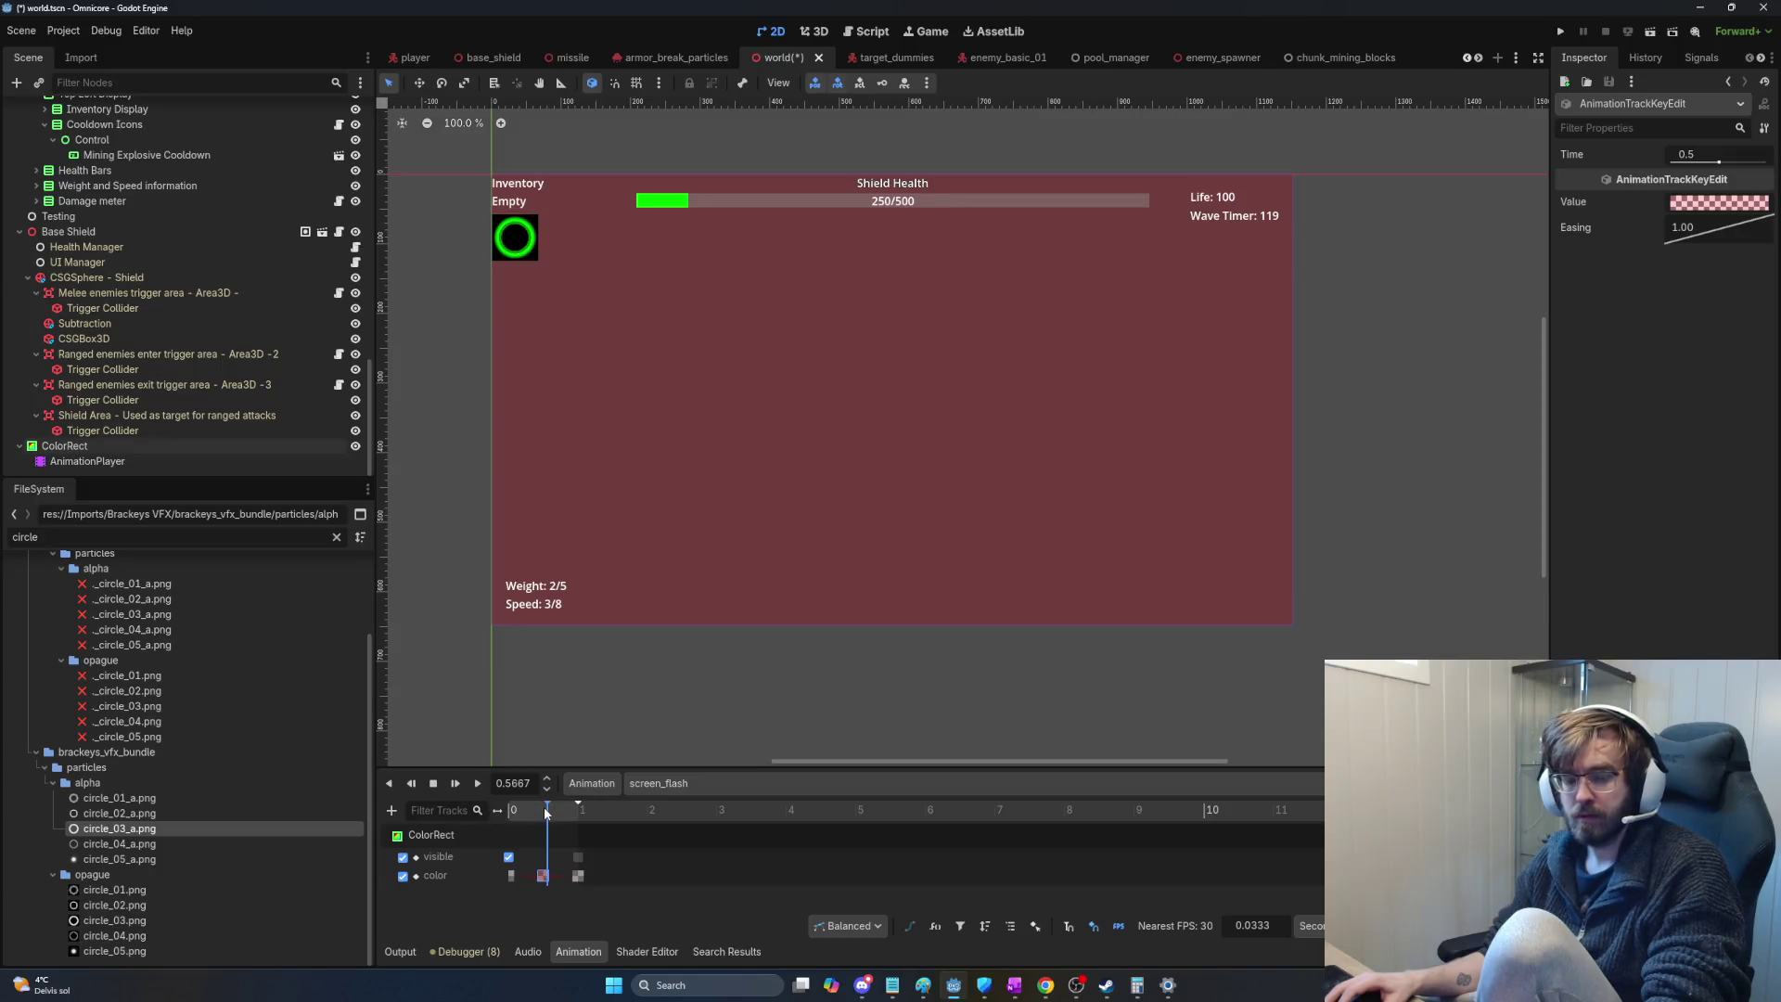
# Rewind and replay the screen_flash animation repeatedly to watch the red flash
pyautogui.moveTo(544, 815); pyautogui.dragTo(509, 815)
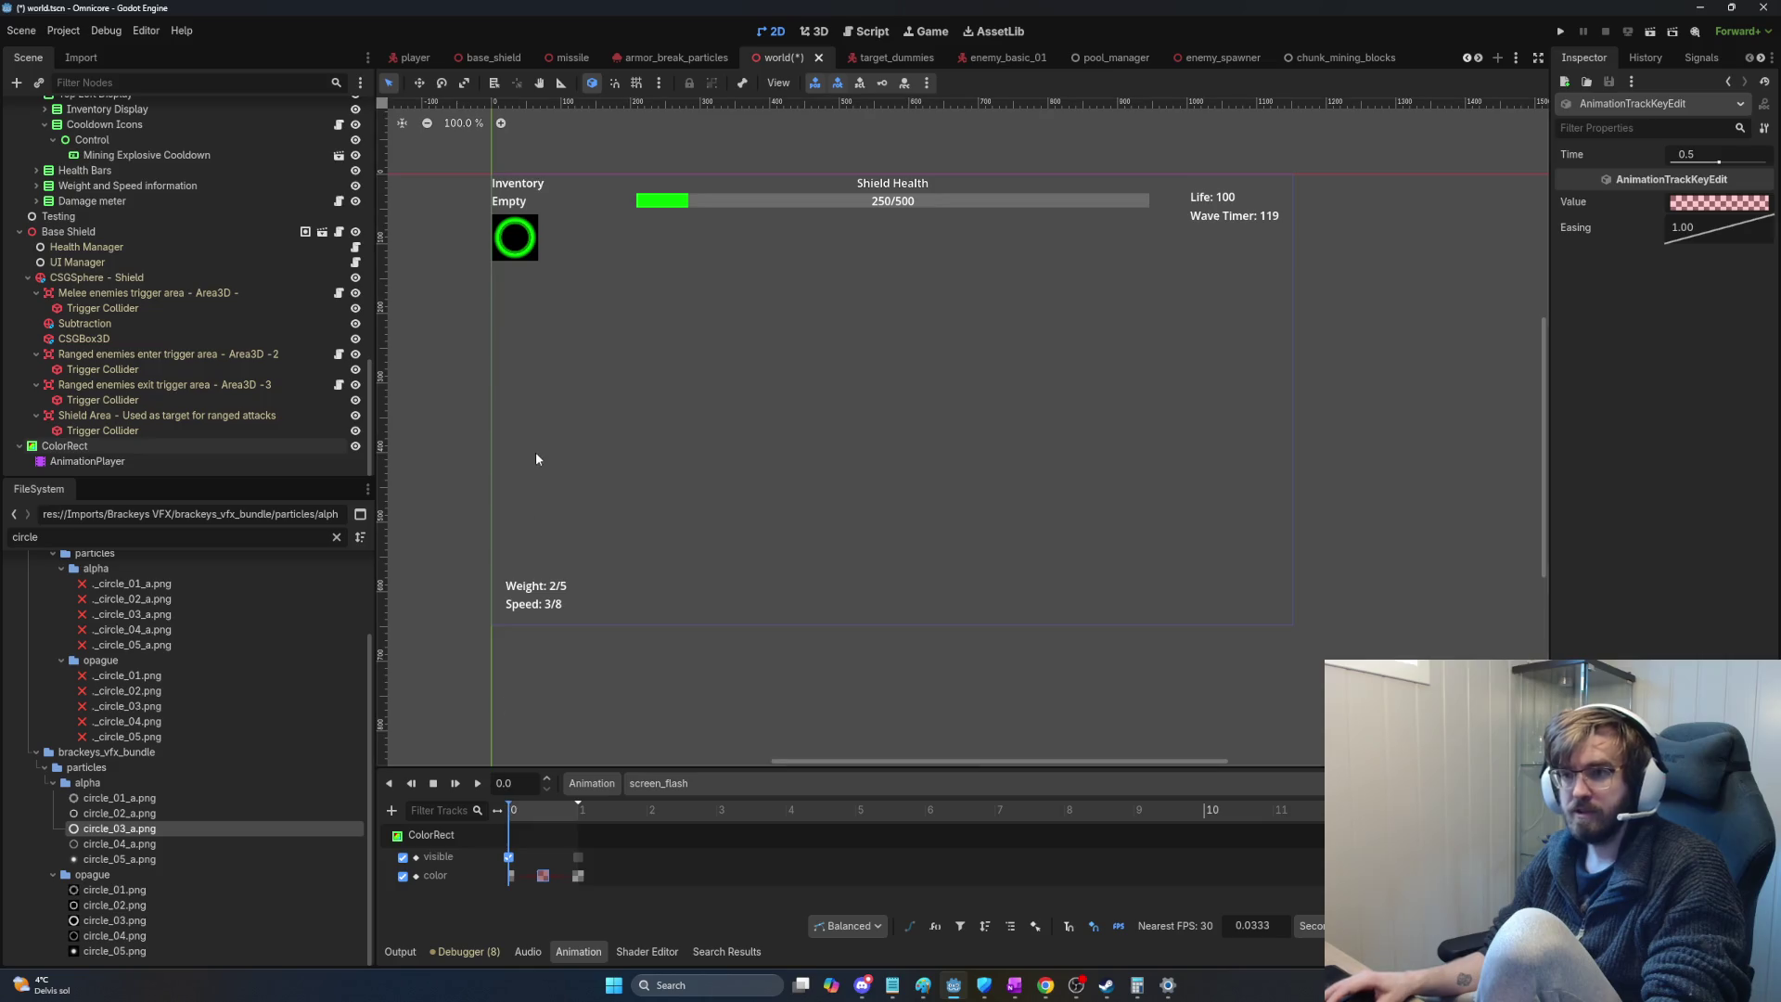
pyautogui.click(478, 784)
pyautogui.click(476, 784)
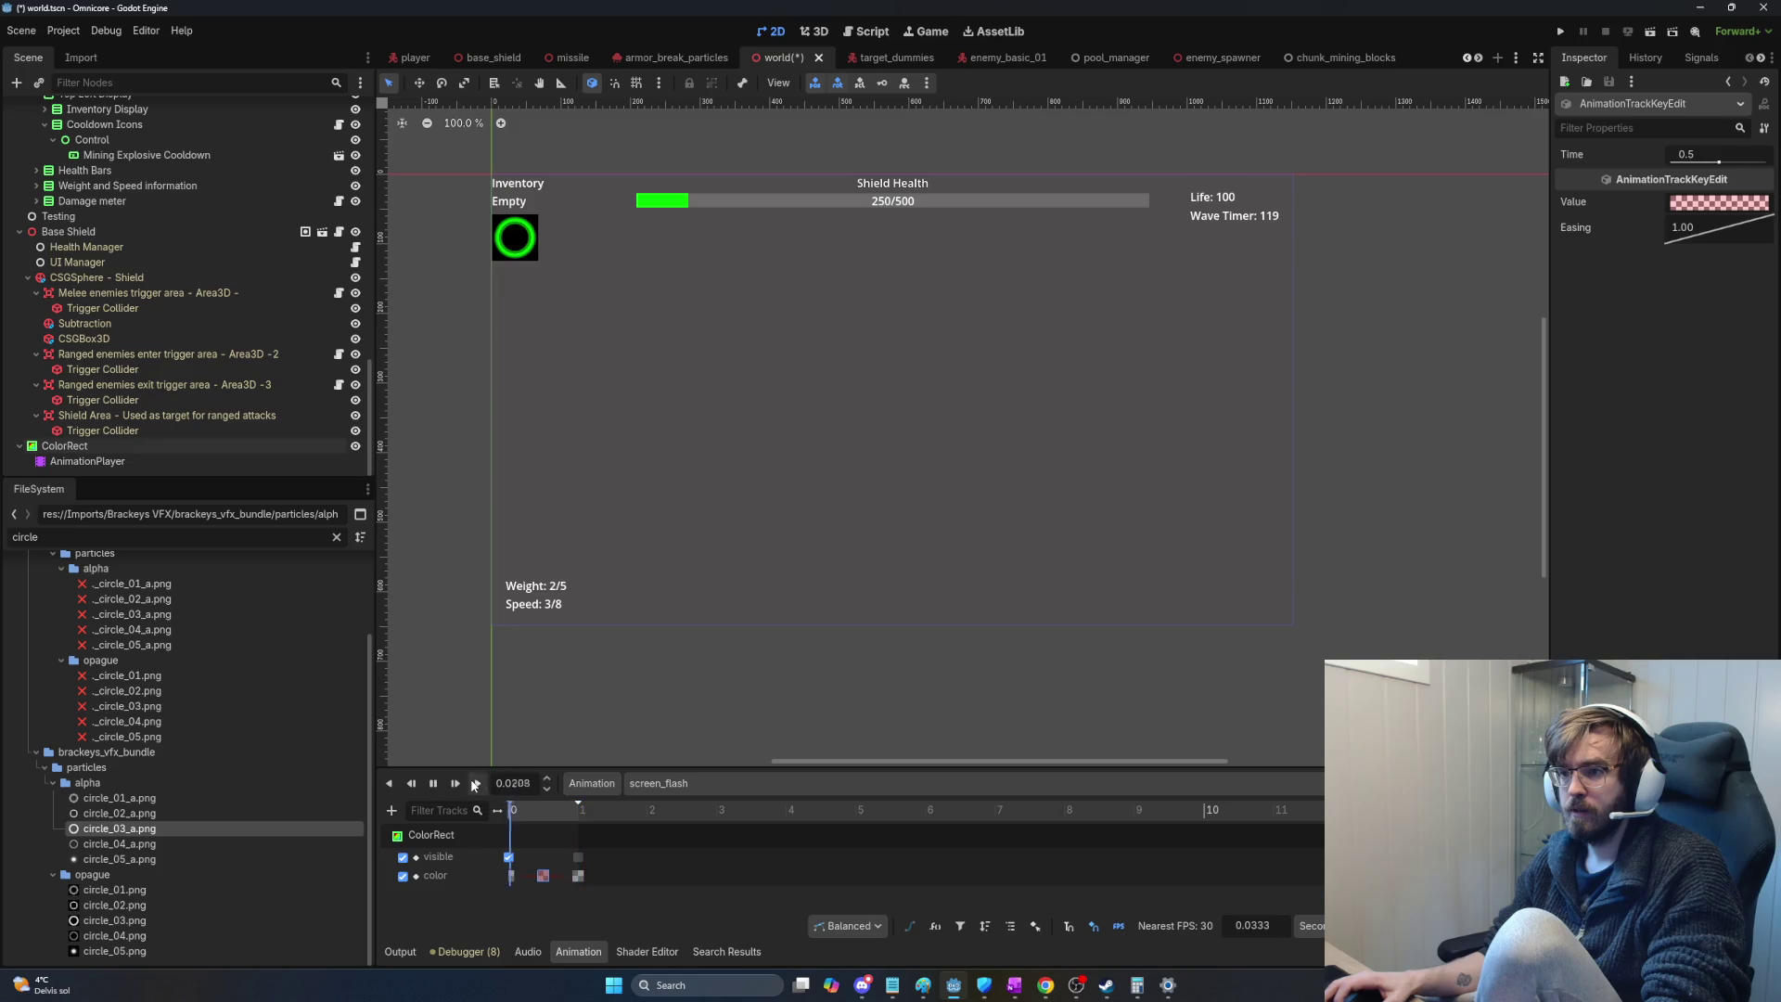
pyautogui.click(474, 784)
pyautogui.click(475, 785)
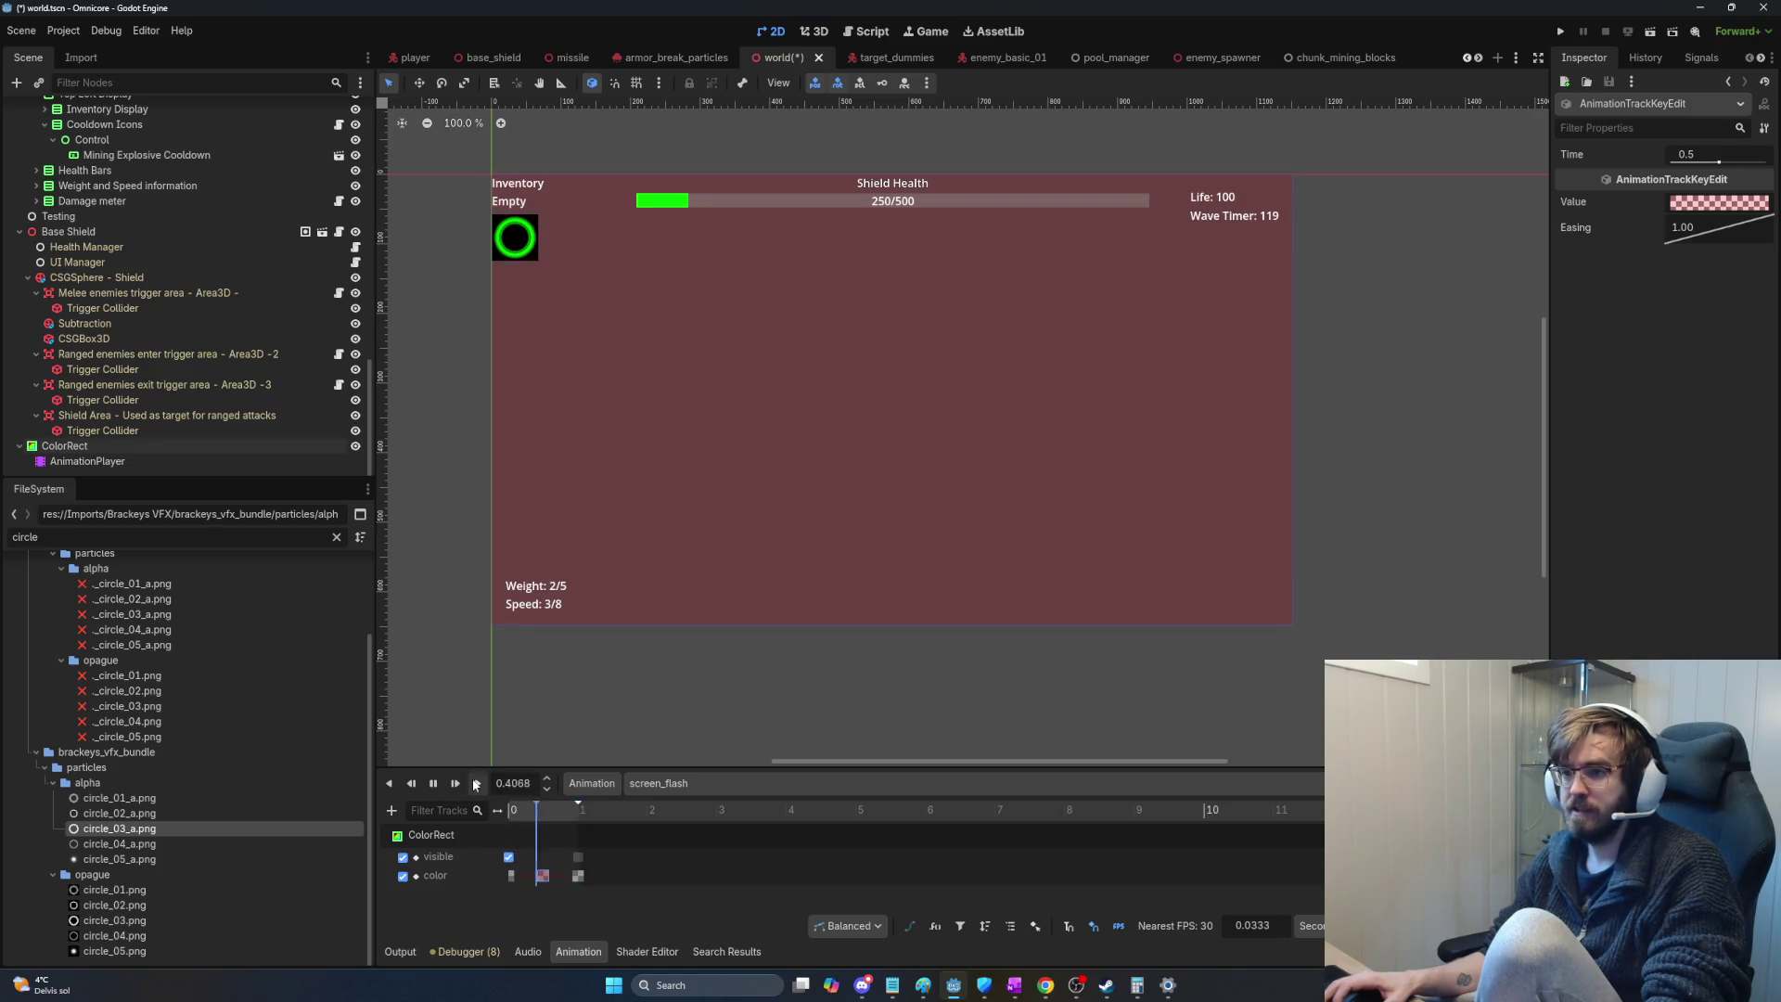
pyautogui.click(475, 785)
pyautogui.click(475, 785)
pyautogui.click(475, 785)
pyautogui.click(475, 785)
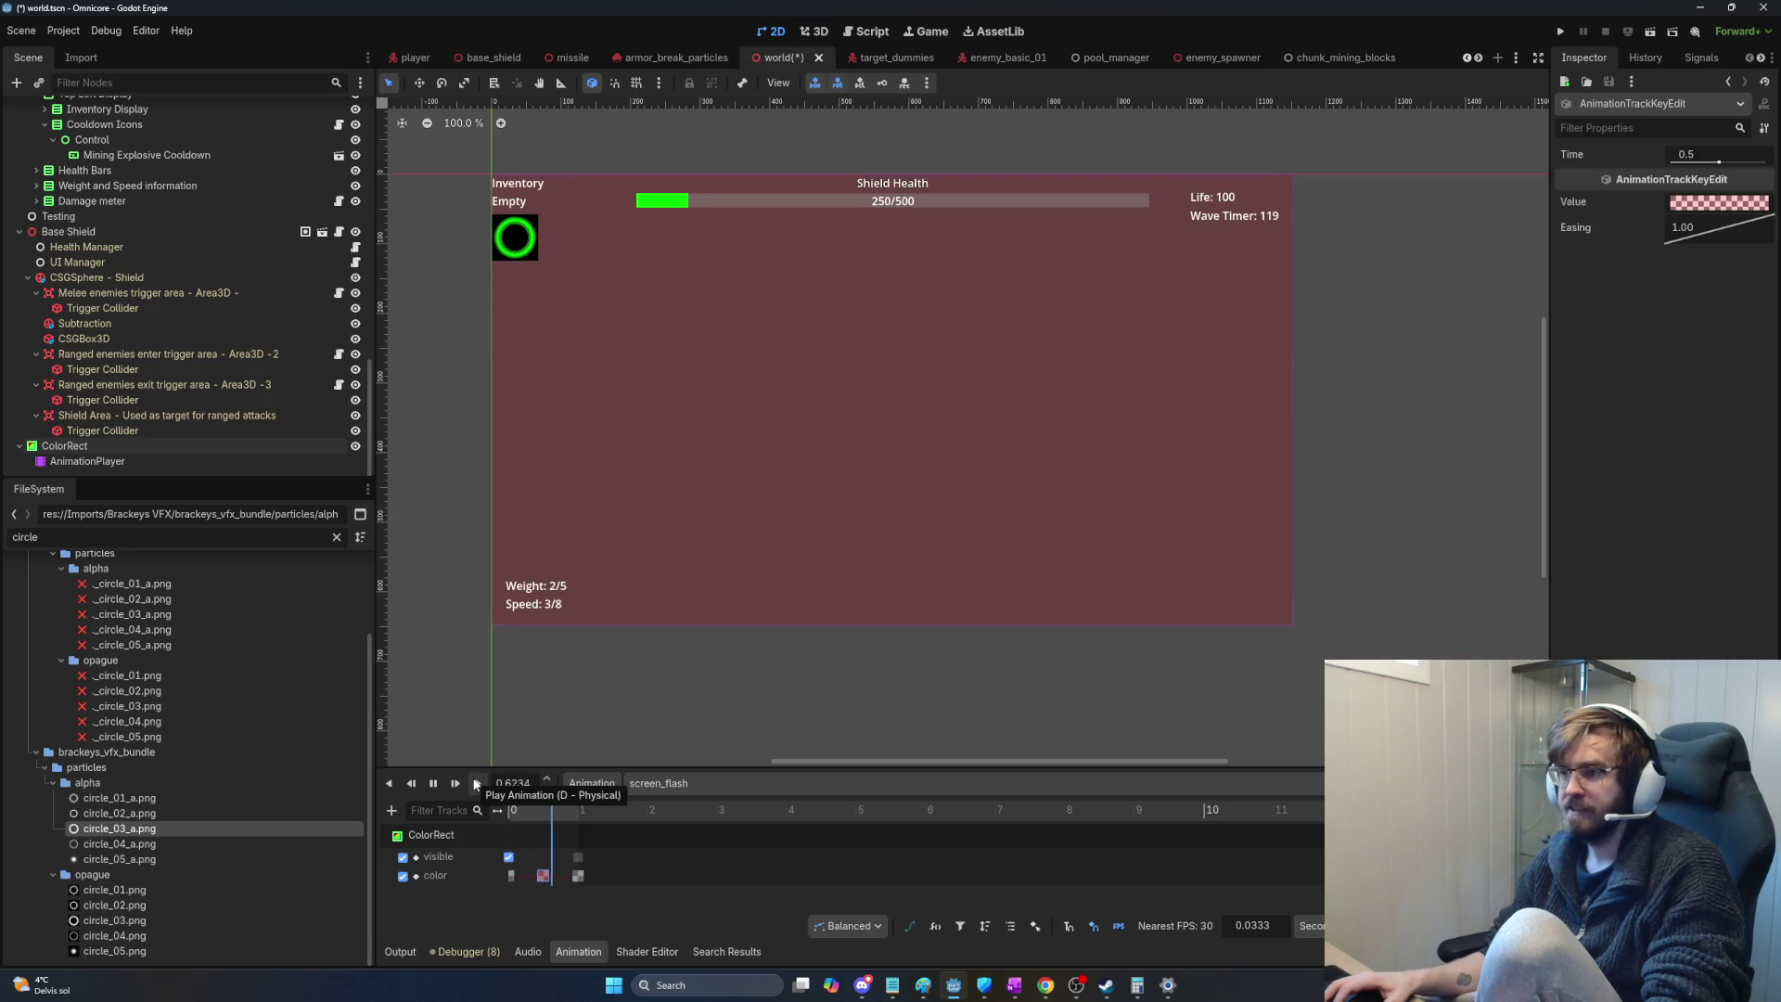
pyautogui.click(475, 785)
pyautogui.click(476, 784)
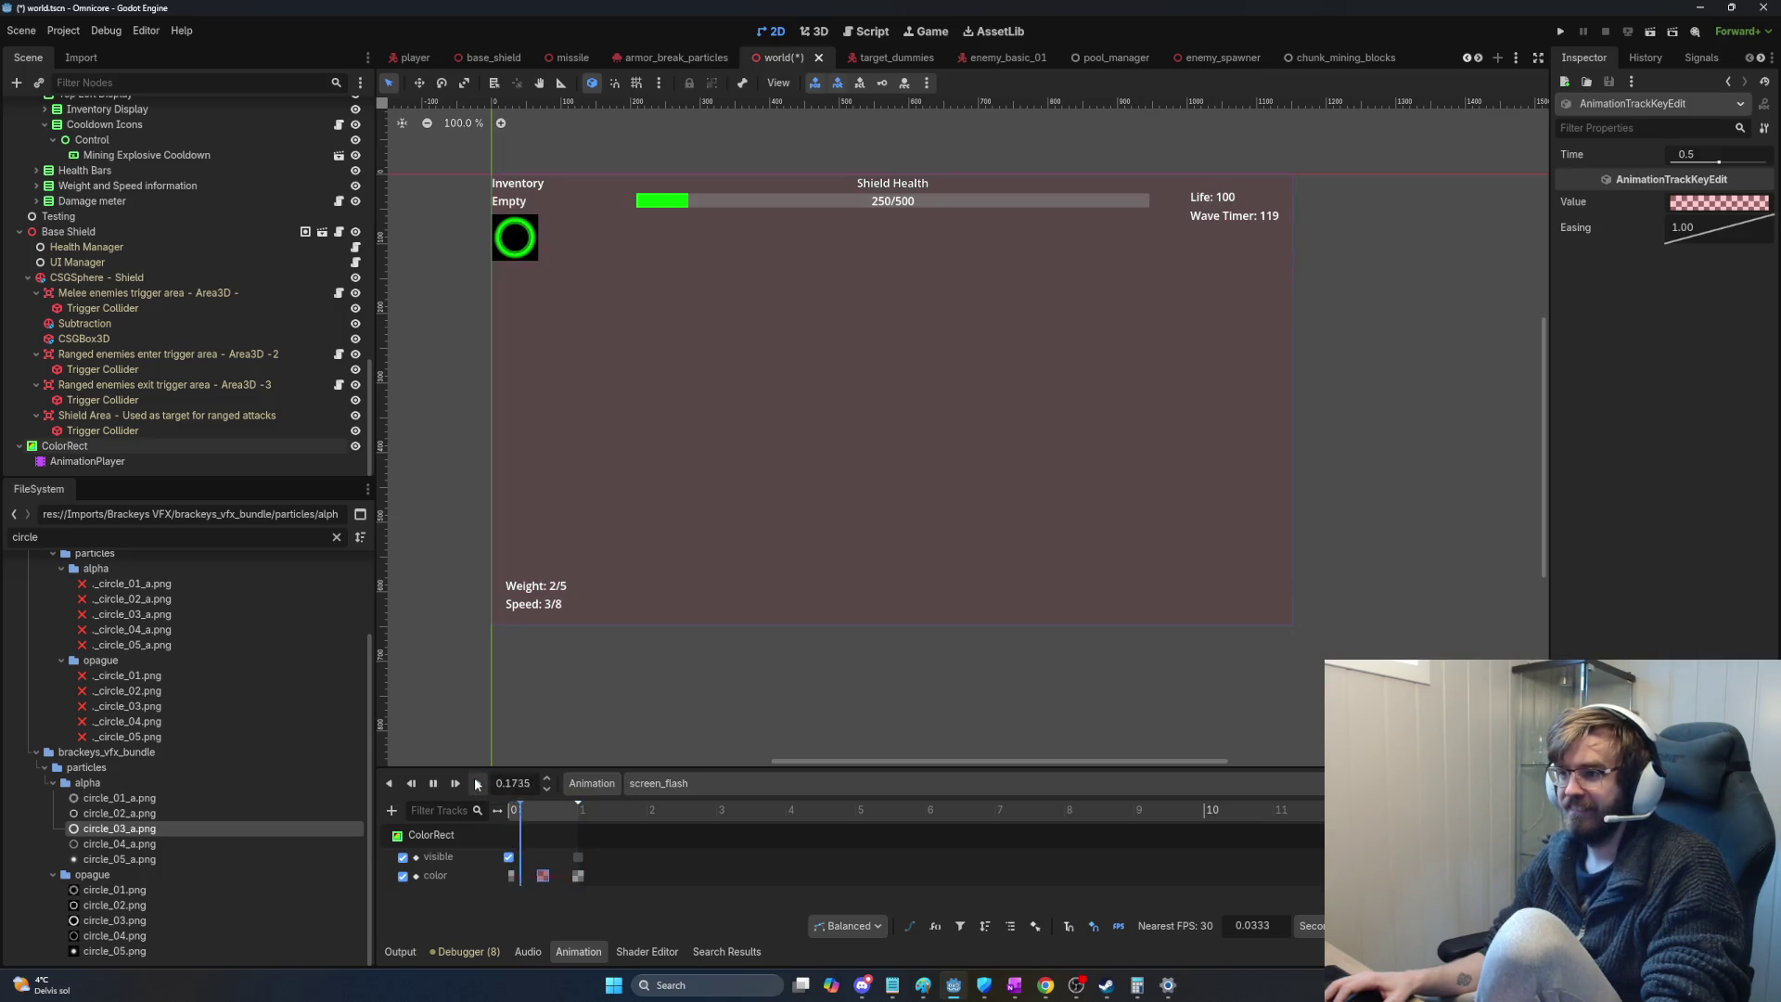
pyautogui.click(476, 785)
pyautogui.click(476, 785)
pyautogui.click(476, 785)
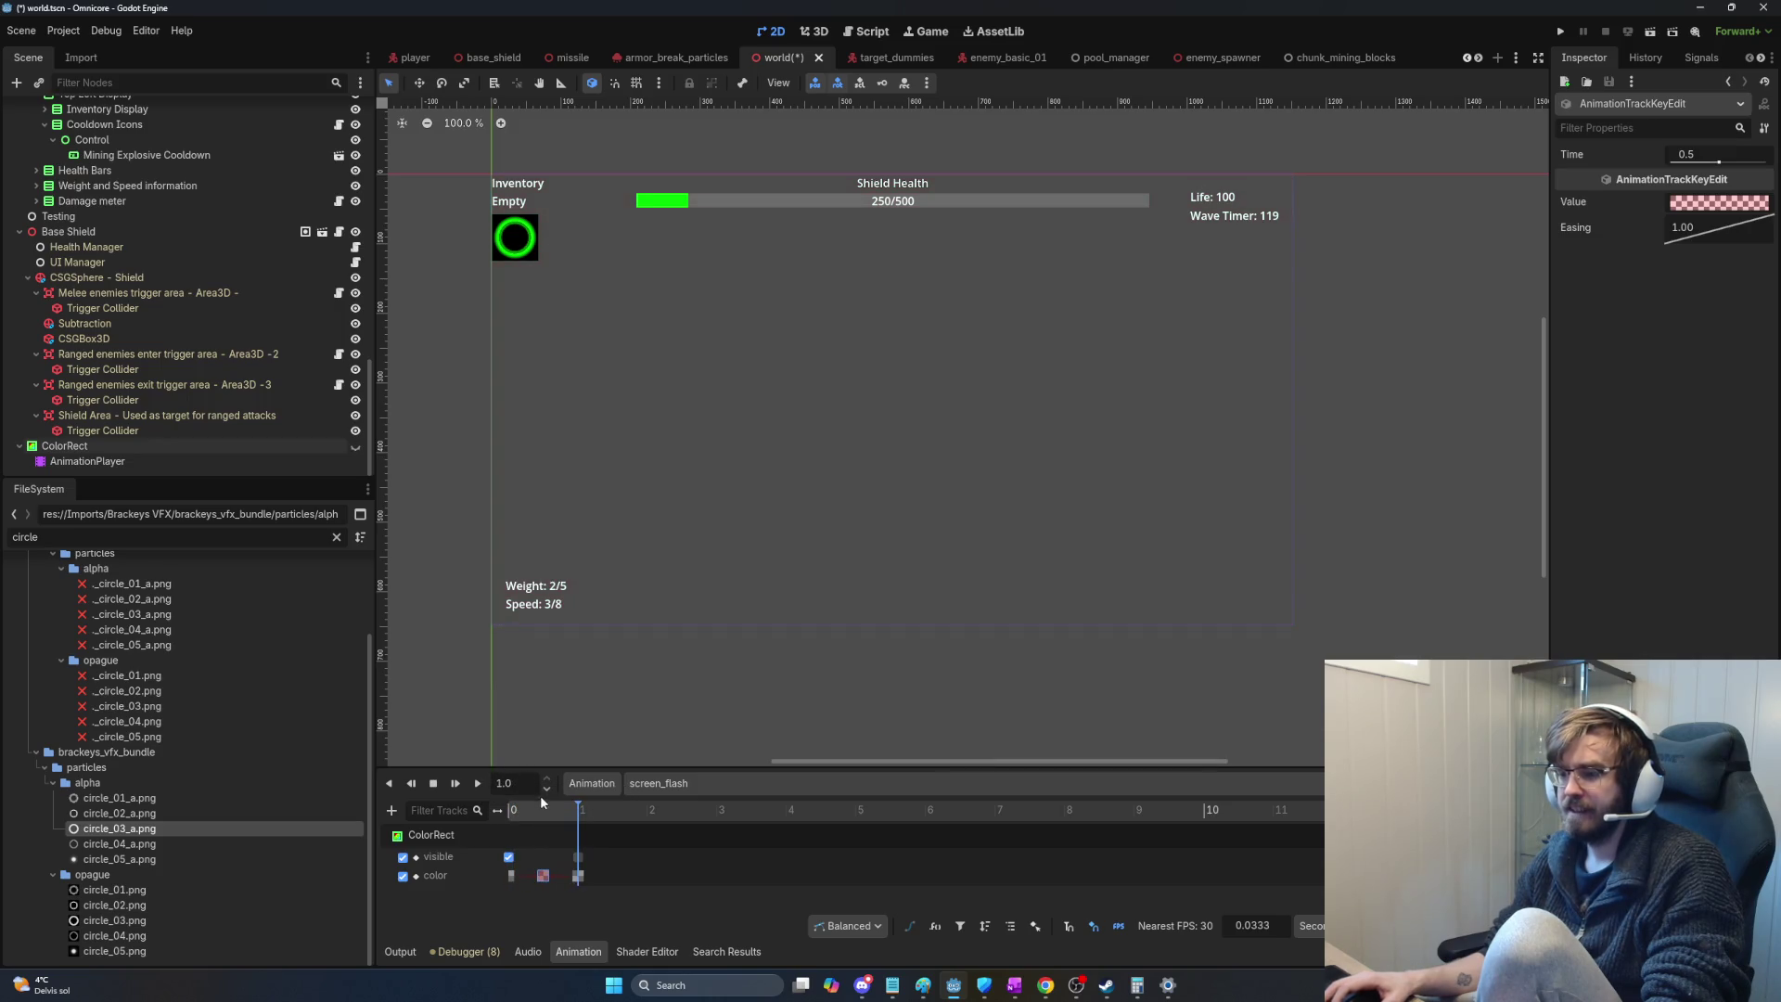
pyautogui.click(478, 784)
pyautogui.click(477, 784)
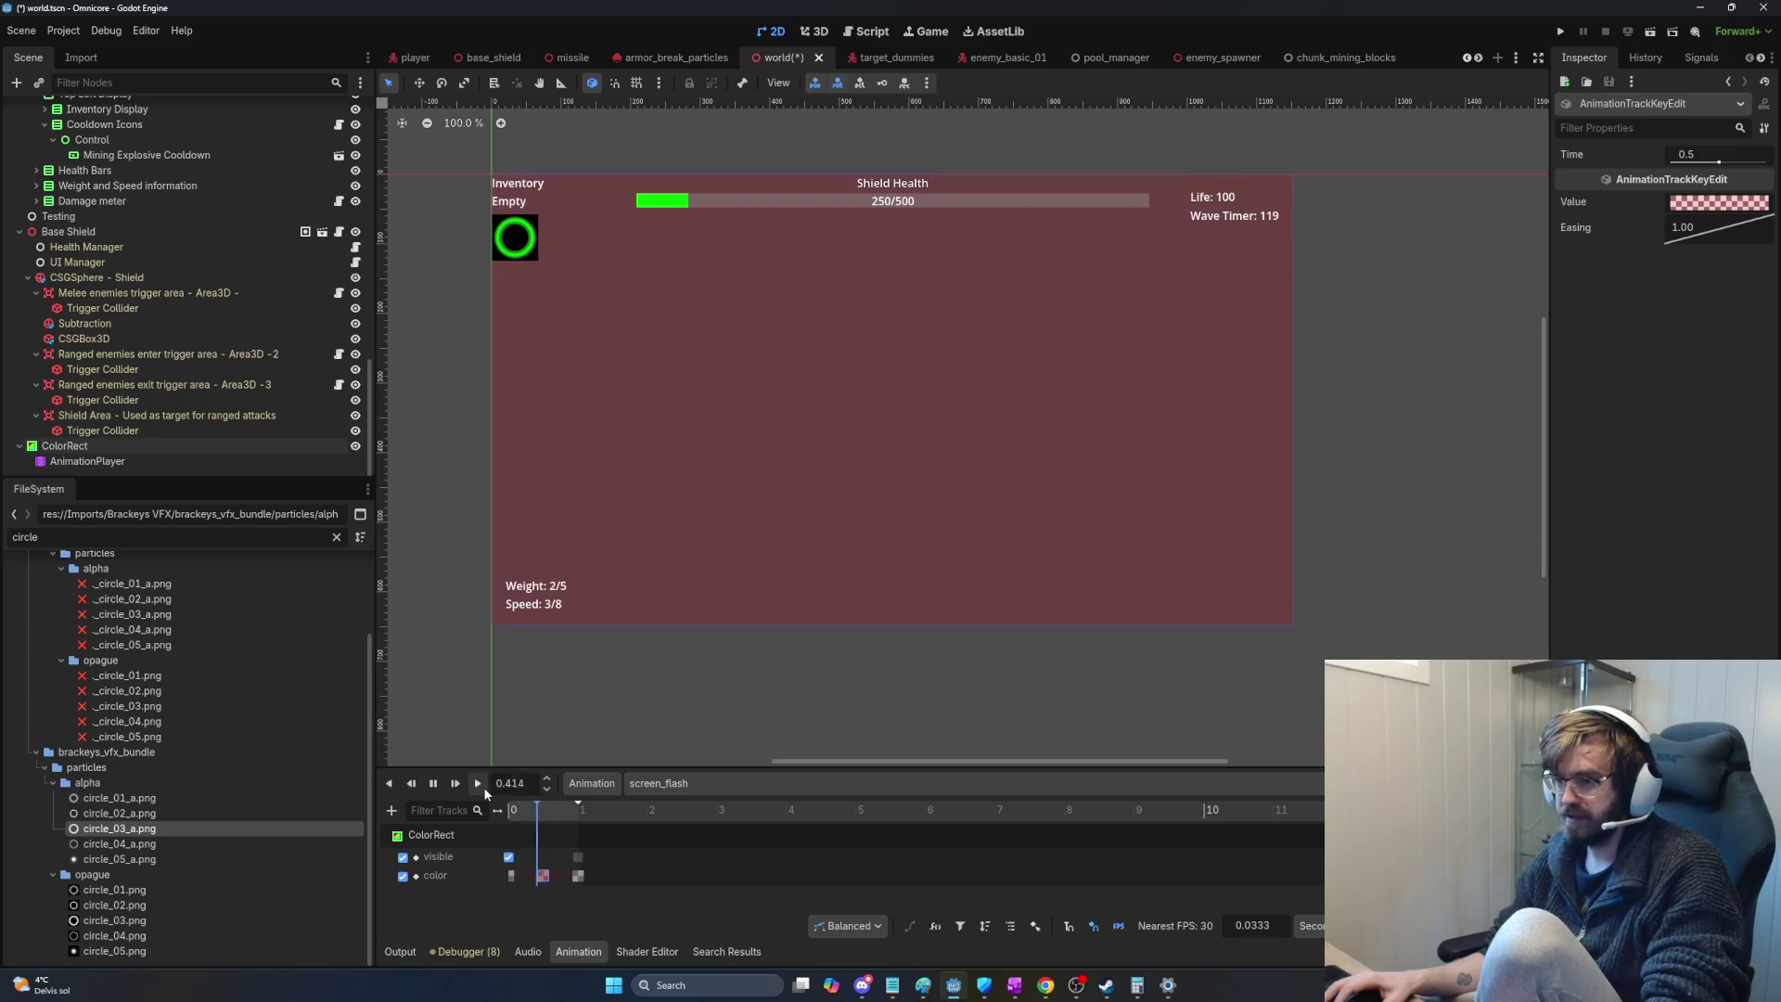
pyautogui.click(483, 787)
pyautogui.click(482, 786)
pyautogui.click(482, 786)
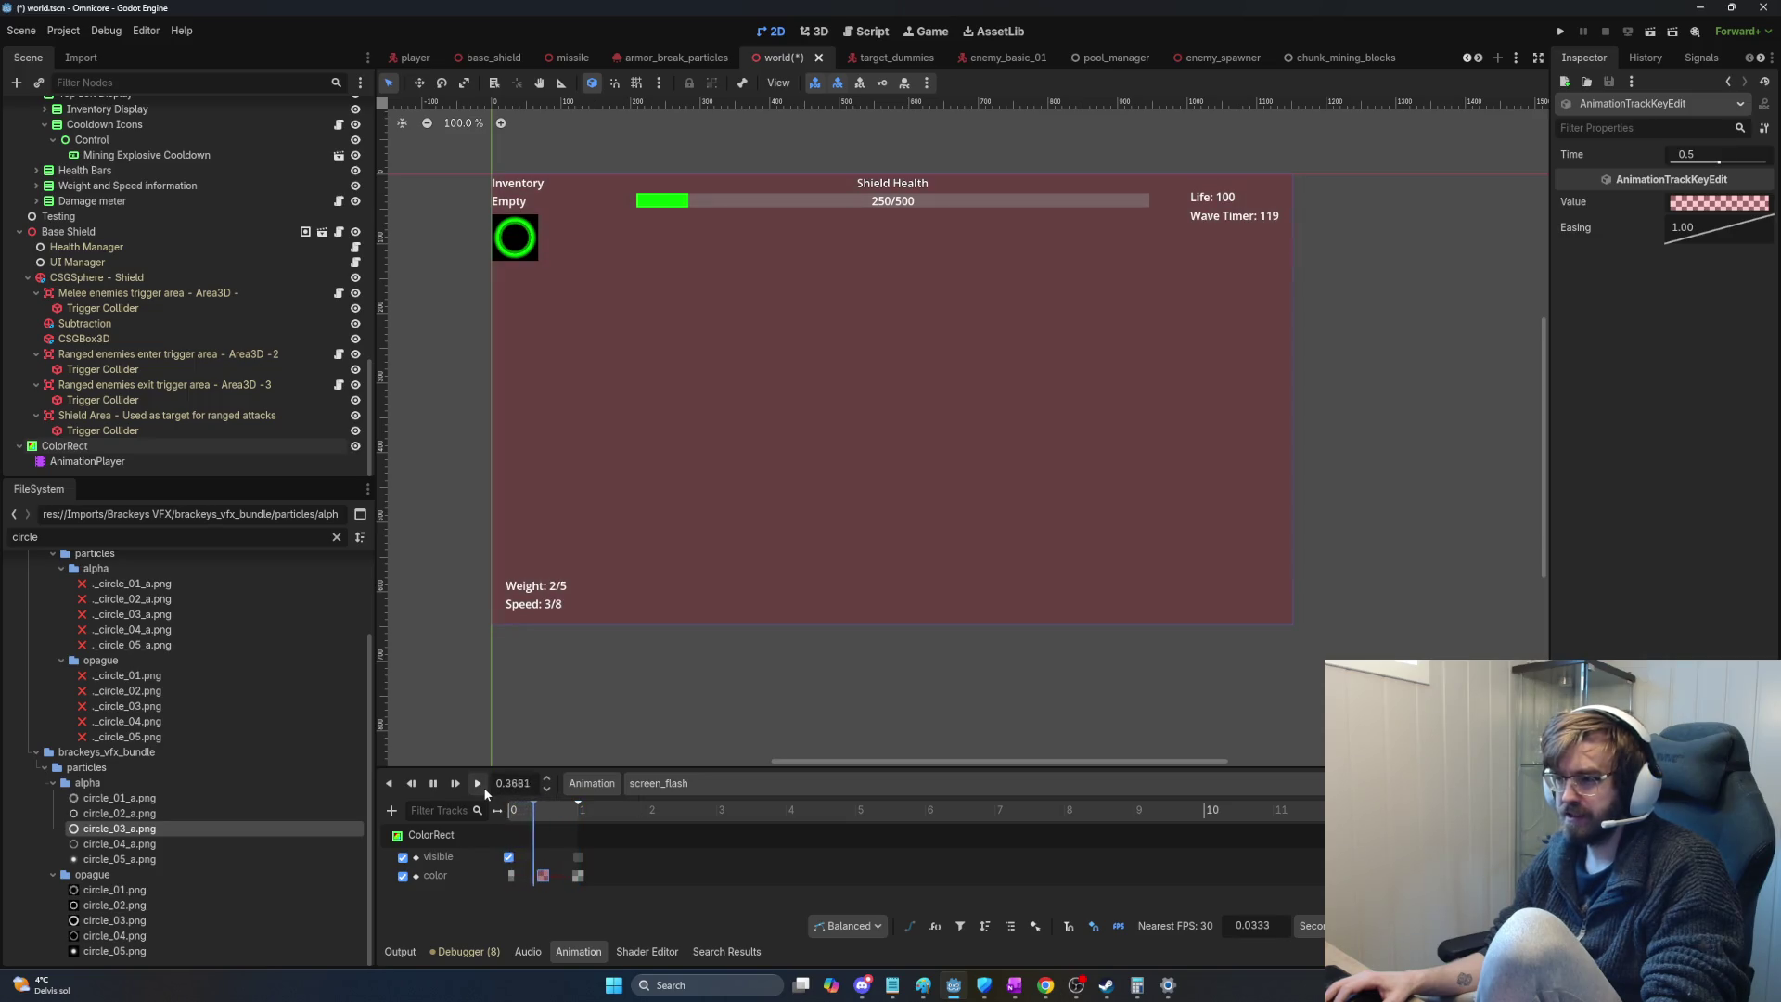
pyautogui.click(482, 787)
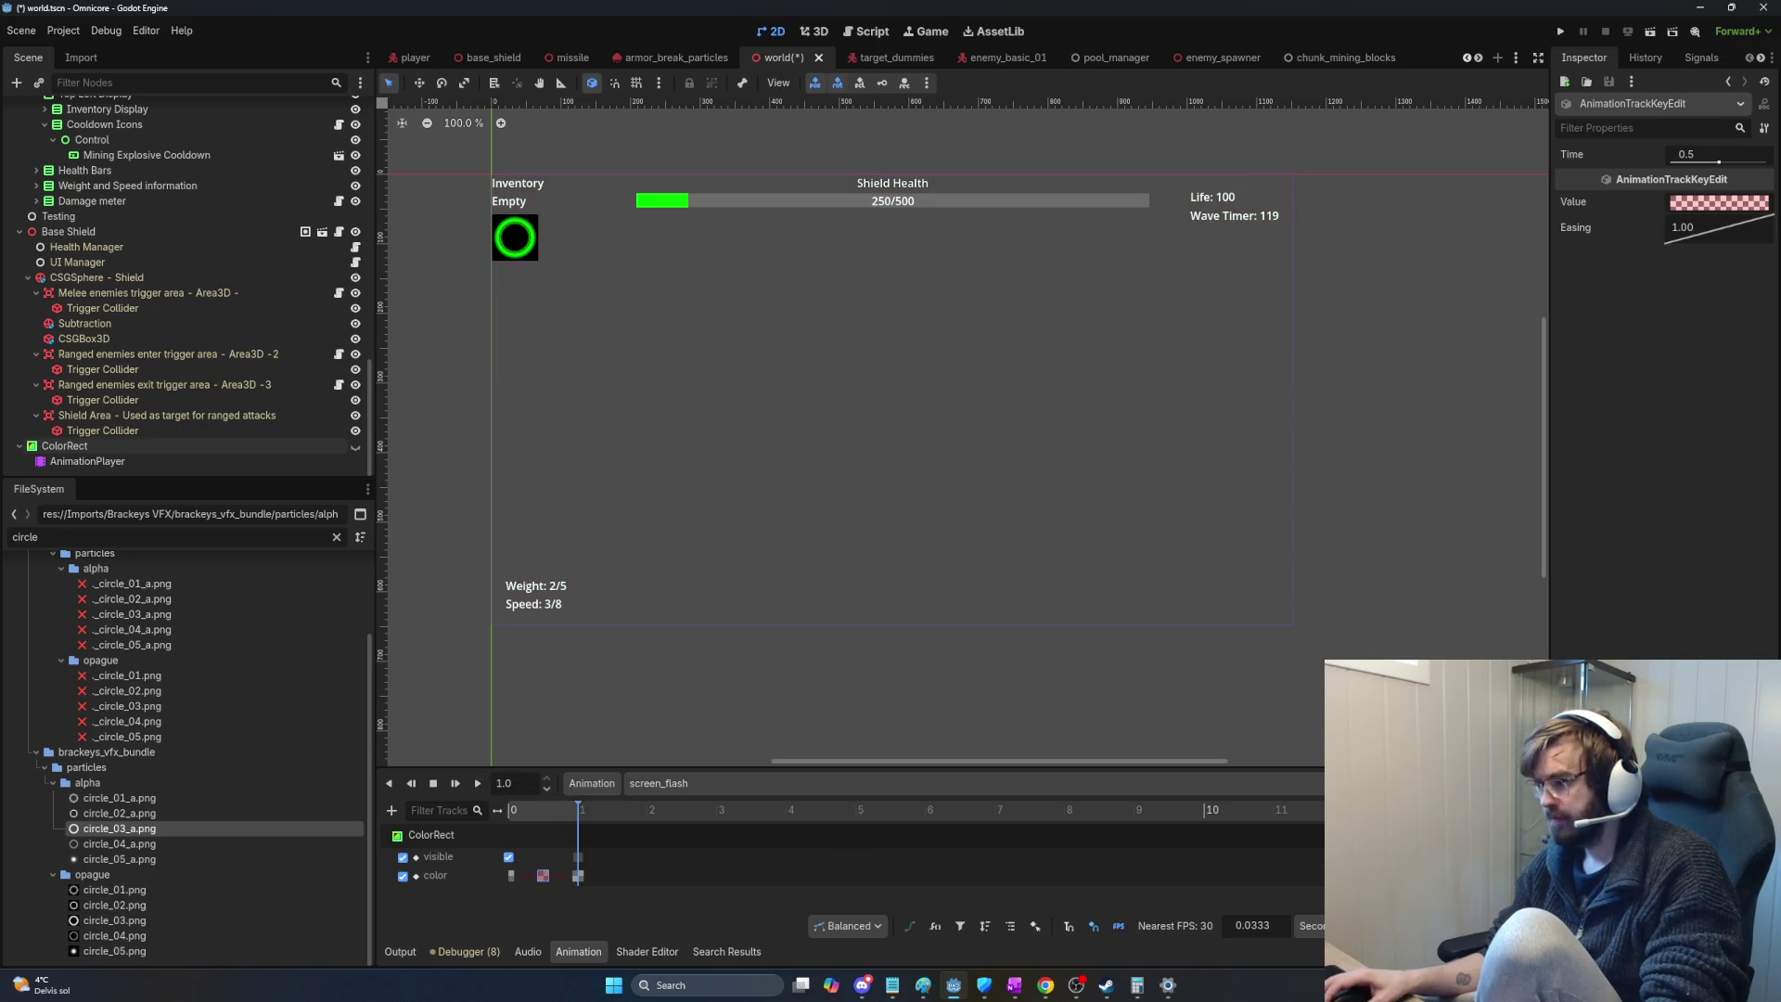
pyautogui.click(477, 784)
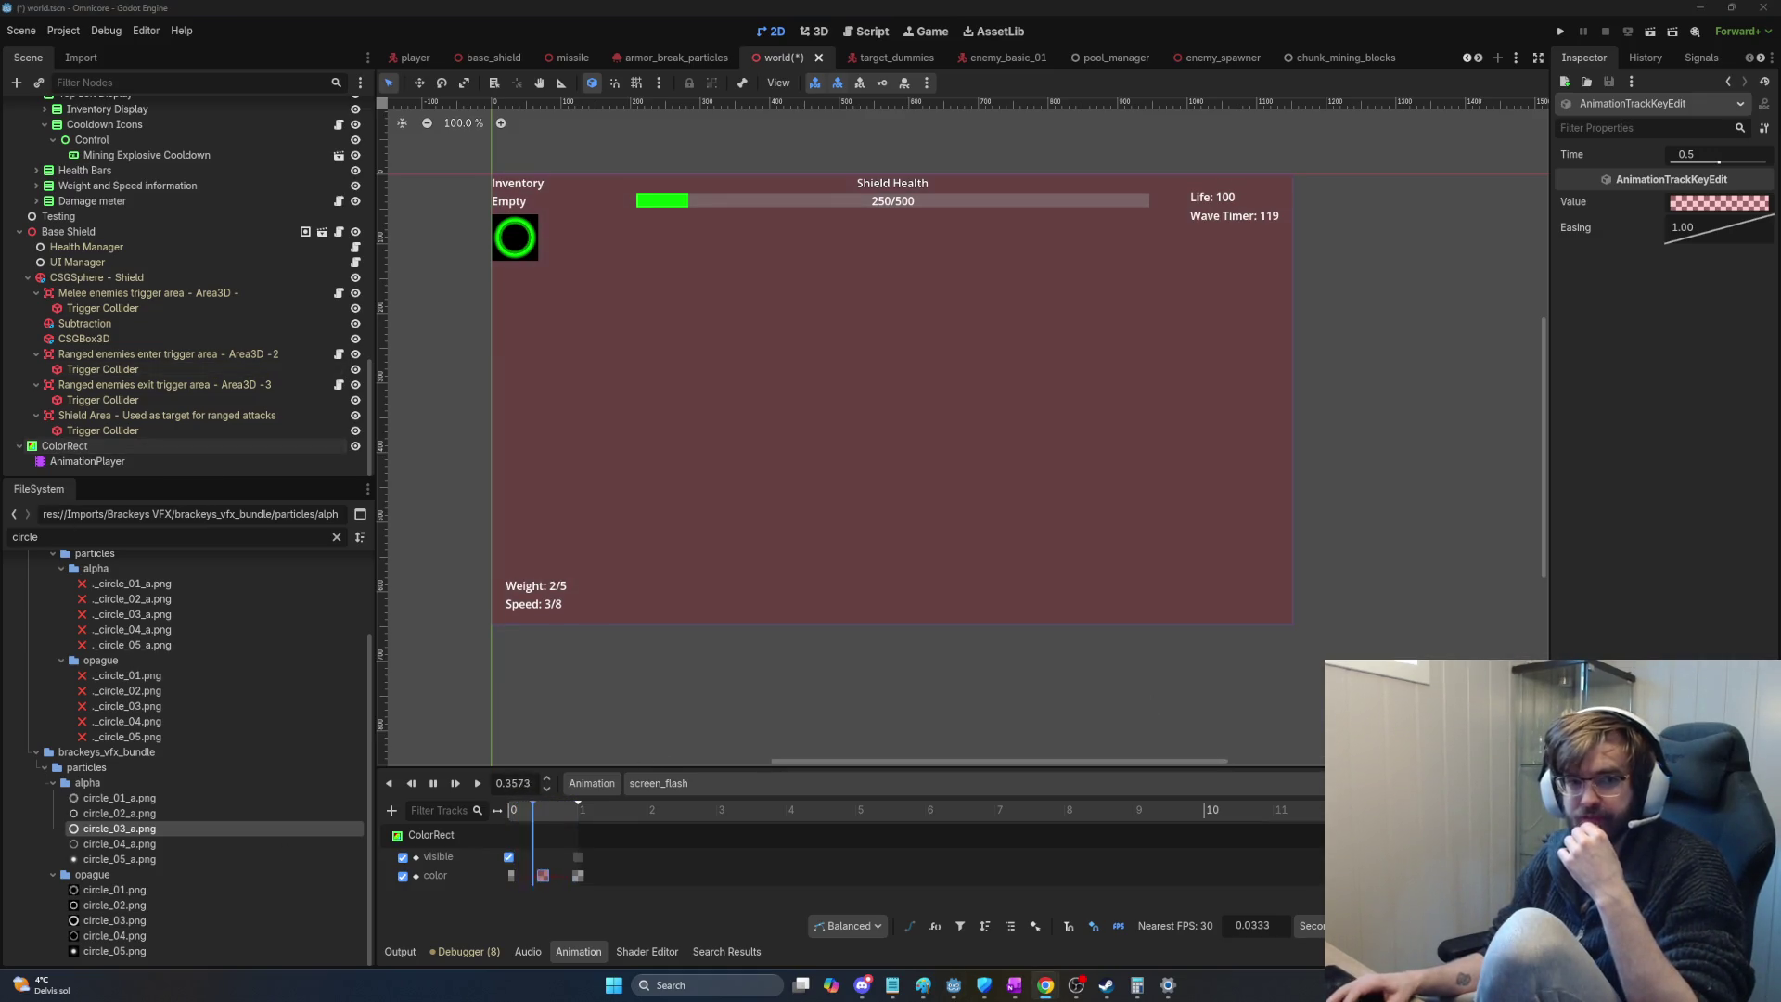
# Bring up the maximized browser on the Camera Vignette Shader page and scroll through it
pyautogui.hotkey('alt', 'Tab')
pyautogui.doubleClick(572, 223)
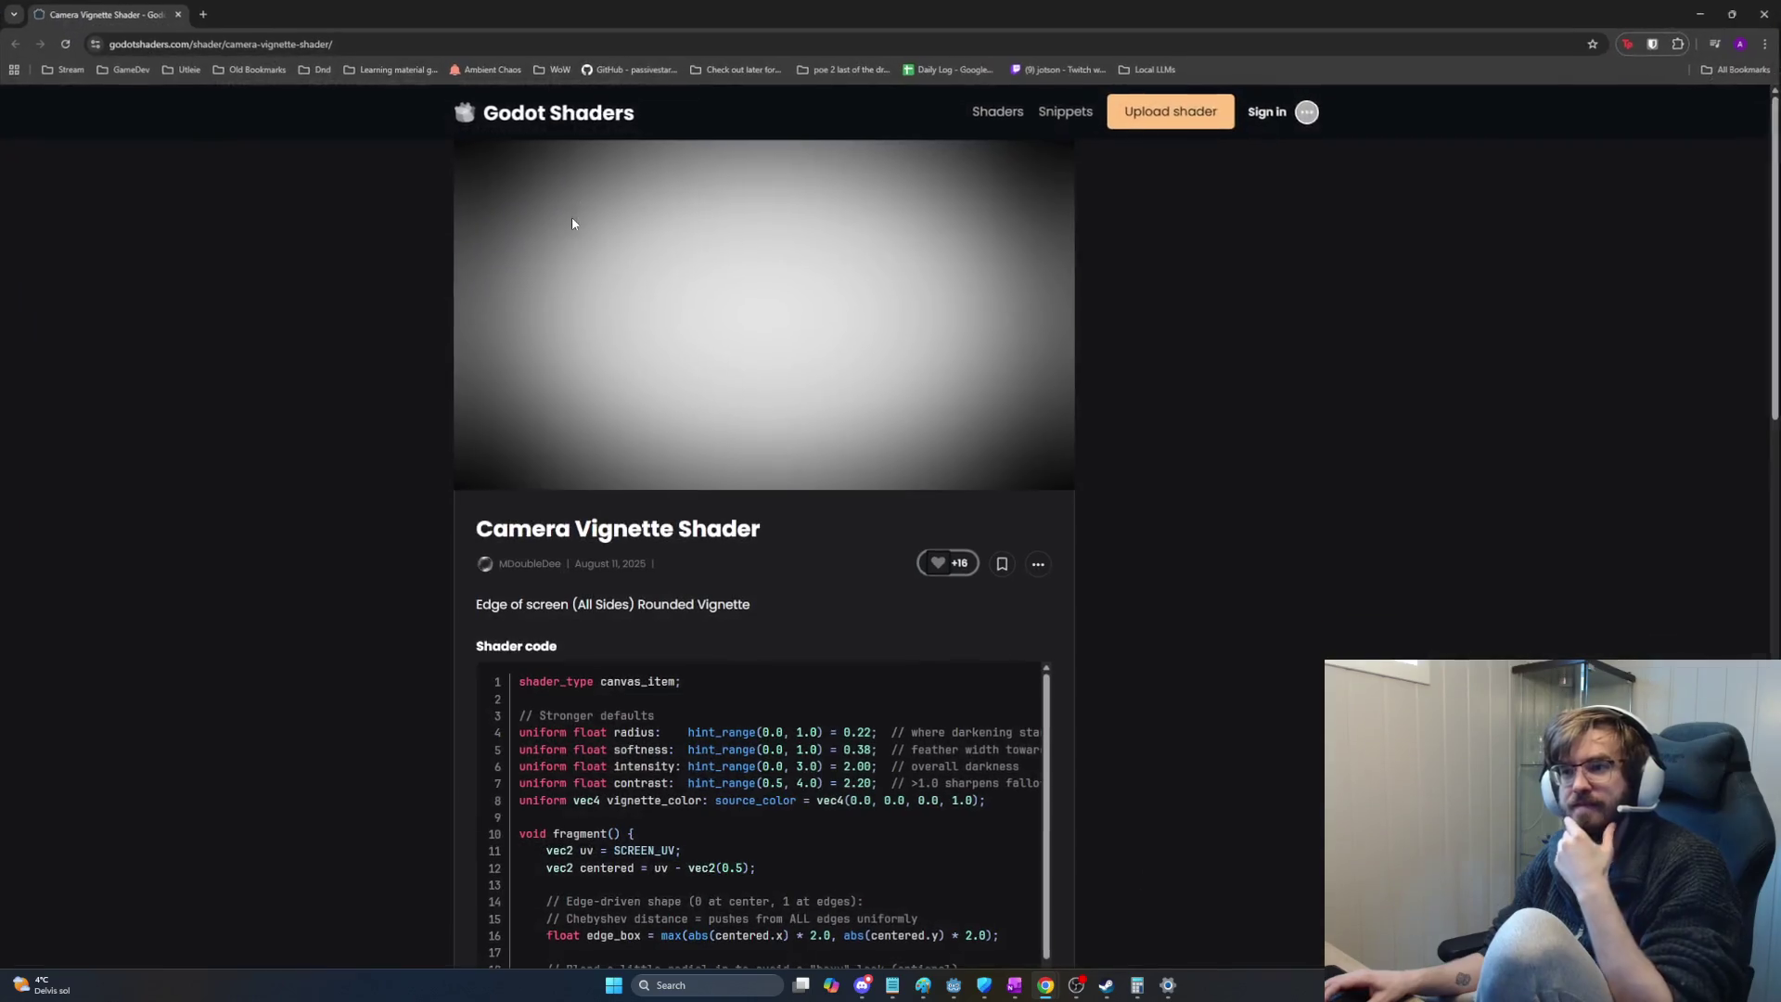
pyautogui.moveTo(575, 529); pyautogui.dragTo(833, 536)
pyautogui.click(818, 527)
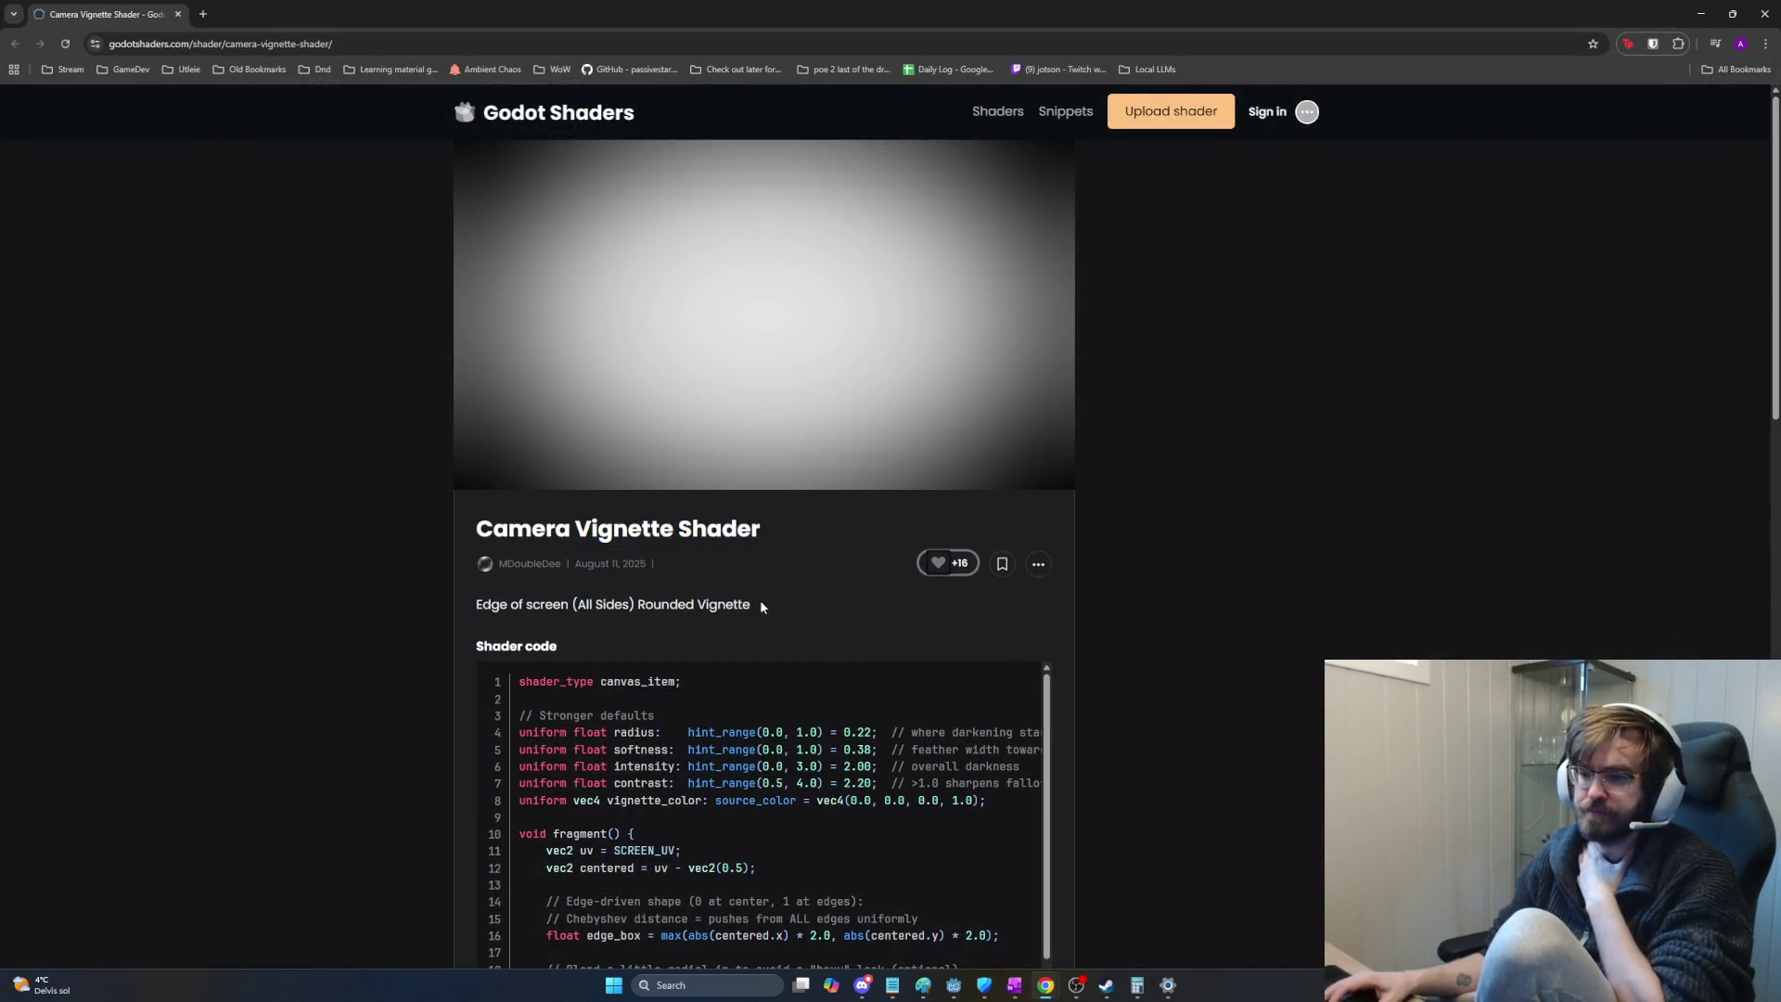
pyautogui.moveTo(758, 598); pyautogui.dragTo(467, 596)
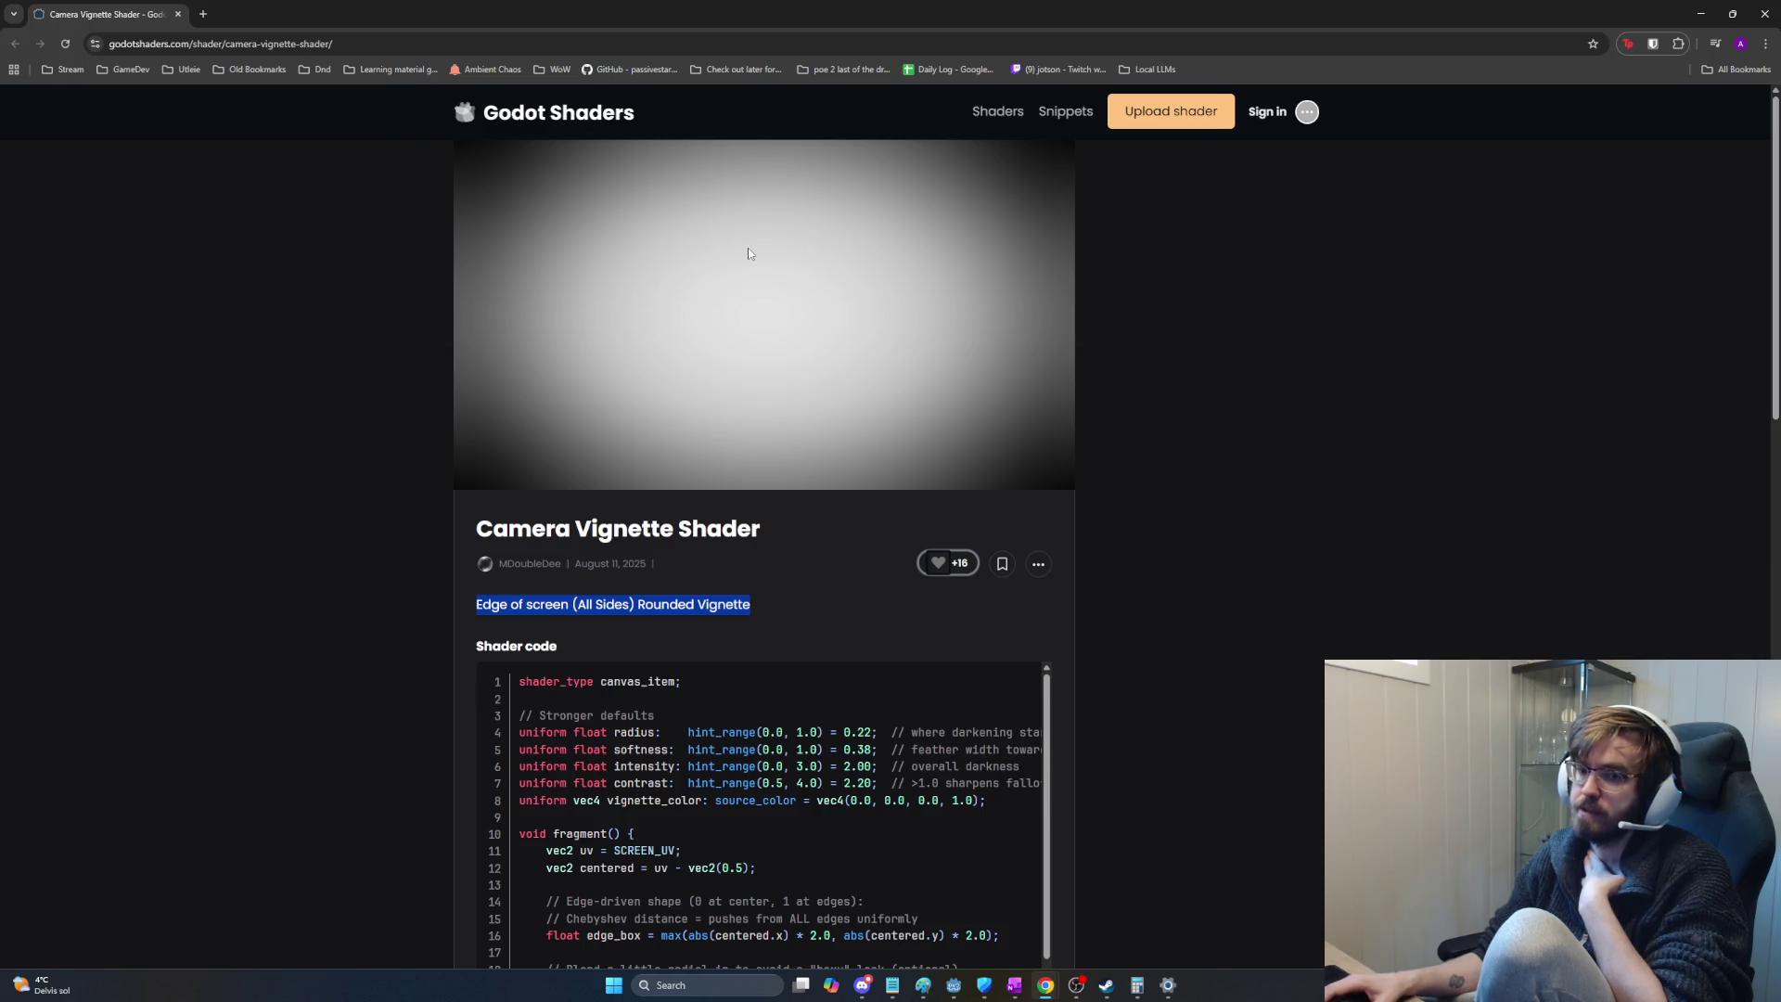
pyautogui.scroll(-5, 752, 258)
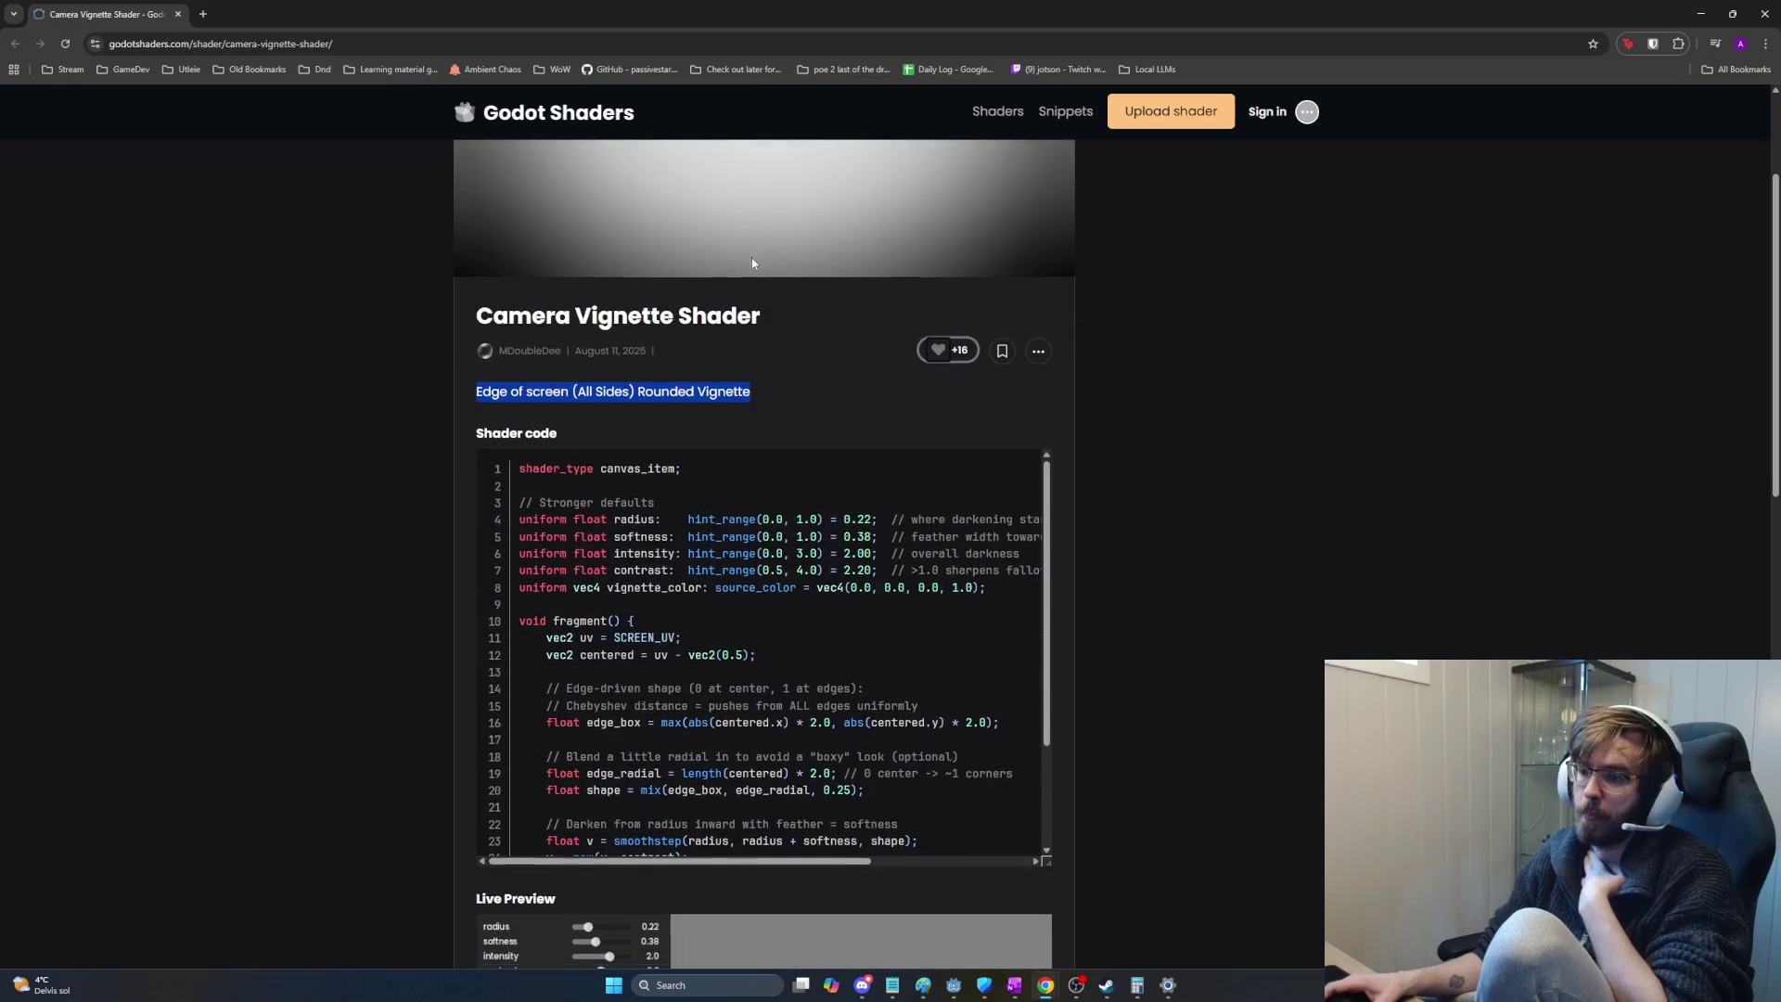
pyautogui.scroll(-3, 753, 262)
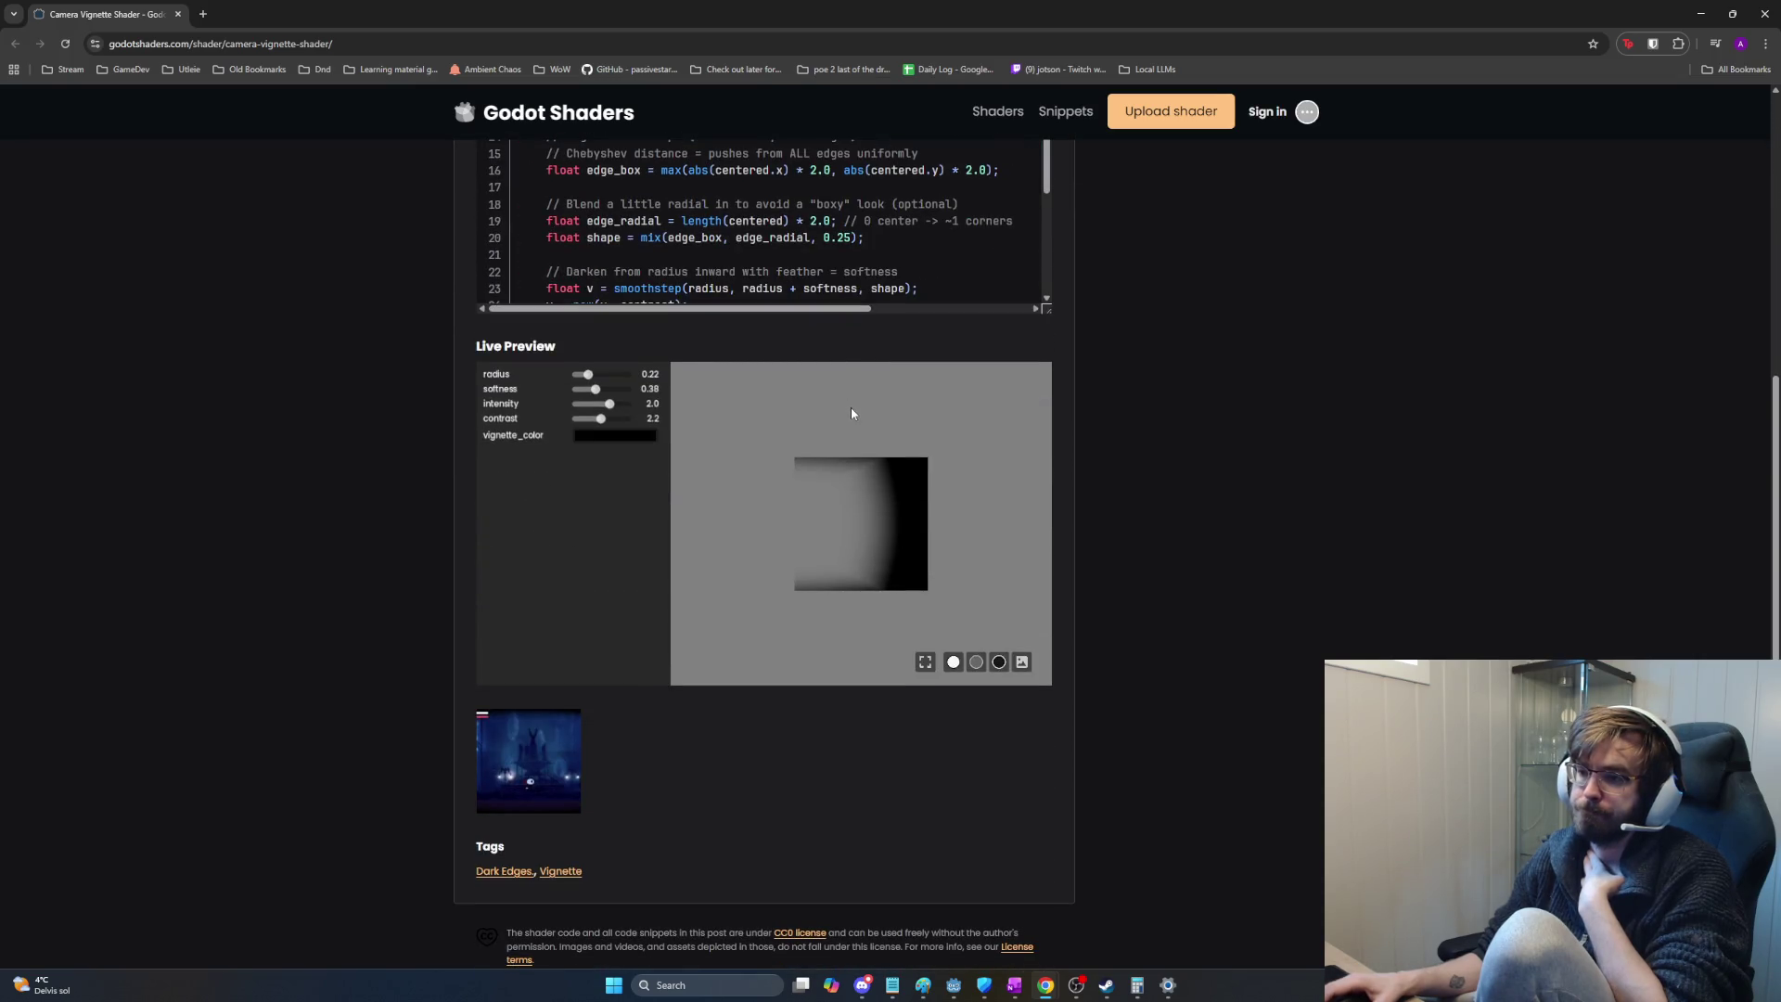
pyautogui.scroll(3, 779, 327)
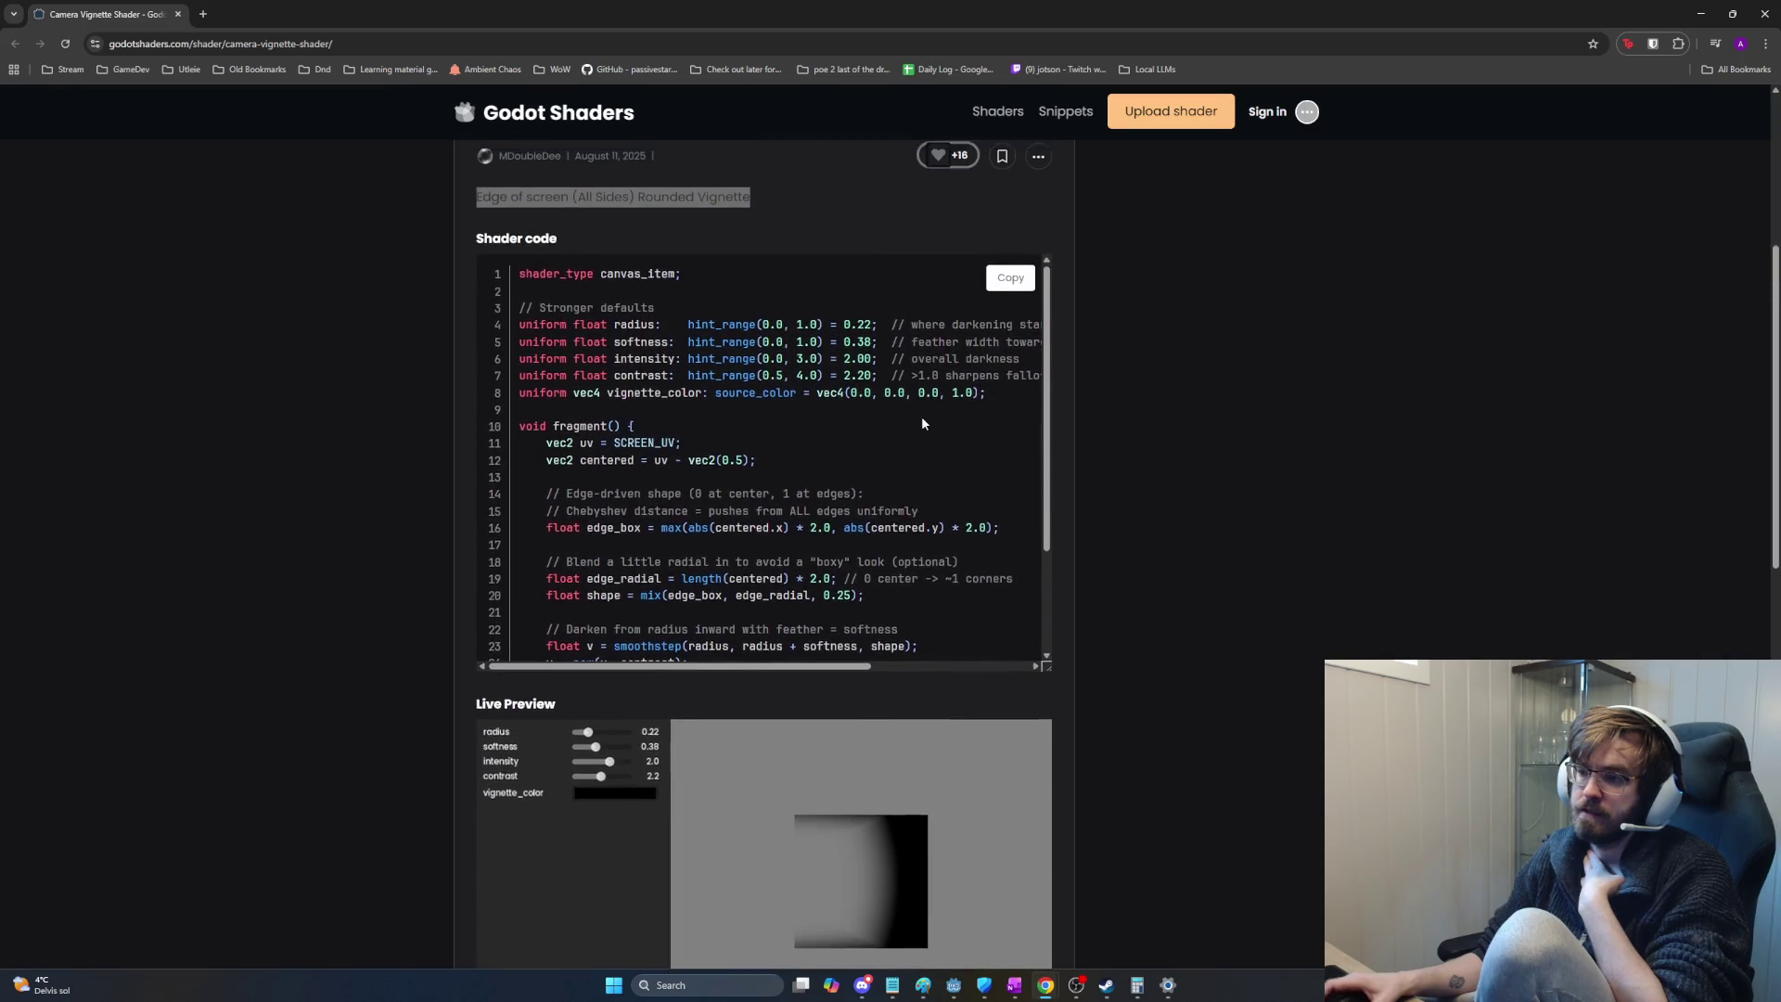
pyautogui.scroll(-2, 921, 416)
pyautogui.scroll(2, 1020, 360)
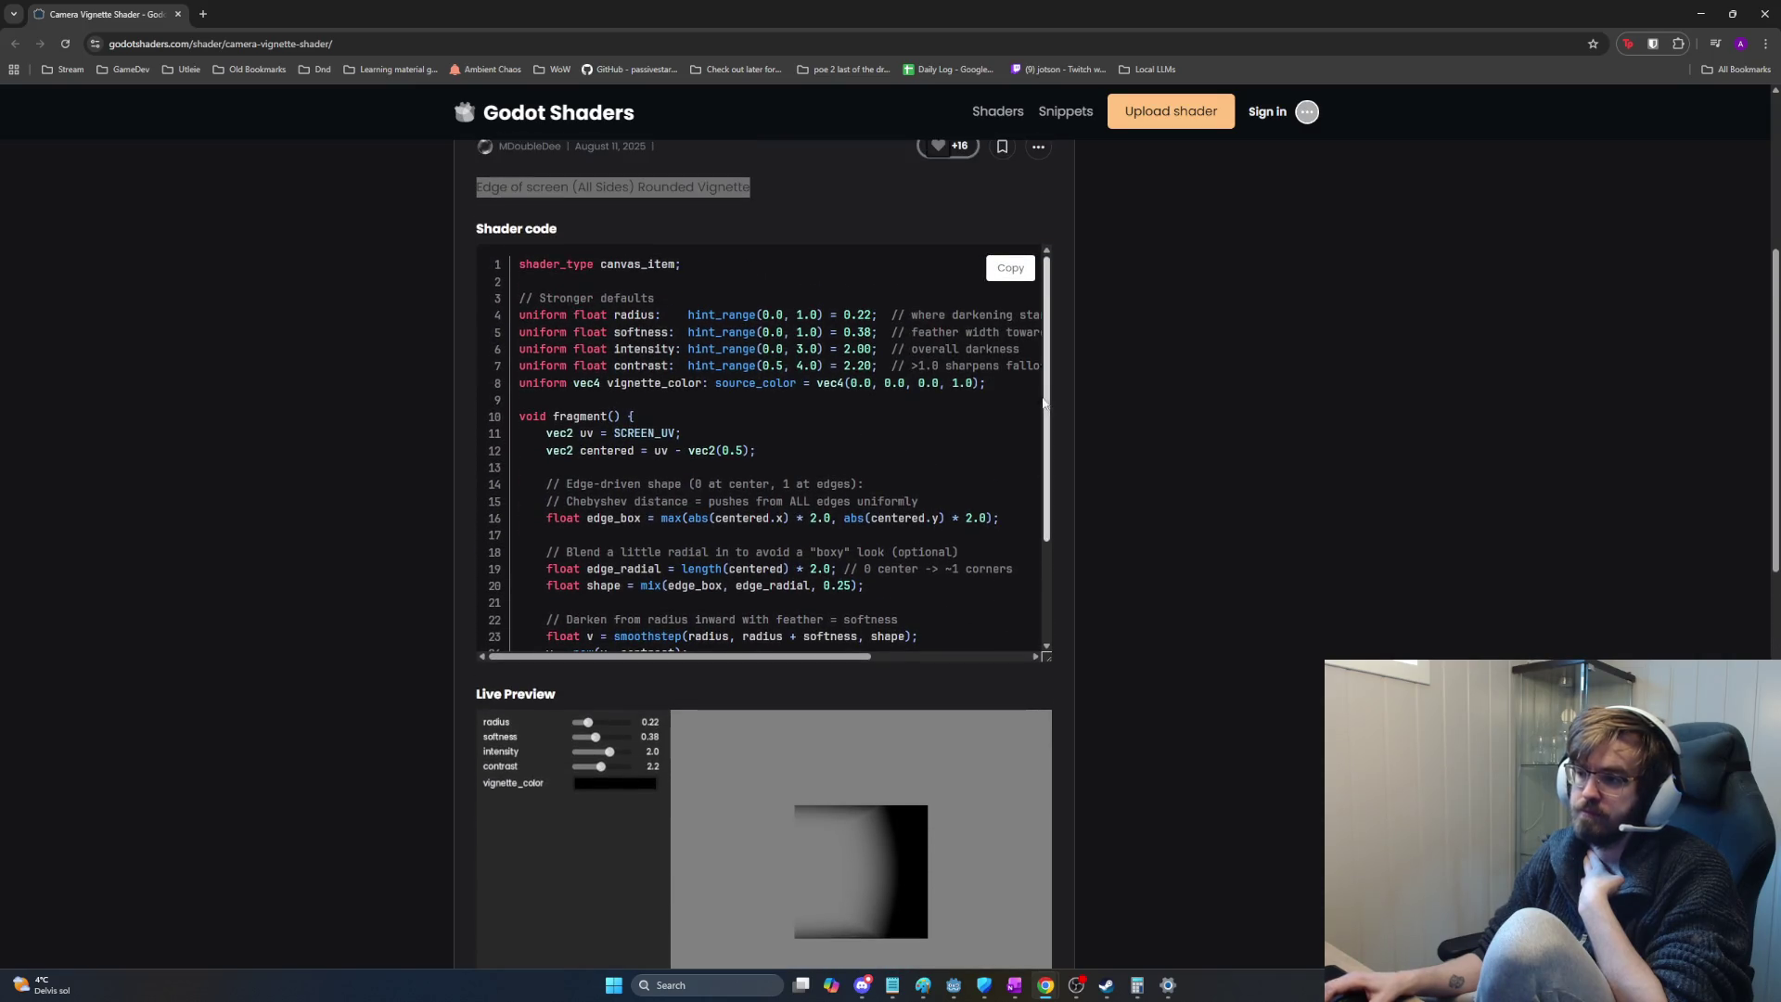
pyautogui.scroll(-2, 1035, 388)
pyautogui.scroll(2, 1043, 394)
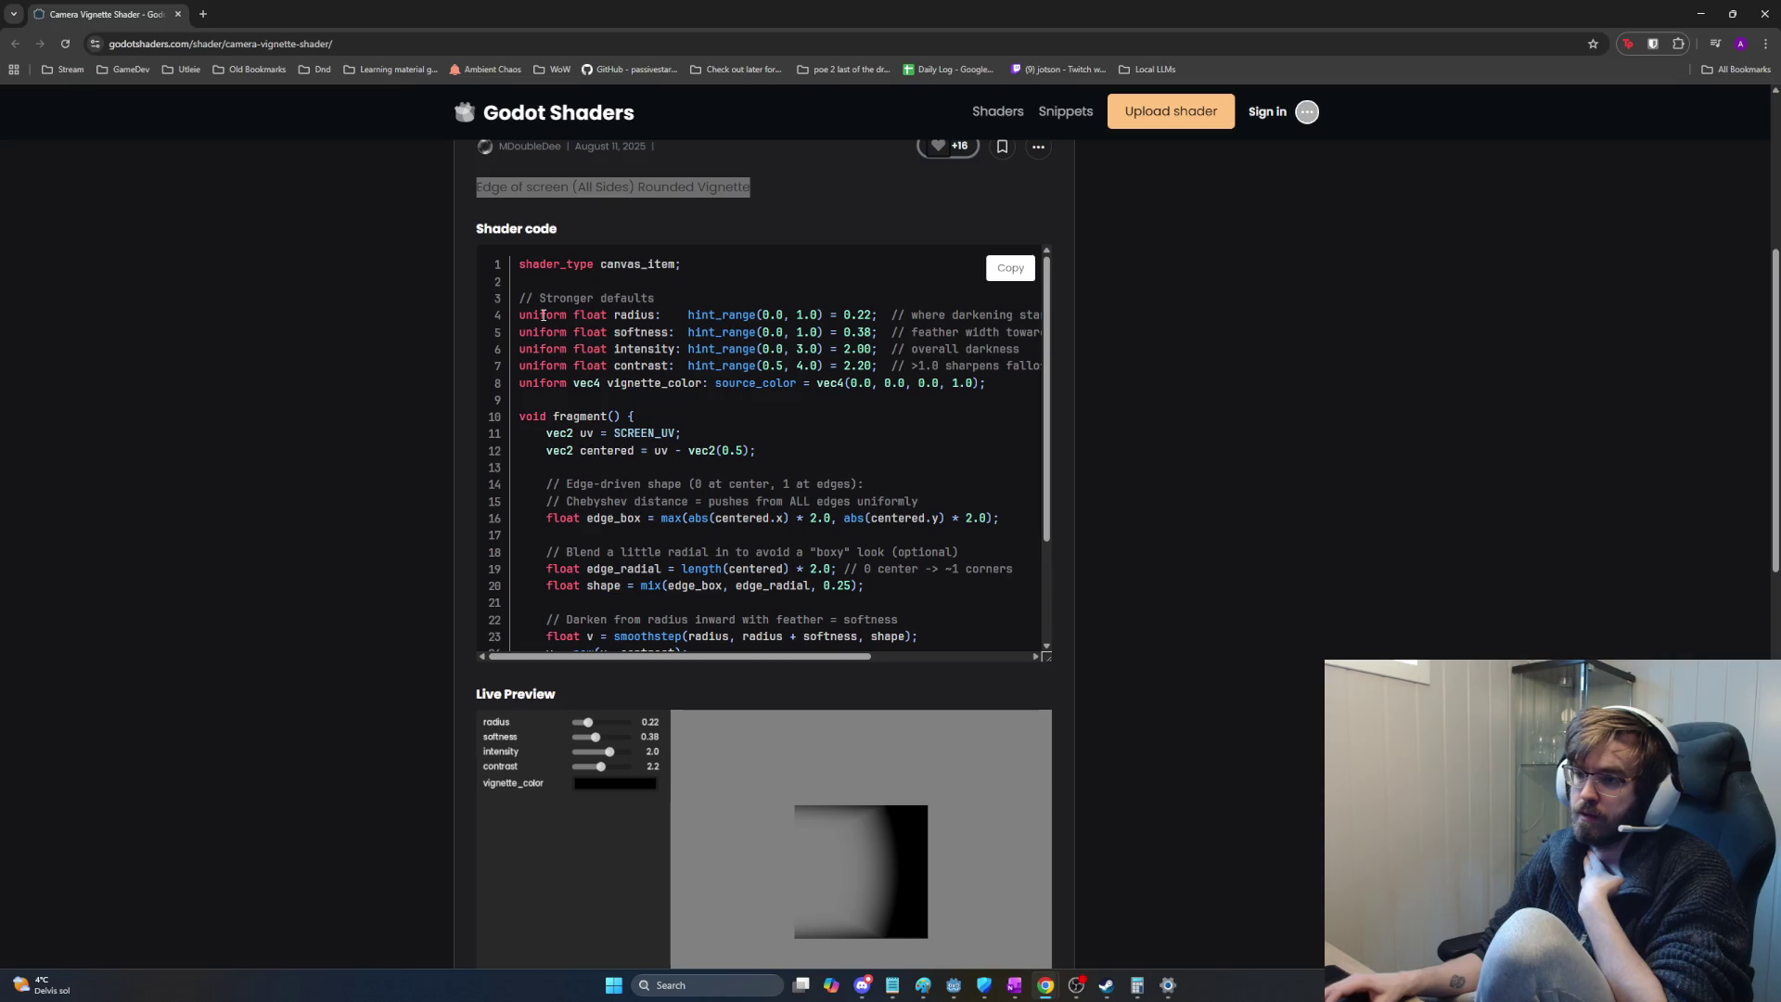
# Inspect the uniform declarations on lines 4–8 of the vignette shader code
pyautogui.moveTo(521, 315)
pyautogui.mouseDown()
pyautogui.moveTo(568, 367)
pyautogui.moveTo(547, 345)
pyautogui.mouseUp()
pyautogui.click(568, 360)
pyautogui.doubleClick(543, 349)
pyautogui.click(545, 332)
pyautogui.doubleClick(543, 332)
pyautogui.doubleClick(542, 349)
pyautogui.doubleClick(542, 382)
pyautogui.doubleClick(543, 365)
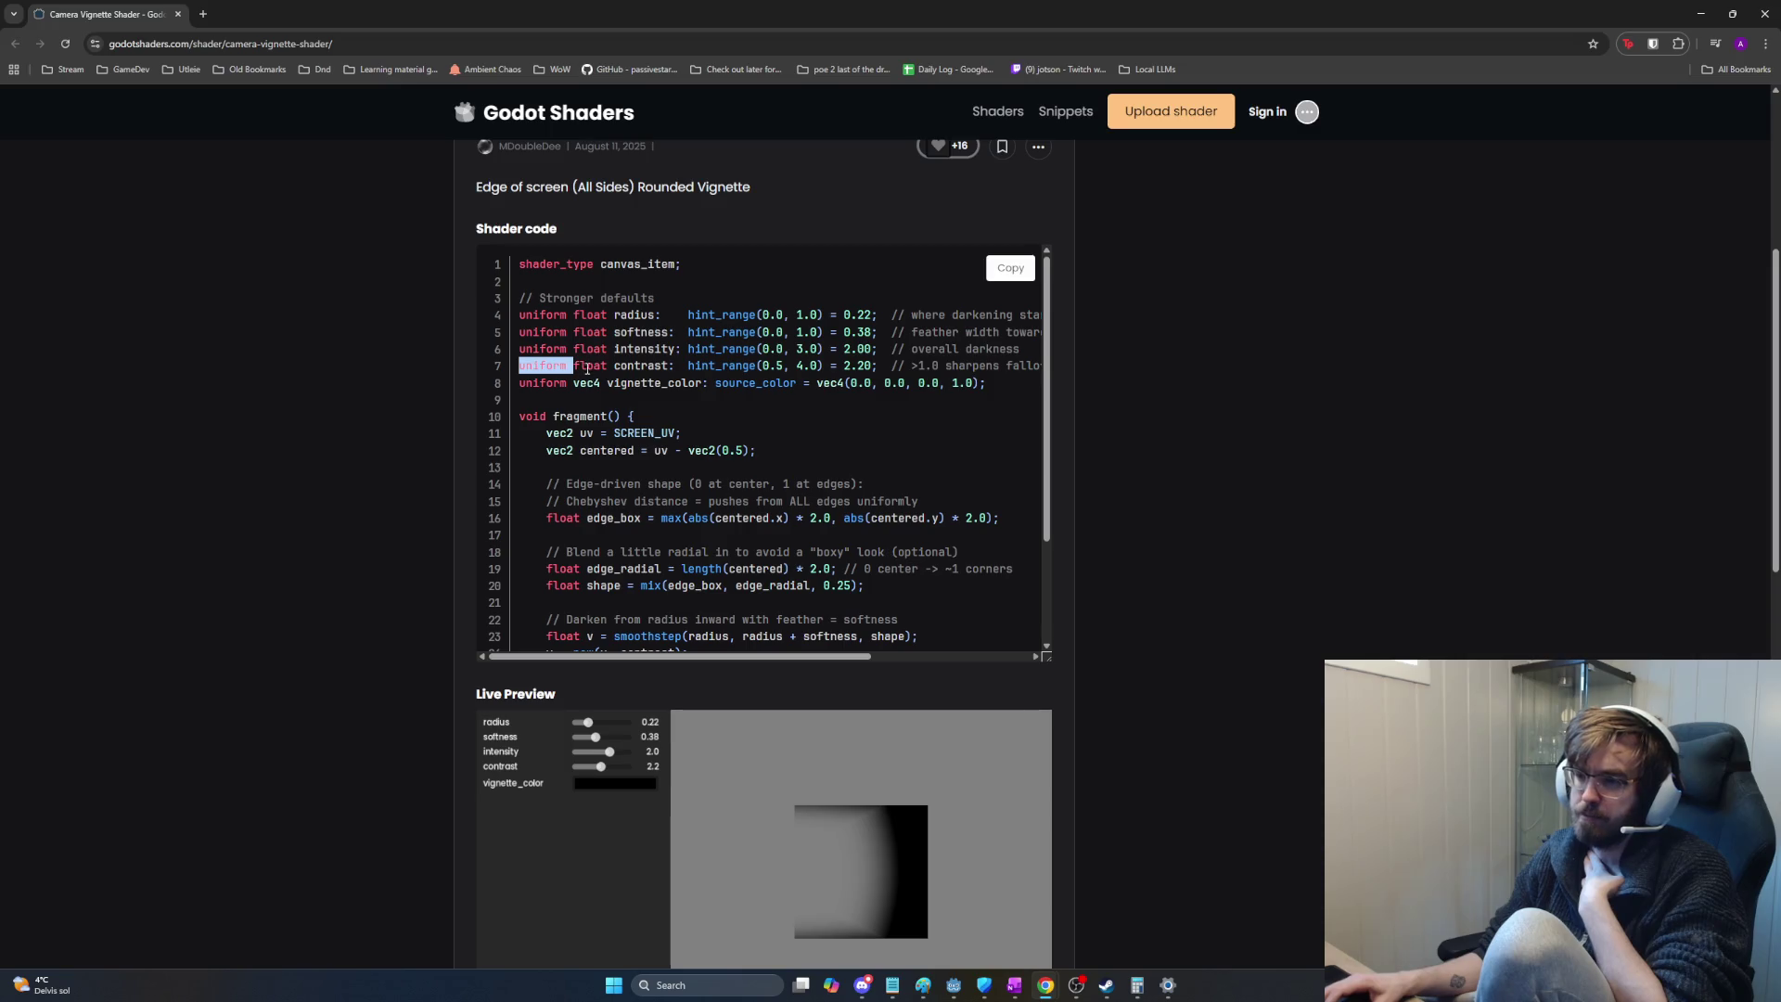
pyautogui.doubleClick(542, 349)
pyautogui.doubleClick(543, 332)
pyautogui.doubleClick(543, 316)
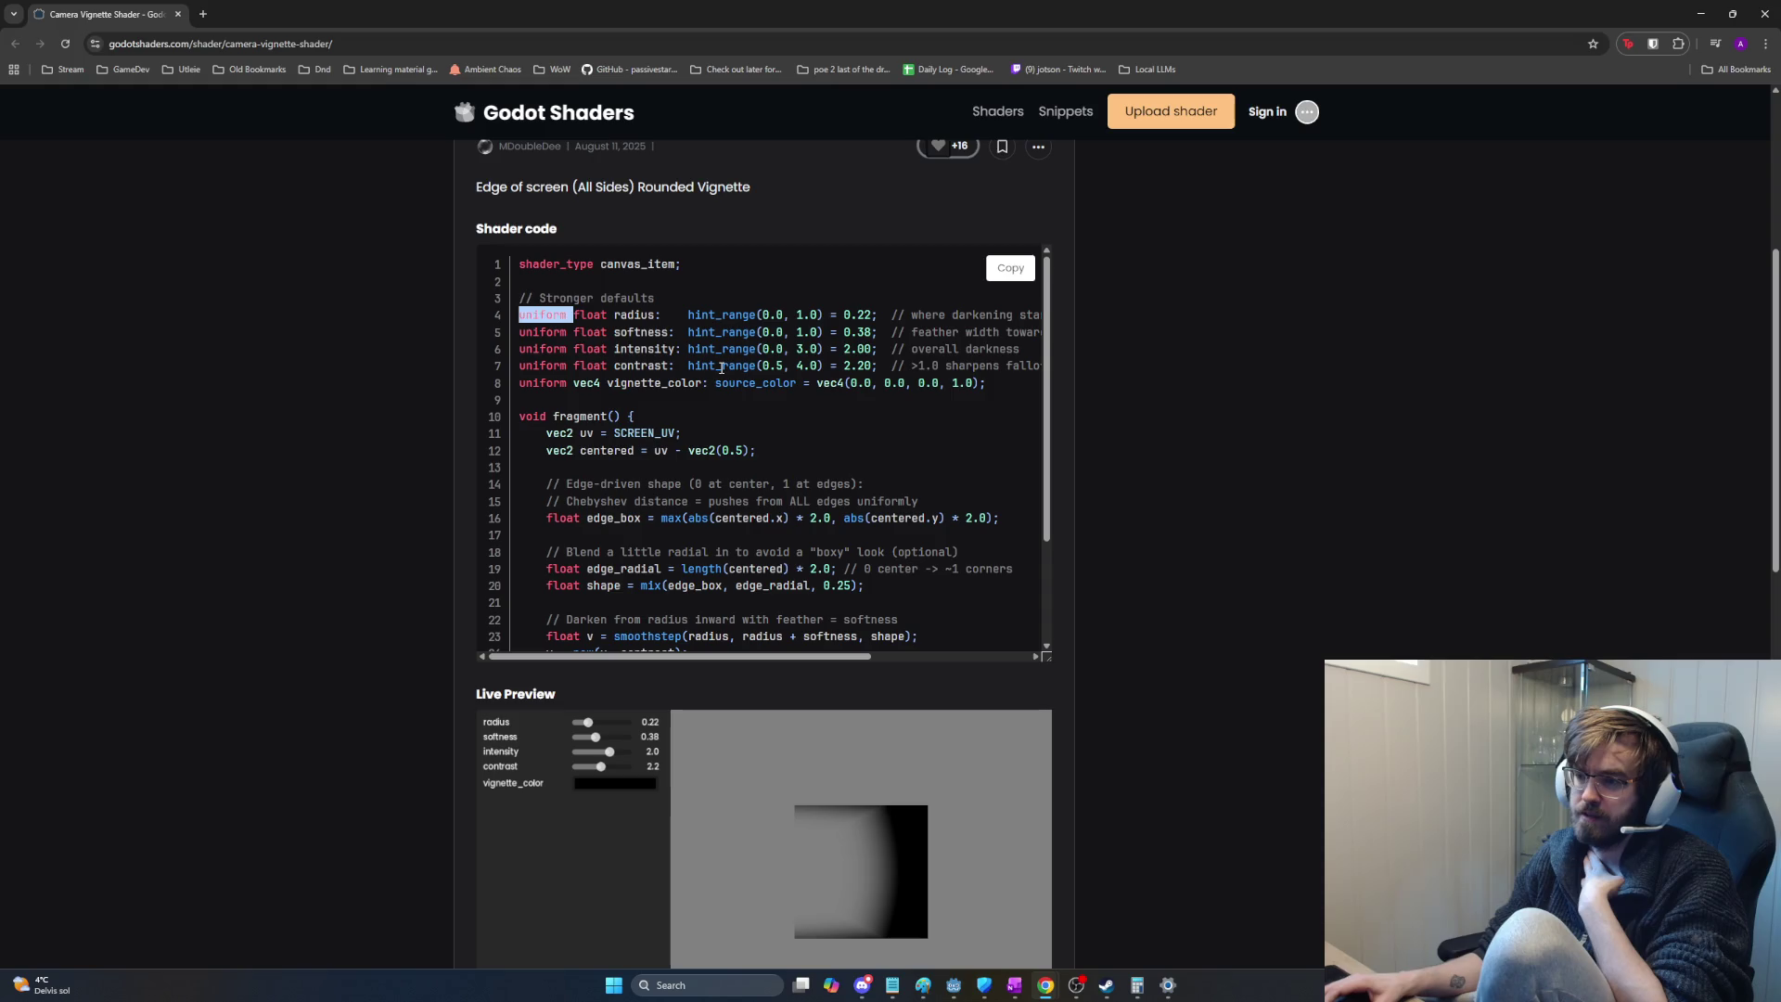
# Read the edge_radial and output lines, then select the entire shader code
pyautogui.scroll(-2, 835, 503)
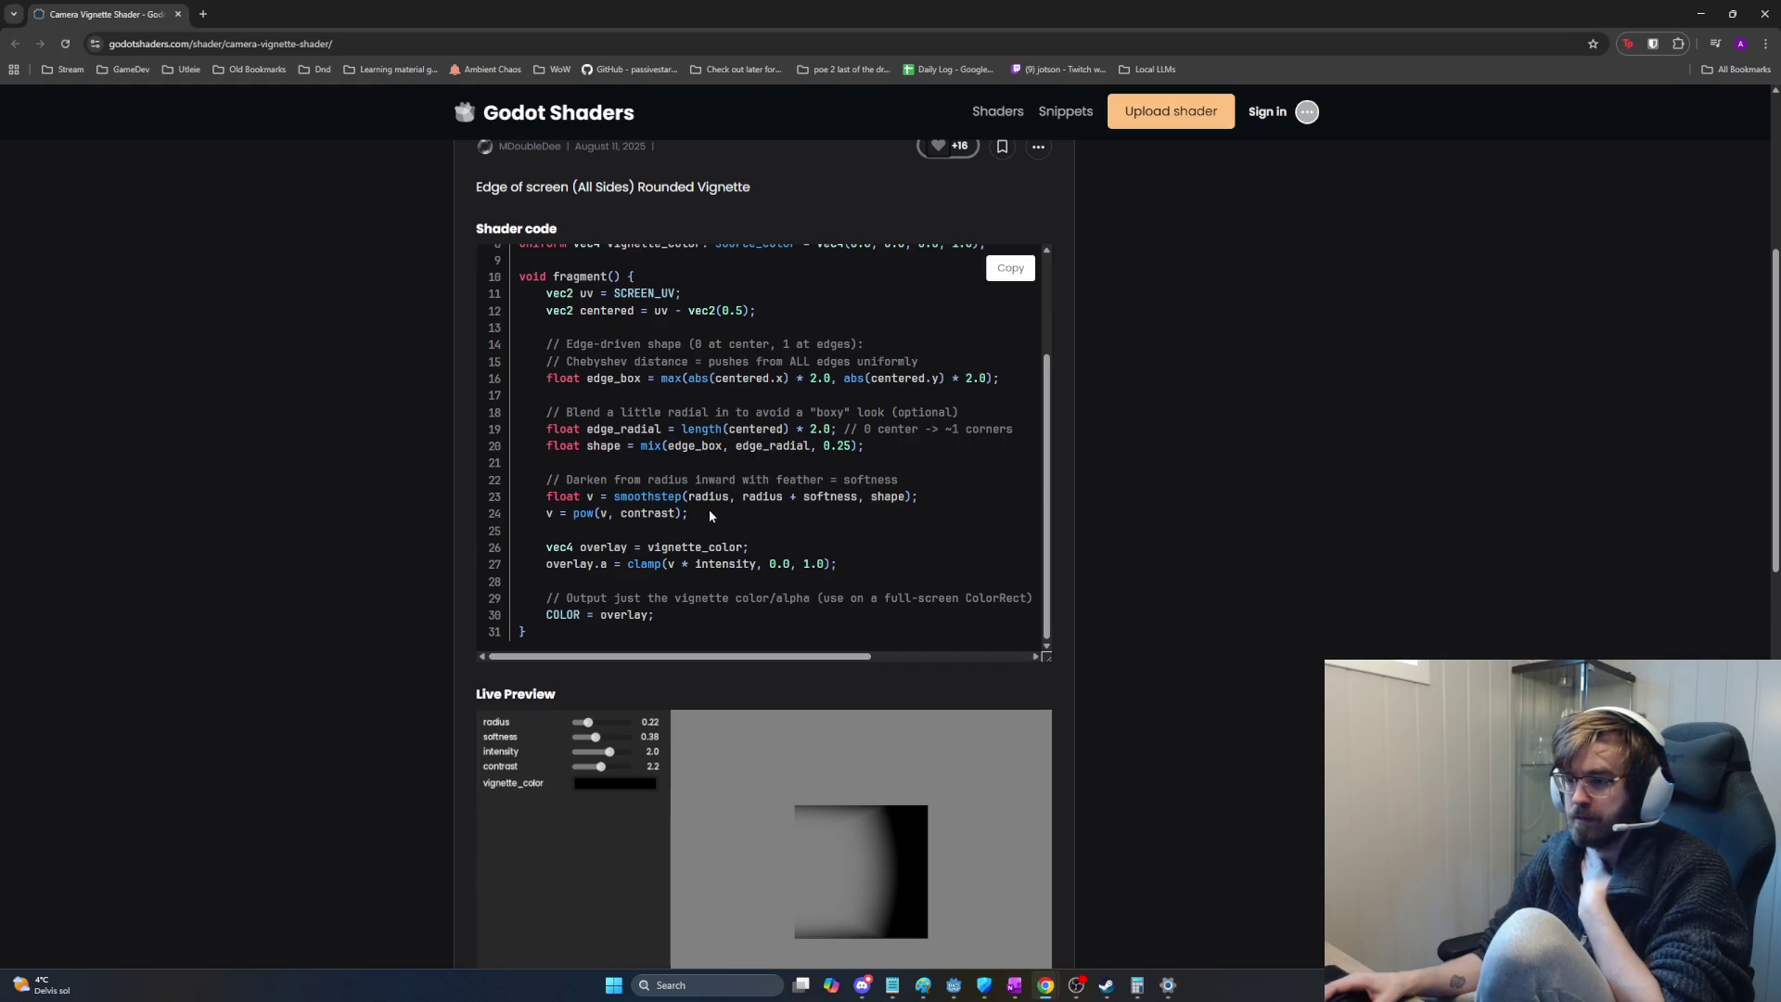
pyautogui.scroll(-1, 707, 517)
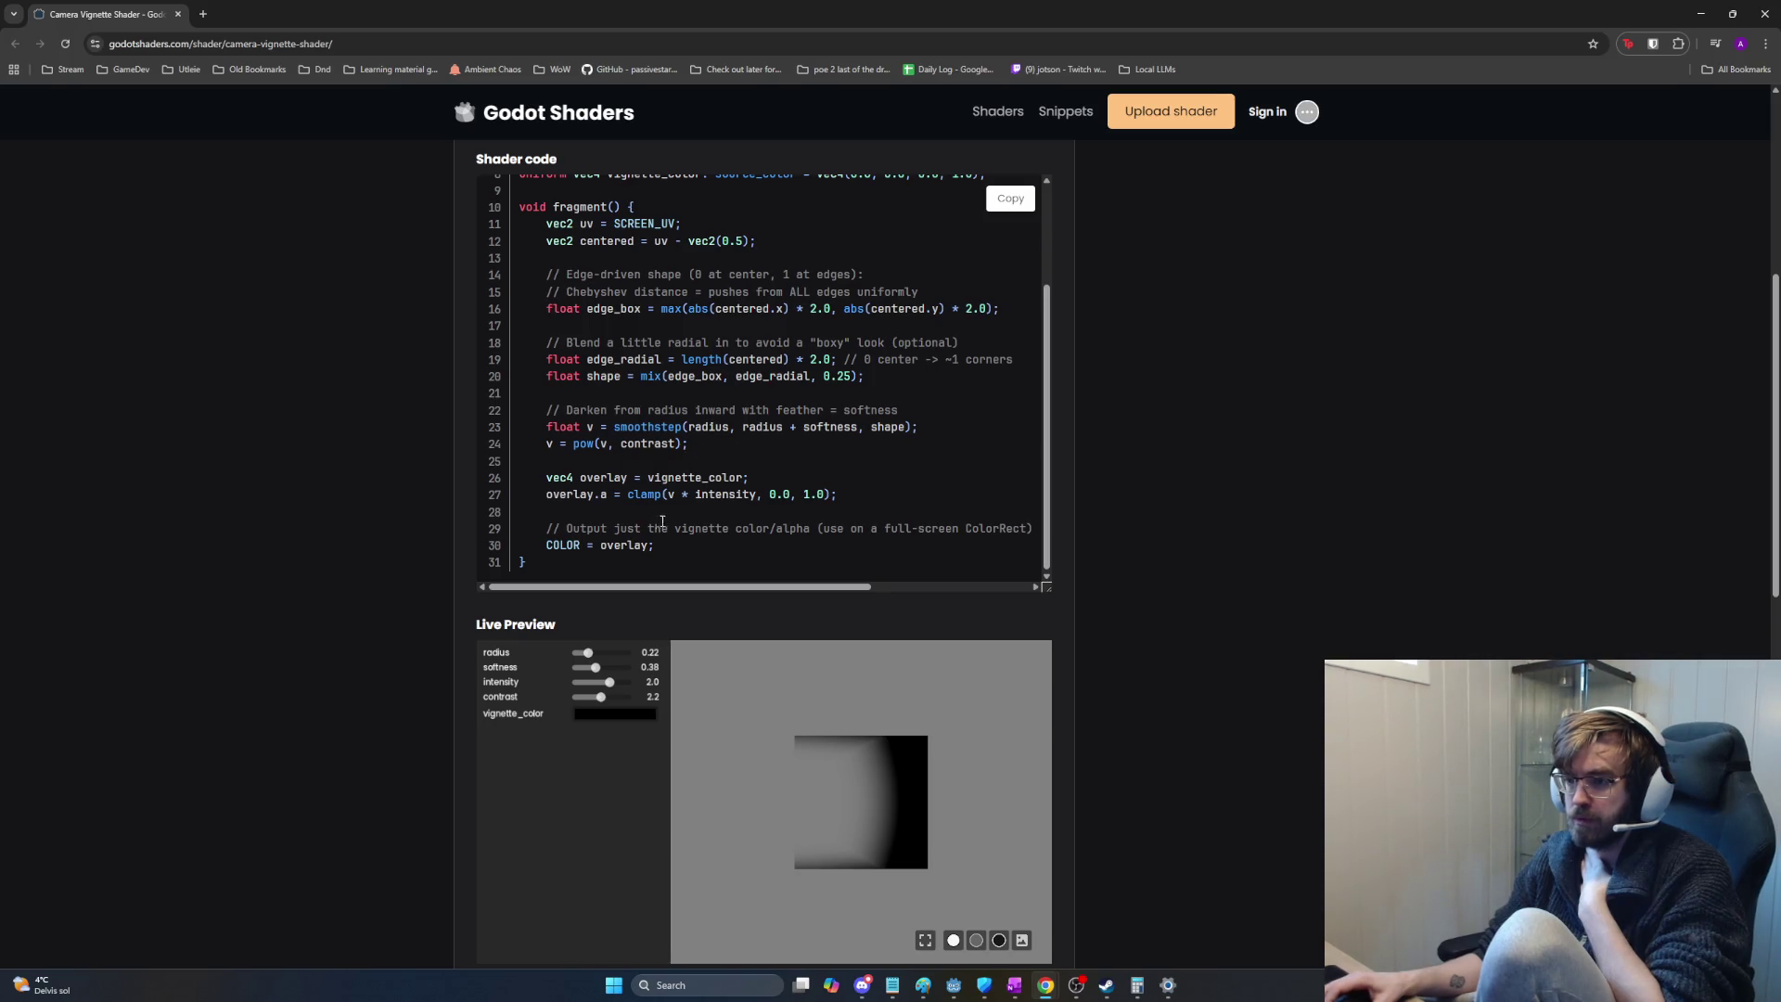
pyautogui.moveTo(671, 528)
pyautogui.mouseDown()
pyautogui.moveTo(560, 474)
pyautogui.moveTo(524, 562)
pyautogui.mouseUp()
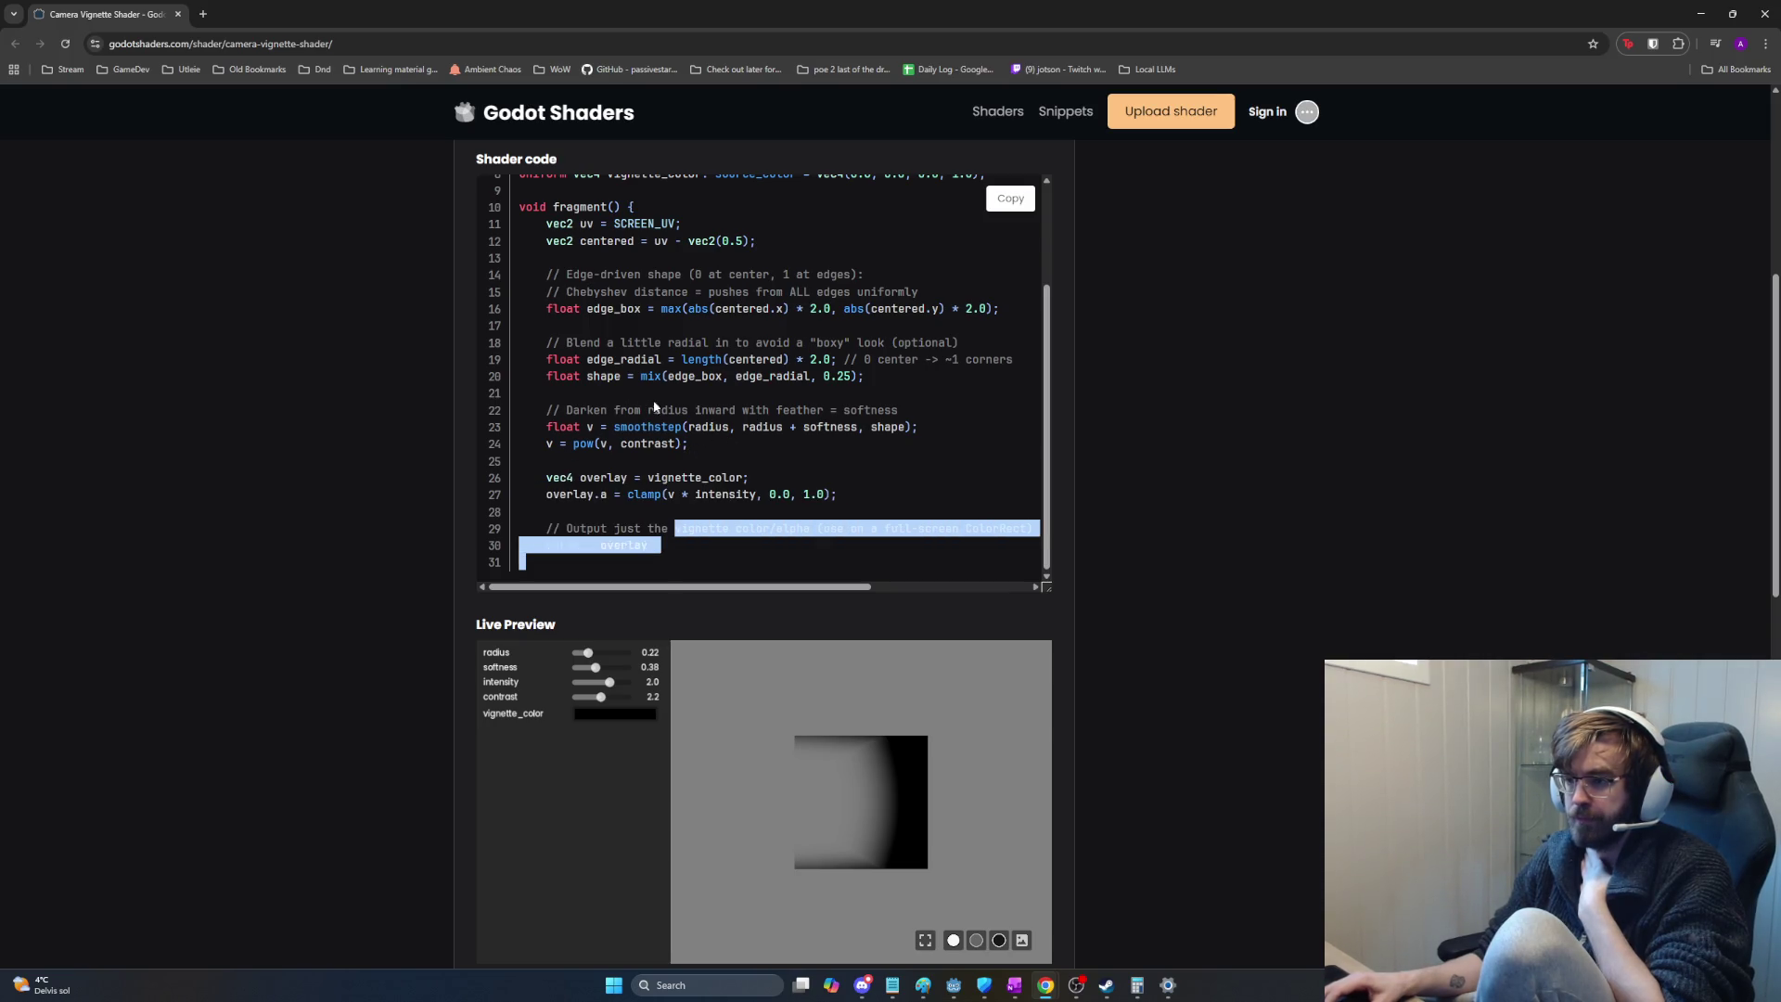
pyautogui.moveTo(863, 376); pyautogui.dragTo(550, 360)
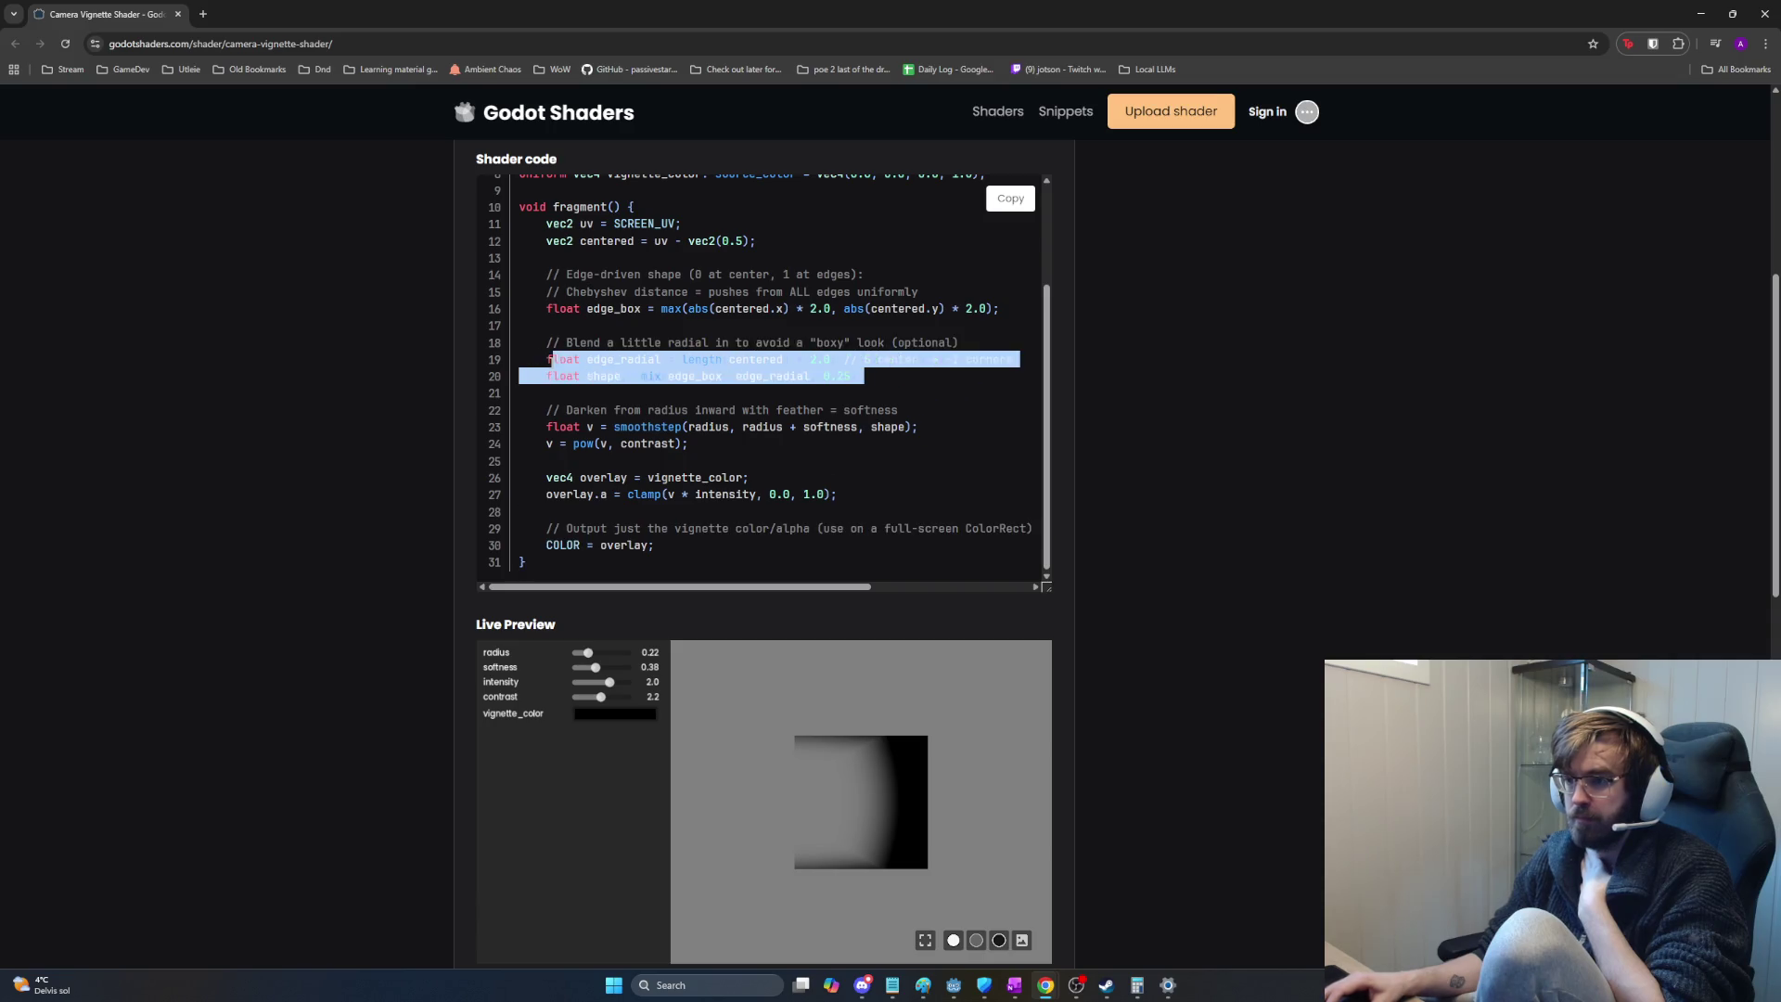
pyautogui.click(550, 360)
pyautogui.scroll(1, 684, 383)
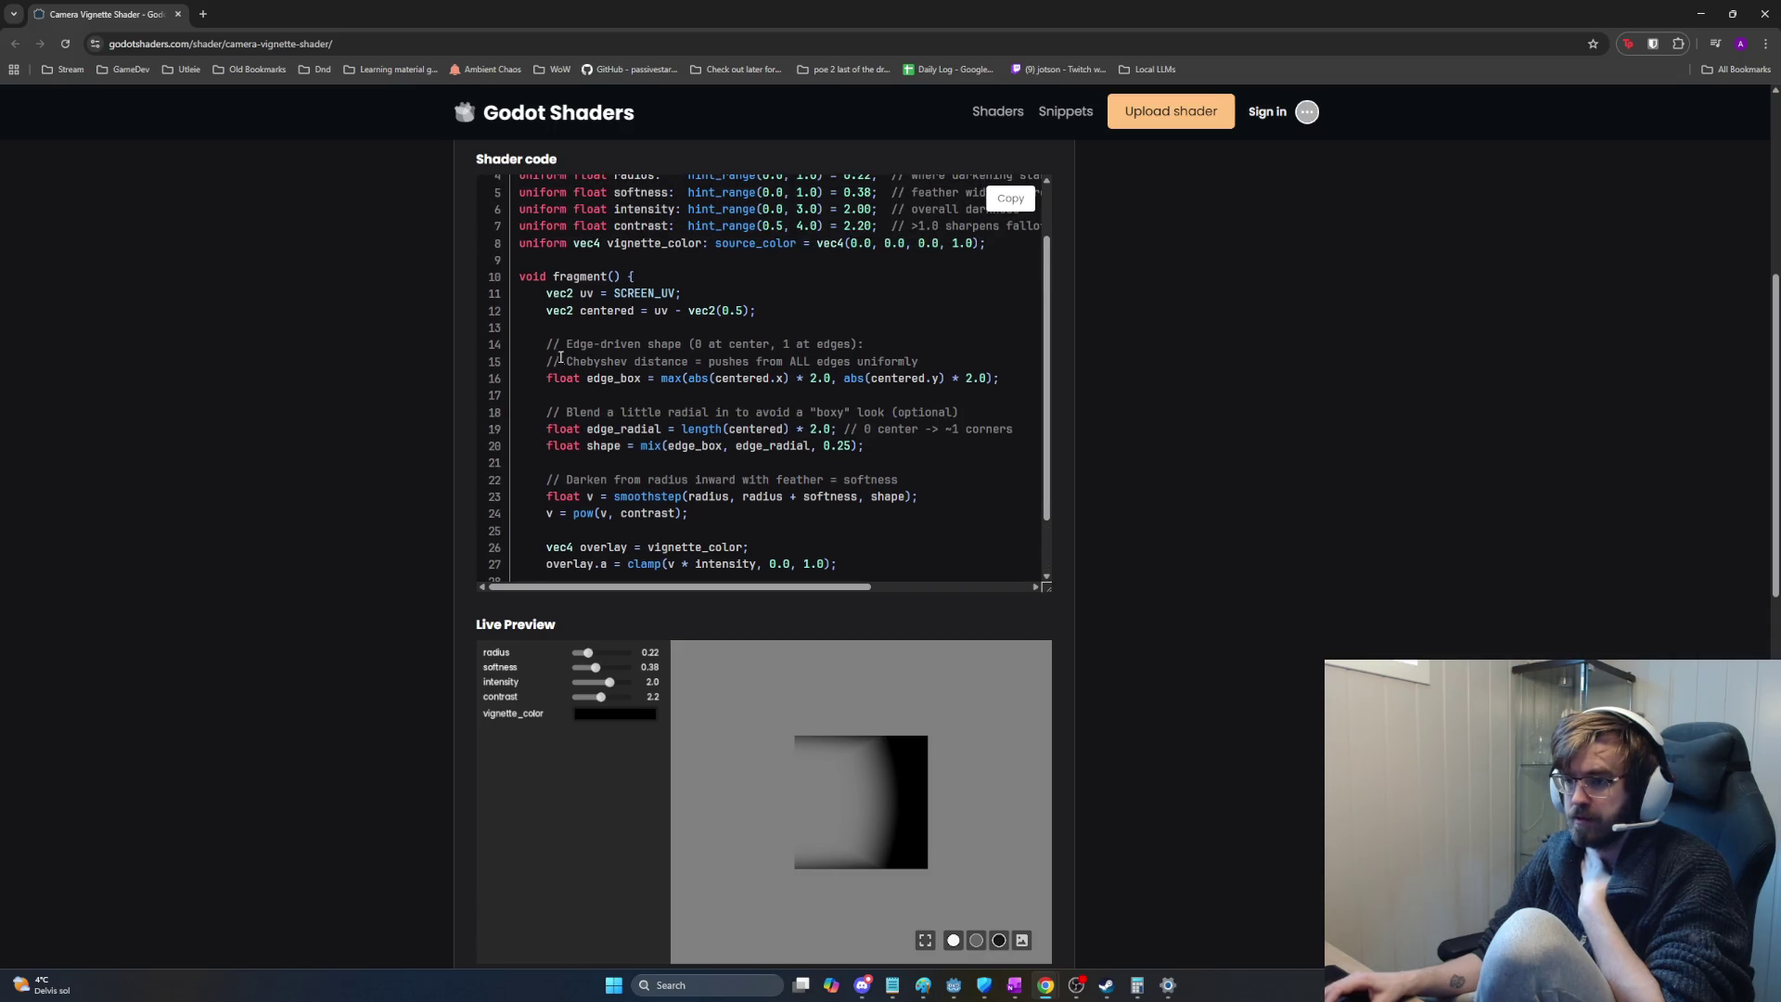
pyautogui.moveTo(547, 343); pyautogui.dragTo(988, 385)
pyautogui.click(708, 374)
pyautogui.scroll(1, 708, 374)
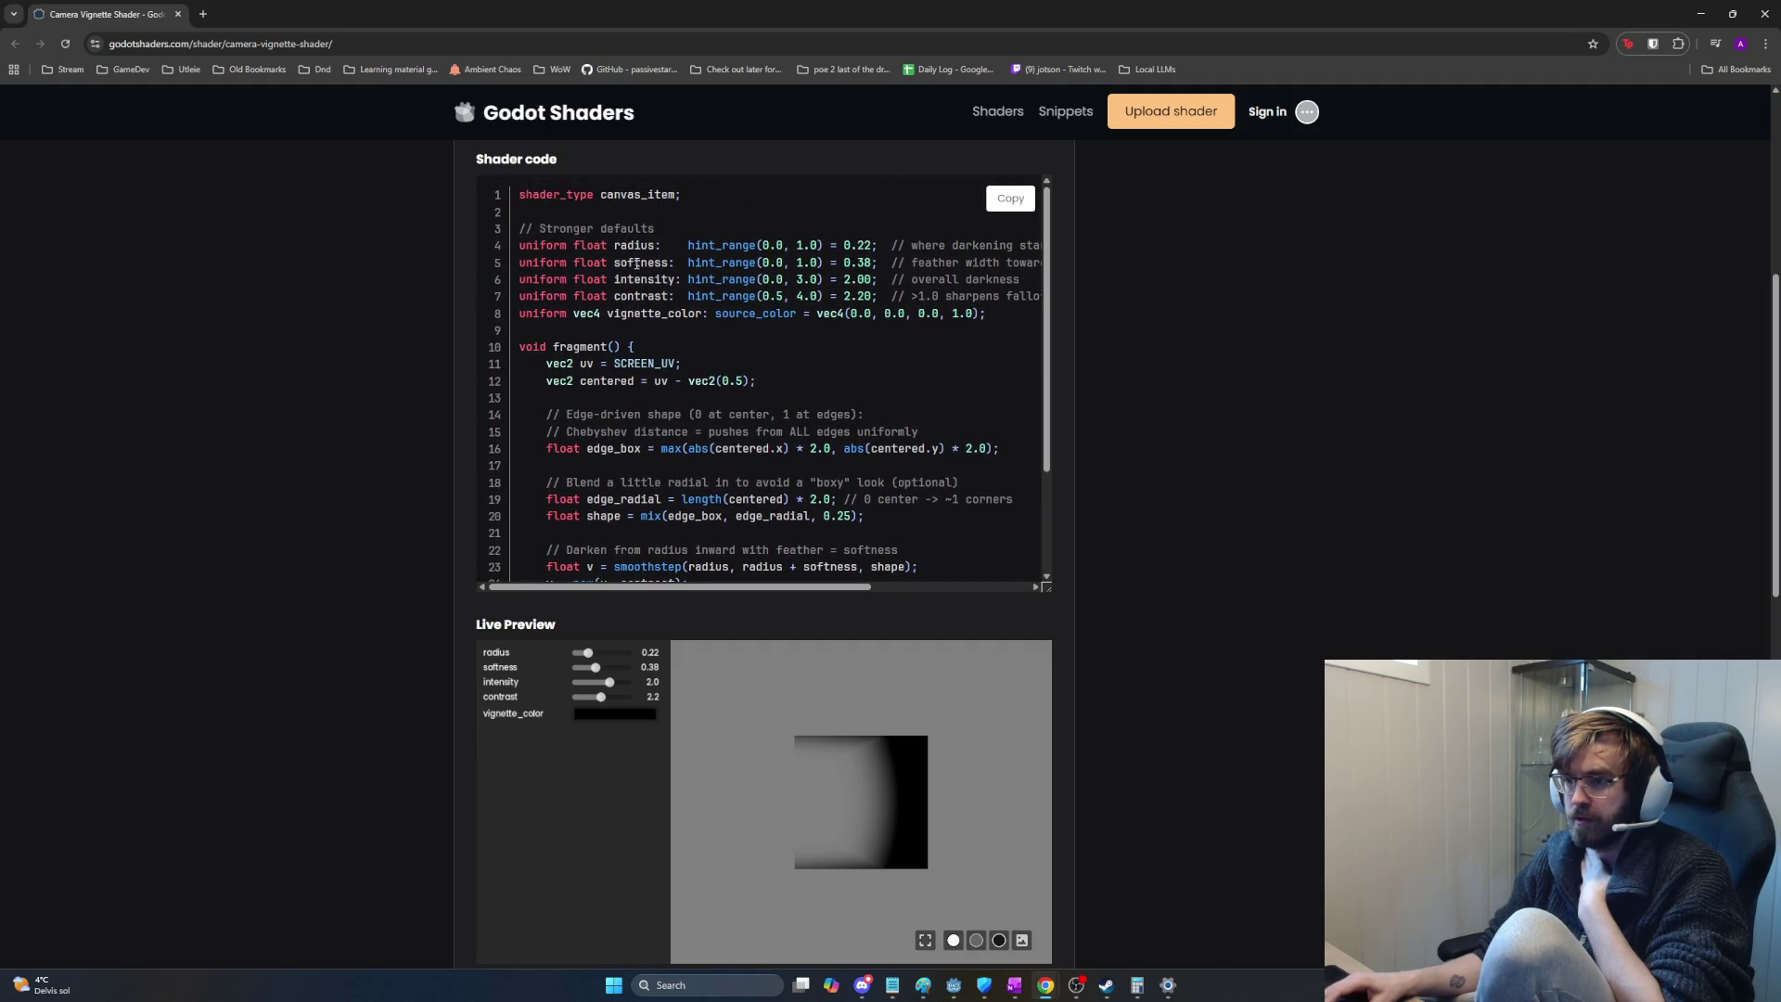
pyautogui.scroll(1, 650, 301)
pyautogui.scroll(-3, 895, 408)
pyautogui.moveTo(763, 554)
pyautogui.mouseDown()
pyautogui.moveTo(649, 478)
pyautogui.moveTo(734, 525)
pyautogui.moveTo(575, 278)
pyautogui.moveTo(533, 167)
pyautogui.moveTo(517, 334)
pyautogui.mouseUp()
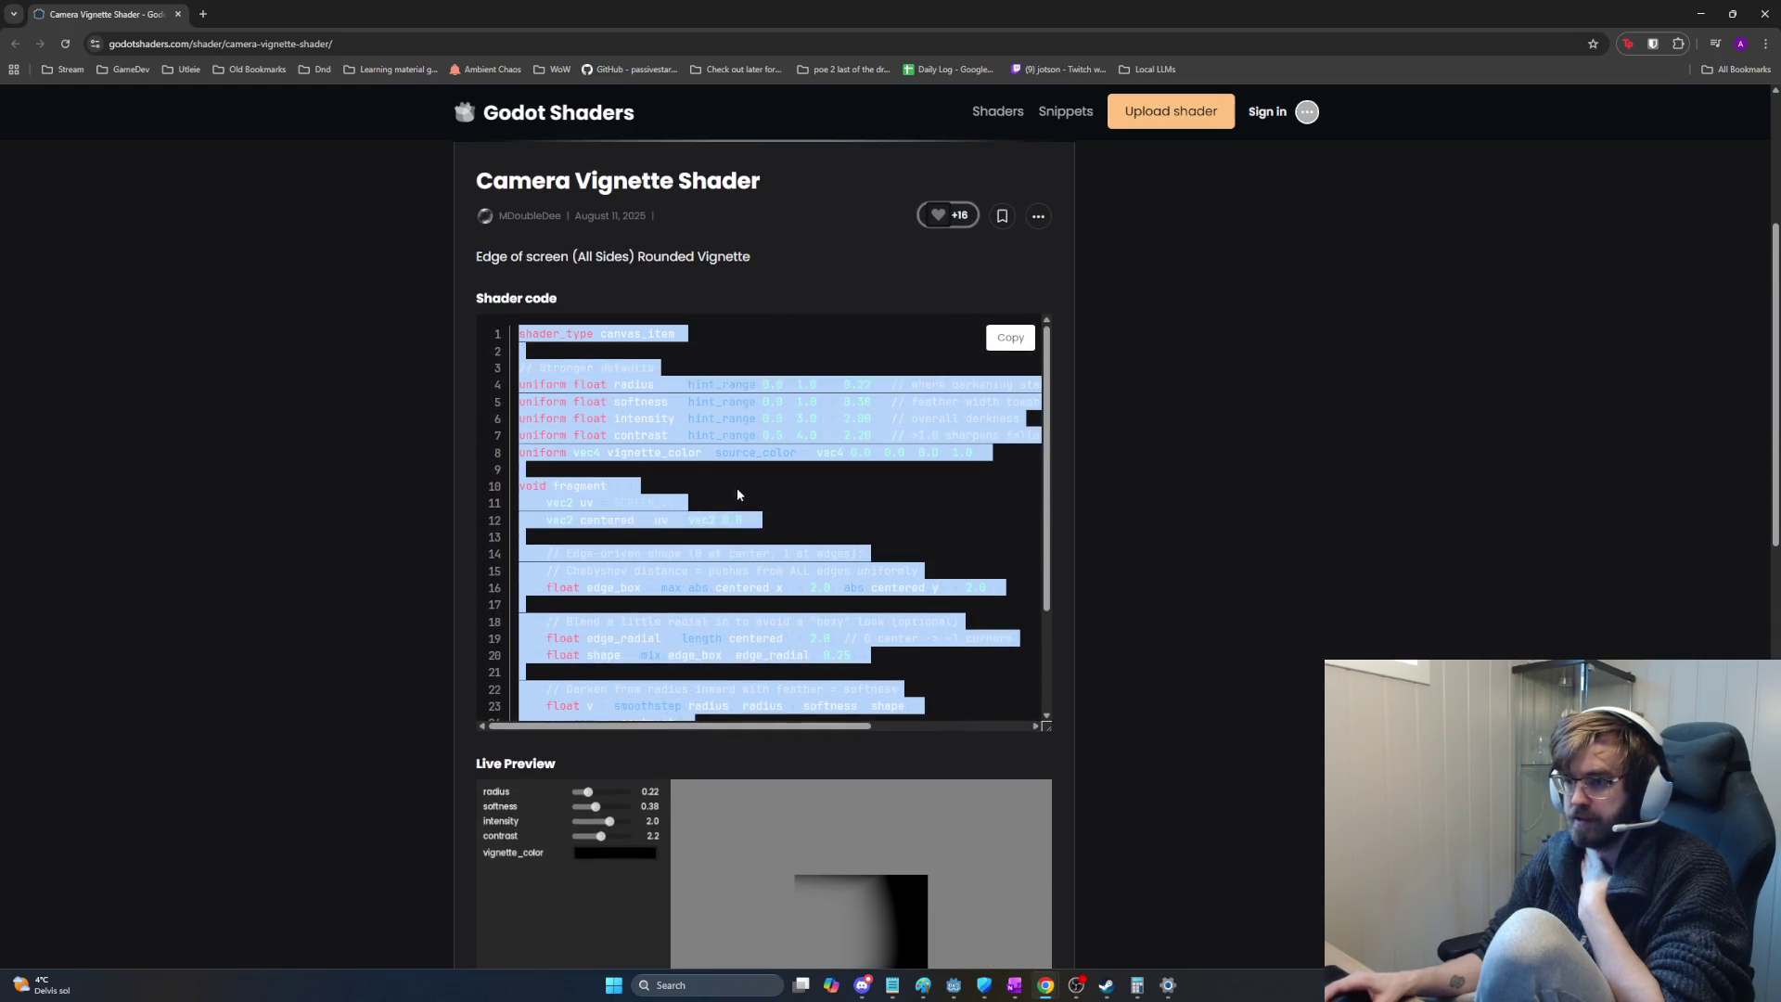
# Copy the vignette shader code to the clipboard and review the page description
pyautogui.scroll(-4, 834, 436)
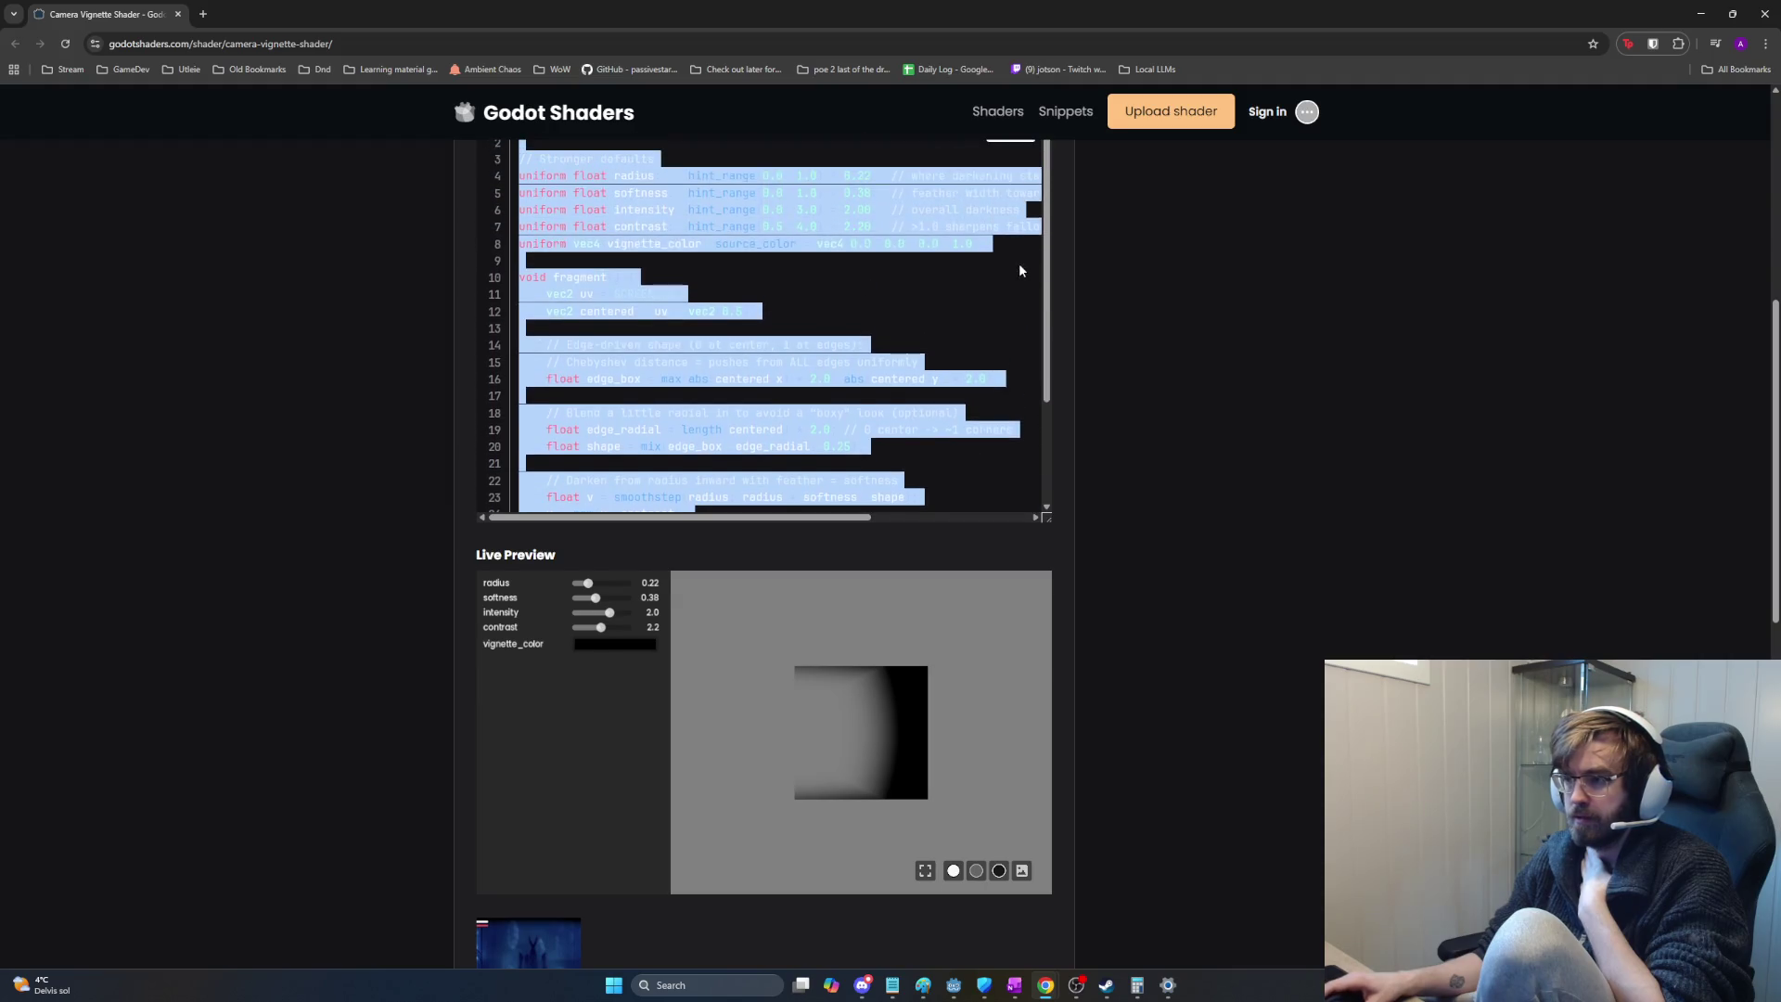
pyautogui.scroll(3, 1019, 264)
pyautogui.click(1005, 267)
pyautogui.scroll(2, 1005, 269)
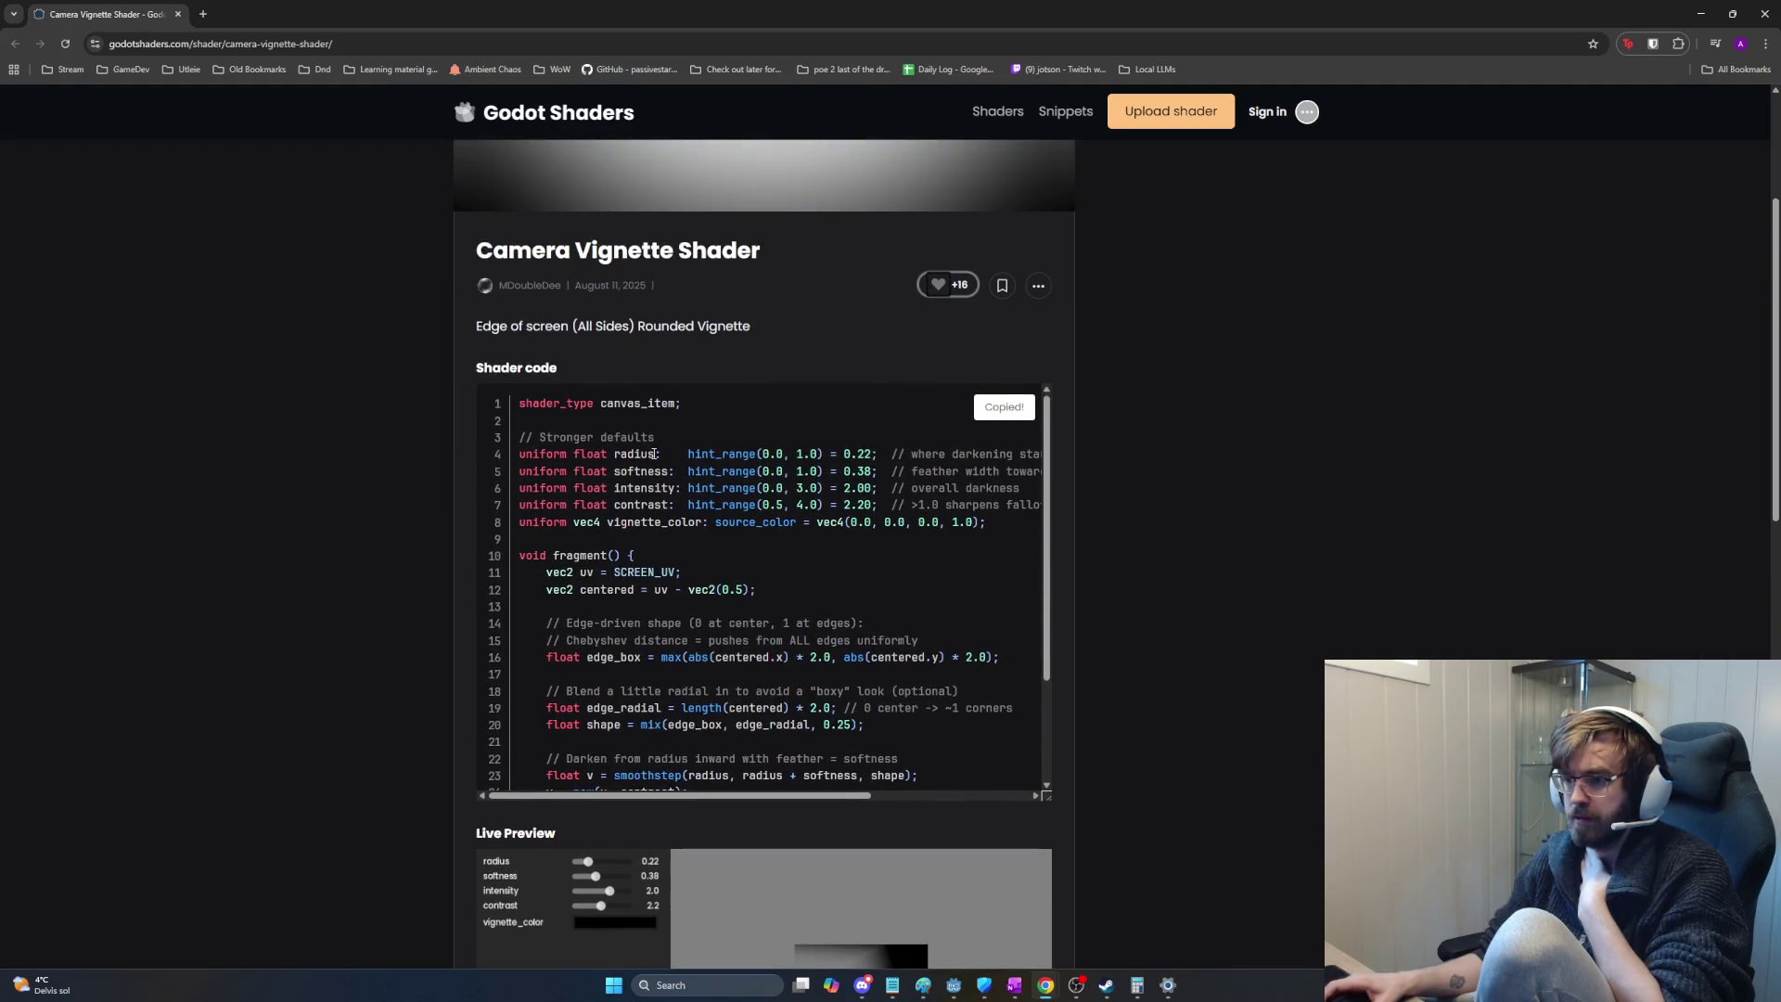
pyautogui.moveTo(751, 326); pyautogui.dragTo(482, 327)
pyautogui.scroll(1, 532, 377)
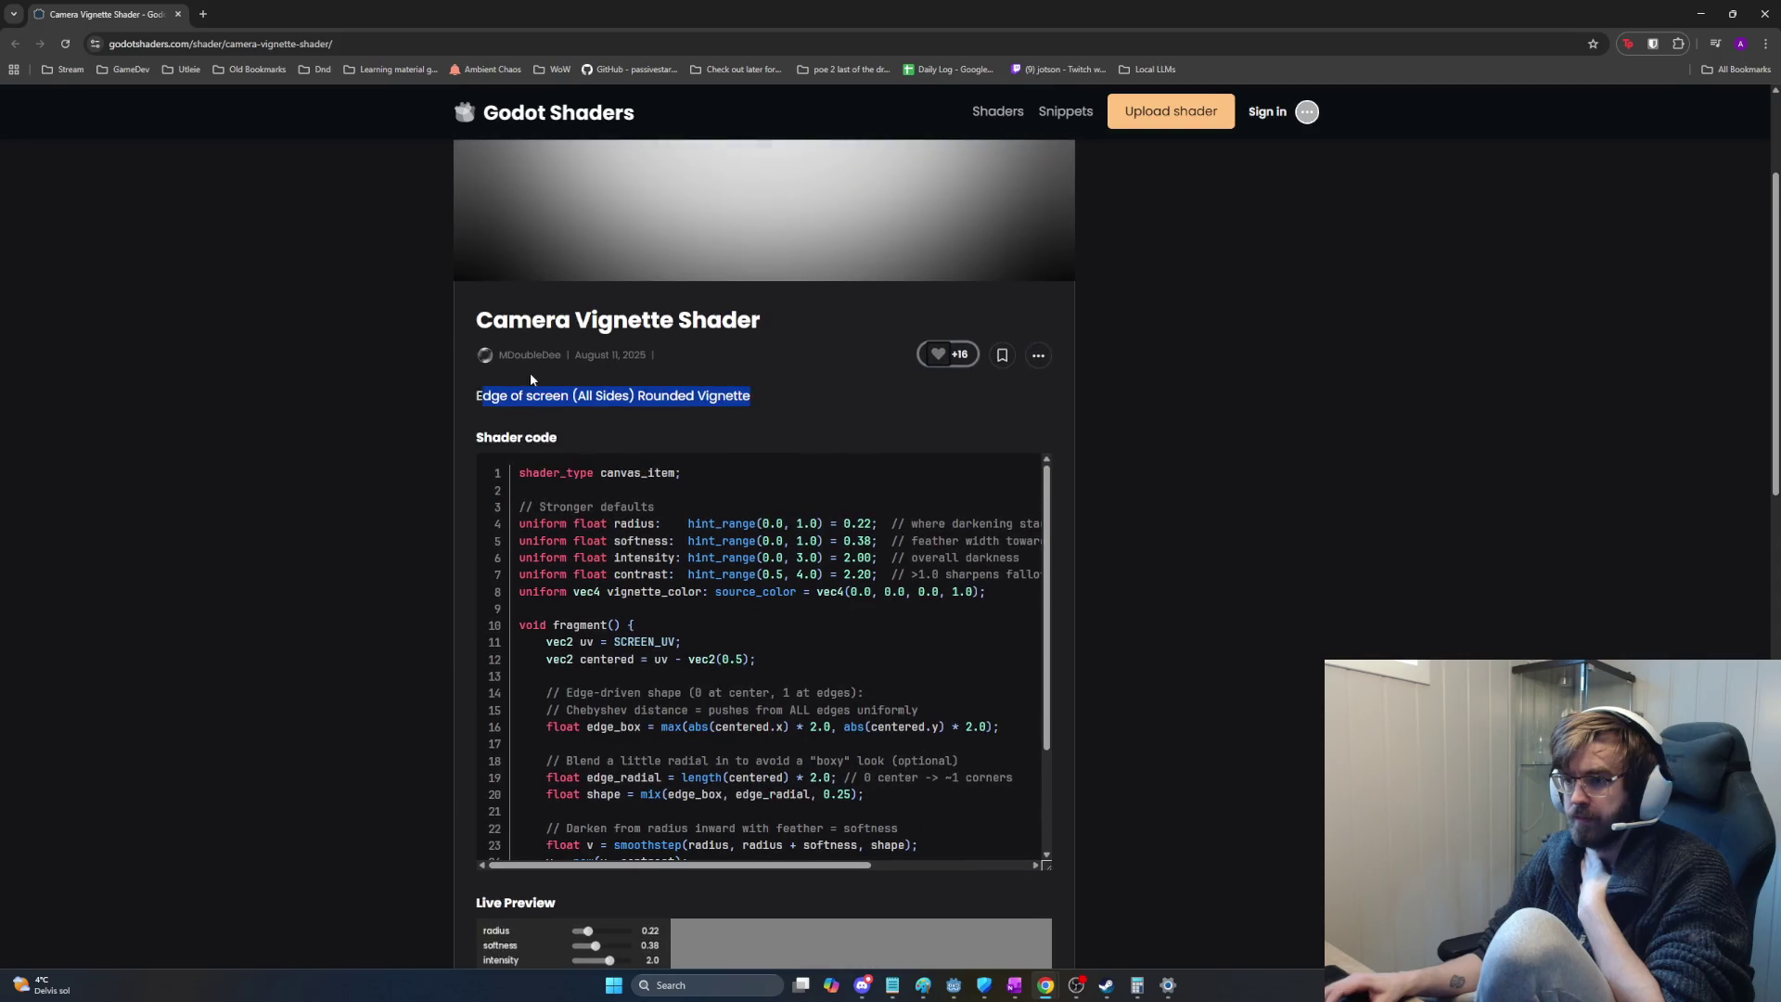
pyautogui.scroll(-5, 598, 460)
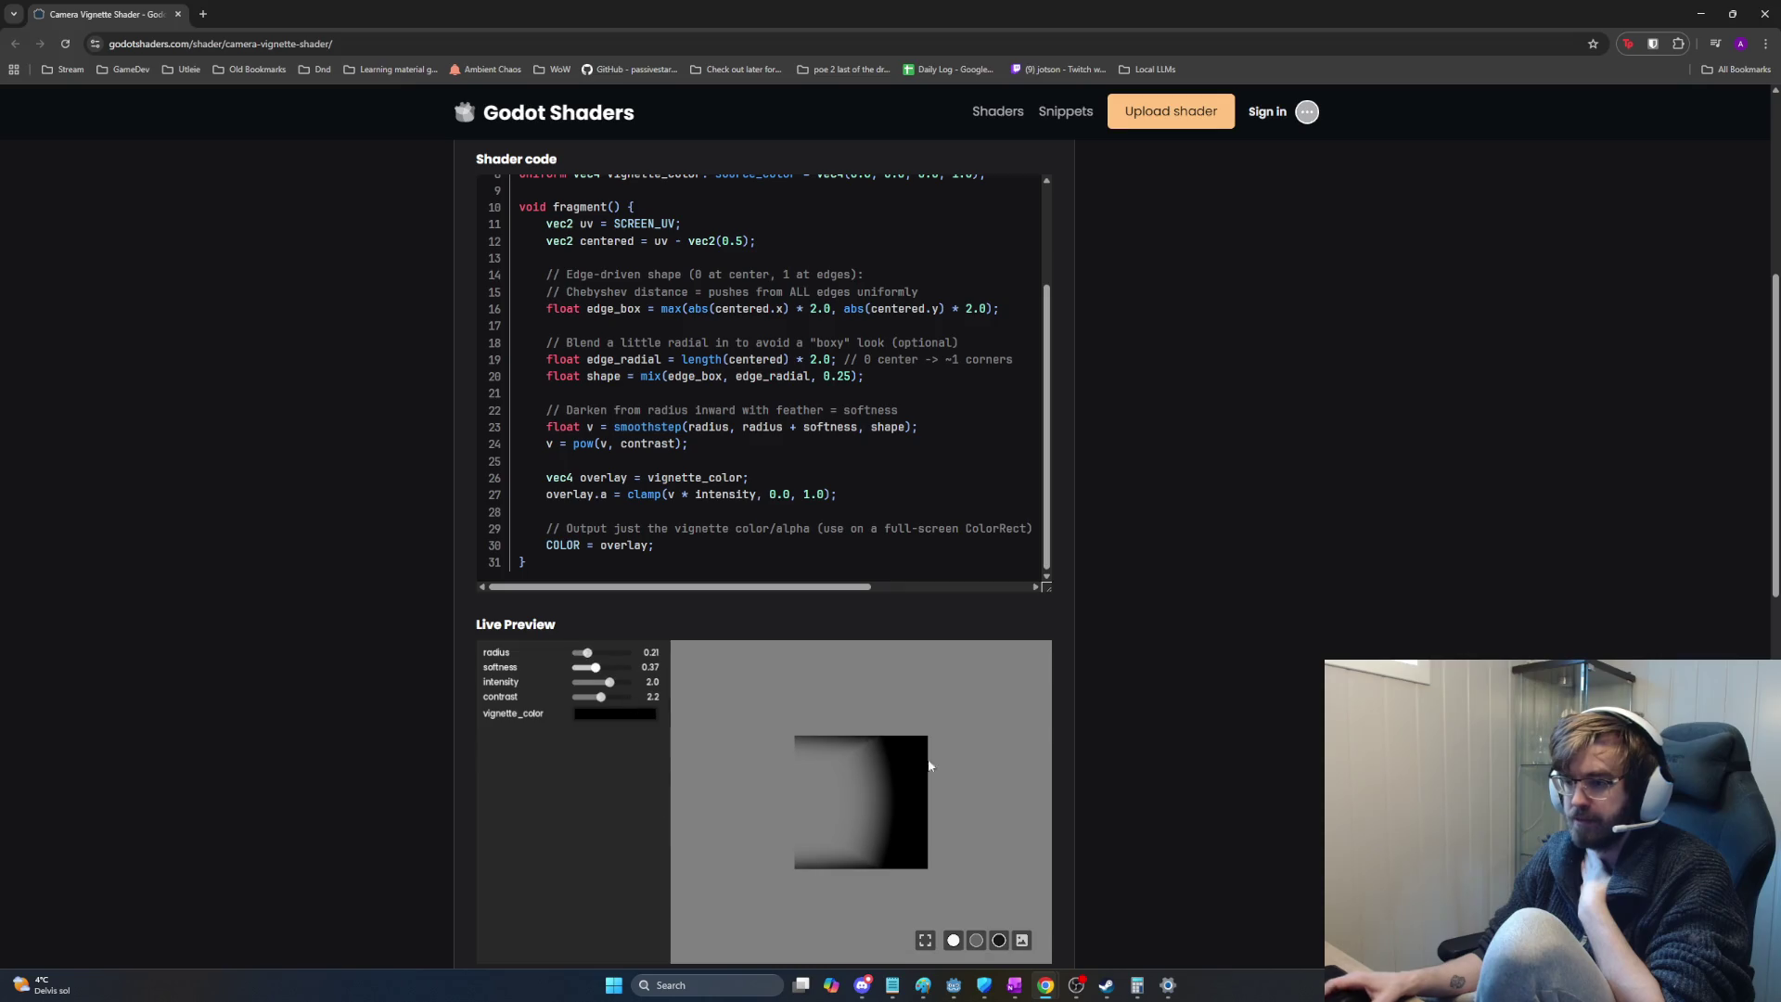
pyautogui.scroll(5, 992, 733)
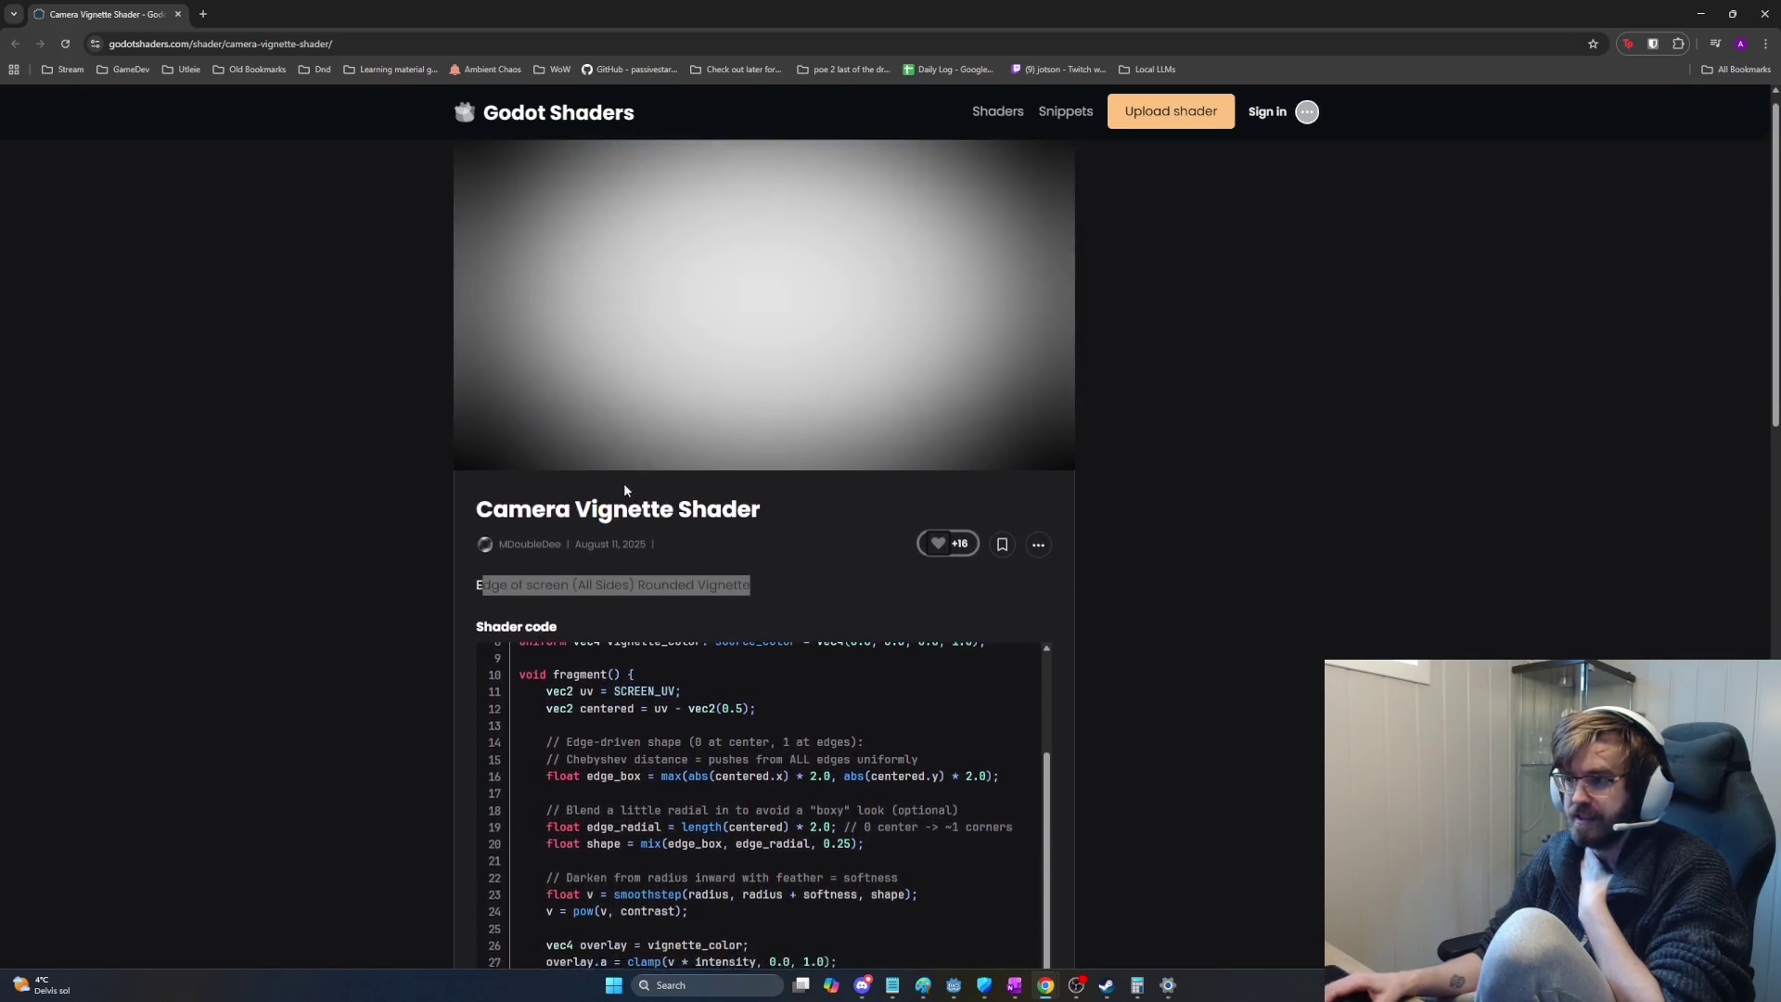
pyautogui.scroll(-2, 1084, 471)
pyautogui.scroll(3, 1087, 445)
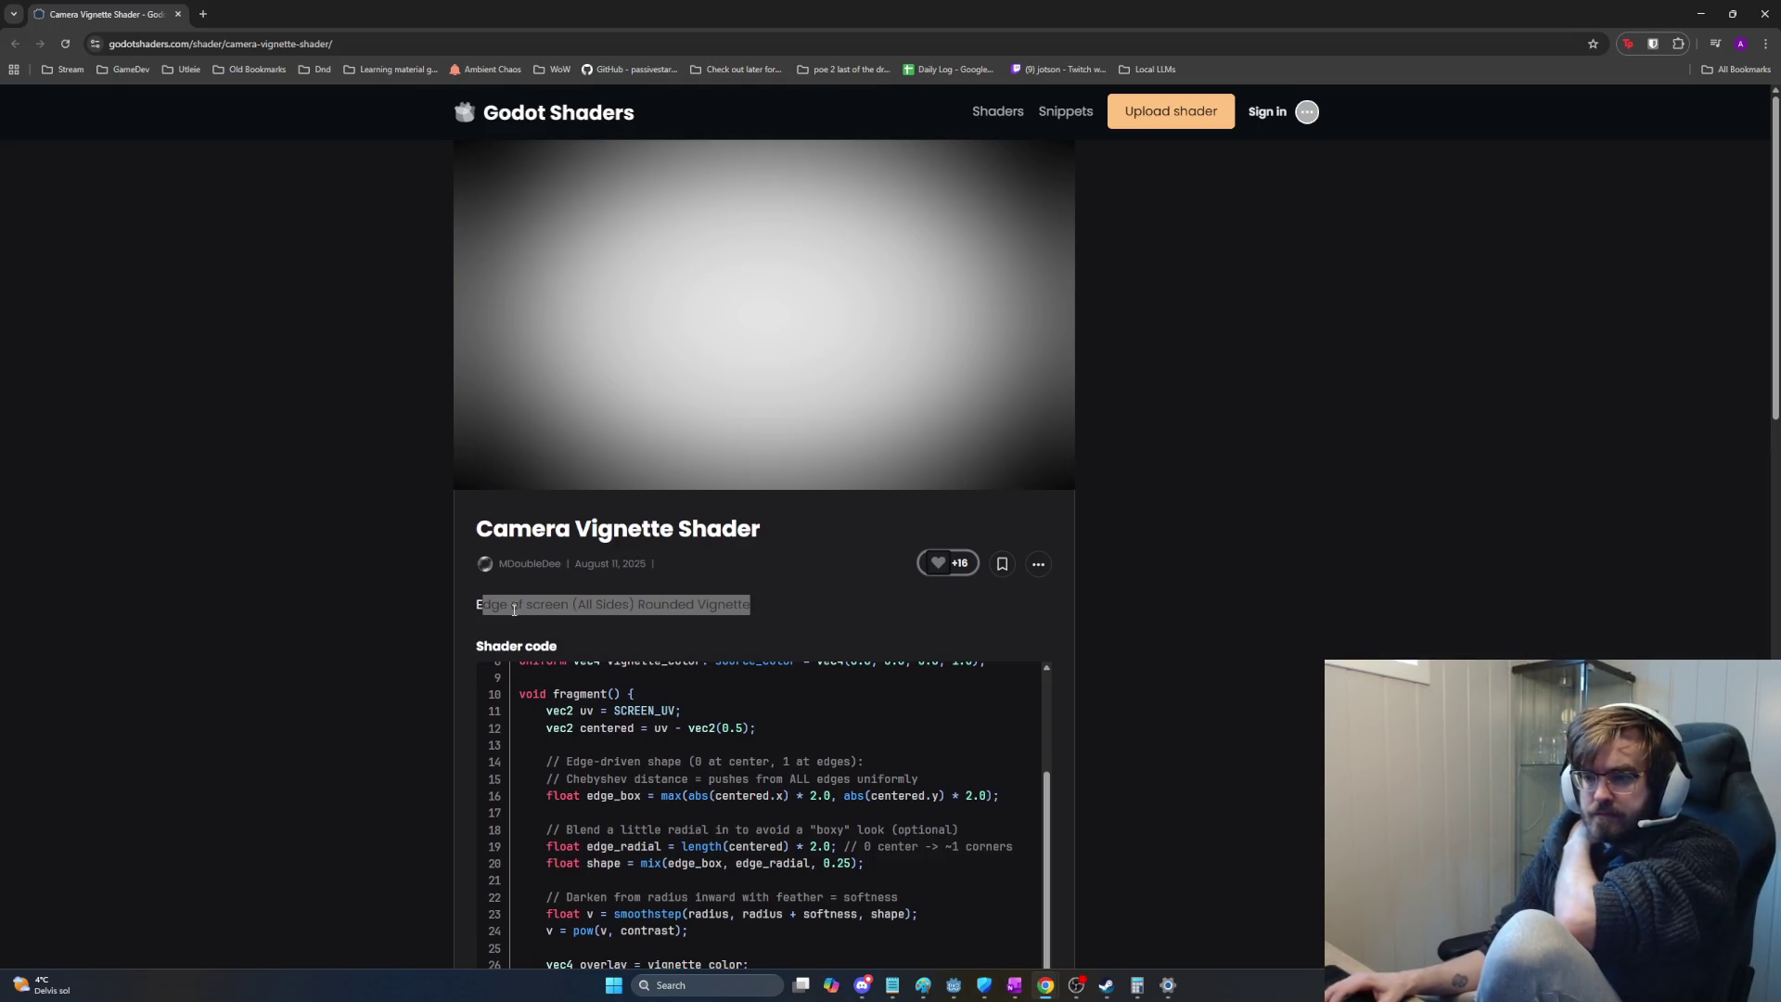
pyautogui.moveTo(526, 139)
pyautogui.mouseDown()
pyautogui.moveTo(640, 116)
pyautogui.moveTo(279, 37)
pyautogui.mouseUp()
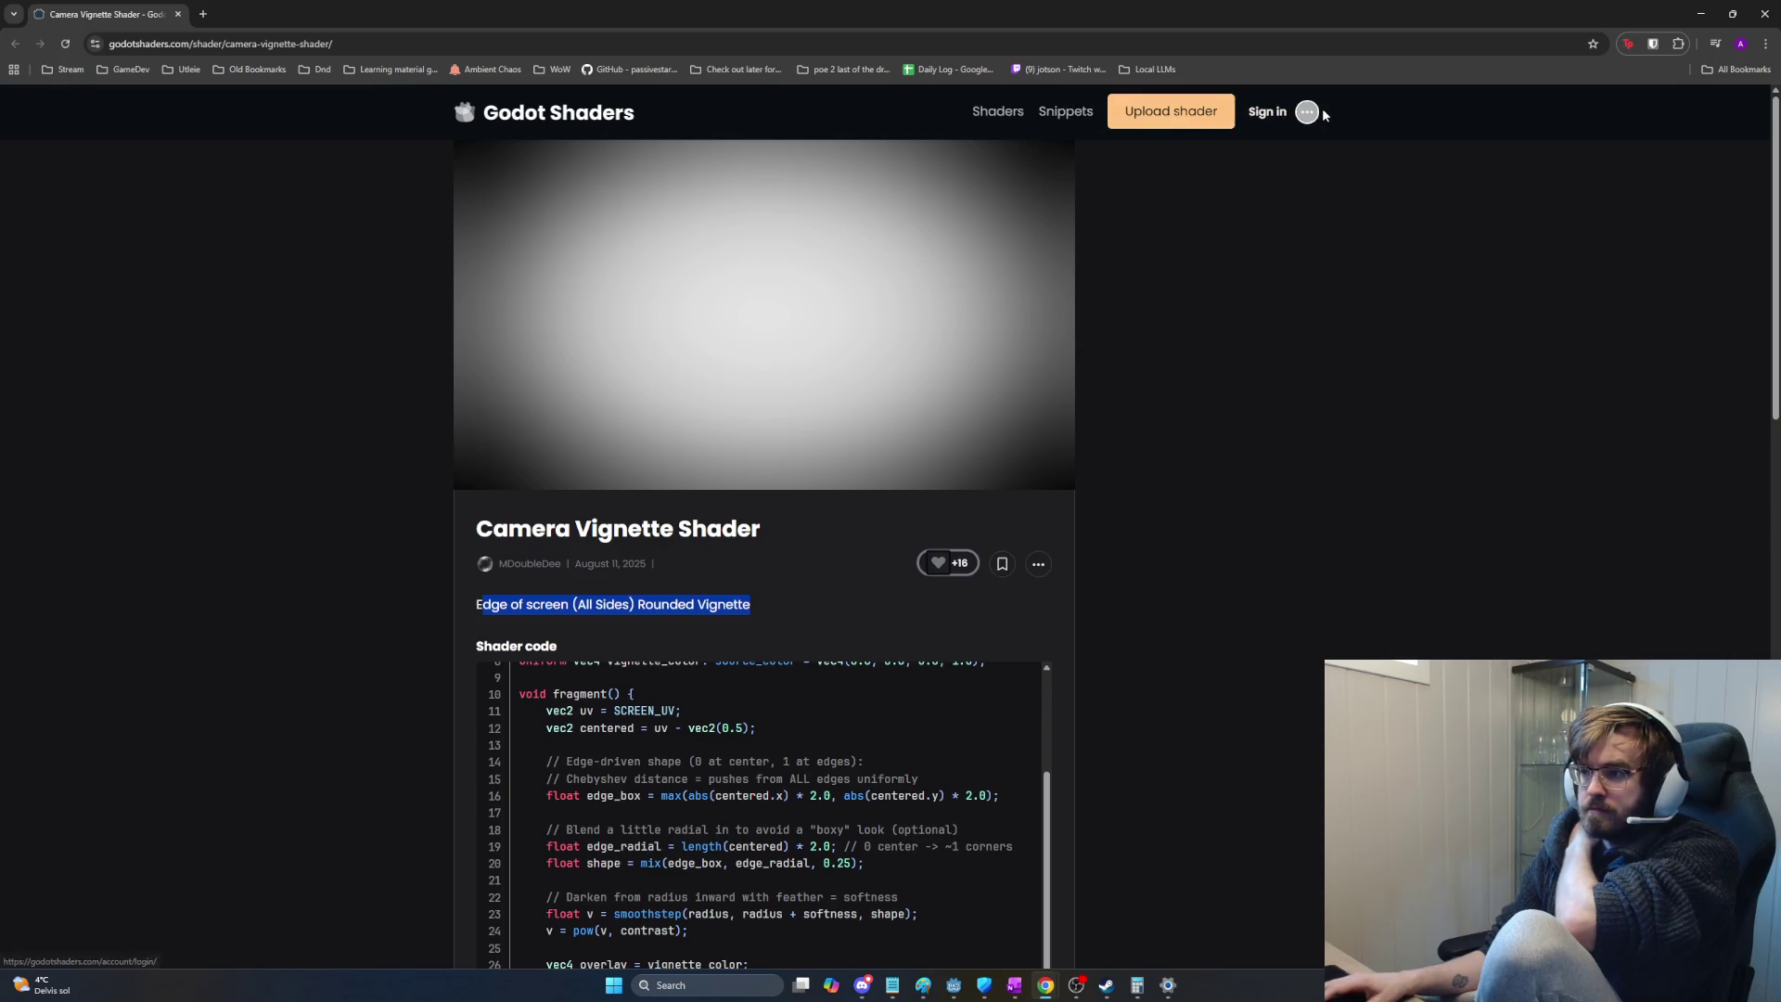
# Go to the full Shaders listing, sorted by Newest
pyautogui.click(1321, 113)
pyautogui.click(1317, 112)
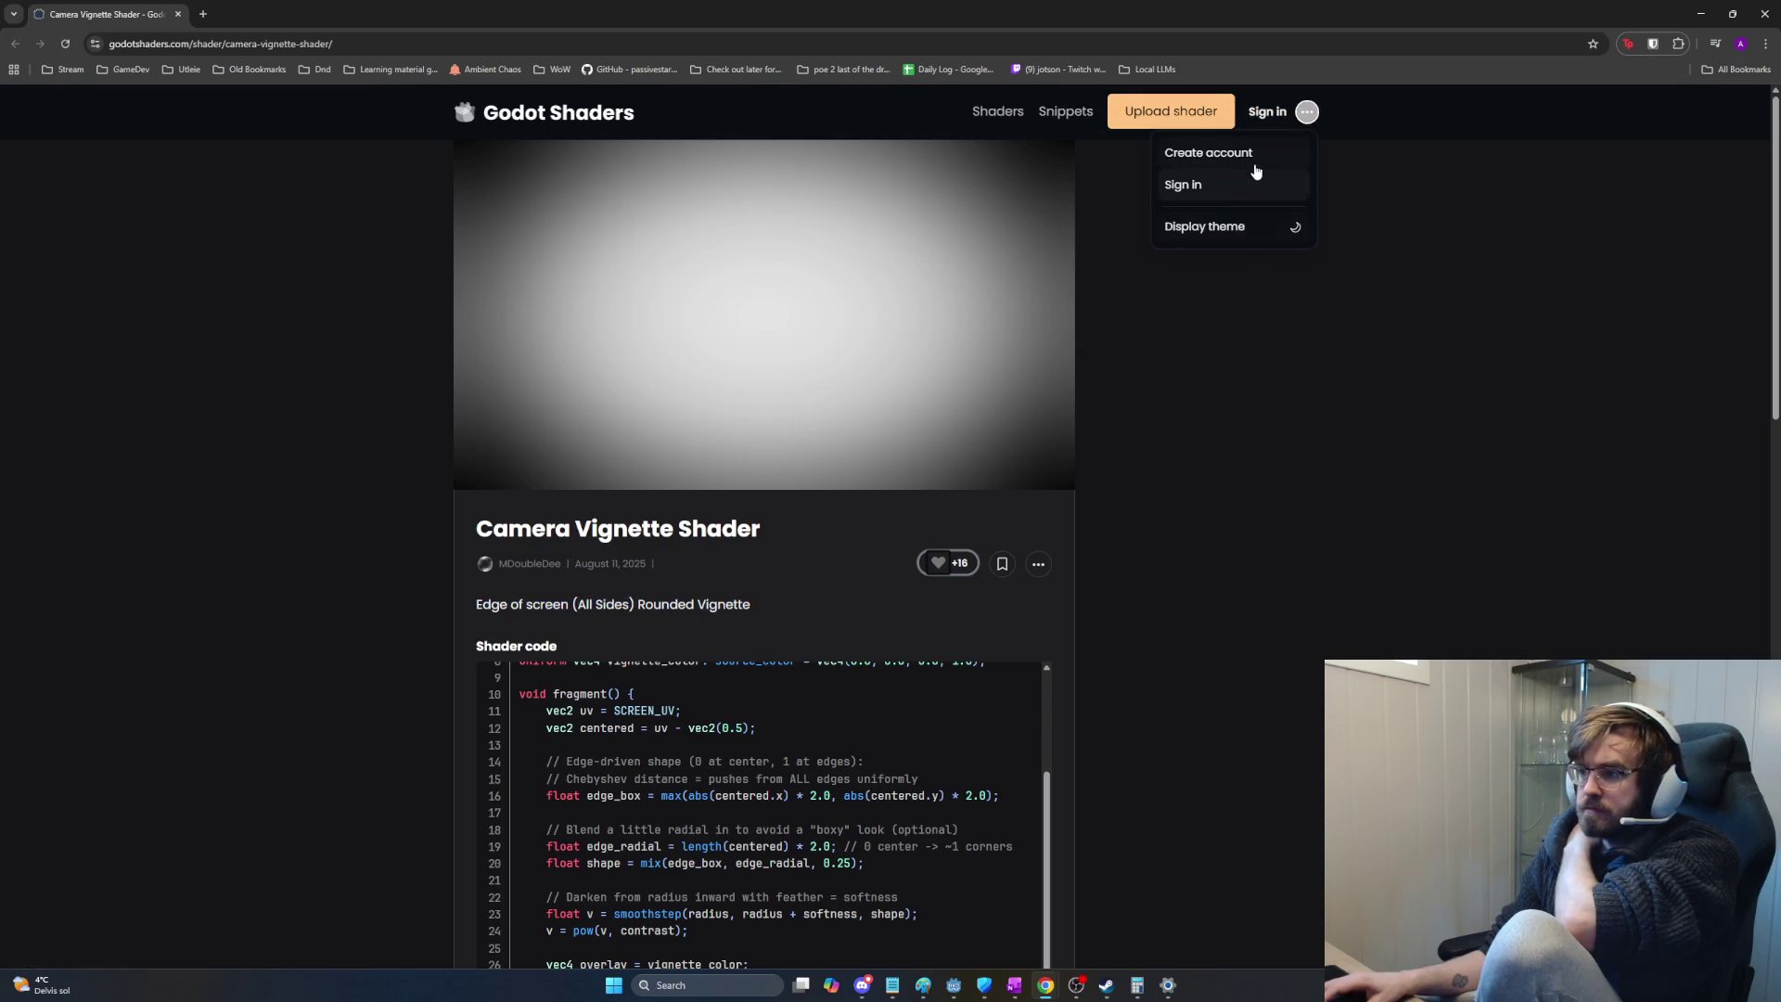
pyautogui.click(1002, 113)
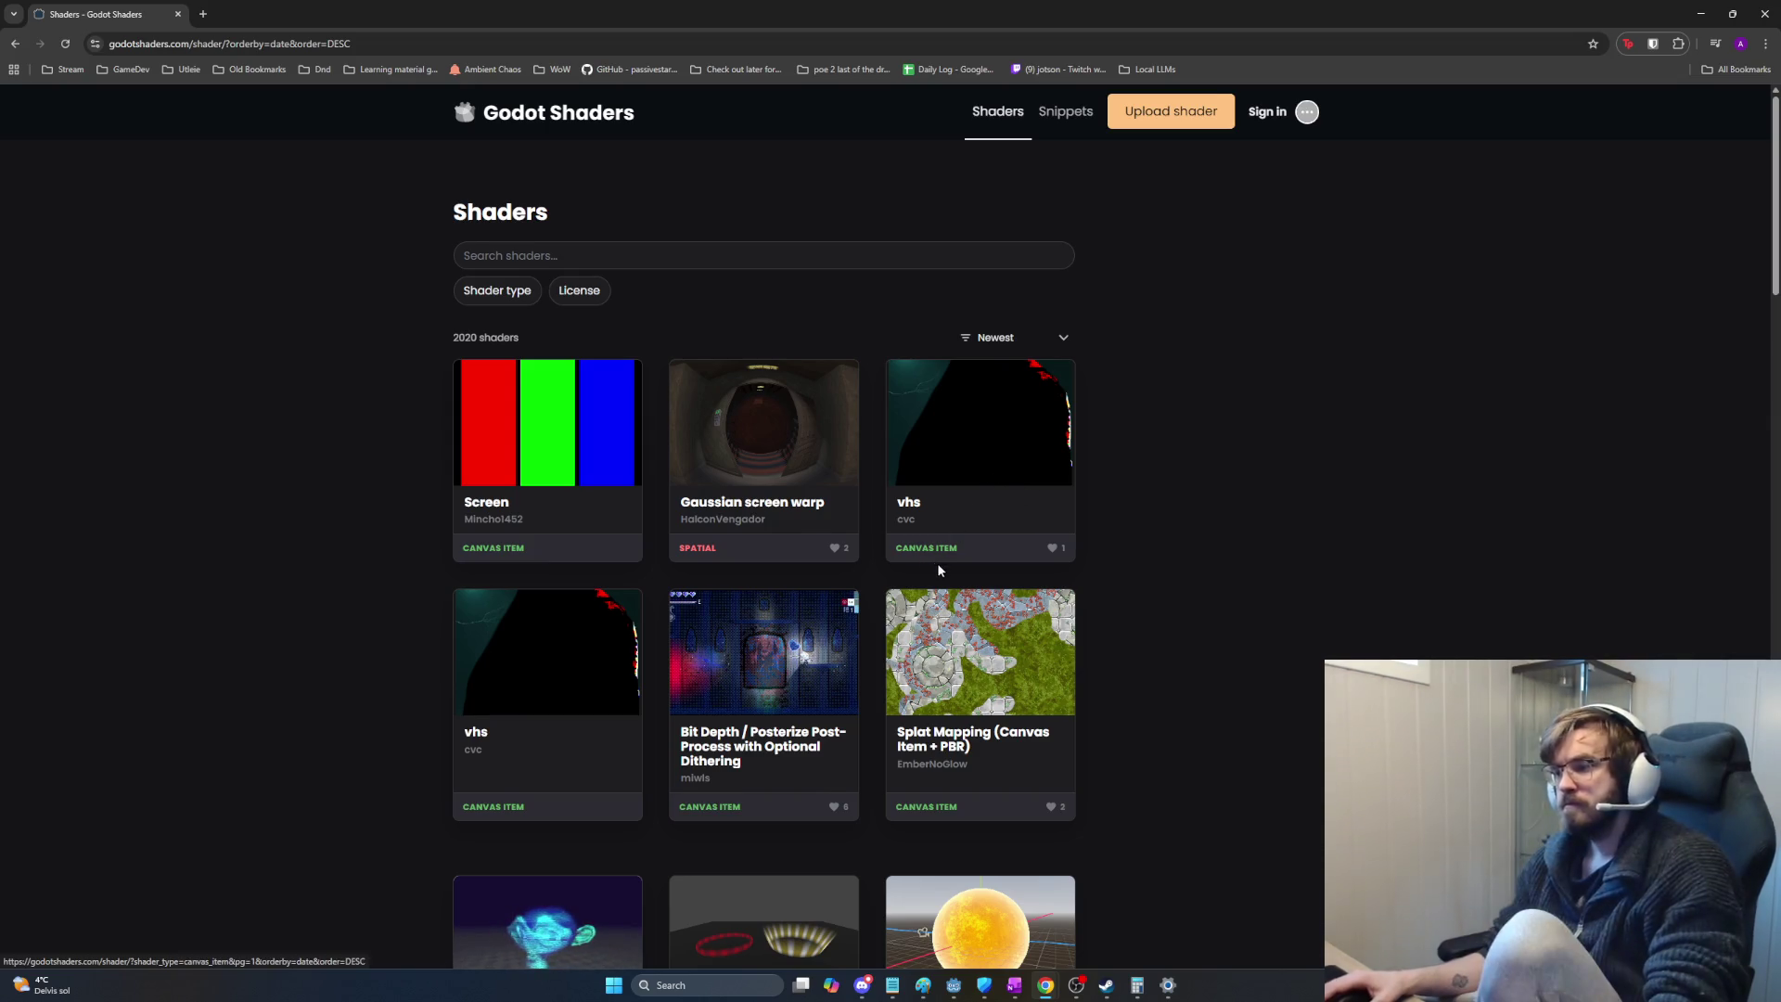
# Reopen the Camera Vignette Shader page, check the site's License page, and return
pyautogui.scroll(-3, 981, 575)
pyautogui.scroll(-2, 982, 577)
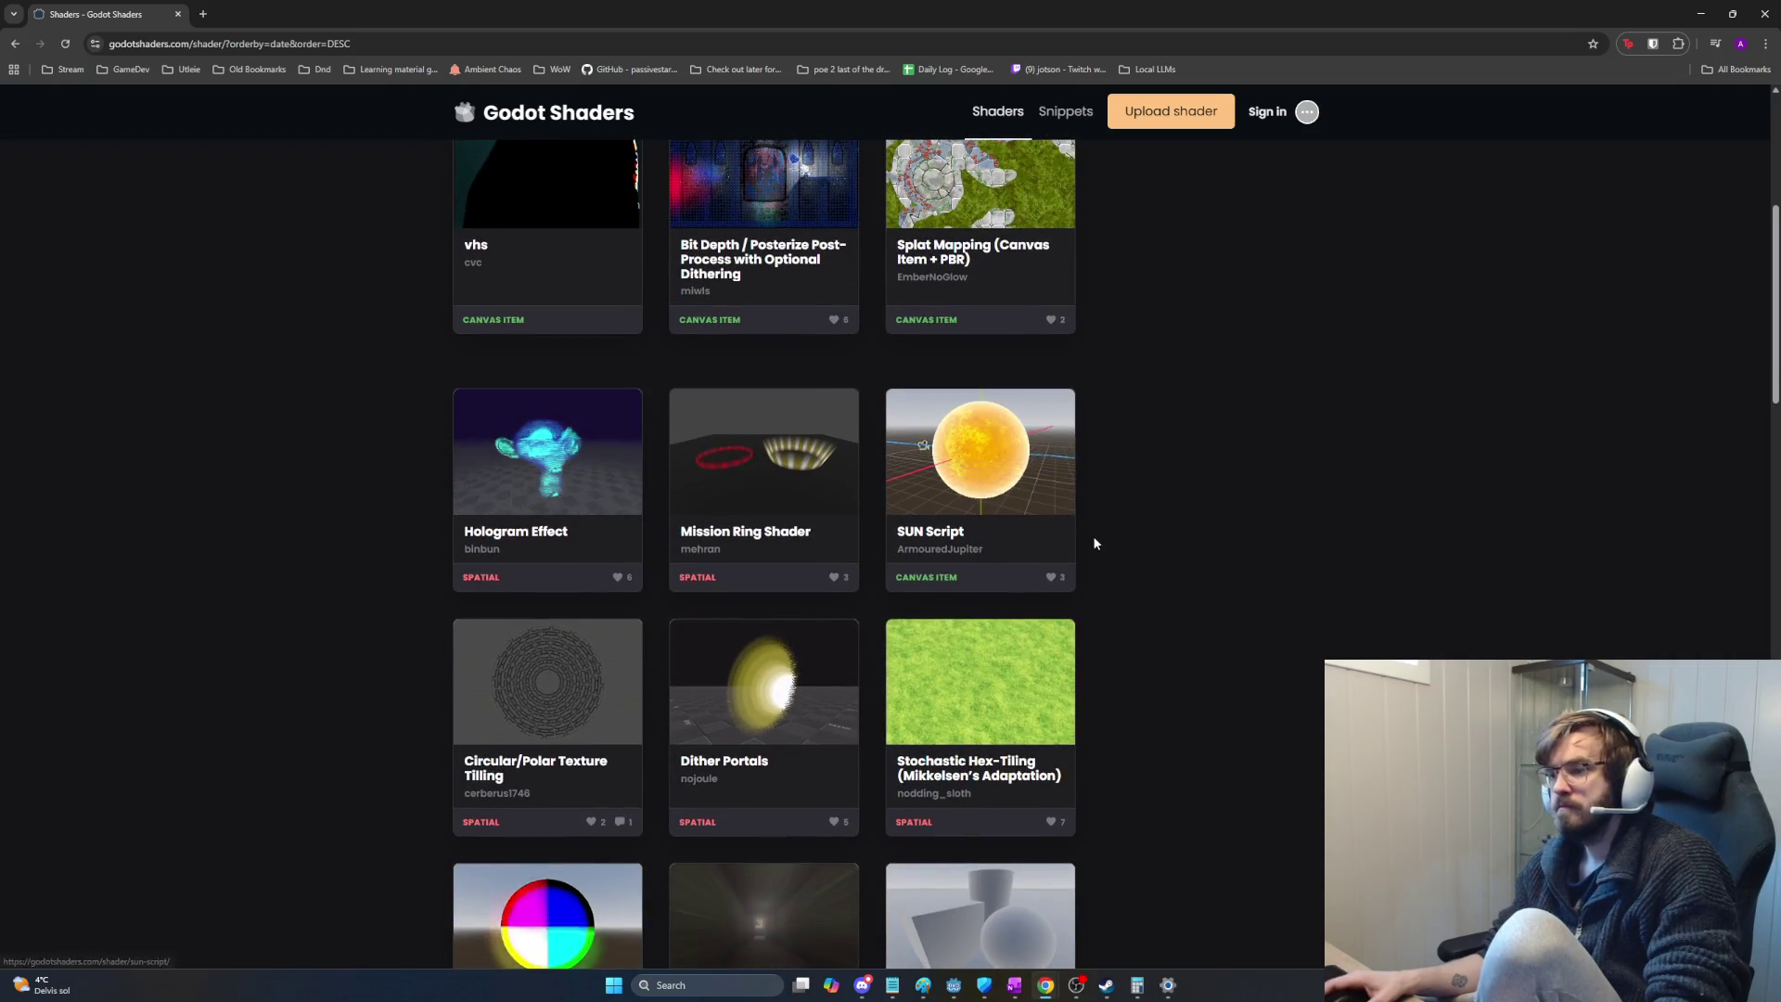
pyautogui.scroll(-1, 1091, 542)
pyautogui.click(1074, 543)
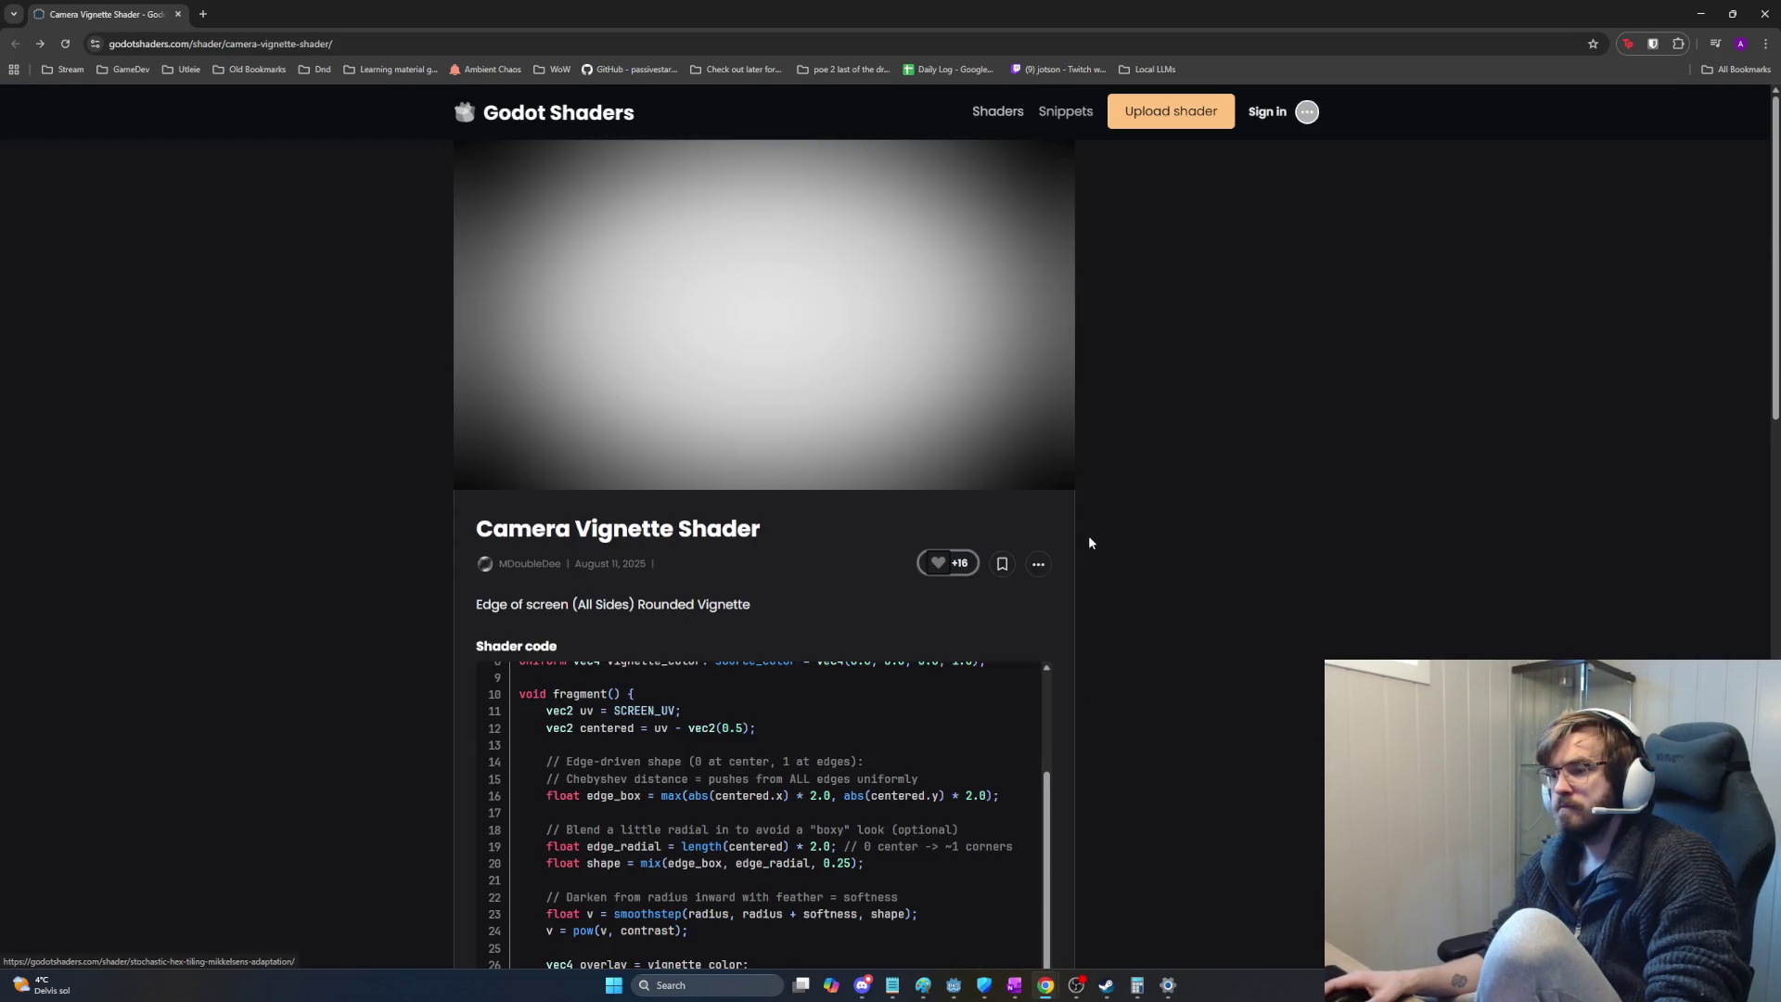
pyautogui.scroll(-9, 1115, 629)
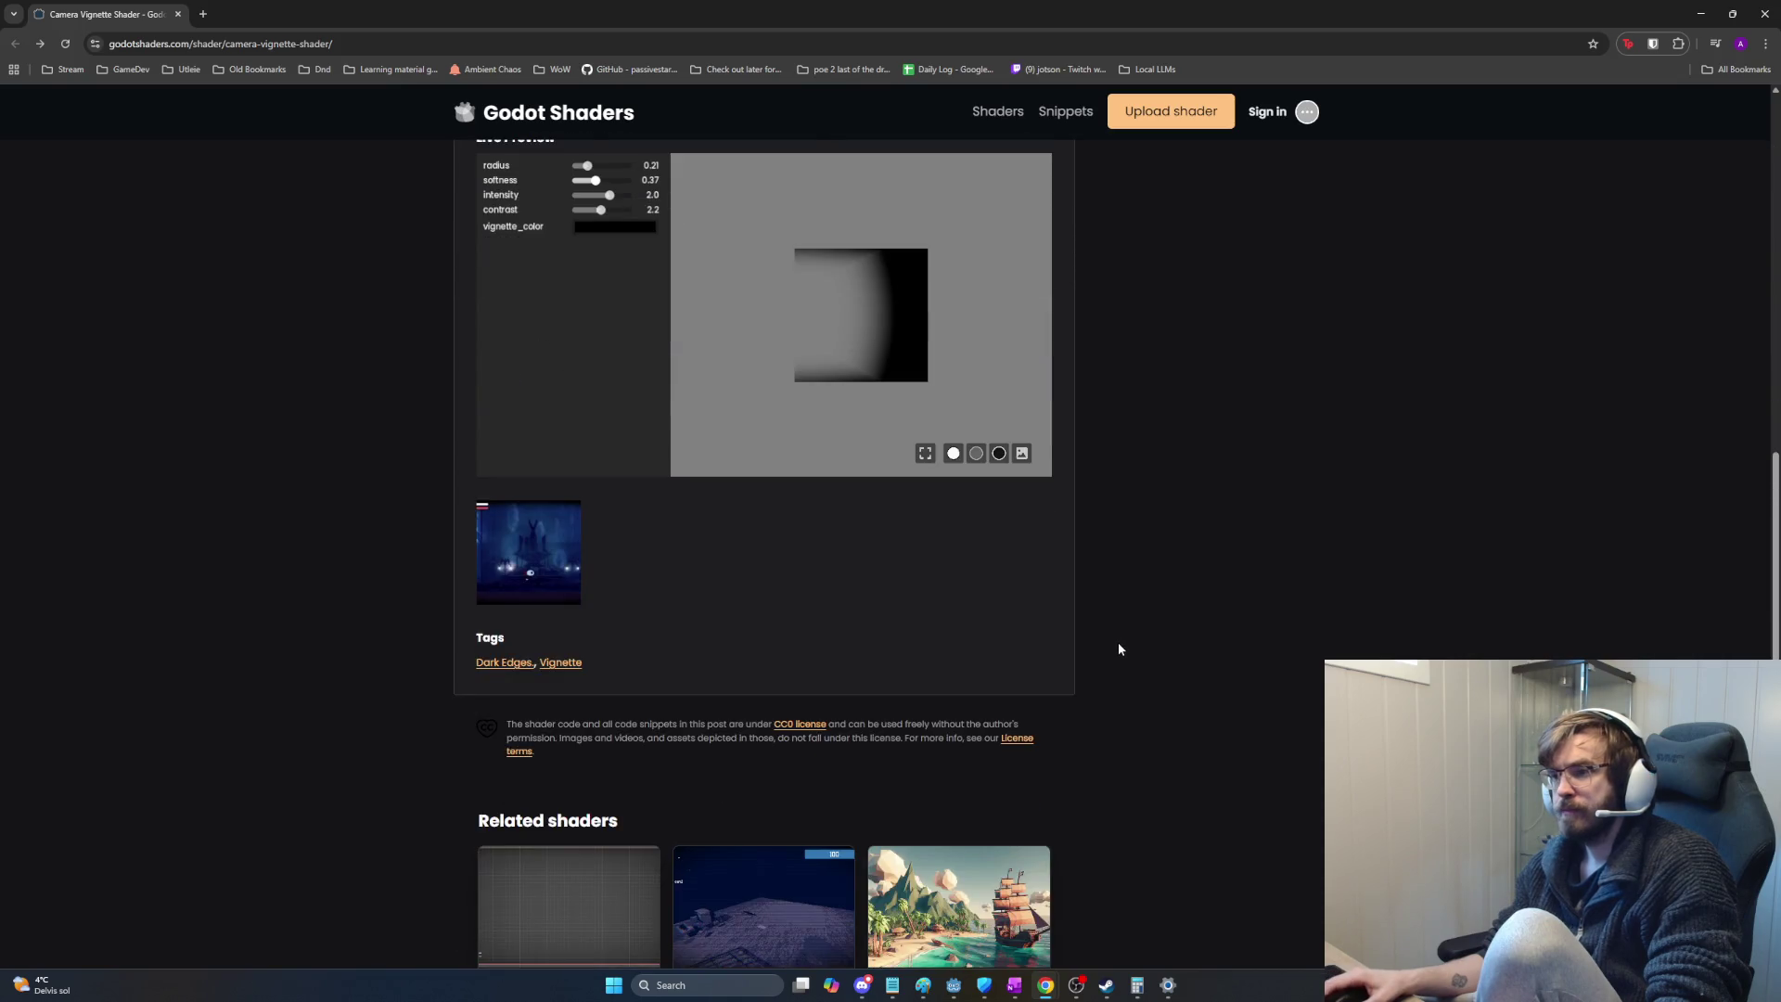
pyautogui.scroll(-5, 1118, 646)
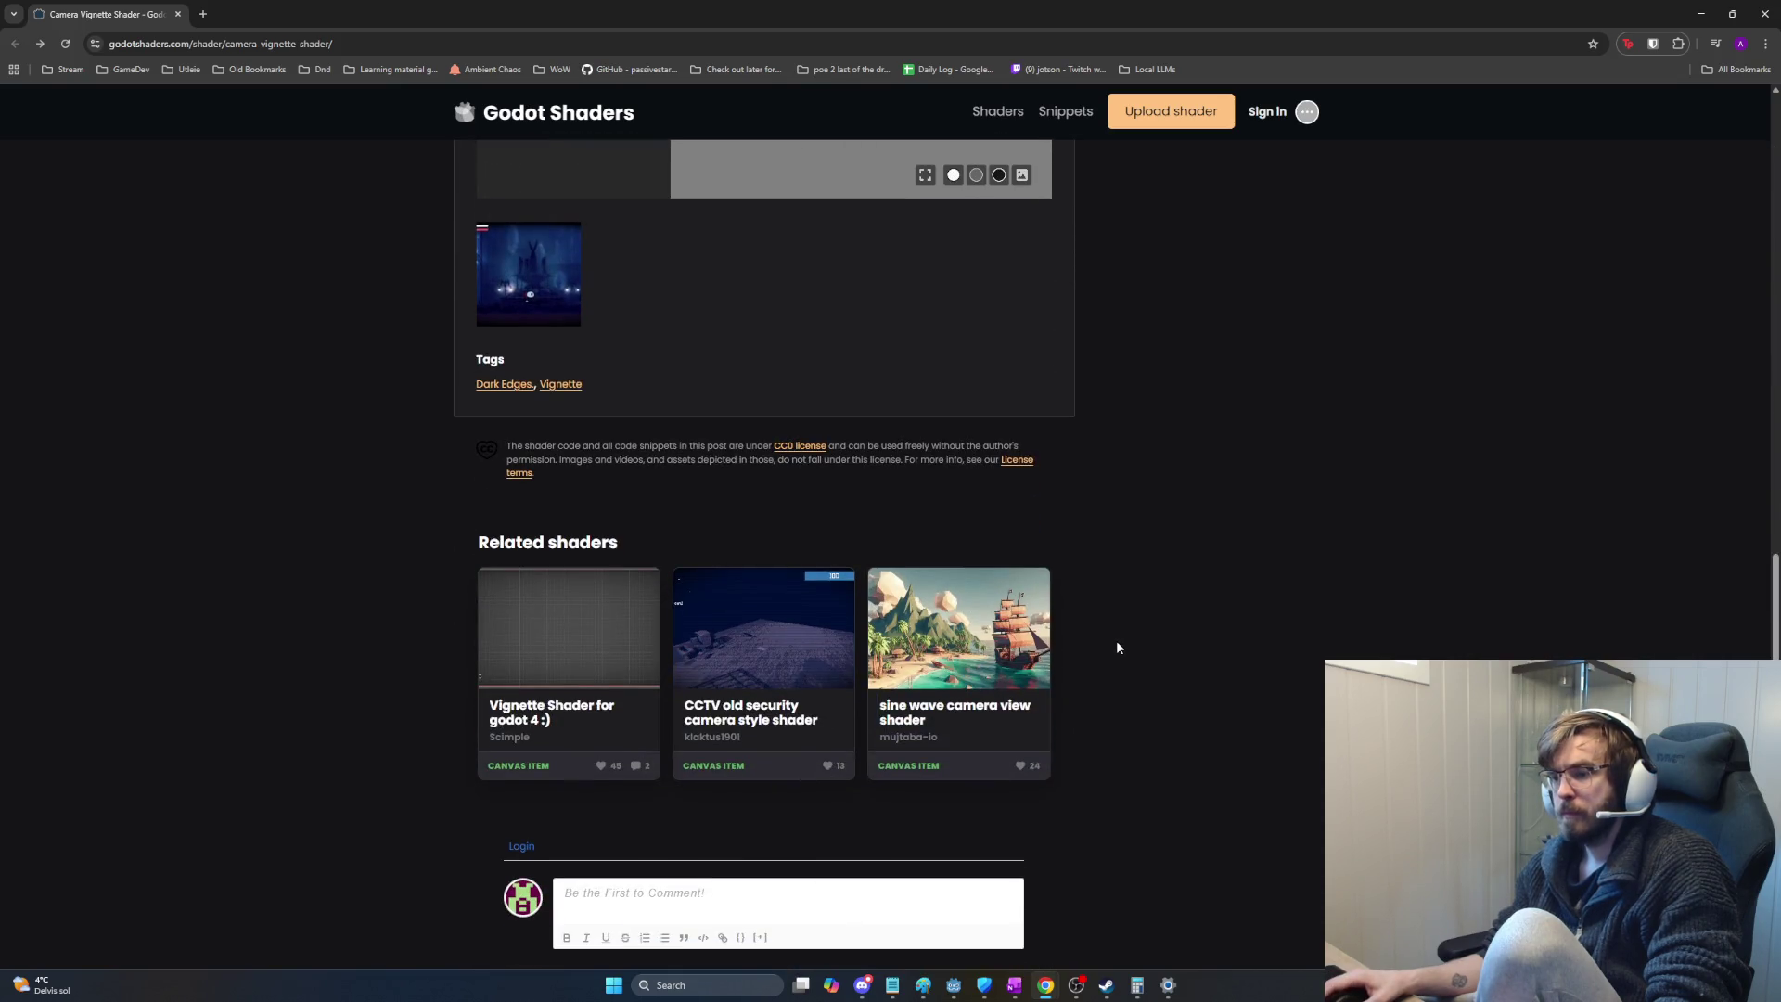
pyautogui.scroll(-3, 1117, 648)
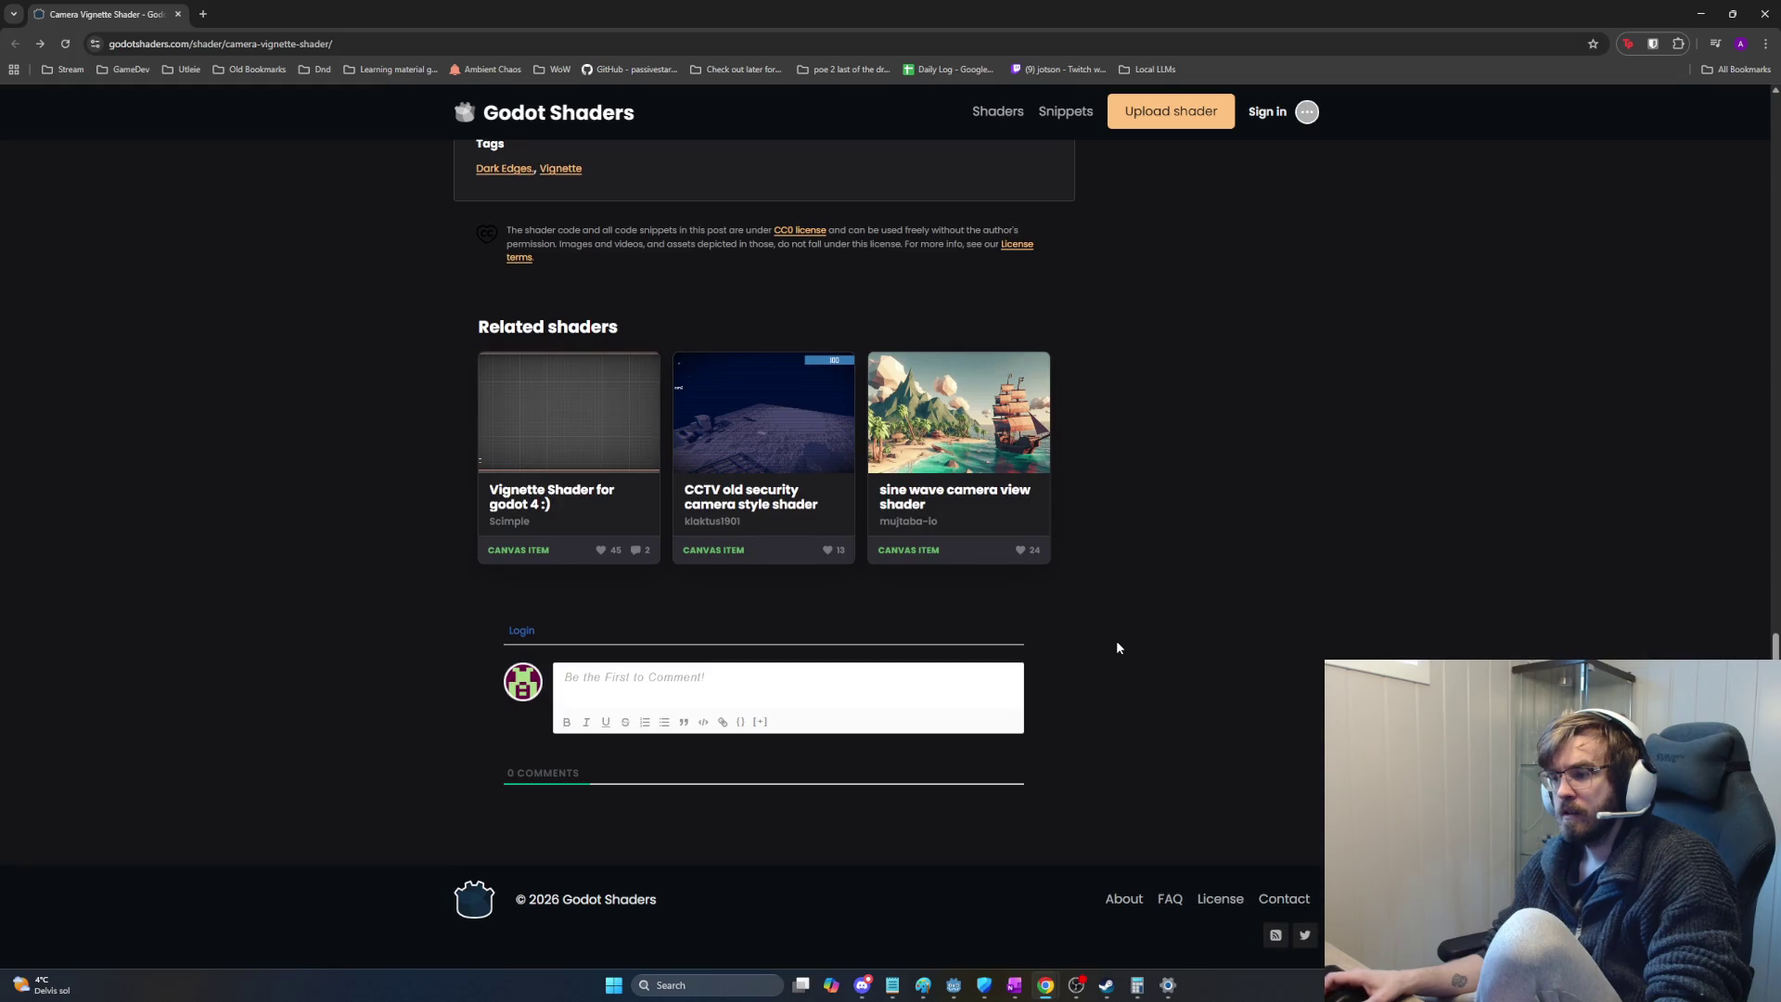
pyautogui.click(1222, 899)
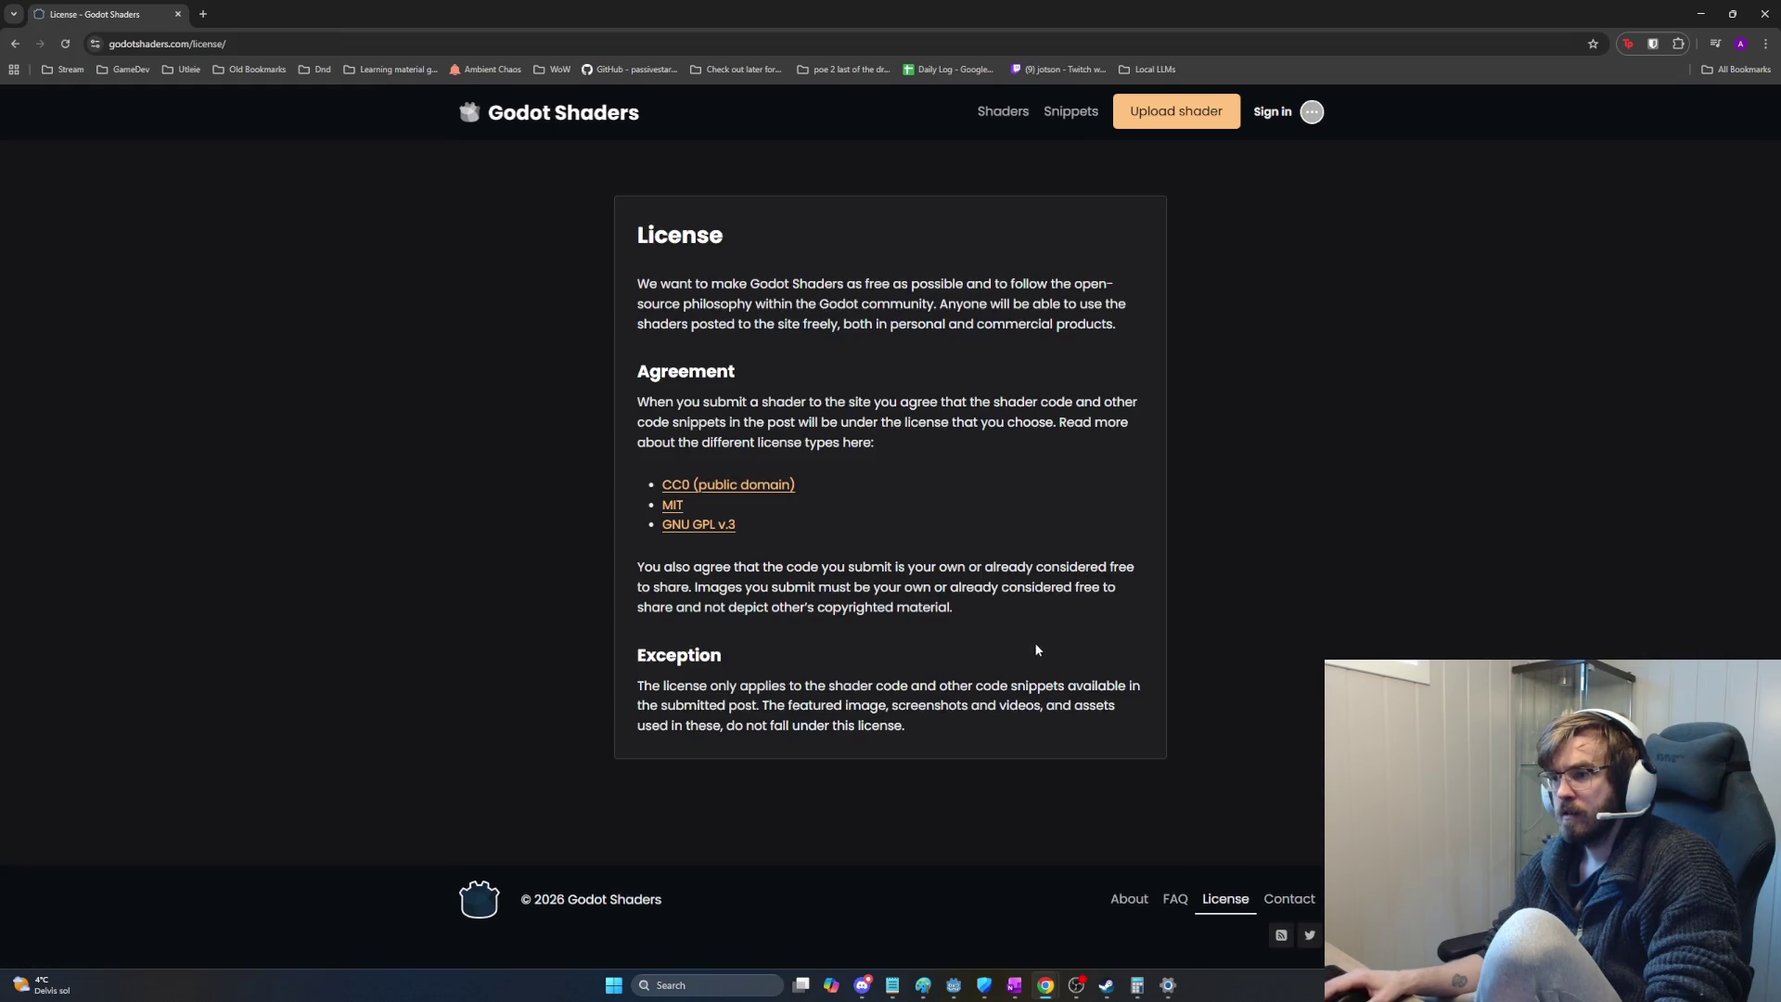
pyautogui.hotkey('alt', 'Left')
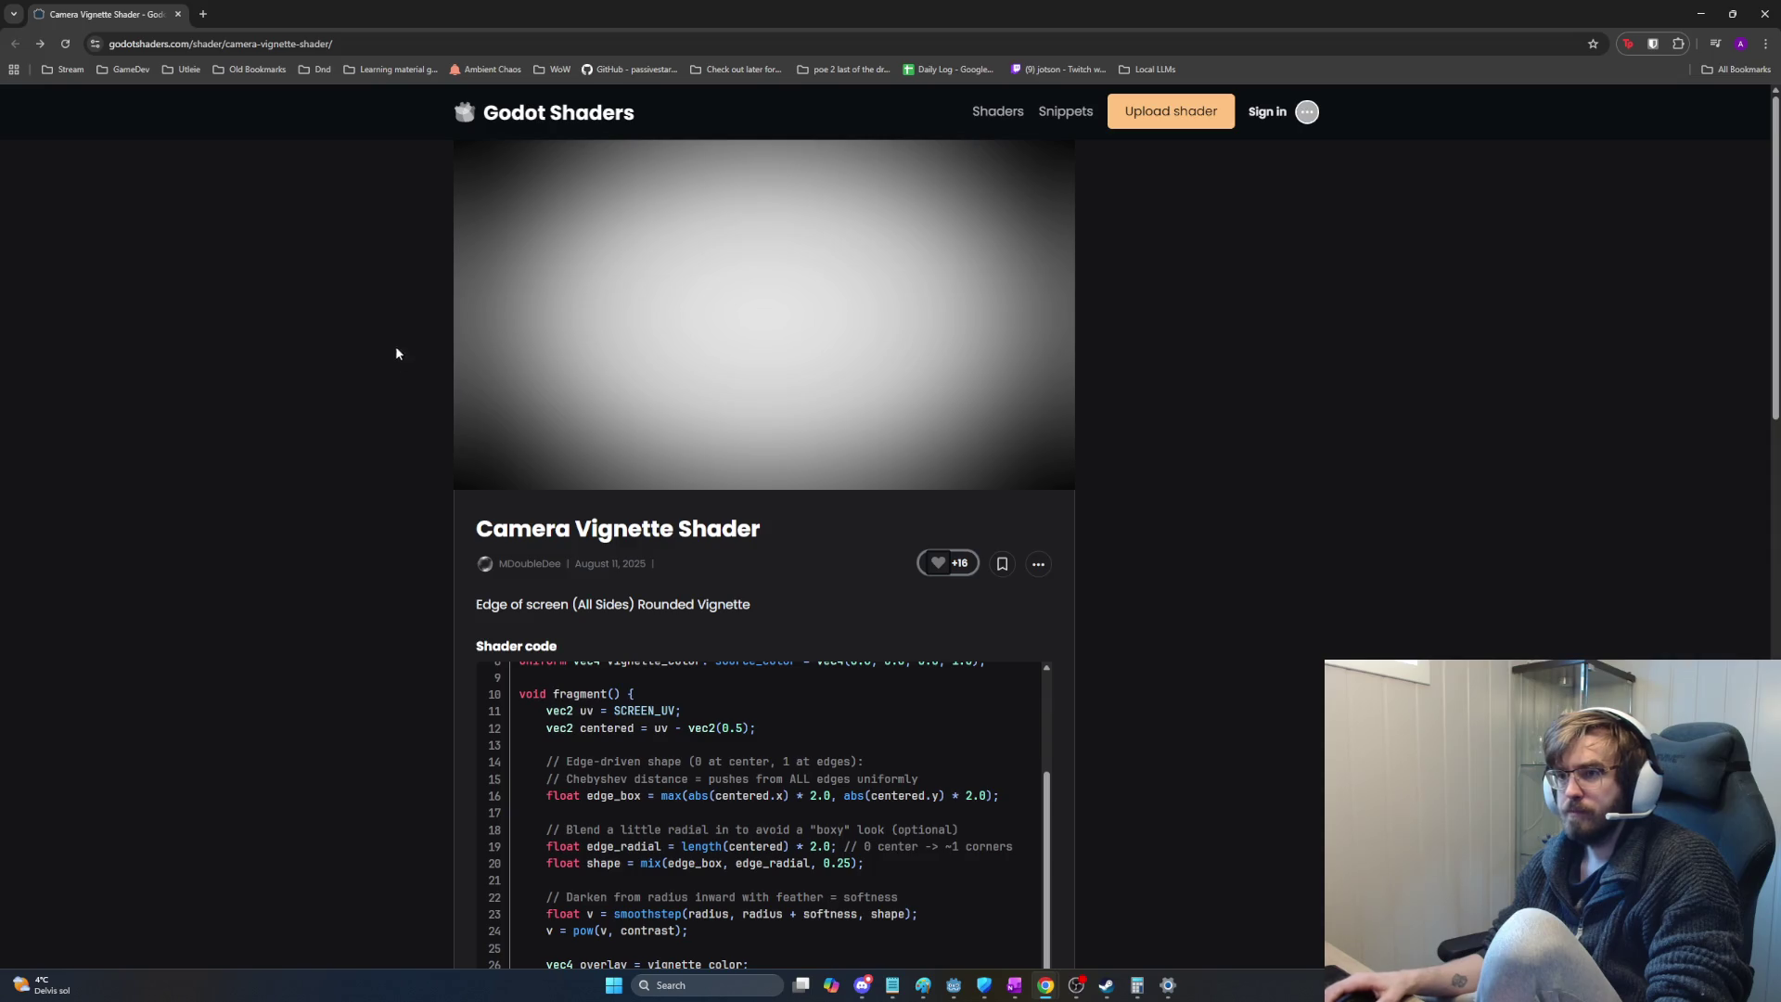
# Bookmark the Godot Shaders home page with Ctrl+D in the Shaders folder
pyautogui.click(621, 115)
pyautogui.hotkey('ctrl', 'd')
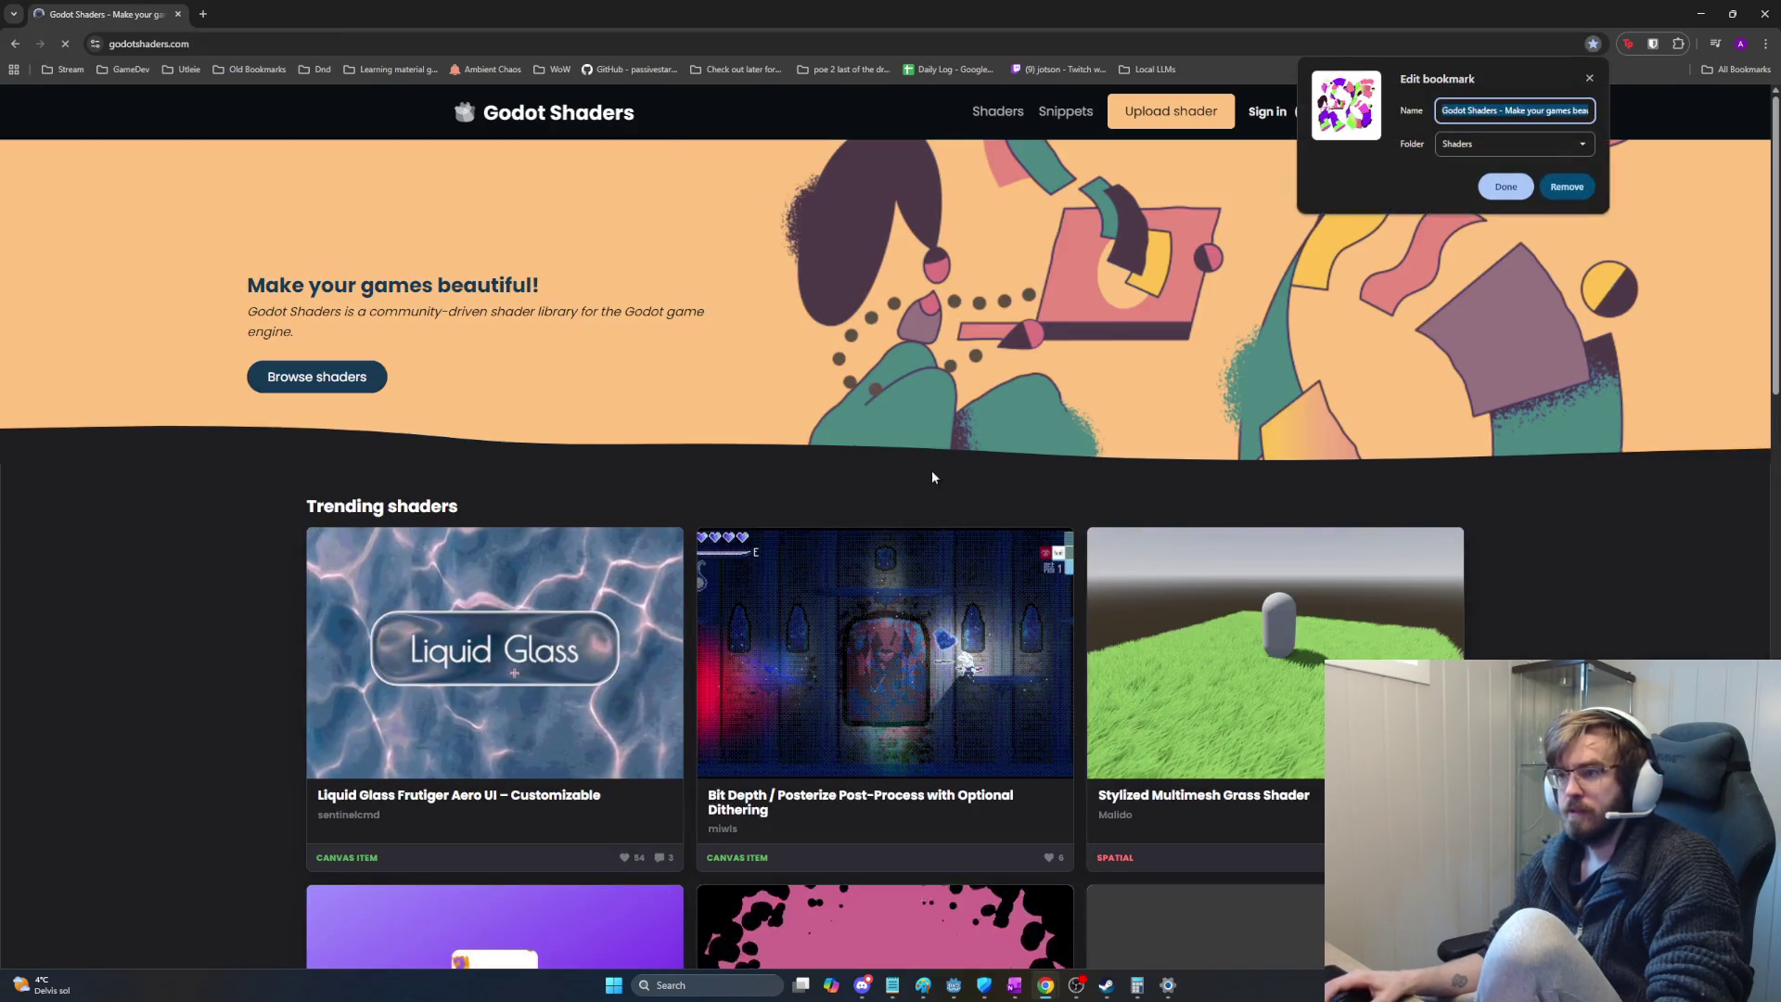
pyautogui.click(1490, 148)
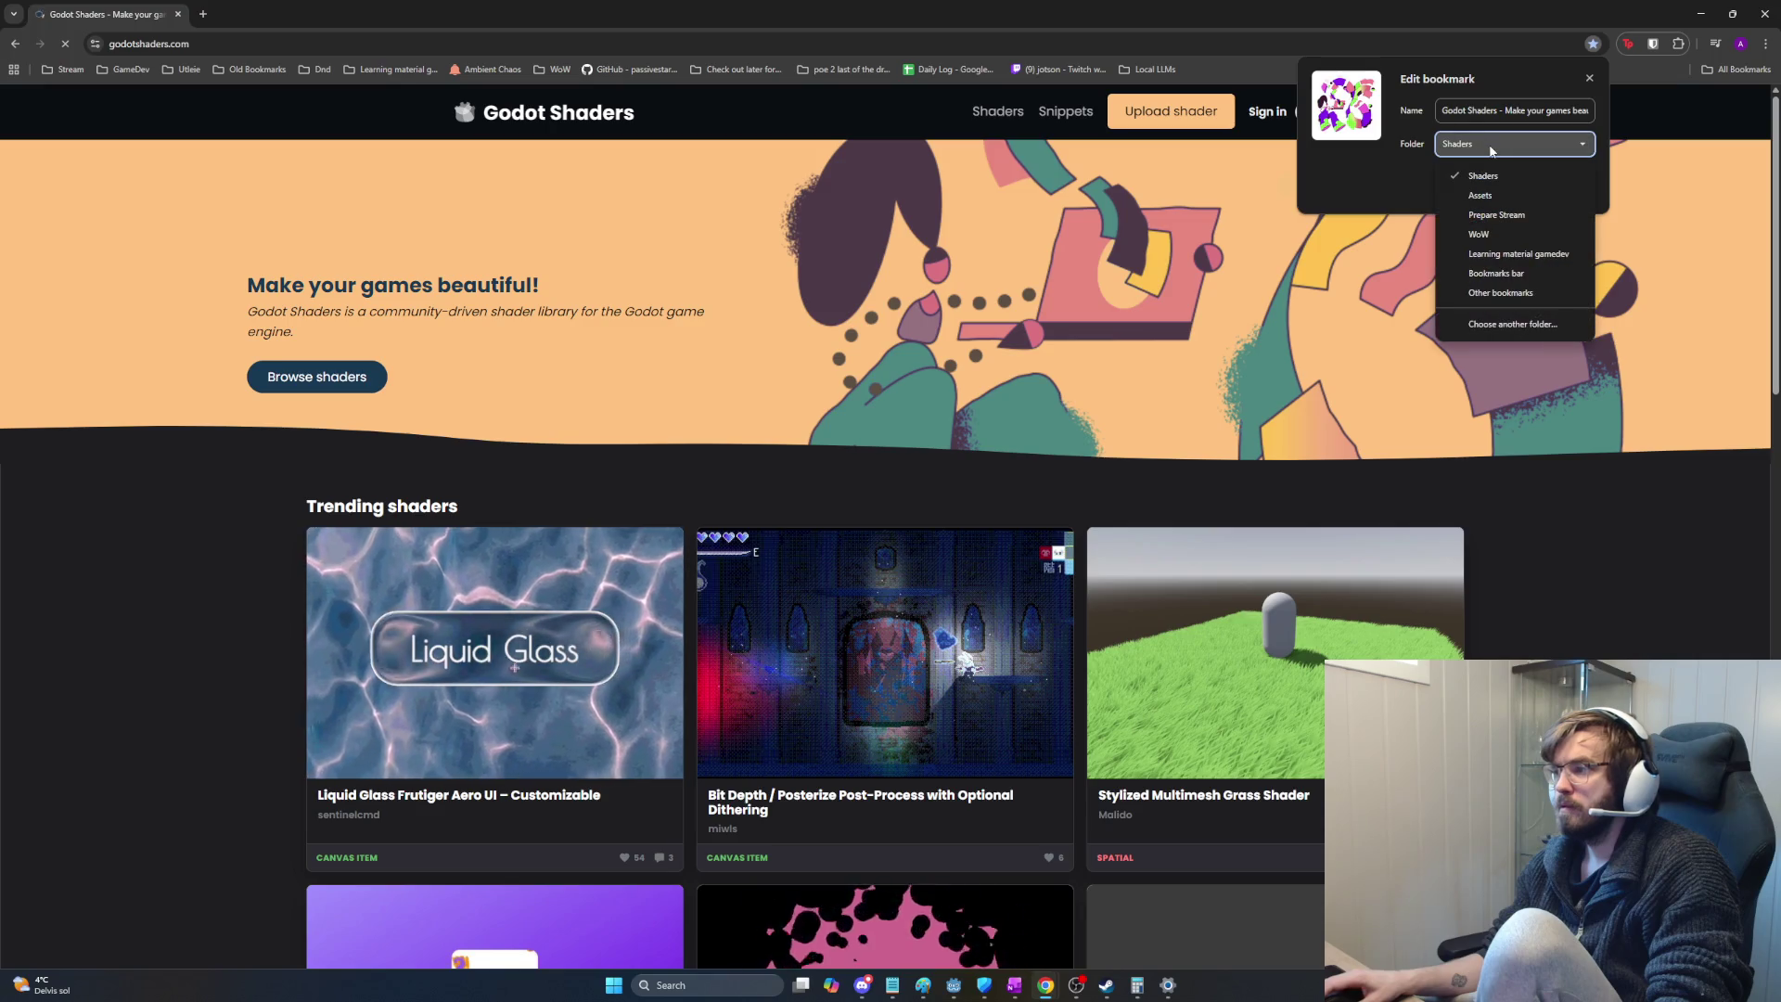
pyautogui.click(1490, 150)
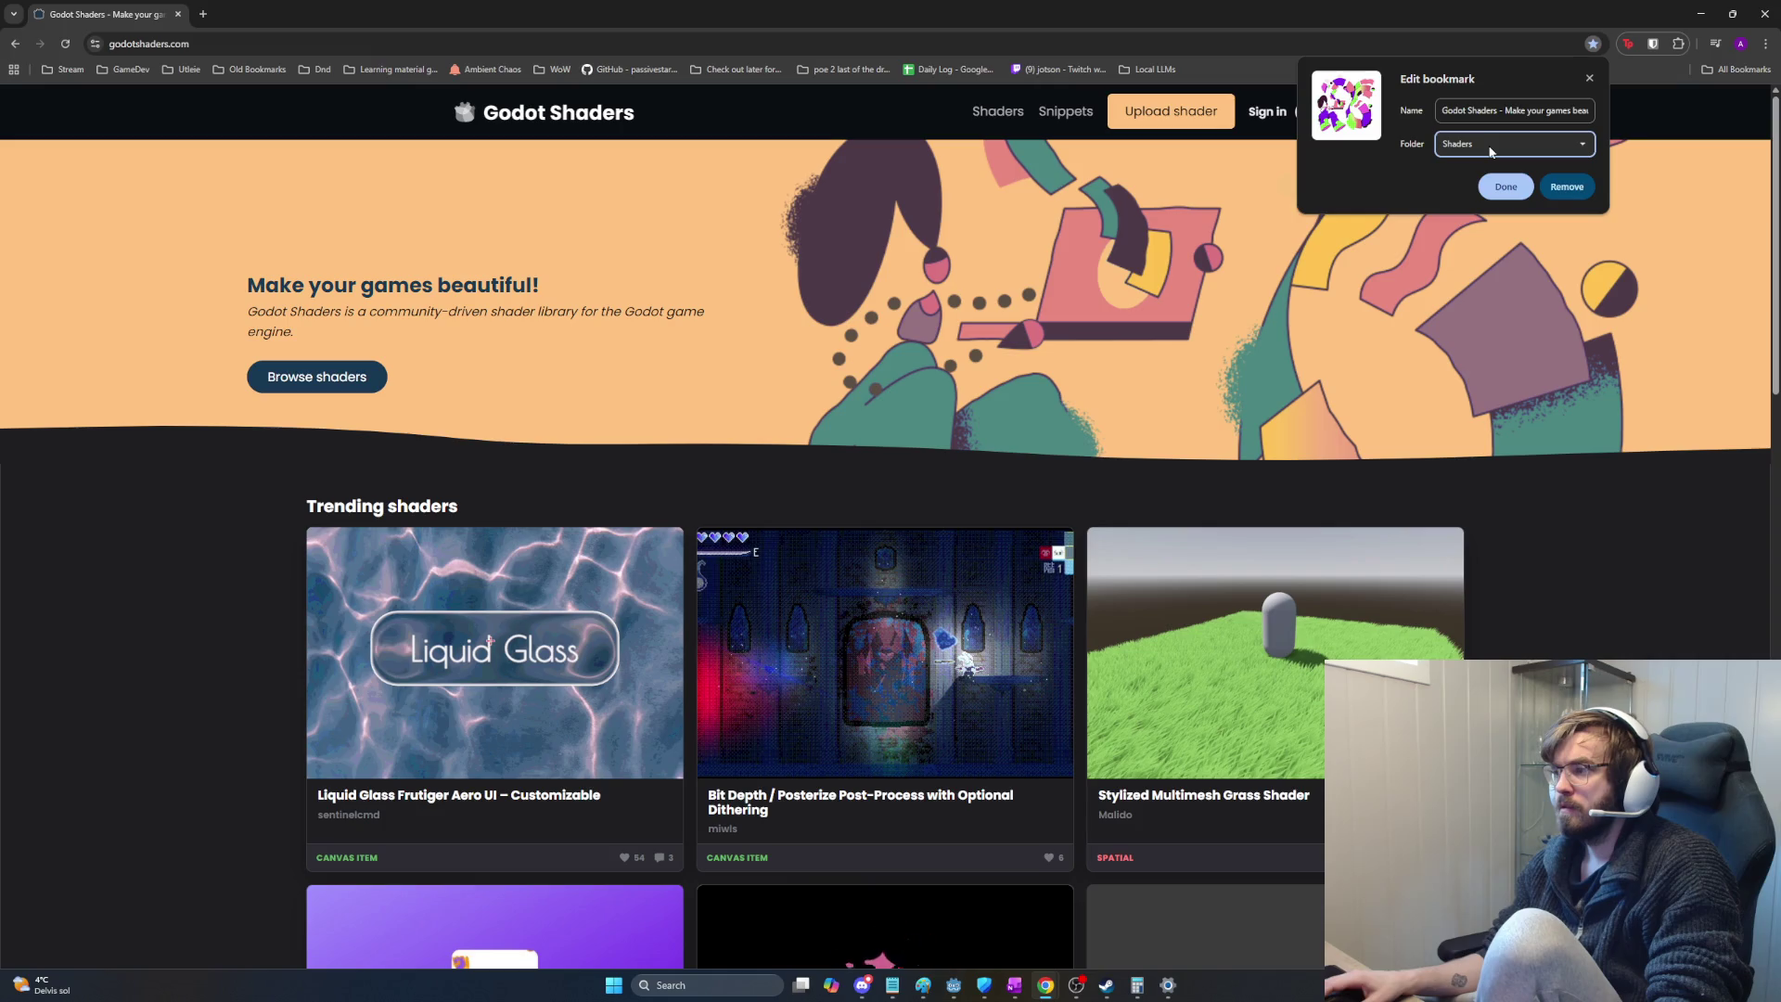
pyautogui.click(1492, 148)
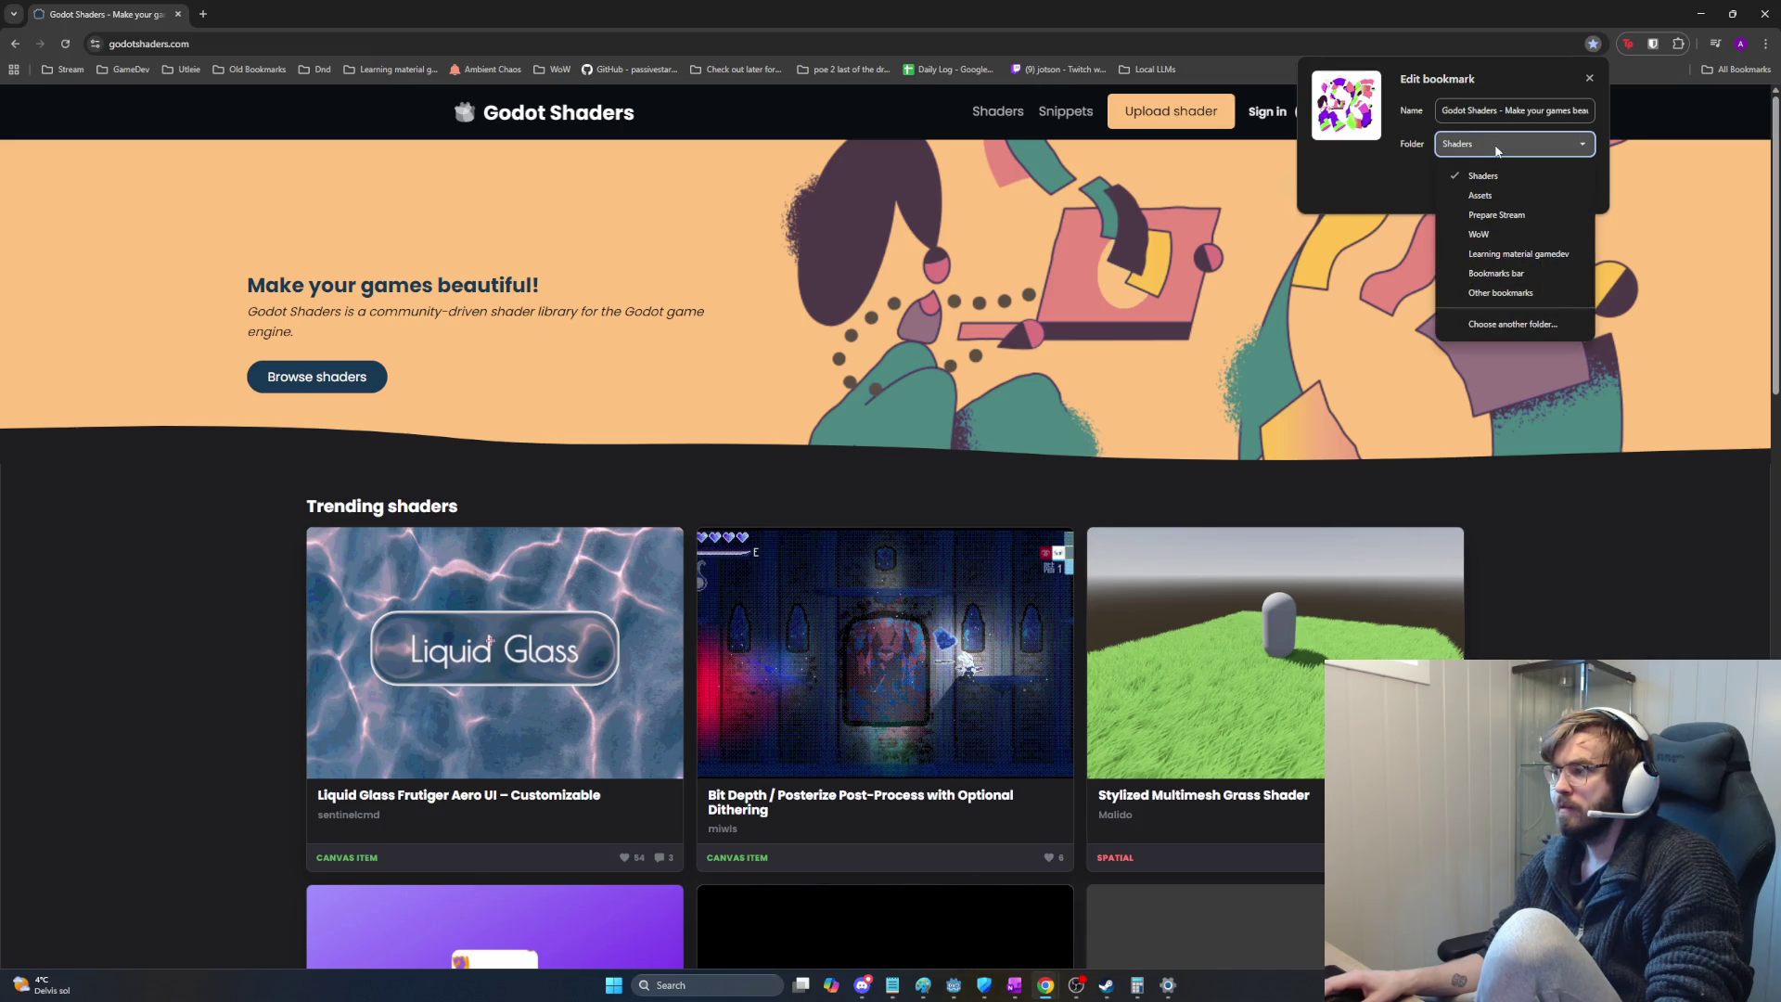
pyautogui.click(1496, 149)
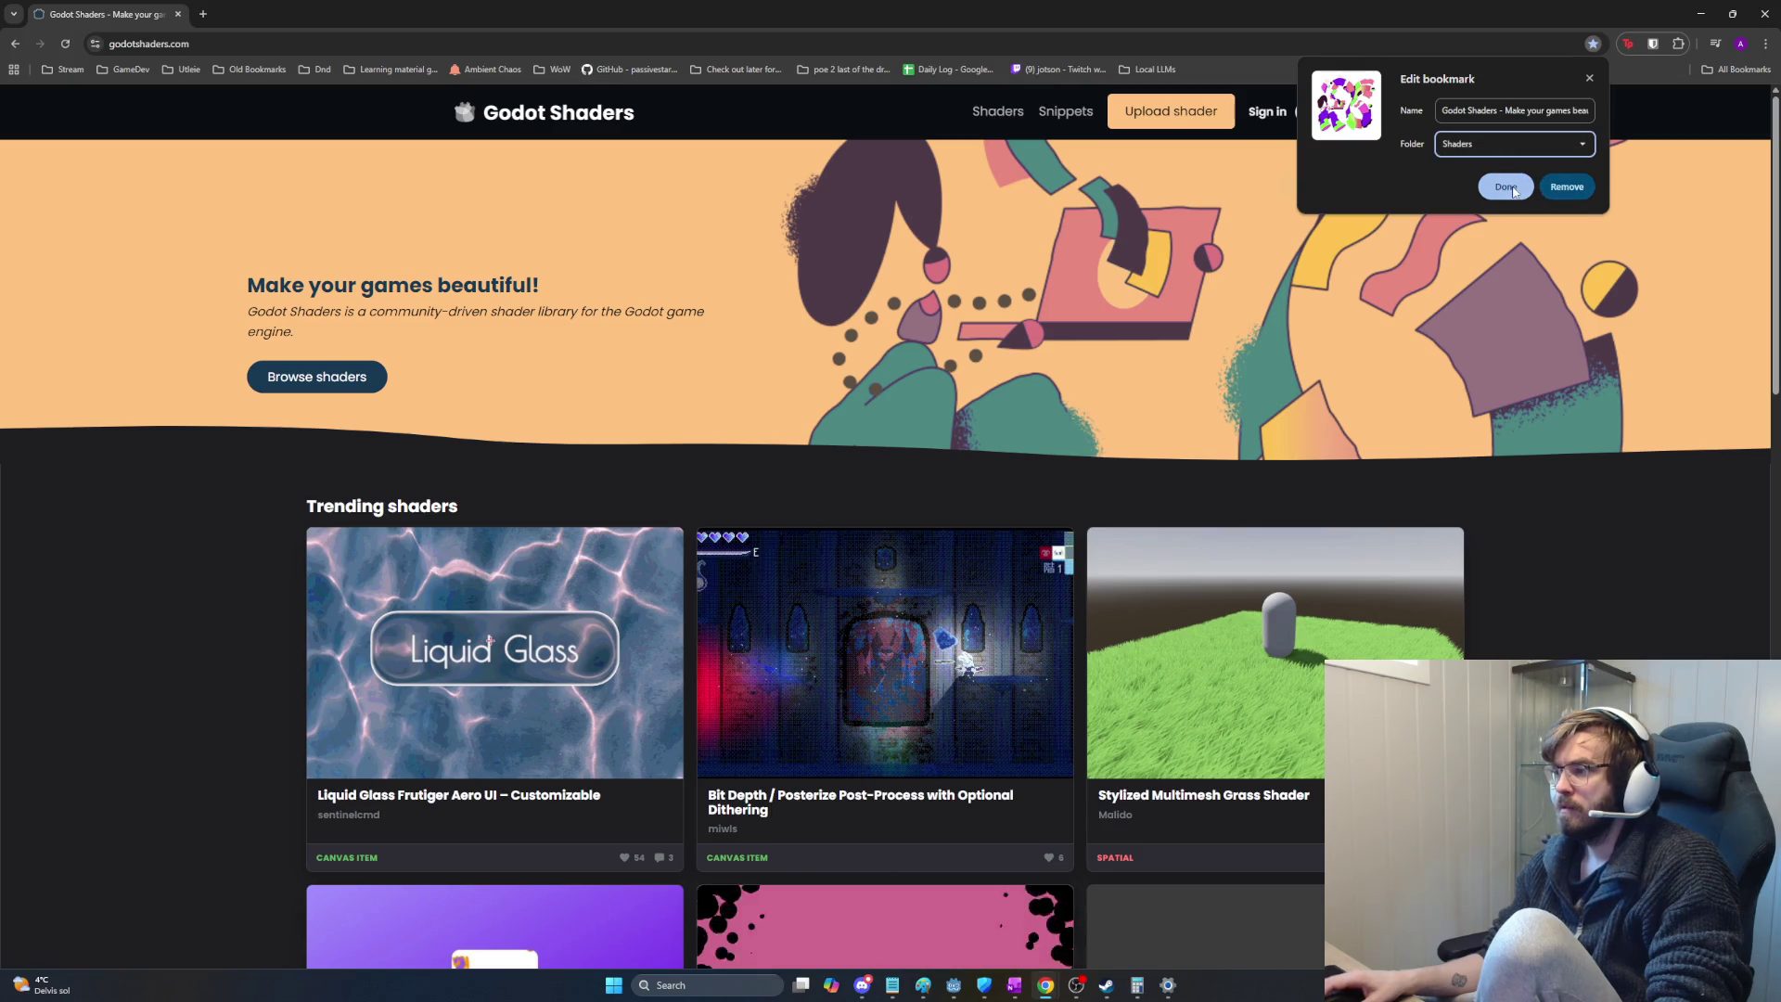
pyautogui.click(1473, 148)
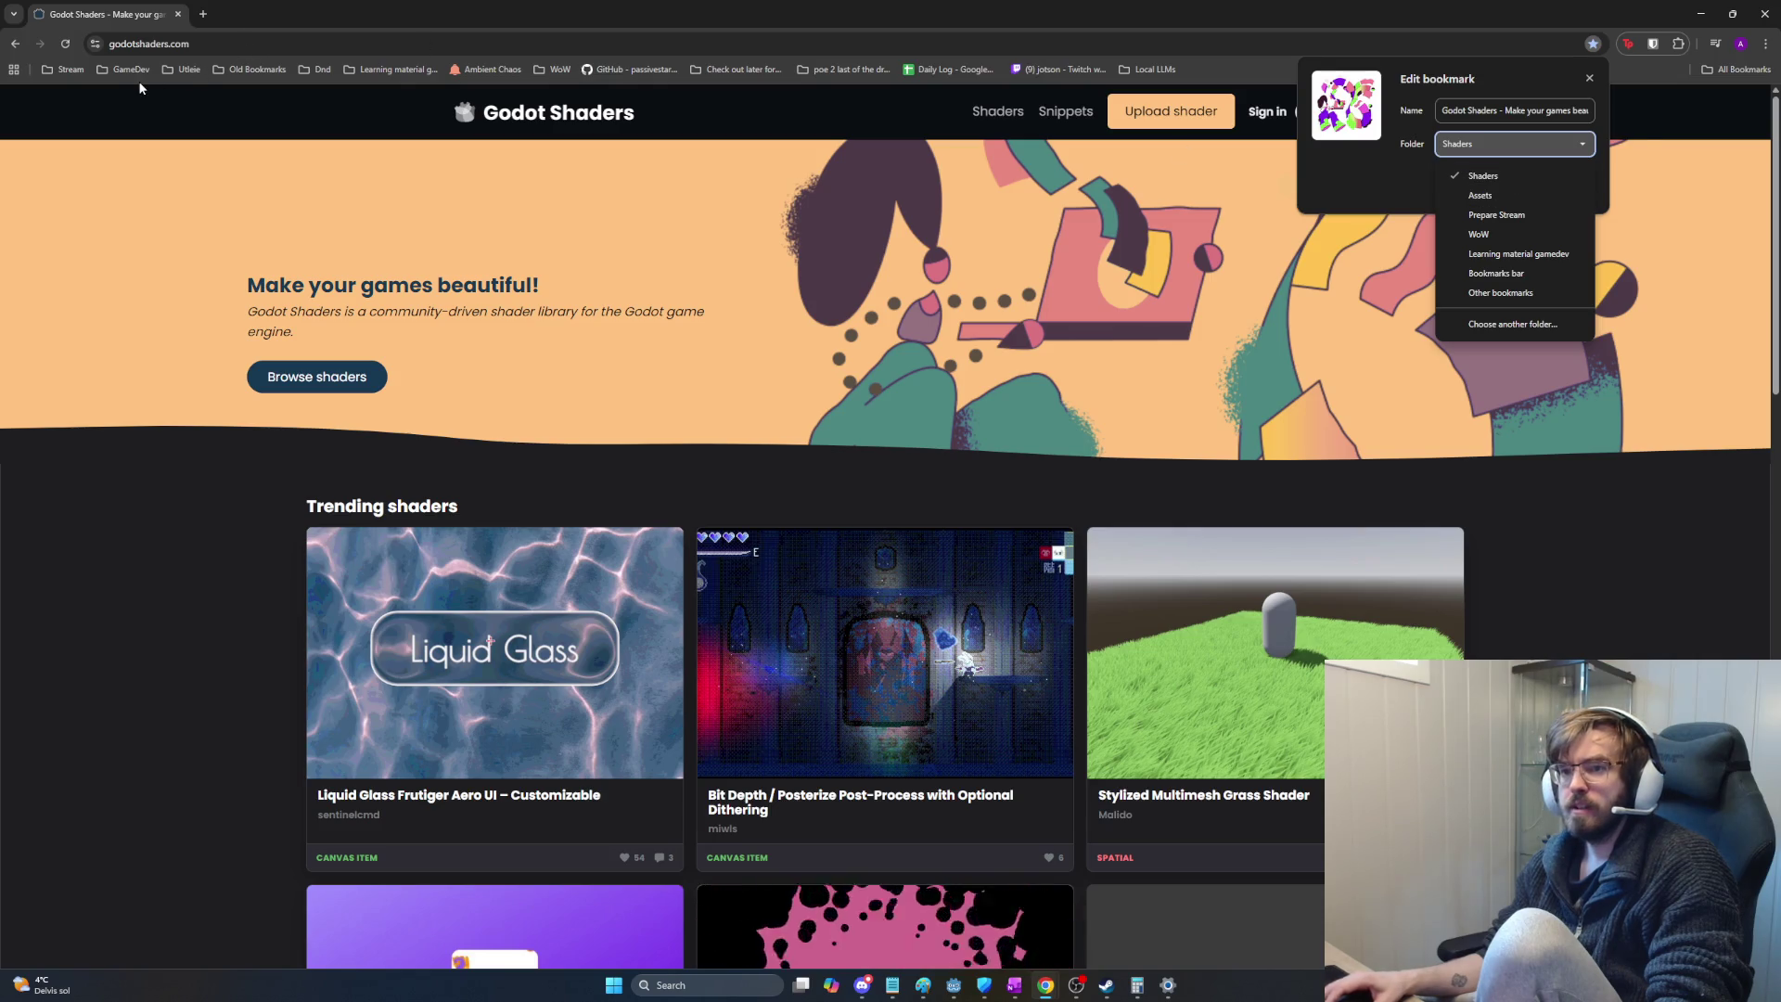
# Look through the Stream bookmark folder, then confirm the home page bookmark with Done
pyautogui.click(64, 72)
pyautogui.click(68, 73)
pyautogui.moveTo(119, 79)
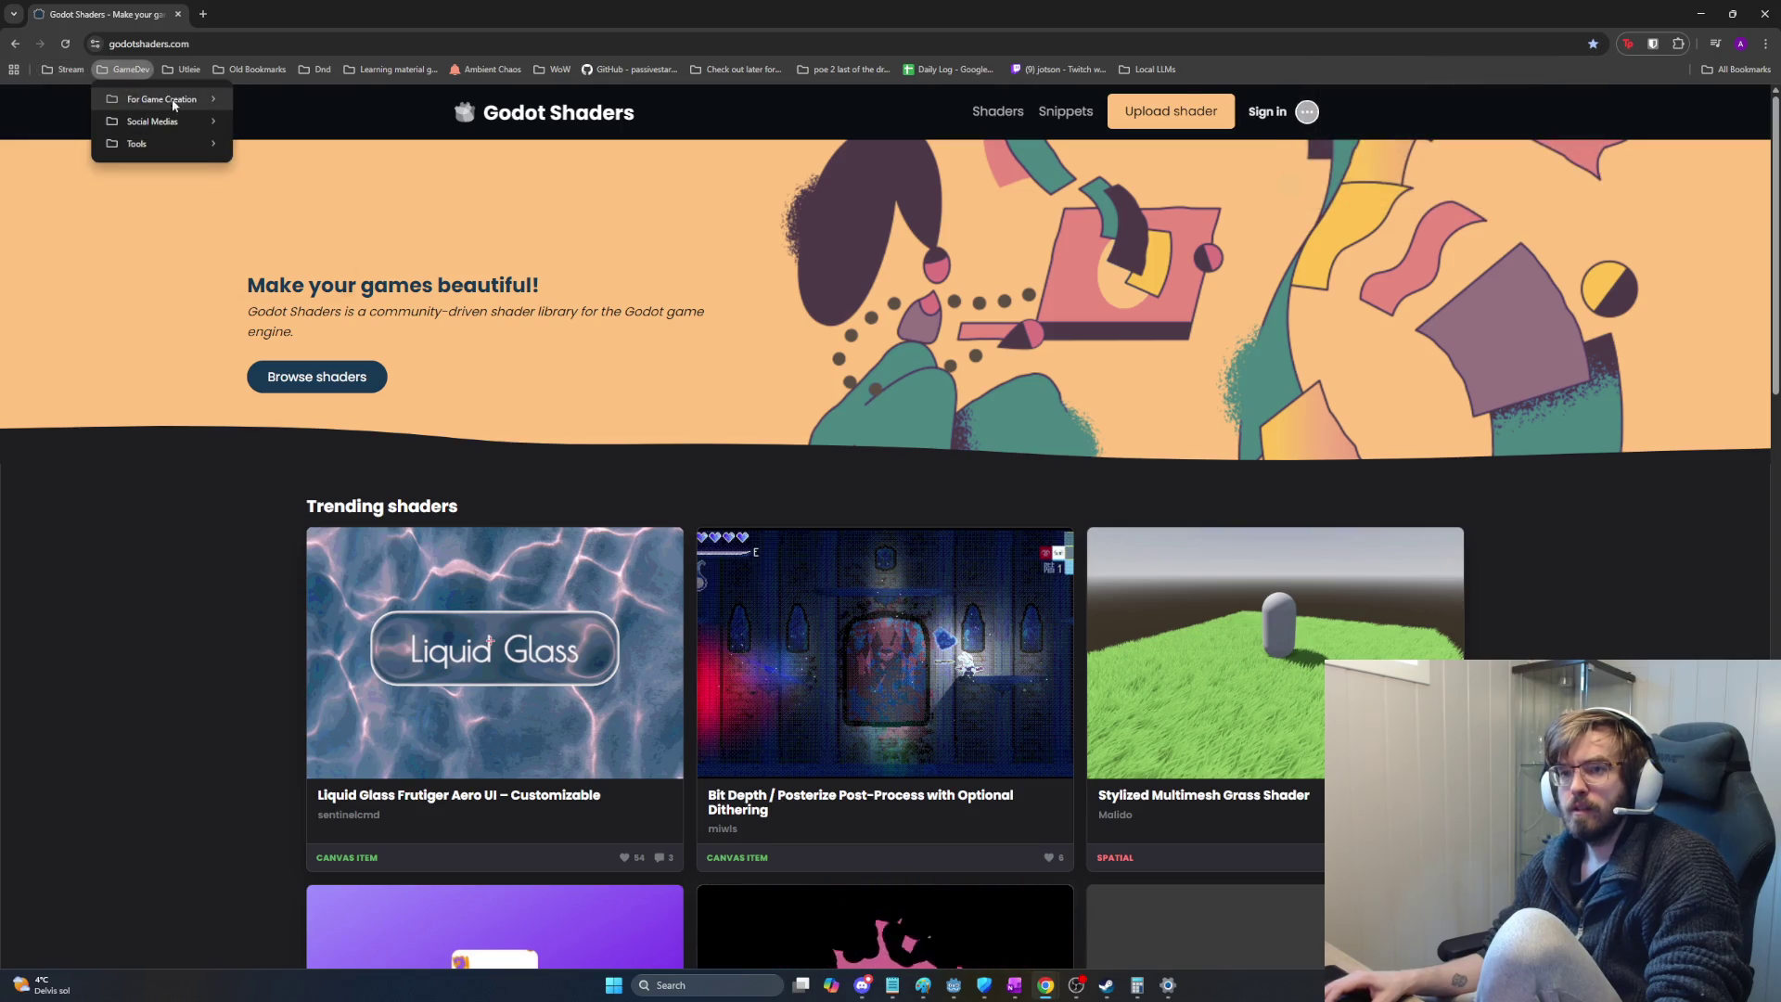
pyautogui.moveTo(171, 141)
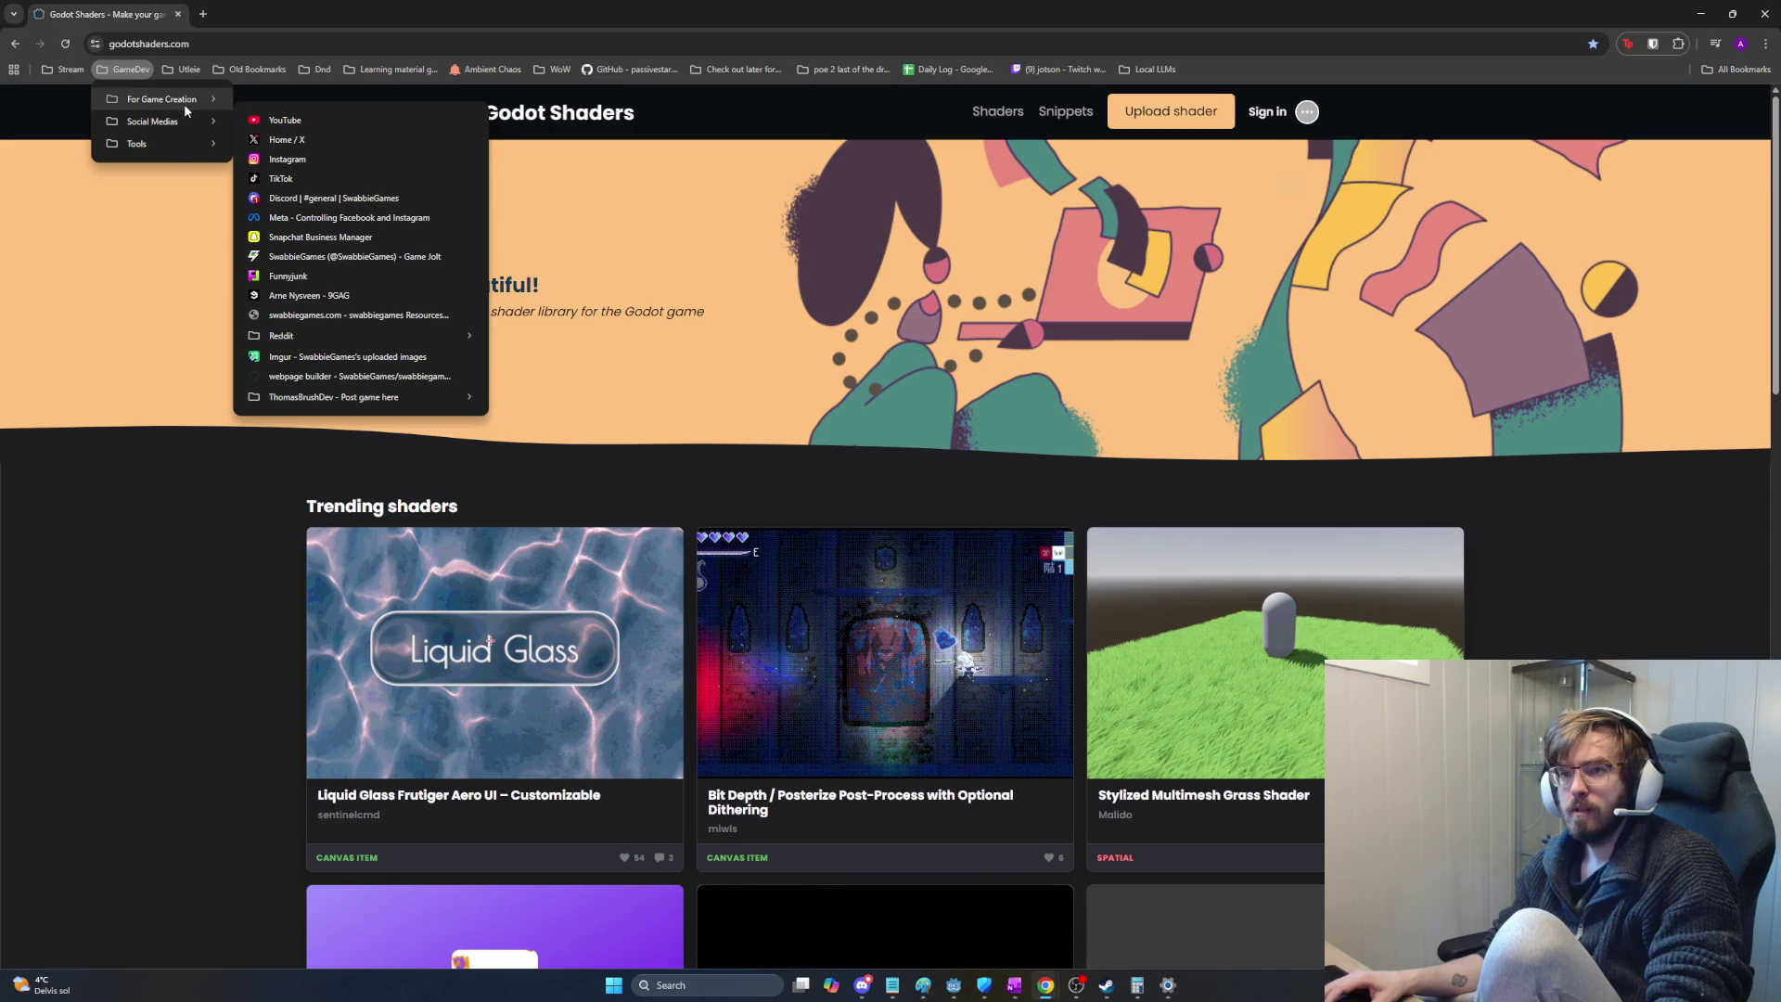
pyautogui.moveTo(283, 188)
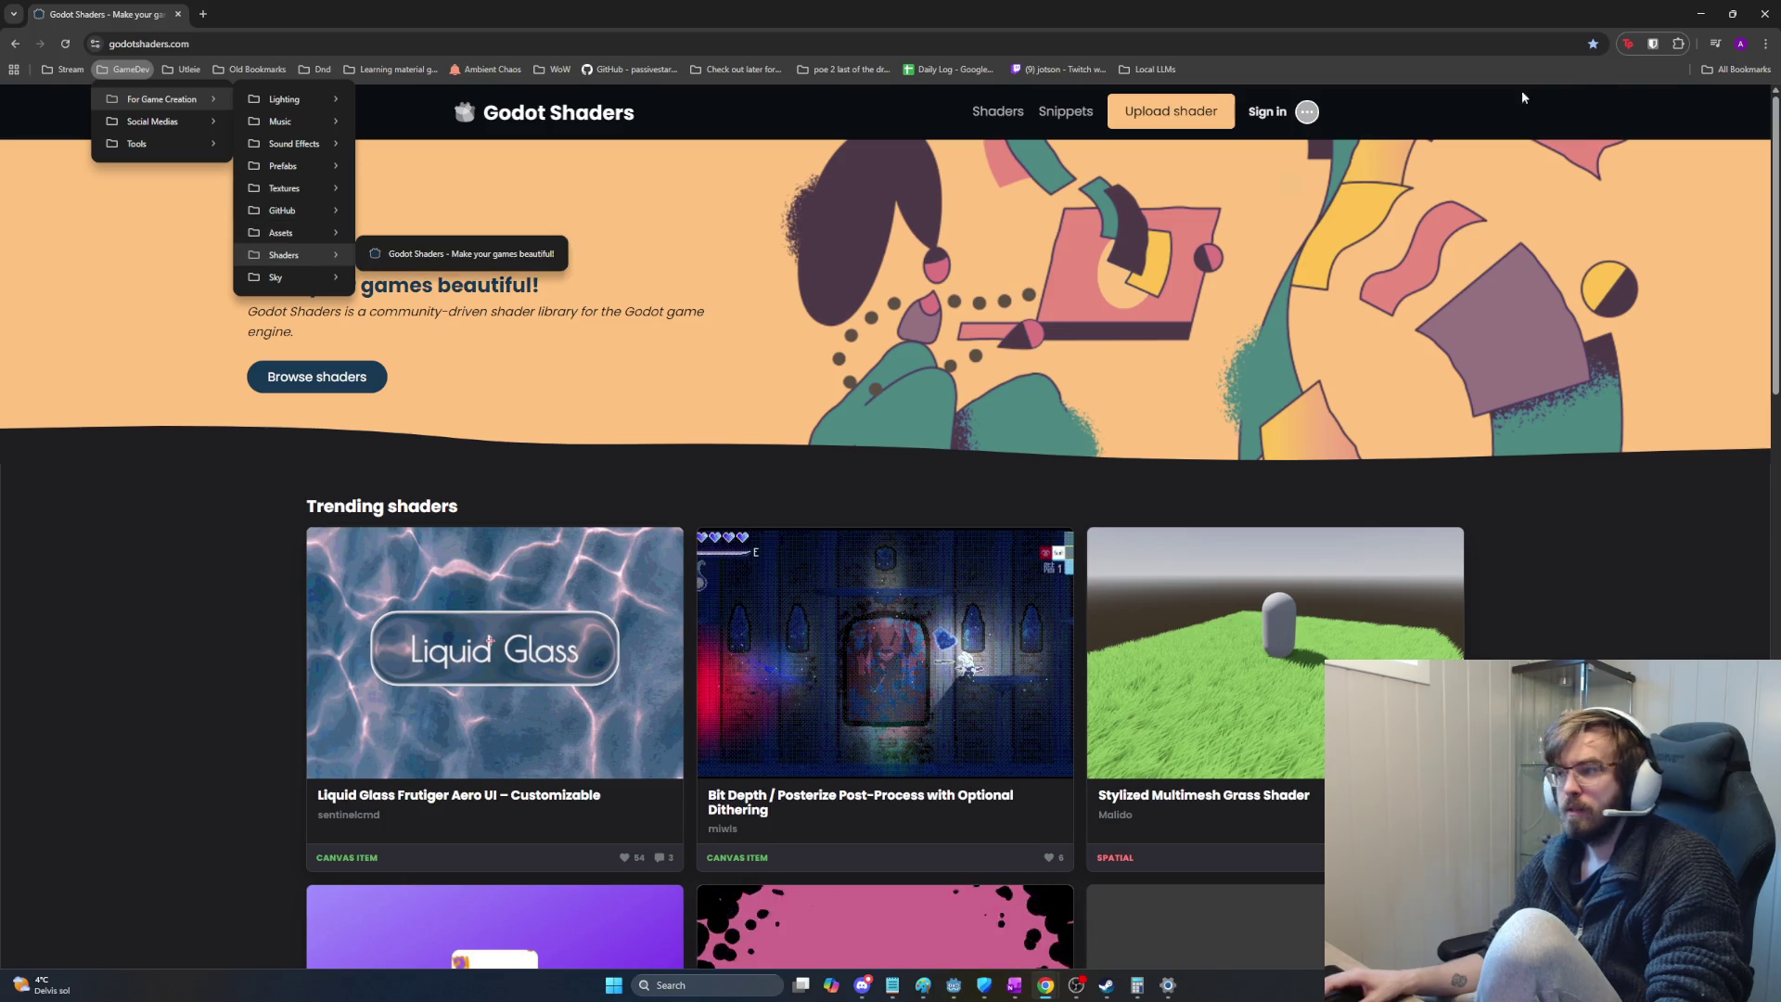
pyautogui.click(1593, 44)
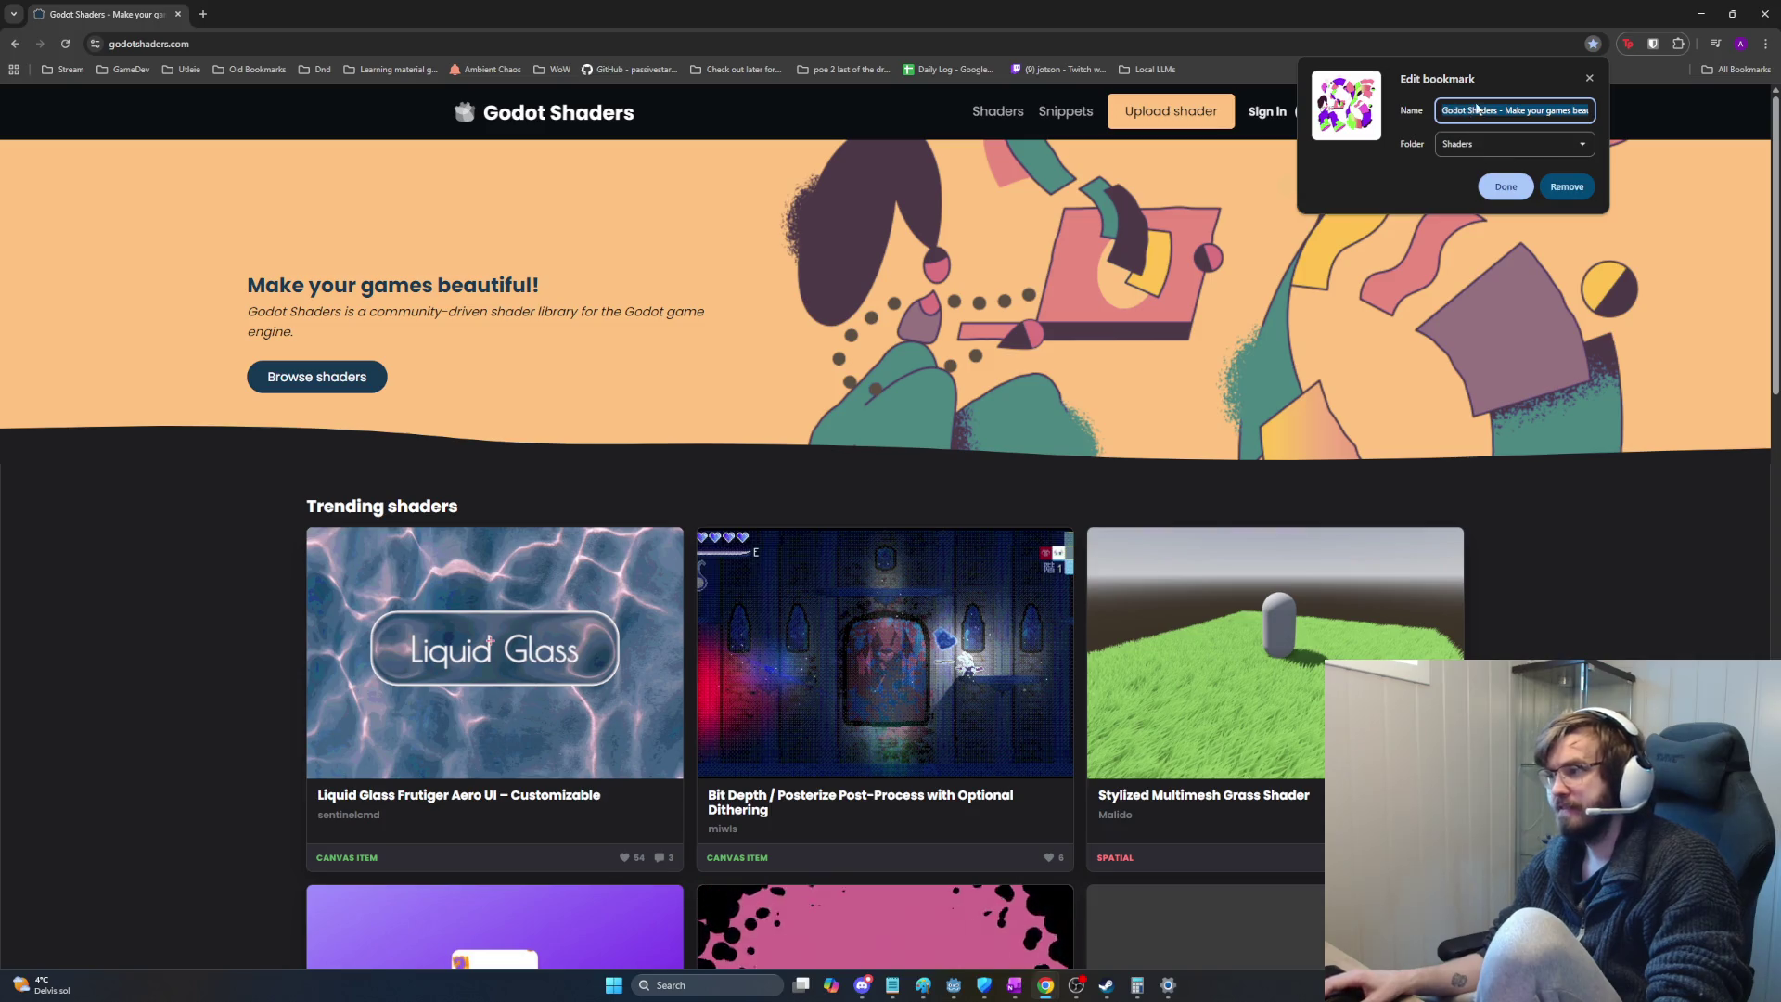
pyautogui.click(1493, 184)
# Browse the GameDev bookmark folder, scroll to Trending shaders, and return to Godot
pyautogui.click(123, 69)
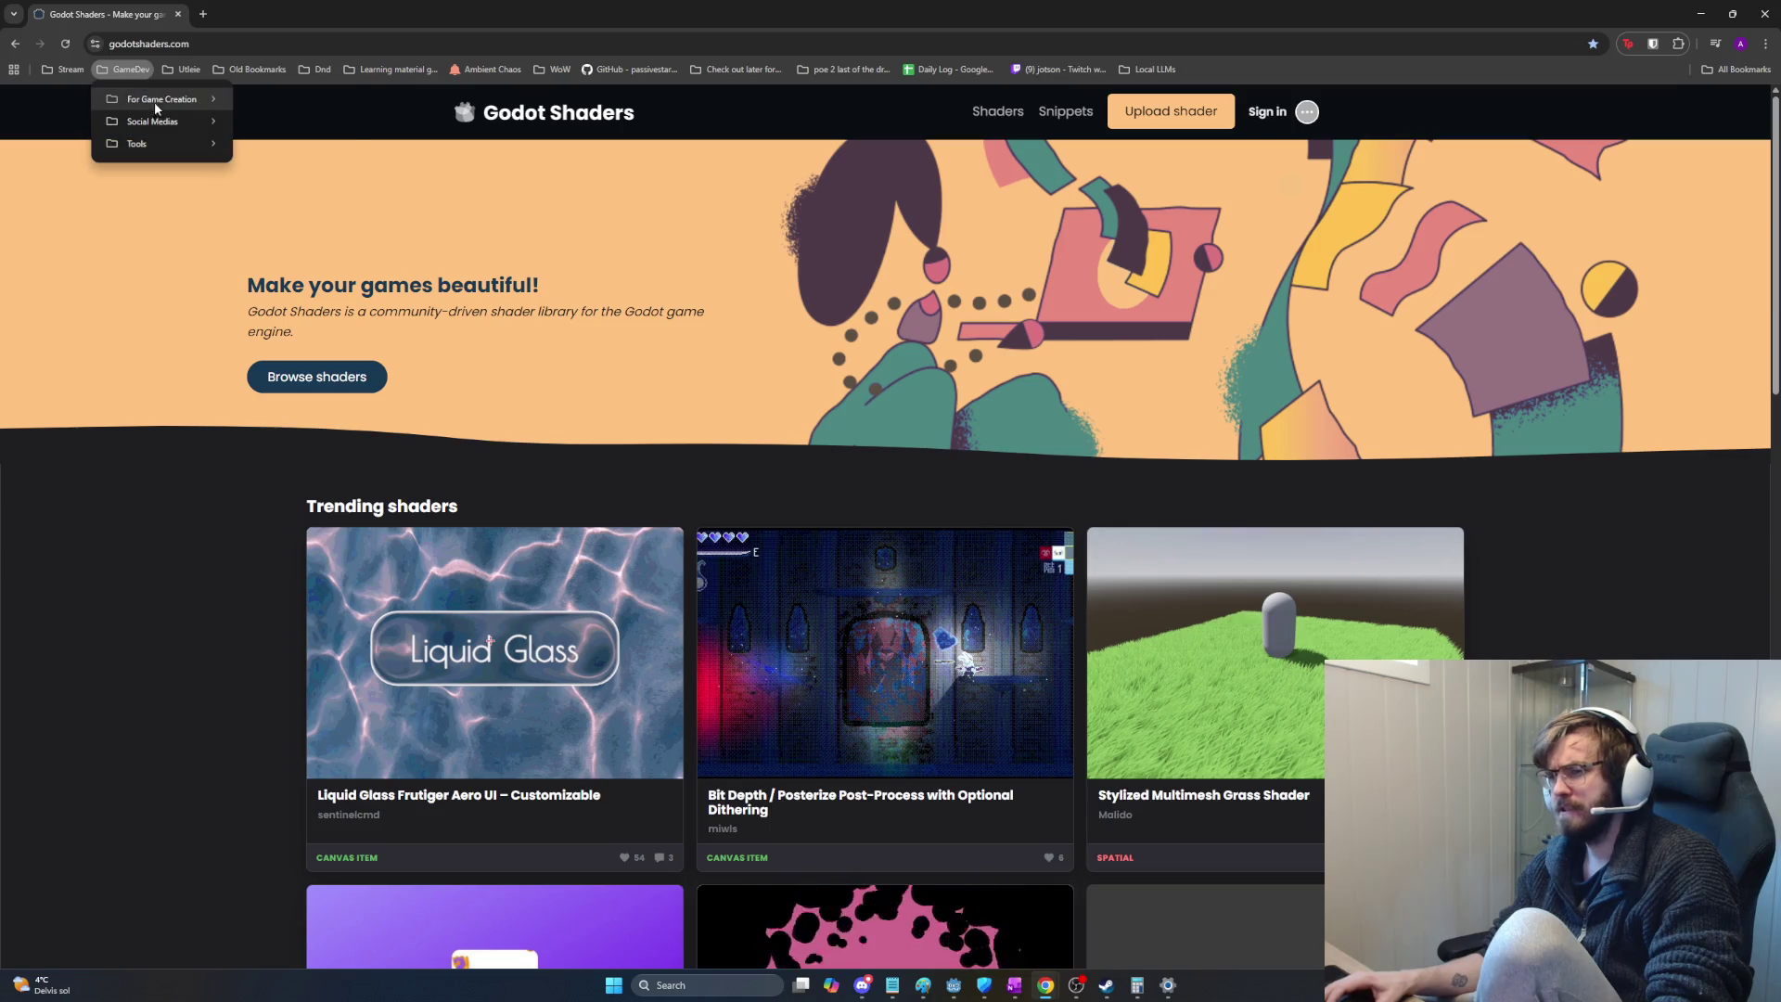
pyautogui.moveTo(182, 103)
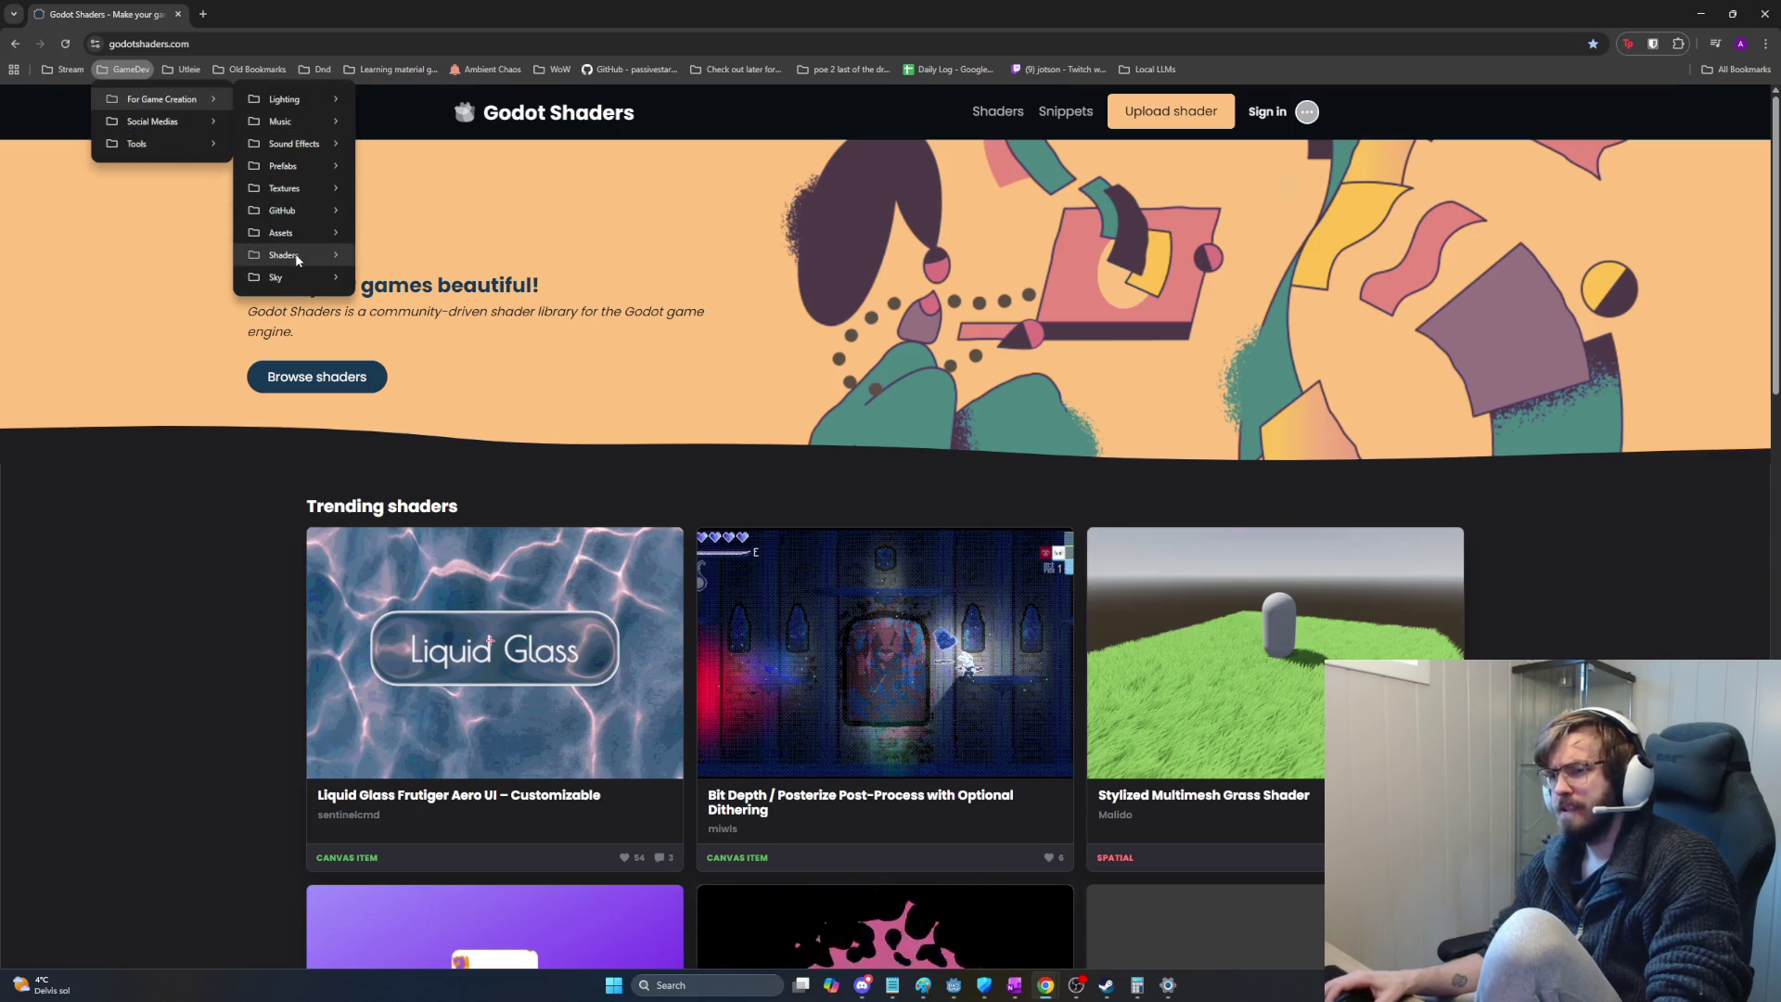
pyautogui.moveTo(298, 260)
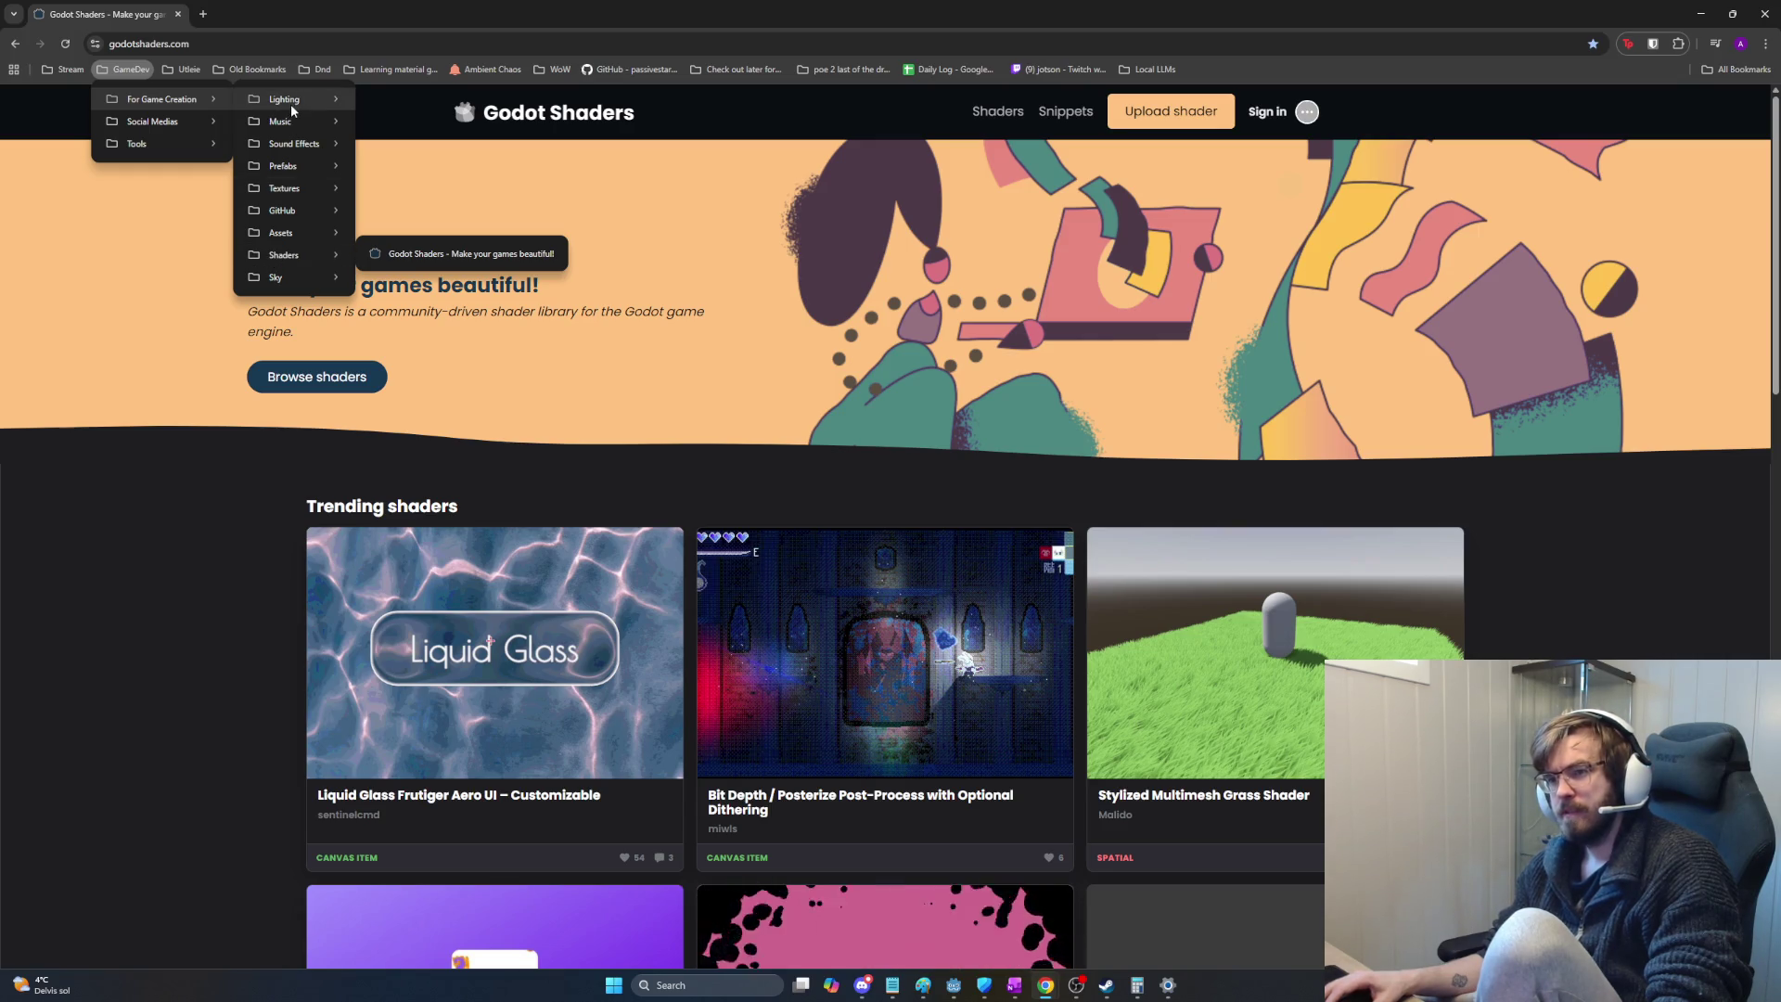
pyautogui.click(130, 70)
pyautogui.click(132, 74)
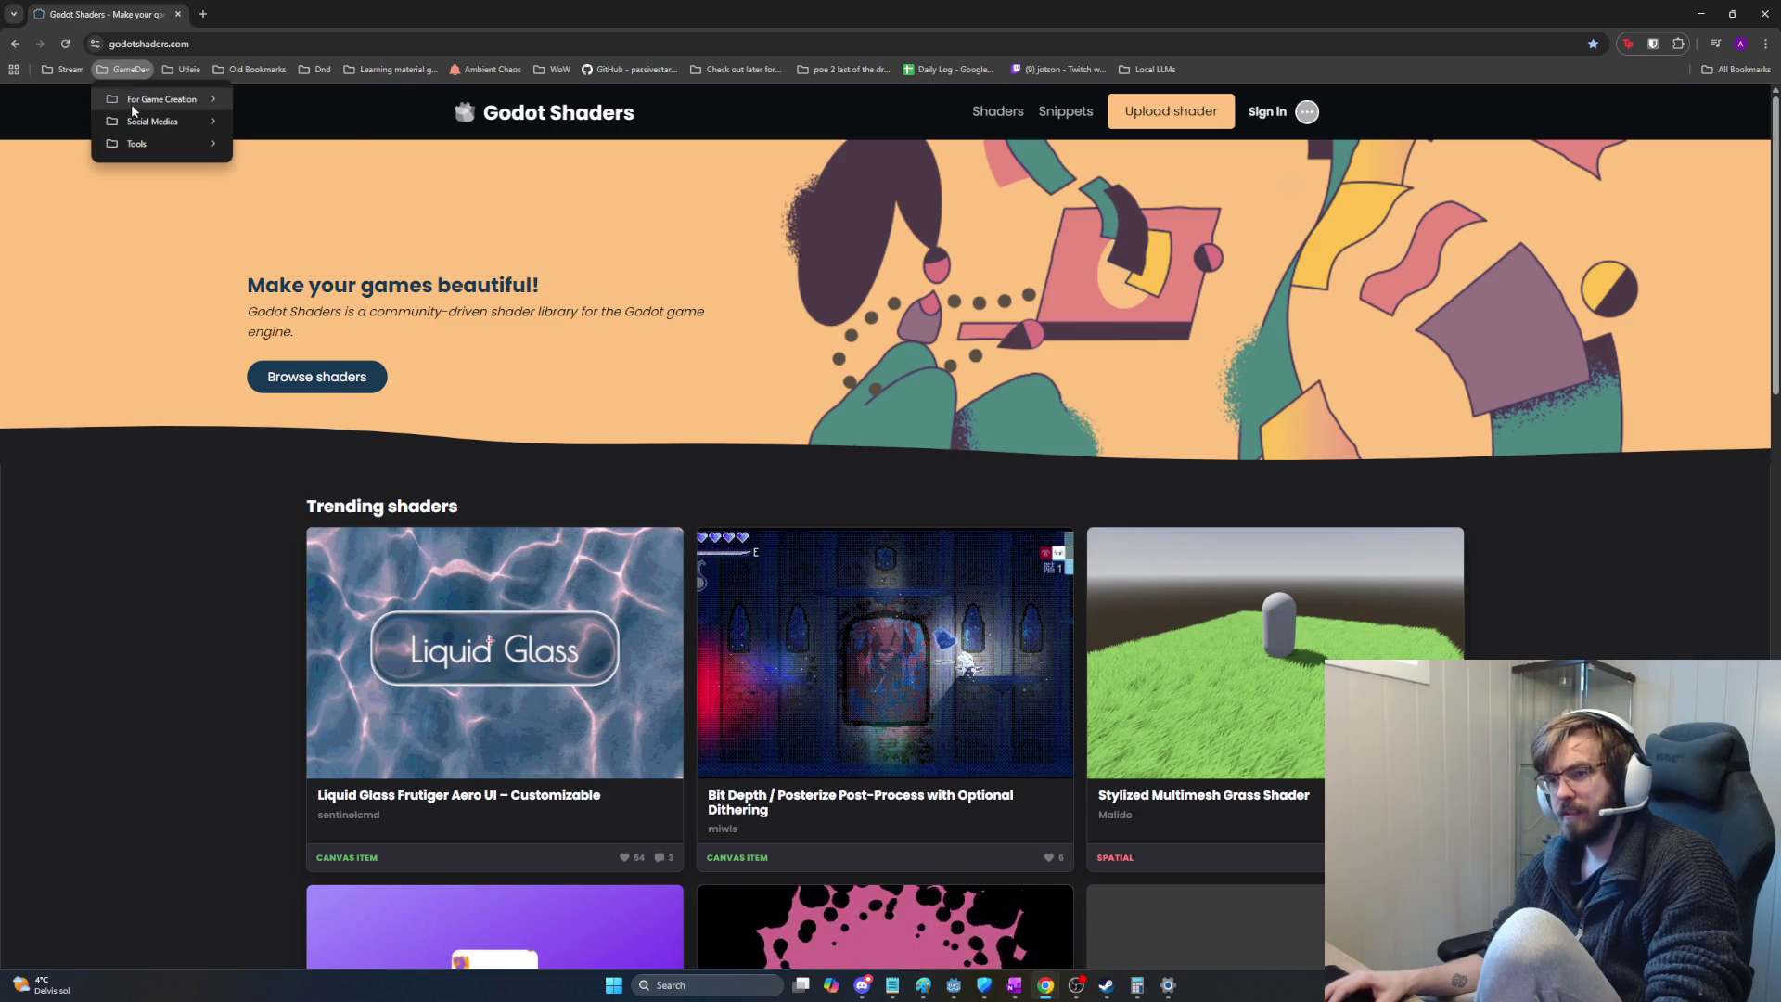
pyautogui.click(202, 525)
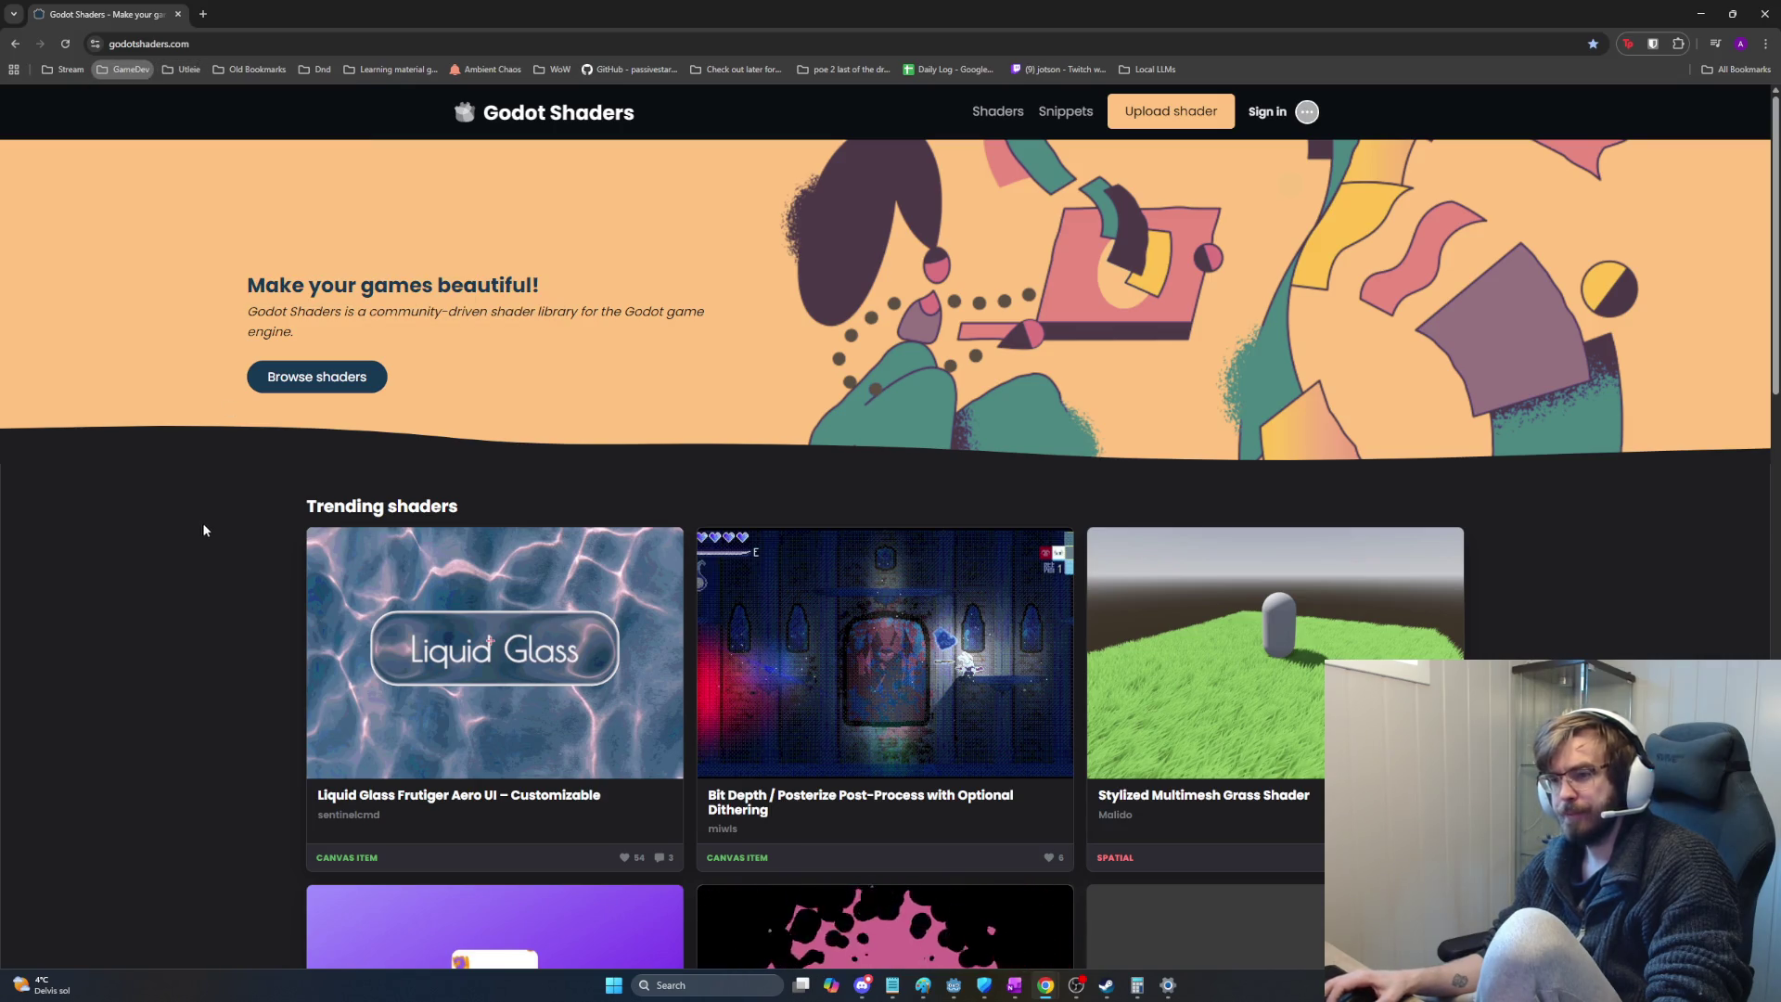
pyautogui.scroll(-4, 940, 674)
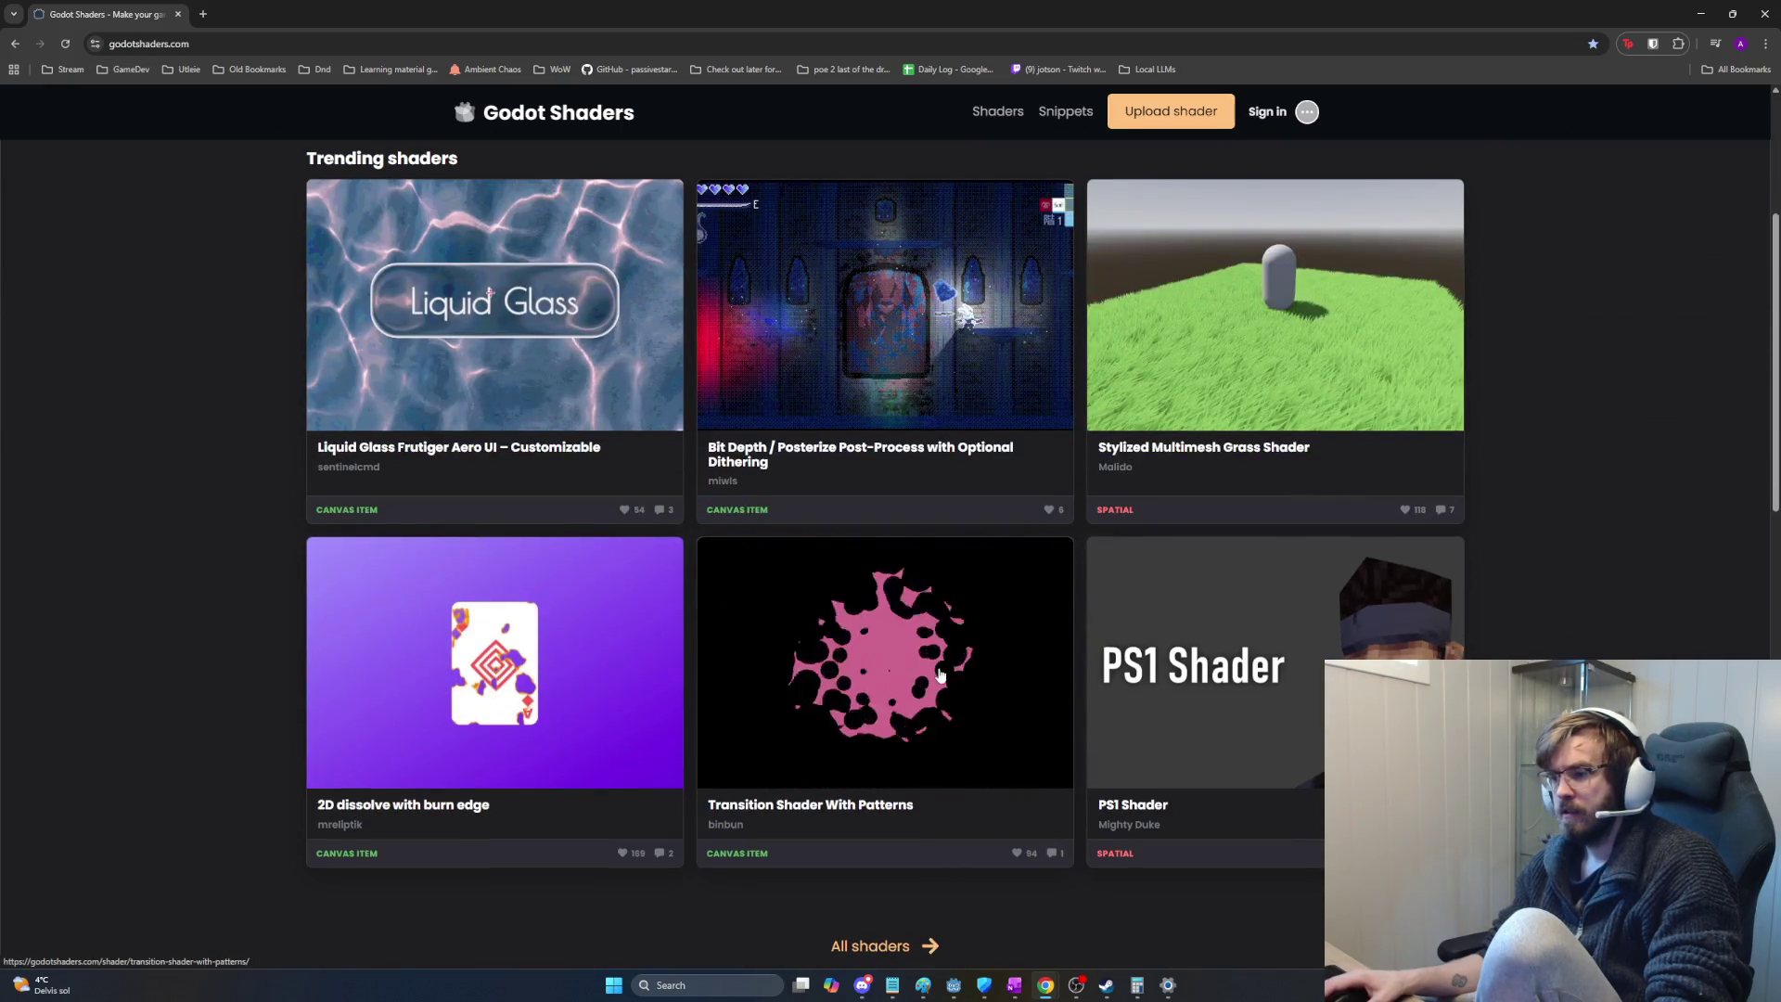
pyautogui.hotkey('alt', 'Tab')
pyautogui.press('Tab')
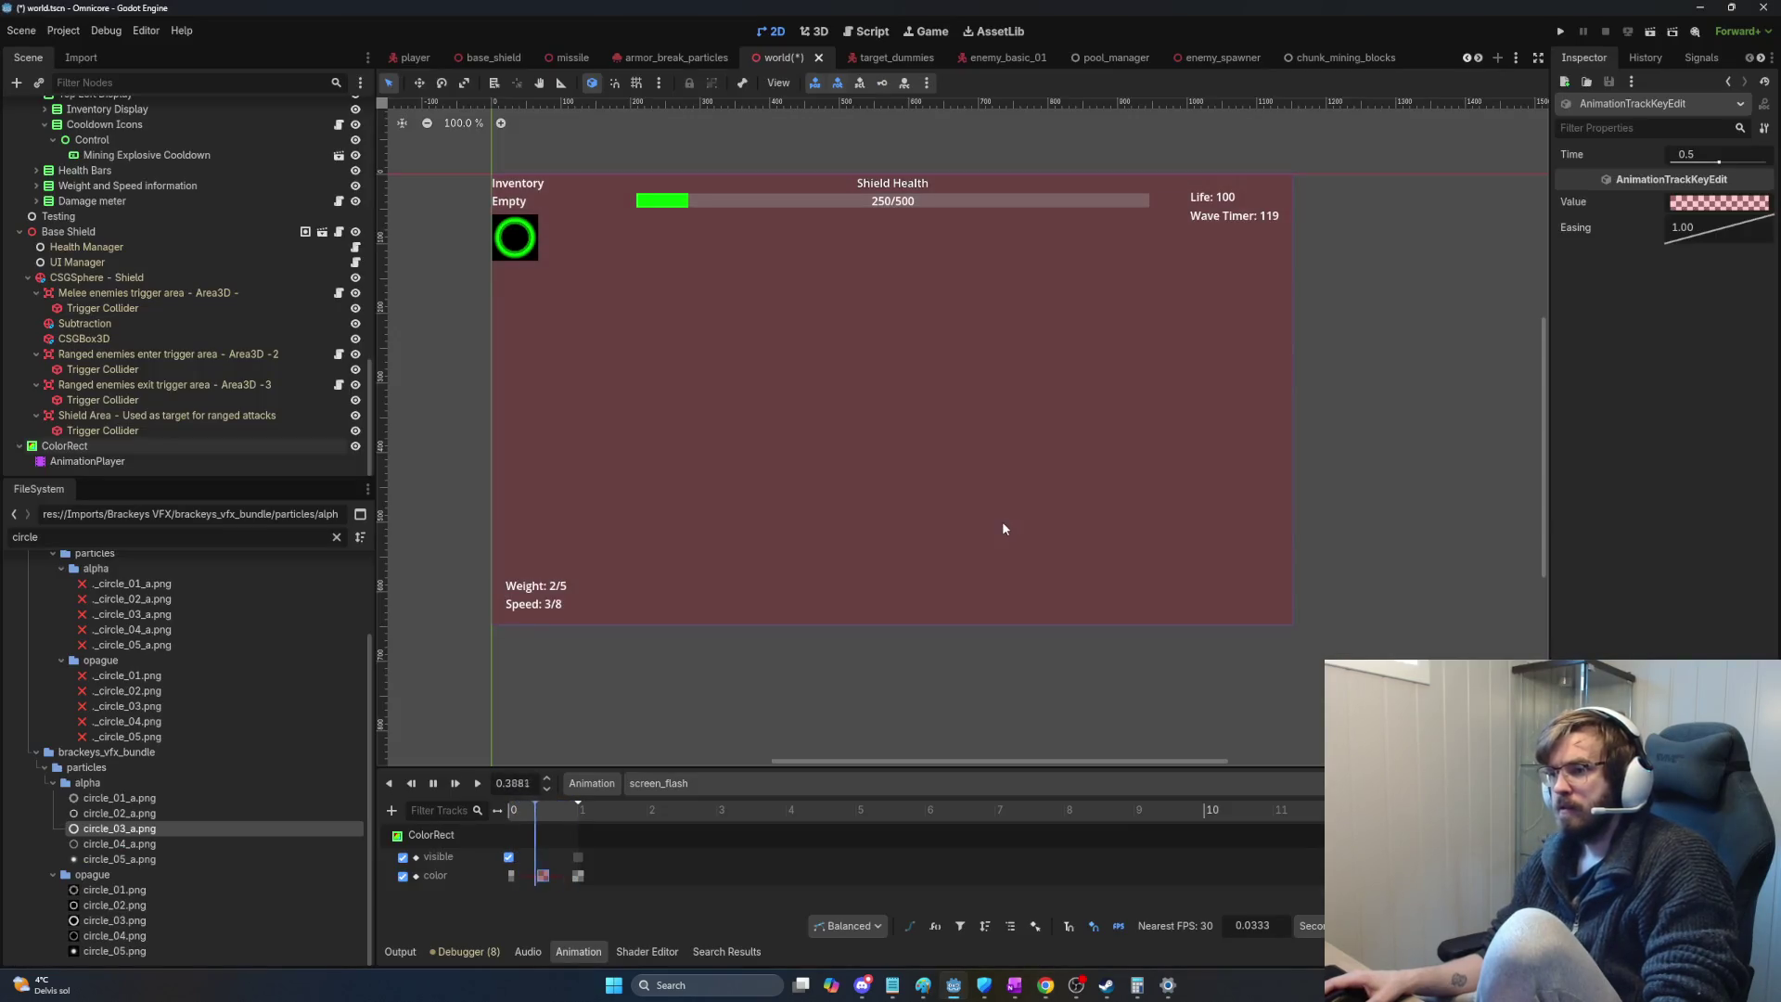
# Stop the looping screen_flash playback and select the ColorRect node
pyautogui.press('s')
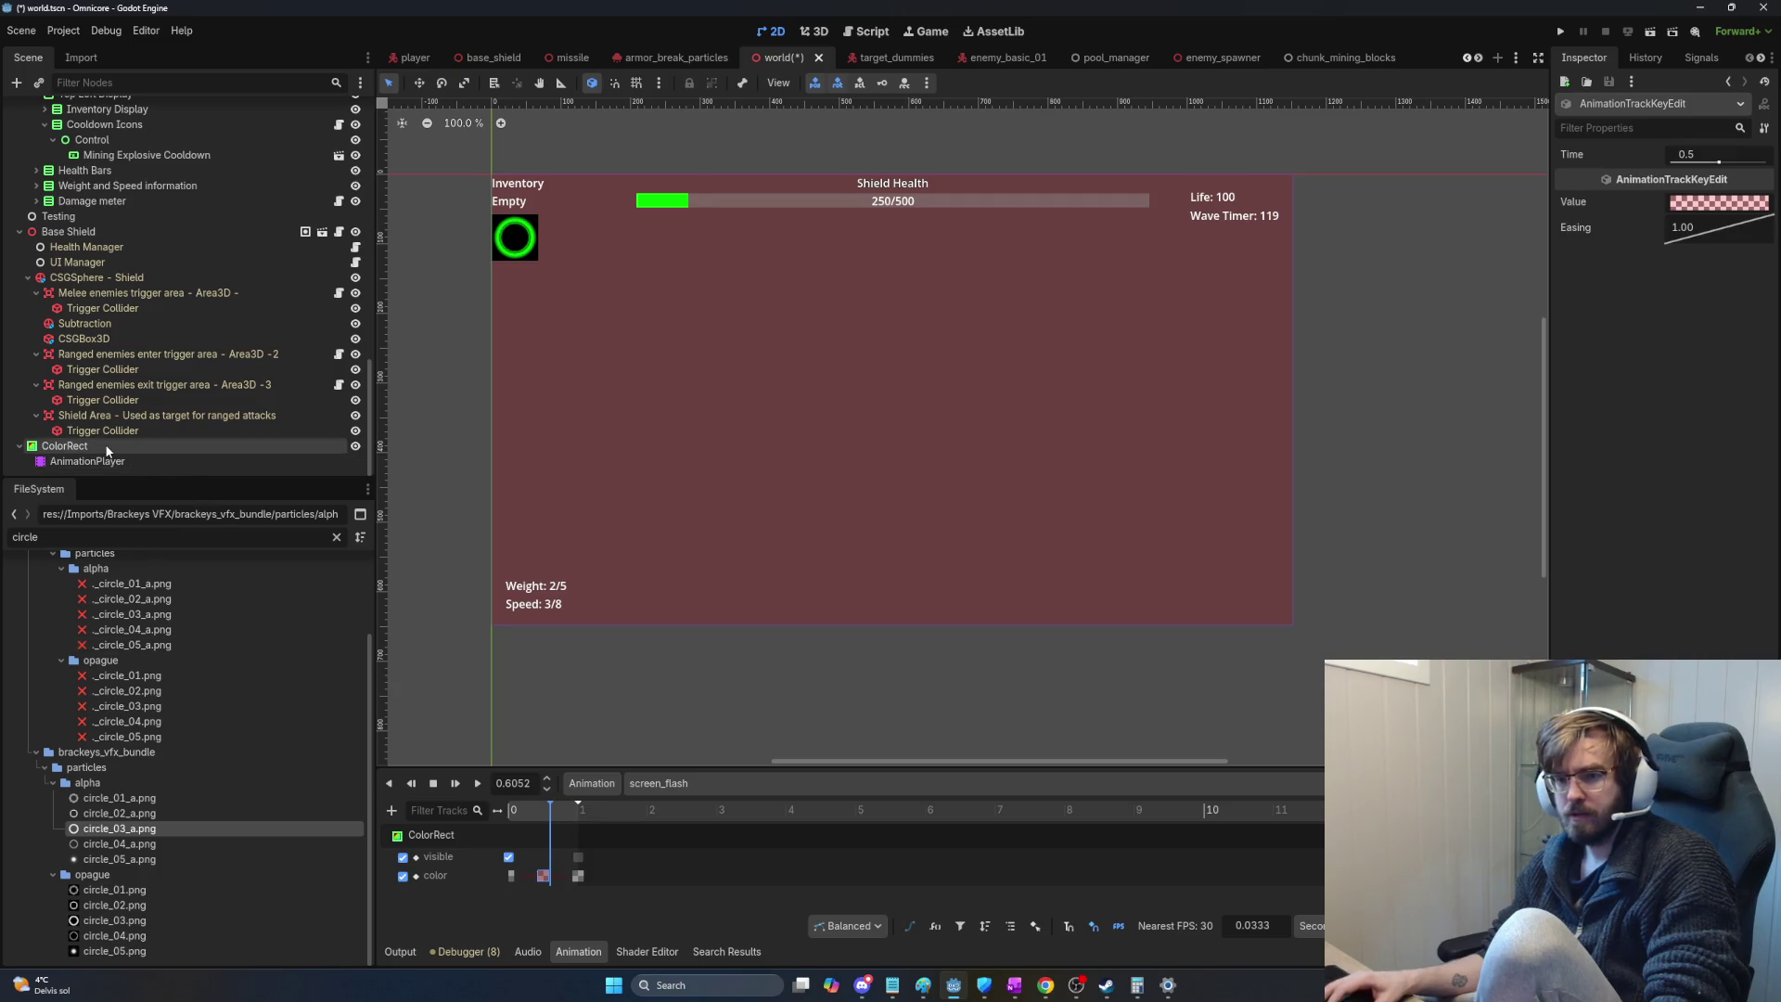
pyautogui.click(107, 449)
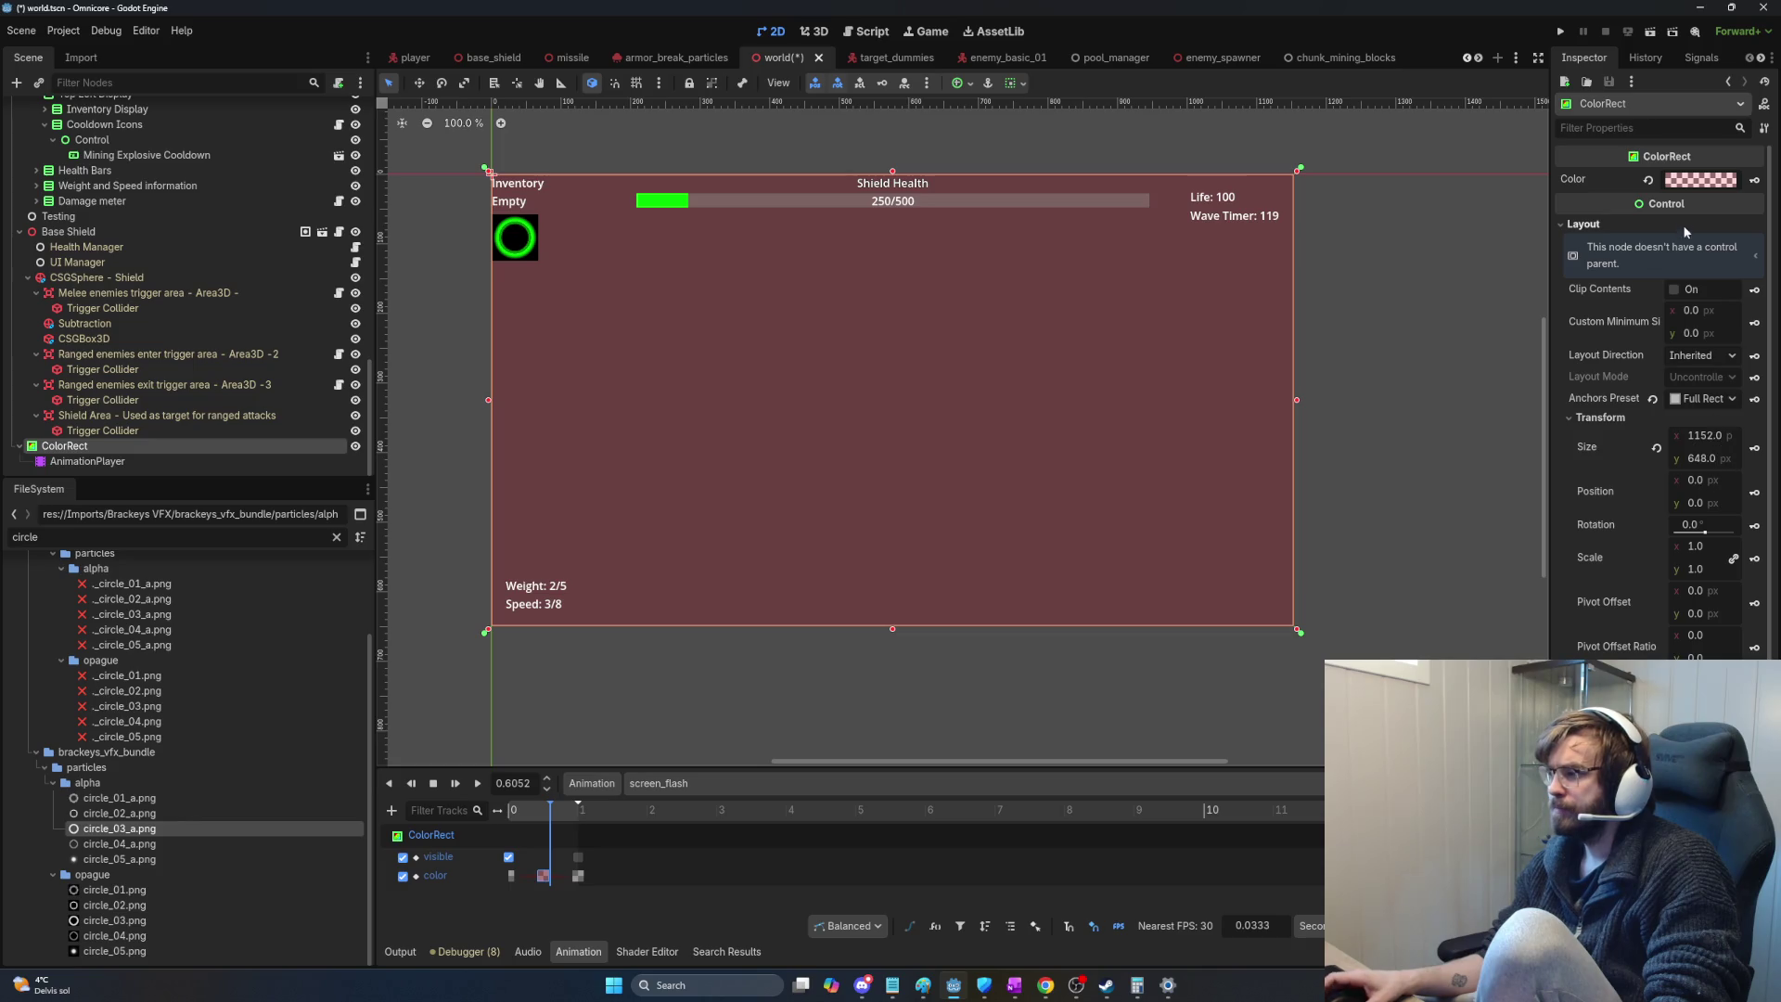
pyautogui.moveTo(1701, 188)
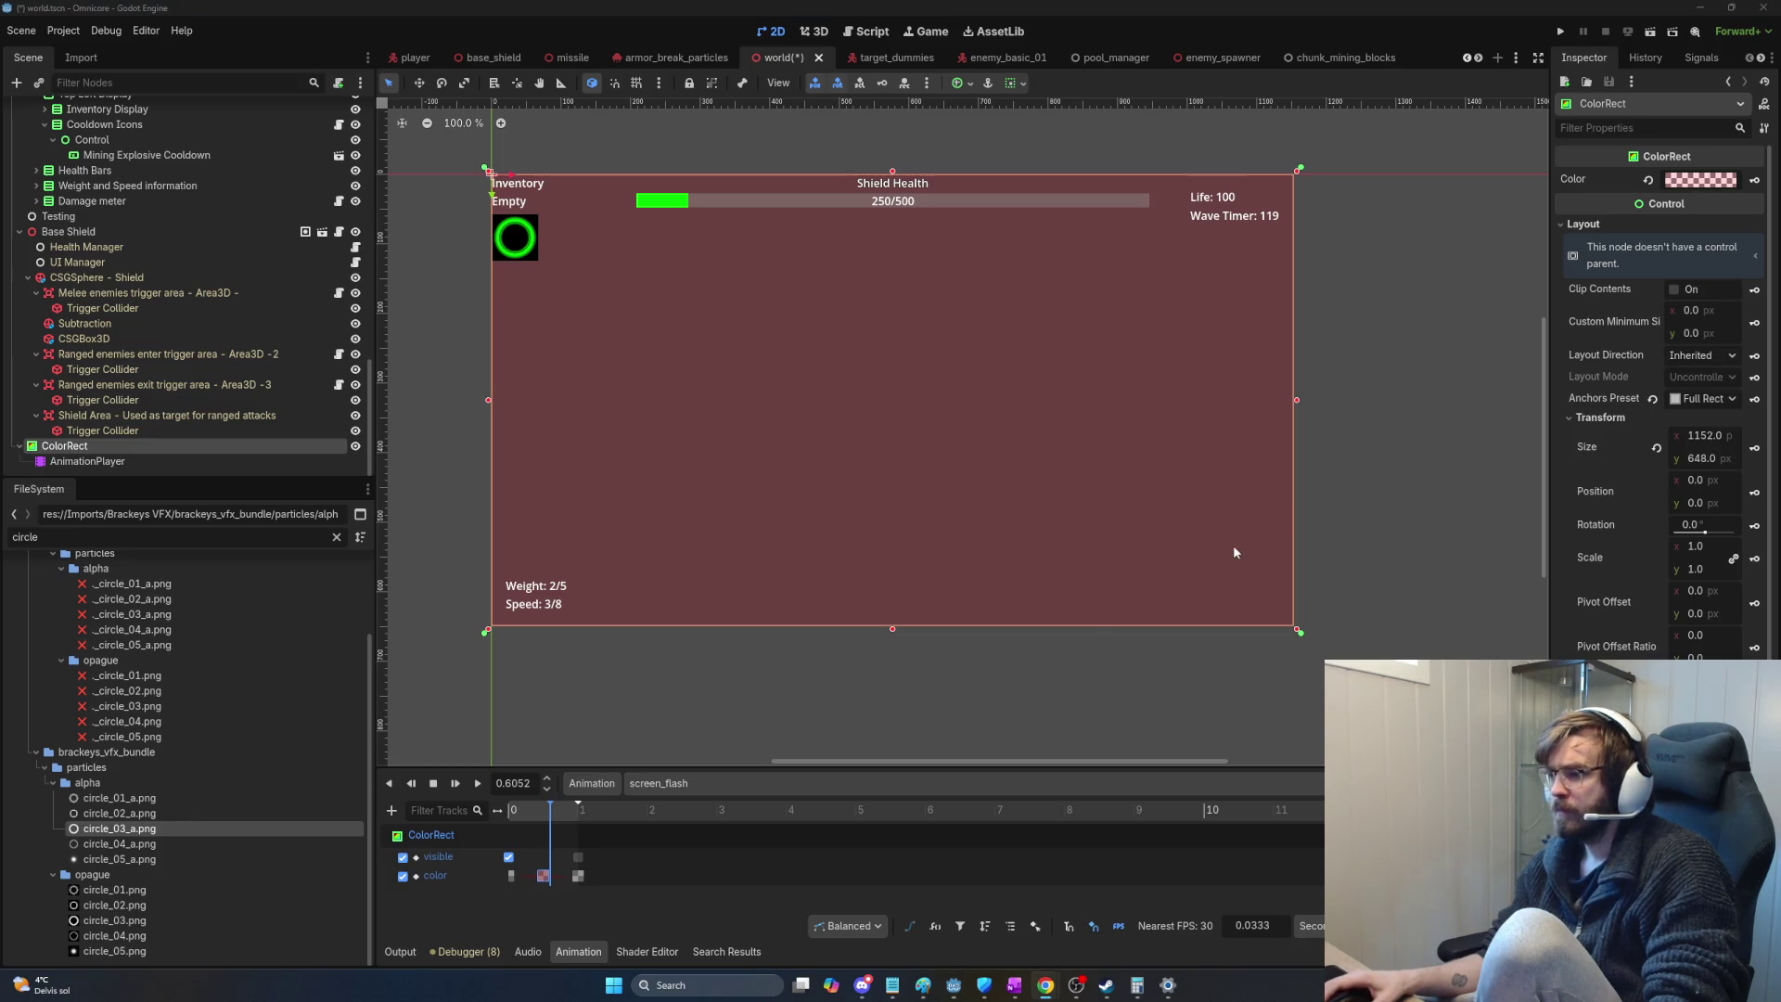
# Switch from the Godot editor to the Chrome window showing ChatGPT
pyautogui.hotkey('alt', 'Tab')
pyautogui.press('Tab')
pyautogui.hotkey('alt', 'Tab')
pyautogui.press('Tab')
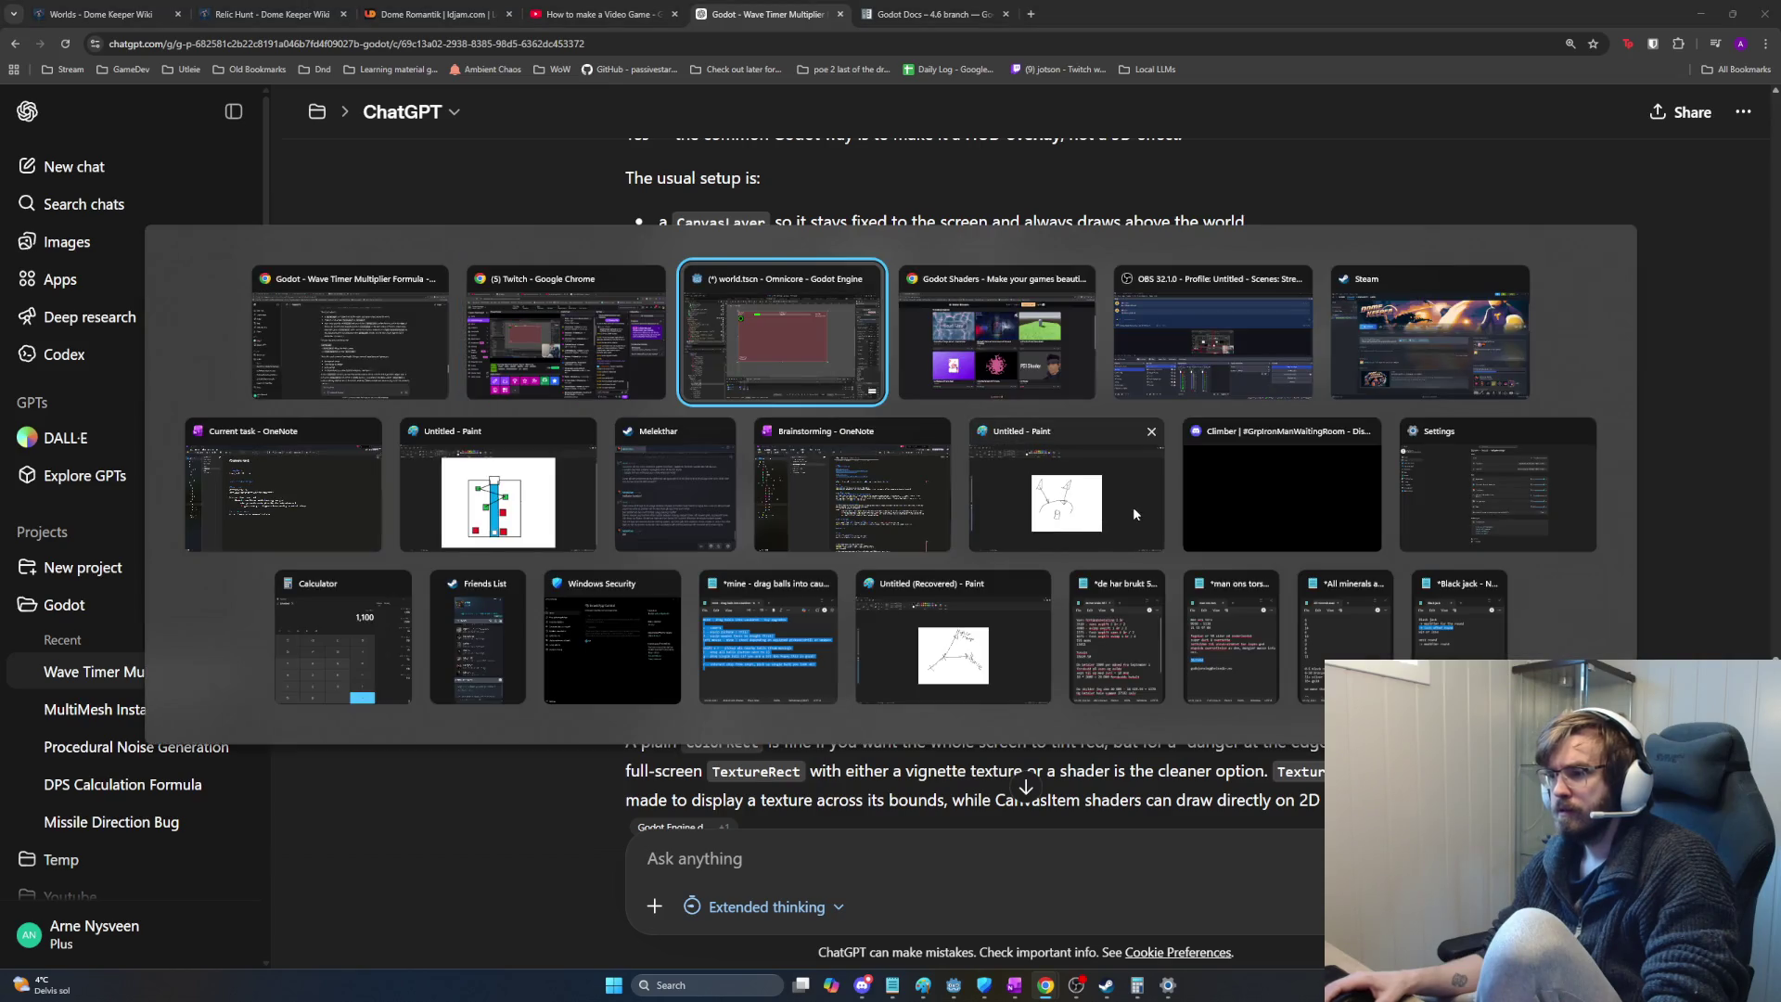
# Bring the ChatGPT browser window forward and switch to the Godot Docs tab
pyautogui.hotkey('shift', 'Tab')
pyautogui.hotkey('shift', 'Tab')
pyautogui.hotkey('alt', 'Tab')
pyautogui.press('Escape')
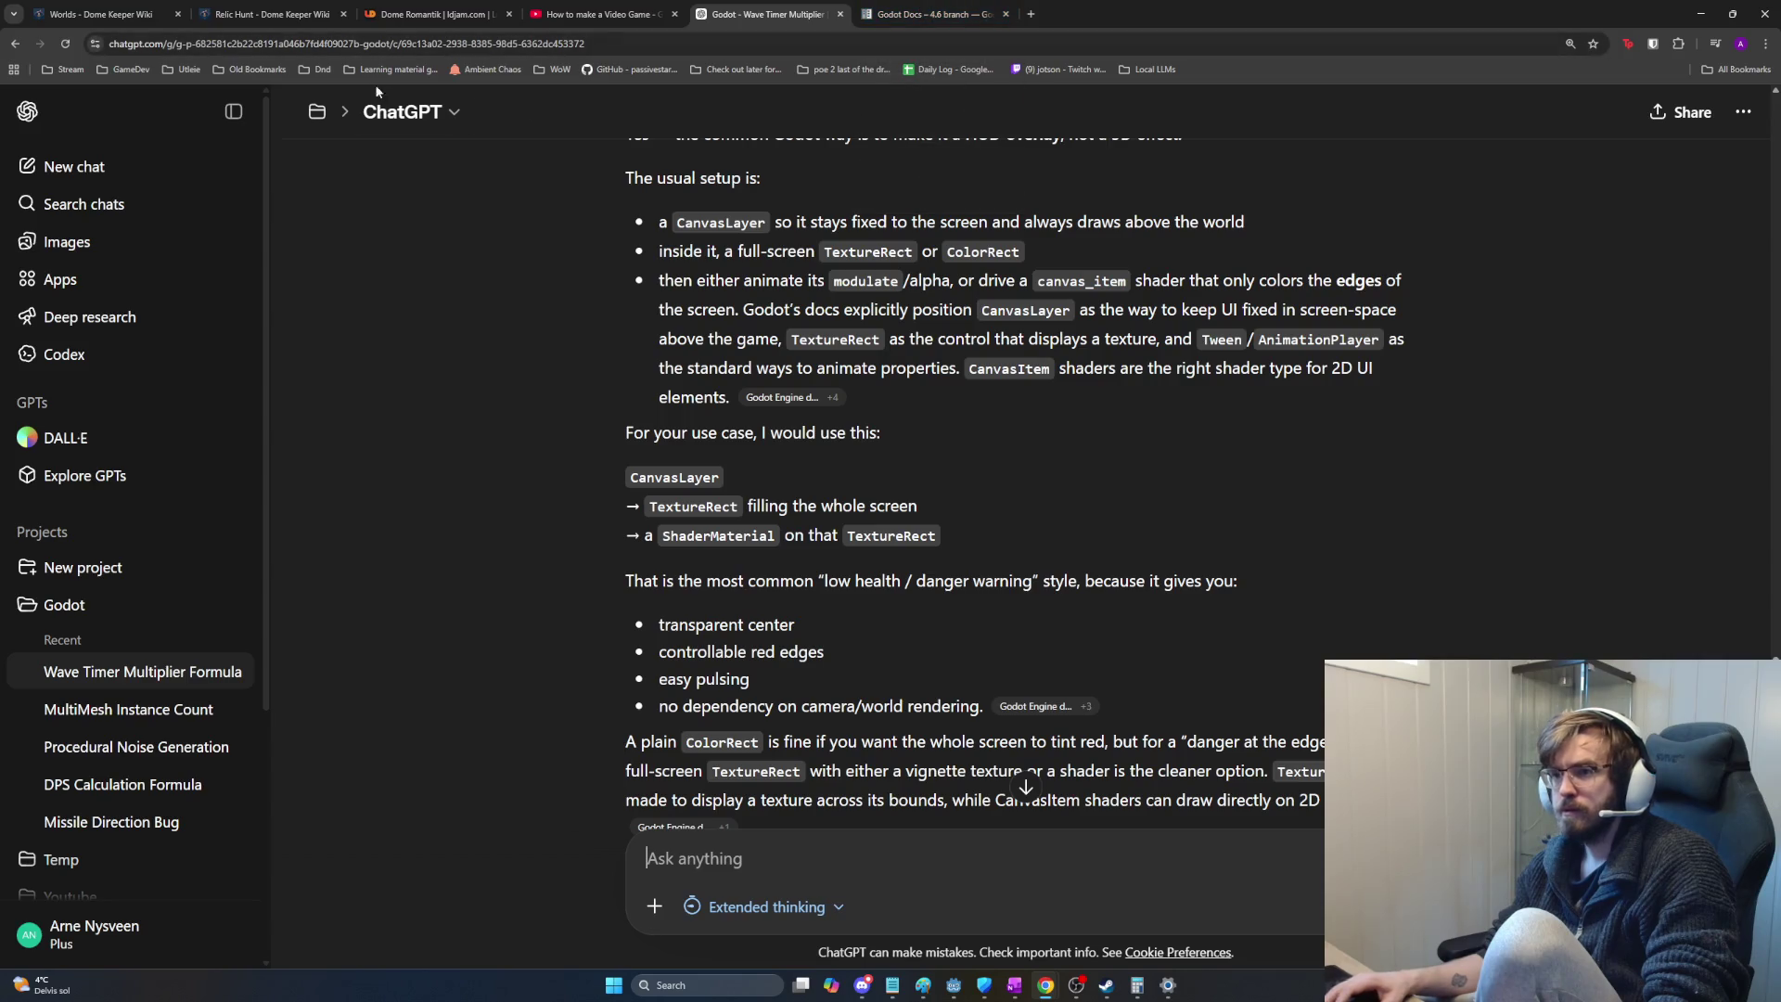
pyautogui.click(970, 13)
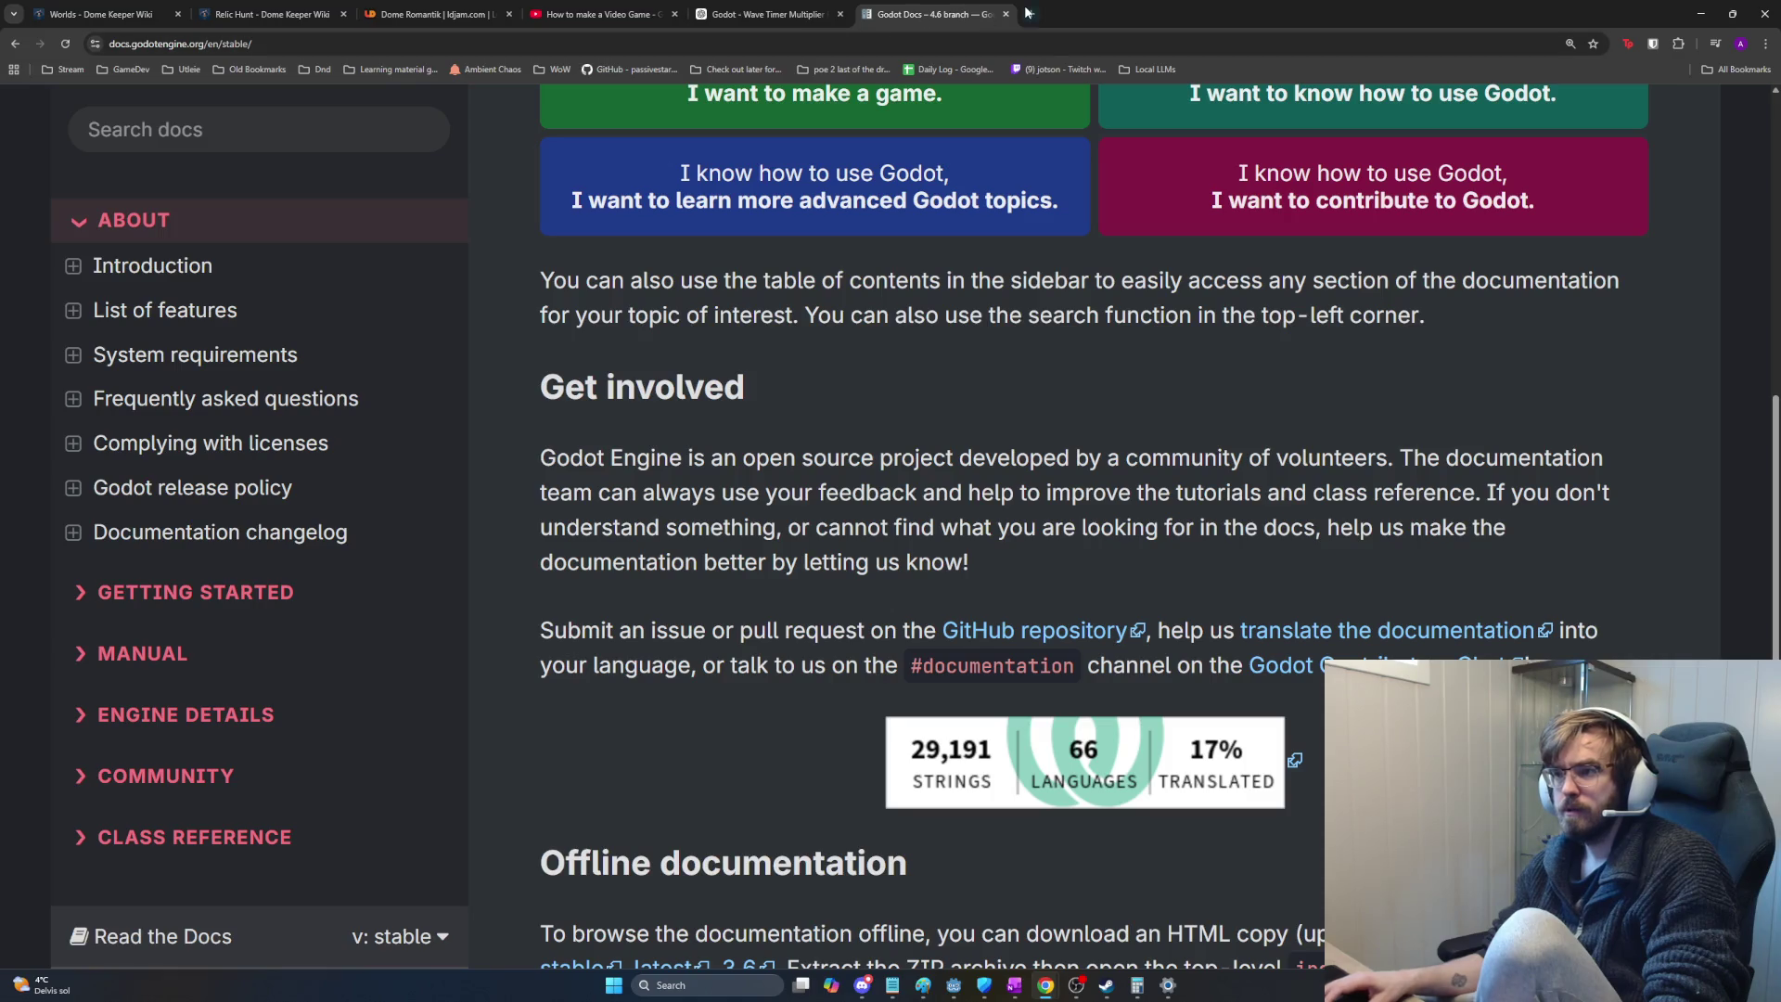
# Open the Godot Shaders site in a new tab from the GameDev bookmarks
pyautogui.click(1028, 13)
pyautogui.click(139, 68)
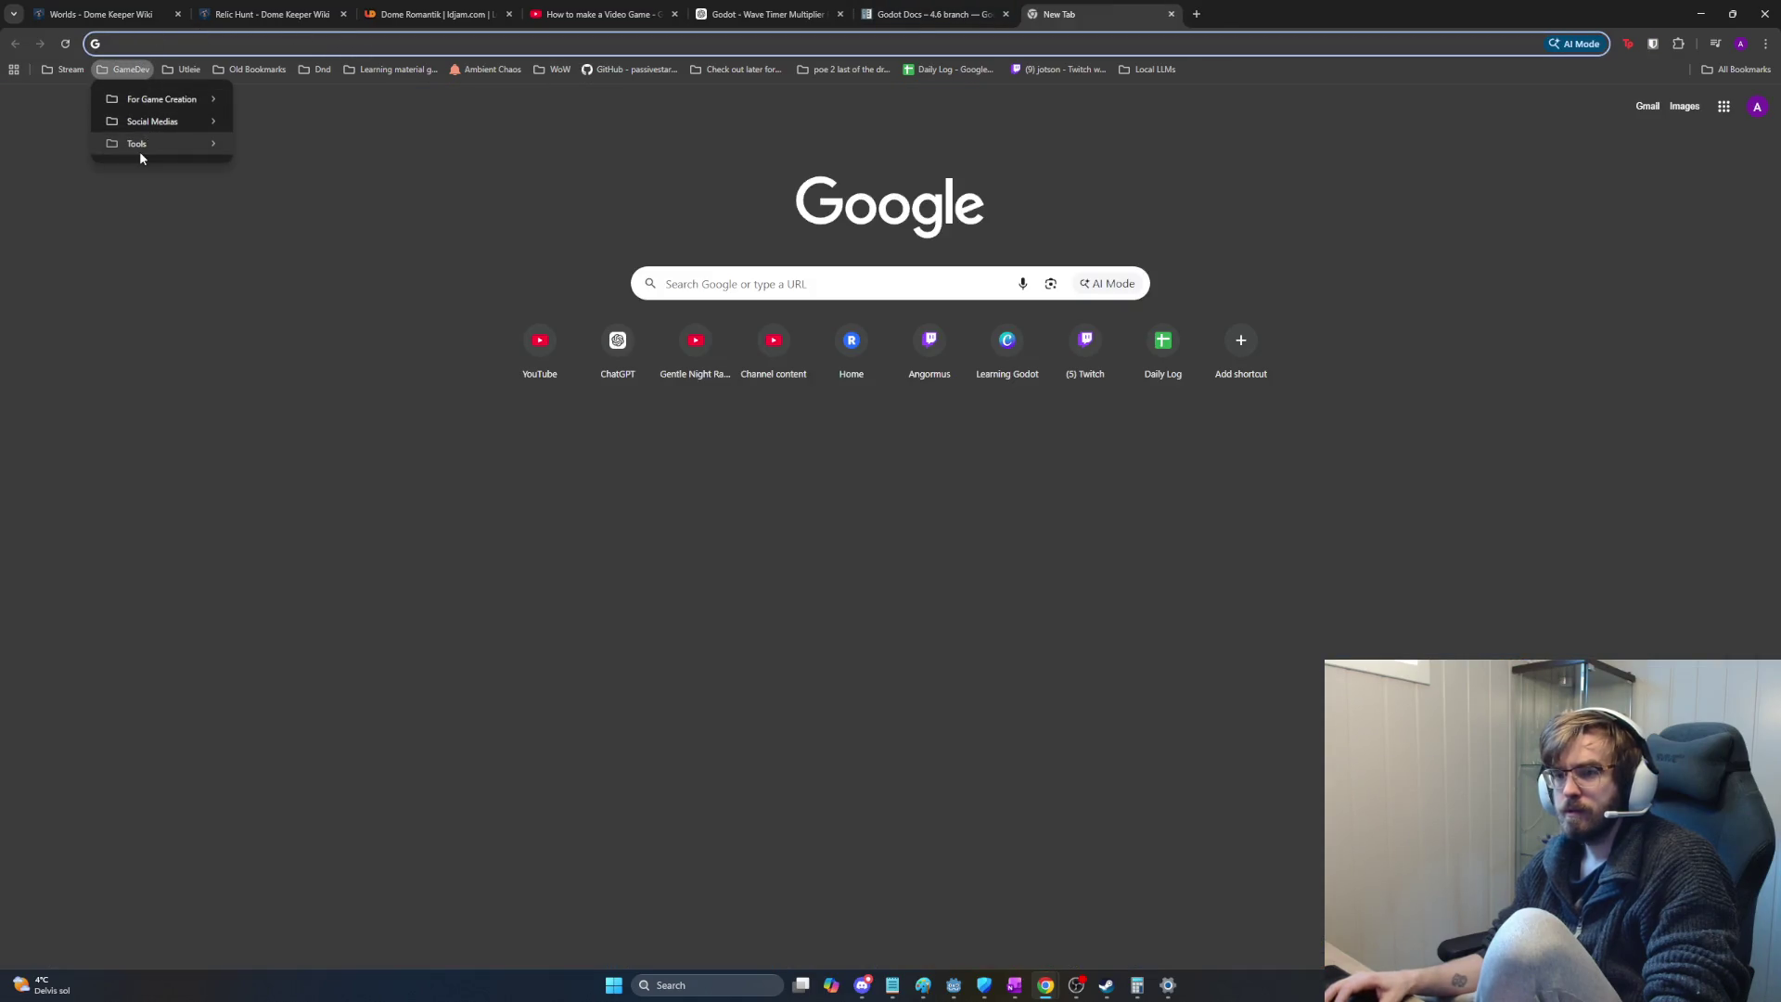
pyautogui.moveTo(174, 103)
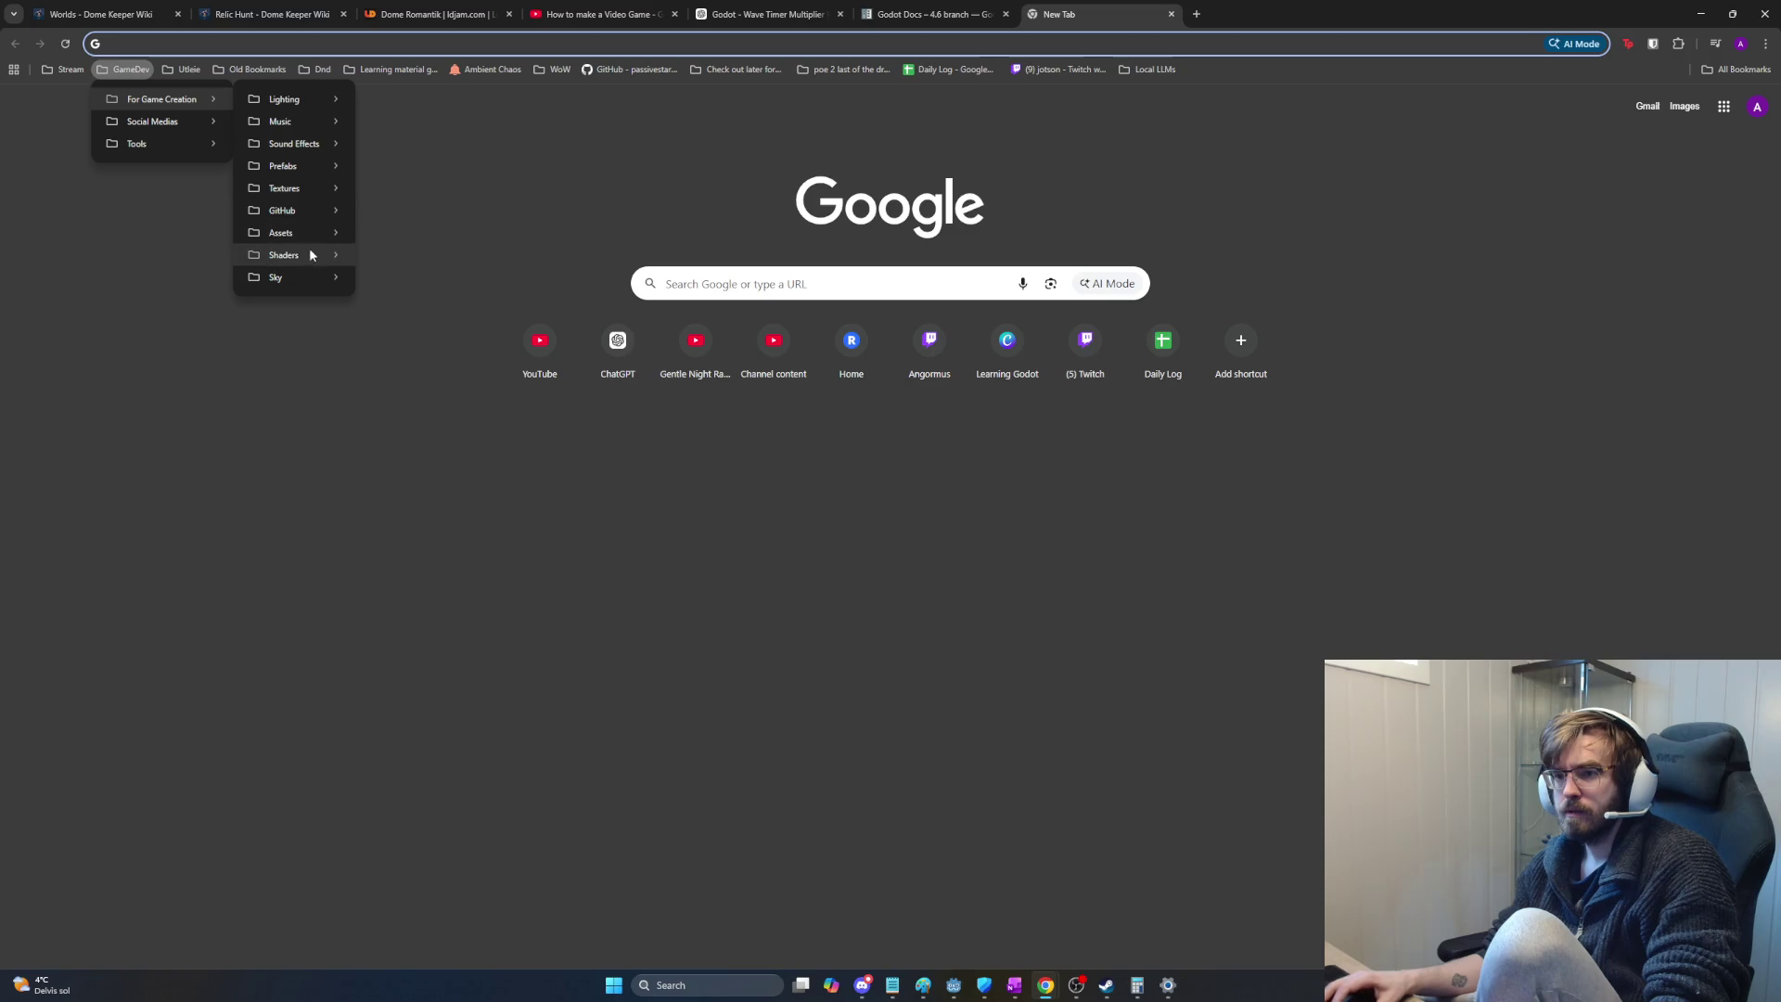
pyautogui.click(426, 259)
pyautogui.scroll(-3, 931, 475)
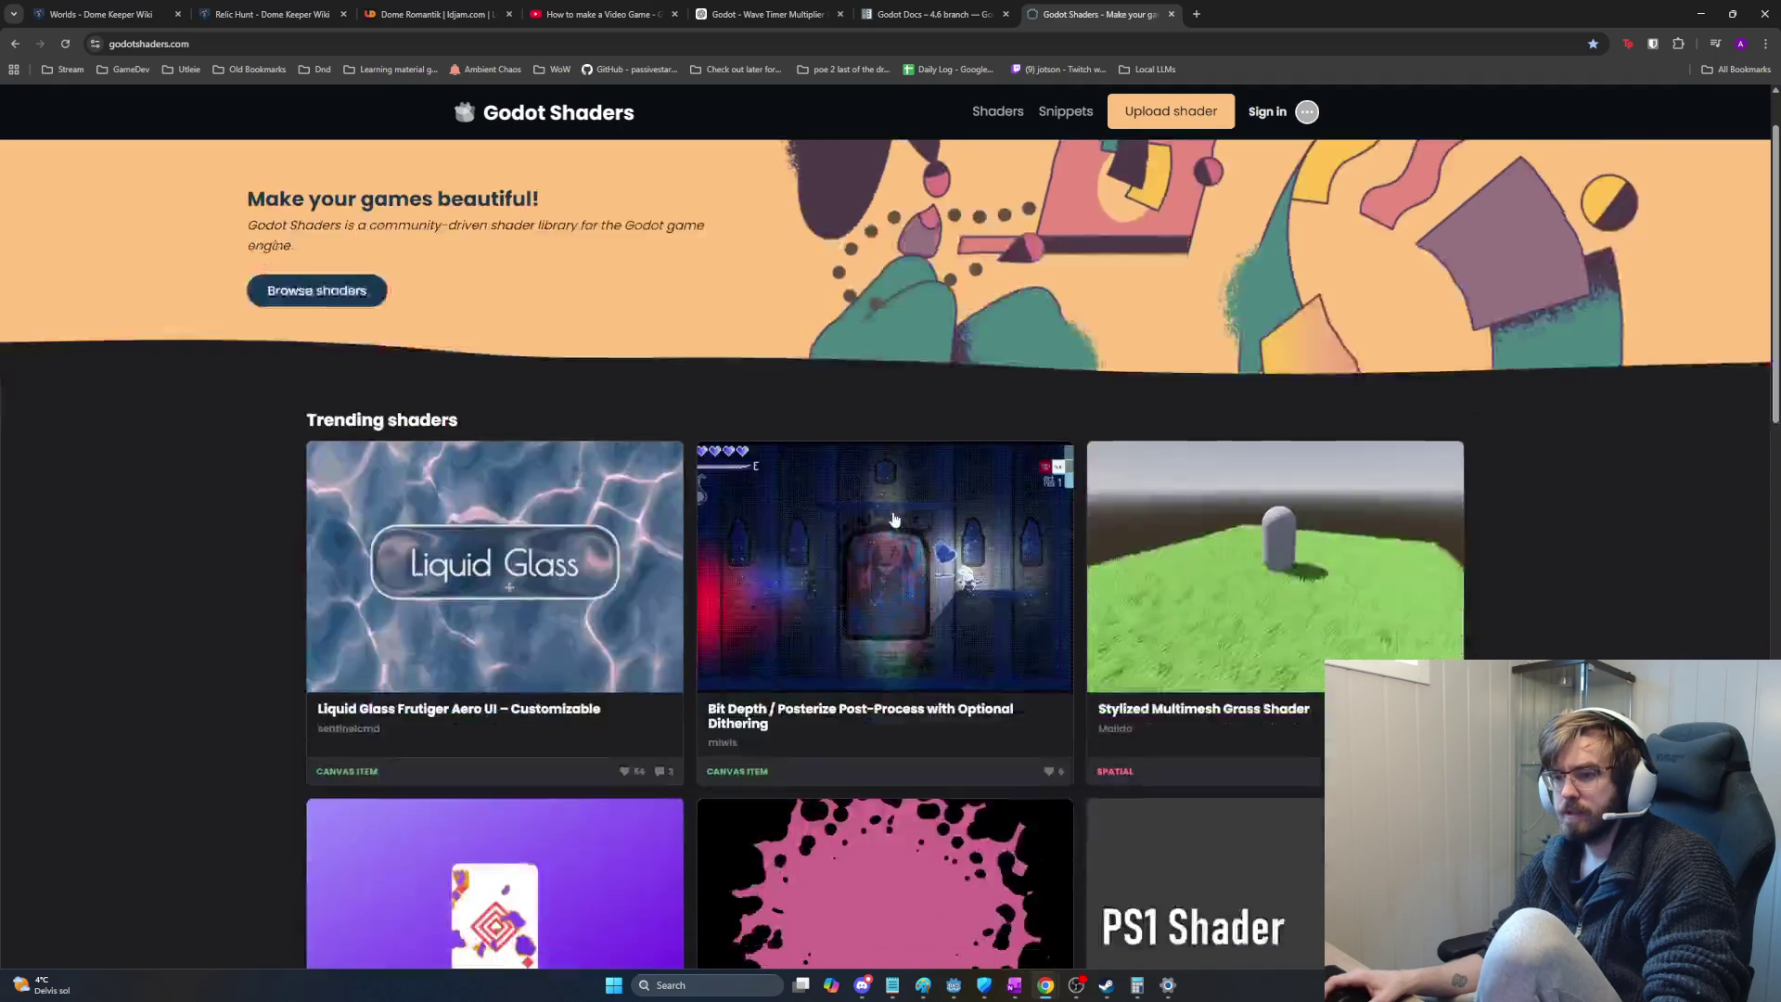
pyautogui.scroll(3, 1106, 448)
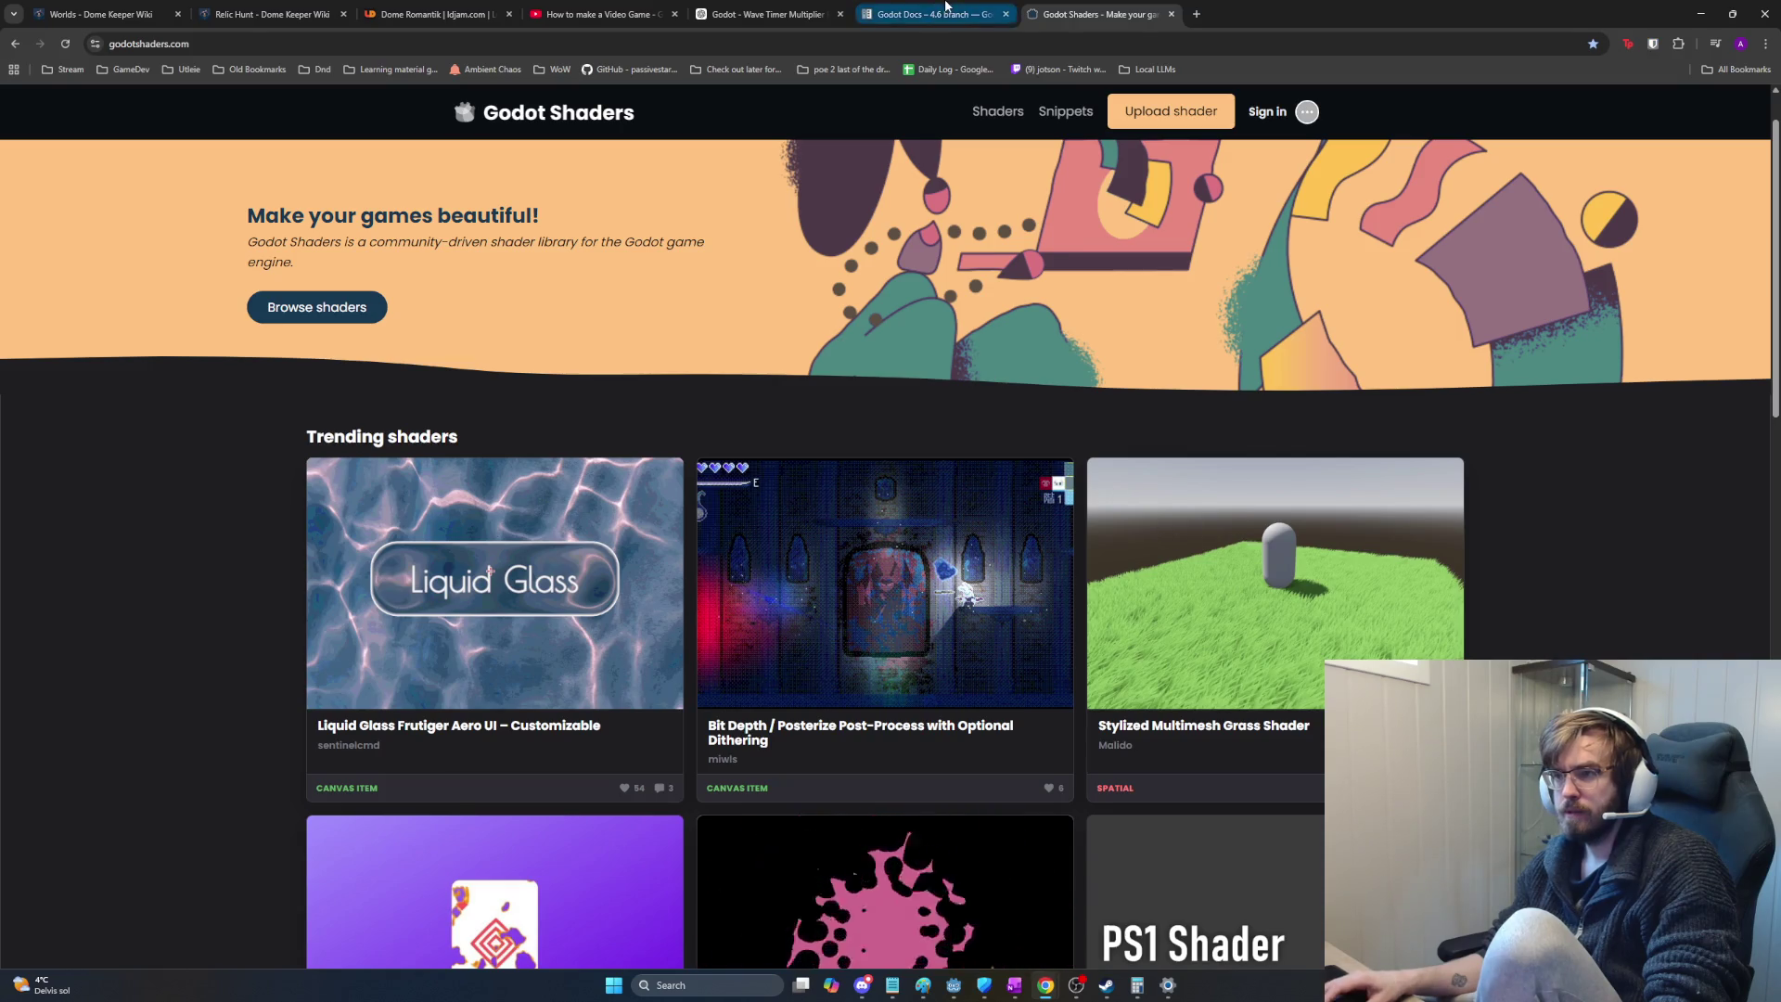
# Return to the ChatGPT tab, then bring up the Camera Vignette Shader window
pyautogui.click(933, 14)
pyautogui.click(781, 8)
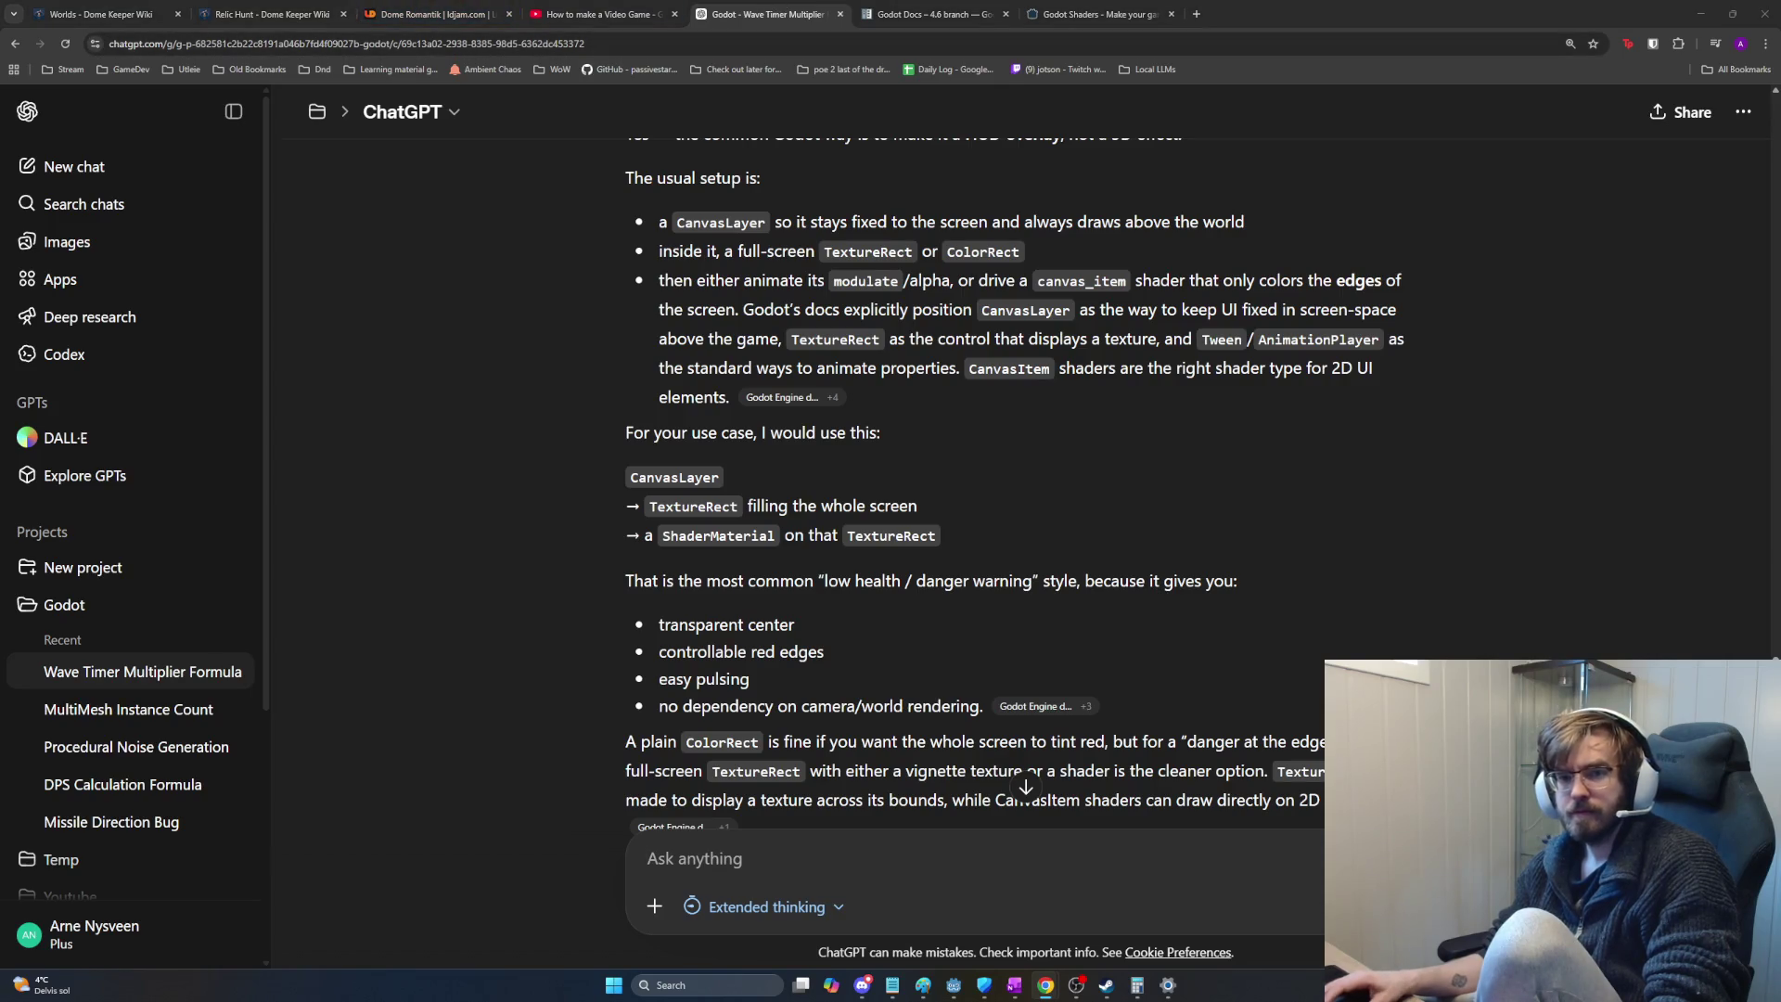
pyautogui.hotkey('alt', 'Tab')
pyautogui.scroll(-4, 711, 685)
pyautogui.scroll(2, 763, 736)
pyautogui.scroll(3, 763, 735)
pyautogui.doubleClick(637, 474)
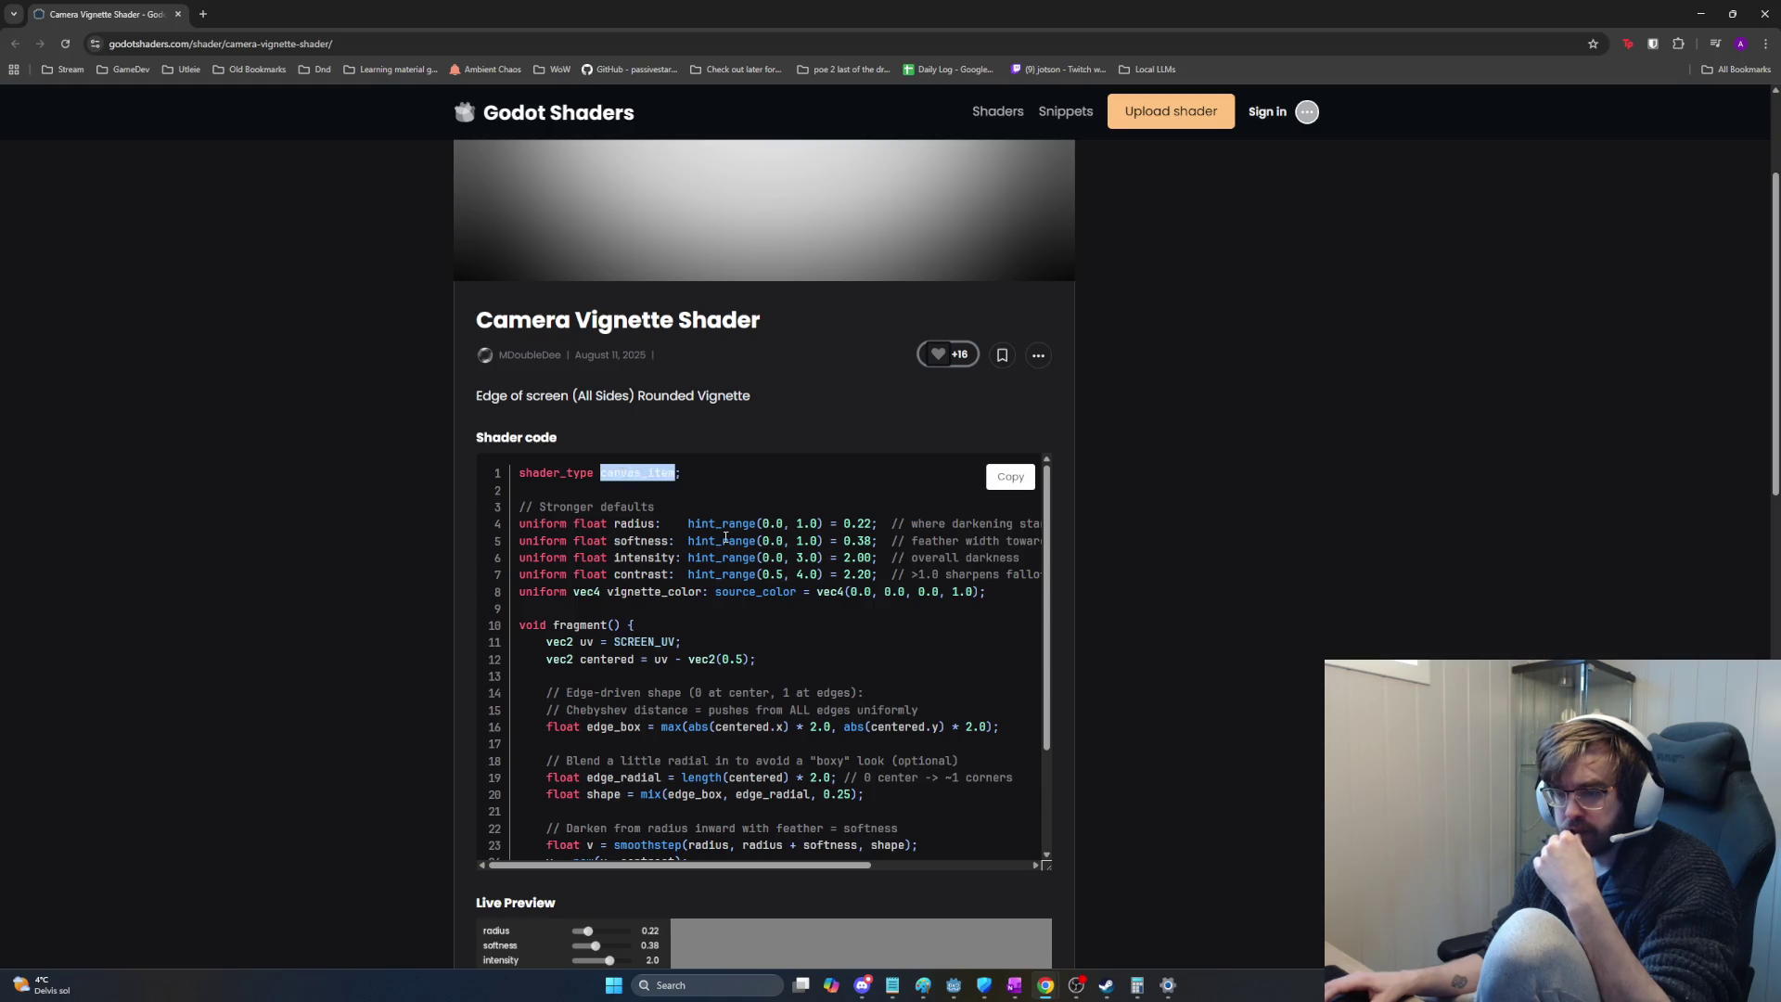
pyautogui.click(693, 554)
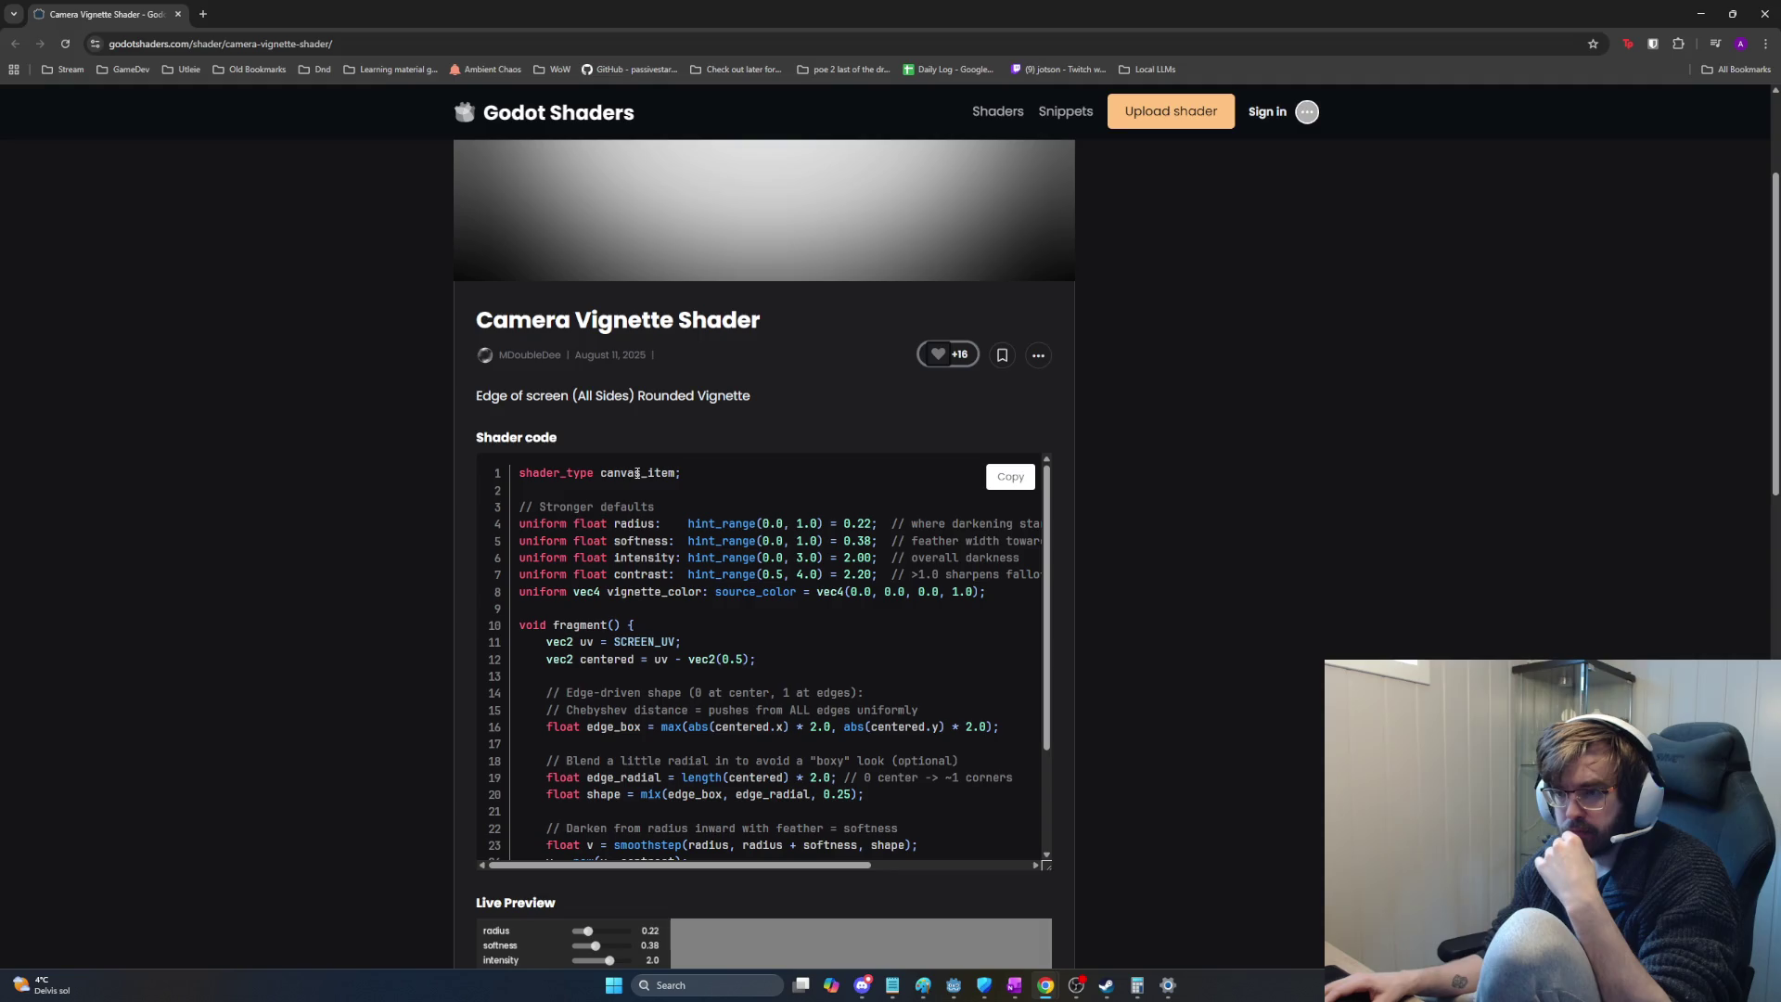
pyautogui.scroll(2, 699, 609)
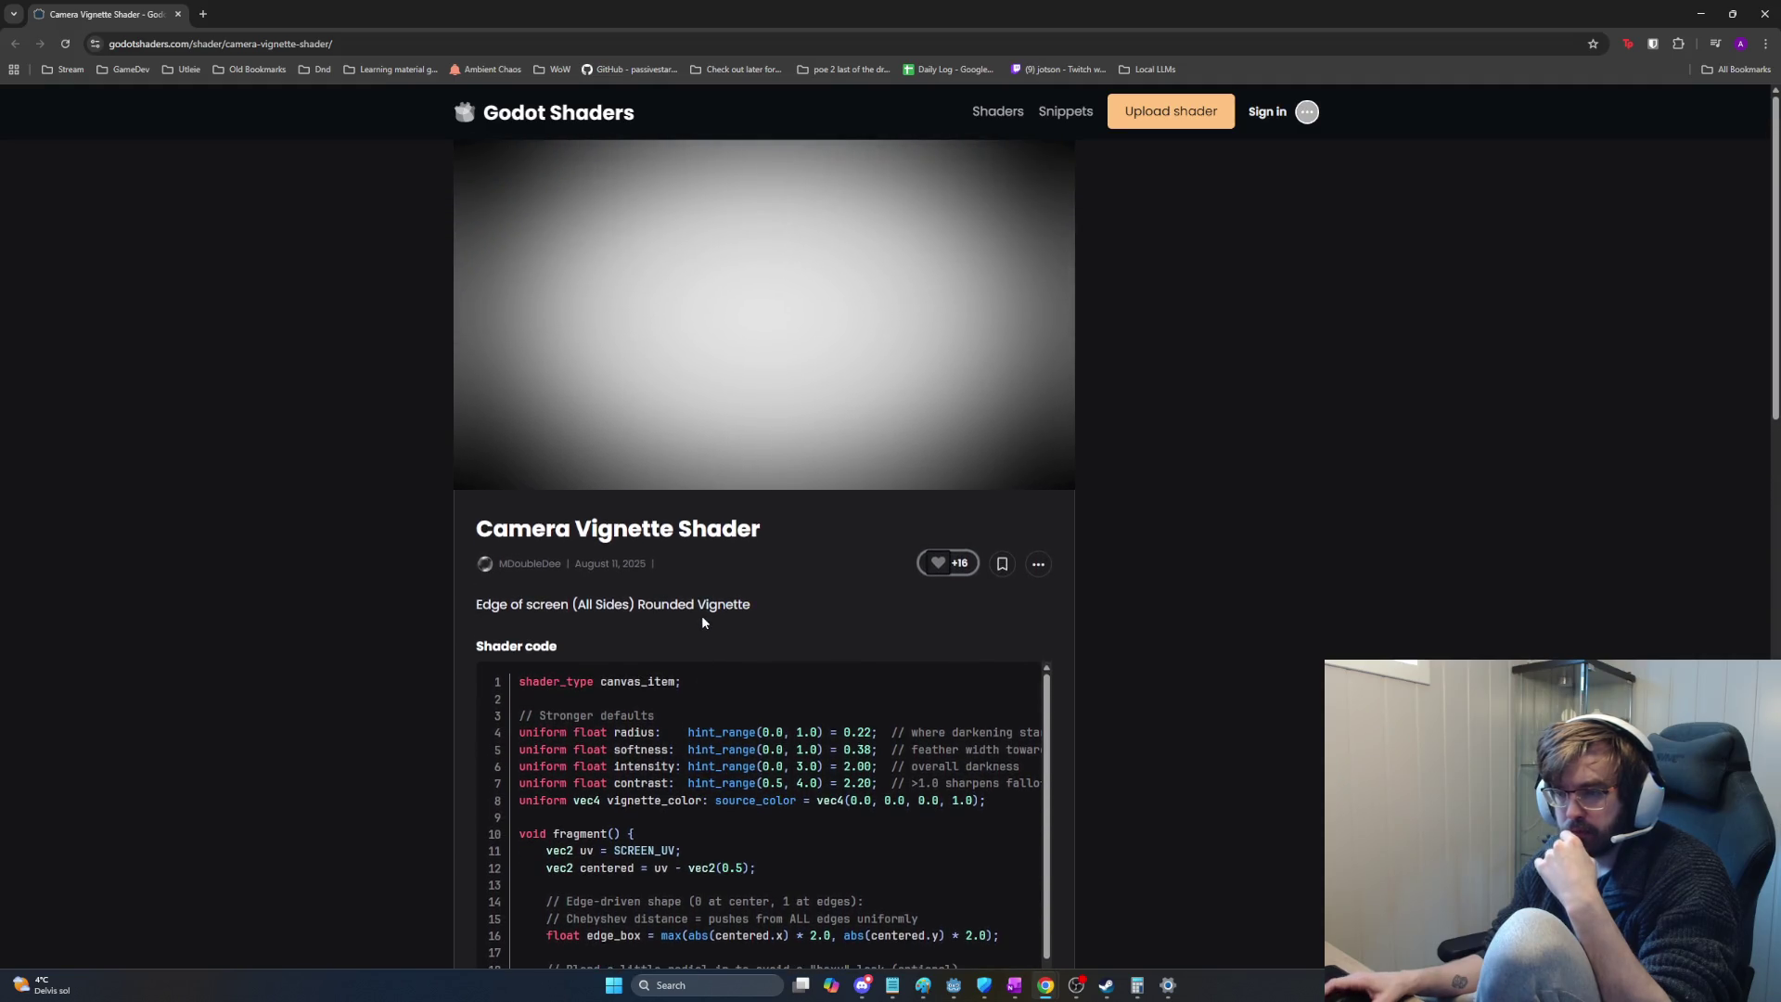
pyautogui.scroll(-3, 701, 615)
pyautogui.scroll(-2, 707, 643)
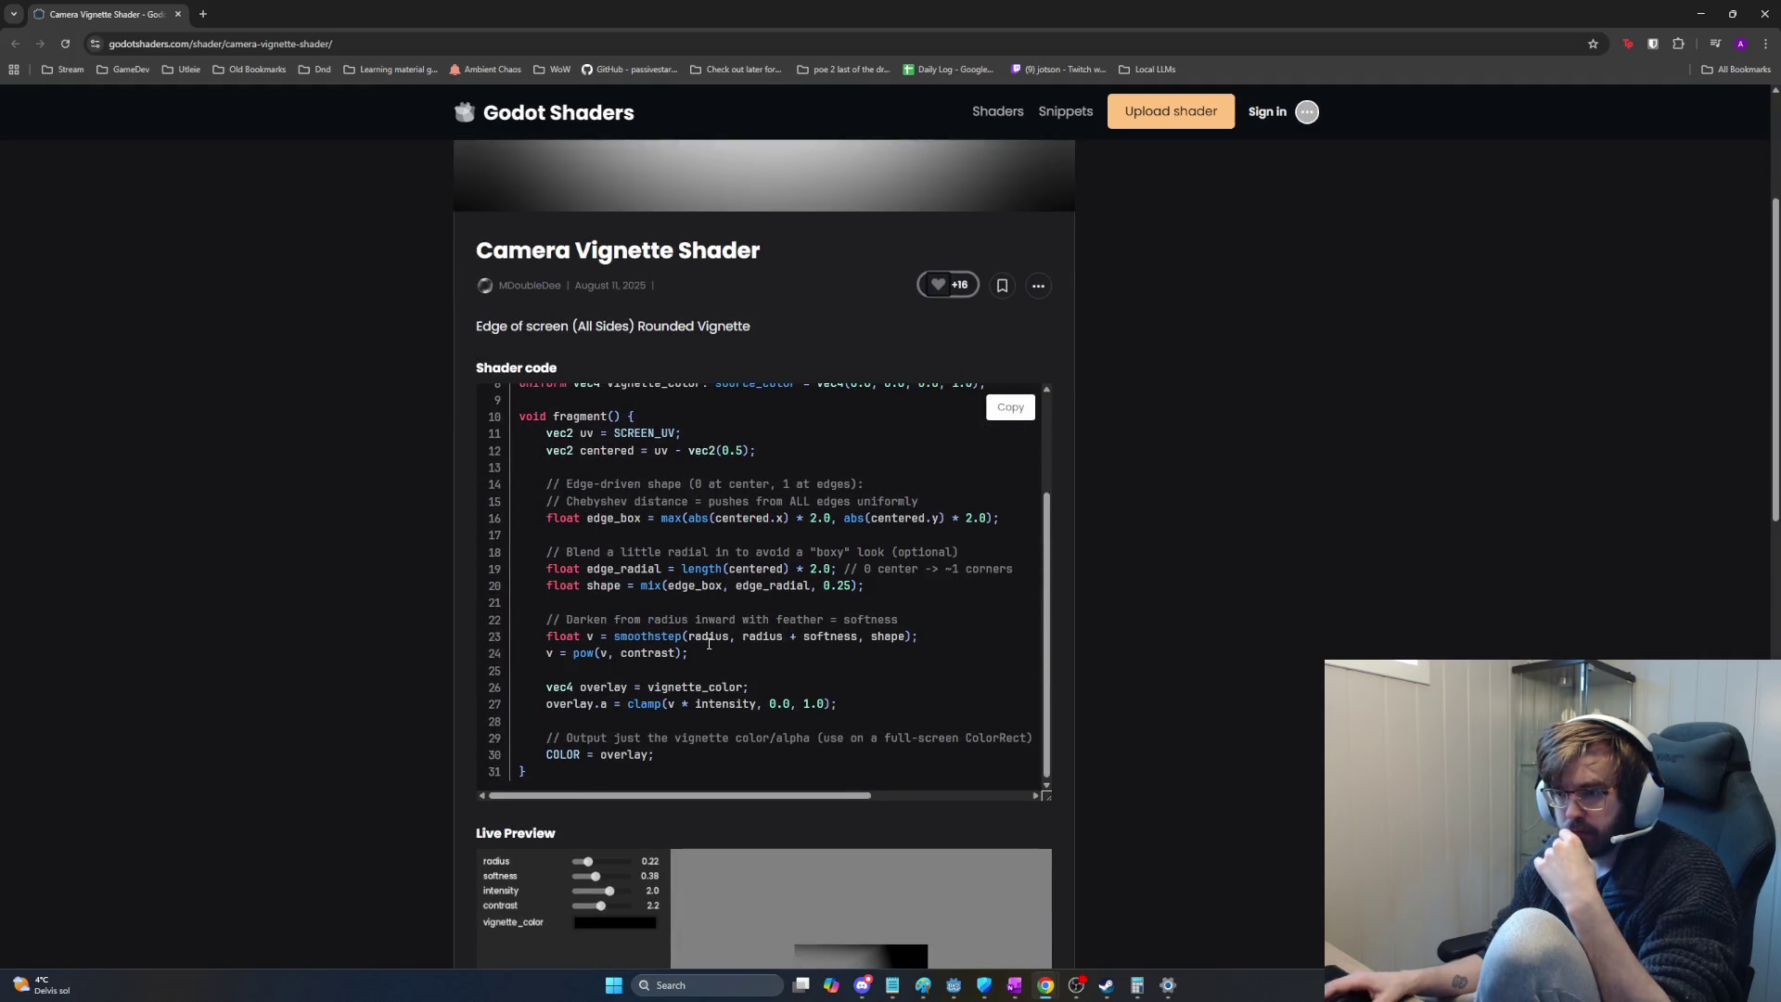
pyautogui.scroll(-3, 707, 643)
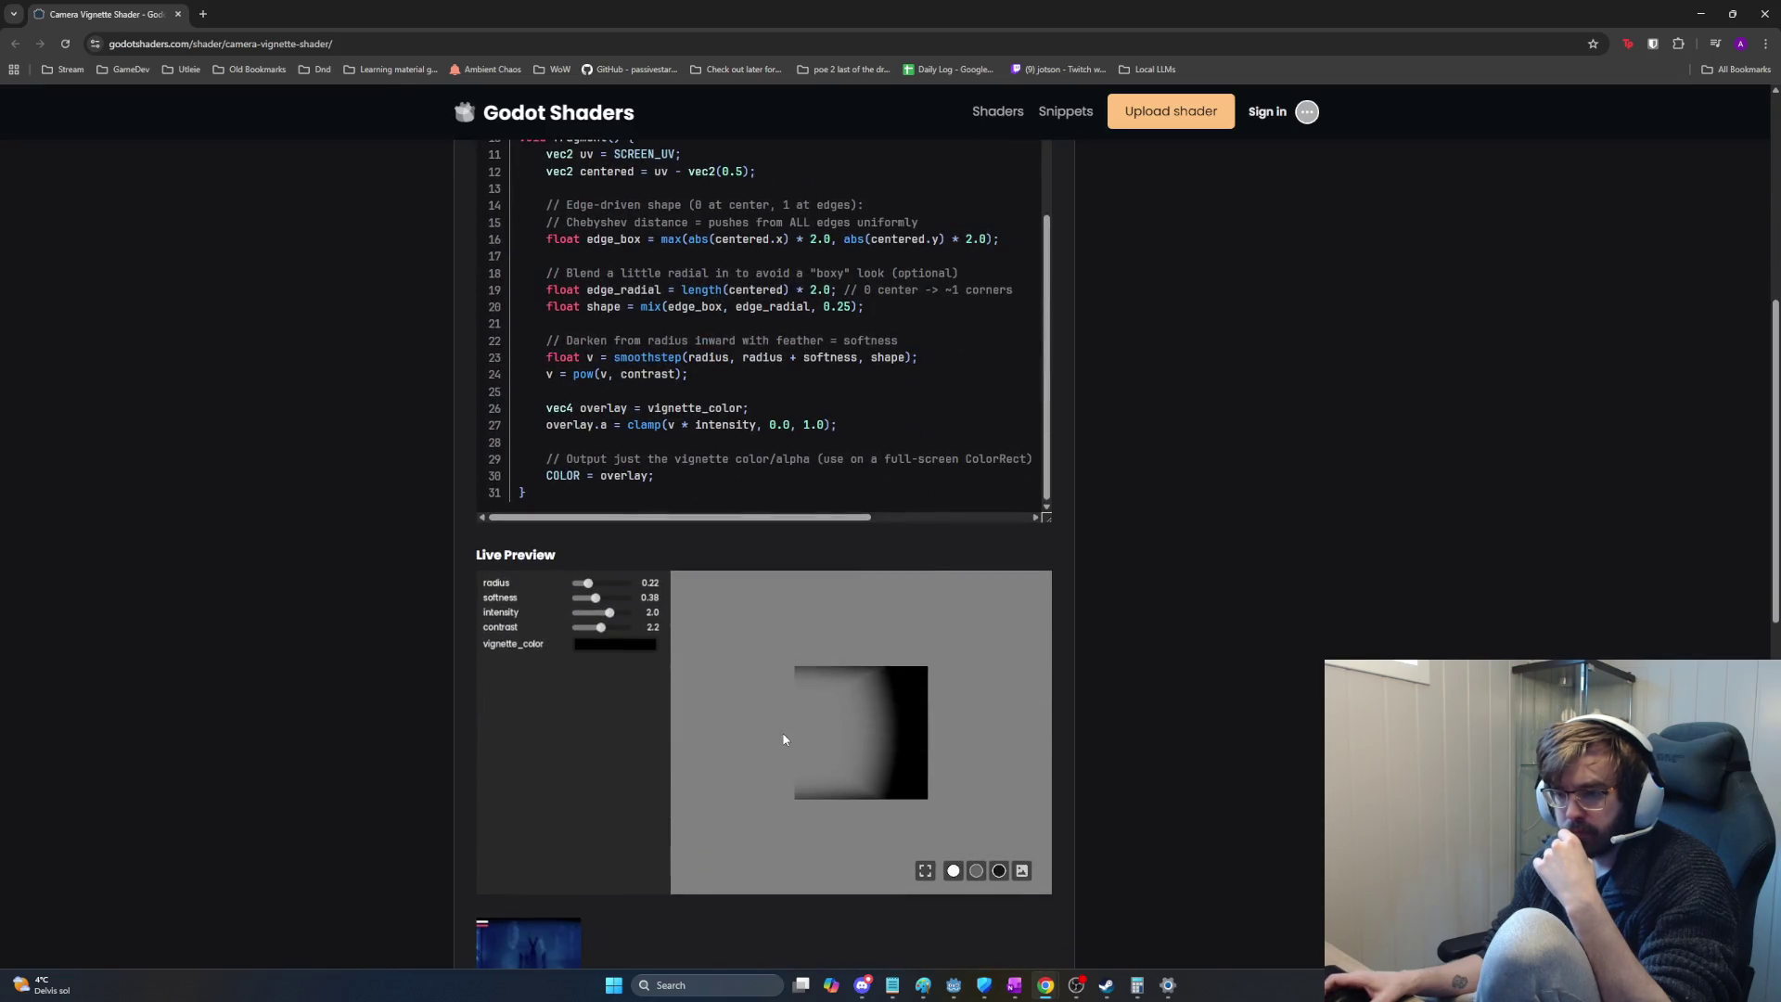
pyautogui.scroll(2, 800, 722)
pyautogui.scroll(3, 1276, 694)
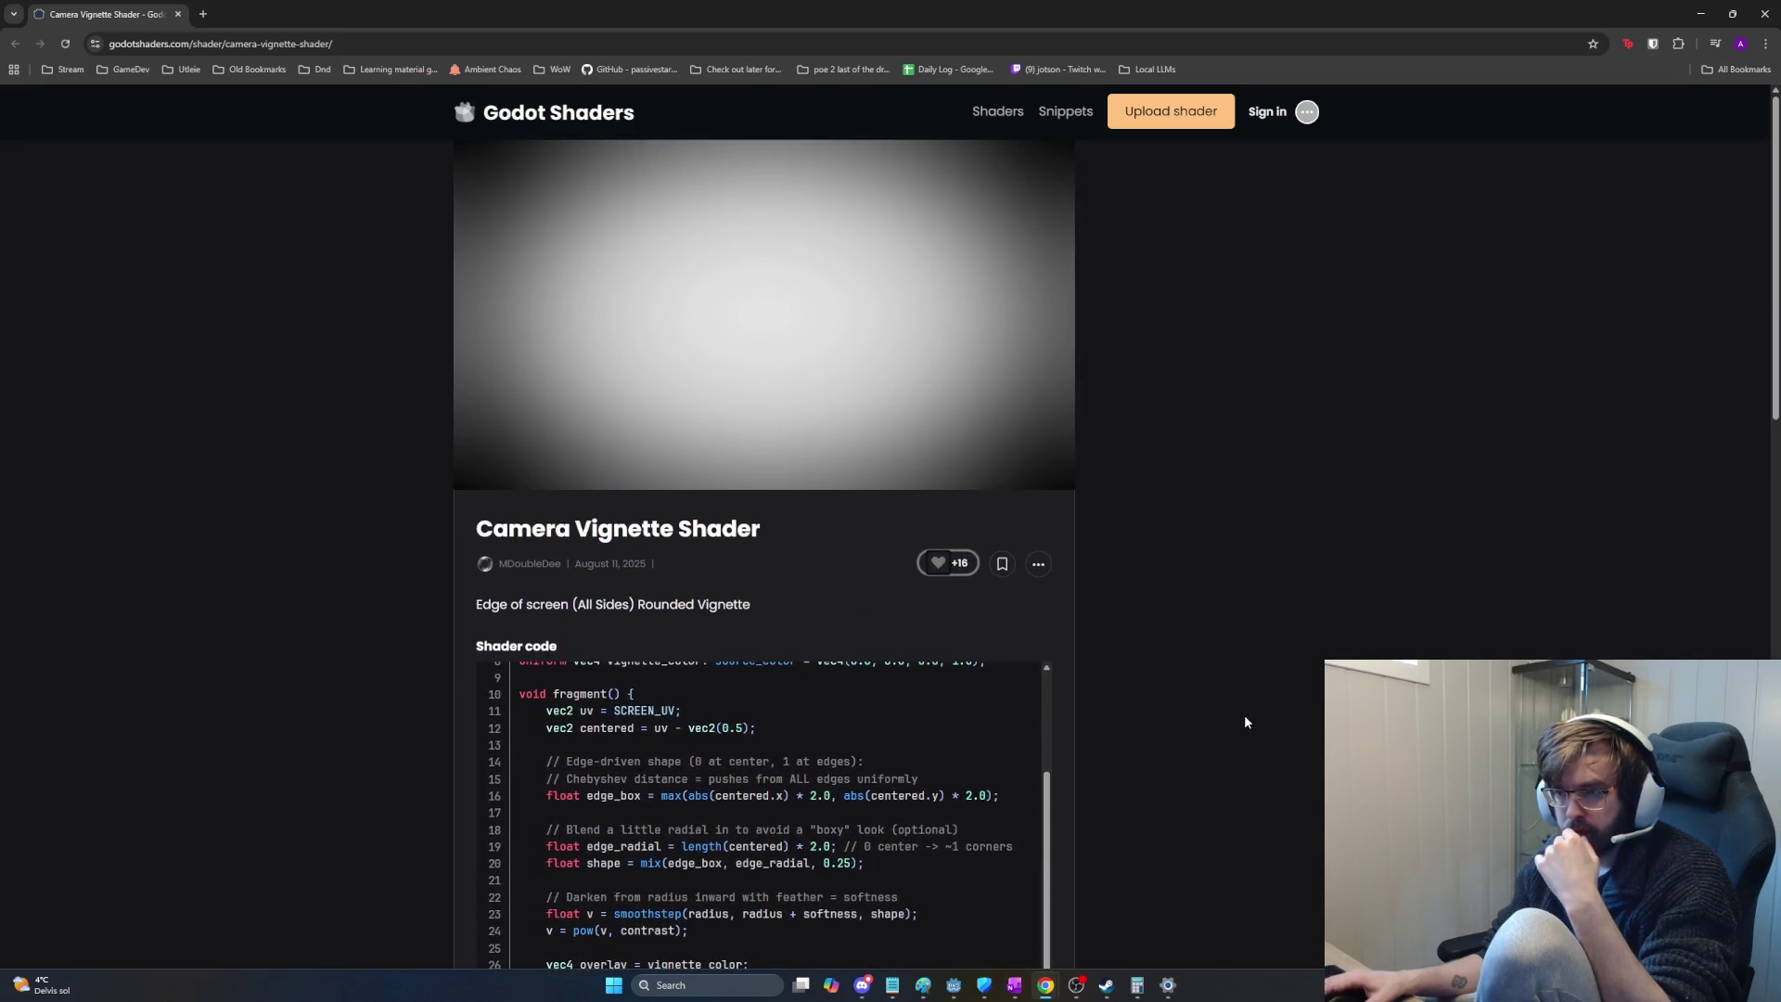
pyautogui.scroll(-3, 1697, 383)
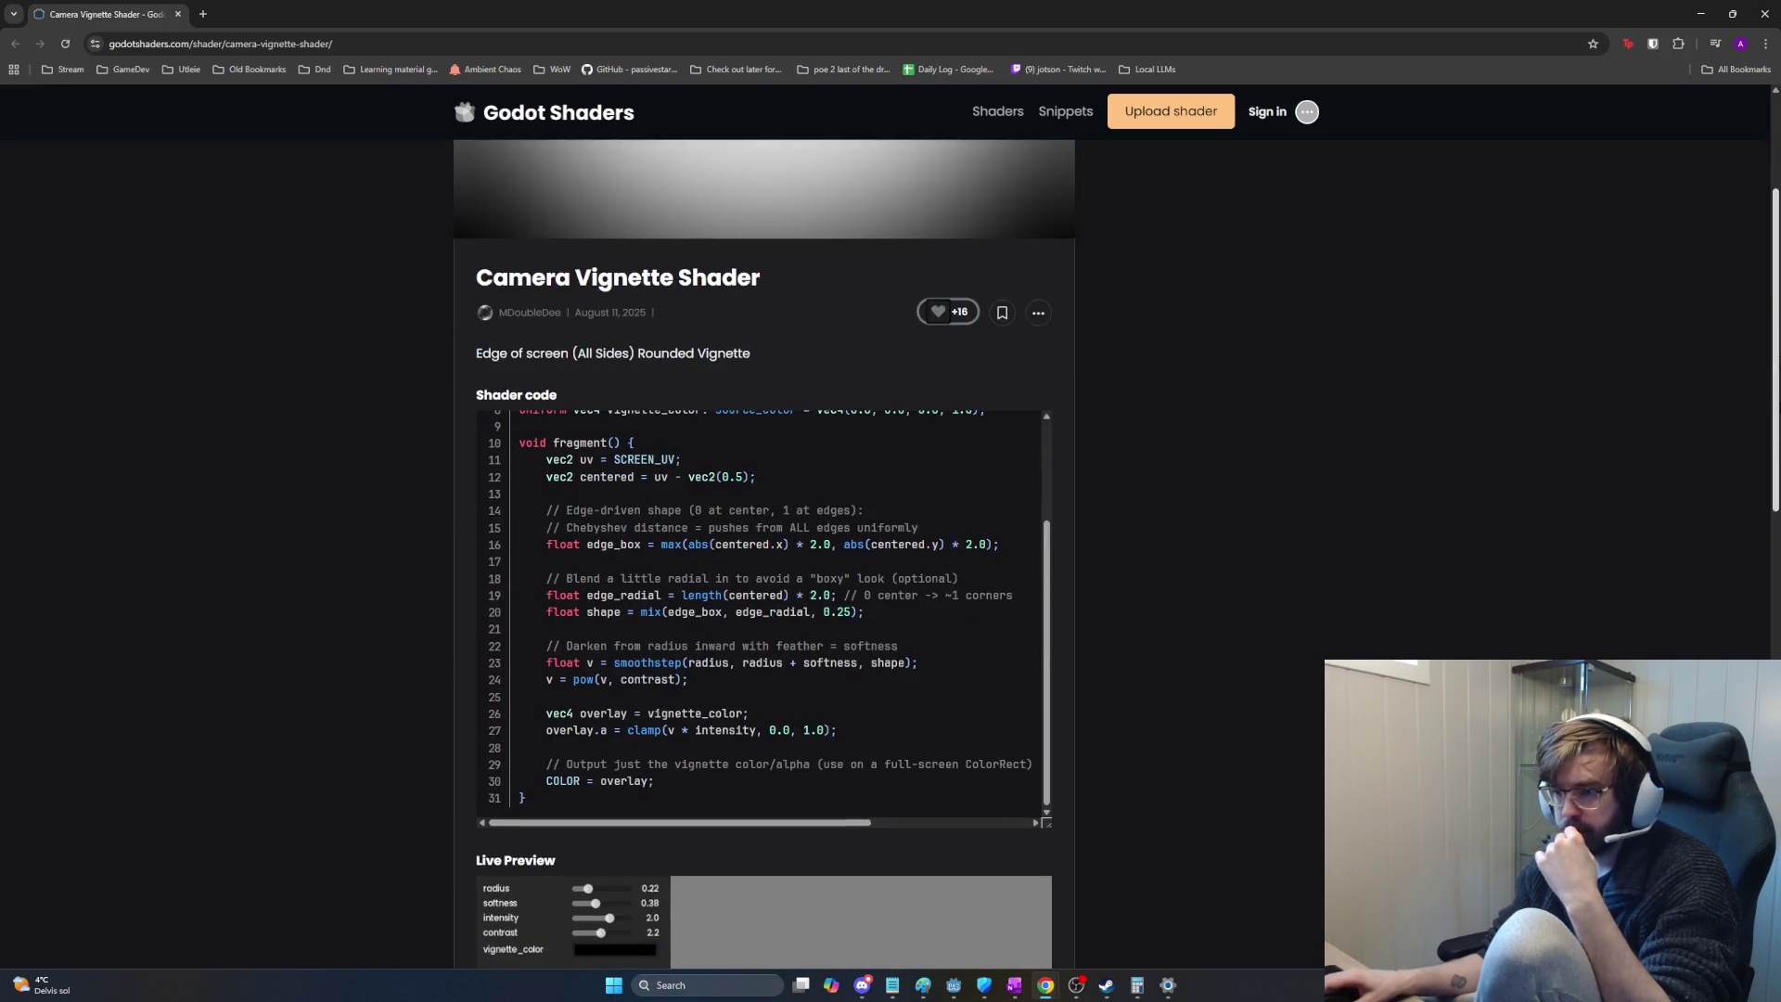
pyautogui.scroll(-10, 763, 556)
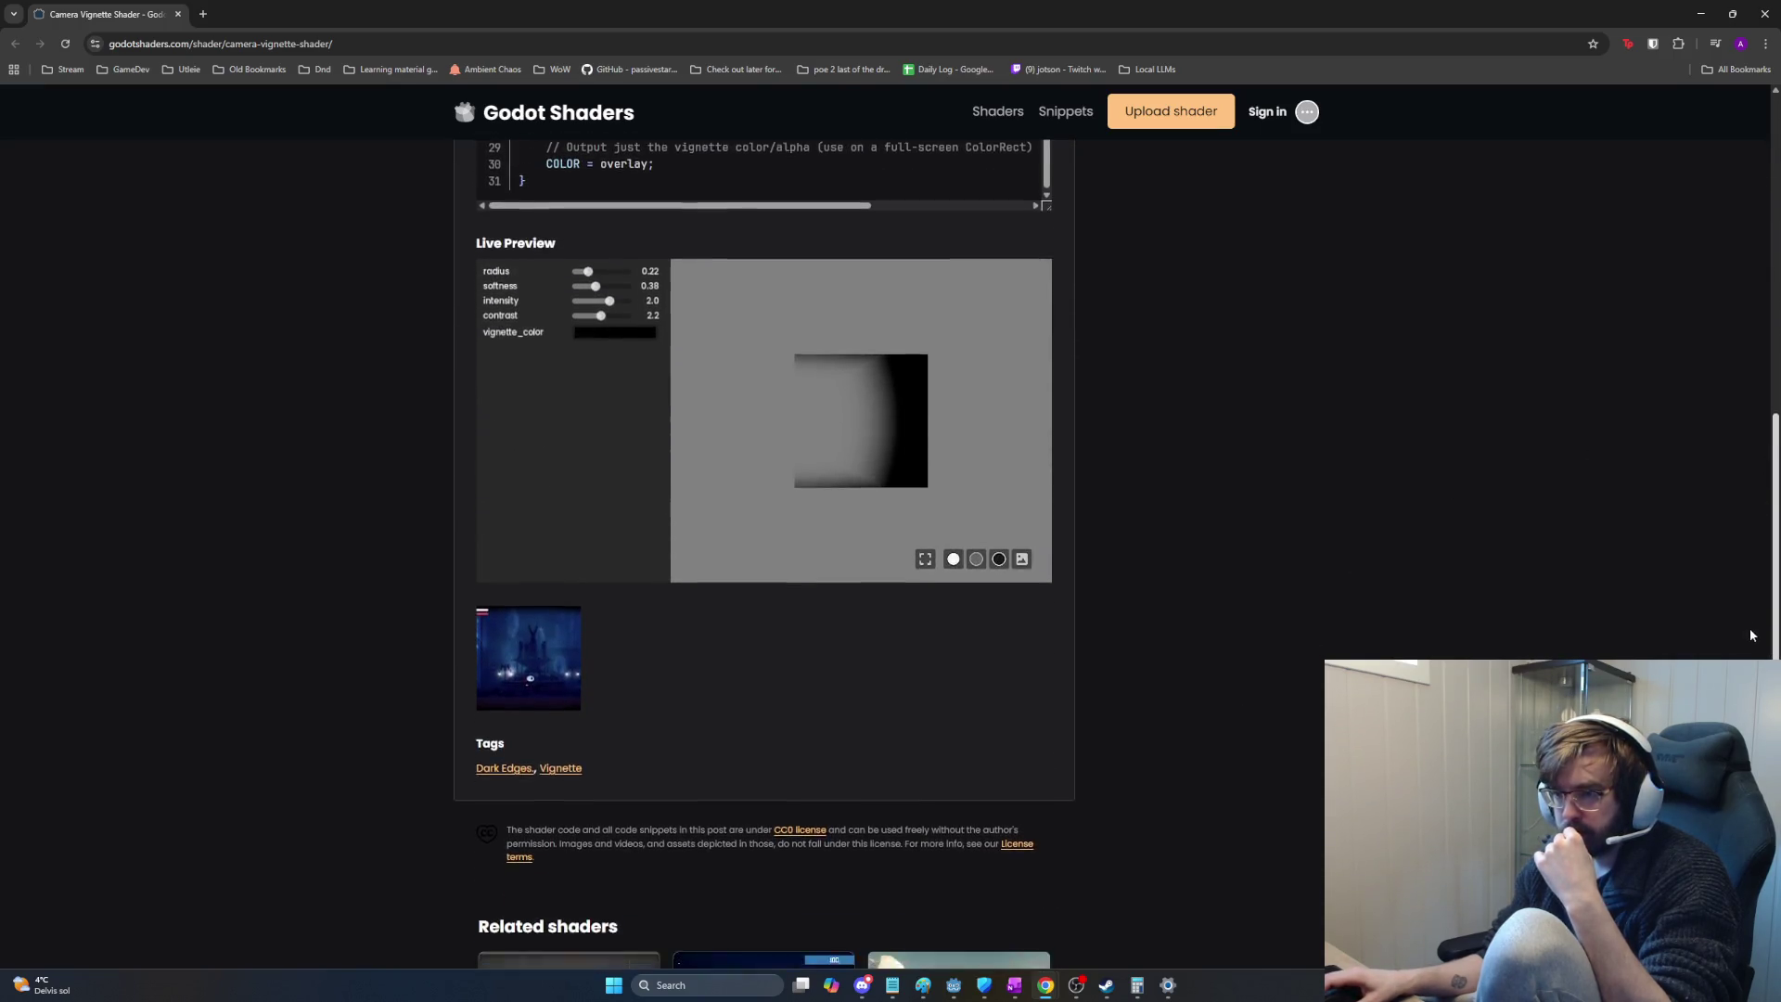
pyautogui.scroll(-2, 764, 556)
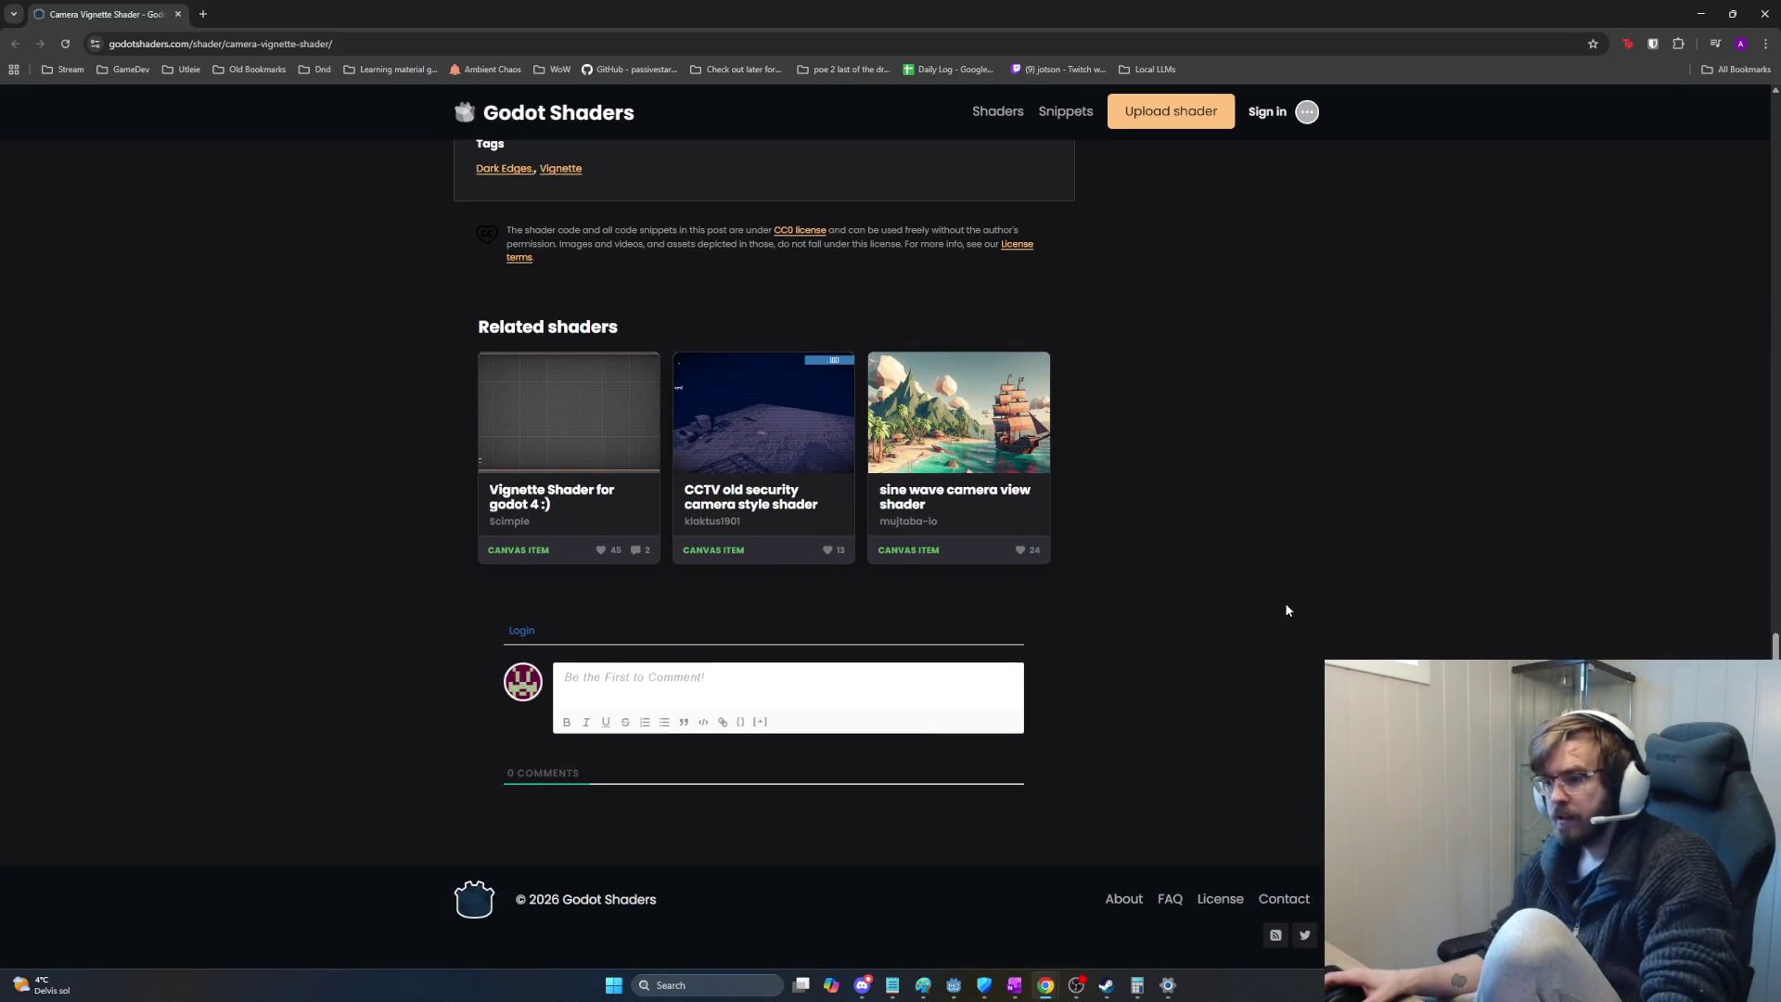
pyautogui.hotkey('alt', 'Tab')
pyautogui.hotkey('alt', 'Tab')
# Back in Godot, filter the FileSystem dock by "shader" and open the Shaders folder's context menu
pyautogui.hotkey('alt', 'shift', 'Tab')
pyautogui.hotkey('alt', 'Tab')
pyautogui.hotkey('alt', 'Tab')
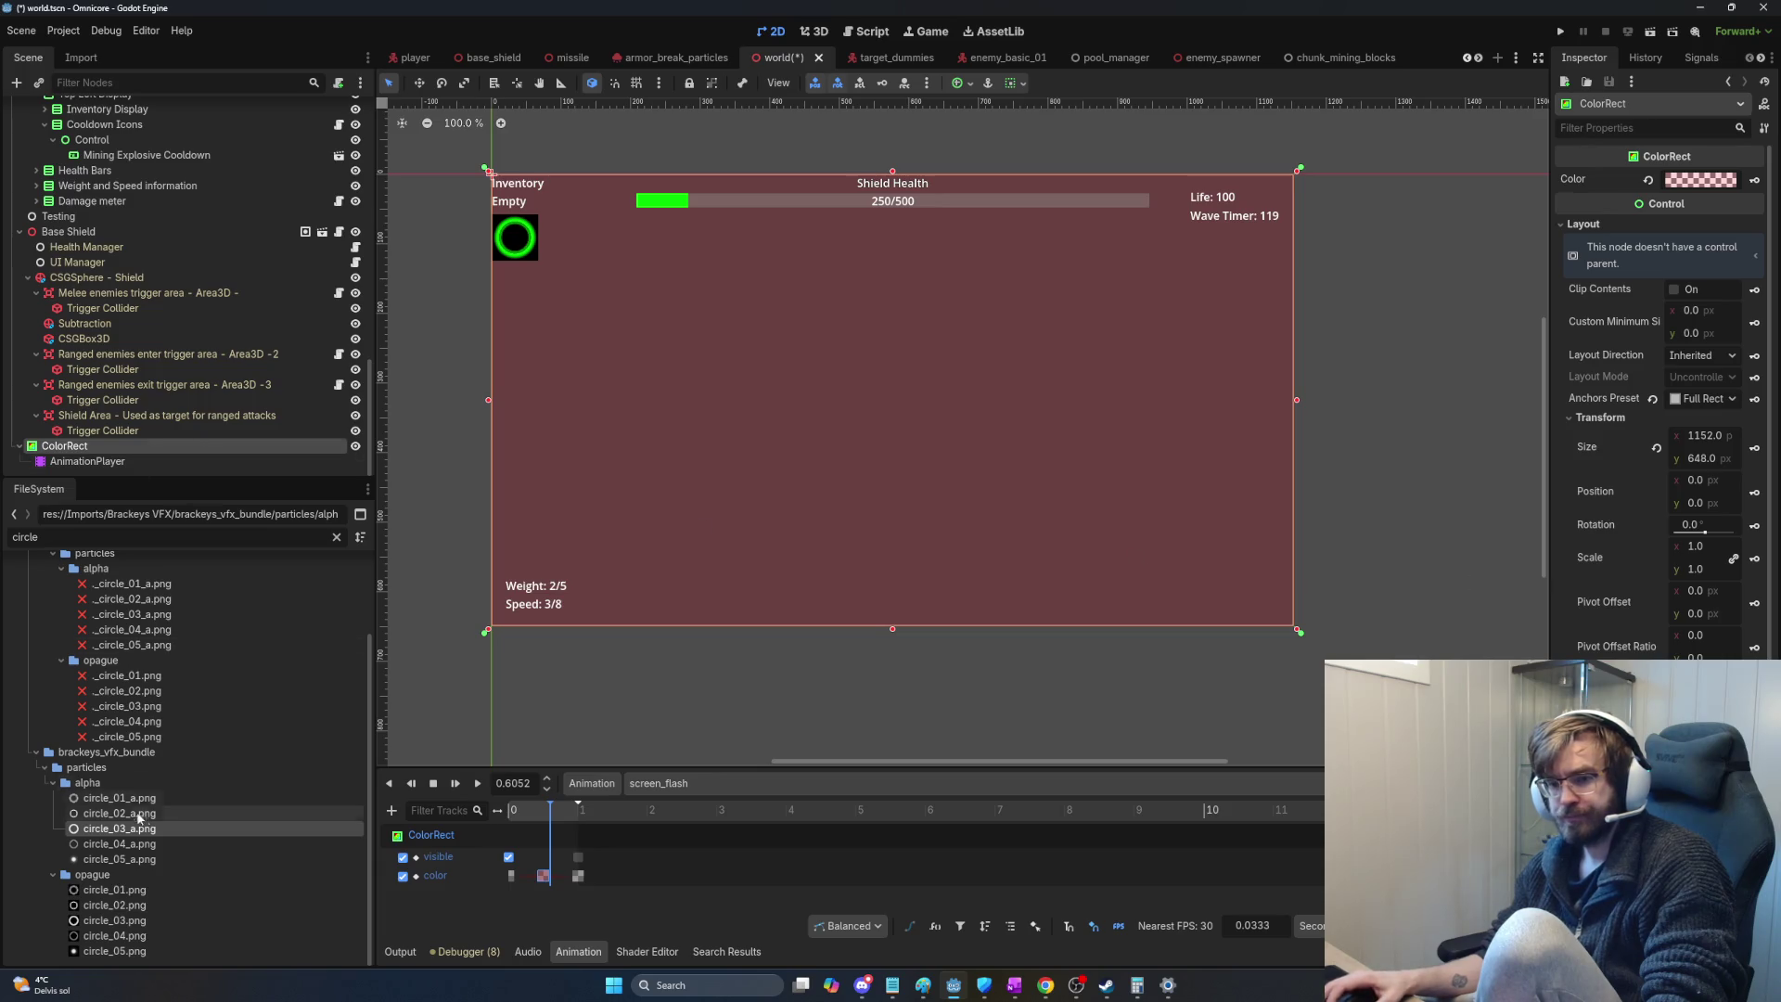
pyautogui.scroll(3, 159, 709)
pyautogui.click(179, 537)
pyautogui.write('sahder')
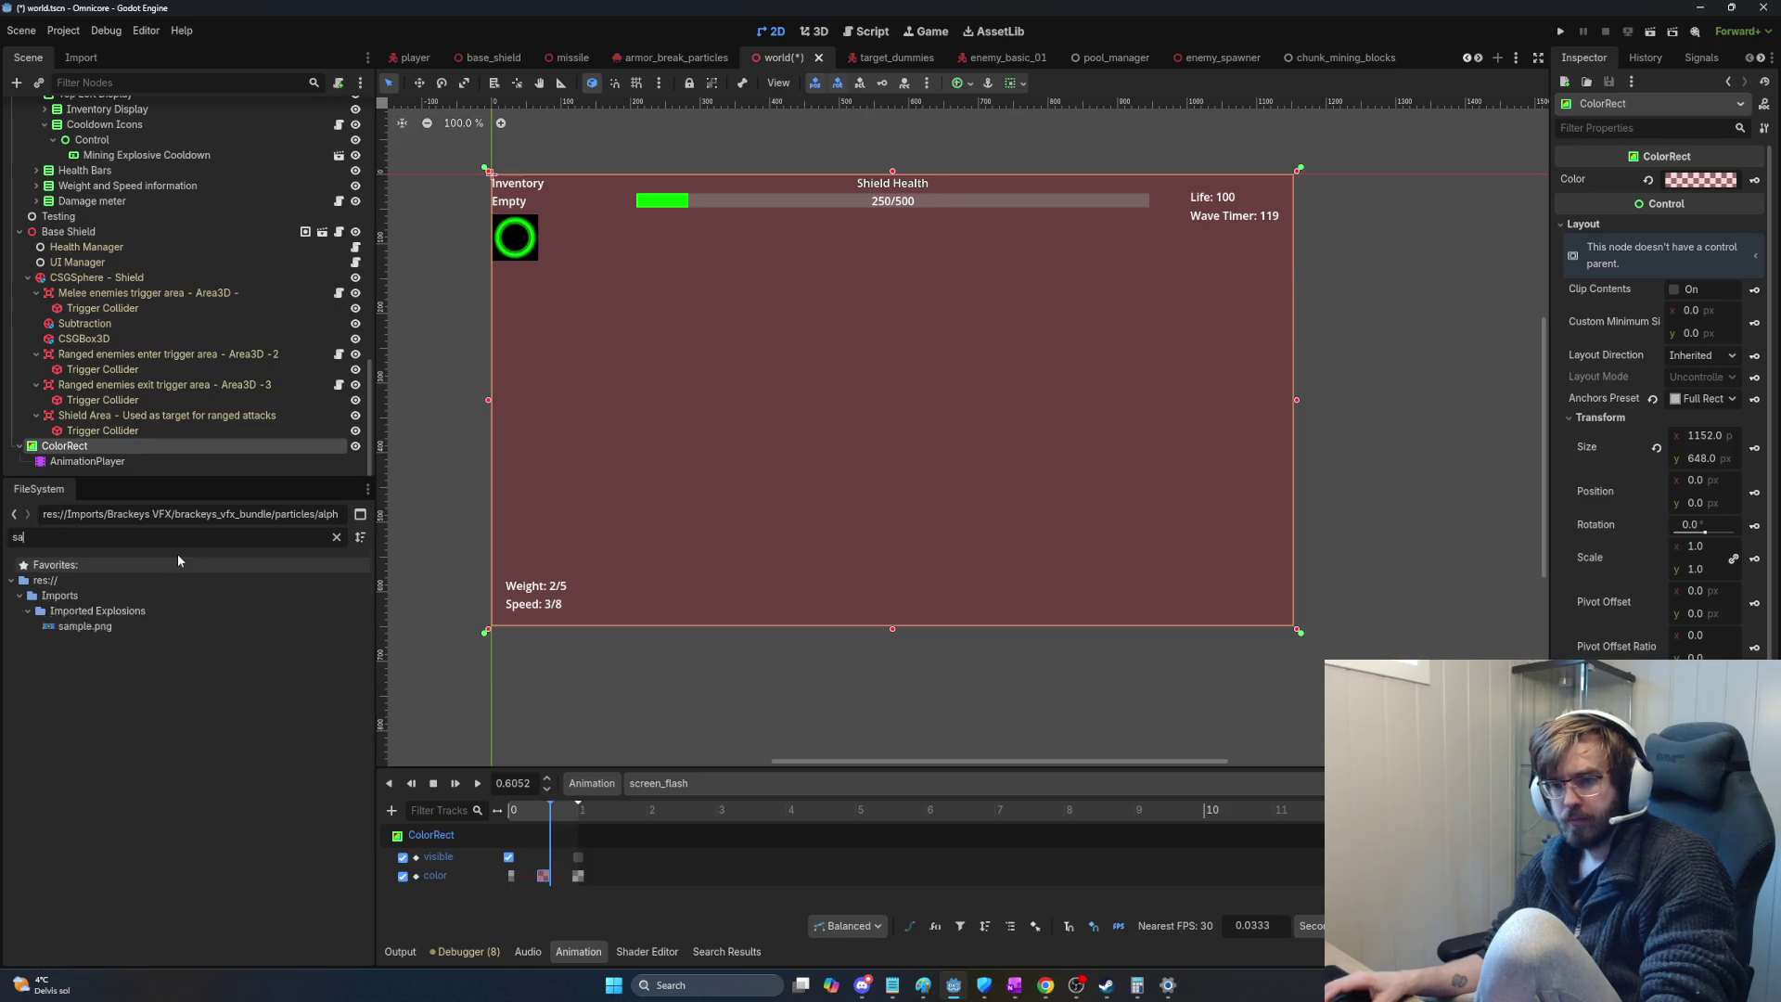
pyautogui.write('shader')
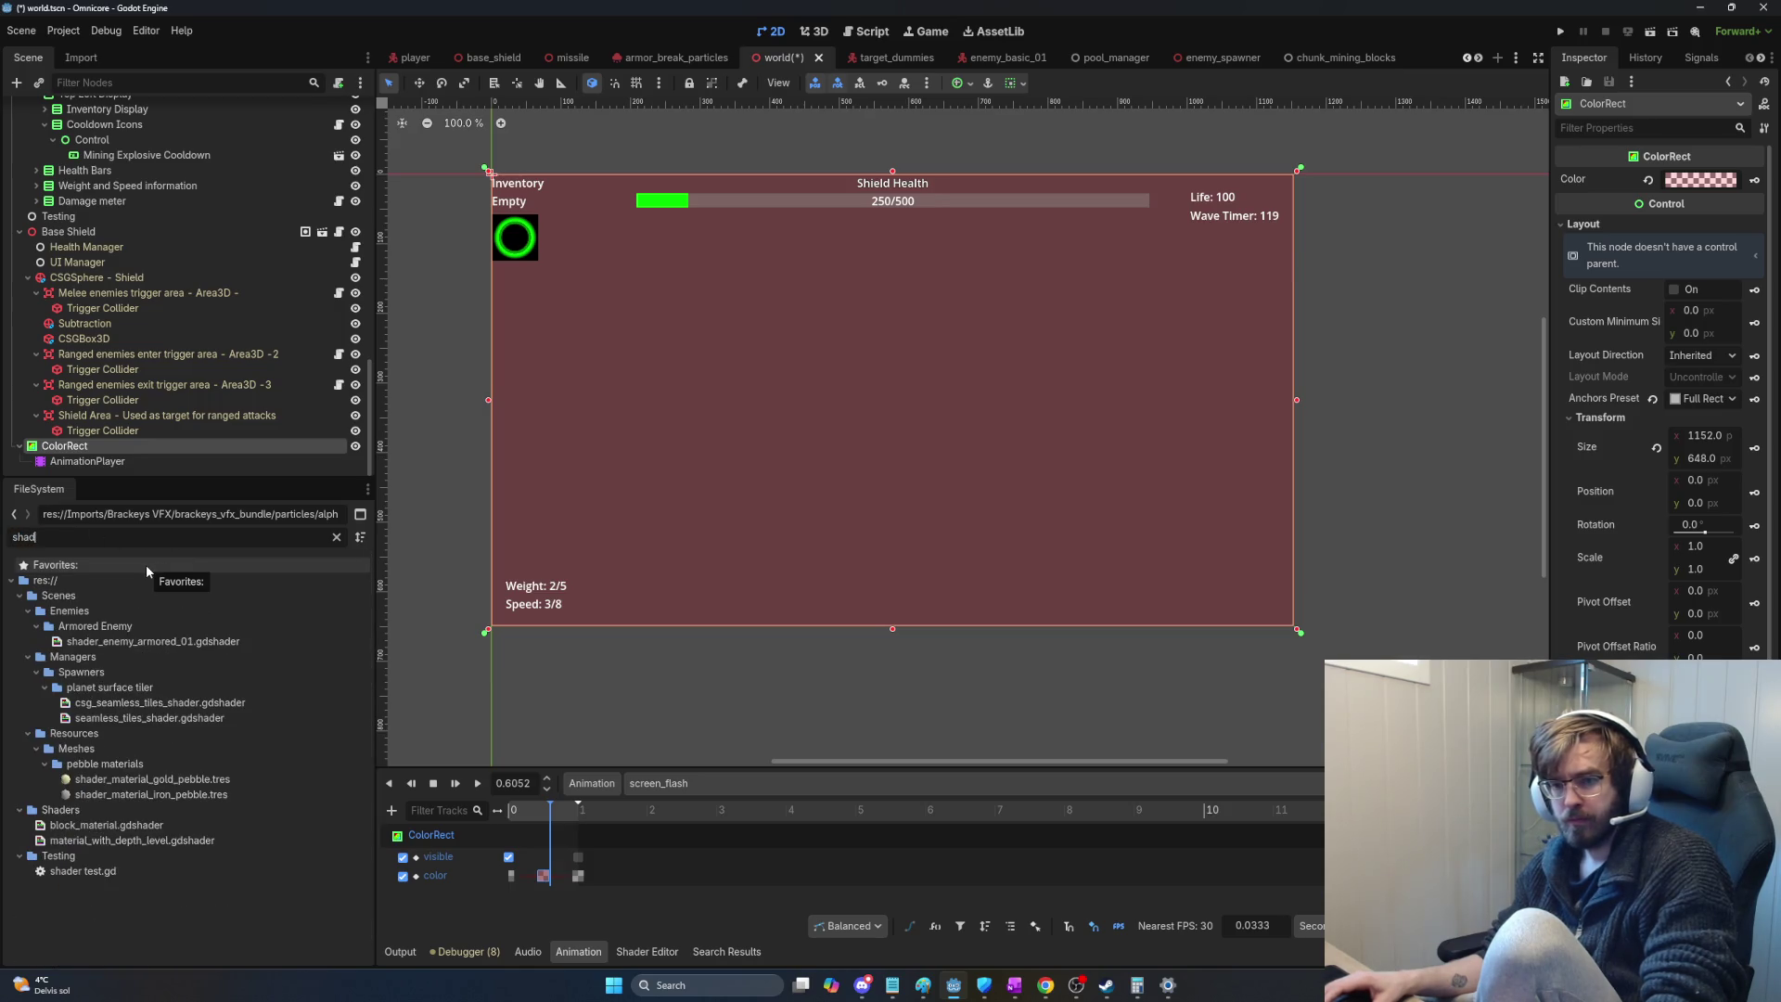
pyautogui.rightClick(70, 810)
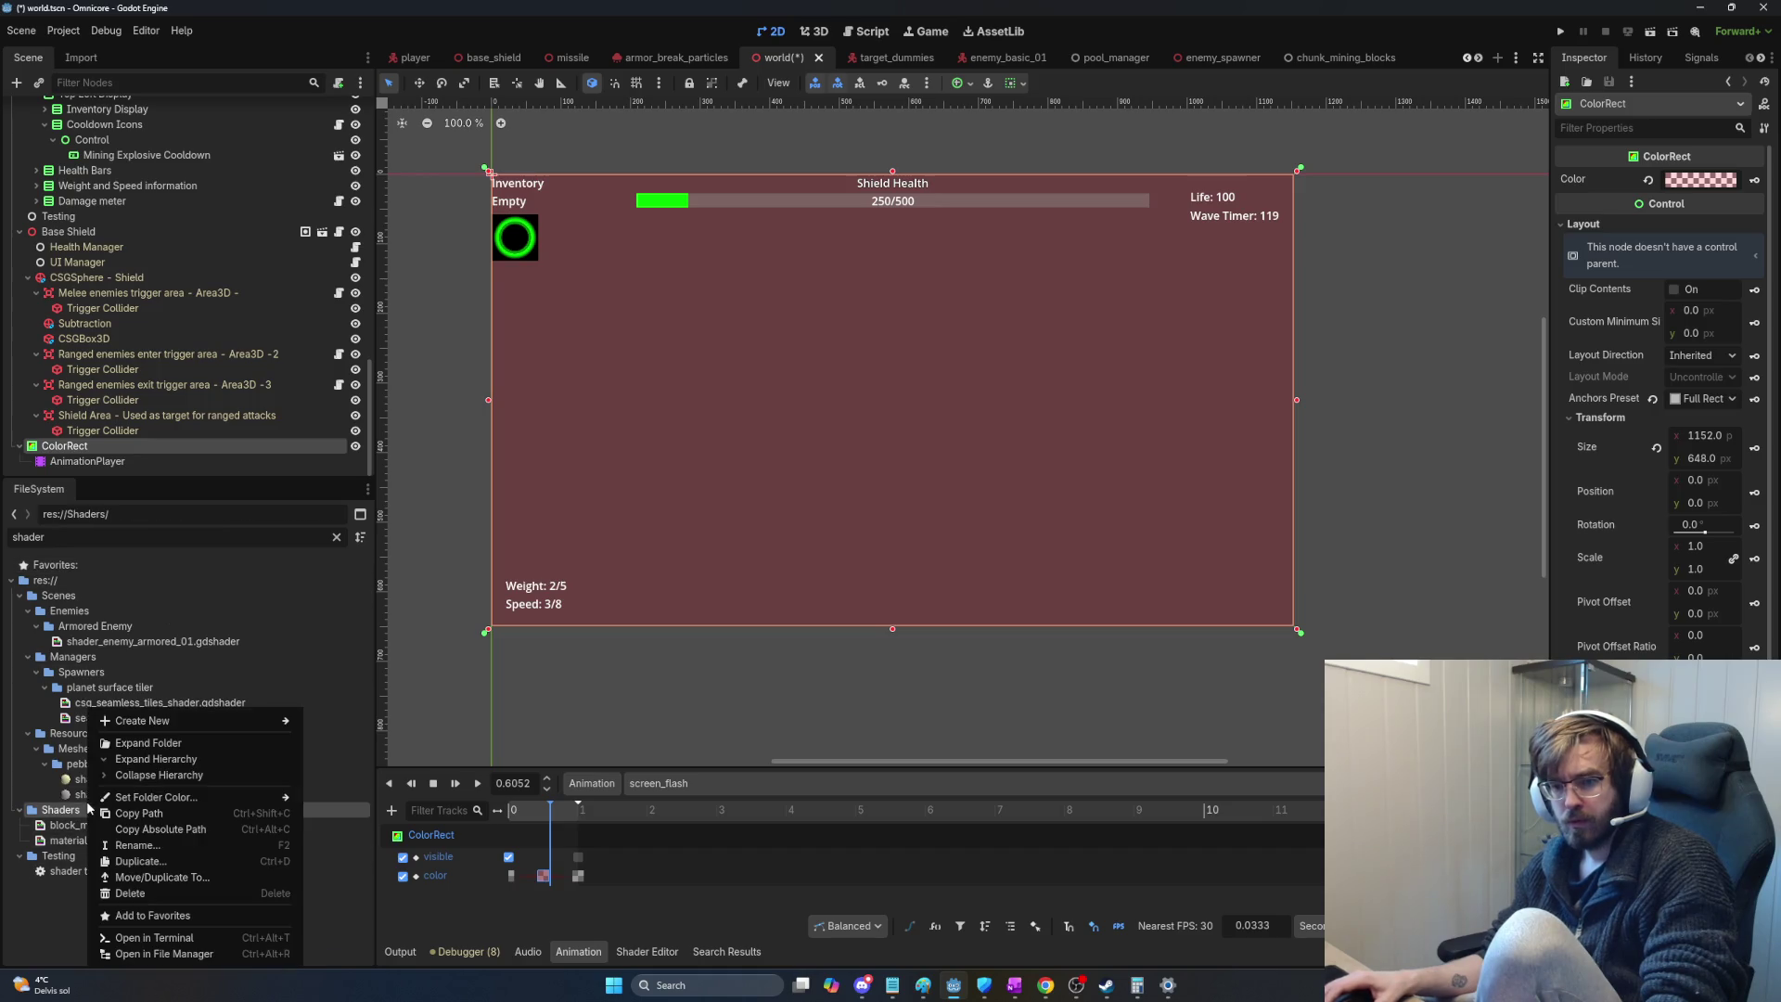
# Create a new Shader resource named edge_screen_flash.gdshader in the Shaders folder
pyautogui.moveTo(232, 721)
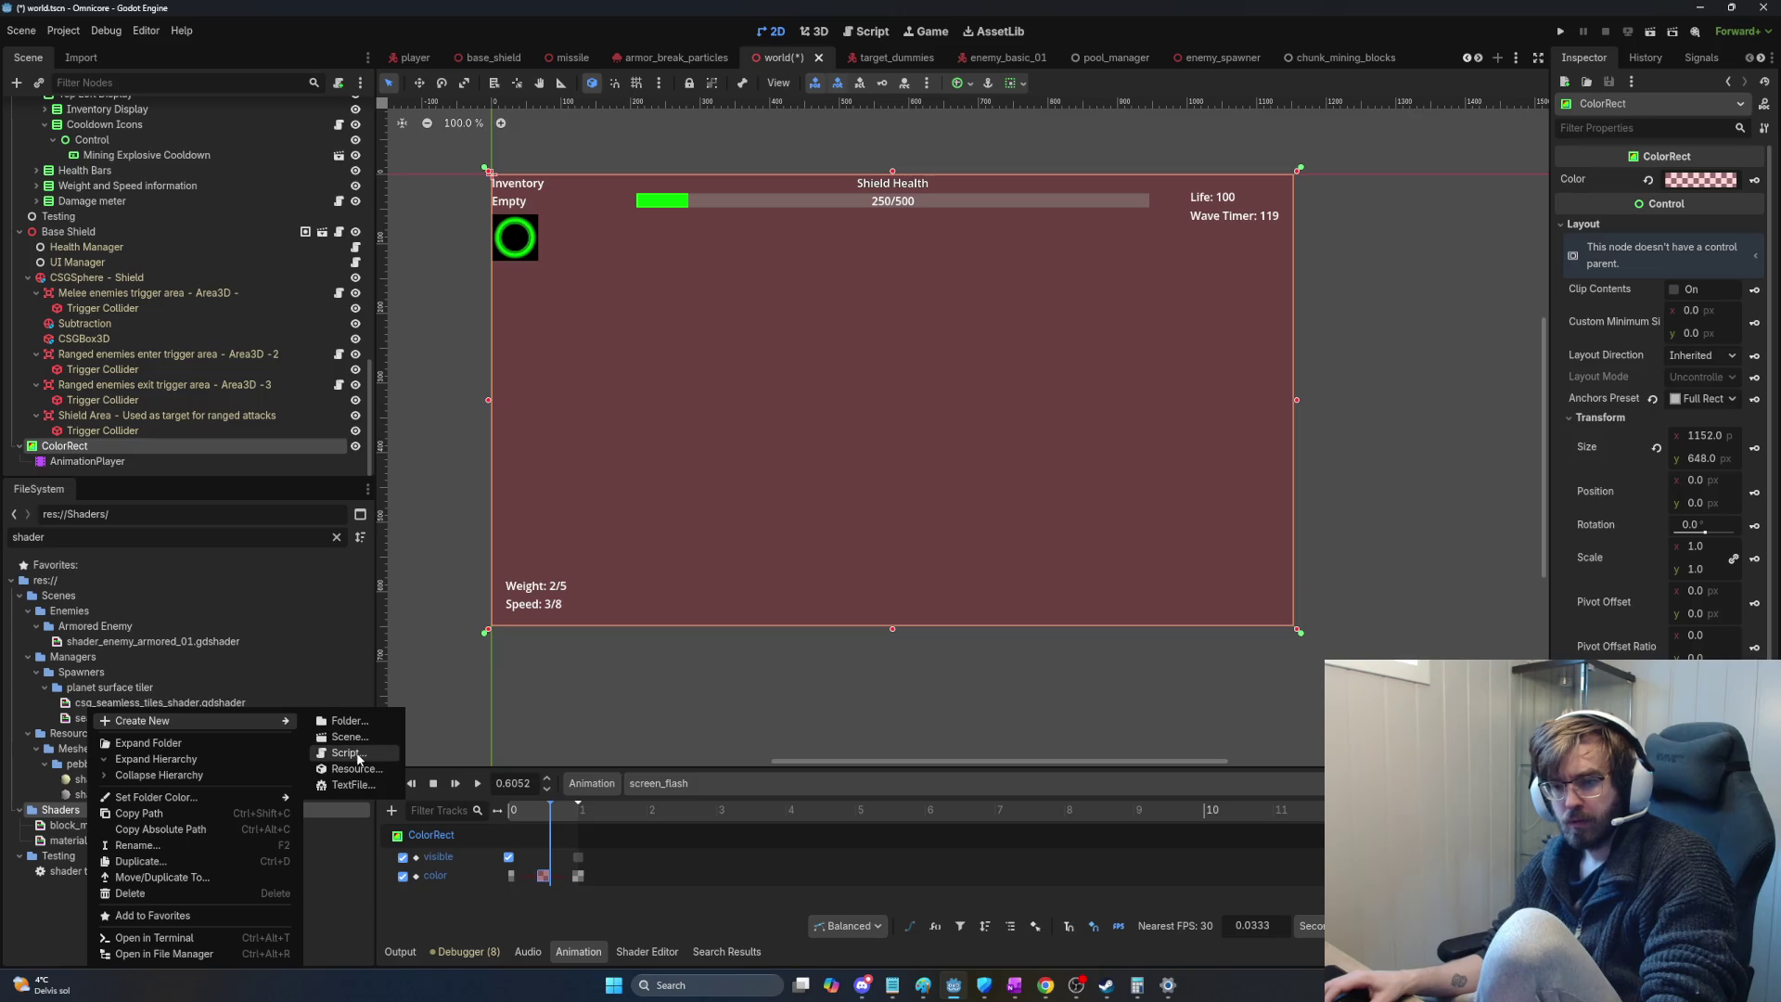
pyautogui.click(356, 769)
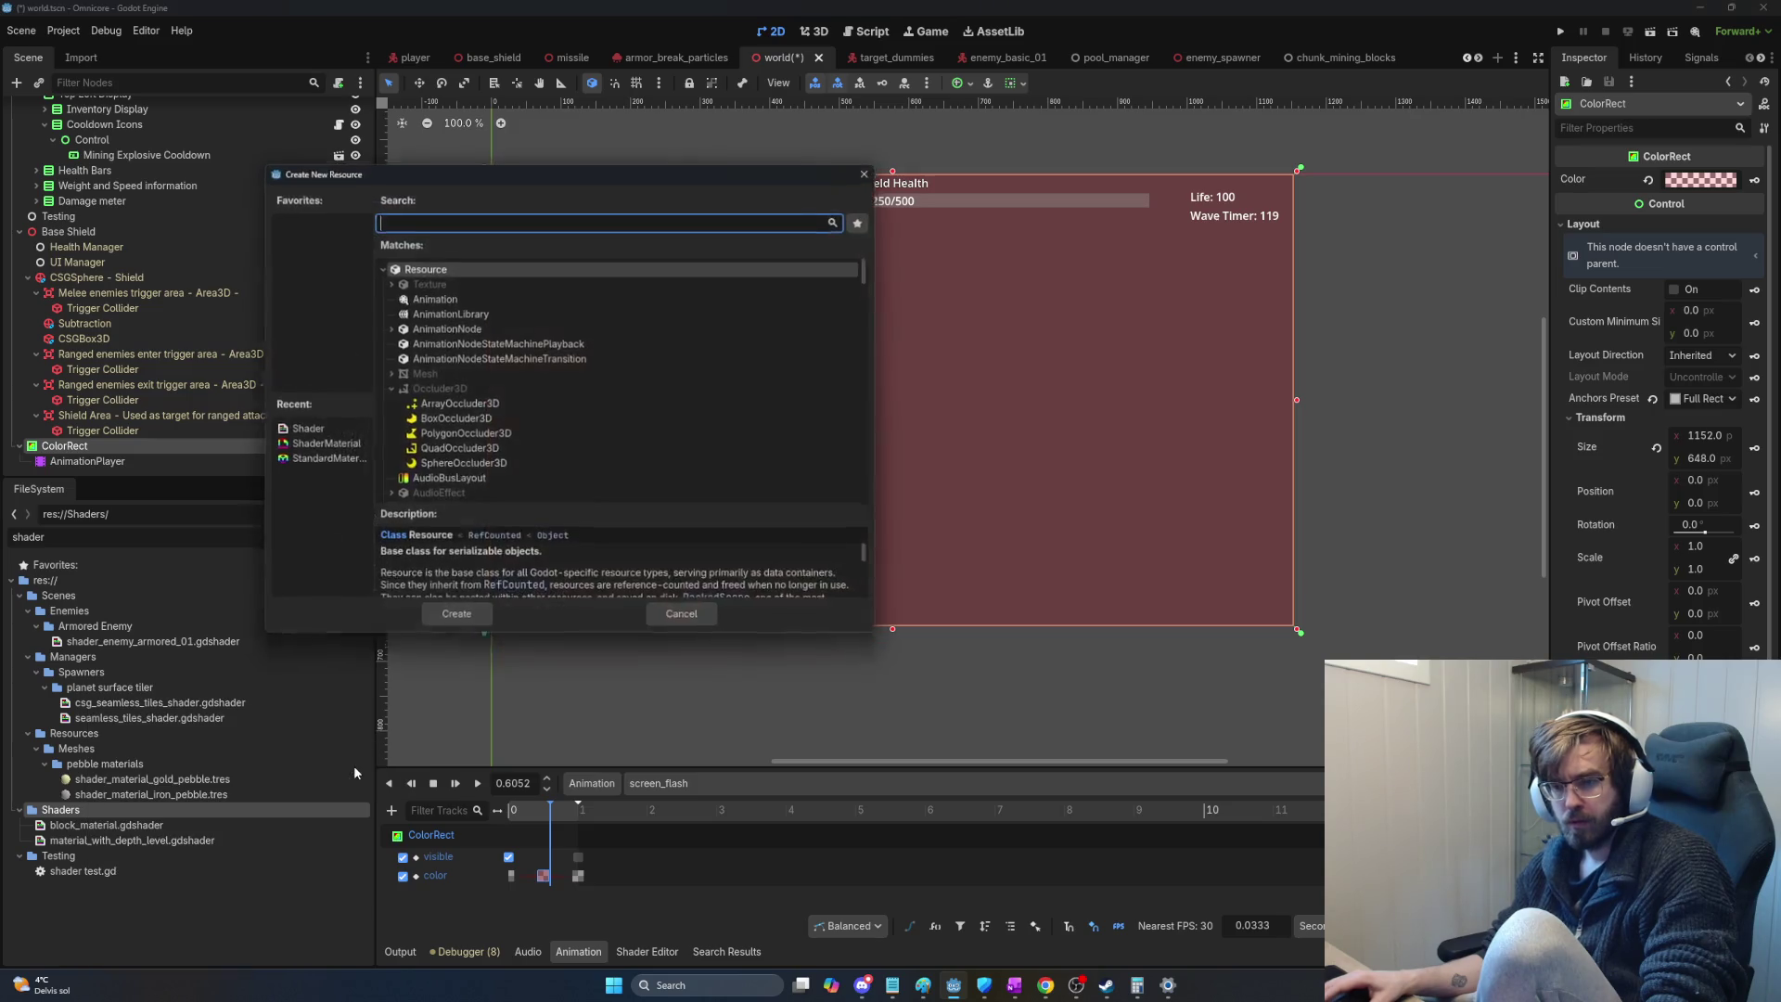
pyautogui.write('shader')
pyautogui.doubleClick(436, 312)
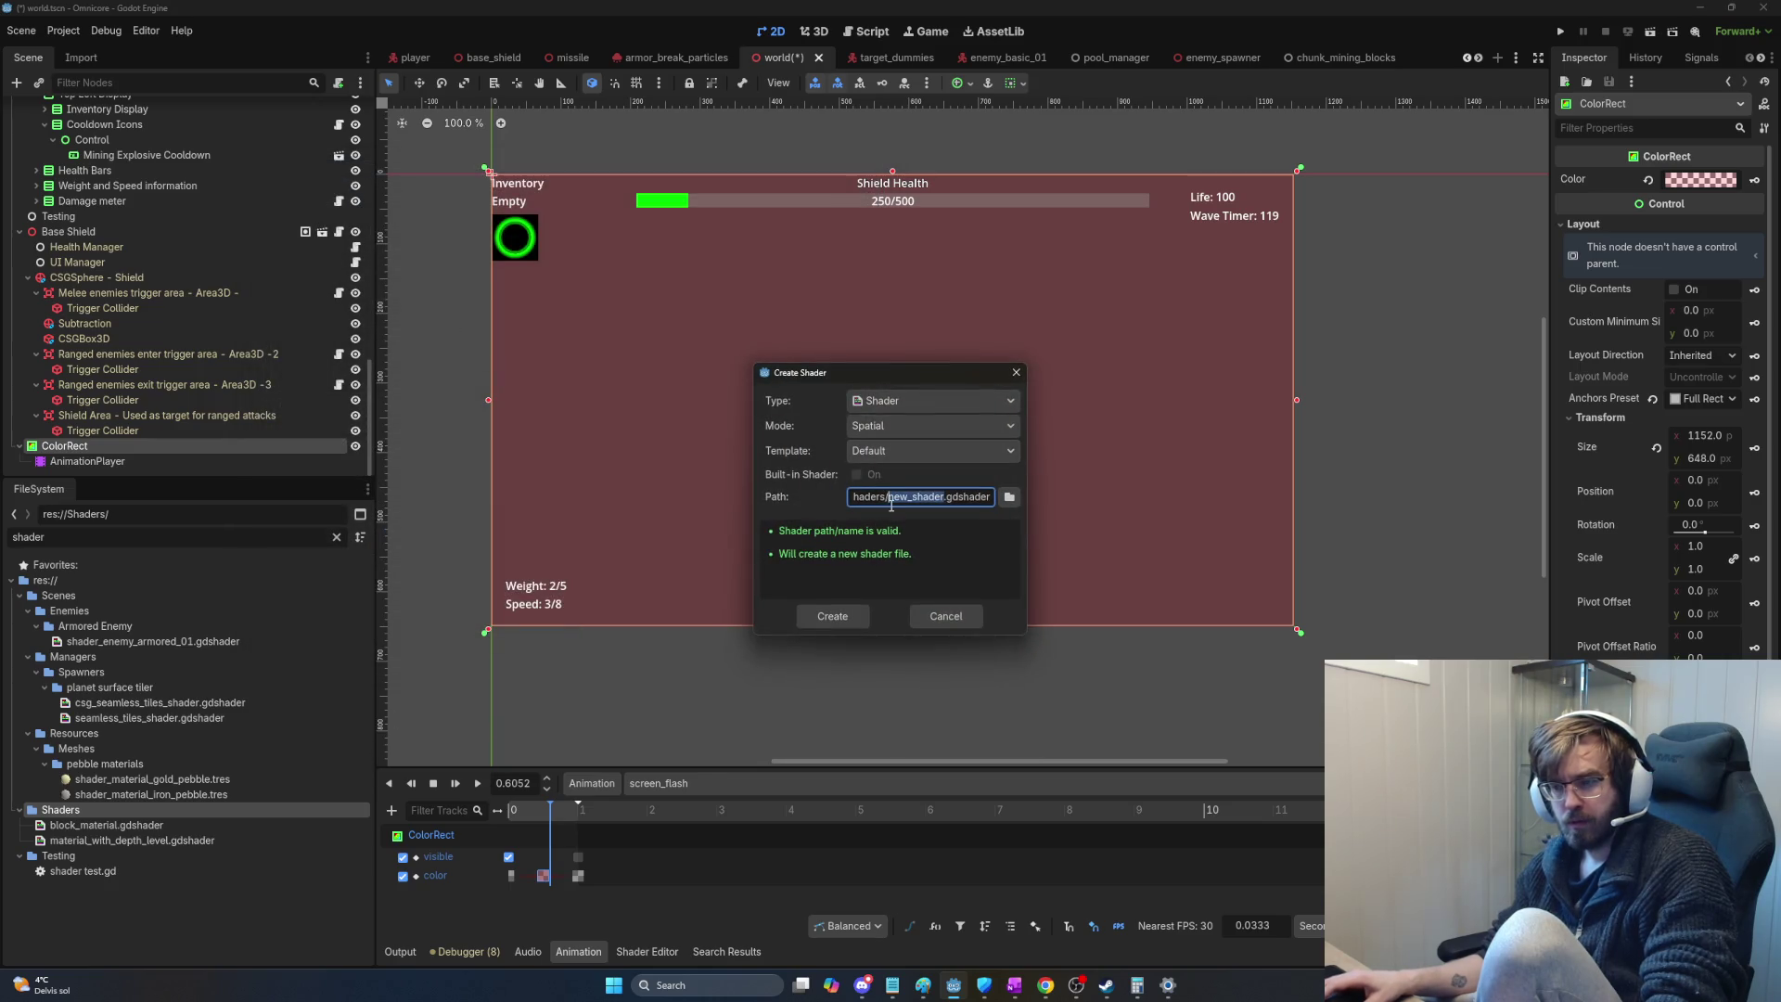
pyautogui.write('edge')
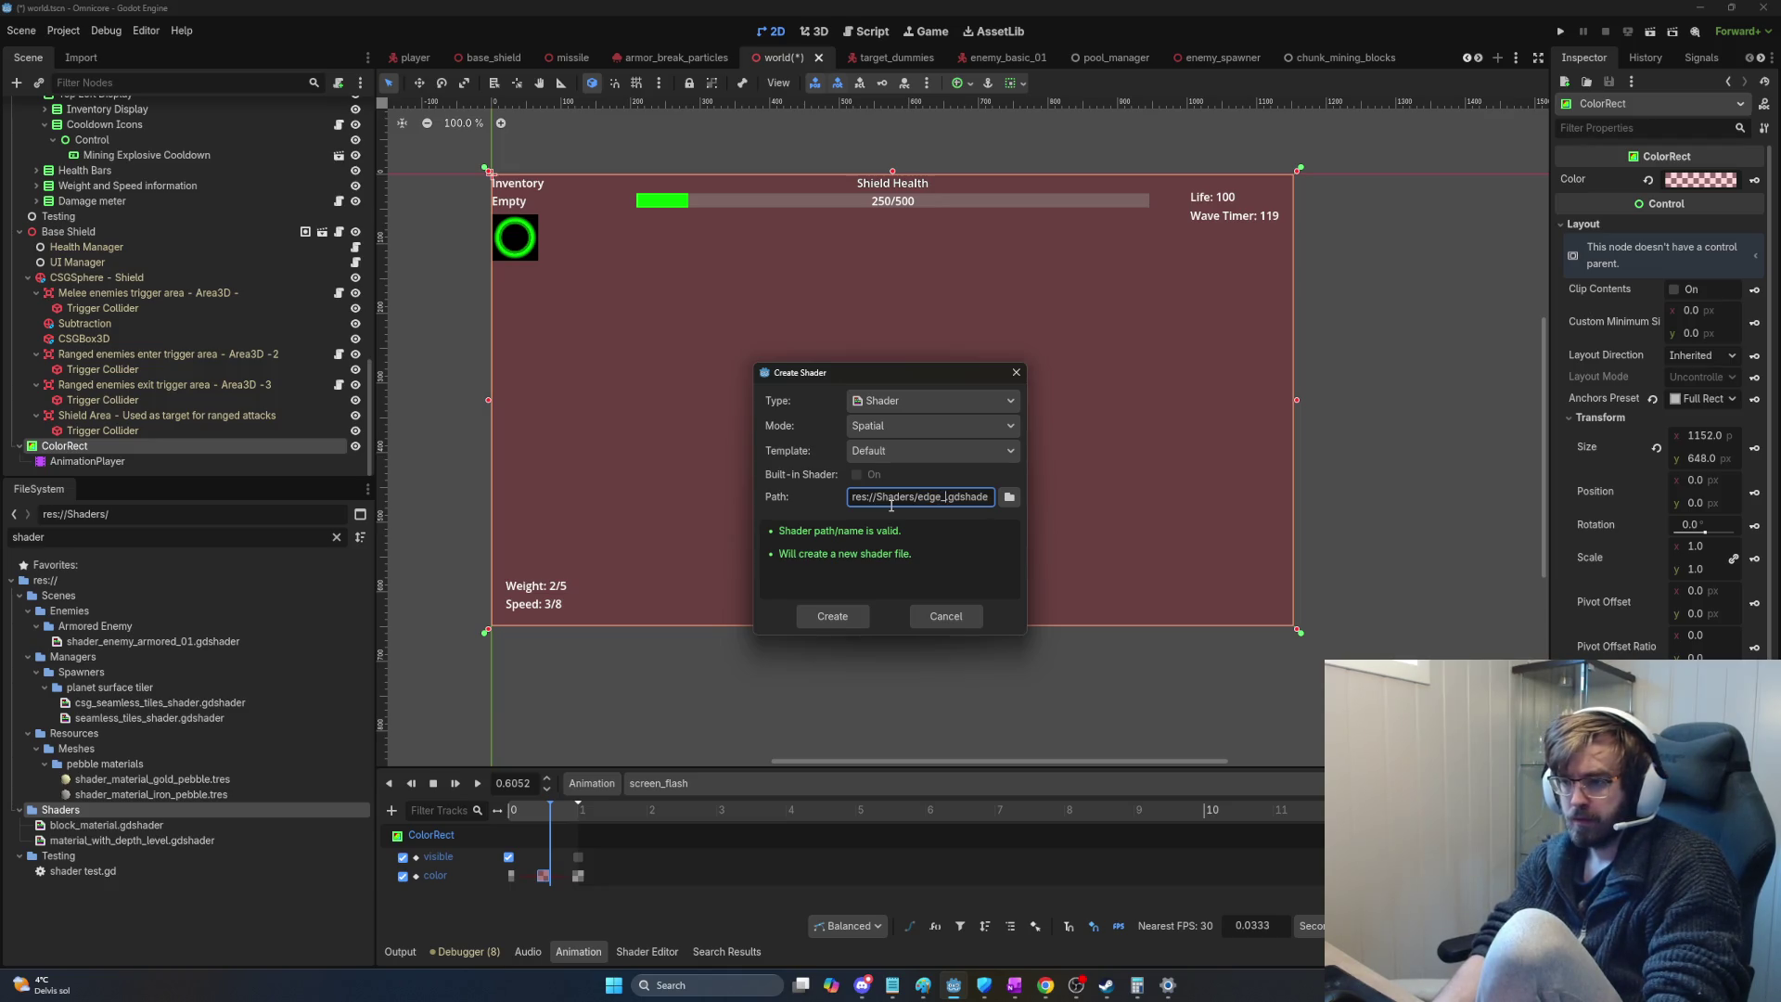
pyautogui.write('_screen_flash')
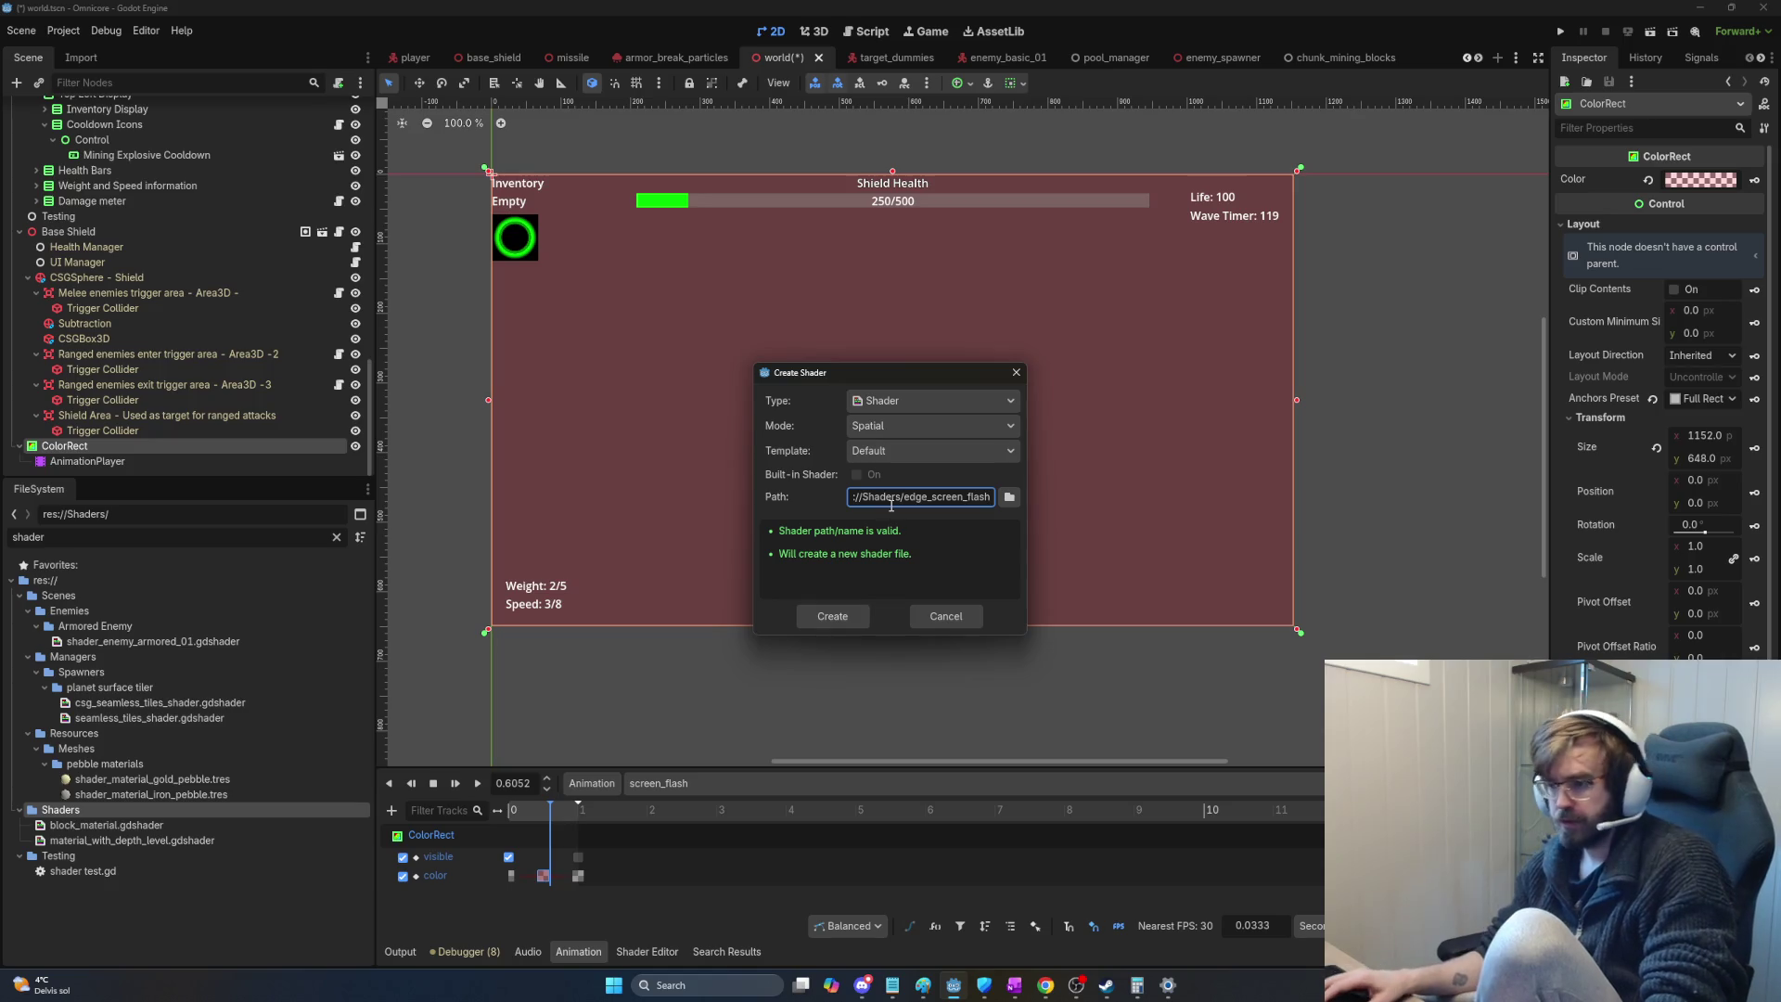
pyautogui.click(832, 616)
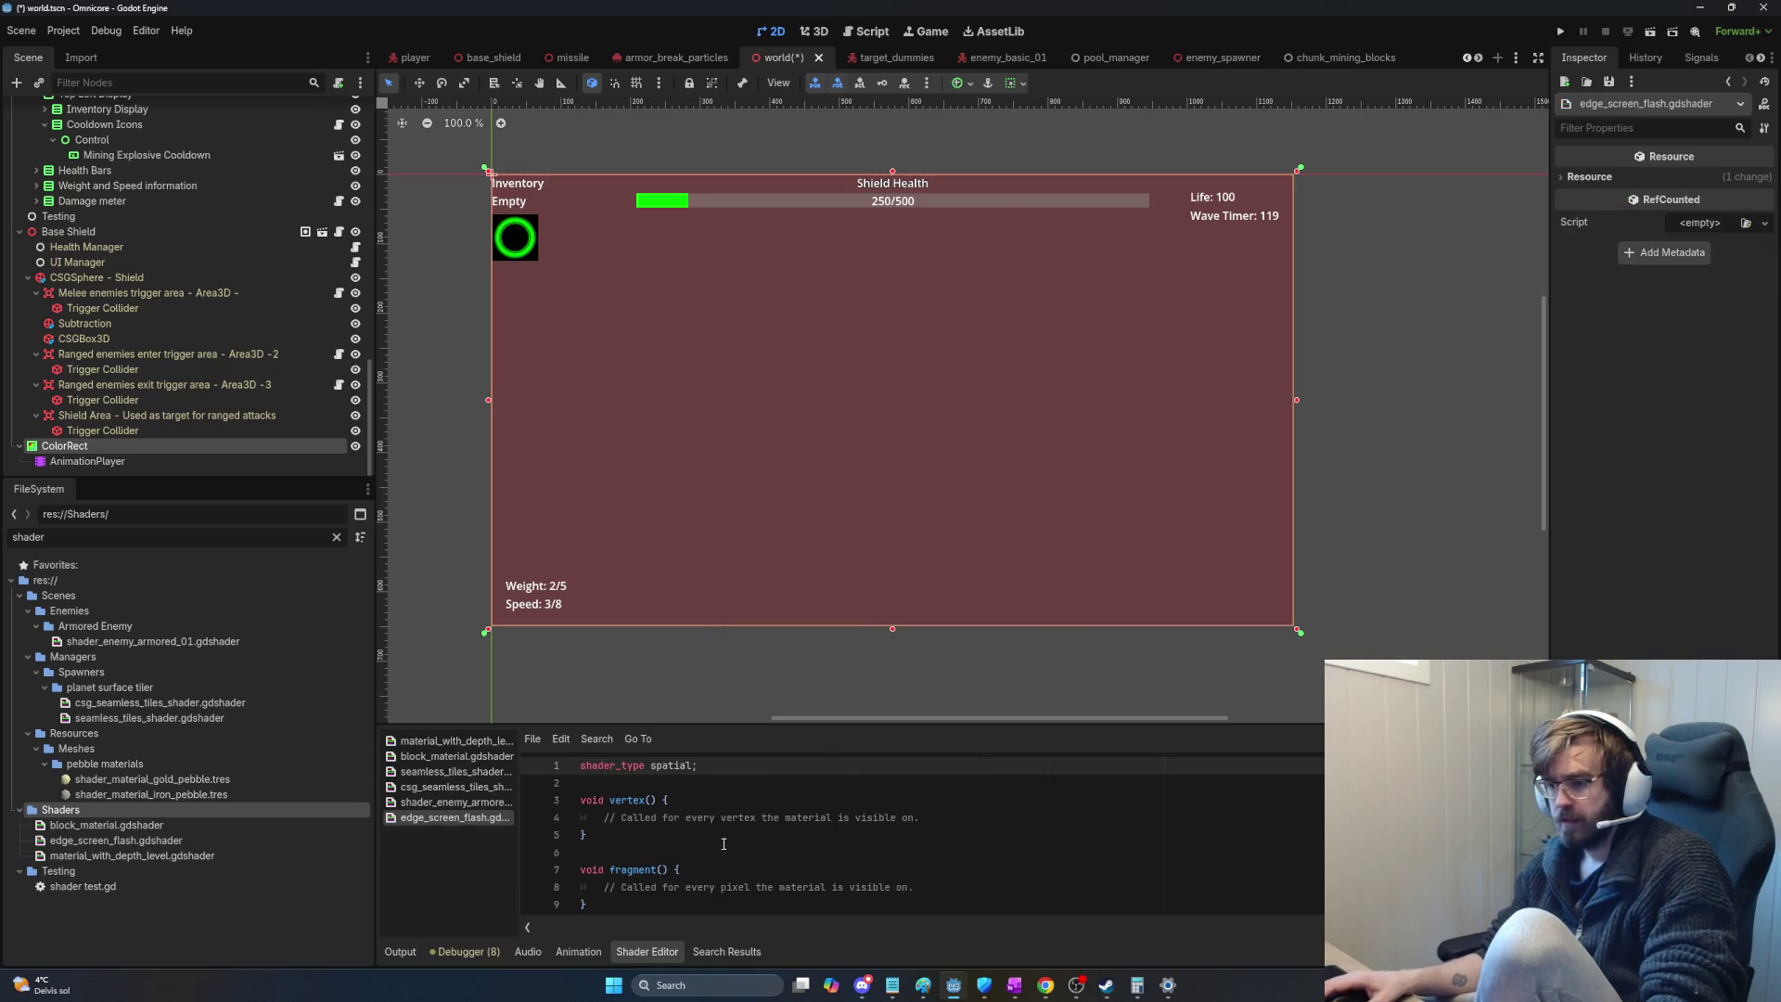
# Replace edge_screen_flash.gdshader's template with the vignette code (radius 0.22, softness 0.38, intensity 2.00) and save
pyautogui.click(664, 790)
pyautogui.hotkey('ctrl', 'a')
pyautogui.hotkey('ctrl', 'v')
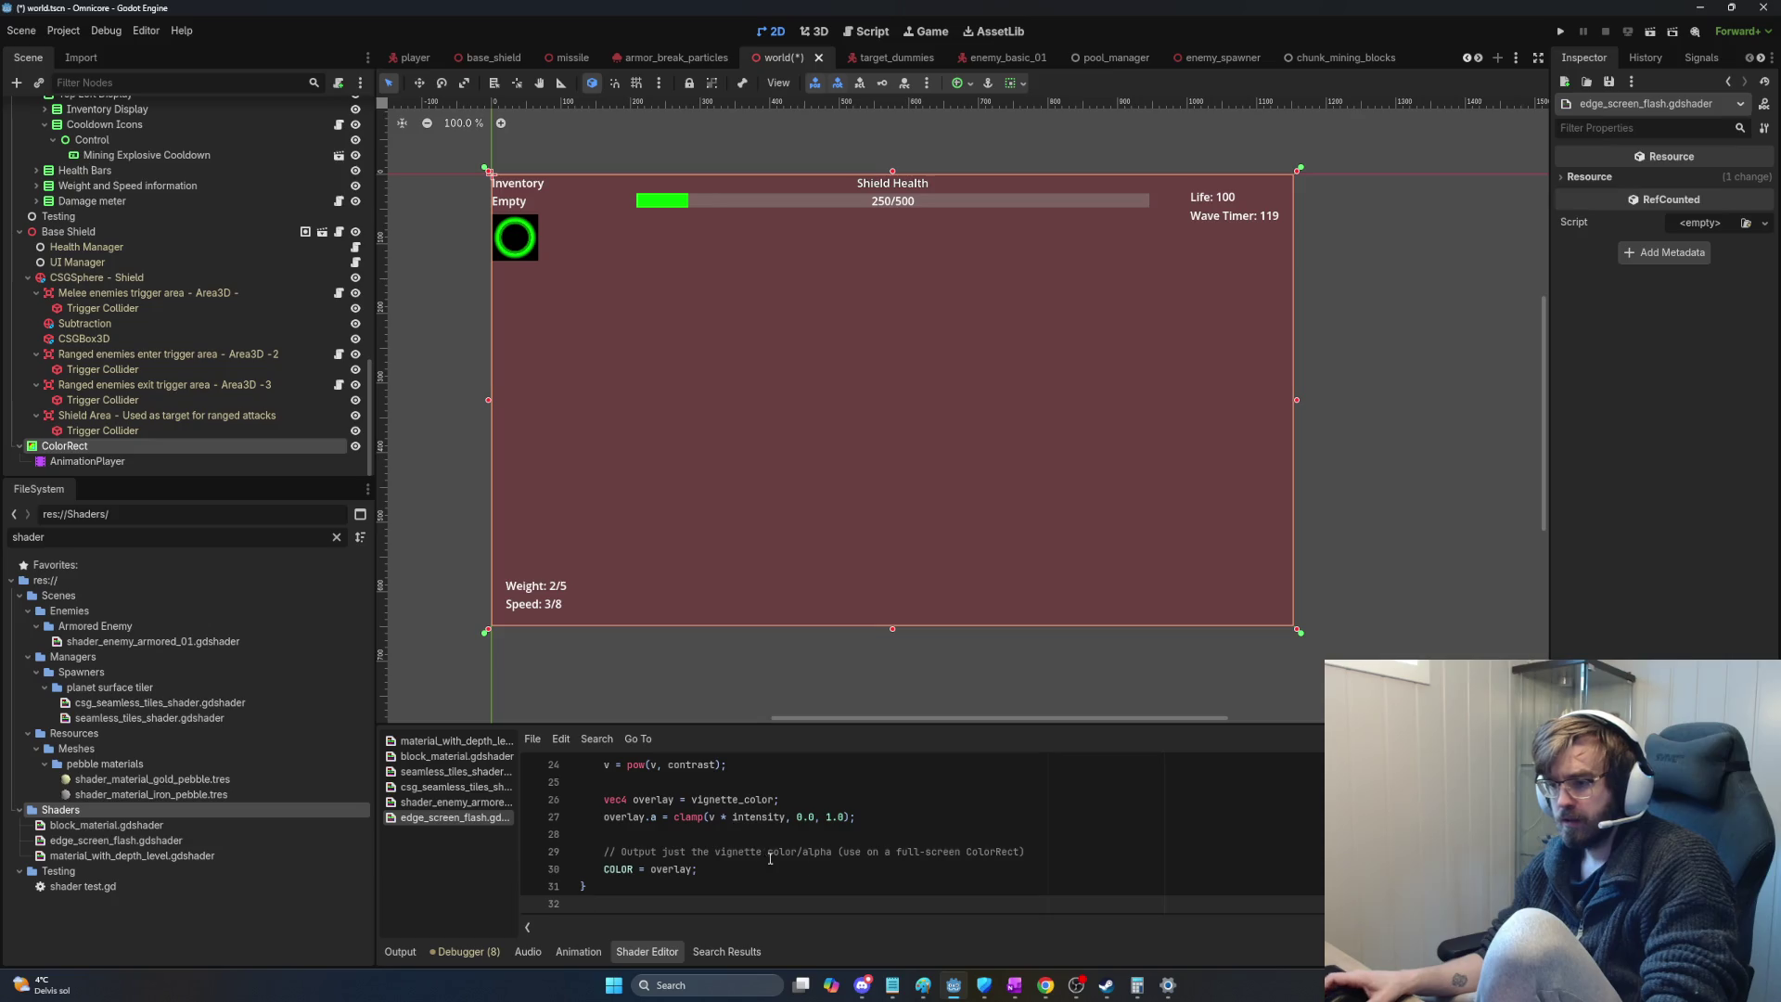
pyautogui.scroll(5, 948, 860)
pyautogui.scroll(2, 948, 860)
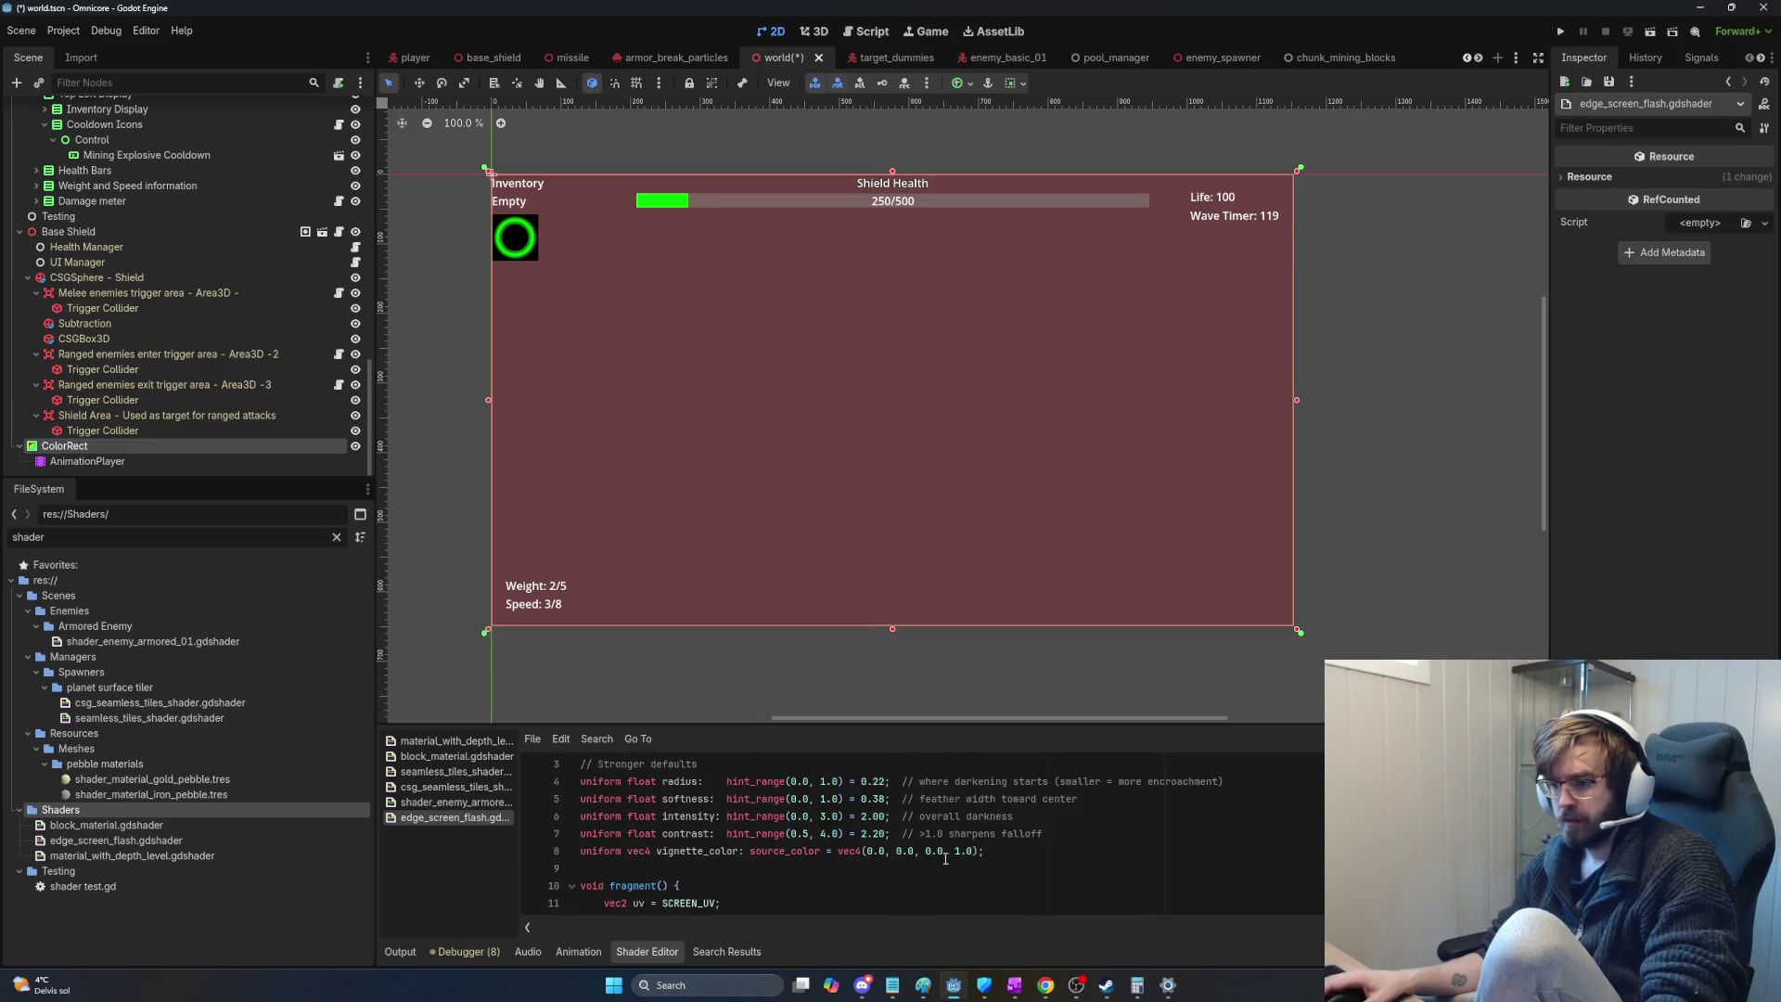
pyautogui.hotkey('ctrl', 's')
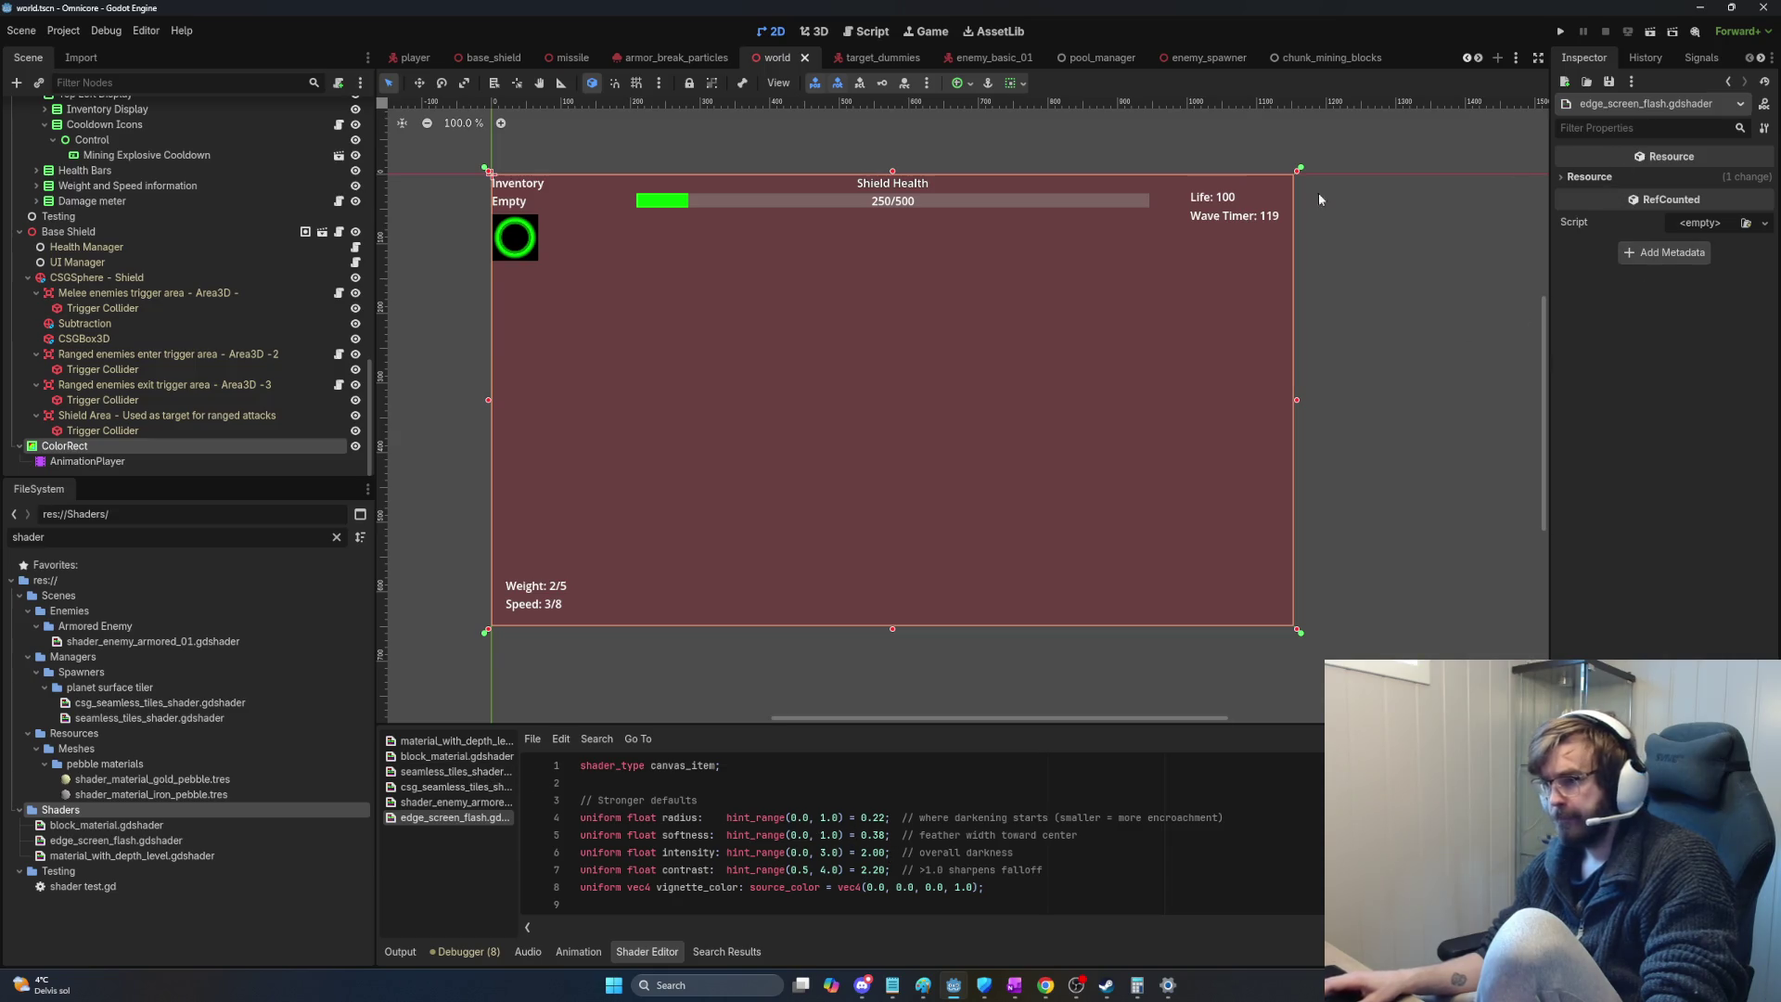
pyautogui.click(69, 447)
pyautogui.click(90, 470)
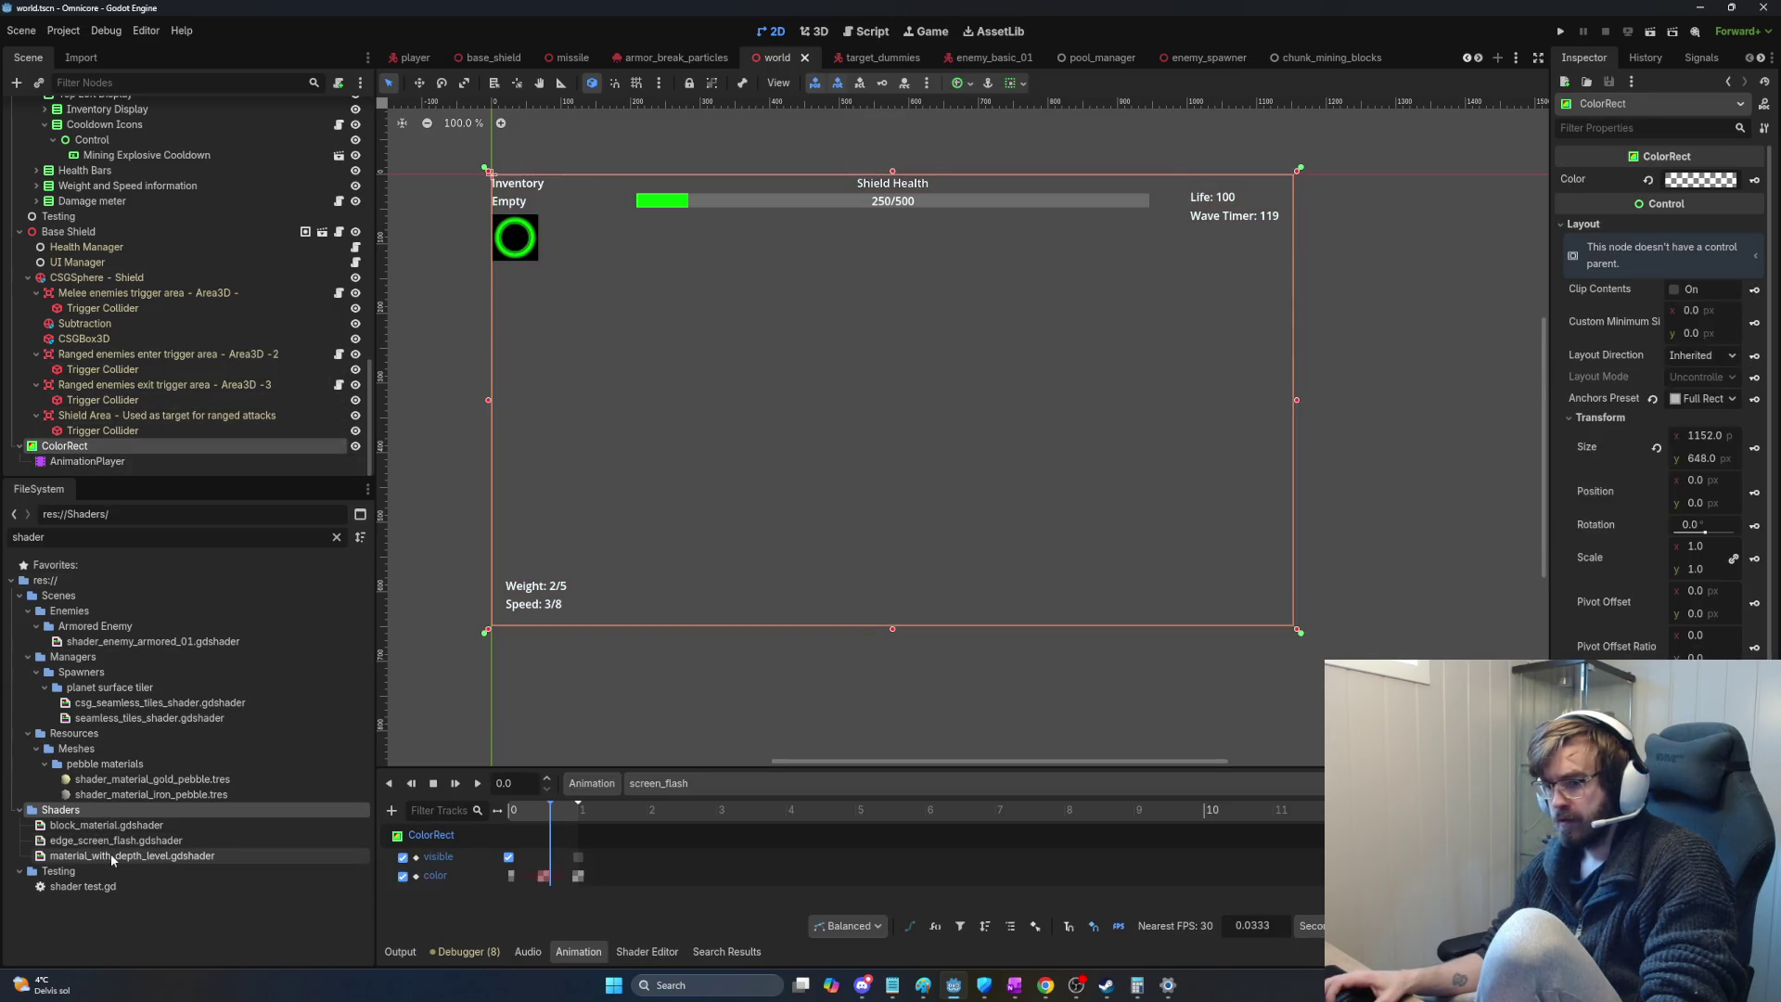
# Bring up the edge_screen_flash shader file and scroll the ColorRect Inspector down to CanvasItem > Material
pyautogui.moveTo(105, 849); pyautogui.dragTo(104, 447)
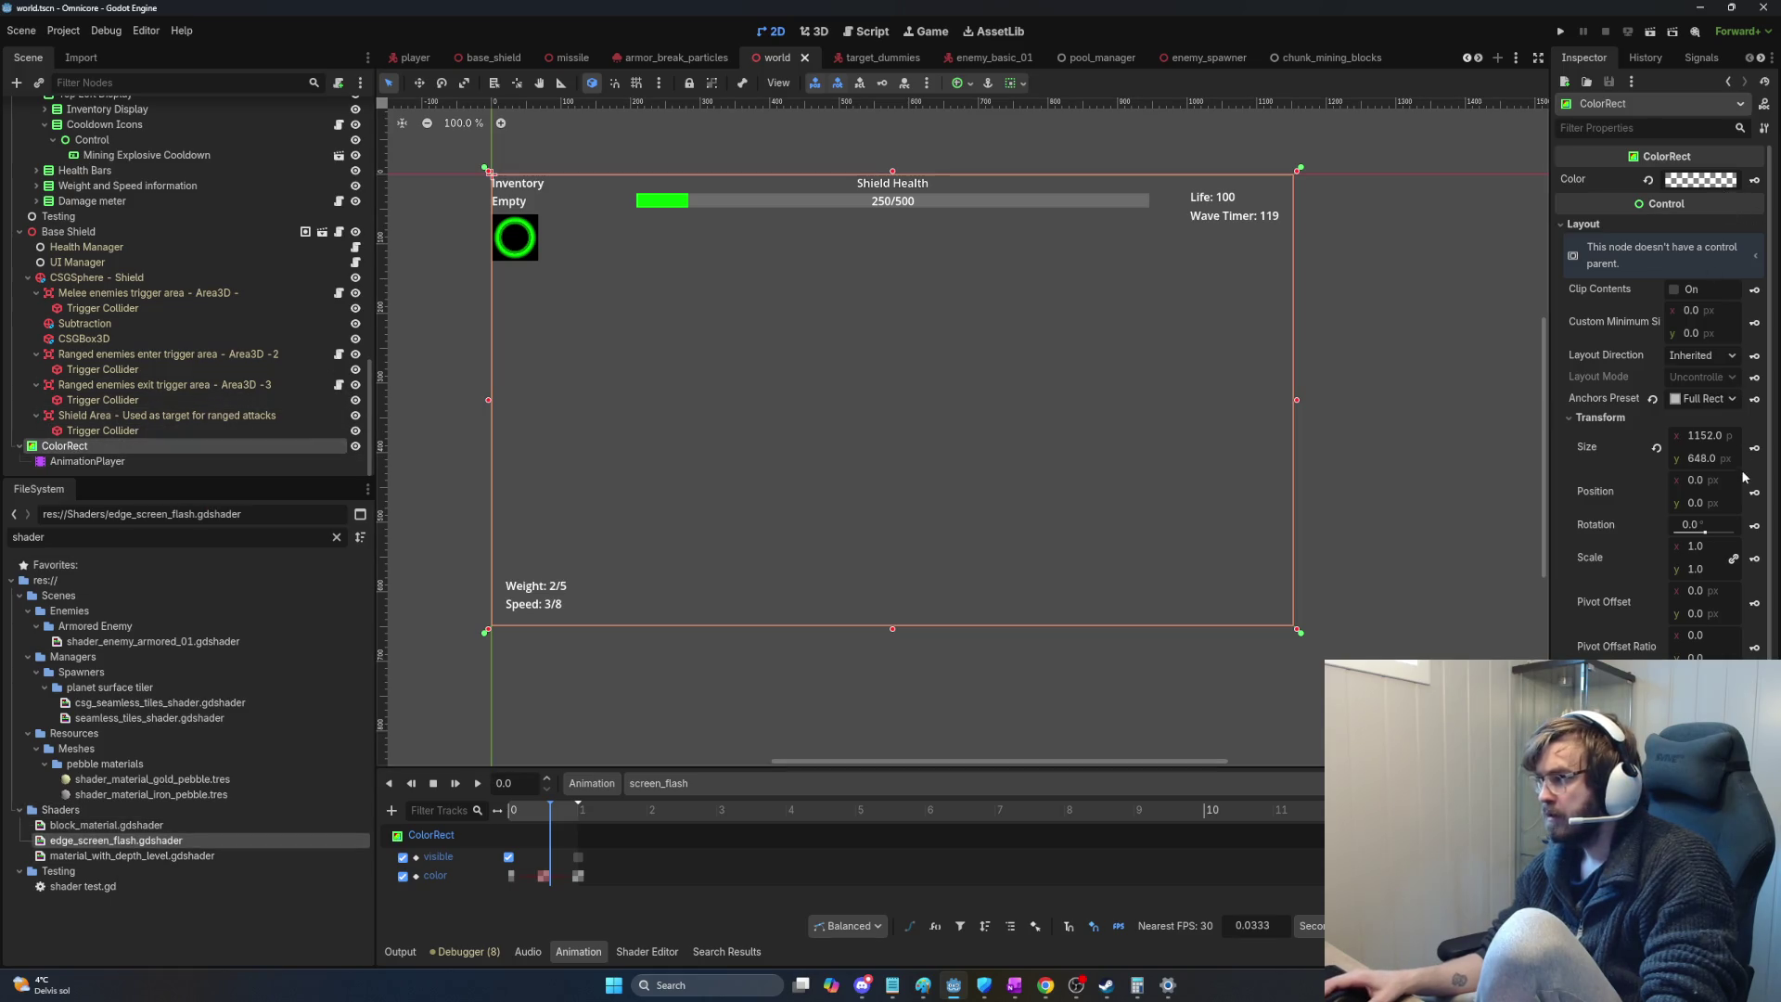
pyautogui.scroll(-5, 1721, 436)
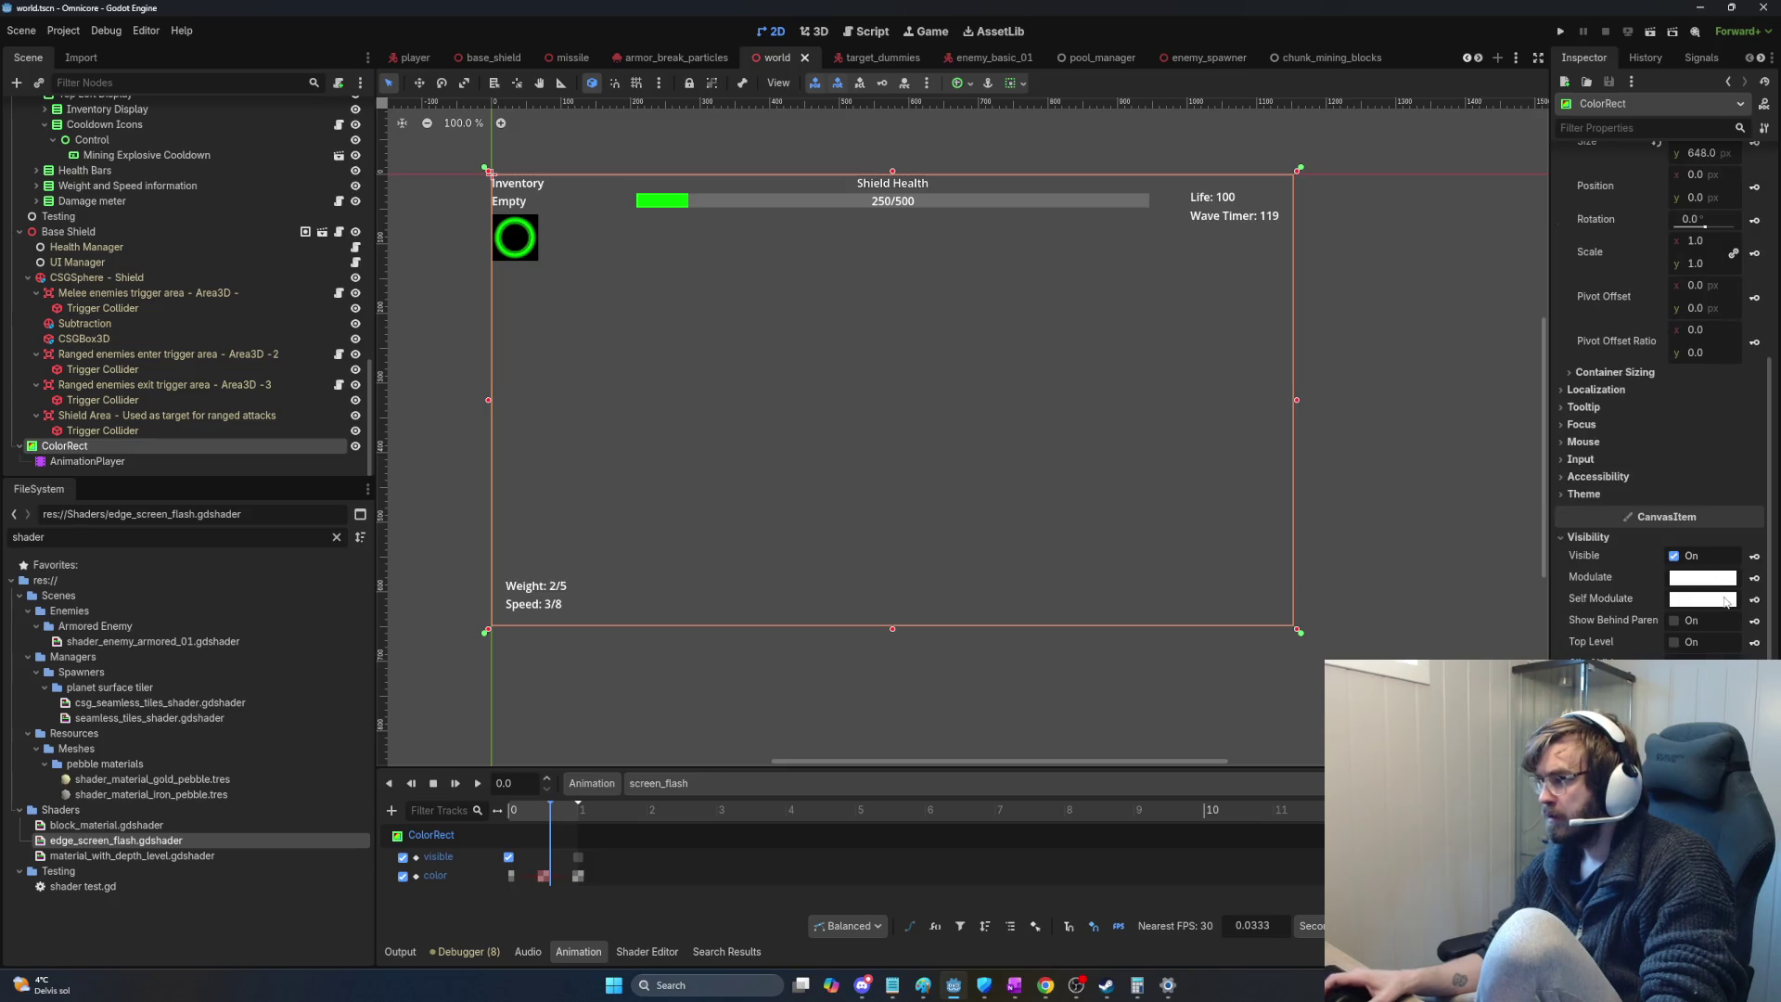
pyautogui.scroll(-1, 1723, 601)
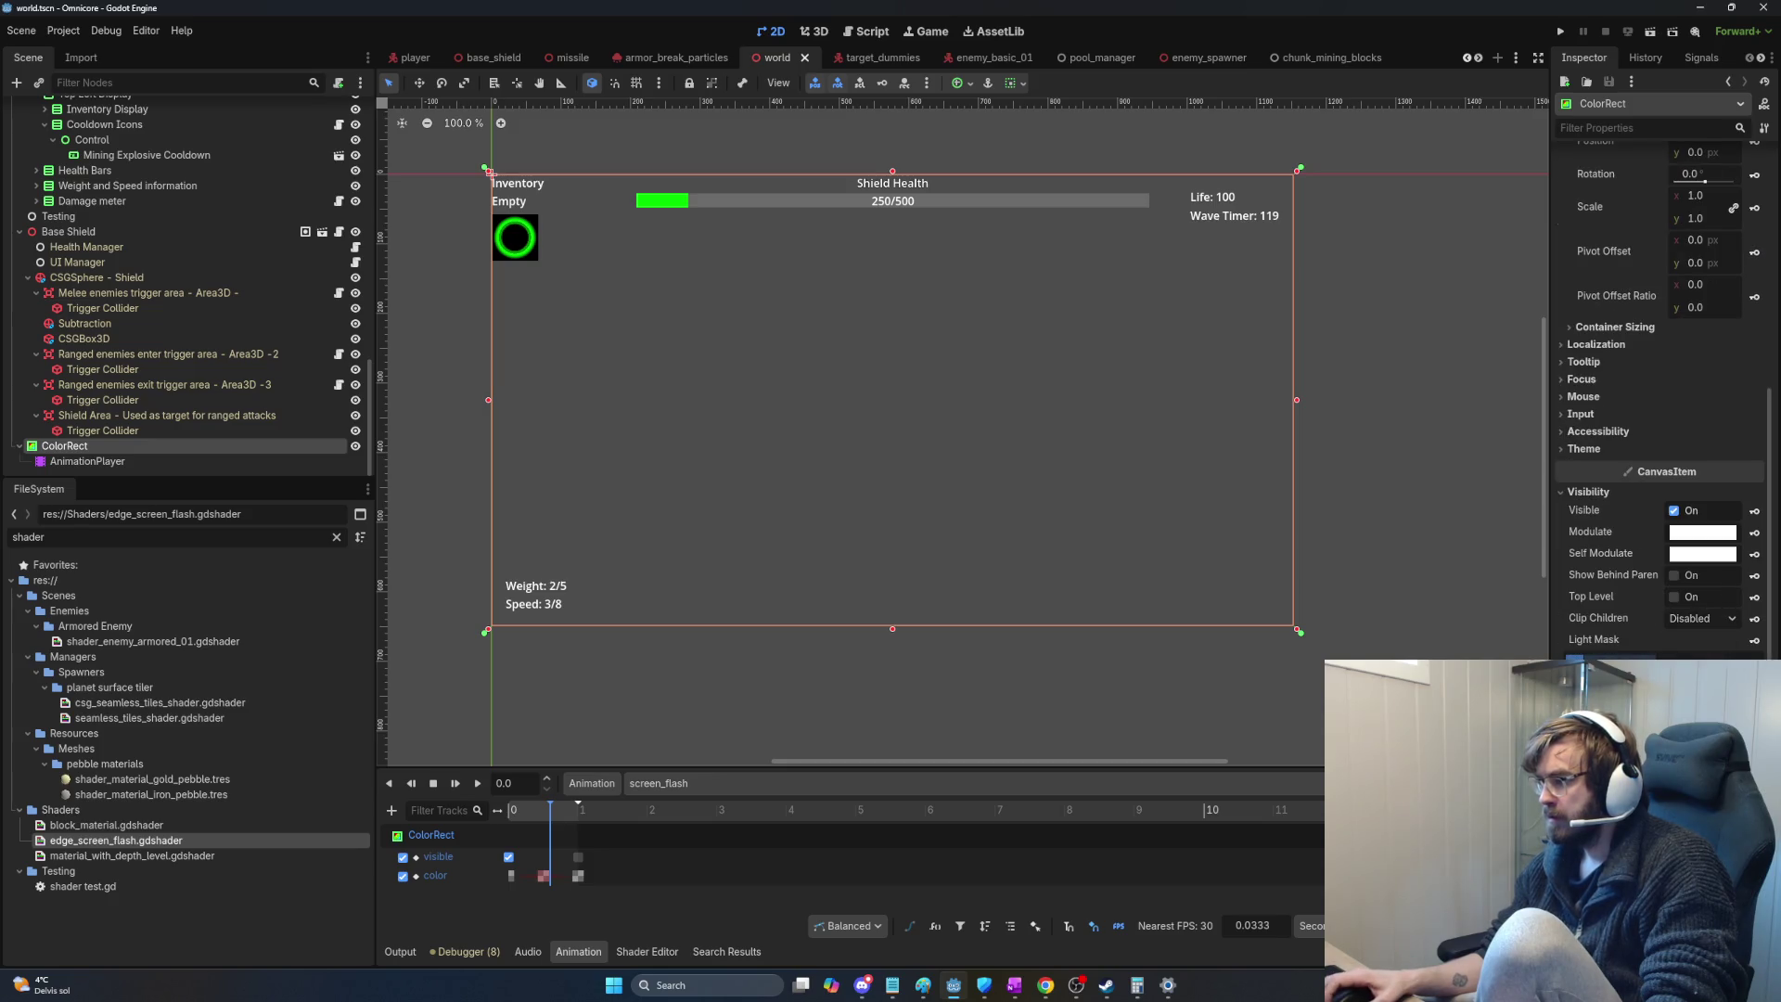
pyautogui.scroll(-1, 1716, 603)
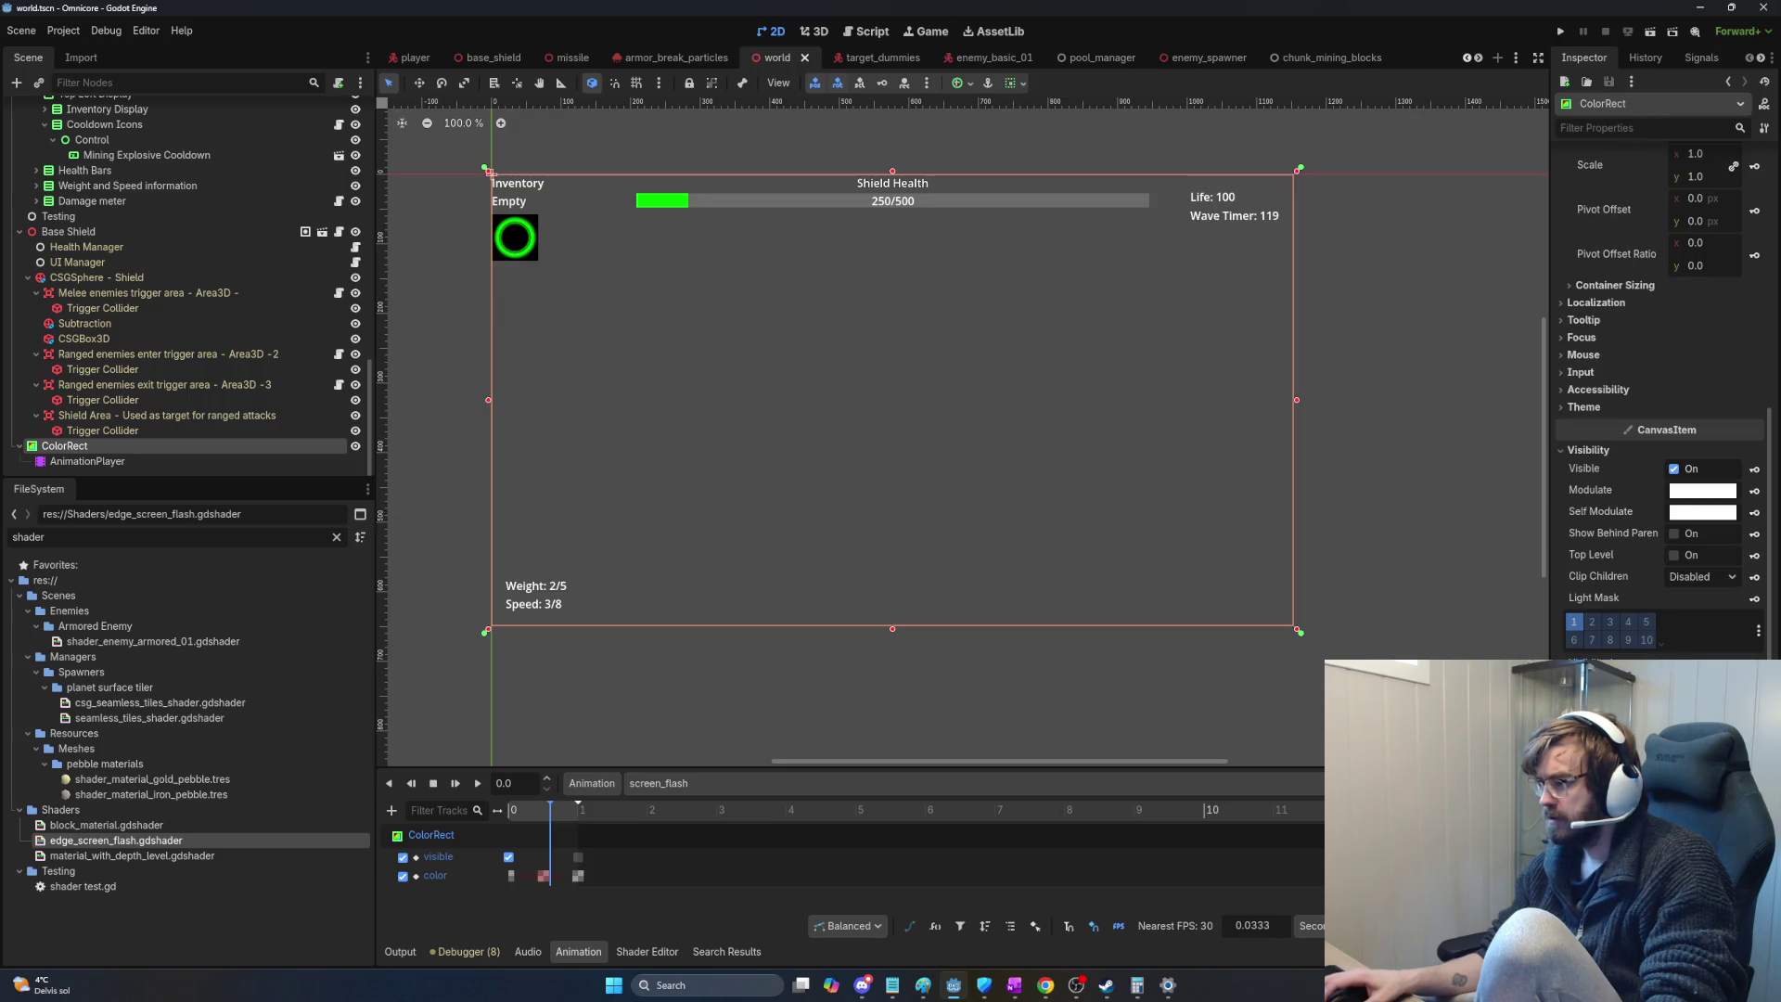
pyautogui.scroll(-1, 1660, 399)
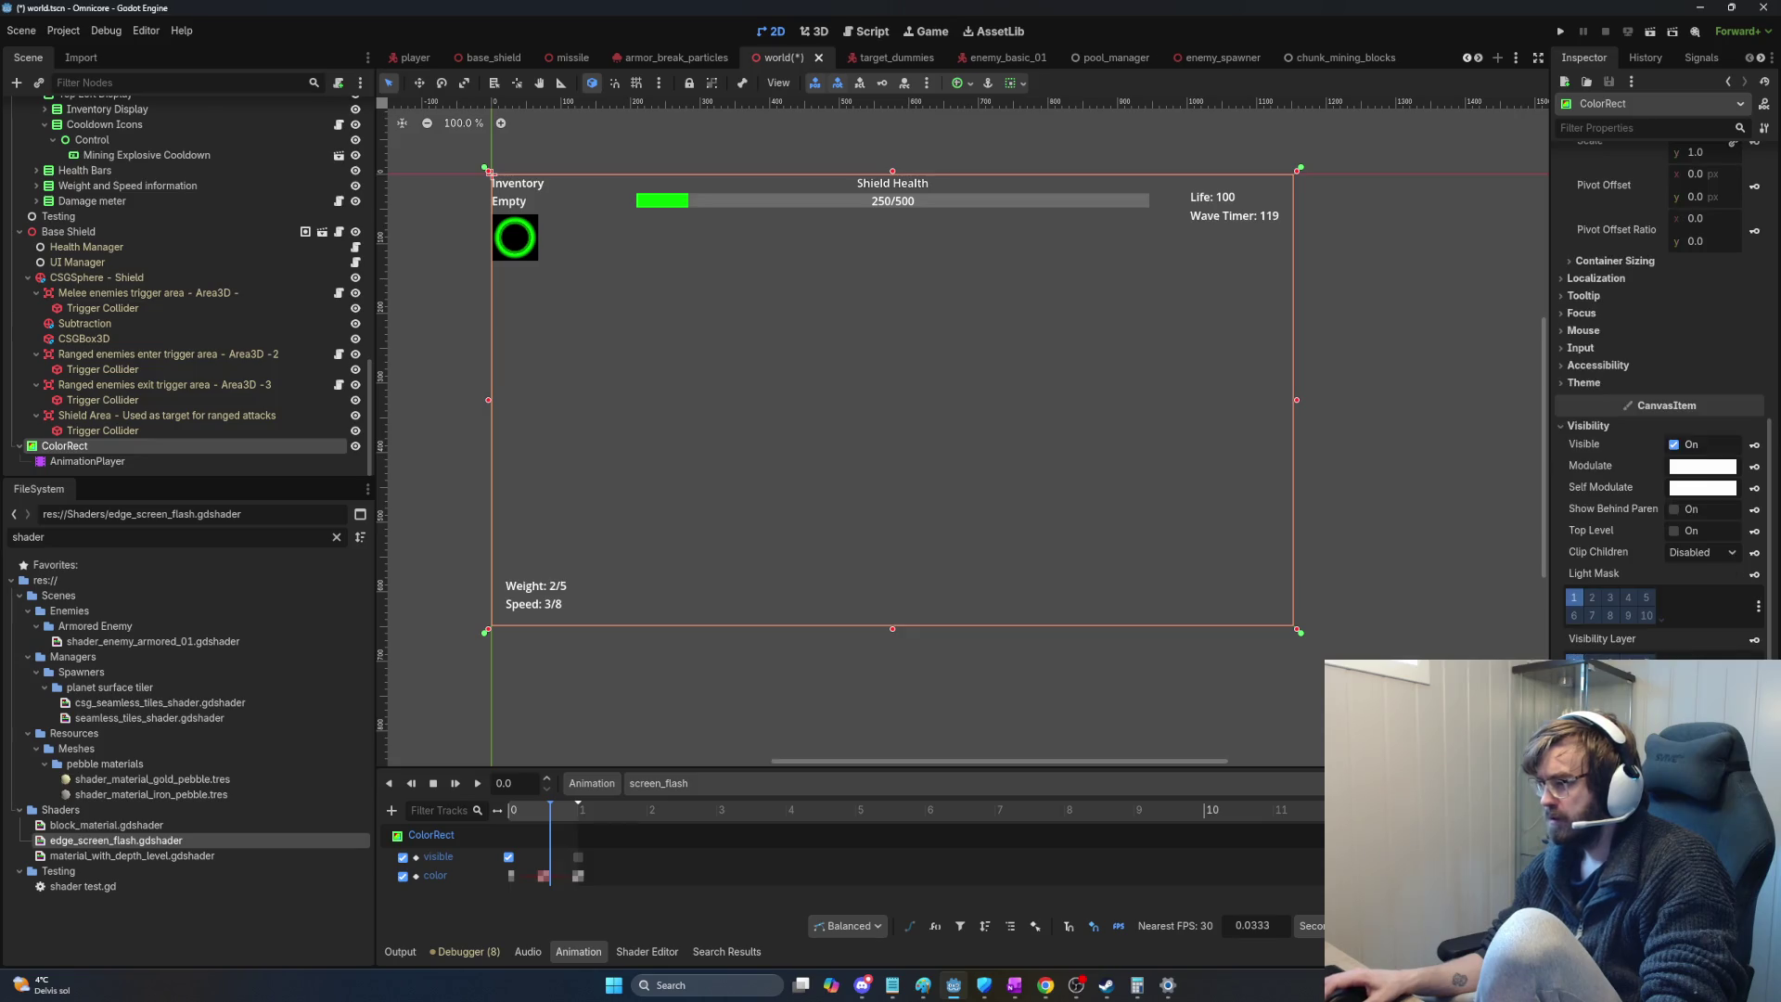
pyautogui.scroll(-4, 1661, 399)
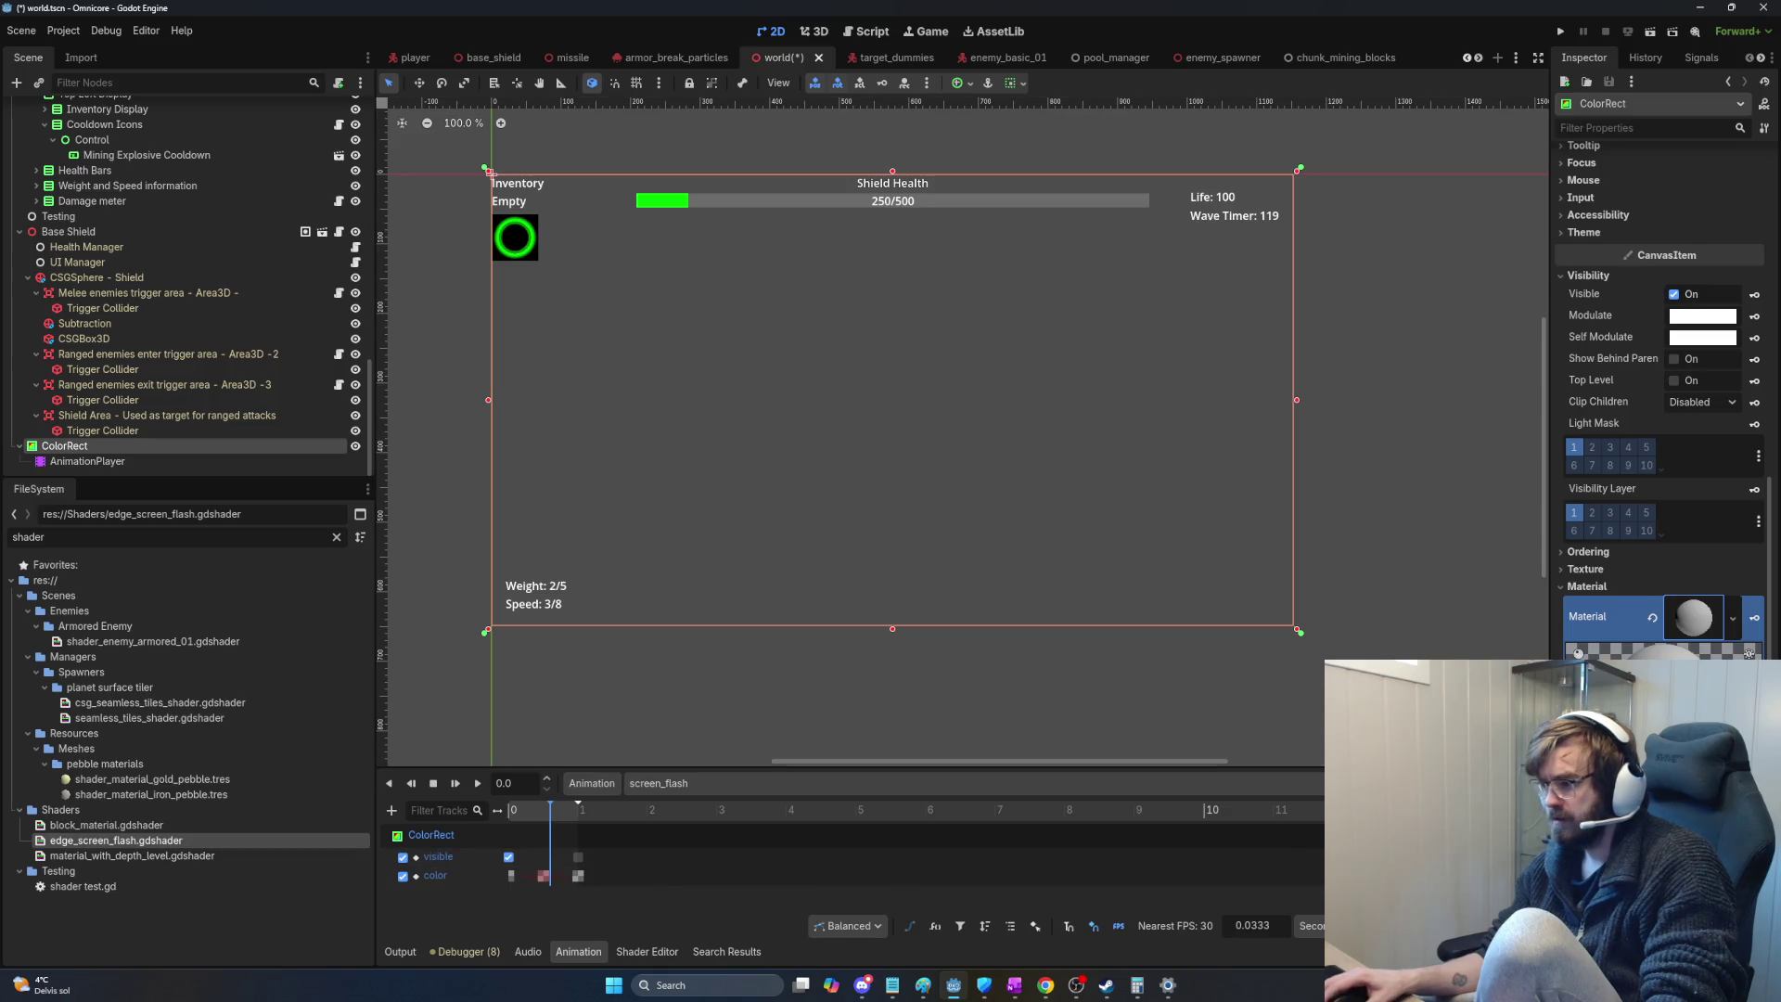
# Drop edge_screen_flash.gdshader onto the ColorRect's Material slot and inspect the dark edge vignette
pyautogui.moveTo(1693, 617); pyautogui.dragTo(1694, 618)
pyautogui.scroll(4, 1161, 584)
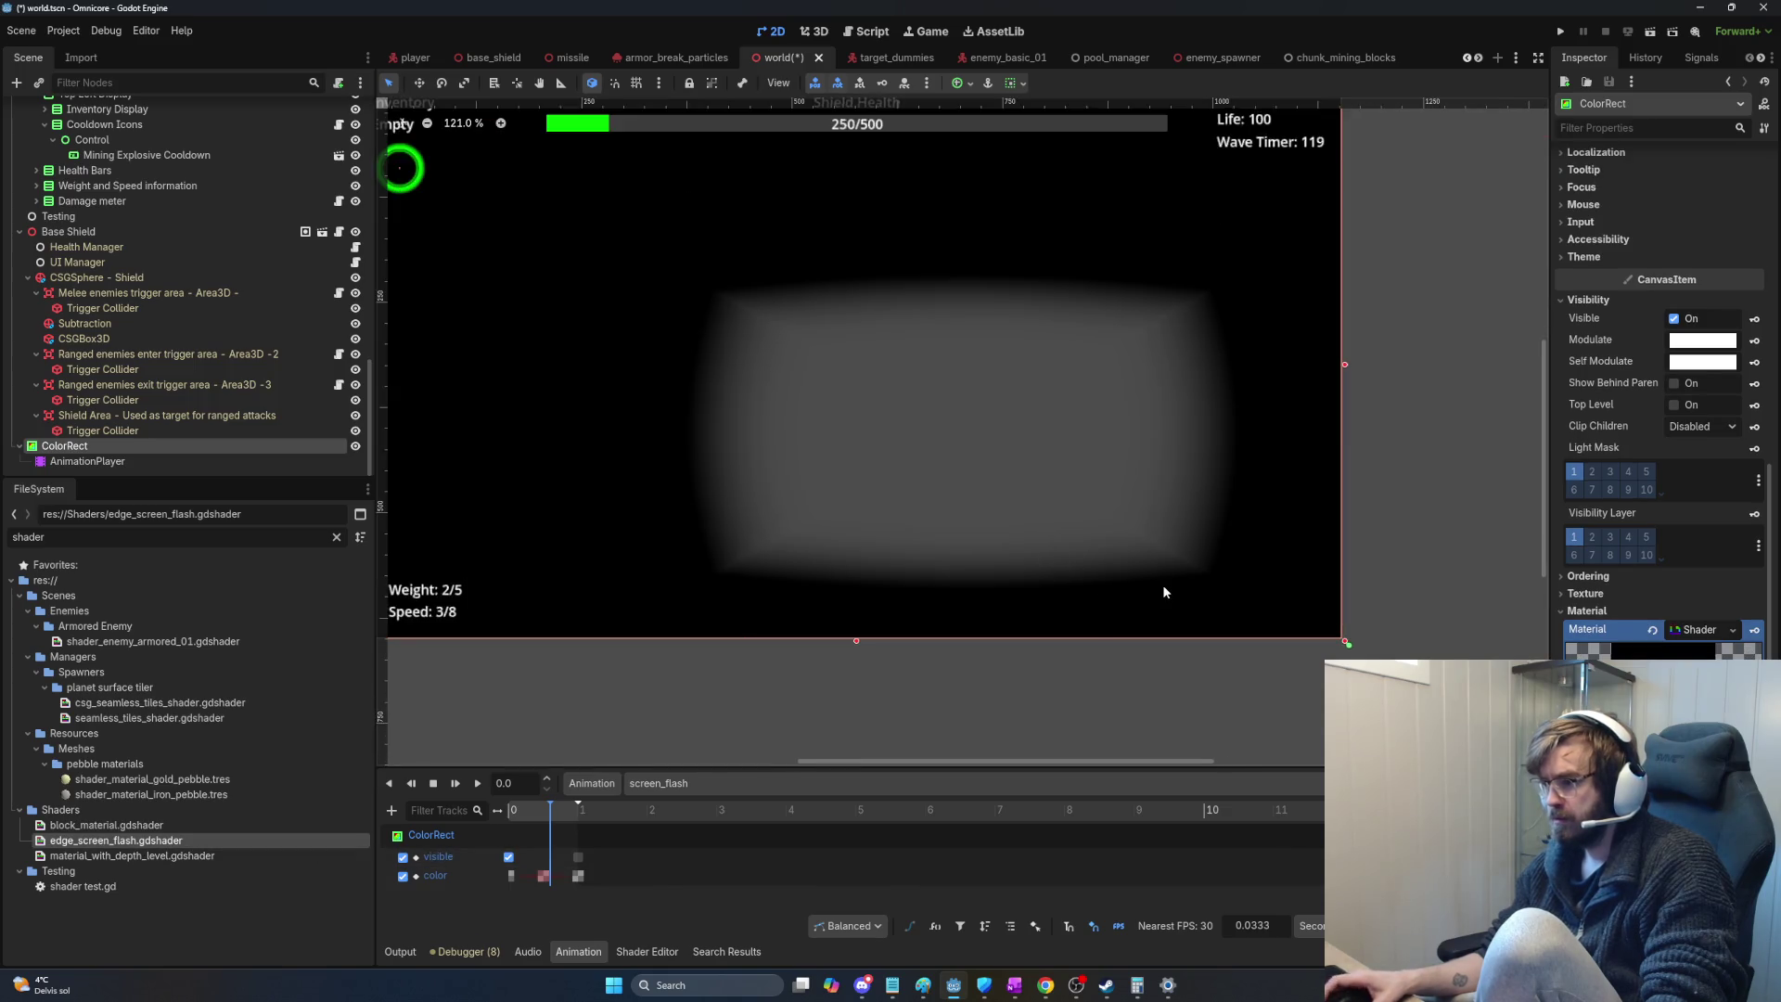
pyautogui.scroll(-6, 1126, 569)
pyautogui.moveTo(1148, 586)
pyautogui.mouseDown()
pyautogui.moveTo(1261, 652)
pyautogui.moveTo(1039, 537)
pyautogui.moveTo(1357, 633)
pyautogui.moveTo(1506, 620)
pyautogui.moveTo(1348, 619)
pyautogui.moveTo(1577, 594)
pyautogui.moveTo(1336, 569)
pyautogui.moveTo(1596, 574)
pyautogui.mouseUp()
pyautogui.moveTo(435, 623)
pyautogui.mouseDown()
pyautogui.moveTo(649, 557)
pyautogui.moveTo(835, 464)
pyautogui.moveTo(497, 262)
pyautogui.moveTo(1023, 643)
pyautogui.moveTo(465, 393)
pyautogui.moveTo(775, 569)
pyautogui.moveTo(1451, 386)
pyautogui.moveTo(788, 451)
pyautogui.moveTo(1387, 681)
pyautogui.moveTo(1518, 518)
pyautogui.moveTo(1352, 572)
pyautogui.moveTo(1451, 600)
pyautogui.mouseUp()
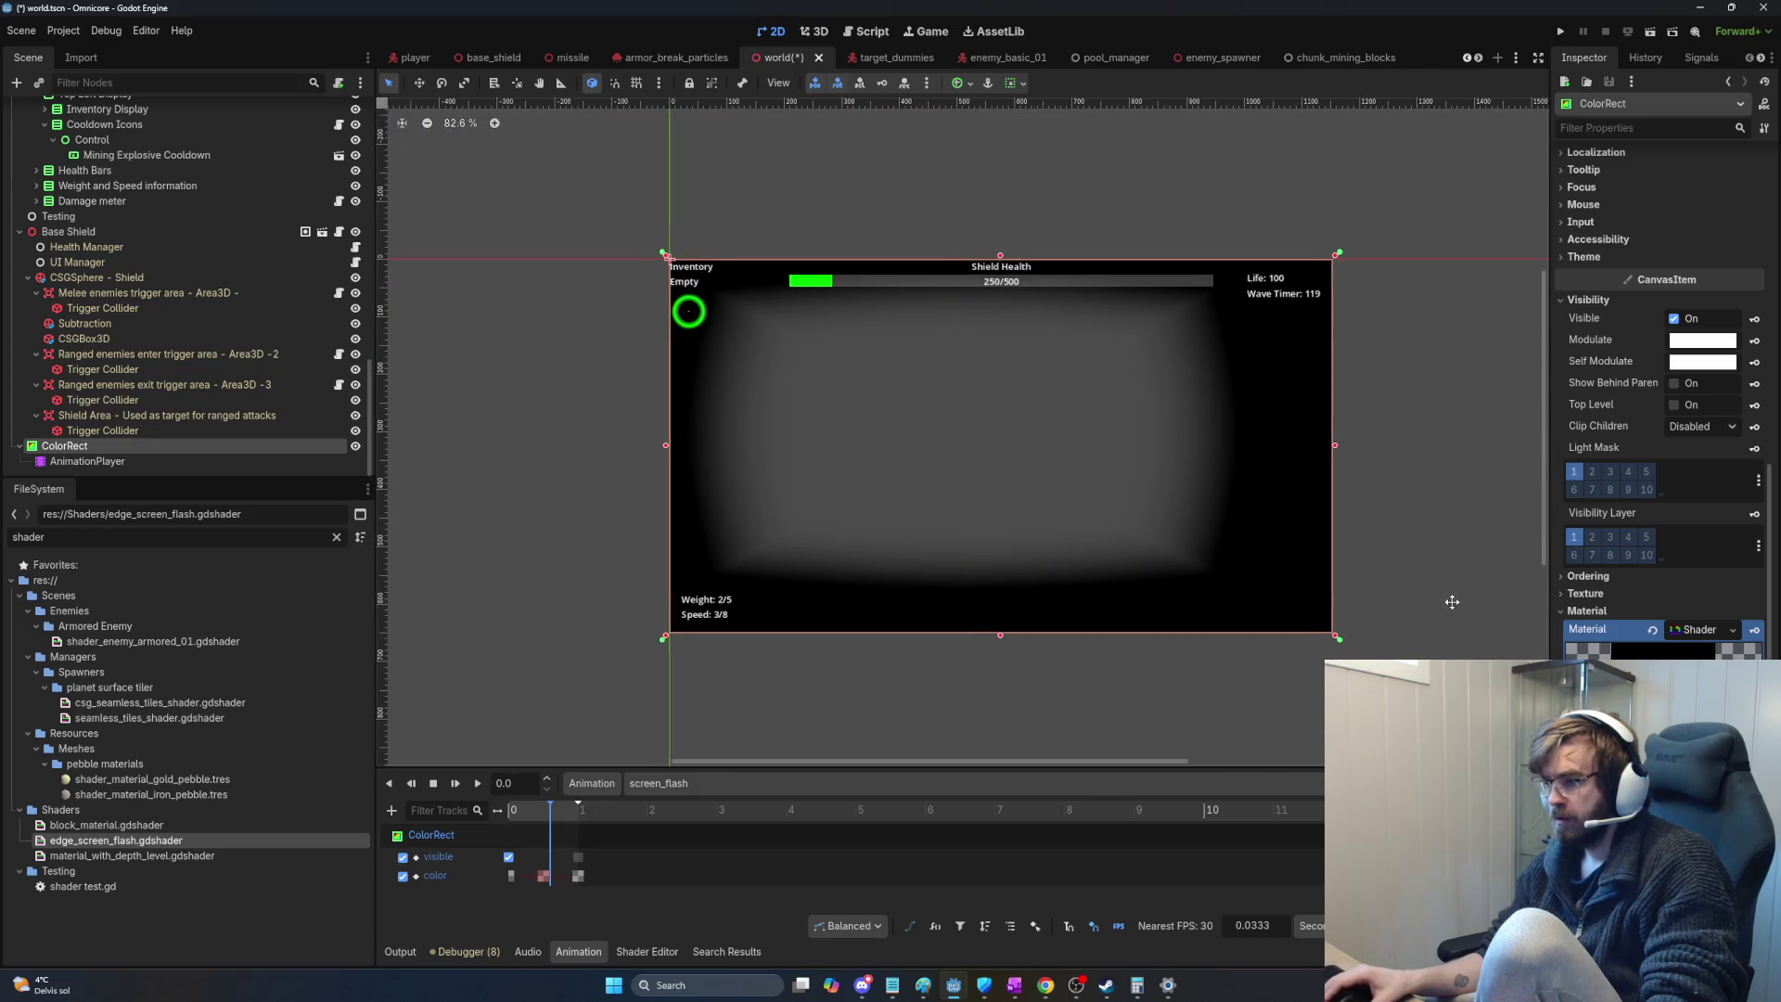
pyautogui.scroll(6, 1206, 499)
pyautogui.scroll(-6, 1172, 499)
pyautogui.scroll(5, 1167, 501)
pyautogui.scroll(-5, 1164, 501)
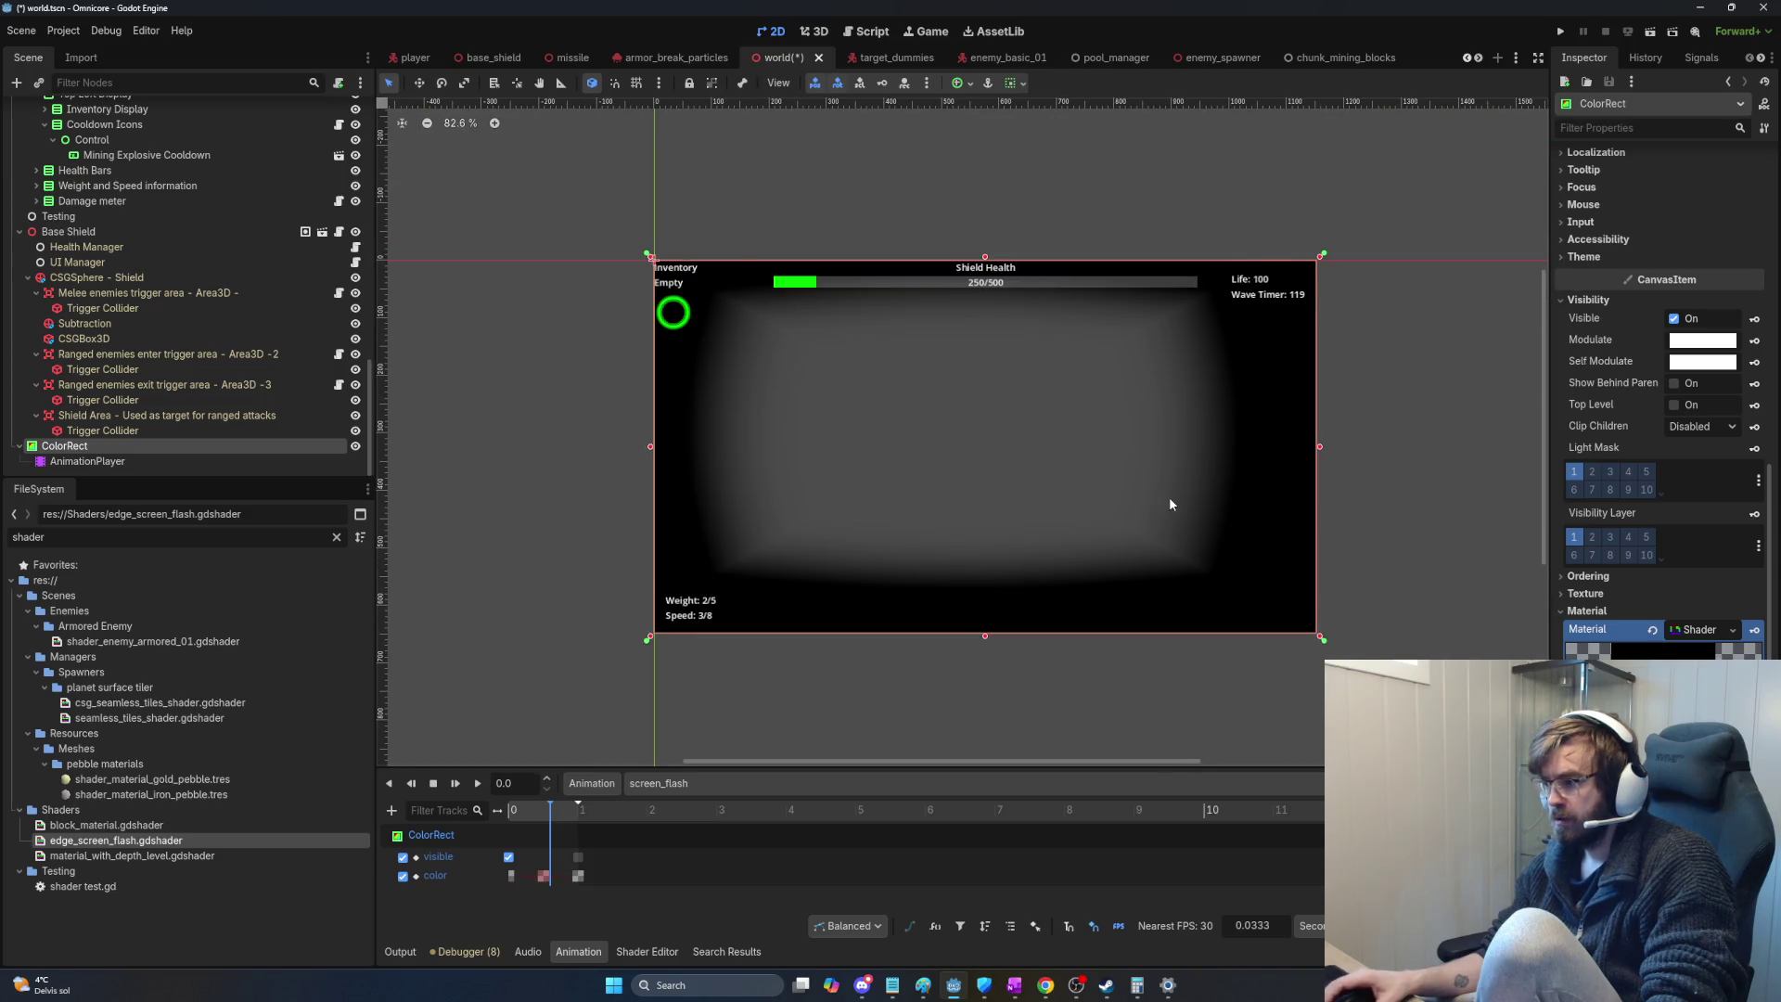
pyautogui.scroll(1, 1169, 501)
pyautogui.moveTo(1167, 538)
pyautogui.mouseDown()
pyautogui.moveTo(1316, 417)
pyautogui.moveTo(1380, 504)
pyautogui.moveTo(1215, 490)
pyautogui.moveTo(1272, 454)
pyautogui.moveTo(1253, 513)
pyautogui.moveTo(1221, 461)
pyautogui.moveTo(1215, 499)
pyautogui.moveTo(1183, 499)
pyautogui.mouseUp()
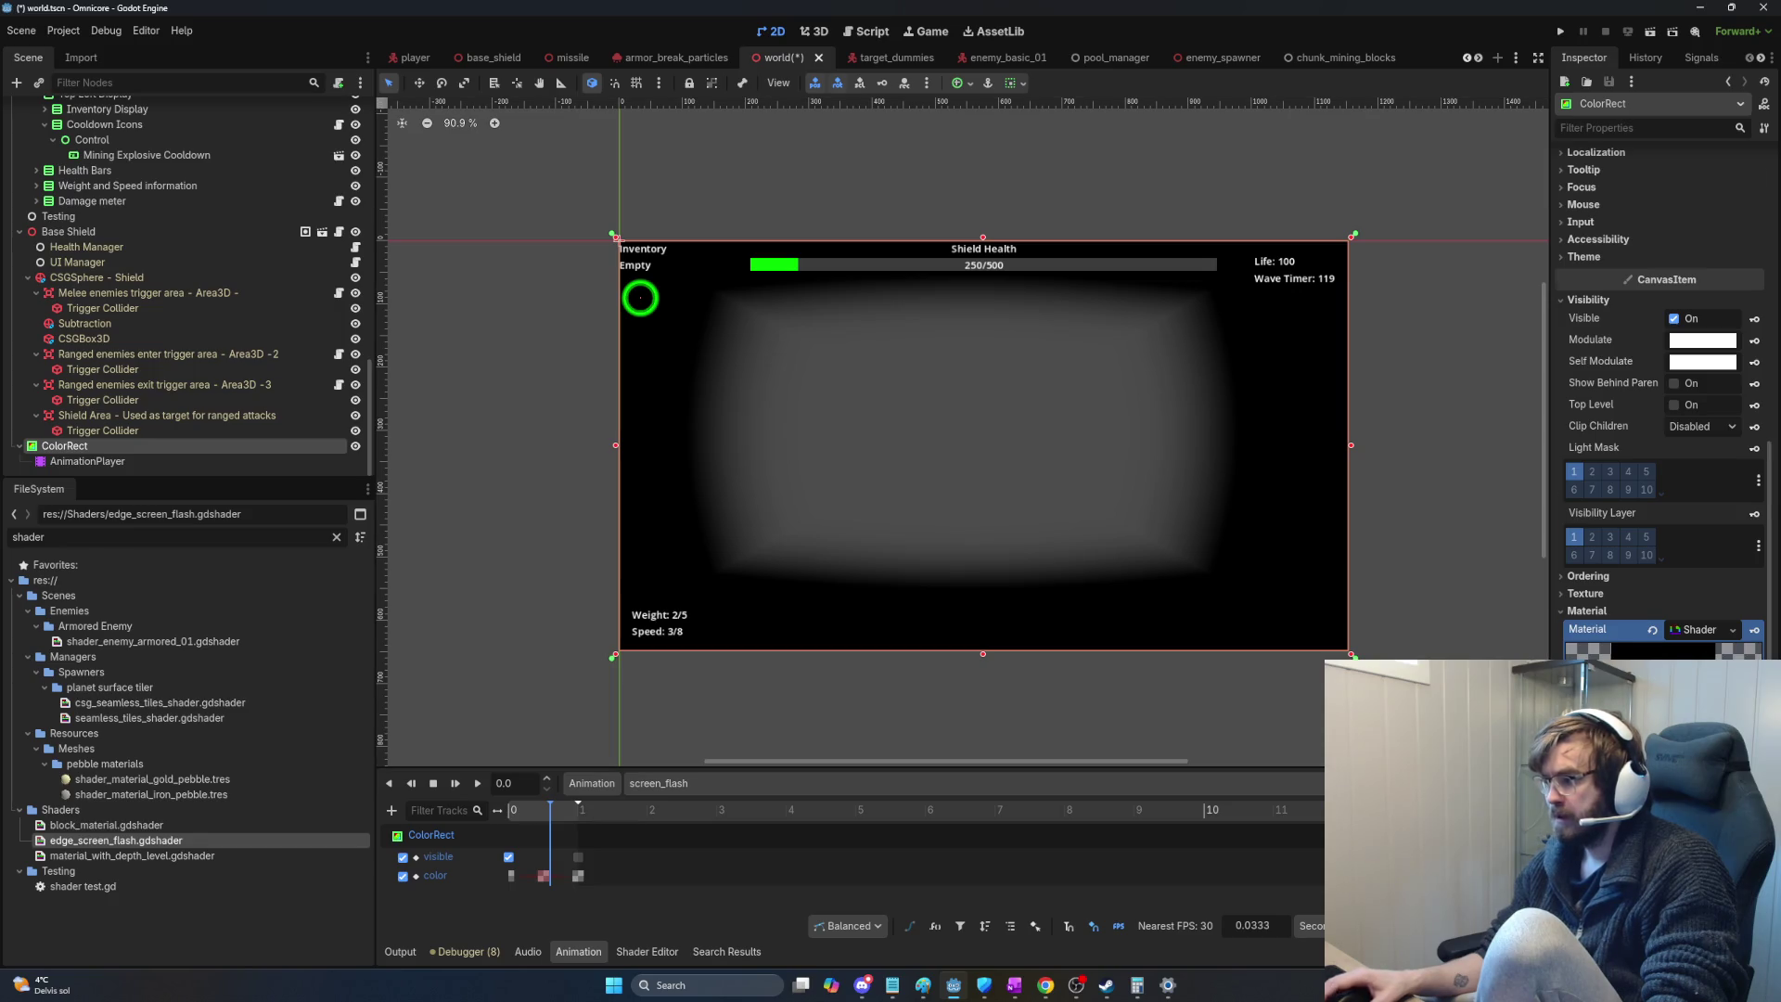
pyautogui.scroll(-3, 1660, 417)
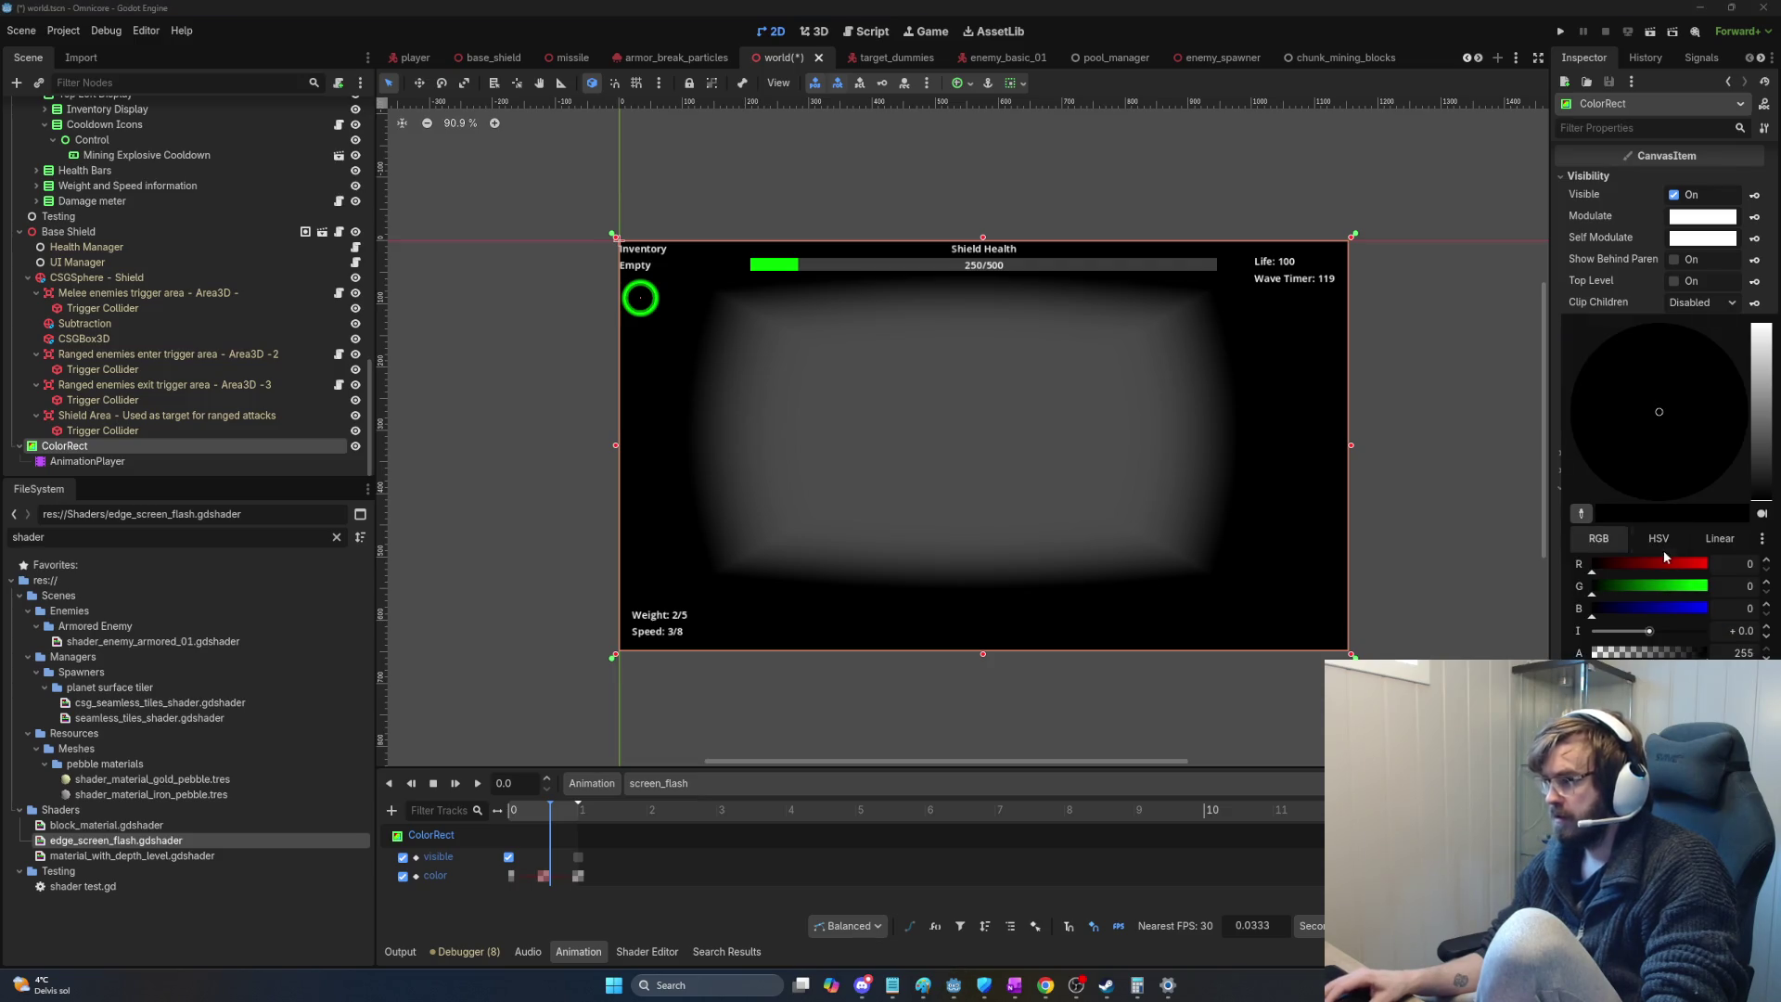
# Set the vignette colour to bright red (R 238, G 0, B 0) in the colour picker
pyautogui.moveTo(1664, 563); pyautogui.dragTo(1707, 563)
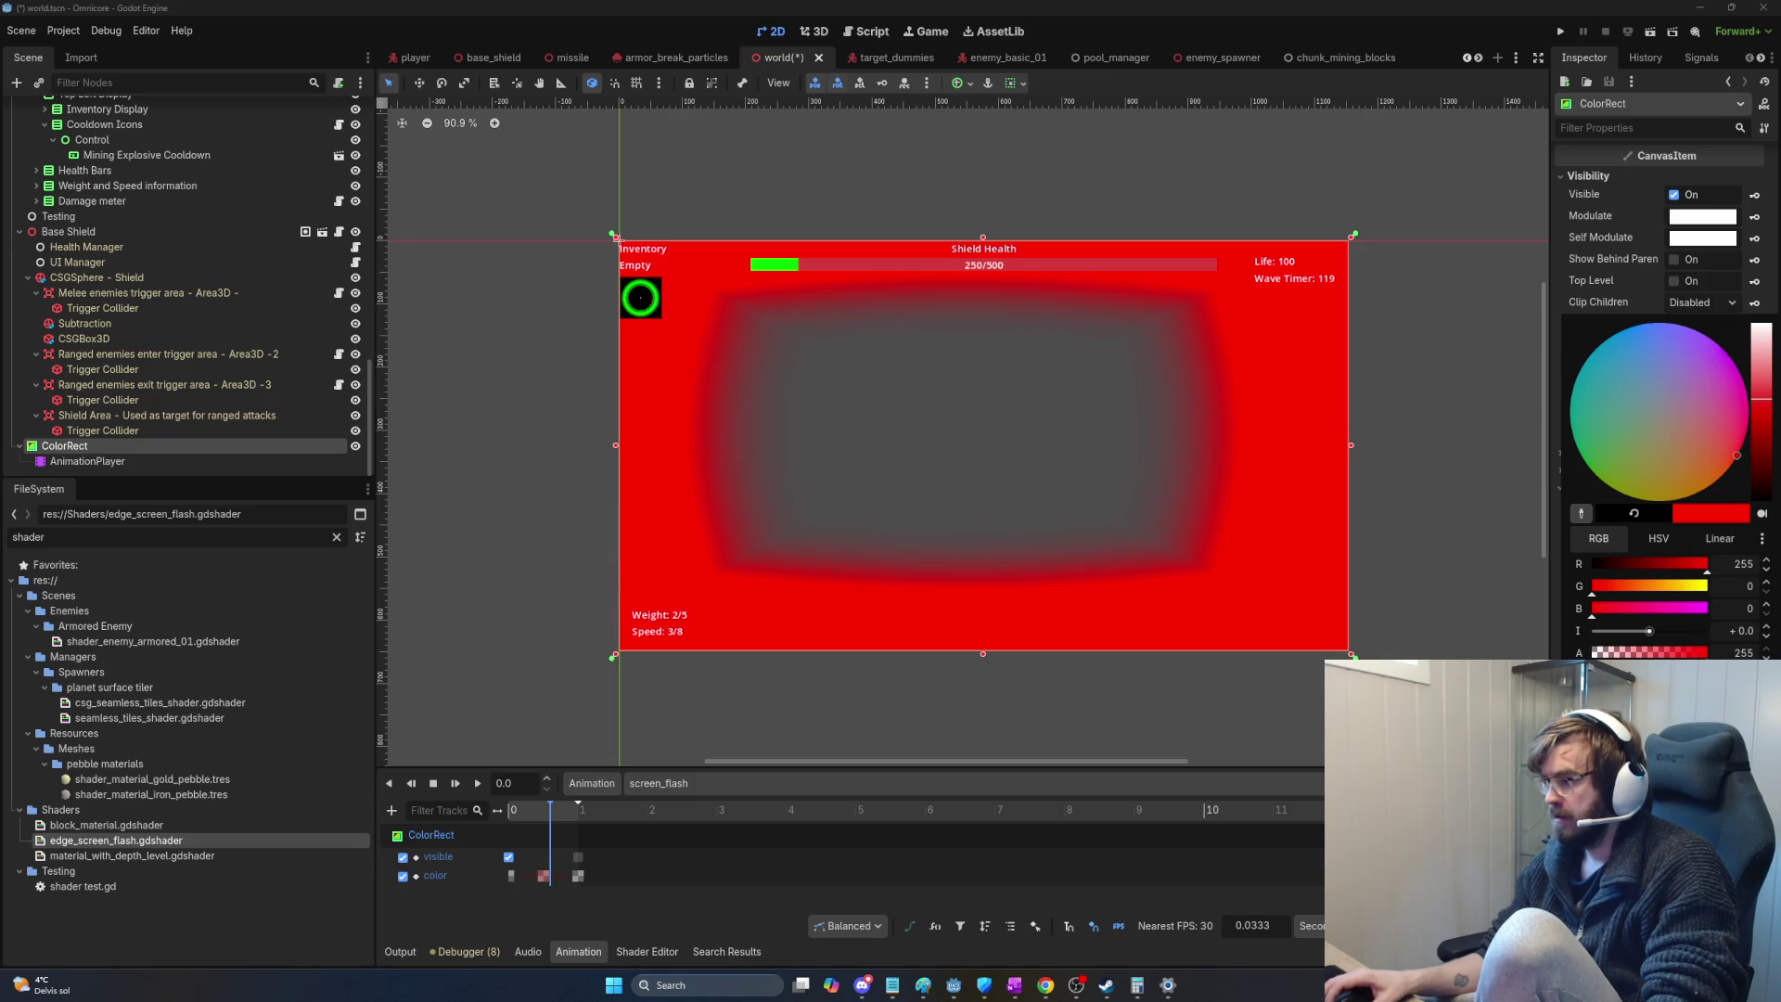
pyautogui.moveTo(1765, 410)
pyautogui.mouseDown()
pyautogui.moveTo(1771, 464)
pyautogui.moveTo(1772, 361)
pyautogui.moveTo(1773, 418)
pyautogui.mouseUp()
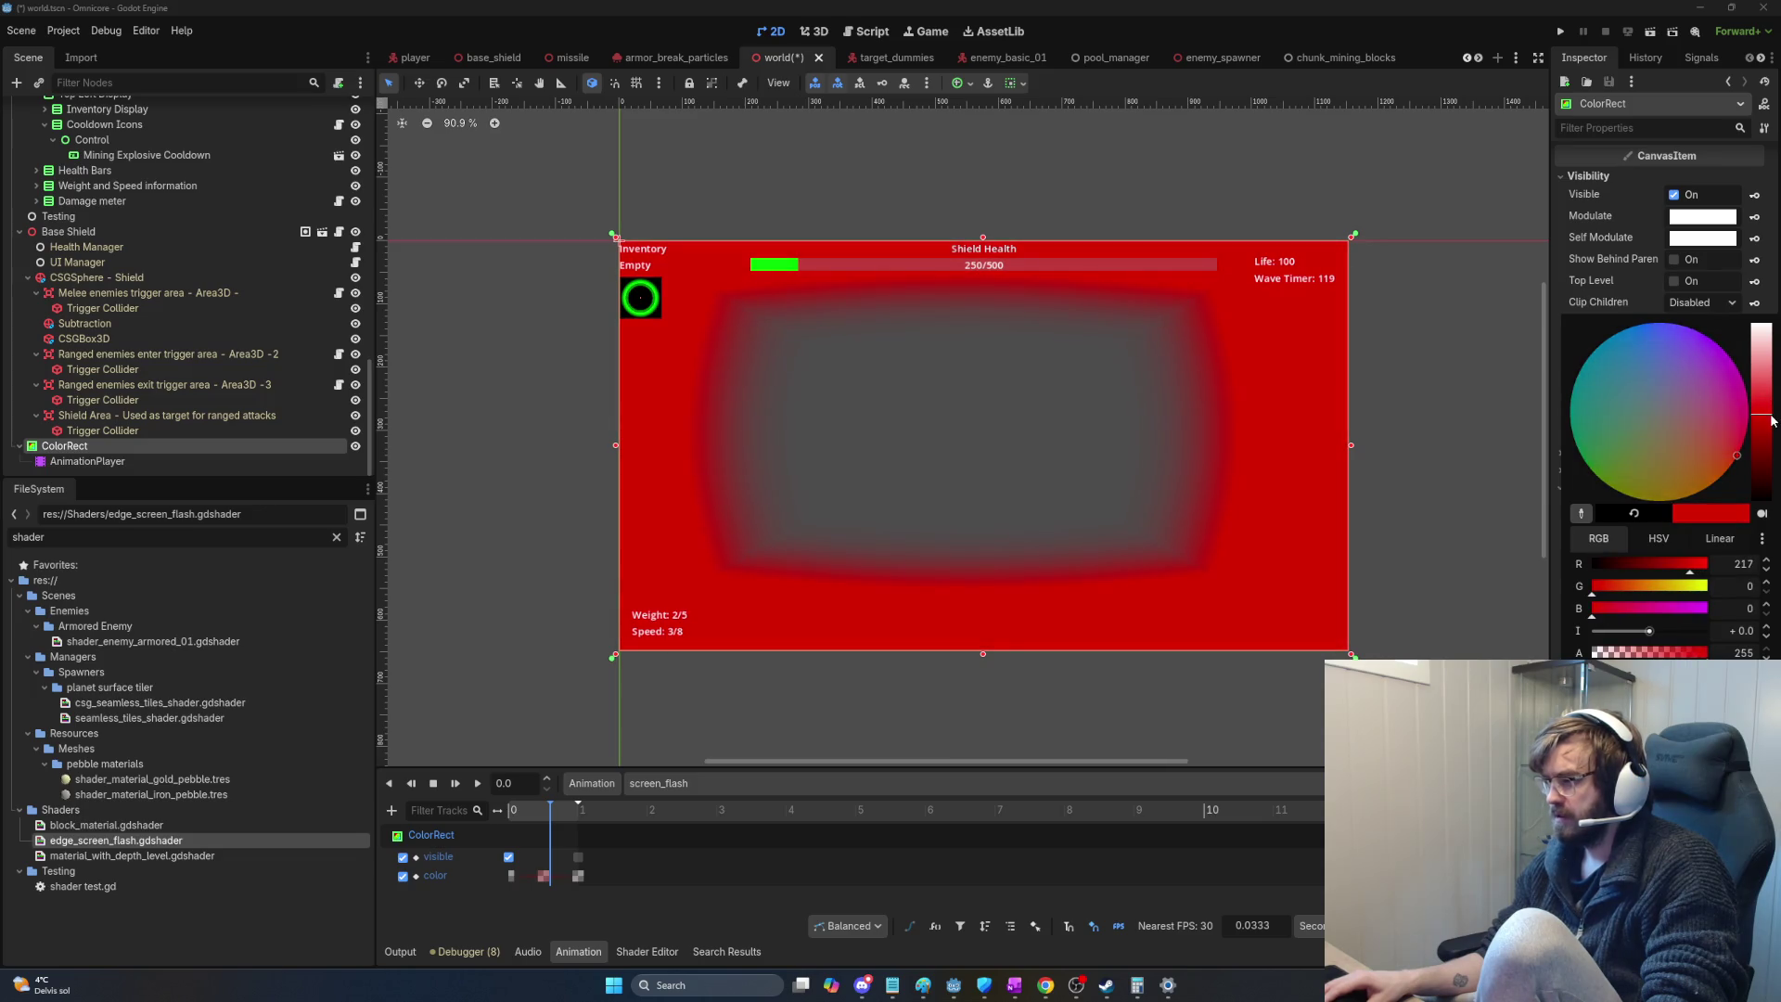
pyautogui.moveTo(1773, 420); pyautogui.dragTo(1770, 408)
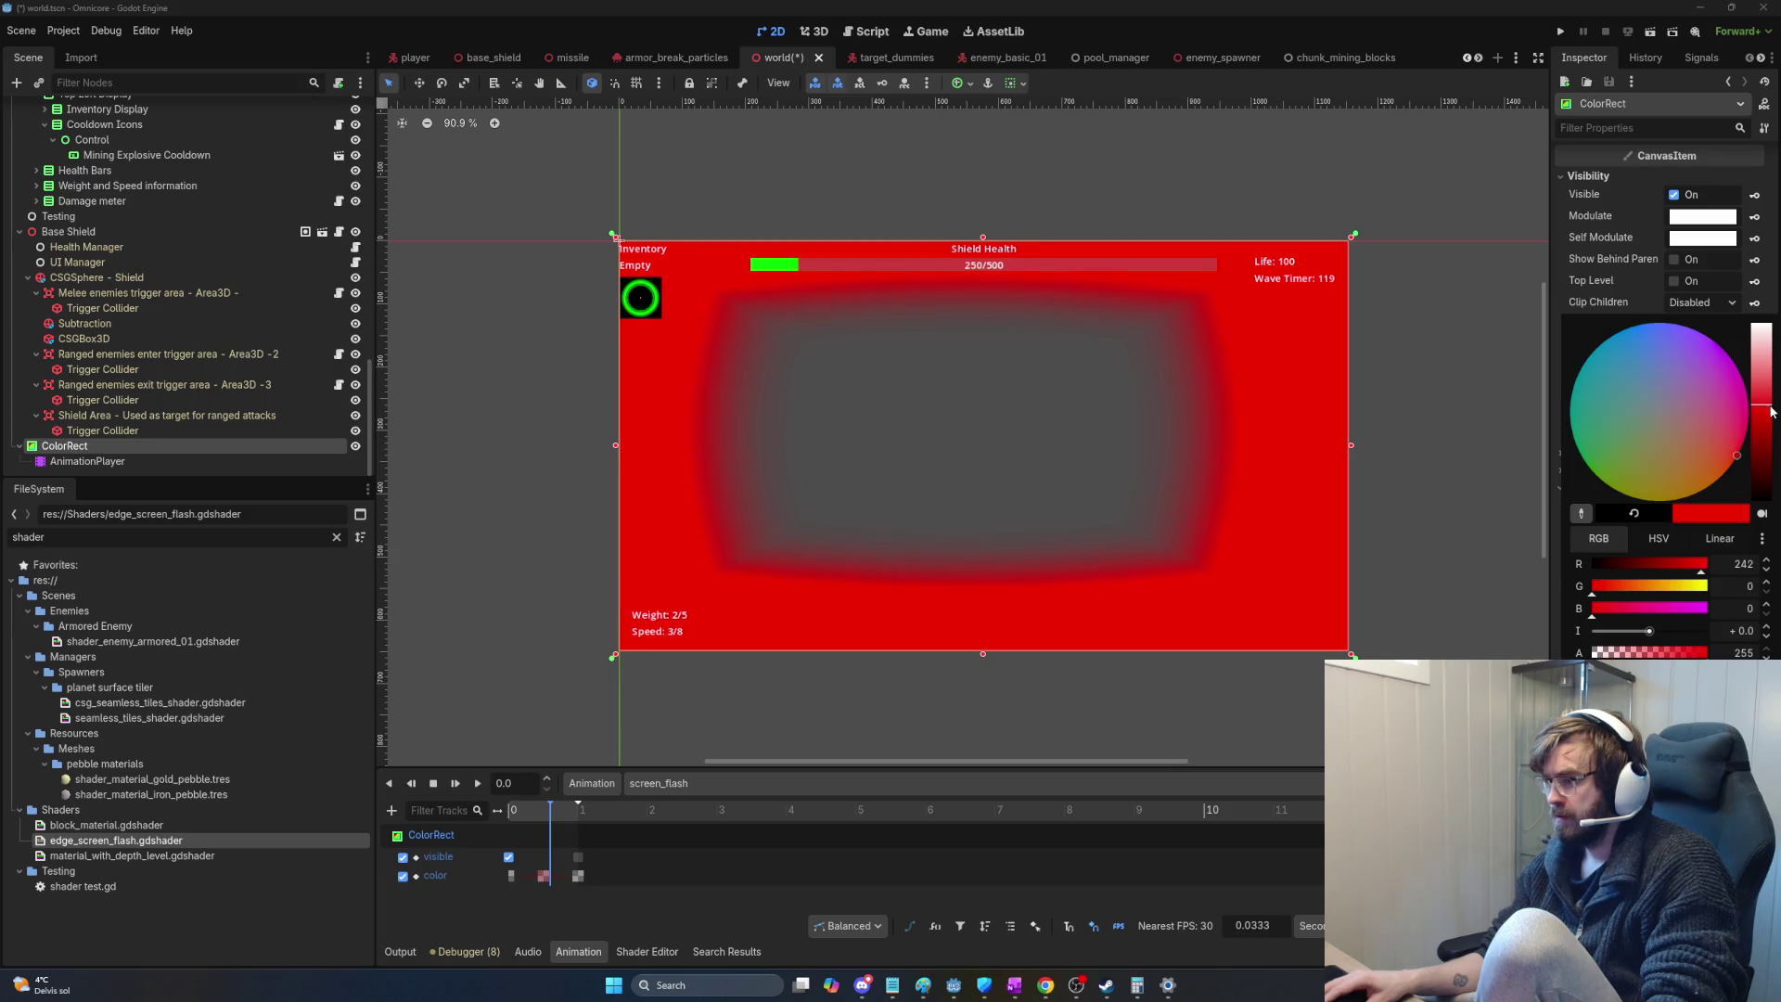
pyautogui.moveTo(1770, 411); pyautogui.dragTo(1756, 415)
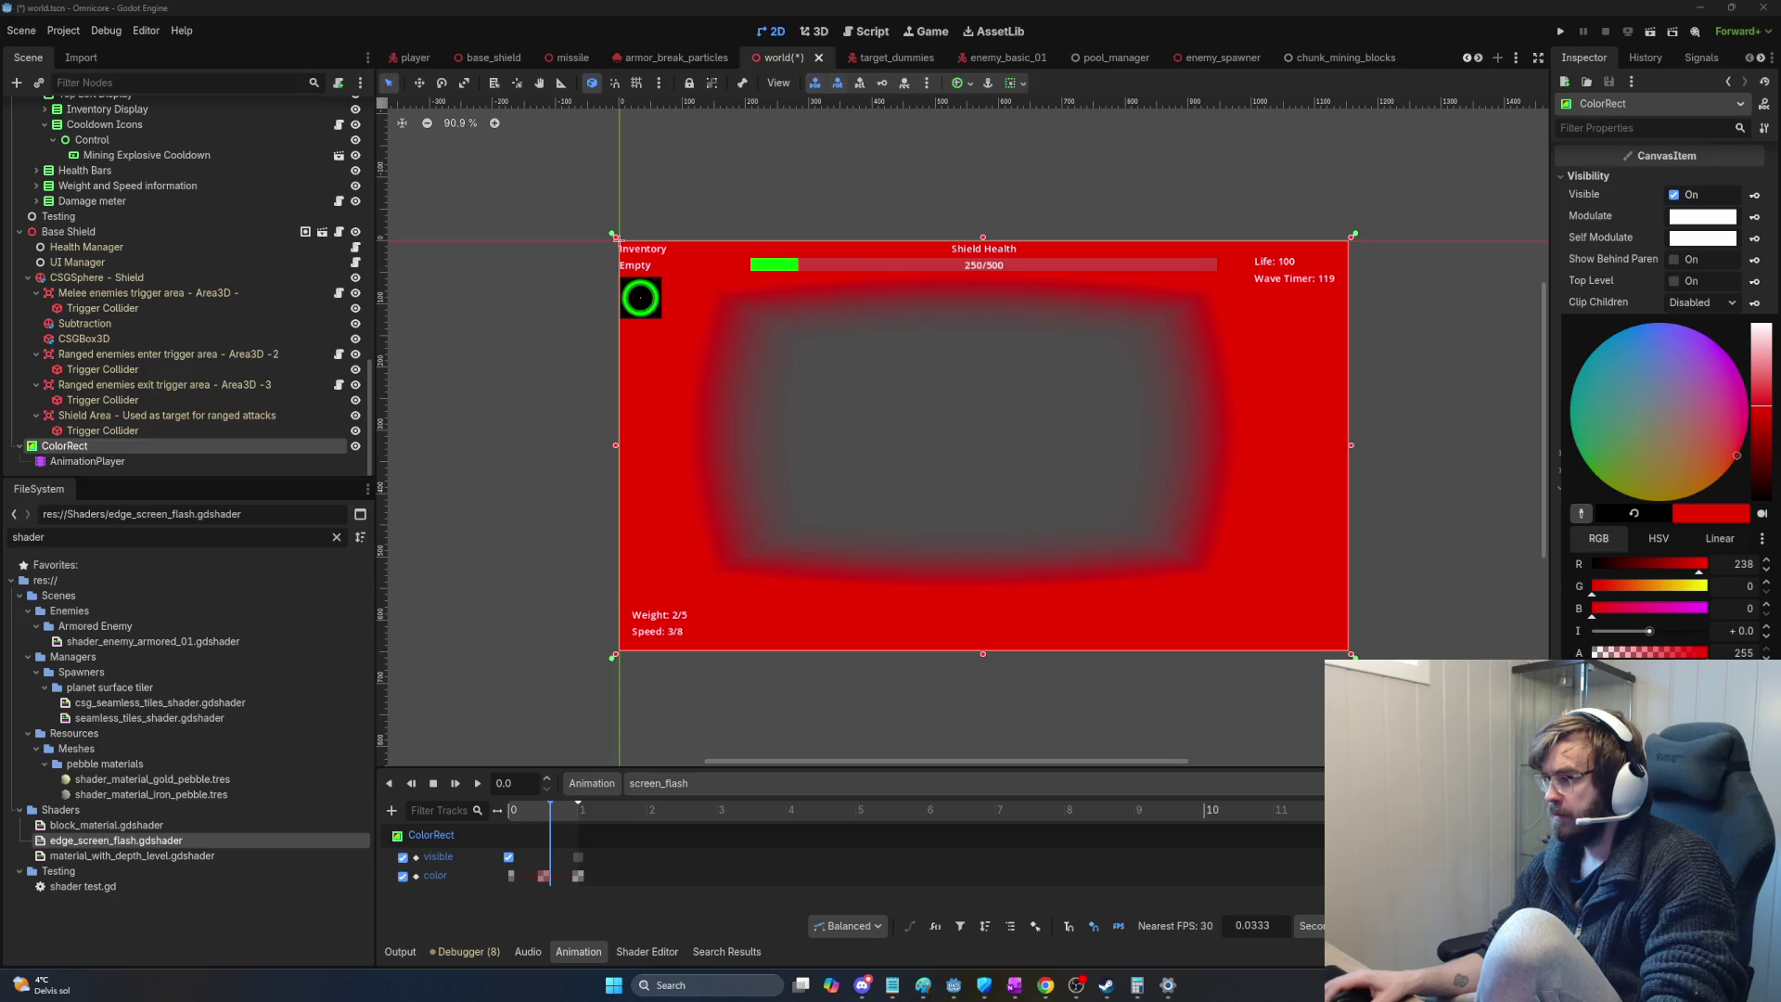
pyautogui.press('Escape')
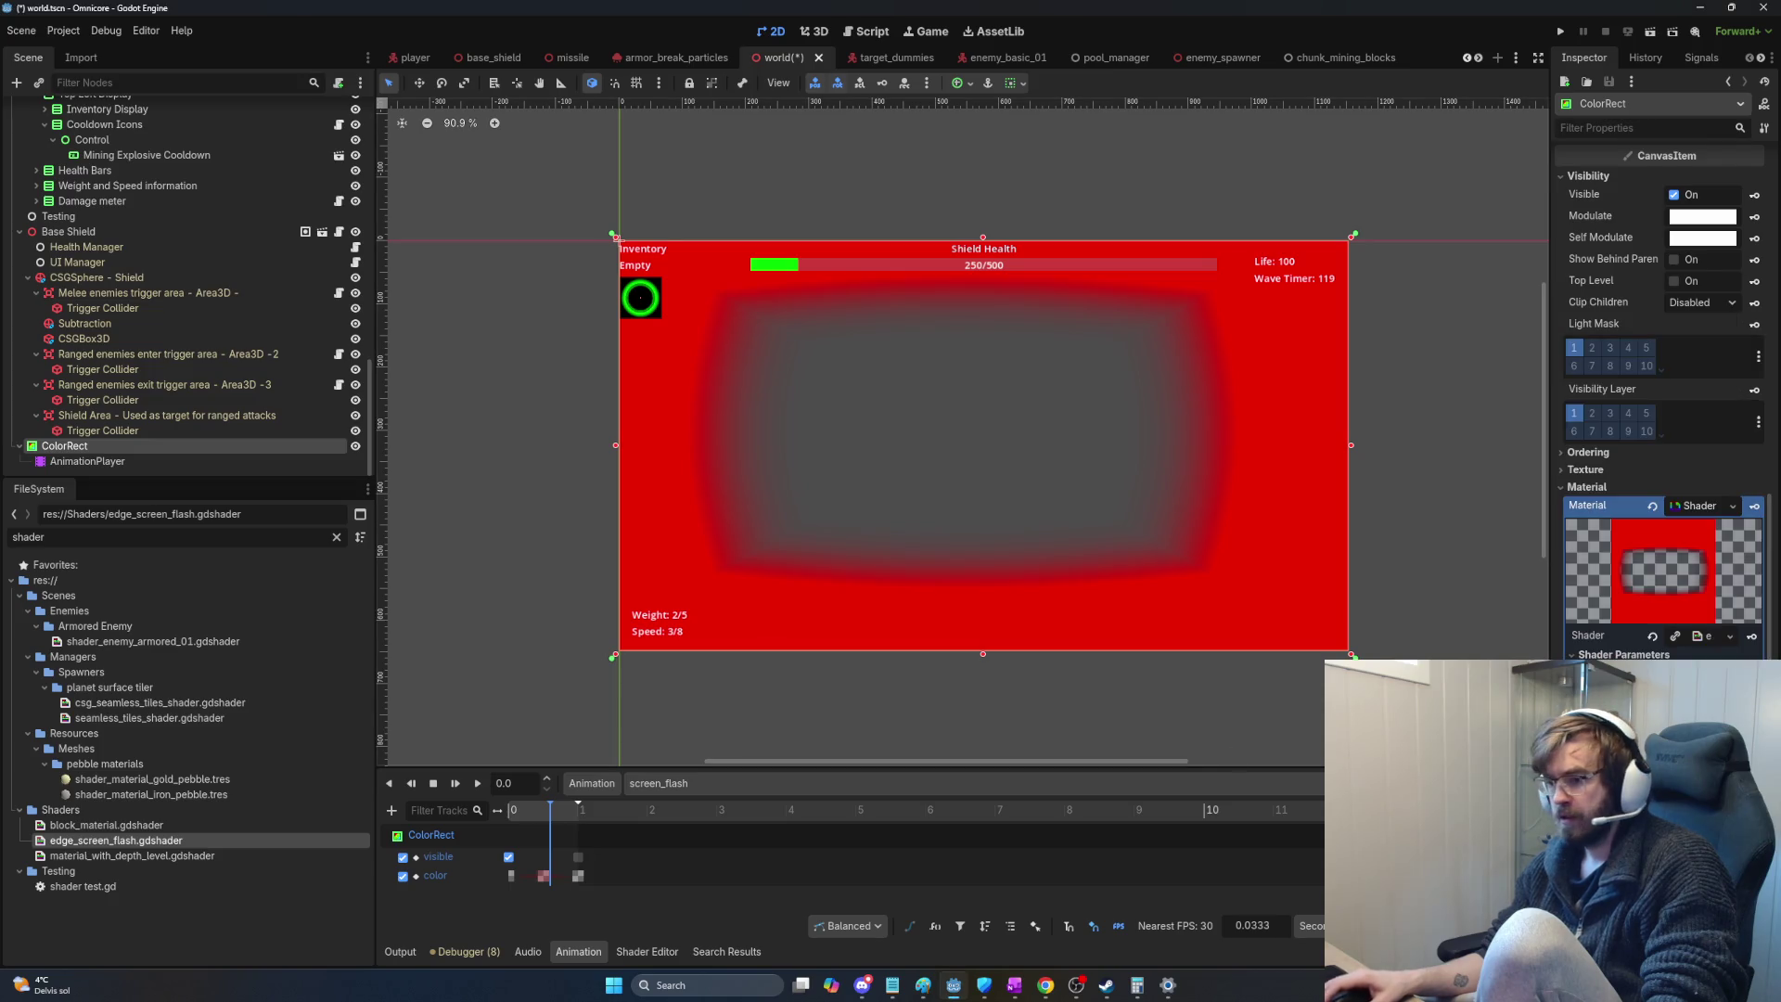
# Delete the color track from screen_flash, then reselect ColorRect and check its vignette colour
pyautogui.click(509, 876)
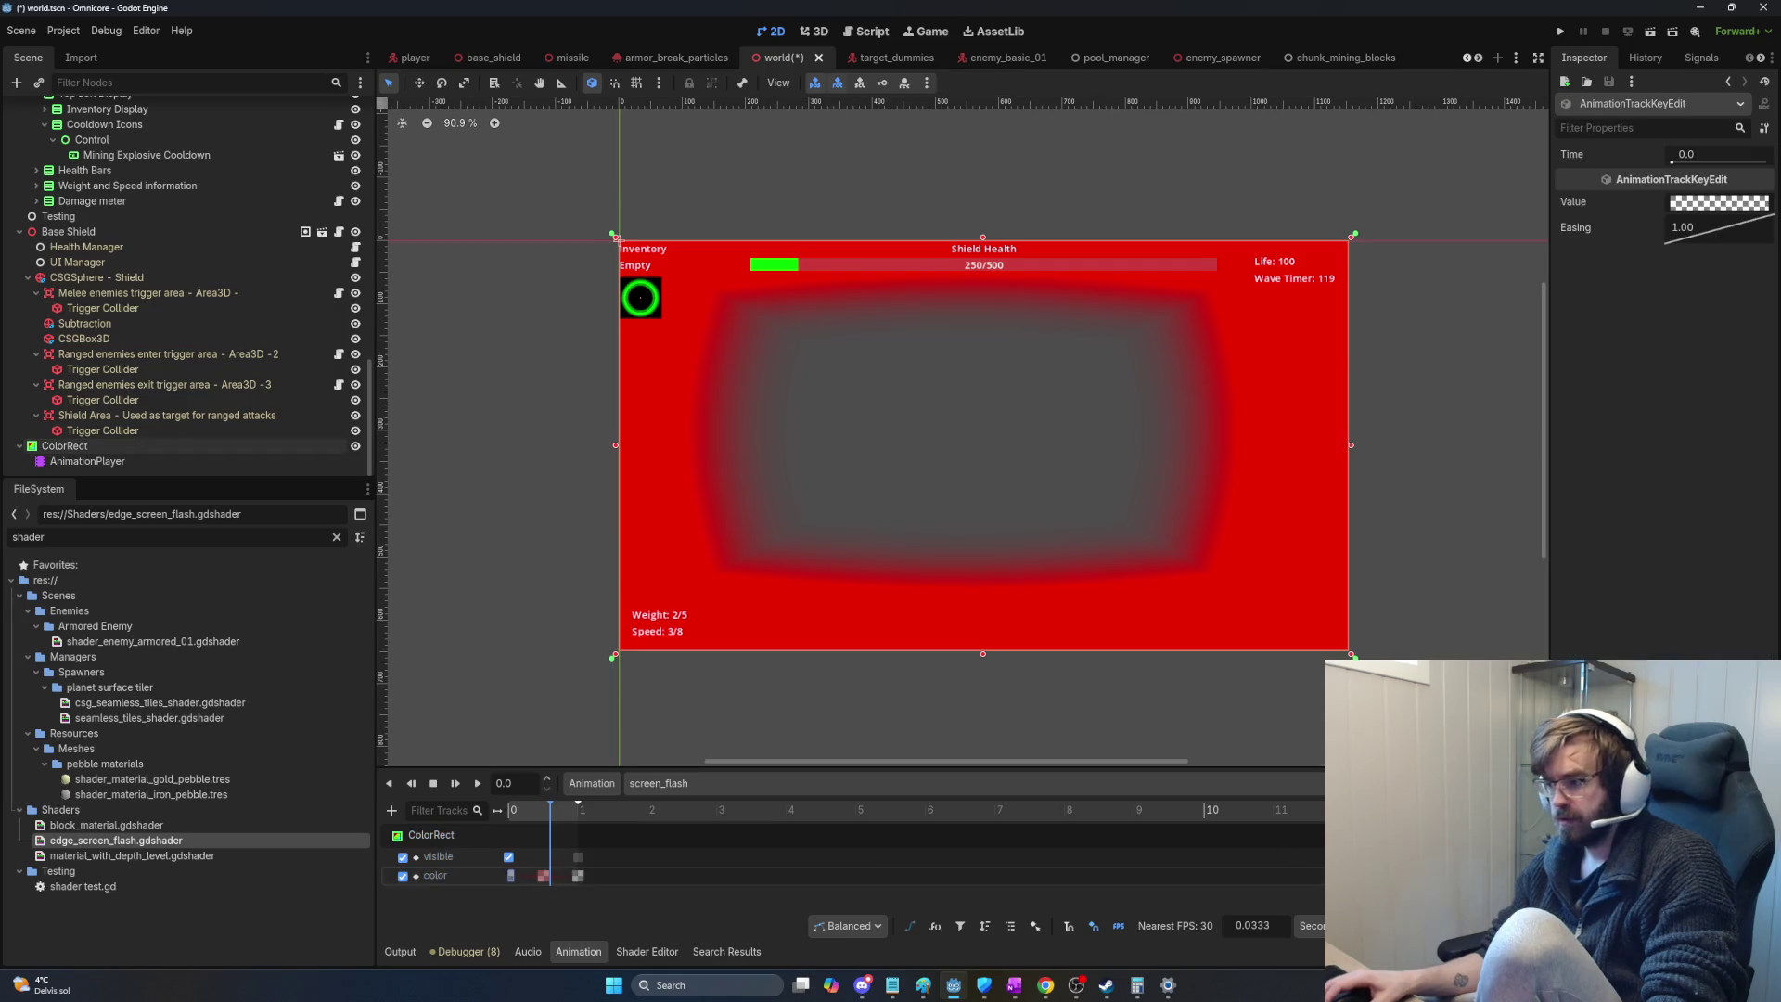
pyautogui.press('Delete')
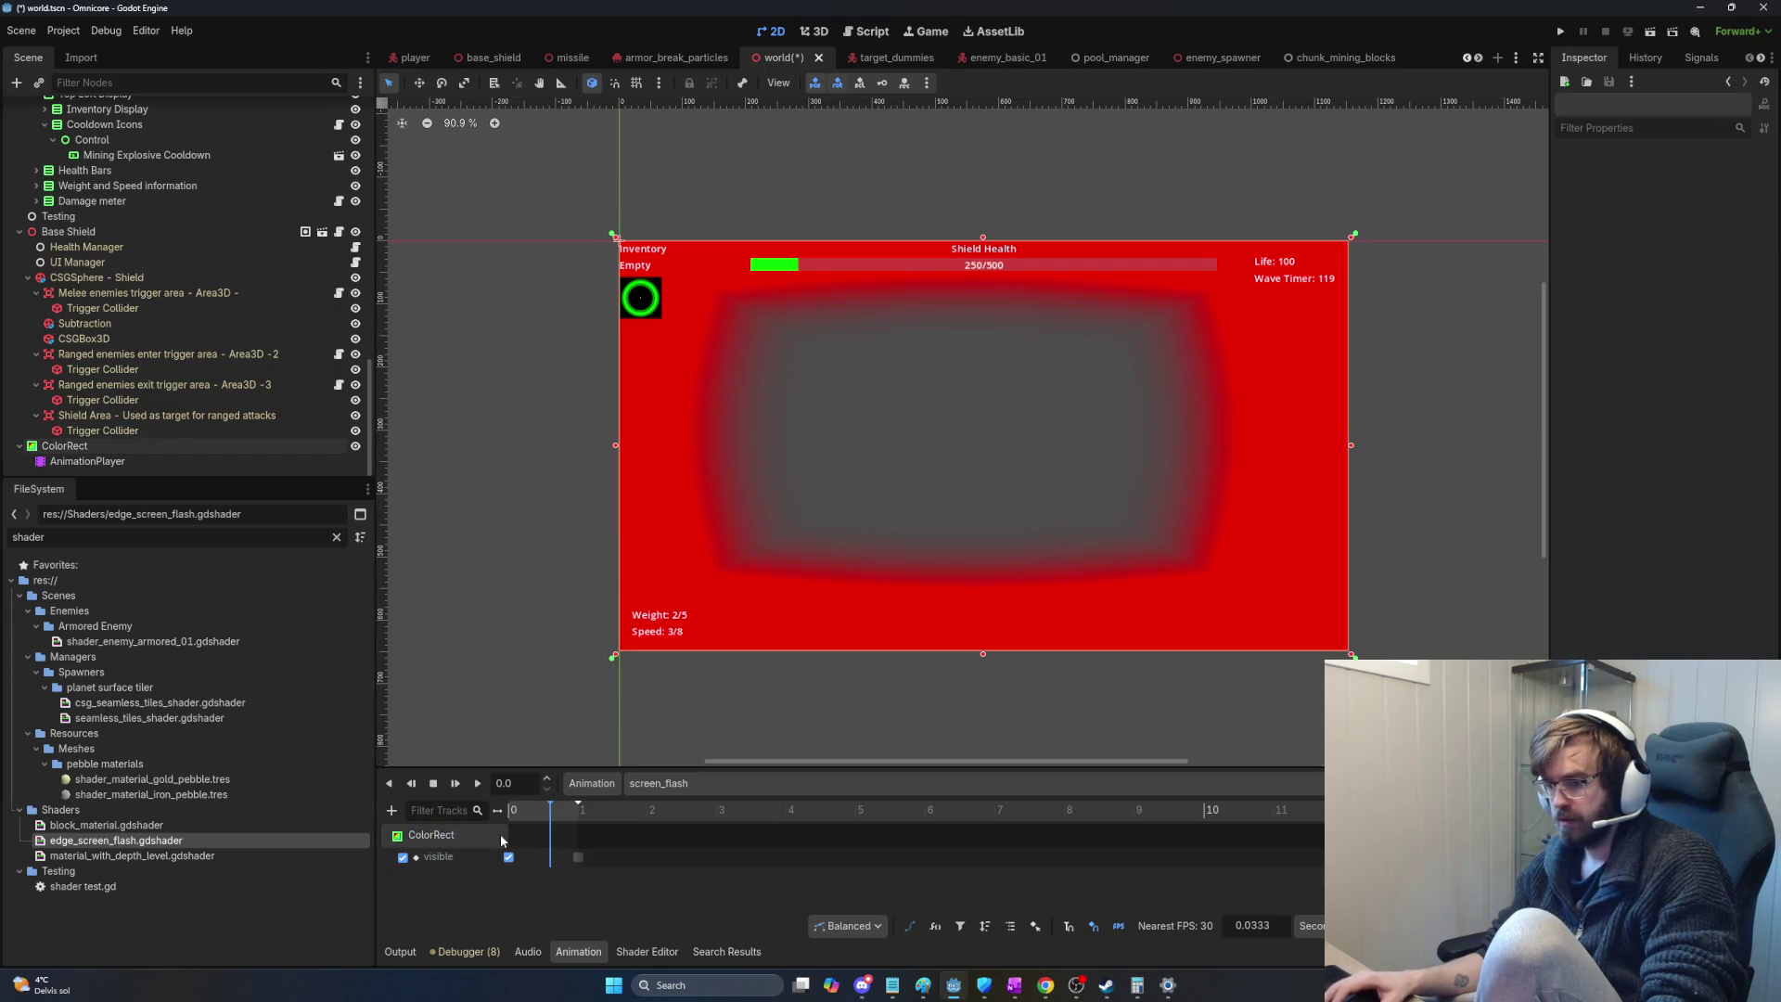
pyautogui.click(475, 833)
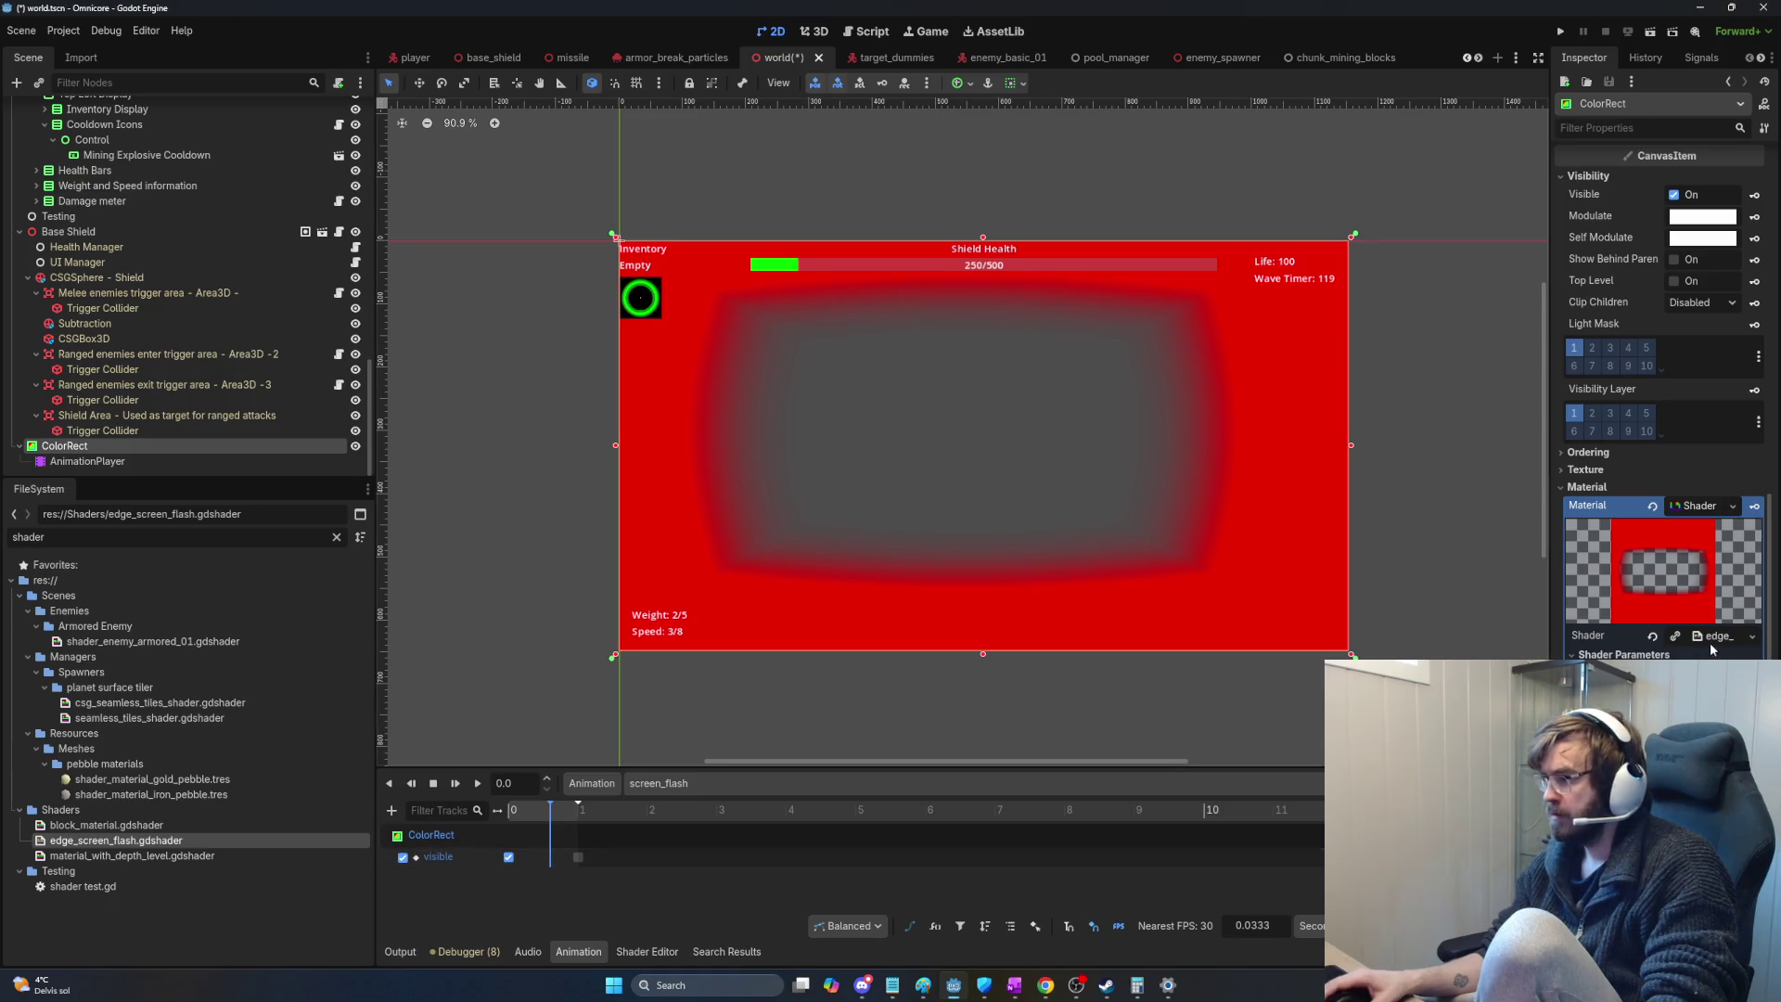
pyautogui.scroll(-1, 1712, 649)
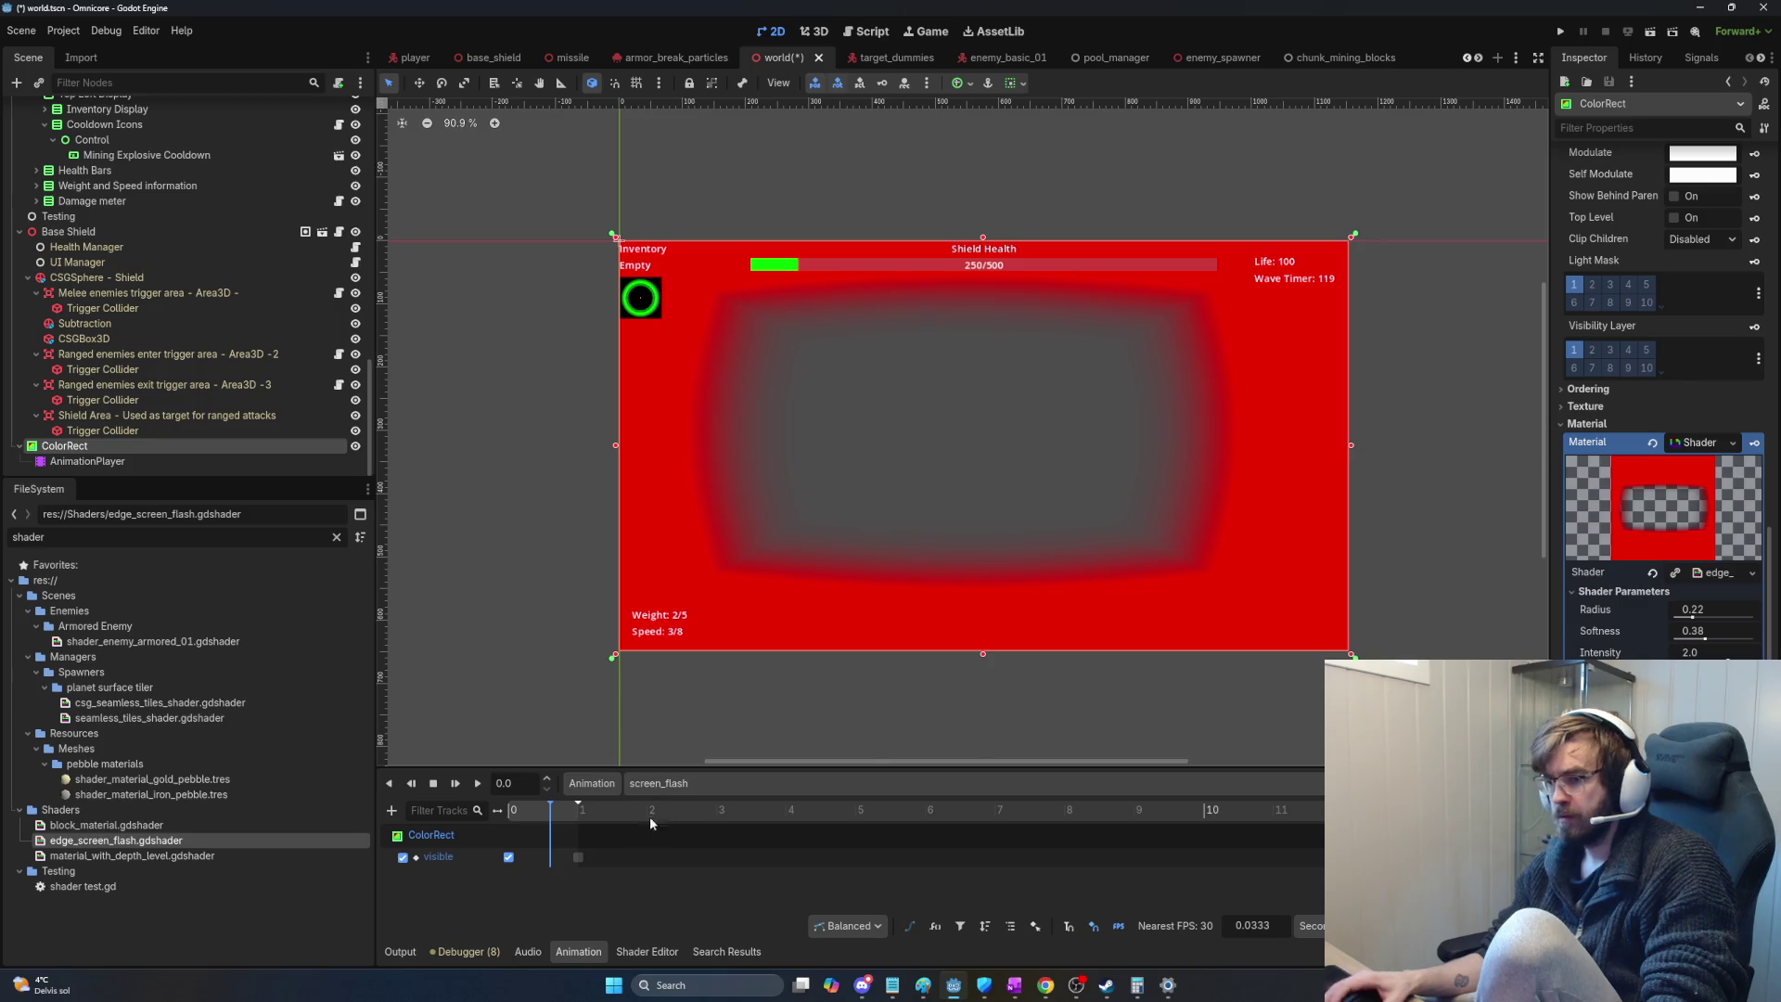
pyautogui.click(1711, 673)
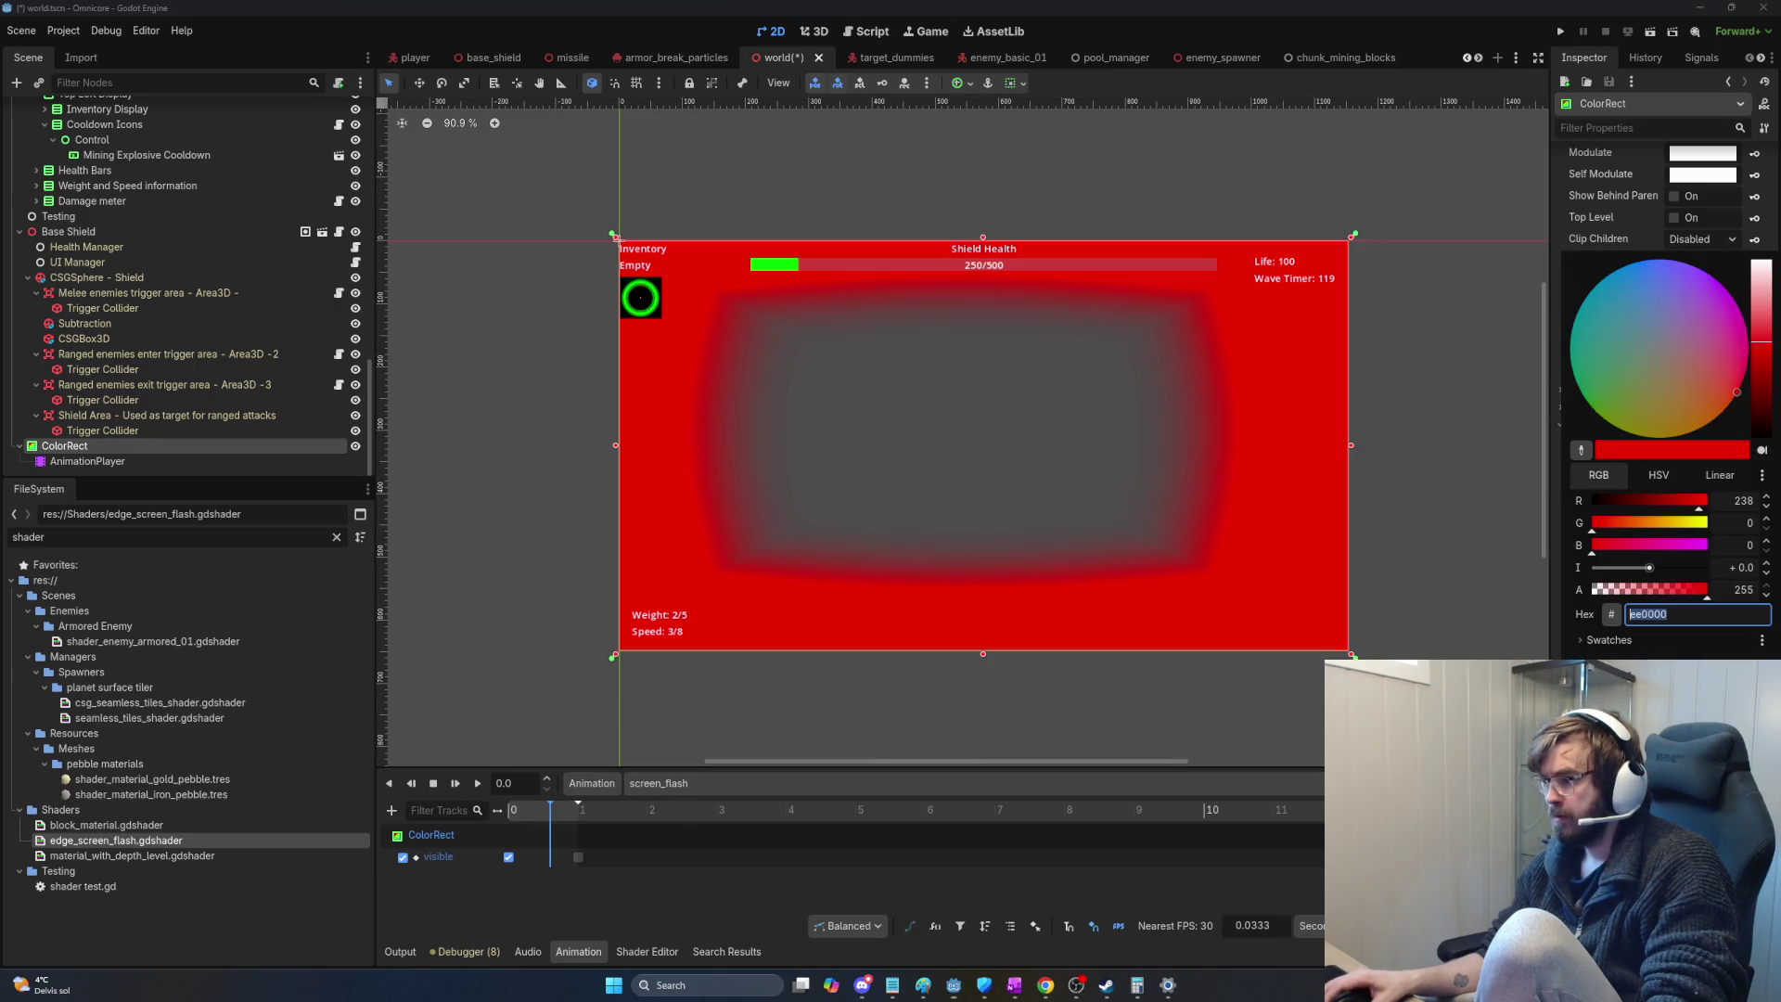
pyautogui.press('Escape')
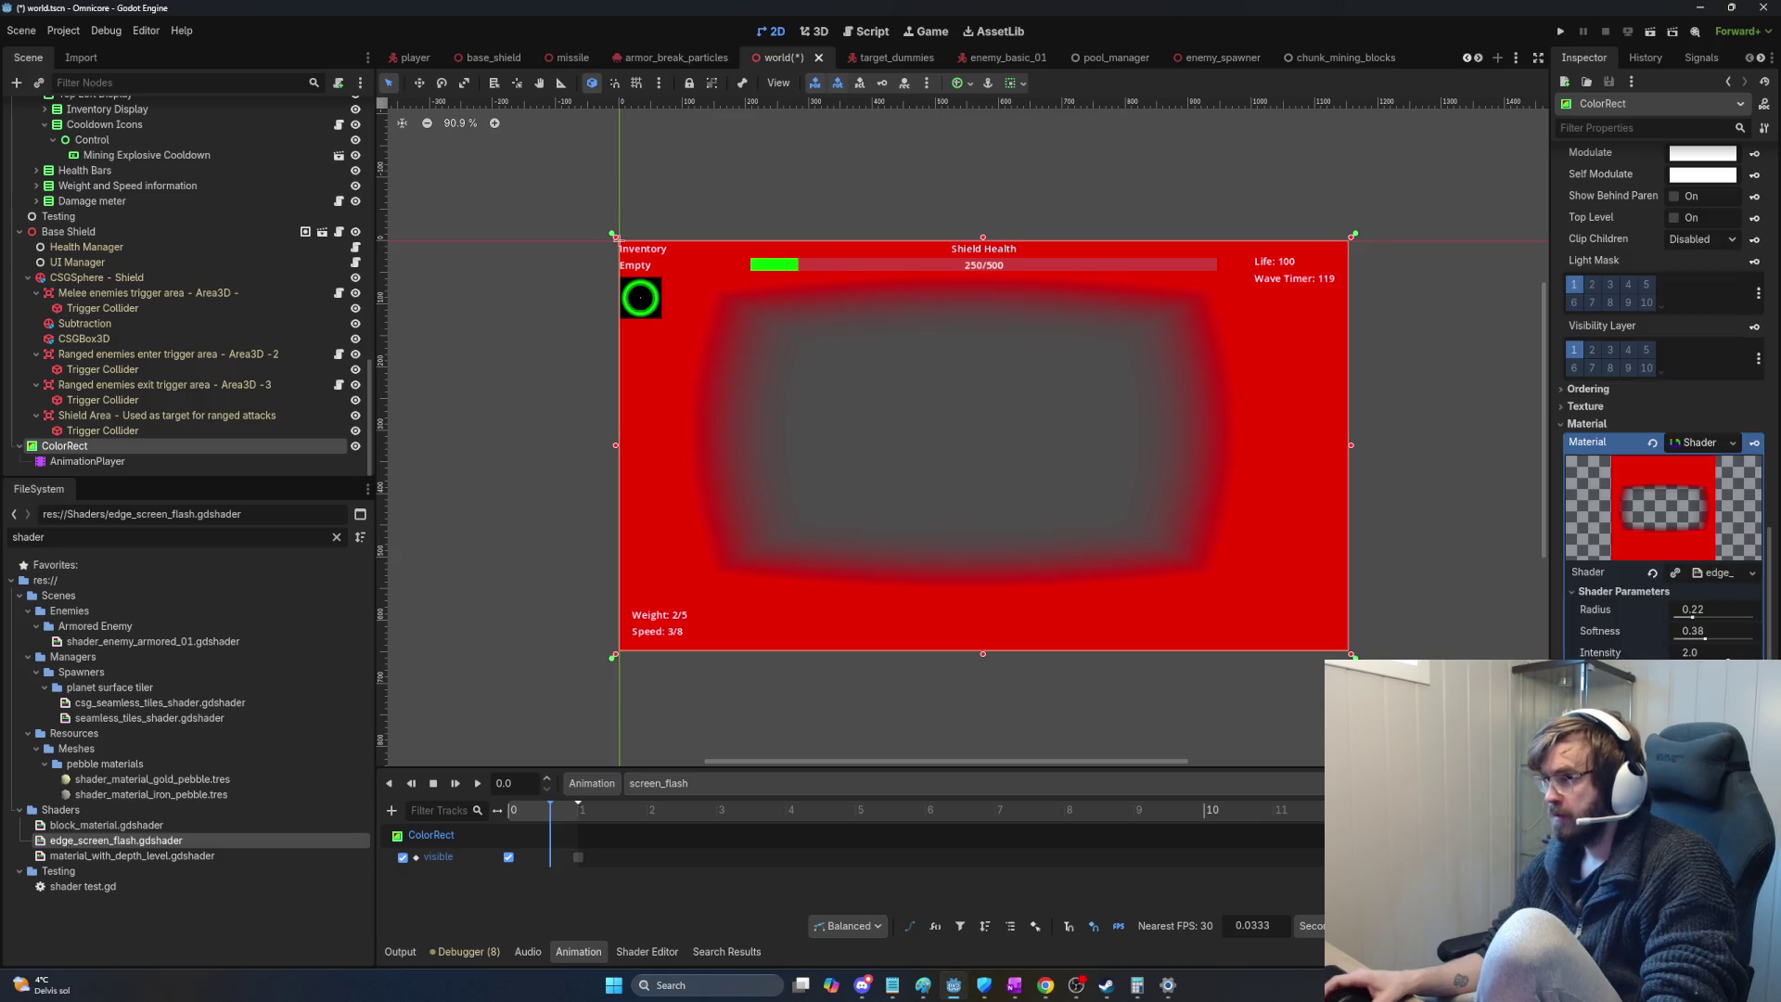
pyautogui.scroll(3, 1661, 399)
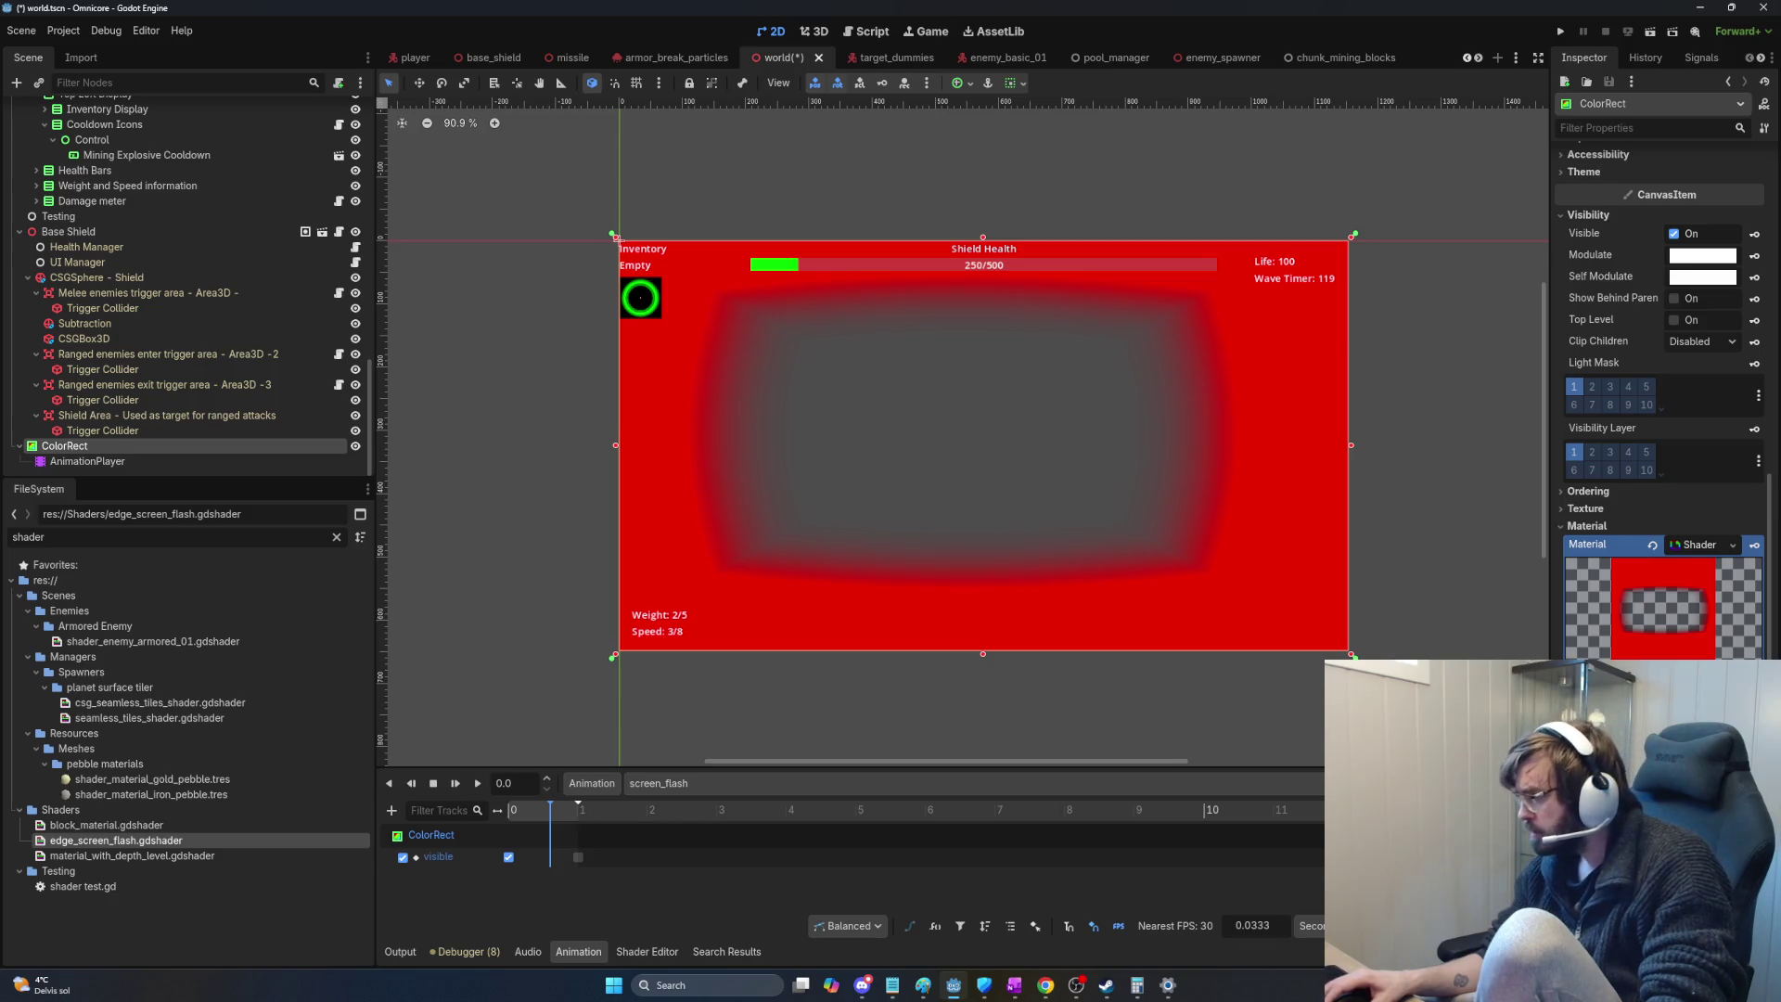
# Key the ColorRect's Material property, creating a material track at time 0 in screen_flash
pyautogui.click(1756, 546)
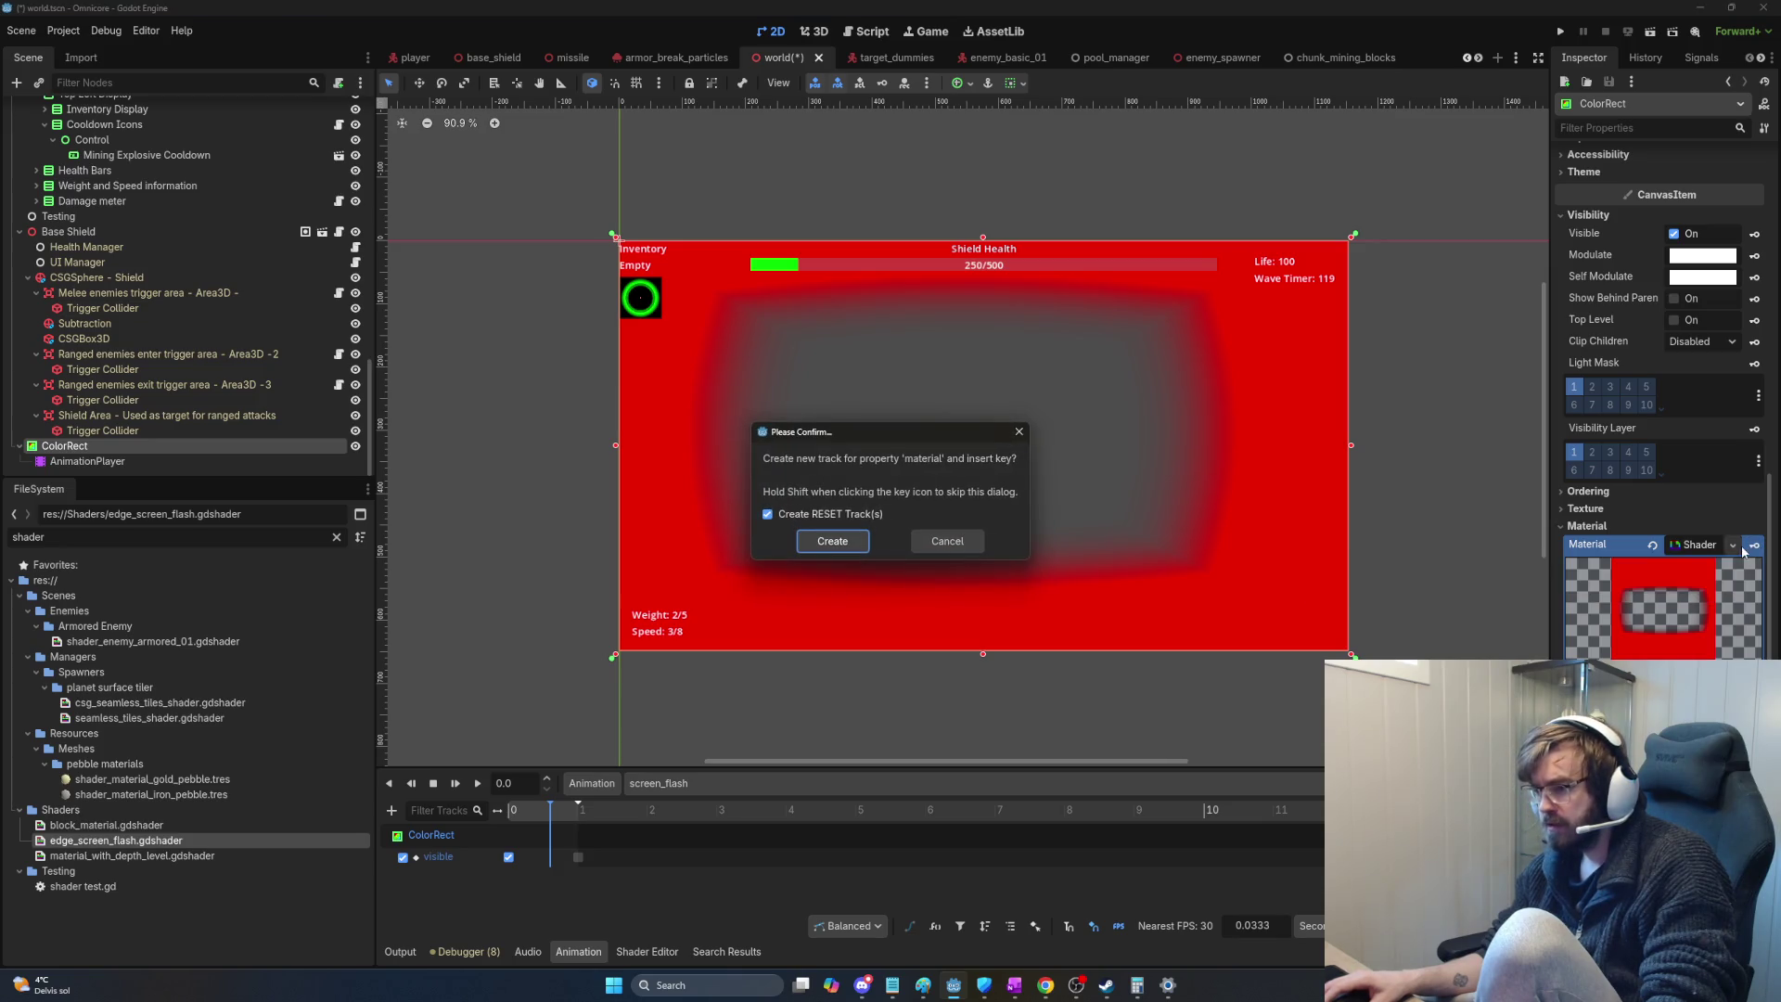
pyautogui.click(820, 546)
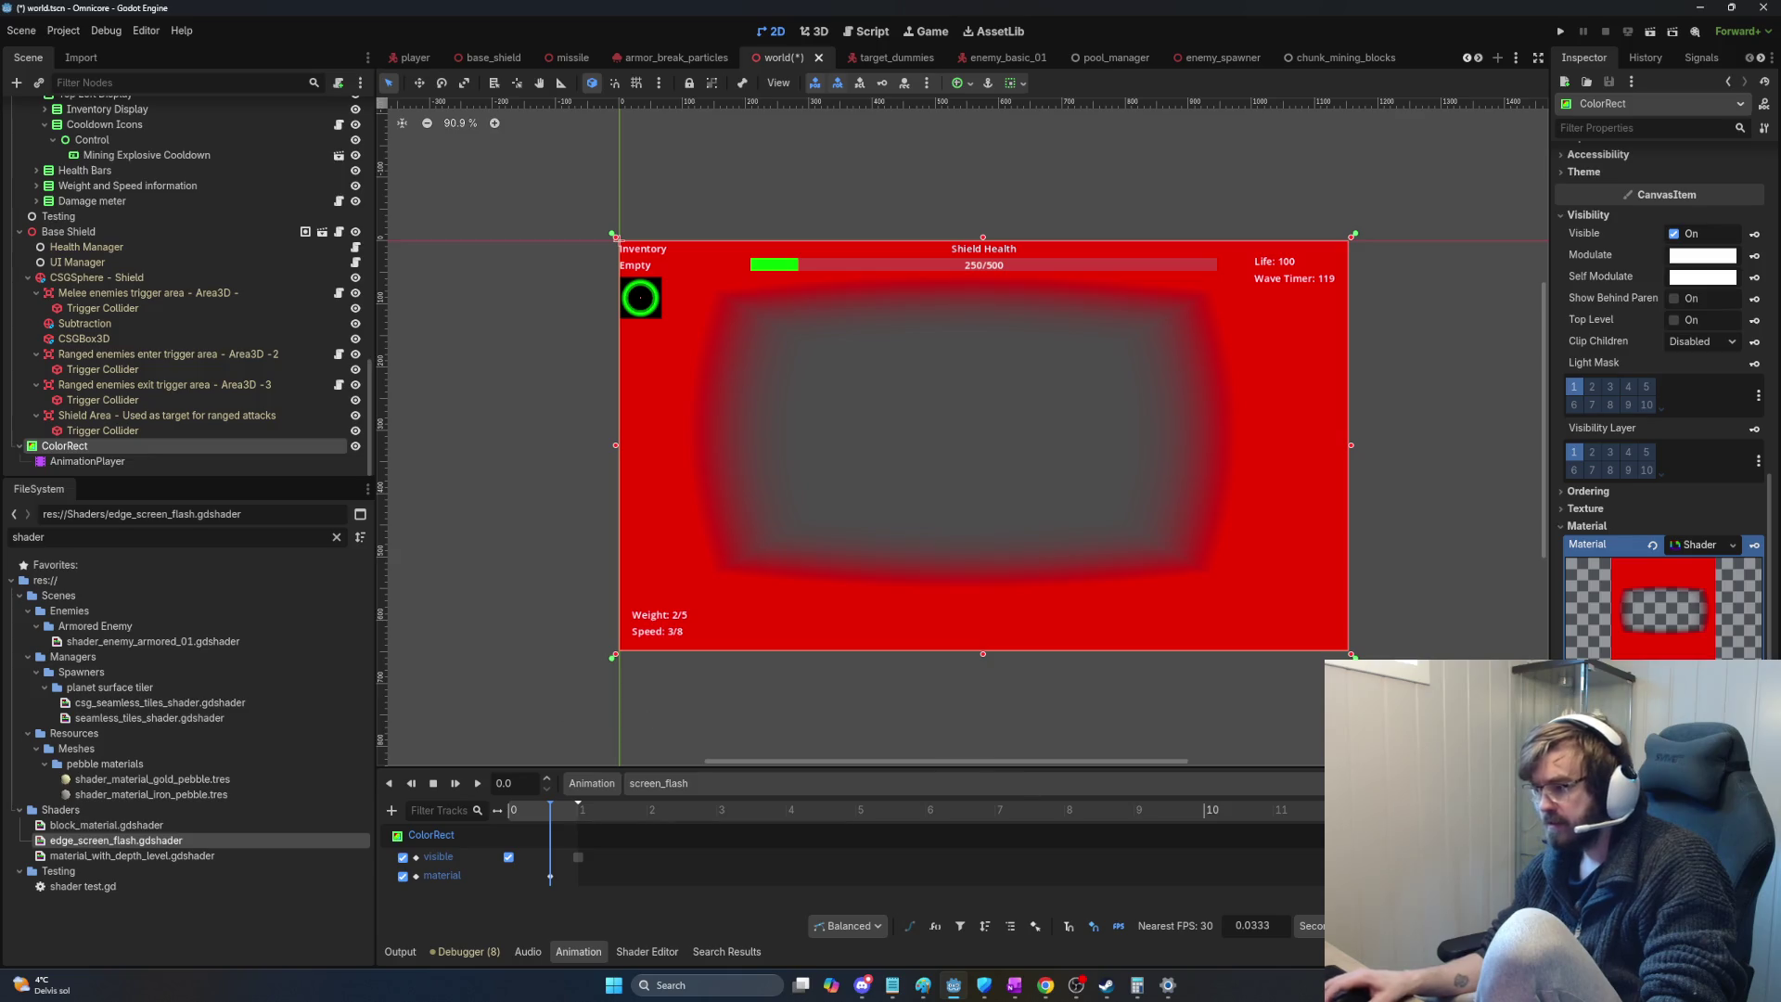
pyautogui.click(1702, 686)
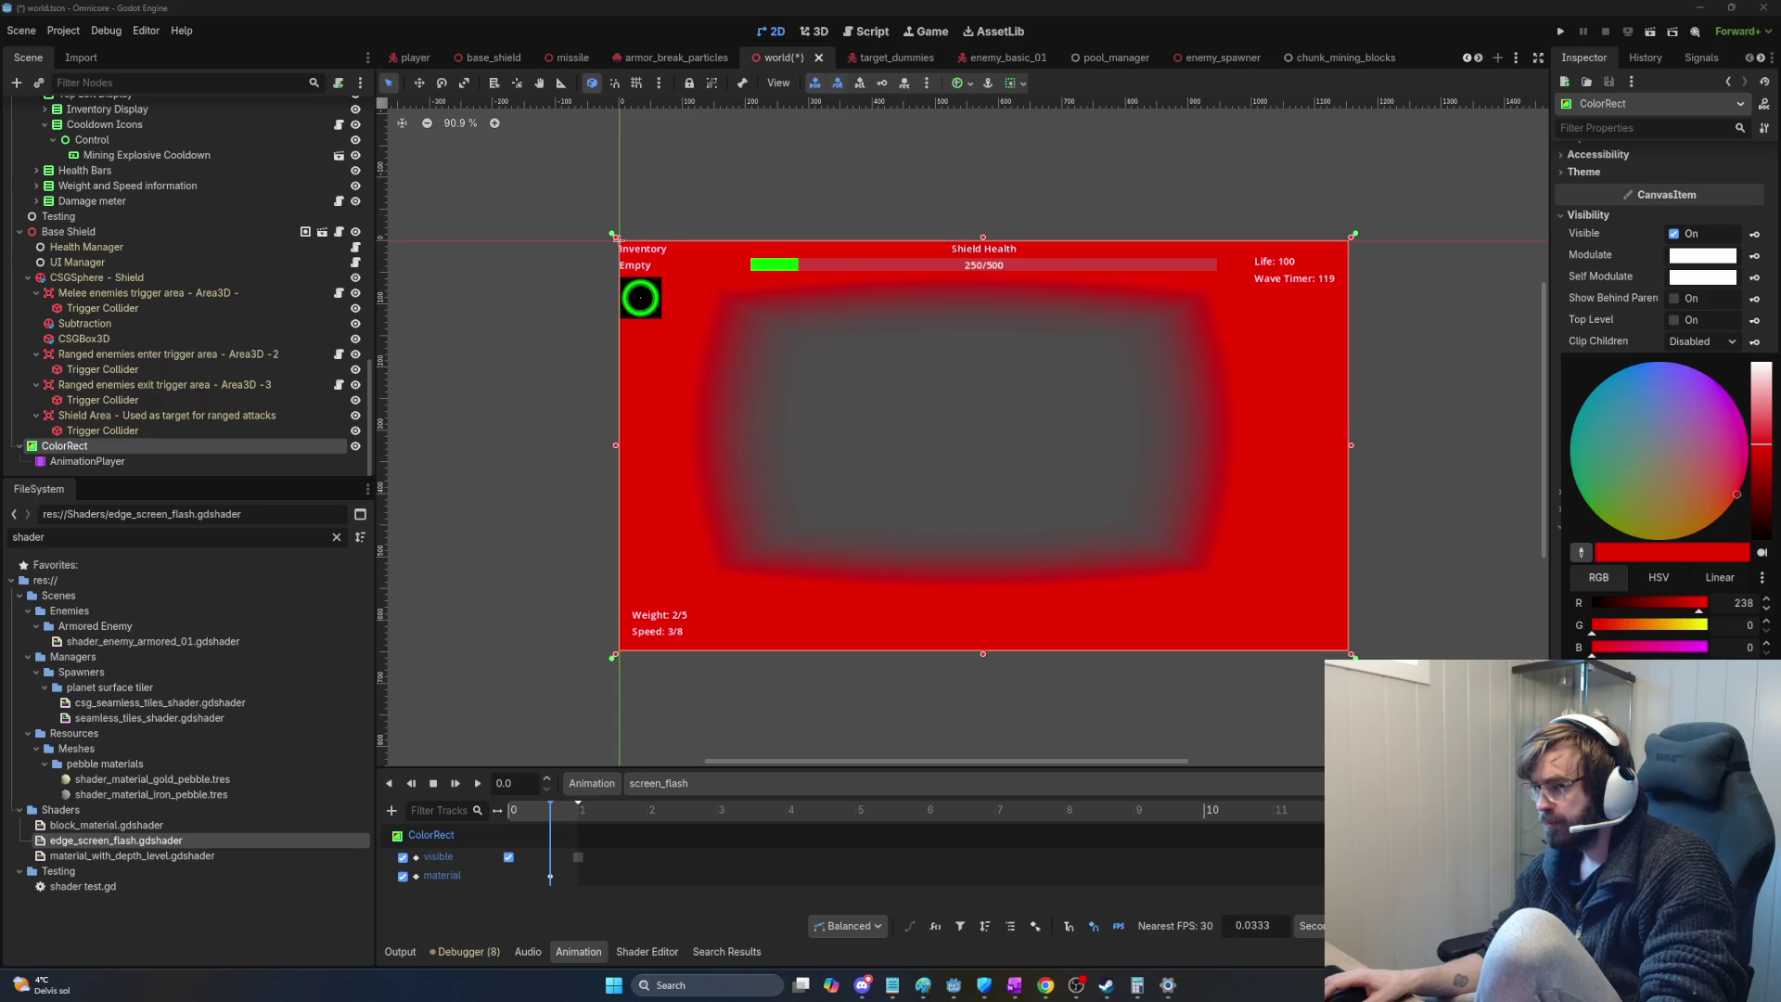
pyautogui.click(554, 795)
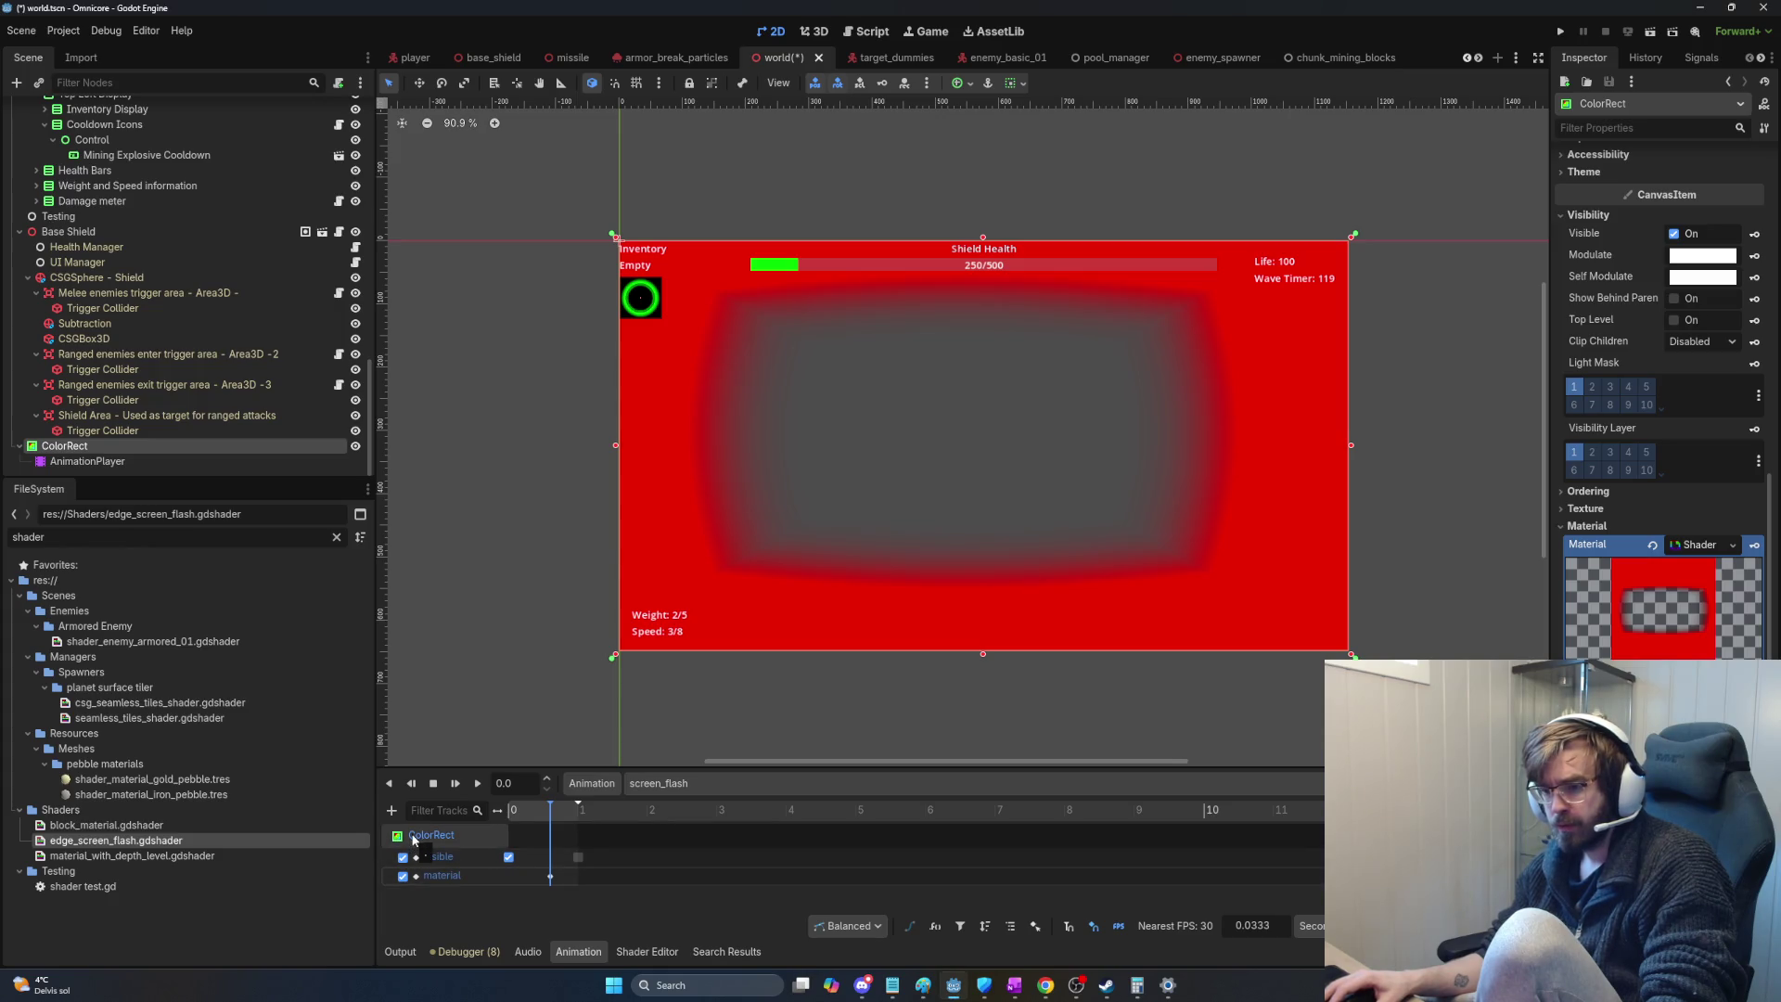
pyautogui.click(391, 810)
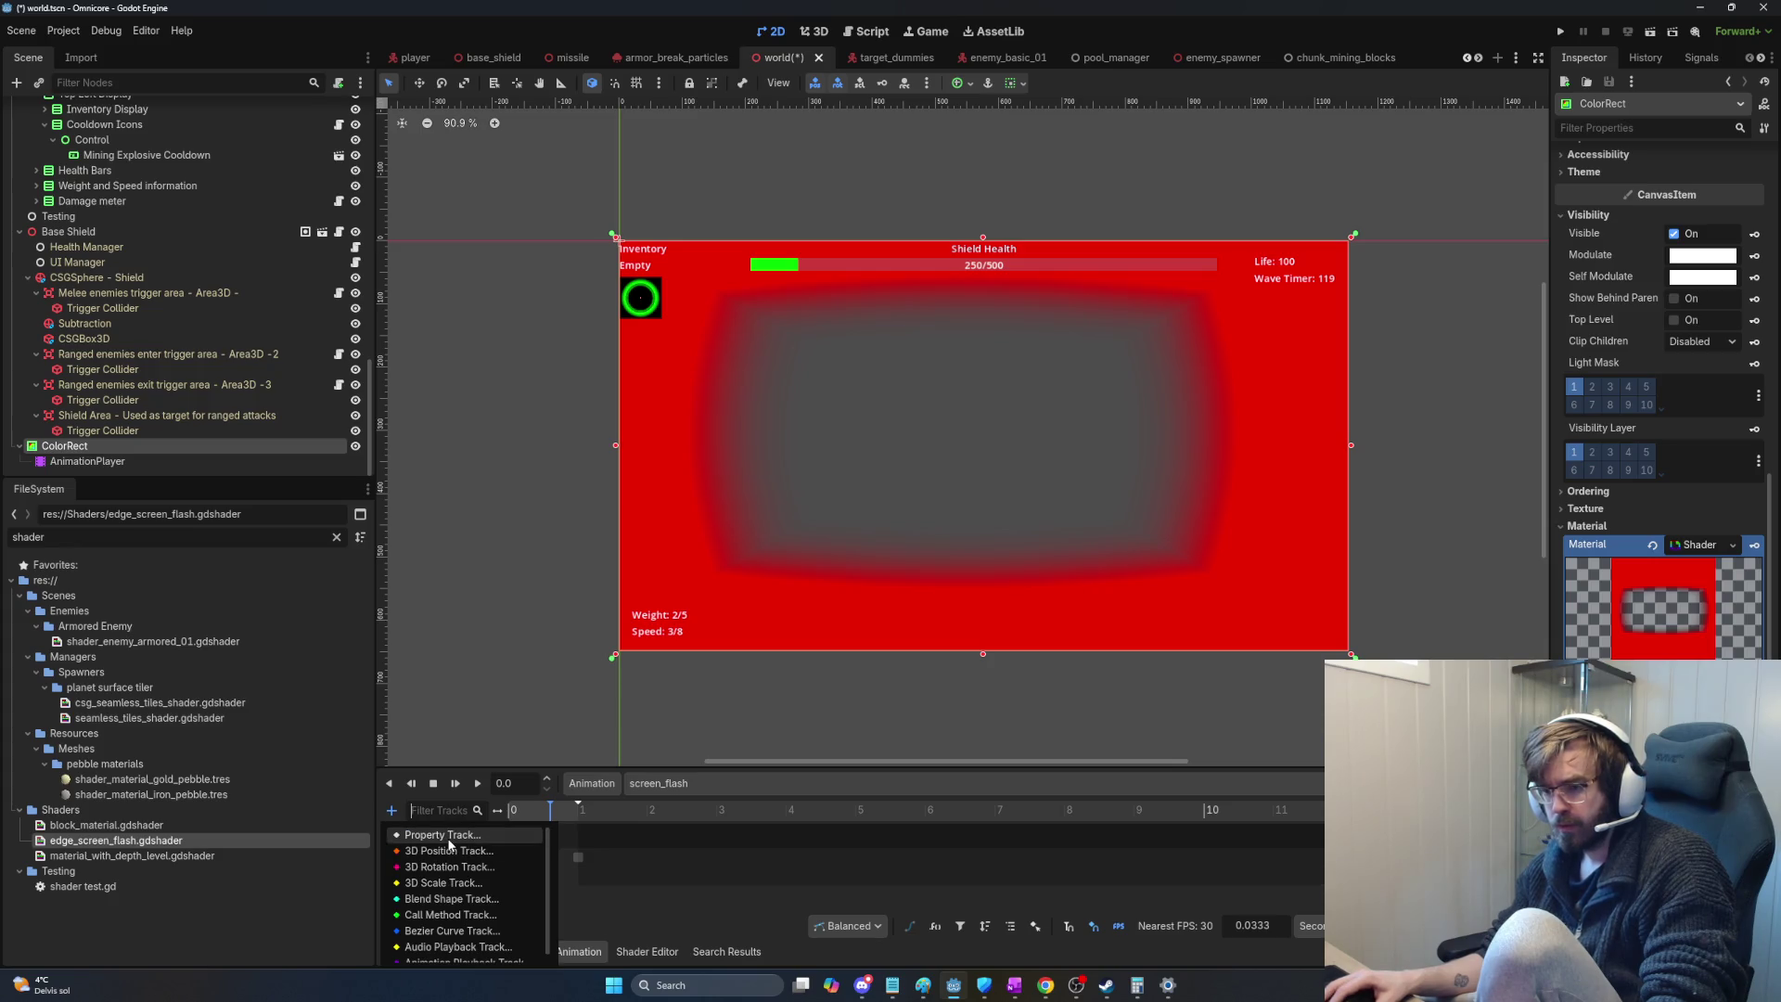
pyautogui.click(449, 840)
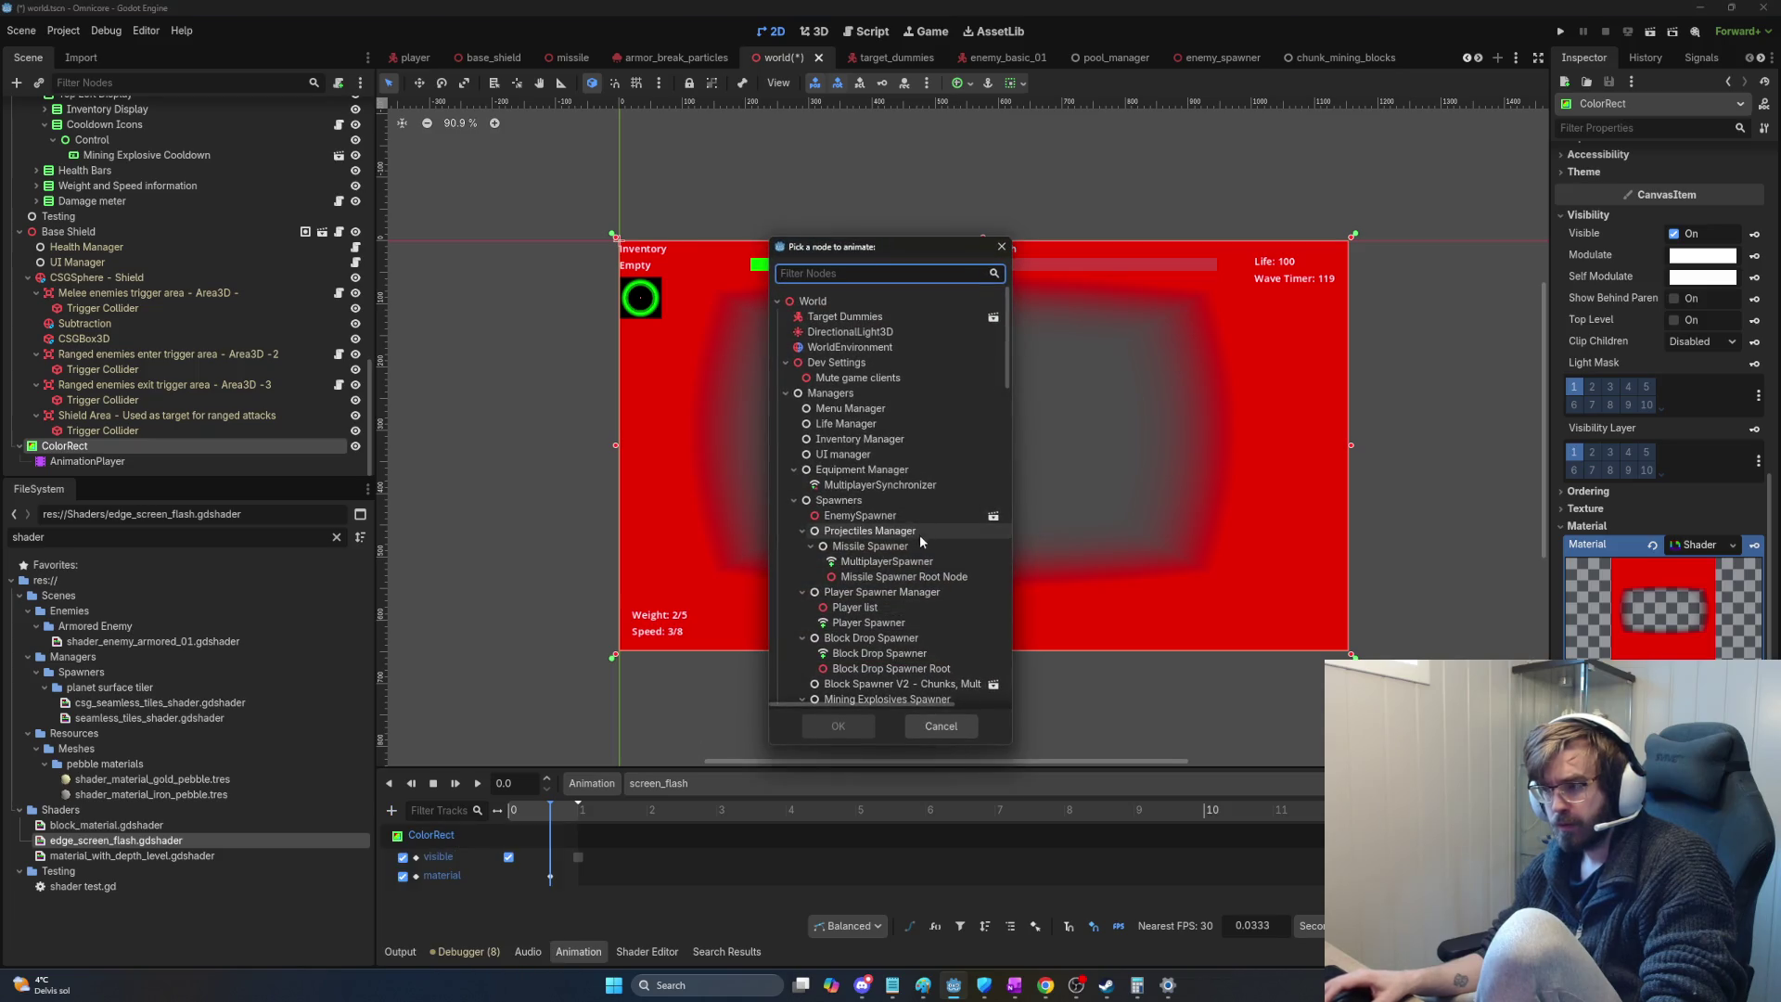
pyautogui.scroll(-3, 926, 543)
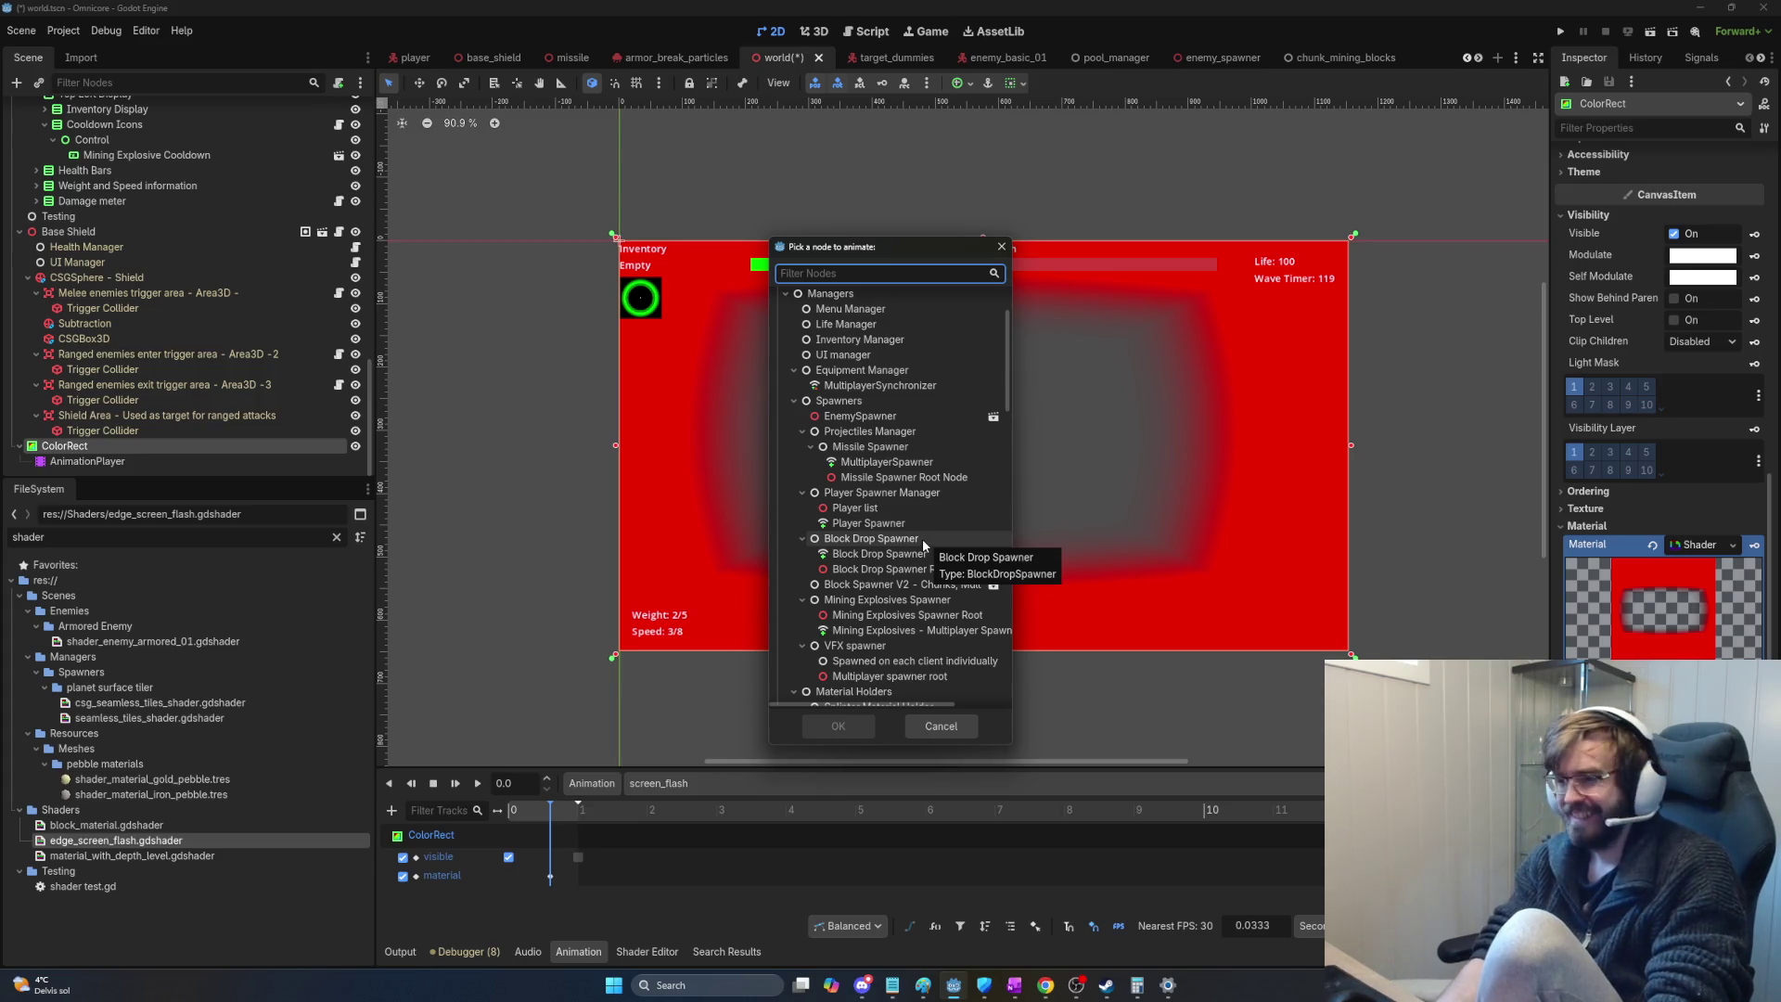
pyautogui.write('color')
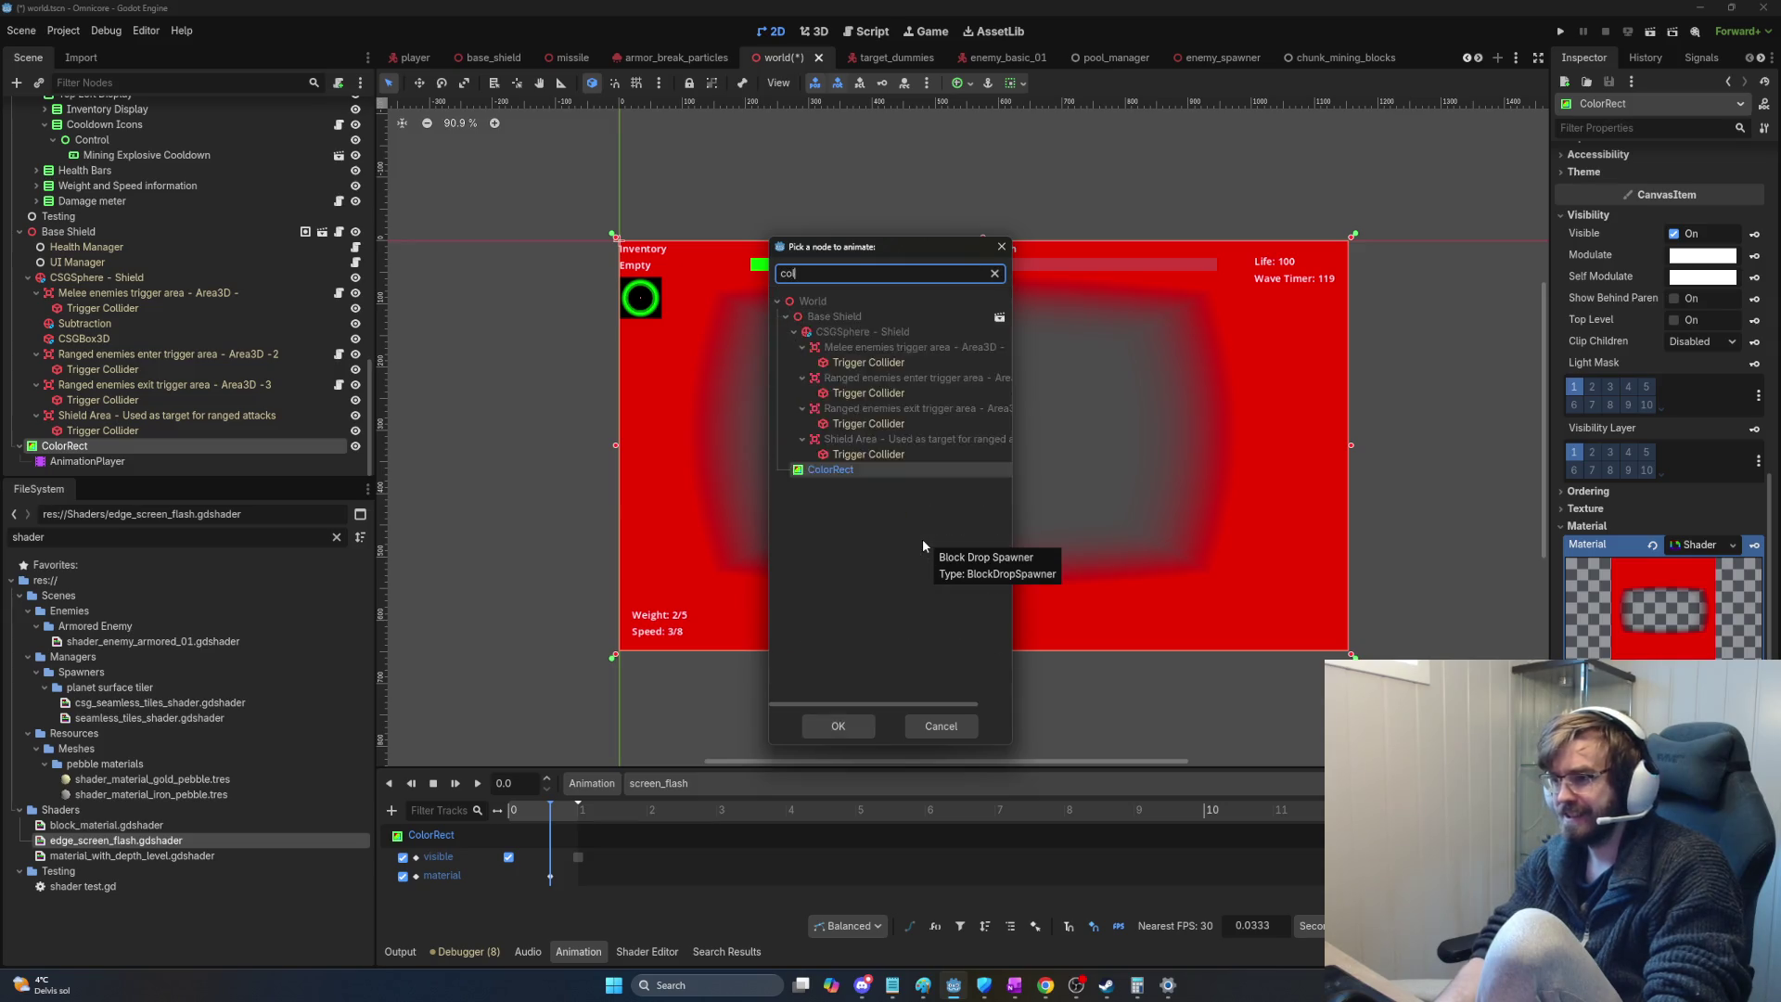
pyautogui.press('Return')
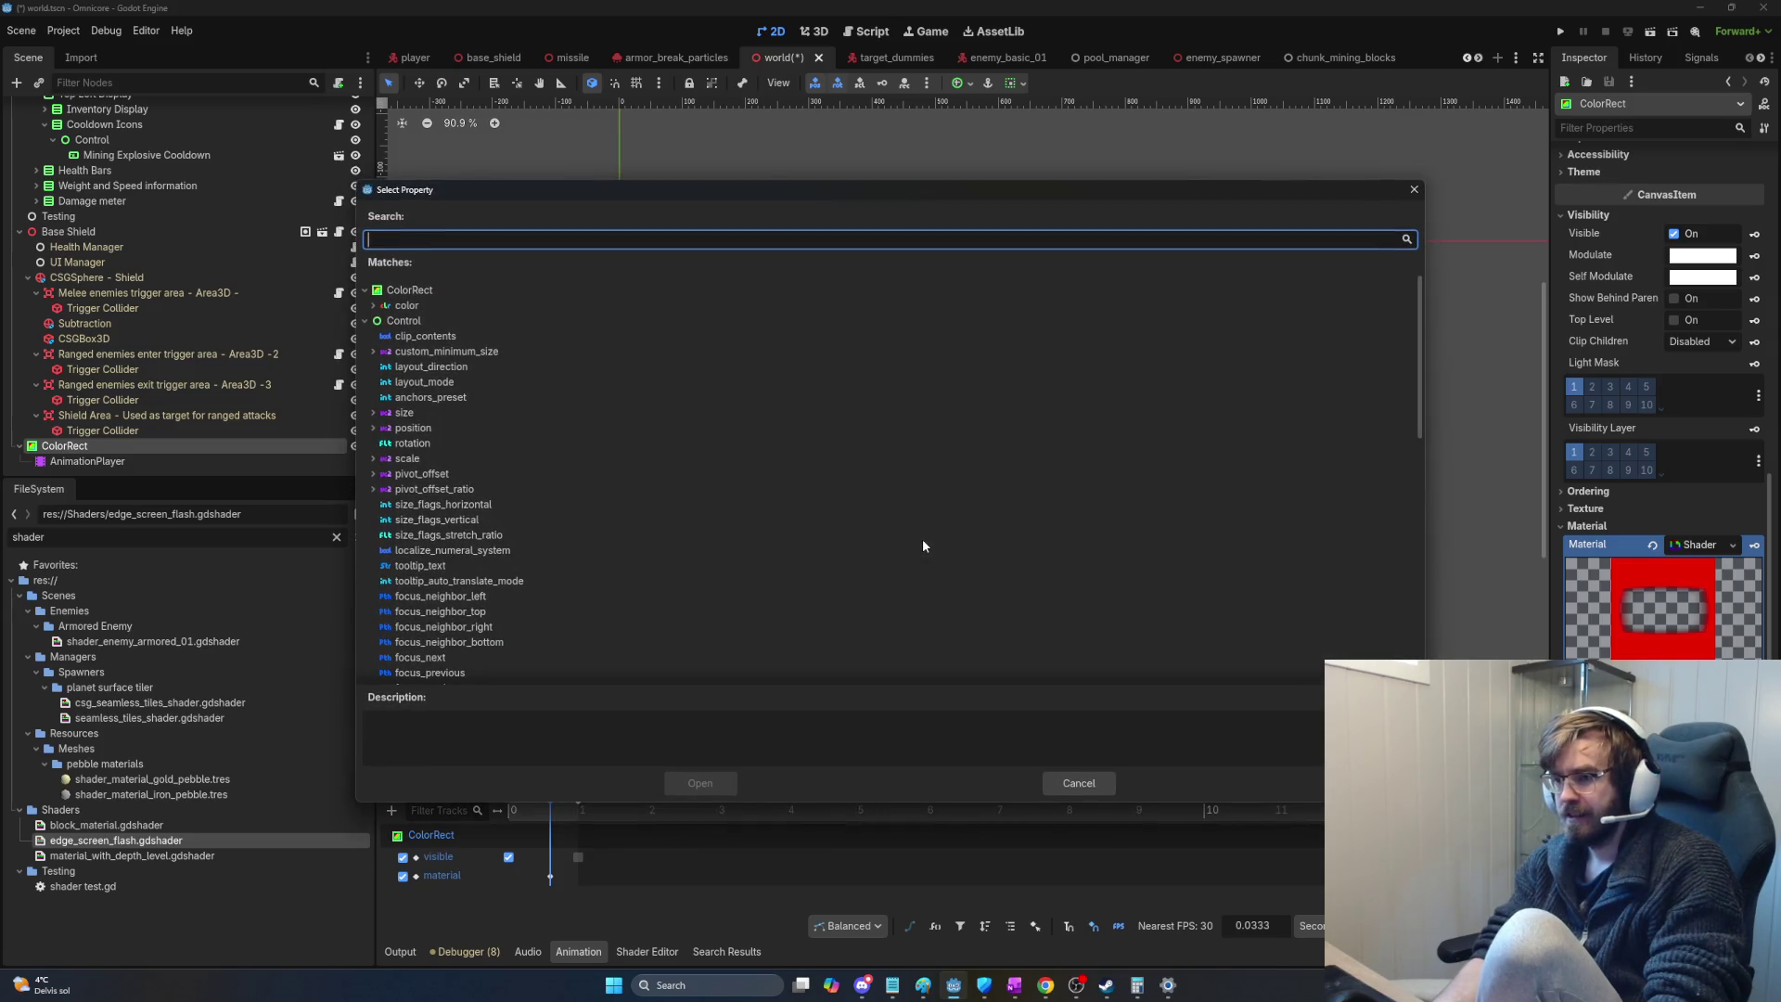
pyautogui.write('material')
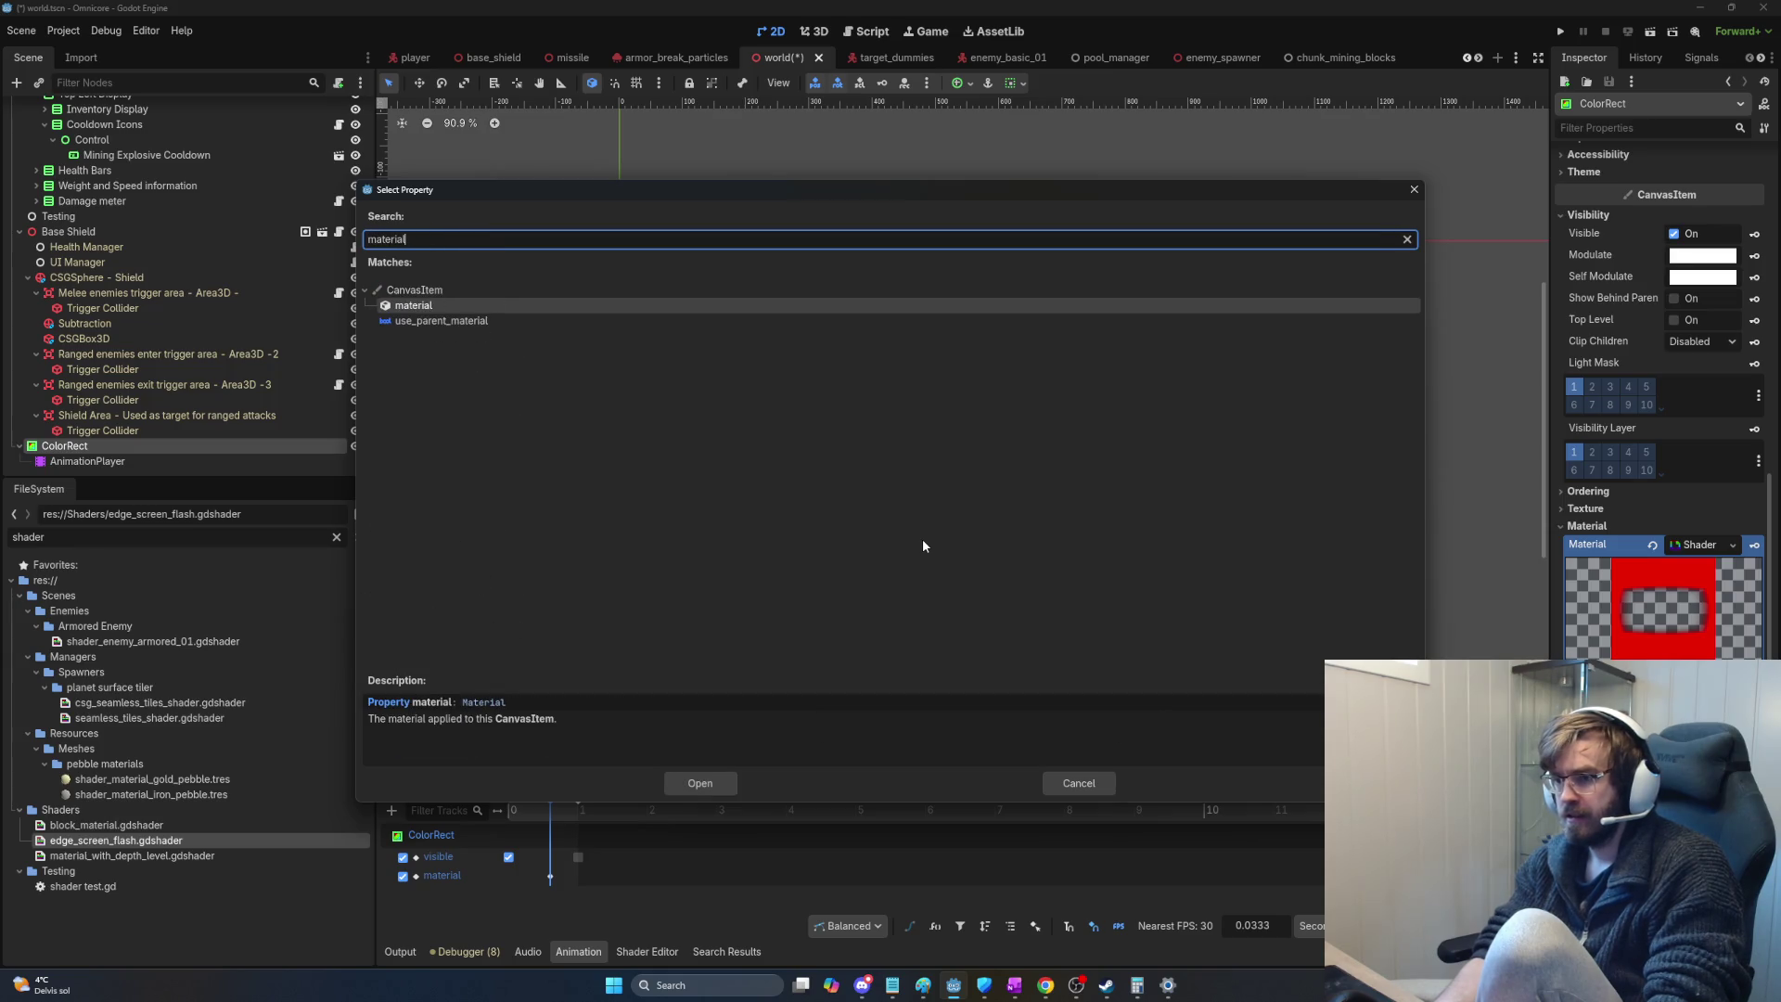
pyautogui.press('Return')
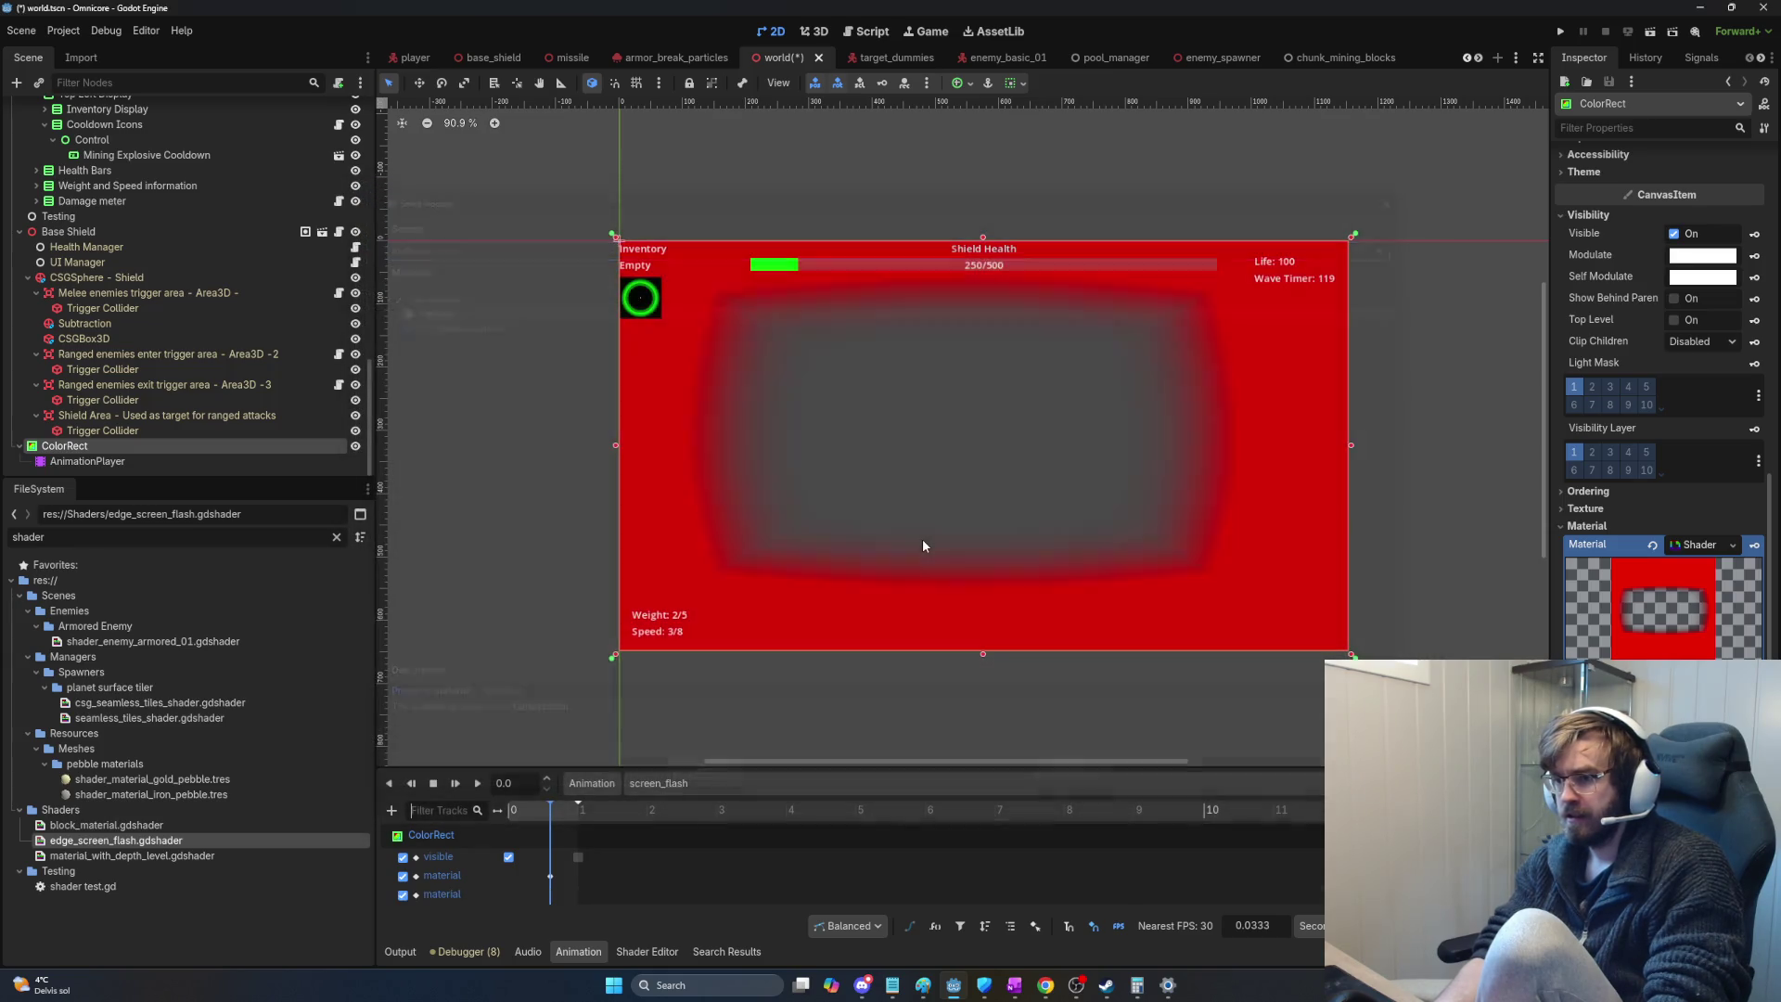
pyautogui.click(1535, 894)
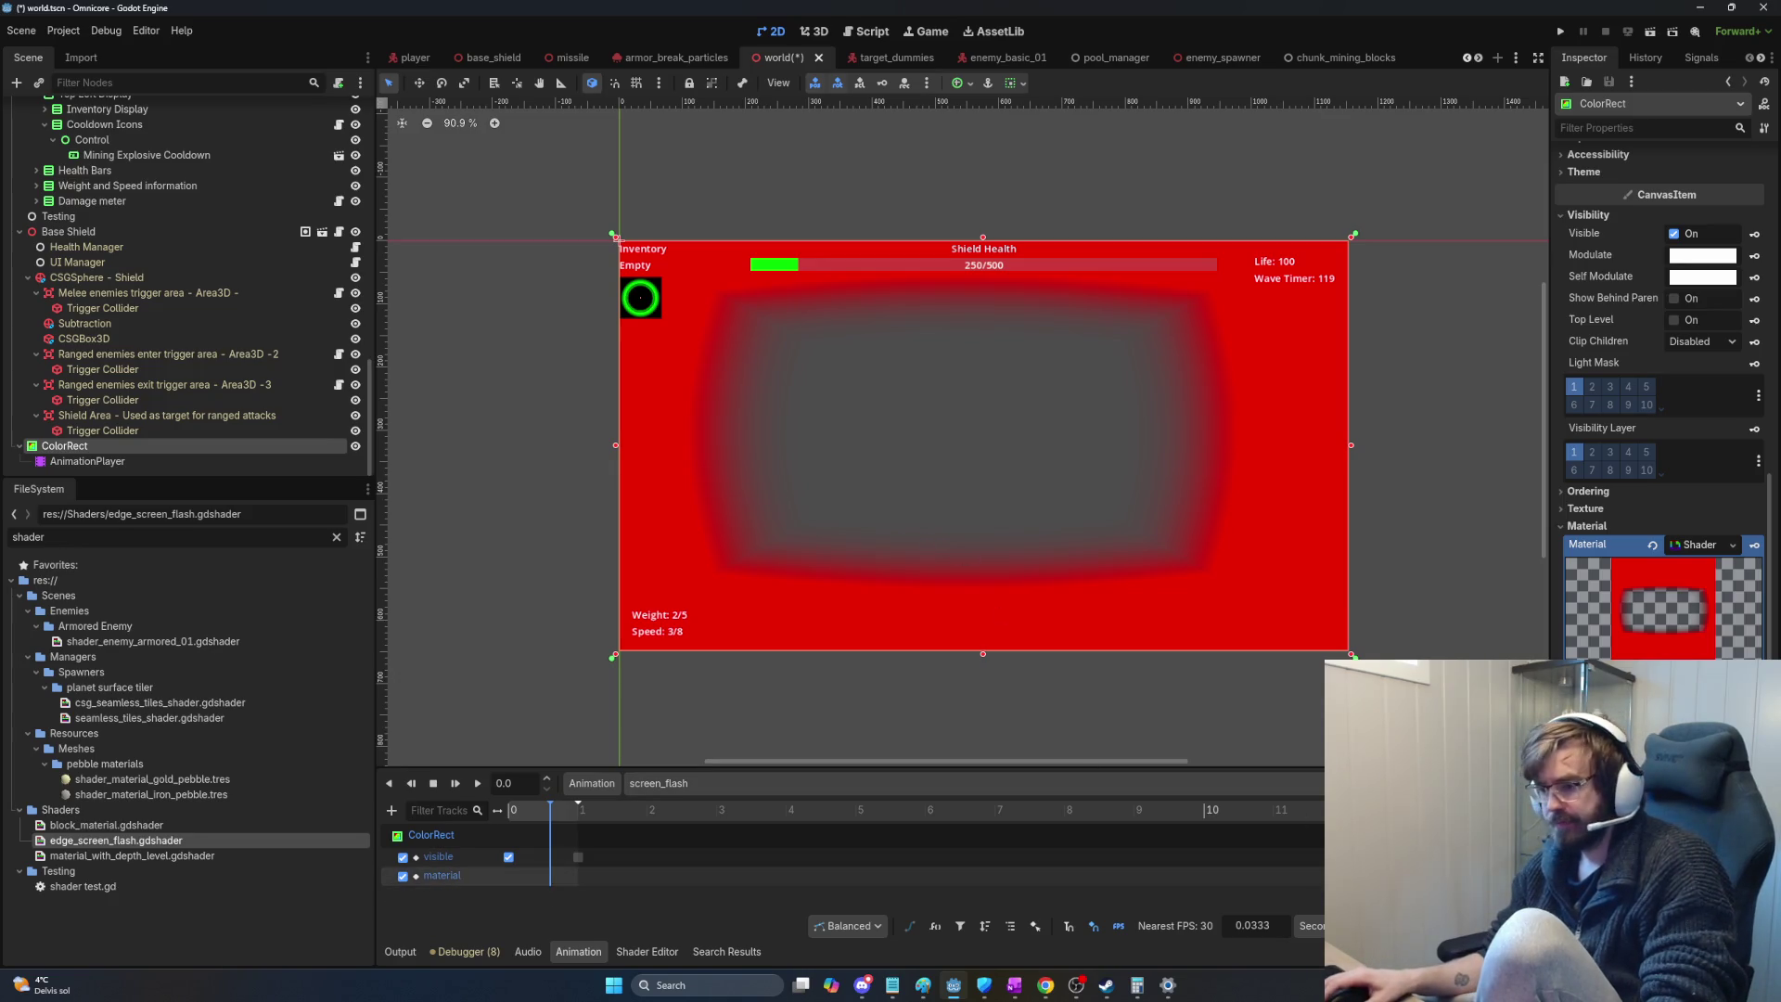
pyautogui.doubleClick(474, 877)
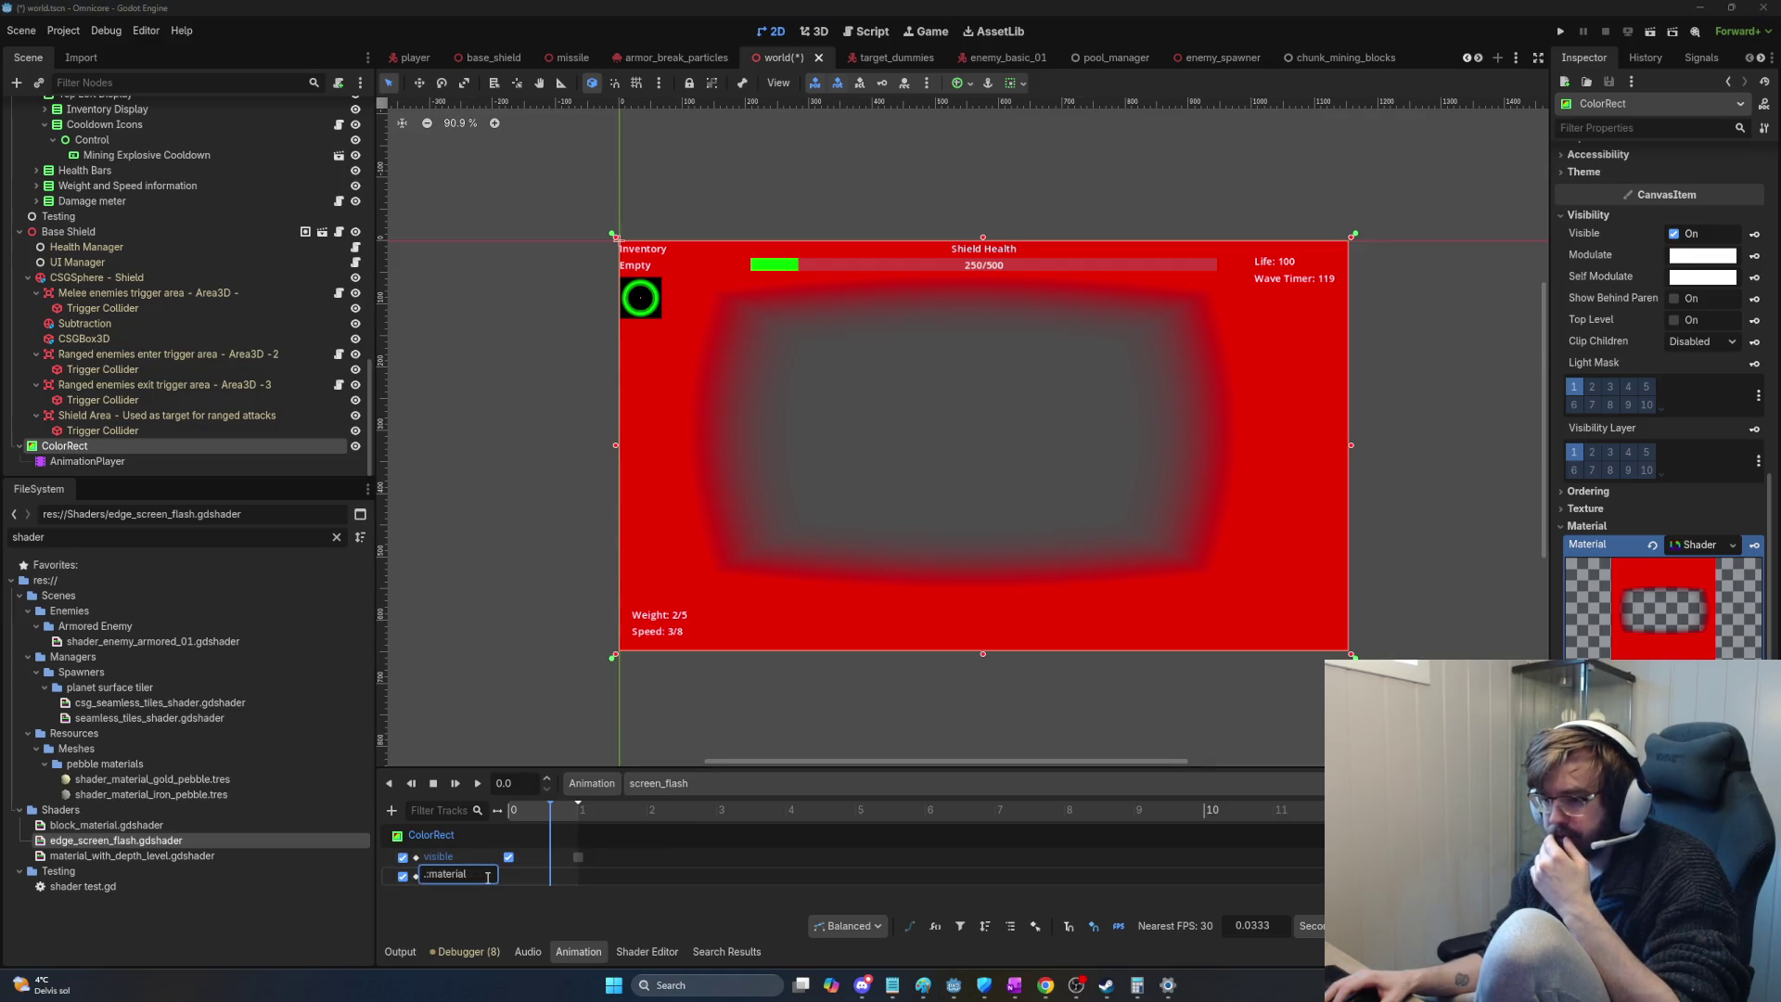
pyautogui.press('Return')
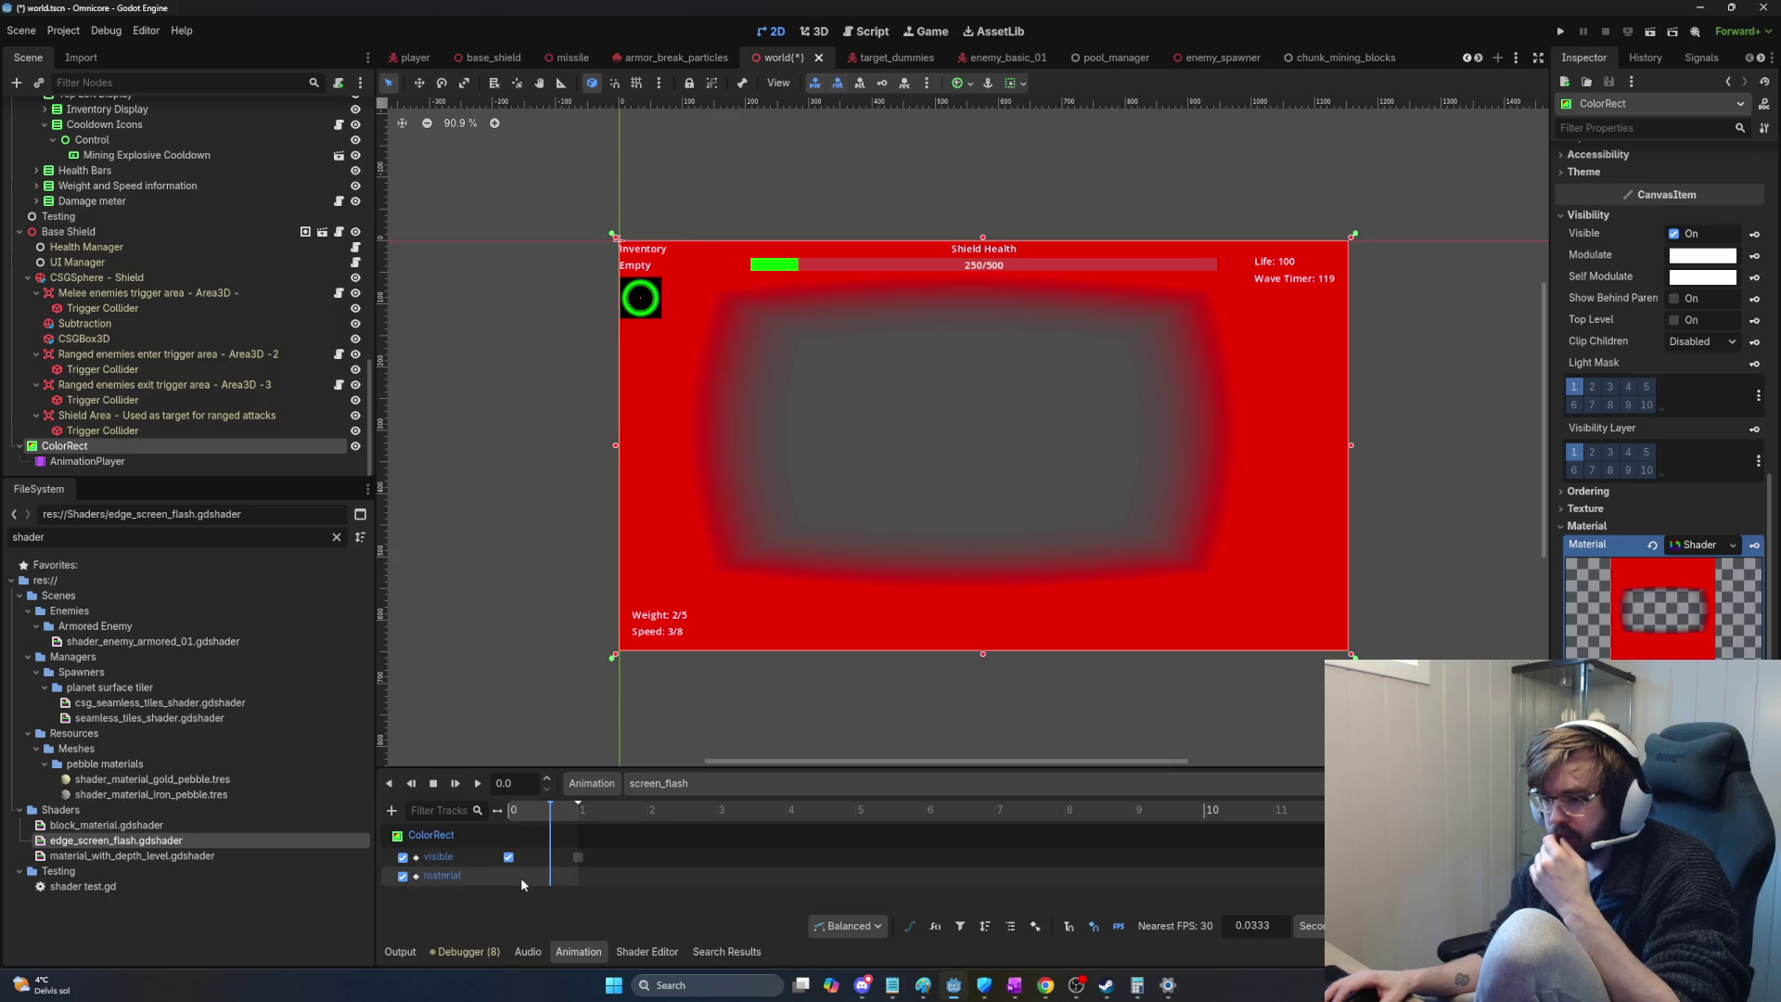
pyautogui.moveTo(552, 813); pyautogui.dragTo(509, 813)
# Insert a key on the material track and move it to time 0
pyautogui.click(392, 812)
pyautogui.click(397, 811)
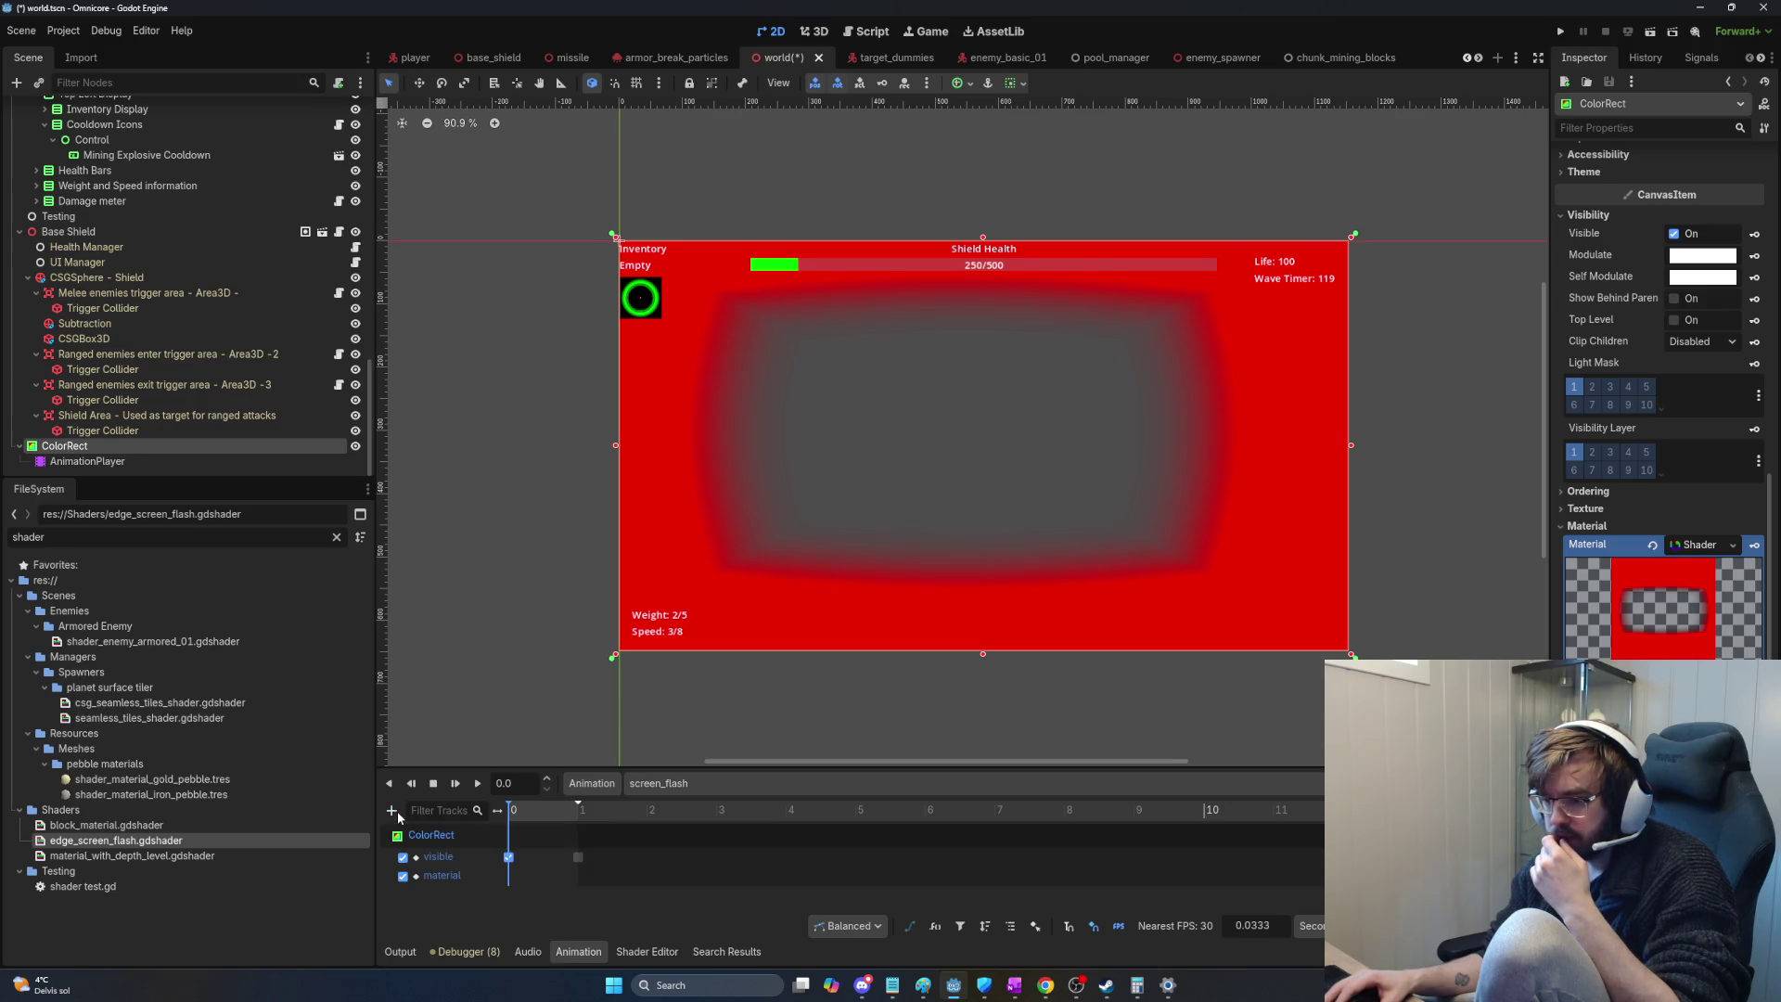
pyautogui.rightClick(531, 872)
pyautogui.click(559, 884)
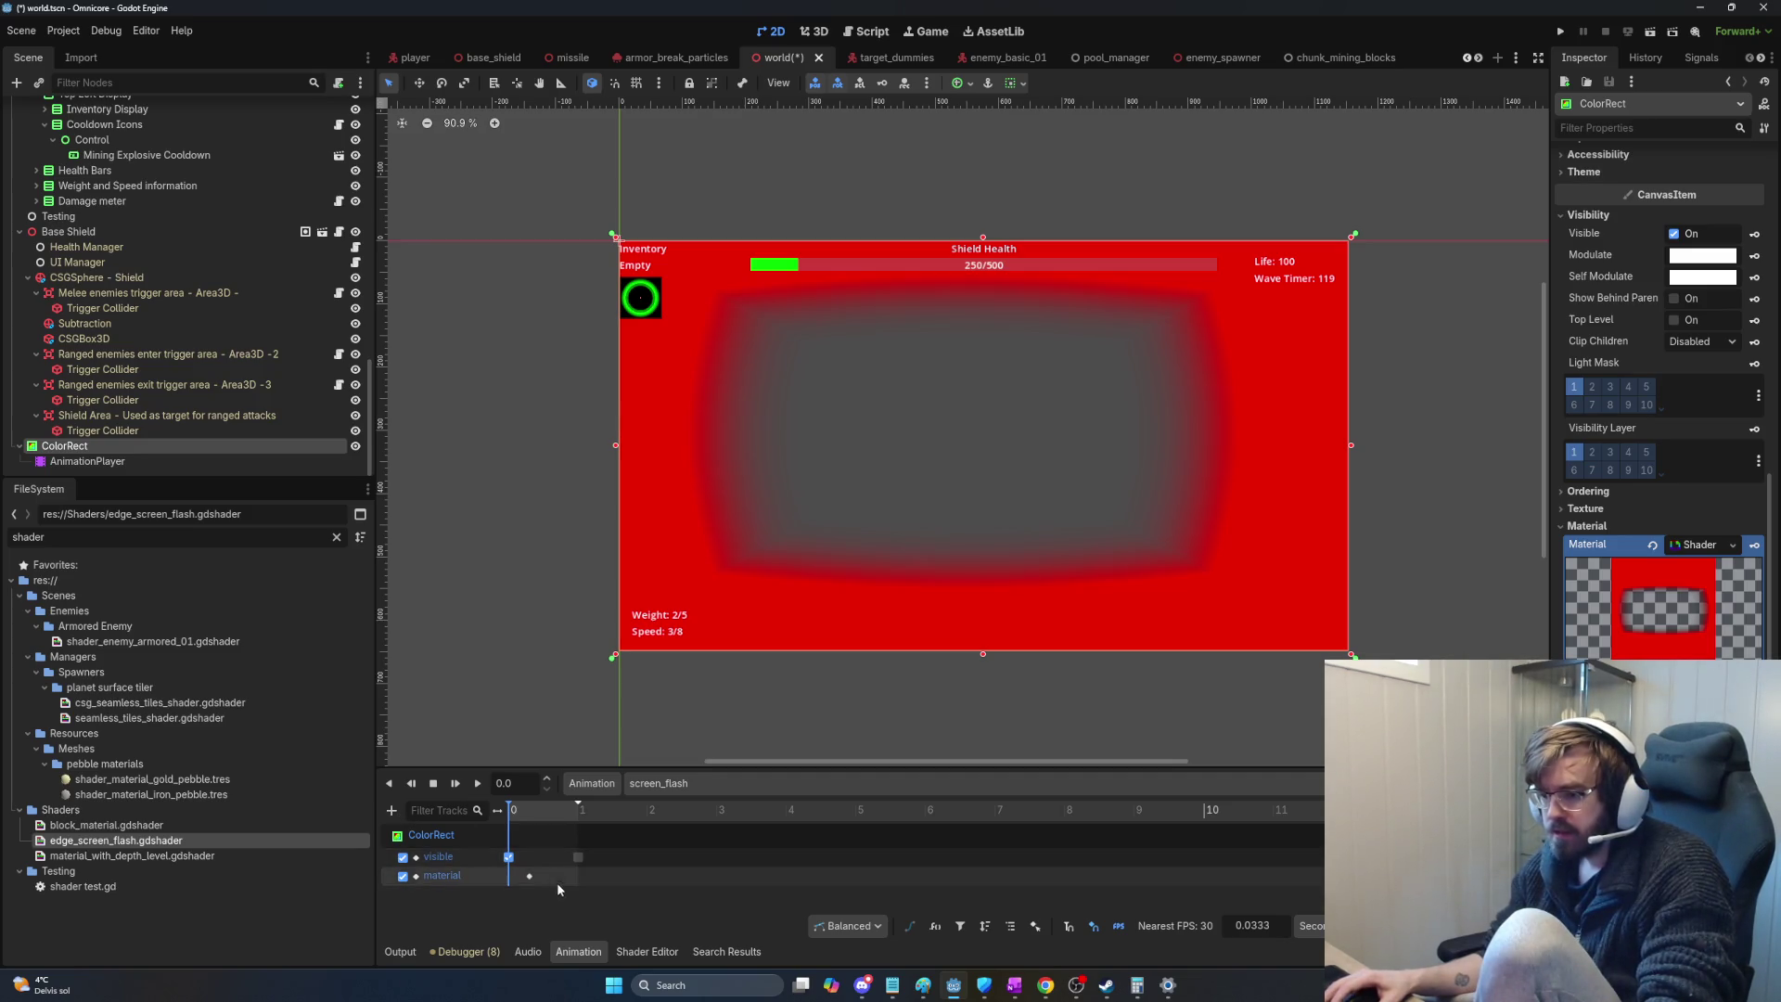
pyautogui.click(530, 876)
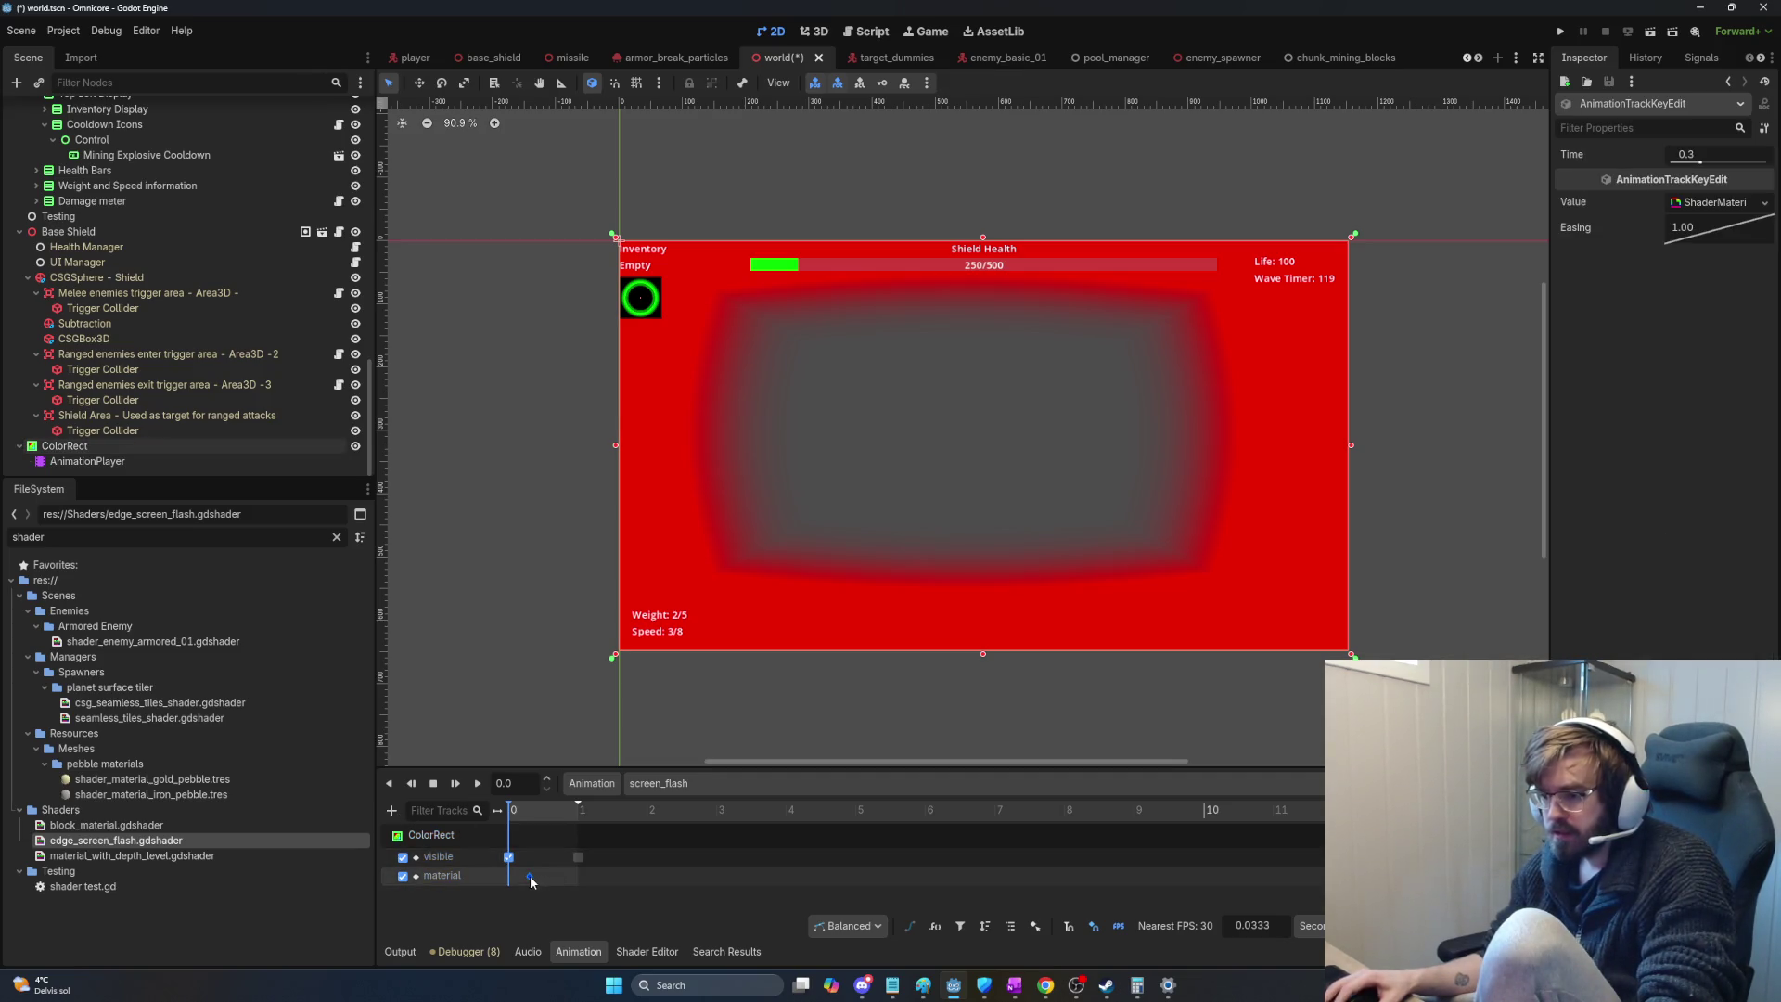
pyautogui.click(1711, 204)
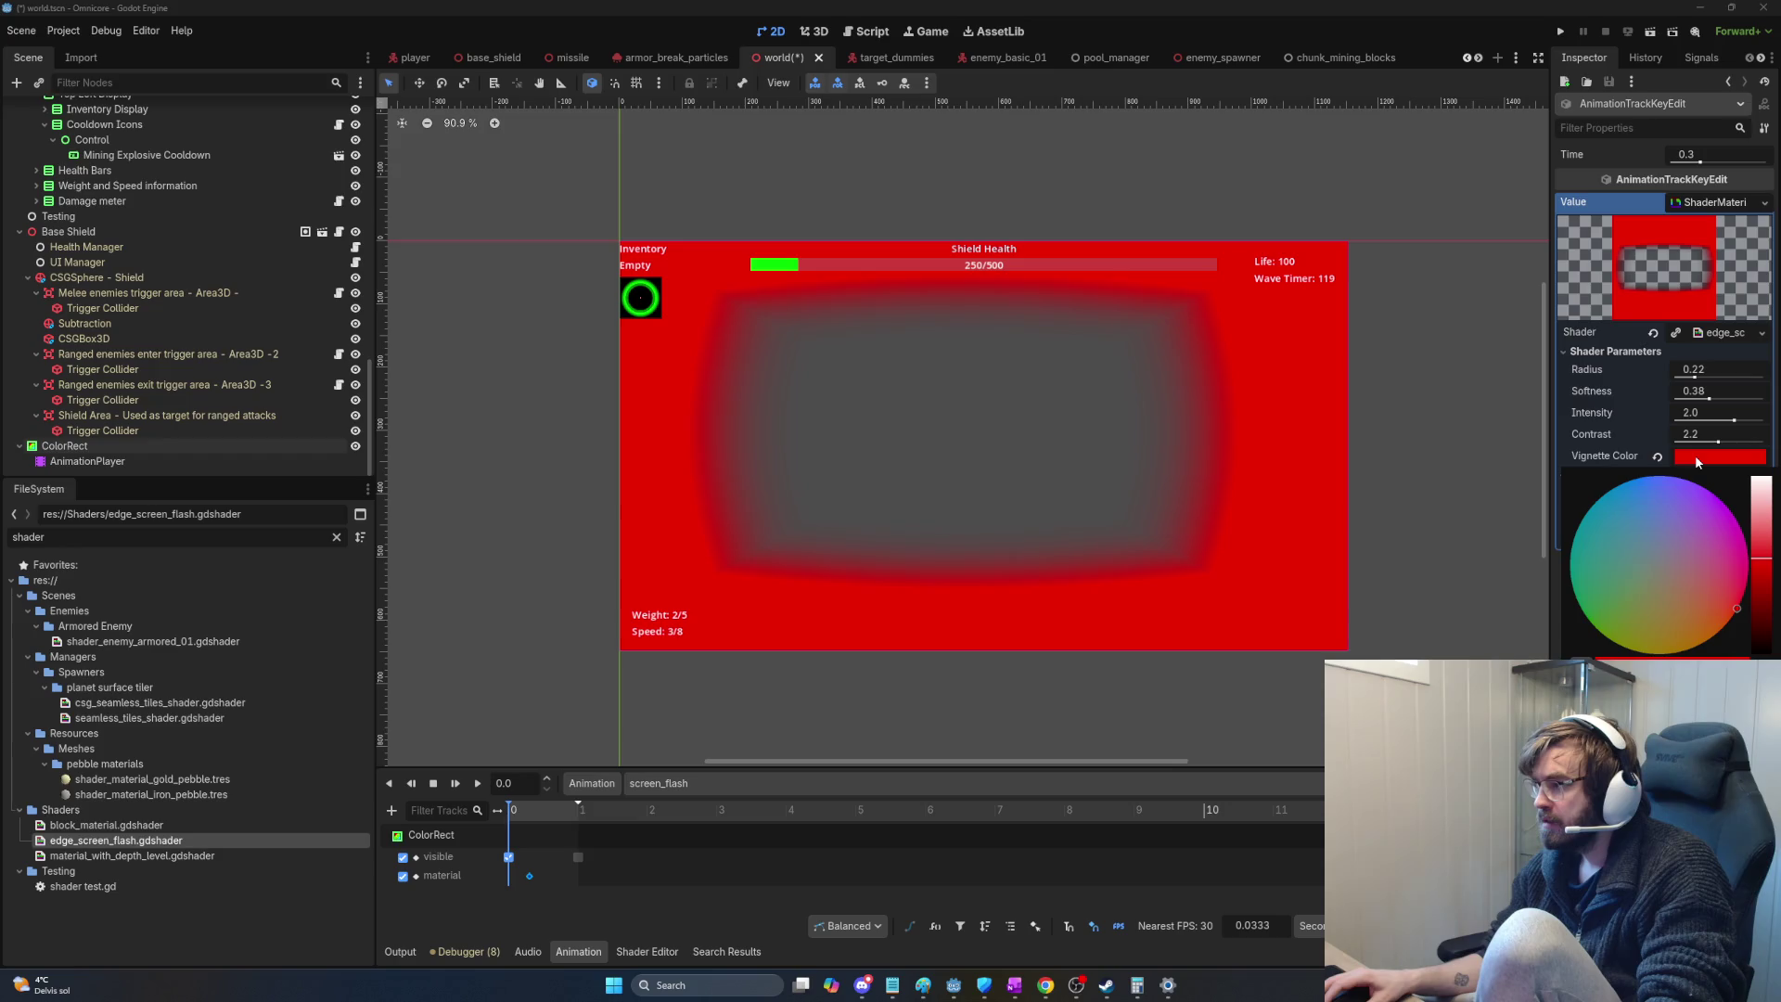
pyautogui.click(517, 883)
pyautogui.moveTo(529, 879); pyautogui.dragTo(519, 878)
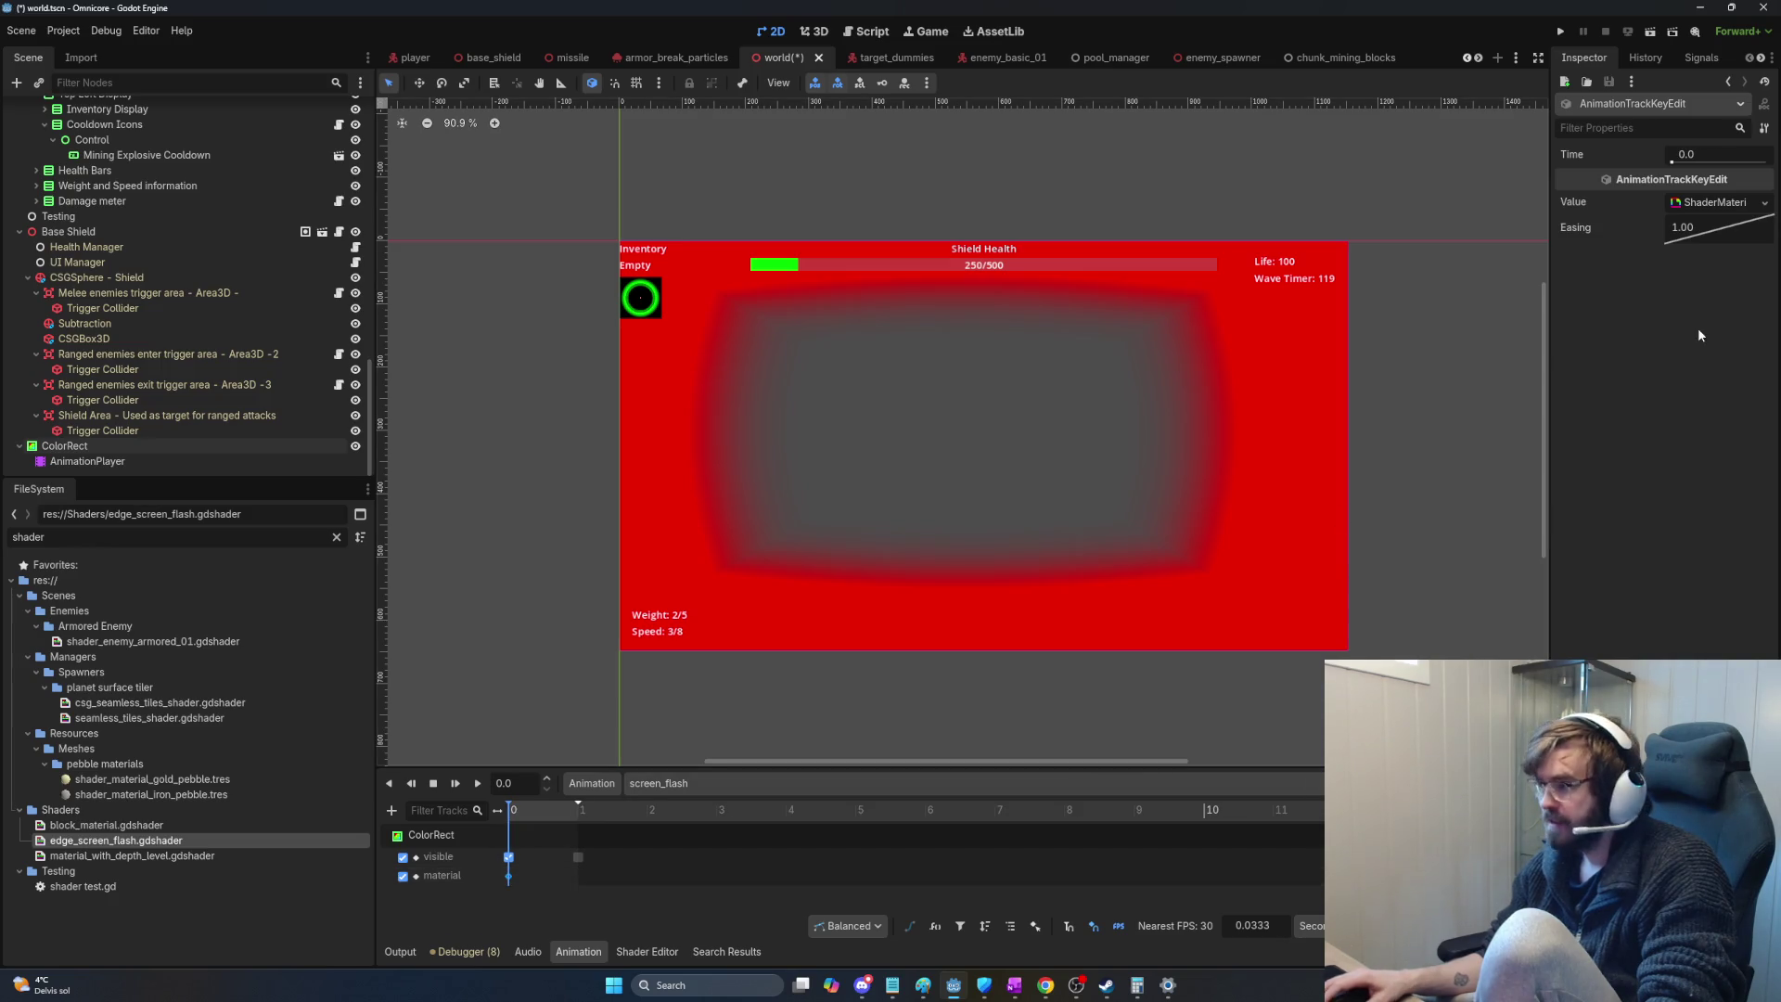
# Make the 0 s key's Vignette Color fully transparent and preview the animation at 1 s and 0.5 s
pyautogui.click(1712, 202)
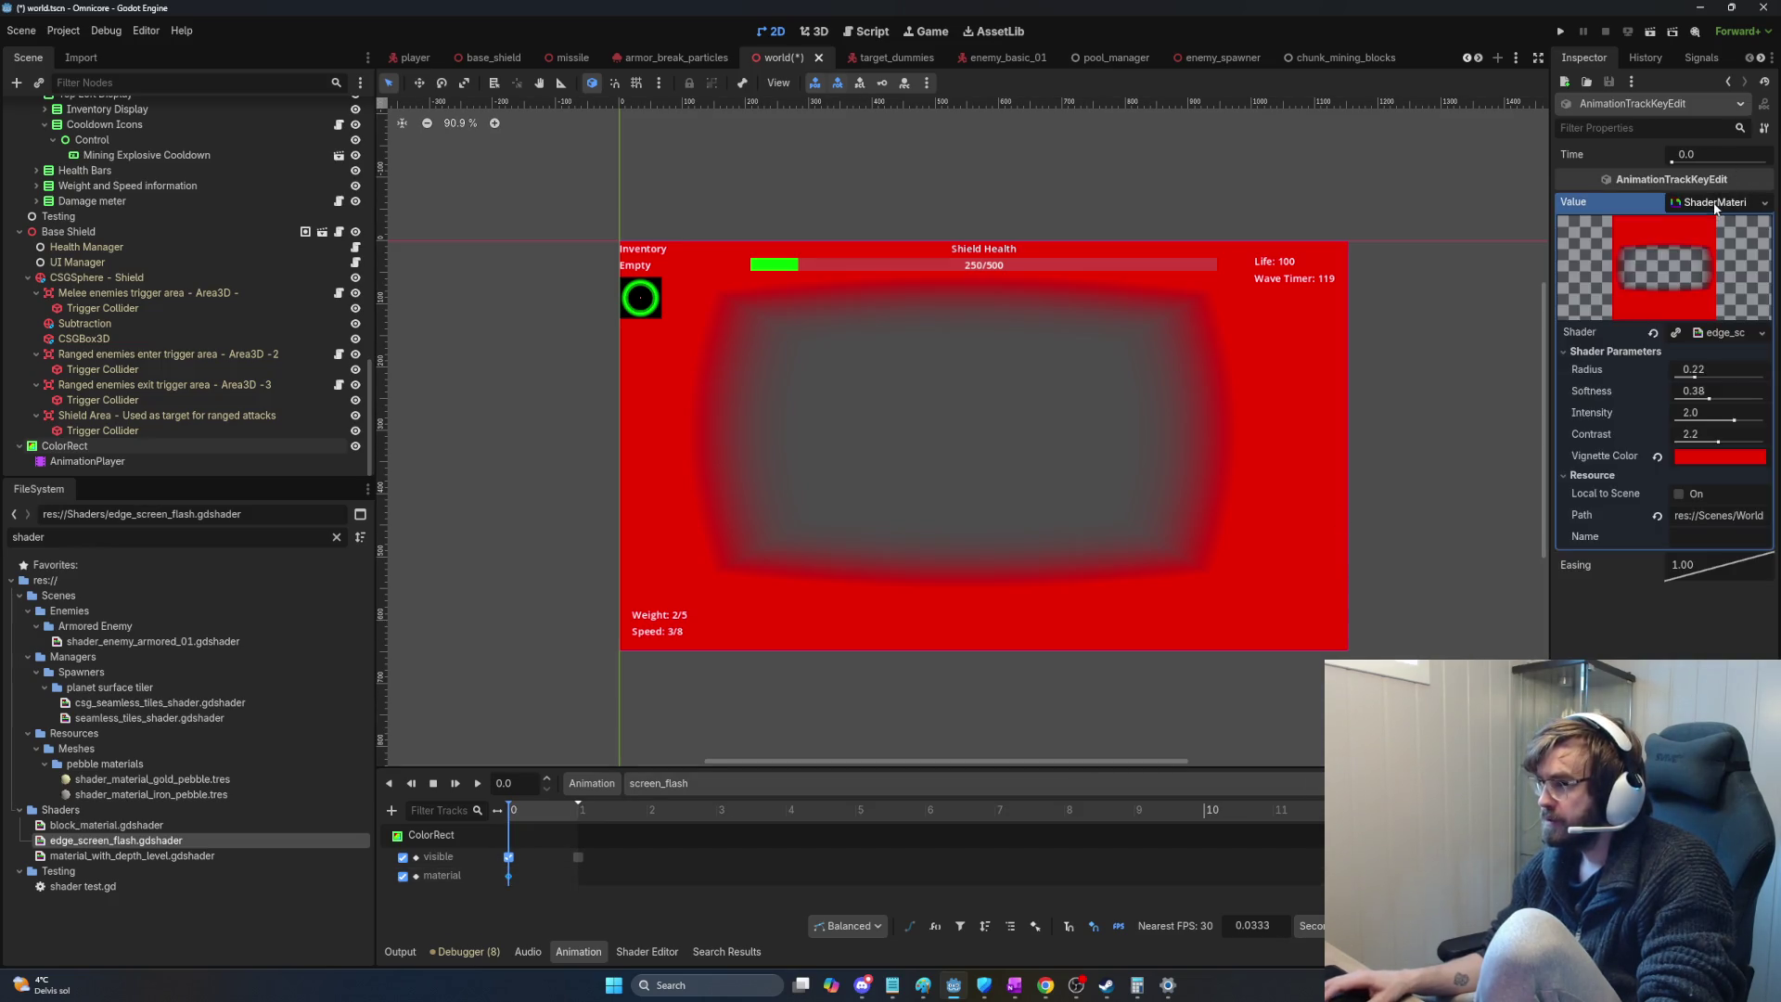
pyautogui.click(1700, 461)
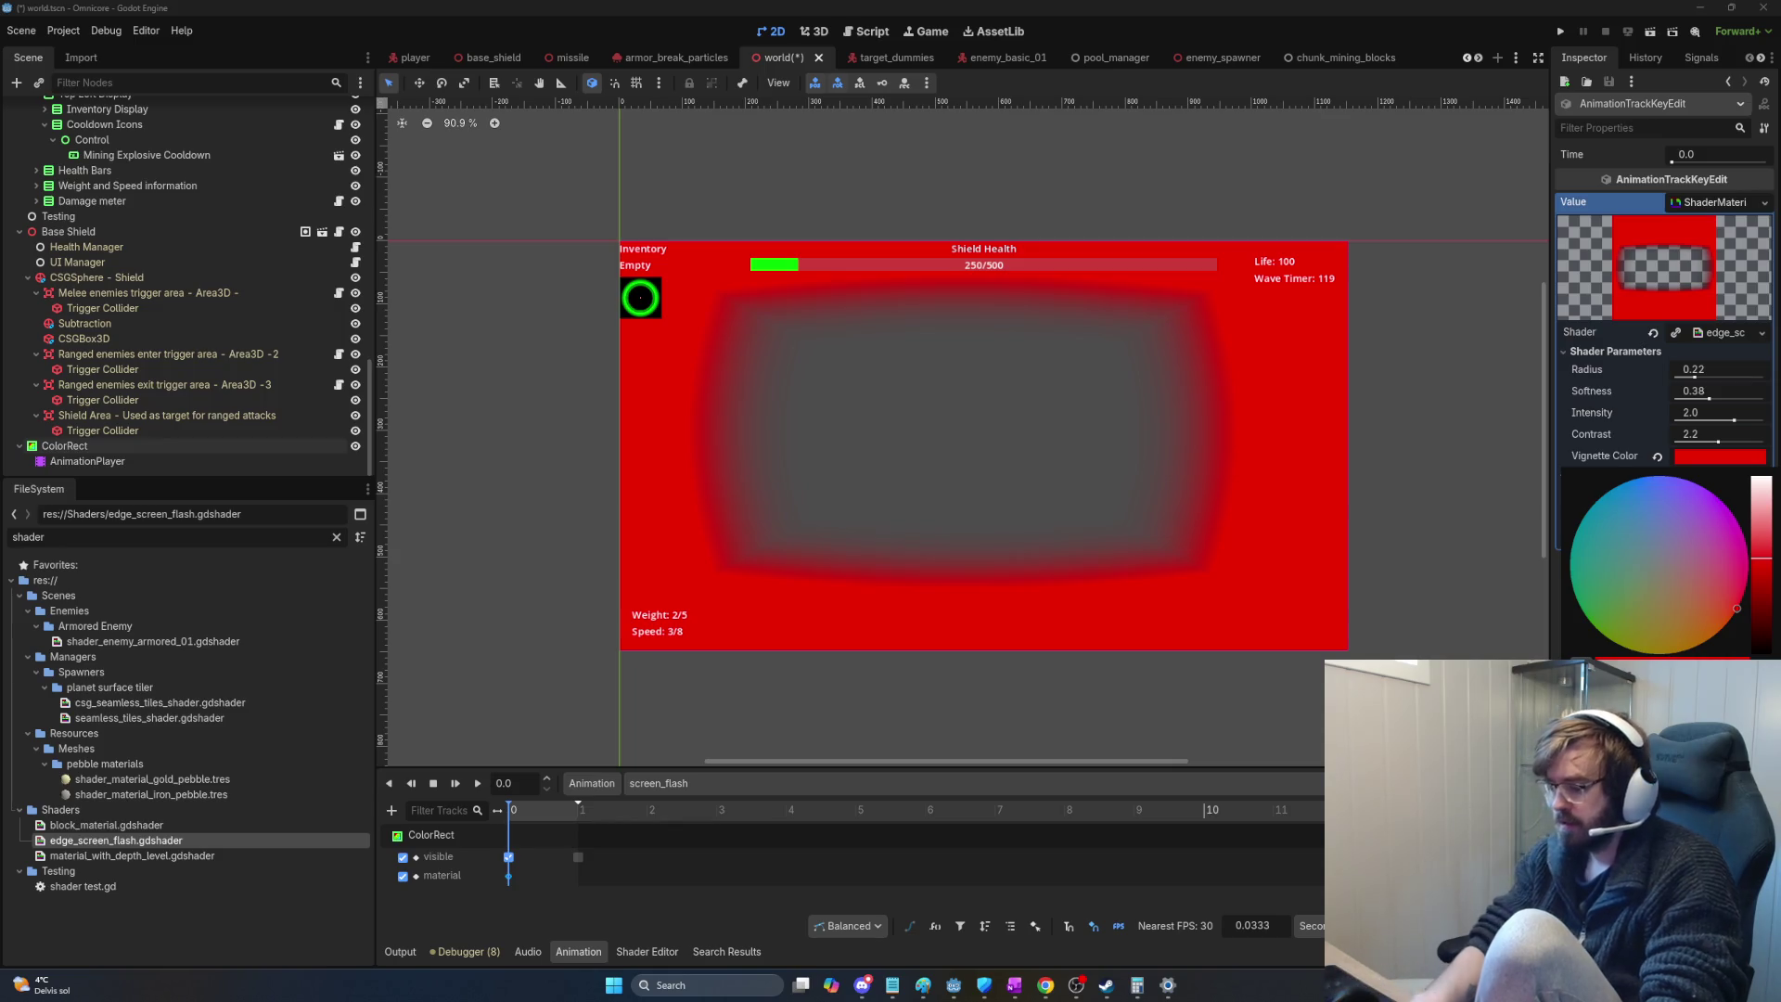
pyautogui.press('Escape')
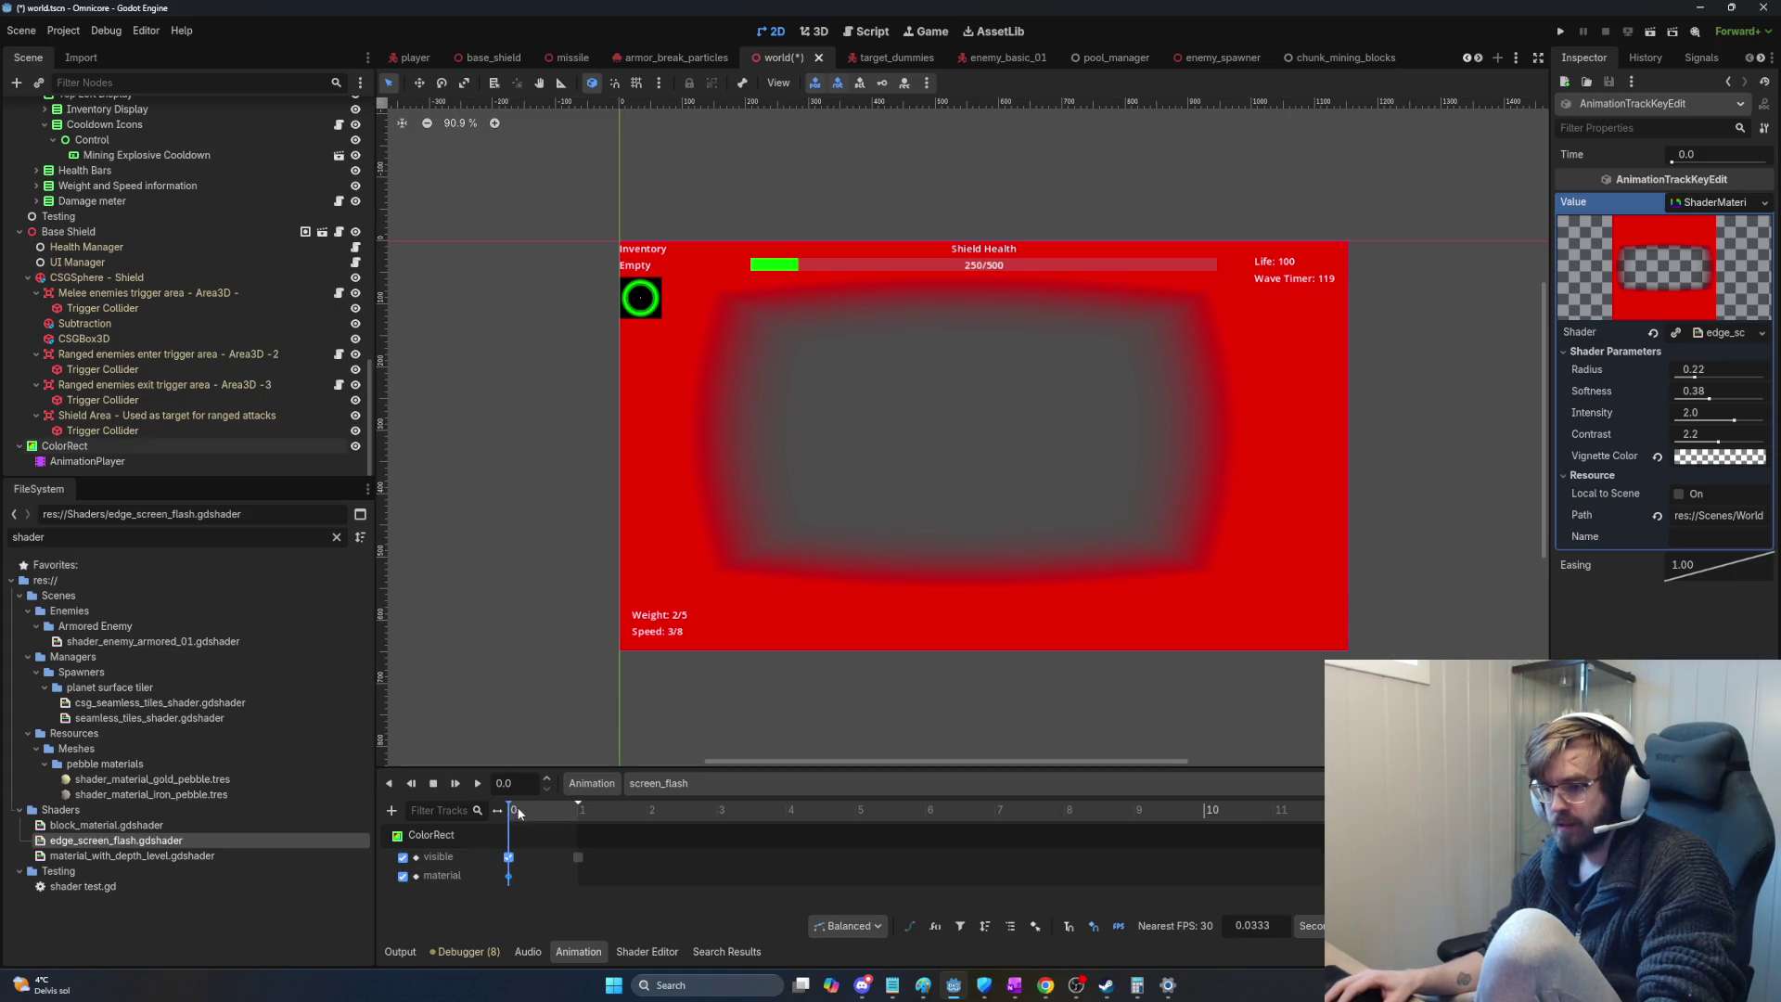
pyautogui.moveTo(513, 809); pyautogui.dragTo(586, 808)
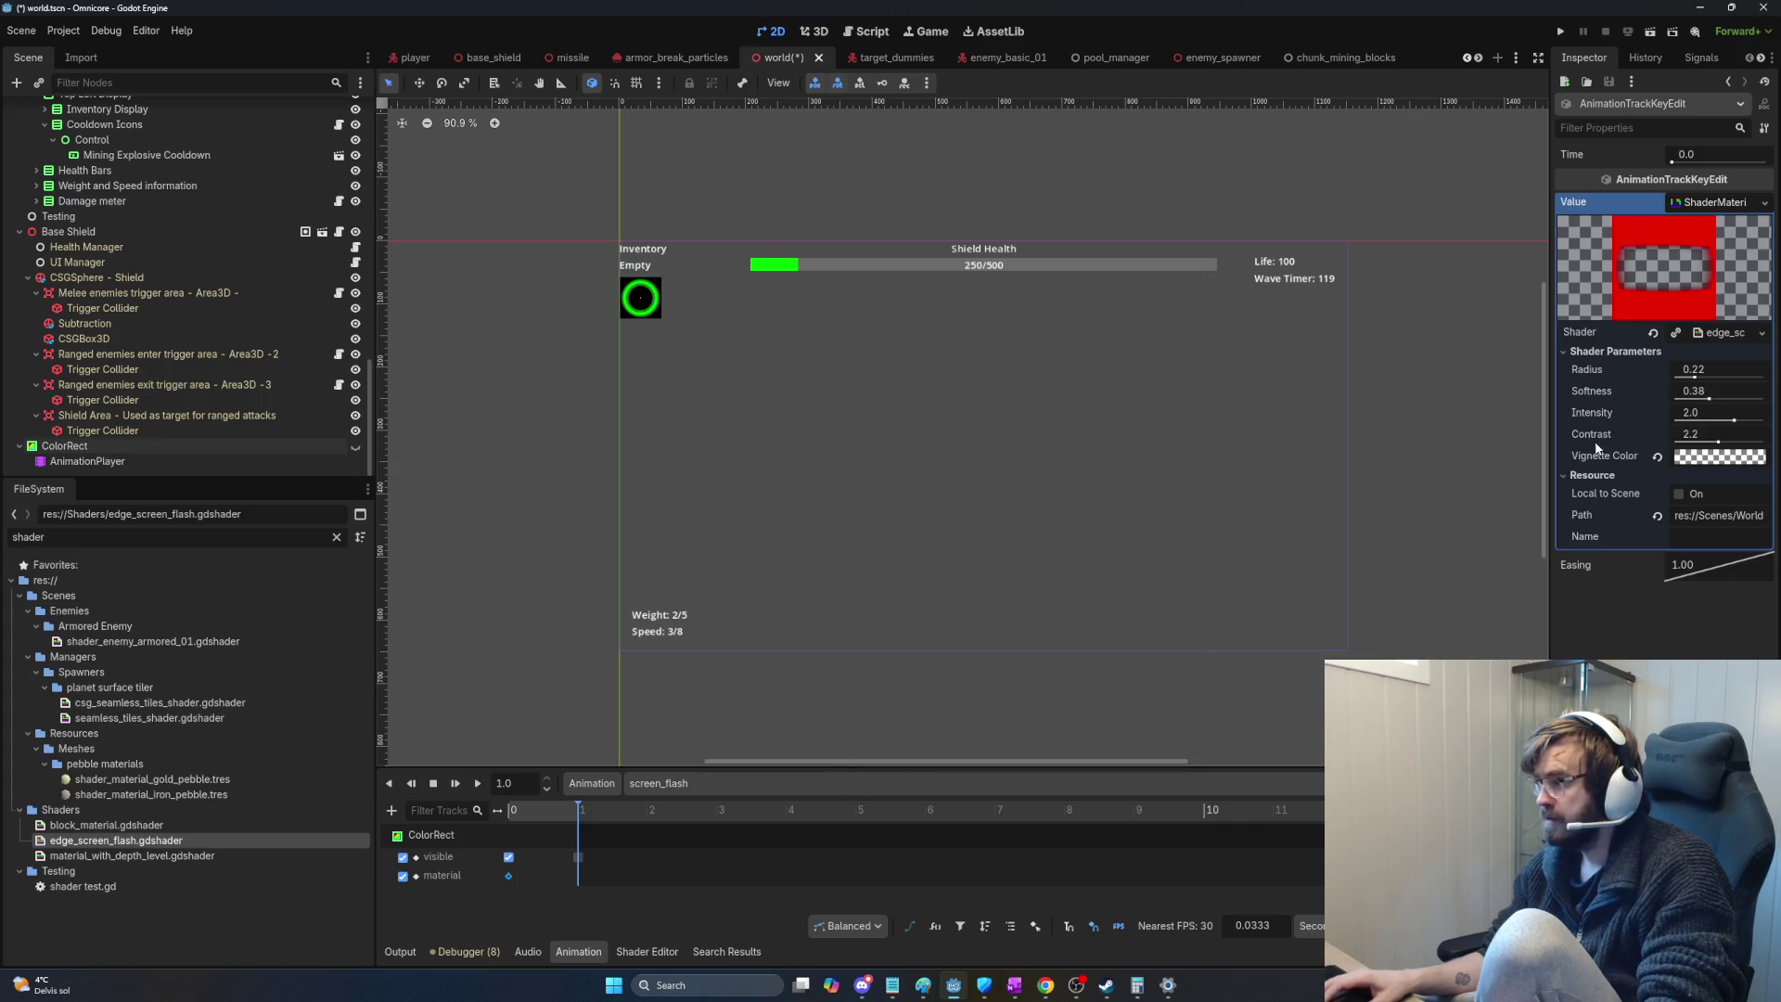
pyautogui.moveTo(578, 810); pyautogui.dragTo(545, 818)
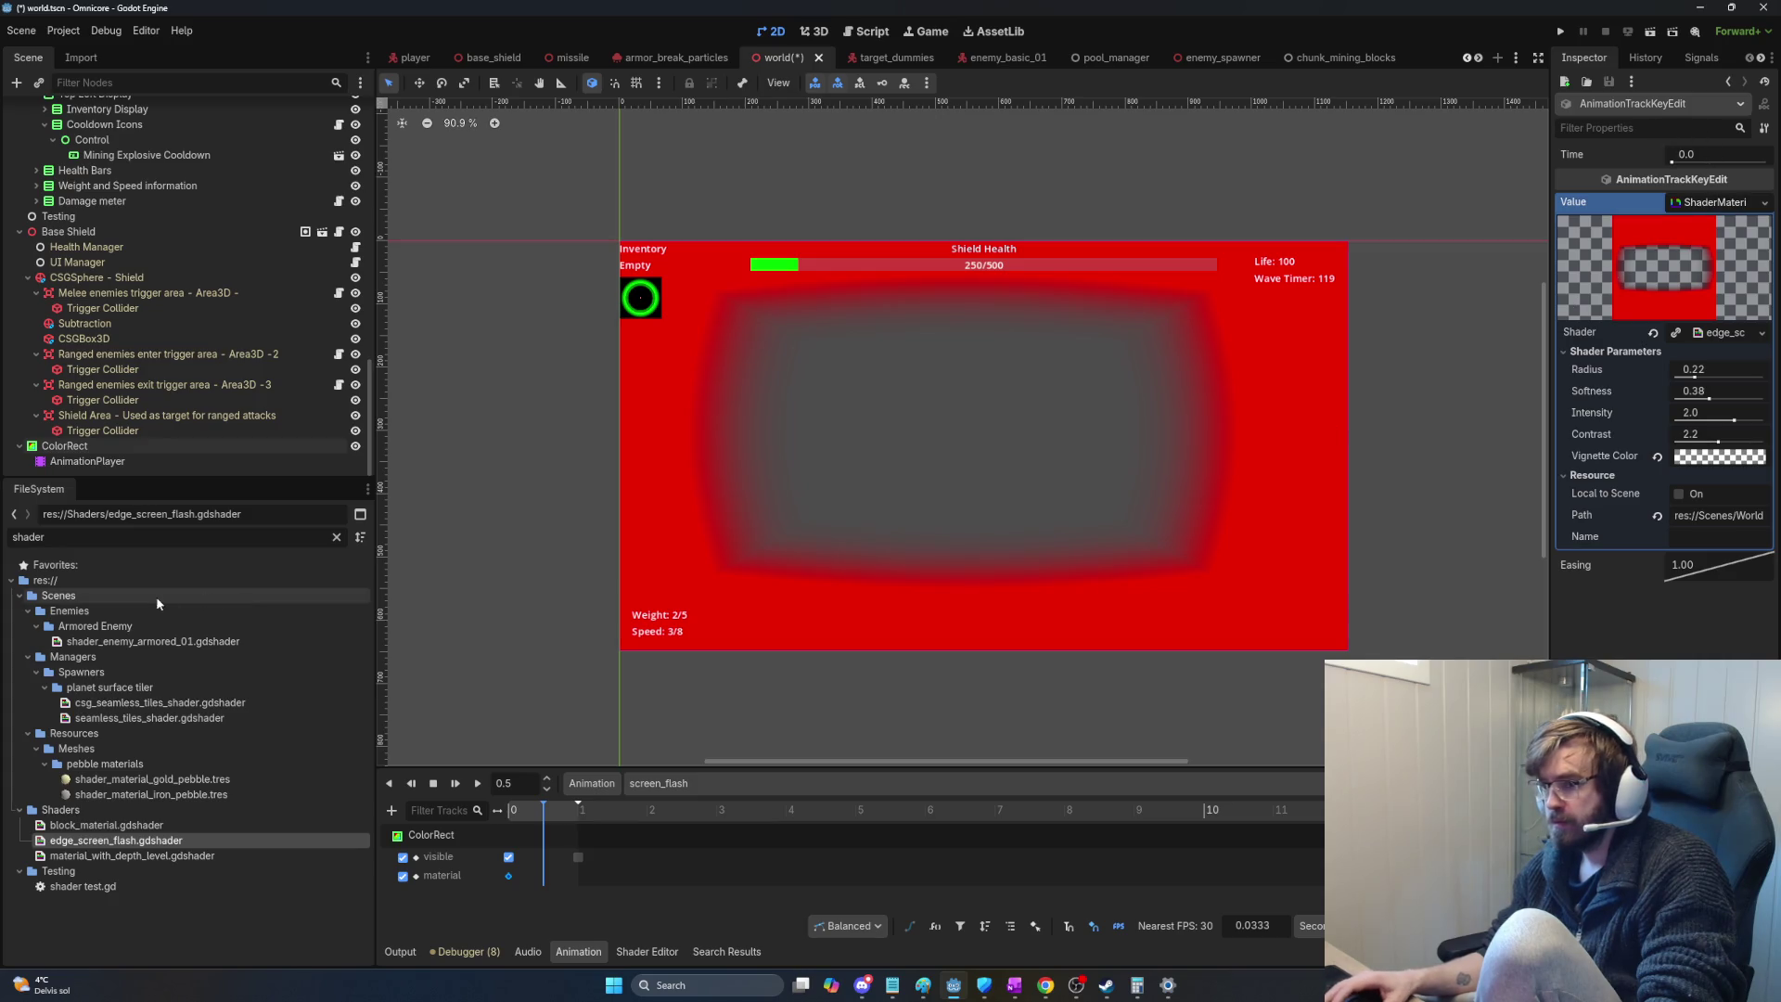
pyautogui.click(149, 446)
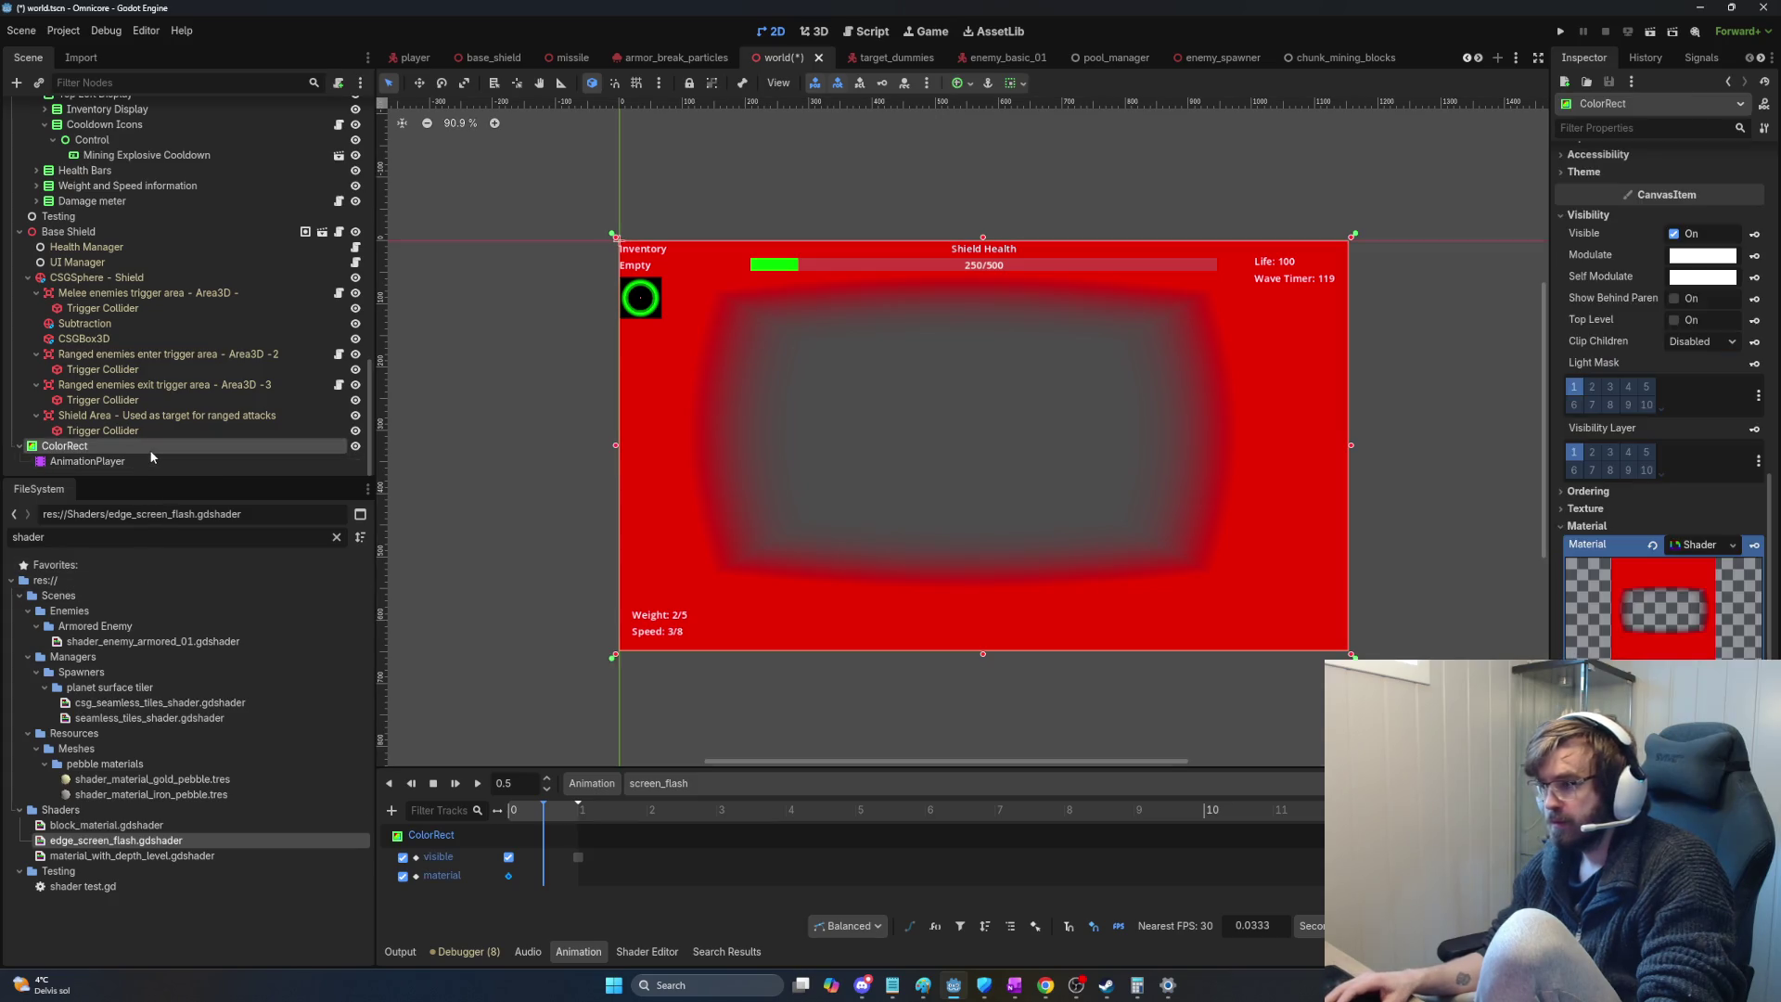
# Key the ColorRect material at 0.5 s and at 1.0 s
pyautogui.click(1755, 549)
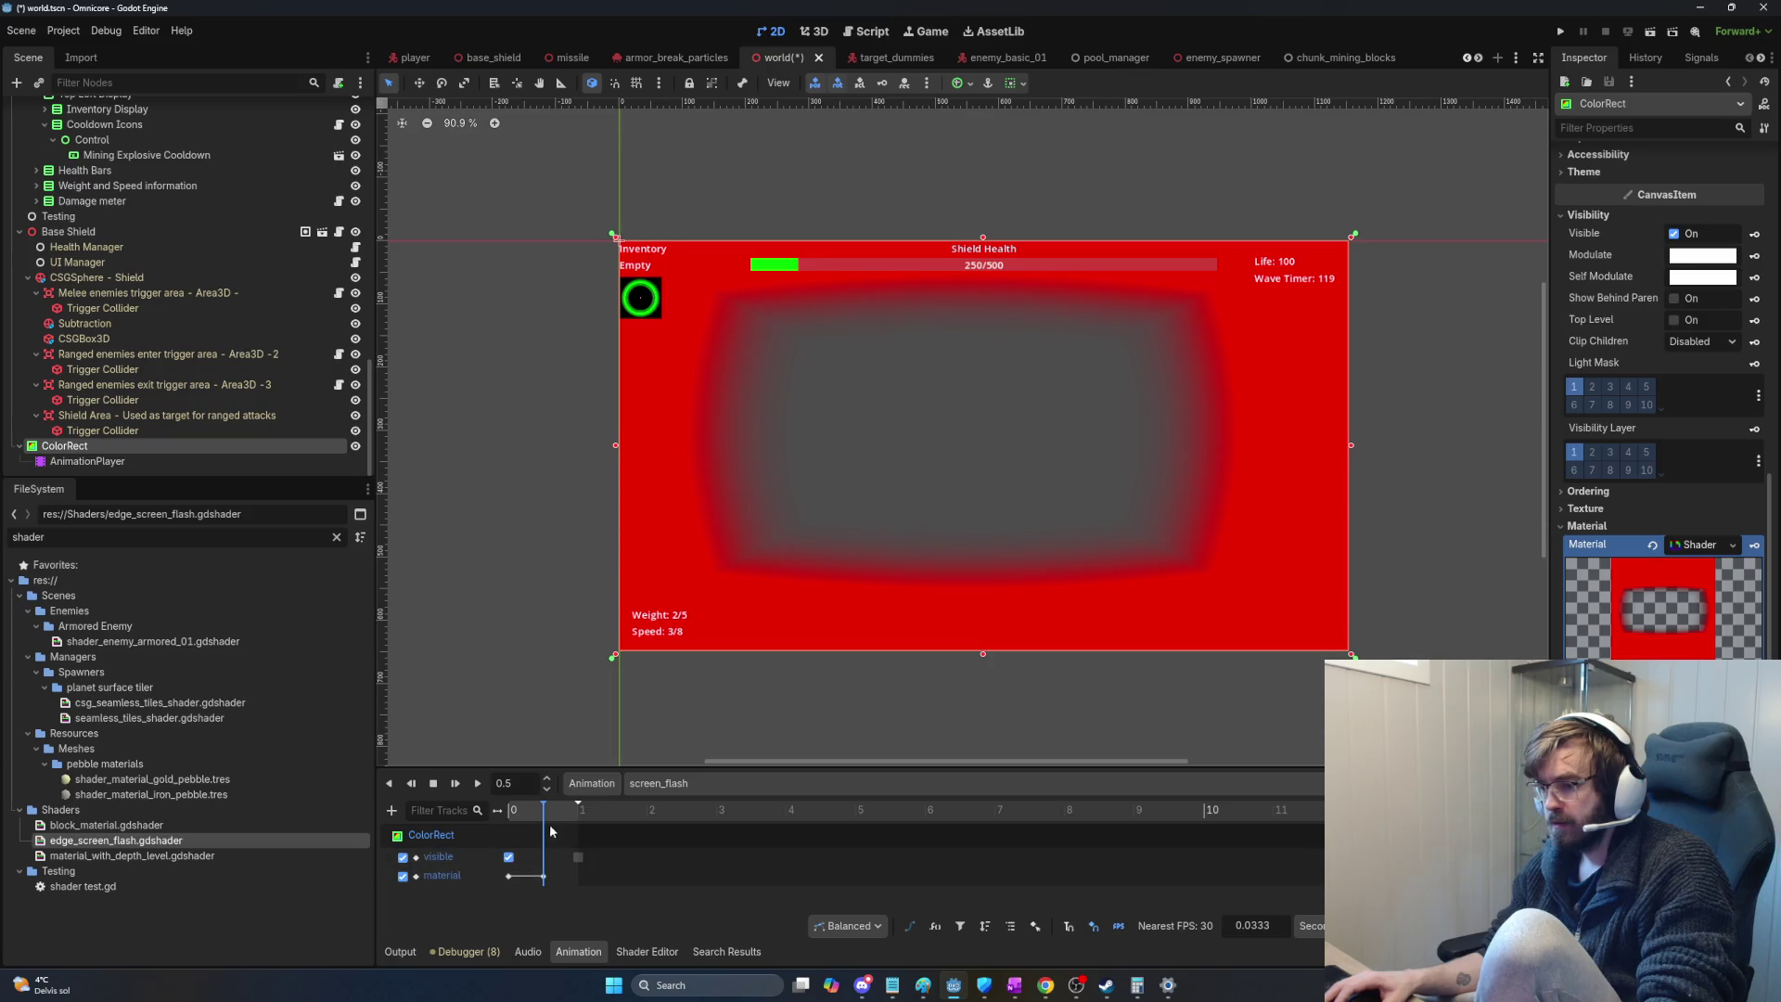
pyautogui.click(583, 820)
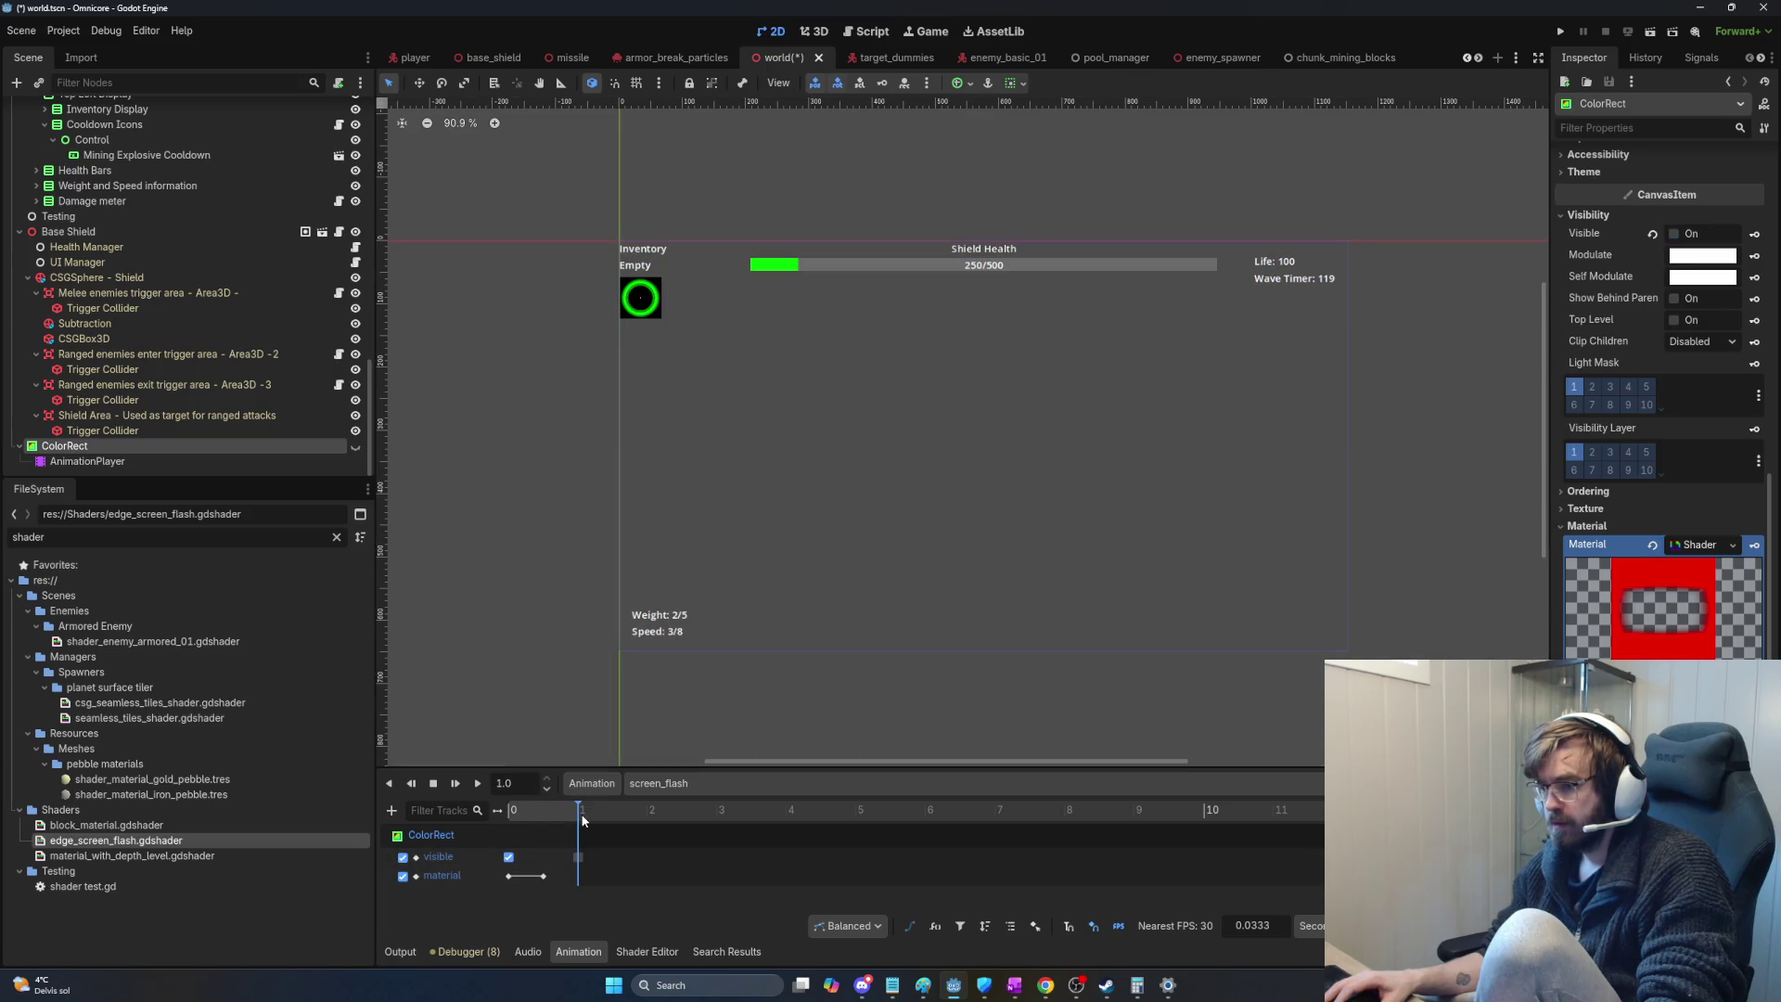
pyautogui.click(1755, 550)
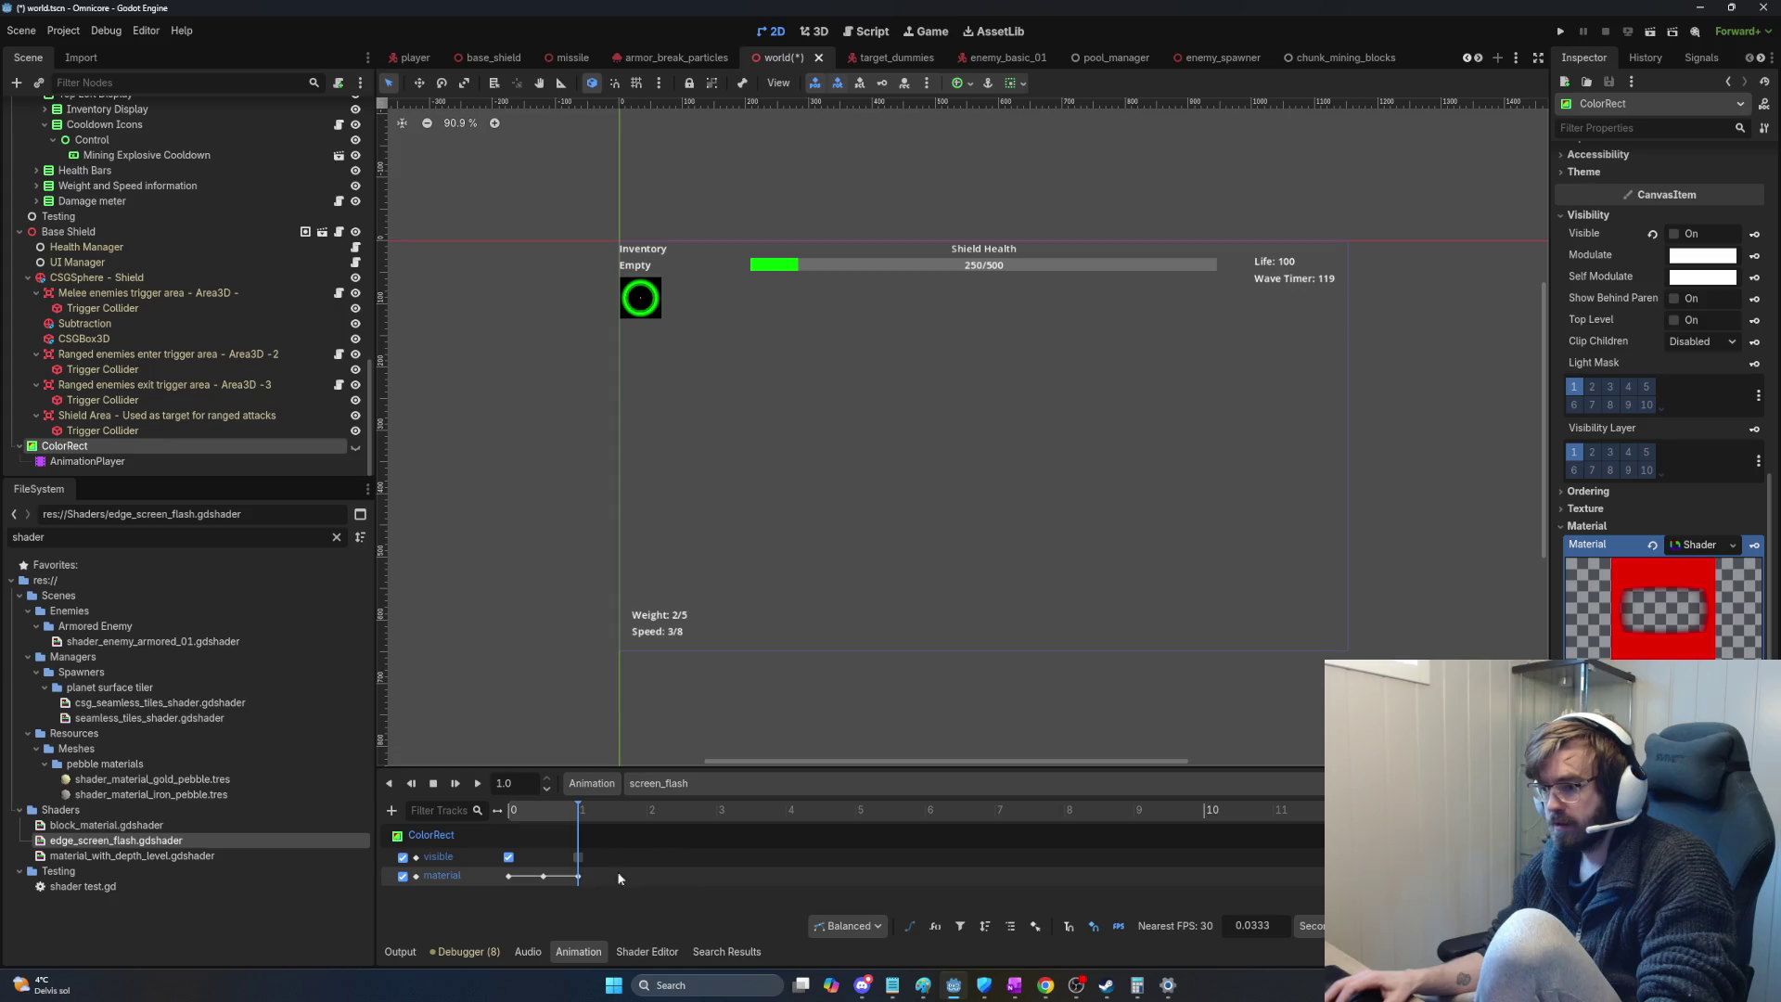
# Tint the 0.5 s key's Vignette Color partly transparent red and preview around 0.58 s
pyautogui.click(542, 877)
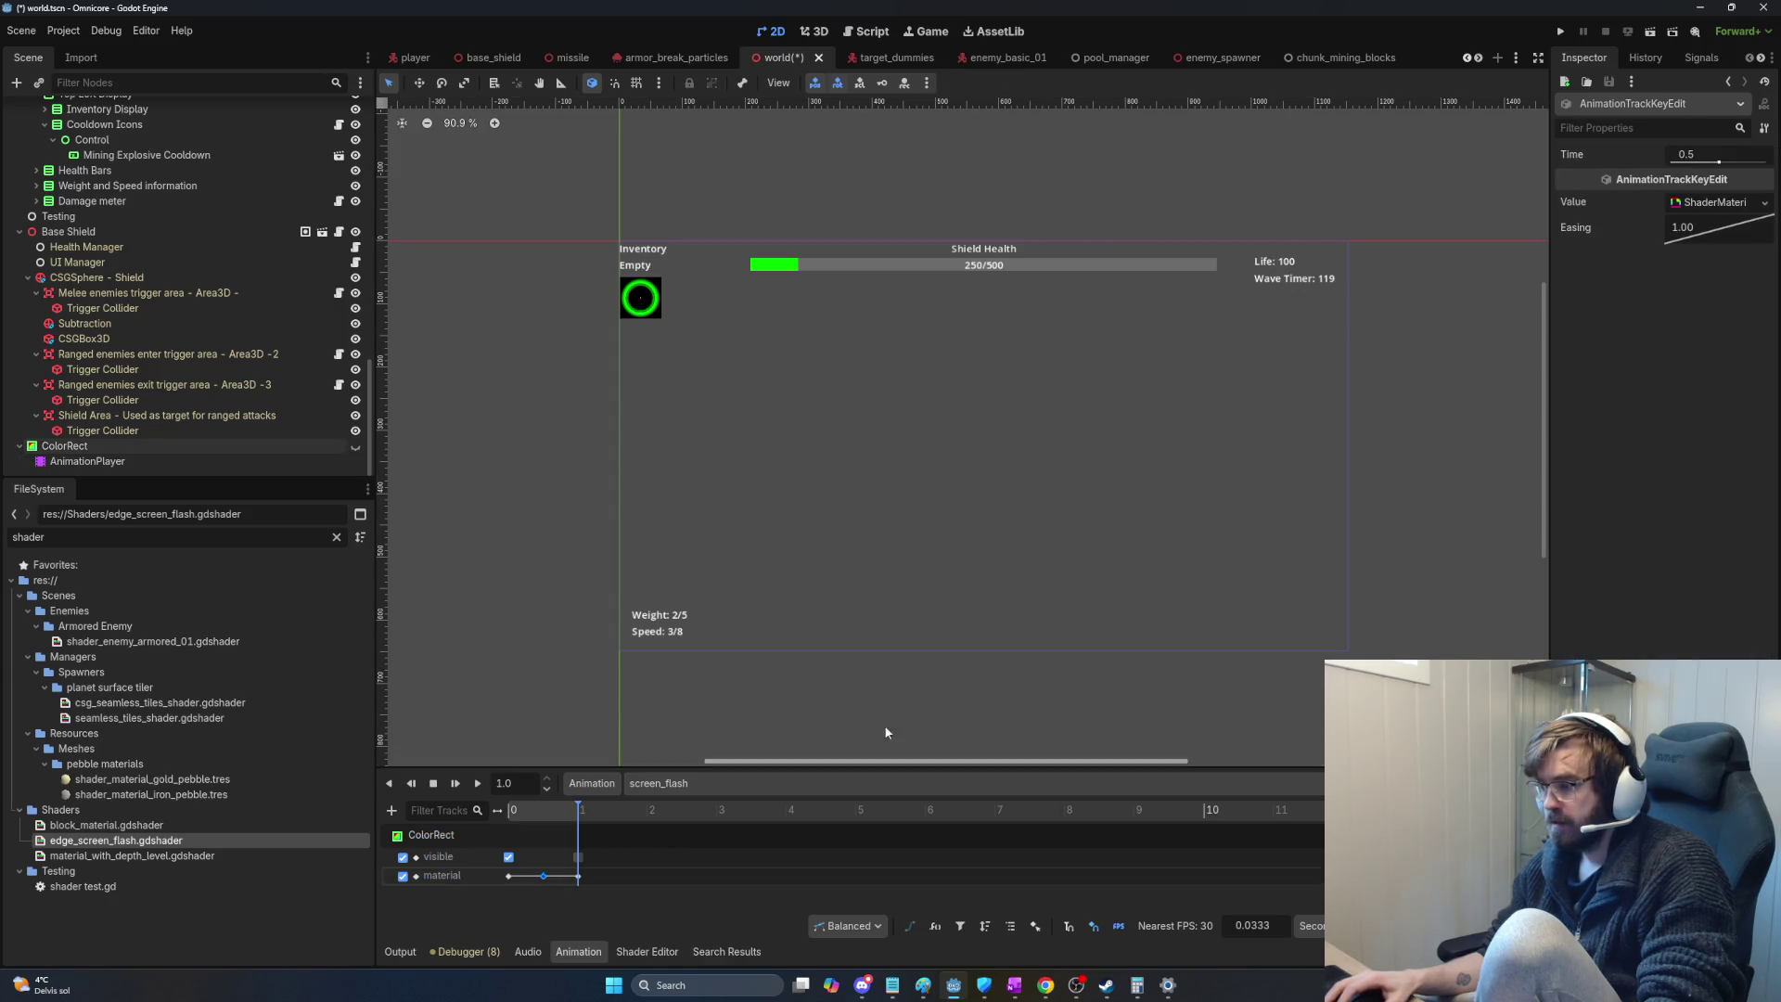
pyautogui.click(1727, 204)
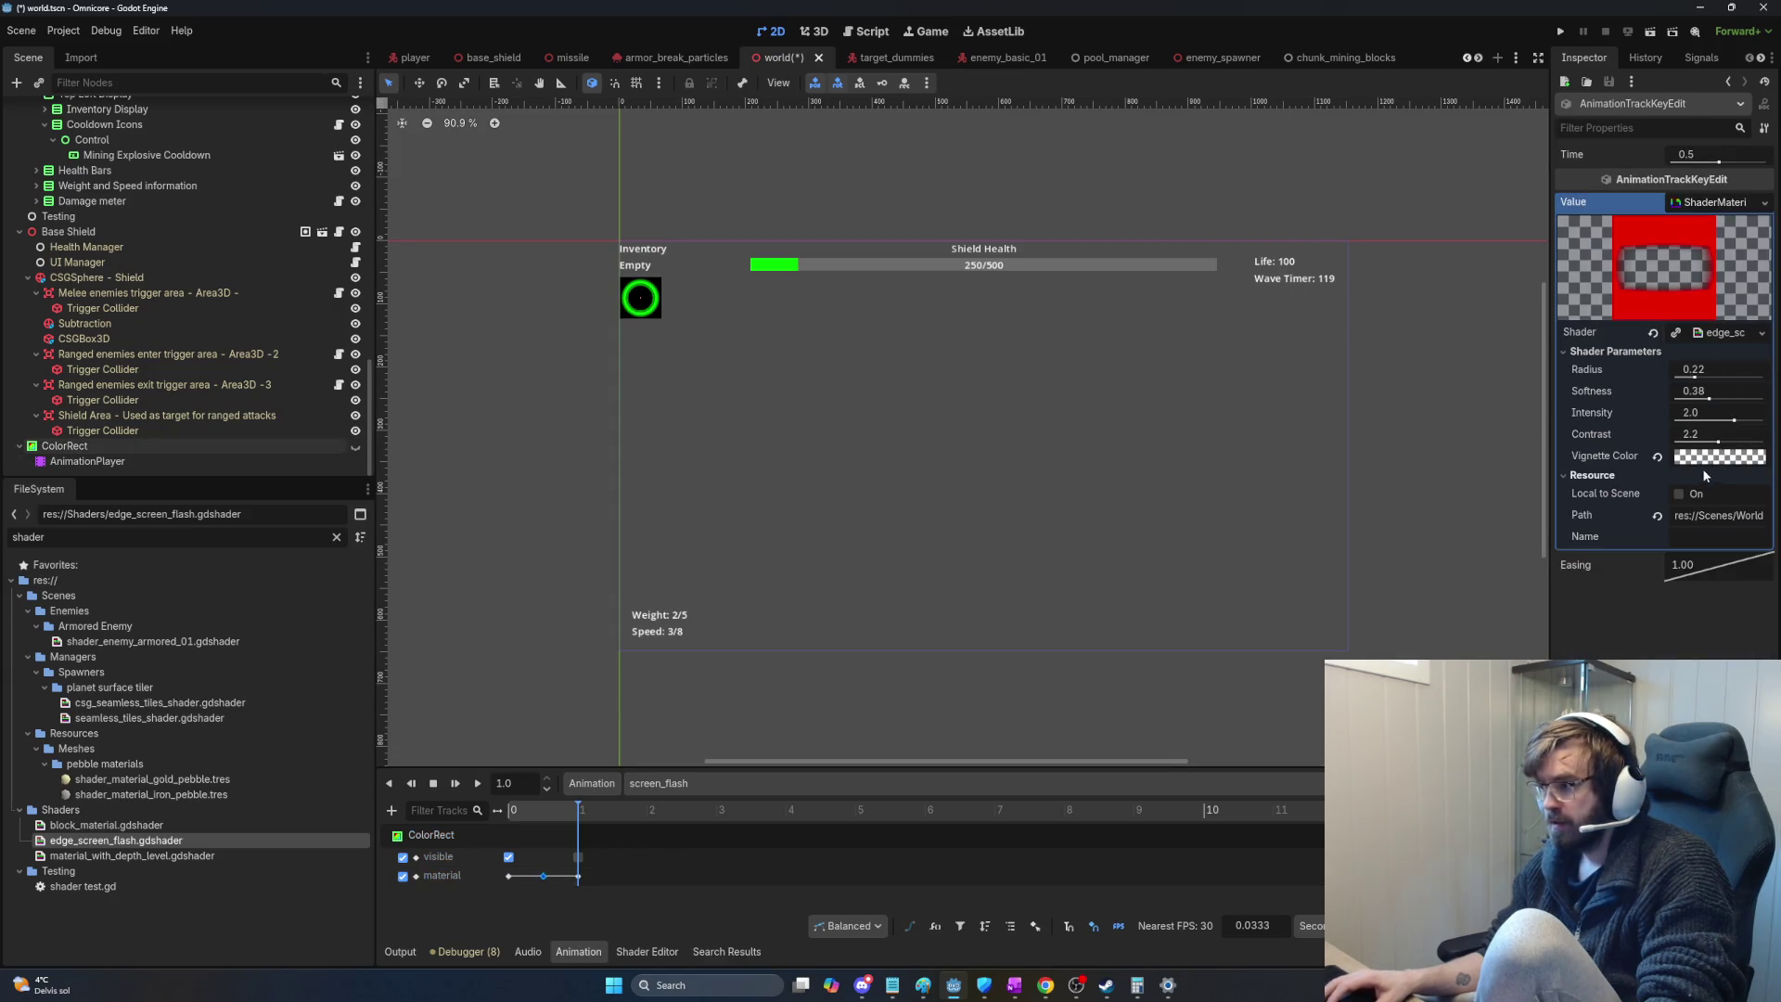
pyautogui.click(1722, 456)
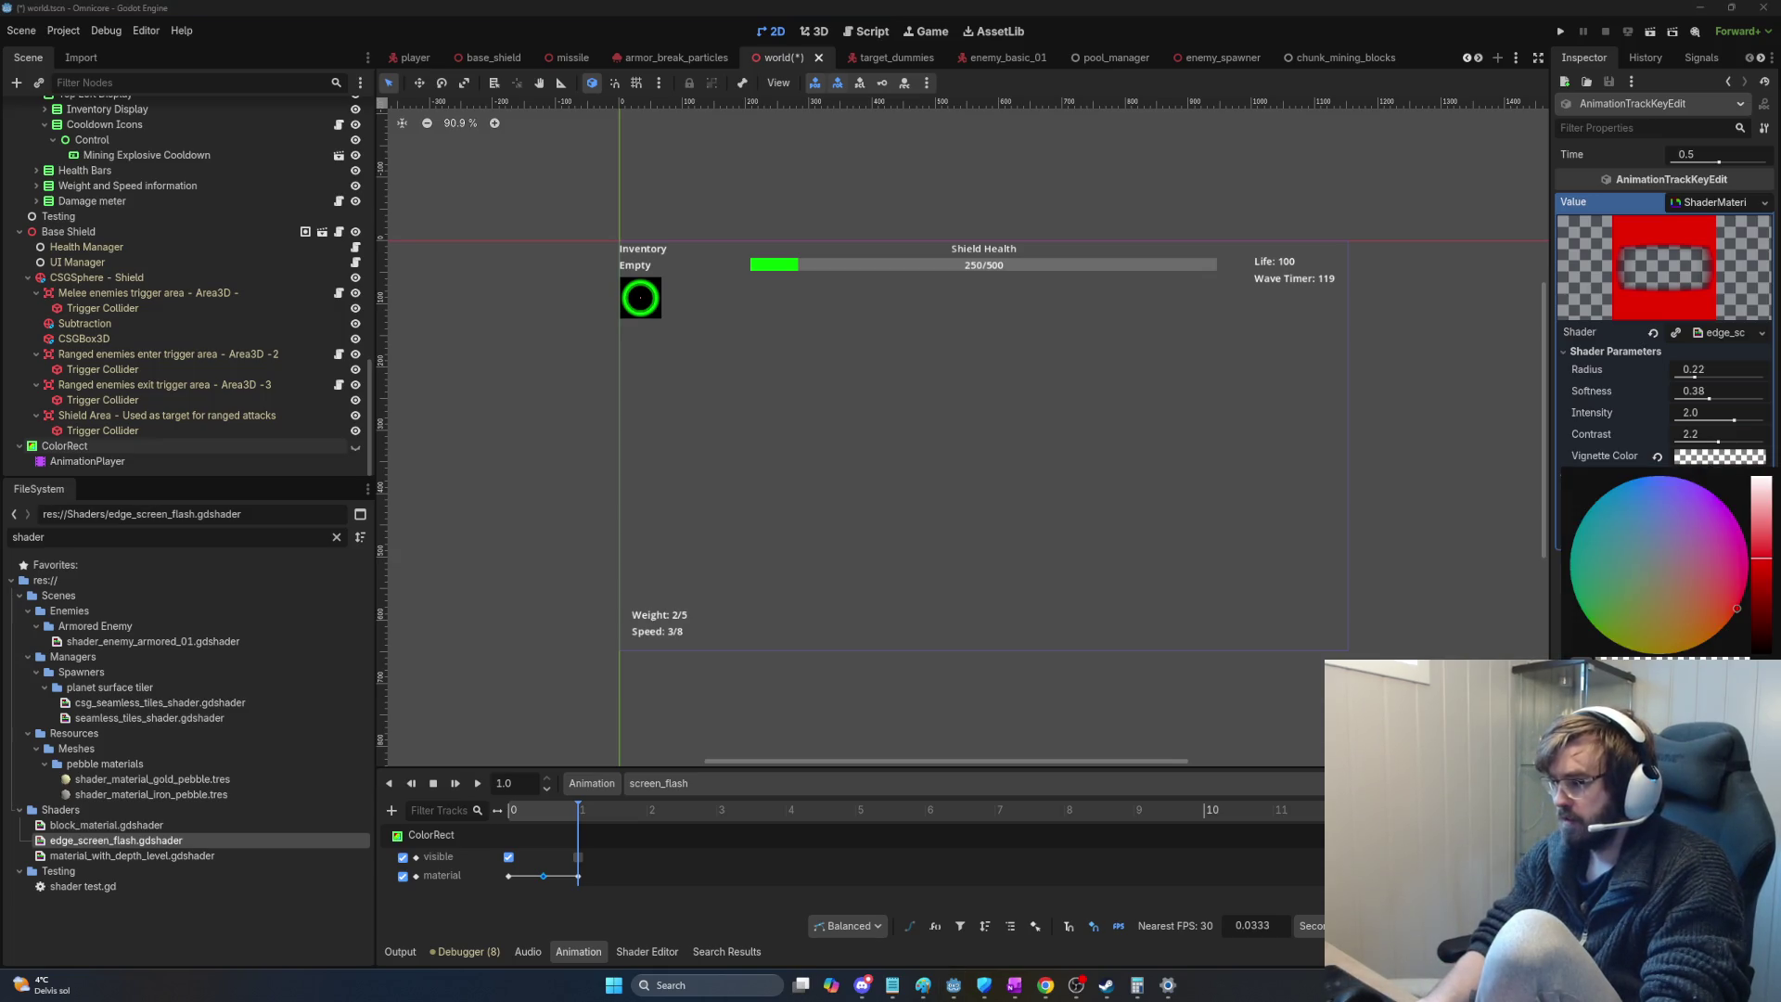
pyautogui.press('Escape')
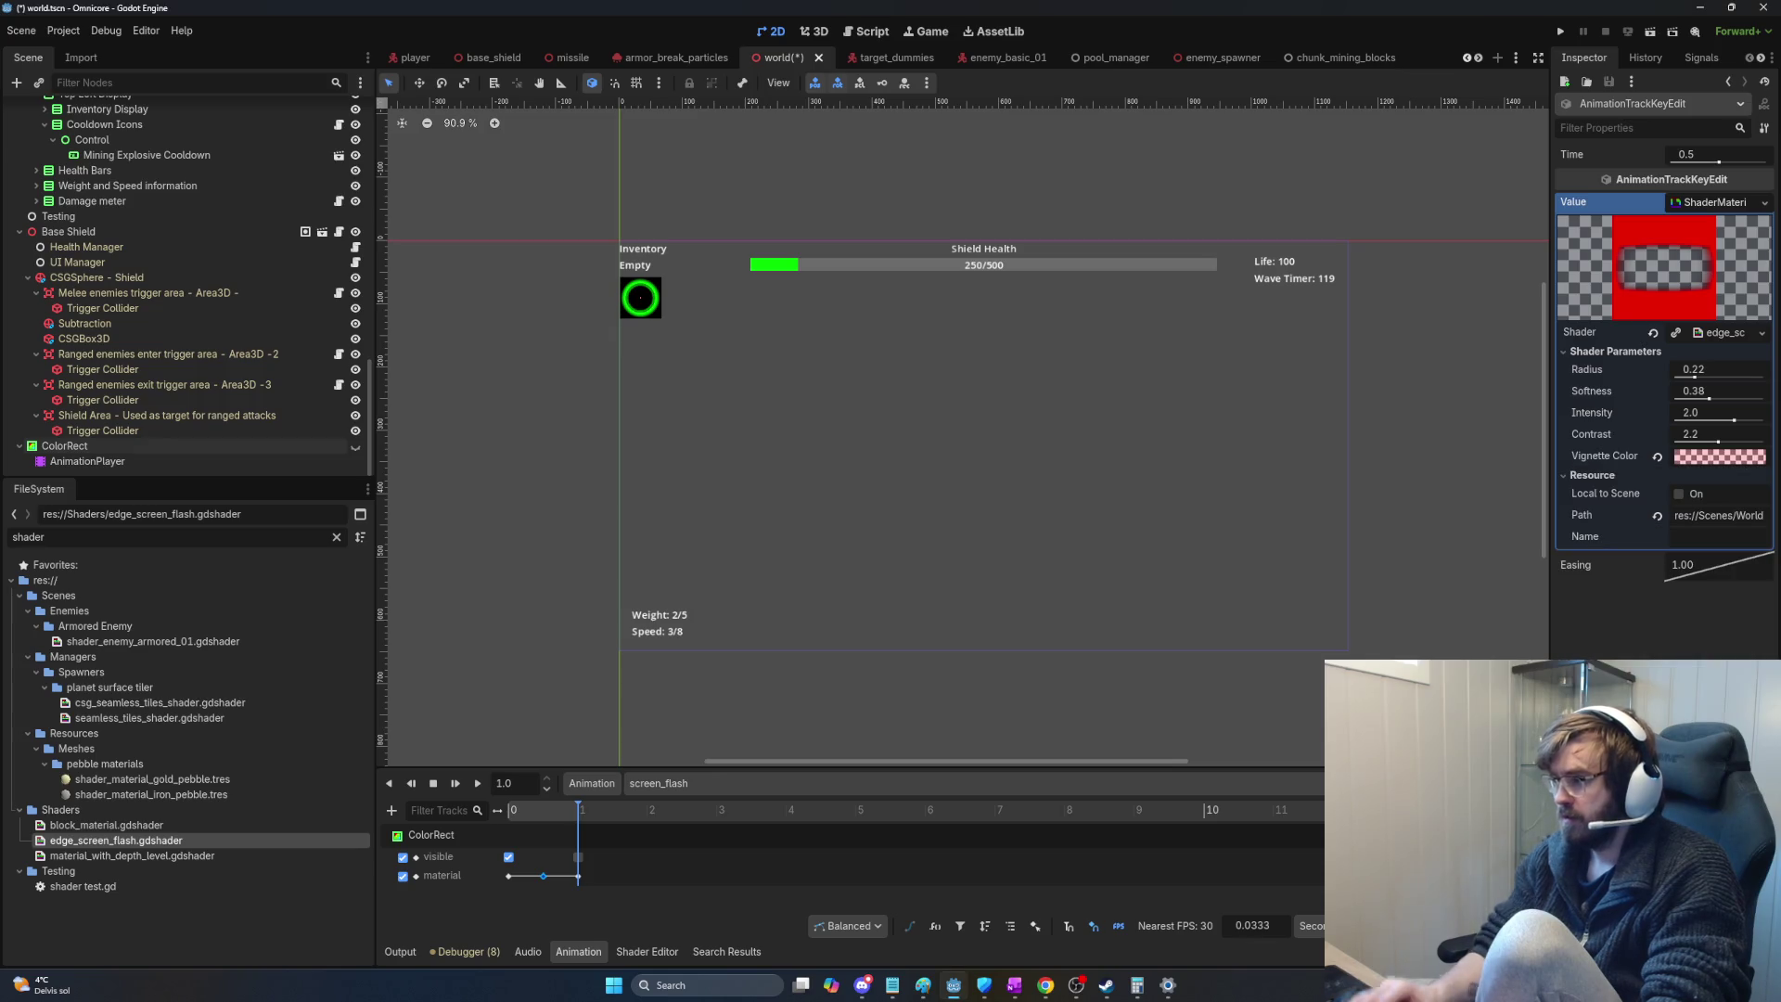
pyautogui.moveTo(548, 816); pyautogui.dragTo(510, 824)
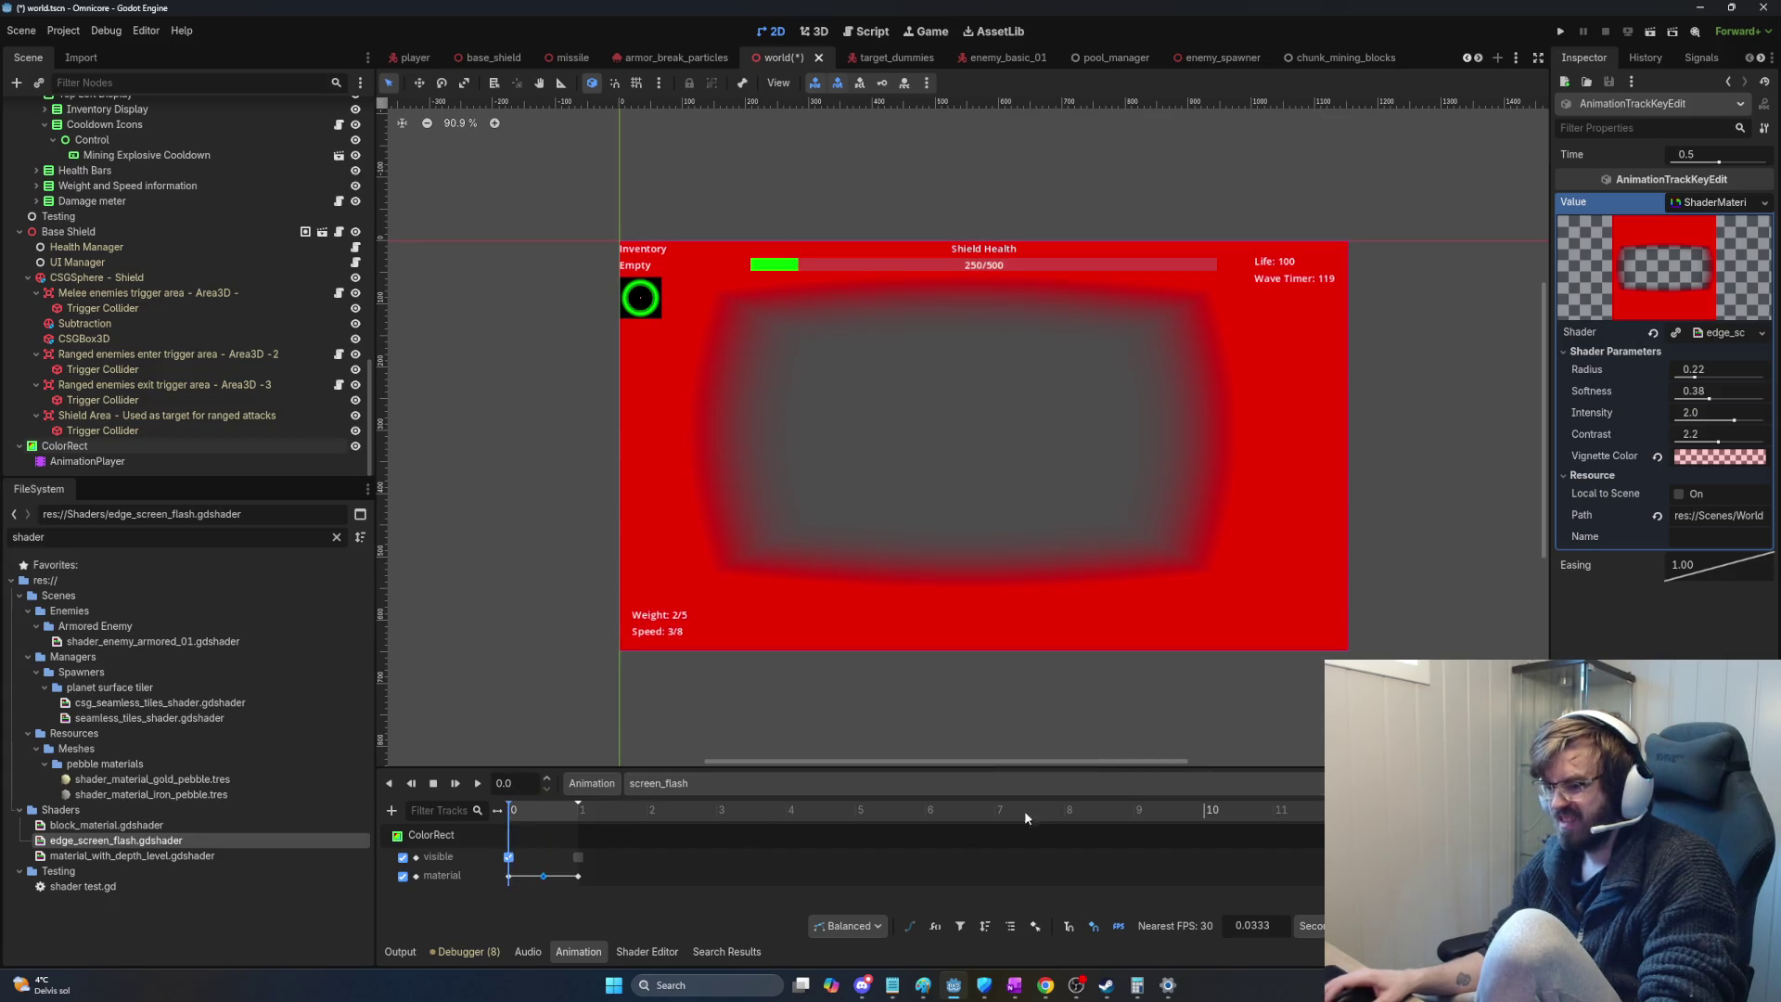
pyautogui.click(509, 876)
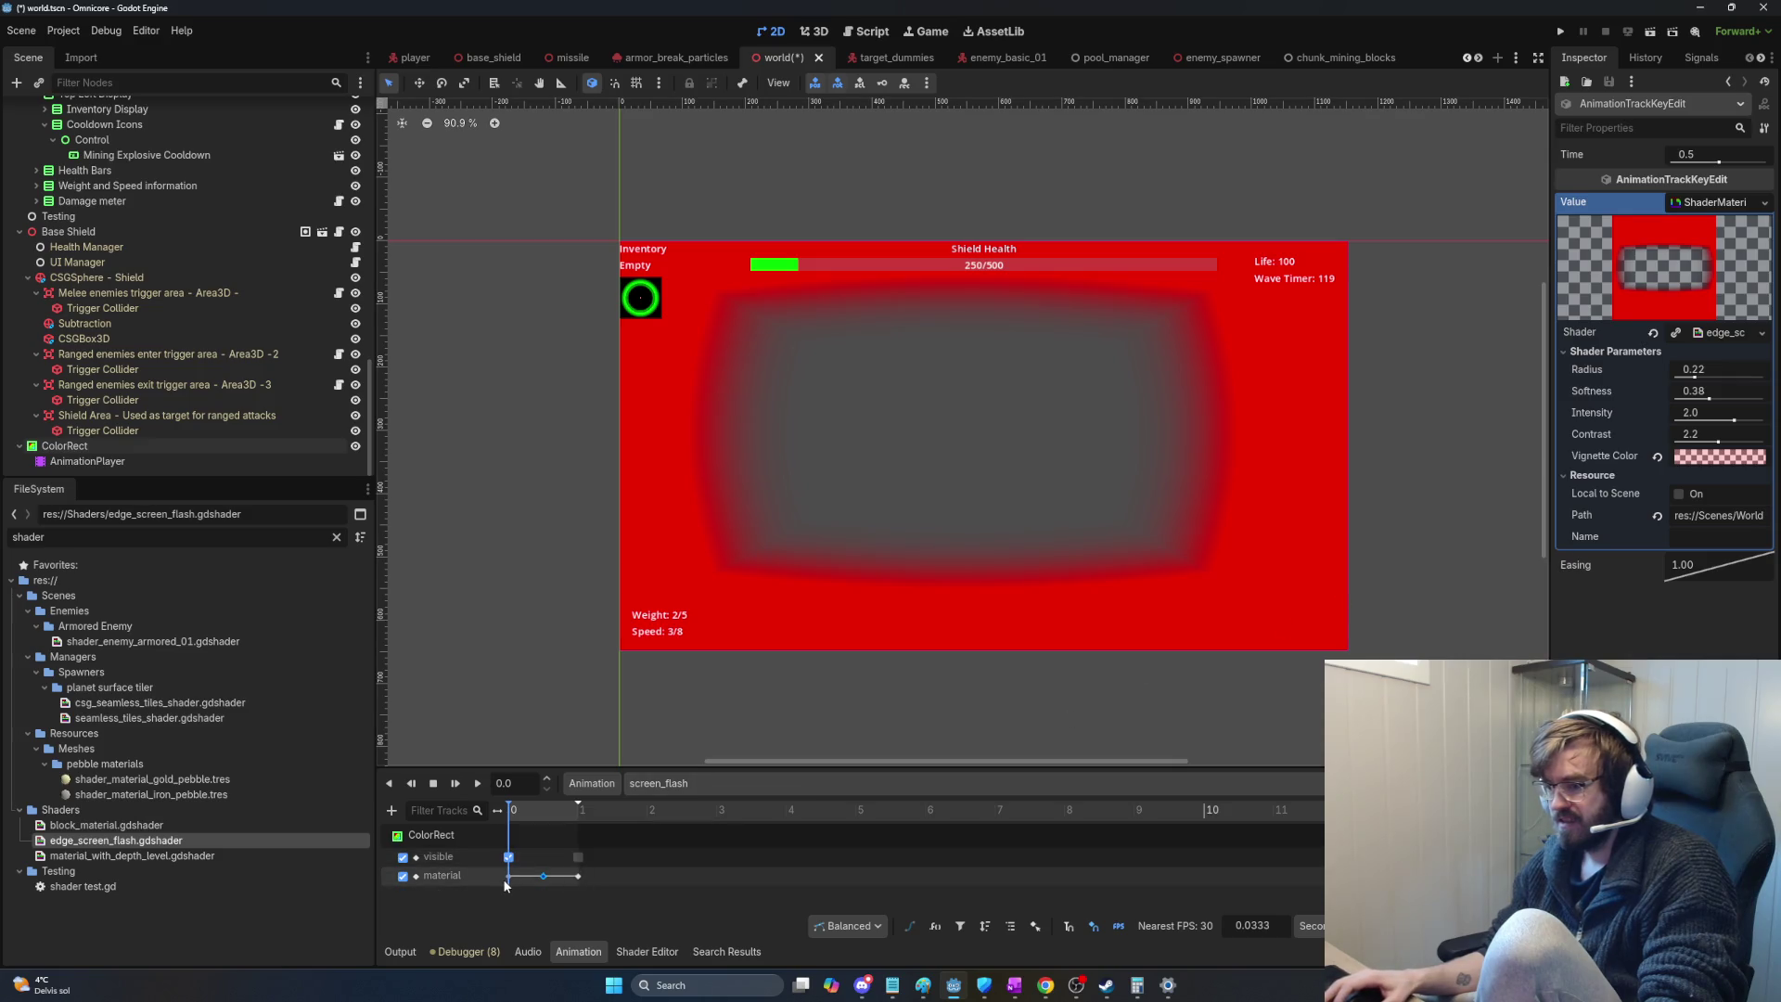
pyautogui.click(1712, 202)
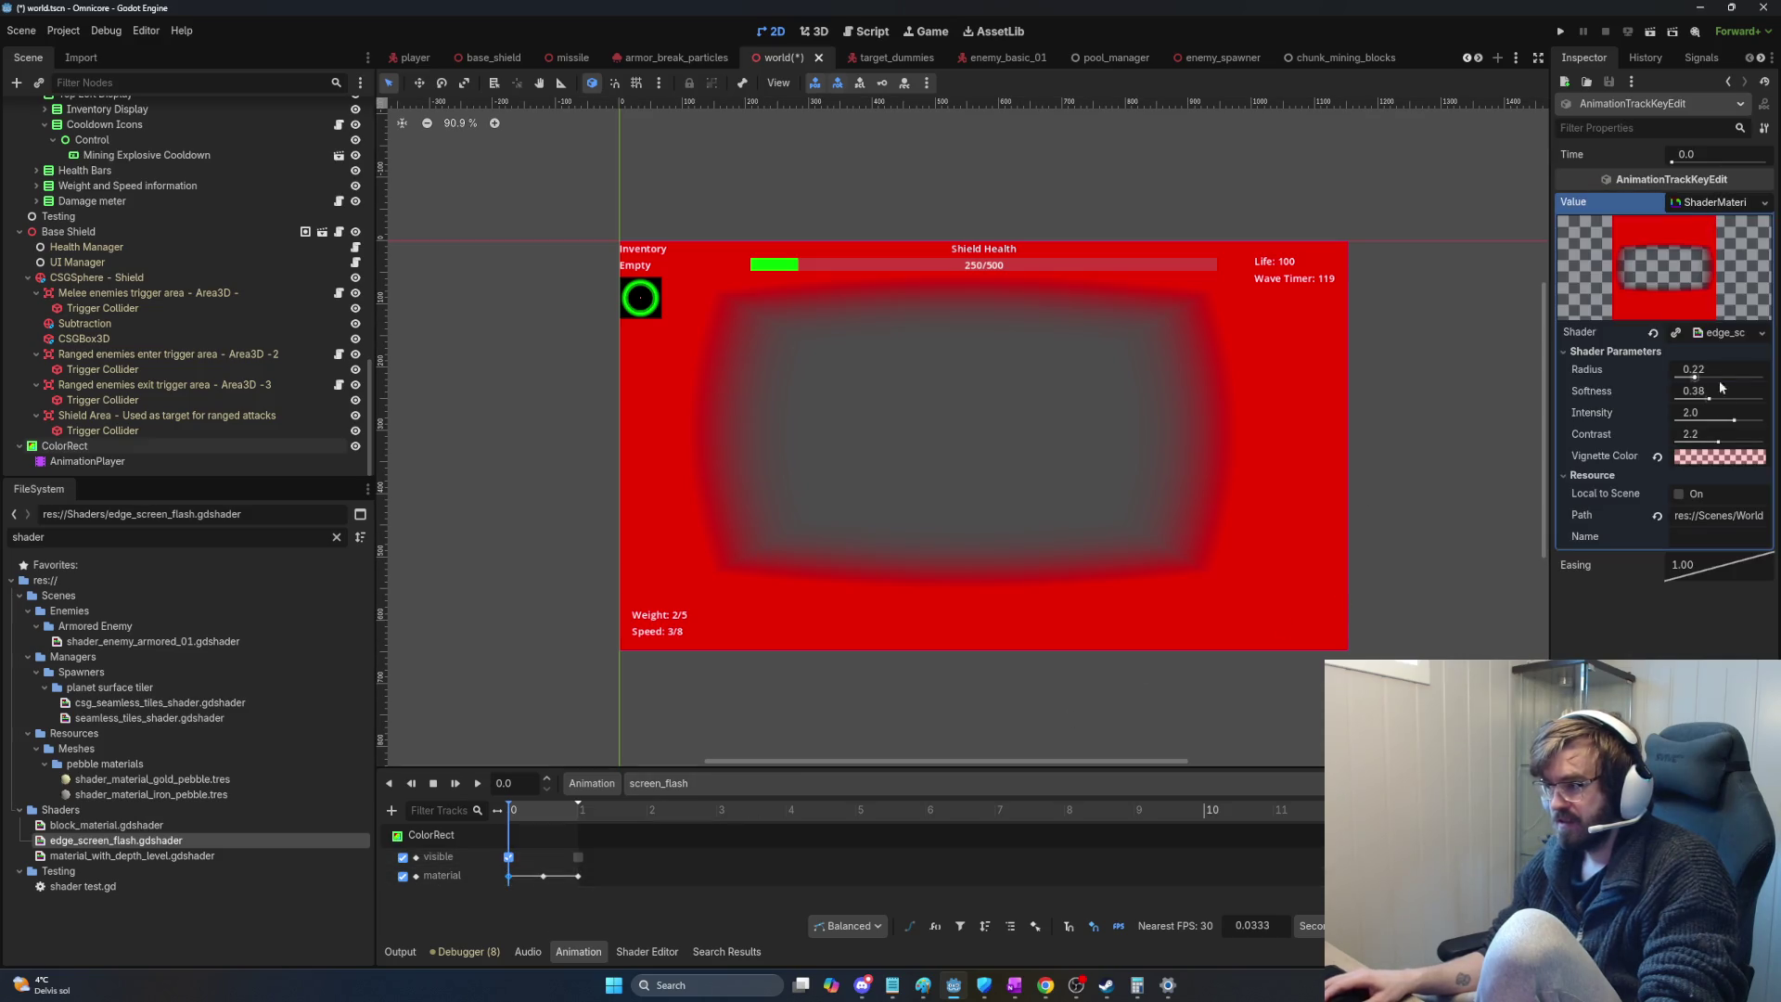
pyautogui.click(1705, 457)
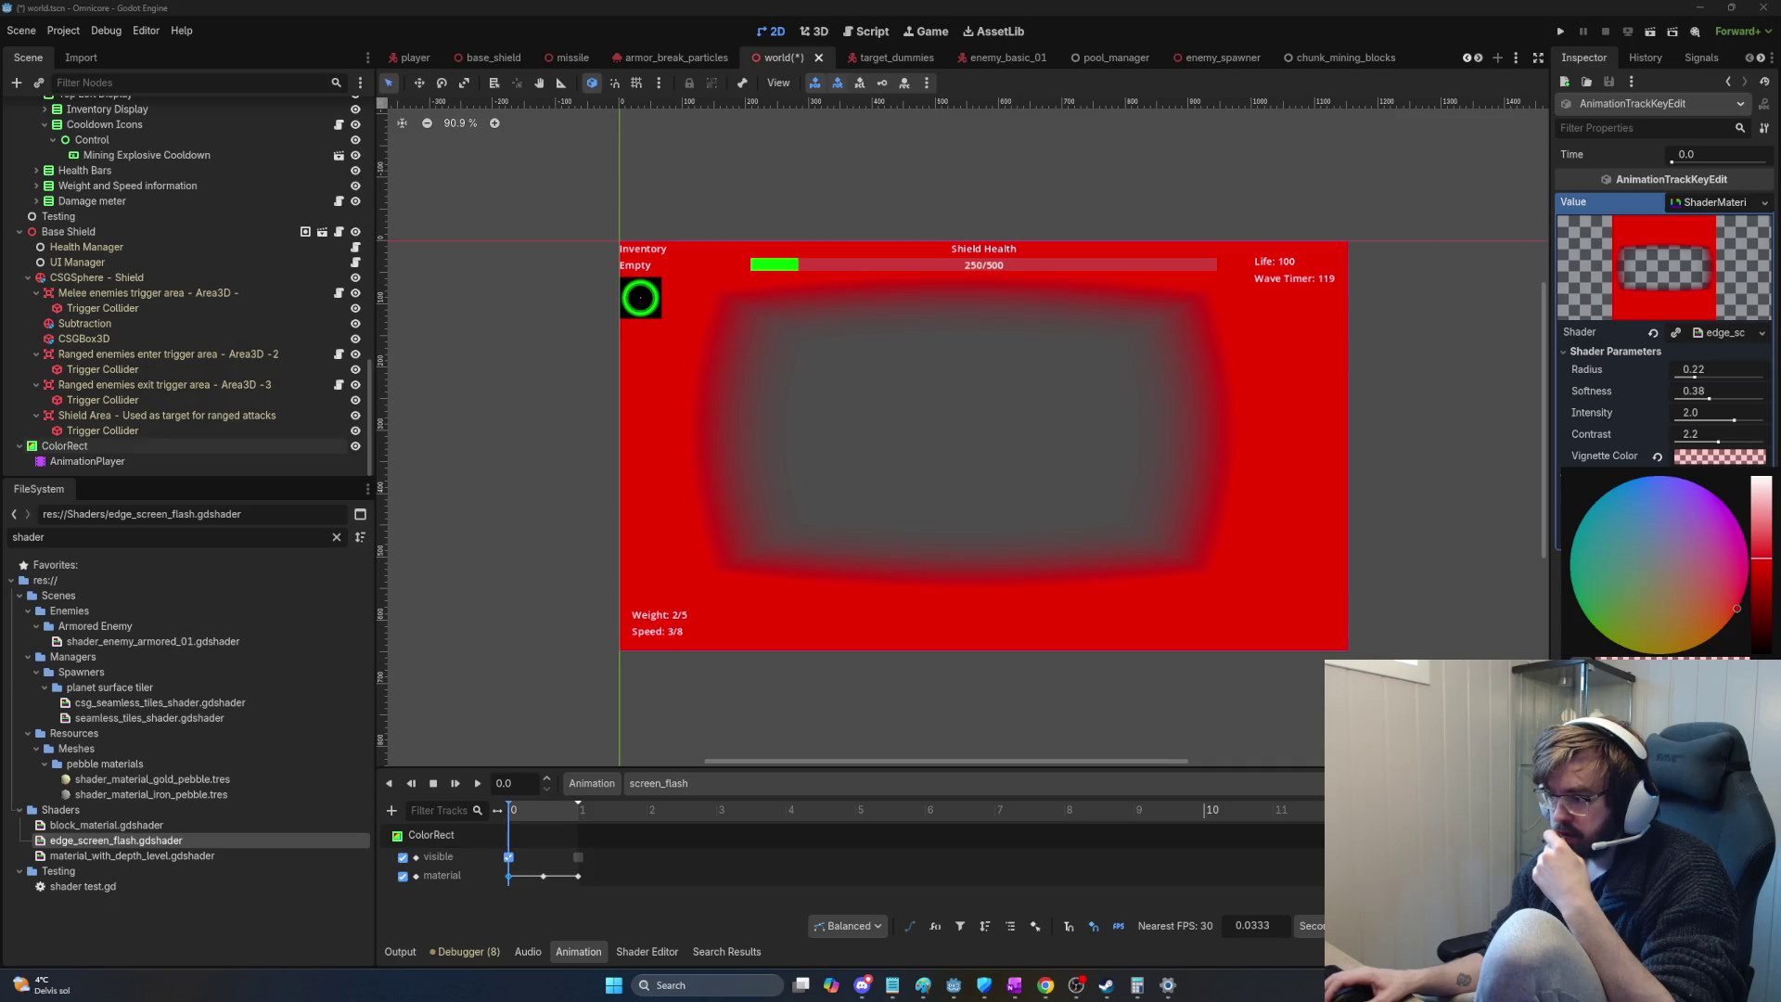
pyautogui.click(595, 908)
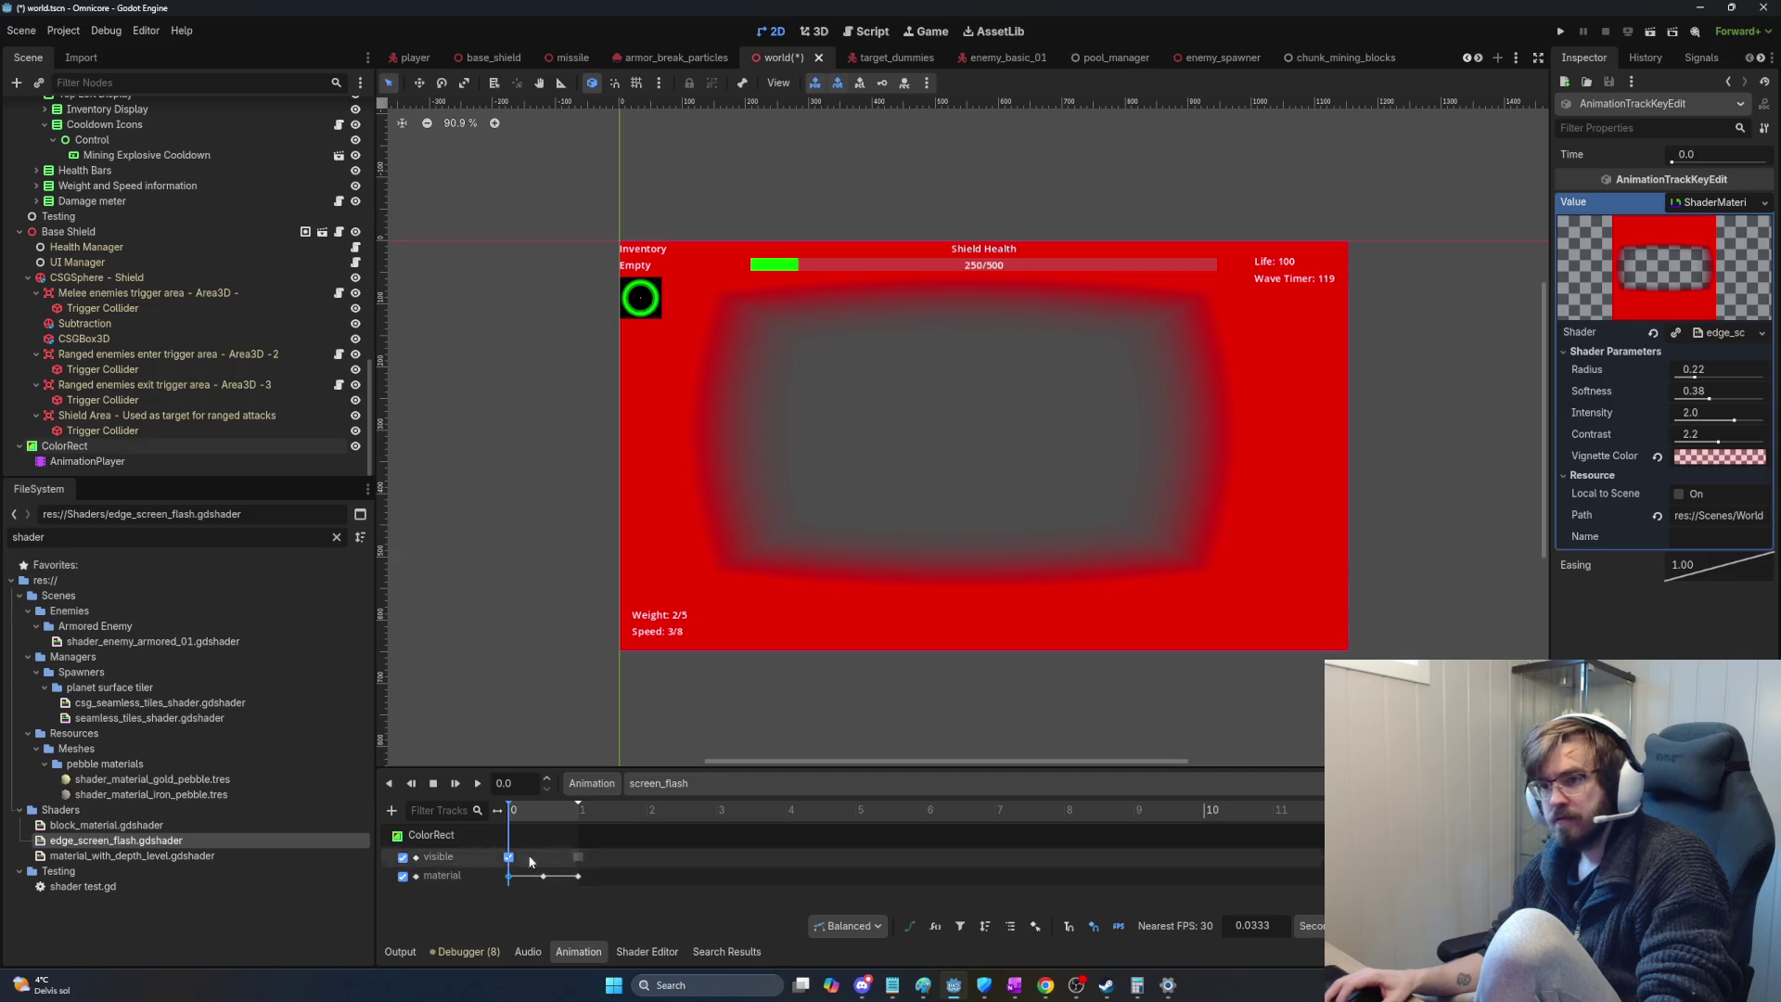
pyautogui.click(393, 811)
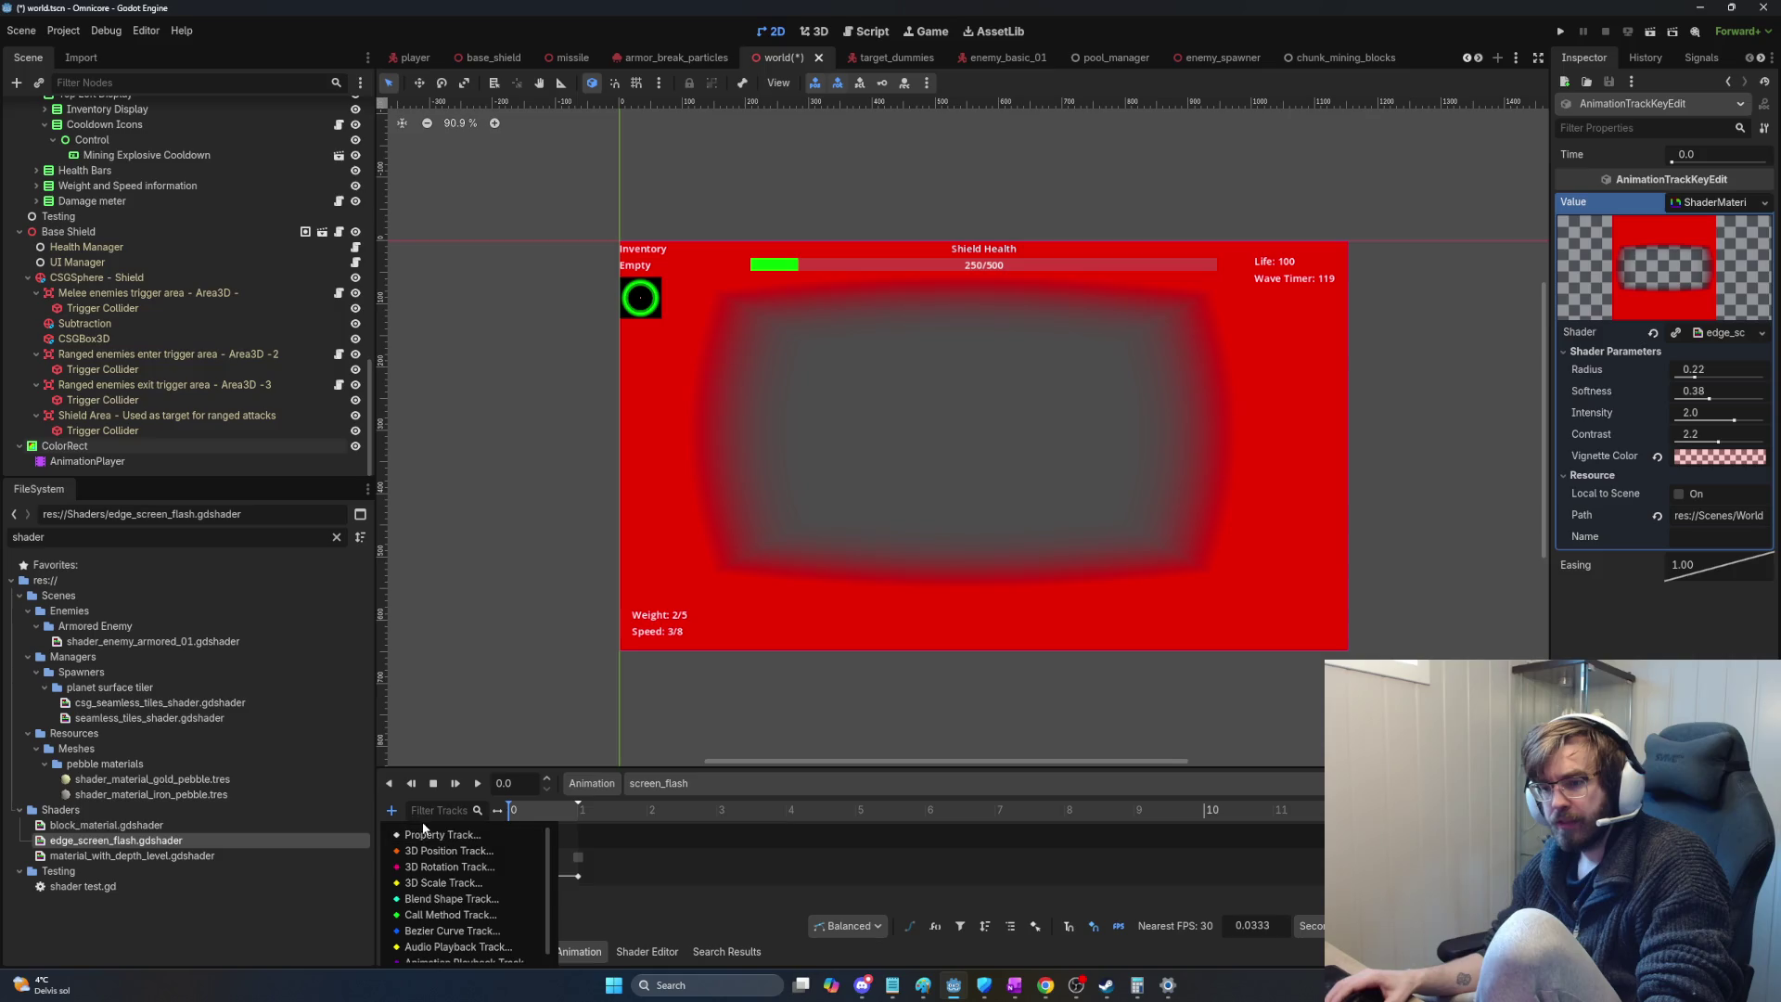
pyautogui.click(430, 816)
pyautogui.write('m')
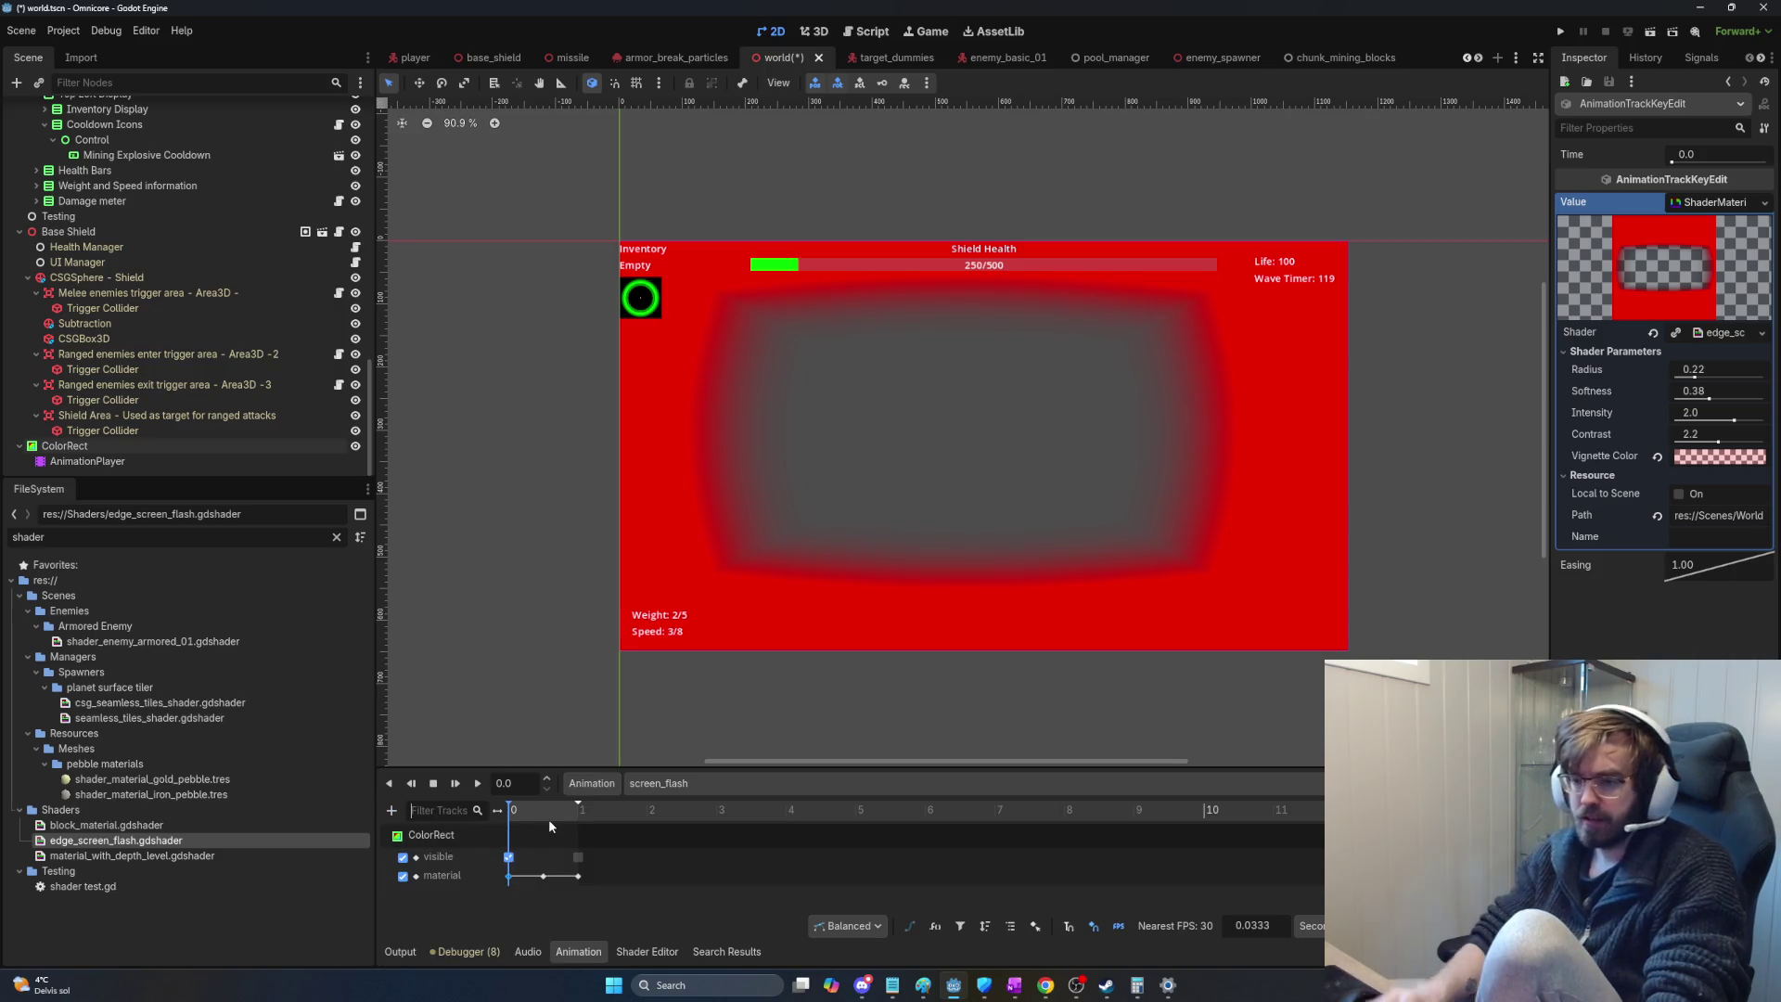
pyautogui.write('aterial:')
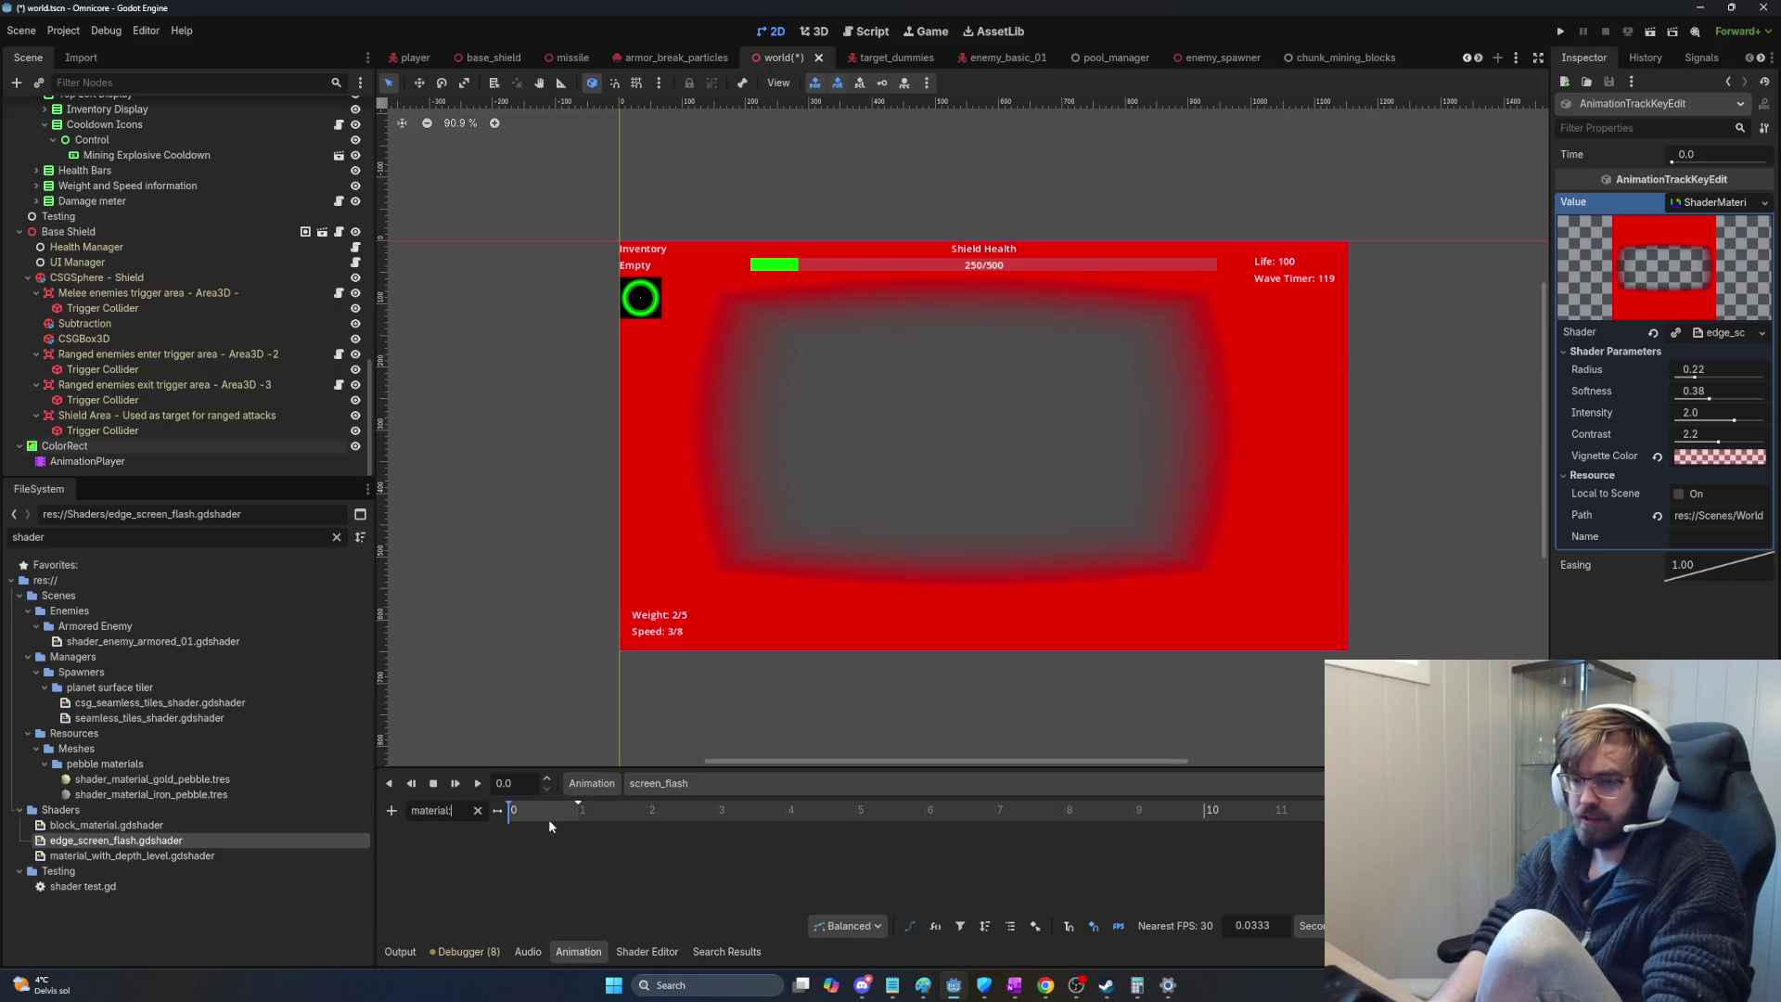
pyautogui.press('BackSpace')
pyautogui.press('BackSpace')
pyautogui.press('BackSpace')
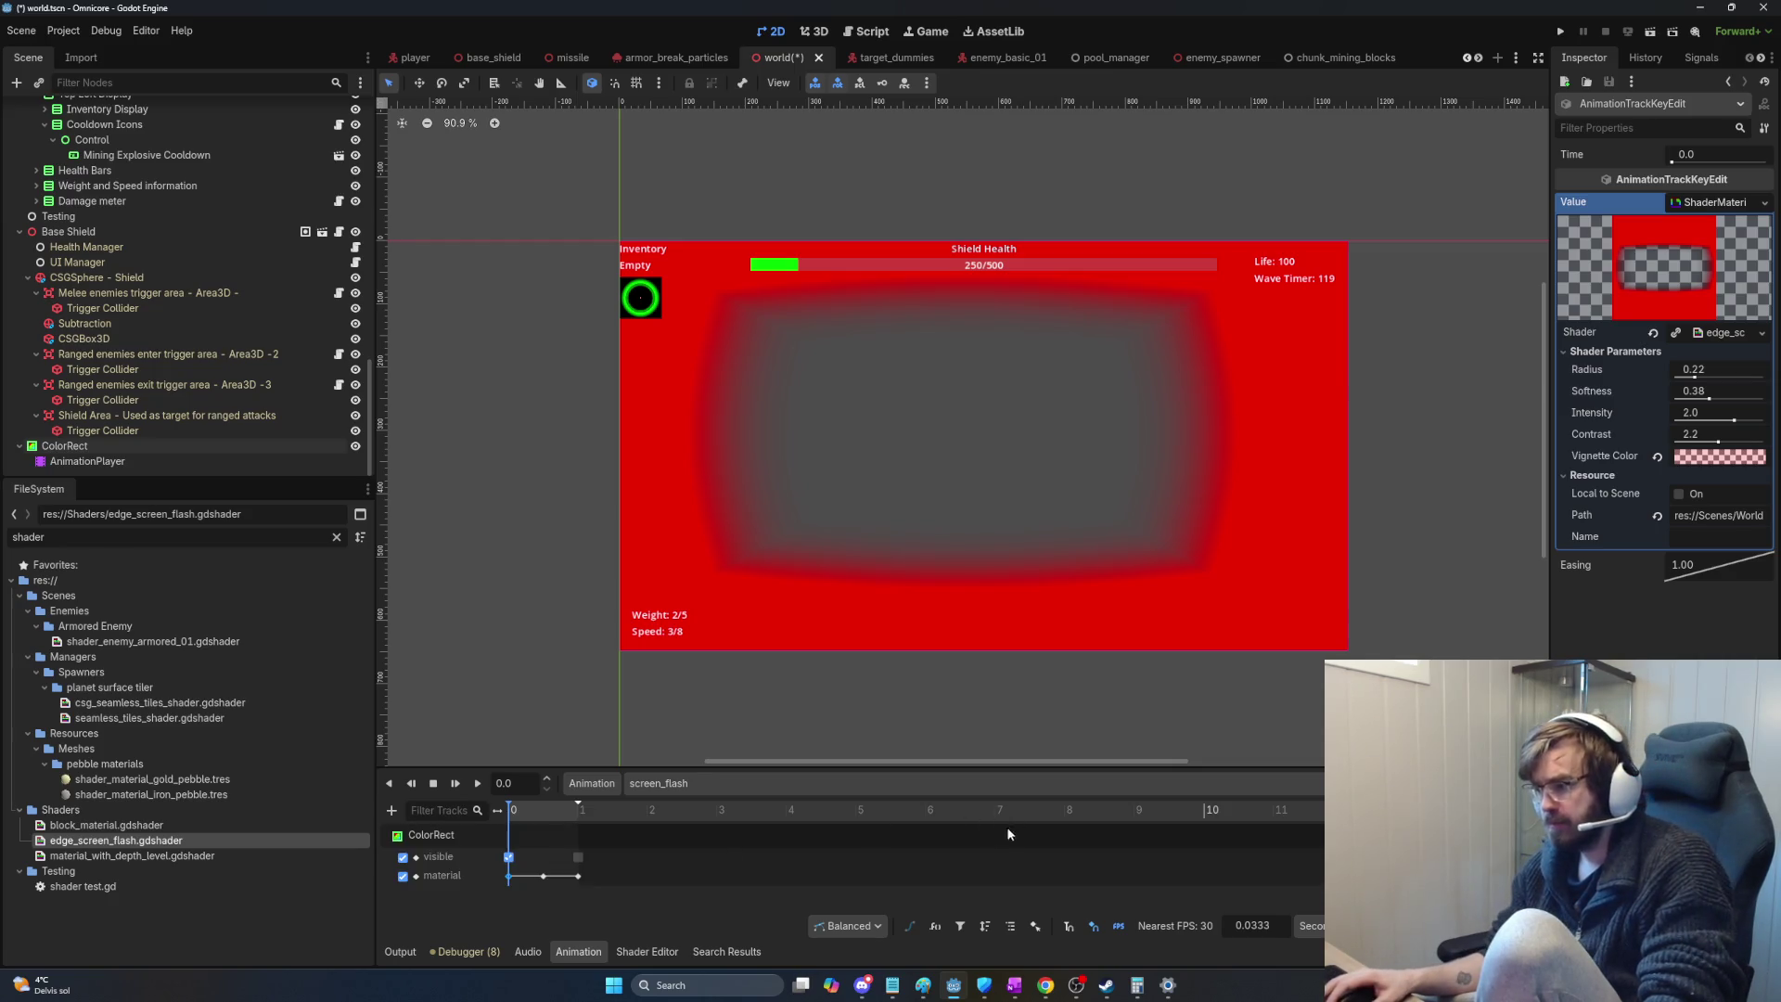
pyautogui.rightClick(616, 882)
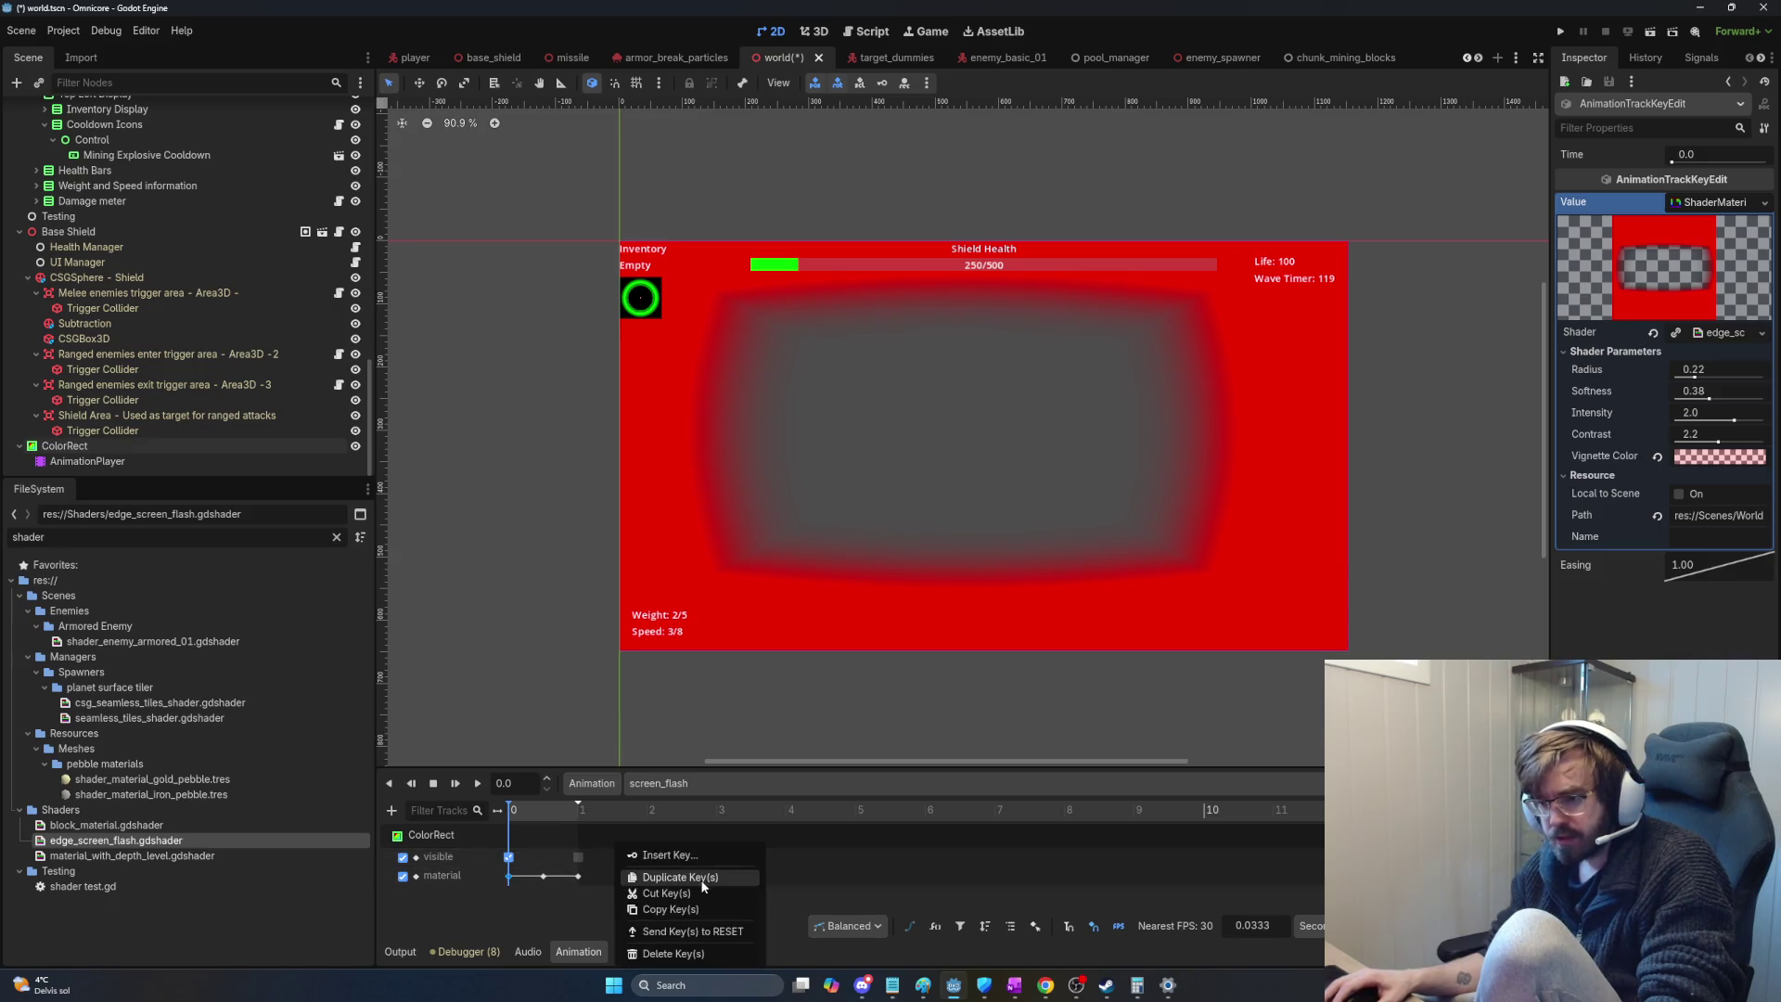
pyautogui.hotkey('alt', 'Tab')
pyautogui.hotkey('alt', 'Tab')
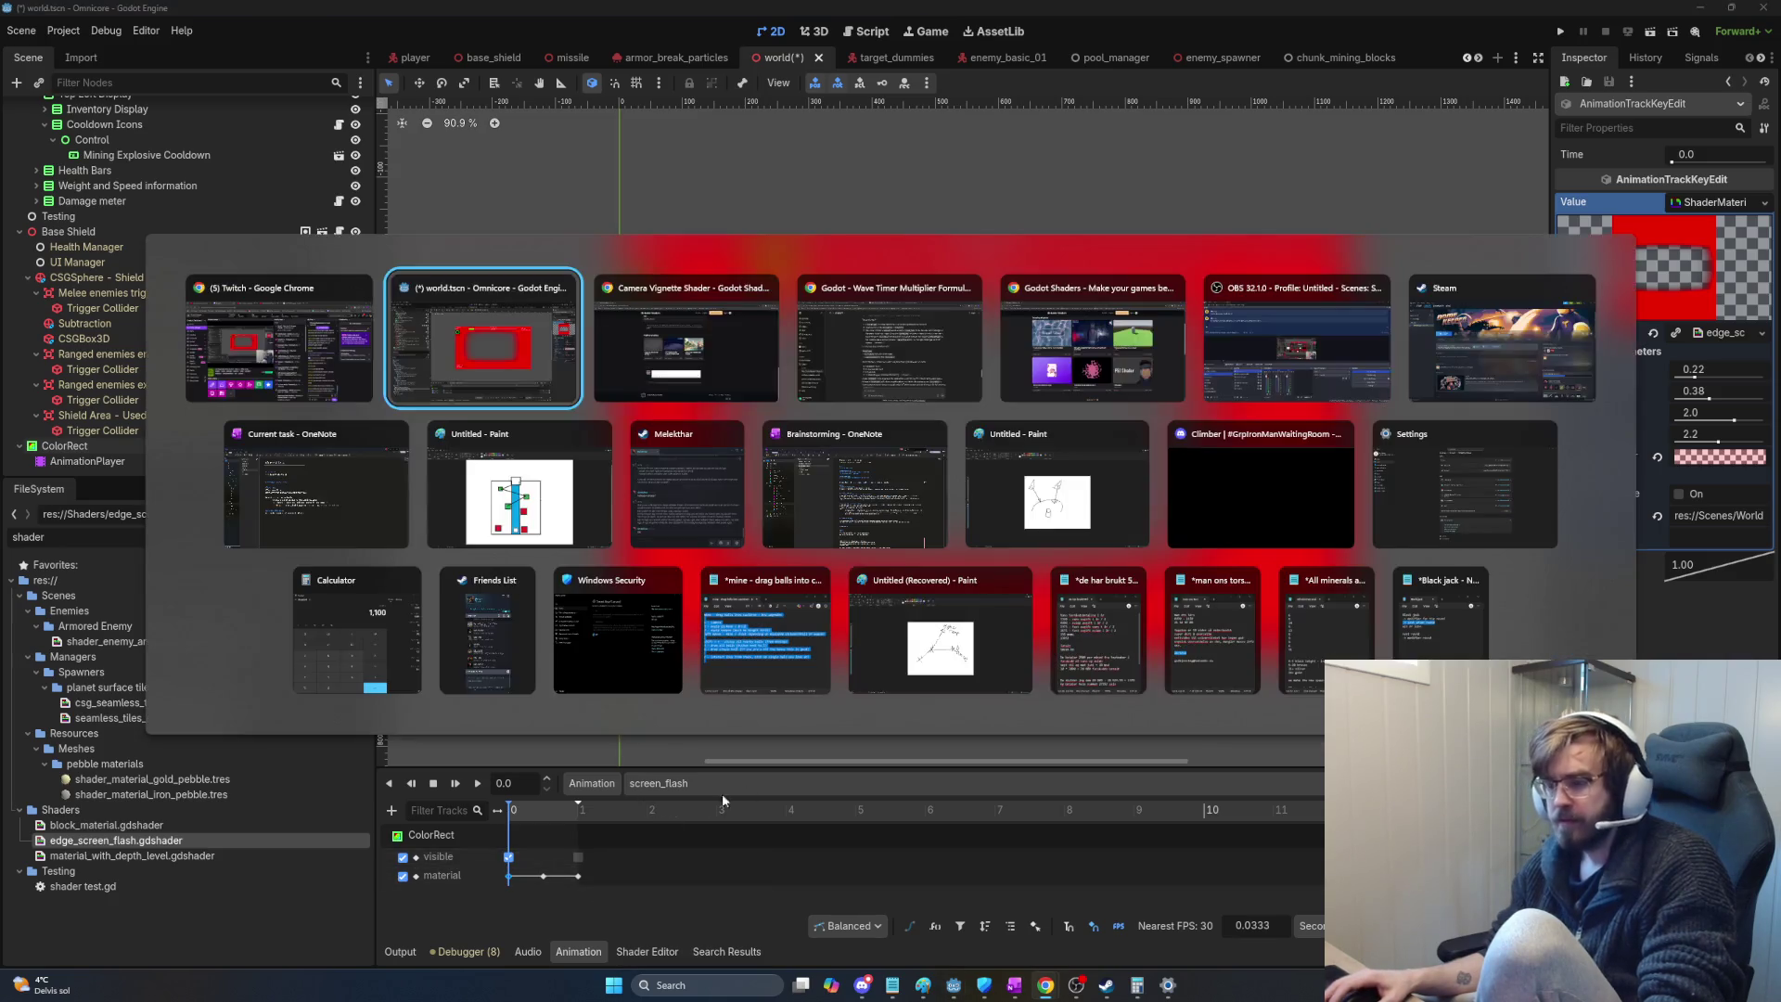
# Ask ChatGPT how to key the edge shader colour's alpha without an Inspector key icon
pyautogui.hotkey('alt', 'Tab')
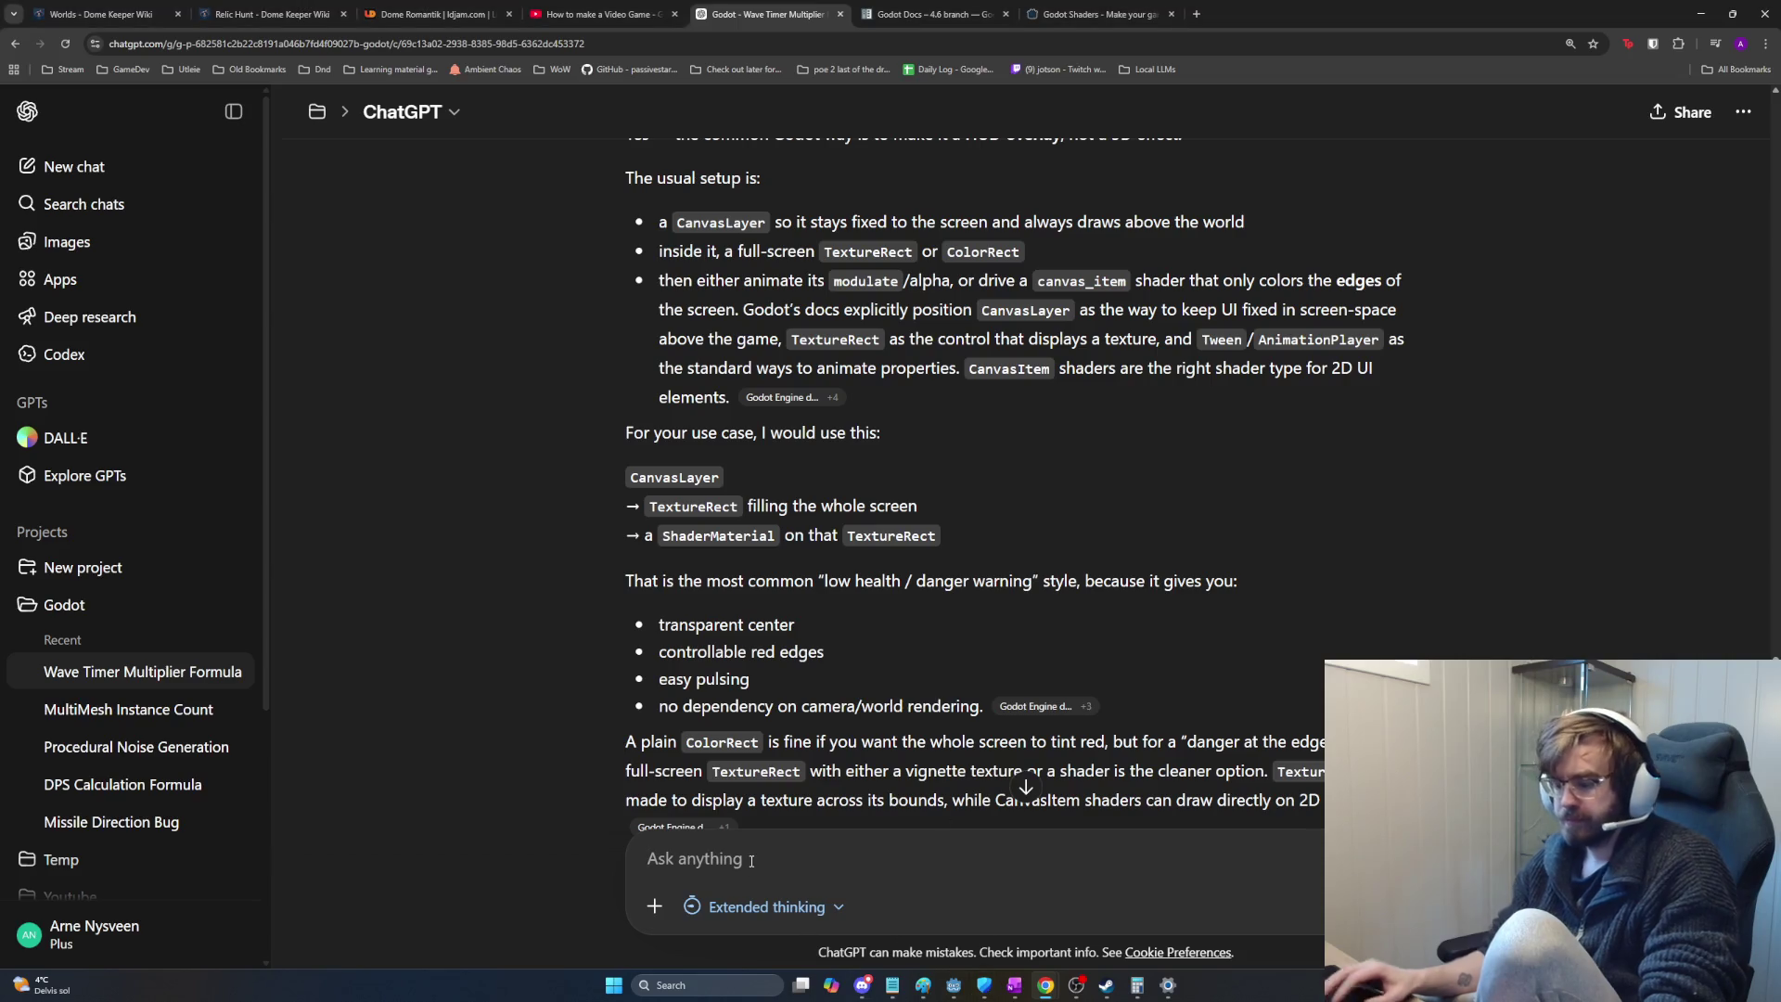
pyautogui.write('how')
pyautogui.press('BackSpace')
pyautogui.press('BackSpace')
pyautogui.press('BackSpace')
pyautogui.write('I have a')
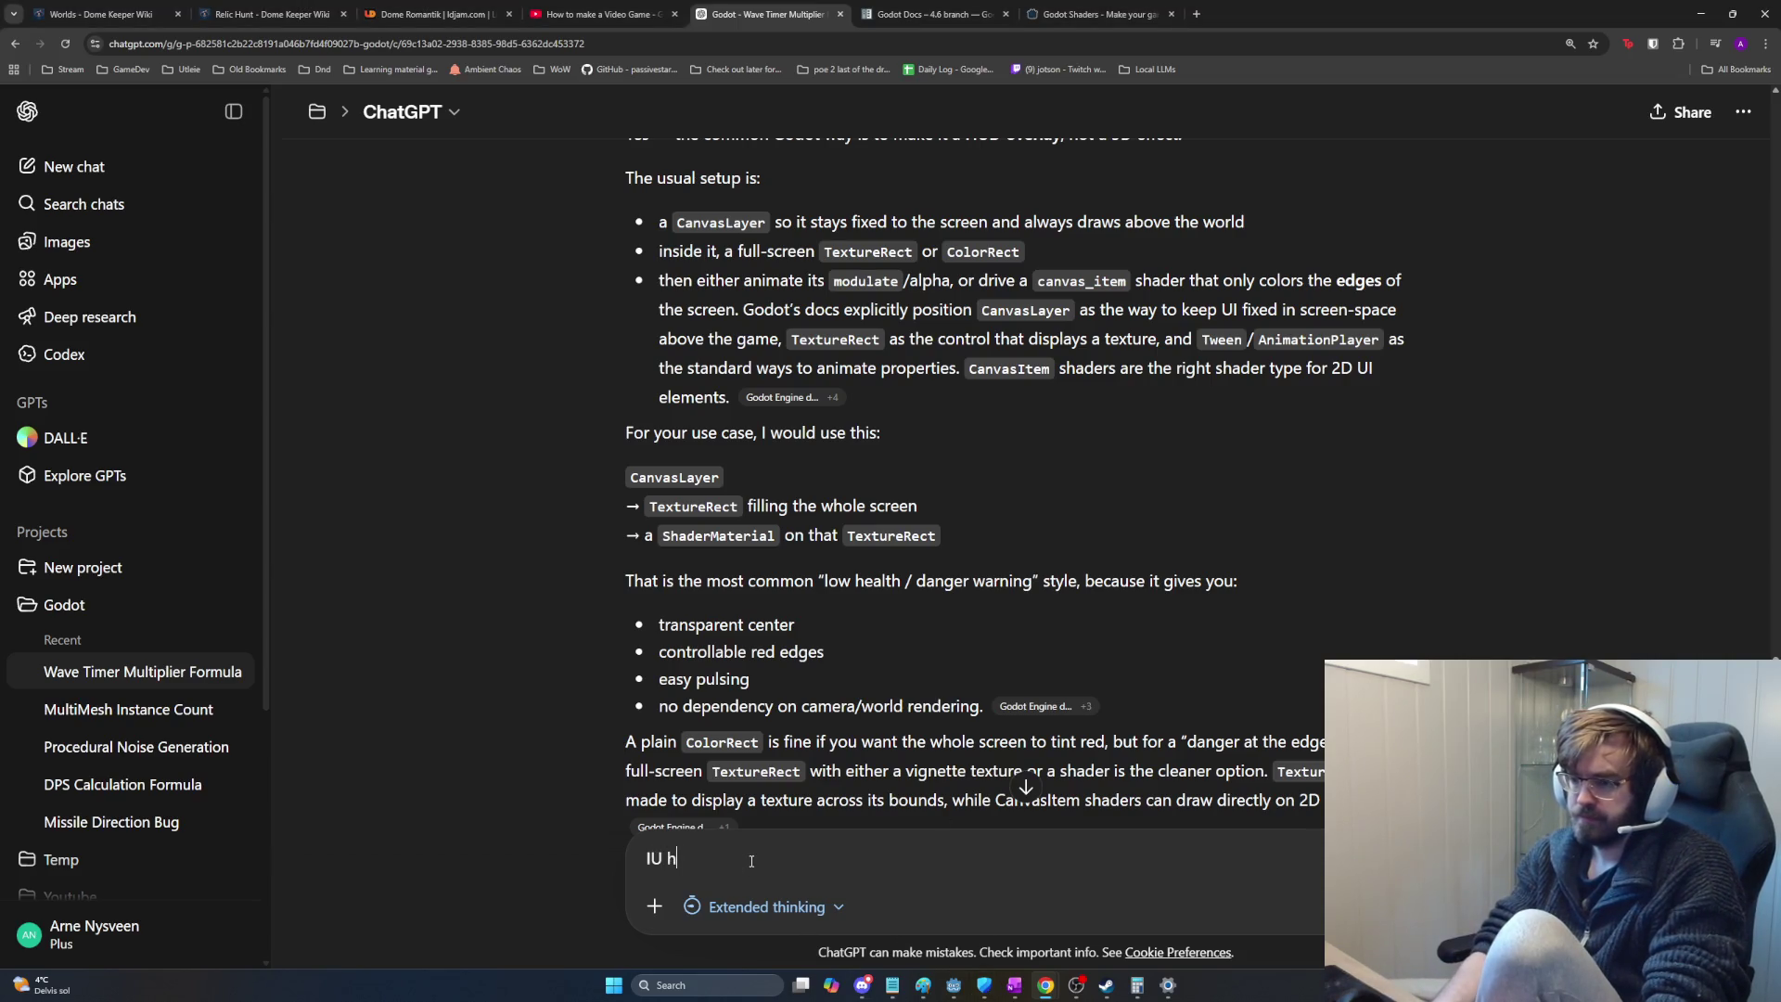
pyautogui.write(' shader for the edge ')
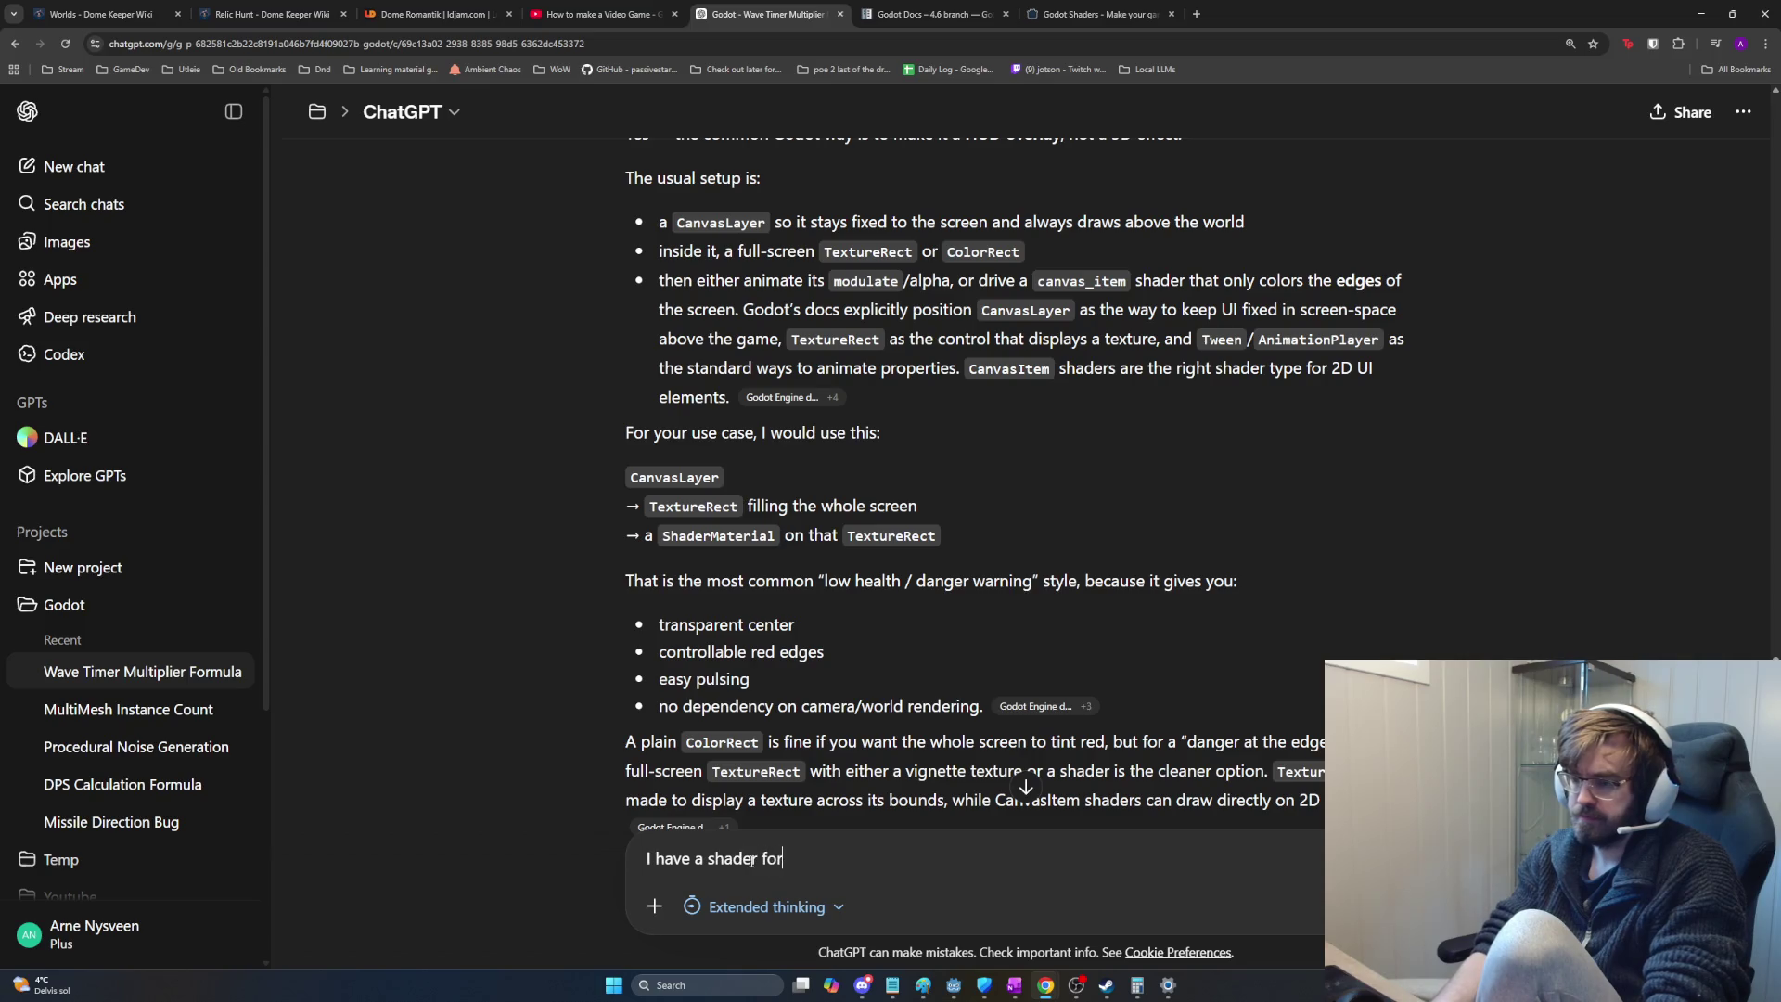
pyautogui.write('of screen ')
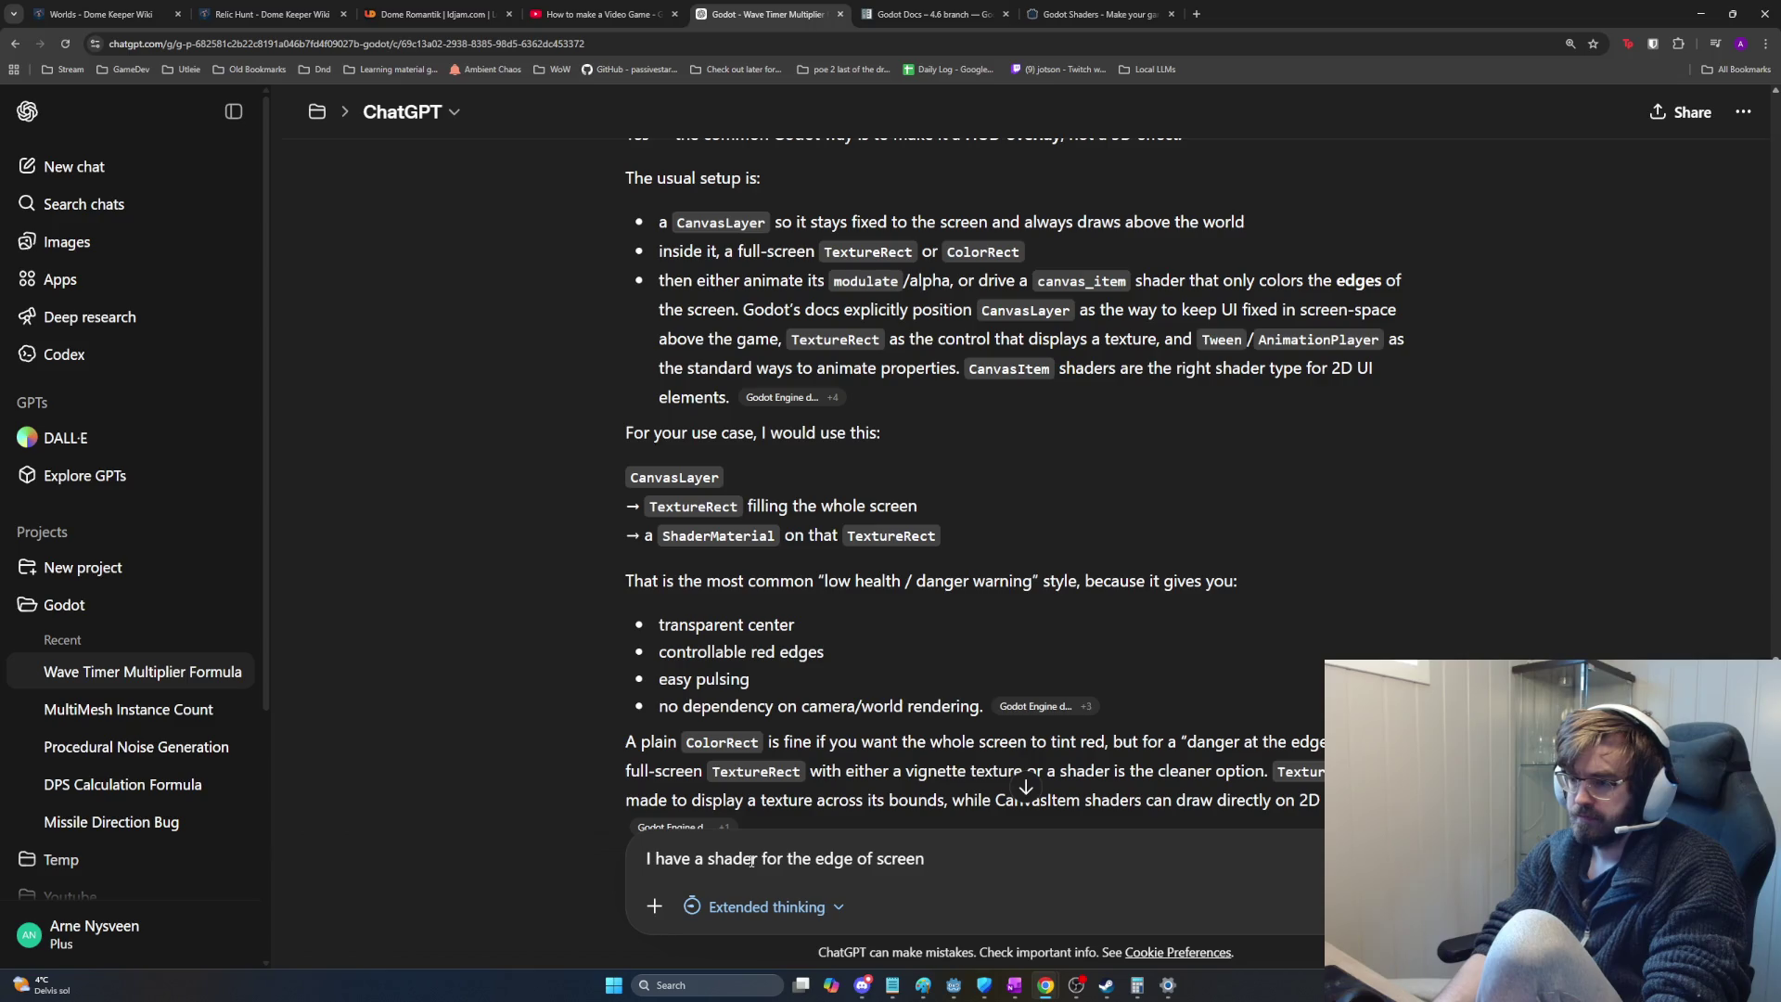
pyautogui.write('shader ')
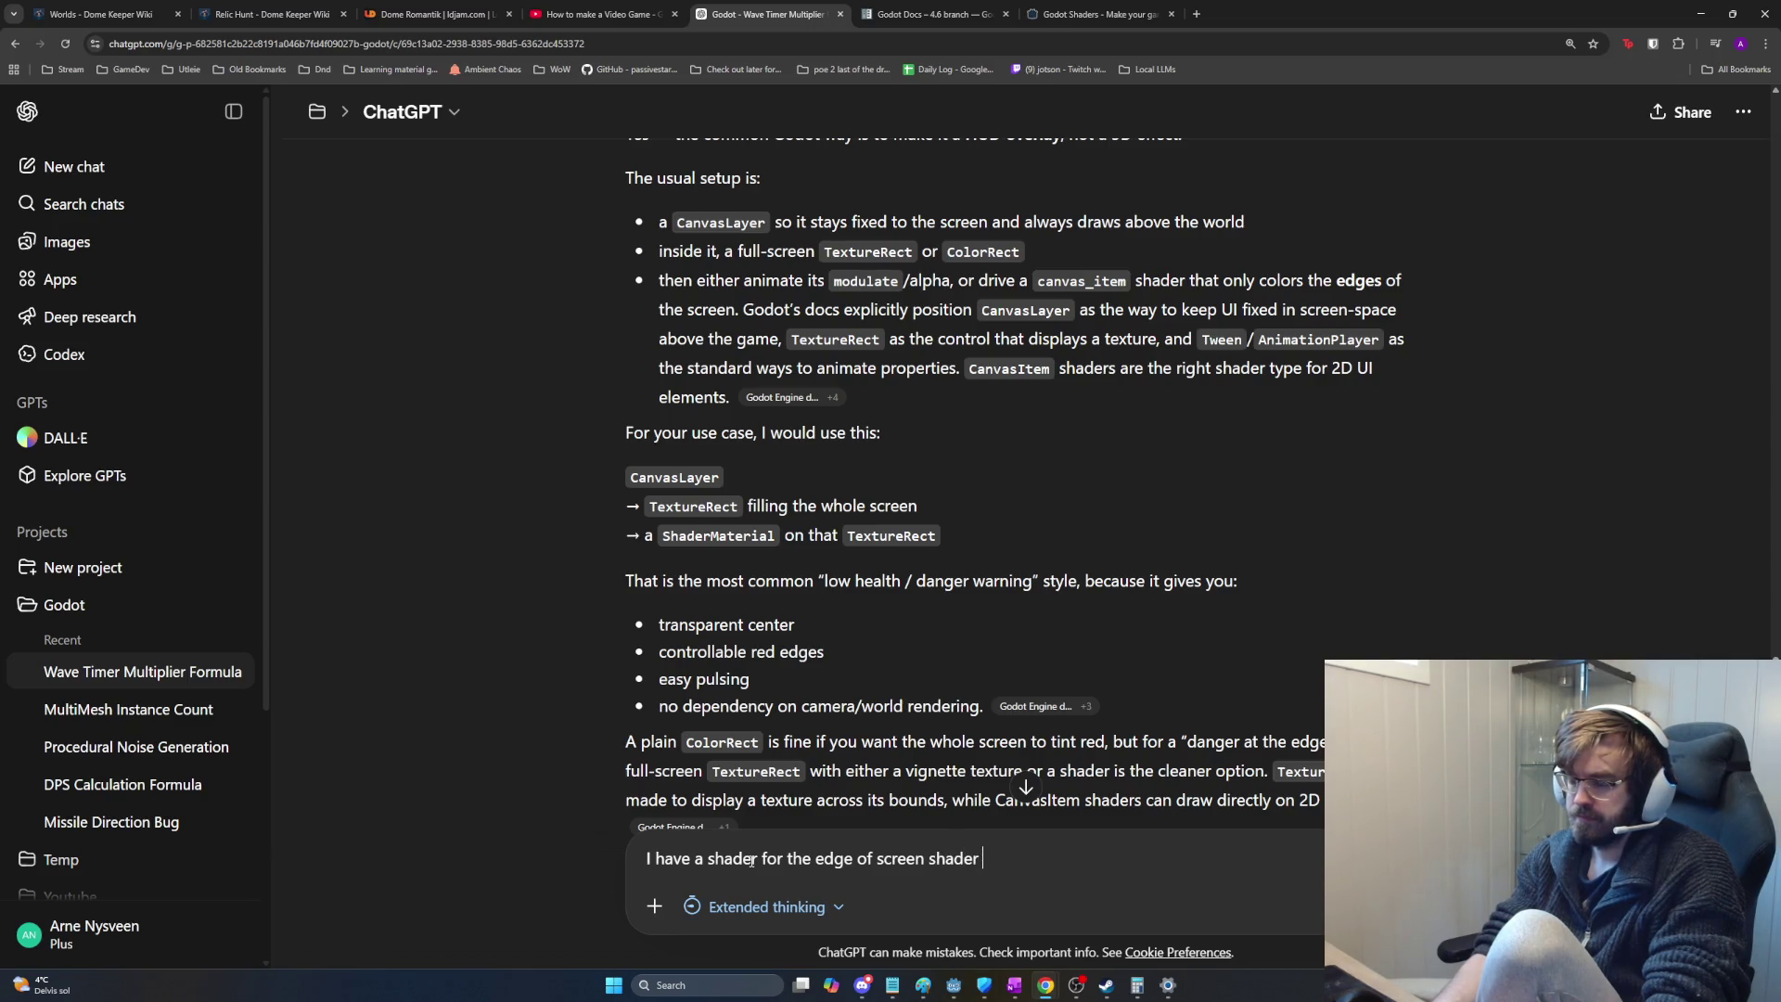
pyautogui.write(', but I want to adj')
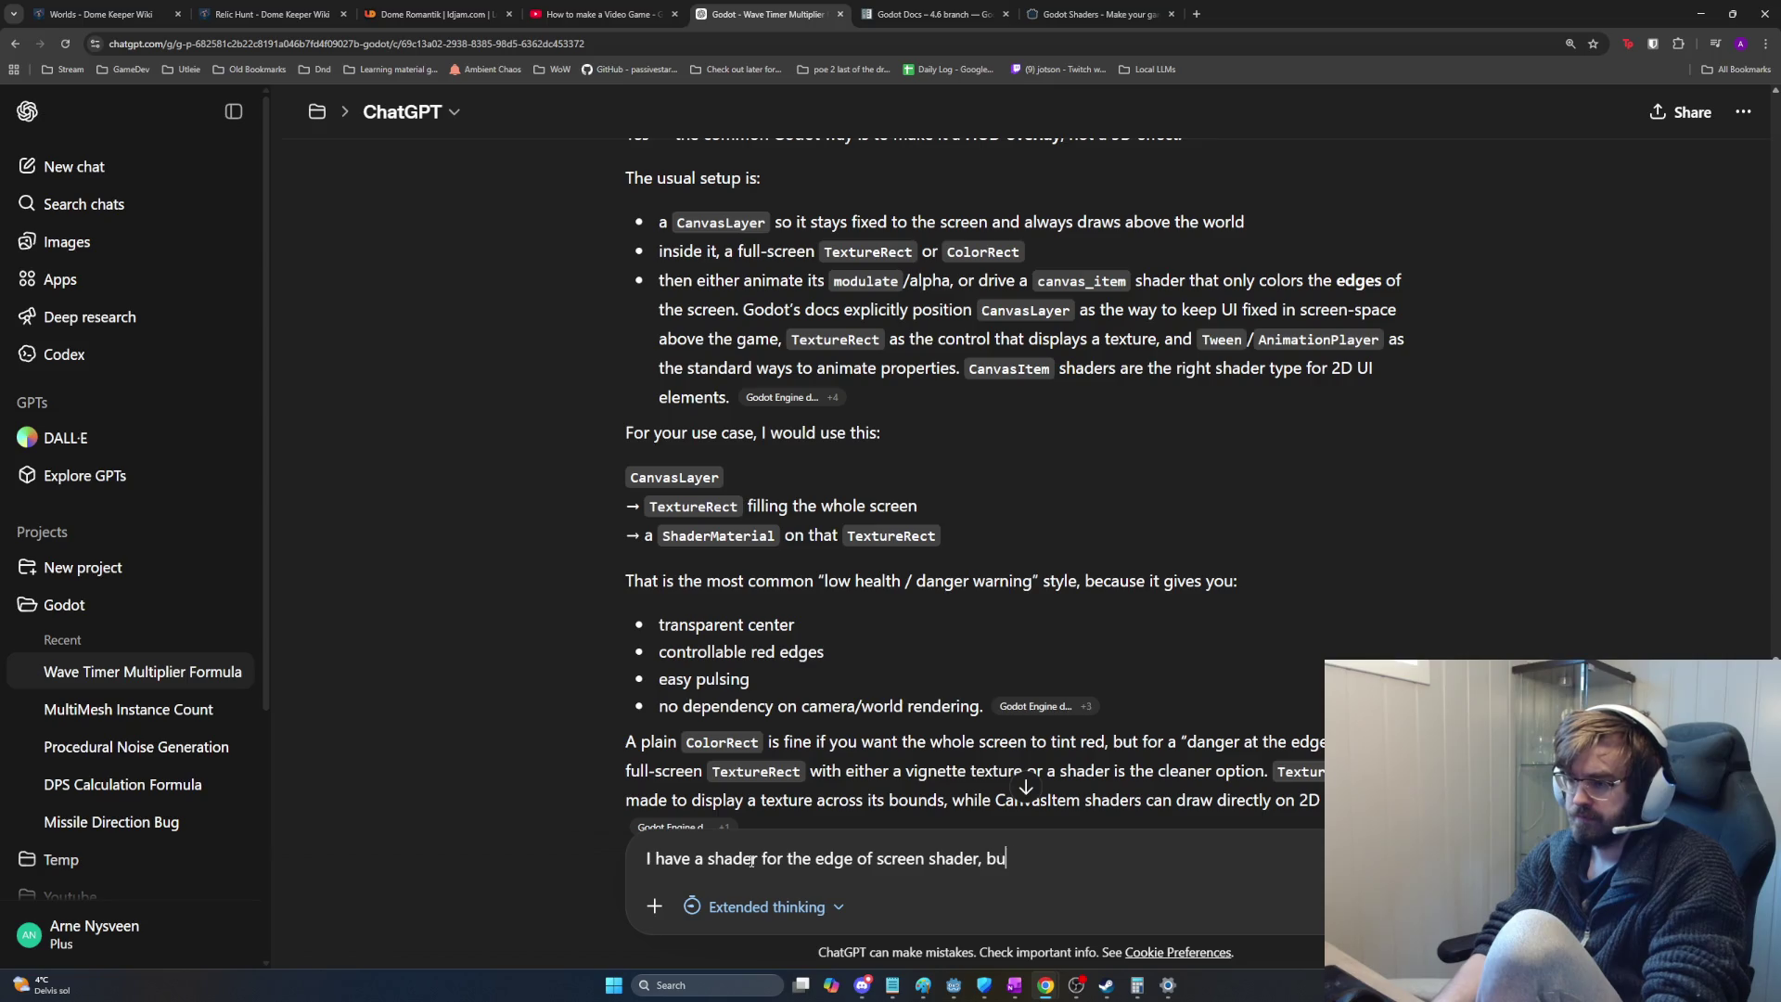
pyautogui.write('ust the')
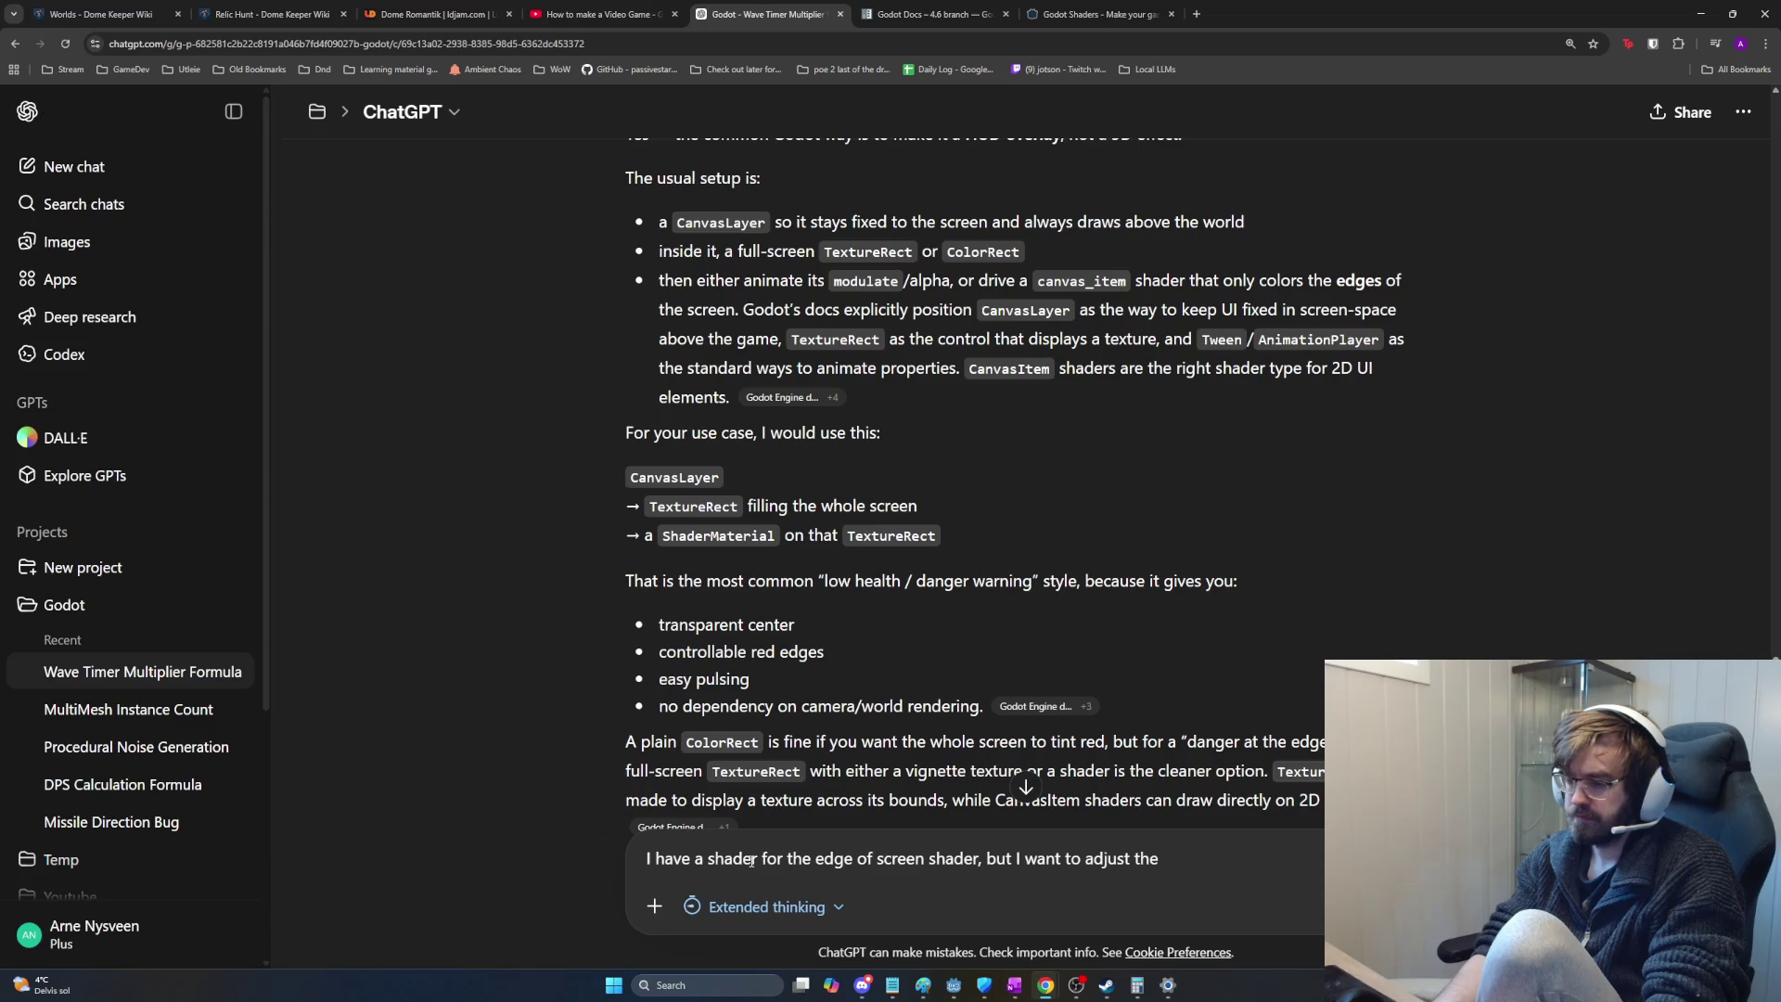
pyautogui.write('alpha value of the')
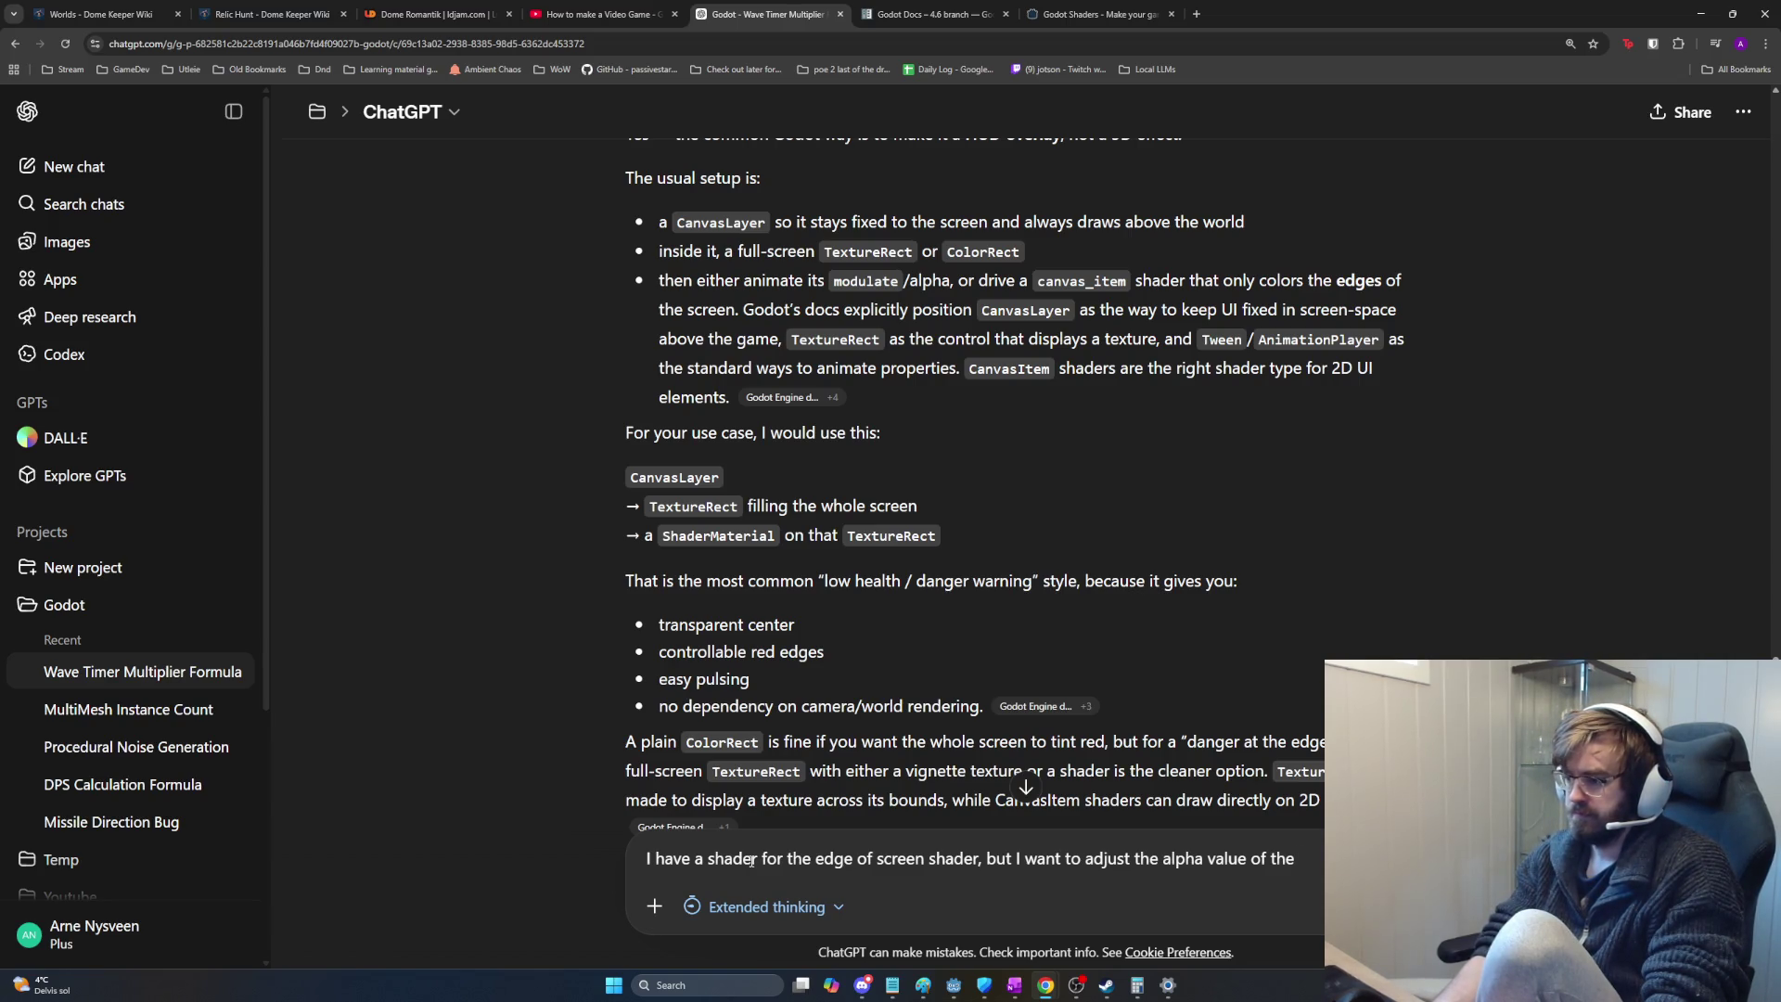
pyautogui.write('colo ')
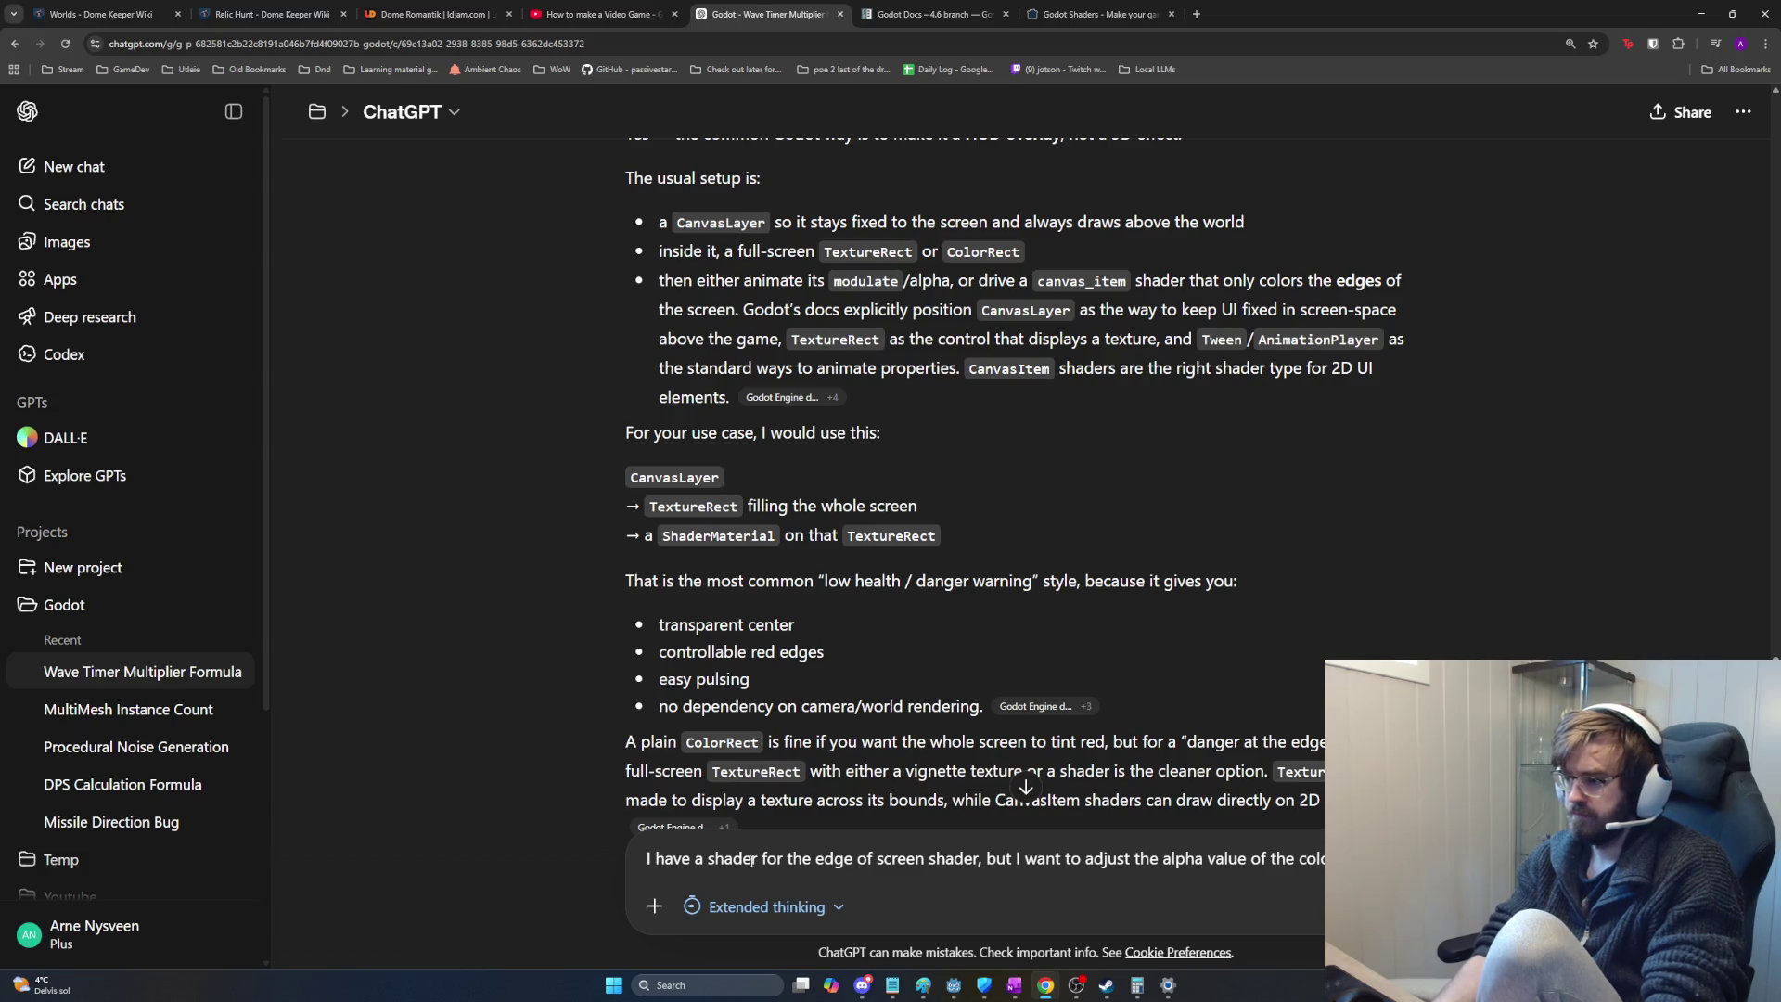
pyautogui.write('shader has, h')
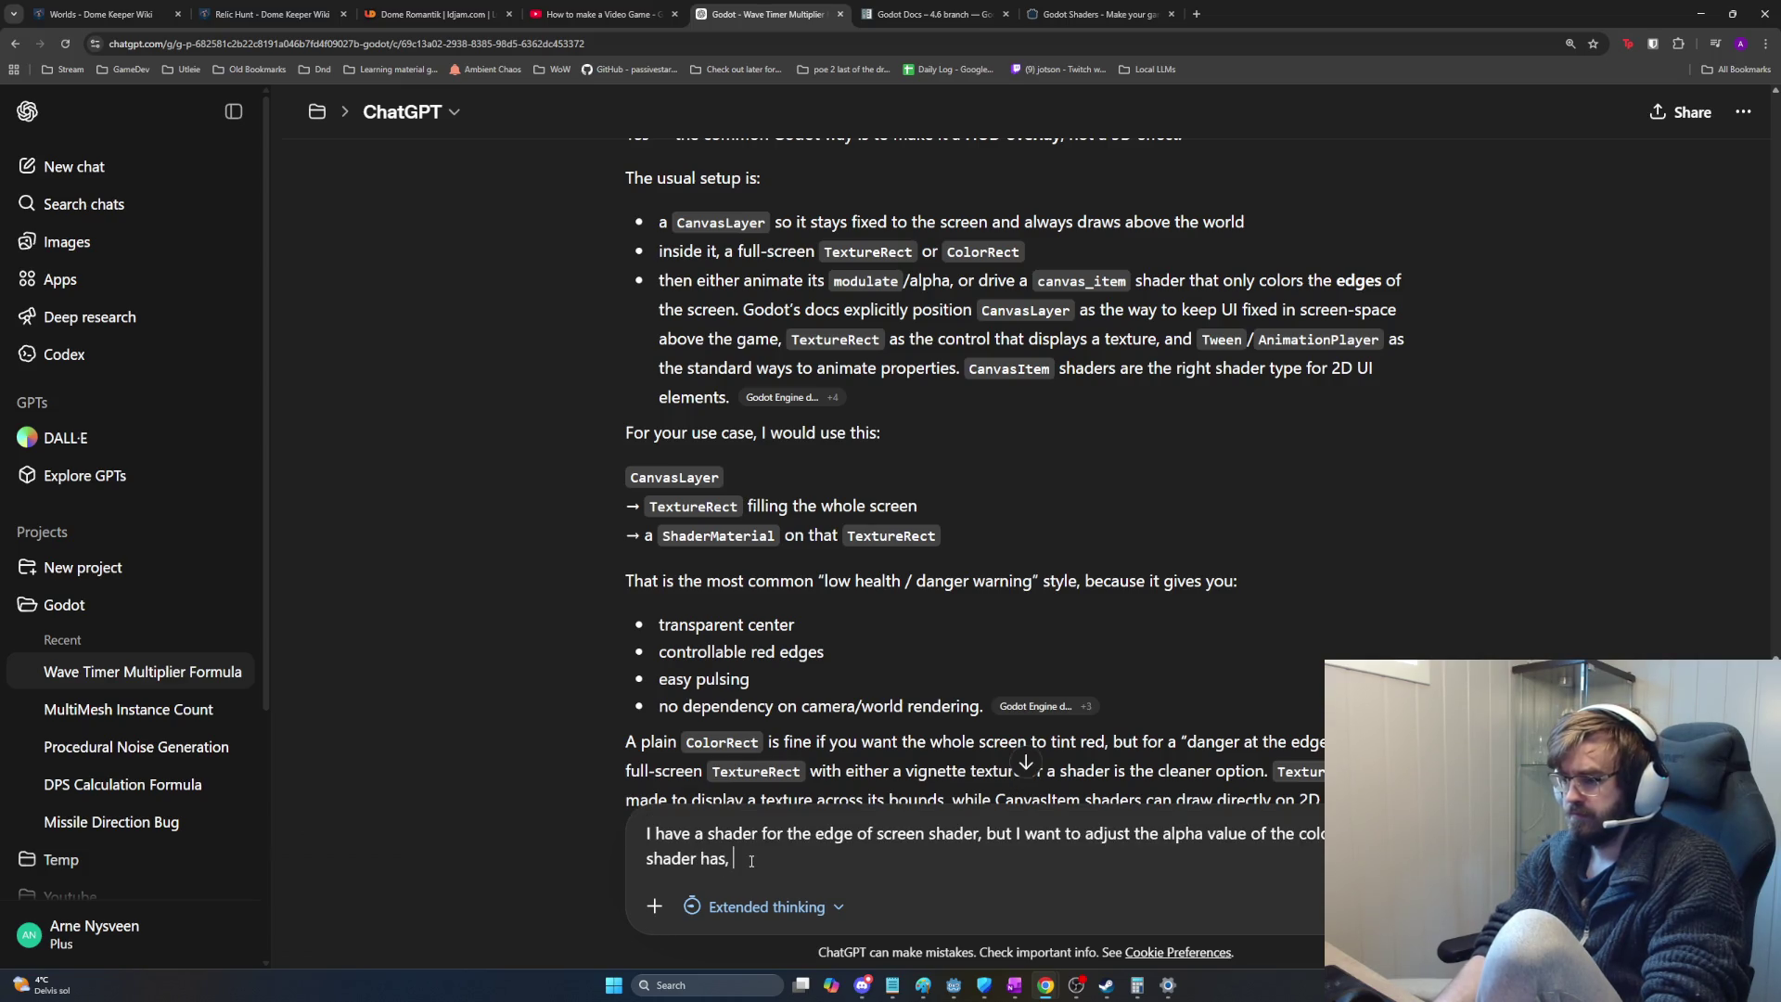
pyautogui.write("owever there's no '")
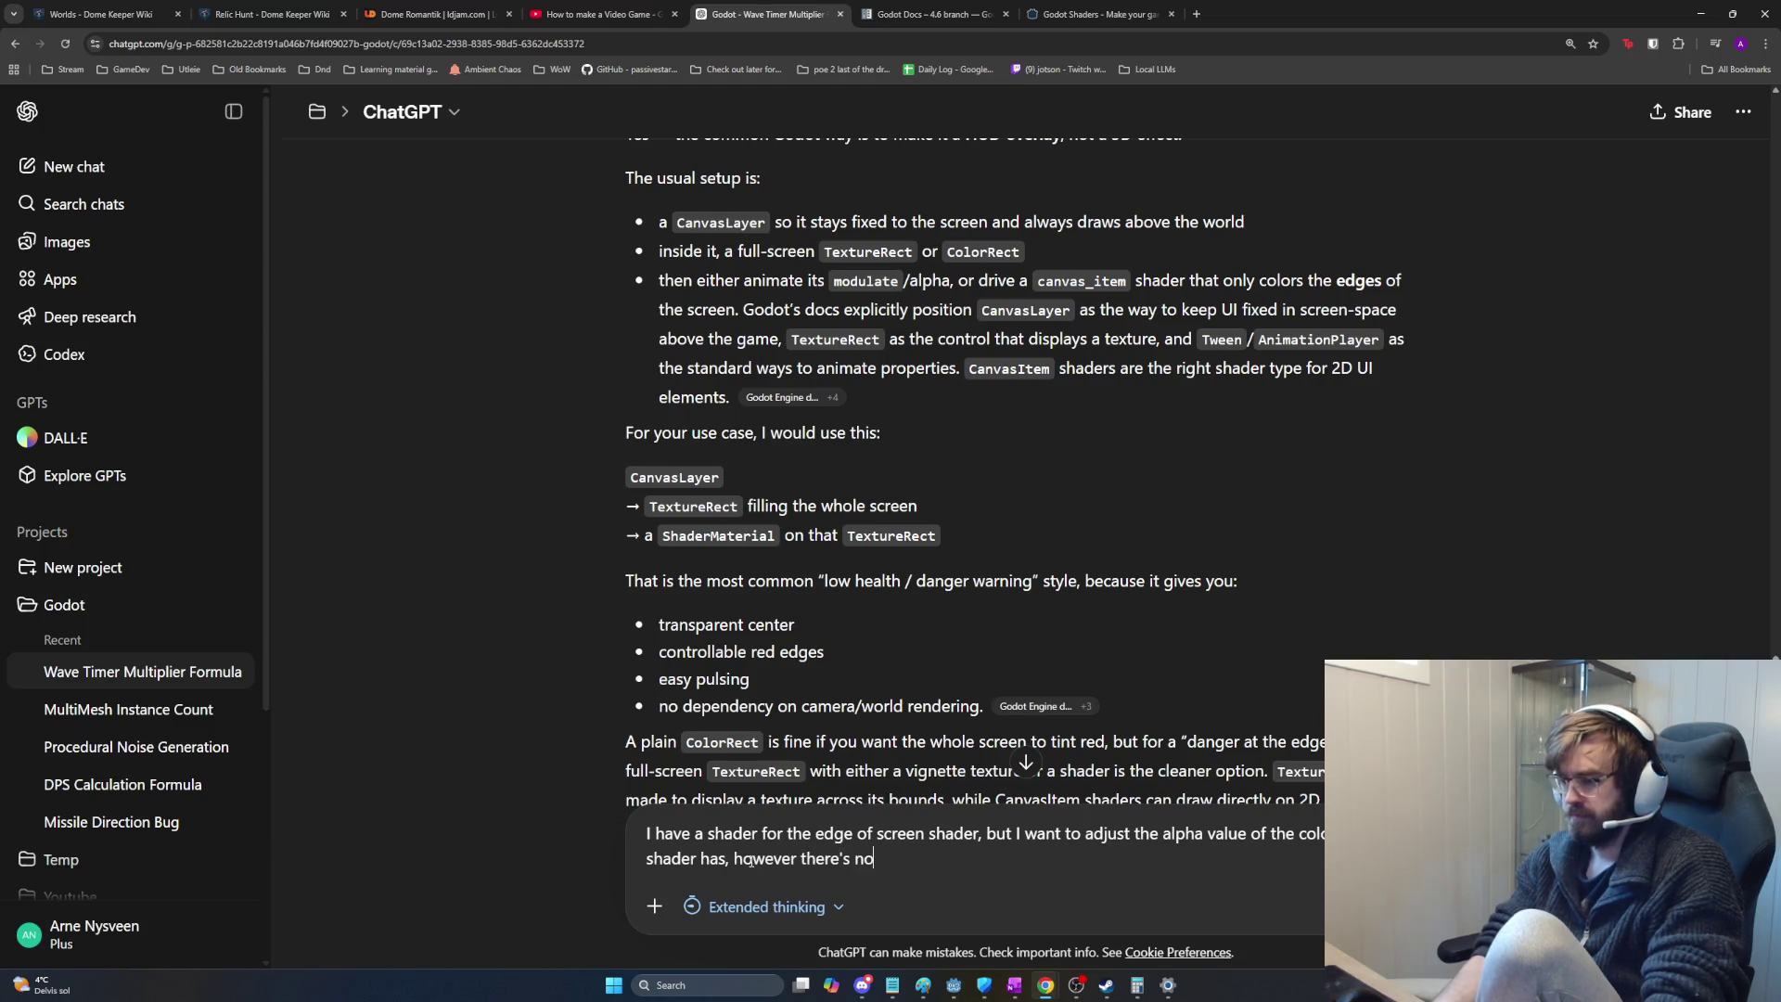
pyautogui.write("key' icon I can pres")
pyautogui.write('s to')
pyautogui.press('BackSpace')
pyautogui.press('BackSpace')
pyautogui.press('BackSpace')
pyautogui.write('in the inspector')
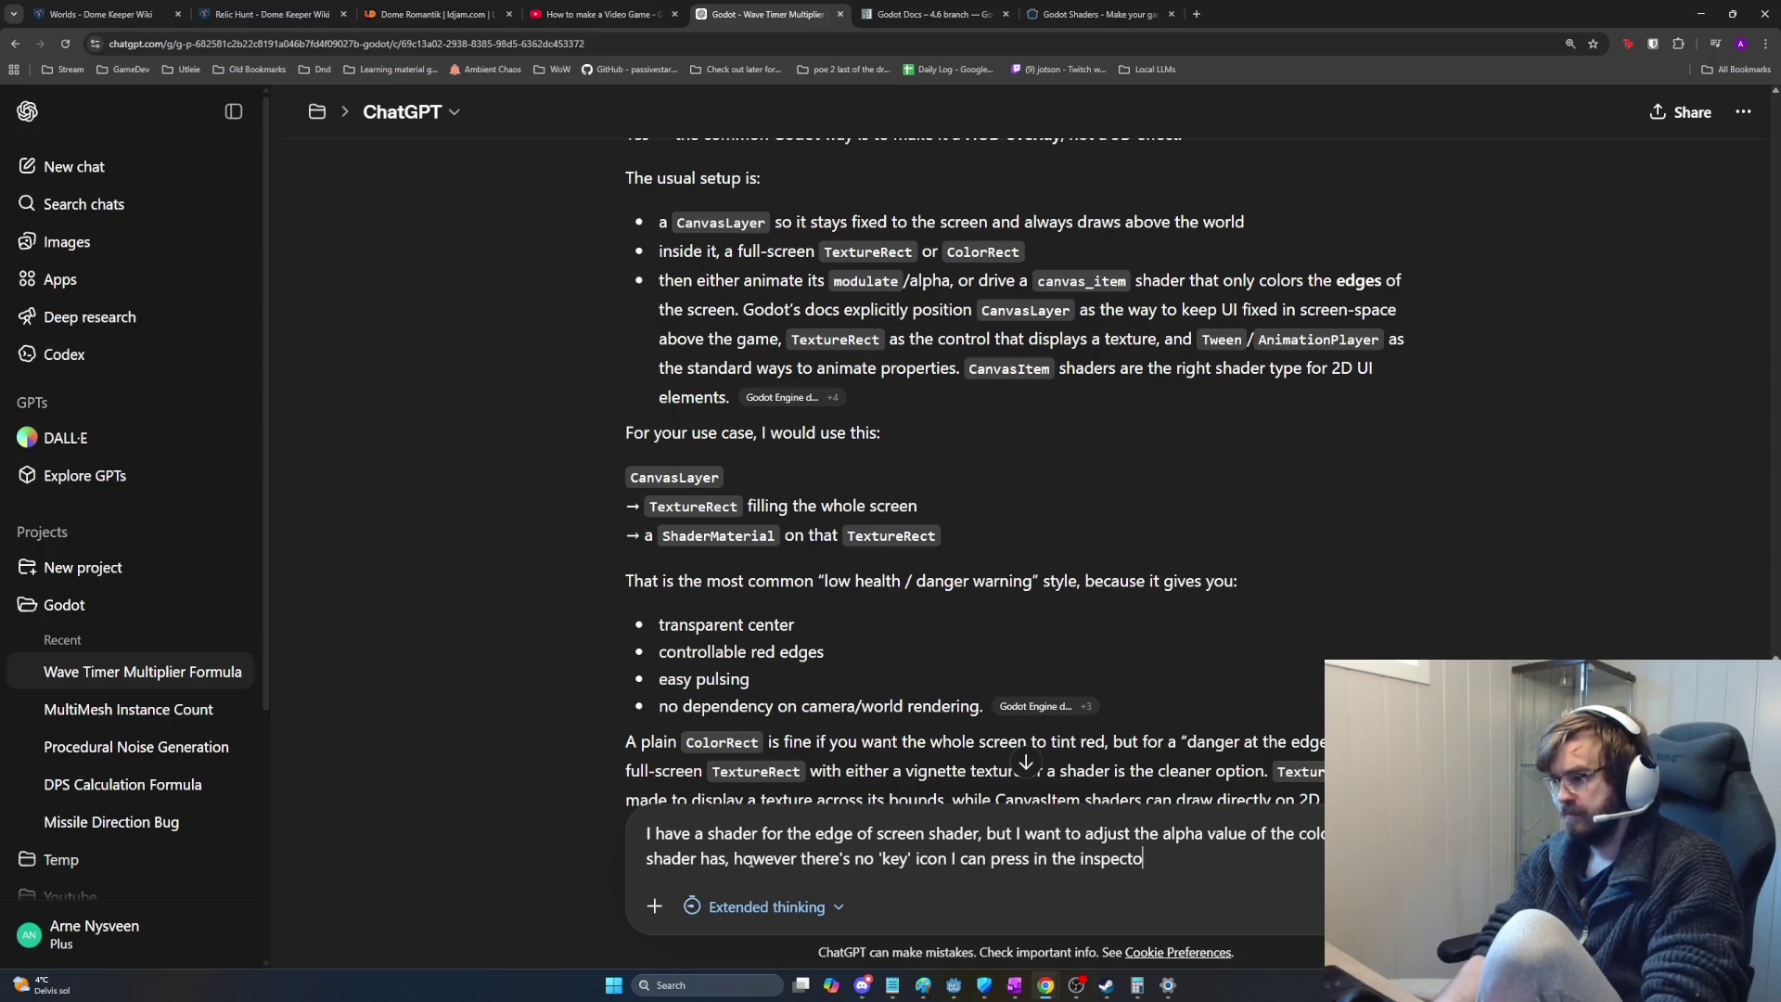
pyautogui.press('Return')
pyautogui.hotkey('alt', 'Tab')
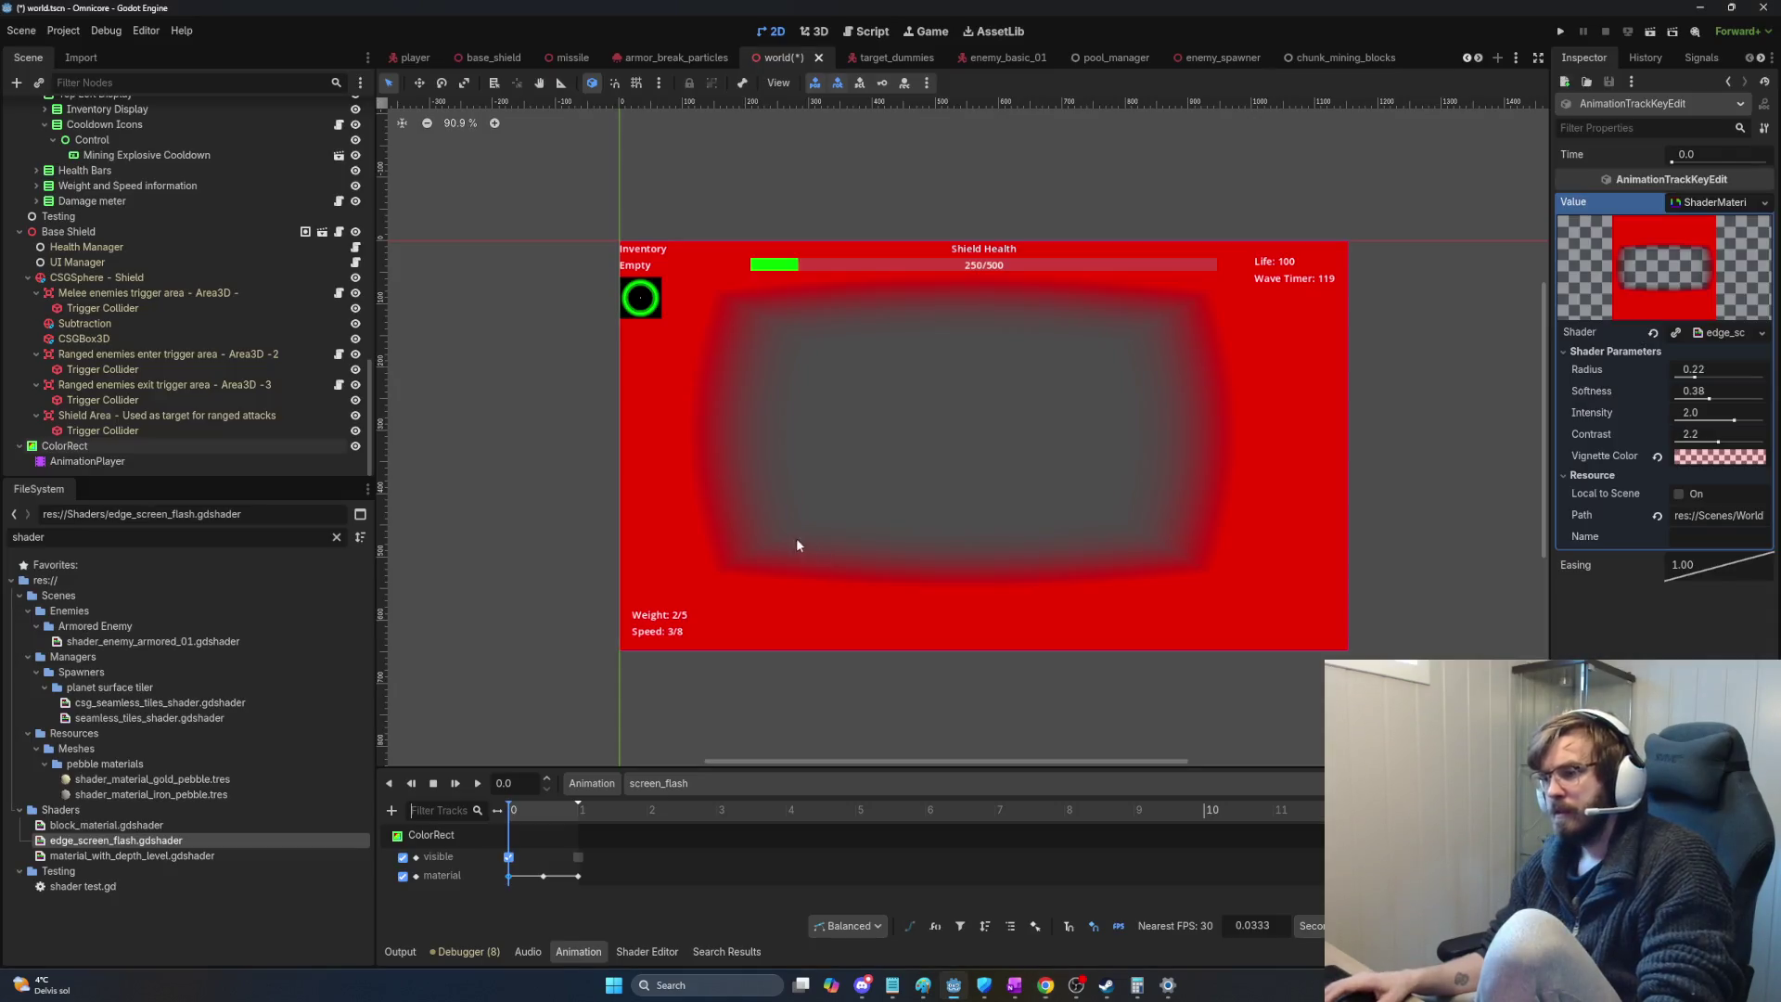
# Delete the material track from screen_flash and start a new Property Track for ColorRect
pyautogui.click(640, 889)
pyautogui.press('Delete')
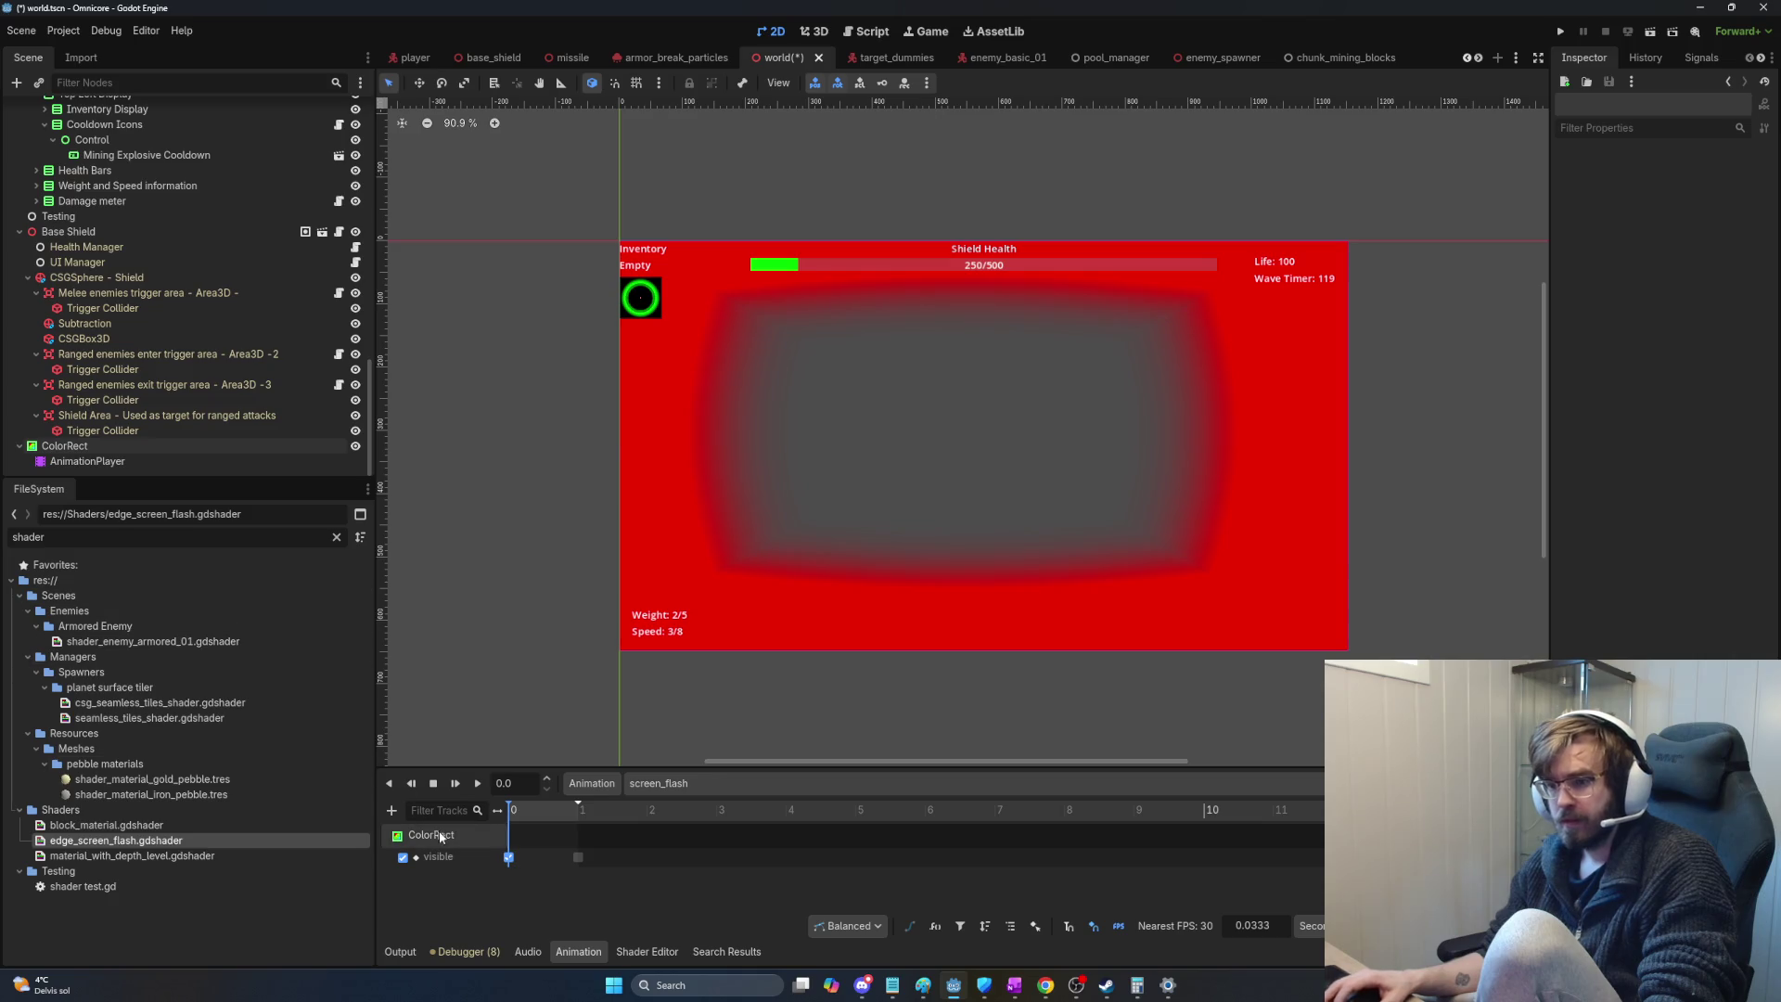
pyautogui.click(432, 834)
pyautogui.click(392, 810)
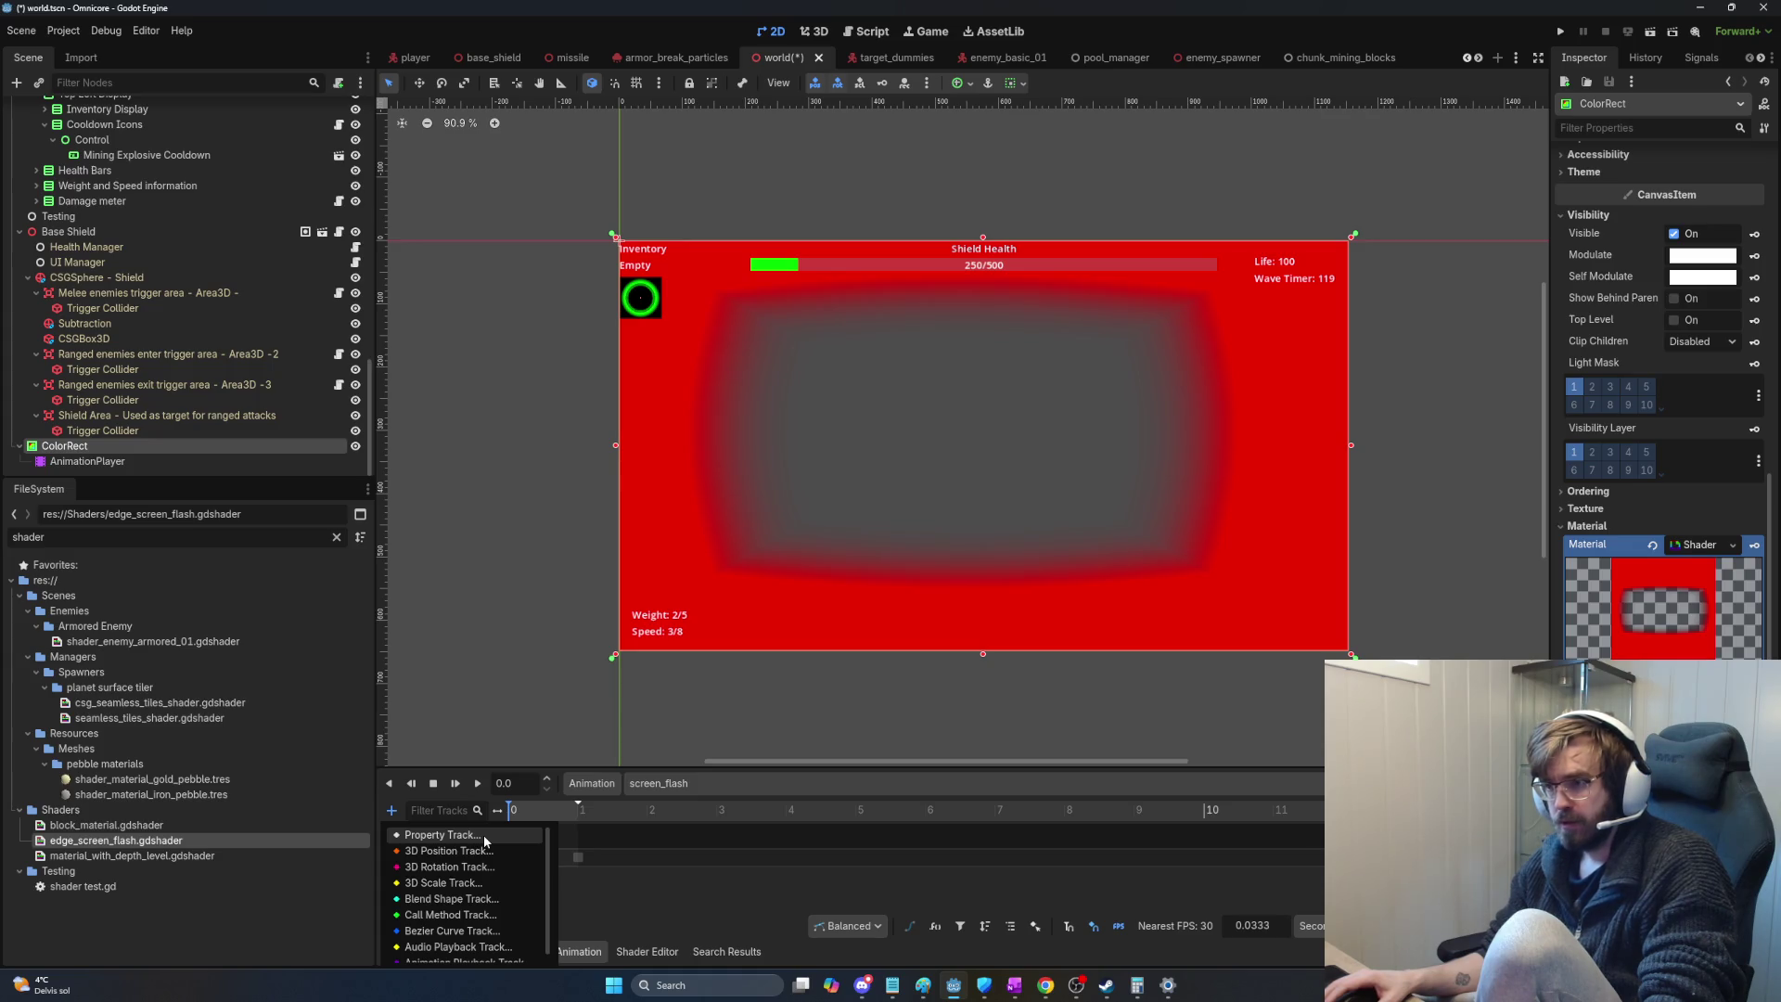
pyautogui.scroll(-1, 454, 872)
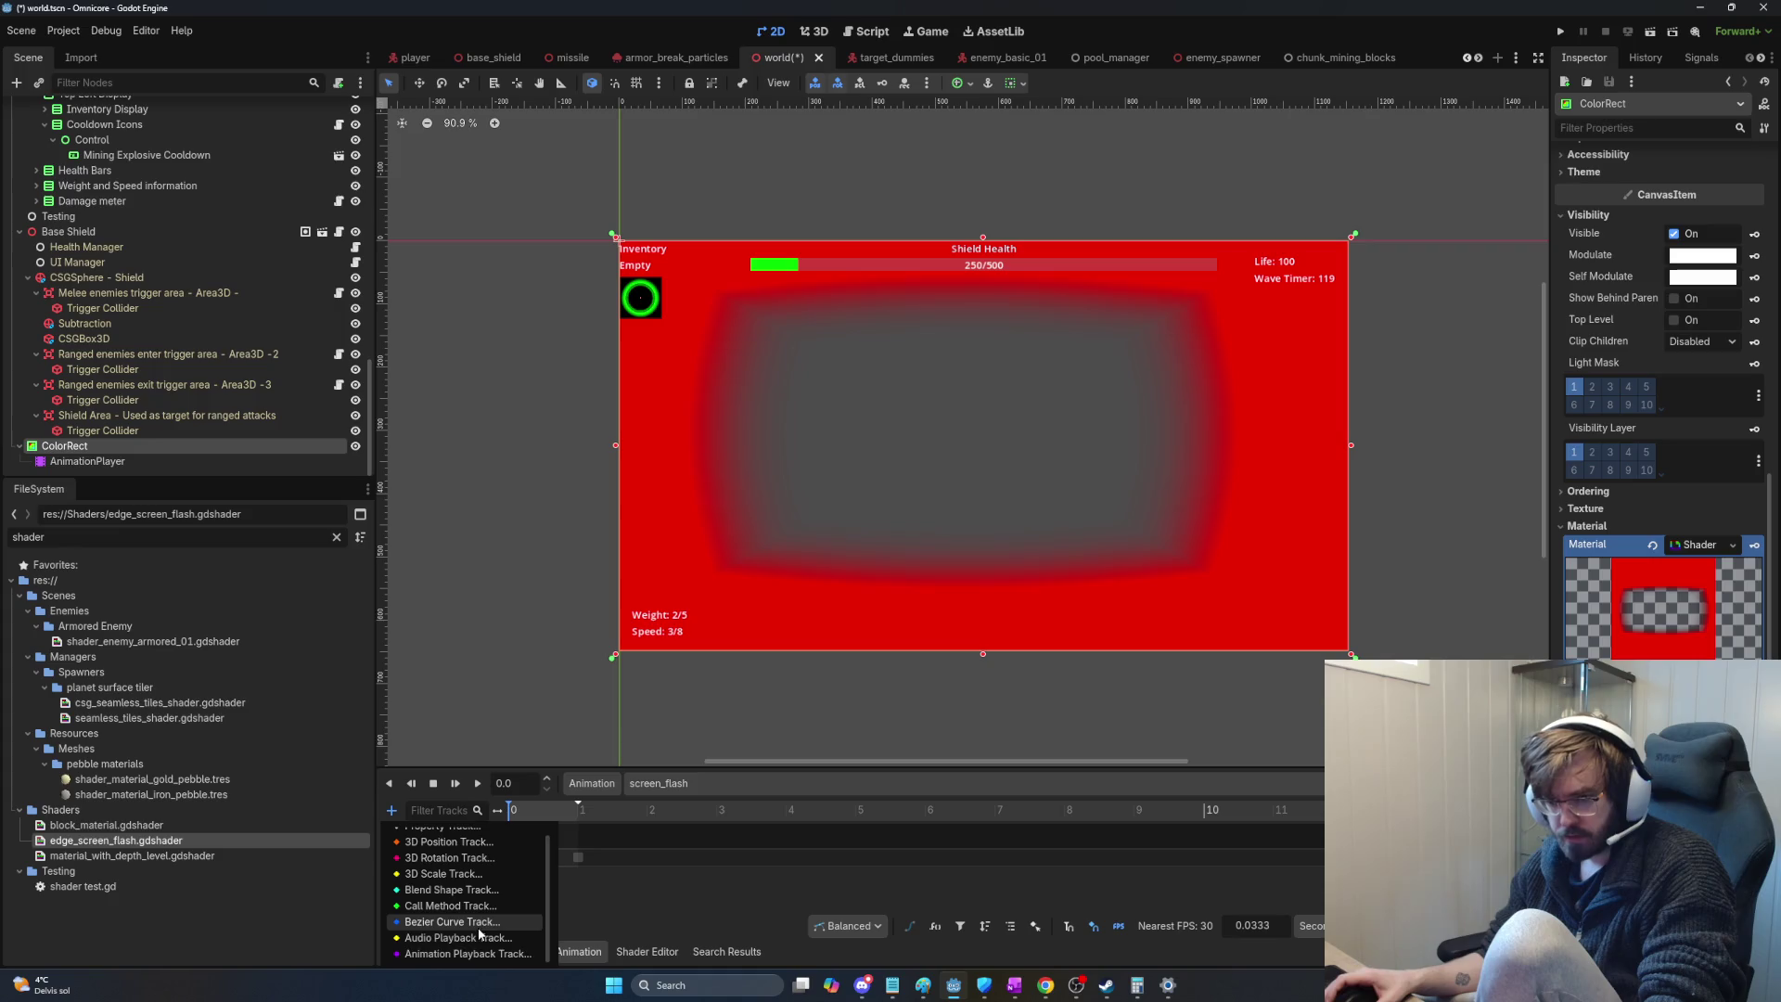
pyautogui.scroll(1, 464, 890)
pyautogui.click(450, 842)
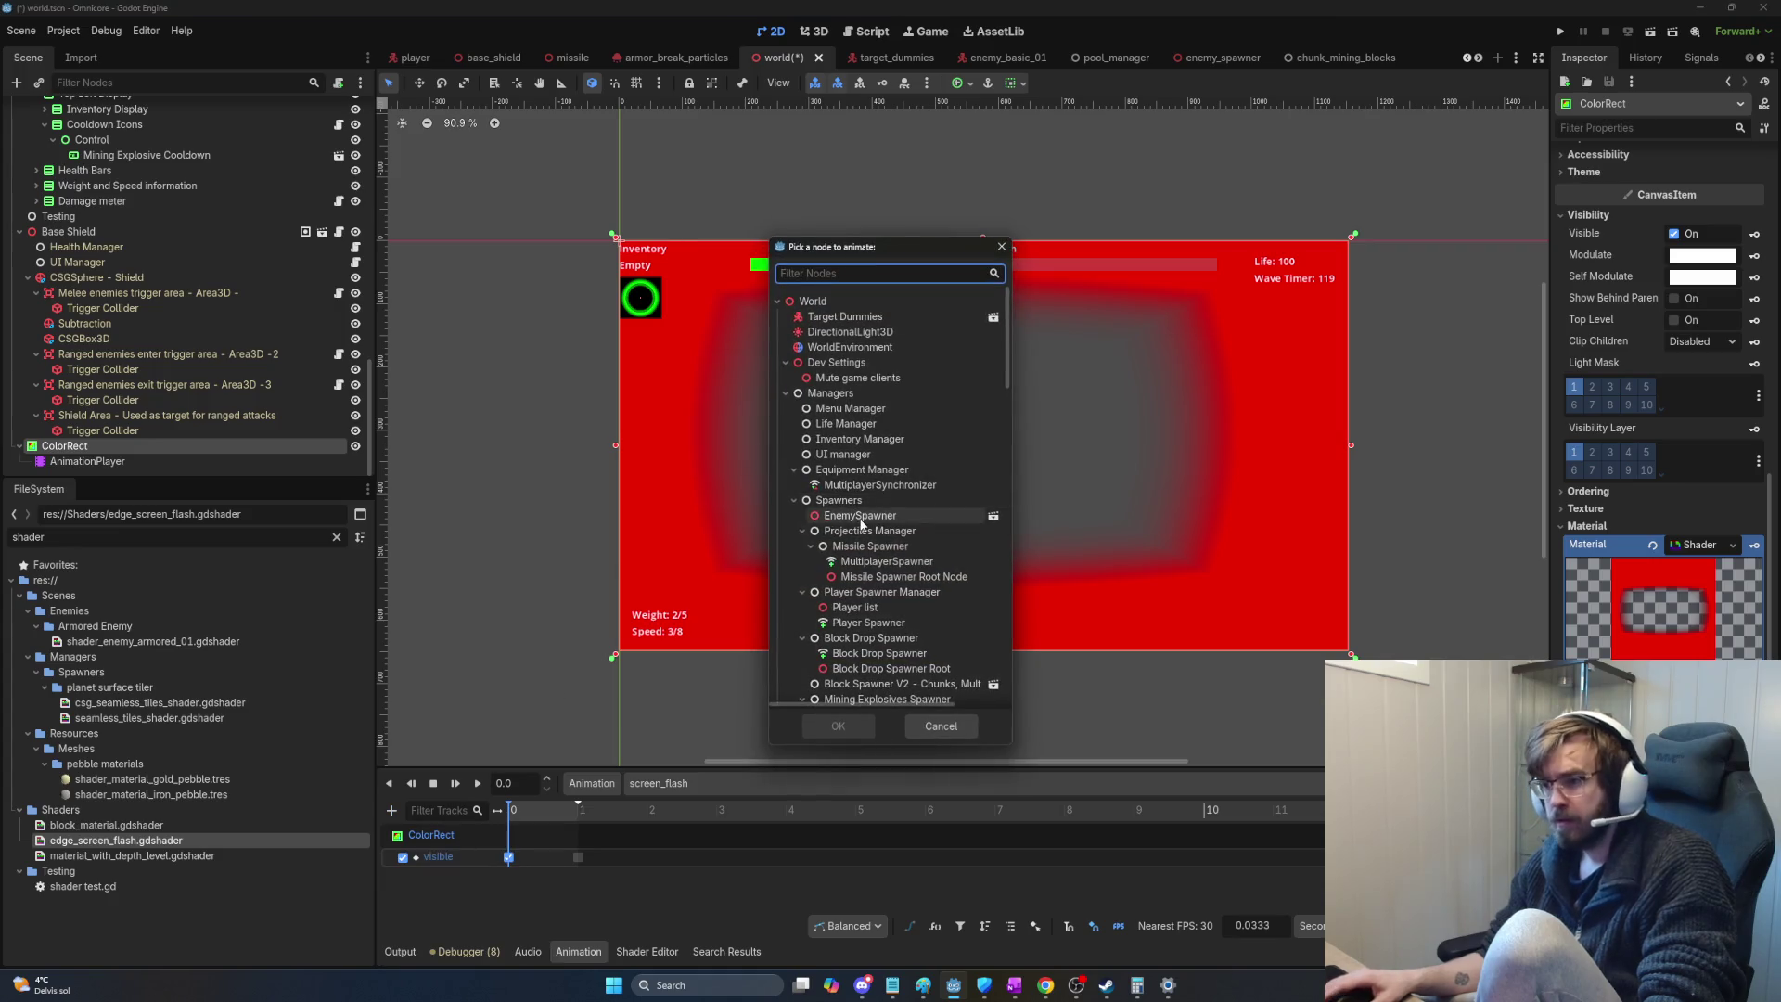
# Pick ColorRect in the node picker and look at its color property, then cancel without adding a track
pyautogui.scroll(-5, 872, 510)
pyautogui.write('color')
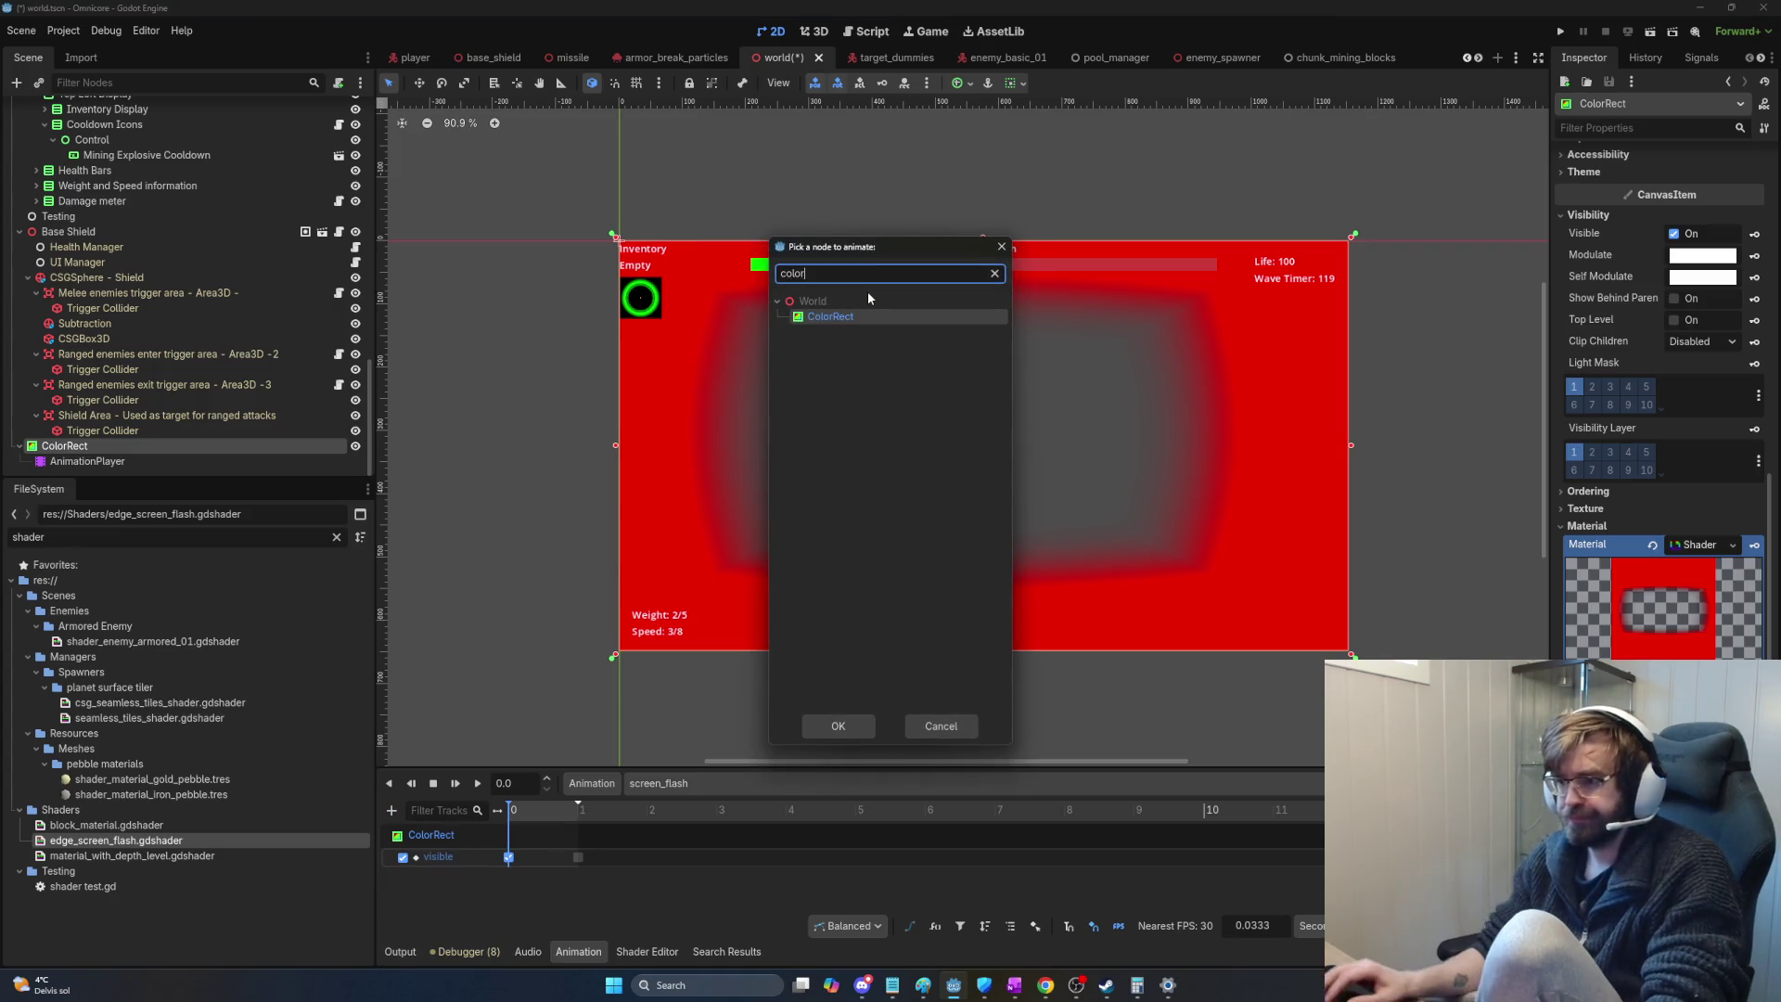
pyautogui.doubleClick(816, 315)
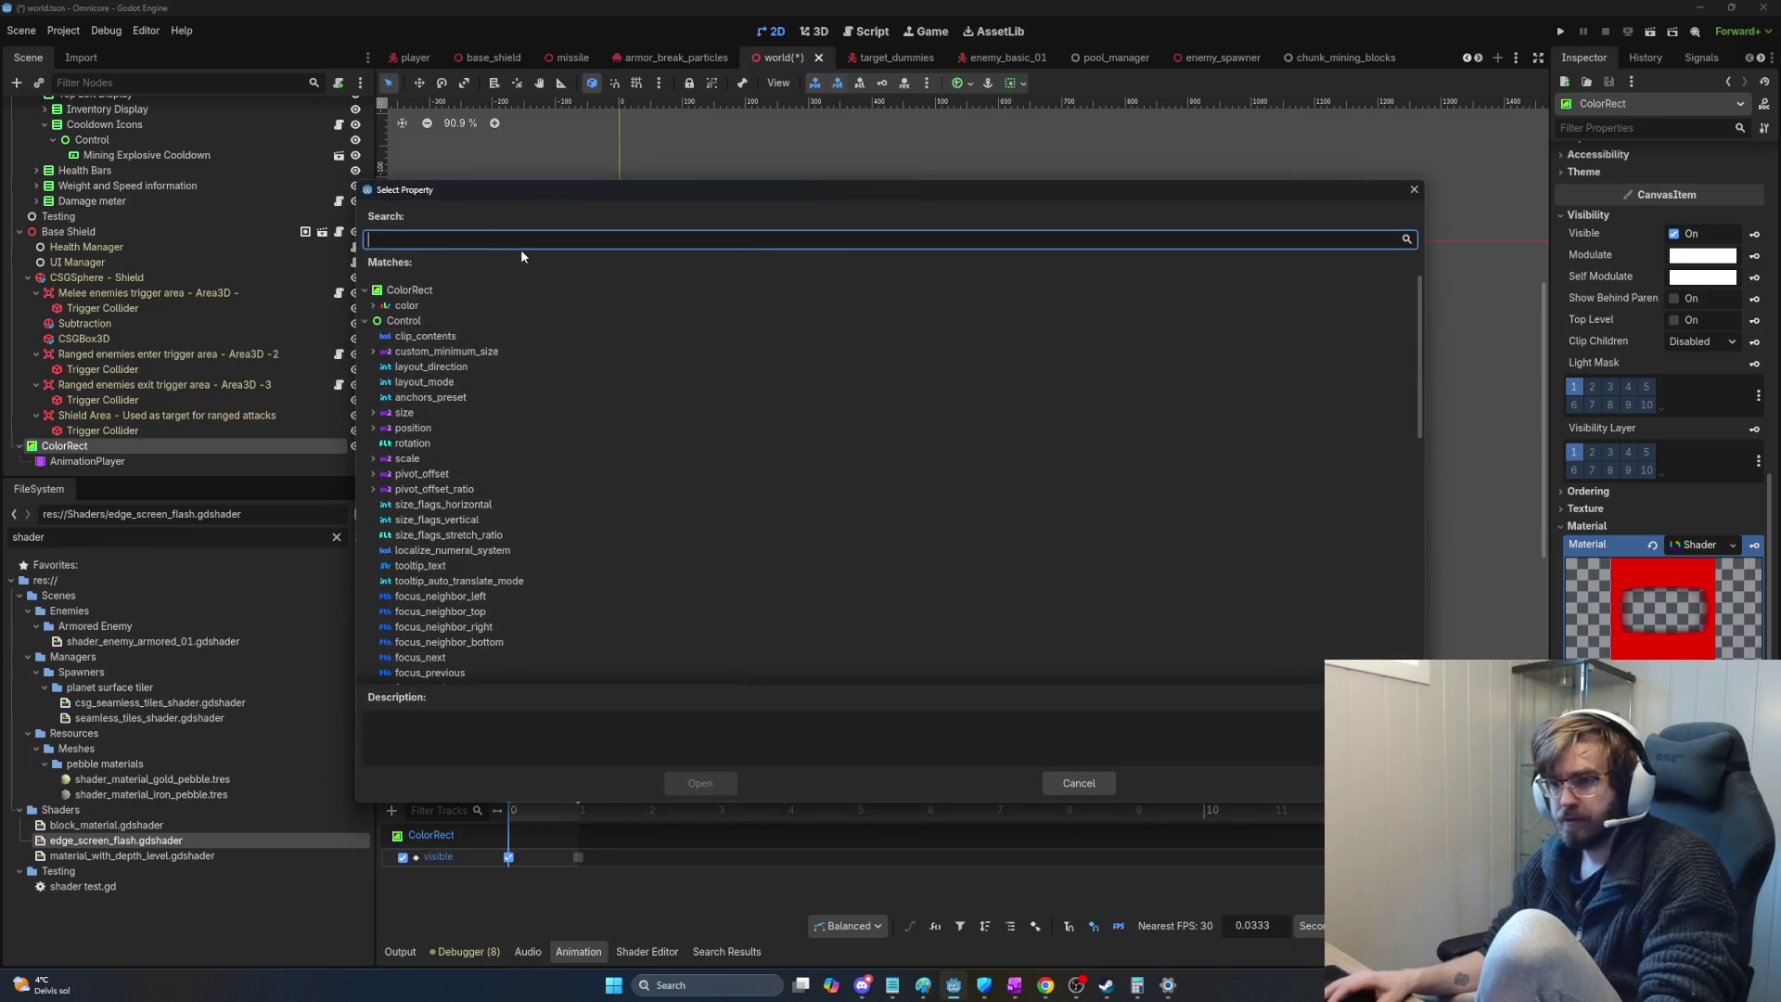
pyautogui.click(416, 306)
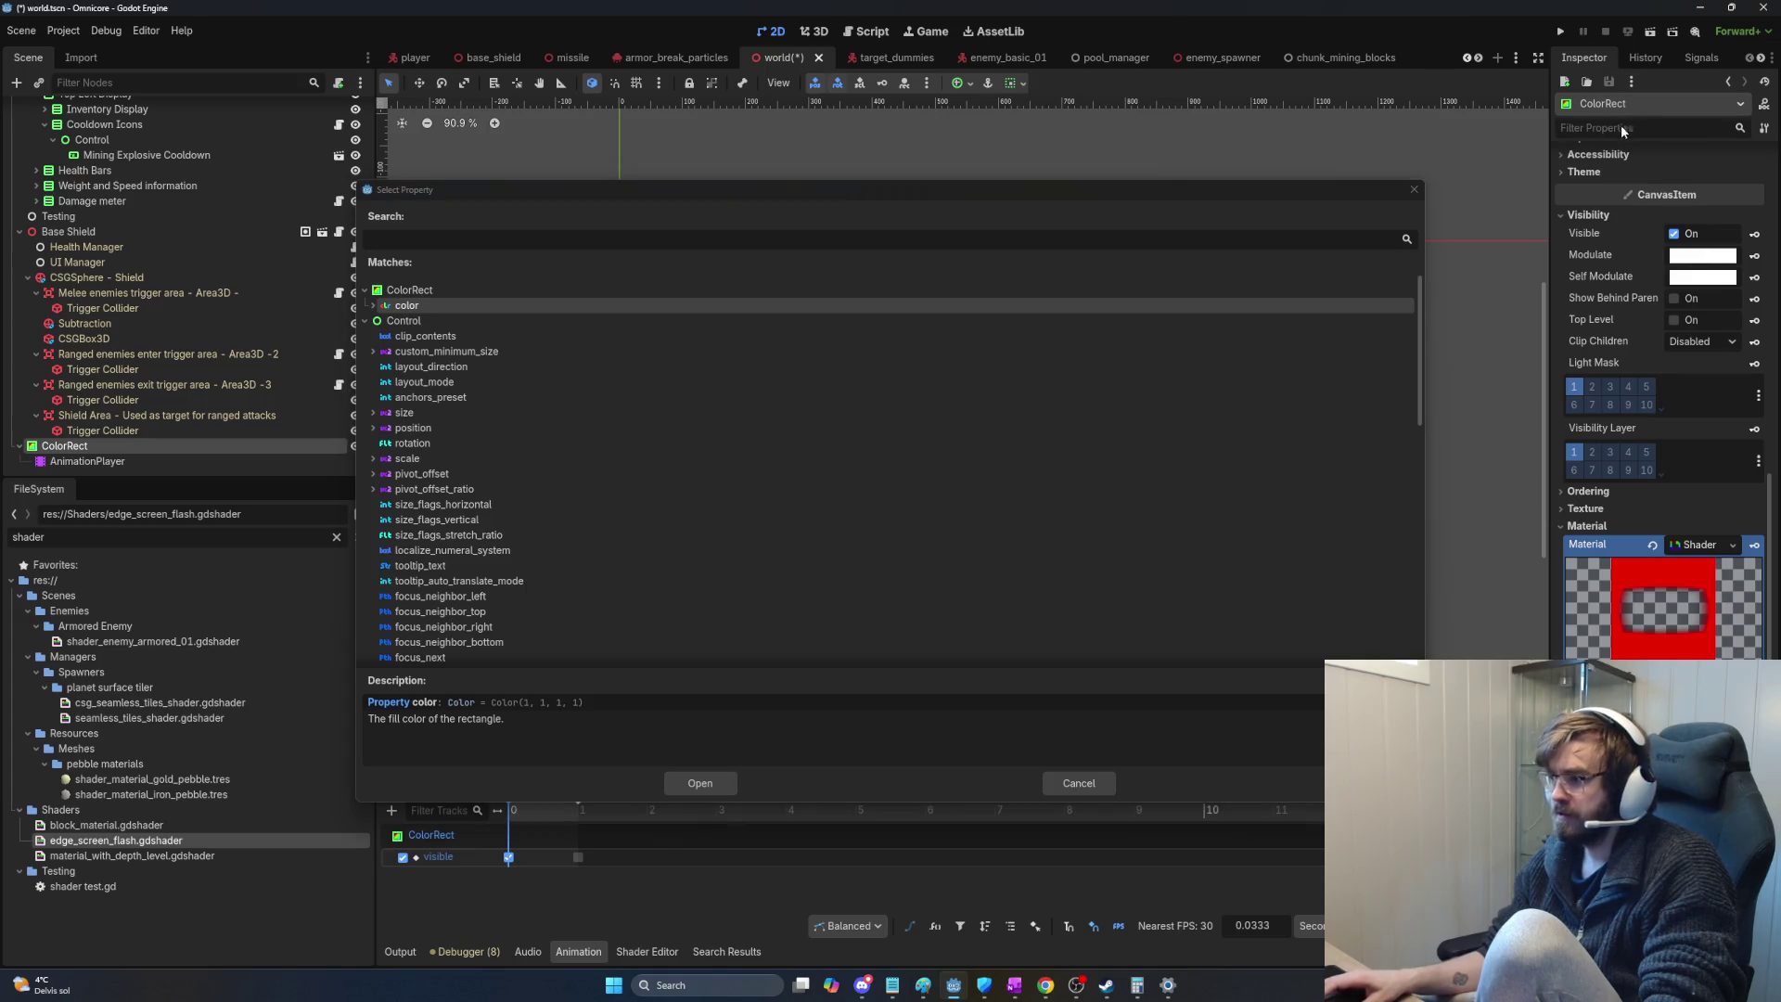
pyautogui.click(1415, 190)
# Set the ColorRect's own Color to fully transparent black (00000000) from the Inspector swatch
pyautogui.write('color')
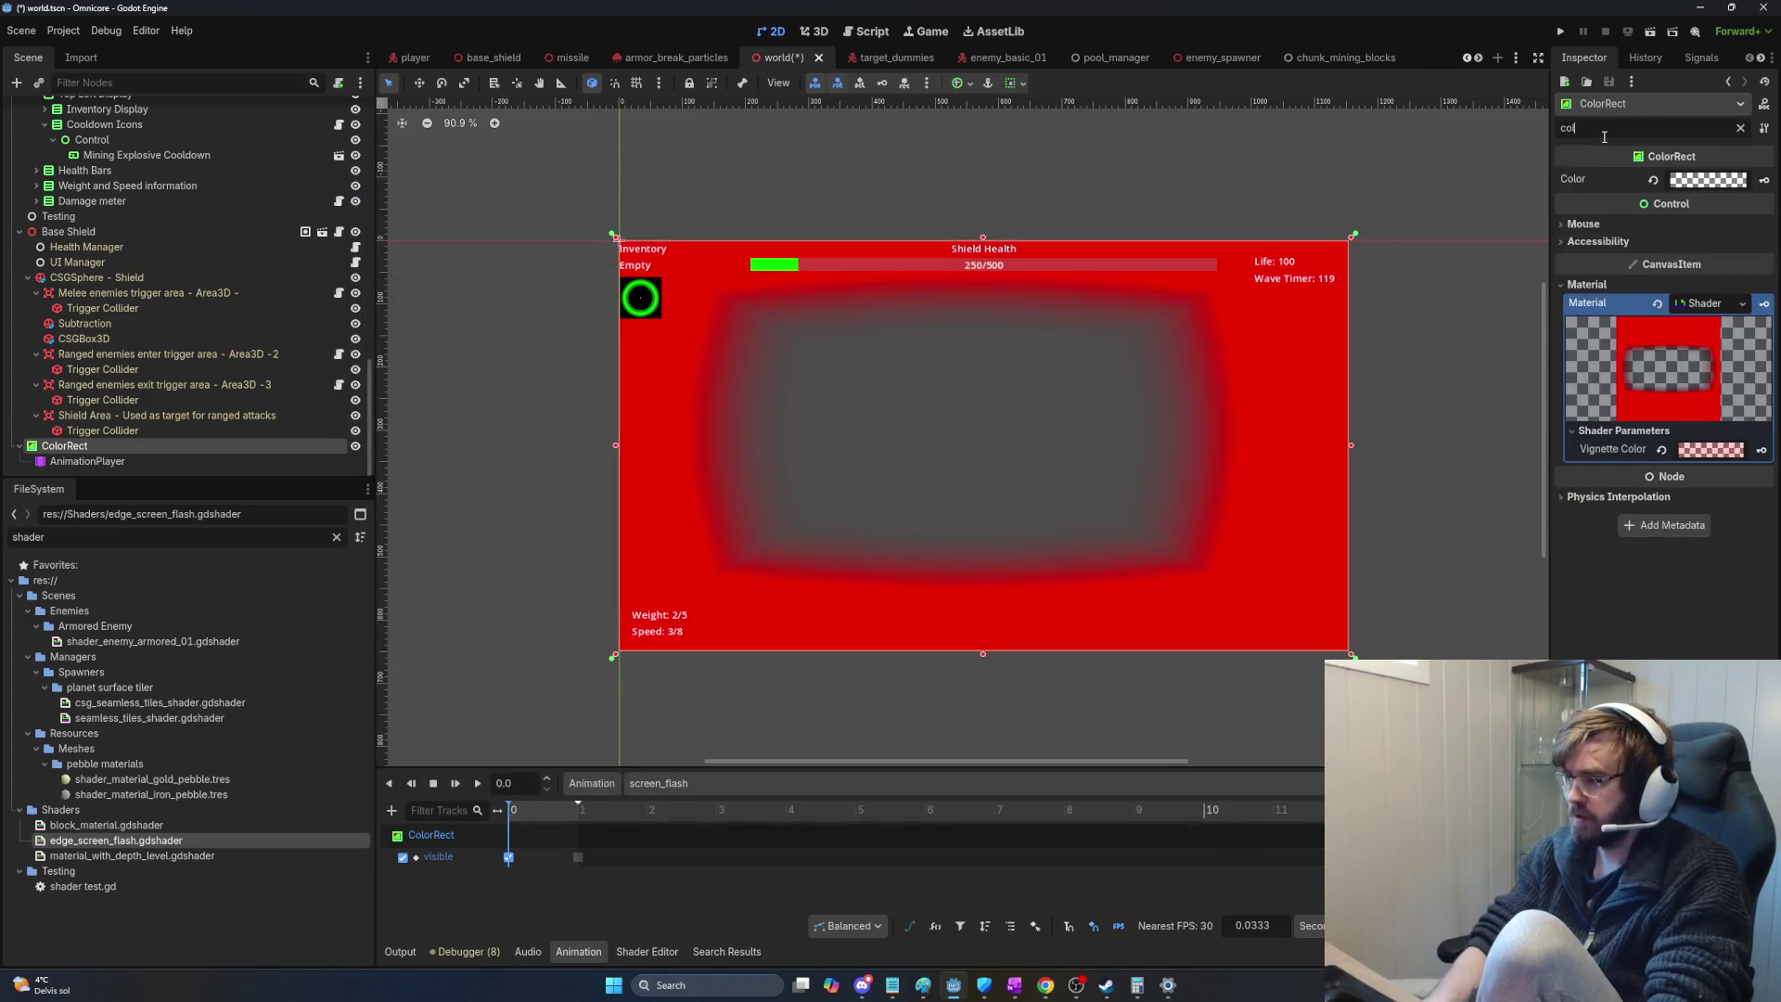
pyautogui.click(1712, 180)
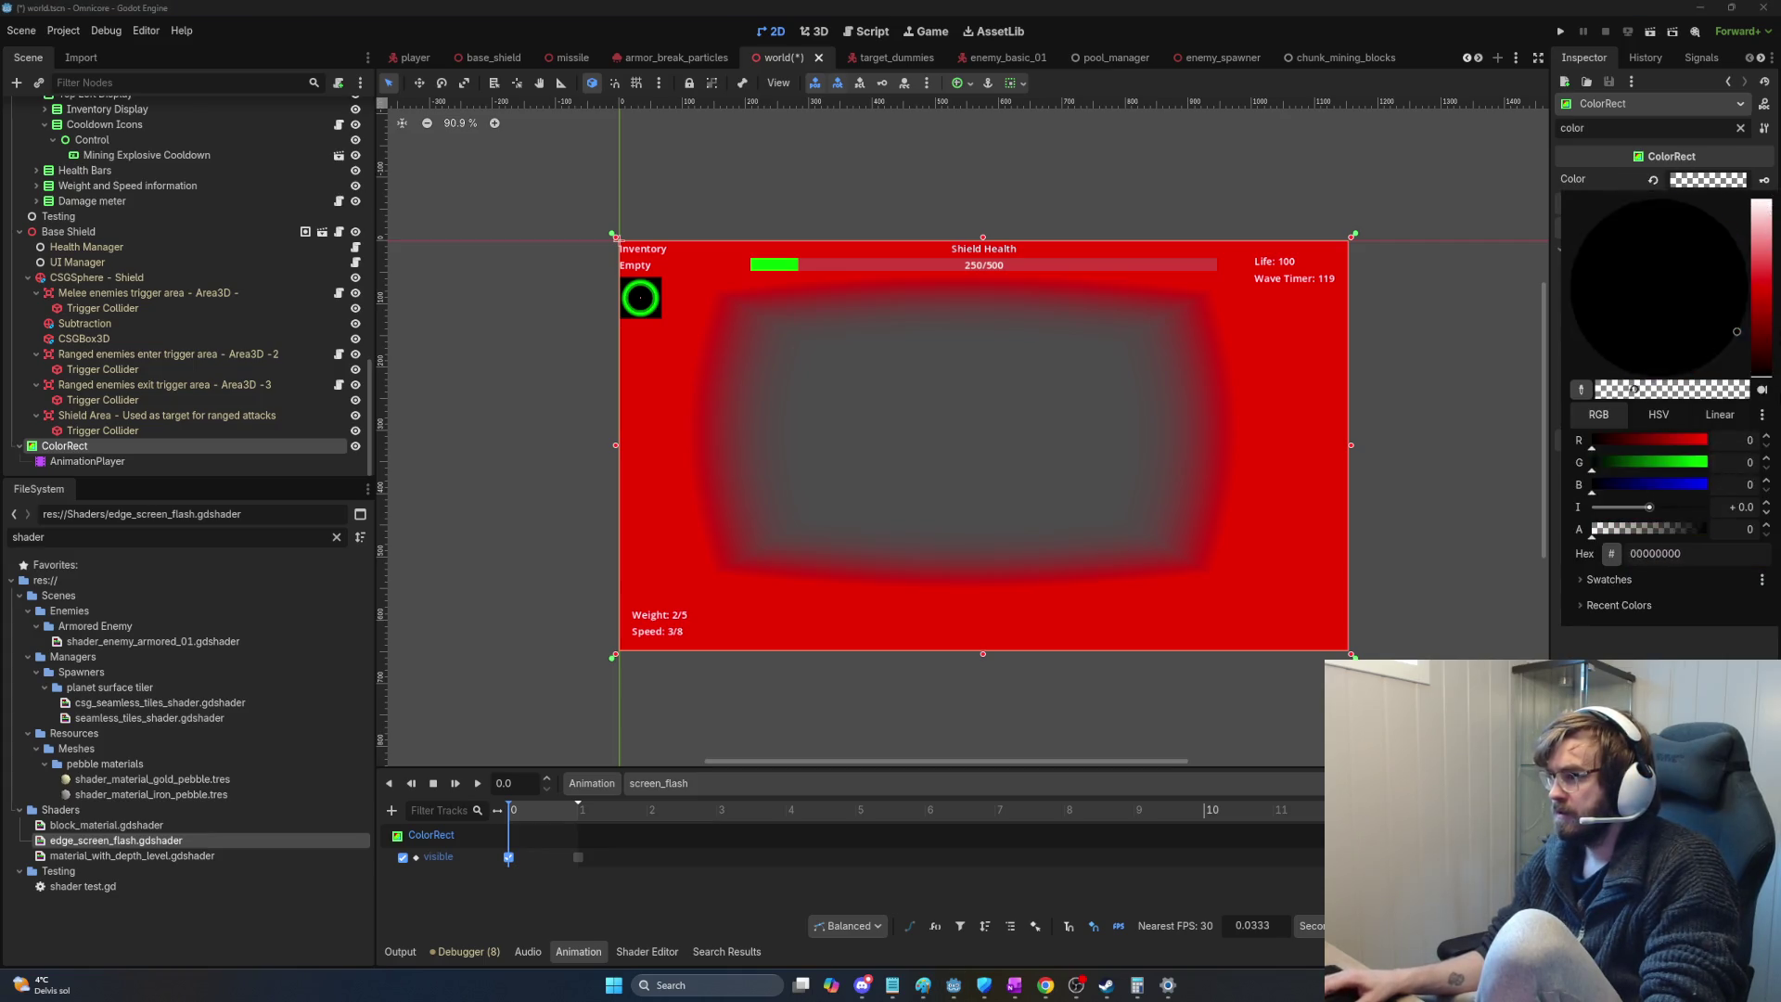
pyautogui.moveTo(1765, 441); pyautogui.dragTo(1756, 477)
pyautogui.click(1688, 642)
pyautogui.click(1718, 181)
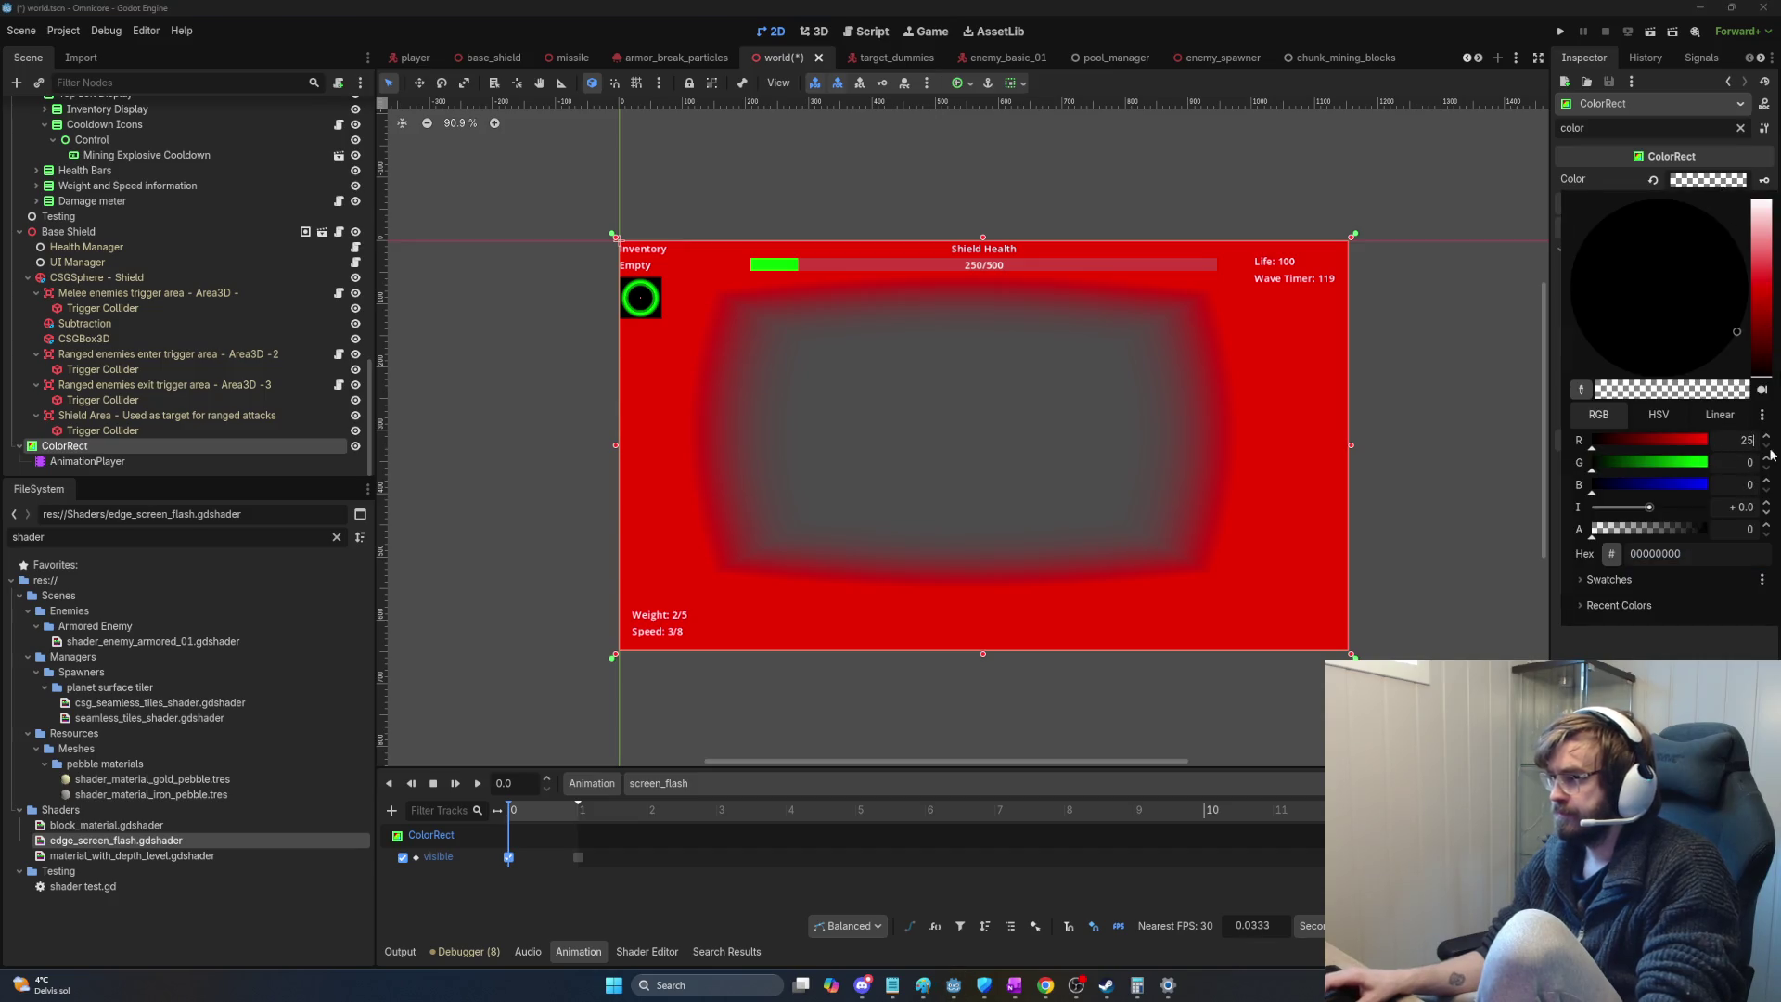
pyautogui.press('Escape')
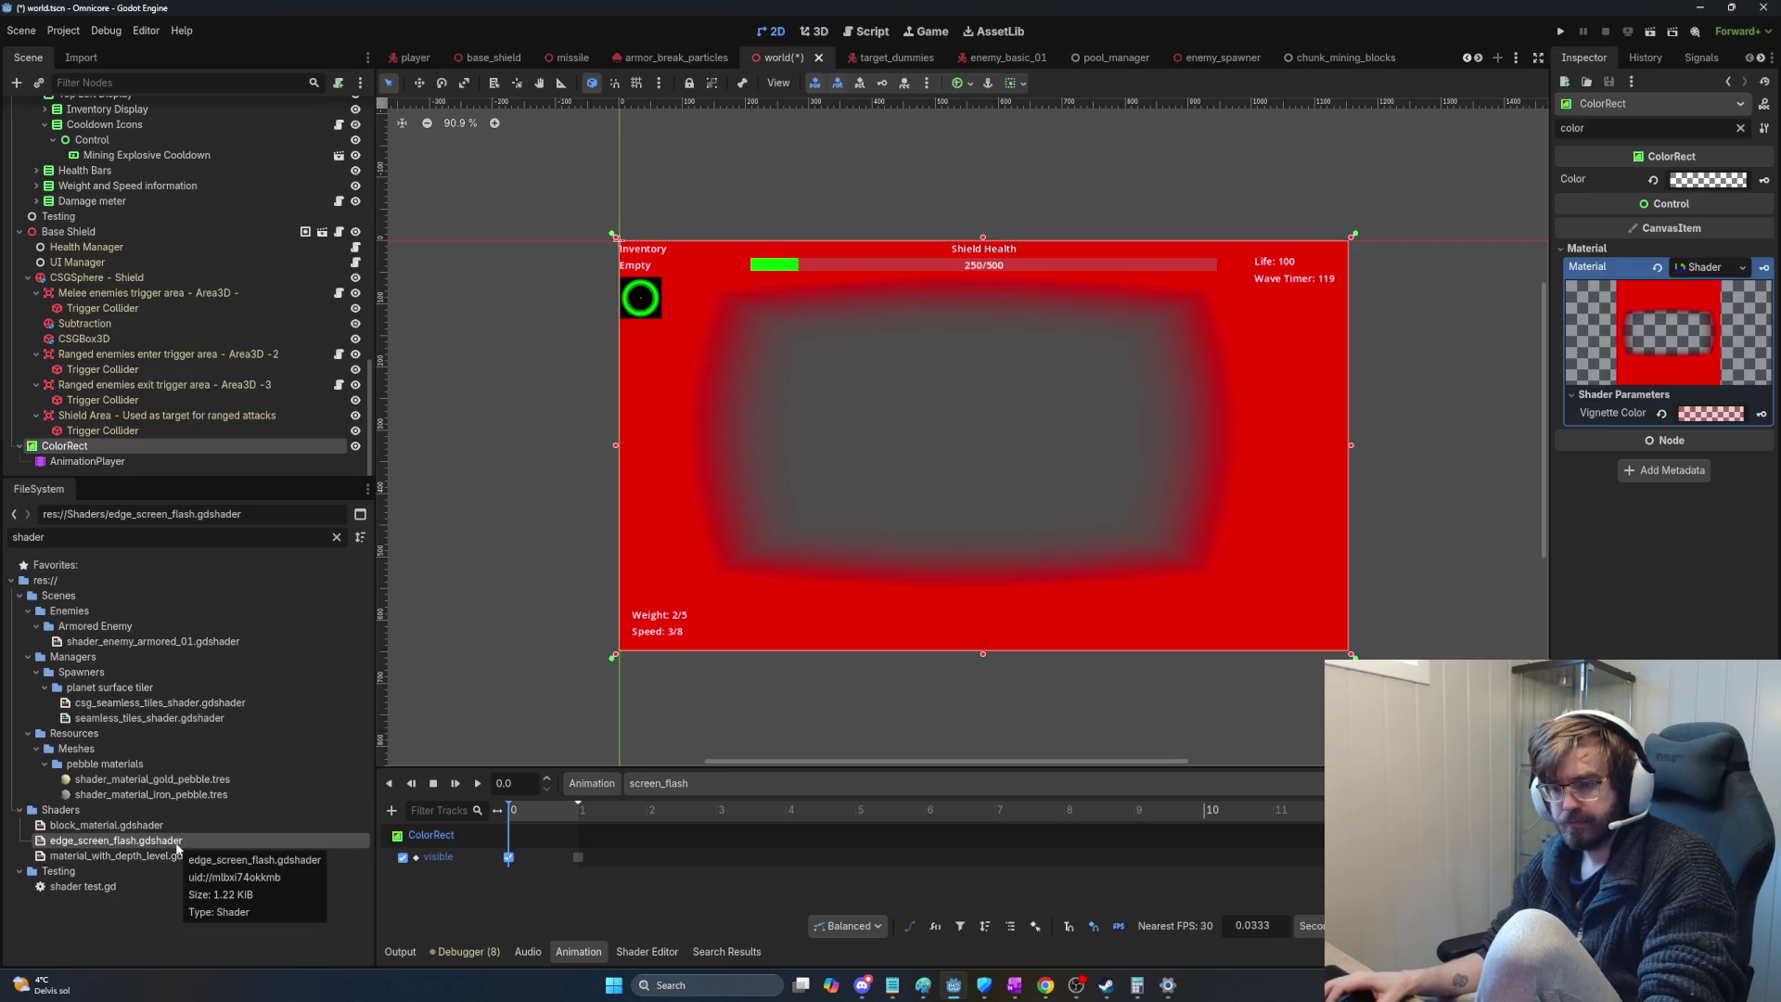
pyautogui.click(391, 810)
# Add a property track for ColorRect and expand its color property to list the r, g, b, a channels
pyautogui.click(496, 827)
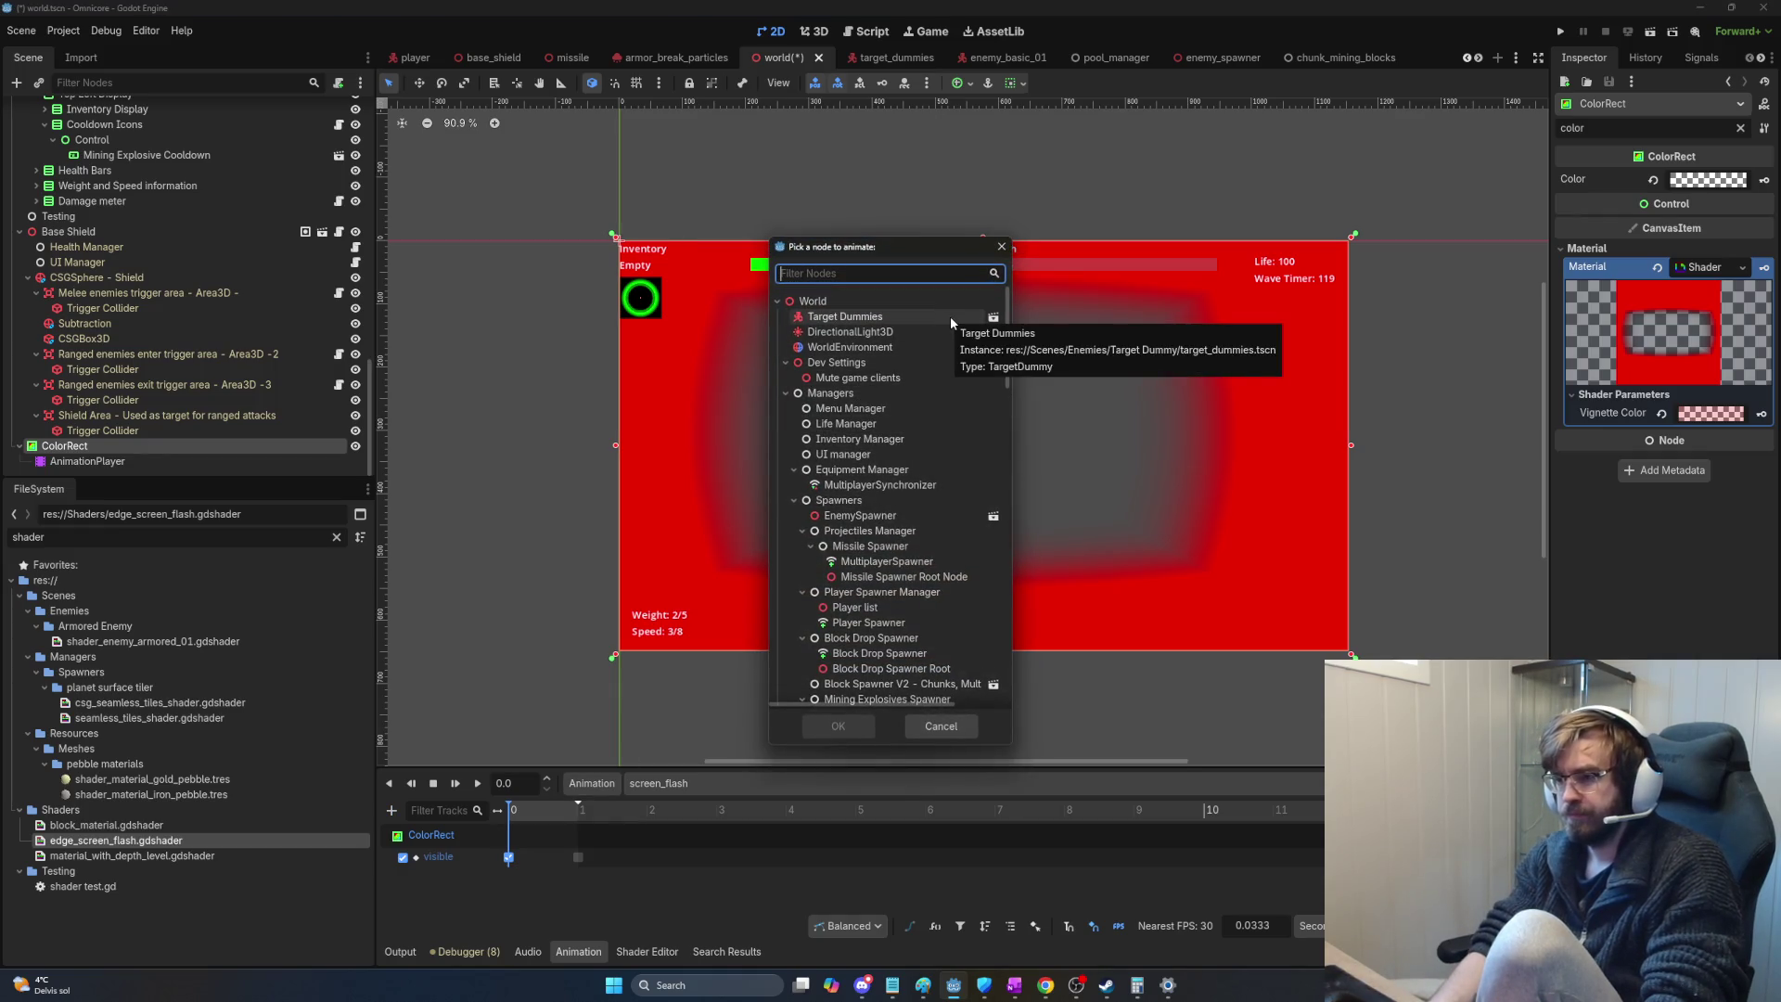
pyautogui.write('color')
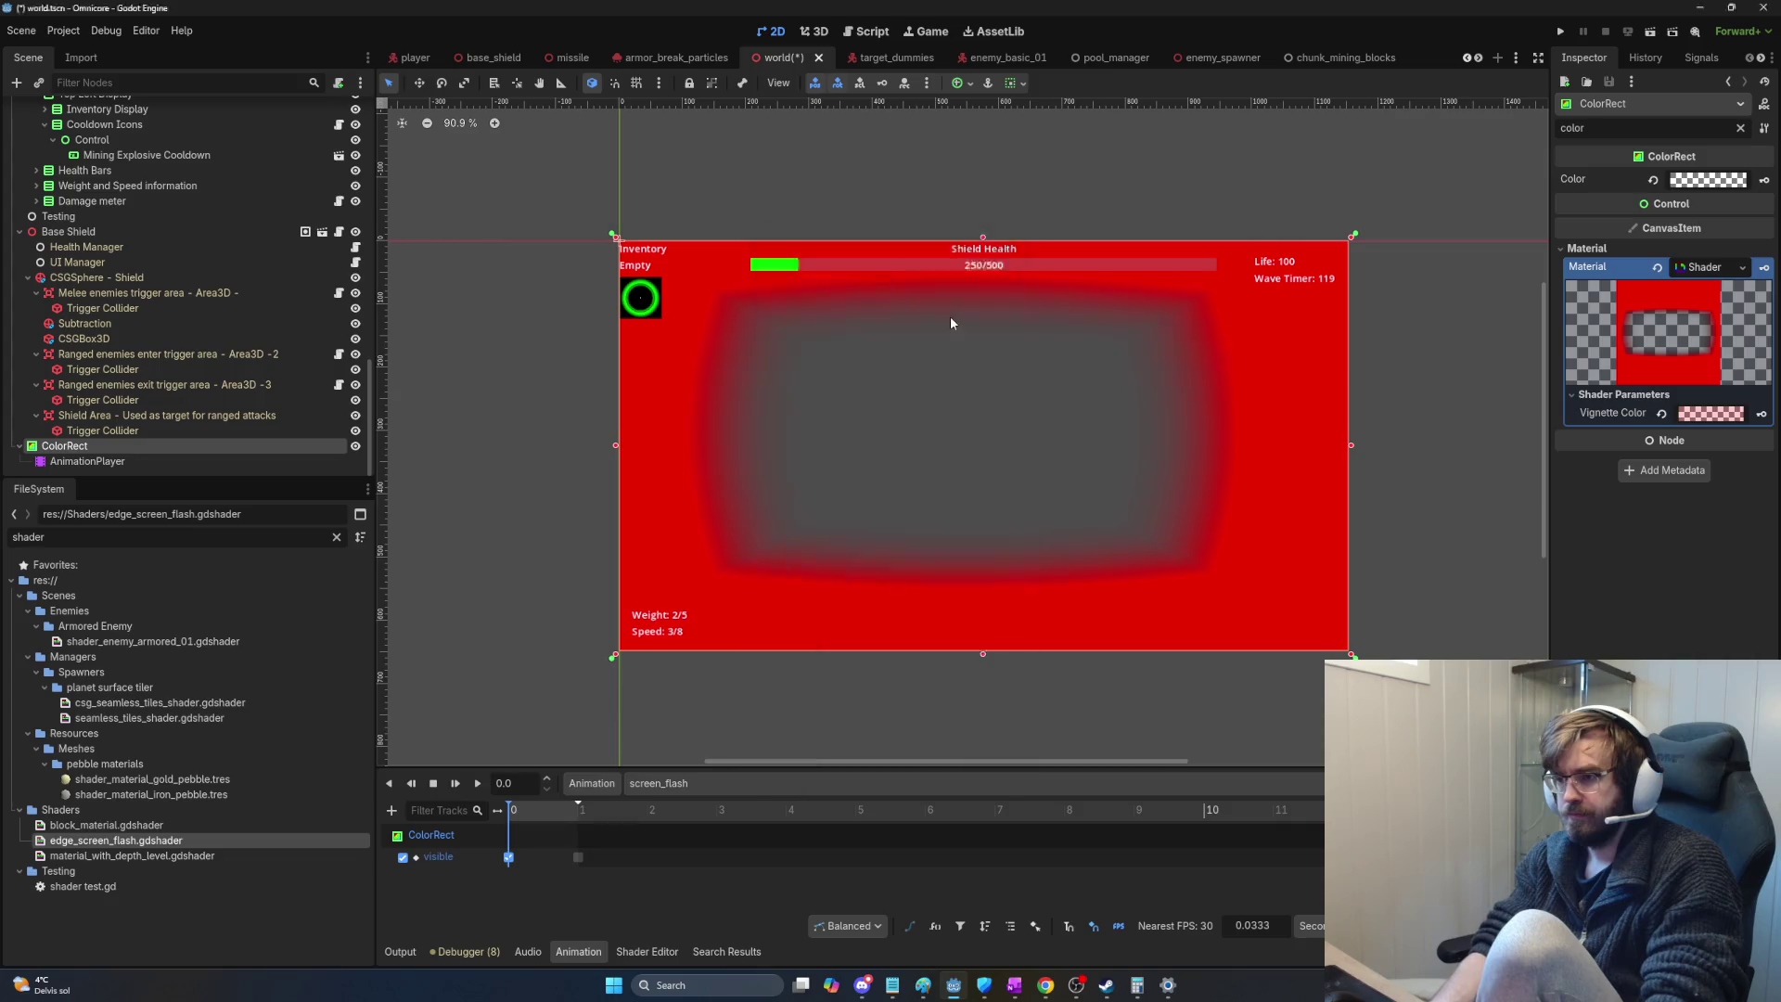
pyautogui.press('Return')
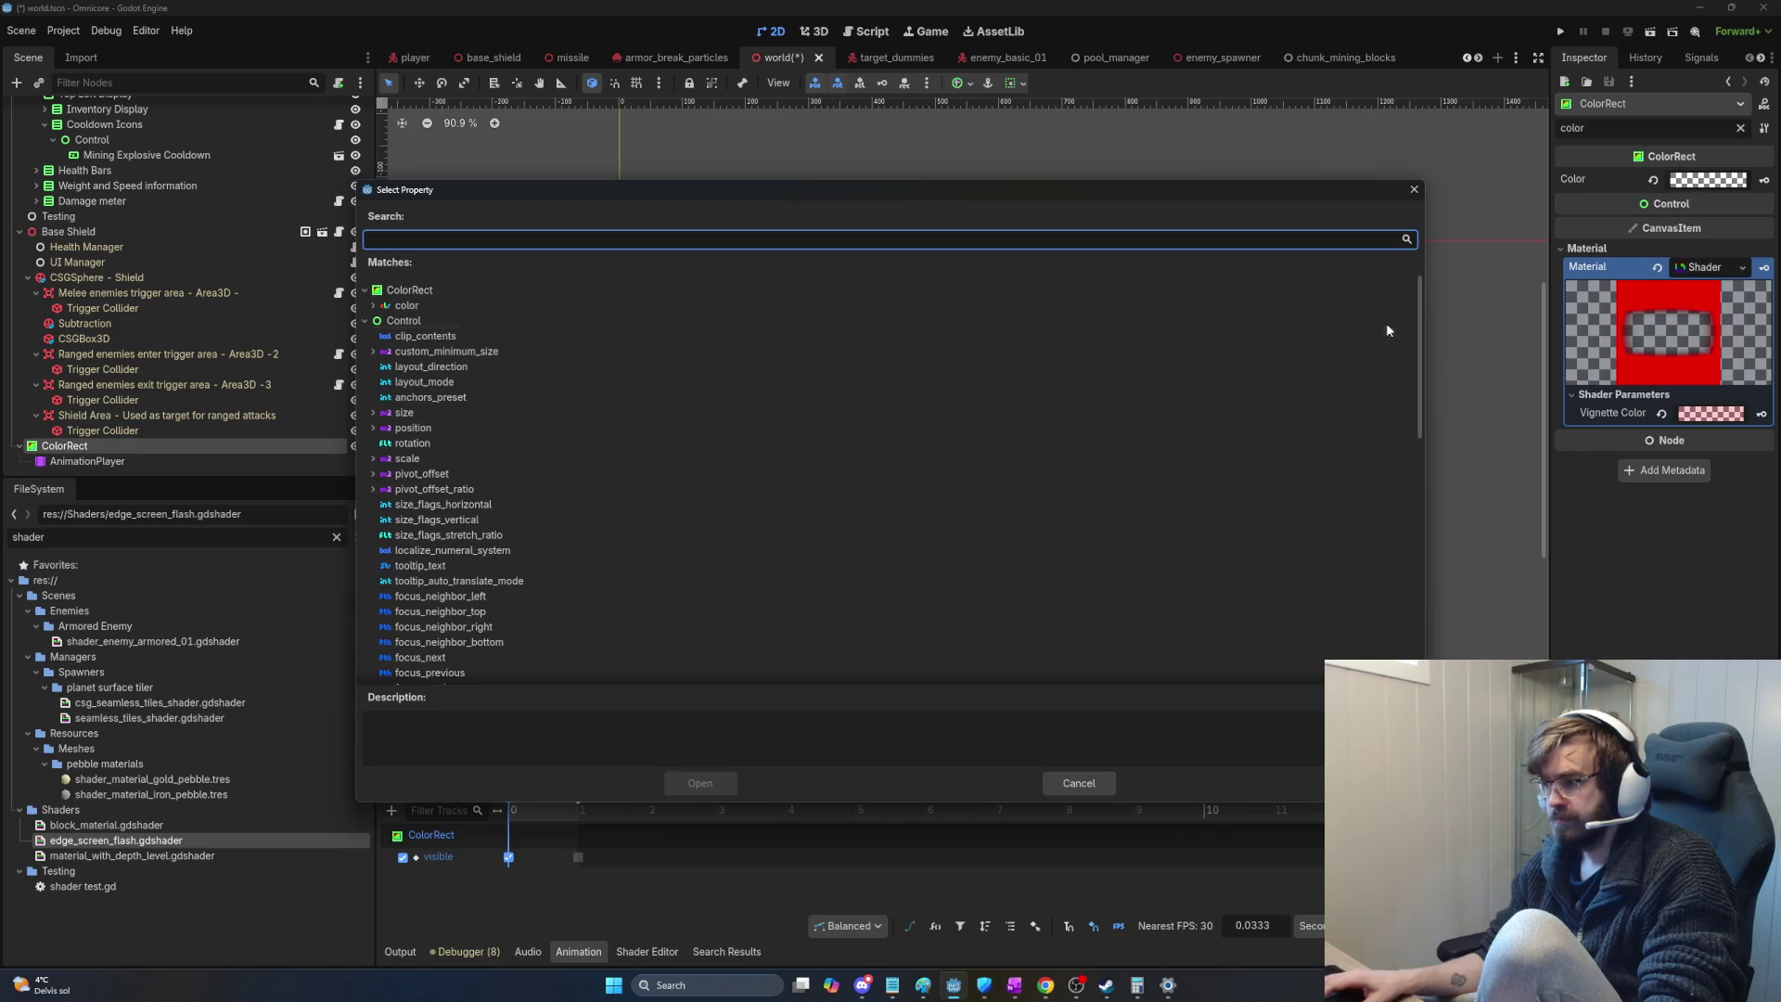
pyautogui.write('vigne')
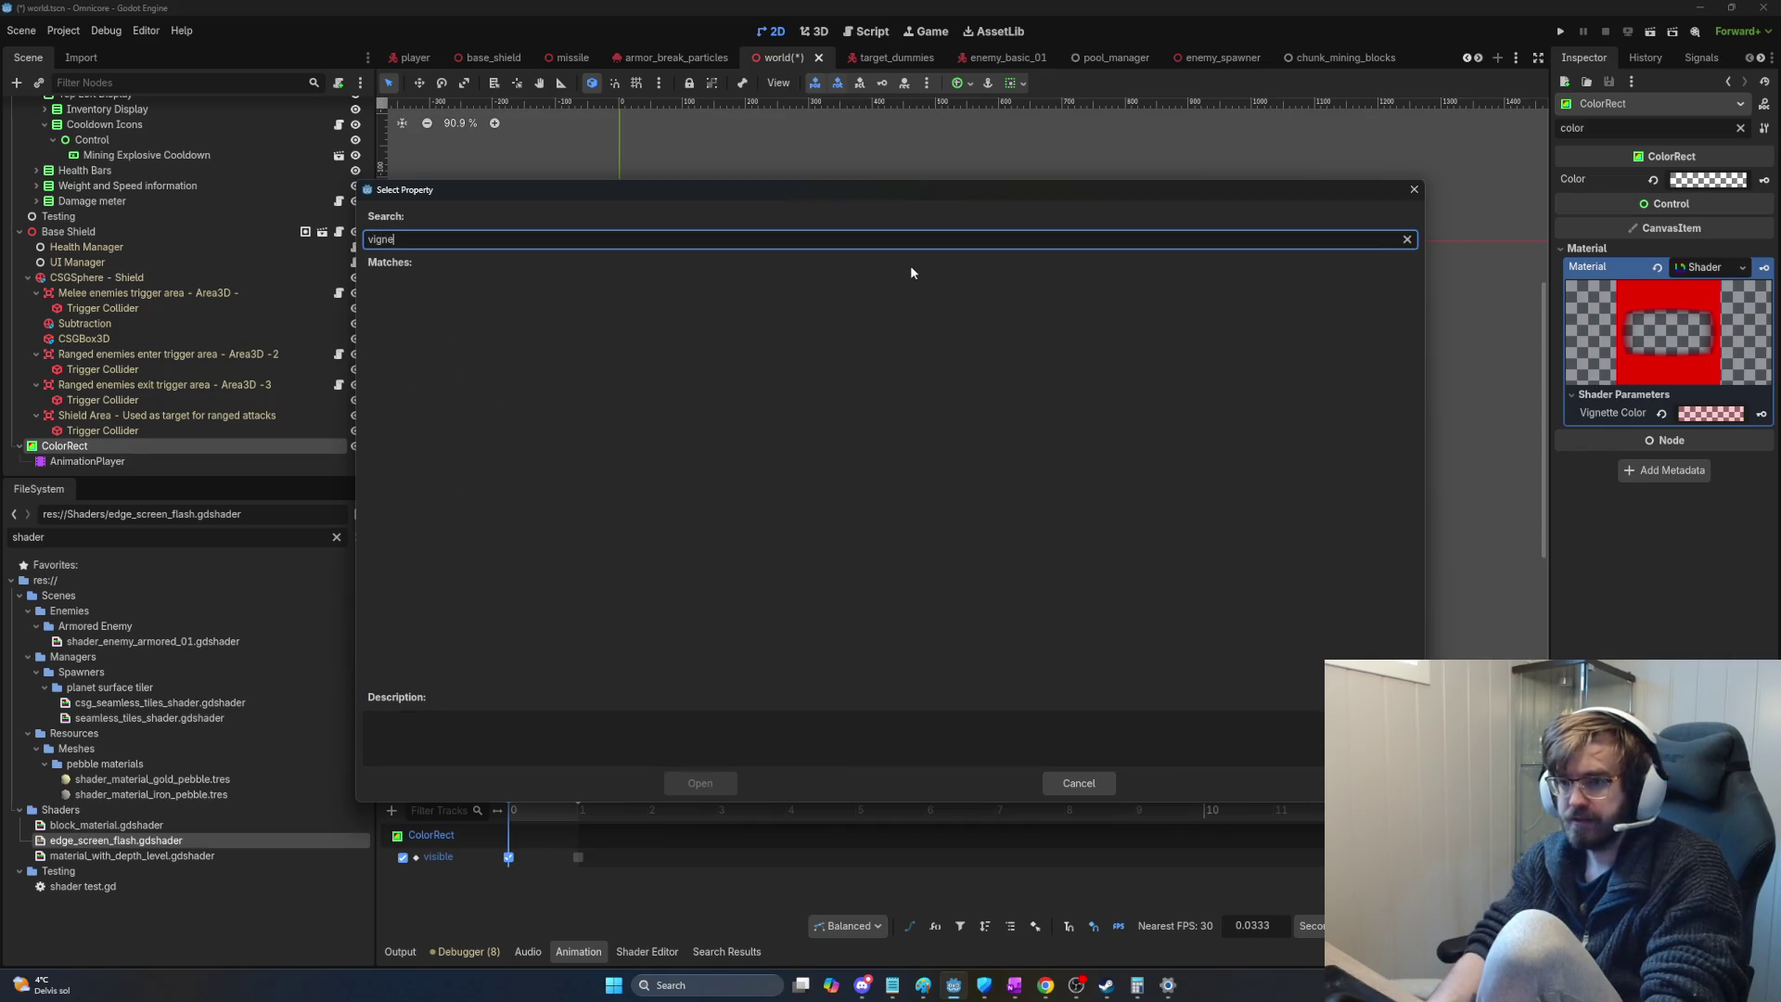
pyautogui.press('BackSpace')
pyautogui.press('BackSpace')
pyautogui.press('BackSpace')
pyautogui.click(373, 305)
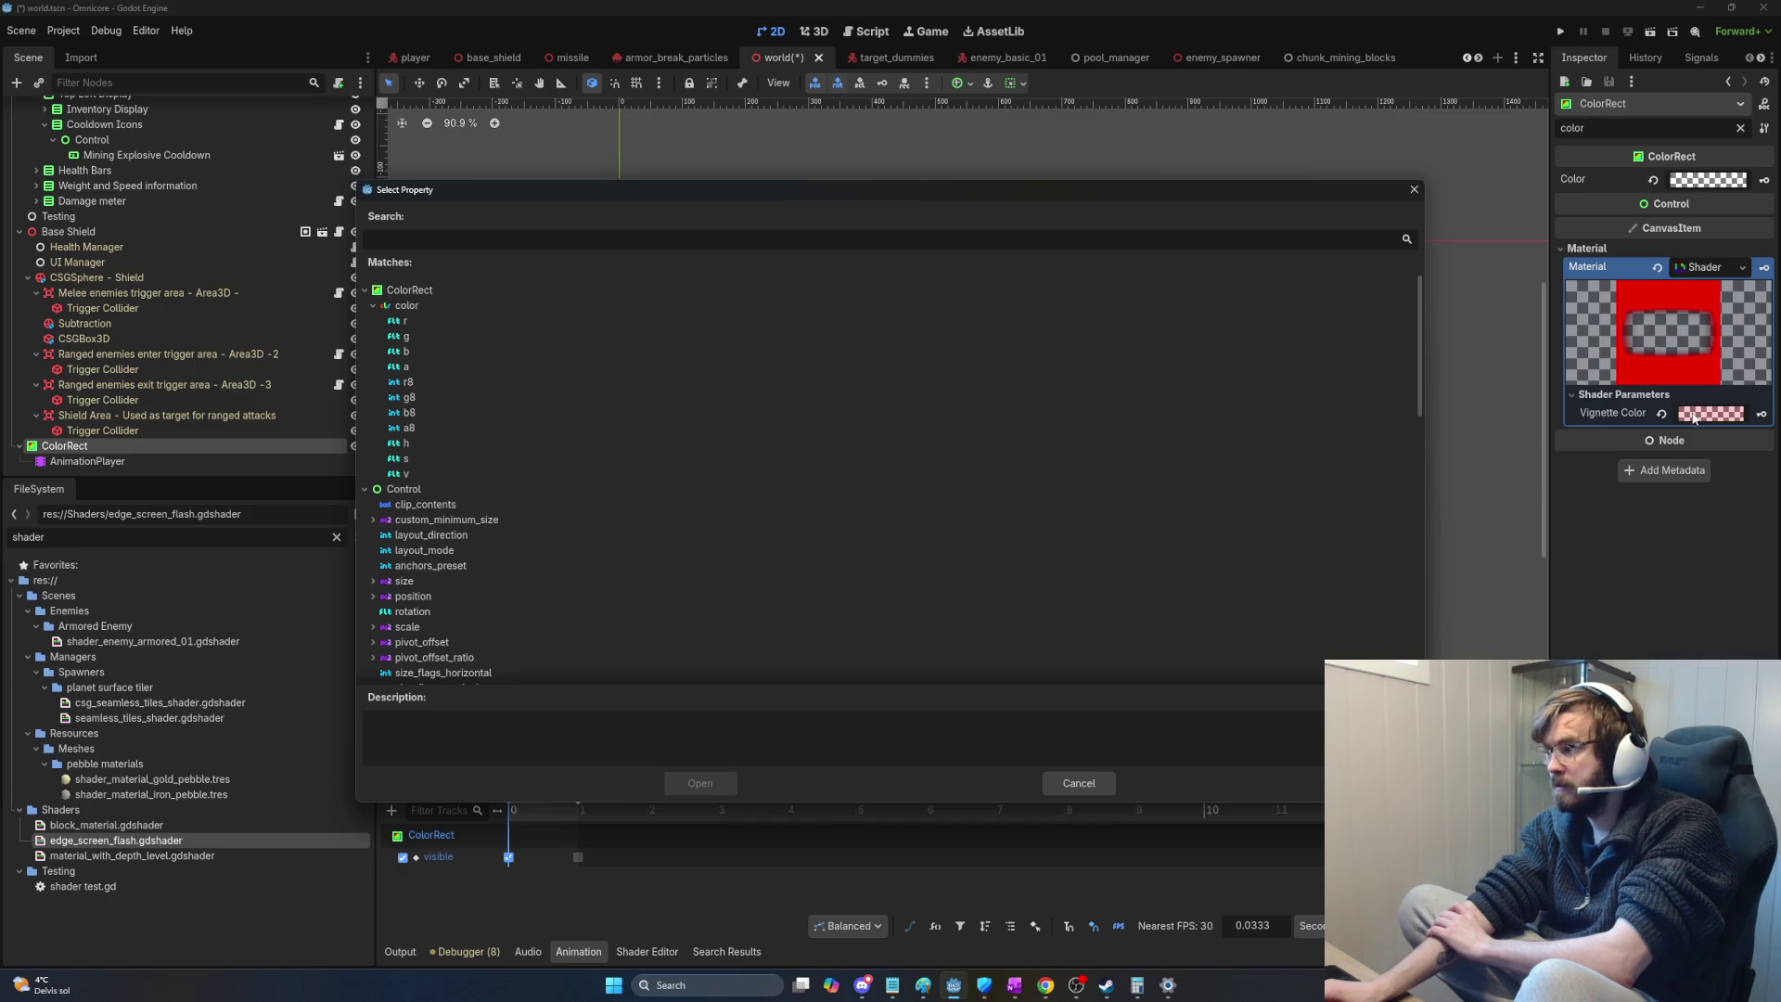
# Create a Vignette Color track in screen_flash with keys at 0, 0.5 and 1.0 s
pyautogui.click(1413, 191)
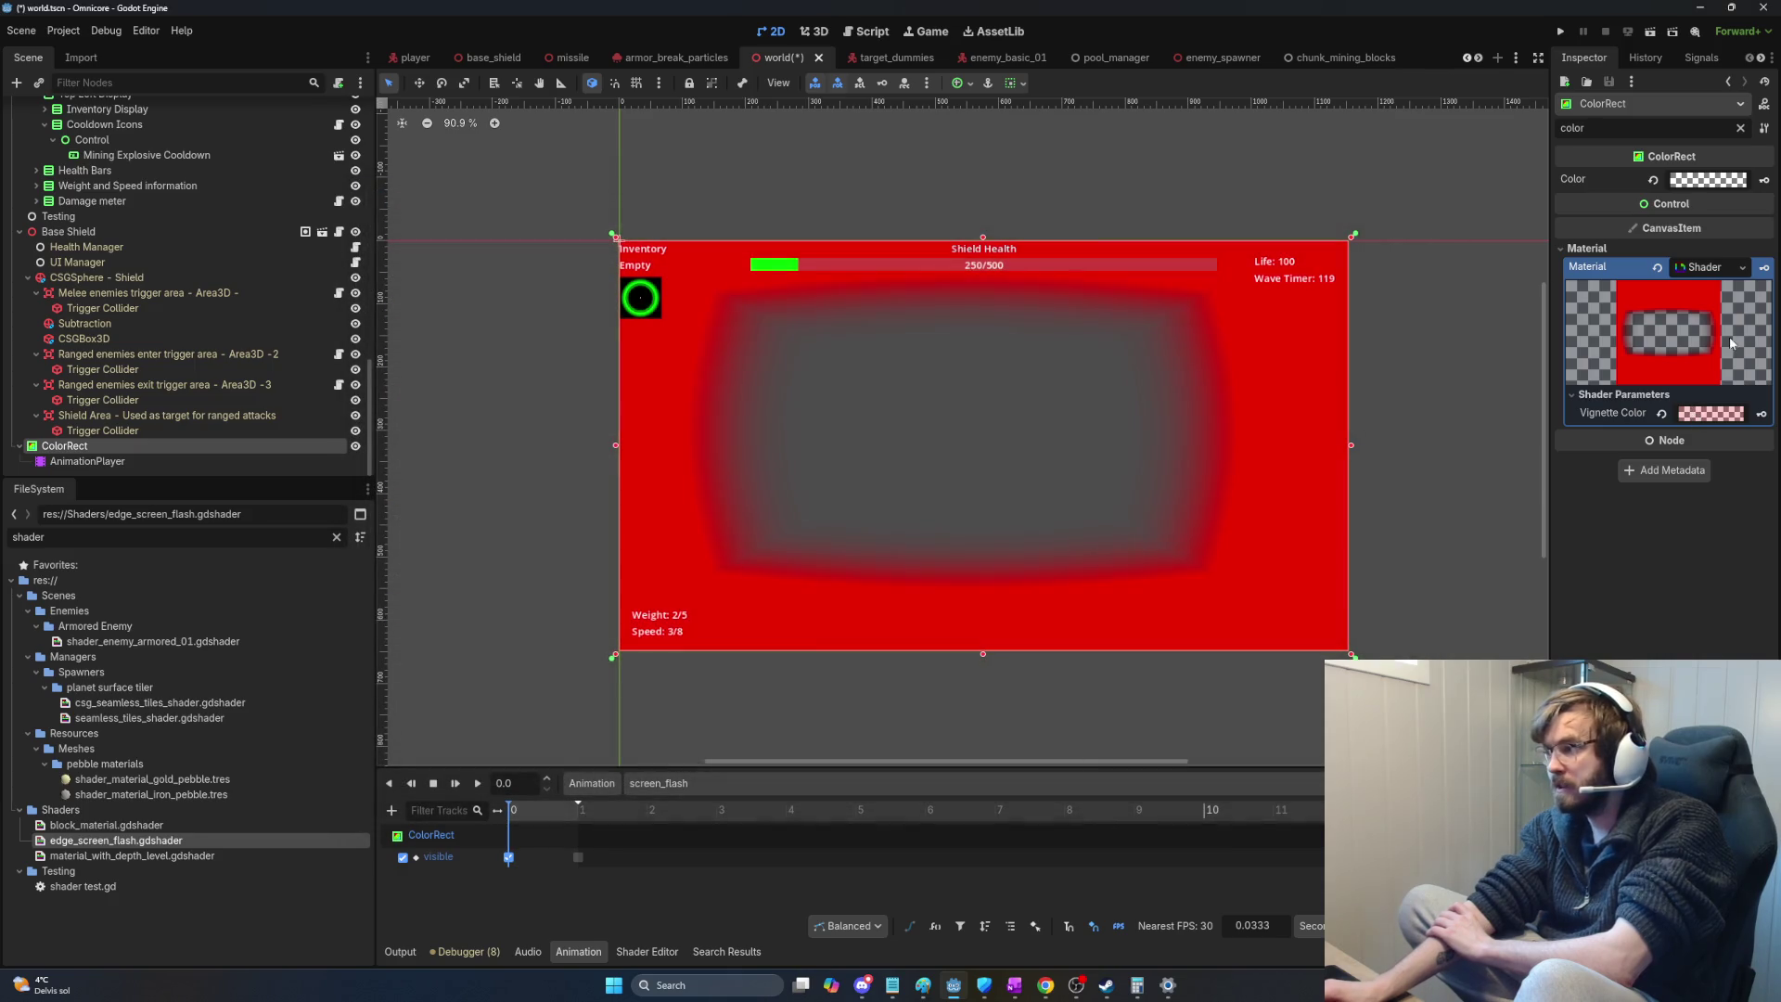
pyautogui.click(1762, 416)
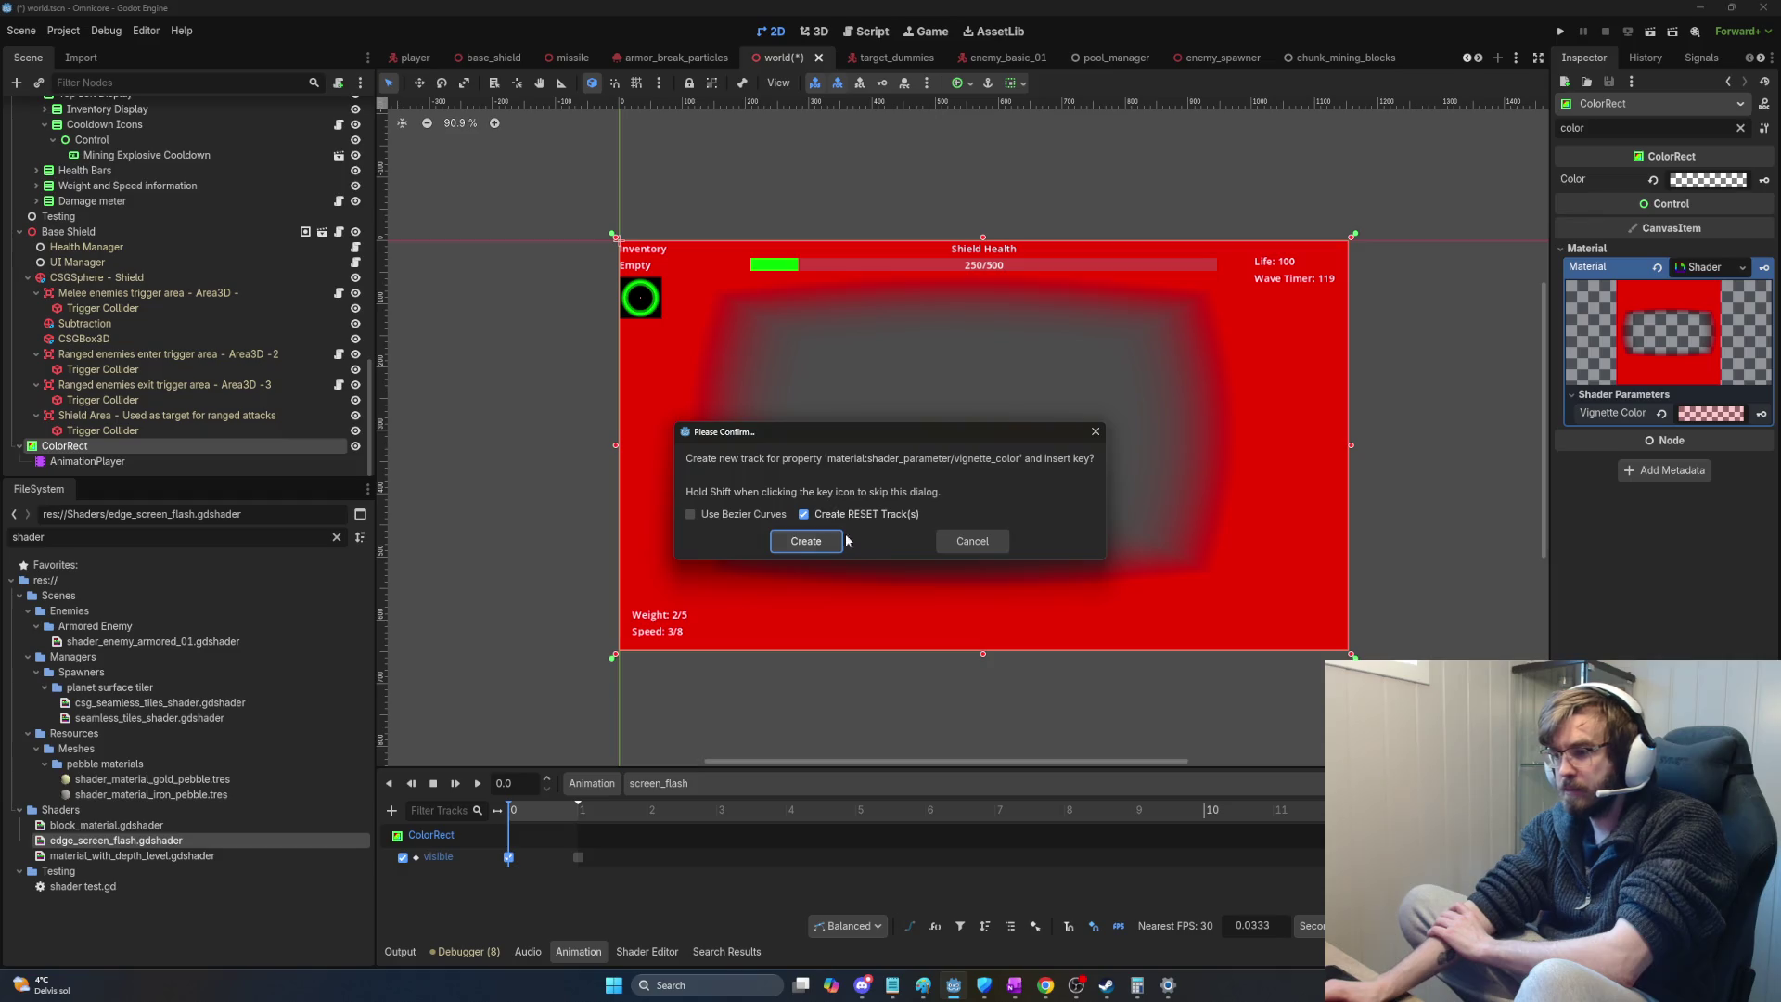
pyautogui.click(815, 542)
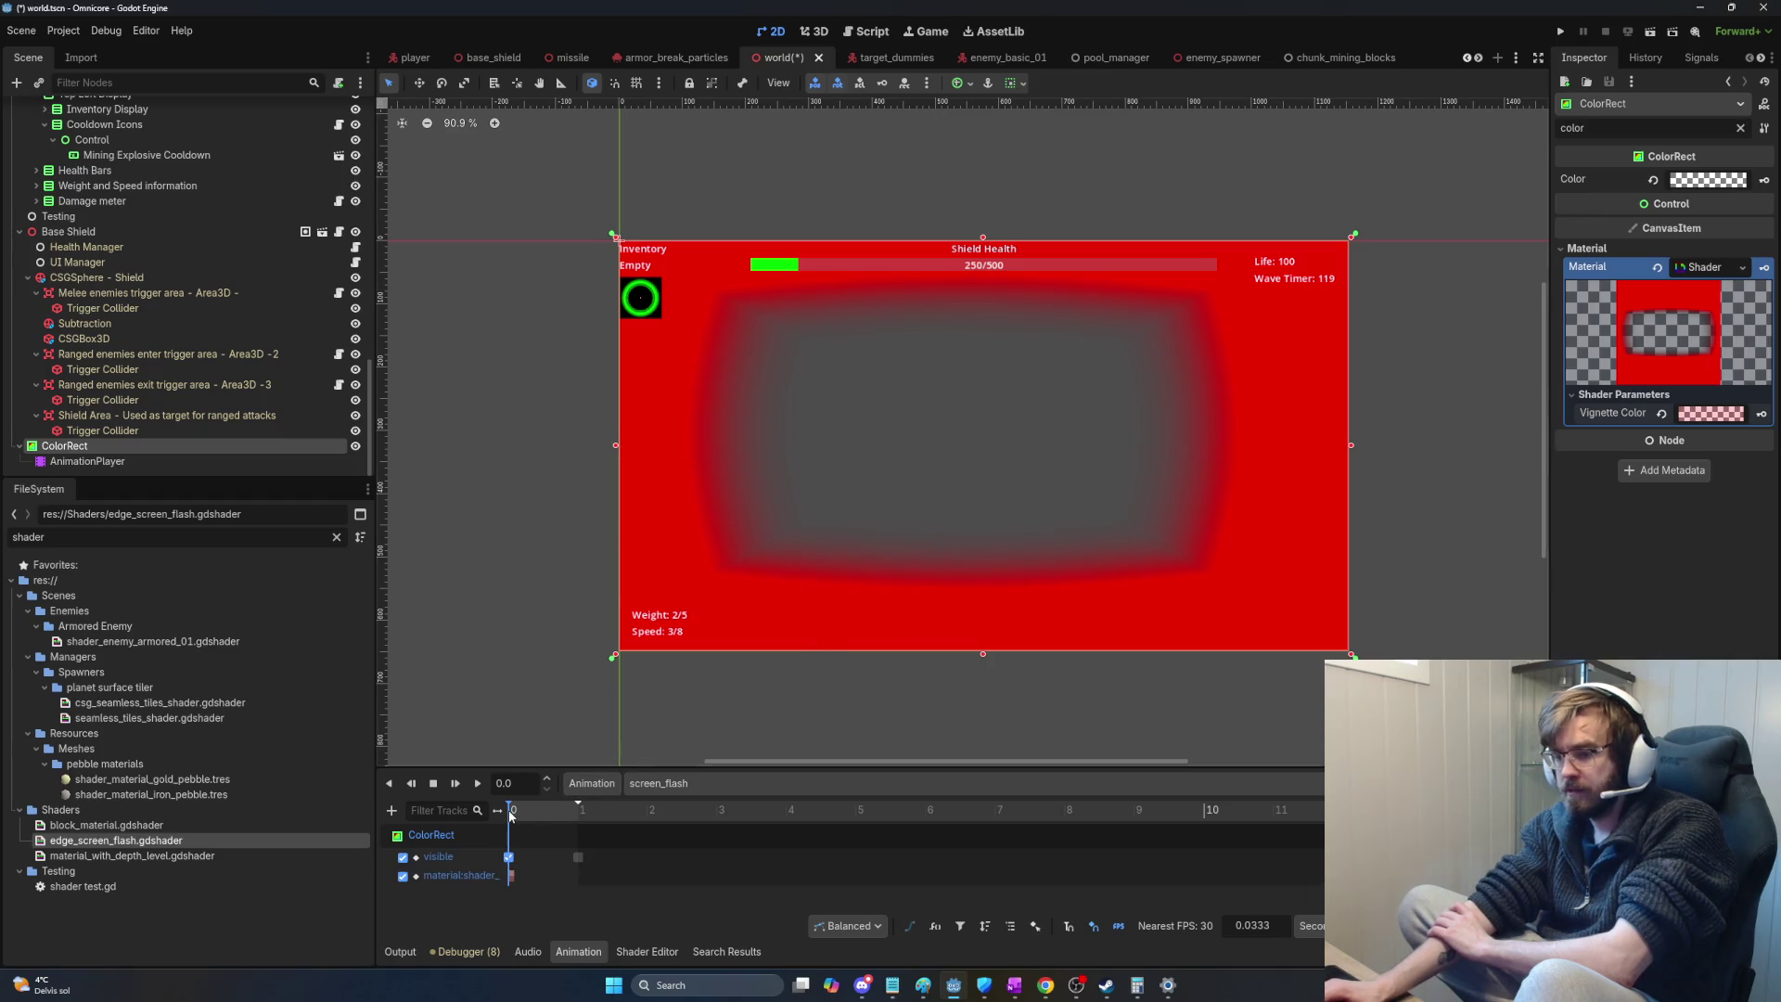
pyautogui.moveTo(513, 812); pyautogui.dragTo(545, 815)
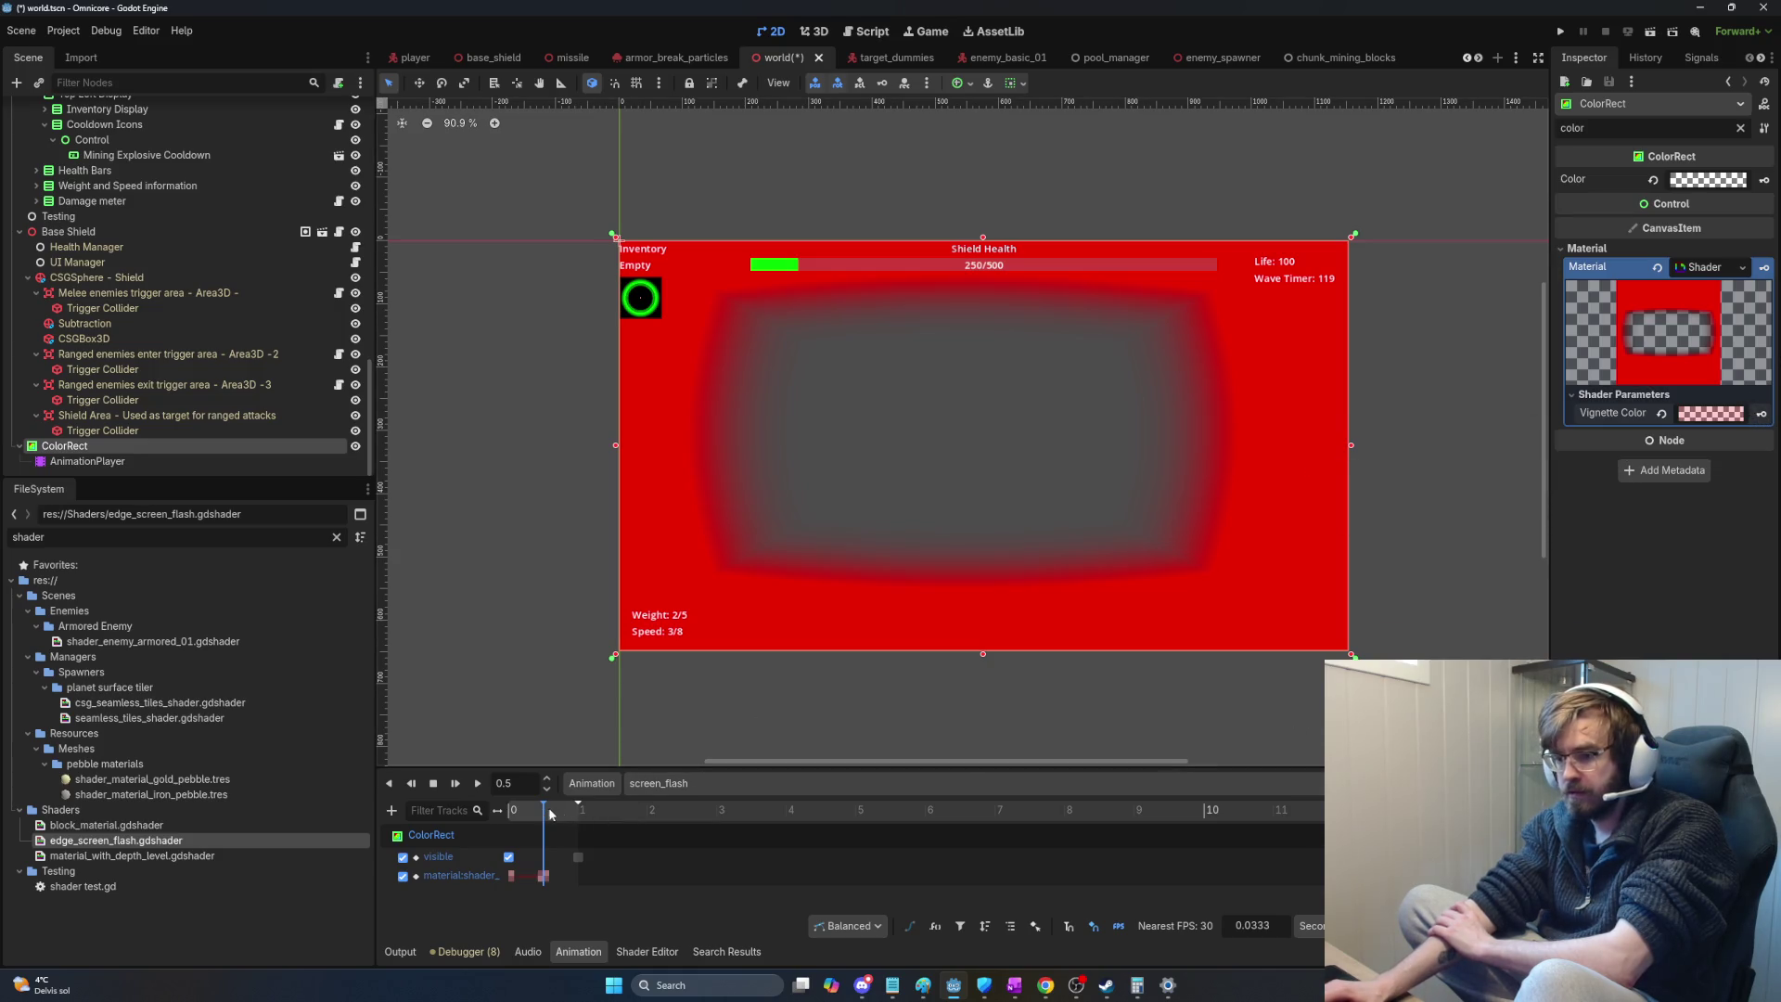
pyautogui.moveTo(548, 811); pyautogui.dragTo(581, 813)
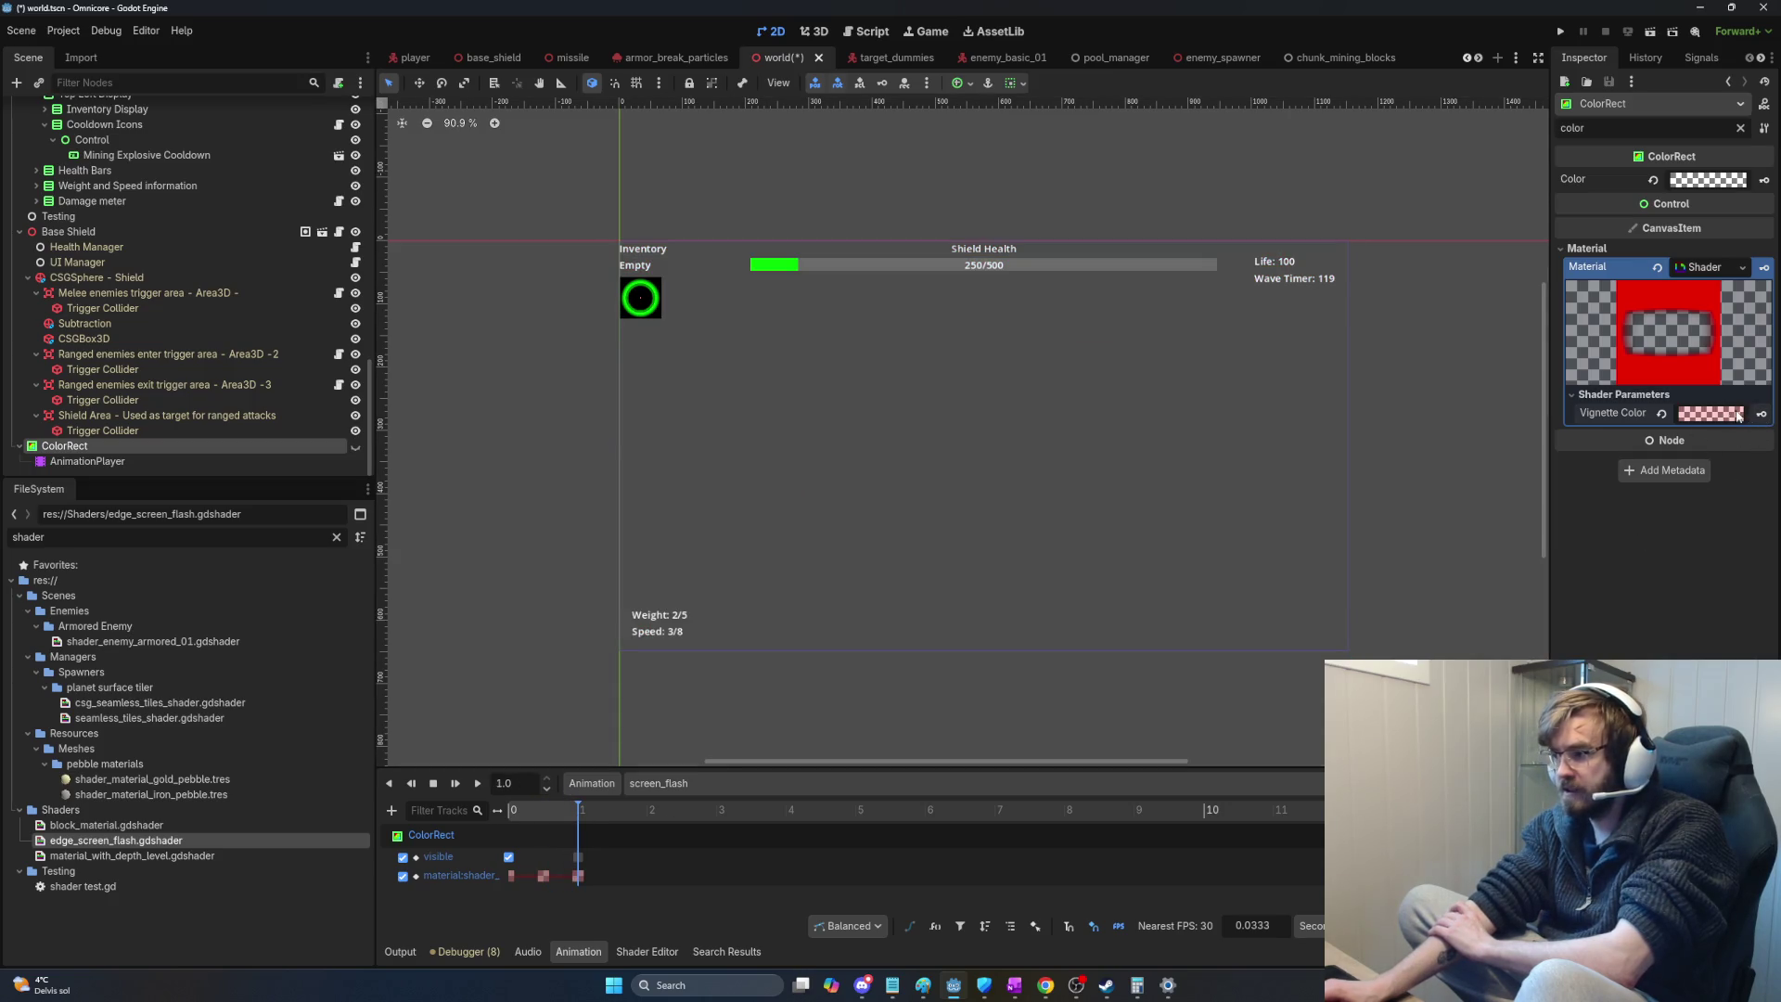
pyautogui.click(544, 877)
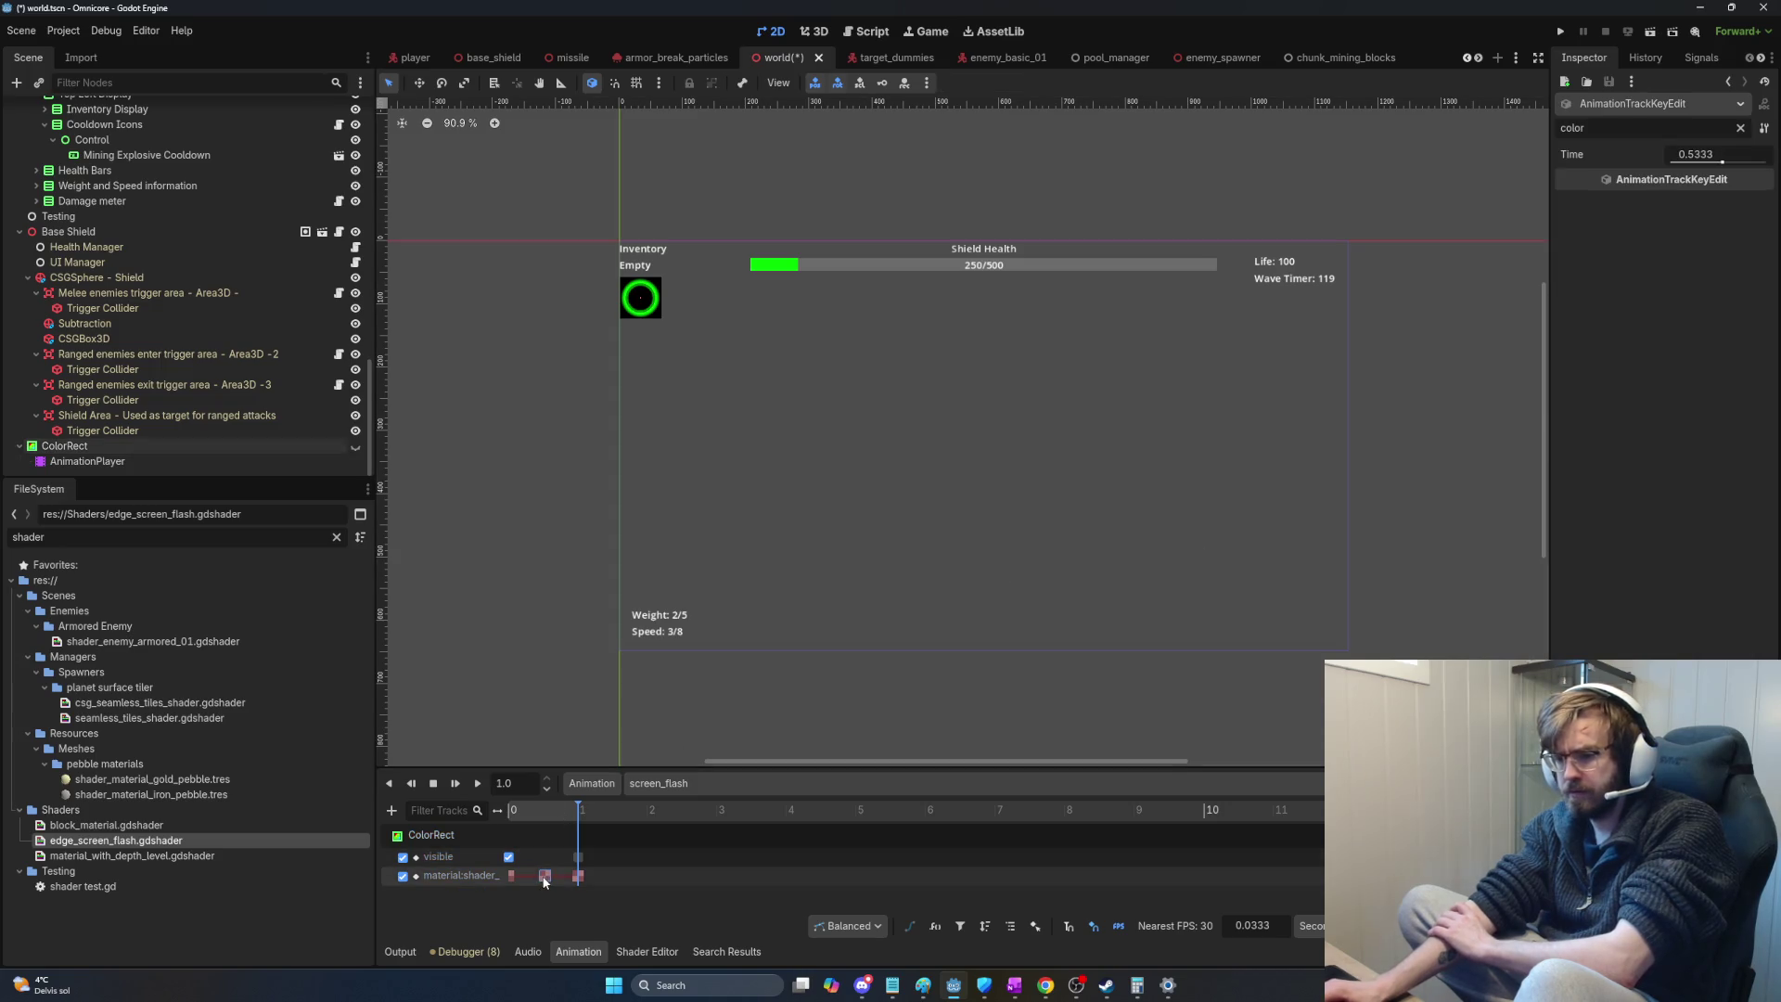
pyautogui.moveTo(517, 883); pyautogui.dragTo(515, 882)
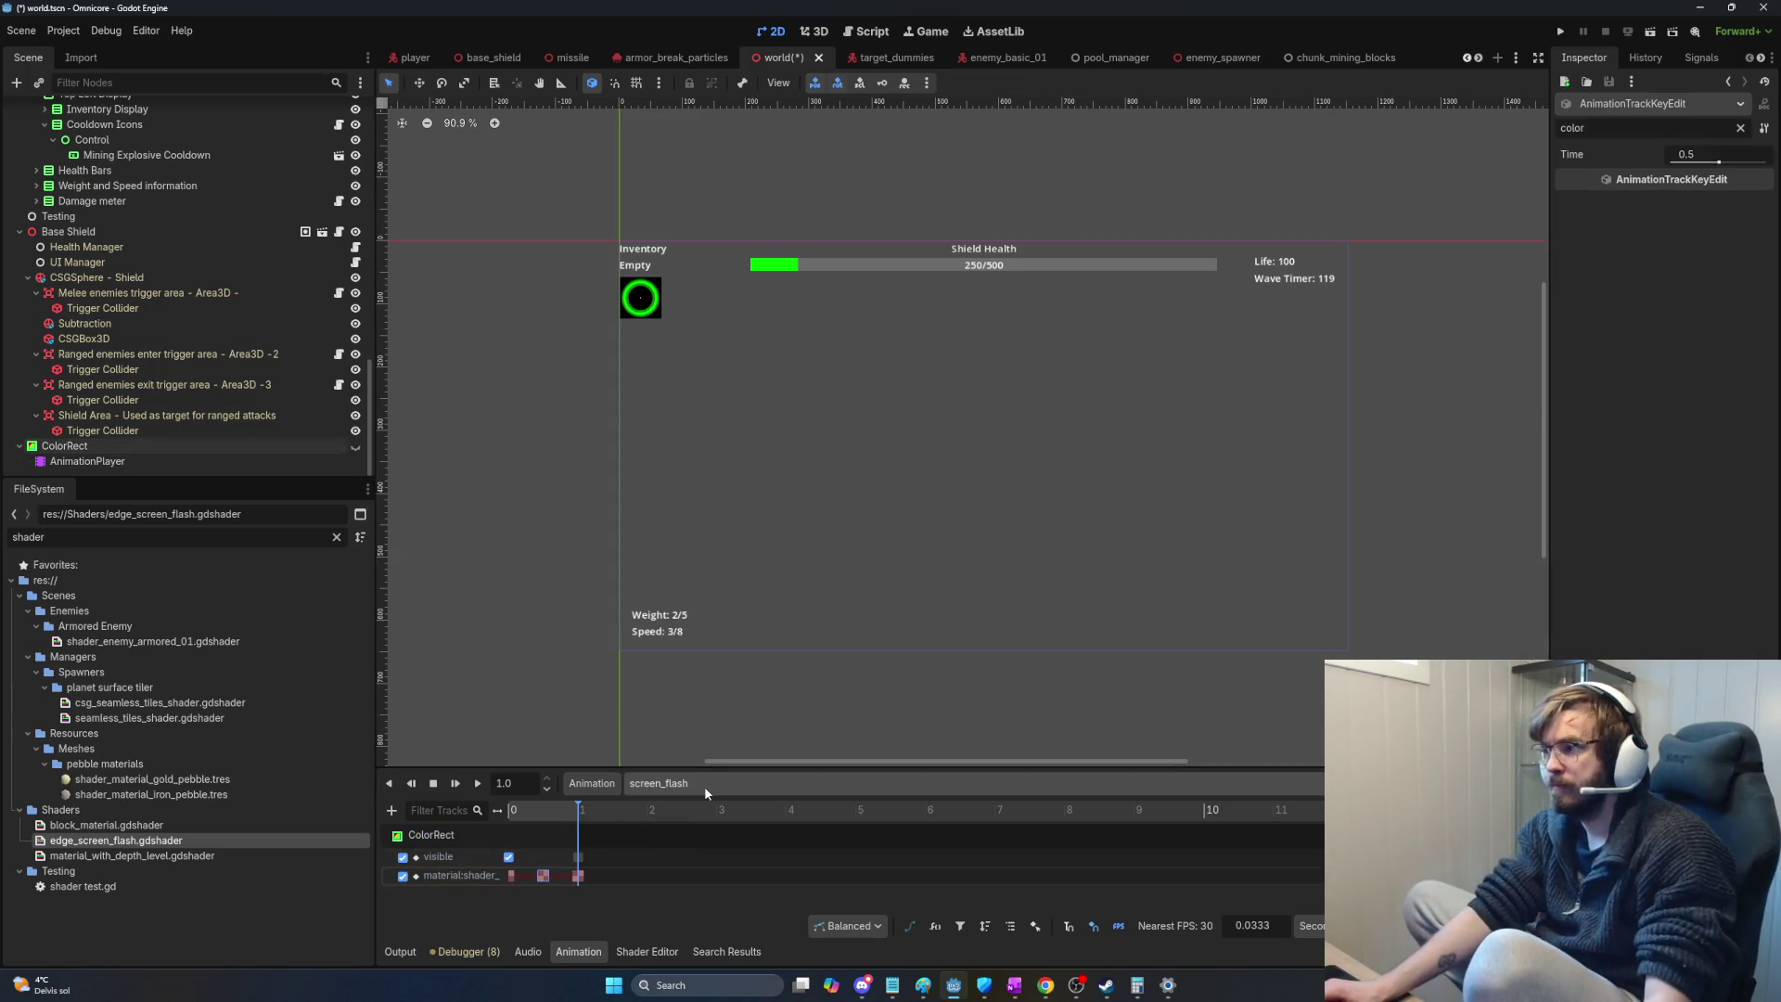
# Make the 0 s key semi-transparent red and set the 1 s key to ee000000
pyautogui.click(510, 874)
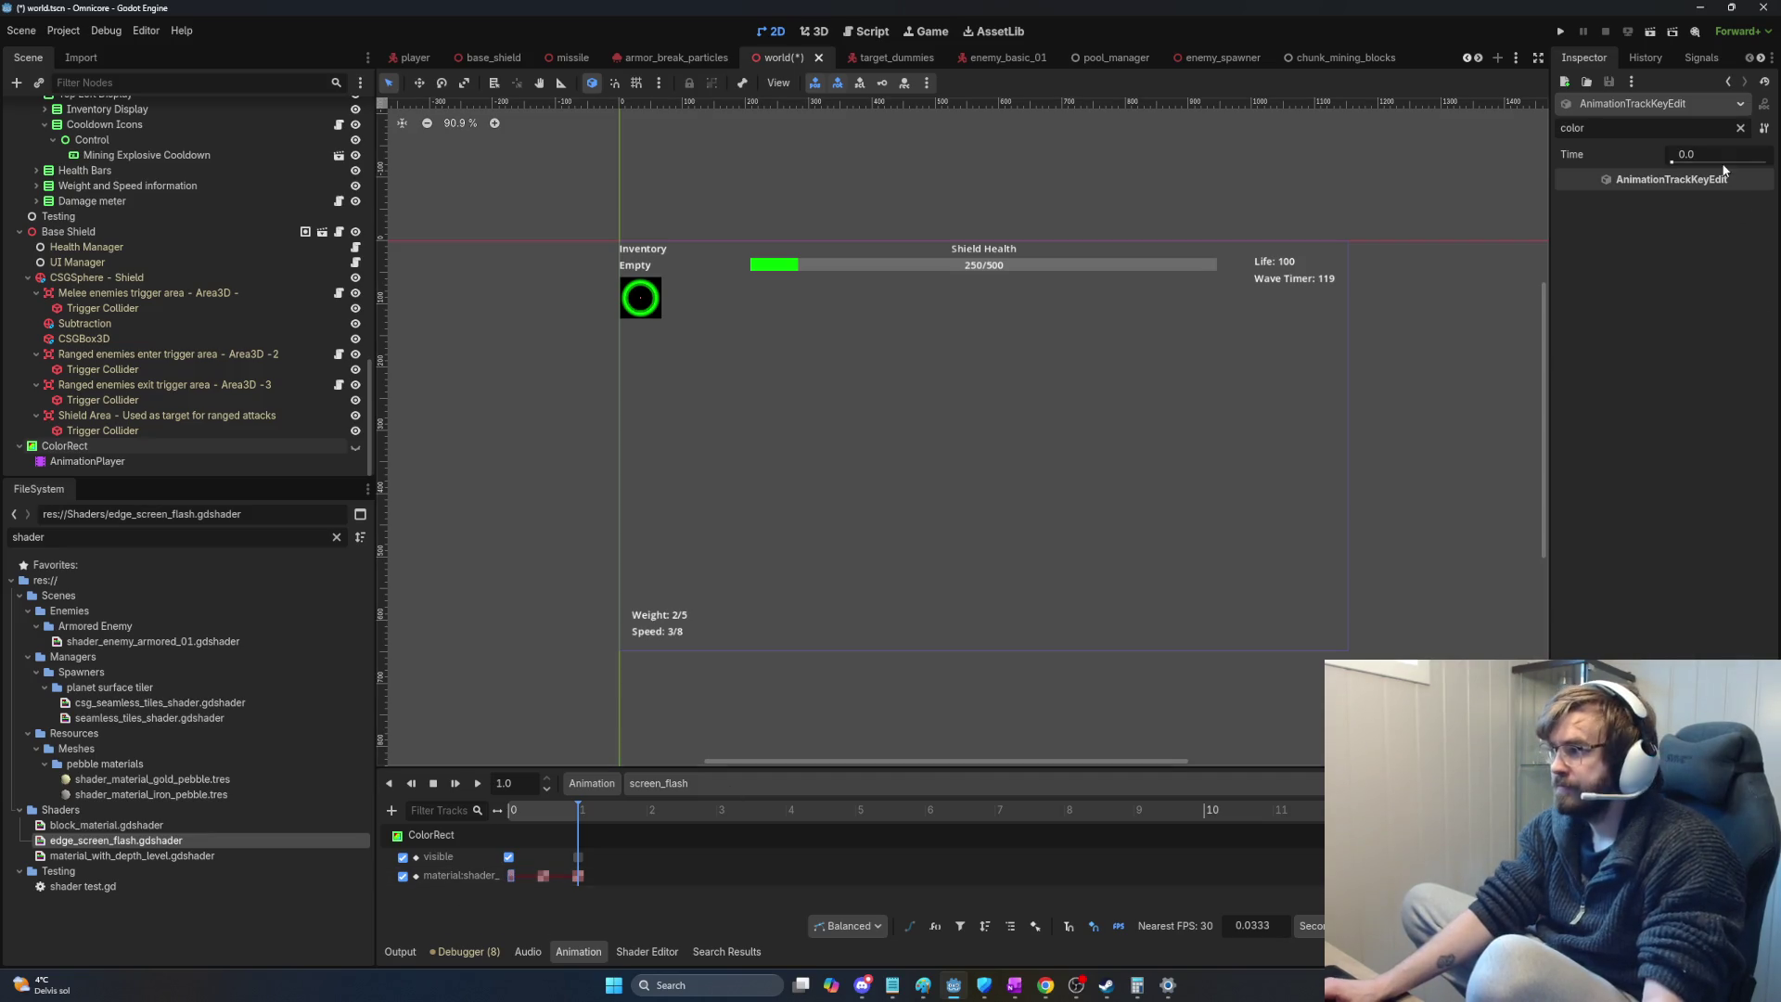
pyautogui.click(1741, 128)
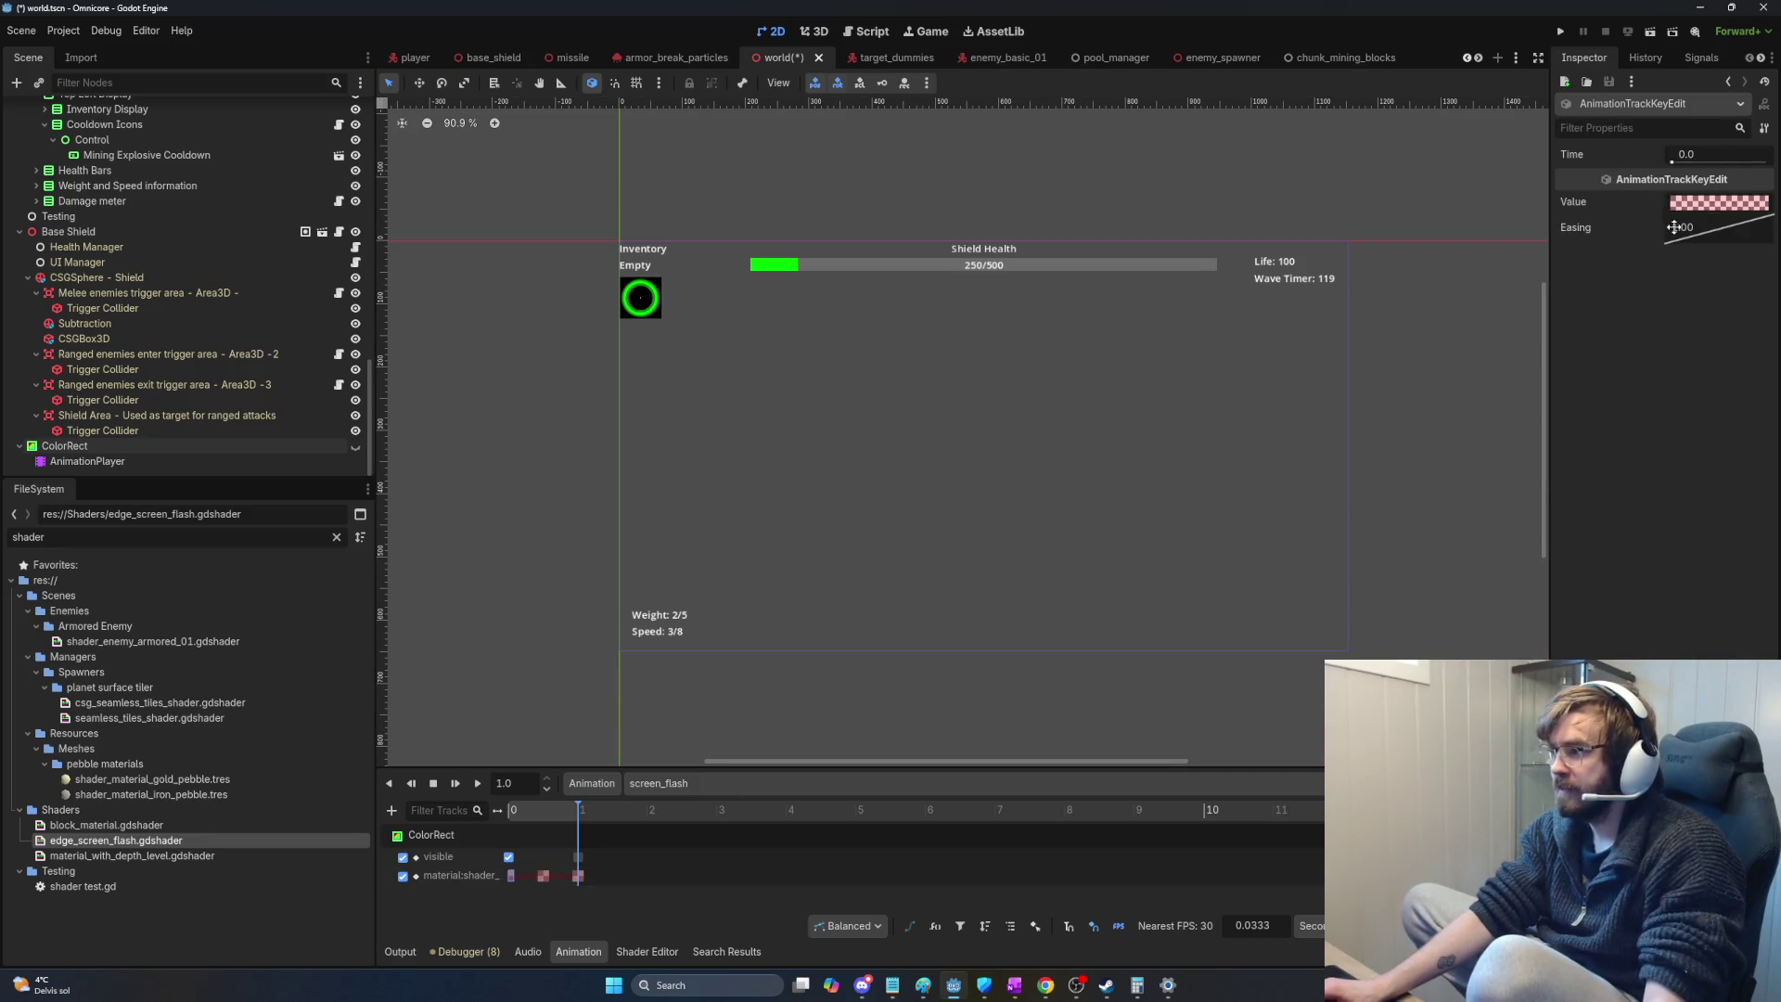
pyautogui.click(1707, 202)
pyautogui.click(1746, 552)
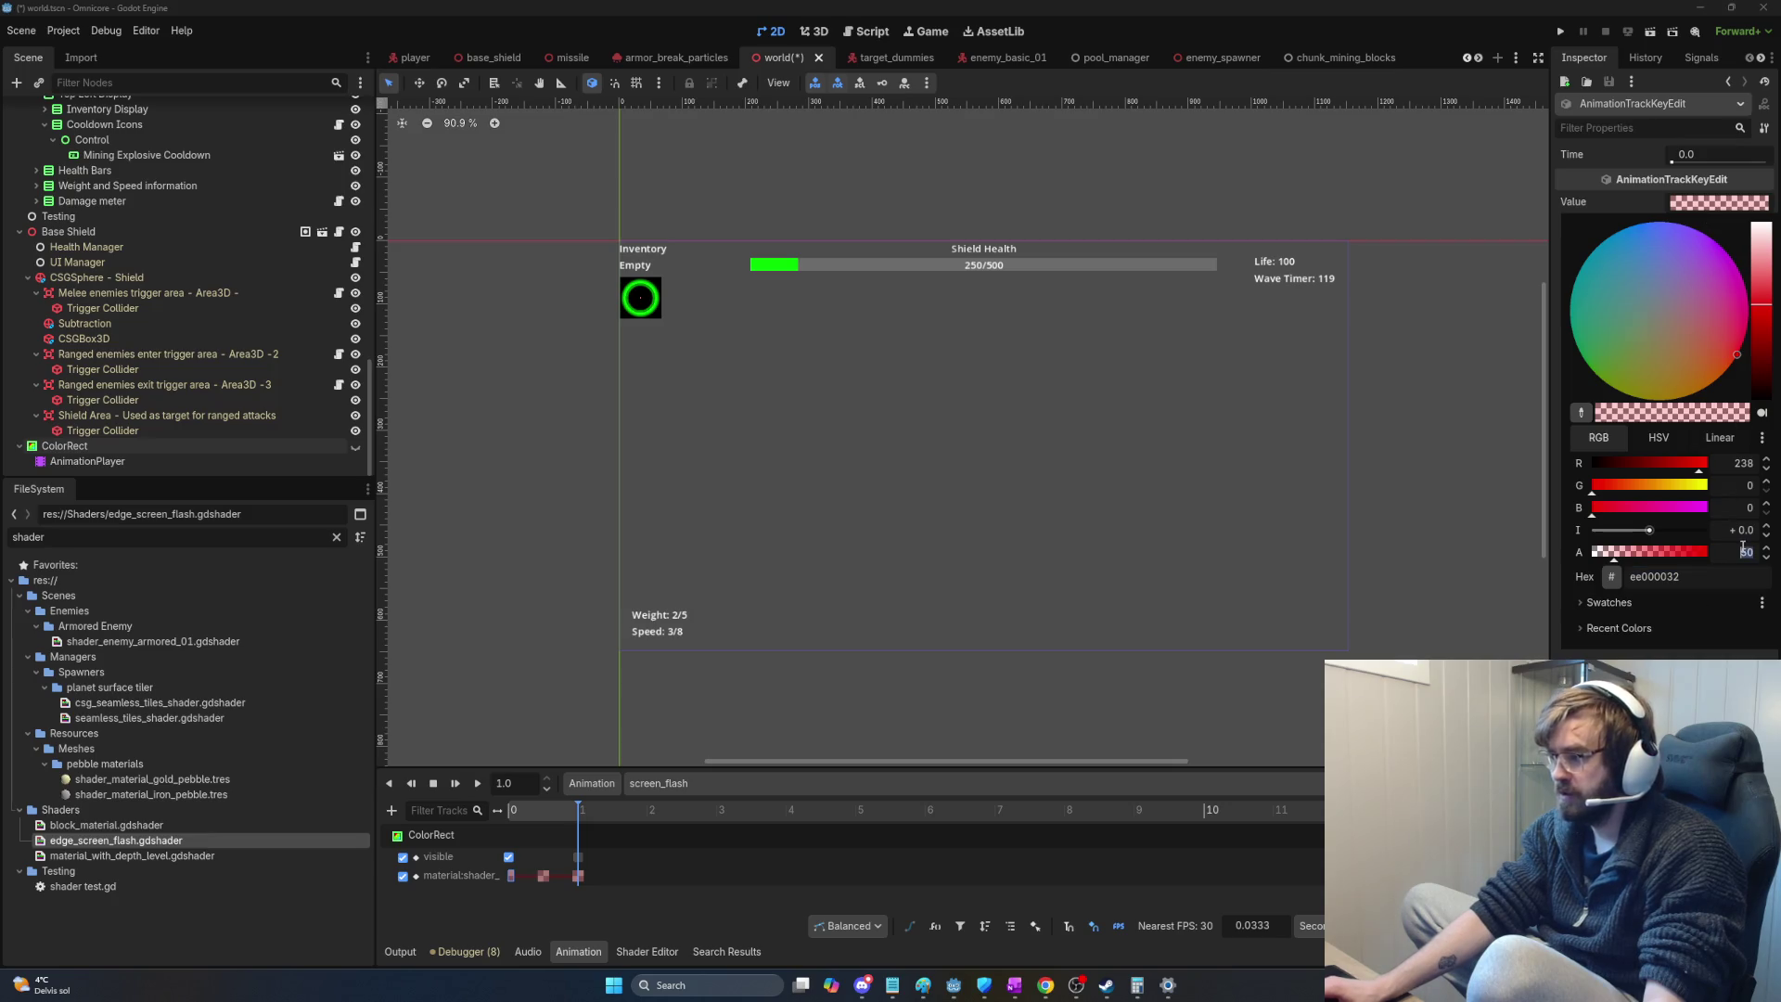
pyautogui.press('Return')
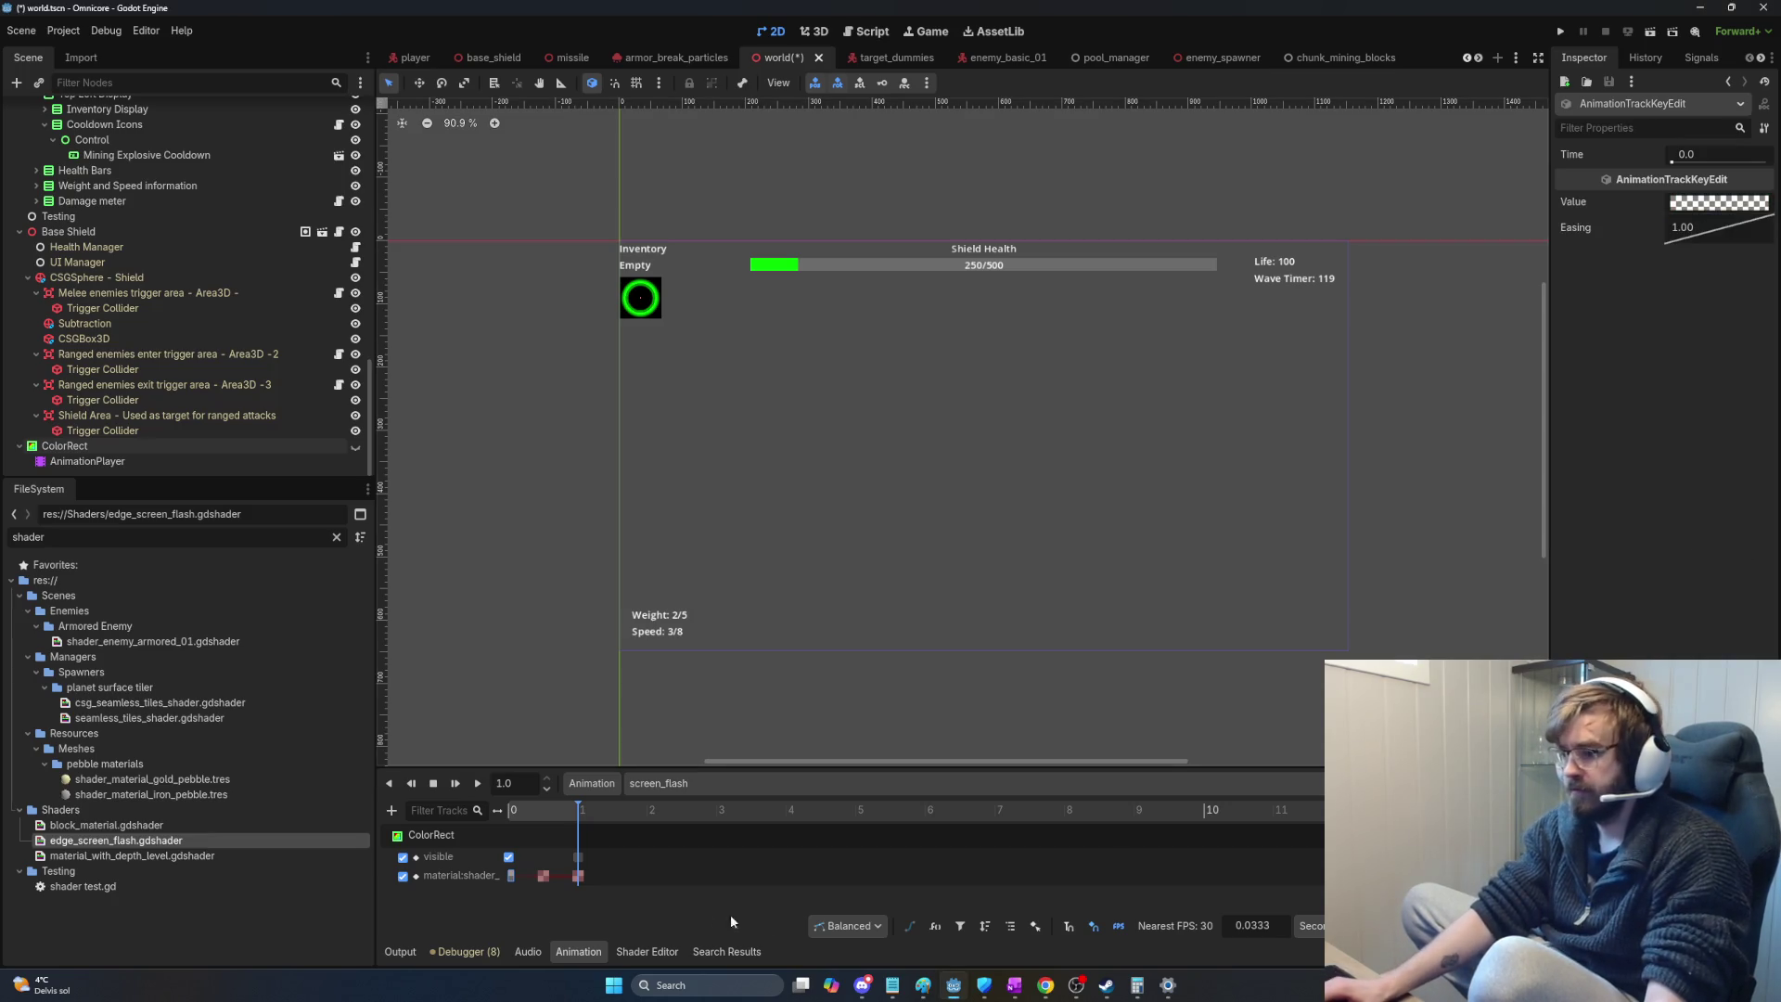
pyautogui.click(579, 876)
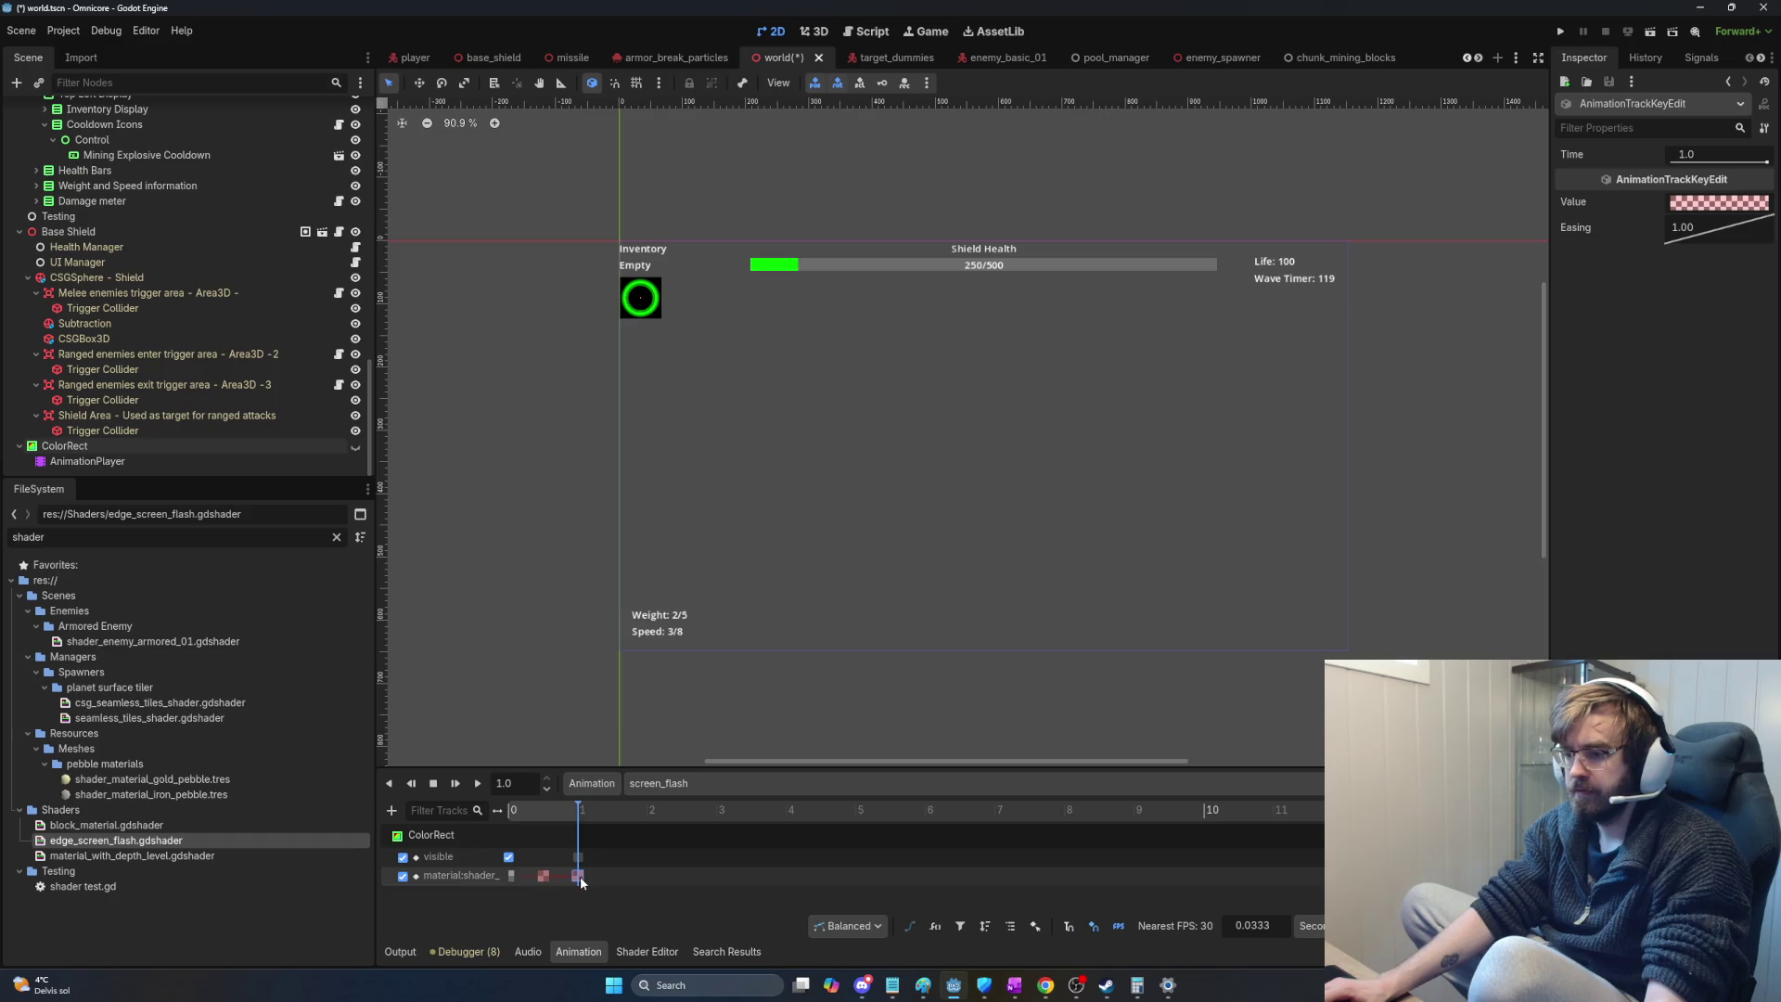
pyautogui.click(1718, 202)
pyautogui.write('ee000000')
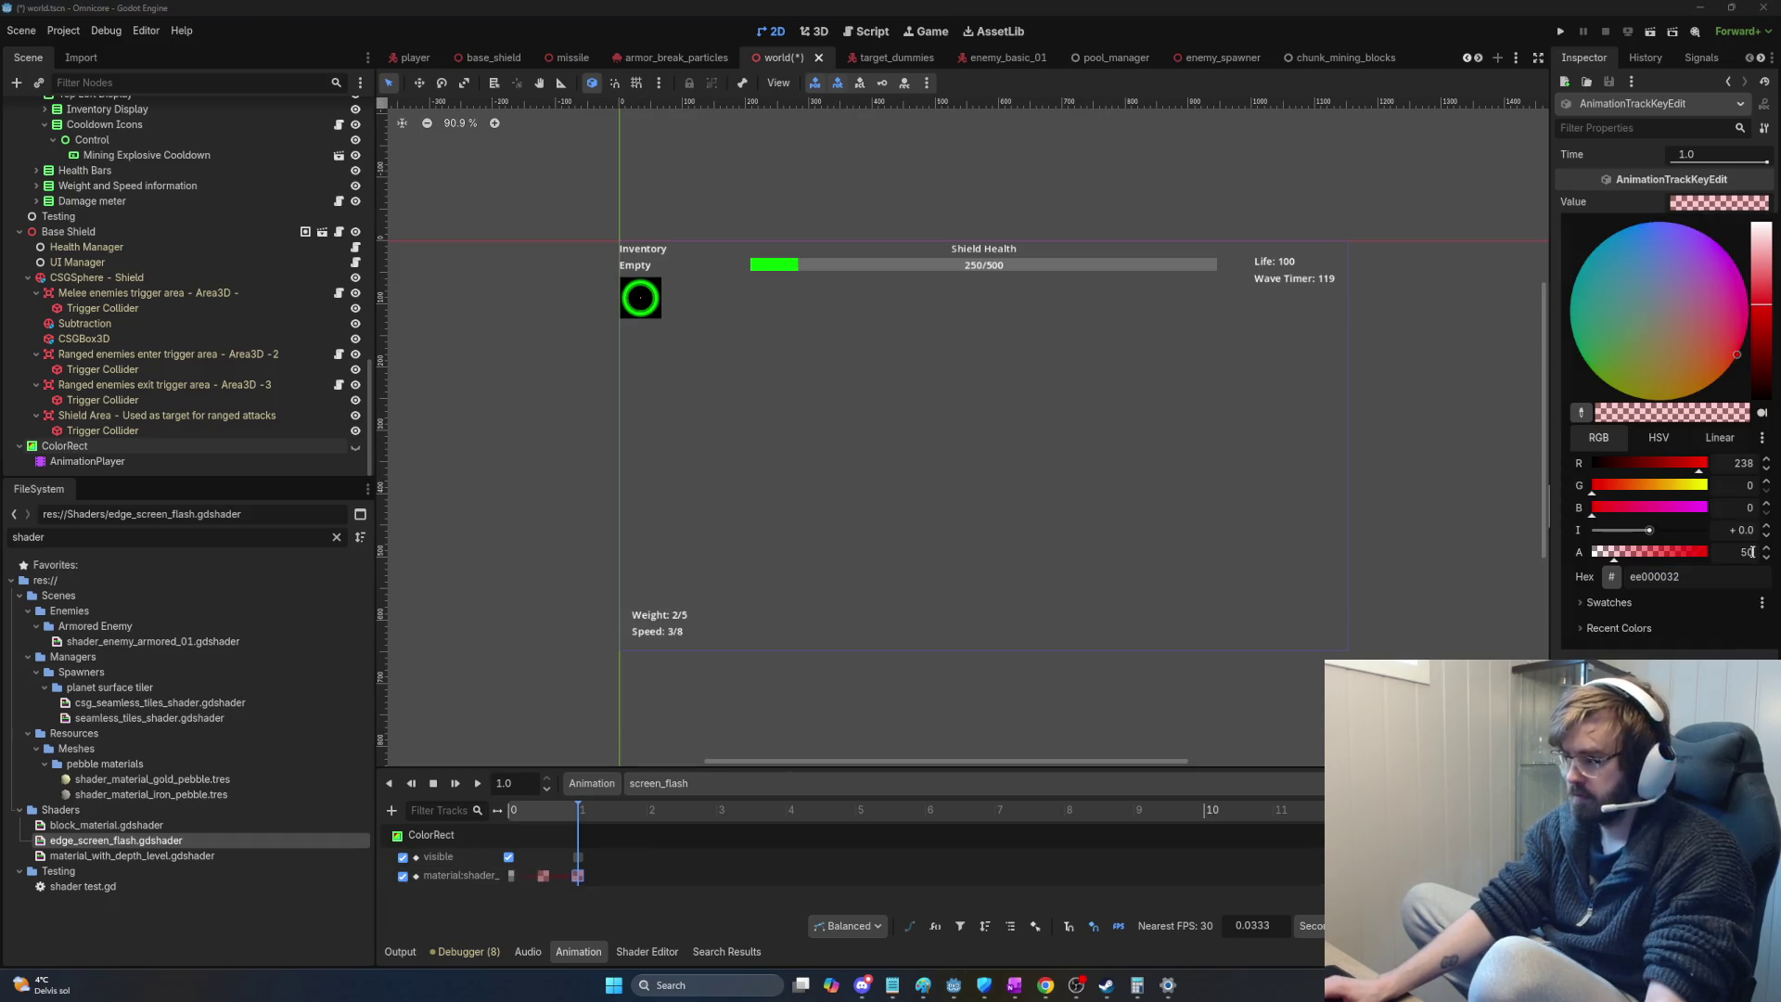
pyautogui.press('Return')
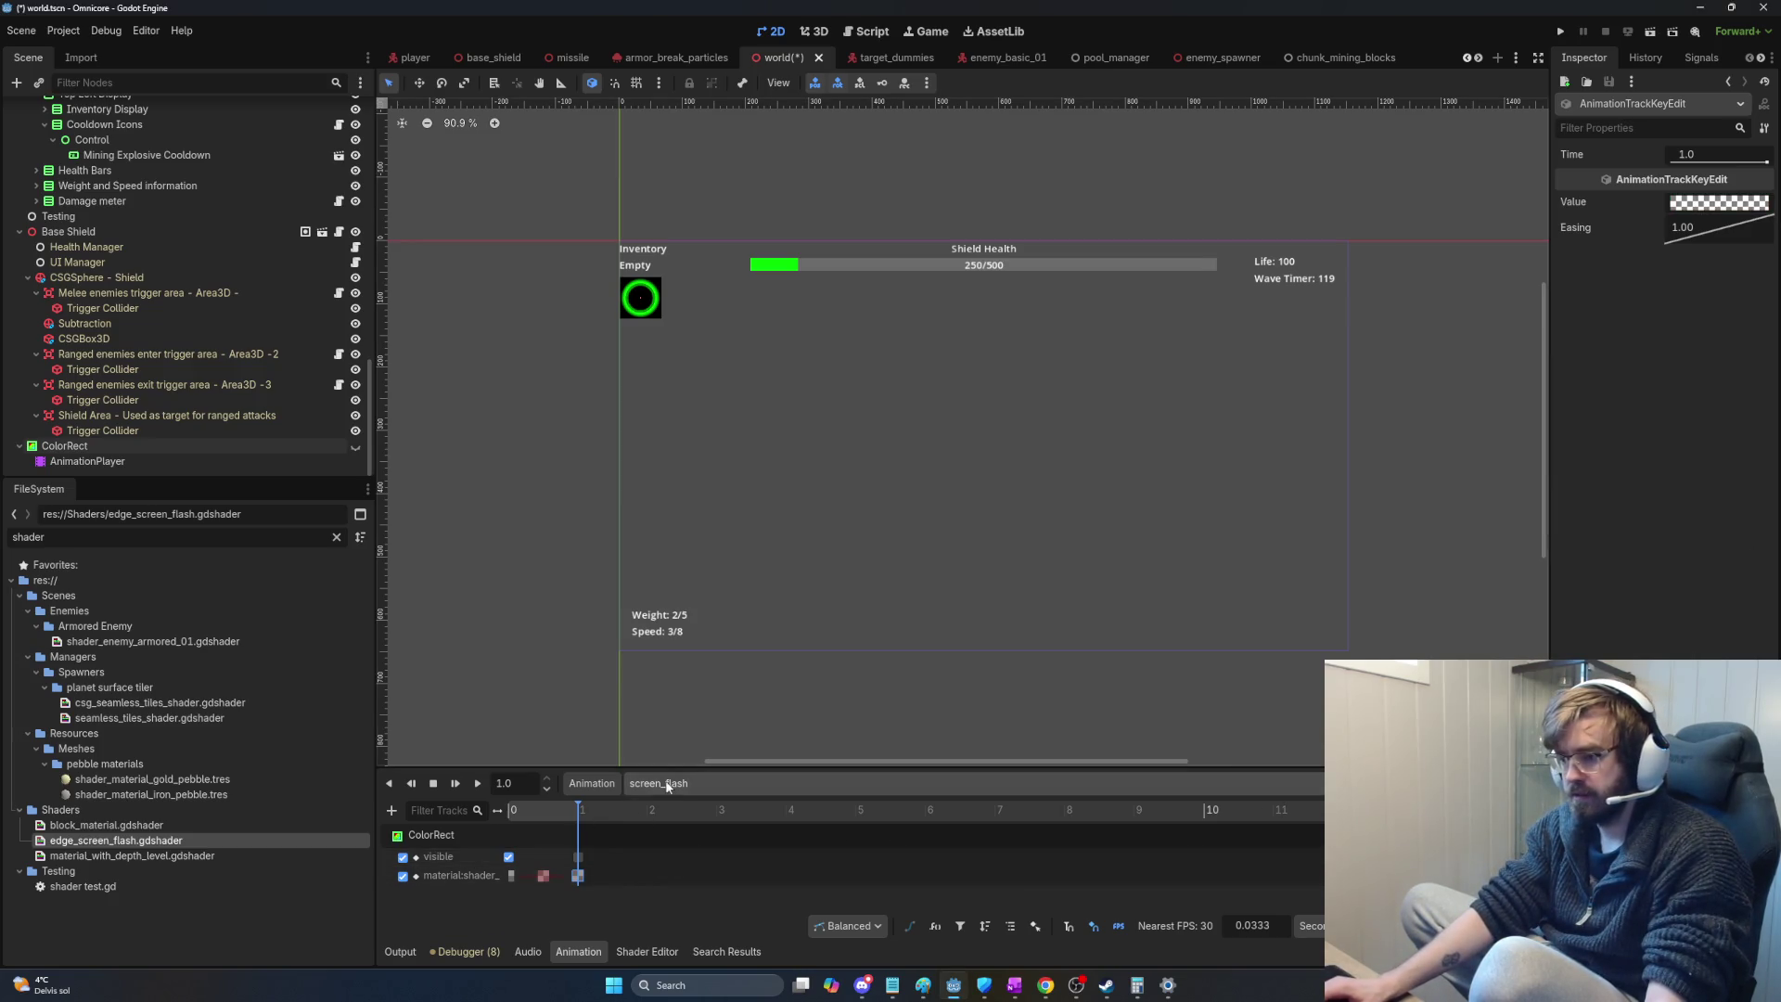
# Play screen_flash to preview the red edge vignette around the grey game view
pyautogui.click(476, 784)
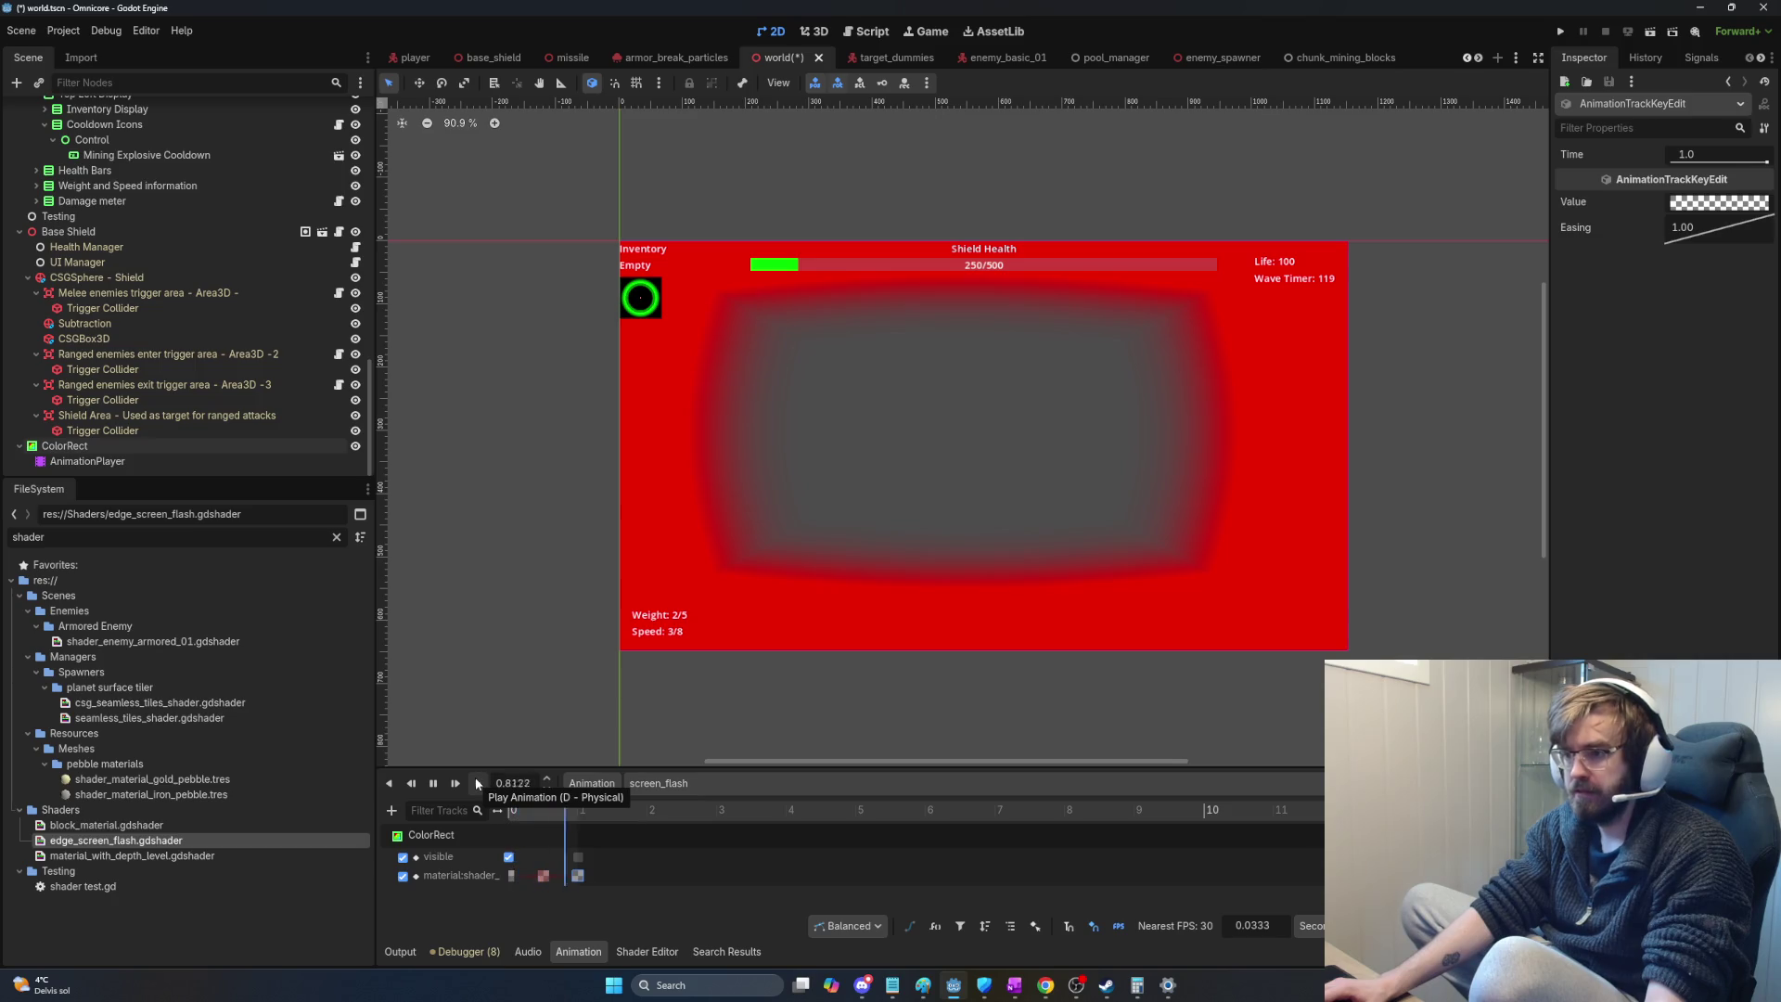
pyautogui.scroll(4, 991, 482)
pyautogui.scroll(-3, 993, 482)
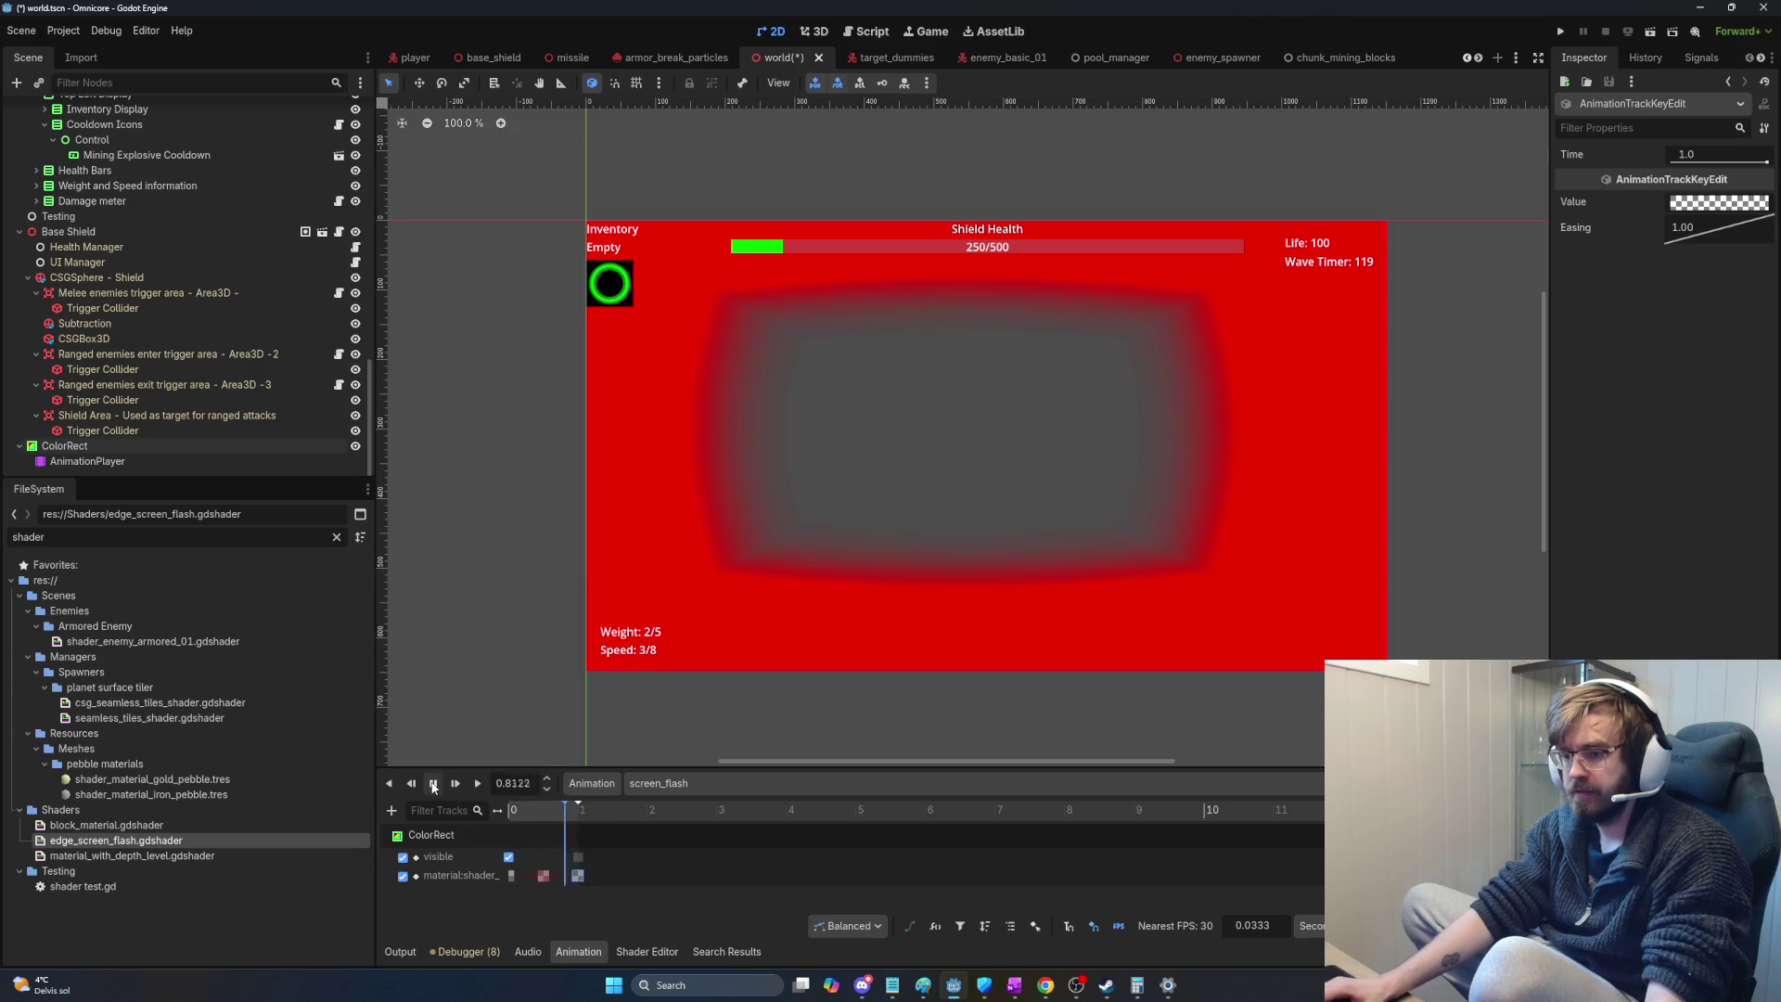
# Scrub screen_flash near the start and inspect the 0 s vignette key's colour without changing it
pyautogui.click(541, 875)
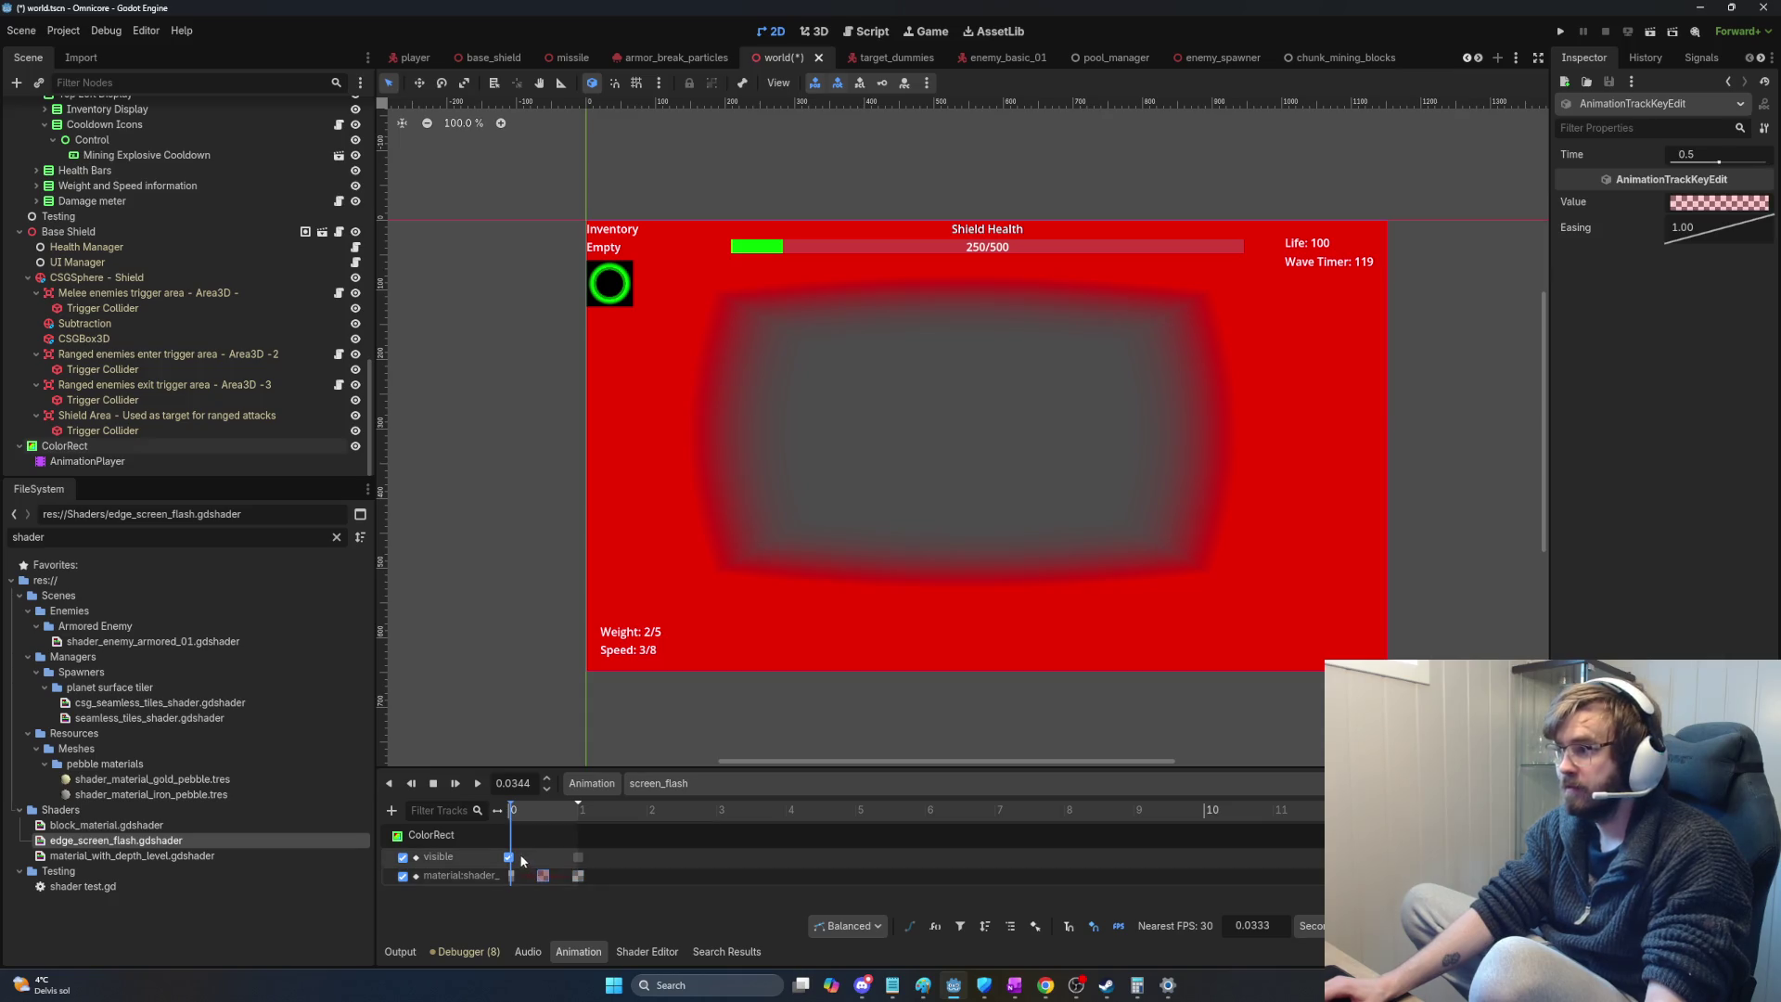
pyautogui.click(518, 811)
pyautogui.moveTo(518, 816); pyautogui.dragTo(513, 816)
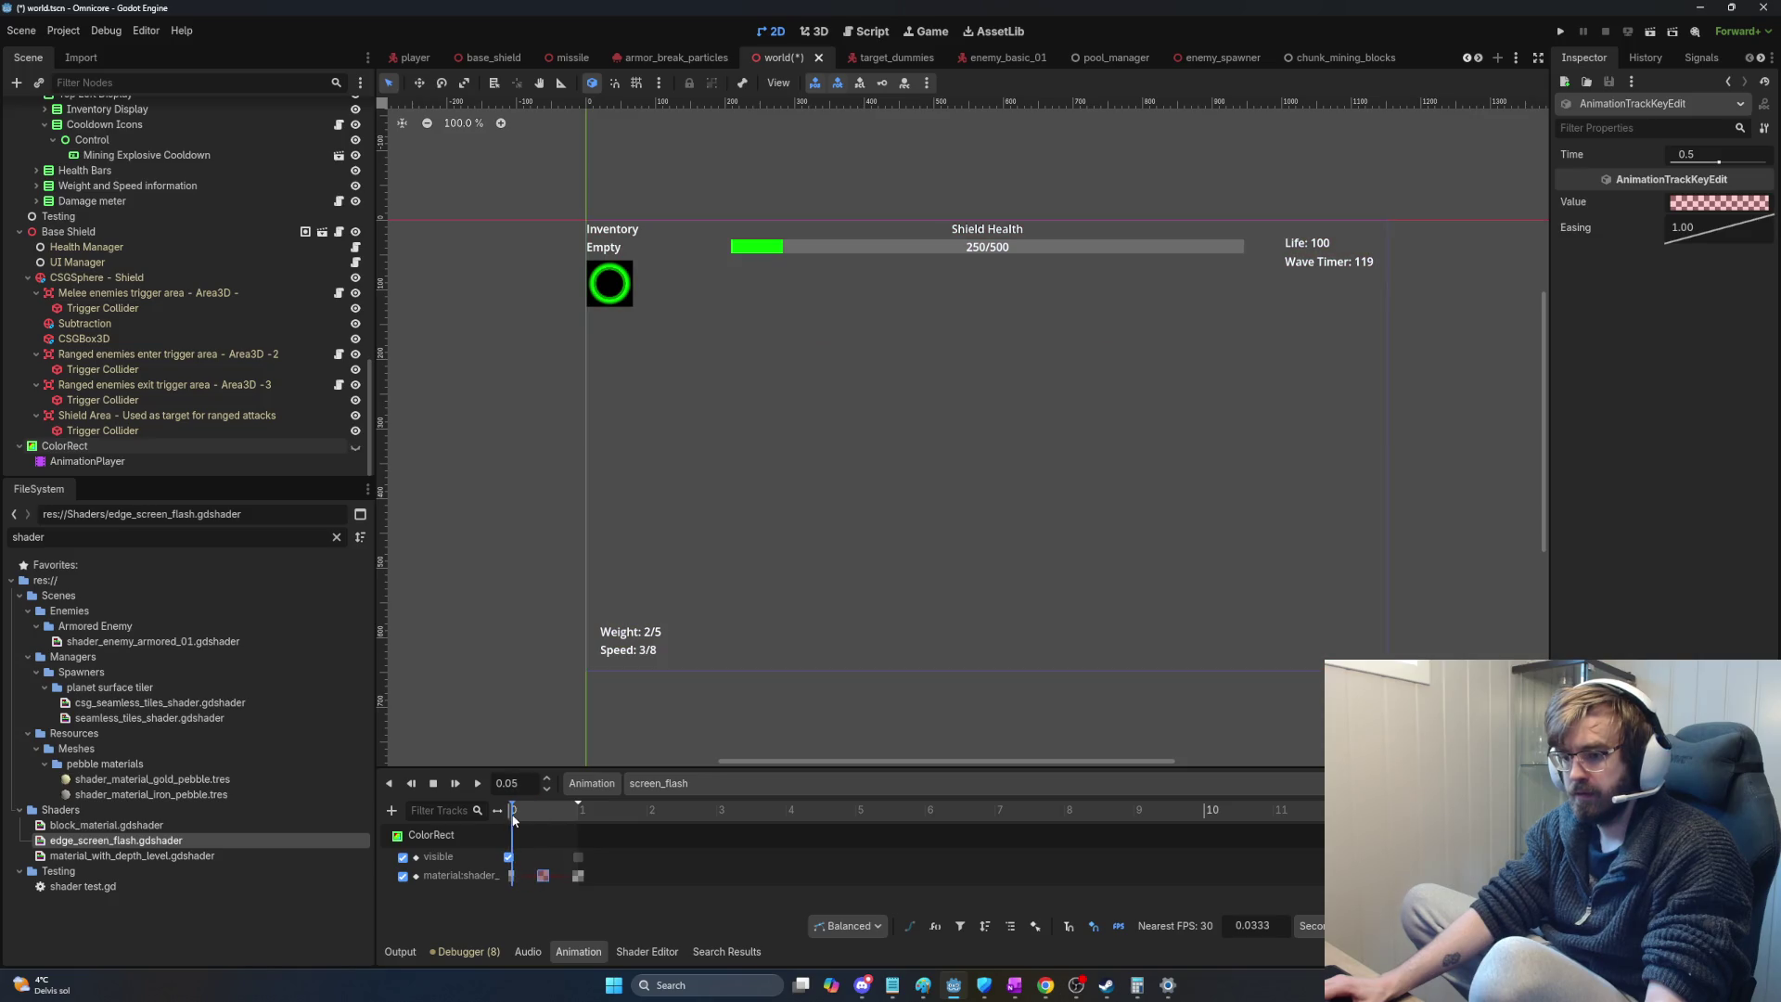
pyautogui.click(510, 876)
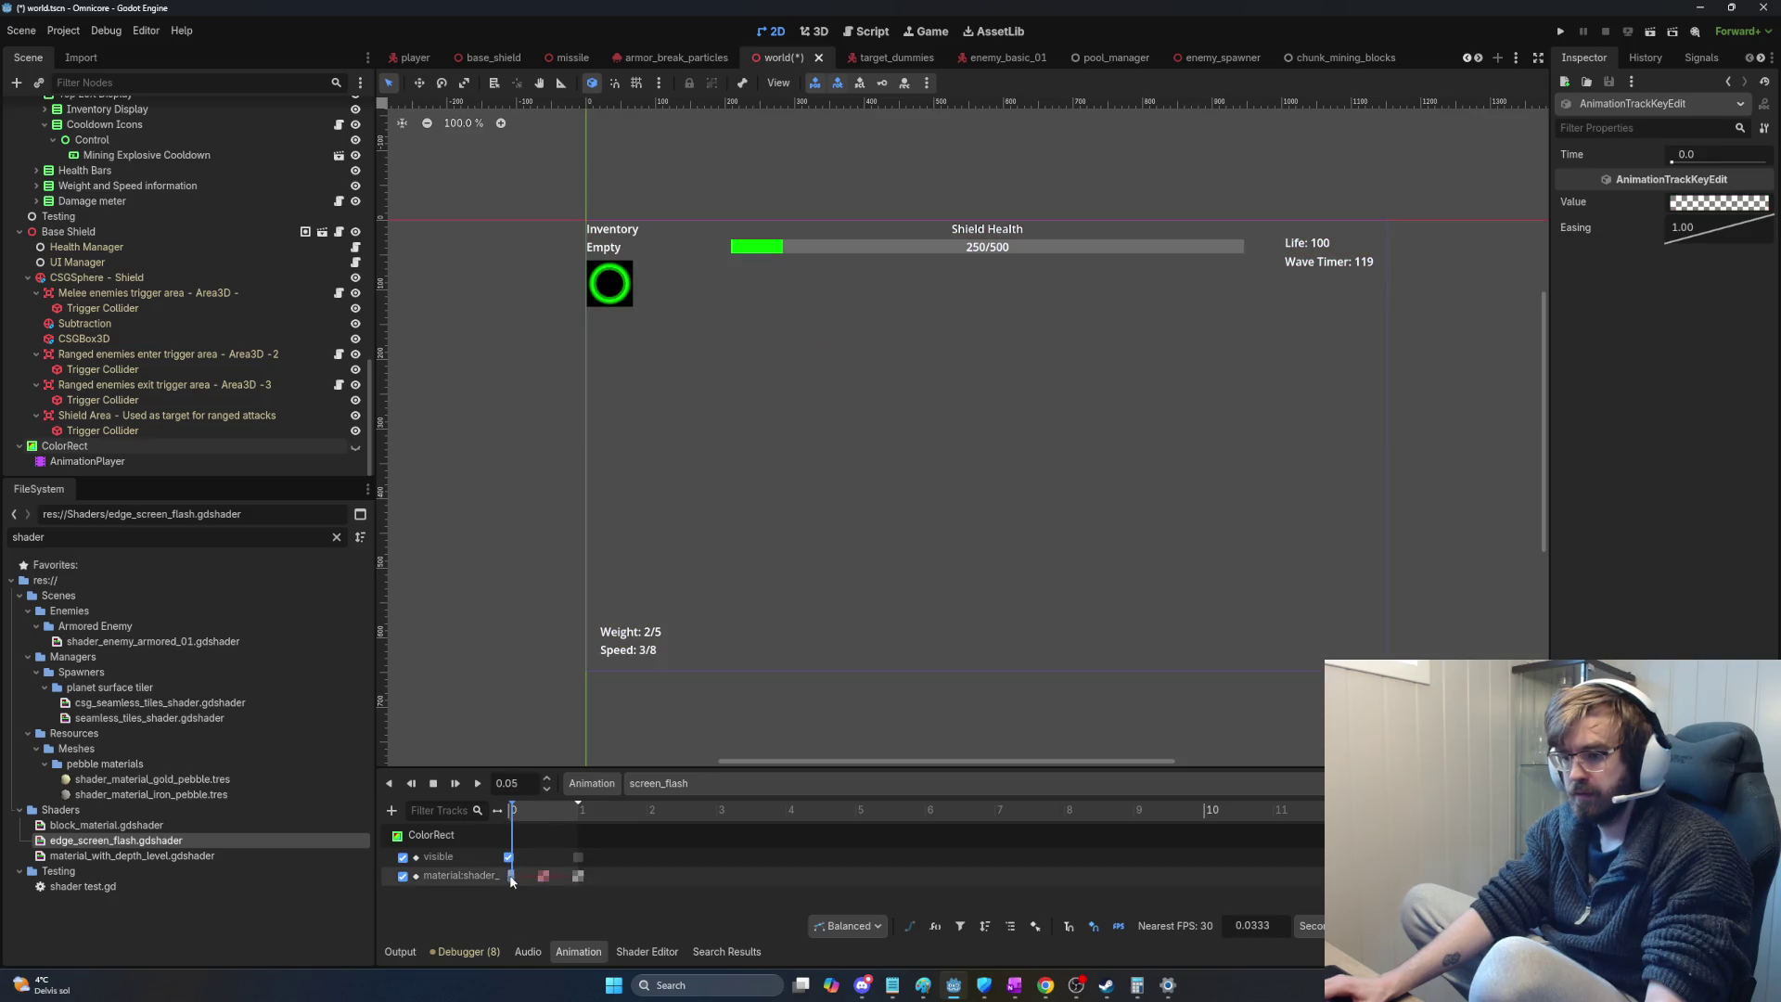
pyautogui.click(1713, 204)
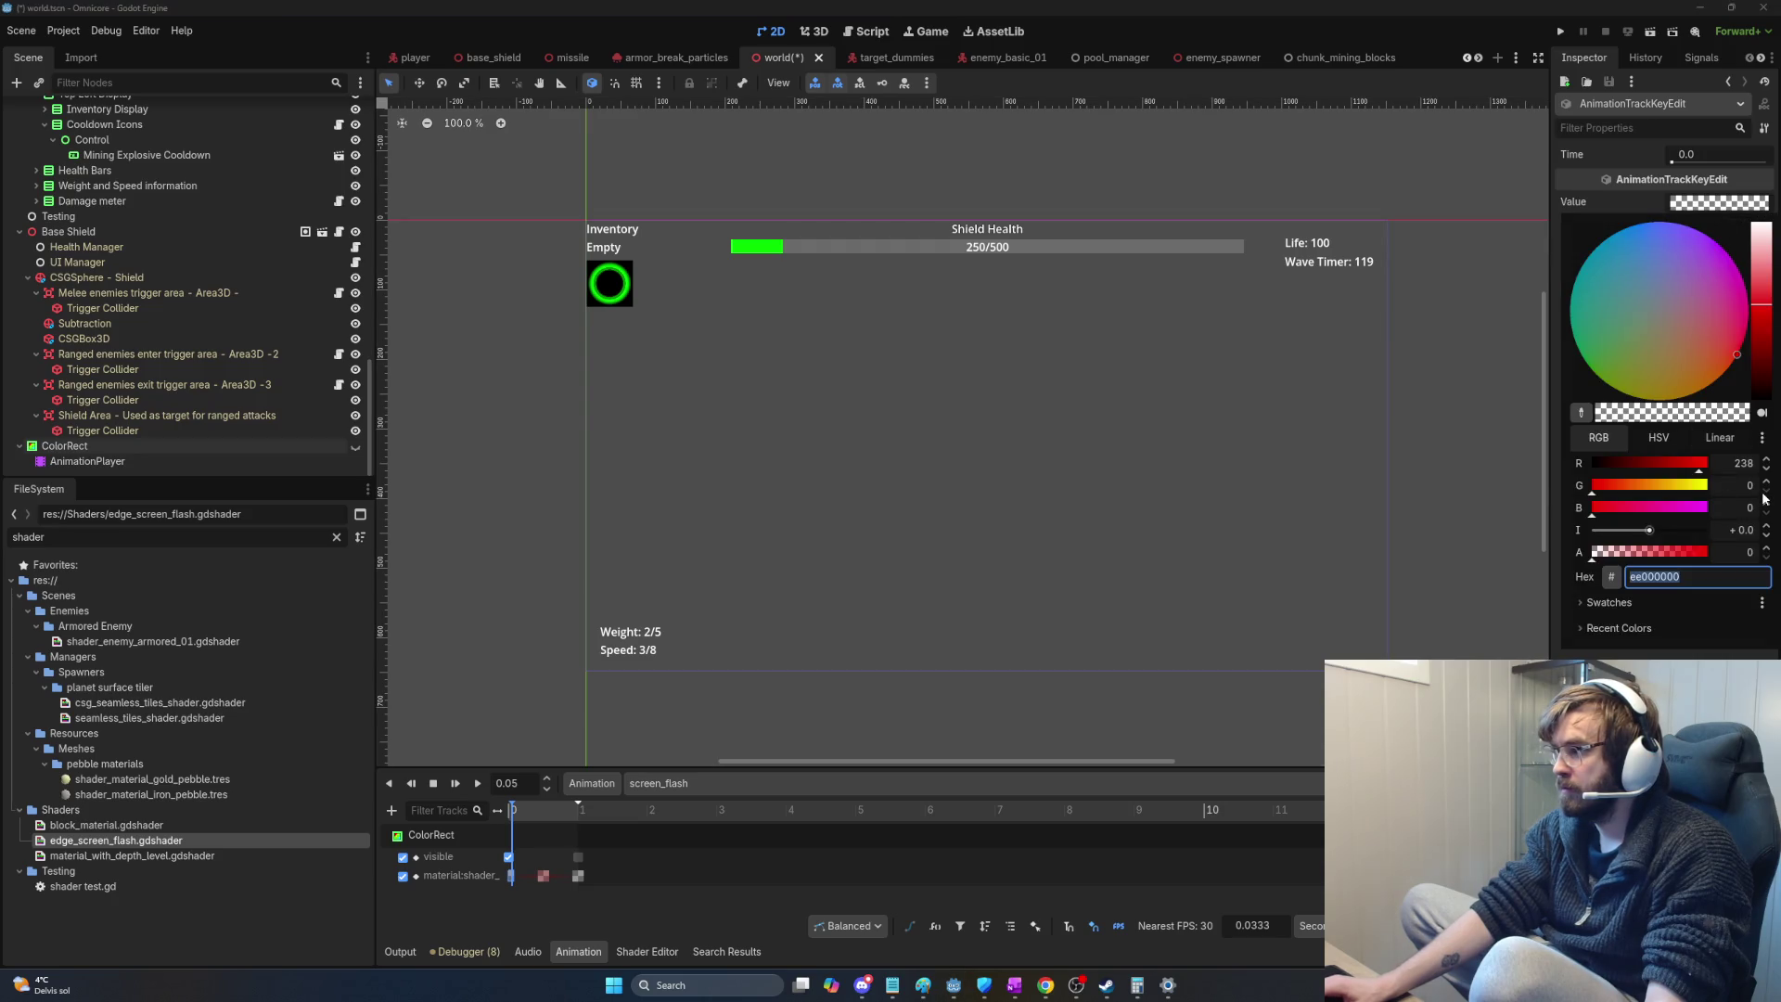
pyautogui.press('Escape')
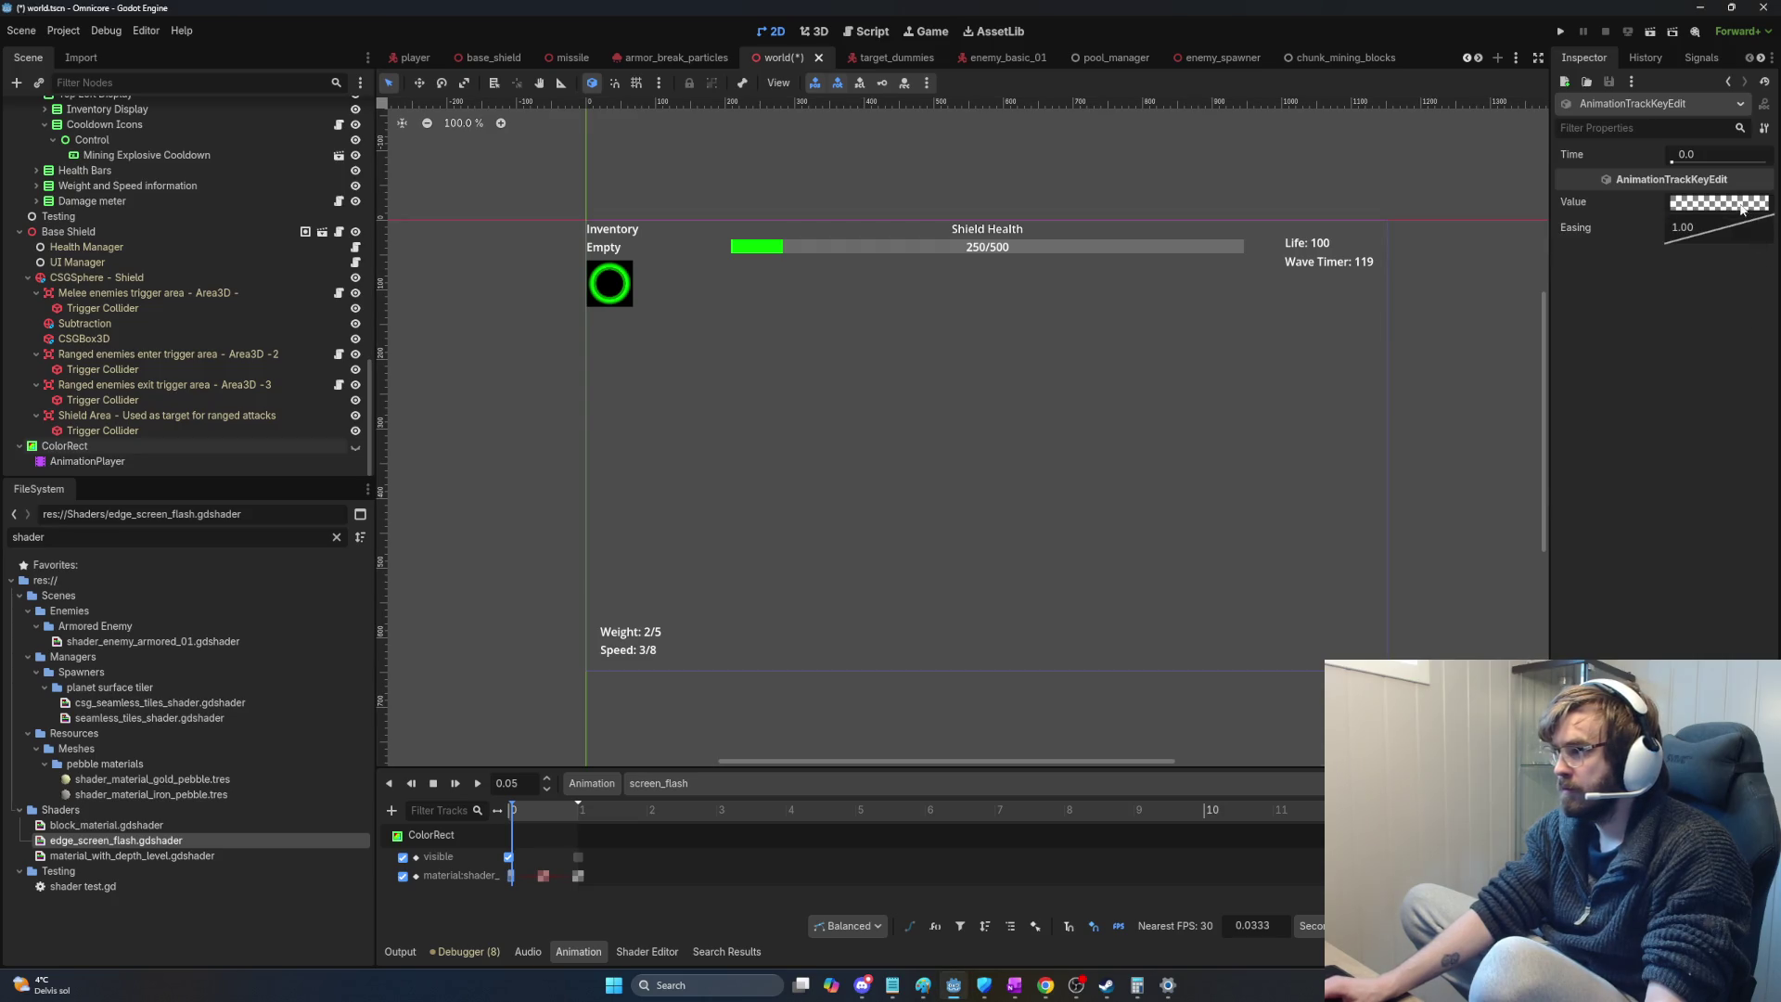
pyautogui.click(520, 809)
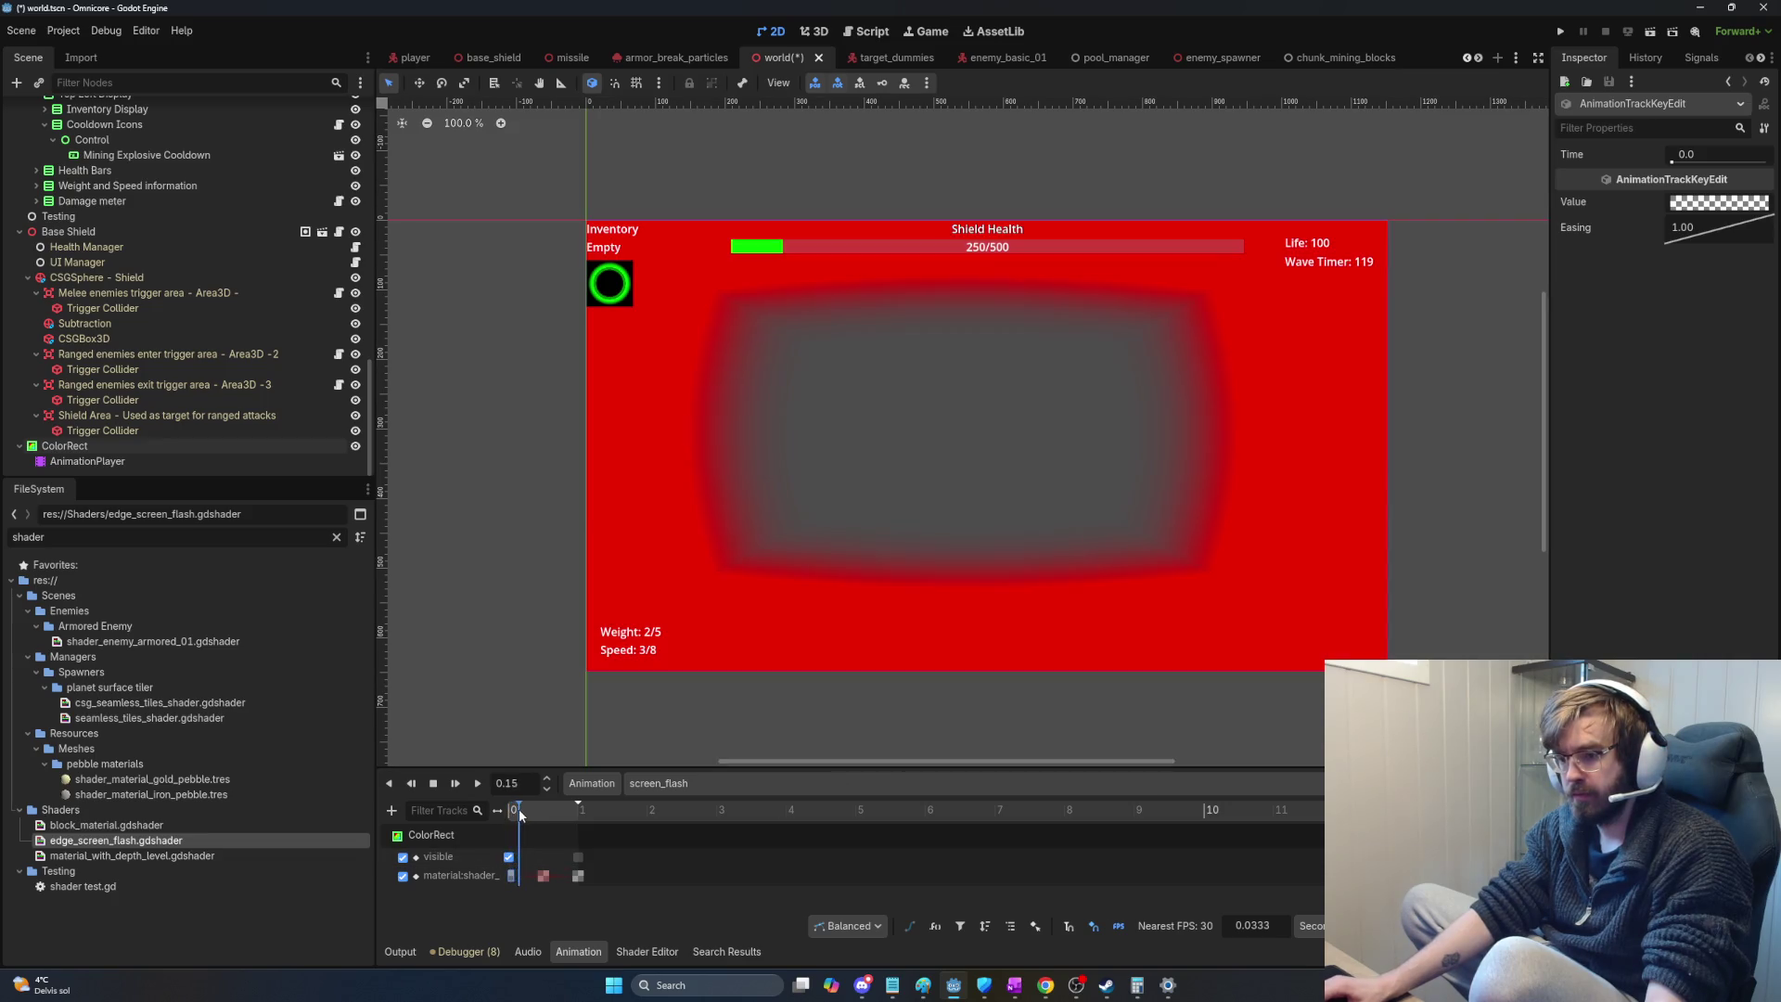
pyautogui.moveTo(532, 809)
pyautogui.mouseDown()
pyautogui.moveTo(581, 822)
pyautogui.moveTo(510, 822)
pyautogui.moveTo(532, 820)
pyautogui.mouseUp()
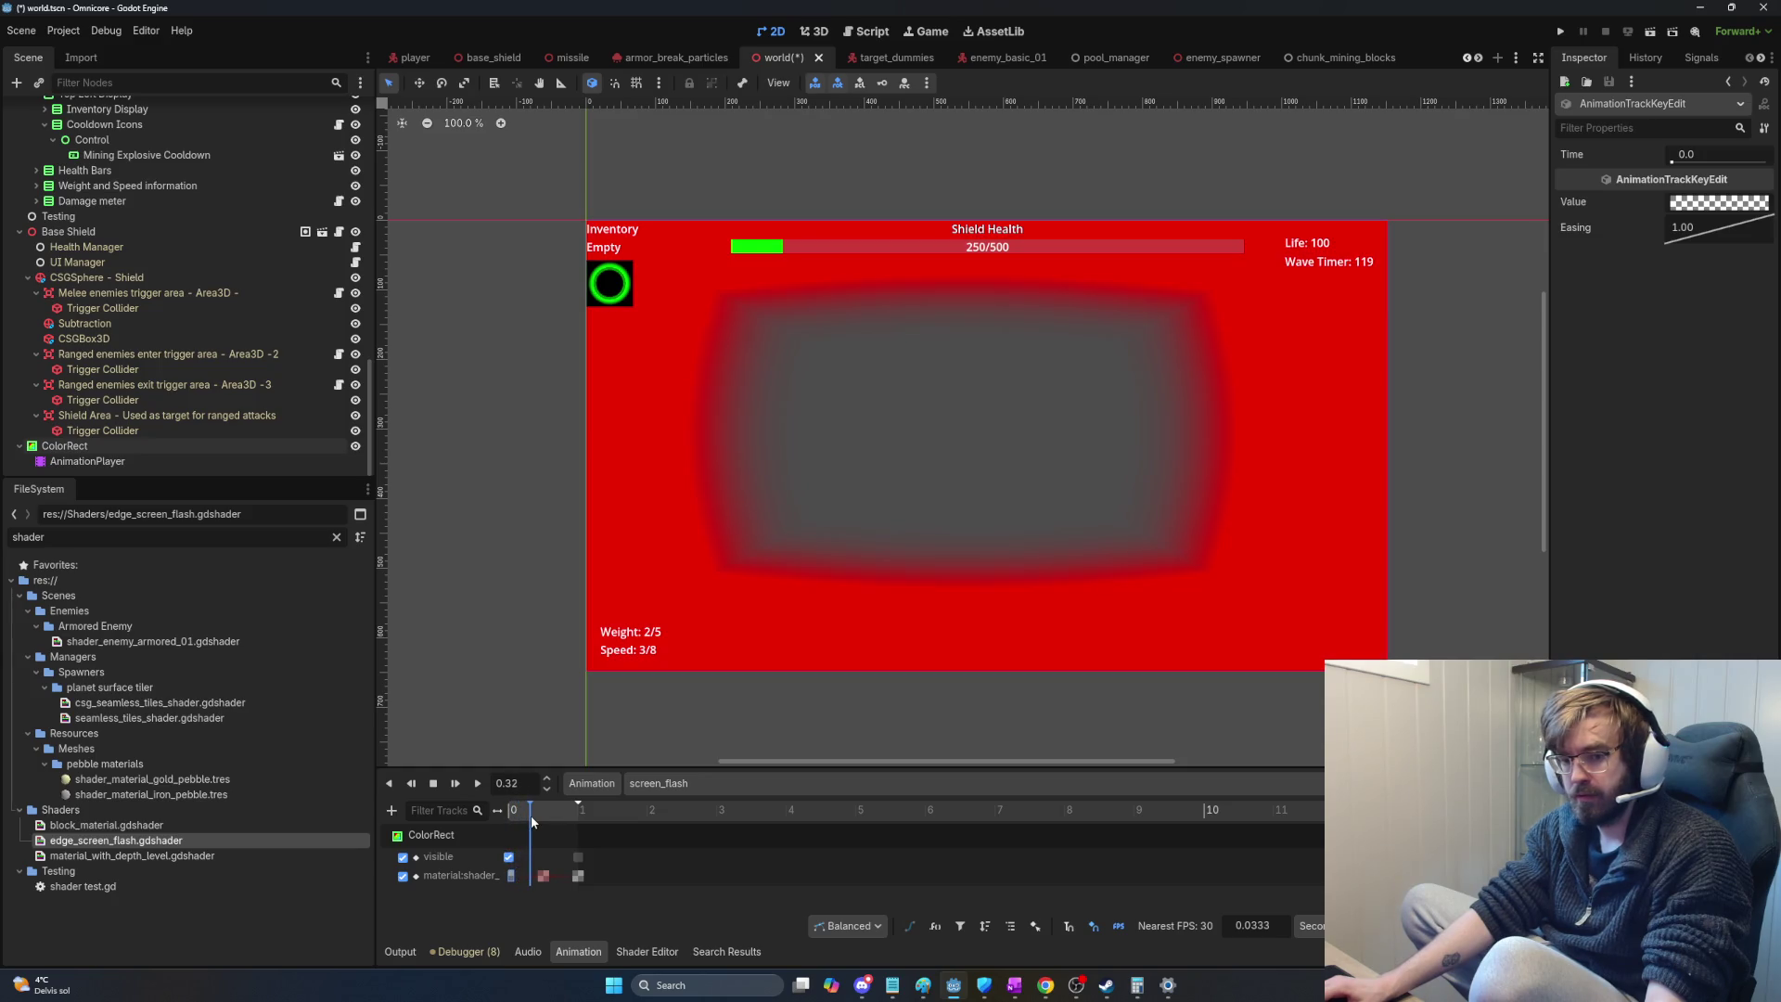
# Save the world scene, scrub to about 0.41 s, then select the ColorRect node
pyautogui.hotkey('ctrl', 's')
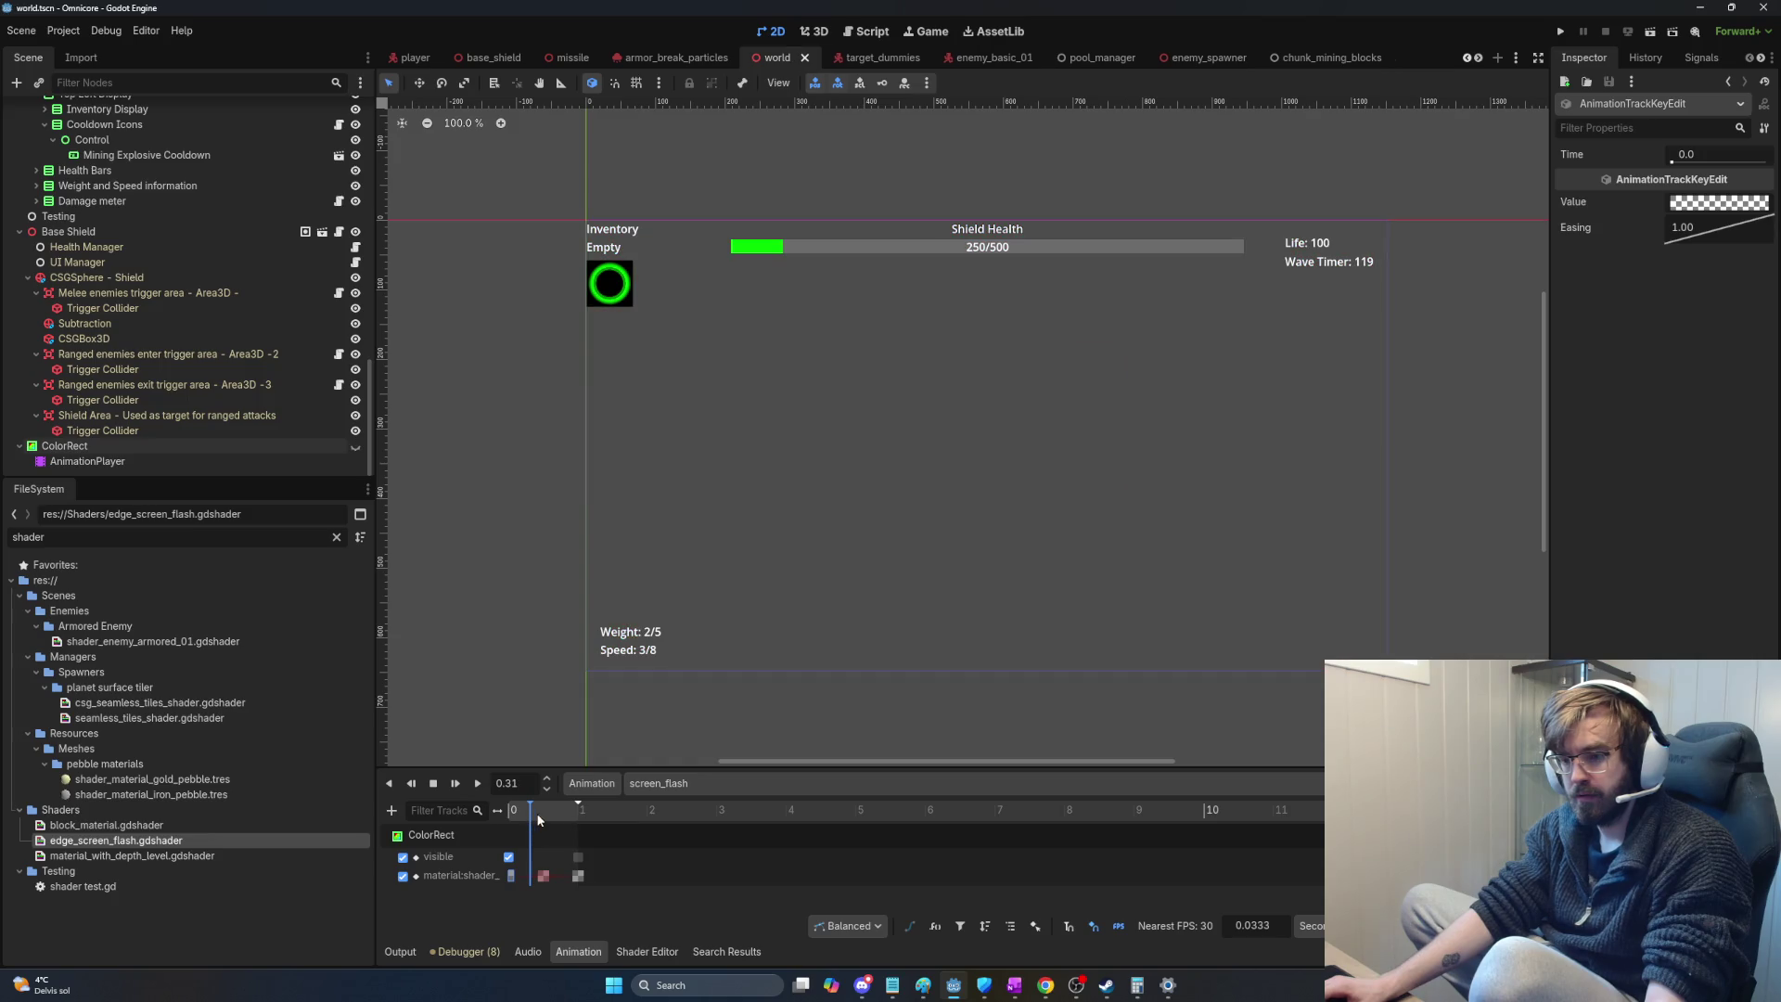
pyautogui.moveTo(540, 817); pyautogui.dragTo(537, 818)
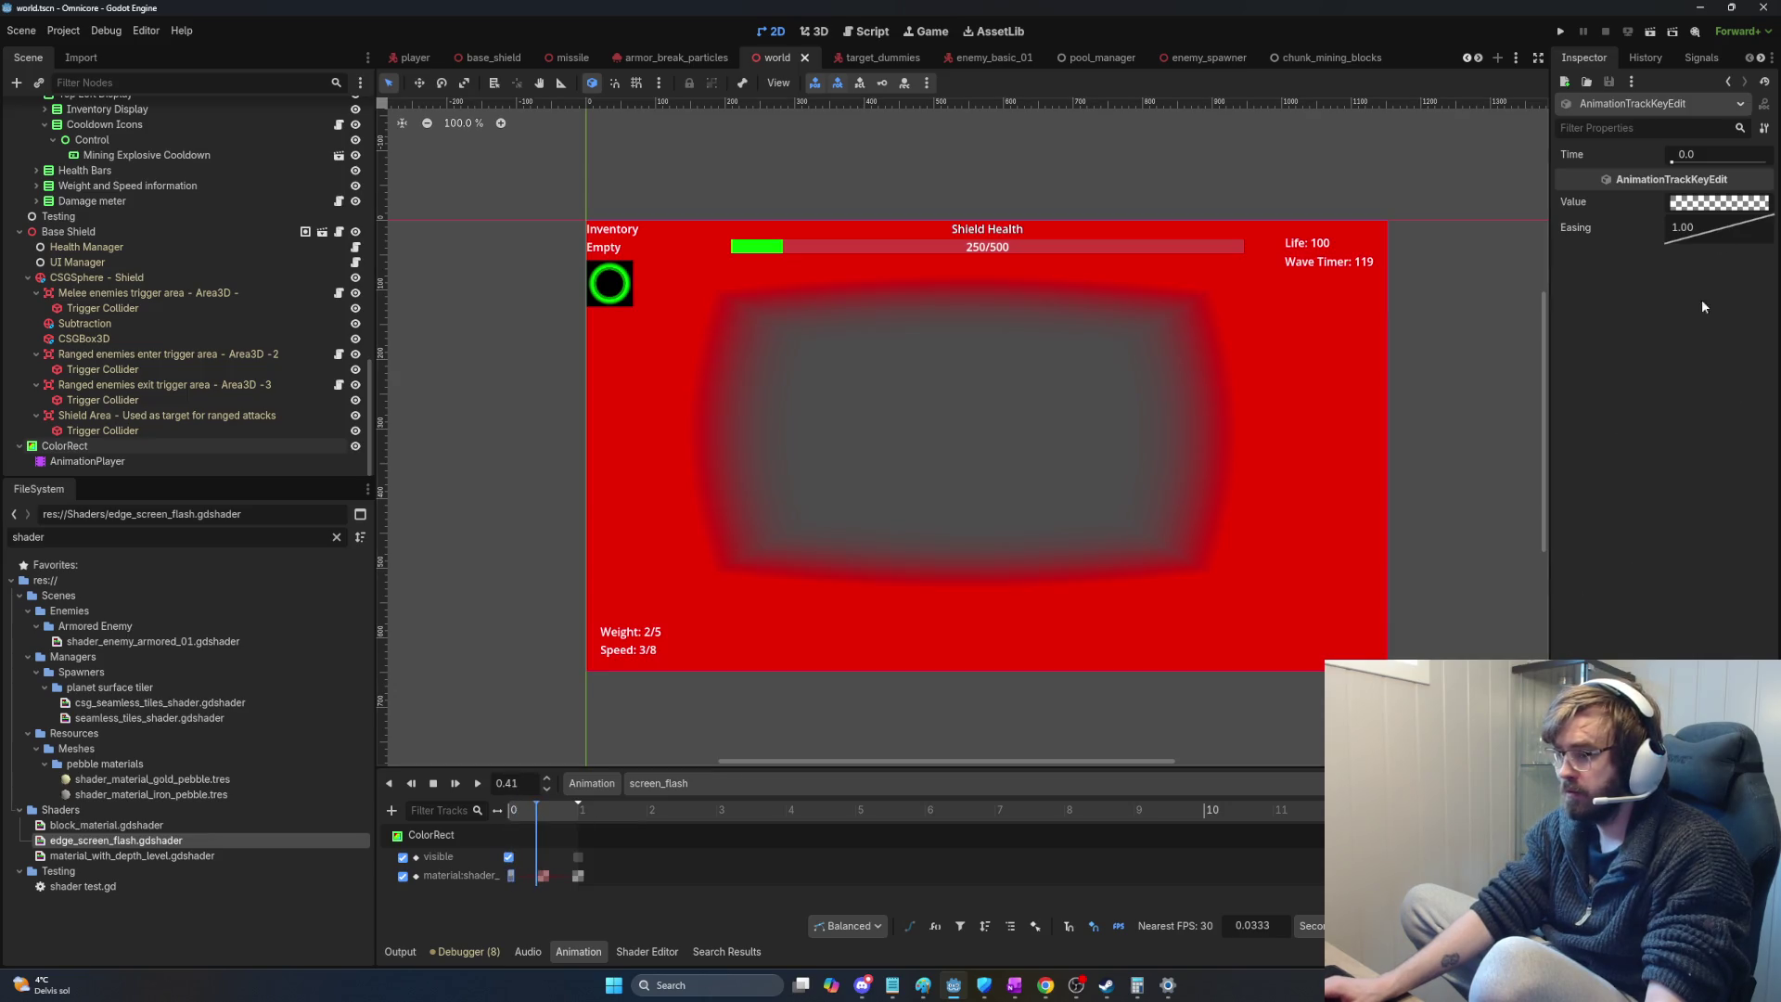
pyautogui.click(542, 876)
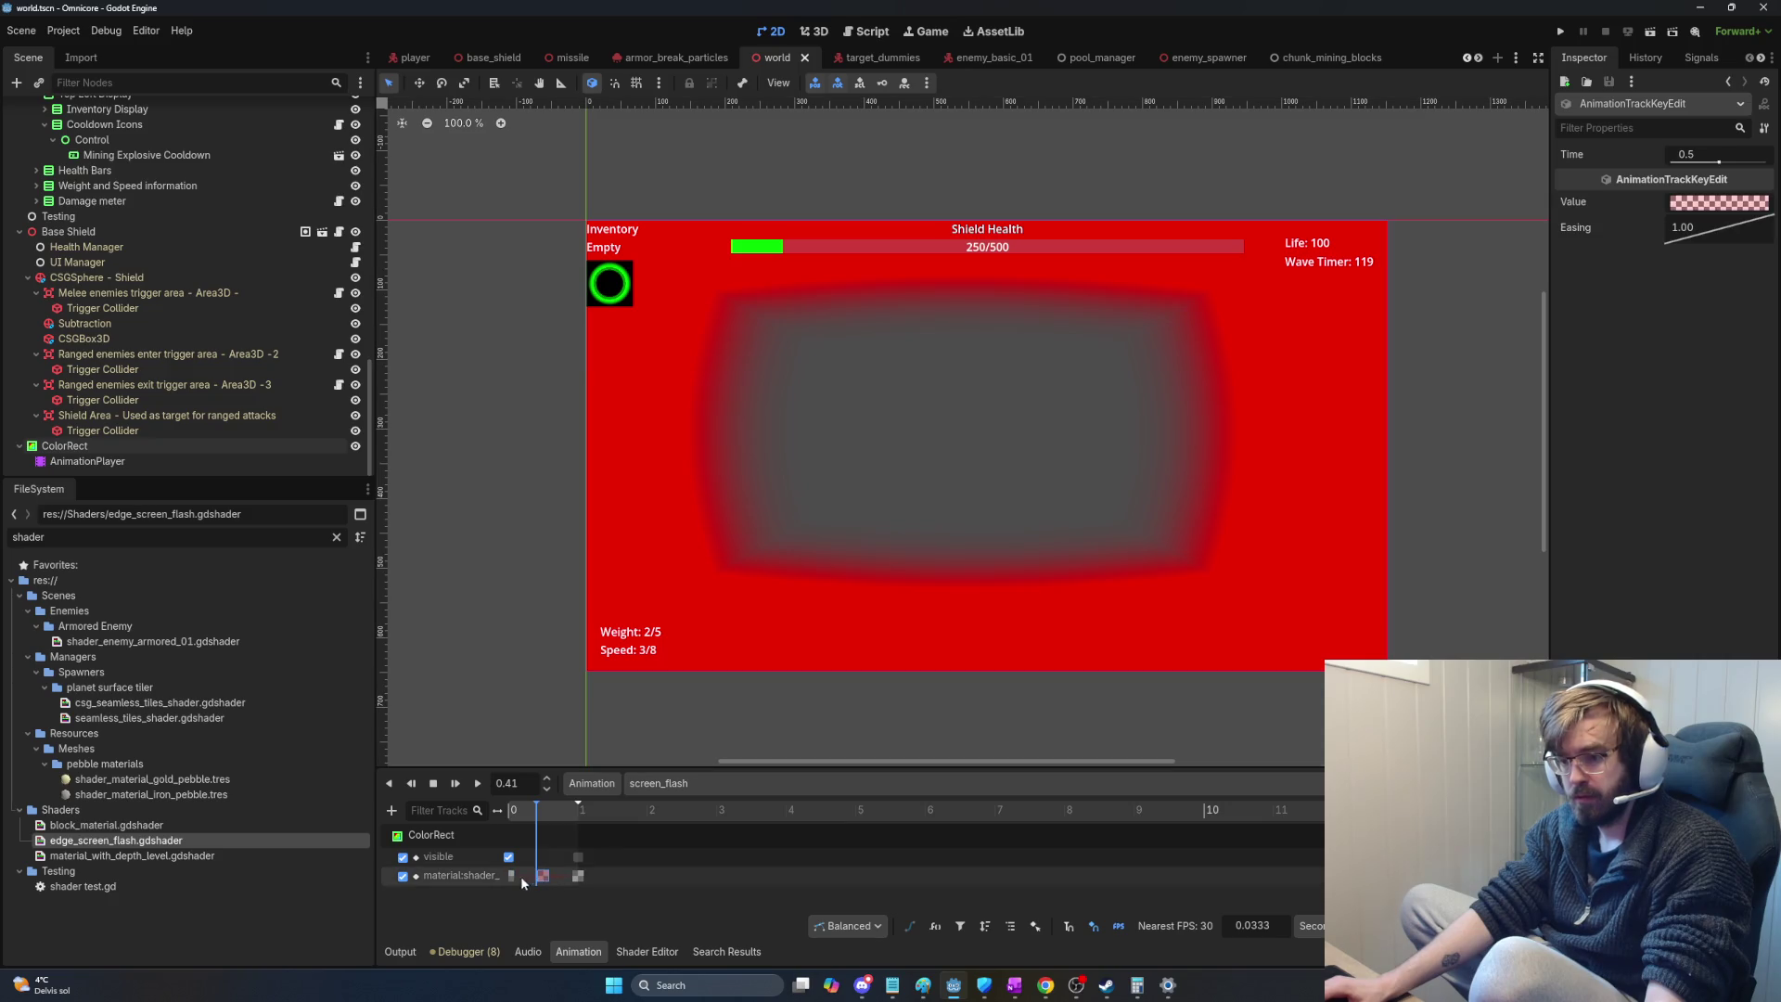
pyautogui.click(511, 876)
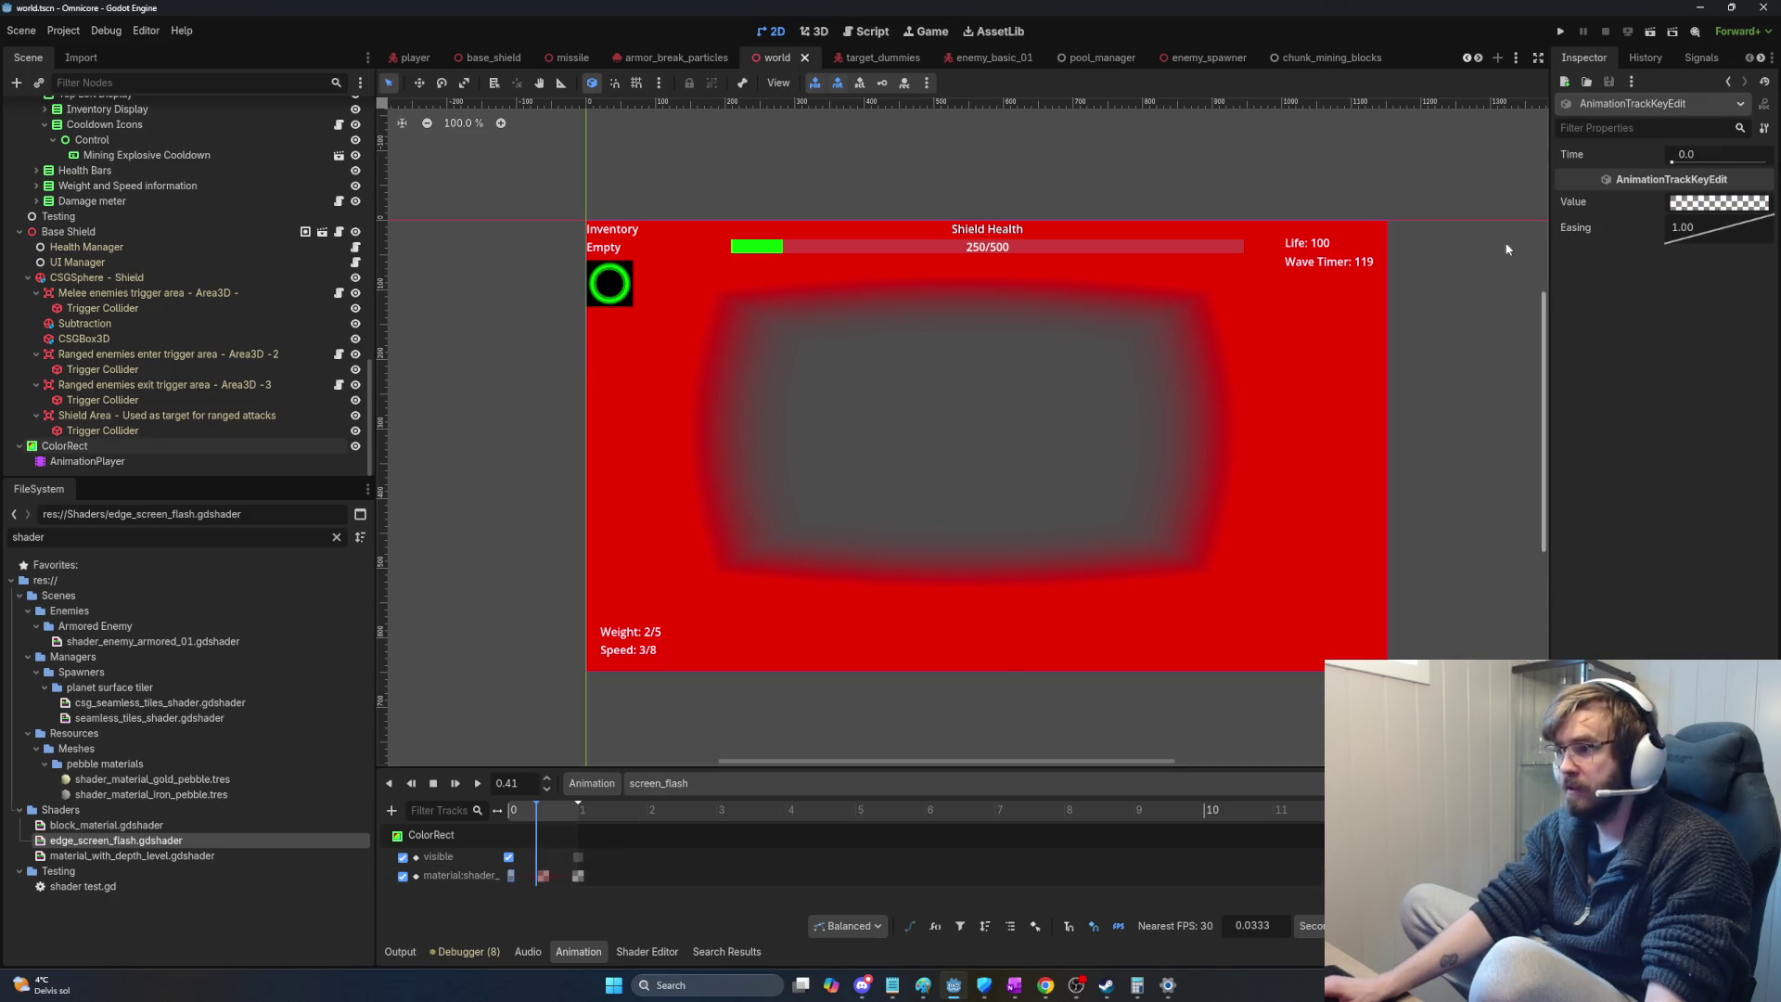
pyautogui.click(64, 445)
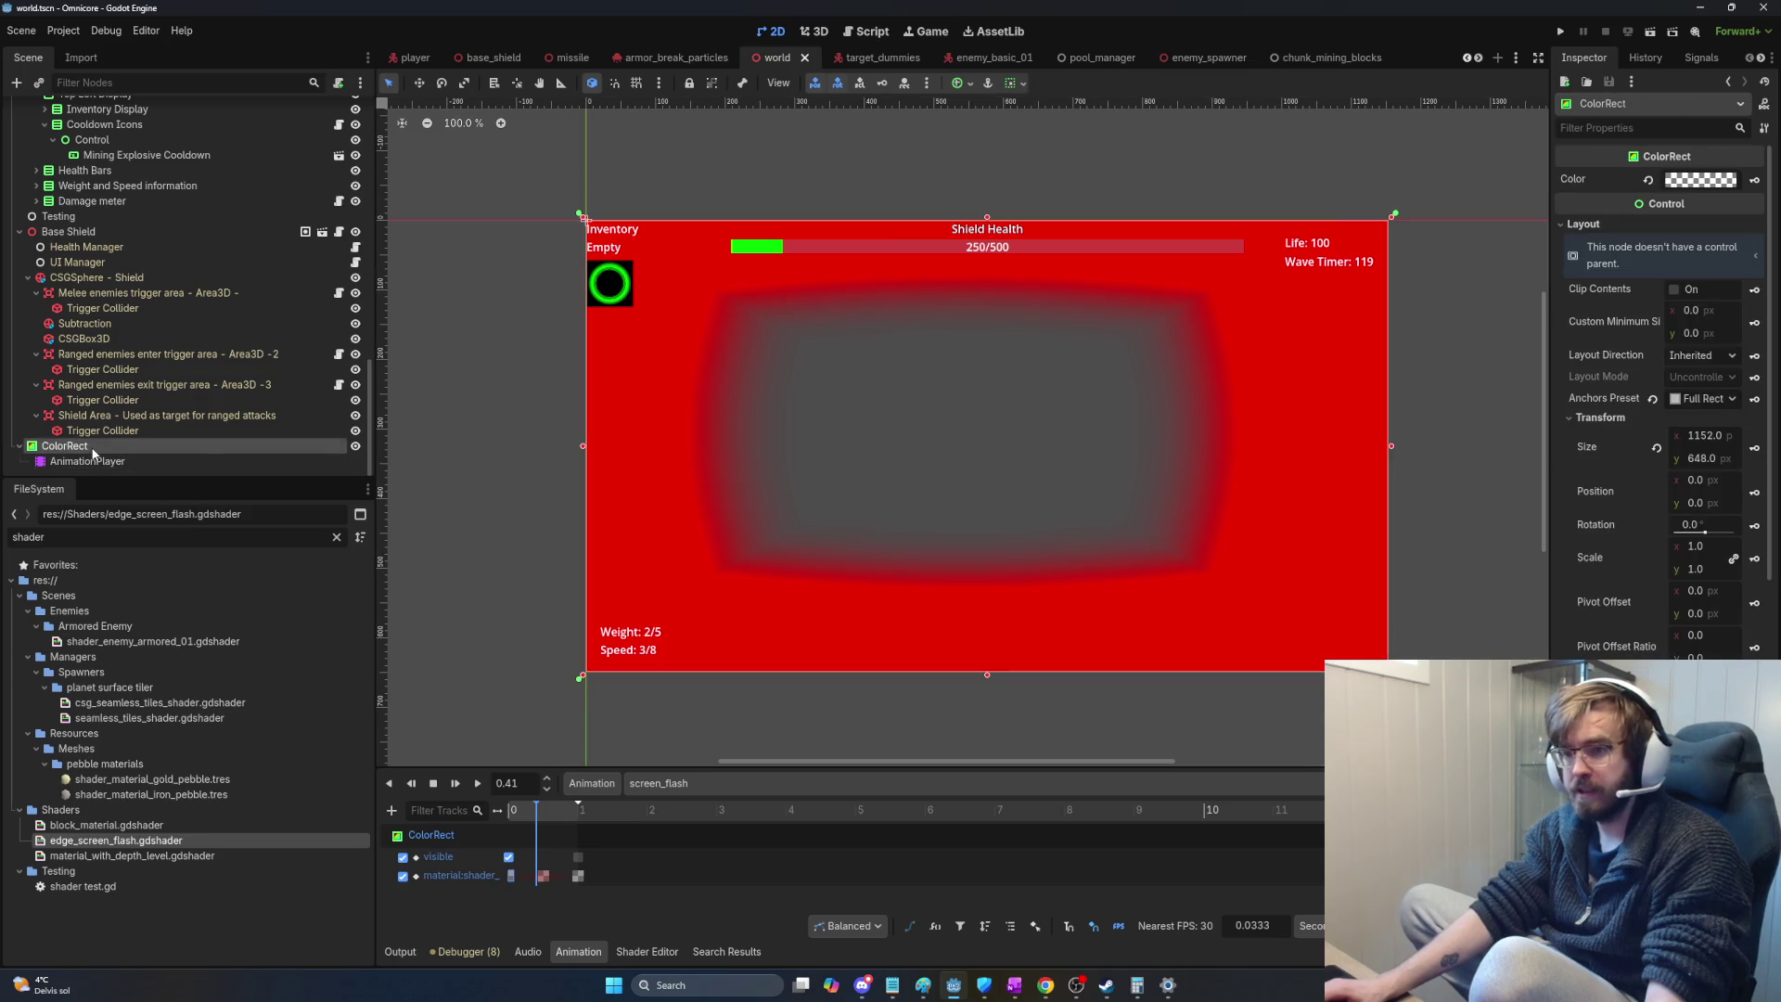
# Compare the colour values of the screen_flash vignette keys at 0 s and 0.5 s
pyautogui.click(1715, 181)
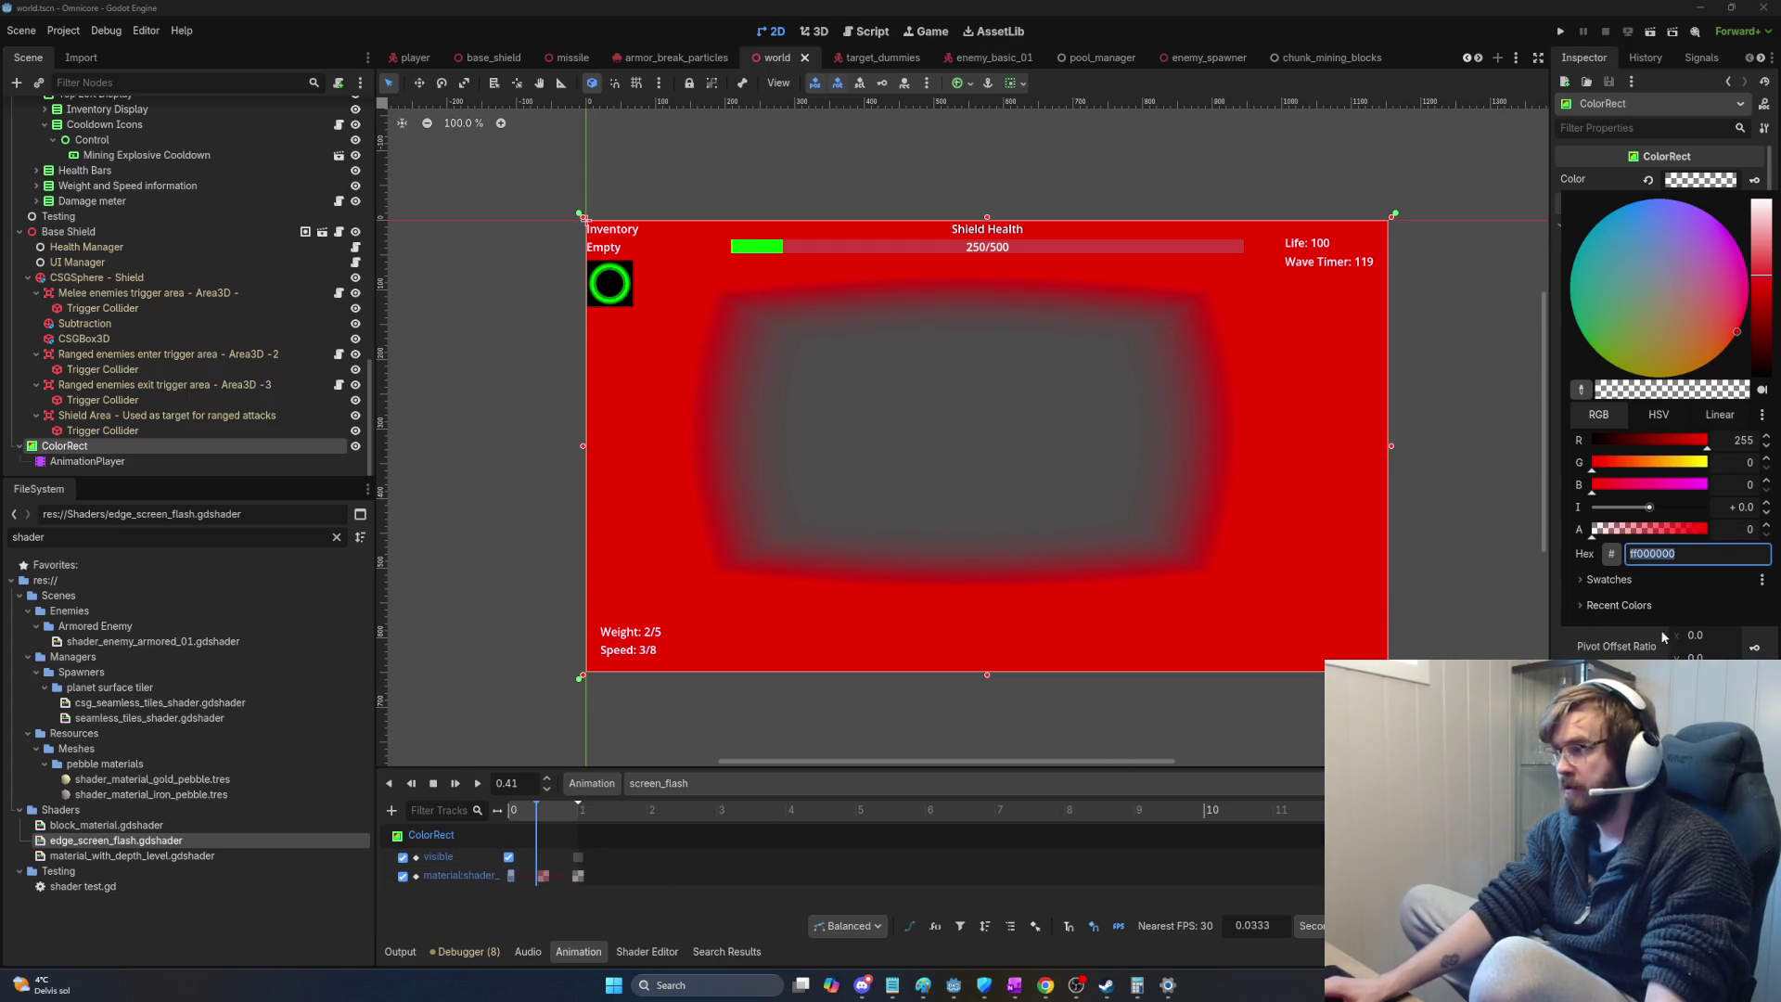
pyautogui.click(542, 875)
pyautogui.click(1718, 203)
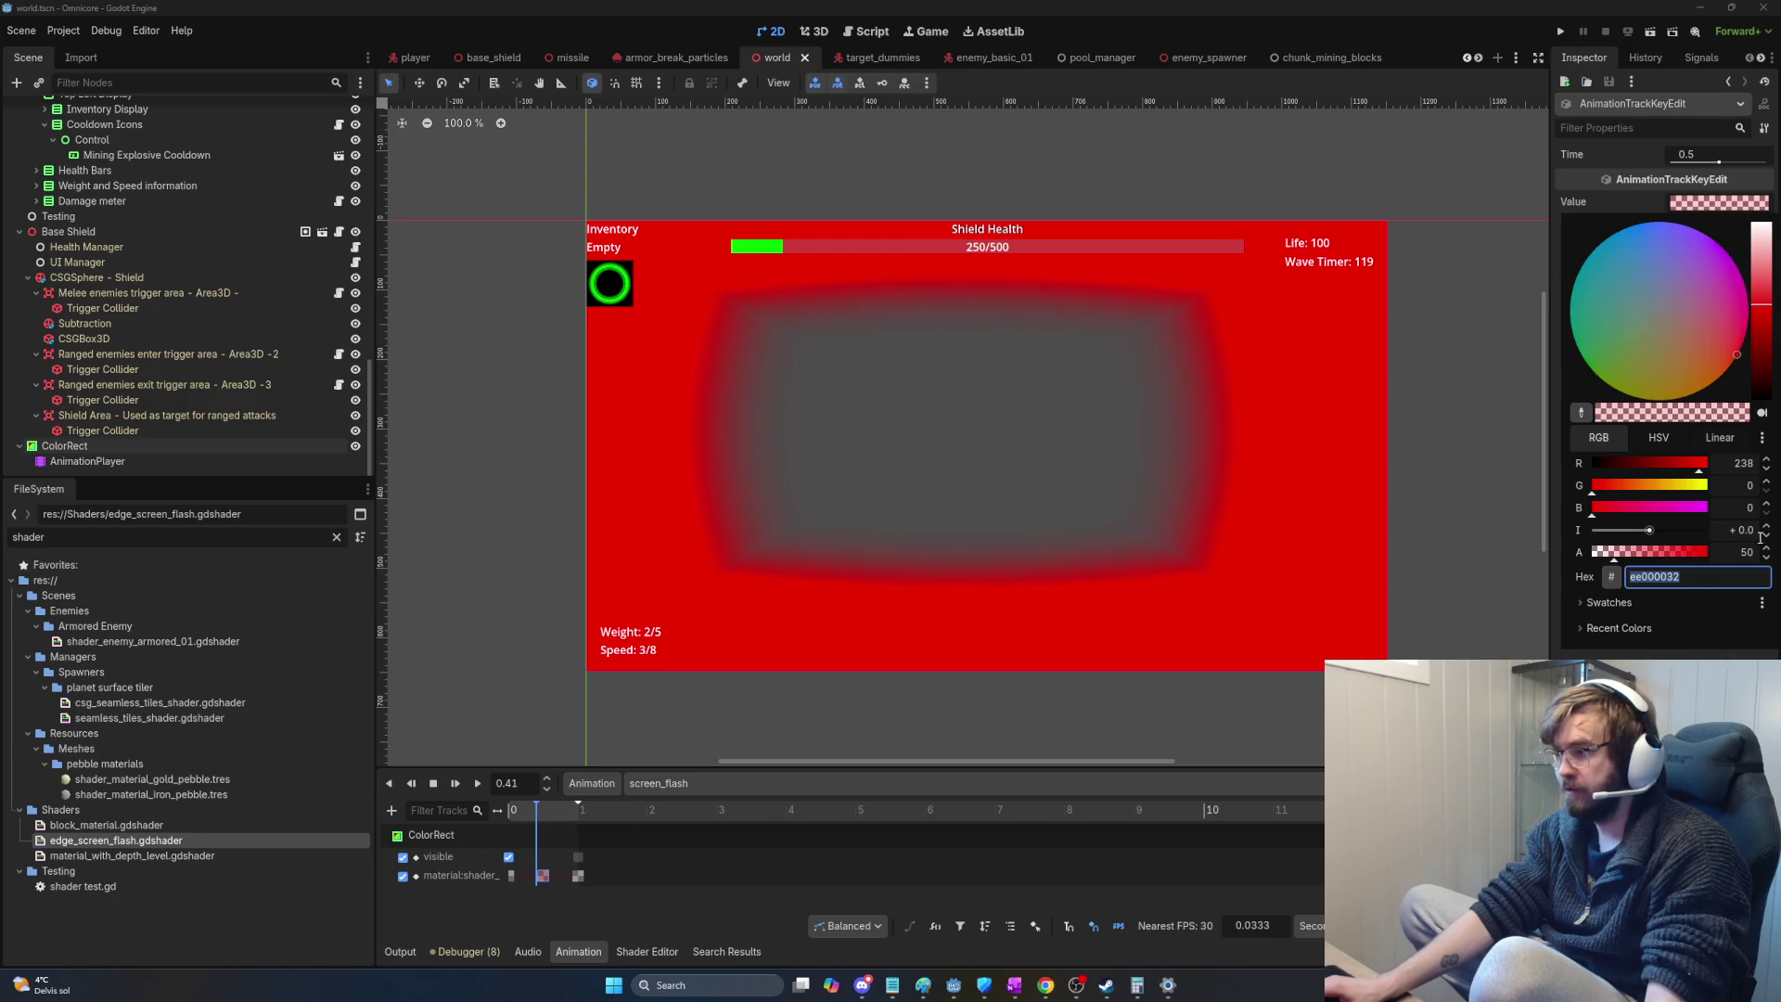
pyautogui.click(509, 876)
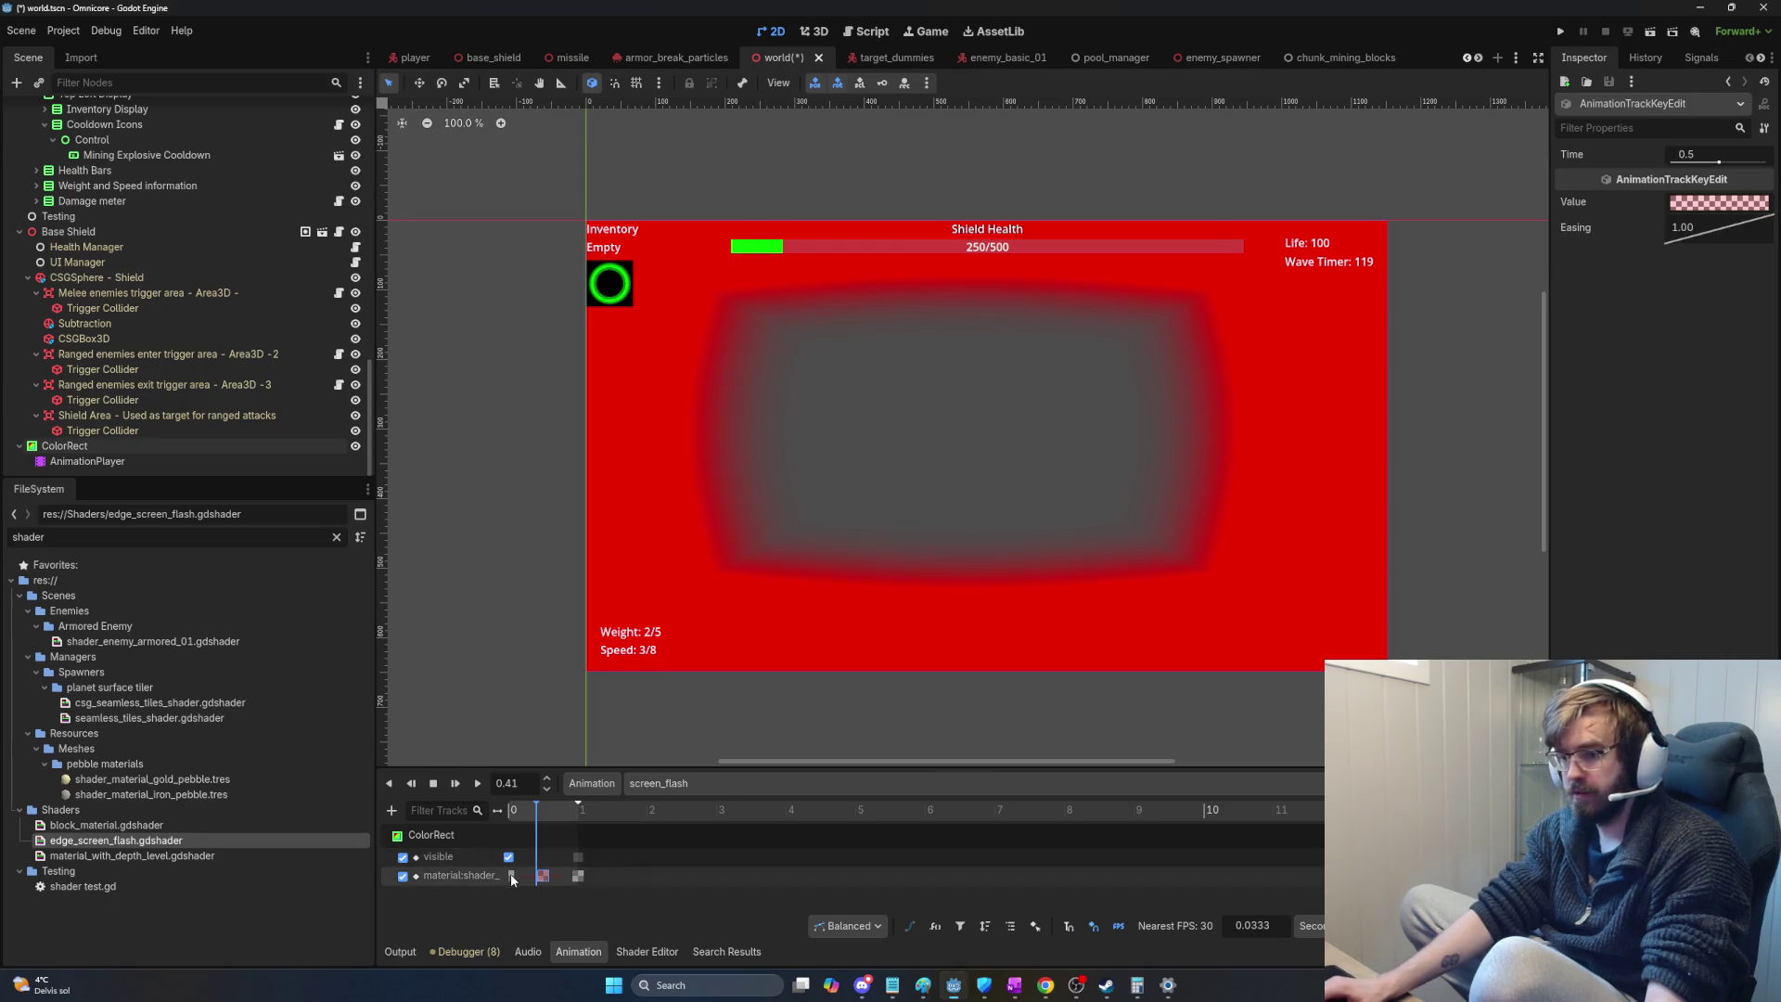
pyautogui.click(543, 875)
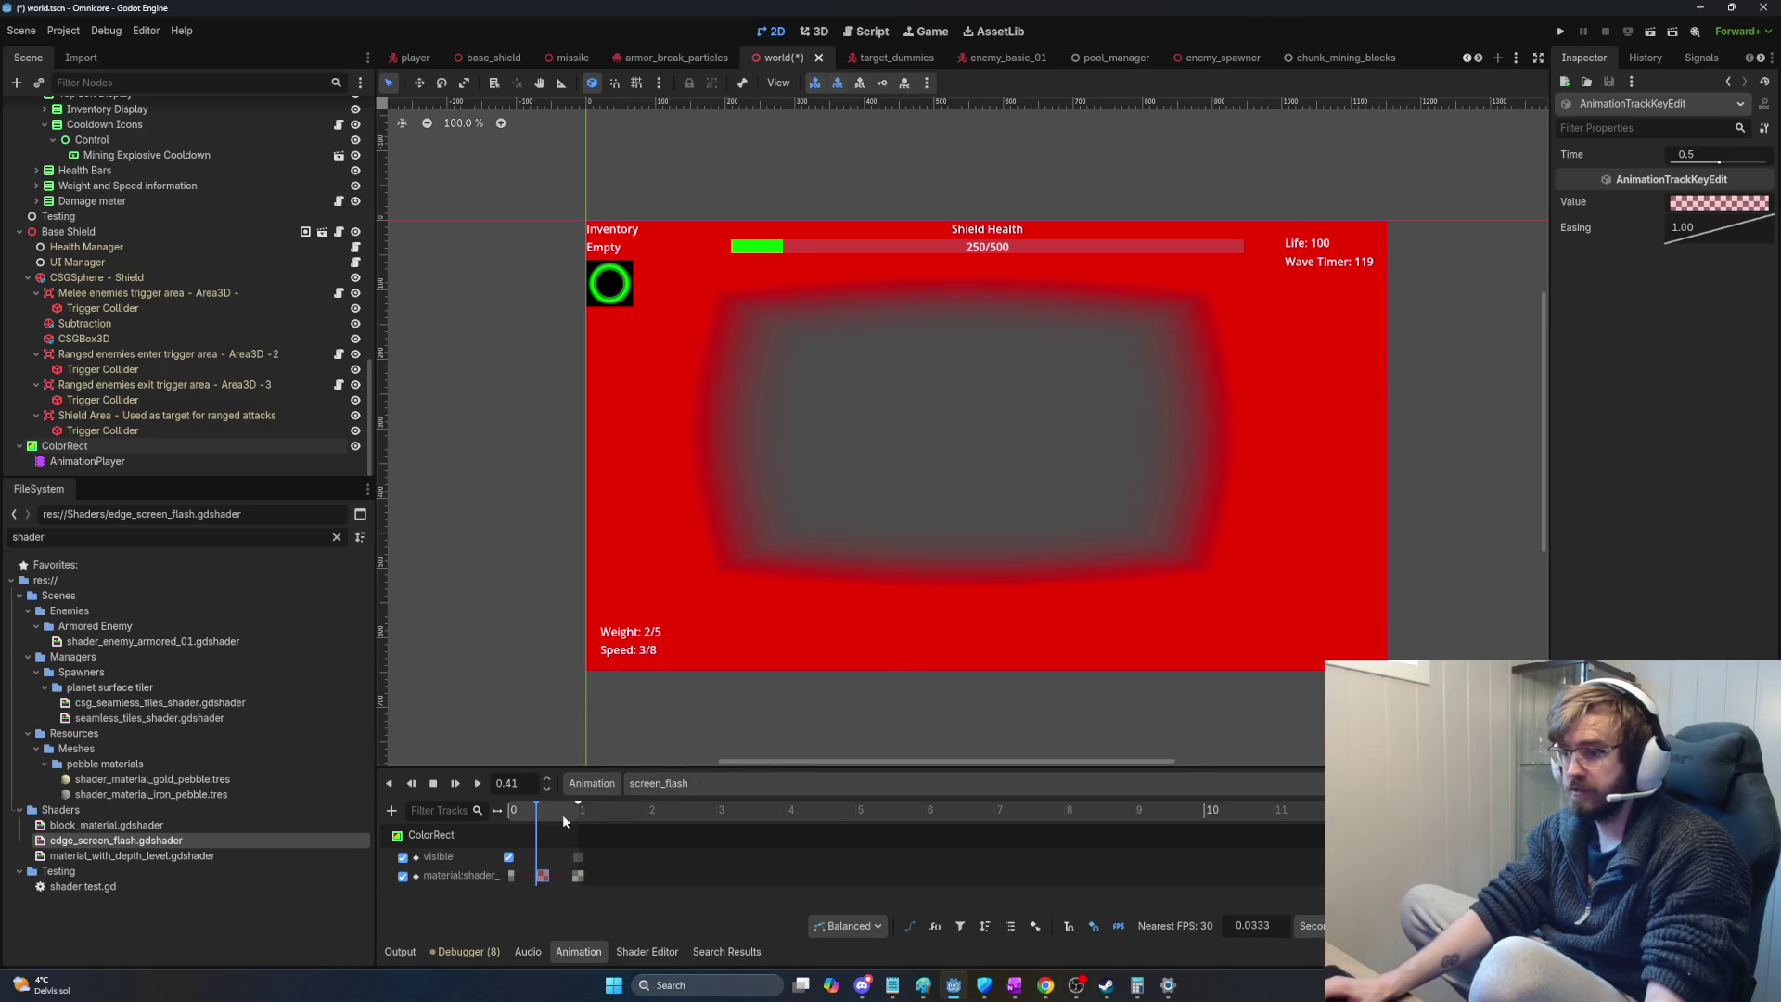
pyautogui.click(512, 875)
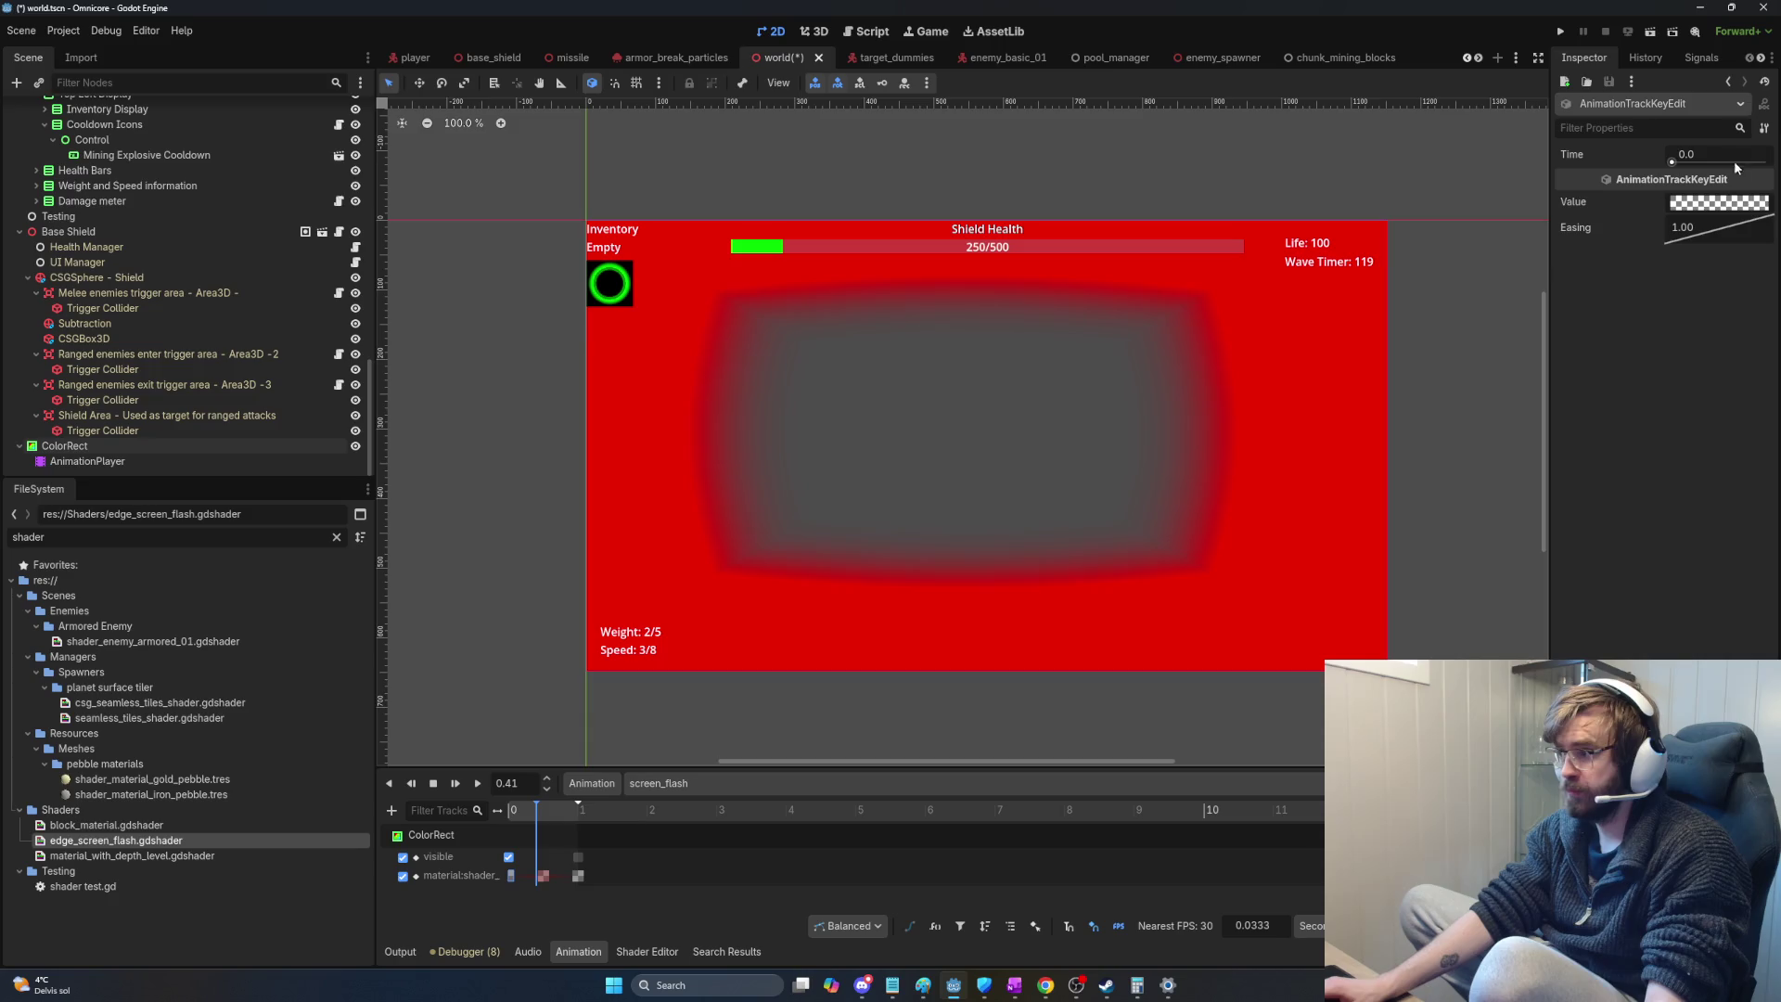
pyautogui.moveTo(1710, 208)
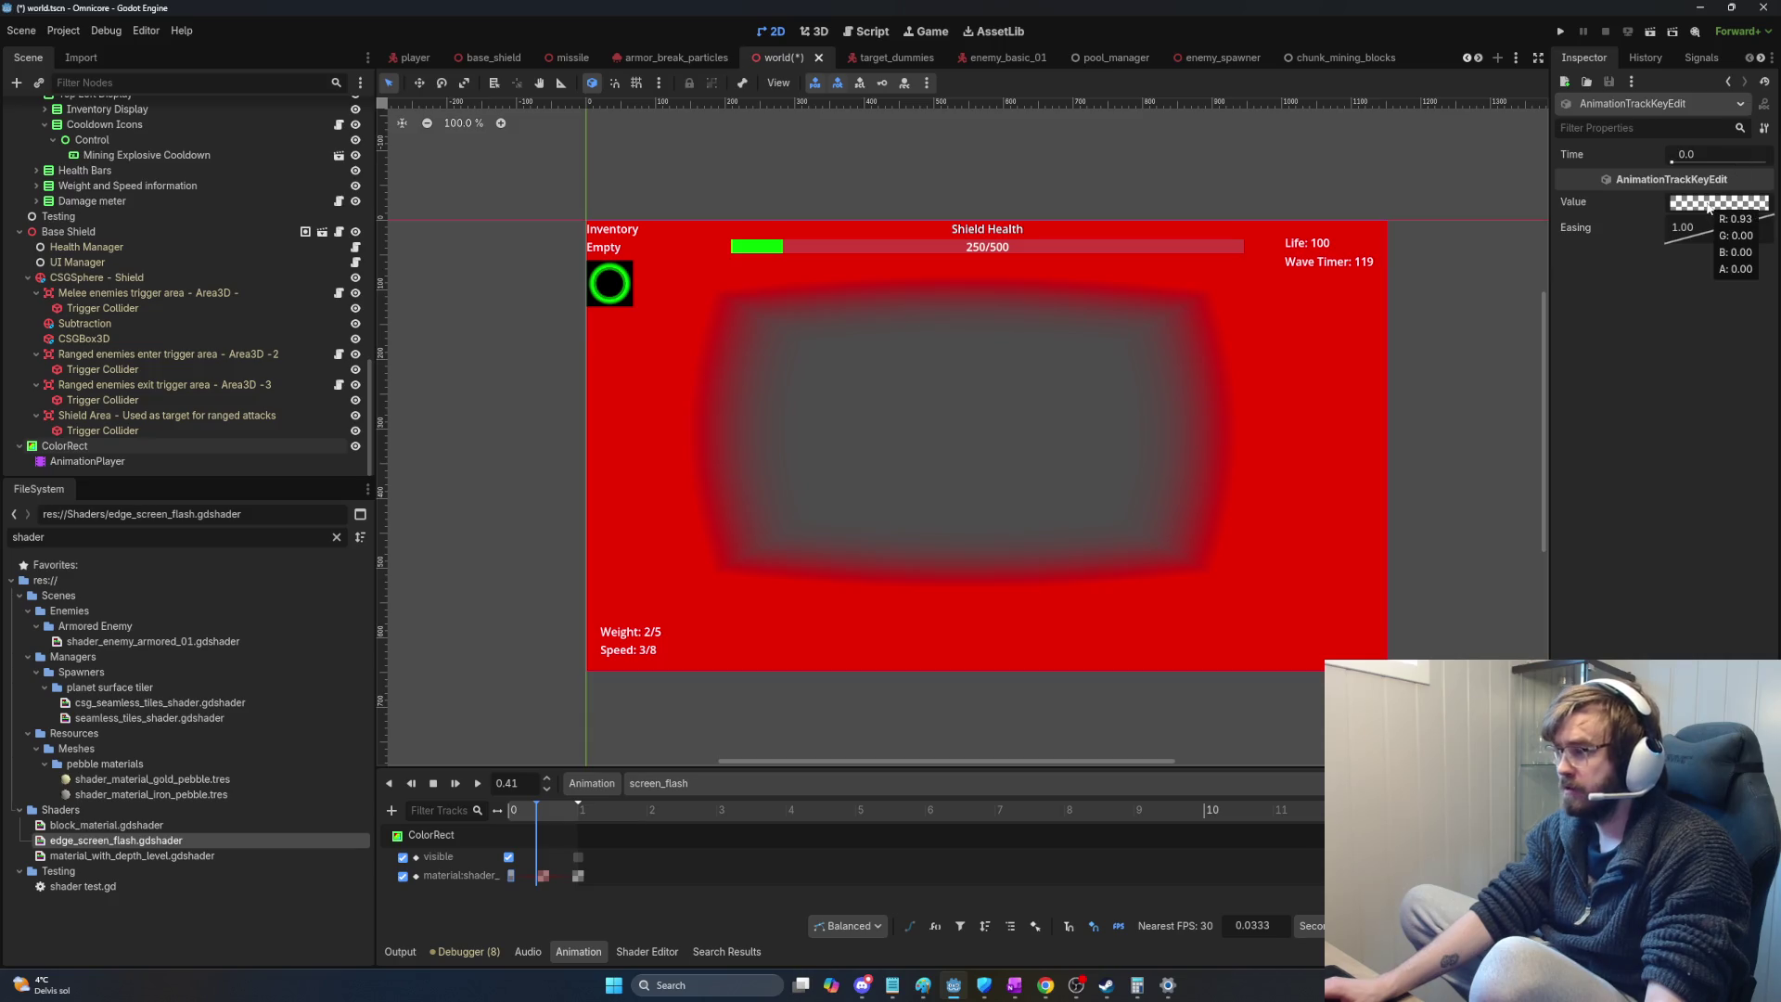
pyautogui.click(543, 875)
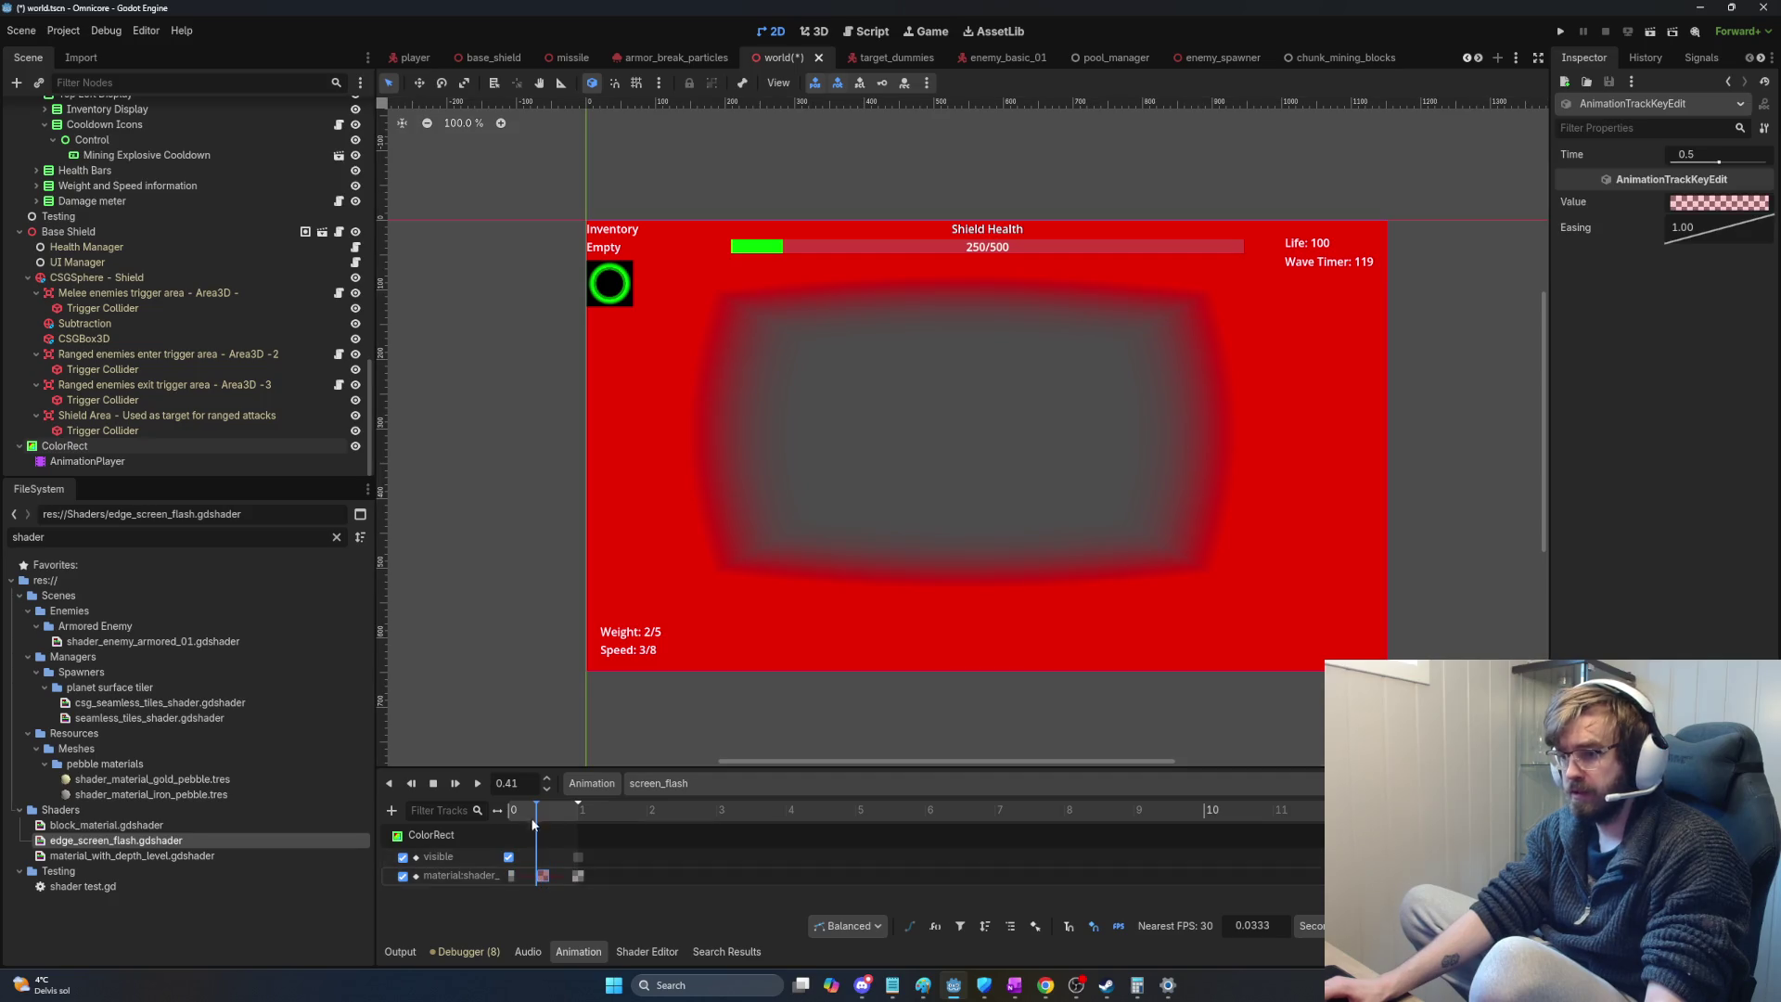
# Confirm the 0.5 s key holds red ee000032, then scroll the ColorRect's Inspector to Material
pyautogui.moveTo(575, 815); pyautogui.dragTo(497, 823)
pyautogui.click(1712, 212)
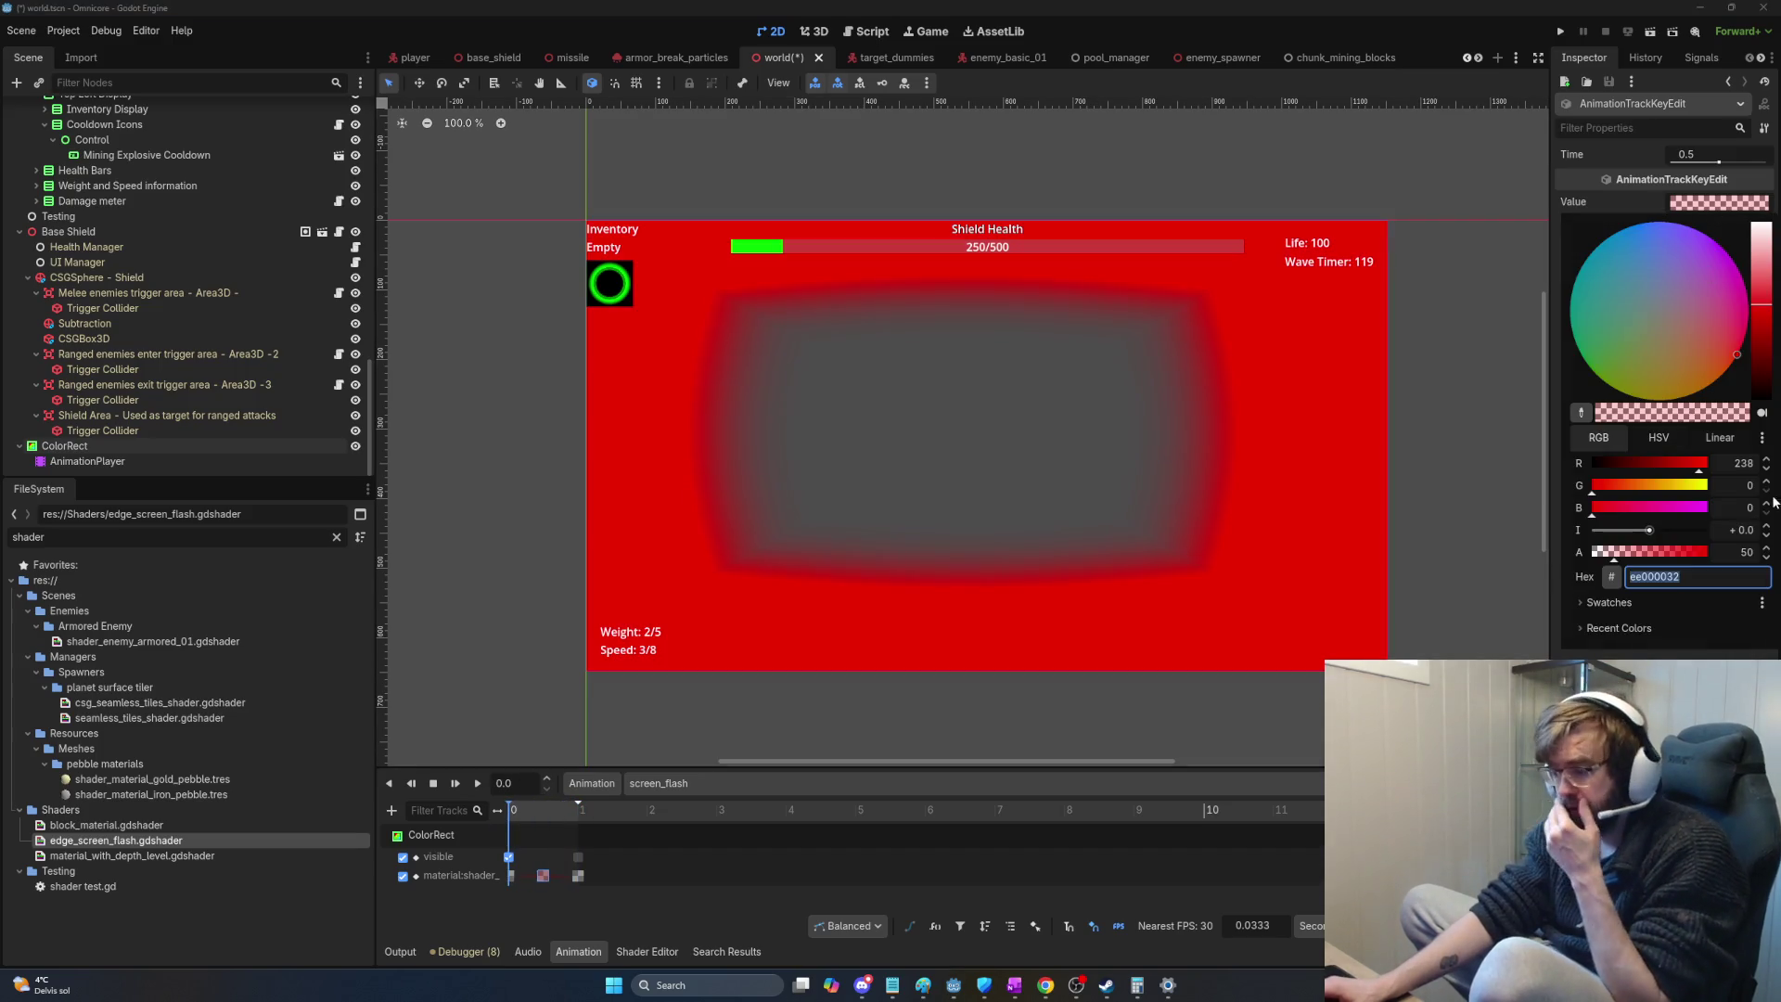
pyautogui.press('Escape')
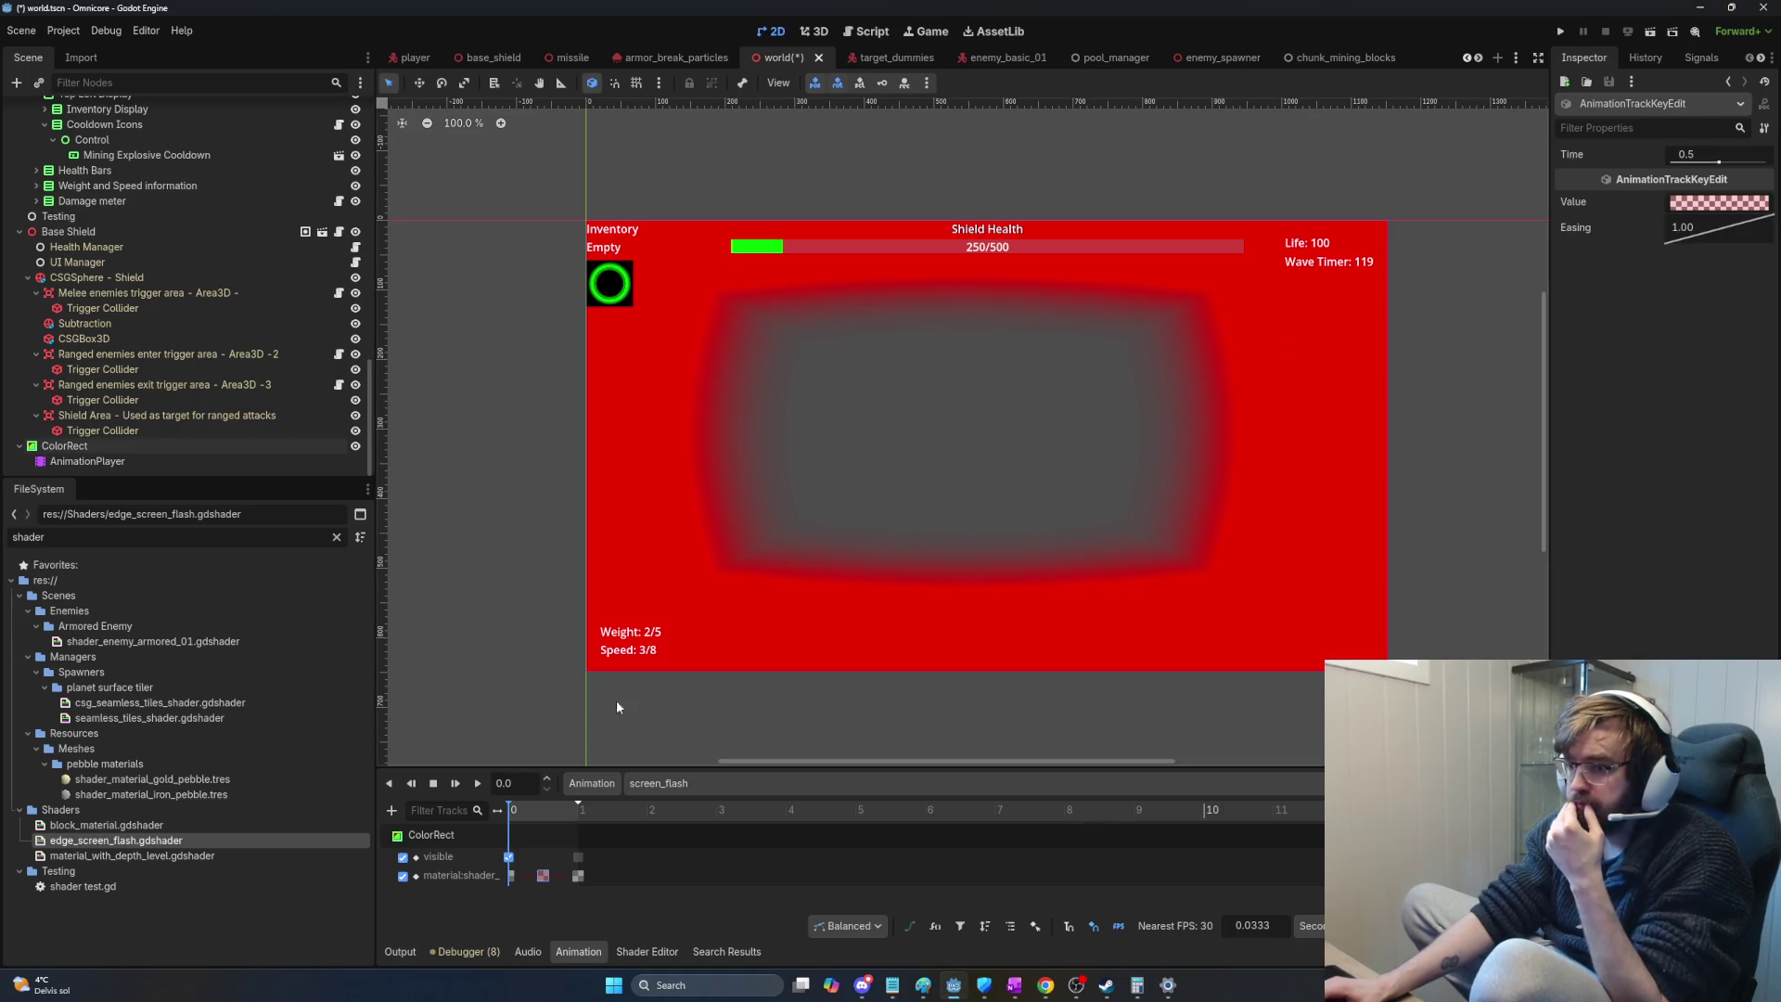
pyautogui.click(164, 449)
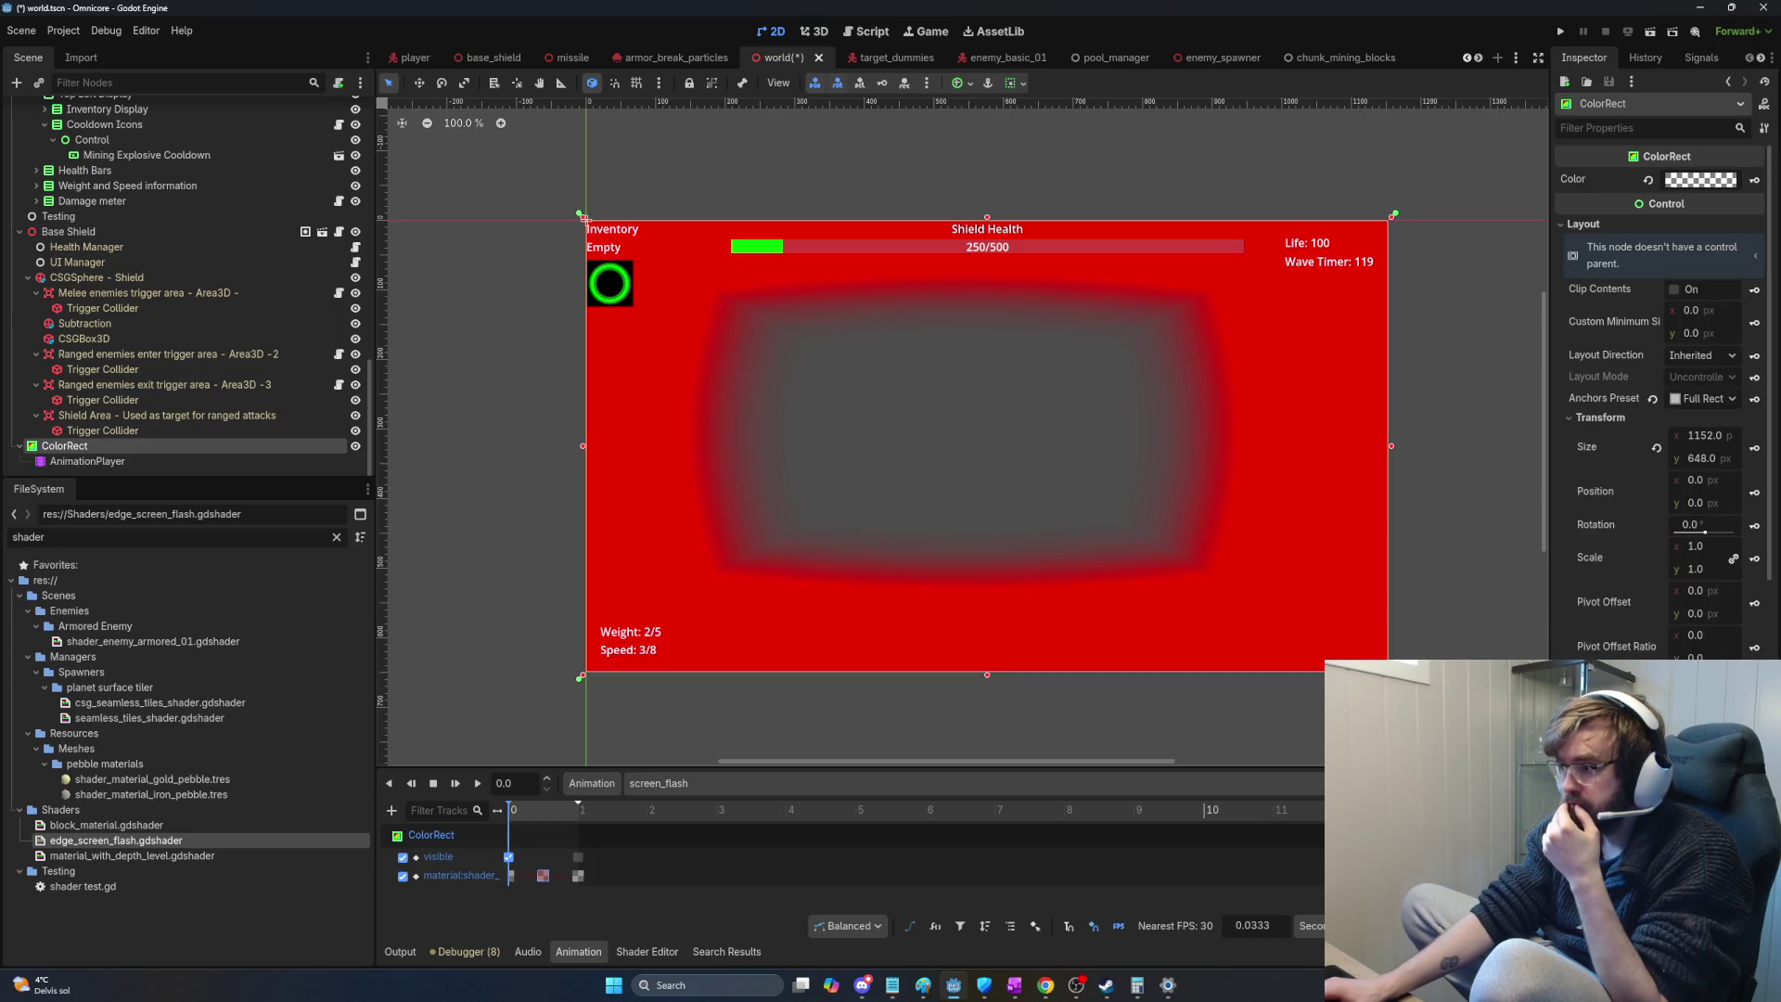
pyautogui.scroll(-4, 1660, 390)
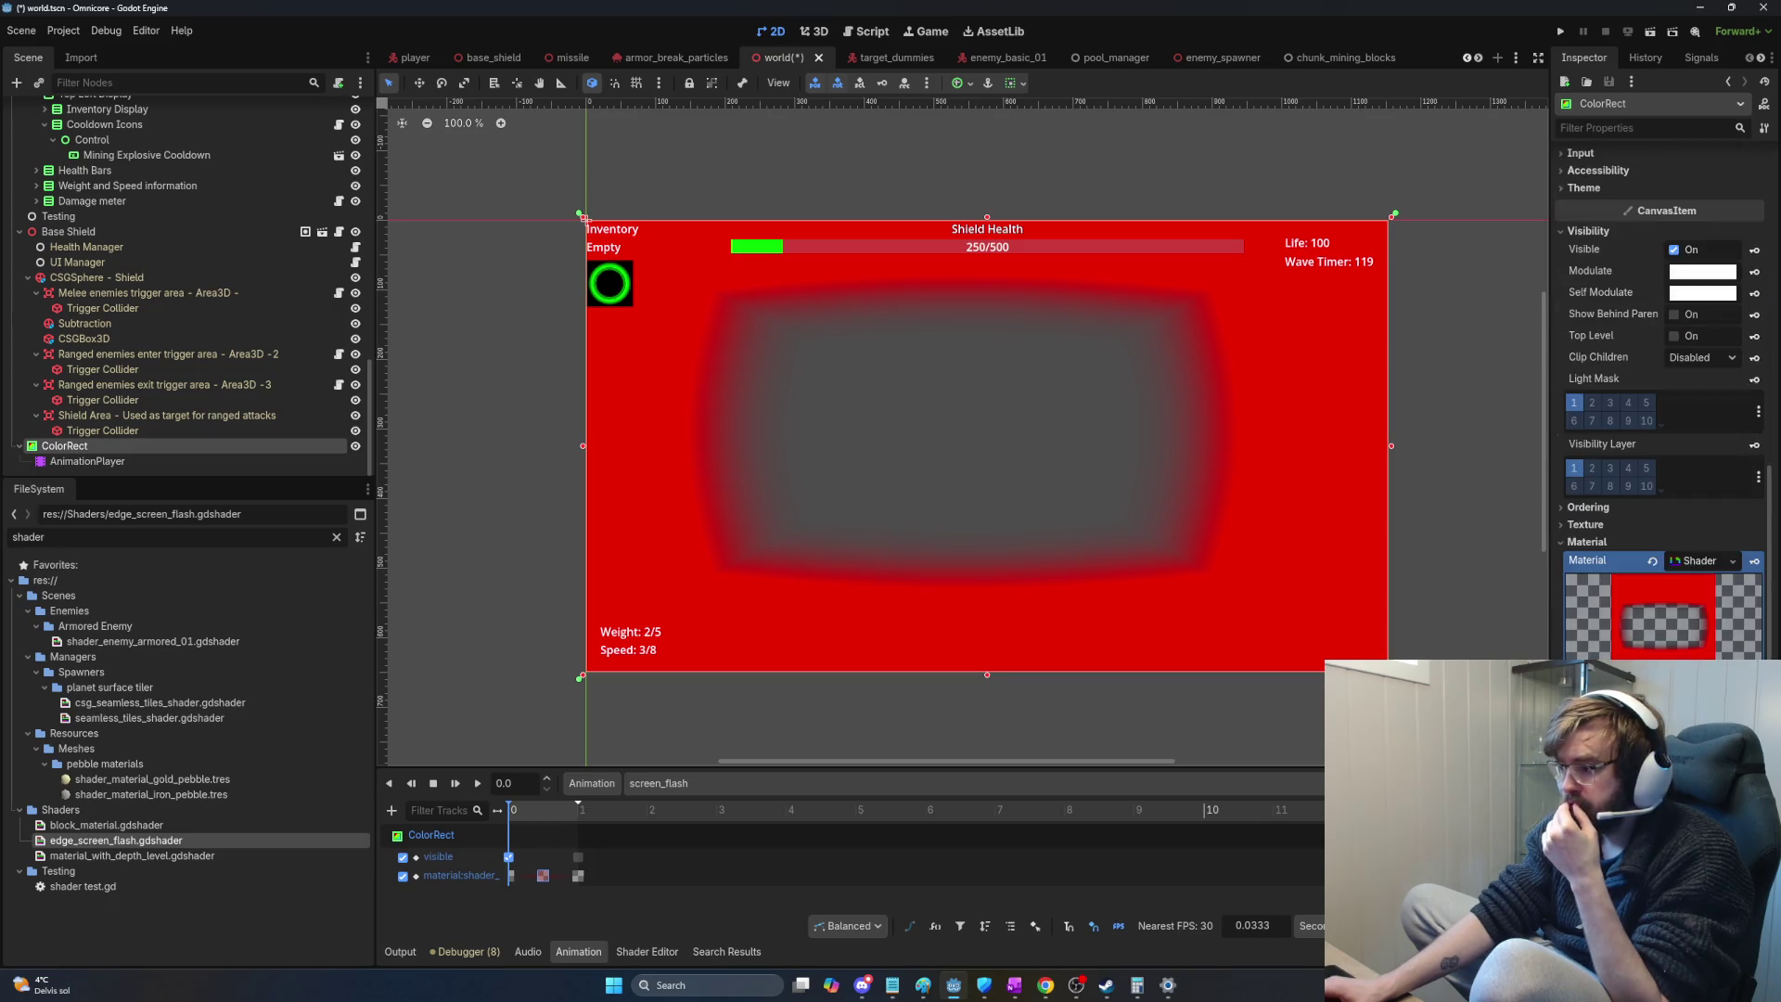
pyautogui.scroll(-2, 1660, 417)
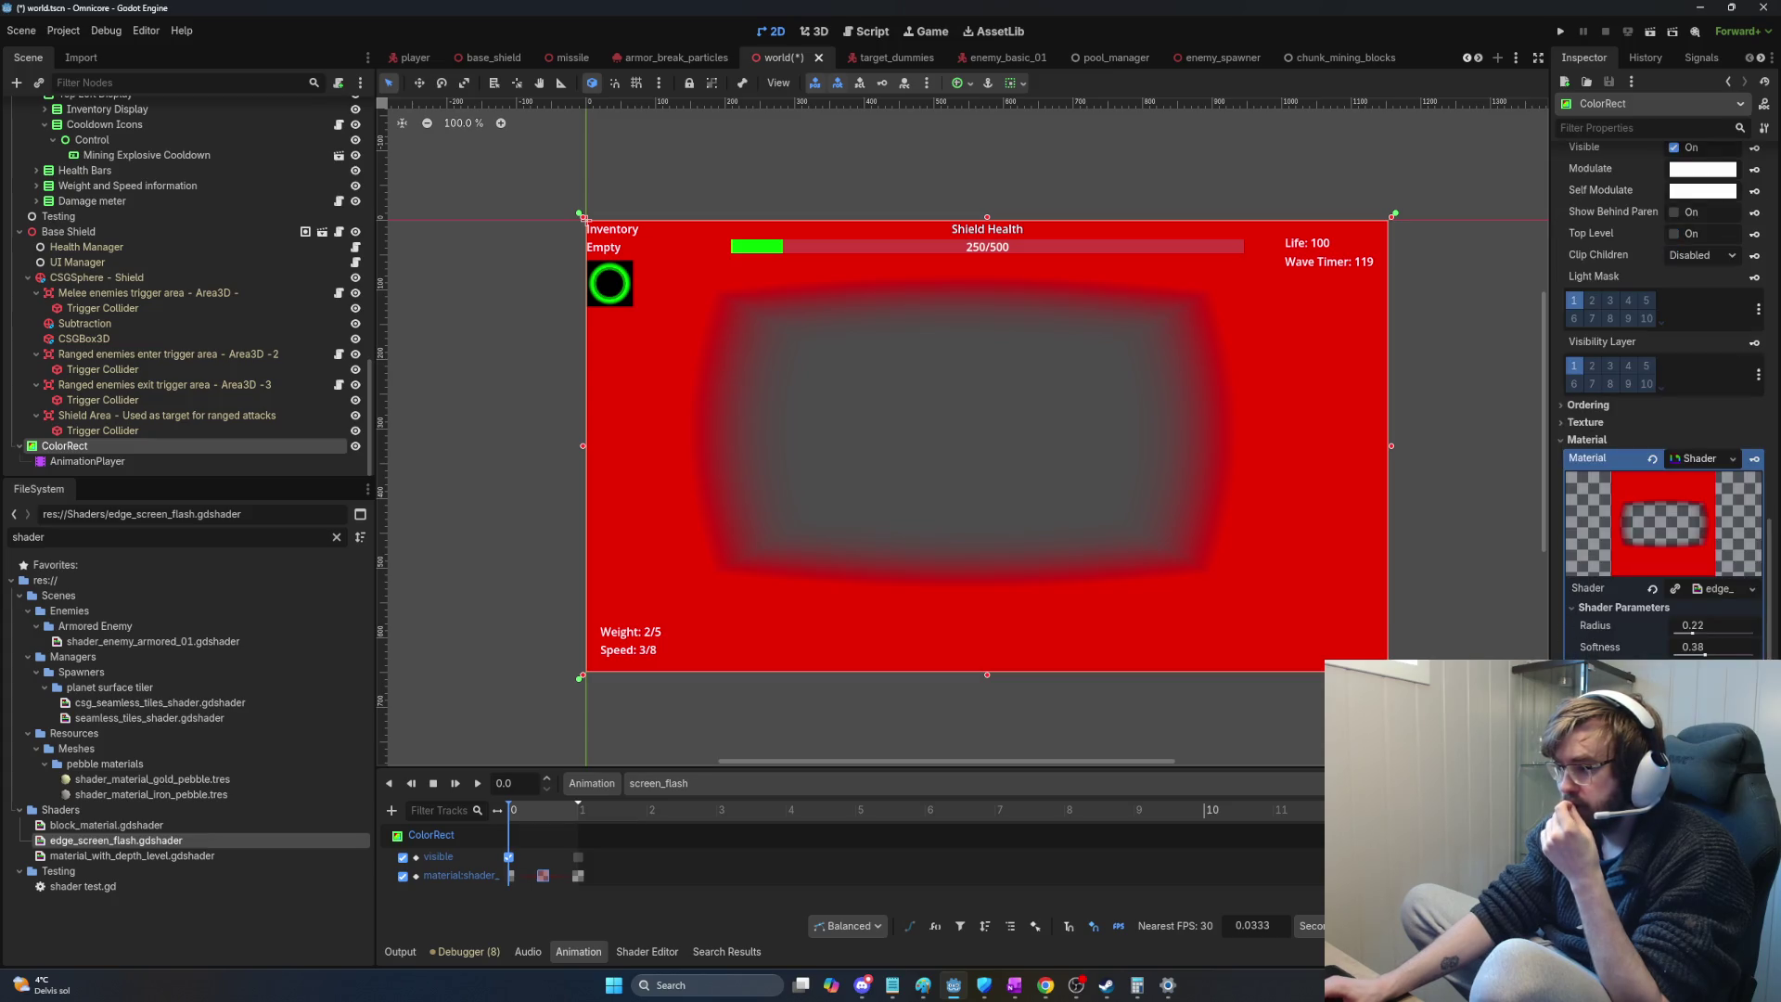
# Open the edge_screen_flash.gdshader resource to read its uniforms, then select the AnimationPlayer
pyautogui.click(1716, 669)
pyautogui.press('Escape')
pyautogui.click(1702, 588)
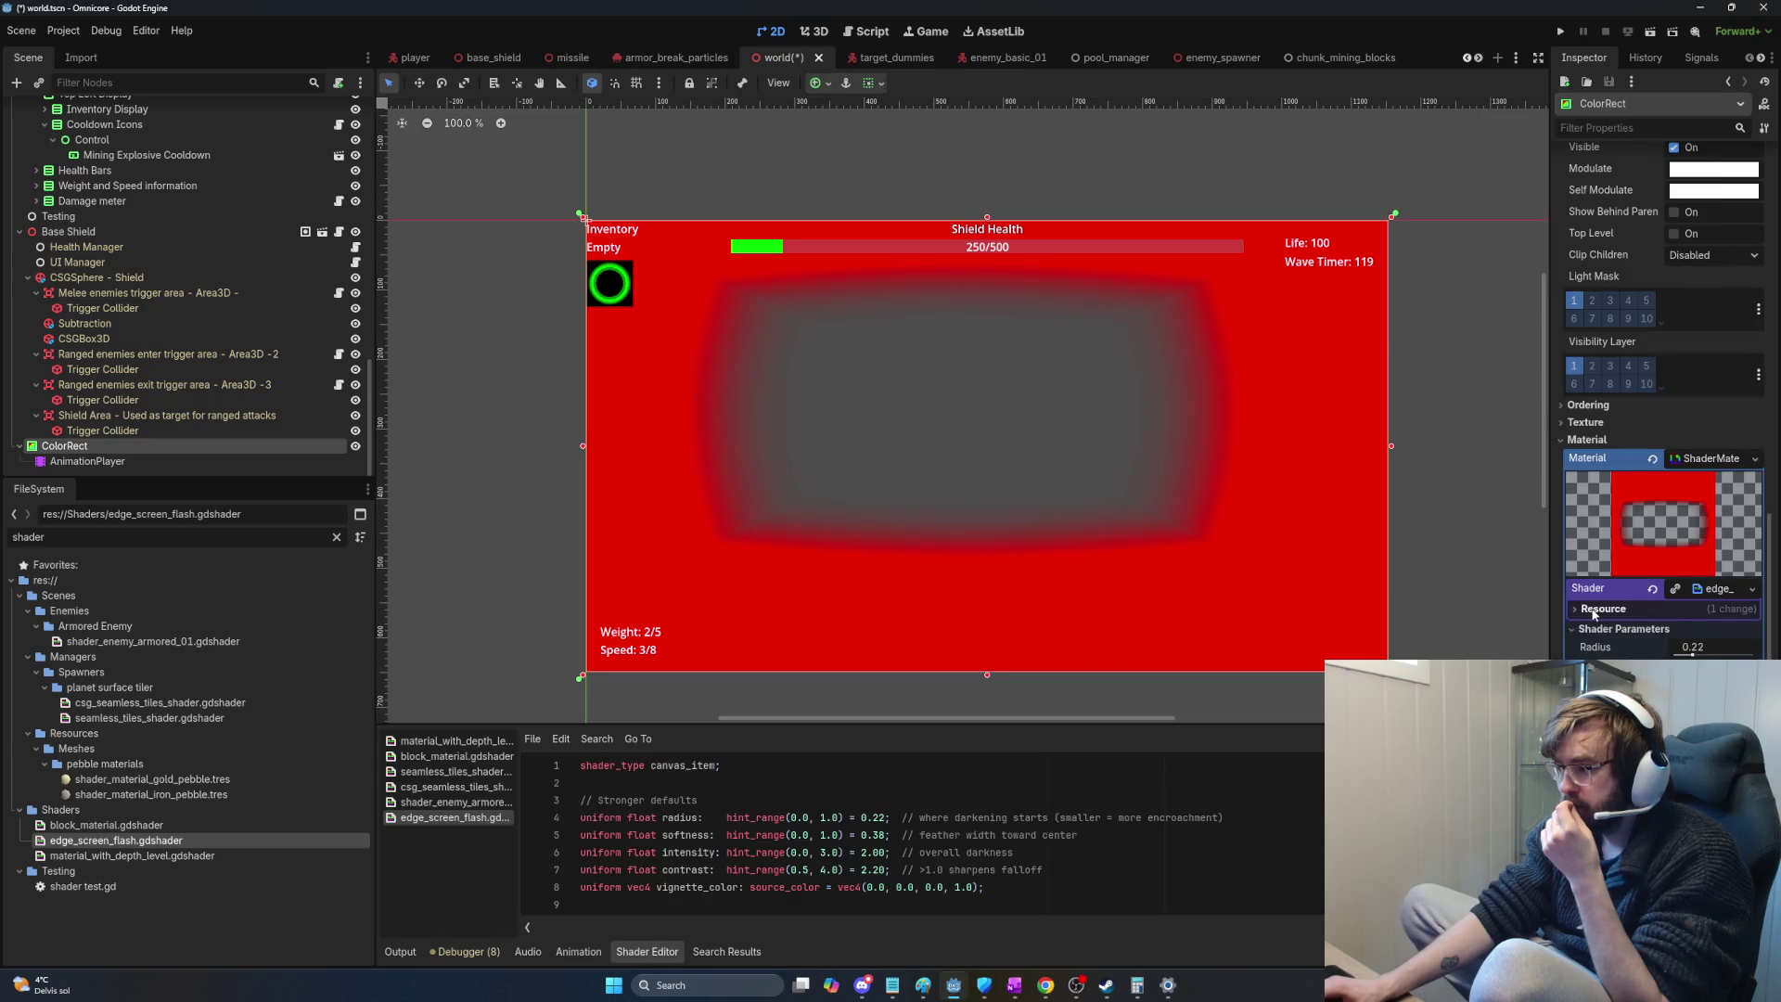
pyautogui.click(1707, 588)
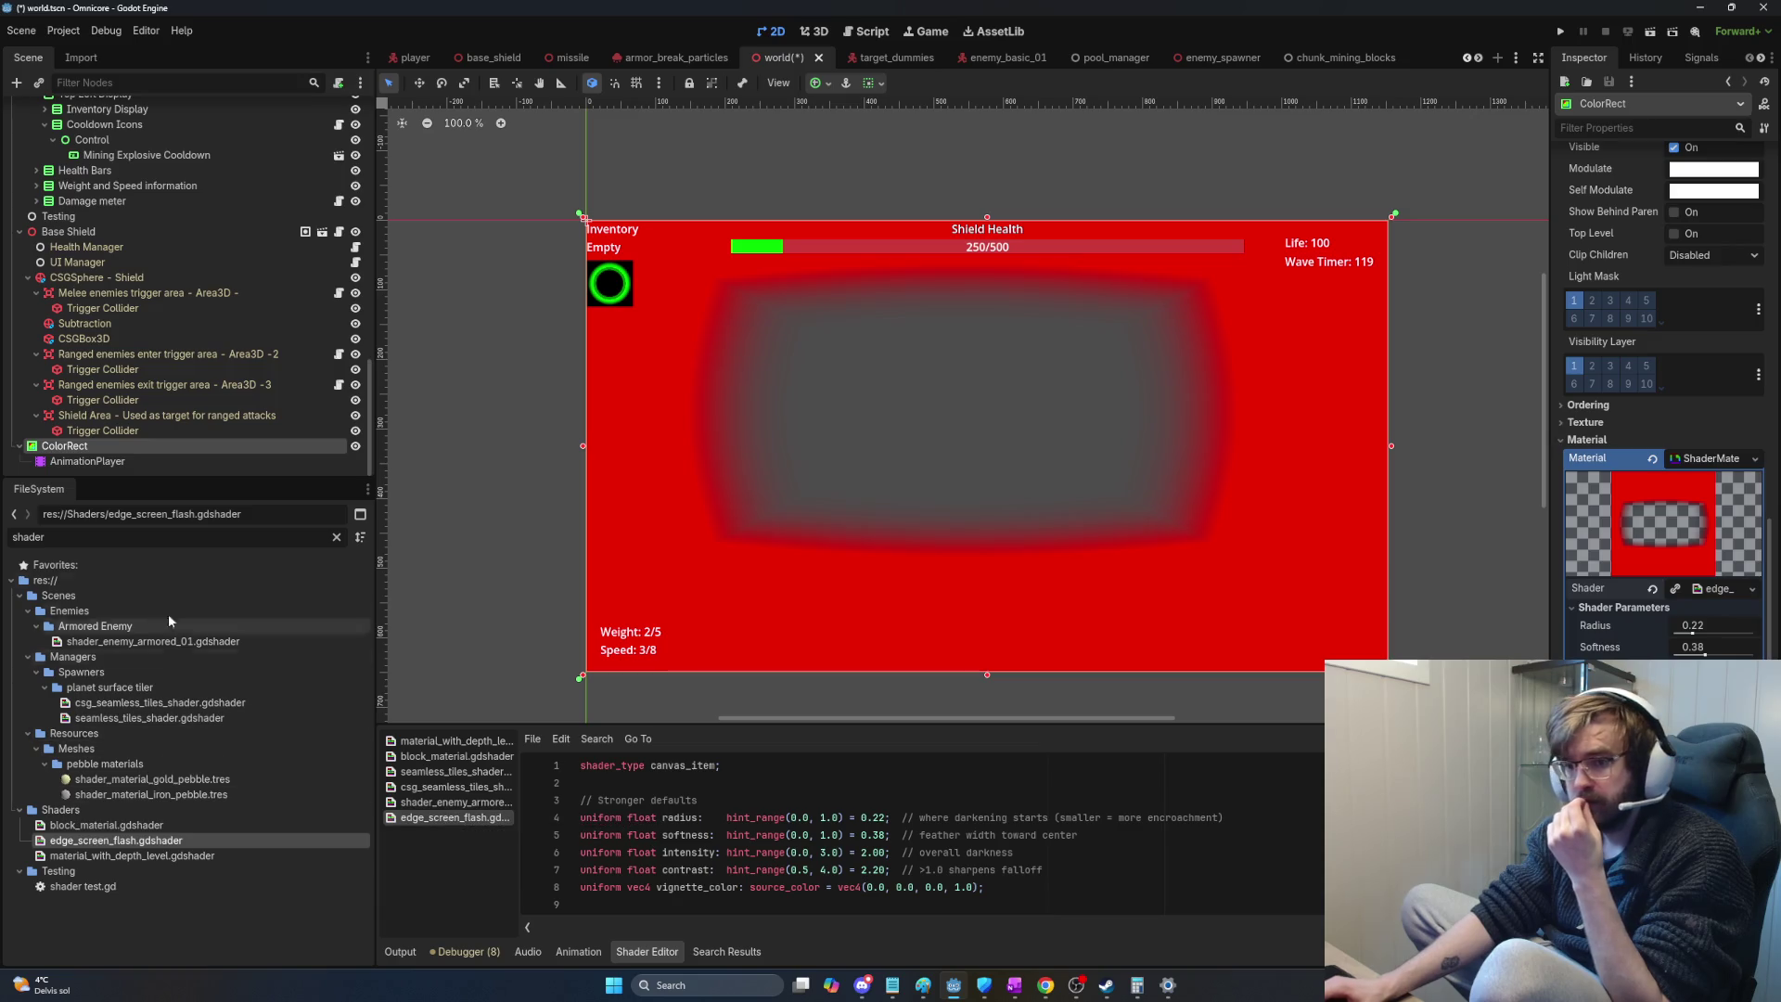
pyautogui.click(97, 842)
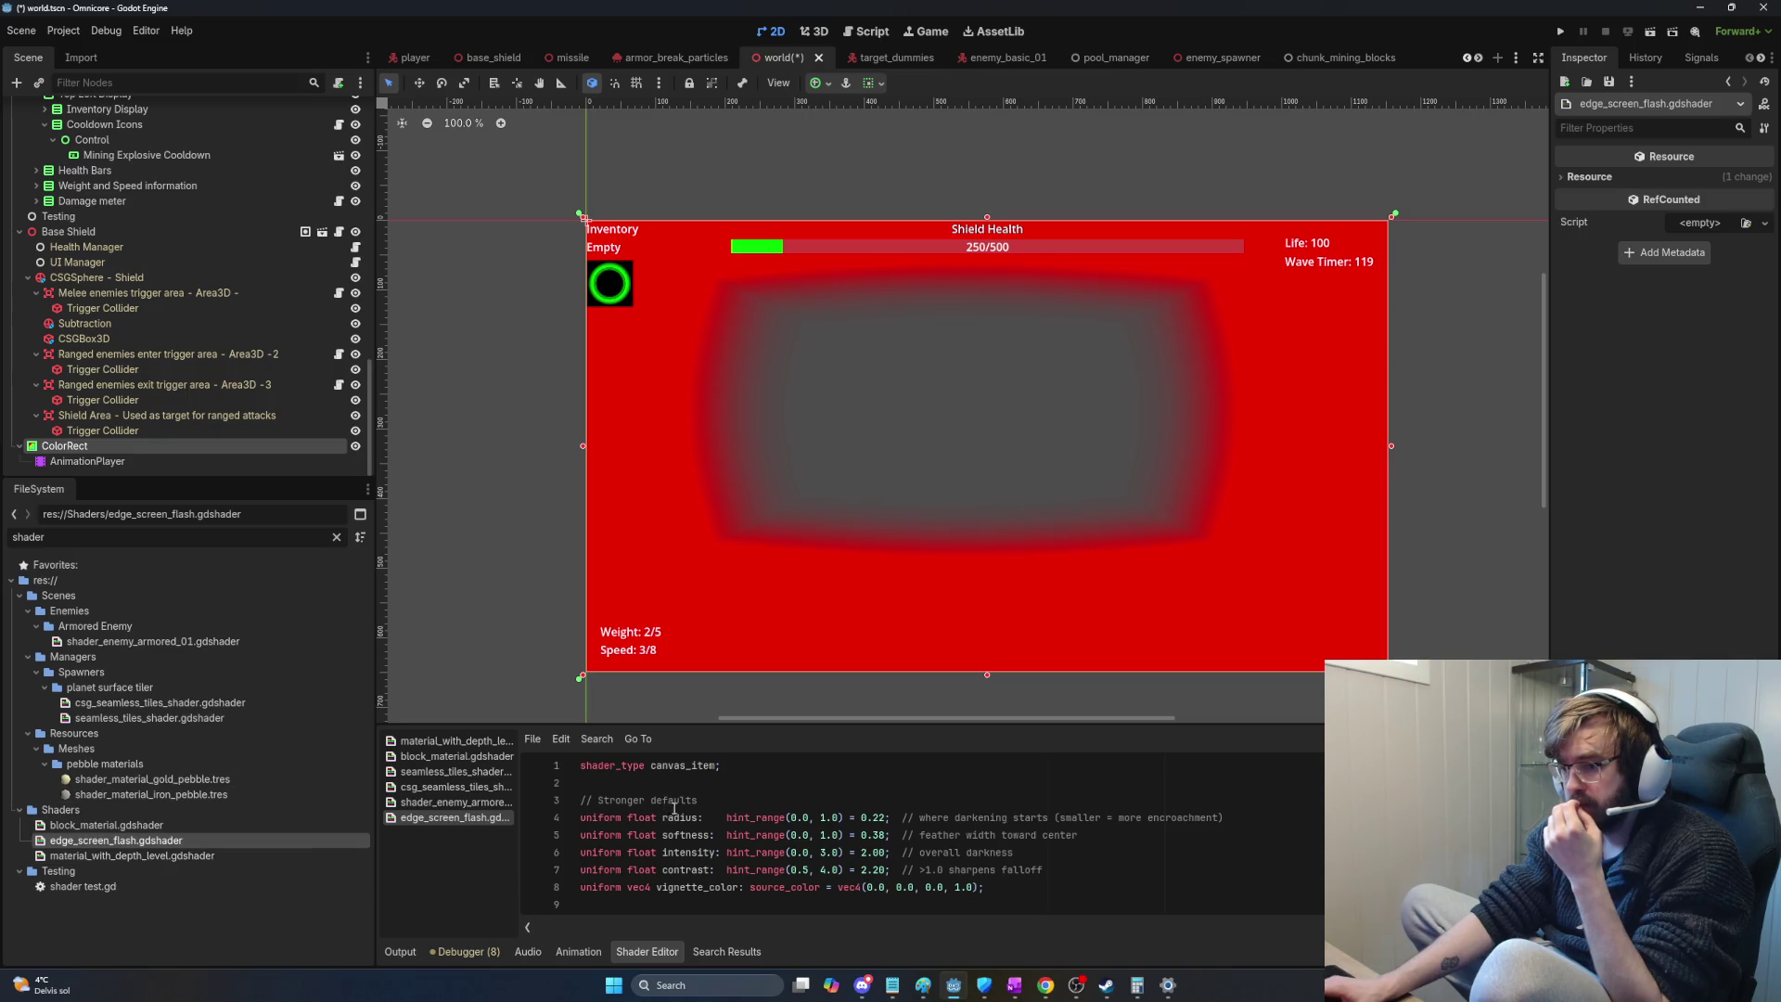
pyautogui.scroll(-1, 685, 870)
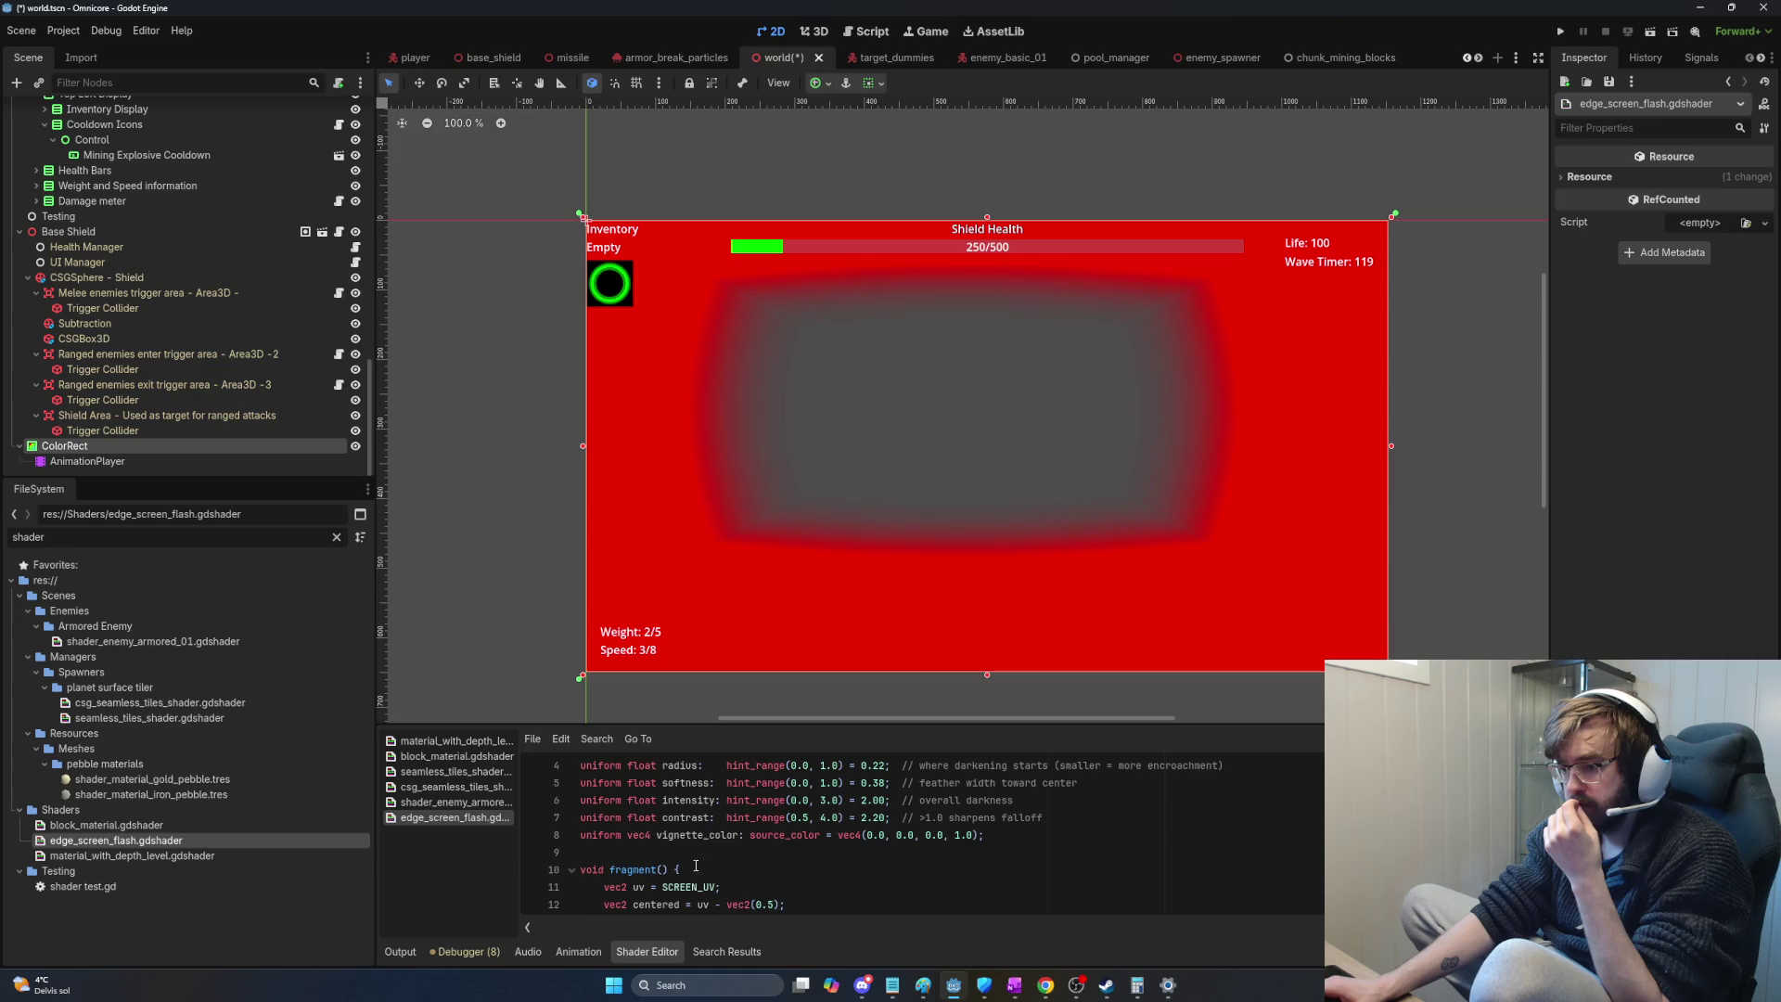
pyautogui.click(110, 461)
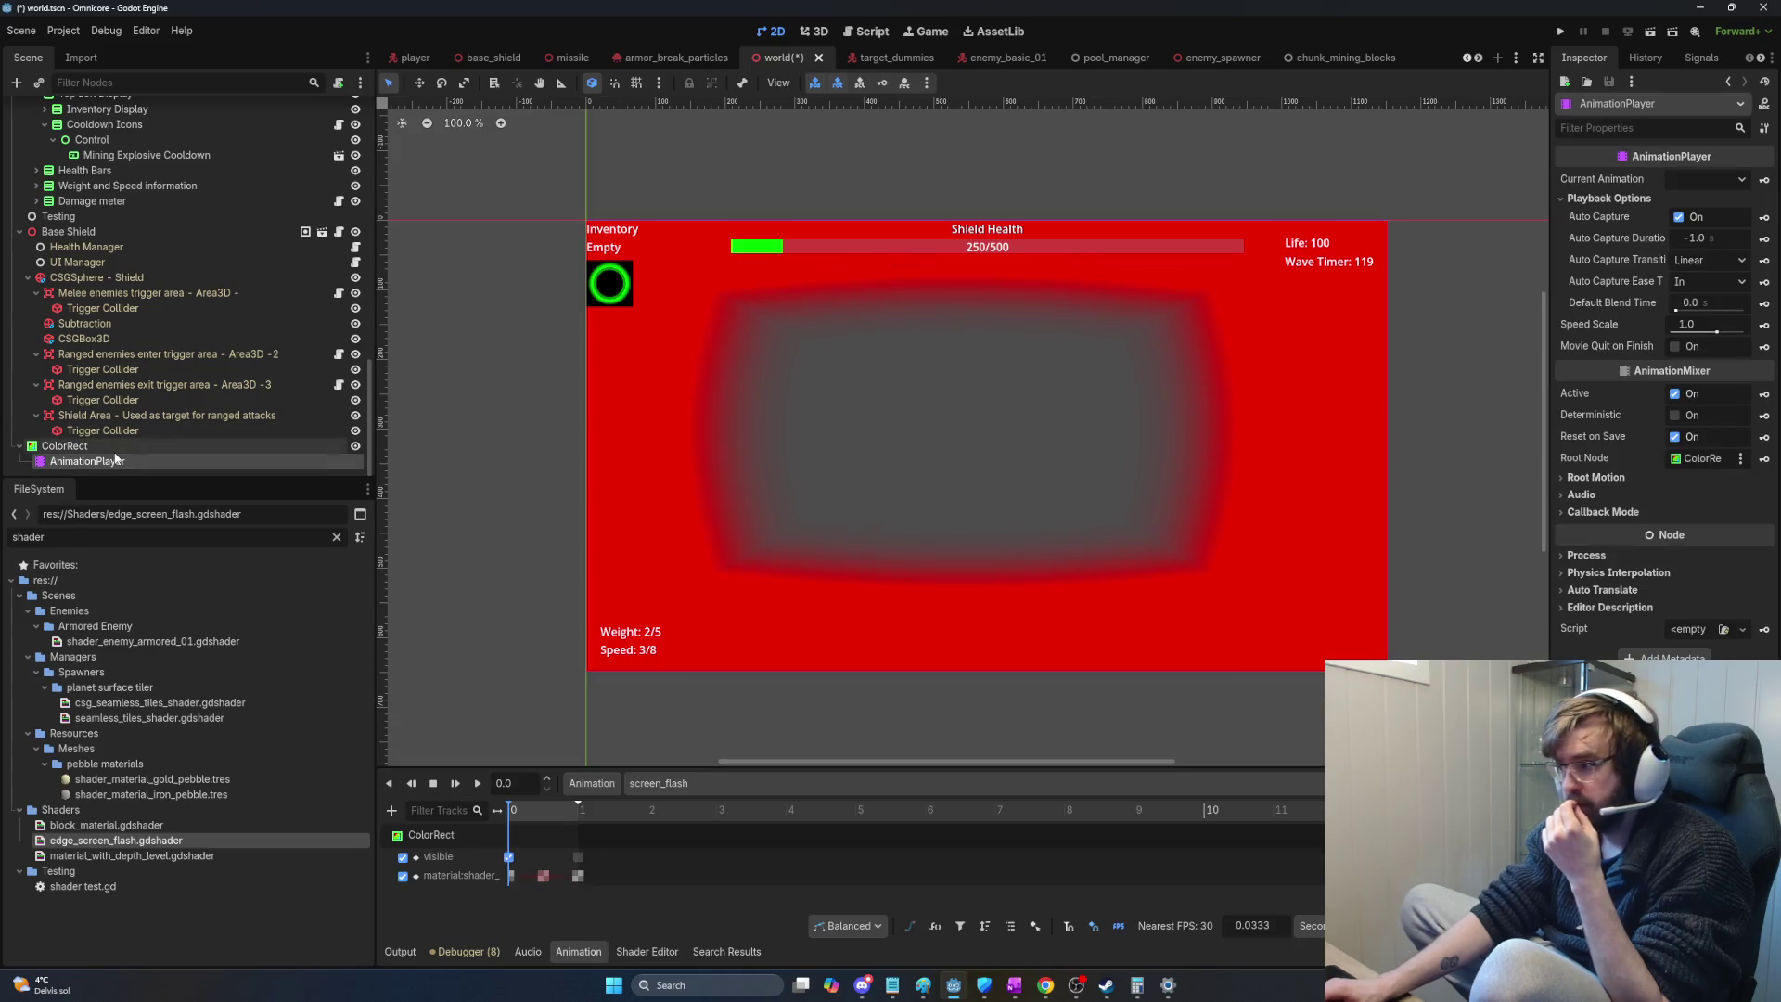
# Select ColorRect to show its shader parameters, Radius 0.22 and Softness 0.38
pyautogui.click(98, 446)
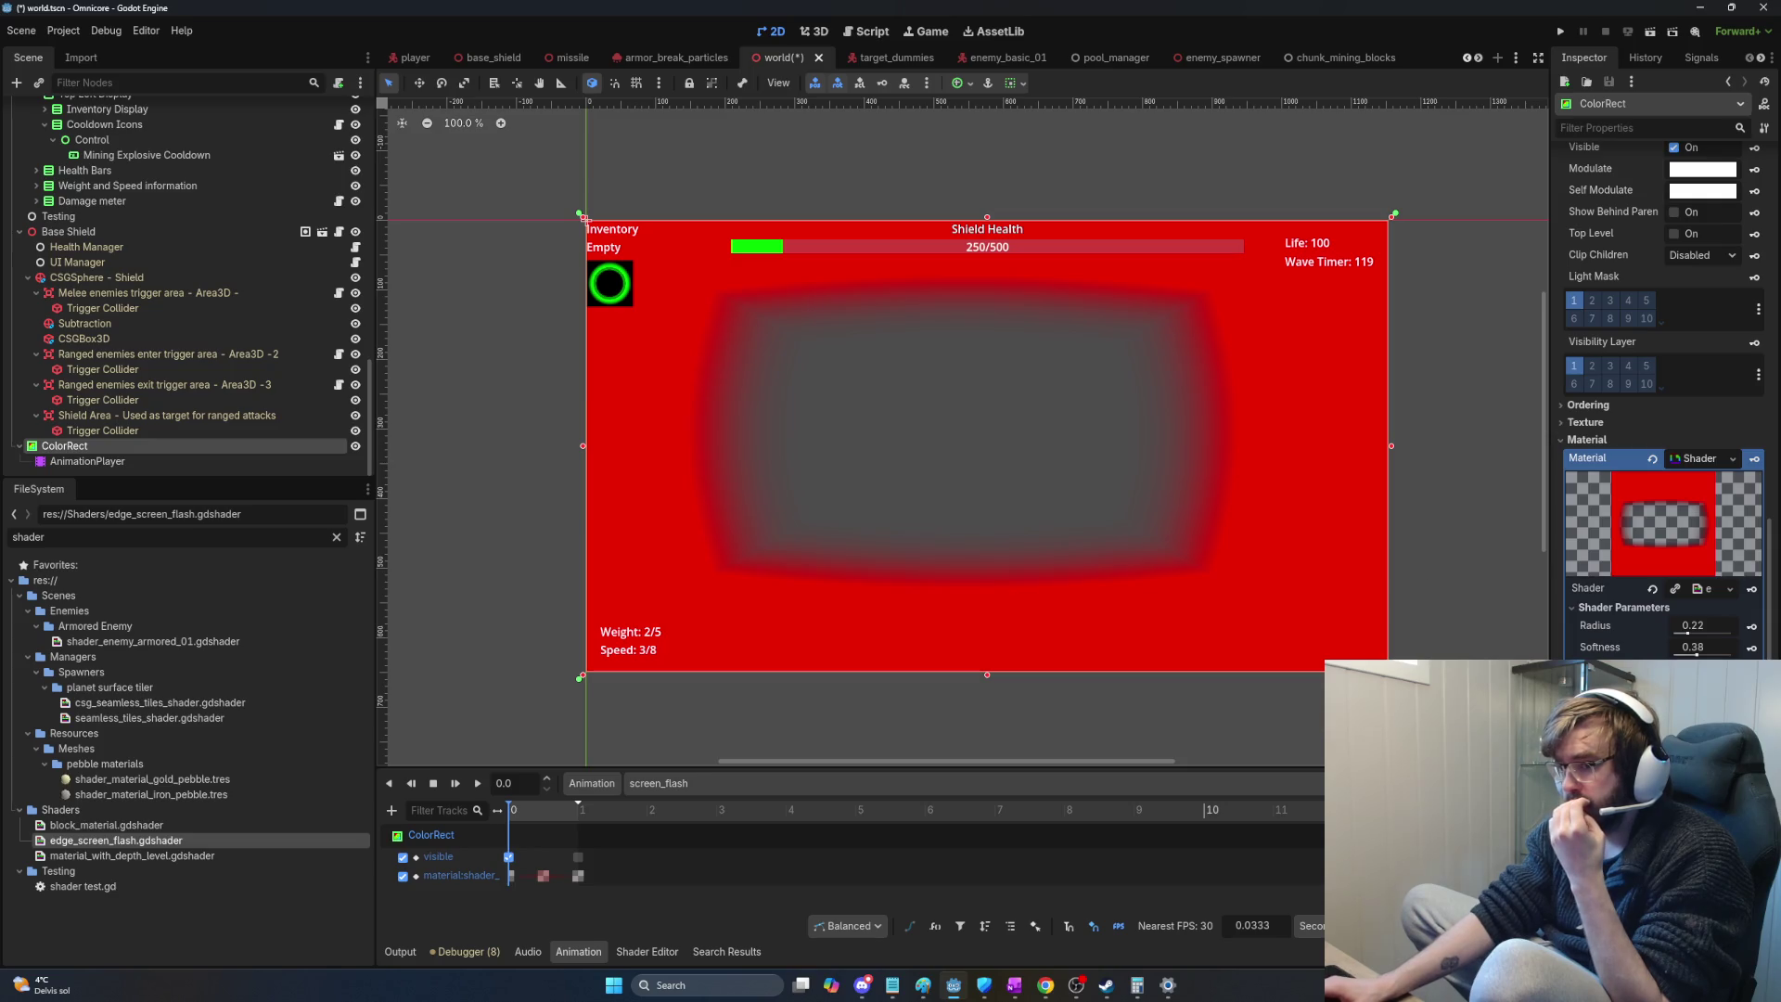
pyautogui.click(106, 460)
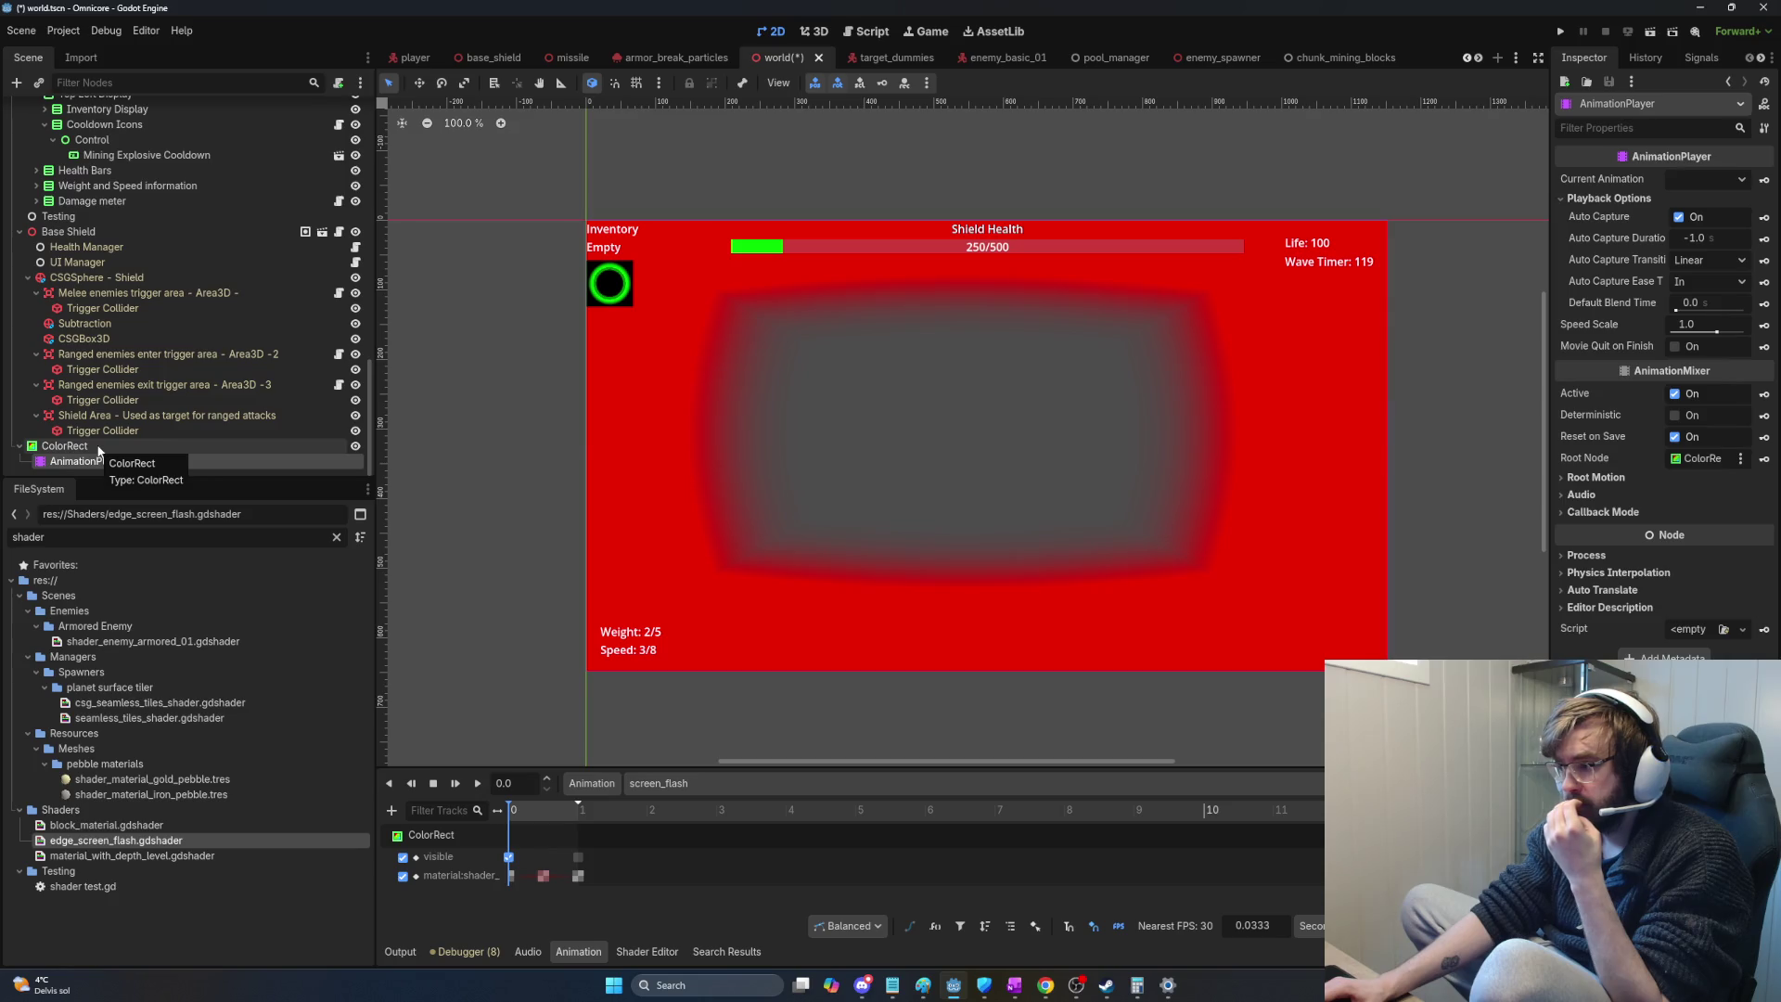
pyautogui.click(99, 448)
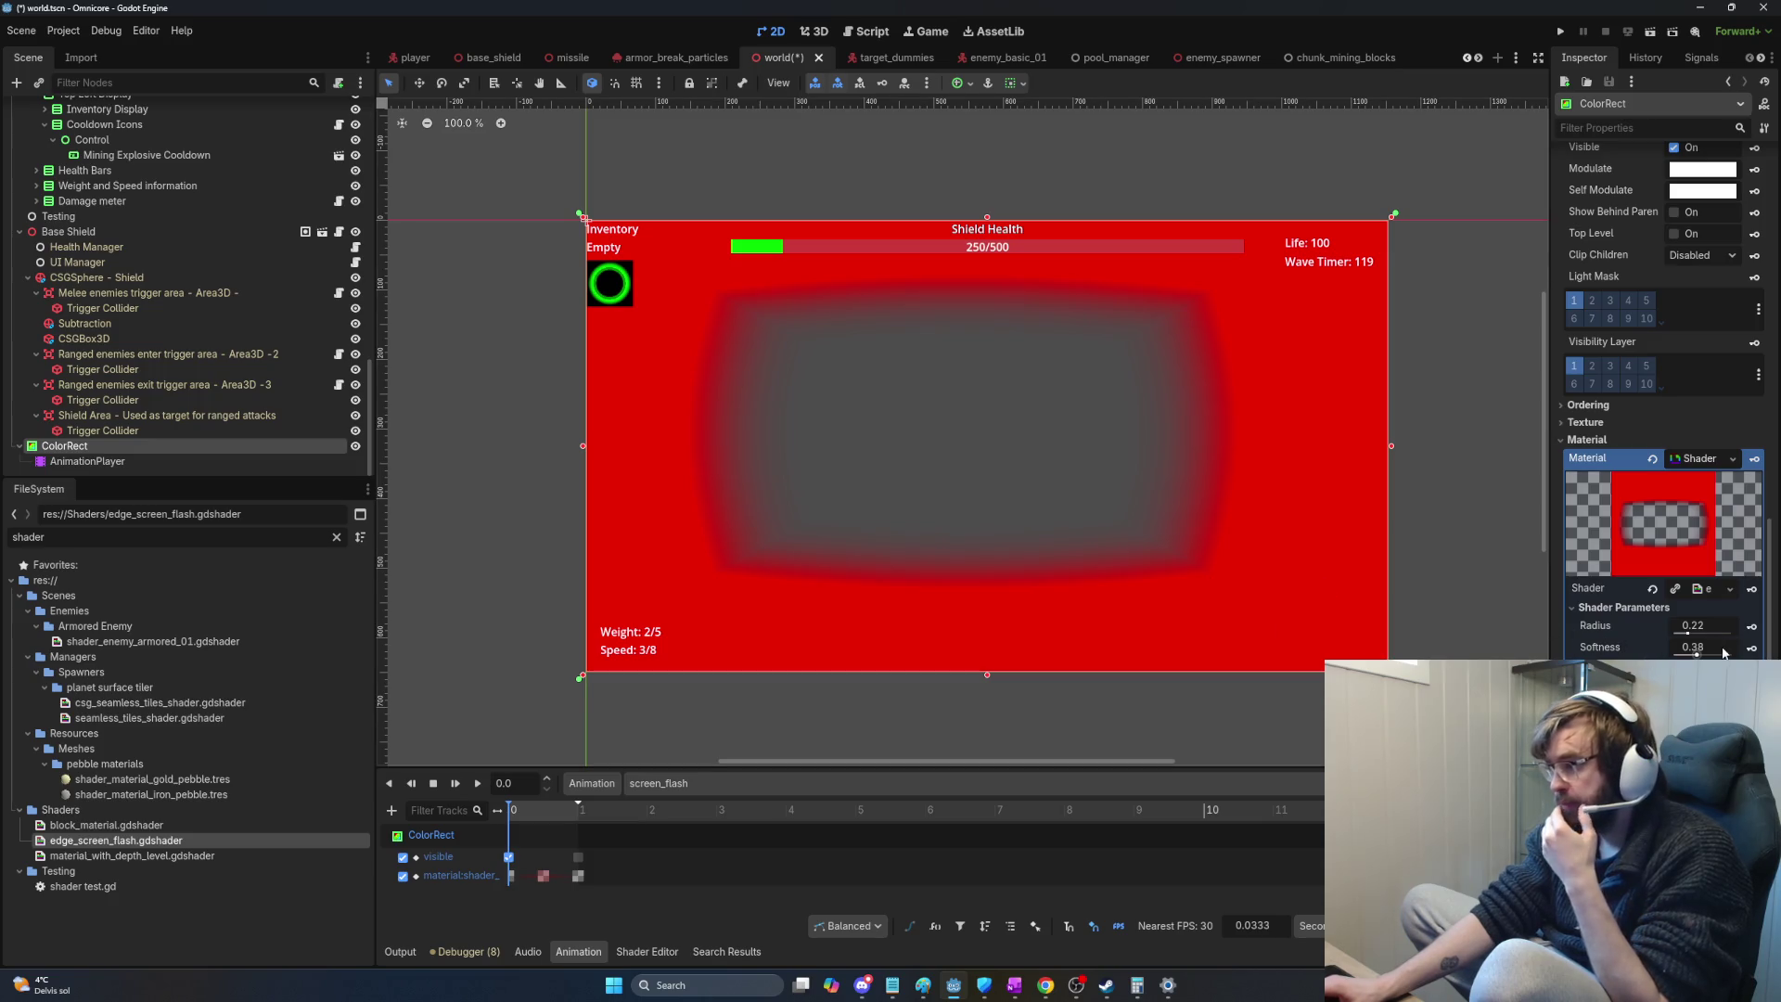
# Set the vignette Radius to 0.257 and Softness to 0.416, then select the colour track's keys
pyautogui.moveTo(1680, 635)
pyautogui.mouseDown()
pyautogui.moveTo(1724, 655)
pyautogui.moveTo(1681, 655)
pyautogui.moveTo(1733, 654)
pyautogui.moveTo(1674, 654)
pyautogui.moveTo(1717, 654)
pyautogui.mouseUp()
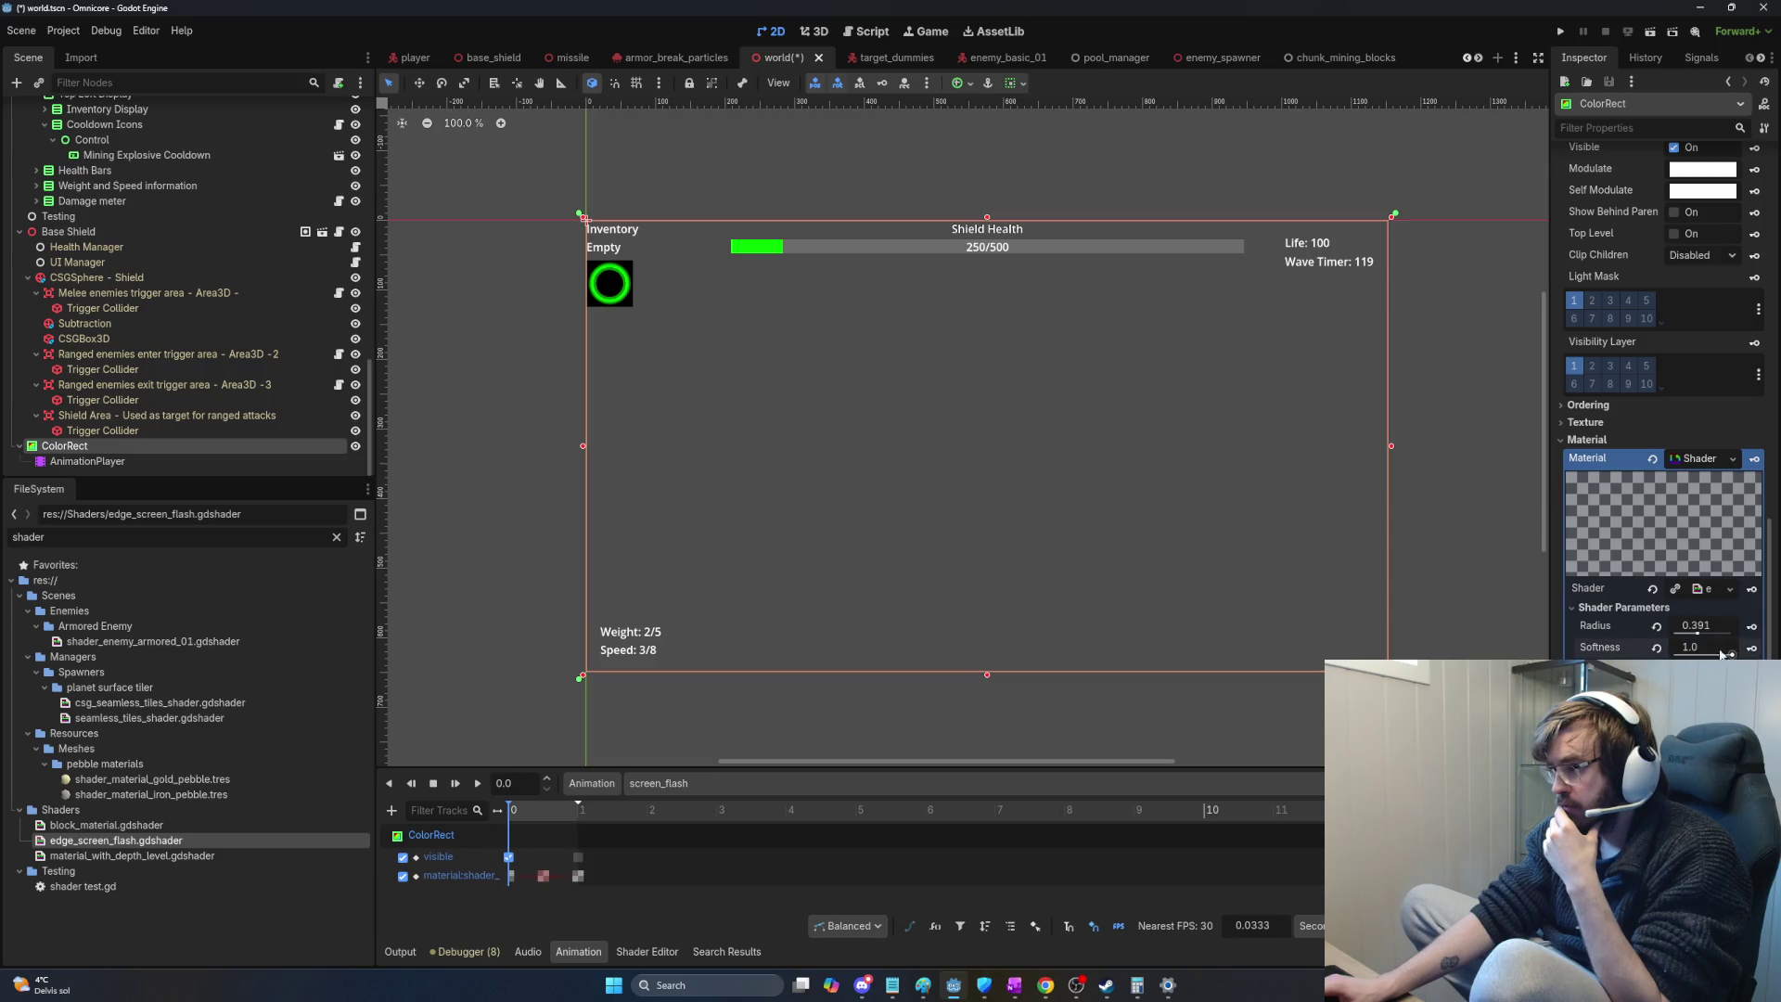
pyautogui.moveTo(1698, 627); pyautogui.dragTo(1674, 626)
pyautogui.click(1703, 650)
pyautogui.moveTo(1733, 654); pyautogui.dragTo(1695, 654)
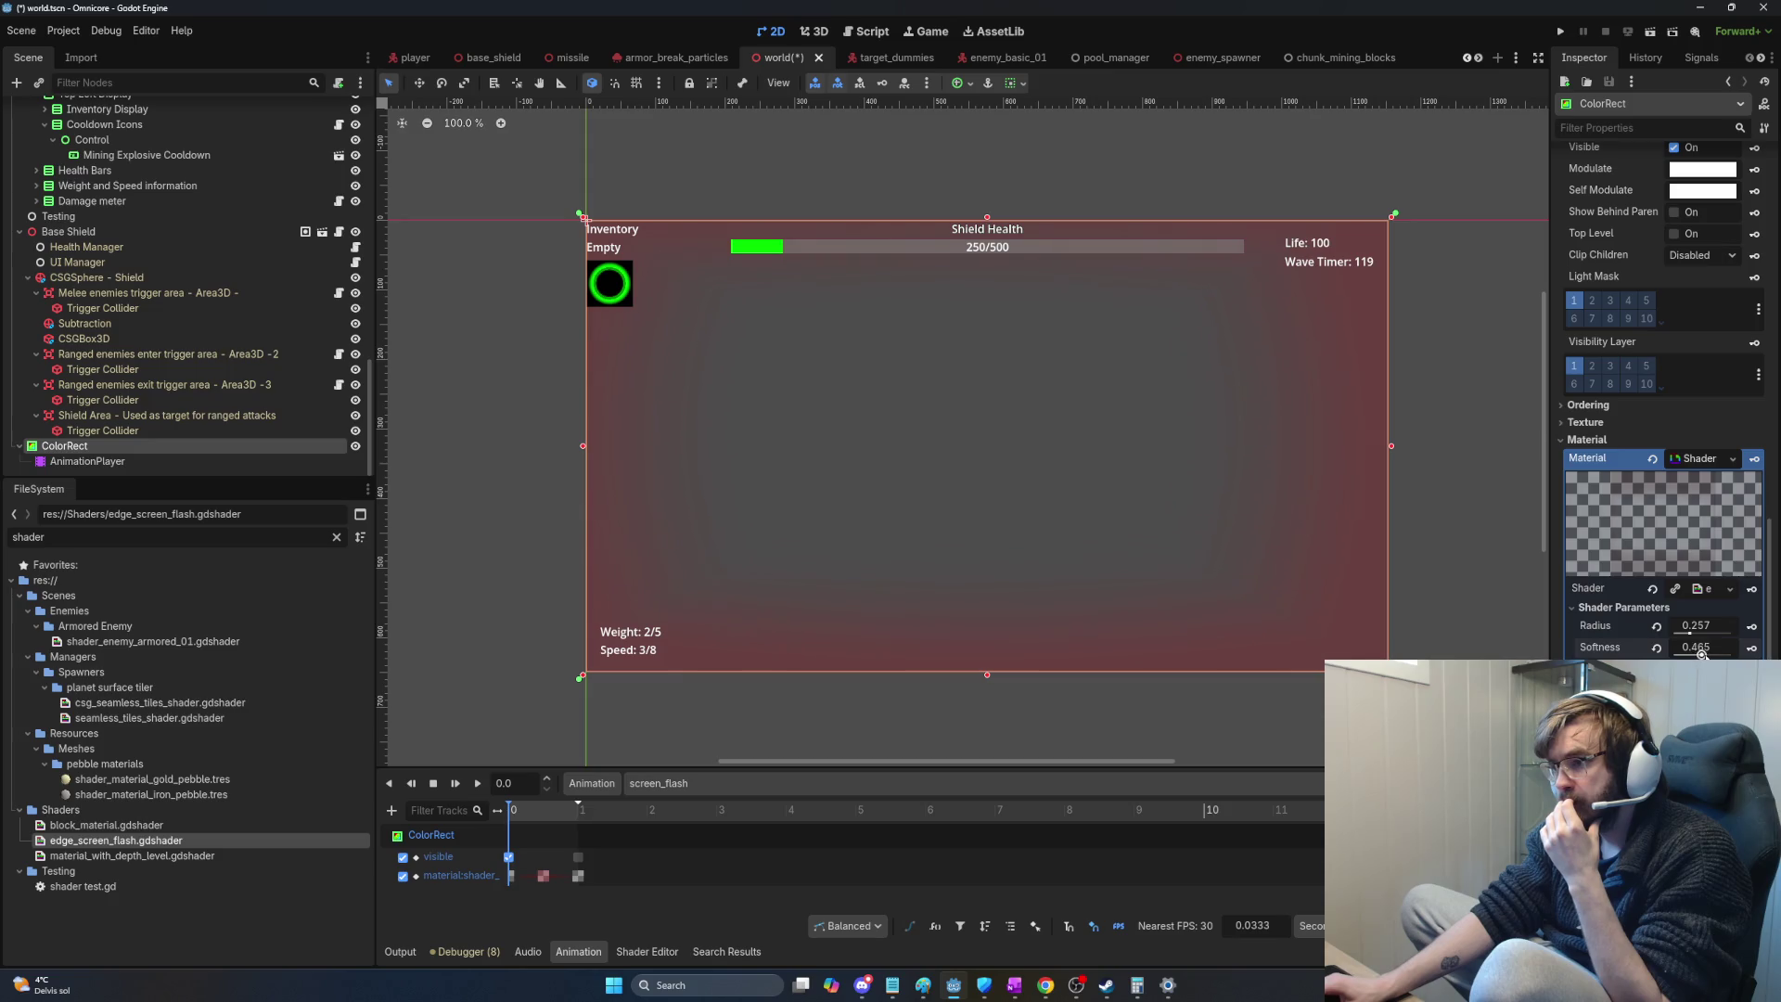
pyautogui.moveTo(1692, 653); pyautogui.dragTo(1715, 653)
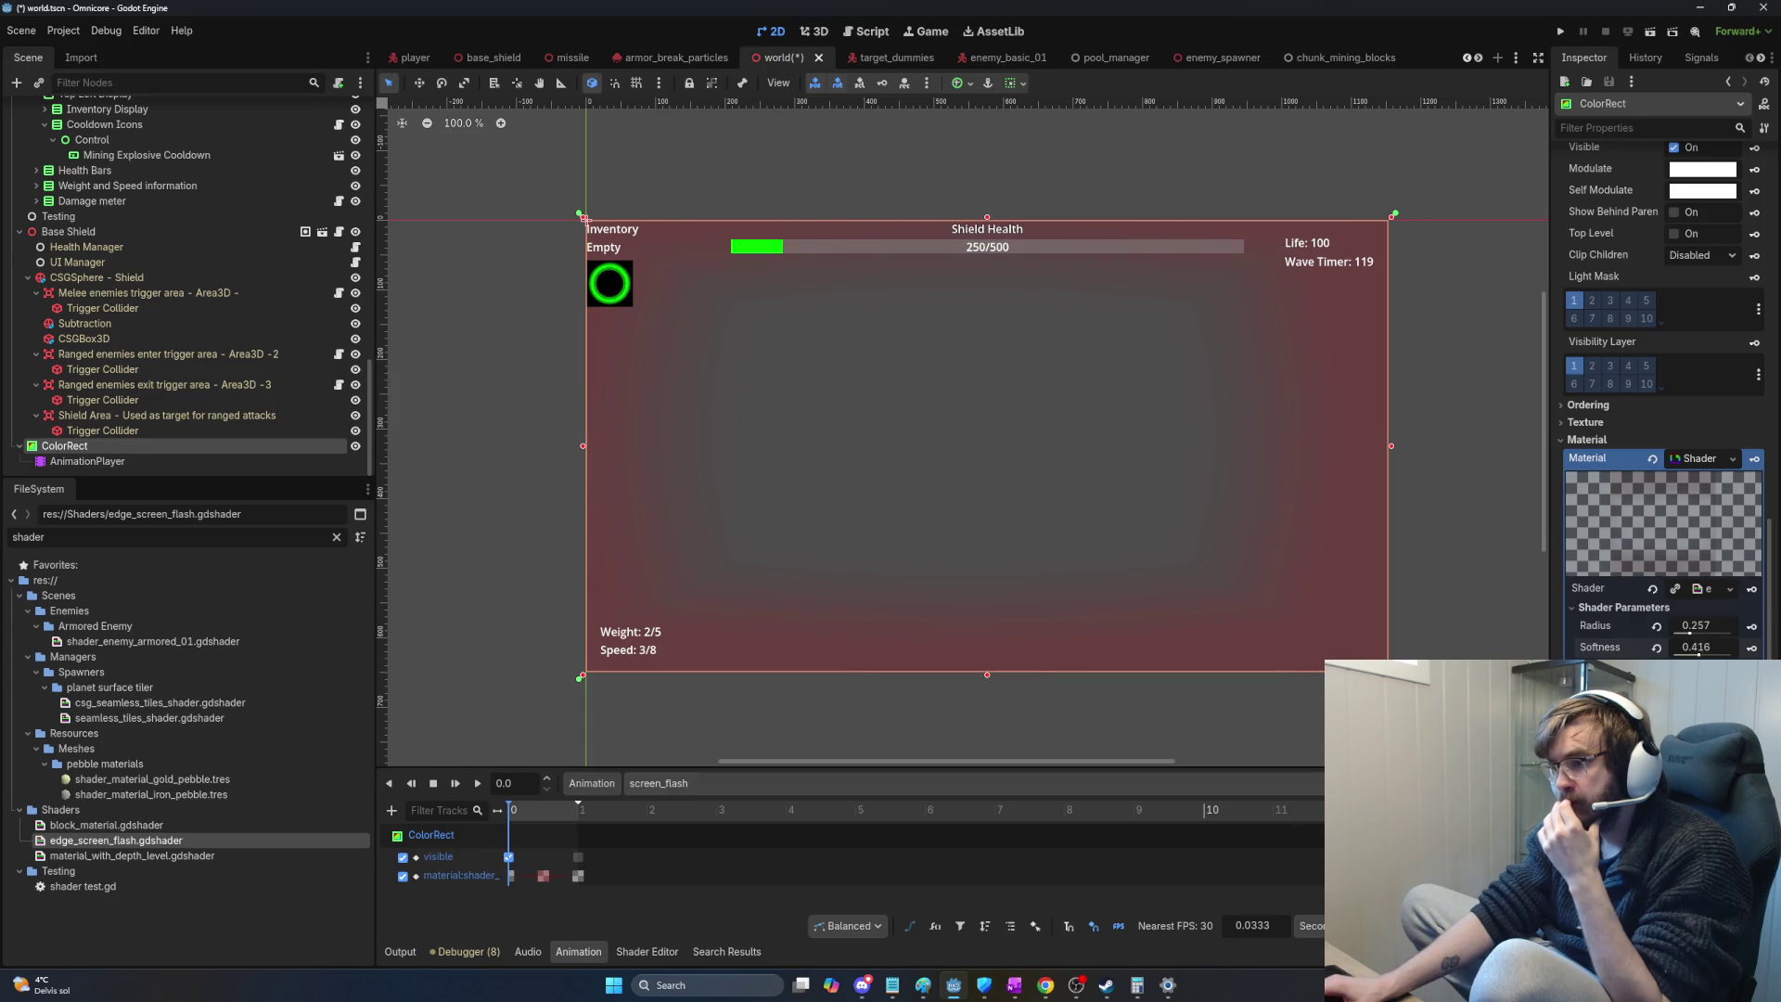
pyautogui.click(544, 875)
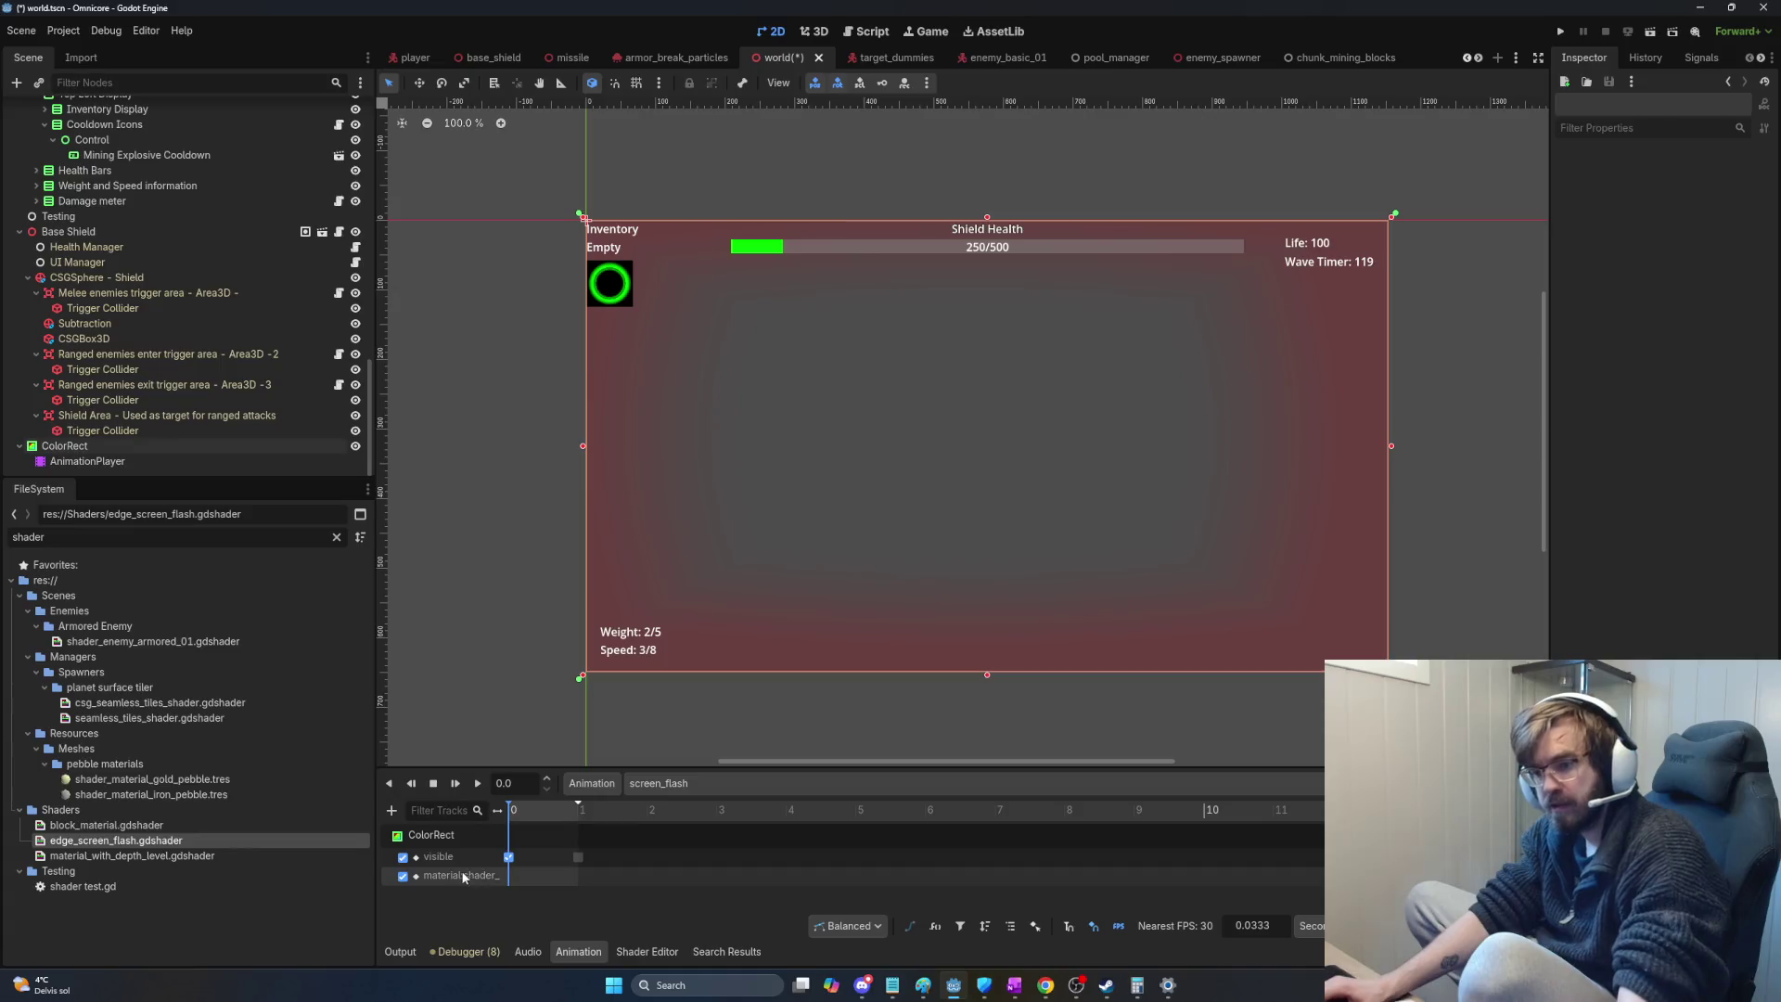
# Delete the material colour keys and track from screen_flash, then reselect ColorRect
pyautogui.press('Delete')
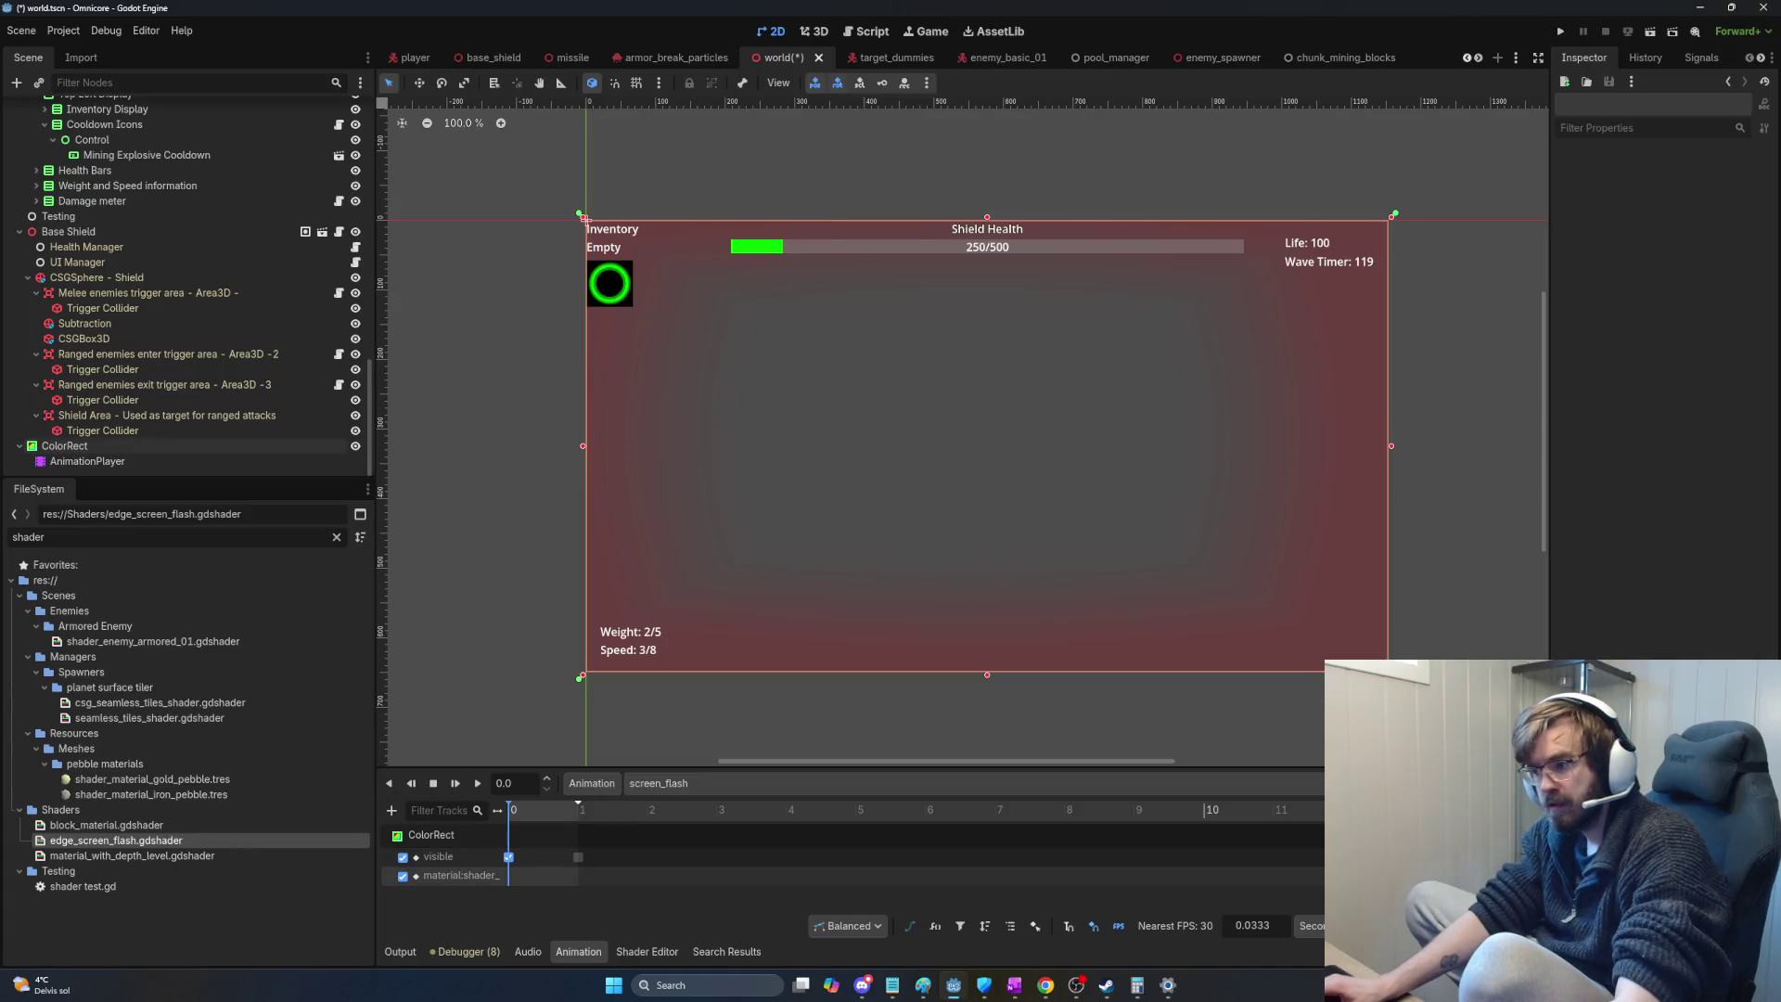
pyautogui.press('Delete')
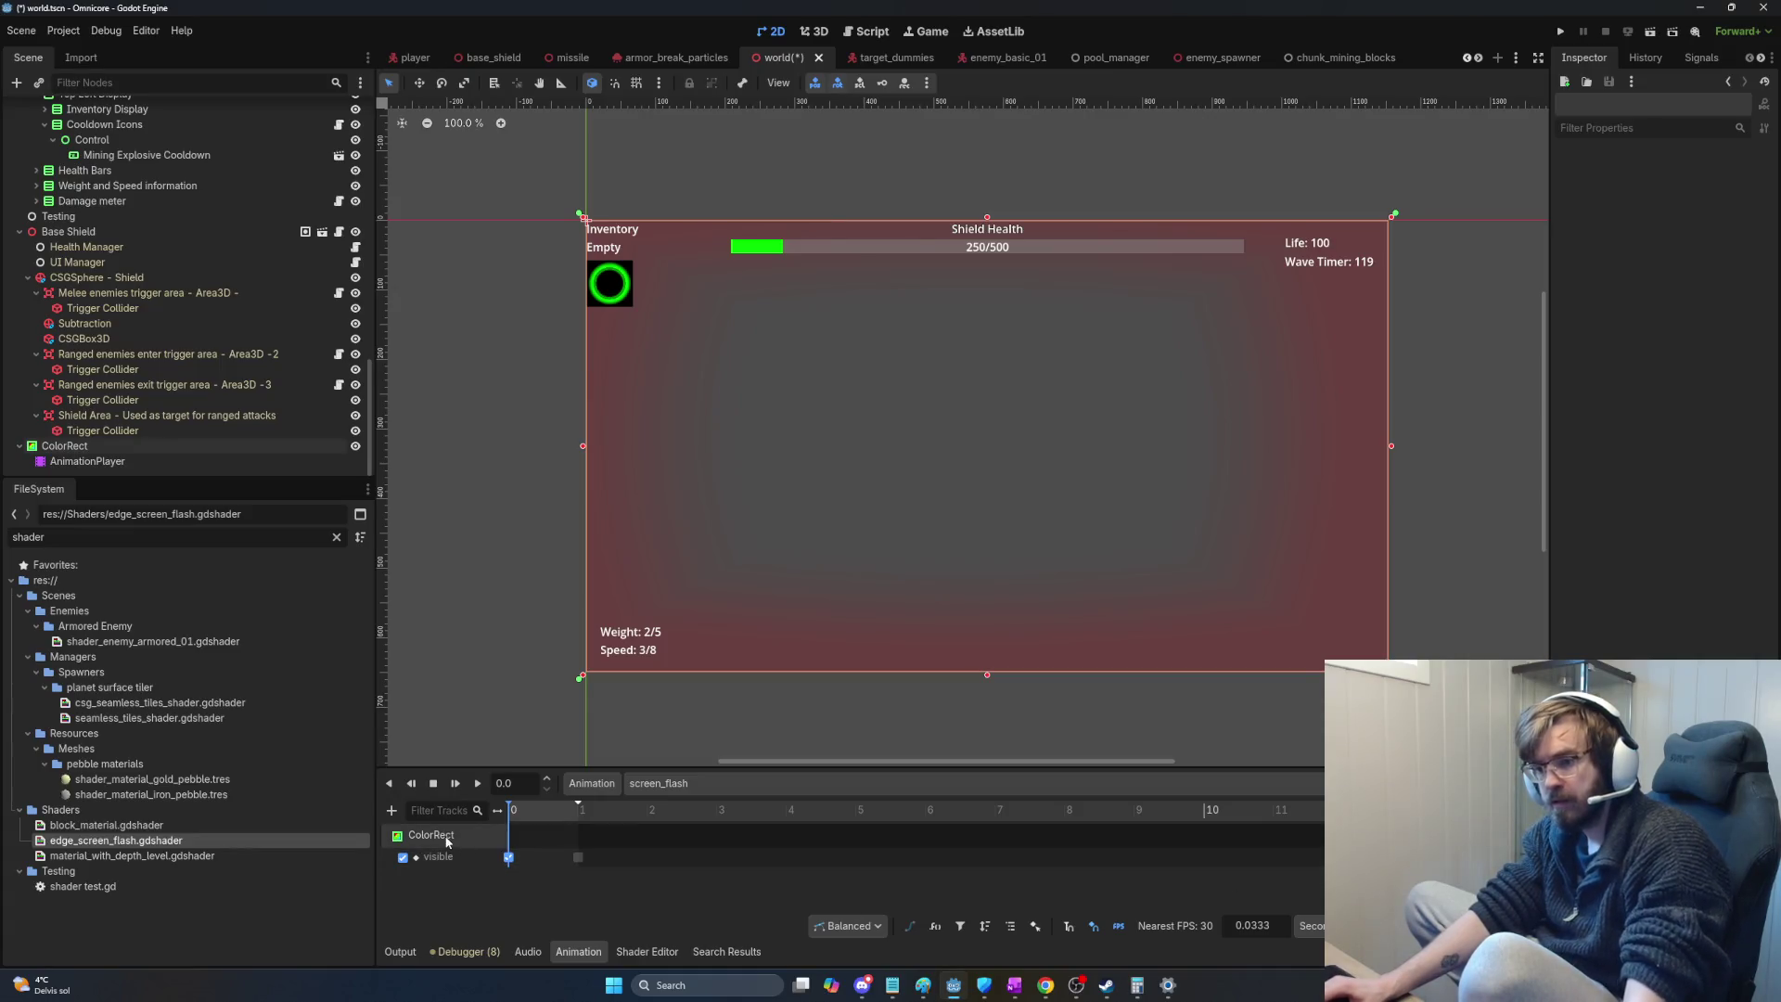
pyautogui.click(406, 686)
pyautogui.click(64, 445)
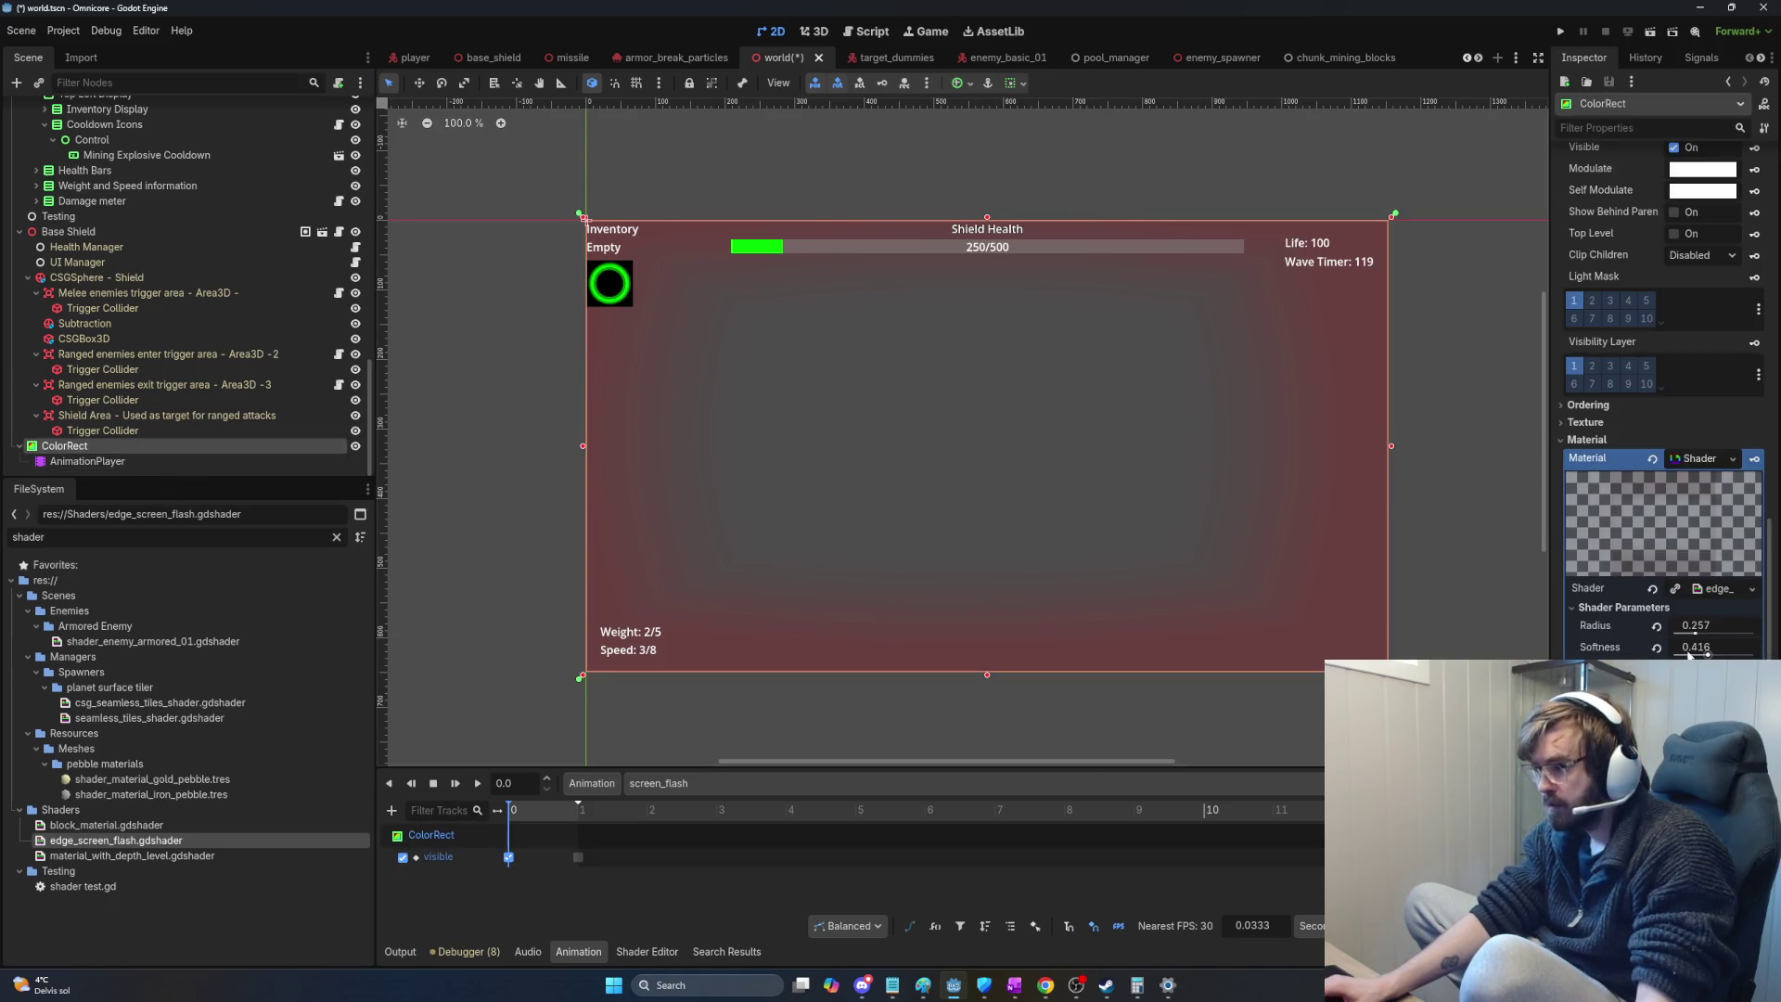
pyautogui.click(158, 463)
pyautogui.click(149, 452)
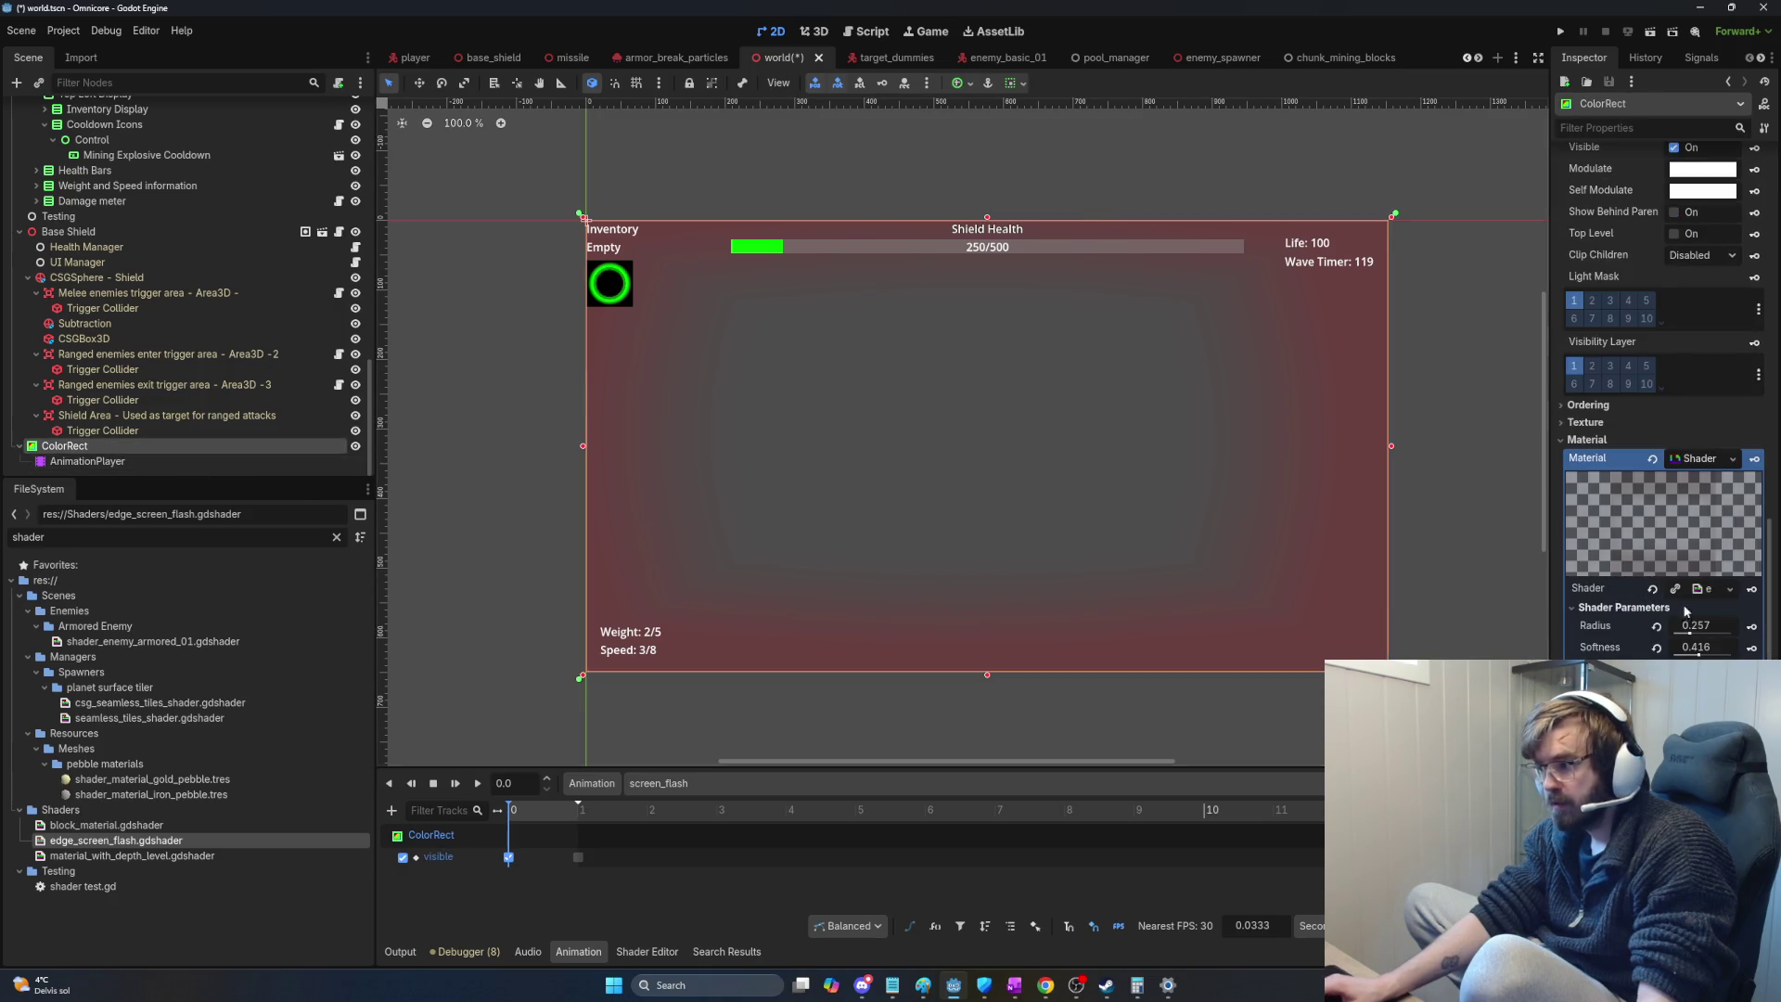
# Keyframe Softness 0.416 on a new track and move its key to about 0.37 s
pyautogui.click(1753, 650)
pyautogui.click(805, 543)
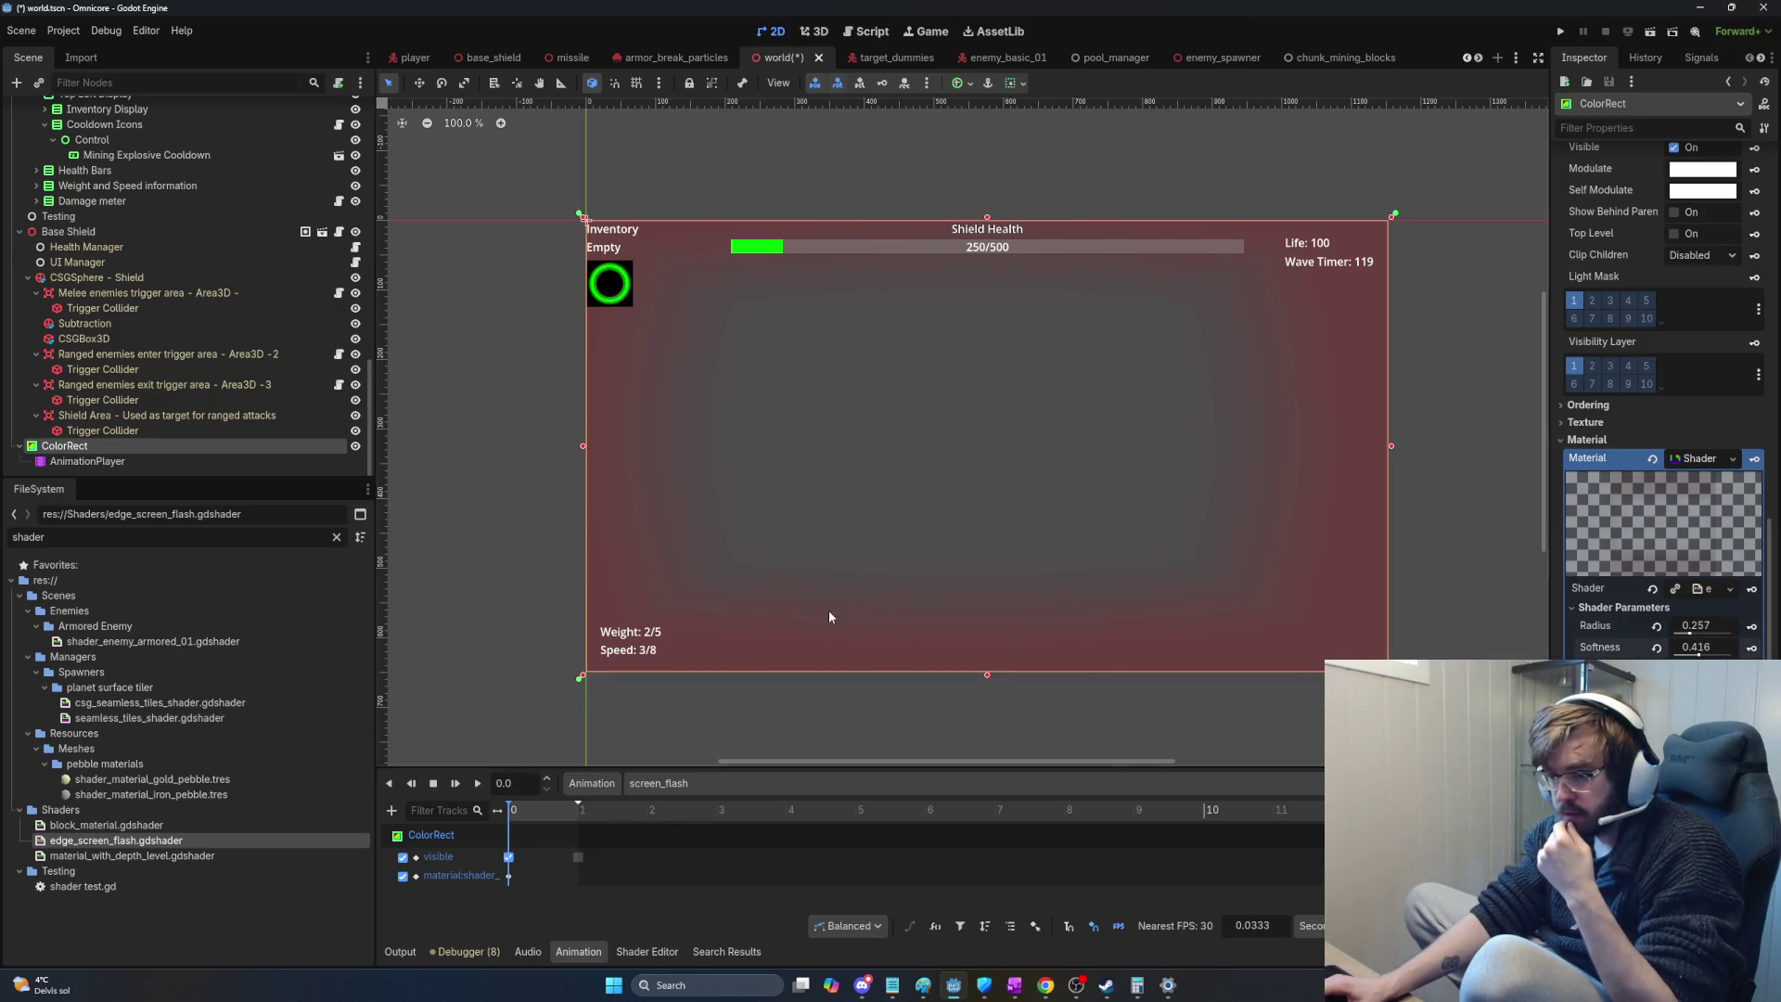
pyautogui.moveTo(510, 886)
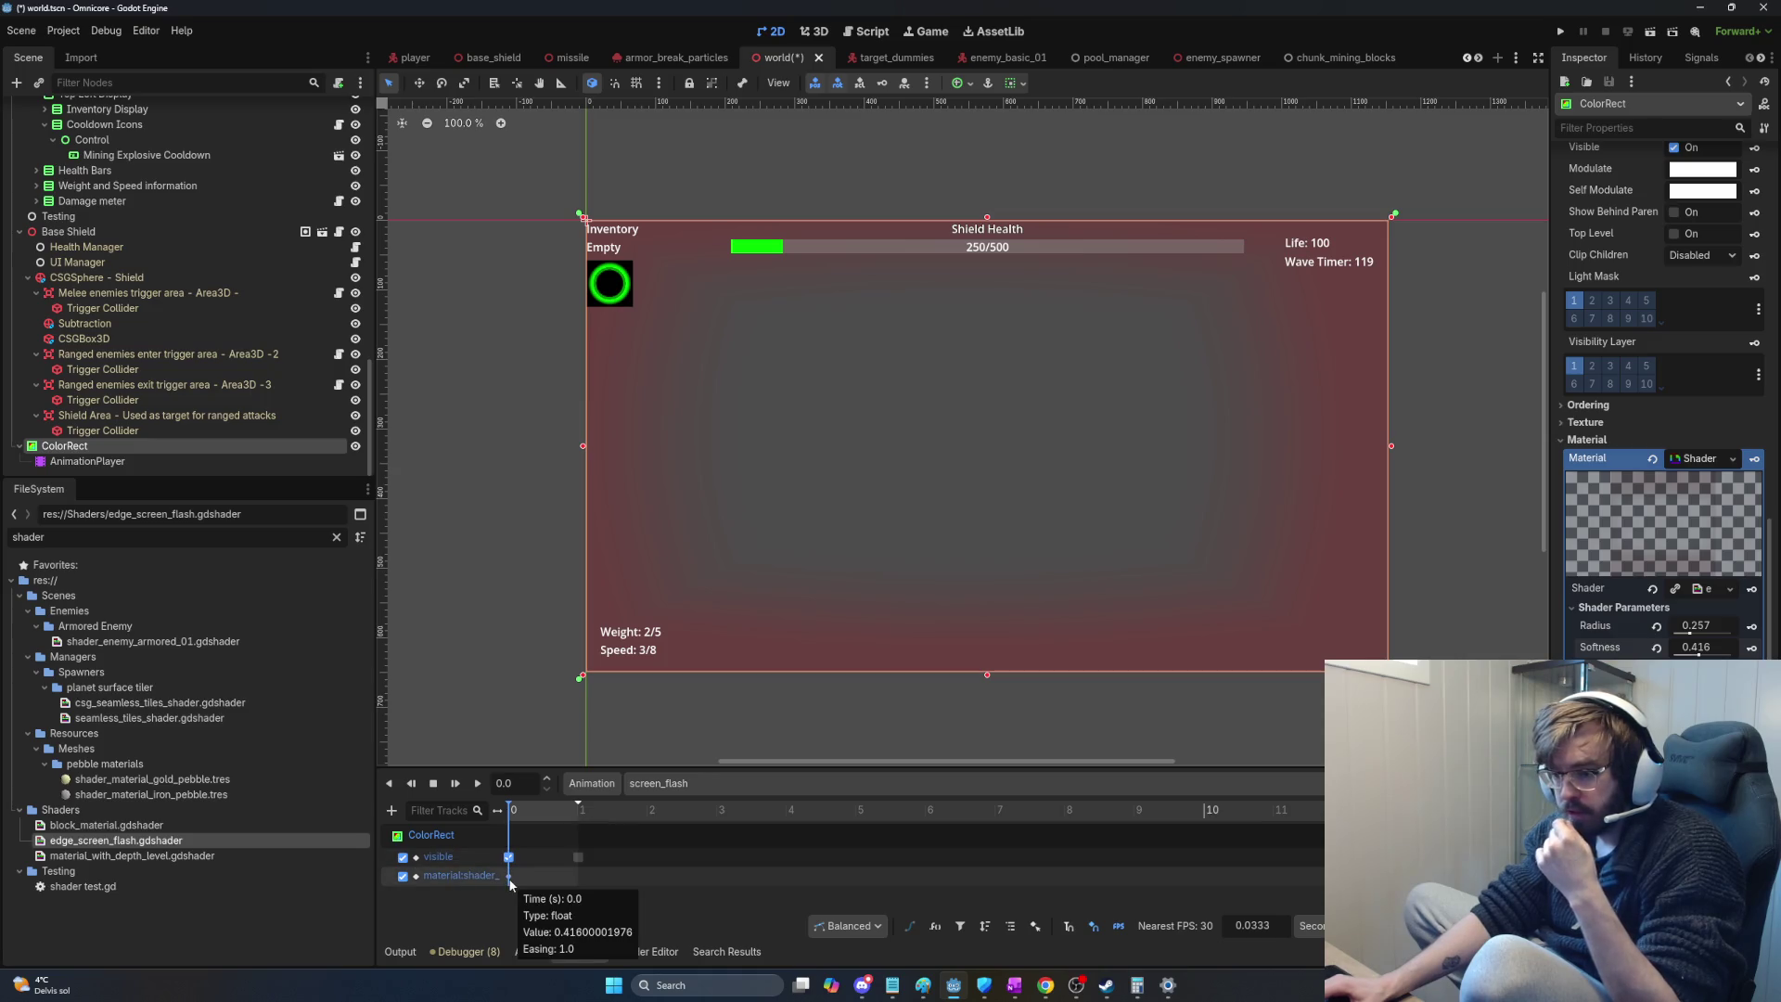
pyautogui.moveTo(509, 881); pyautogui.dragTo(534, 881)
pyautogui.click(1733, 155)
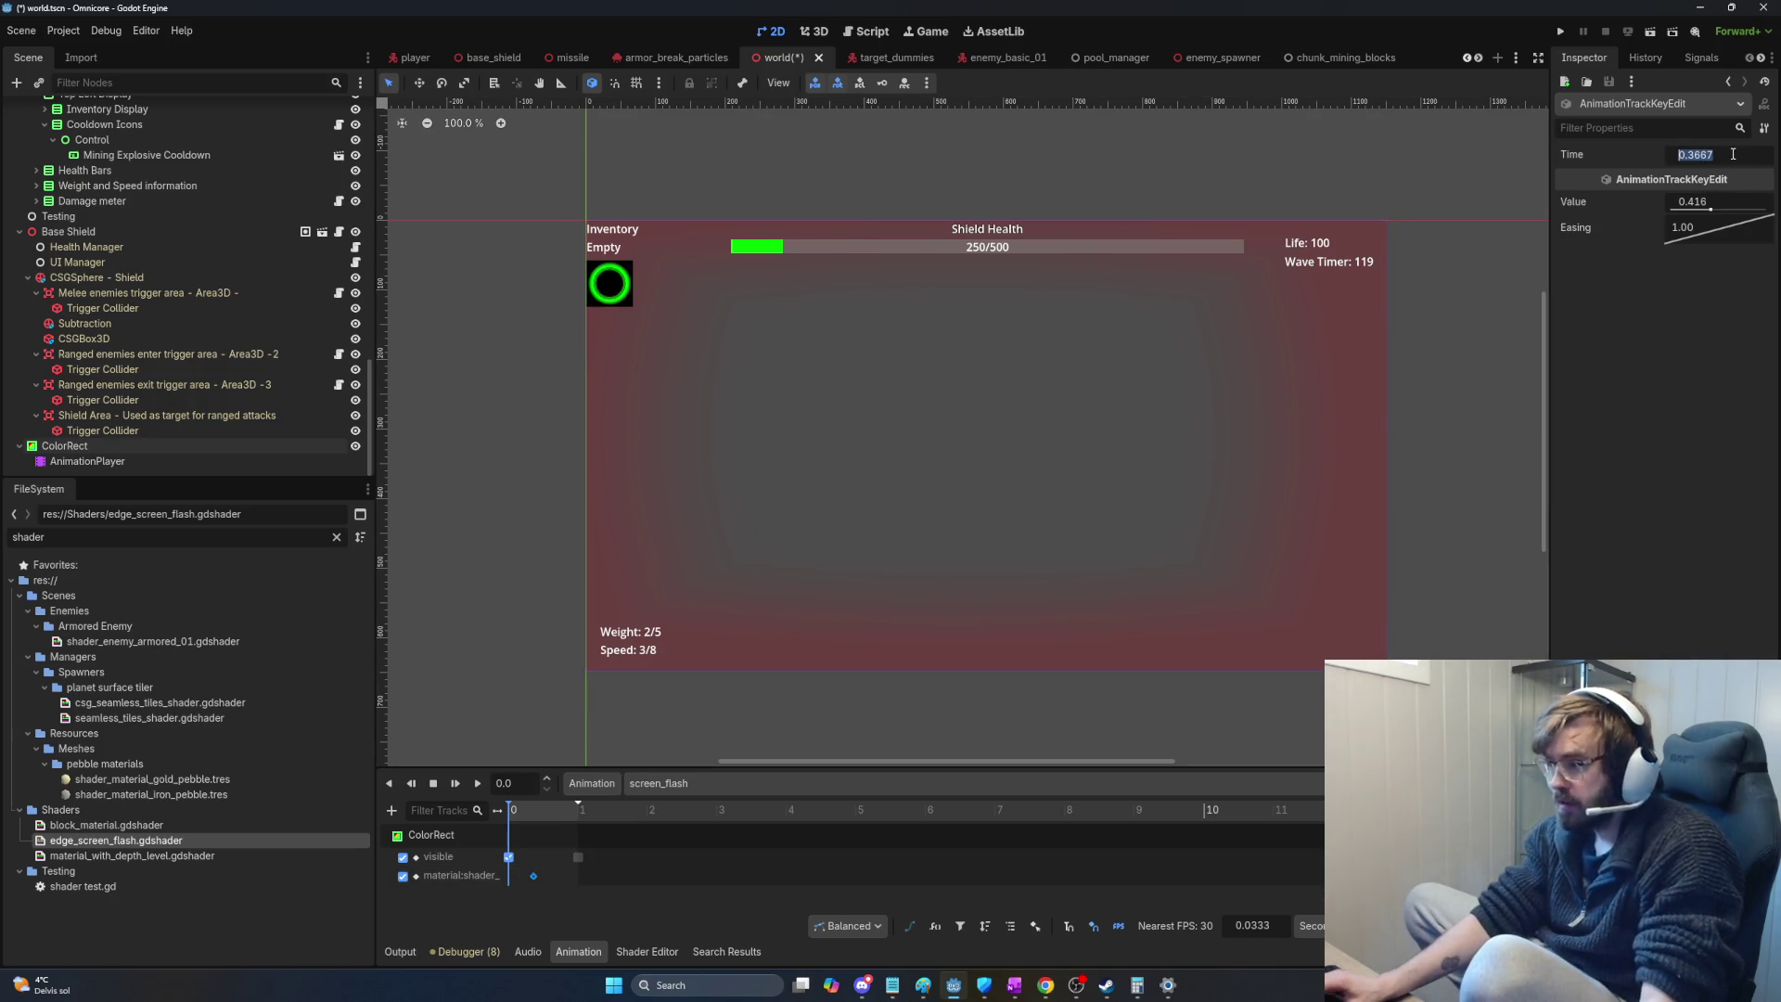
# Move the softness keyframe to 0.5 s
pyautogui.write('0.5')
pyautogui.press('Return')
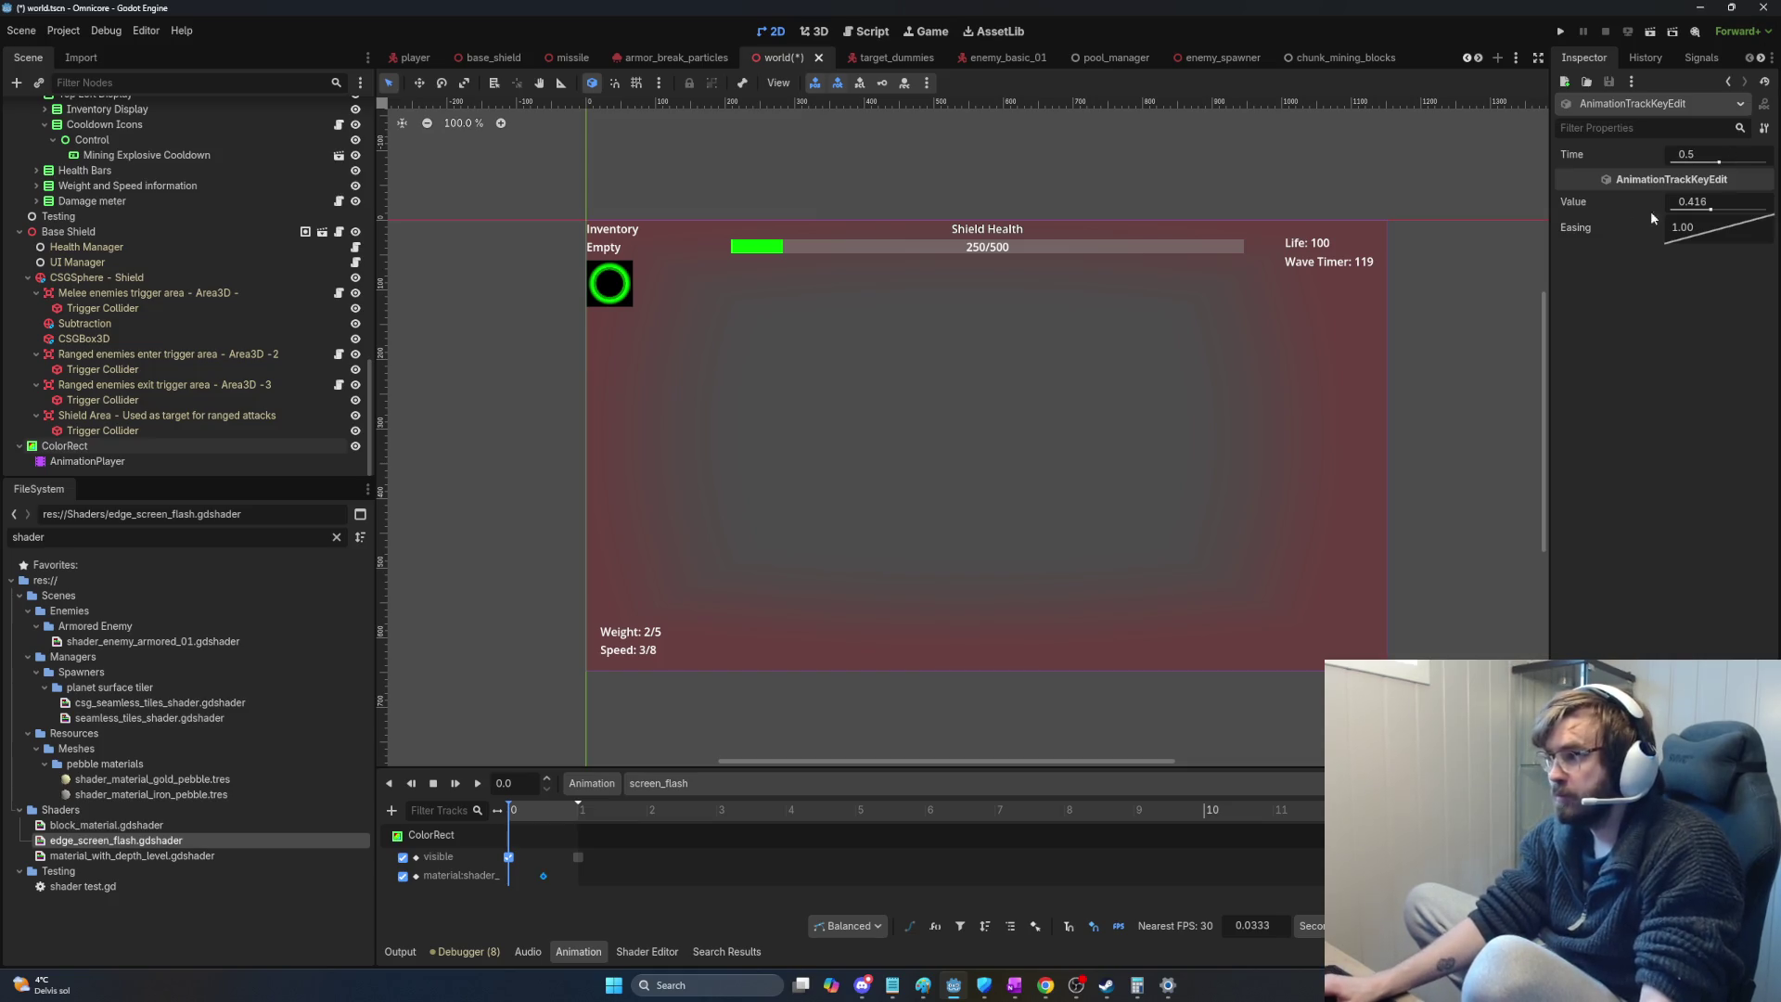
pyautogui.click(539, 881)
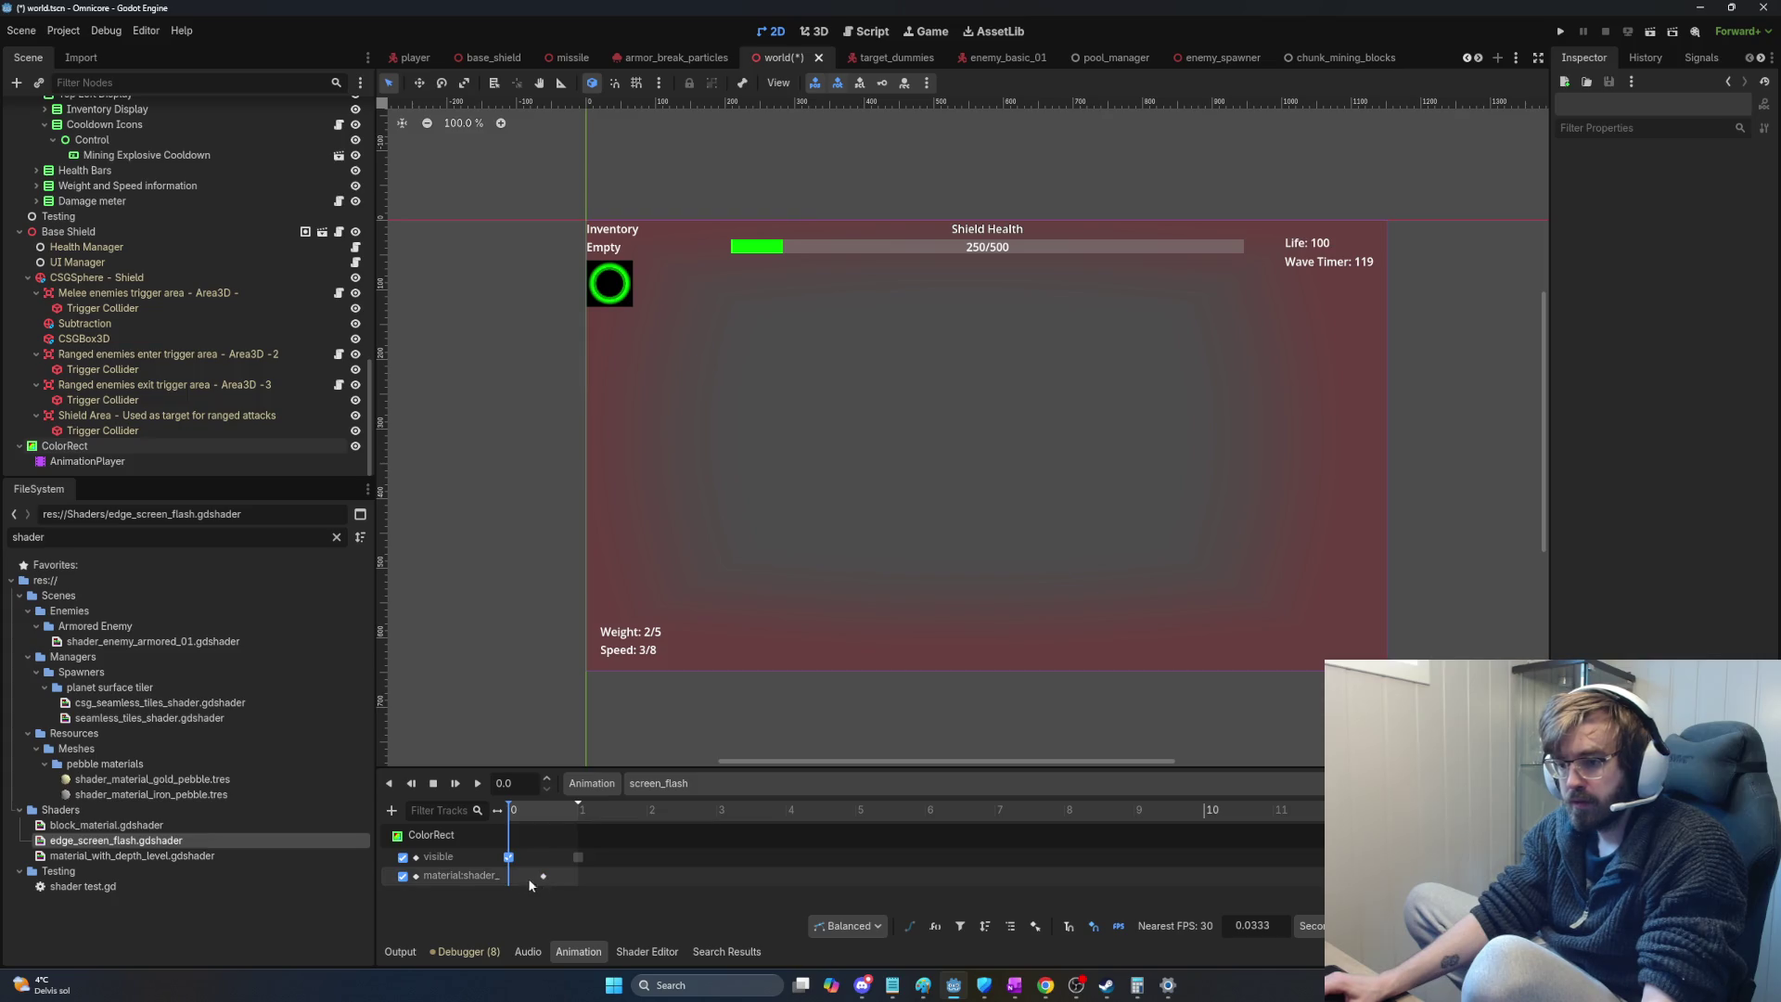
pyautogui.click(545, 878)
pyautogui.moveTo(545, 878); pyautogui.dragTo(550, 878)
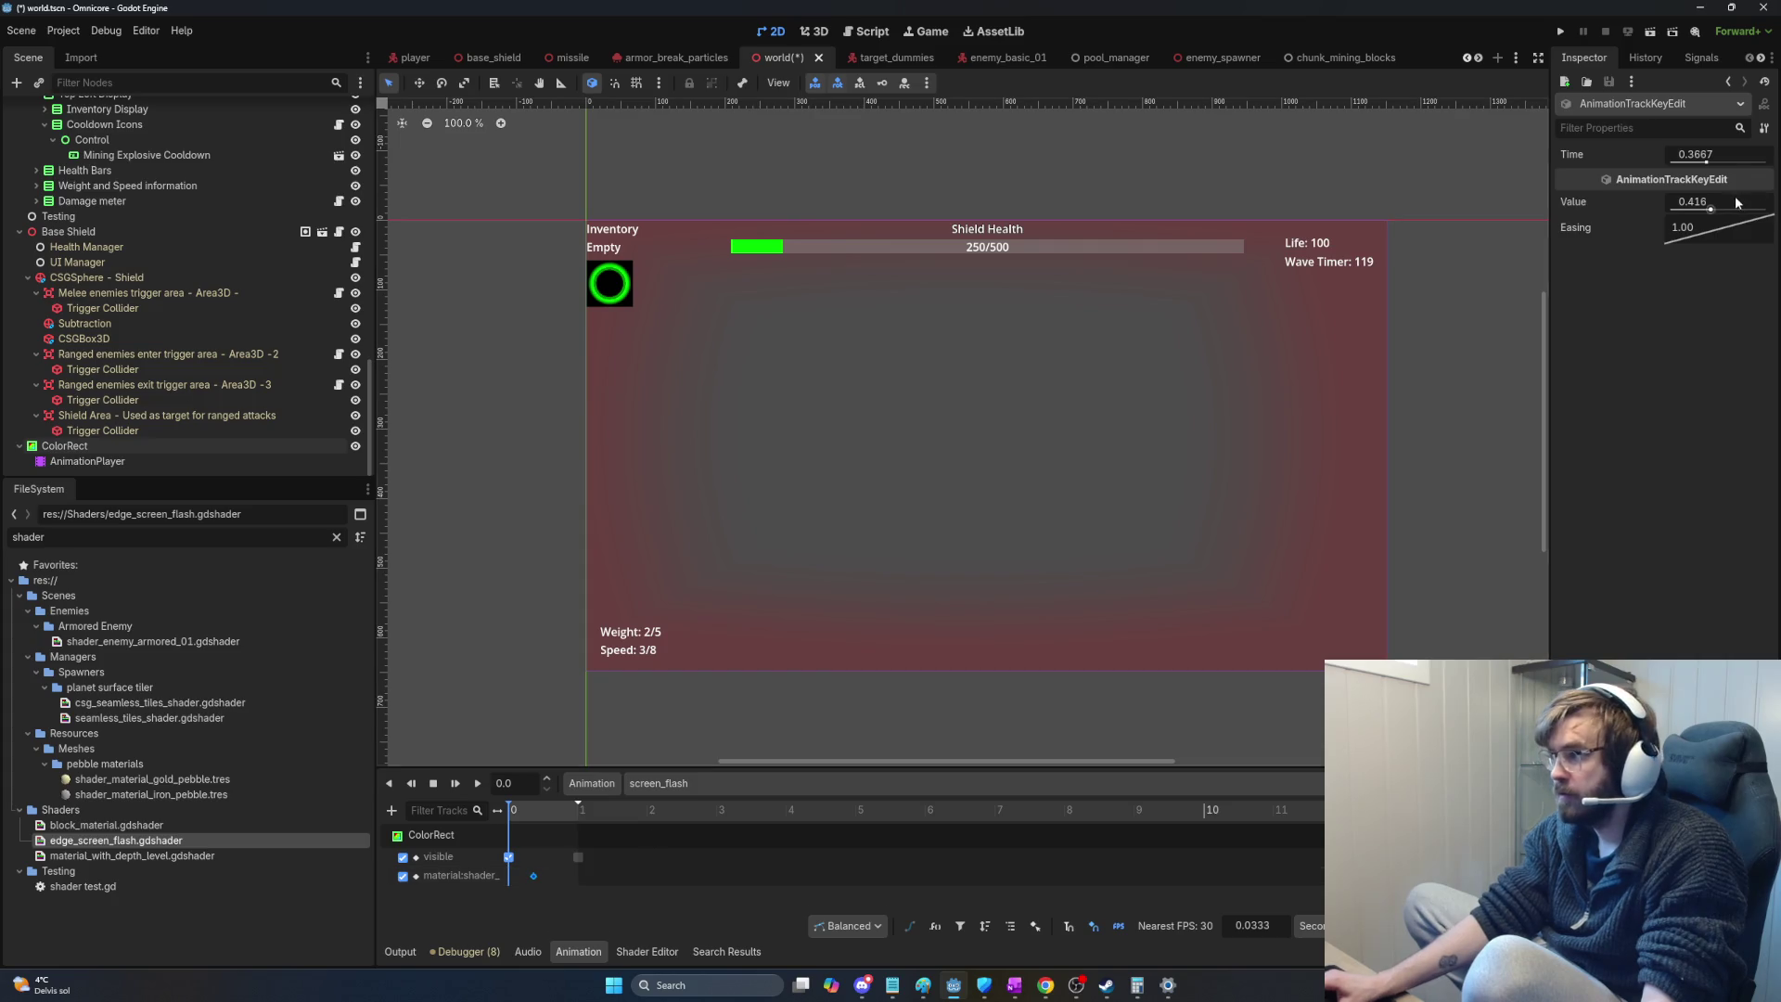
pyautogui.click(1728, 151)
pyautogui.write('0.5')
pyautogui.press('Return')
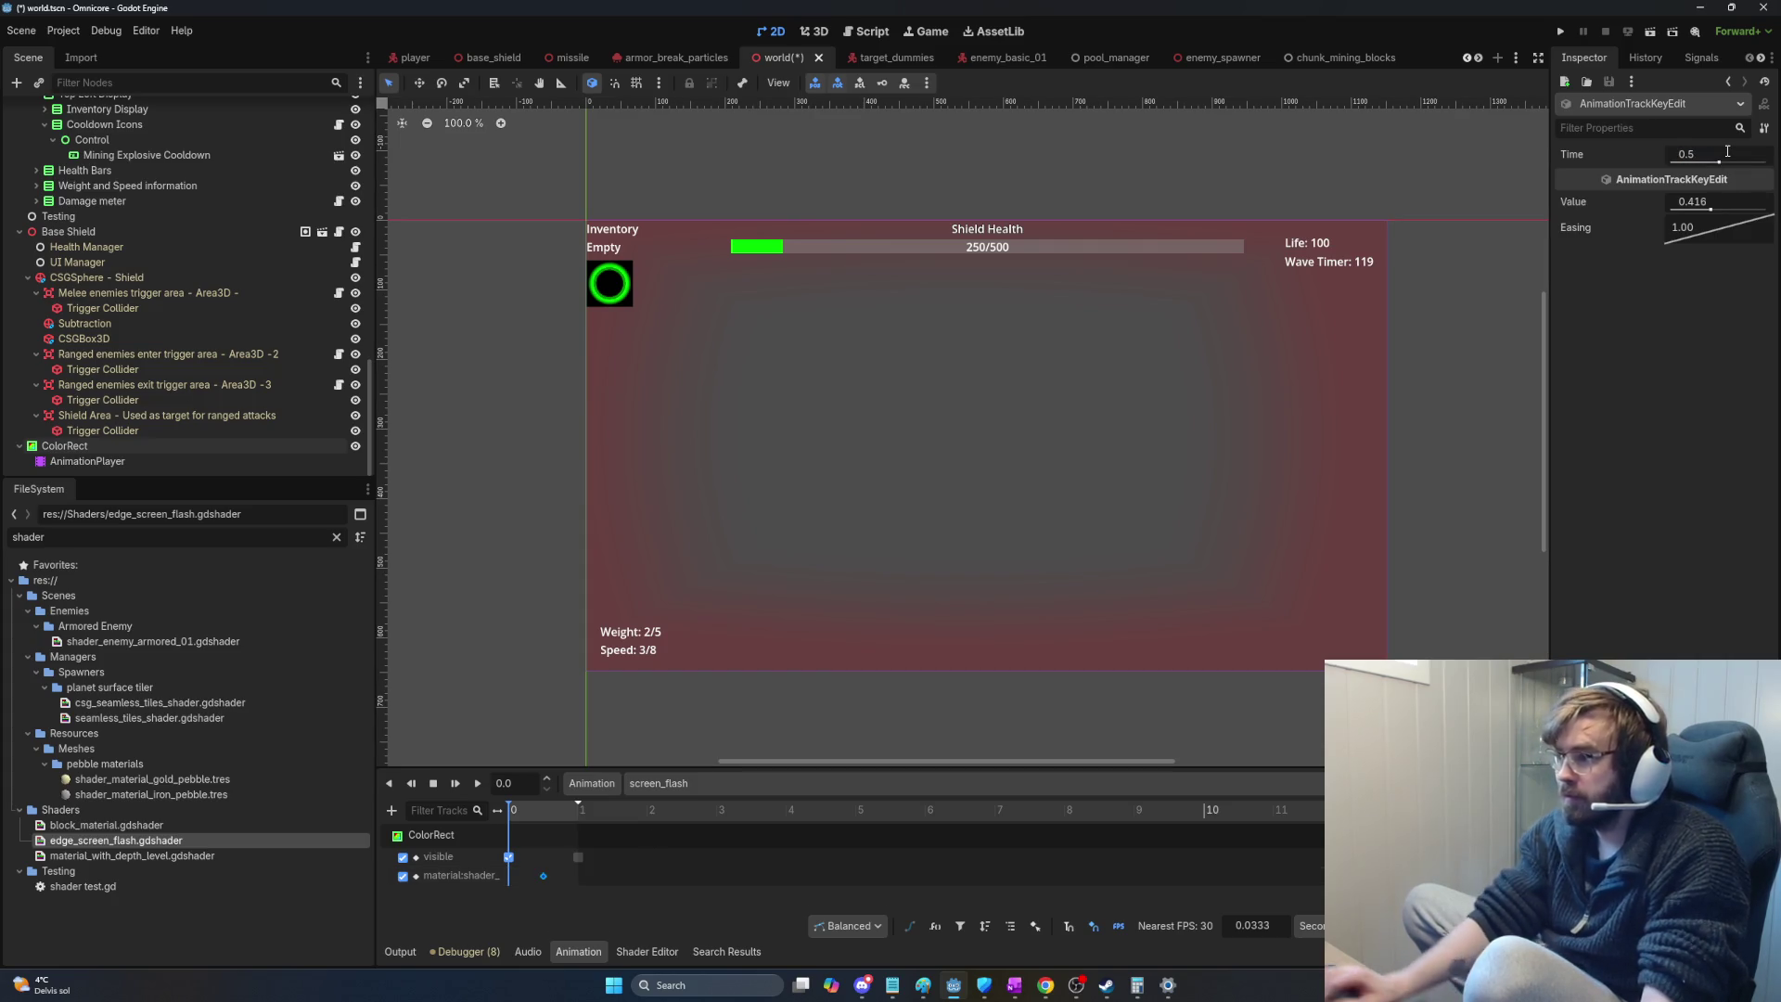
# Duplicate the softness key to 0 s with softness 0, and preview the first 0.6 s
pyautogui.rightClick(553, 874)
pyautogui.click(577, 878)
pyautogui.moveTo(555, 880)
pyautogui.mouseDown()
pyautogui.moveTo(486, 877)
pyautogui.moveTo(533, 880)
pyautogui.mouseUp()
pyautogui.moveTo(1704, 202); pyautogui.dragTo(1670, 202)
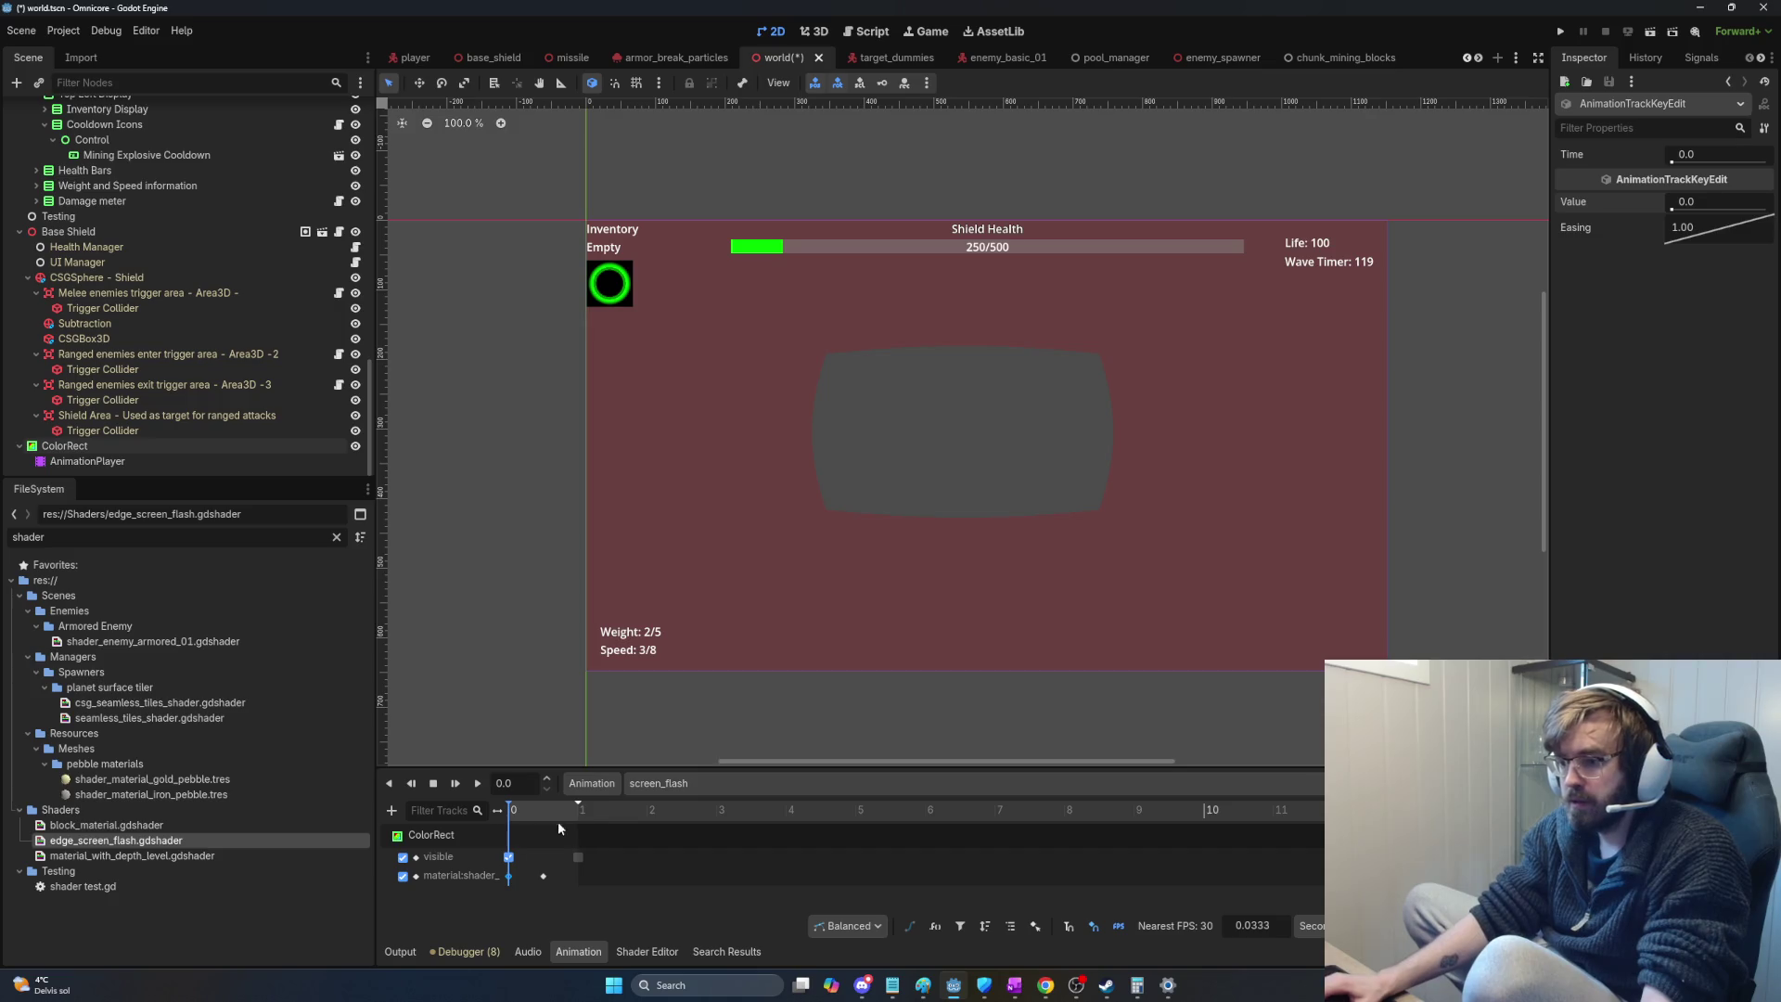
pyautogui.moveTo(511, 809)
pyautogui.mouseDown()
pyautogui.moveTo(555, 821)
pyautogui.moveTo(506, 825)
pyautogui.moveTo(578, 822)
pyautogui.mouseUp()
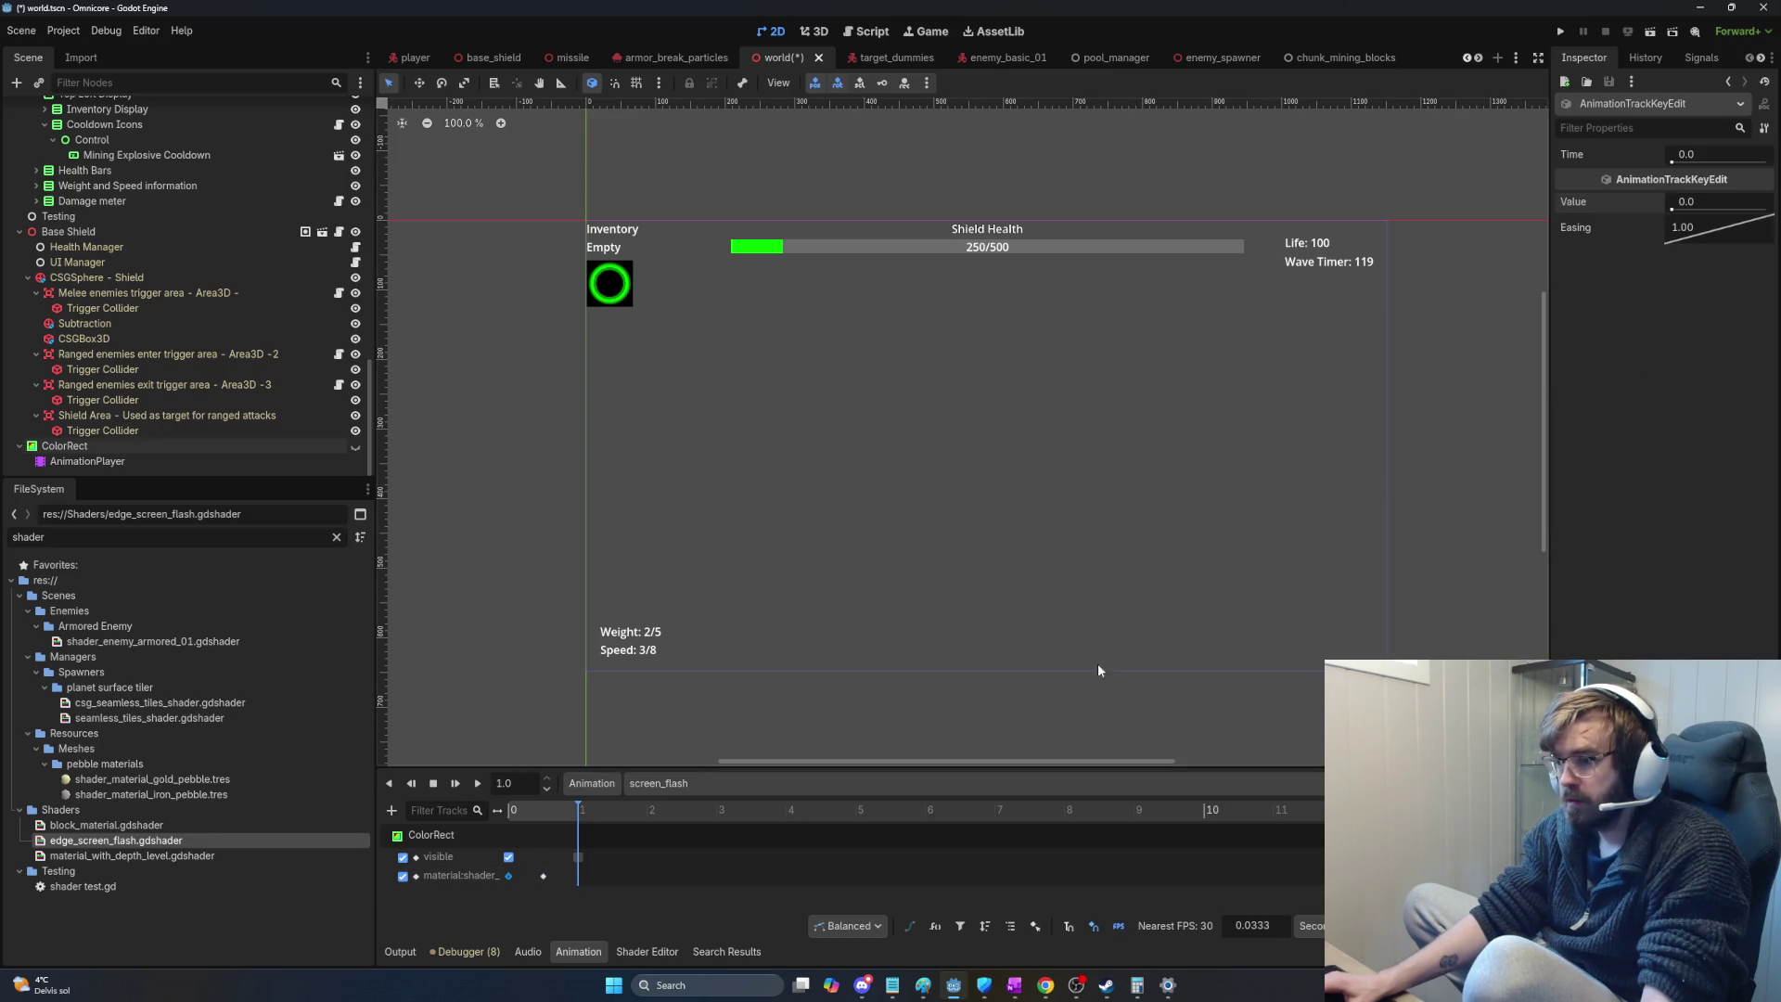
# Add a softness key of 0 at 1.0 s and play screen_flash
pyautogui.rightClick(575, 872)
pyautogui.click(615, 857)
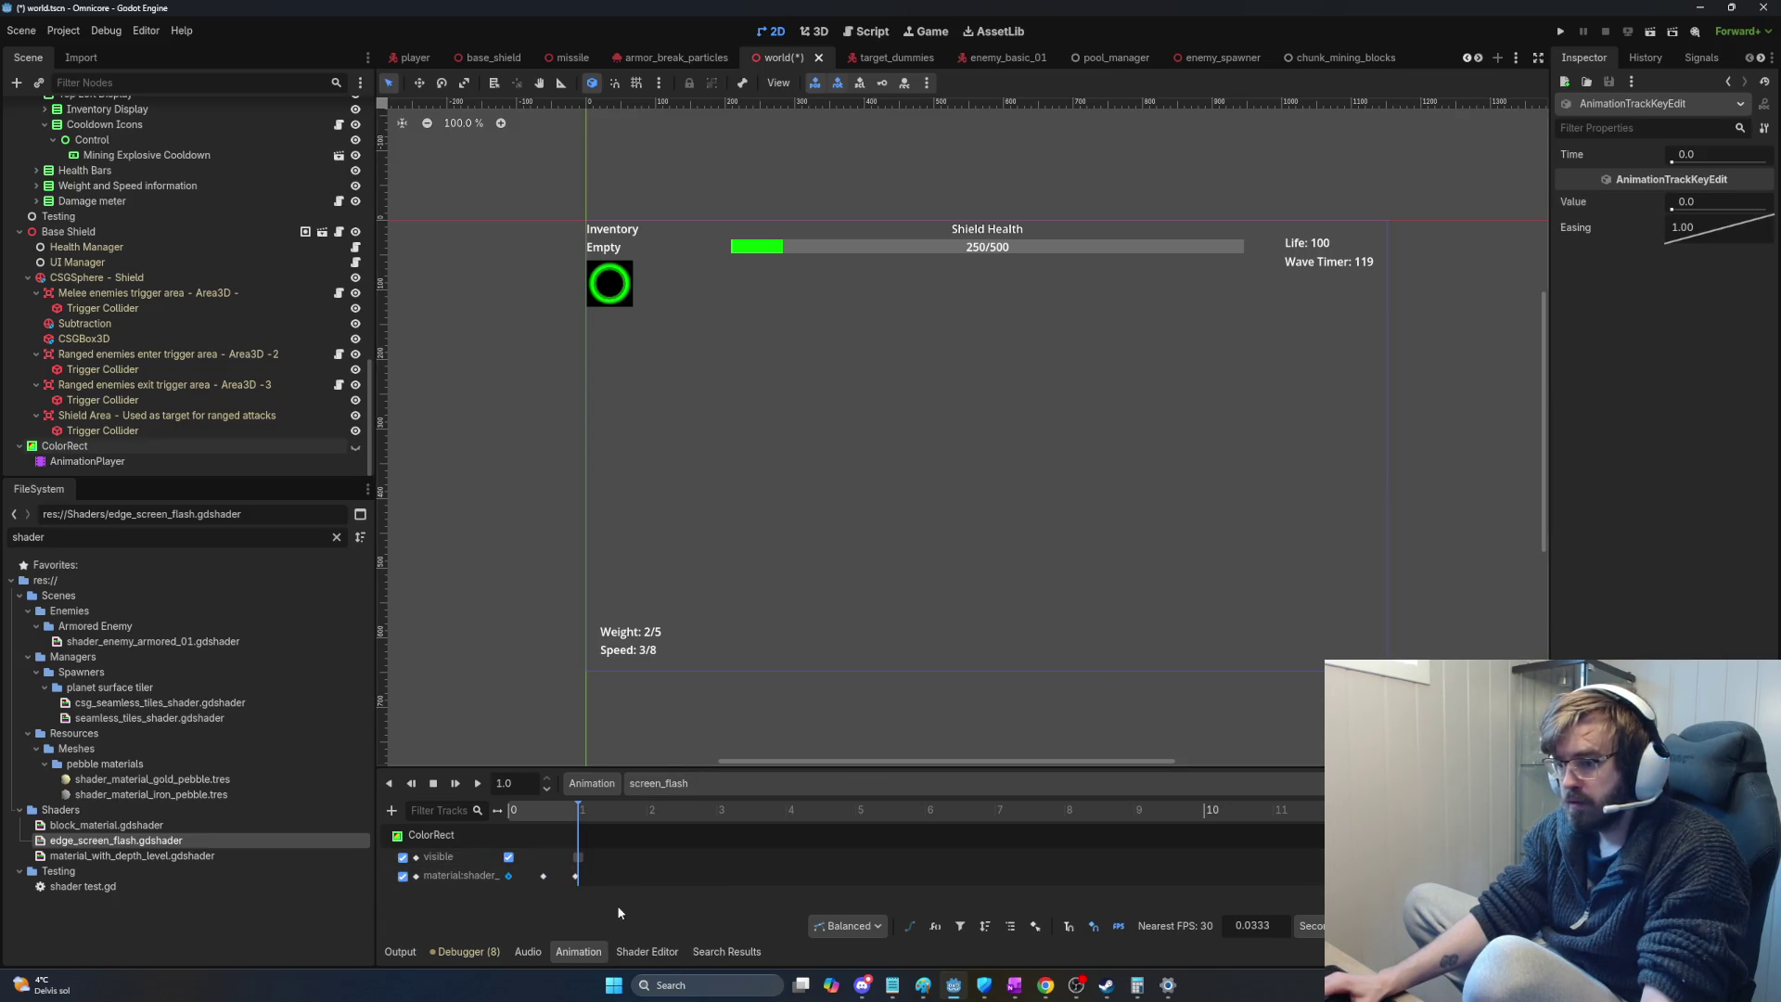
pyautogui.click(580, 877)
pyautogui.moveTo(578, 877); pyautogui.dragTo(581, 877)
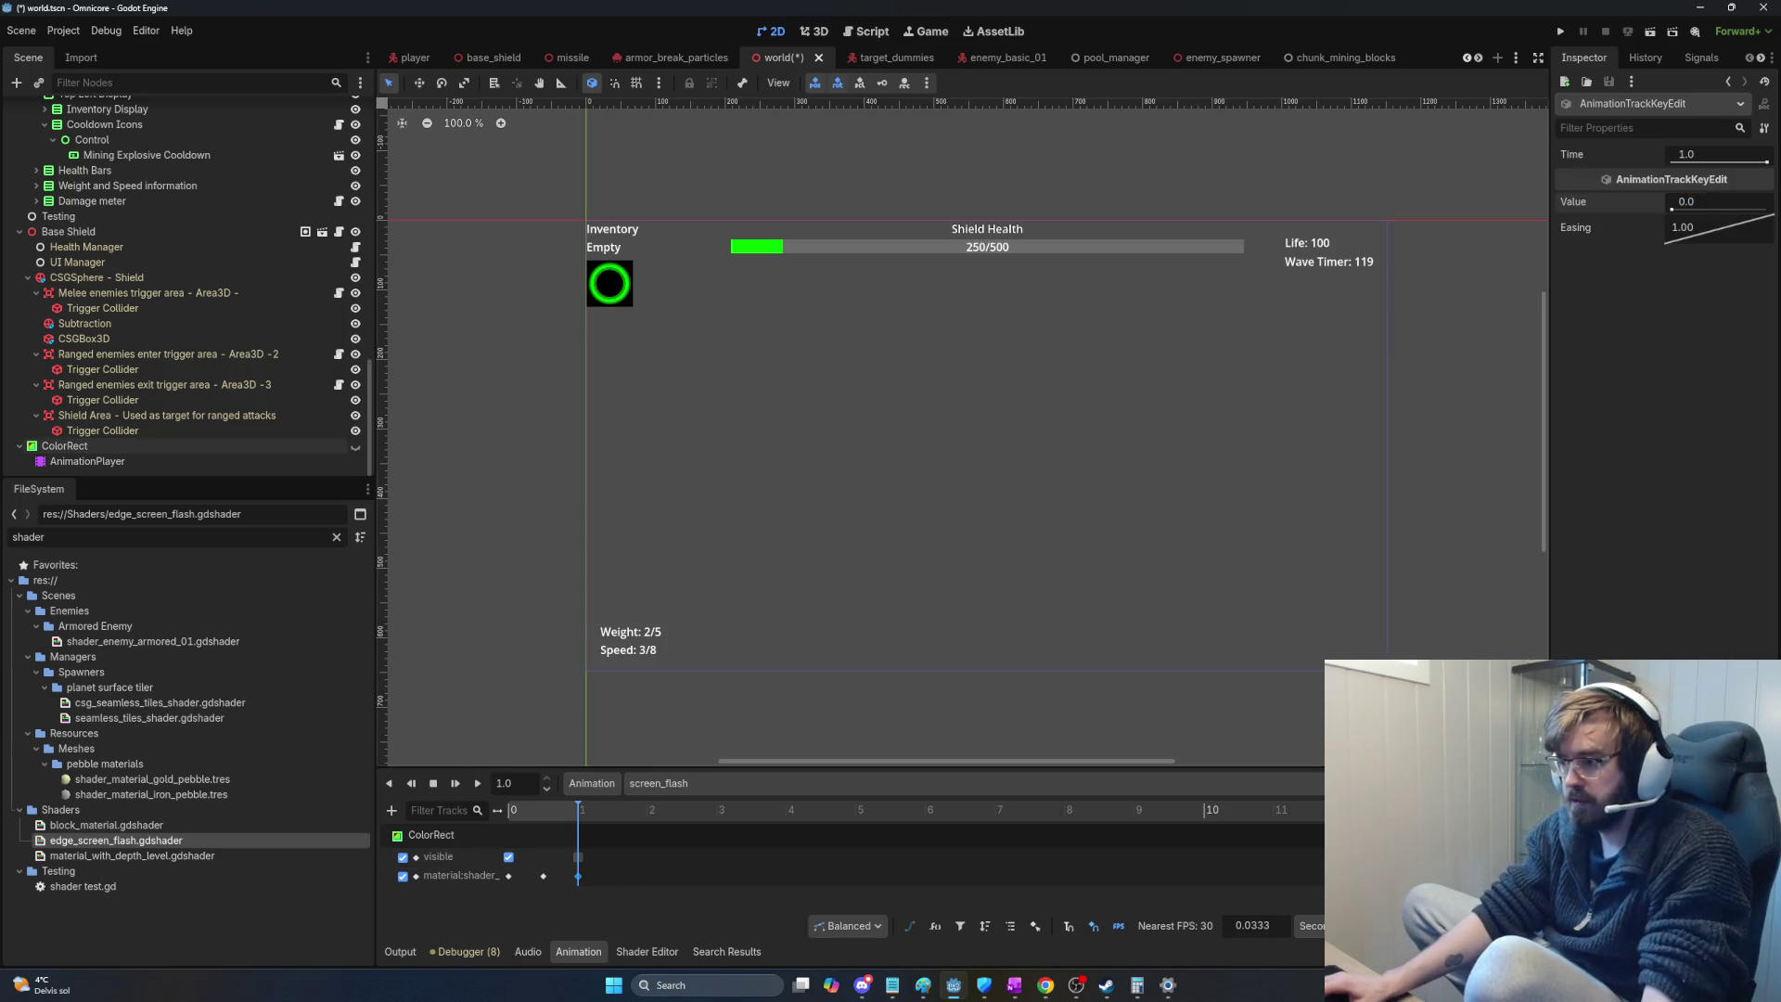
pyautogui.click(476, 785)
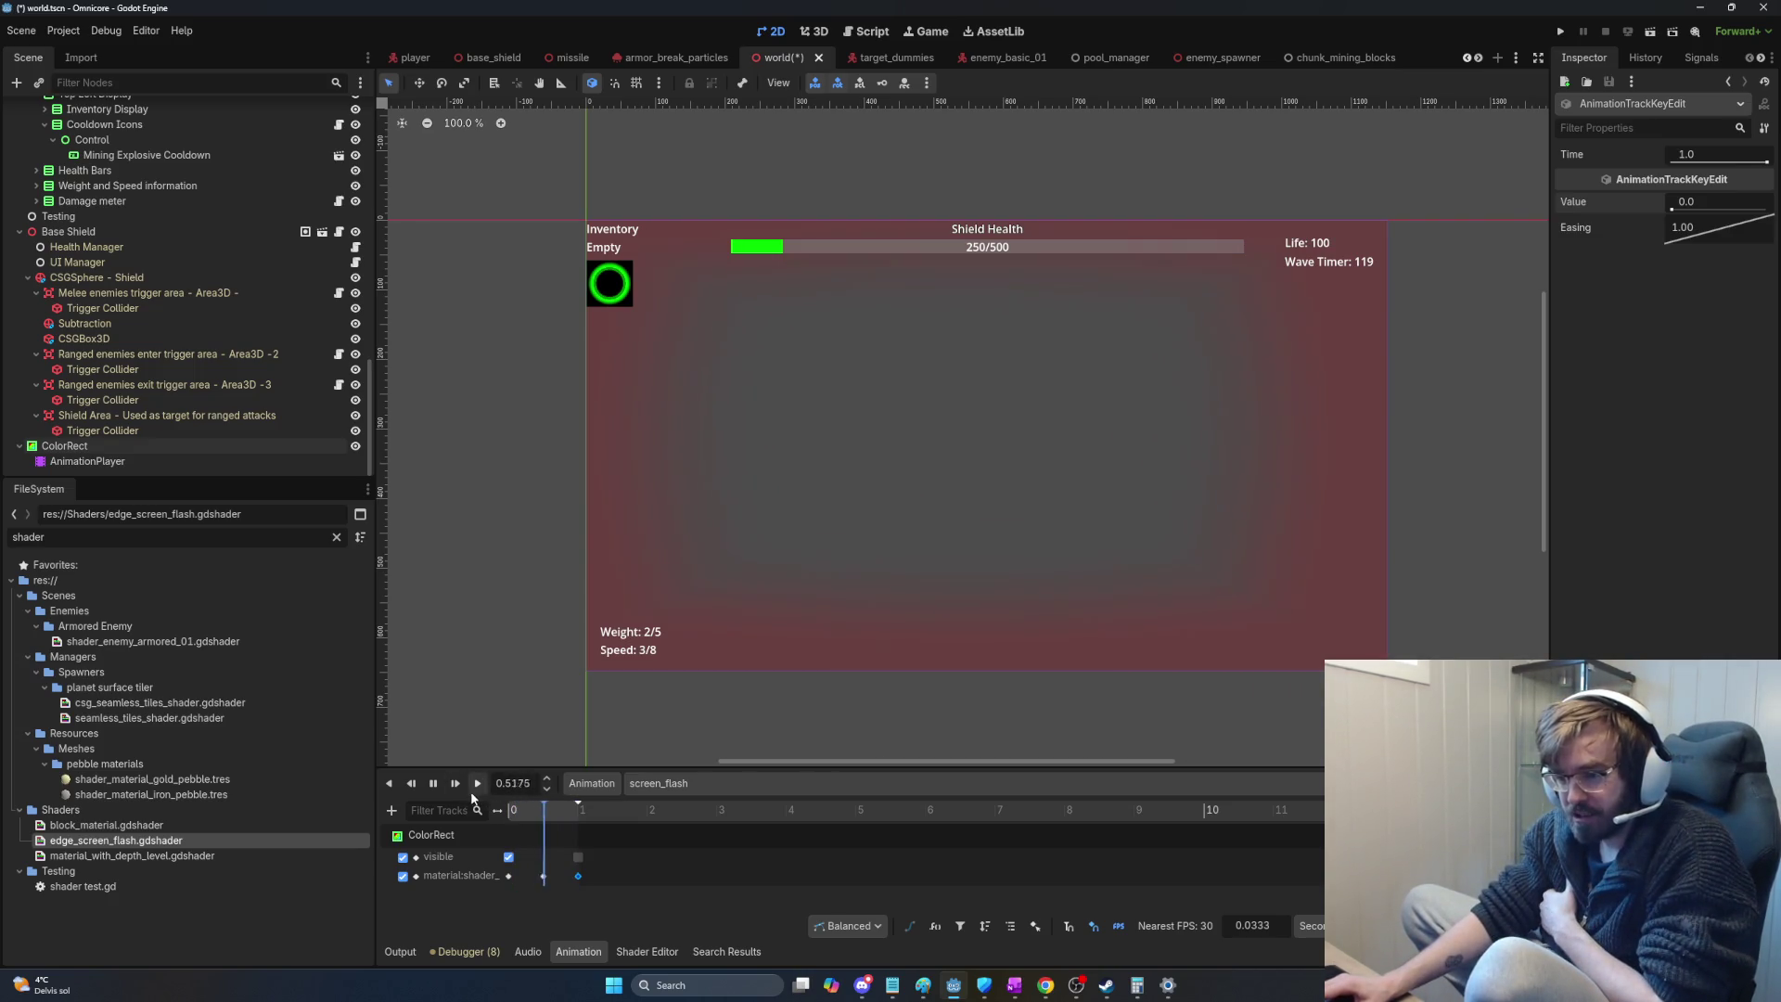
# Stop playback, rewind to 0 s, and check the softness keys at 0 s and 0.5 s
pyautogui.press('s')
pyautogui.moveTo(537, 815)
pyautogui.mouseDown()
pyautogui.moveTo(514, 815)
pyautogui.moveTo(573, 820)
pyautogui.mouseUp()
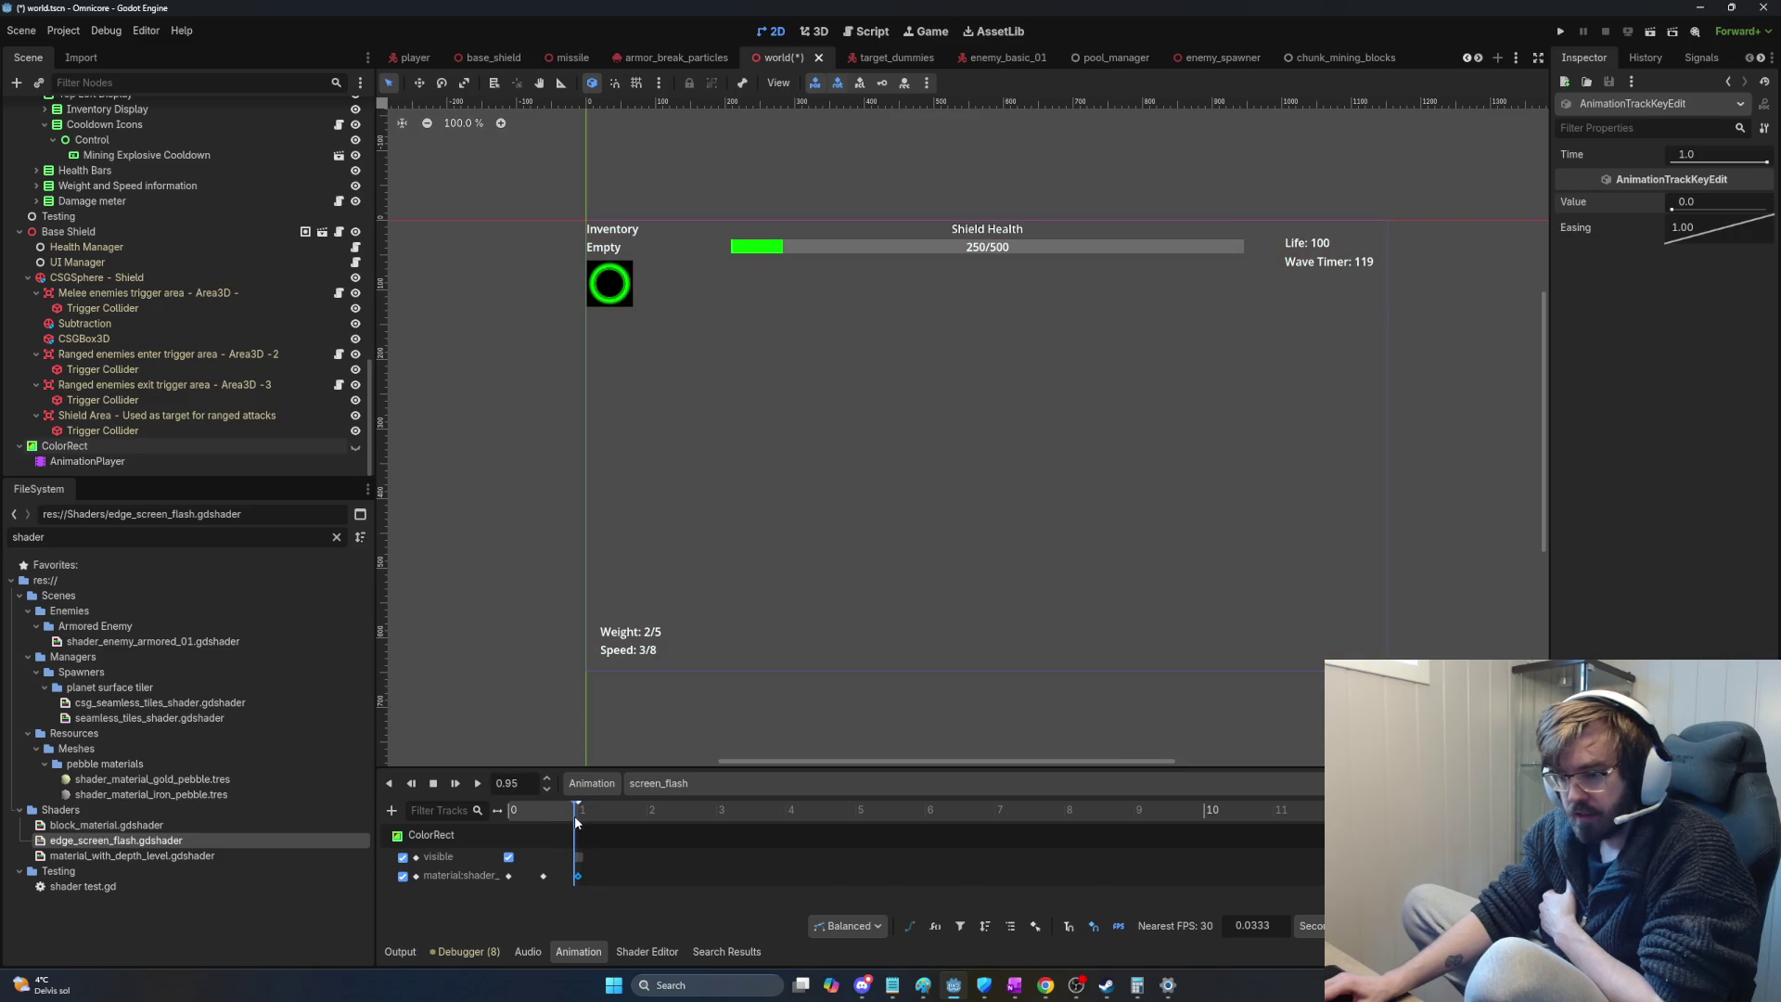
pyautogui.moveTo(579, 822); pyautogui.dragTo(483, 822)
pyautogui.click(509, 875)
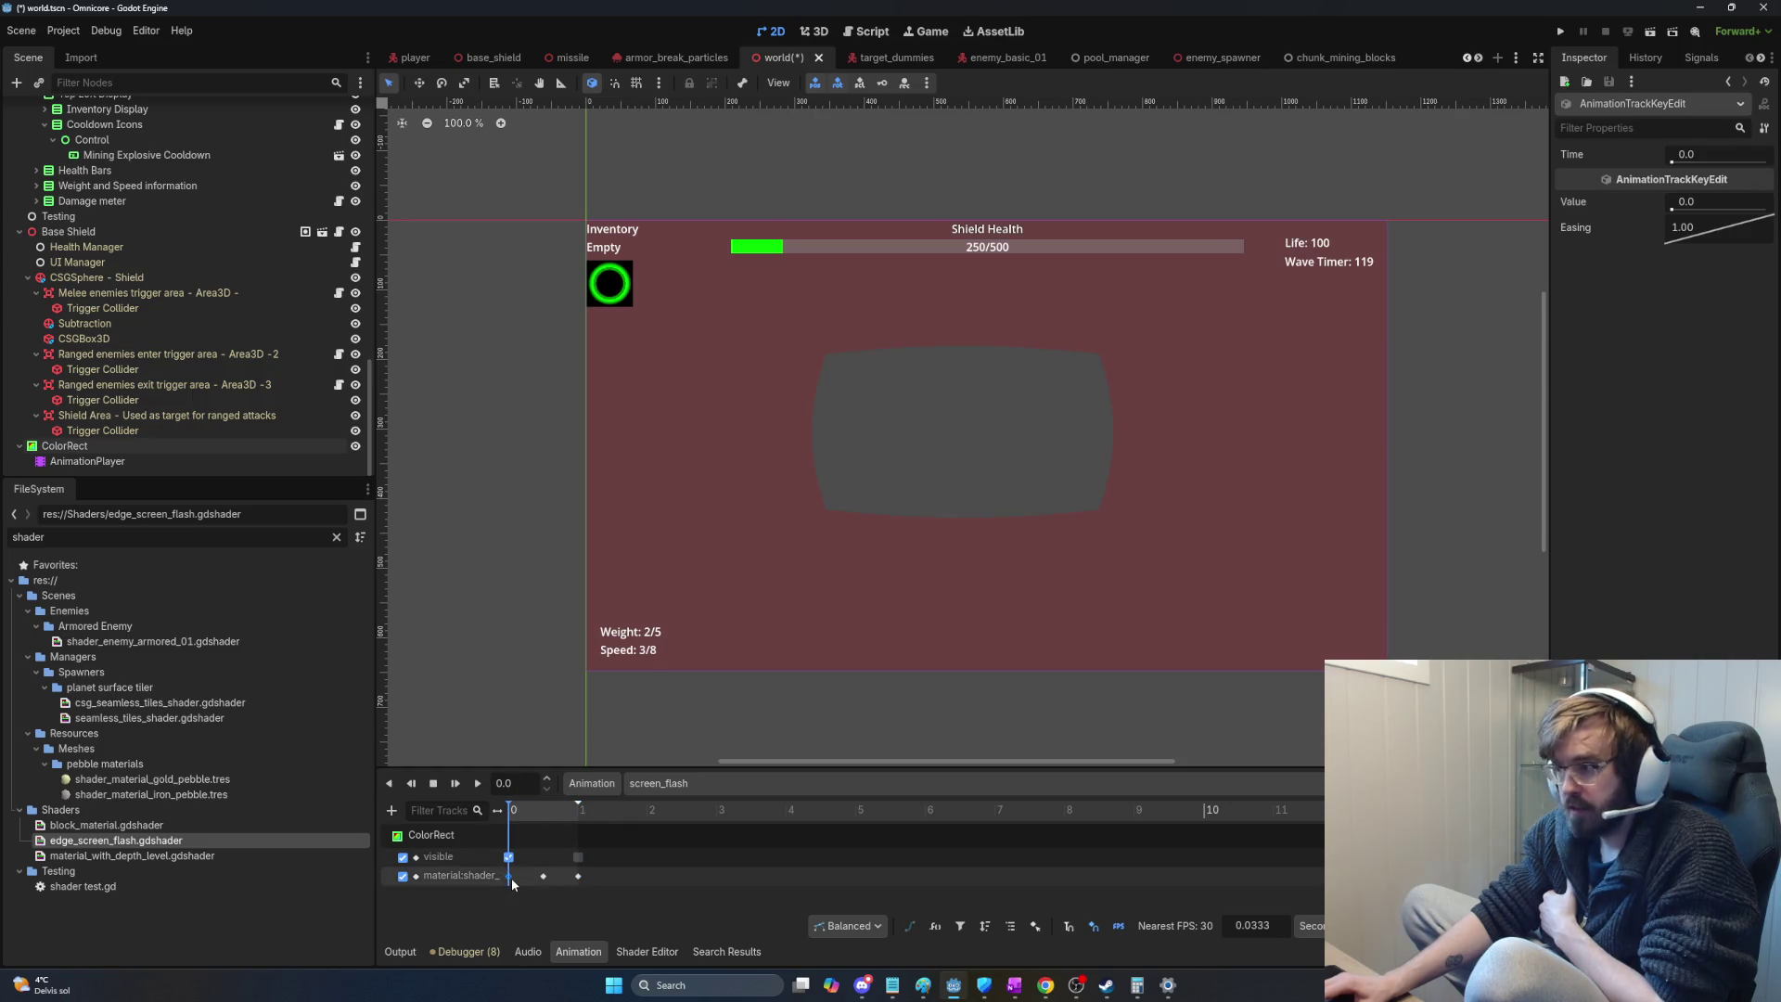
pyautogui.click(543, 875)
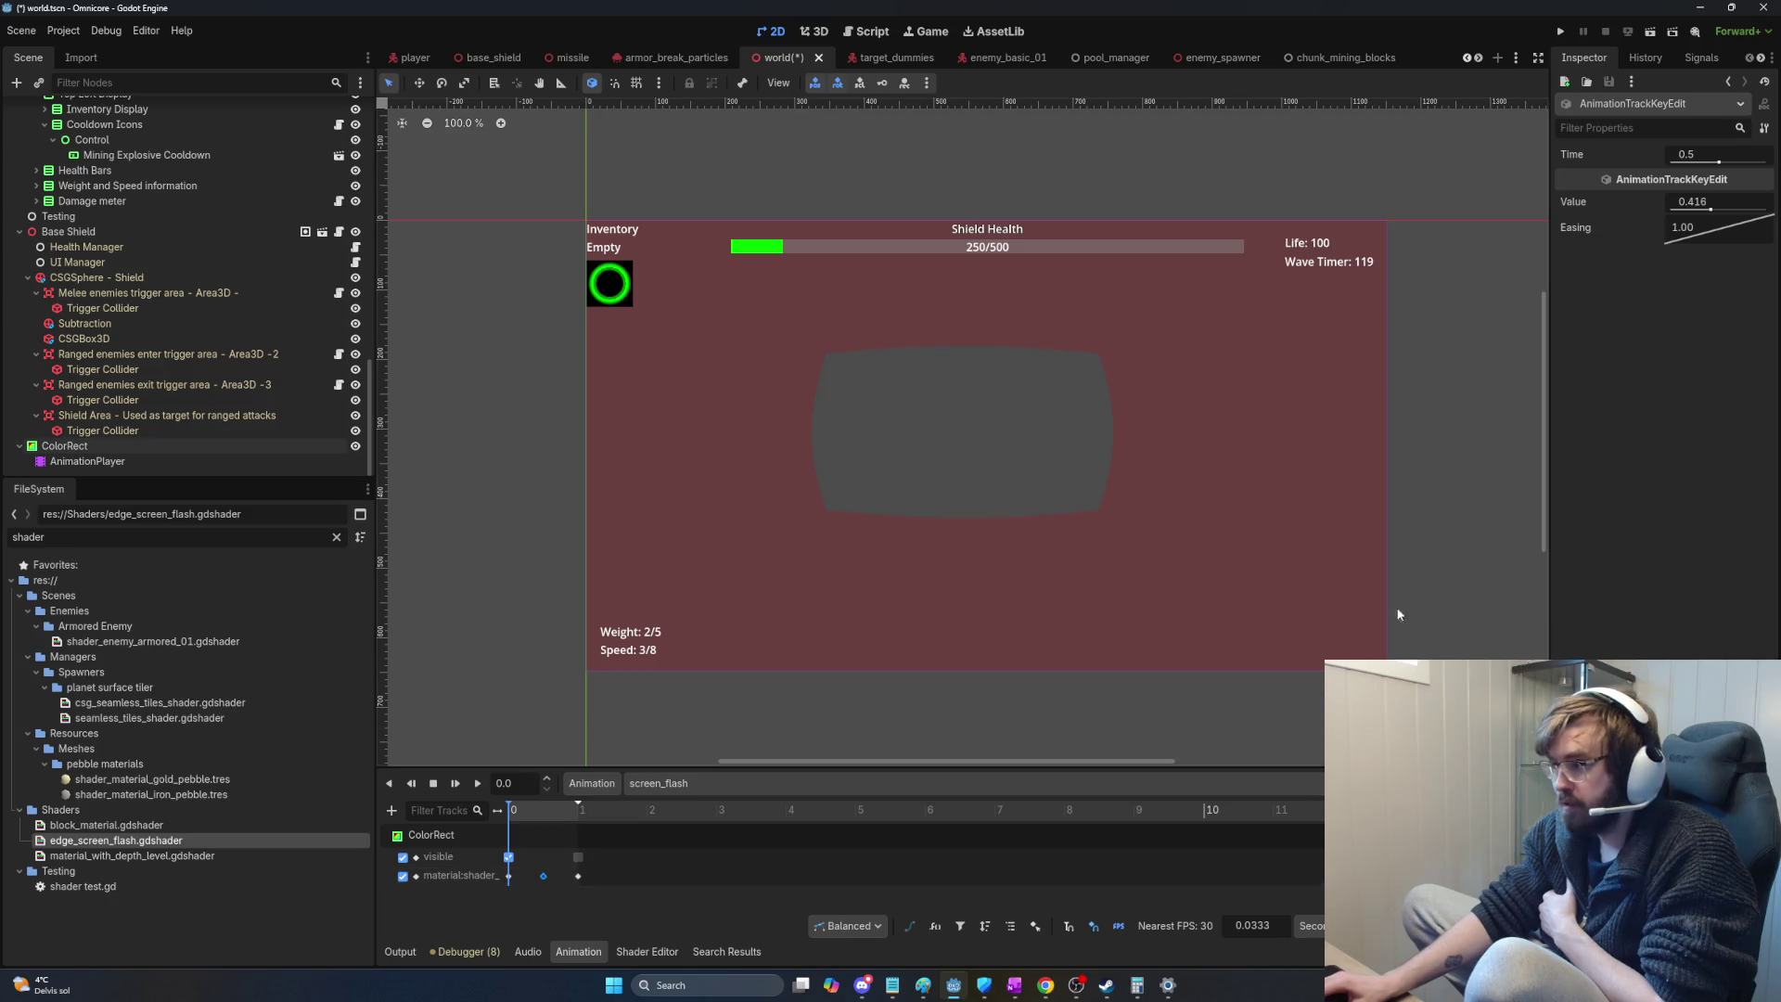
pyautogui.click(1713, 202)
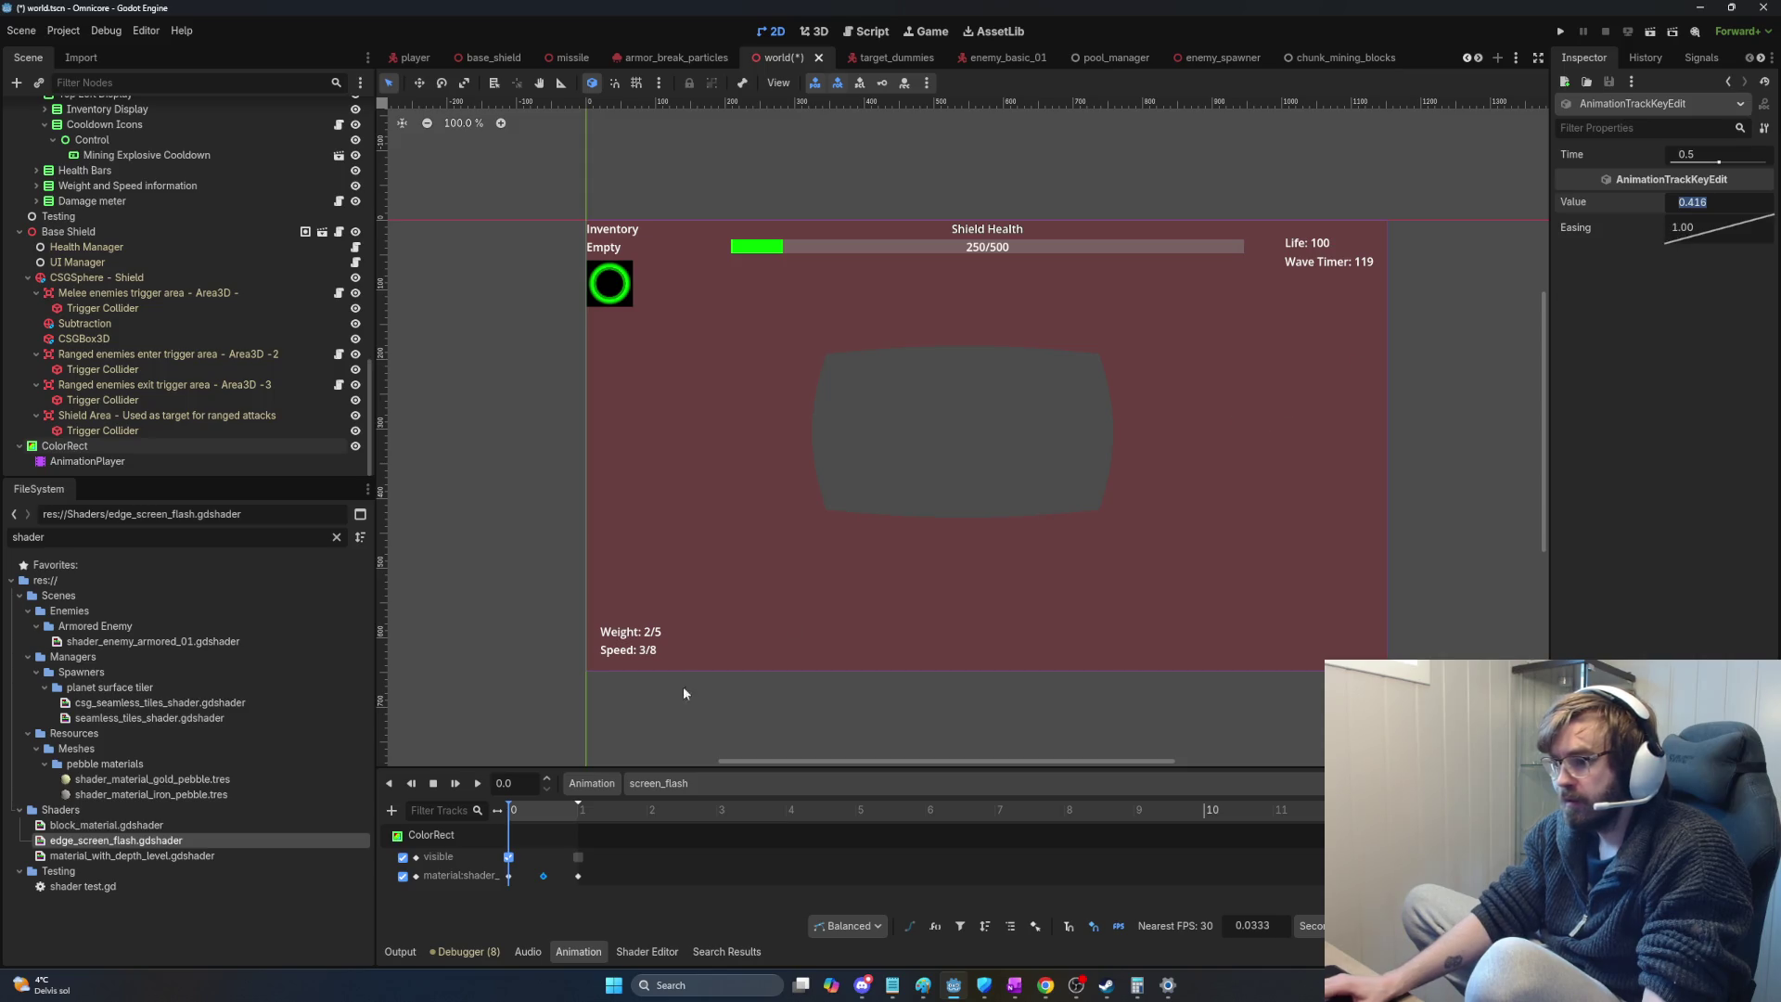
# Lengthen screen_flash to about 5.8 s, preview with the last key there, then return it to 1.0 s
pyautogui.moveTo(578, 803); pyautogui.dragTo(916, 803)
pyautogui.moveTo(586, 878); pyautogui.dragTo(870, 883)
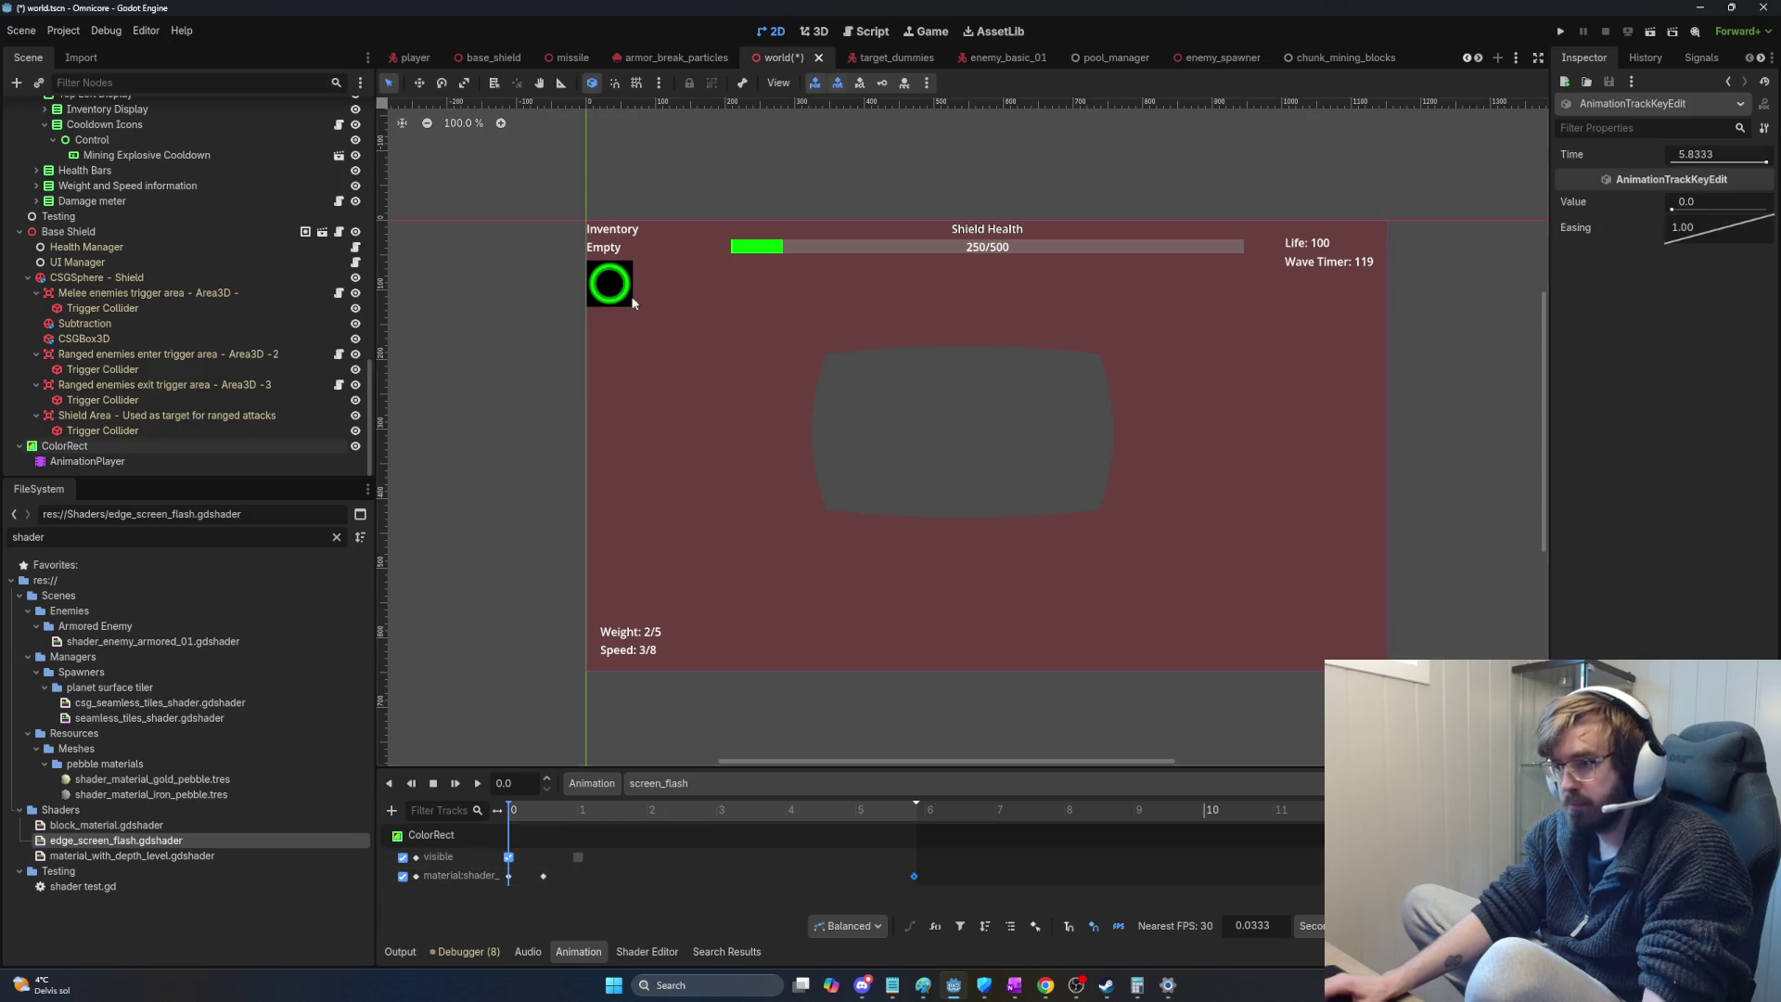
pyautogui.click(480, 786)
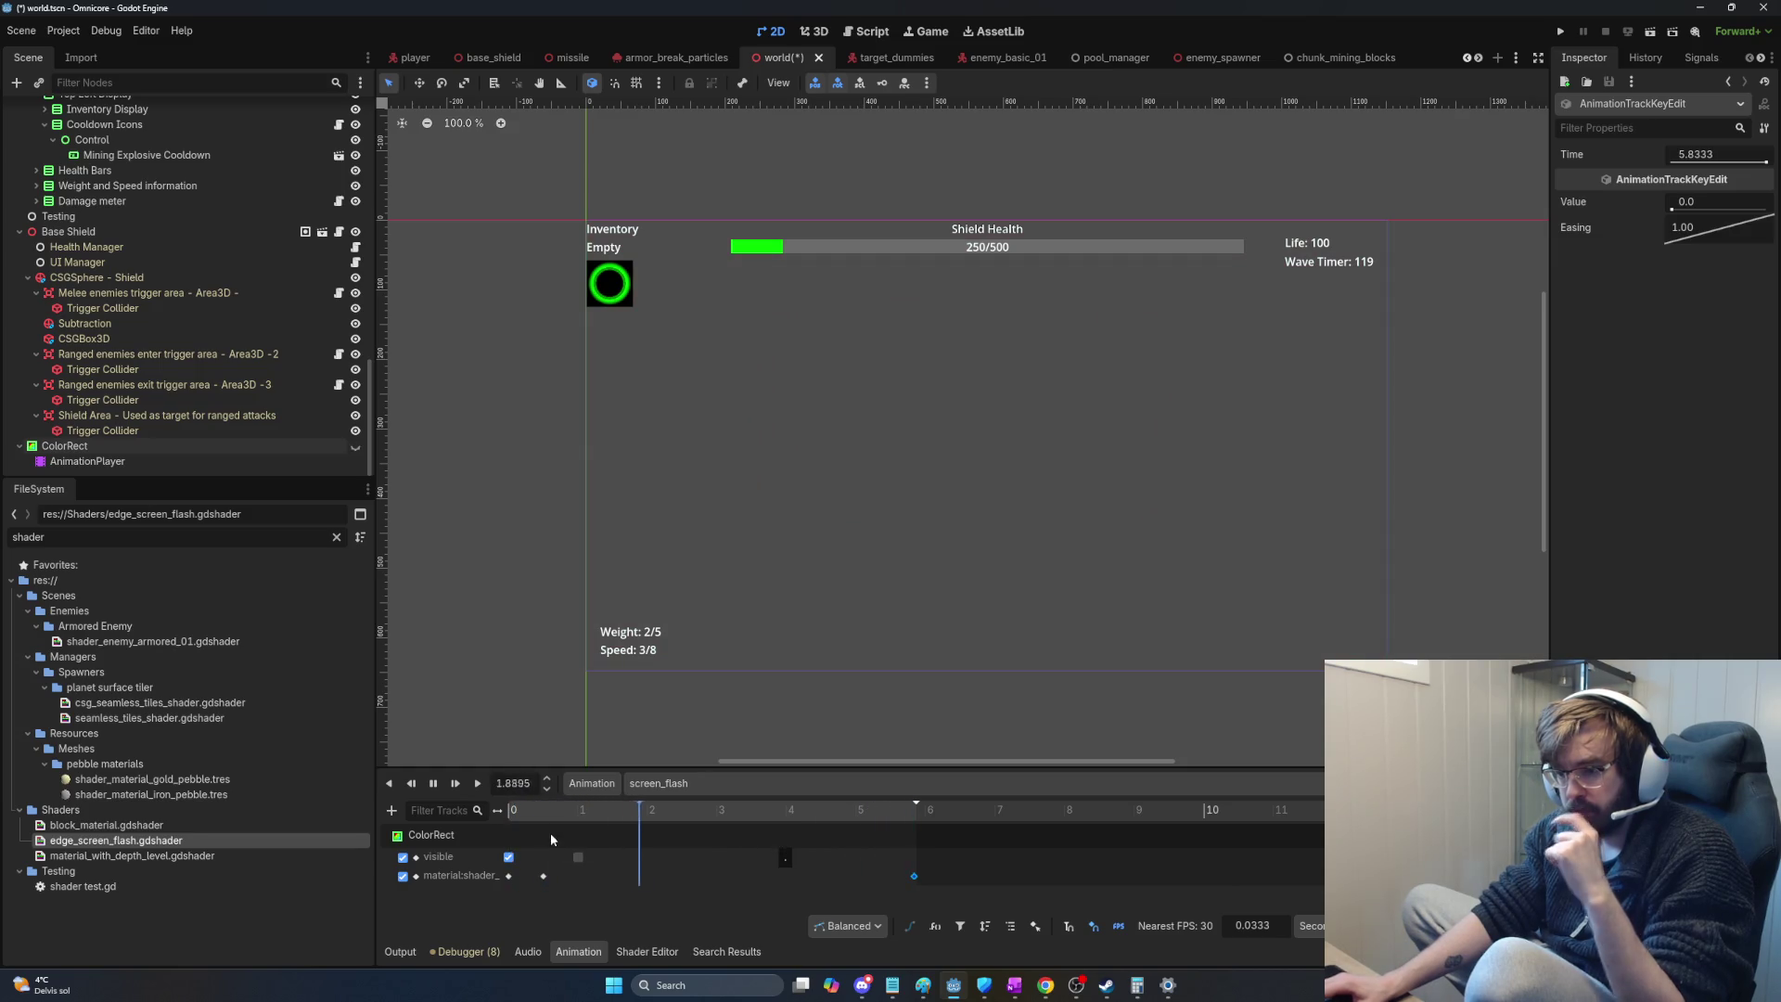
pyautogui.click(432, 784)
pyautogui.moveTo(709, 810); pyautogui.dragTo(510, 810)
pyautogui.moveTo(913, 876); pyautogui.dragTo(577, 876)
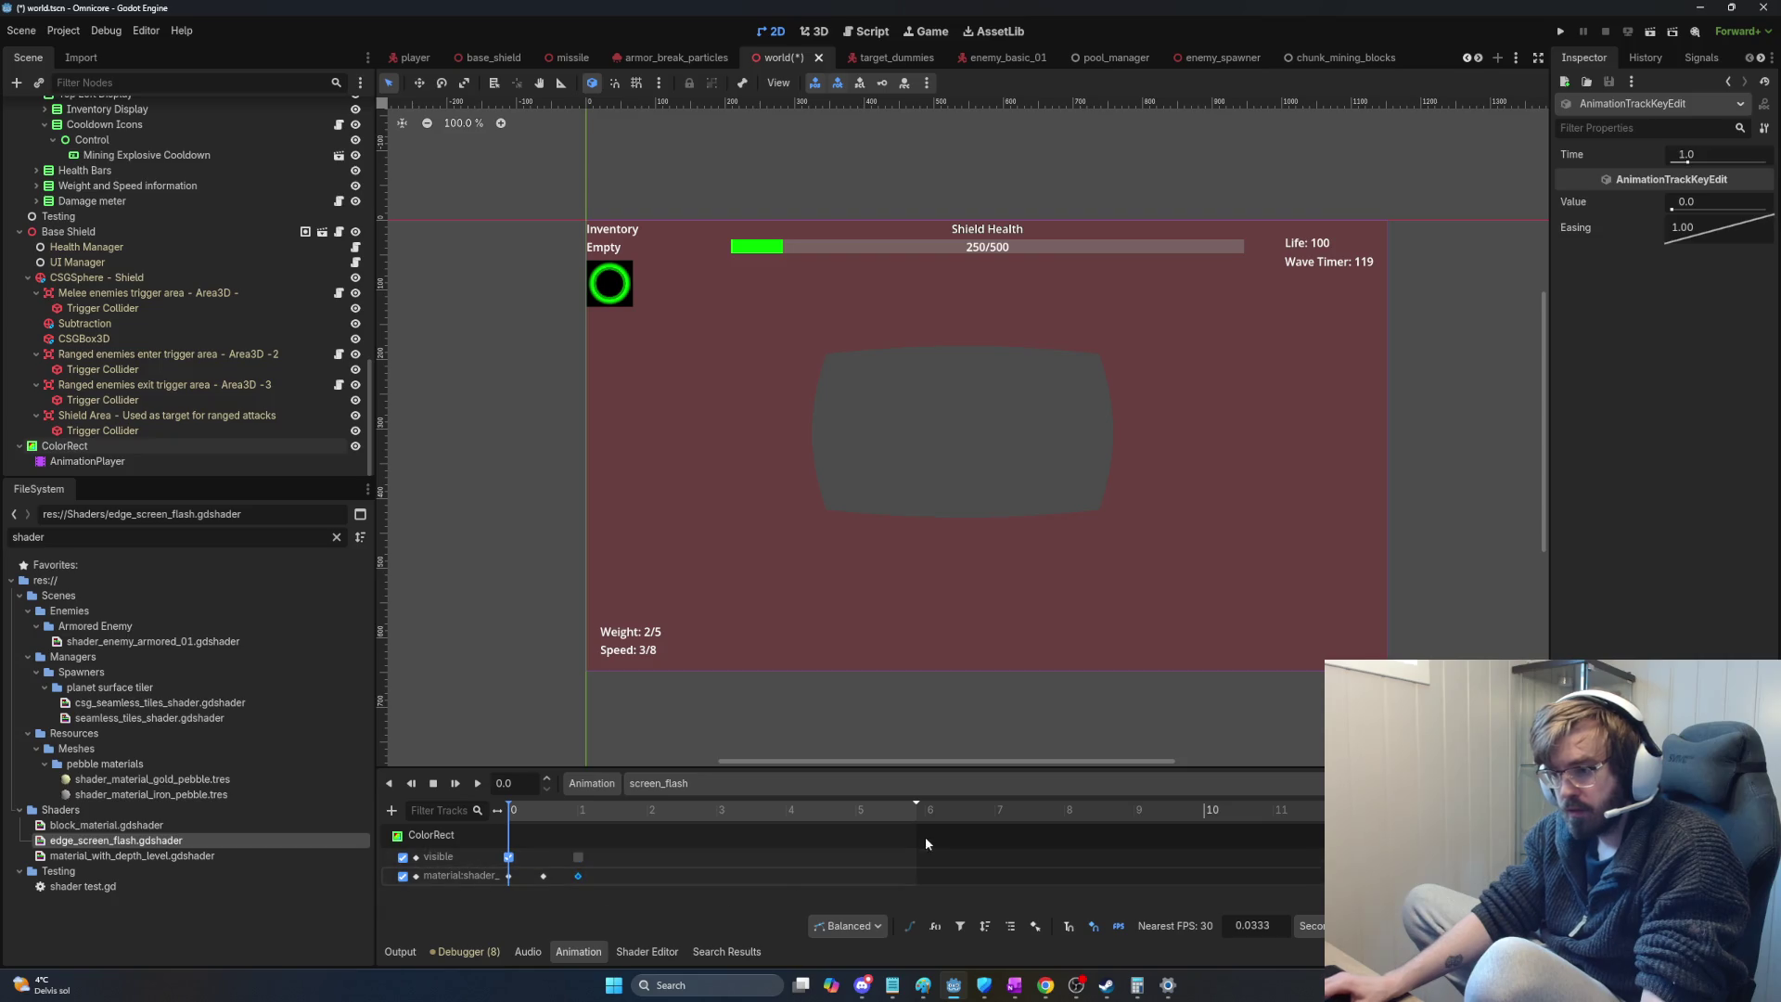
# Shorten screen_flash to 1 s, move the last softness and visibility keys to about 2.7 s, and preview
pyautogui.moveTo(916, 803); pyautogui.dragTo(580, 823)
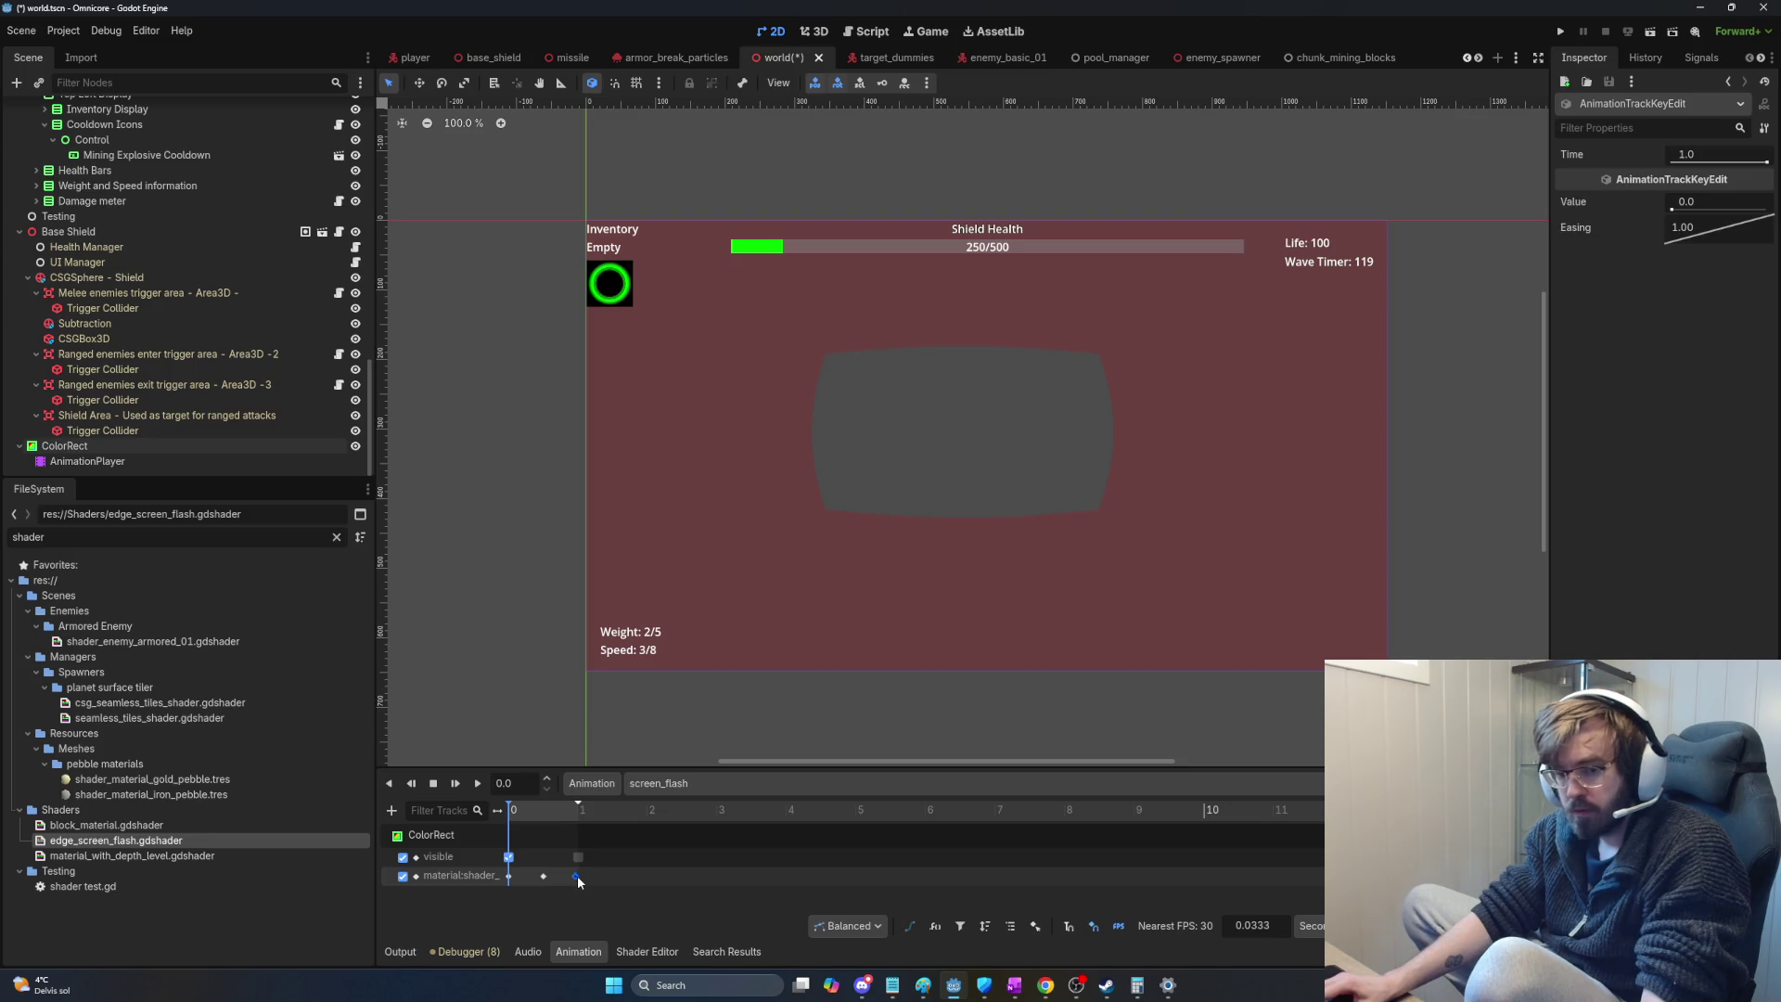
pyautogui.moveTo(577, 875); pyautogui.dragTo(694, 892)
pyautogui.click(587, 858)
pyautogui.moveTo(591, 863); pyautogui.dragTo(706, 869)
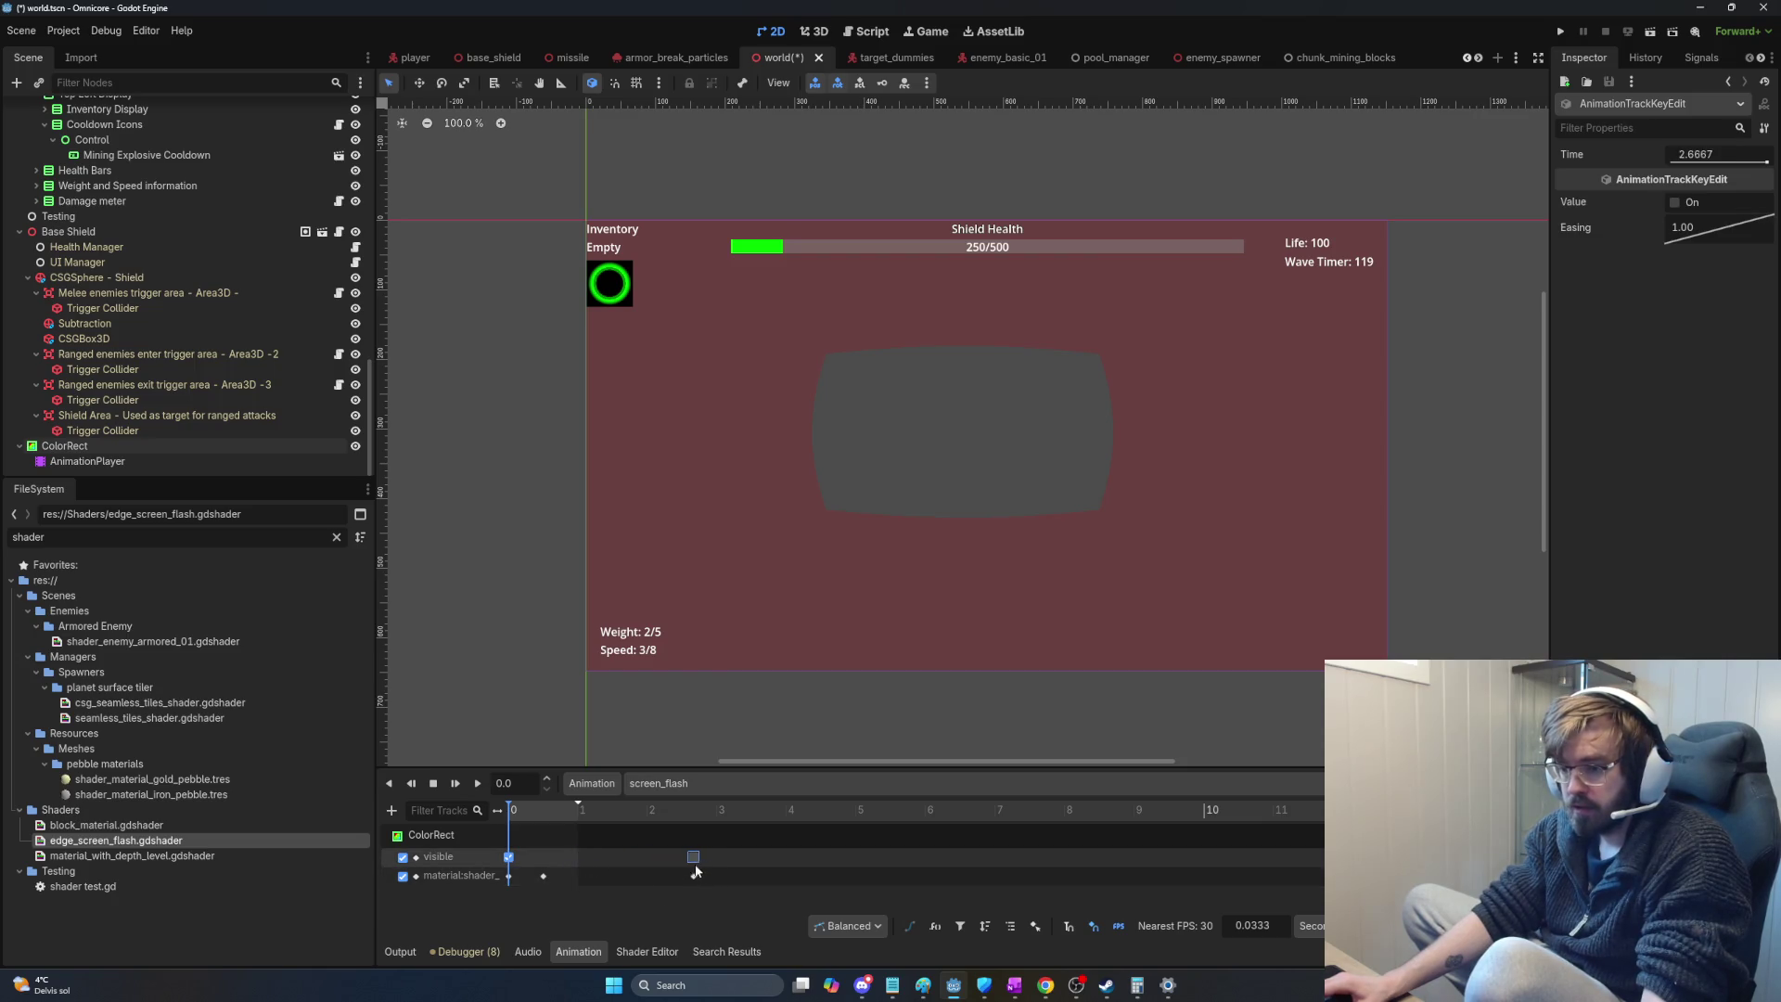
pyautogui.click(474, 786)
pyautogui.click(476, 786)
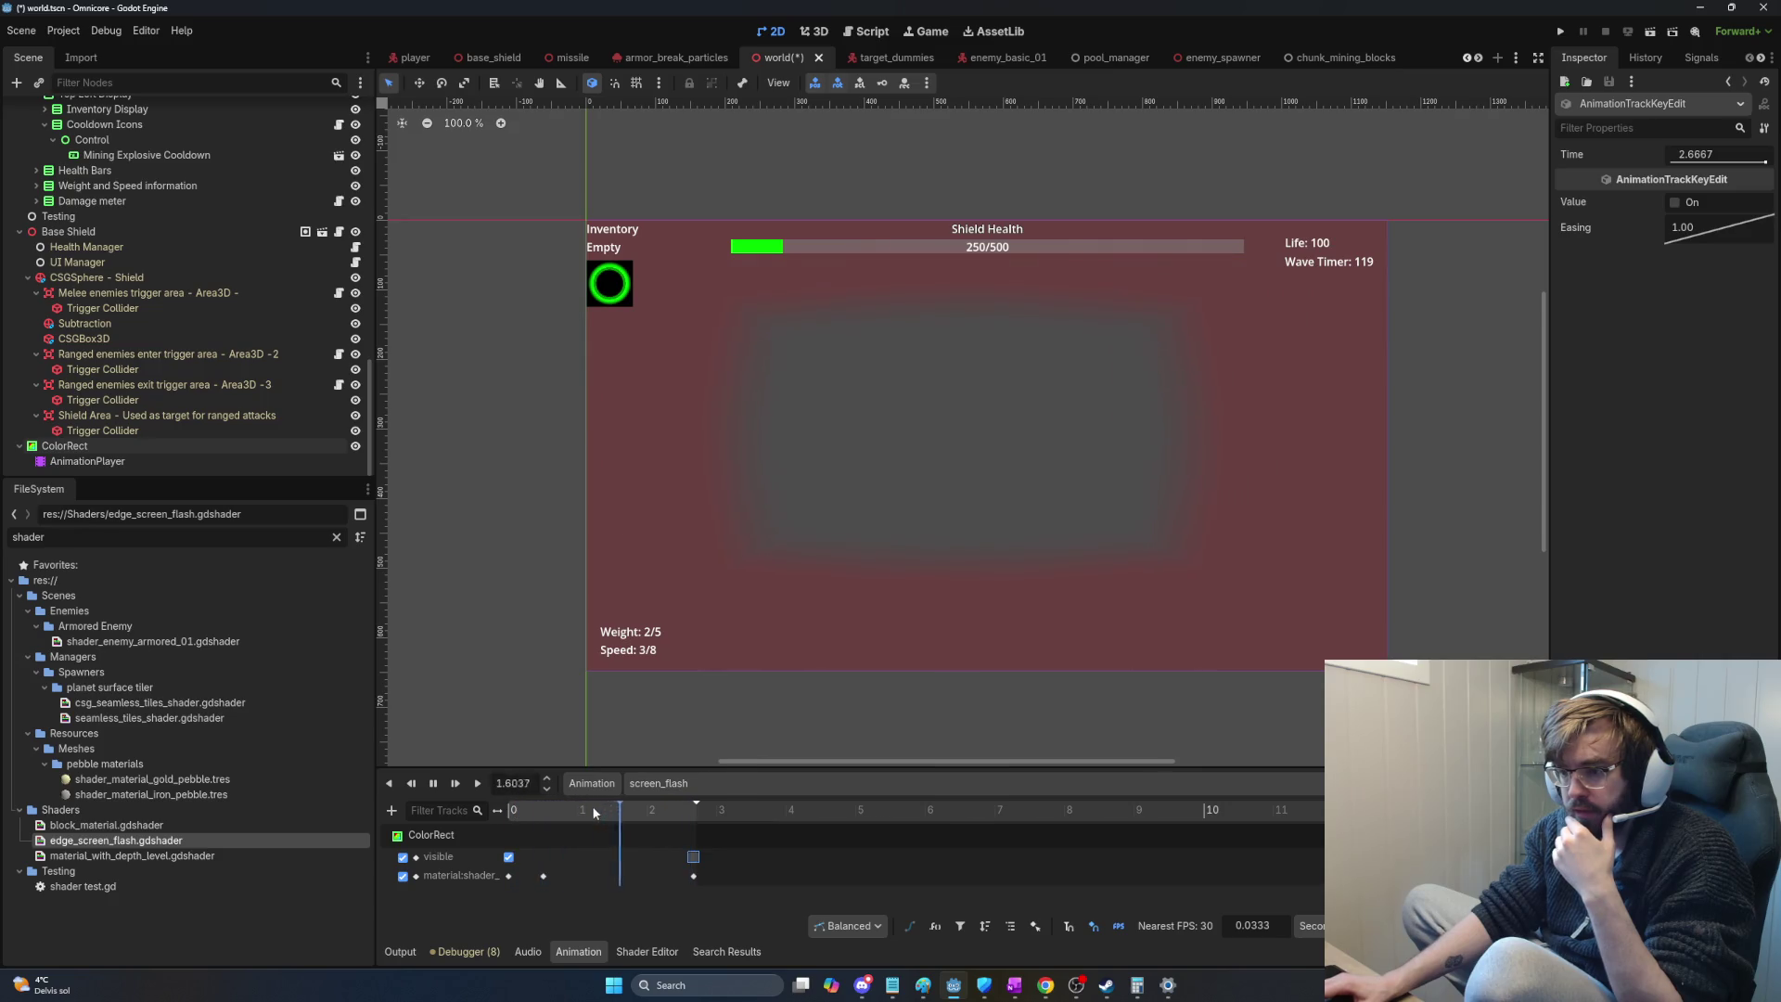
pyautogui.click(433, 783)
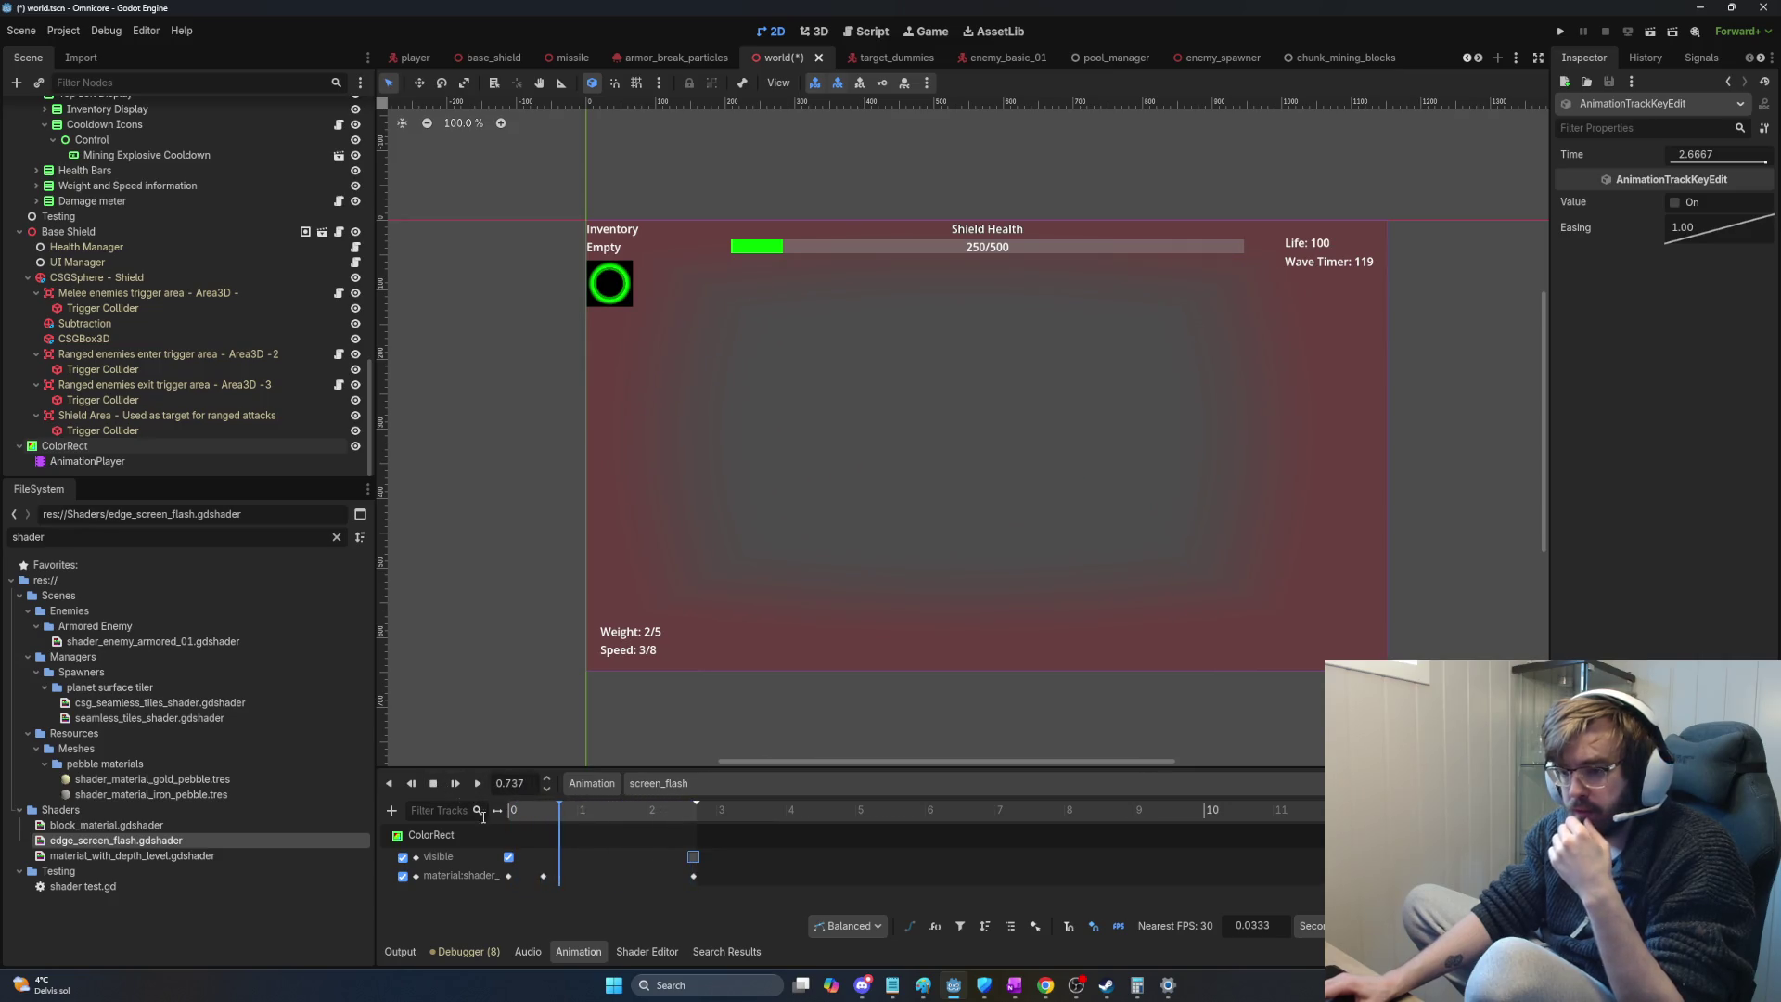
# Raise the 0 s softness key to 1.0, move the last softness key back to 1.0 s, and play
pyautogui.click(544, 876)
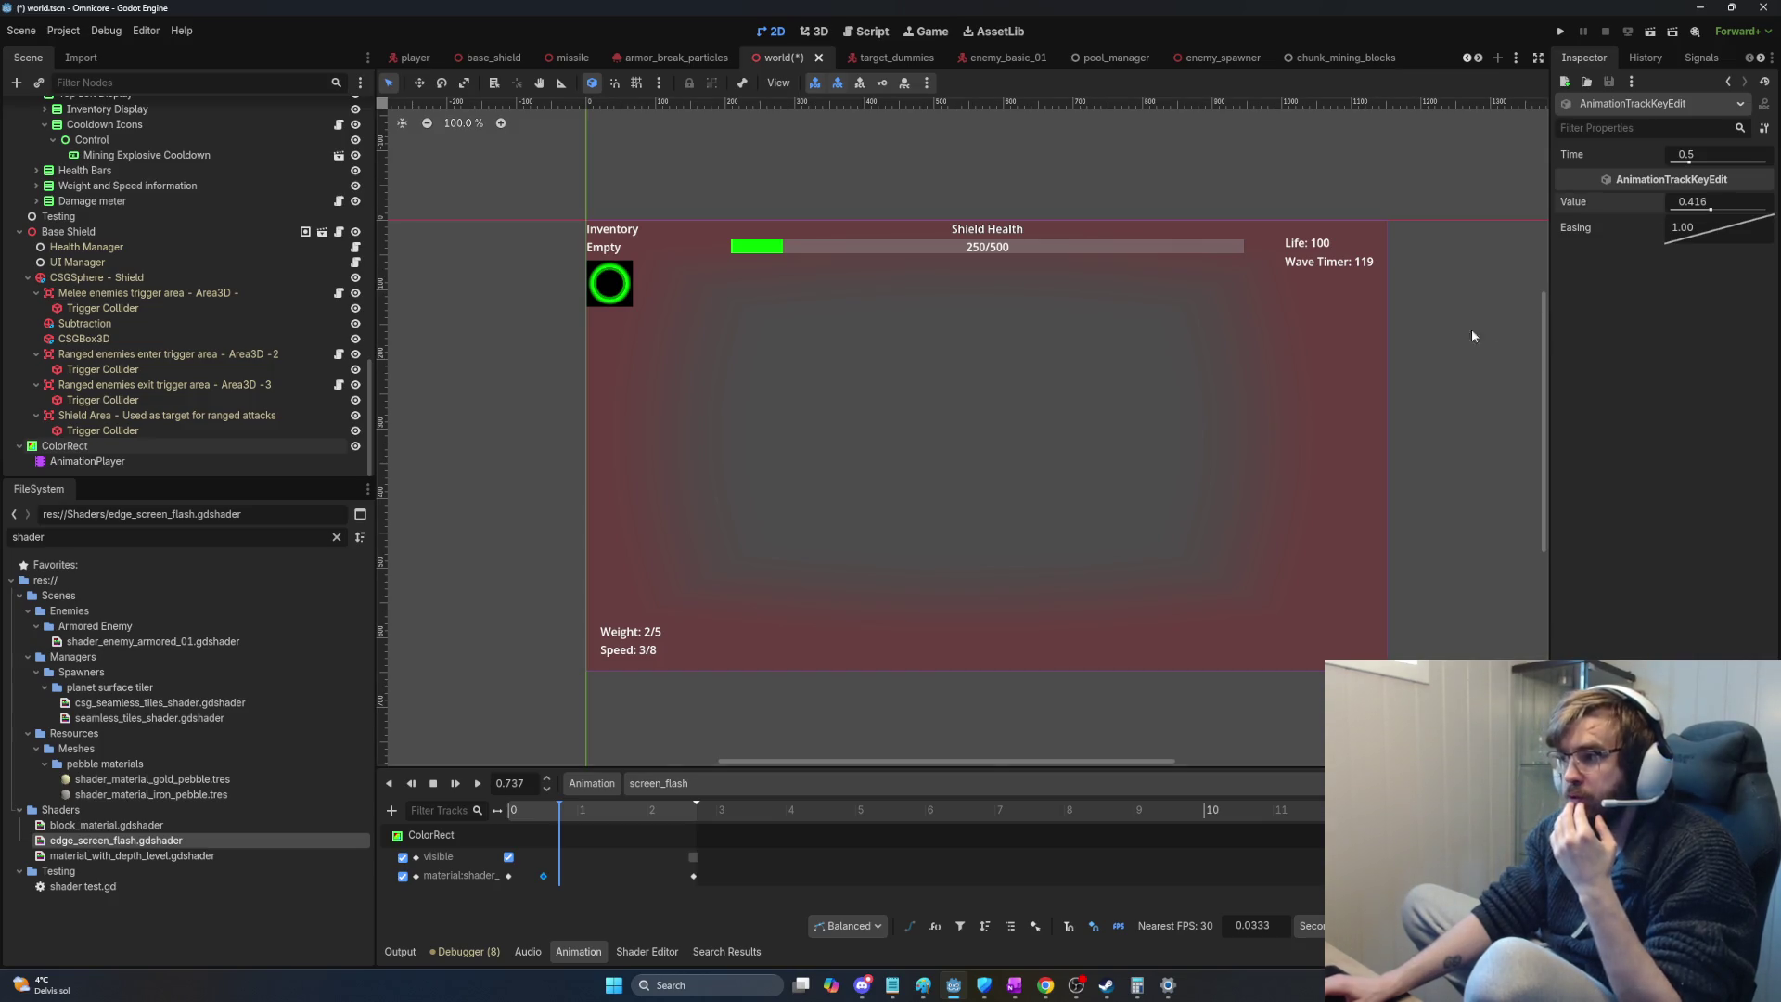
pyautogui.click(508, 876)
pyautogui.moveTo(1721, 213); pyautogui.dragTo(1770, 210)
pyautogui.click(693, 876)
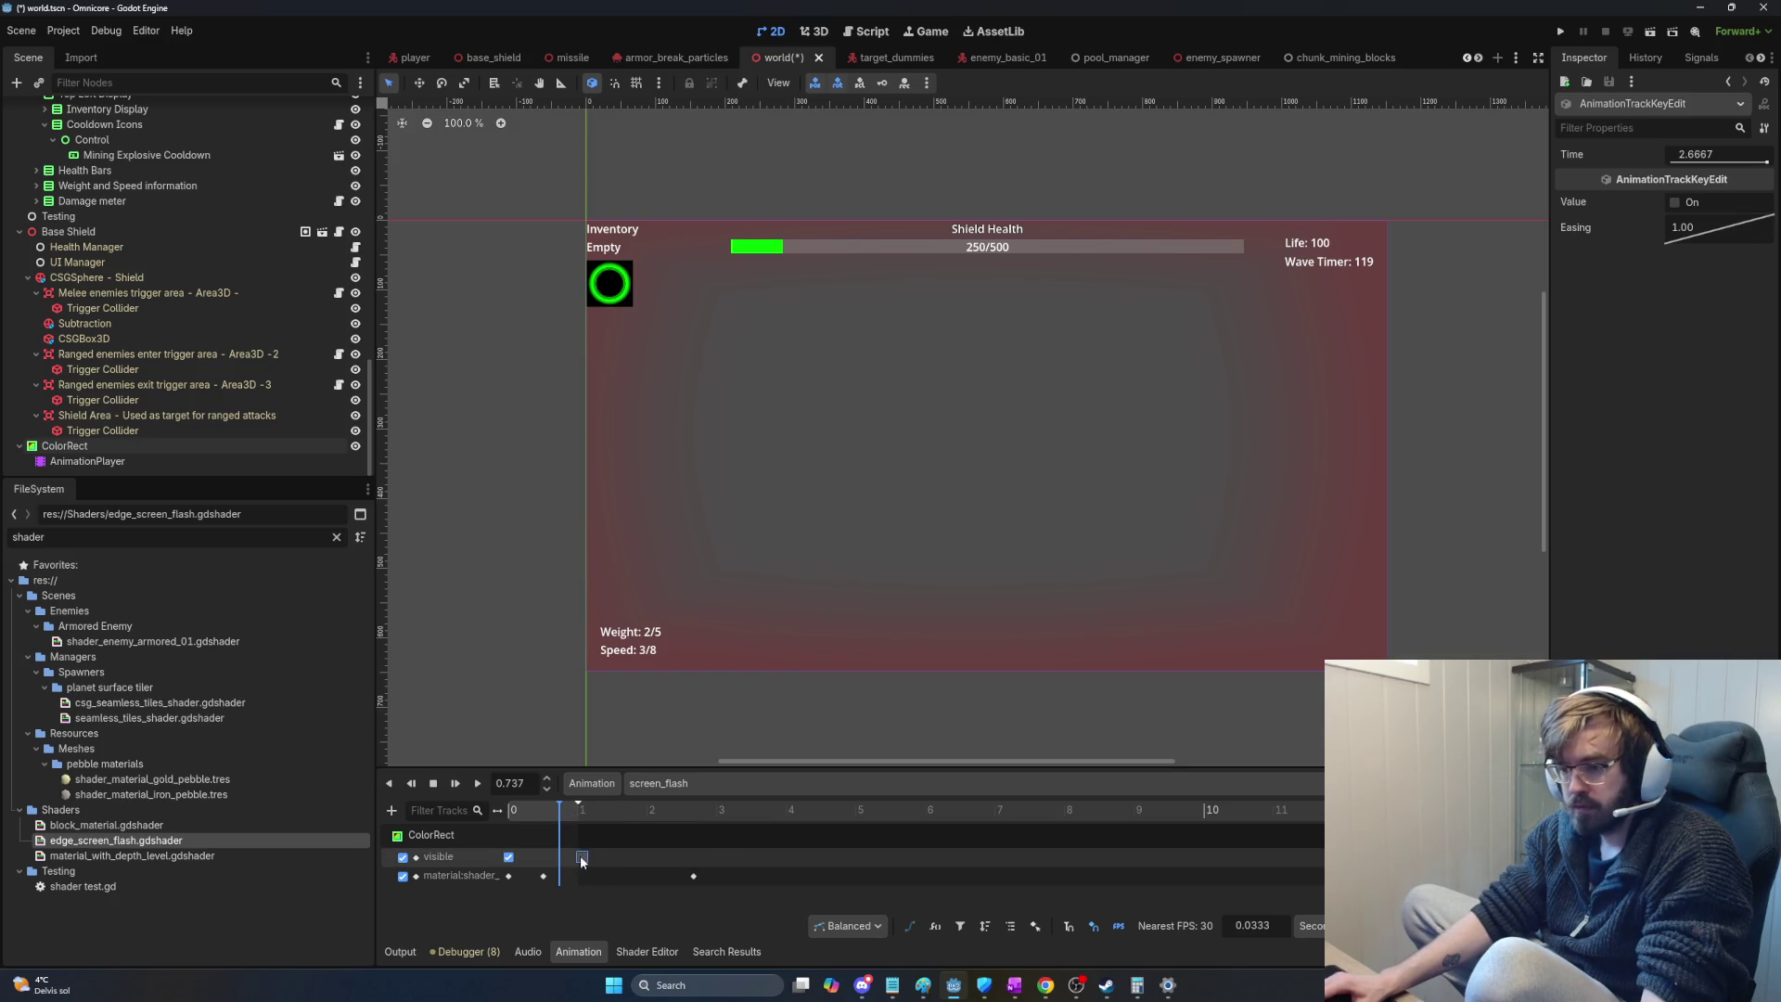
pyautogui.moveTo(694, 876); pyautogui.dragTo(581, 888)
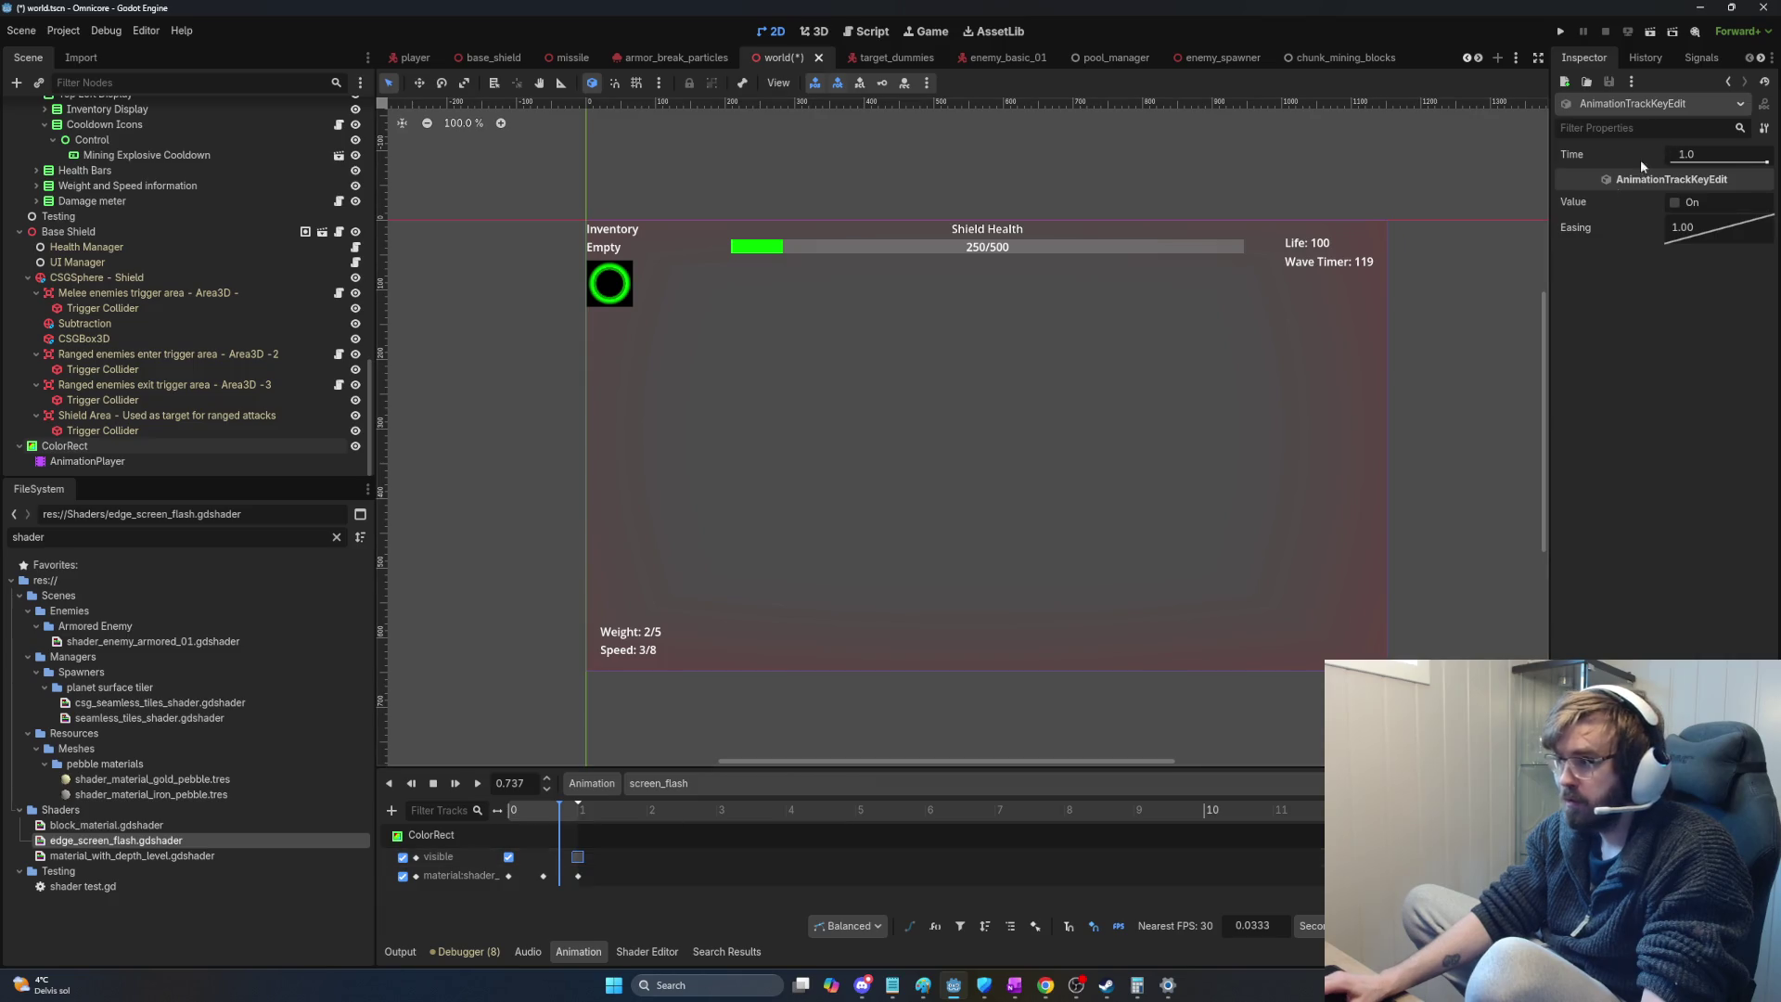
pyautogui.click(479, 782)
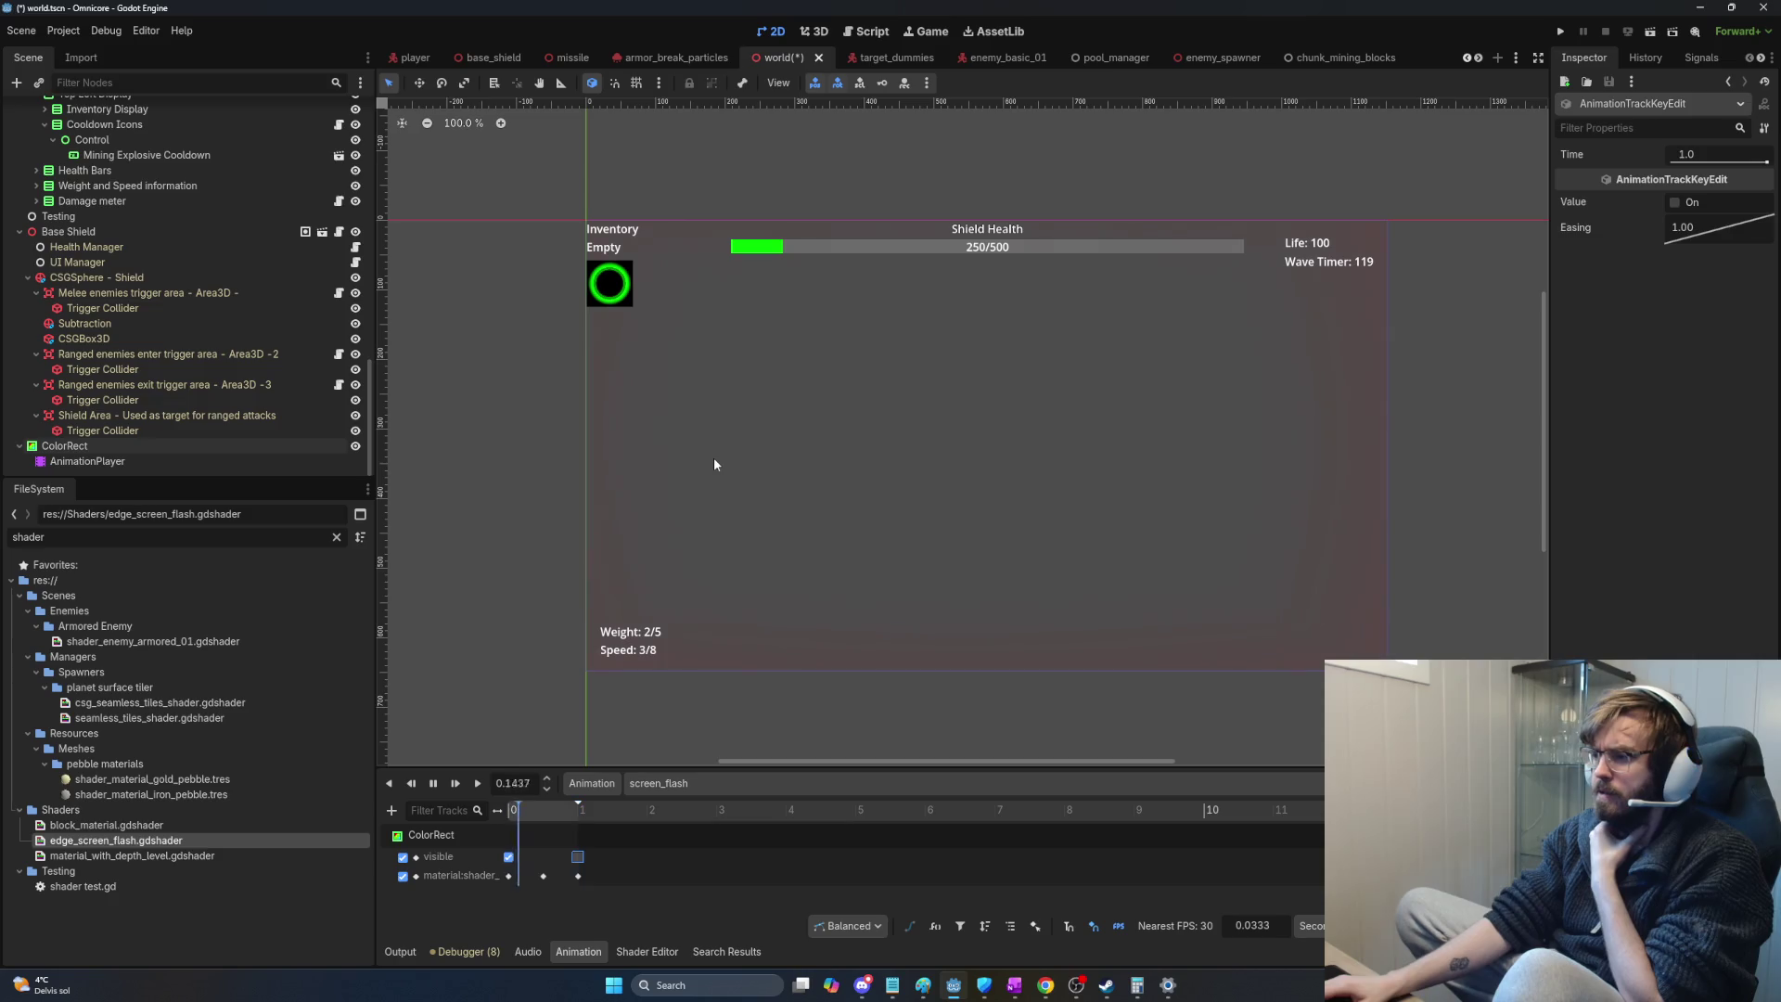
# Check the softness track's full name and show the ColorRect's Radius 0.257 and animated Softness
pyautogui.doubleClick(475, 877)
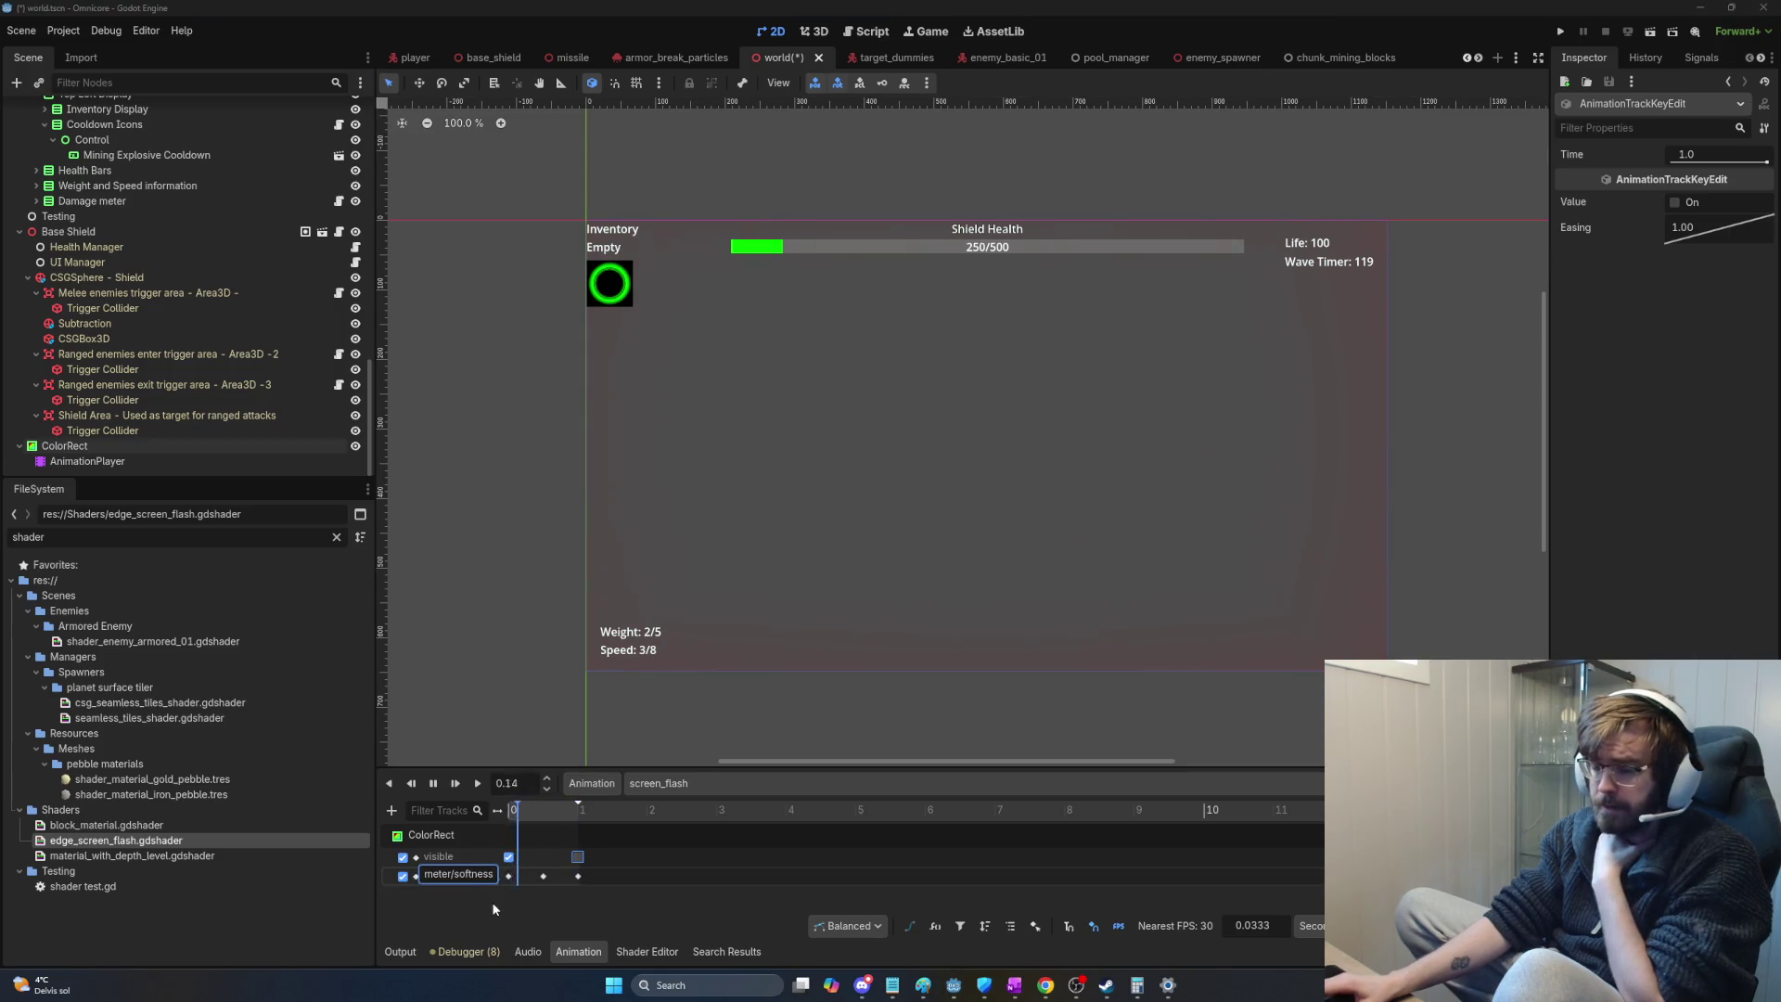
pyautogui.click(476, 832)
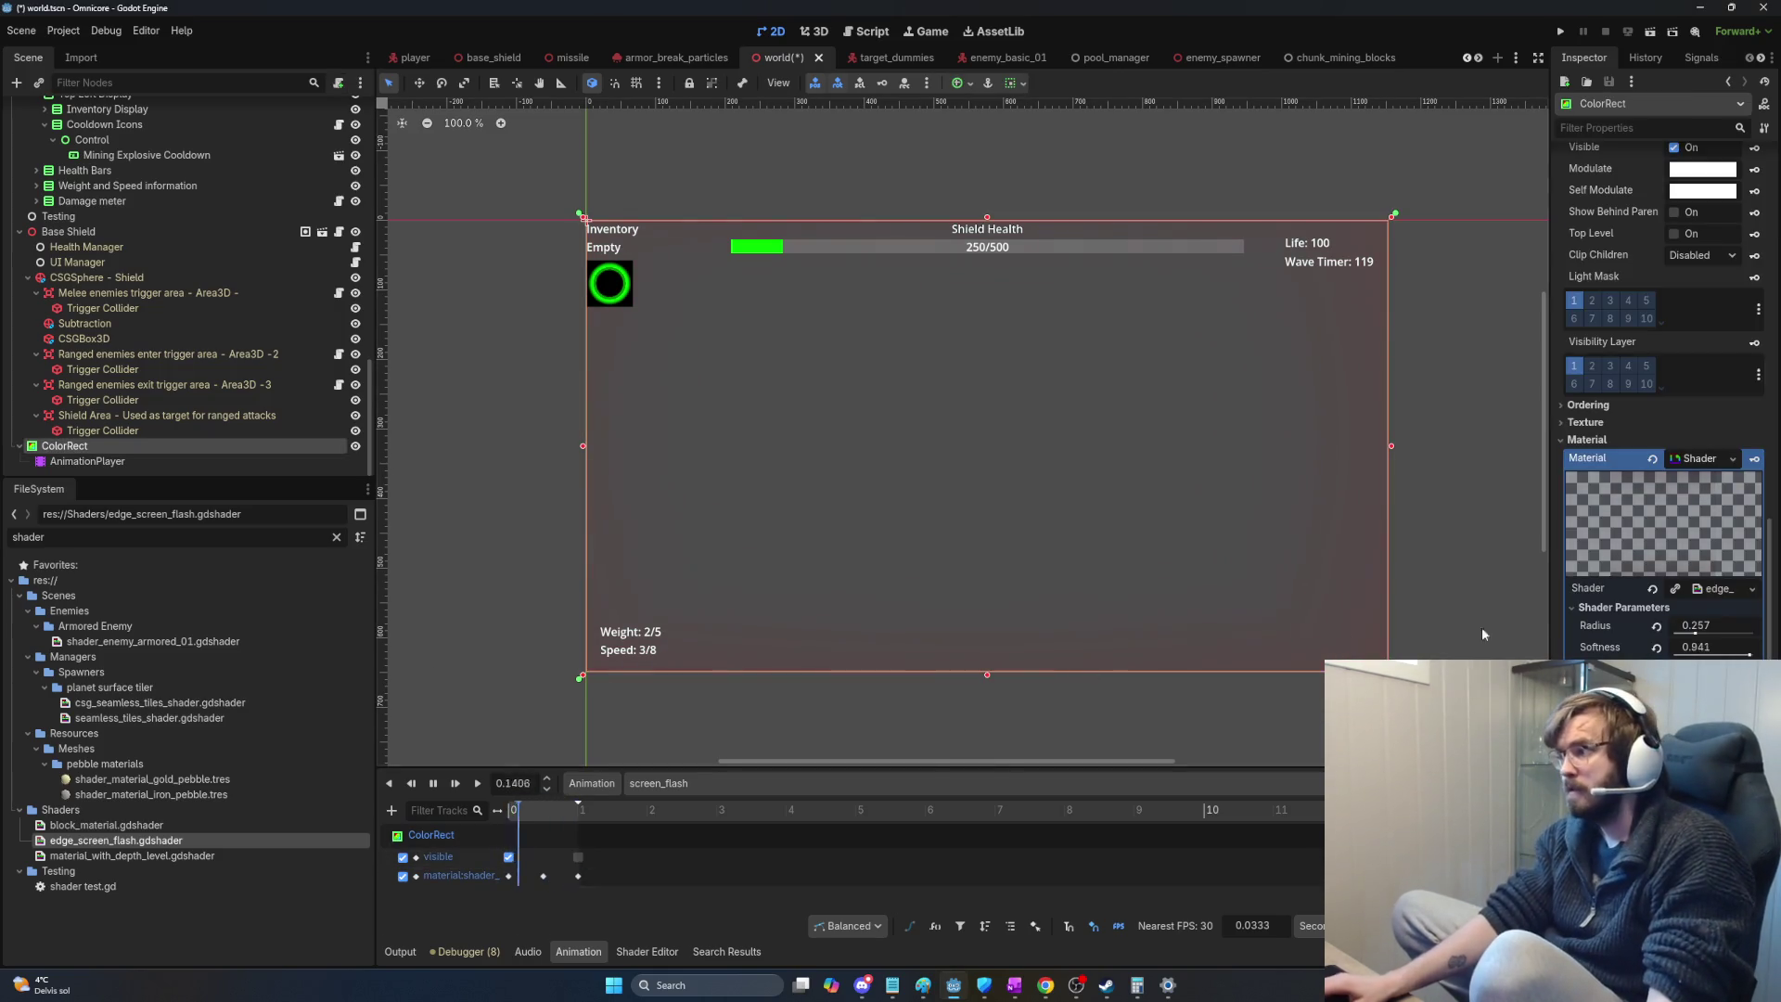
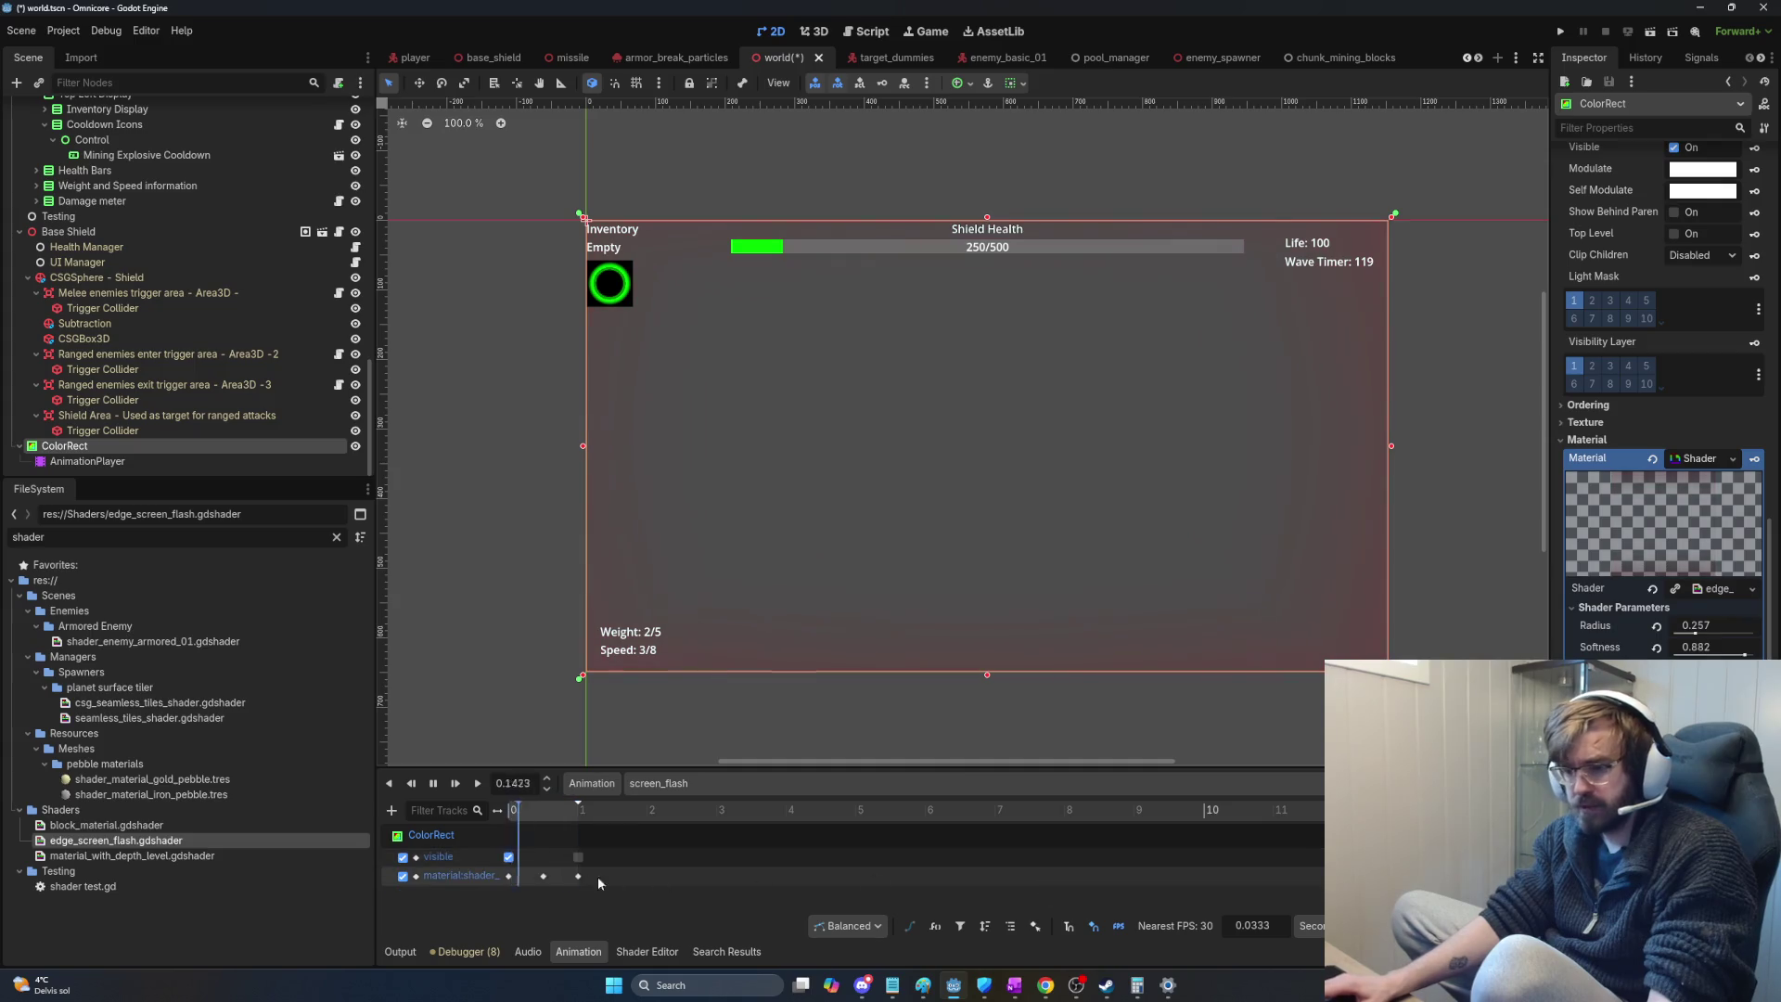
# Disable the material:shader track of the screen_flash animation
pyautogui.click(402, 876)
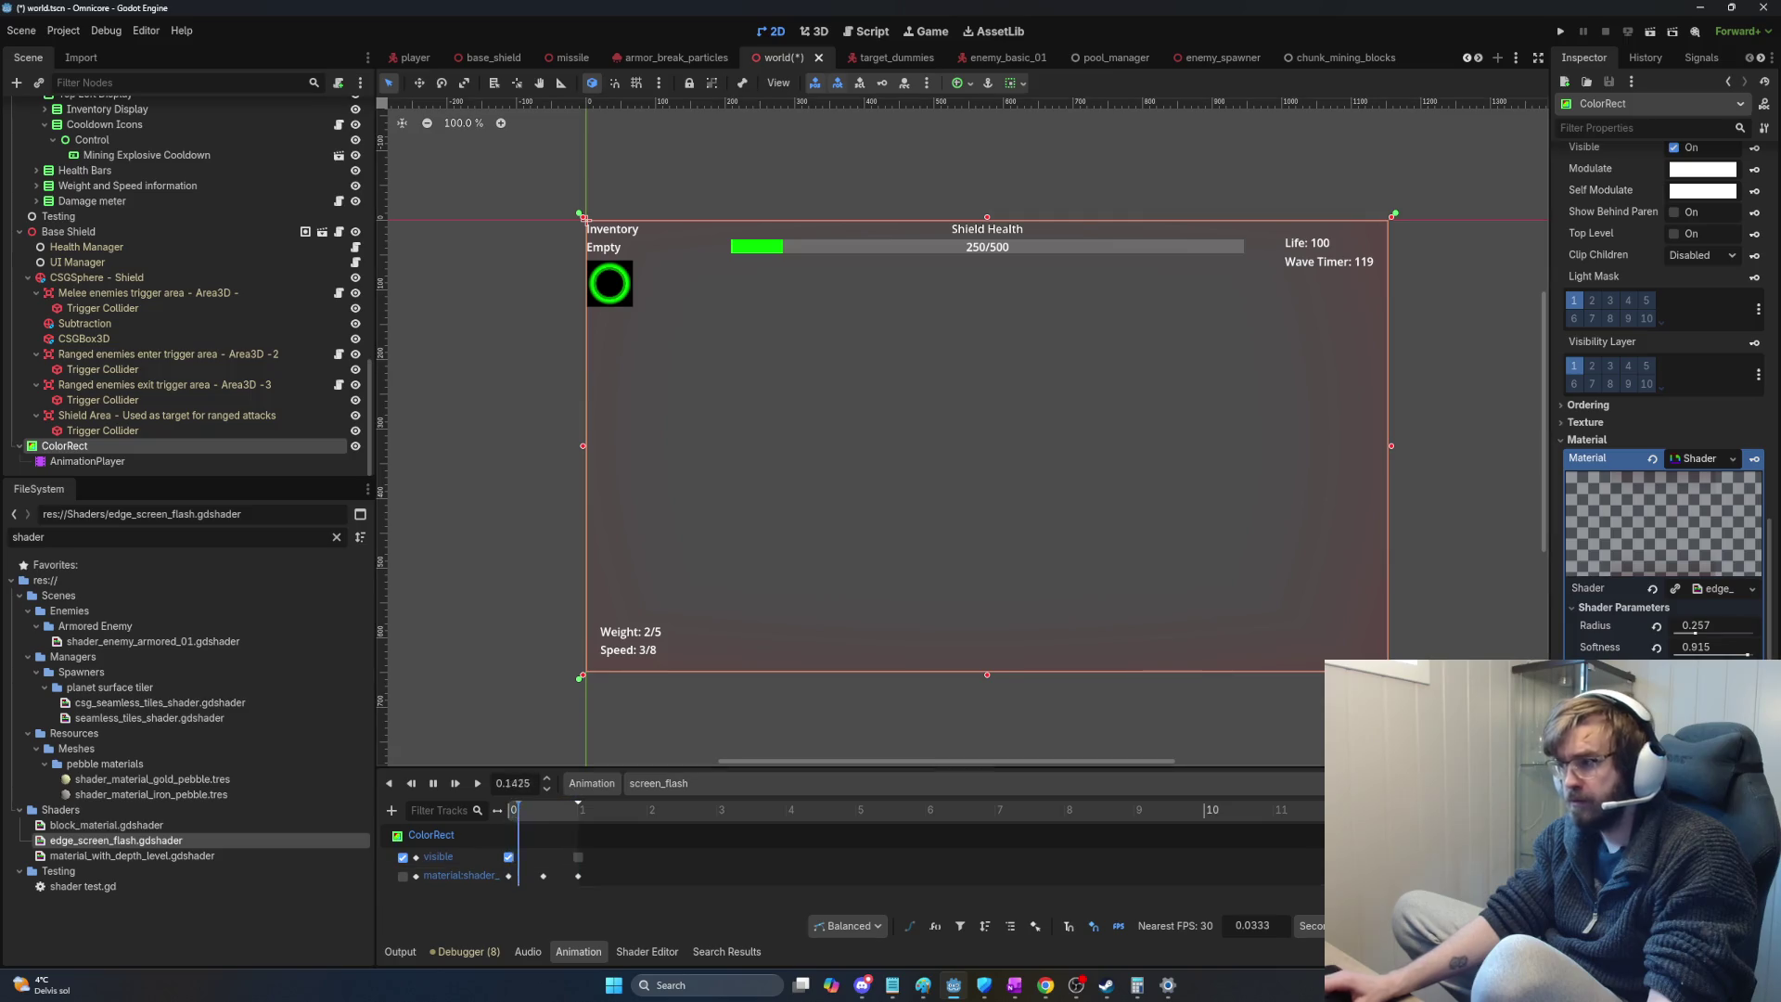
pyautogui.scroll(5, 1702, 463)
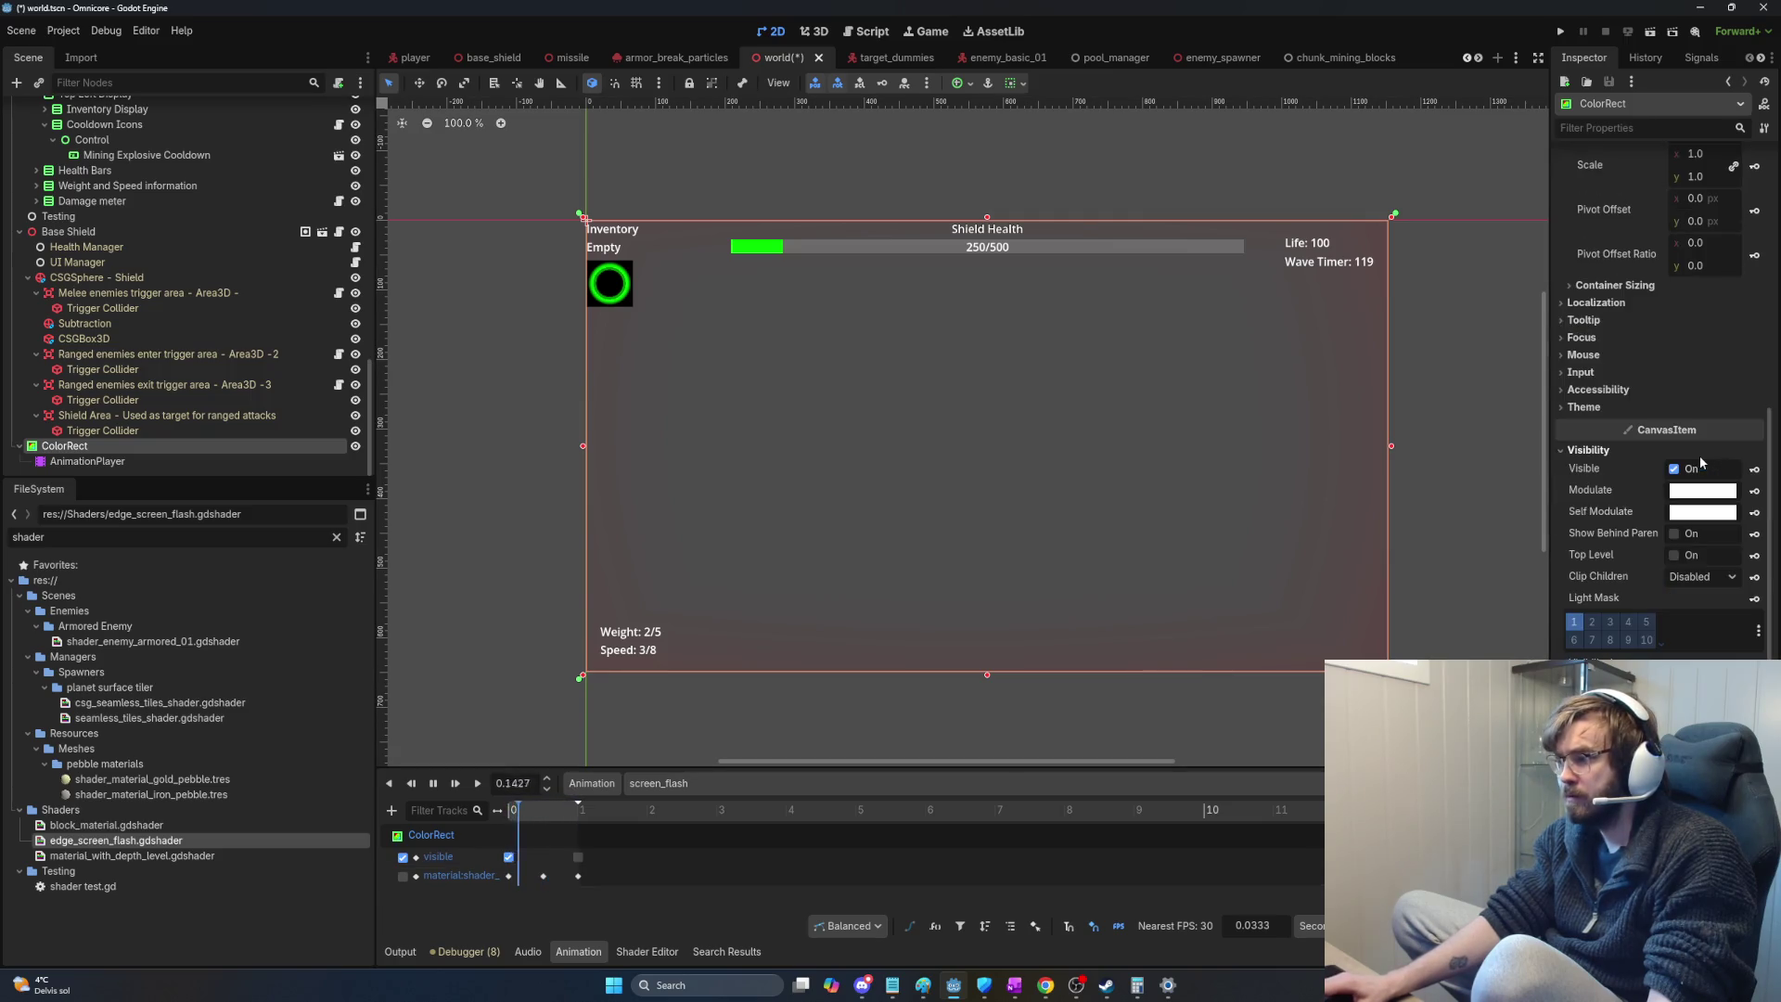
pyautogui.scroll(5, 1705, 445)
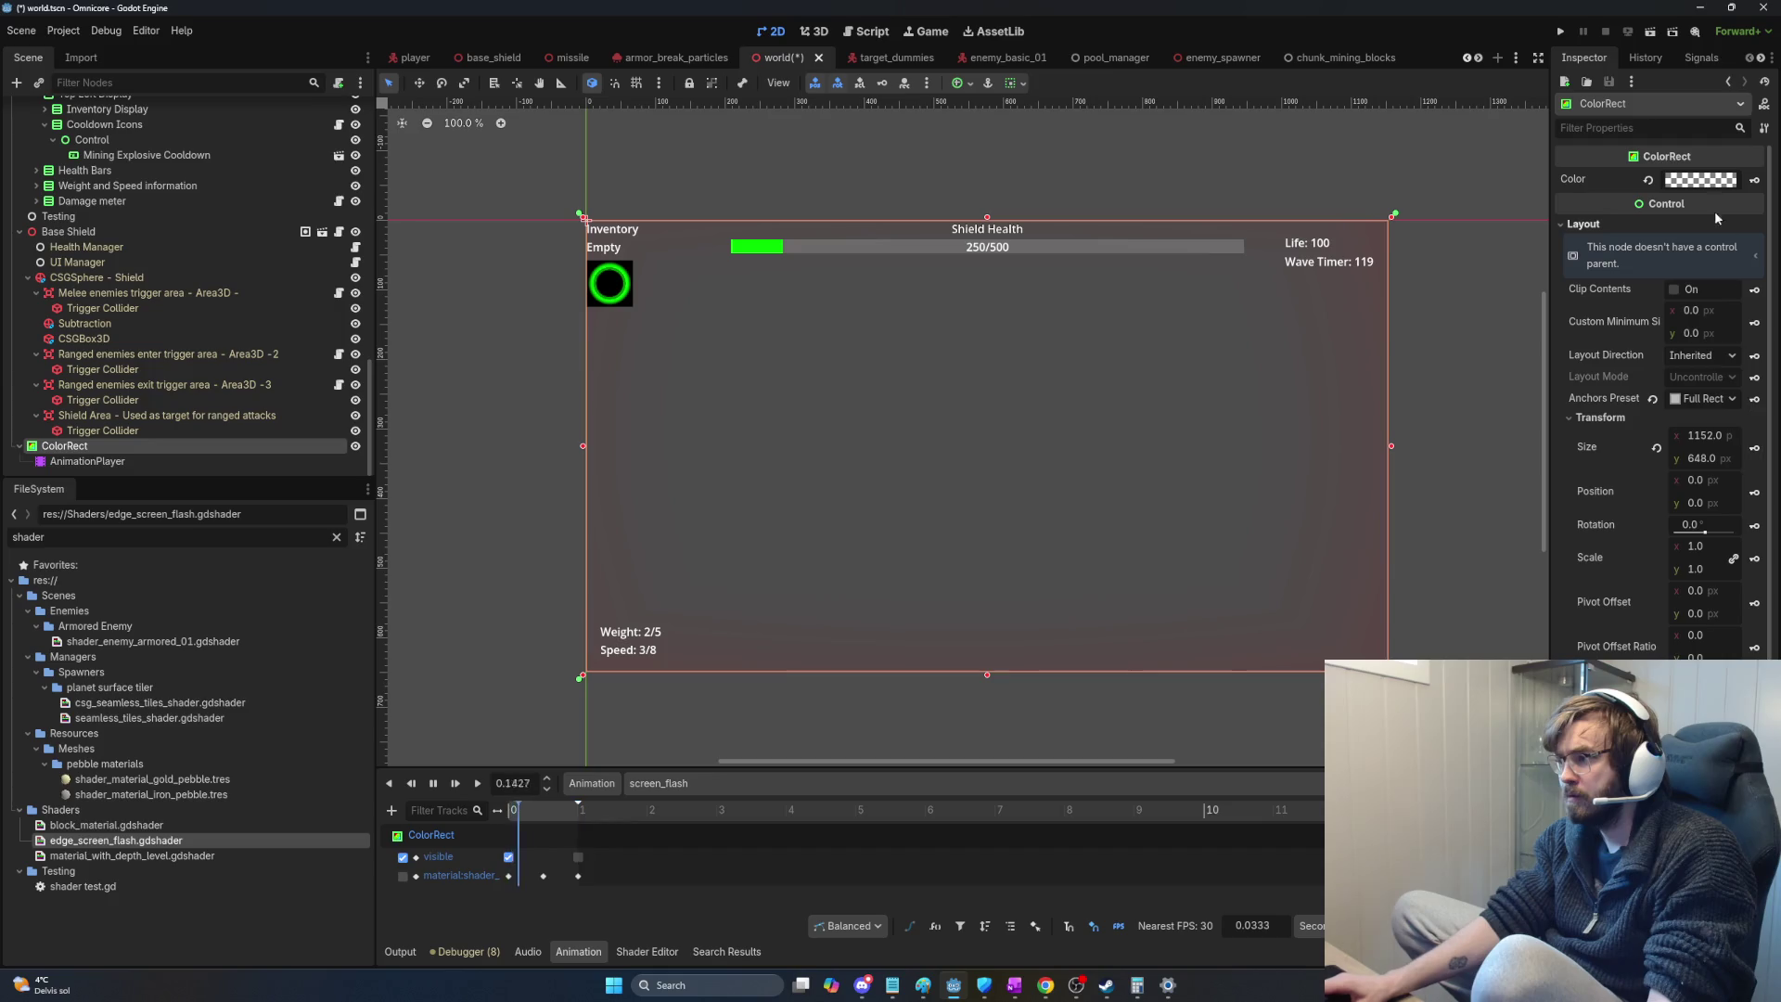
# Try alpha values 100 and then 0 on the ColorRect's colour
pyautogui.click(1705, 180)
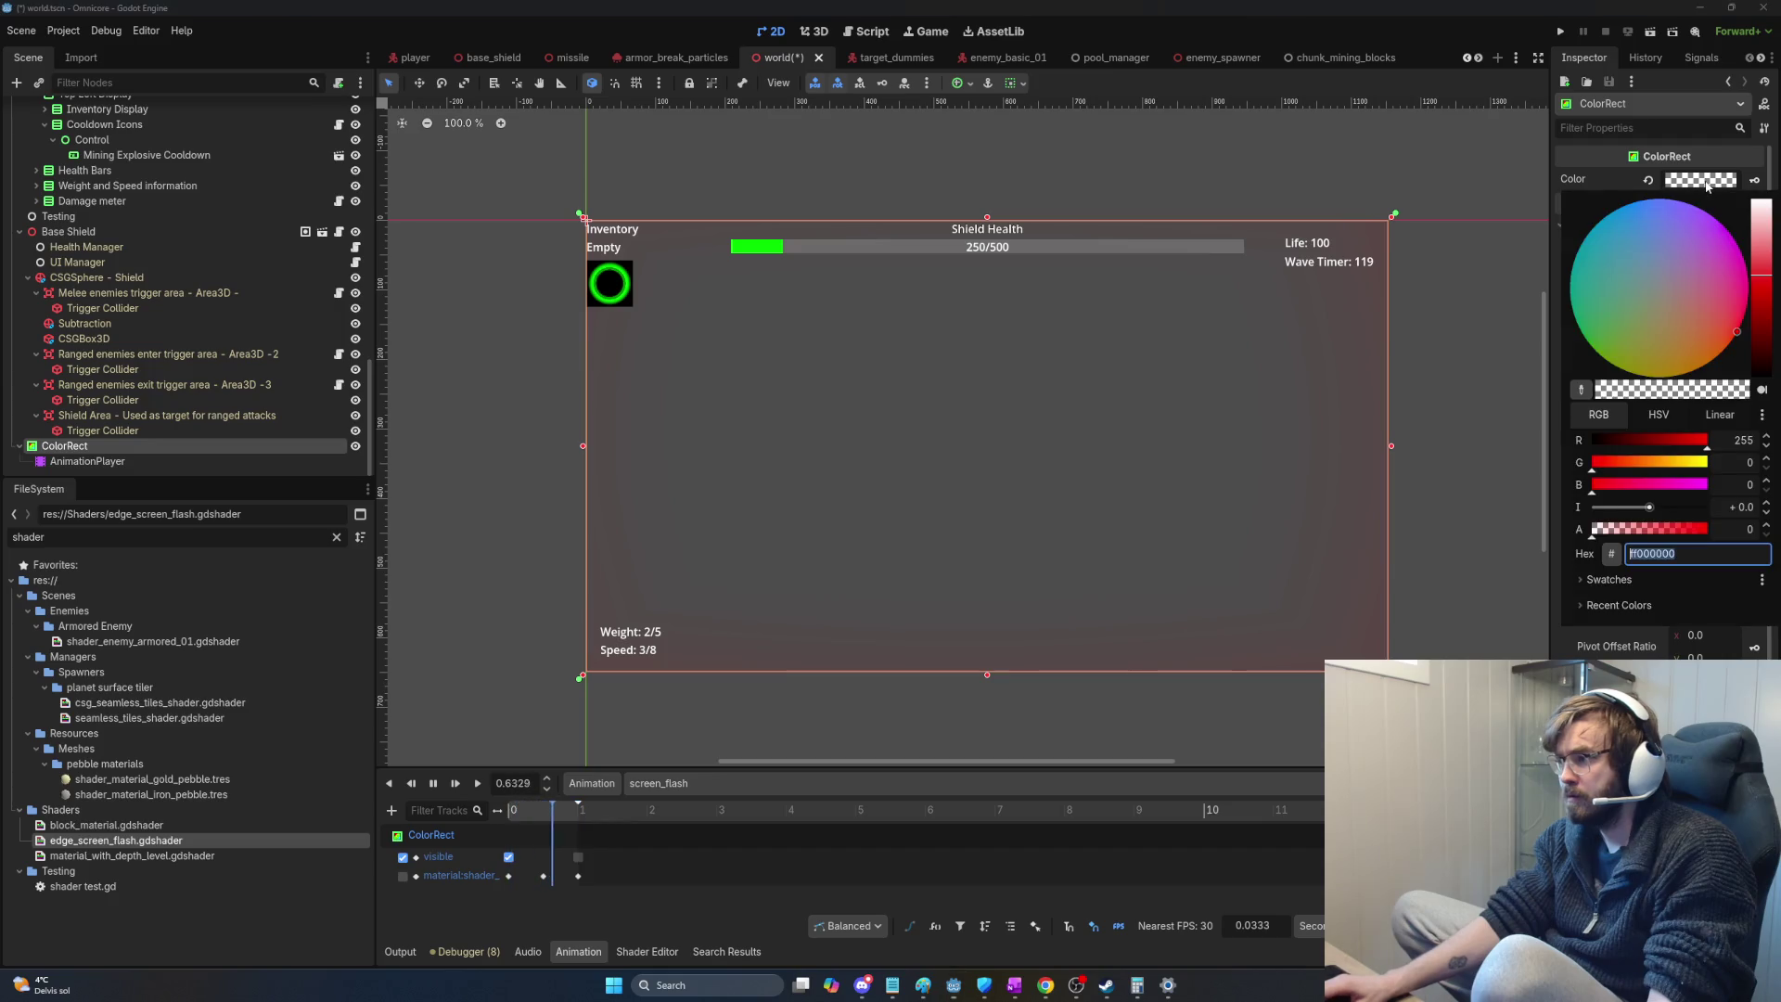
pyautogui.click(1743, 529)
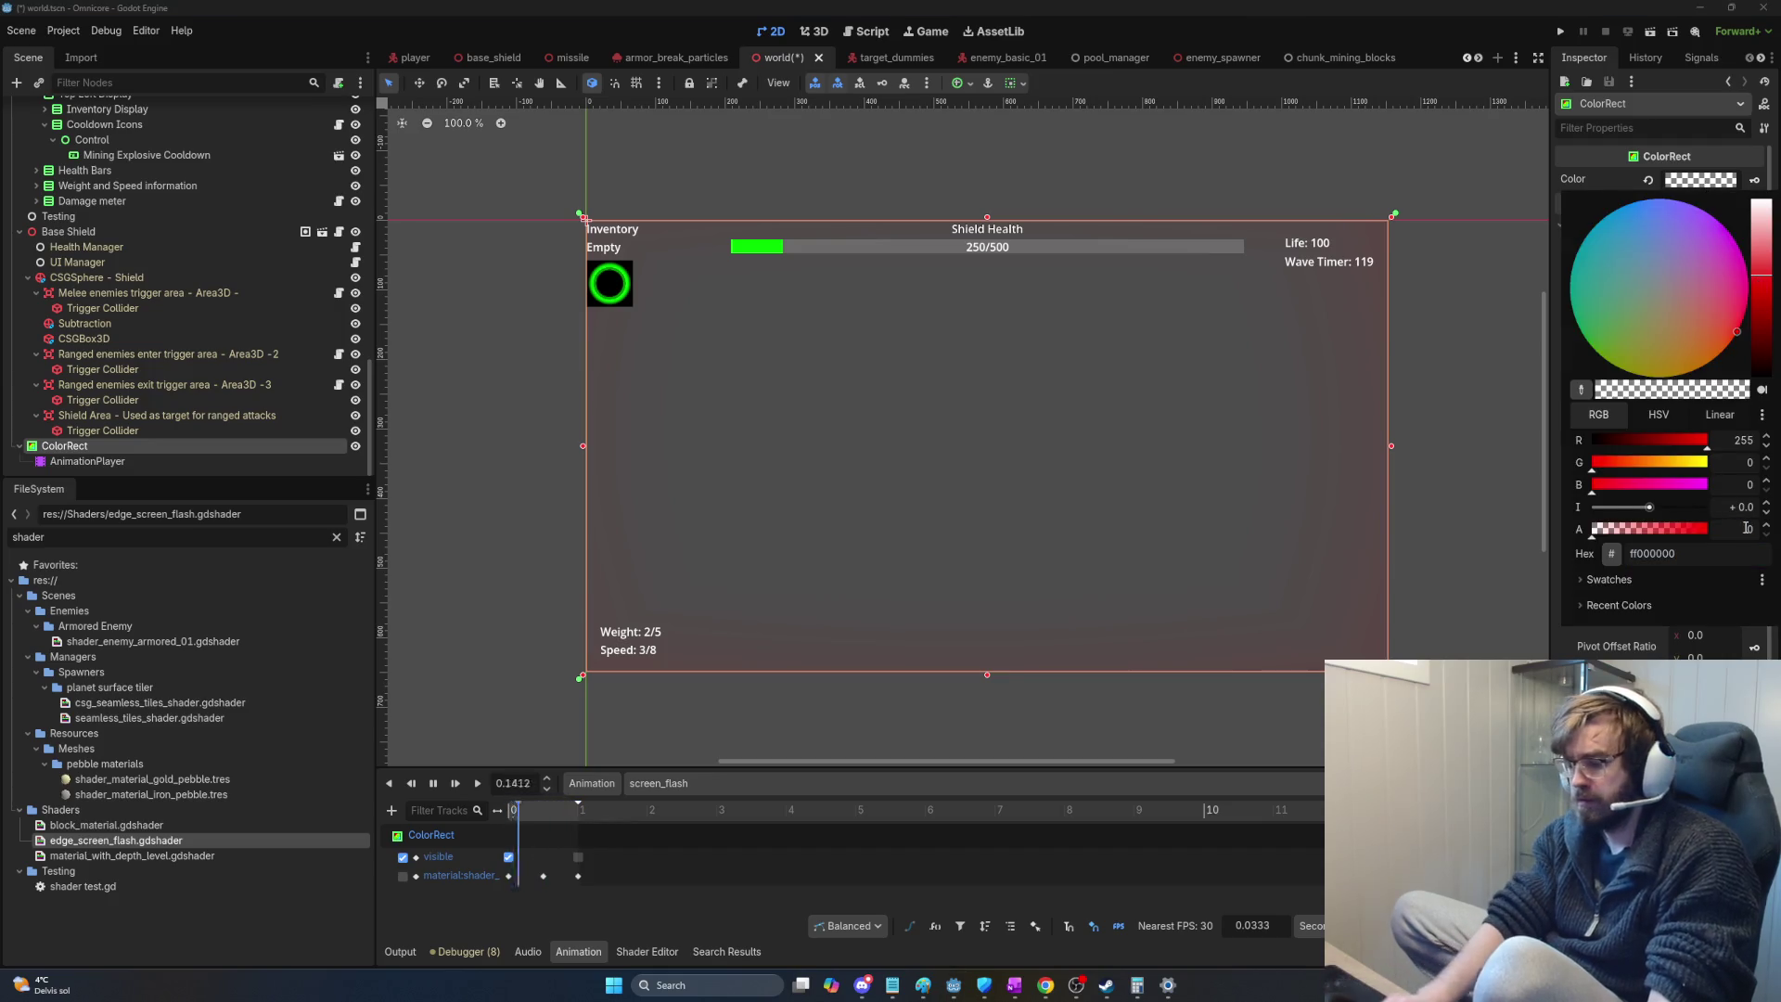
pyautogui.write('100')
pyautogui.press('Return')
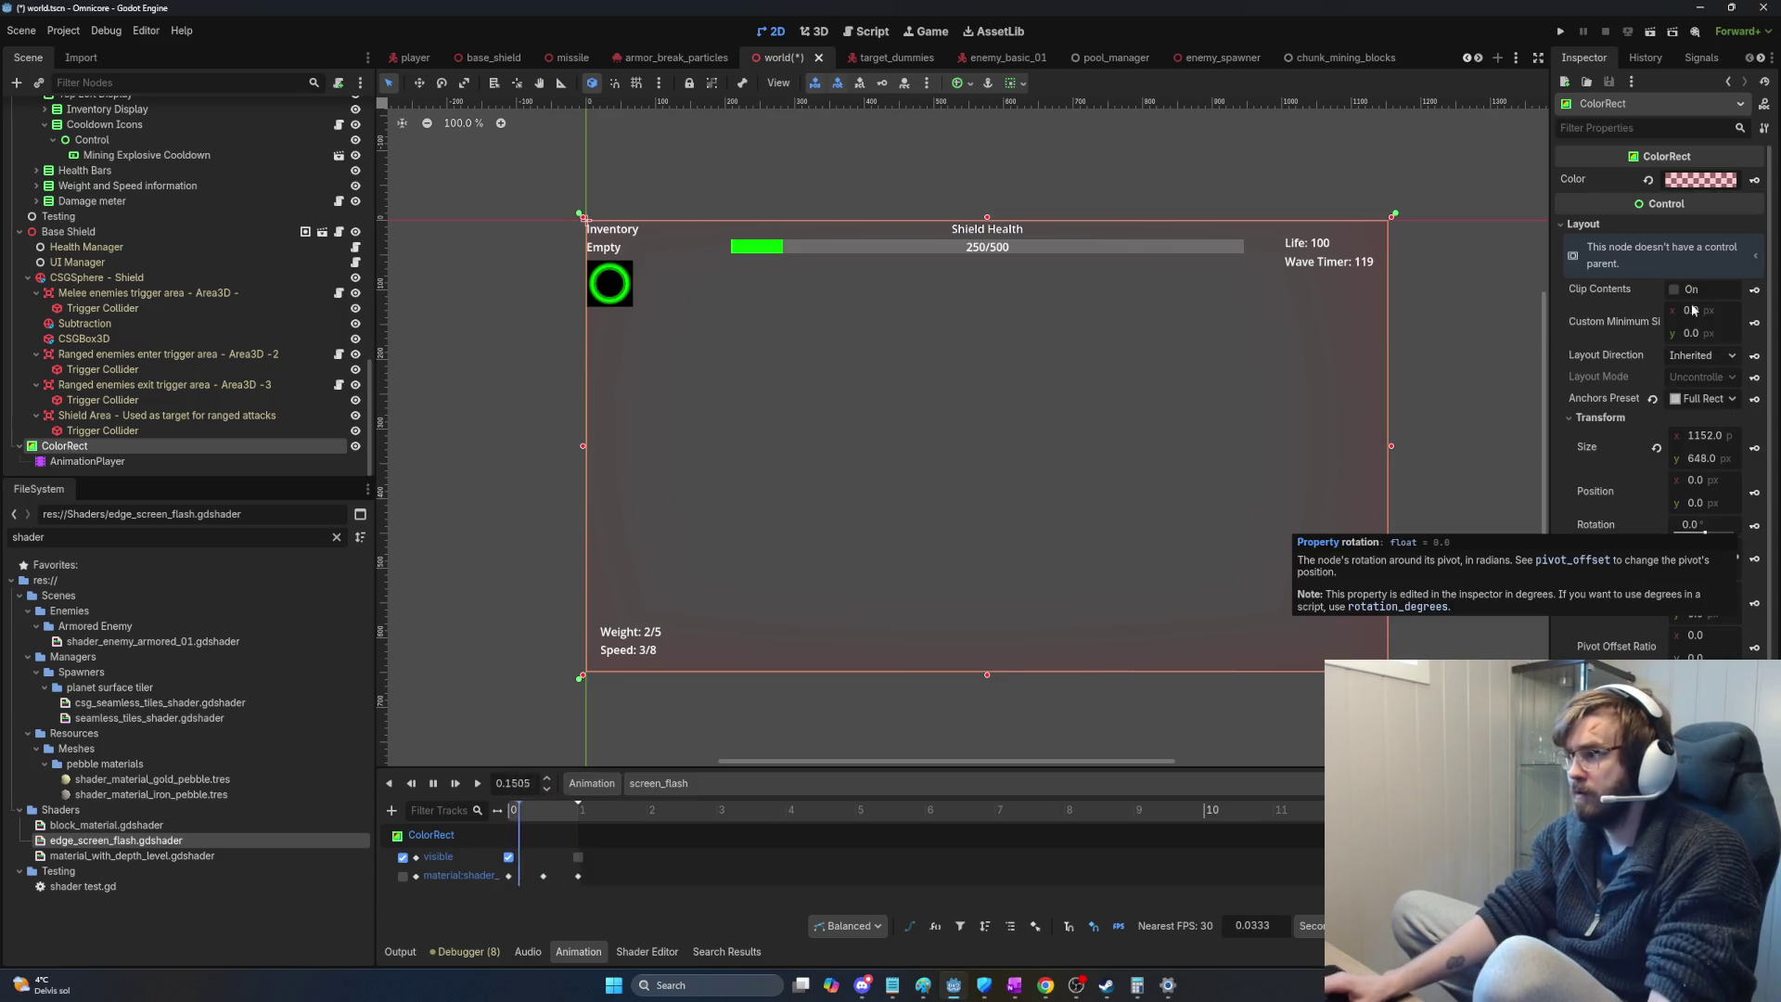
pyautogui.click(1694, 180)
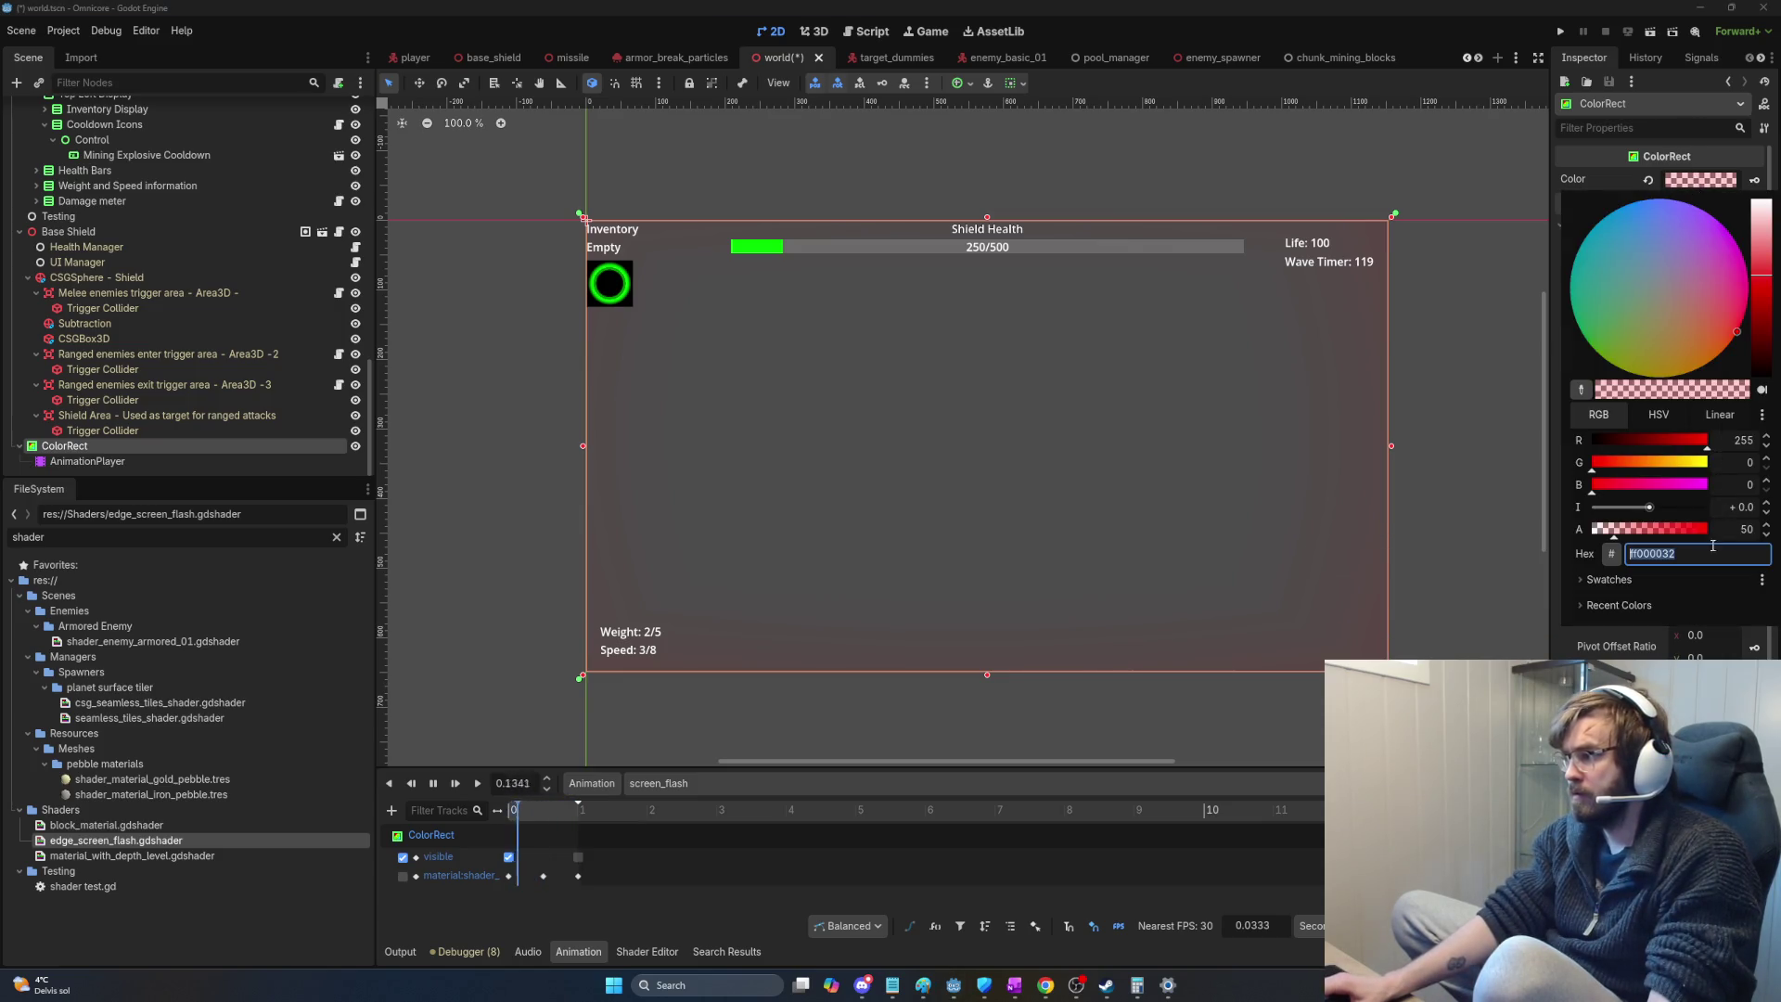
pyautogui.click(1752, 527)
pyautogui.write('0')
pyautogui.press('Return')
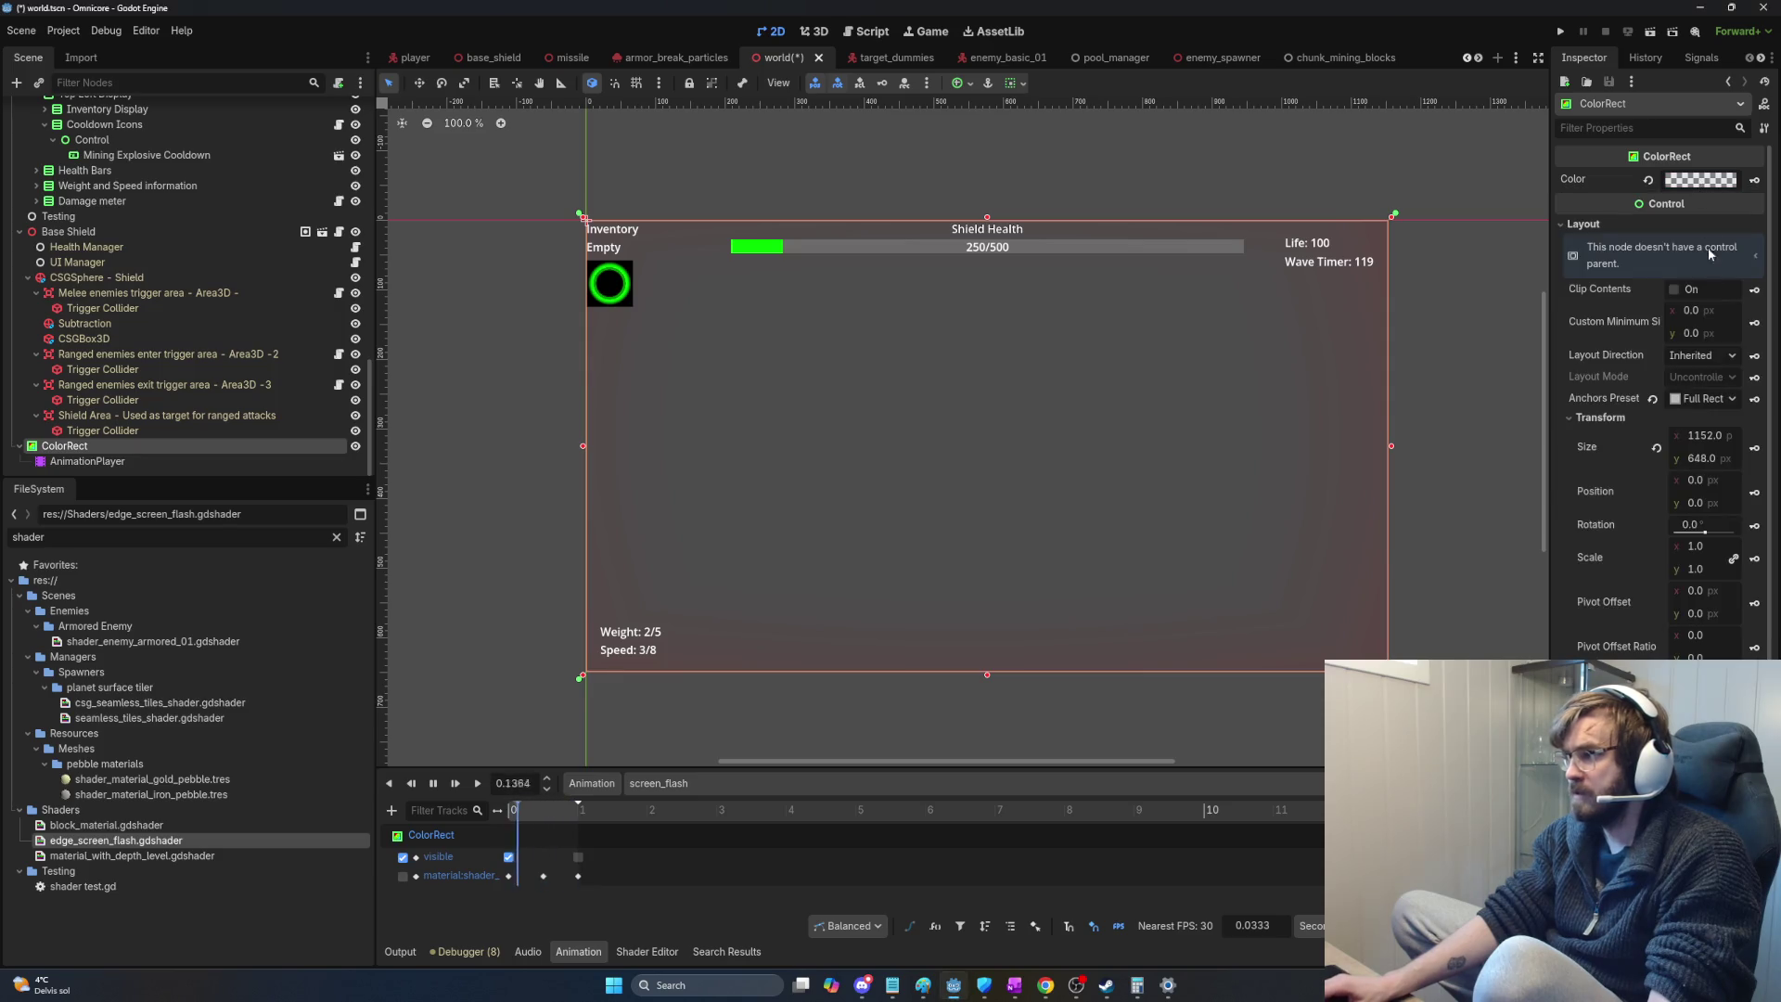
# Reset the ColorRect colour to opaque grey, then revert it to translucent red
pyautogui.click(1694, 180)
pyautogui.click(1695, 178)
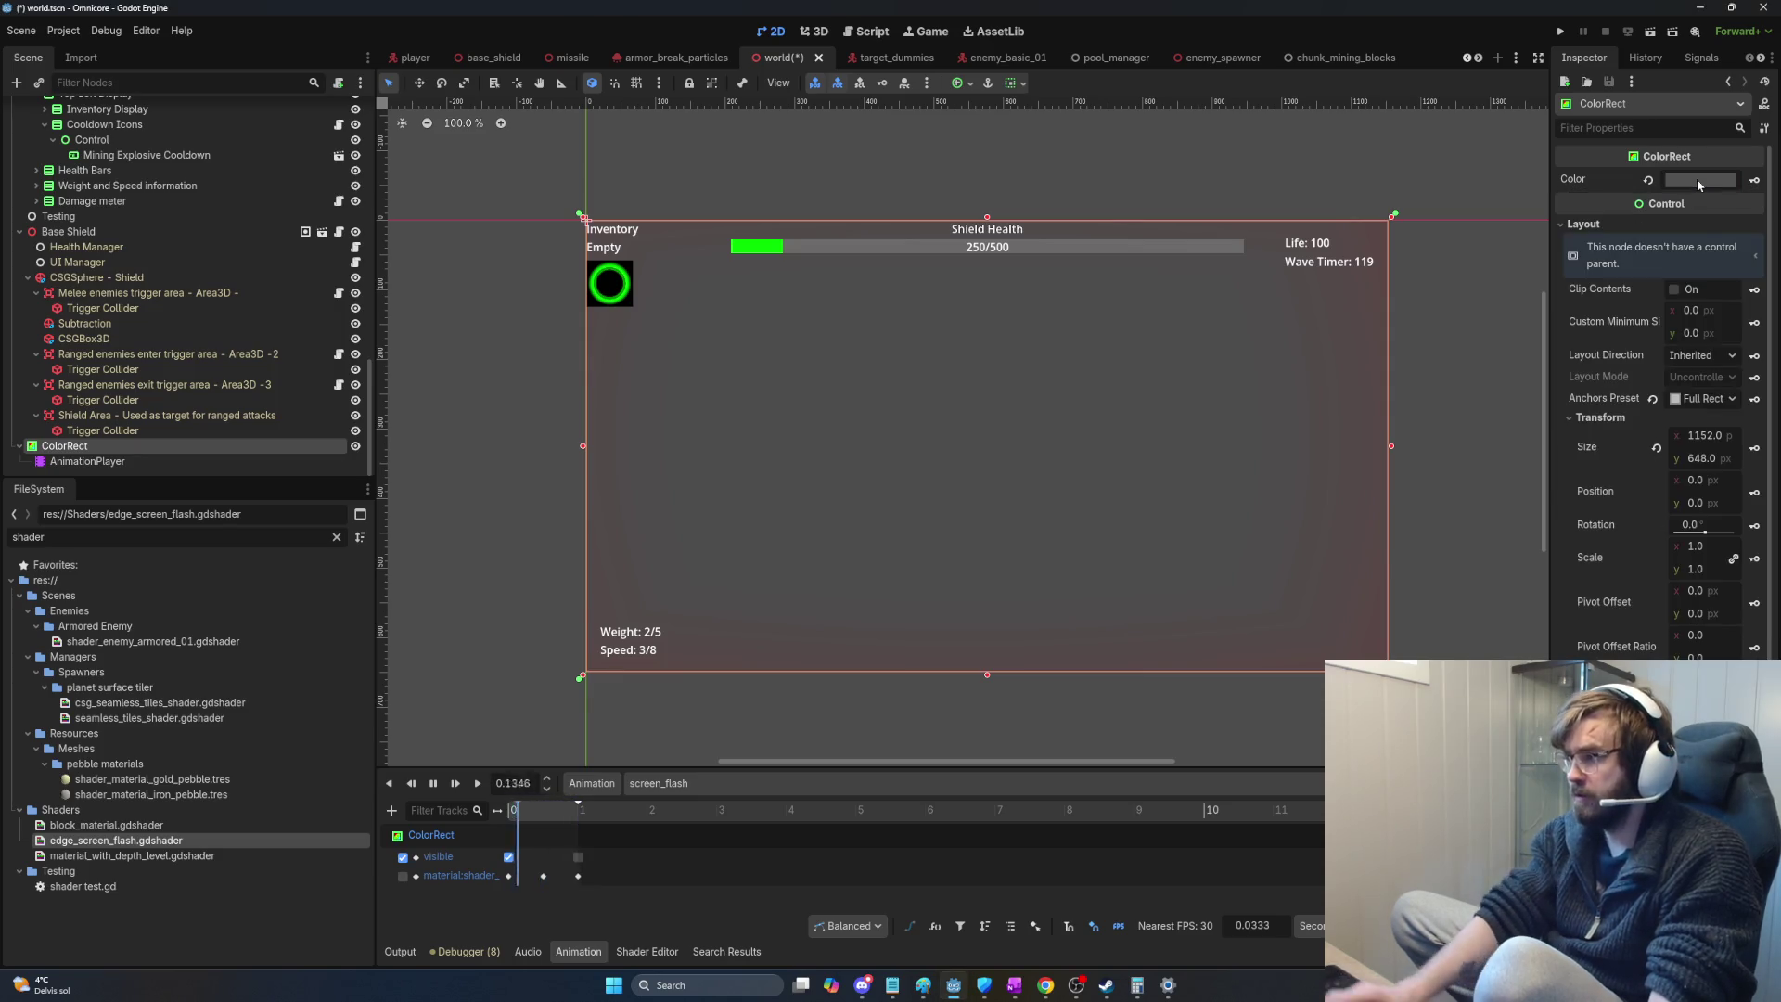
pyautogui.click(1701, 180)
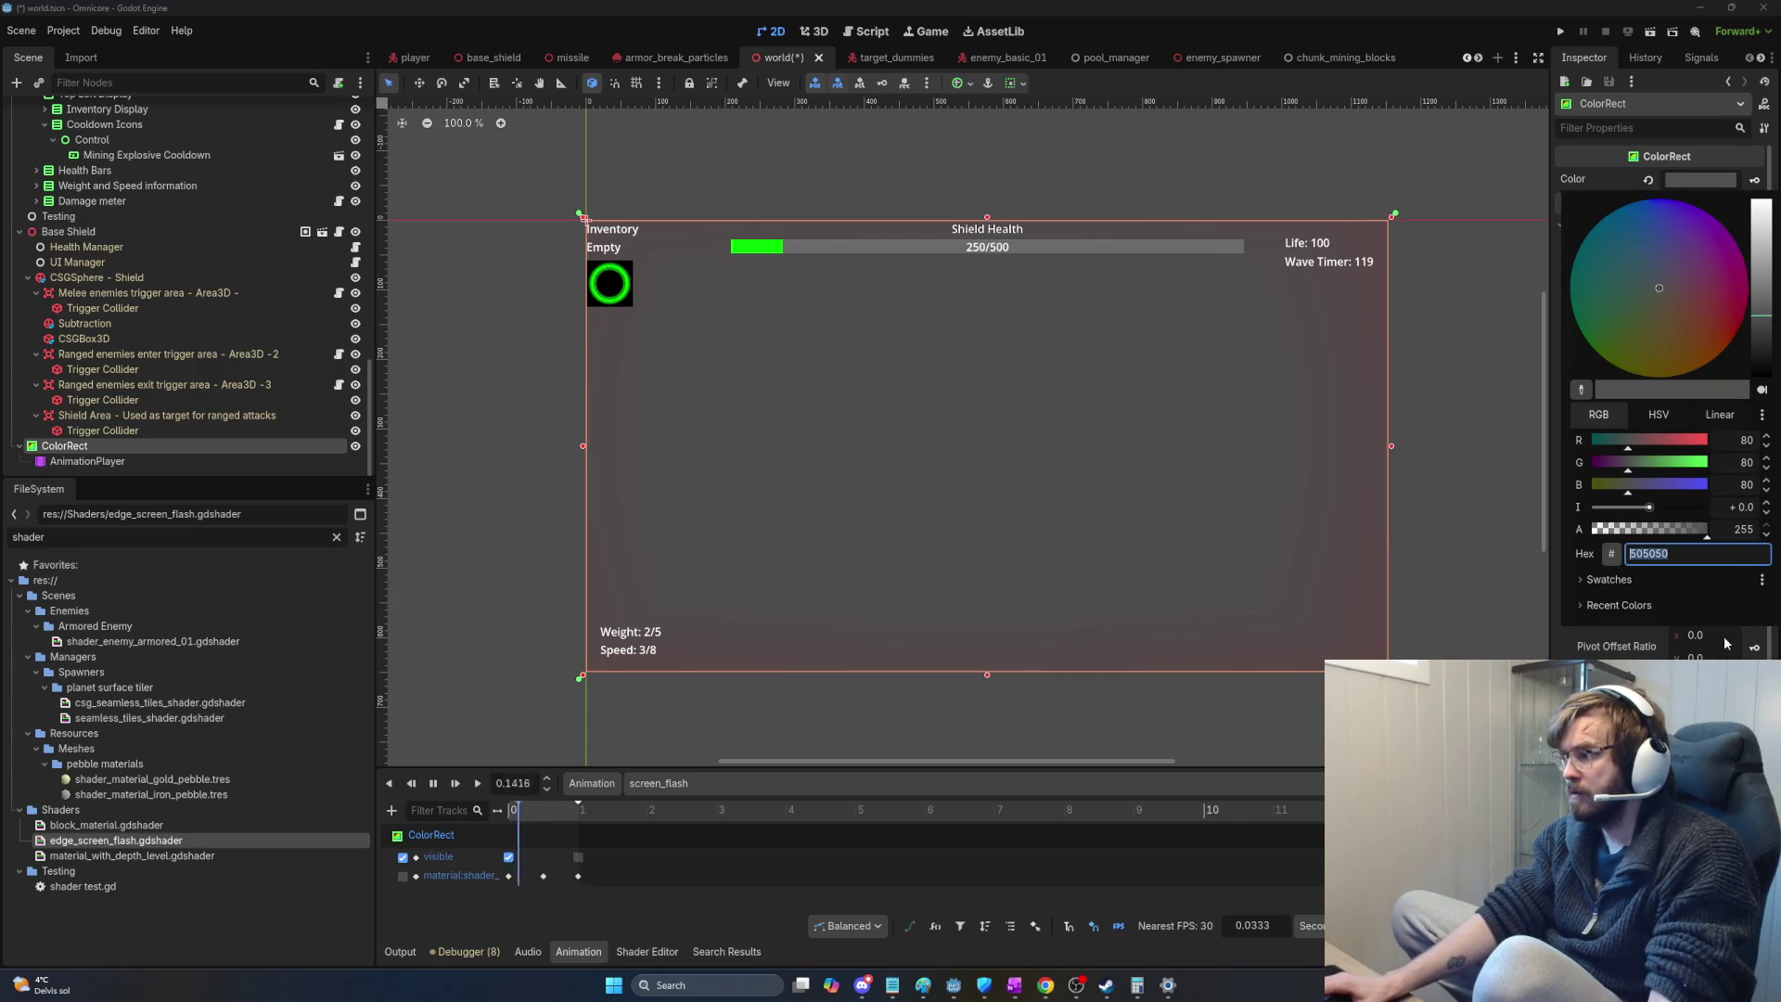
pyautogui.press('Escape')
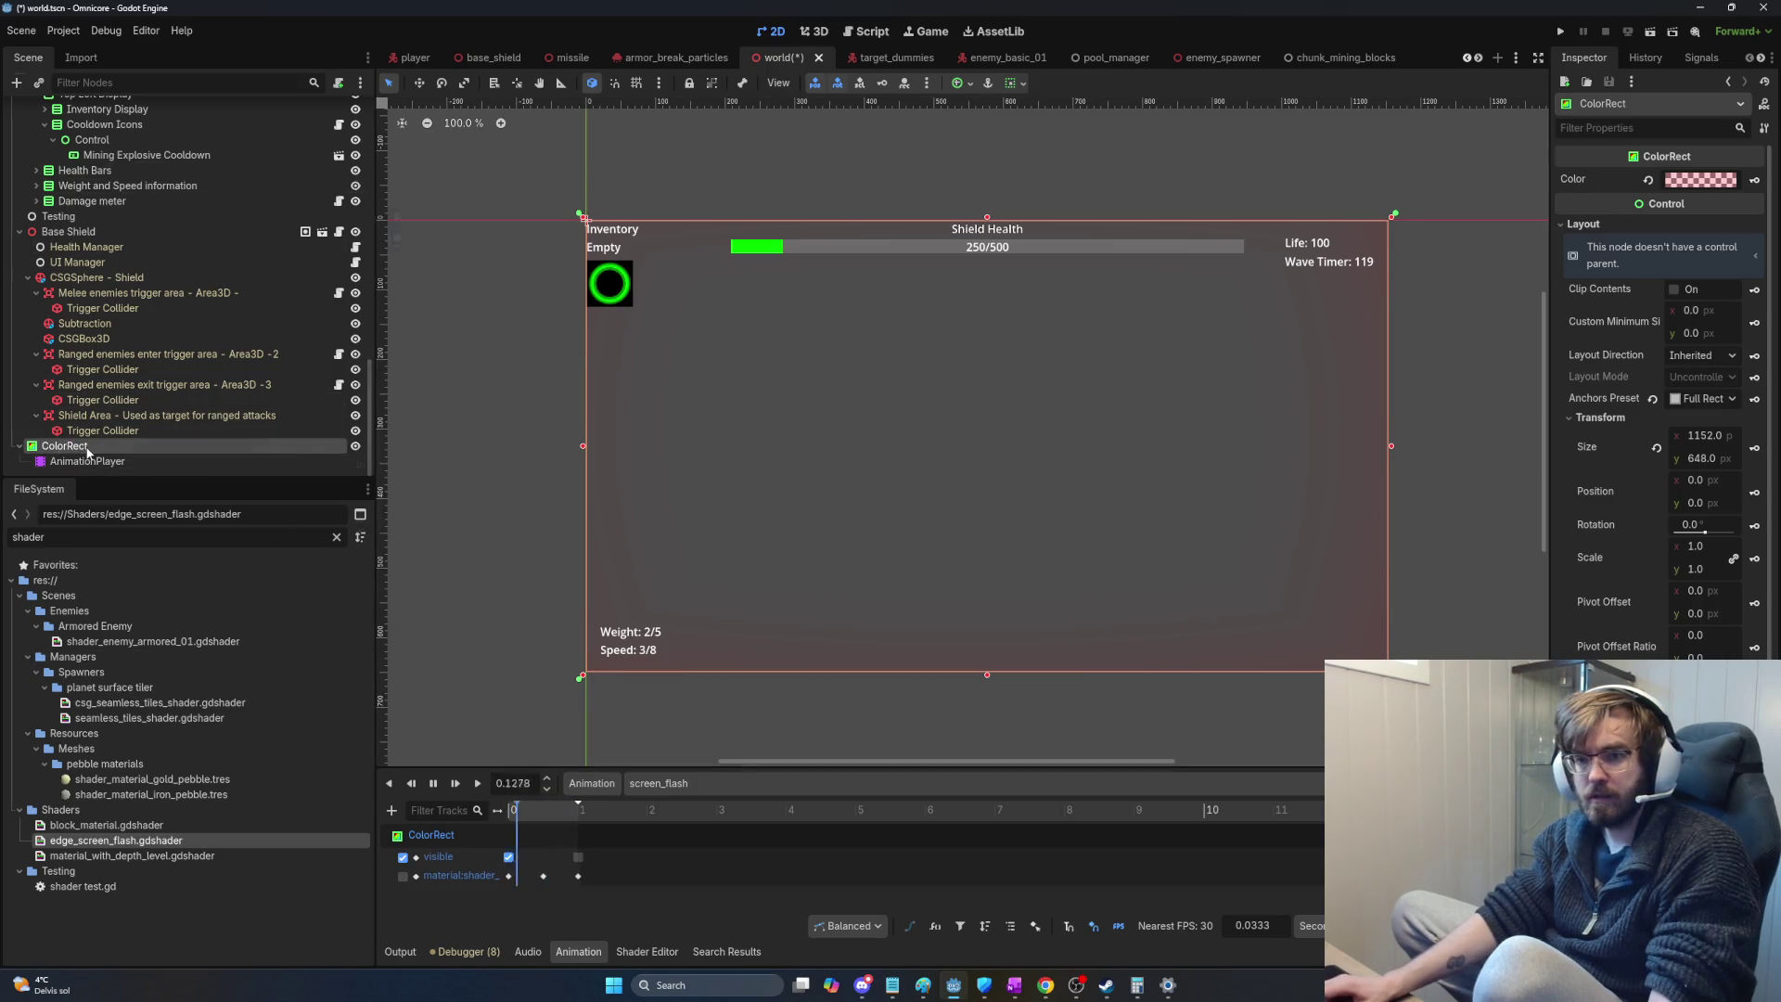
pyautogui.hotkey('ctrl', 'a')
# Add a new ColorRect2 at root level above ColorRect and hide the original ColorRect
pyautogui.write('color')
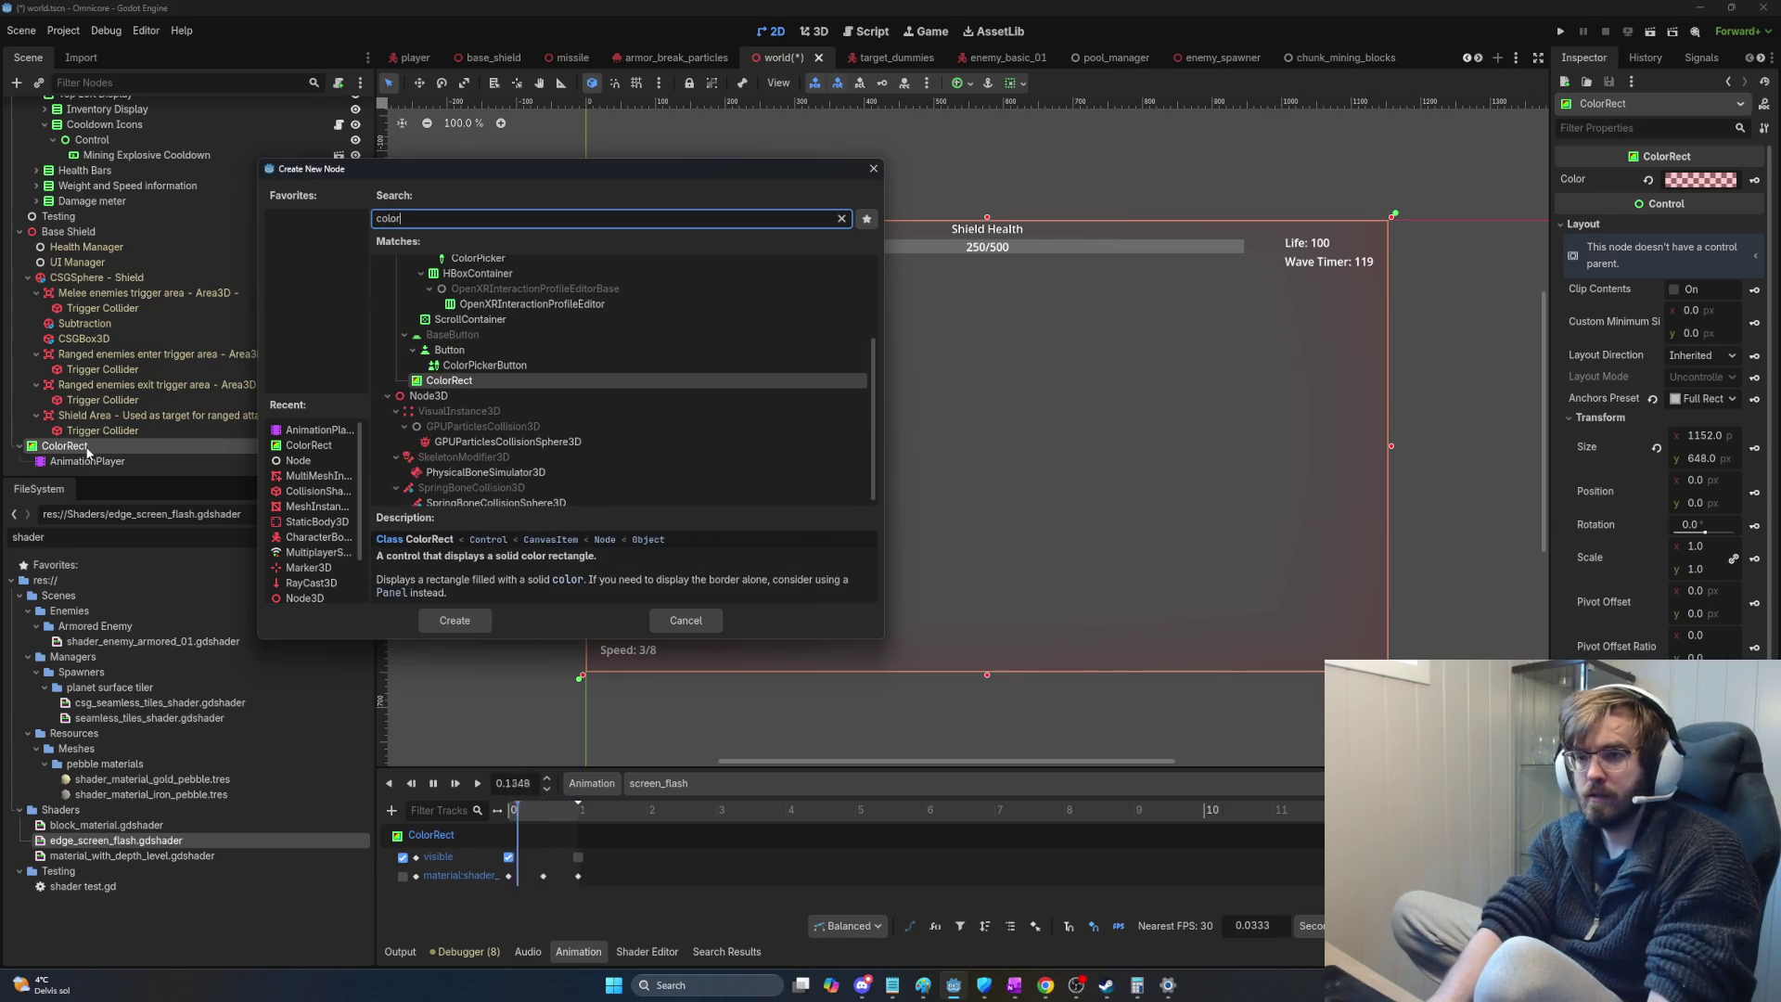
pyautogui.press('Return')
pyautogui.moveTo(79, 461)
pyautogui.mouseDown()
pyautogui.moveTo(56, 432)
pyautogui.moveTo(37, 444)
pyautogui.mouseUp()
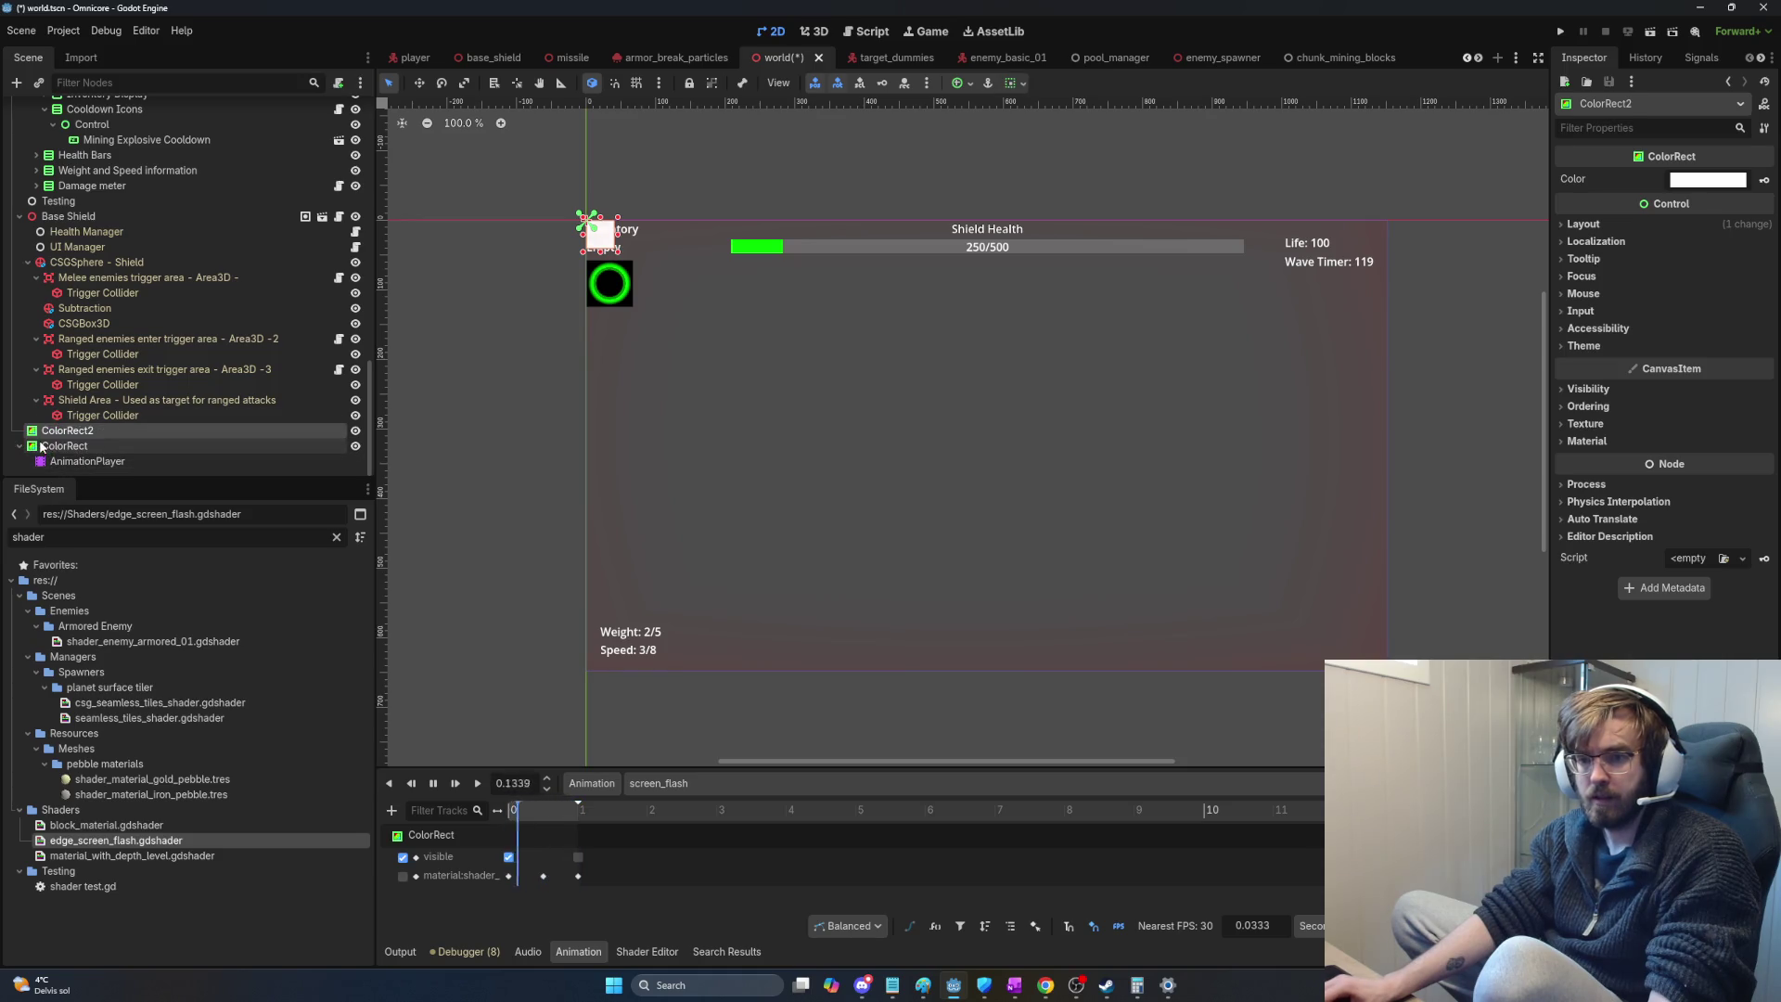
pyautogui.click(79, 447)
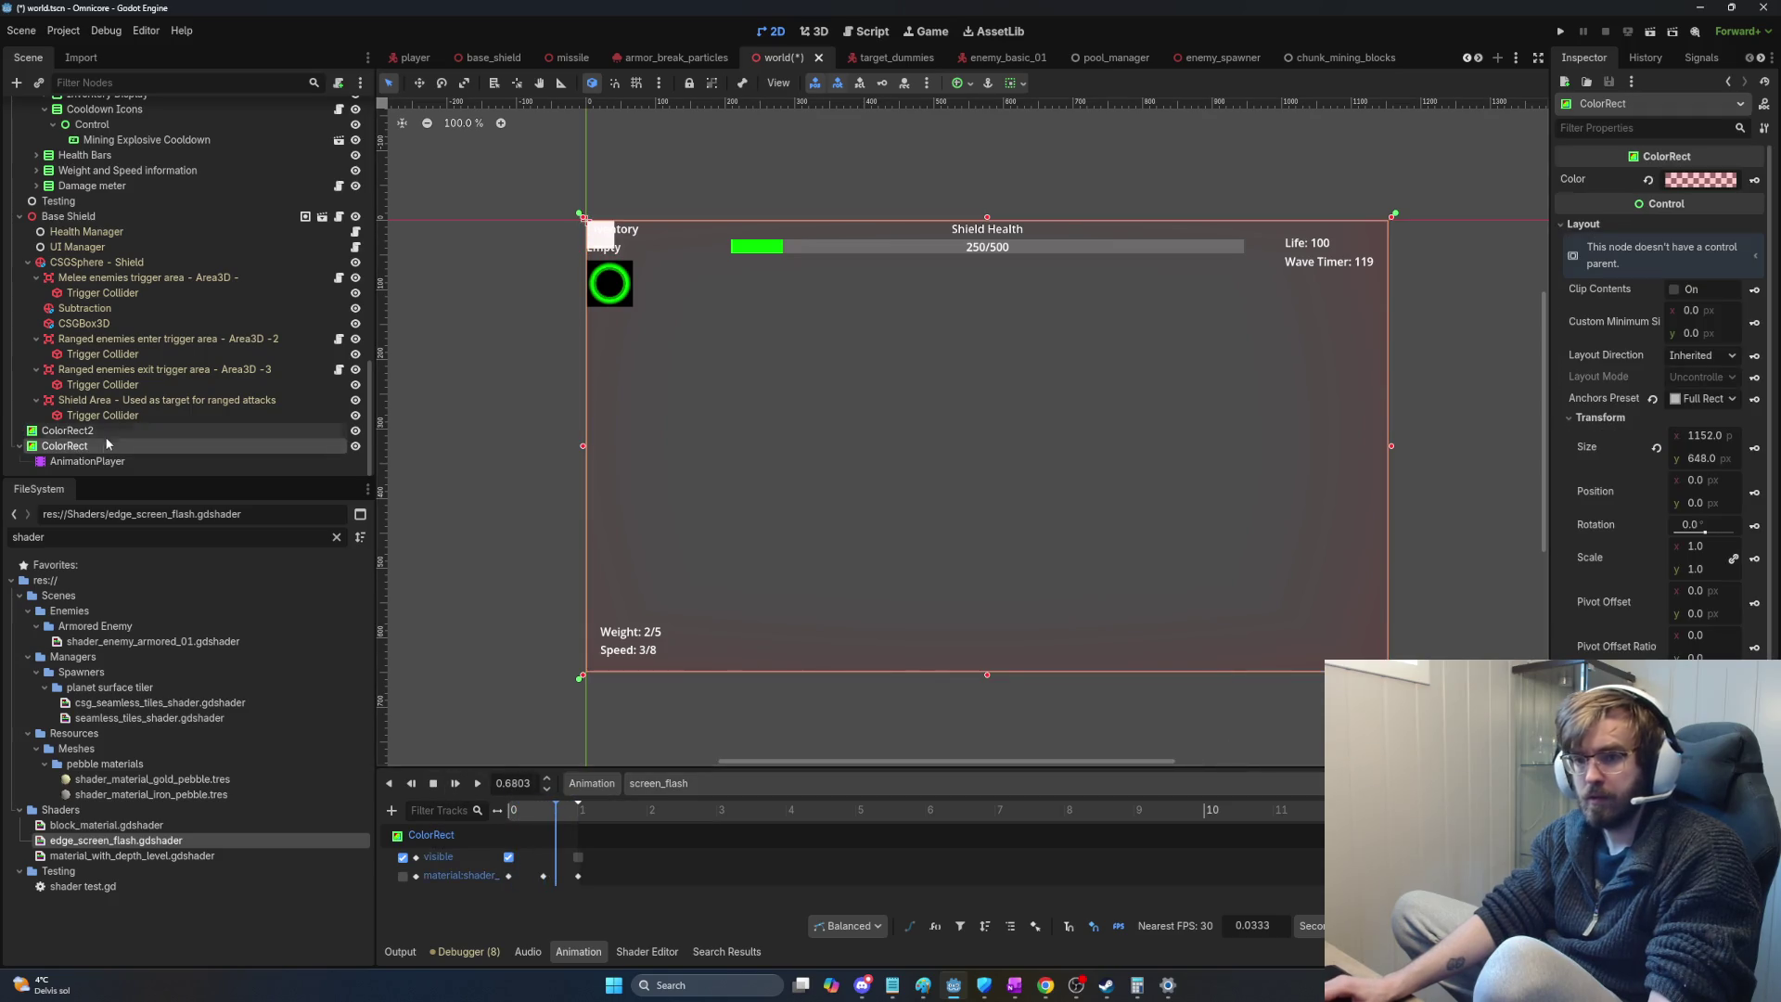
pyautogui.click(355, 447)
# Give ColorRect2 Full Rect anchors and the fully transparent colour 00000000
pyautogui.click(307, 430)
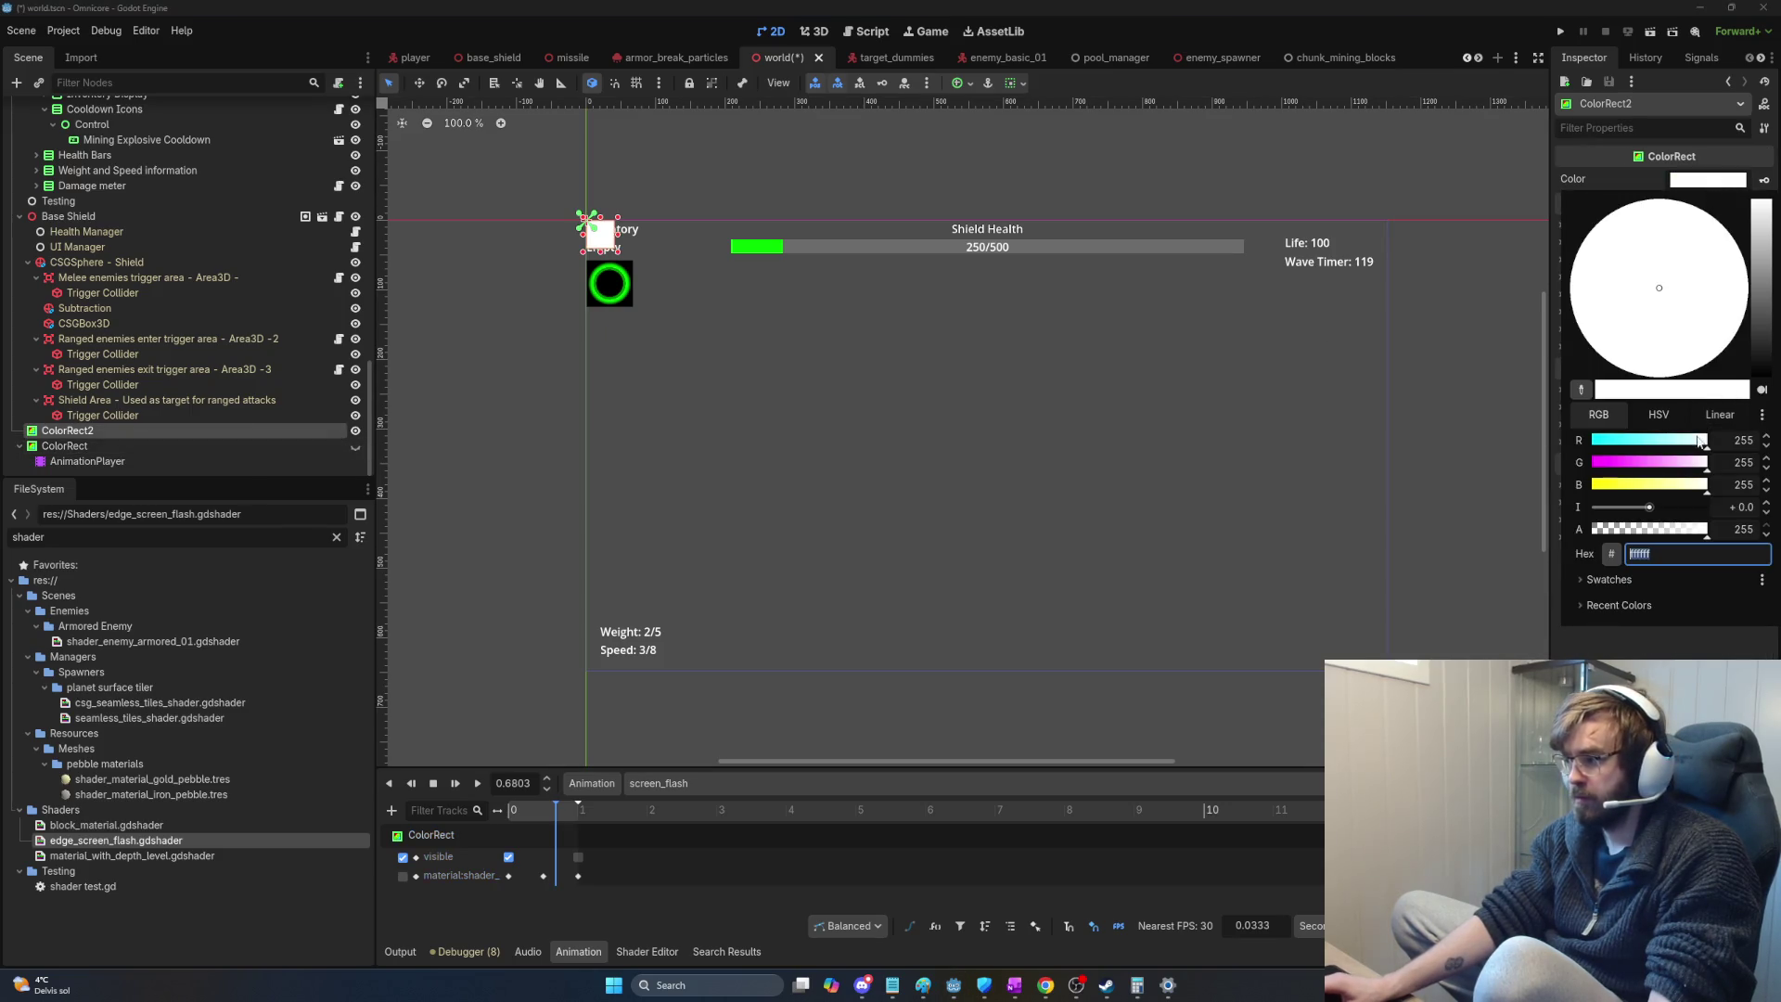
pyautogui.moveTo(1707, 452)
pyautogui.mouseDown()
pyautogui.moveTo(1606, 452)
pyautogui.moveTo(1748, 442)
pyautogui.moveTo(1590, 462)
pyautogui.moveTo(1590, 484)
pyautogui.mouseUp()
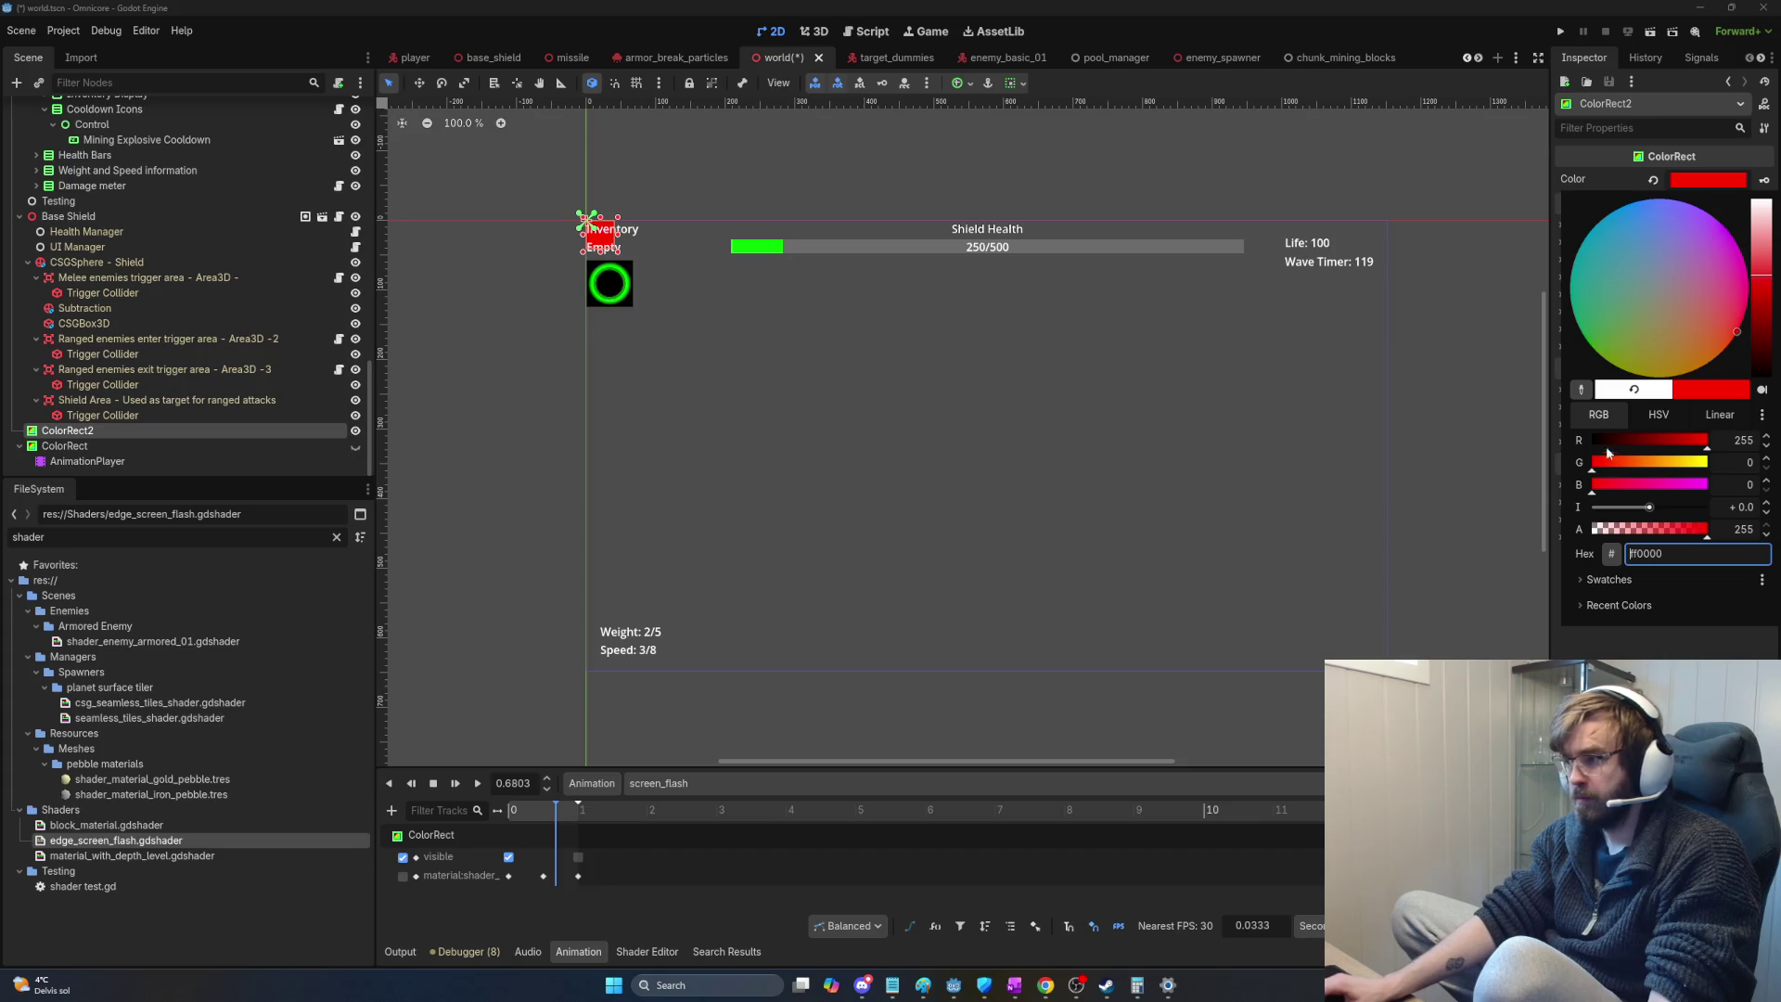
pyautogui.click(1513, 321)
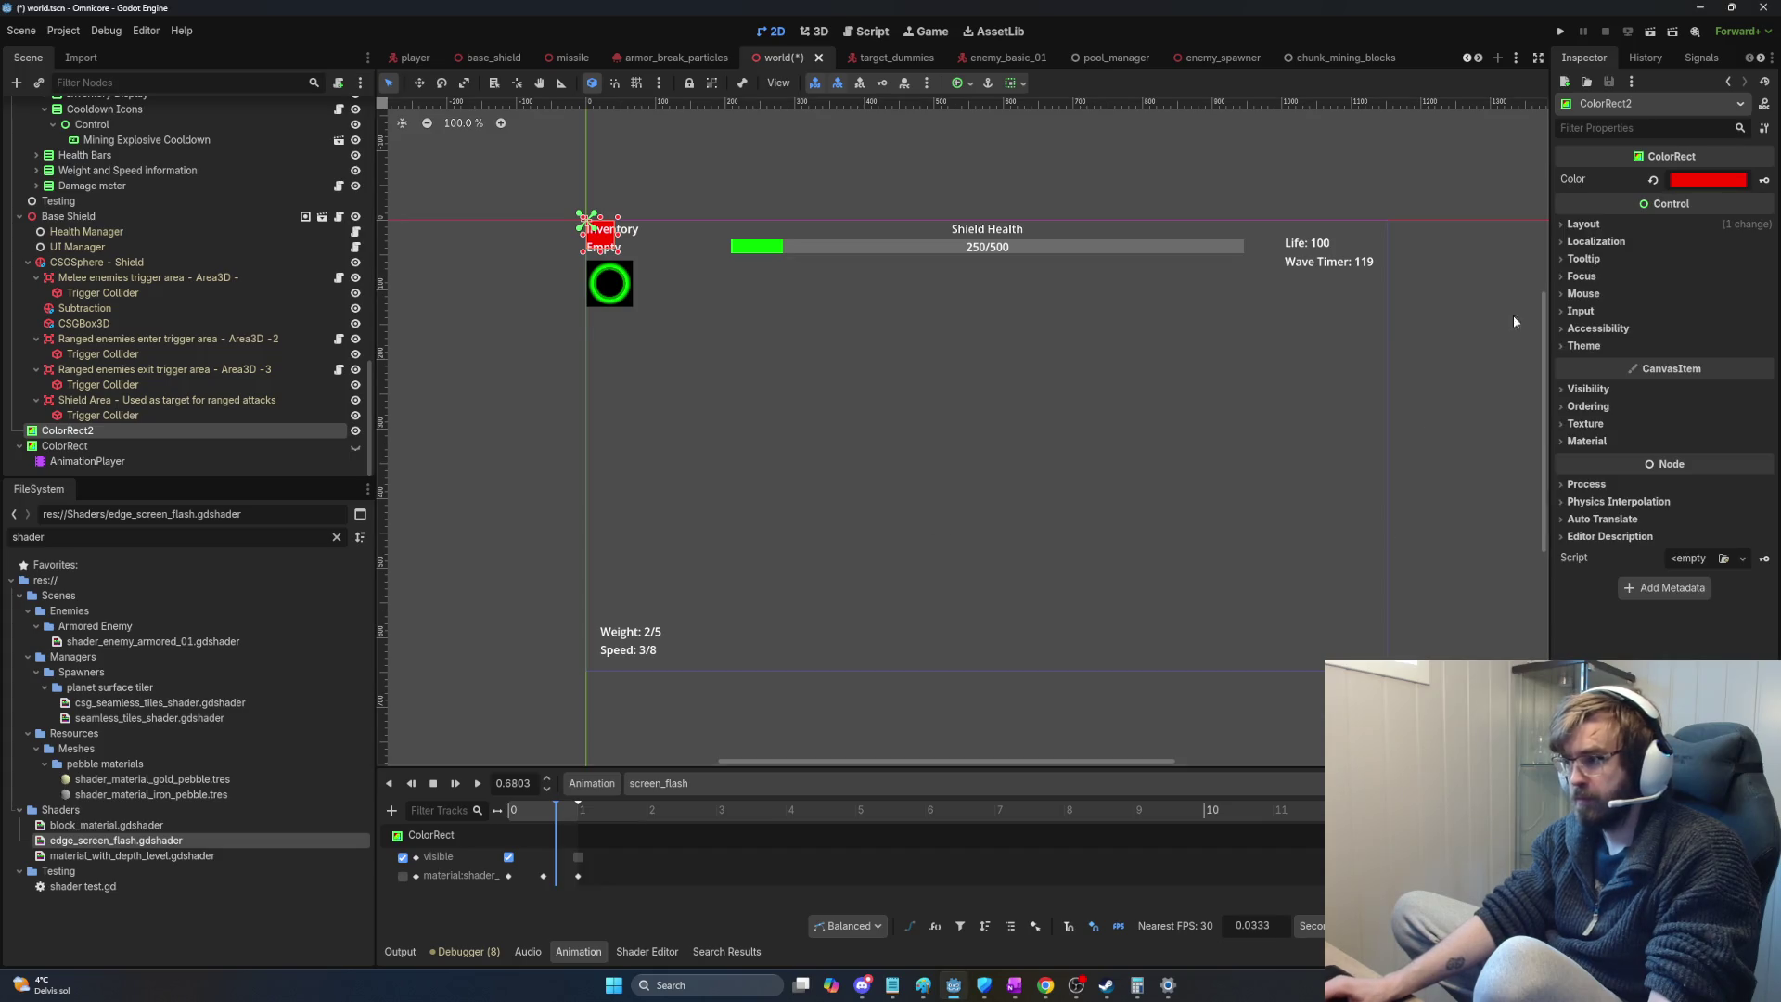
pyautogui.click(1592, 226)
pyautogui.click(1708, 398)
pyautogui.click(1698, 705)
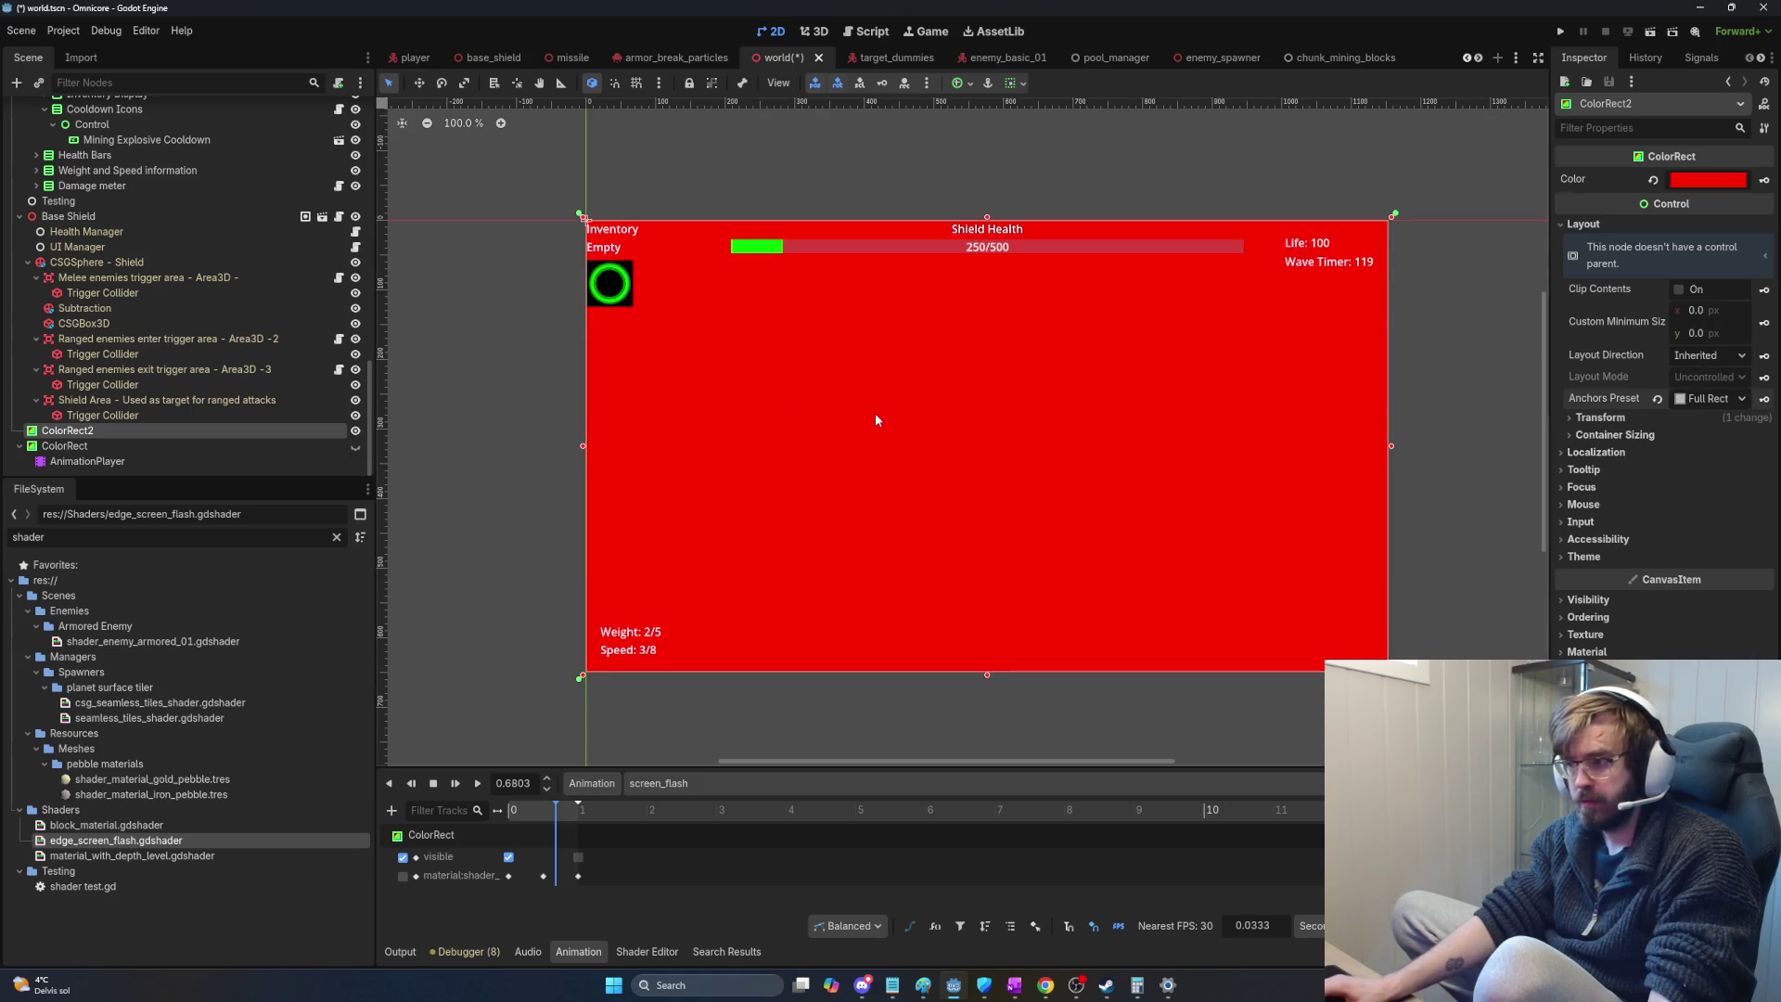
pyautogui.click(1693, 179)
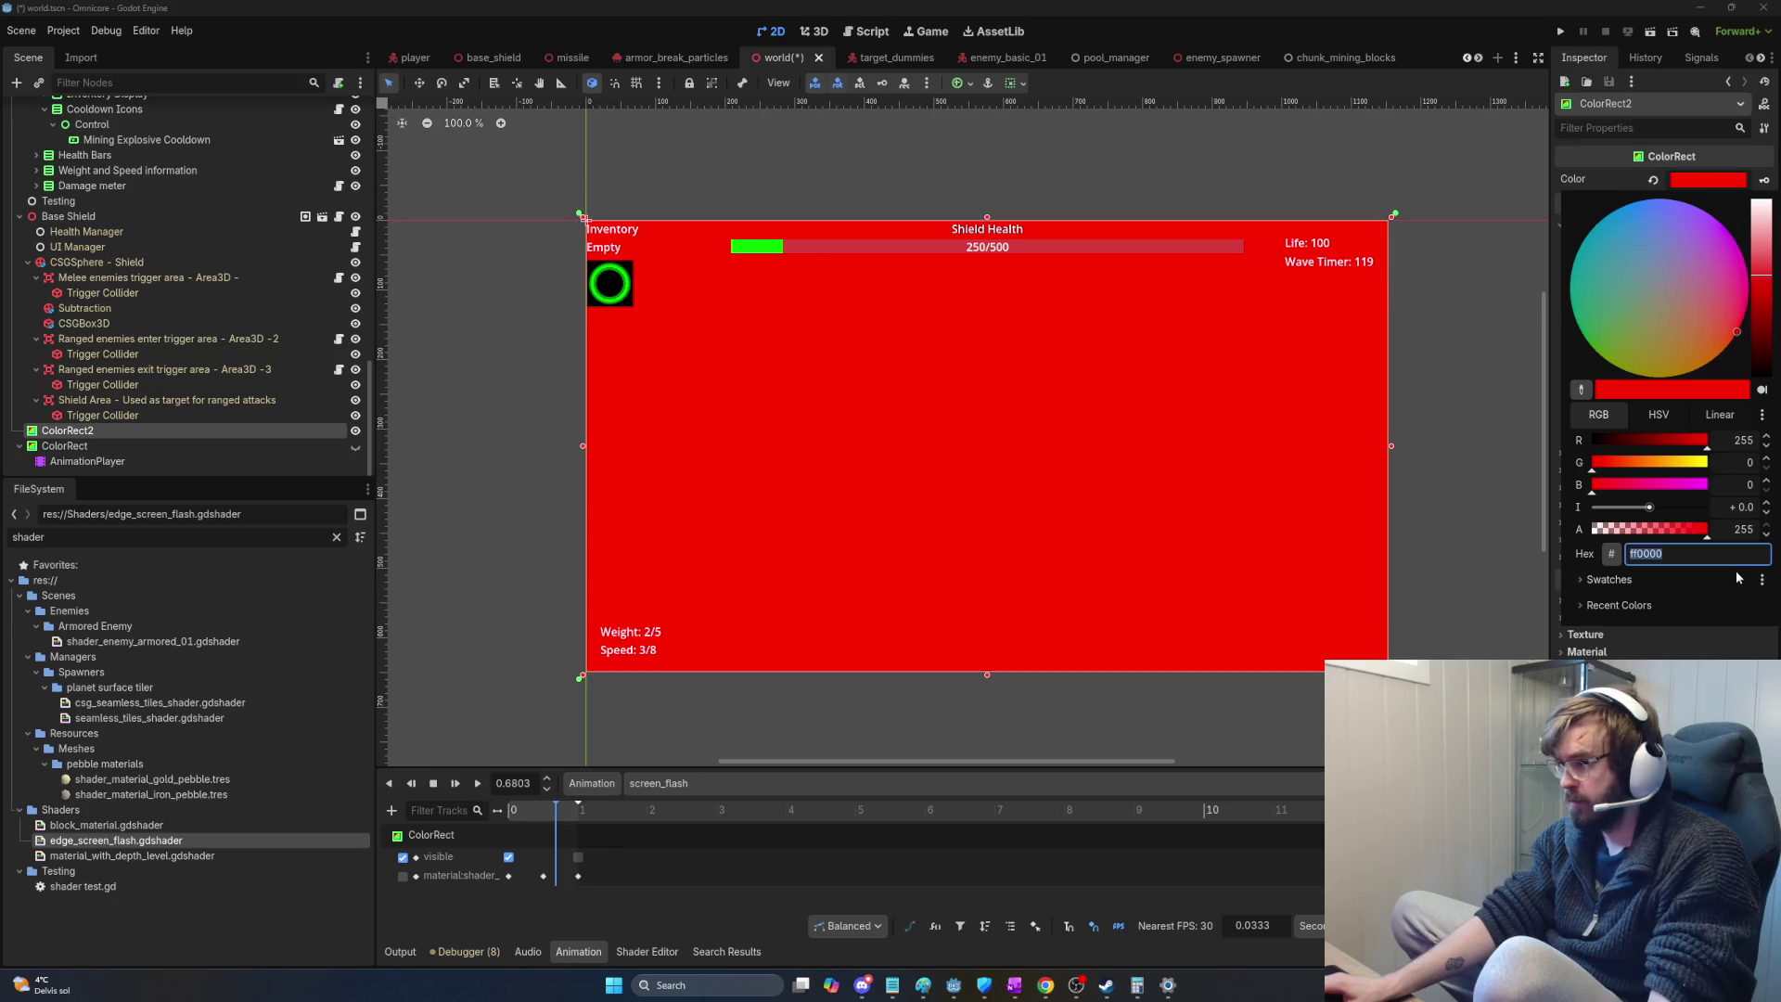
pyautogui.write('00000000')
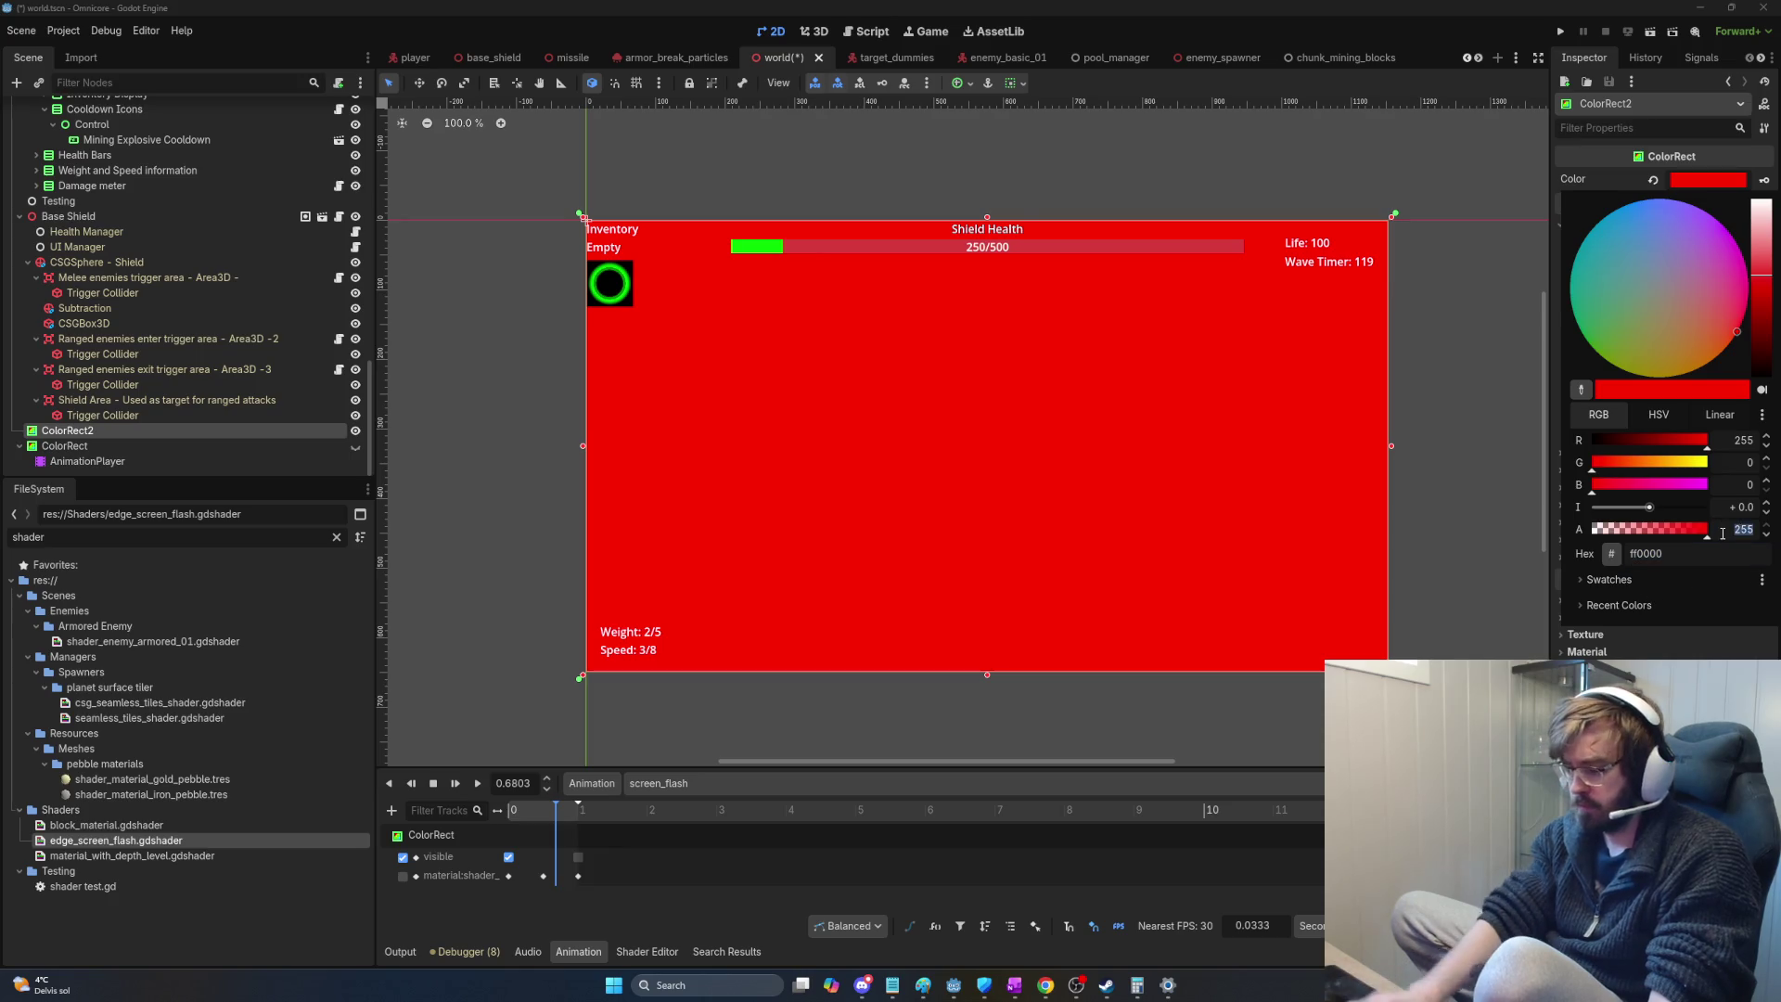
pyautogui.press('Return')
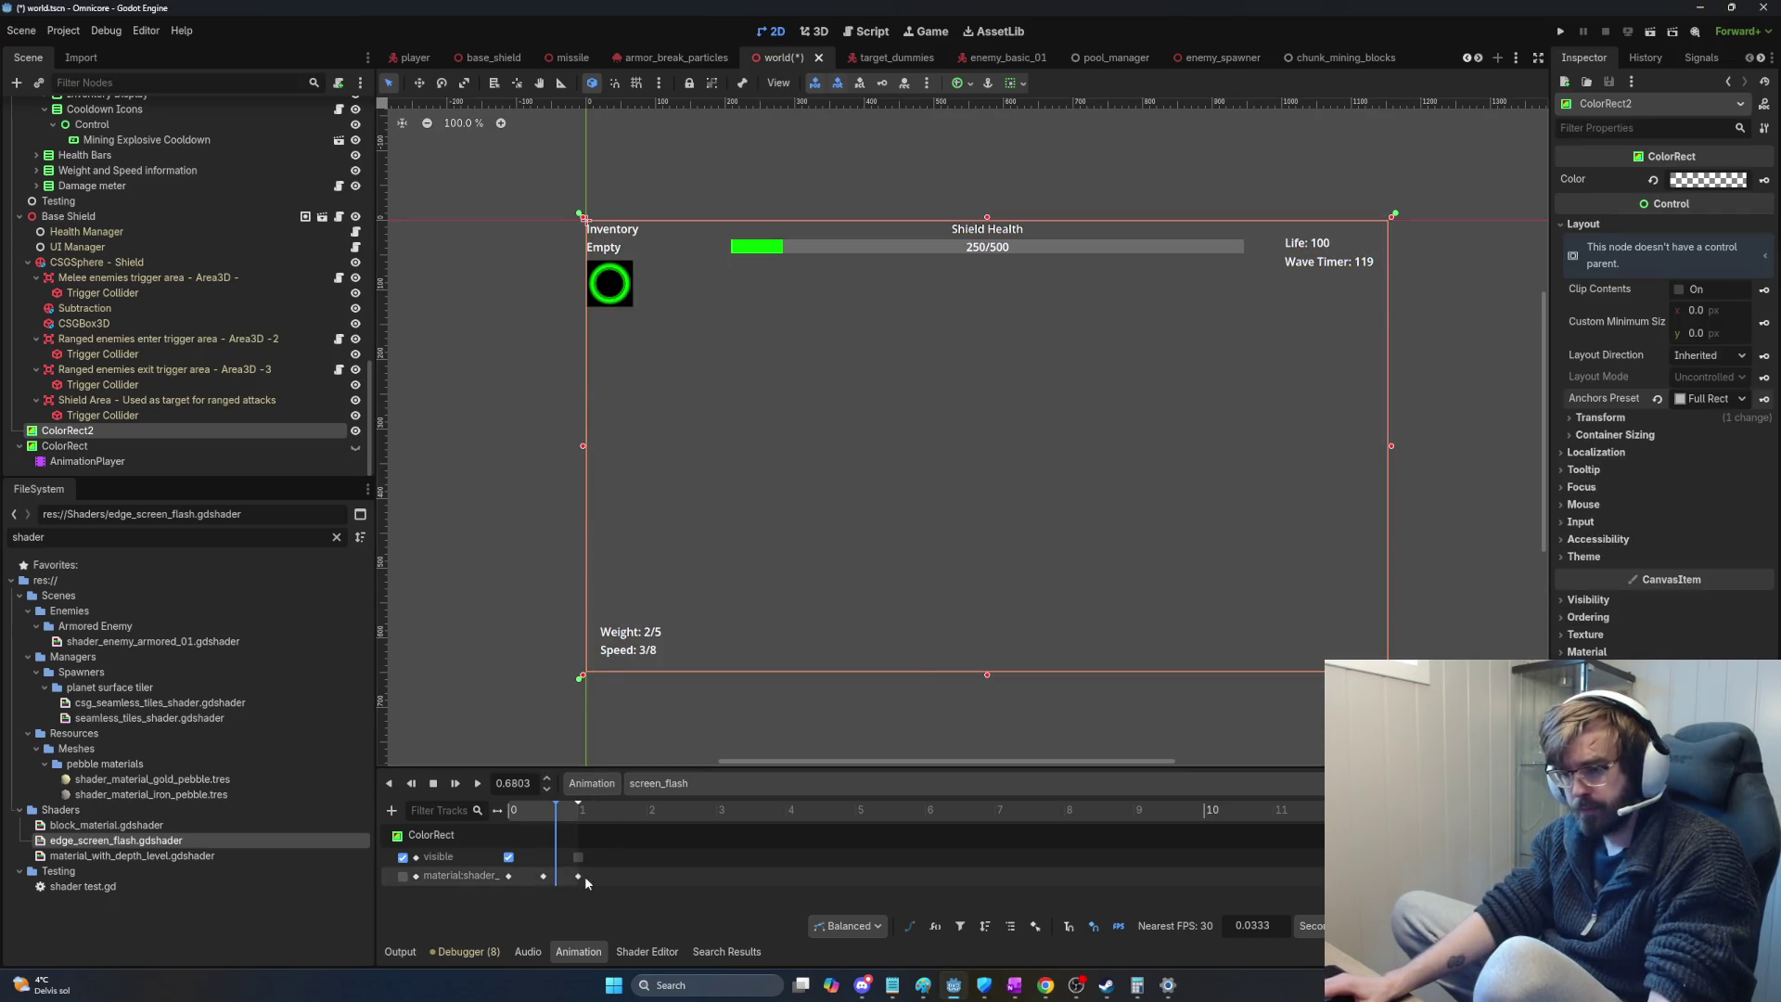
# Add an AnimationTree child node under ColorRect2
pyautogui.hotkey('ctrl', 'a')
pyautogui.write('animation')
pyautogui.press('Return')
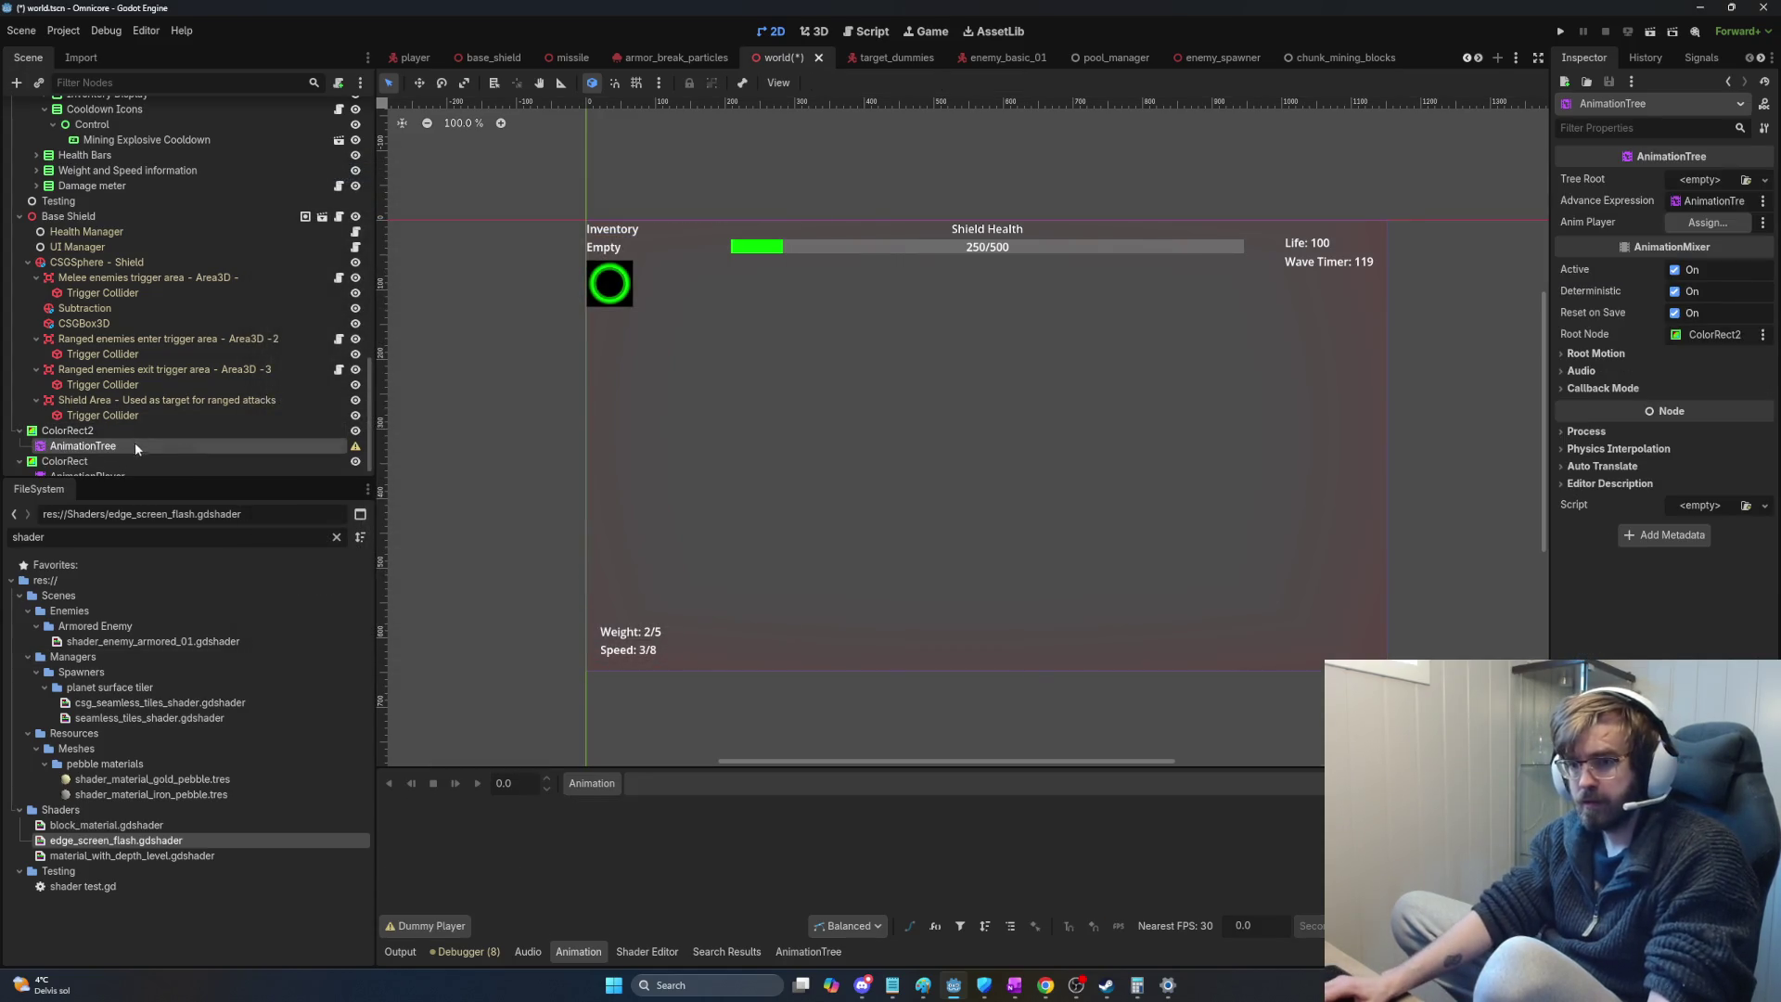
# Delete the AnimationTree and add an AnimationPlayer under ColorRect2
pyautogui.press('Delete')
pyautogui.press('Return')
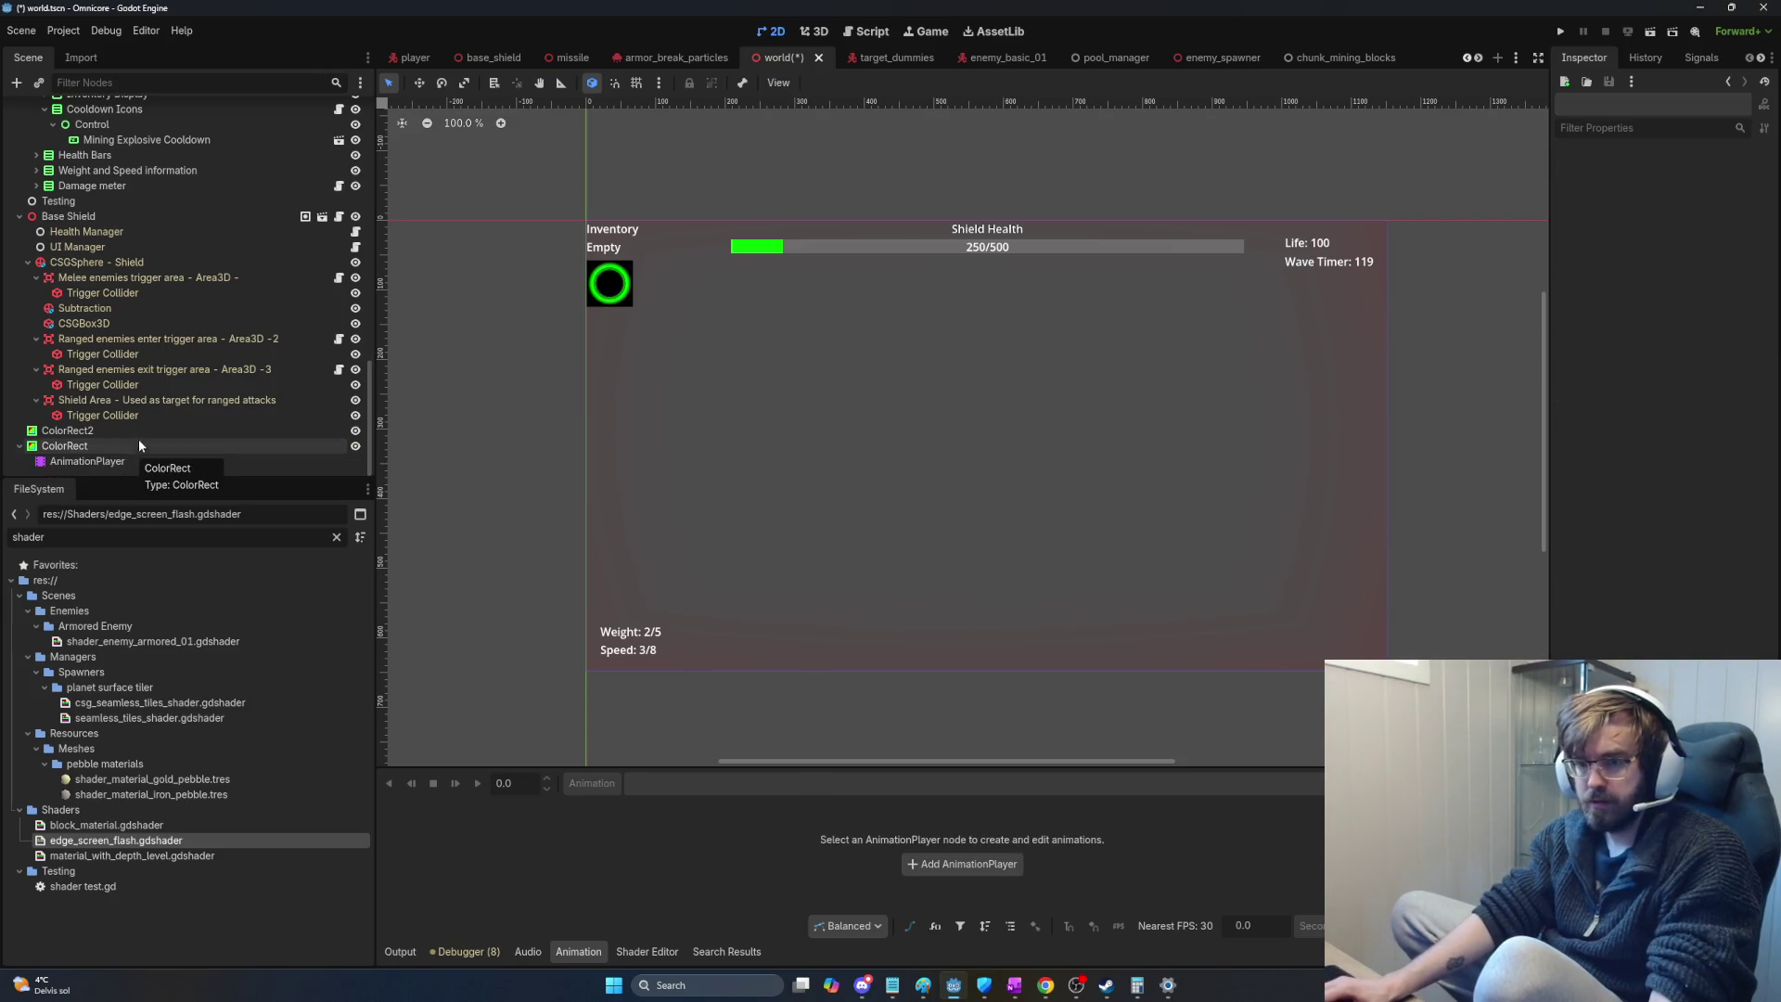
pyautogui.click(132, 435)
pyautogui.hotkey('ctrl', 'a')
pyautogui.write('animationplayer')
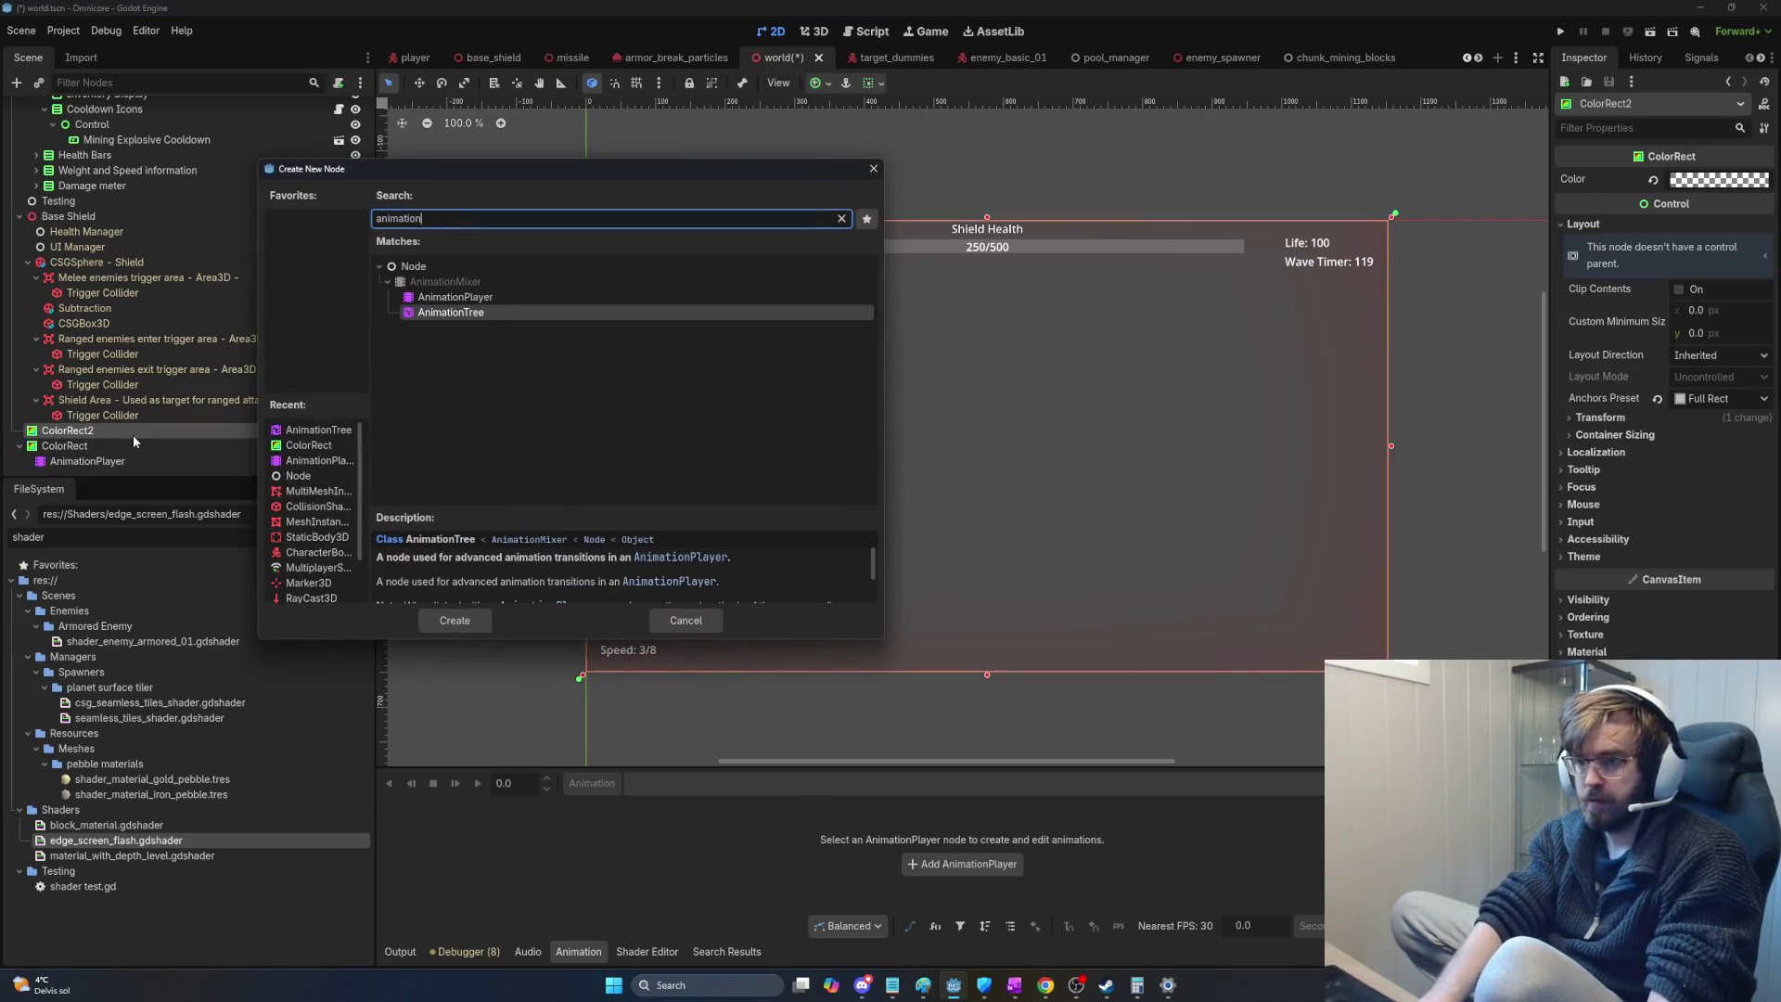
pyautogui.press('Return')
# Create a new animation named screen_flash in the AnimationPlayer
pyautogui.click(170, 451)
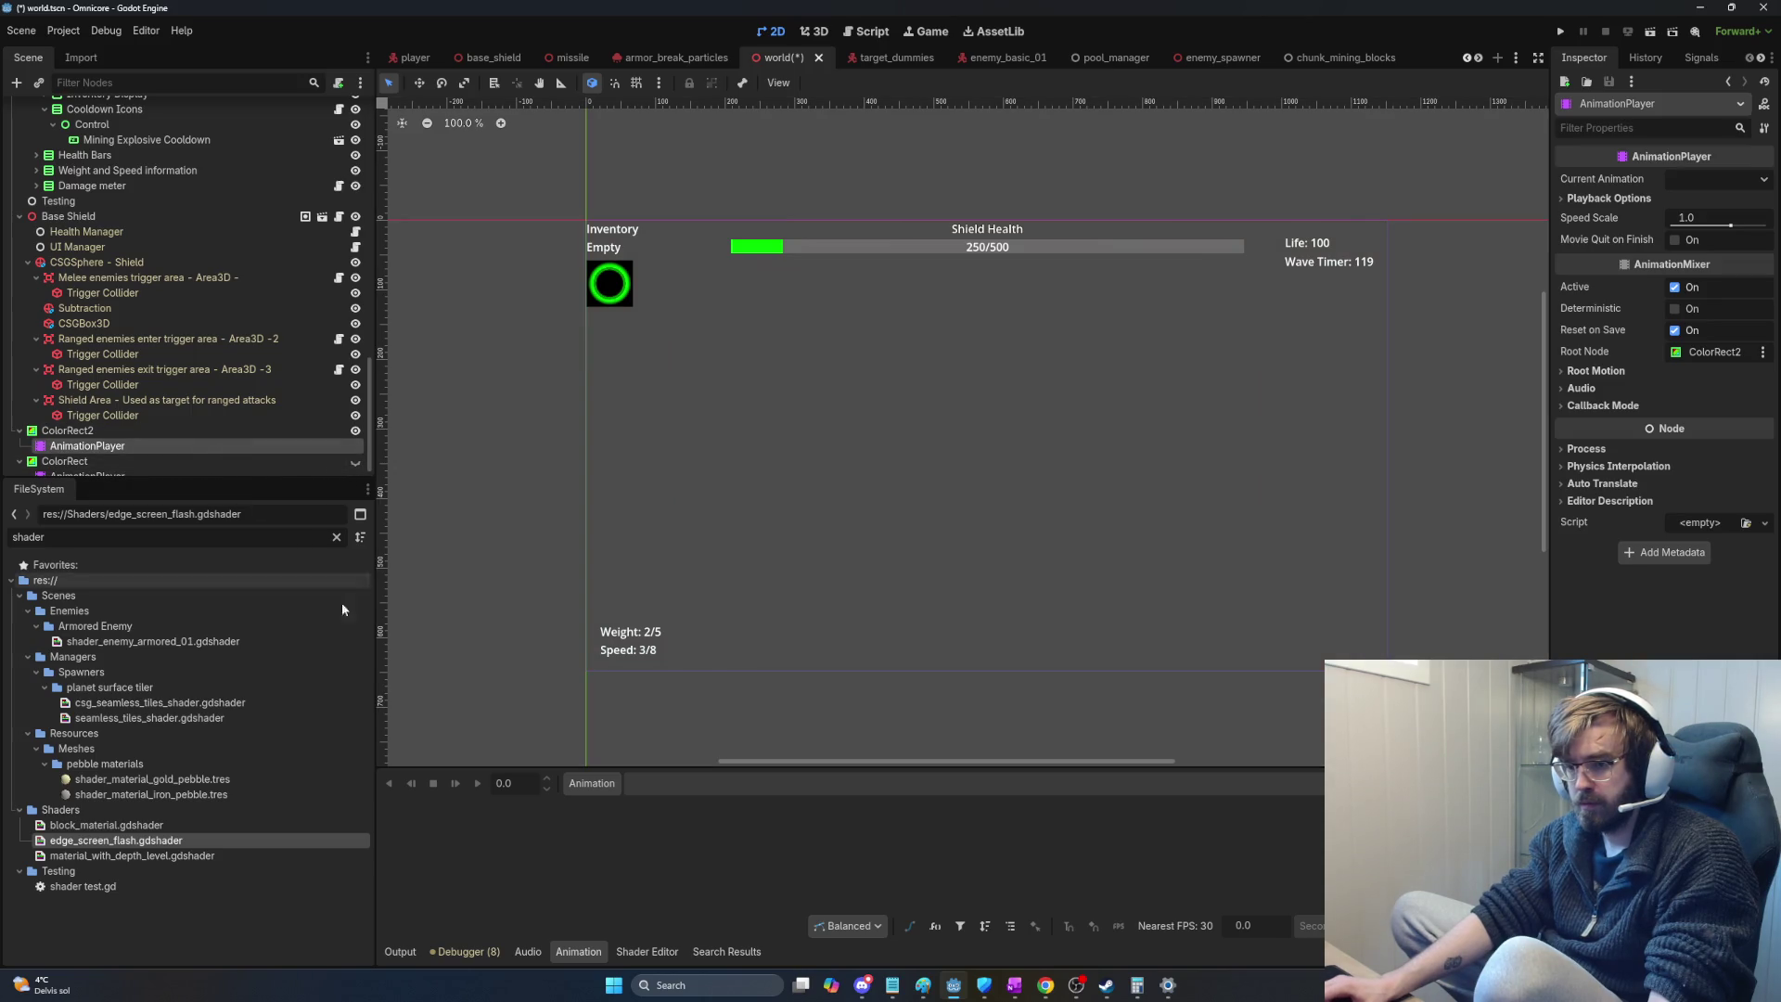
pyautogui.click(592, 783)
pyautogui.click(674, 813)
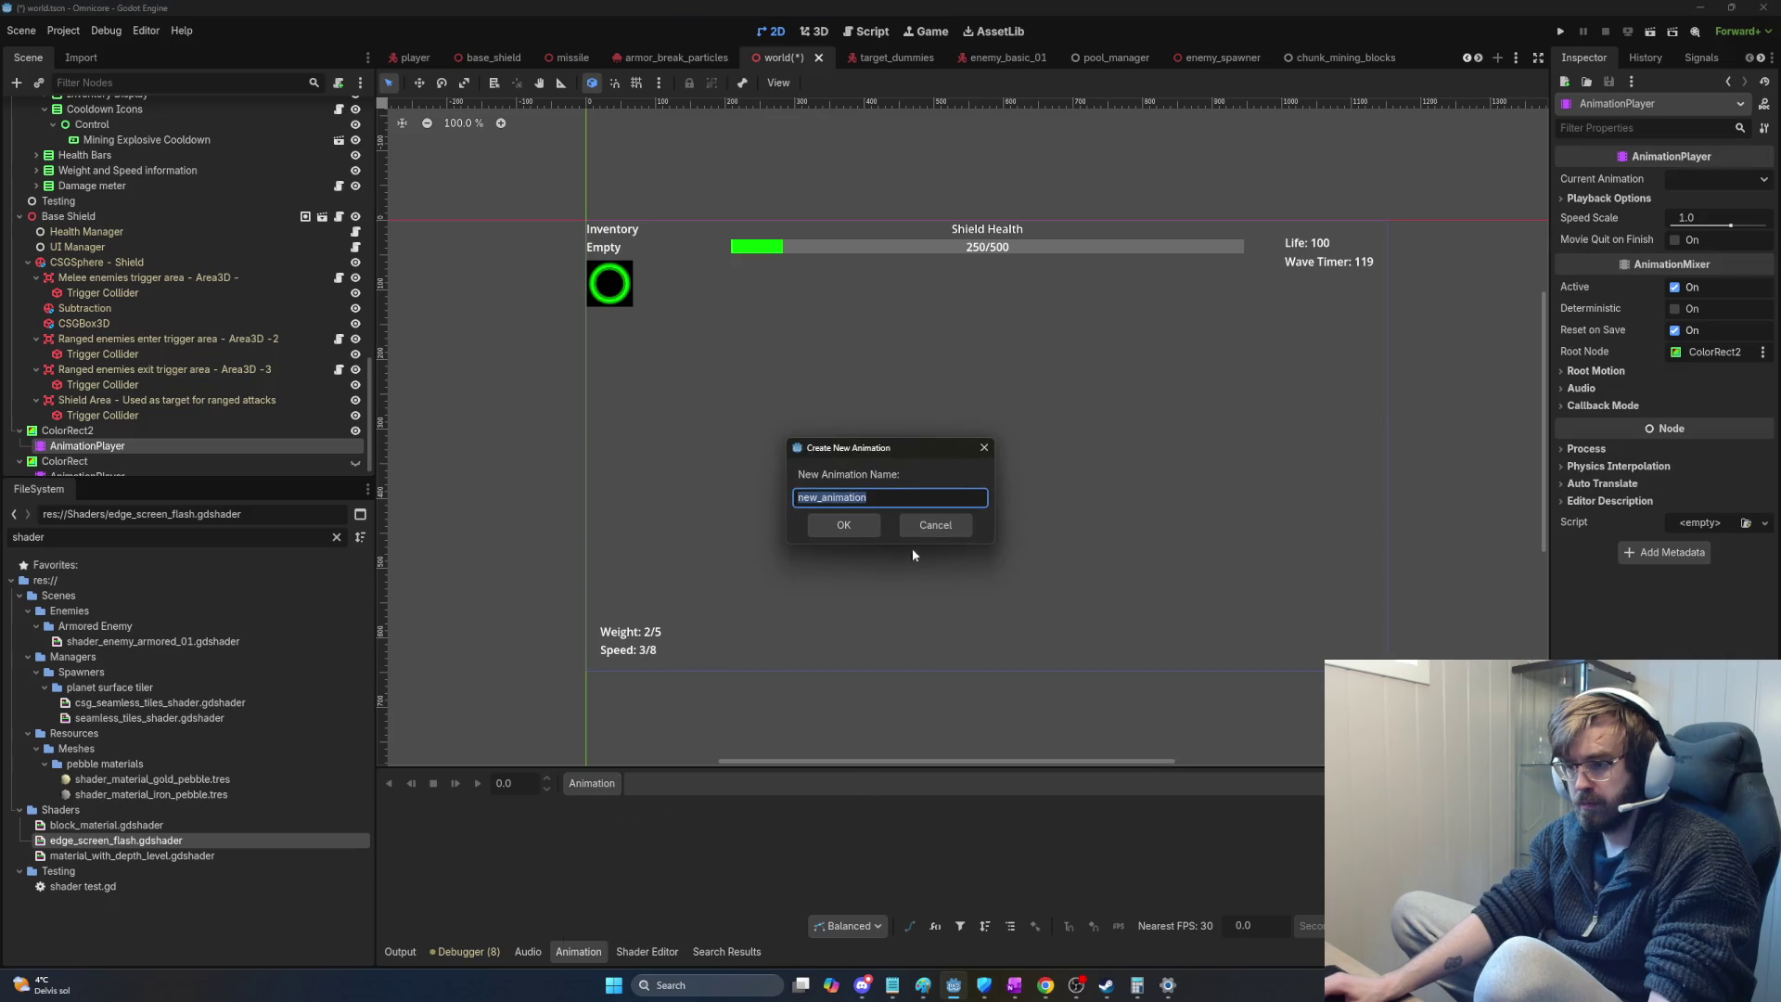
pyautogui.write('screen?fla')
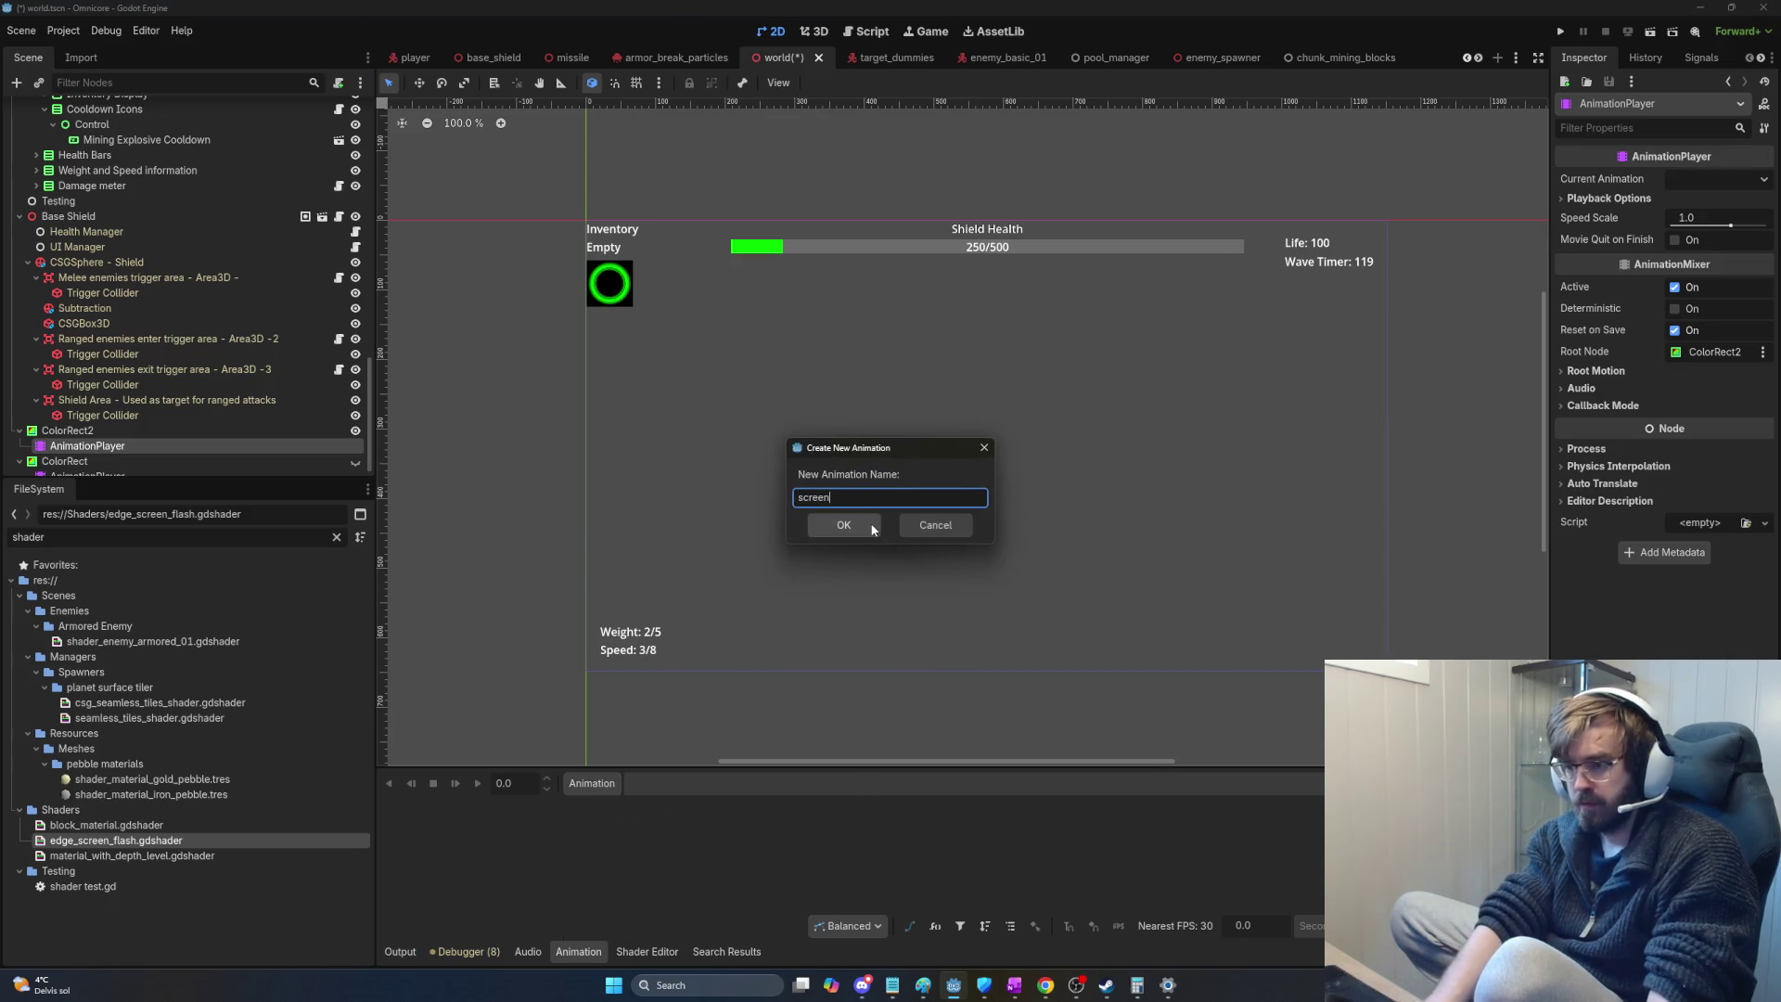
pyautogui.write('sh')
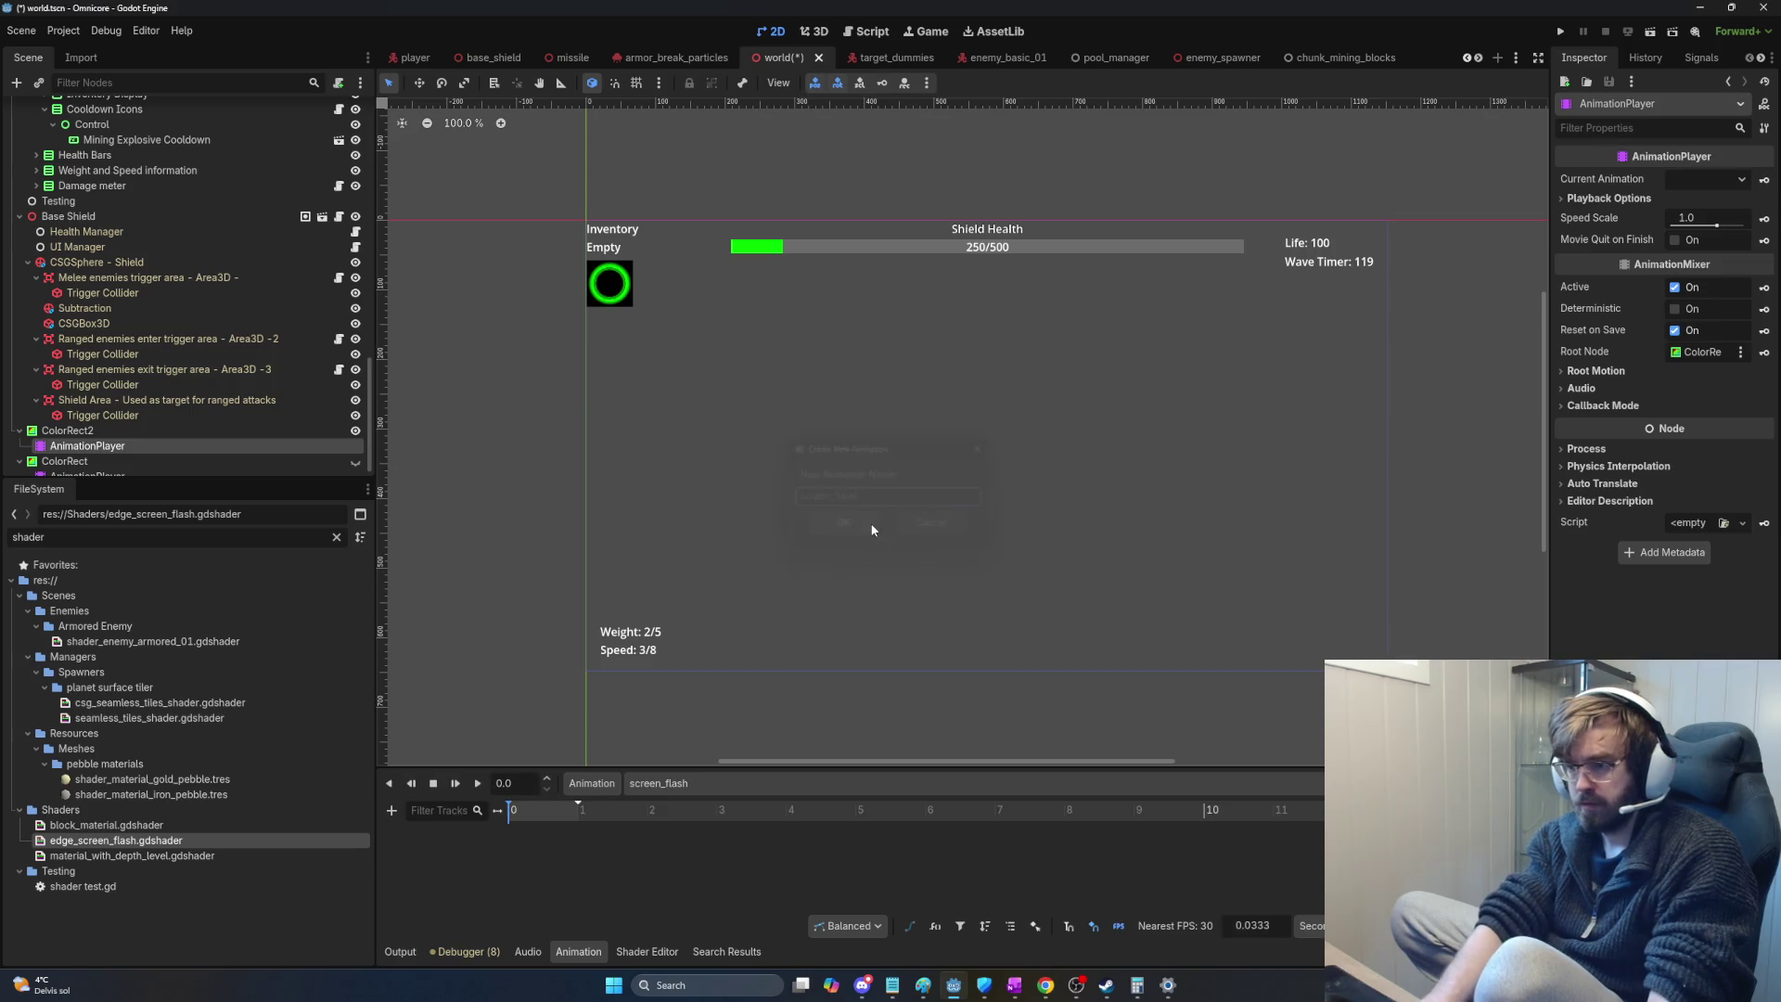
pyautogui.click(872, 529)
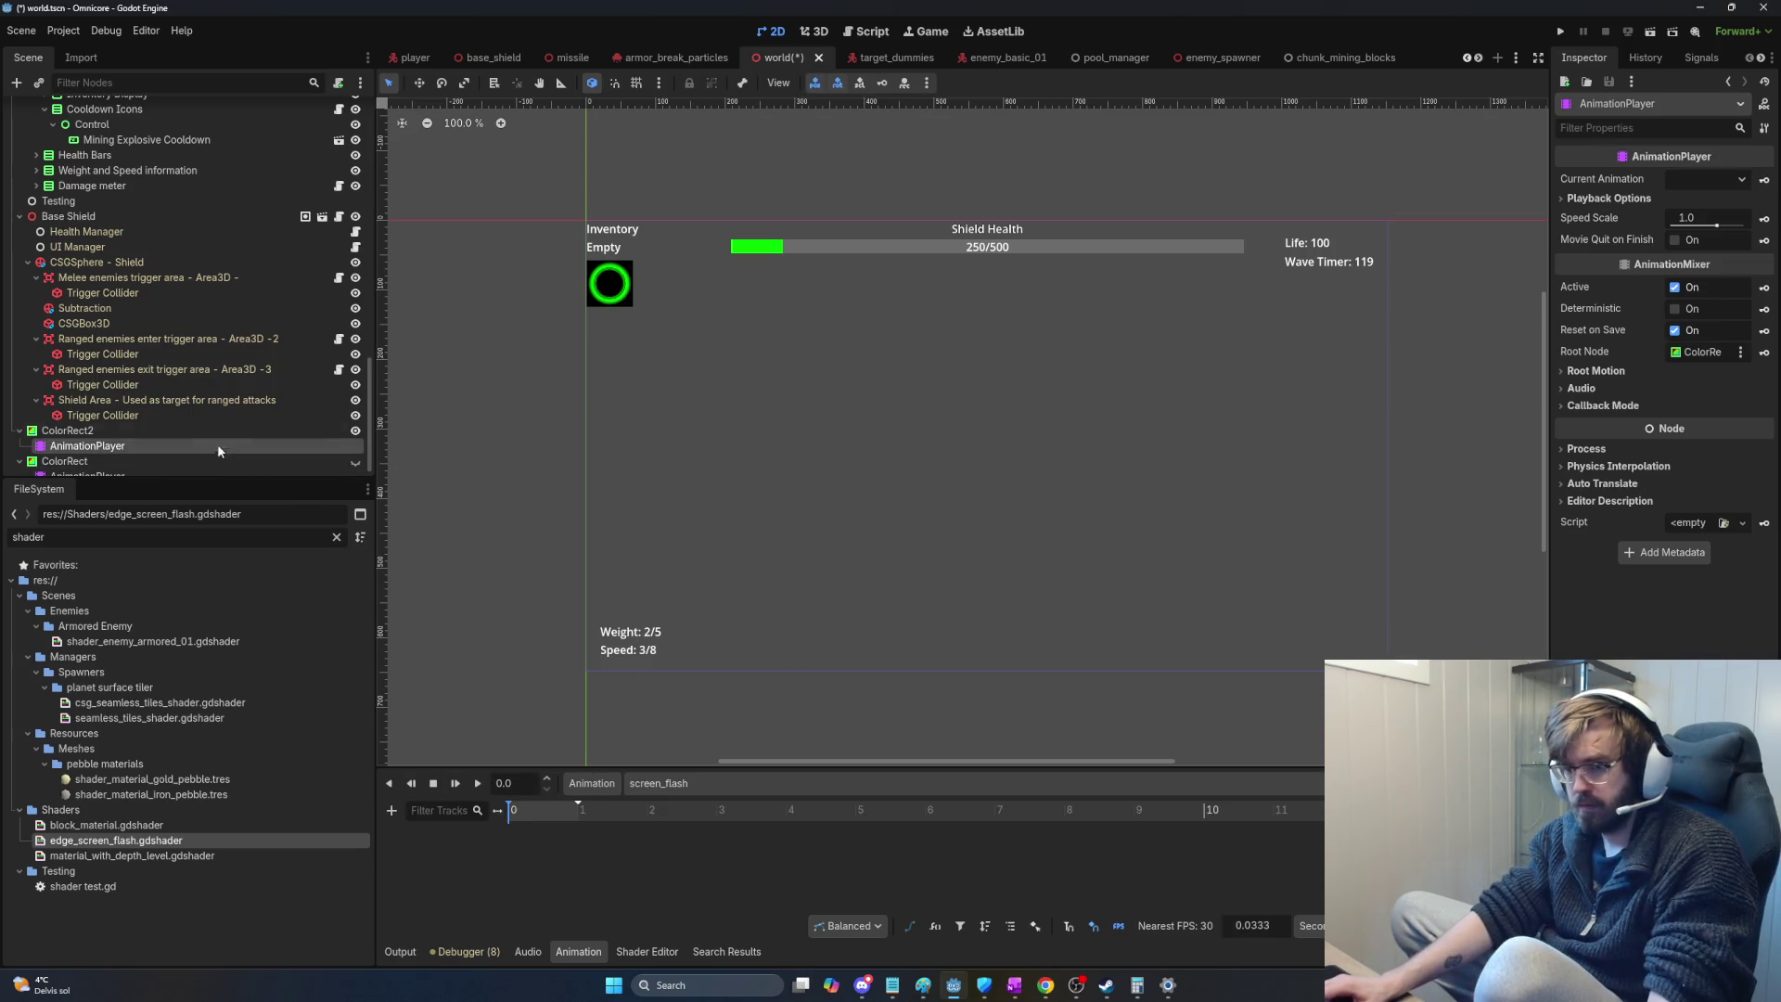
pyautogui.click(177, 428)
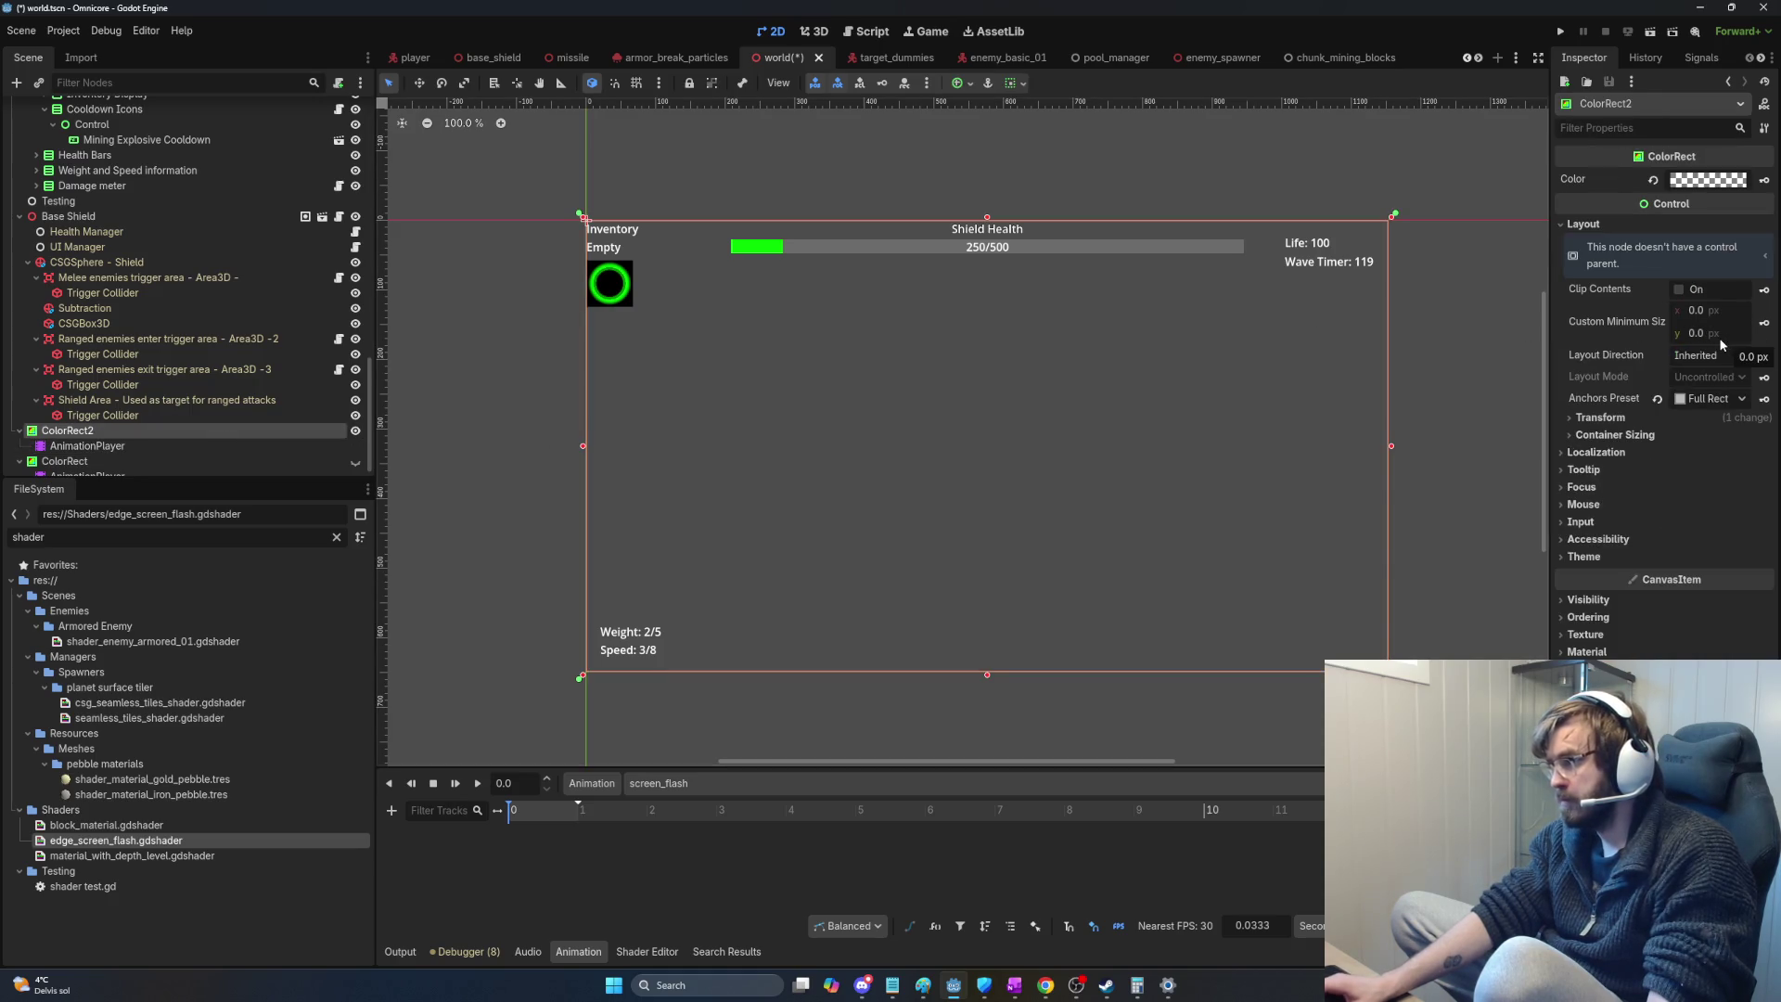
# Create a ColorRect2 color track with three keys, the last moved to 1.0 s
pyautogui.click(1764, 180)
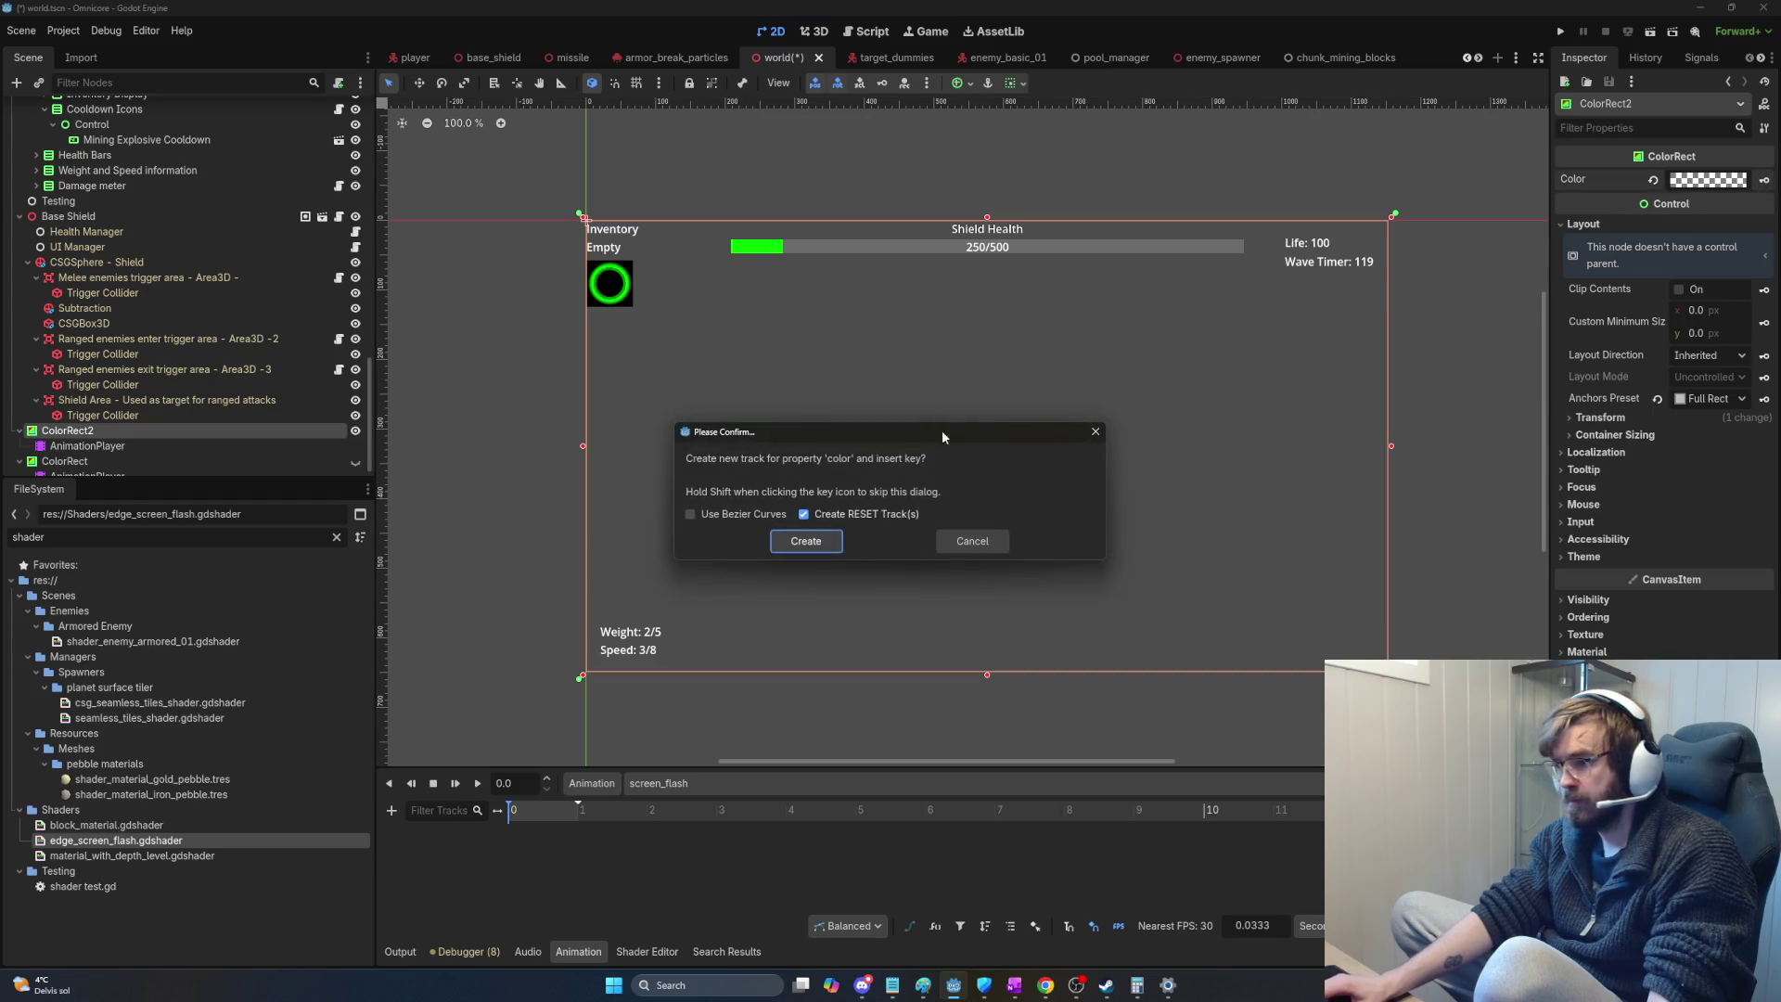
pyautogui.click(806, 541)
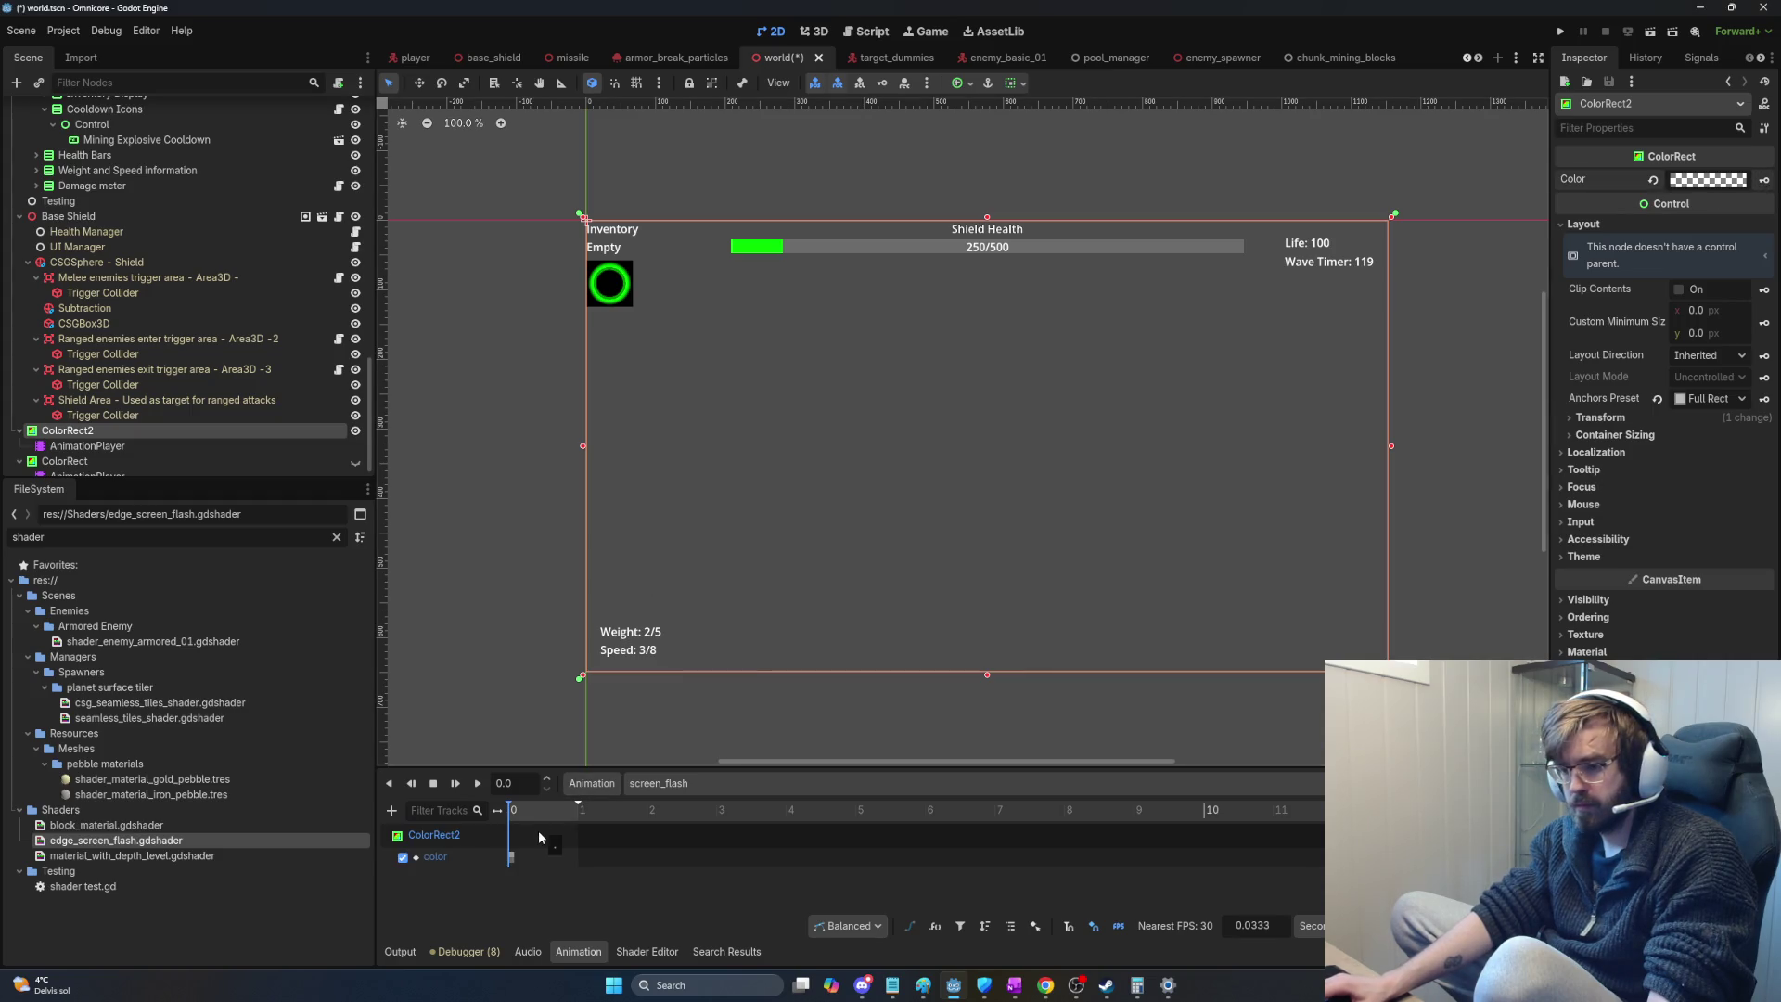
pyautogui.rightClick(538, 855)
pyautogui.click(562, 866)
pyautogui.rightClick(573, 863)
pyautogui.click(593, 869)
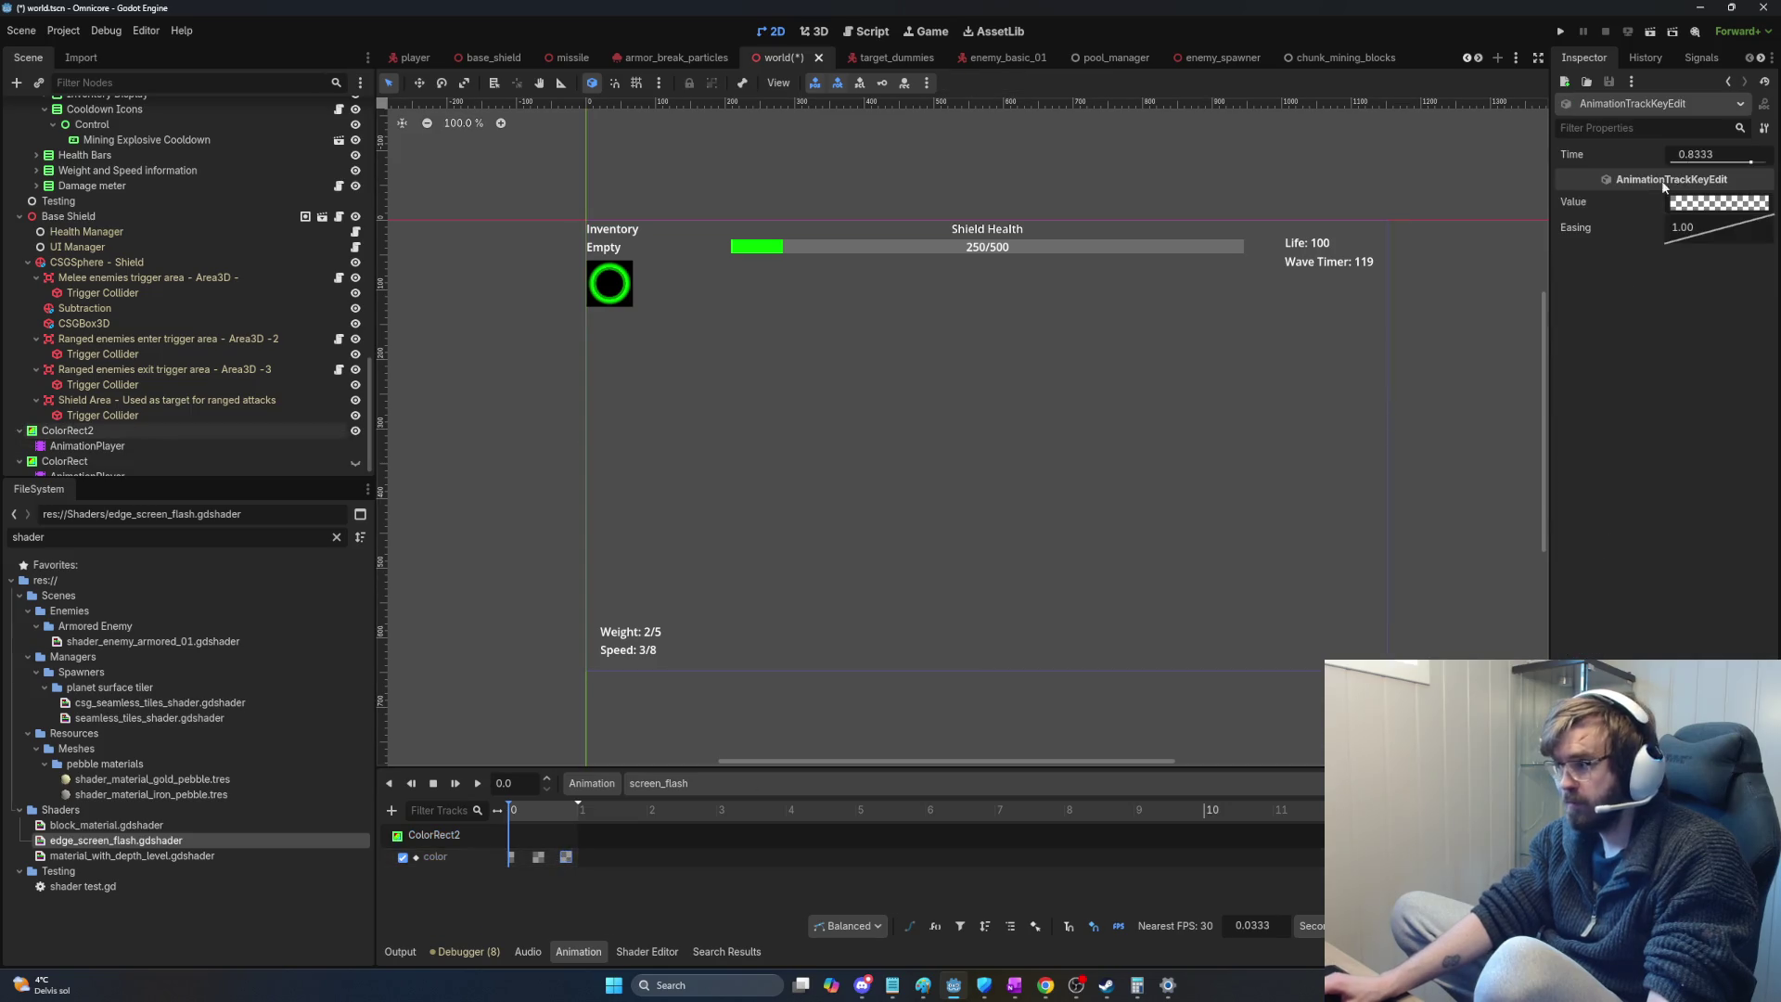
pyautogui.moveTo(1711, 153); pyautogui.dragTo(1767, 154)
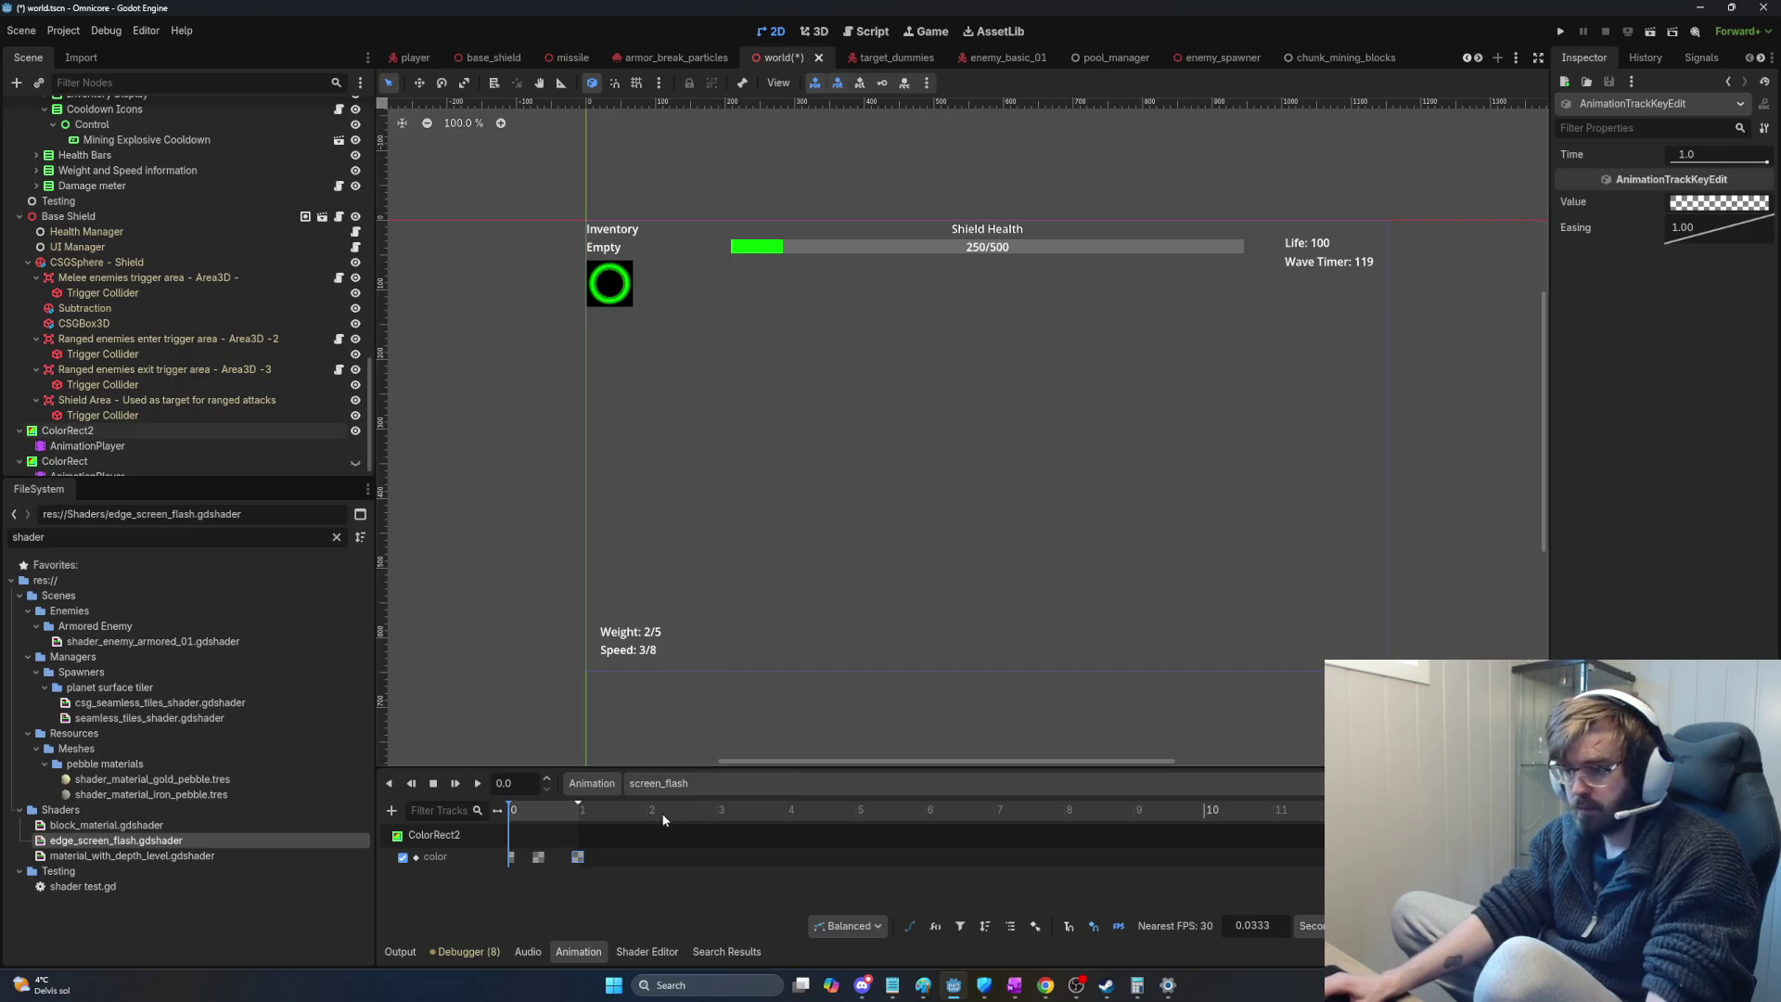
# Set the middle key to 0.5 s with translucent red alpha 128, then preview the animation
pyautogui.click(540, 858)
pyautogui.click(1700, 153)
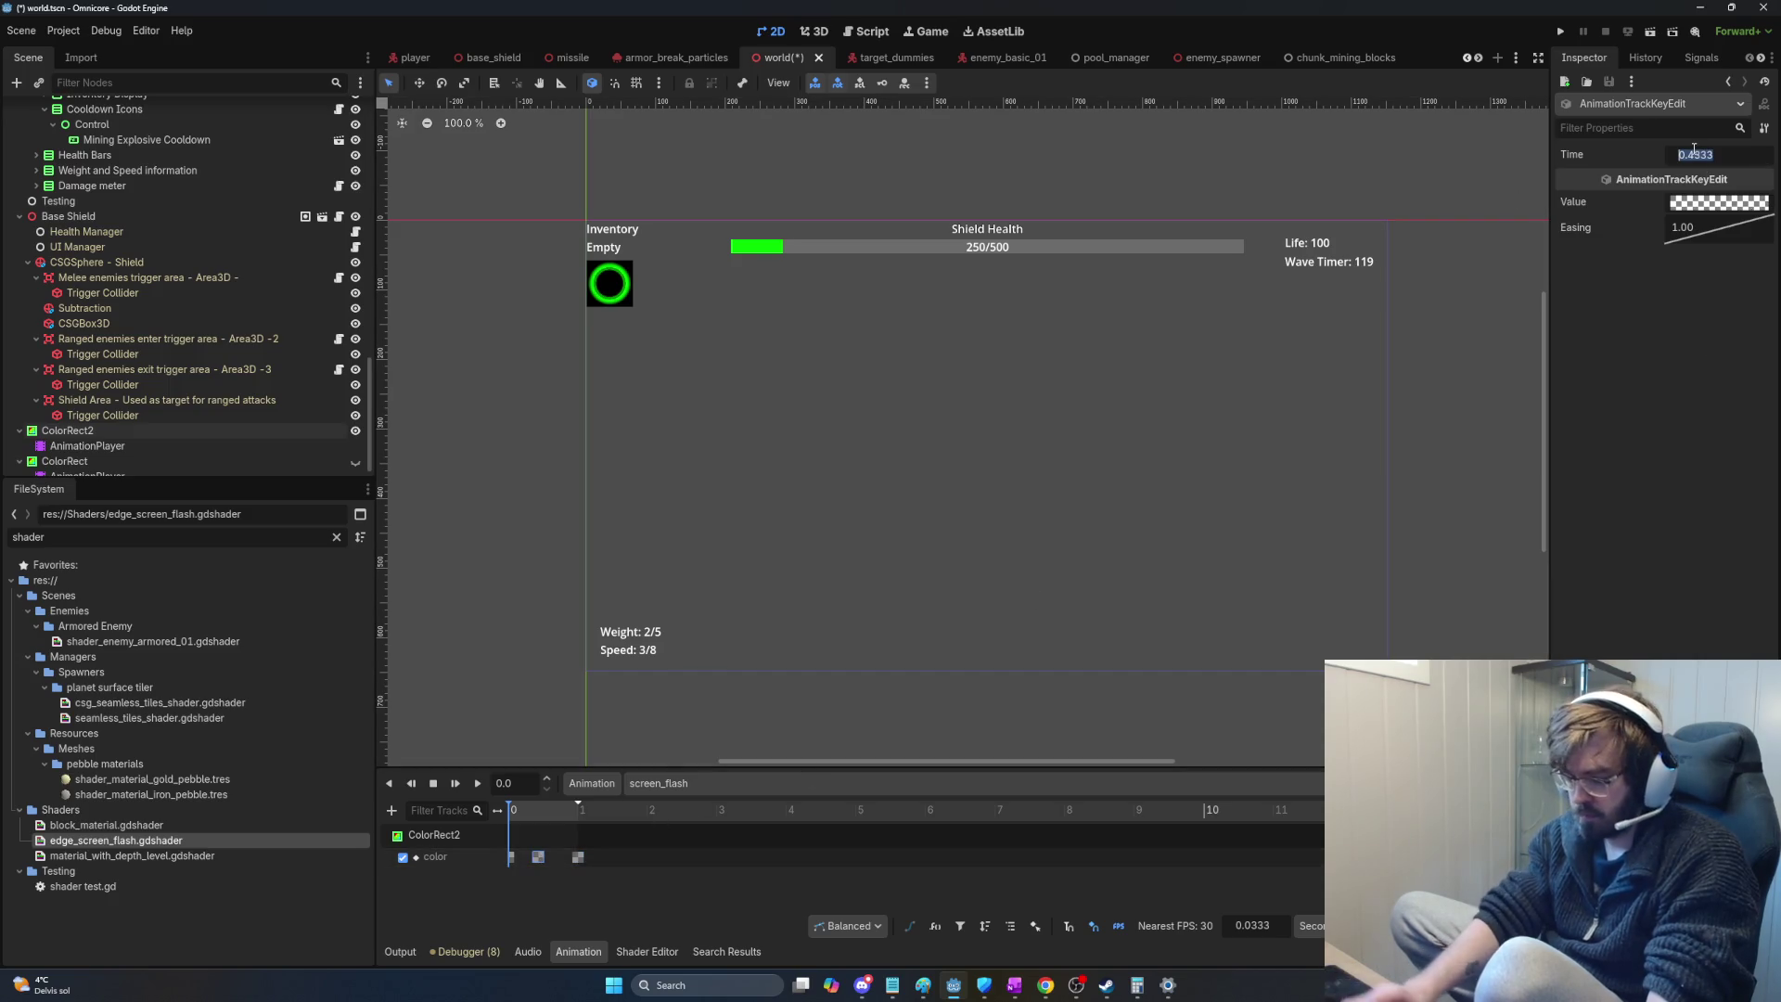
pyautogui.write('0.5')
pyautogui.press('Return')
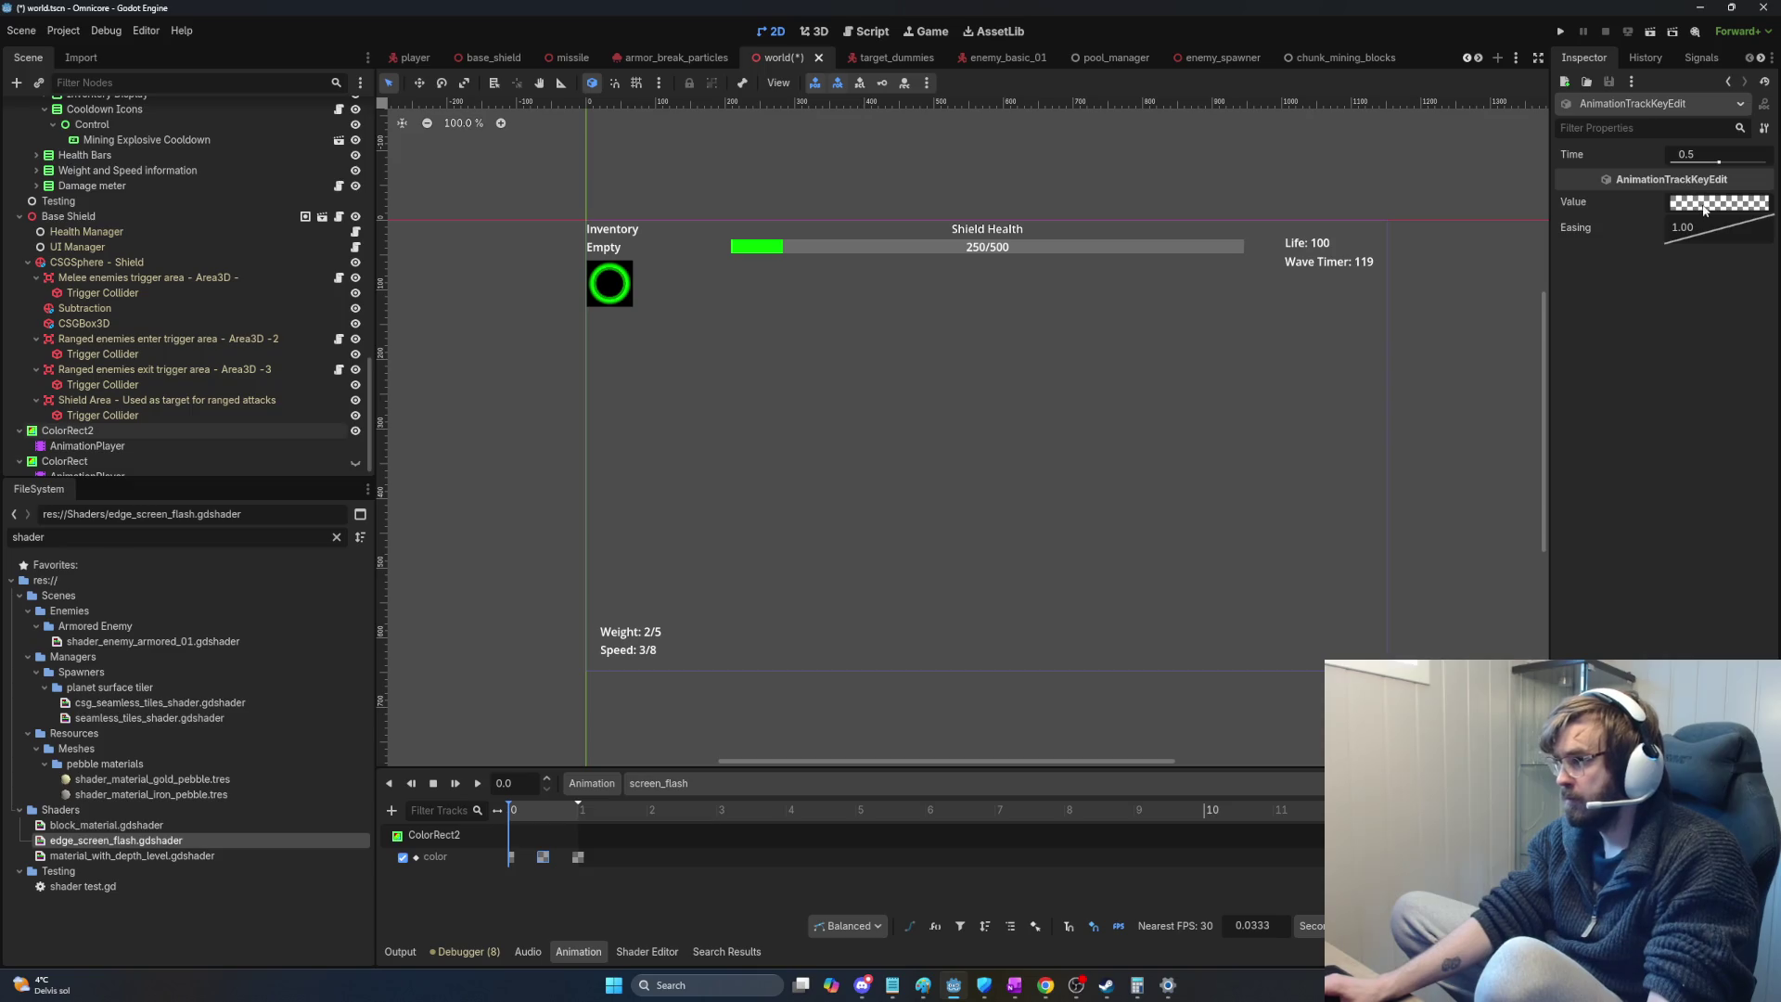
pyautogui.click(1697, 202)
pyautogui.click(1746, 530)
pyautogui.write('128')
pyautogui.press('Return')
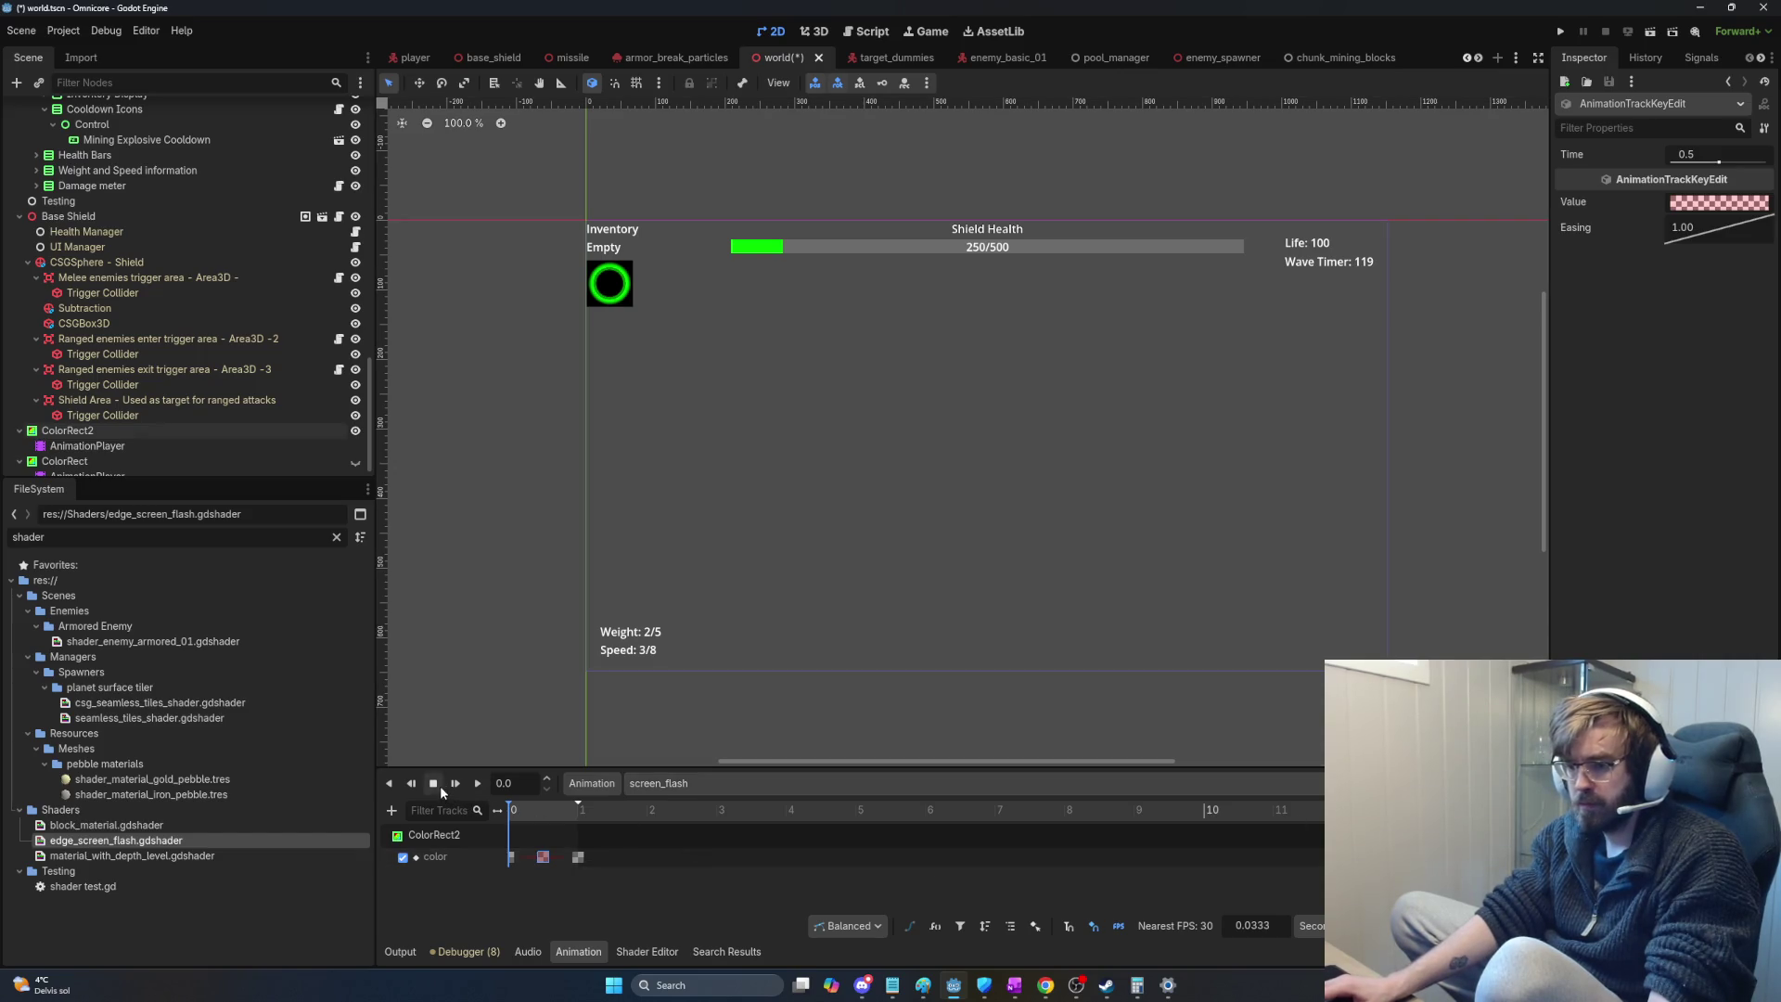
pyautogui.click(477, 784)
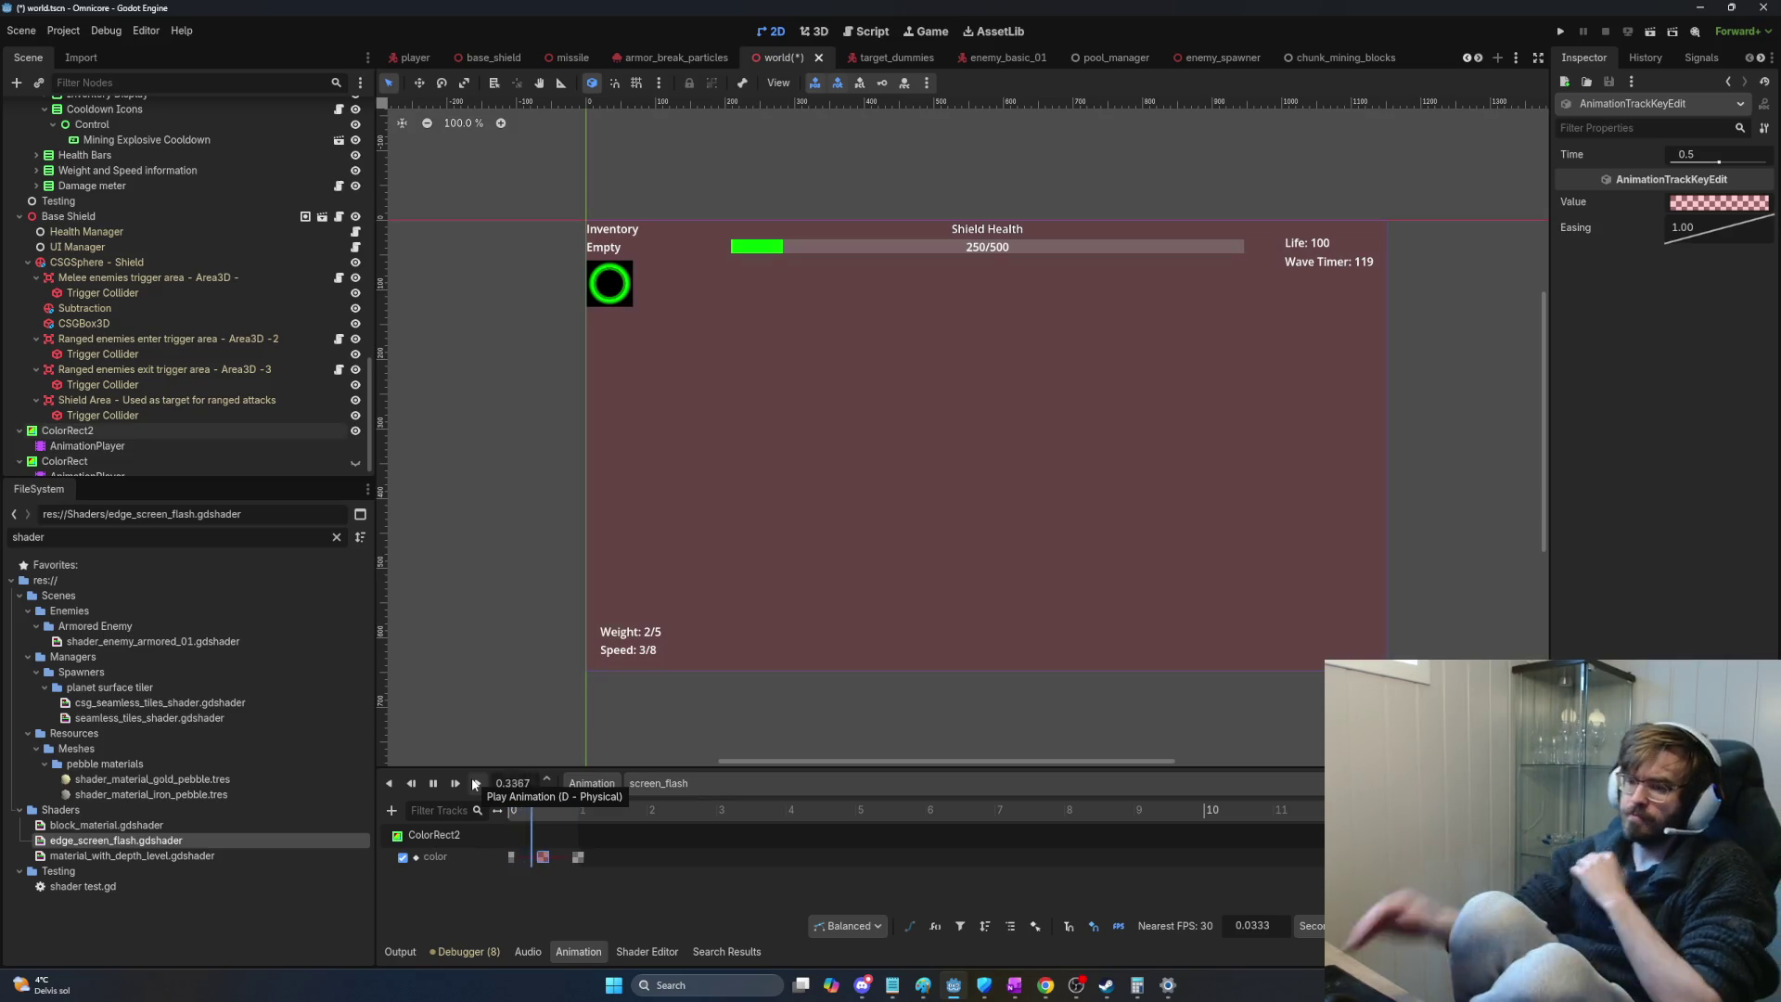
# Replay the flash preview and adjust the middle key's red opacity
pyautogui.click(475, 784)
pyautogui.click(440, 784)
pyautogui.click(440, 784)
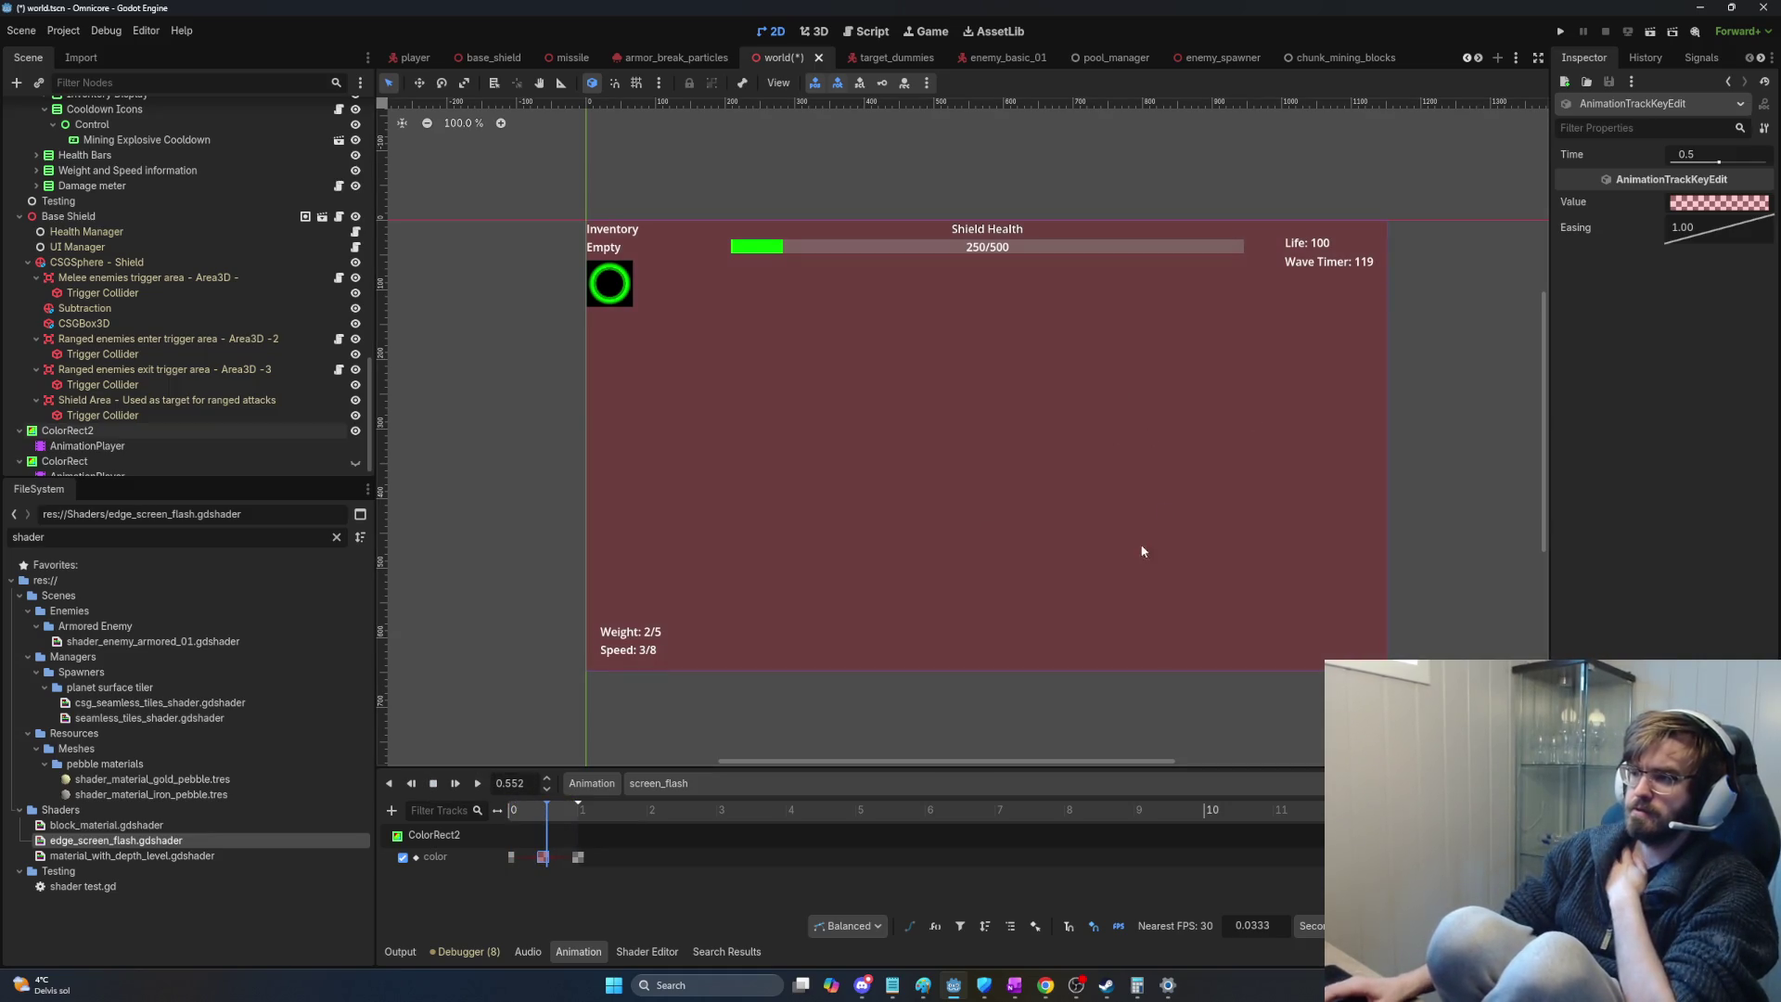
pyautogui.click(1703, 206)
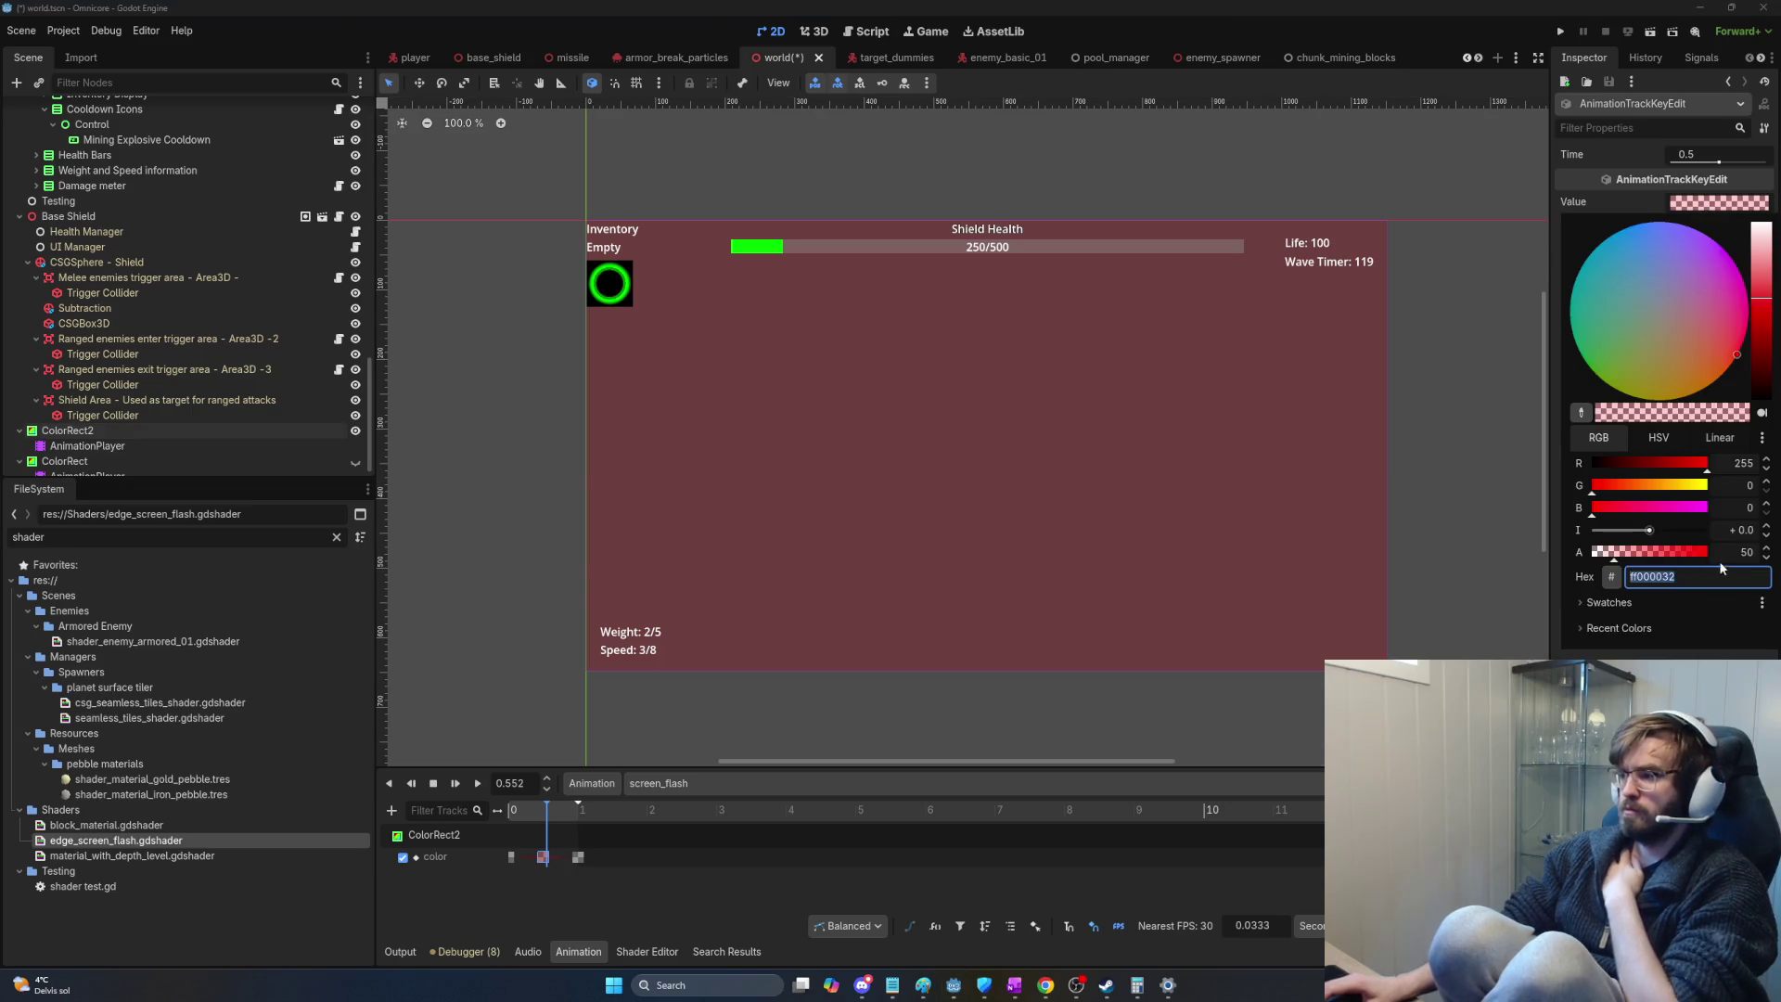
pyautogui.click(1744, 553)
pyautogui.press('Escape')
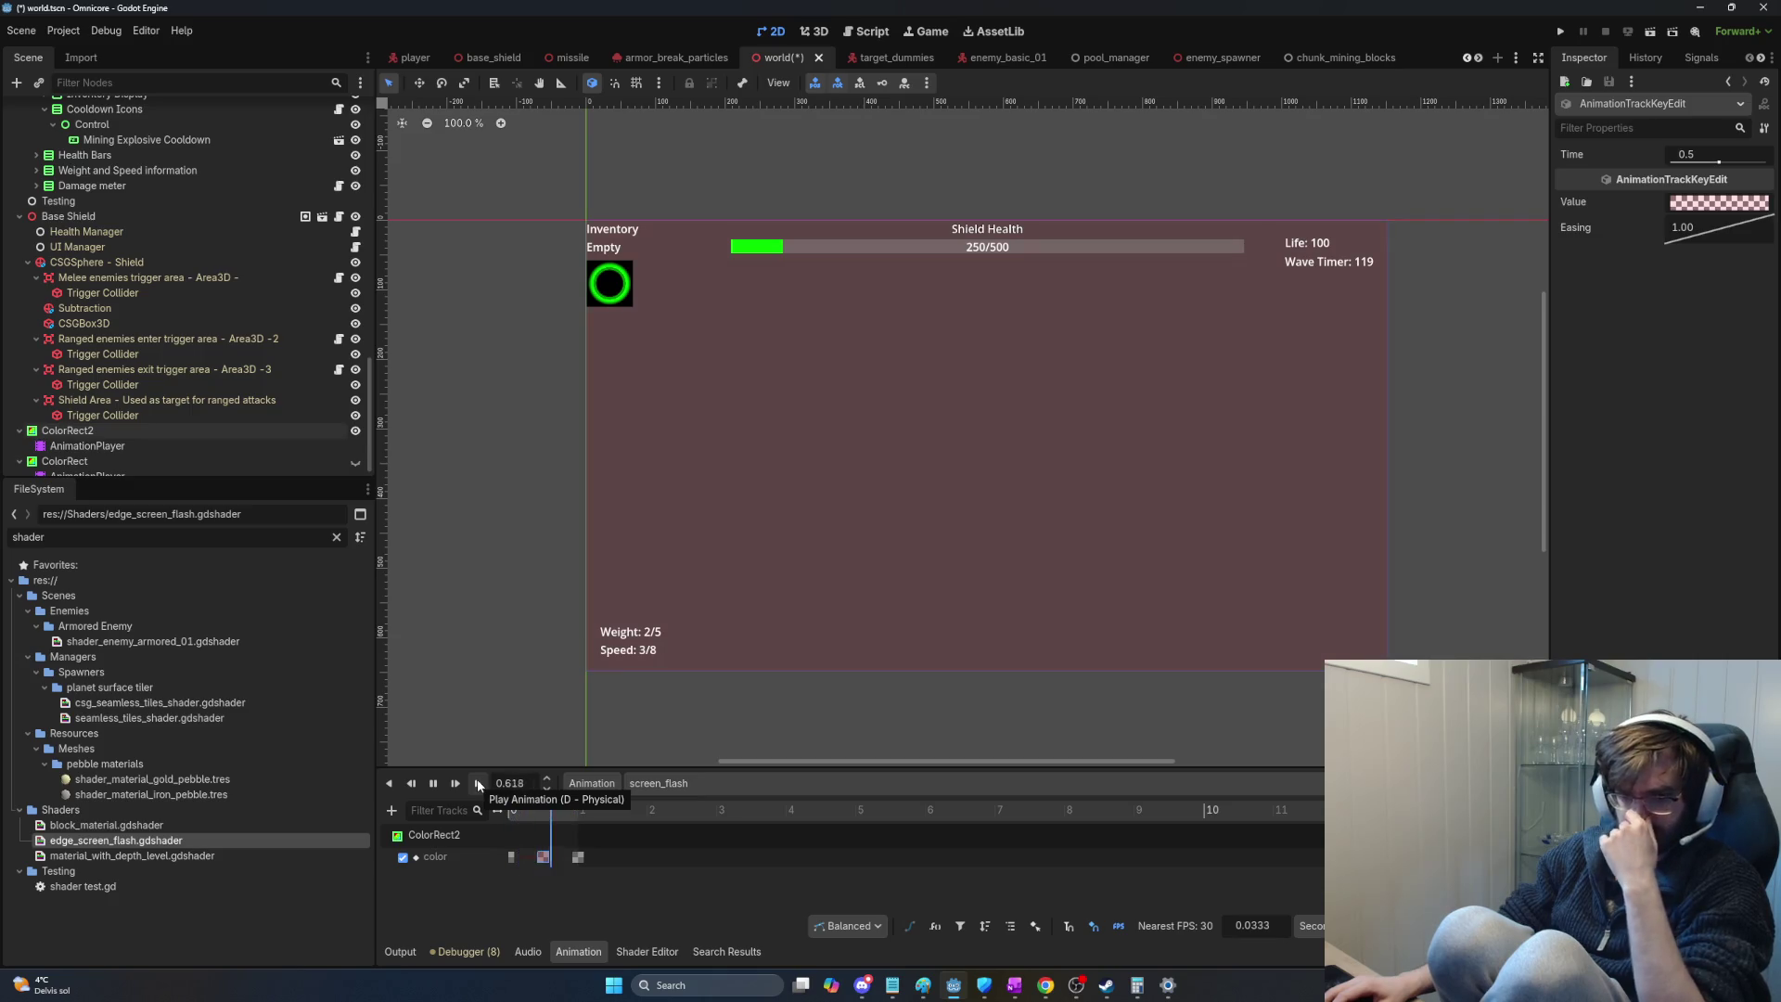
pyautogui.click(1699, 204)
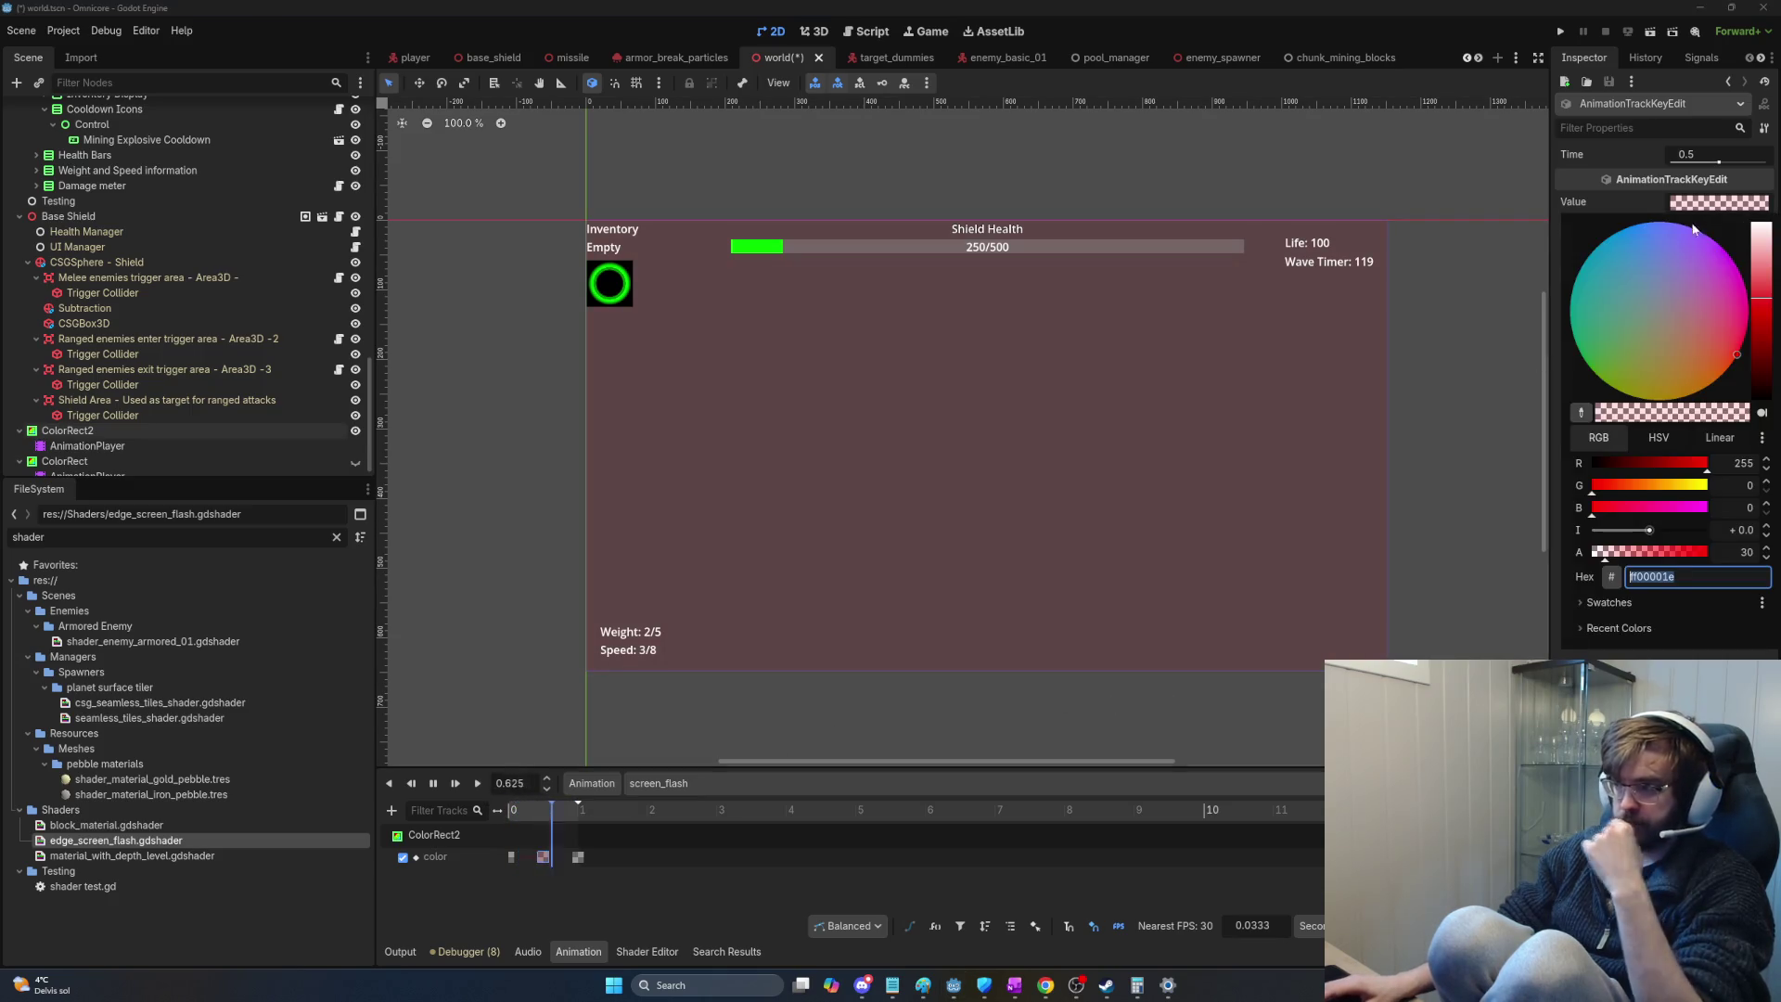
pyautogui.press('Escape')
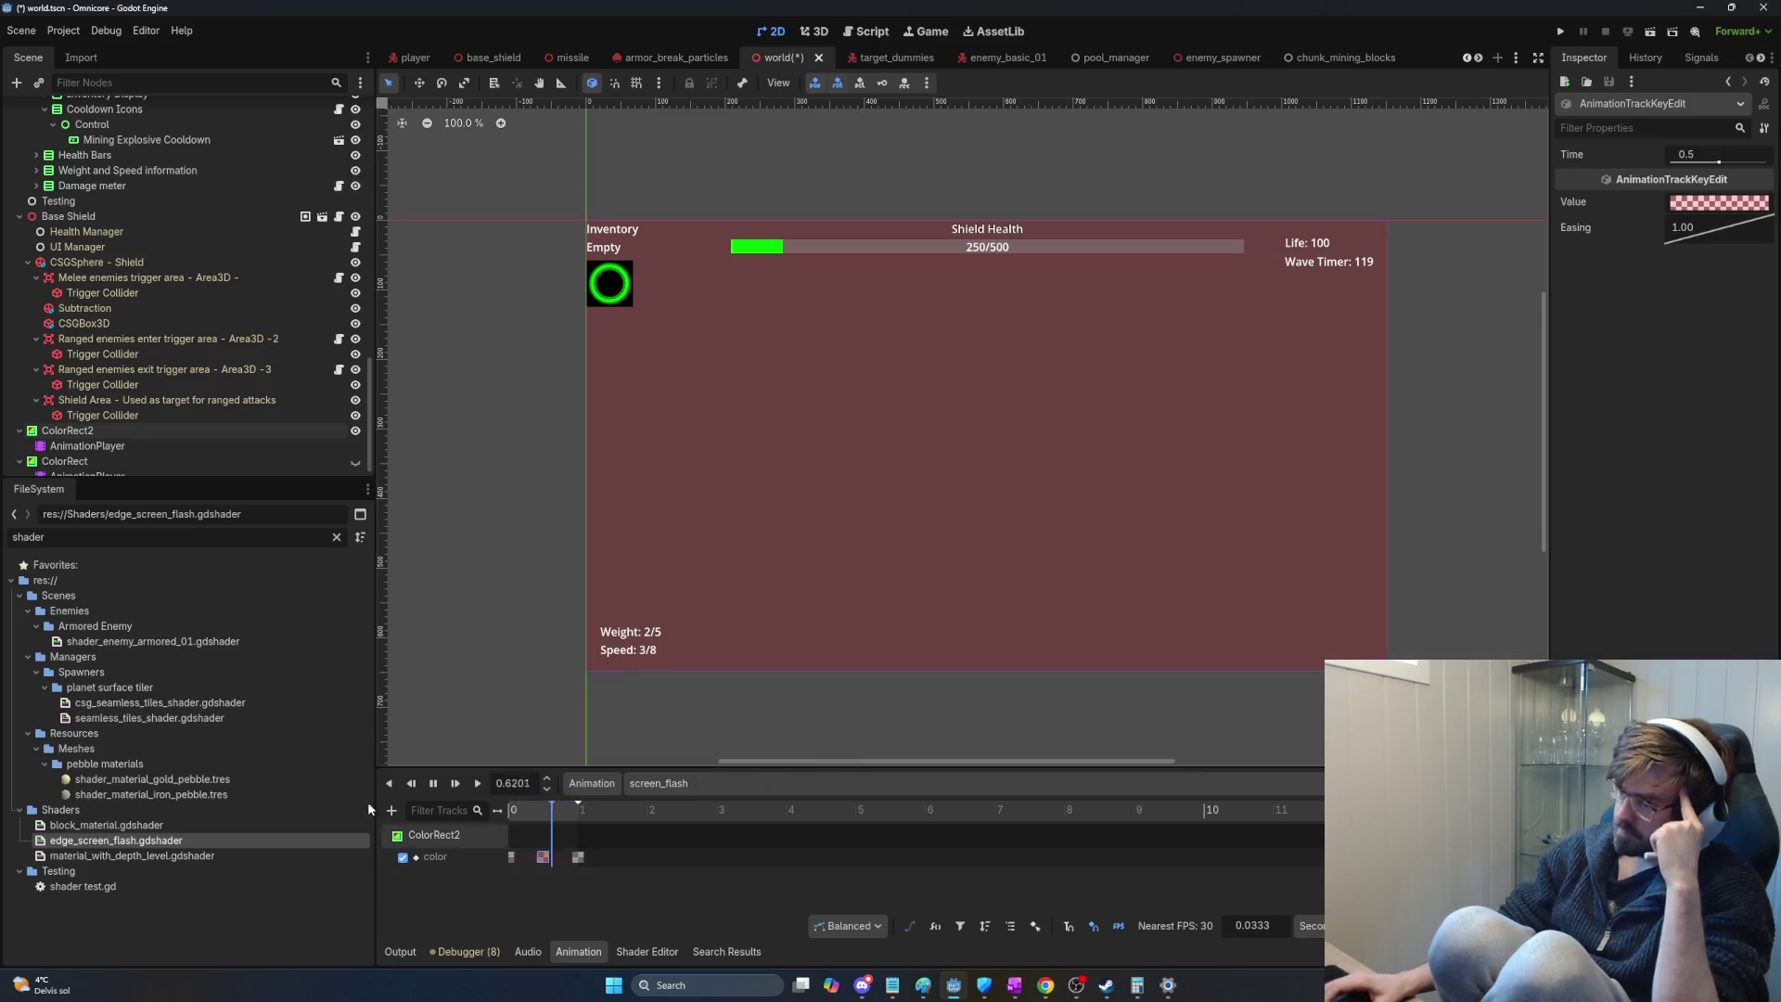
# Rename ColorRect to 'Camera Vignette shader - ColorRect'
pyautogui.click(75, 430)
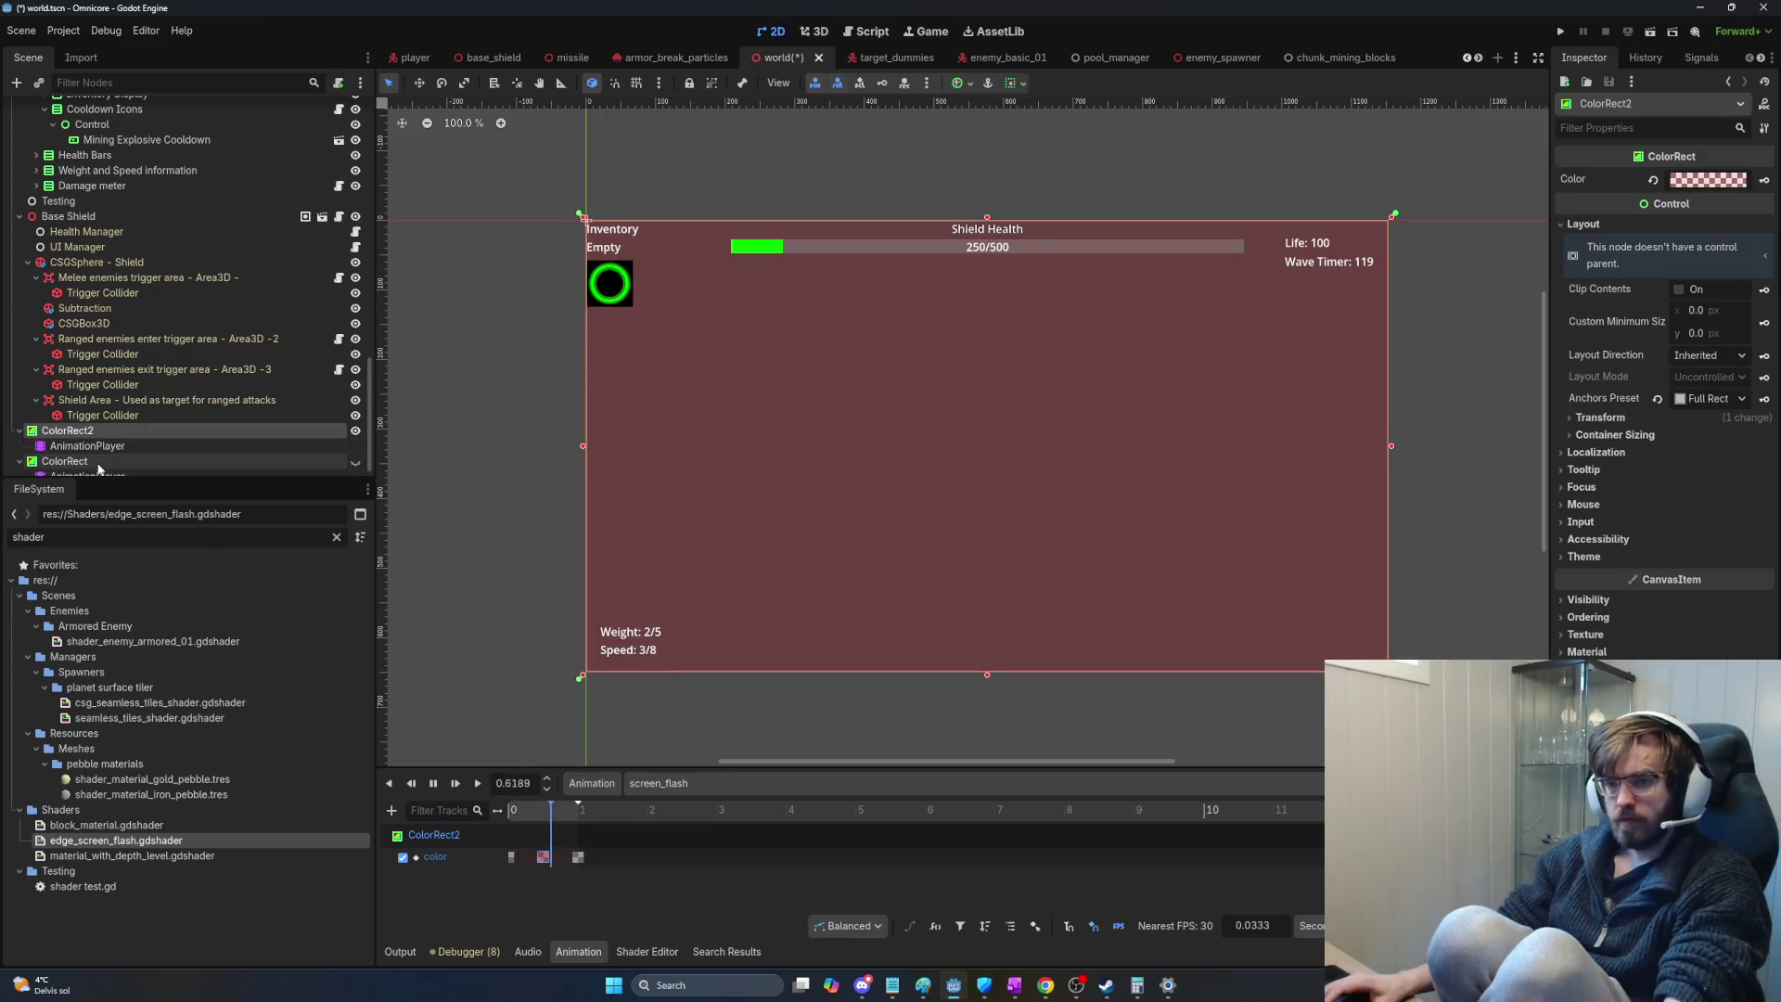
pyautogui.click(99, 463)
pyautogui.hotkey('alt', 'Tab')
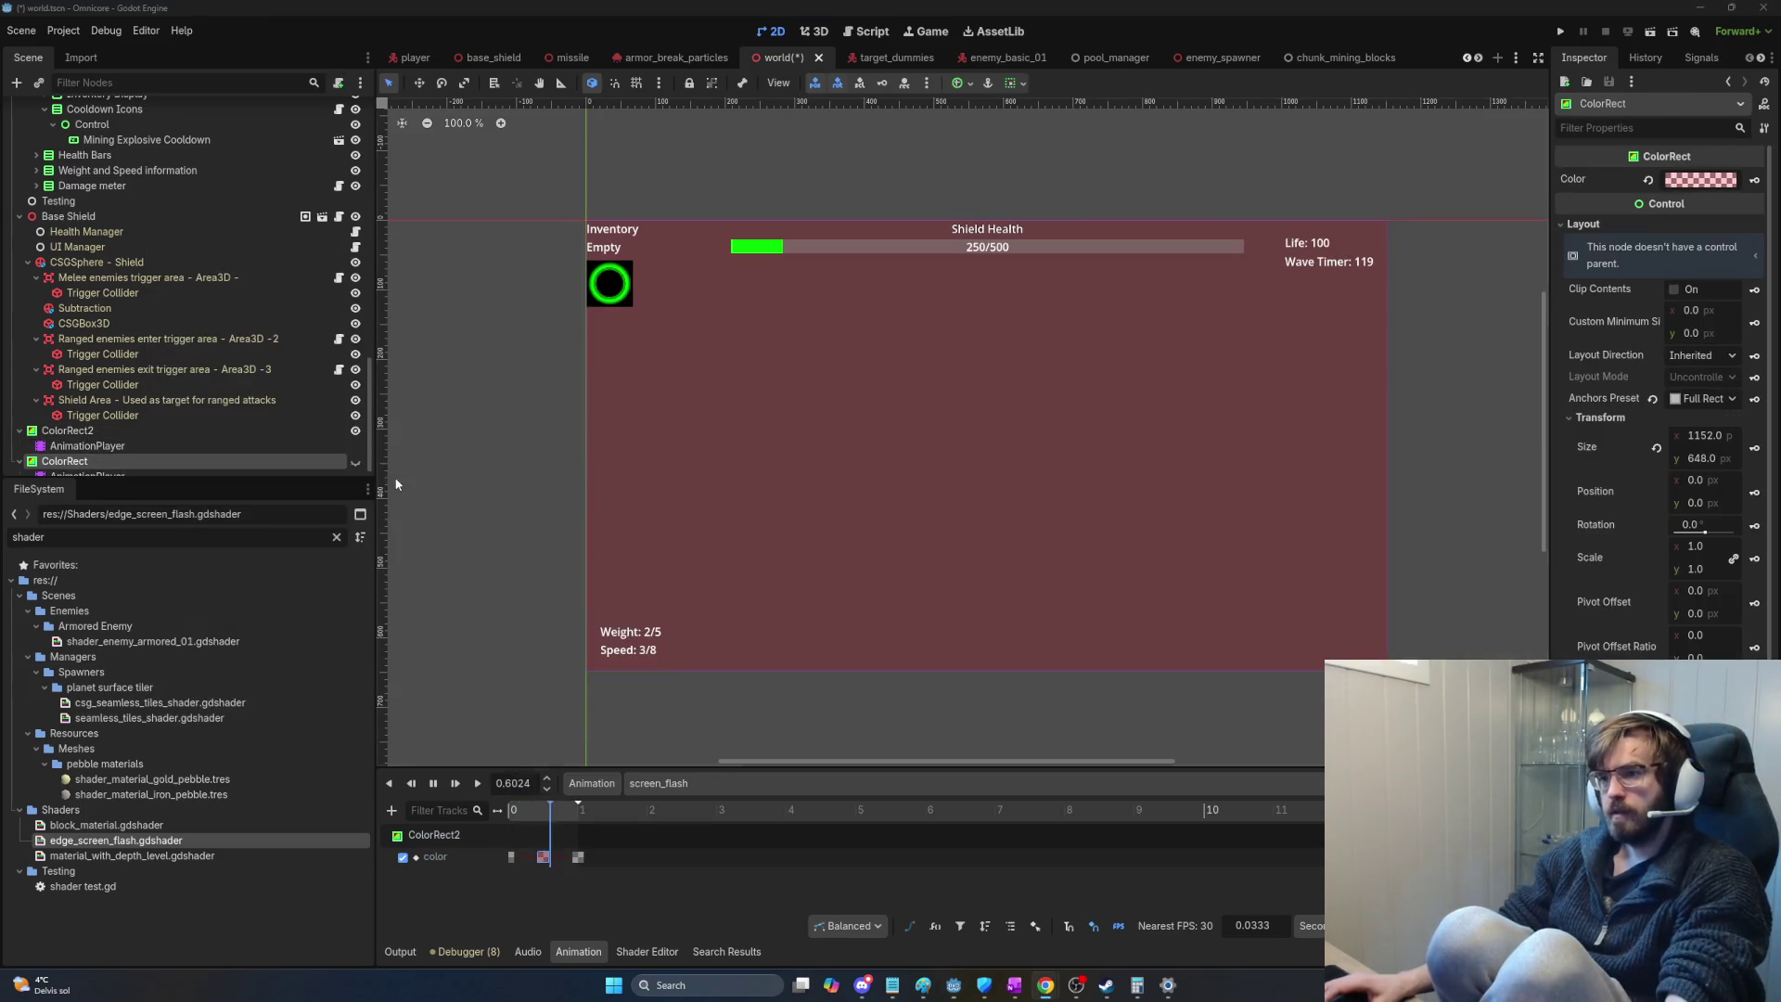
pyautogui.hotkey('shift', 'Tab')
pyautogui.doubleClick(104, 463)
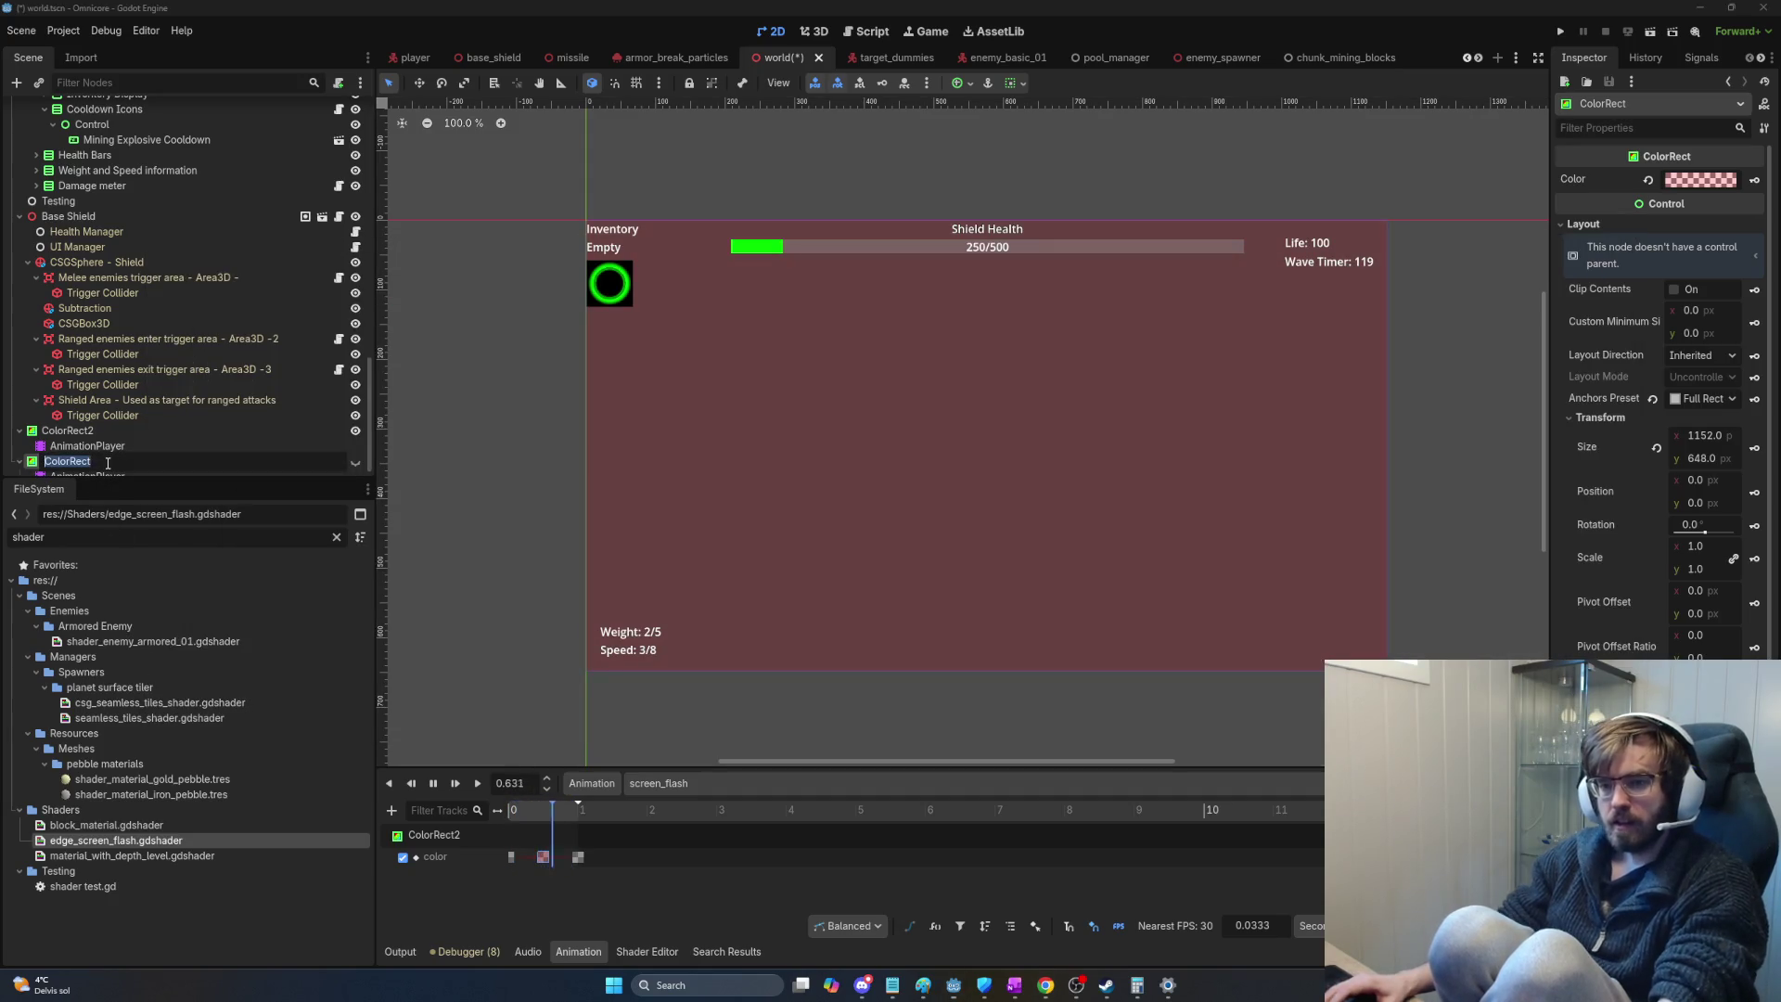
pyautogui.press('Home')
pyautogui.write('Camera V')
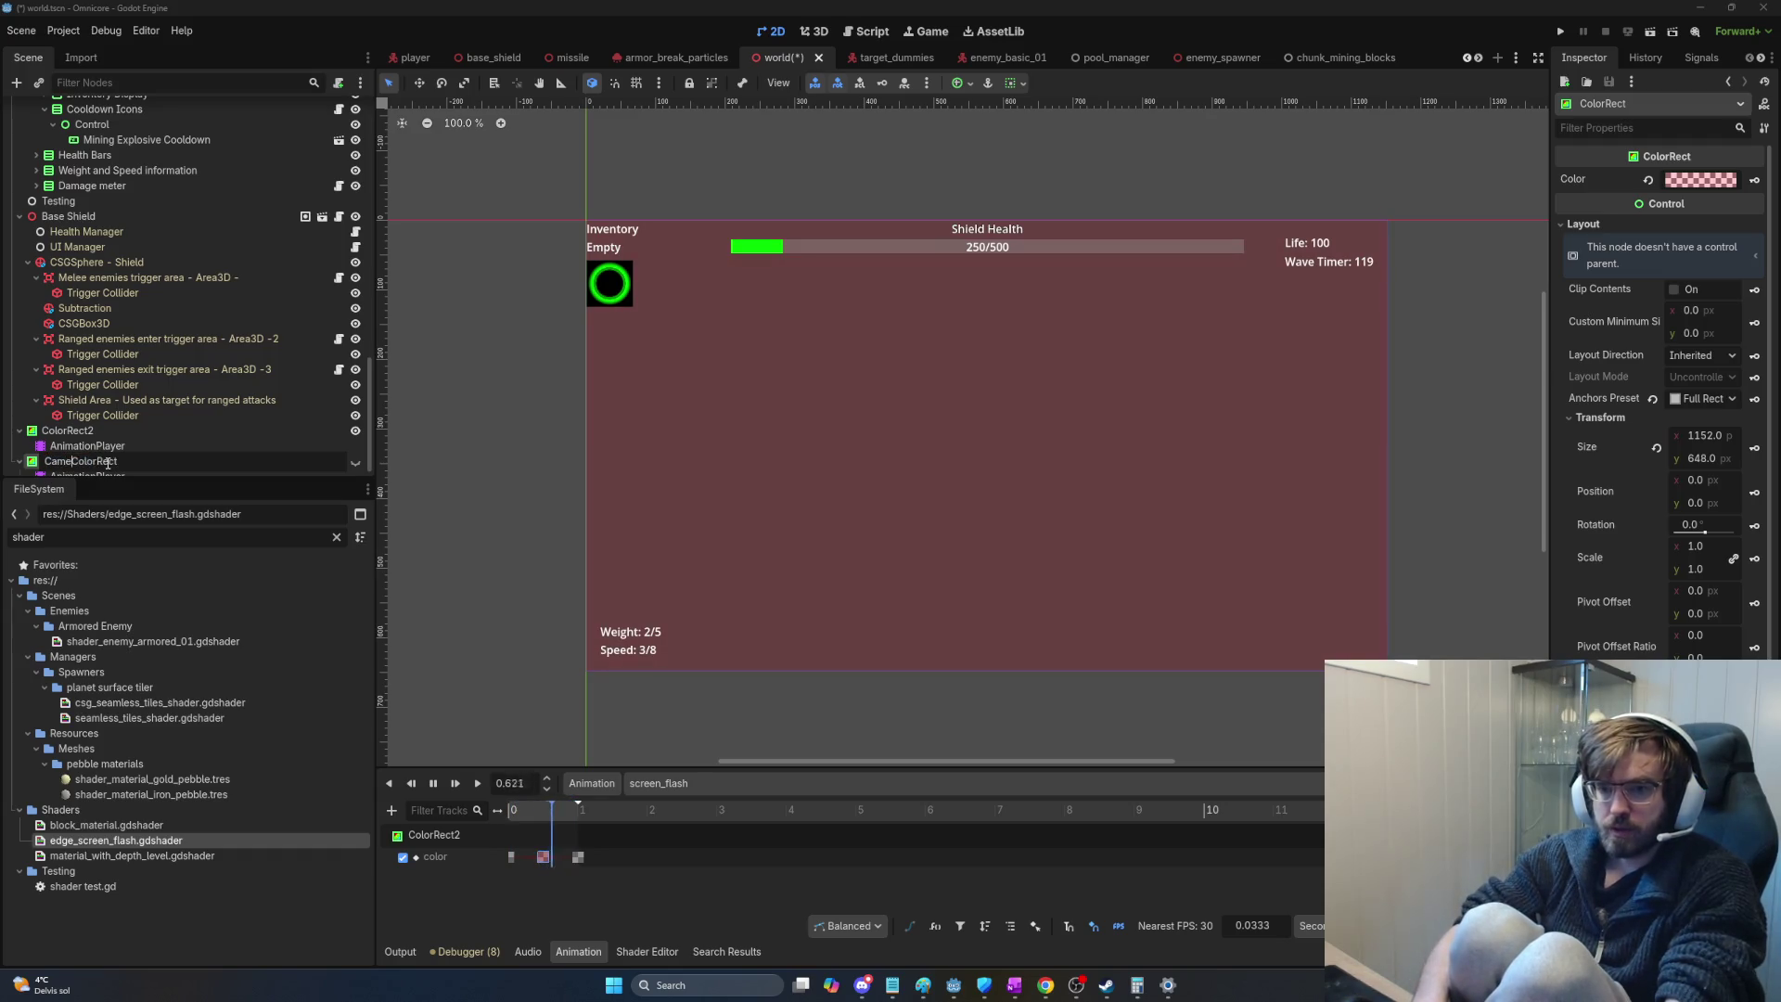
pyautogui.write('ignette shader')
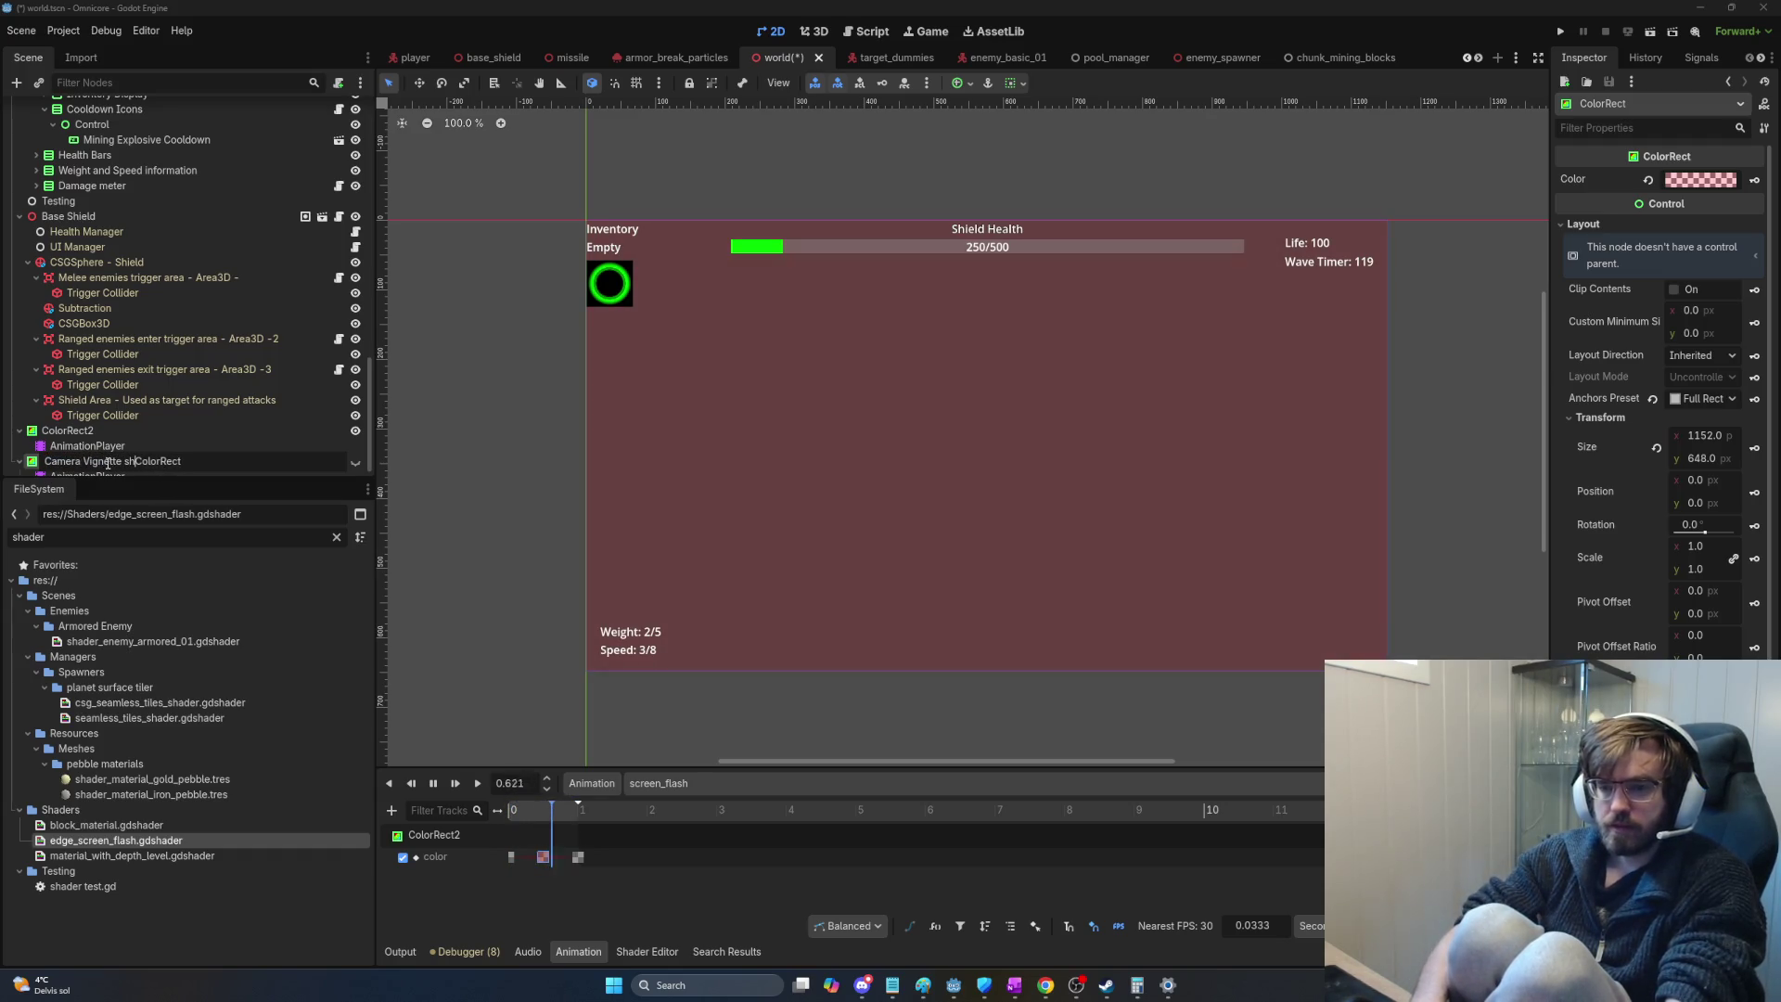
pyautogui.write(' -')
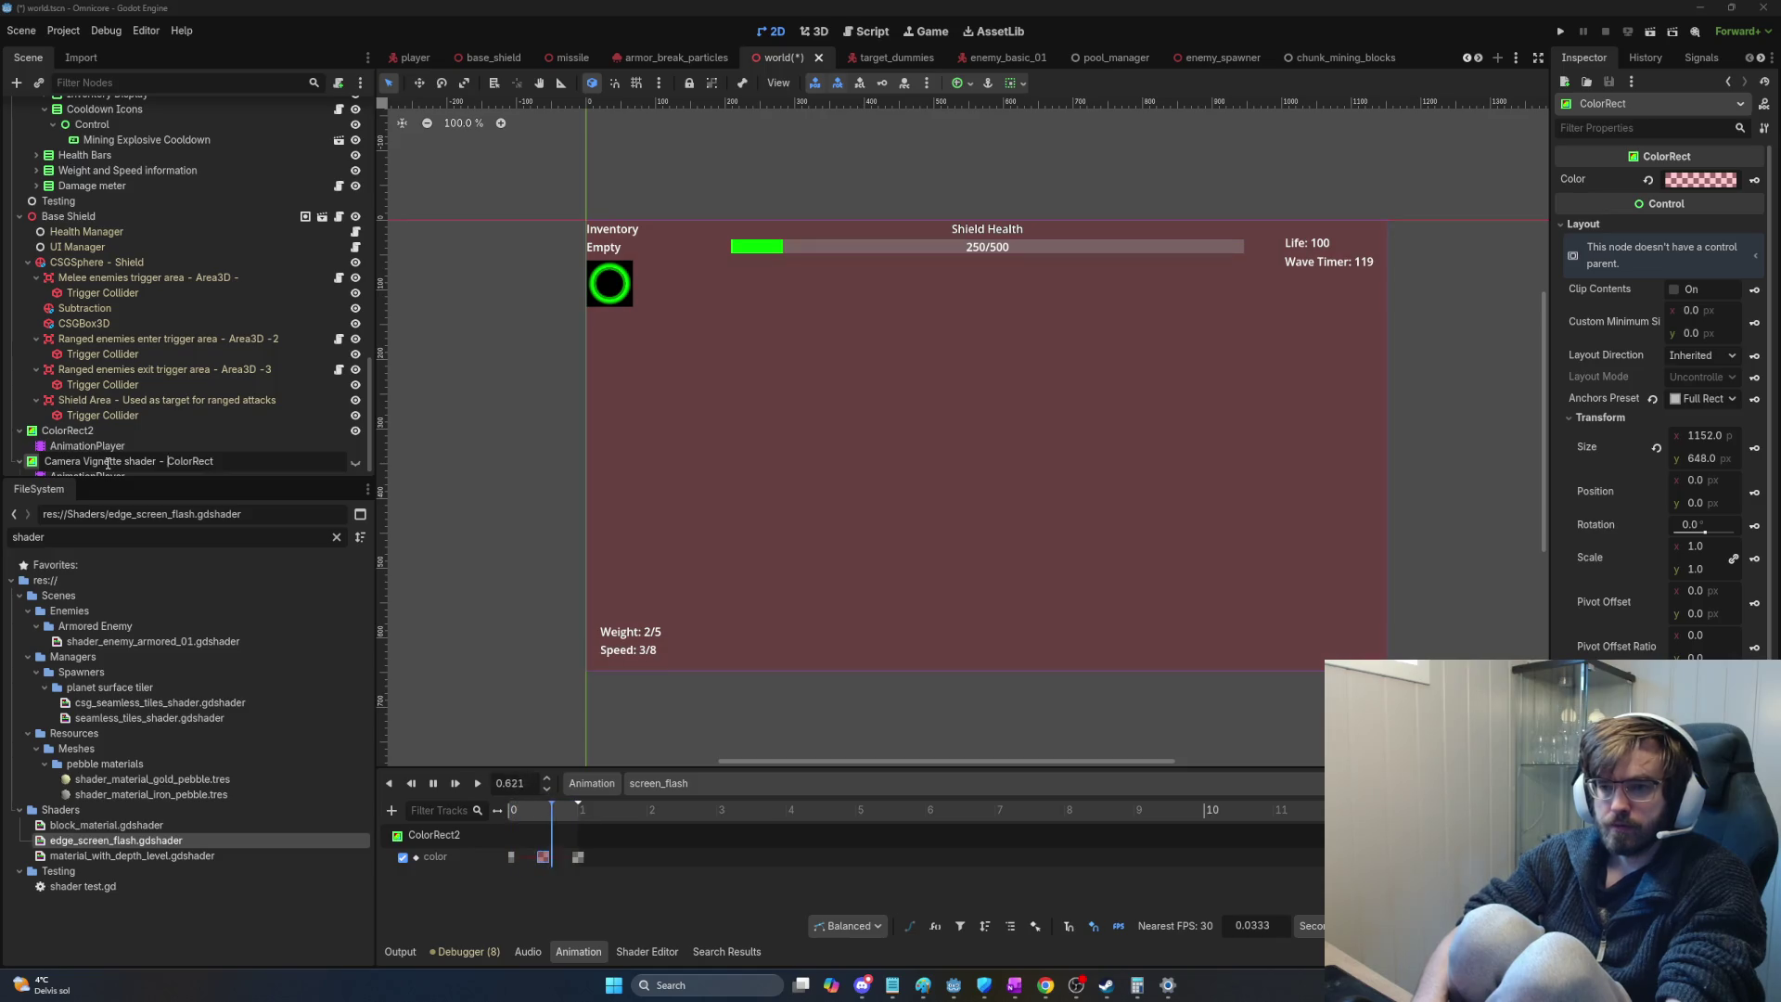
pyautogui.press('Return')
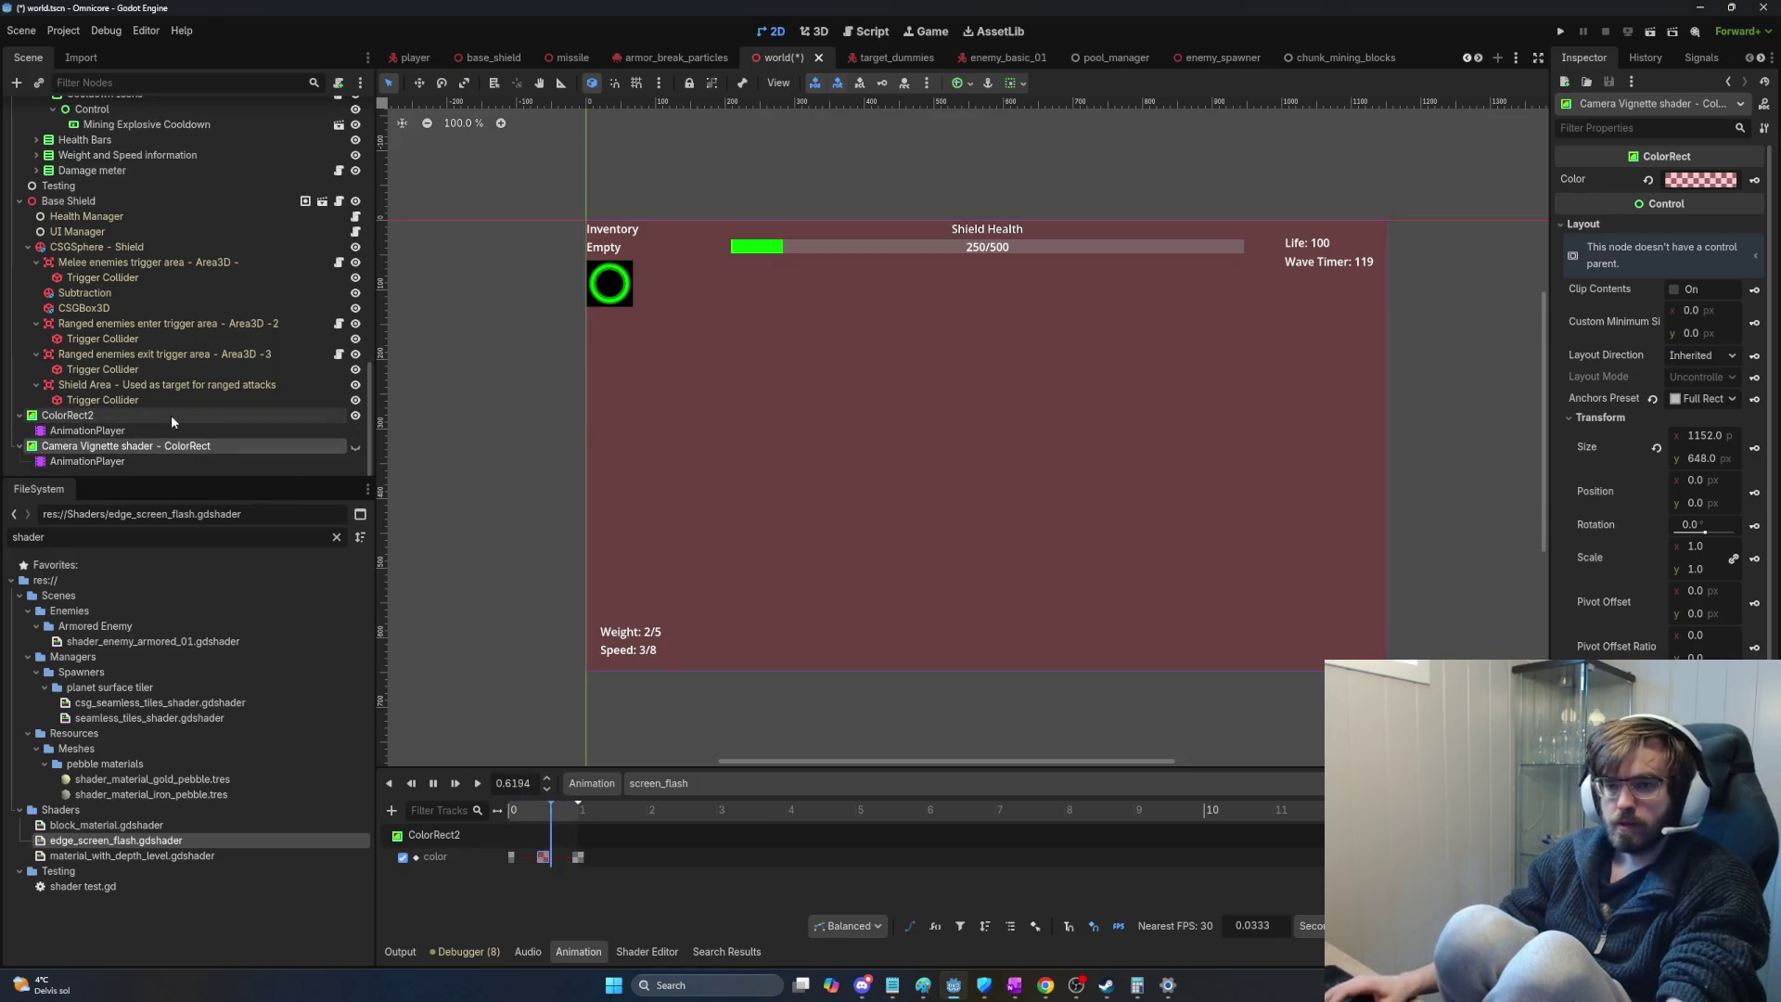
# Rename ColorRect2 to 'Screen Warning Flash - Color Rect'
pyautogui.click(173, 415)
pyautogui.click(174, 415)
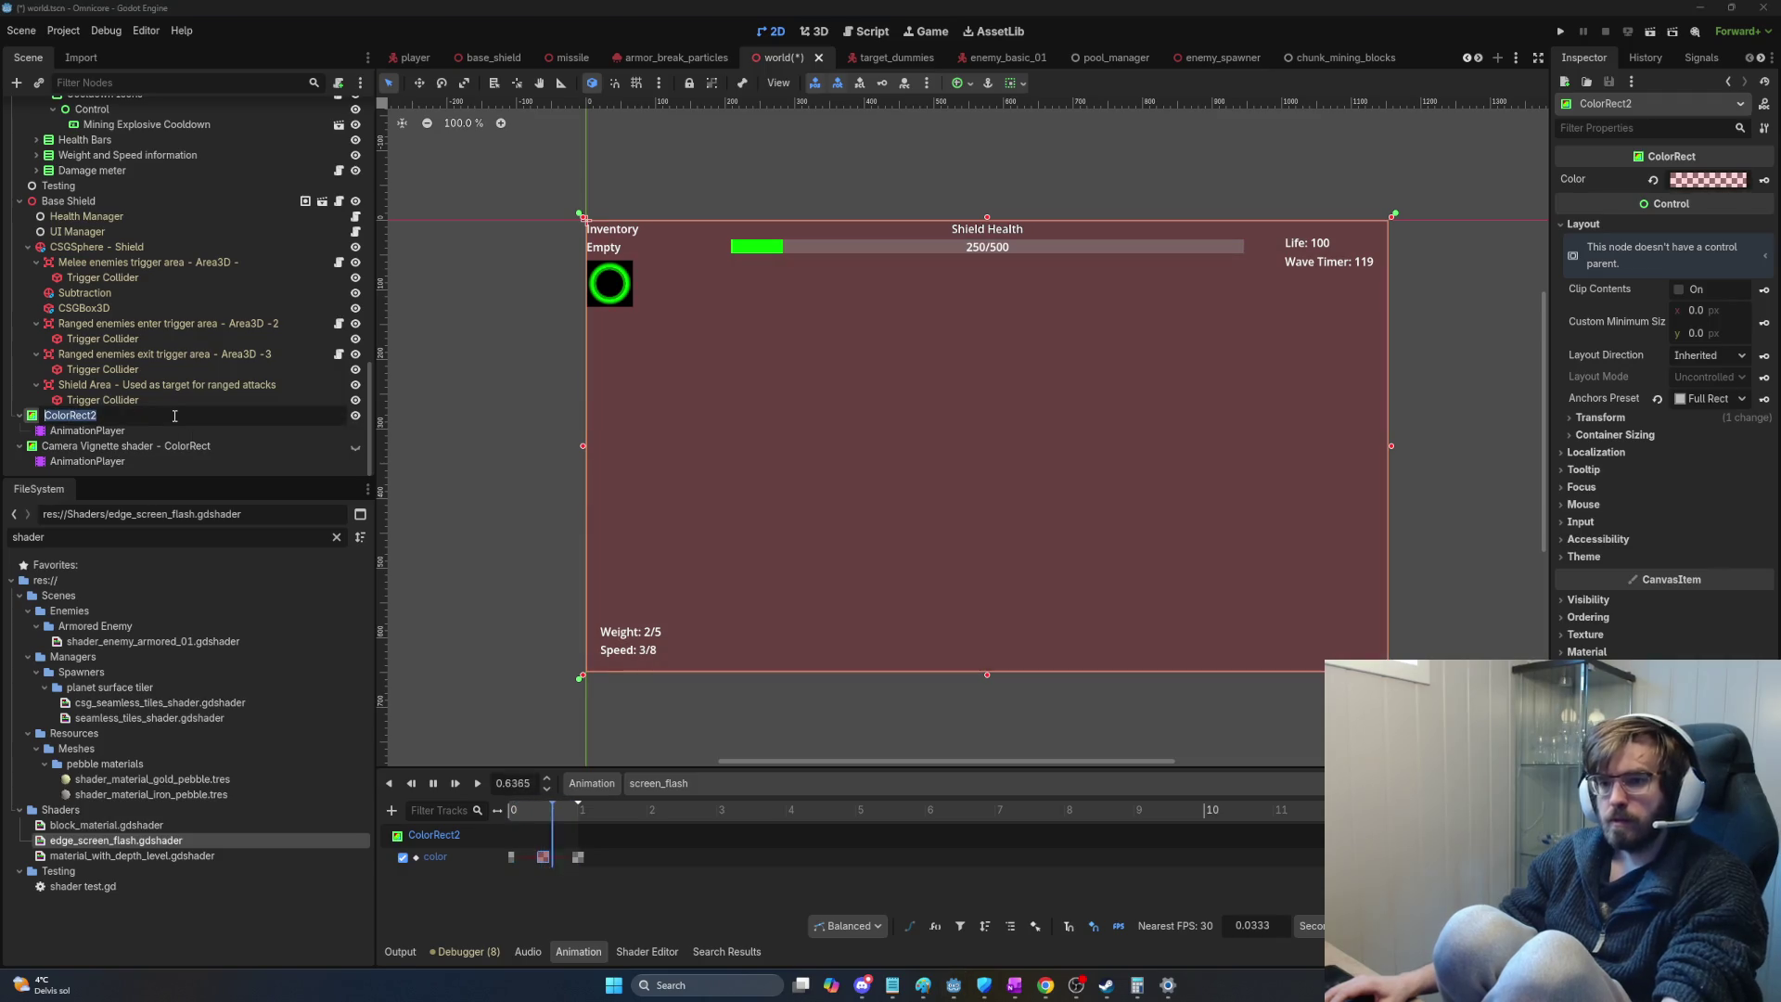
pyautogui.write('Cr')
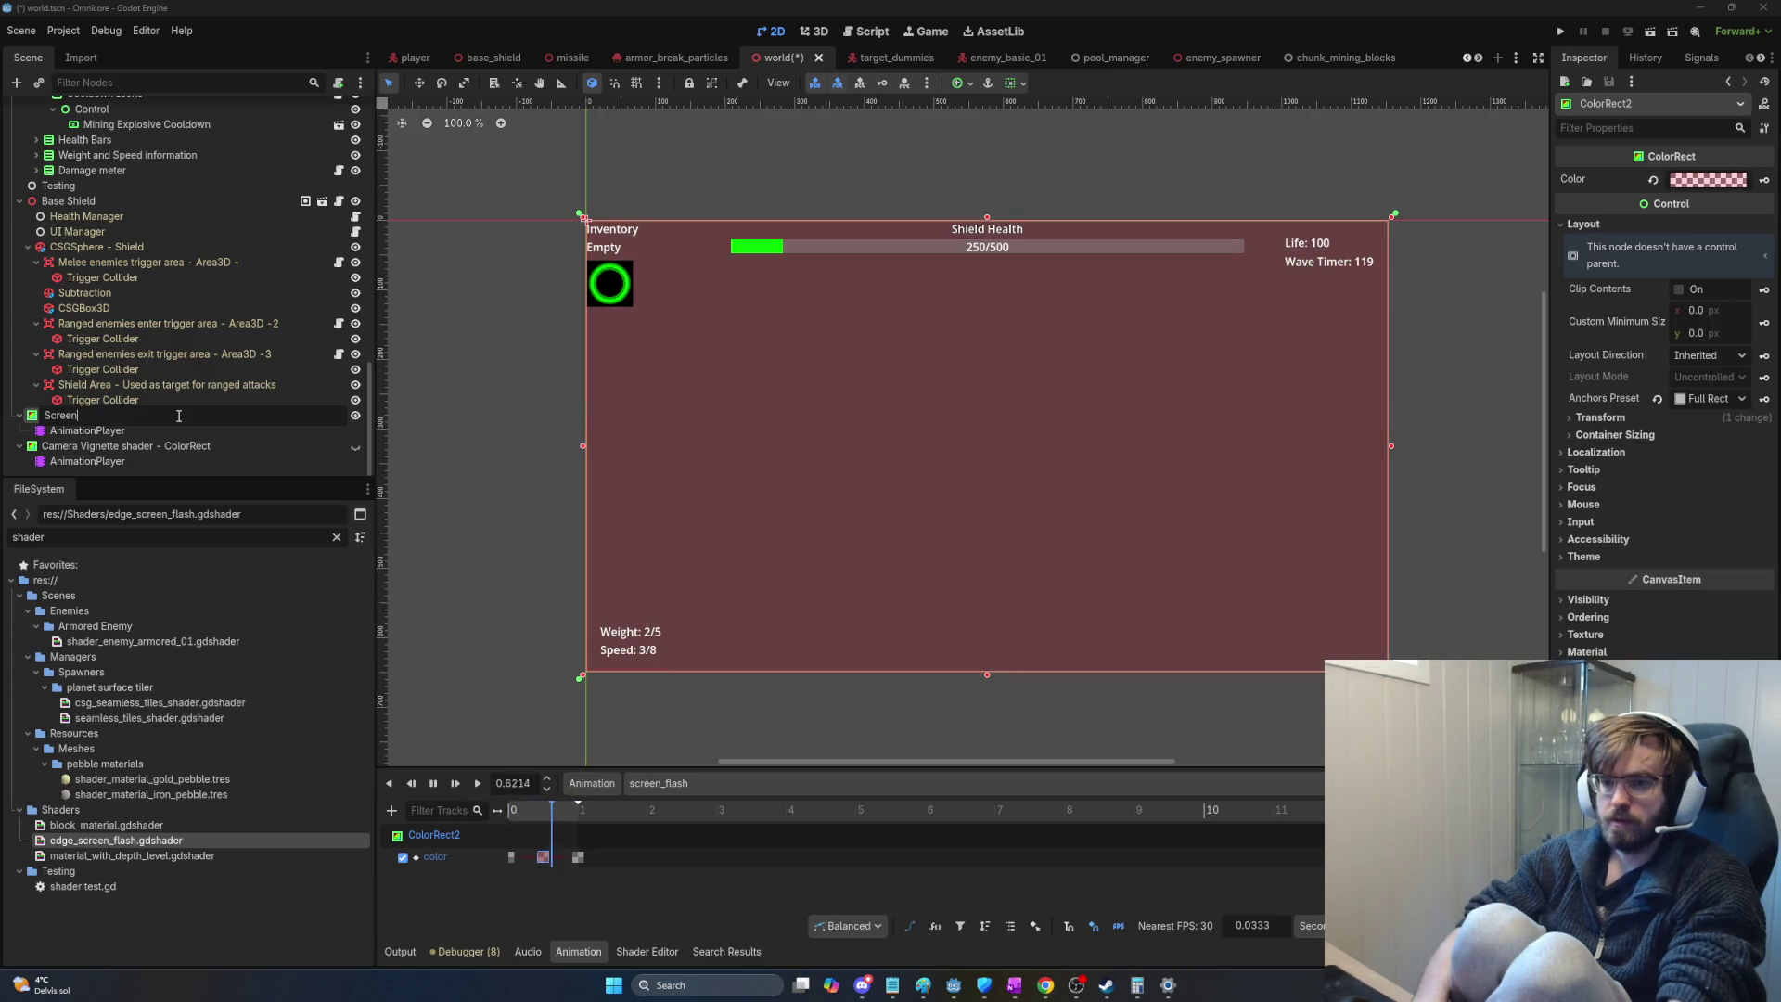
pyautogui.write(' - Color Rec')
pyautogui.write('t')
pyautogui.press('Return')
pyautogui.doubleClick(139, 415)
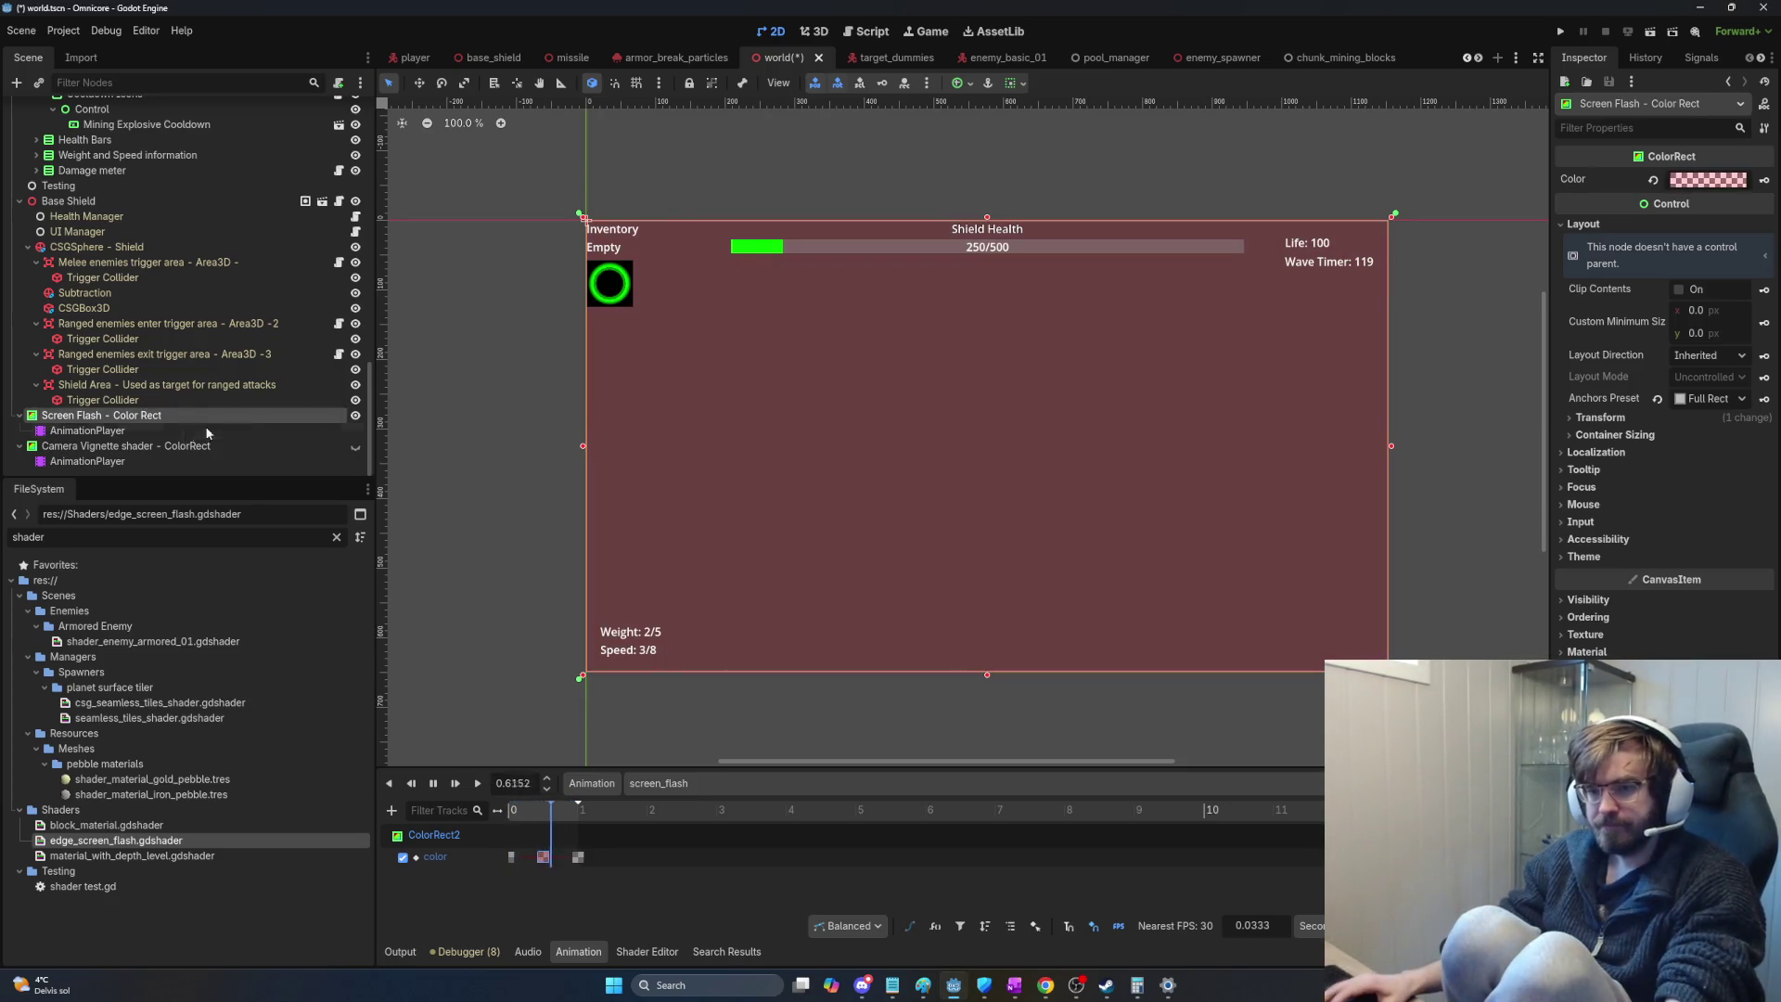
pyautogui.click(87, 414)
pyautogui.write('W')
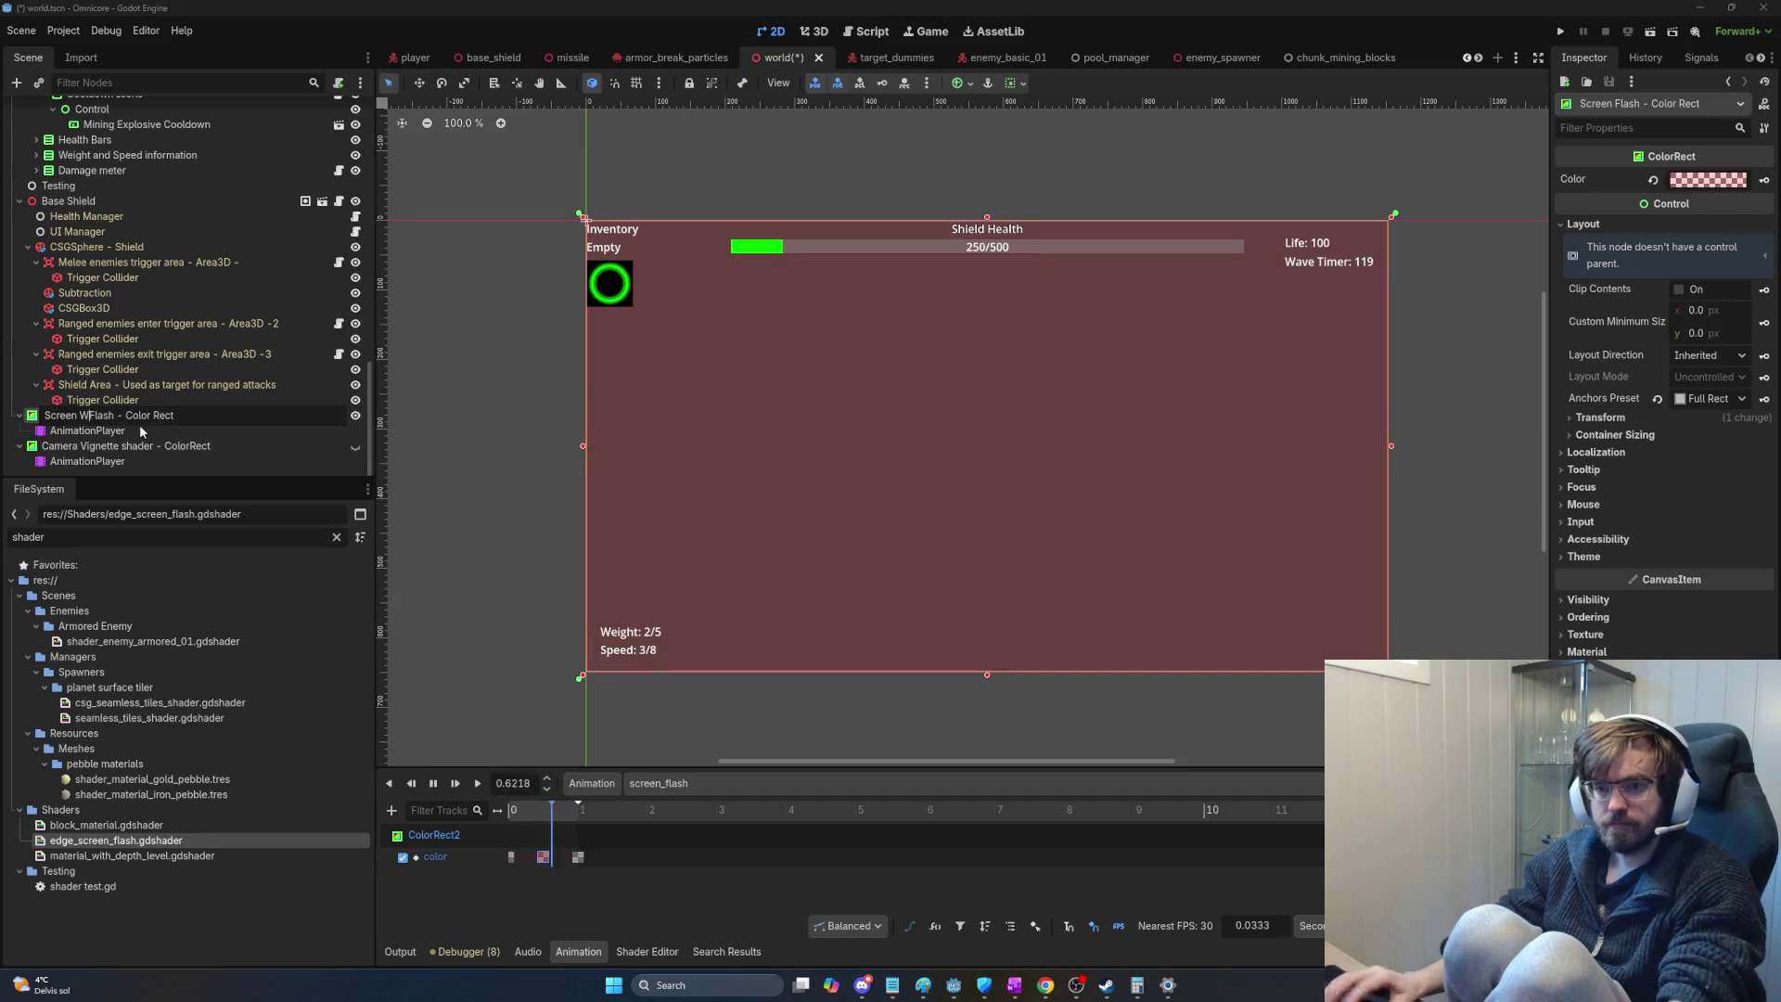
pyautogui.write('arning')
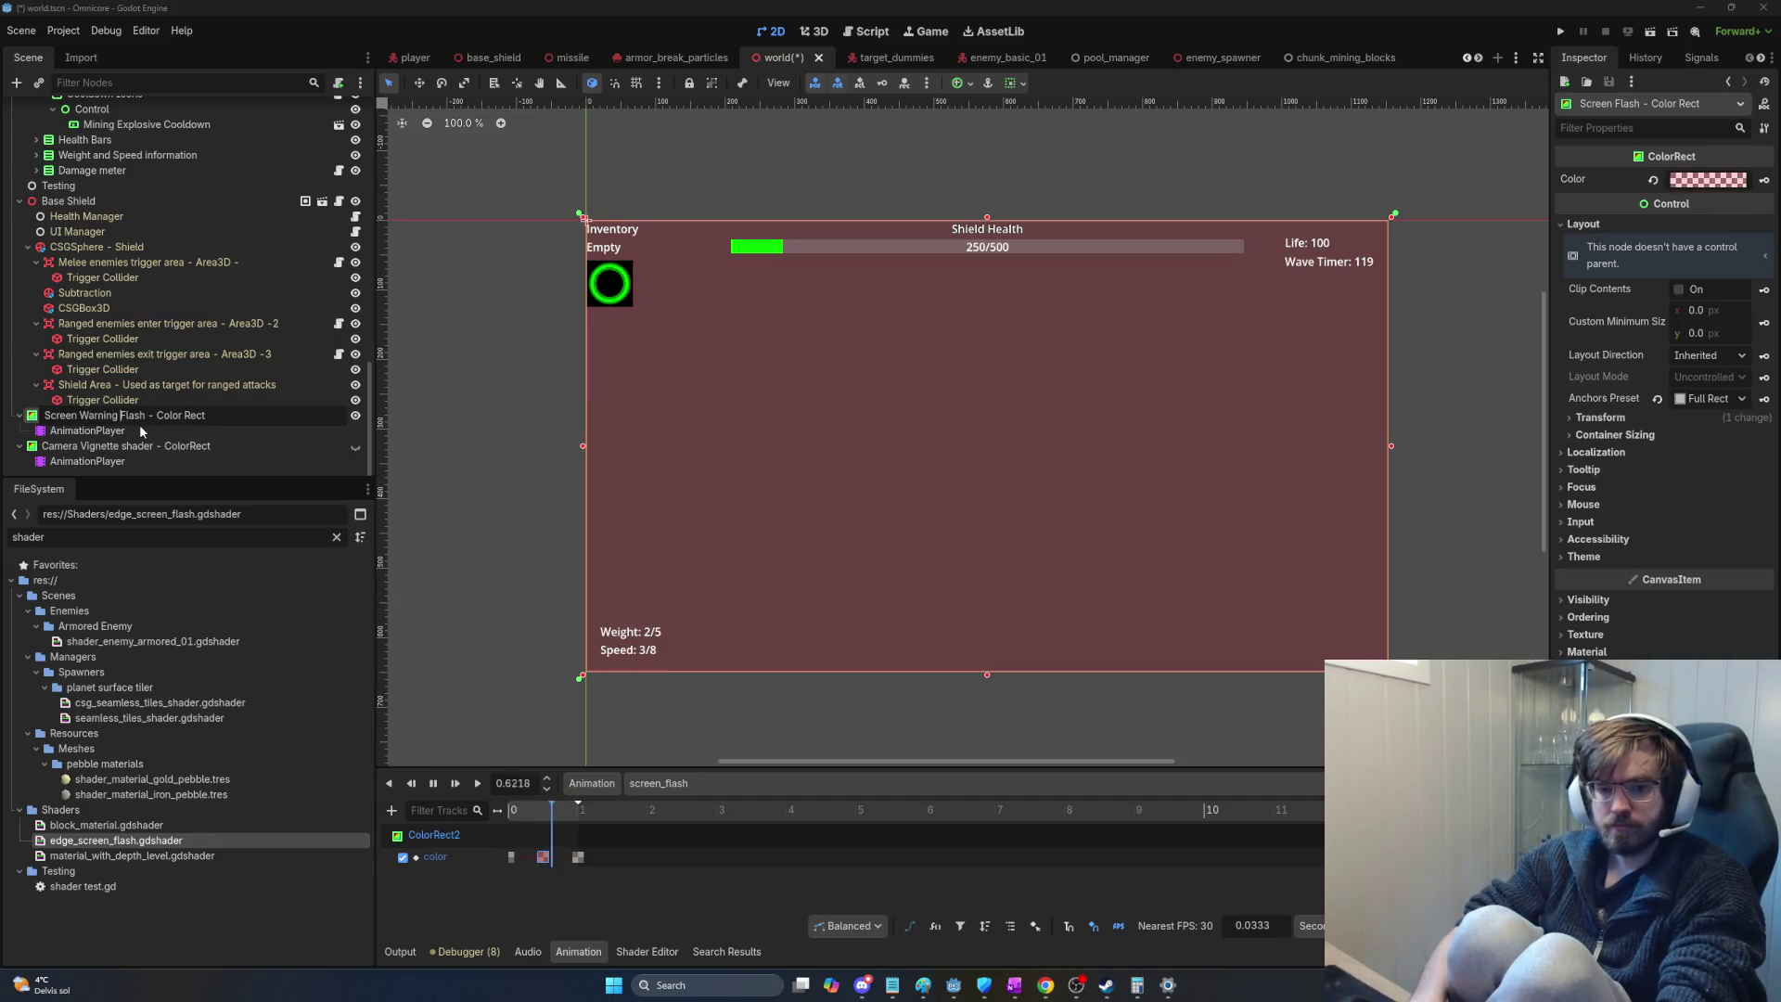
pyautogui.press('Return')
pyautogui.click(143, 412)
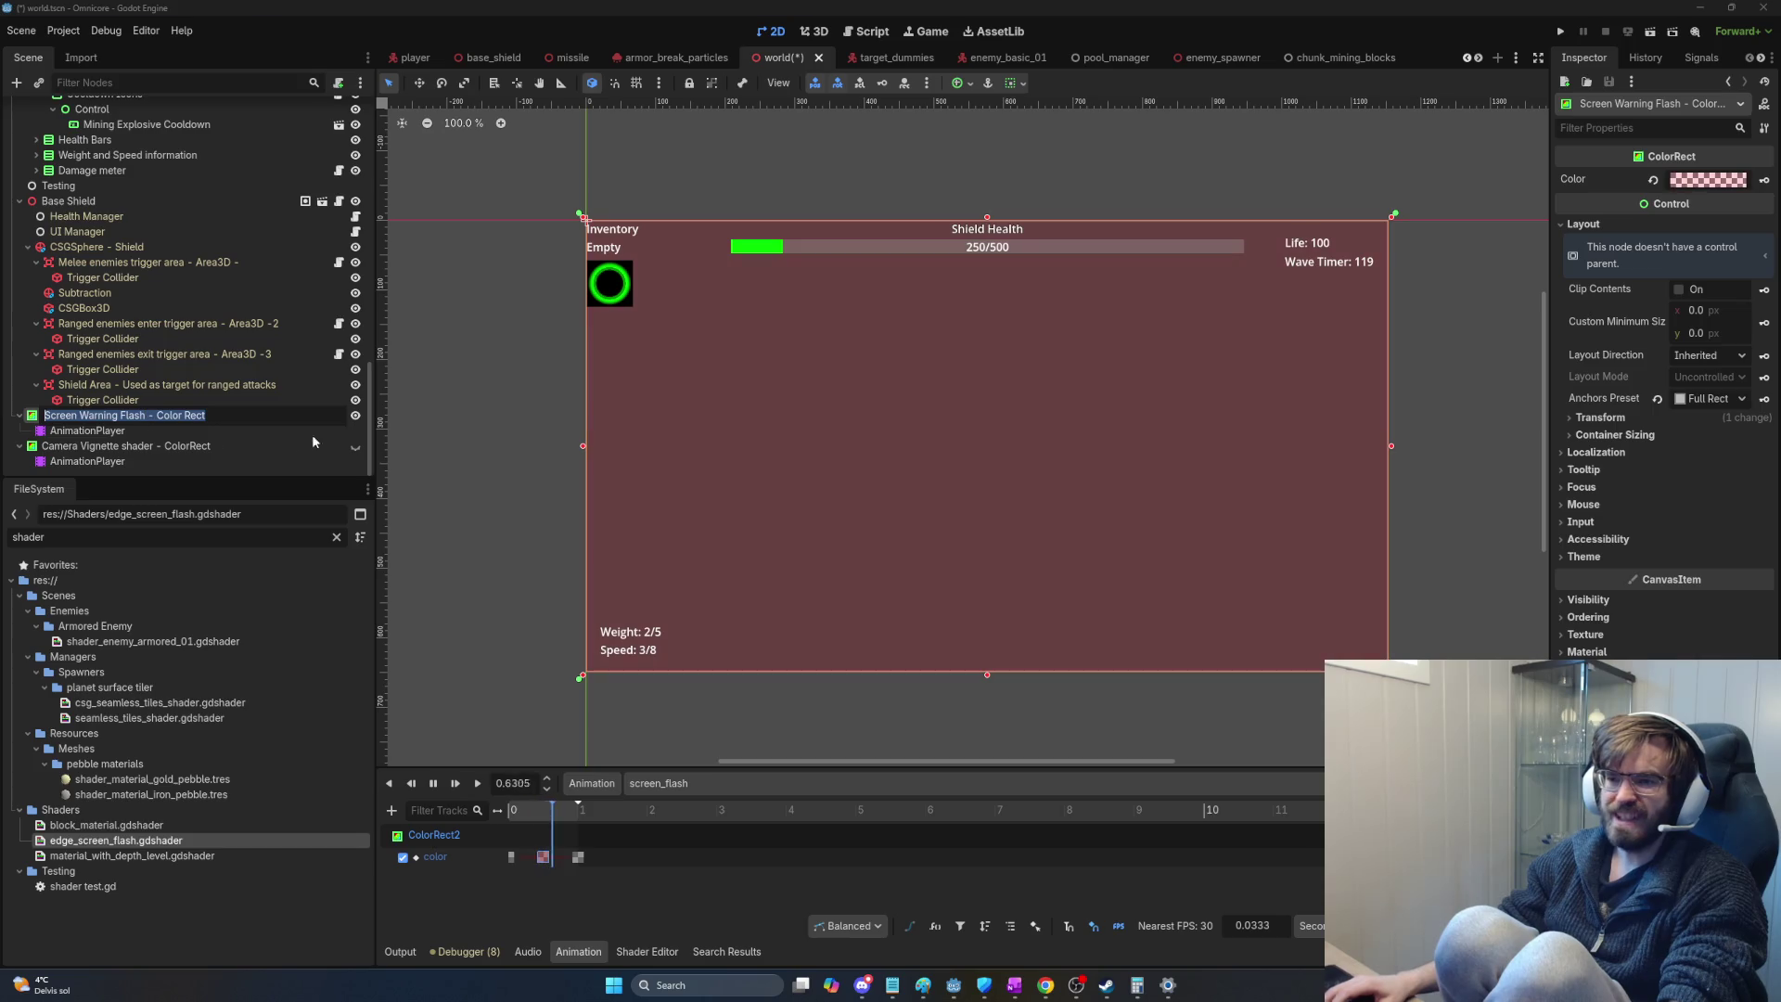
pyautogui.click(219, 431)
# Reset the animation, collapse the Top Right and Top Left Display groups, and locate the color nodes
pyautogui.click(158, 415)
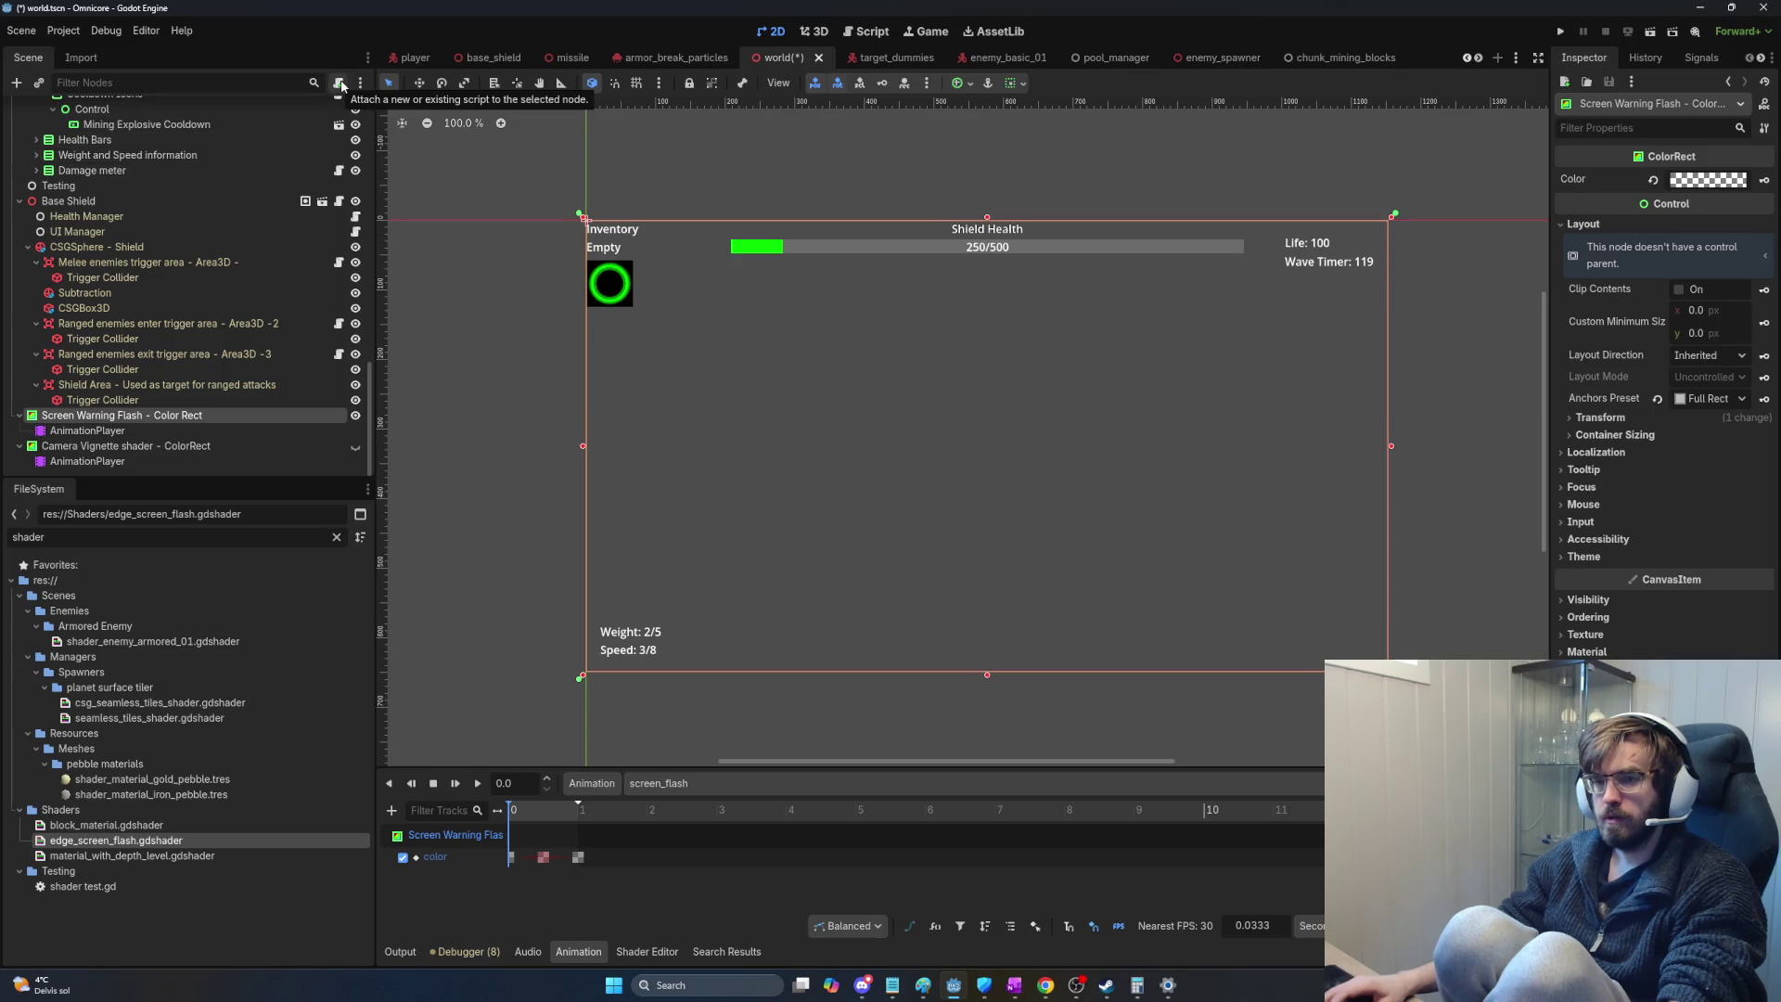
pyautogui.scroll(6, 293, 254)
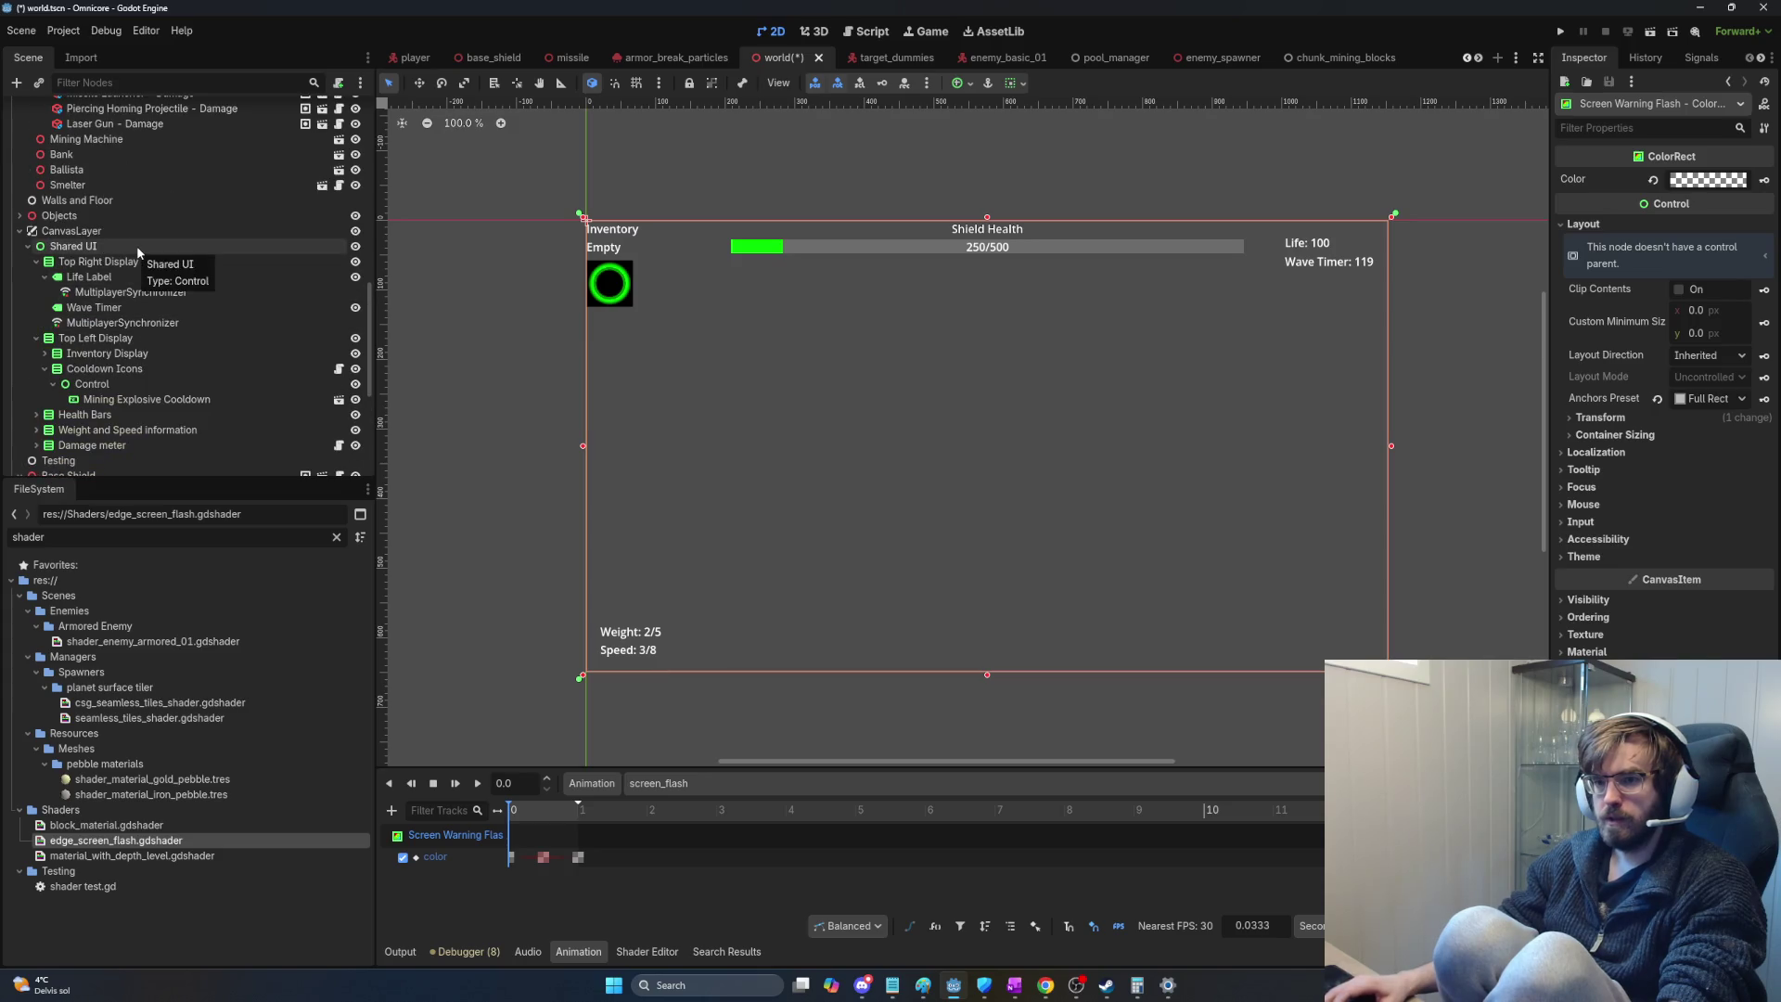
pyautogui.click(37, 262)
pyautogui.click(37, 276)
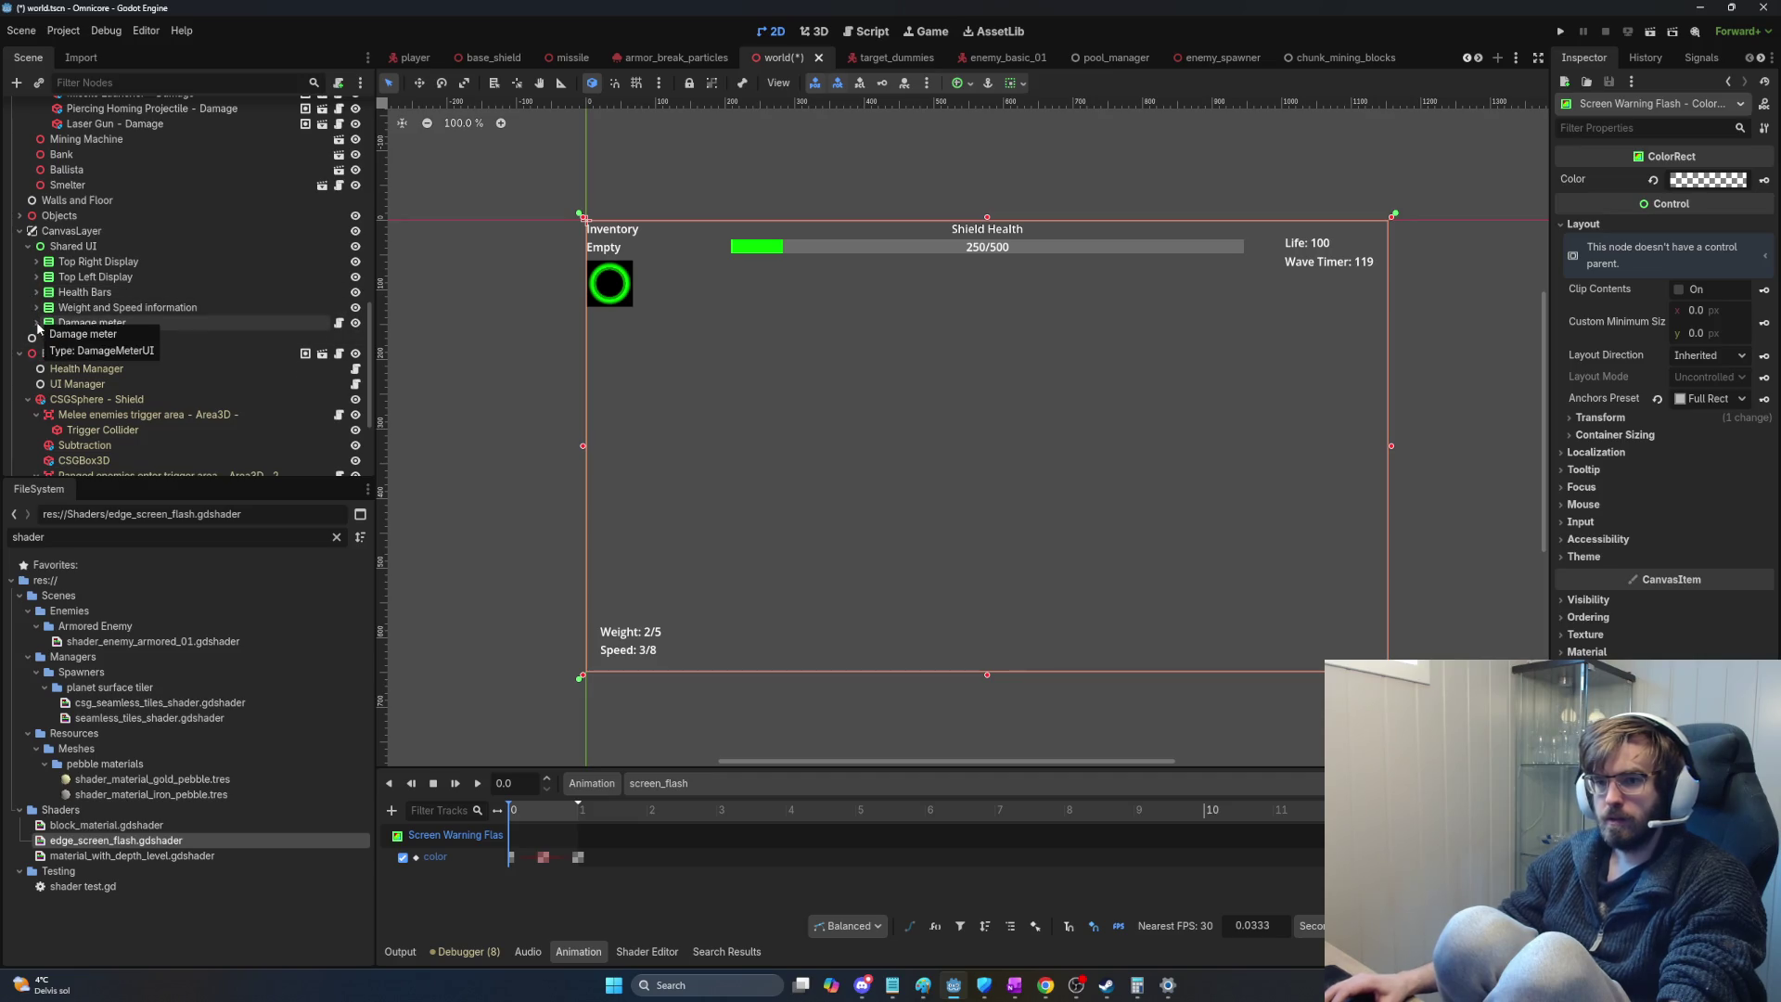
pyautogui.click(36, 323)
pyautogui.click(37, 323)
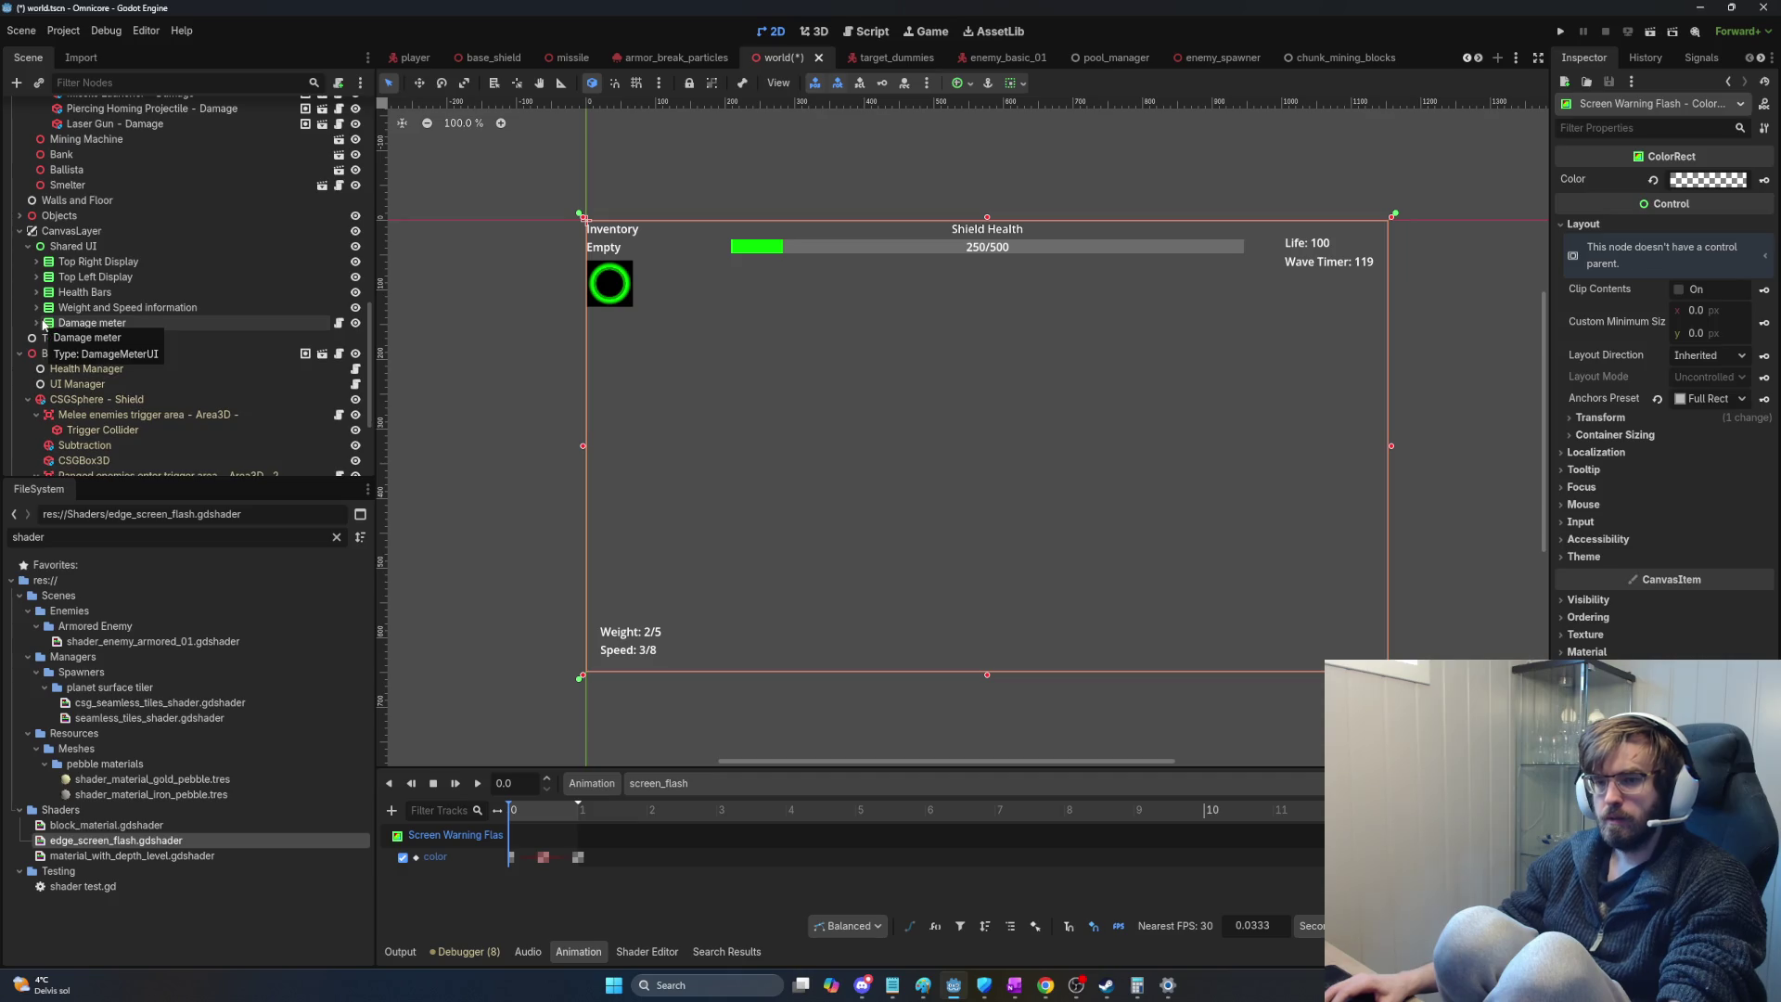
pyautogui.click(157, 82)
pyautogui.write('color')
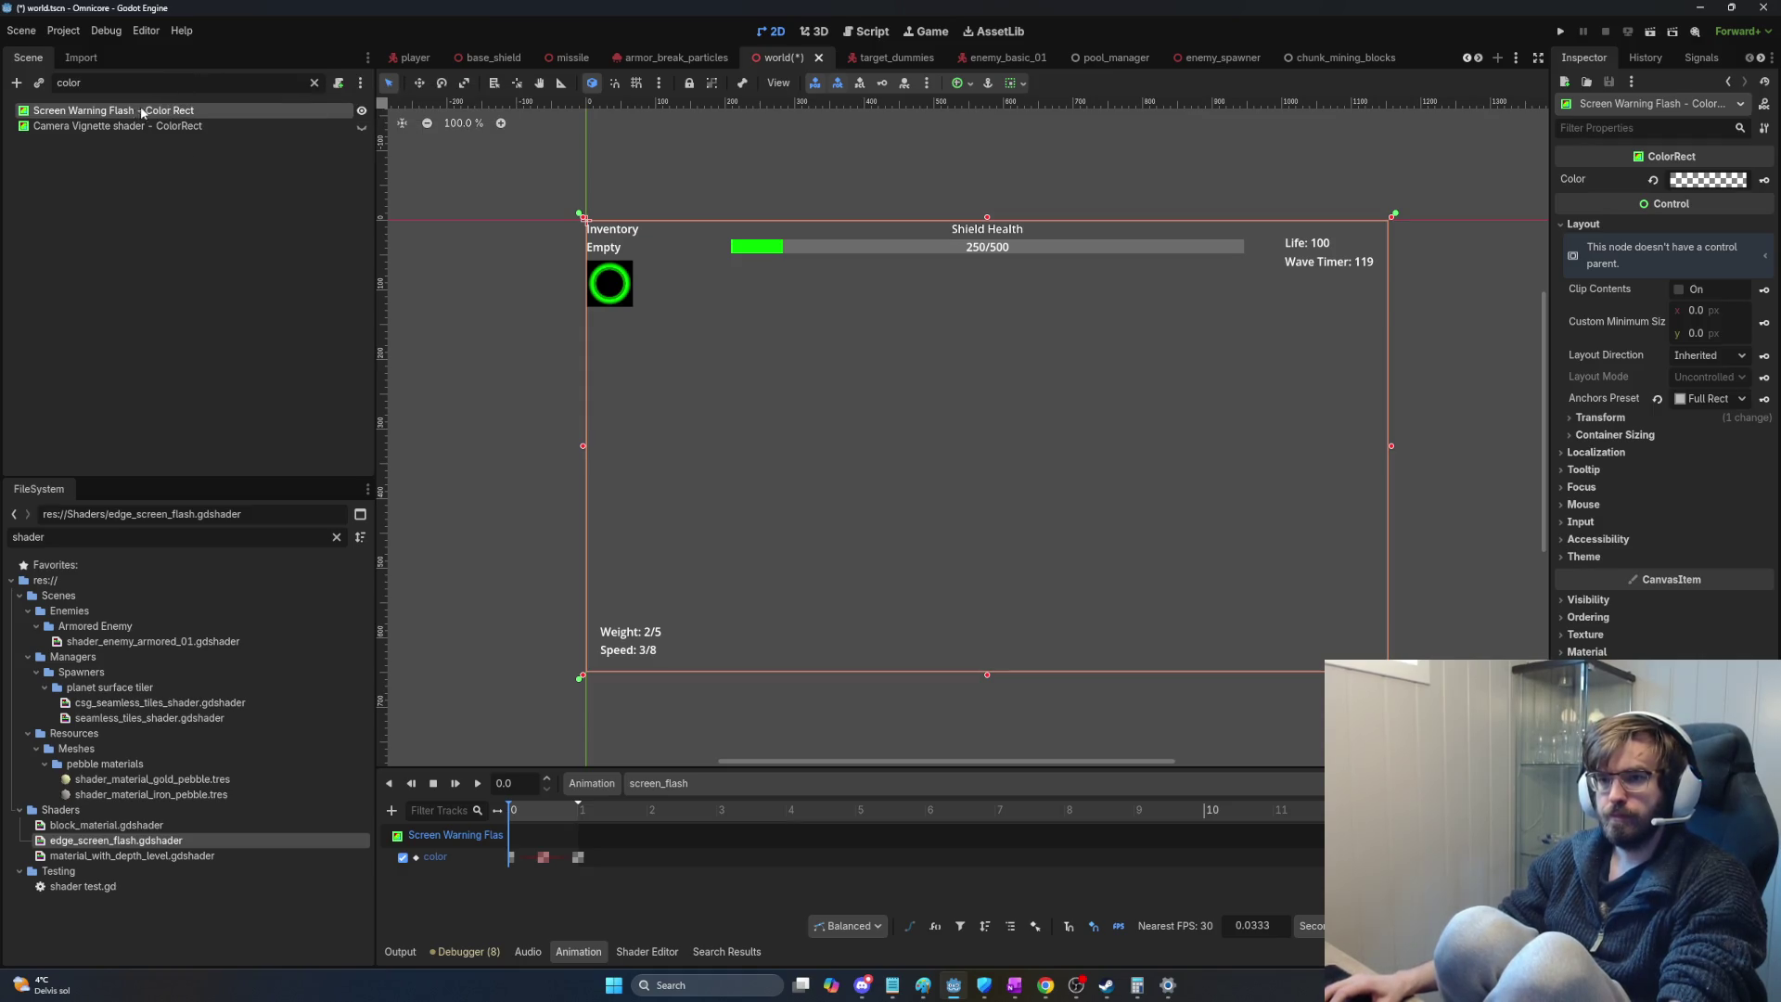
pyautogui.press('BackSpace')
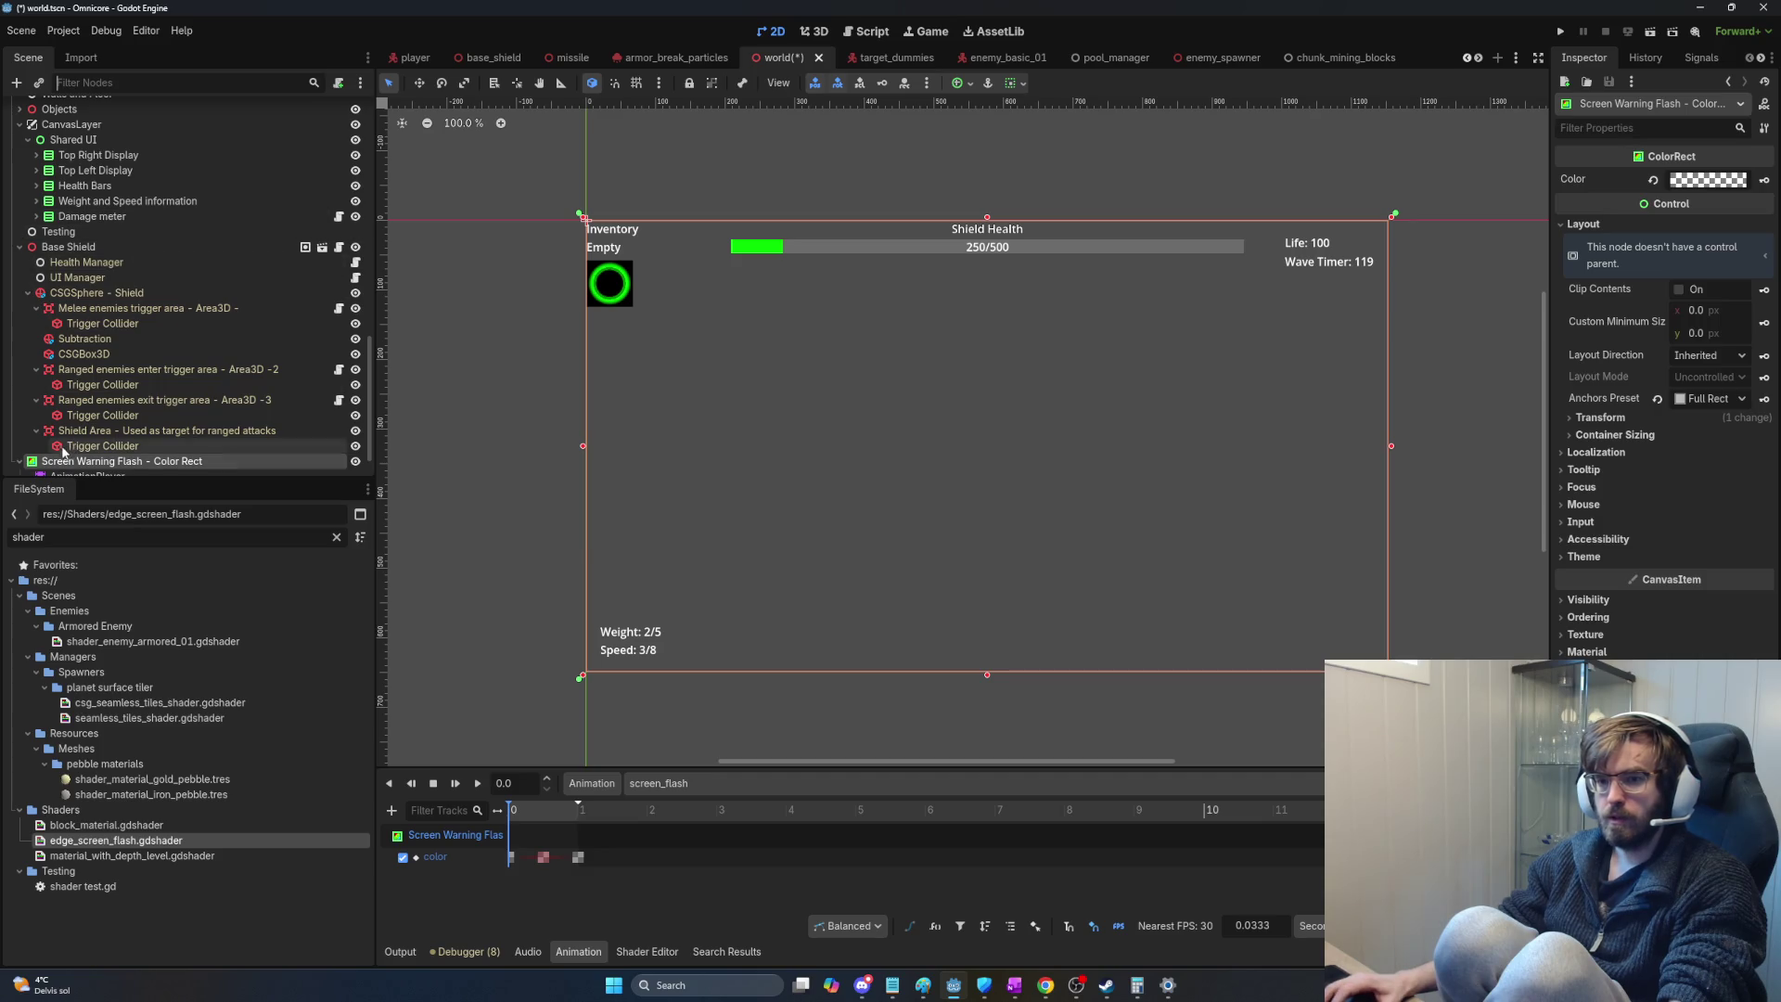
# Move the Screen Warning Flash and Camera Vignette shader rects under Shared UI
pyautogui.moveTo(49, 469); pyautogui.dragTo(59, 153)
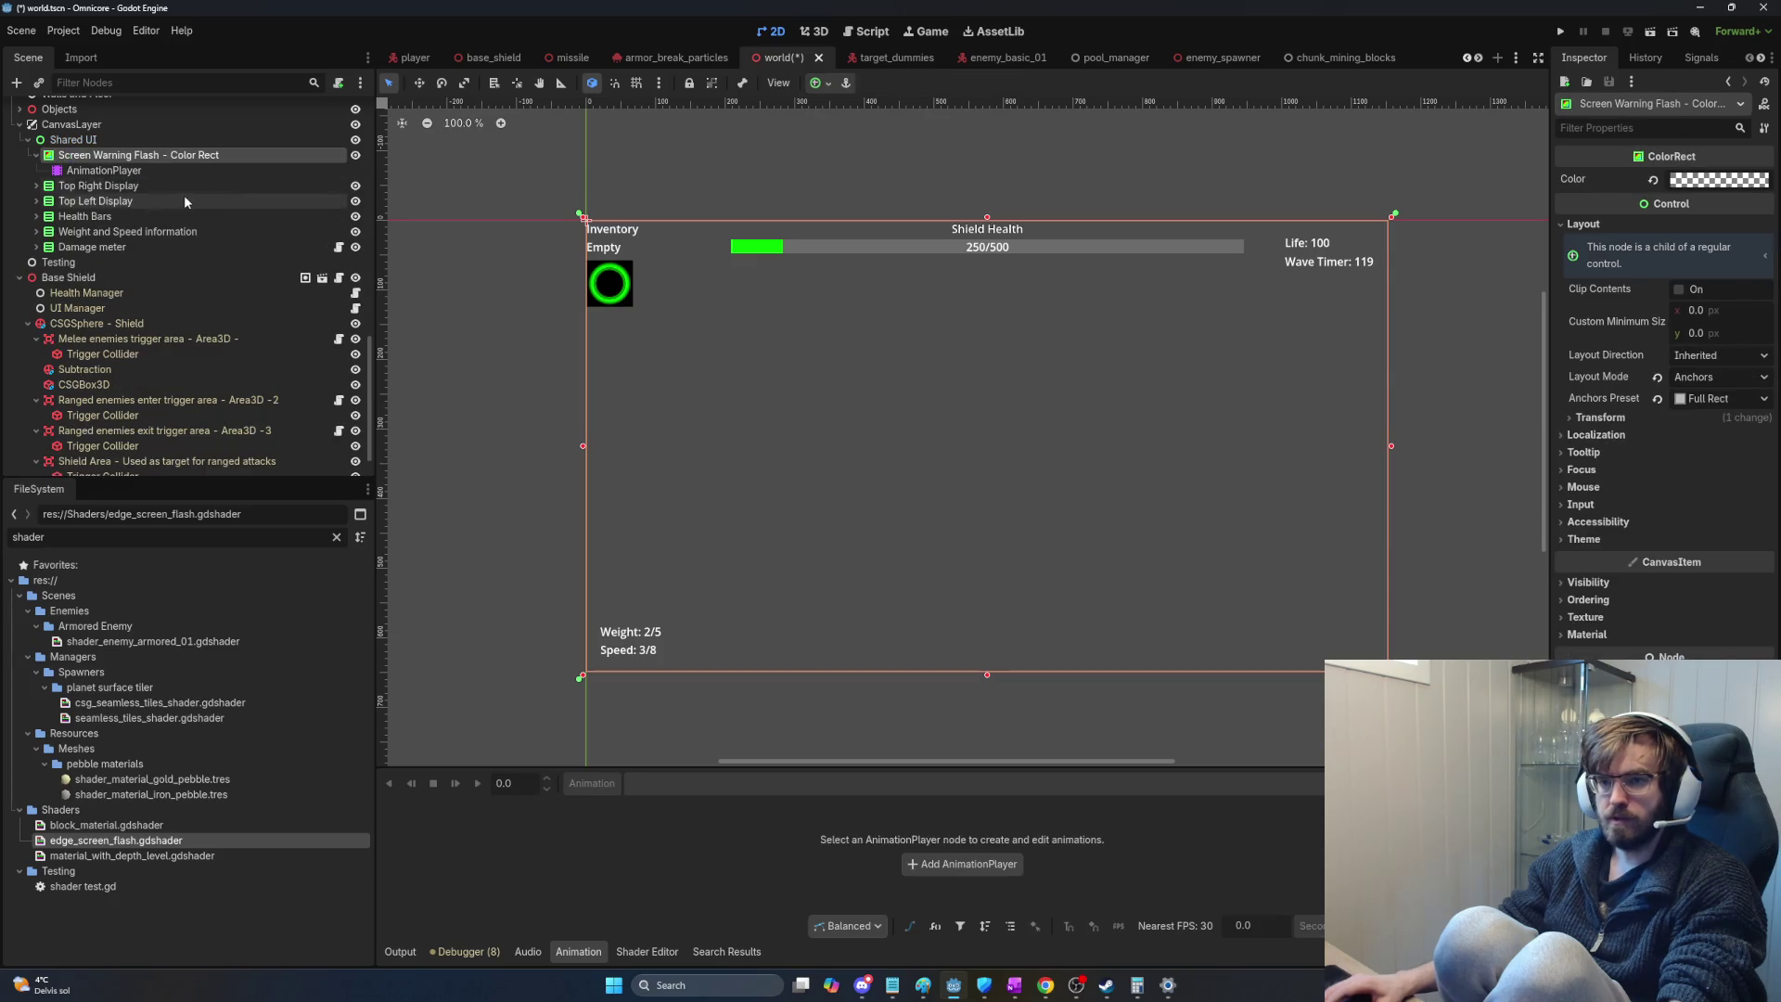
pyautogui.scroll(2, 117, 206)
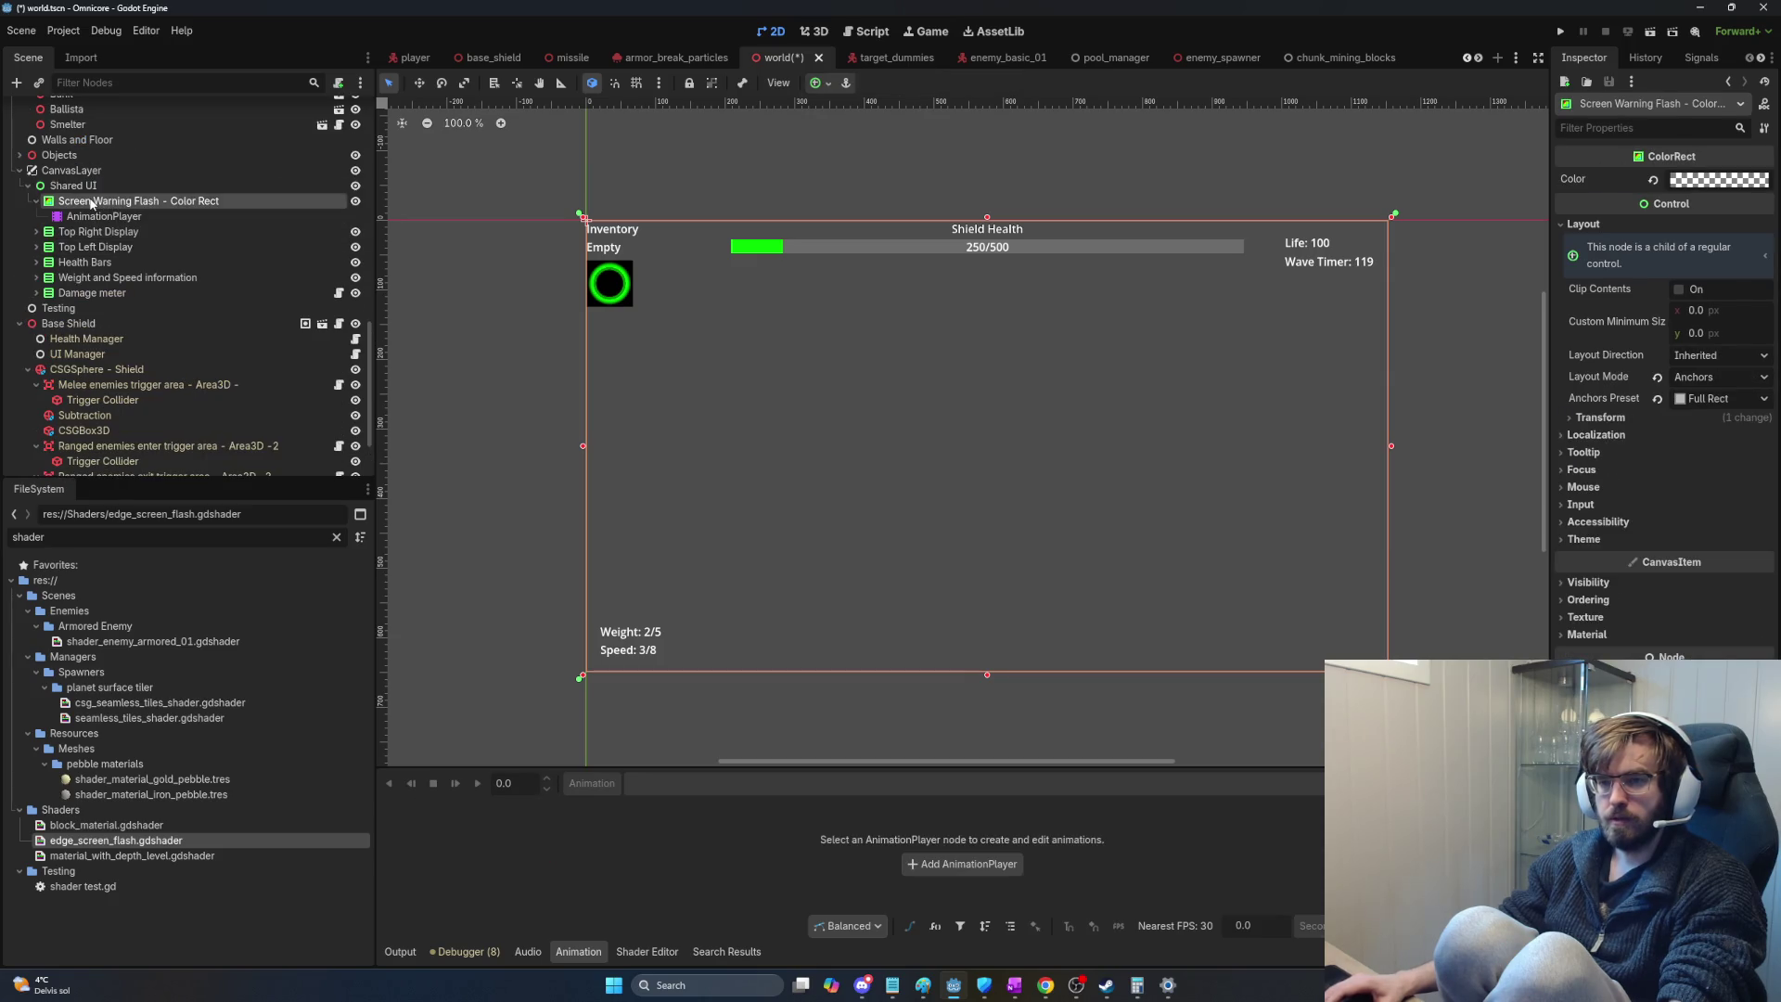
pyautogui.scroll(2, 117, 206)
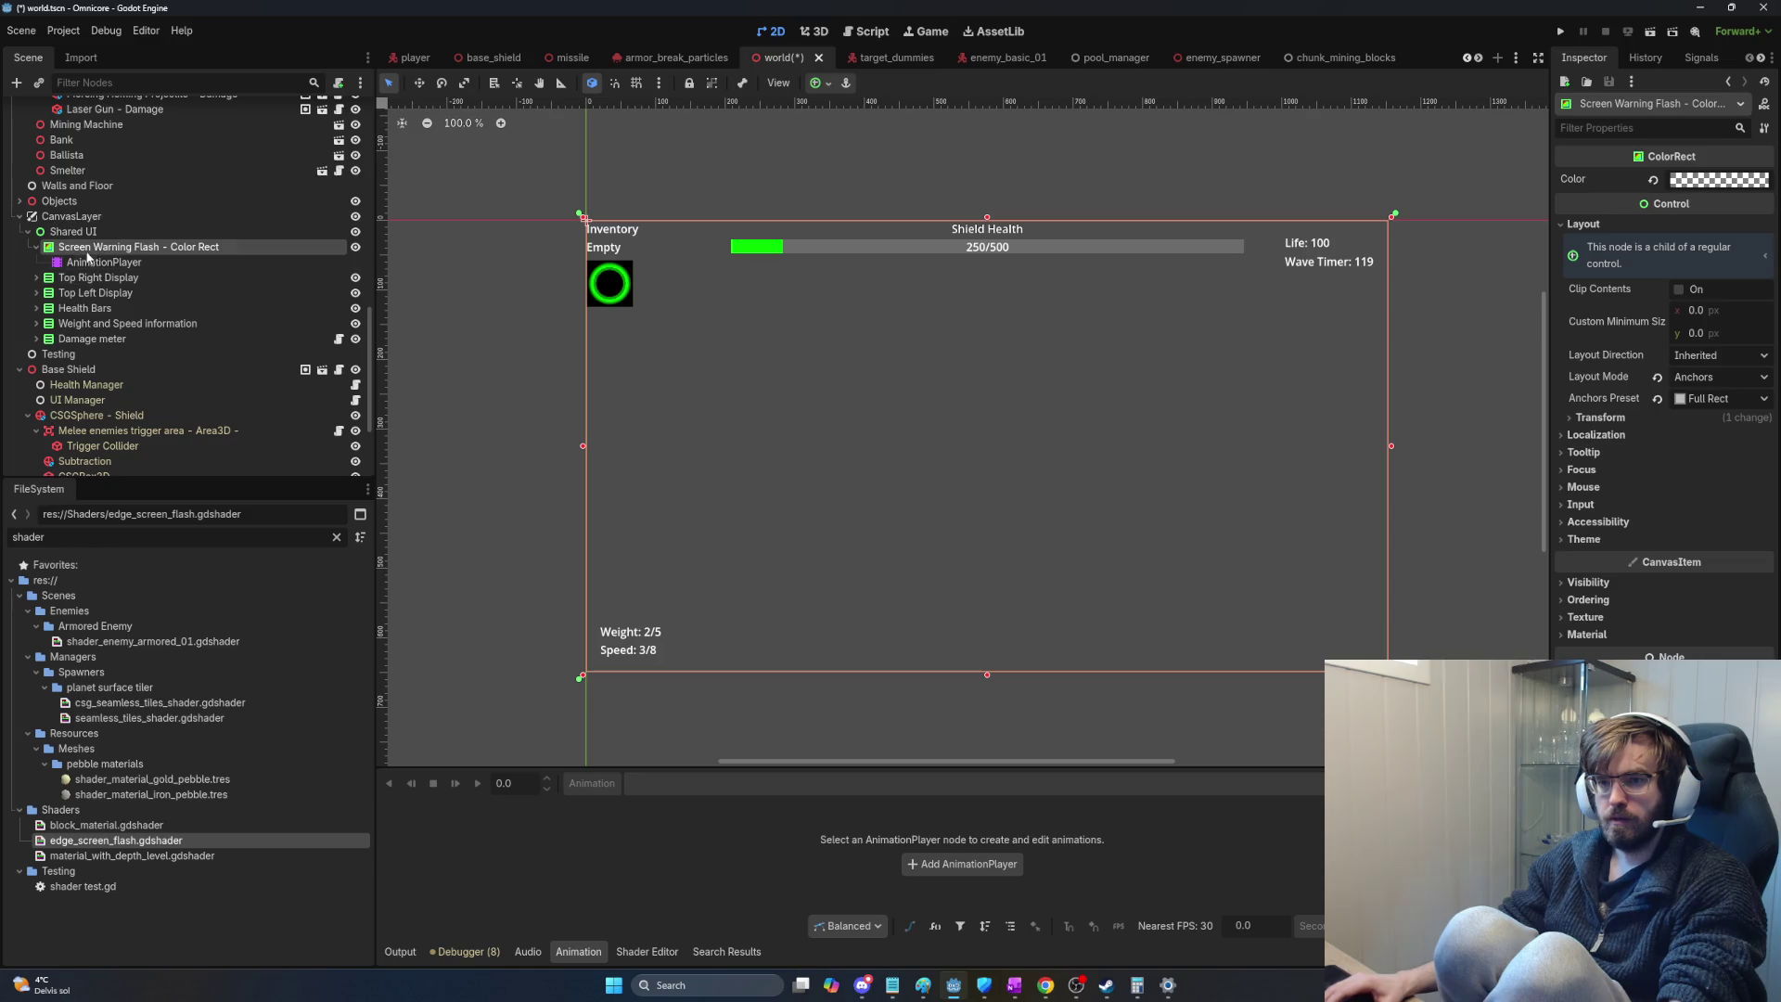
pyautogui.scroll(-3, 88, 249)
pyautogui.moveTo(111, 445)
pyautogui.mouseDown()
pyautogui.moveTo(61, 198)
pyautogui.moveTo(111, 184)
pyautogui.mouseUp()
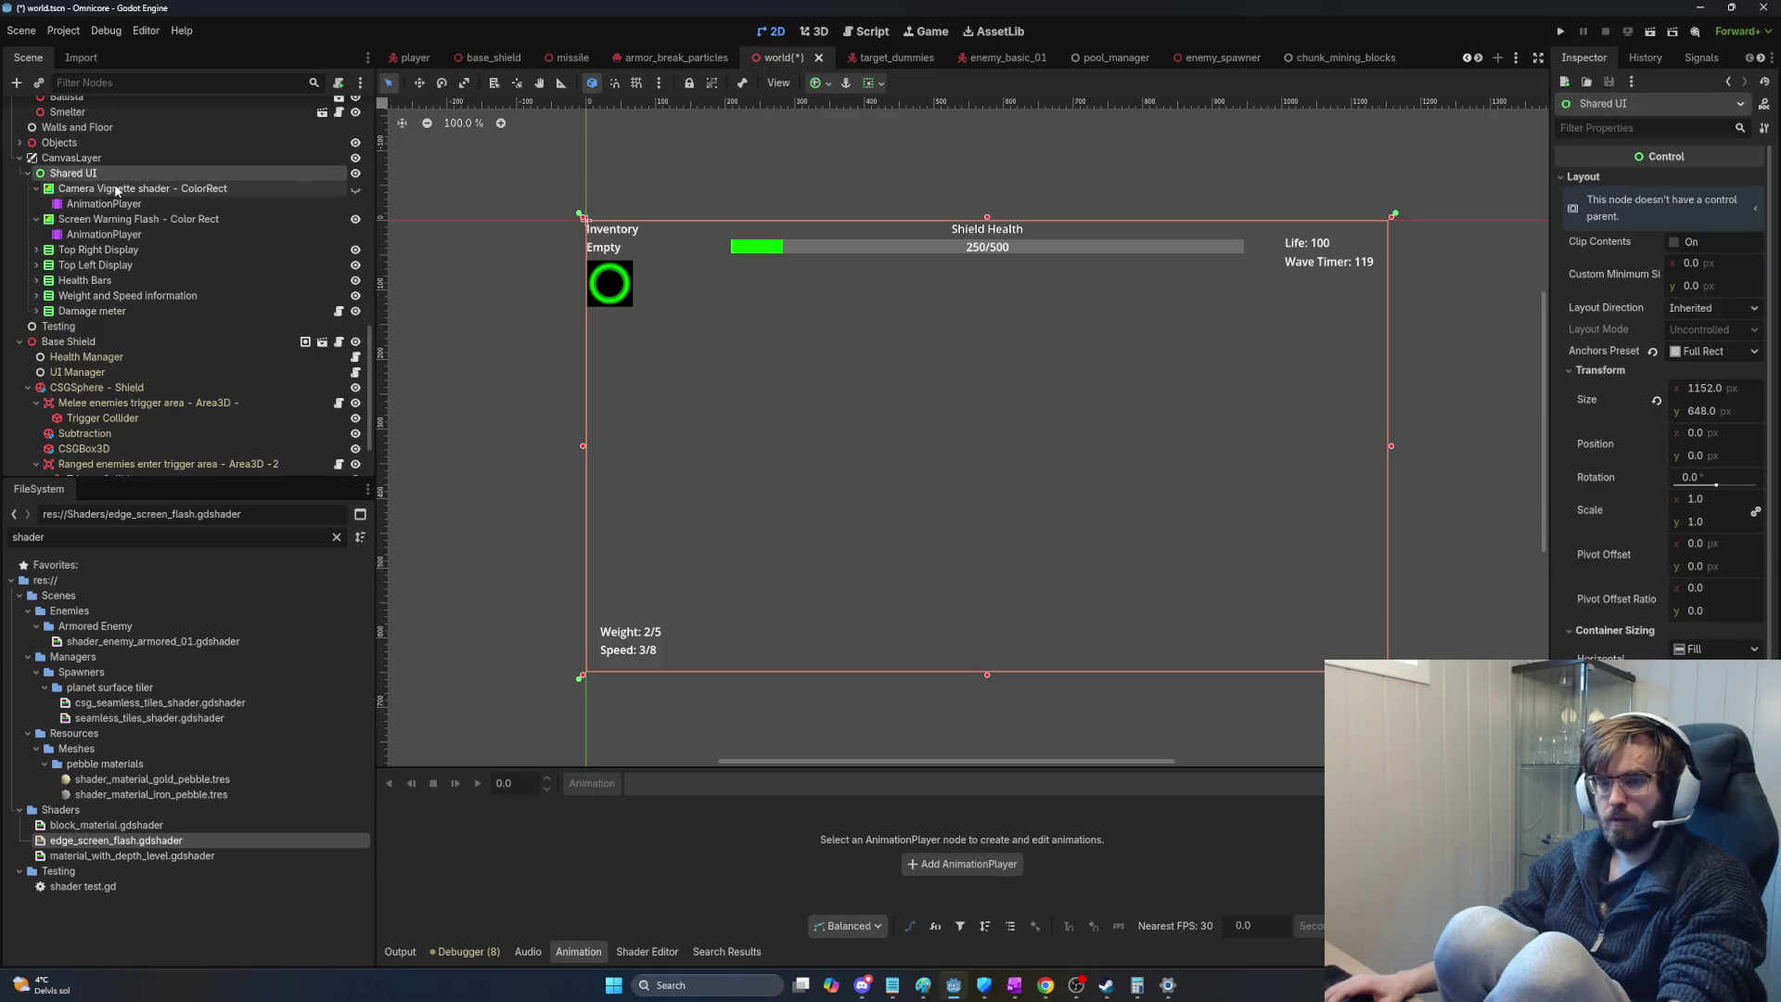
pyautogui.scroll(5, 350, 324)
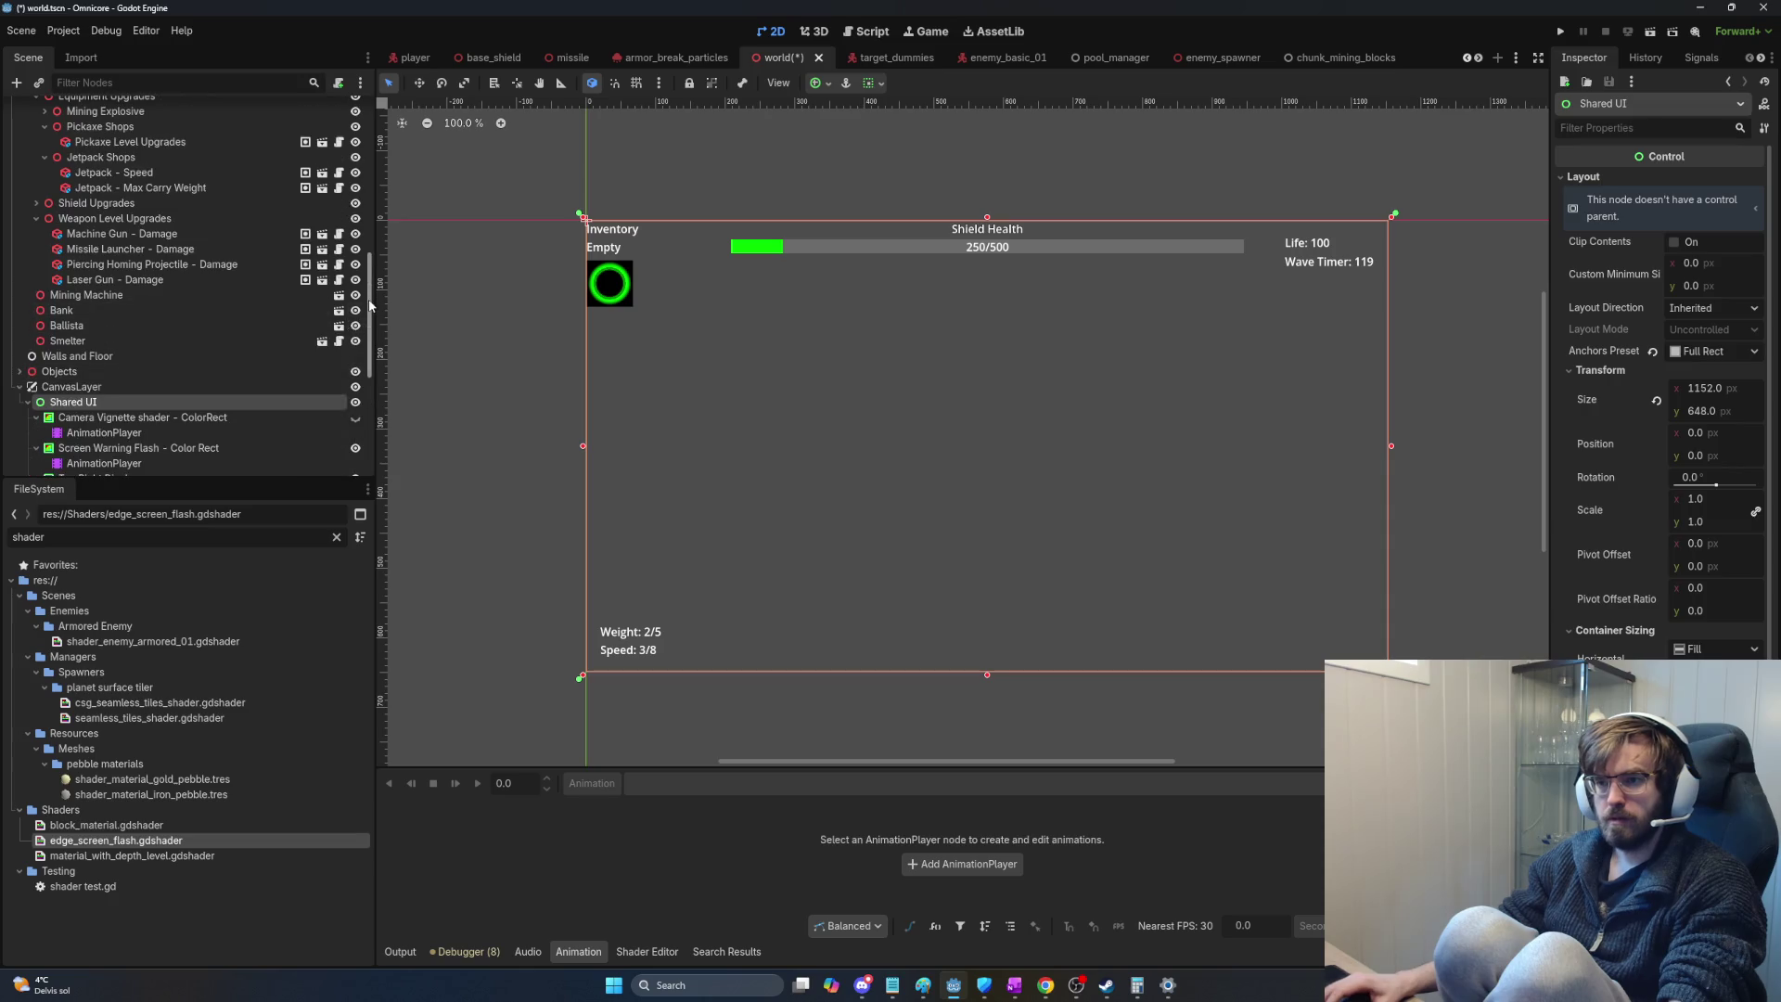
pyautogui.scroll(10, 351, 325)
pyautogui.click(138, 83)
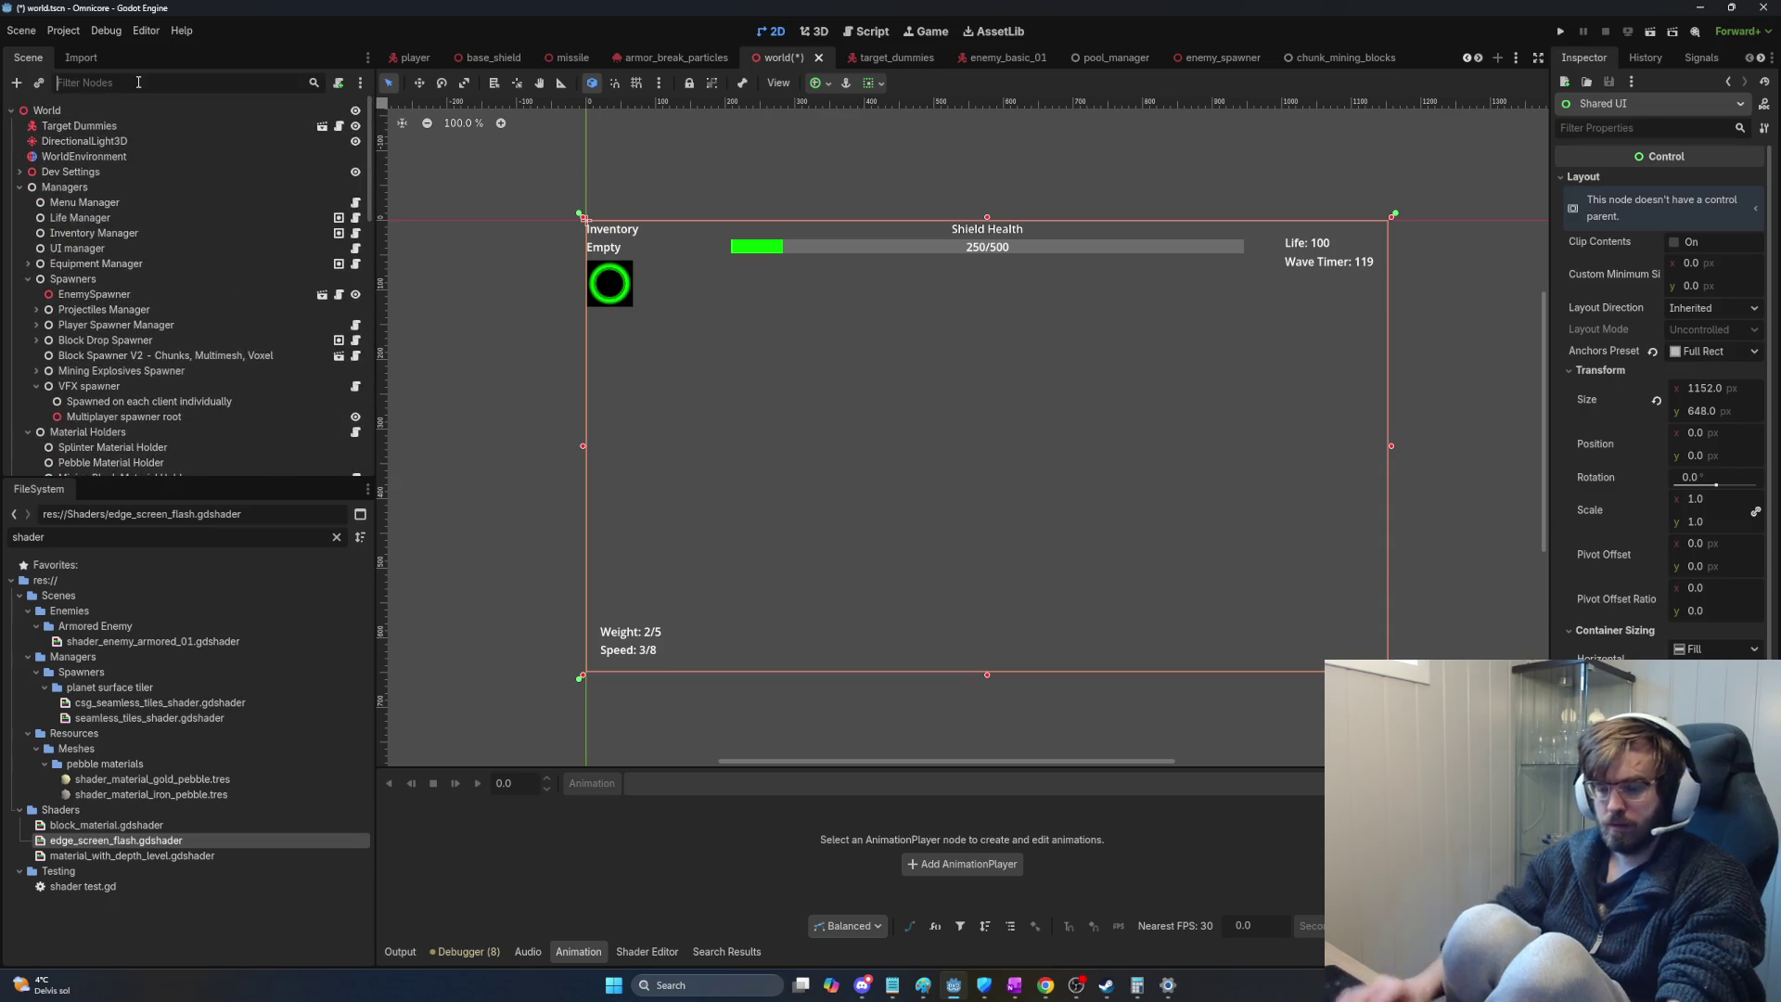
# Open the UI Manager's ui_manager.gd script and add a line after line 8
pyautogui.write('ui')
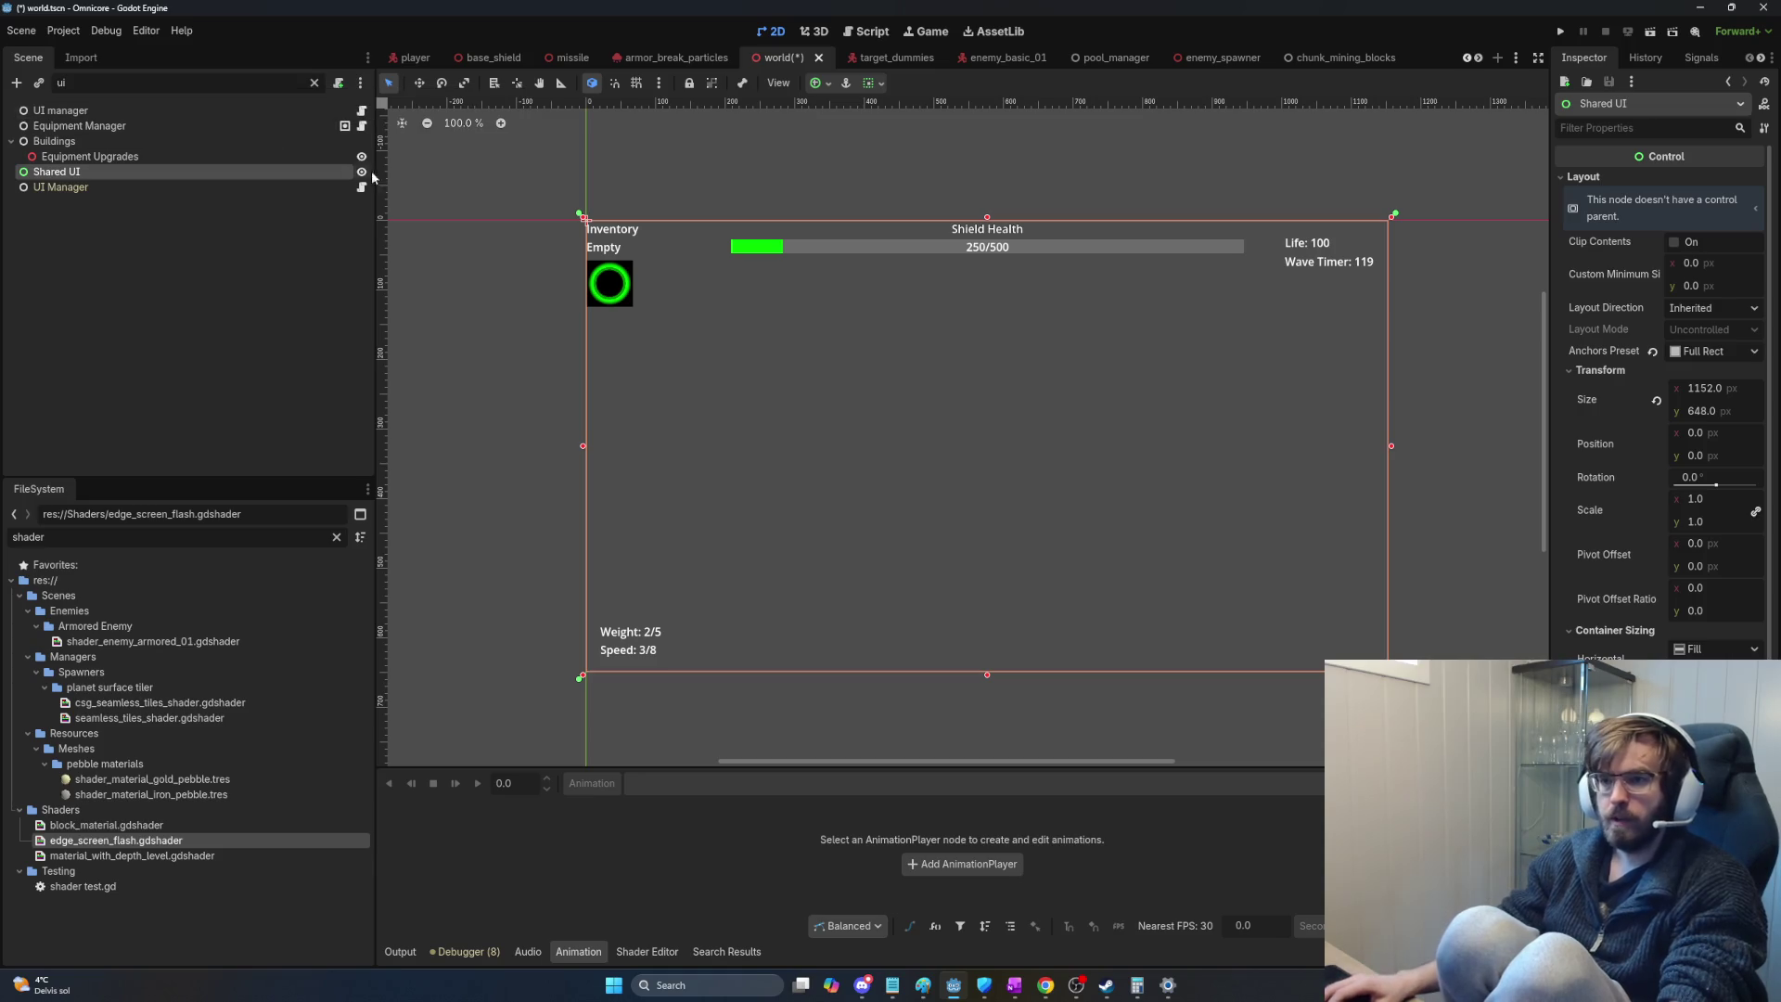
pyautogui.click(362, 187)
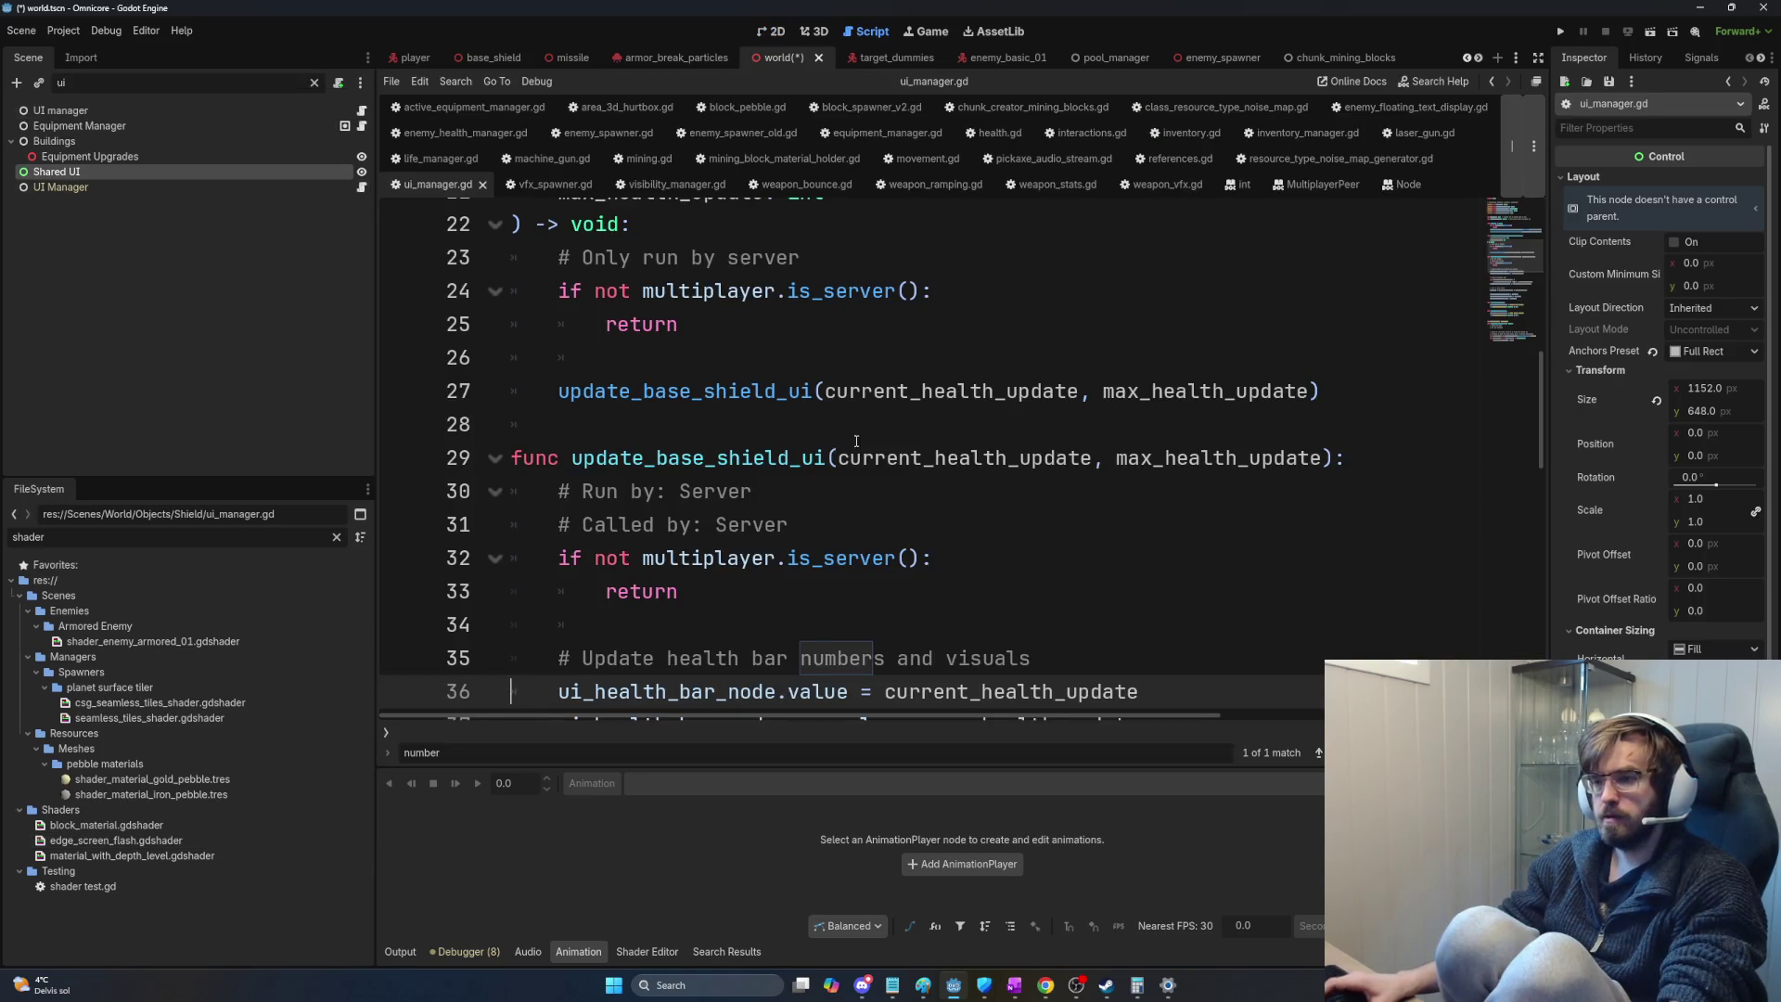
pyautogui.scroll(-3, 888, 481)
pyautogui.scroll(2, 889, 480)
pyautogui.scroll(7, 888, 480)
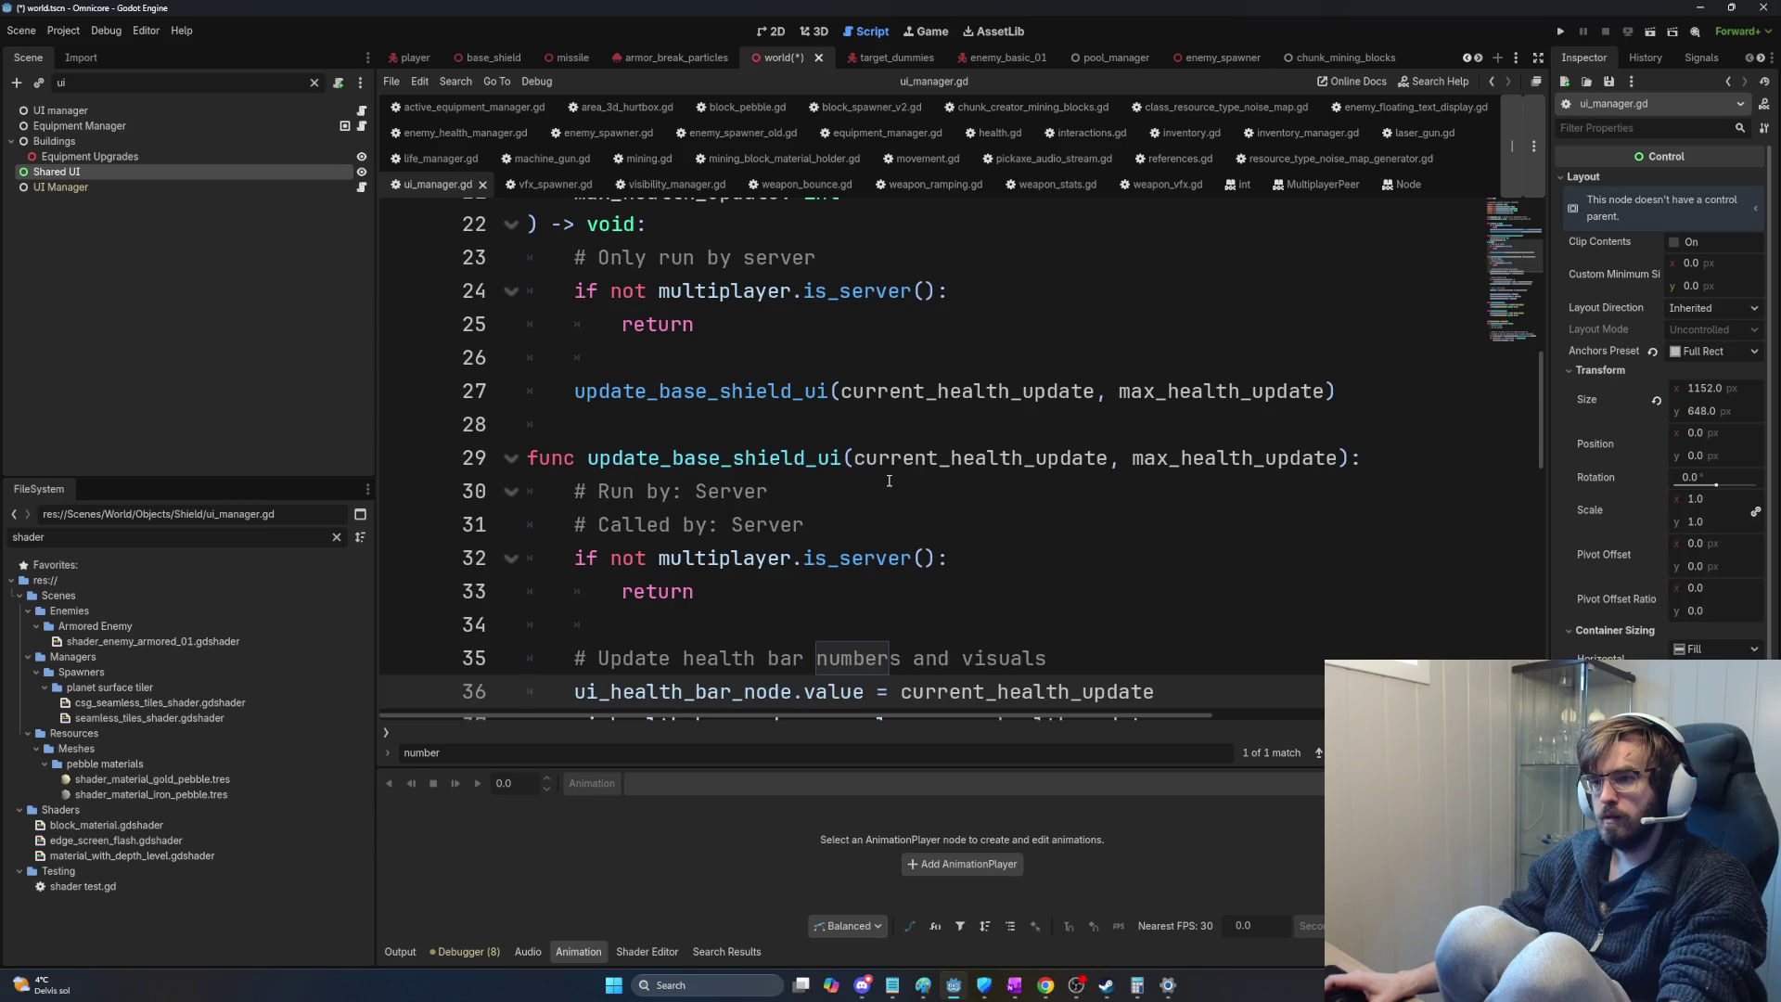
pyautogui.click(983, 357)
pyautogui.press('Return')
pyautogui.press('Return')
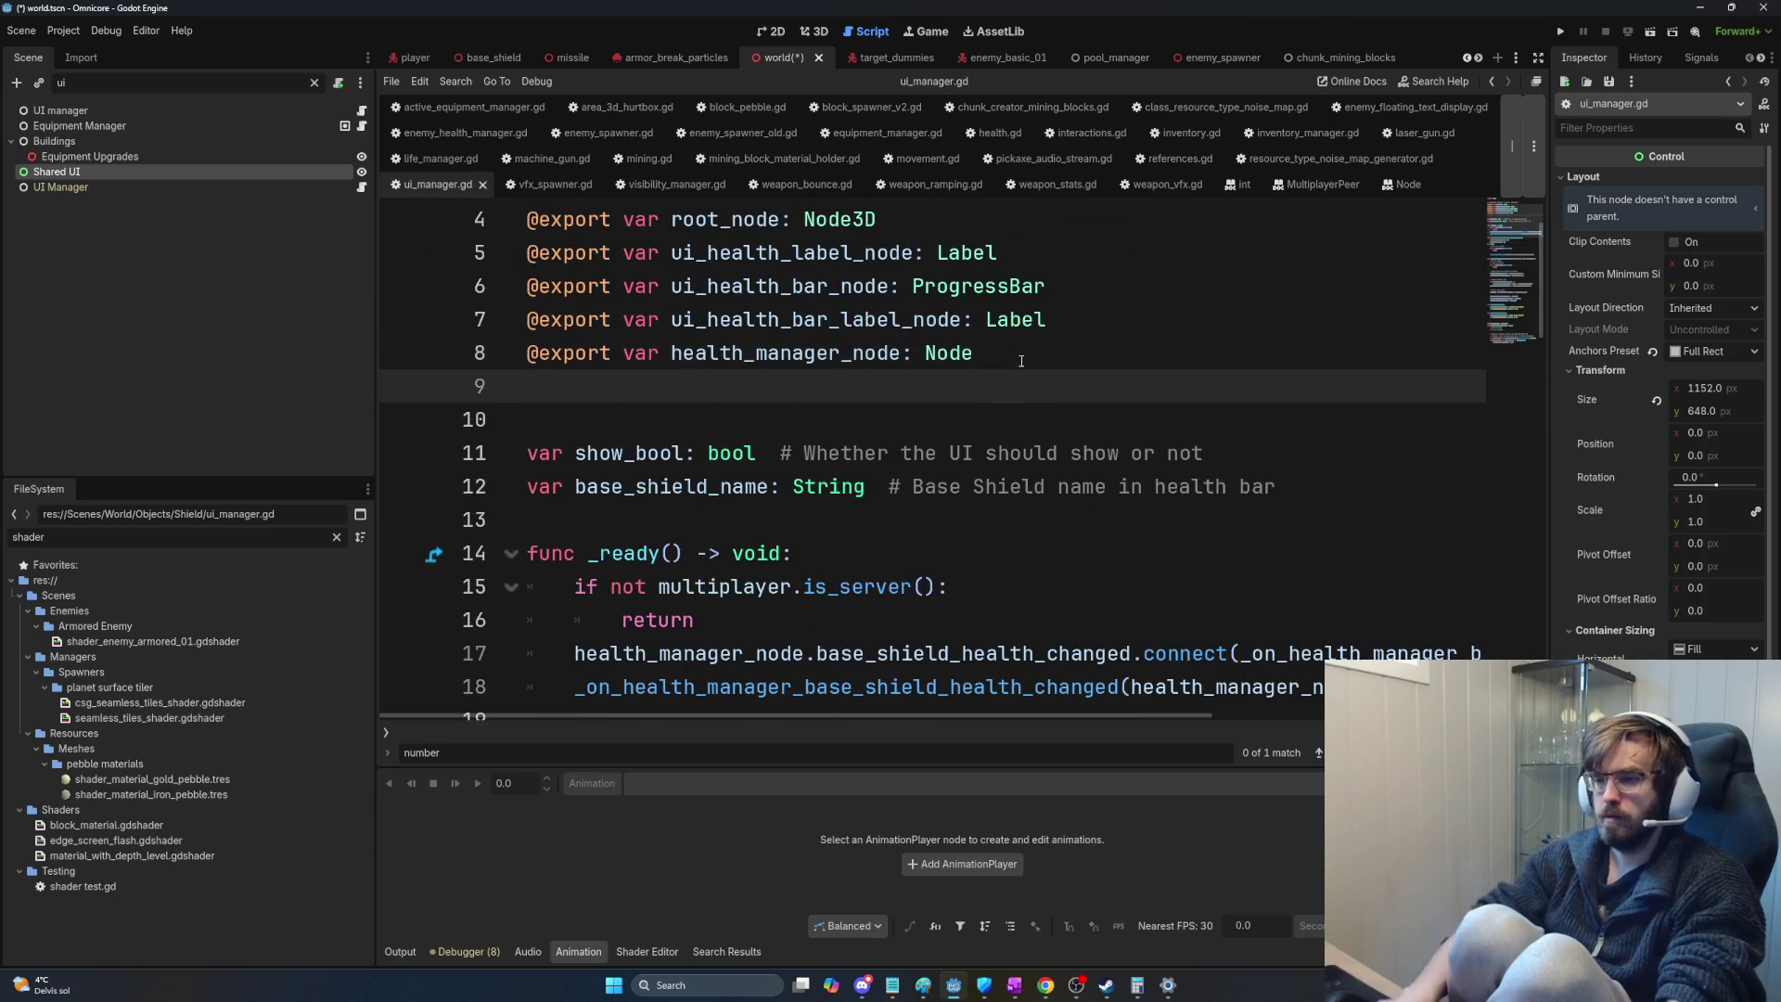
pyautogui.write('@export avr')
pyautogui.press('BackSpace')
pyautogui.press('BackSpace')
pyautogui.press('BackSpace')
pyautogui.write('var screen_flash_node: ')
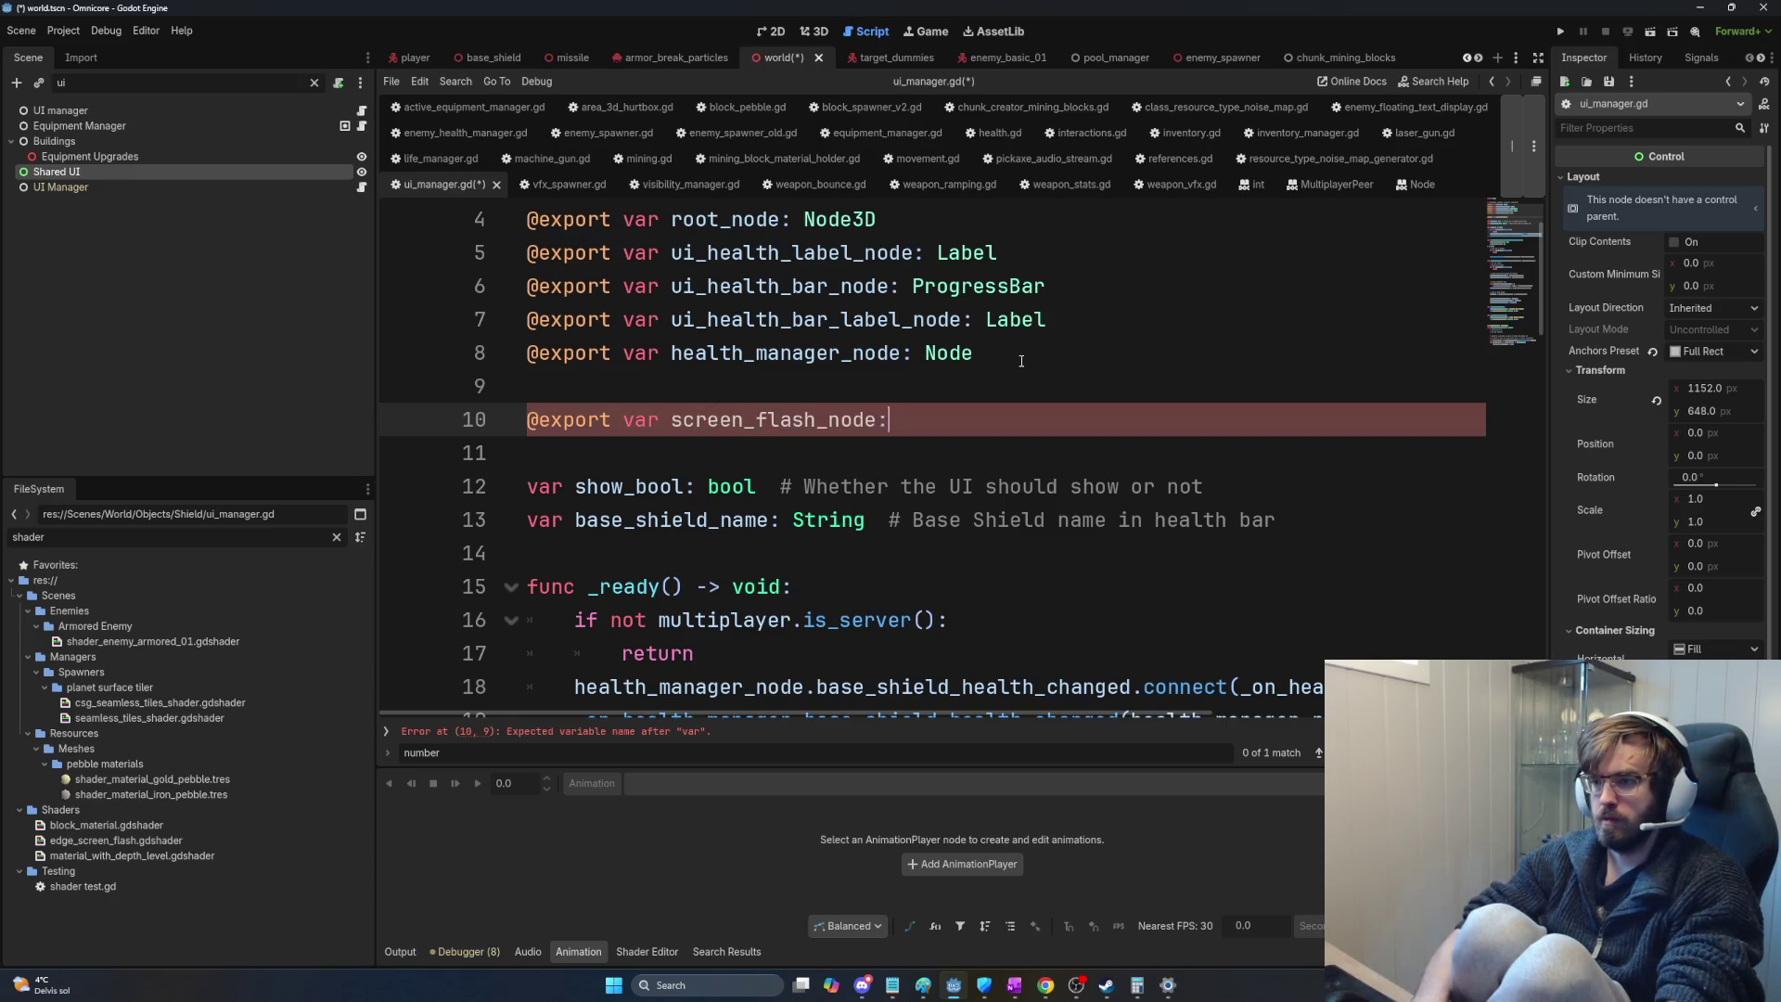
pyautogui.write('Coolor')
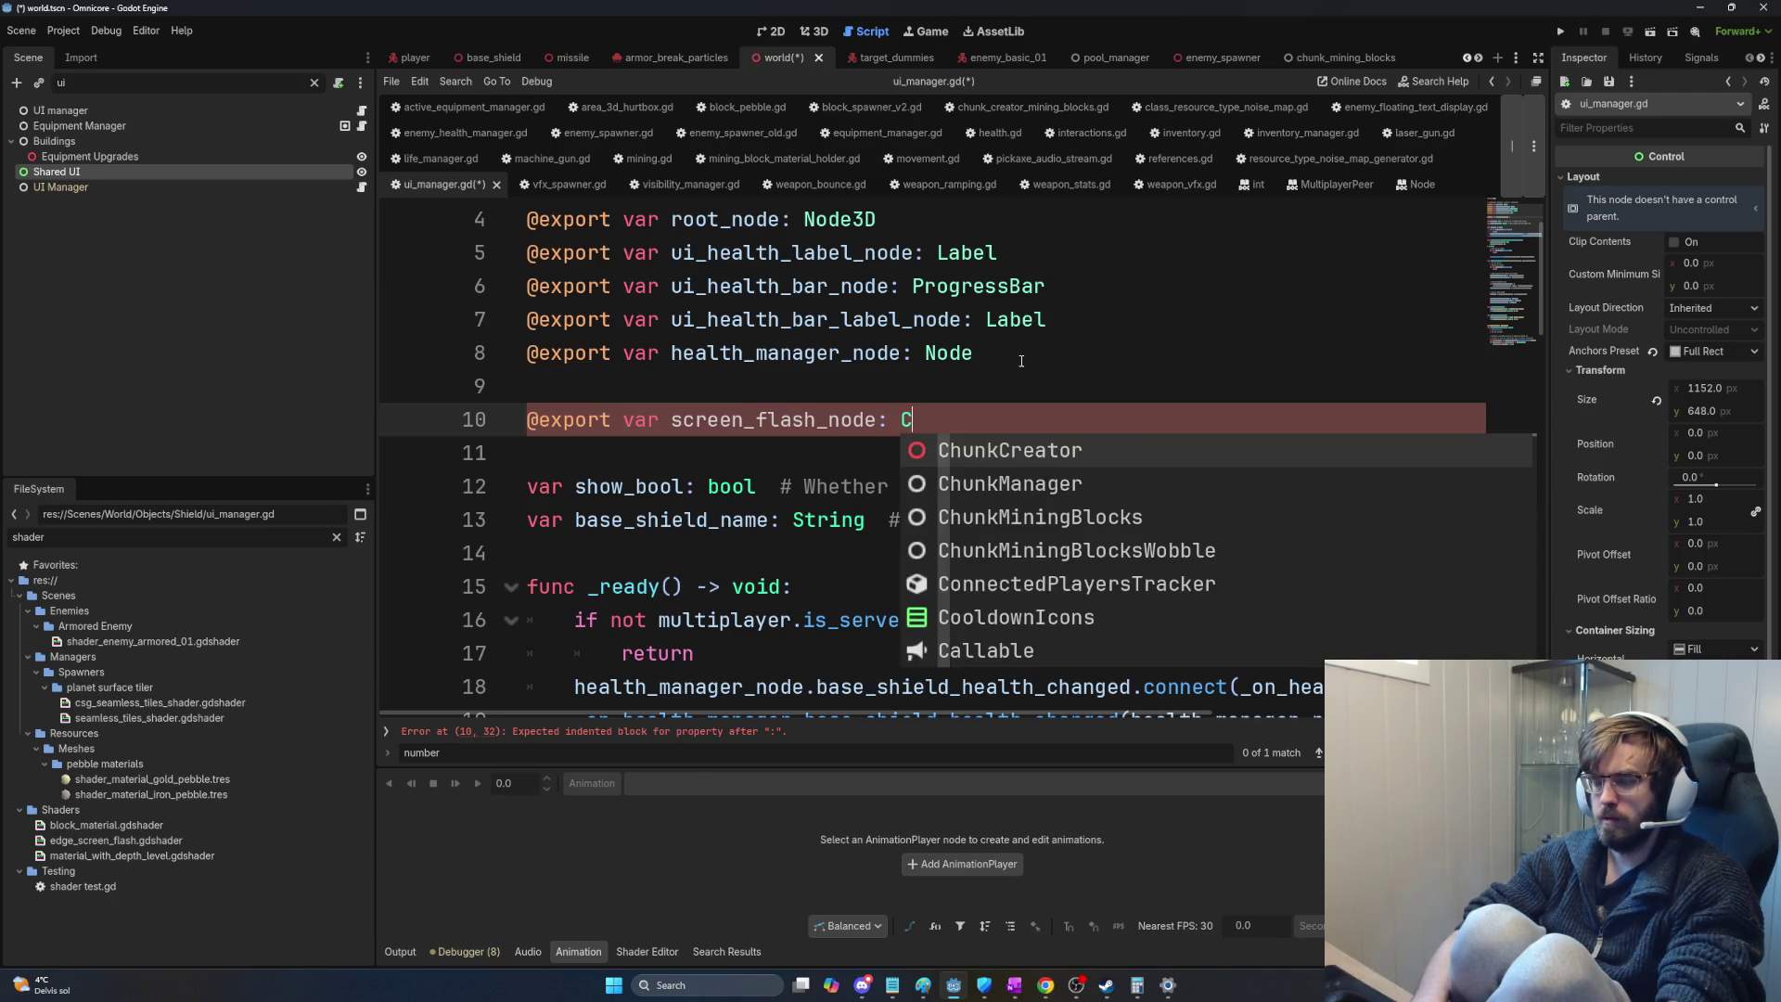
pyautogui.press('BackSpace')
pyautogui.press('BackSpace')
pyautogui.press('BackSpace')
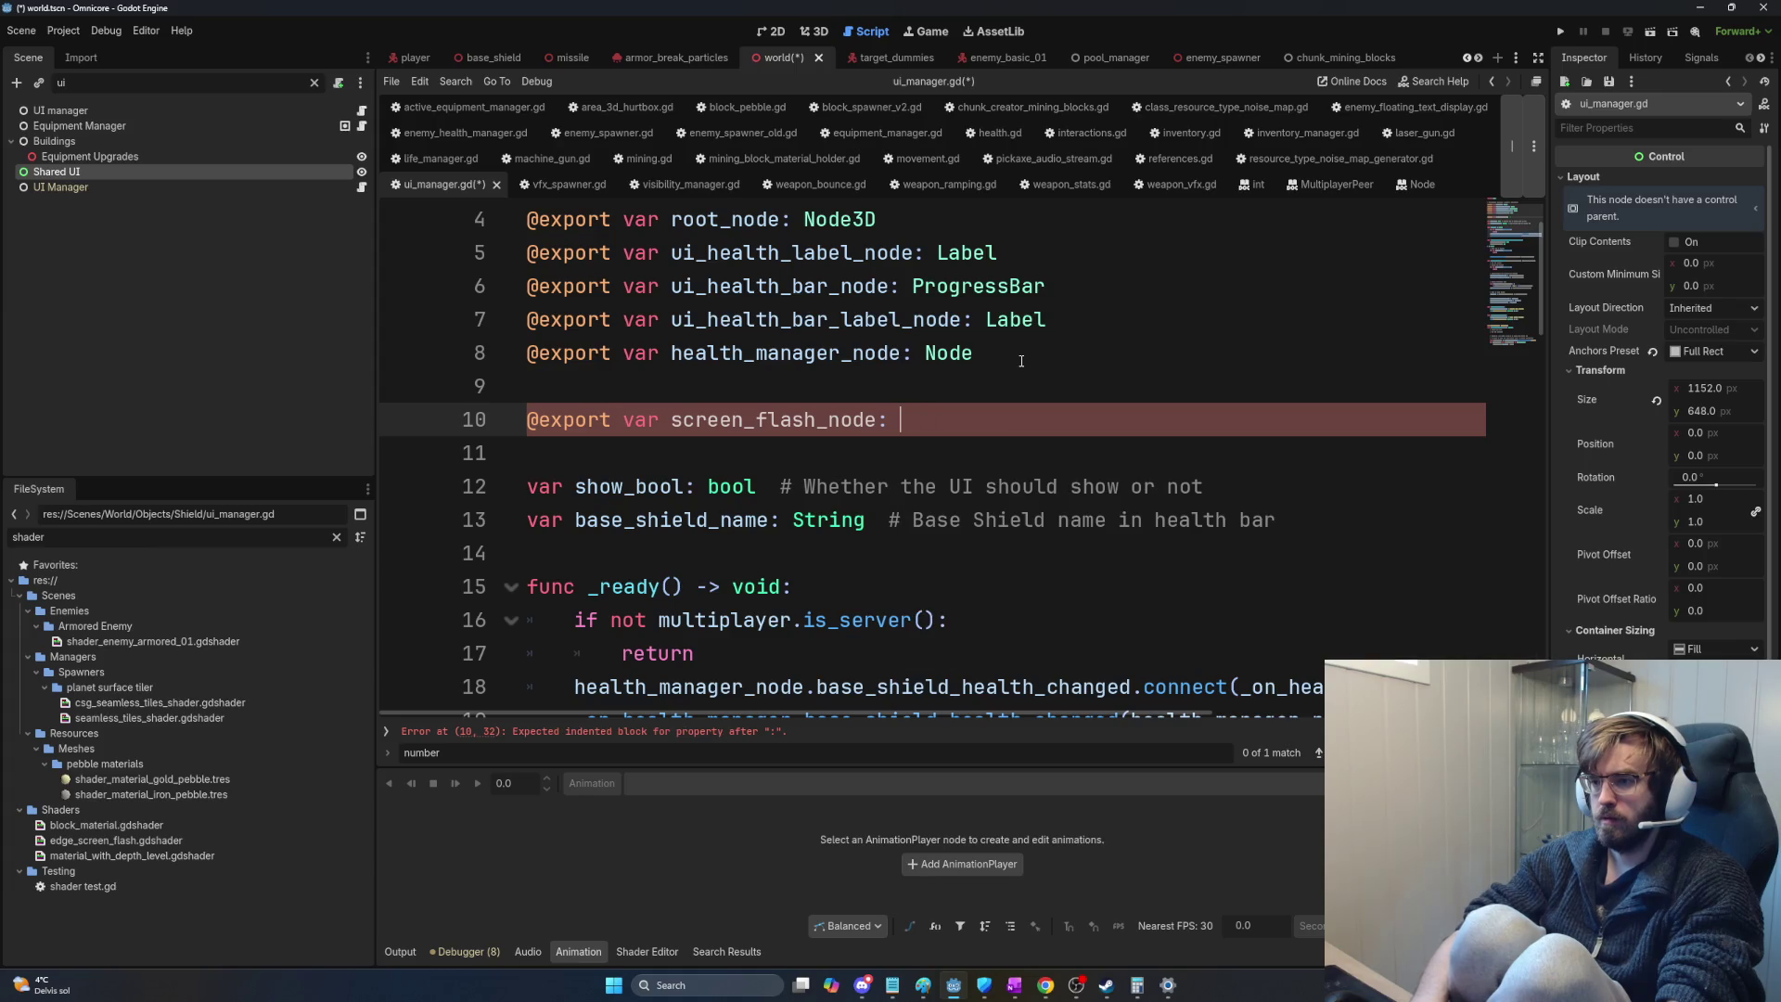
pyautogui.press('BackSpace')
pyautogui.press('BackSpace')
pyautogui.press('BackSpace')
pyautogui.write('animation')
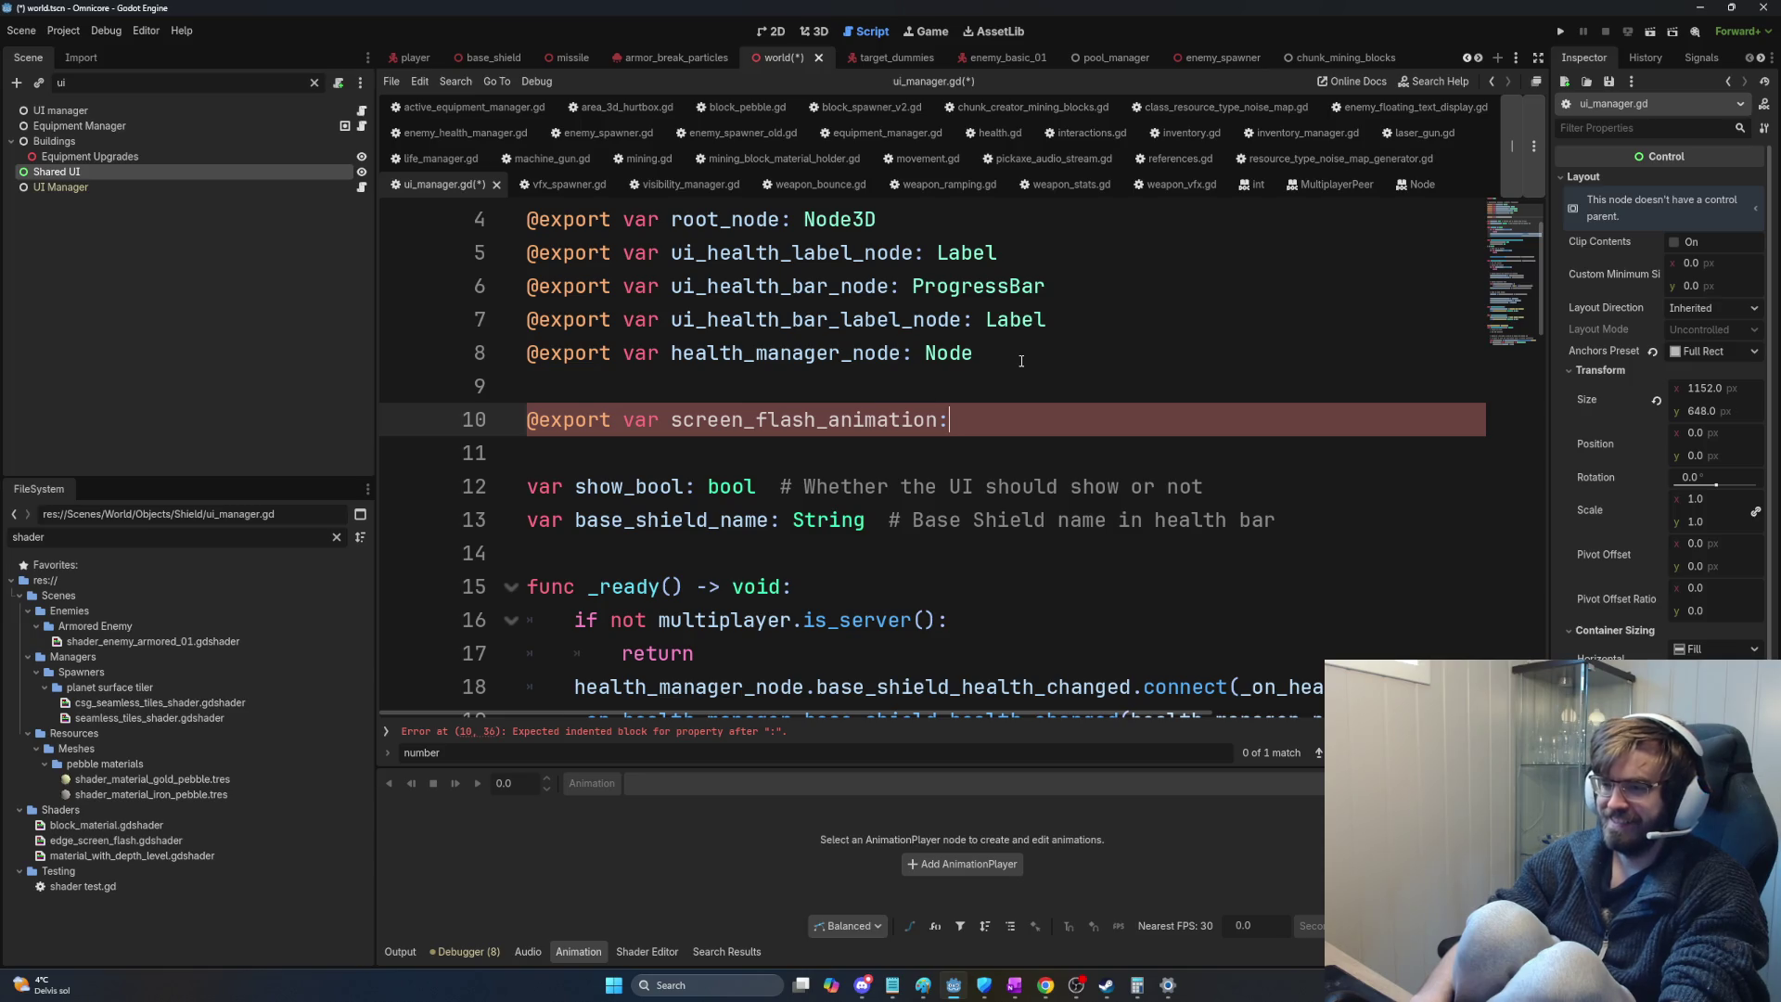
pyautogui.press('BackSpace')
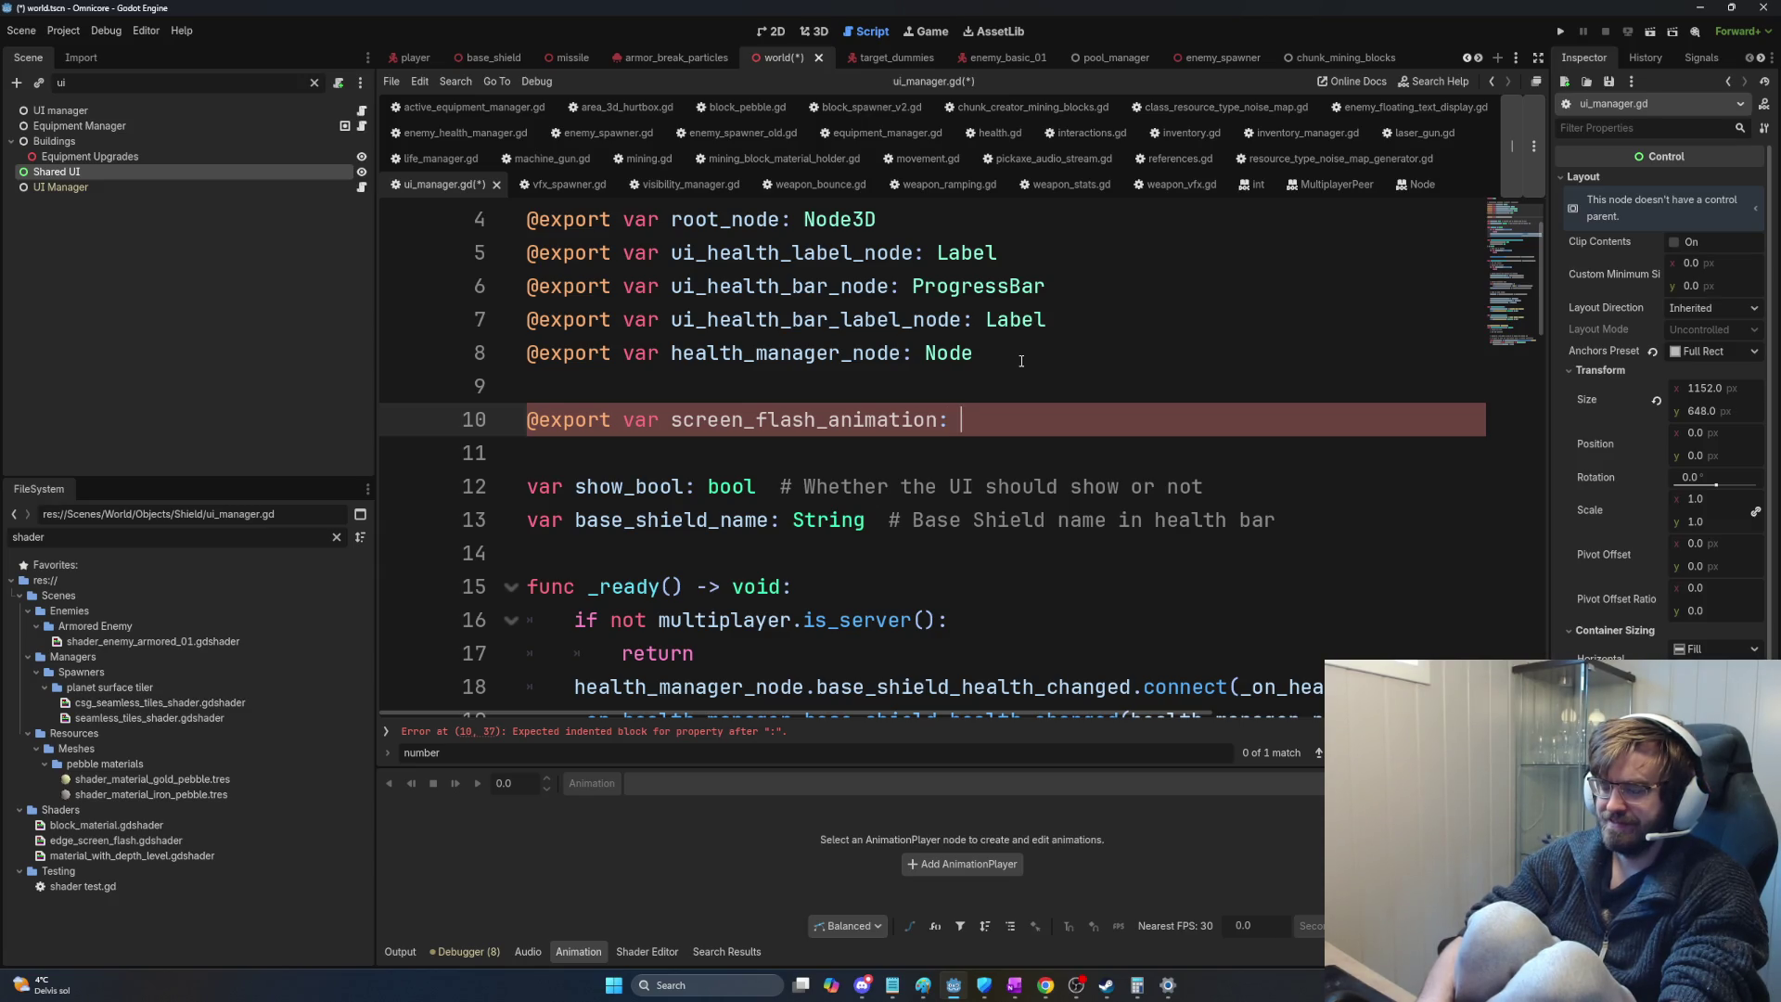
pyautogui.write('AnimationP')
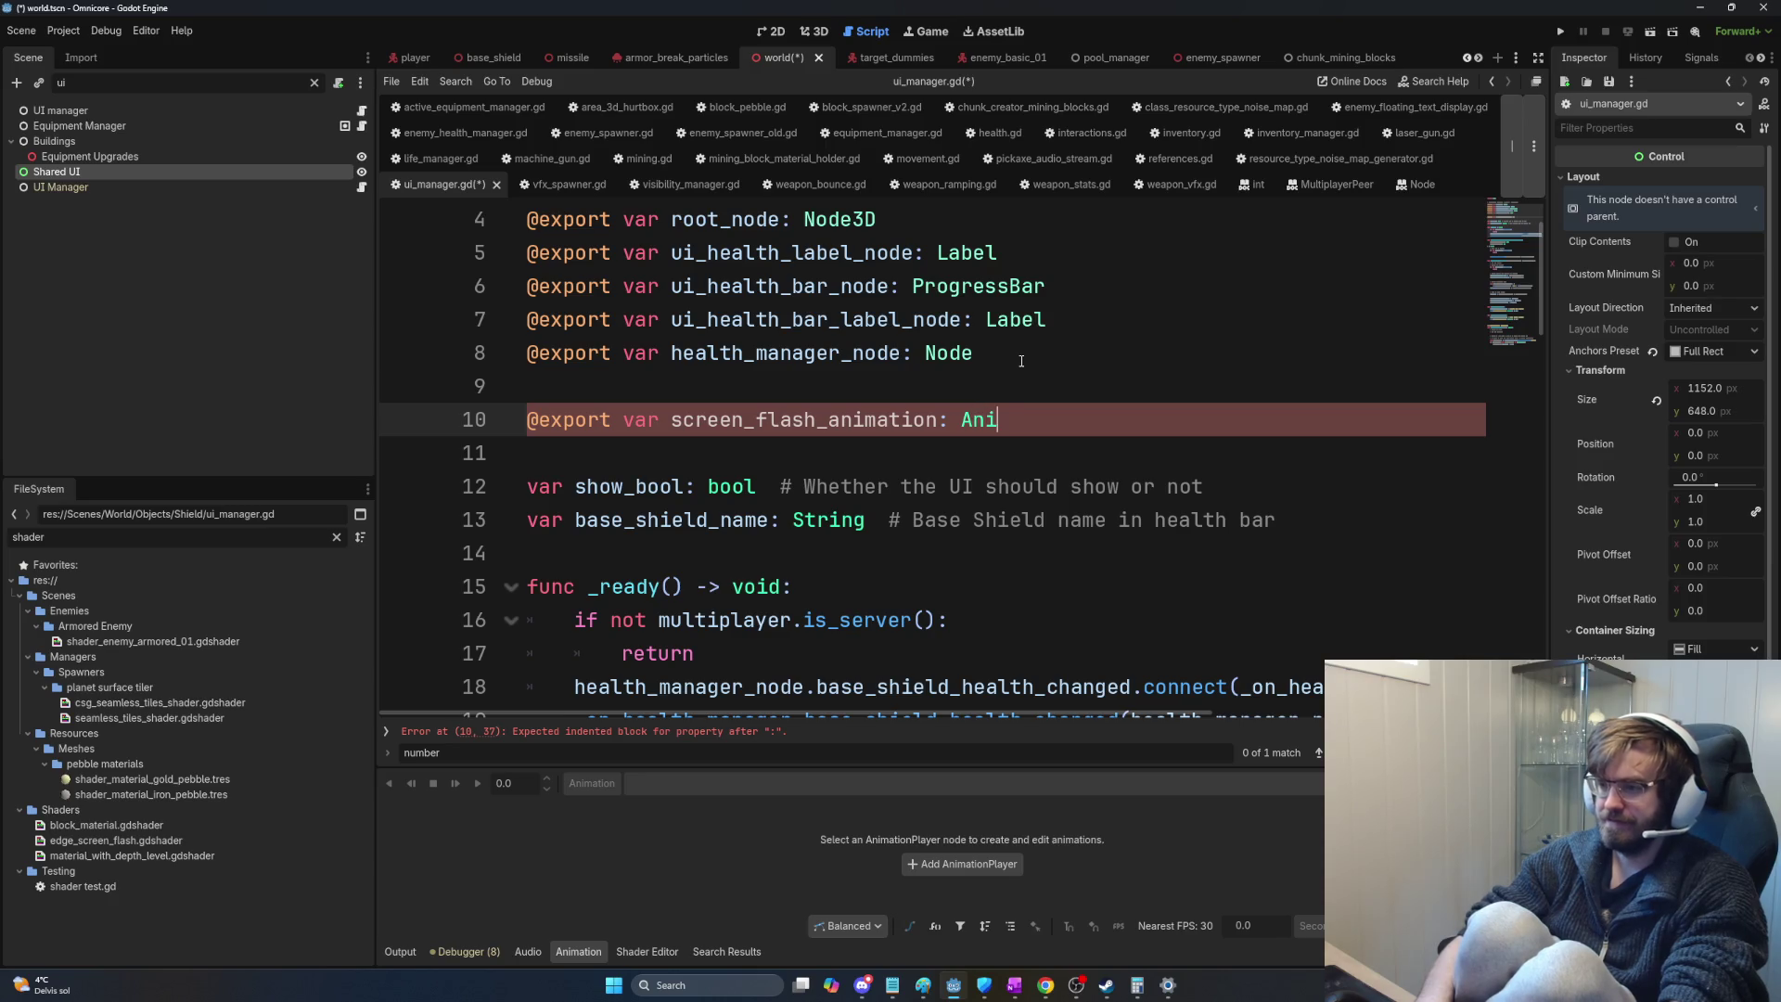
pyautogui.press('Return')
pyautogui.write('3D')
pyautogui.press('BackSpace')
pyautogui.press('BackSpace')
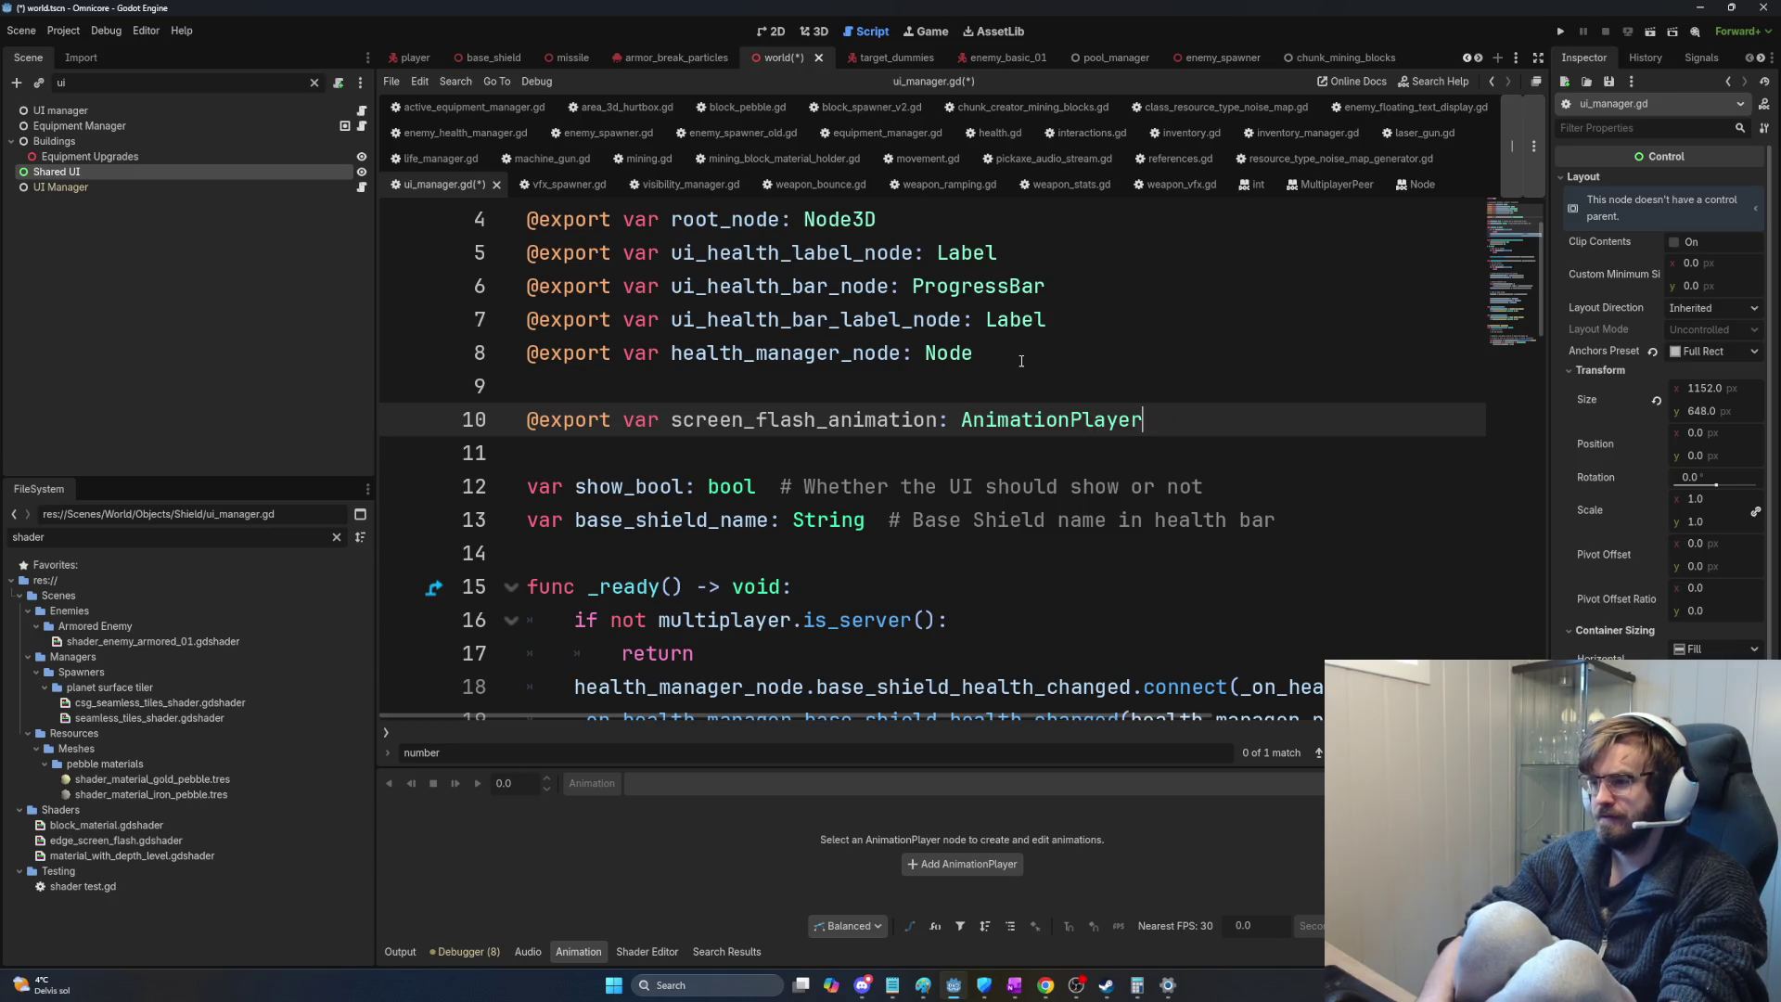
pyautogui.press('BackSpace')
pyautogui.write('er')
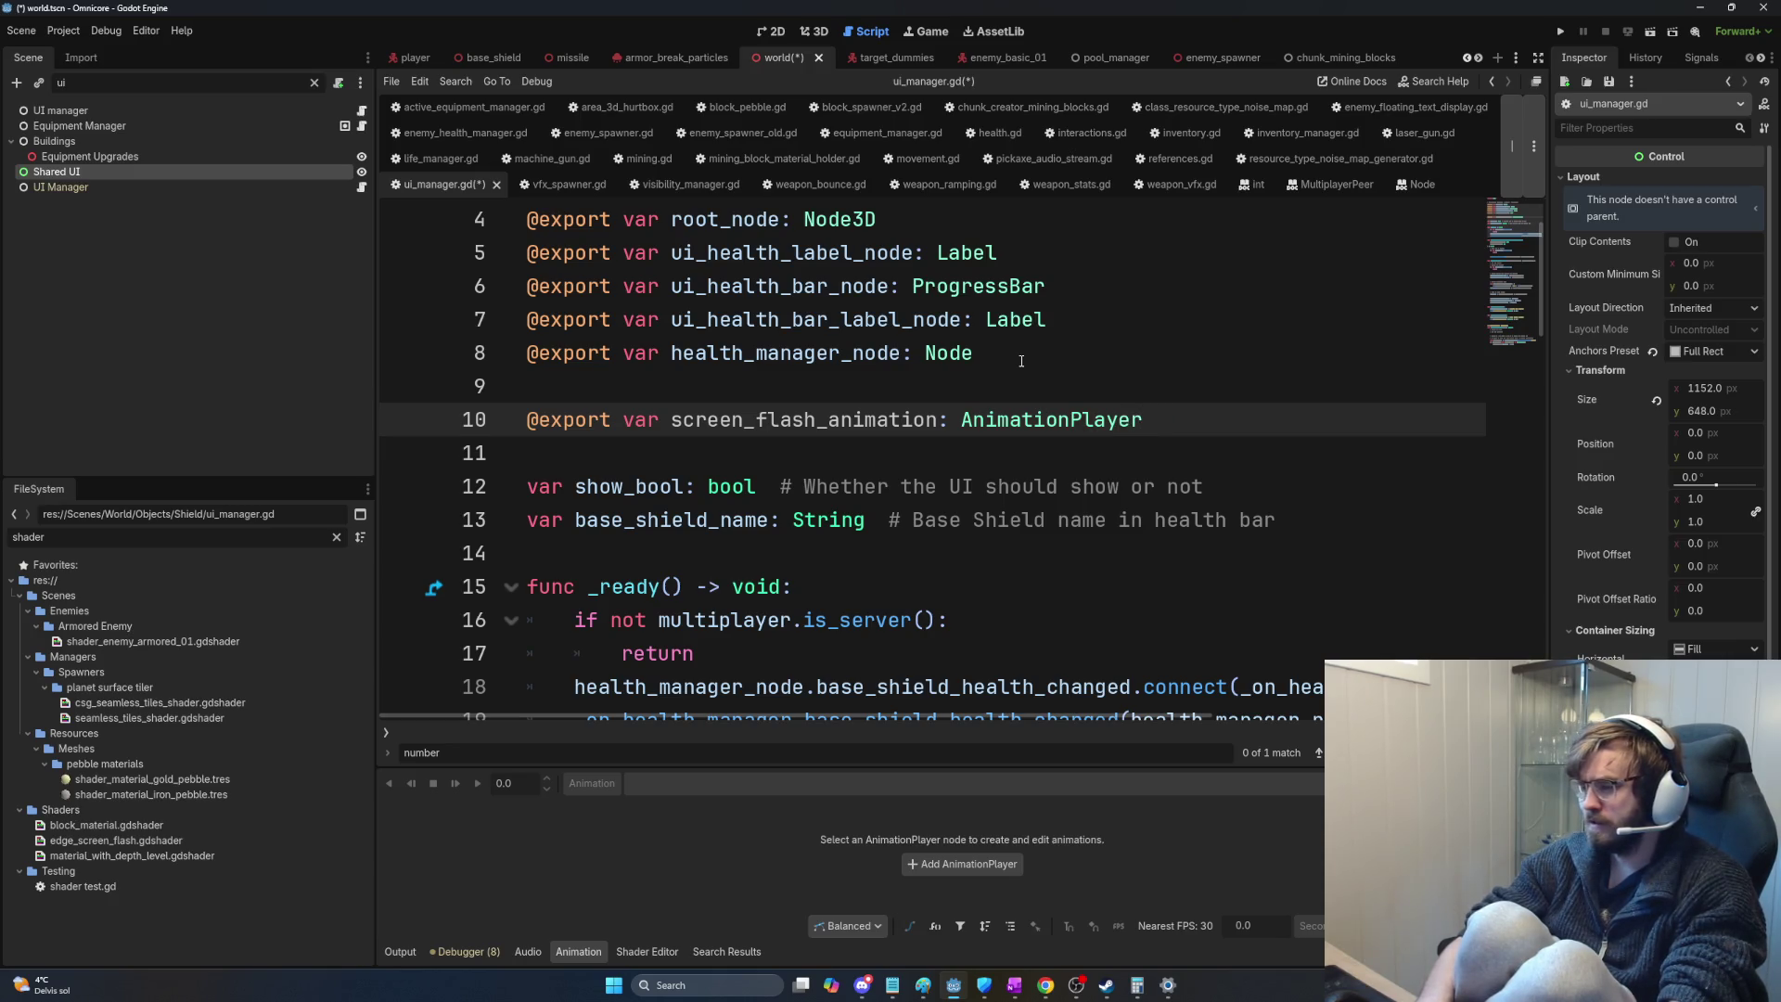
pyautogui.press('Return')
pyautogui.press('BackSpace')
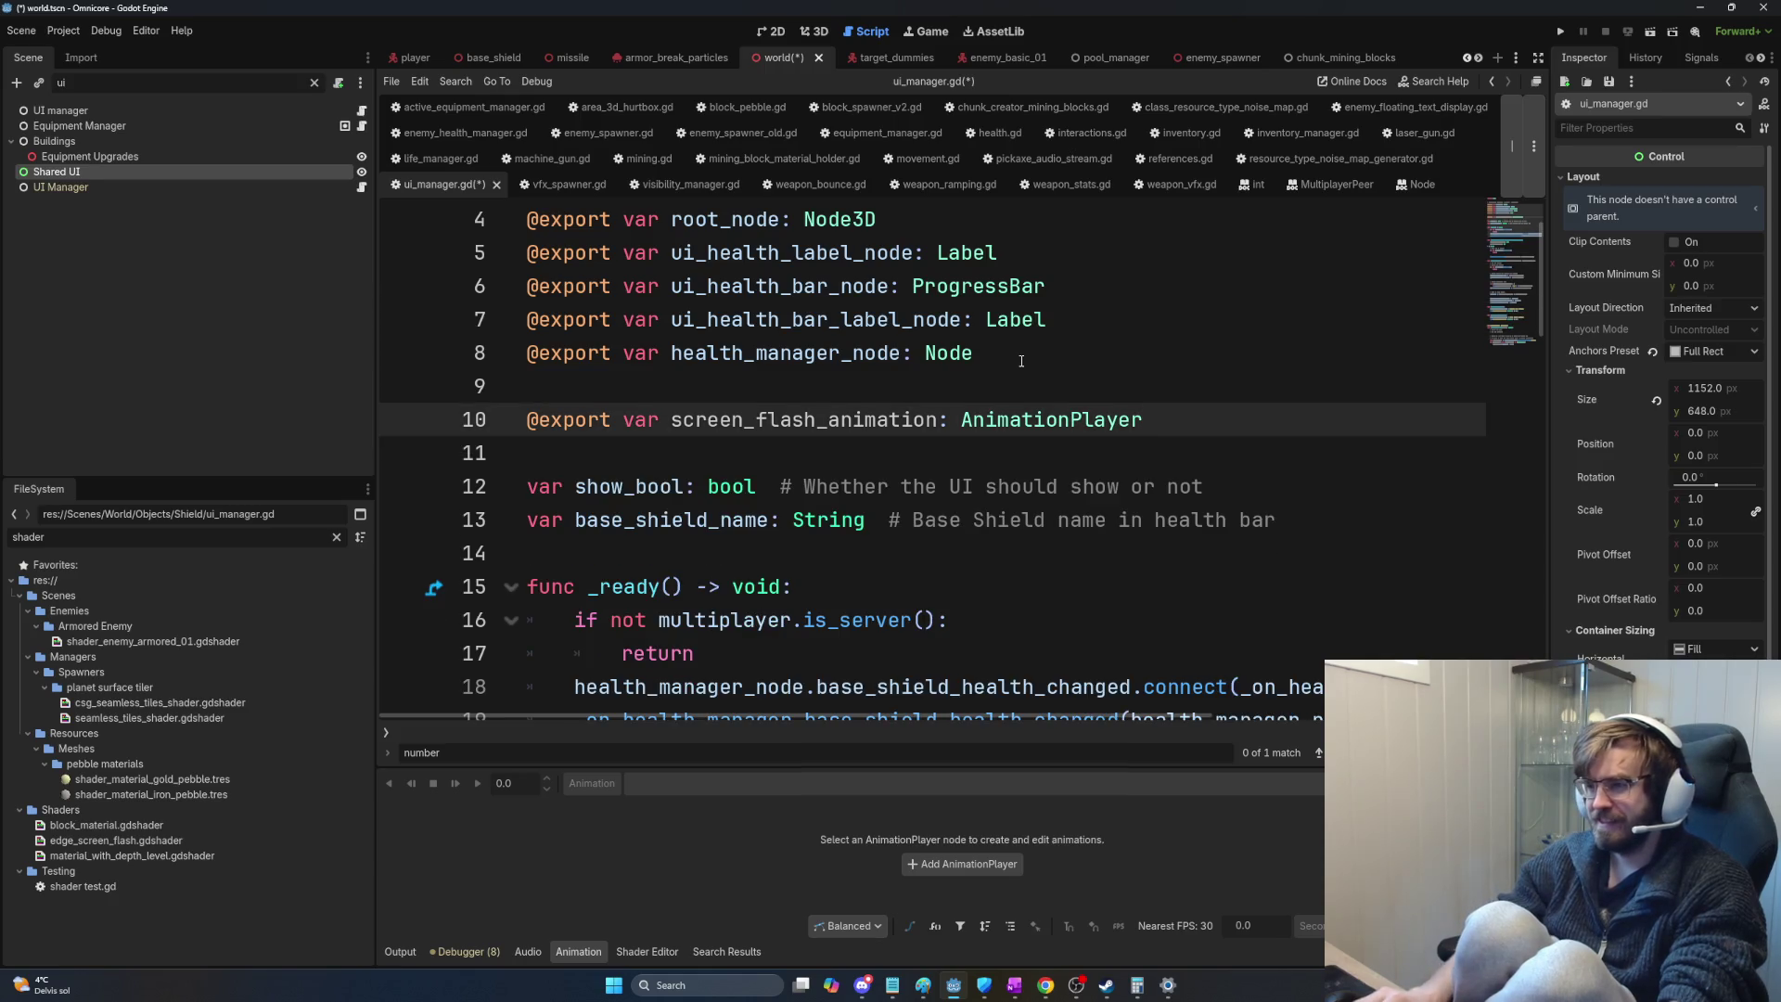
pyautogui.press('Down')
pyautogui.hotkey('ctrl', 's')
# Start a new line below the variable declarations for a function
pyautogui.doubleClick(803, 419)
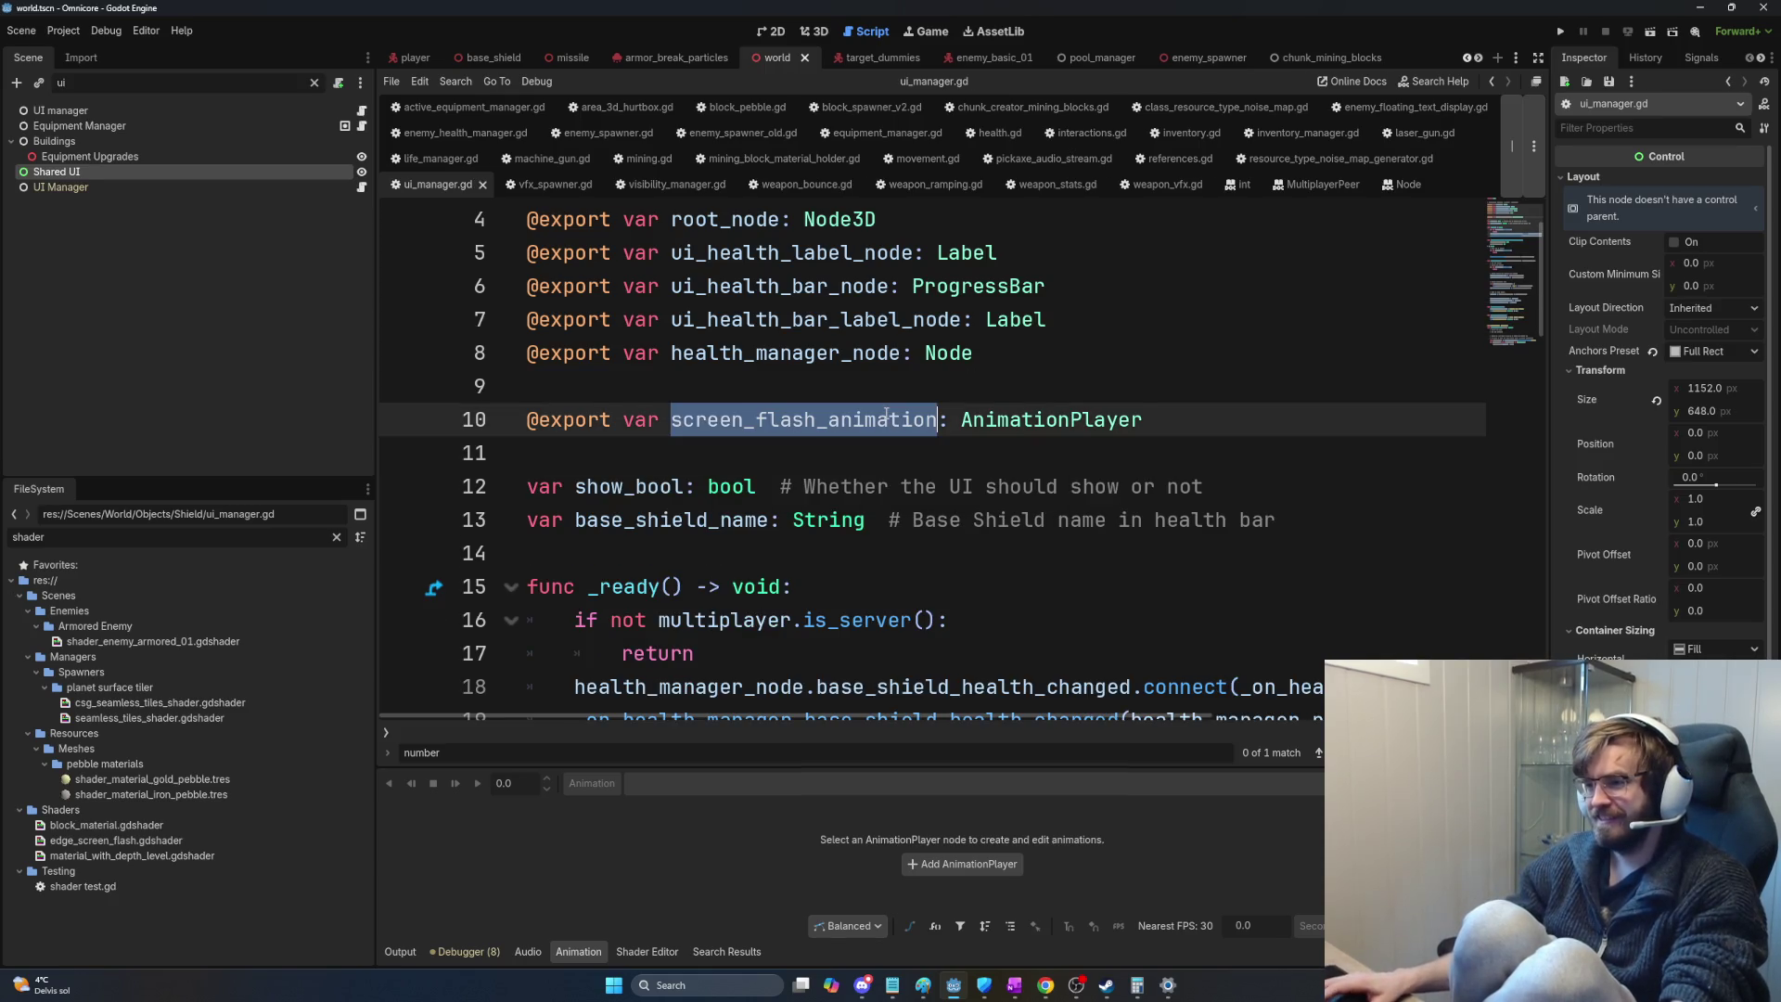
pyautogui.scroll(-4, 879, 485)
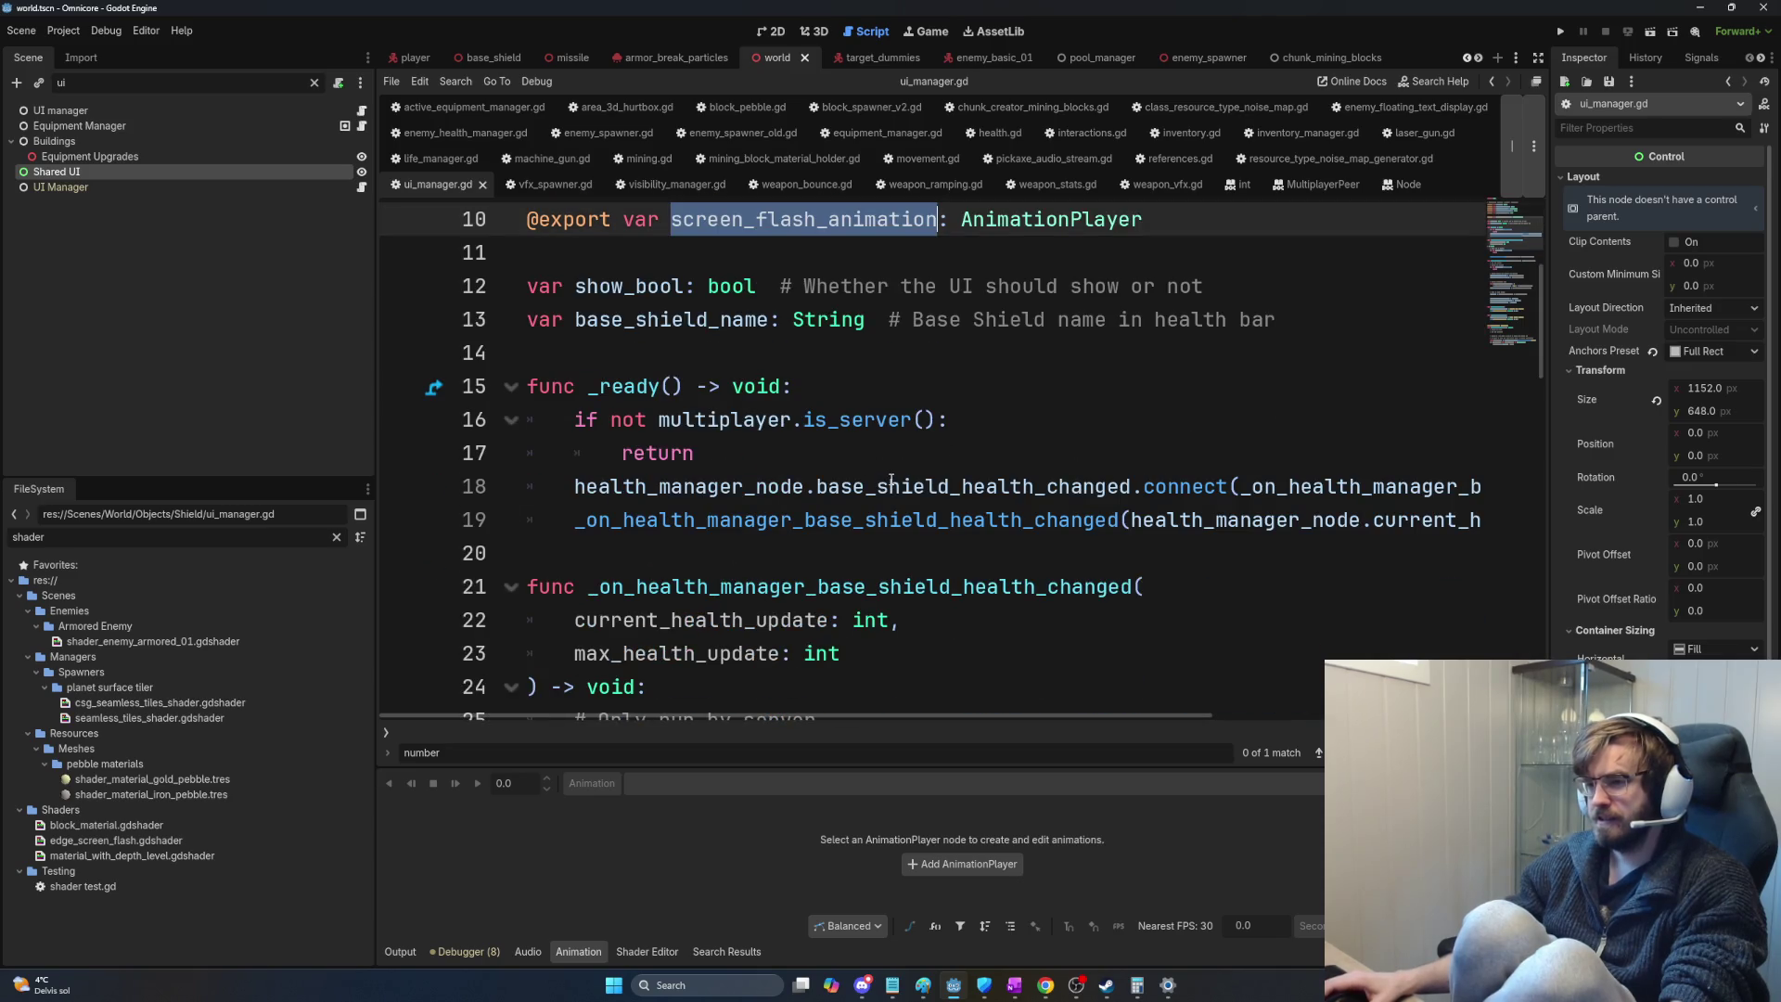
pyautogui.scroll(5, 880, 486)
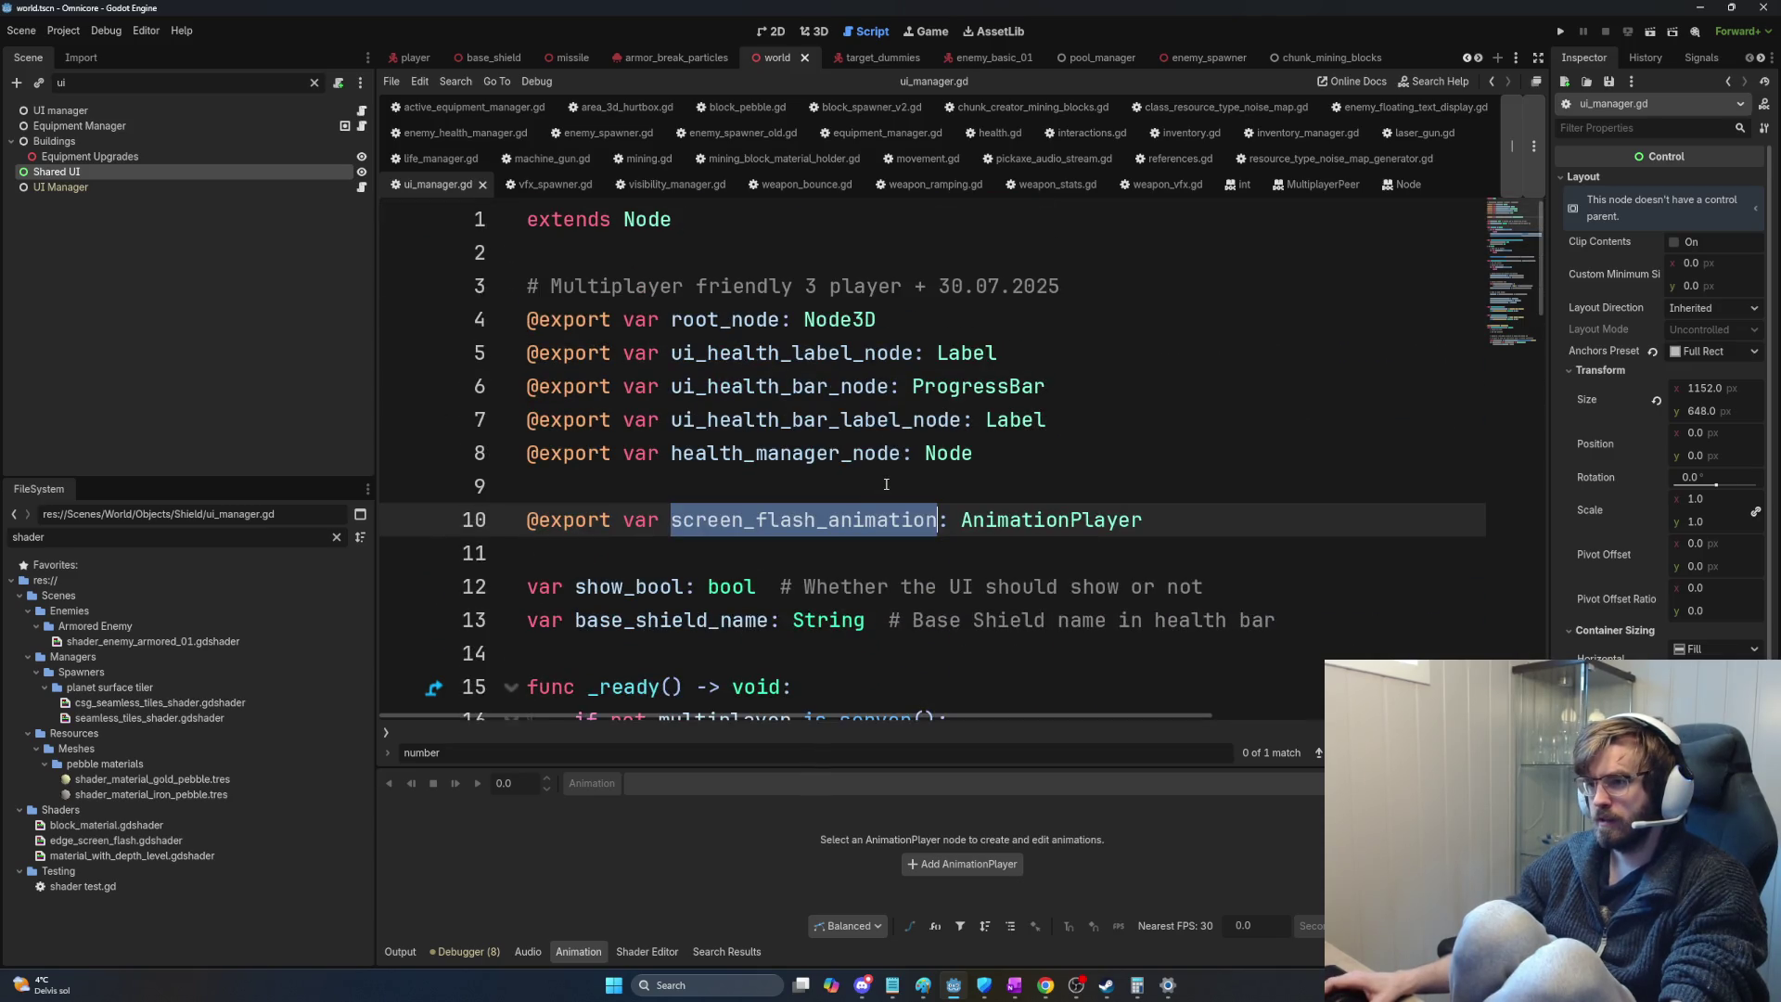
pyautogui.scroll(-3, 886, 483)
pyautogui.scroll(-6, 886, 484)
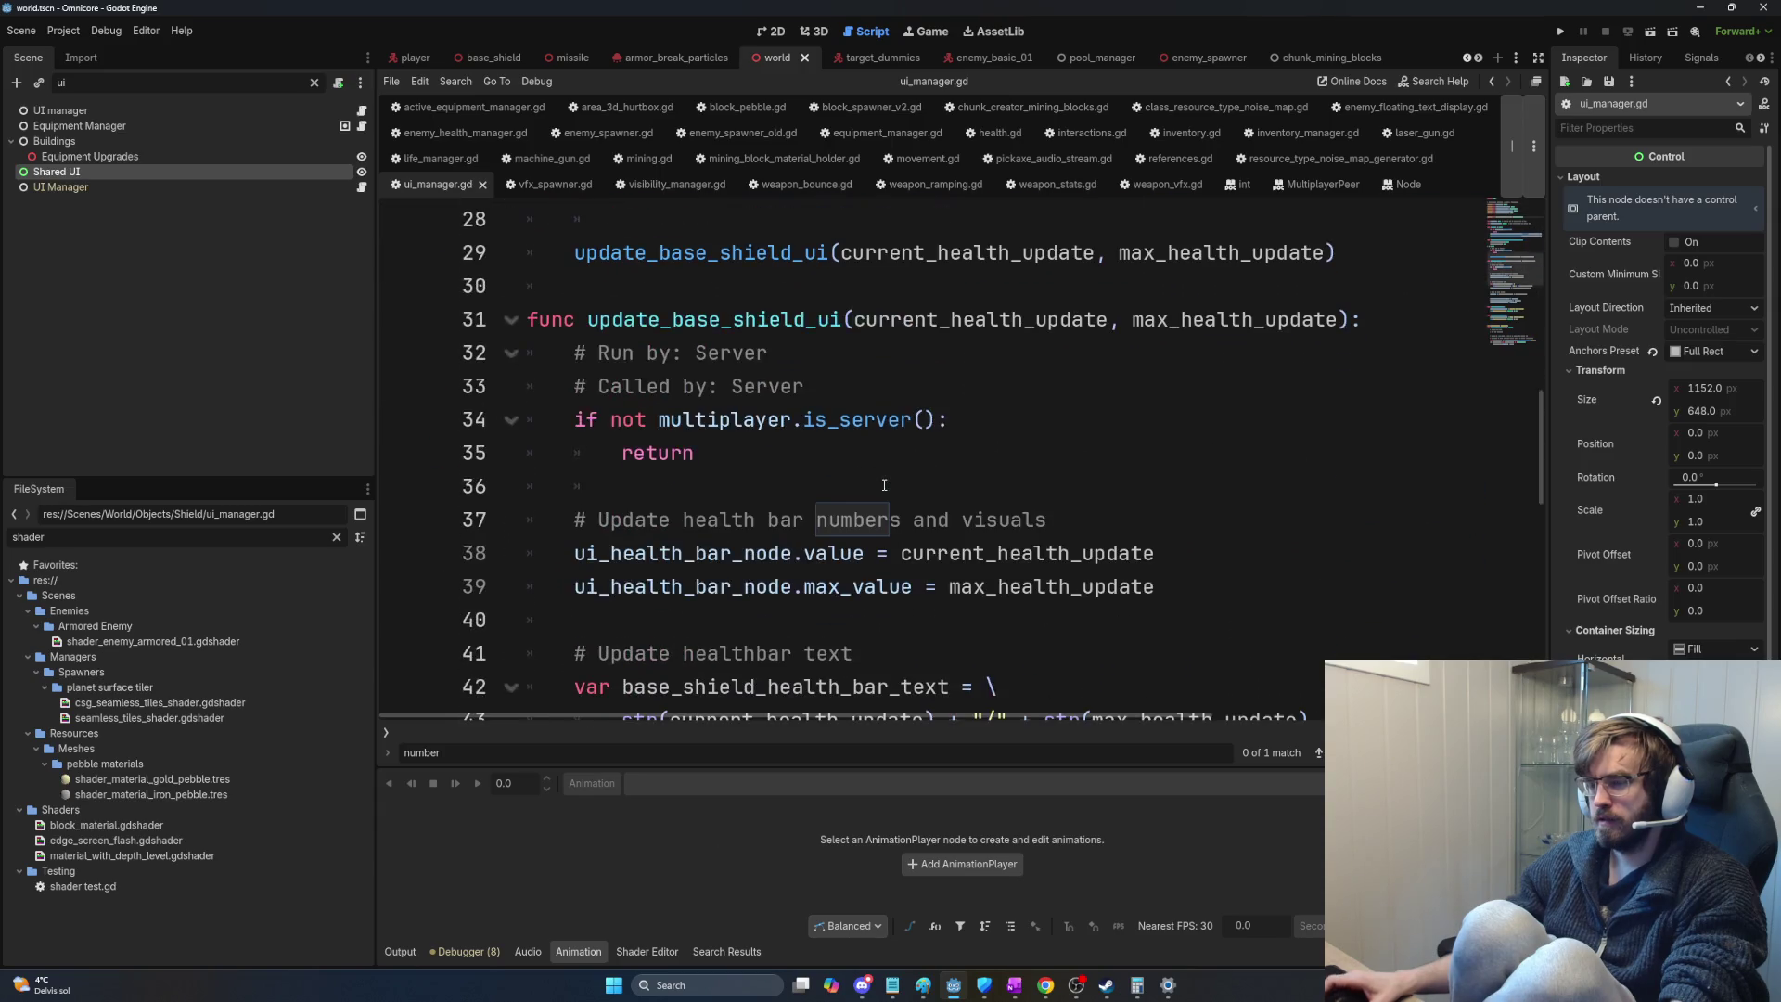
pyautogui.scroll(3, 886, 479)
pyautogui.scroll(4, 886, 479)
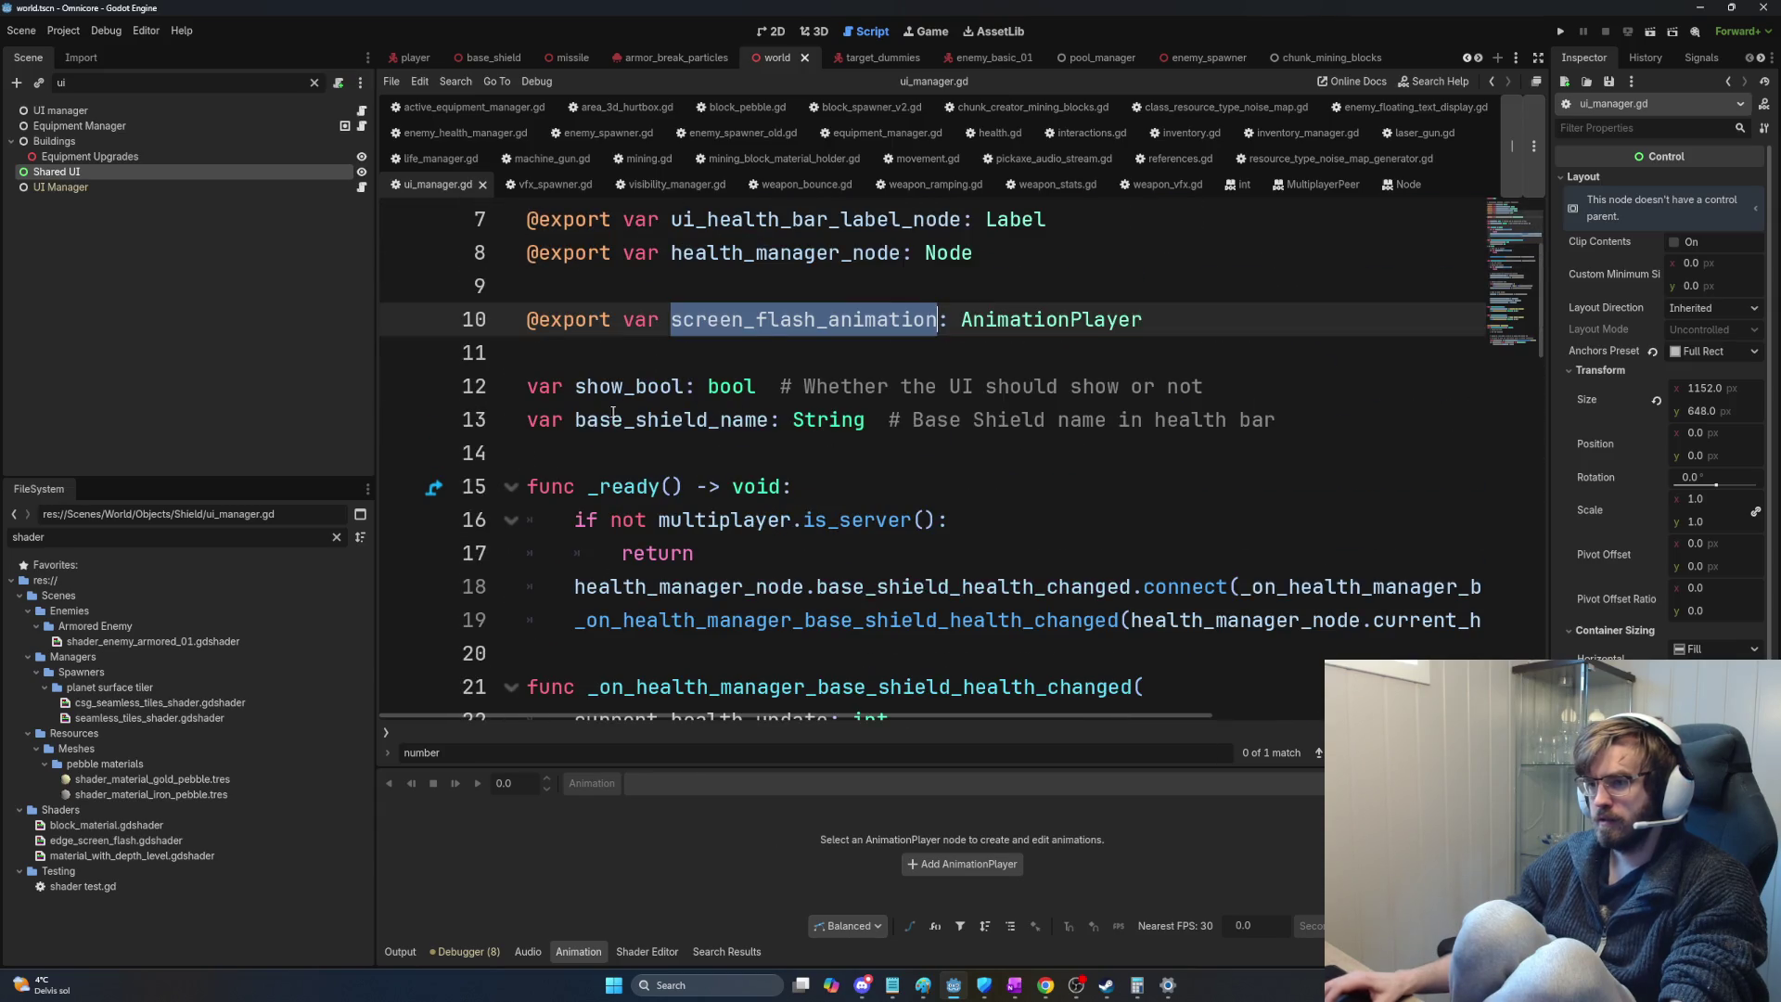
pyautogui.click(602, 452)
pyautogui.press('Return')
# Add an _init function that assigns self to References.ui_manager
pyautogui.write('func init')
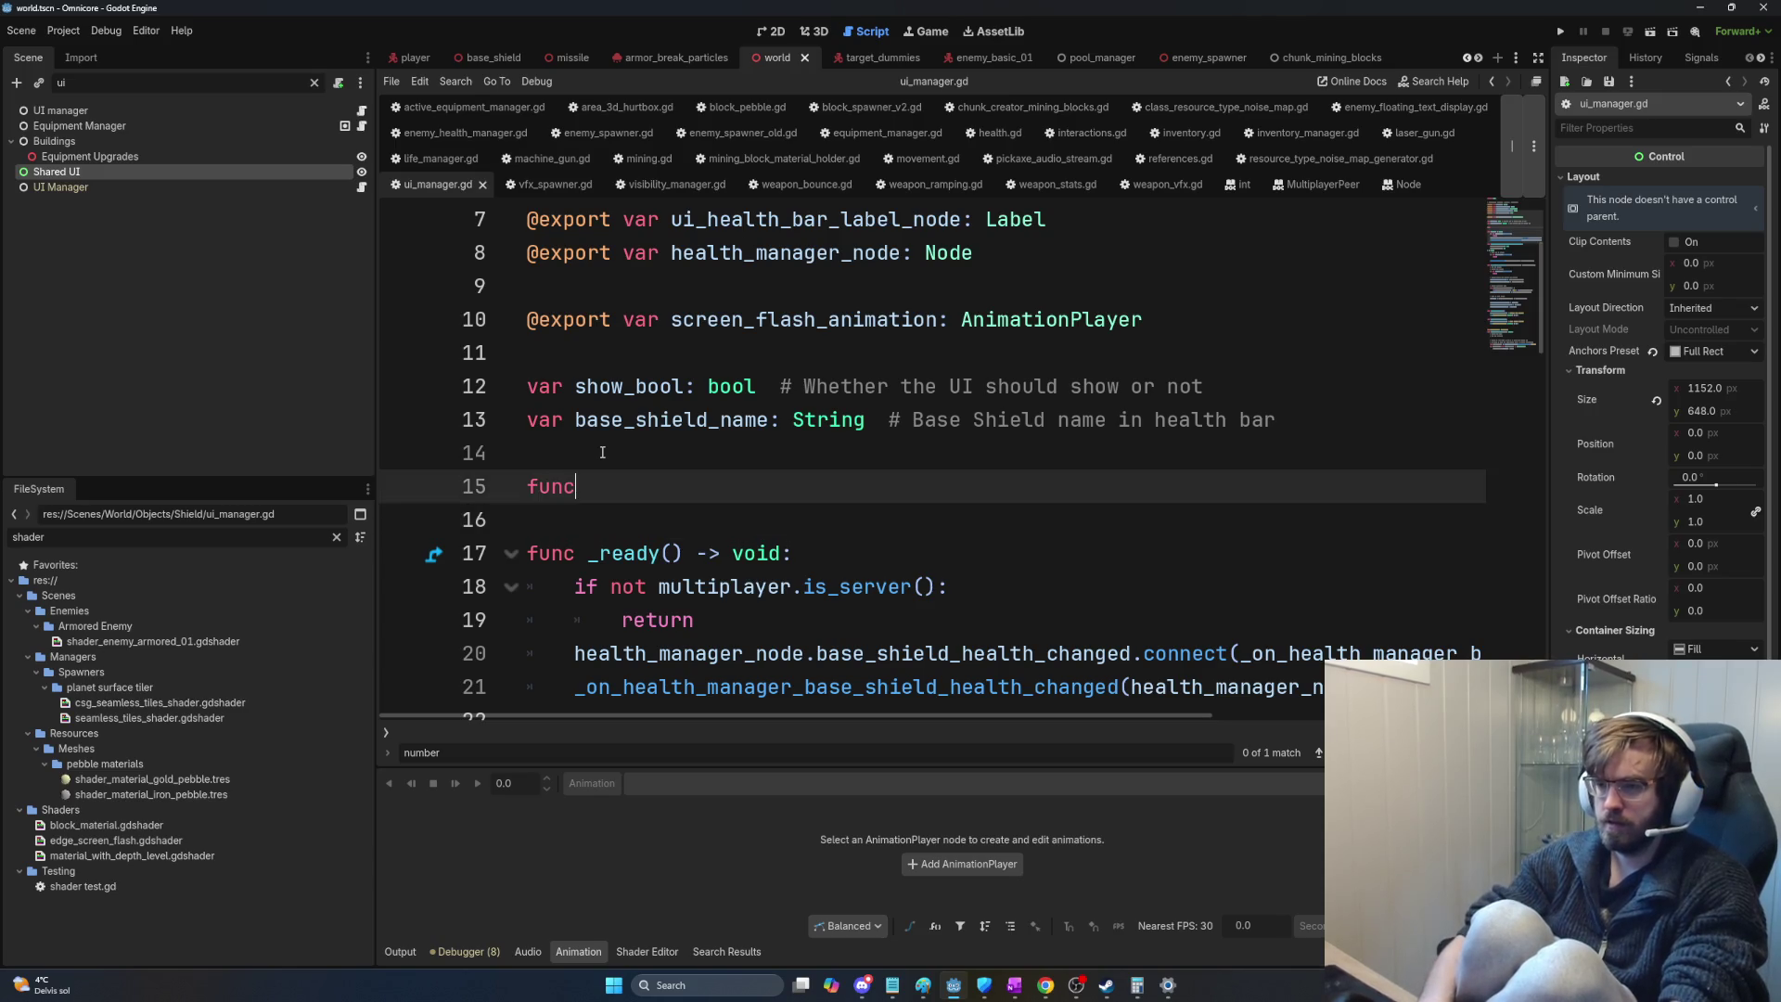
pyautogui.press('Return')
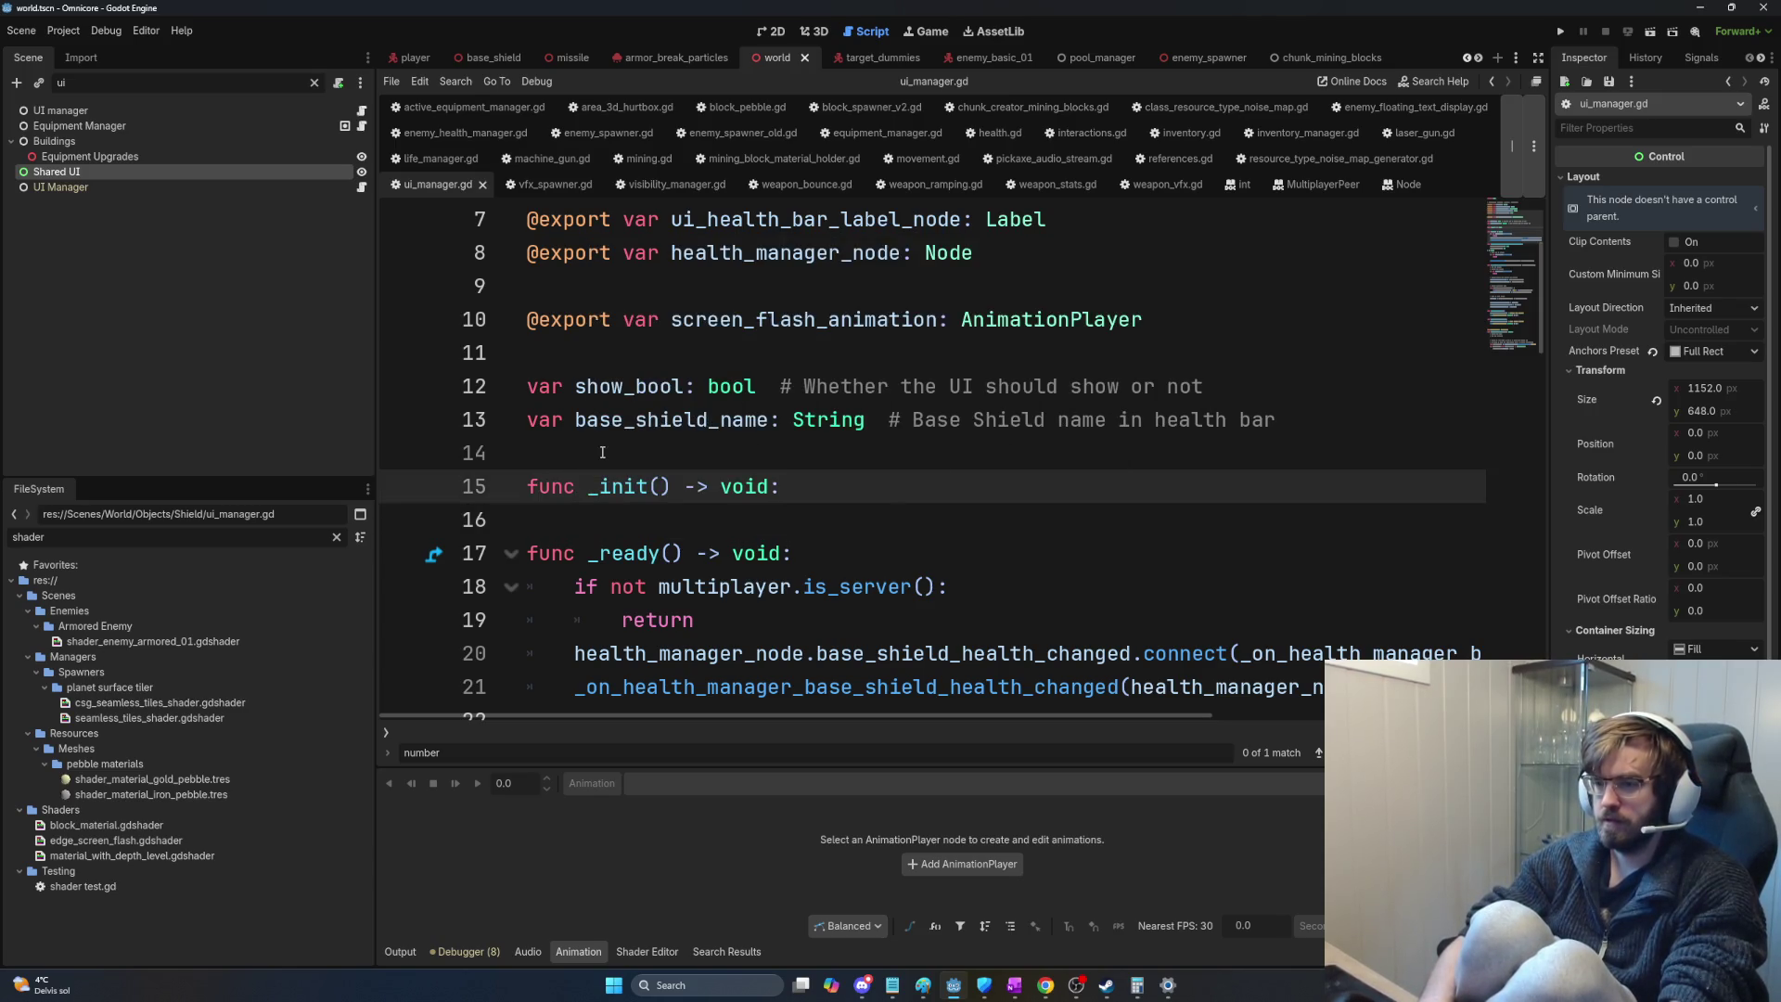
pyautogui.press('Return')
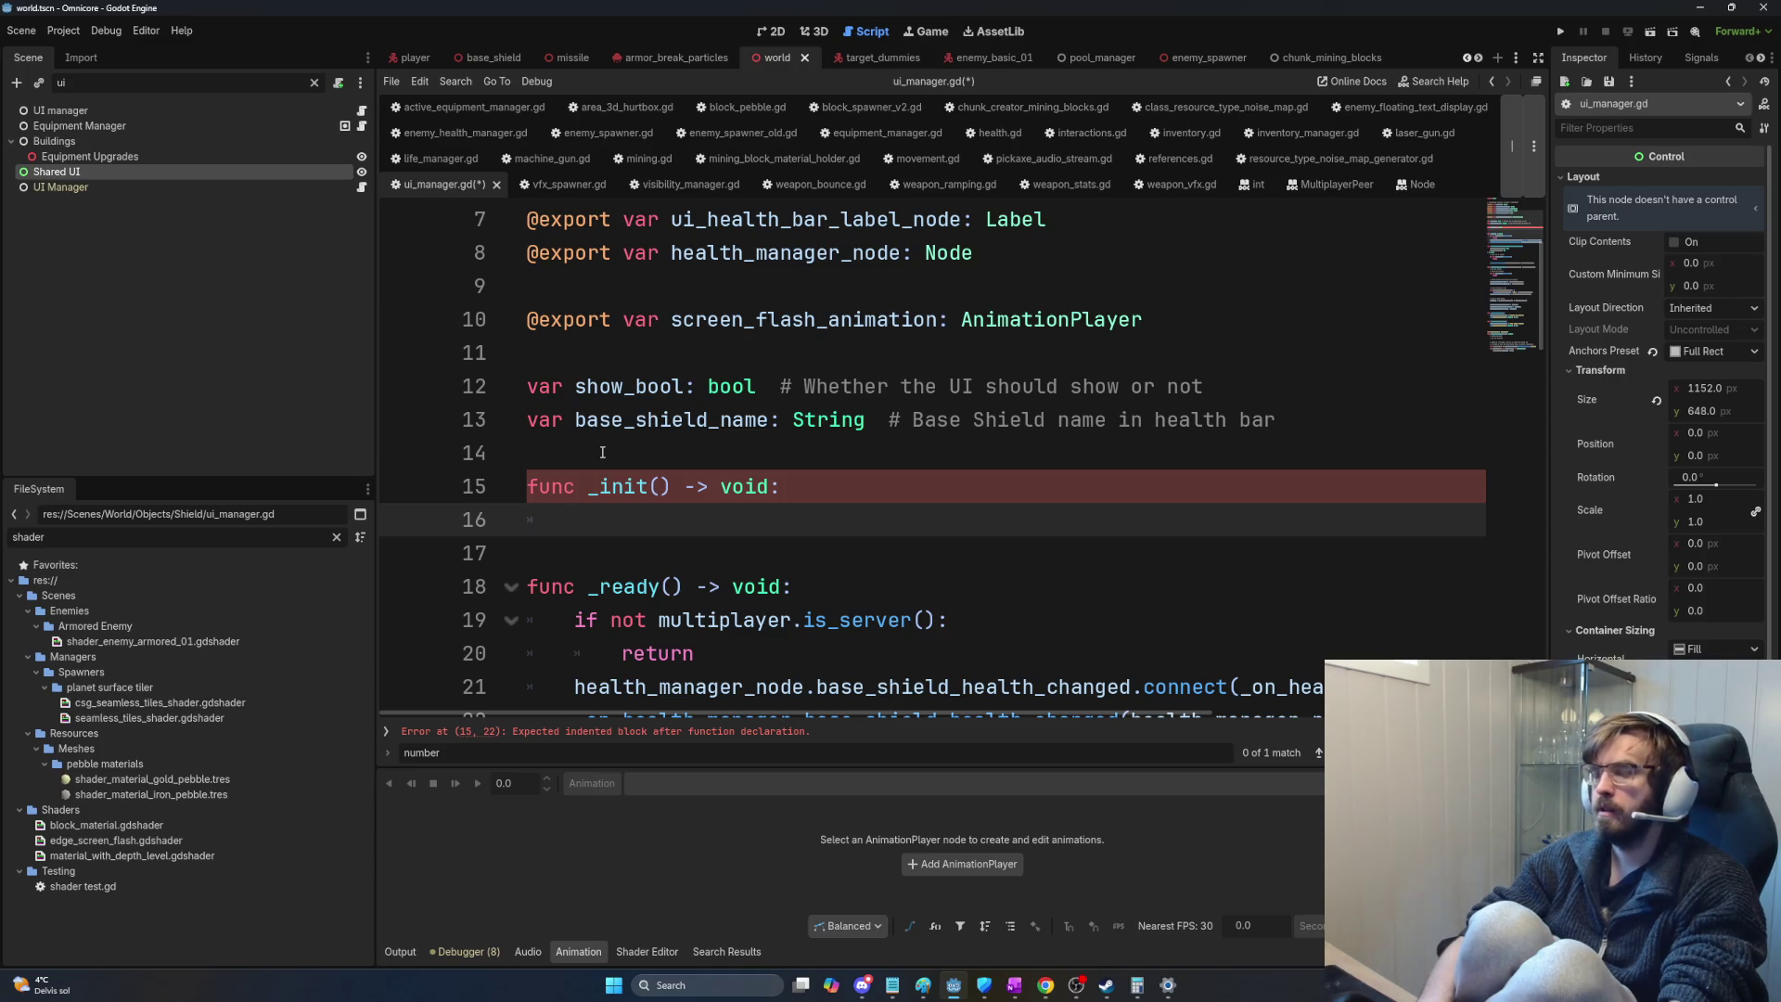
pyautogui.write('References.')
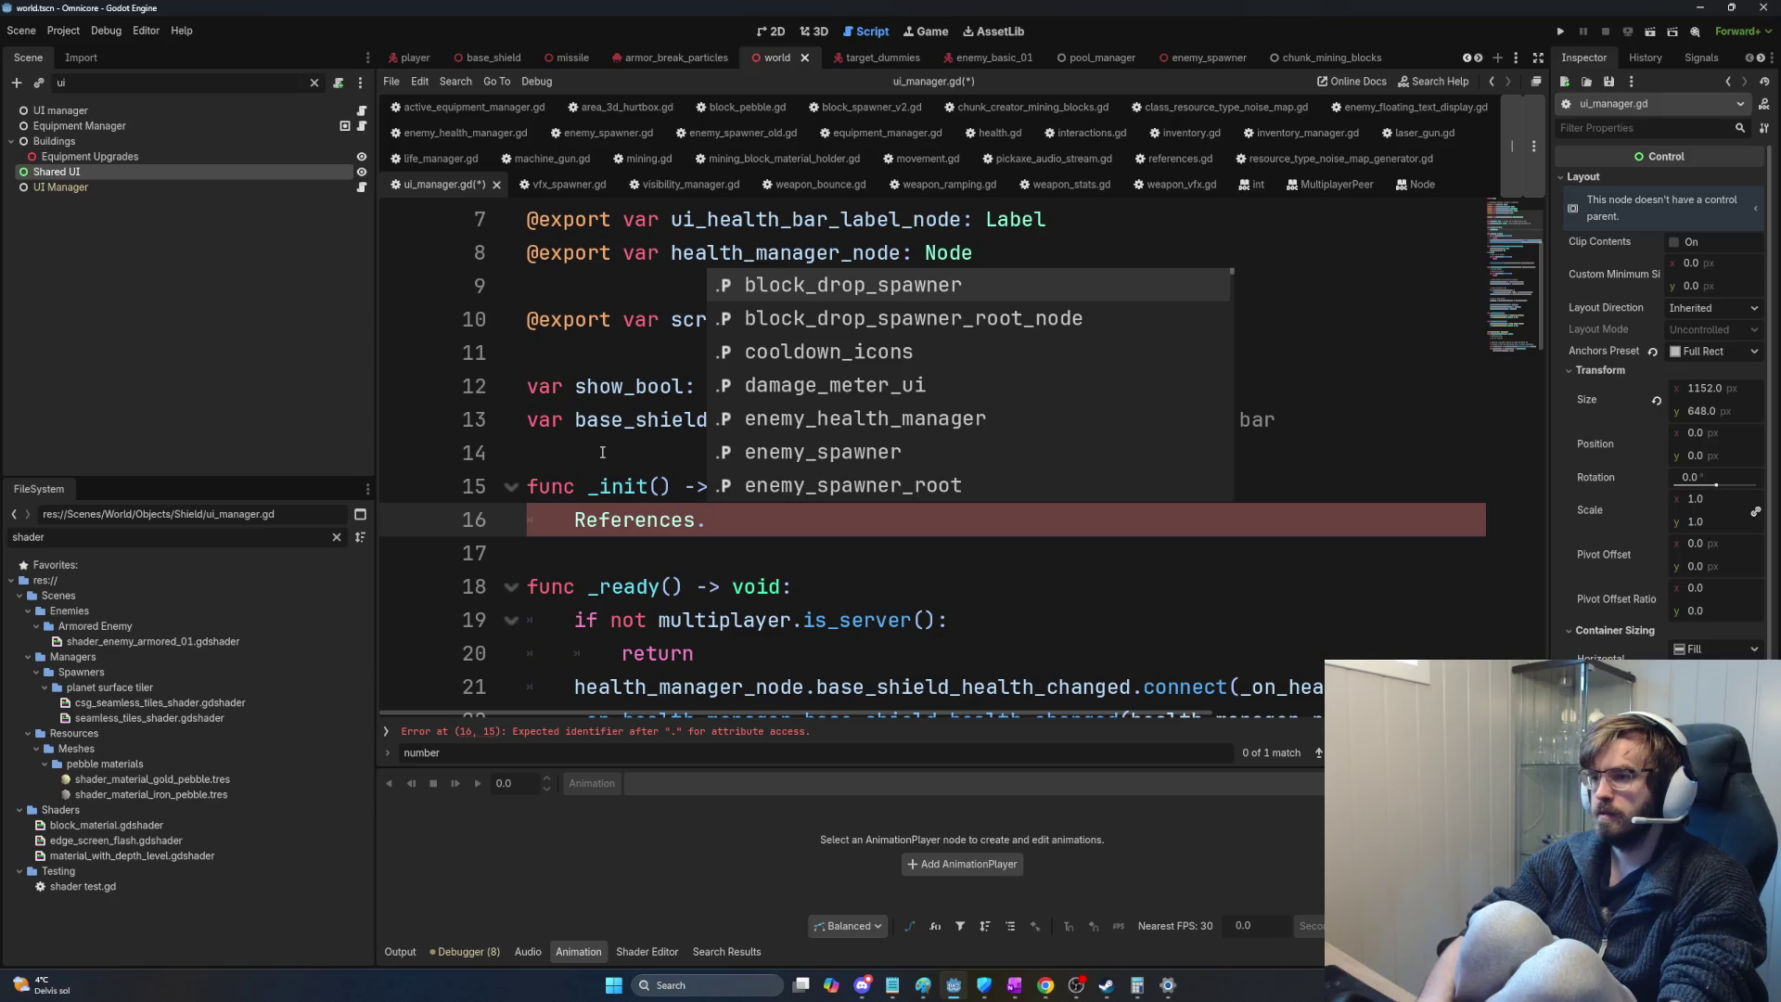
pyautogui.write('ui_manager')
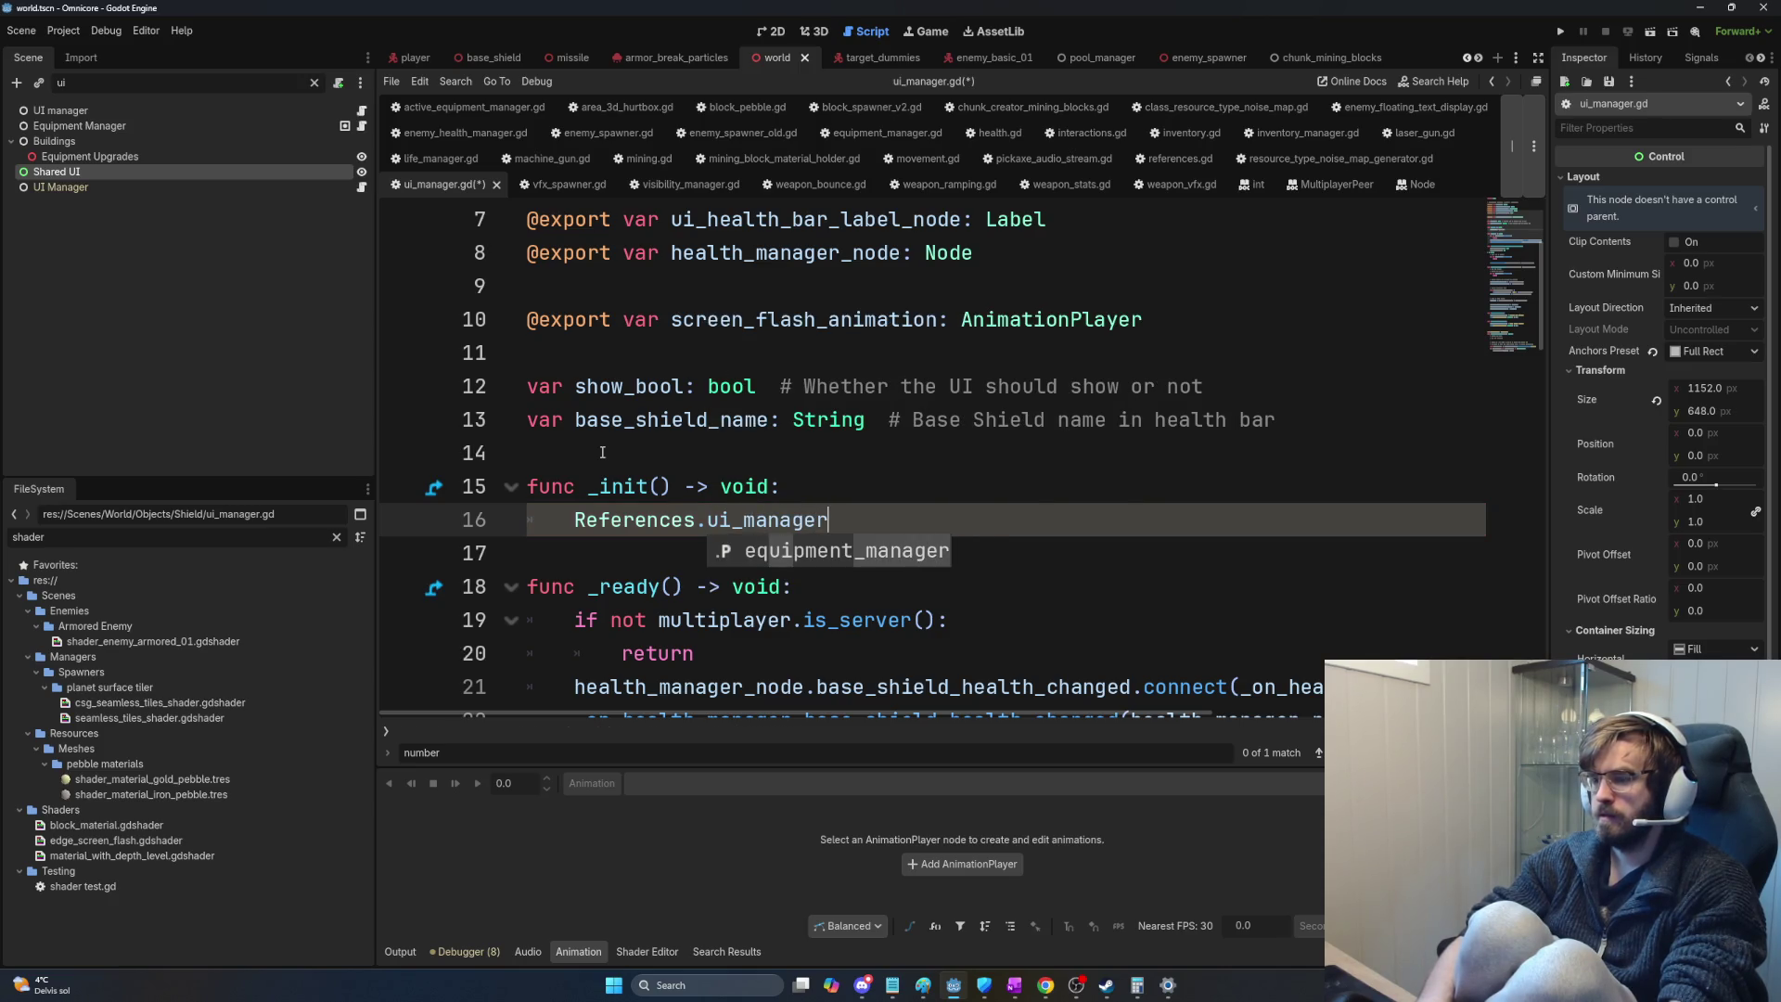
pyautogui.write(' = selfg')
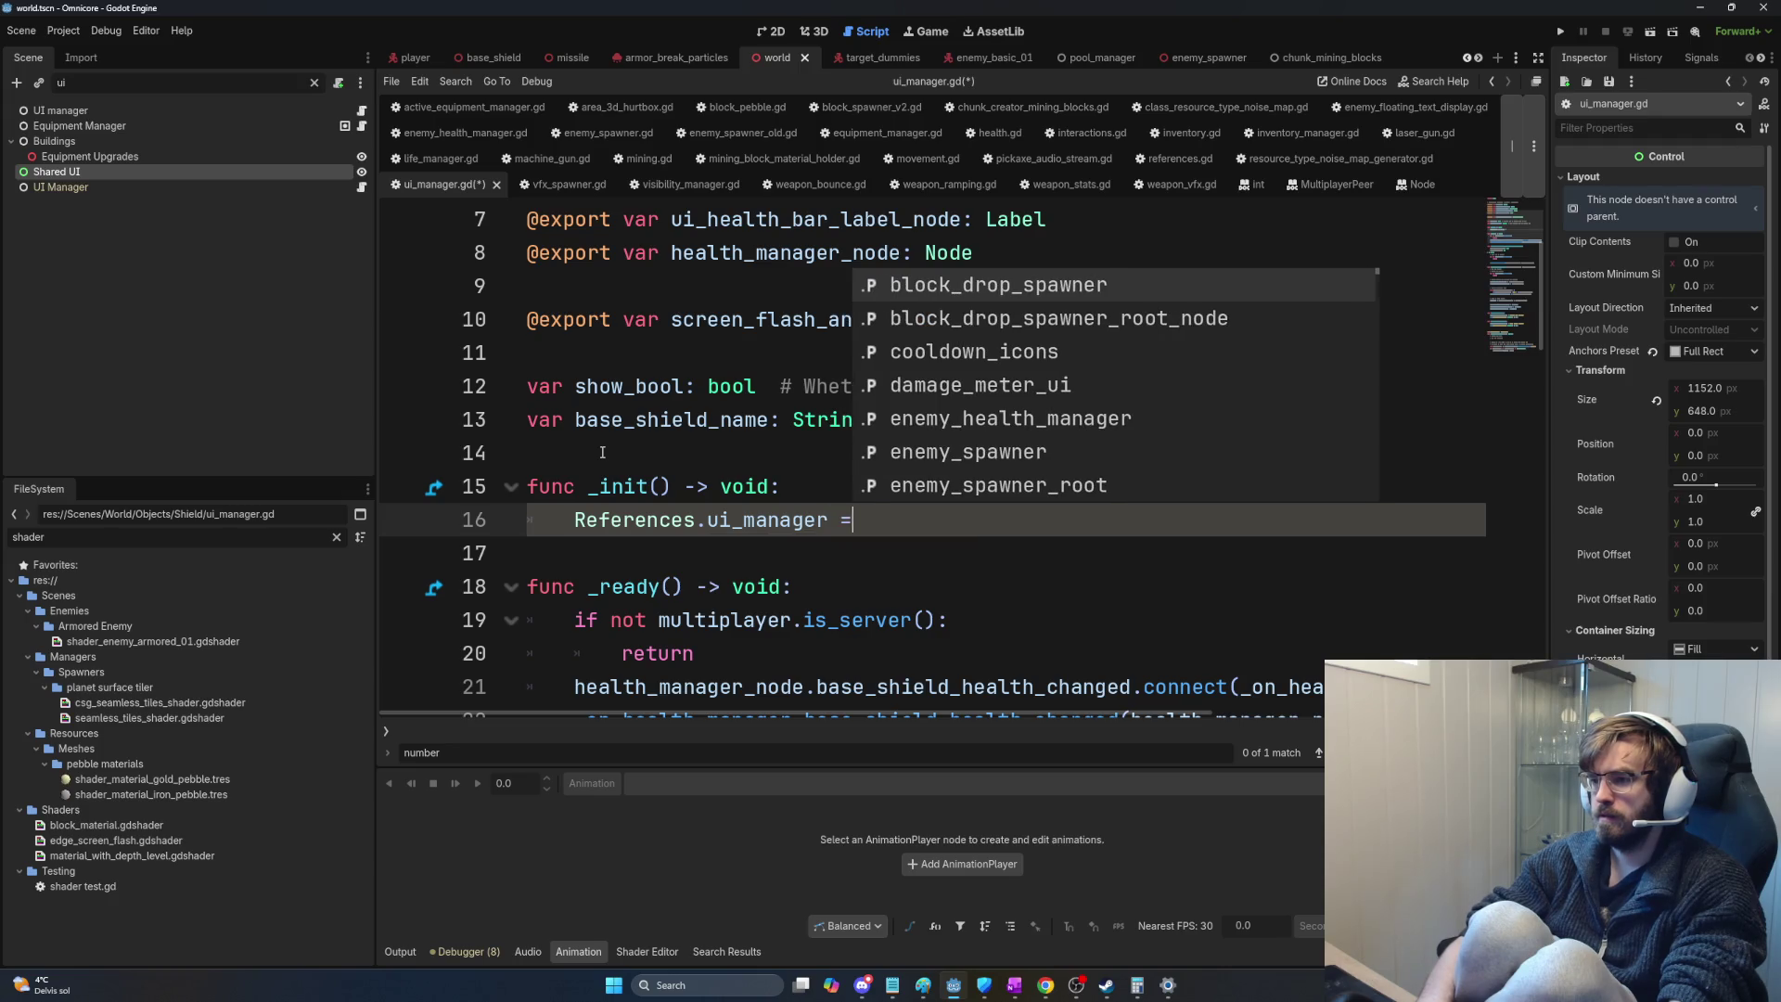
pyautogui.press('BackSpace')
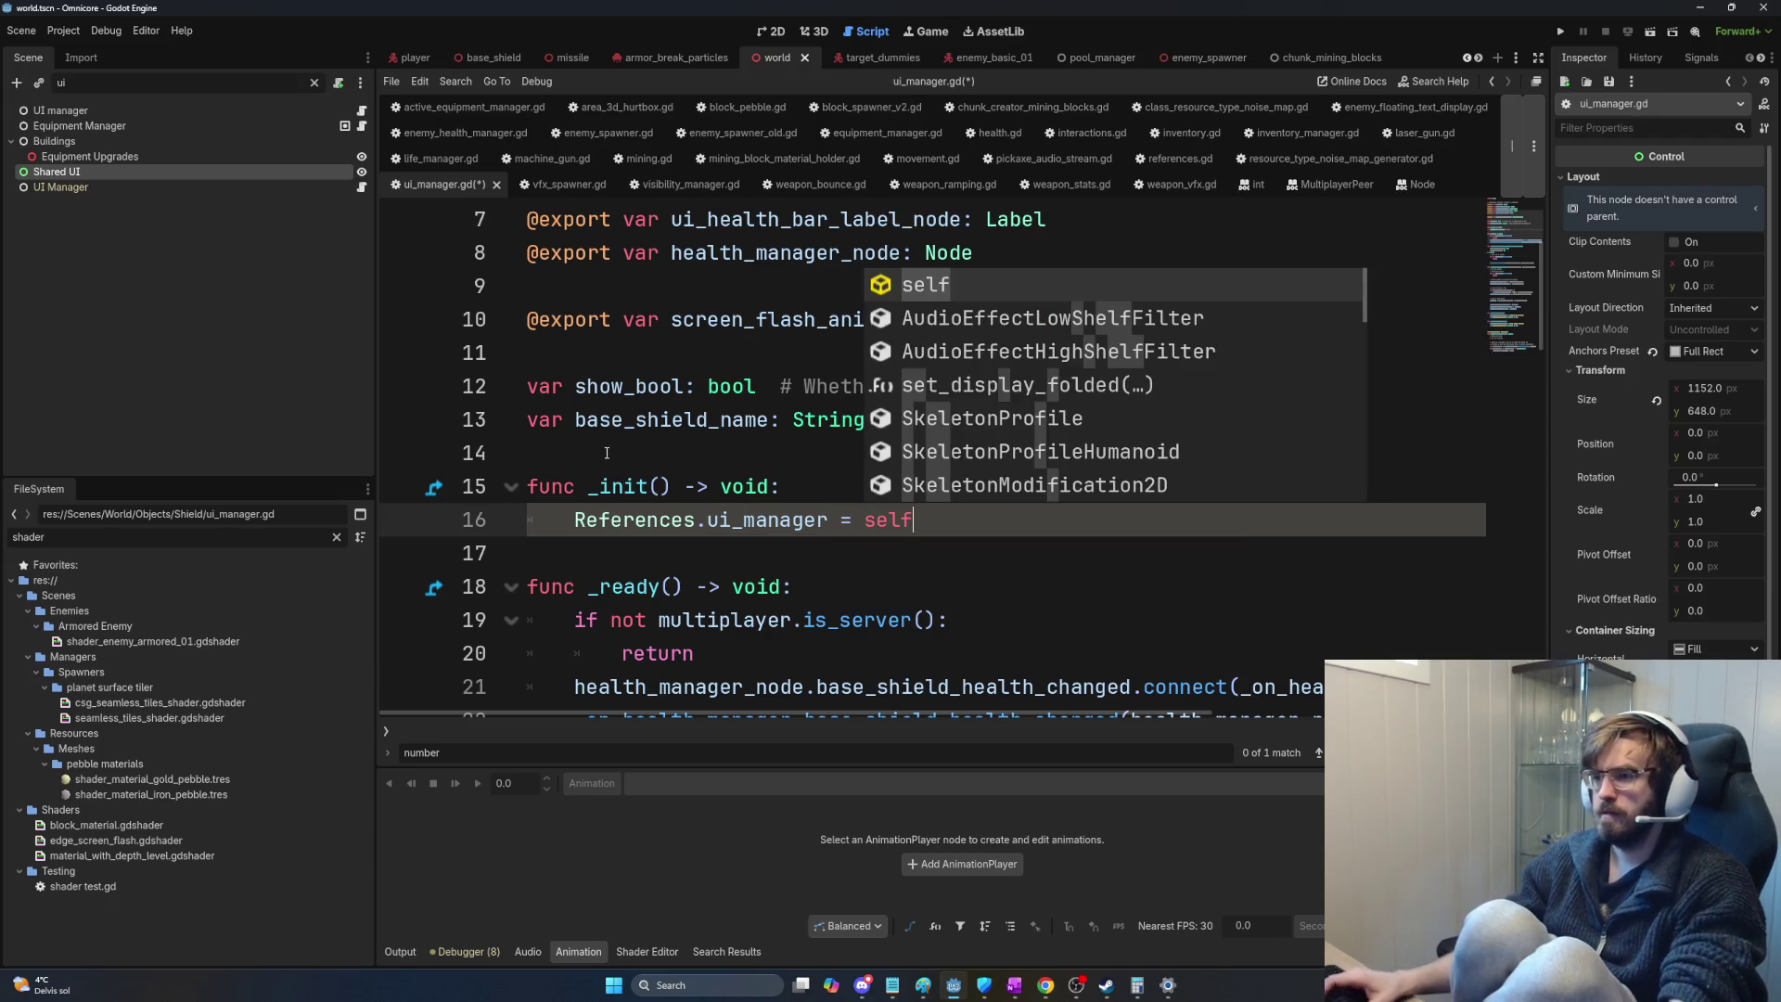
# Insert blank lines under extends Node and rename the reference to References.shared_ui_manager
pyautogui.scroll(3, 667, 404)
pyautogui.click(687, 220)
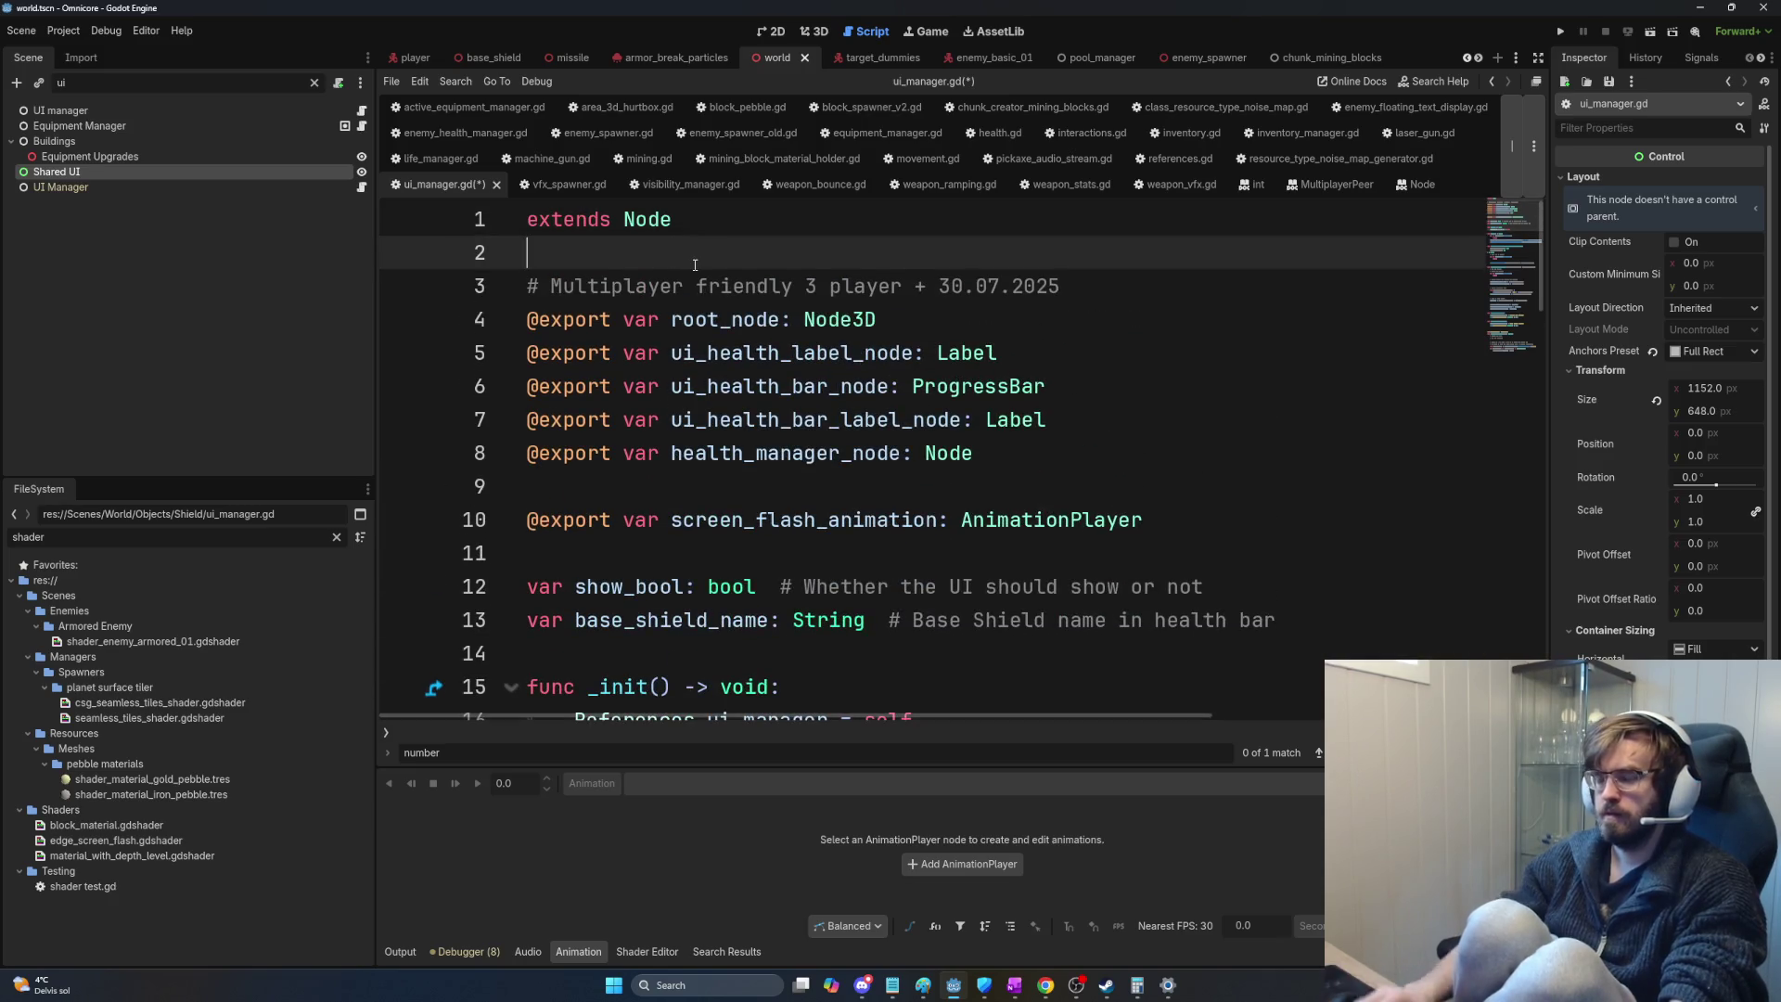
pyautogui.press('Return')
pyautogui.press('Return')
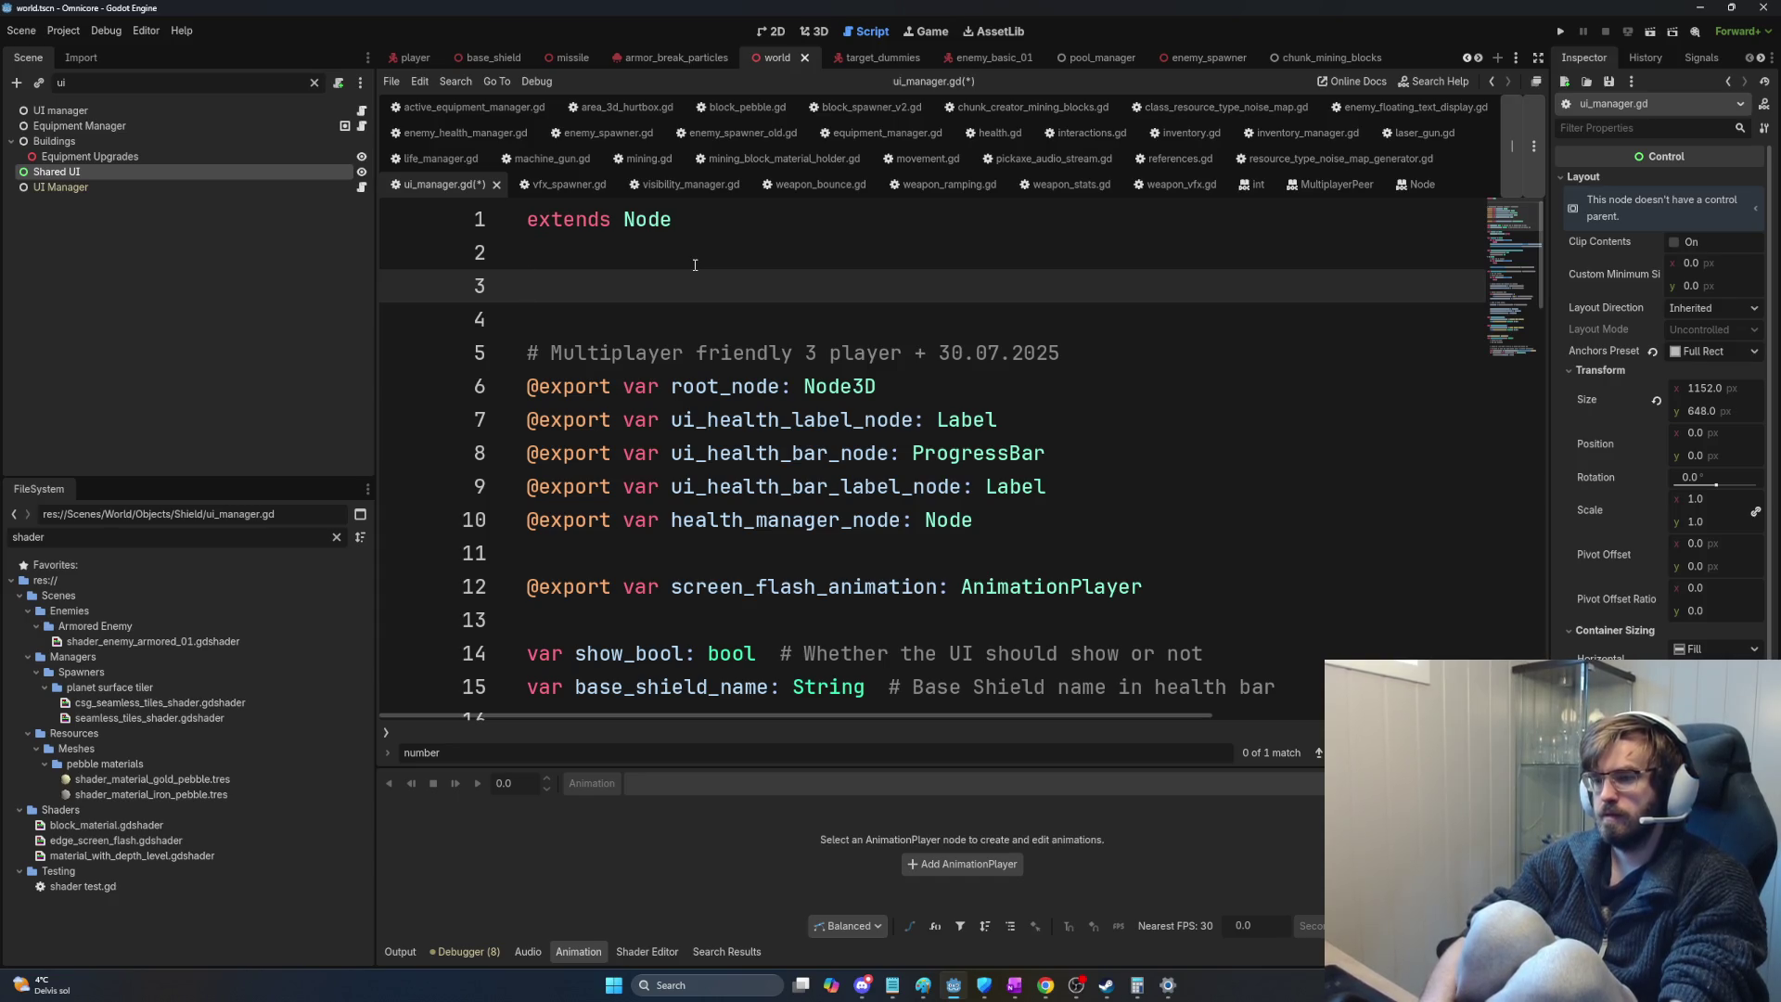
pyautogui.scroll(-5, 705, 306)
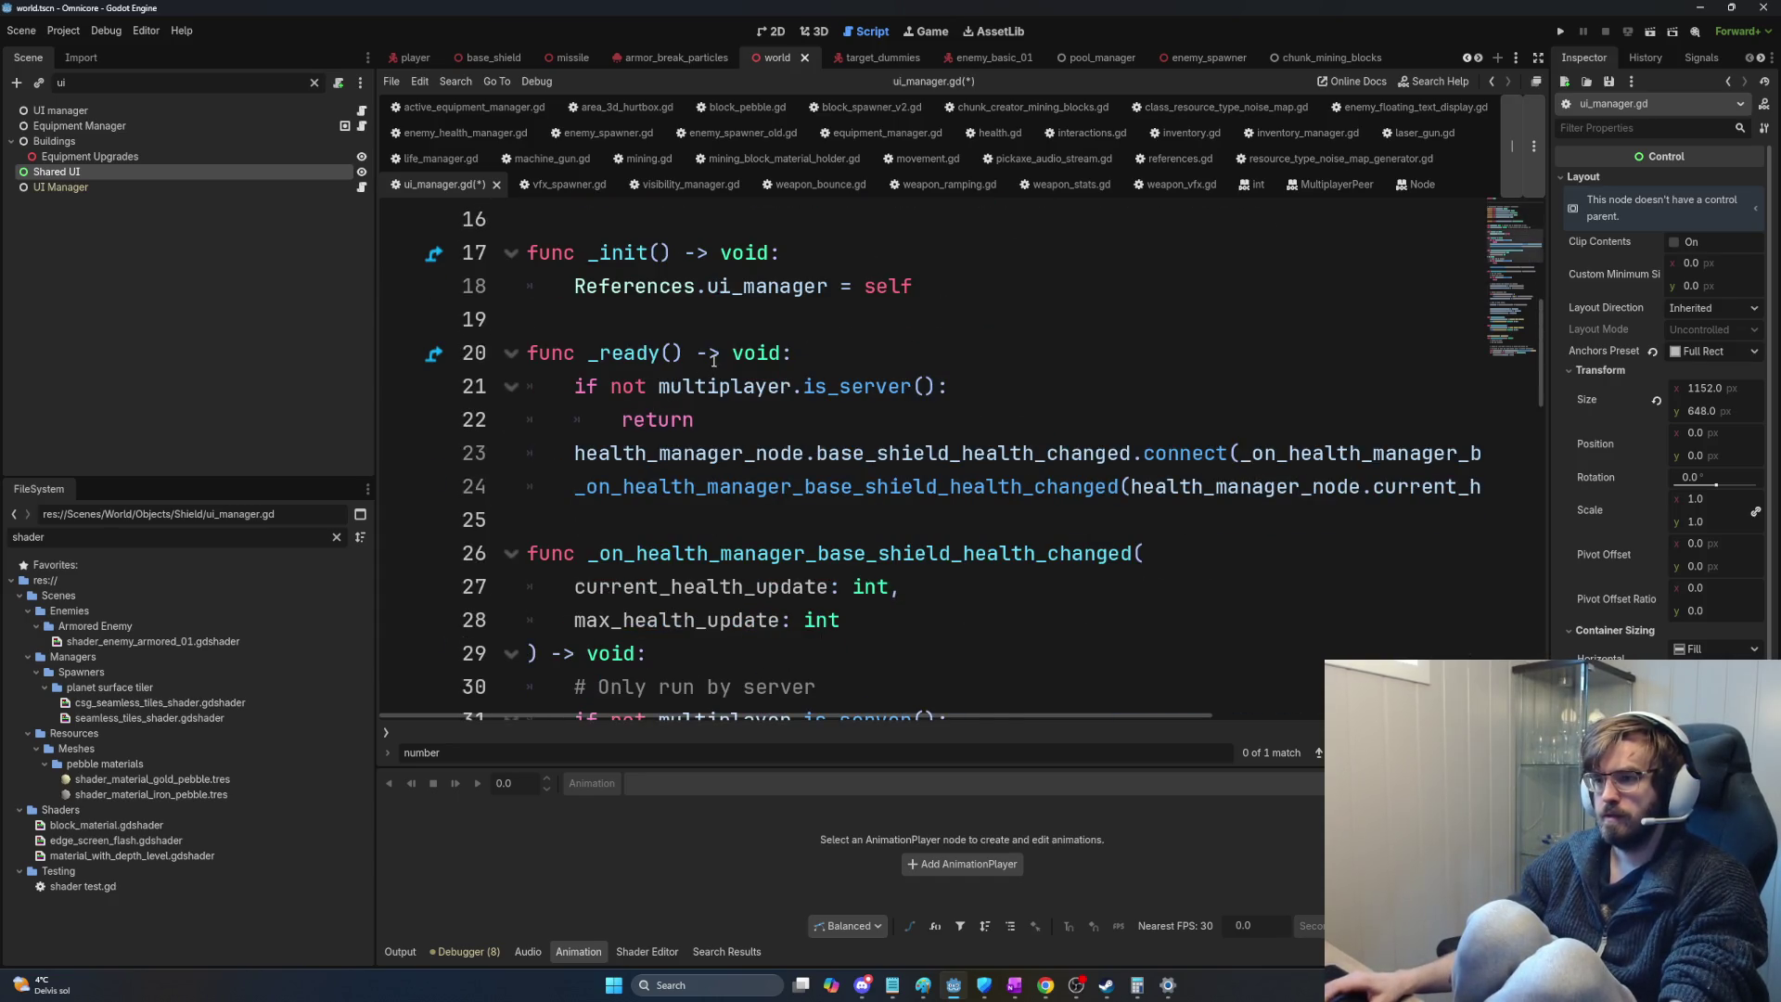
pyautogui.click(708, 288)
pyautogui.write('shared_')
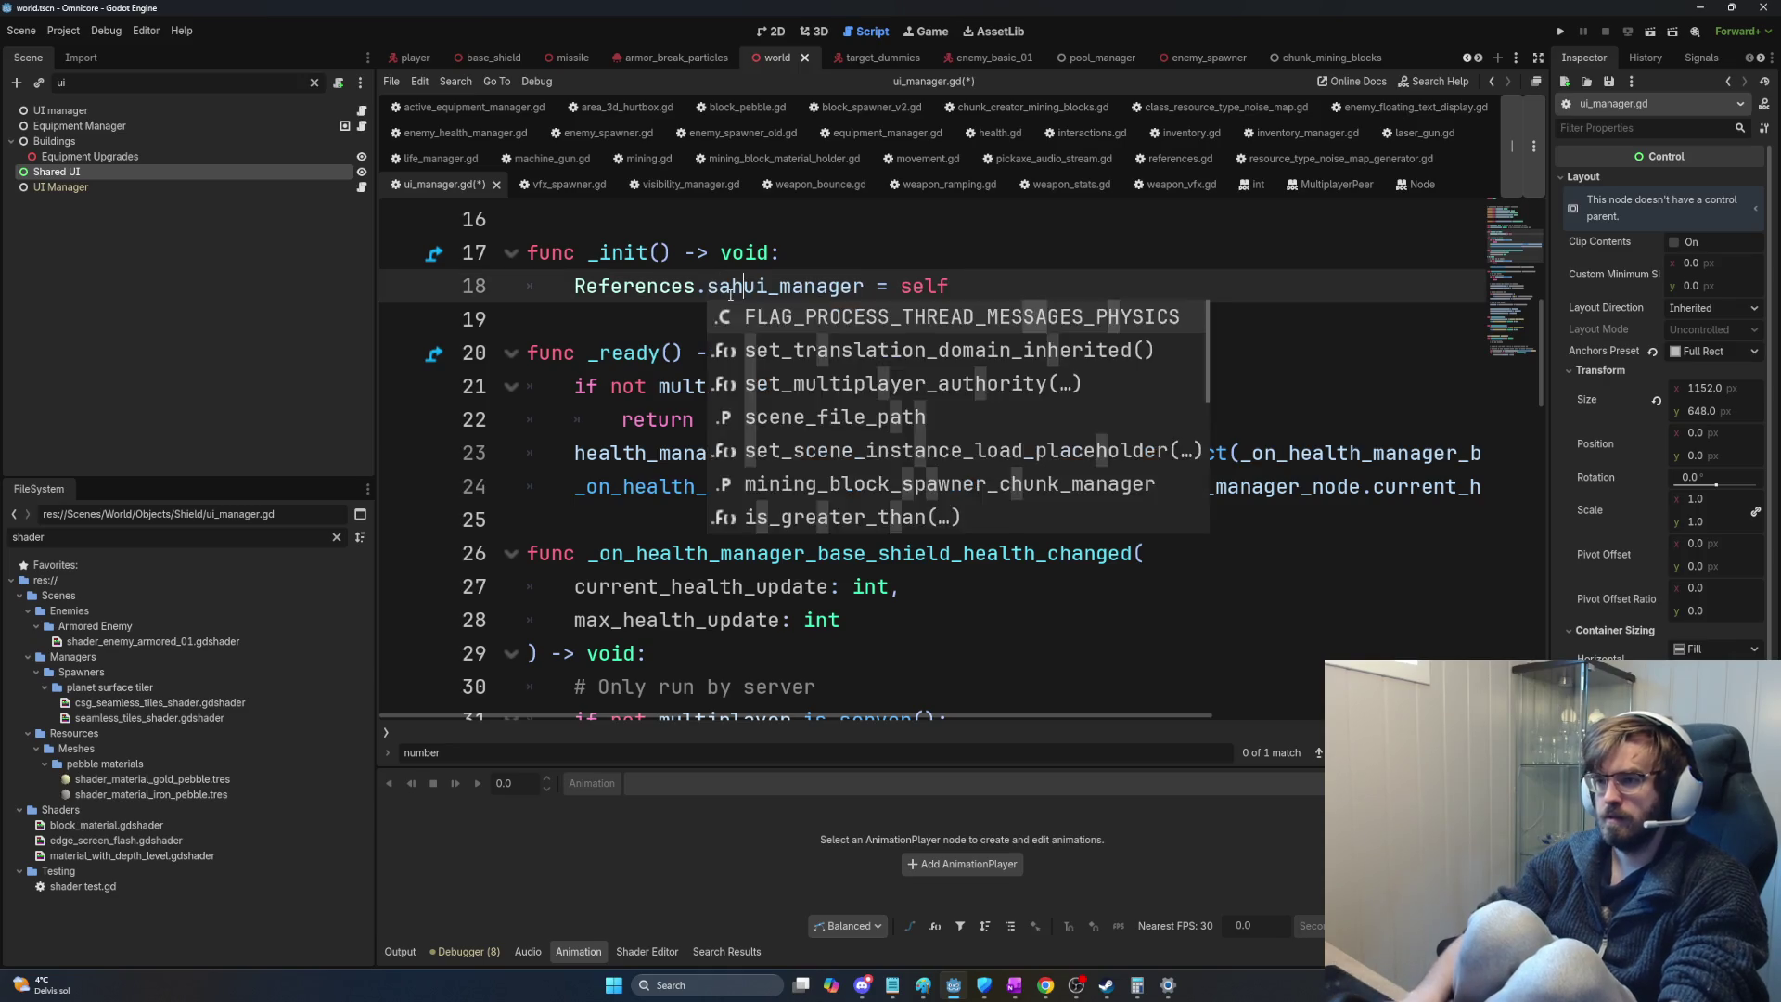
pyautogui.doubleClick(730, 288)
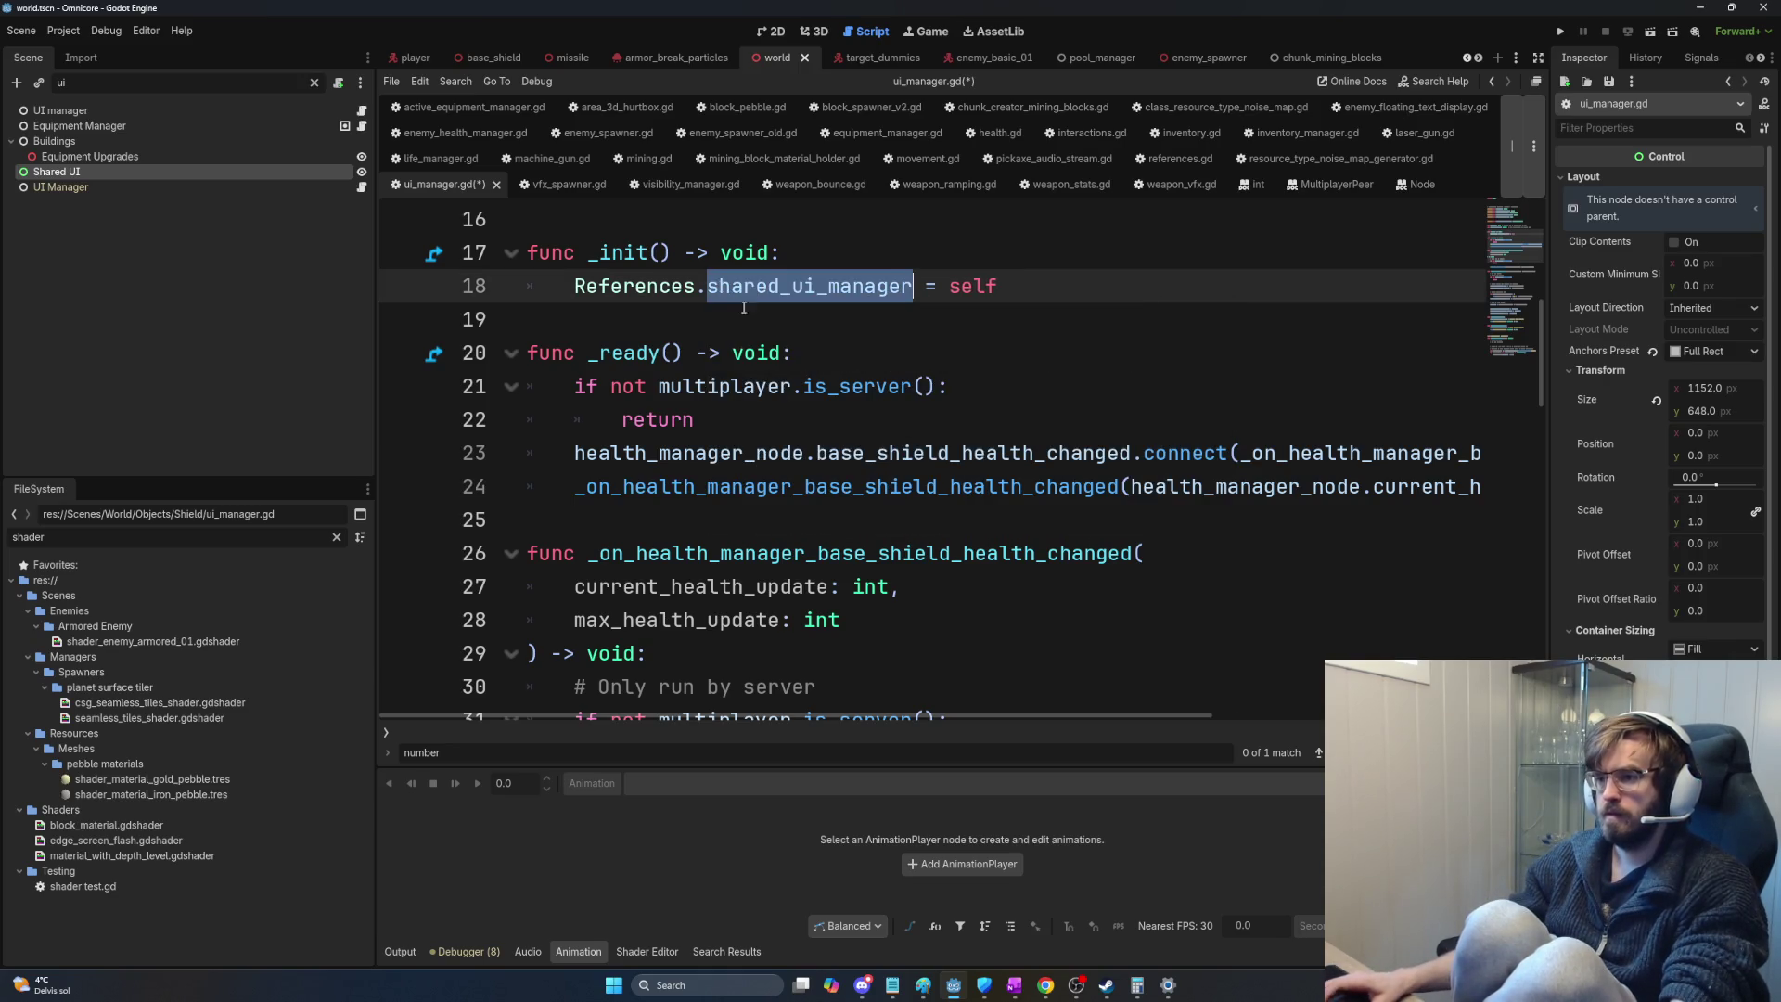
# Declare 'class_name SharedUIManager' on line 3, then jump to the References script definition
pyautogui.scroll(4, 792, 362)
pyautogui.scroll(1, 730, 352)
pyautogui.click(704, 285)
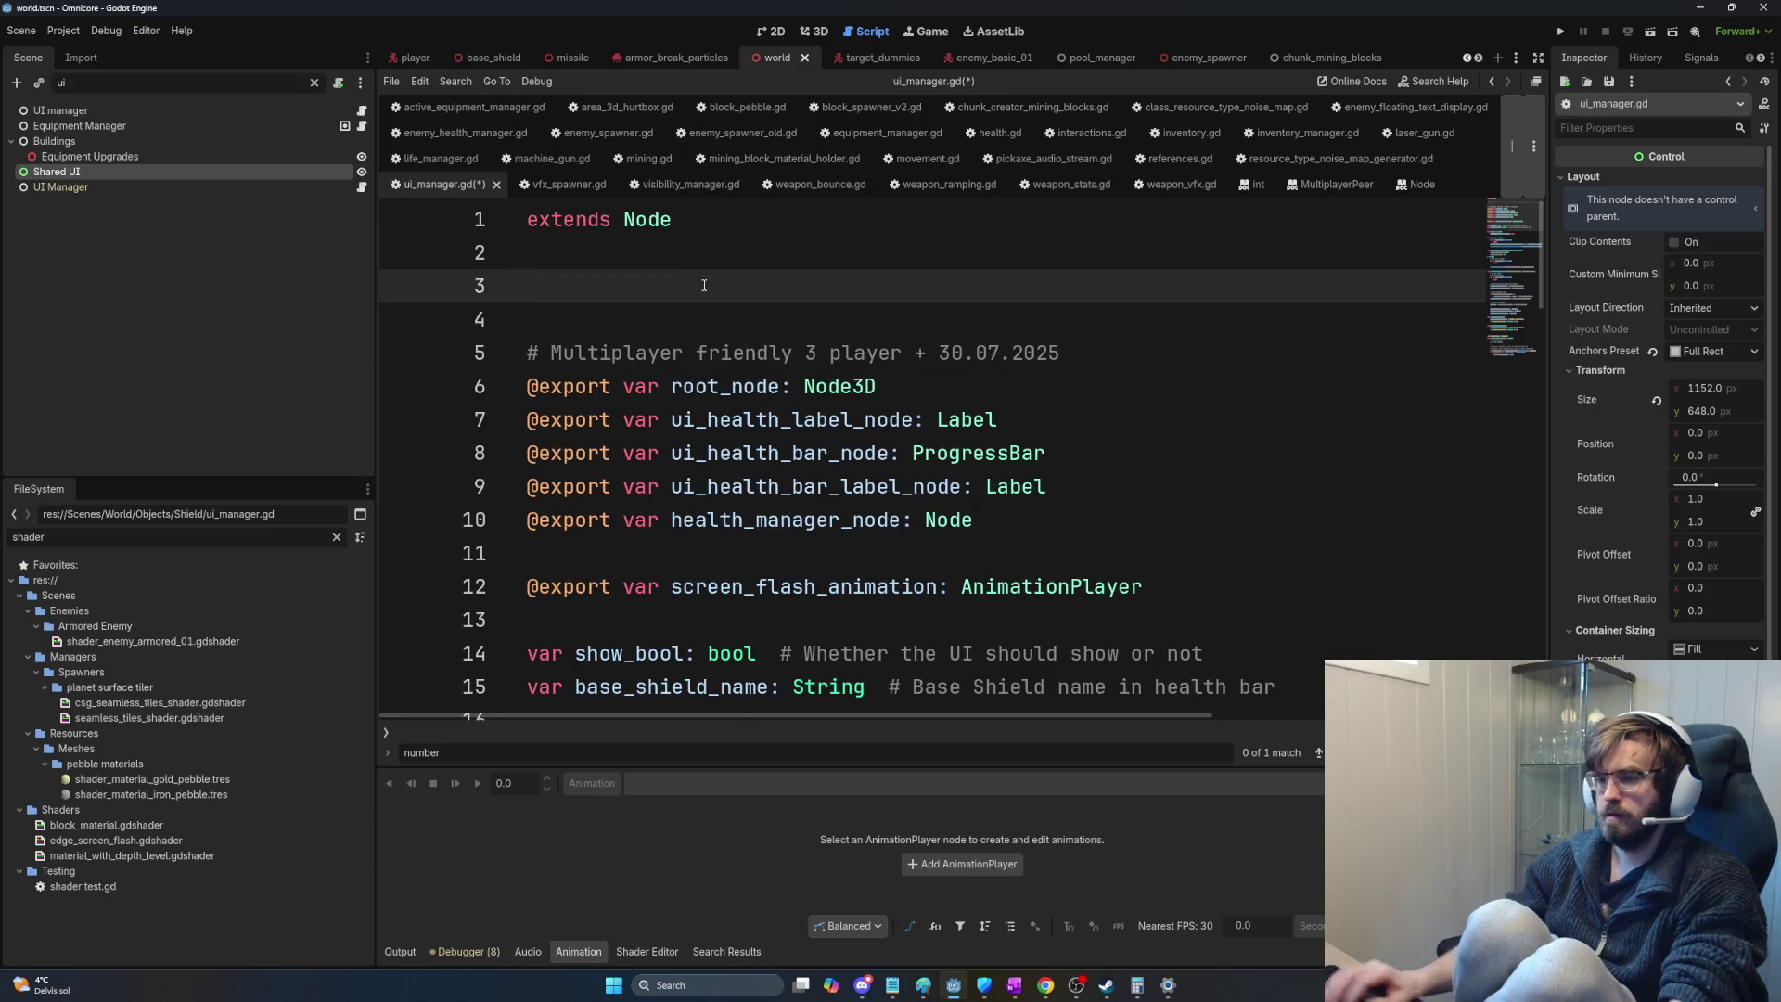
pyautogui.write('class_name S')
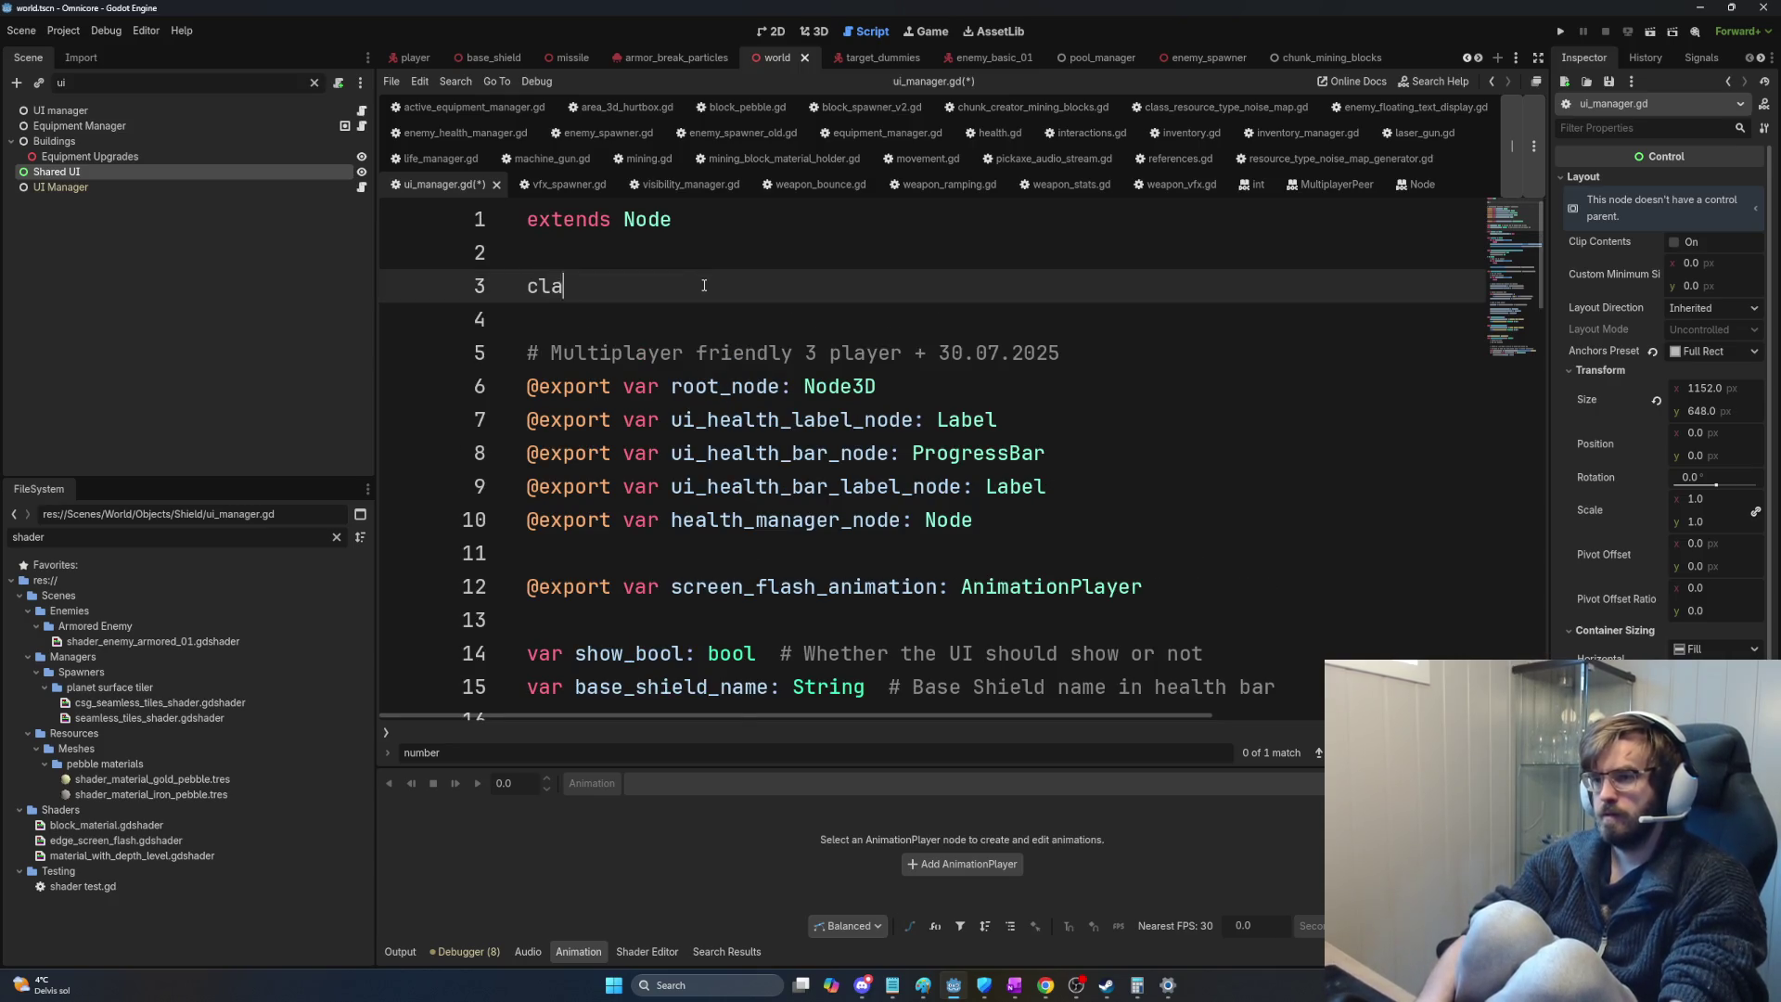
pyautogui.write('haredu')
pyautogui.press('BackSpace')
pyautogui.write('UIManager')
pyautogui.click(706, 286)
pyautogui.doubleClick(709, 286)
pyautogui.scroll(-5, 805, 541)
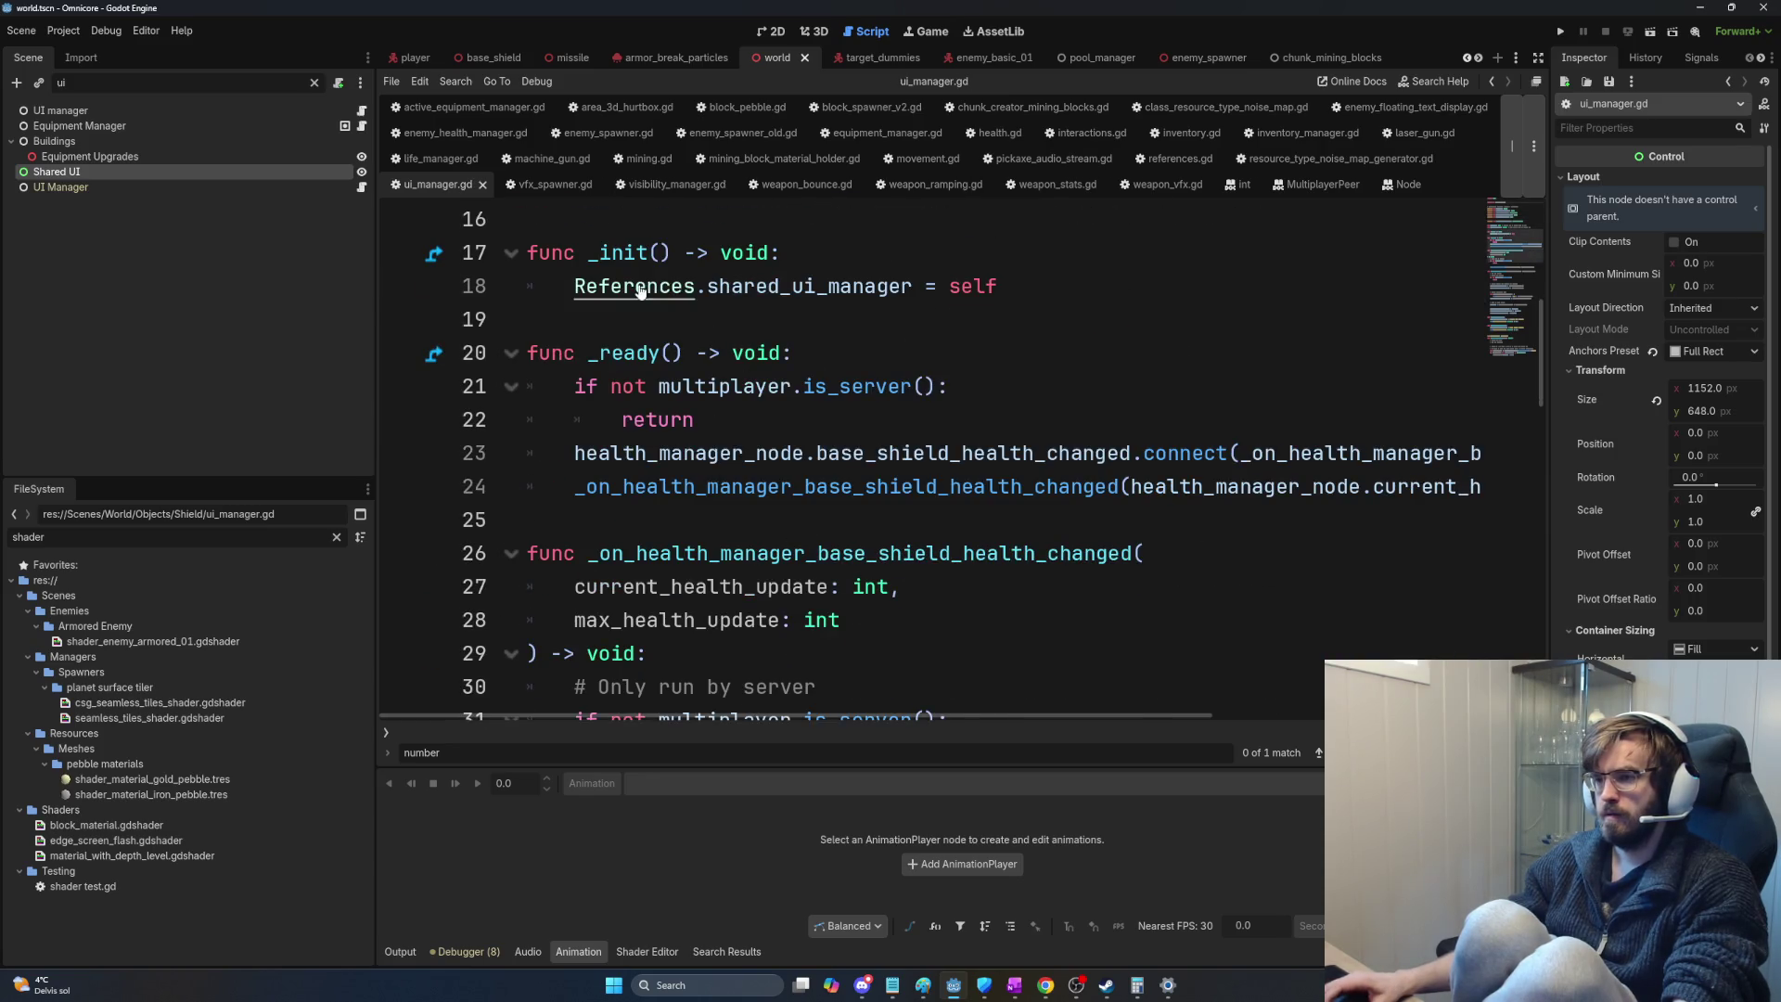
pyautogui.keyDown('ctrl'); pyautogui.click(616, 289); pyautogui.keyUp('ctrl')
# Add 'var shared_ui_manager: SharedUIManager' below equipment_manager, save references.gd, and return to ui_manager.gd
pyautogui.click(860, 460)
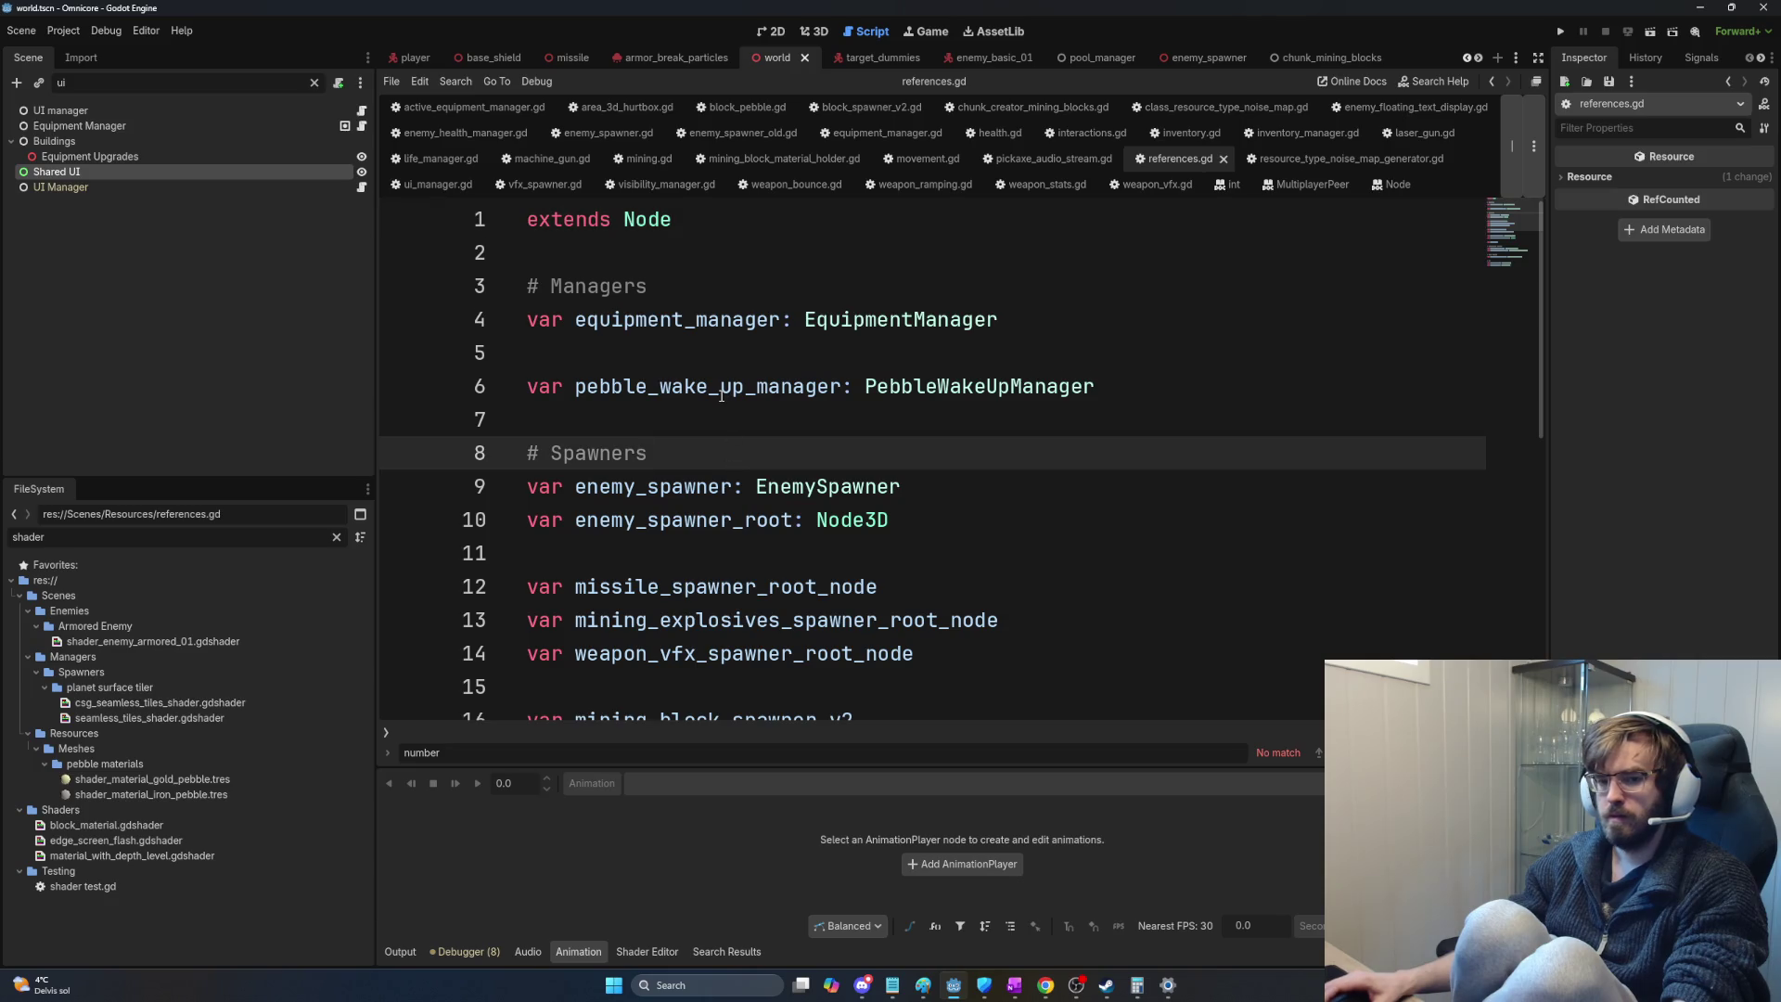
pyautogui.press('Up')
pyautogui.press('Up')
pyautogui.press('Up')
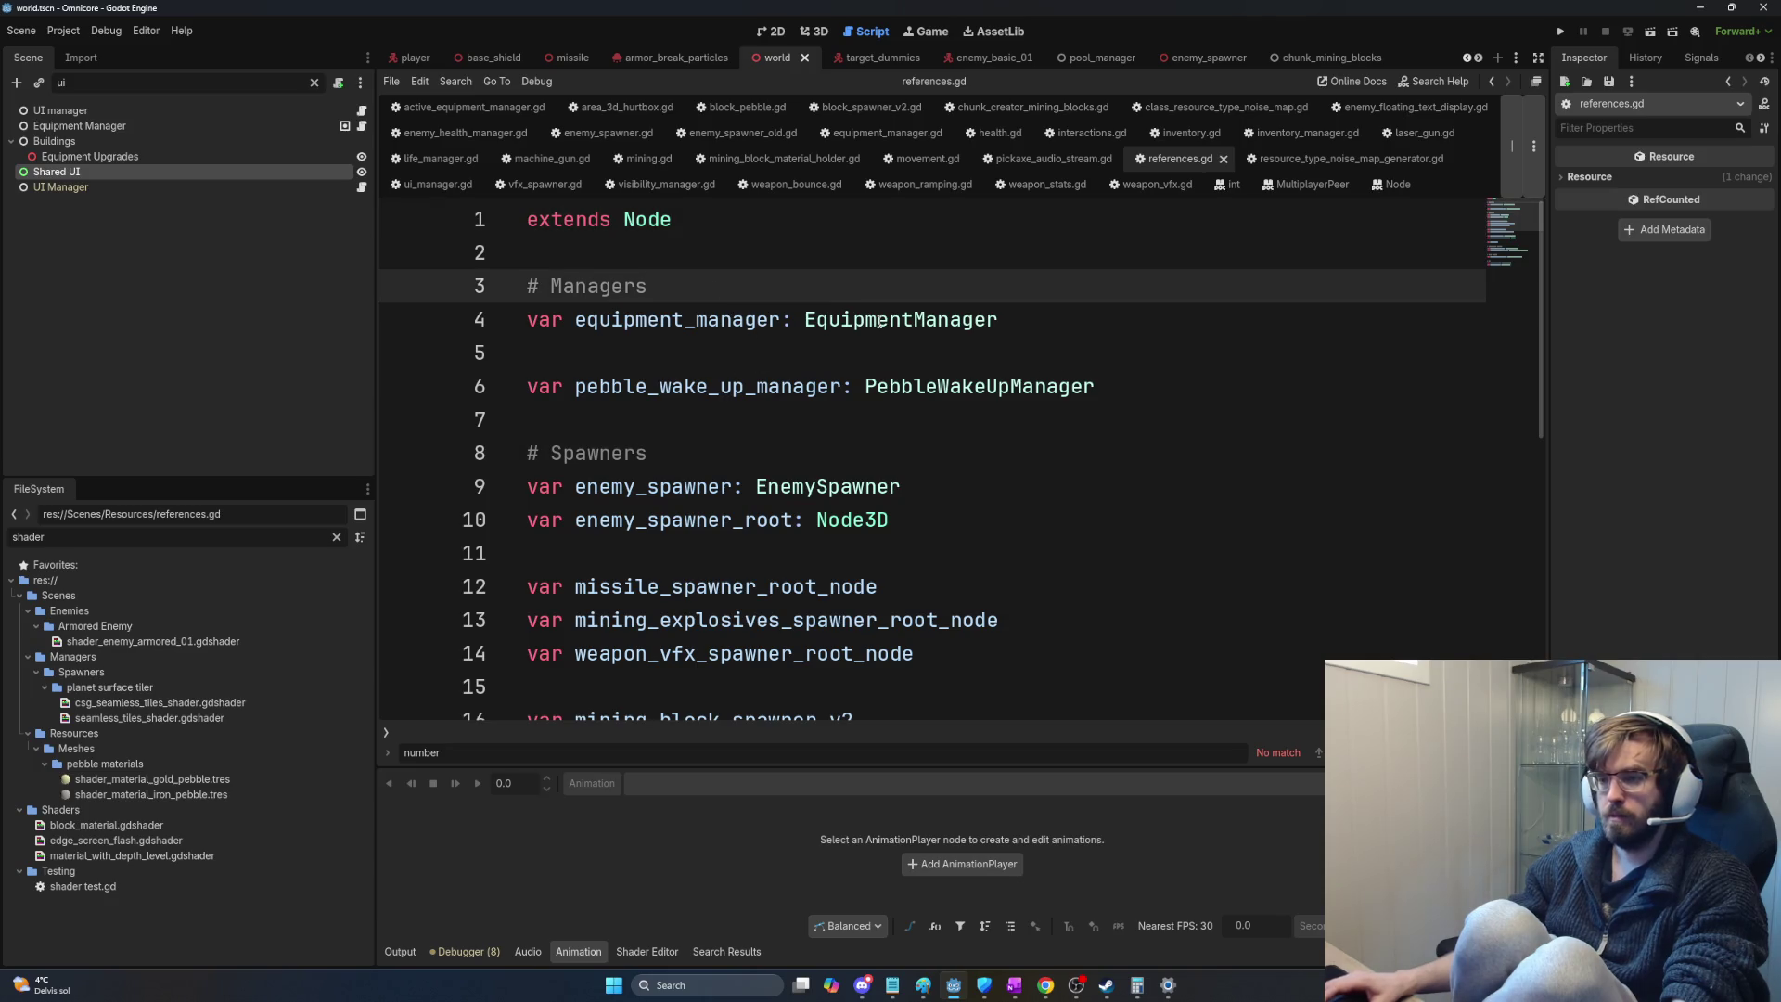
pyautogui.click(1037, 335)
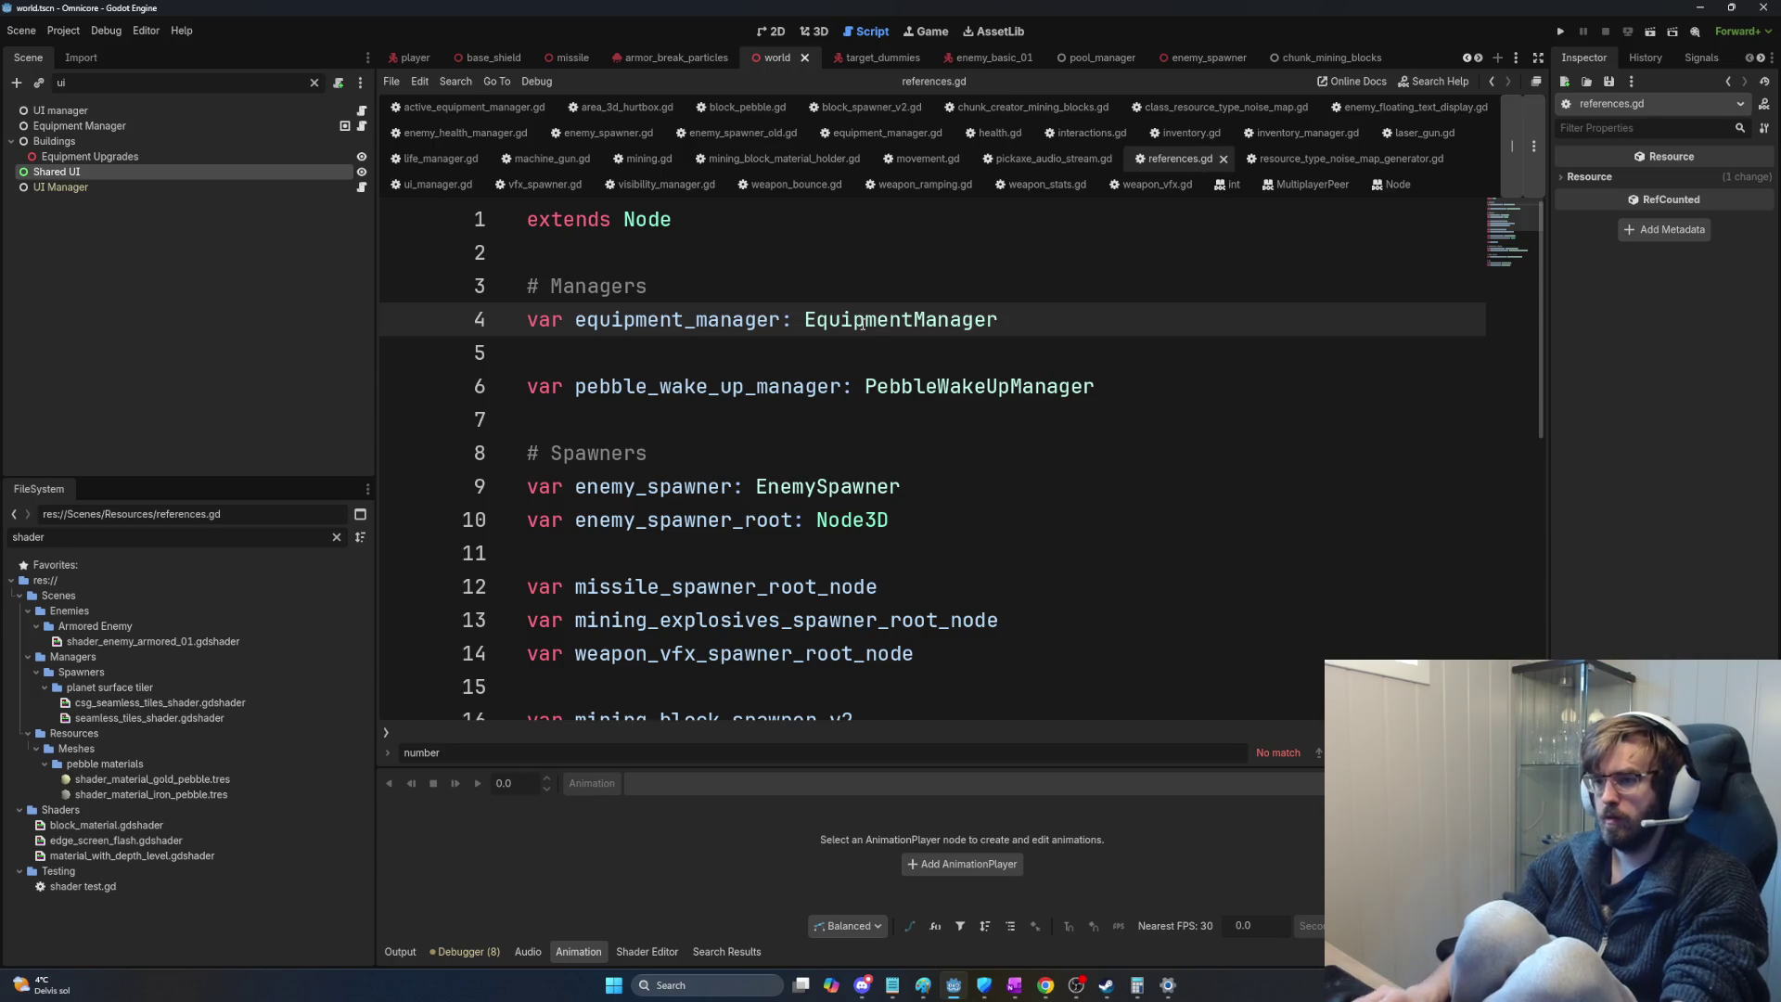
pyautogui.press('Down')
pyautogui.write('var ')
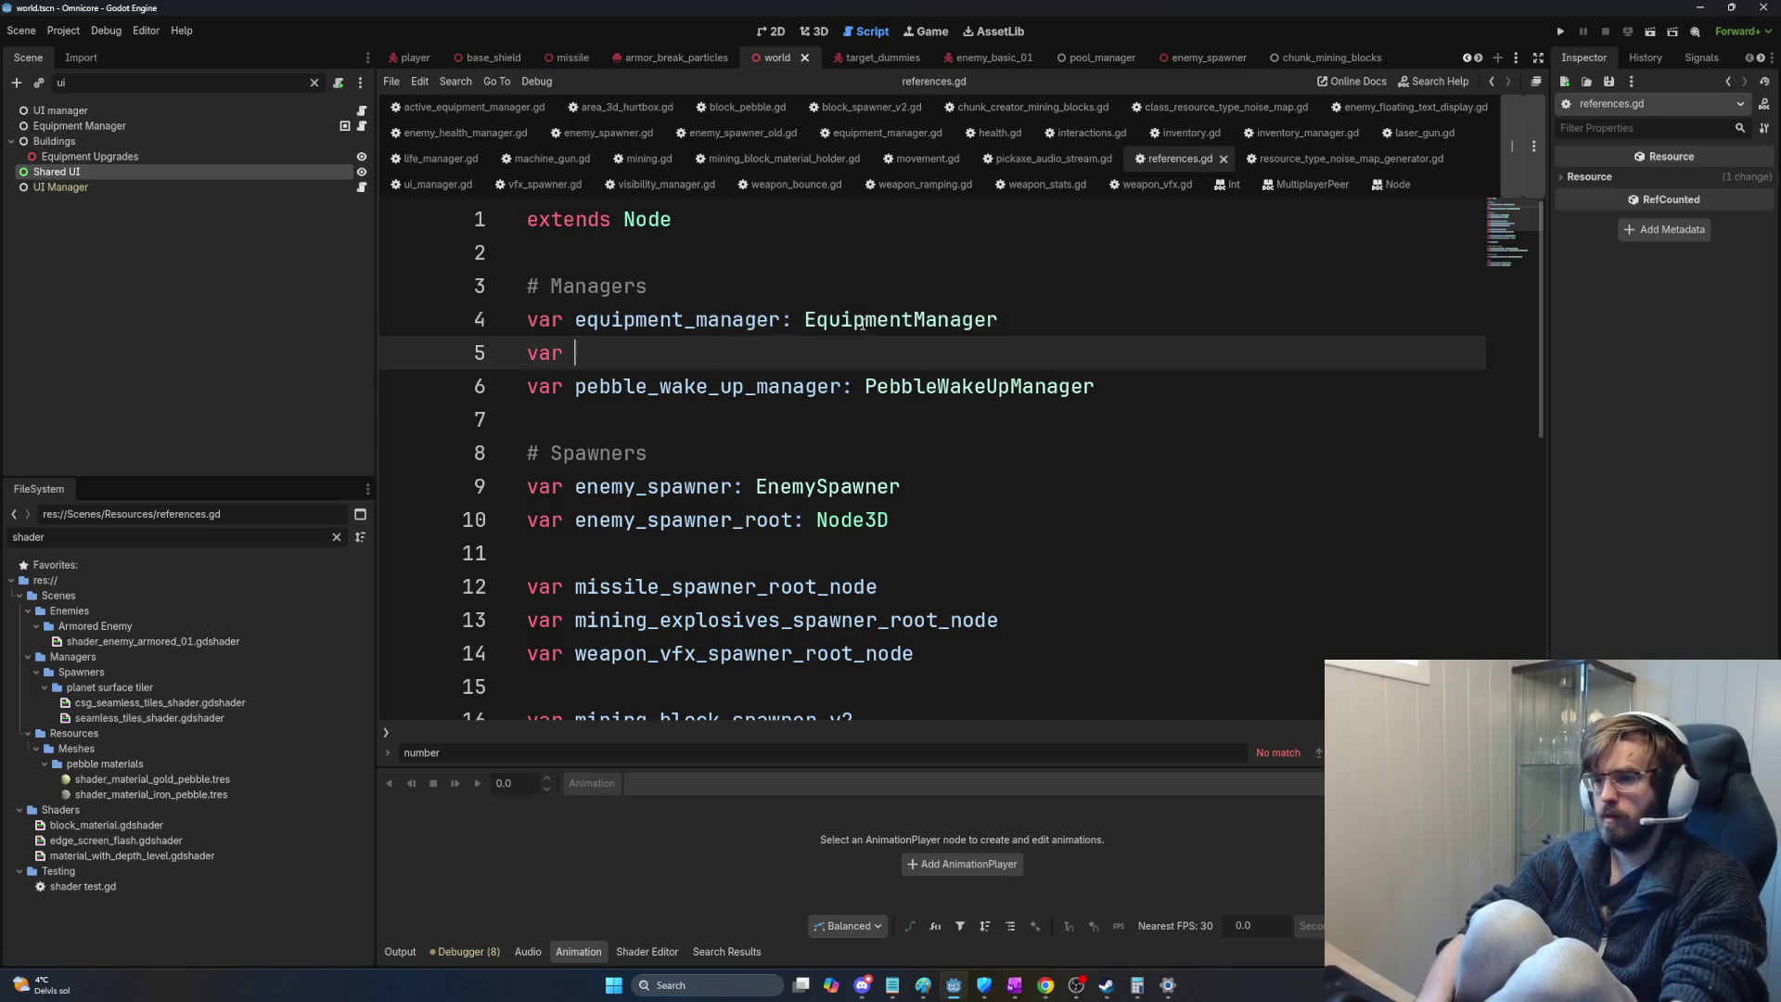
pyautogui.write('shared_ui_manager: SharedUIManager')
pyautogui.hotkey('ctrl', 's')
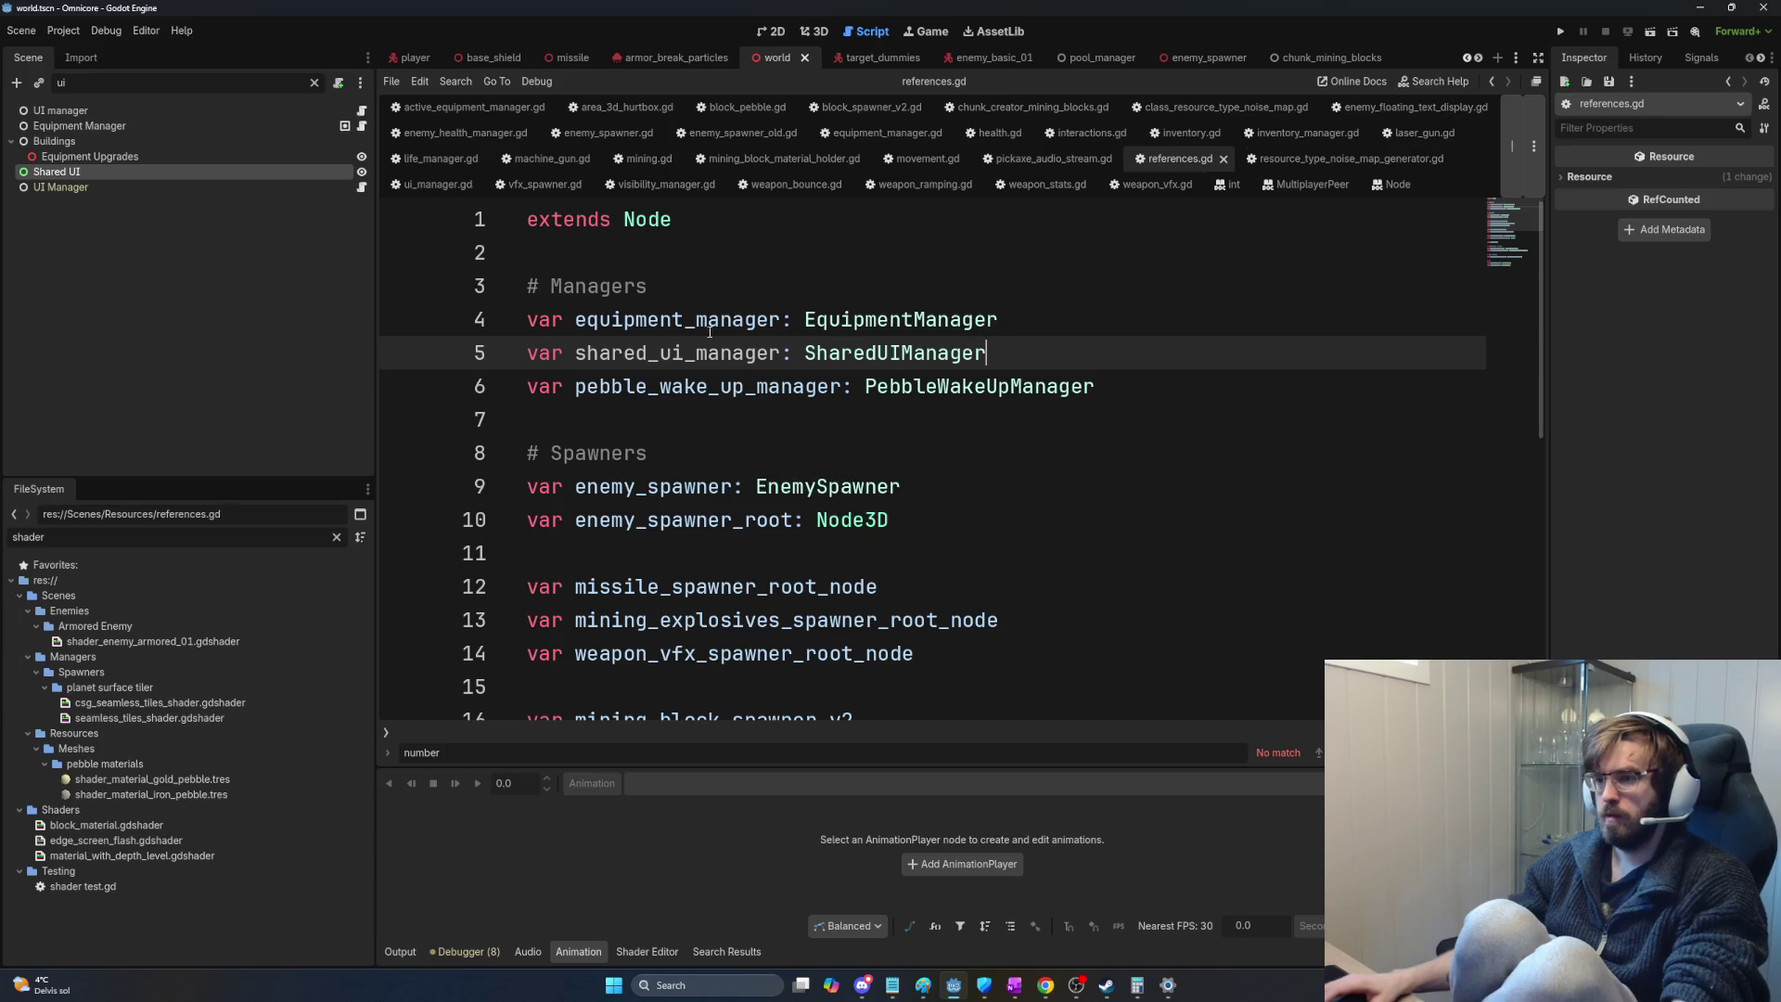
pyautogui.hotkey('alt', 'Left')
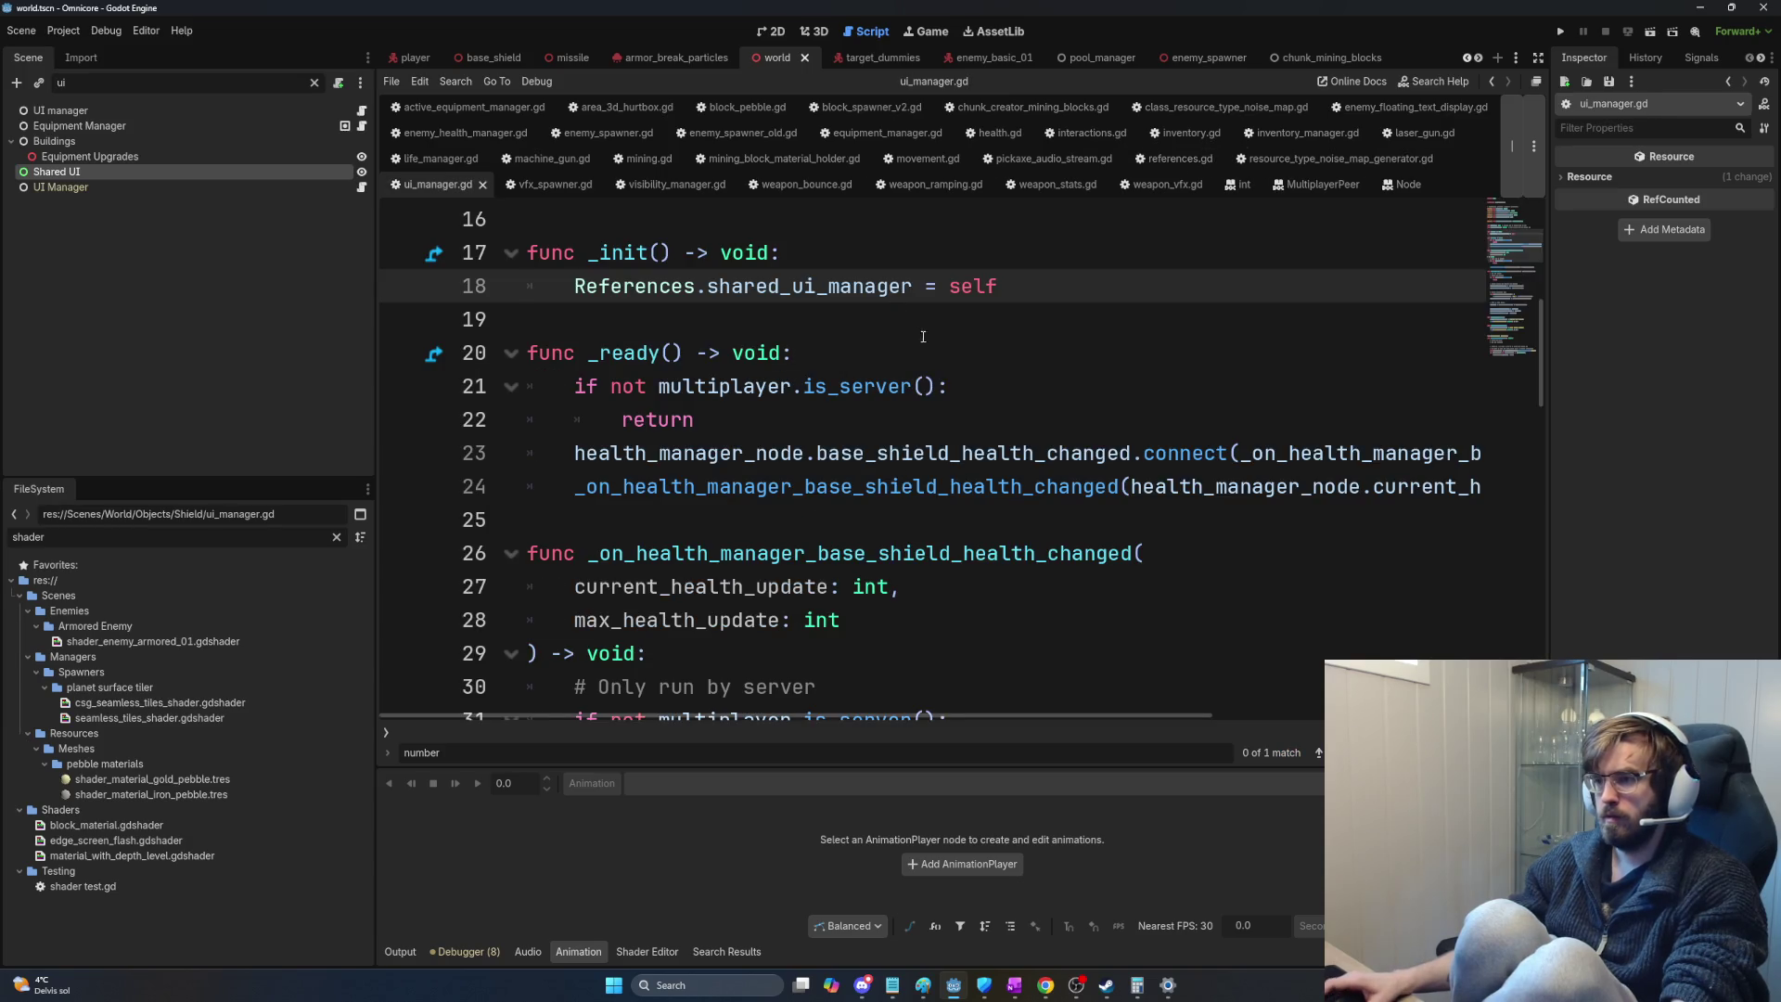
# Leave a fresh empty line at the end of ui_manager.gd and bring up Windows search
pyautogui.scroll(2, 966, 369)
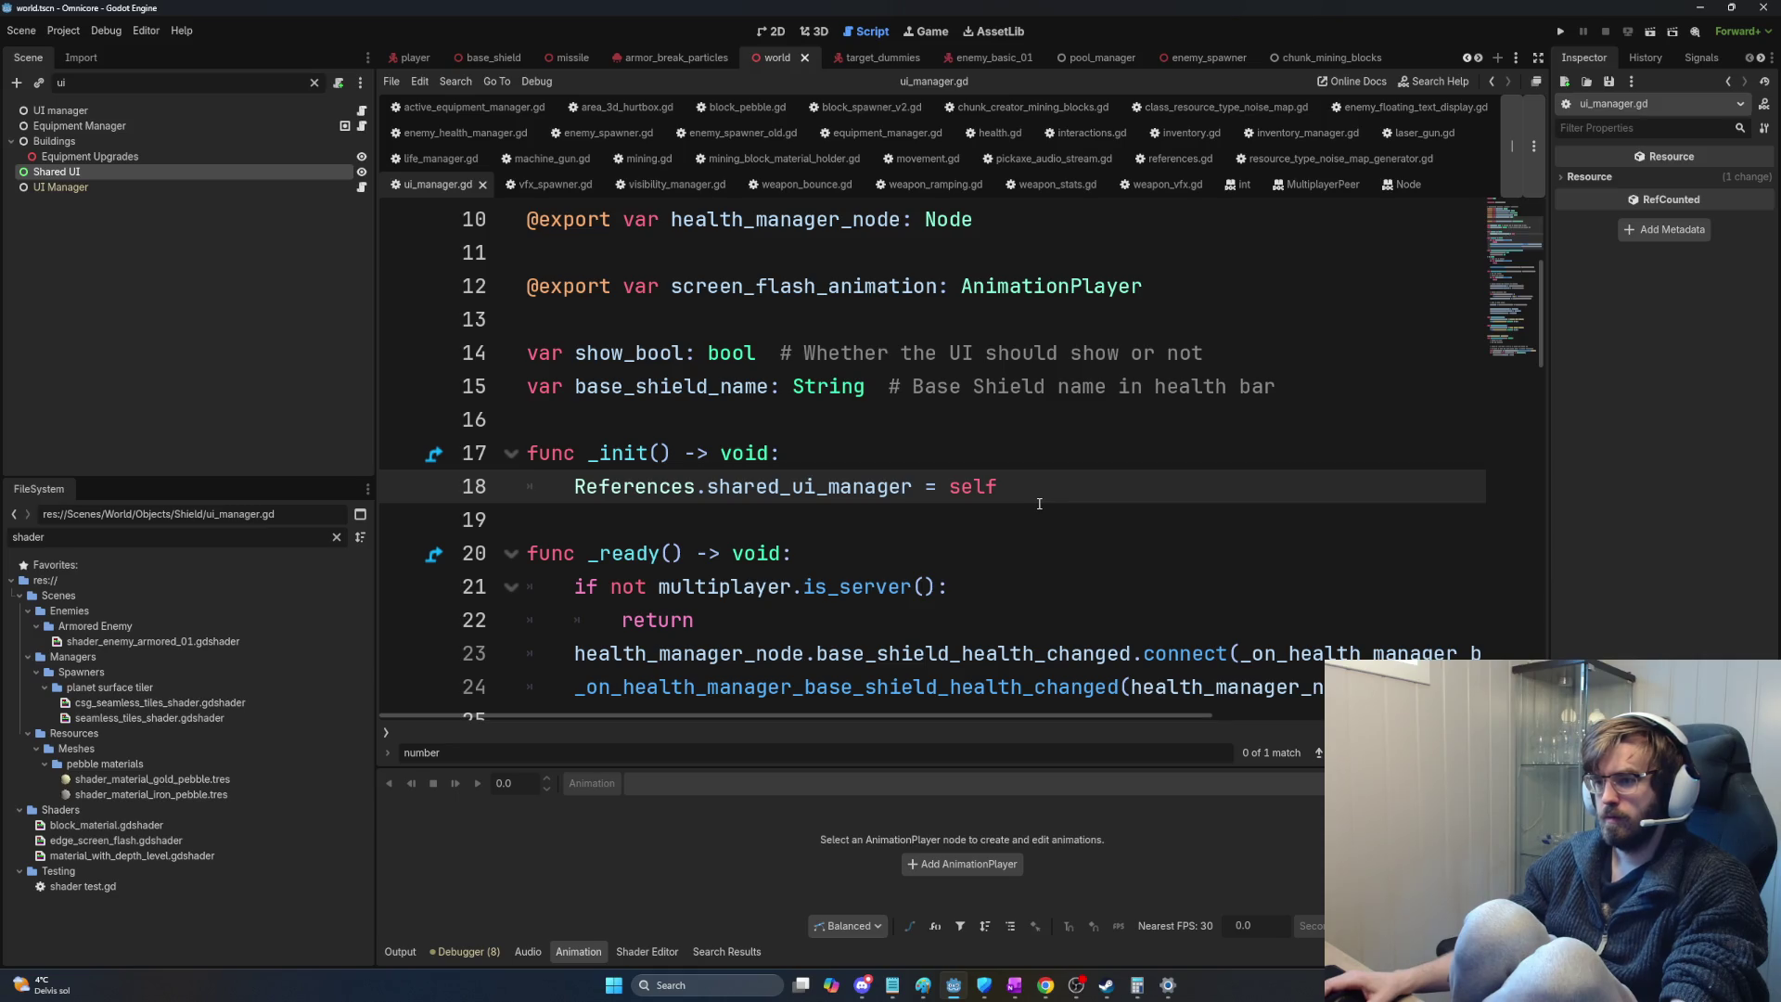
pyautogui.hotkey('ctrl', 'End')
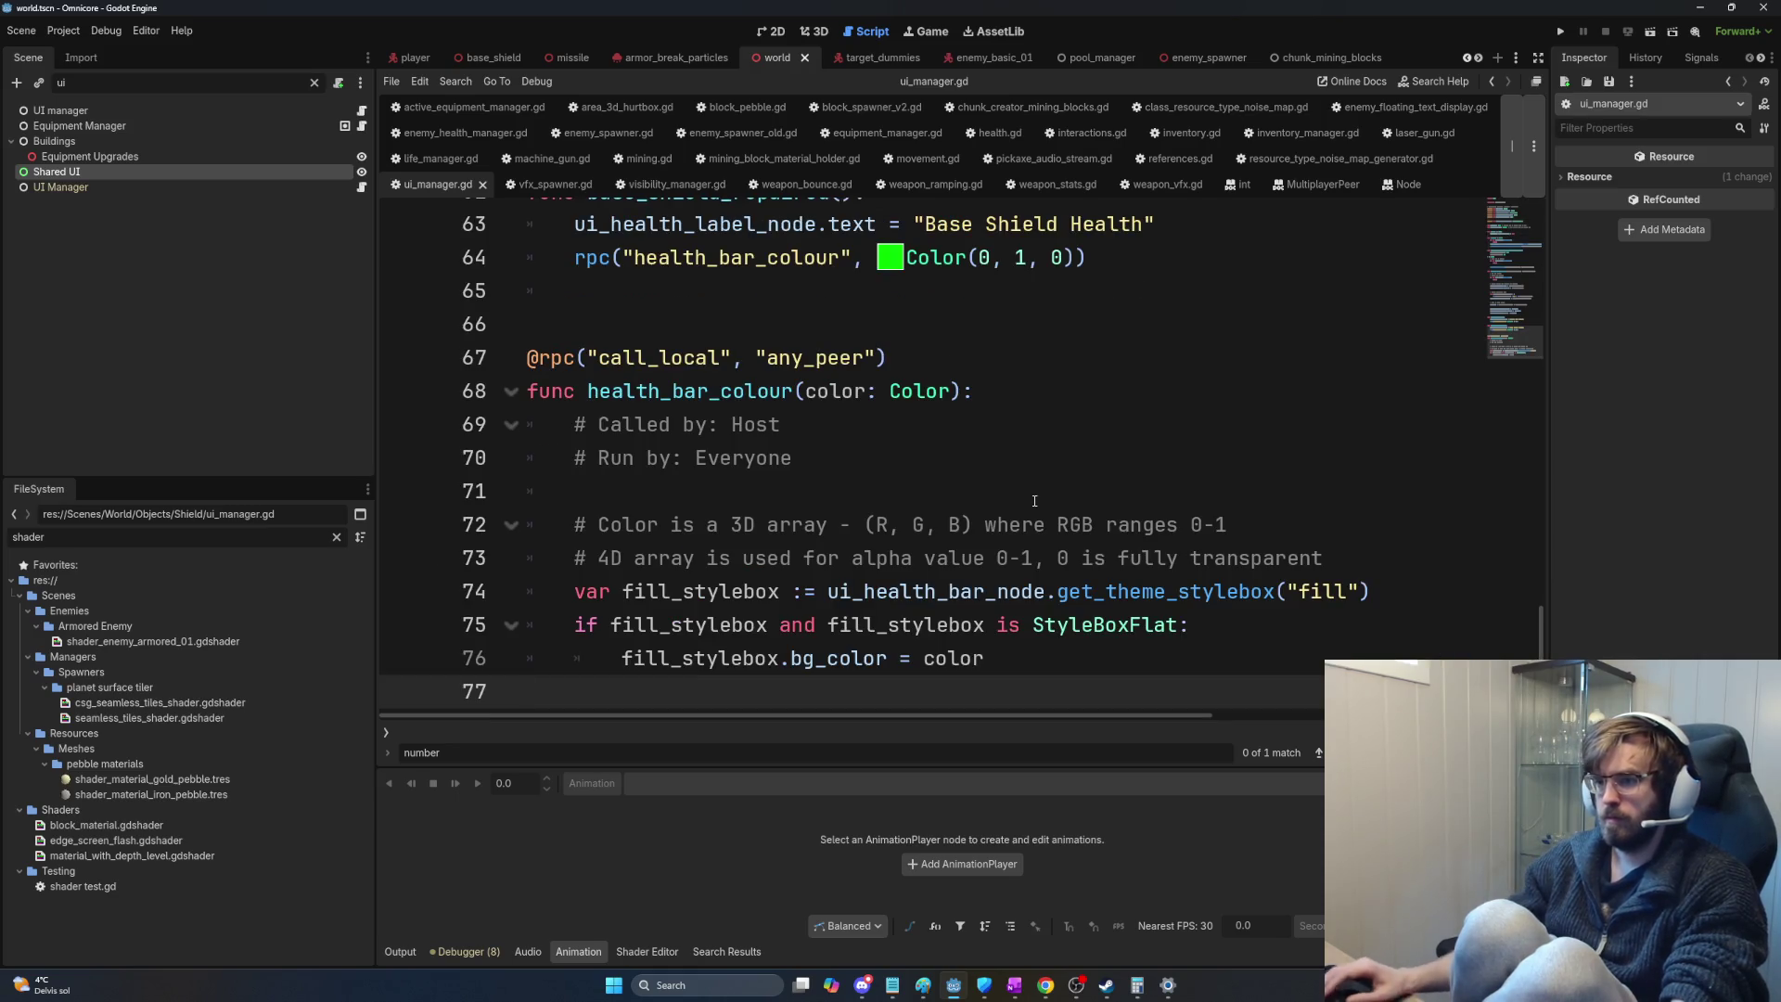
pyautogui.press('Return')
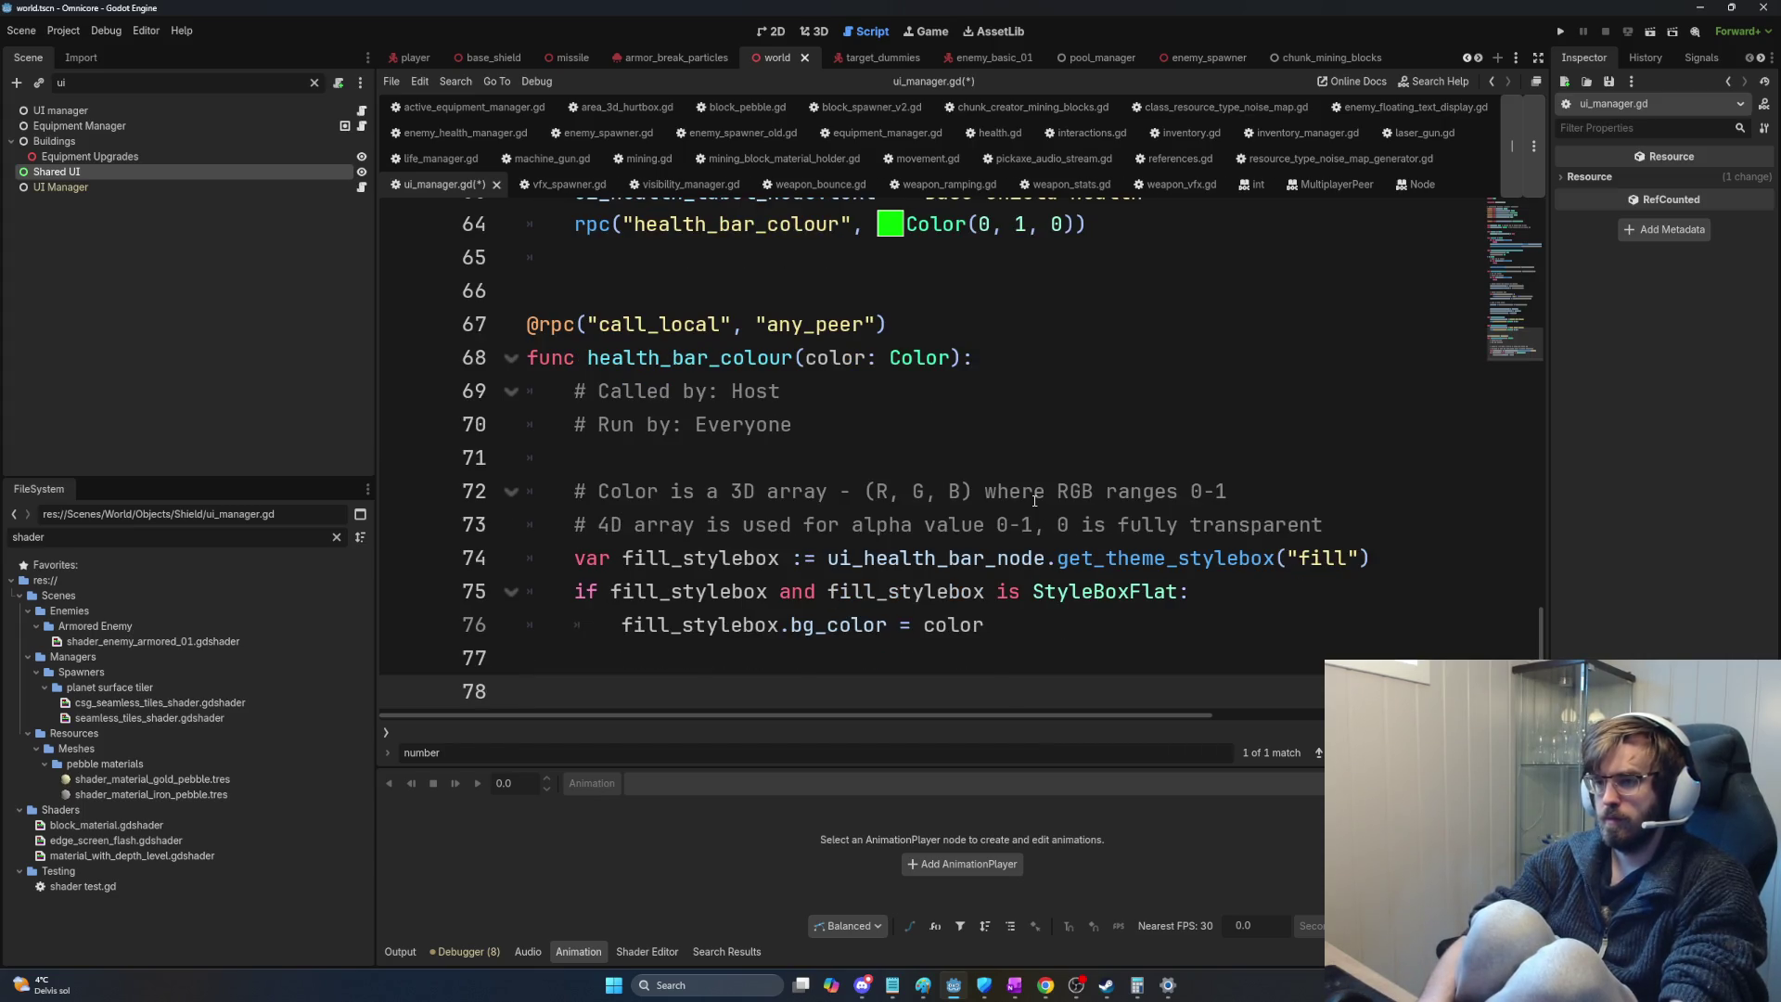
pyautogui.write('rpc(')
pyautogui.press('BackSpace')
pyautogui.press('BackSpace')
pyautogui.press('BackSpace')
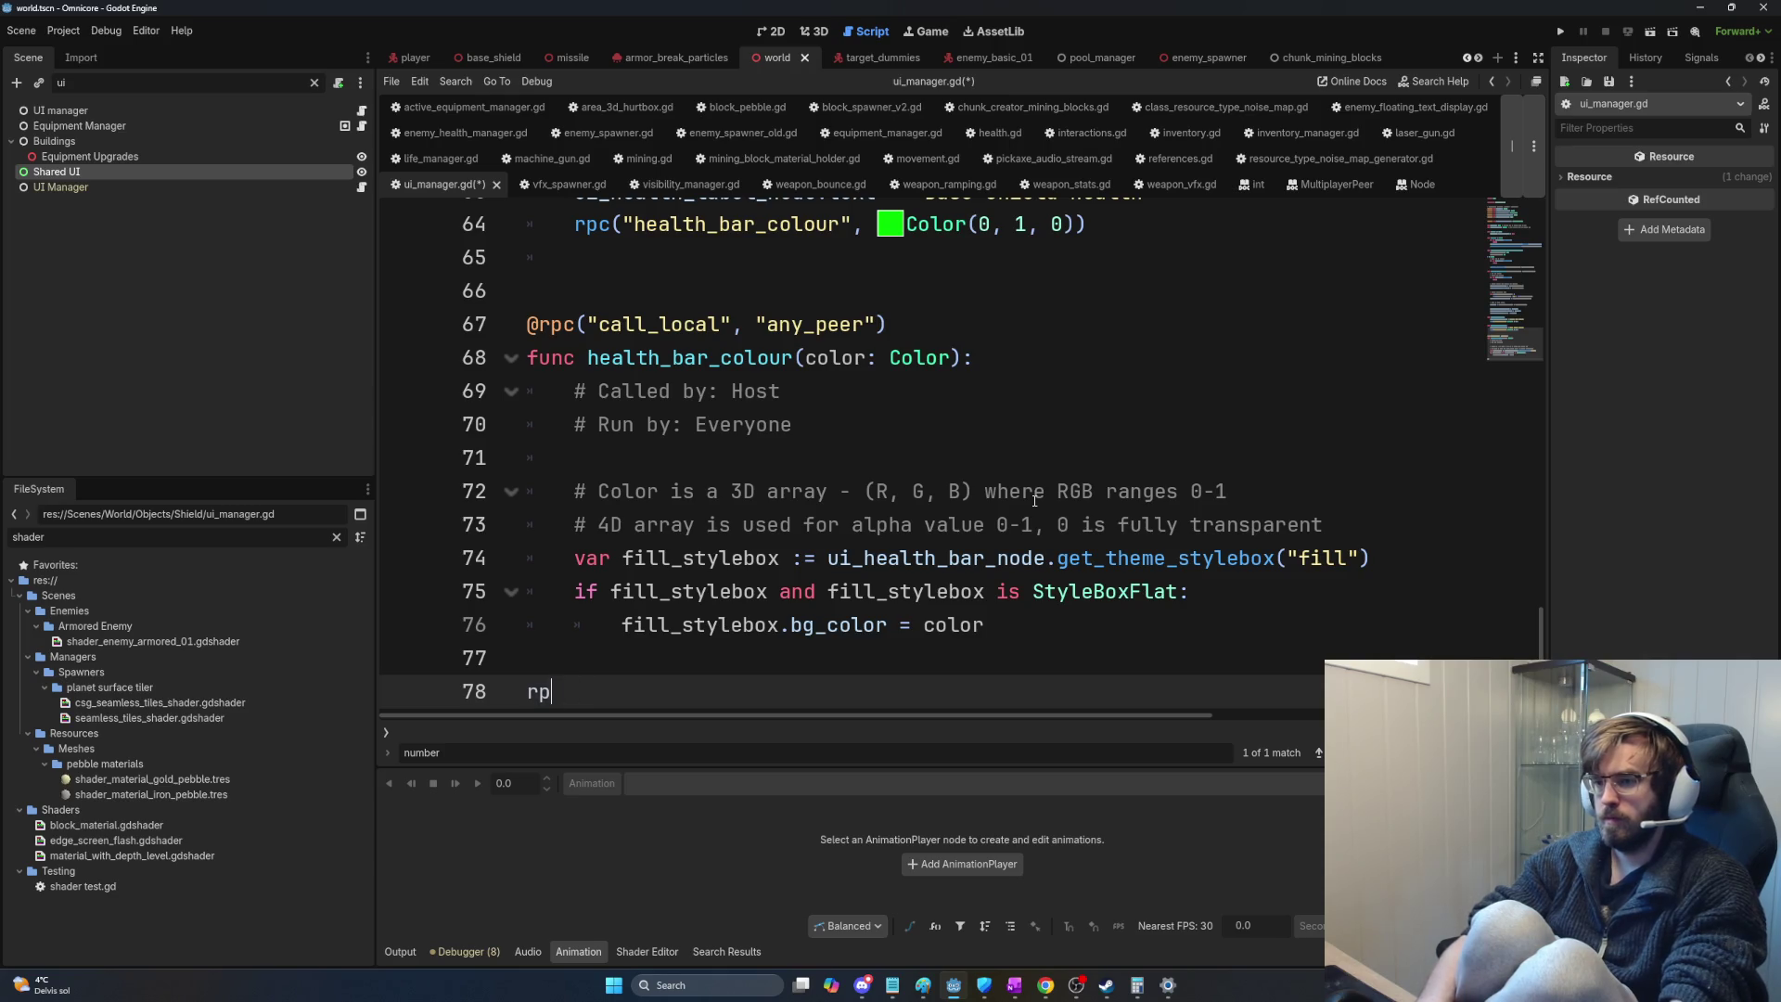
pyautogui.press('super')
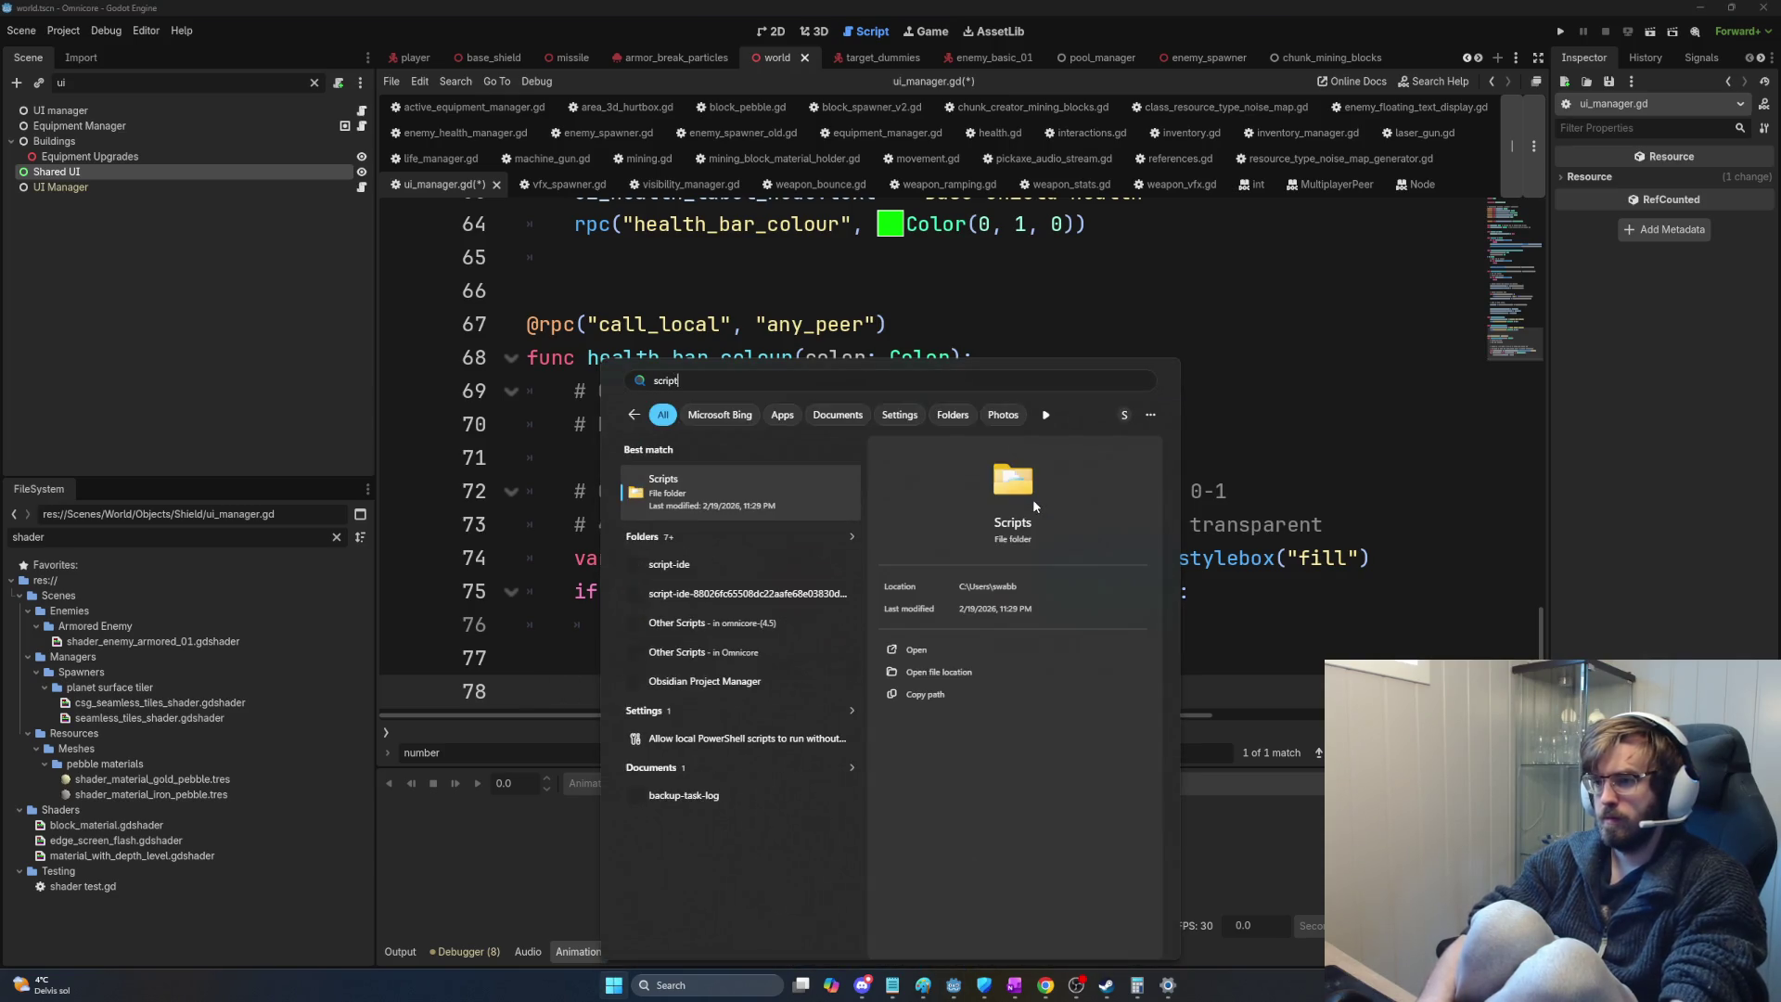
# Run the gdscript_coding script from the Scripts > Autohotkey folder
pyautogui.press('Escape')
pyautogui.press('Down')
pyautogui.press('Up')
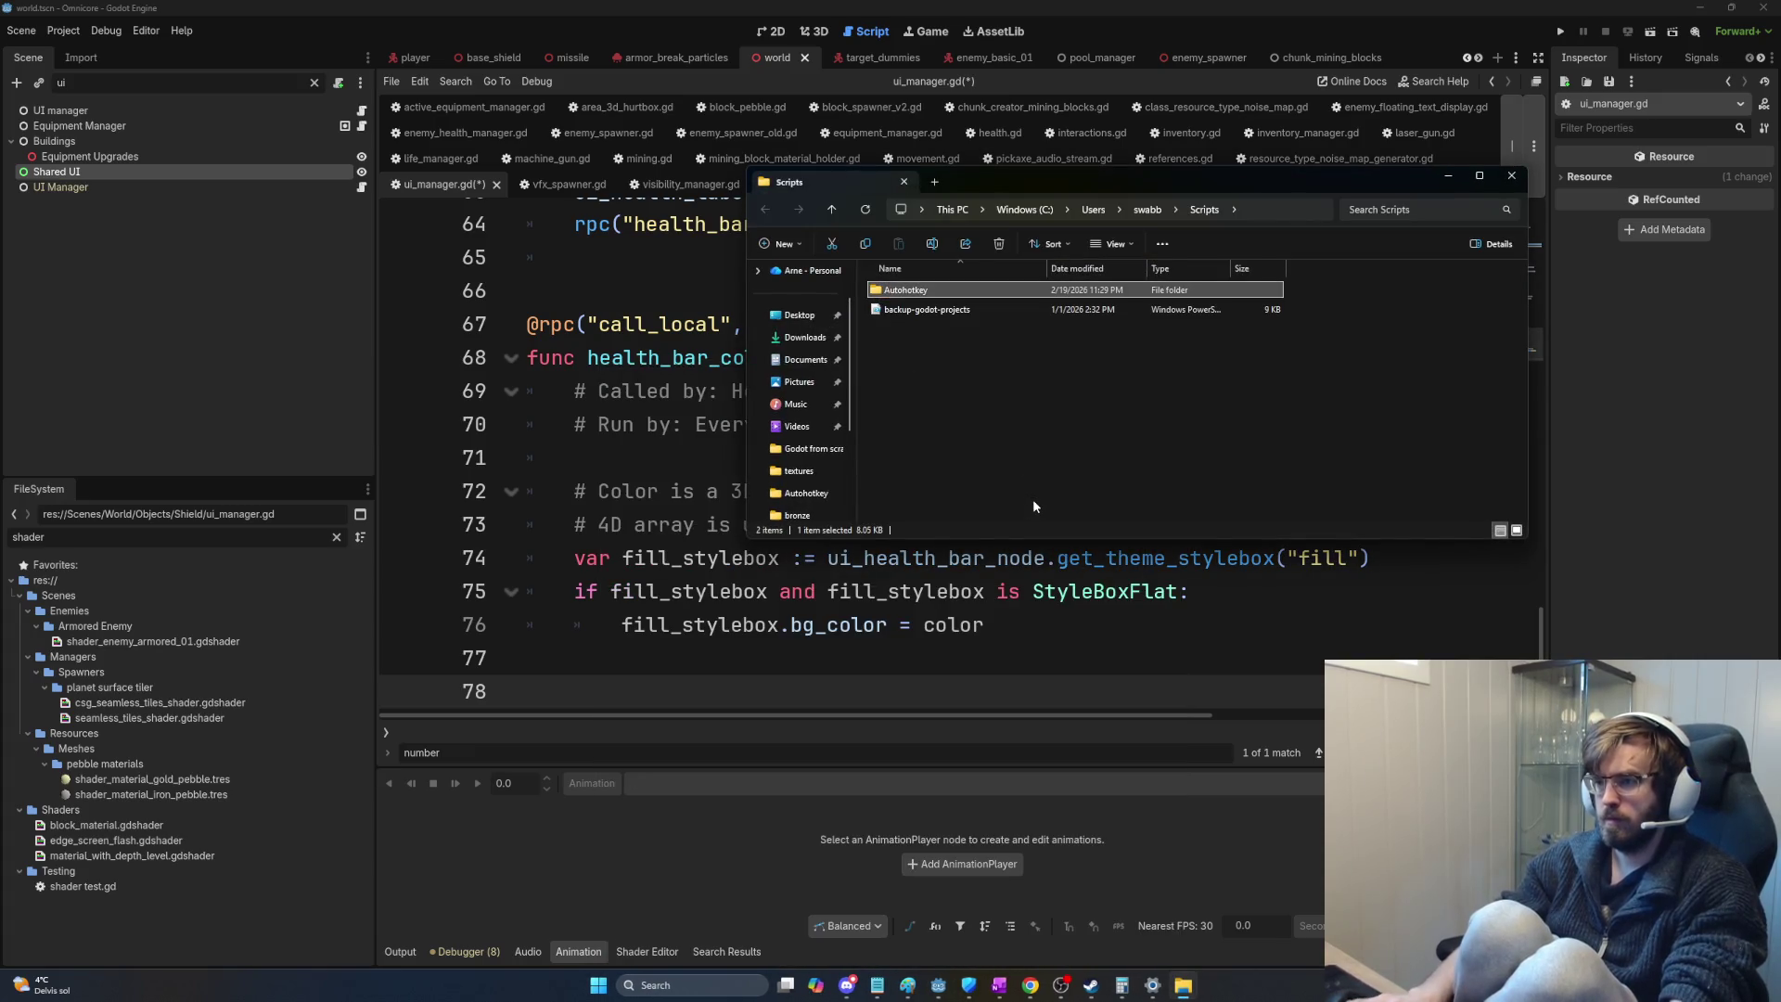
pyautogui.press('Return')
pyautogui.press('Return')
pyautogui.press('Down')
pyautogui.press('Return')
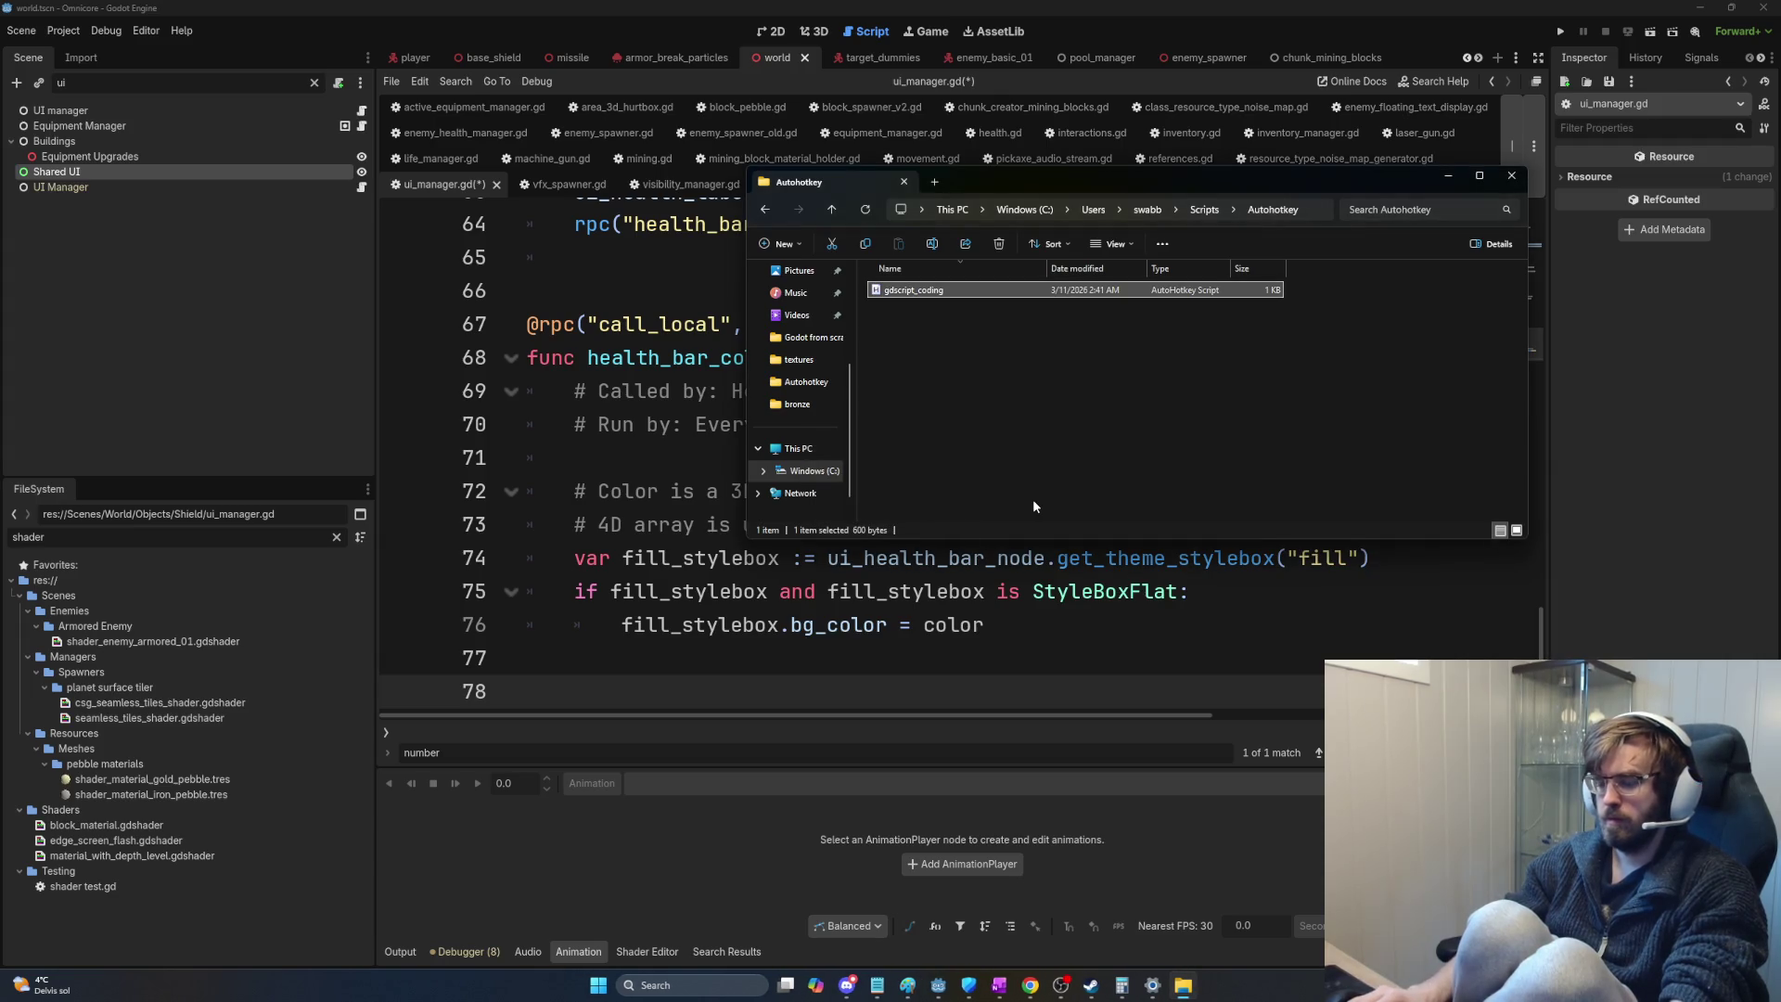
pyautogui.hotkey('alt', 'F4')
pyautogui.write('@rpc("authority", "call_local", "reliable")')
pyautogui.press('Return')
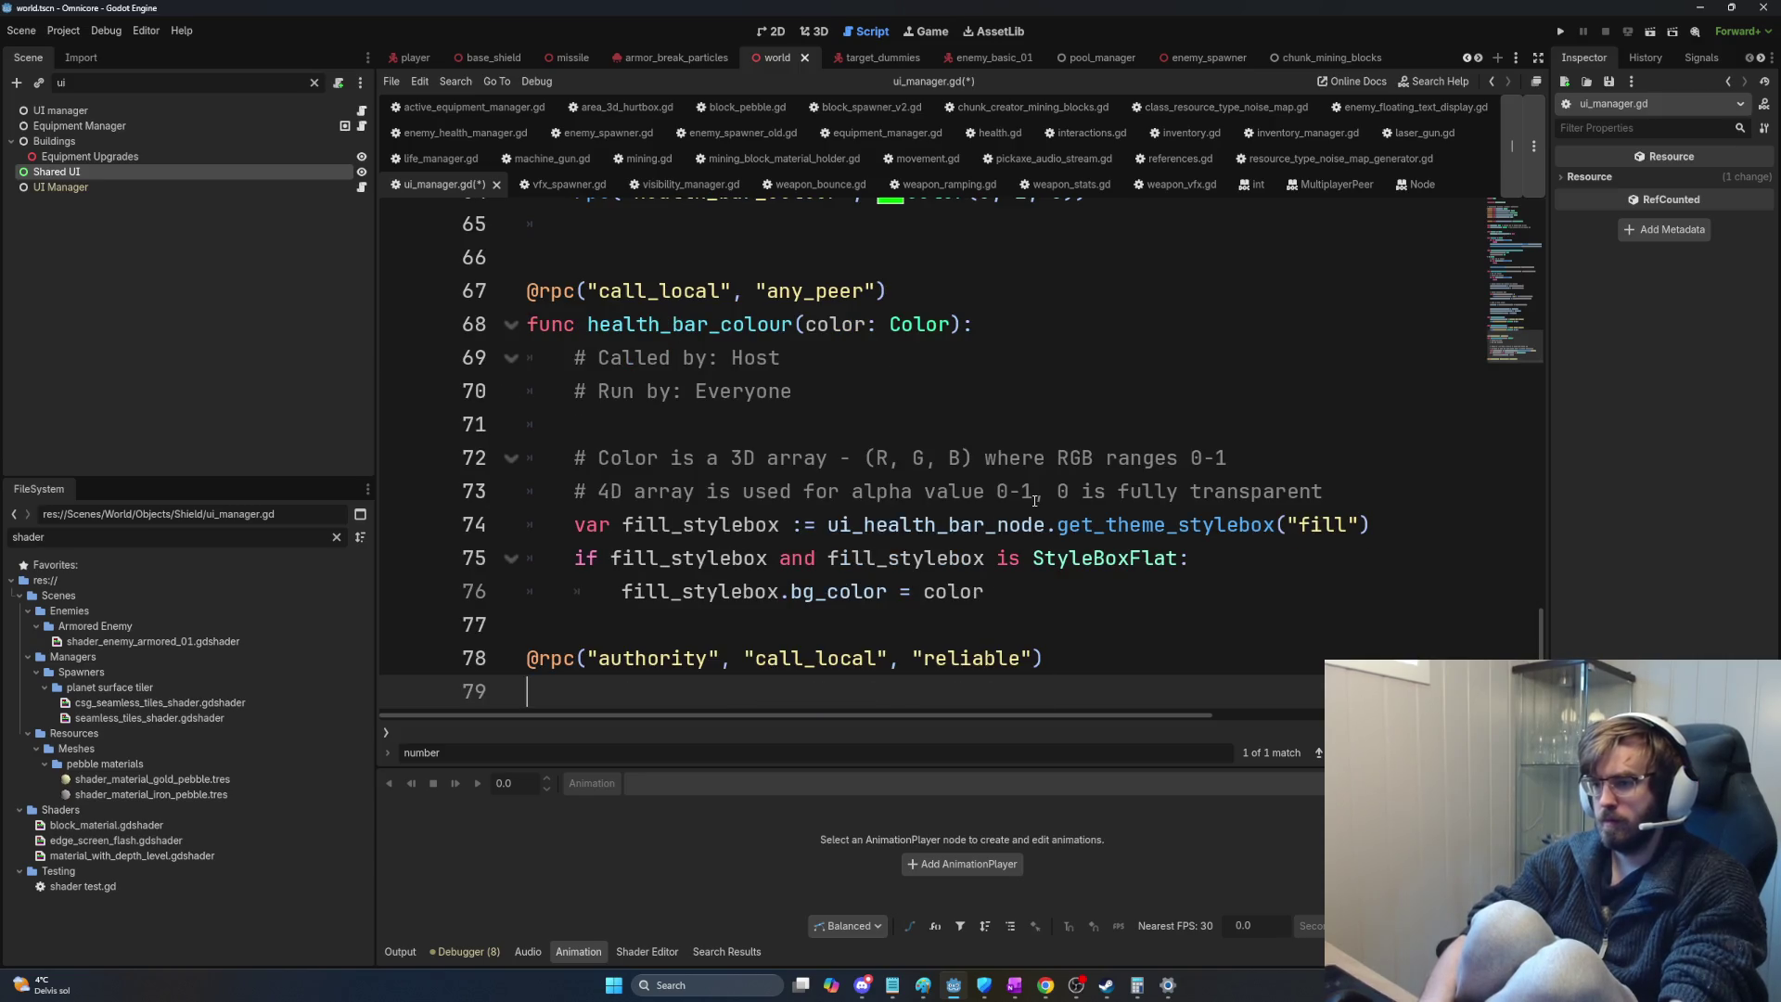
# Write a send_screen_flash() function header, then rename it to red_screen_flash()
pyautogui.write('func')
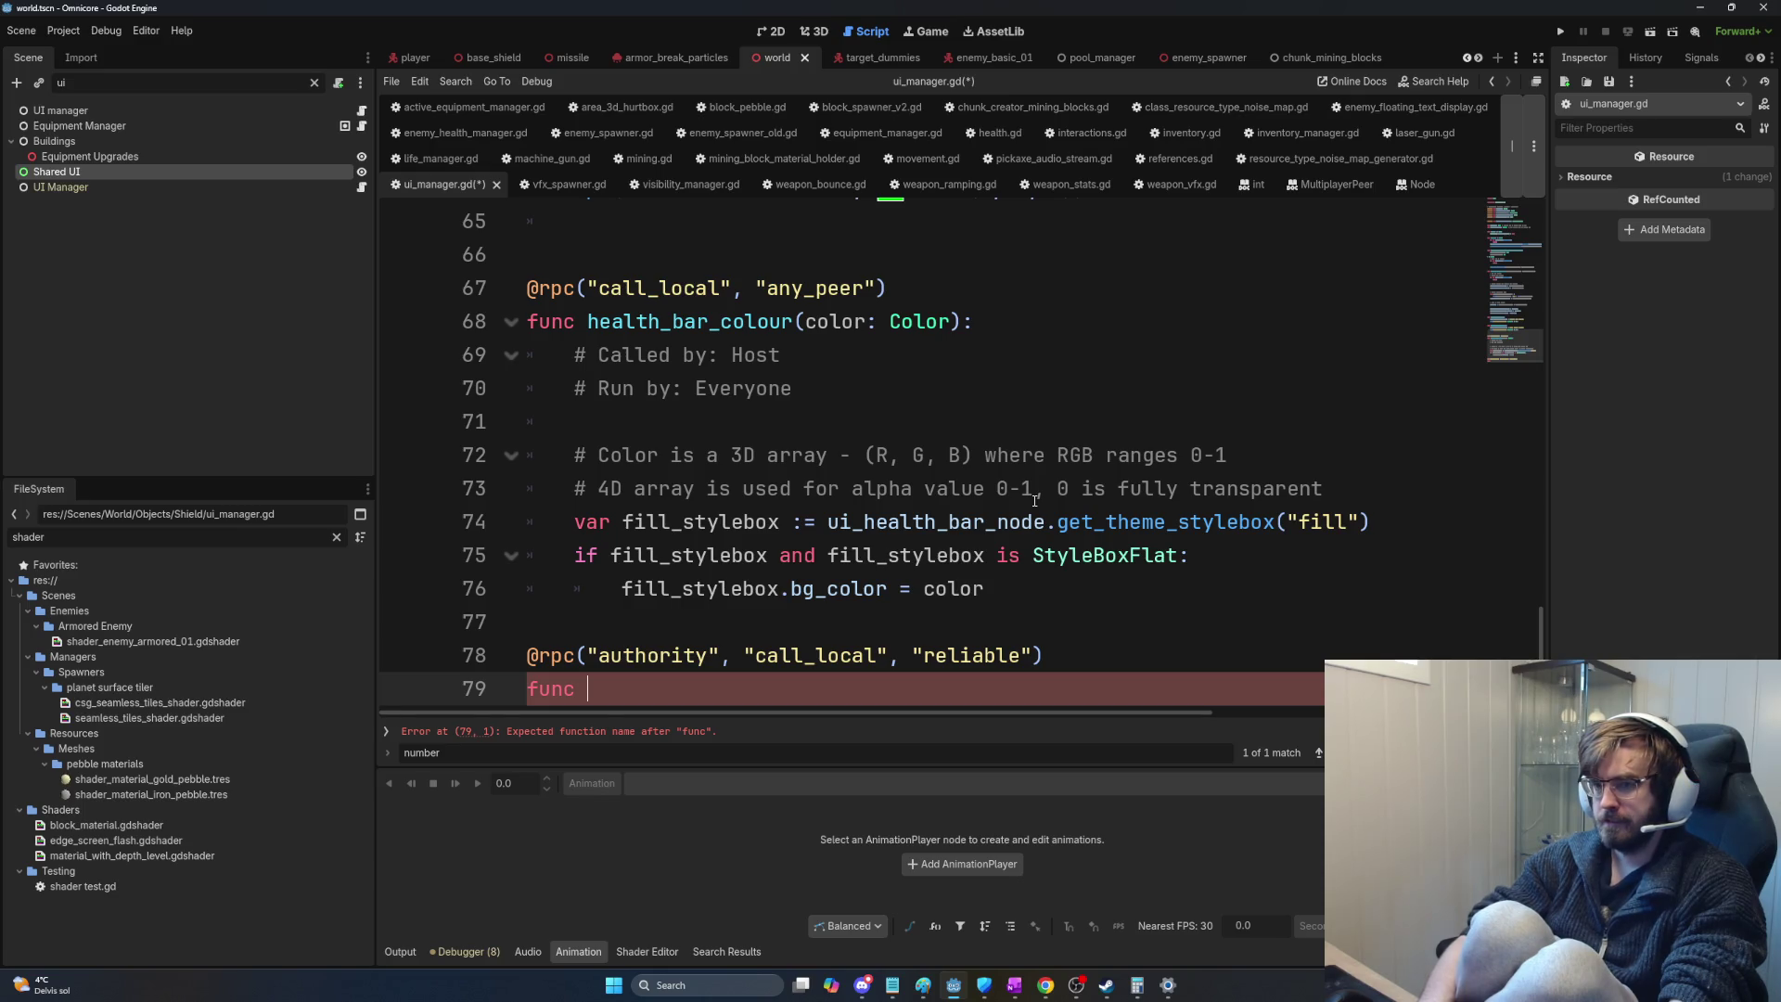
pyautogui.write('sc')
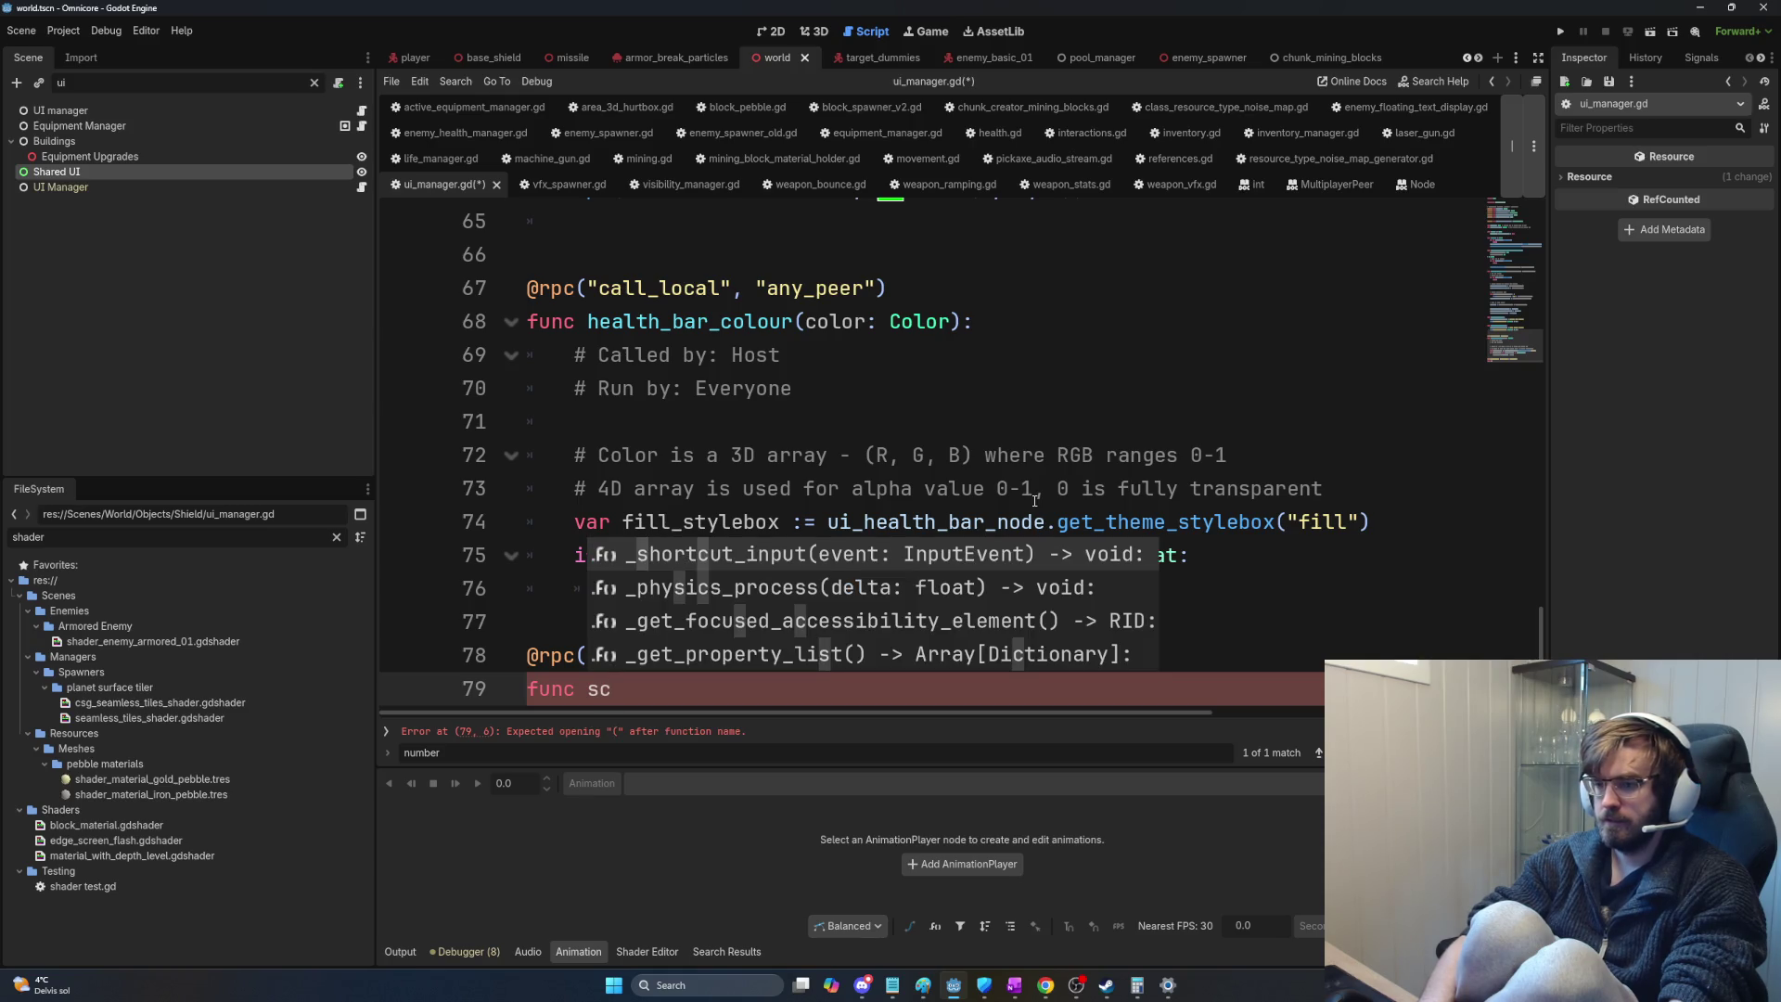
pyautogui.press('BackSpace')
pyautogui.write('end_screen_F')
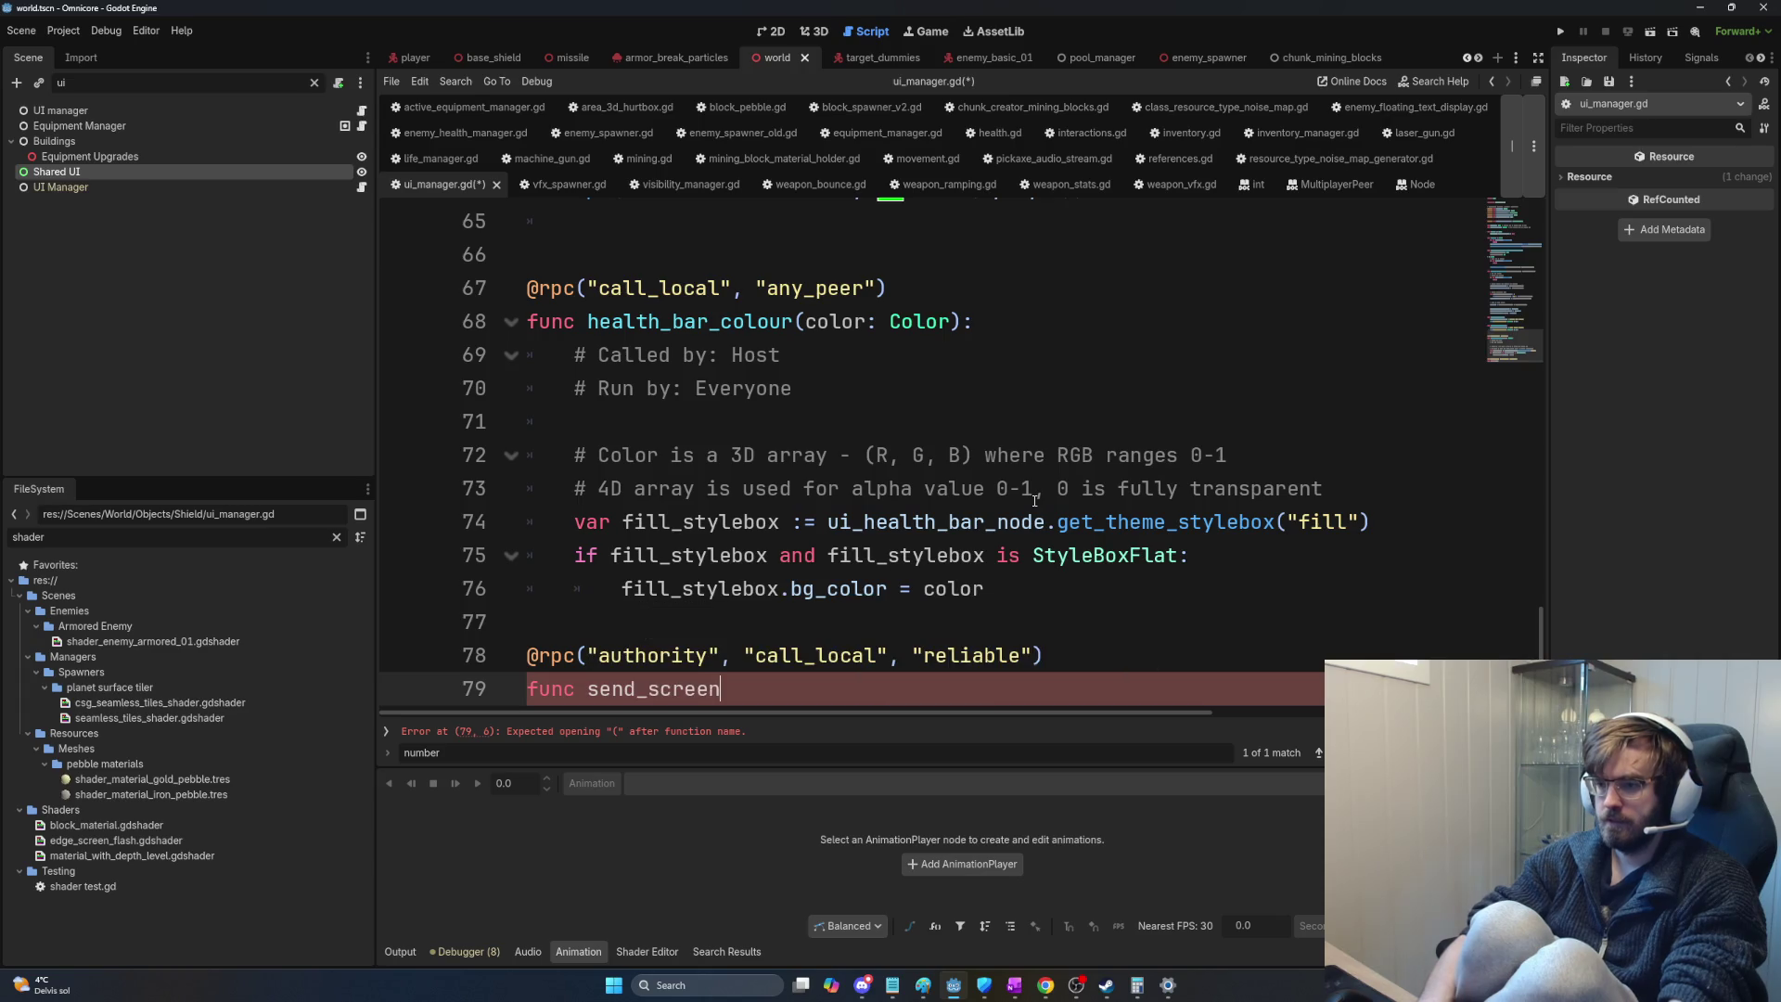
pyautogui.press('BackSpace')
pyautogui.write('flash()')
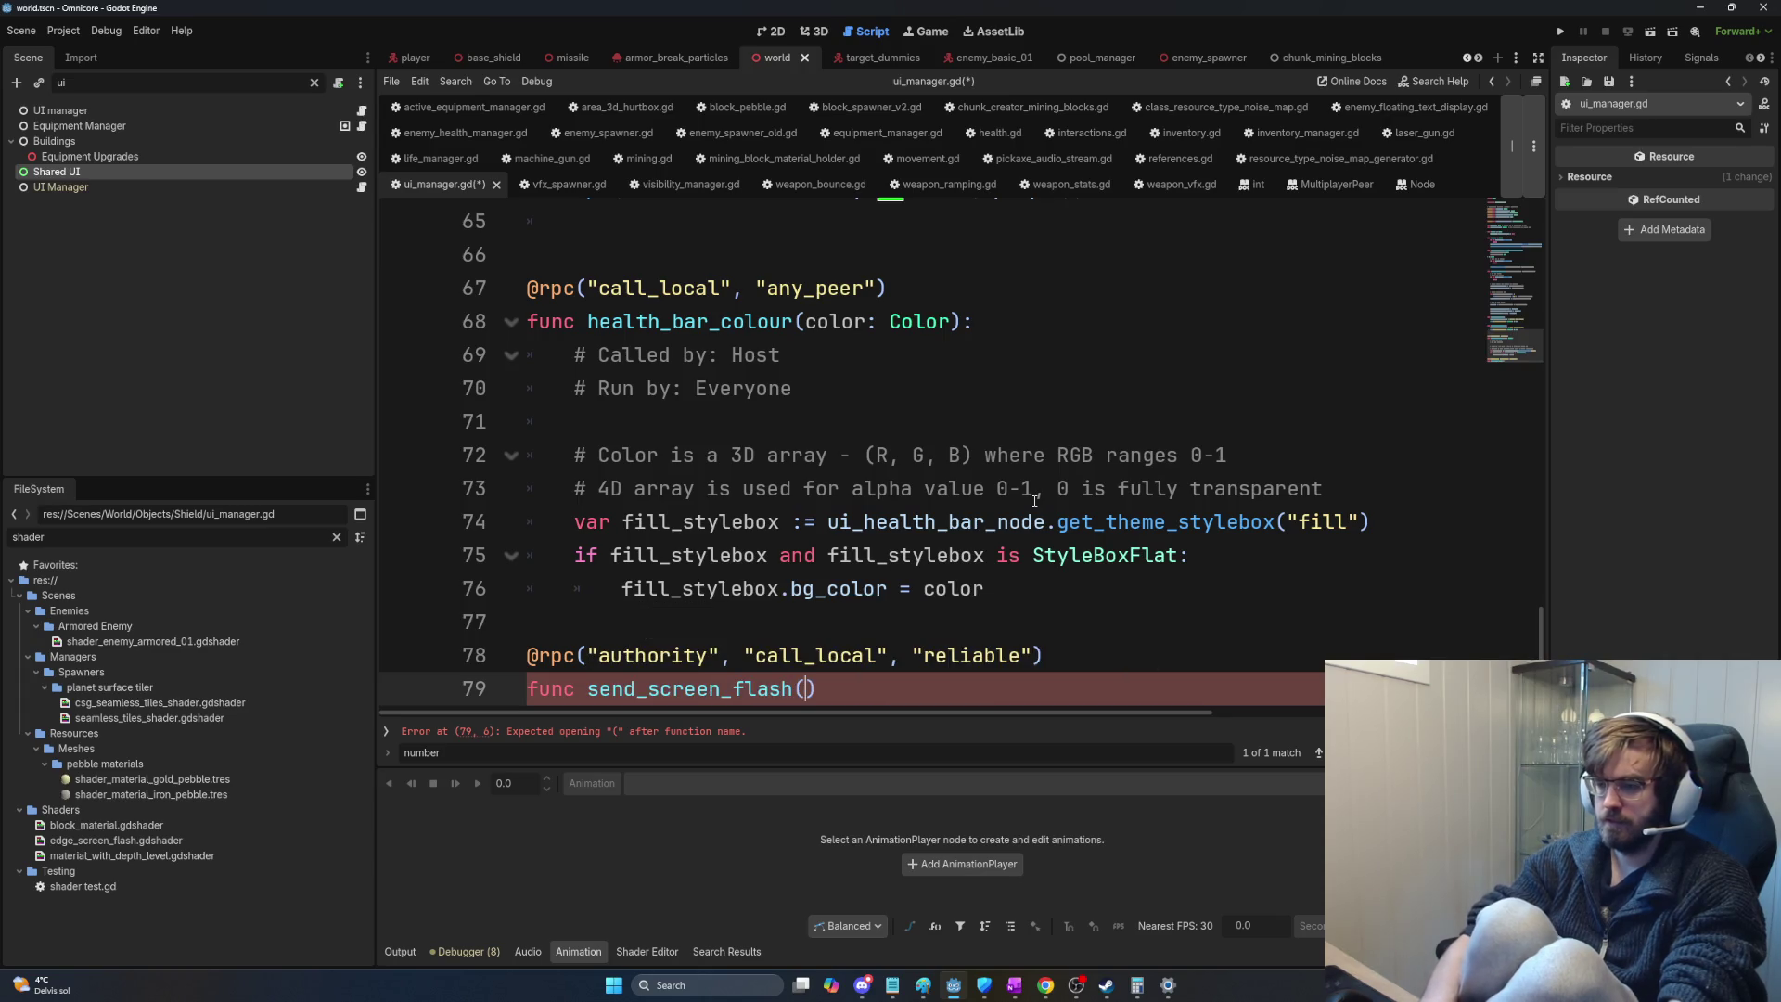
pyautogui.write(':')
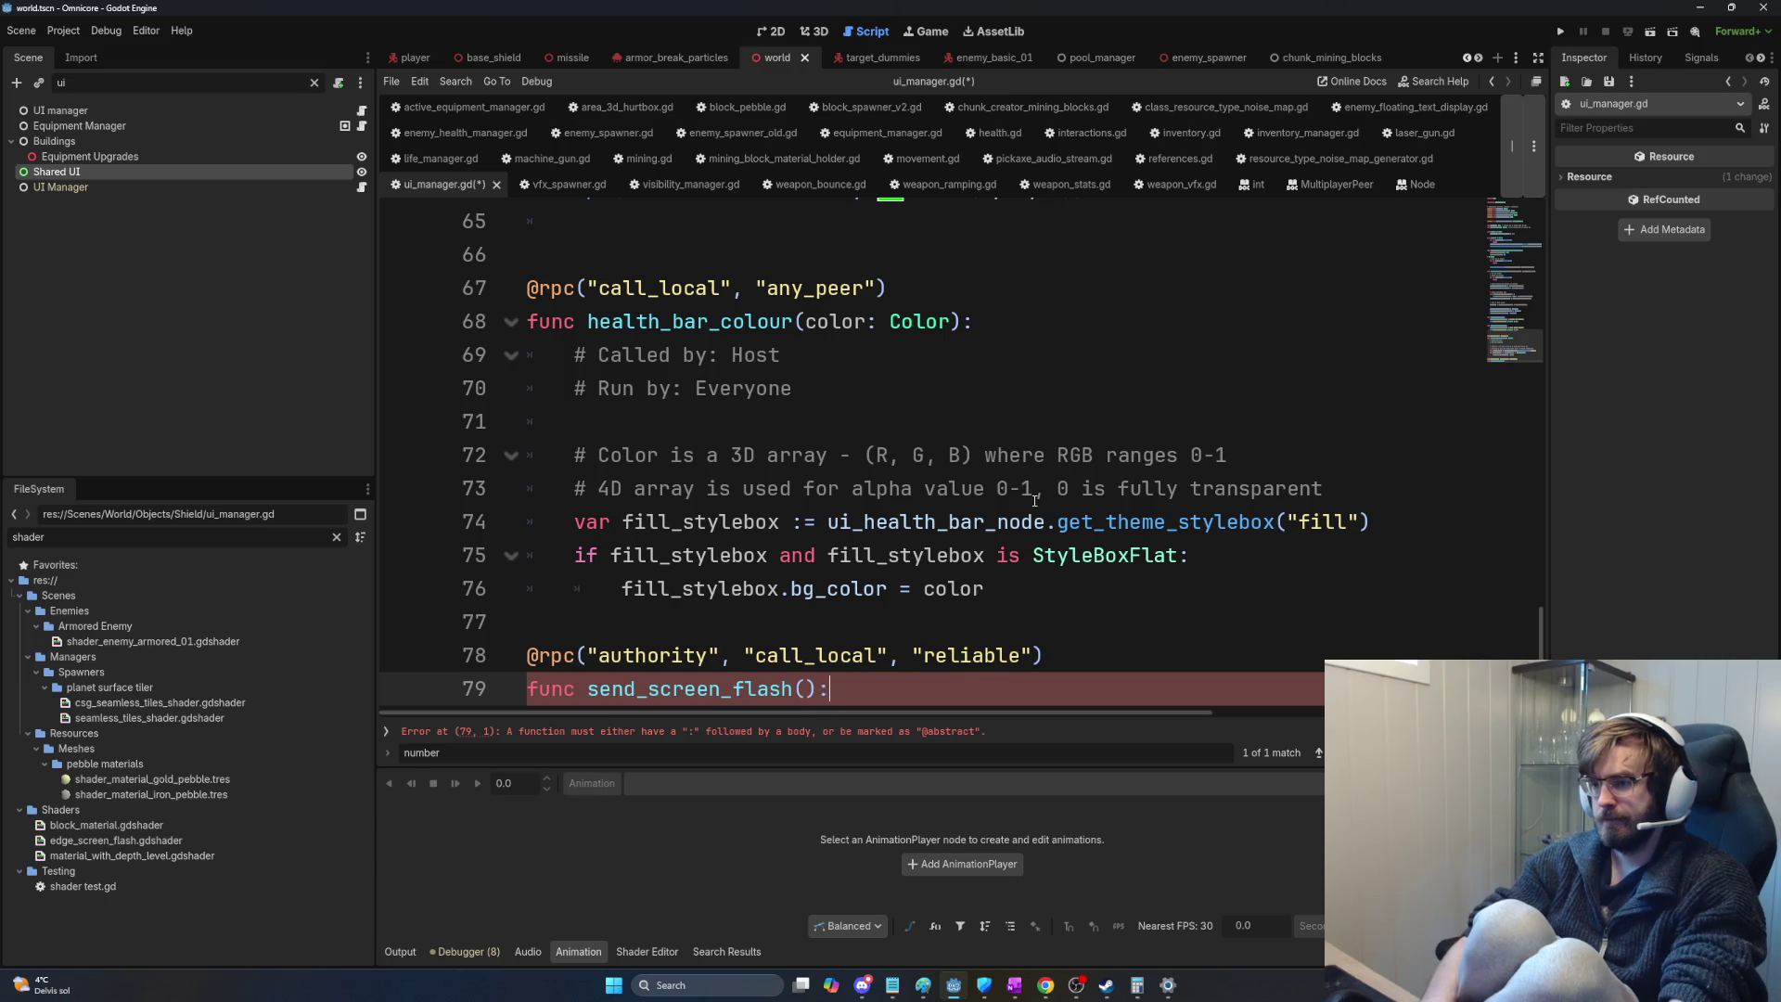
pyautogui.press('Return')
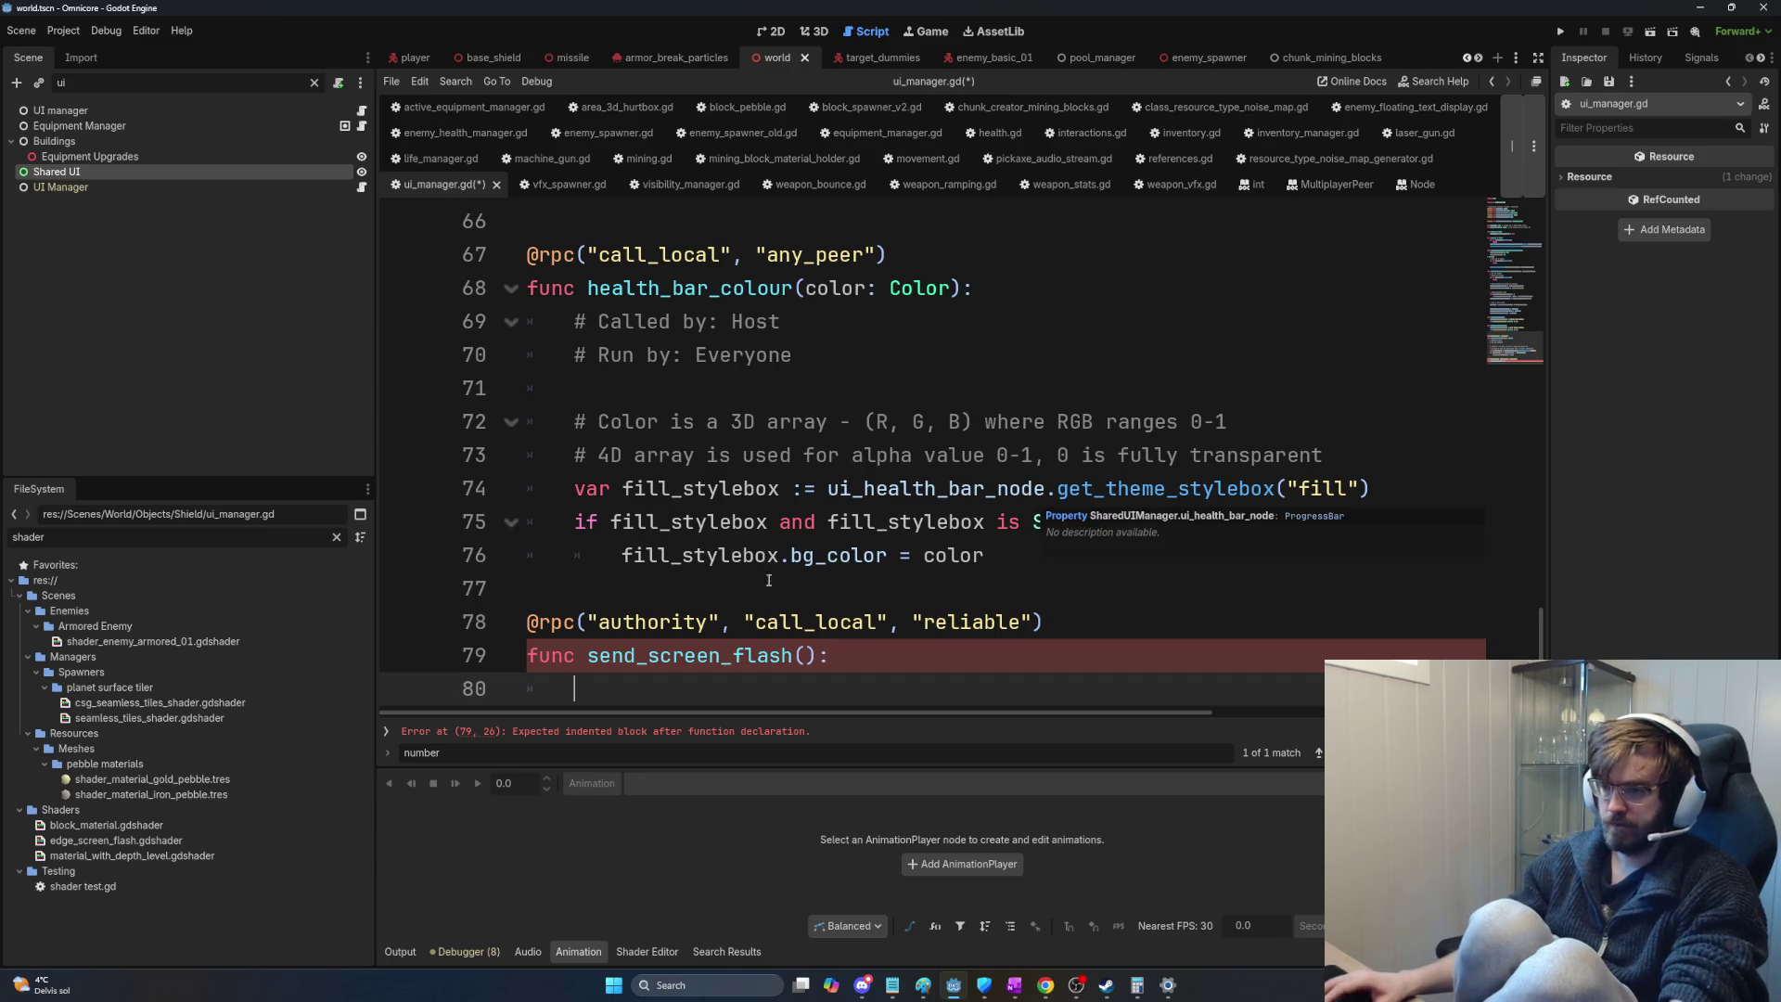
pyautogui.moveTo(660, 656); pyautogui.dragTo(592, 661)
pyautogui.press('BackSpace')
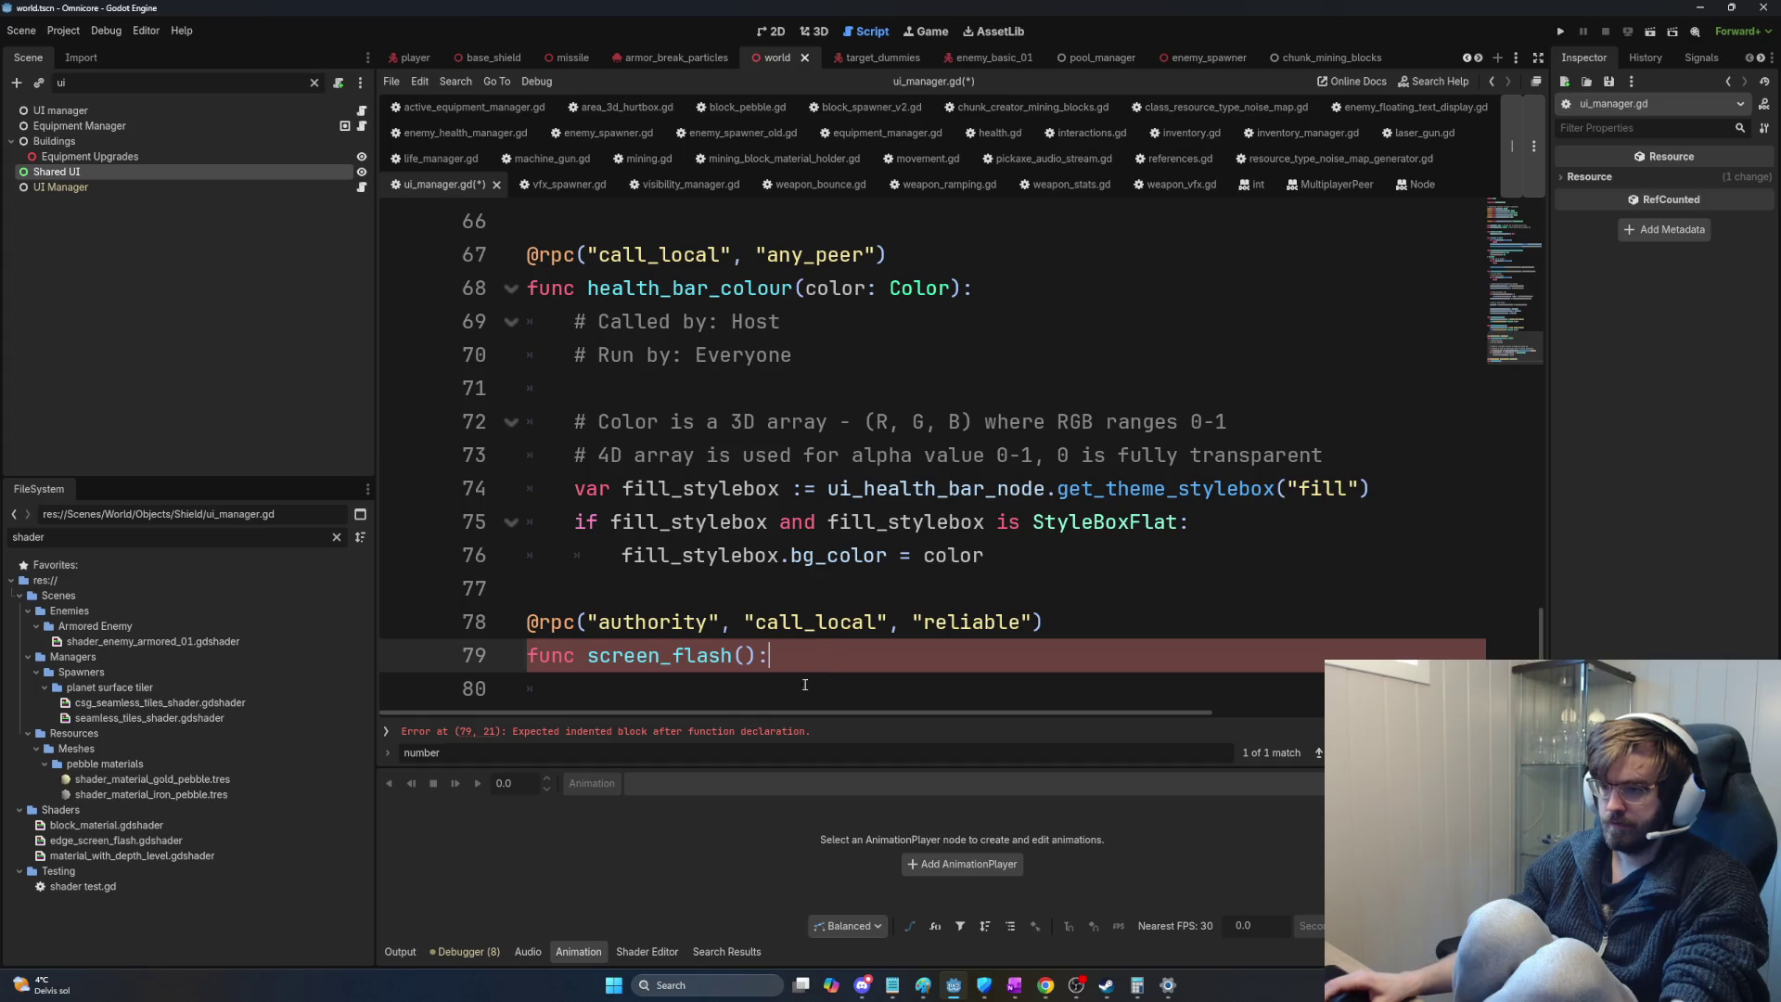
pyautogui.write('red_')
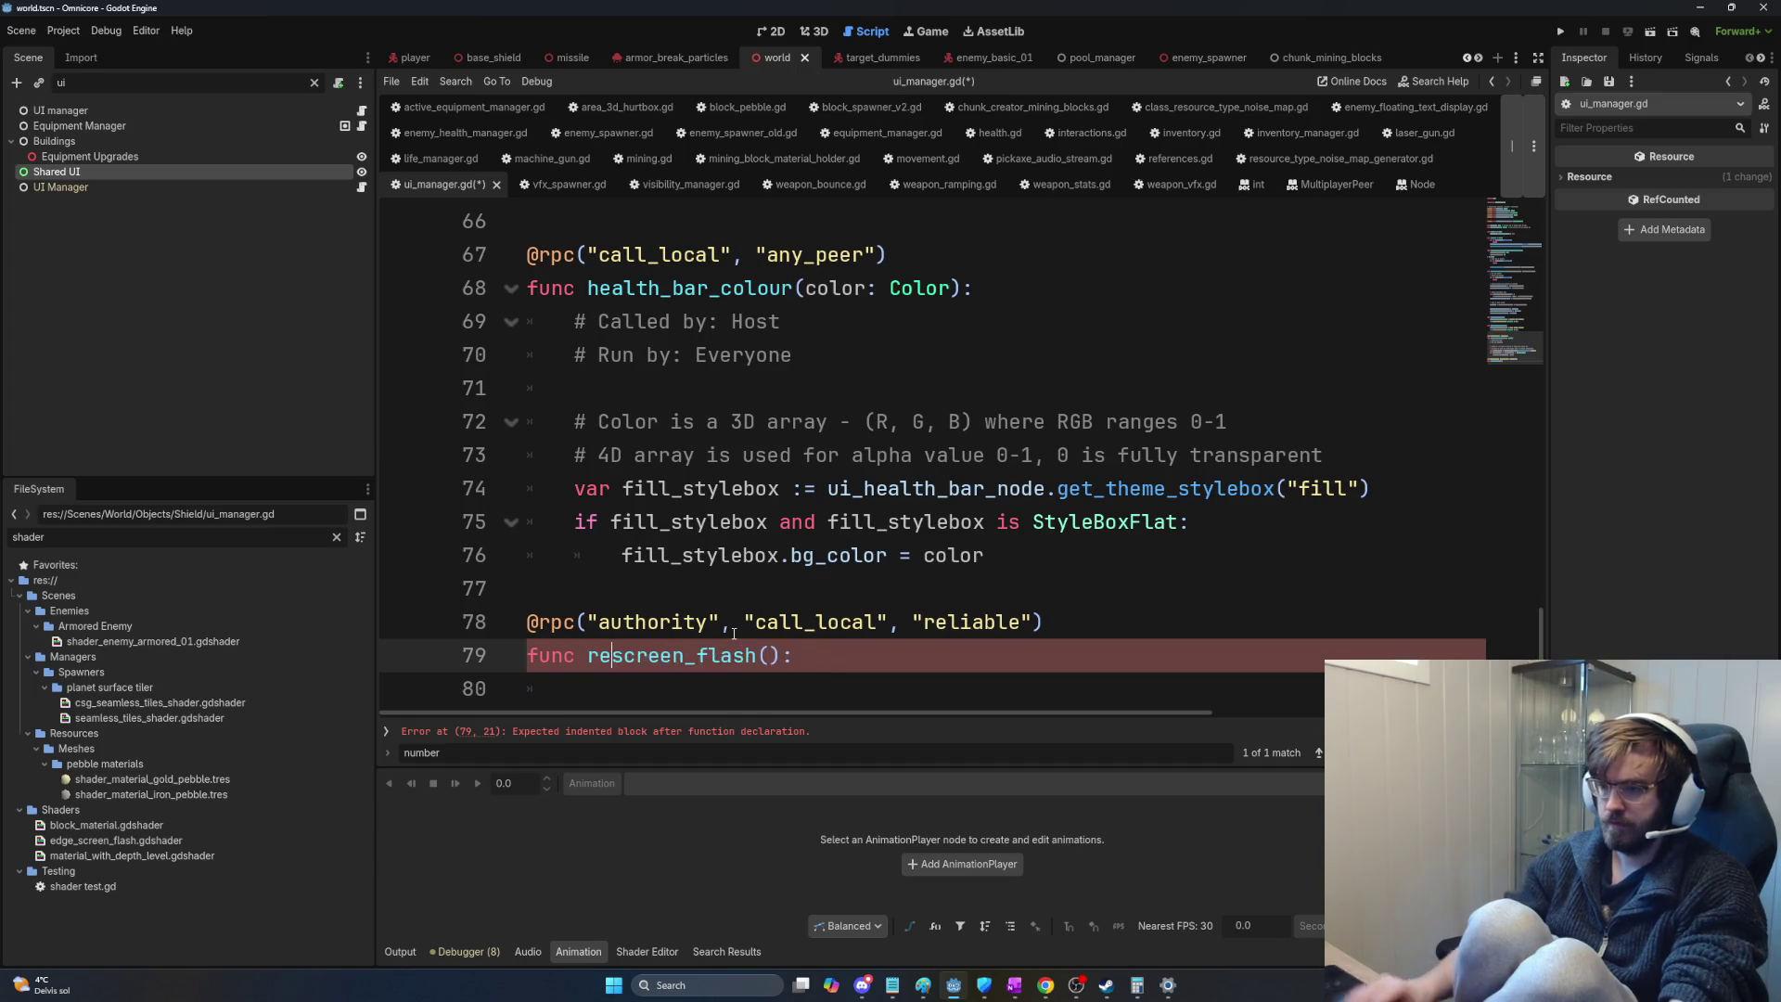
pyautogui.doubleClick(734, 654)
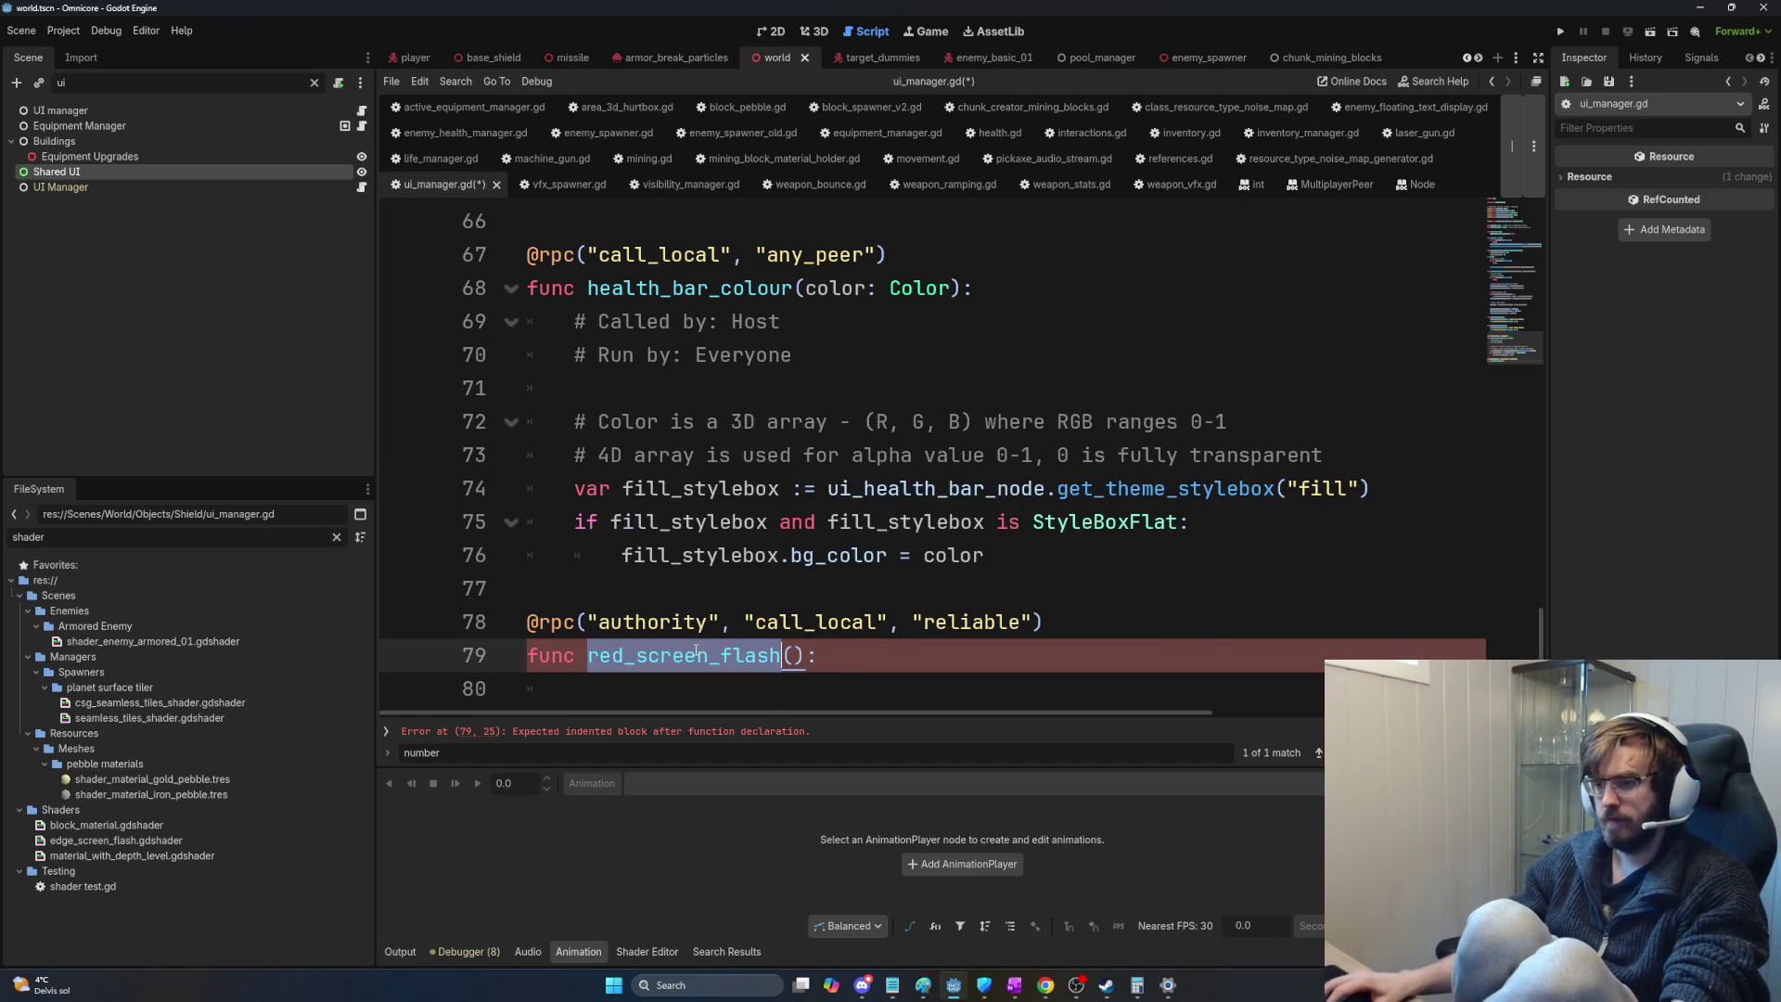
# Make the function body call screen_flash_animation.play() and save ui_manager.gd
pyautogui.click(866, 695)
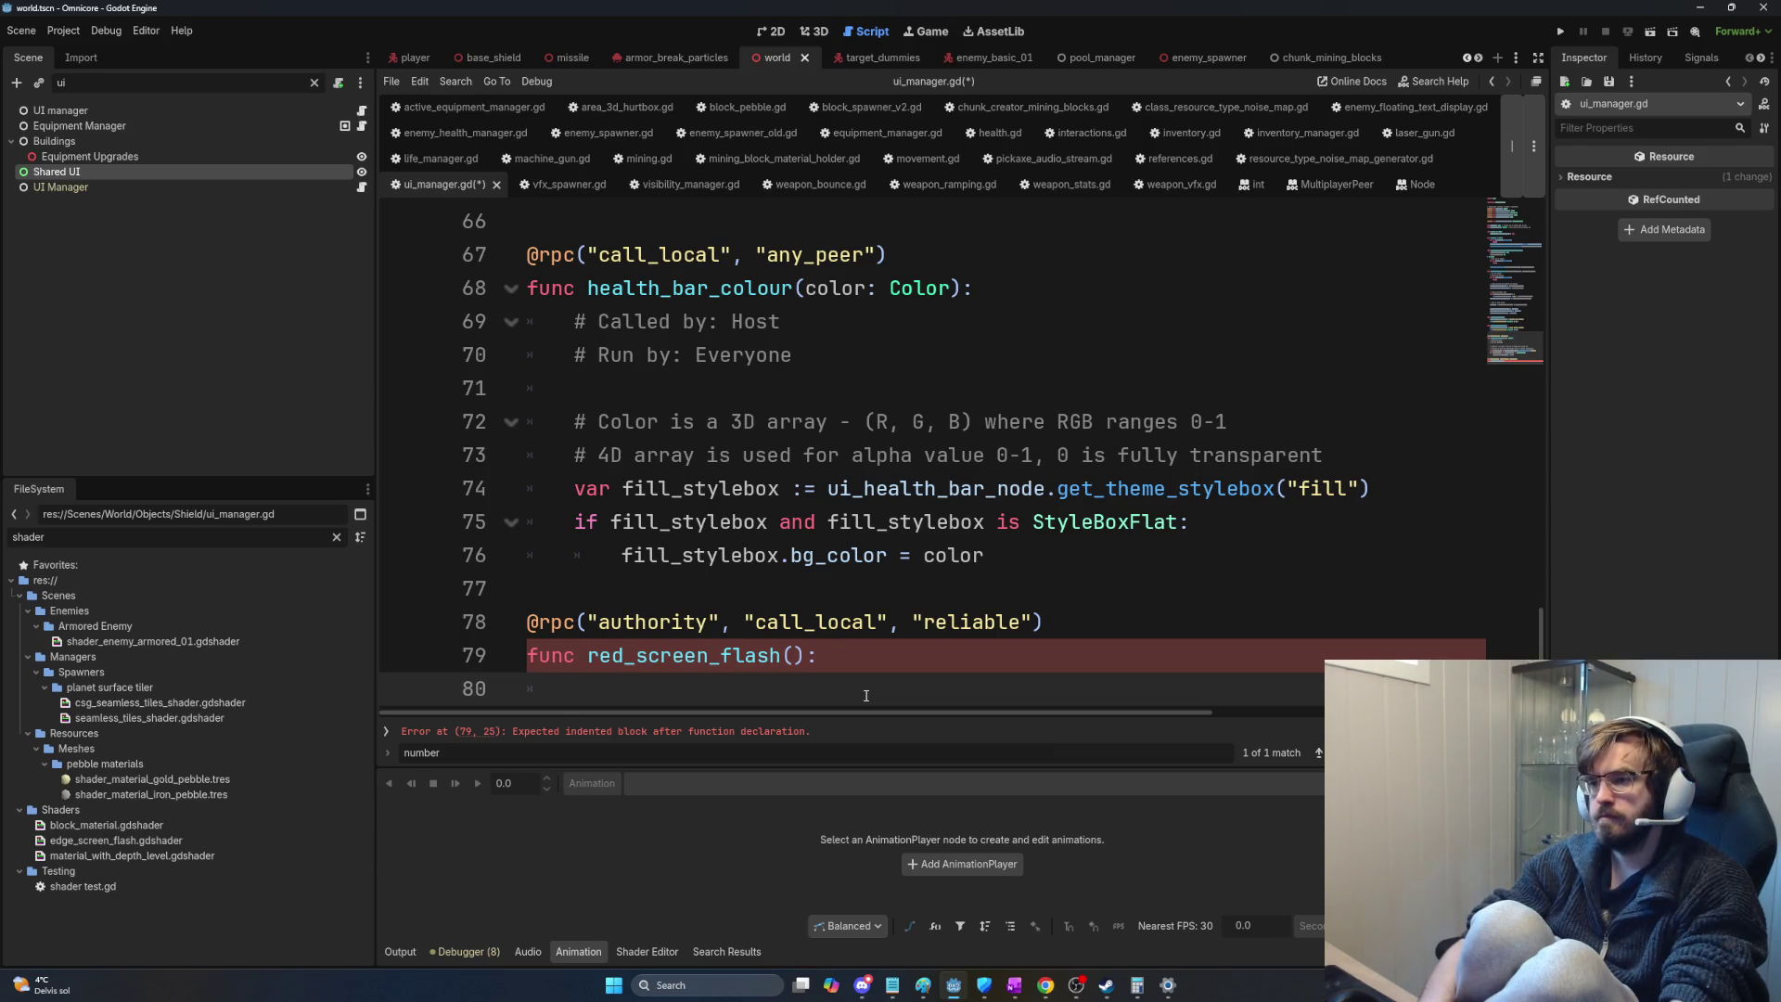
pyautogui.write('scre')
pyautogui.press('Return')
pyautogui.write('.play')
pyautogui.press('Return')
pyautogui.hotkey('ctrl', 's')
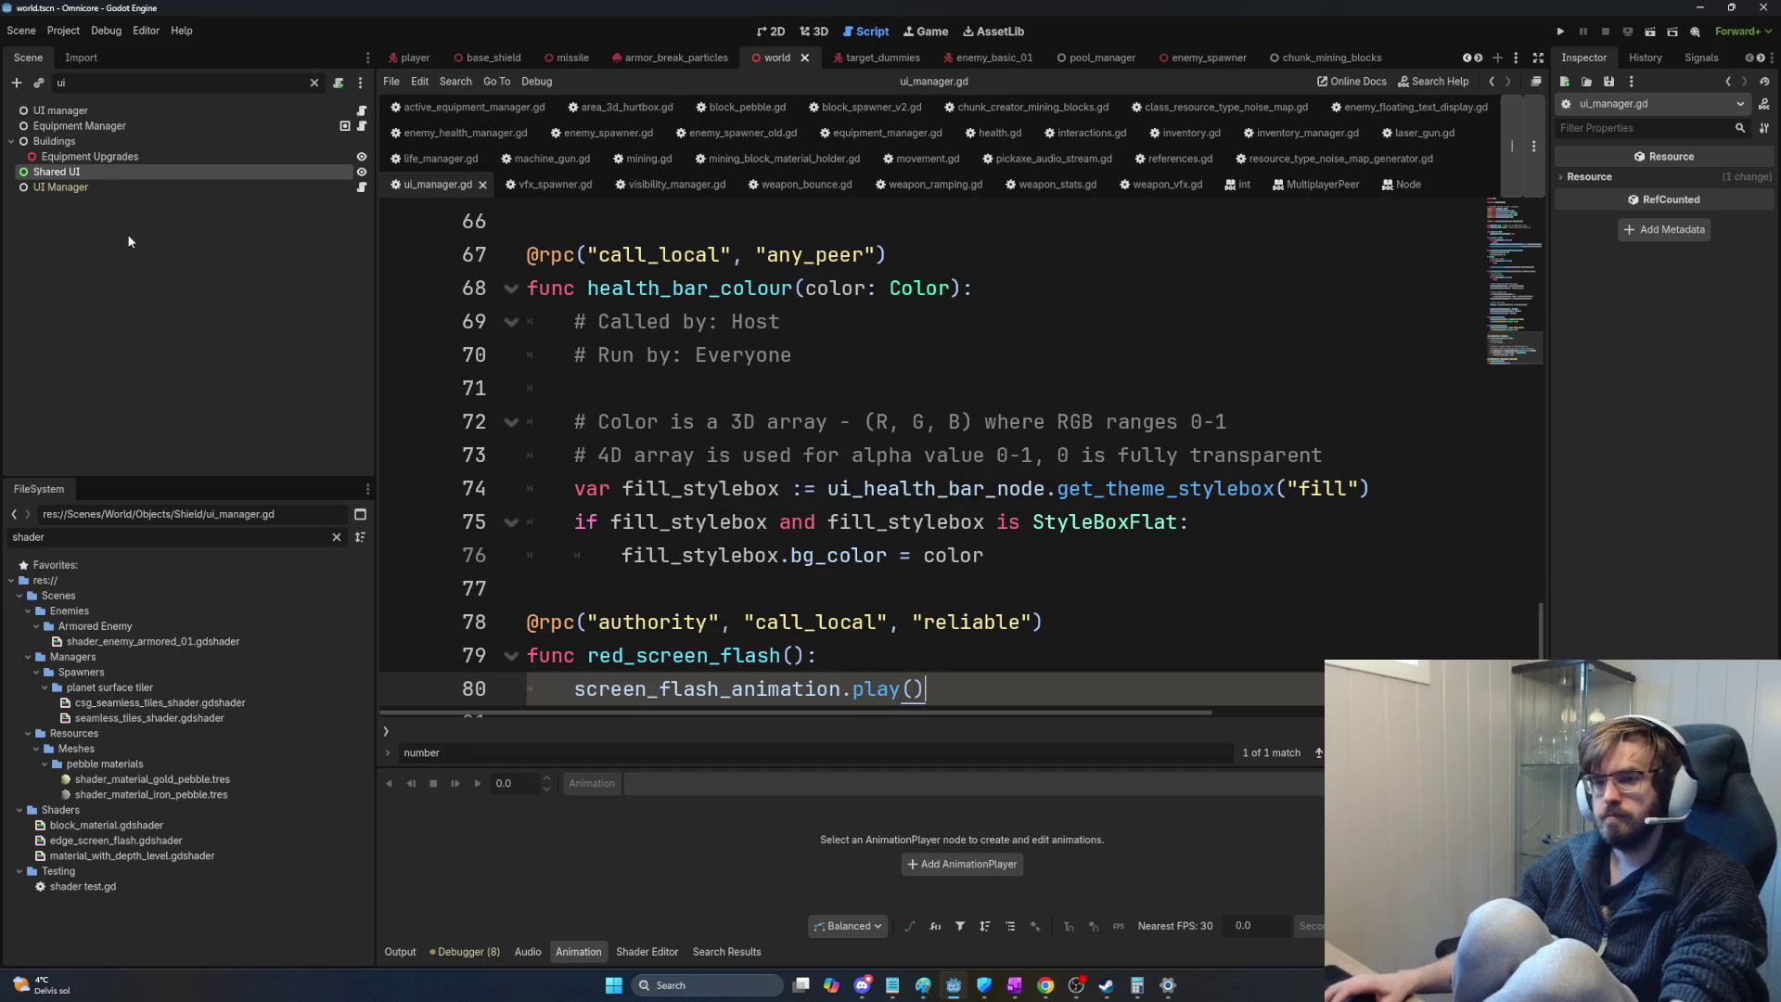
pyautogui.scroll(1, 962, 516)
pyautogui.scroll(-1, 962, 516)
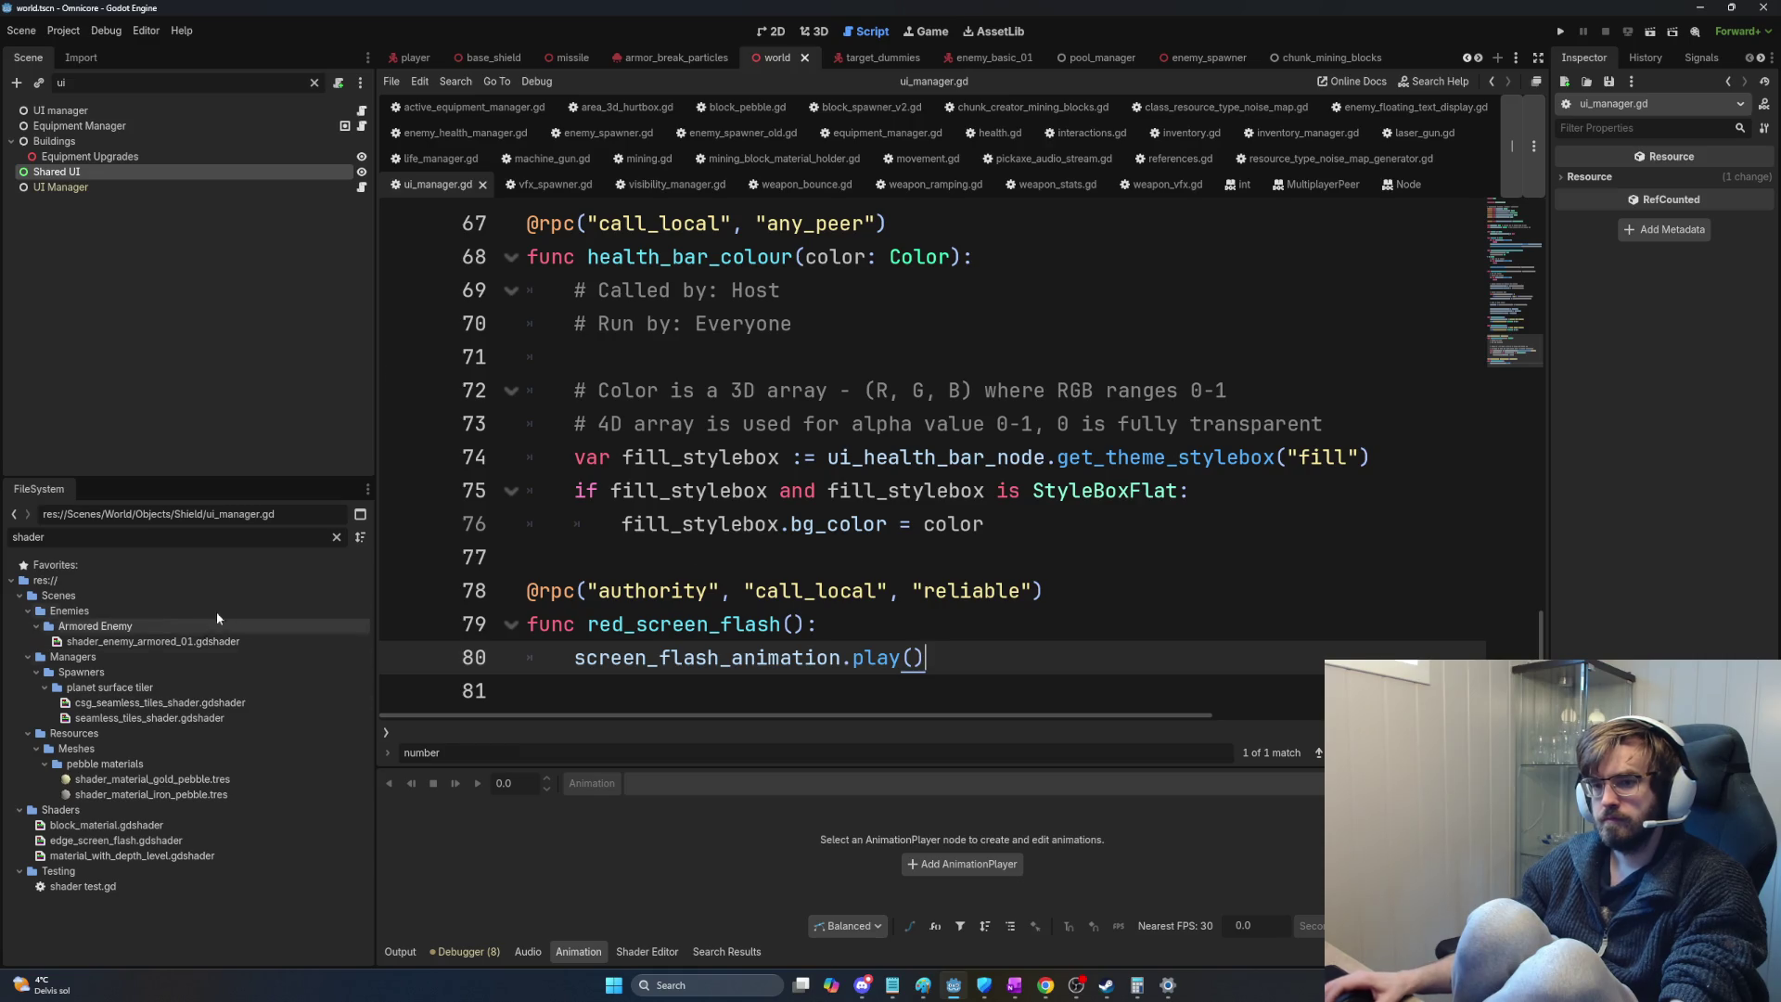
# Filter the Scene dock for 'player', select the AnimationPlayer, and save the world scene
pyautogui.click(107, 83)
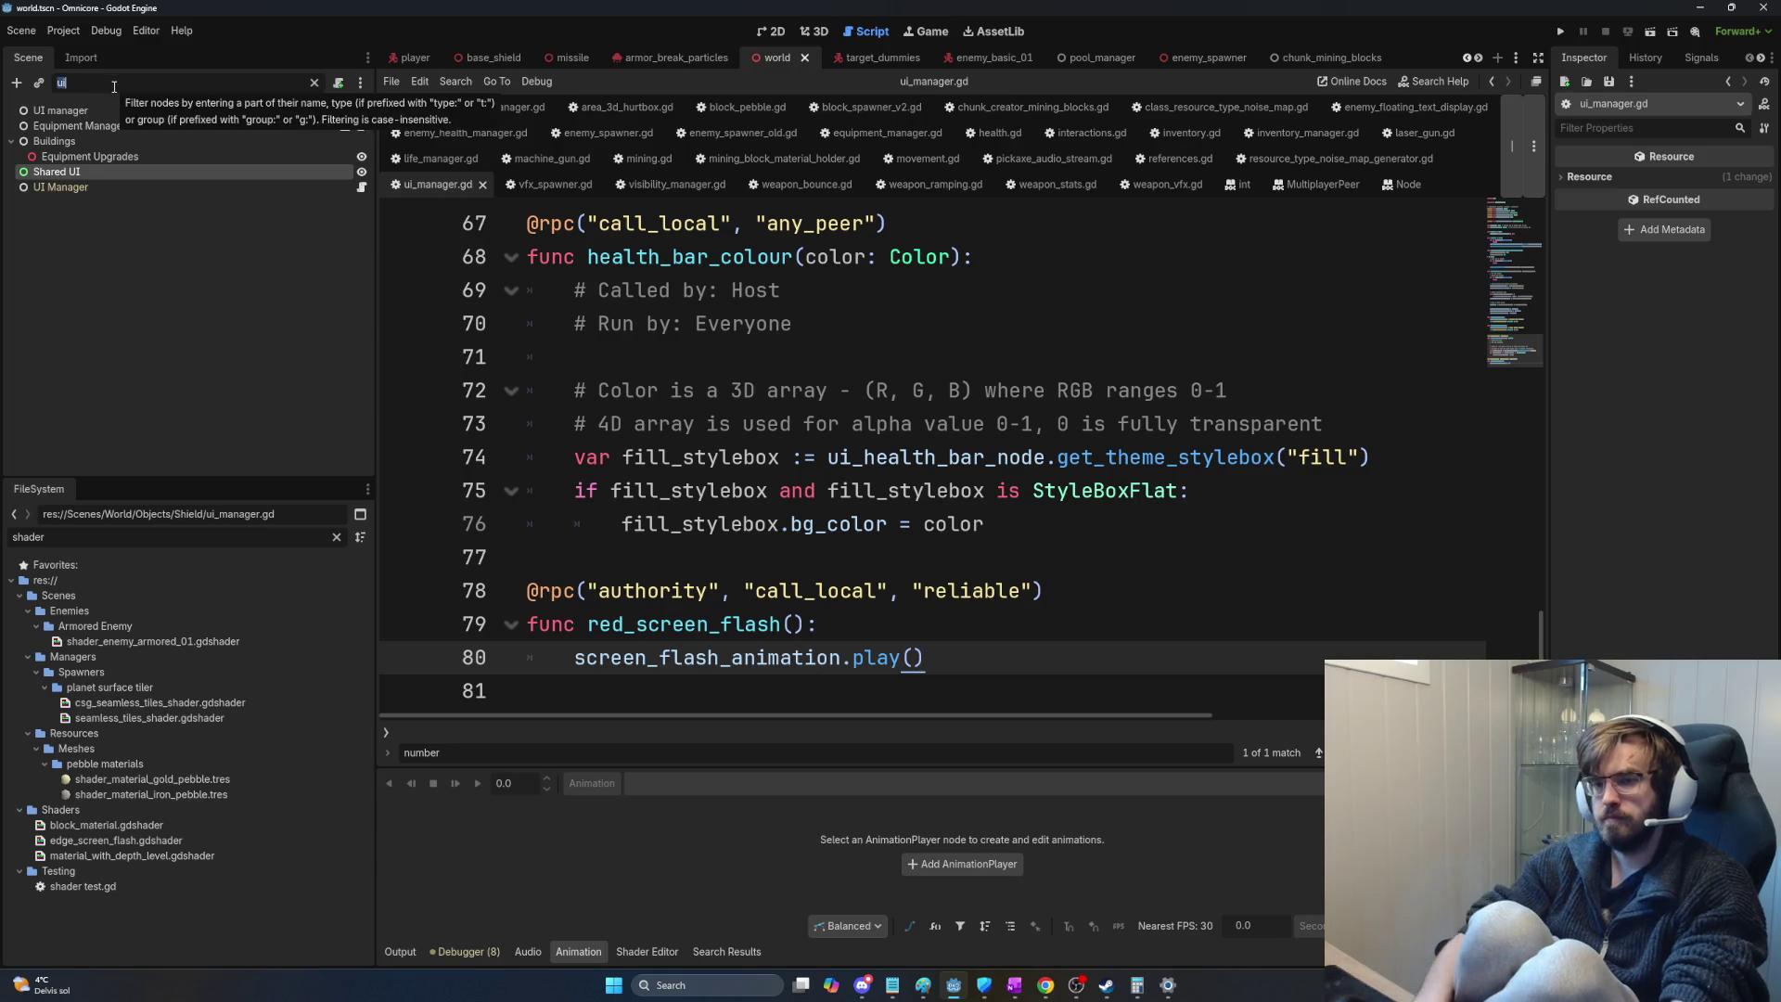
pyautogui.press('BackSpace')
pyautogui.press('BackSpace')
pyautogui.write('player')
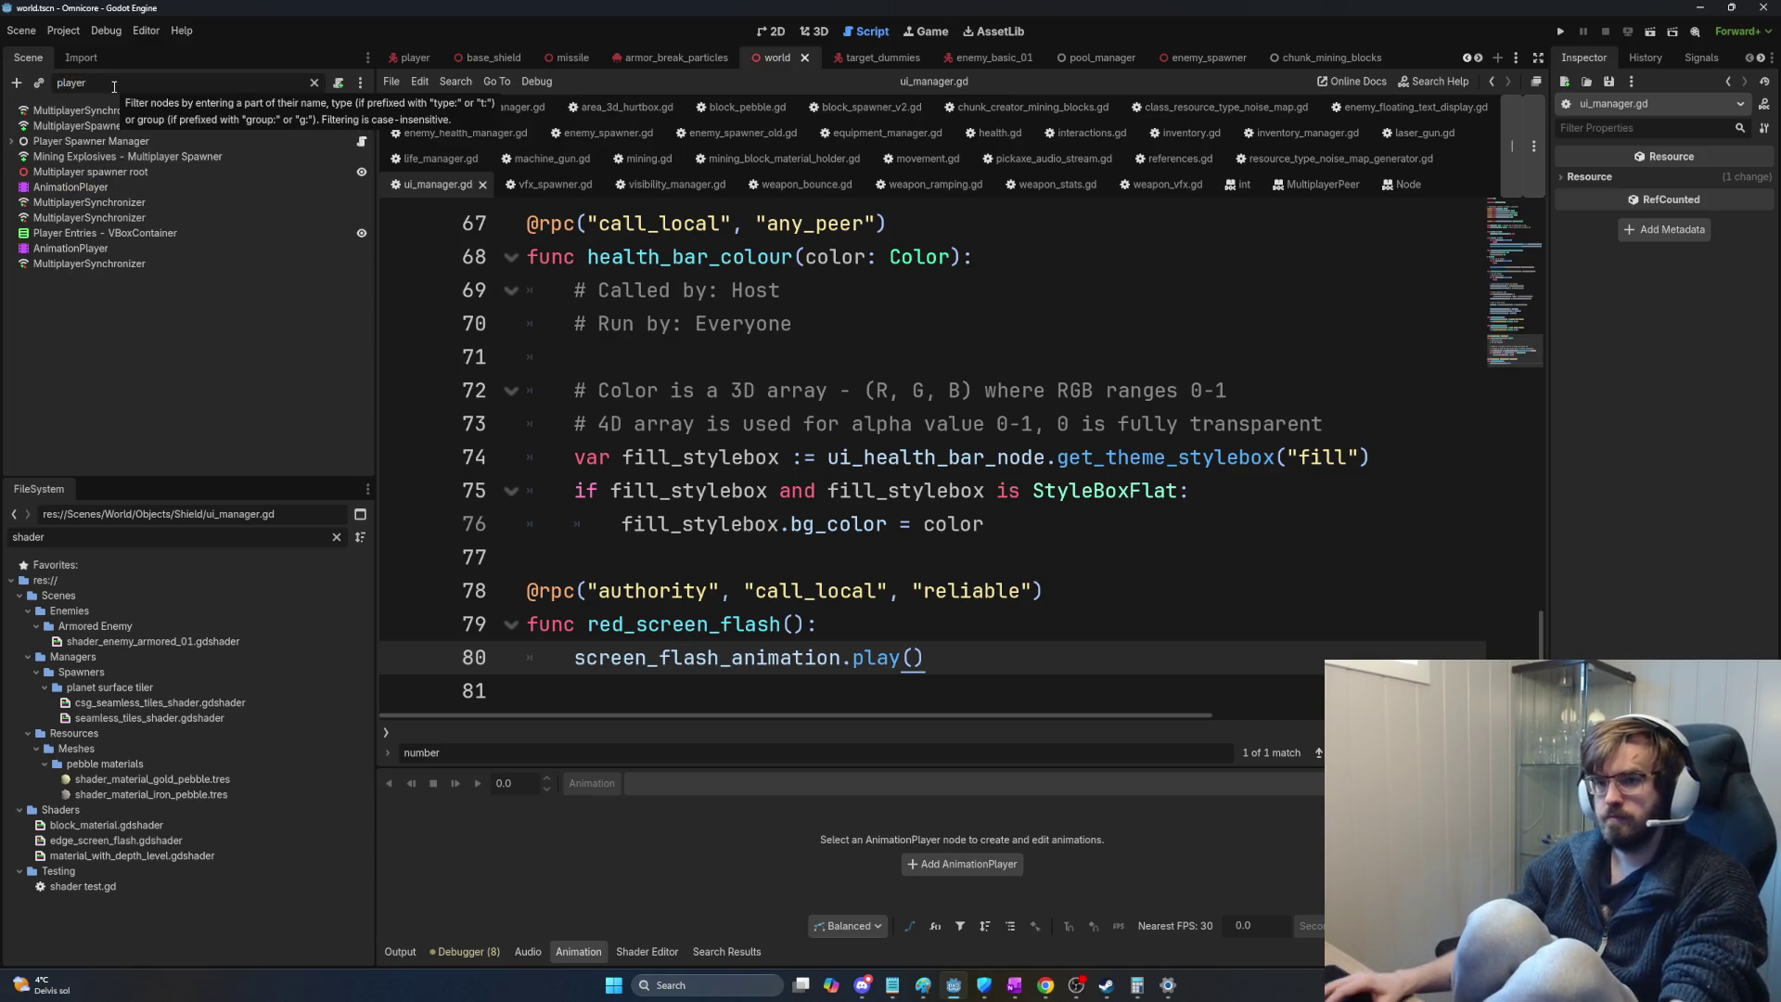
pyautogui.click(104, 187)
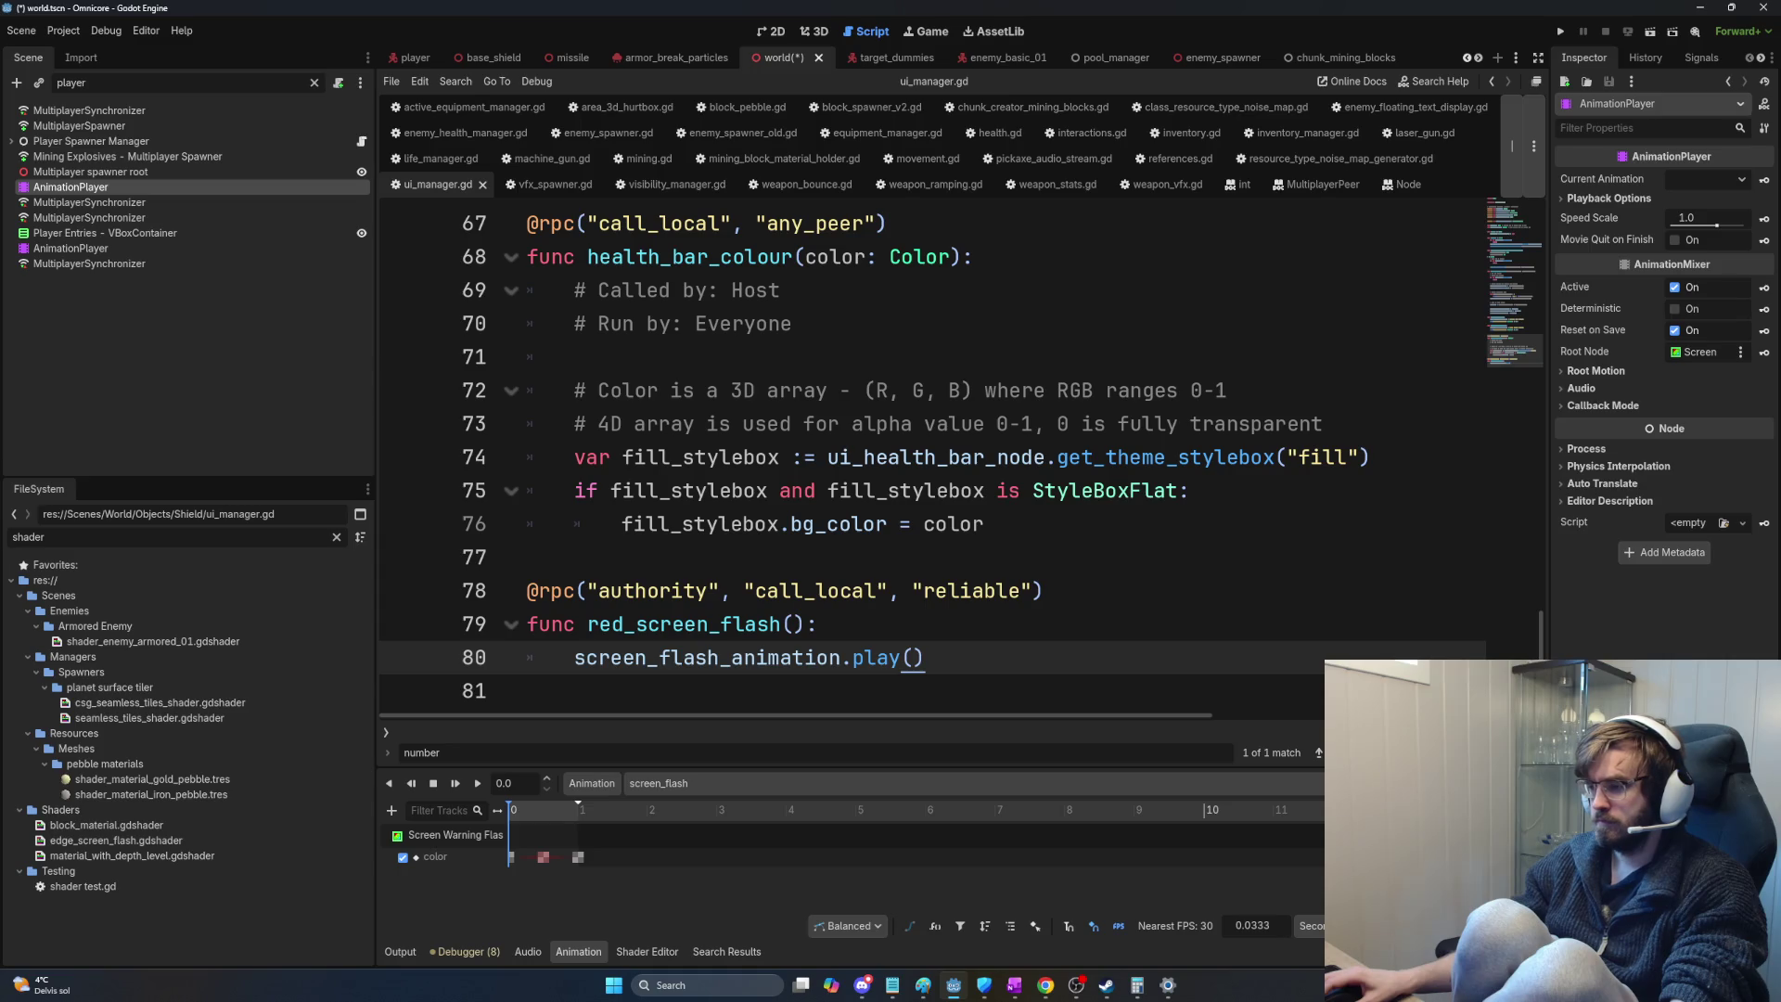
pyautogui.hotkey('ctrl', 's')
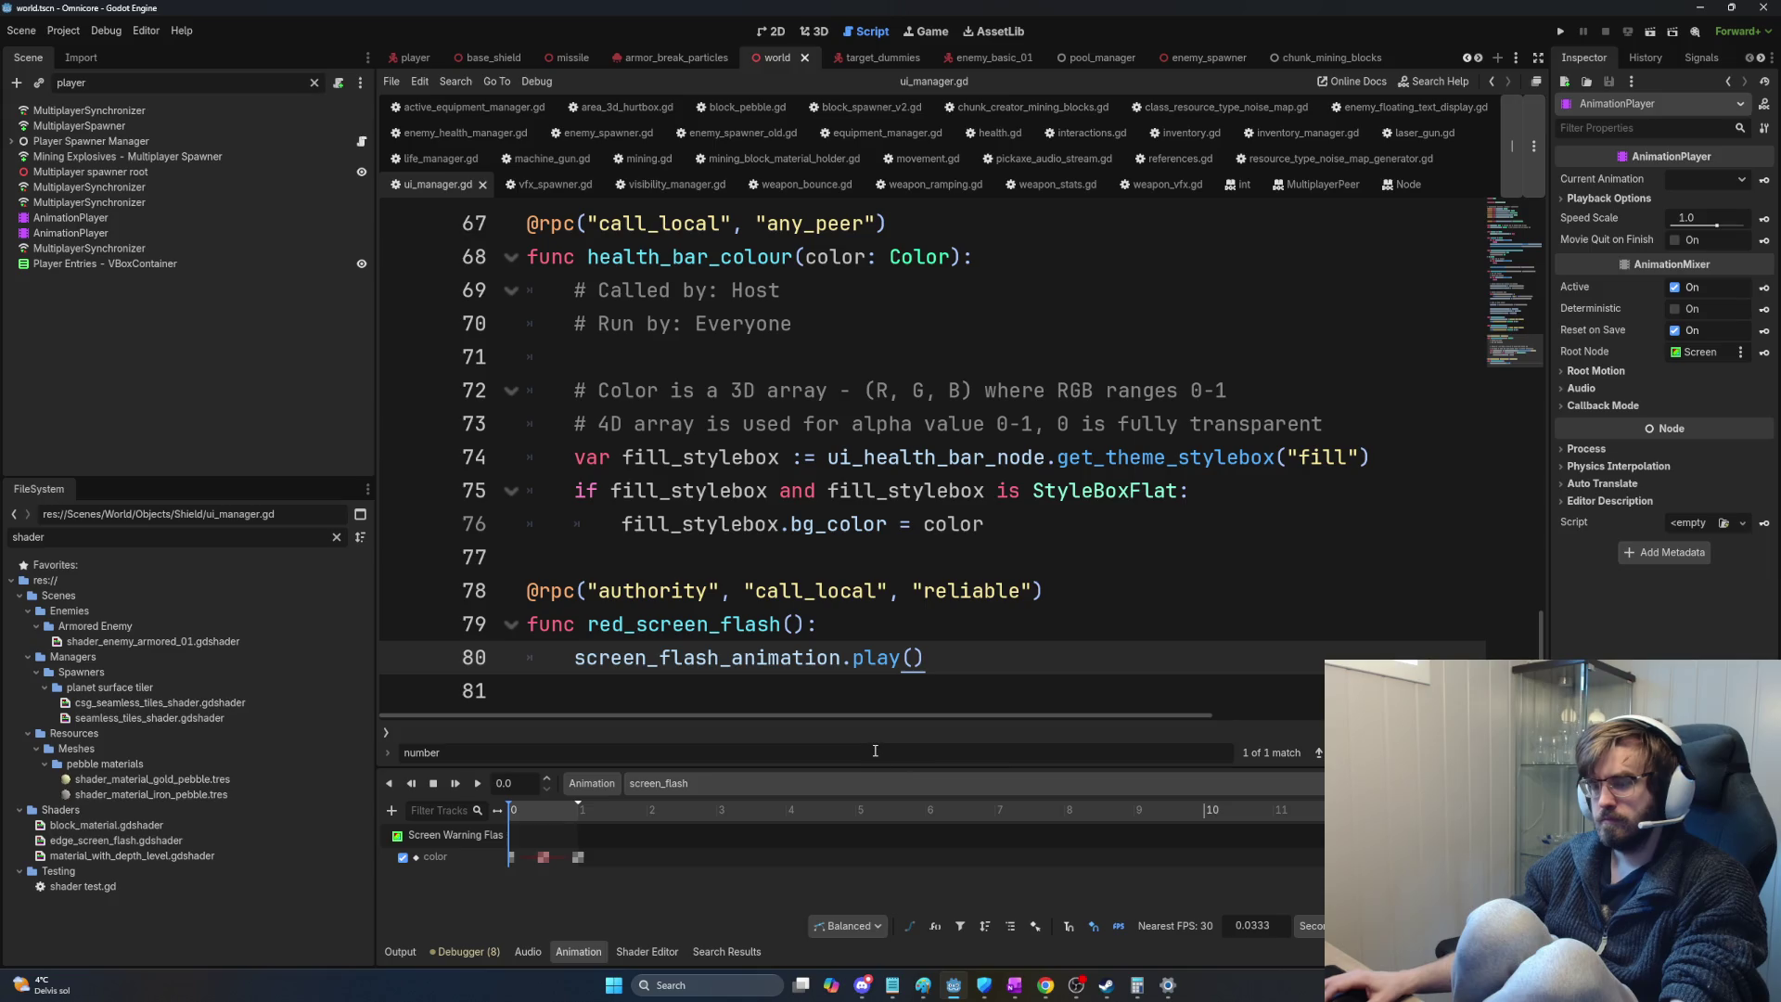
# Select the red_screen_flash name, then open enemy_spawner.gd from the script list
pyautogui.click(683, 624)
pyautogui.doubleClick(684, 625)
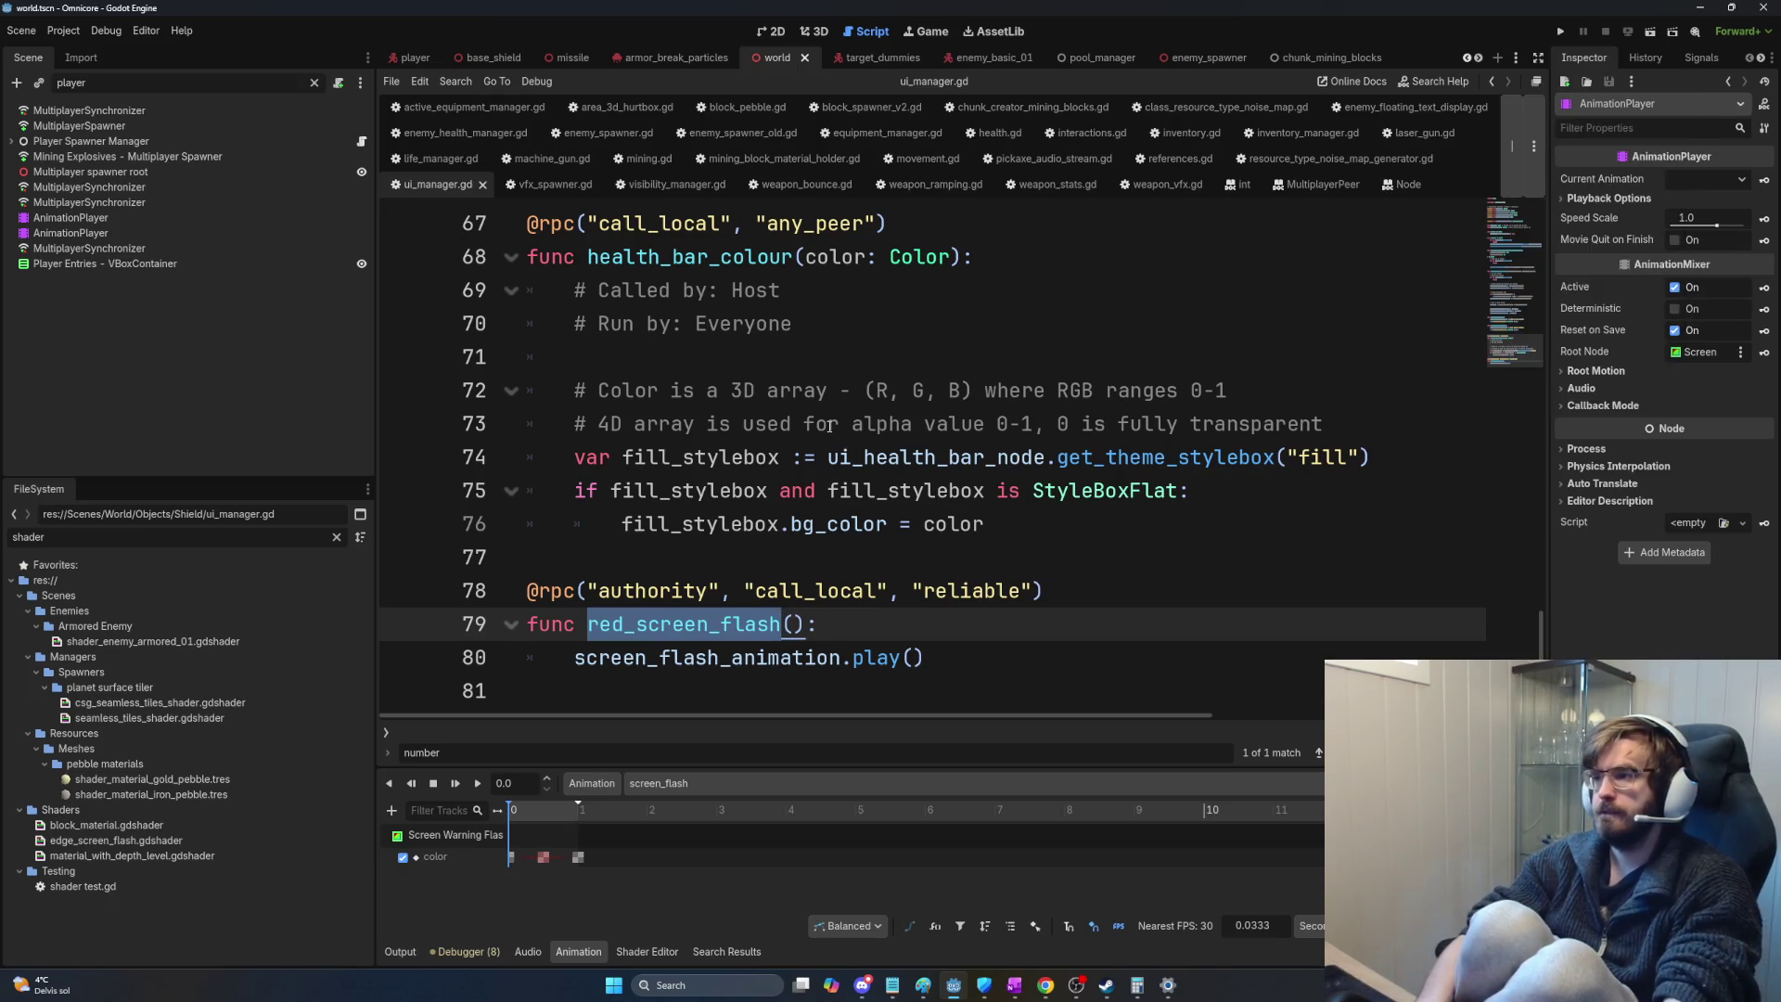
pyautogui.hotkey('ctrl', 'e')
pyautogui.write('enemy_sp')
pyautogui.press('Return')
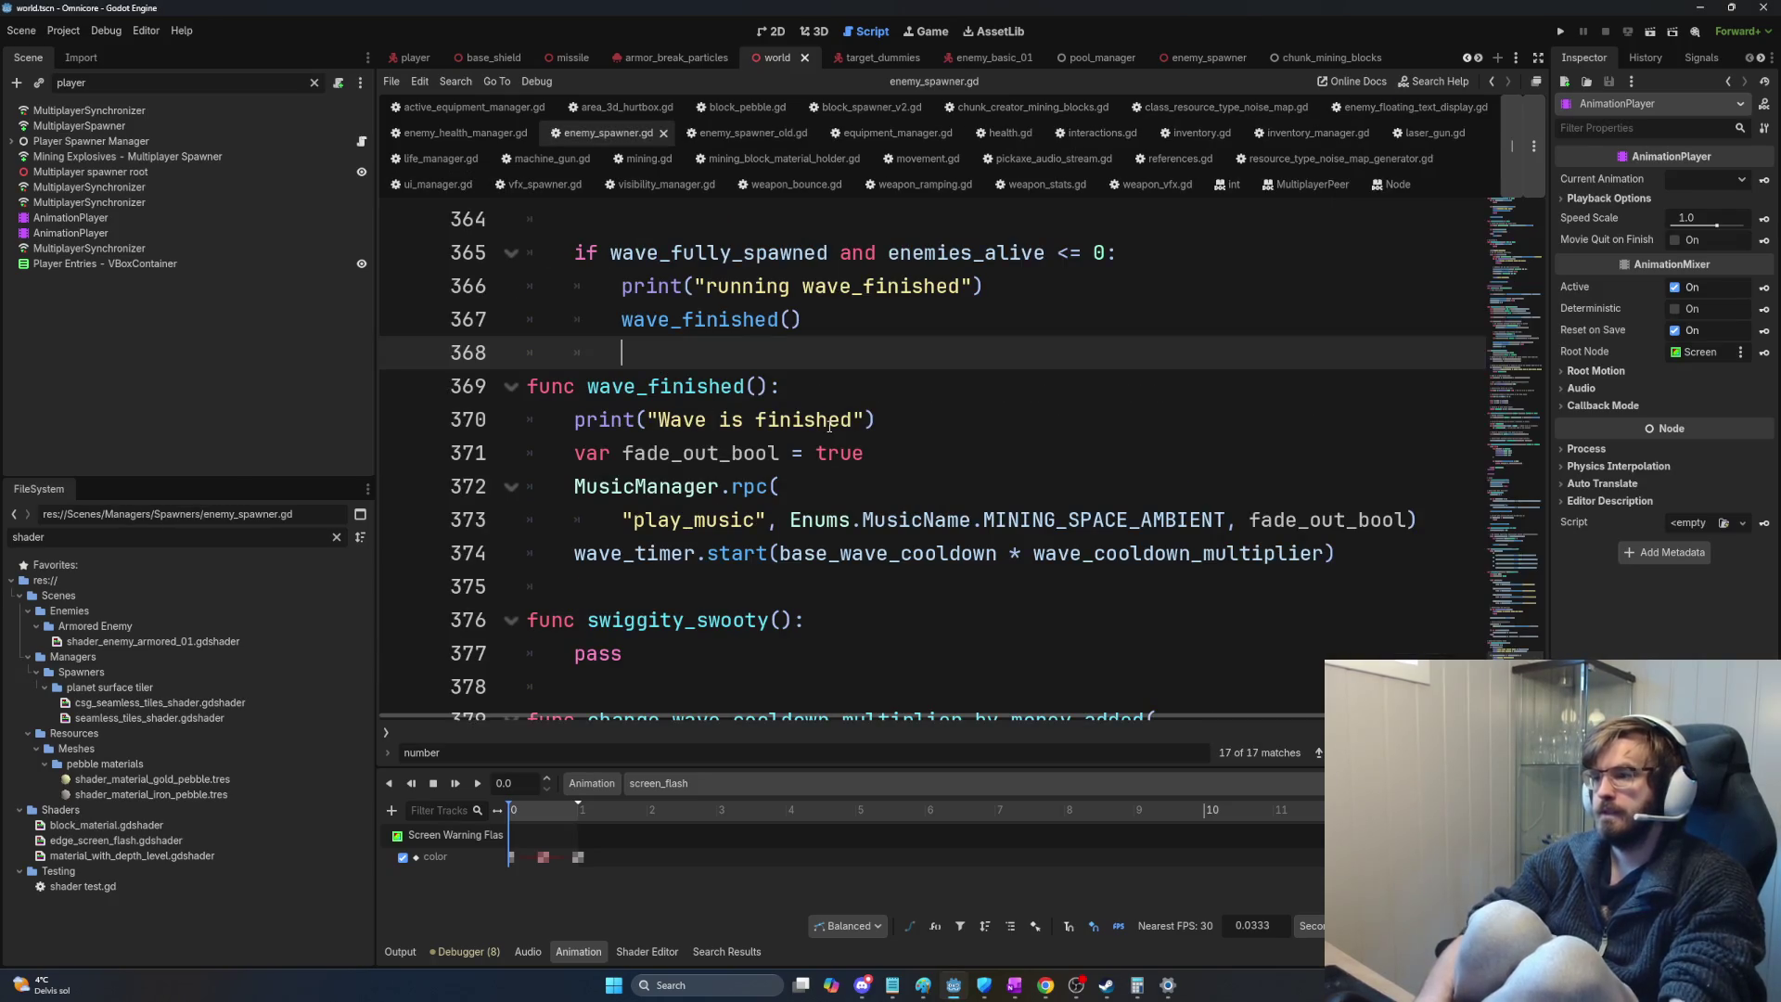
# Open the find bar in enemy_spawner.gd, then switch to the ChatGPT browser window
pyautogui.hotkey('ctrl', 'f')
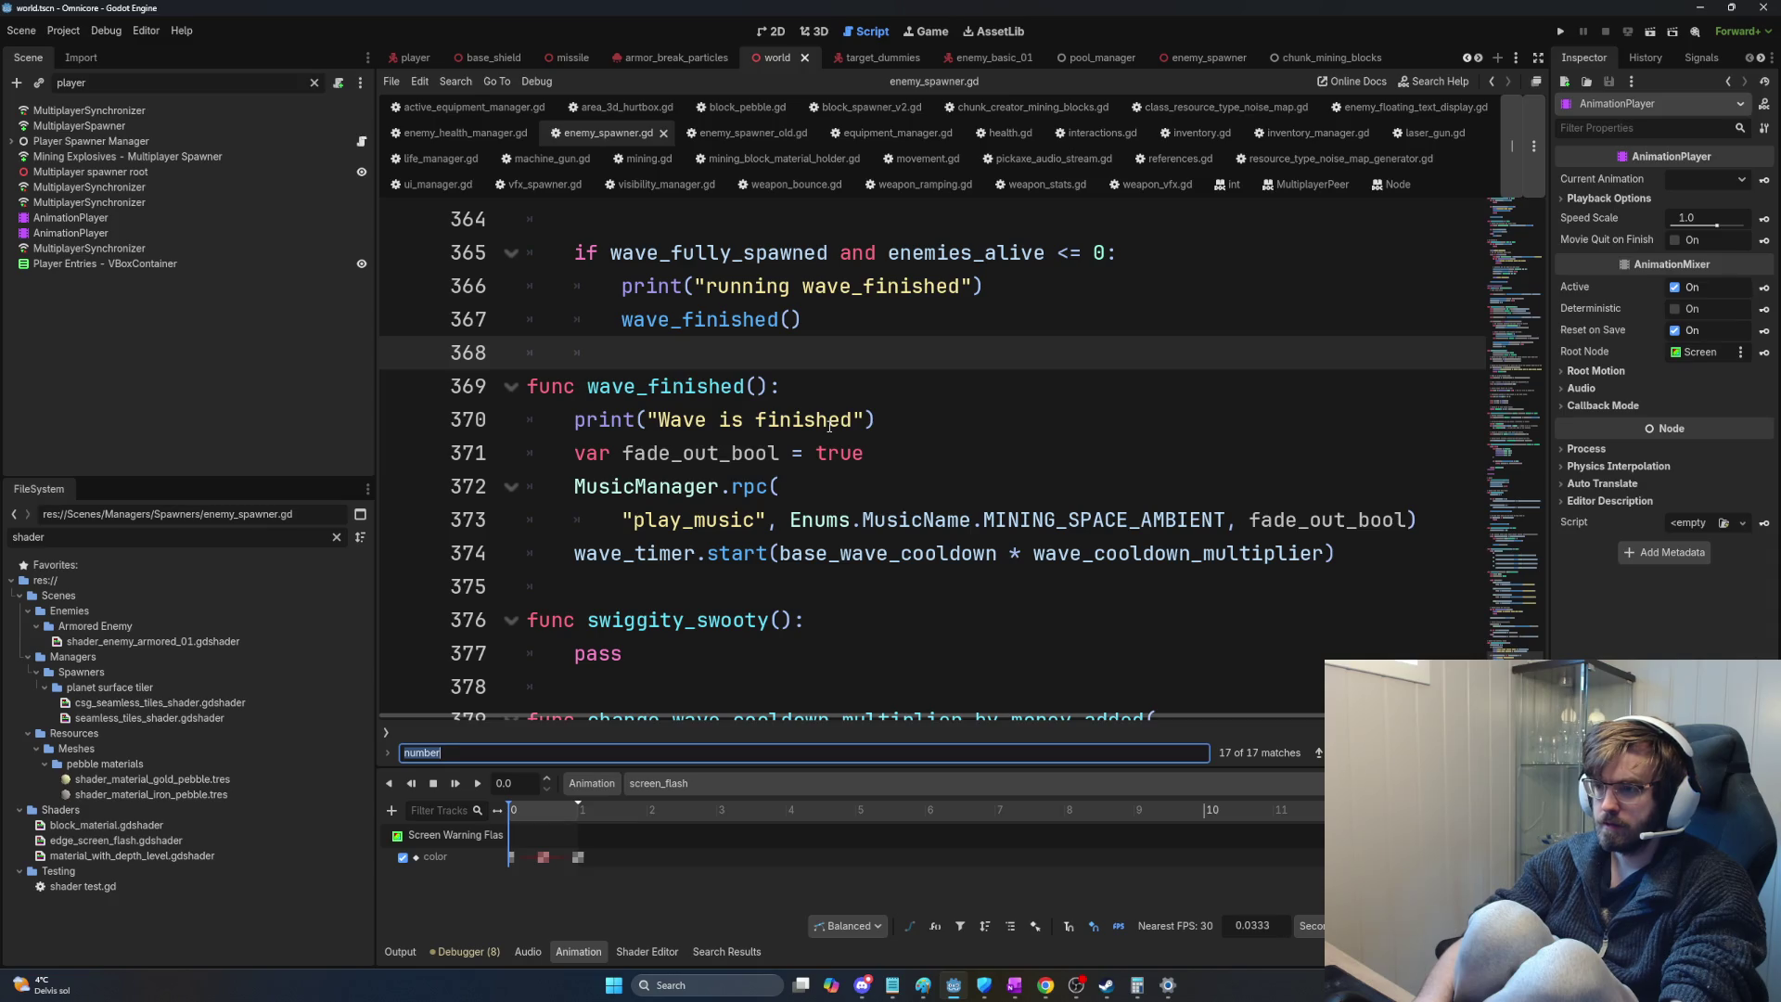
pyautogui.hotkey('alt', 'Tab')
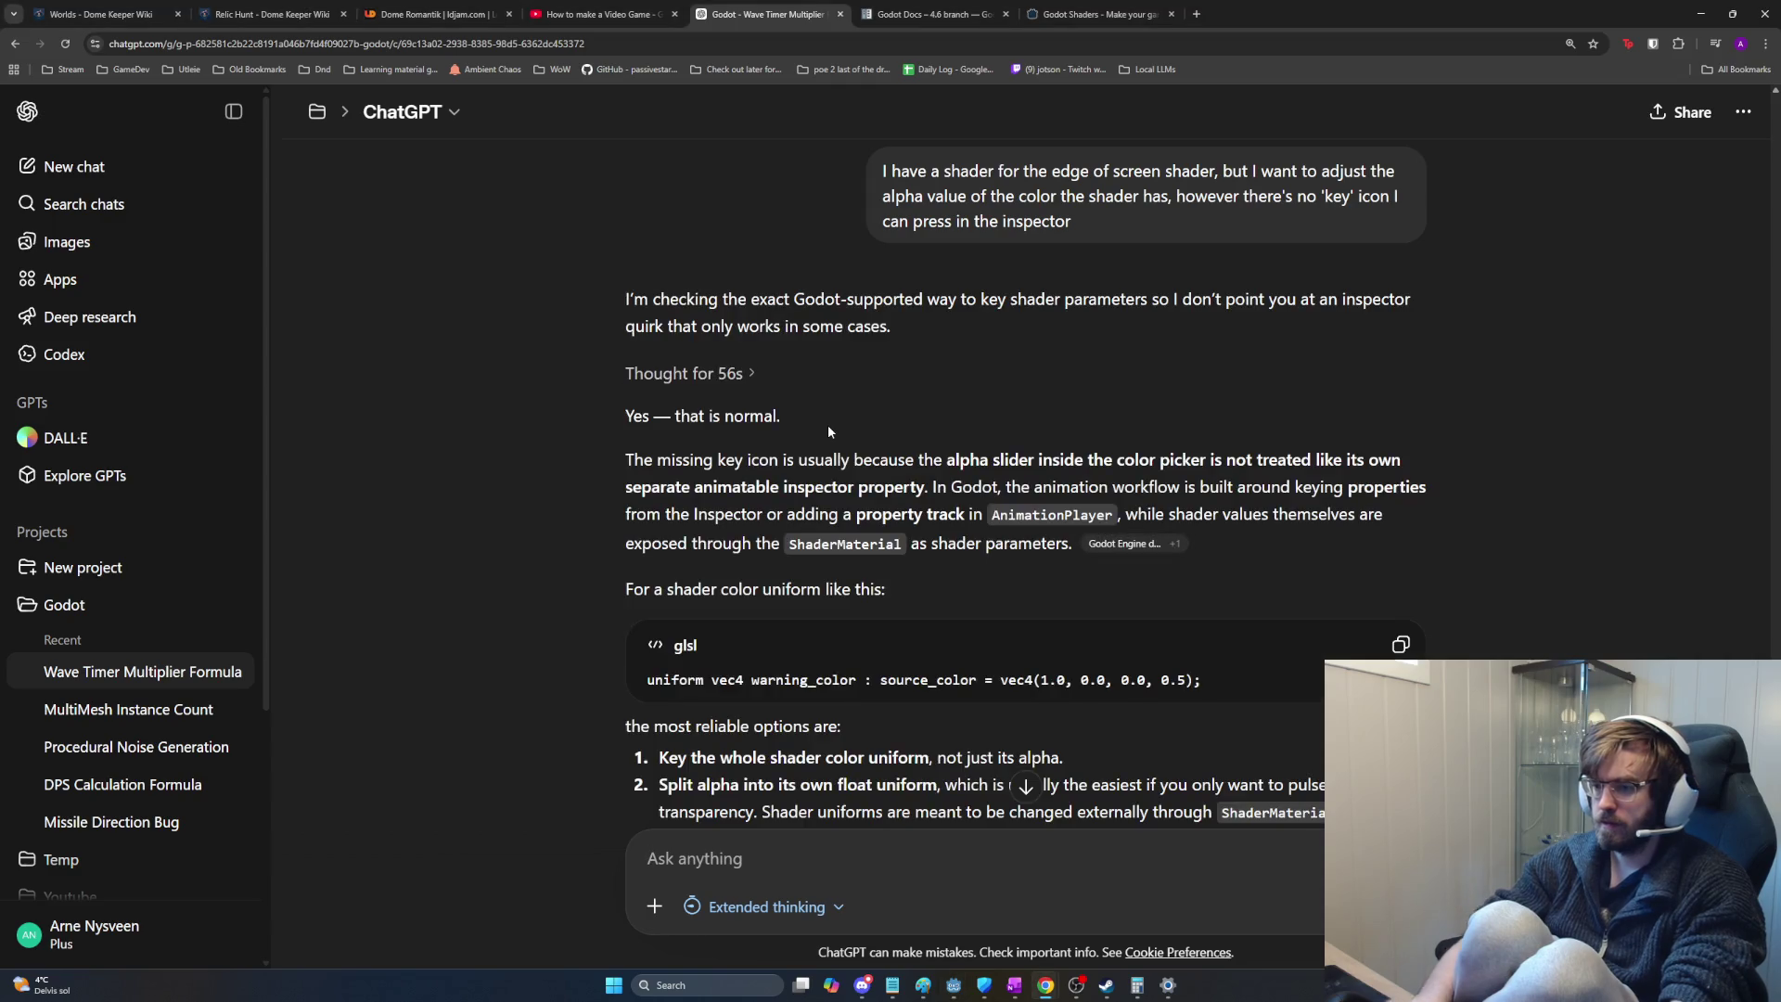
# Ask ChatGPT 'does timers have a signal that I can trigger at x time remaining' and return to Godot
pyautogui.click(723, 868)
pyautogui.write('does timers have a signal that I can trigger at x time remain')
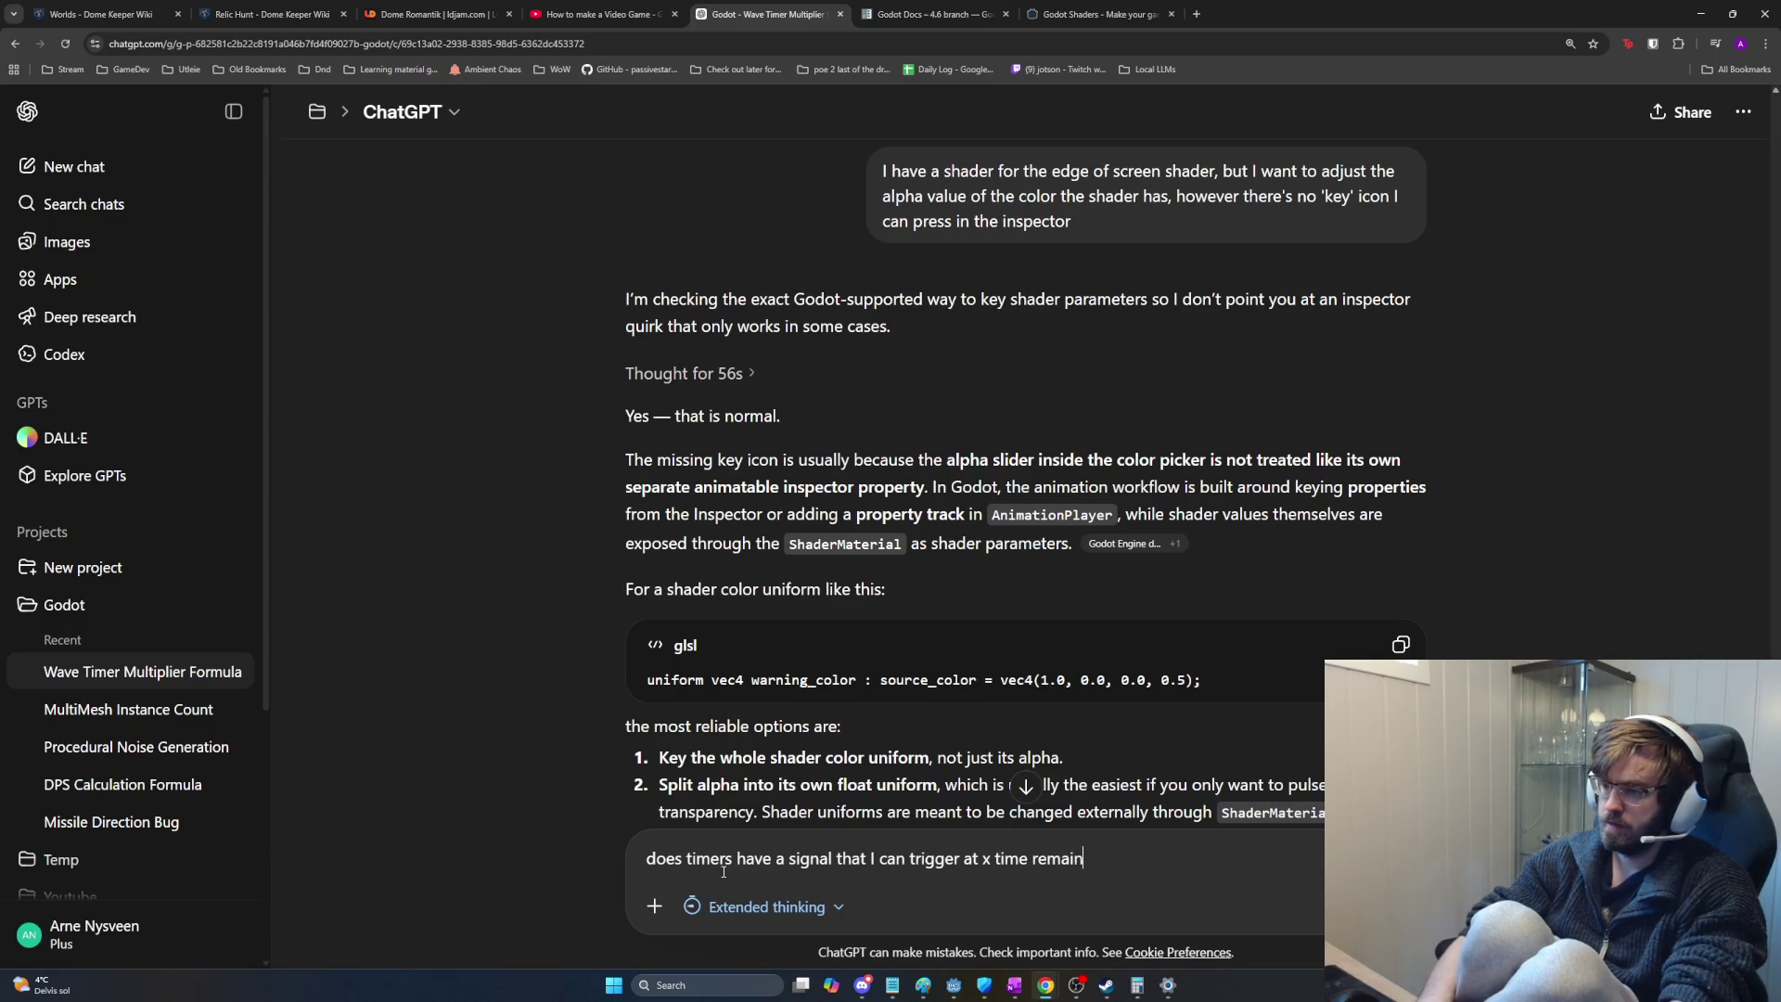
pyautogui.write('ing')
pyautogui.press('Return')
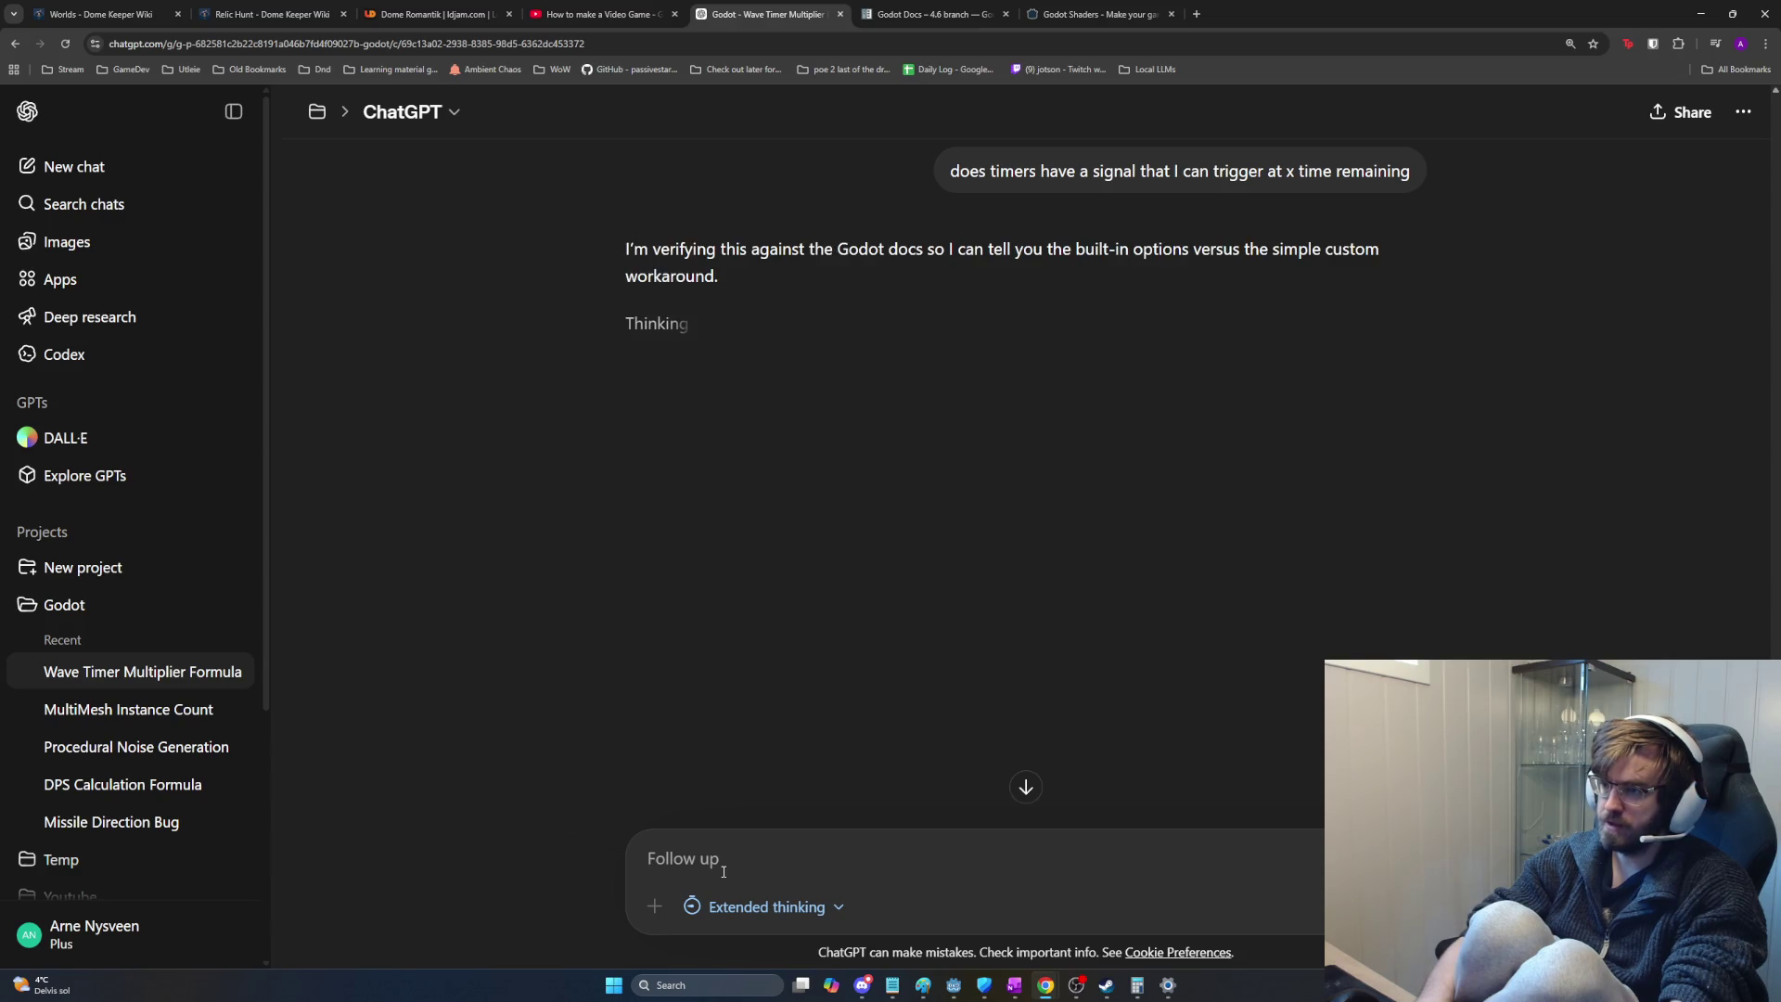
pyautogui.hotkey('alt', 'Tab')
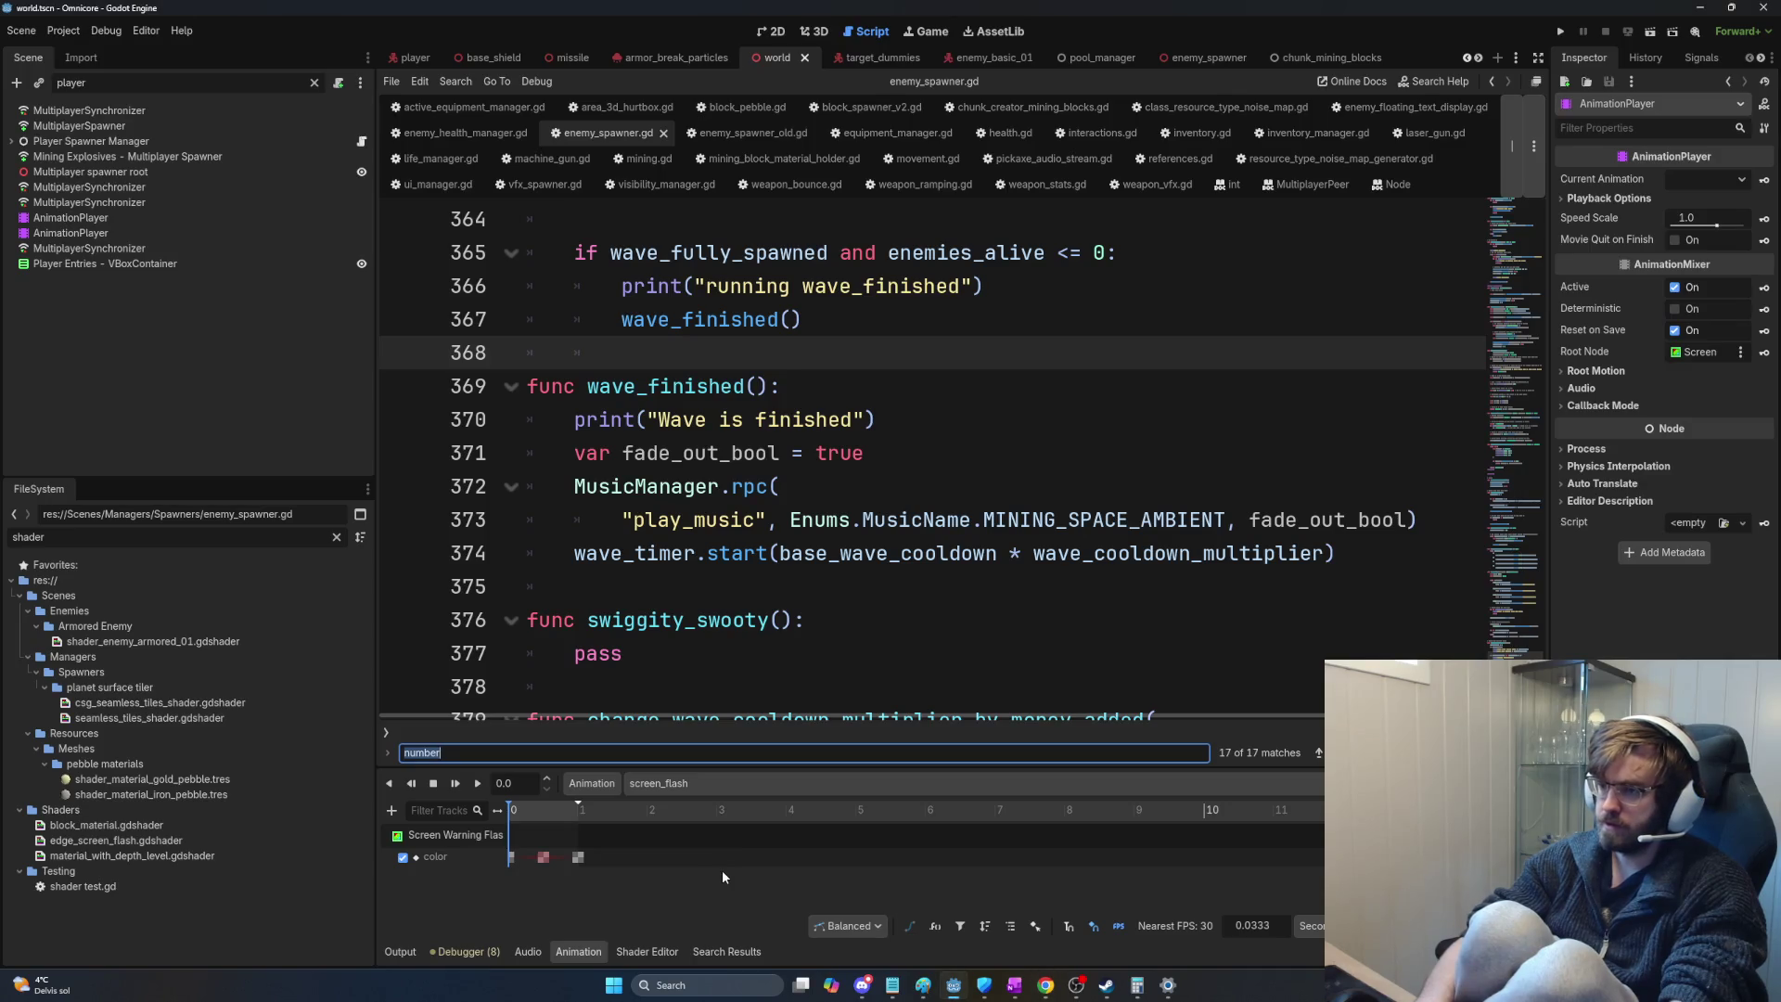
# Go from the wave_timer.start line in wave_finished to the wave_timer declaration
pyautogui.scroll(4, 1005, 488)
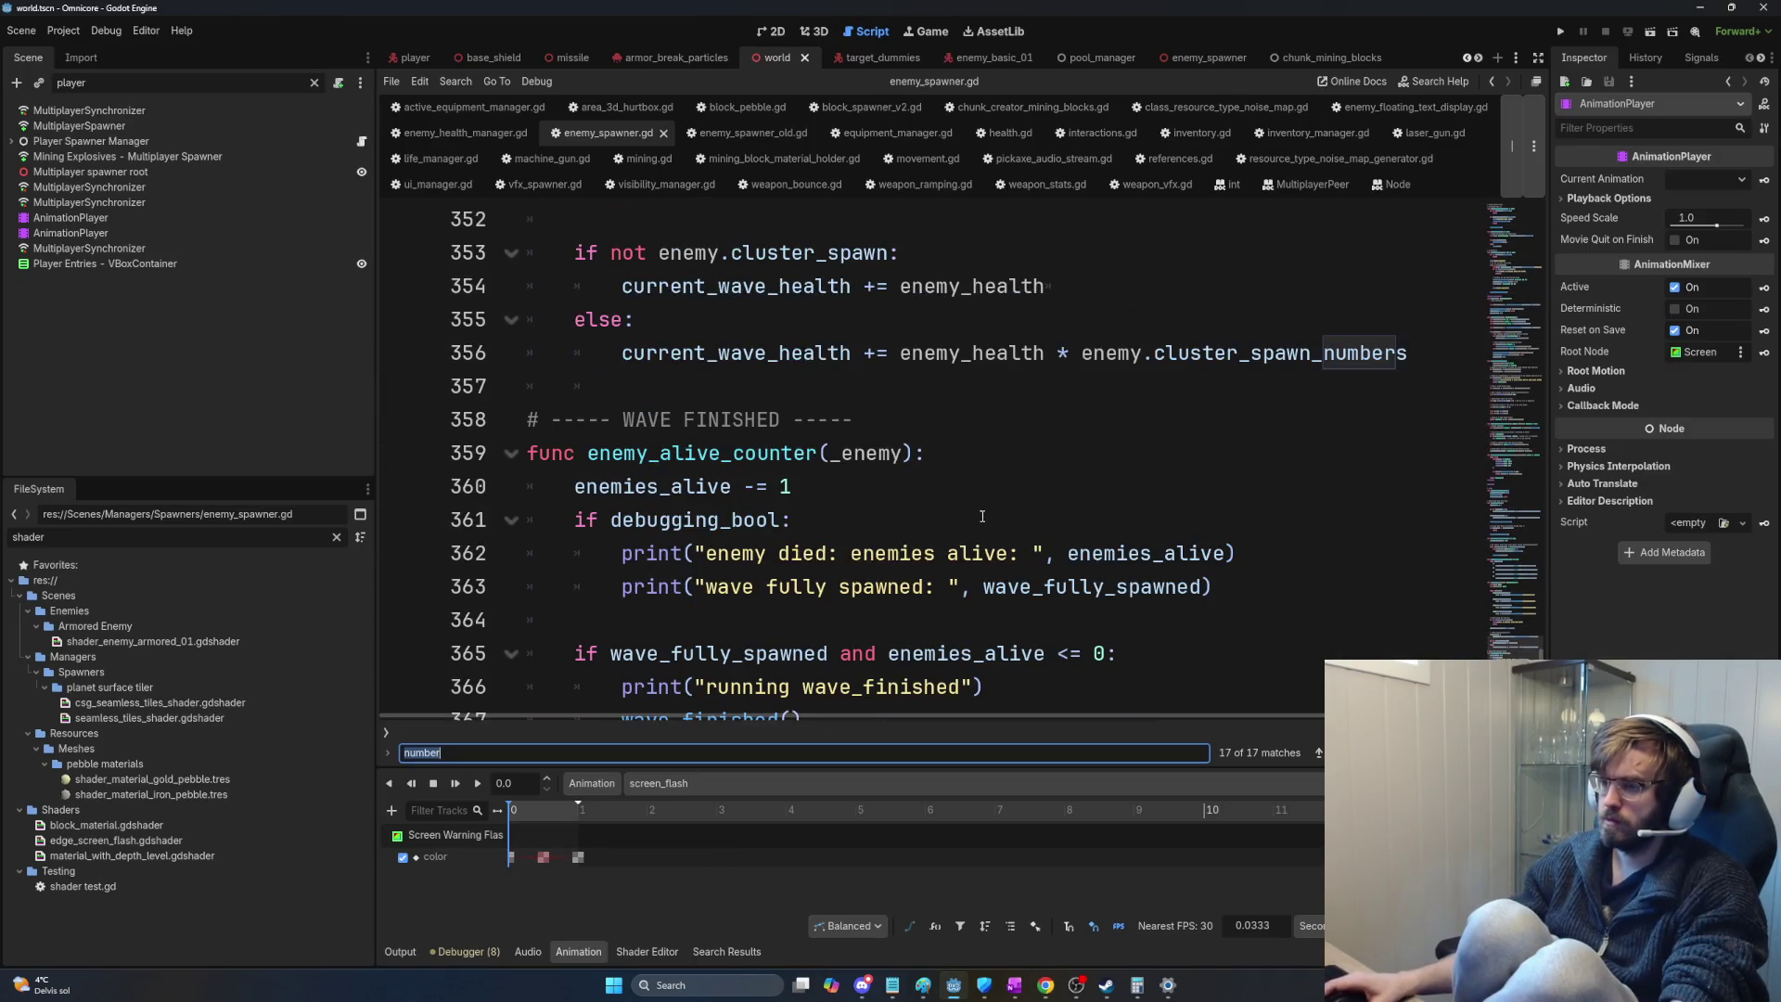
pyautogui.scroll(-4, 993, 519)
pyautogui.click(985, 492)
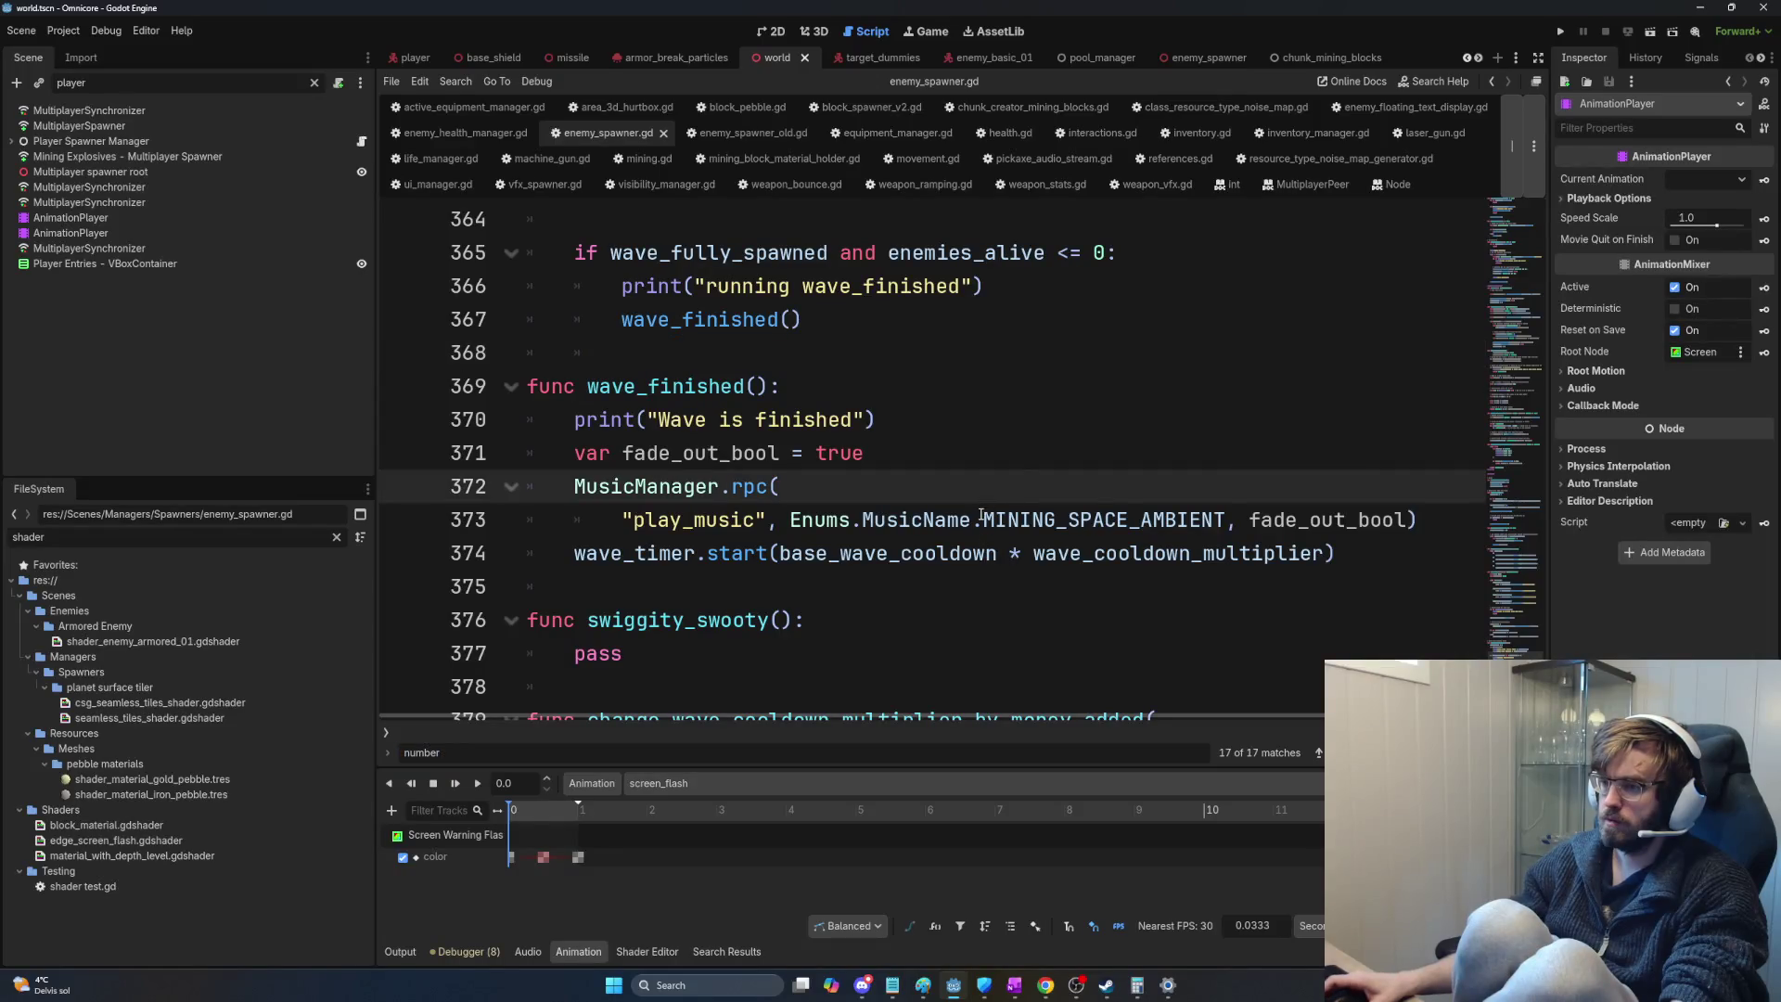
pyautogui.hotkey('ctrl', 'f')
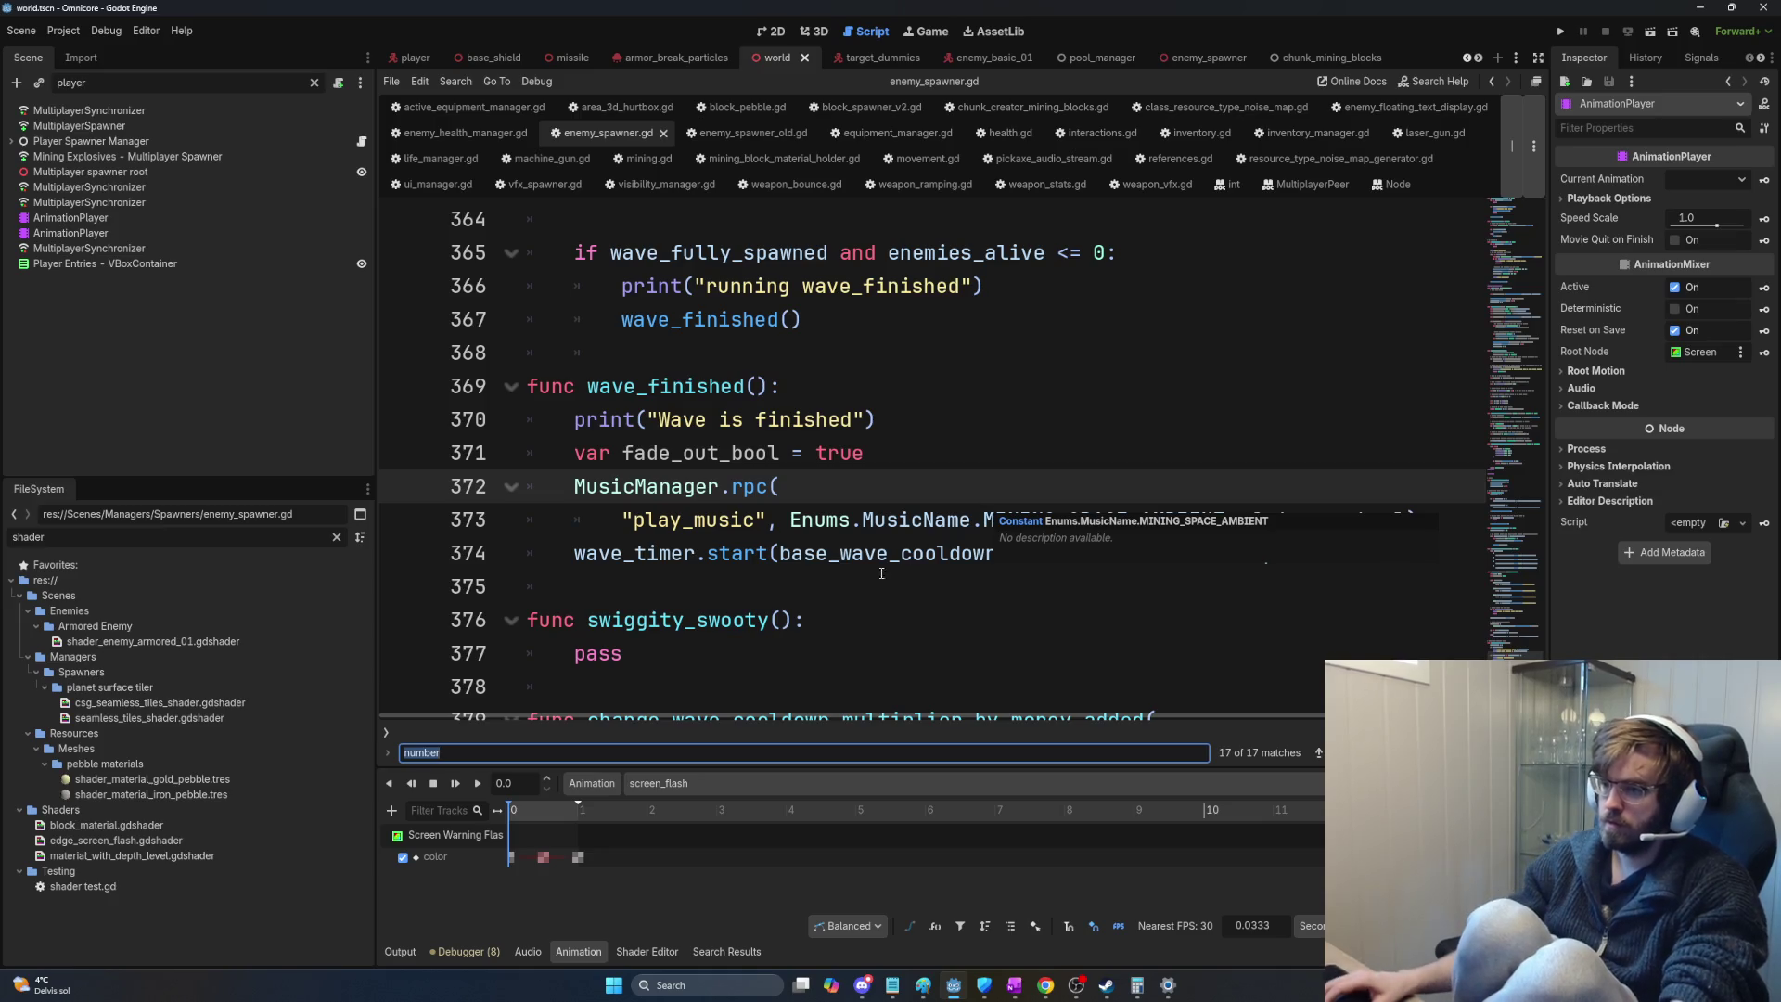
pyautogui.click(647, 558)
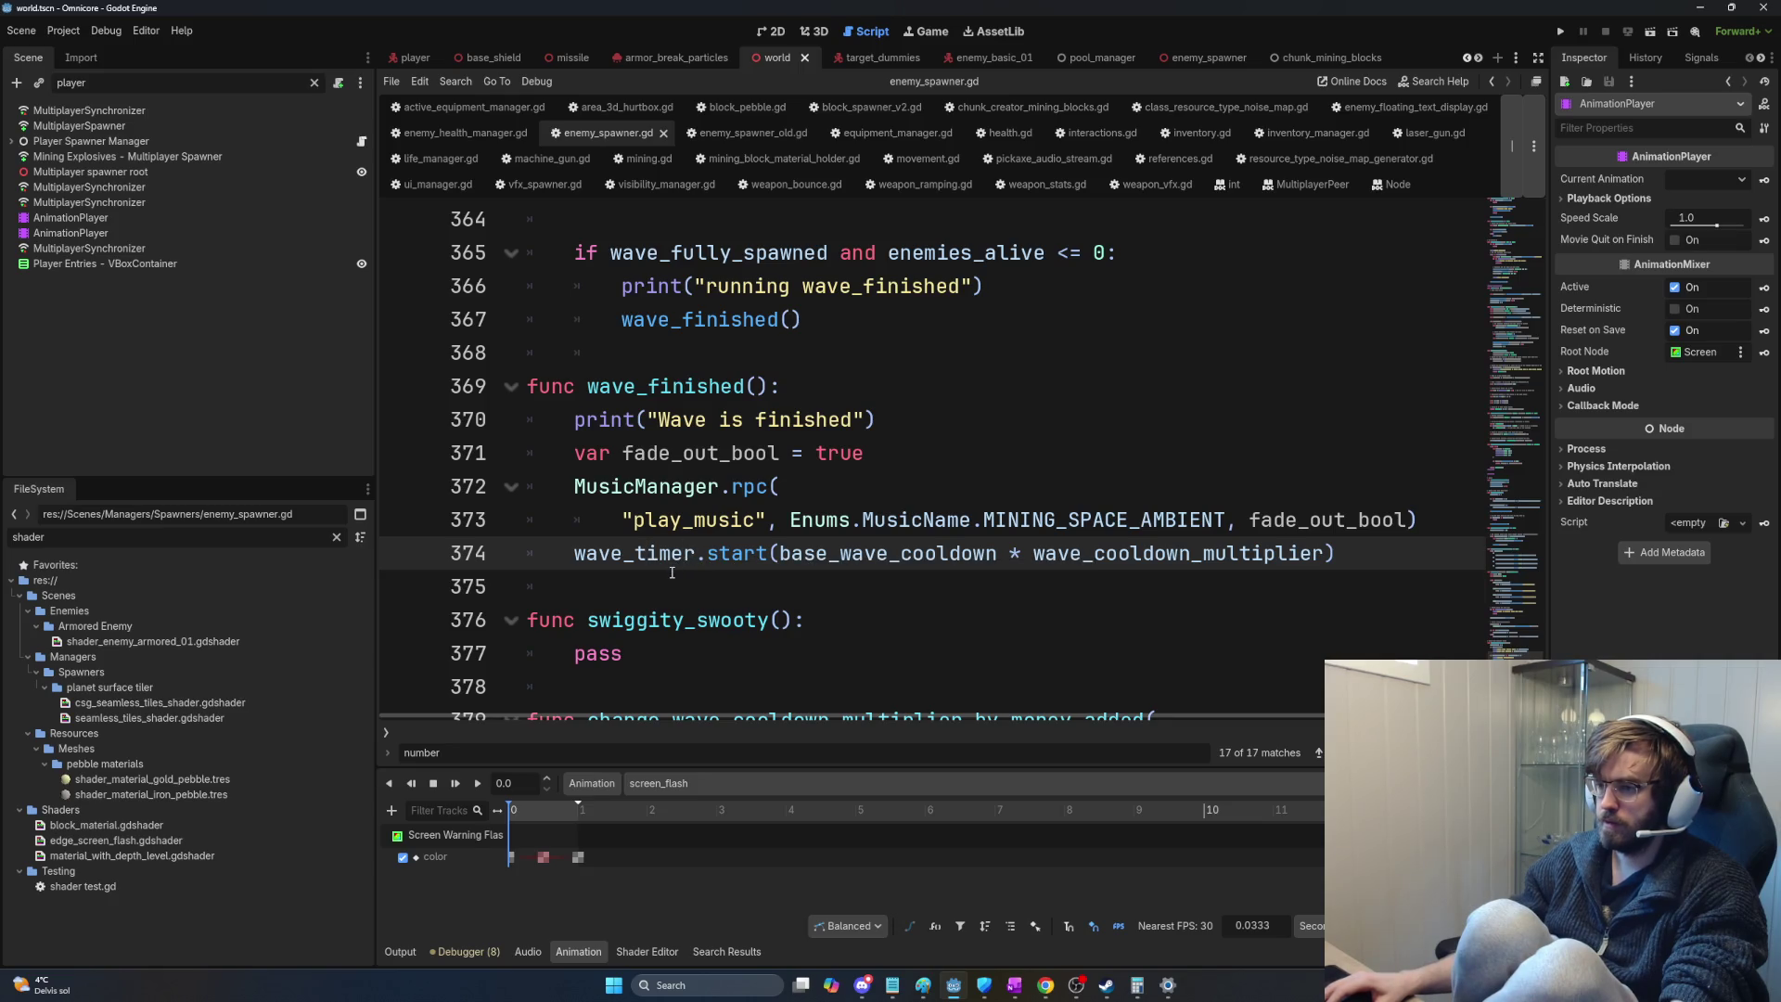
pyautogui.click(672, 572)
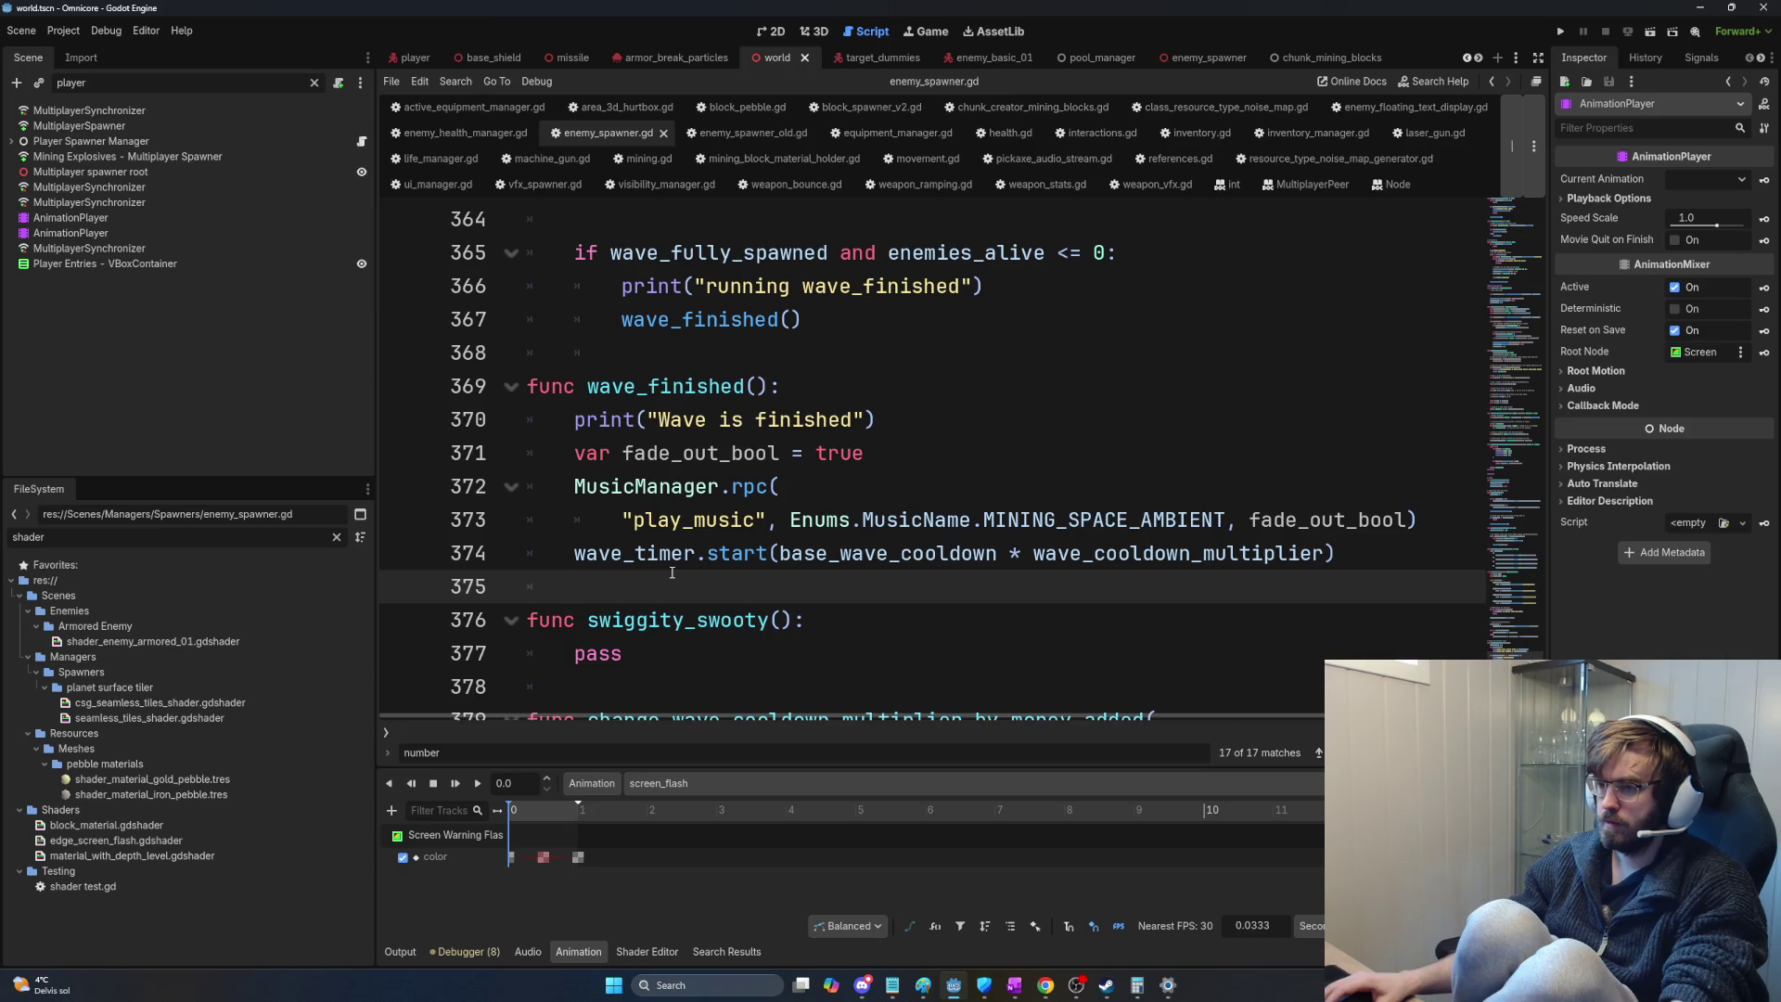
pyautogui.keyDown('ctrl'); pyautogui.click(672, 554); pyautogui.keyUp('ctrl')
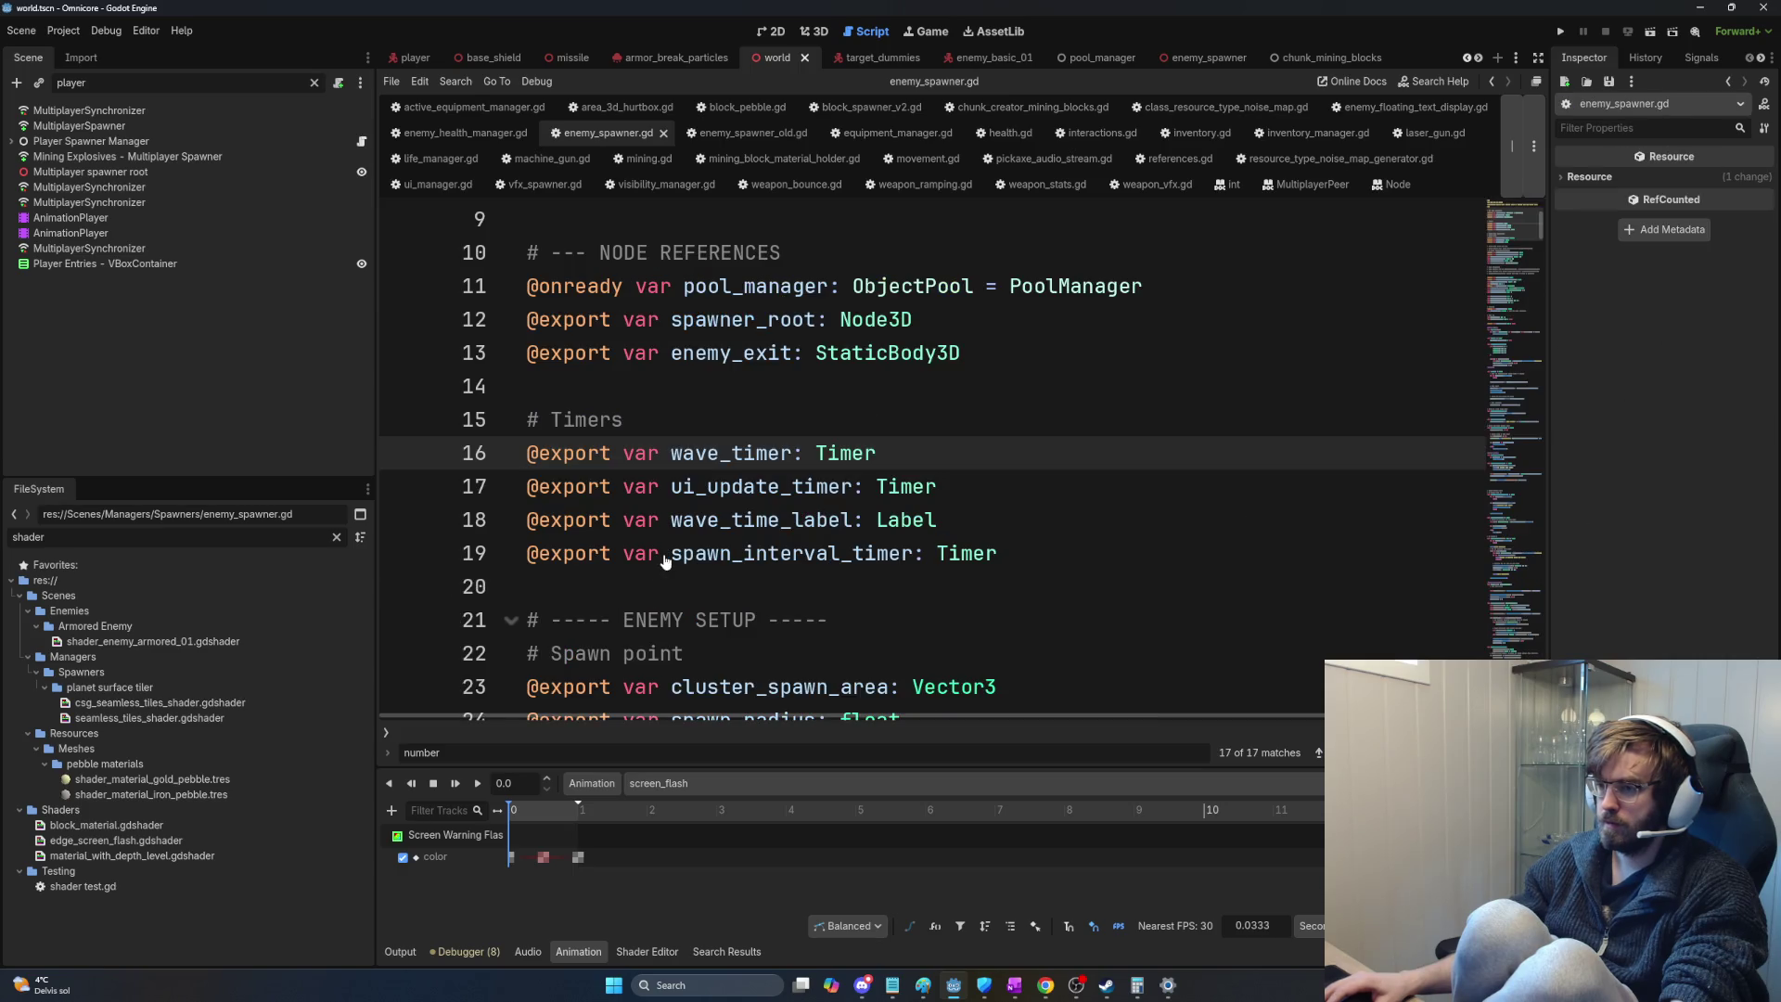
# Open the Timer class reference and search it for 'remaining' to read about time_left
pyautogui.keyDown('ctrl'); pyautogui.click(823, 456); pyautogui.keyUp('ctrl')
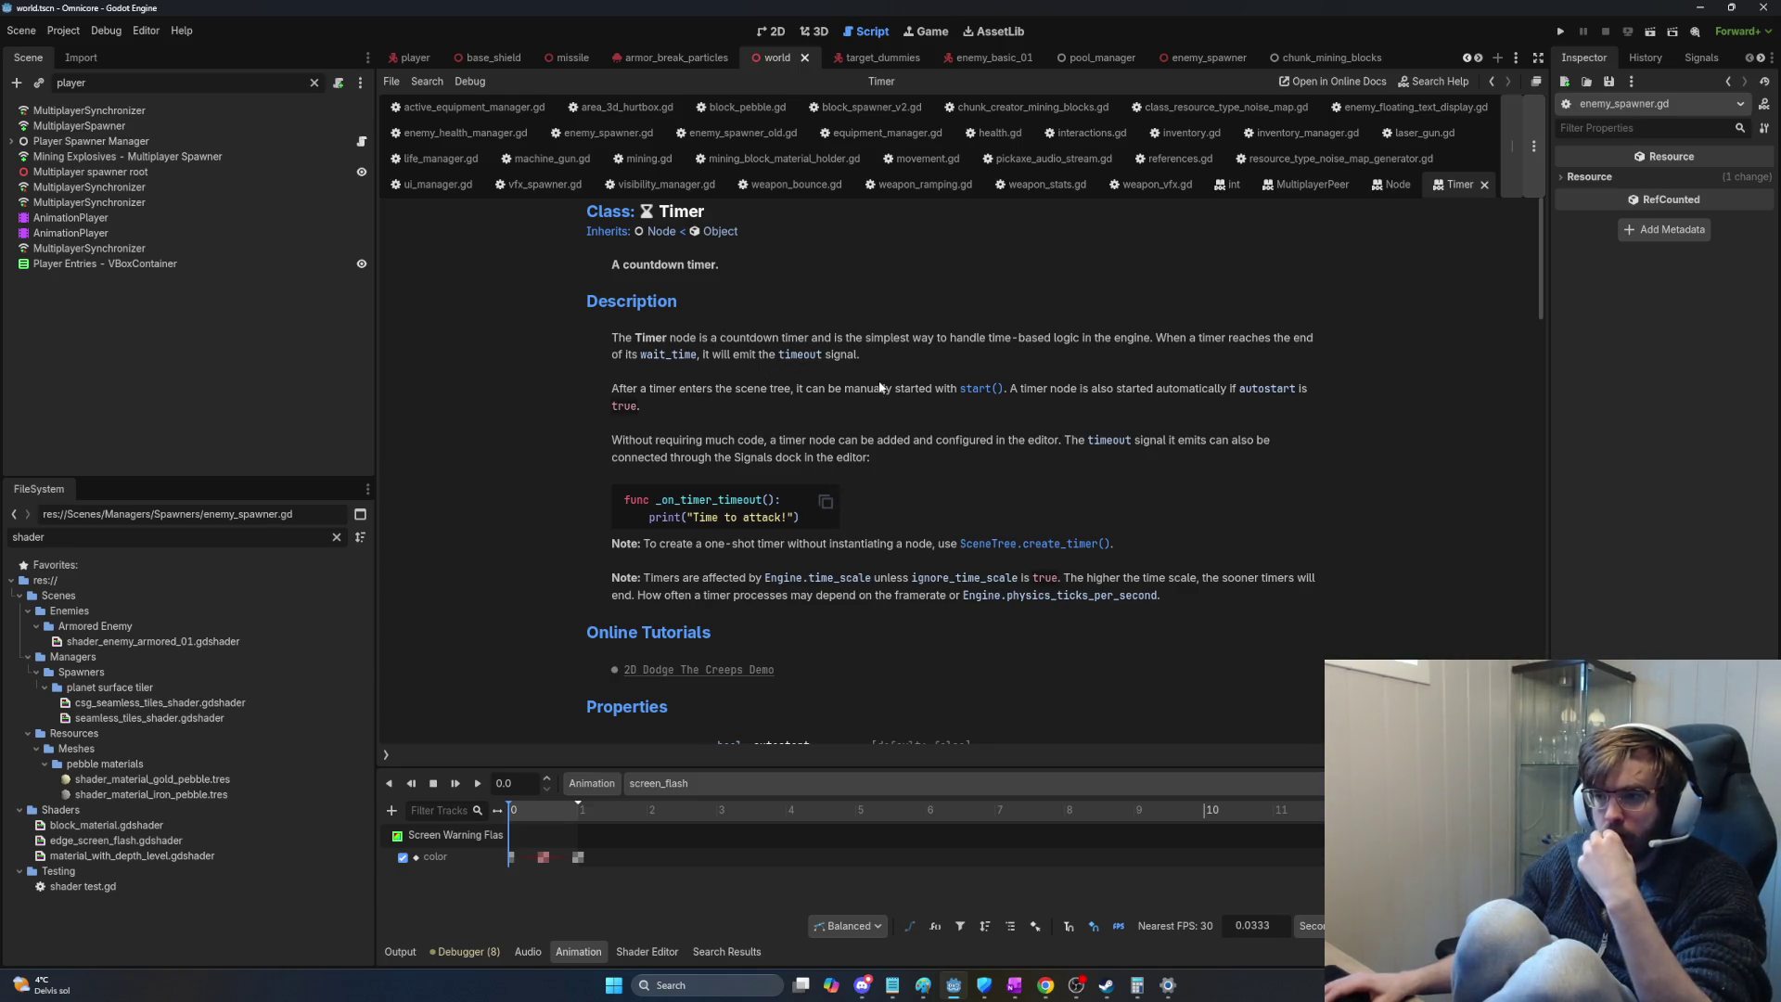
pyautogui.hotkey('ctrl', 'f')
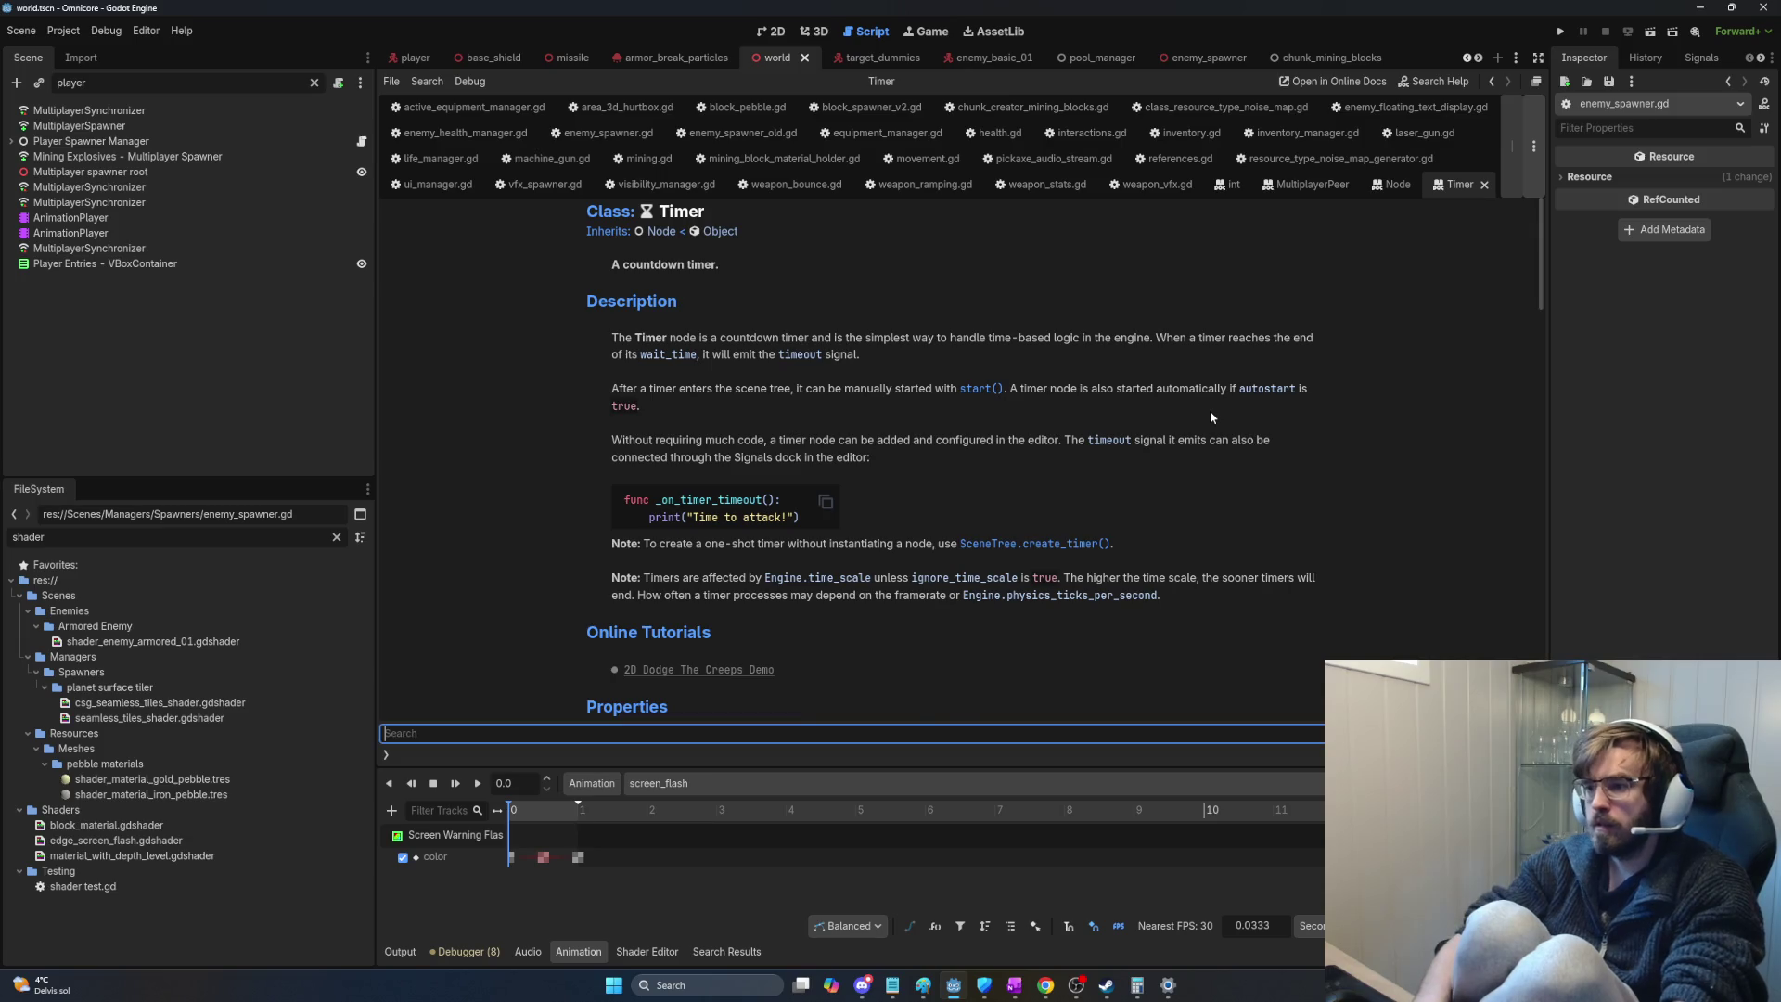
pyautogui.write('remaining')
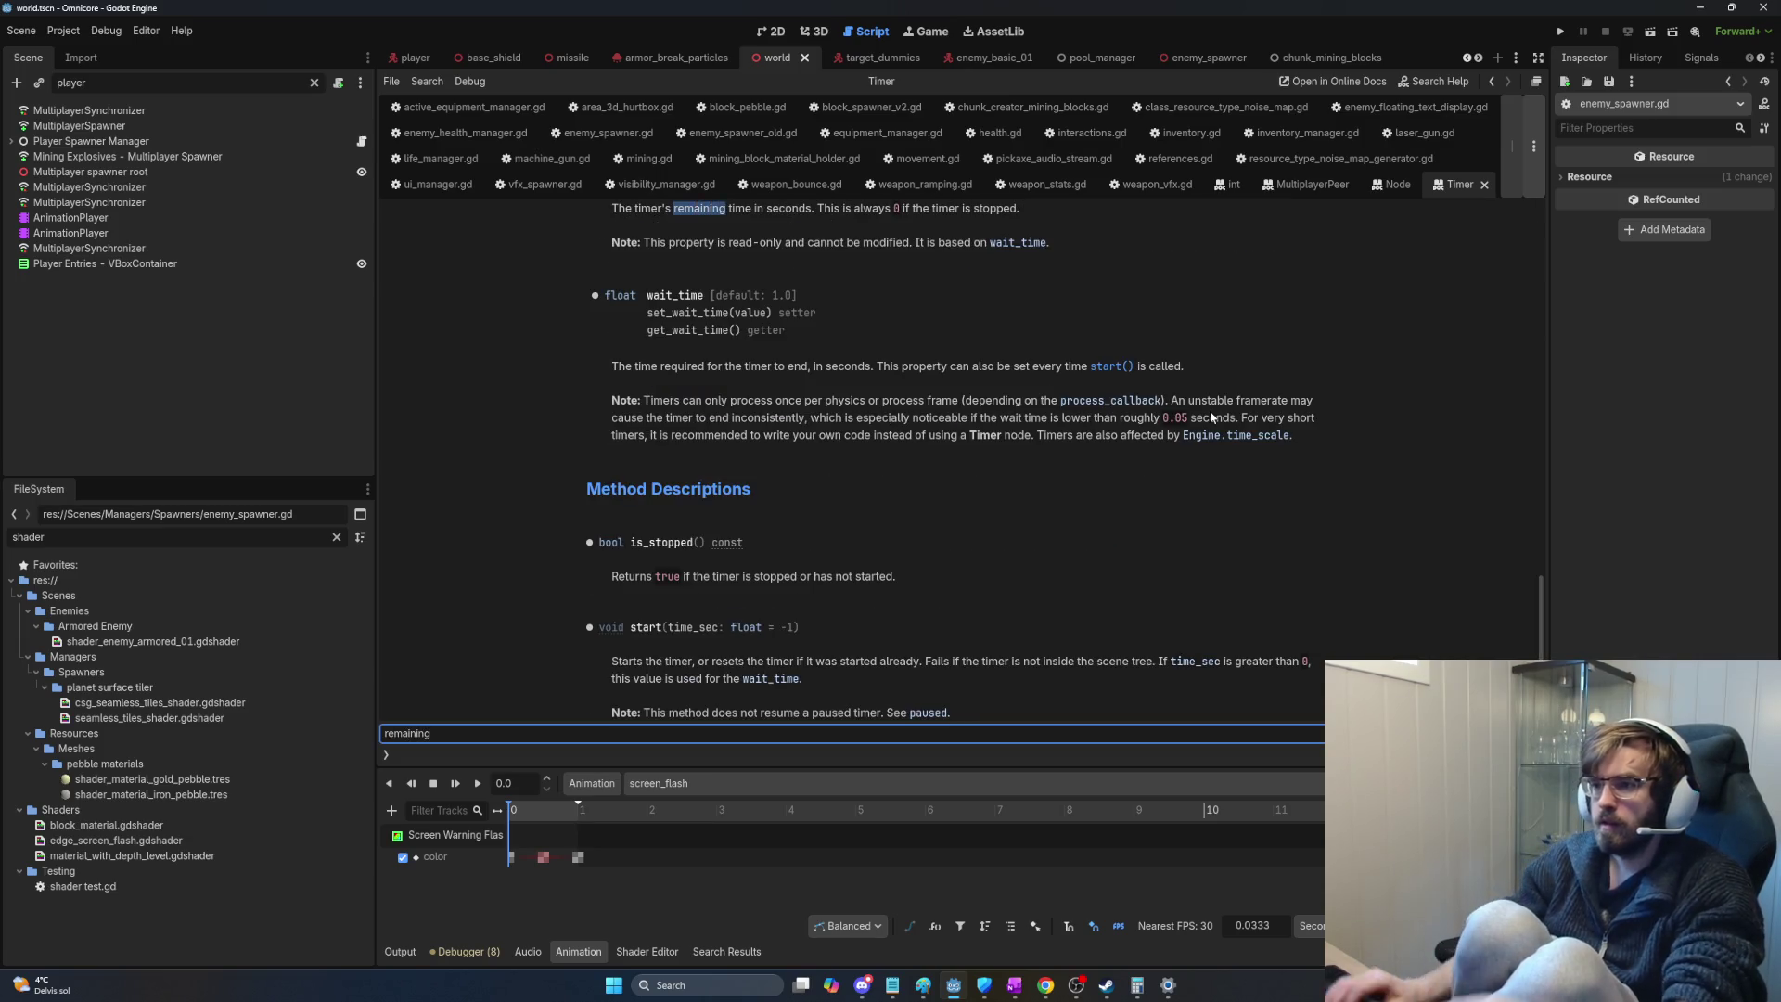
pyautogui.scroll(1, 907, 288)
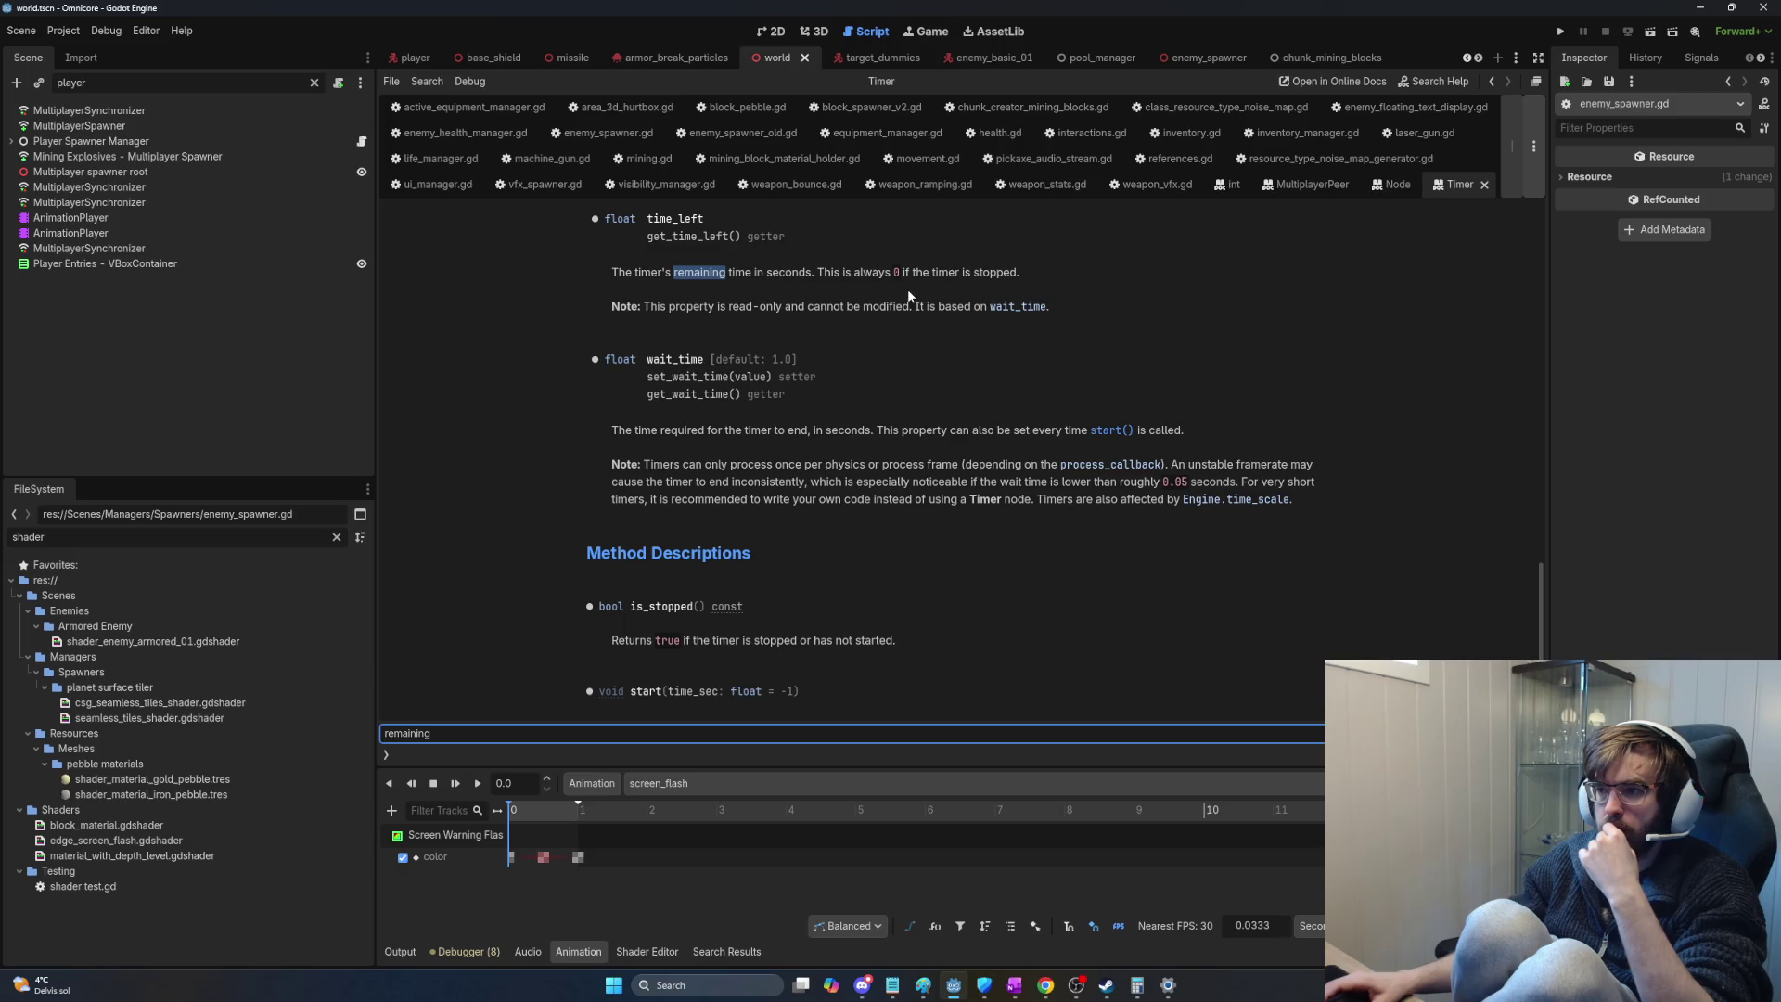
pyautogui.moveTo(647, 237); pyautogui.dragTo(793, 237)
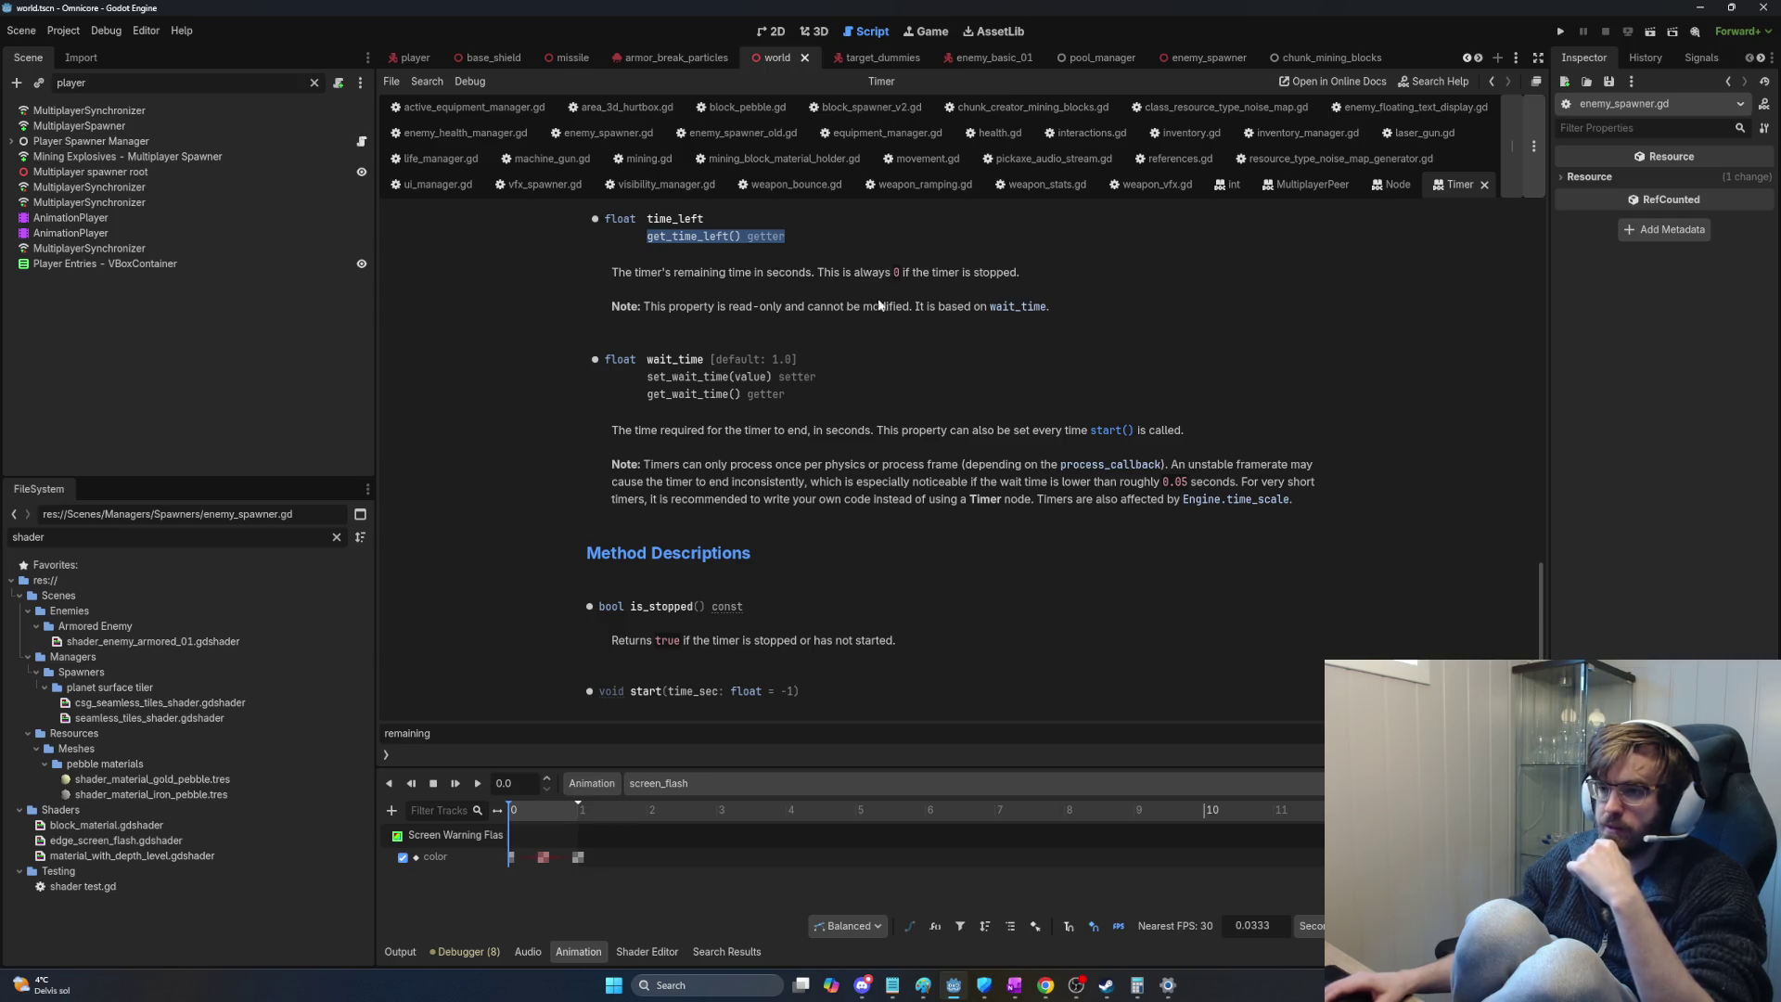
pyautogui.moveTo(1029, 274)
pyautogui.mouseDown()
pyautogui.moveTo(598, 272)
pyautogui.moveTo(649, 237)
pyautogui.moveTo(612, 269)
pyautogui.moveTo(620, 235)
pyautogui.moveTo(655, 239)
pyautogui.mouseUp()
pyautogui.moveTo(948, 272)
pyautogui.mouseDown()
pyautogui.moveTo(1041, 276)
pyautogui.moveTo(591, 266)
pyautogui.moveTo(1022, 273)
pyautogui.mouseUp()
pyautogui.click(1053, 273)
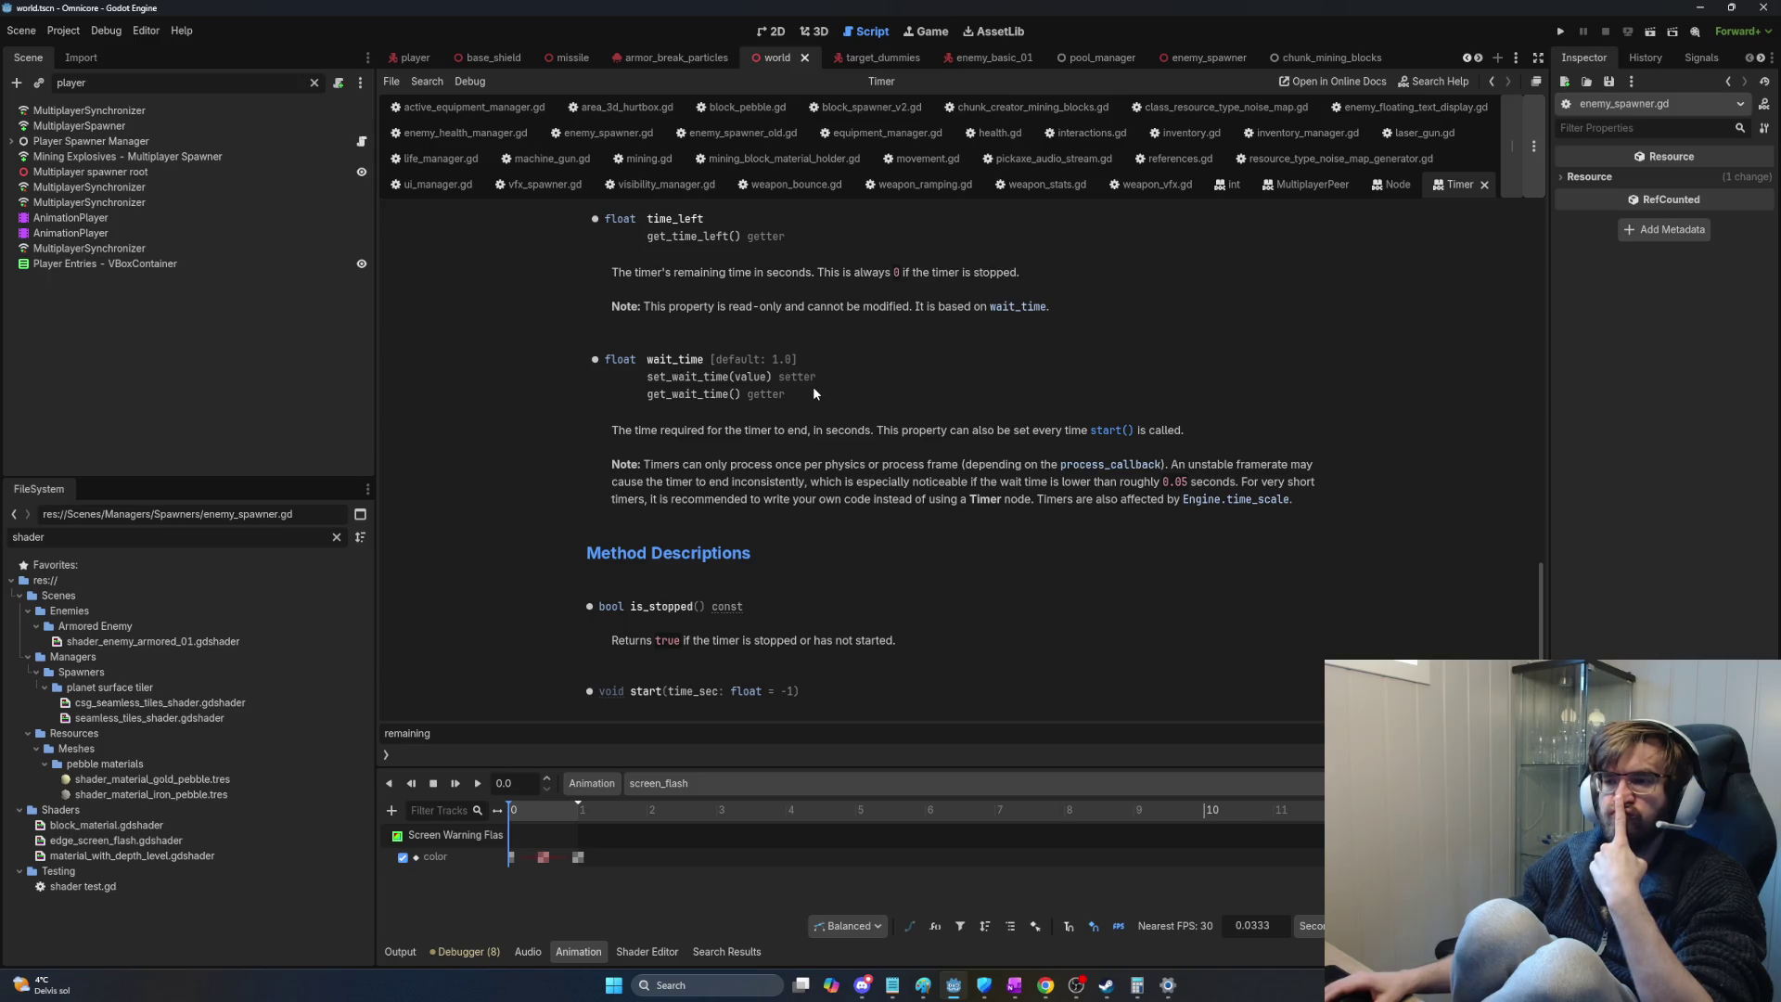
# Scroll back up through the Timer reference, then switch to the ChatGPT conversation
pyautogui.scroll(-3, 812, 389)
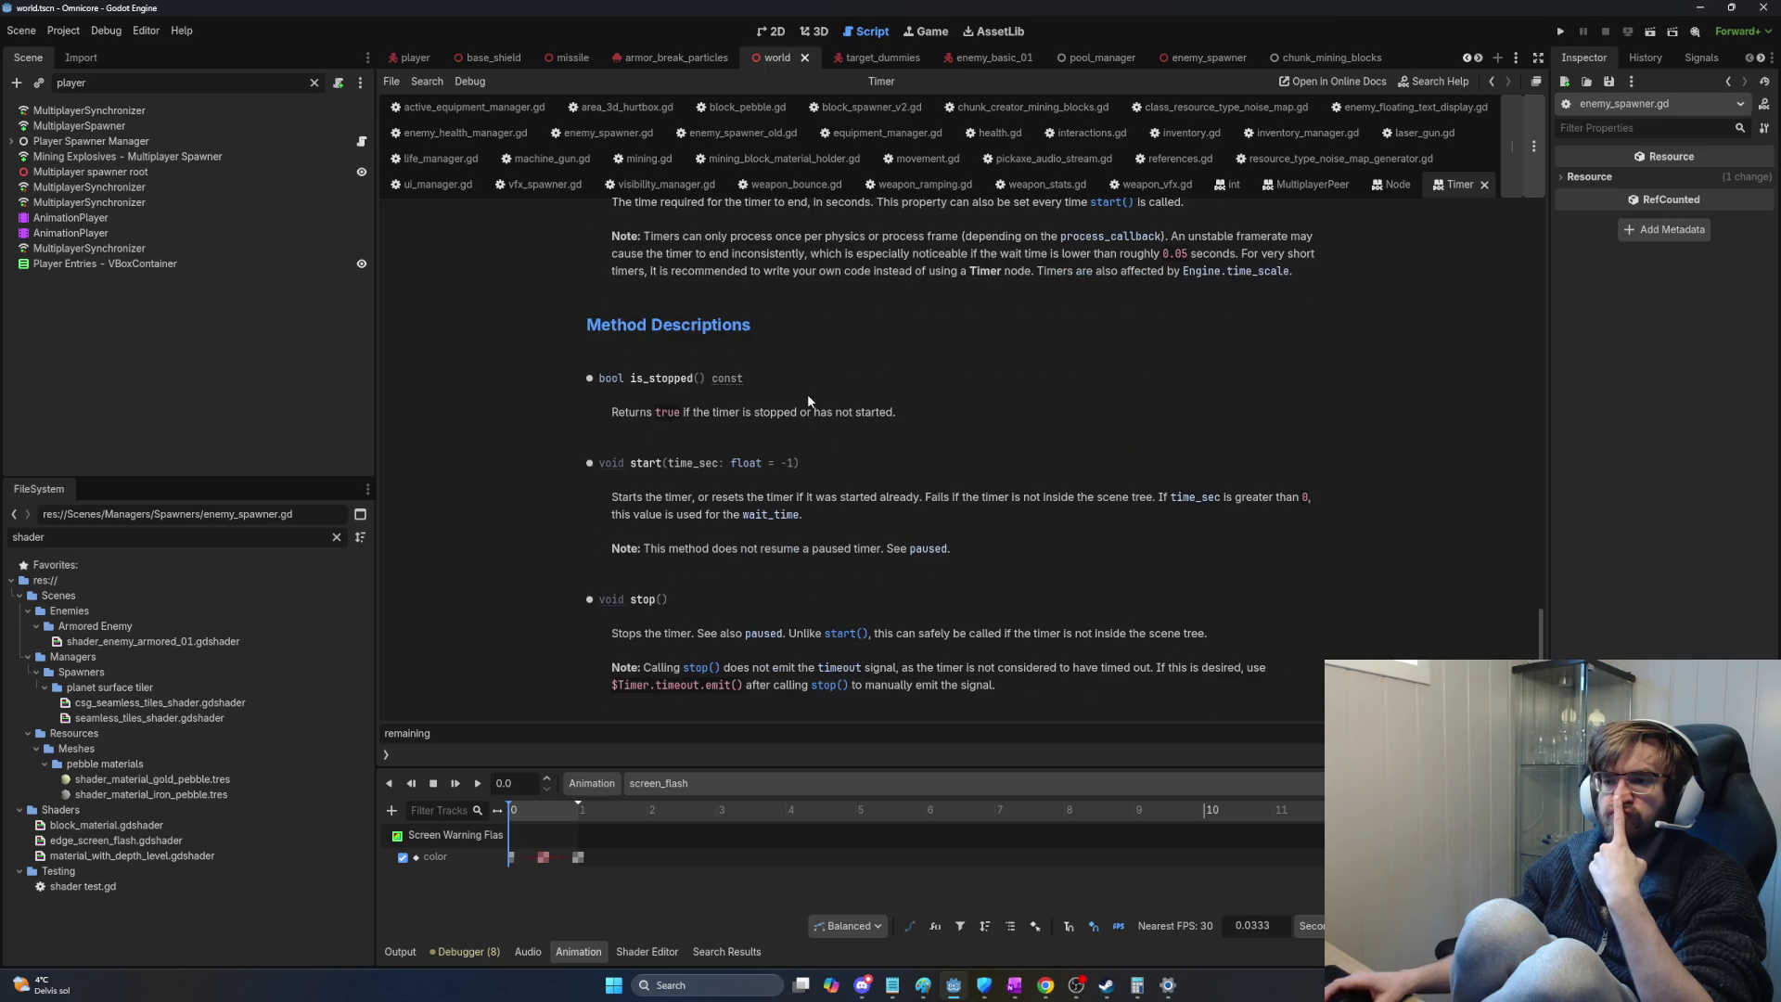
pyautogui.scroll(7, 758, 605)
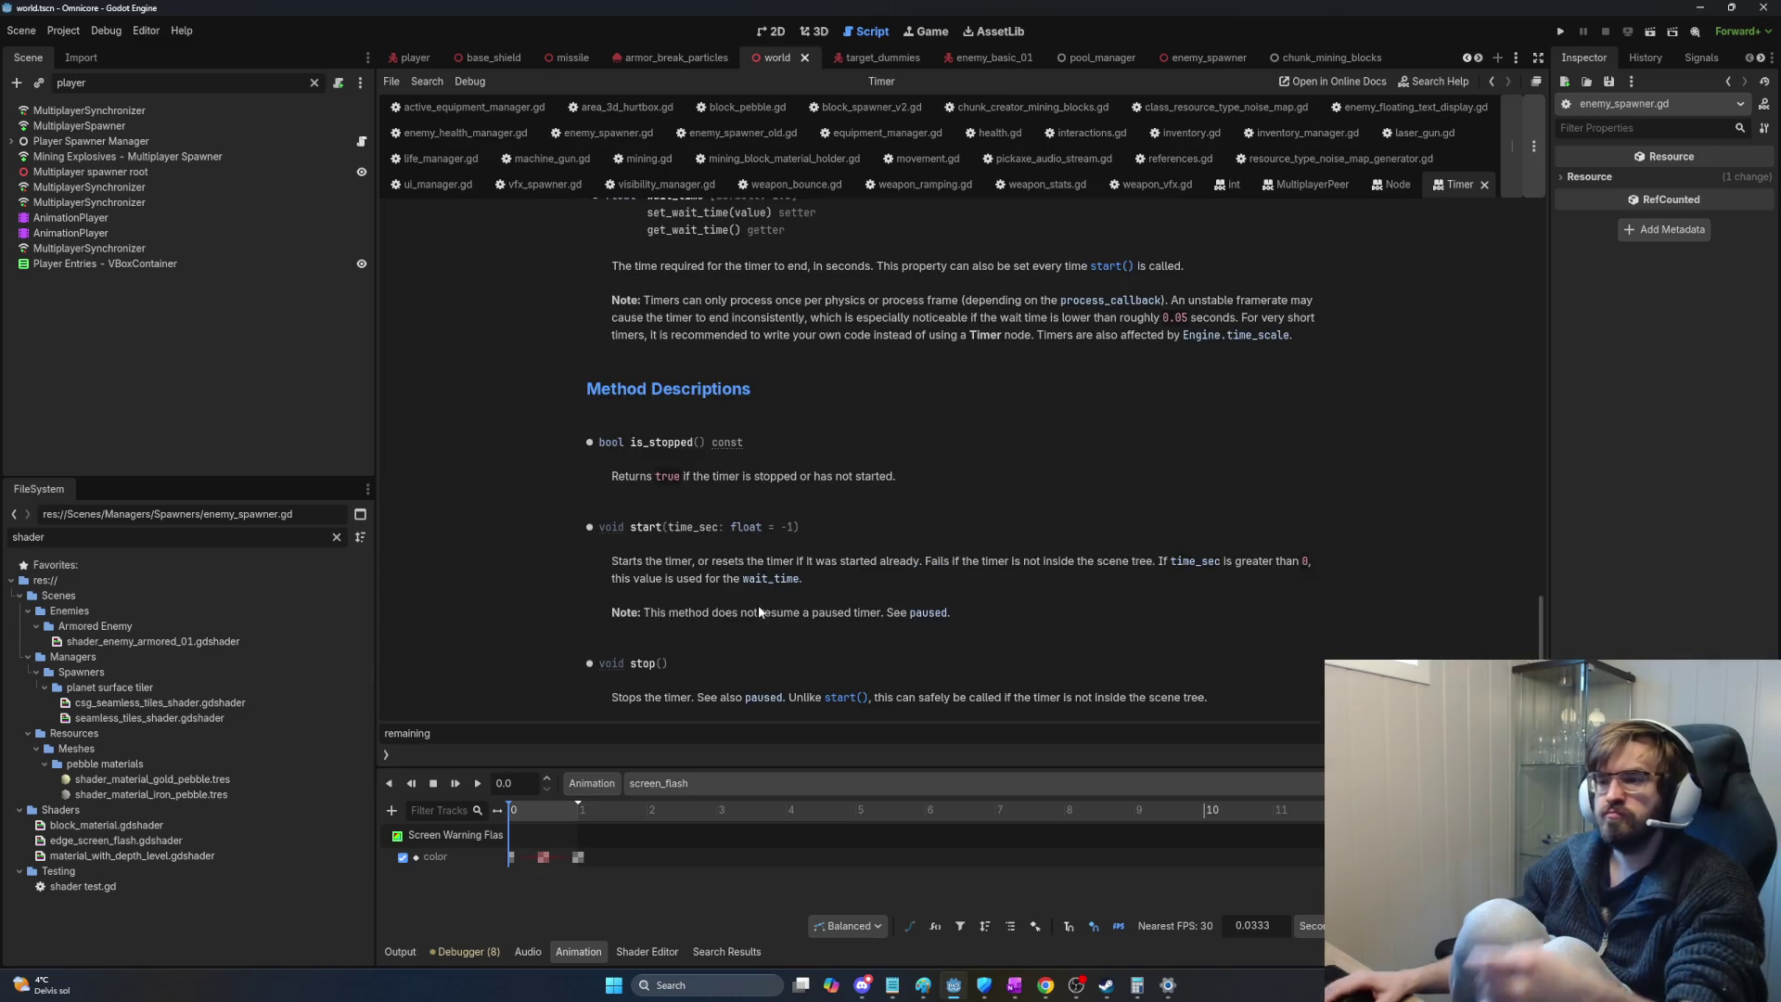
pyautogui.scroll(6, 795, 557)
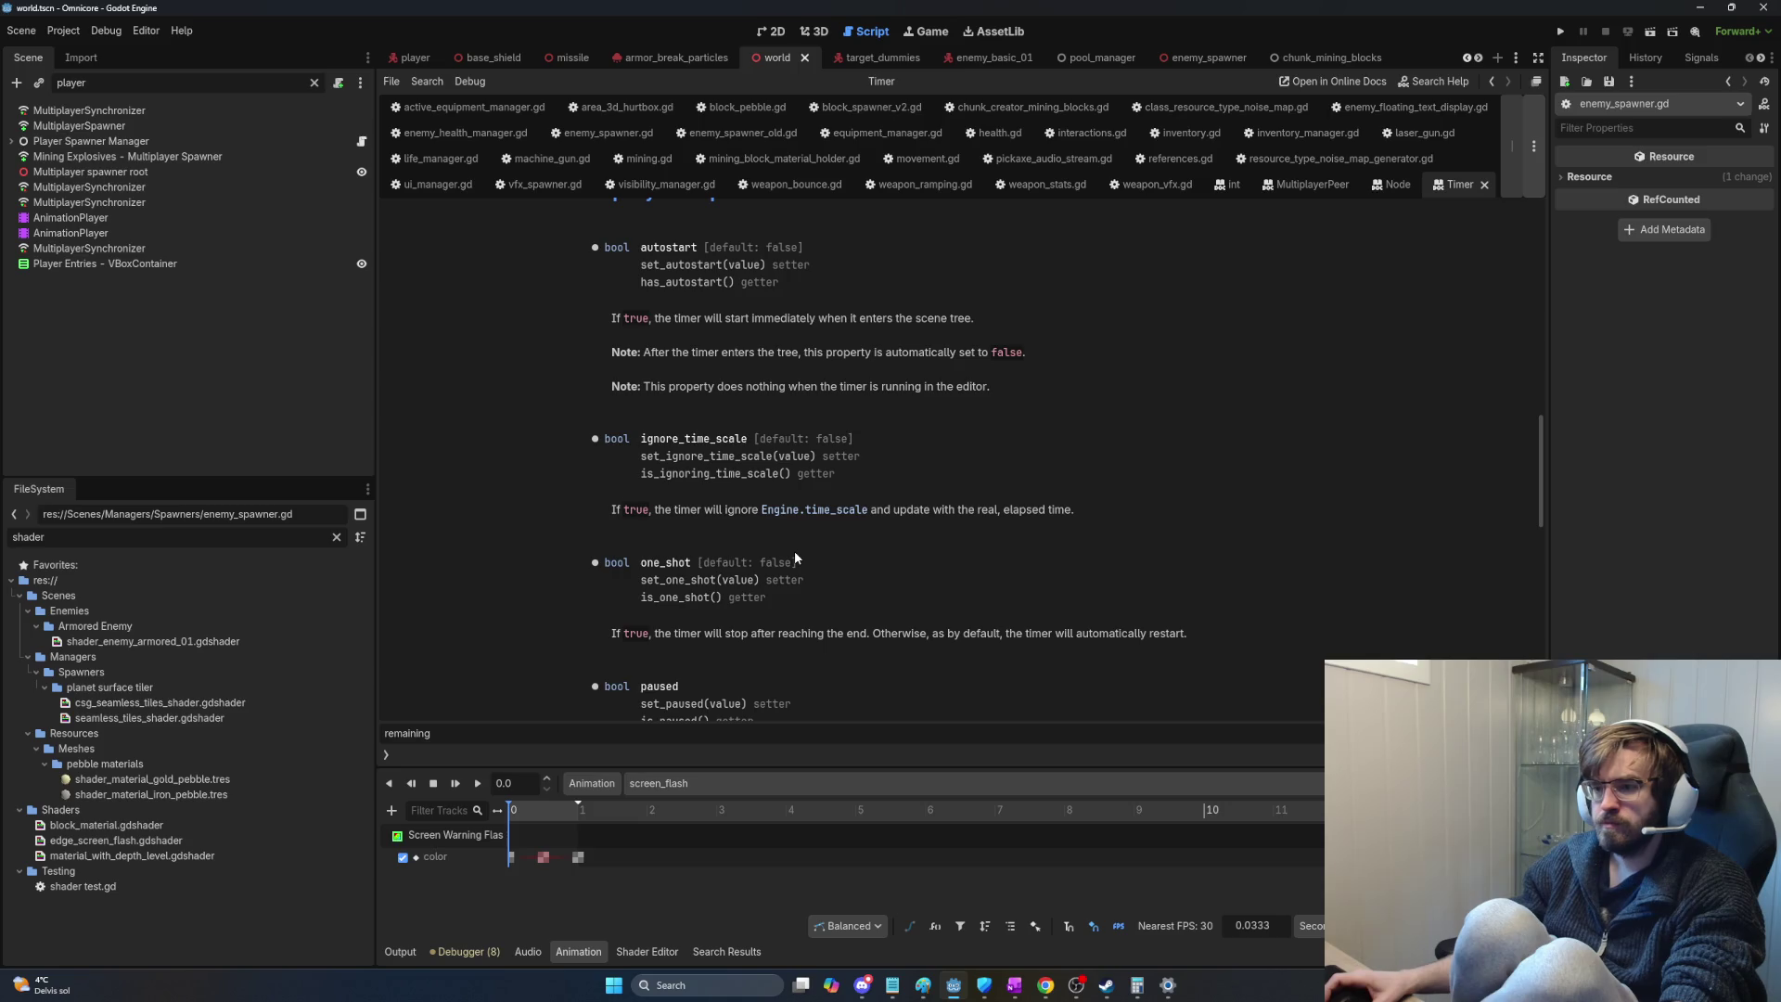
pyautogui.scroll(2, 794, 557)
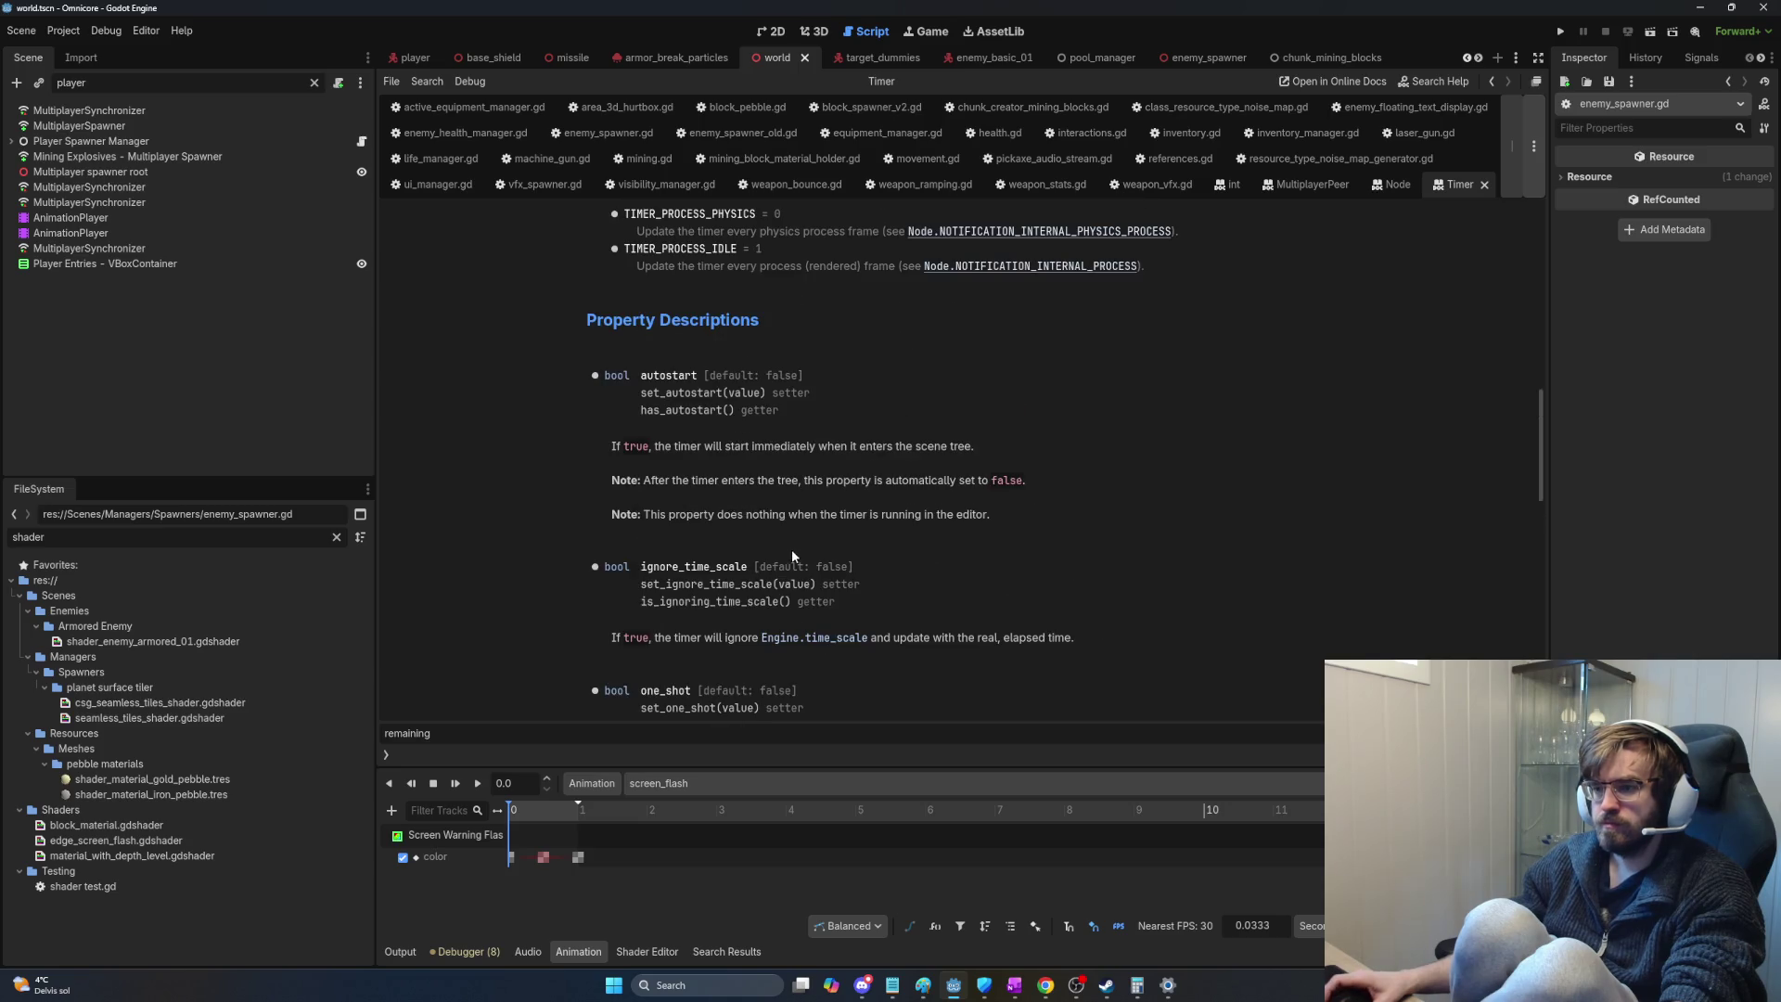
pyautogui.scroll(4, 792, 554)
pyautogui.scroll(4, 792, 556)
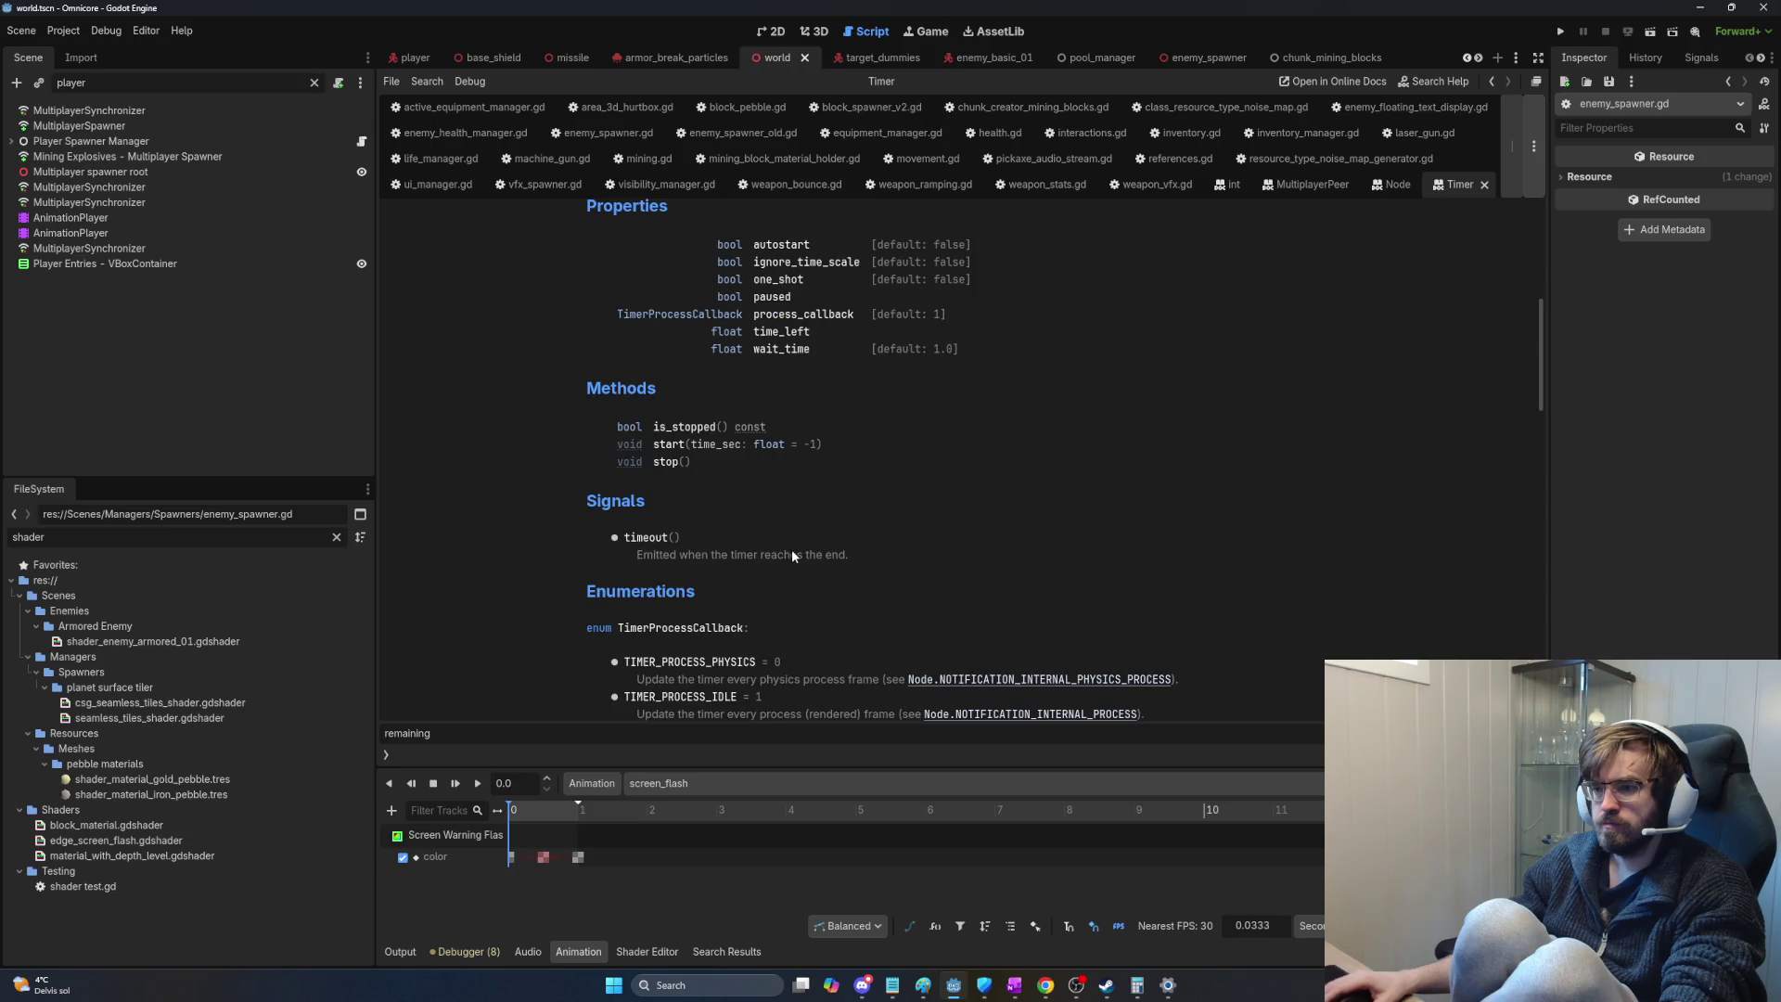
pyautogui.scroll(7, 792, 555)
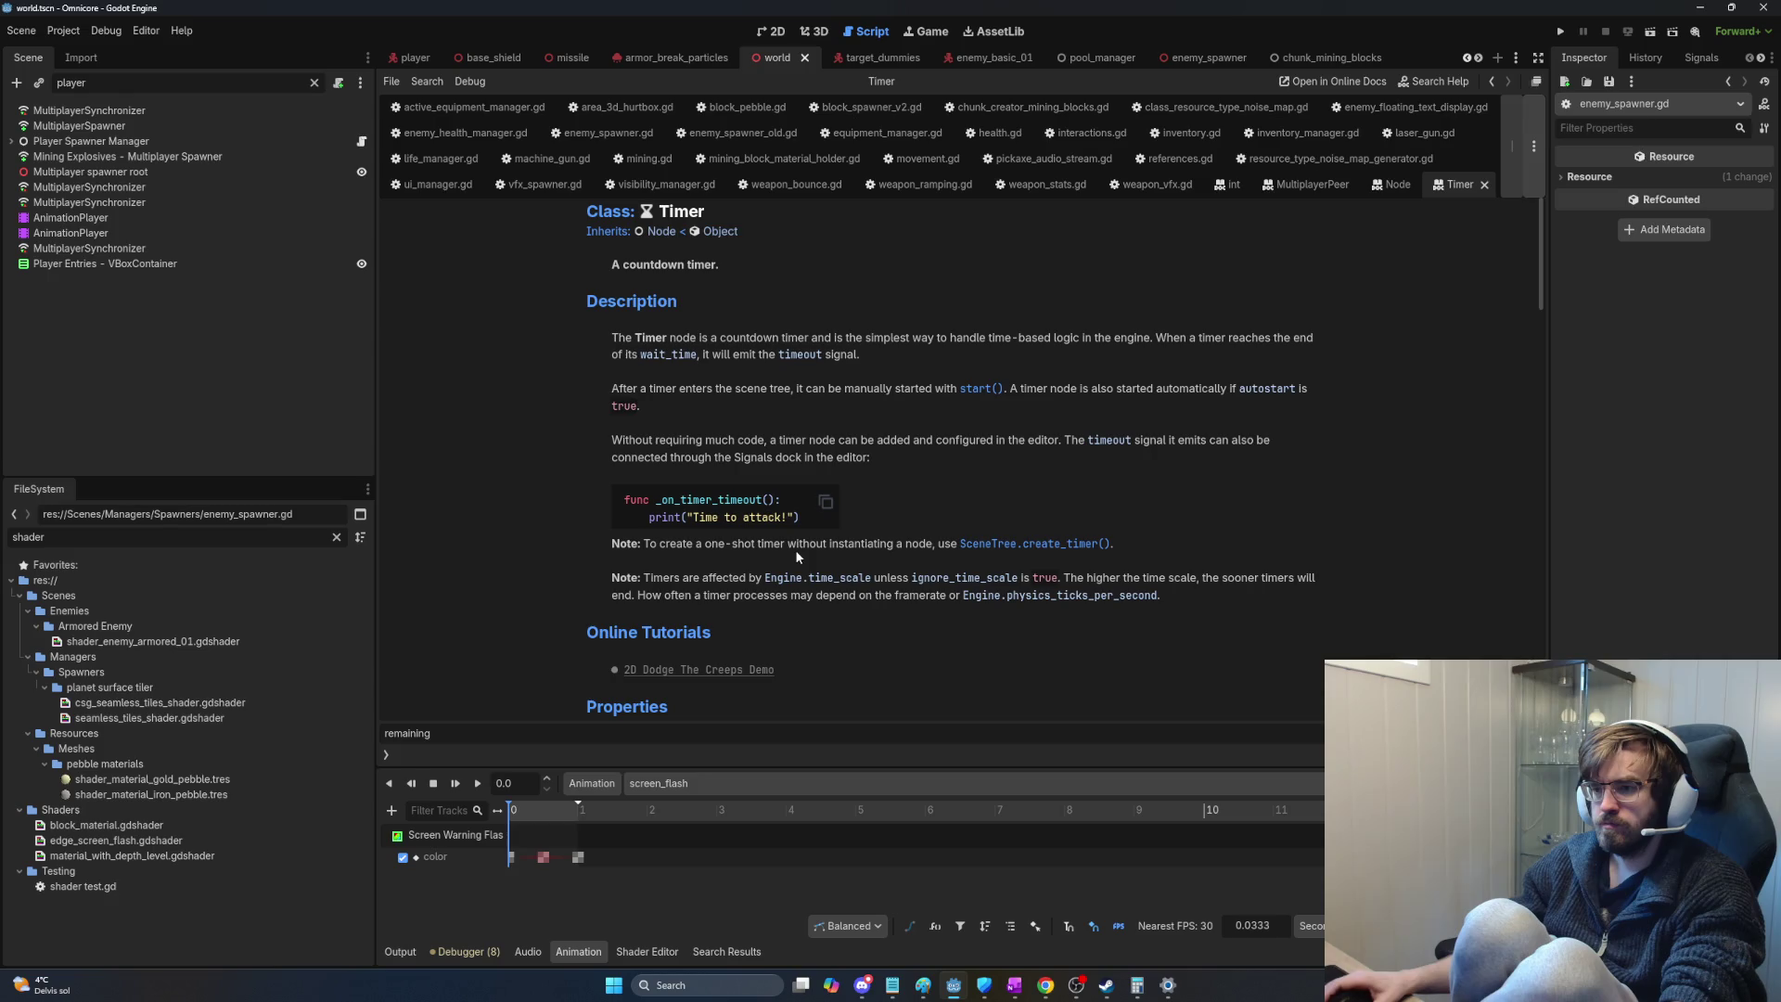
pyautogui.hotkey('alt', 'Tab')
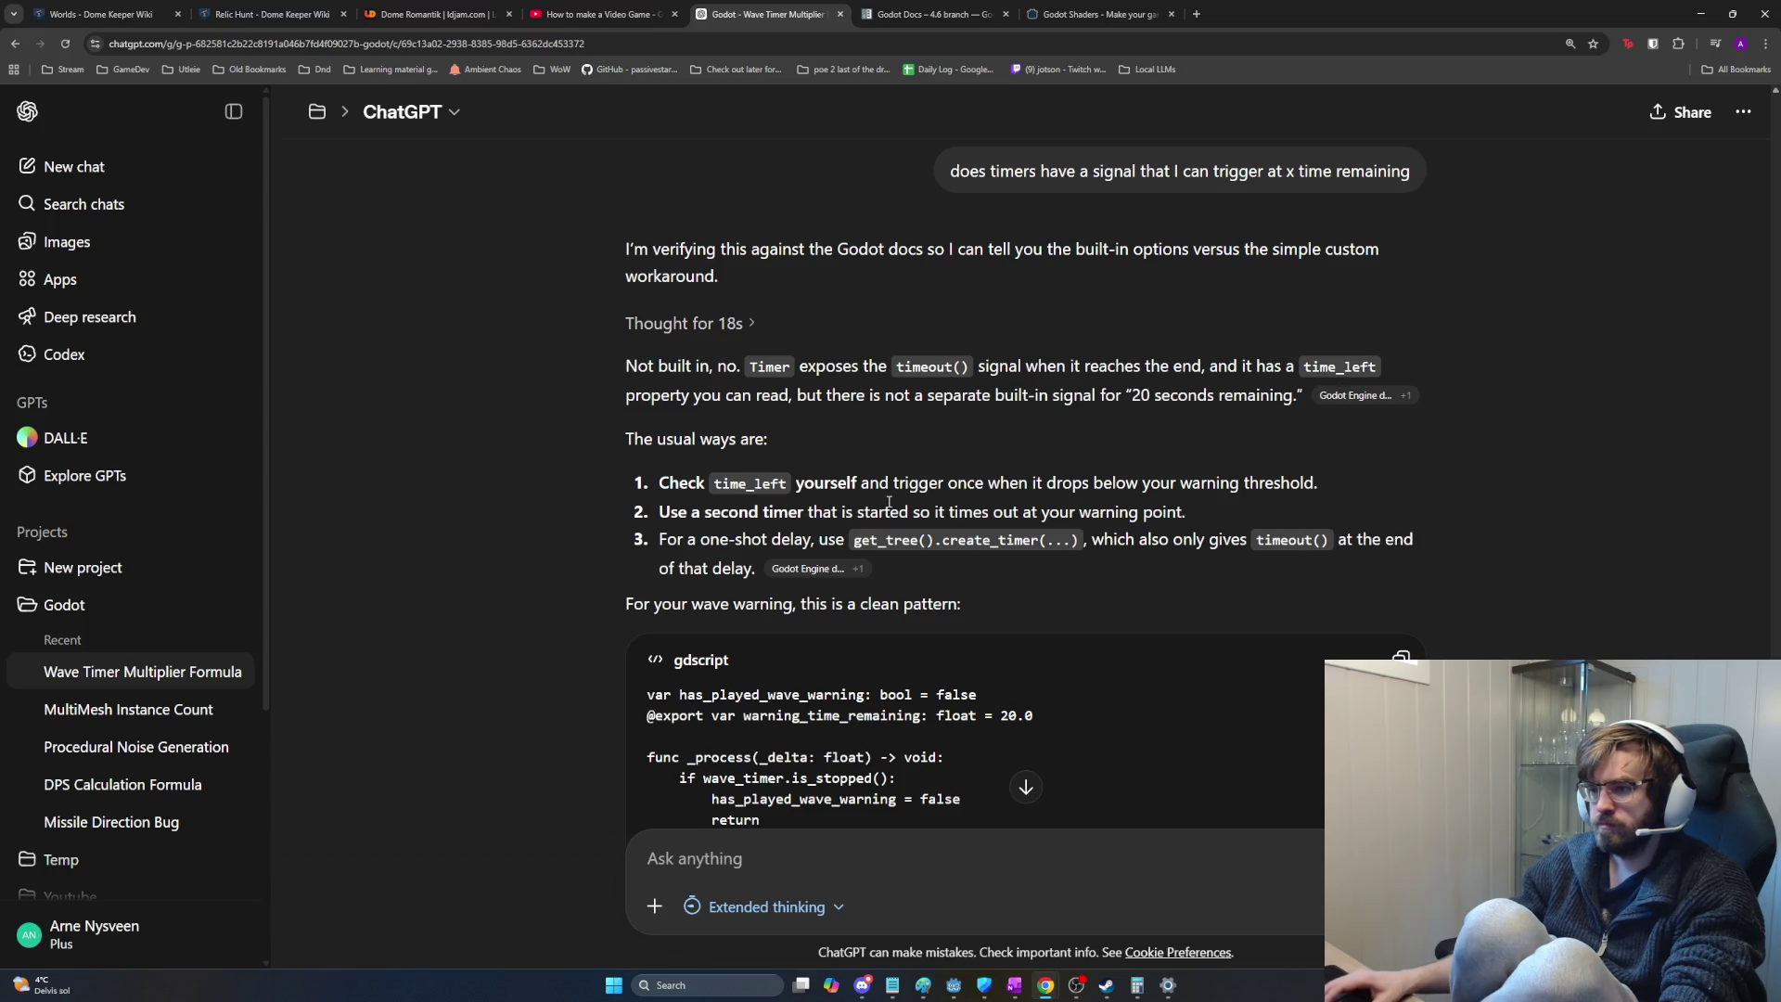
# Look over ChatGPT's suggested GDScript code and compare it with the Godot editor
pyautogui.scroll(-3, 872, 511)
pyautogui.moveTo(954, 625)
pyautogui.mouseDown()
pyautogui.moveTo(690, 503)
pyautogui.moveTo(889, 647)
pyautogui.moveTo(648, 477)
pyautogui.mouseUp()
pyautogui.click(821, 541)
pyautogui.hotkey('alt', 'Tab')
pyautogui.hotkey('alt', 'Tab')
pyautogui.click(889, 647)
pyautogui.hotkey('alt', 'Tab')
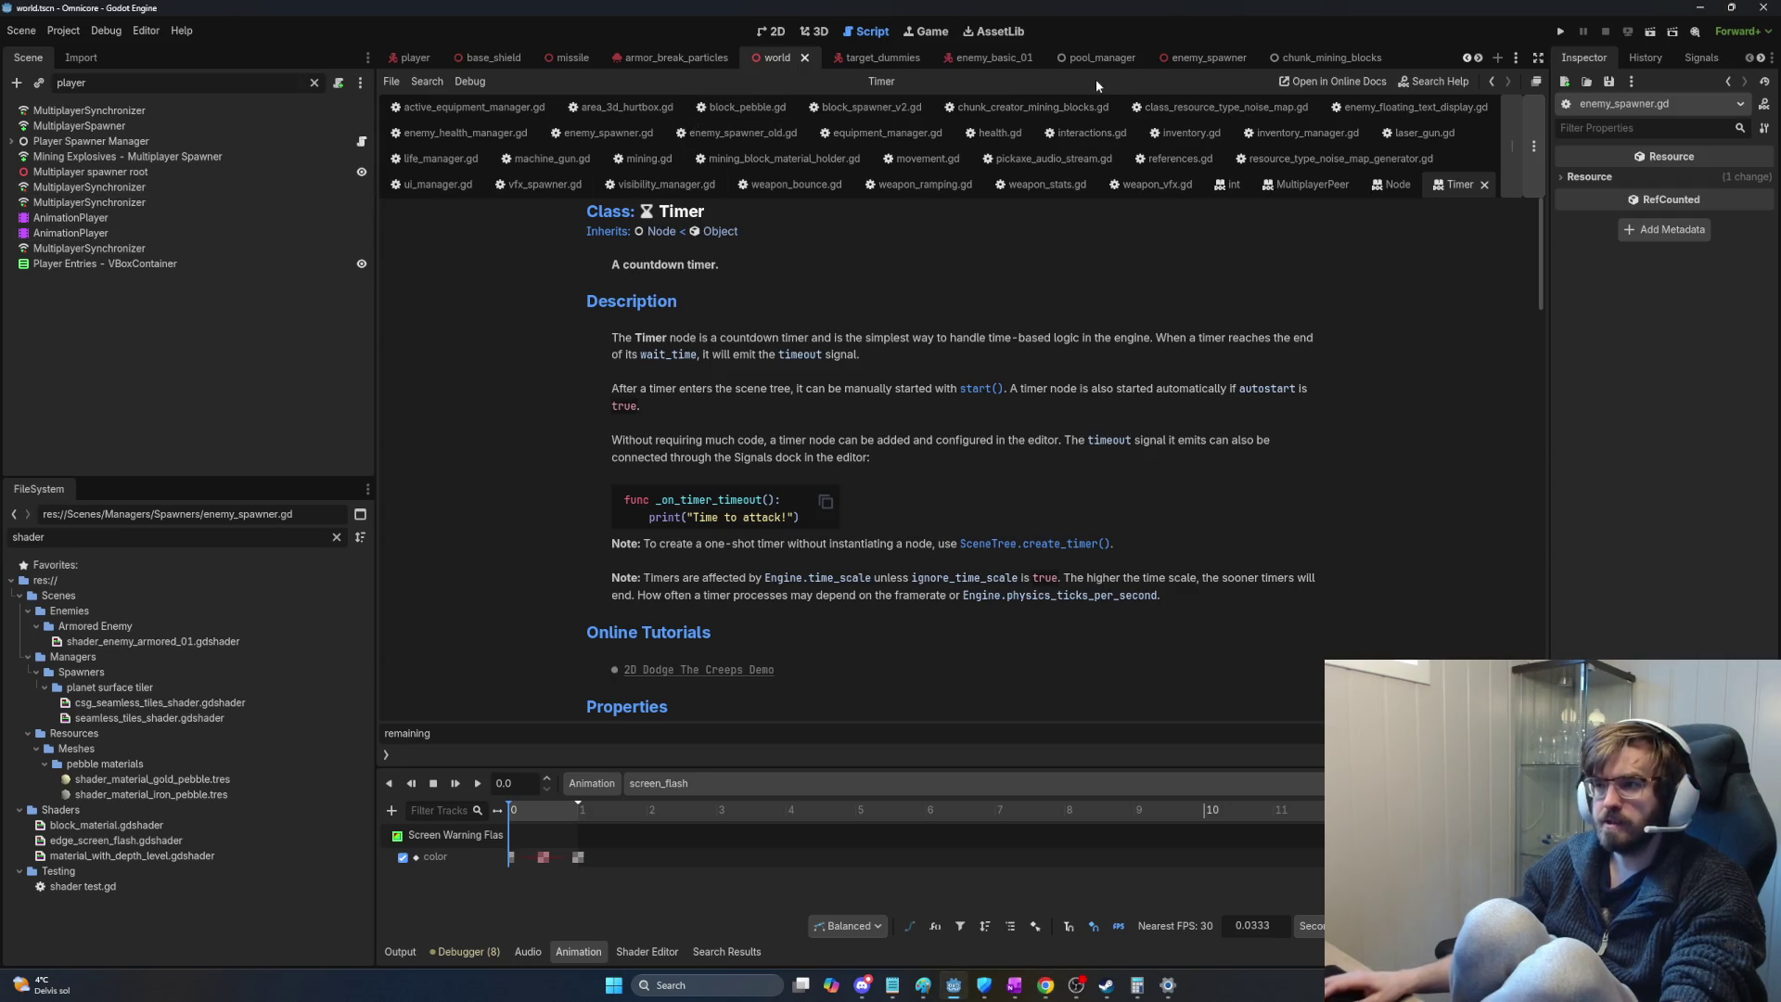
pyautogui.moveTo(987, 71)
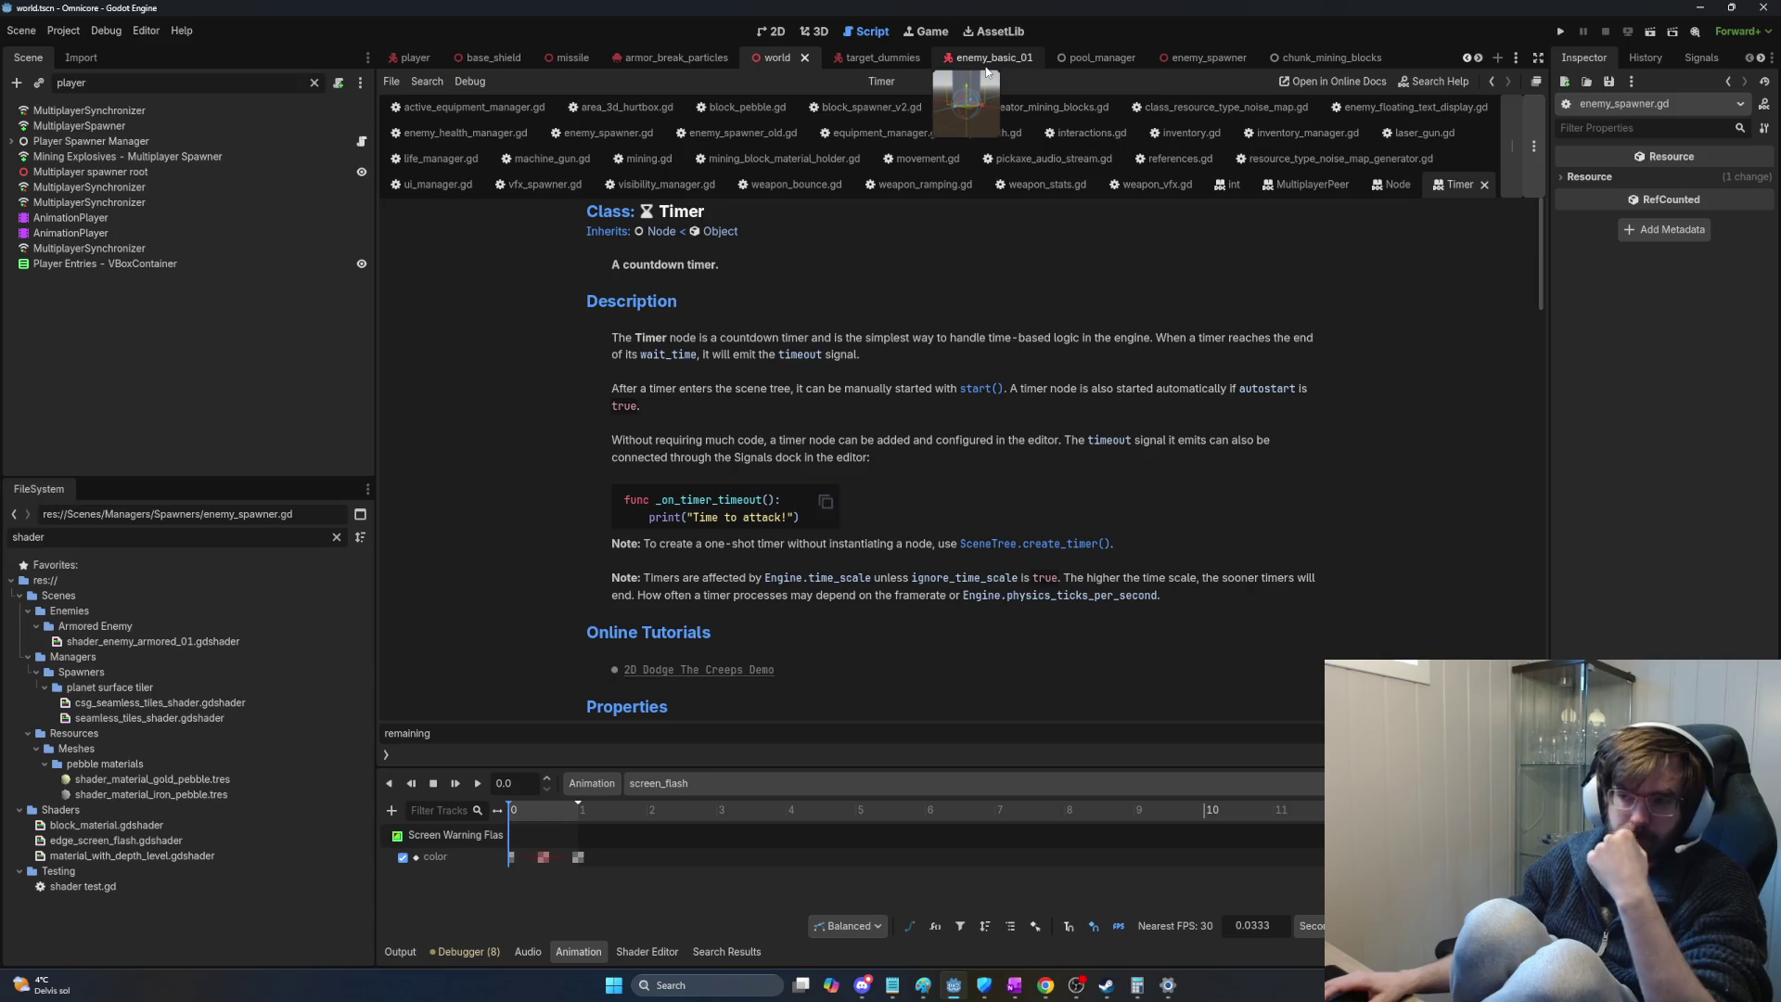
pyautogui.hotkey('alt', 'Tab')
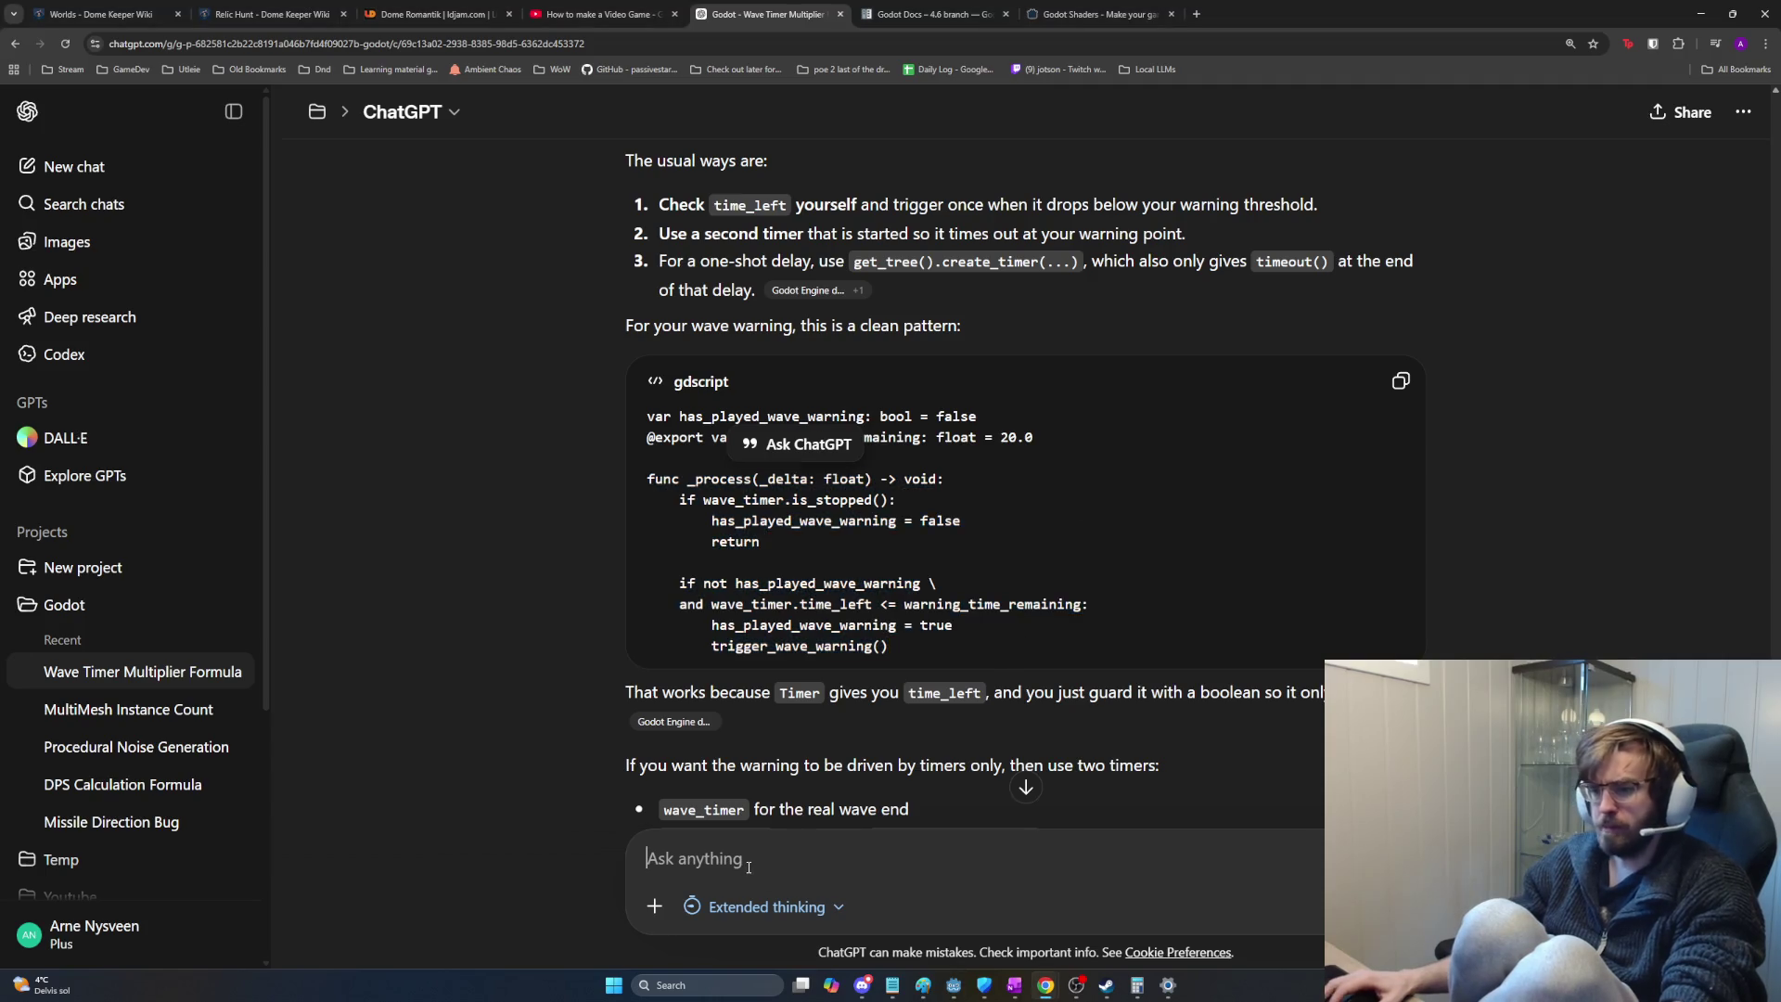
# Ask ChatGPT whether a second timer 20 seconds shorter is a cheaper trigger for the screen flash
pyautogui.click(748, 867)
pyautogui.write('is it cheaper to create a second timer that last 20 seconds shor')
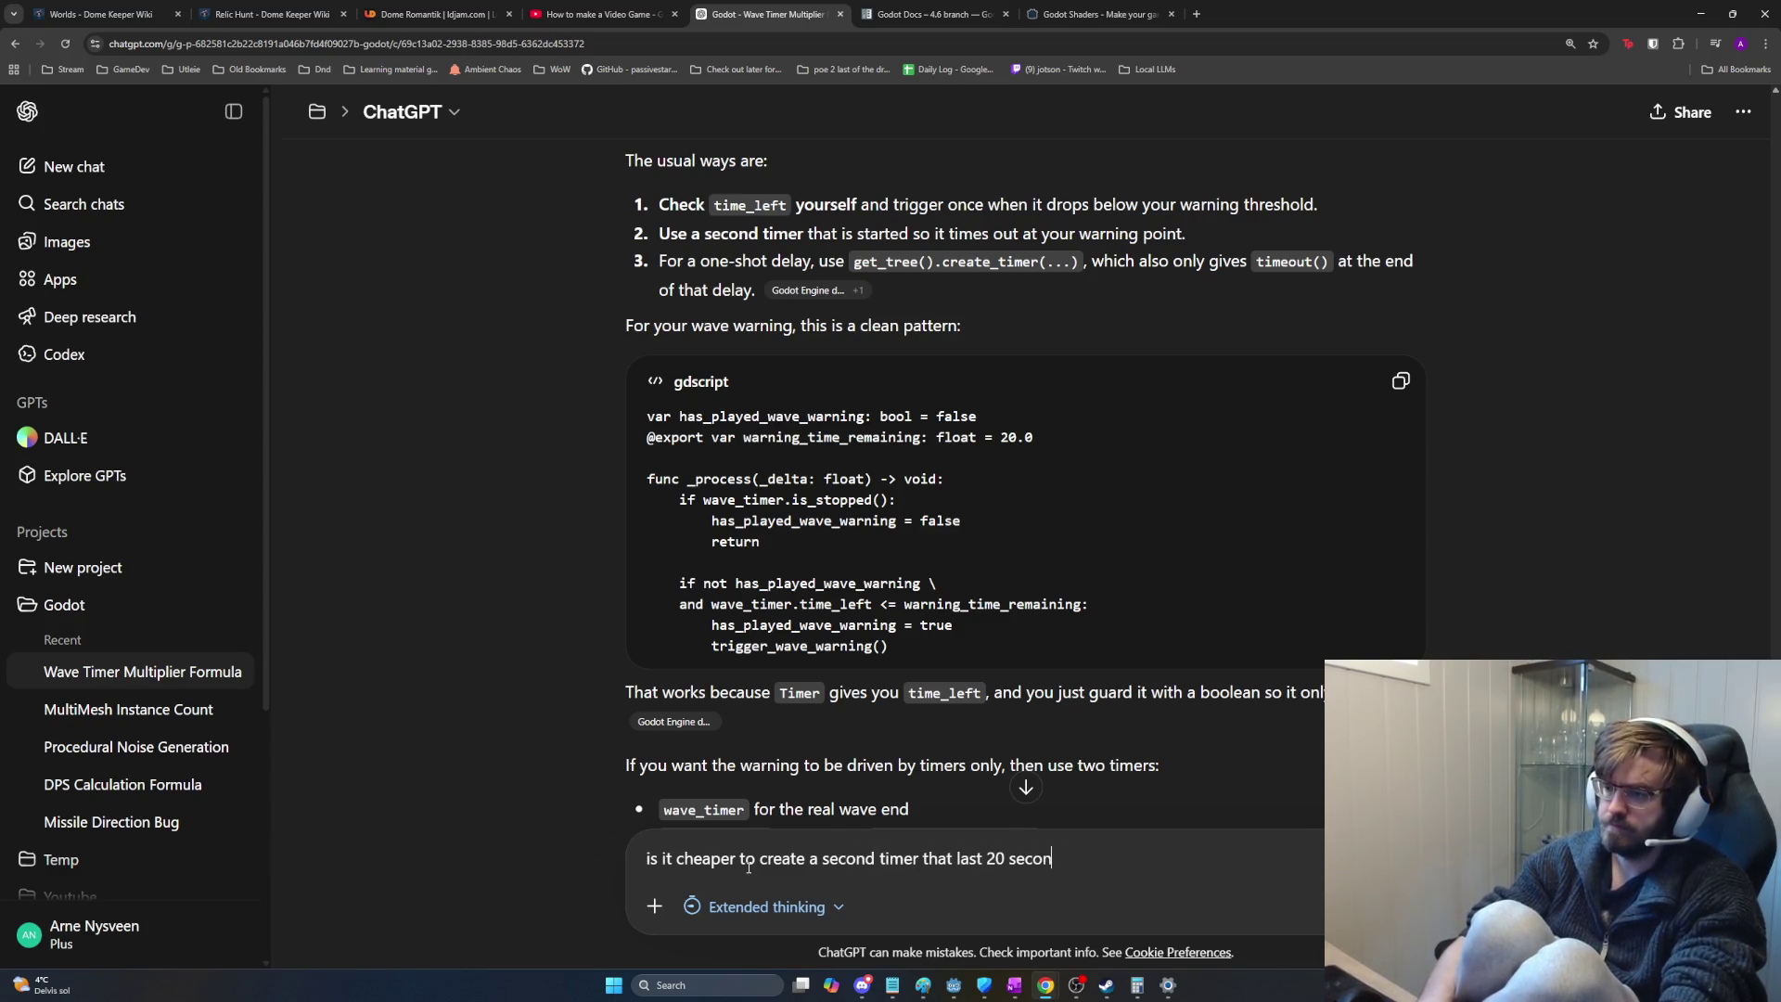
pyautogui.write('ter and trigger the screen flas ')
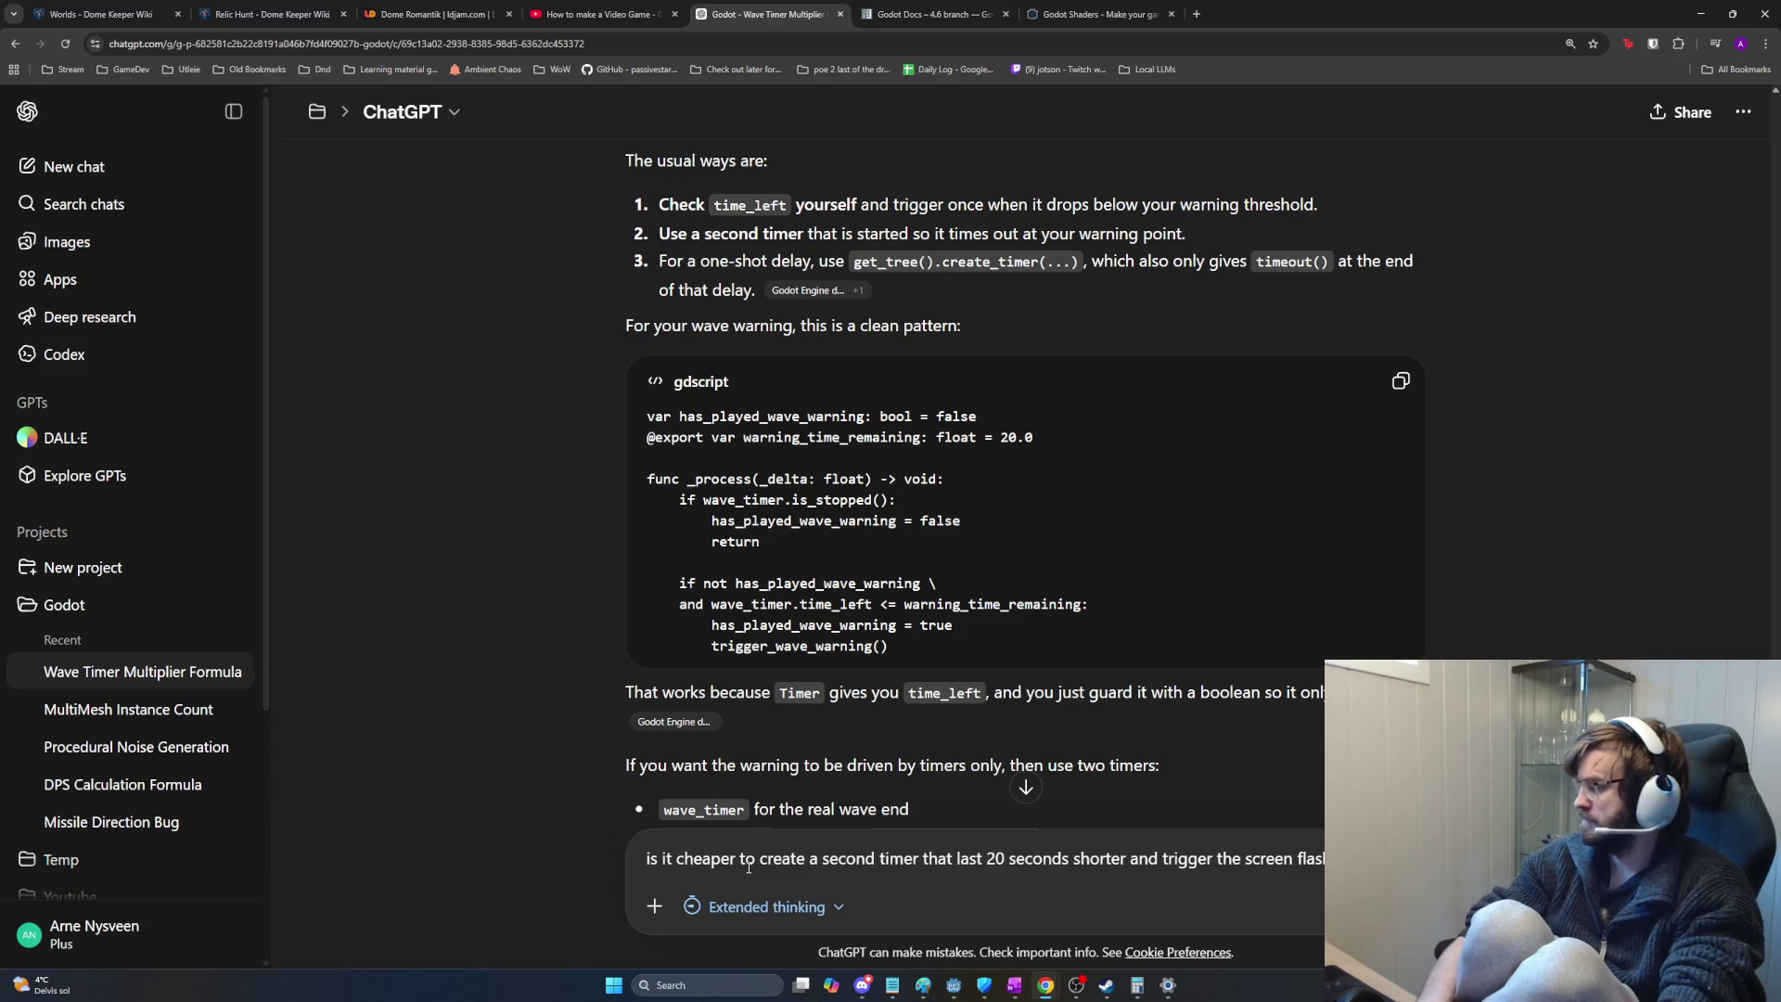
pyautogui.write('that second timer runs out?')
pyautogui.hotkey('shift', 'Return')
pyautogui.hotkey('shift', 'Return')
pyautogui.write('I always start the two timers at')
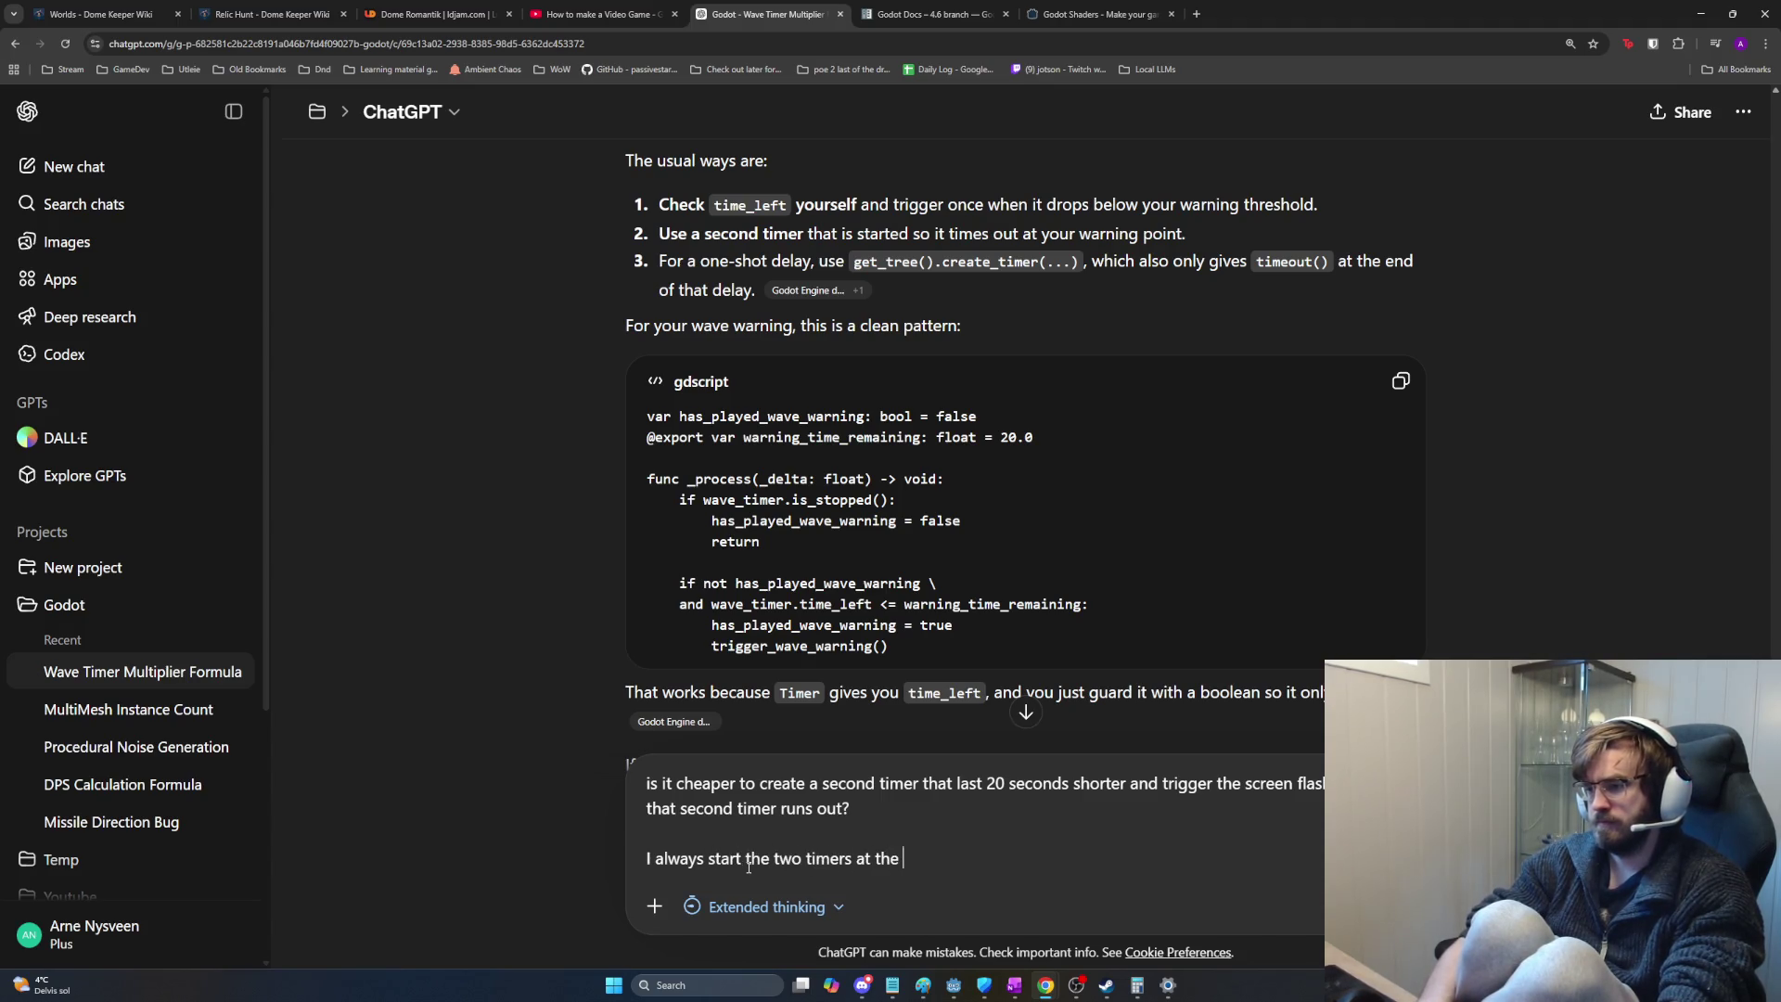
pyautogui.write('then')
pyautogui.press('Return')
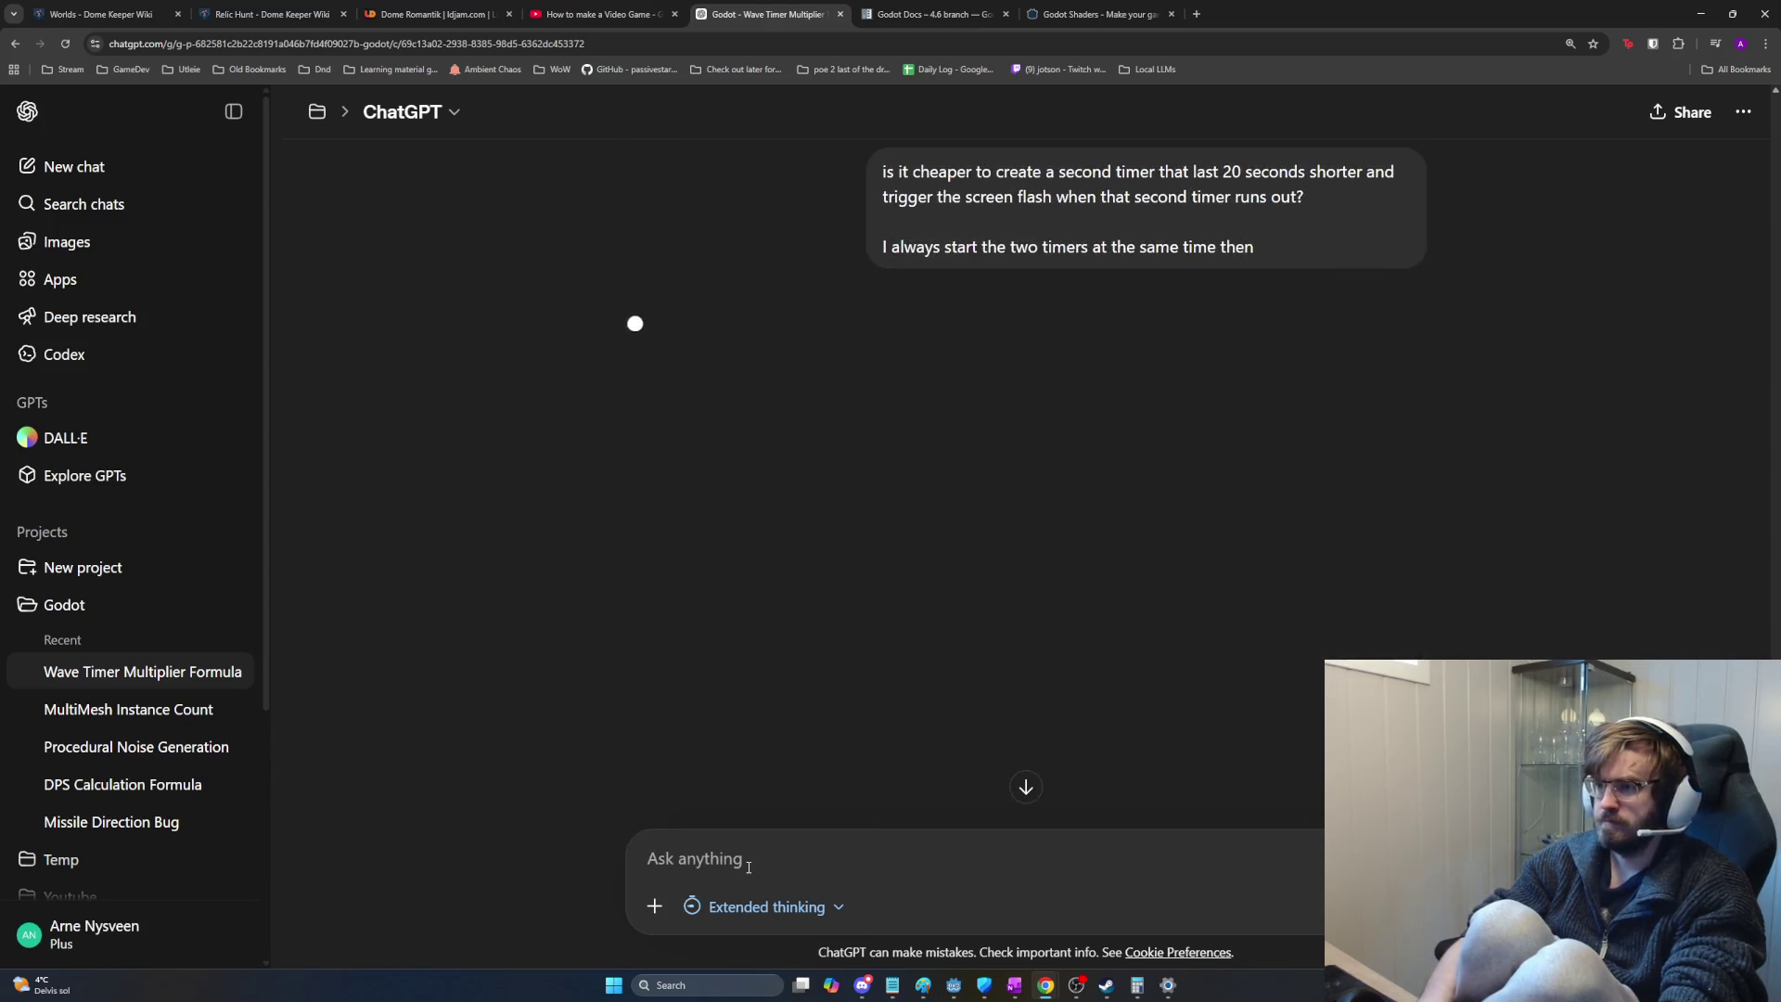
pyautogui.hotkey('alt', 'Tab')
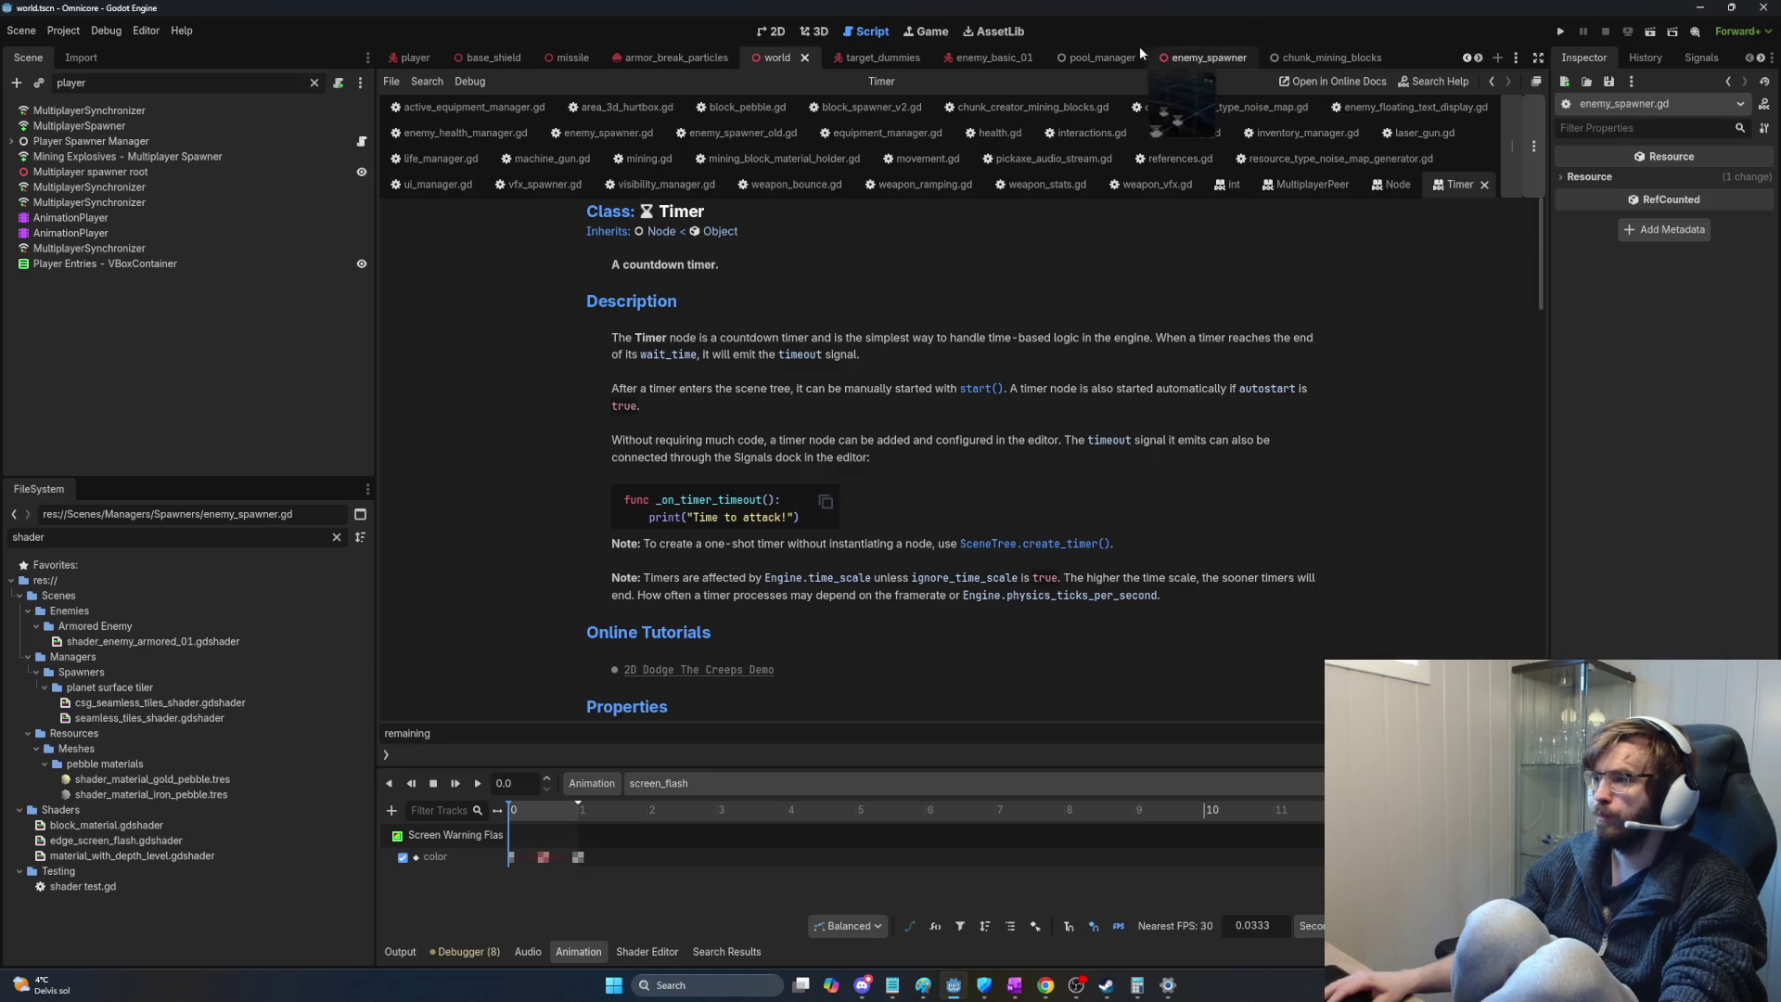
# Open the enemy_spawner scene and add a Timer child under EnemySpawner
pyautogui.click(1516, 57)
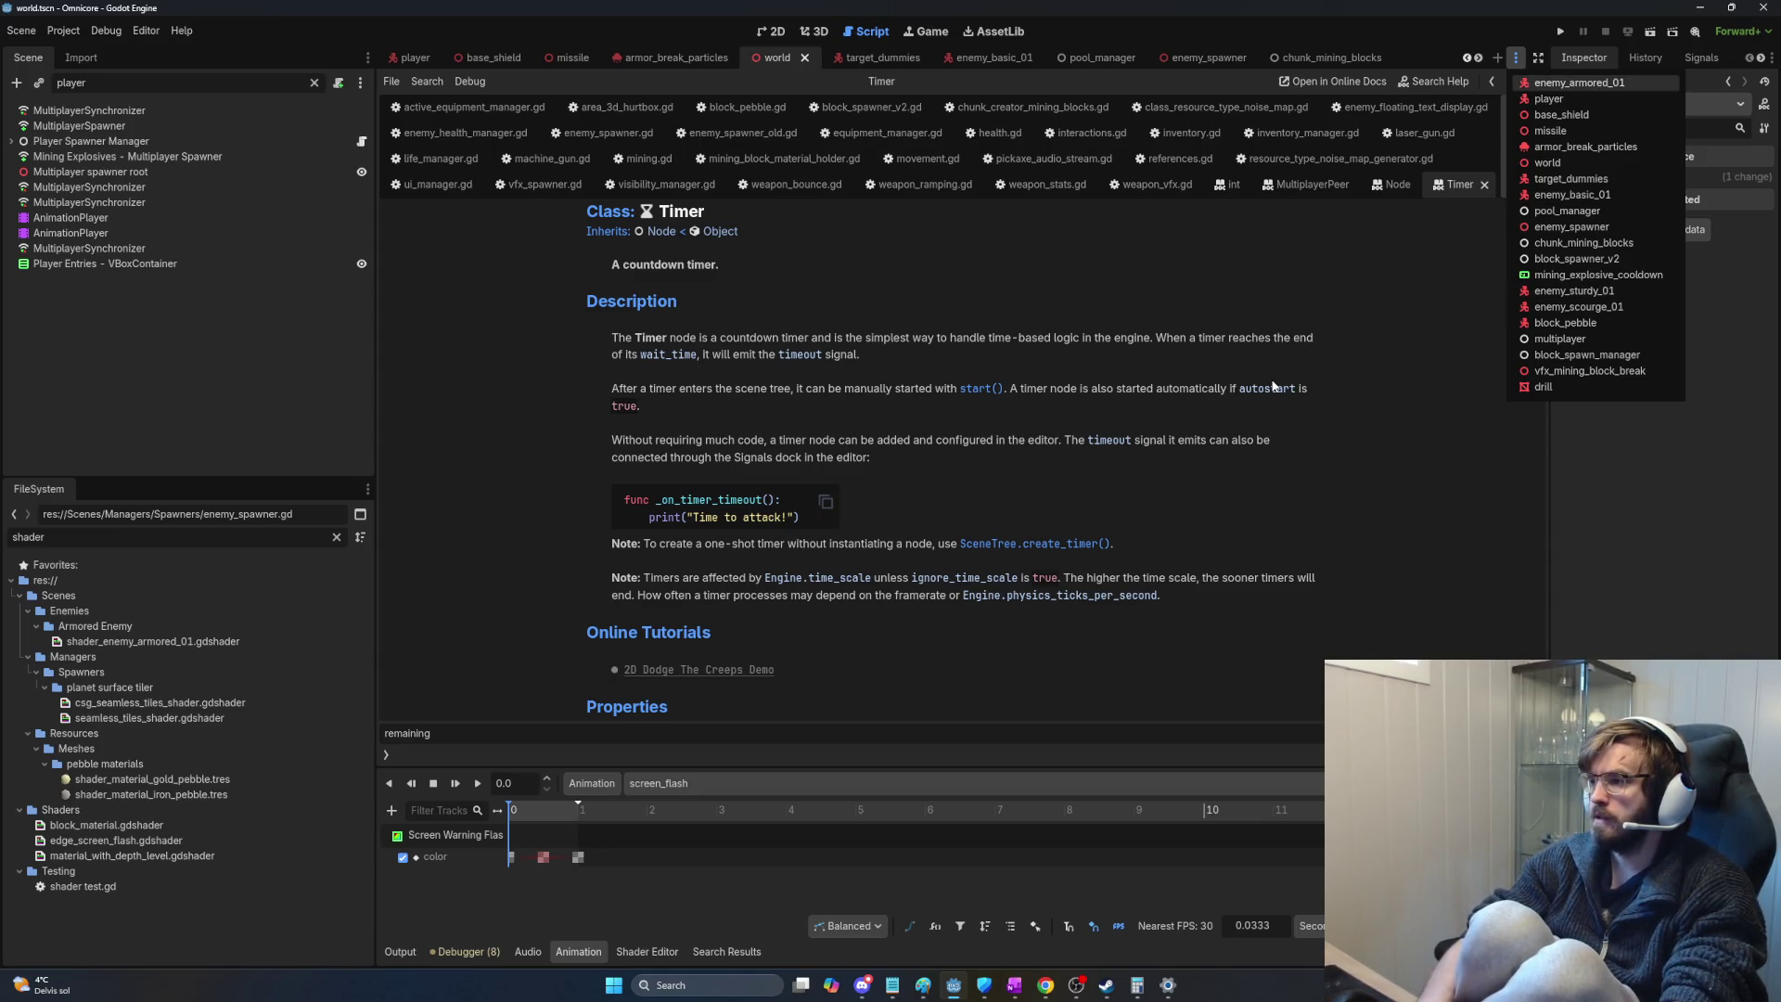
pyautogui.press('Return')
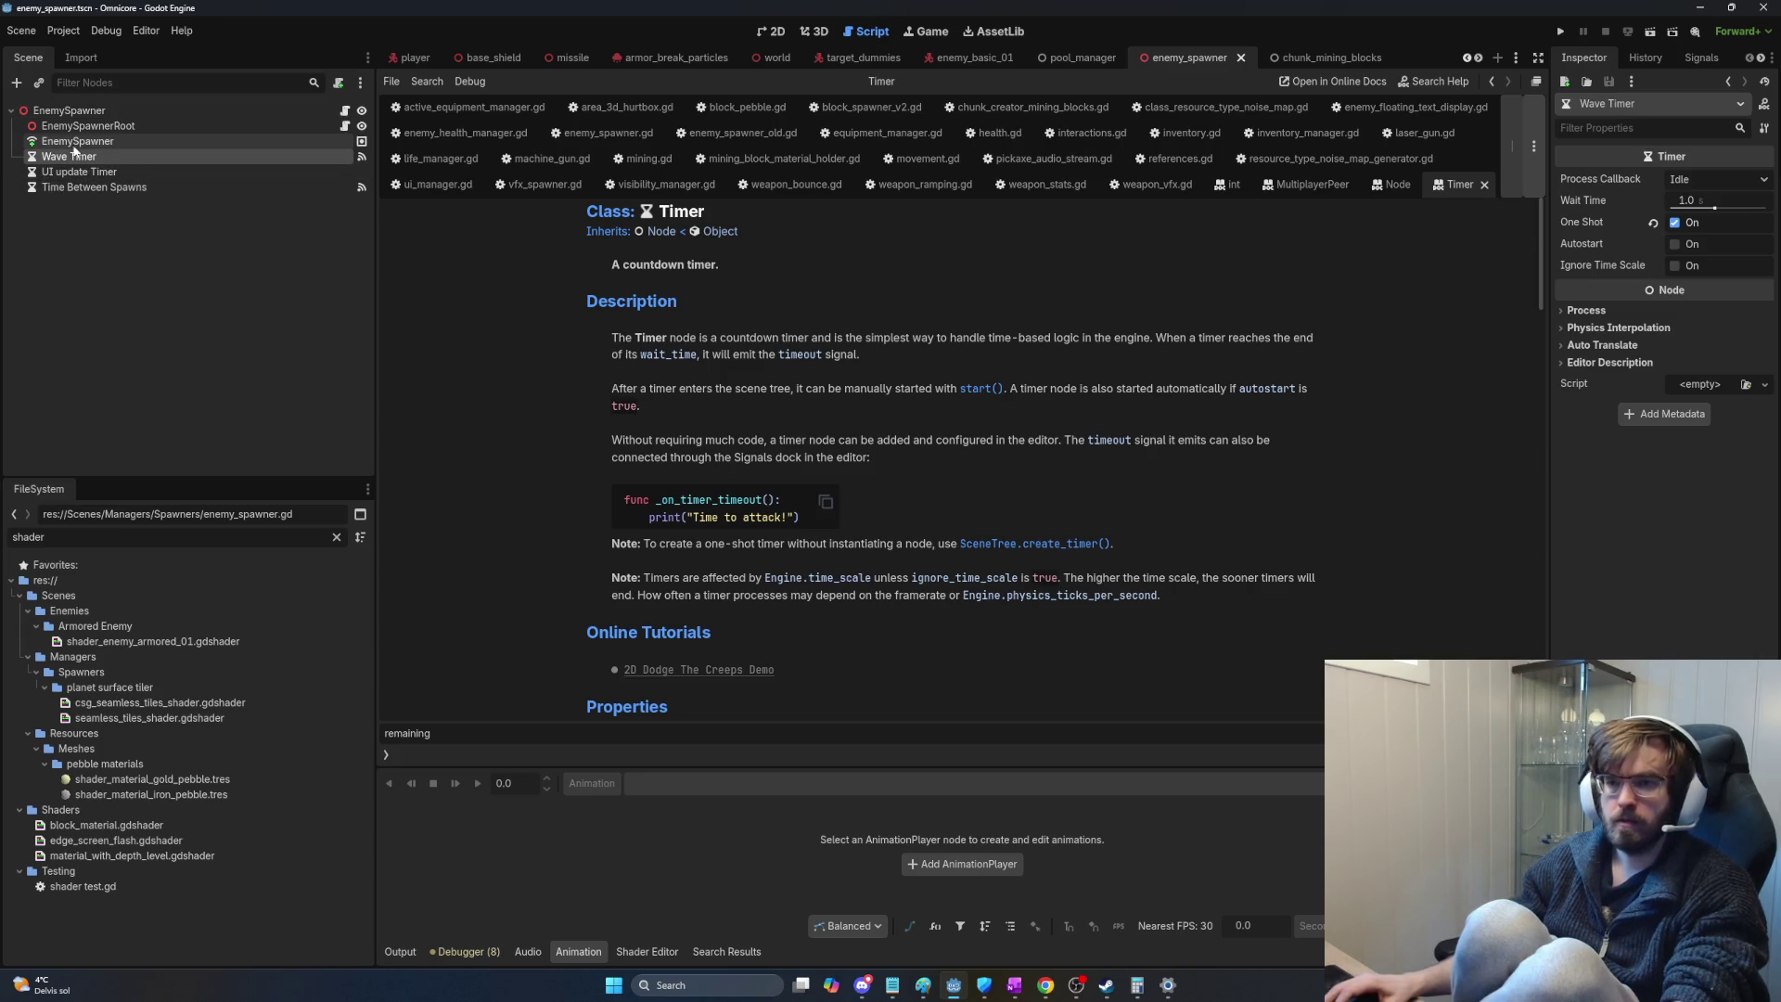
pyautogui.click(113, 115)
pyautogui.hotkey('ctrl', 'a')
pyautogui.write('timer')
pyautogui.press('Return')
# Rename the new Timer to 'Screen Flash Timer' and show enemy_spawner.gd
pyautogui.press('F2')
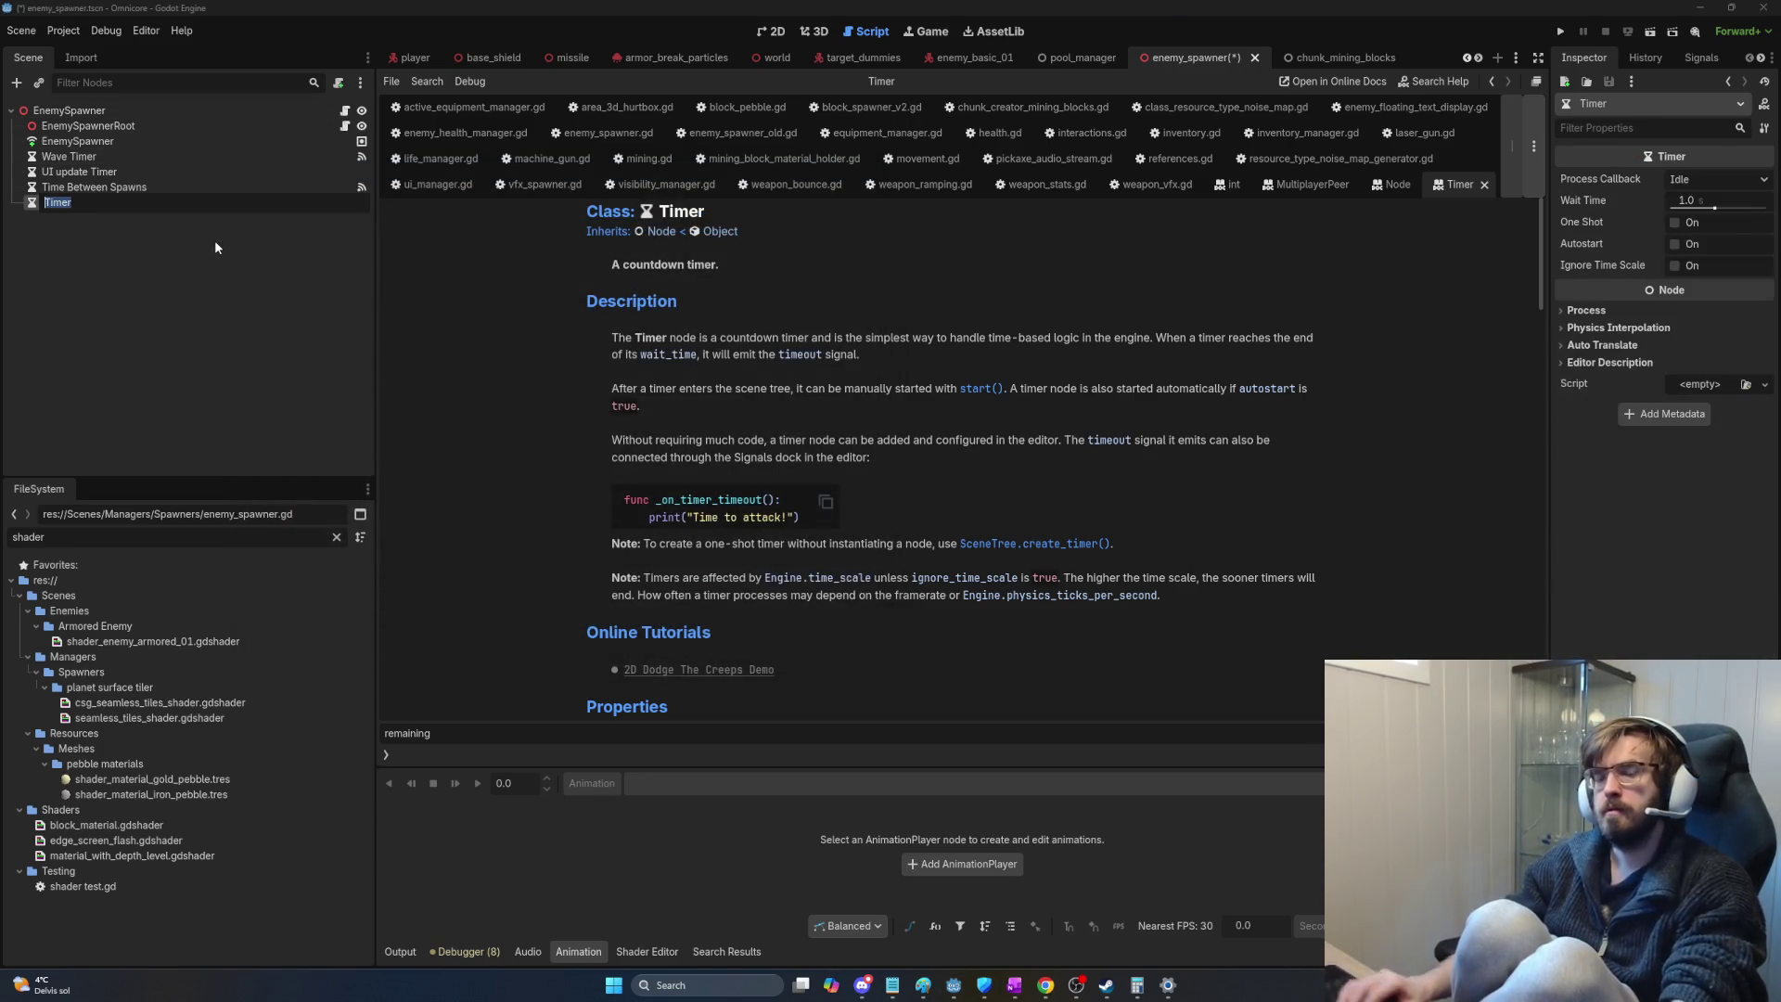
pyautogui.write('Screen Flash Timer')
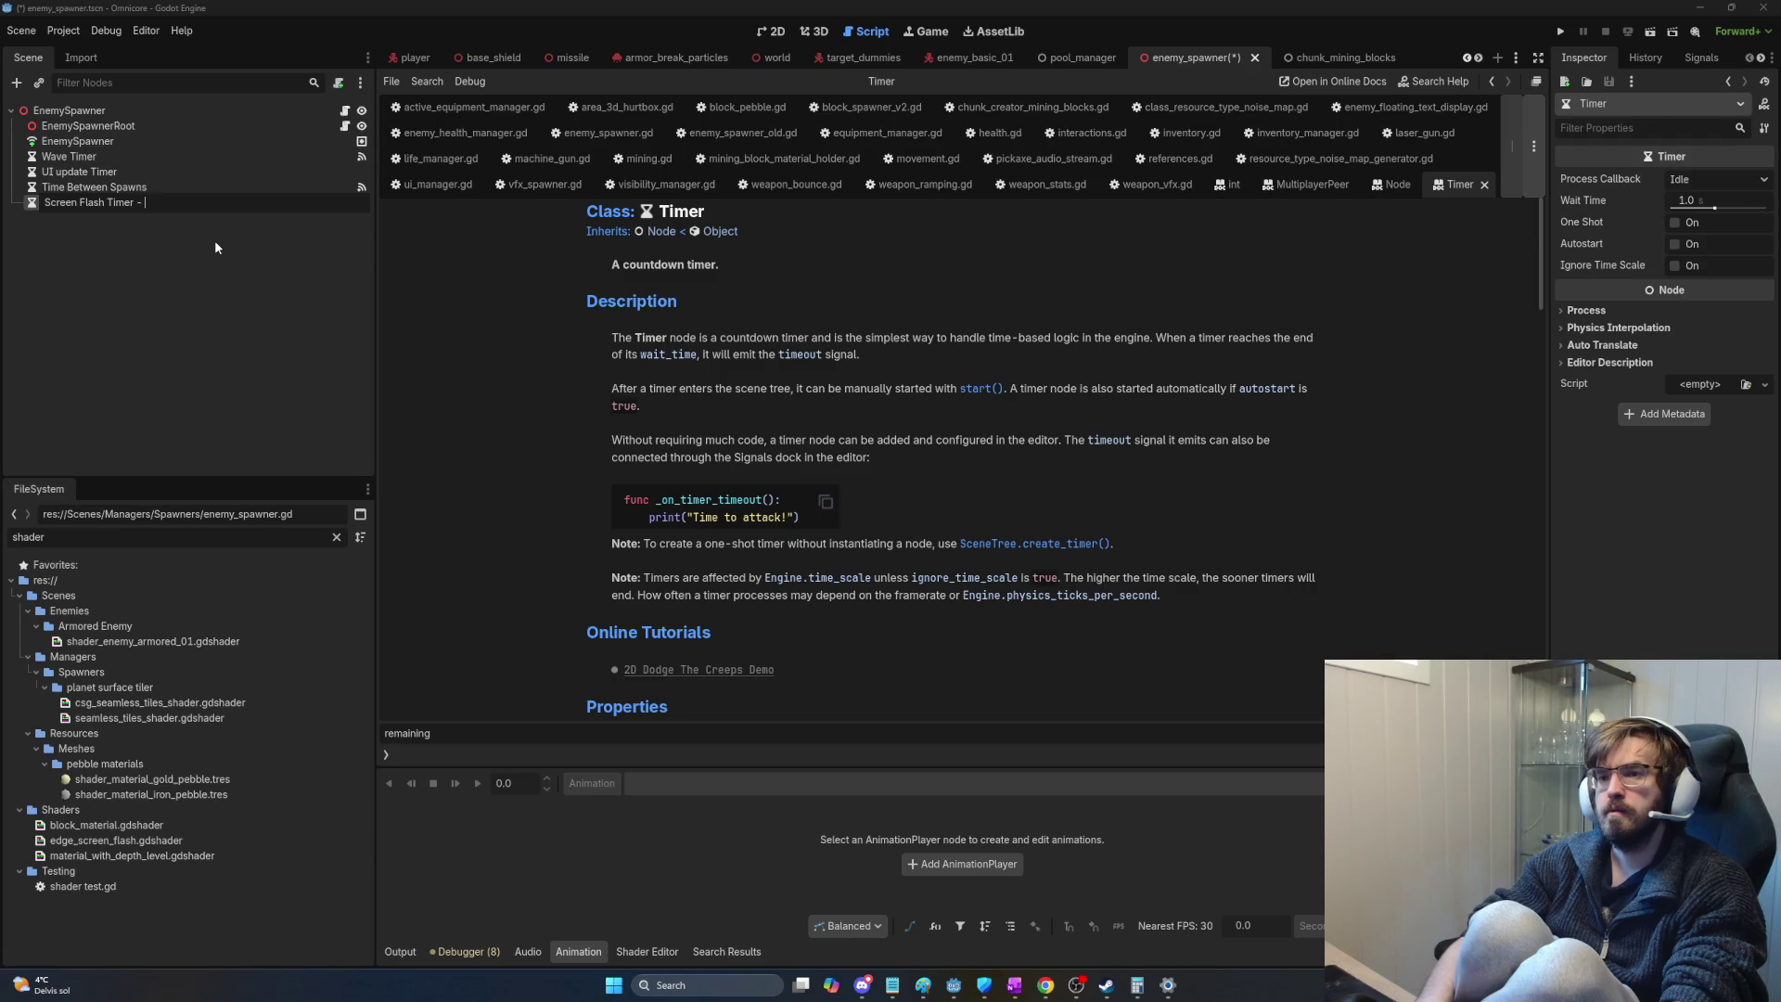
pyautogui.press('Return')
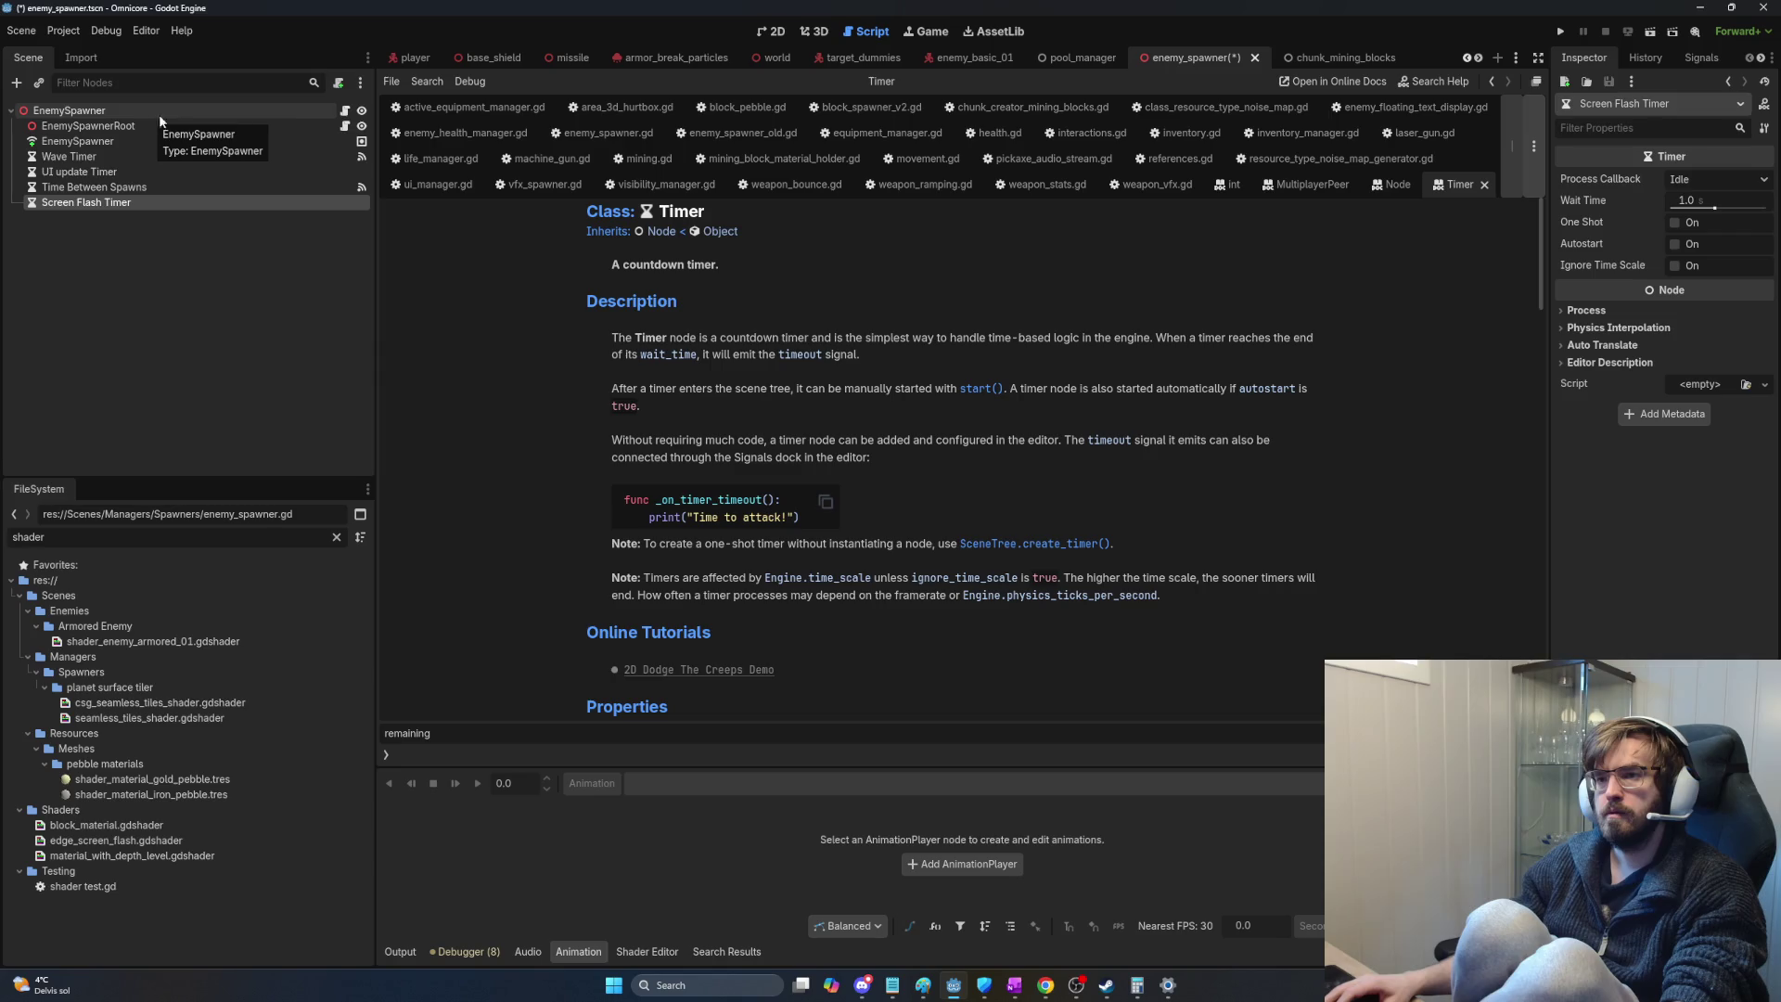
pyautogui.click(345, 110)
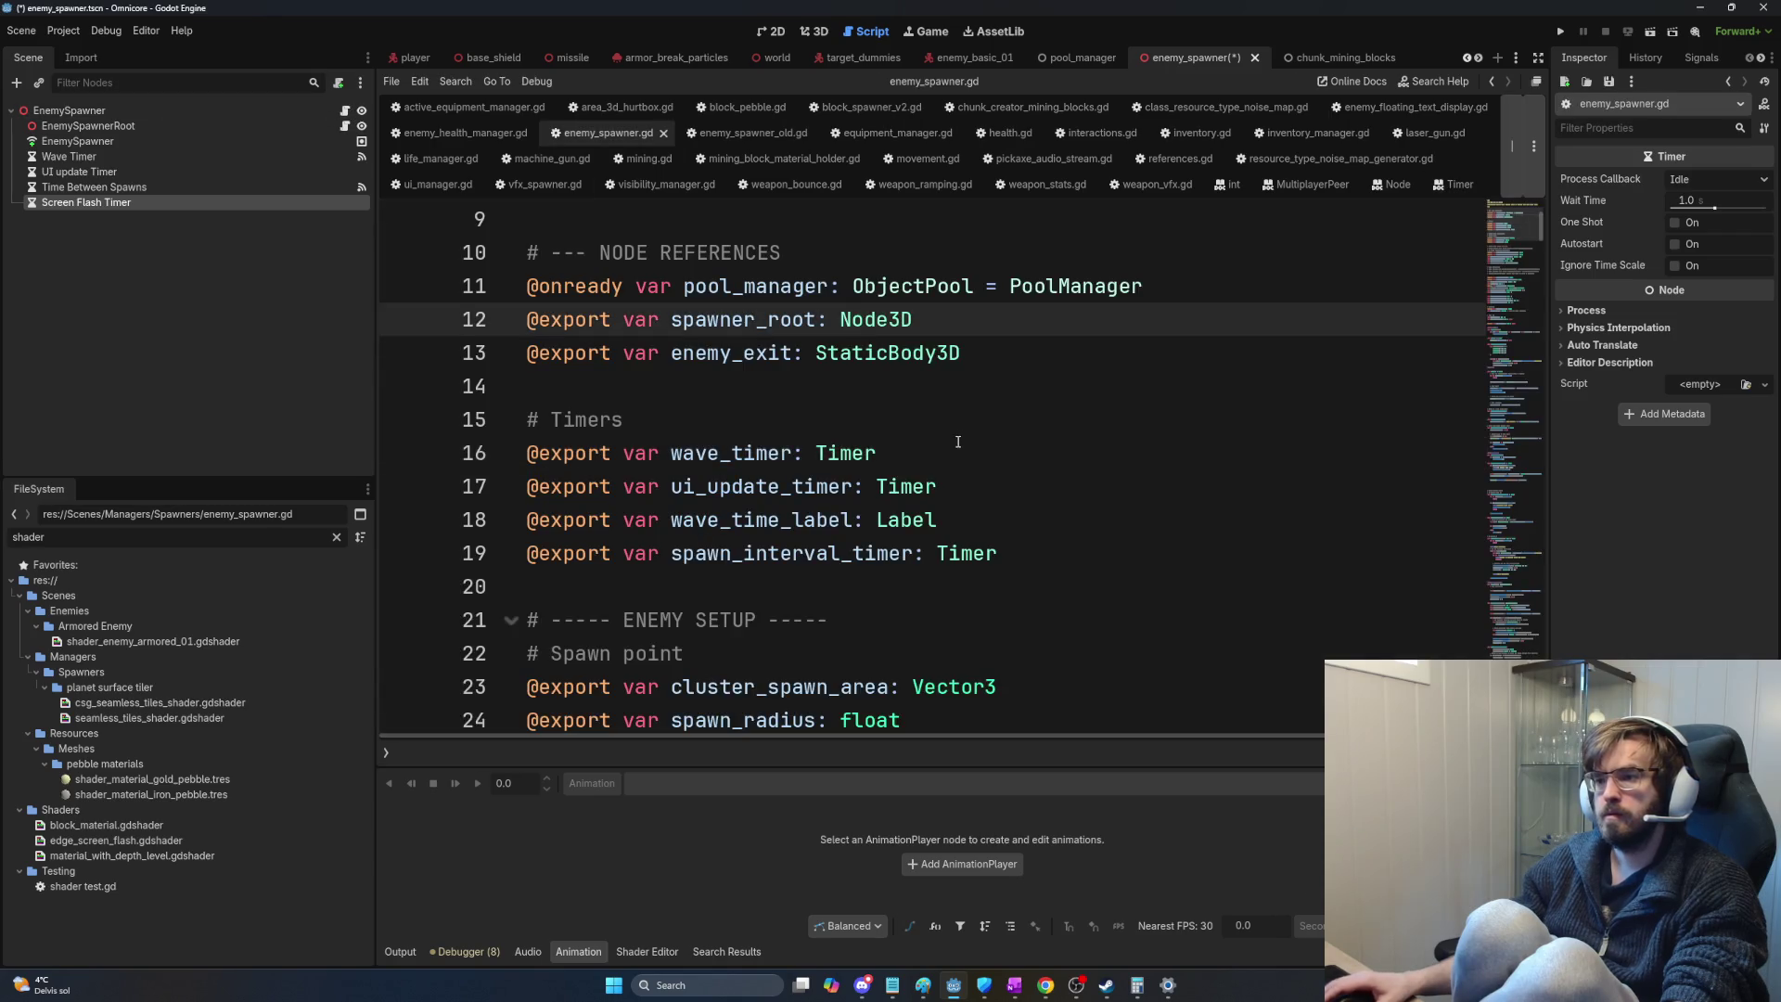
pyautogui.scroll(-1, 927, 438)
pyautogui.click(749, 352)
pyautogui.click(882, 353)
pyautogui.press('Return')
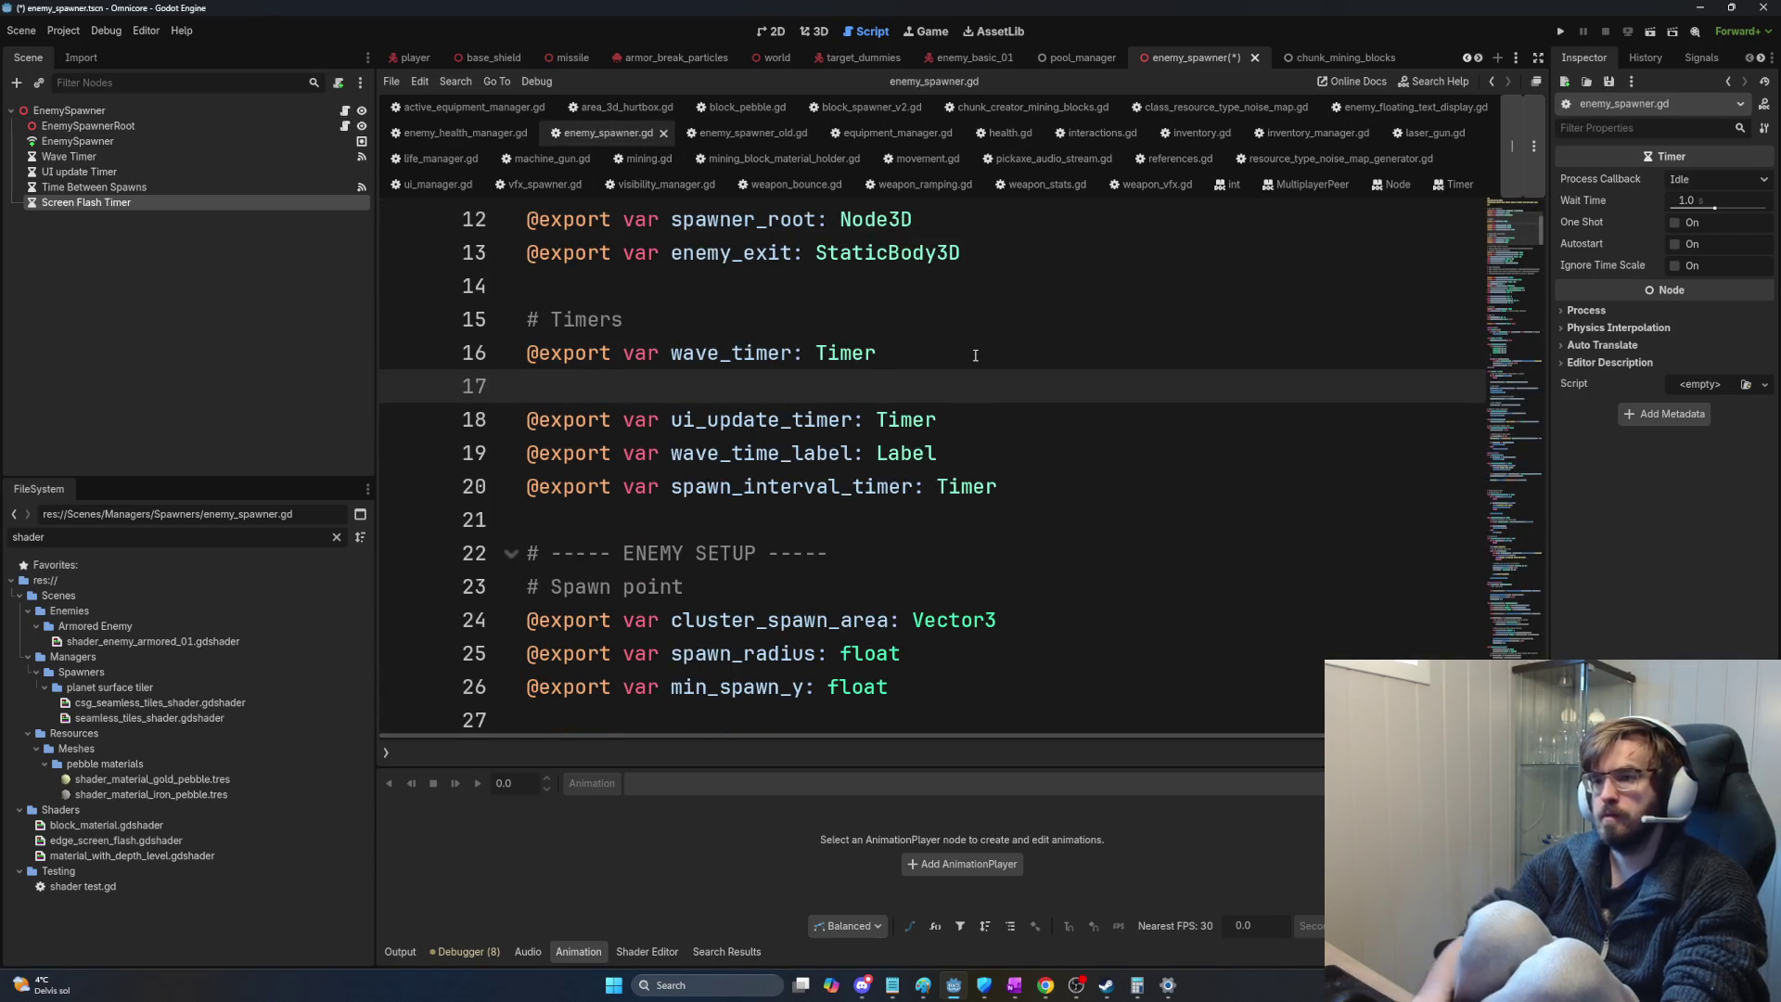
pyautogui.write('@export var wave_timer')
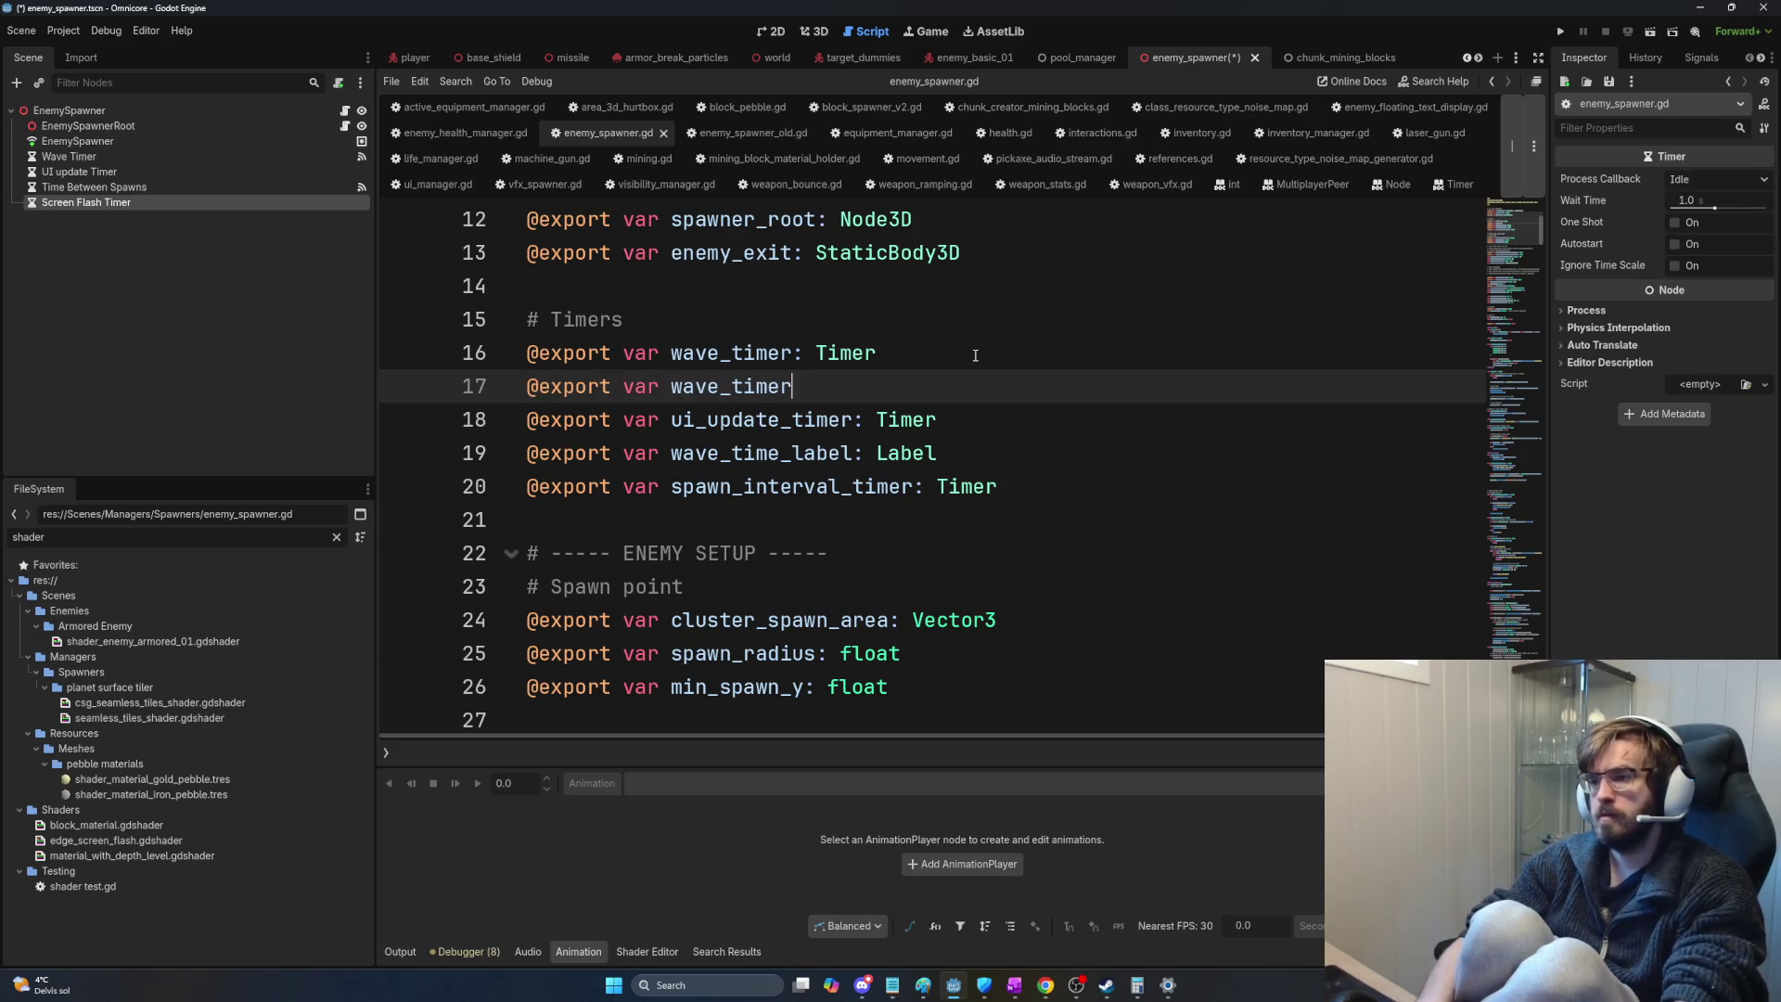
pyautogui.hotkey('ctrl', 'Left')
pyautogui.write('screen_flash')
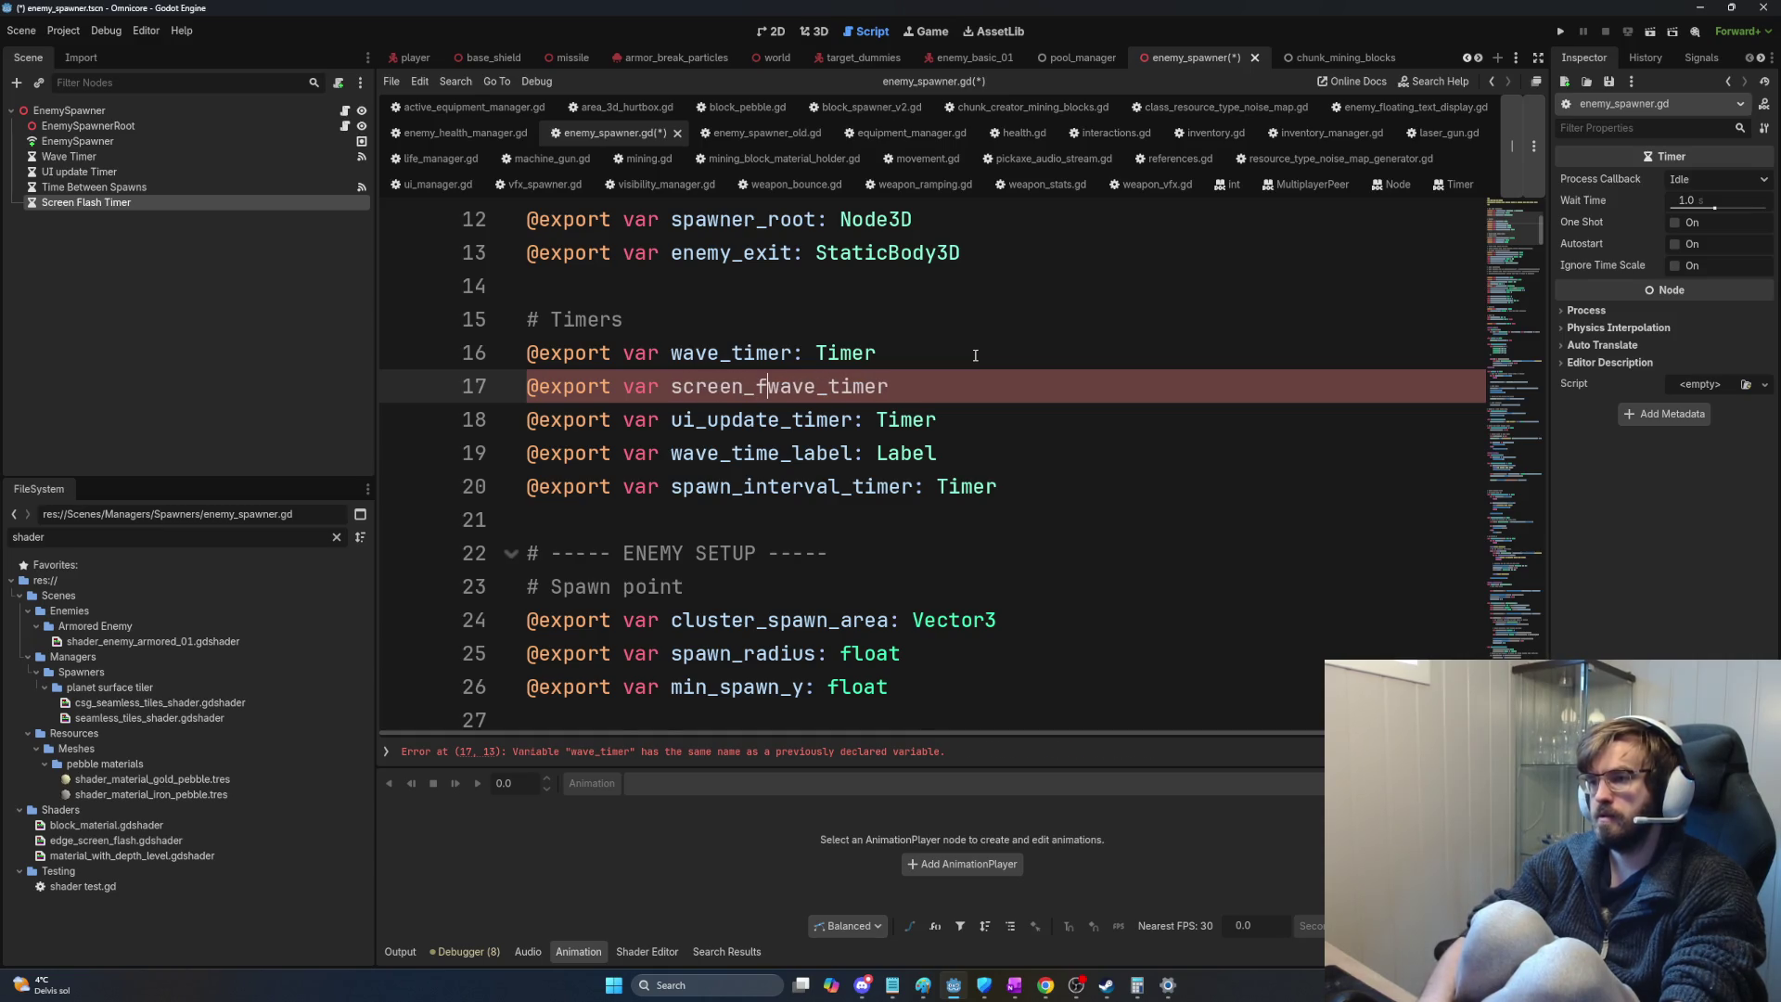
pyautogui.press('Delete')
pyautogui.press('Delete')
pyautogui.press('Delete')
pyautogui.press('End')
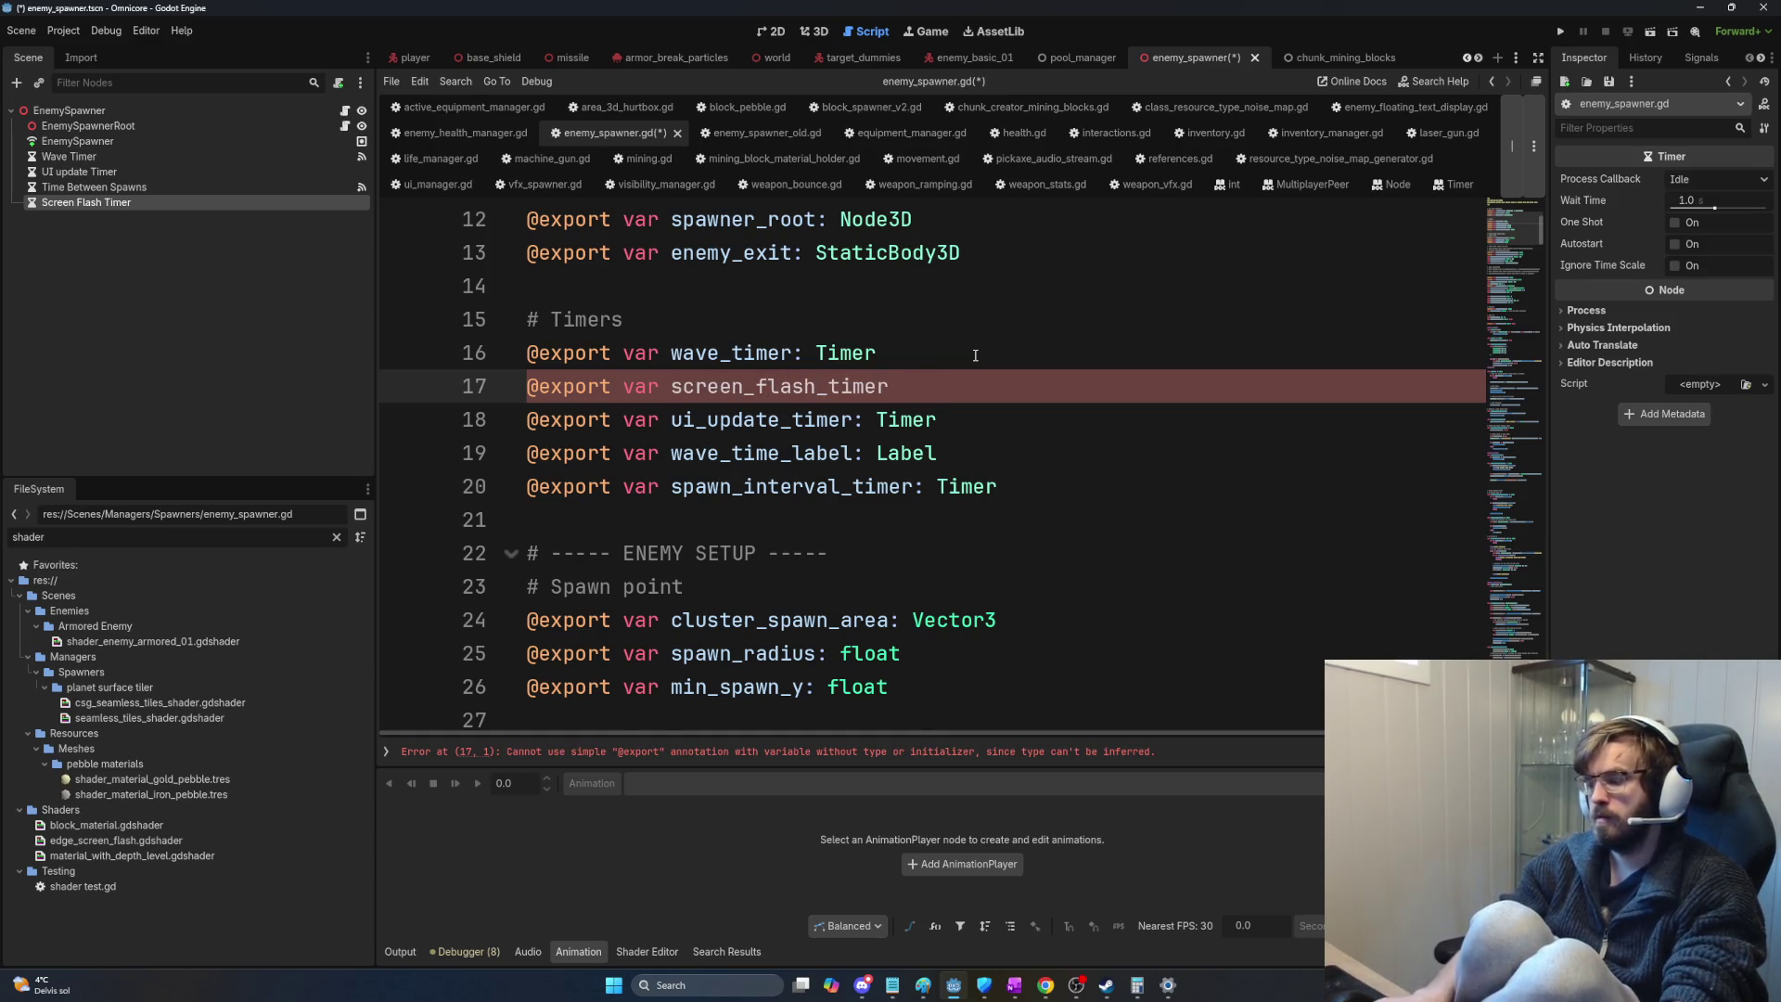
pyautogui.write(': Timer')
pyautogui.hotkey('ctrl', 's')
# Find where wave_timer is started, then begin 'func start_timer' at the end of the script
pyautogui.doubleClick(863, 386)
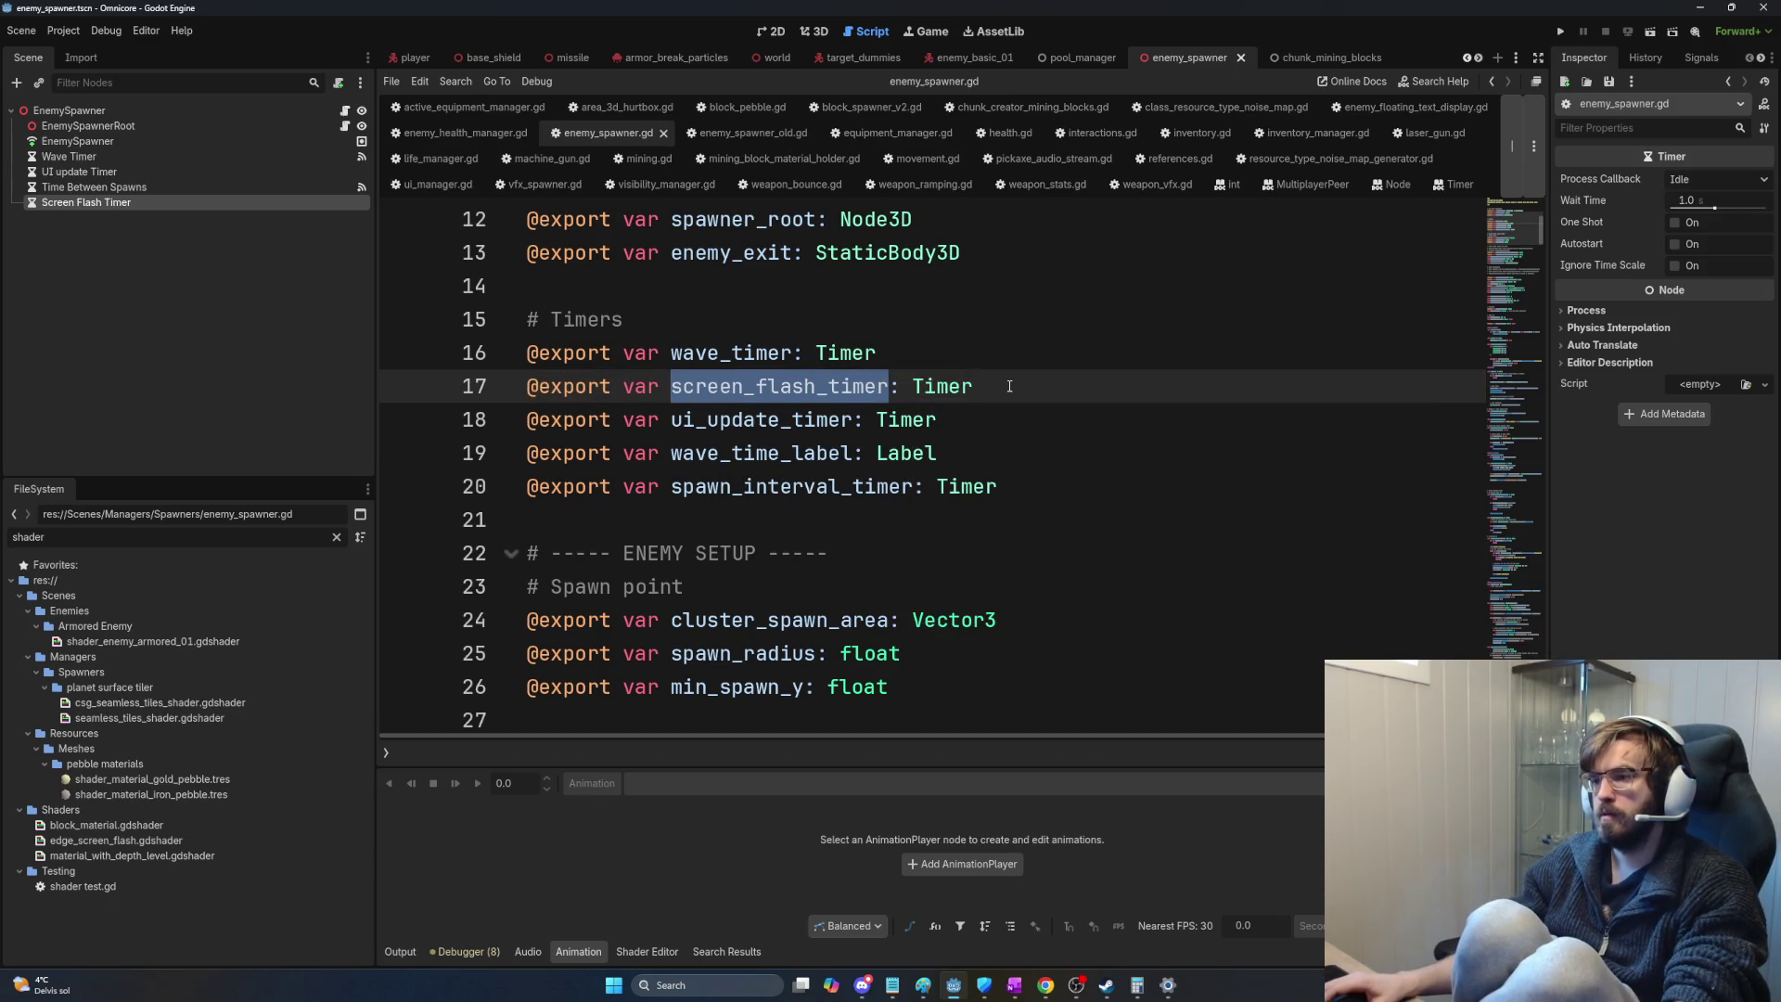
pyautogui.press('F3')
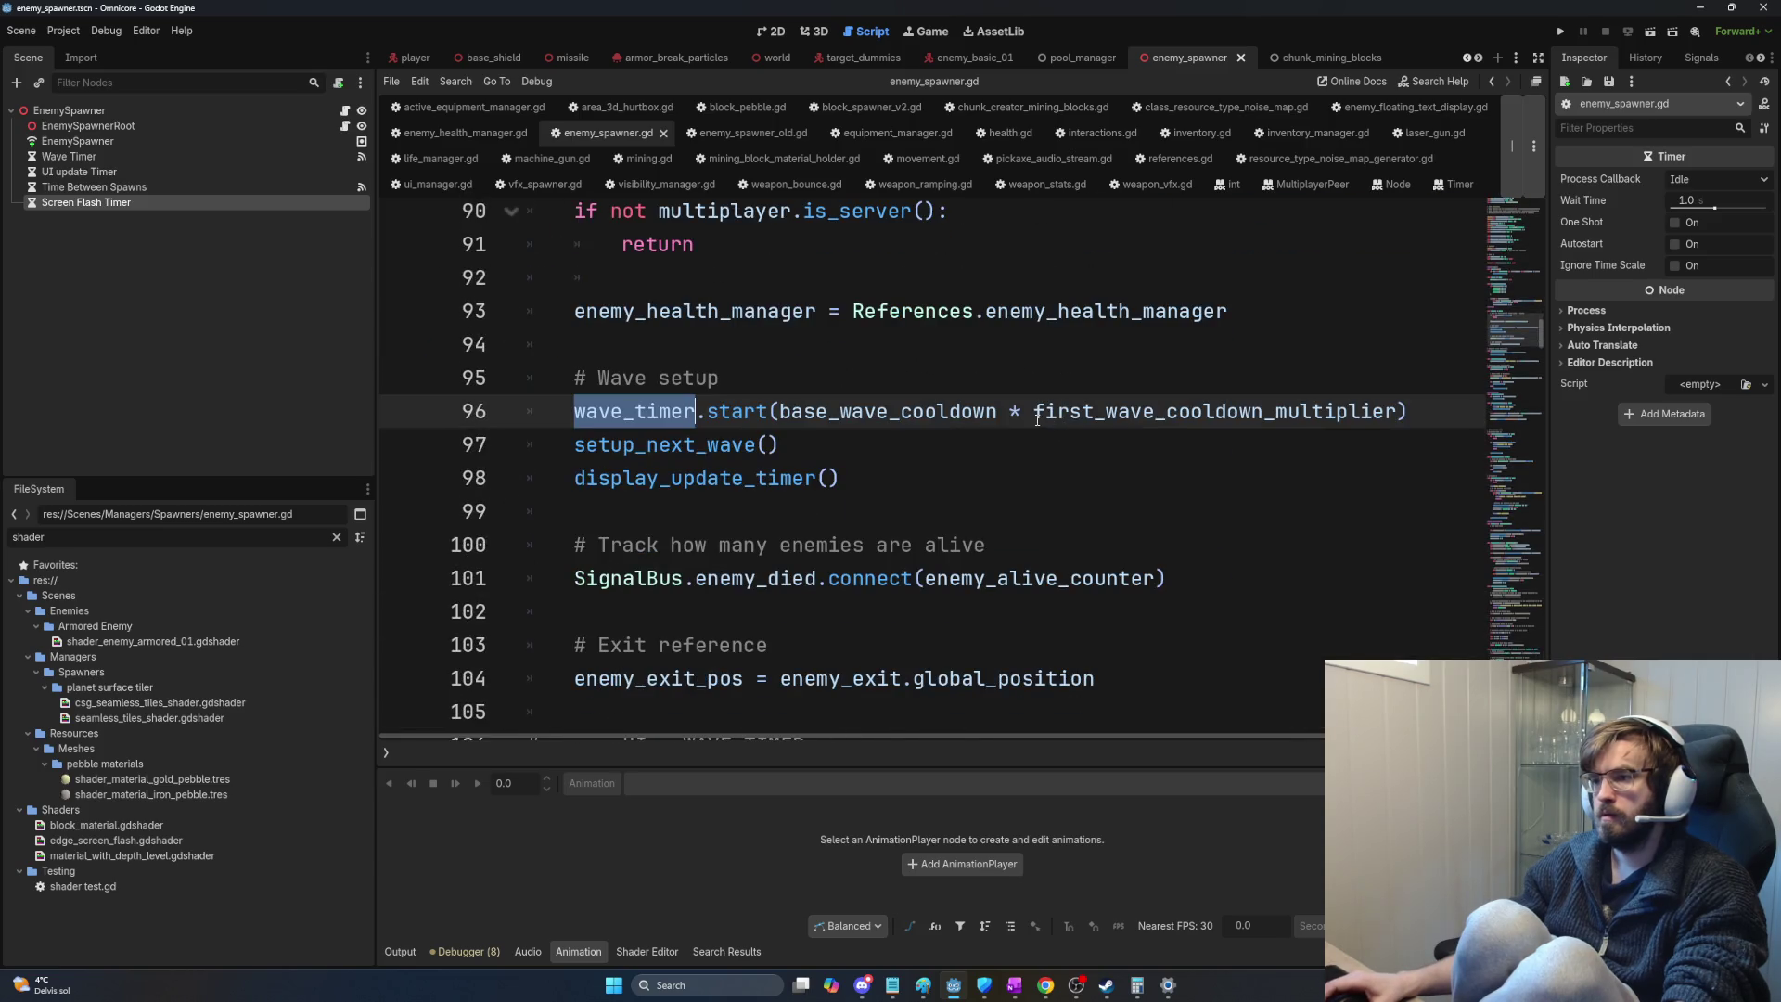
pyautogui.click(1414, 414)
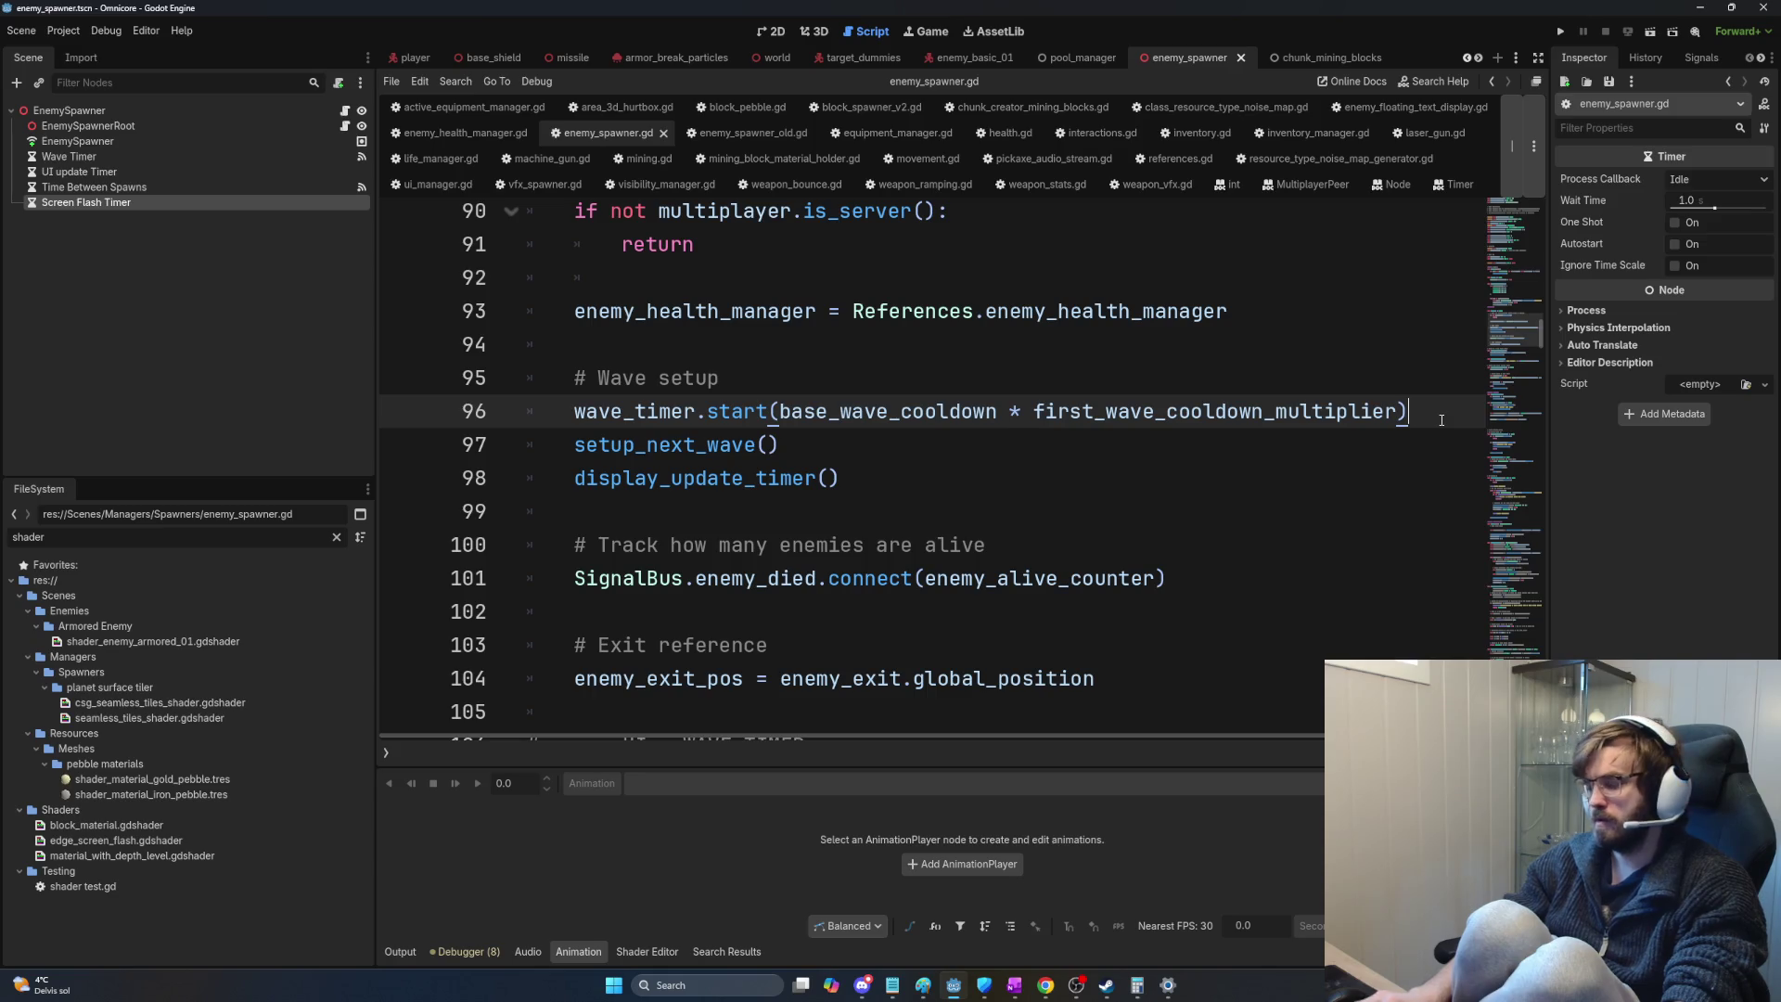
pyautogui.hotkey('ctrl', 'End')
pyautogui.write('func start_timer')
# Make the header 'func start_wave_timer(time: float) -> void:'
pyautogui.press('BackSpace')
pyautogui.press('BackSpace')
pyautogui.press('BackSpace')
pyautogui.write('ave_timer():')
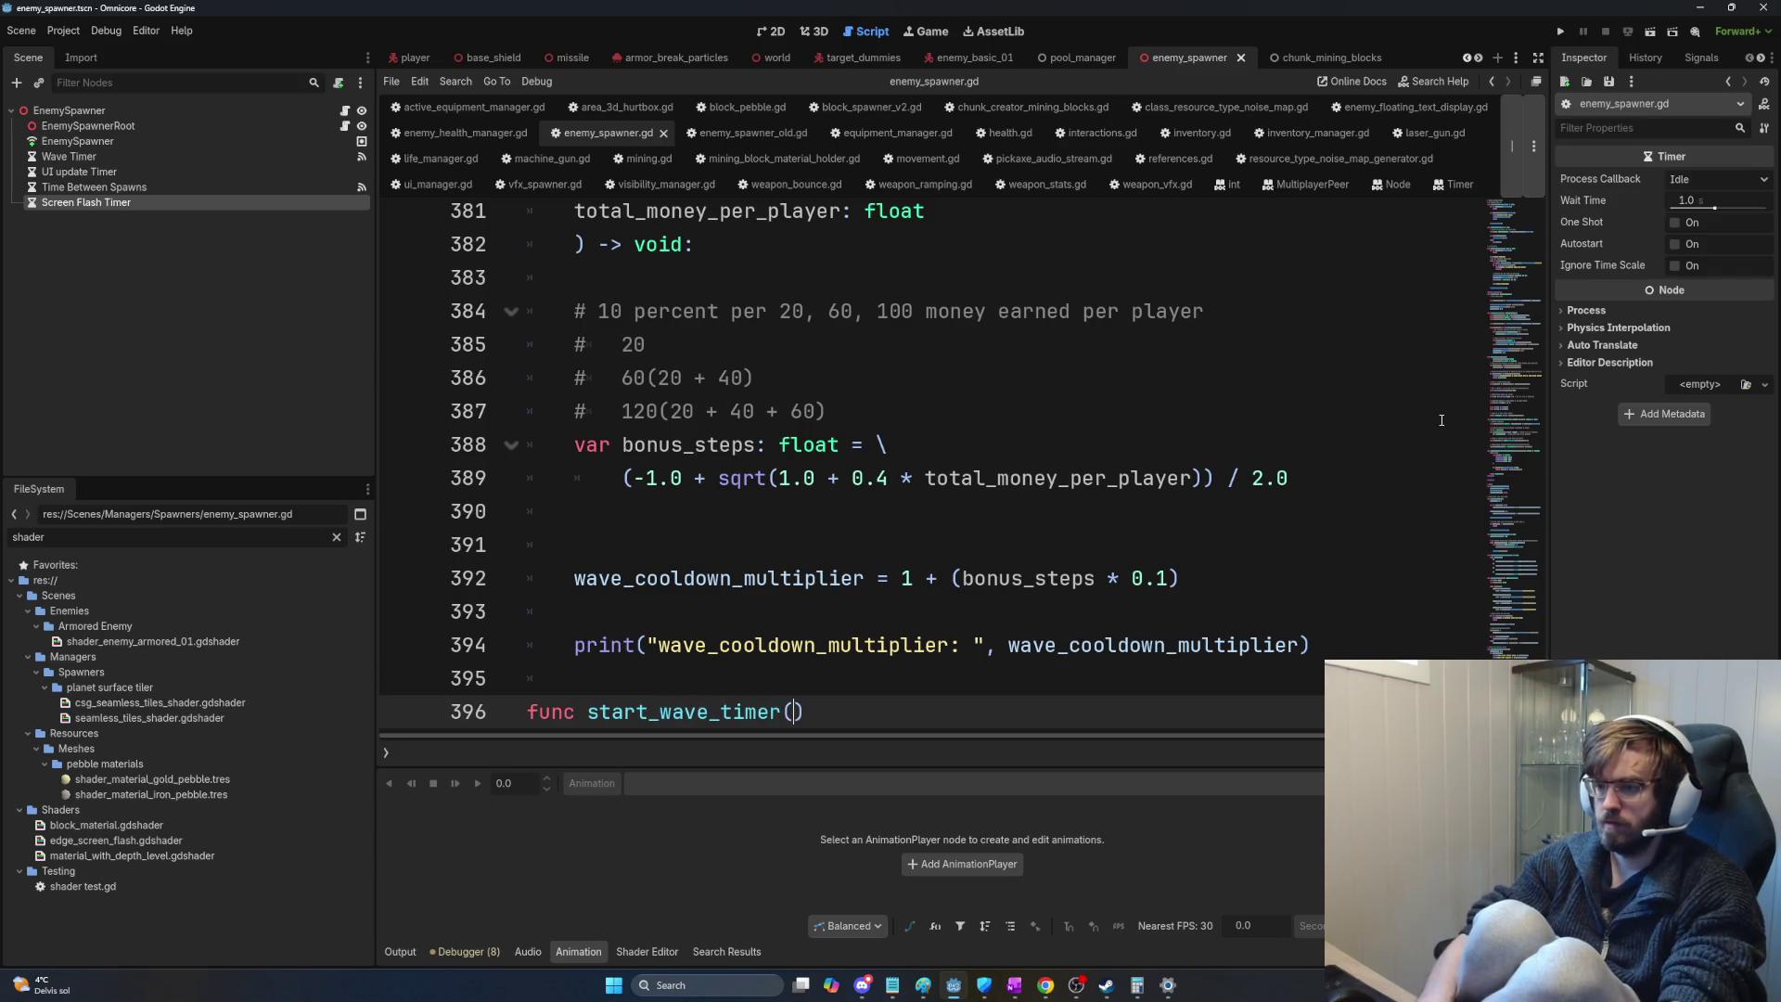
pyautogui.press('Return')
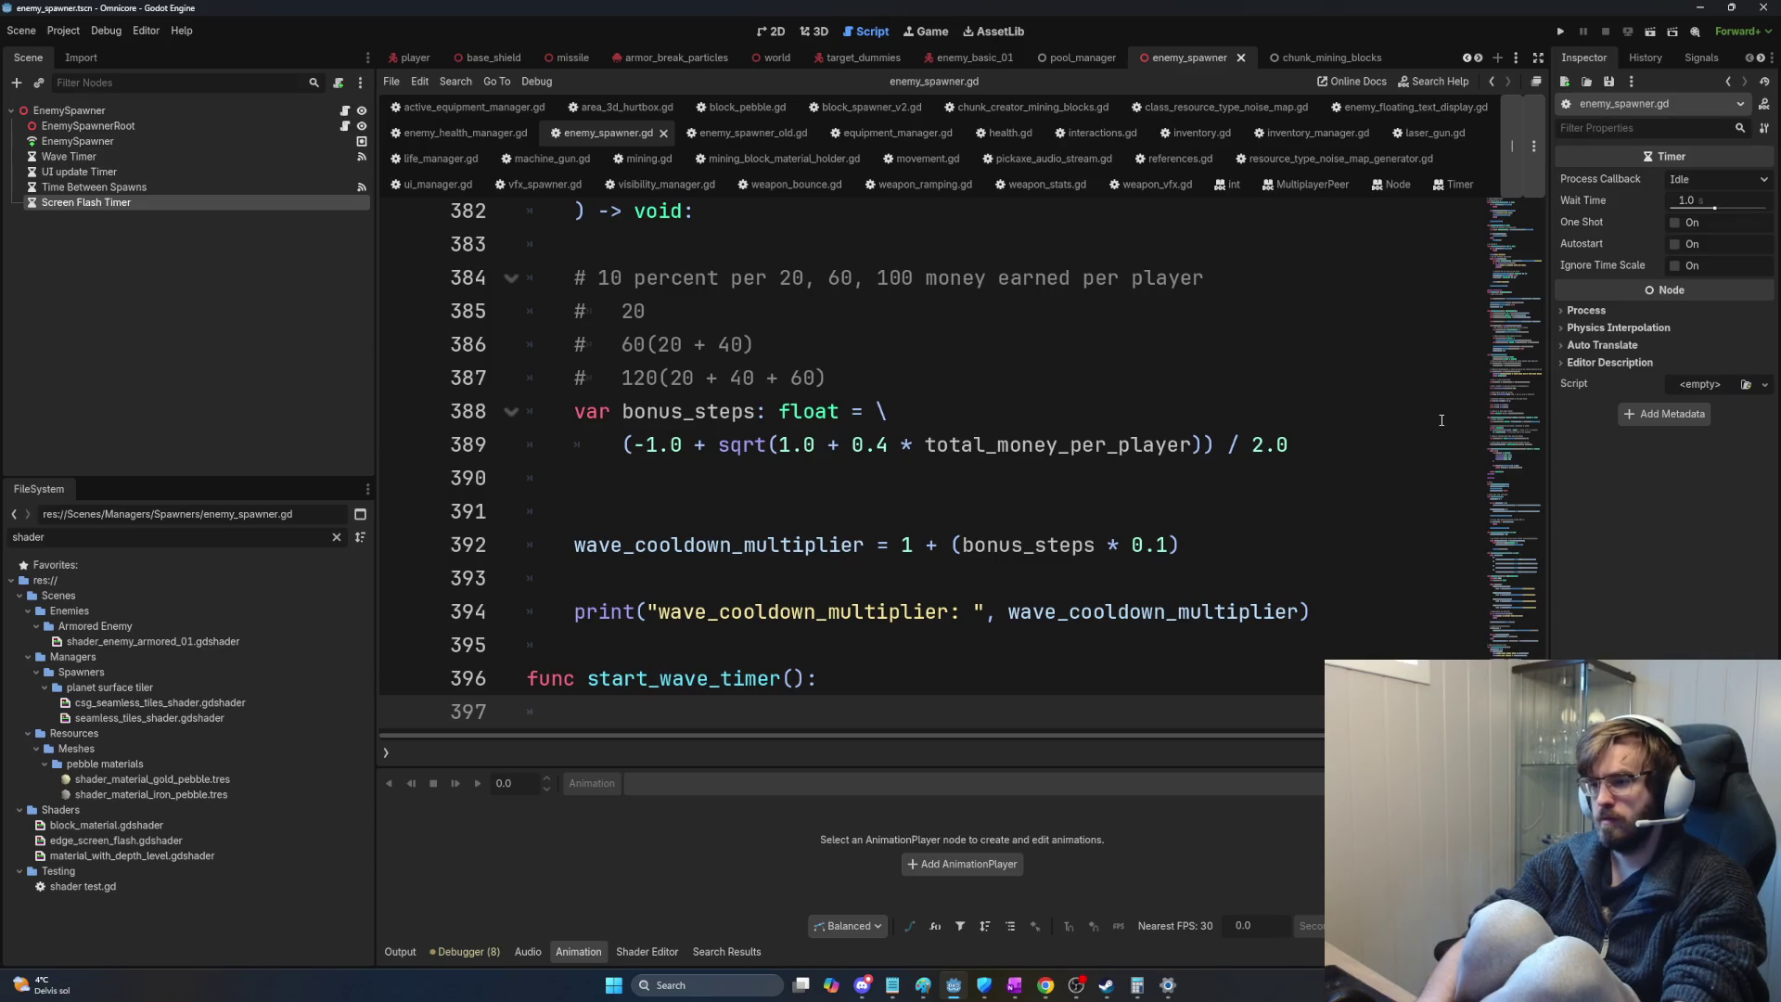
pyautogui.click(793, 687)
pyautogui.write('time')
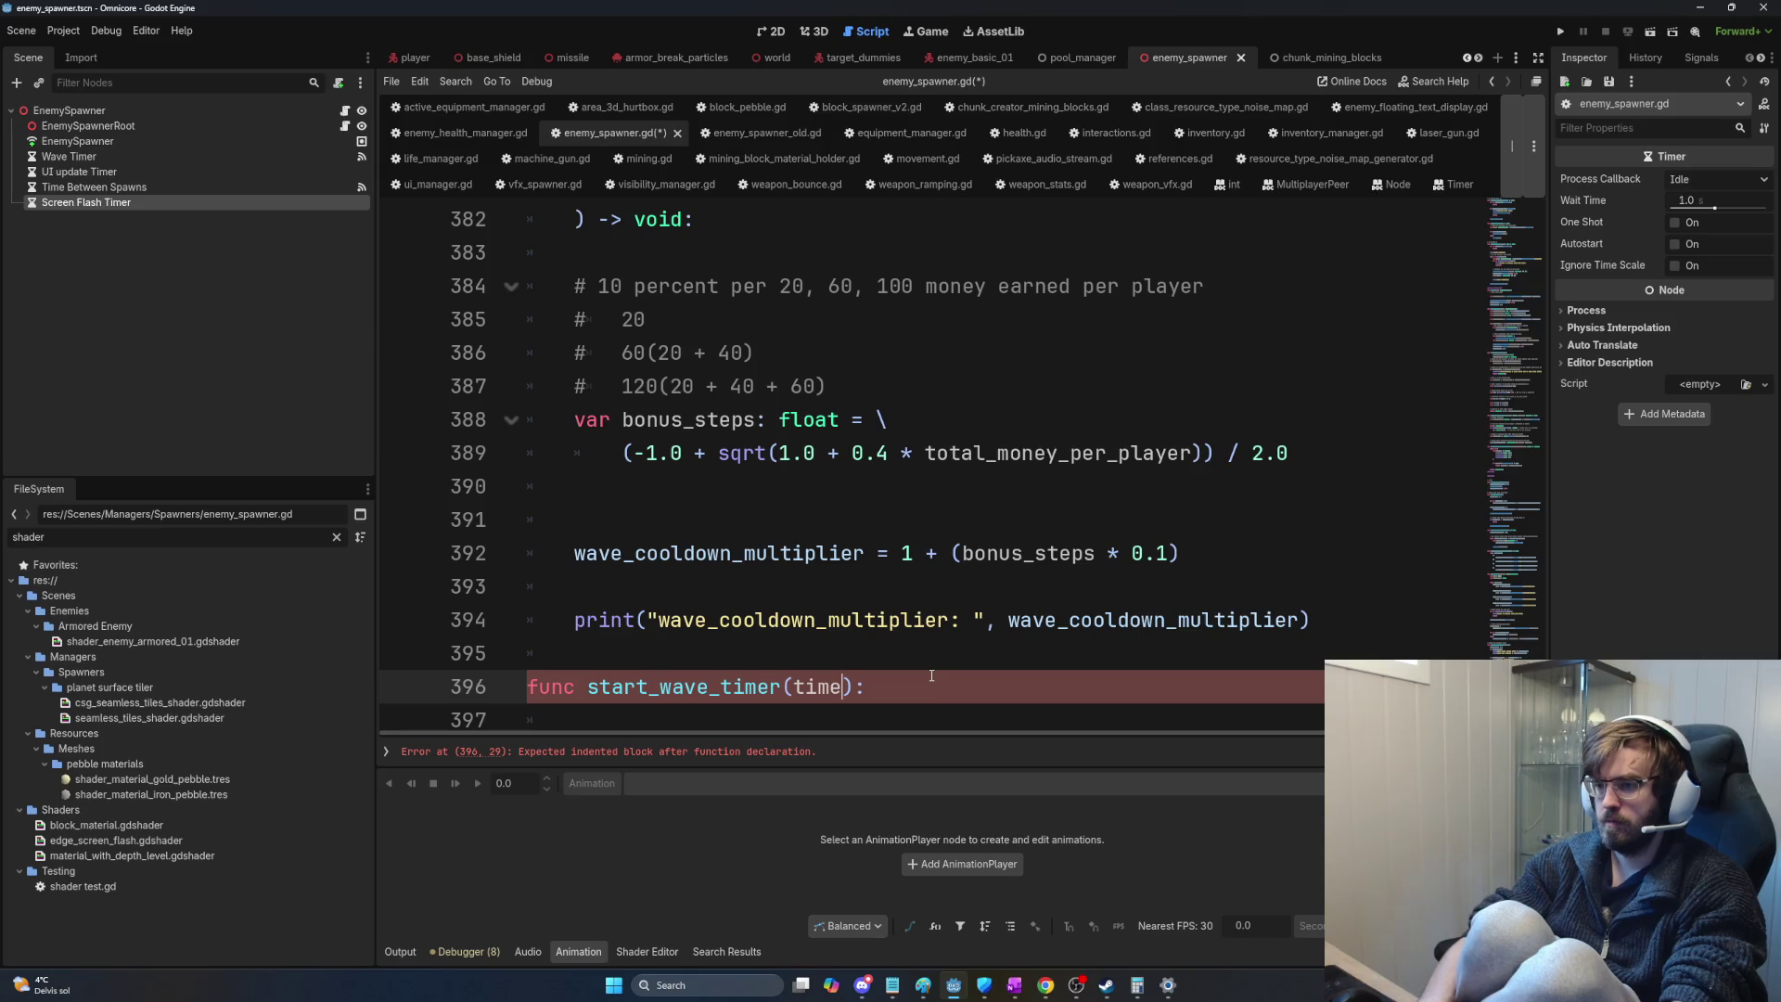
pyautogui.press('BackSpace')
pyautogui.press('BackSpace')
pyautogui.press('BackSpace')
pyautogui.write('time: float')
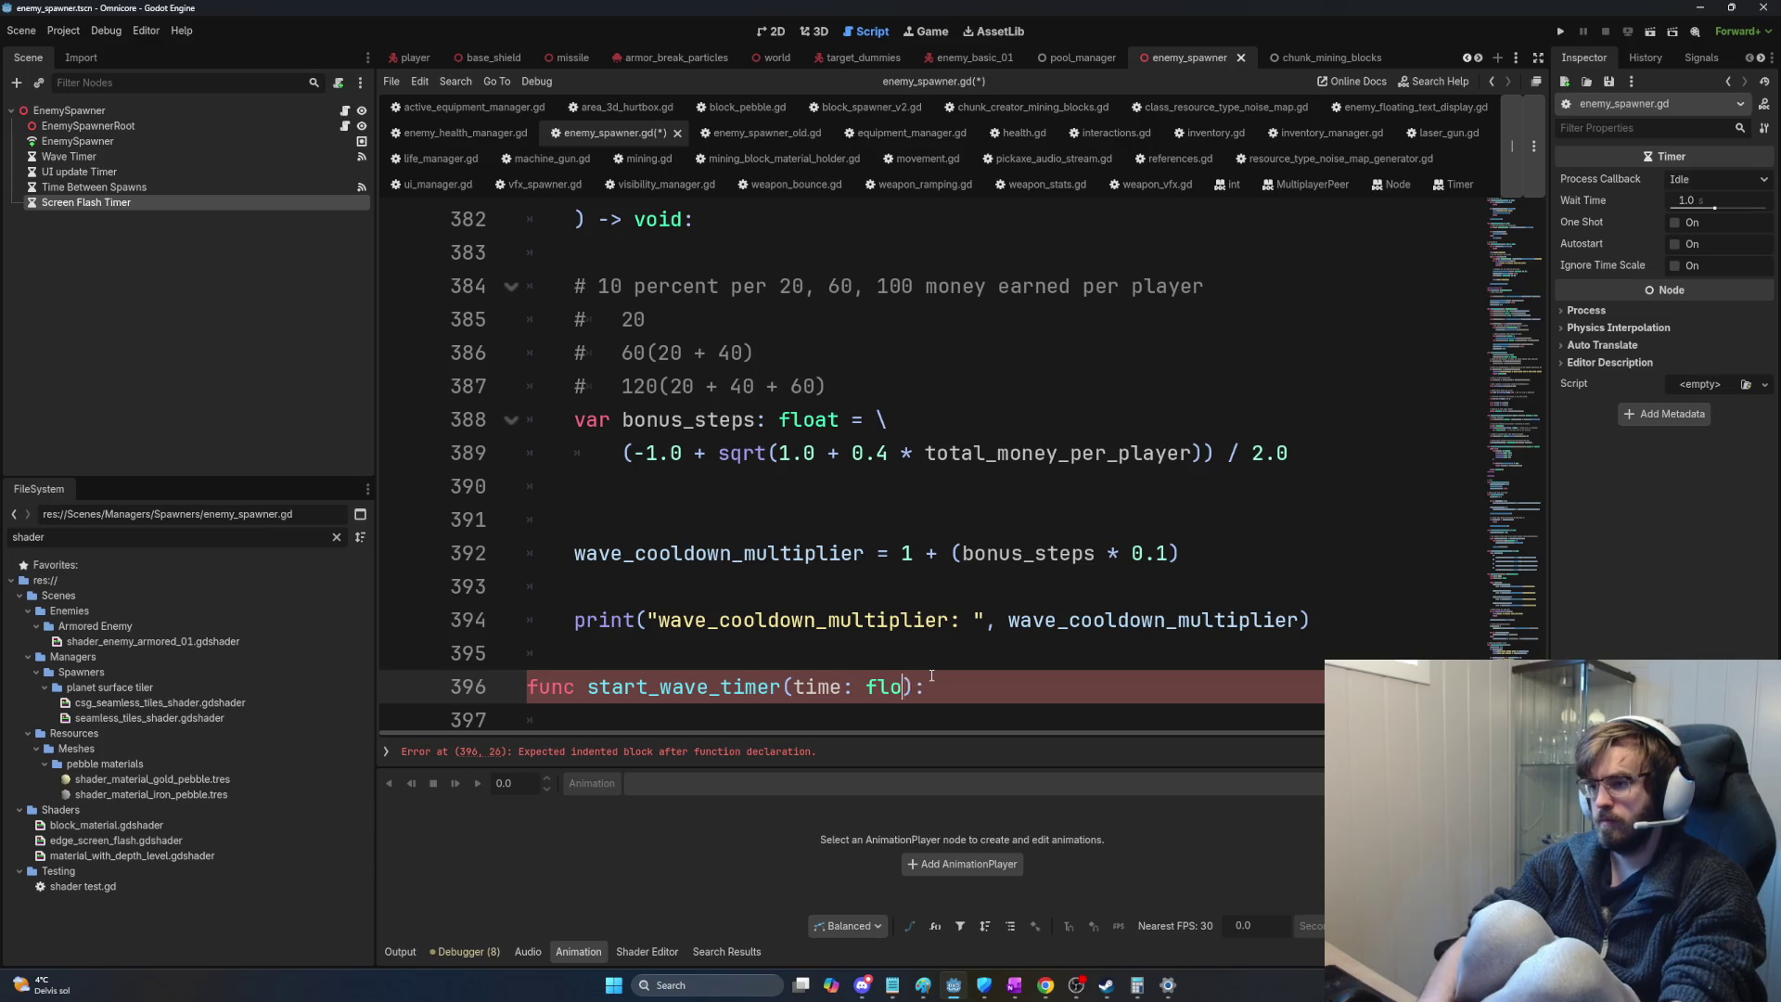
pyautogui.press('Right')
pyautogui.write('-> null')
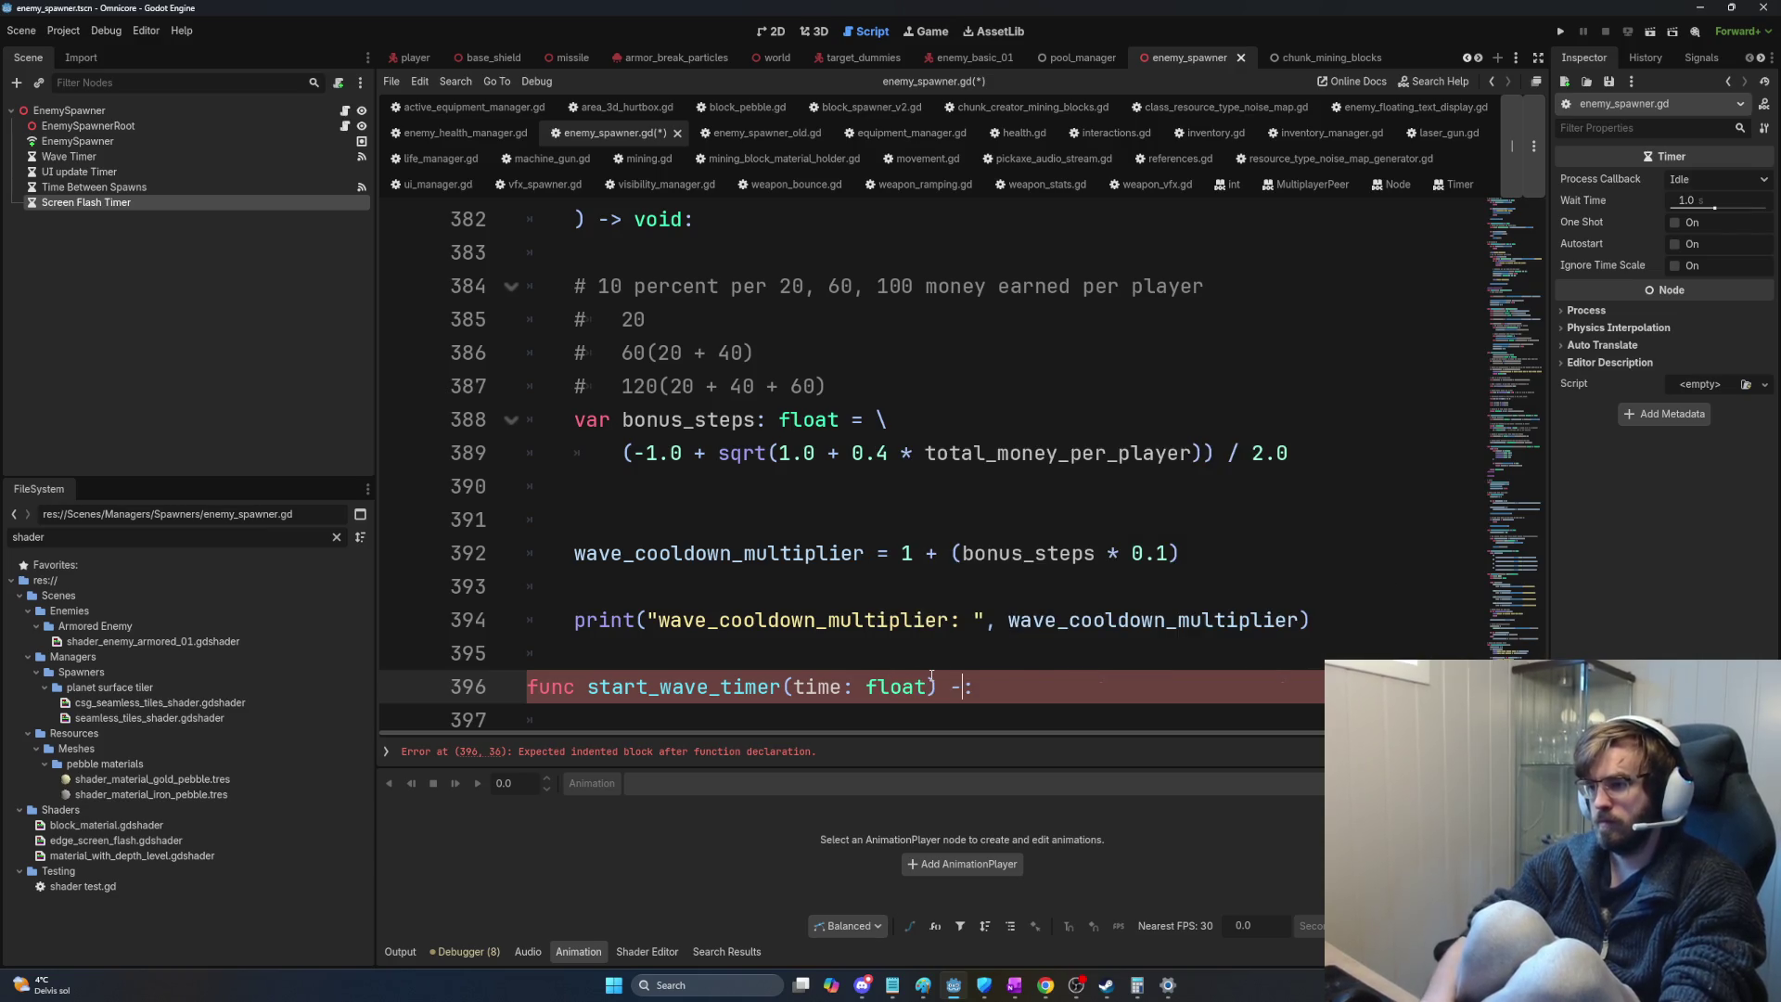
pyautogui.press('BackSpace')
pyautogui.press('BackSpace')
pyautogui.press('BackSpace')
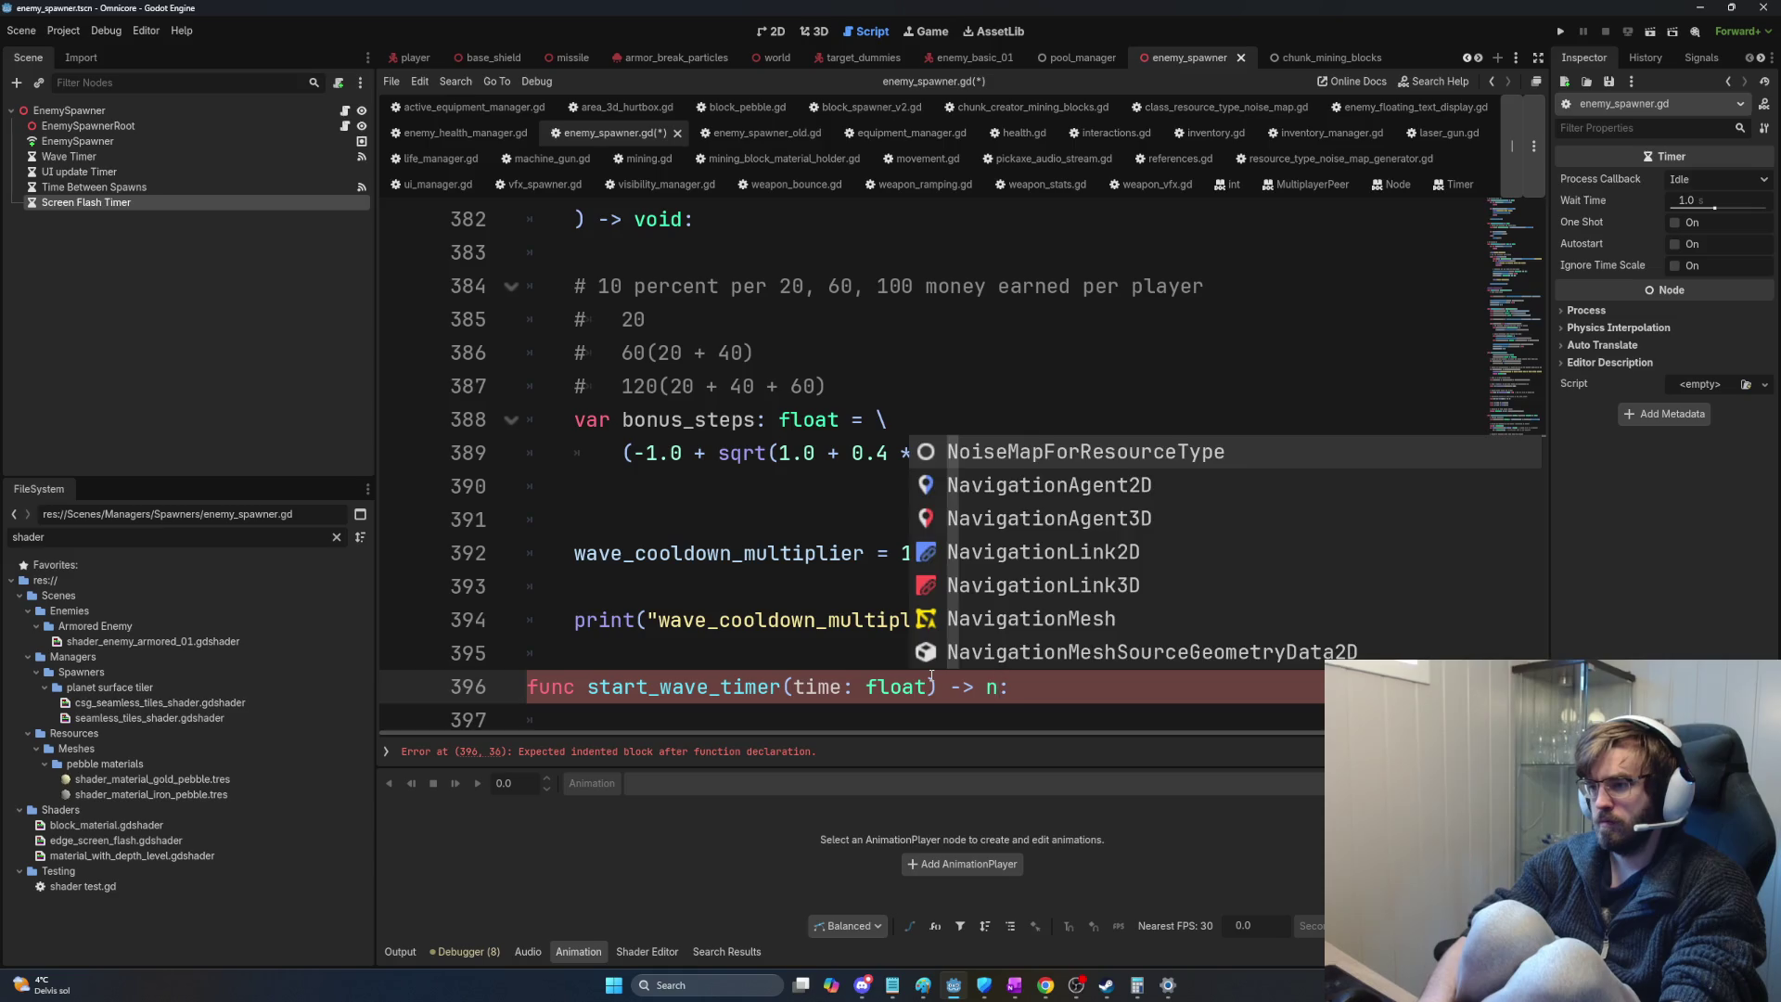
pyautogui.press('BackSpace')
pyautogui.write('void')
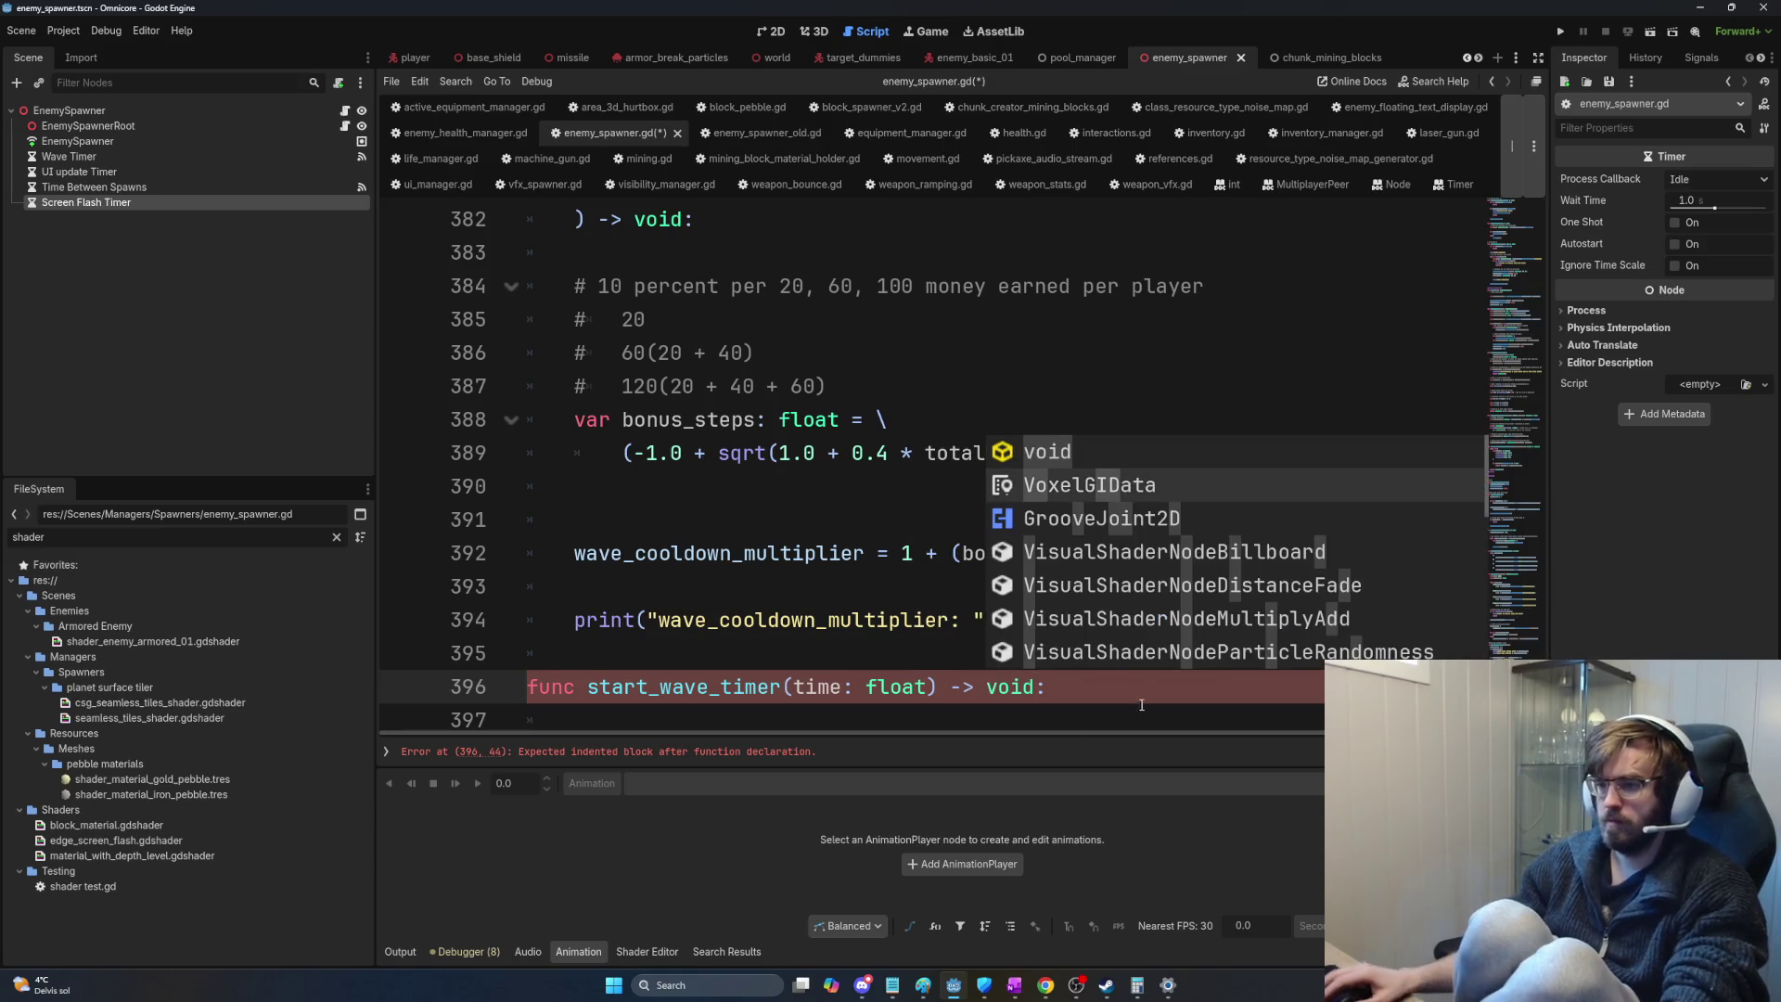
pyautogui.press('Return')
# Add screen_flash_timer.start(time - warning_flash_time) to the body and save the script
pyautogui.write('screen_flash_timer.s')
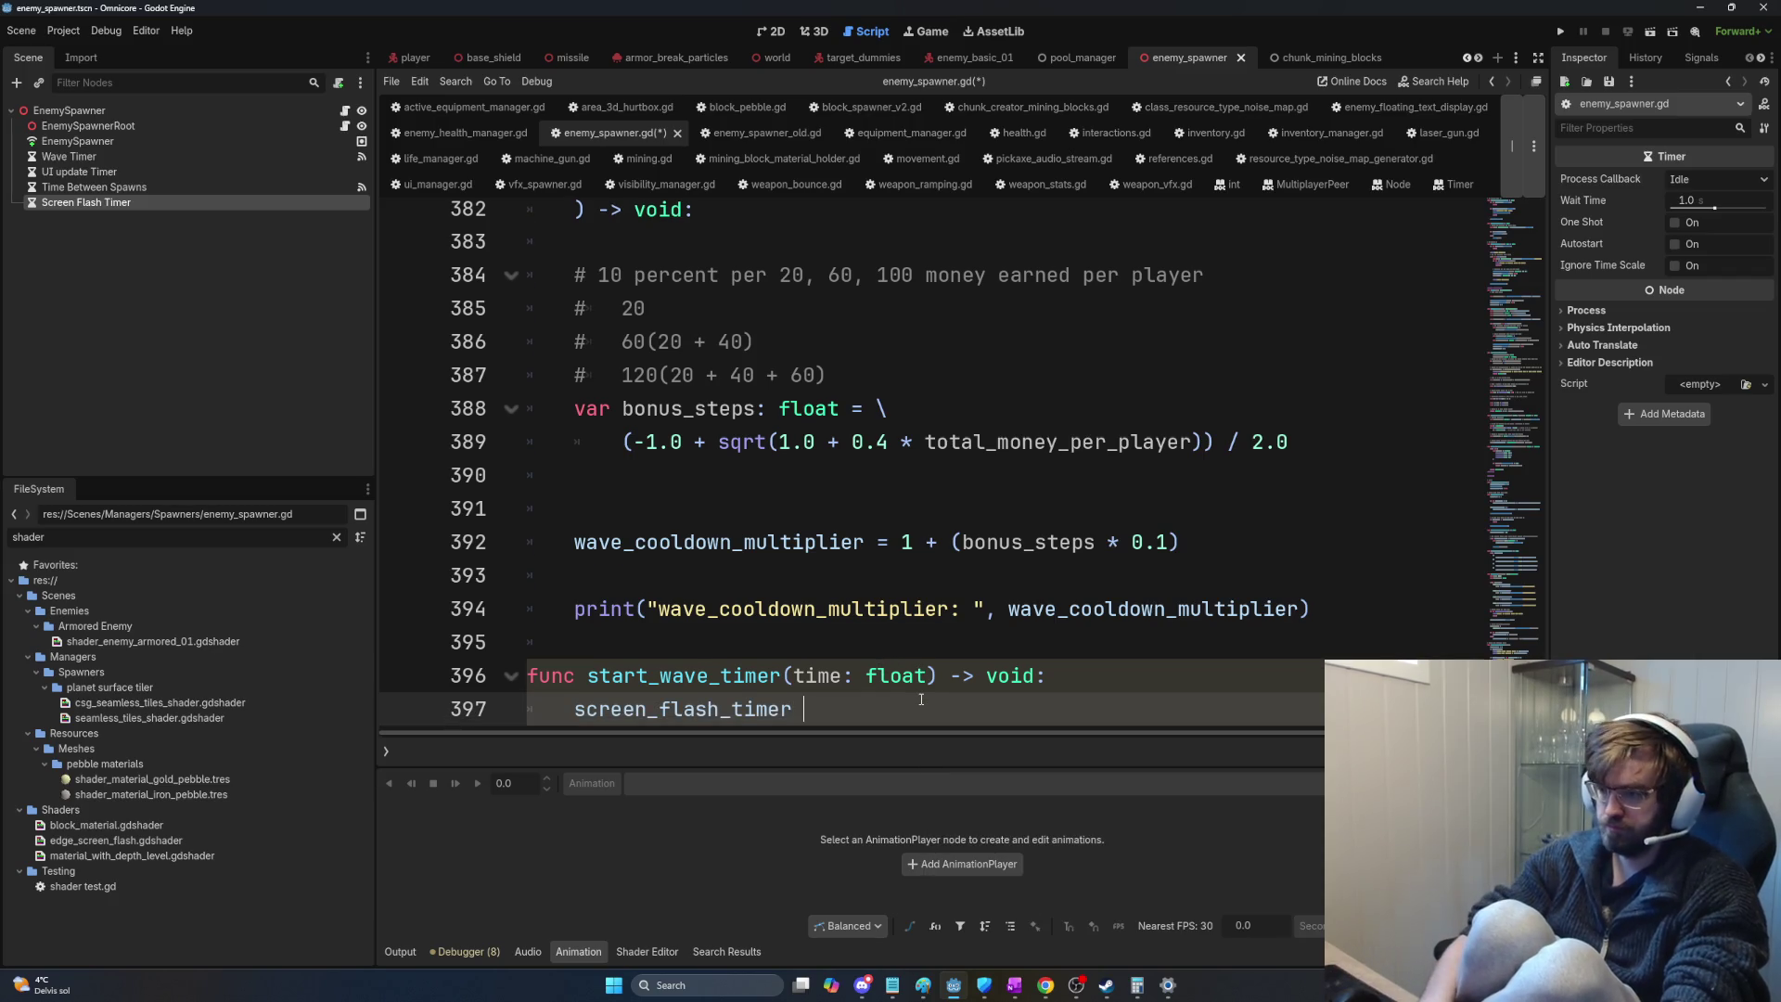
pyautogui.write('tart(time - ')
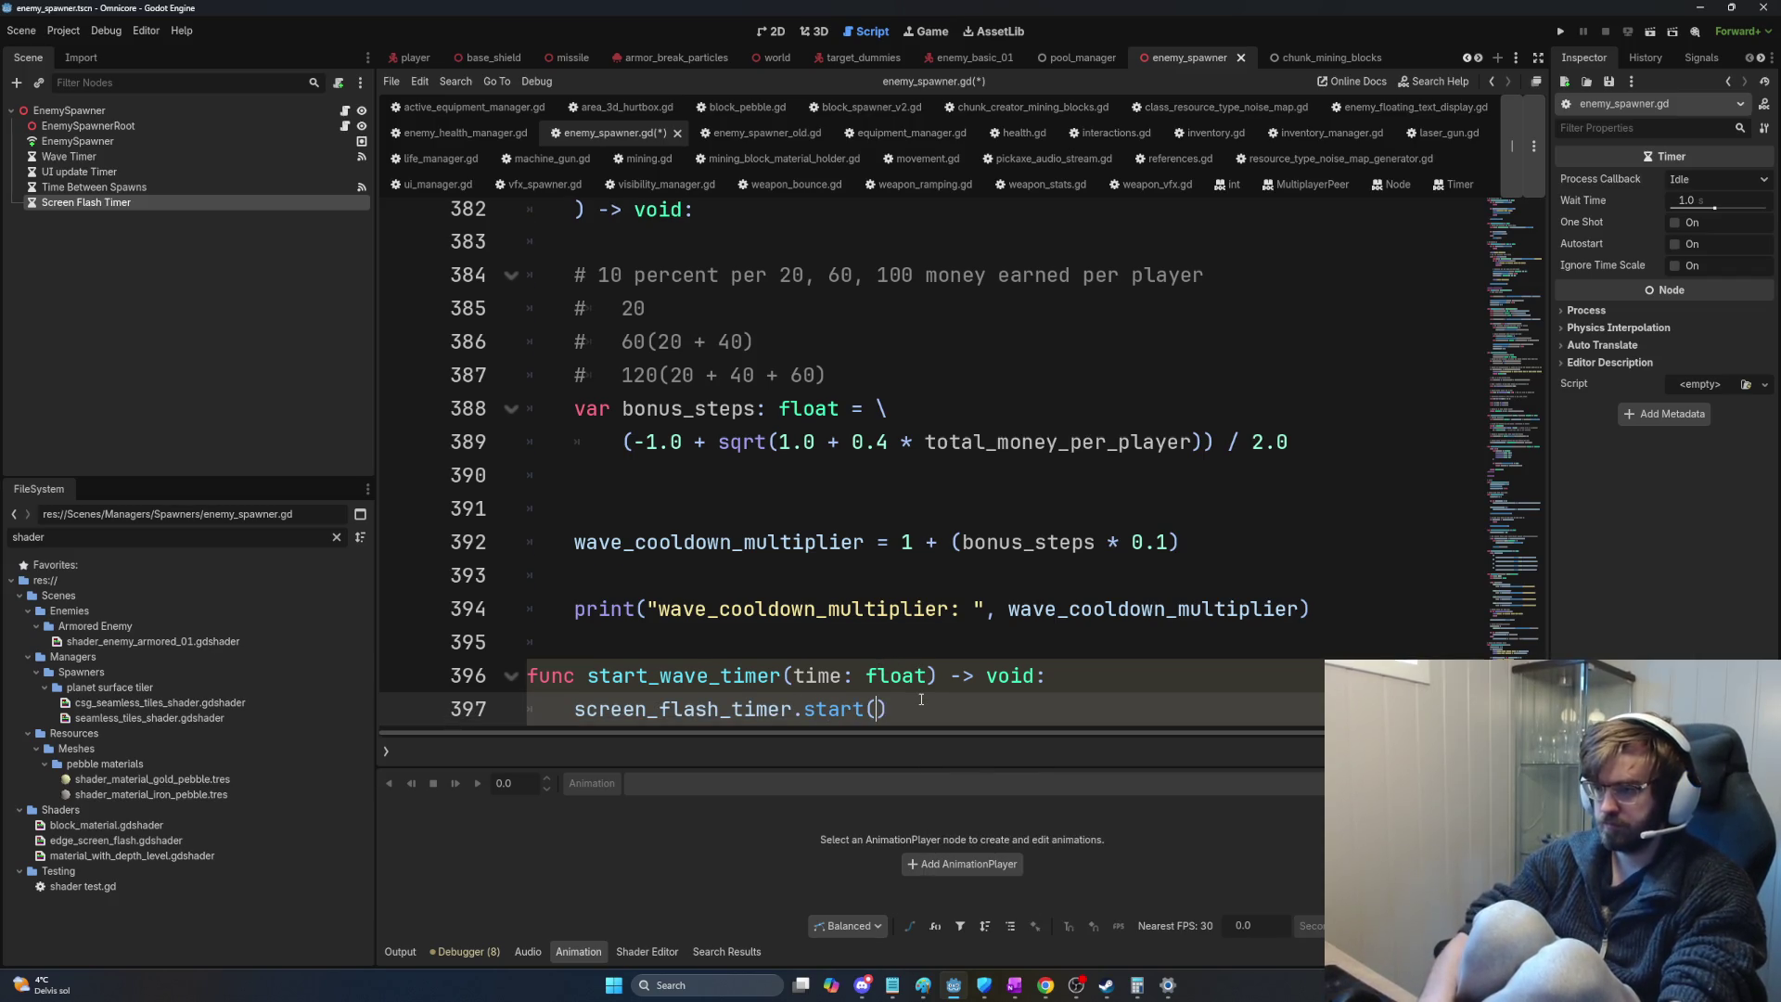
pyautogui.write('warning_flash_time')
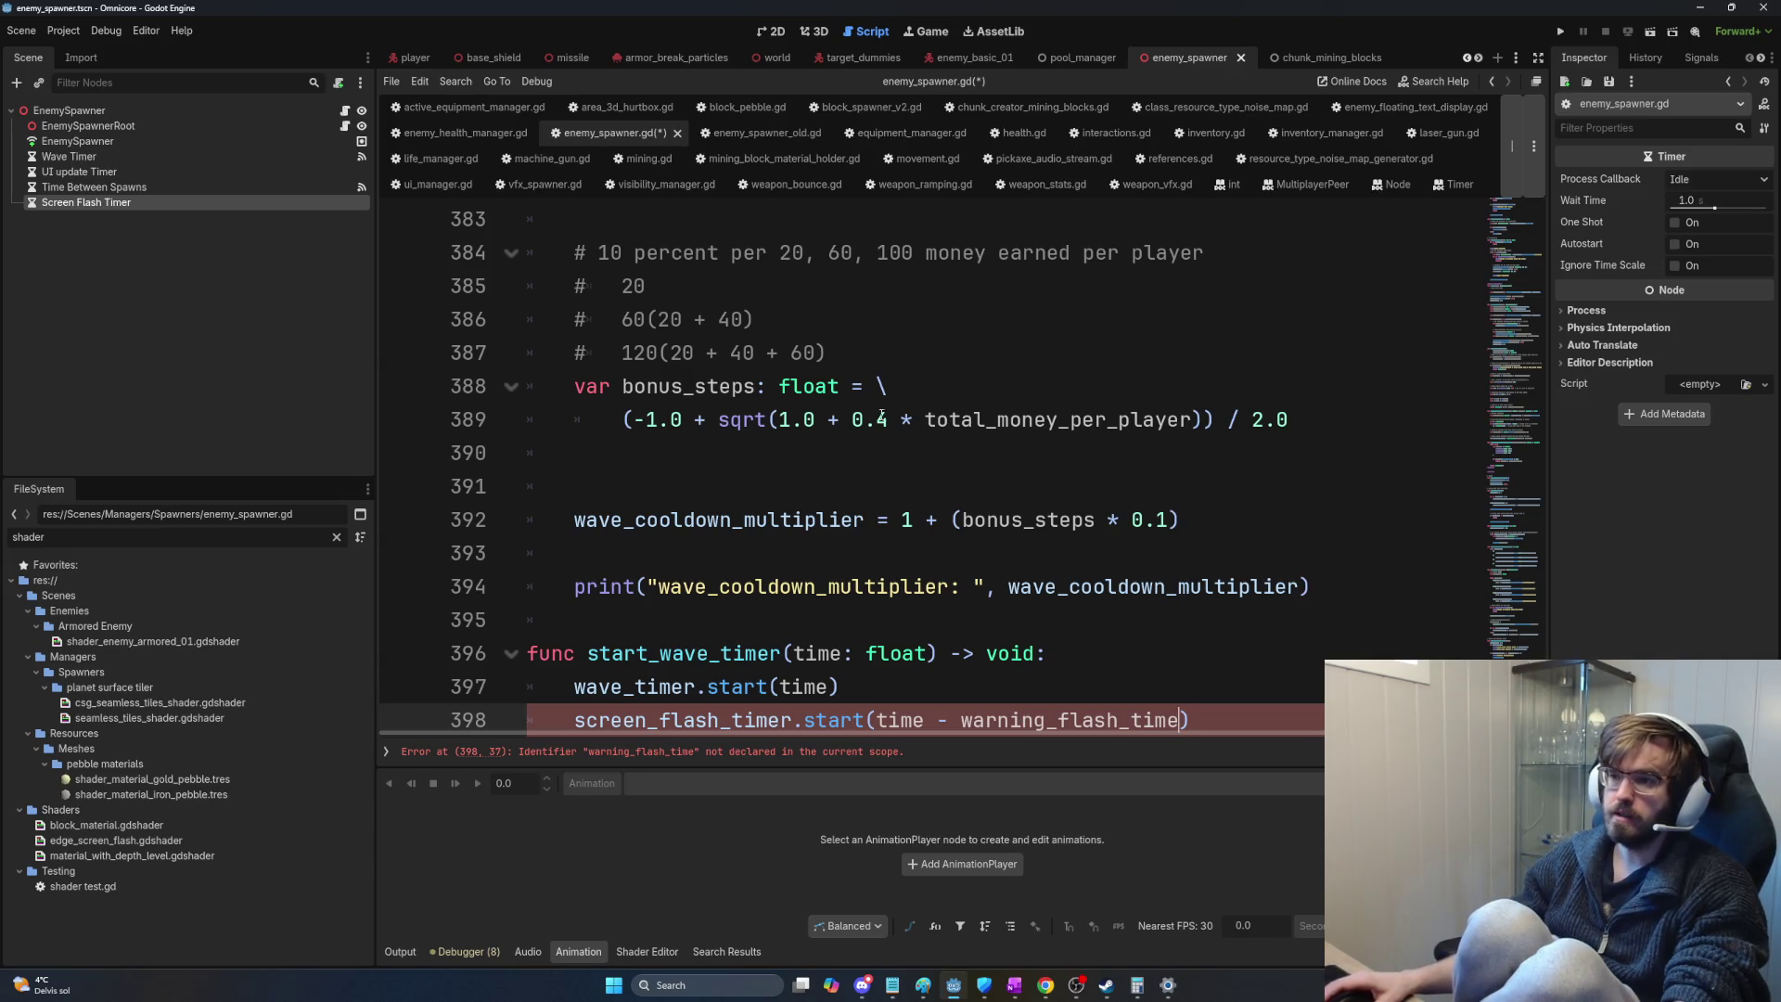
pyautogui.hotkey('ctrl', 's')
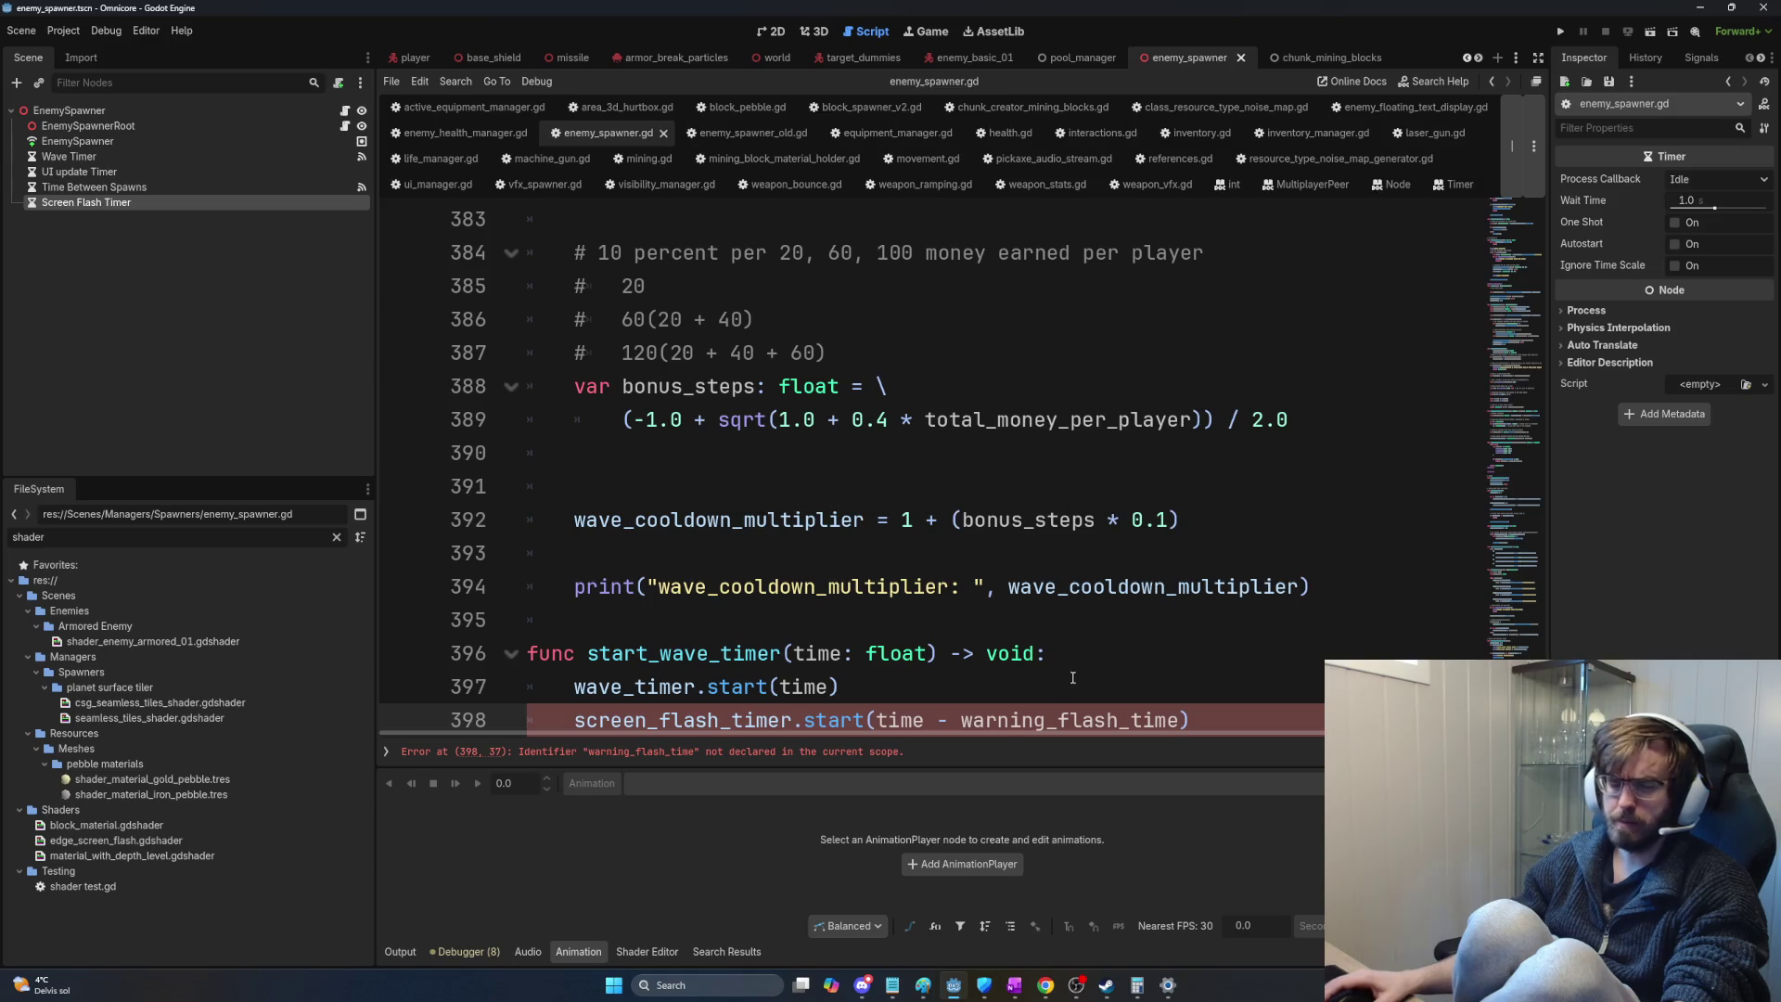
pyautogui.click(146, 31)
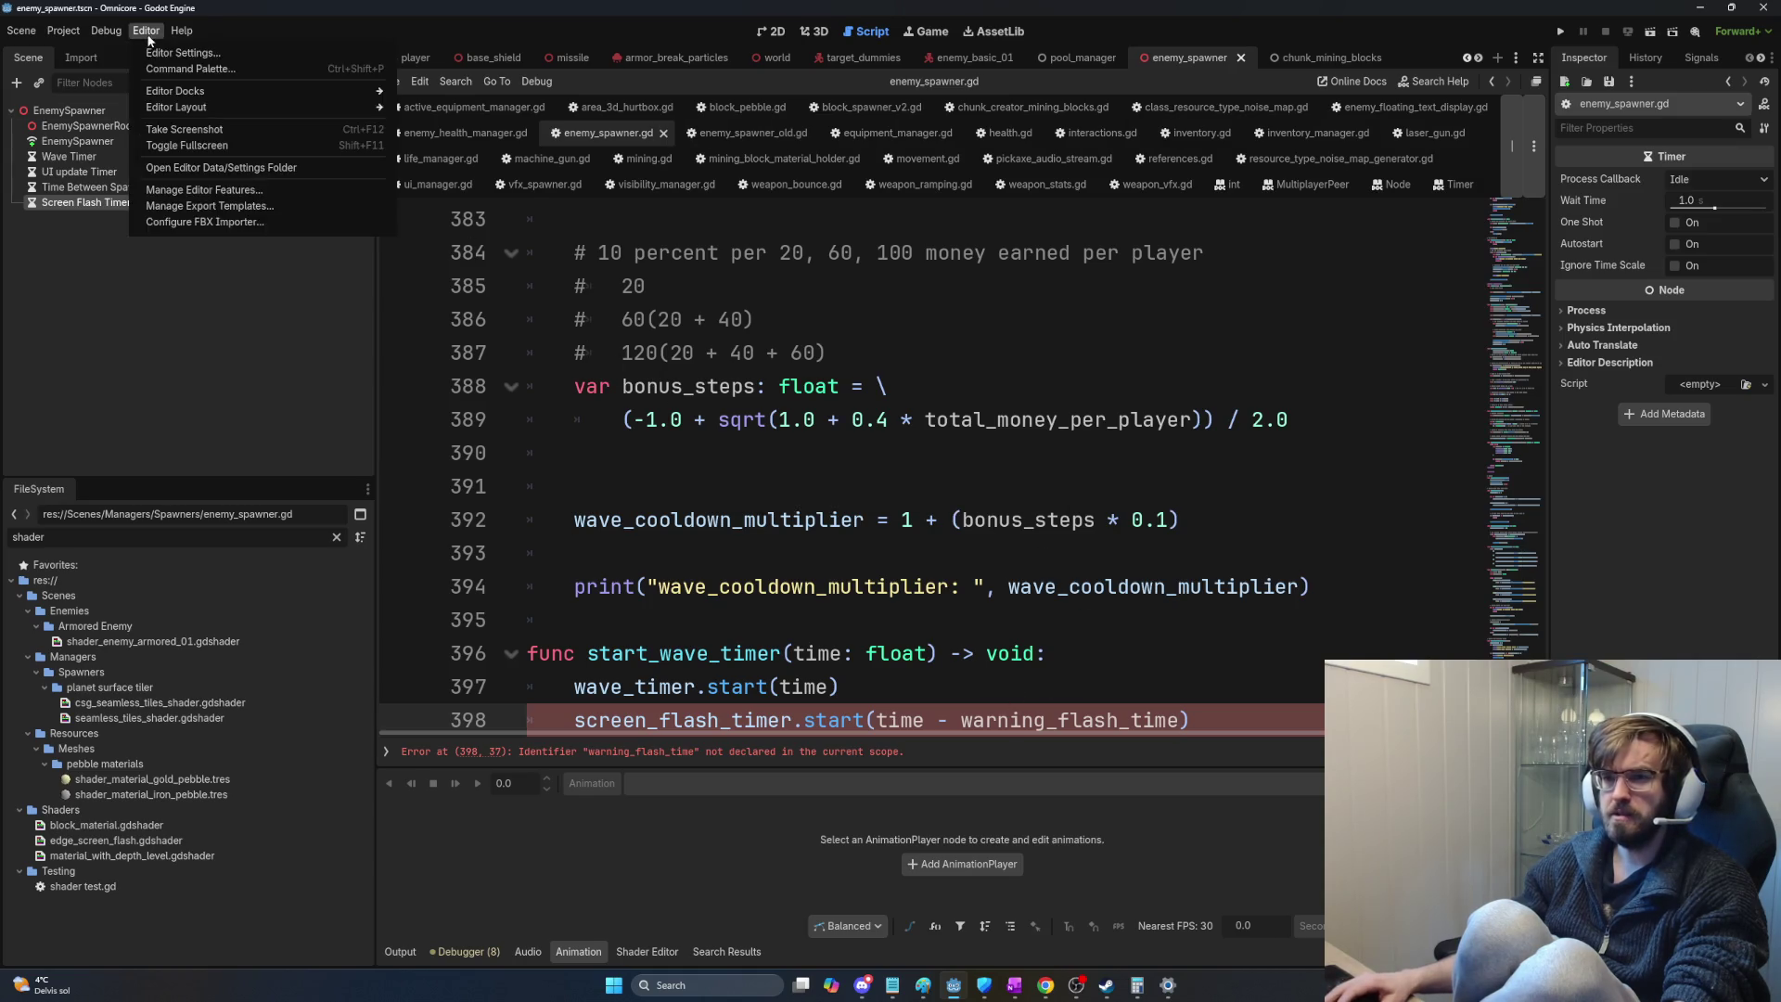
pyautogui.moveTo(105, 32)
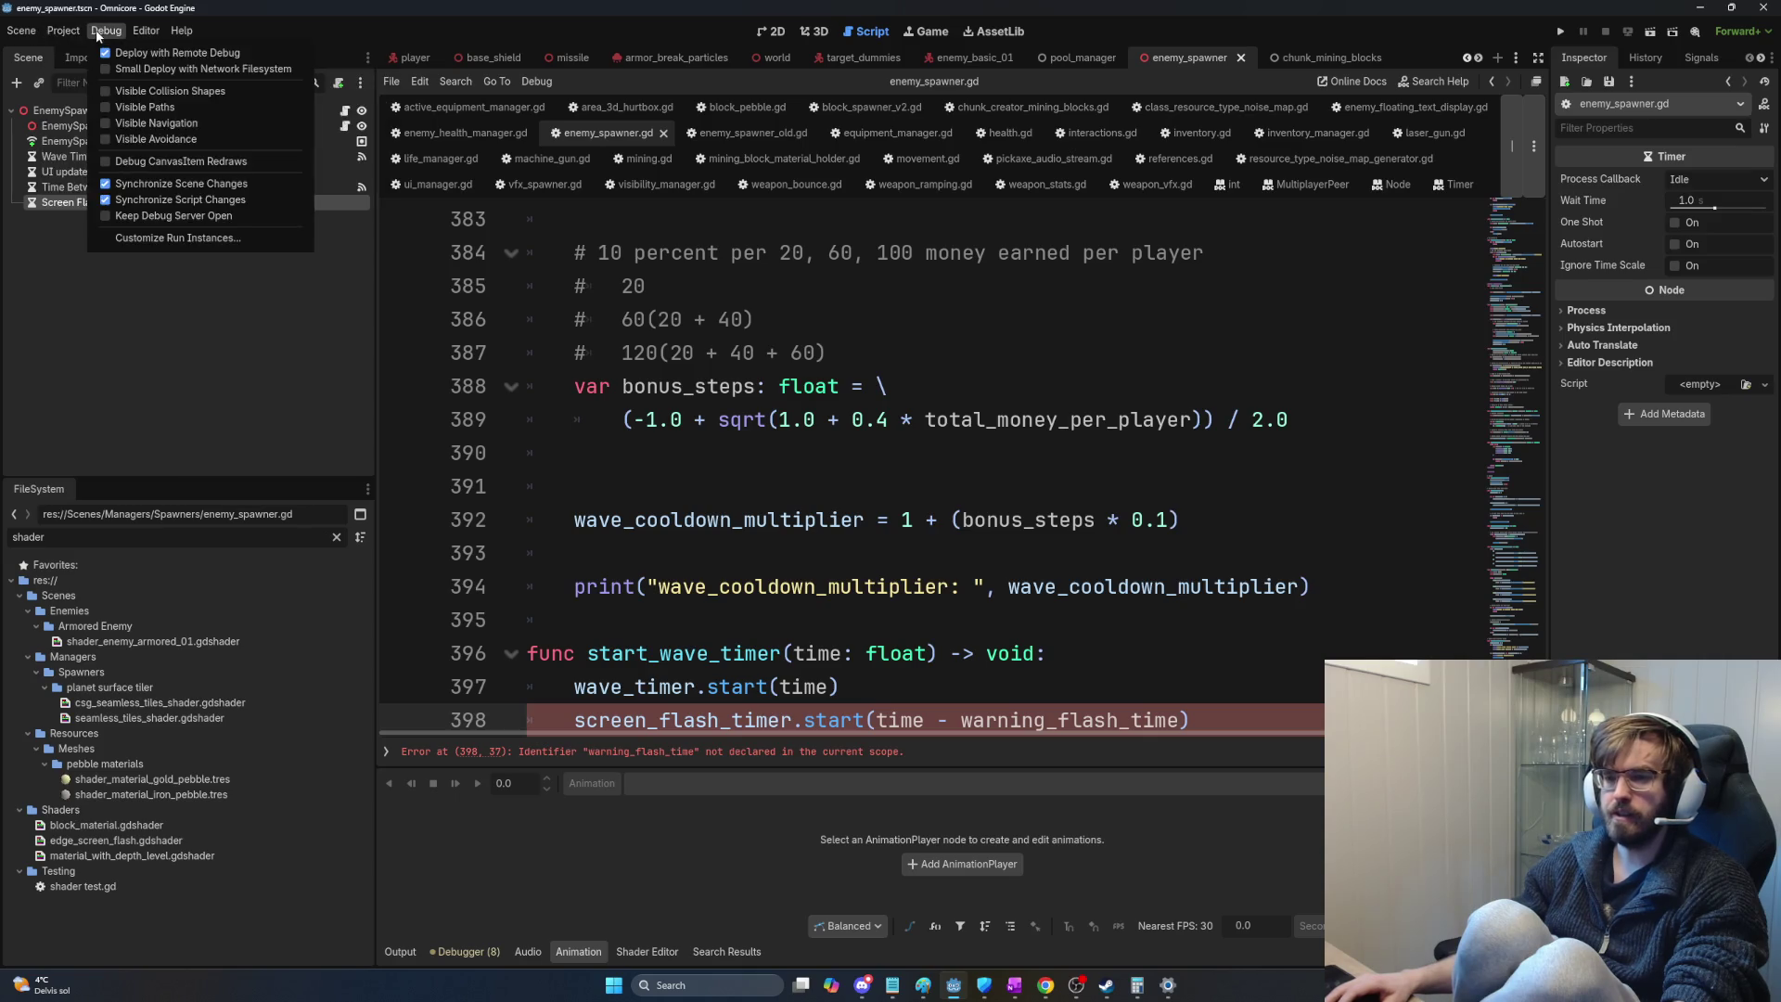
pyautogui.moveTo(148, 183)
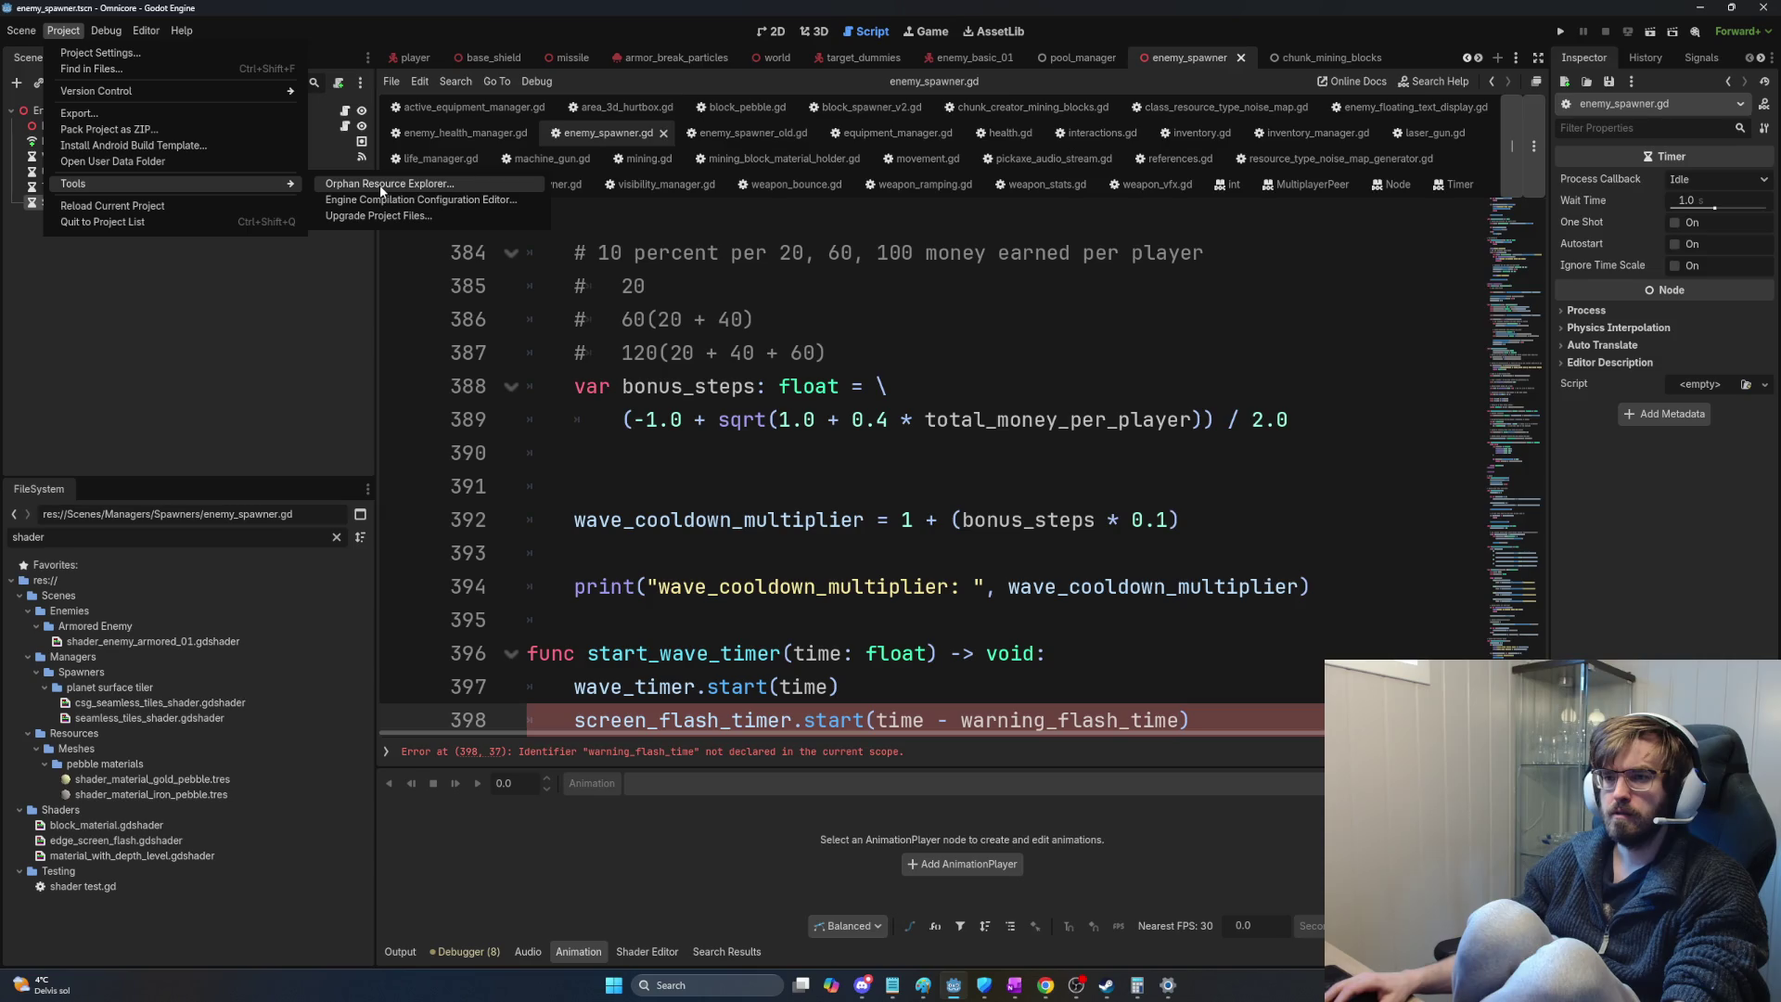
pyautogui.moveTo(174, 32)
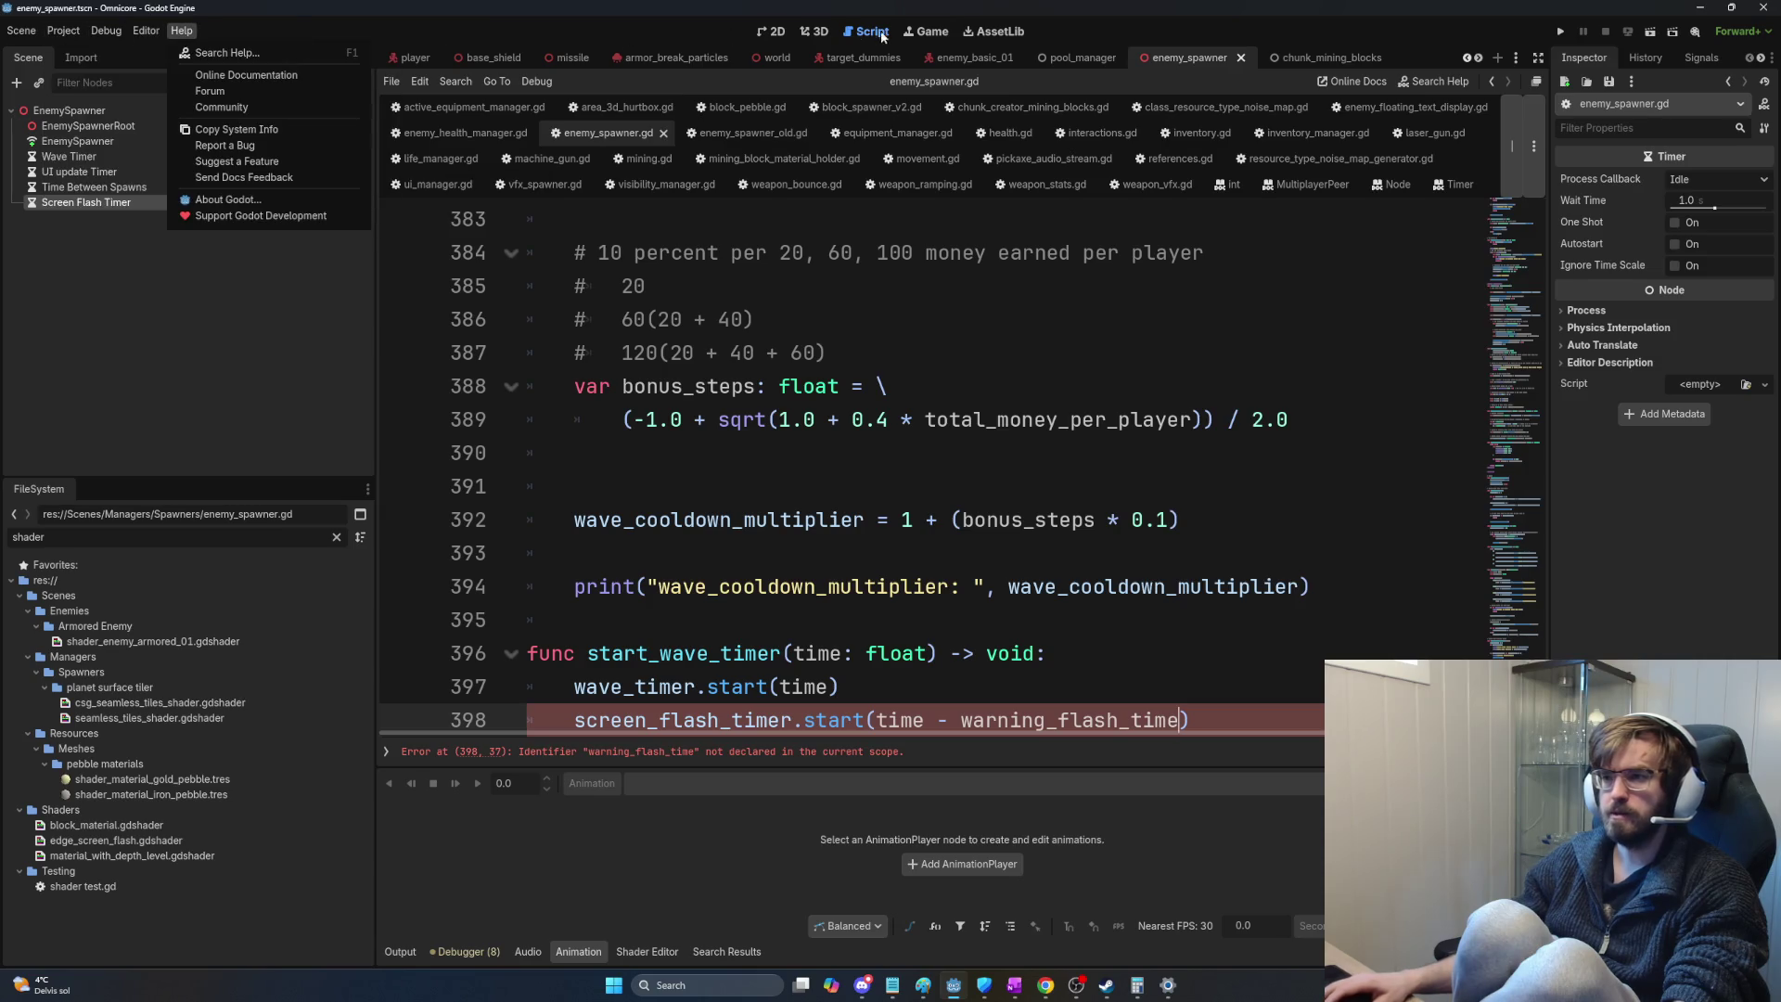
pyautogui.click(981, 35)
pyautogui.click(985, 33)
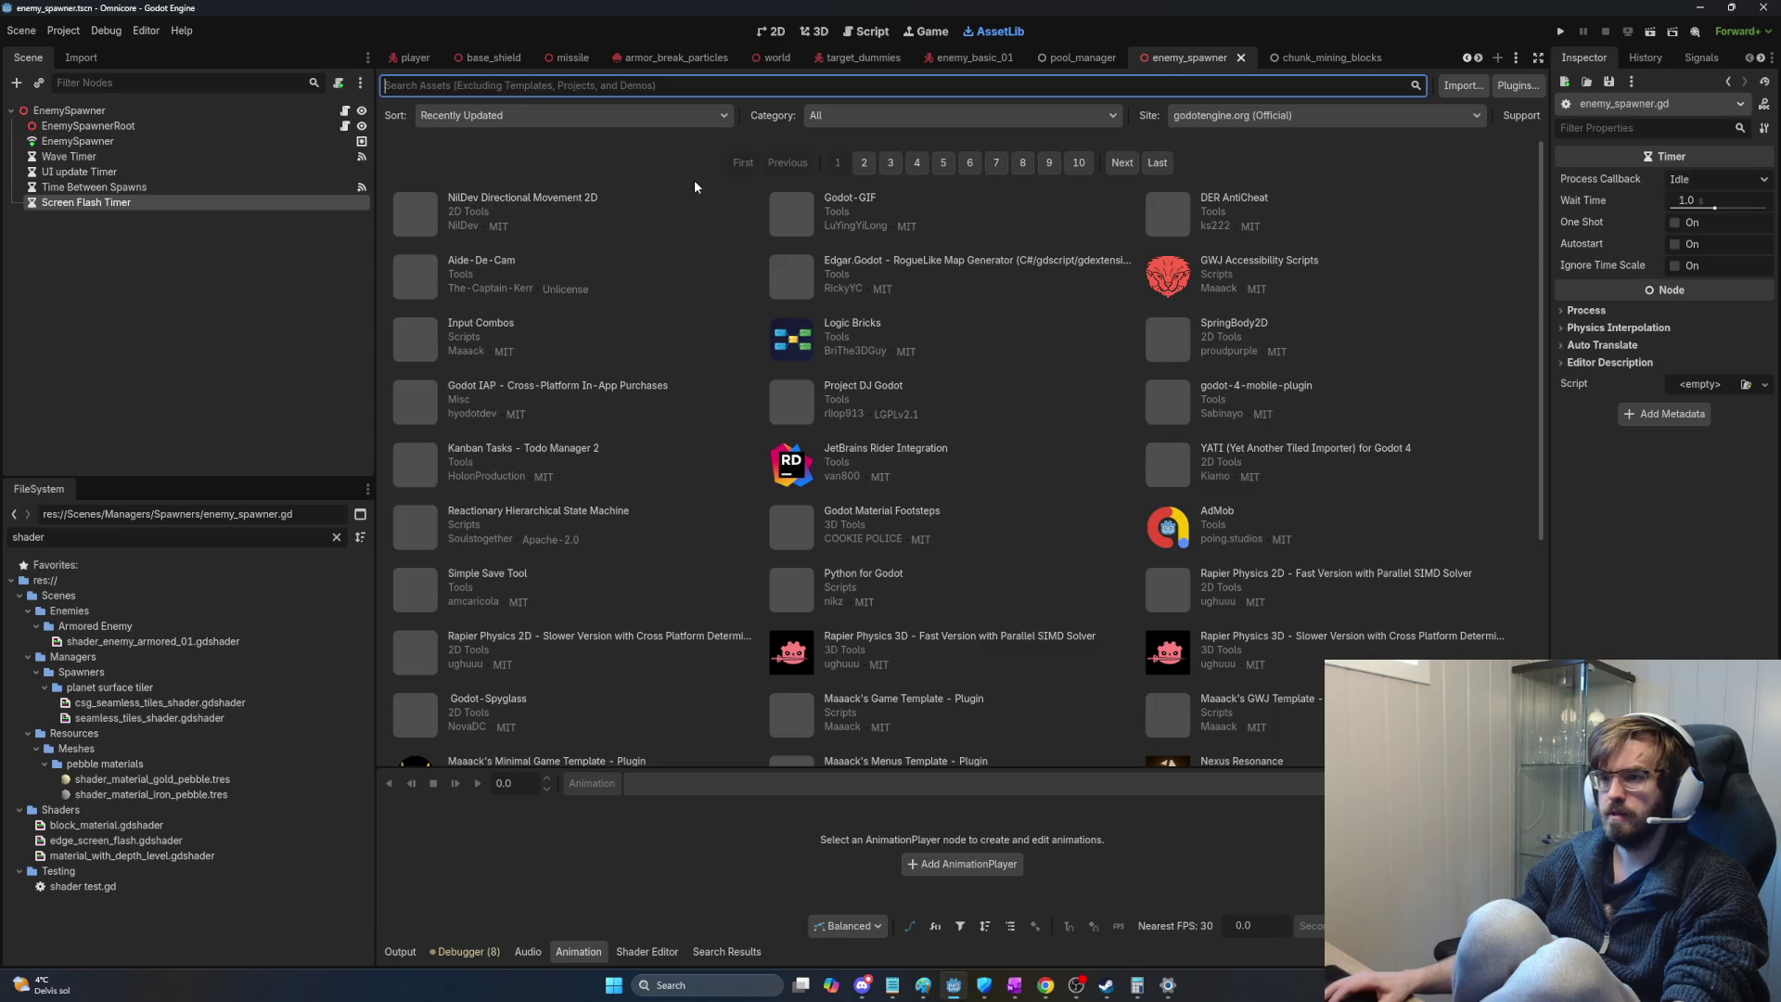
pyautogui.write('script')
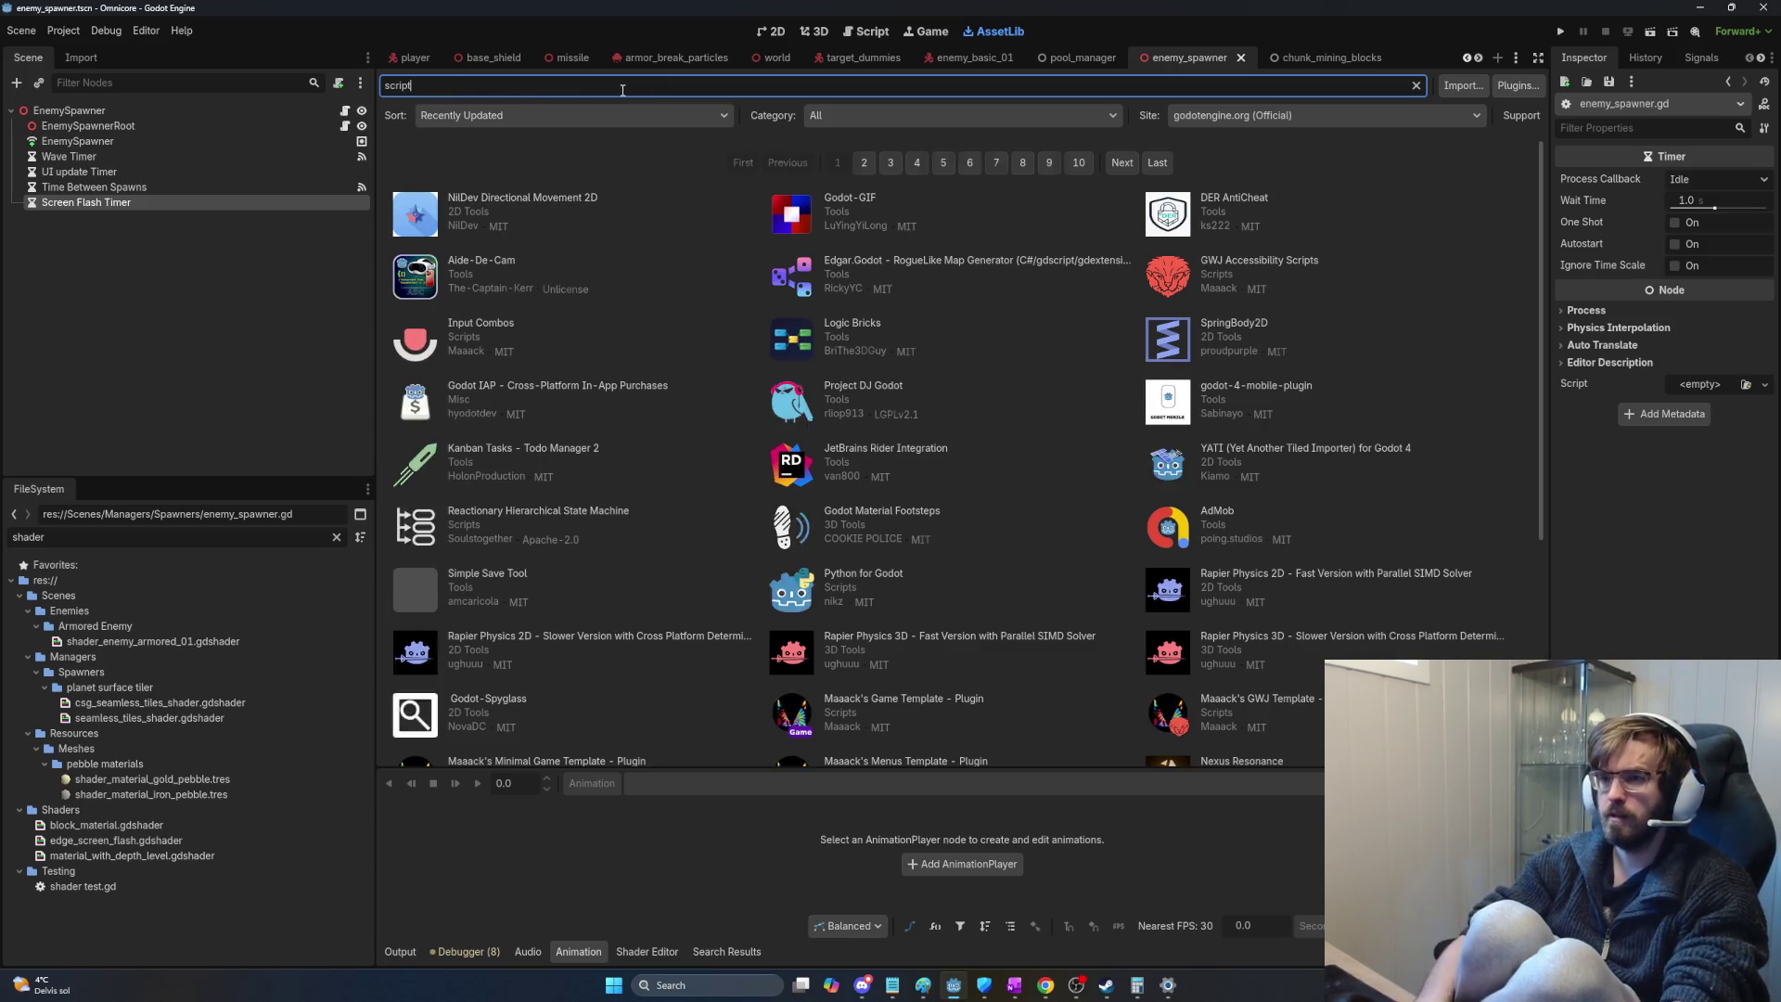
pyautogui.write('-ide')
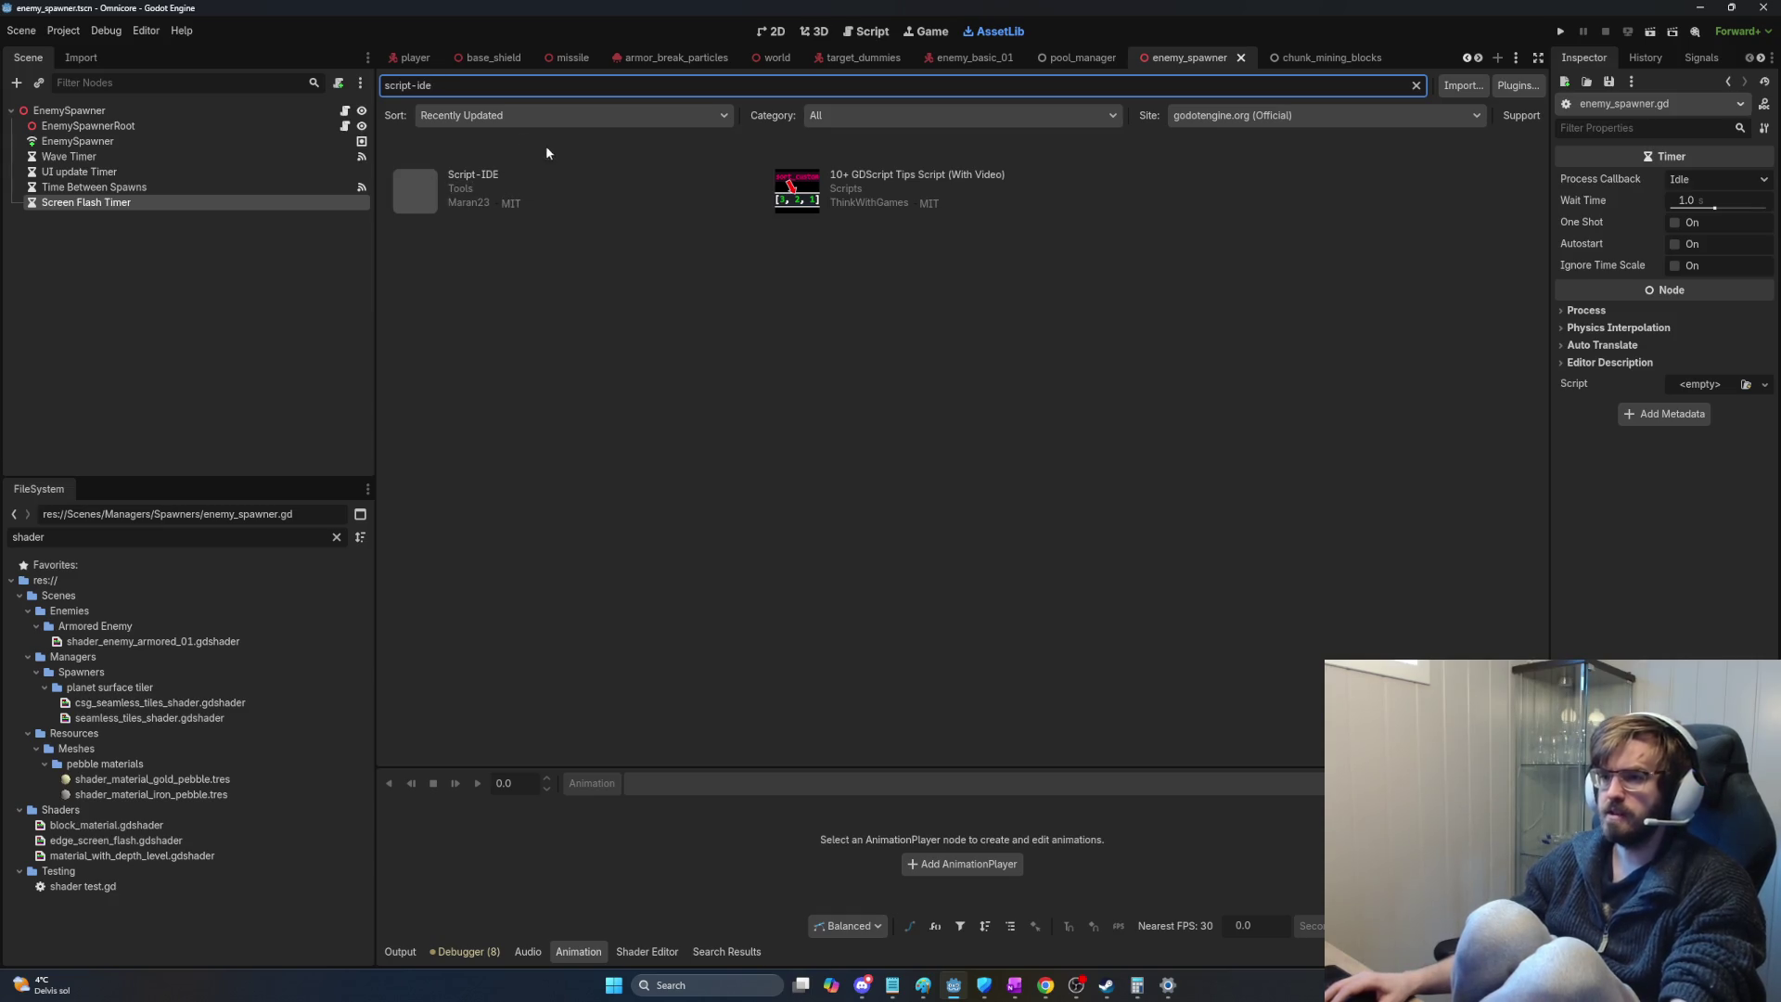
pyautogui.click(1416, 85)
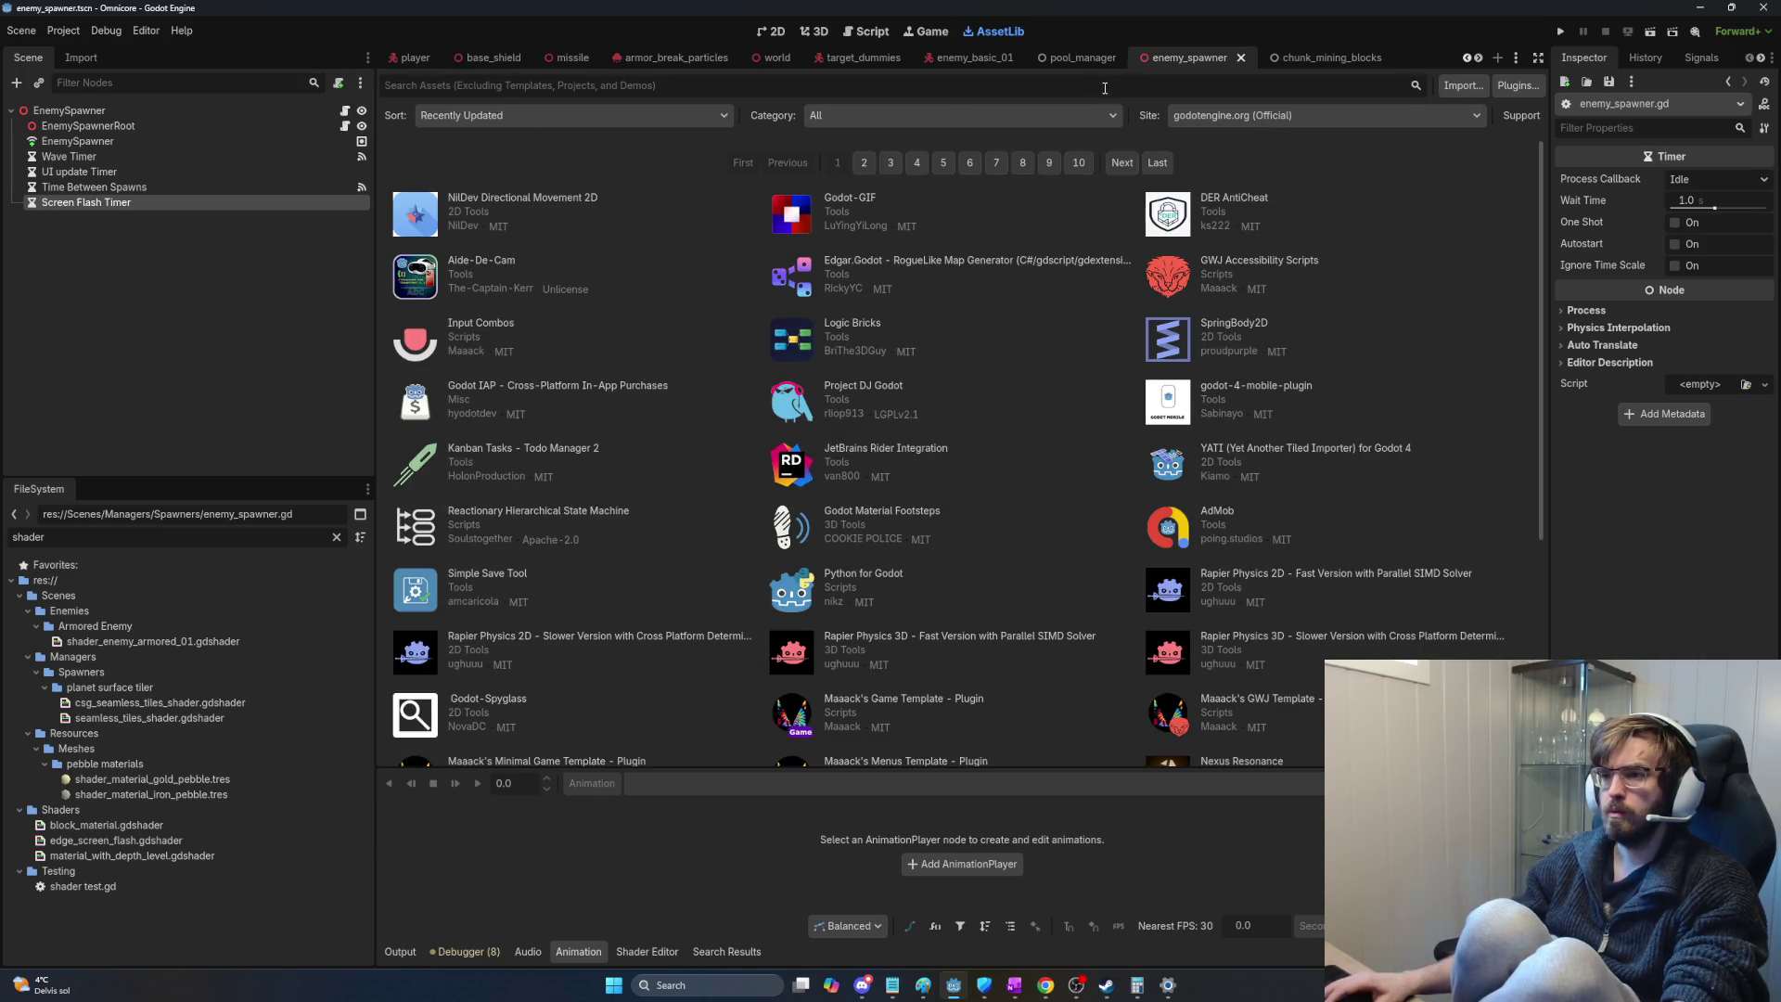
pyautogui.click(801, 34)
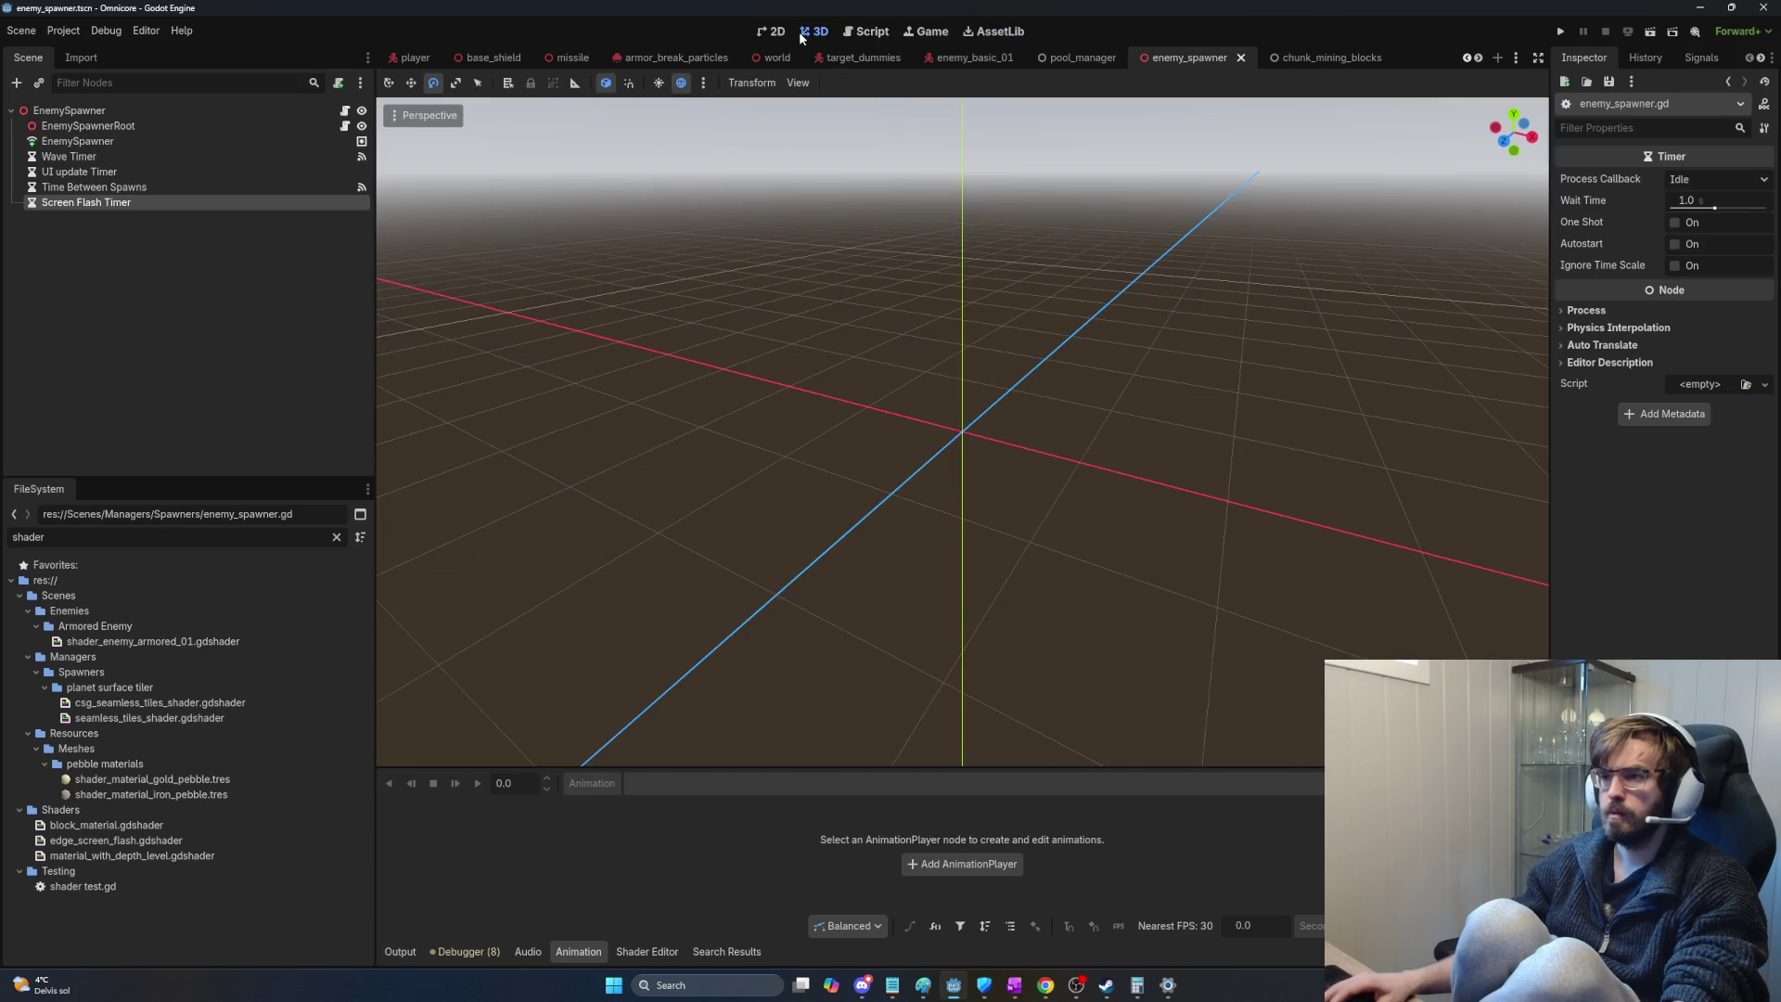
pyautogui.click(872, 32)
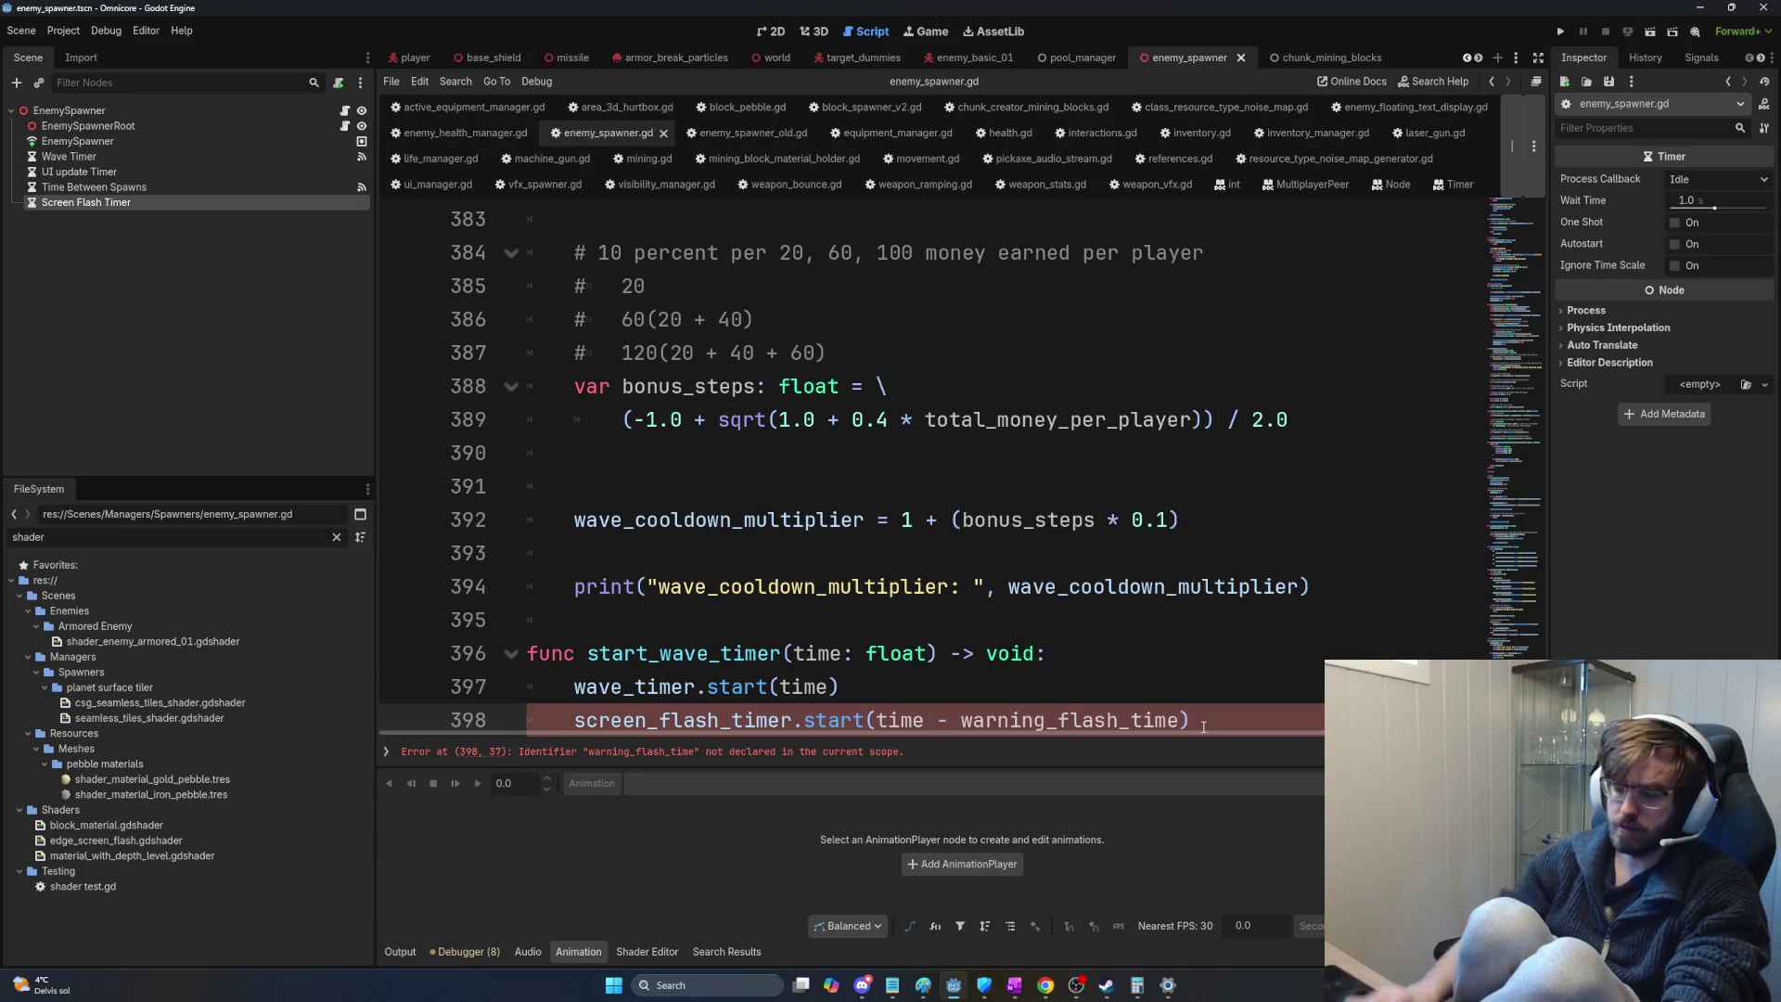
pyautogui.hotkey('ctrl', 'alt', 'f')
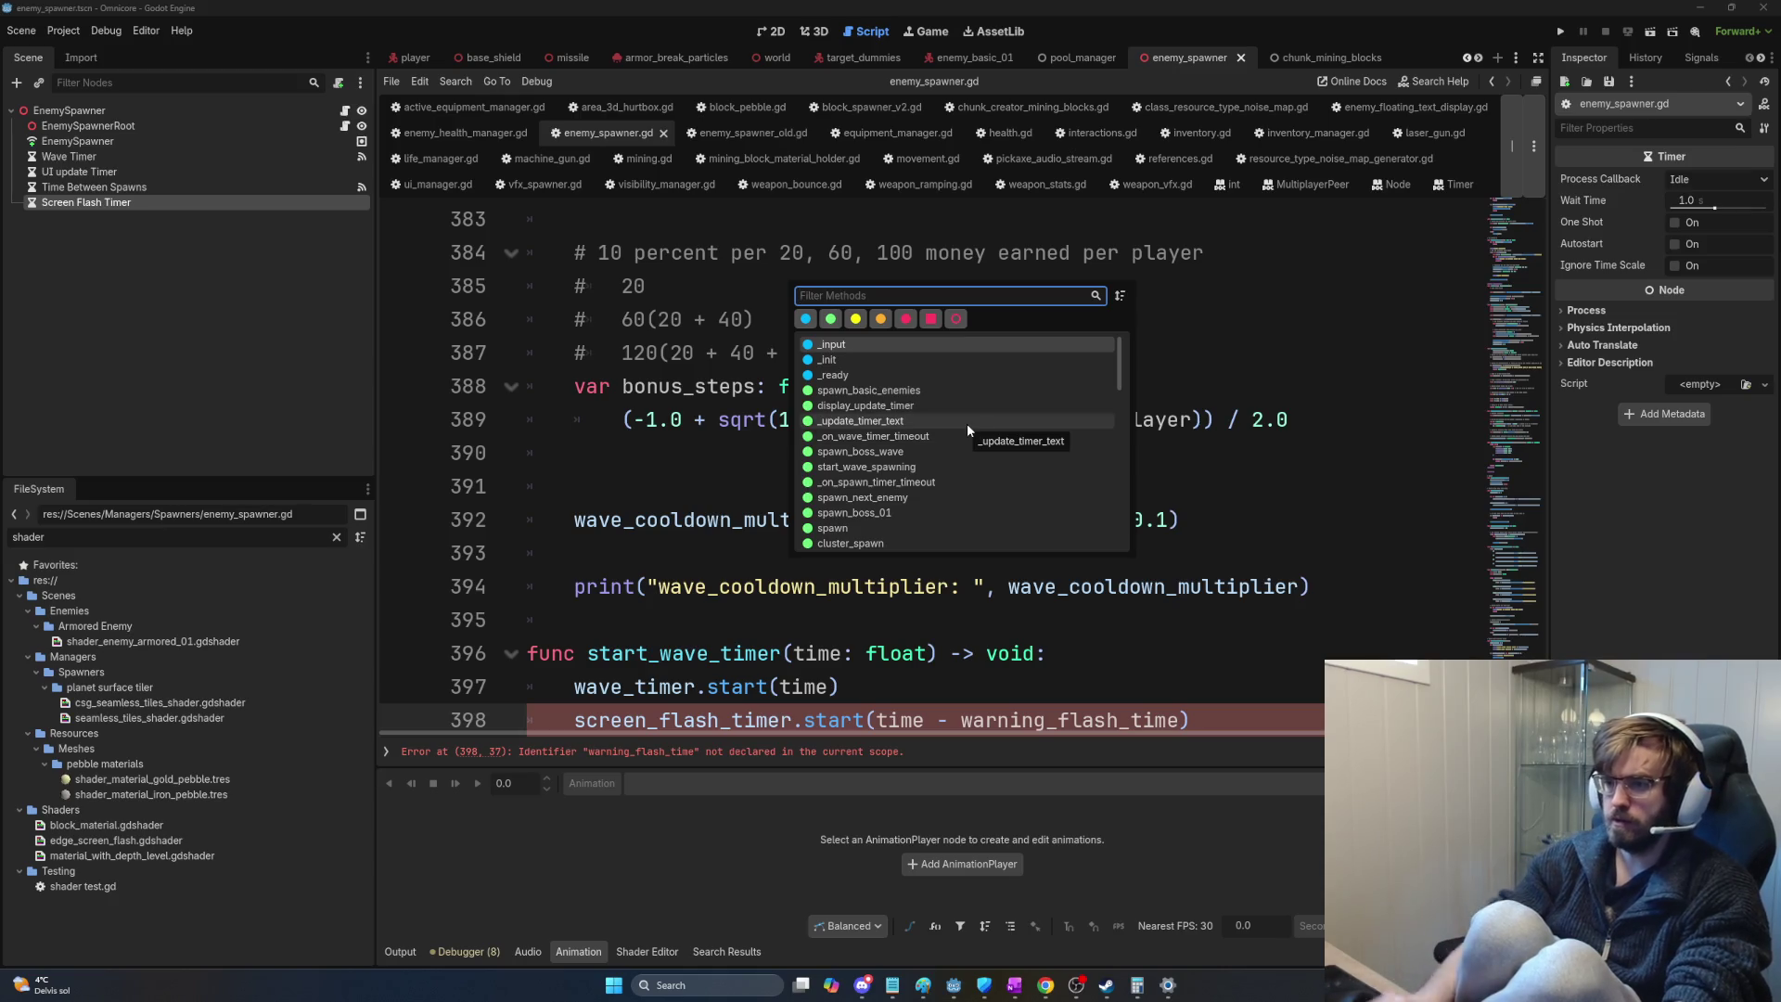
pyautogui.scroll(-3, 972, 421)
pyautogui.scroll(-10, 950, 461)
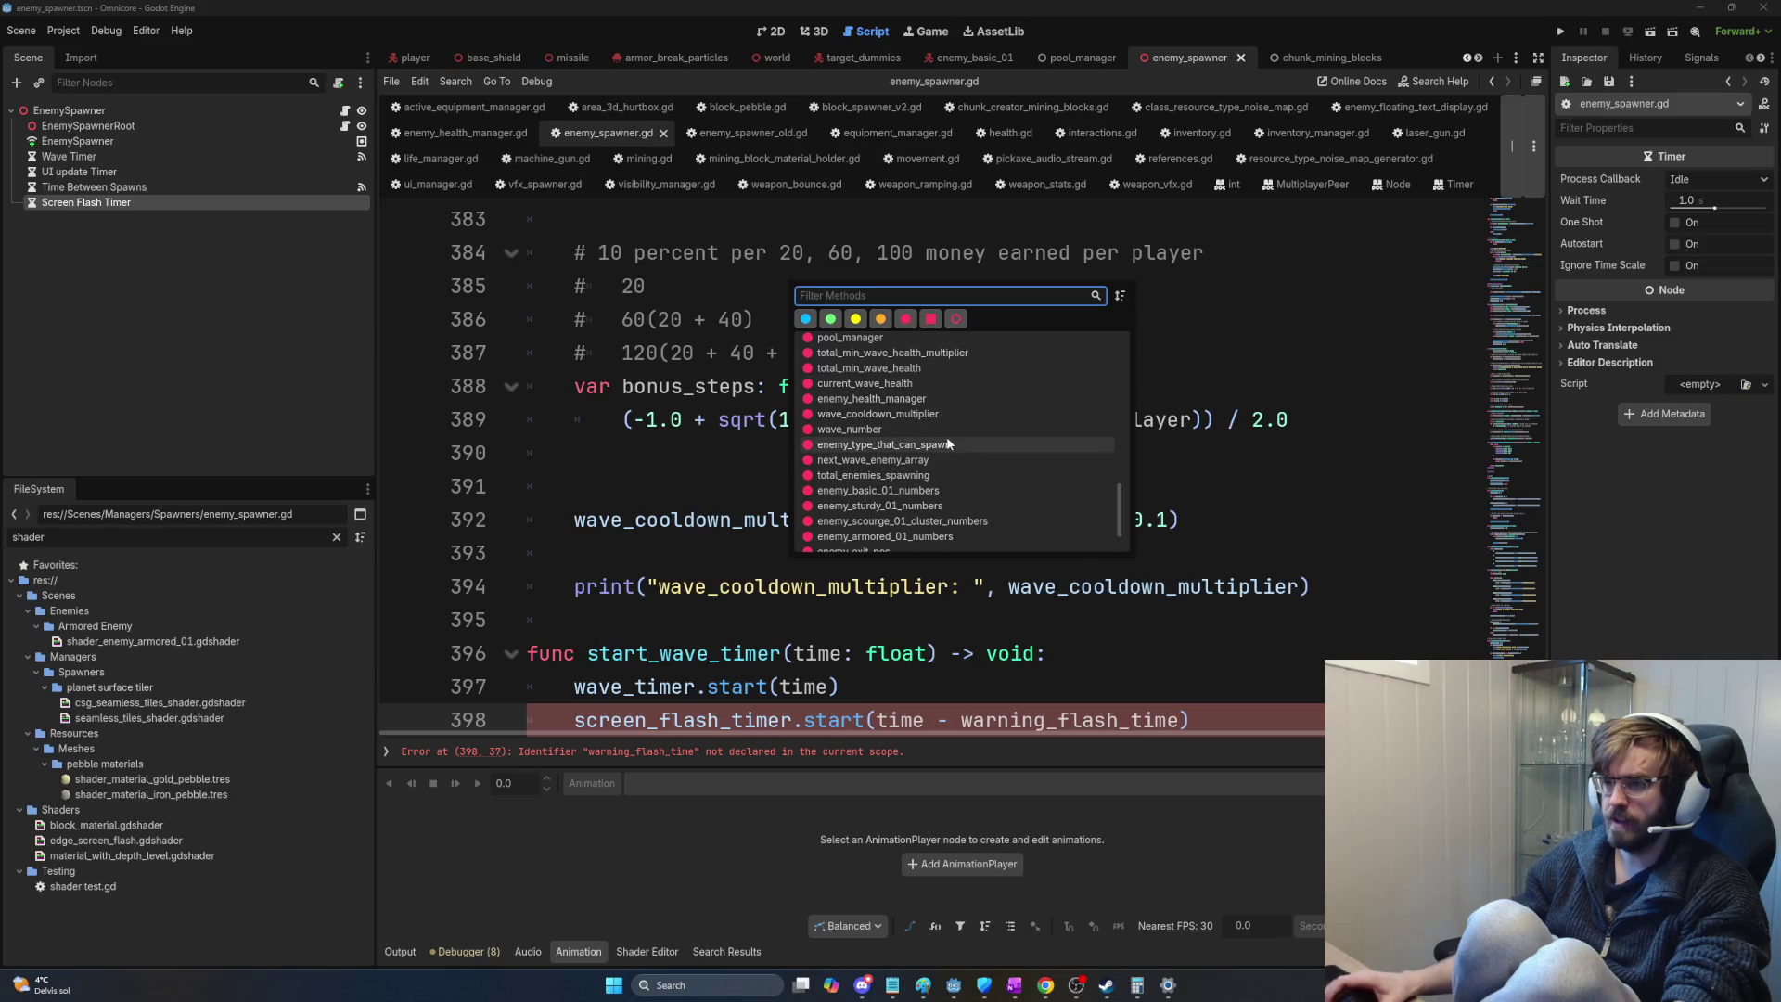
pyautogui.write('wave_timer')
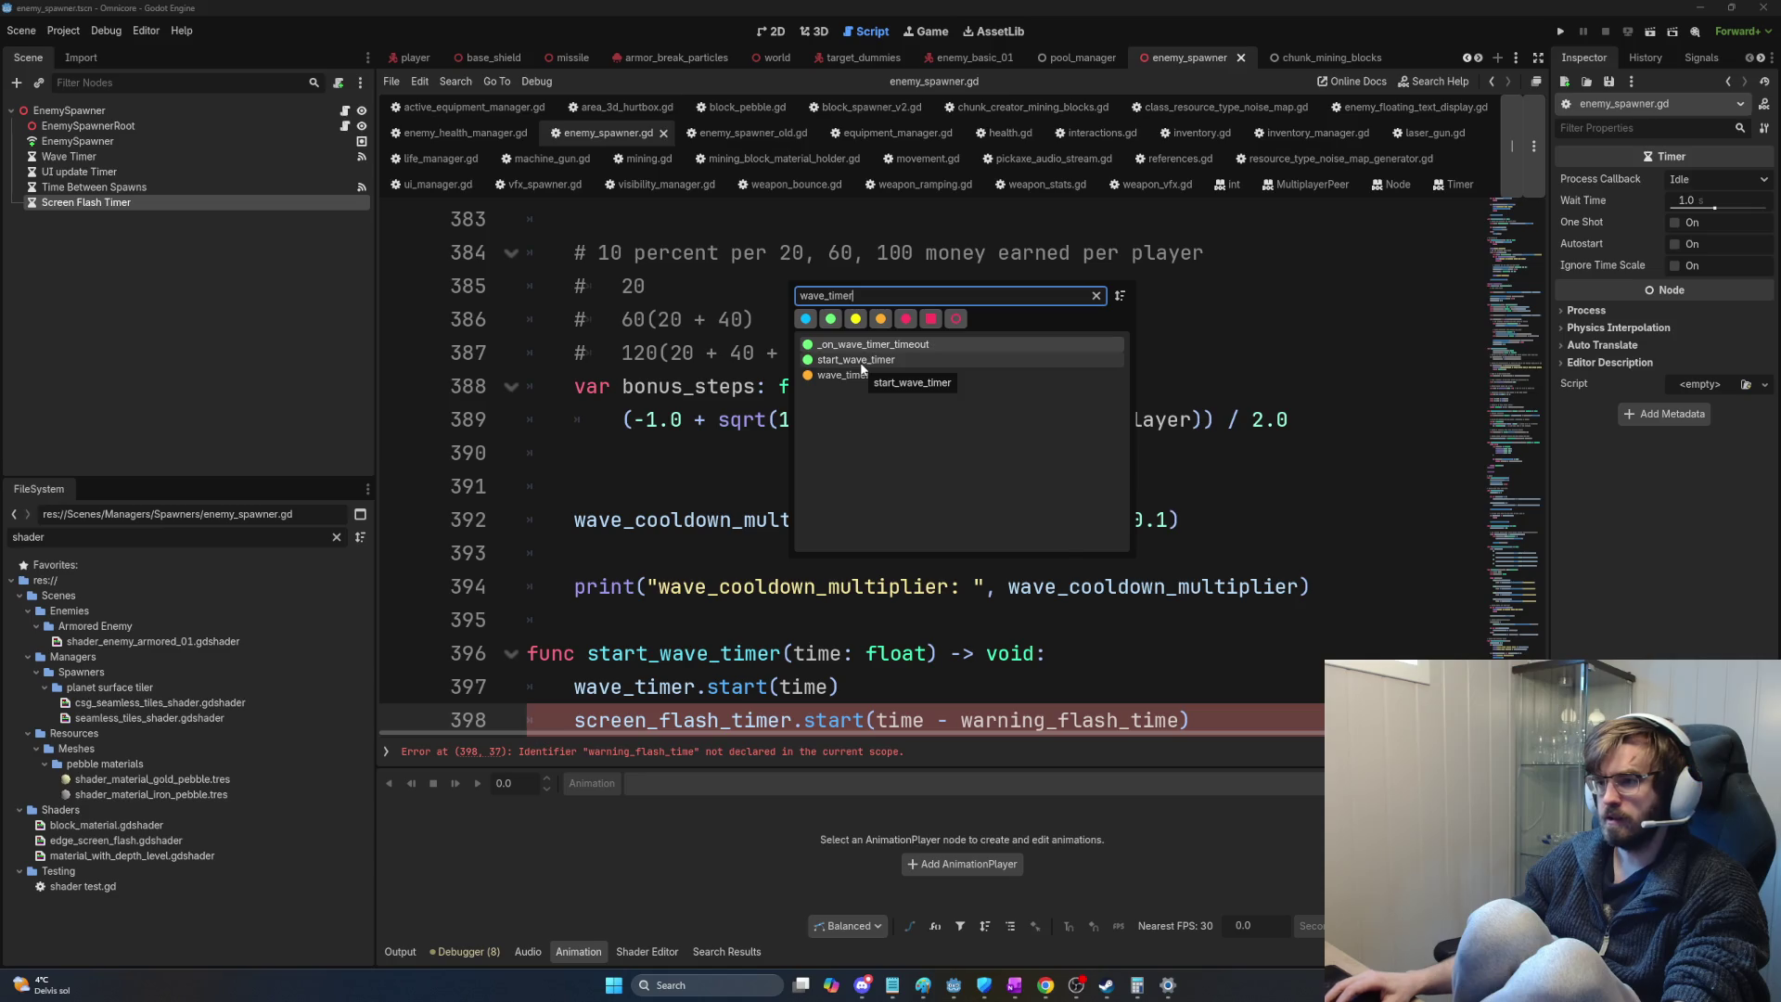
pyautogui.click(860, 361)
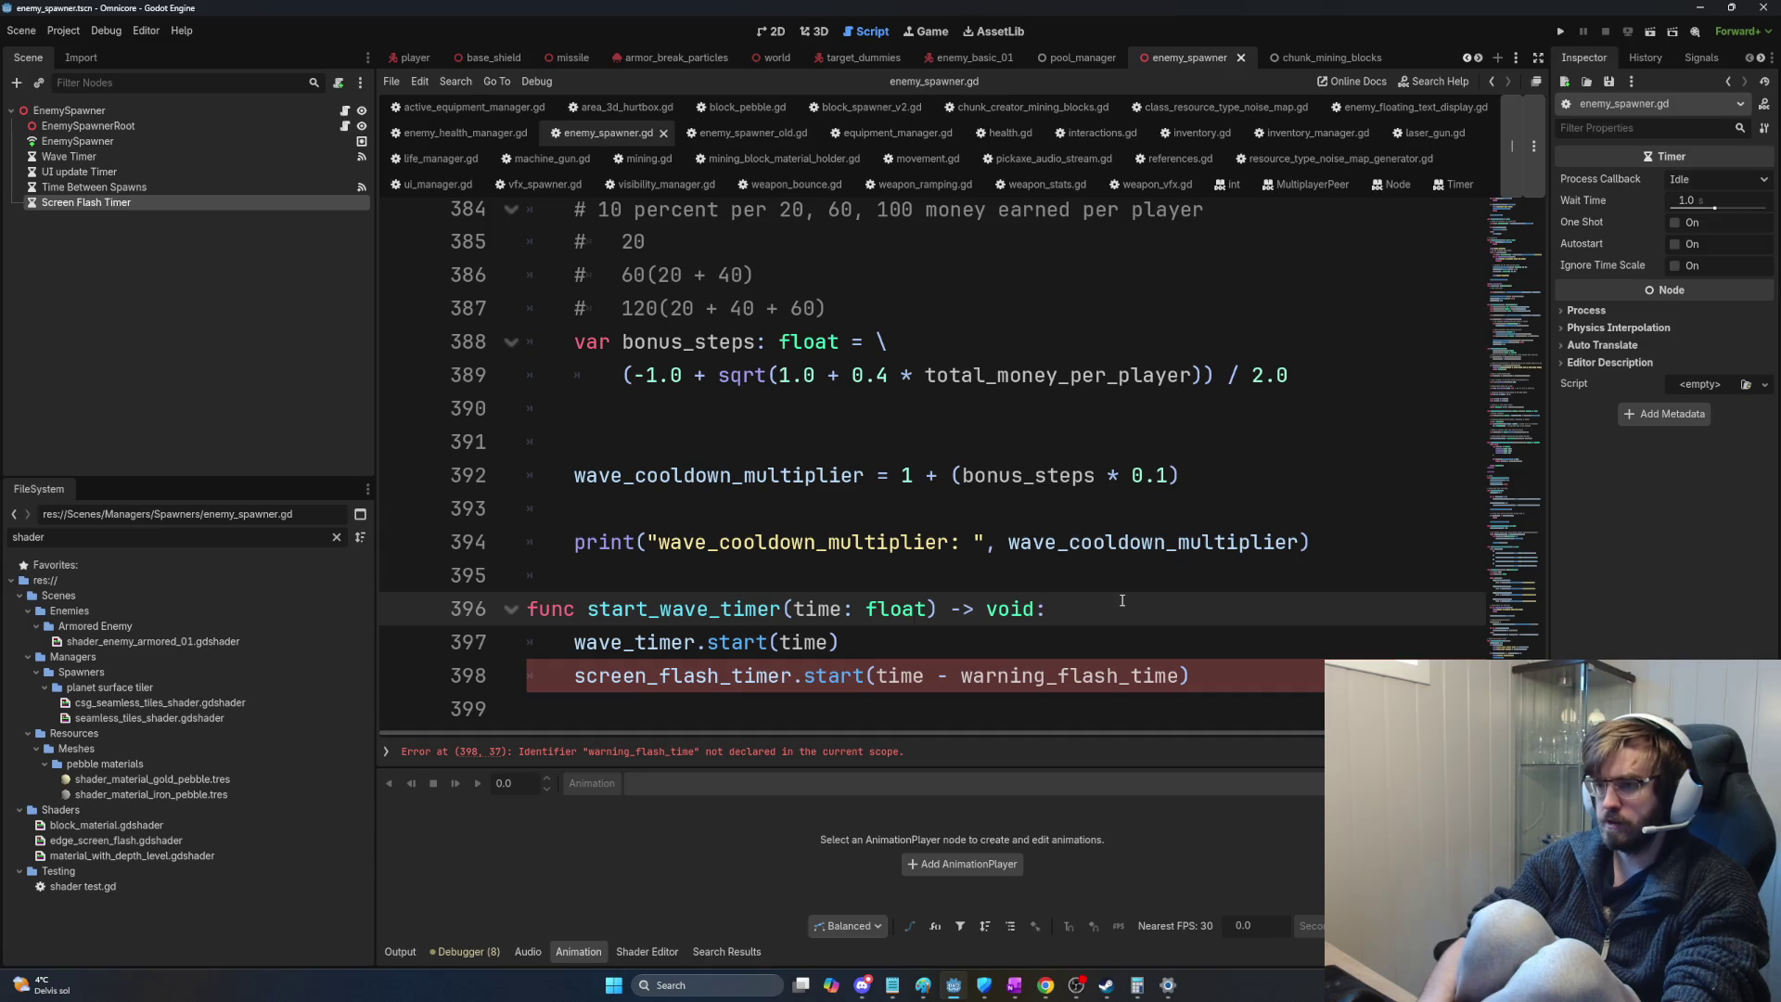
pyautogui.hotkey('ctrl', '\\')
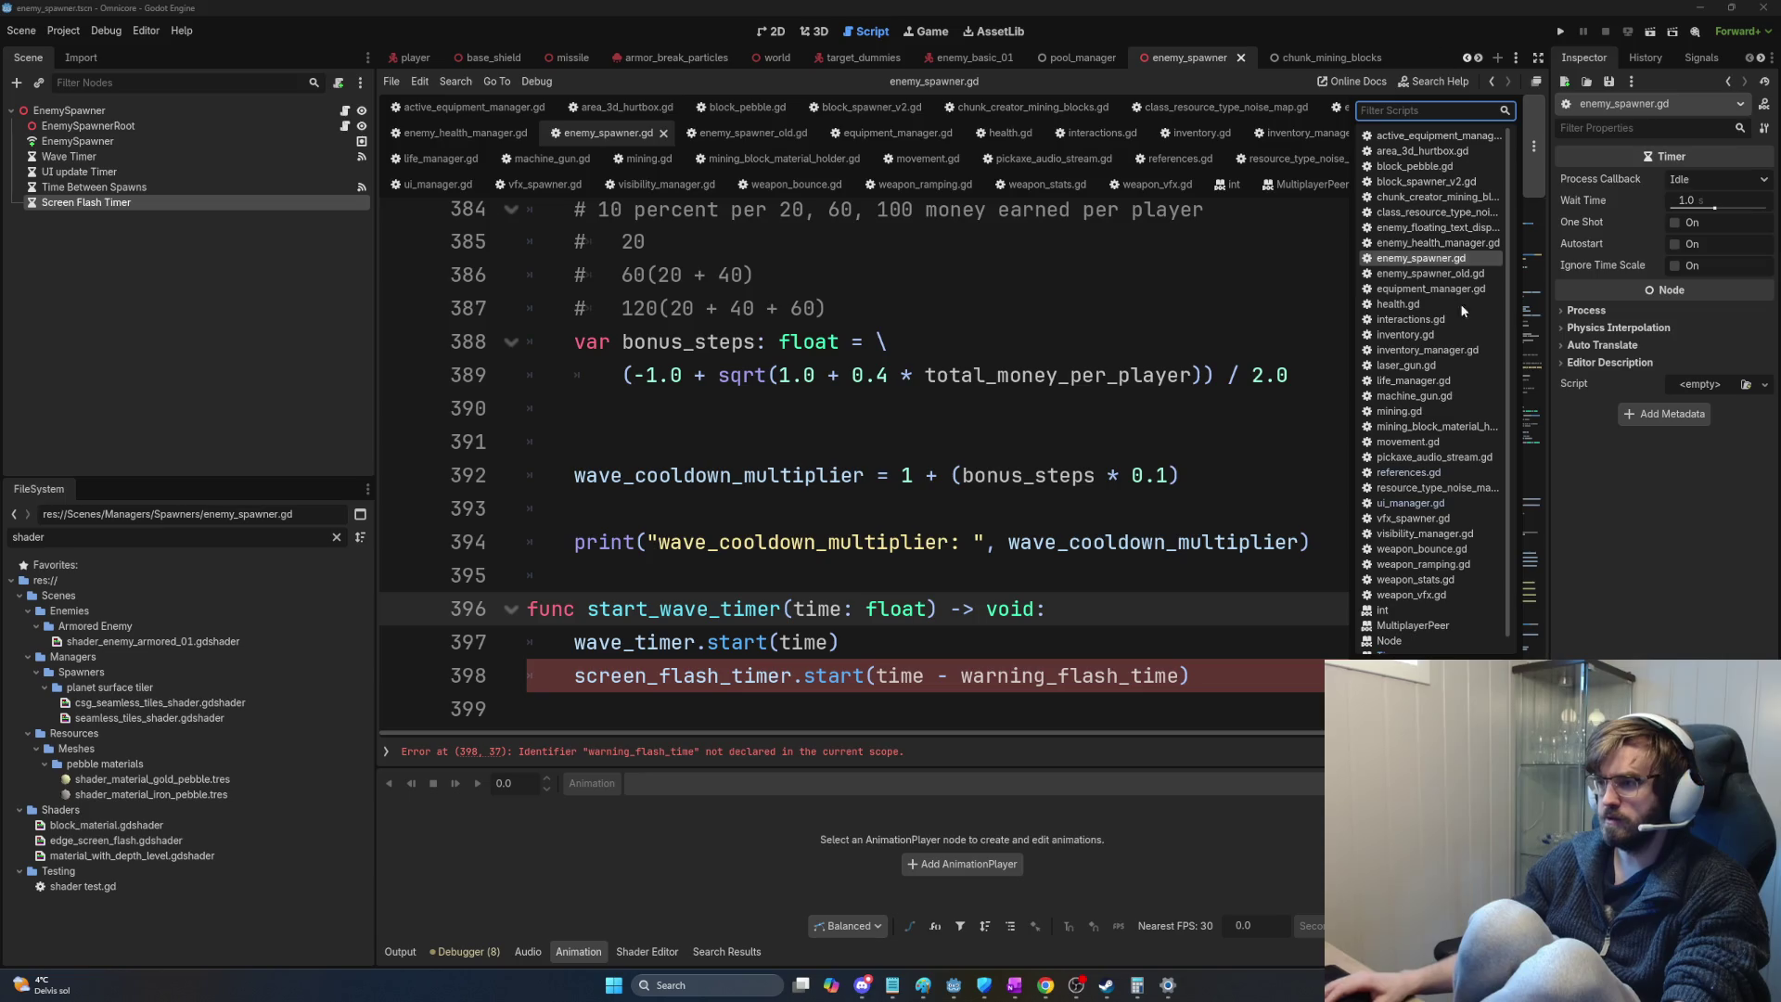
pyautogui.write('movement')
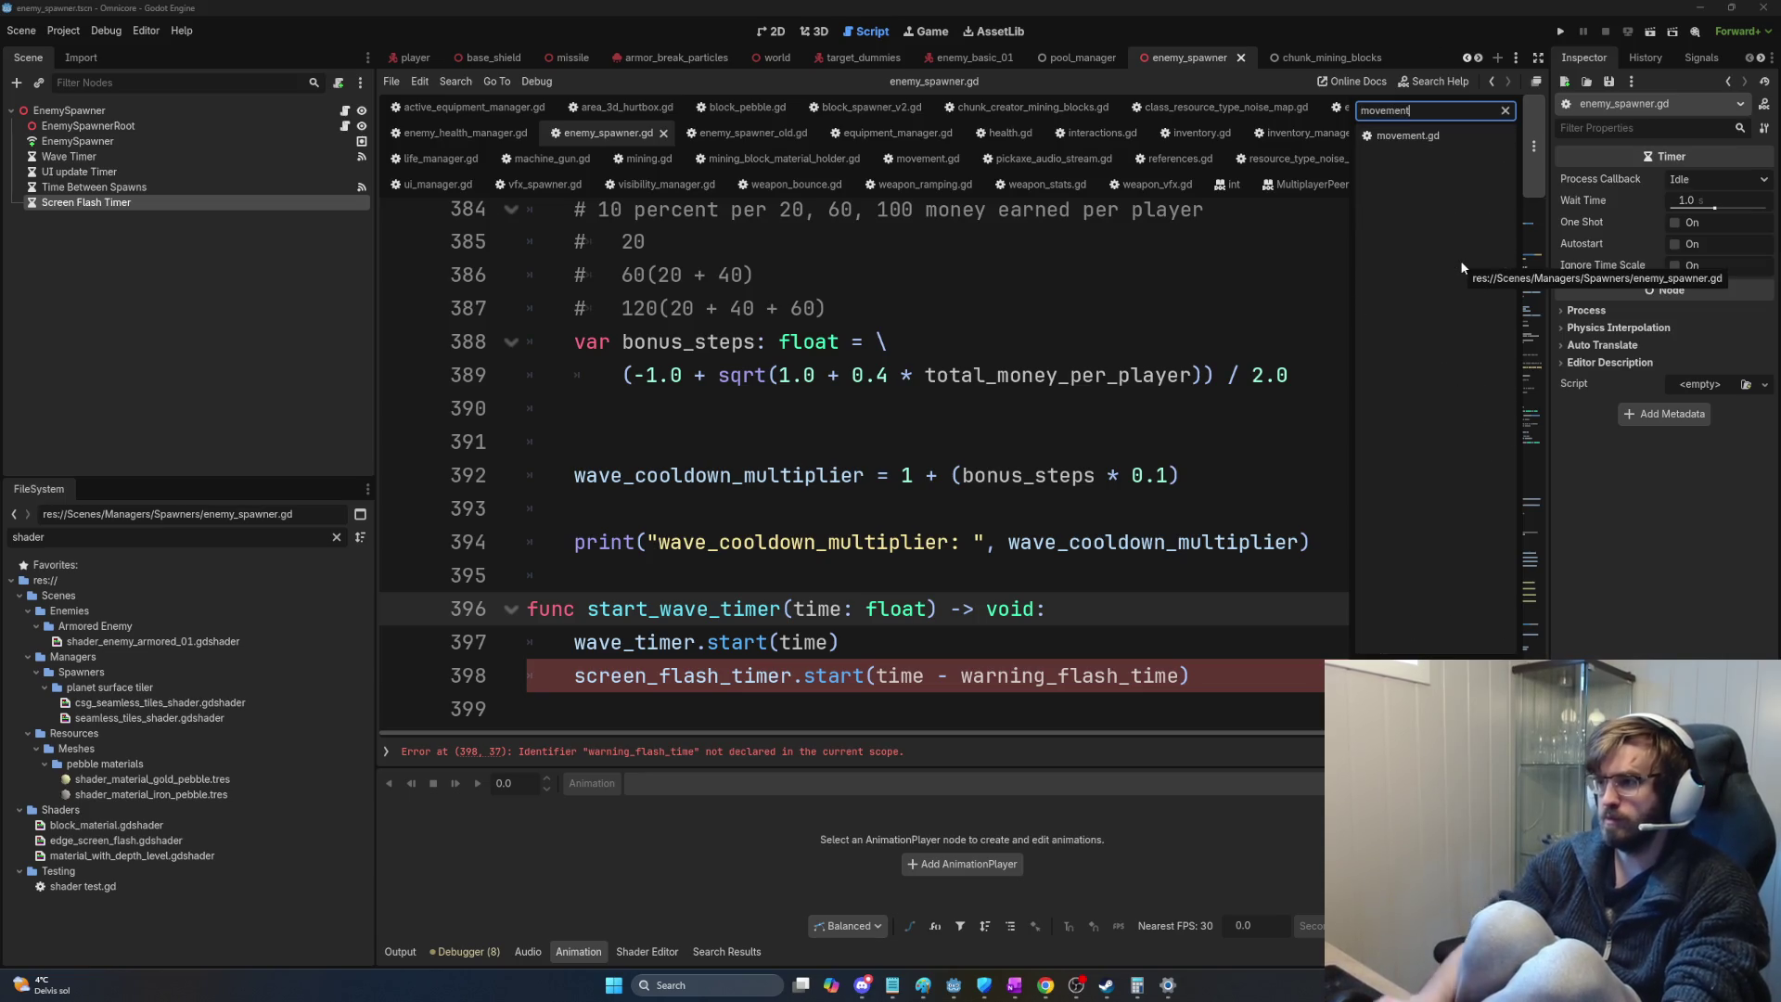
pyautogui.click(1405, 137)
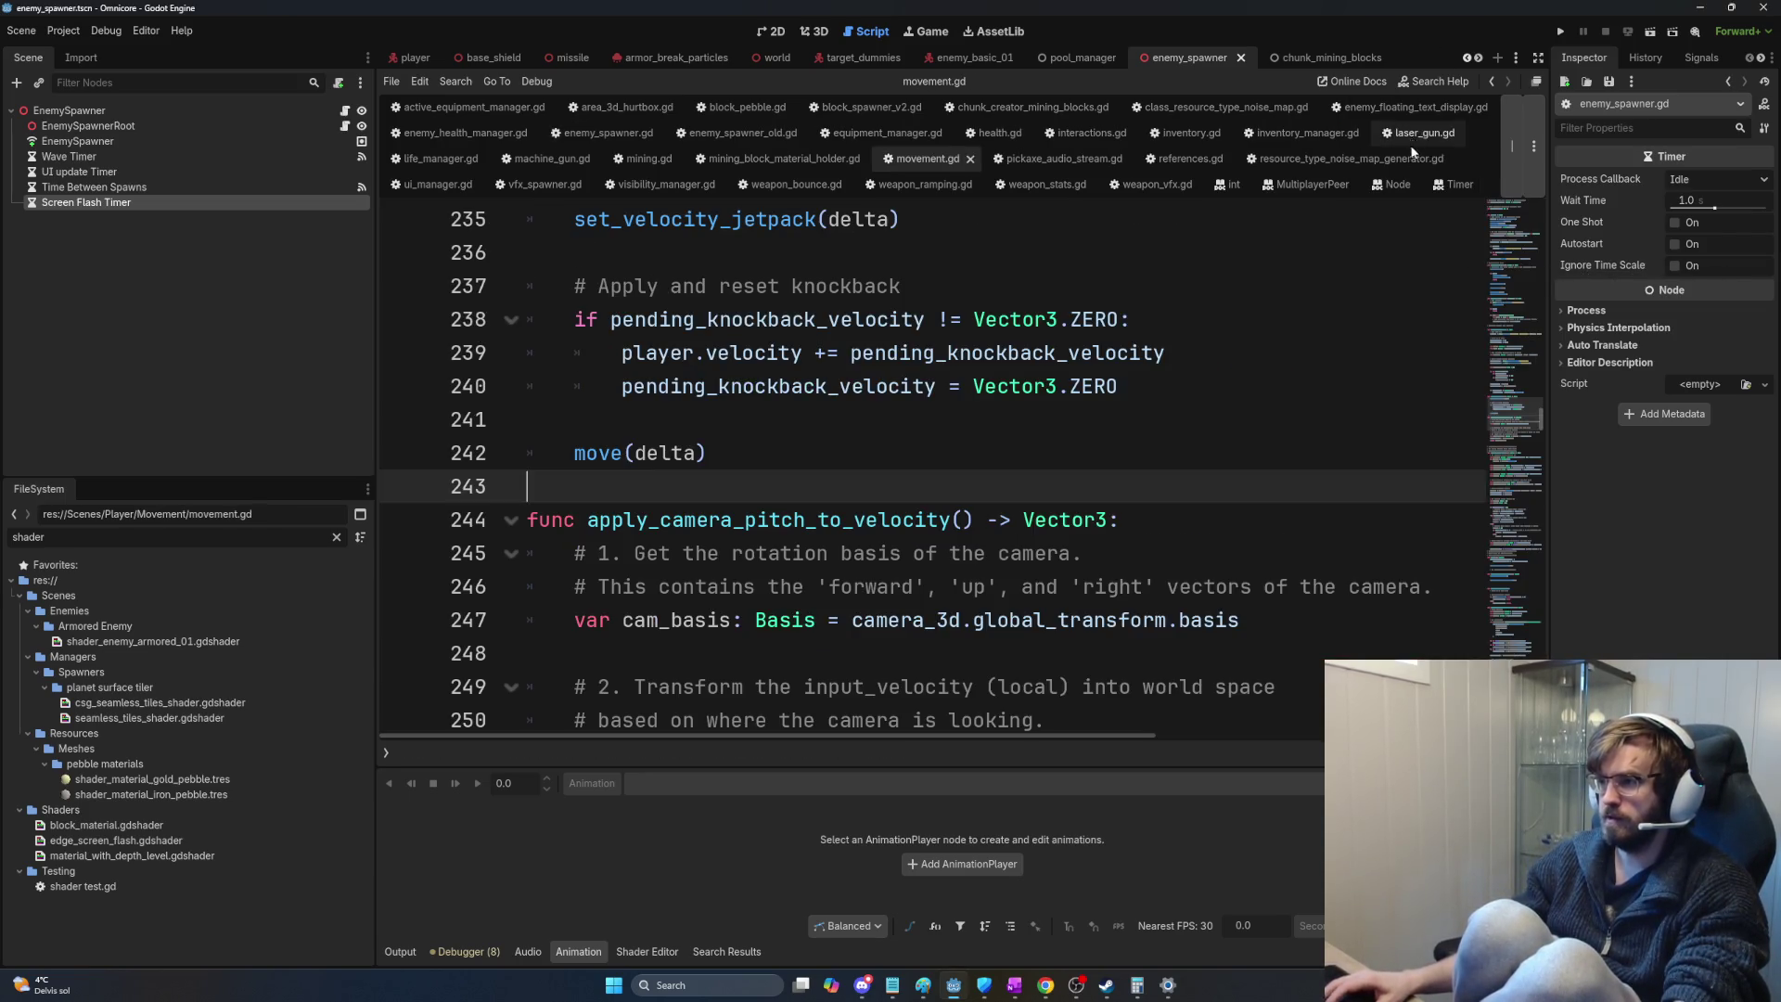
pyautogui.hotkey('alt', 'Left')
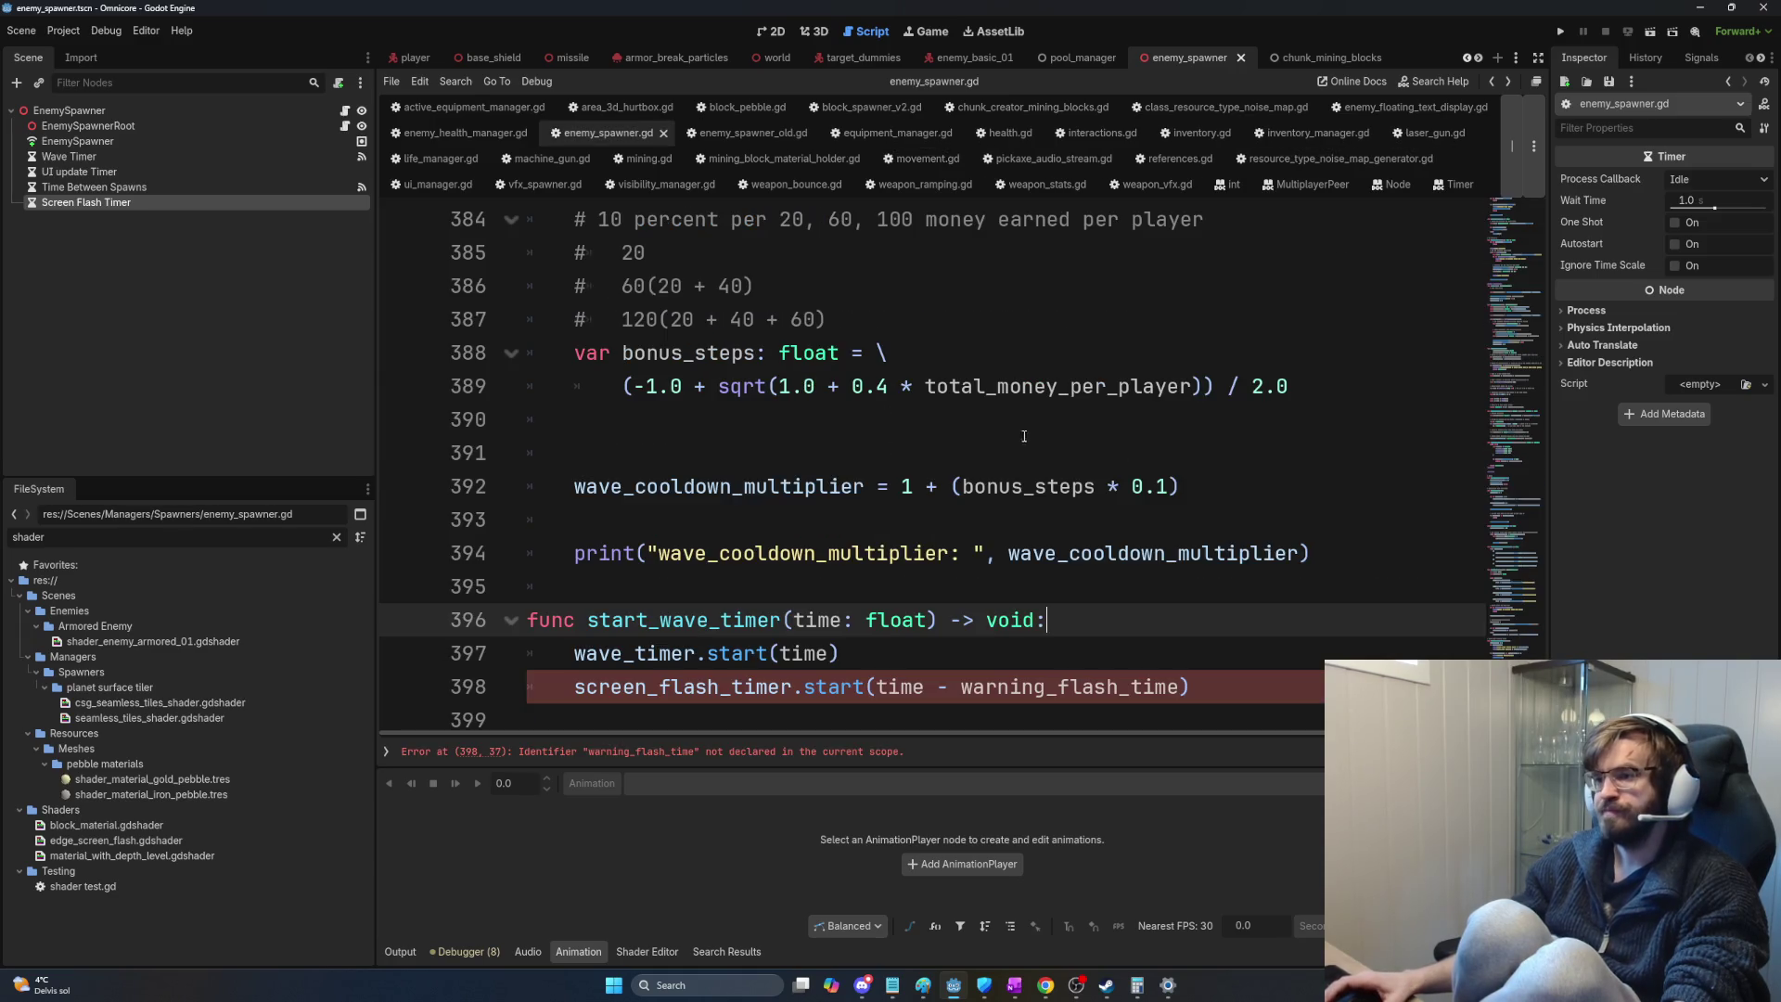
pyautogui.click(1206, 694)
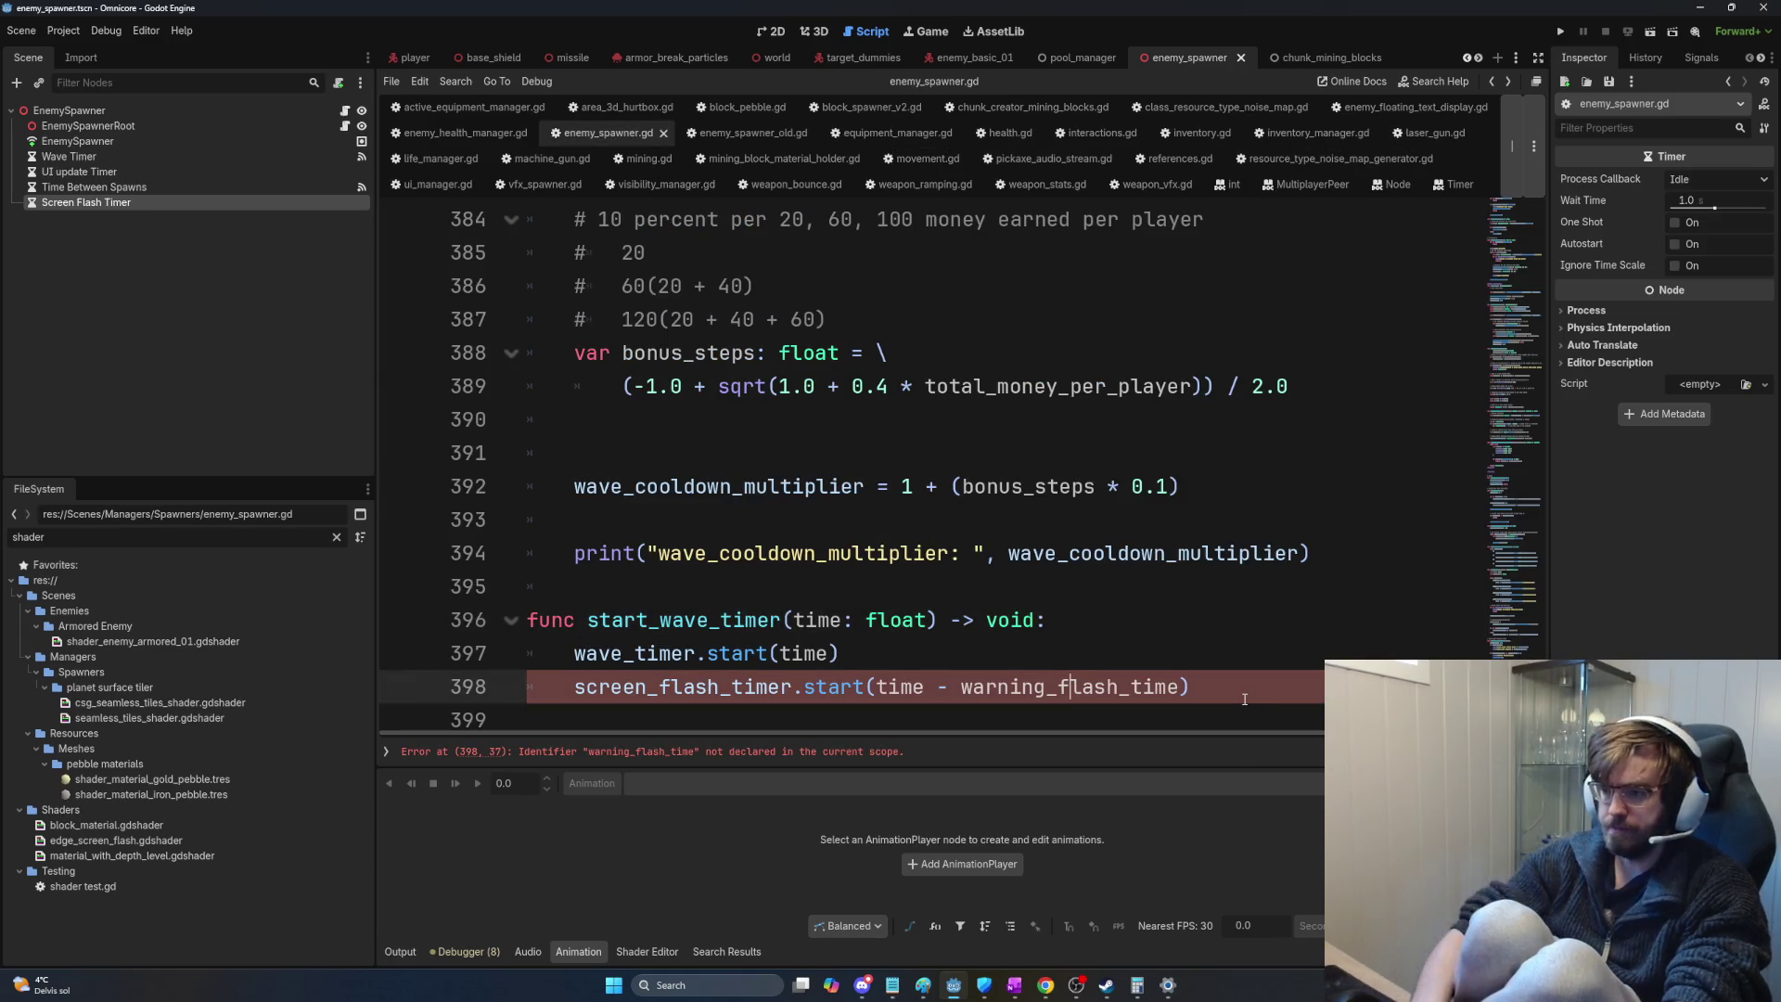
# Rename warning_flash_time to wave_warning_time on line 398 and save
pyautogui.doubleClick(1178, 686)
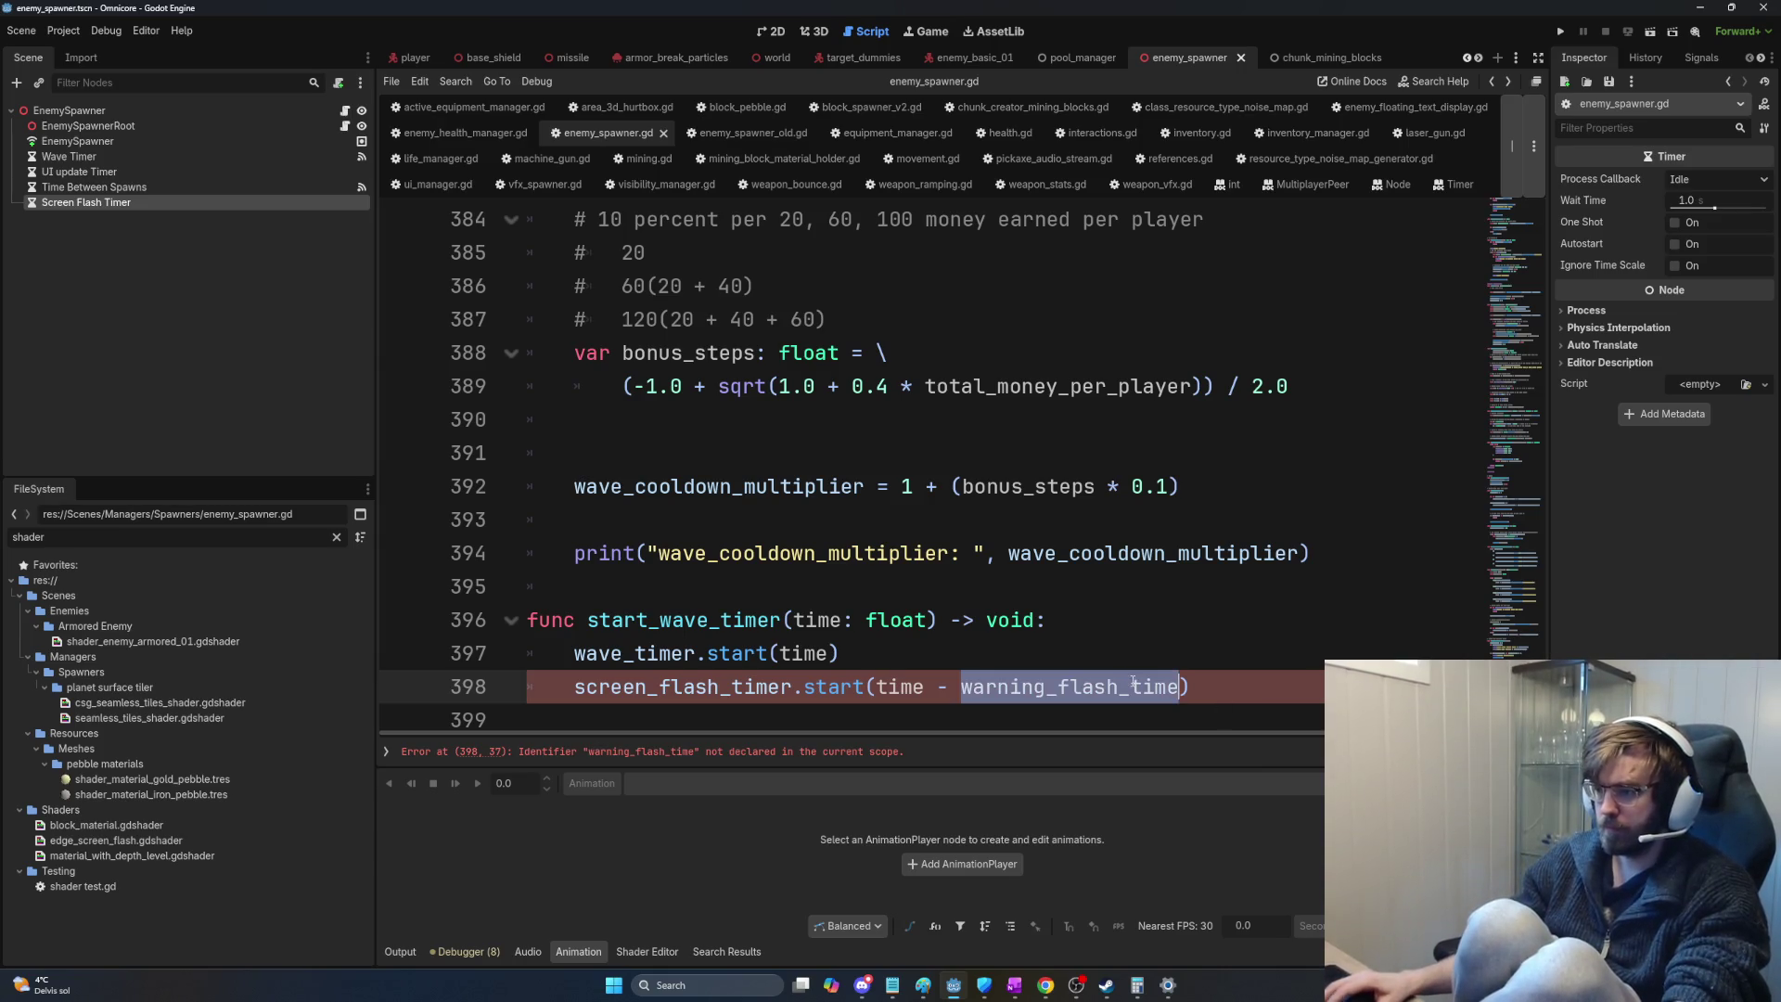
pyautogui.click(1036, 688)
pyautogui.moveTo(1178, 686); pyautogui.dragTo(1061, 691)
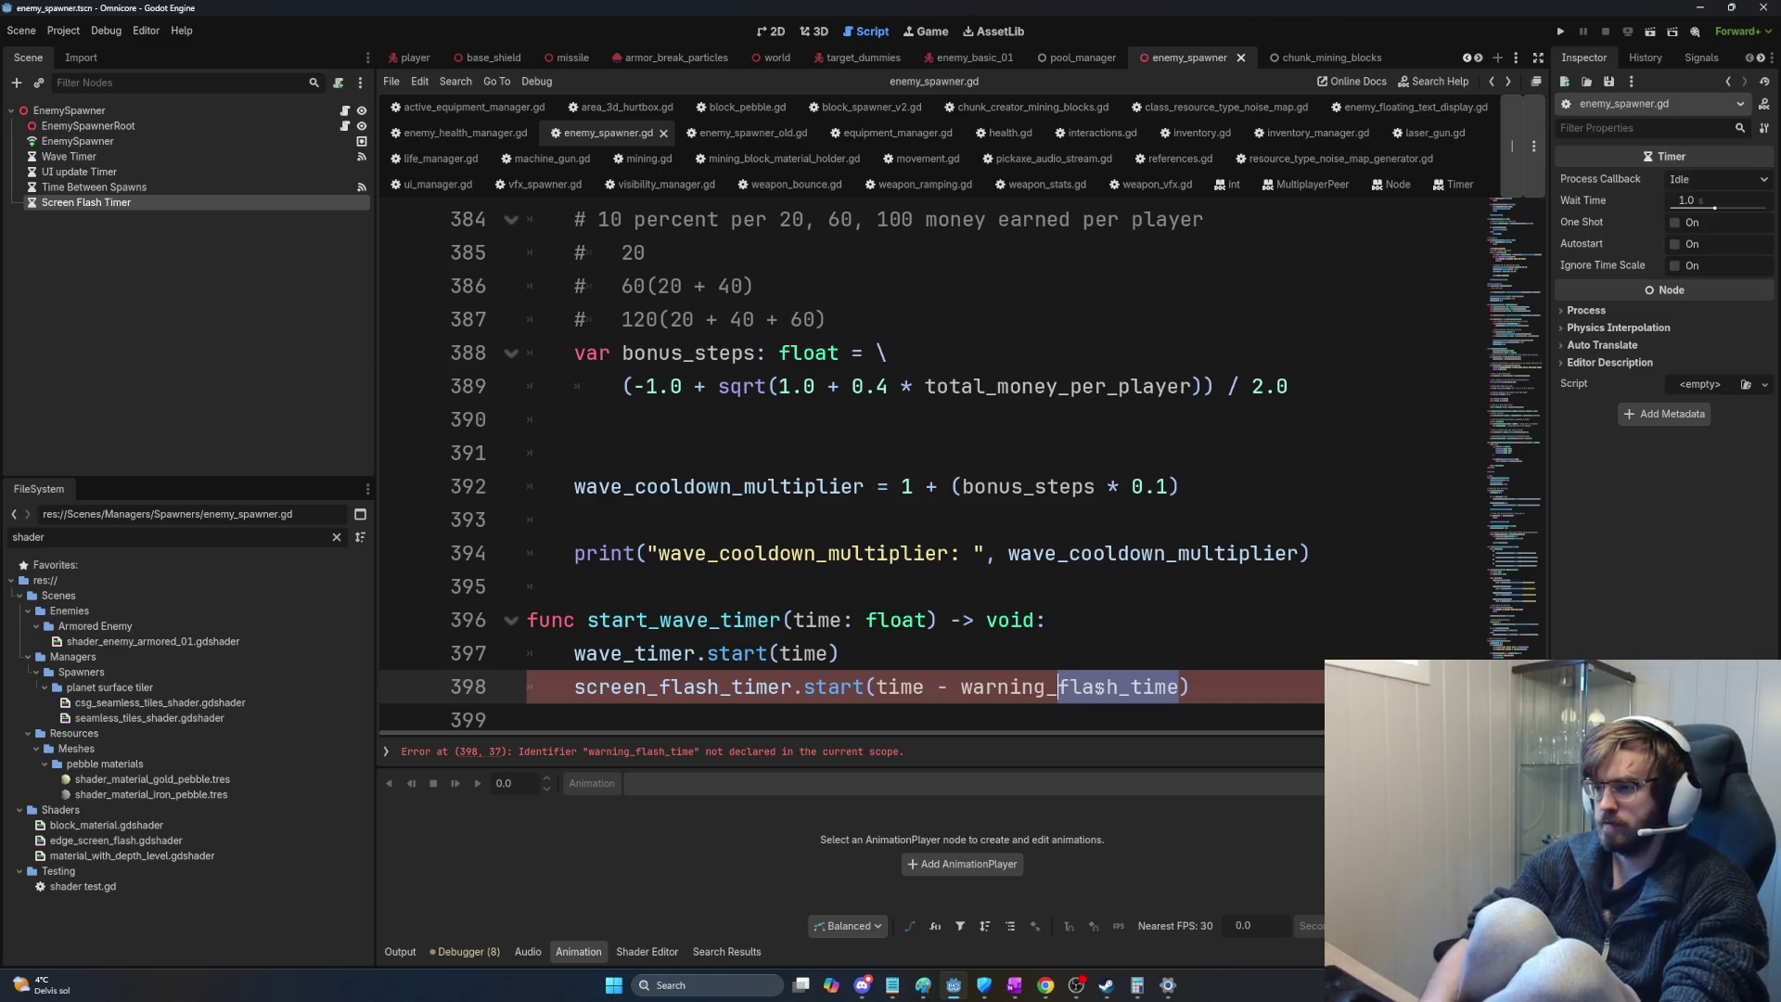
pyautogui.press('BackSpace')
pyautogui.write('time')
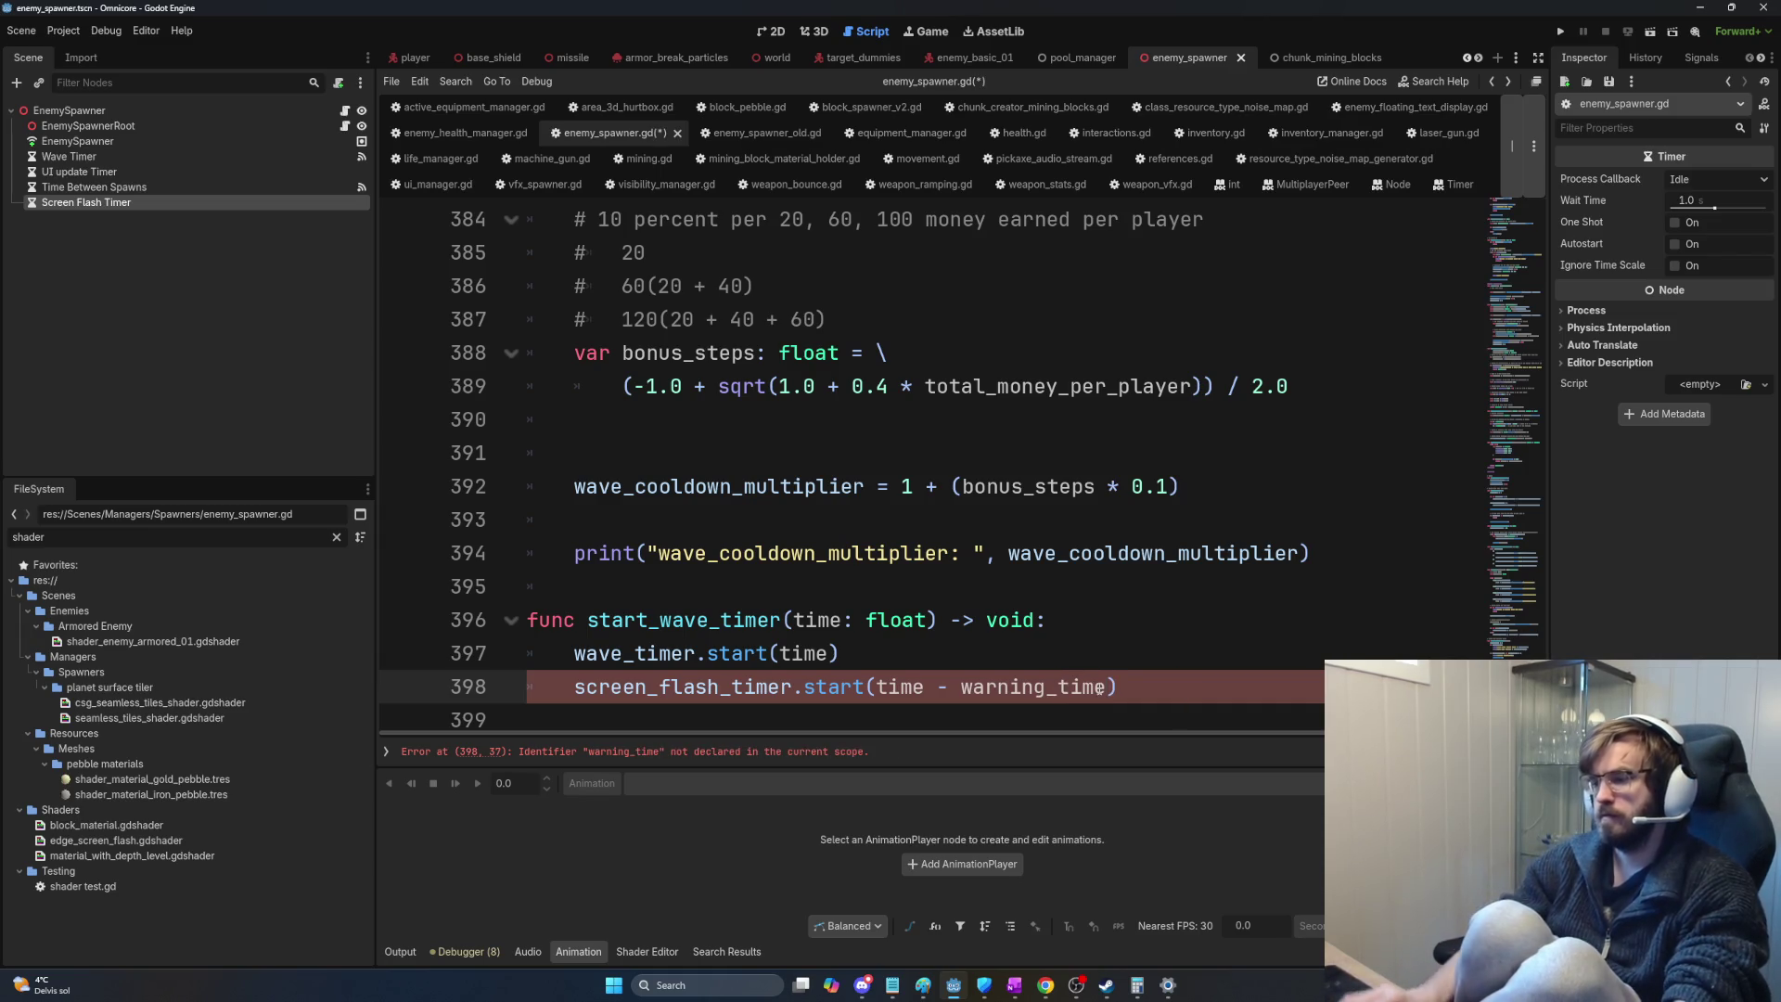
pyautogui.doubleClick(1021, 687)
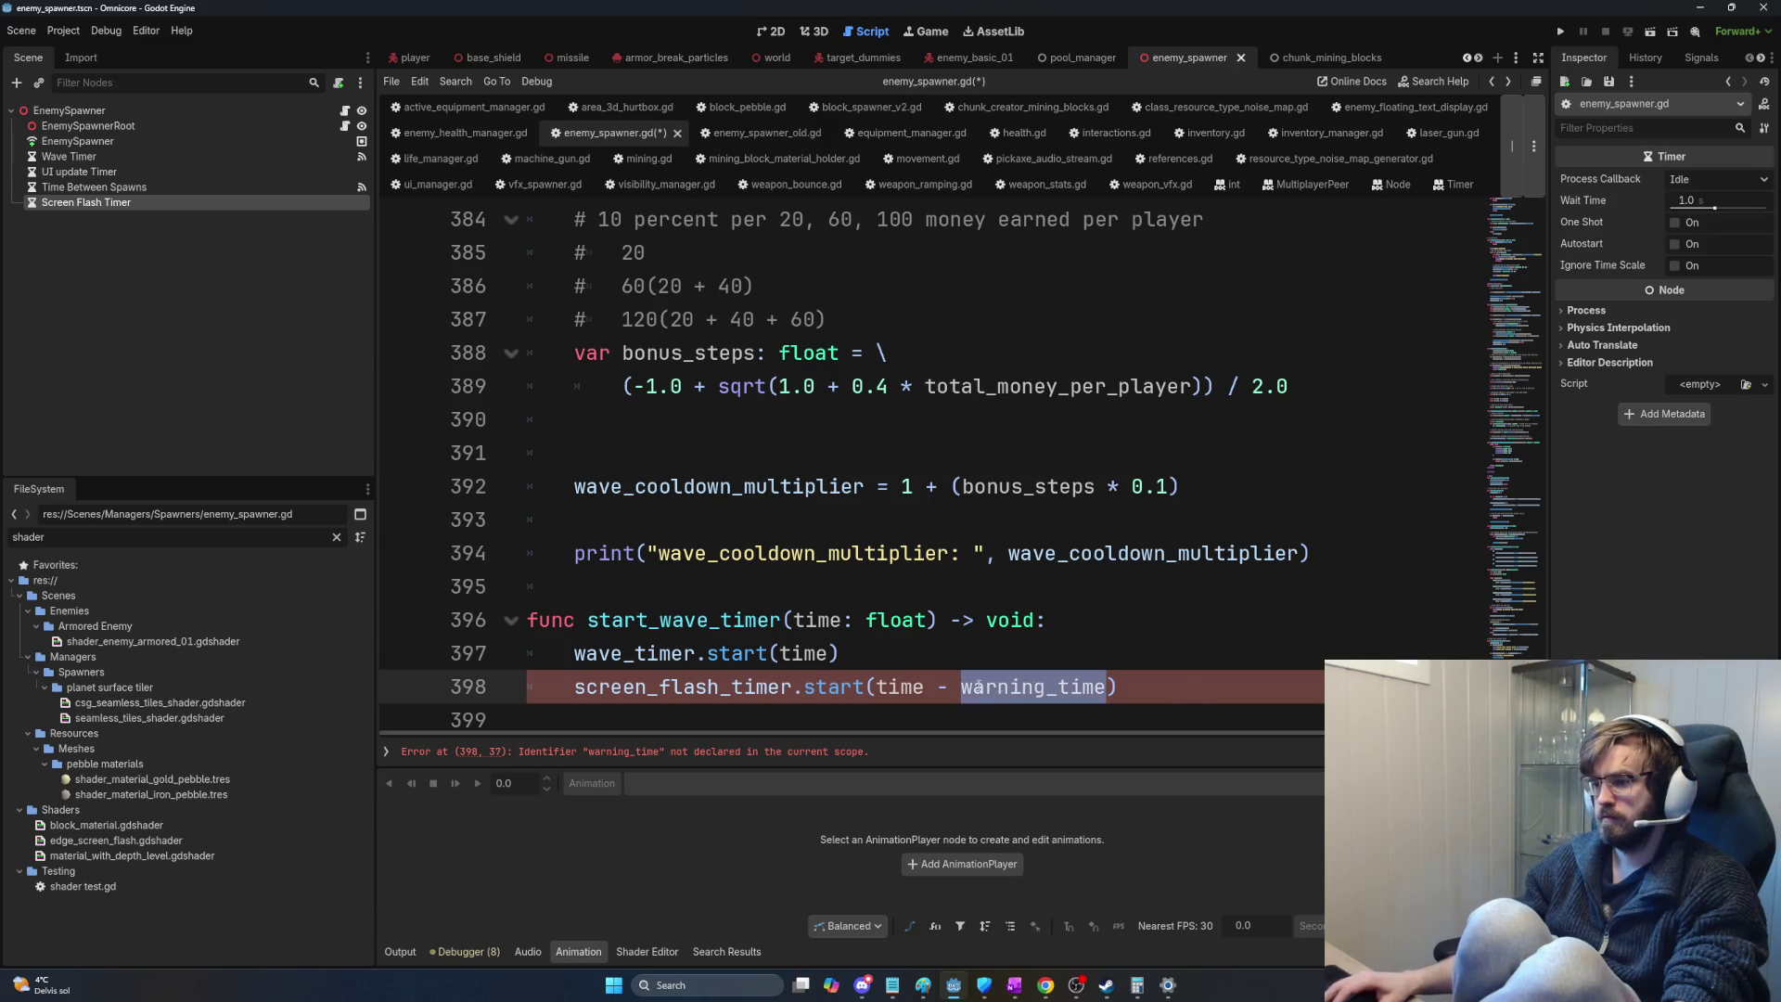
pyautogui.click(962, 686)
pyautogui.write('wave_')
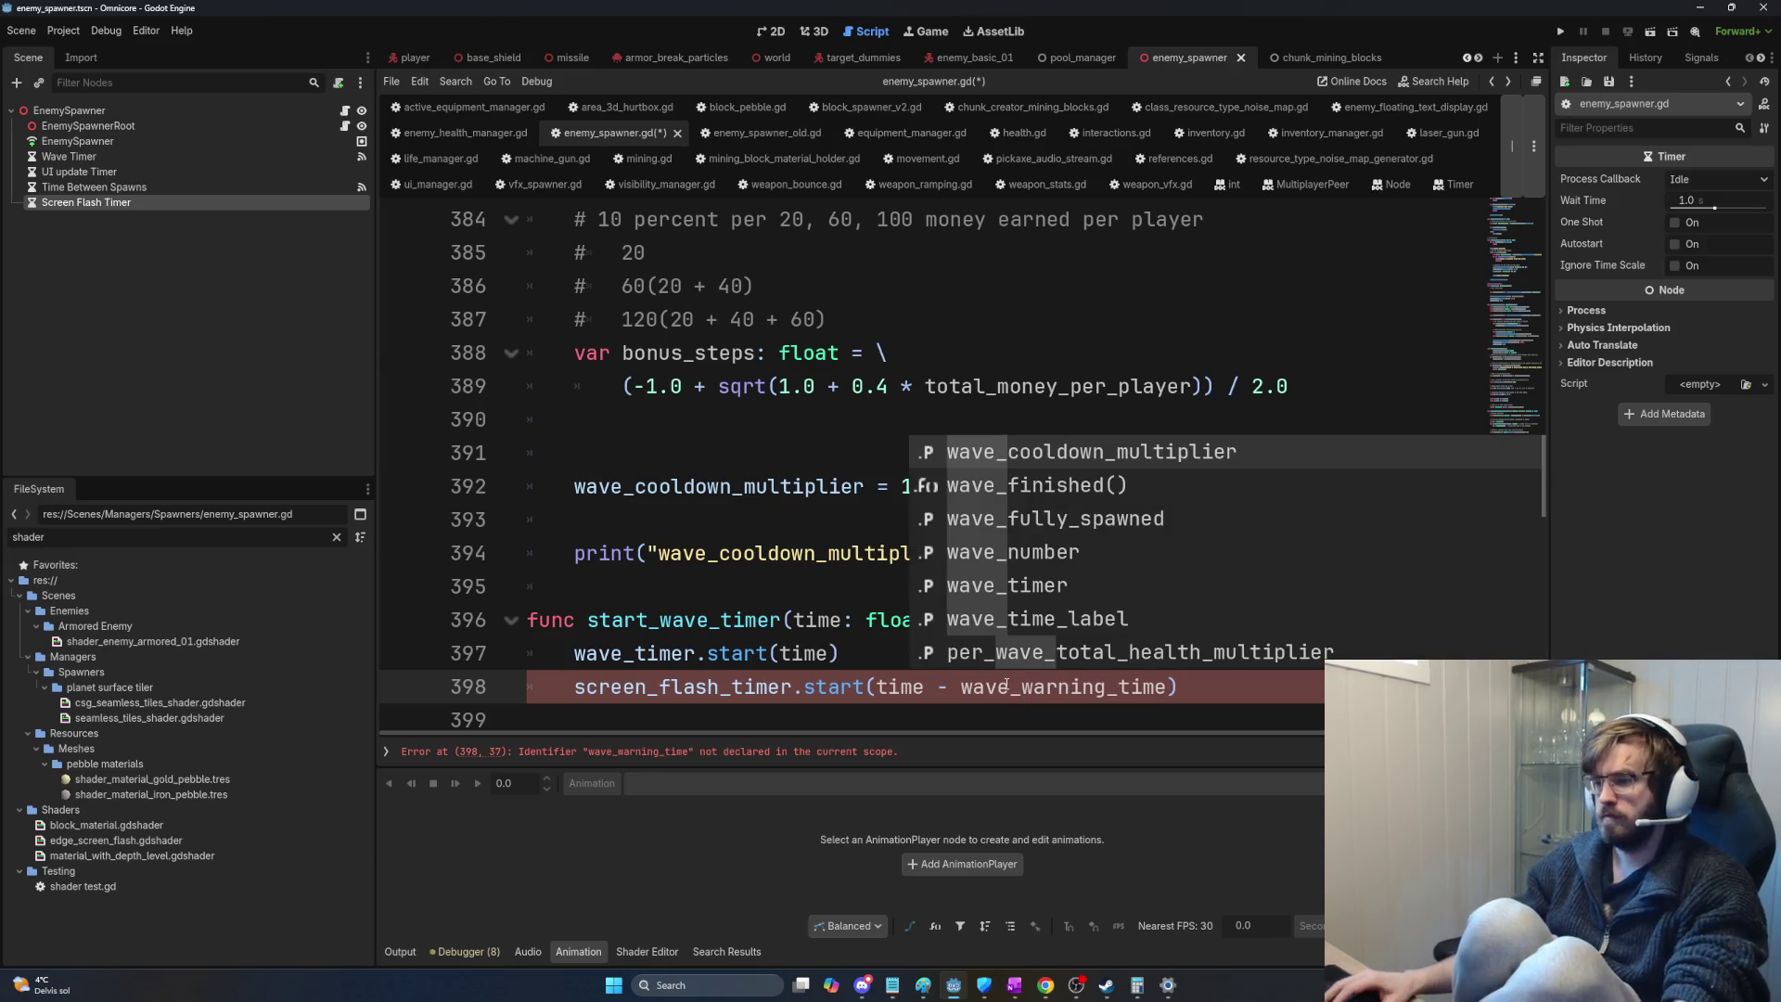
pyautogui.doubleClick(1104, 686)
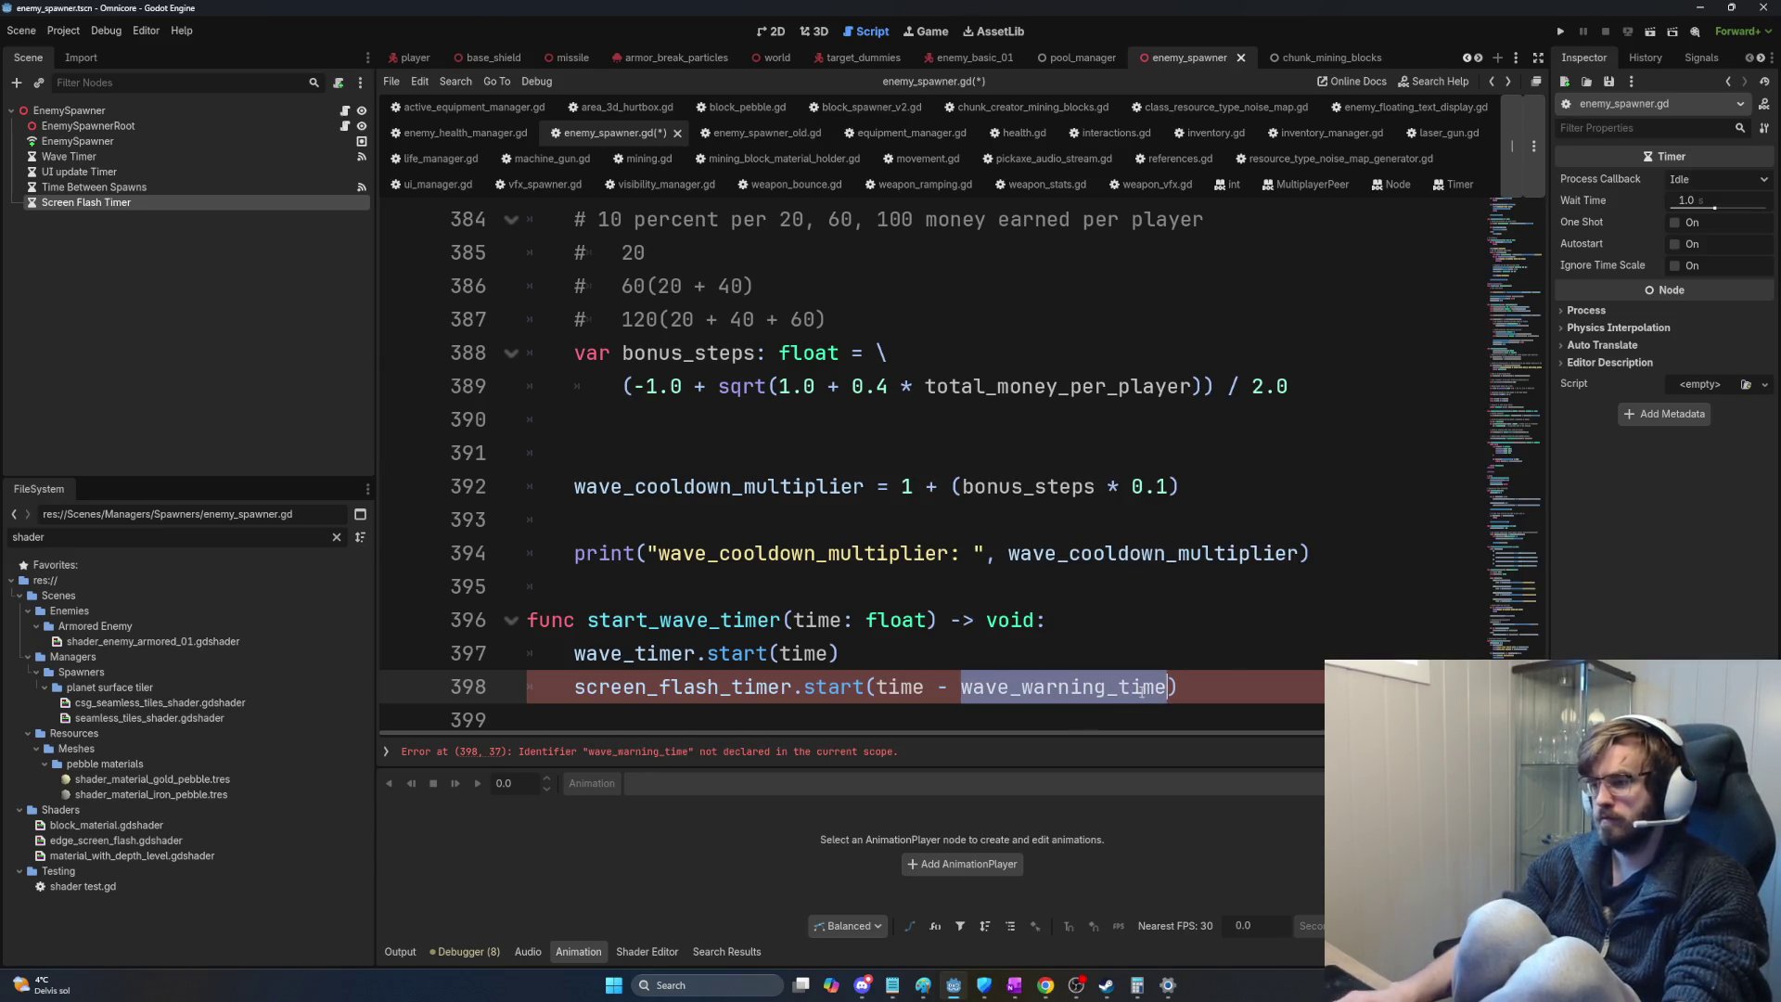
pyautogui.hotkey('ctrl', 's')
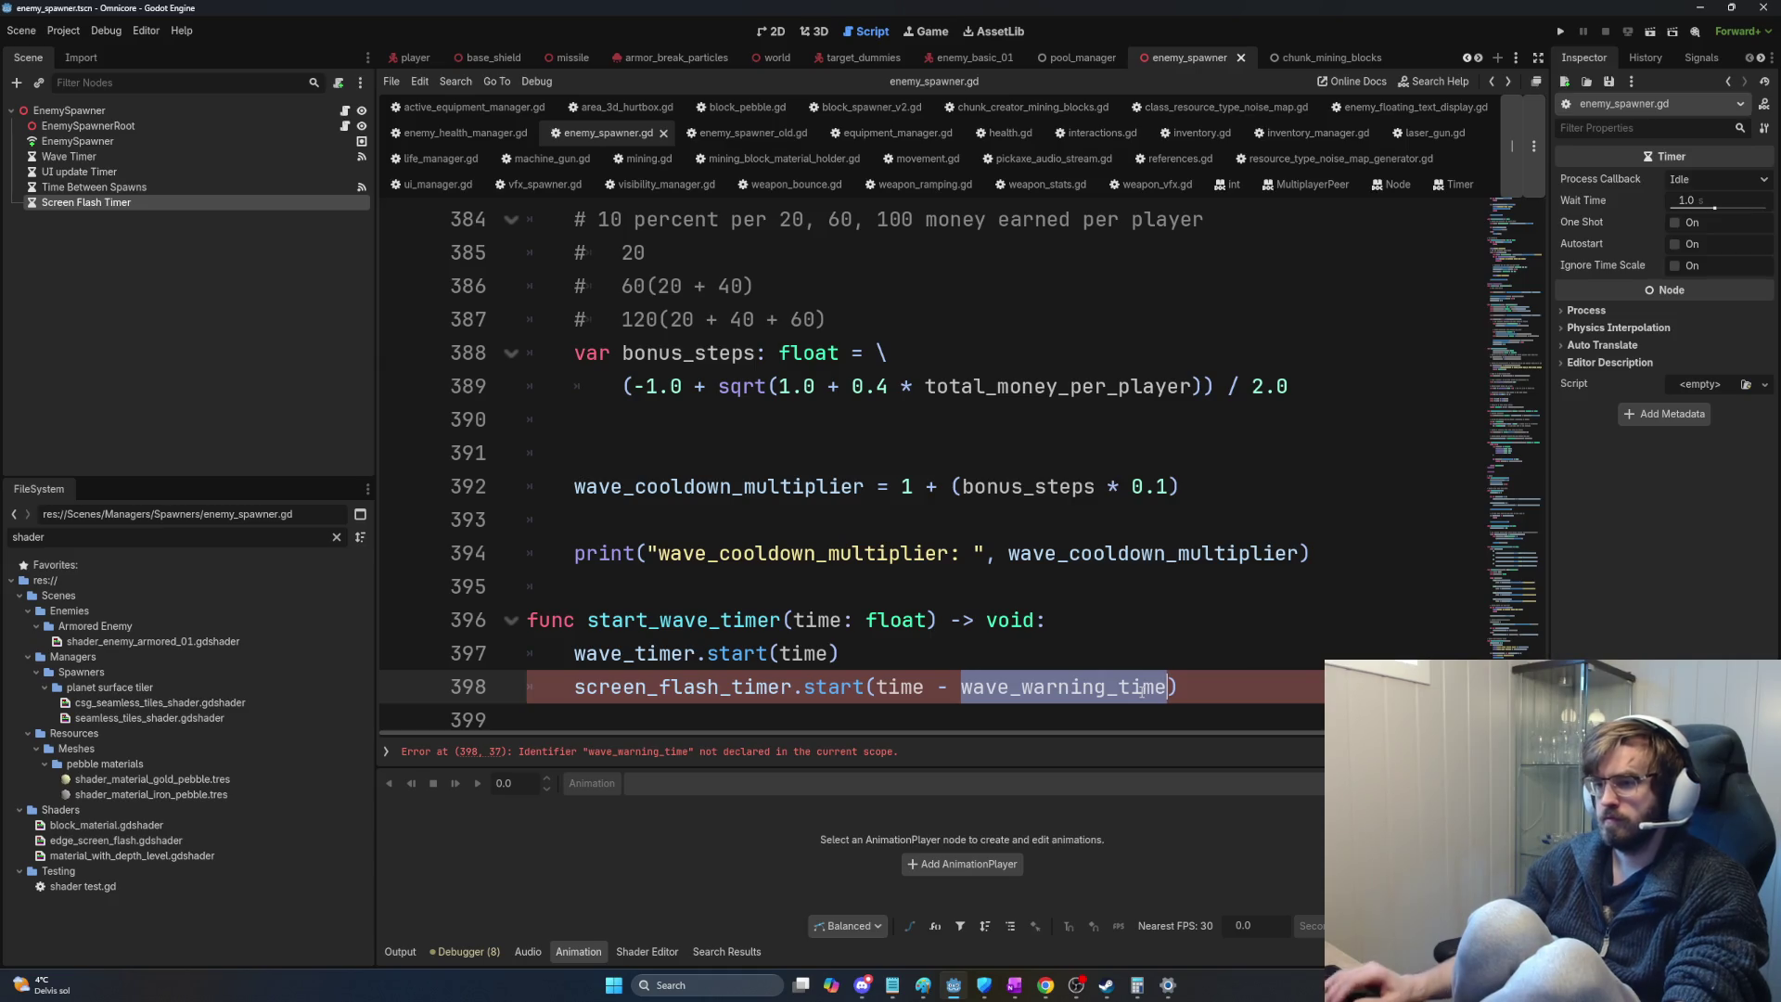
# Rename screen_flash_timer to wave_warning_timer on line 398, save, and return to the script's top
pyautogui.click(738, 702)
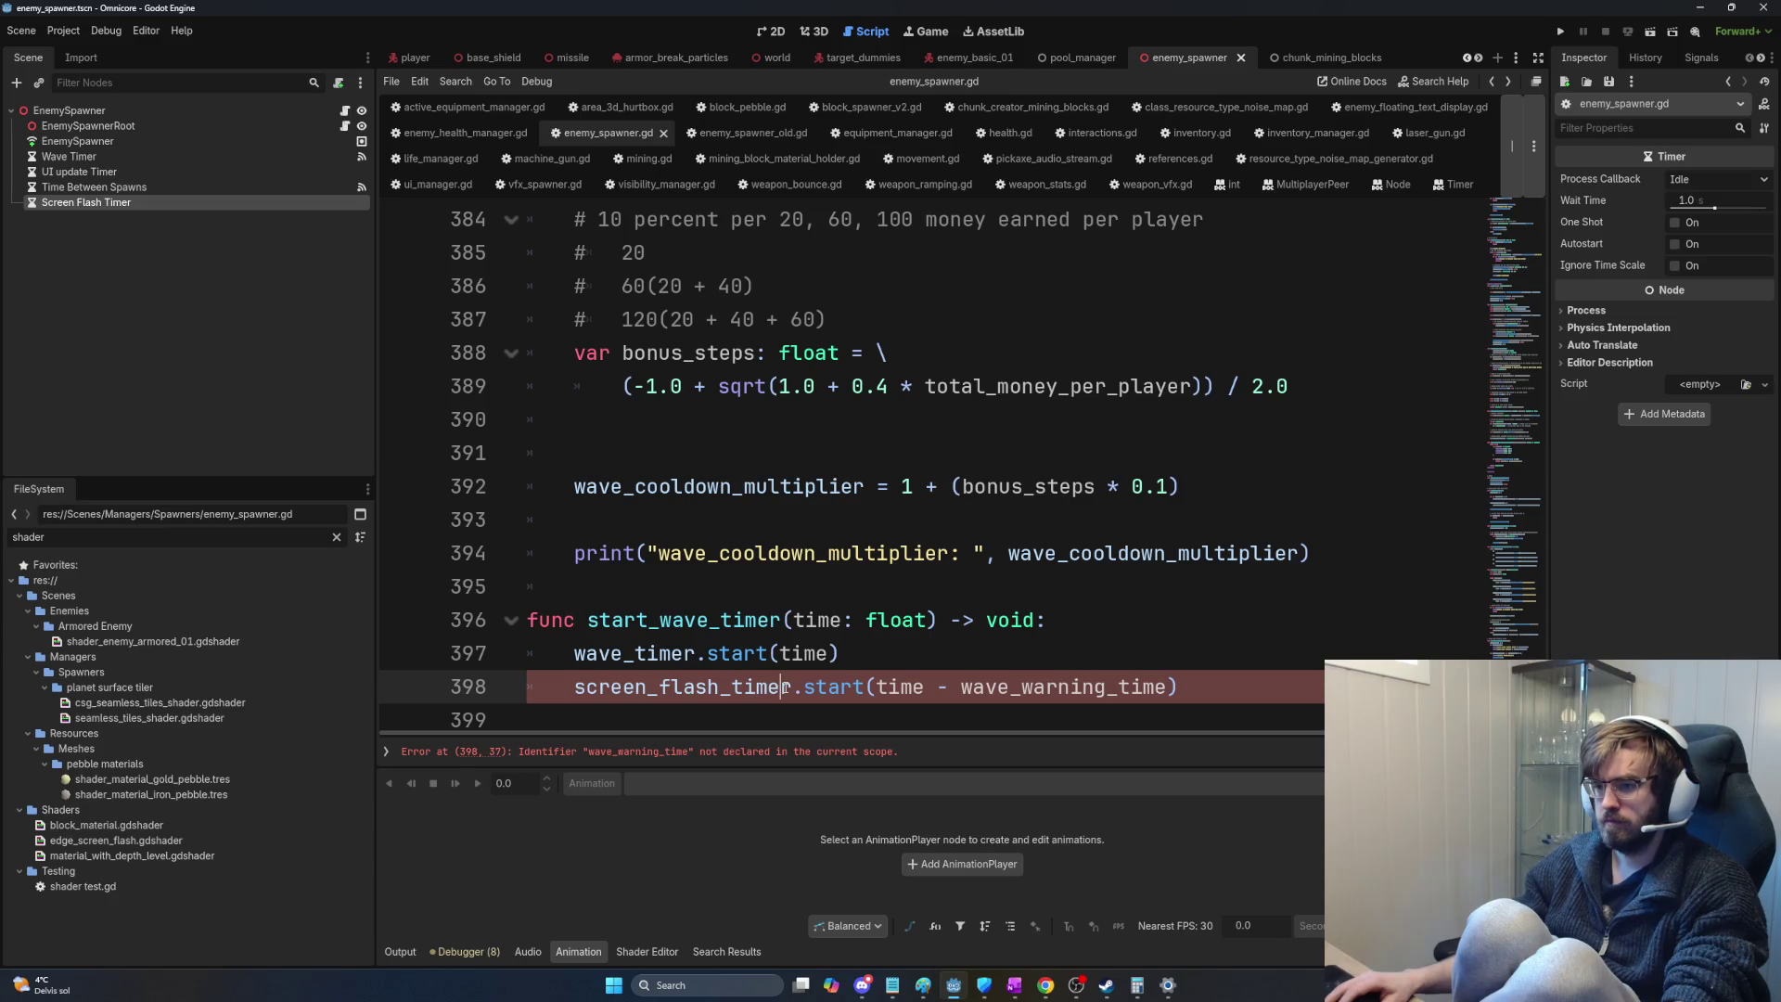
pyautogui.press('BackSpace')
pyautogui.press('BackSpace')
pyautogui.press('BackSpace')
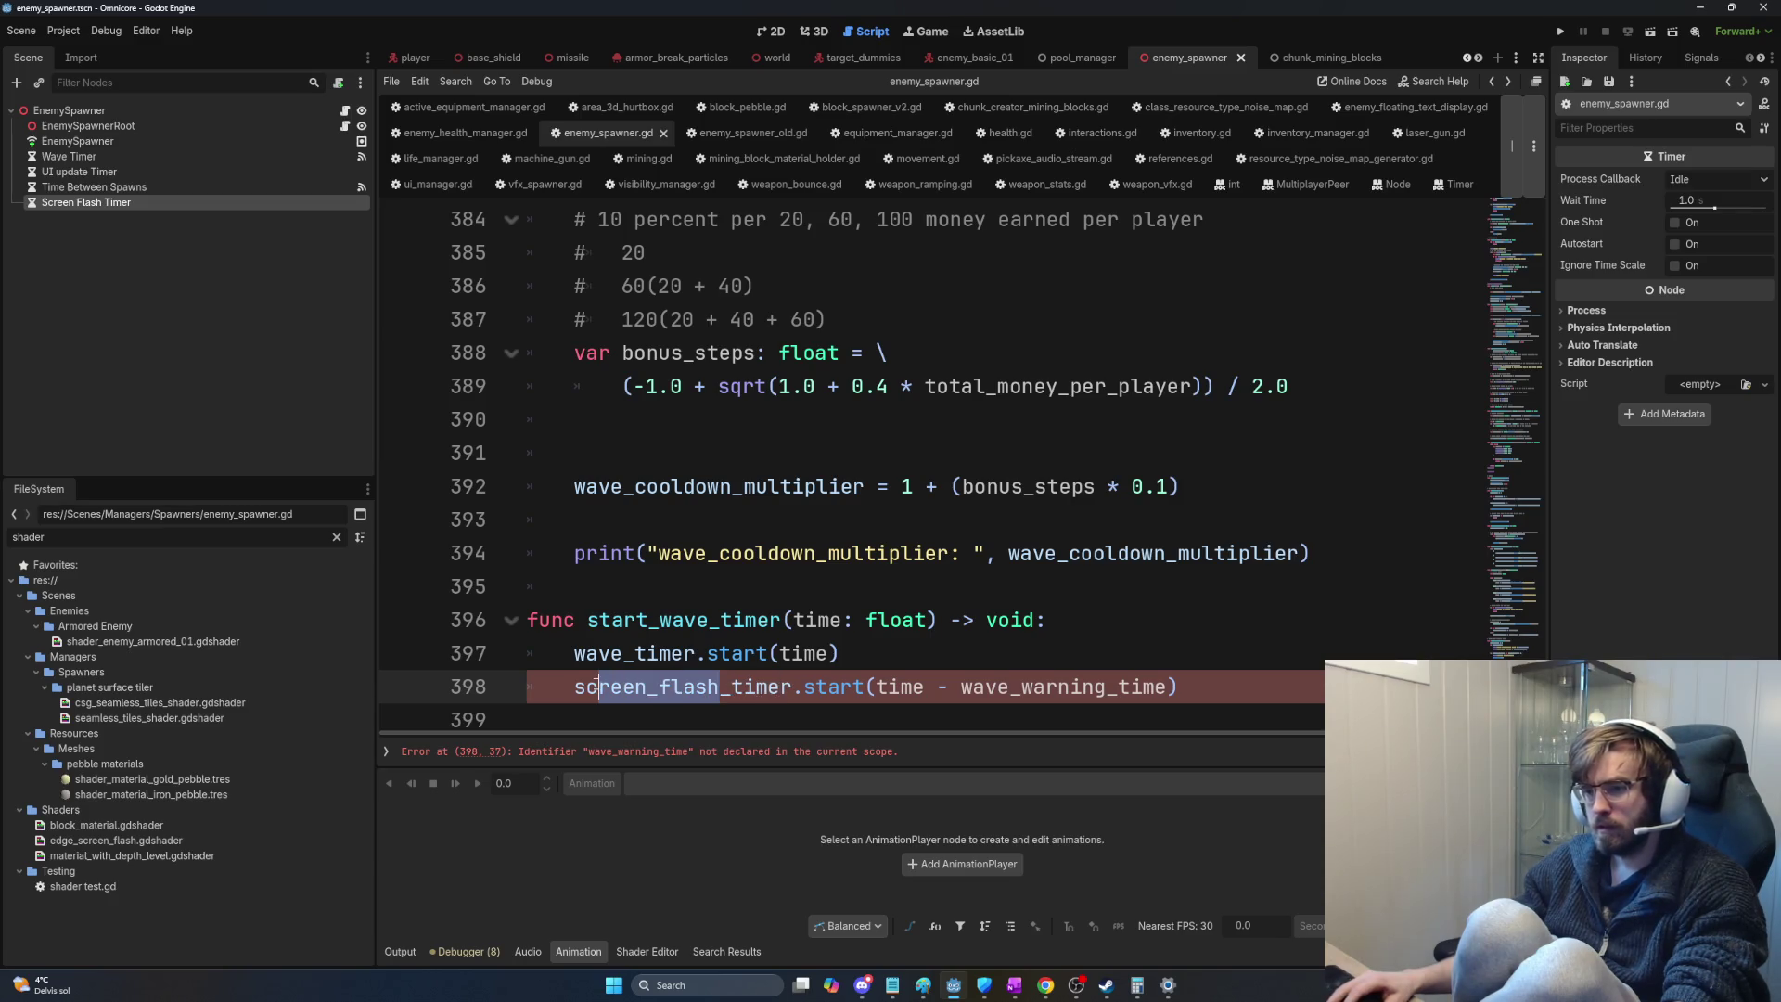
pyautogui.write('wave_warning')
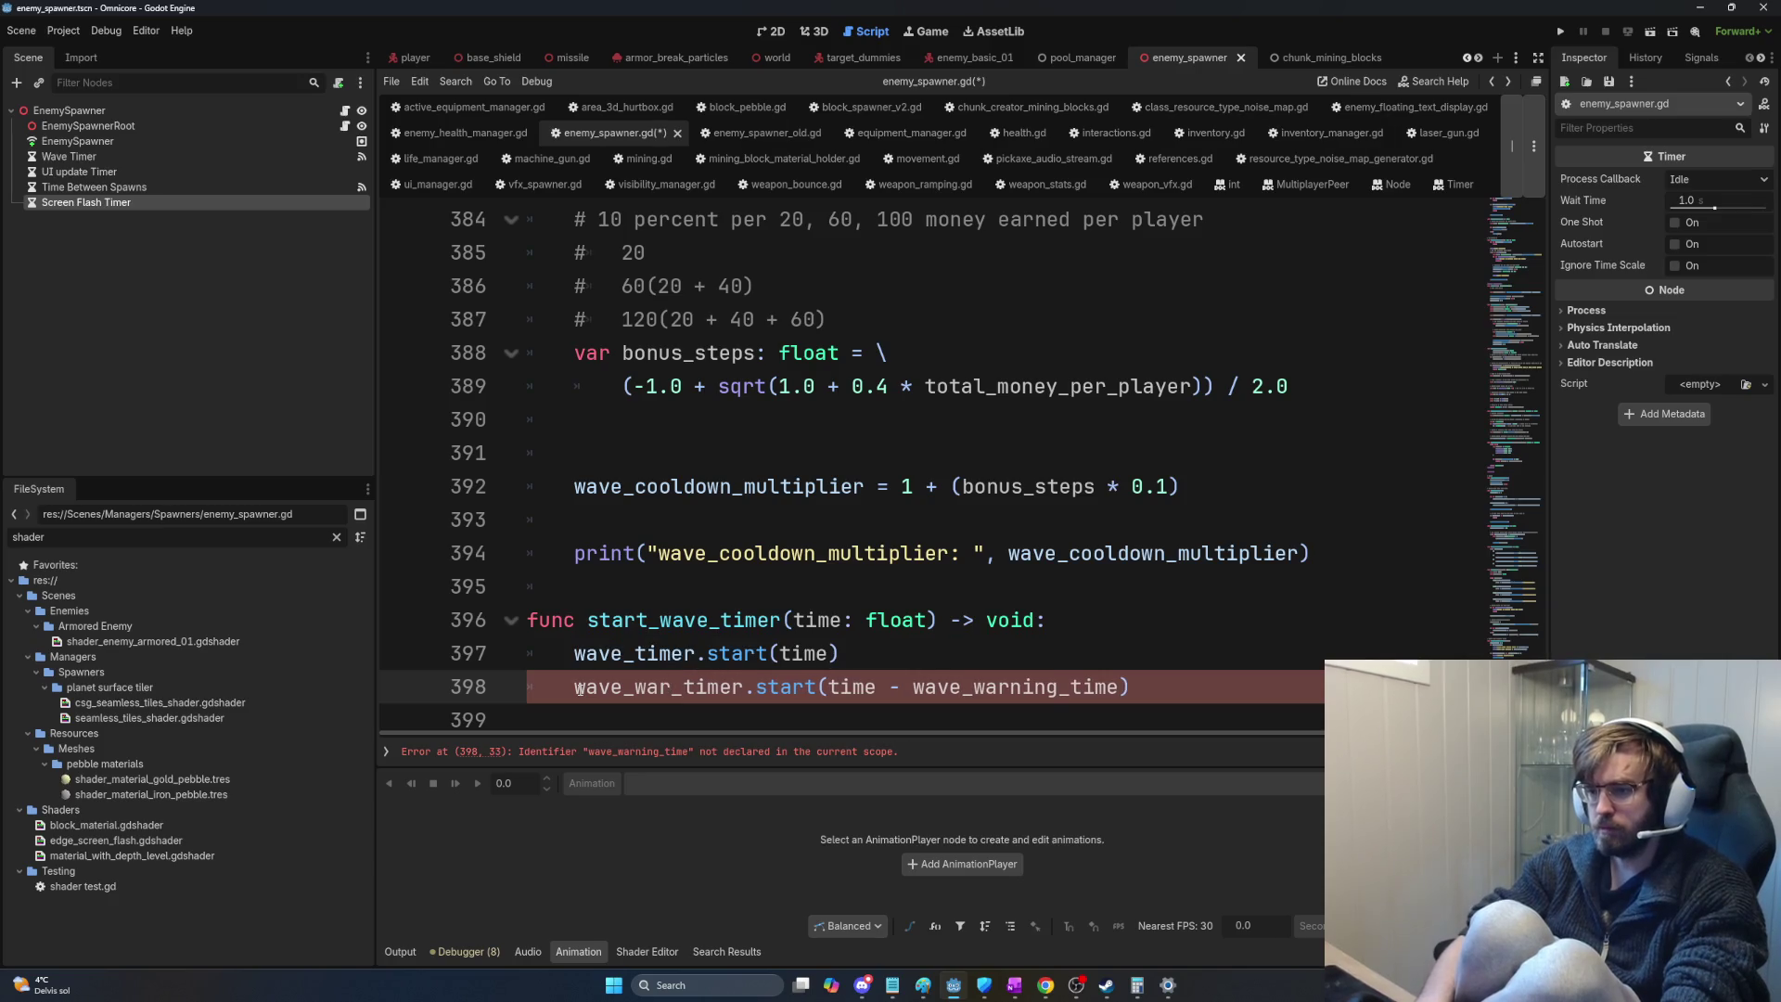
pyautogui.doubleClick(675, 686)
pyautogui.hotkey('ctrl', 's')
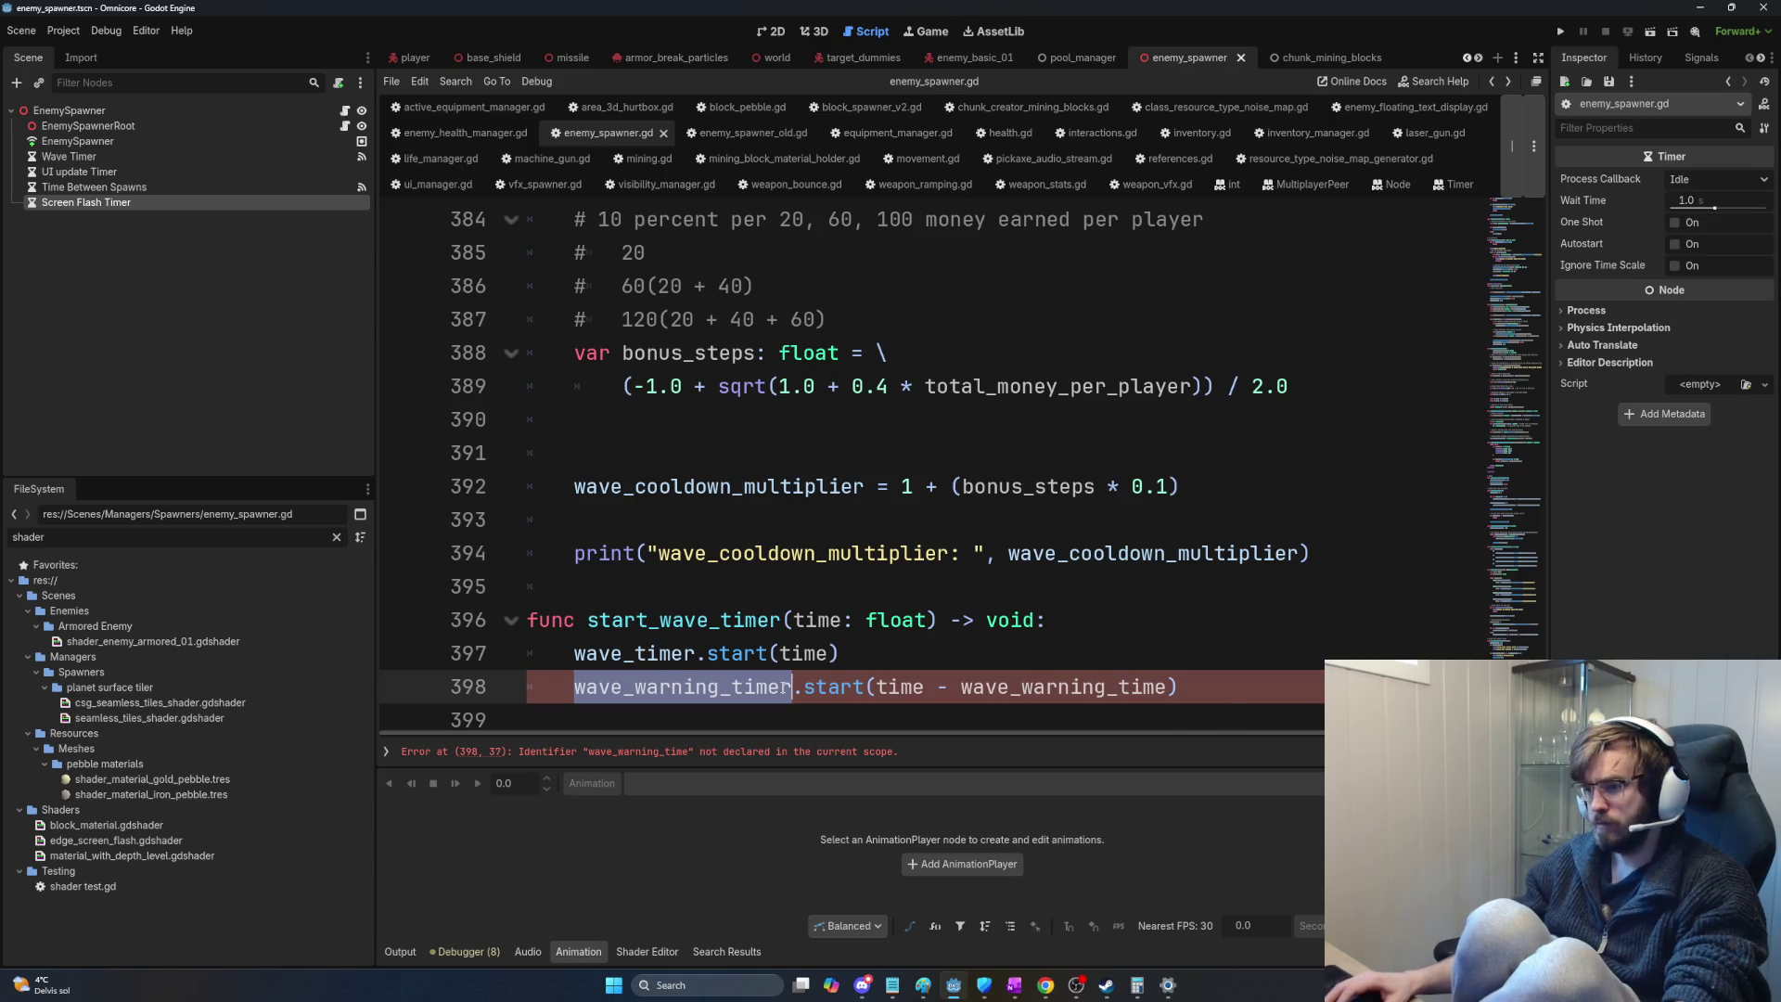
pyautogui.doubleClick(1119, 687)
pyautogui.hotkey('ctrl', 'c')
pyautogui.hotkey('ctrl', 'Home')
pyautogui.scroll(-4, 1196, 626)
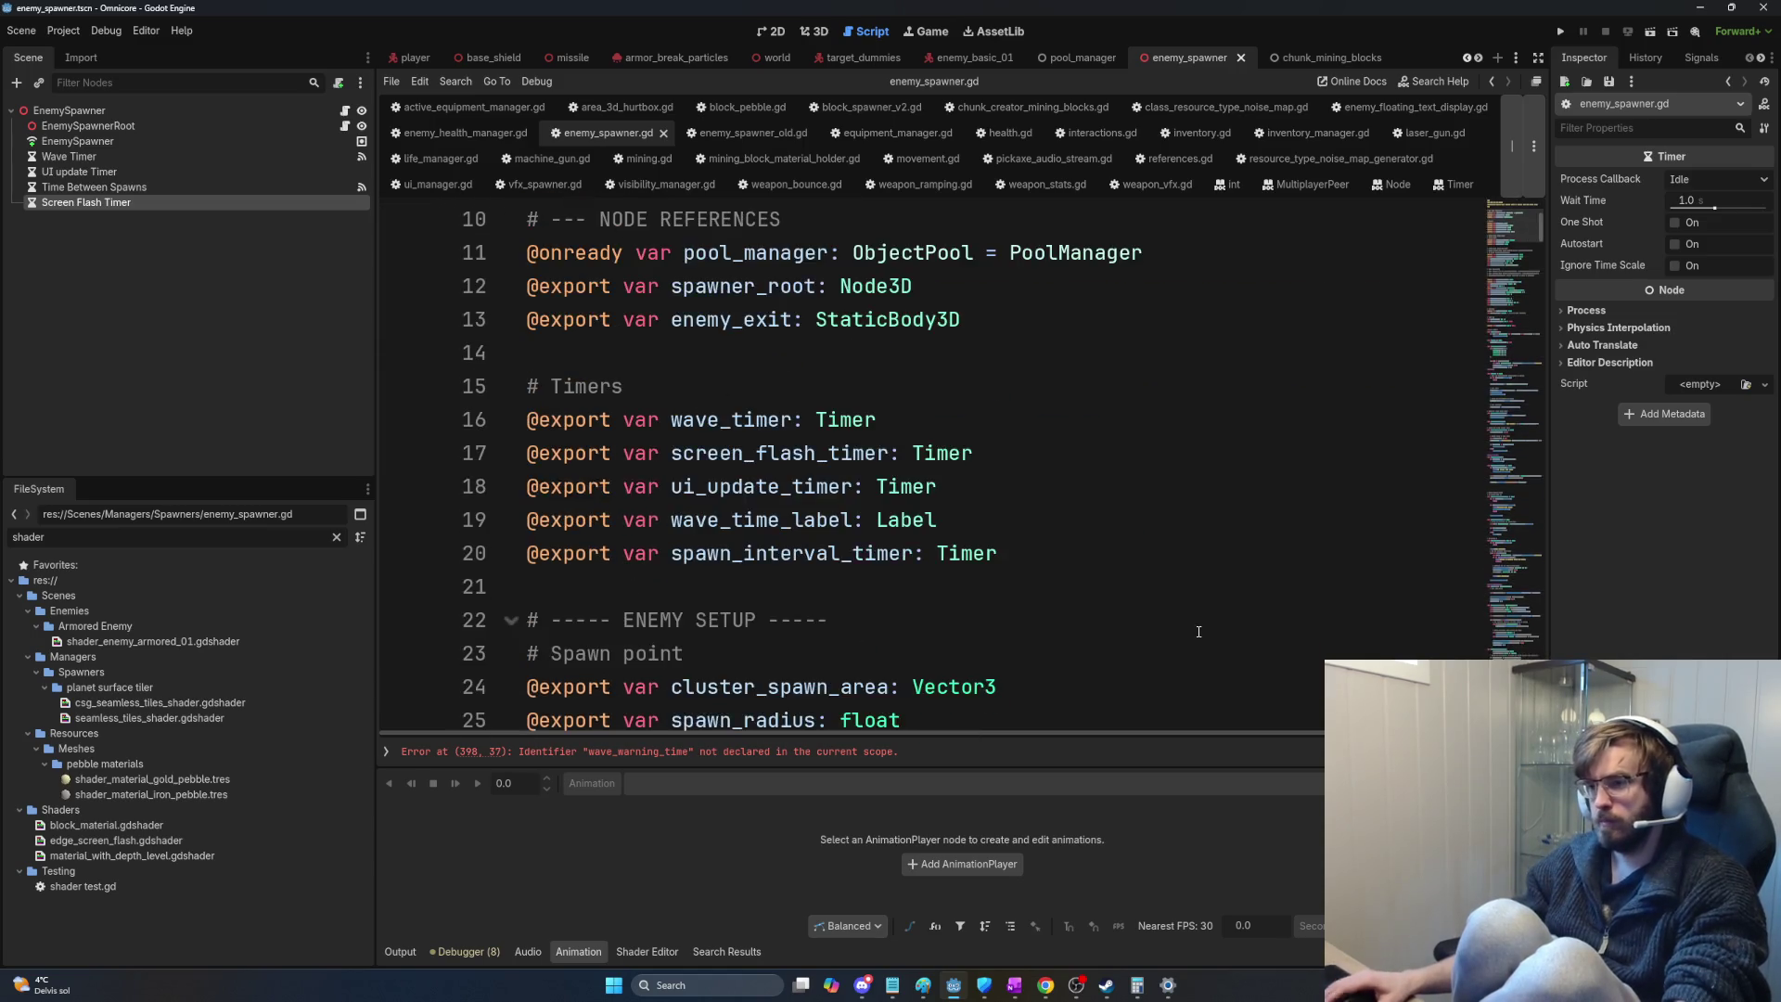
# Start a 'var wave_warning_time' declaration on a new line below wave_cooldown_multiplier
pyautogui.scroll(-1, 842, 425)
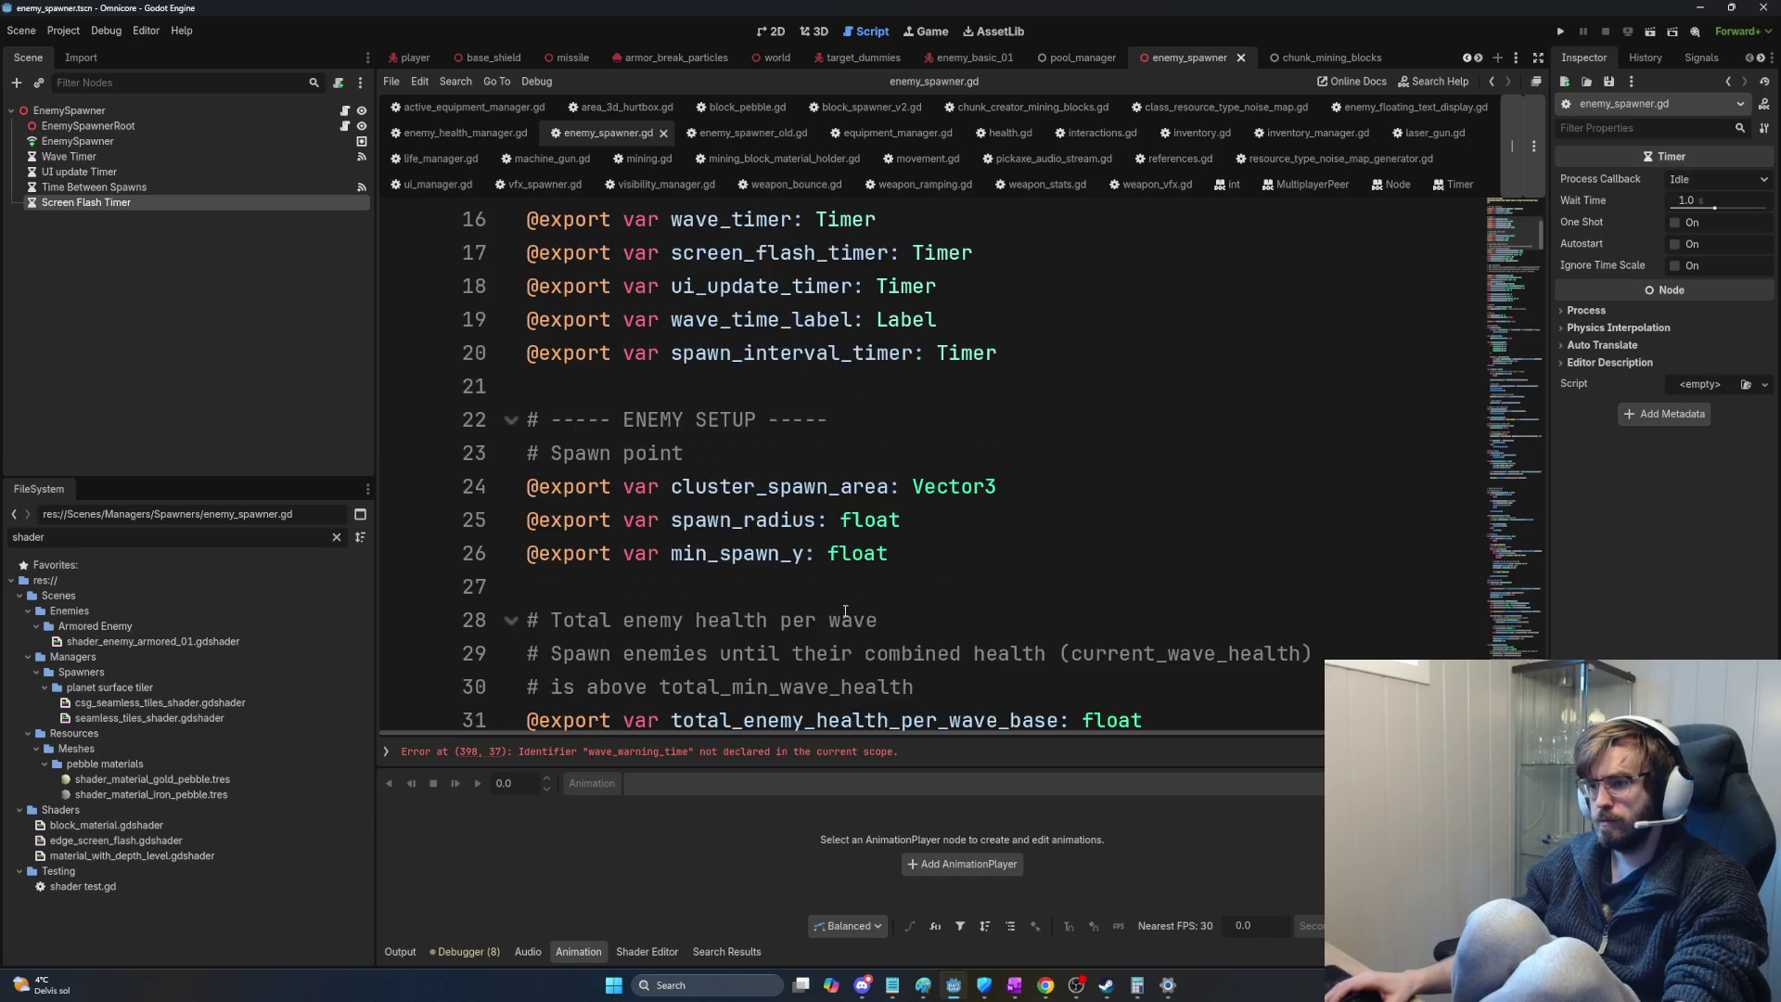
pyautogui.scroll(3, 890, 463)
pyautogui.click(919, 504)
pyautogui.scroll(-9, 920, 504)
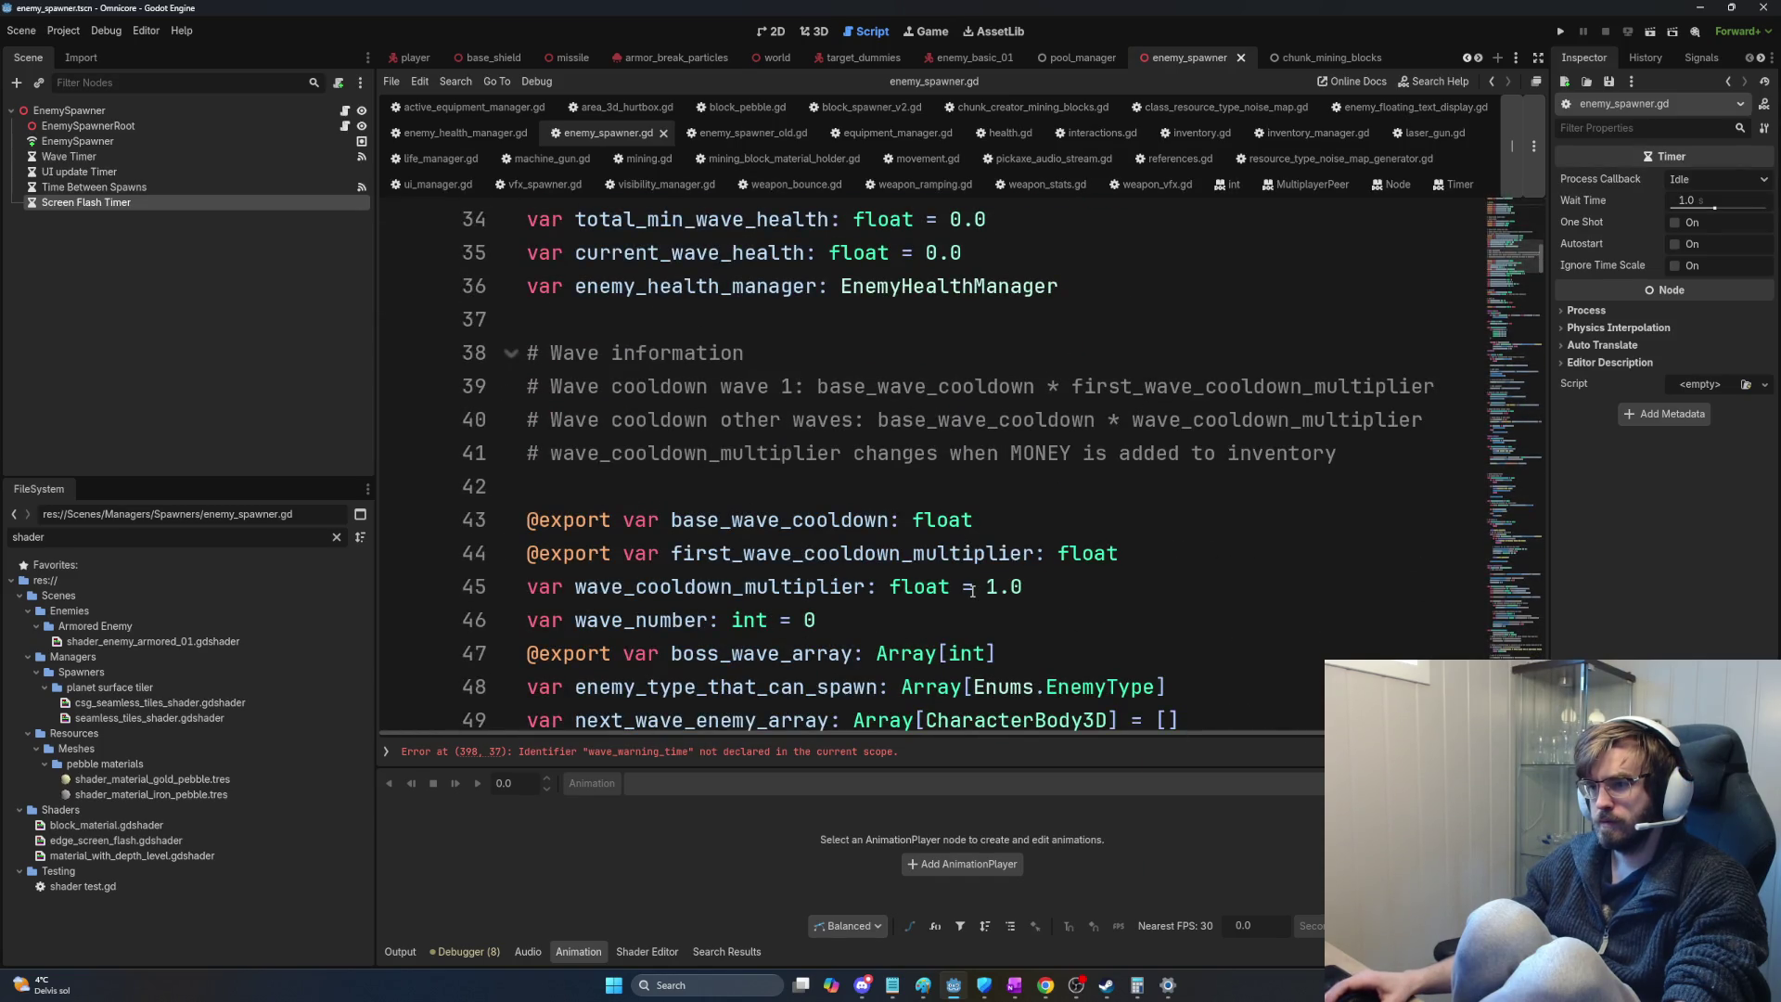
pyautogui.scroll(-2, 971, 590)
pyautogui.click(1136, 387)
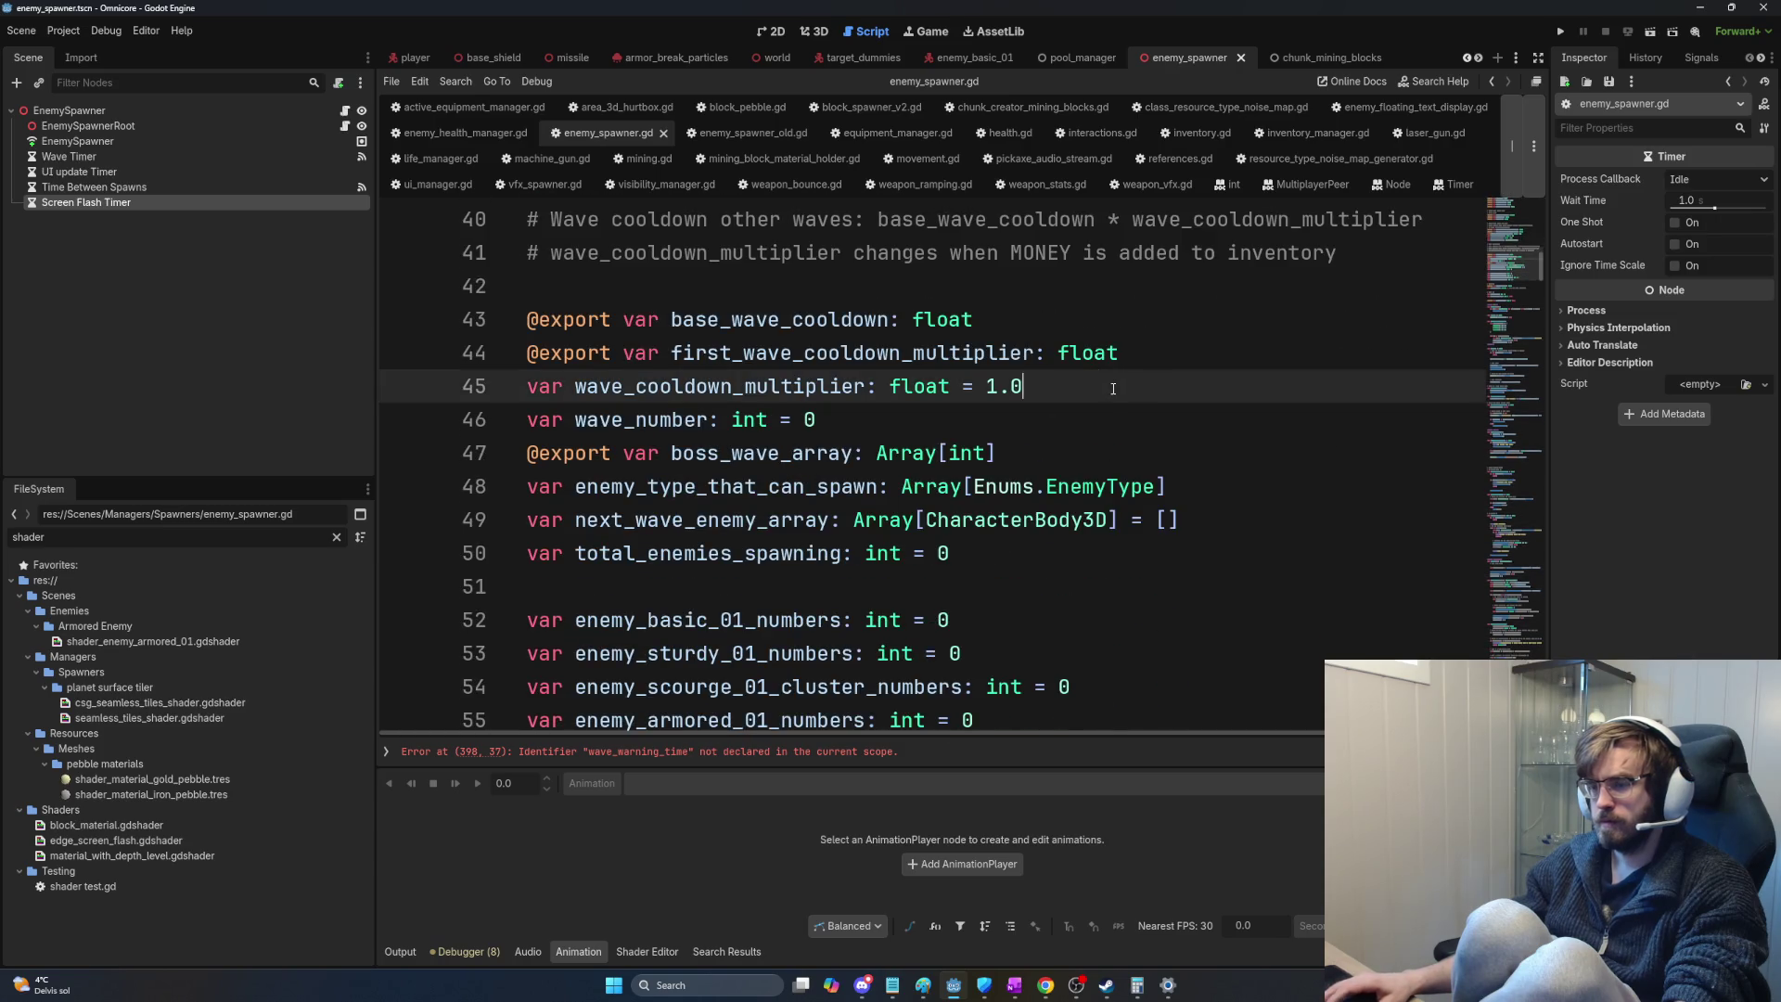
pyautogui.press('Return')
pyautogui.press('Return')
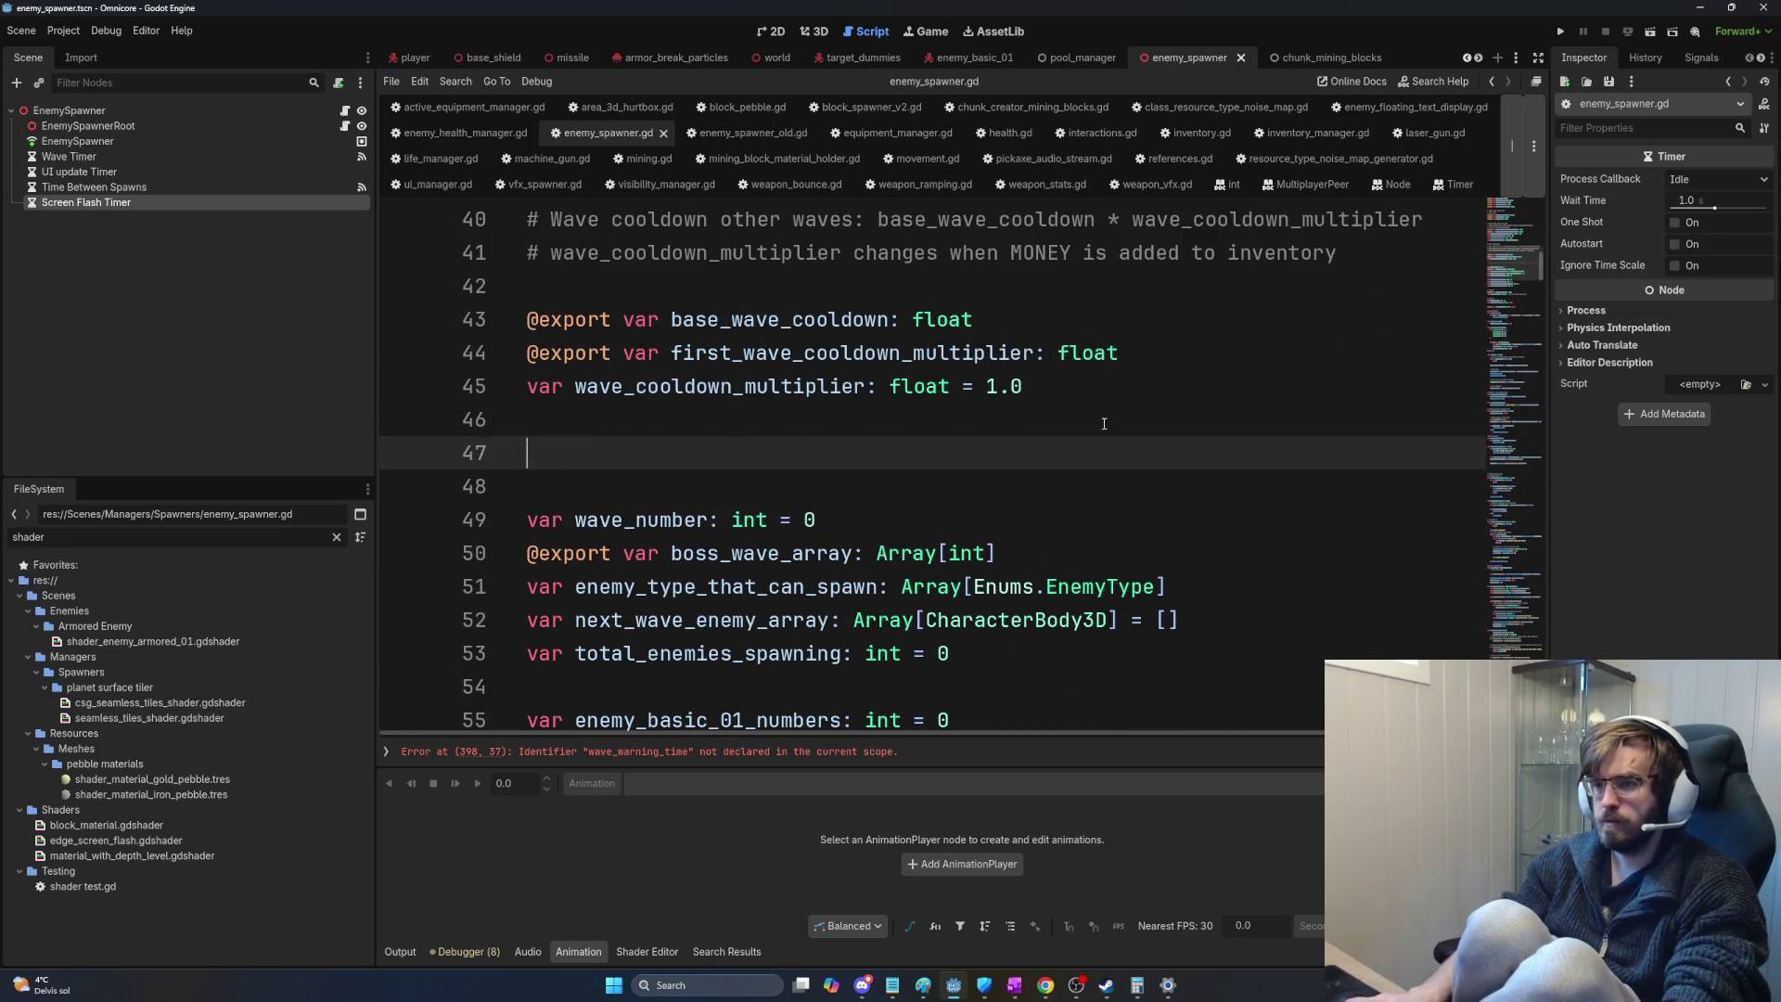
pyautogui.hotkey('ctrl', 'v')
pyautogui.hotkey('shift', 'Home')
pyautogui.write('var')
pyautogui.hotkey('ctrl', 'v')
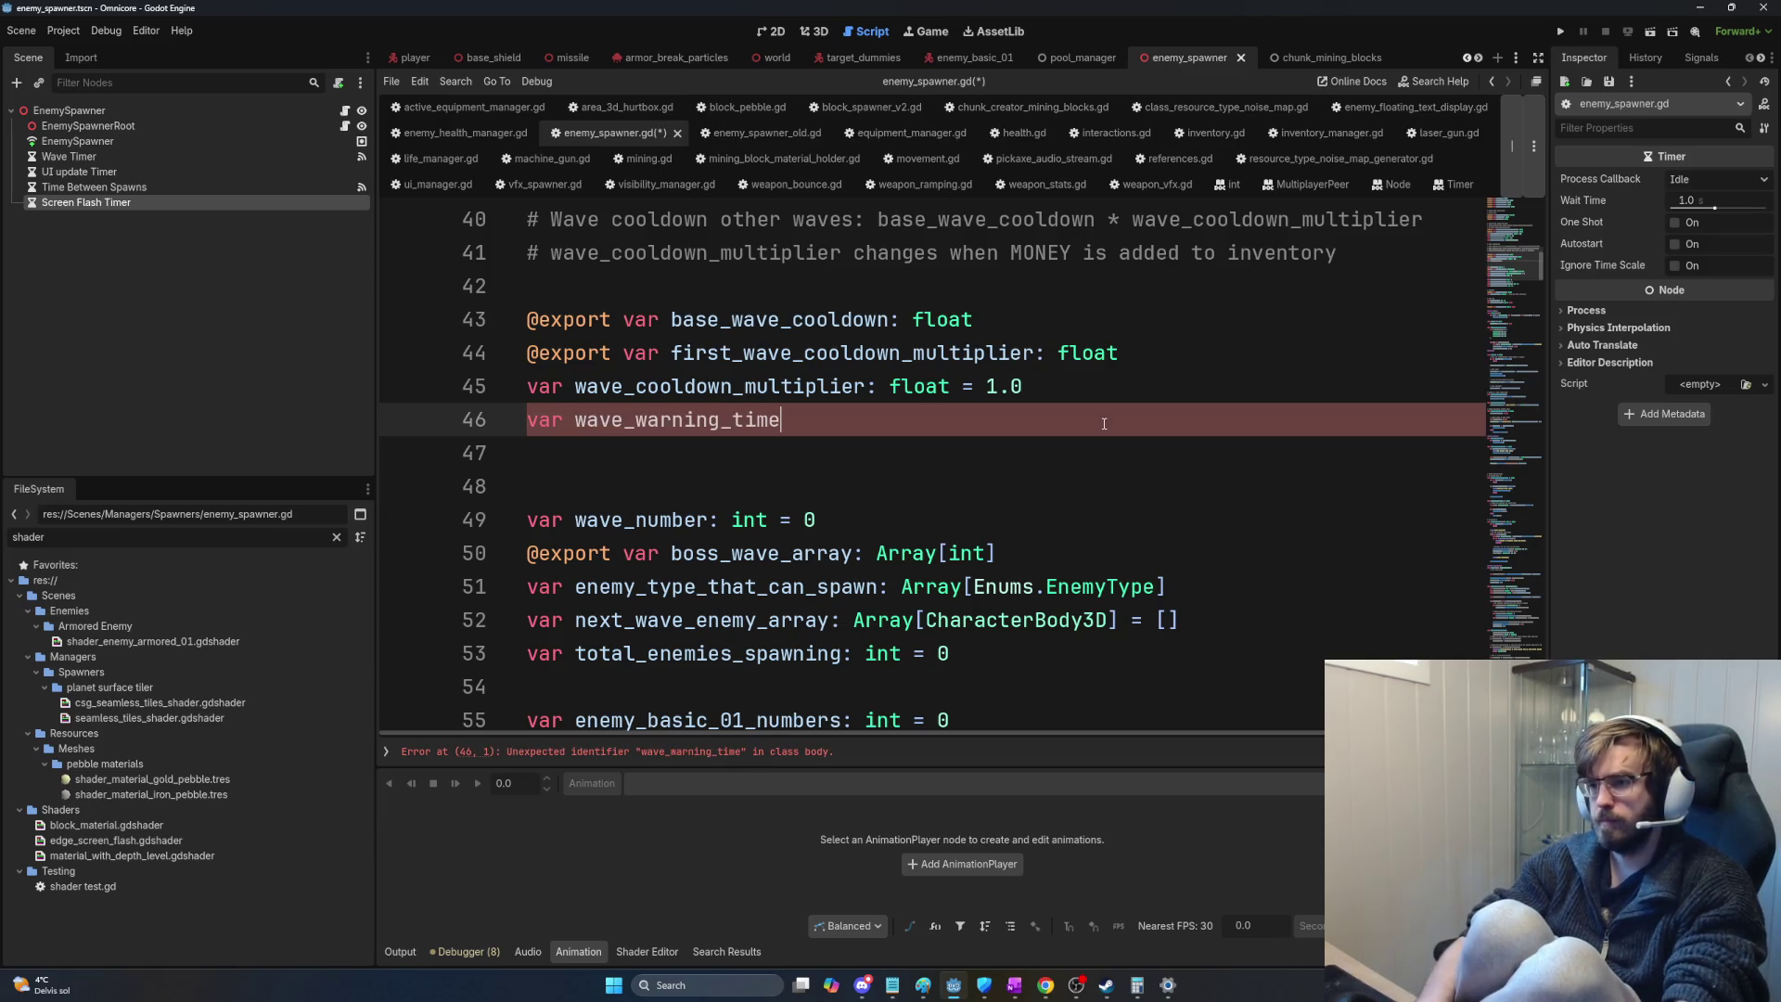
pyautogui.press('Home')
pyautogui.write('@export')
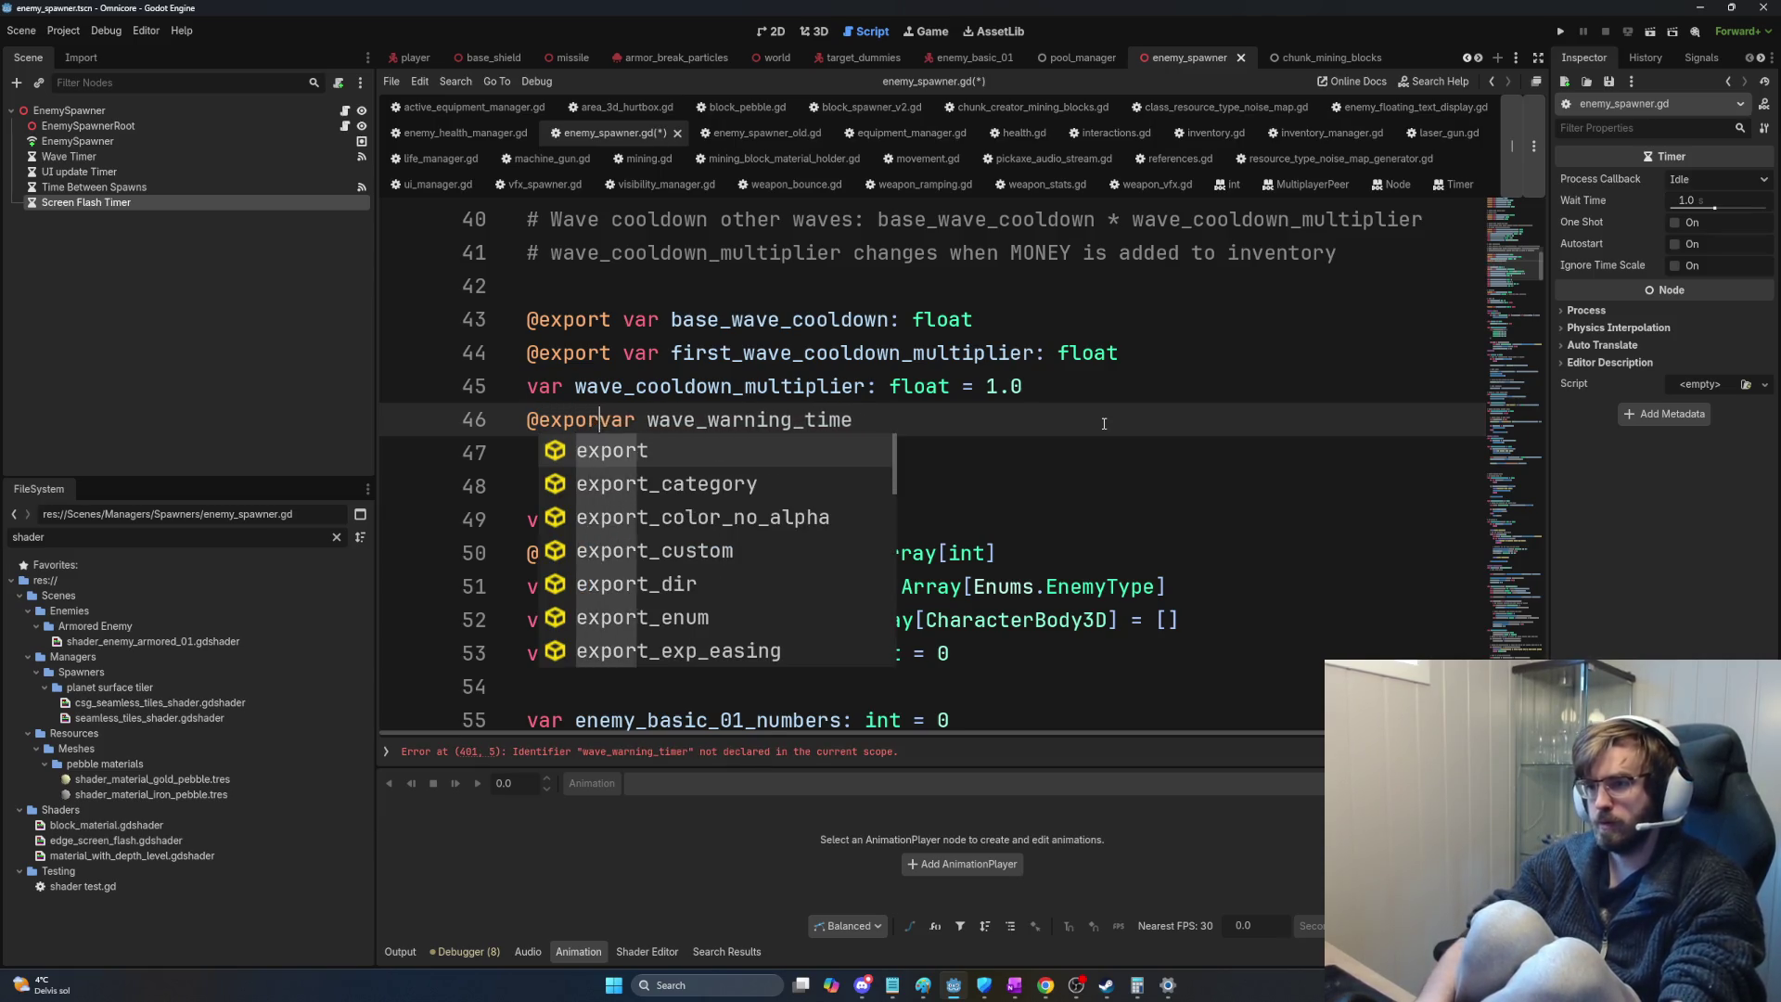
pyautogui.press('End')
pyautogui.write(': ')
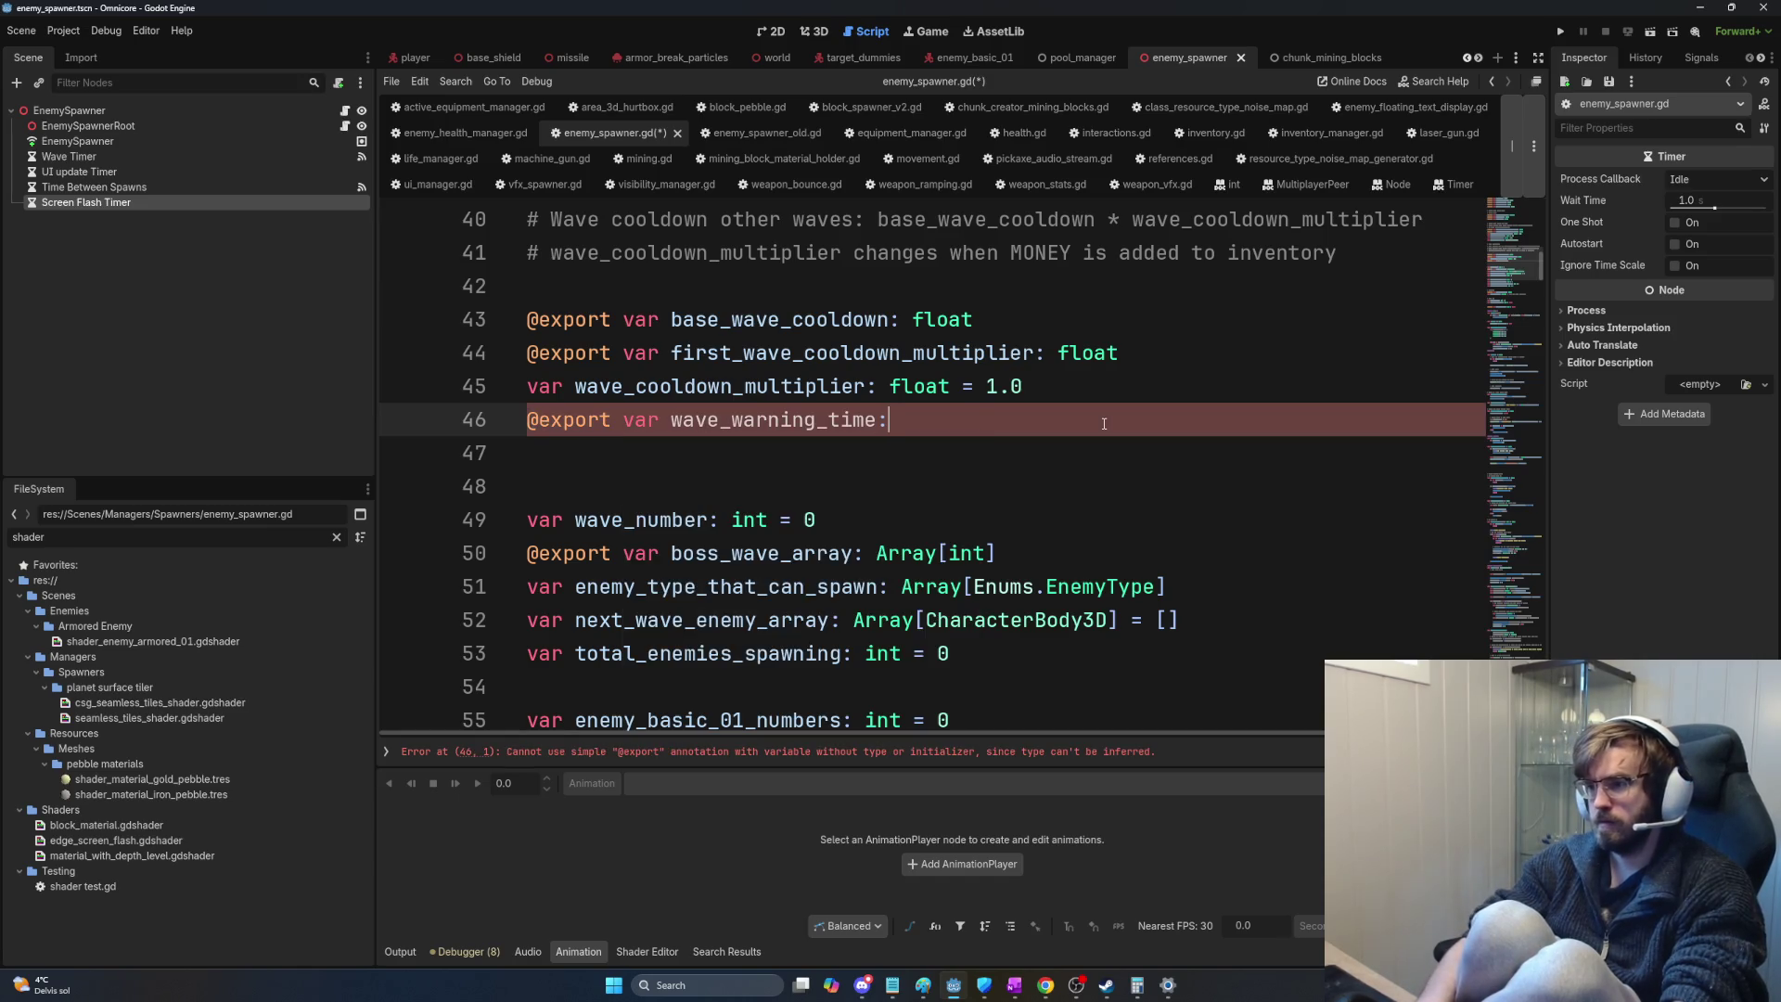
pyautogui.write('float Æ=')
pyautogui.press('BackSpace')
pyautogui.write('= 5')
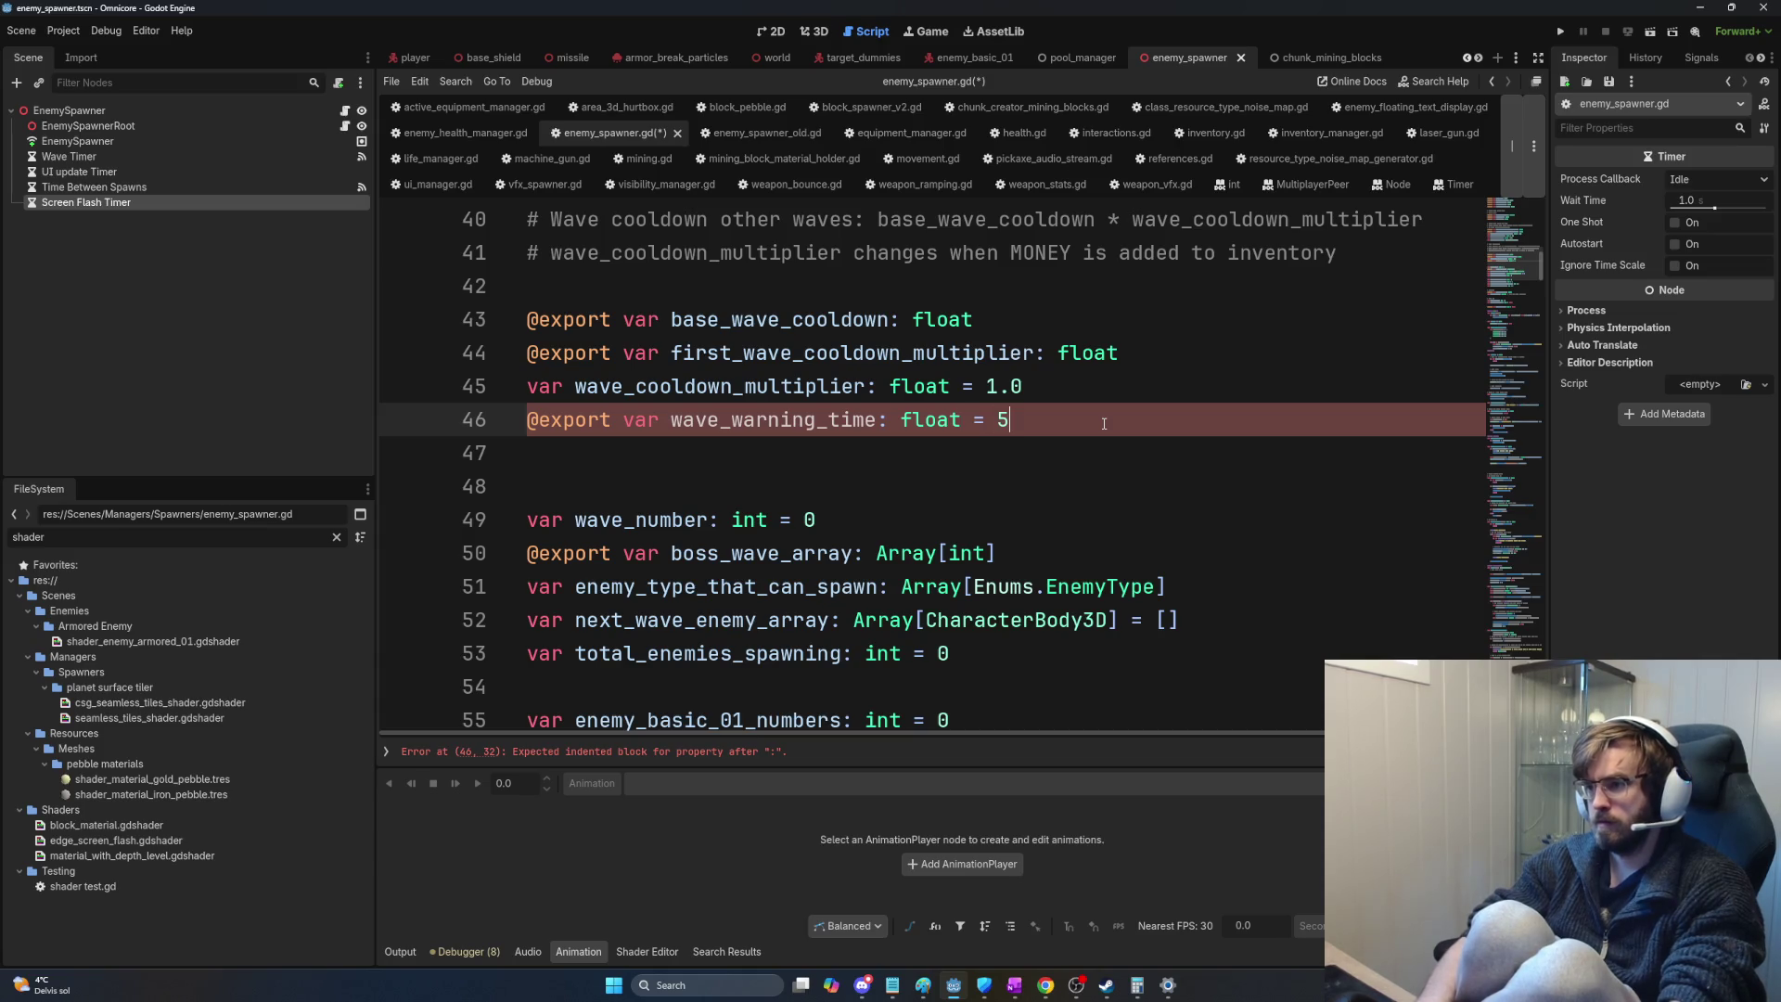
pyautogui.press('Home')
pyautogui.press('Delete')
pyautogui.press('Delete')
pyautogui.press('Delete')
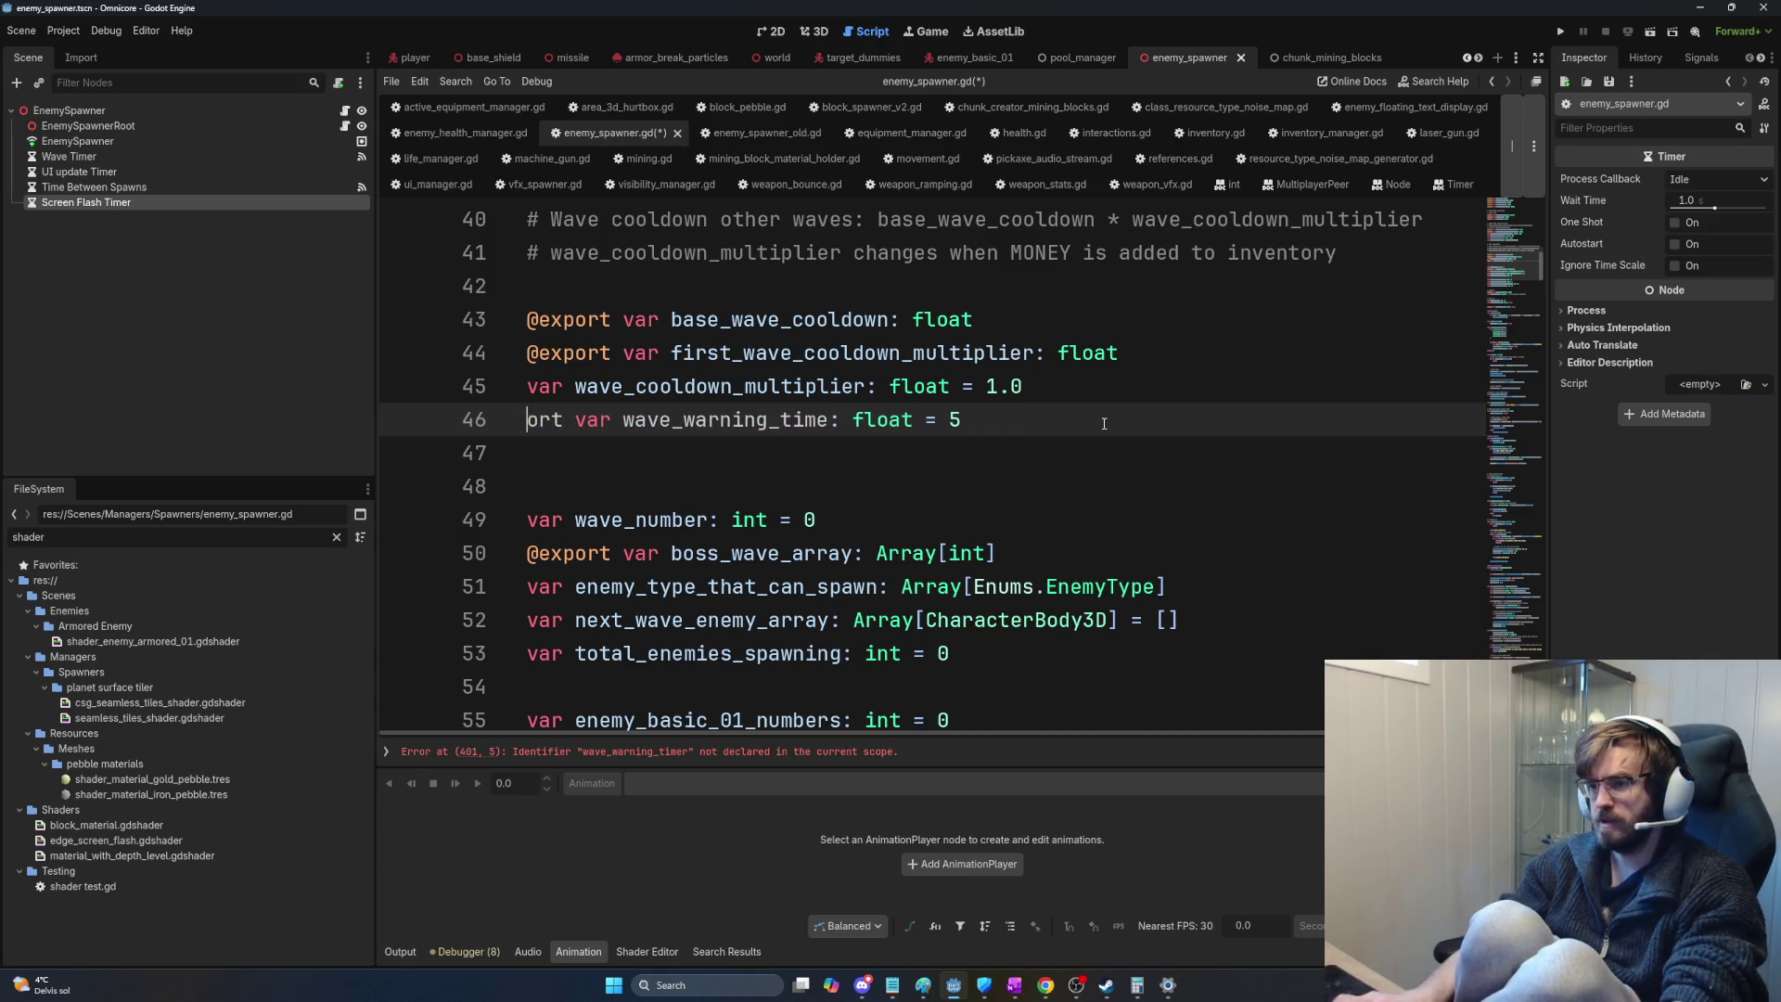
pyautogui.hotkey('ctrl', 's')
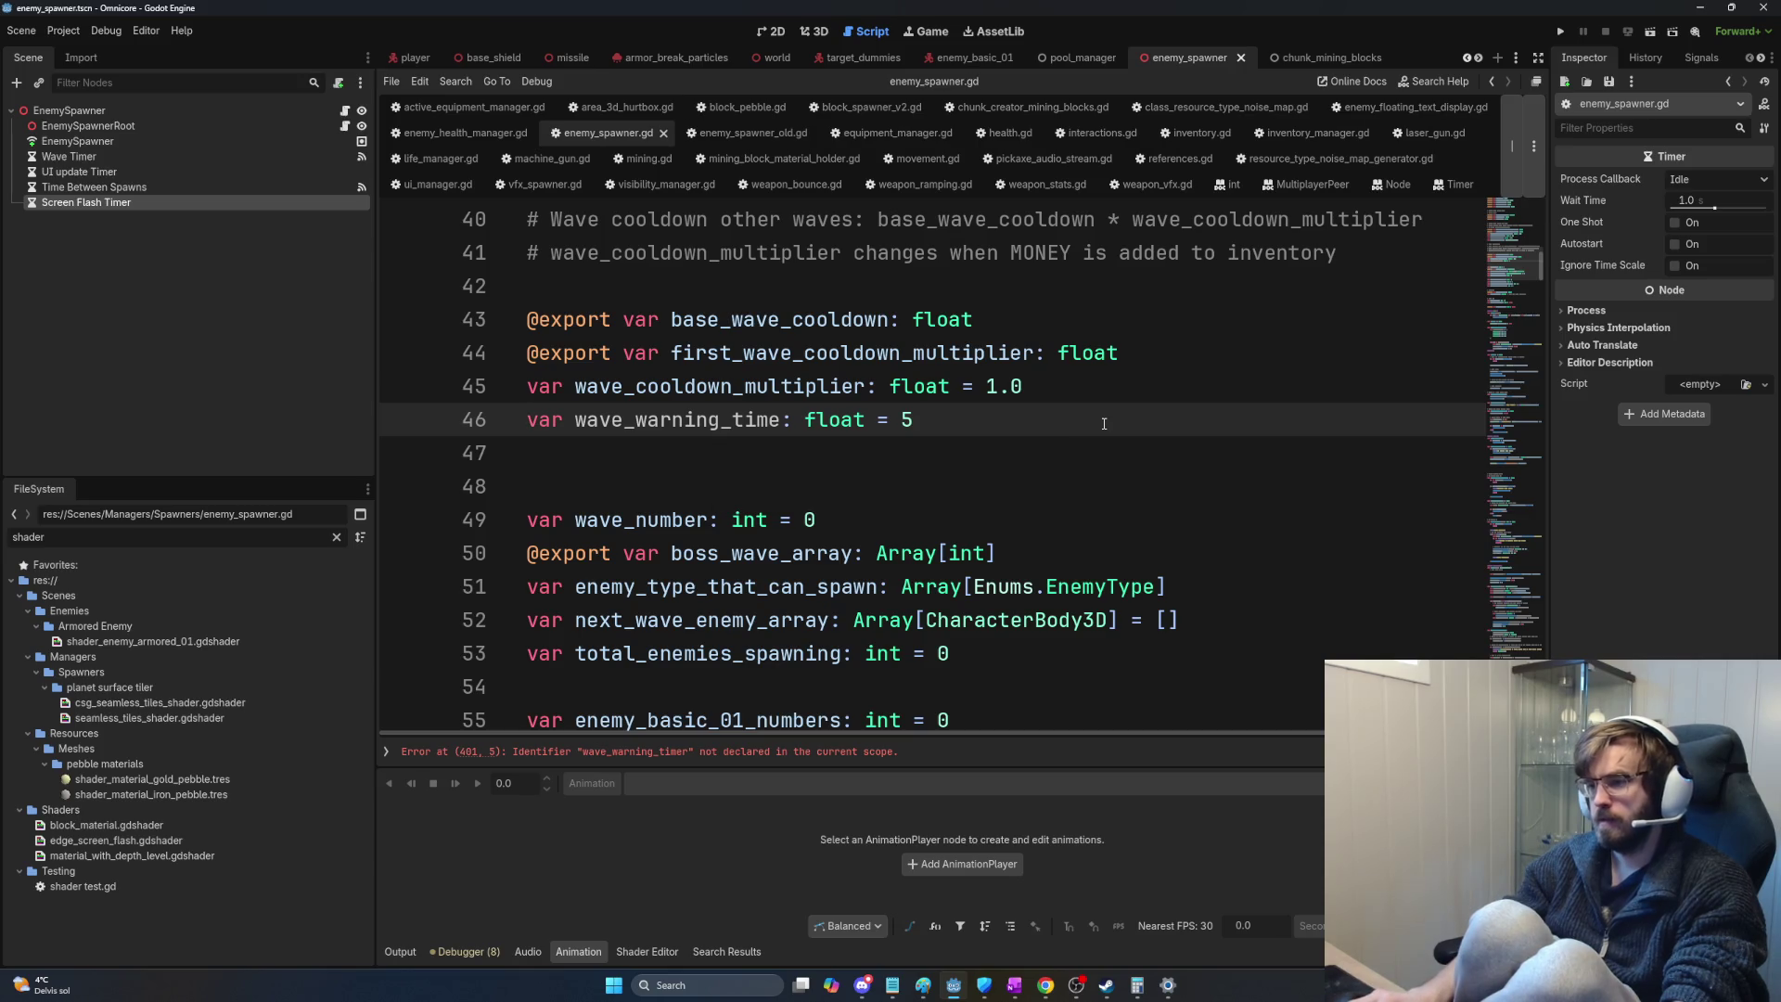
pyautogui.hotkey('ctrl', 'z')
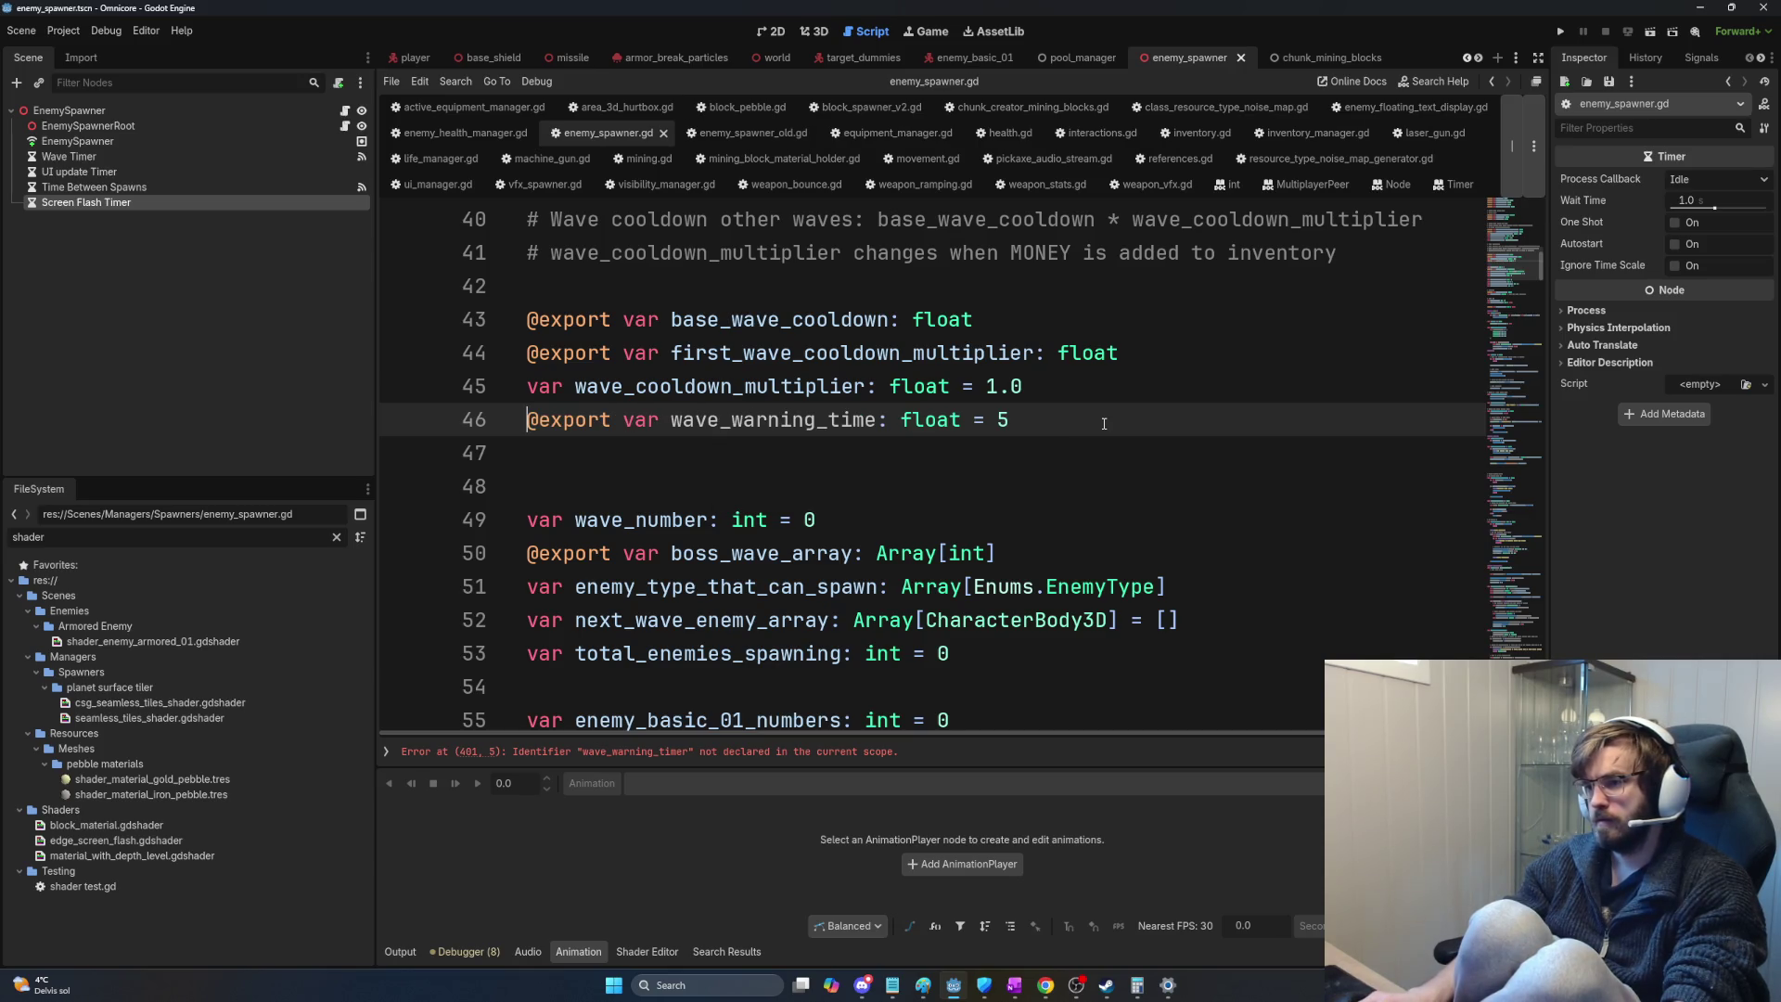
pyautogui.hotkey('ctrl', 's')
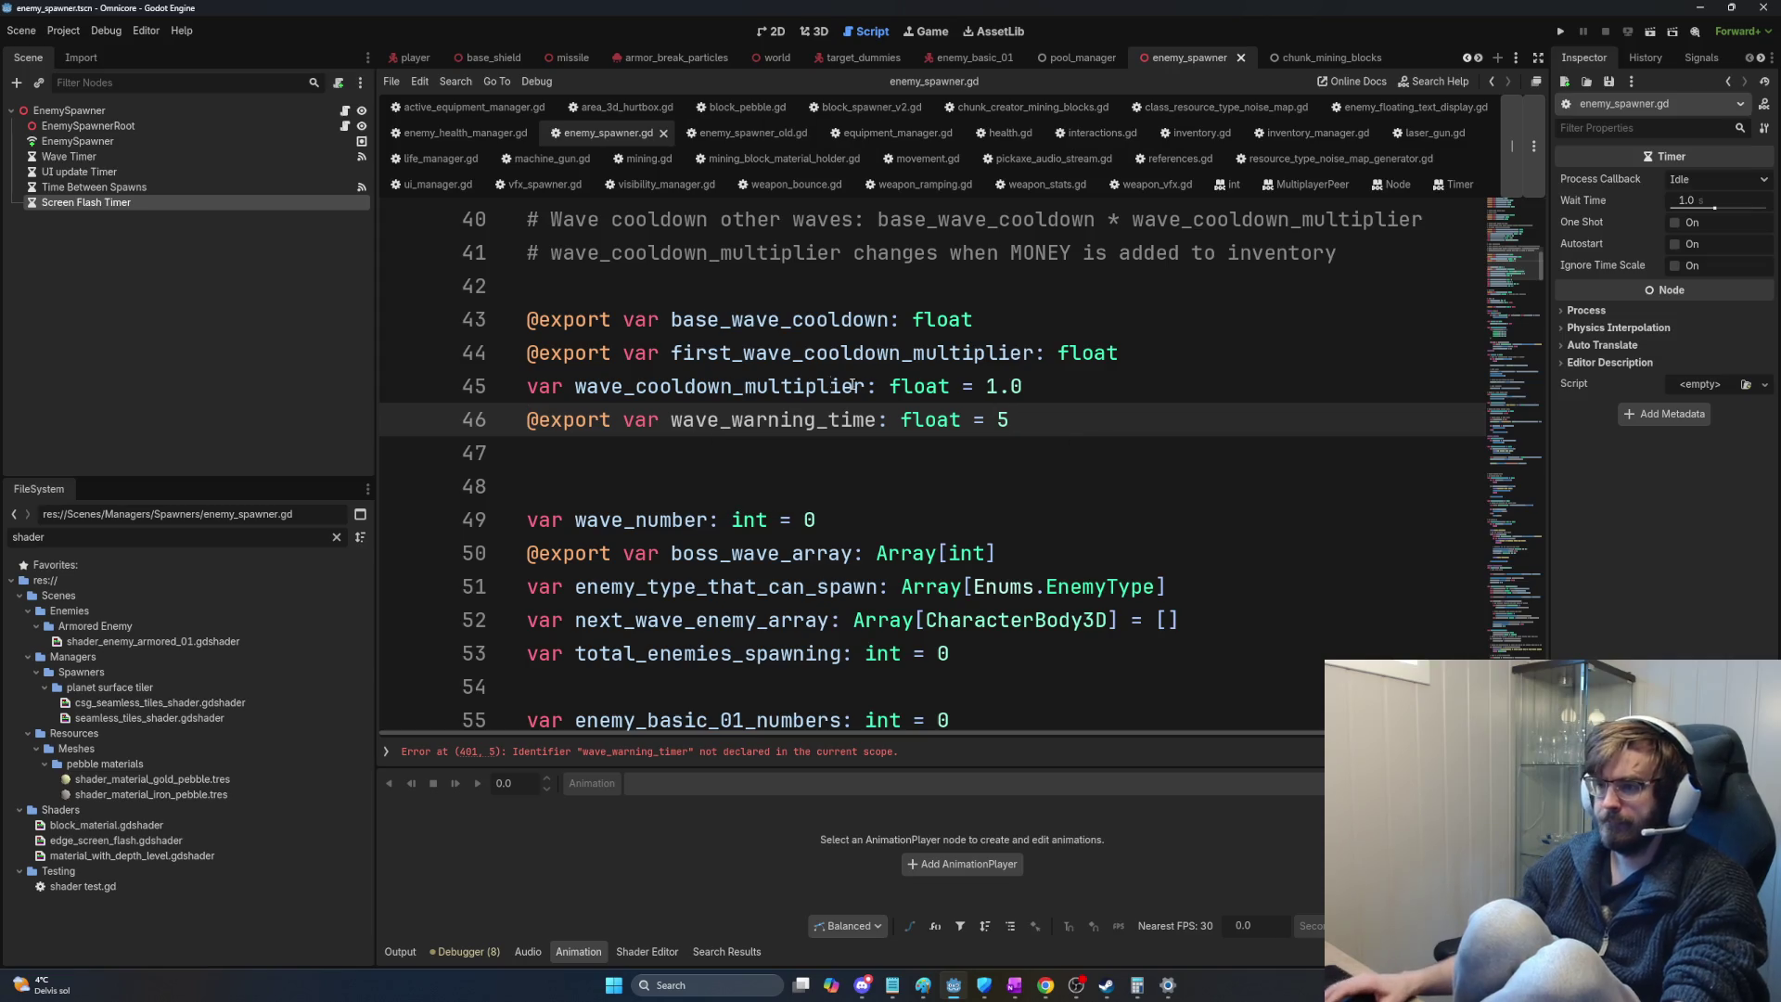
# Finalize it as 'var wave_warning_time: float = 10.0' without export and save
pyautogui.moveTo(1010, 419); pyautogui.dragTo(972, 415)
pyautogui.press('BackSpace')
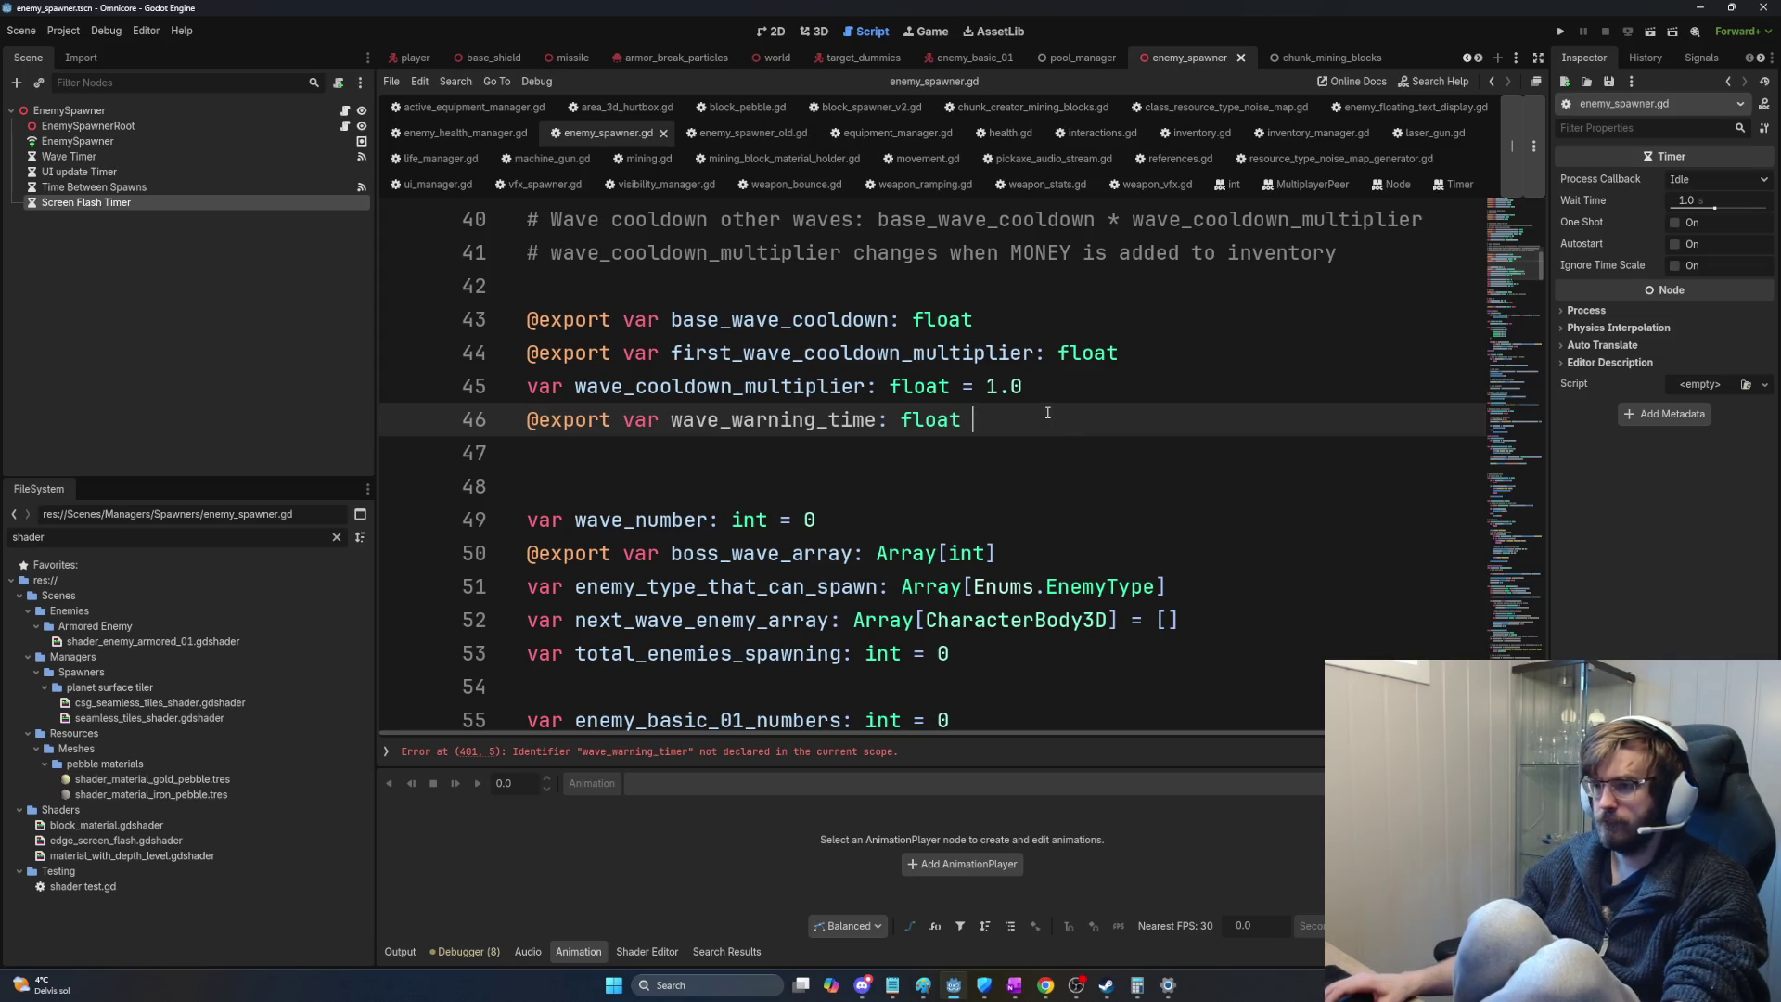
pyautogui.press('Home')
pyautogui.hotkey('ctrl', 'shift', 'Right')
pyautogui.press('Delete')
pyautogui.press('Delete')
pyautogui.press('End')
pyautogui.write('= 5.0')
pyautogui.hotkey('shift', 'Home')
pyautogui.doubleClick(961, 420)
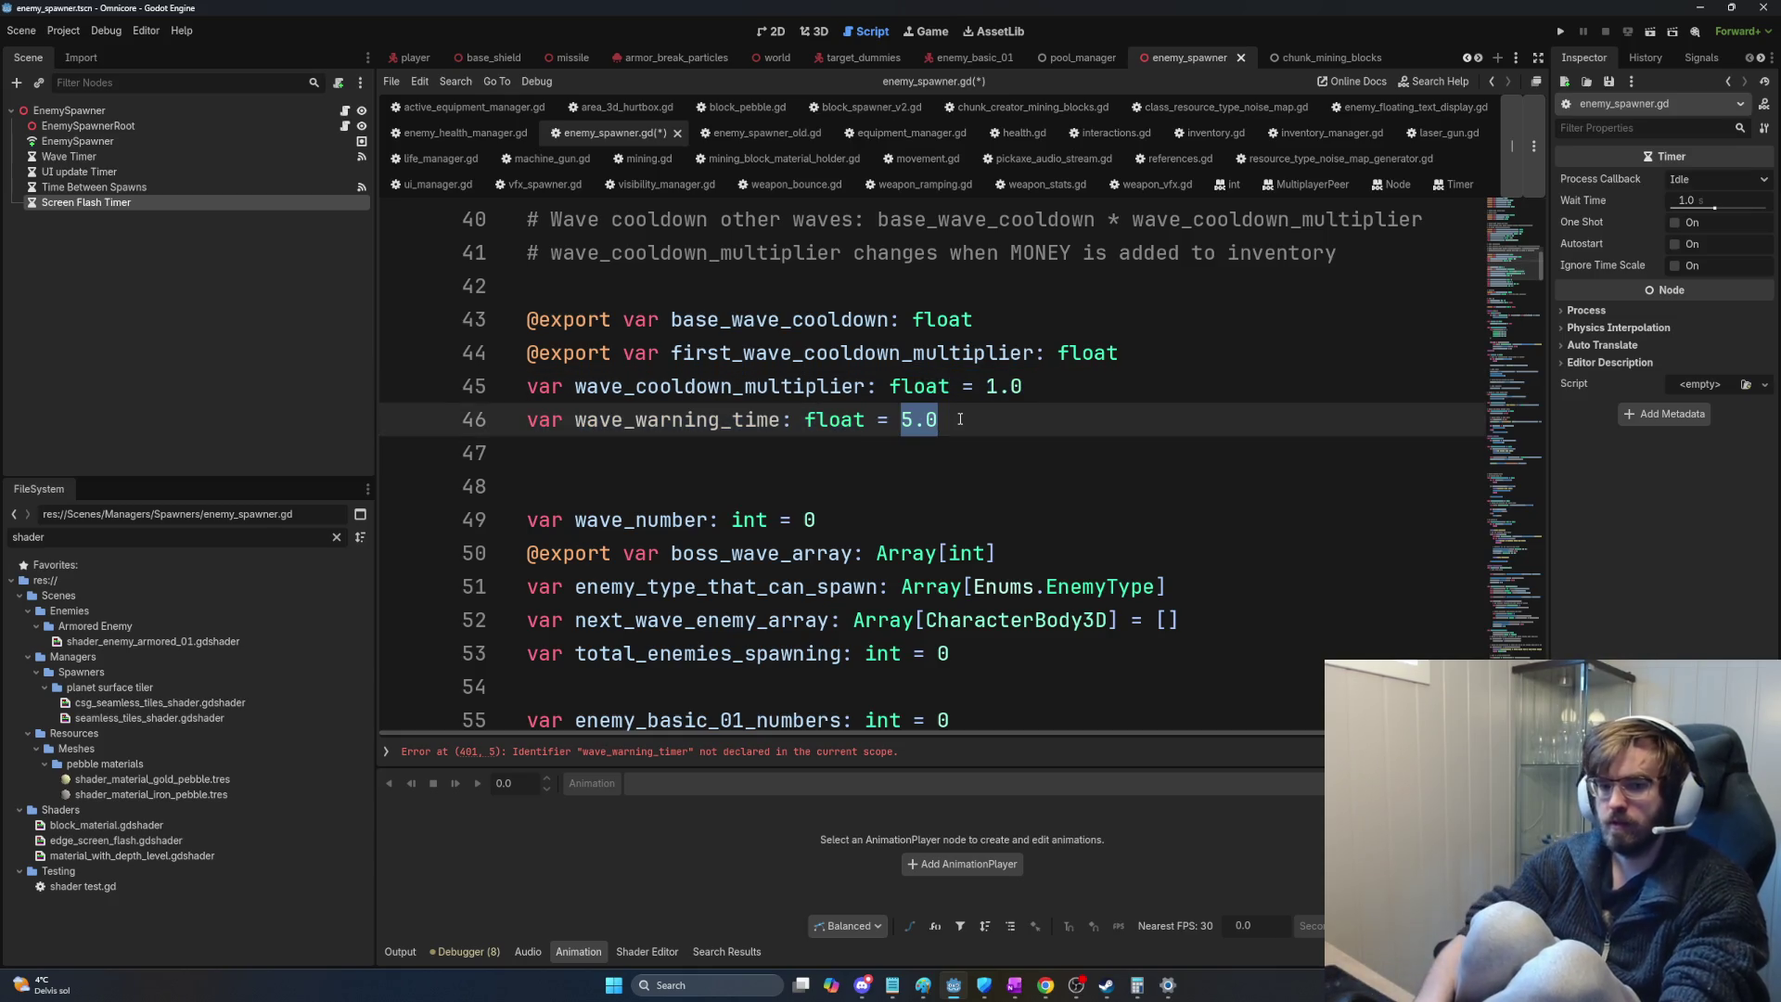
pyautogui.write('10.0')
pyautogui.hotkey('ctrl', 's')
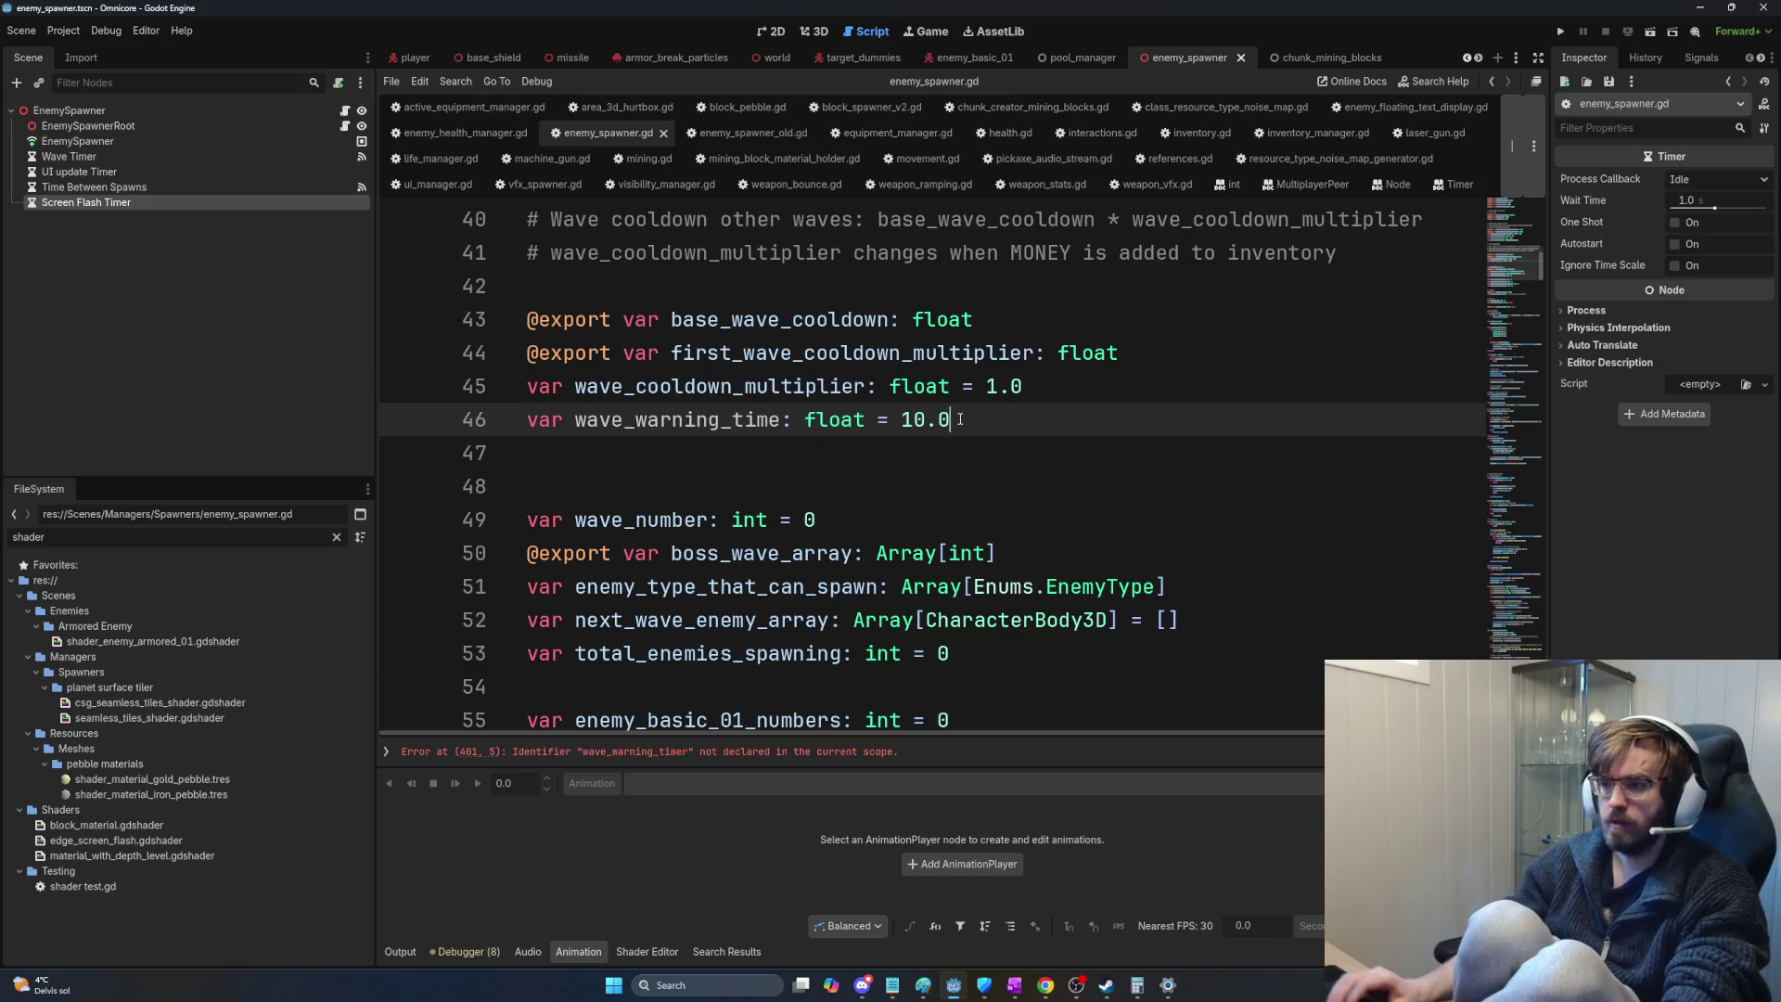
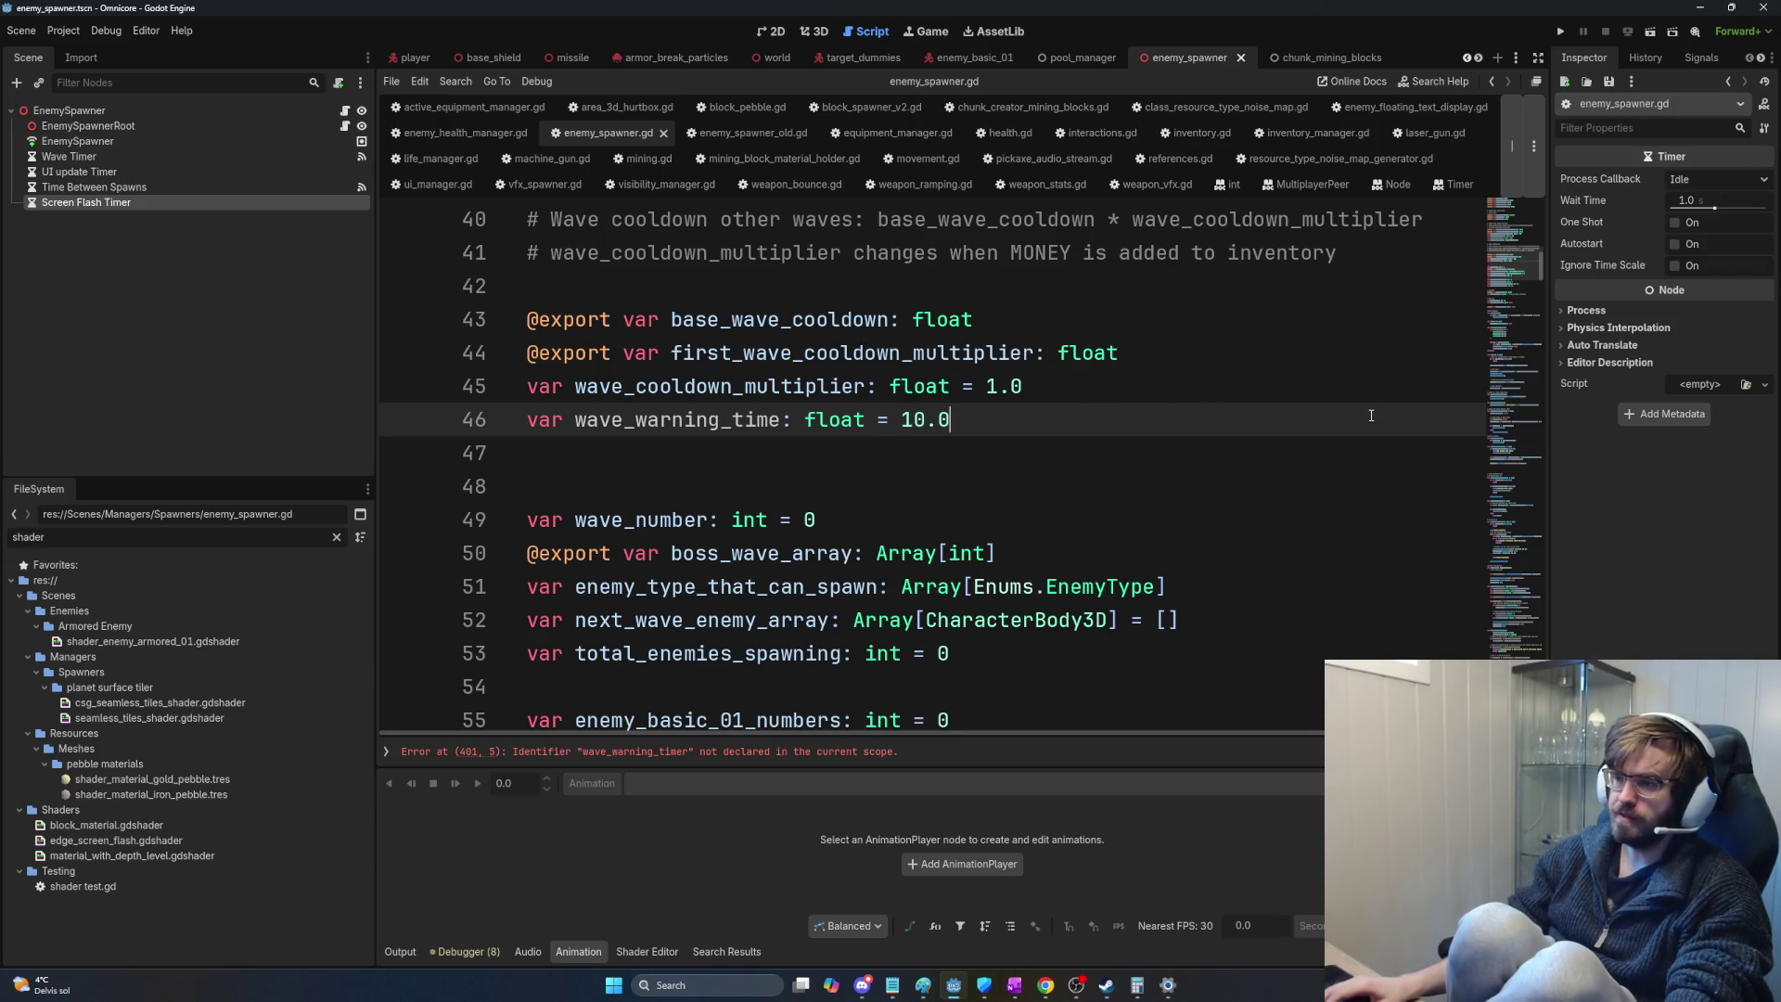
# Locate and select the wave_warning_time variable name in enemy_spawner.gd
pyautogui.scroll(-2, 1159, 475)
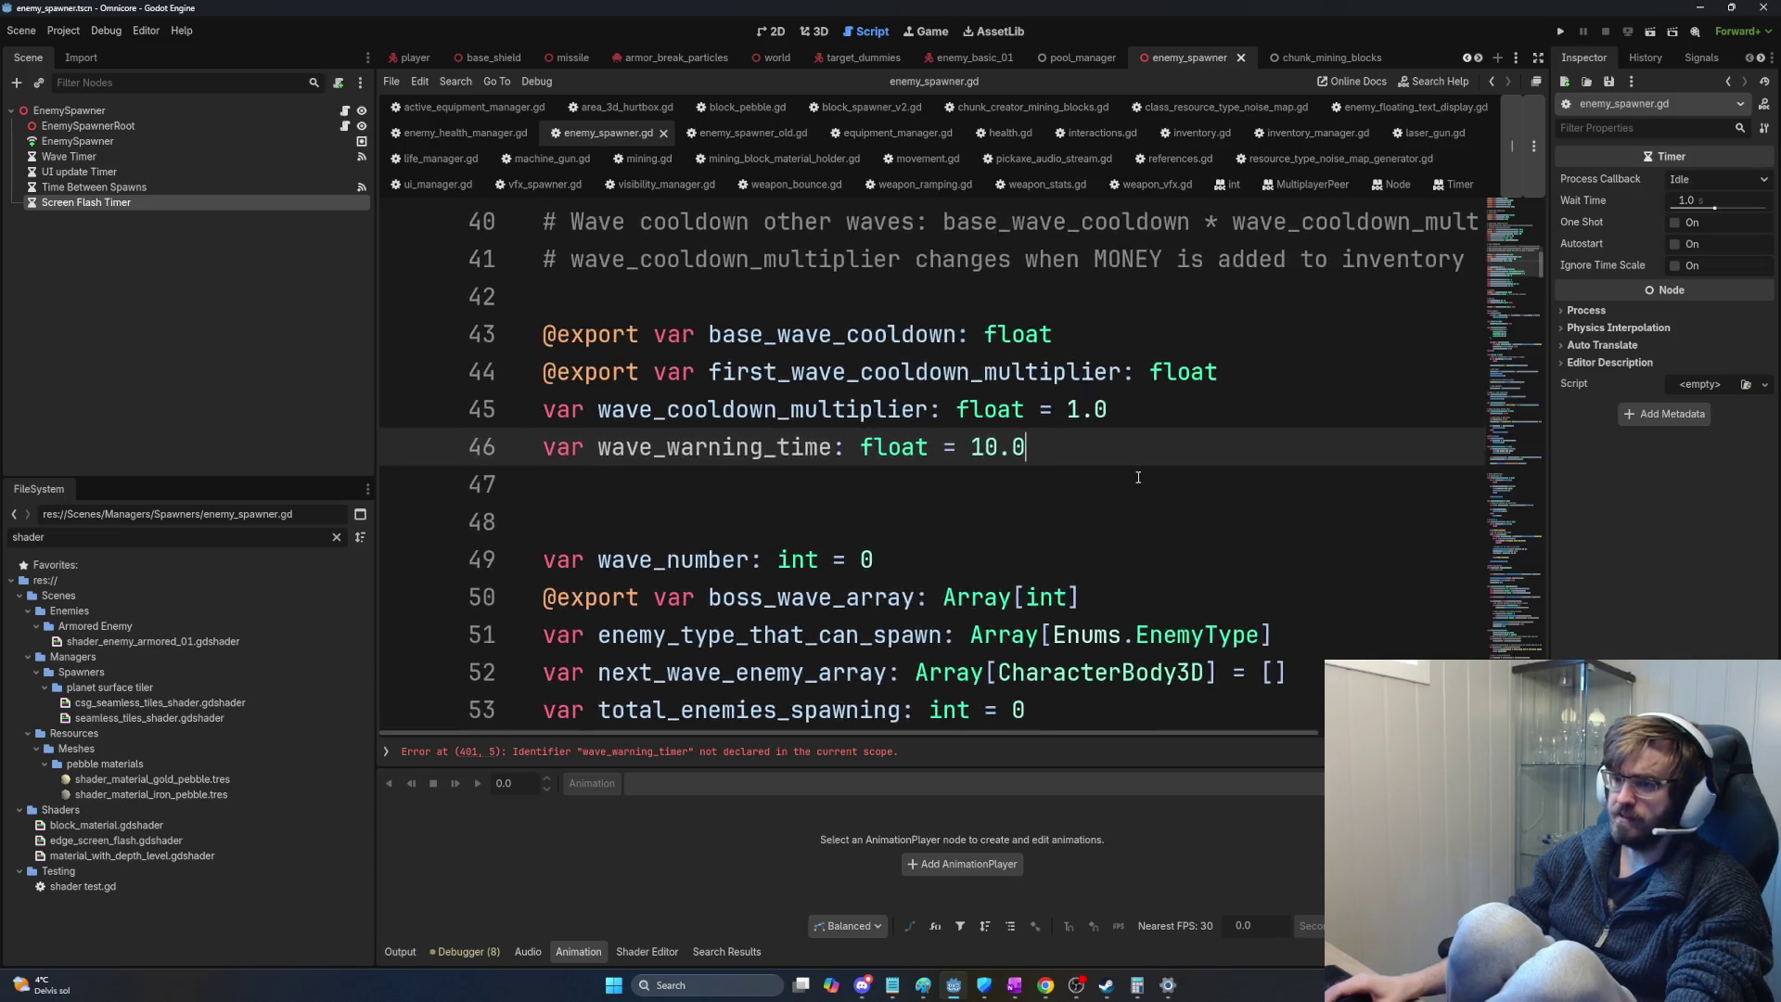
pyautogui.scroll(-1, 1177, 500)
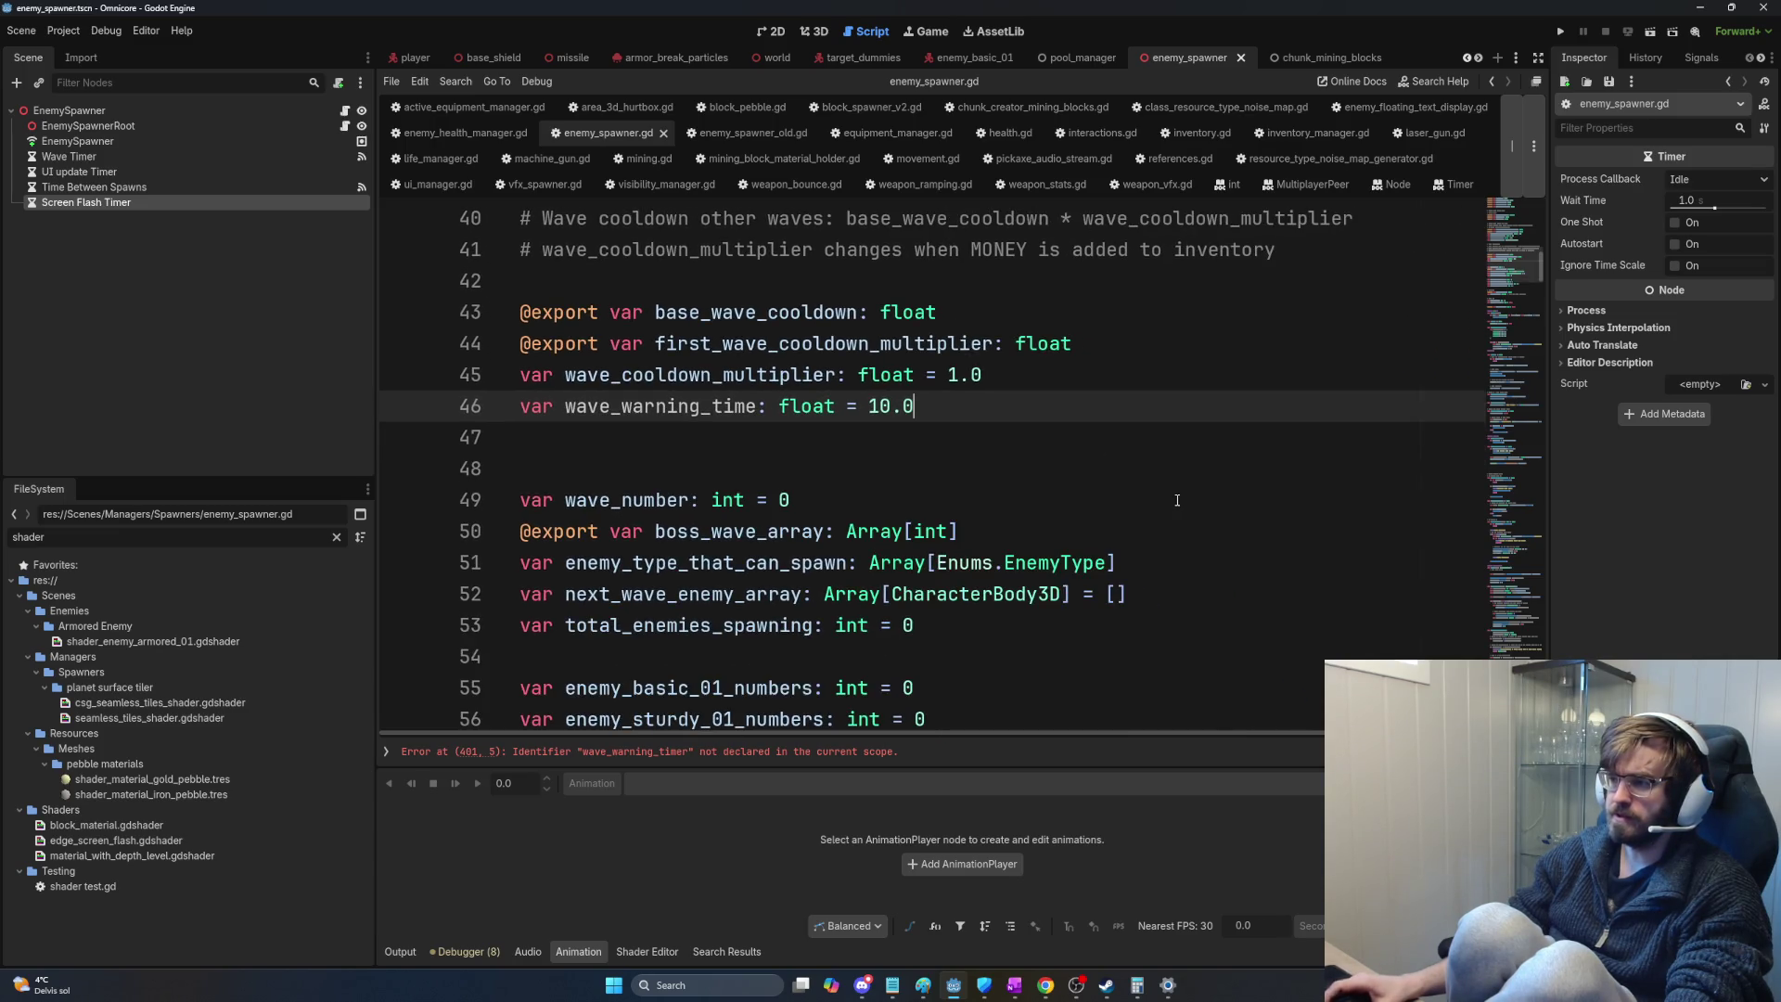
pyautogui.scroll(1, 1342, 458)
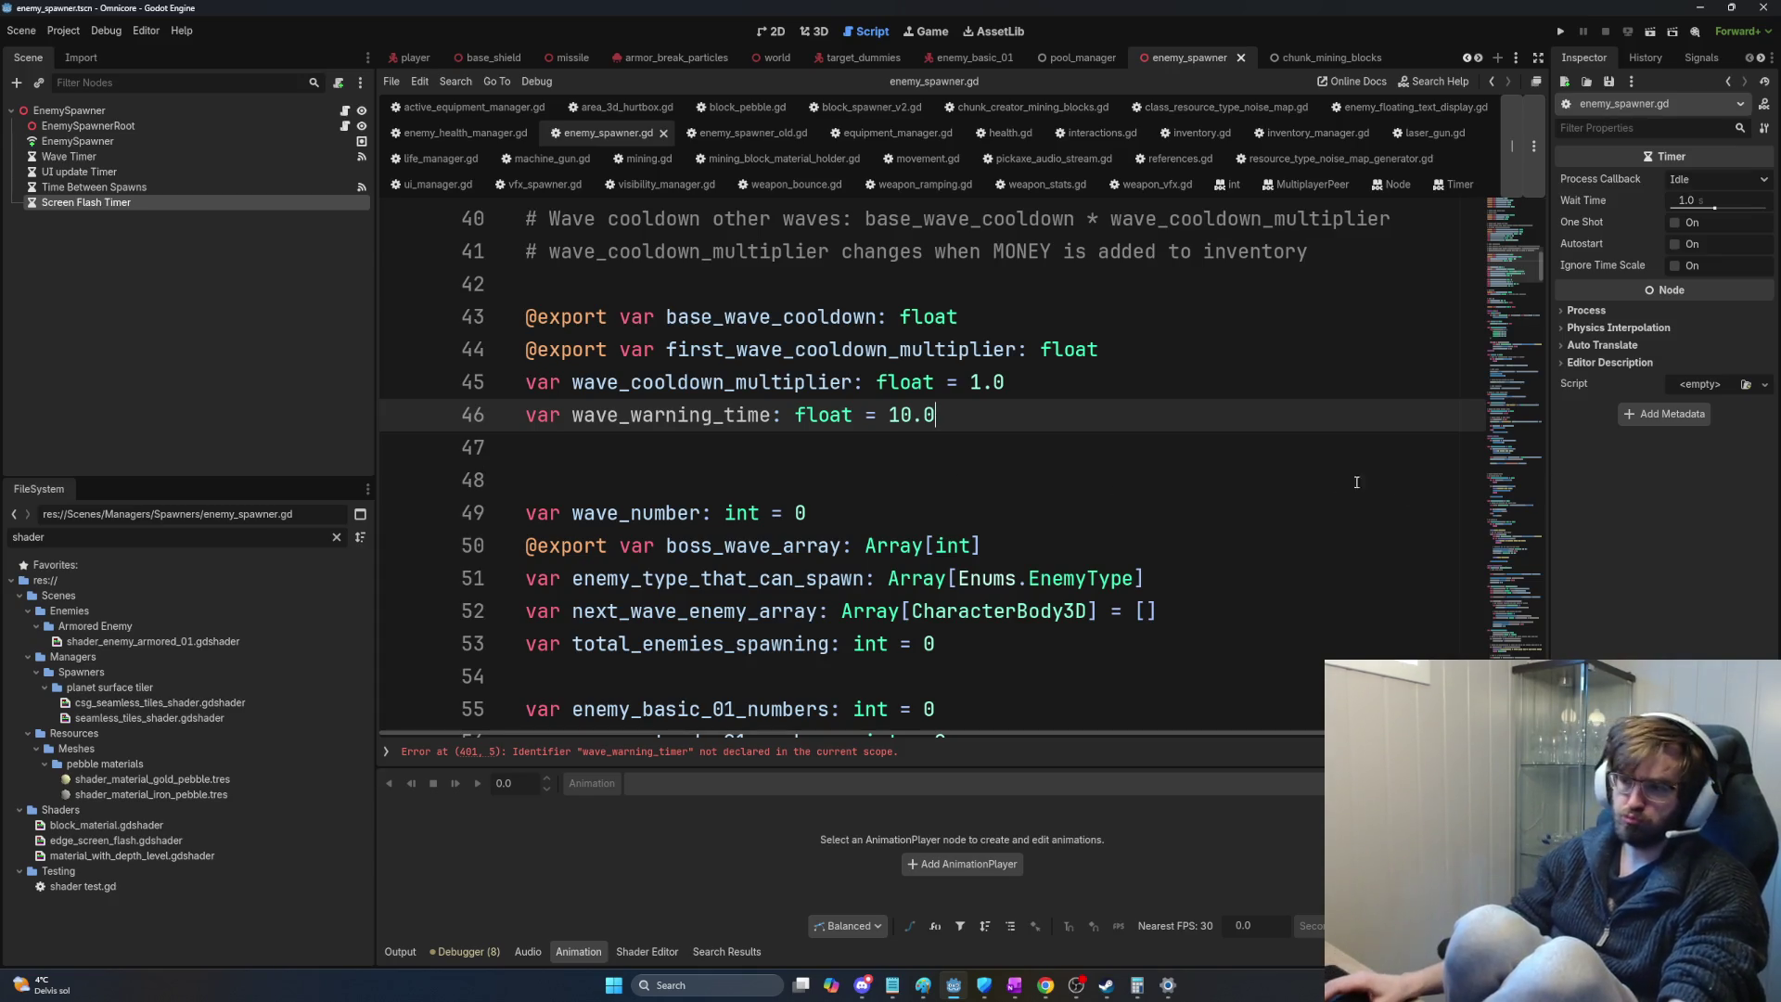
pyautogui.doubleClick(728, 417)
pyautogui.press('End')
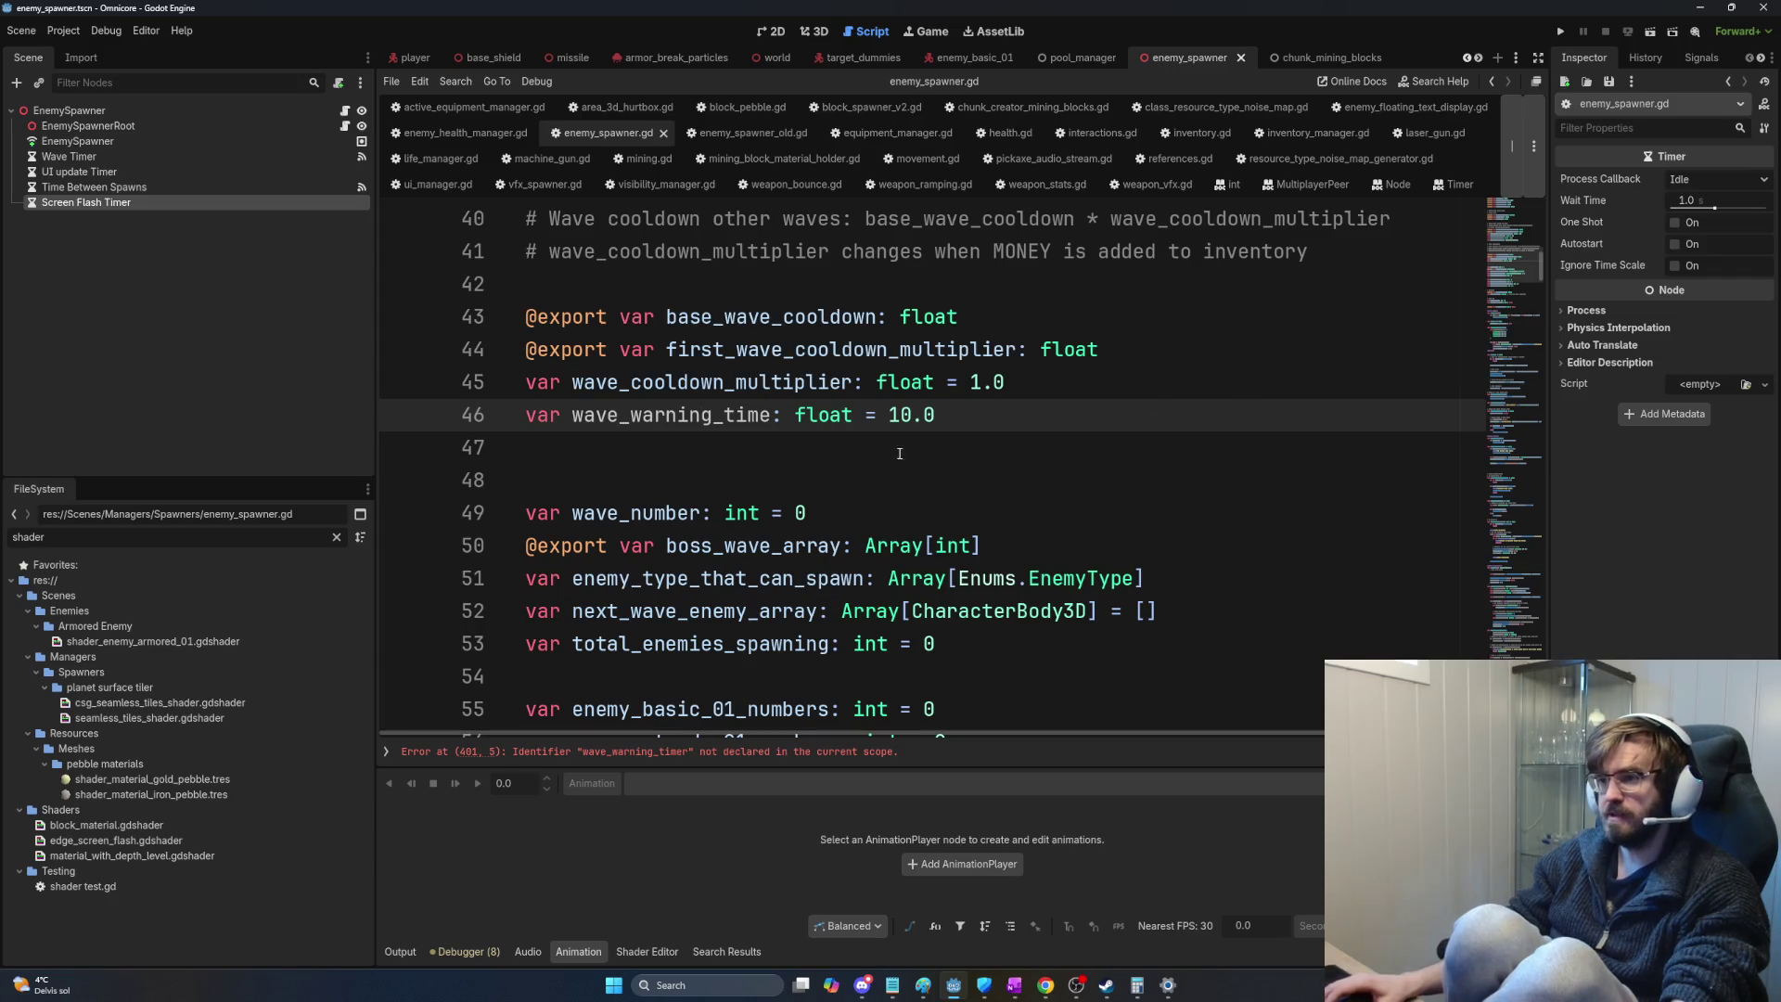
pyautogui.doubleClick(722, 418)
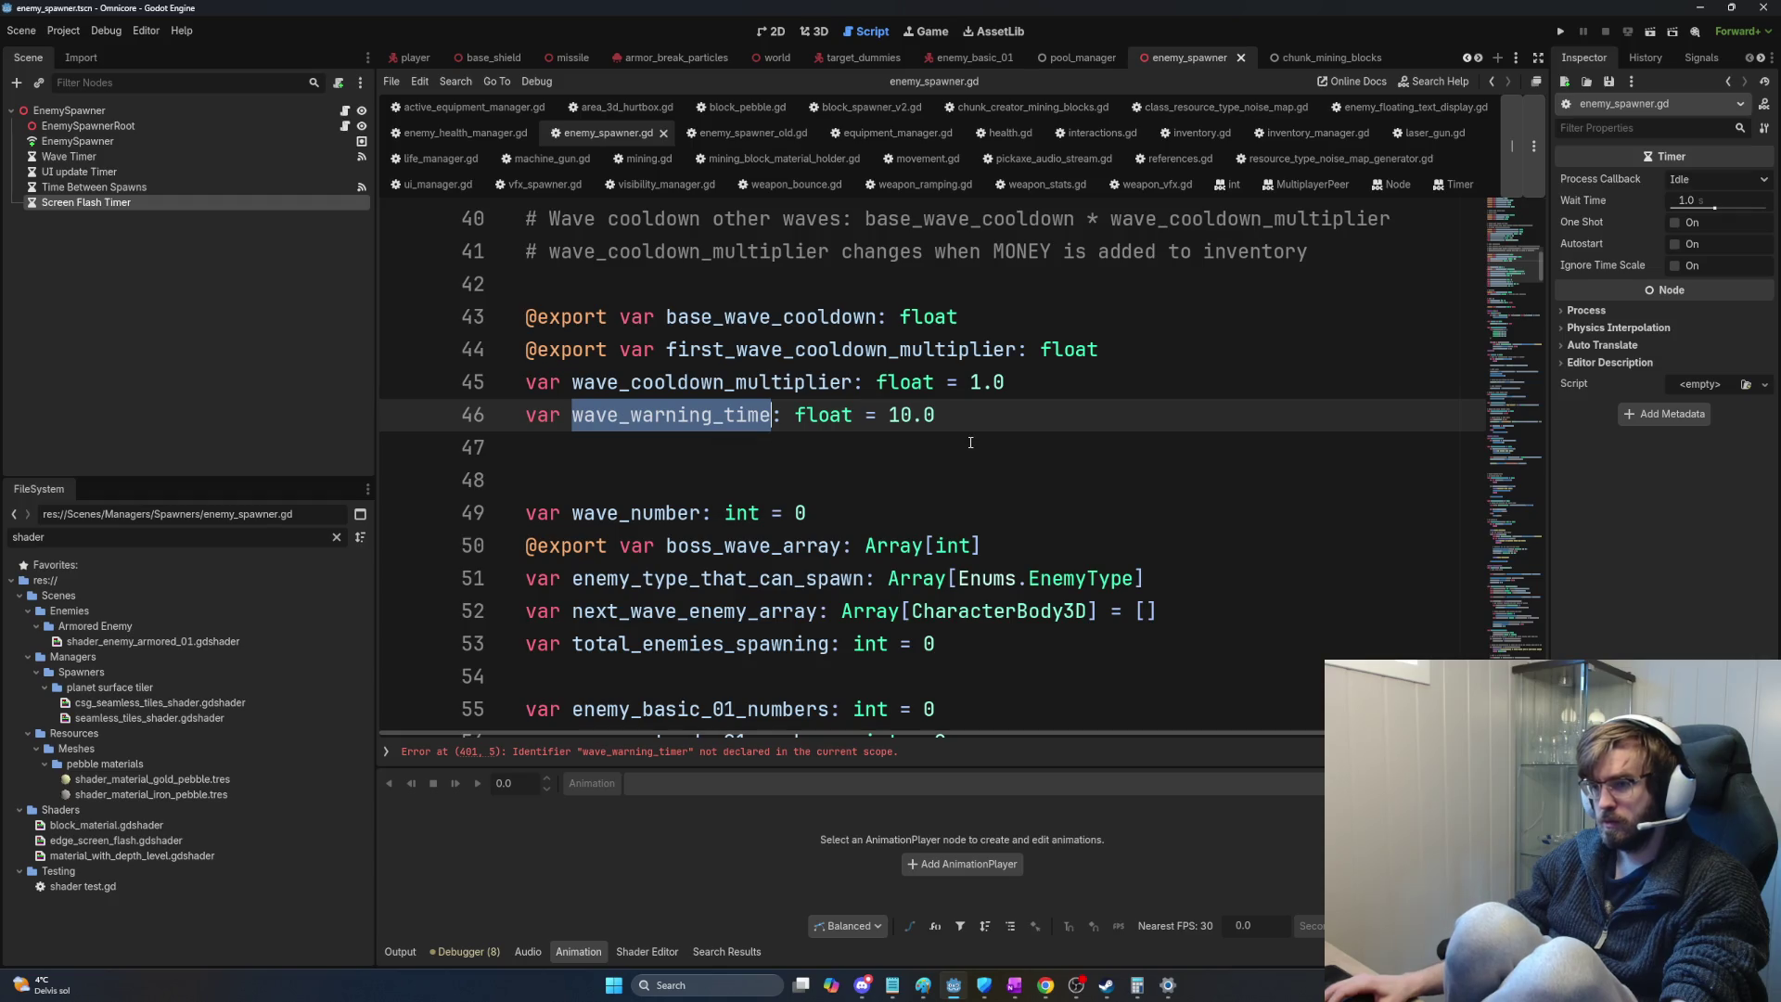
# Rename the Screen Flash Timer node to 'Wave Warning Timer' in the Scene dock
pyautogui.doubleClick(231, 203)
pyautogui.write('Wave Warning Timer')
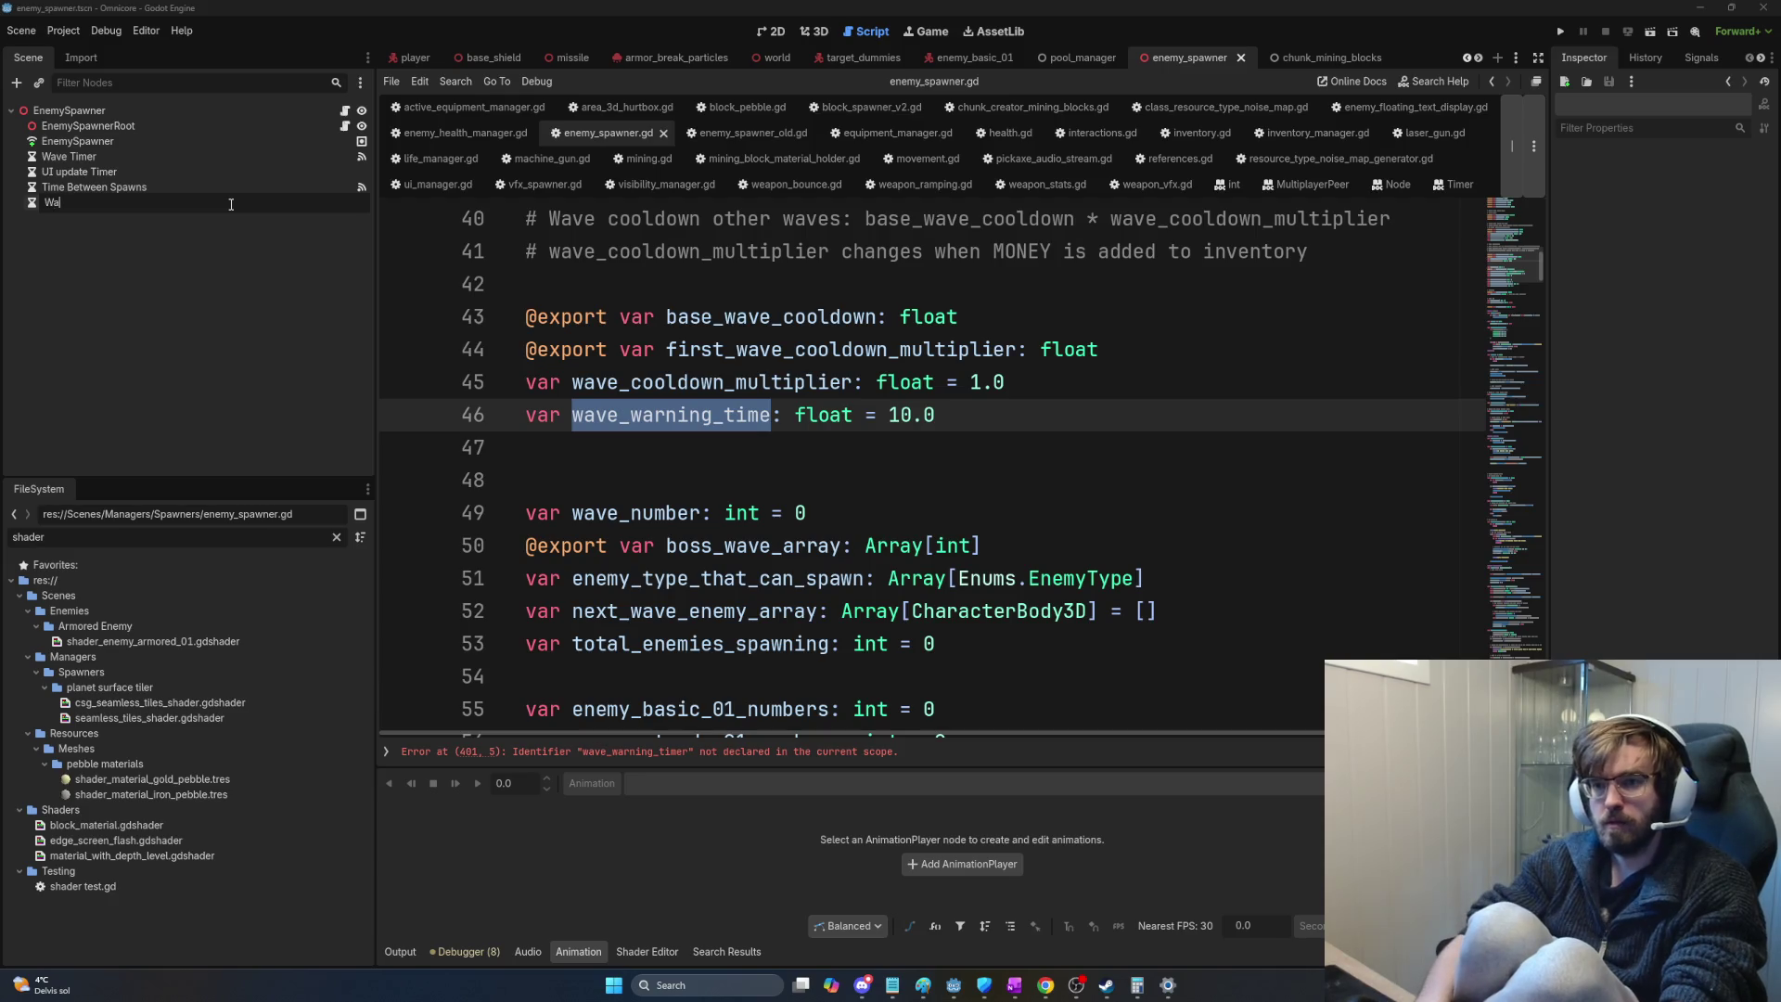
pyautogui.press('Return')
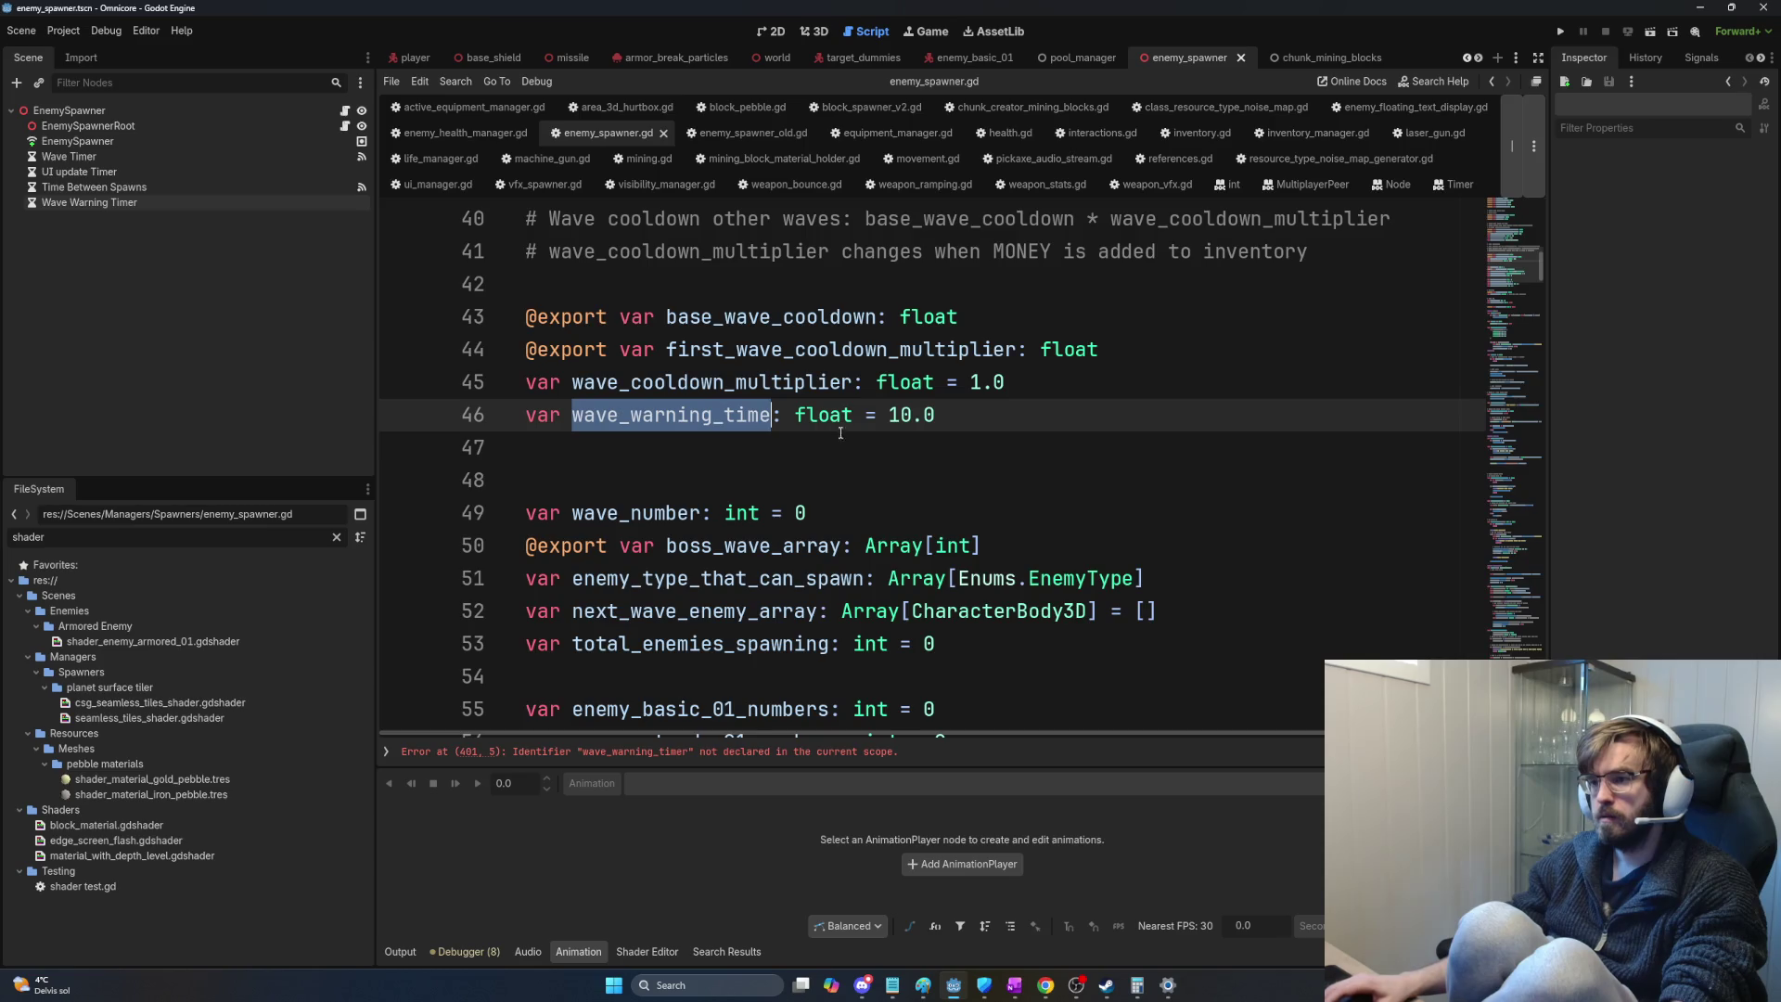
# Find the wave_warning_timer uses, including line 401, then return to the script top
pyautogui.press('F3')
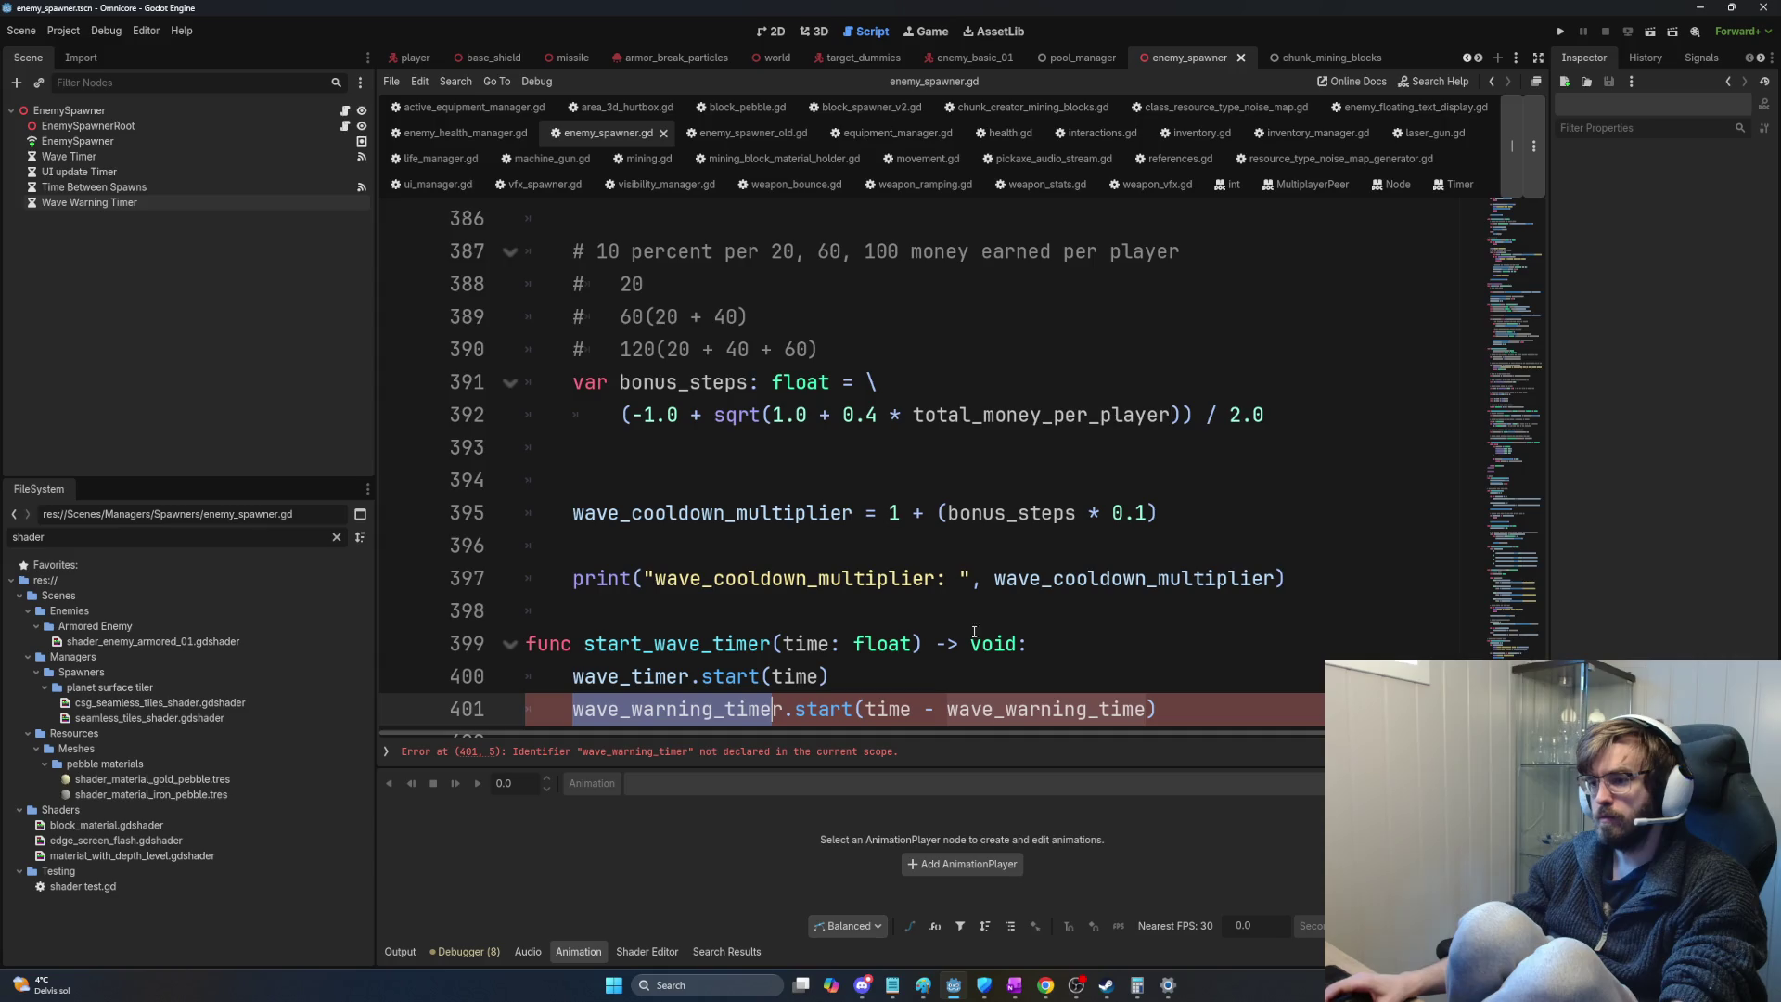
pyautogui.press('F3')
pyautogui.press('F3')
pyautogui.press('F3')
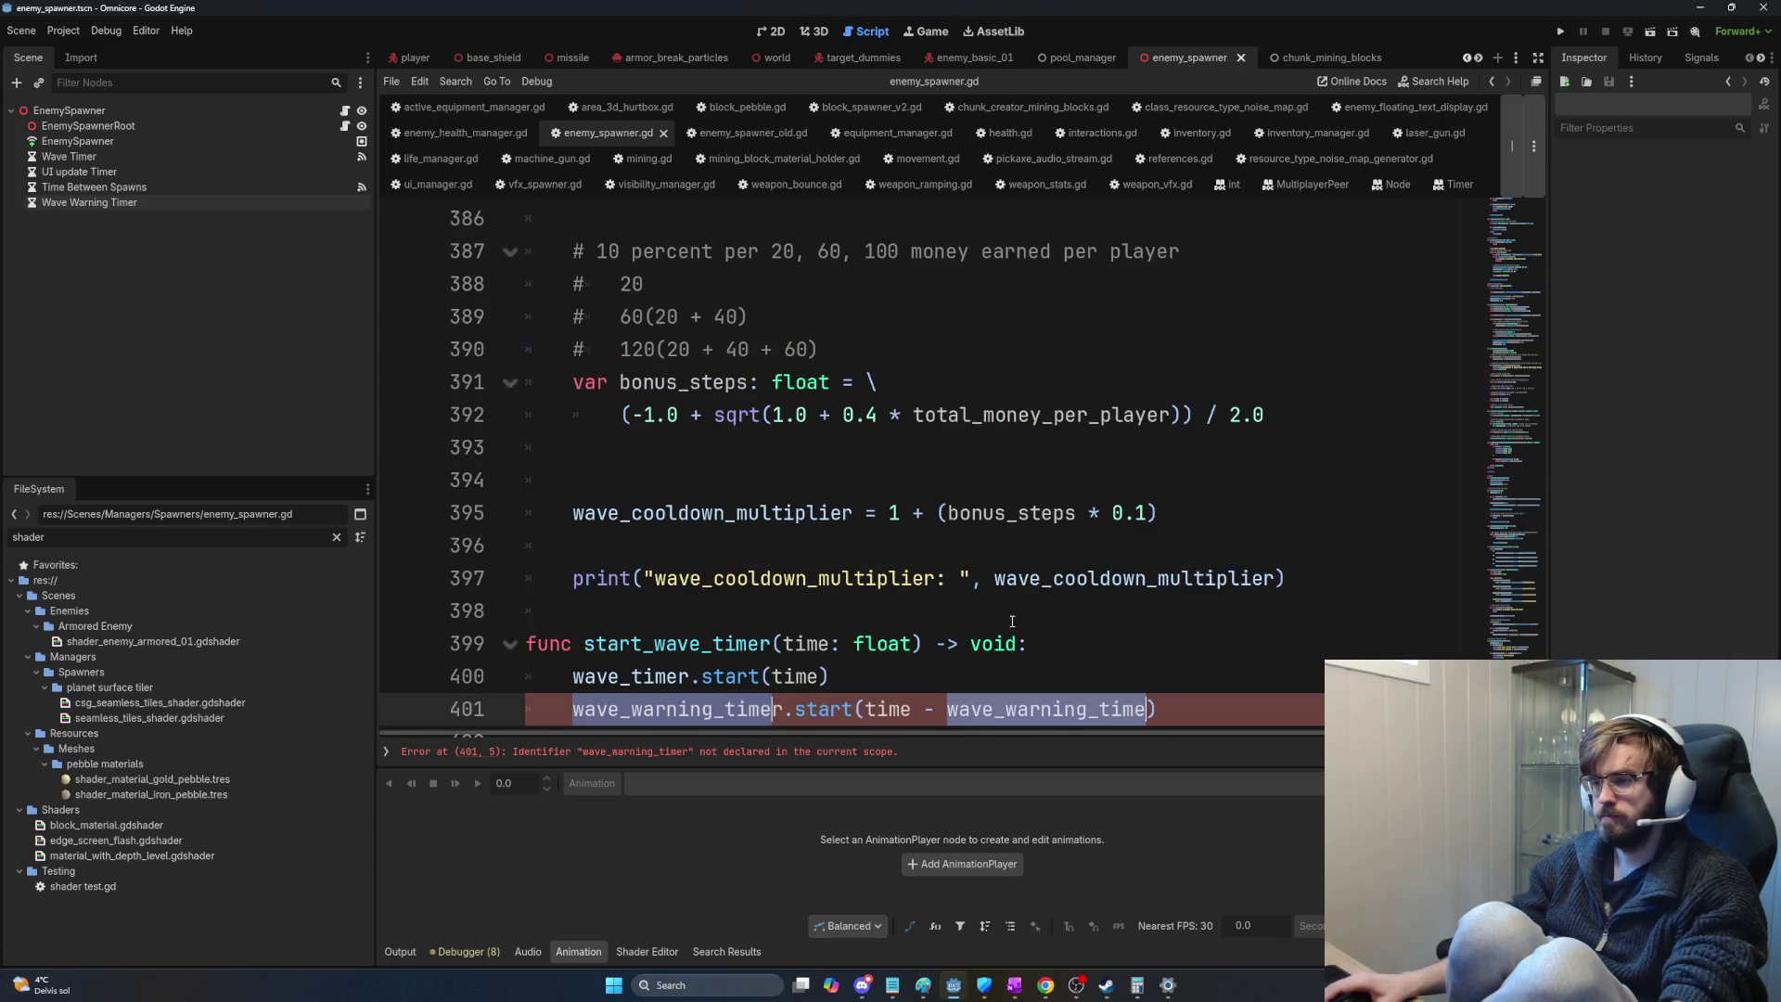
pyautogui.doubleClick(684, 709)
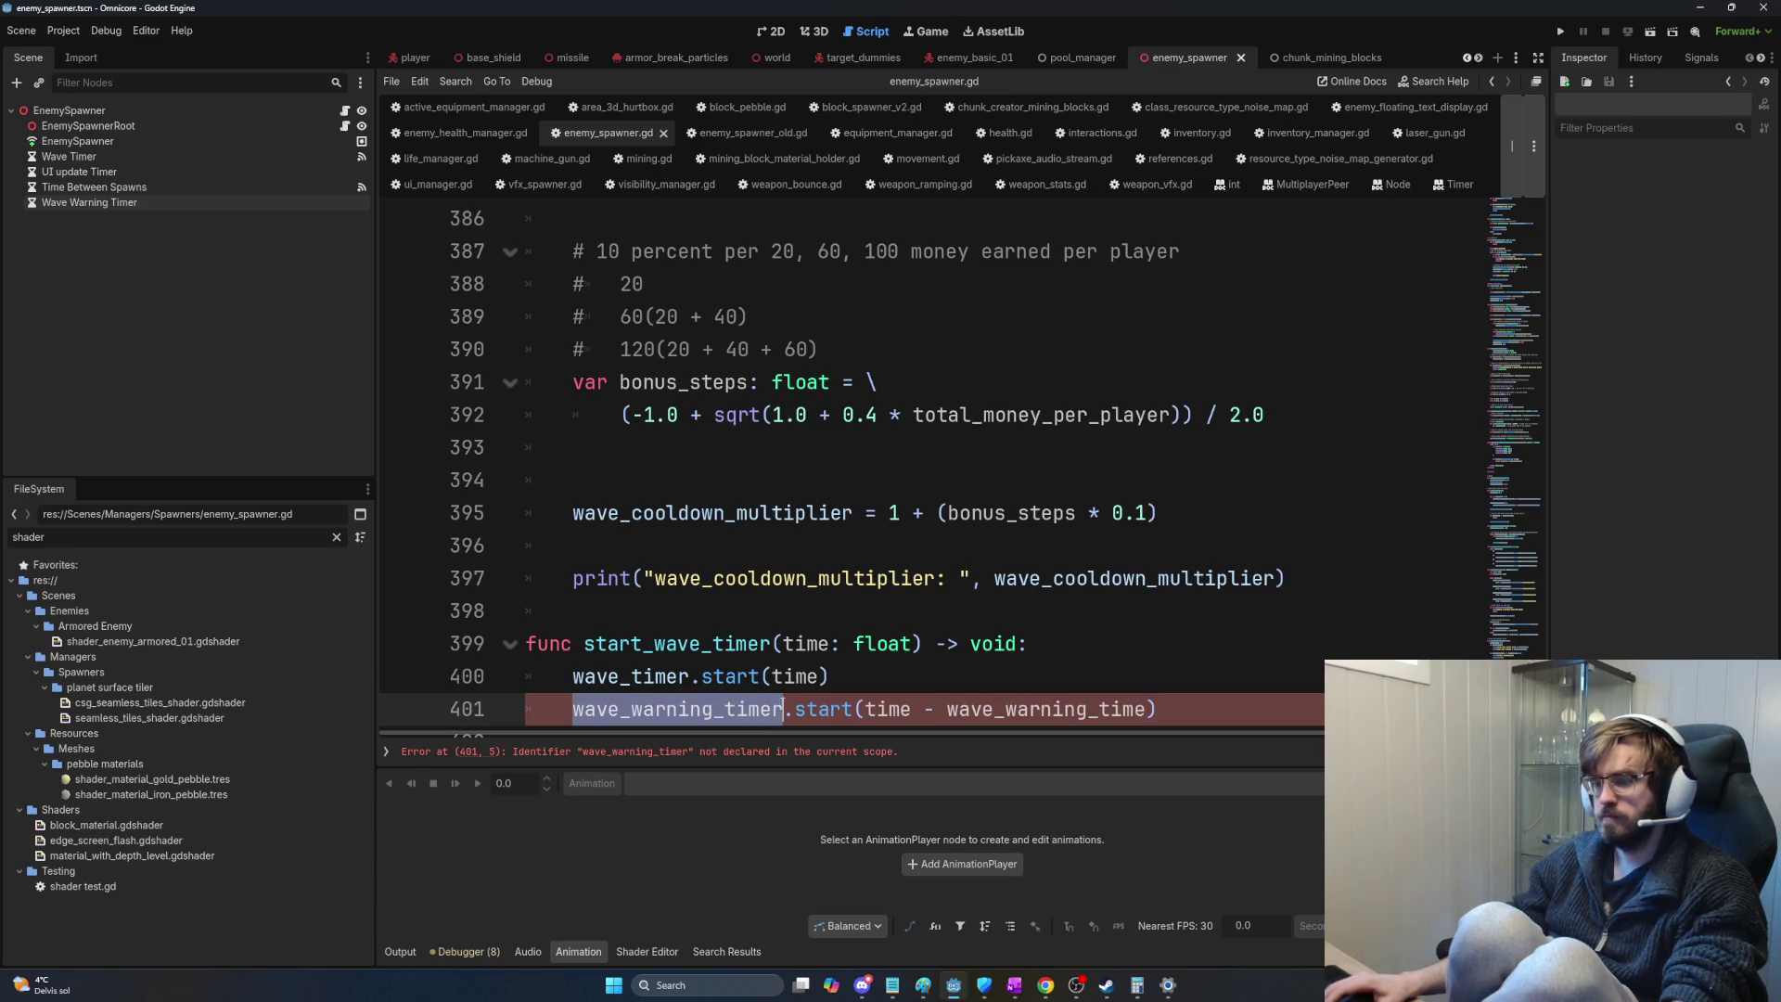
pyautogui.hotkey('ctrl', 'Home')
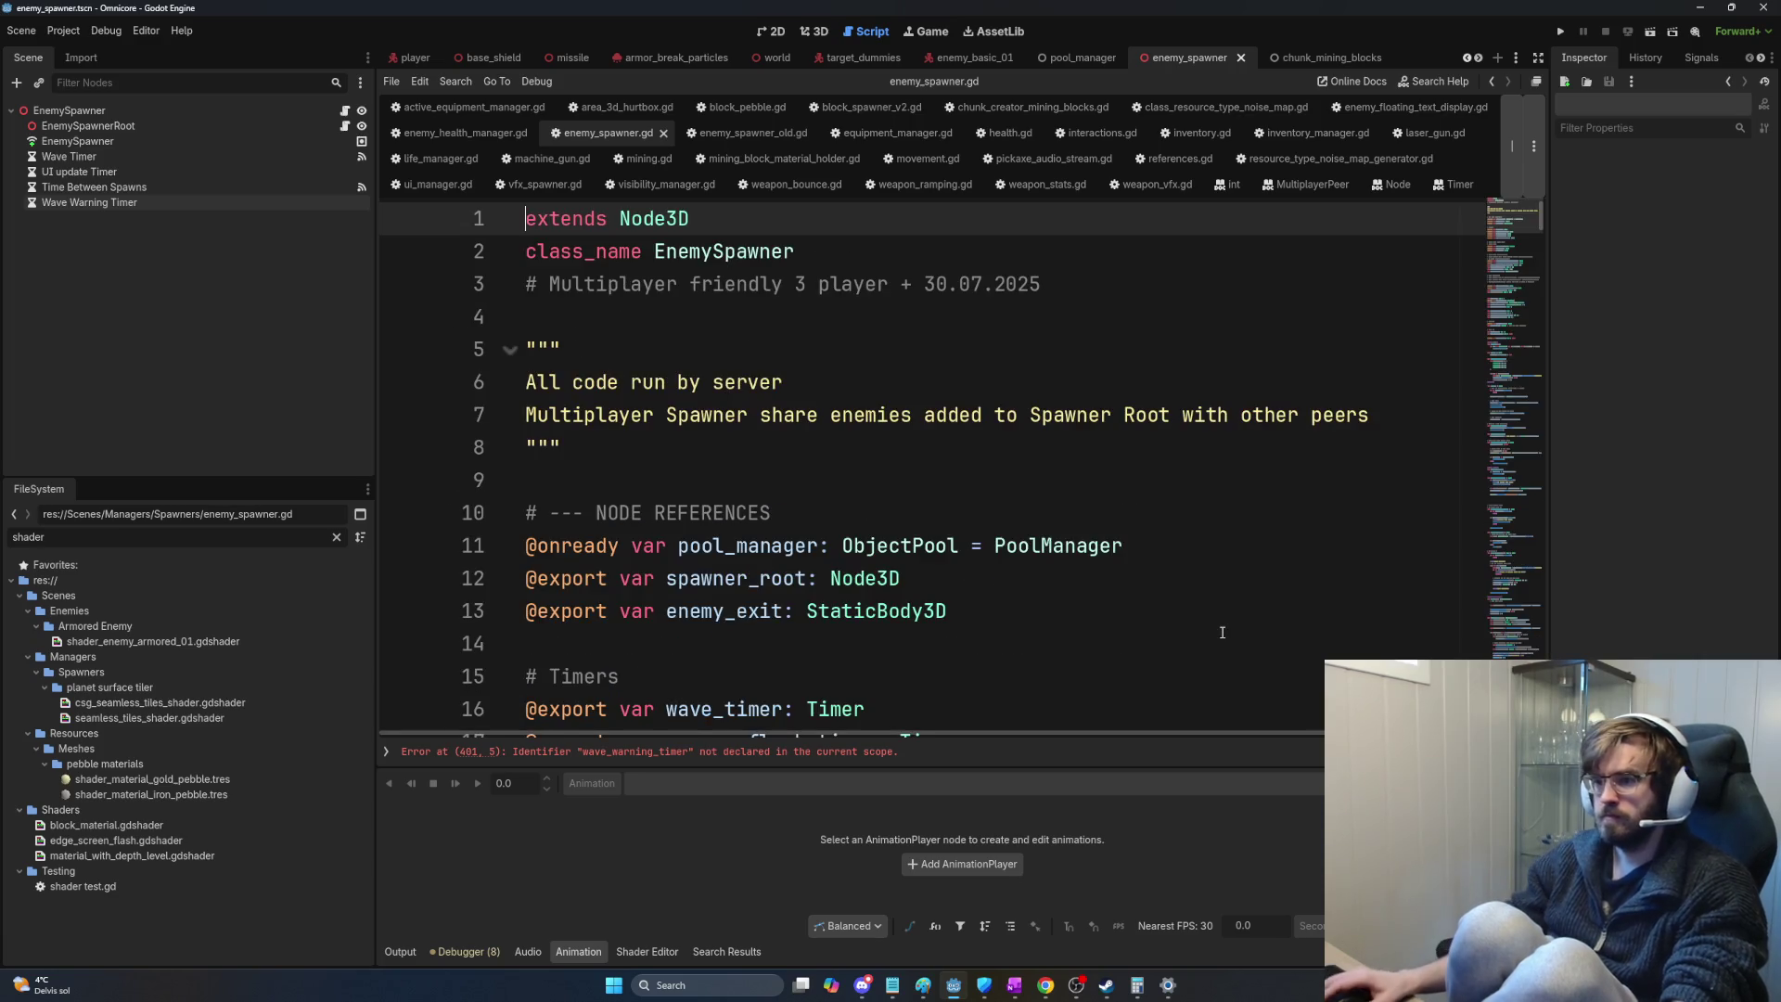
# Replace screen_flash_timer with wave_warning_timer in the line 17 export declaration
pyautogui.scroll(-4, 1150, 628)
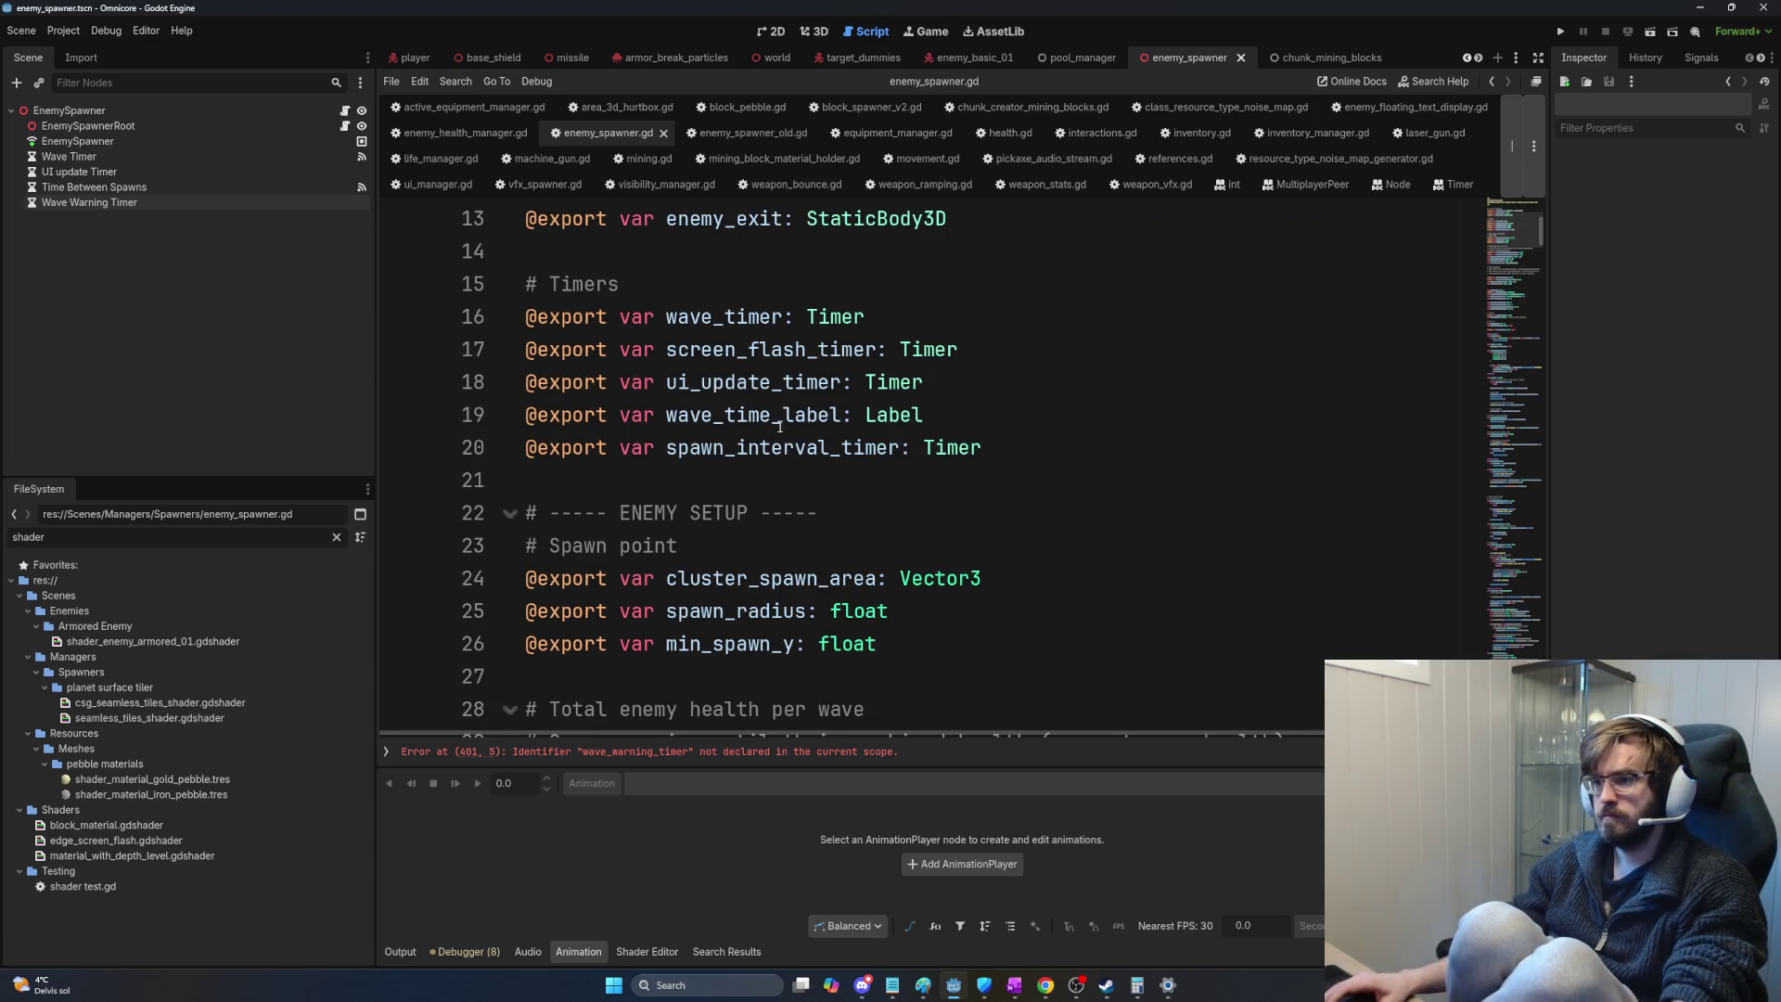
pyautogui.scroll(-1, 841, 566)
pyautogui.scroll(1, 831, 492)
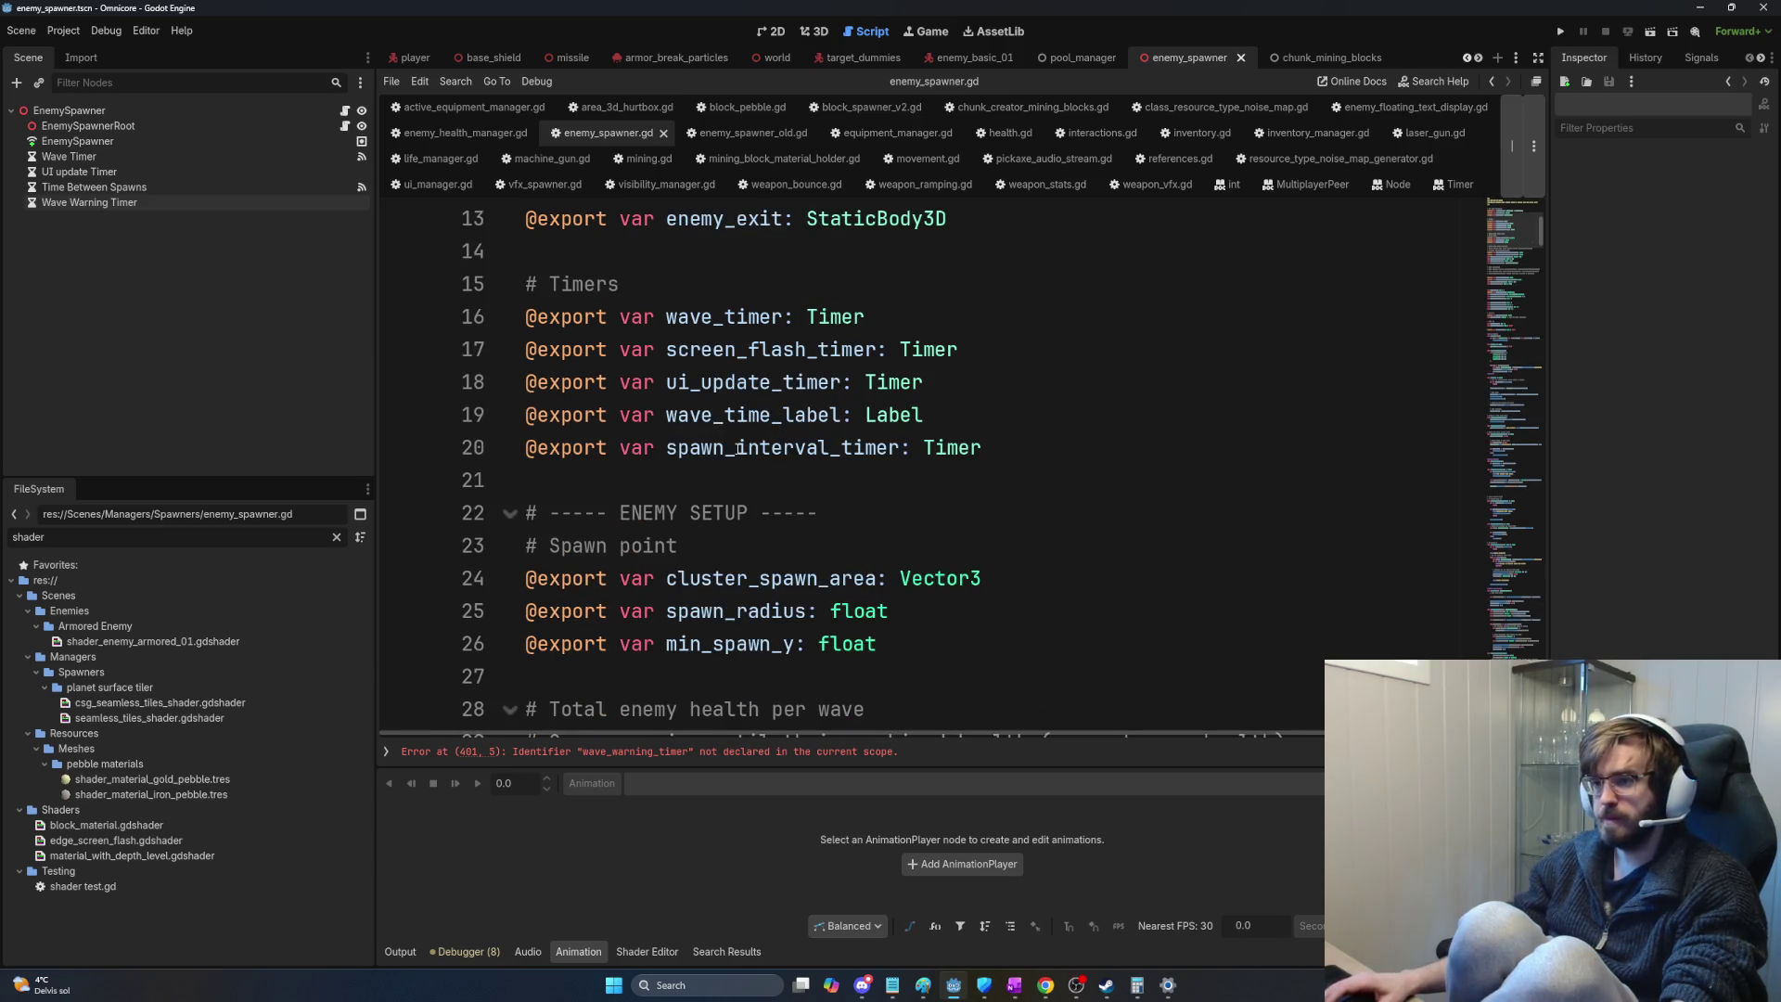
pyautogui.doubleClick(750, 350)
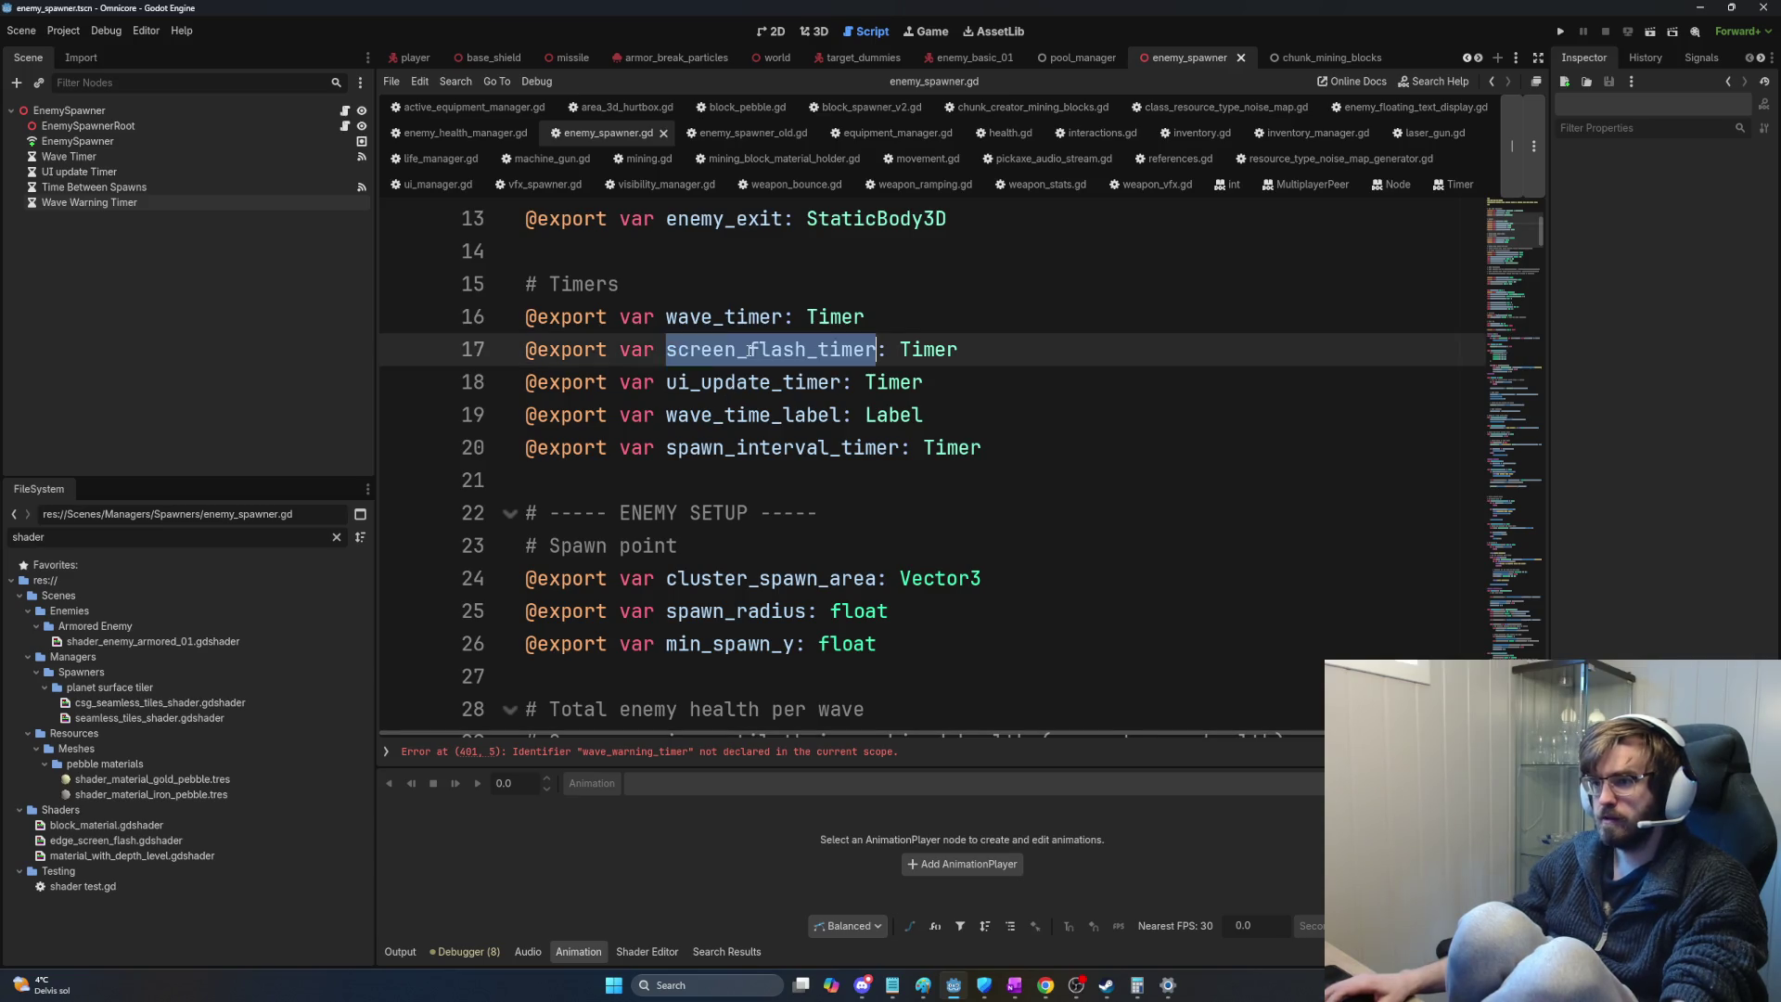
pyautogui.write('wave_warning_timer')
pyautogui.doubleClick(734, 352)
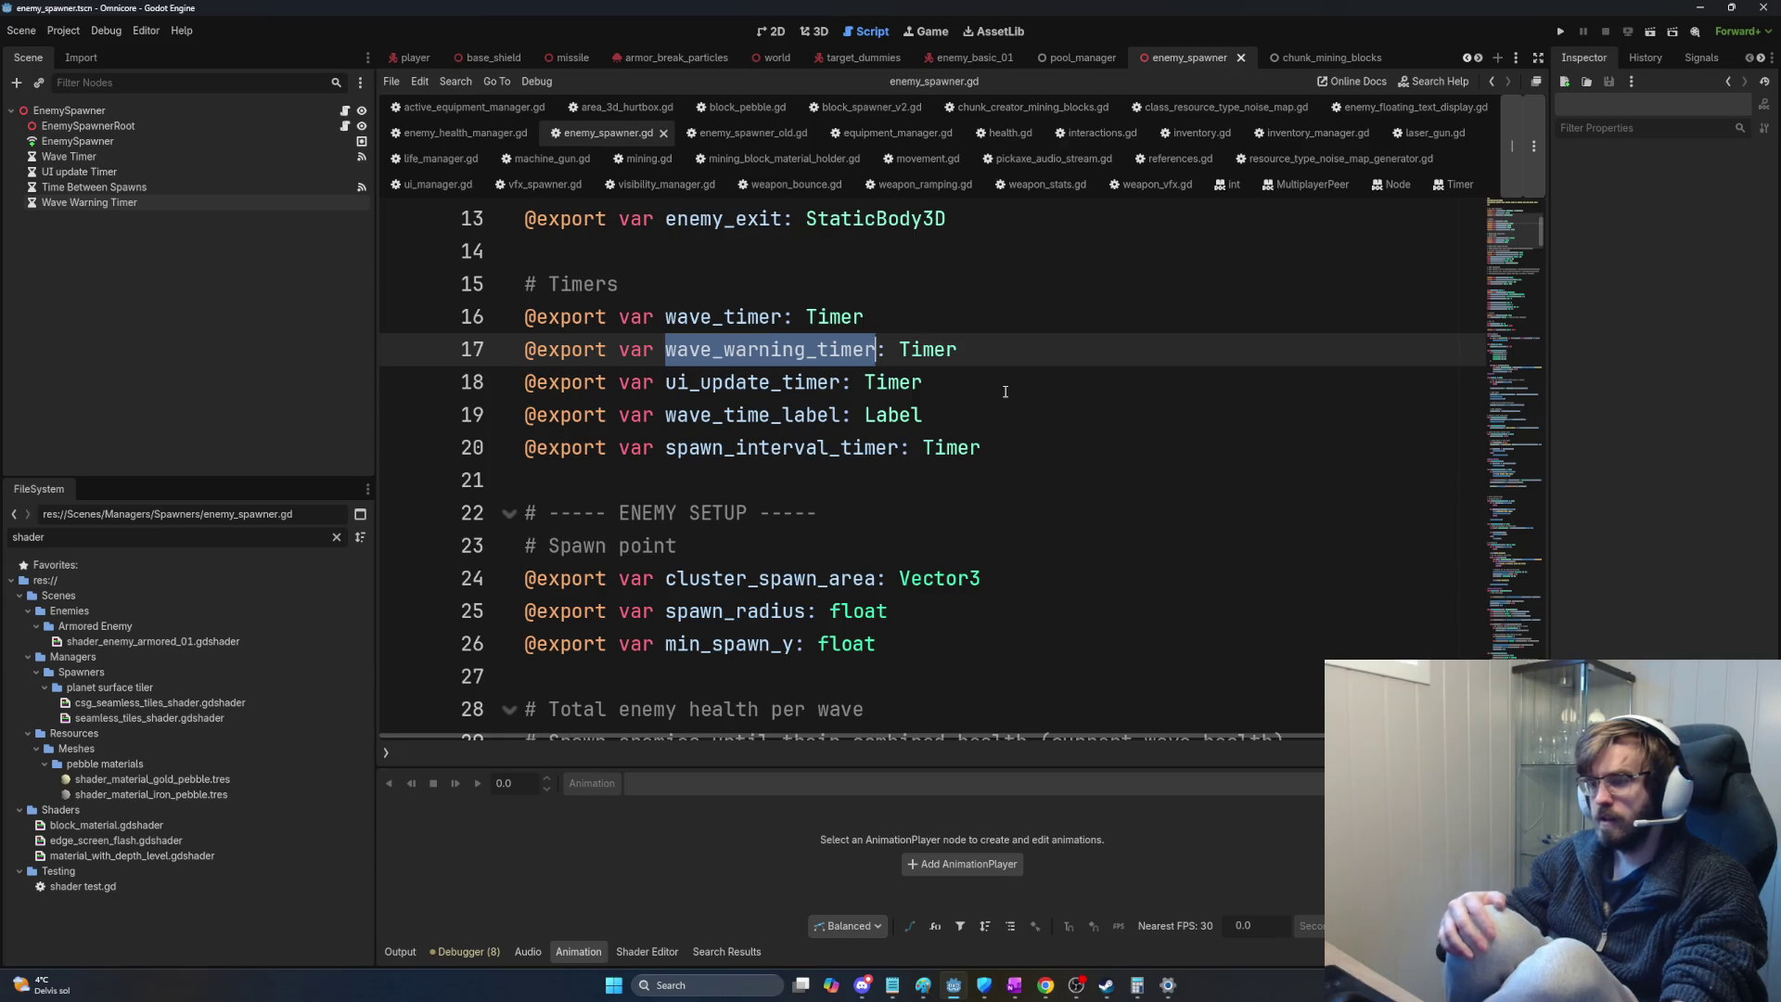
pyautogui.scroll(-13, 867, 381)
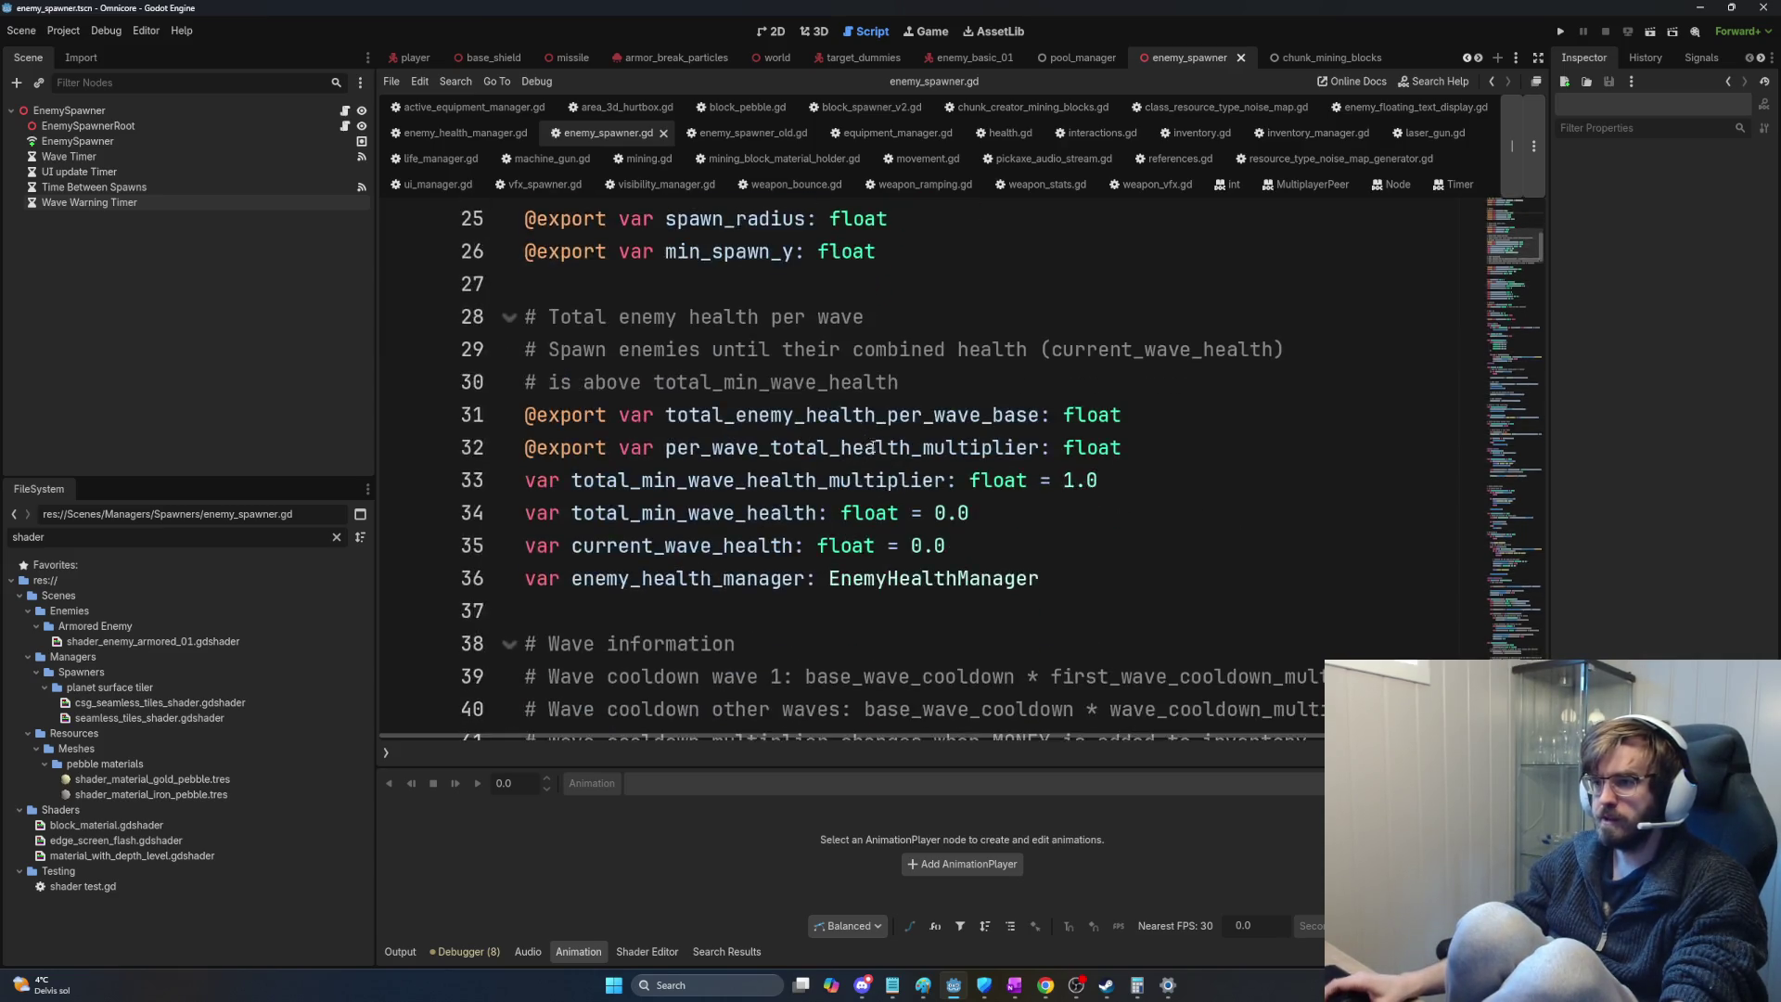
# Select the timeout.connect(_update_timer_text) call on line 111 for reuse
pyautogui.scroll(-8, 878, 476)
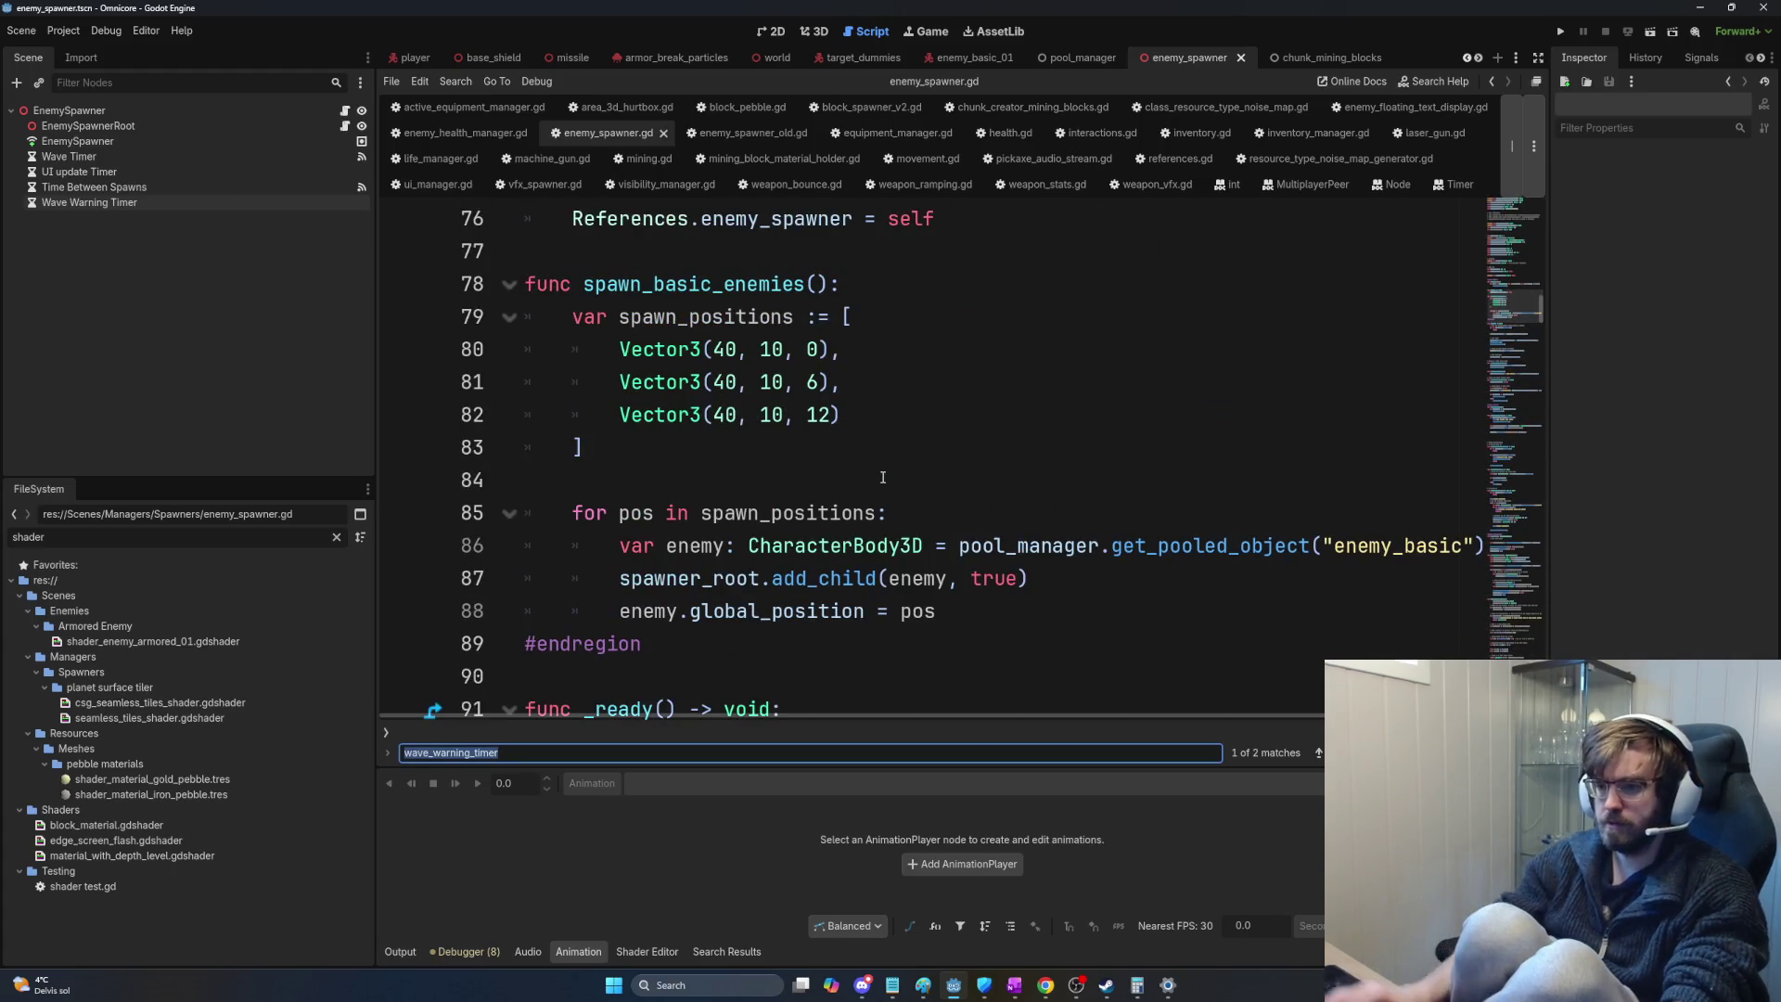
pyautogui.scroll(-4, 805, 427)
pyautogui.scroll(-3, 798, 455)
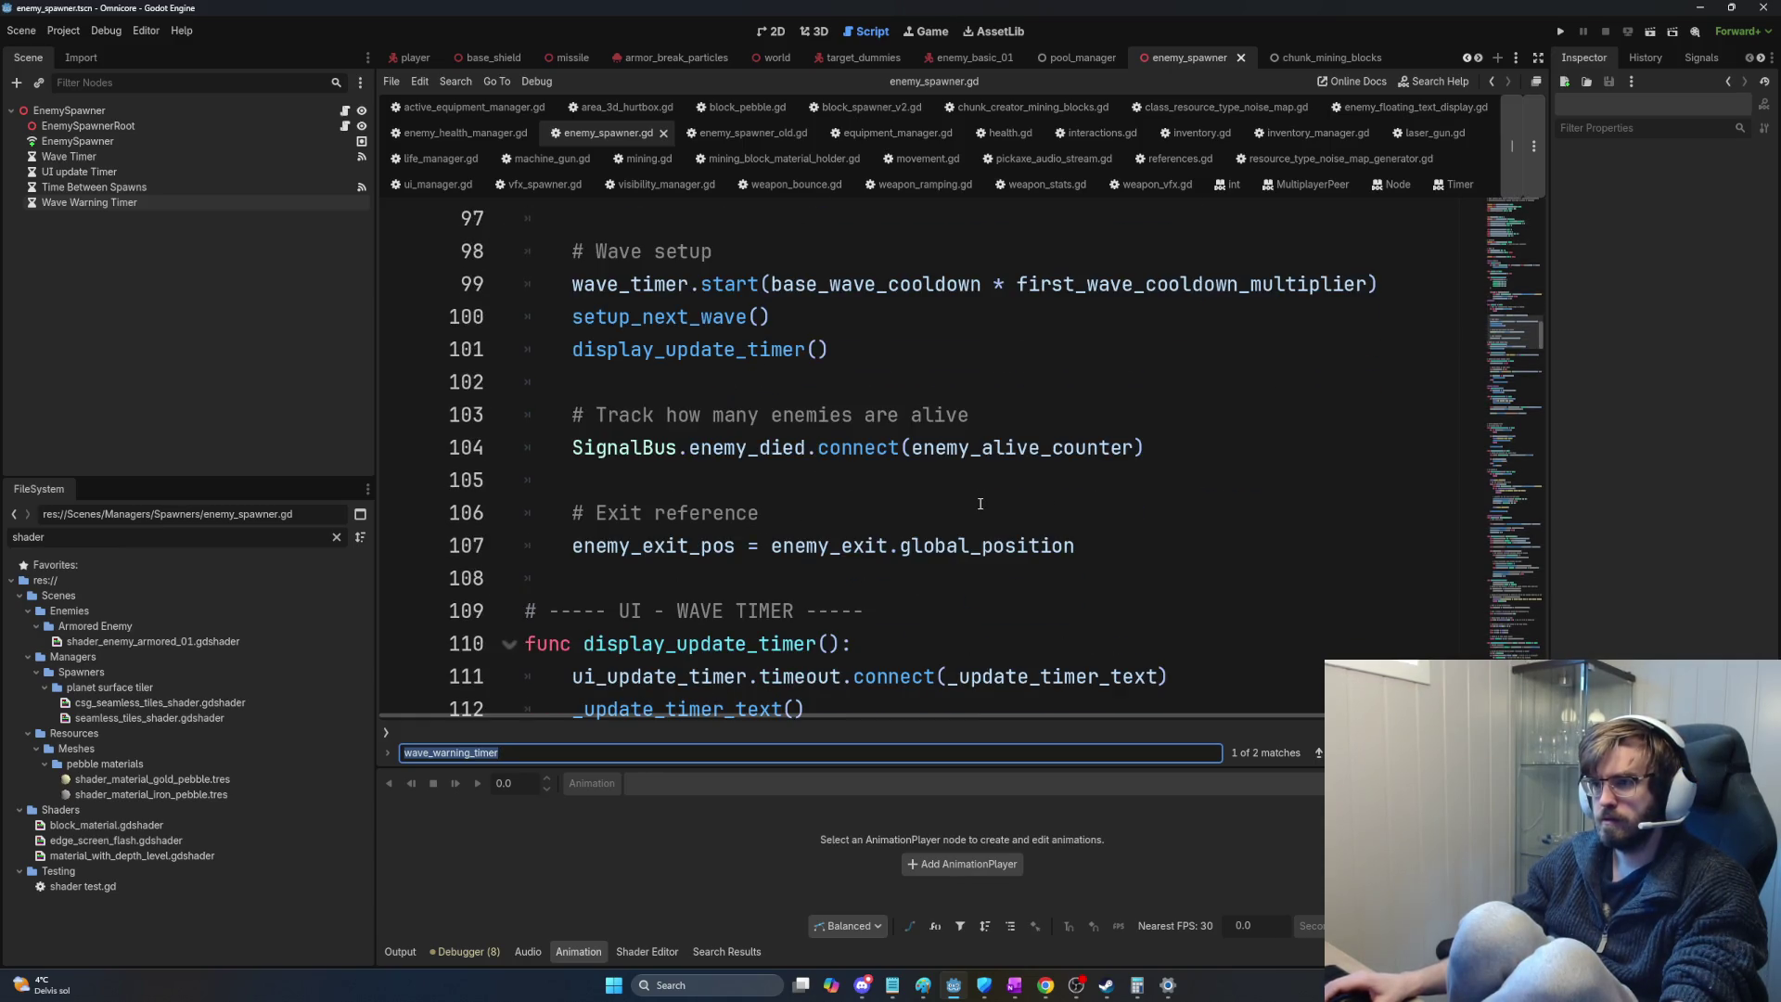
pyautogui.scroll(1, 996, 423)
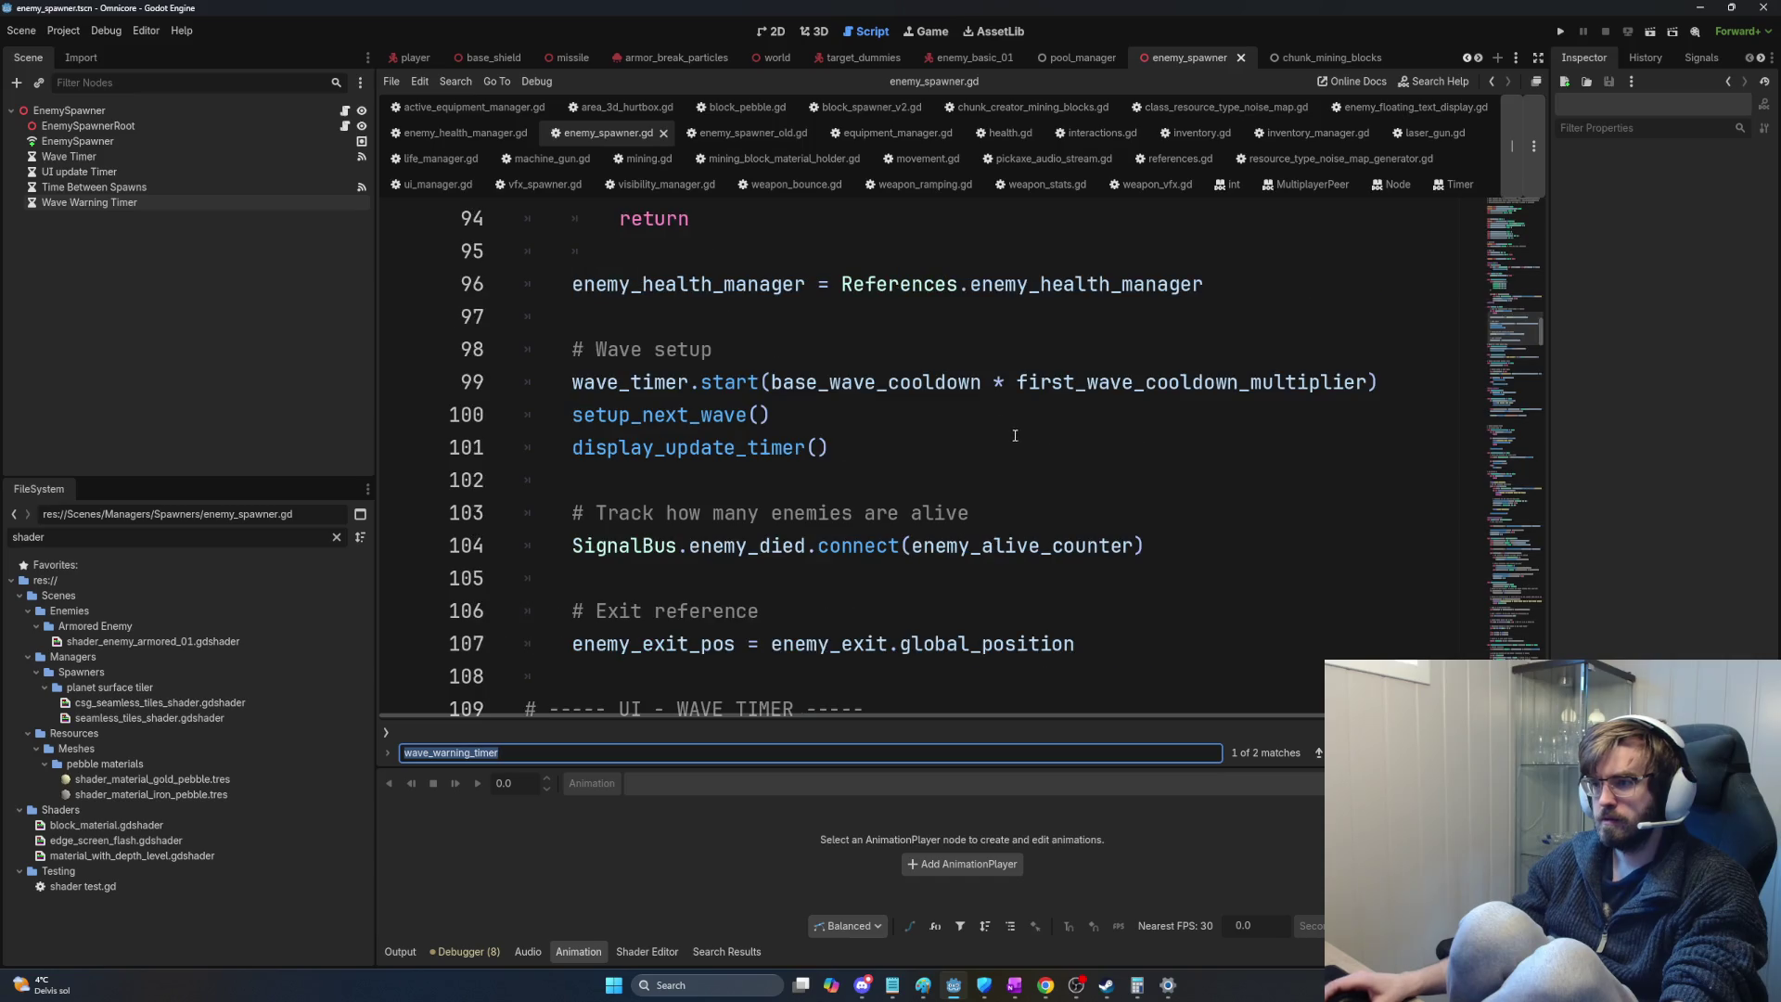
pyautogui.scroll(1, 955, 448)
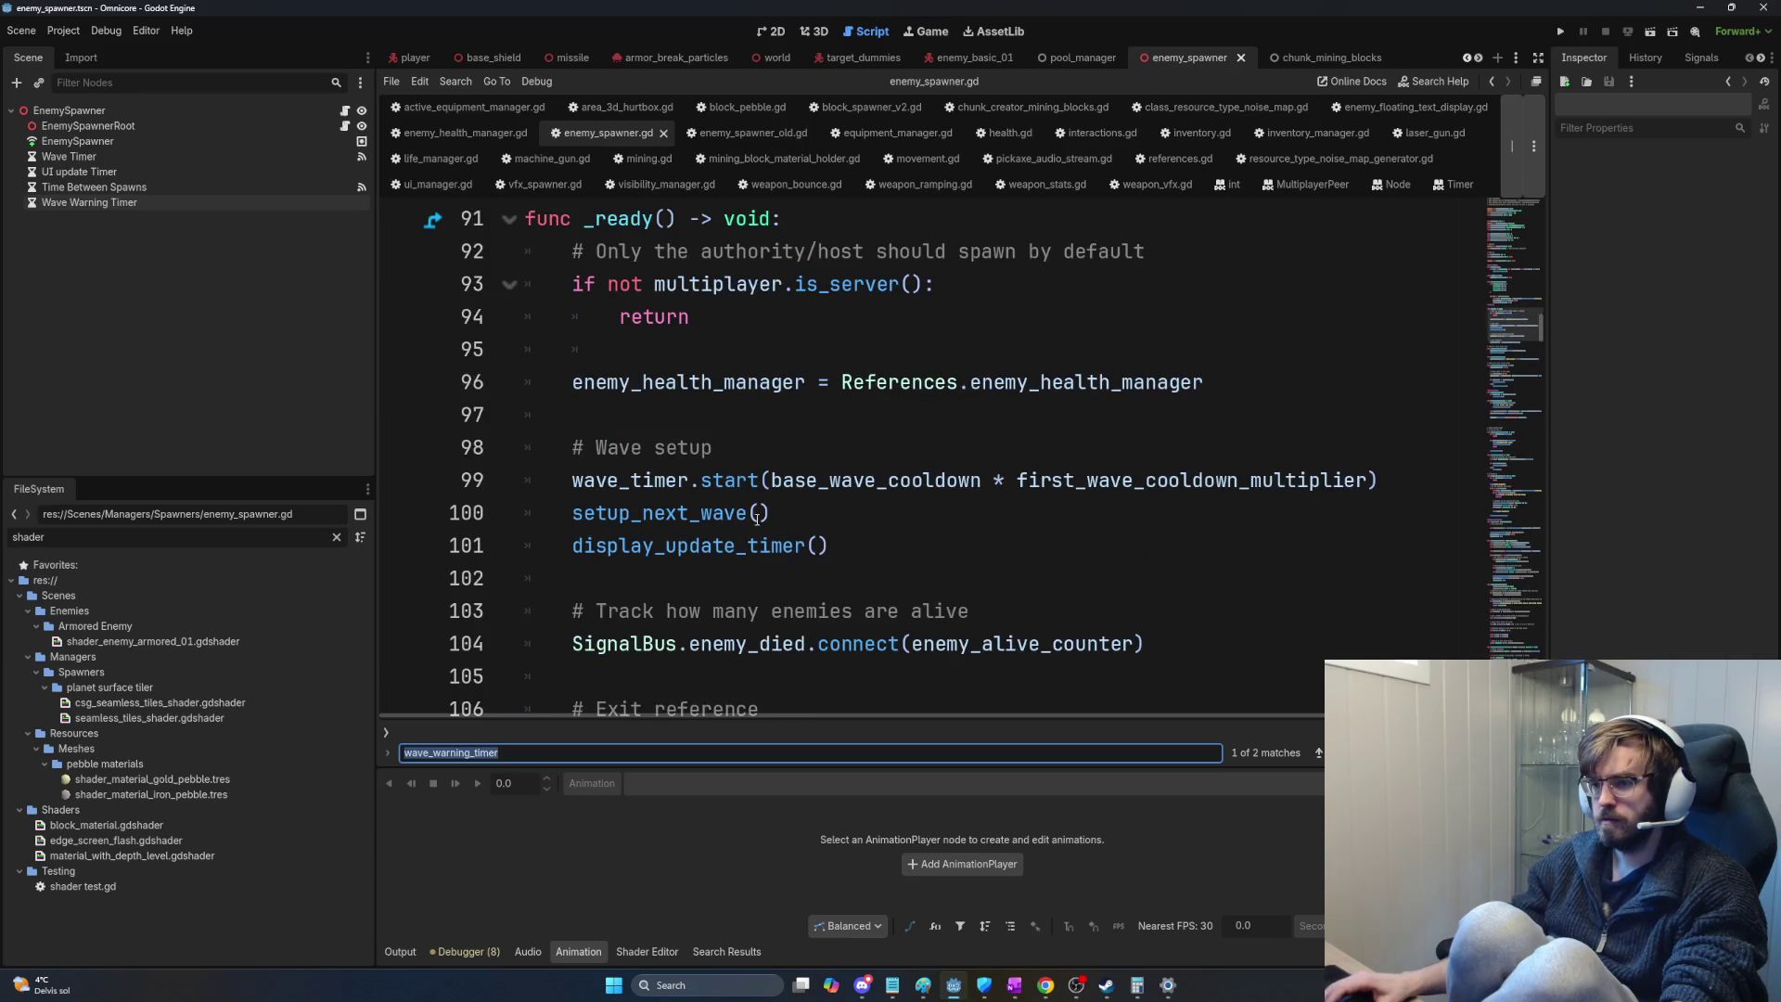
pyautogui.write('wave_timer.c con')
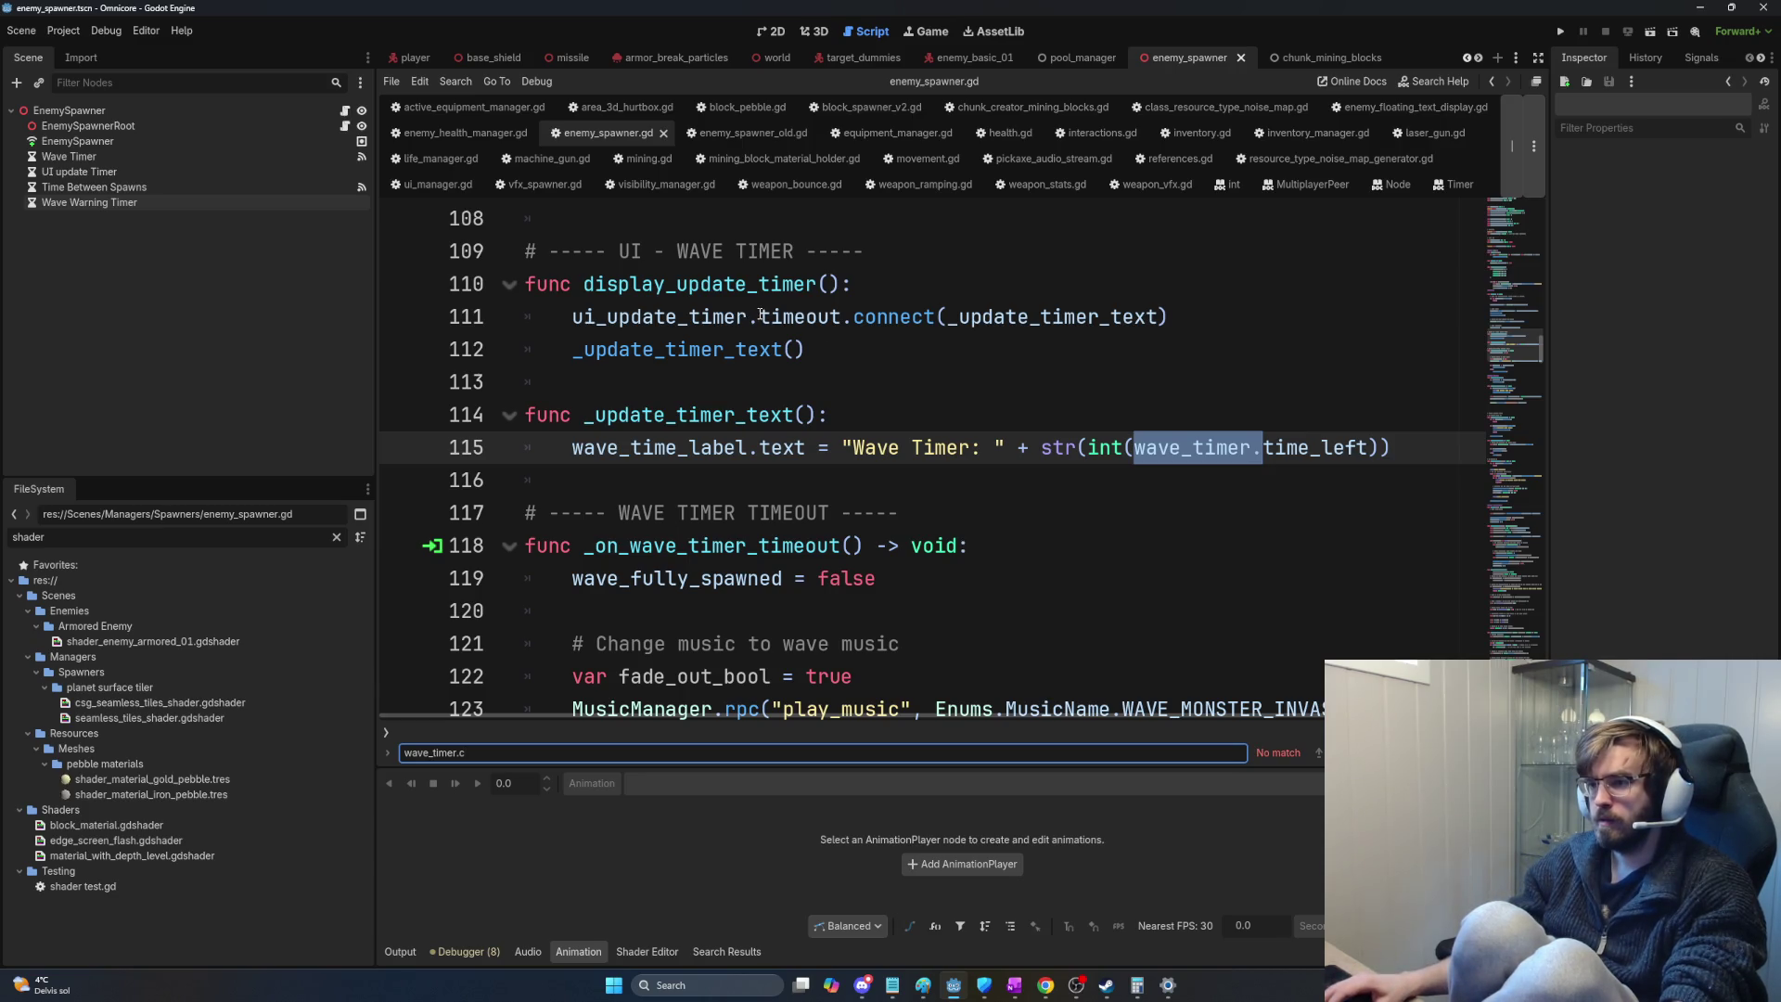
pyautogui.moveTo(760, 316); pyautogui.dragTo(1249, 312)
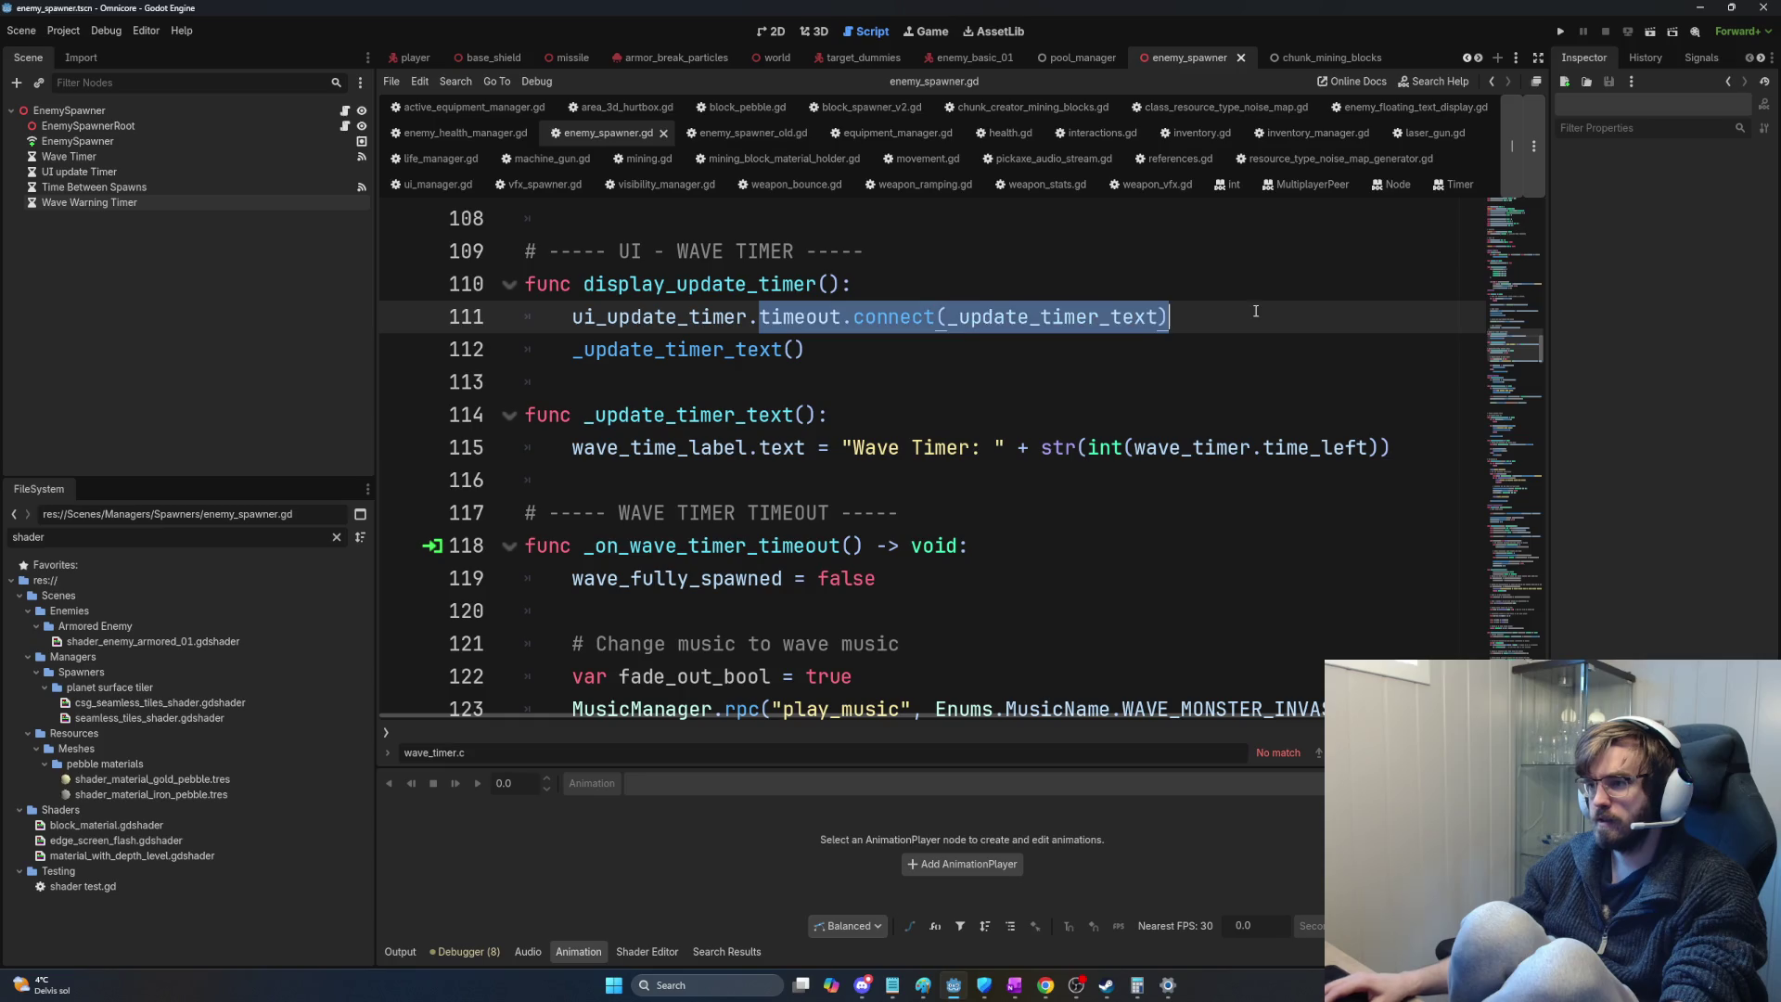
# Start a new line after line 96 in _ready() beginning with 'wave_warning'
pyautogui.scroll(7, 1085, 387)
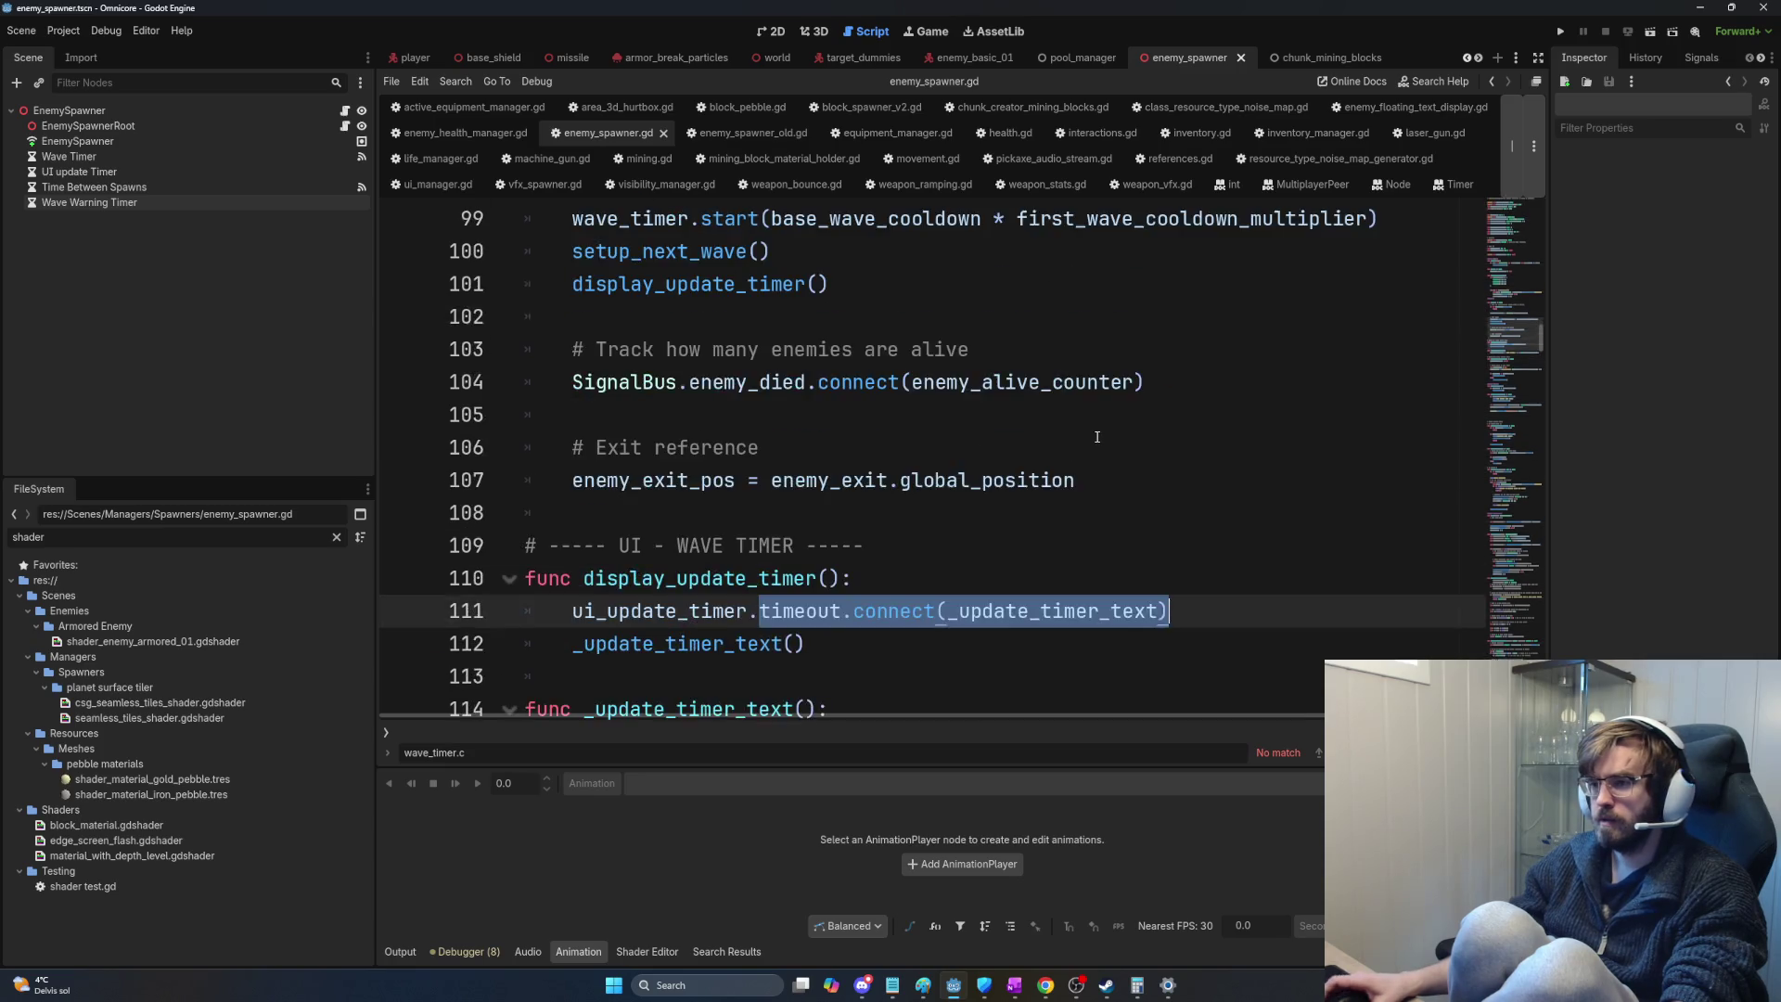
pyautogui.click(1223, 513)
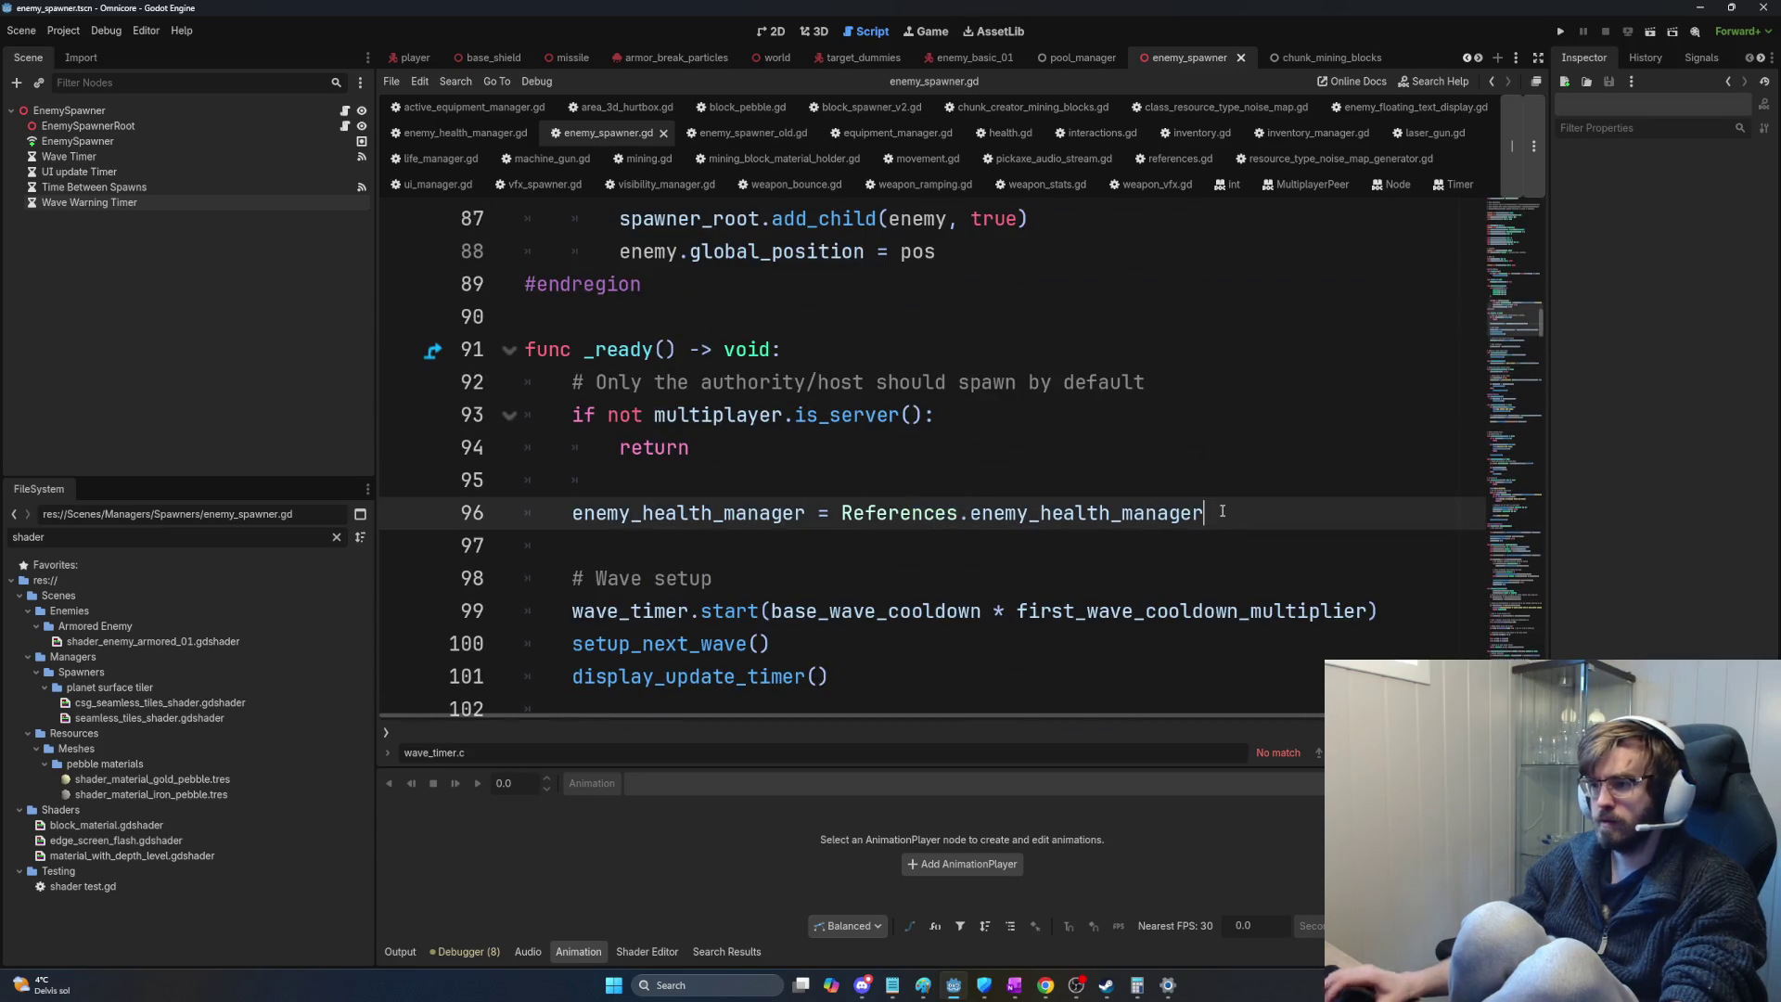
pyautogui.press('Return')
pyautogui.press('Return')
pyautogui.write('wave_warning')
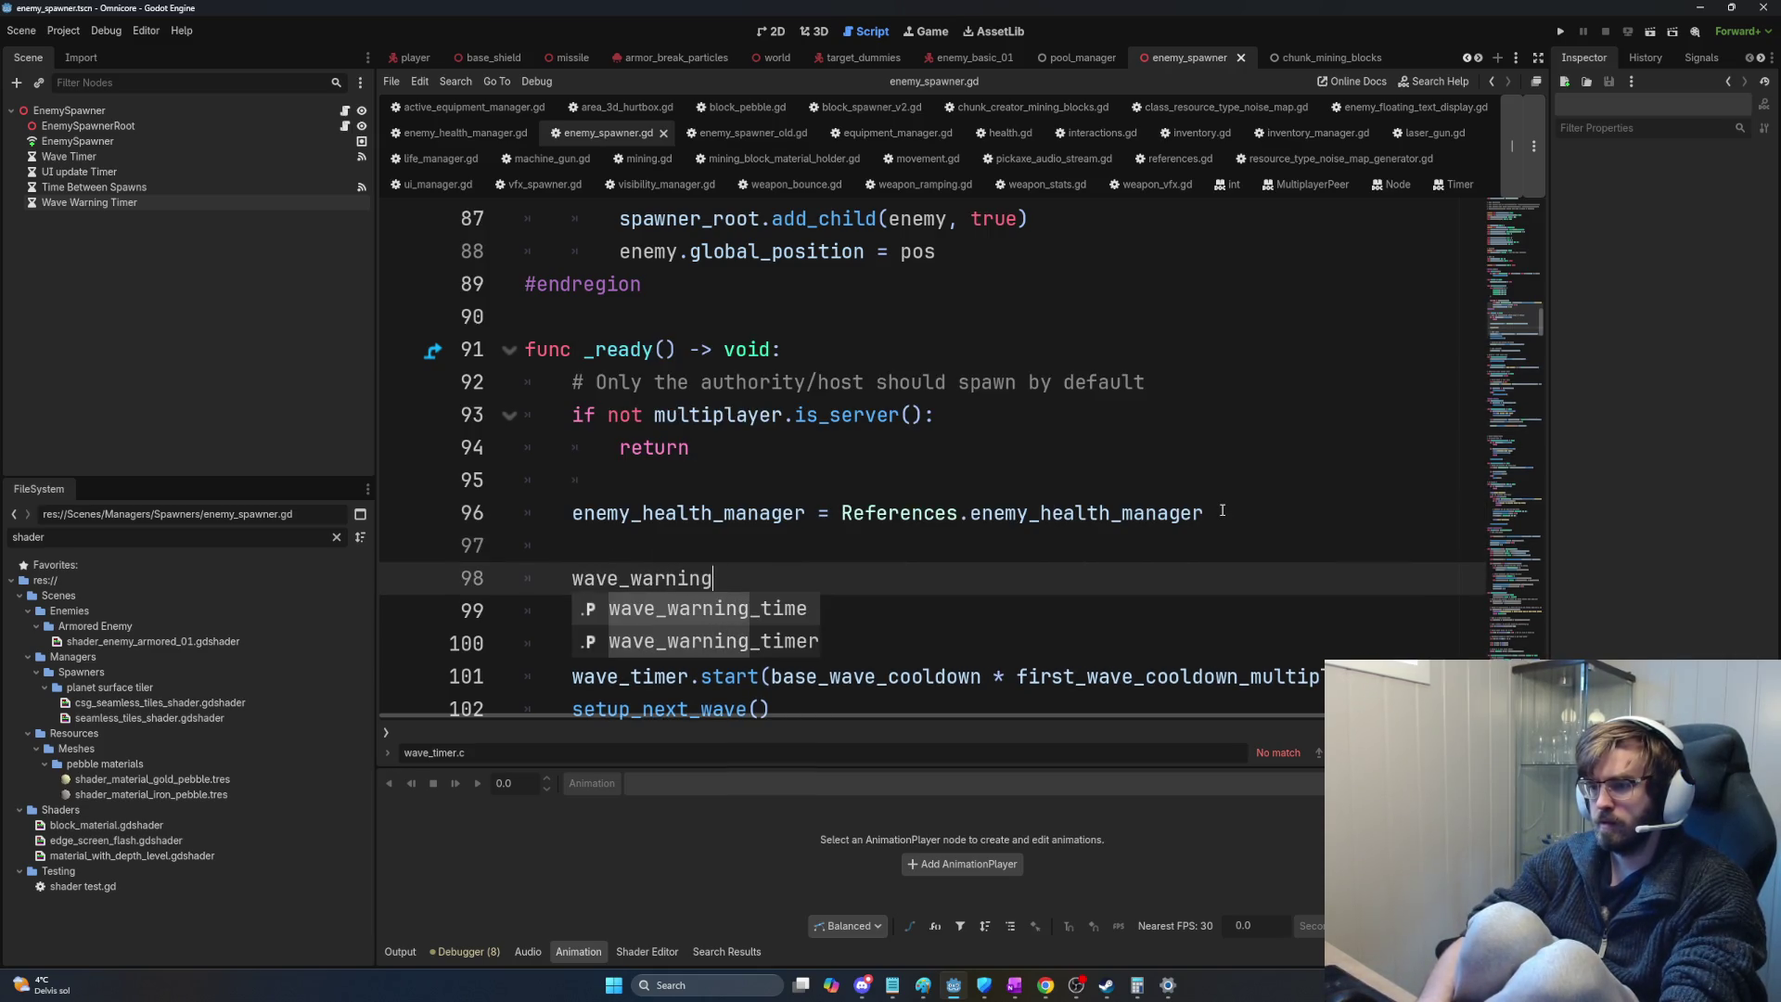
# Write wave_warning_timer.timeout.connect(send_wave_warning) on line 98 of _ready()
pyautogui.press('Down')
pyautogui.press('Return')
pyautogui.write('.')
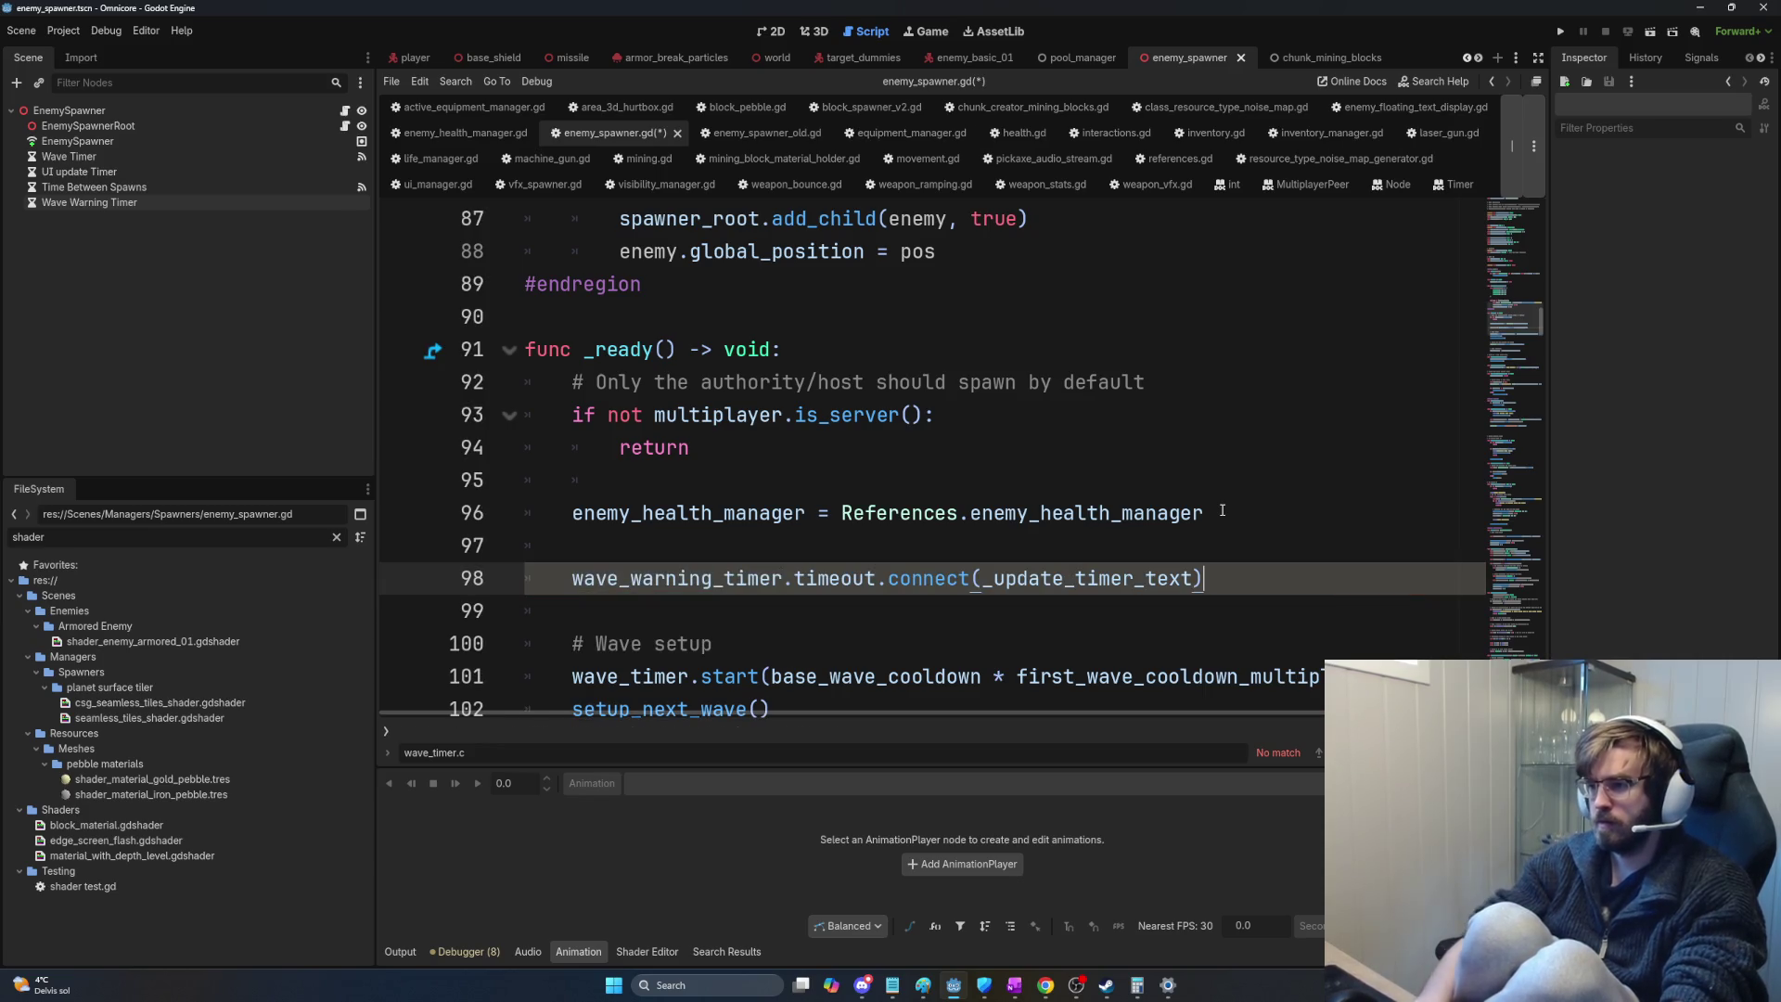
pyautogui.doubleClick(1090, 585)
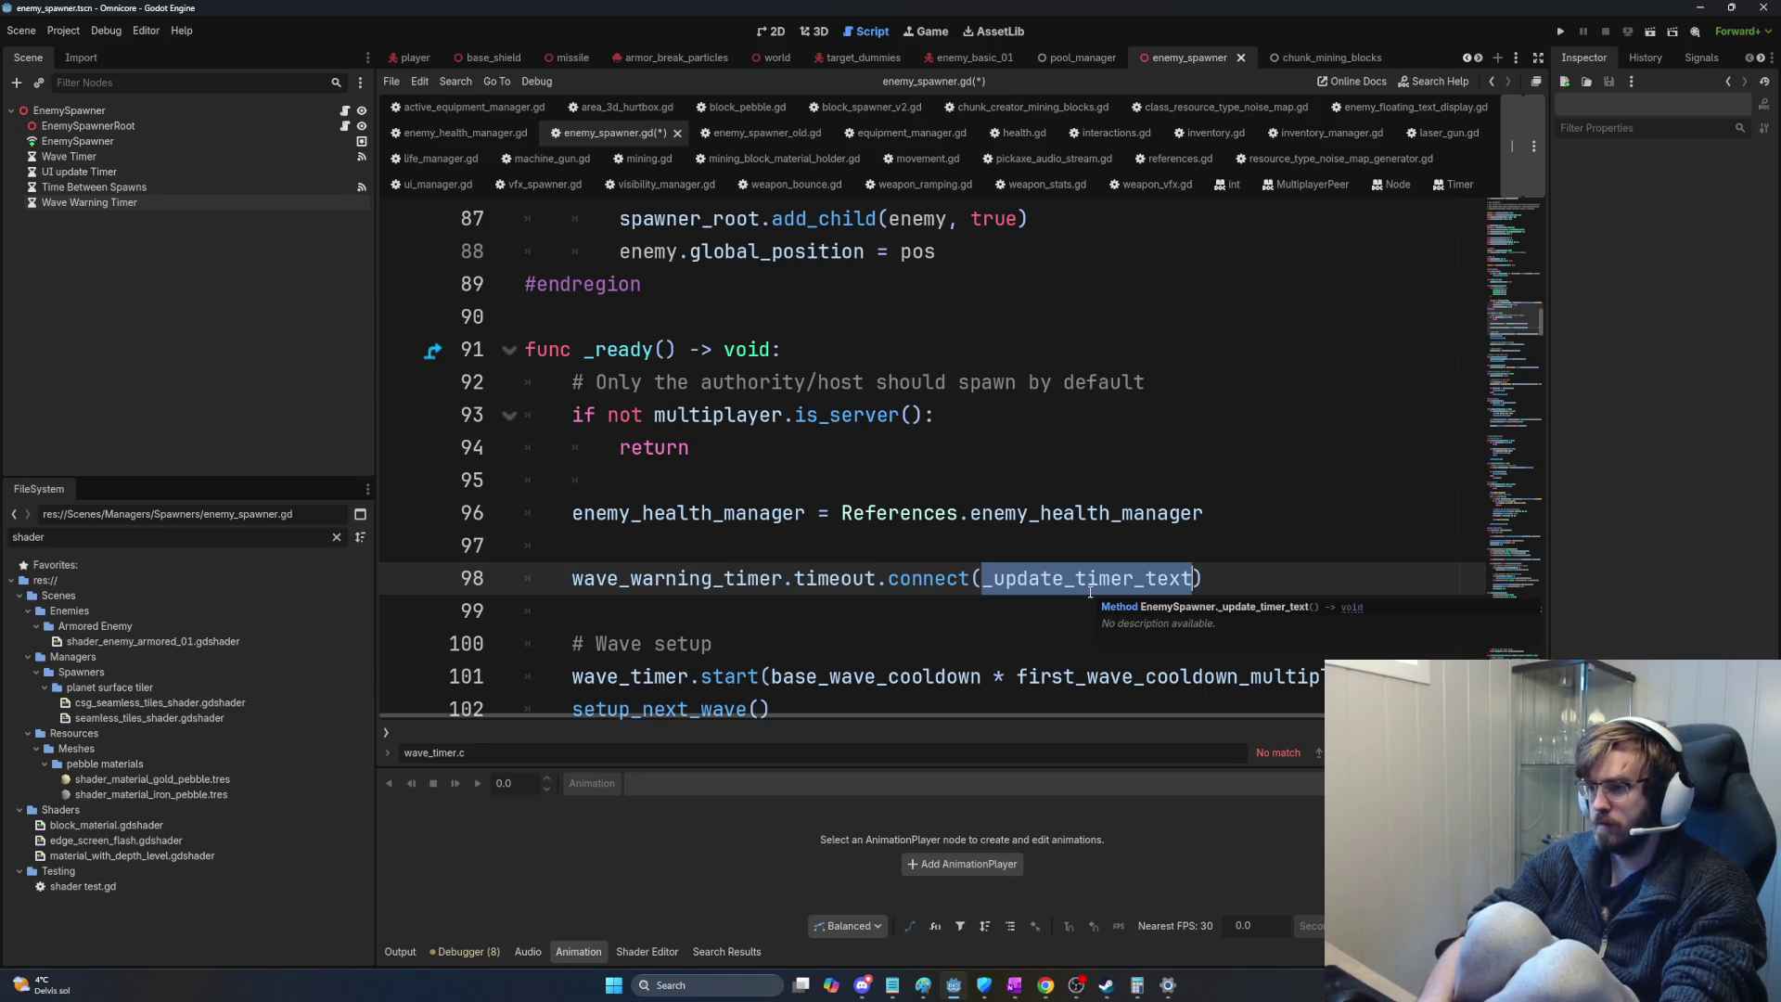
pyautogui.write('send_')
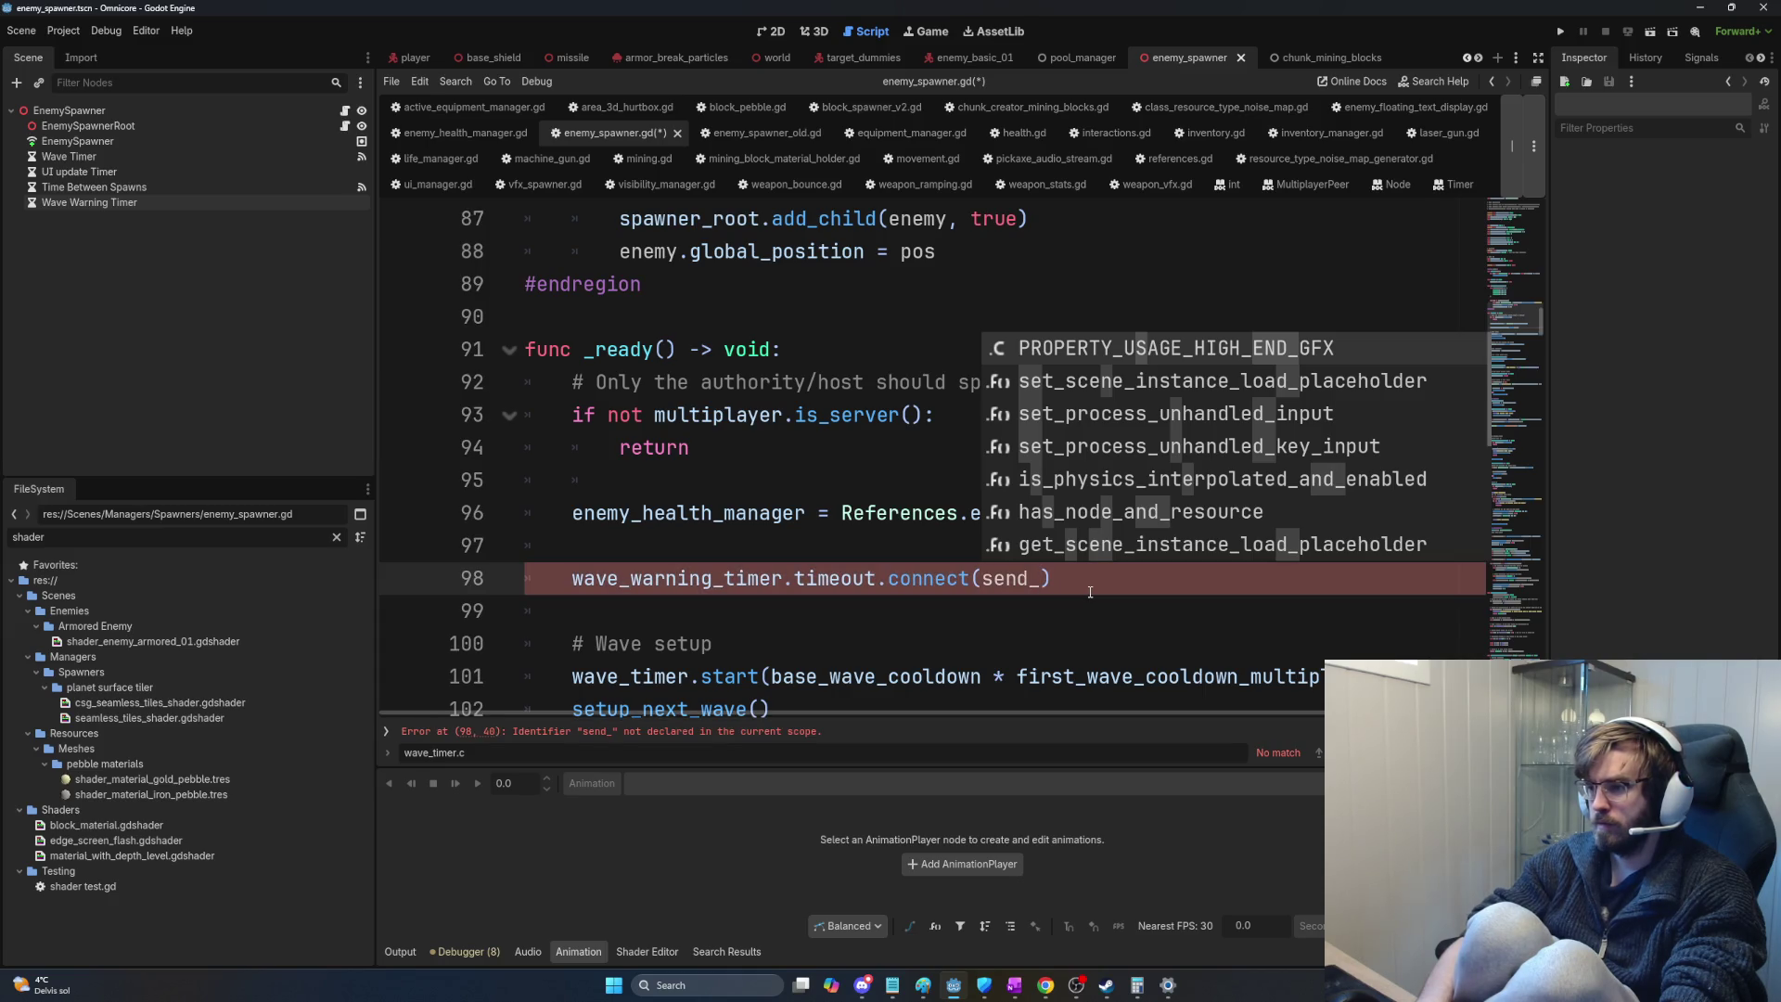
pyautogui.press('BackSpace')
pyautogui.press('BackSpace')
pyautogui.press('BackSpace')
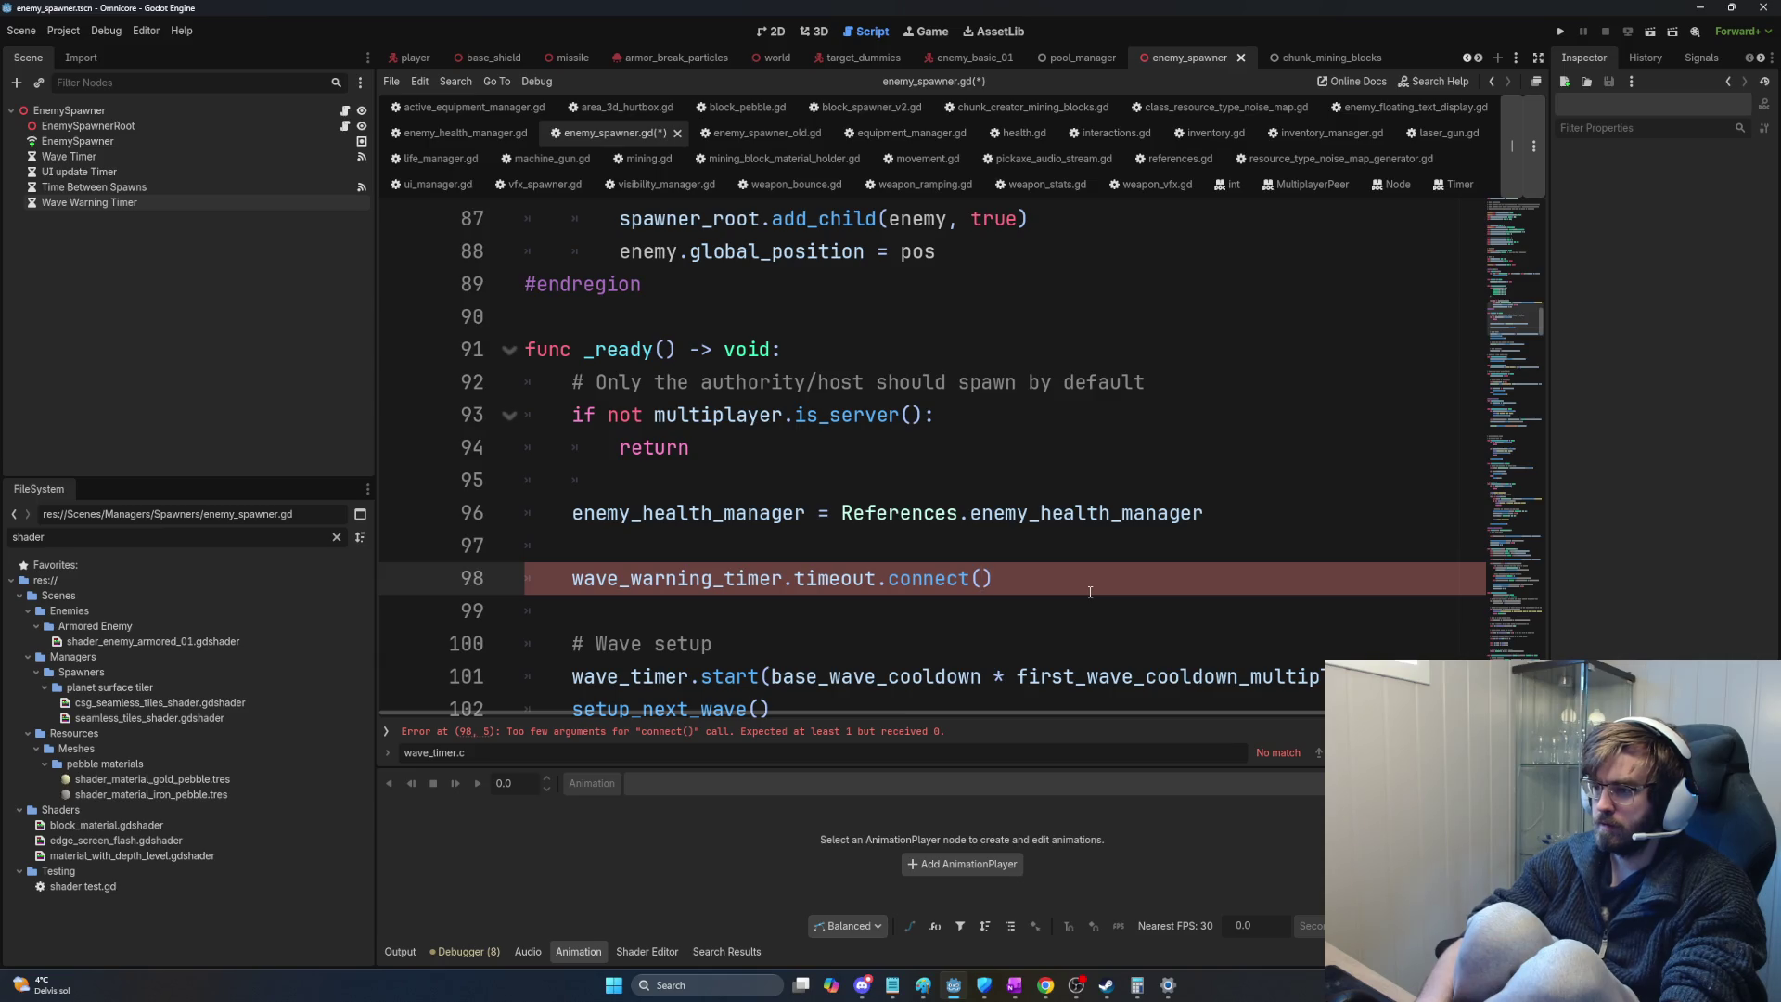
pyautogui.write('send_wa')
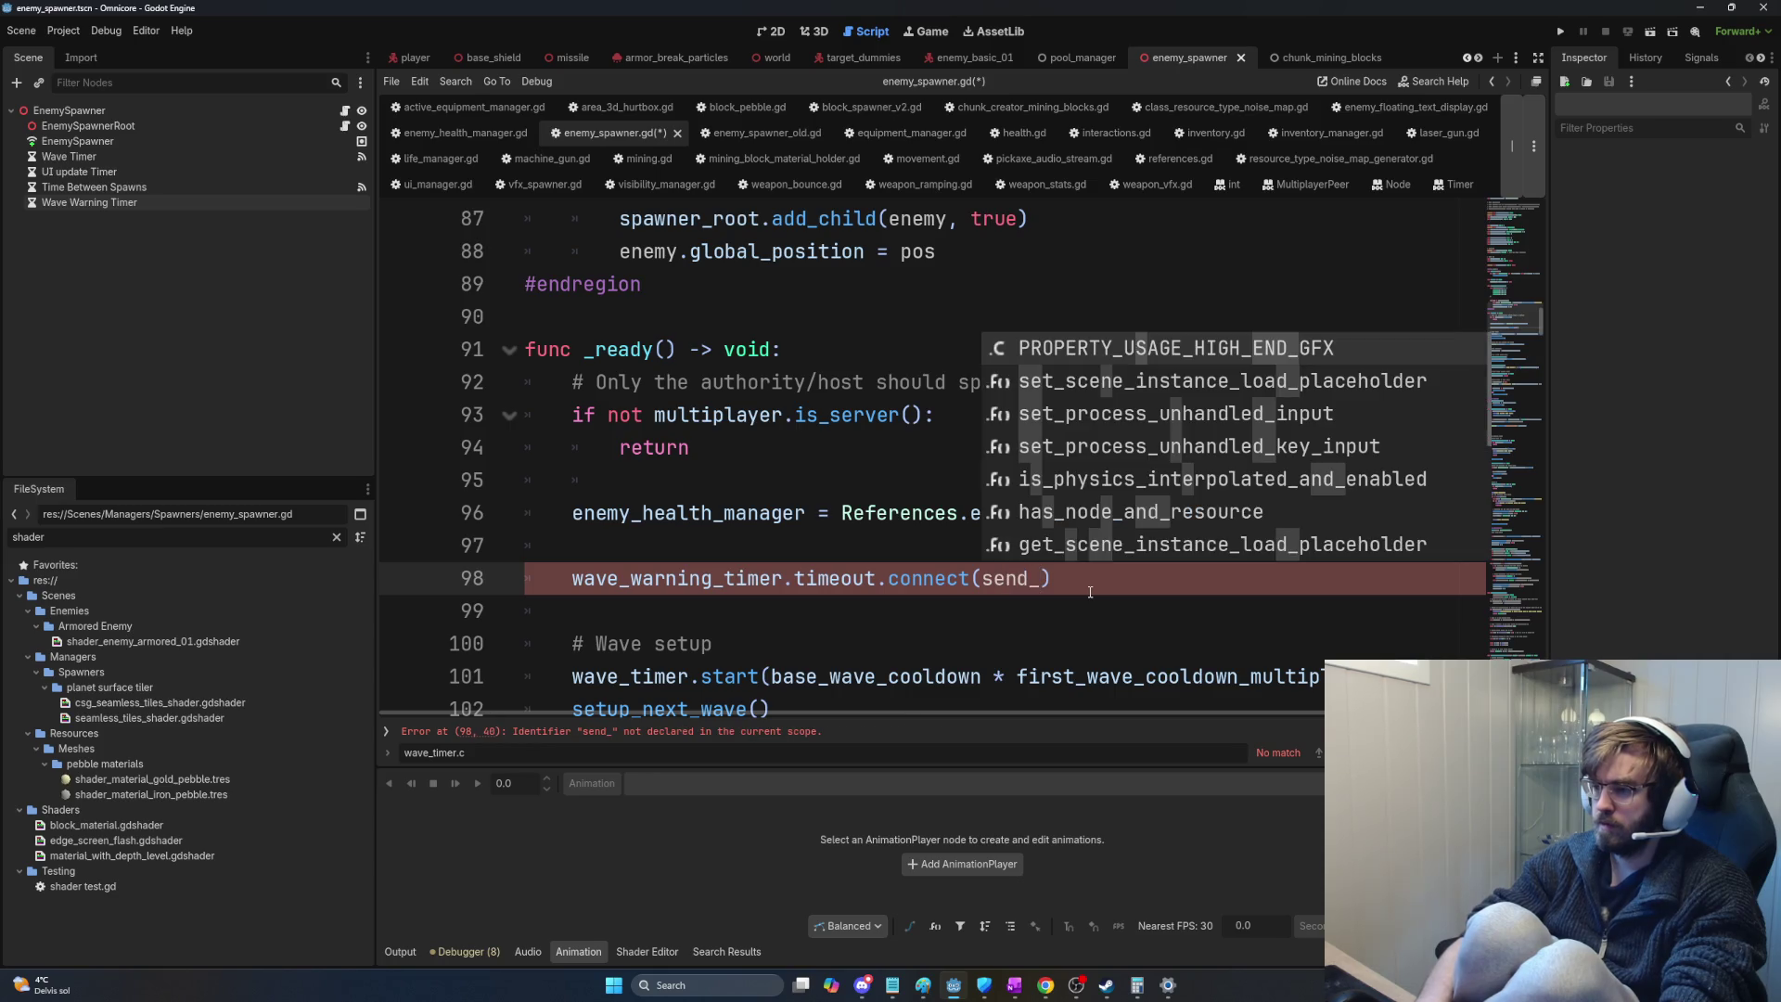
pyautogui.write('ve_')
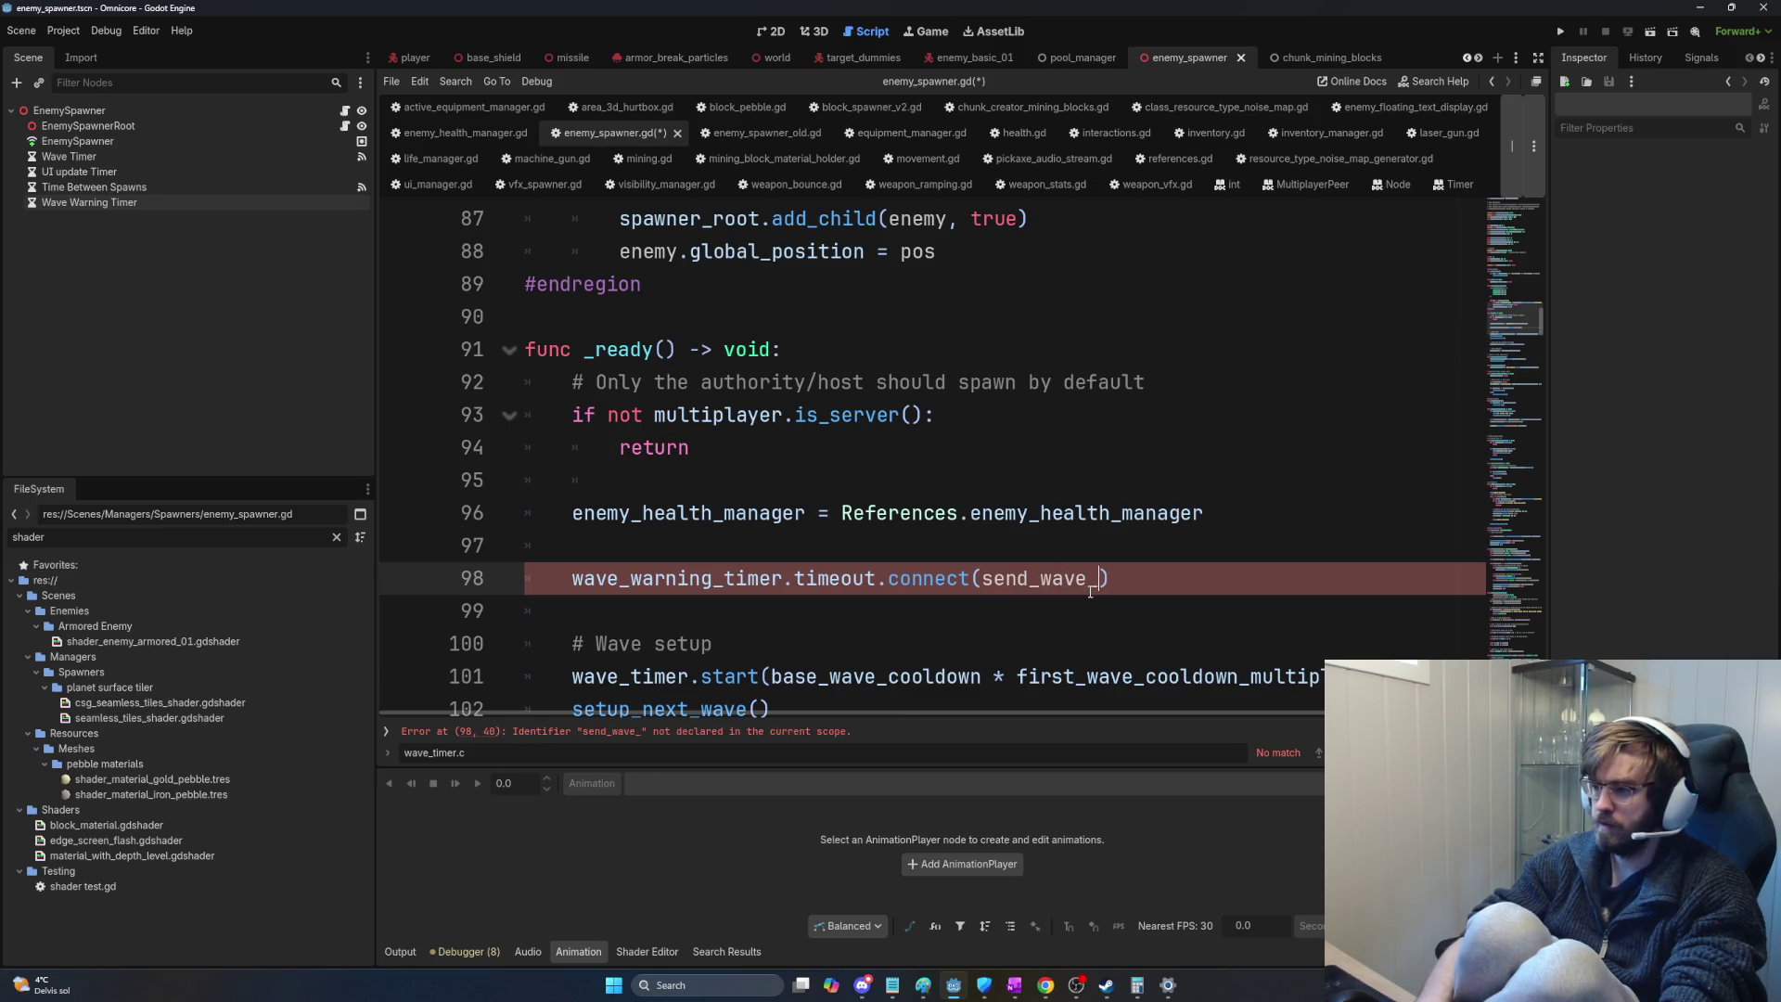
pyautogui.write('warning')
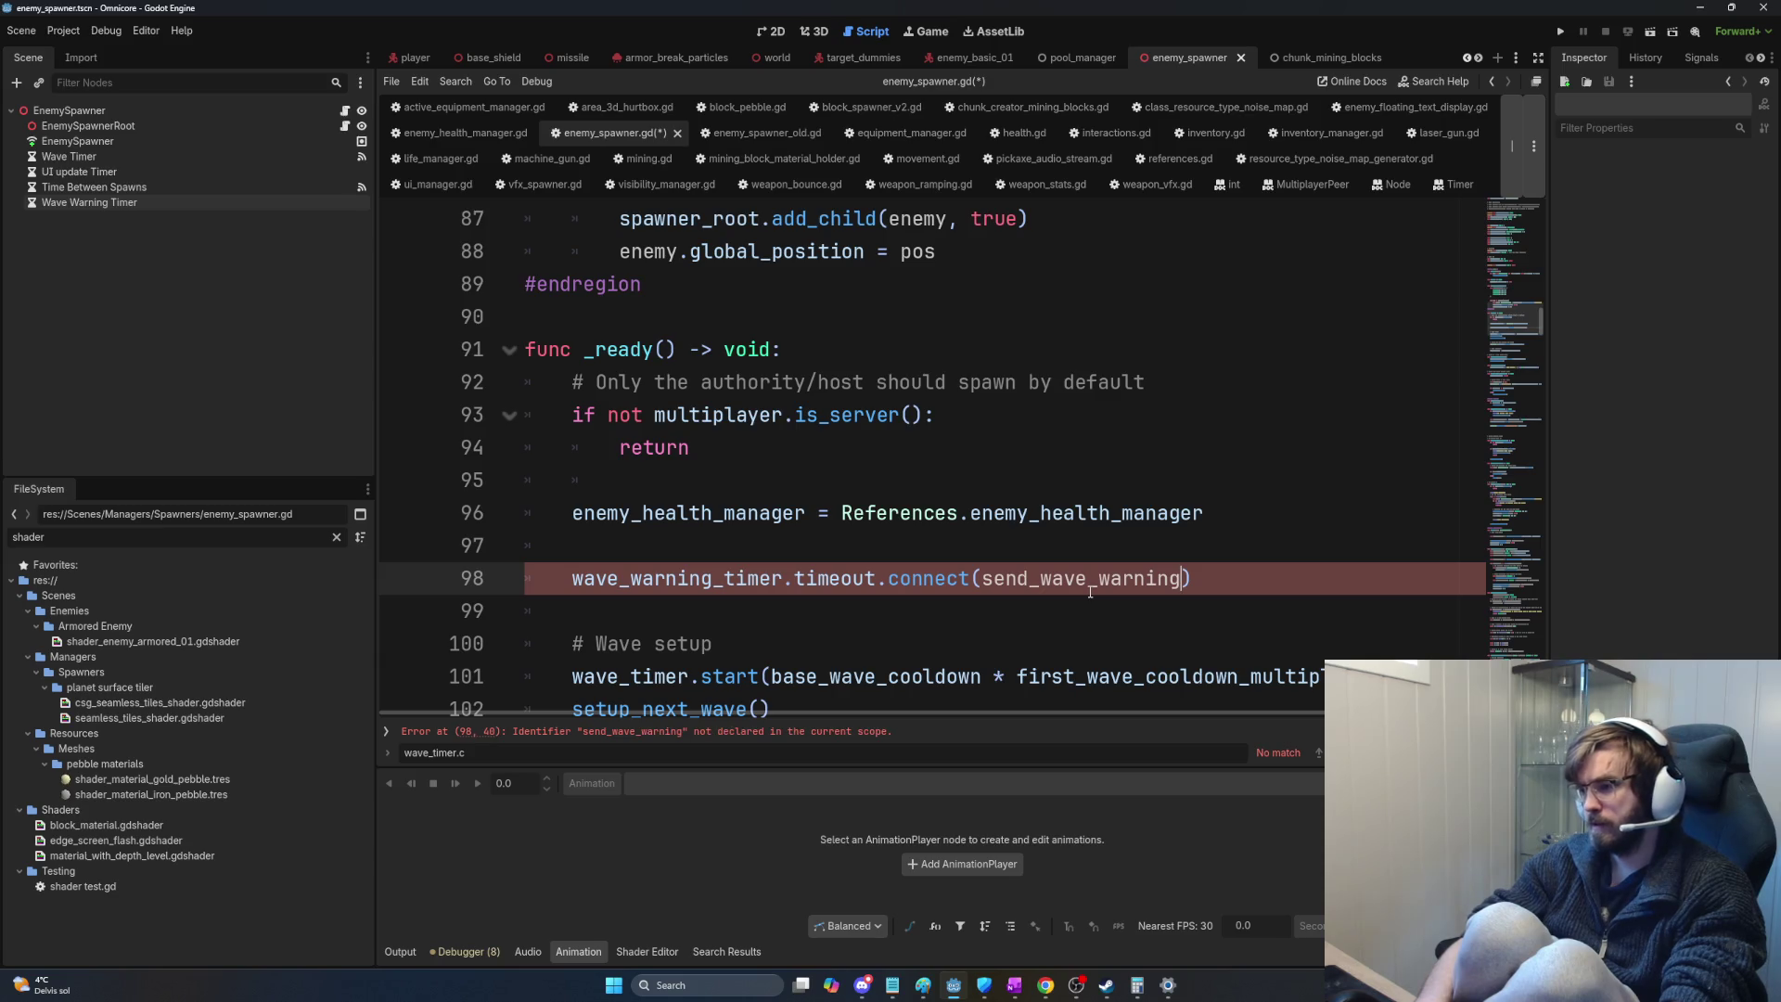
# Select the send_wave_warning name and add a new line at the end of the script
pyautogui.doubleClick(1090, 584)
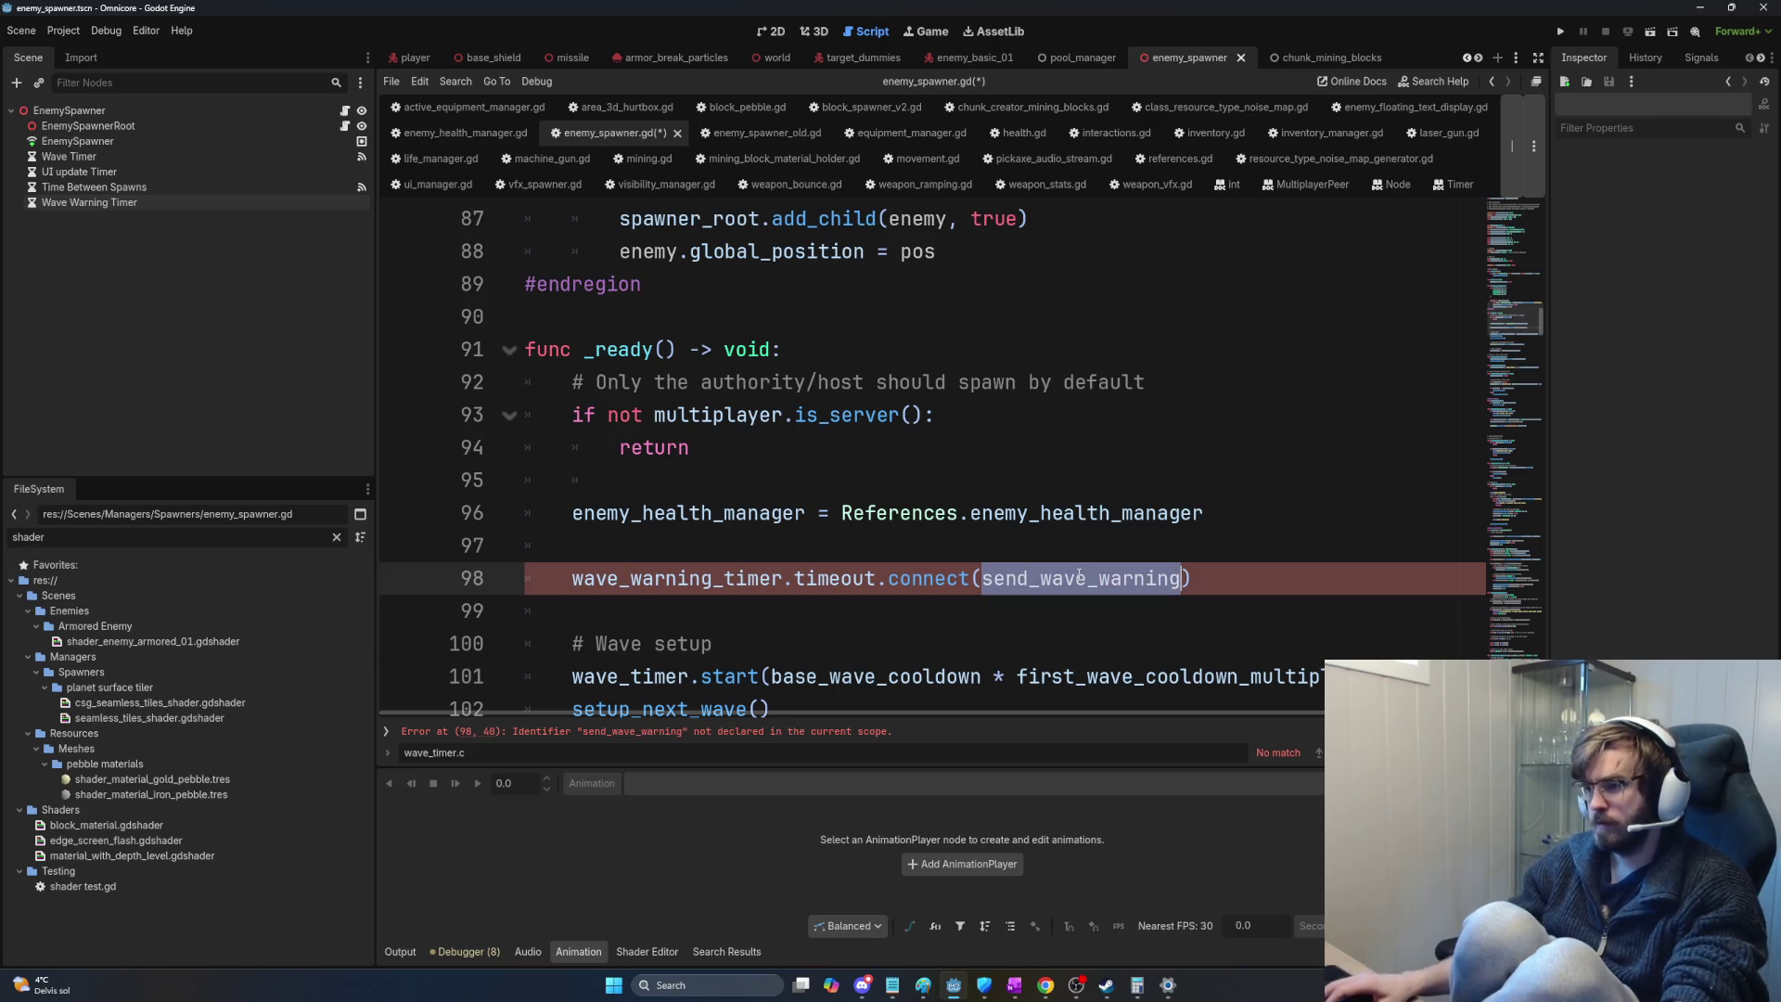
pyautogui.hotkey('ctrl', 'End')
pyautogui.press('Return')
# Declare func send_wave_warning(): with a SignalBus.emit_signal( call in its body
pyautogui.write('func send_wave_warning()')
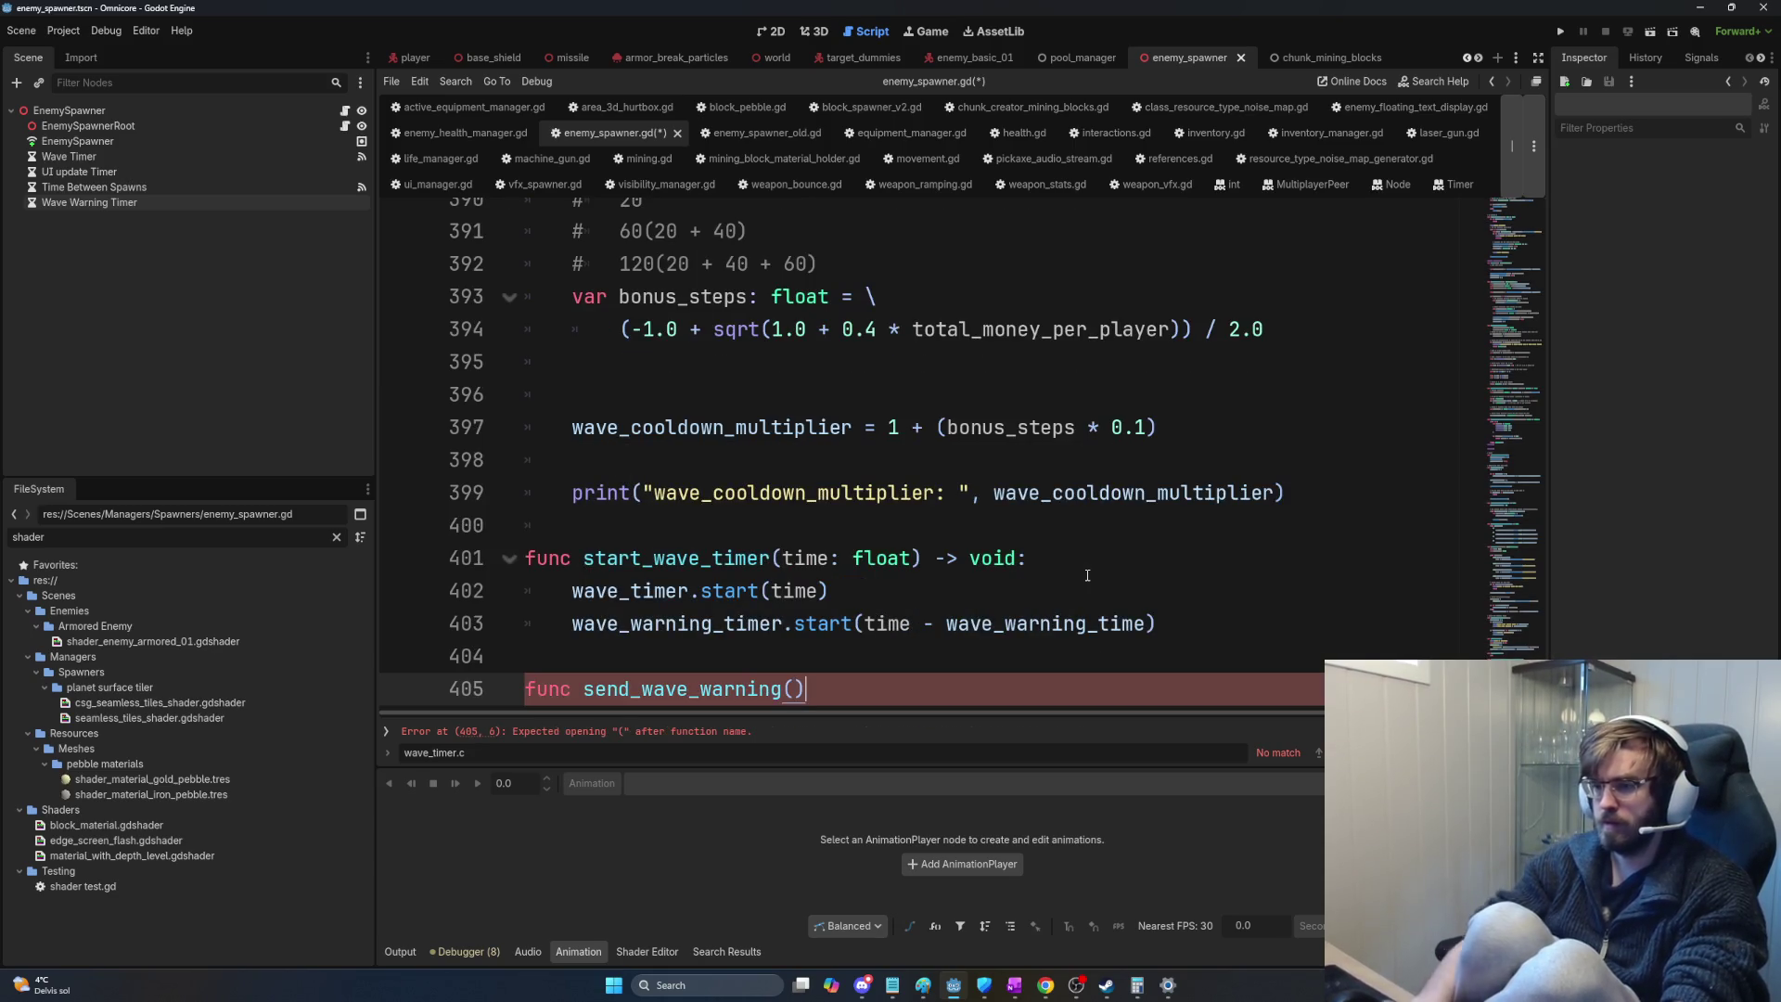
pyautogui.write(':')
pyautogui.press('Return')
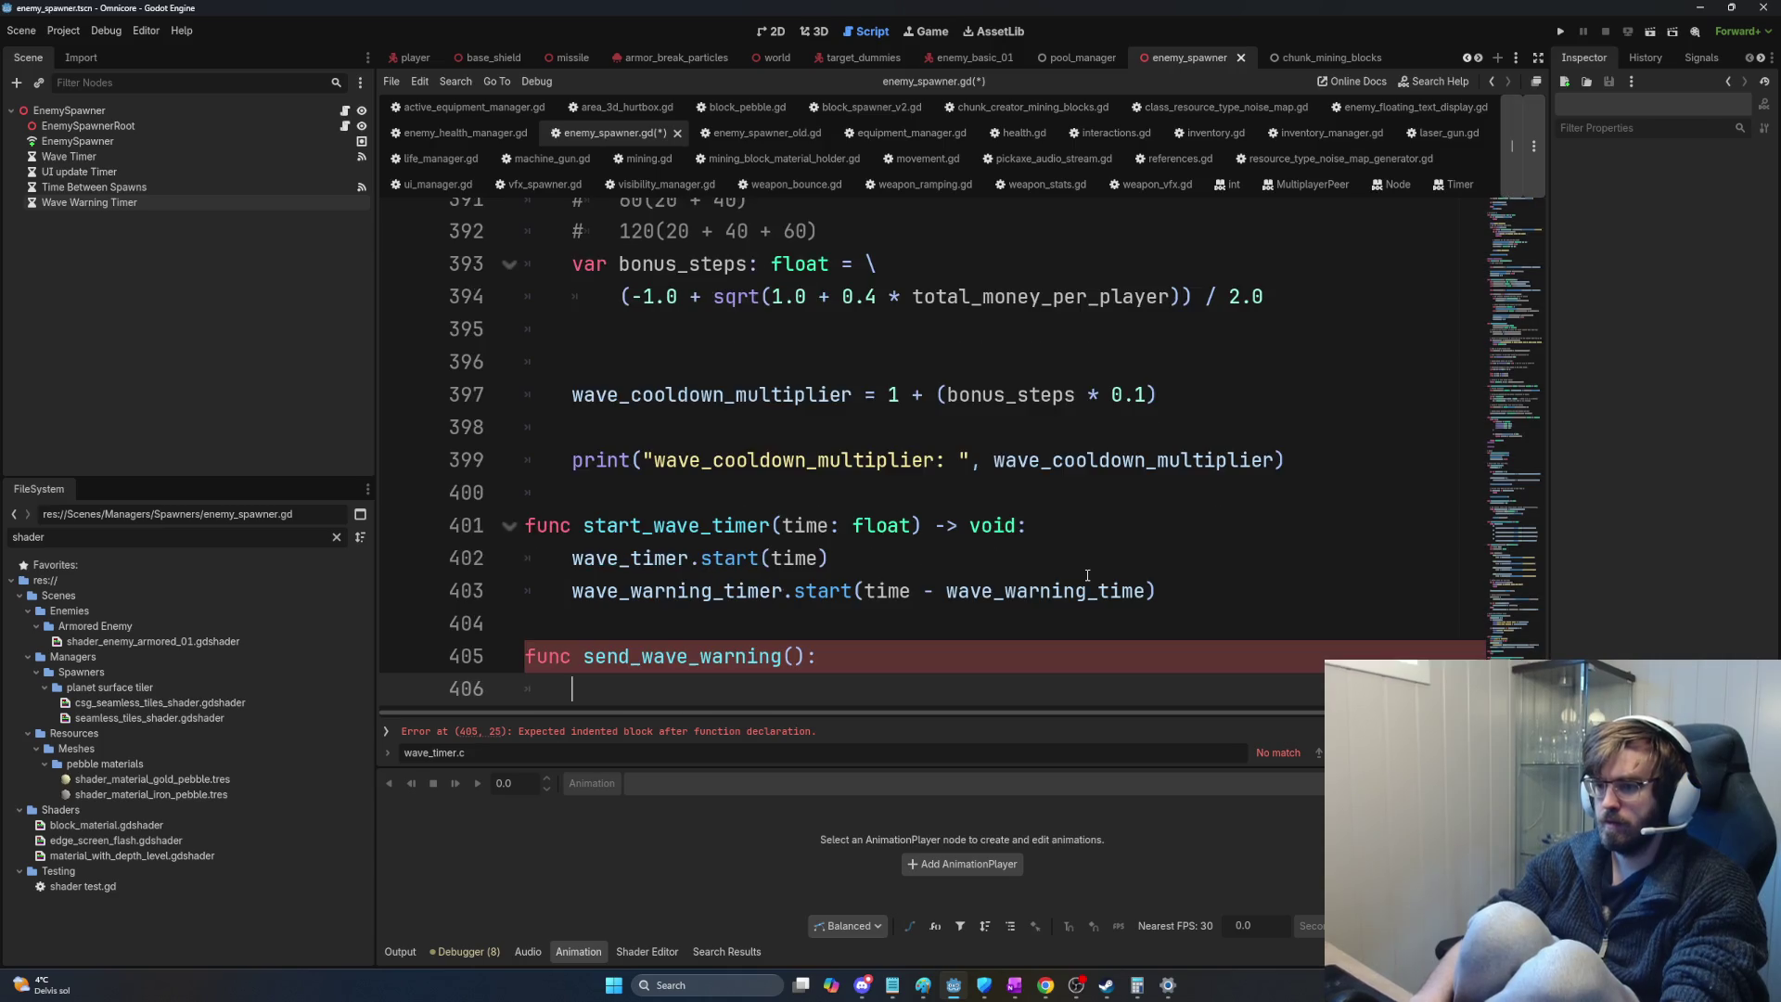
pyautogui.write('emit')
pyautogui.press('BackSpace')
pyautogui.press('BackSpace')
pyautogui.press('BackSpace')
pyautogui.write('Signal')
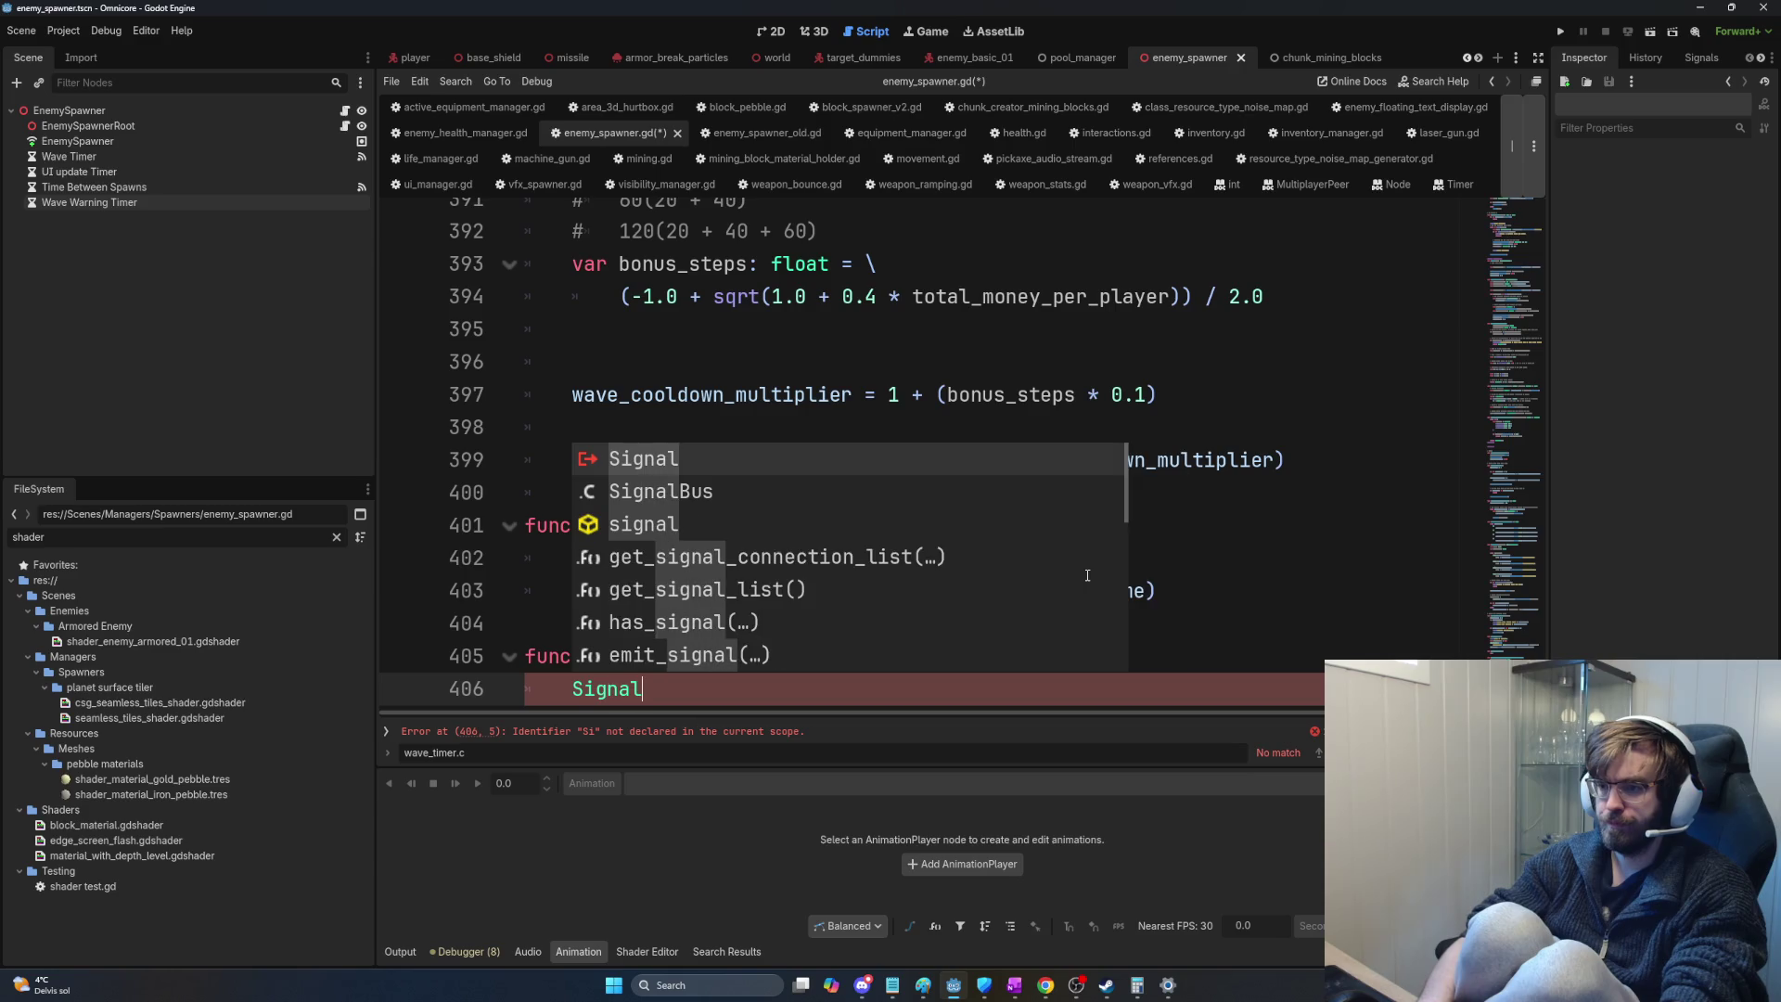
pyautogui.write('Bus.')
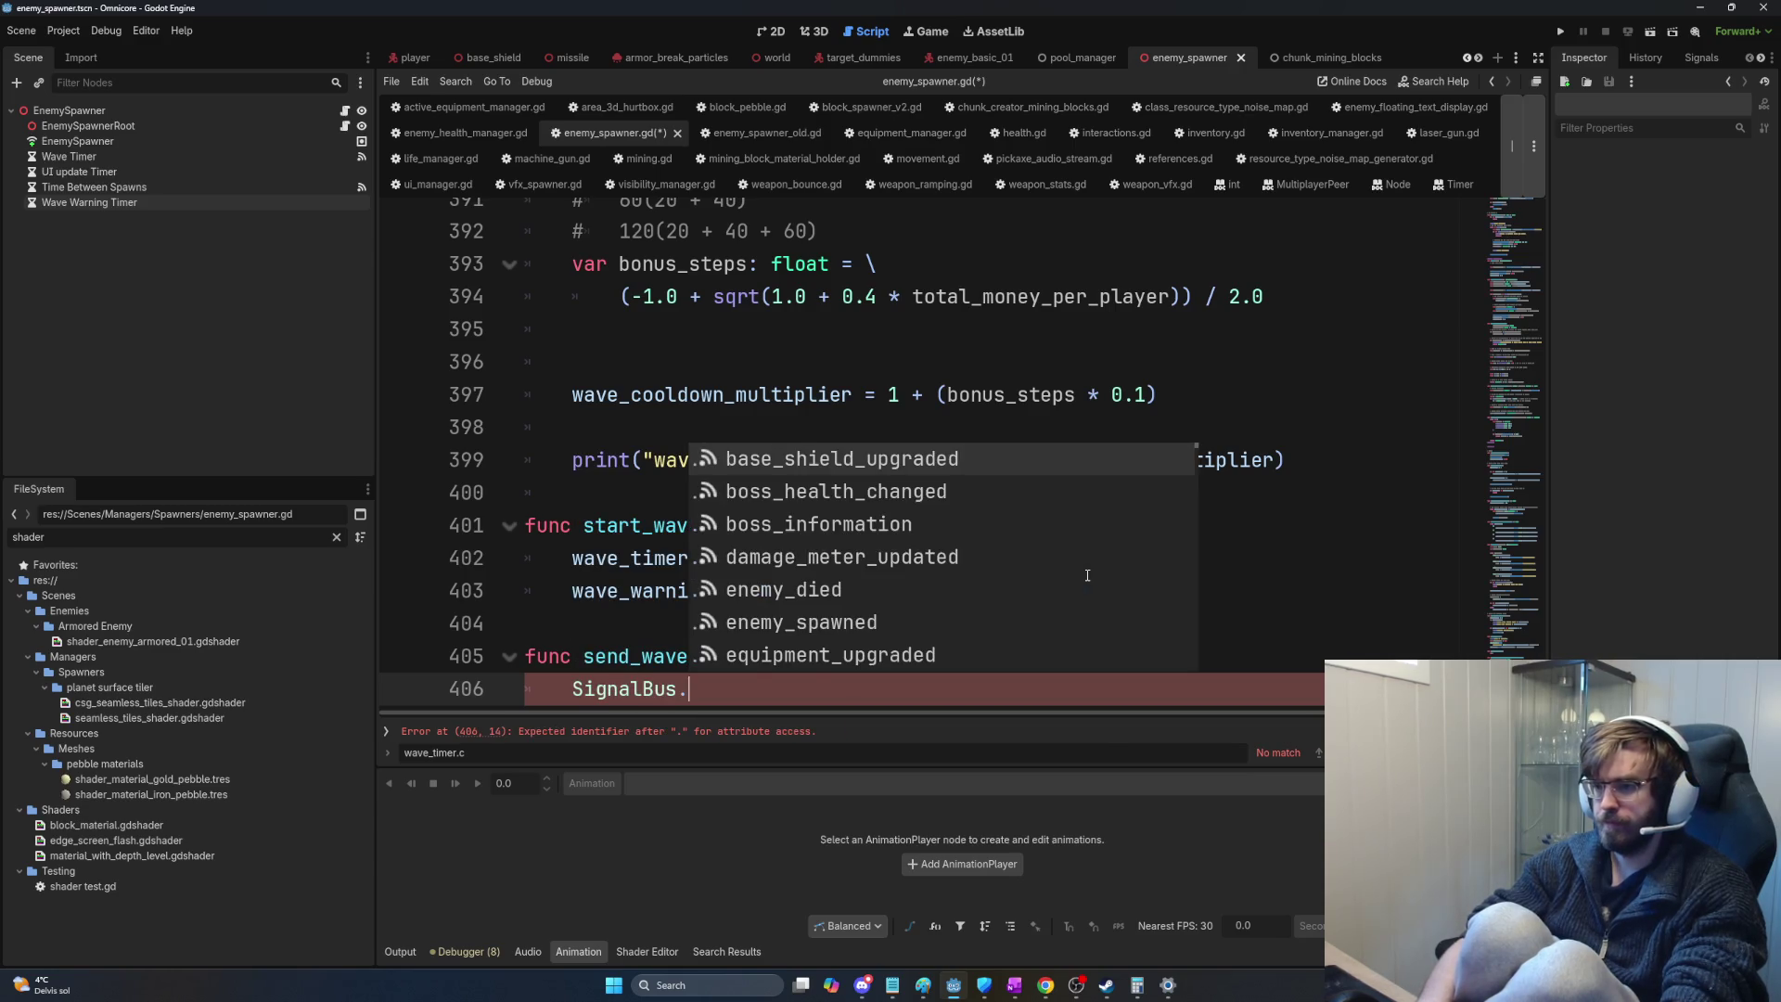
pyautogui.write('send')
pyautogui.press('BackSpace')
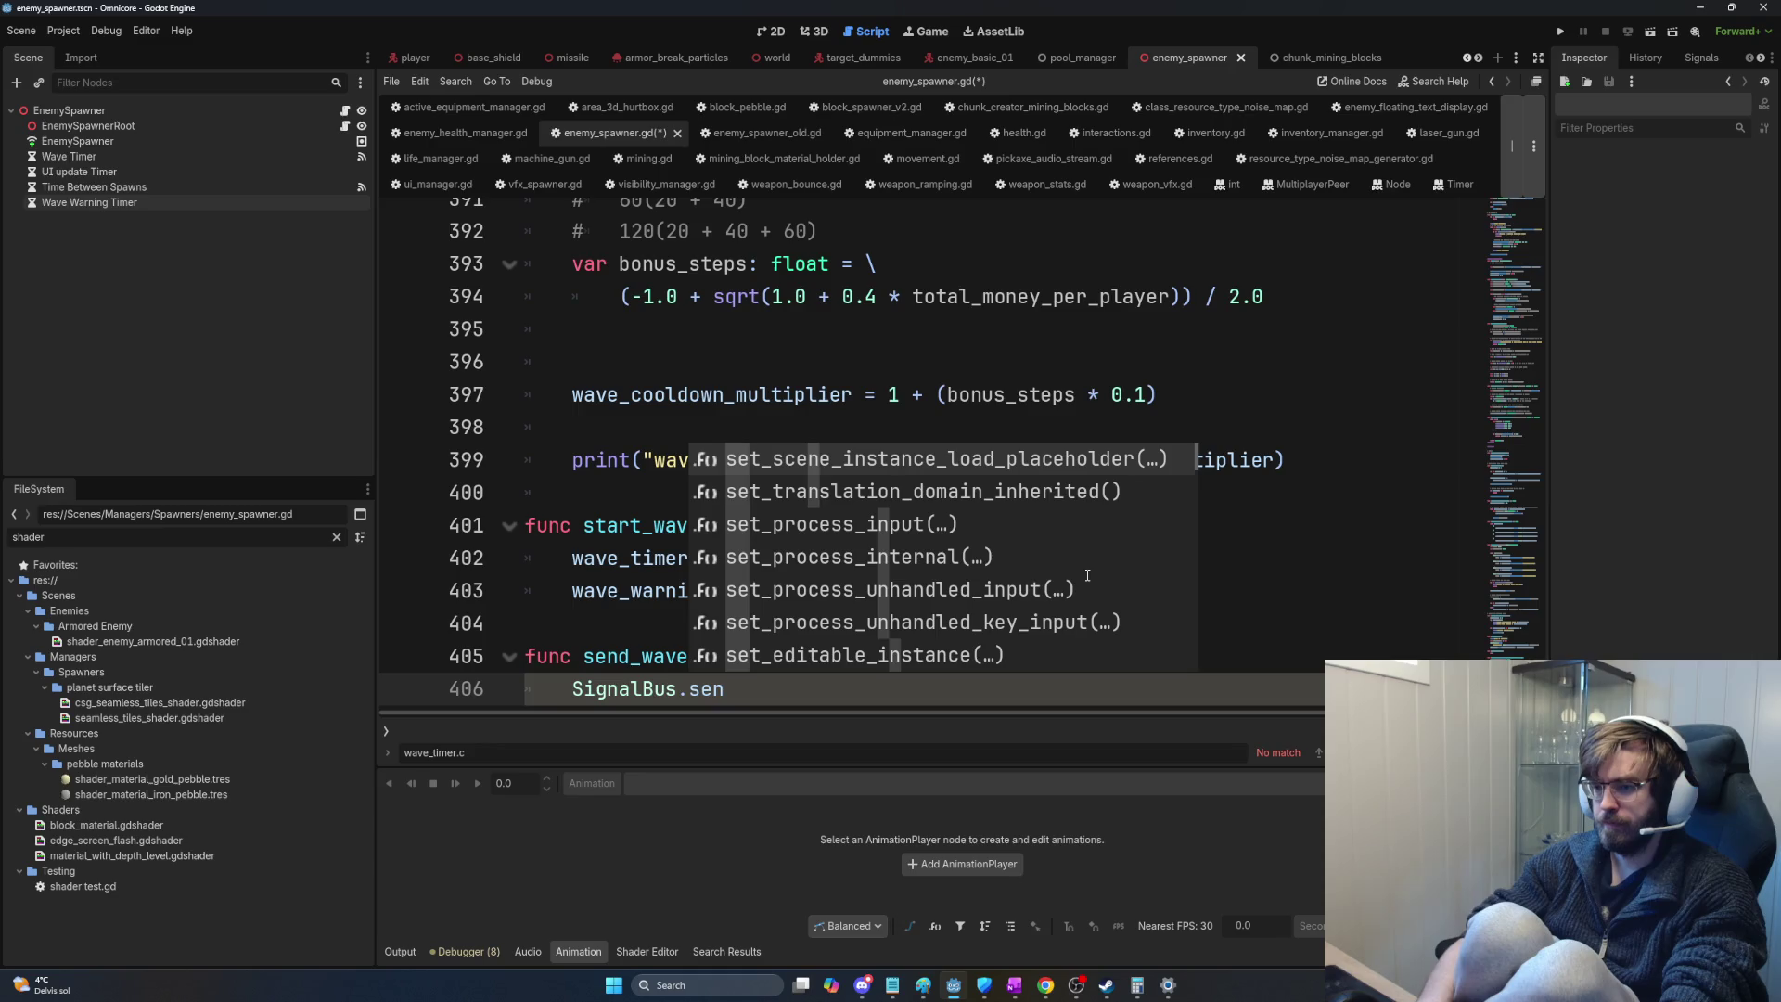
pyautogui.press('BackSpace')
pyautogui.press('BackSpace')
pyautogui.press('BackSpace')
pyautogui.write('emit_s')
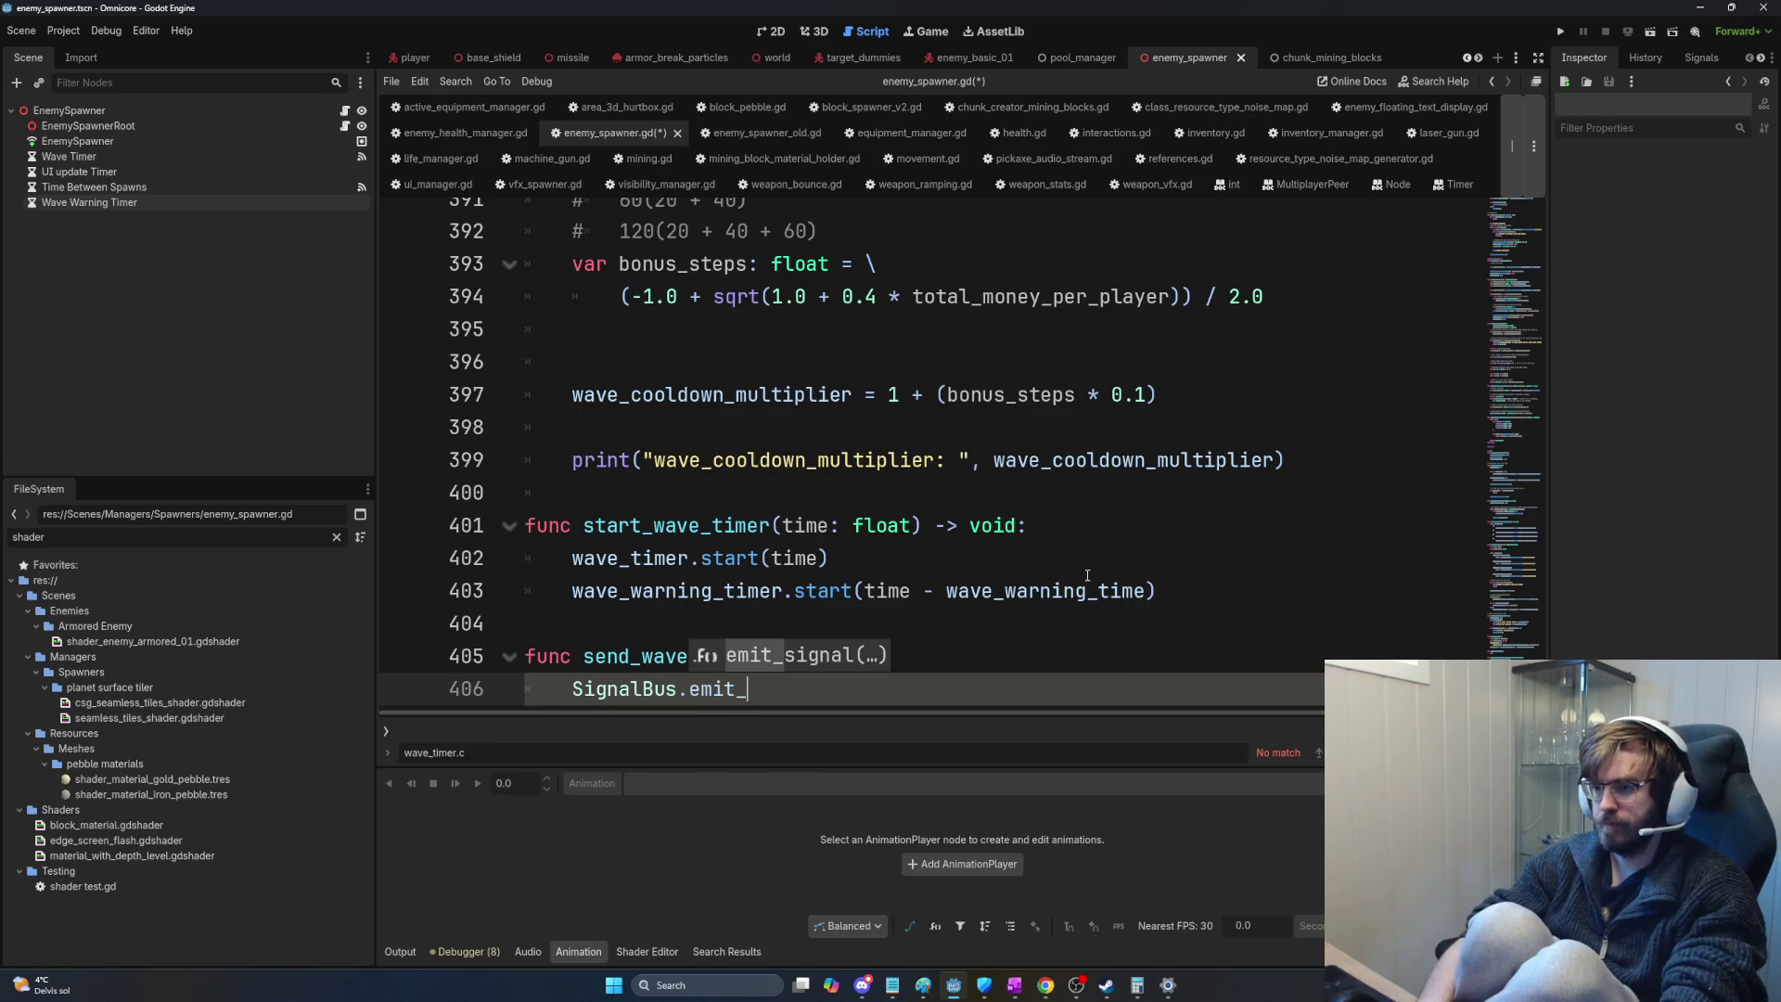
pyautogui.write('ignal')
pyautogui.press('BackSpace')
pyautogui.press('BackSpace')
pyautogui.press('BackSpace')
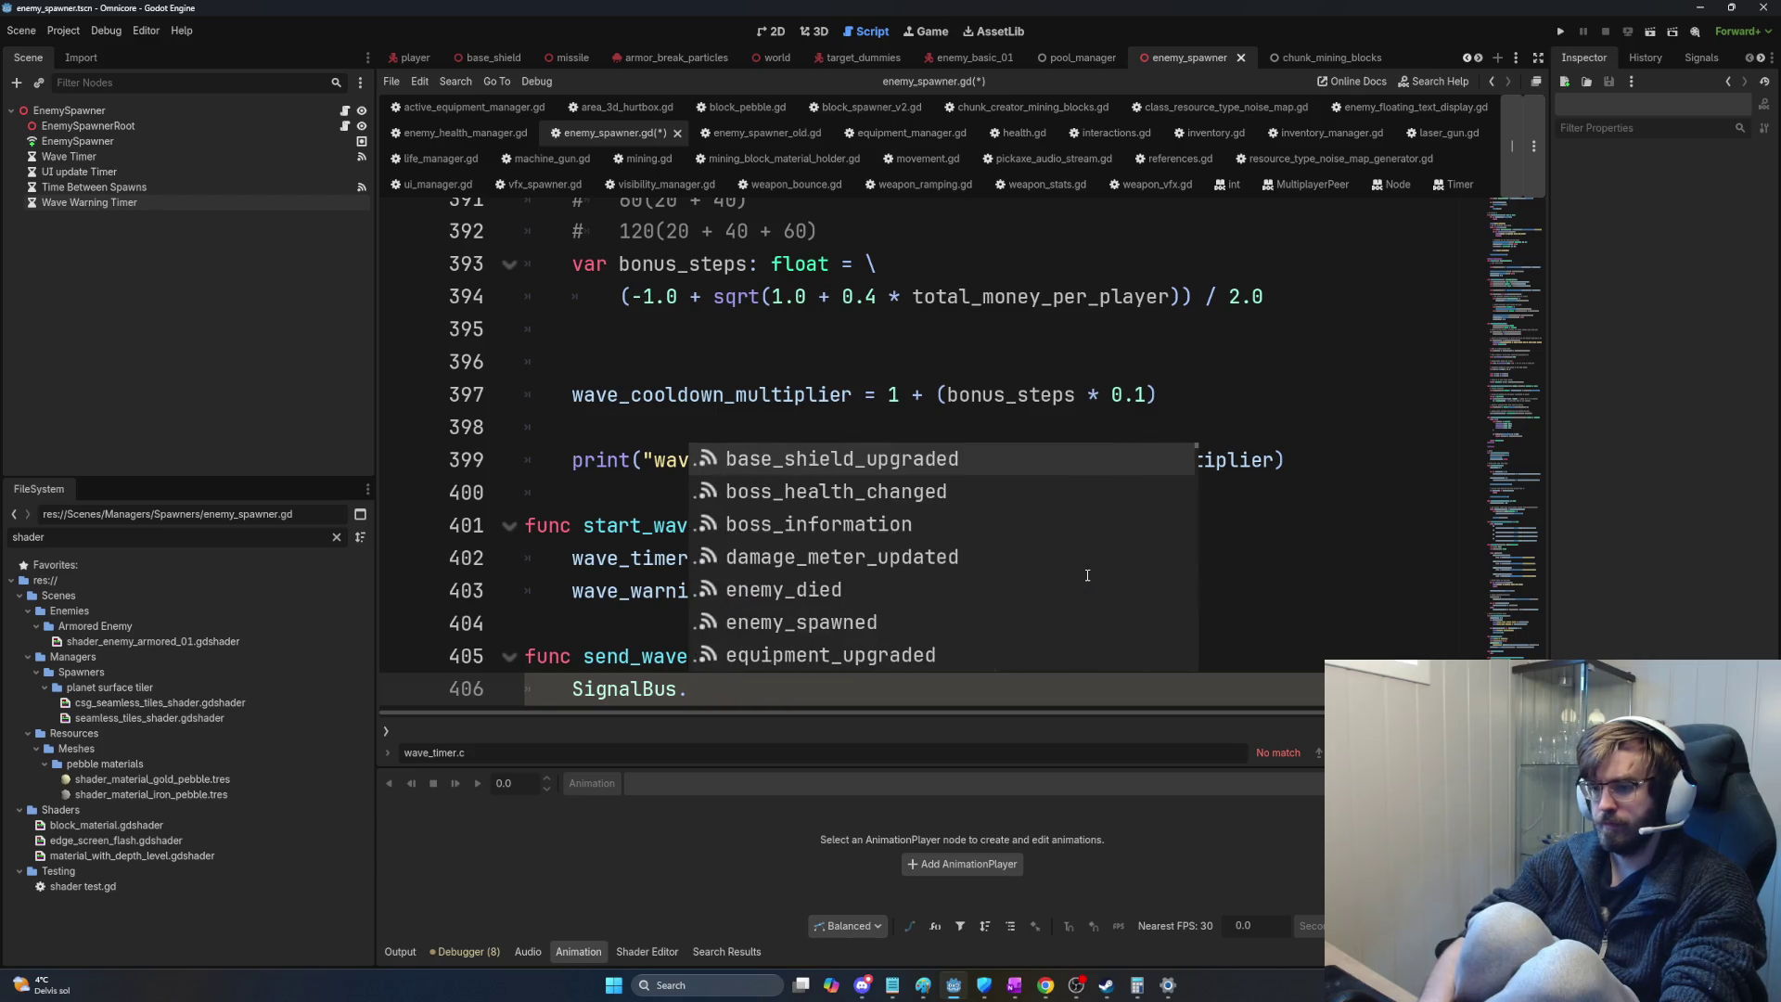
pyautogui.write('emit_signal(')
pyautogui.press('Escape')
# Pass &"wave_starting_soon" as the emitted signal name
pyautogui.write('&"wave_')
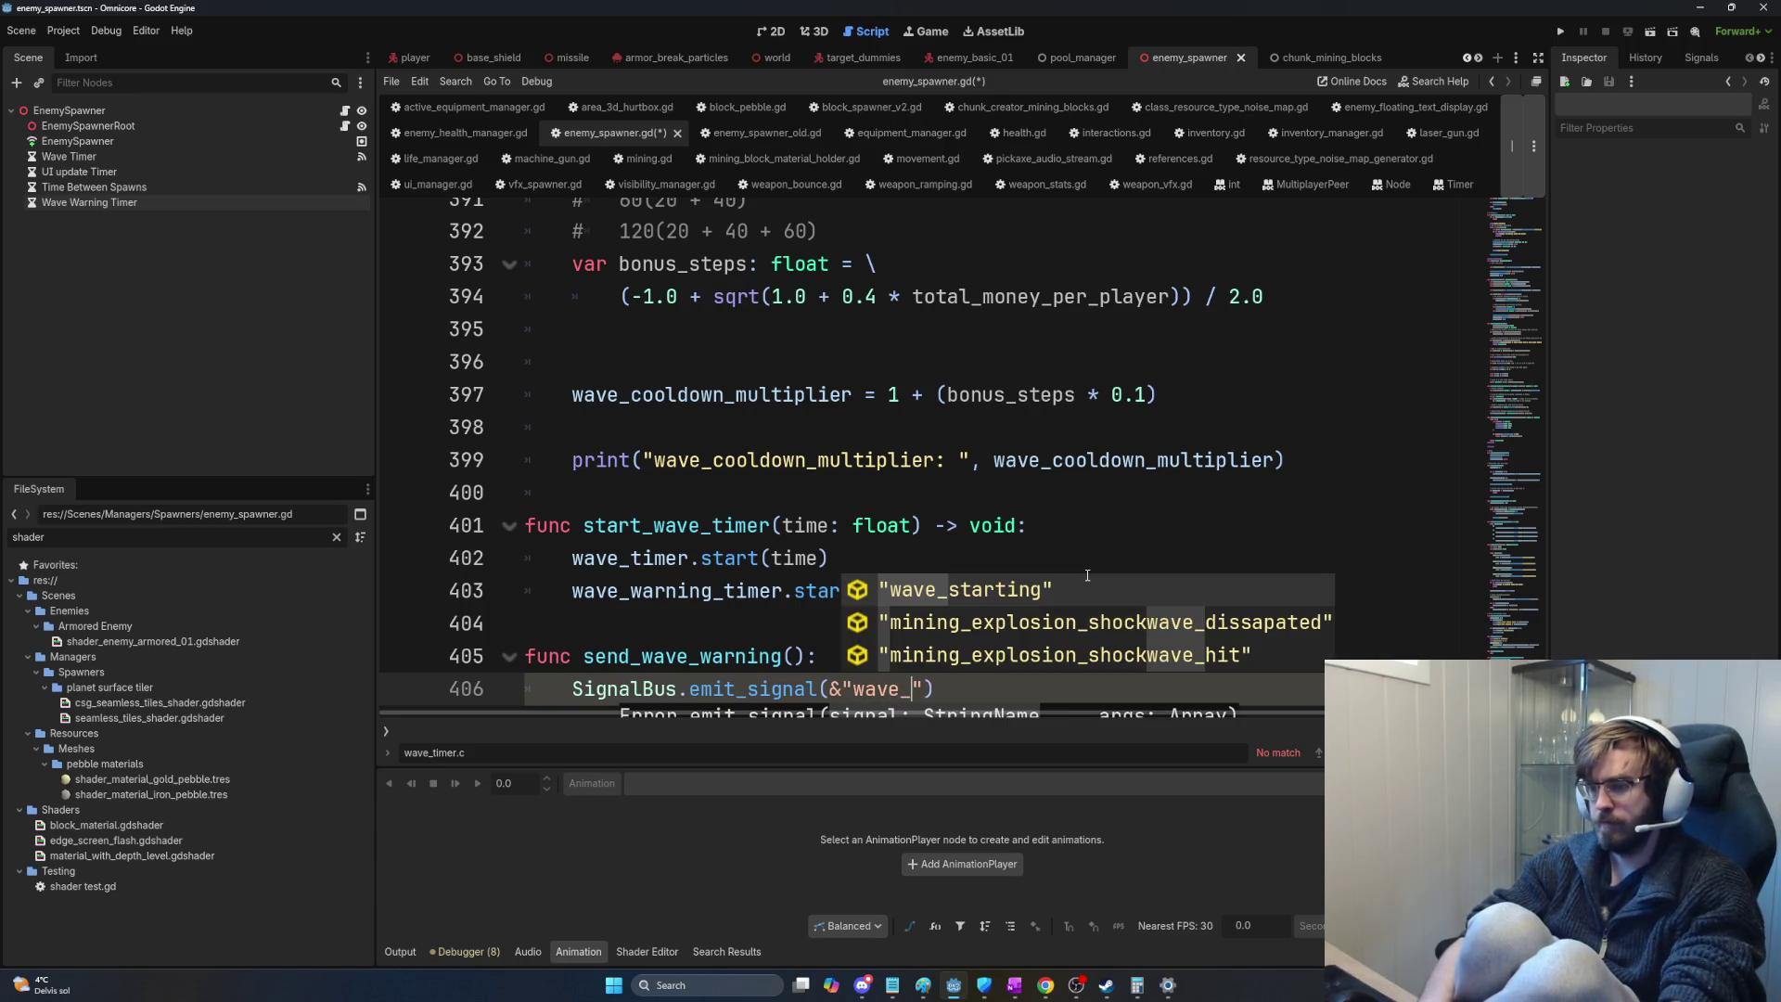
pyautogui.write('starting')
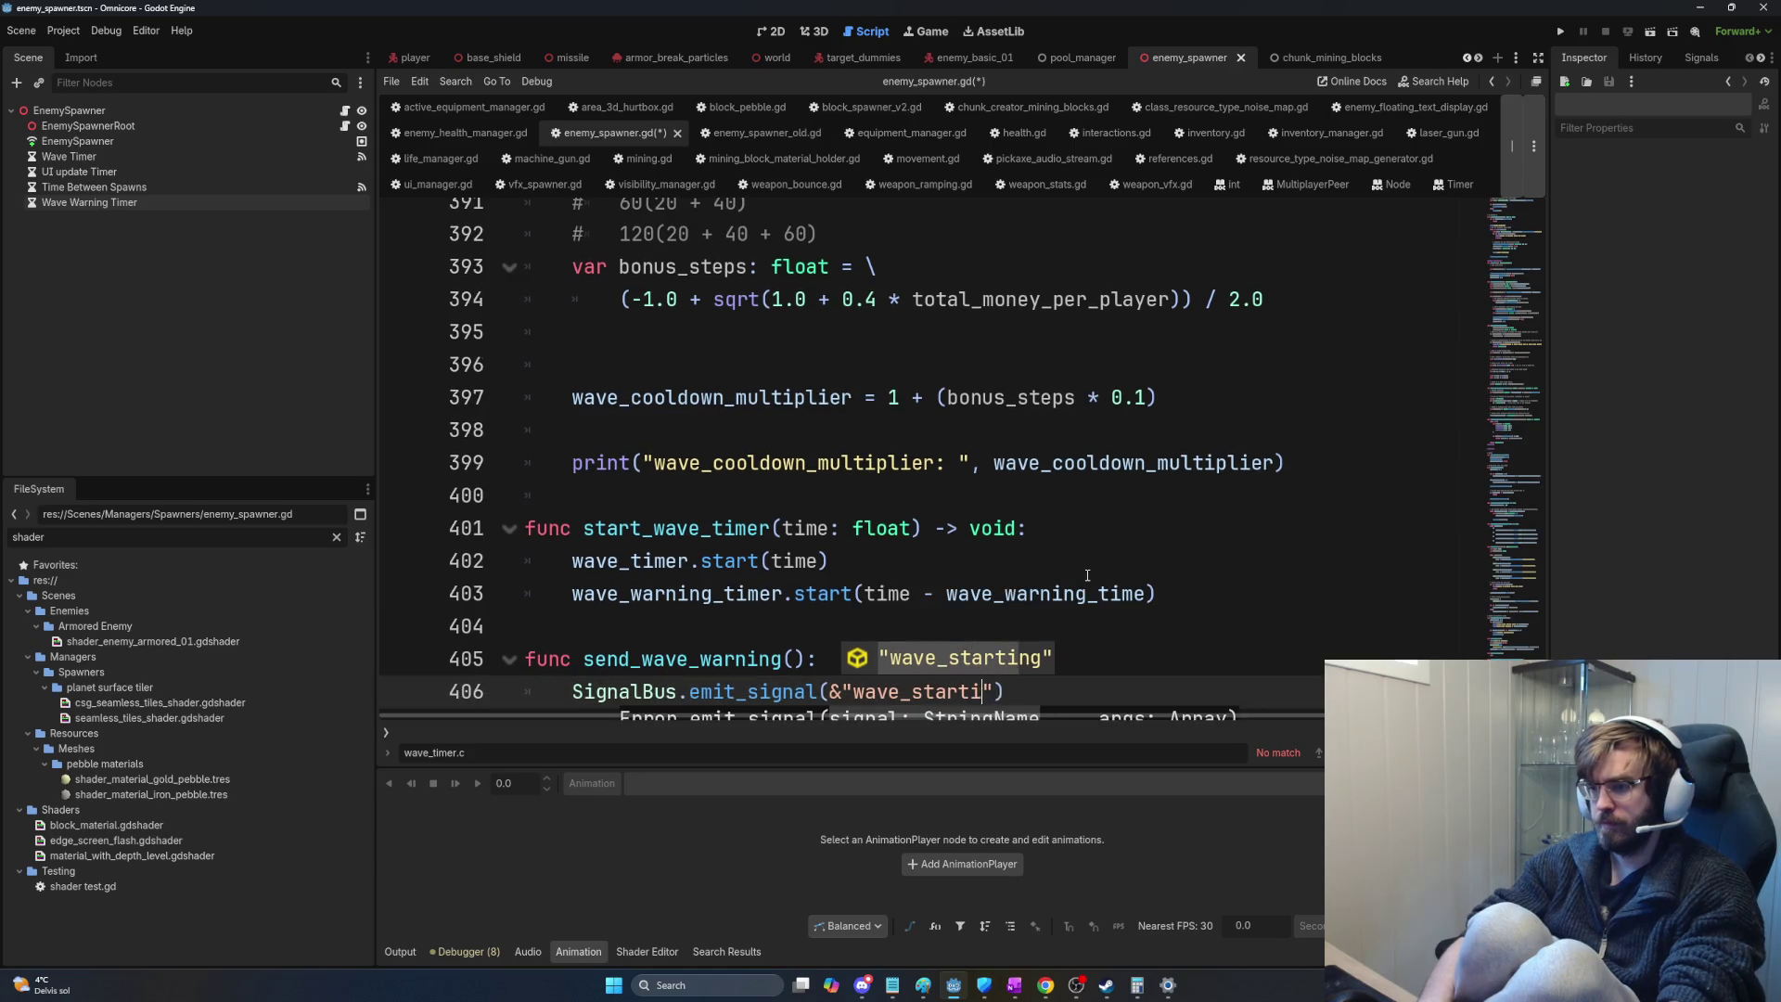
pyautogui.write('_w')
pyautogui.press('BackSpace')
pyautogui.press('BackSpace')
pyautogui.press('BackSpace')
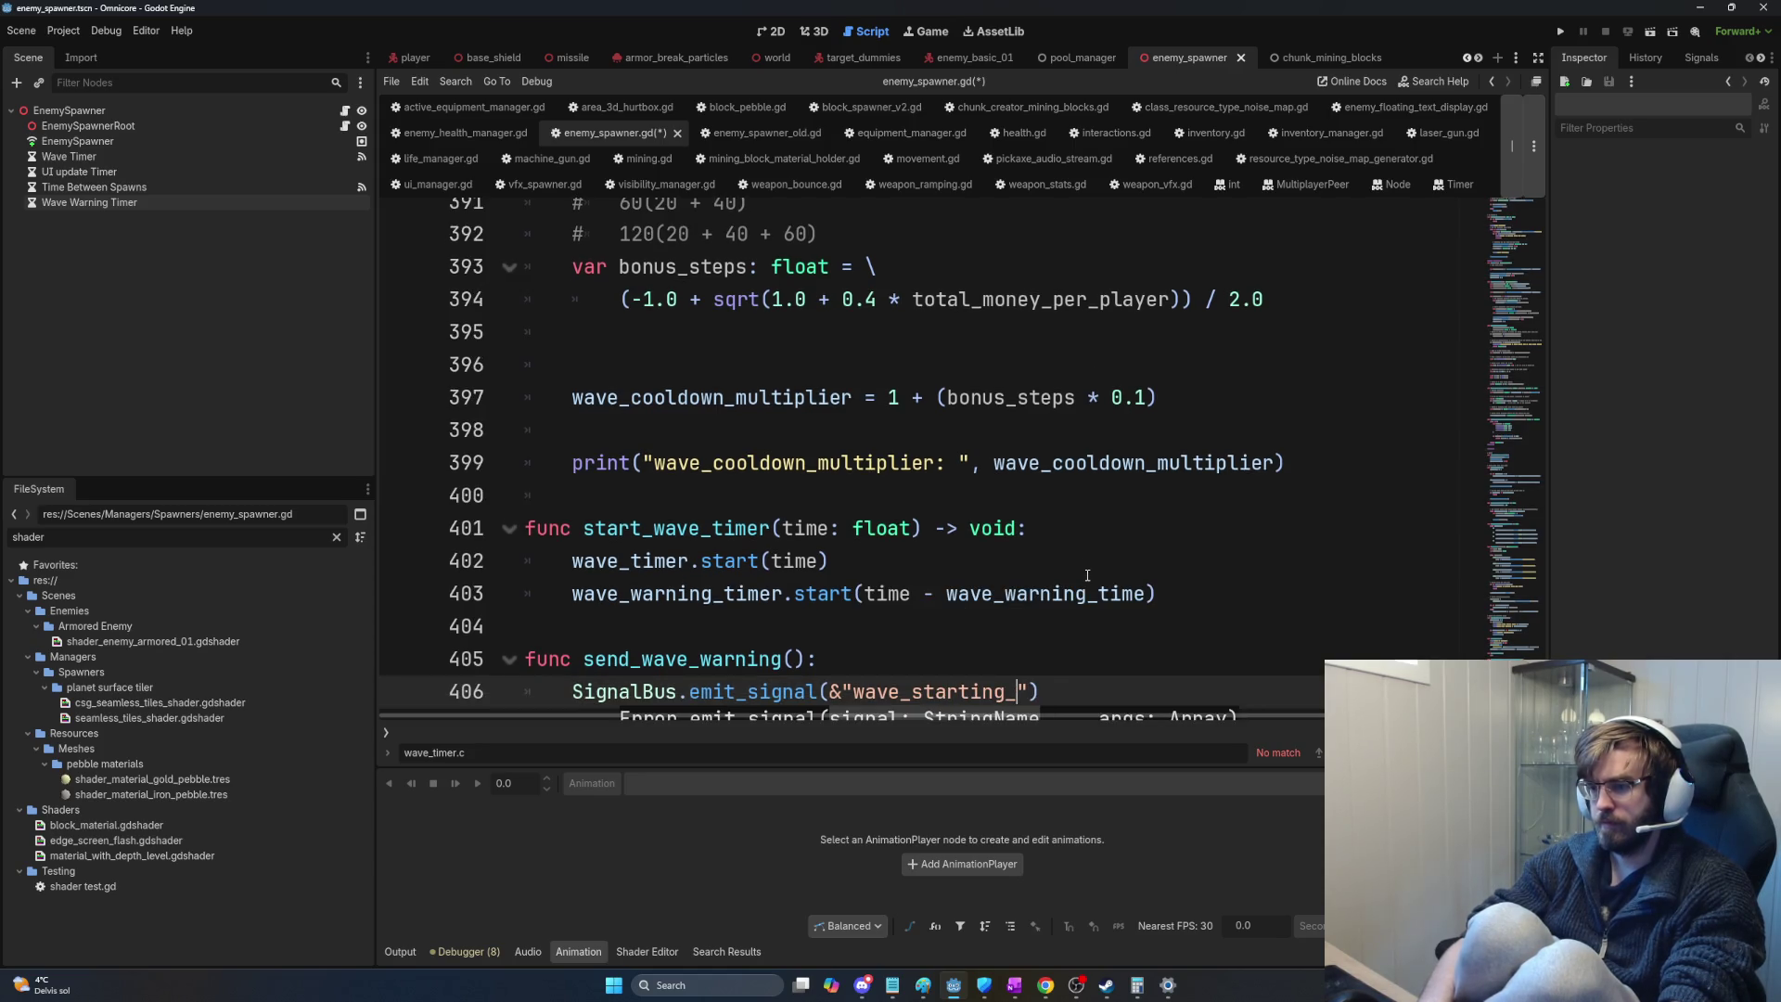
pyautogui.write('warning')
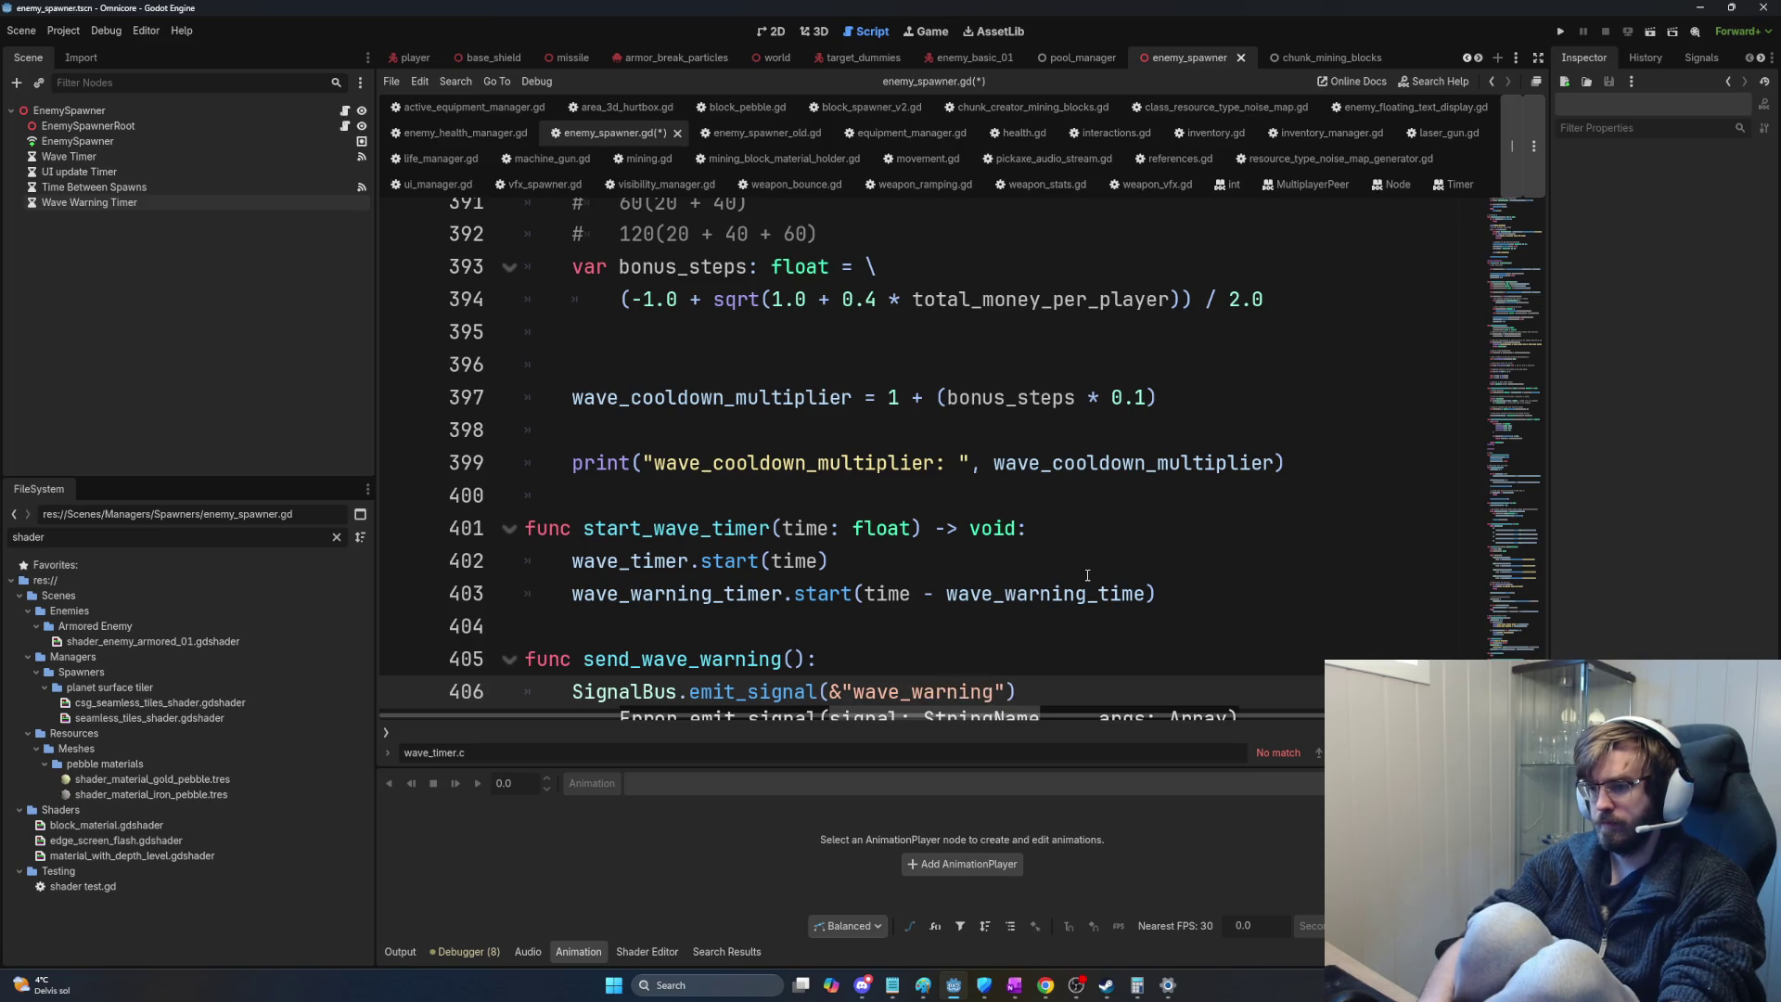
pyautogui.press('BackSpace')
pyautogui.press('BackSpace')
pyautogui.press('BackSpace')
pyautogui.write('starting_')
pyautogui.write('soon_warnin')
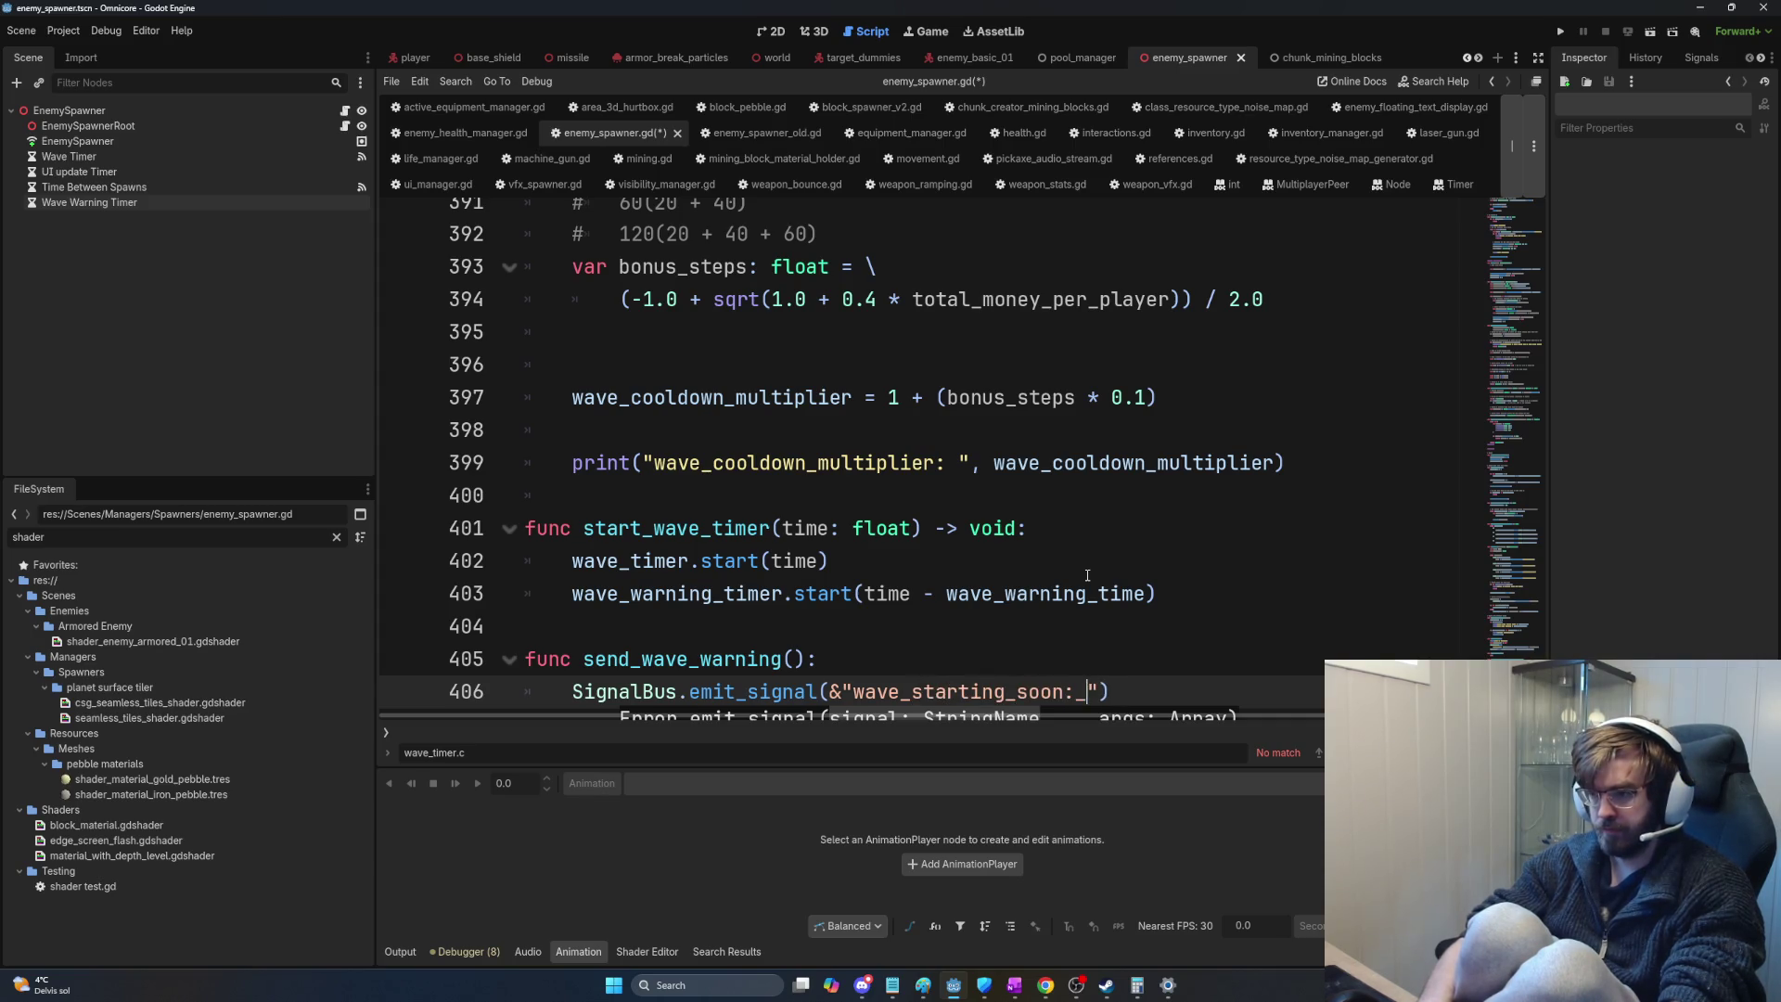
pyautogui.write('g')
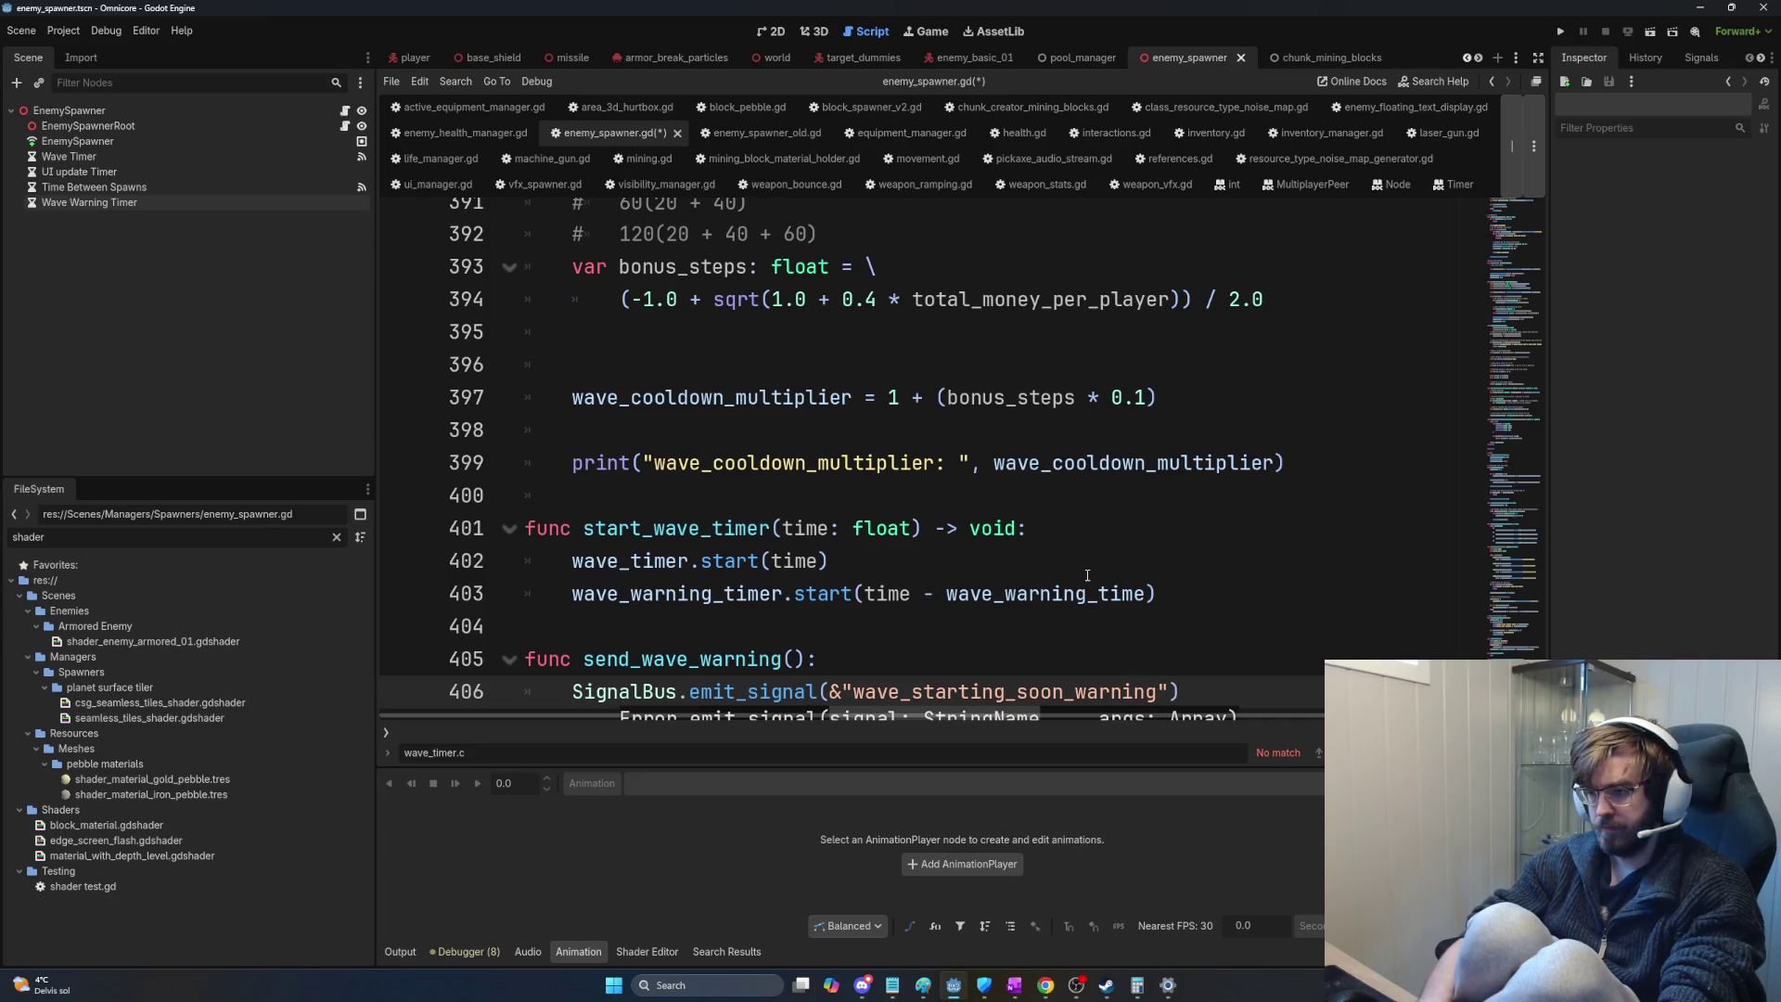
pyautogui.press('BackSpace')
pyautogui.press('BackSpace')
pyautogui.press('BackSpace')
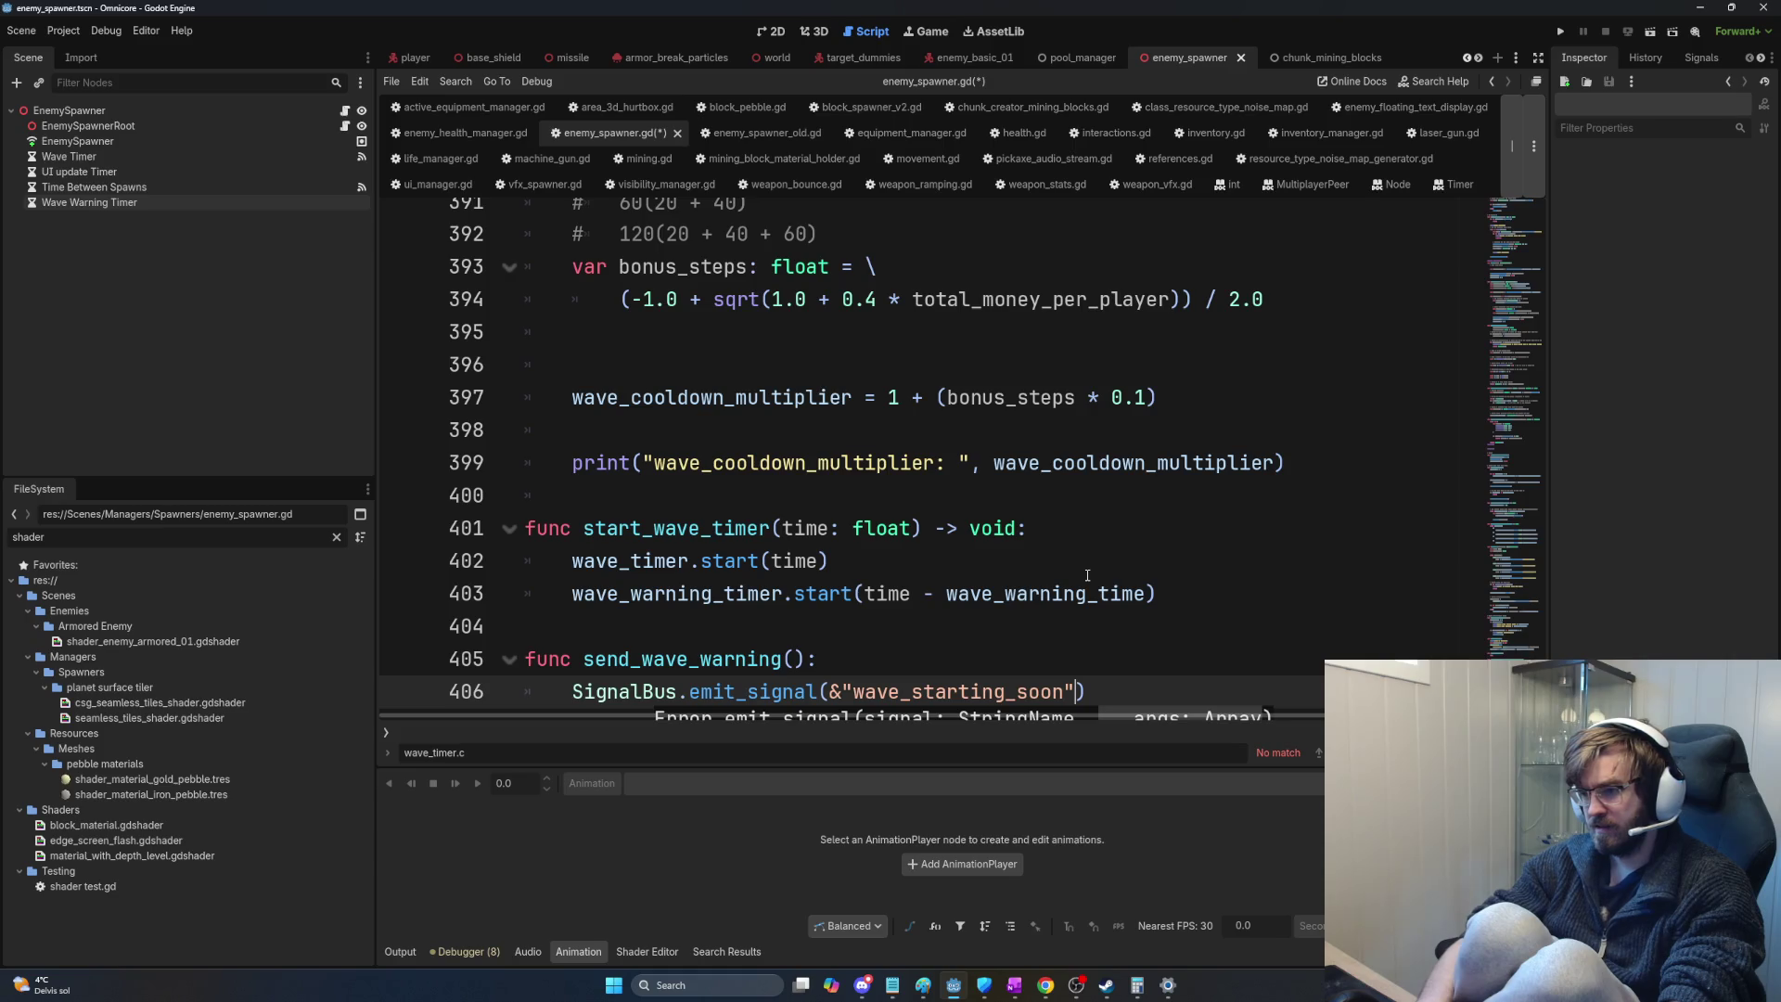
pyautogui.press('Escape')
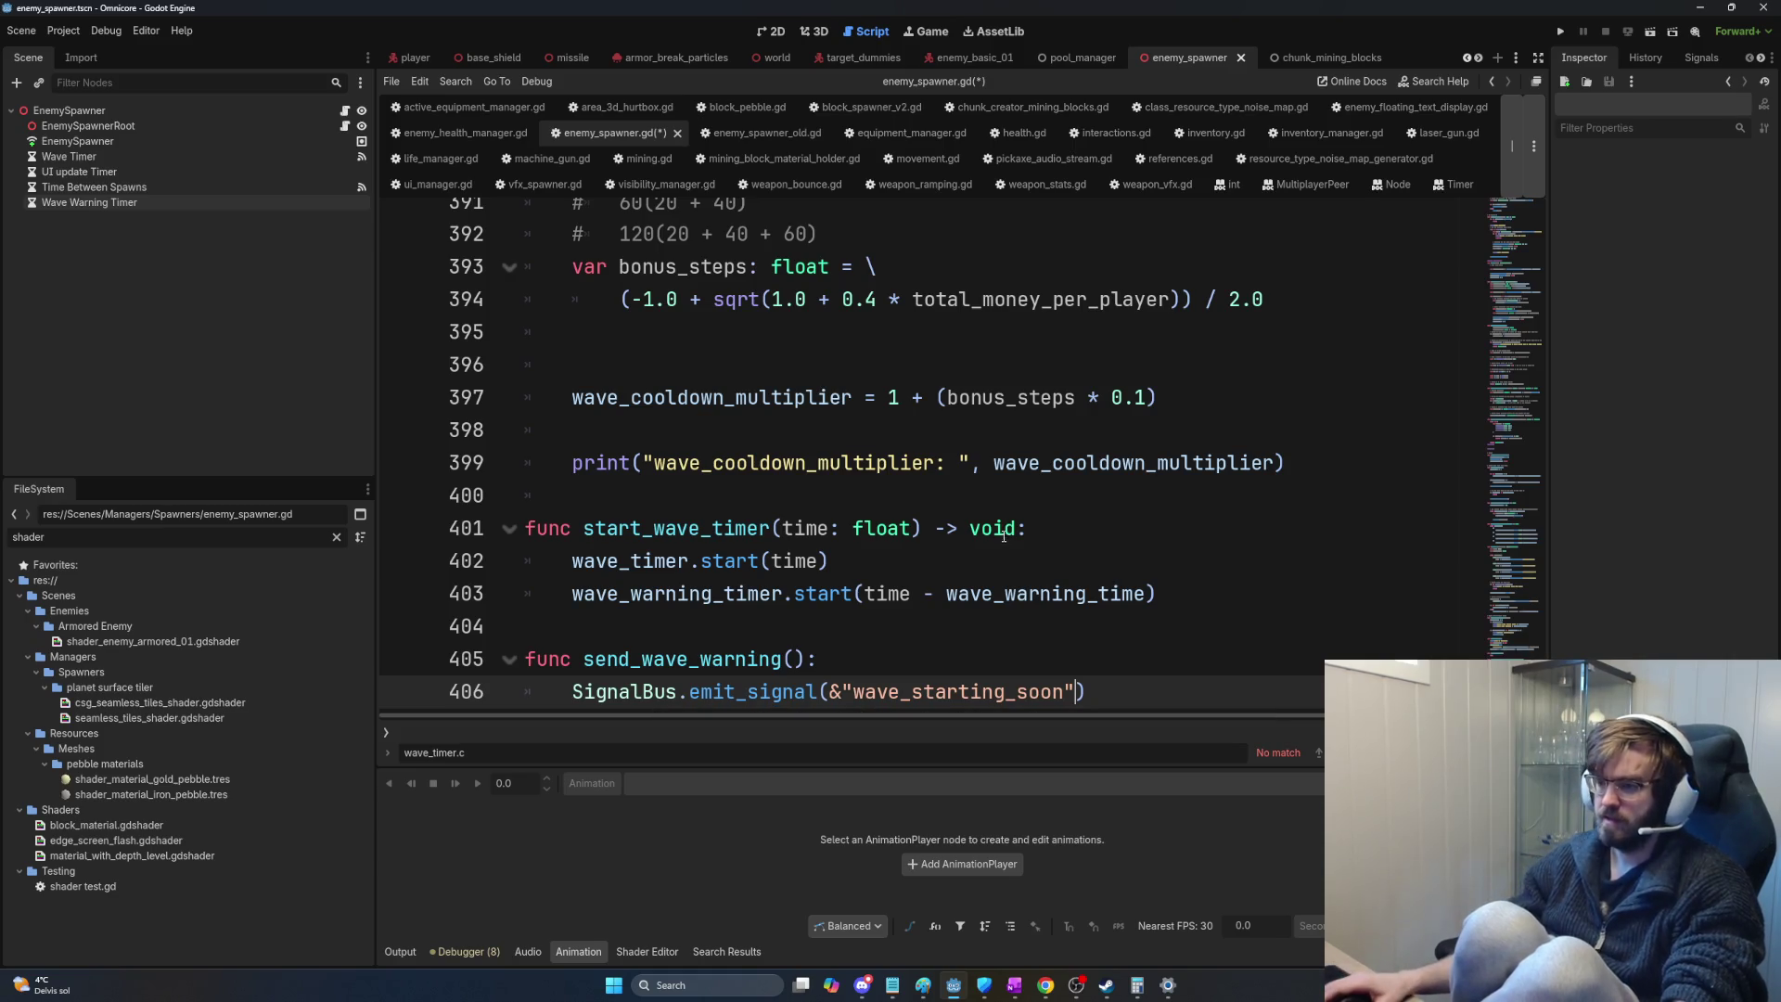
pyautogui.click(635, 691)
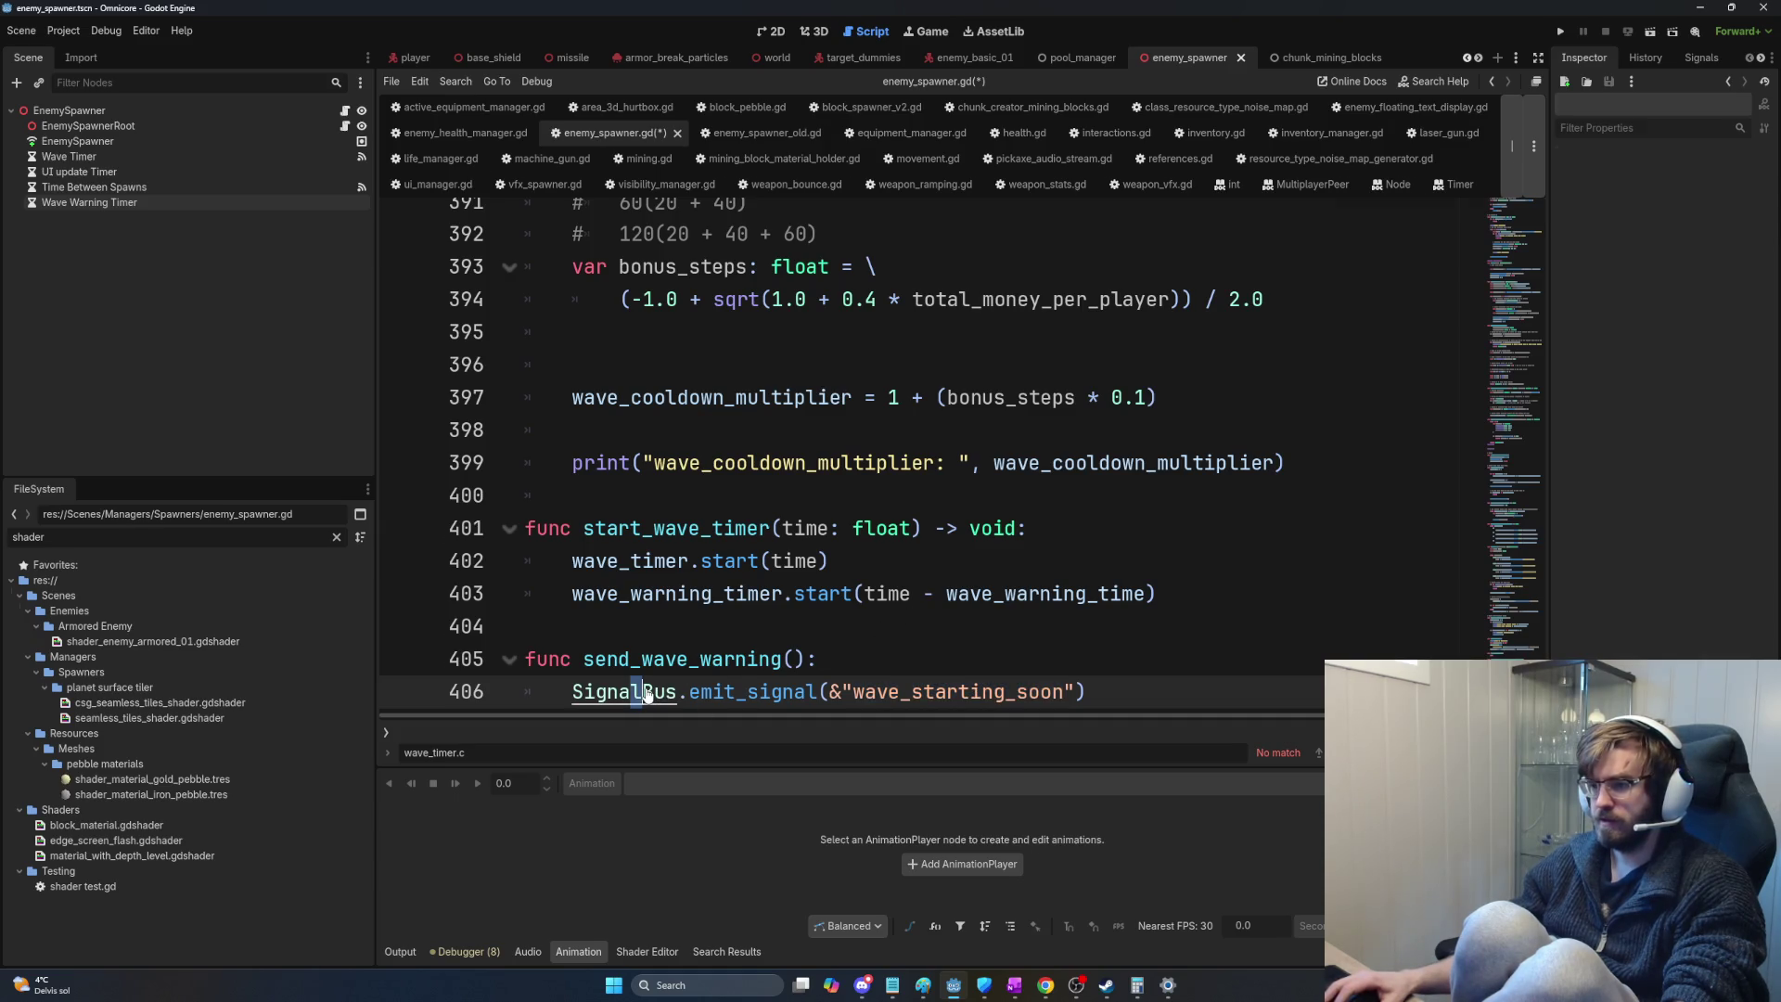
pyautogui.keyDown('ctrl'); pyautogui.click(646, 694); pyautogui.keyUp('ctrl')
# Declare signal wave_starting_soon() below wave_starting in signal_bus.gd and save
pyautogui.scroll(-5, 893, 454)
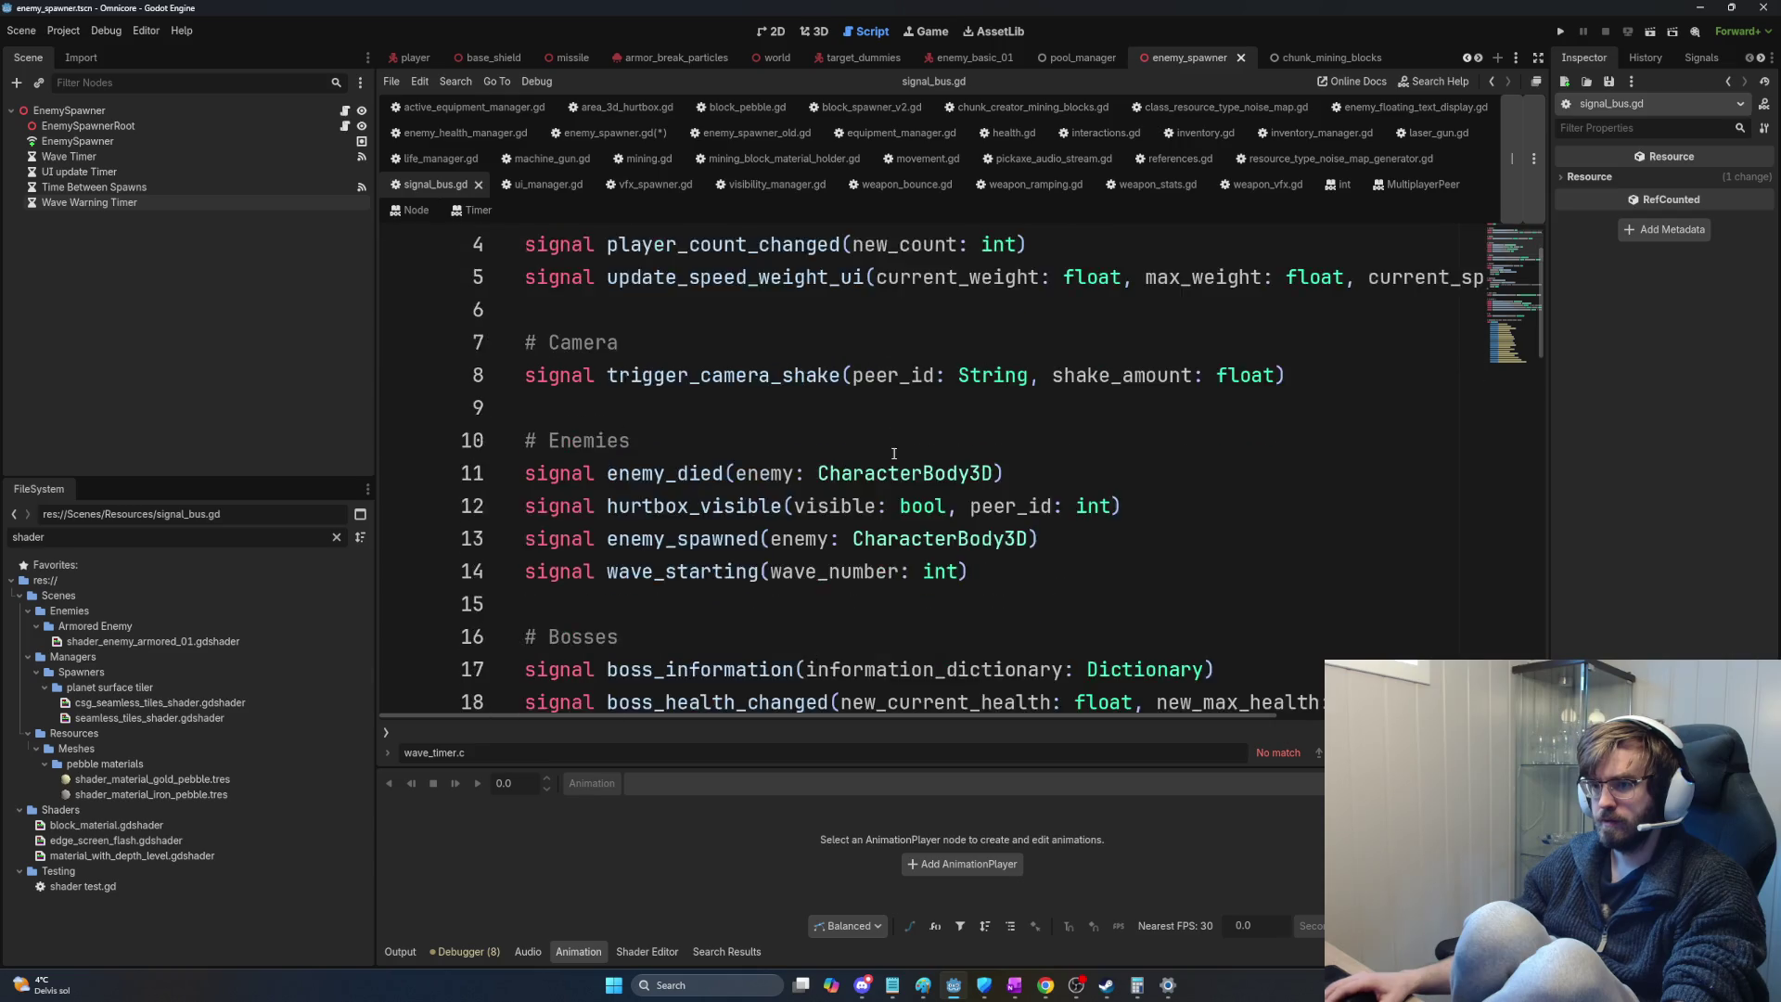
pyautogui.scroll(-7, 889, 474)
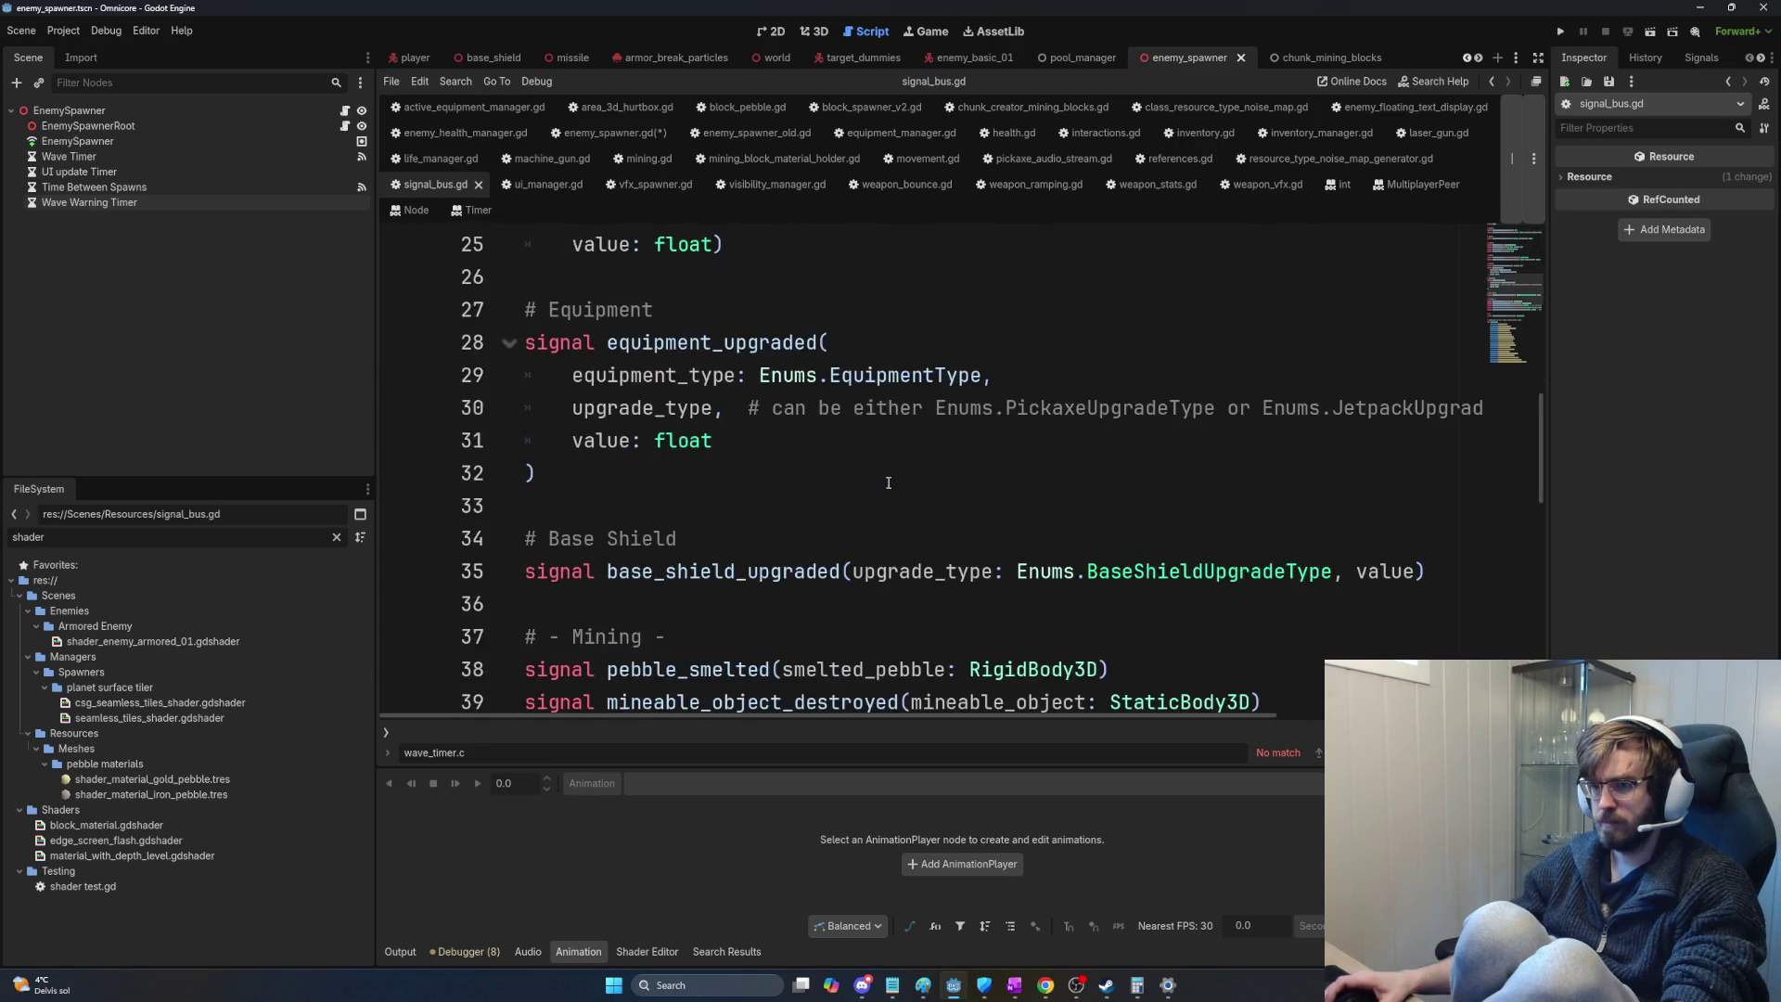
pyautogui.scroll(-4, 890, 491)
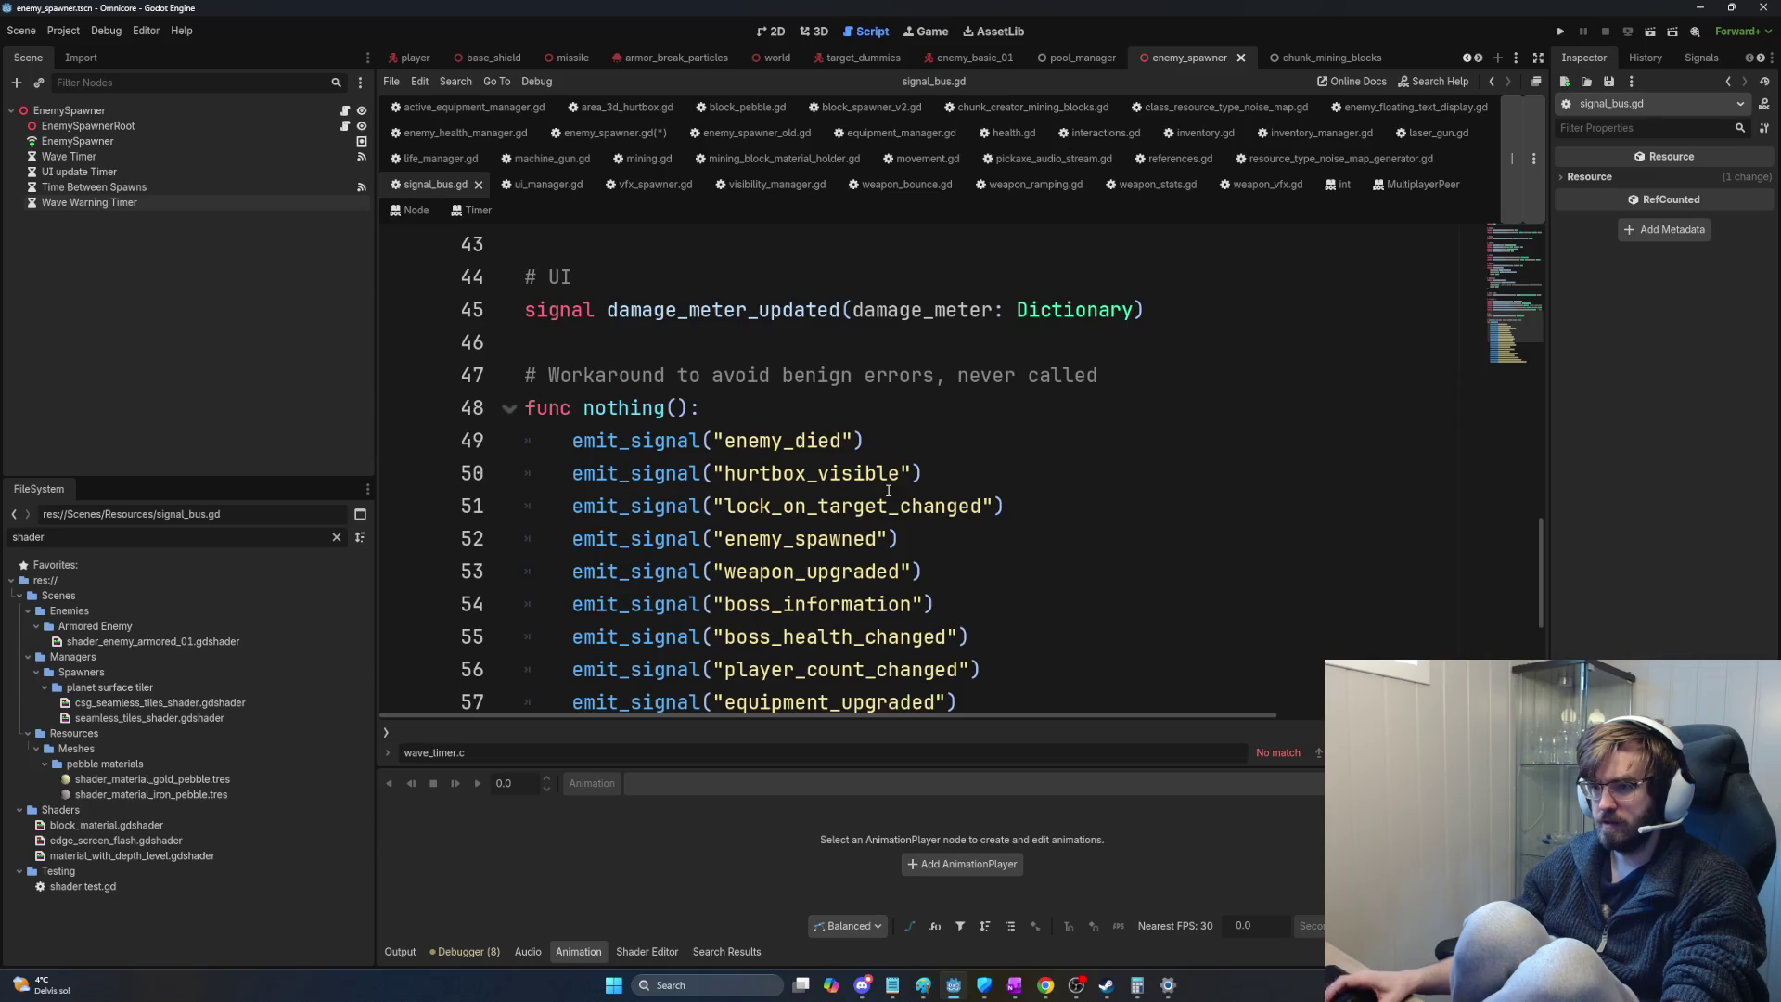
pyautogui.scroll(5, 901, 502)
pyautogui.scroll(8, 901, 502)
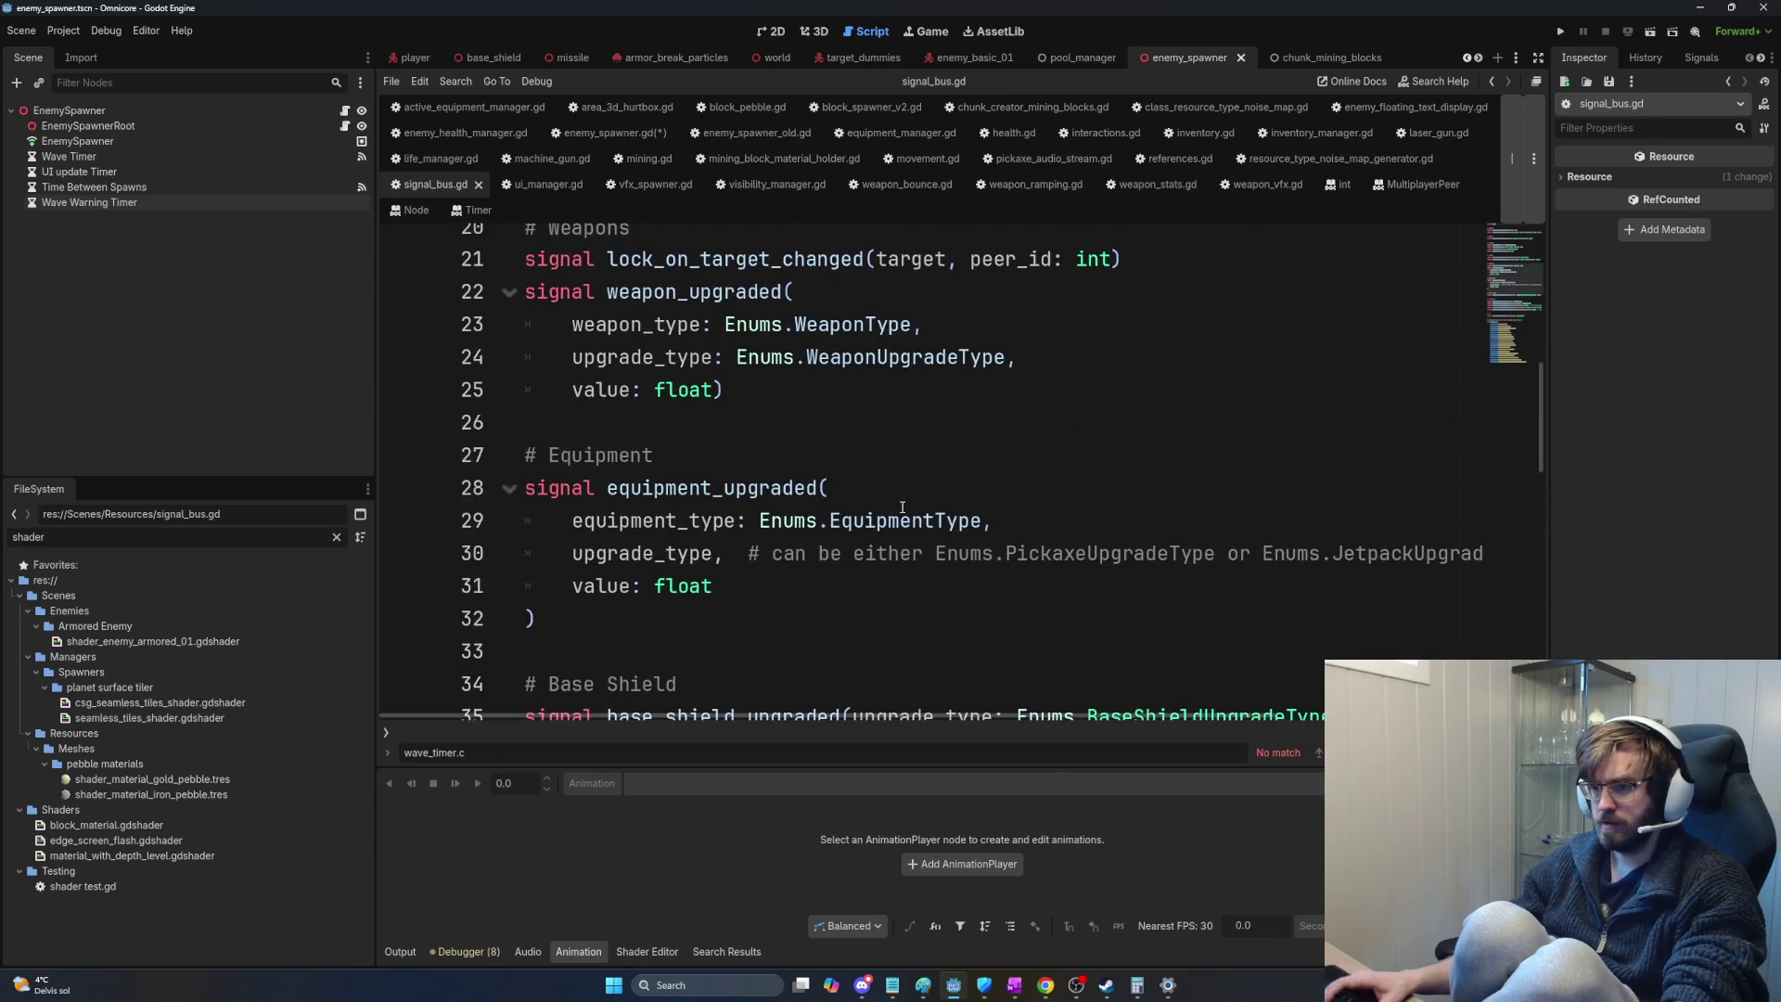
pyautogui.scroll(2, 869, 494)
pyautogui.click(1056, 612)
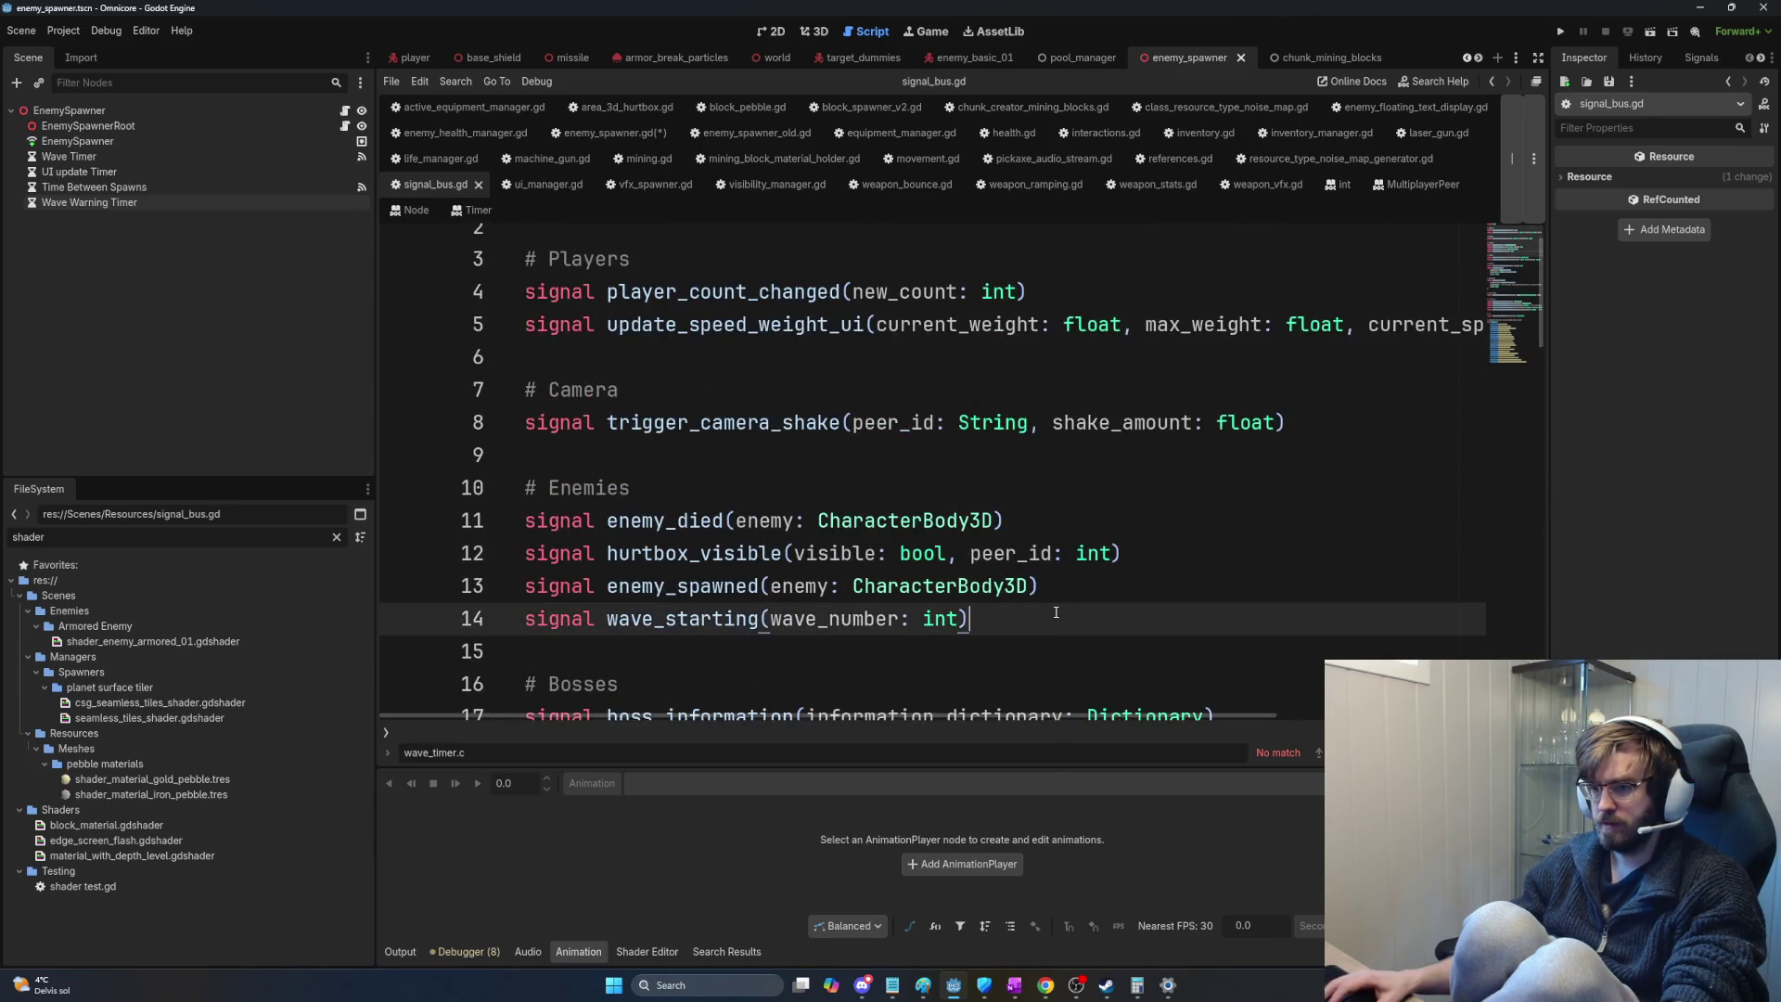
pyautogui.press('Return')
pyautogui.write('signal wave_starting_soon(')
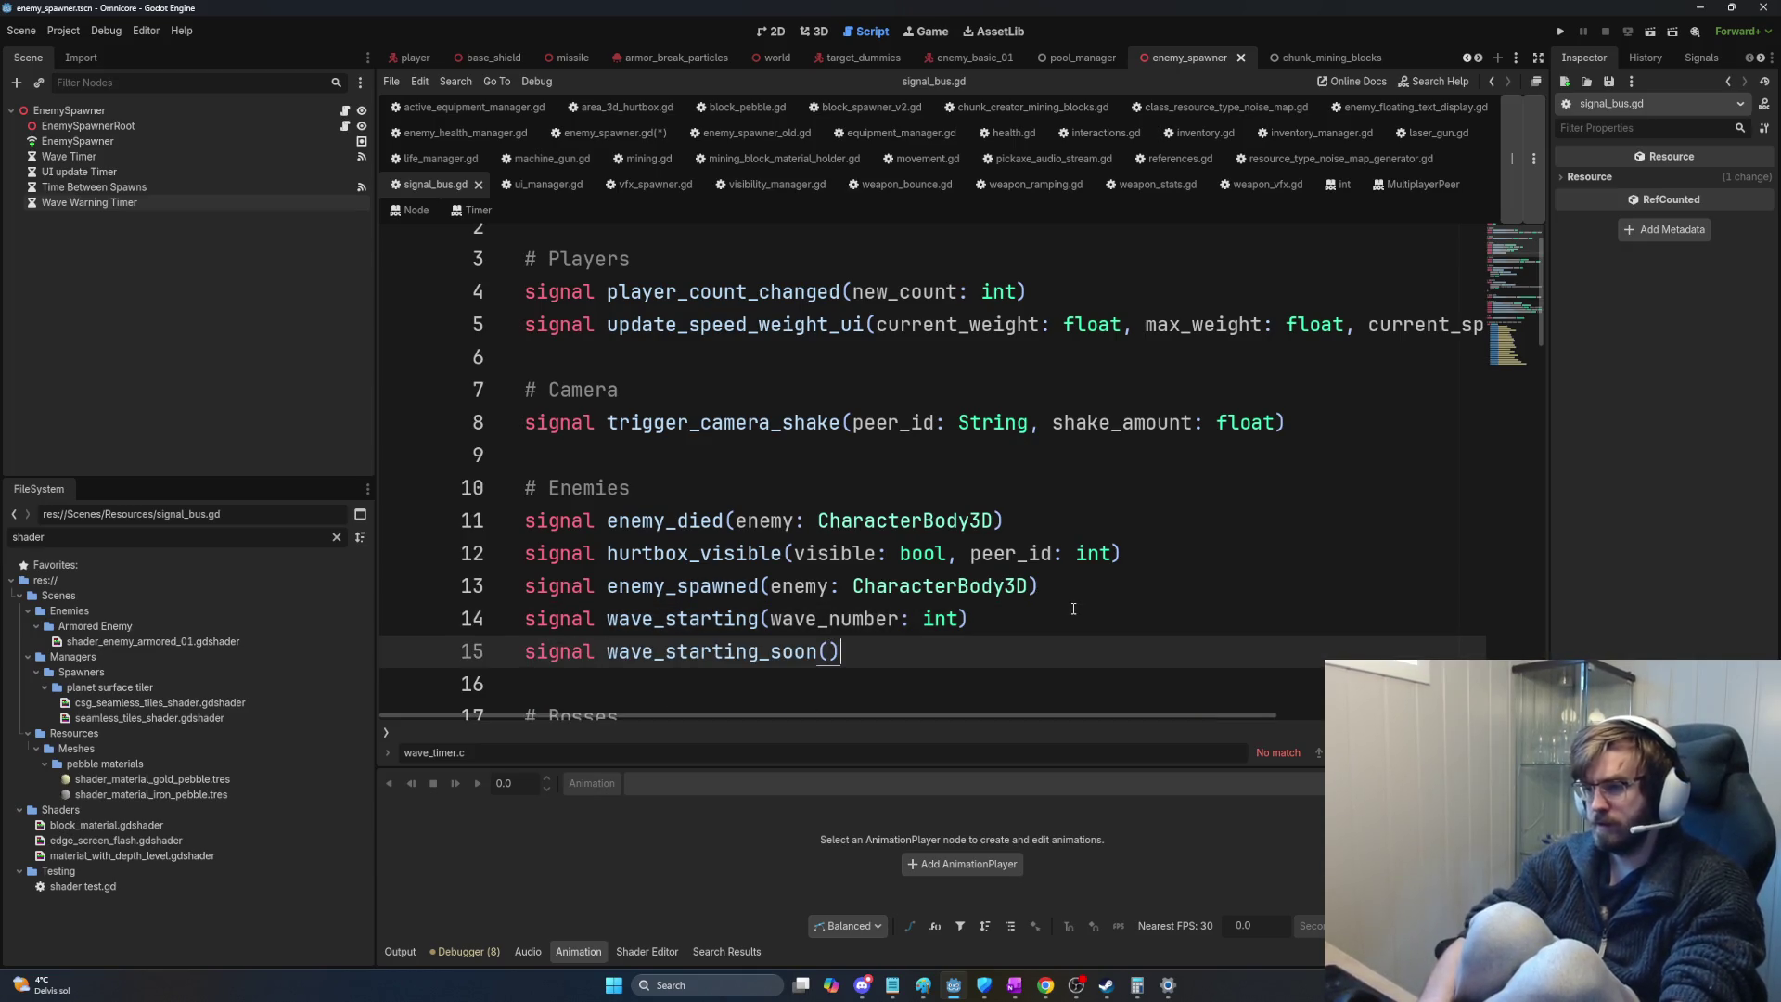
pyautogui.hotkey('ctrl', 's')
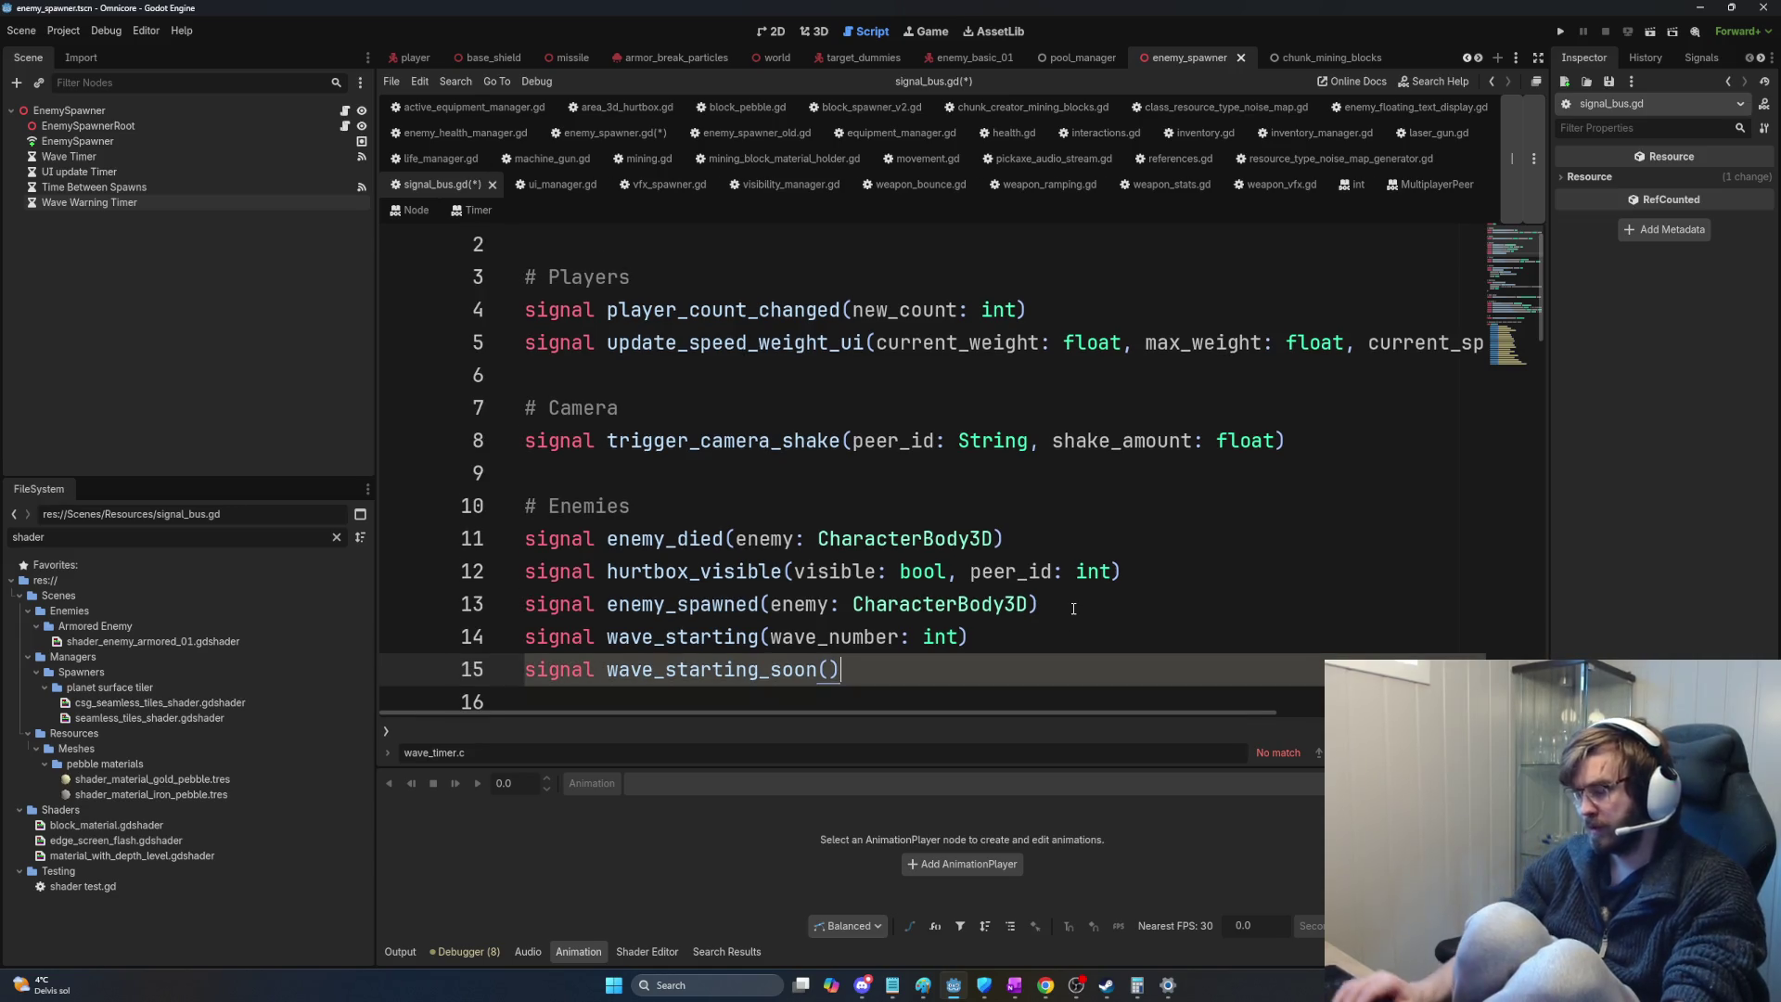
# Add emit_signal("wave_starting_soon") at the end of the workaround emit list
pyautogui.doubleClick(764, 674)
pyautogui.hotkey('ctrl', 'c')
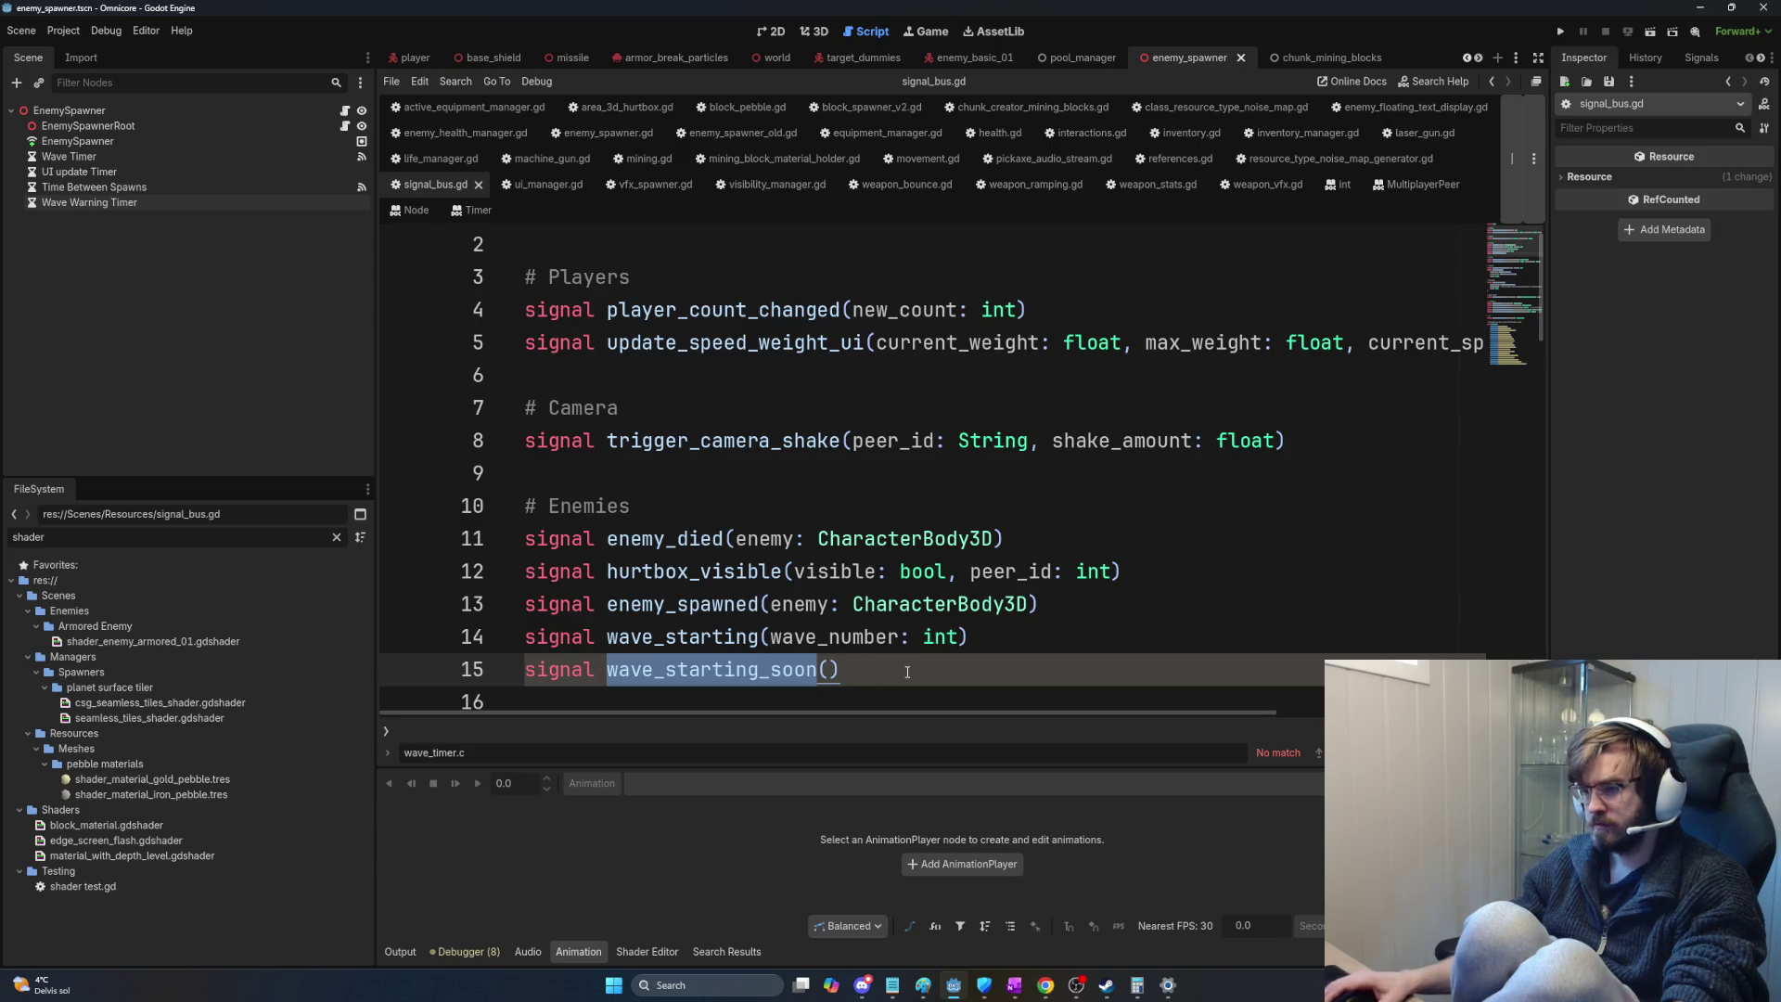
pyautogui.hotkey('ctrl', 'End')
pyautogui.click(770, 651)
pyautogui.write('emit_sig')
pyautogui.press('Return')
pyautogui.write('"')
pyautogui.hotkey('ctrl', 'v')
pyautogui.click(1215, 526)
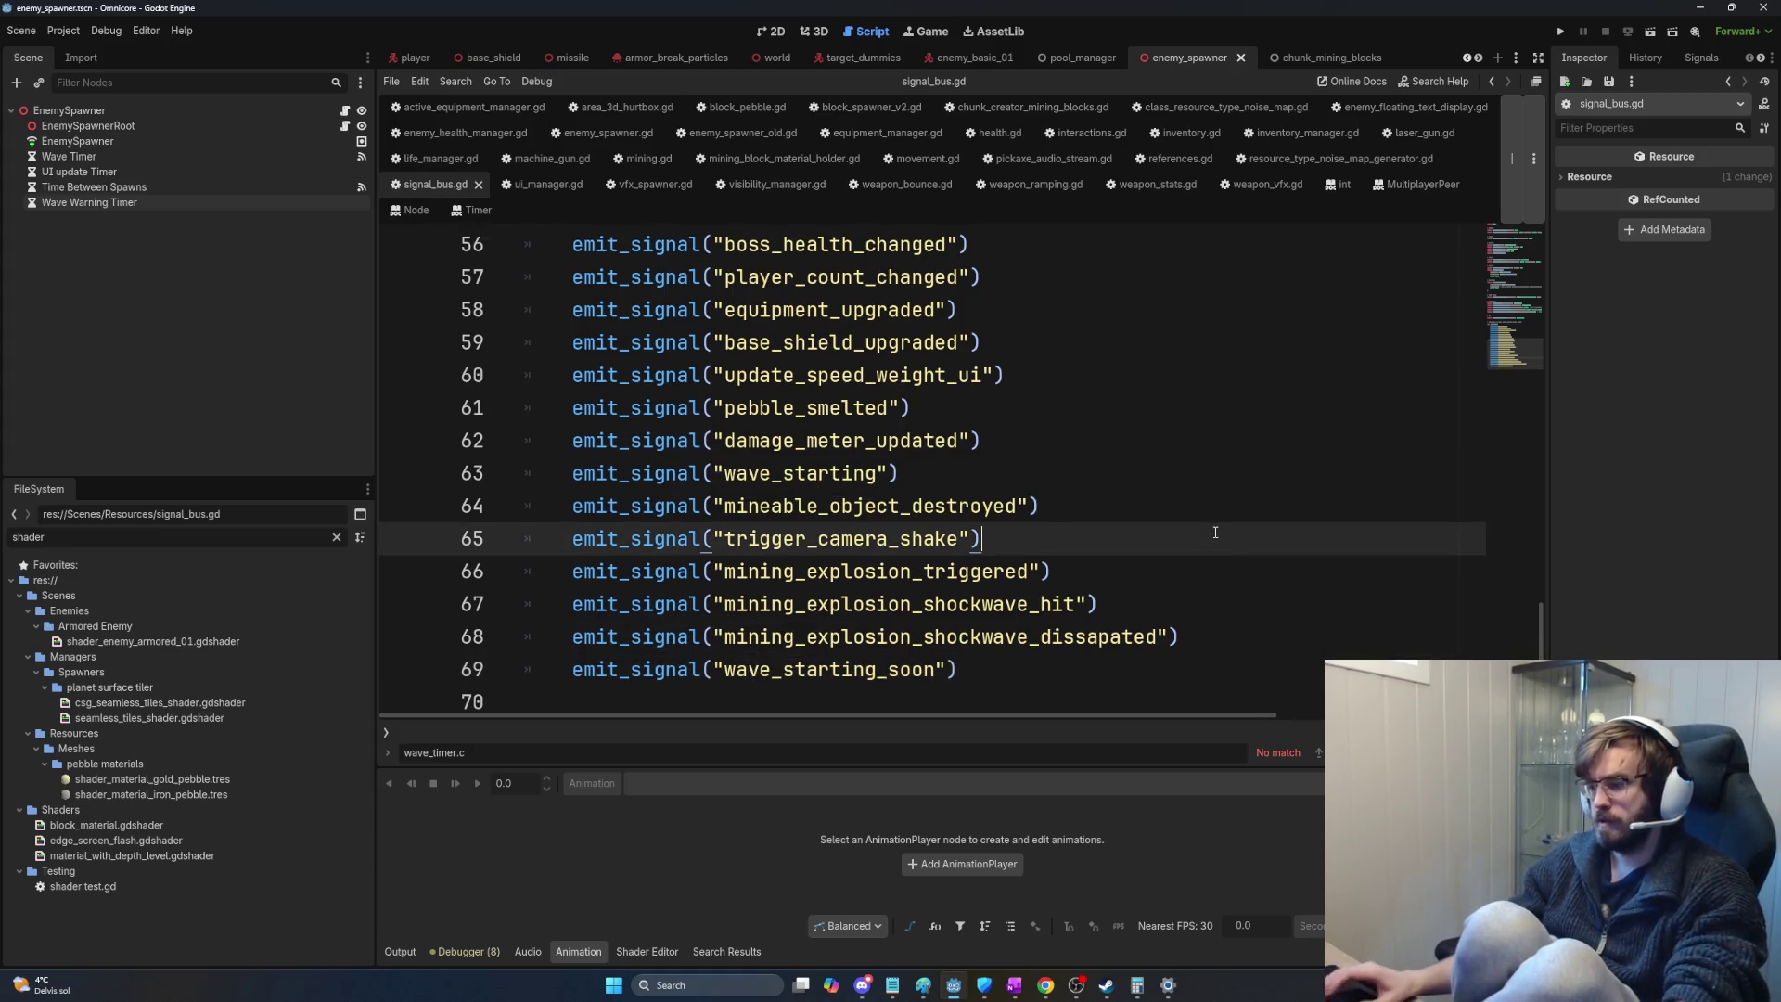
# Return to the top of signal_bus.gd and reselect the wave_starting_soon signal name
pyautogui.hotkey('ctrl', 'Home')
pyautogui.scroll(-3, 707, 407)
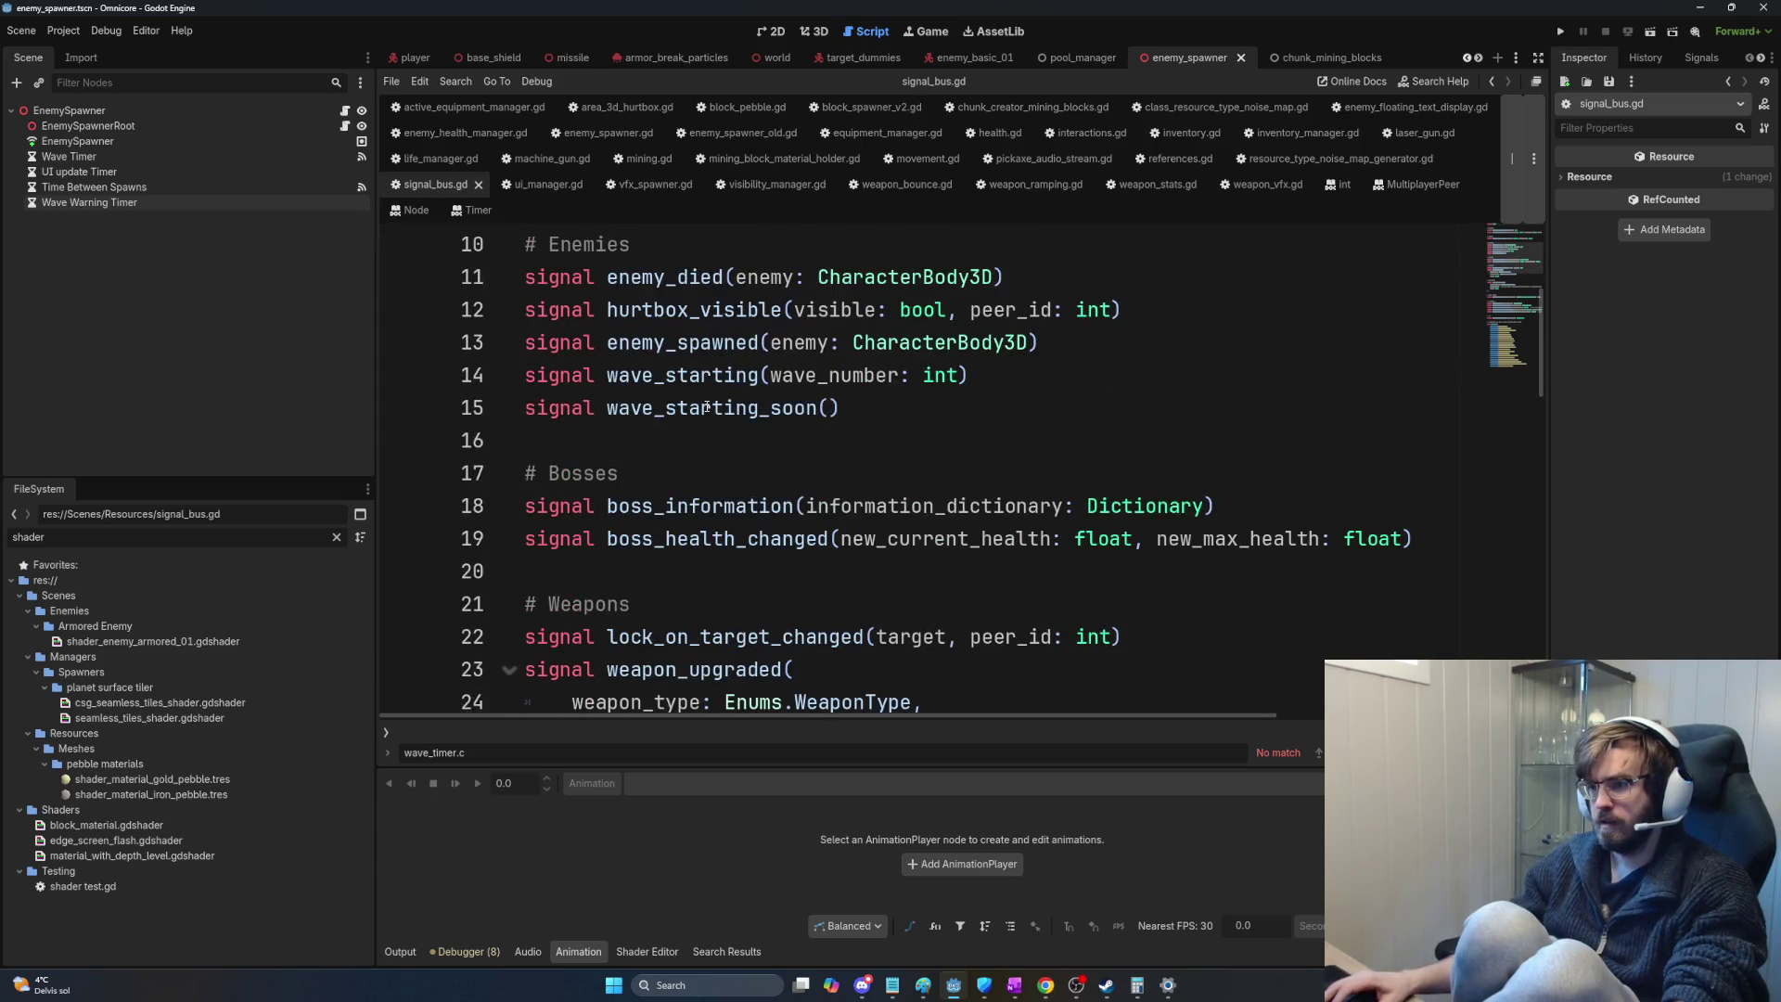
pyautogui.doubleClick(707, 406)
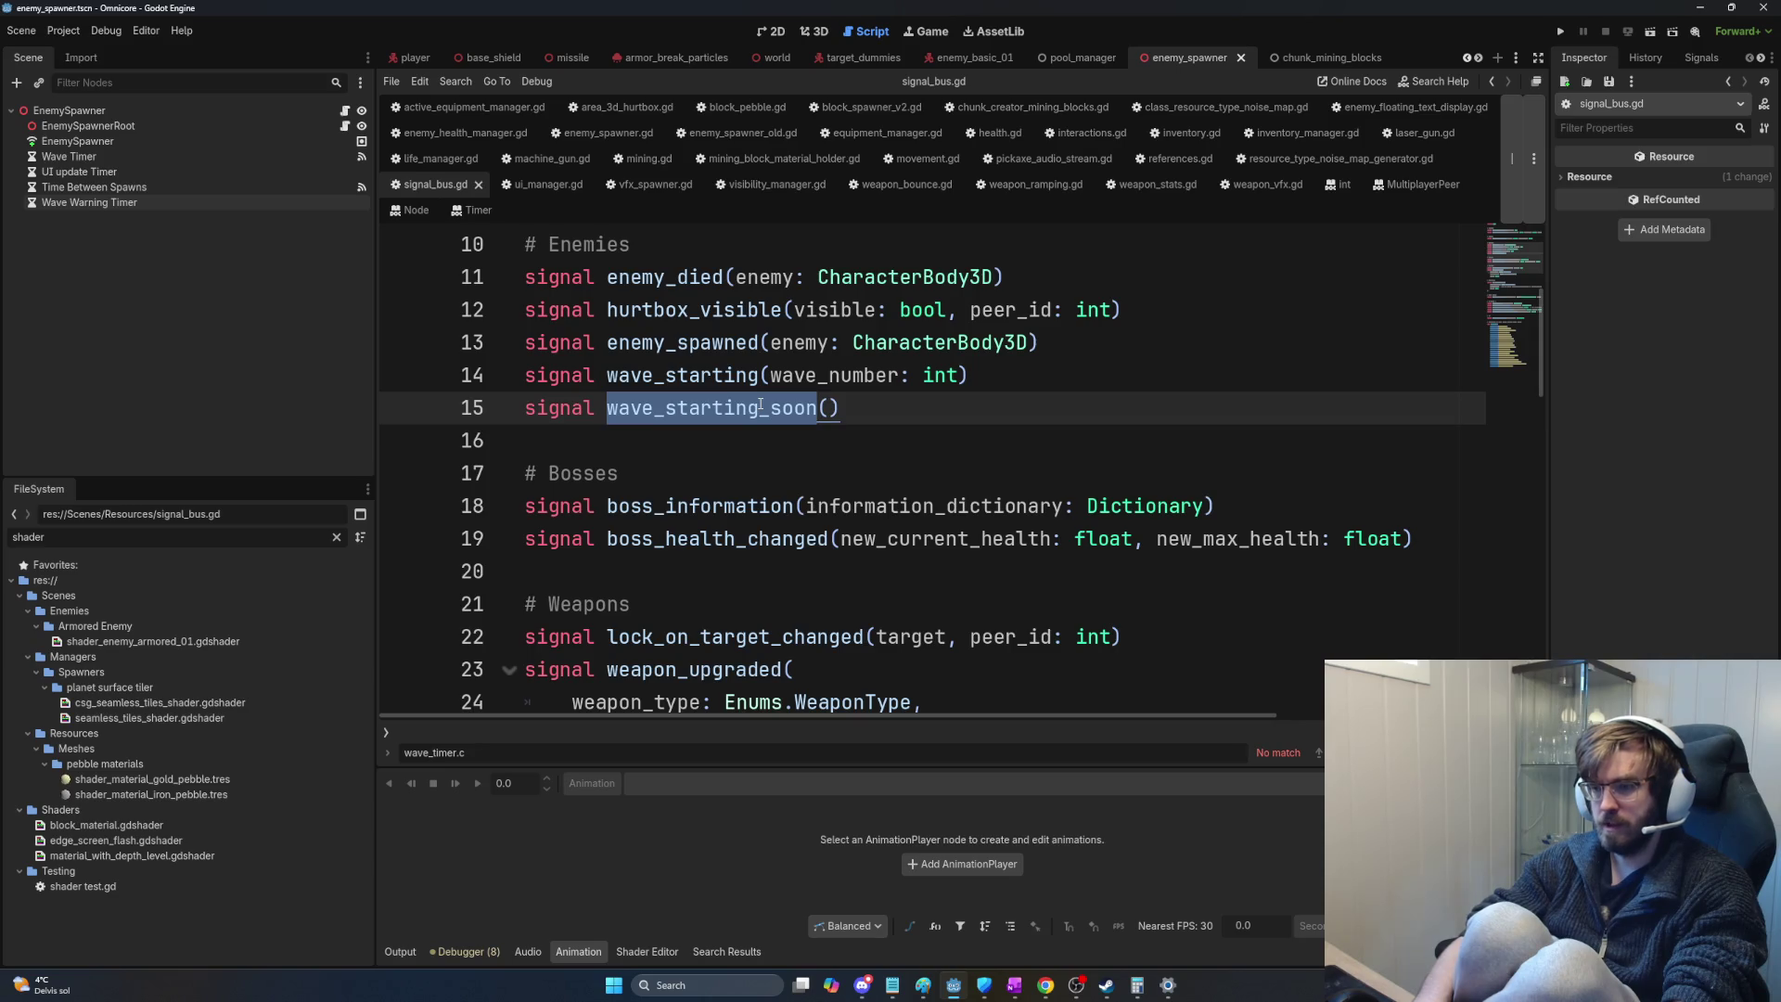
pyautogui.hotkey('ctrl', 'u')
# Open ui_manager.gd from the script filter and scroll to _ready()
pyautogui.write('ui')
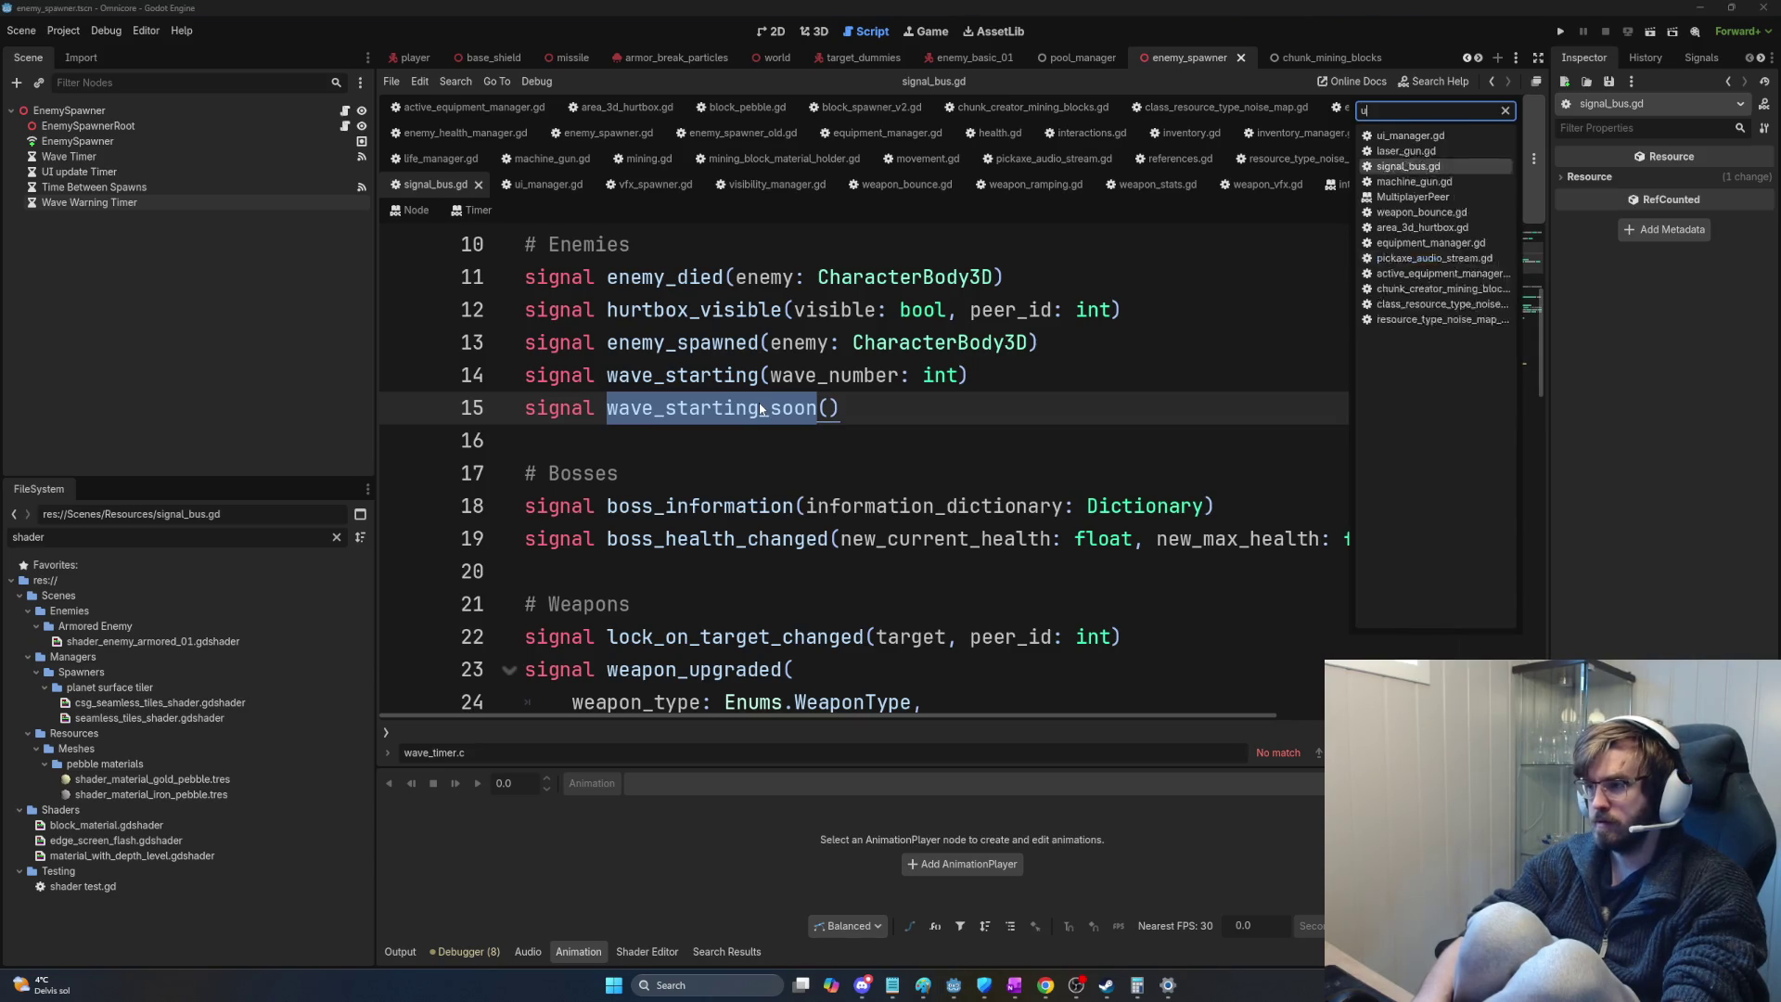
pyautogui.press('Return')
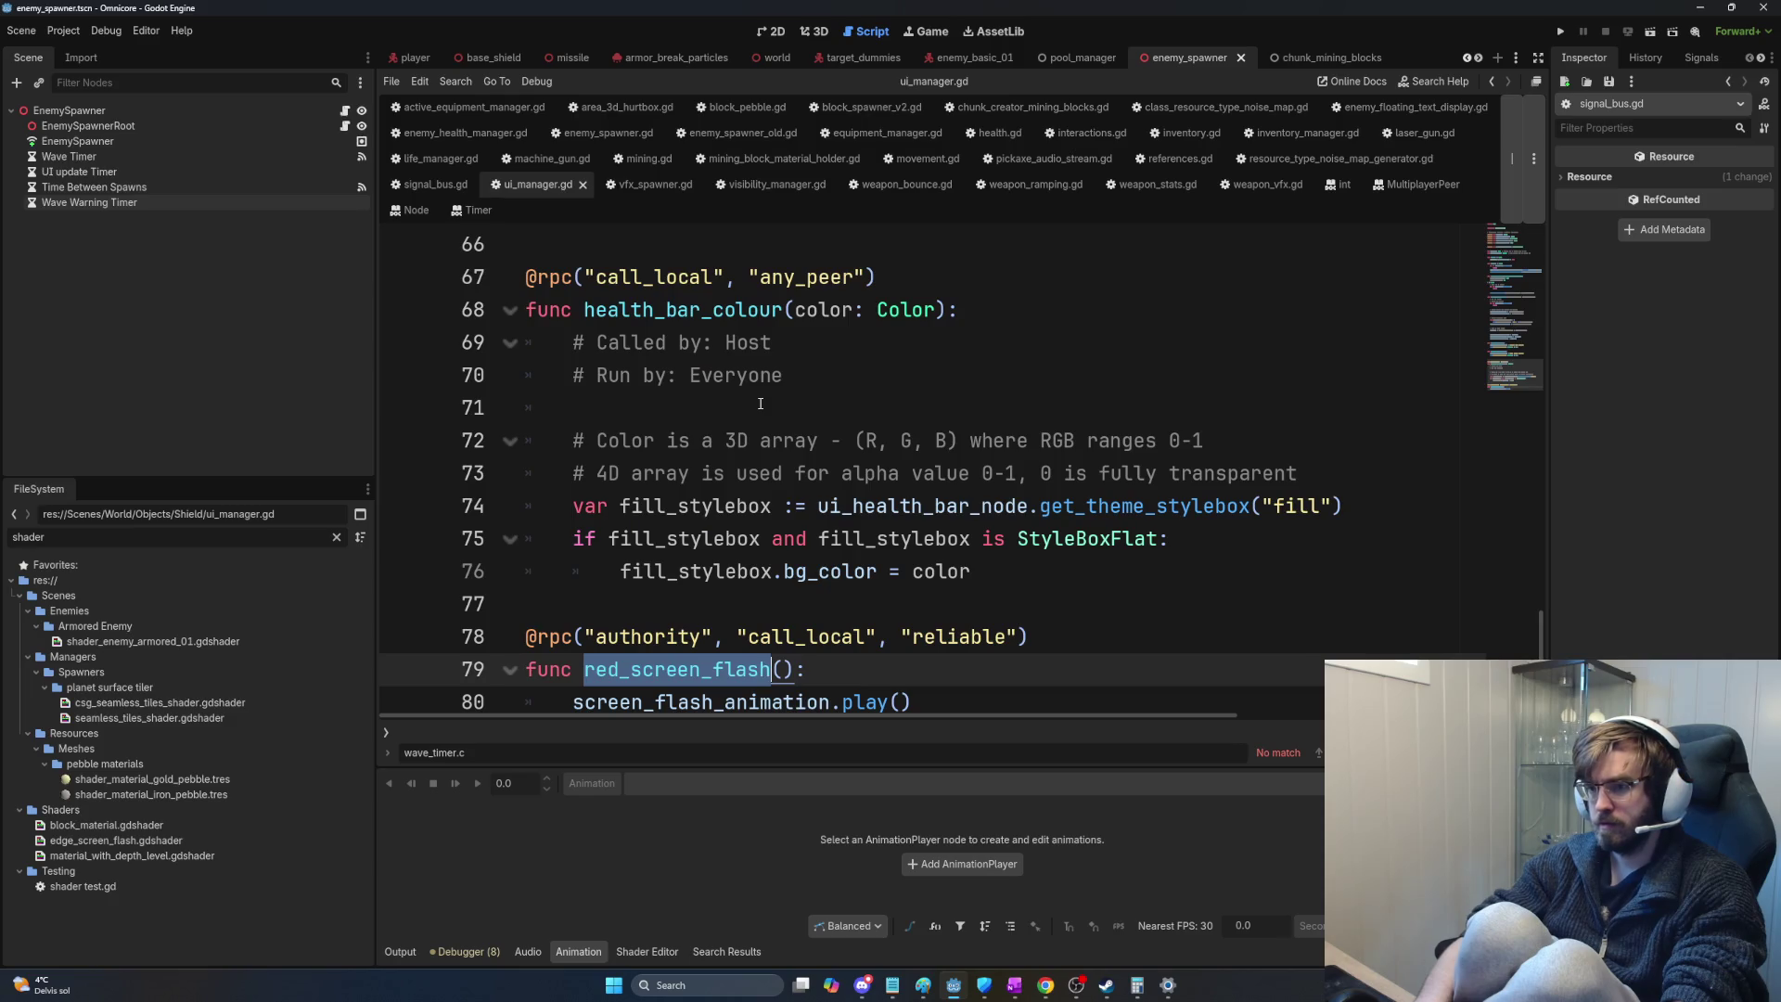
pyautogui.moveTo(1542, 636)
pyautogui.mouseDown()
pyautogui.moveTo(1555, 260)
pyautogui.moveTo(1555, 384)
pyautogui.mouseUp()
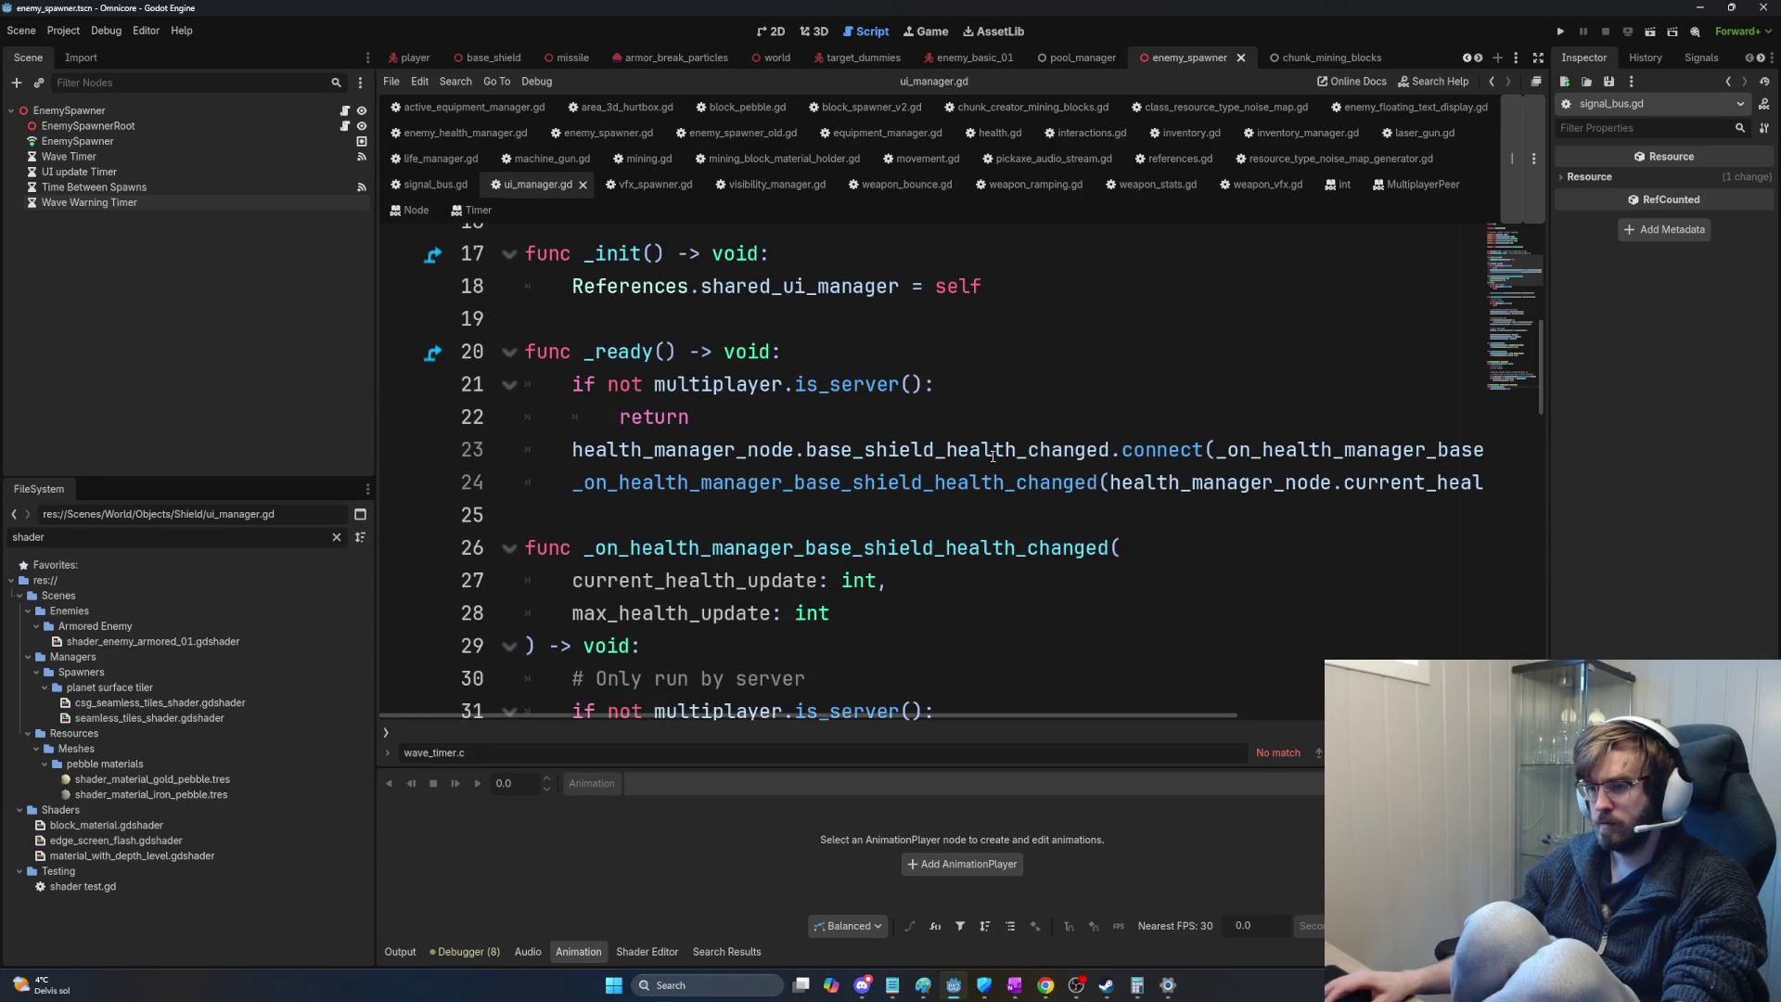
# Write SignalBus.wave_starting_soon.connect() in _ready(), initially passing screen_flash_animation
pyautogui.click(872, 507)
pyautogui.write('Sg')
pyautogui.press('BackSpace')
pyautogui.write('ignalBus.')
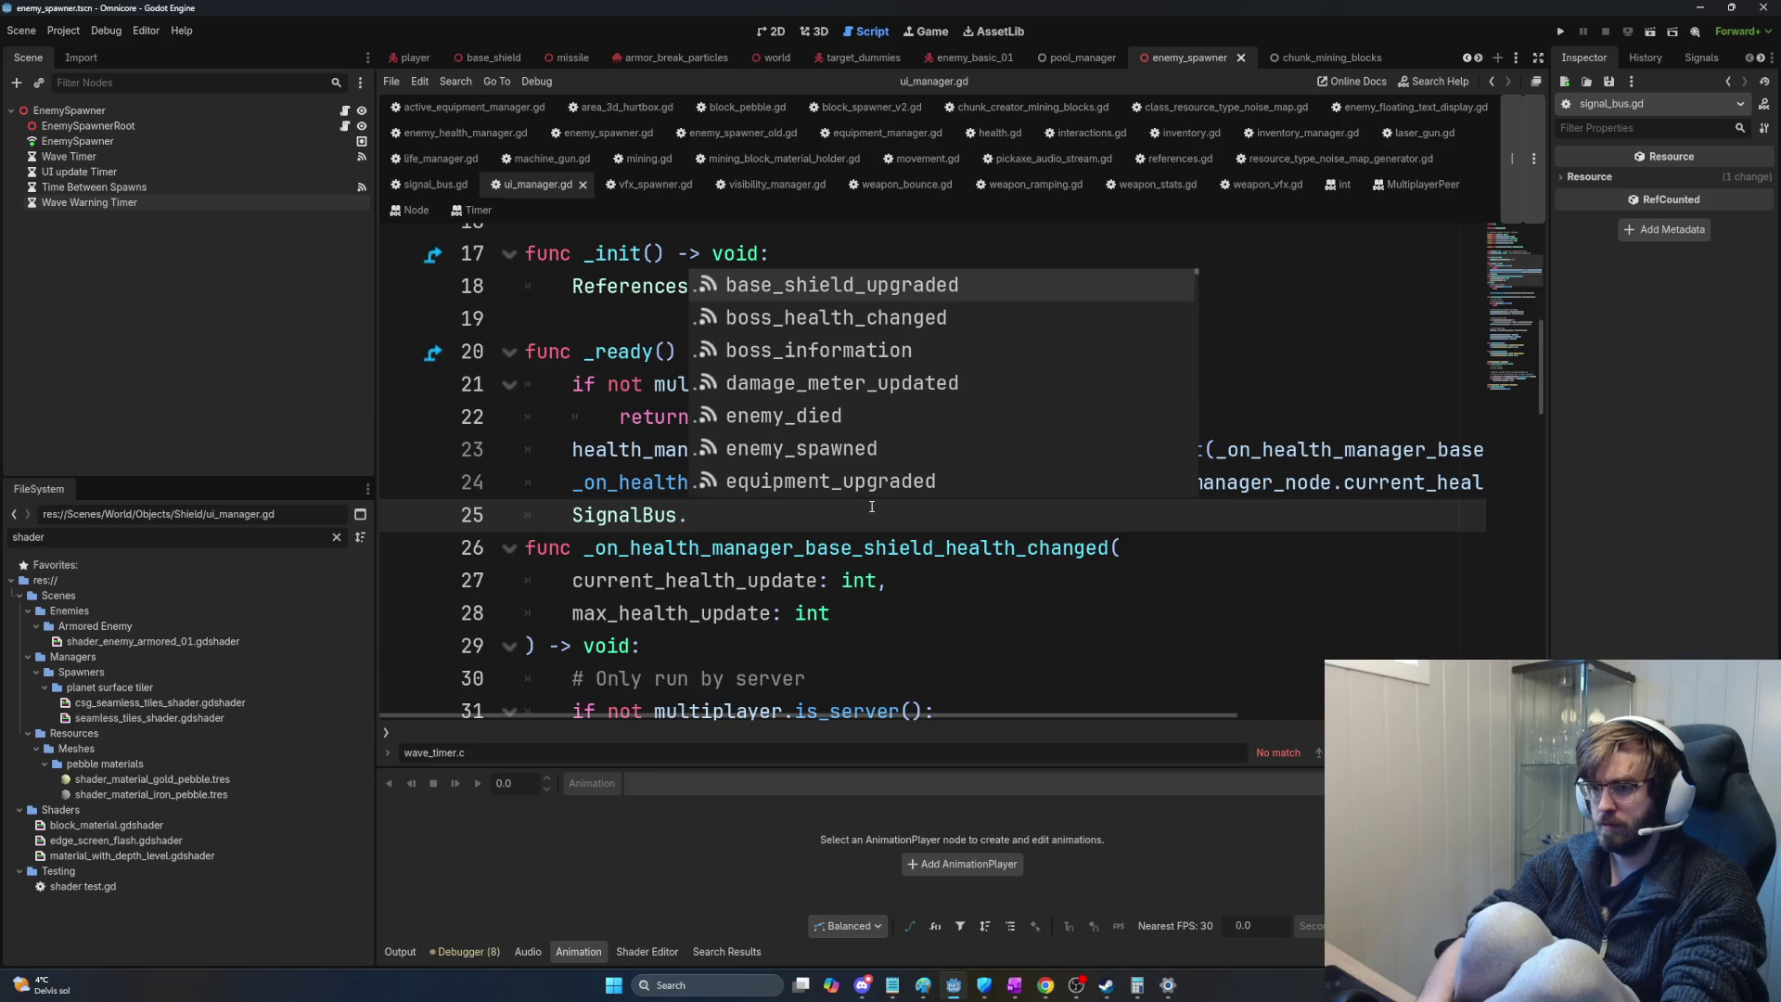
pyautogui.write('wa')
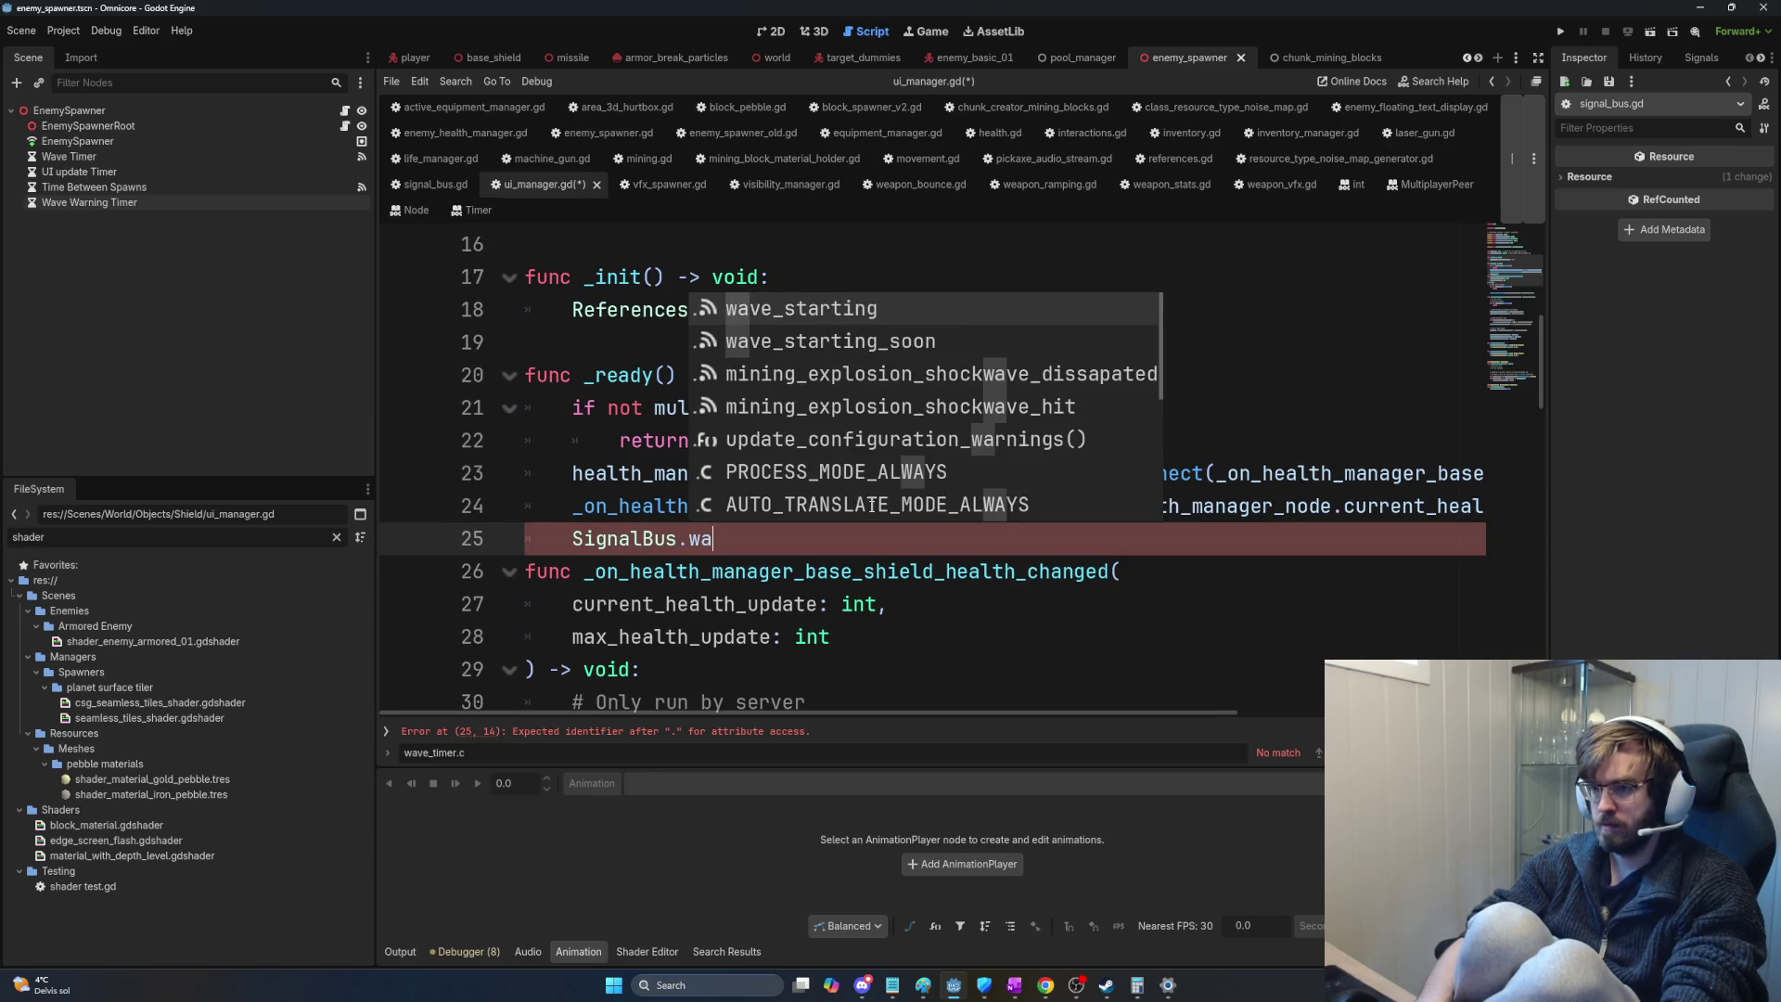
pyautogui.press('Down')
pyautogui.press('Return')
pyautogui.write('.connect')
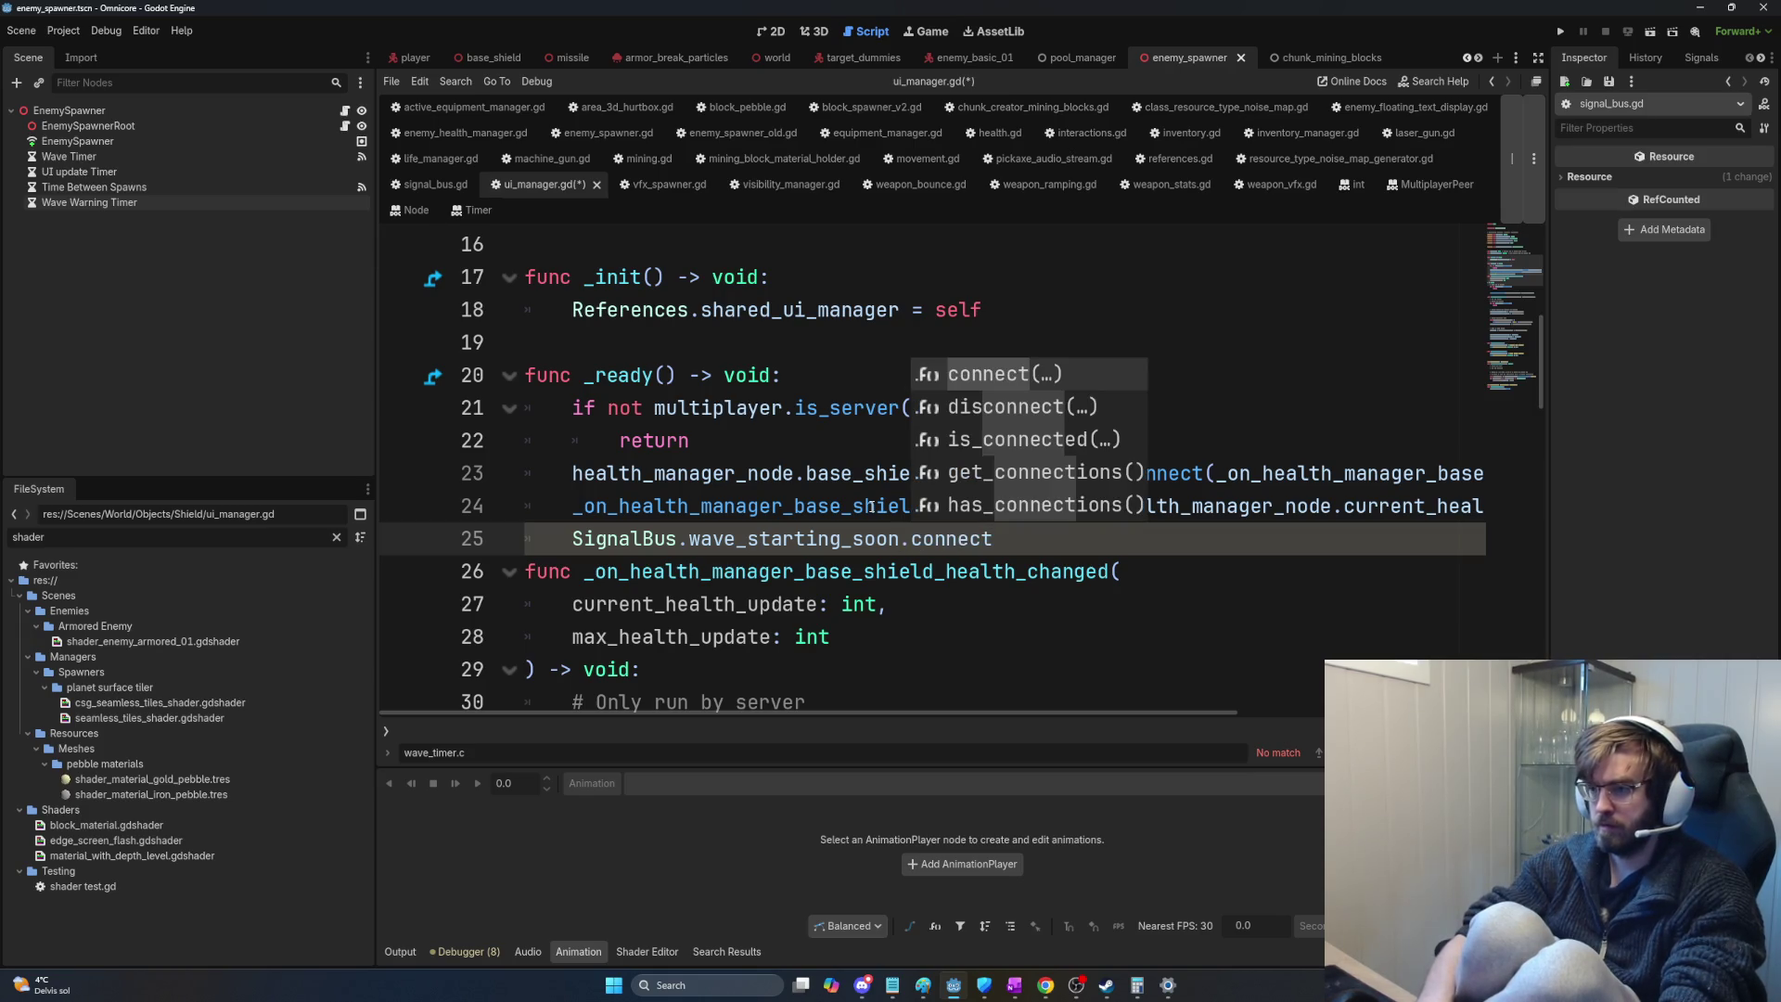
pyautogui.press('Return')
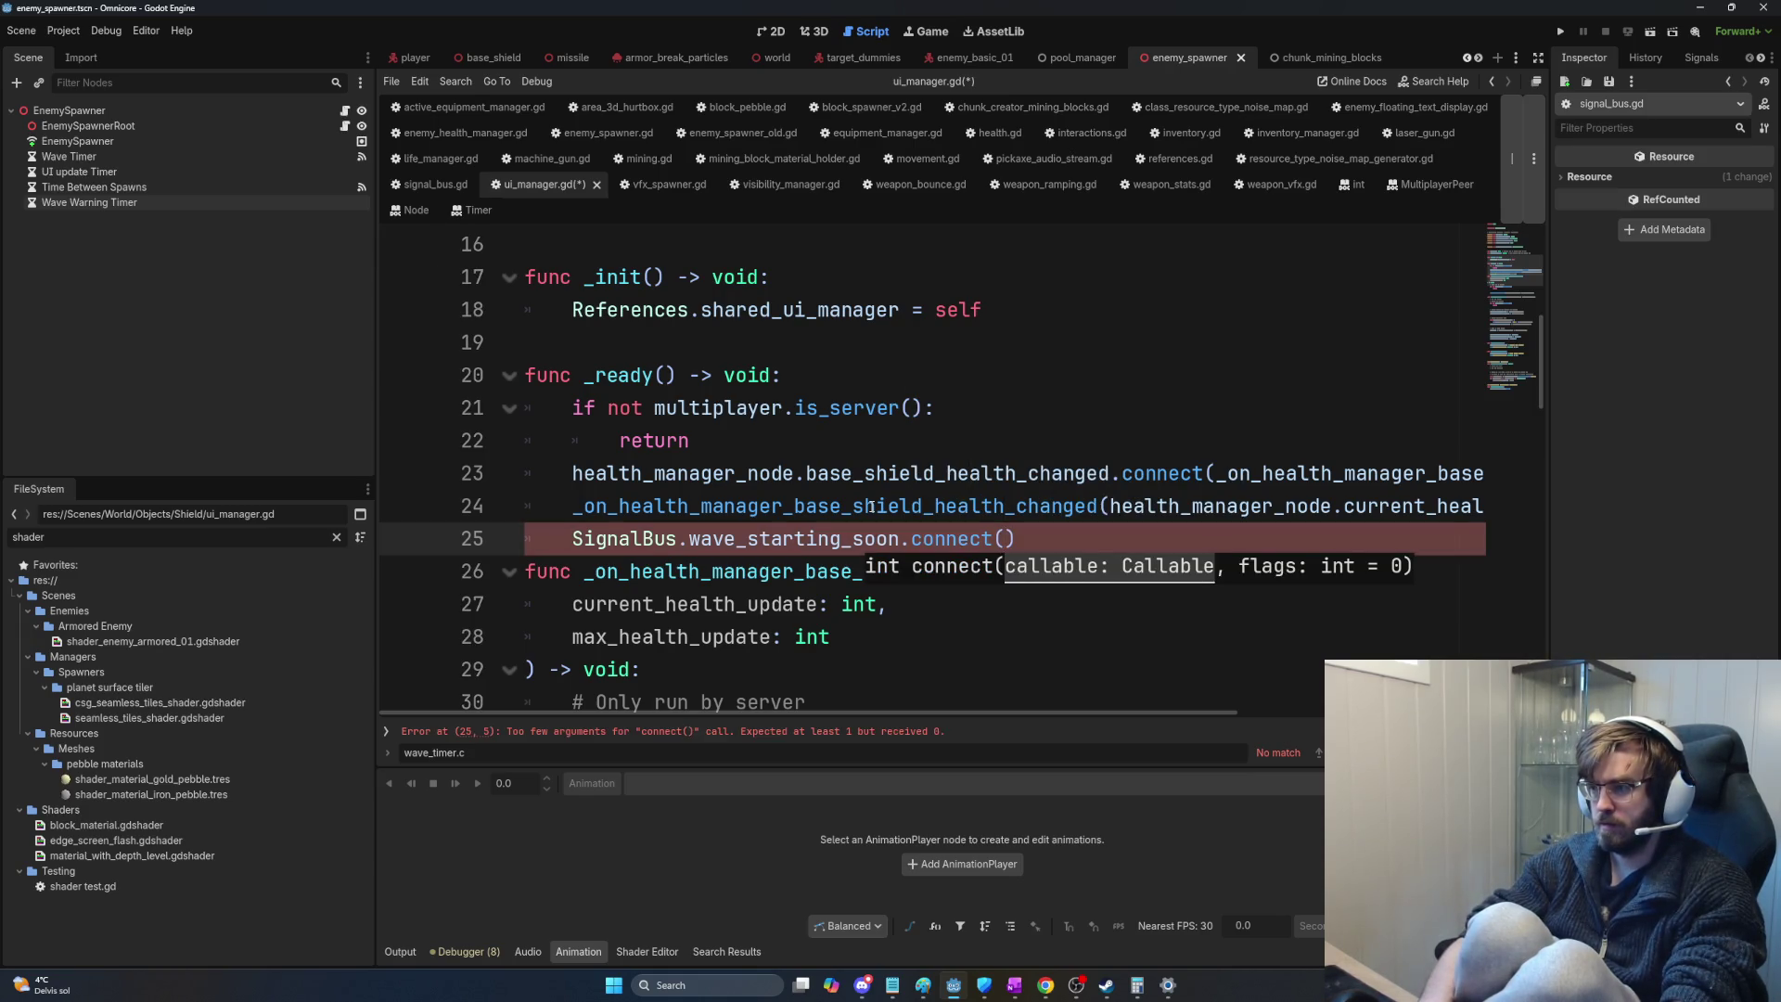
pyautogui.write('lash')
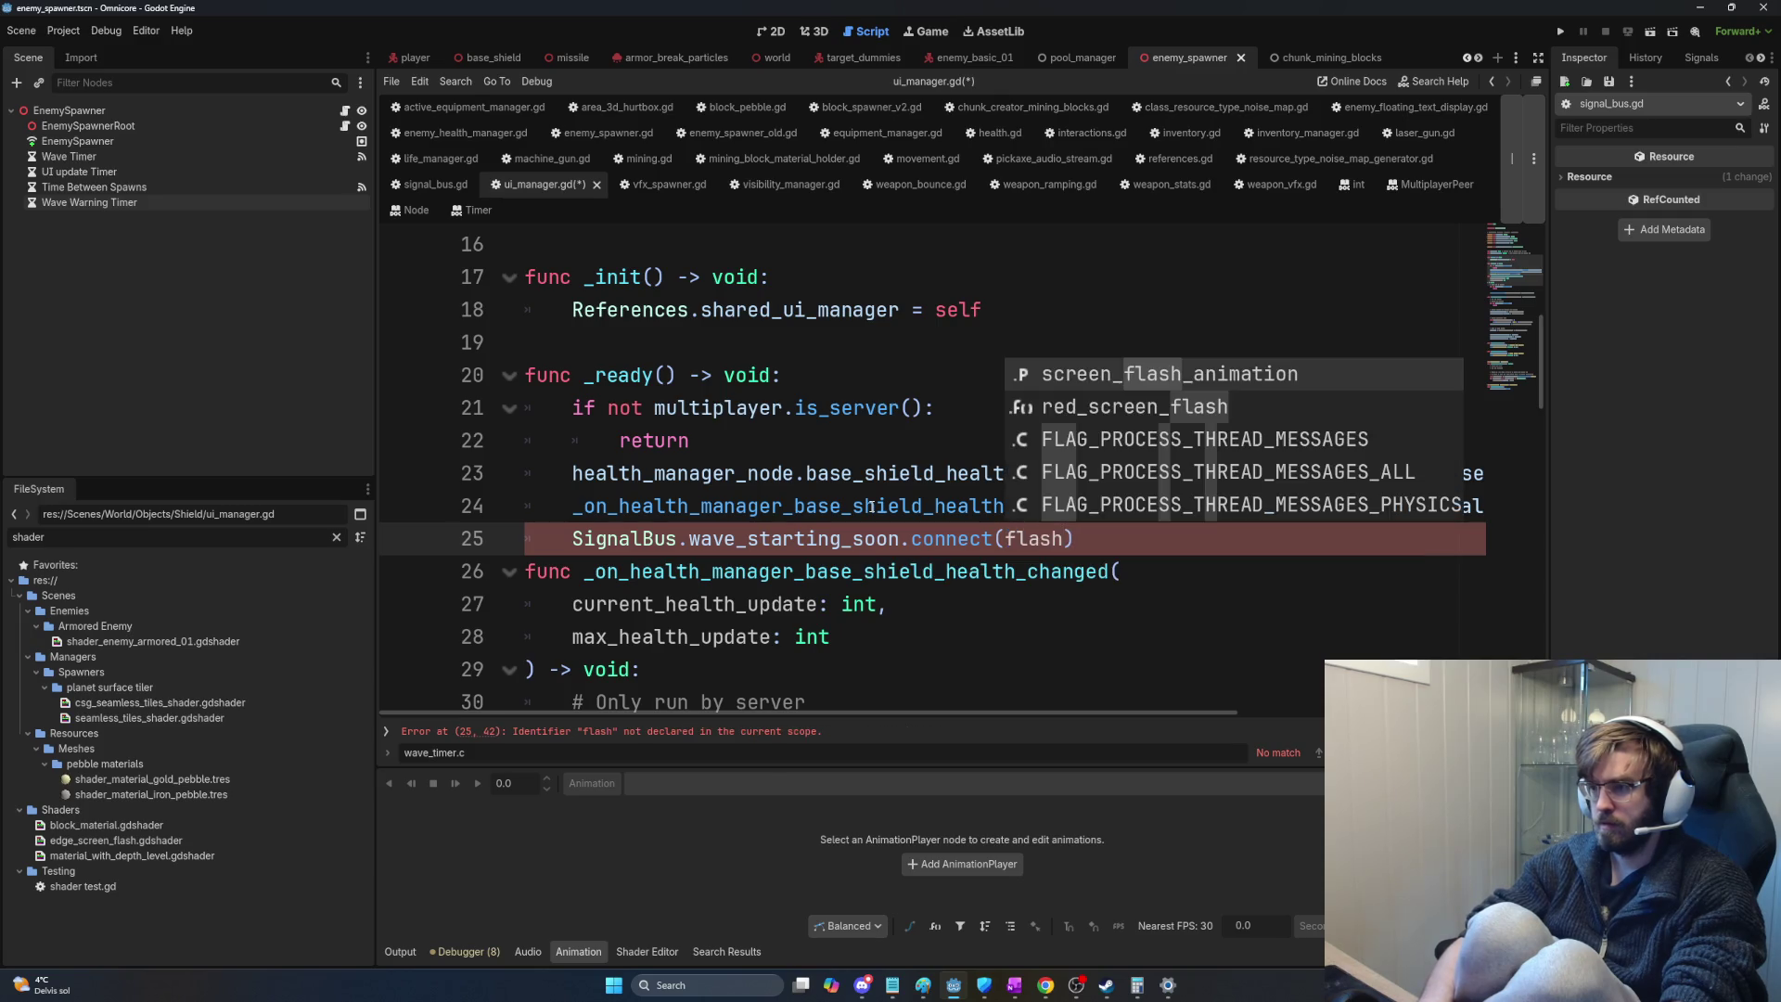
pyautogui.press('Return')
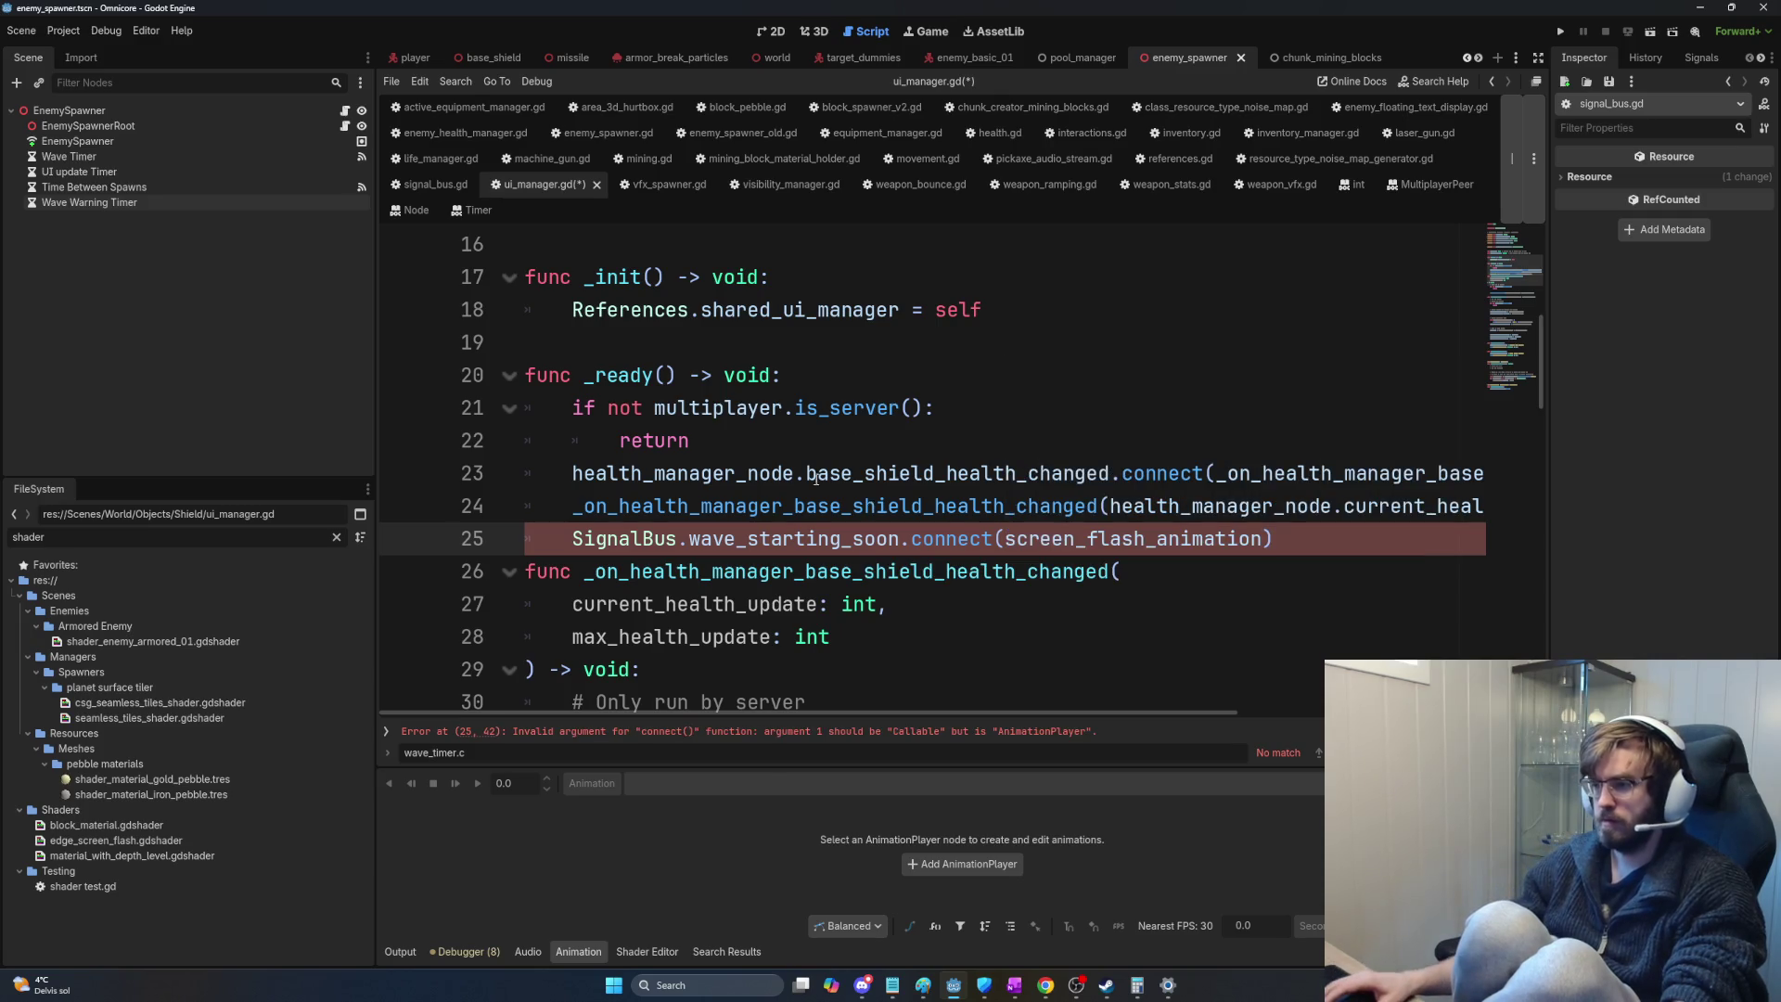
# Change the connect argument to red_screen_flash and save ui_manager.gd
pyautogui.moveTo(1146, 540)
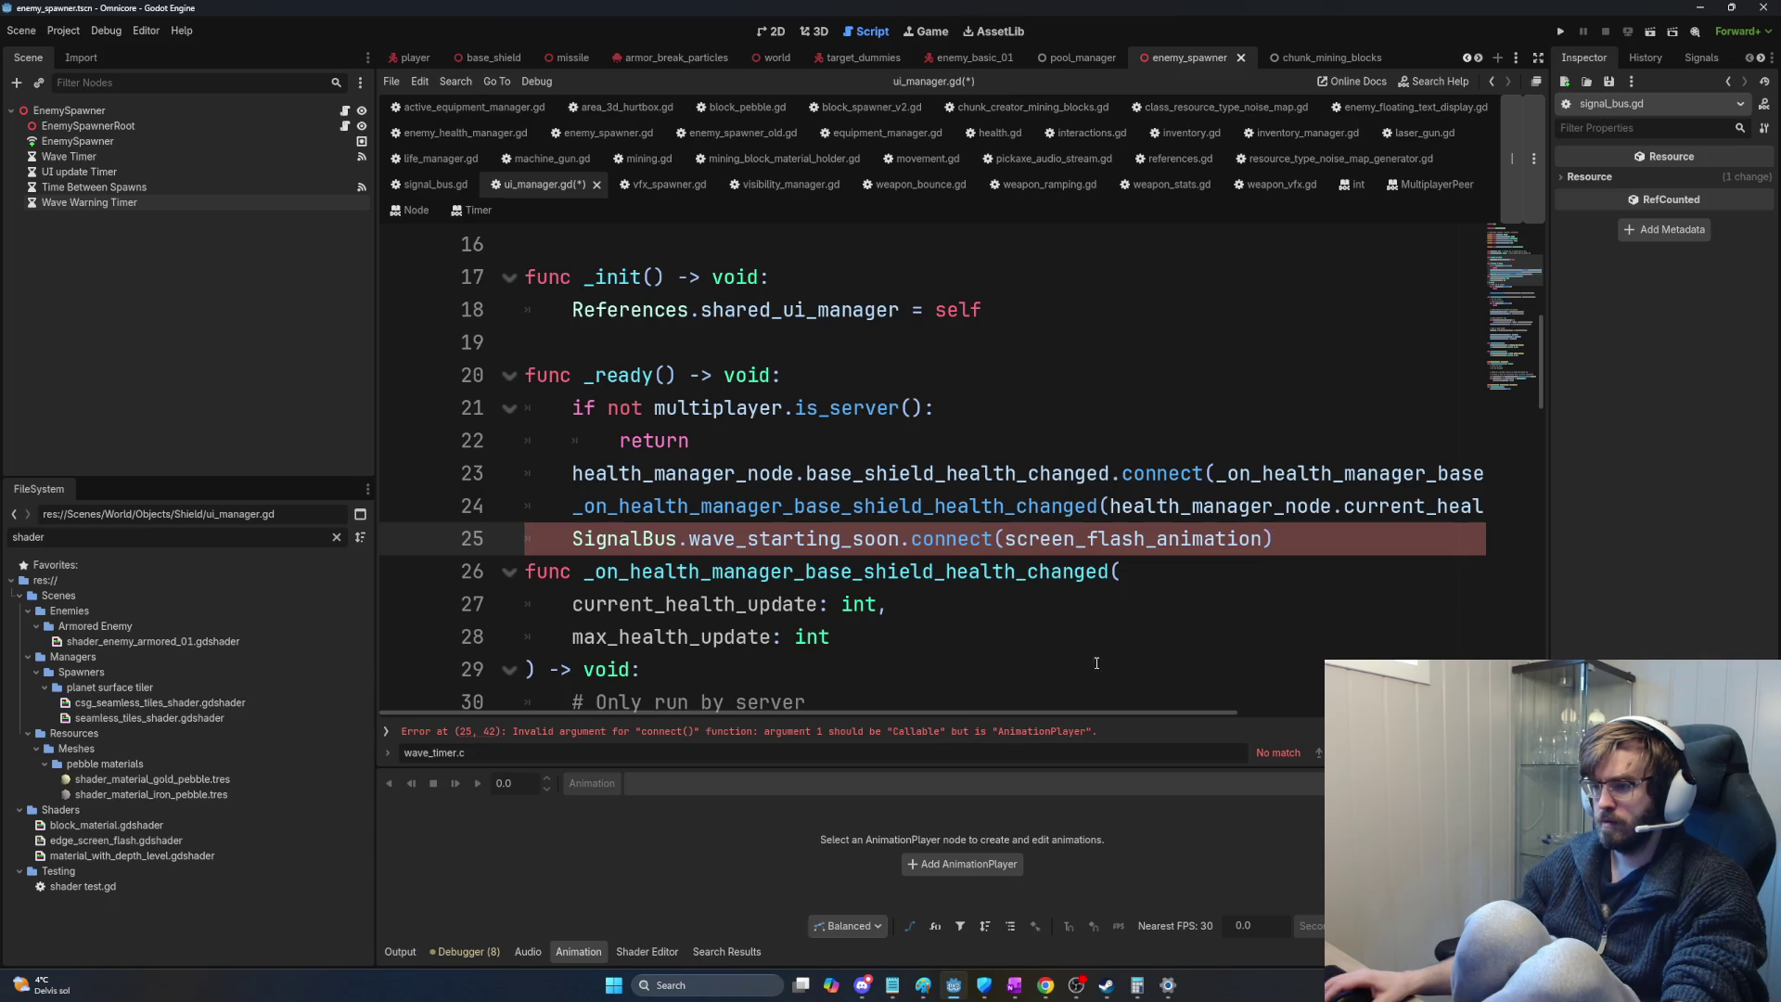
pyautogui.moveTo(1540, 362)
pyautogui.mouseDown()
pyautogui.moveTo(1523, 704)
pyautogui.moveTo(1523, 361)
pyautogui.moveTo(1518, 394)
pyautogui.mouseUp()
pyautogui.hotkey('ctrl', 'BackSpace')
pyautogui.write('flash')
pyautogui.press('BackSpace')
pyautogui.press('BackSpace')
pyautogui.press('BackSpace')
pyautogui.write('flash')
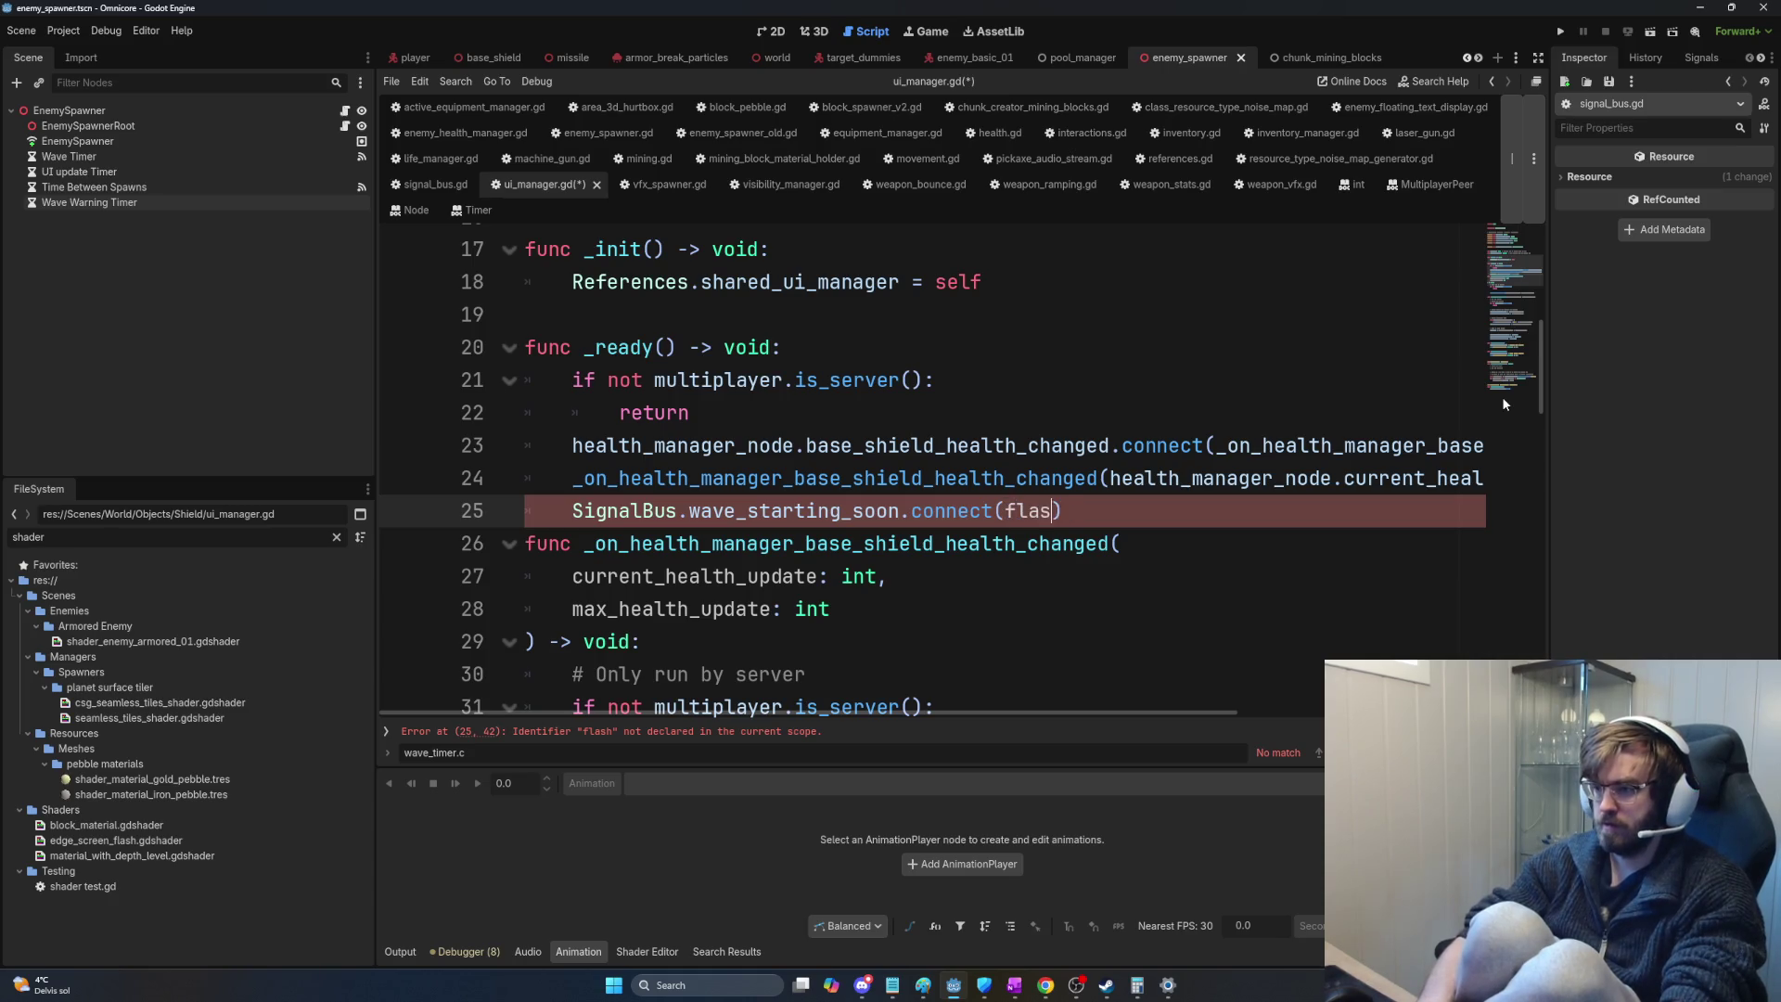
pyautogui.press('Down')
pyautogui.press('Return')
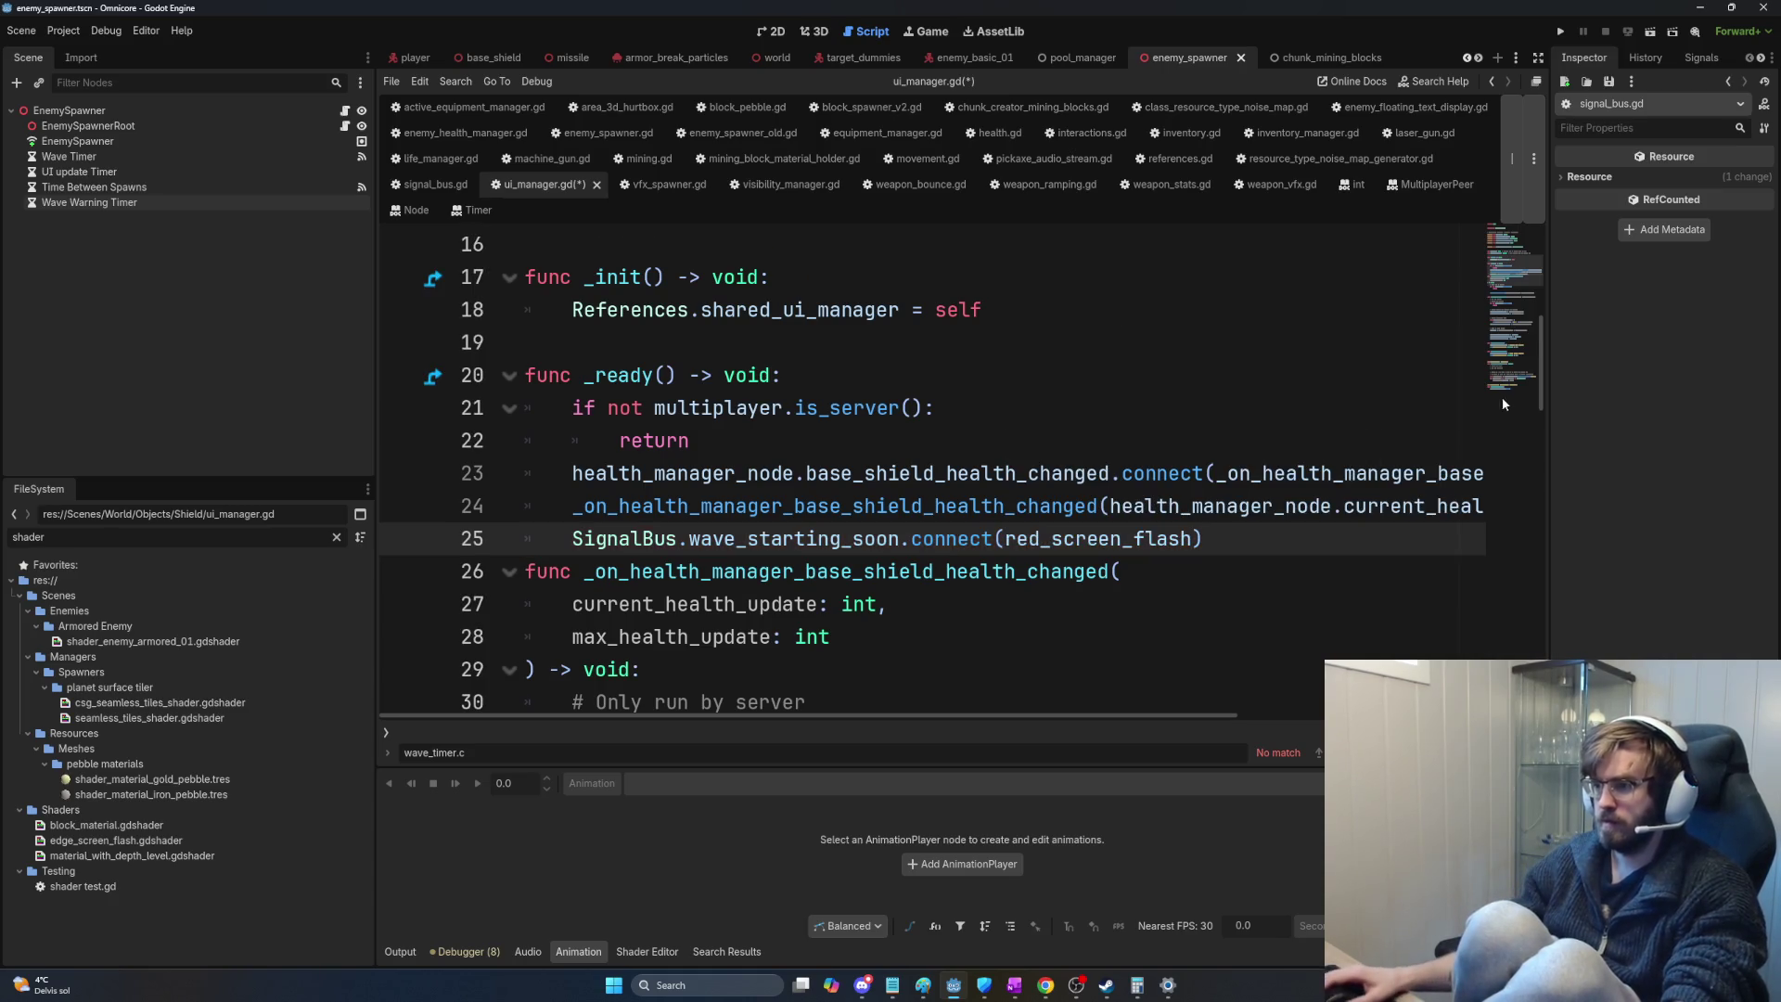
pyautogui.hotkey('ctrl', 's')
# Add an empty line after the new connection on line 25
pyautogui.click(1243, 539)
pyautogui.press('Return')
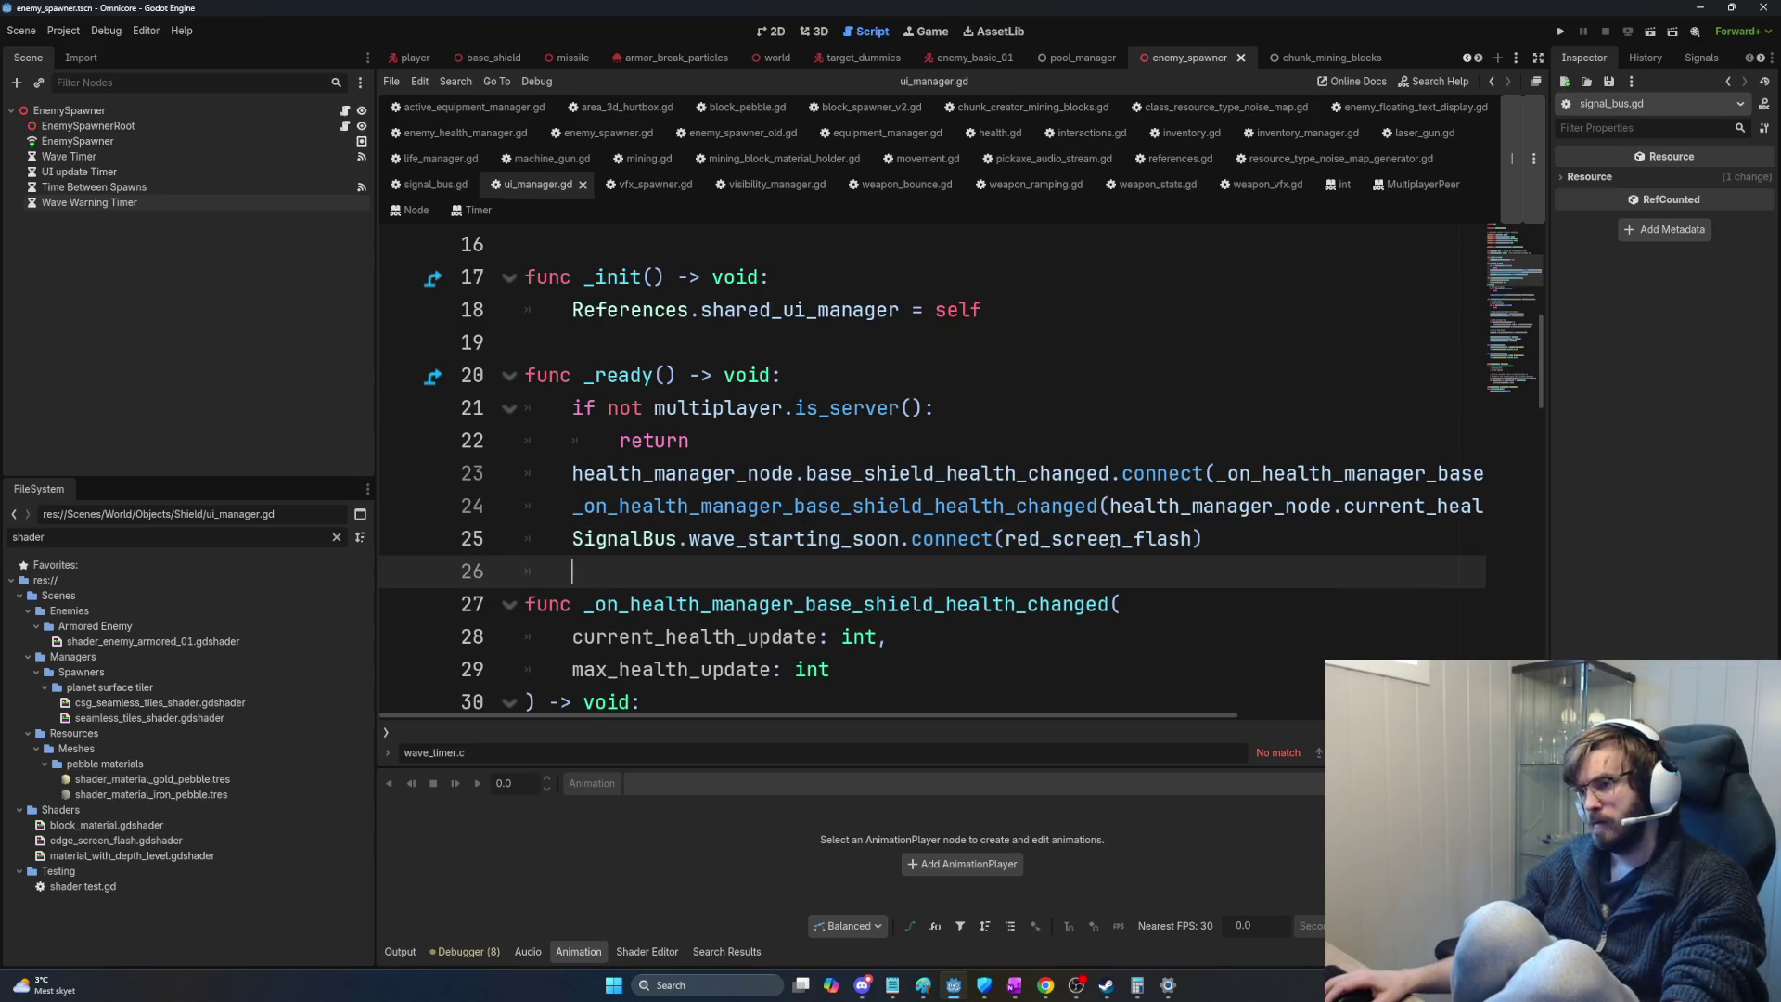
pyautogui.moveTo(1113, 542)
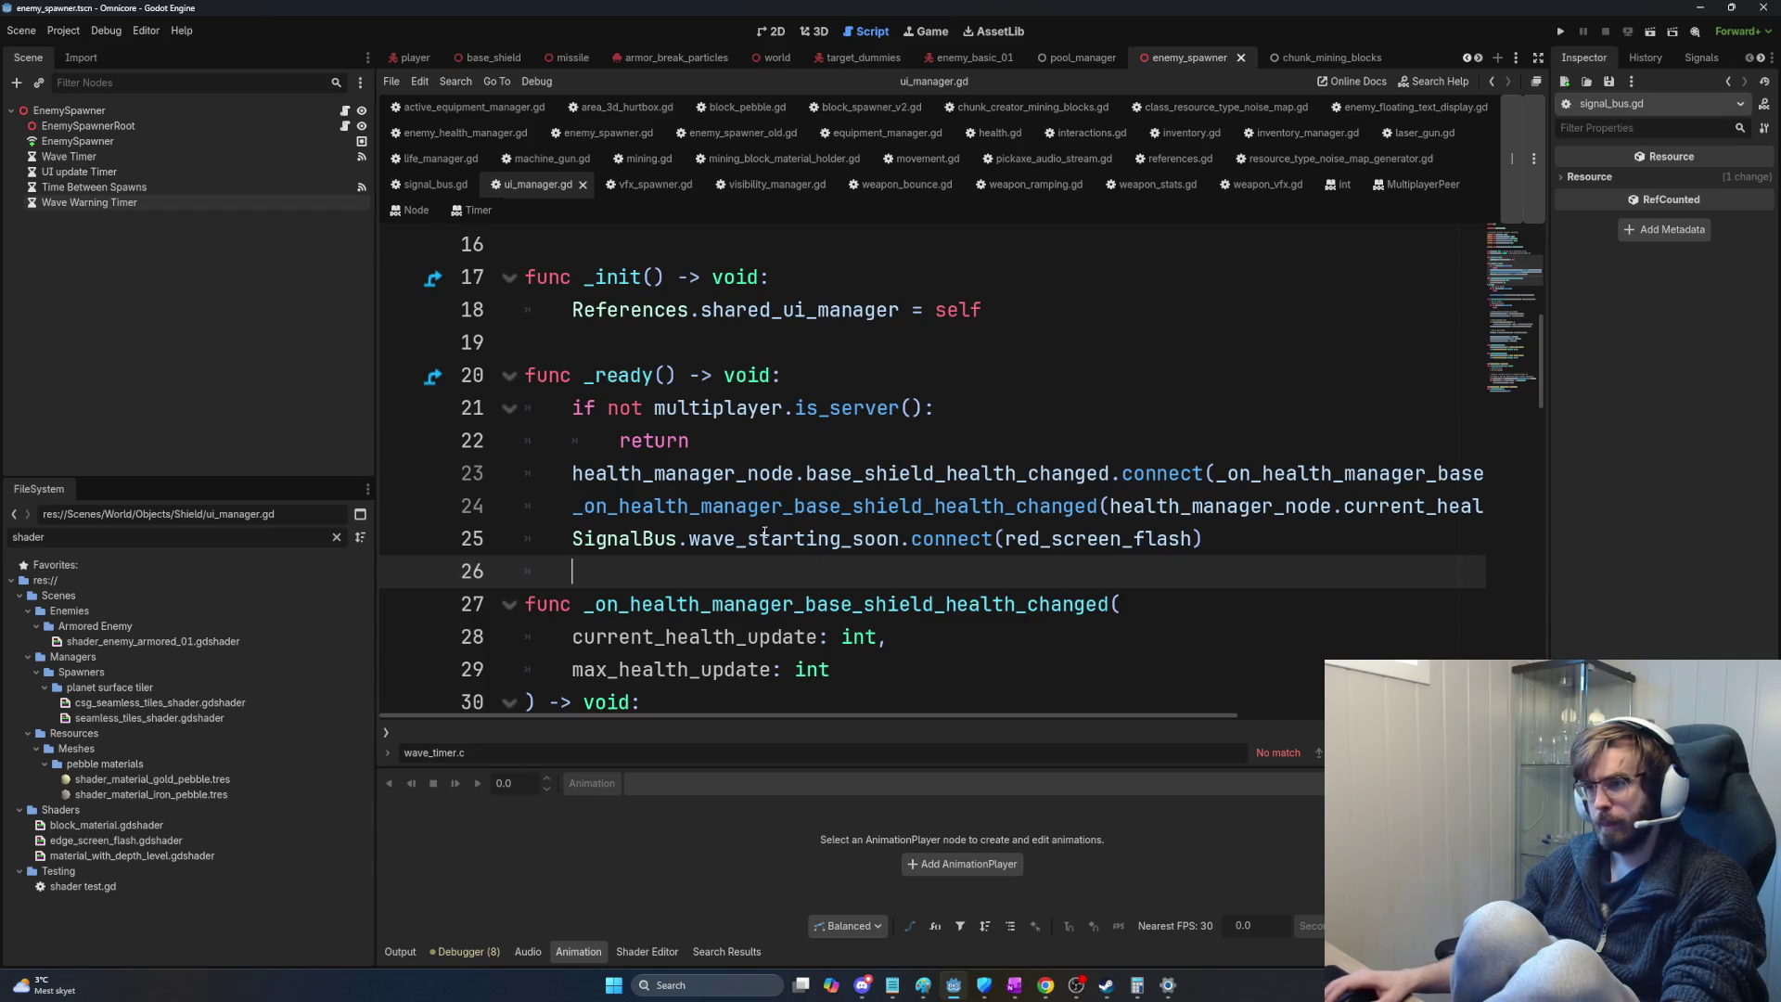
pyautogui.moveTo(764, 534)
pyautogui.moveTo(871, 422)
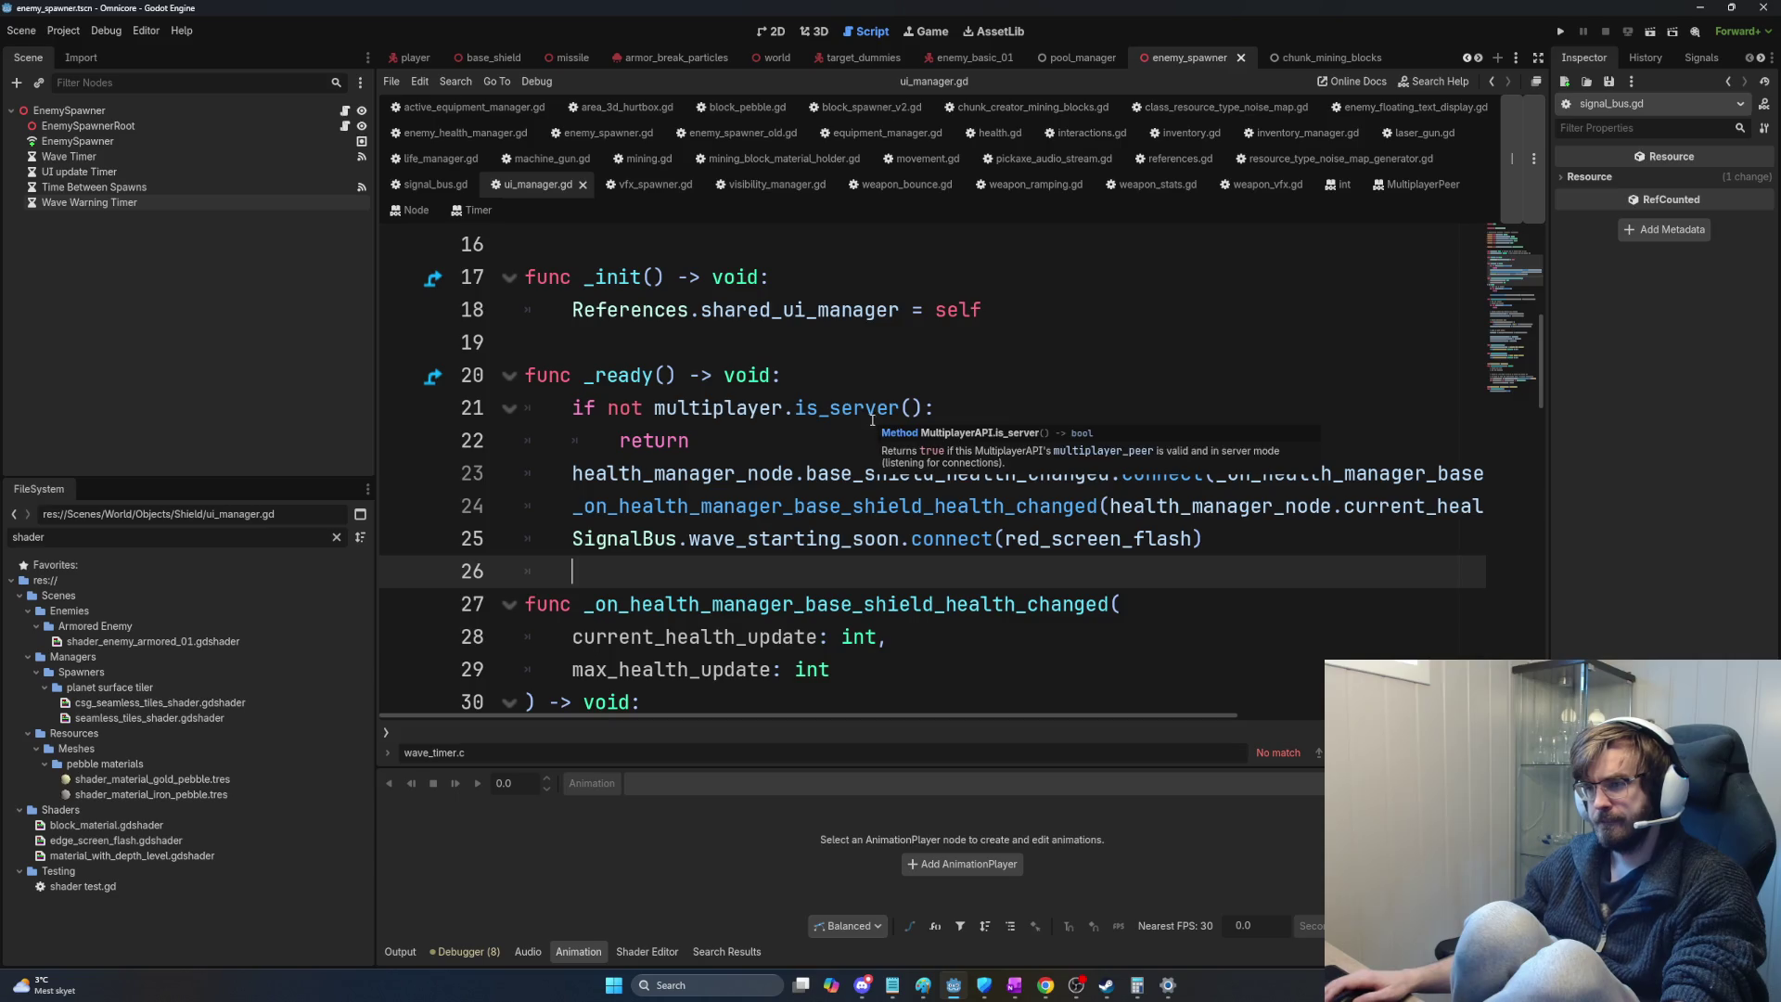
pyautogui.hotkey('ctrl', '\\')
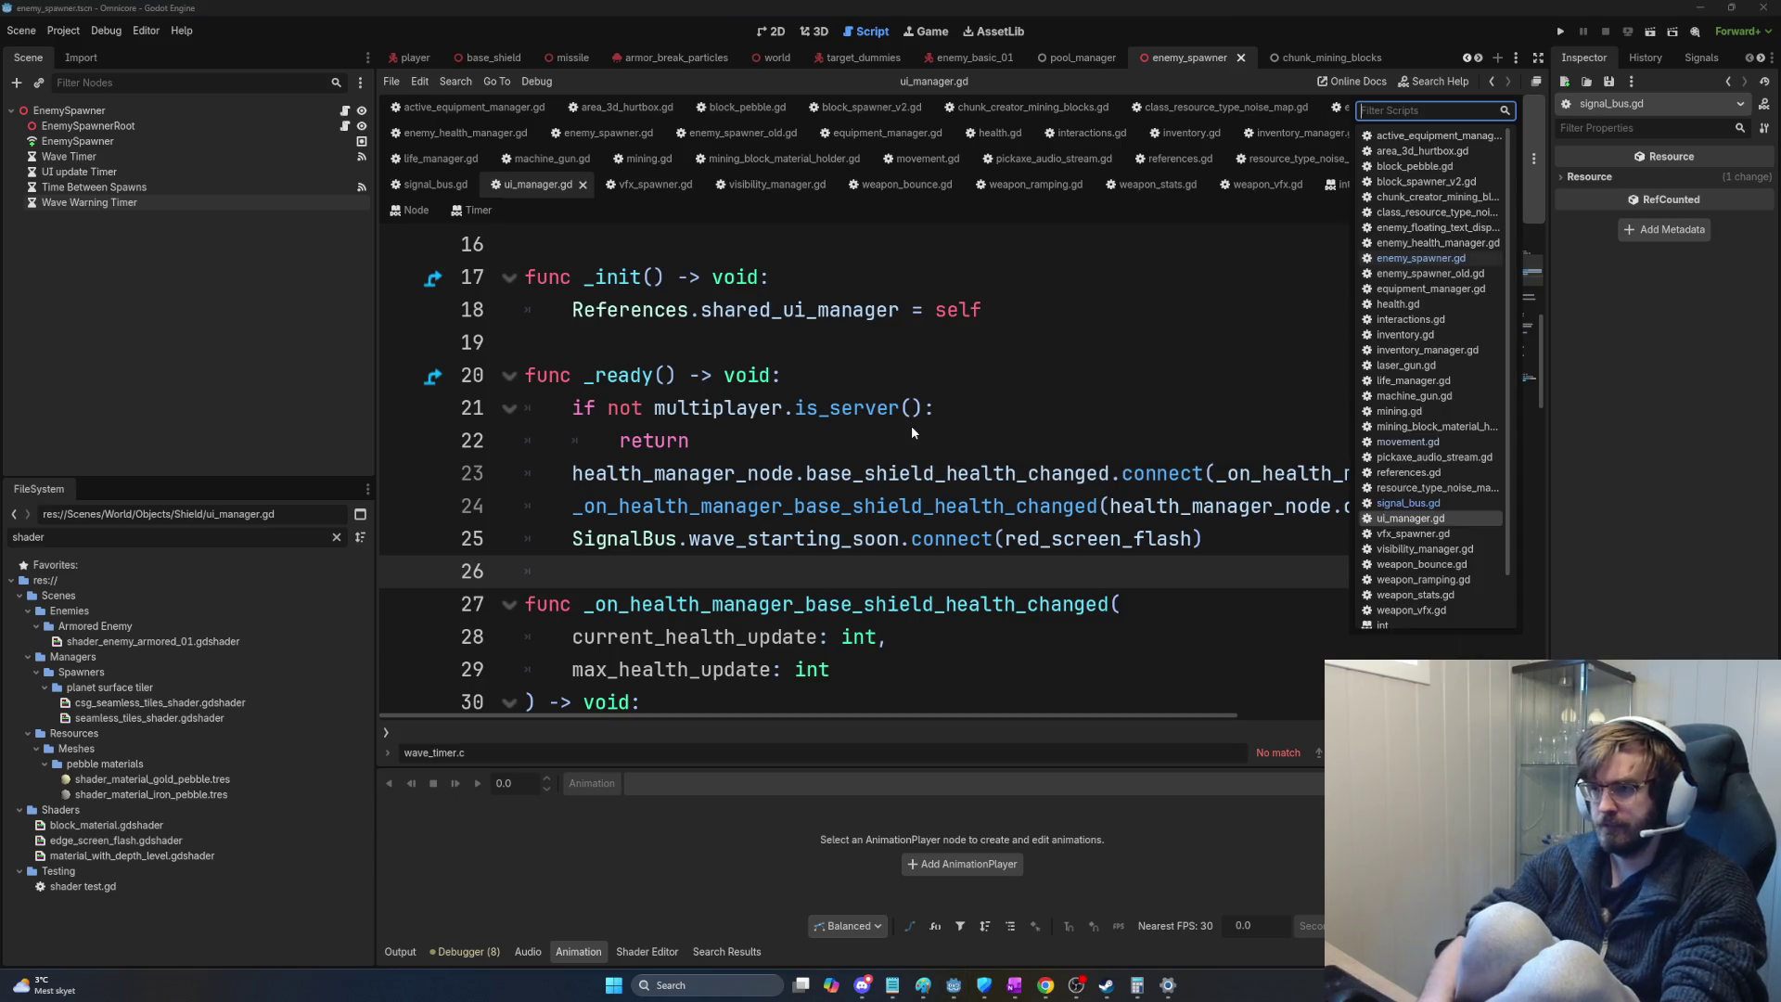
# Open enemy_spawner.gd and check where send_wave_warning is connected
pyautogui.write('enemy_spo')
pyautogui.press('Return')
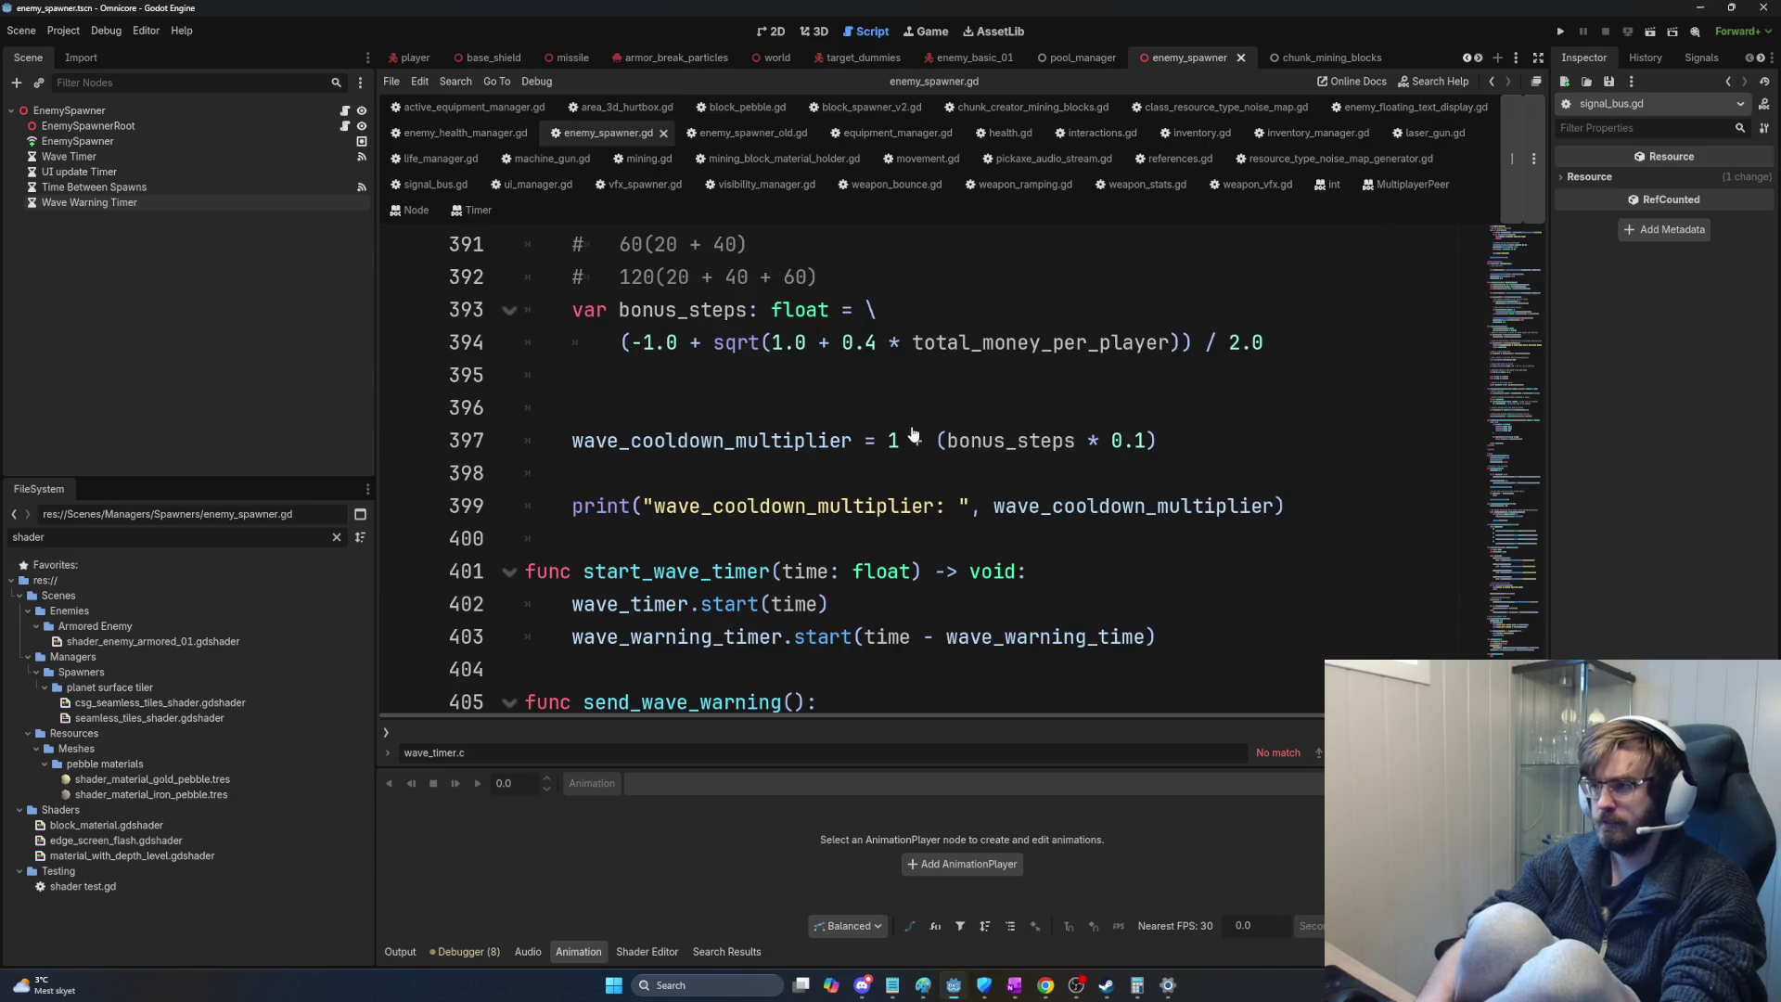
pyautogui.scroll(-1, 923, 467)
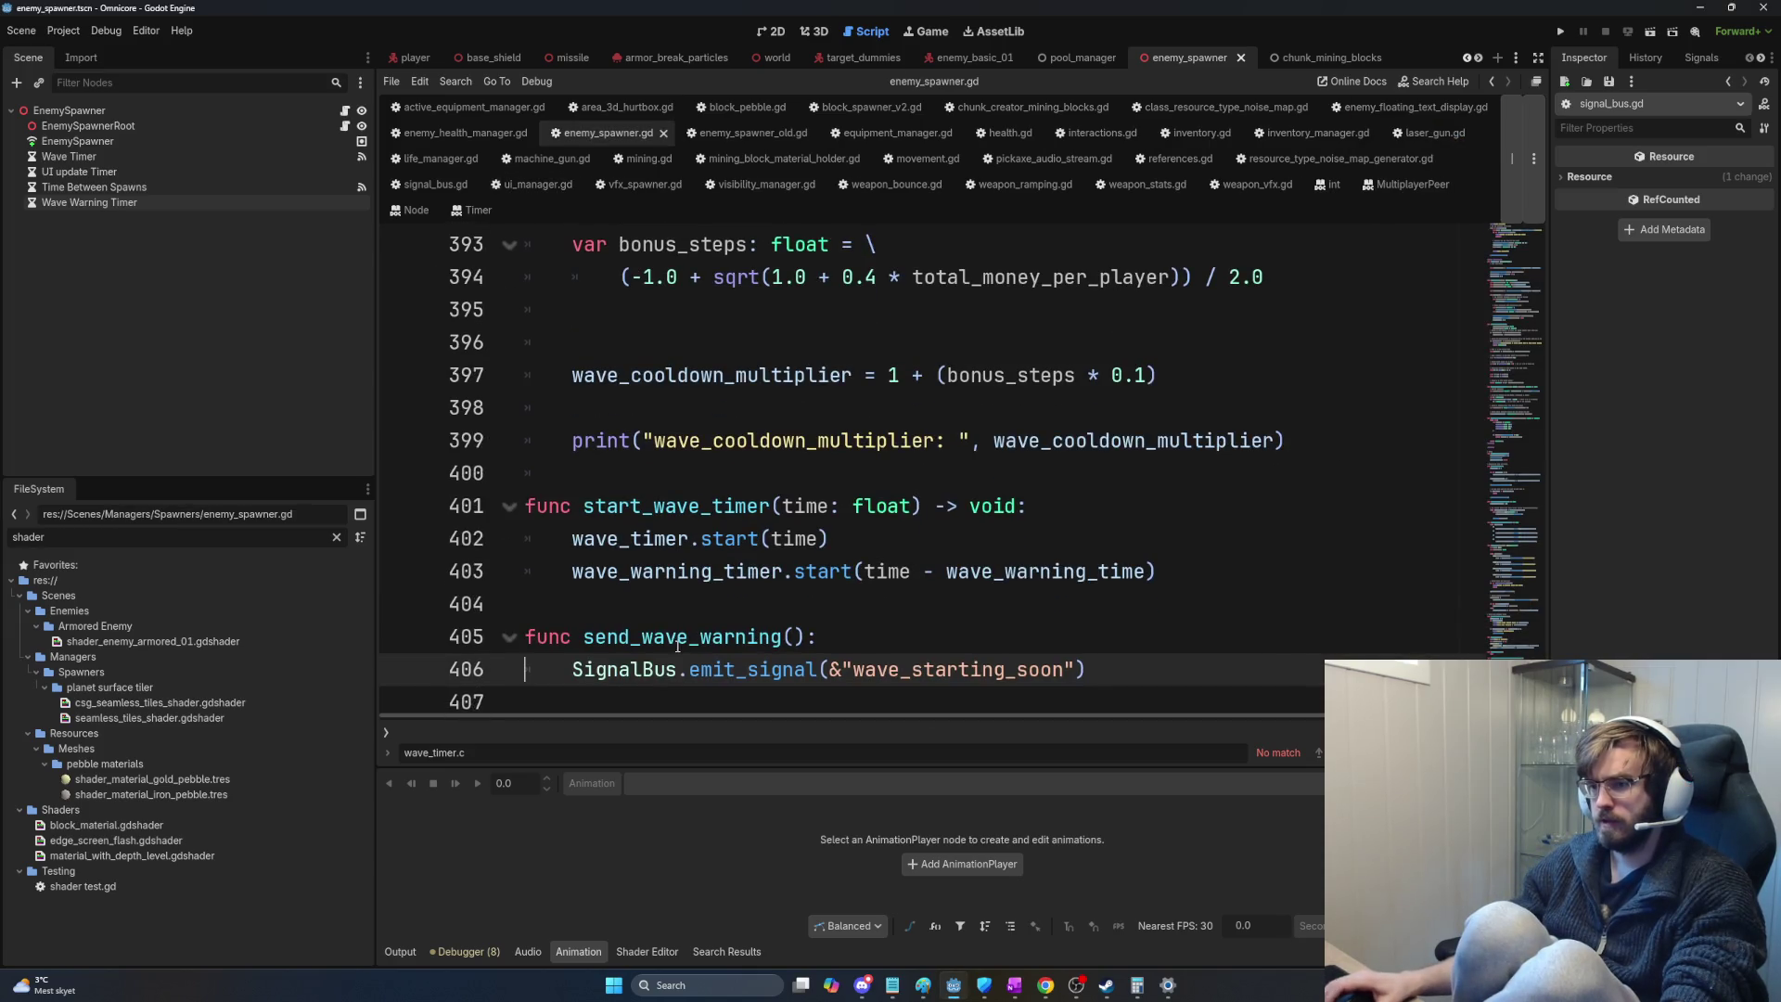
pyautogui.click(734, 639)
pyautogui.keyDown('ctrl'); pyautogui.click(735, 639); pyautogui.keyUp('ctrl')
pyautogui.scroll(1, 985, 341)
pyautogui.scroll(2, 950, 476)
# Trace wave_warning_timer through its uses to its declaration
pyautogui.click(687, 446)
pyautogui.doubleClick(688, 447)
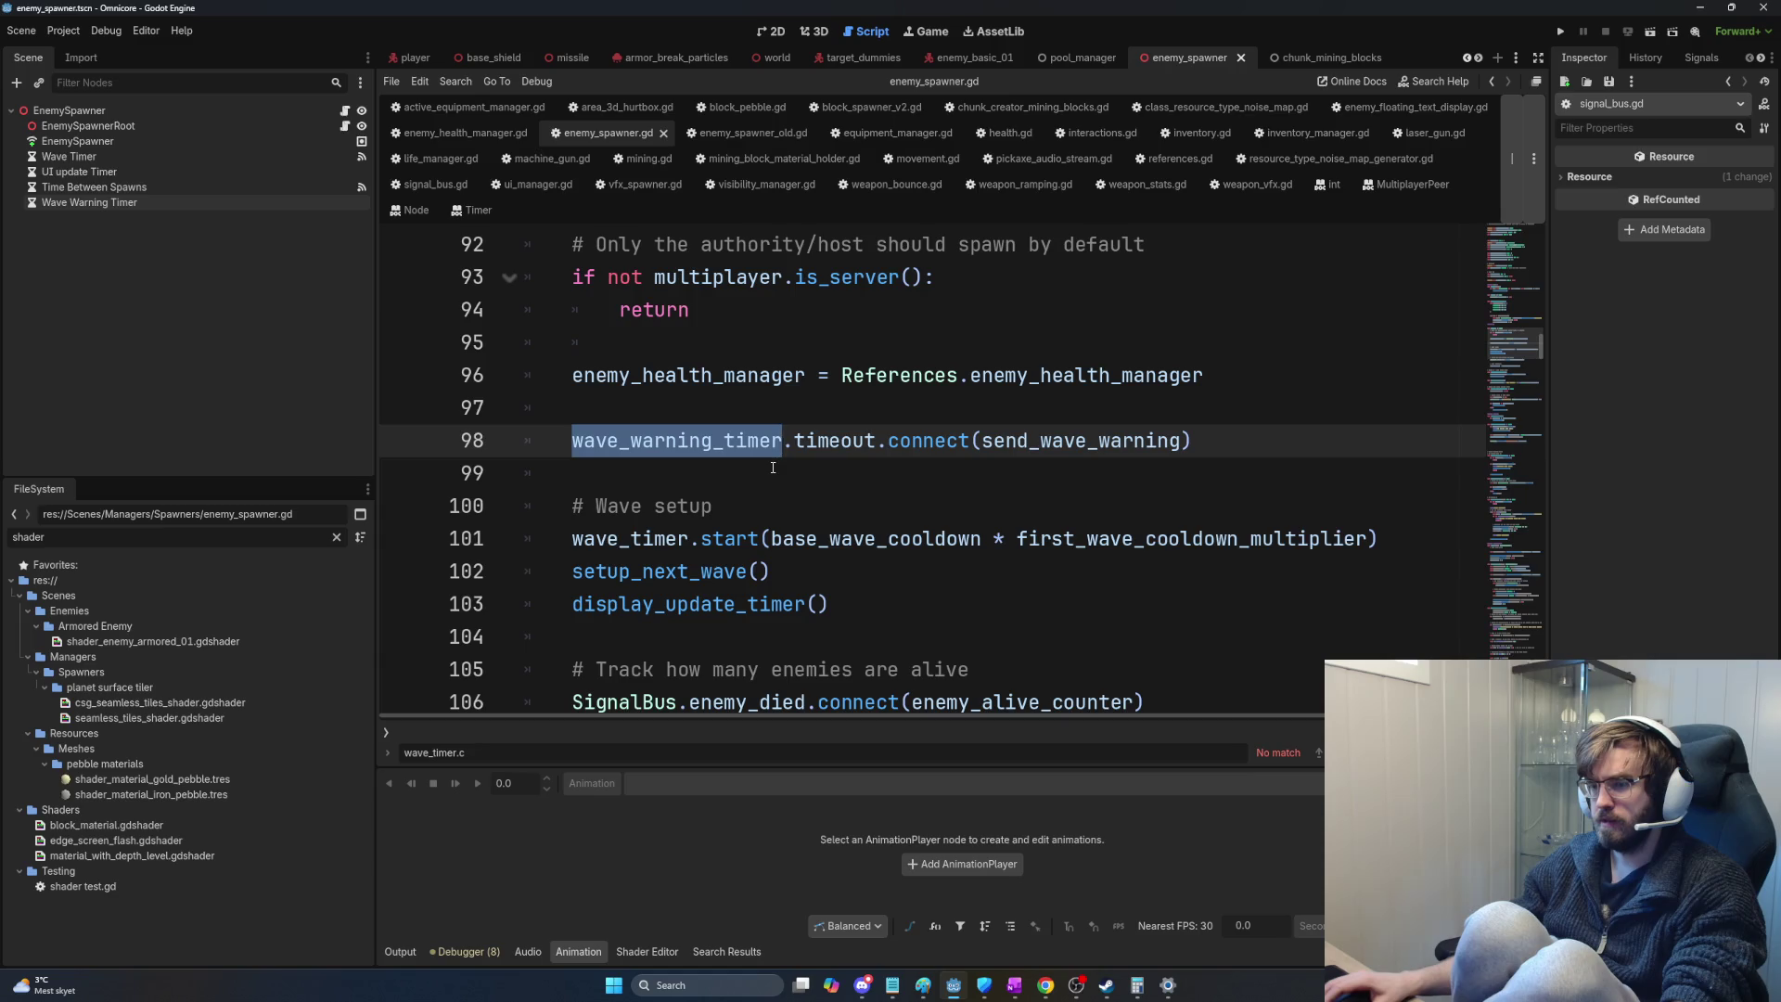
pyautogui.hotkey('ctrl', 'd')
pyautogui.scroll(-1, 835, 494)
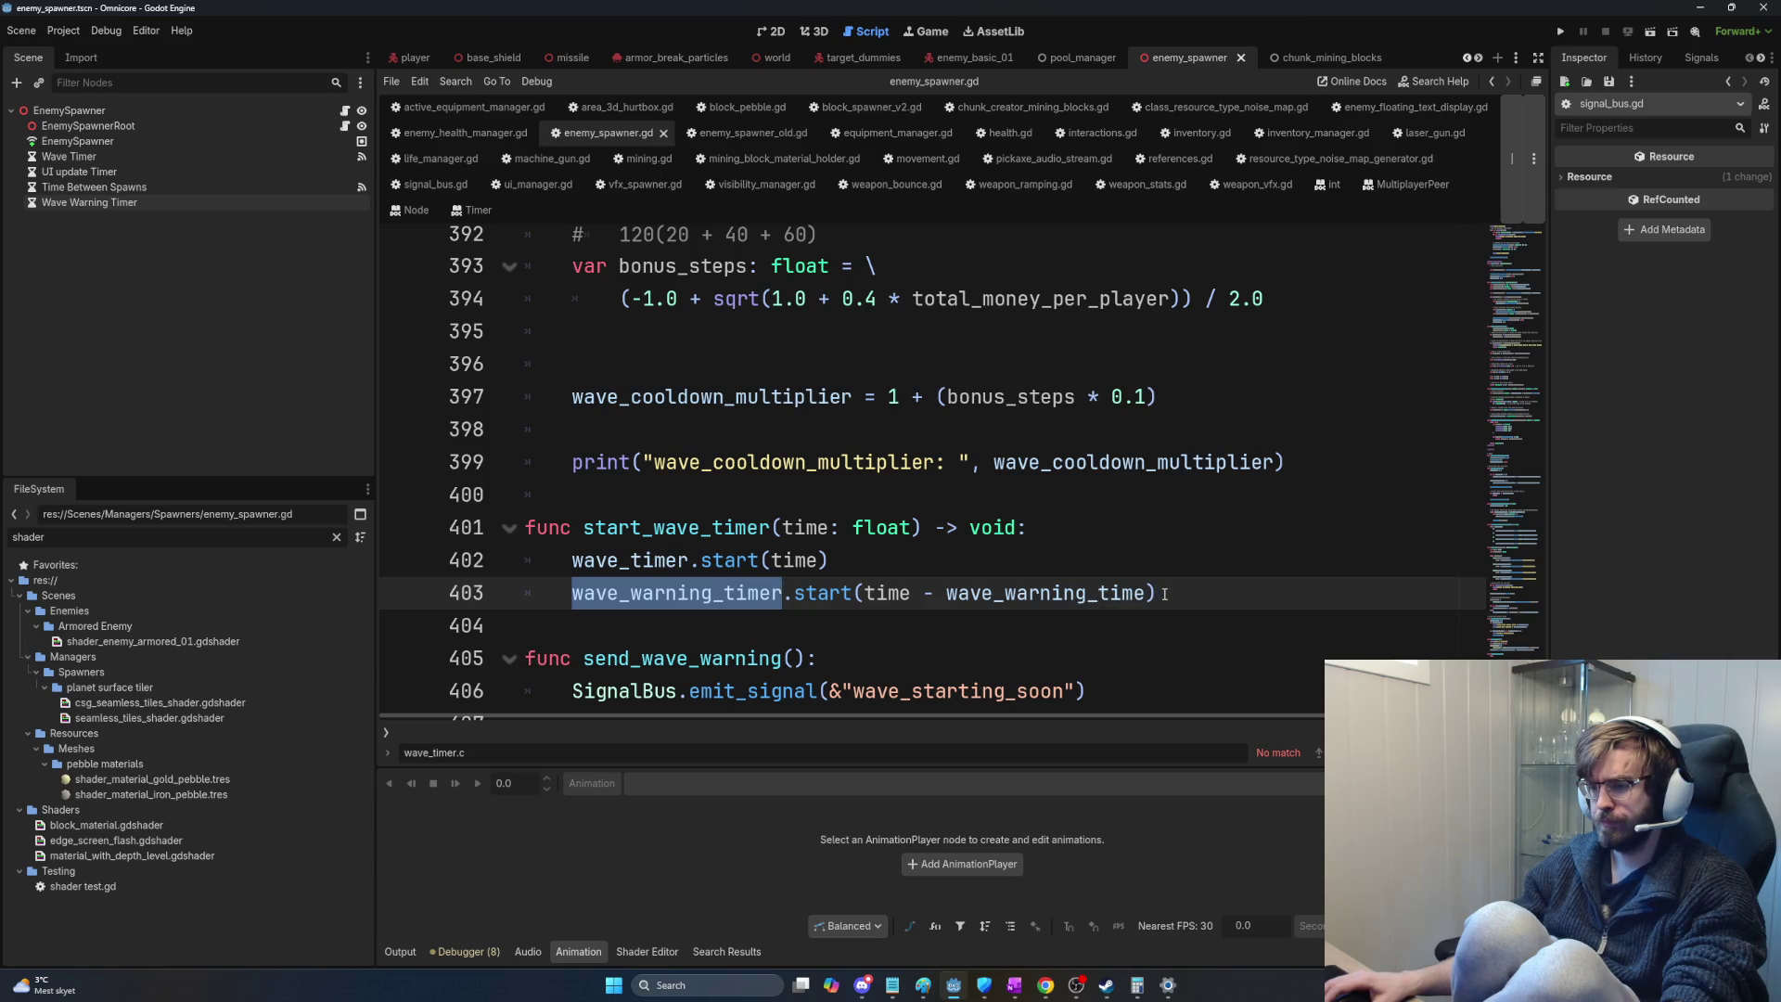
pyautogui.hotkey('ctrl', 'd')
pyautogui.scroll(4, 1057, 521)
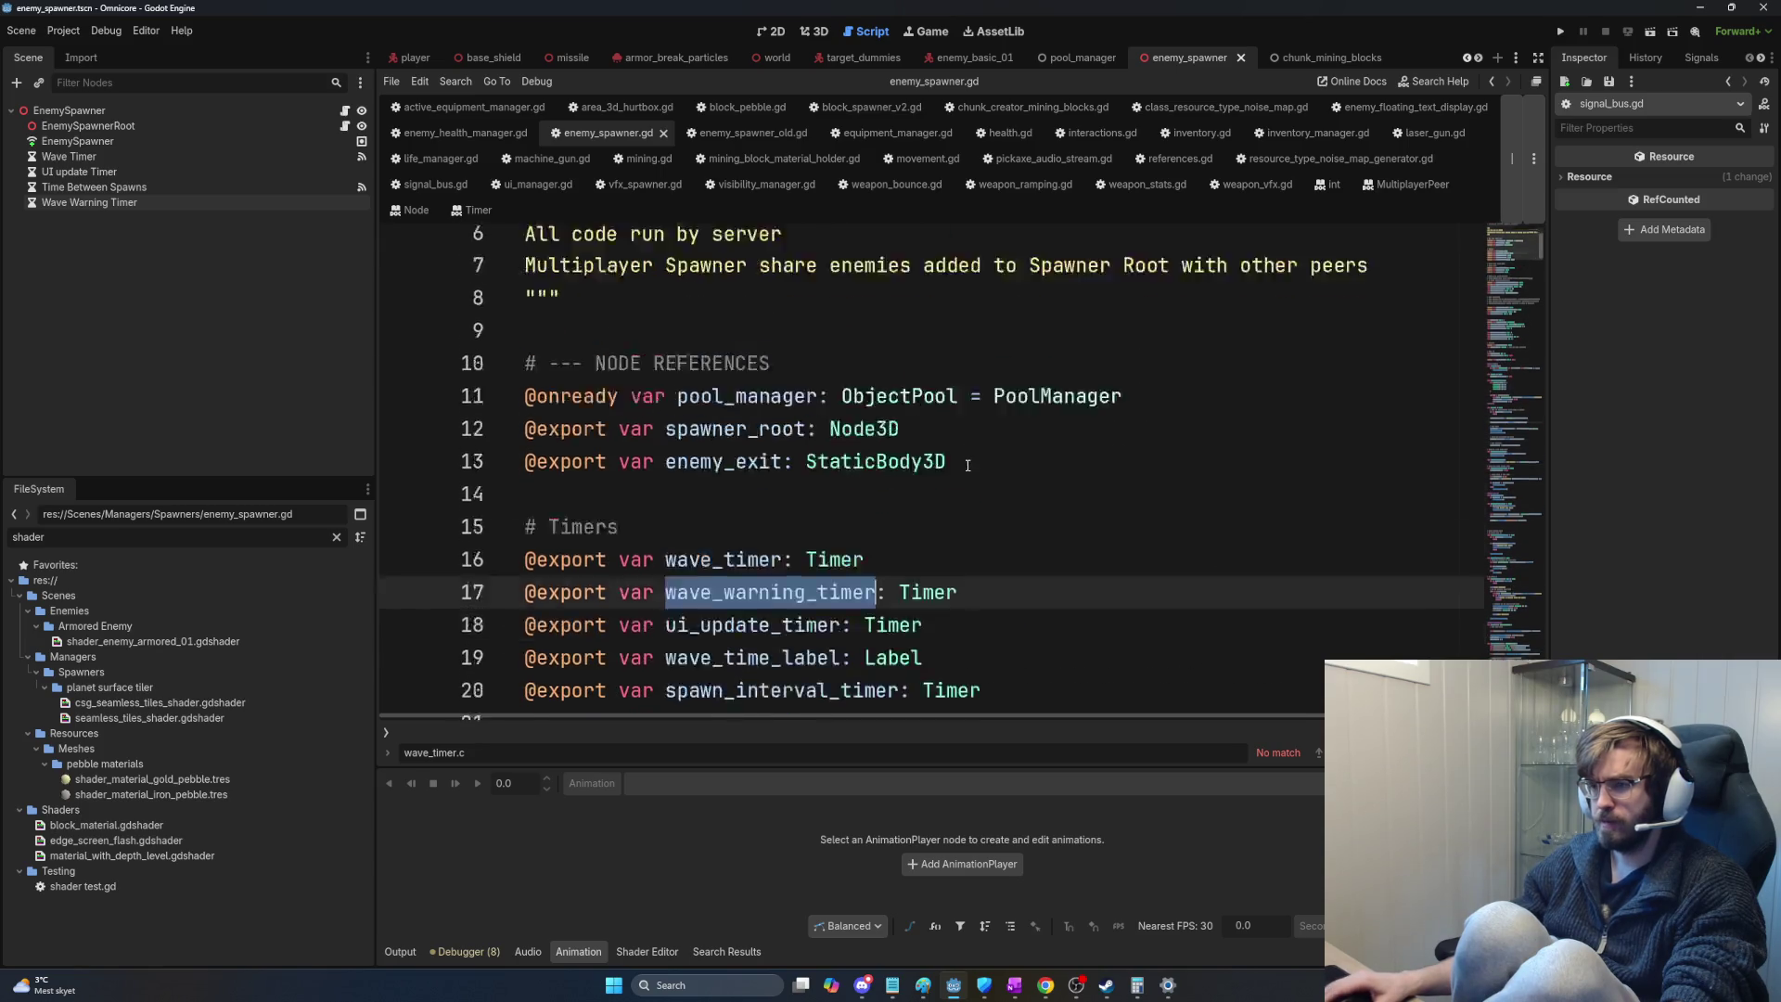
pyautogui.scroll(-2, 955, 518)
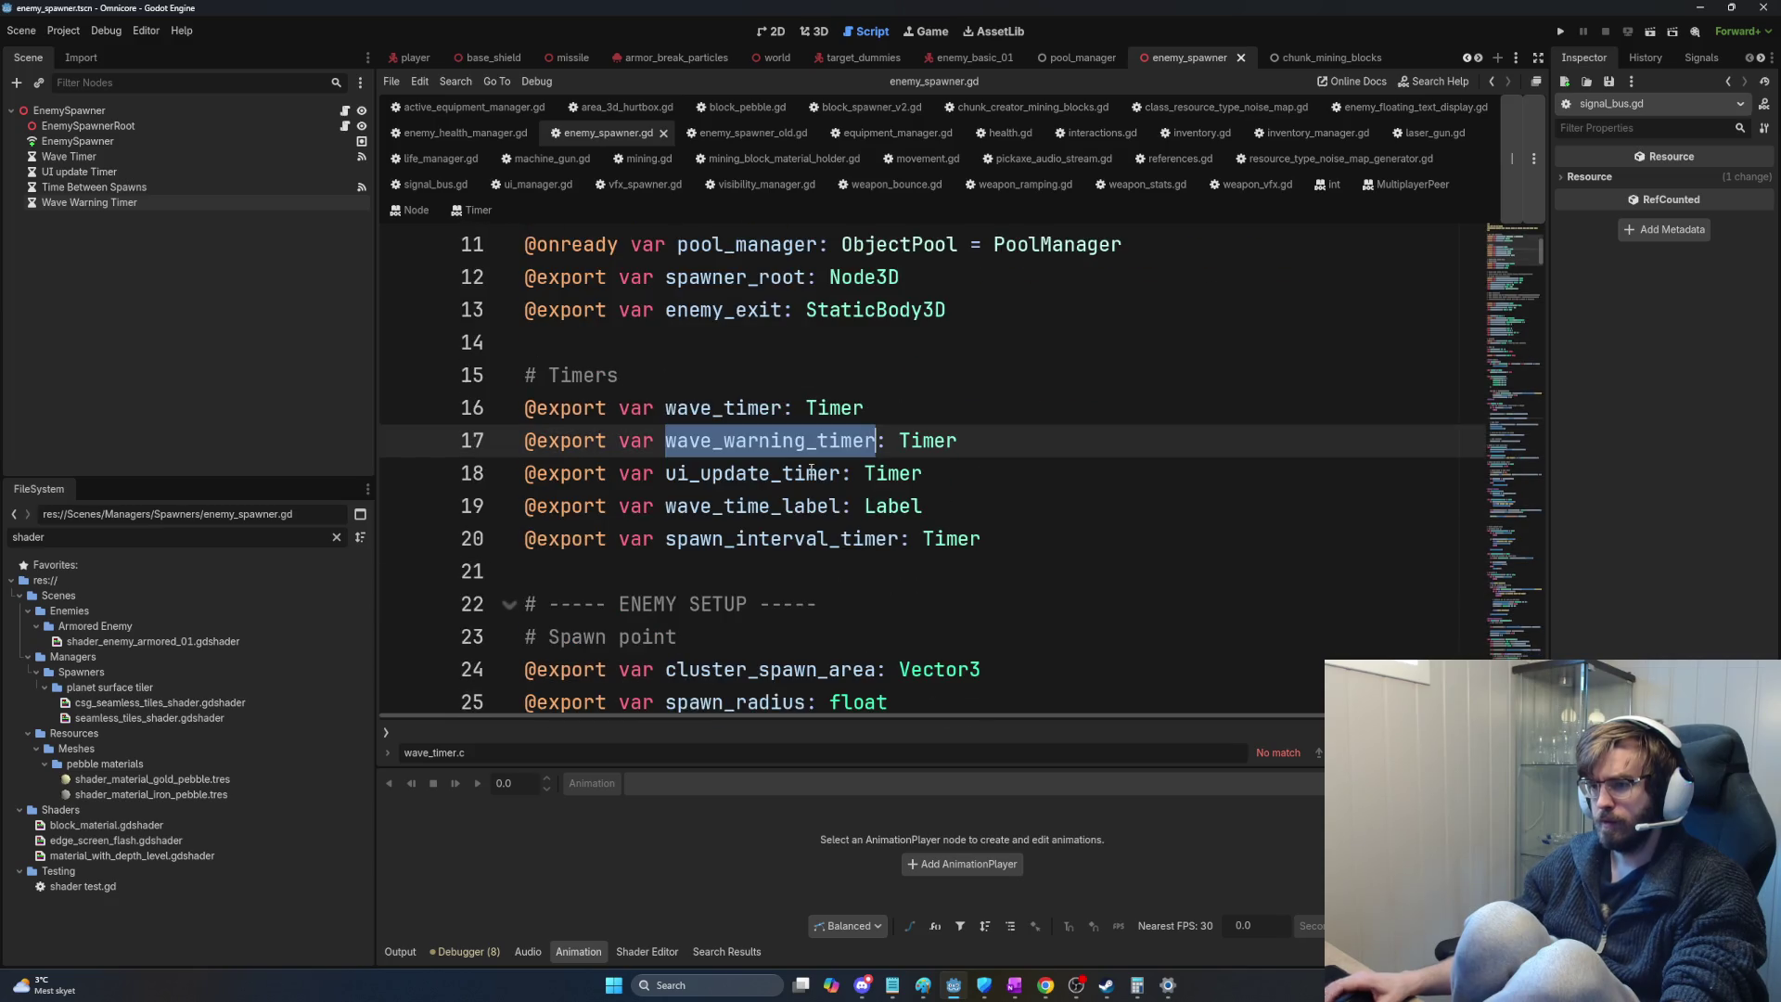
pyautogui.scroll(-3, 835, 478)
pyautogui.scroll(-6, 841, 479)
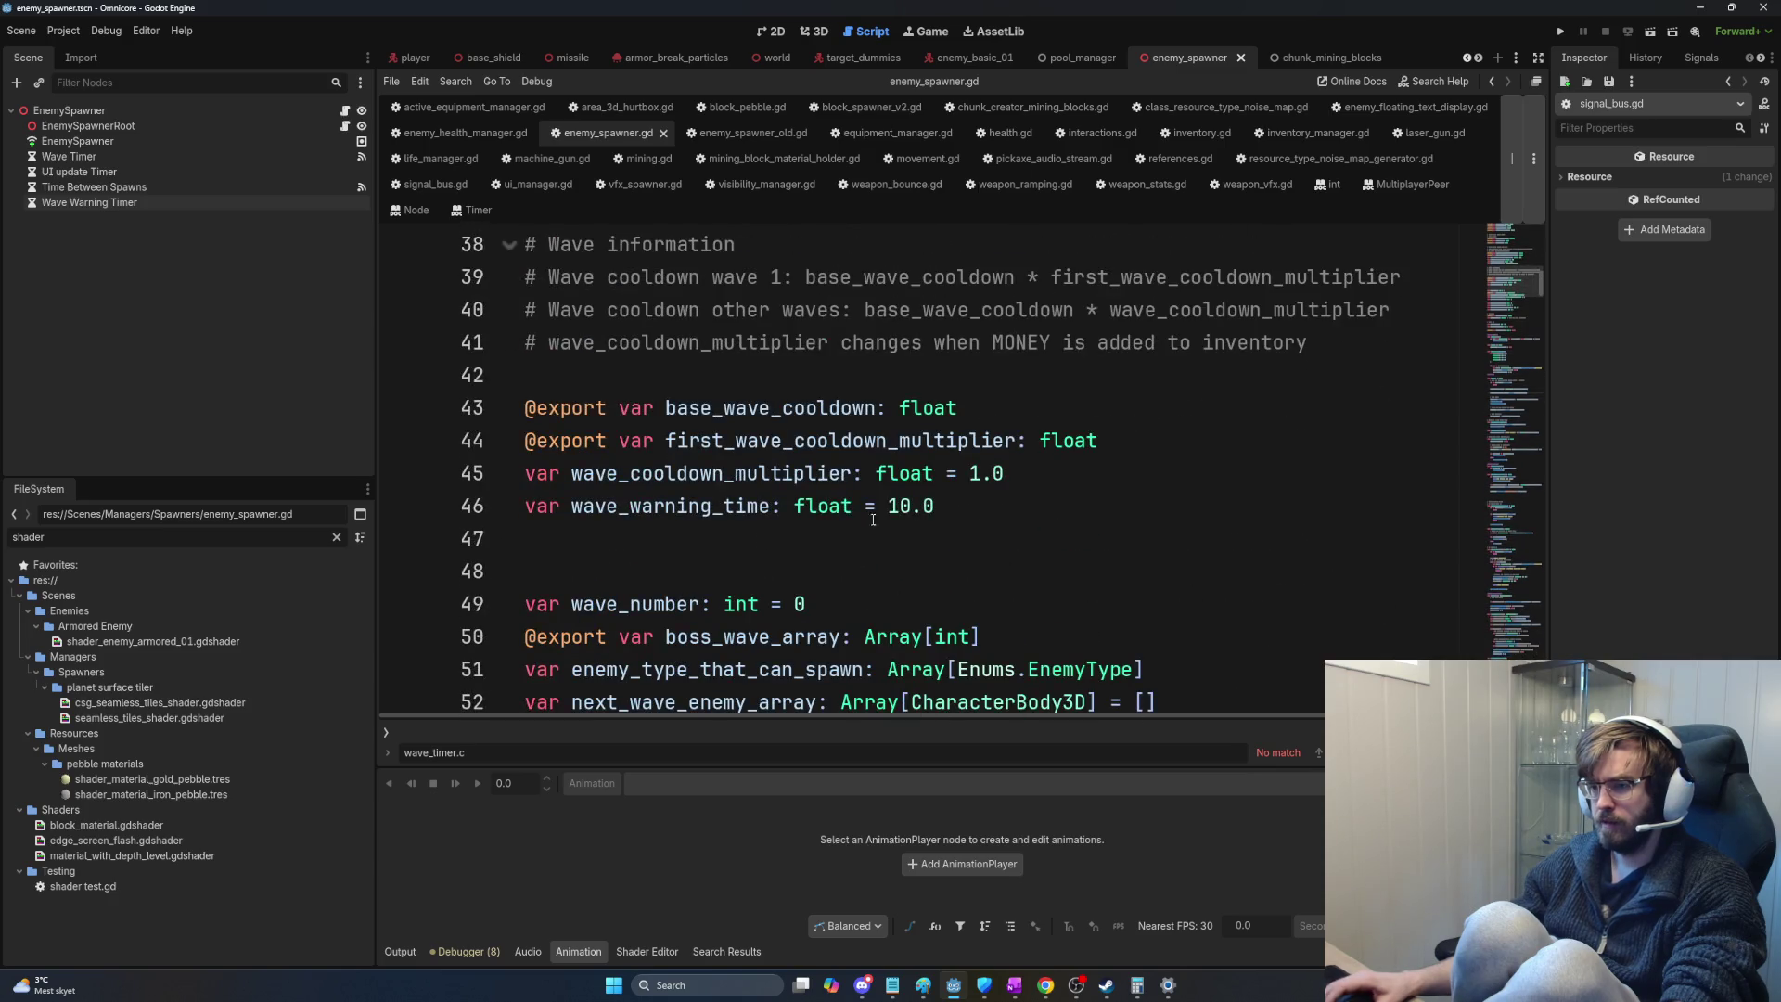
# Review wave_warning_time = 10.0 beside wave_cooldown_multiplier, then run the game with F5
pyautogui.click(959, 518)
pyautogui.doubleClick(627, 504)
pyautogui.click(984, 506)
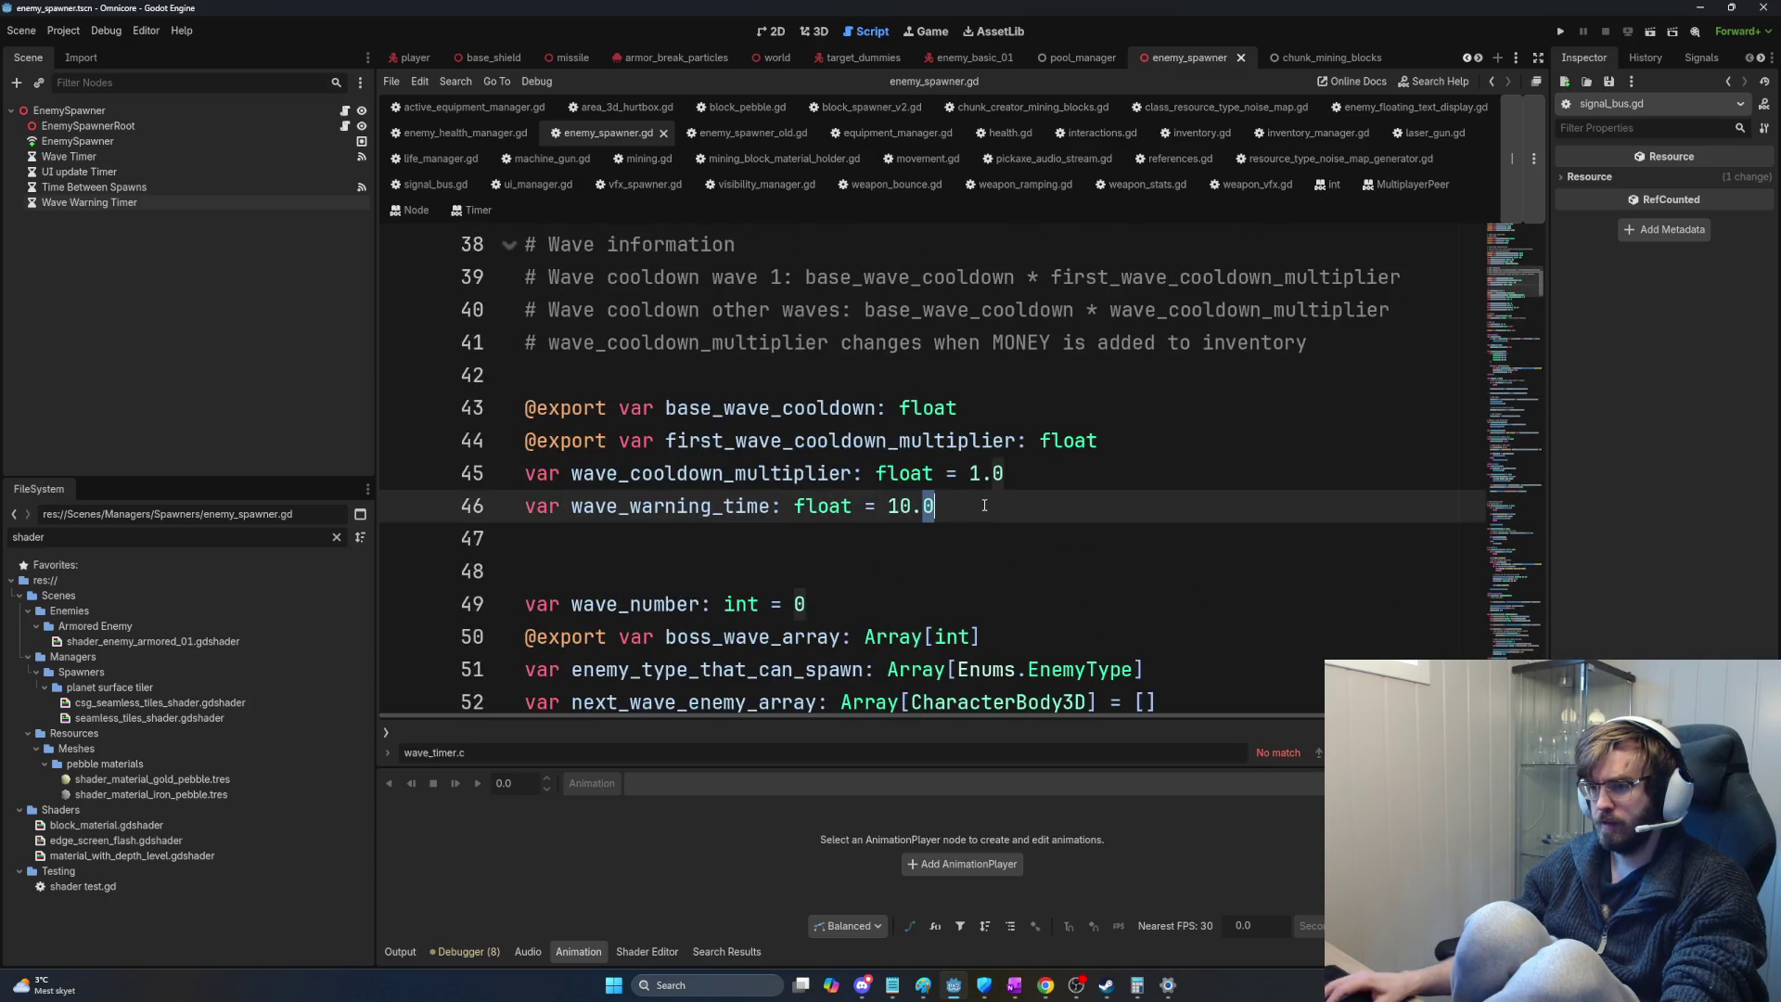
pyautogui.doubleClick(722, 474)
pyautogui.click(736, 506)
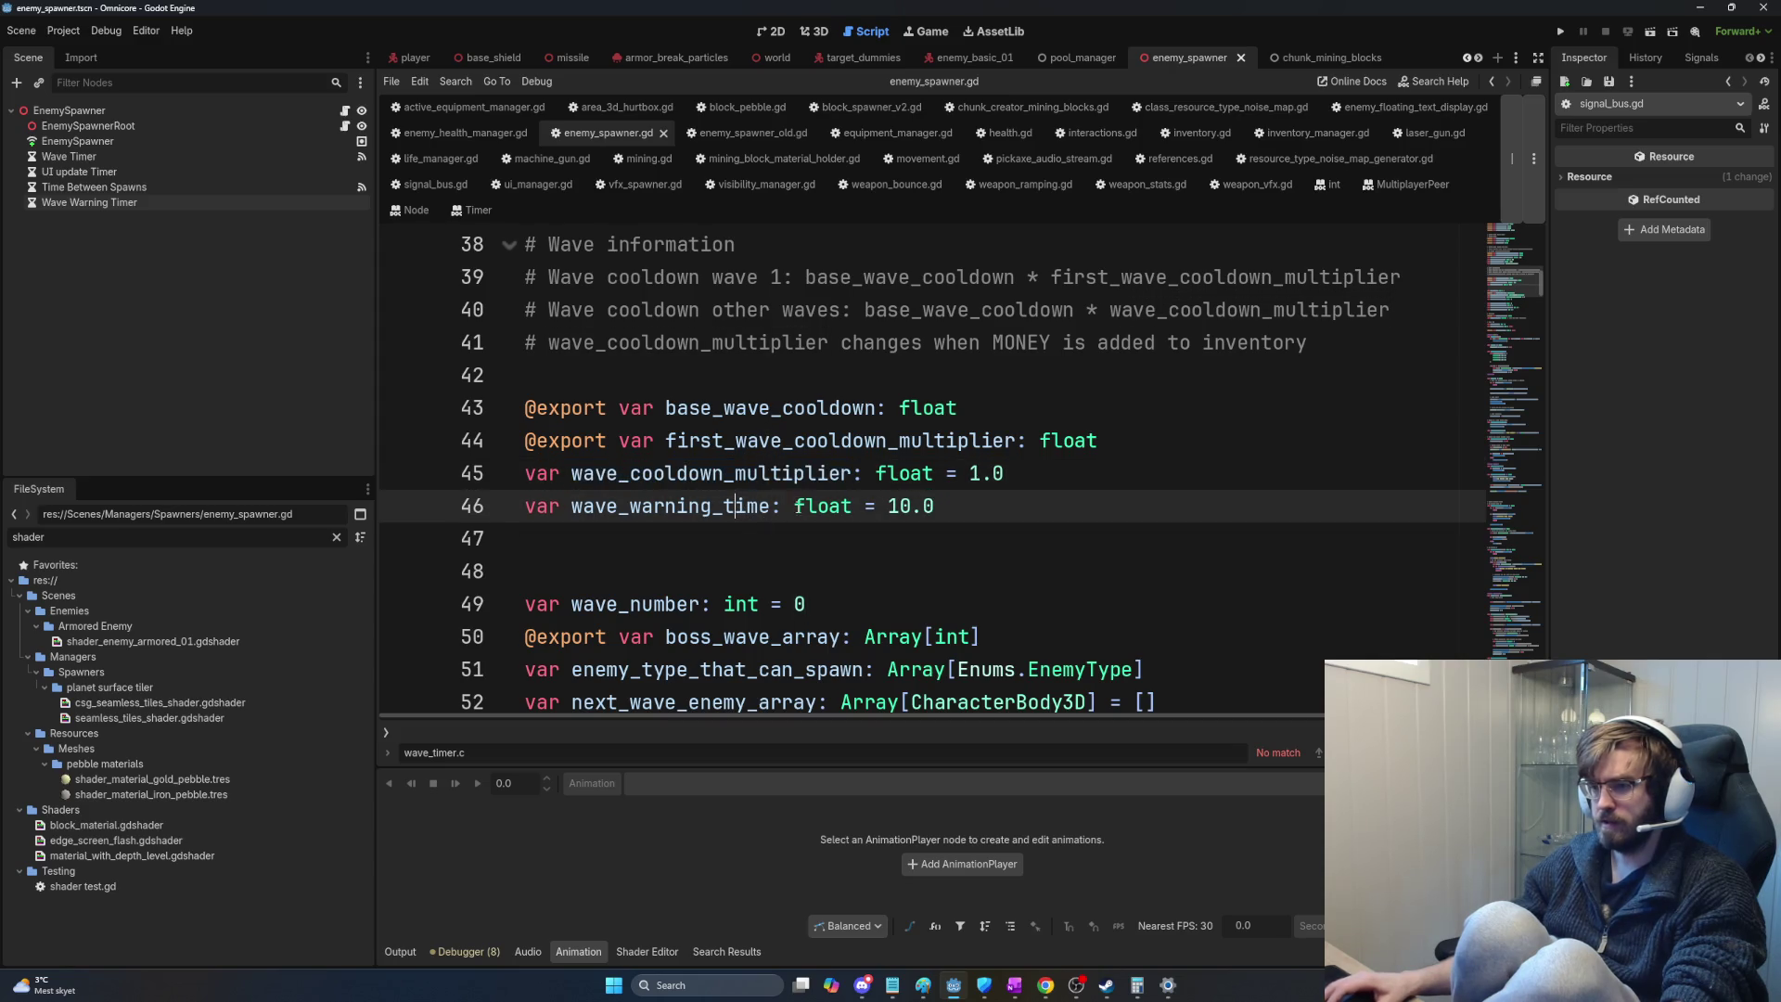
pyautogui.click(986, 500)
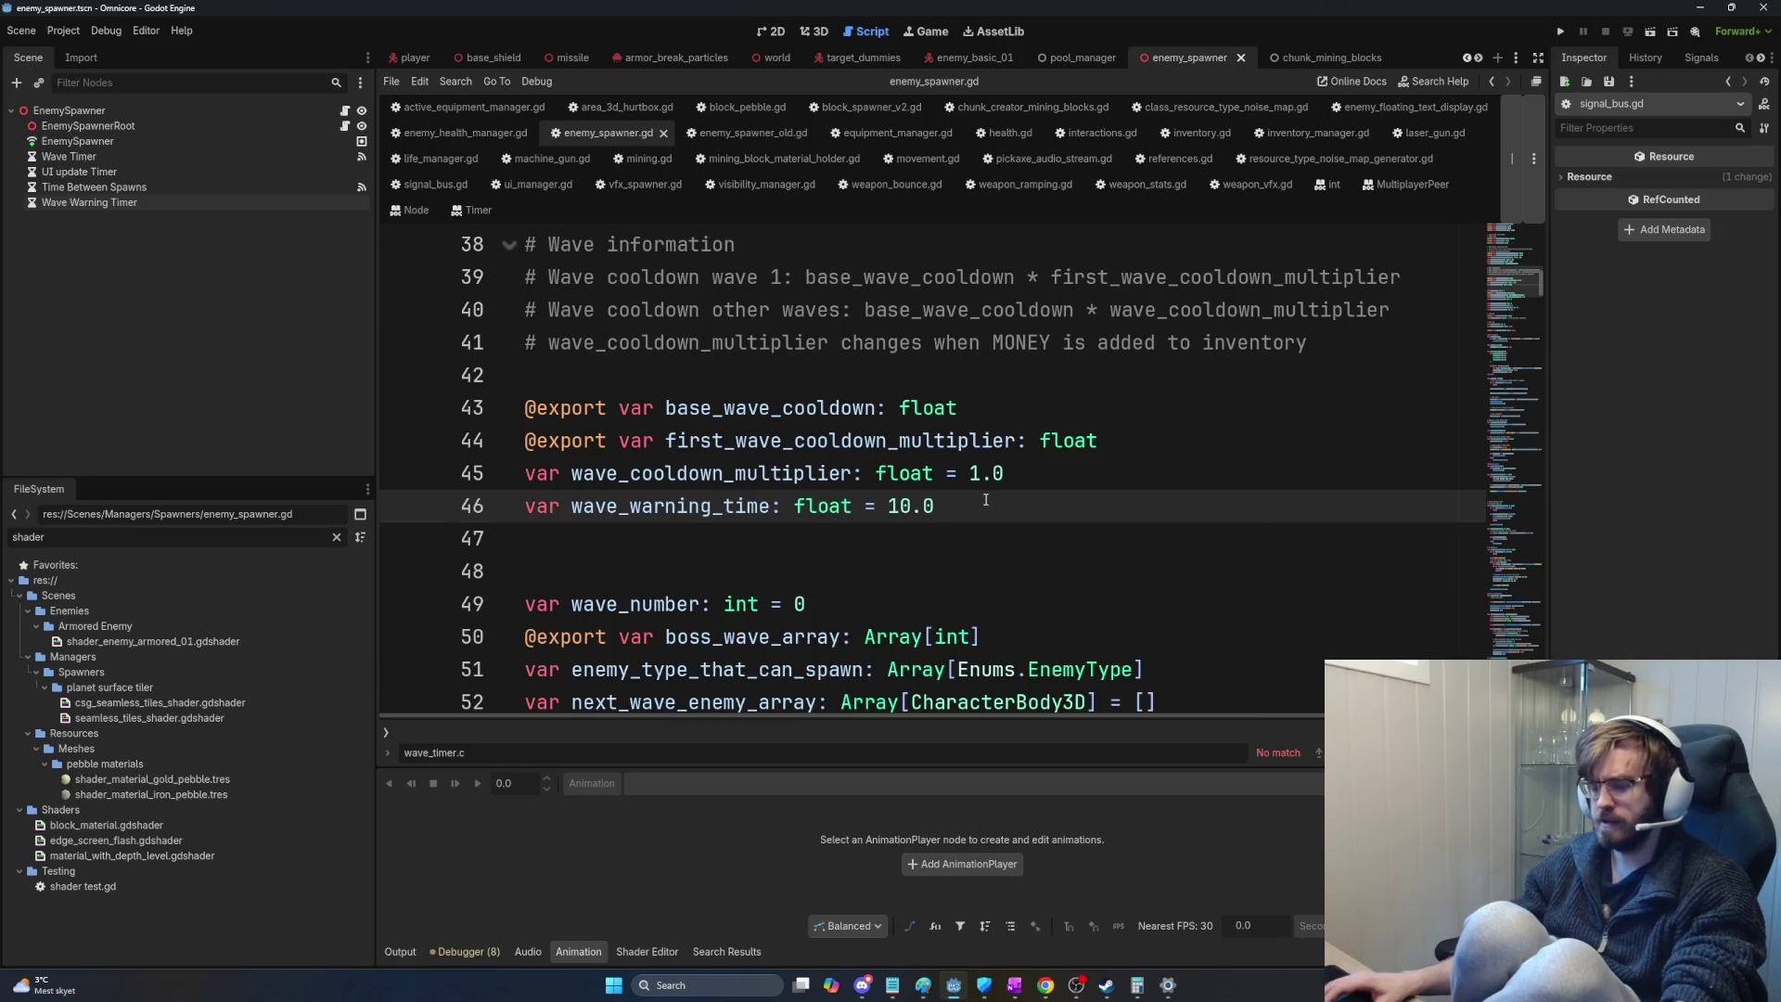
pyautogui.press('F5')
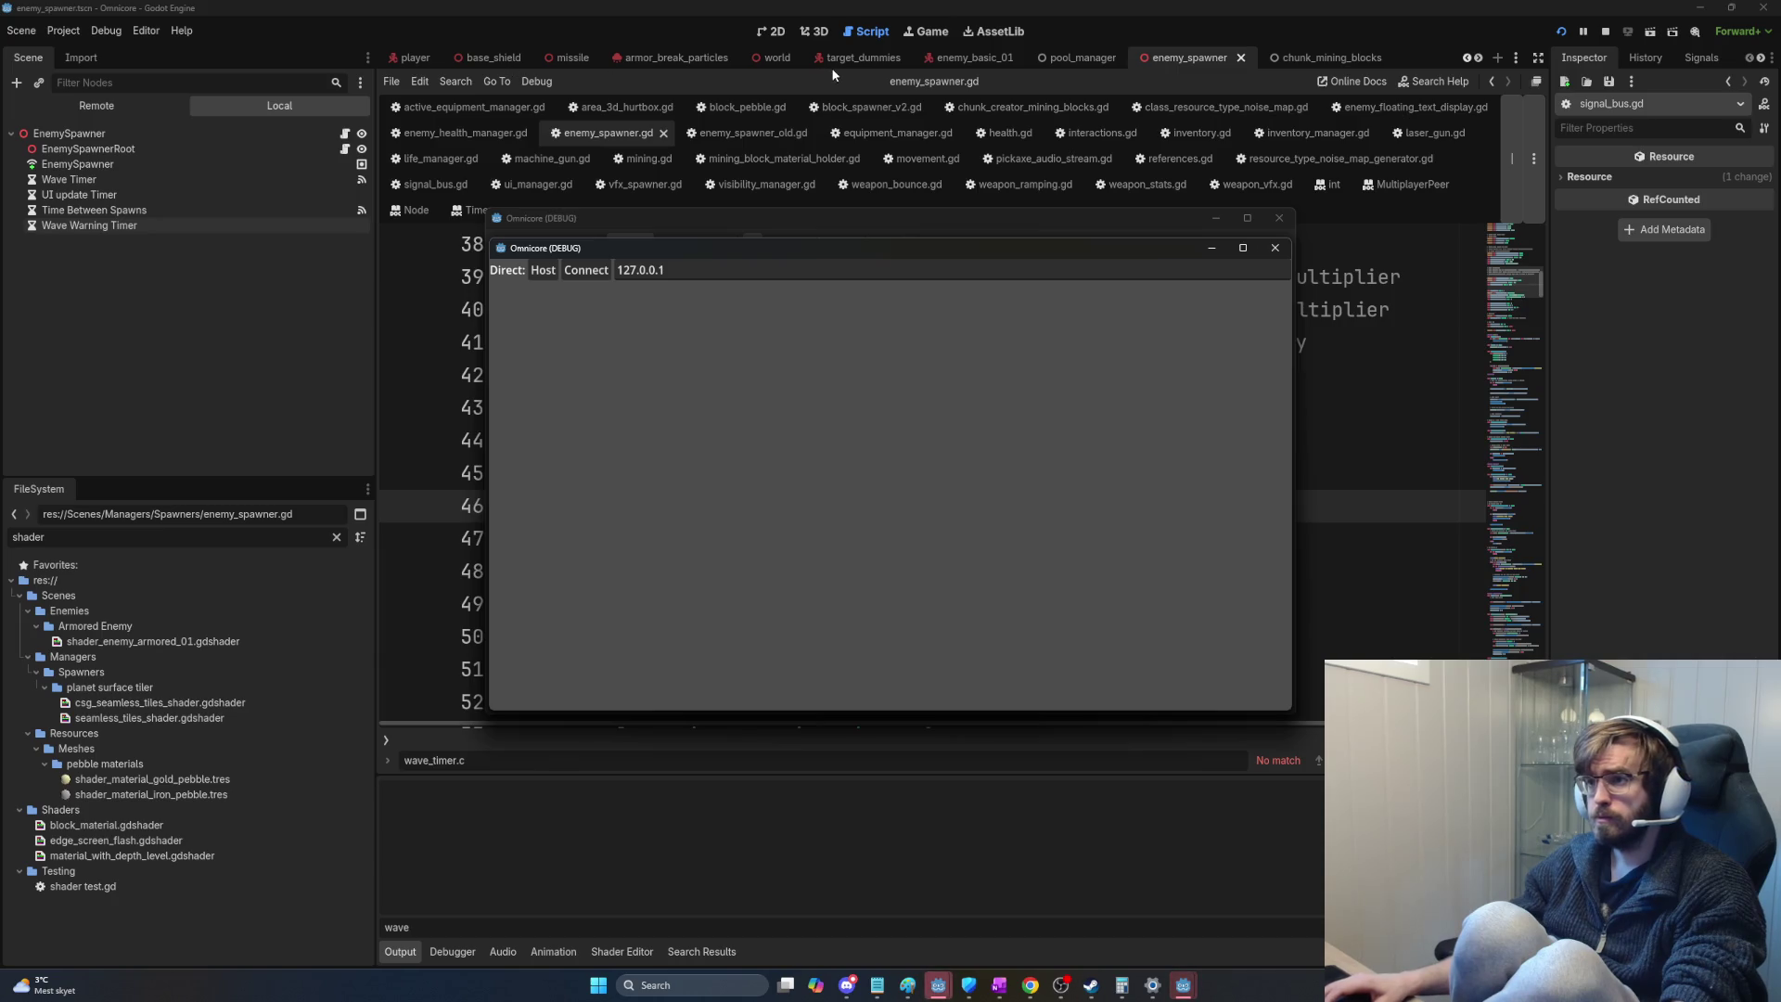
# In the world scene, filter the node tree for 'enemy' and select EnemySpawner
pyautogui.click(769, 57)
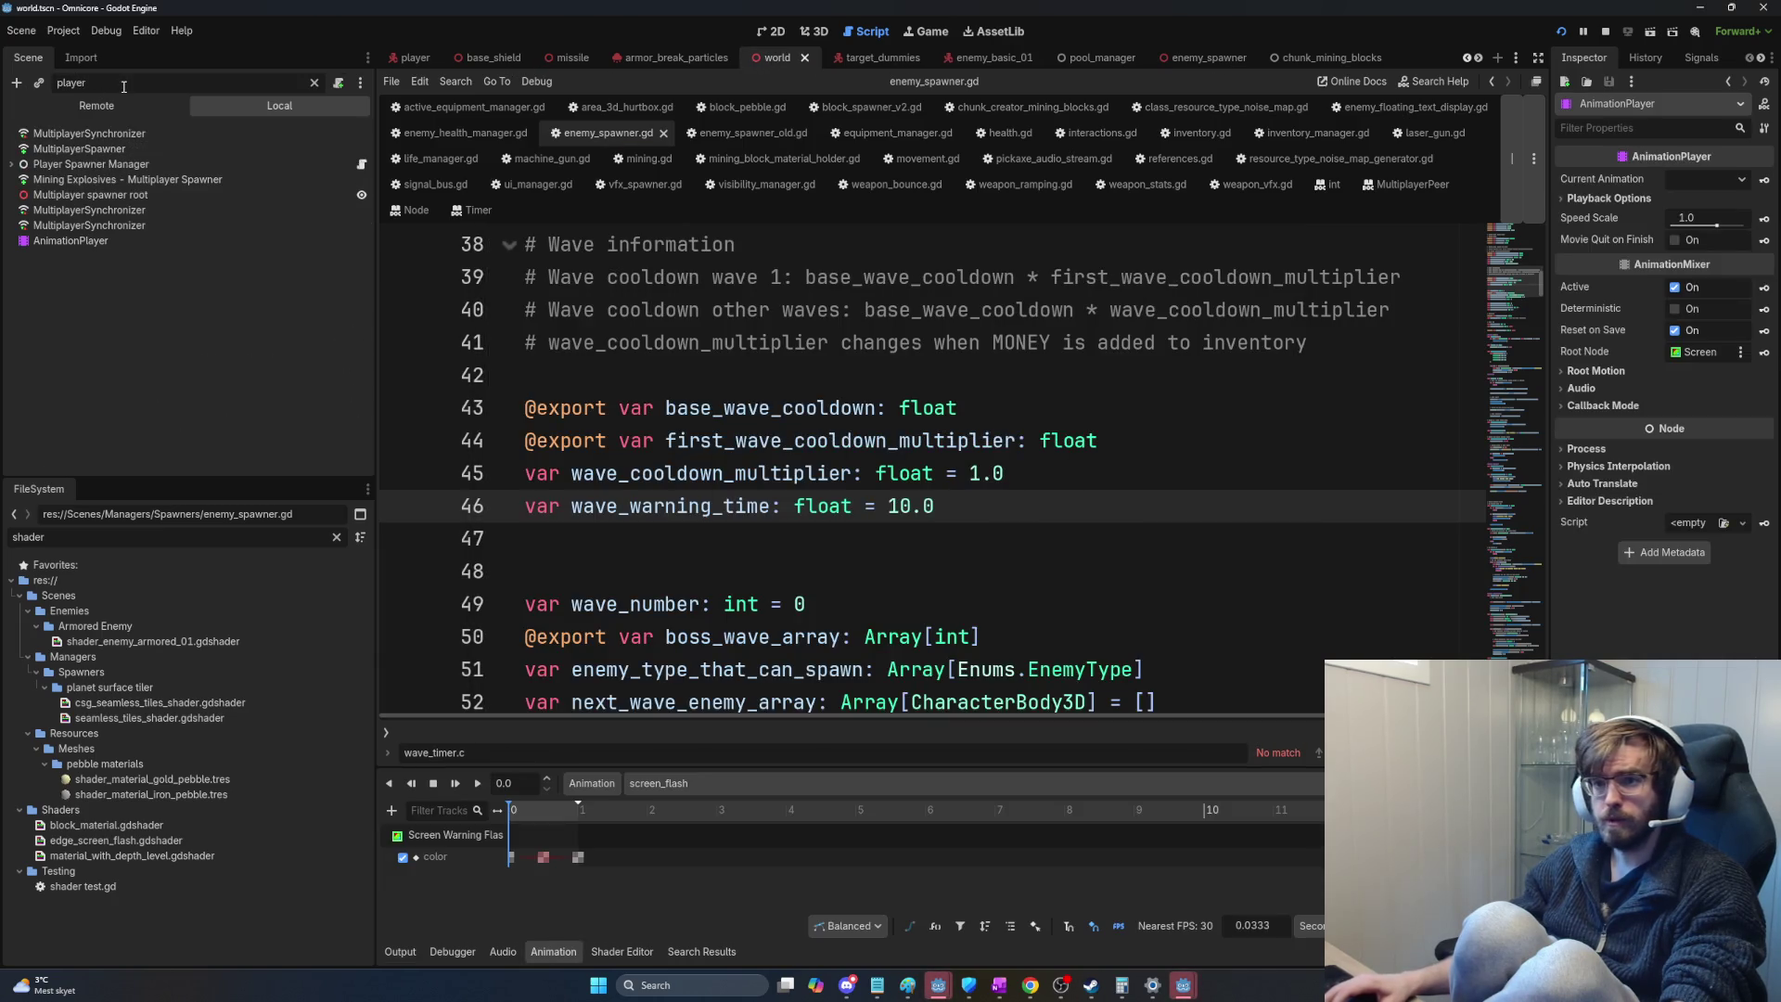
pyautogui.doubleClick(126, 78)
pyautogui.write('er')
pyautogui.press('BackSpace')
pyautogui.write('nemy')
pyautogui.click(68, 134)
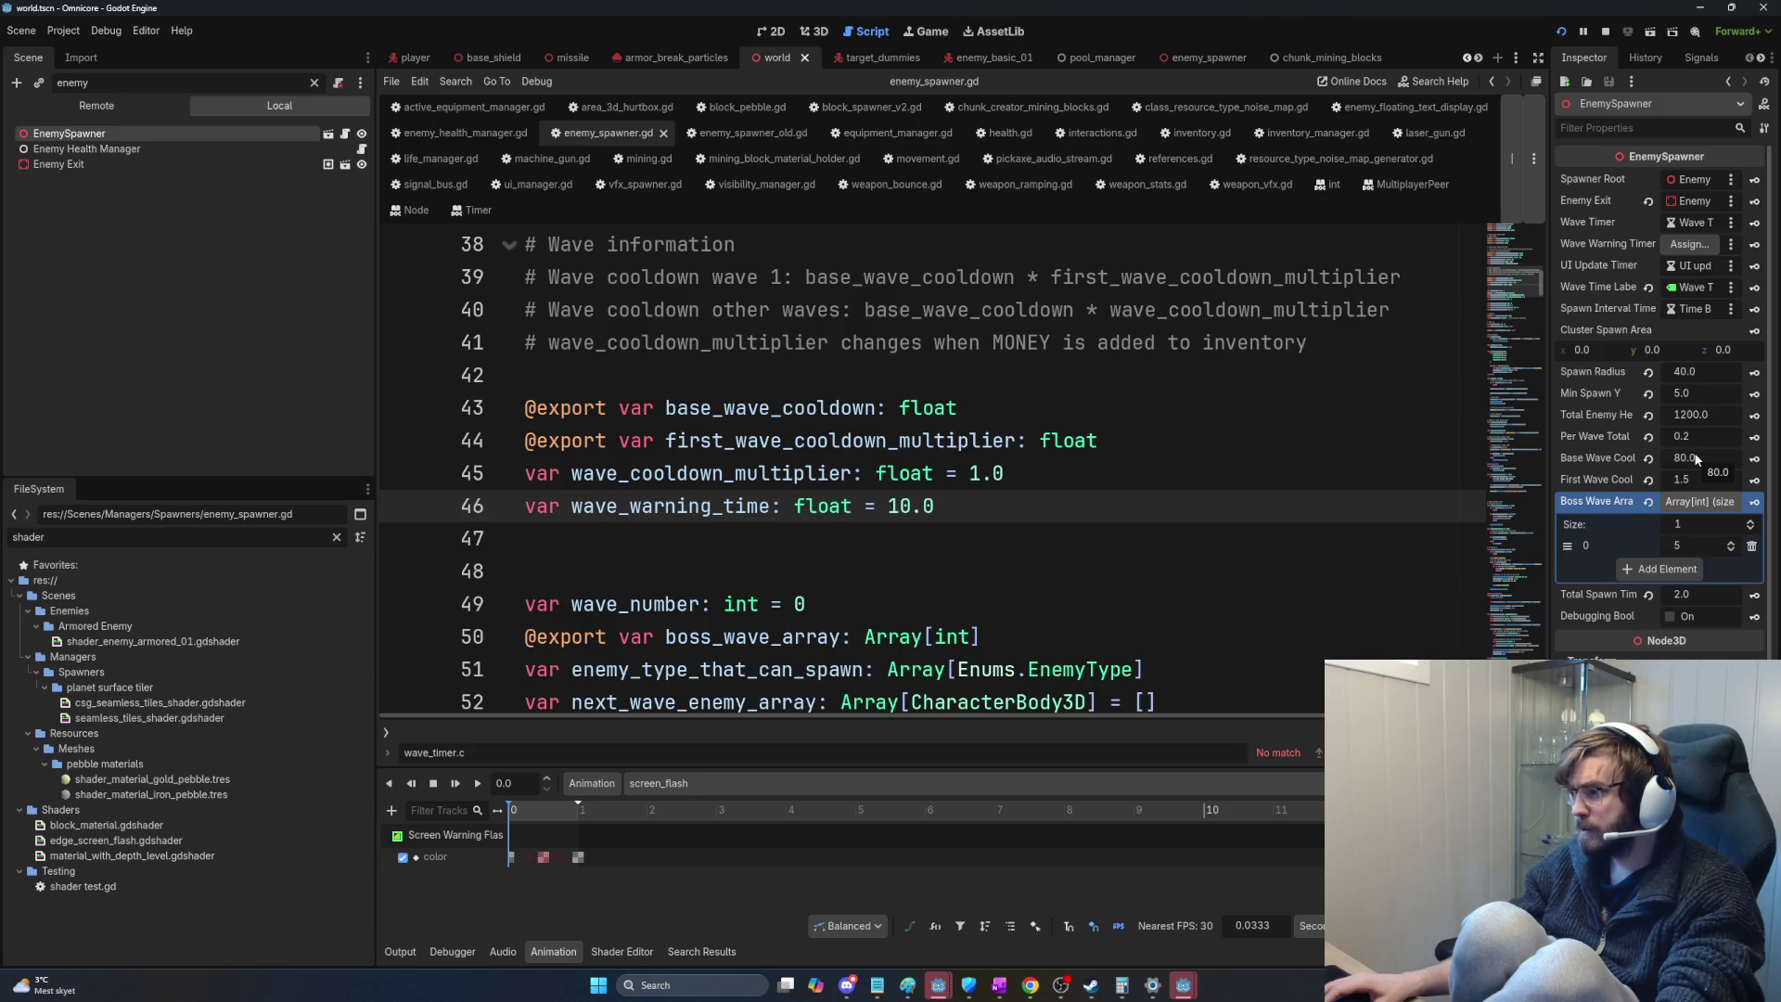
# Lower Base Wave Cooldown from 80 to 15 and run the game
pyautogui.click(1693, 453)
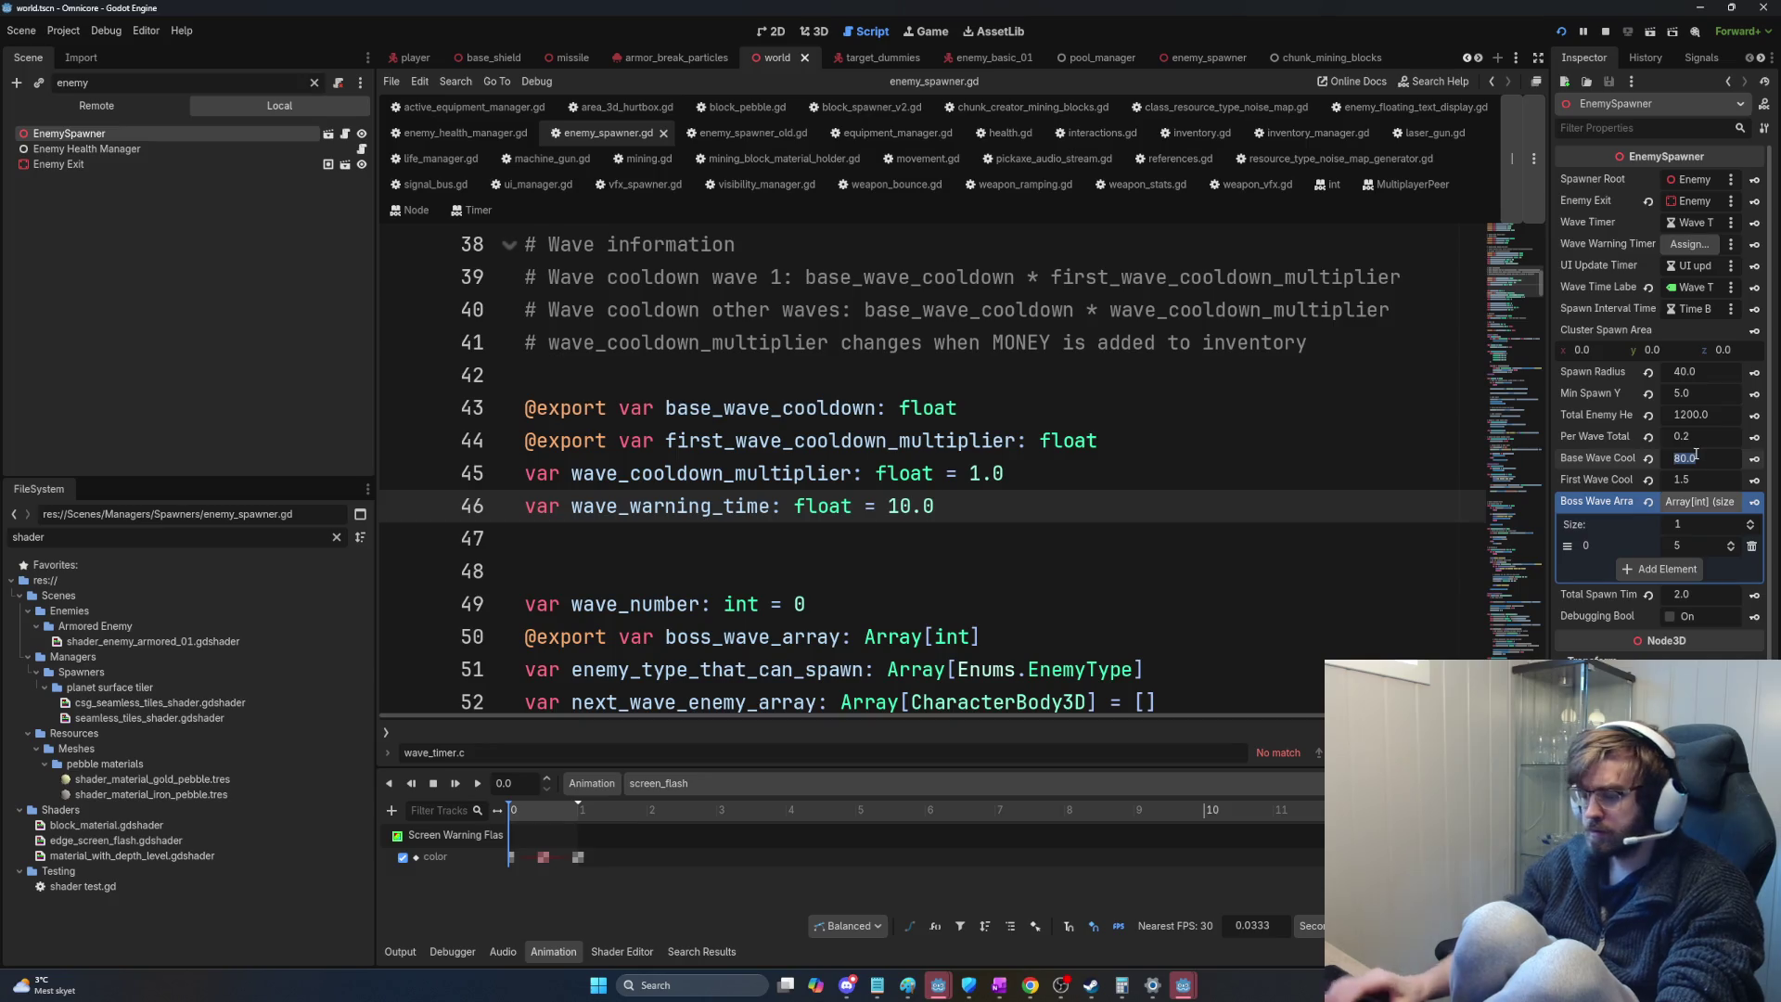
pyautogui.write('15')
pyautogui.press('Return')
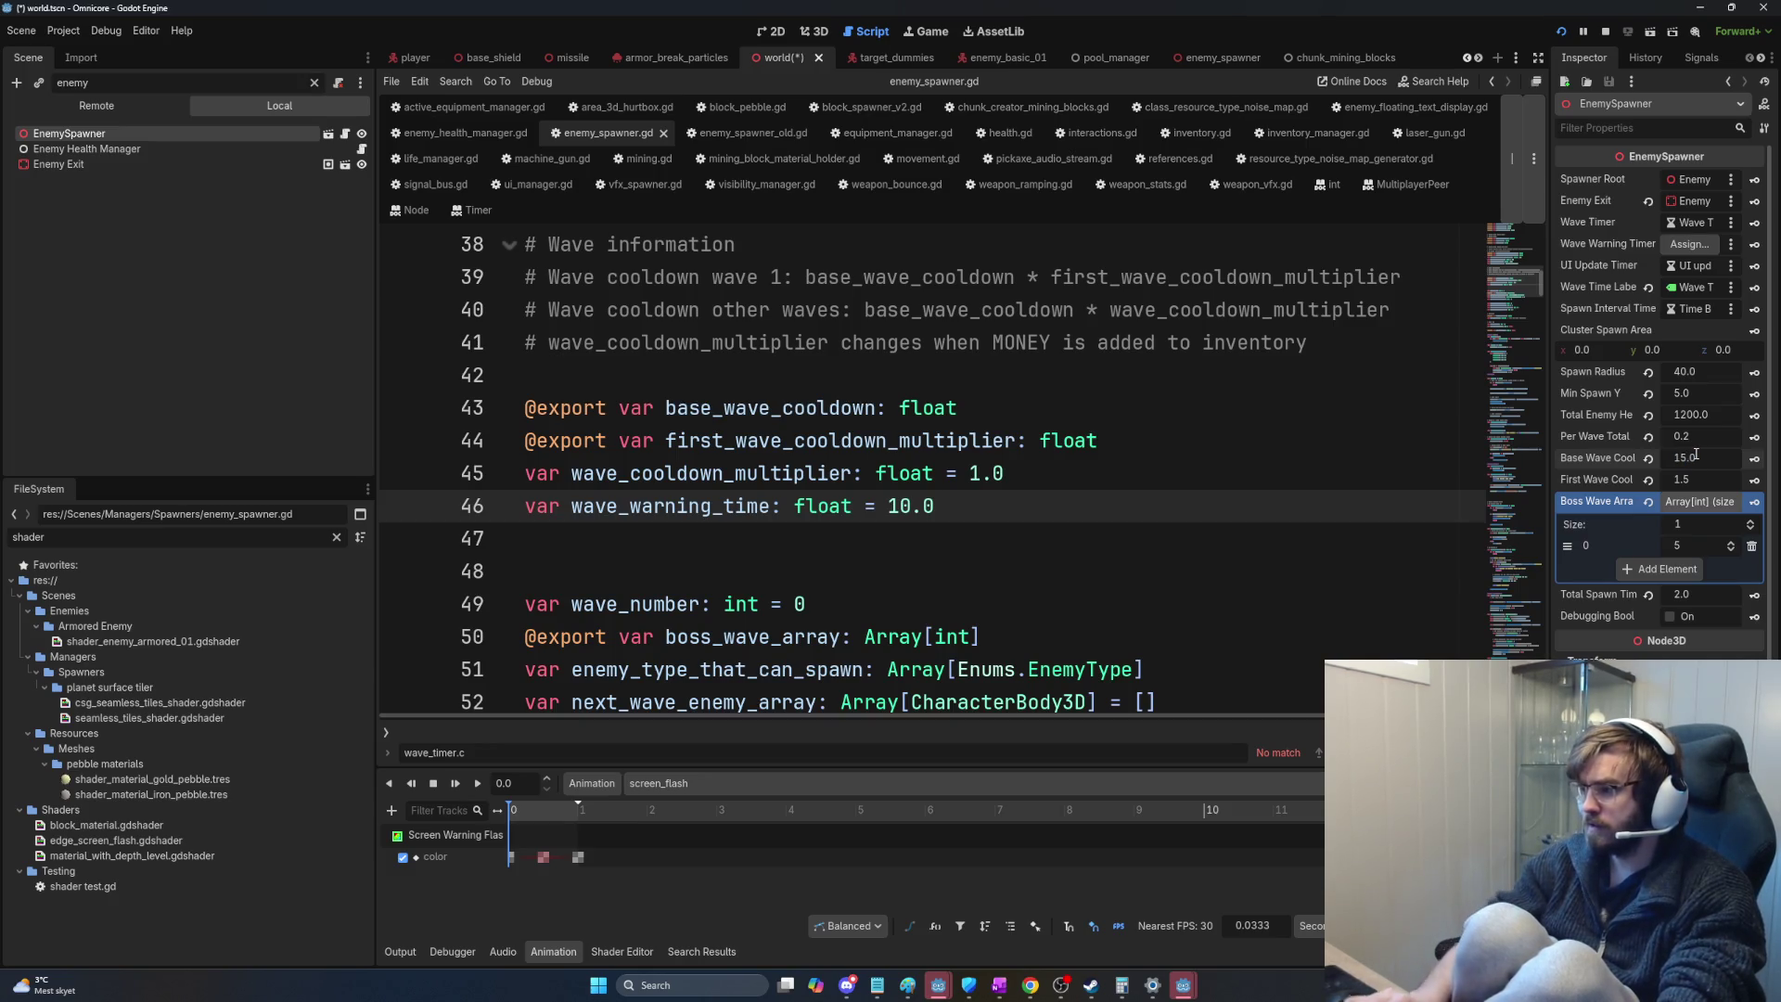
pyautogui.press('F5')
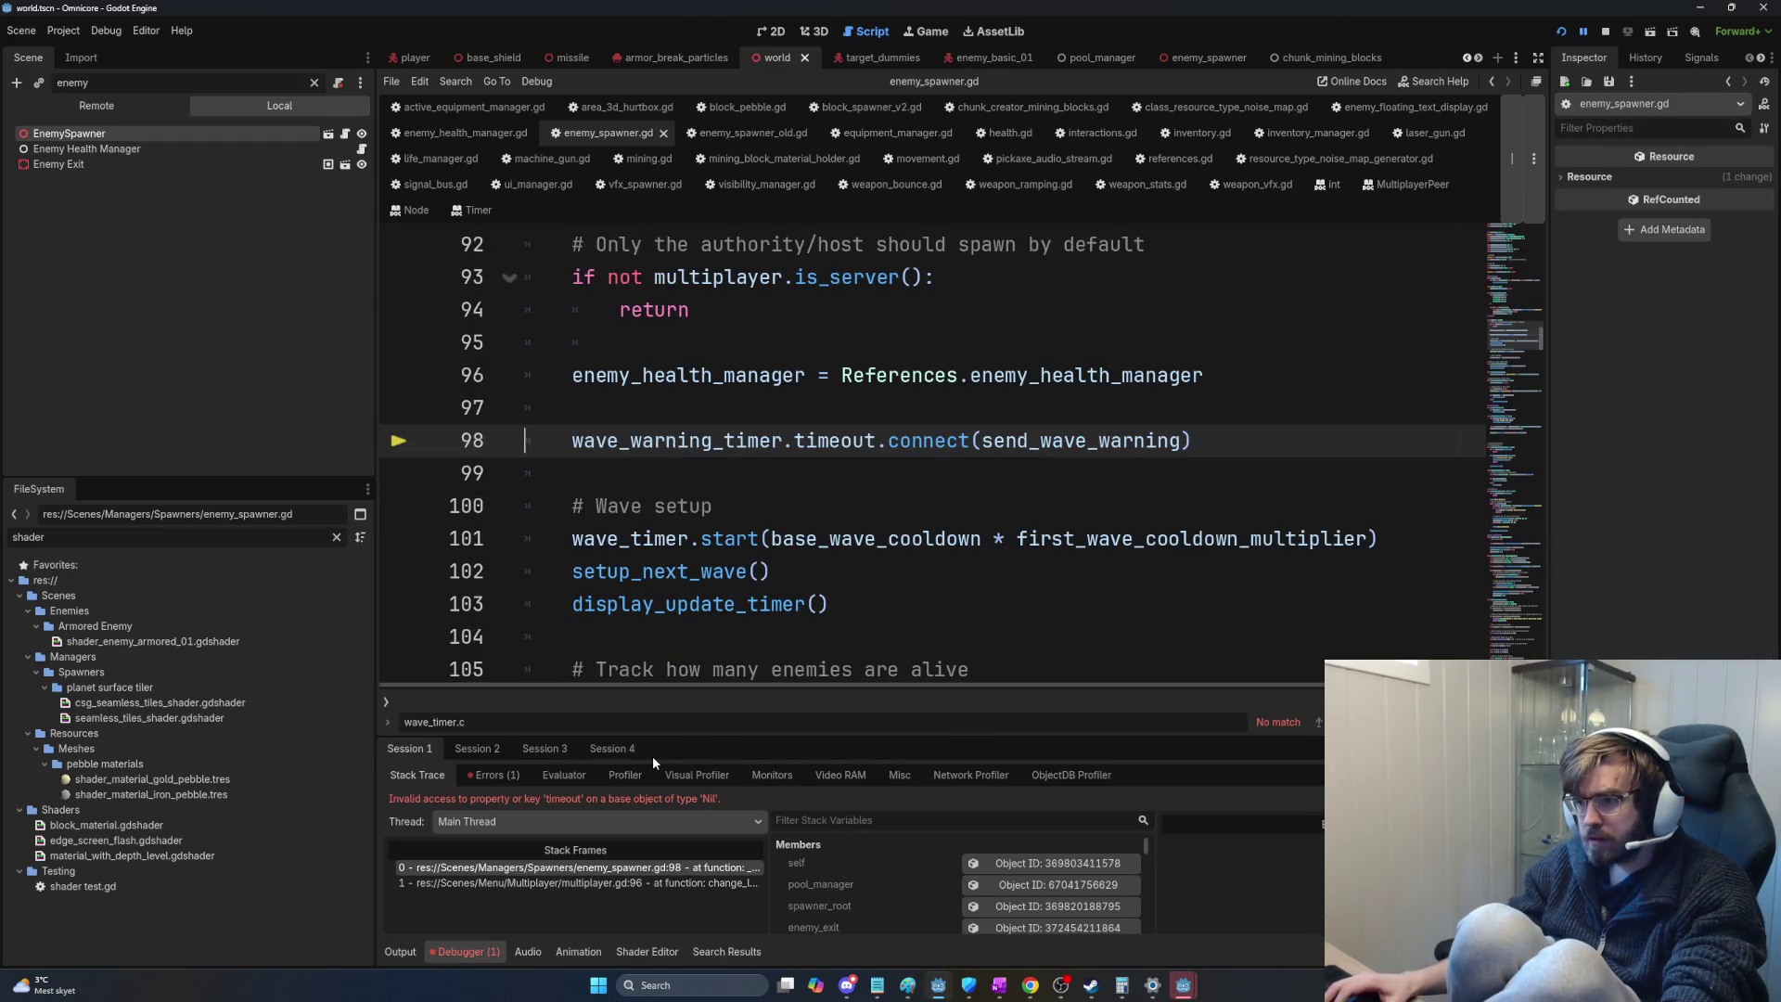
# In enemy_spawner, assign Screen Flash Timer as EnemySpawner's Wave Warning Timer and save
pyautogui.click(329, 136)
pyautogui.click(96, 136)
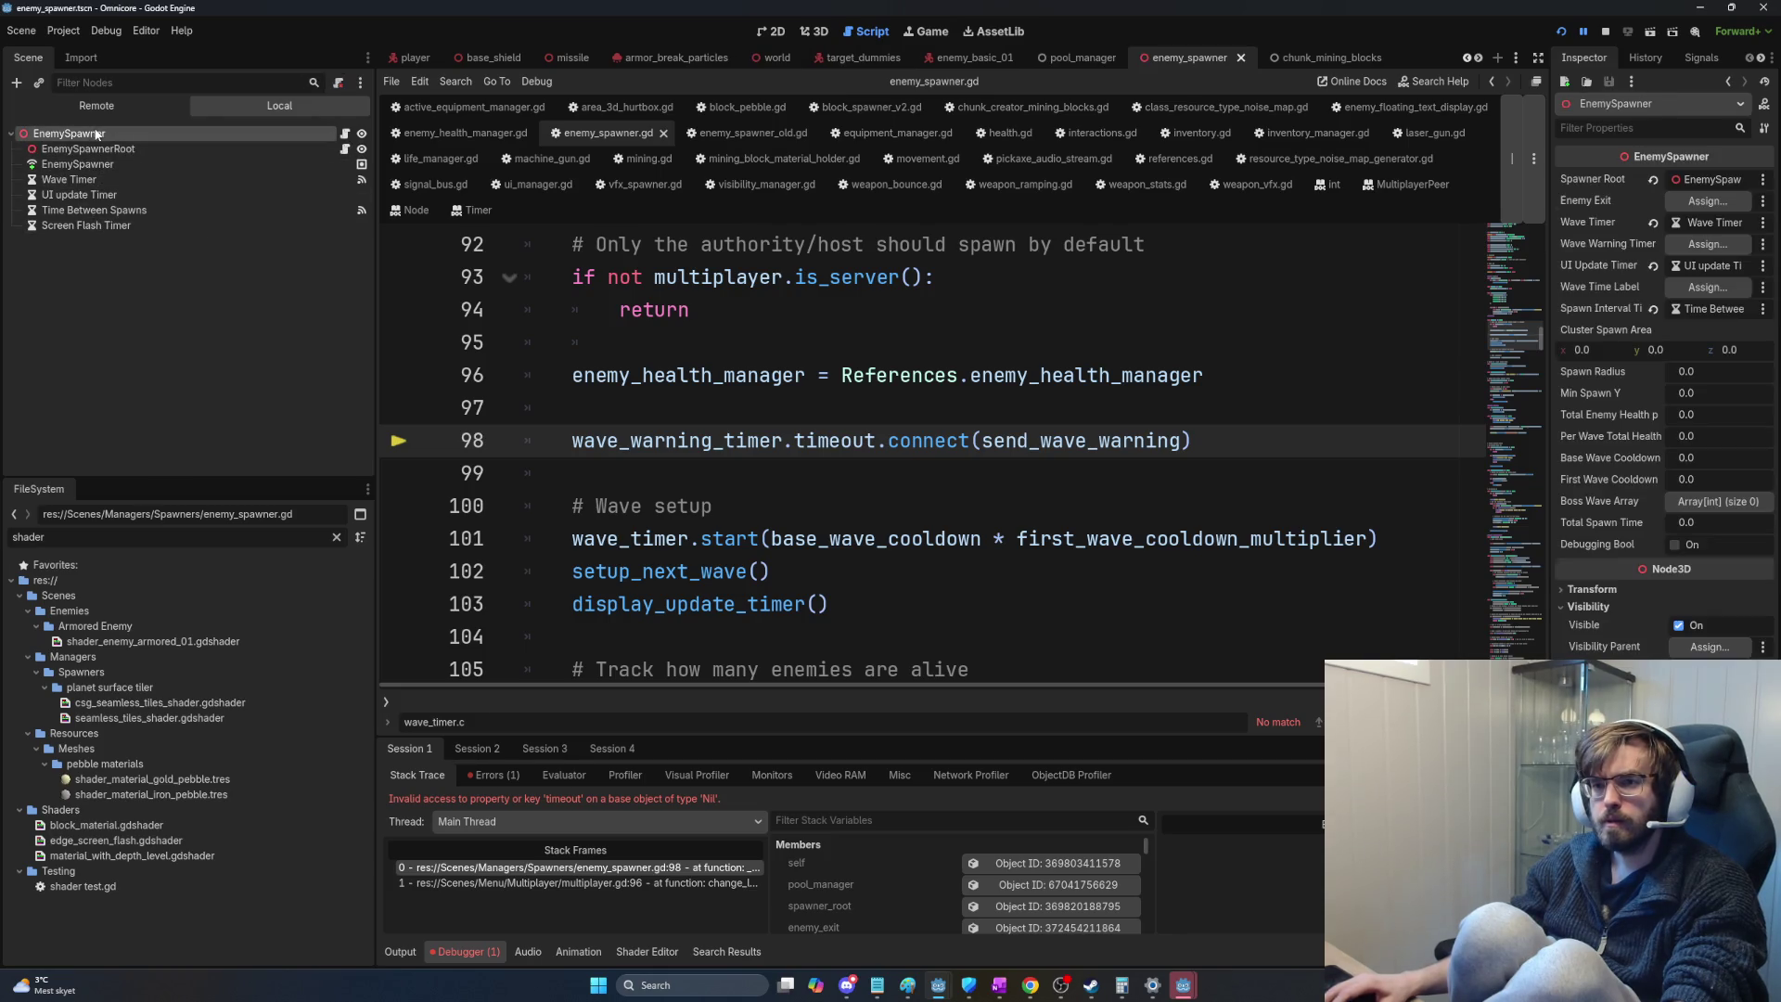
pyautogui.moveTo(109, 230)
pyautogui.mouseDown()
pyautogui.moveTo(1494, 316)
pyautogui.moveTo(1619, 285)
pyautogui.moveTo(1684, 327)
pyautogui.moveTo(1702, 246)
pyautogui.moveTo(237, 264)
pyautogui.moveTo(1494, 278)
pyautogui.moveTo(1697, 245)
pyautogui.mouseUp()
pyautogui.hotkey('ctrl', 's')
# Rename the Screen Flash Timer node to 'Wave Warning Timer' and run the game
pyautogui.doubleClick(88, 226)
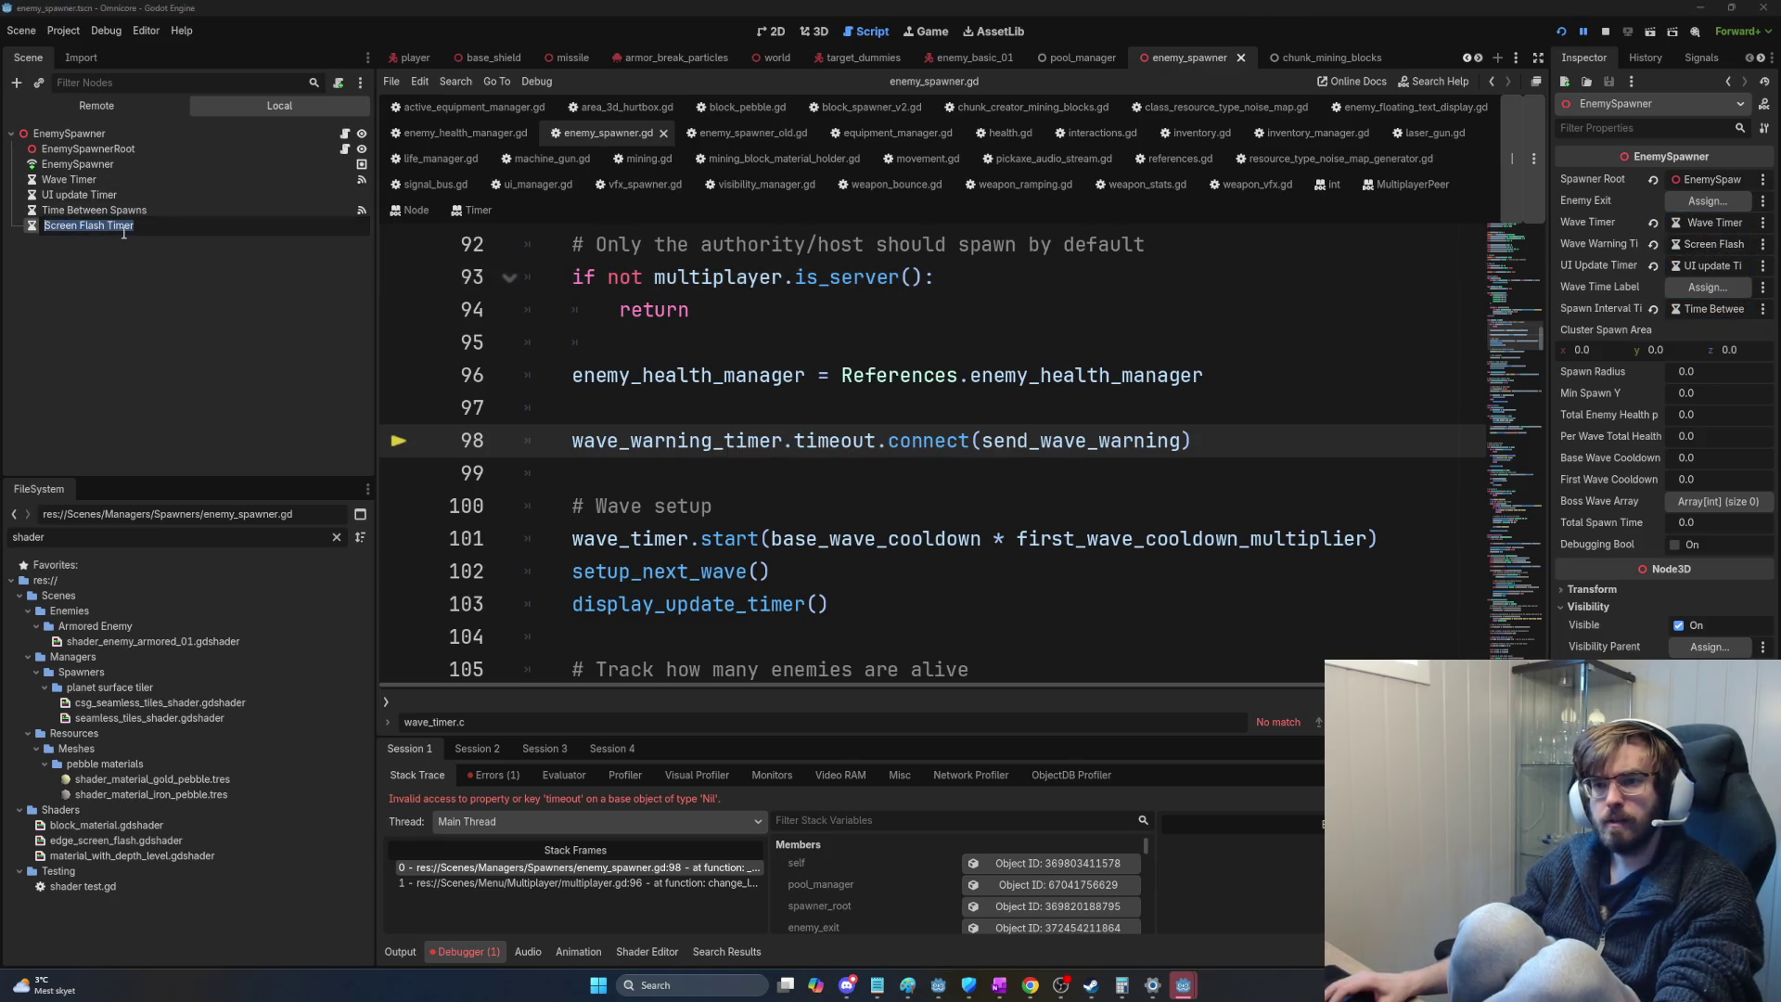
pyautogui.write('Wave Warning T')
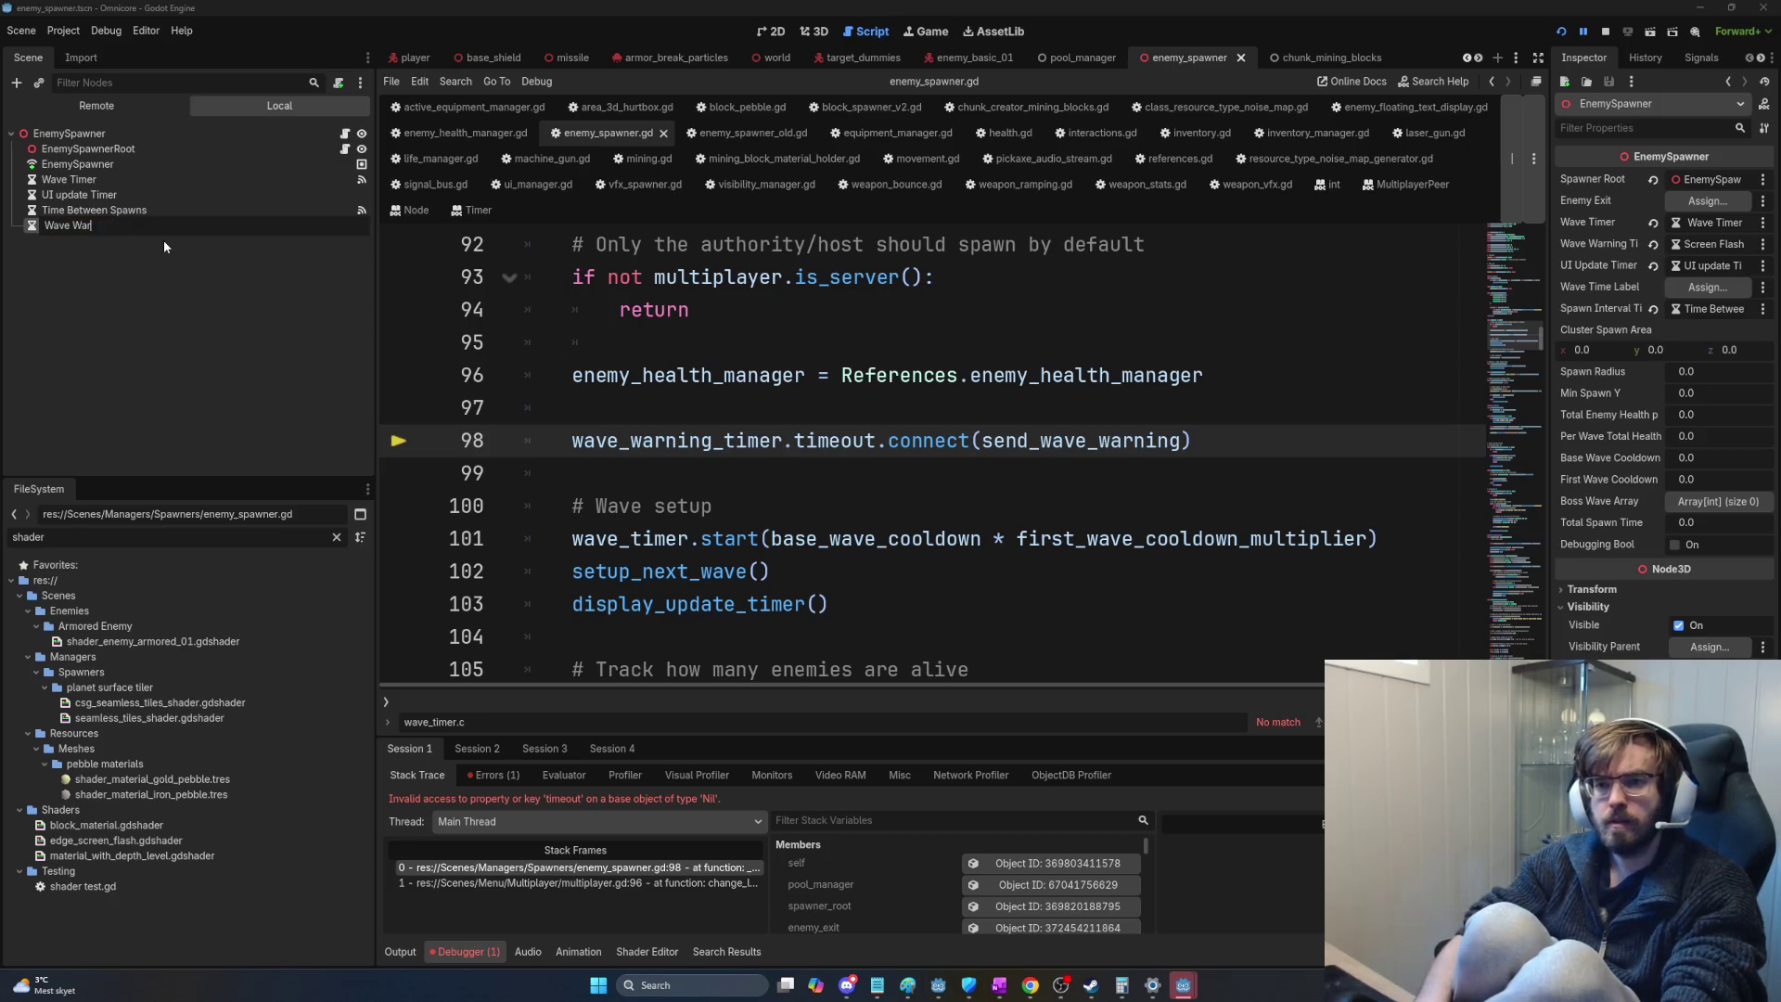
pyautogui.write('imer')
pyautogui.press('Return')
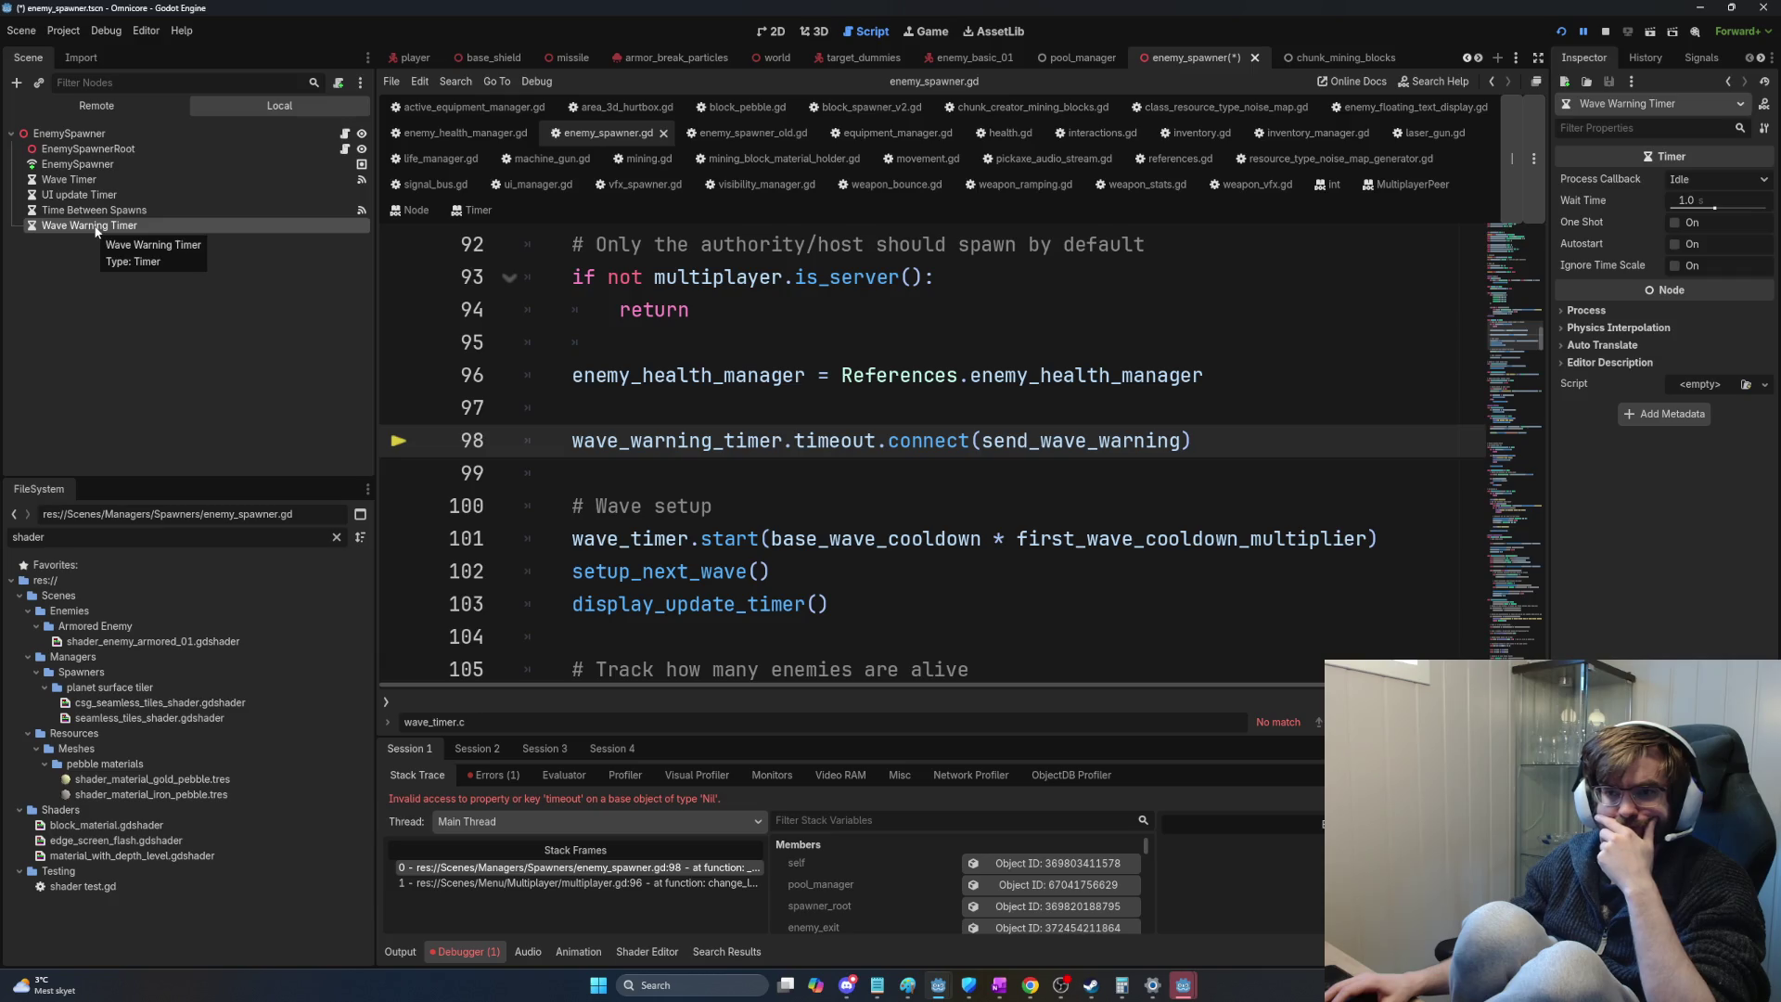
pyautogui.press('F5')
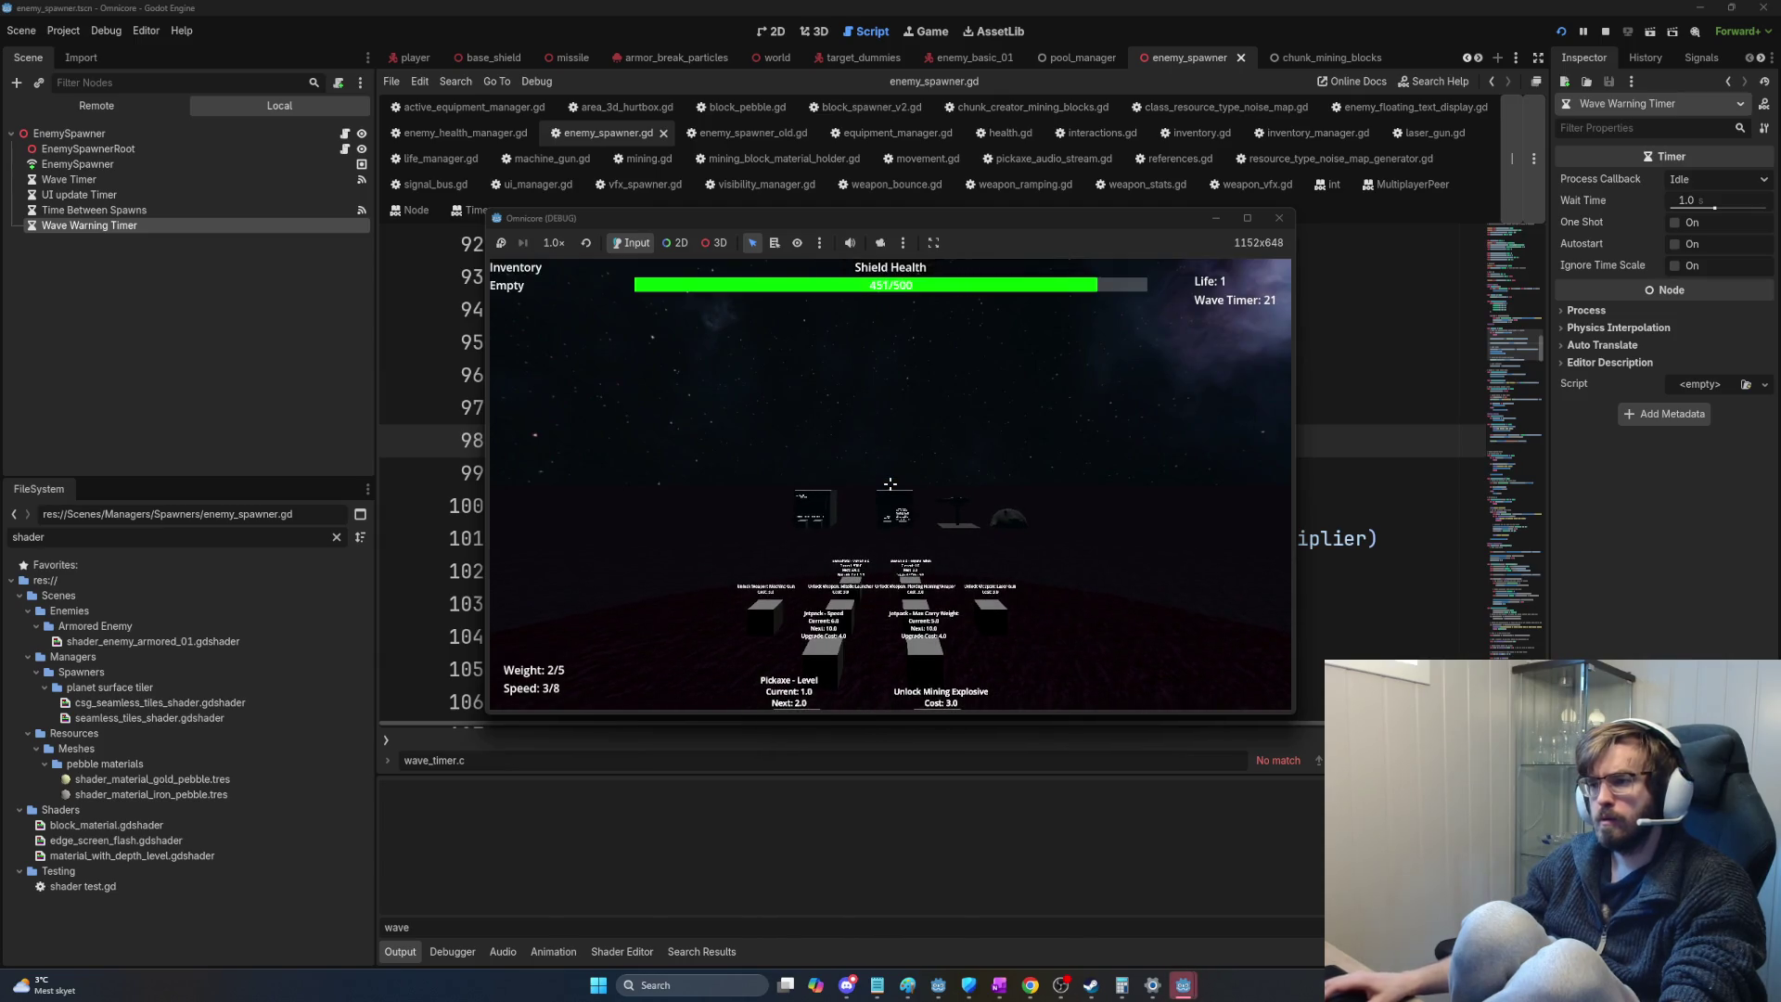
# Walk the player around the upgrade stations with WASD until Wave Timer reaches 0, then stop the game
pyautogui.press('w')
pyautogui.press('w')
pyautogui.press('s')
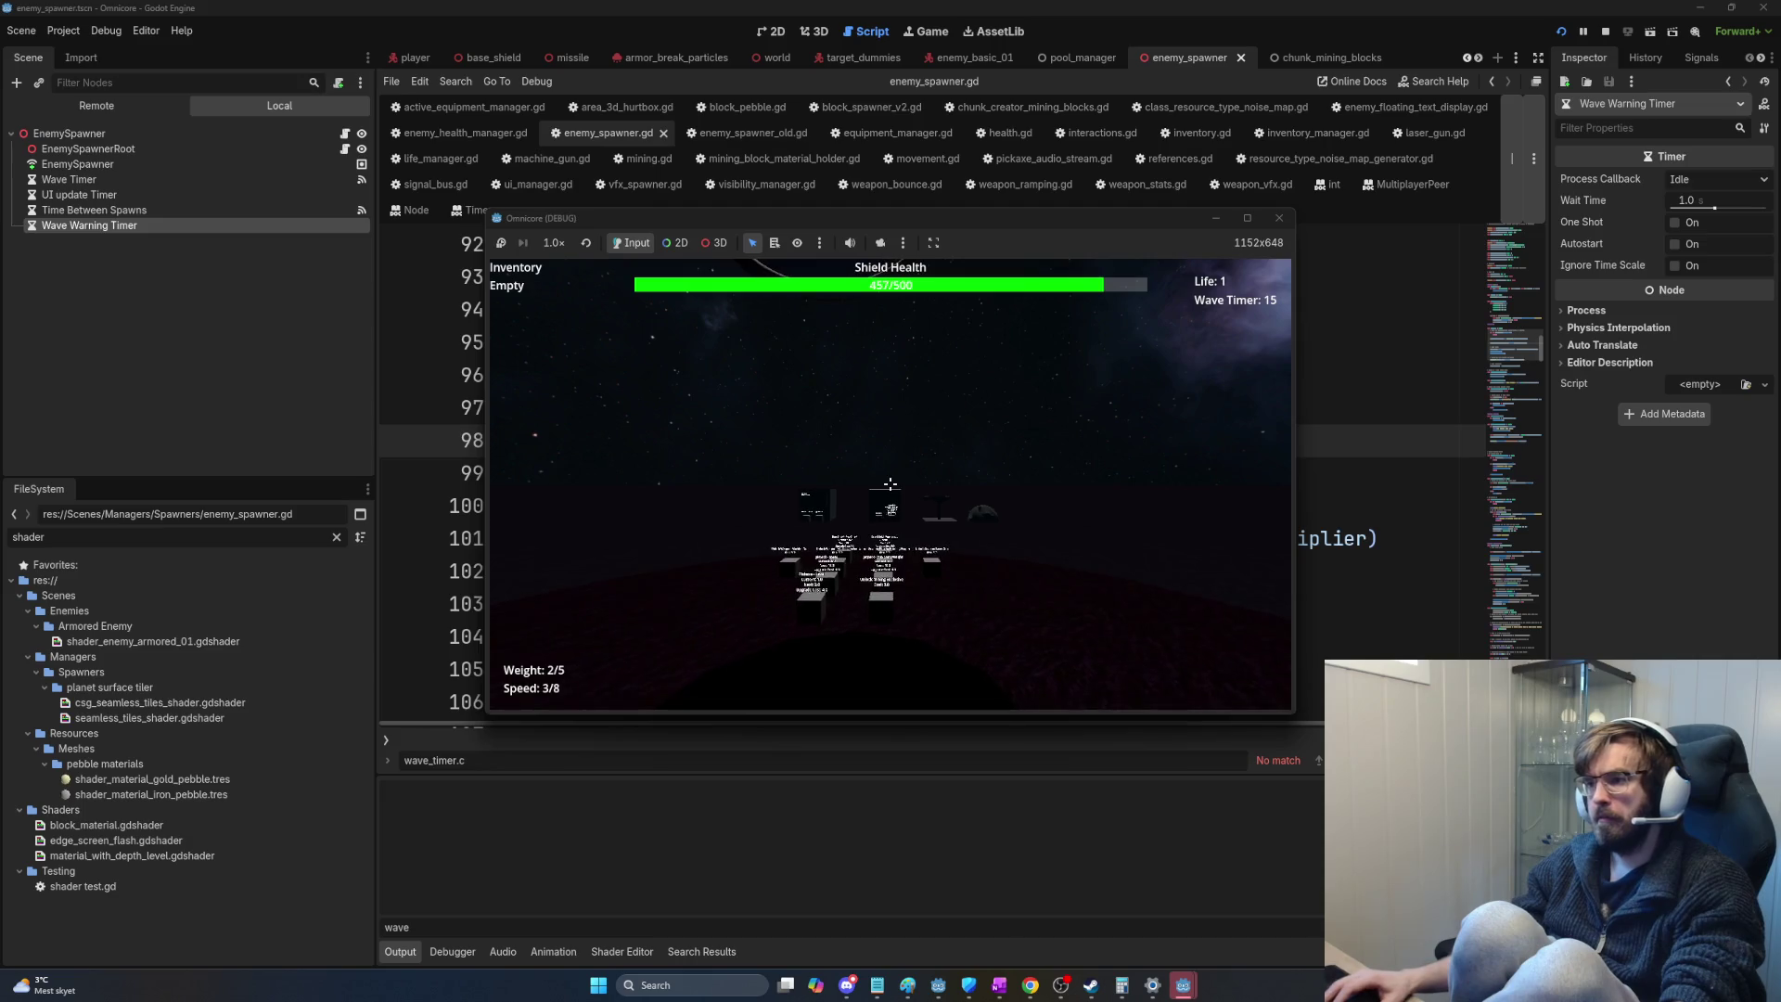
pyautogui.press('s')
pyautogui.press('s')
pyautogui.press('d')
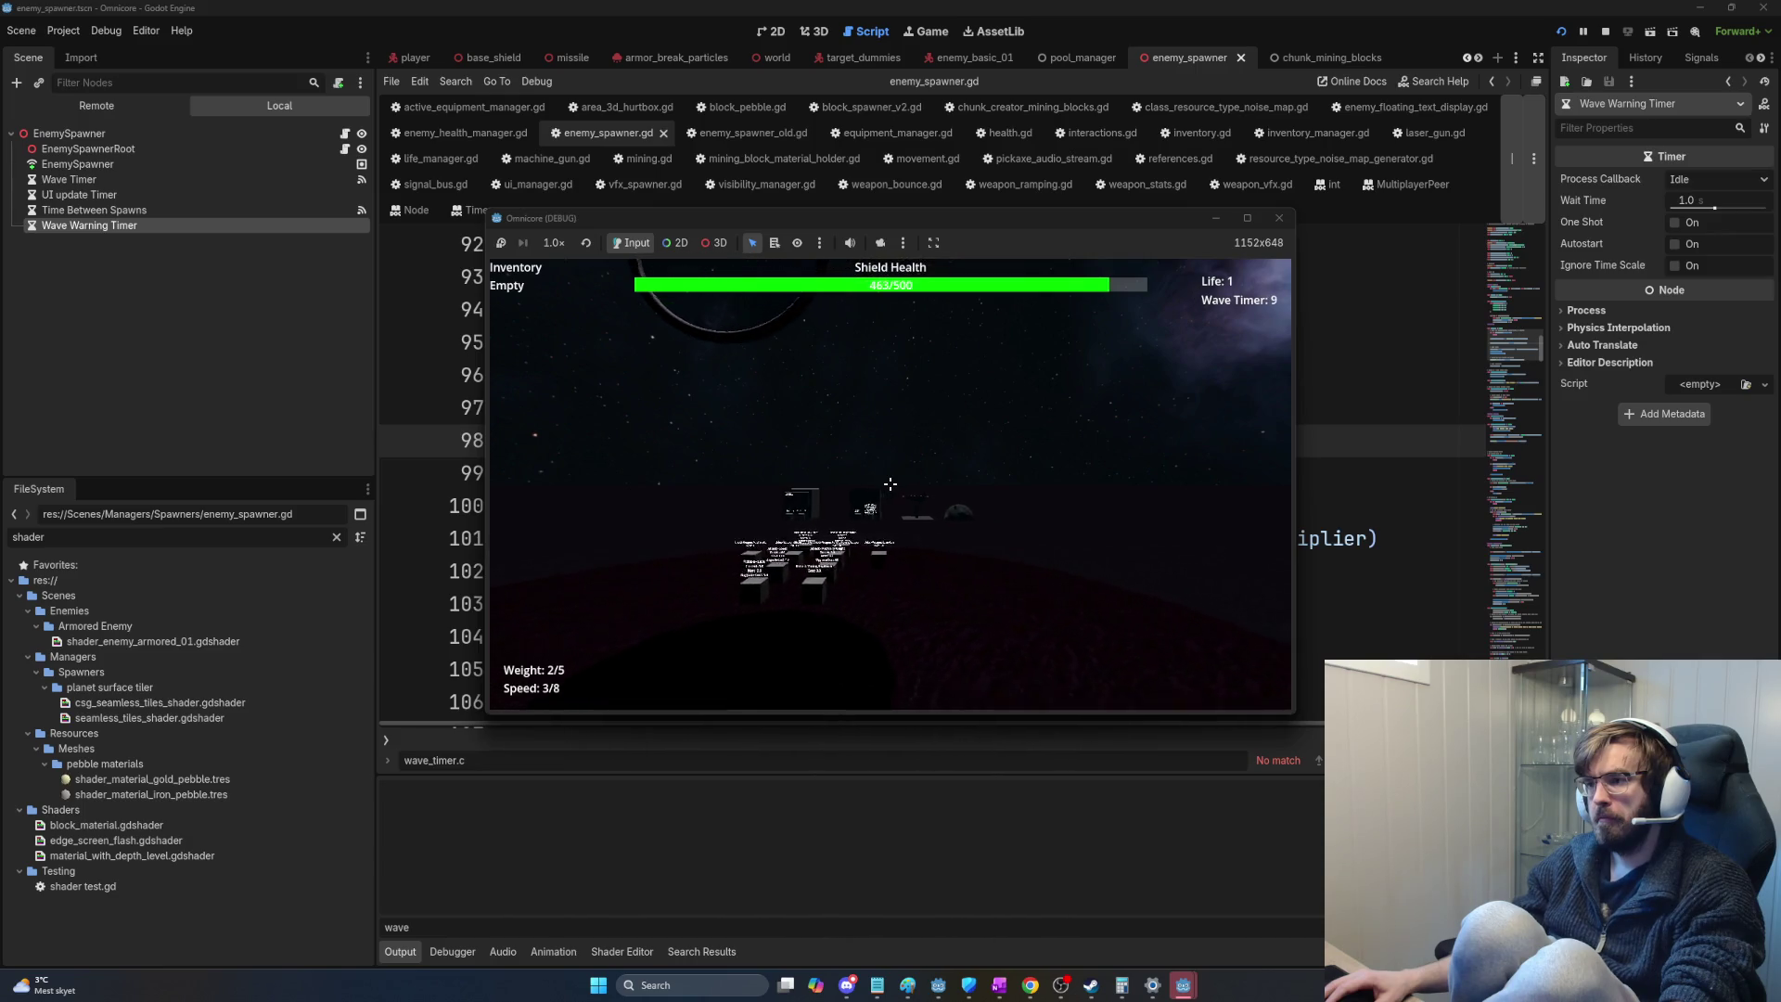
pyautogui.press('s')
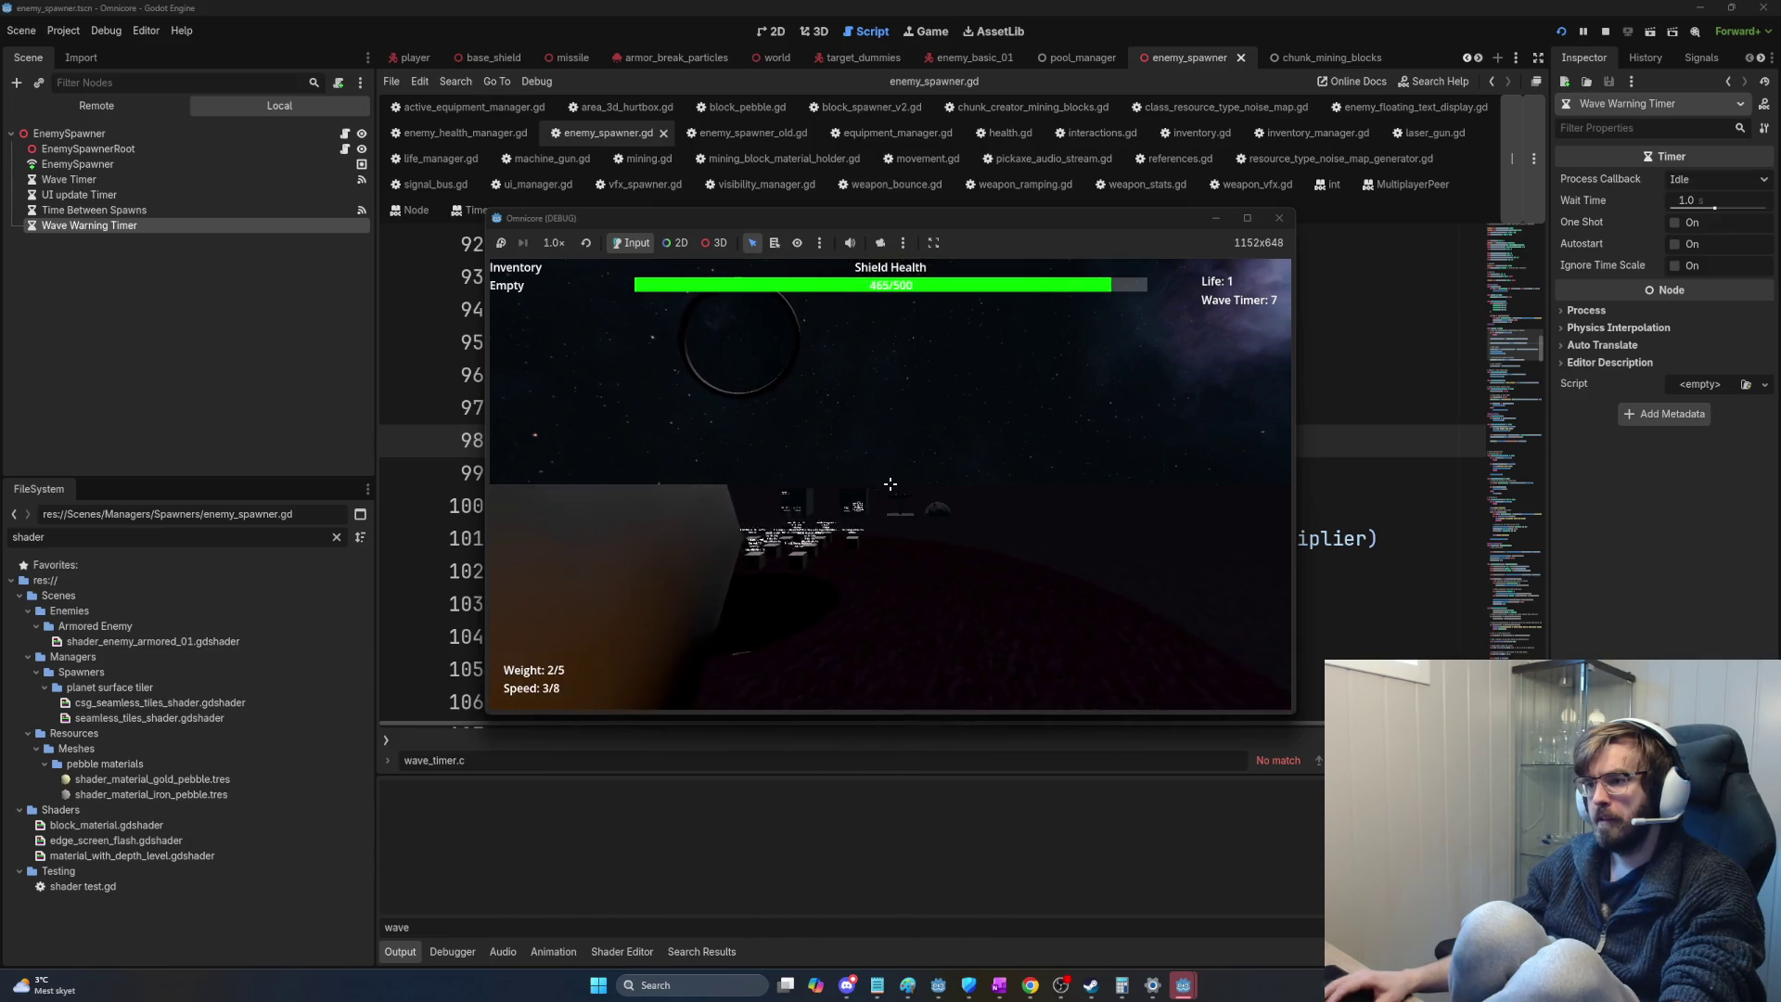
pyautogui.press('w')
pyautogui.press('w')
pyautogui.press('a')
pyautogui.press('s')
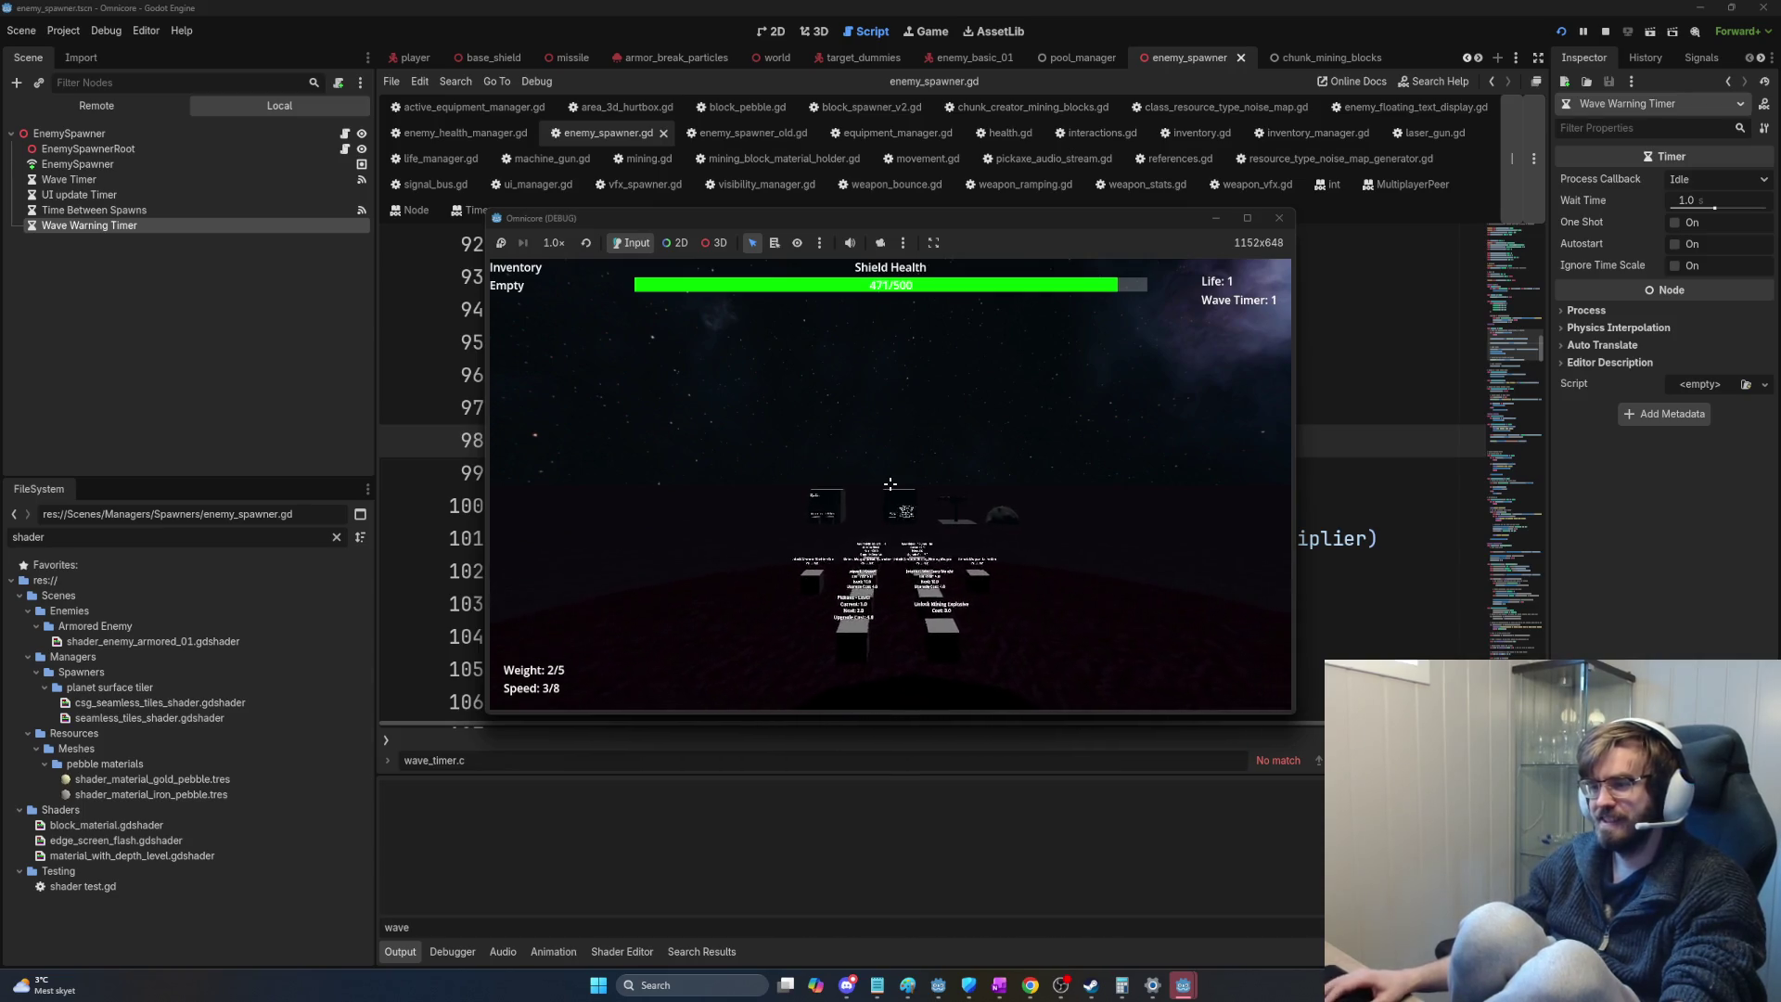
pyautogui.press('s')
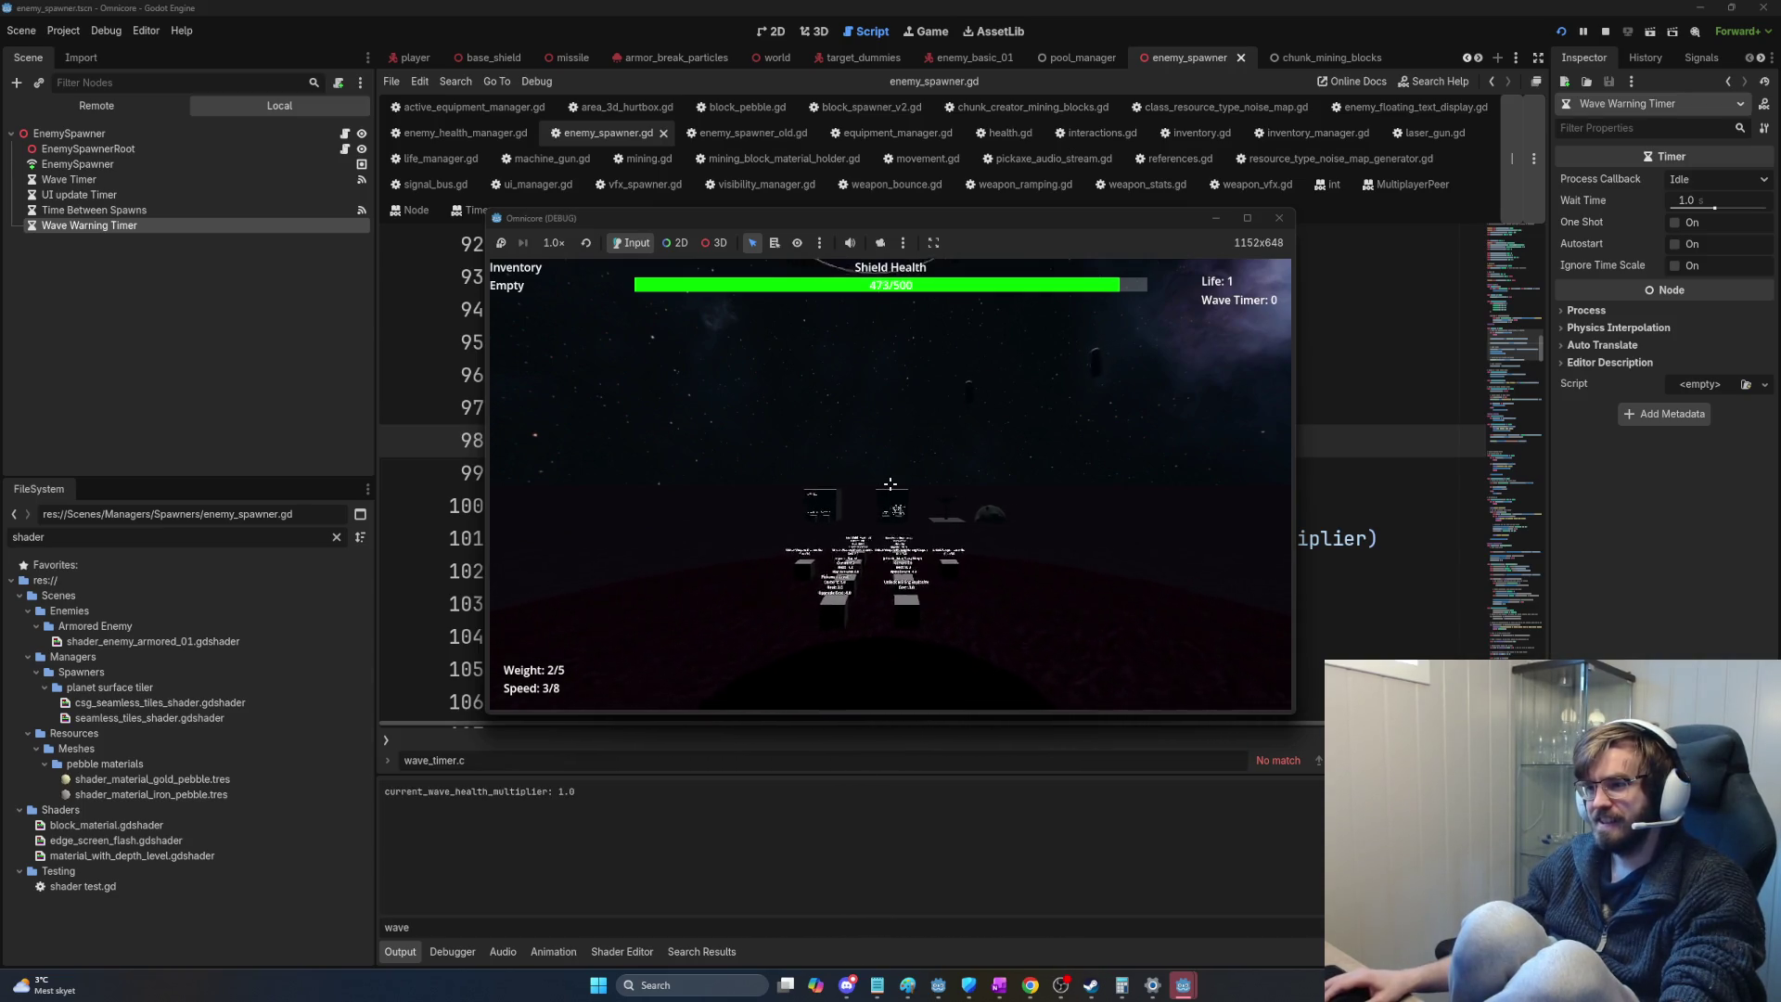
pyautogui.press('F8')
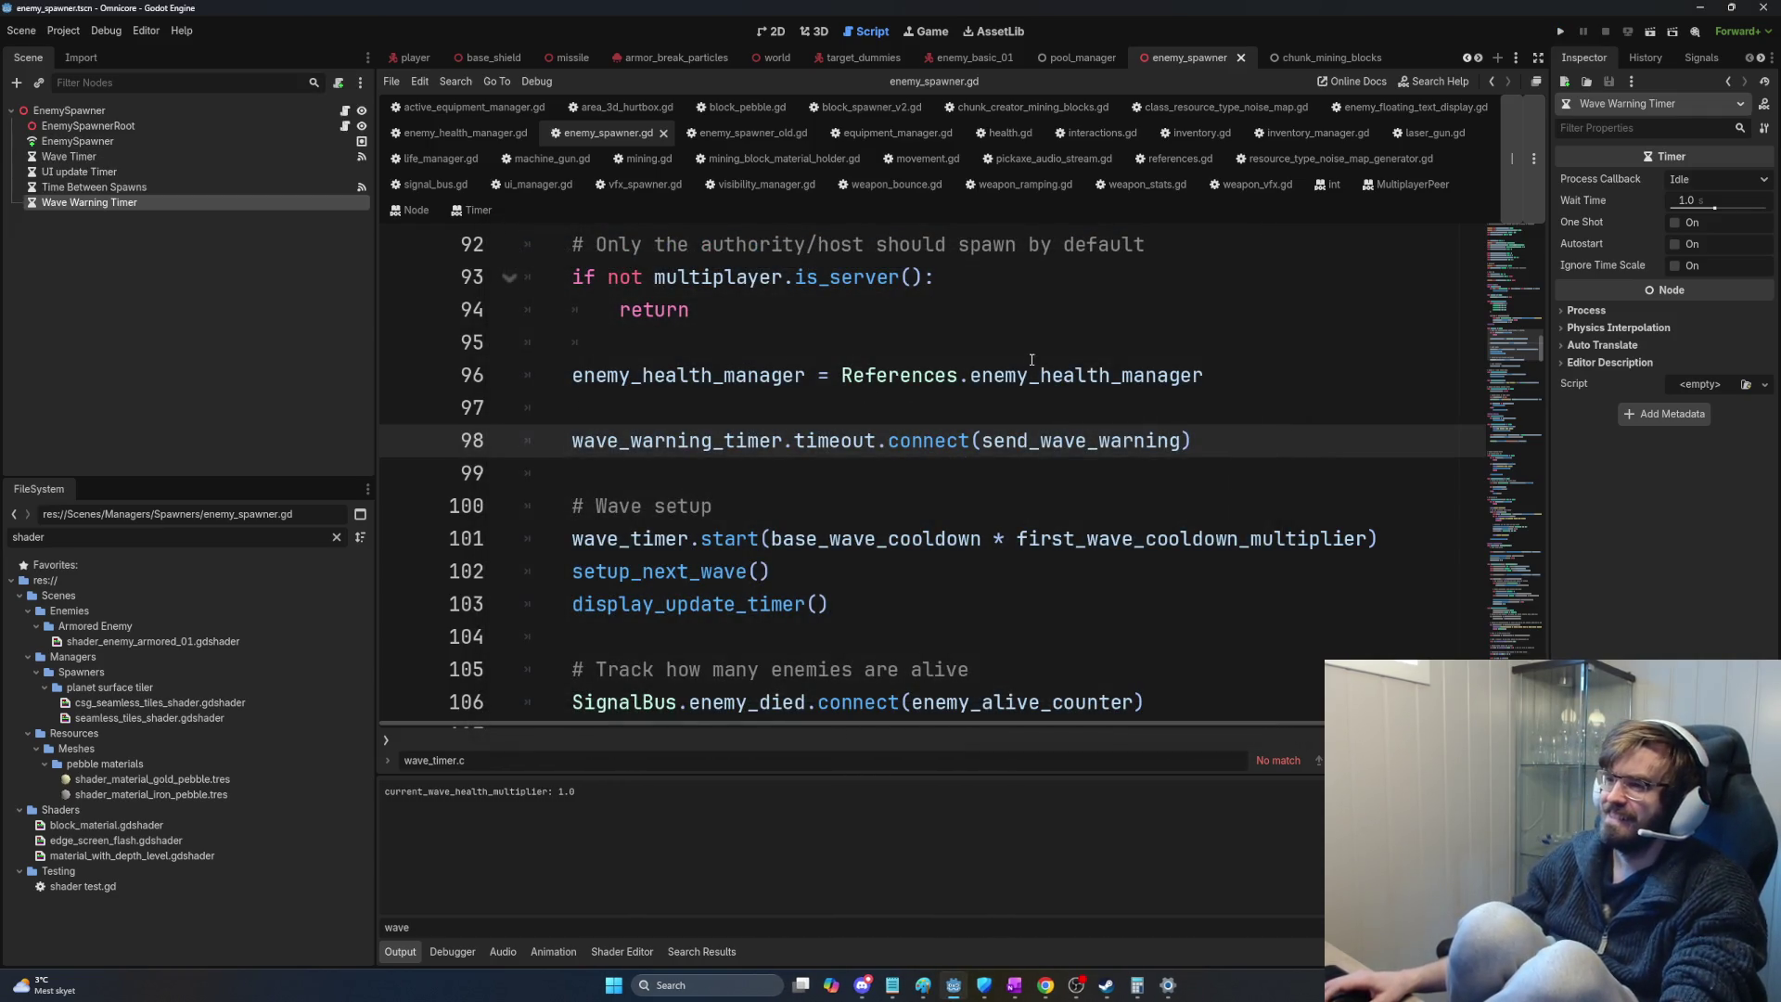
# In the player scene with the filter cleared, show the Debugger, run the game as Host, then stop it
pyautogui.click(413, 57)
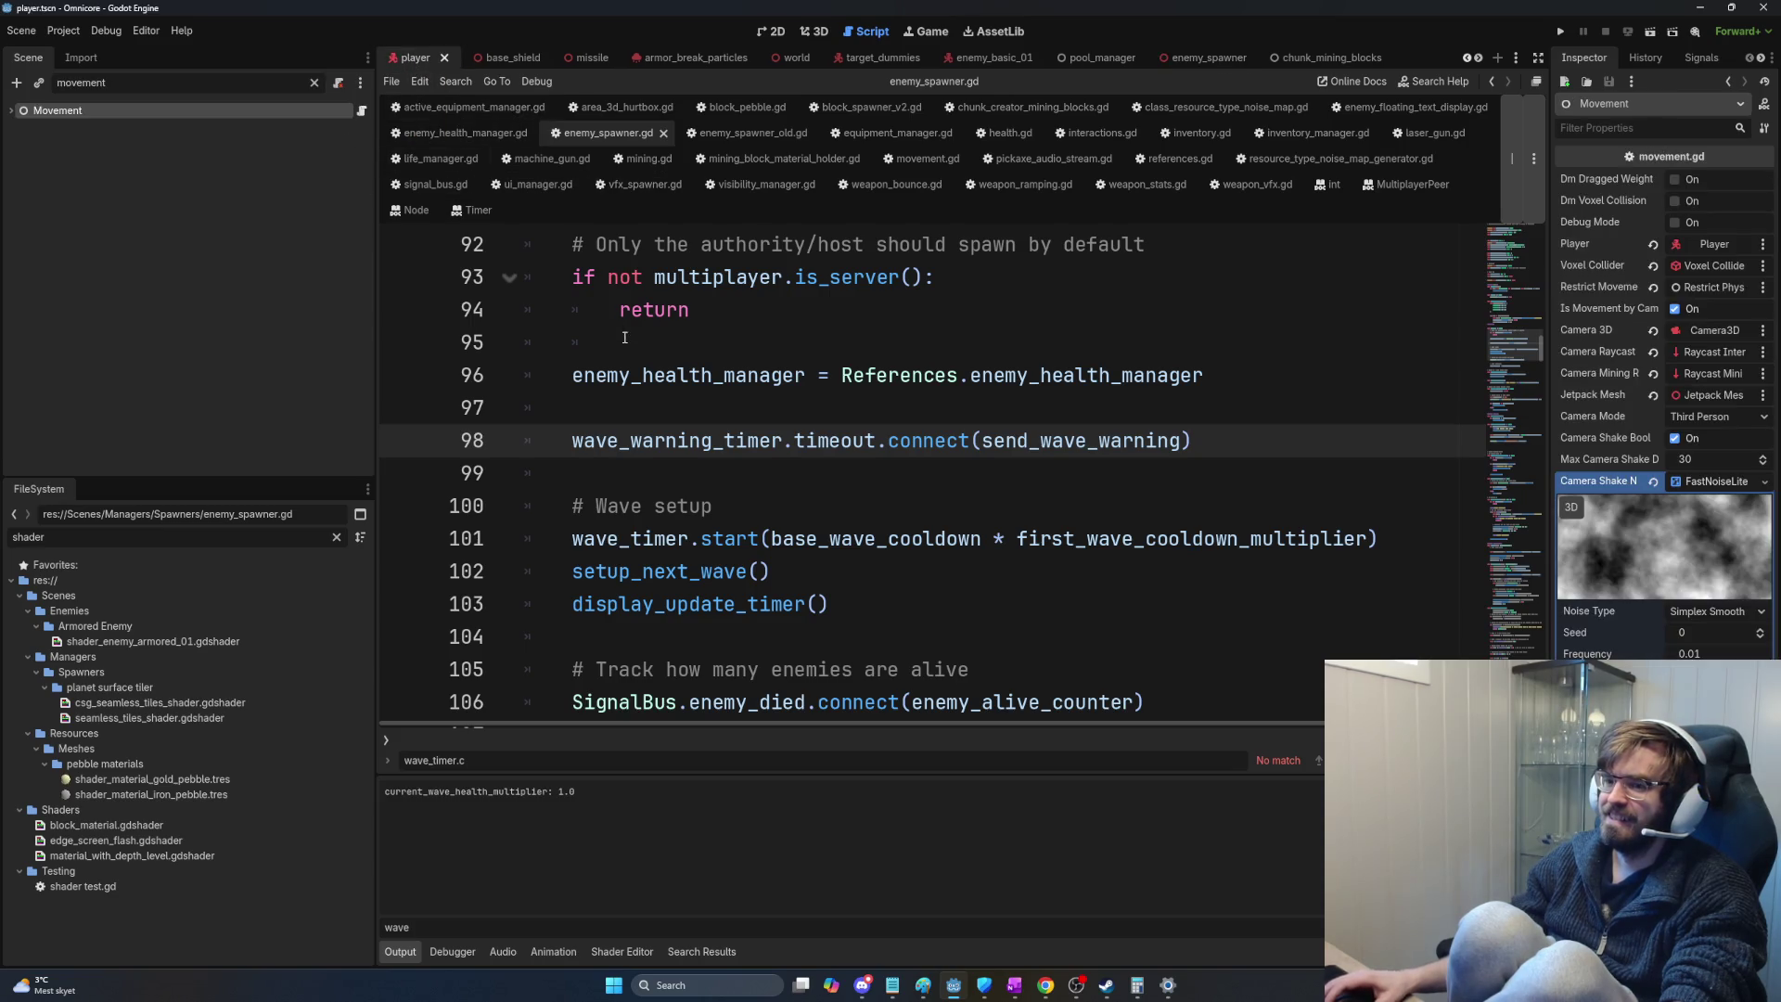
pyautogui.click(313, 83)
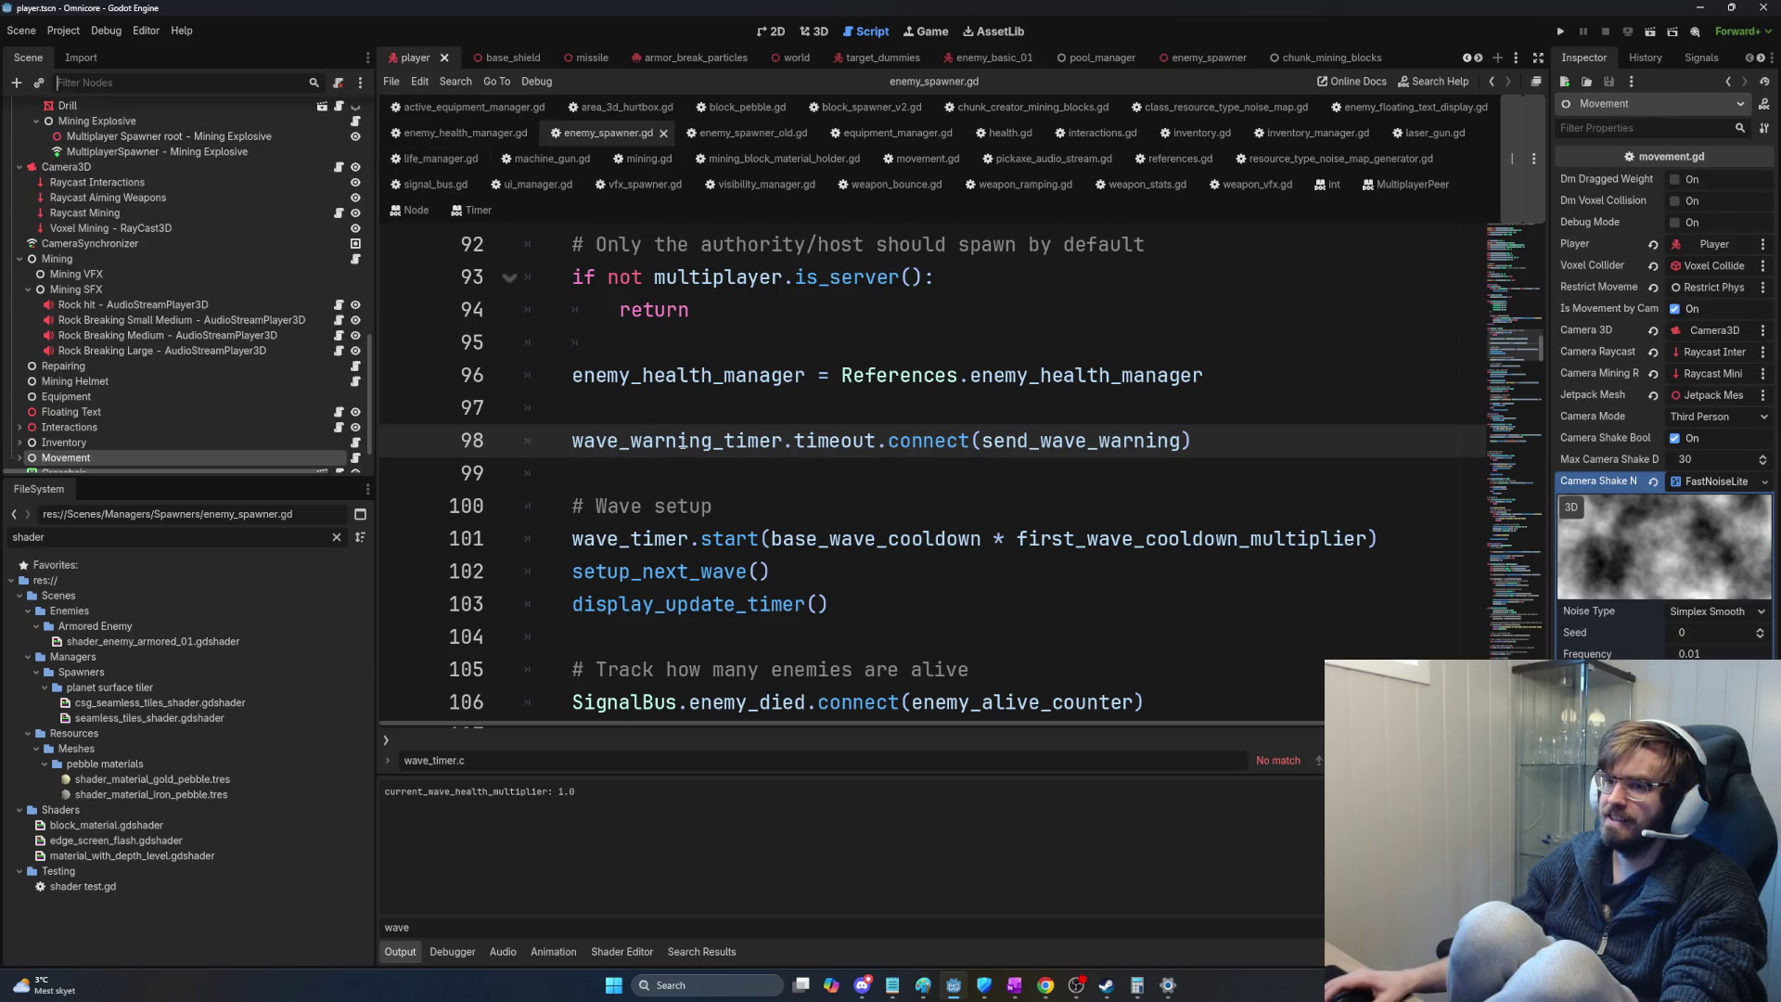
pyautogui.click(766, 486)
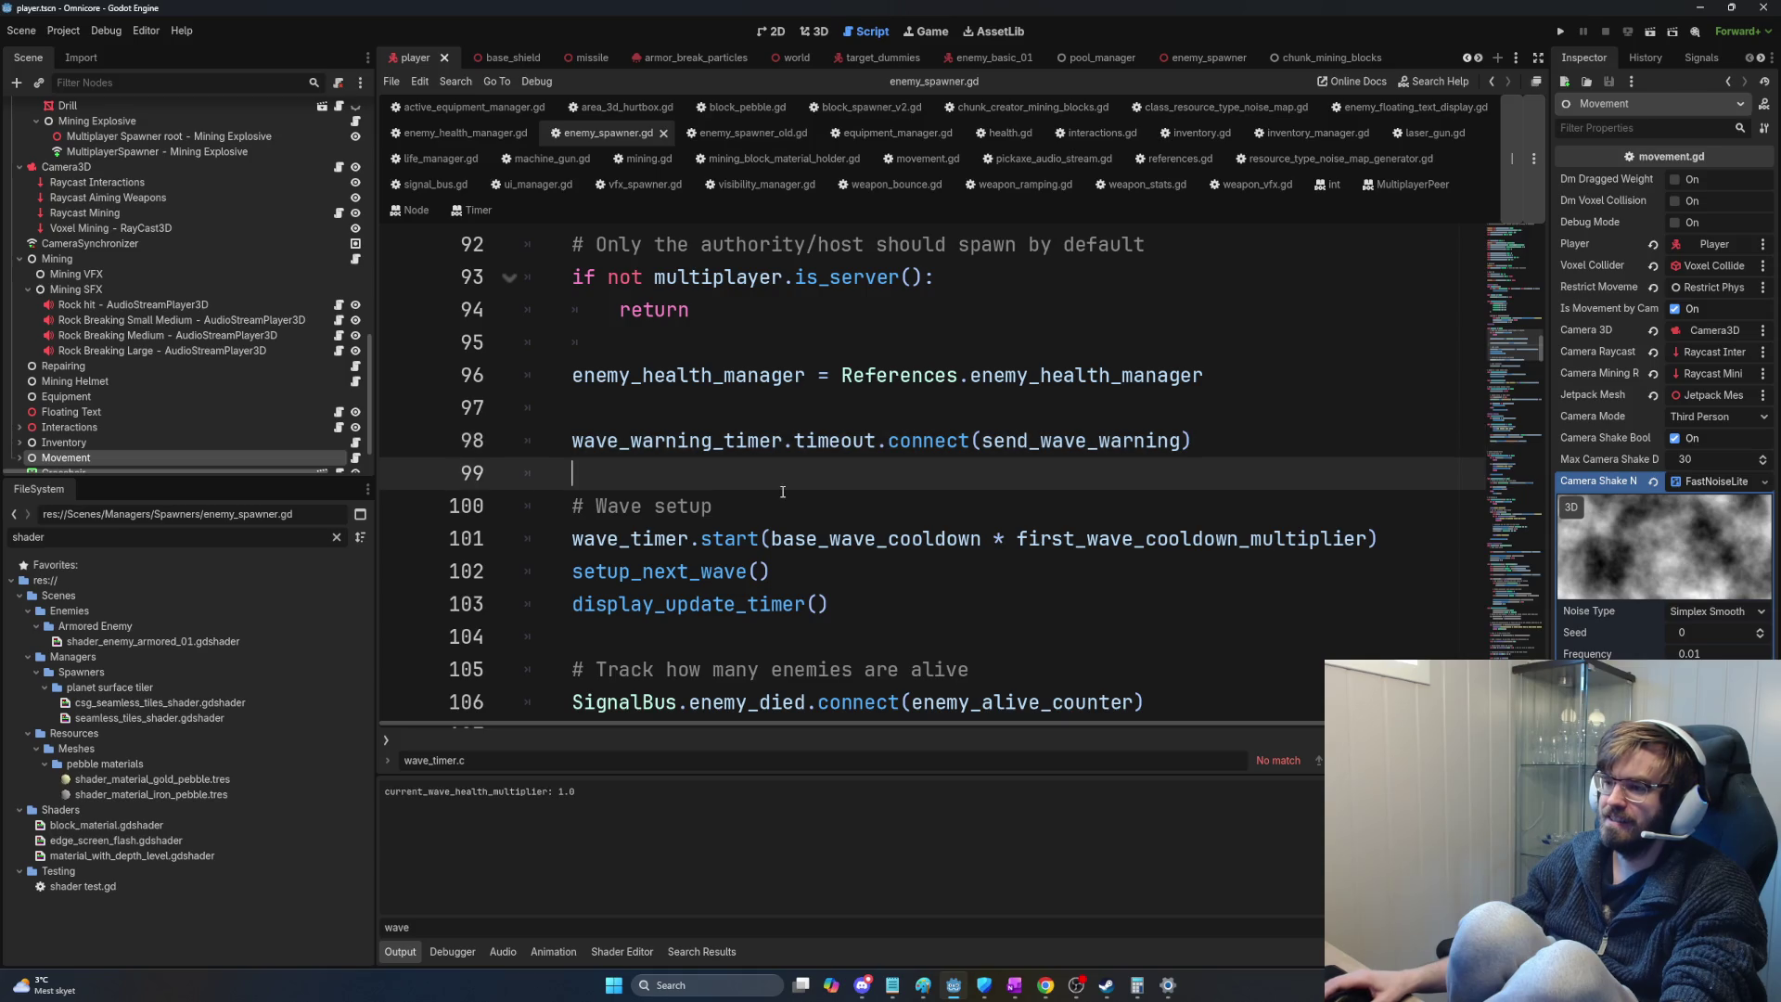
pyautogui.click(453, 951)
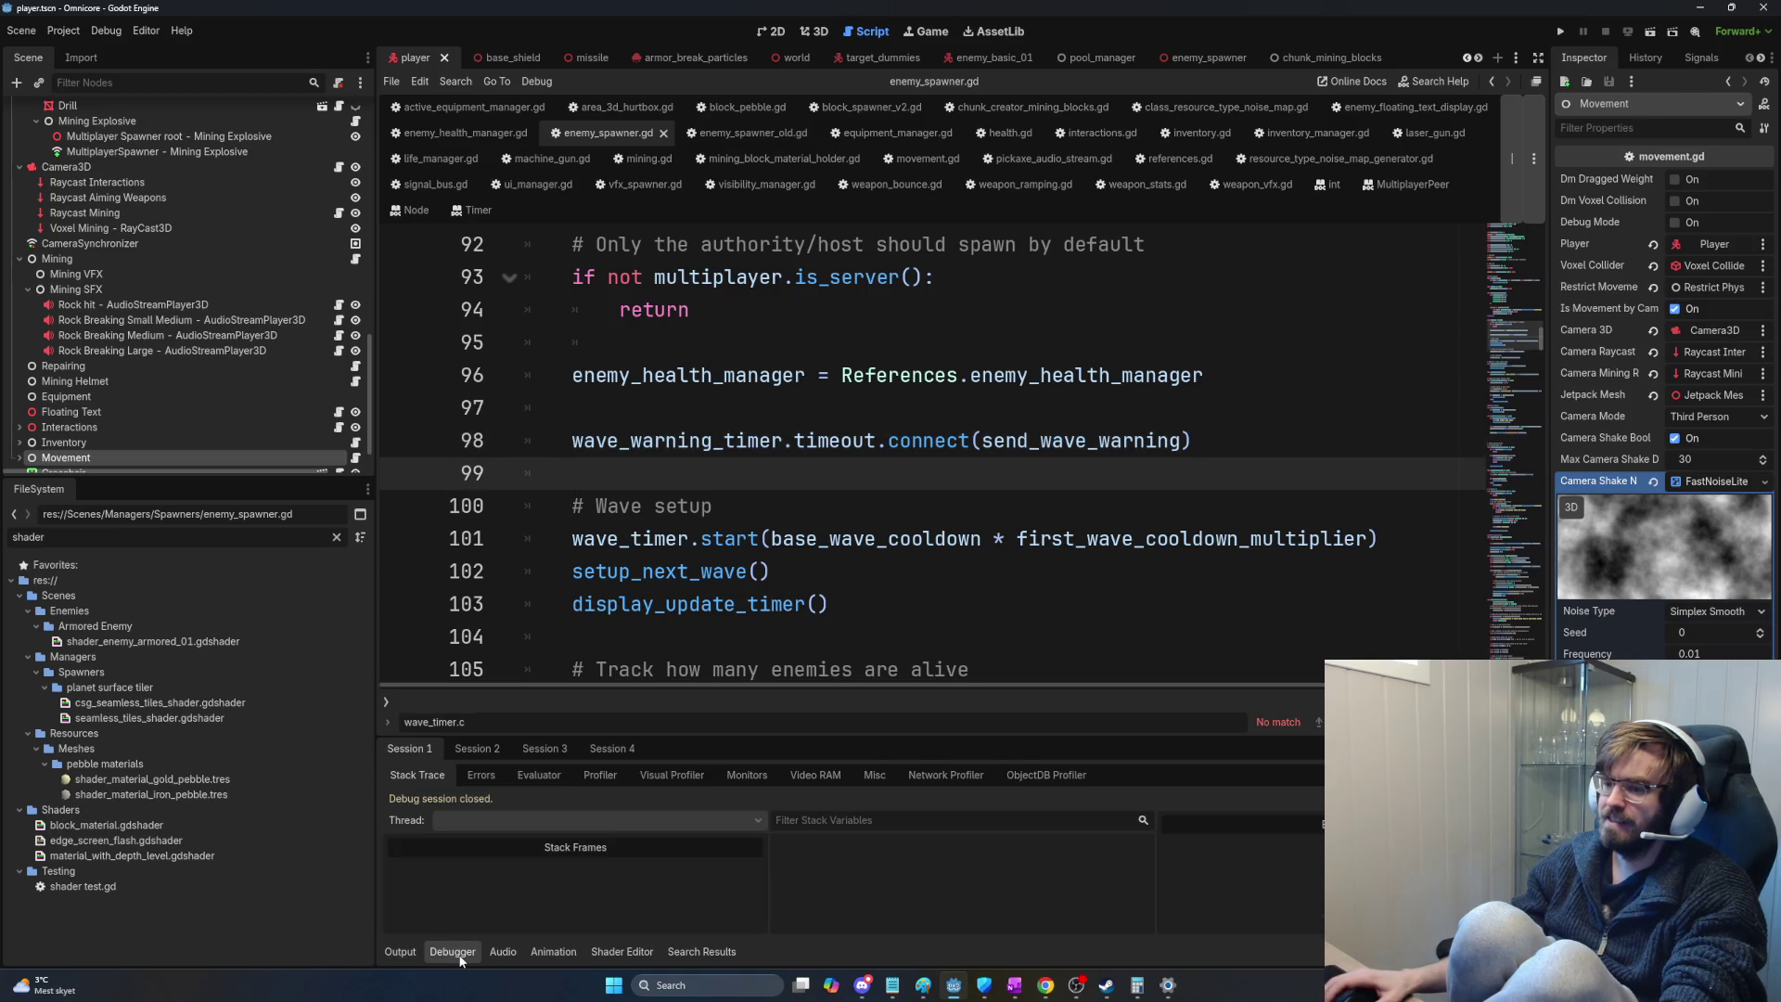
pyautogui.moveTo(687, 725); pyautogui.dragTo(688, 689)
pyautogui.press('F5')
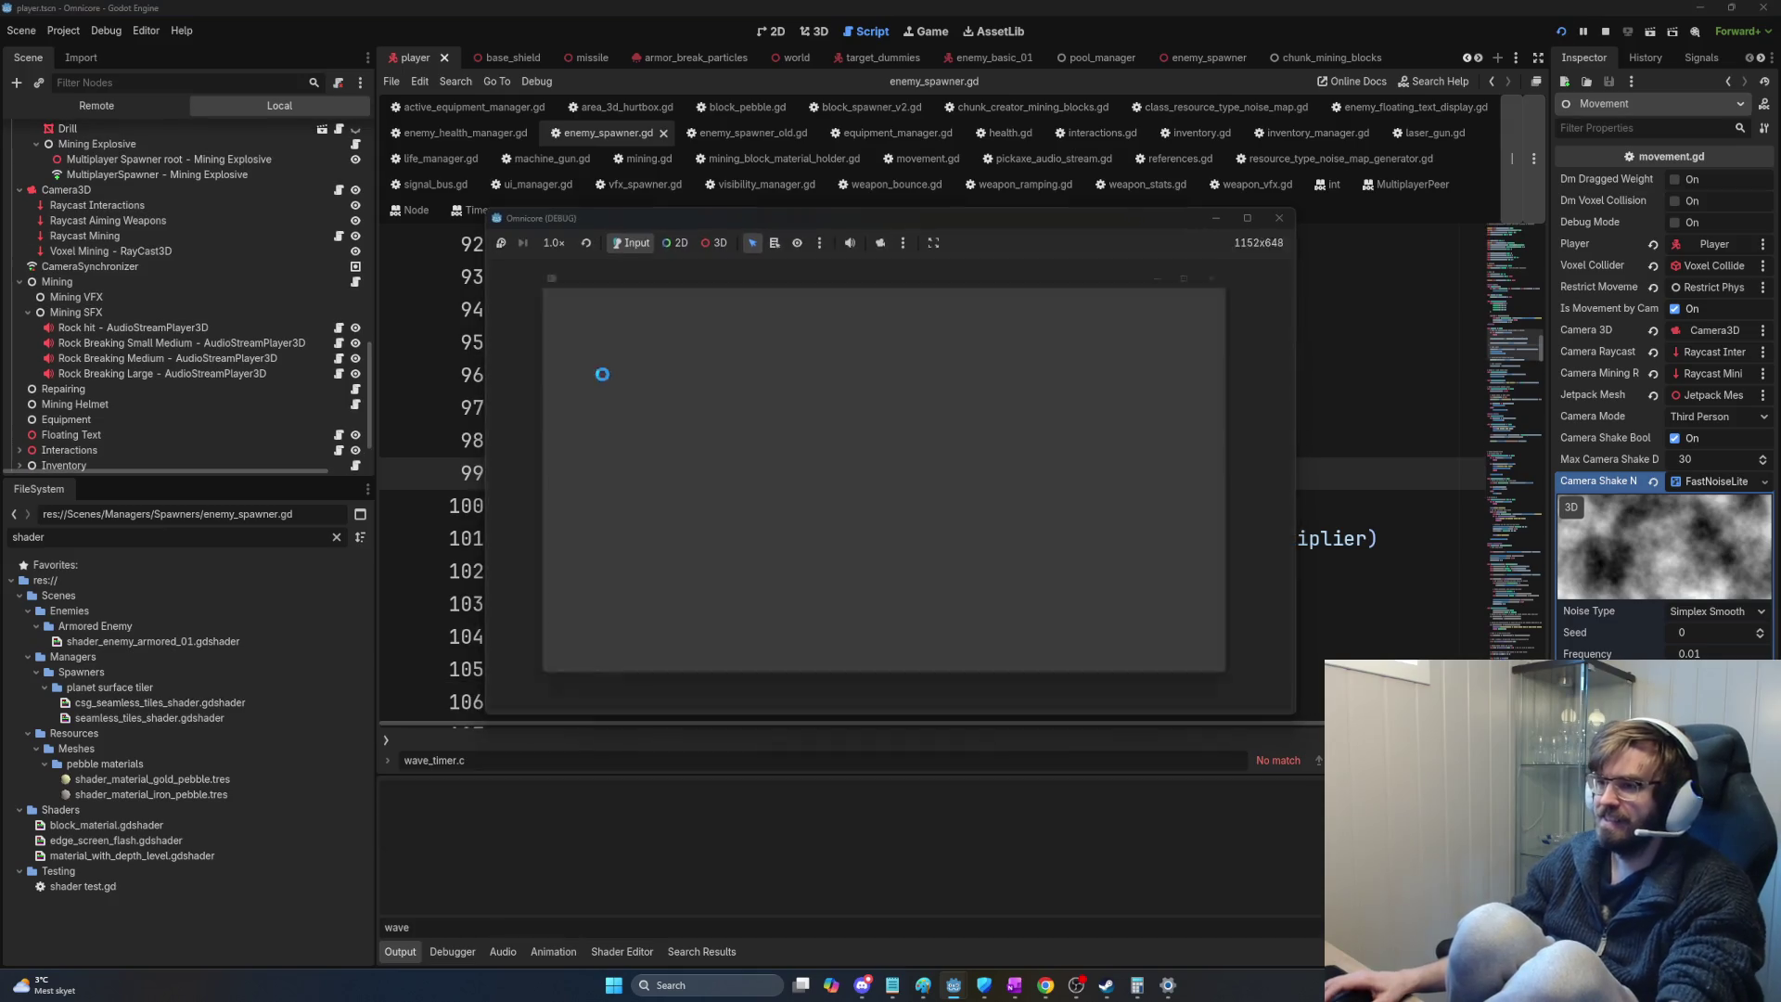
pyautogui.click(542, 270)
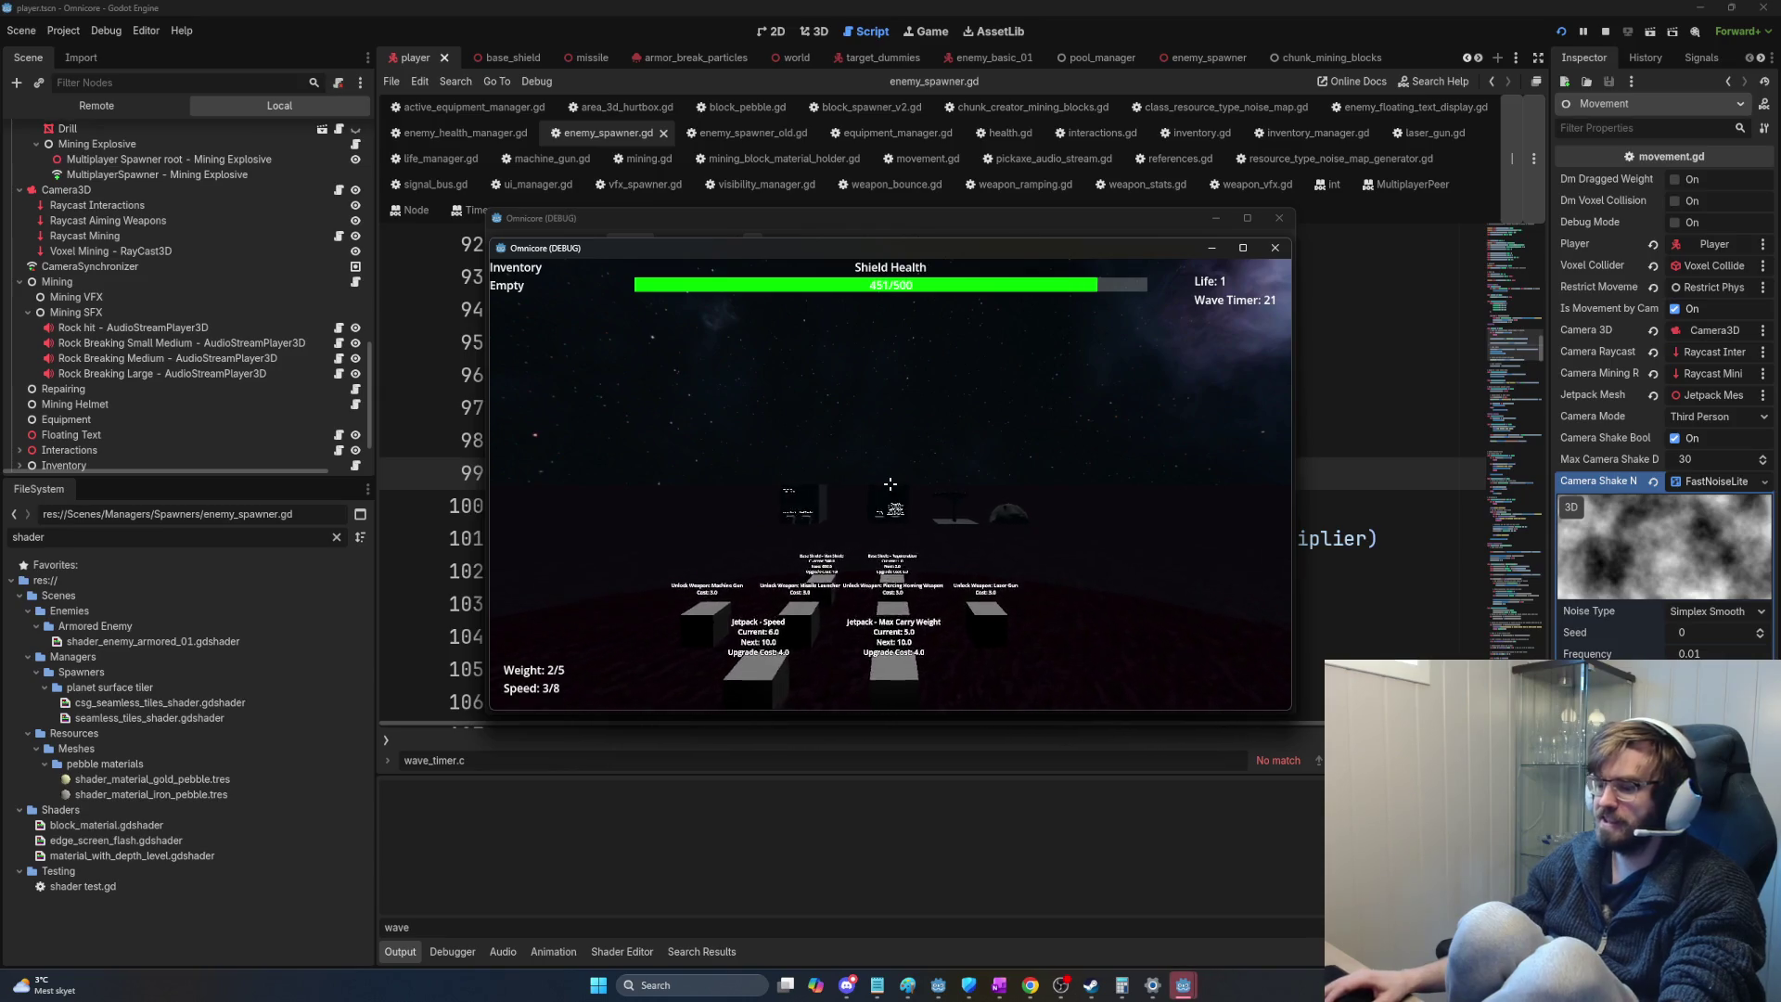
pyautogui.press('Escape')
pyautogui.press('F8')
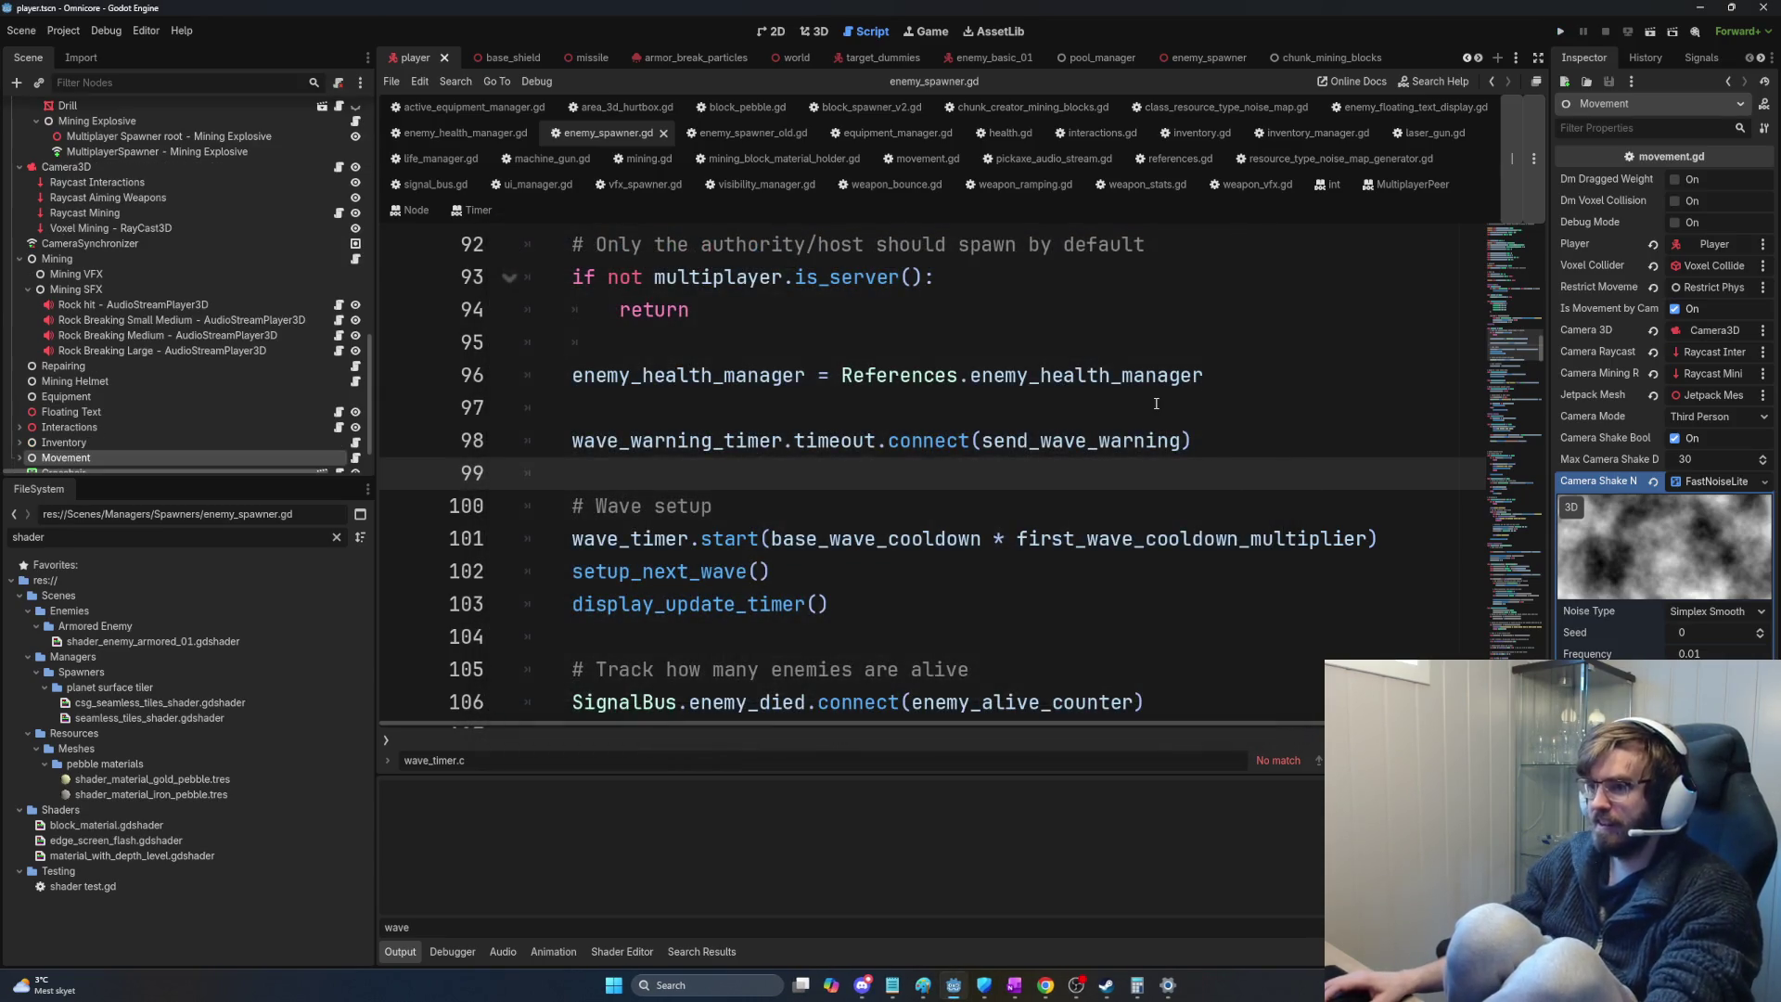
# Open the movement.gd script through the quick script search
pyautogui.click(1156, 407)
pyautogui.hotkey('ctrl', '\\')
pyautogui.write('mov')
pyautogui.press('Return')
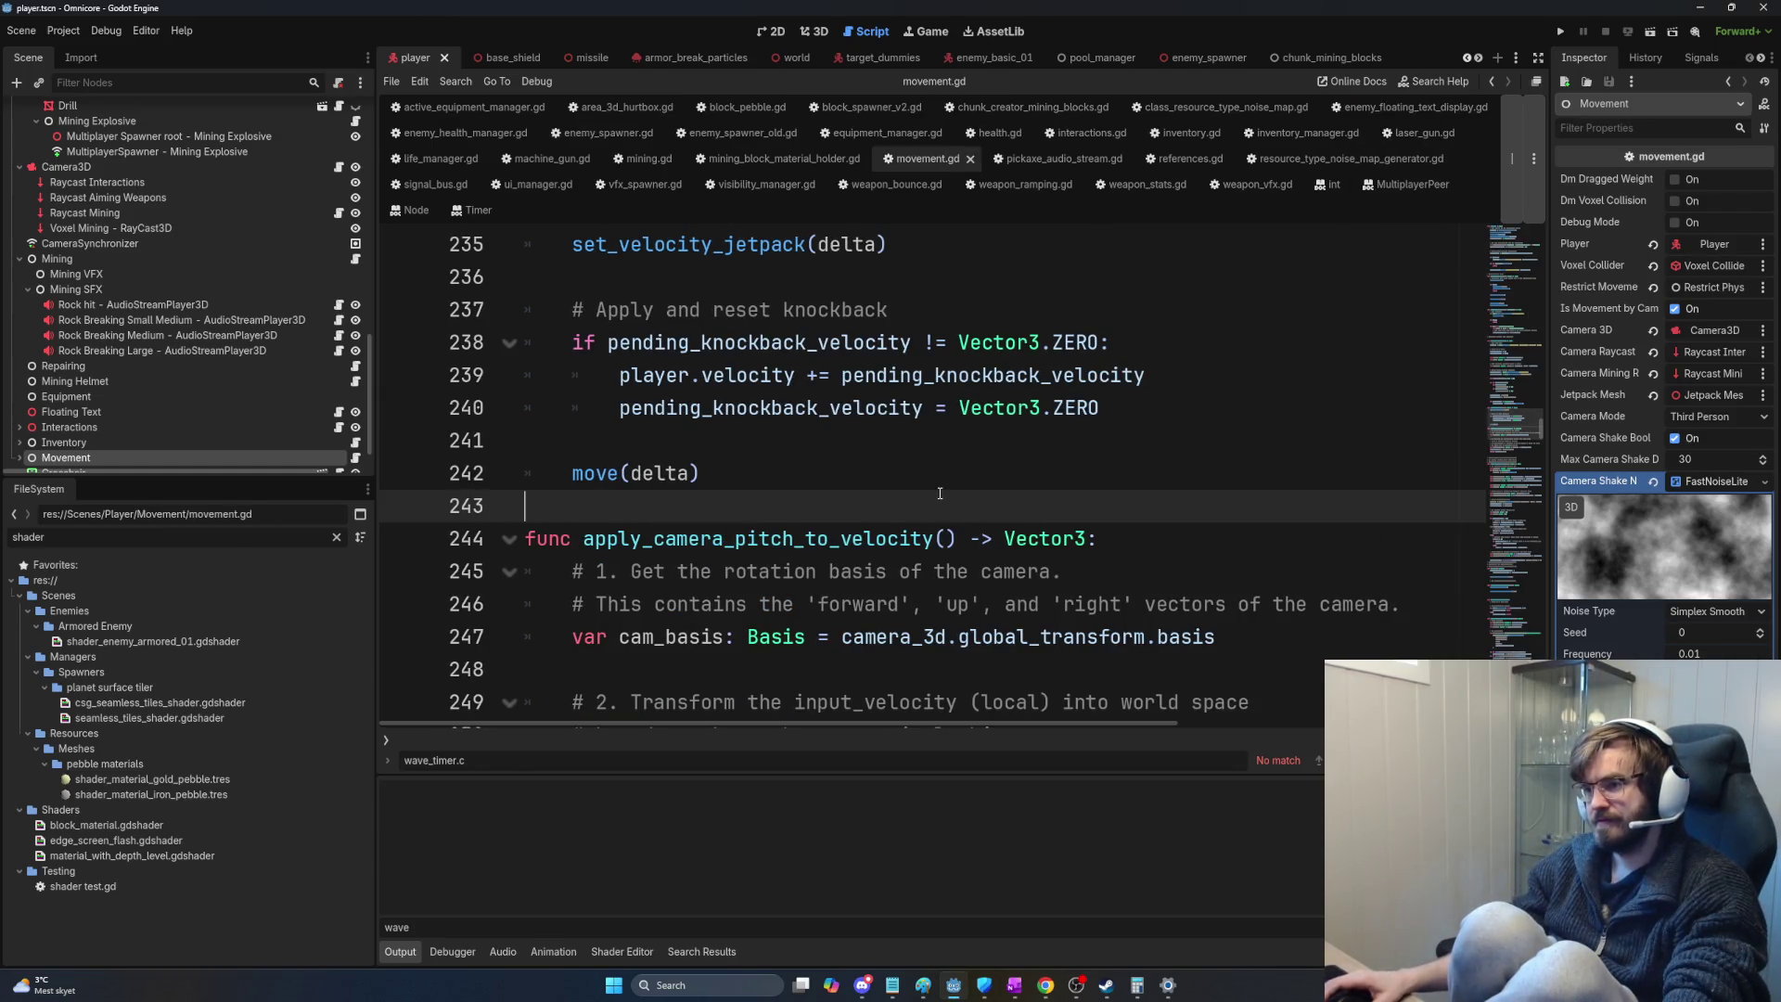
# Search movement.gd for 'floor' to reach the floor check on line 222
pyautogui.scroll(1, 941, 494)
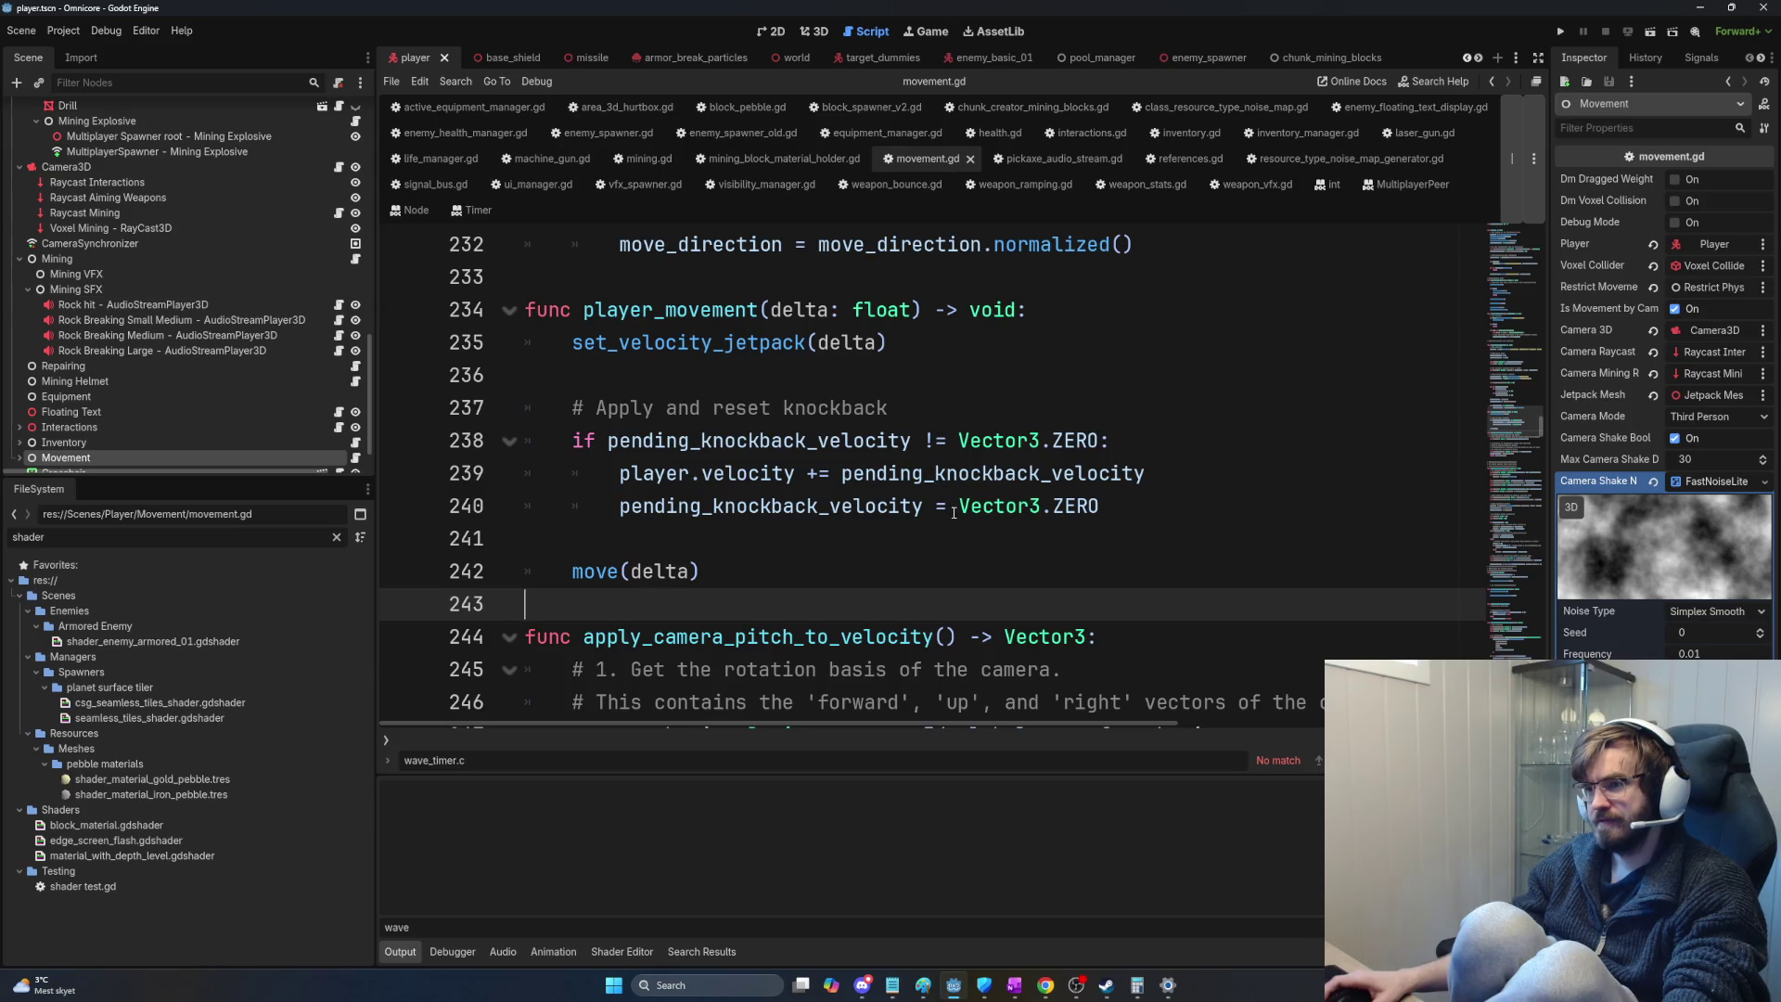
pyautogui.scroll(8, 954, 512)
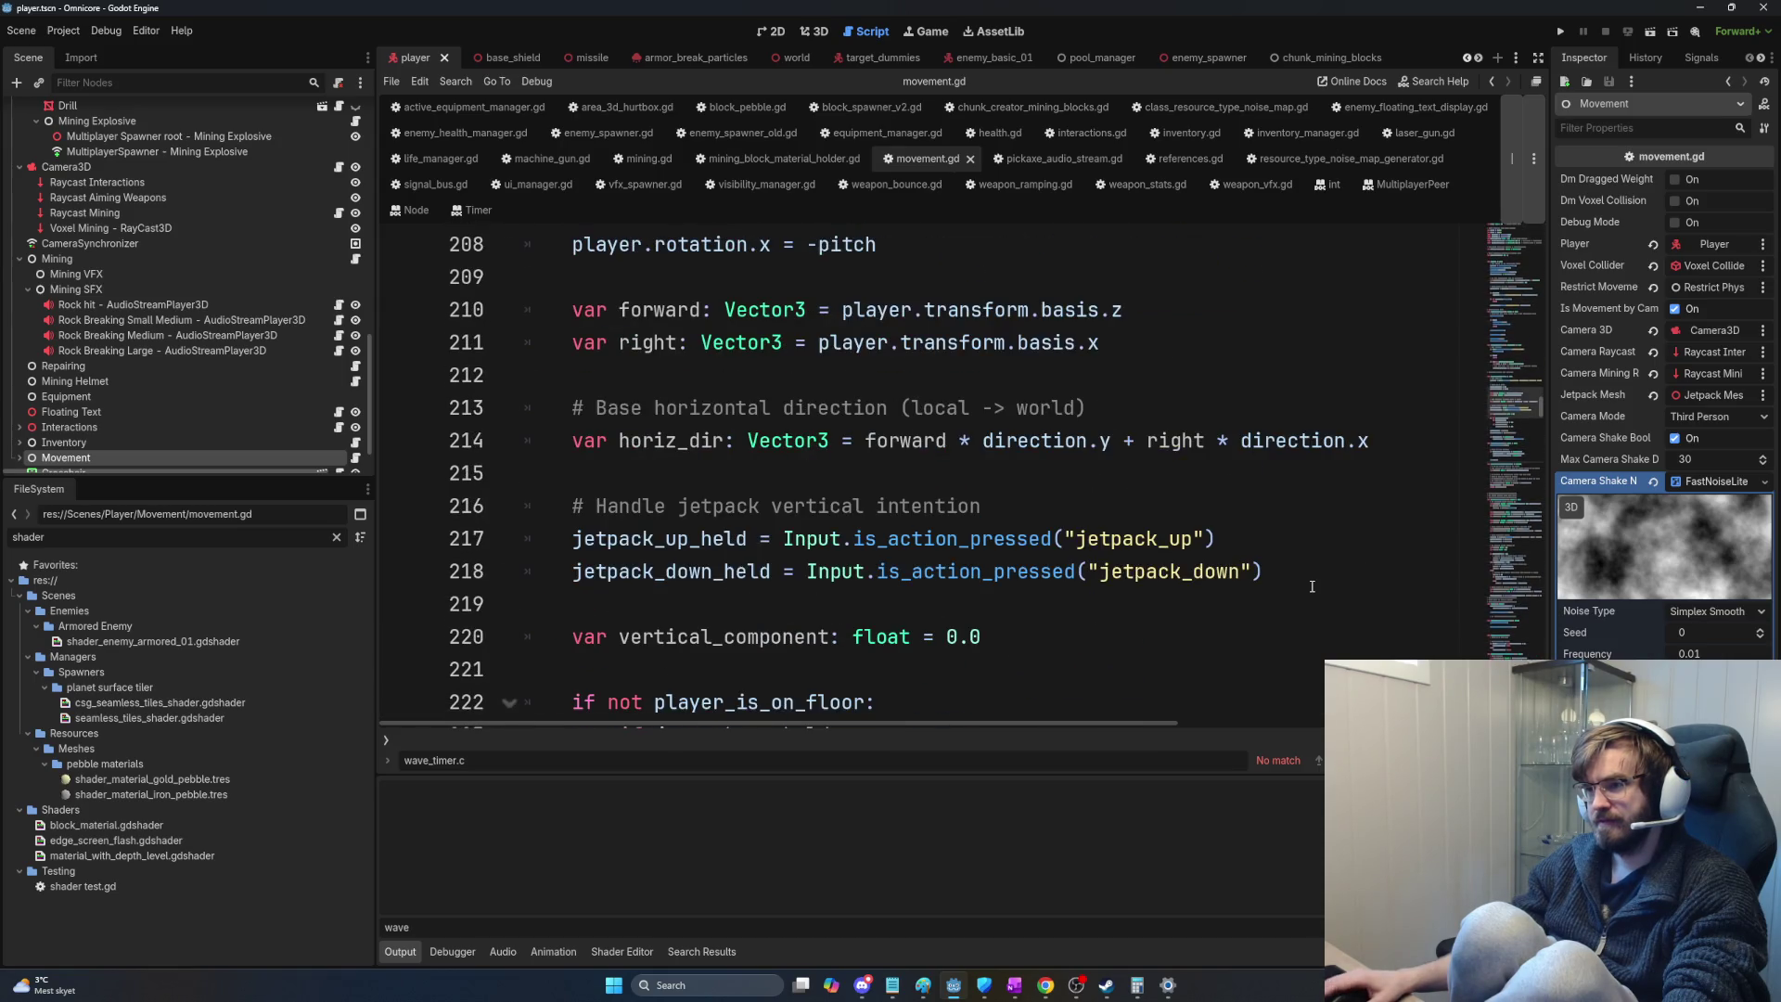
pyautogui.scroll(1, 1312, 587)
pyautogui.hotkey('ctrl', 'f')
pyautogui.write('floor')
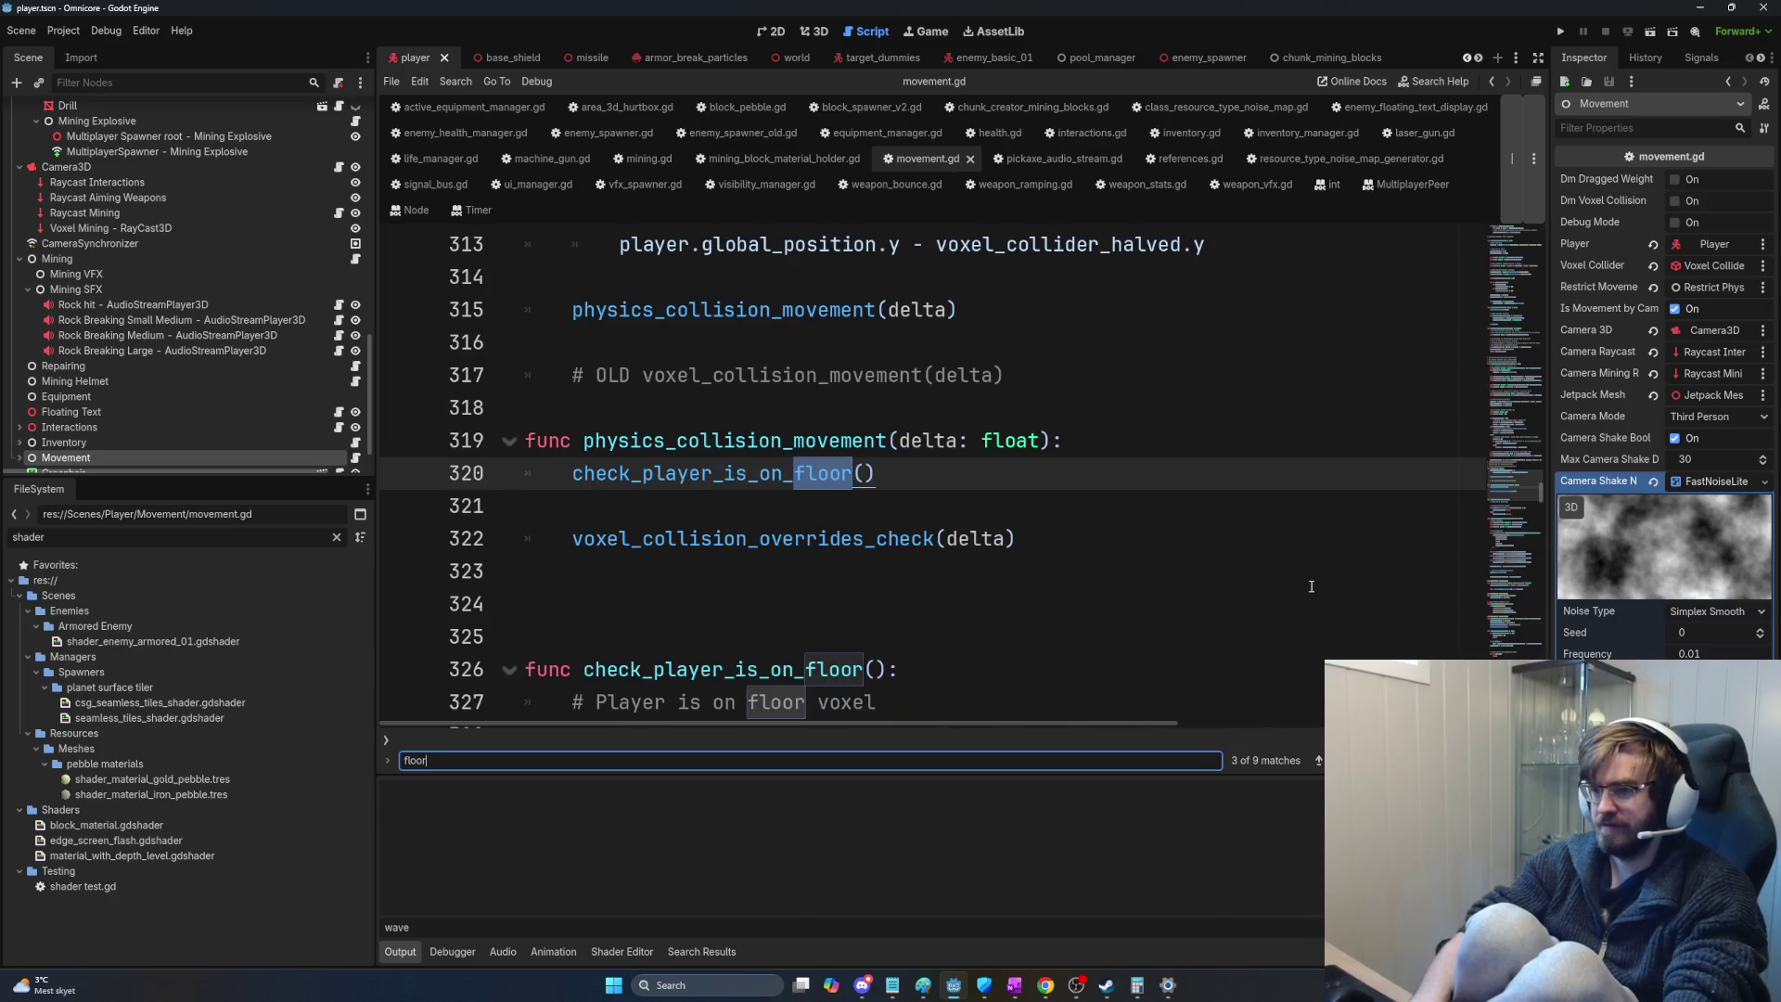
pyautogui.press('Return')
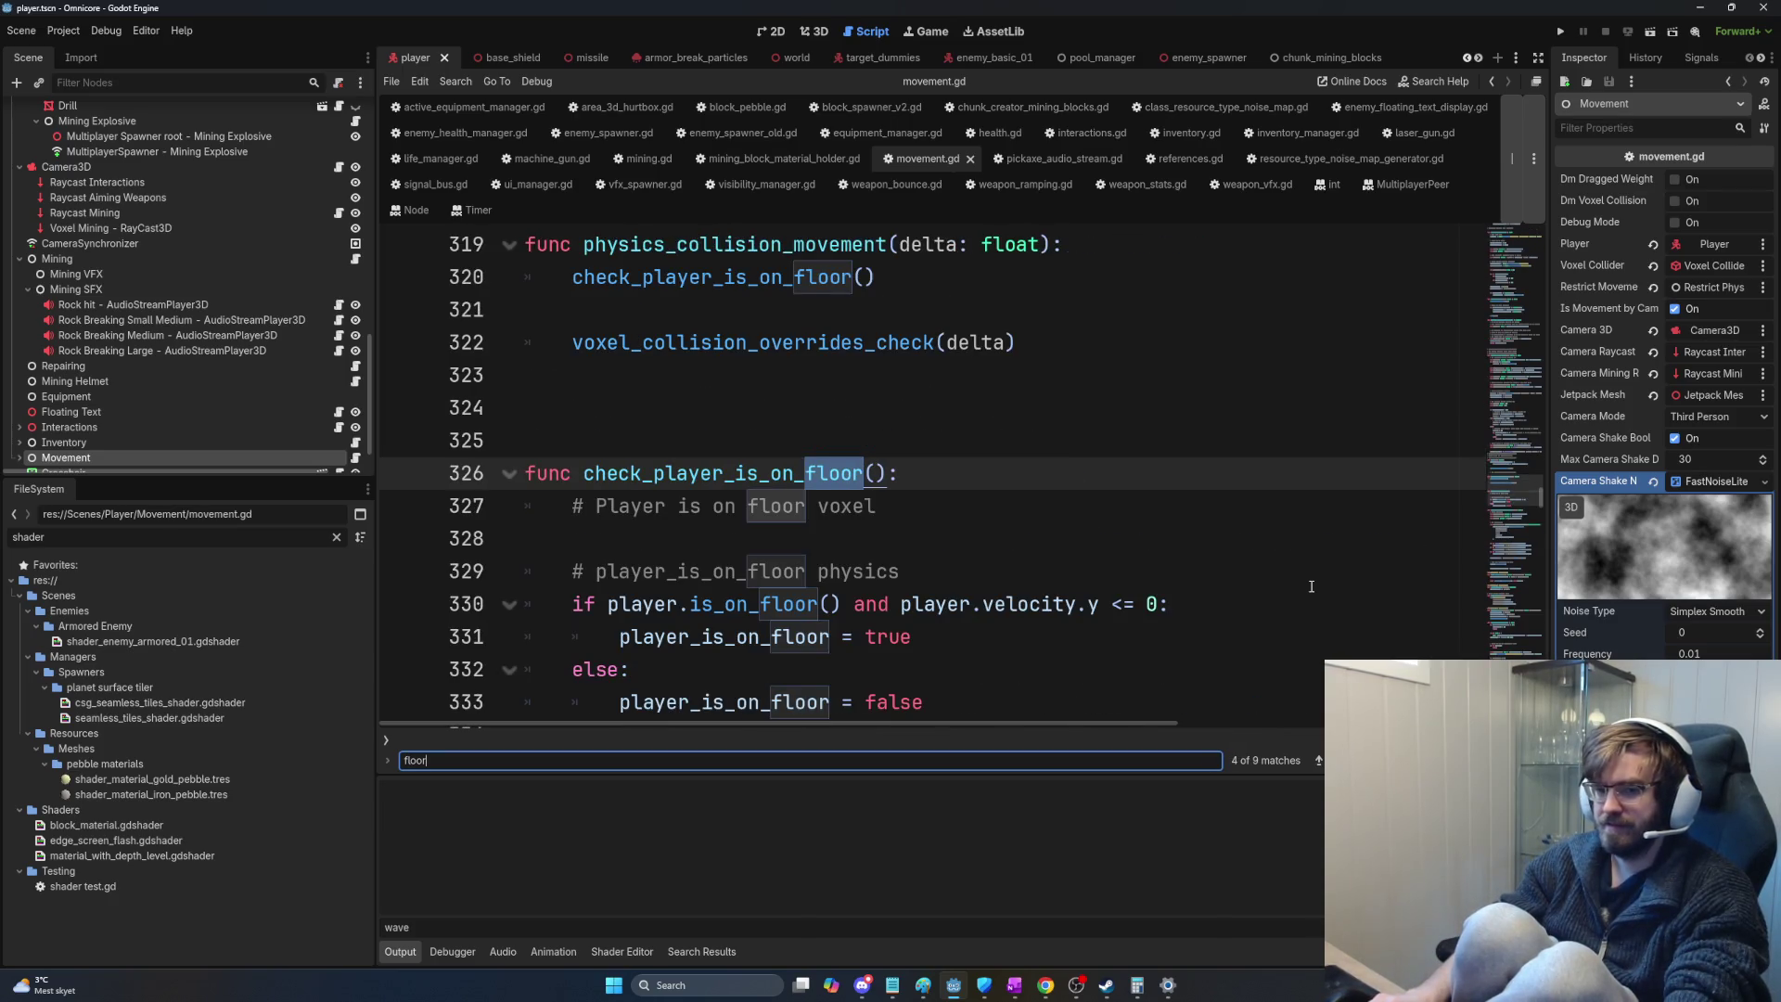
pyautogui.press('Return')
pyautogui.press('Return')
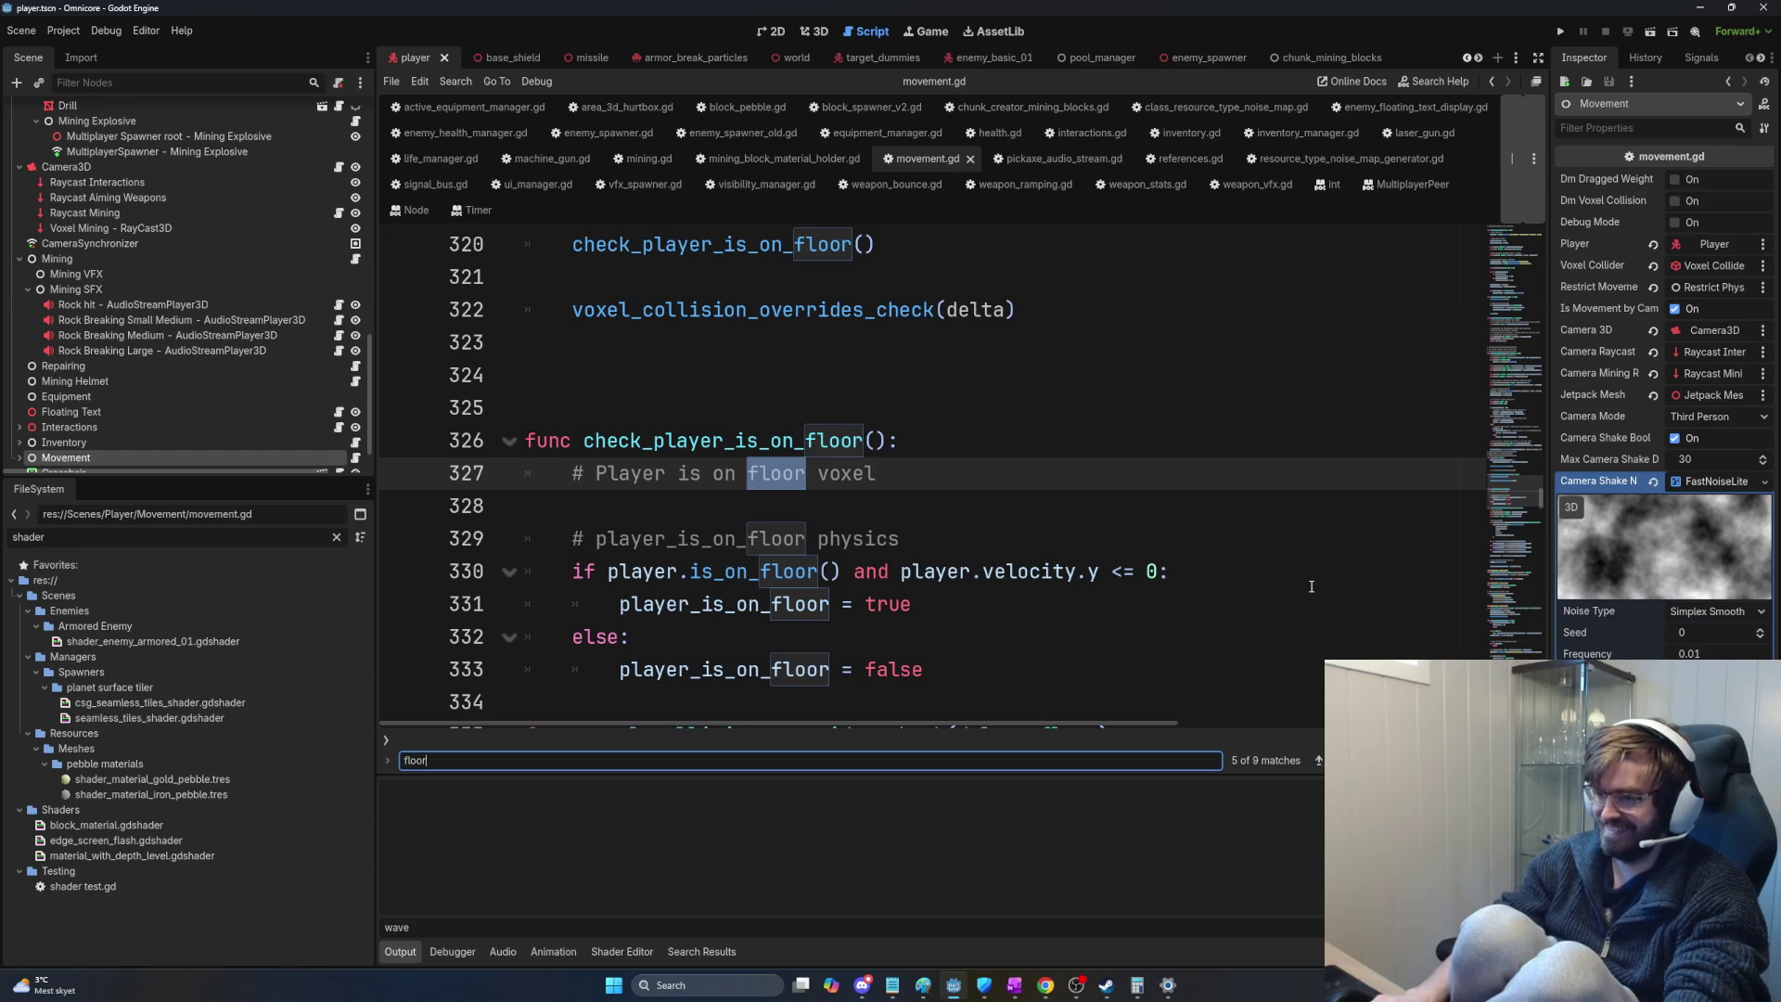
pyautogui.press('Return')
pyautogui.press('Return')
pyautogui.press('Return')
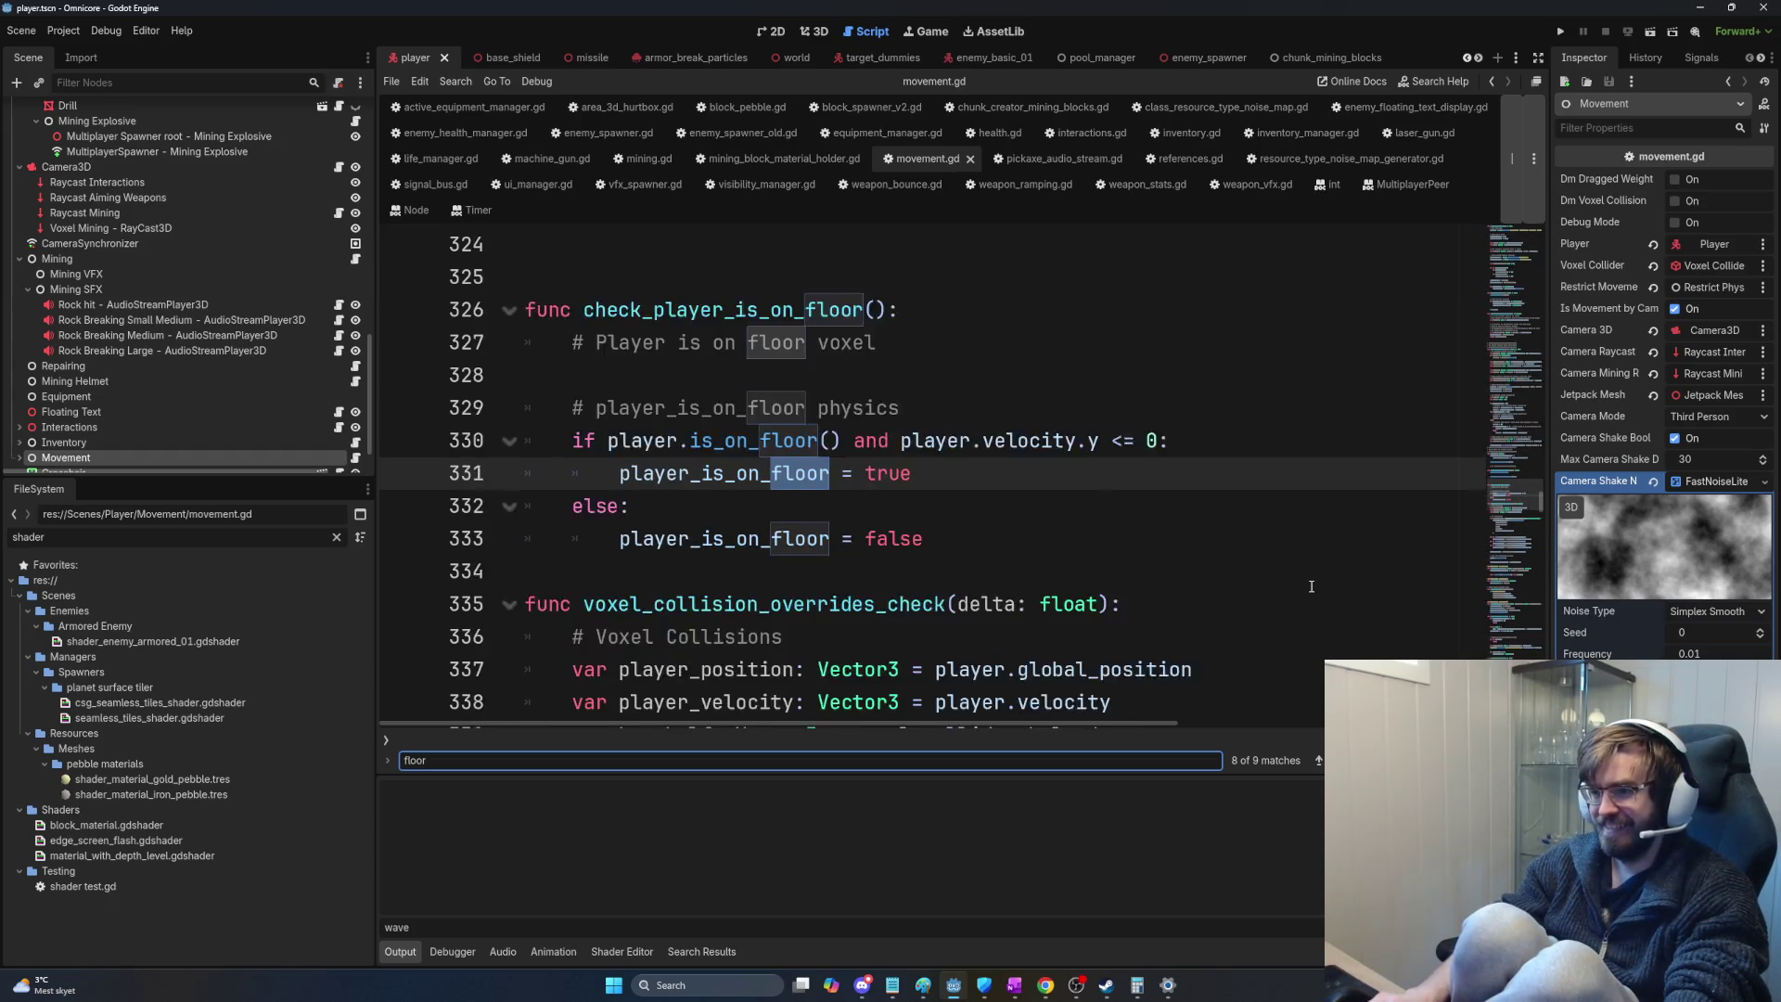
pyautogui.press('Return')
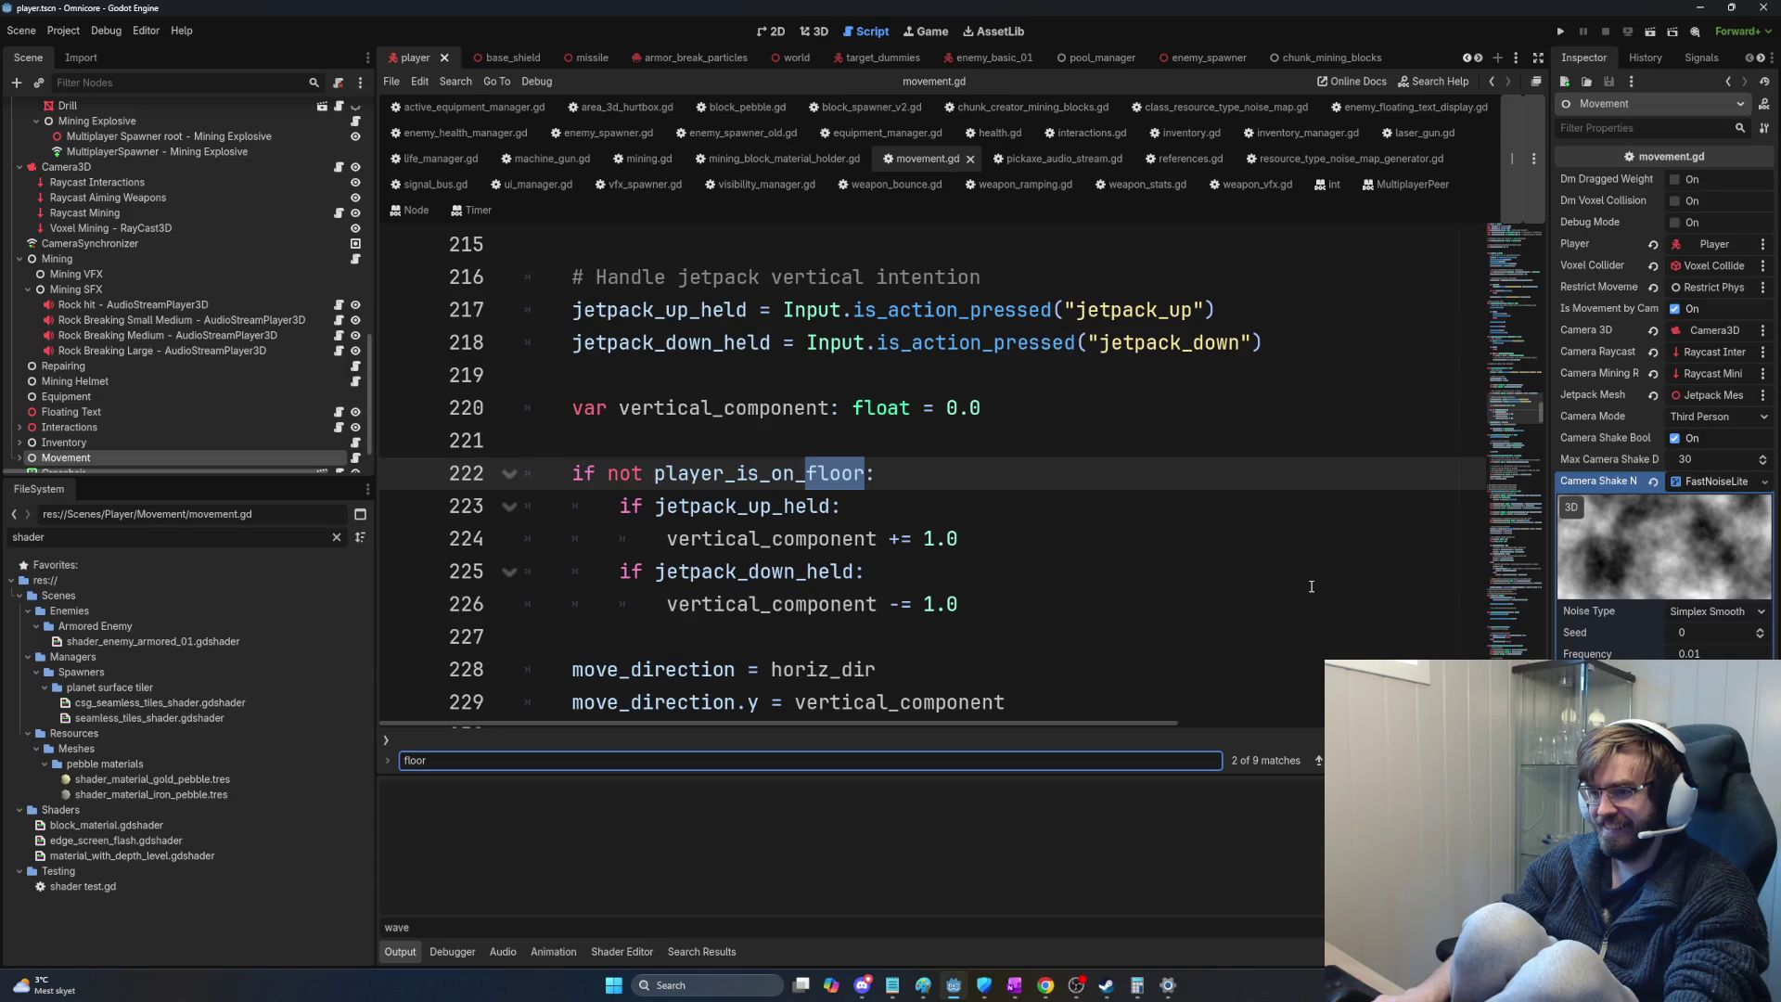
pyautogui.press('Return')
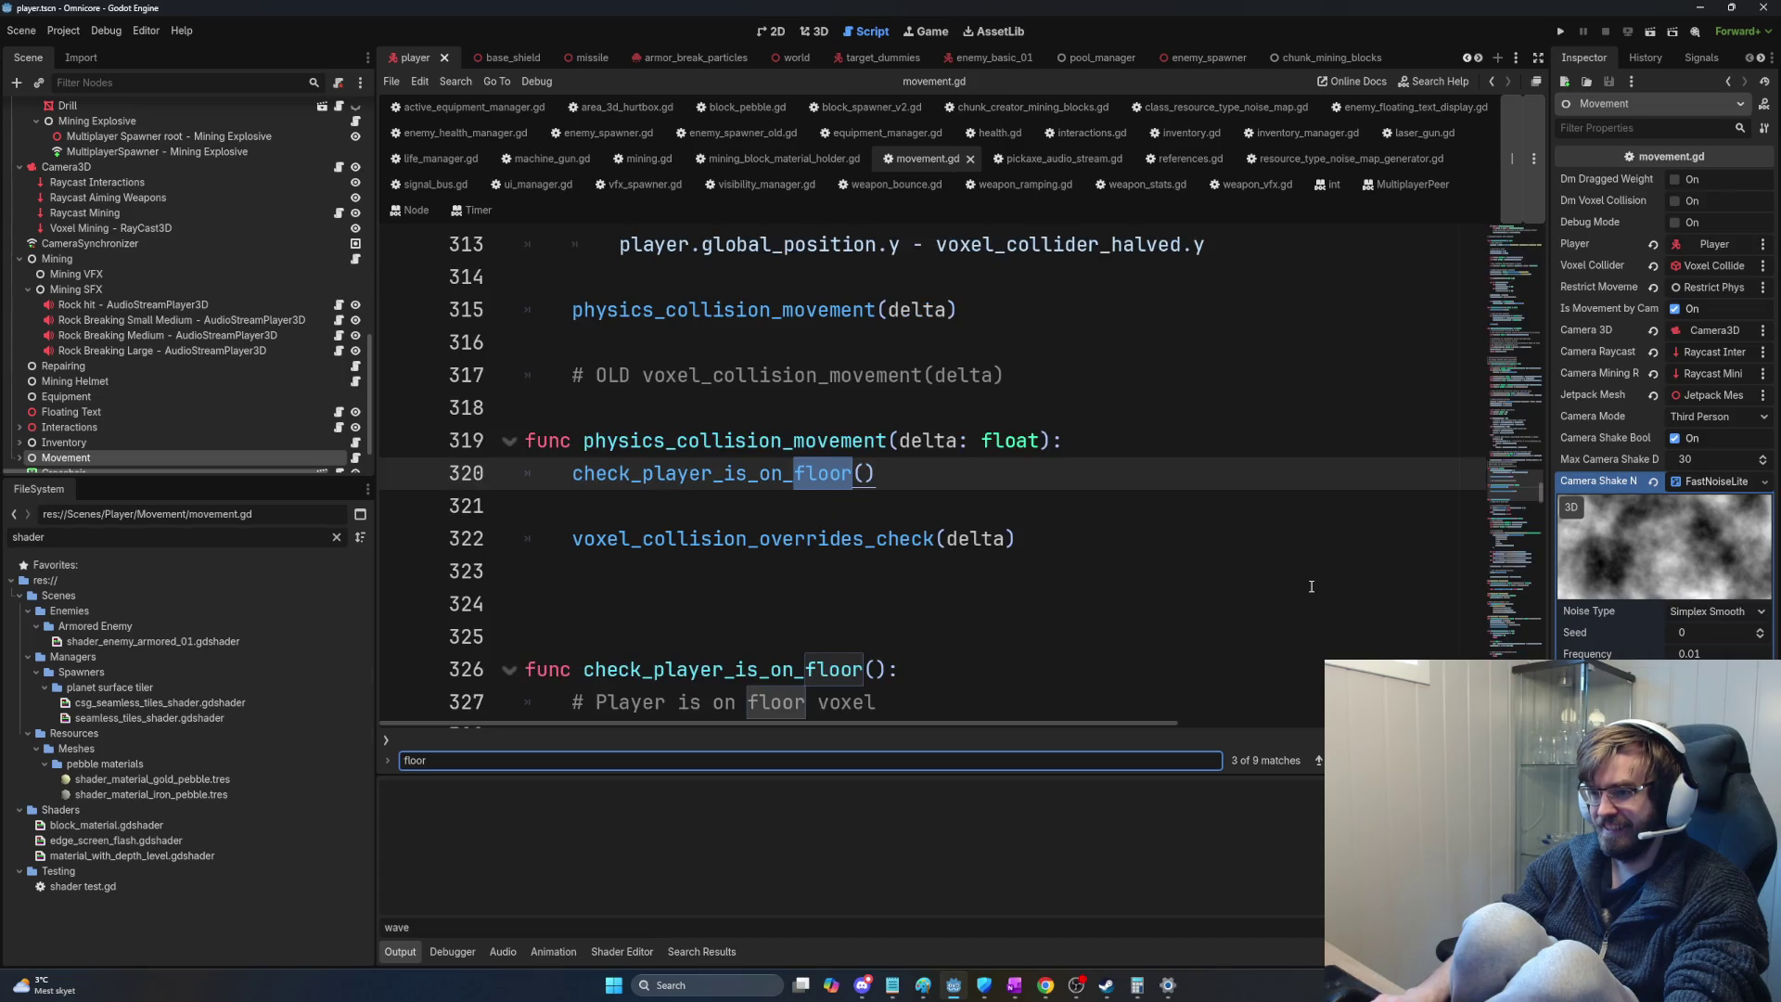
pyautogui.press('Return')
pyautogui.press('Return')
pyautogui.press('Return')
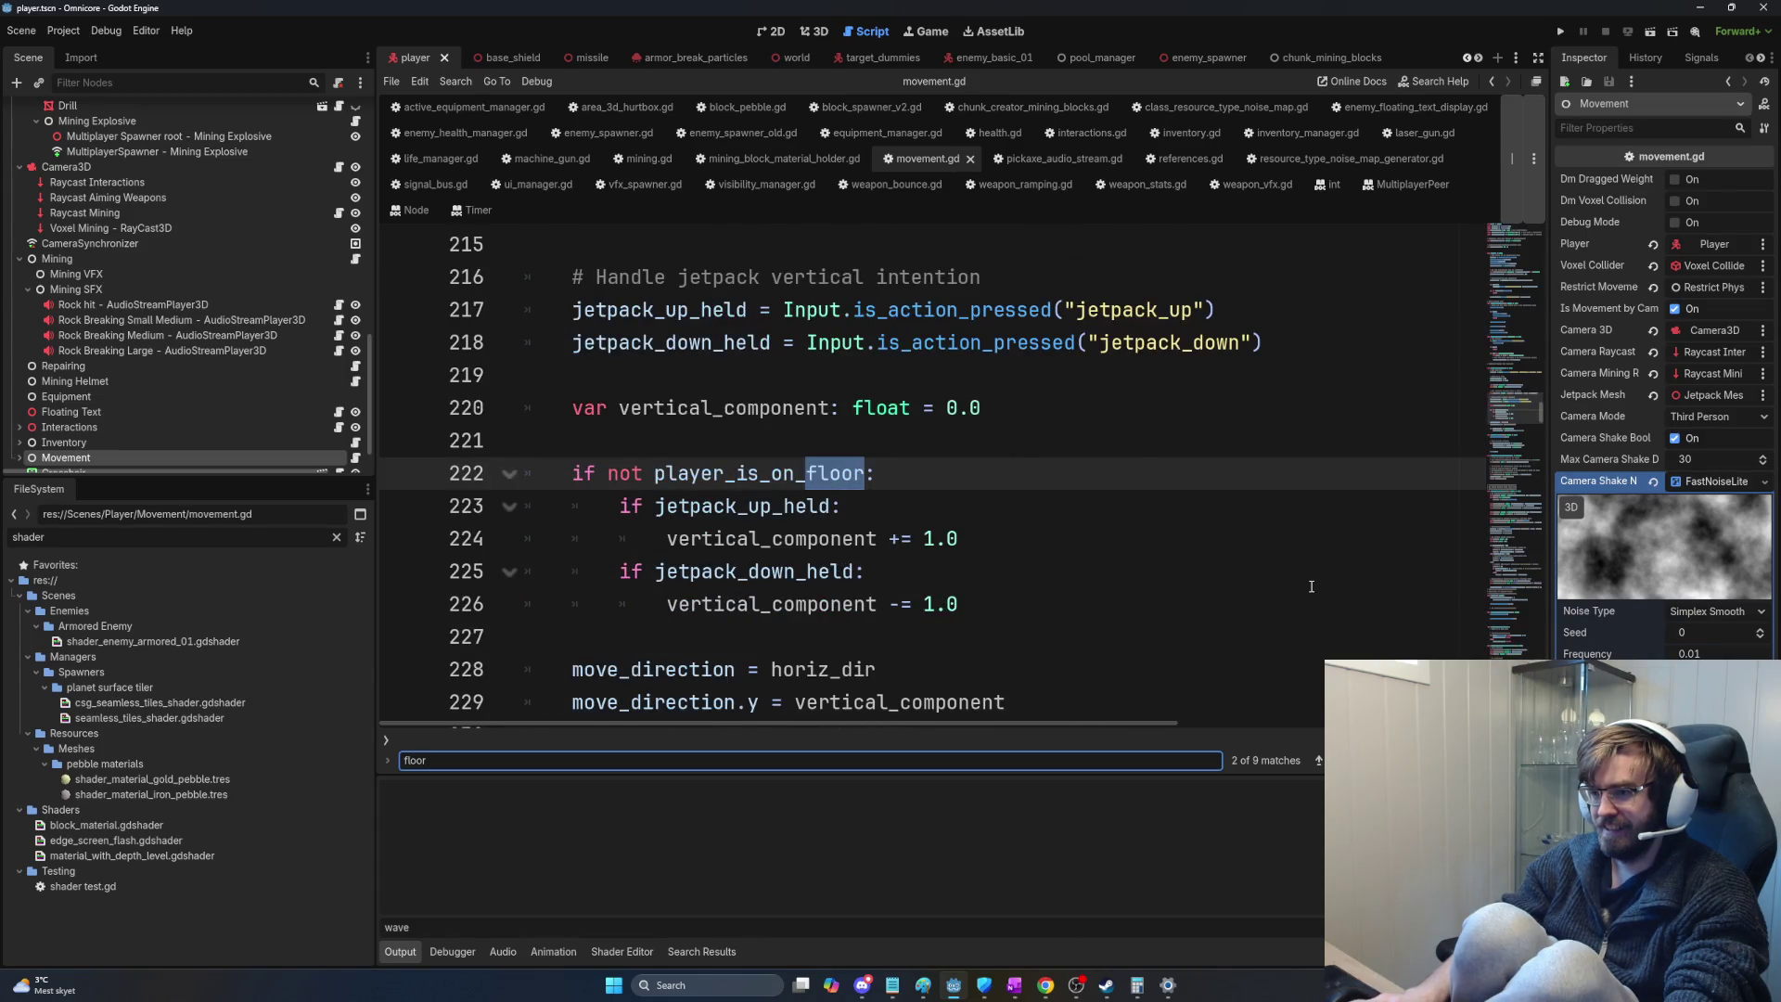
# Delete 'if not player_is_on_floor:', outdent the jetpack up/down checks, tidy the blank line, and run the game
pyautogui.click(661, 475)
pyautogui.tripleClick(661, 475)
pyautogui.press('BackSpace')
pyautogui.moveTo(684, 491); pyautogui.dragTo(1073, 598)
pyautogui.hotkey('shift', 'Tab')
pyautogui.click(861, 473)
pyautogui.press('BackSpace')
pyautogui.press('BackSpace')
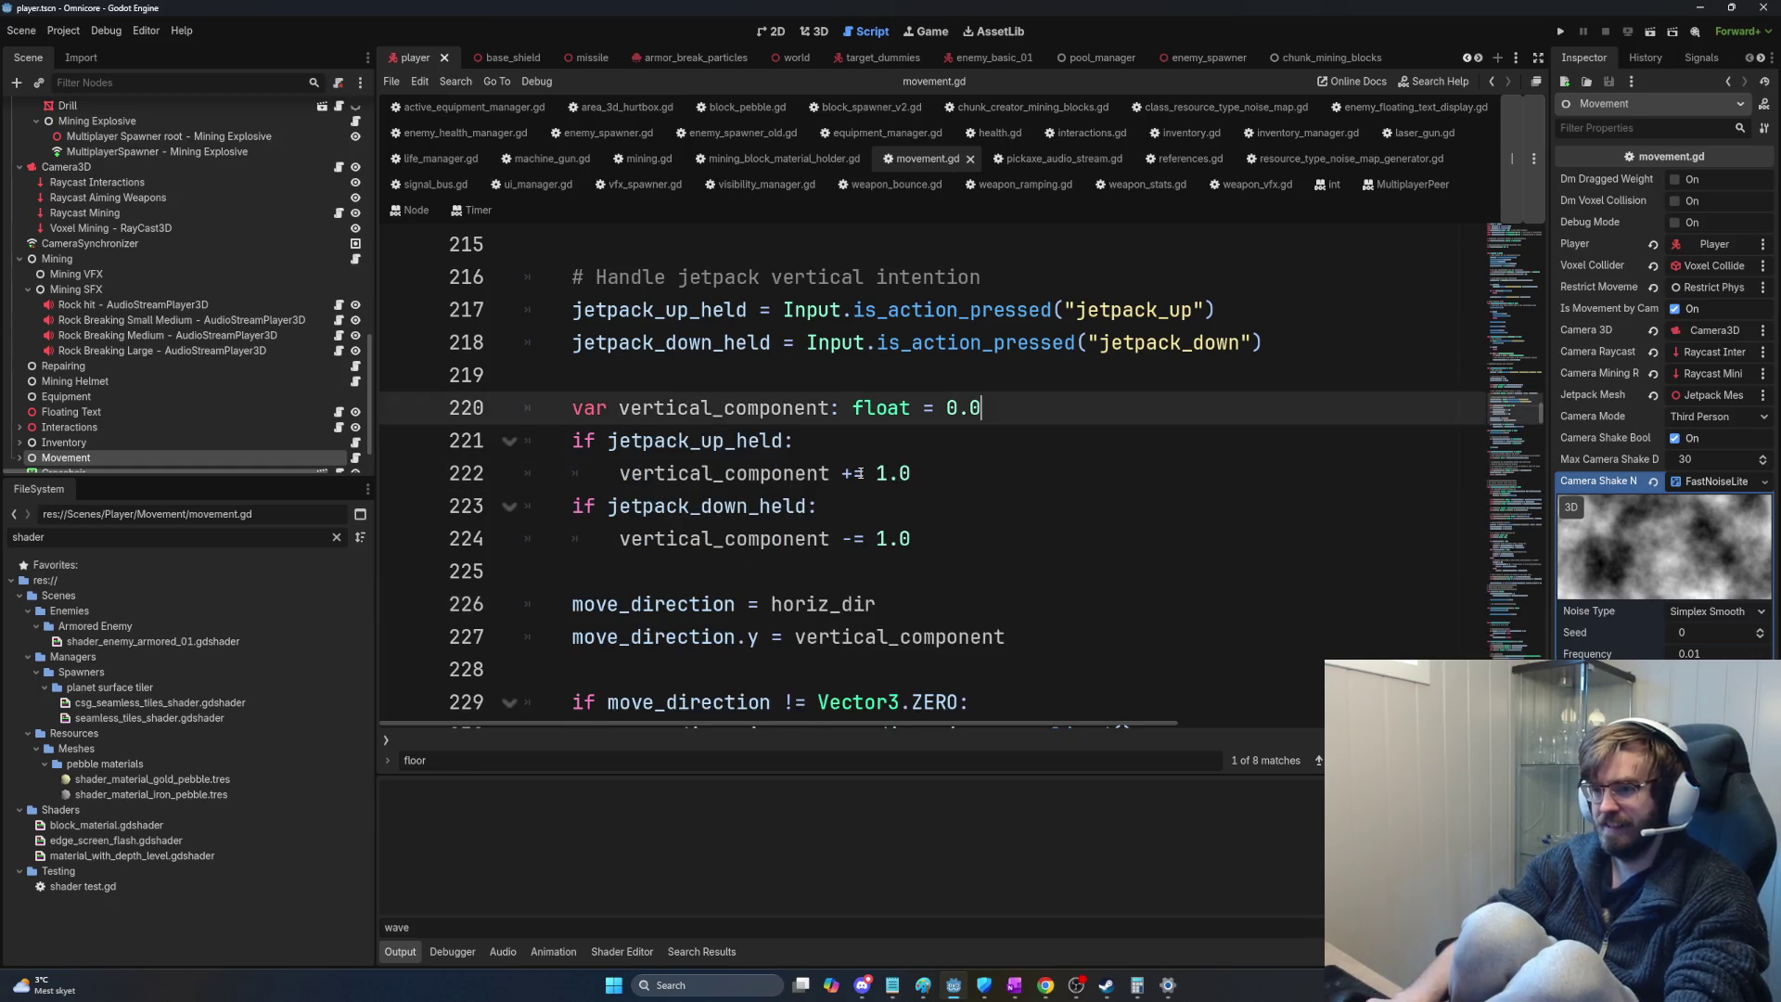
pyautogui.press('Return')
pyautogui.scroll(-3, 729, 501)
pyautogui.scroll(-1, 729, 500)
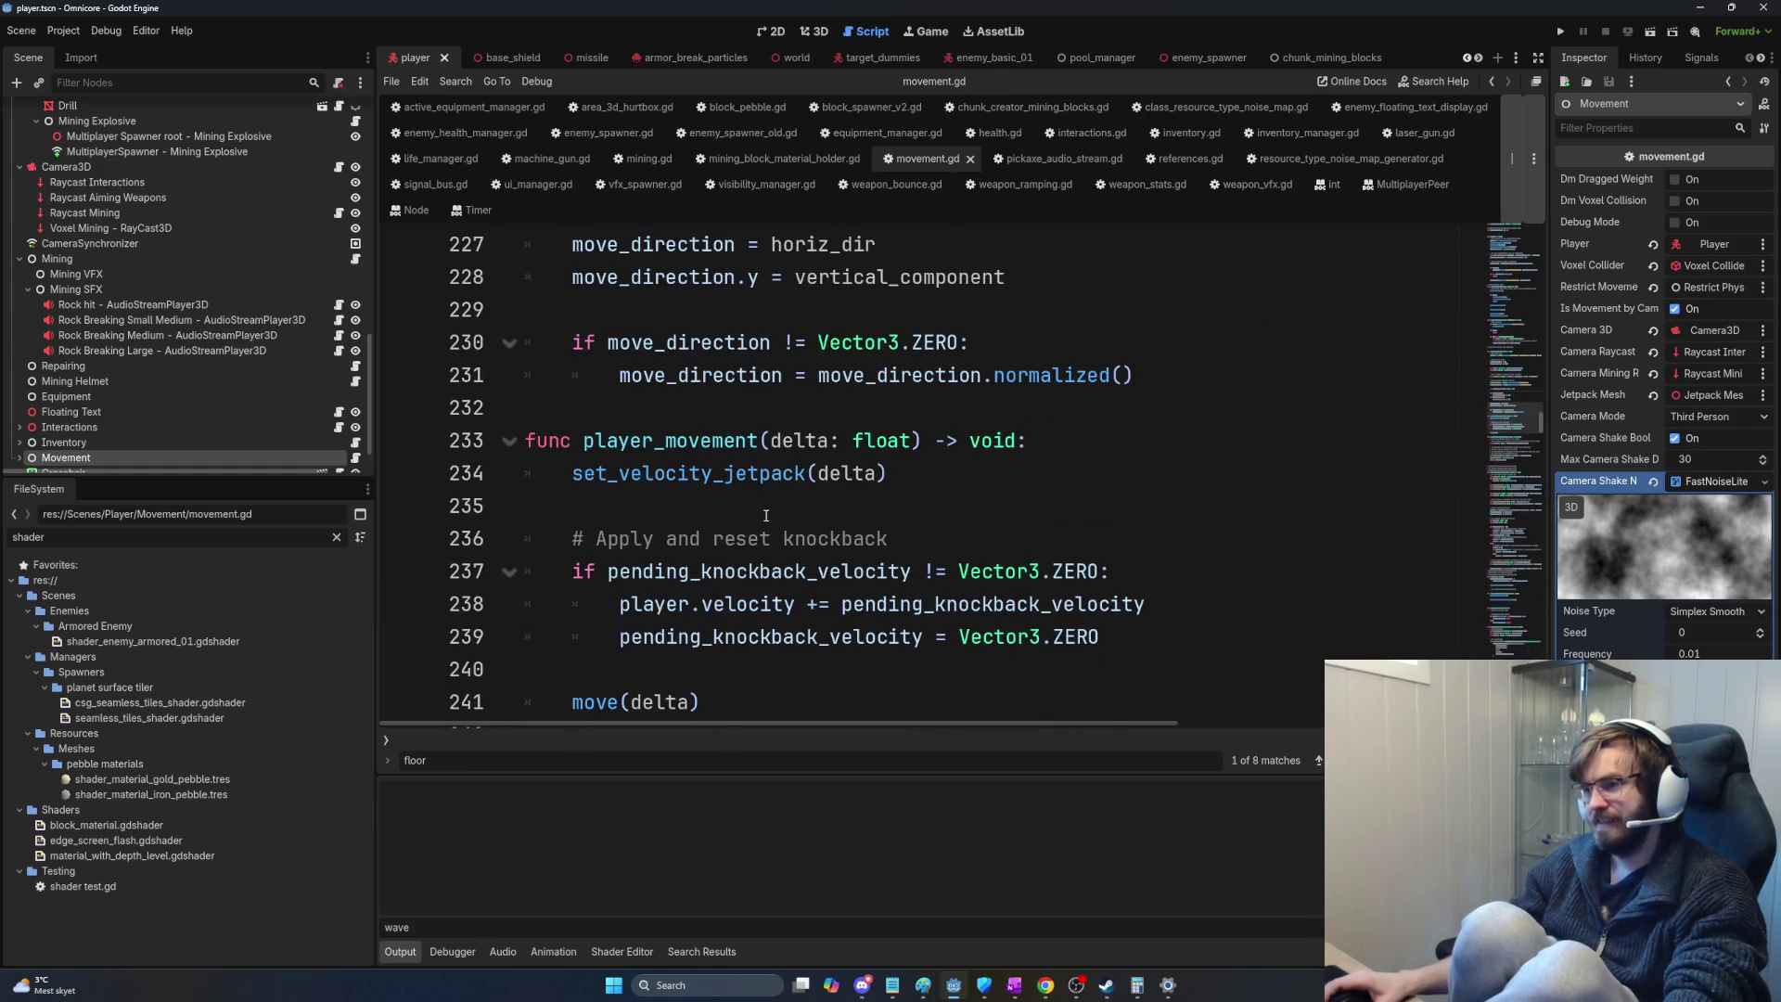
pyautogui.scroll(4, 828, 519)
pyautogui.click(934, 496)
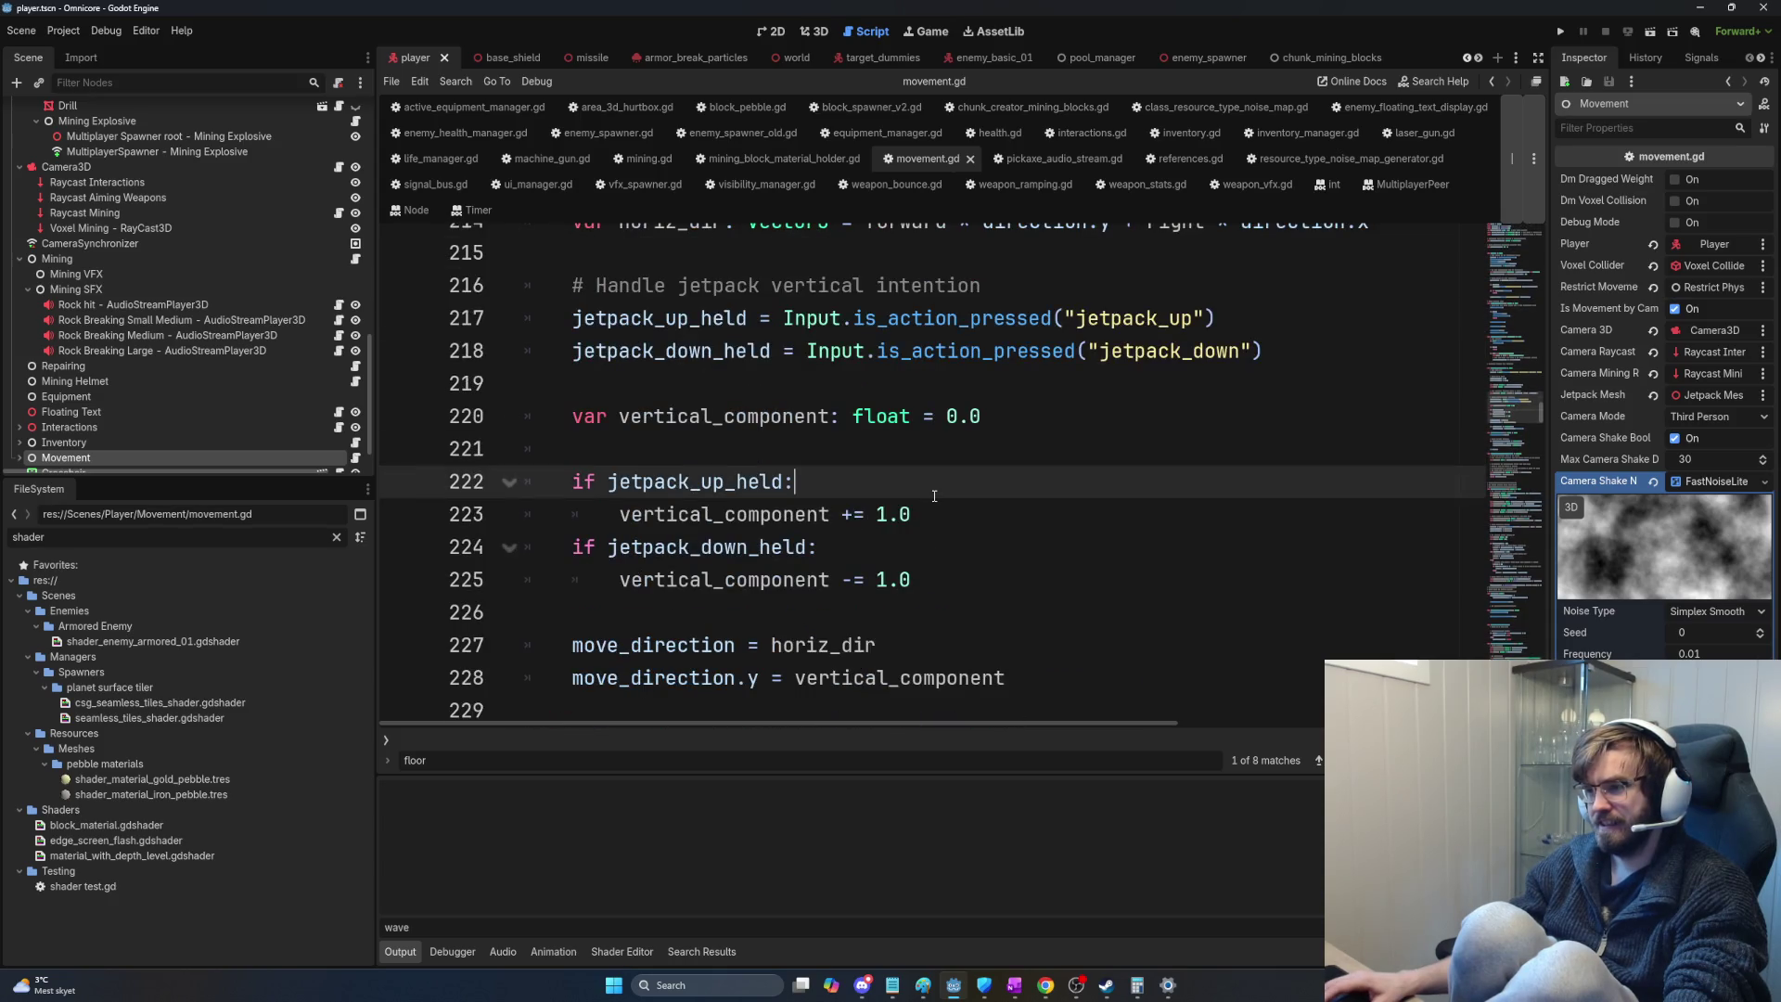
pyautogui.press('F5')
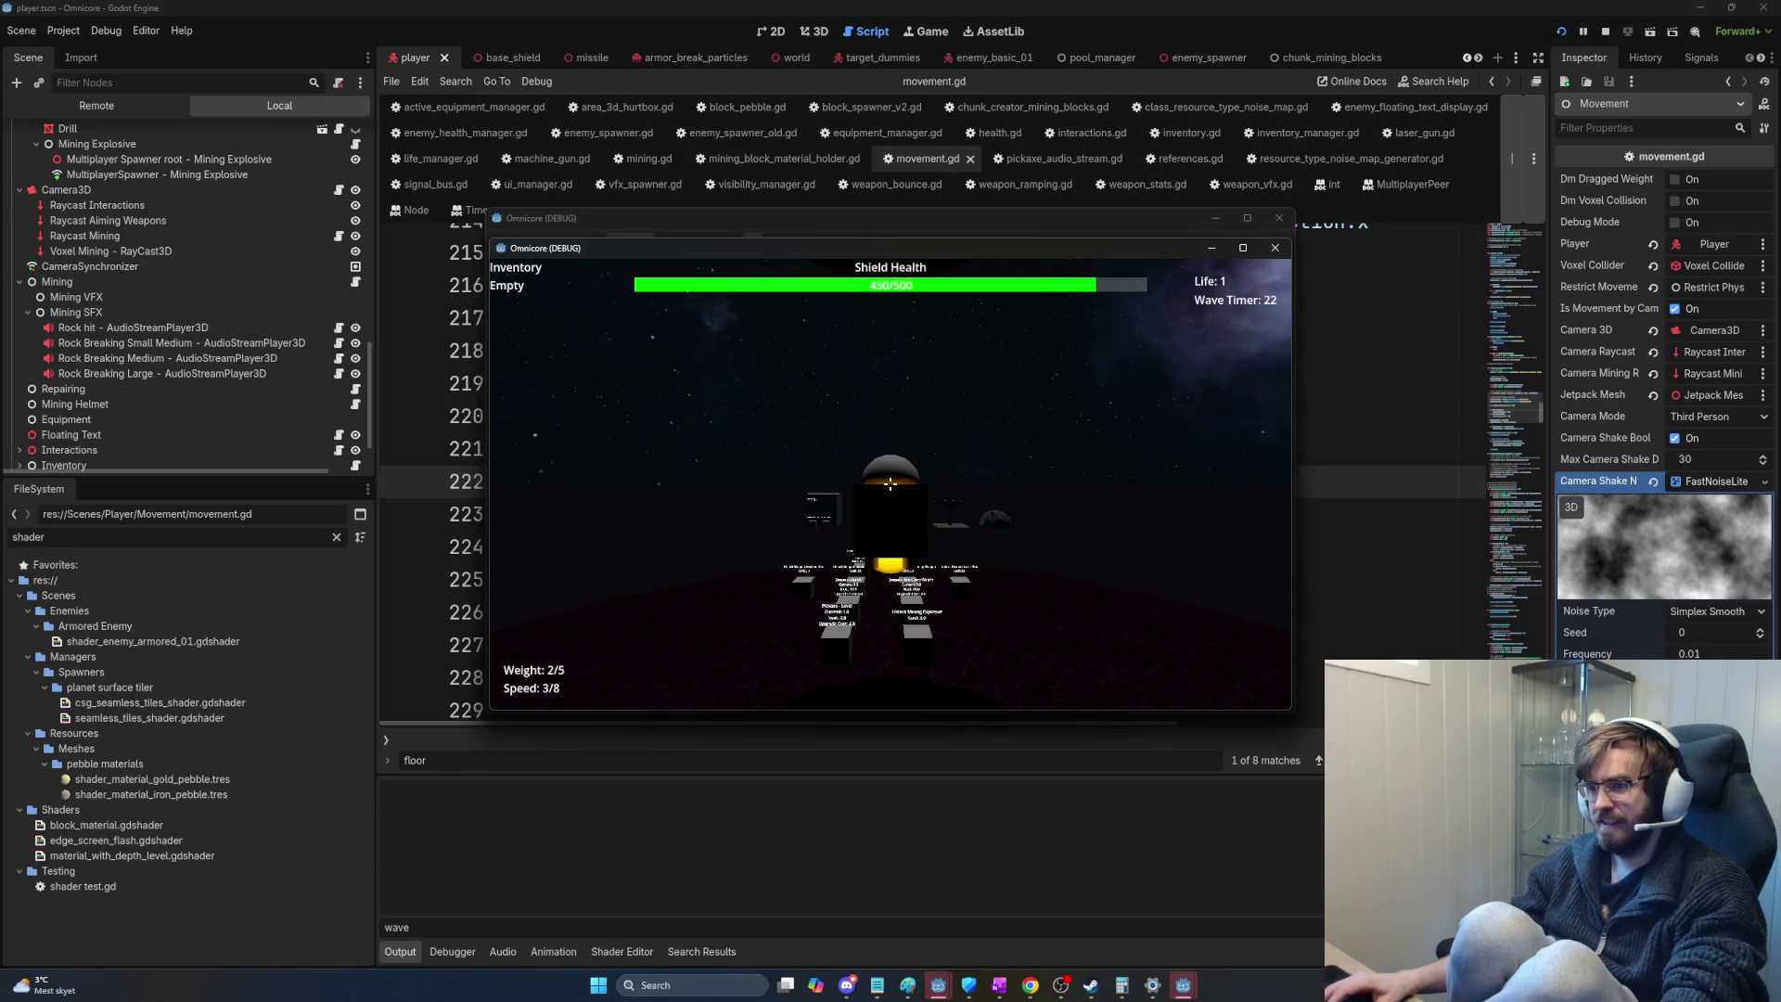
# Move the player around the upgrade stations, then minimize the game and return to the Godot editor
pyautogui.press('s')
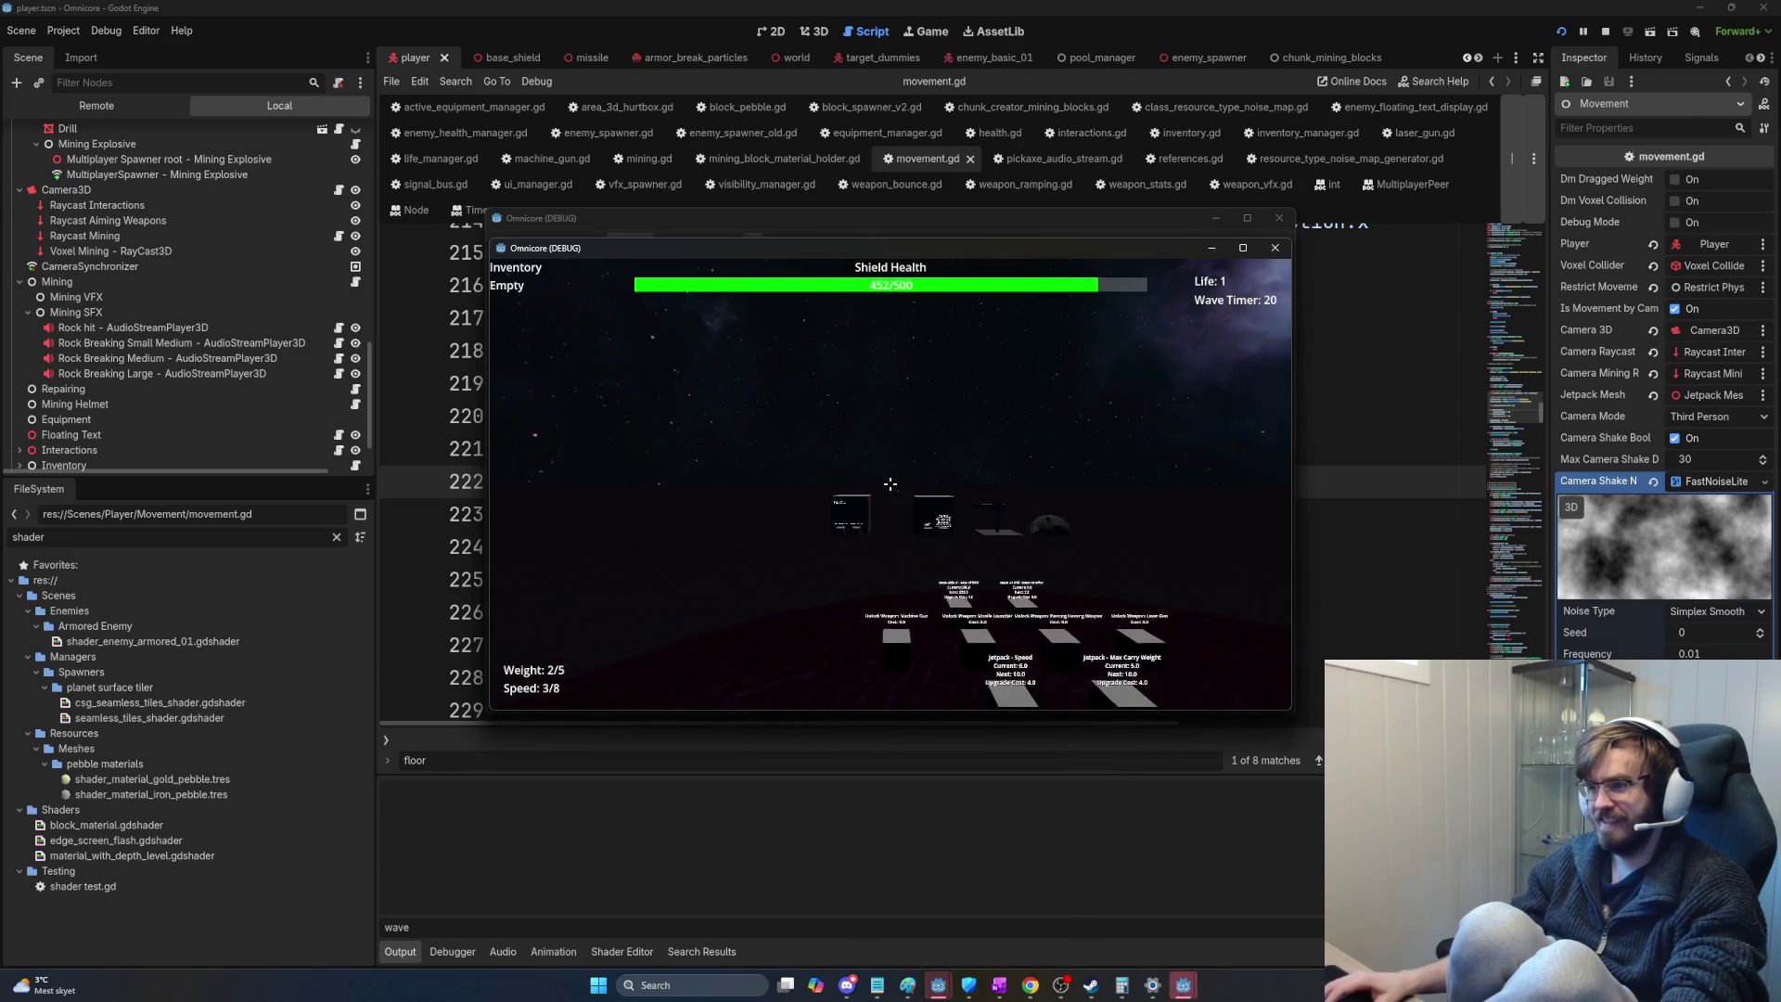
pyautogui.press('s')
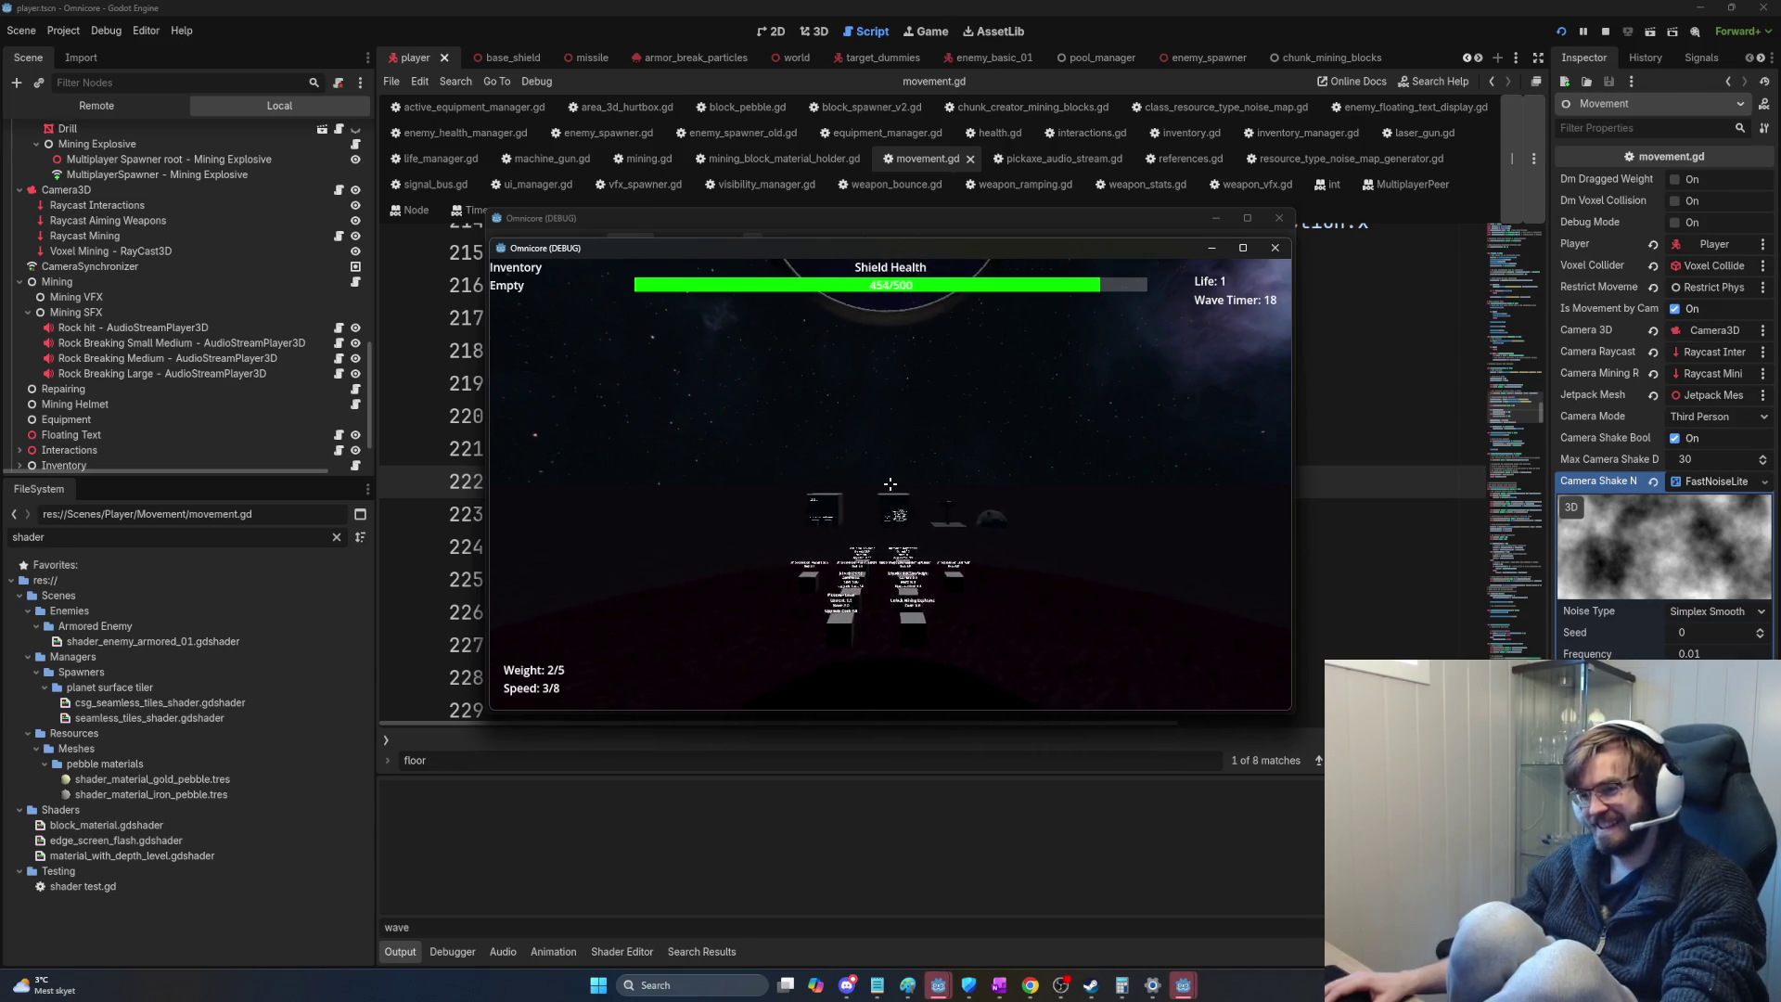
pyautogui.press('w')
pyautogui.press('w')
pyautogui.press('s')
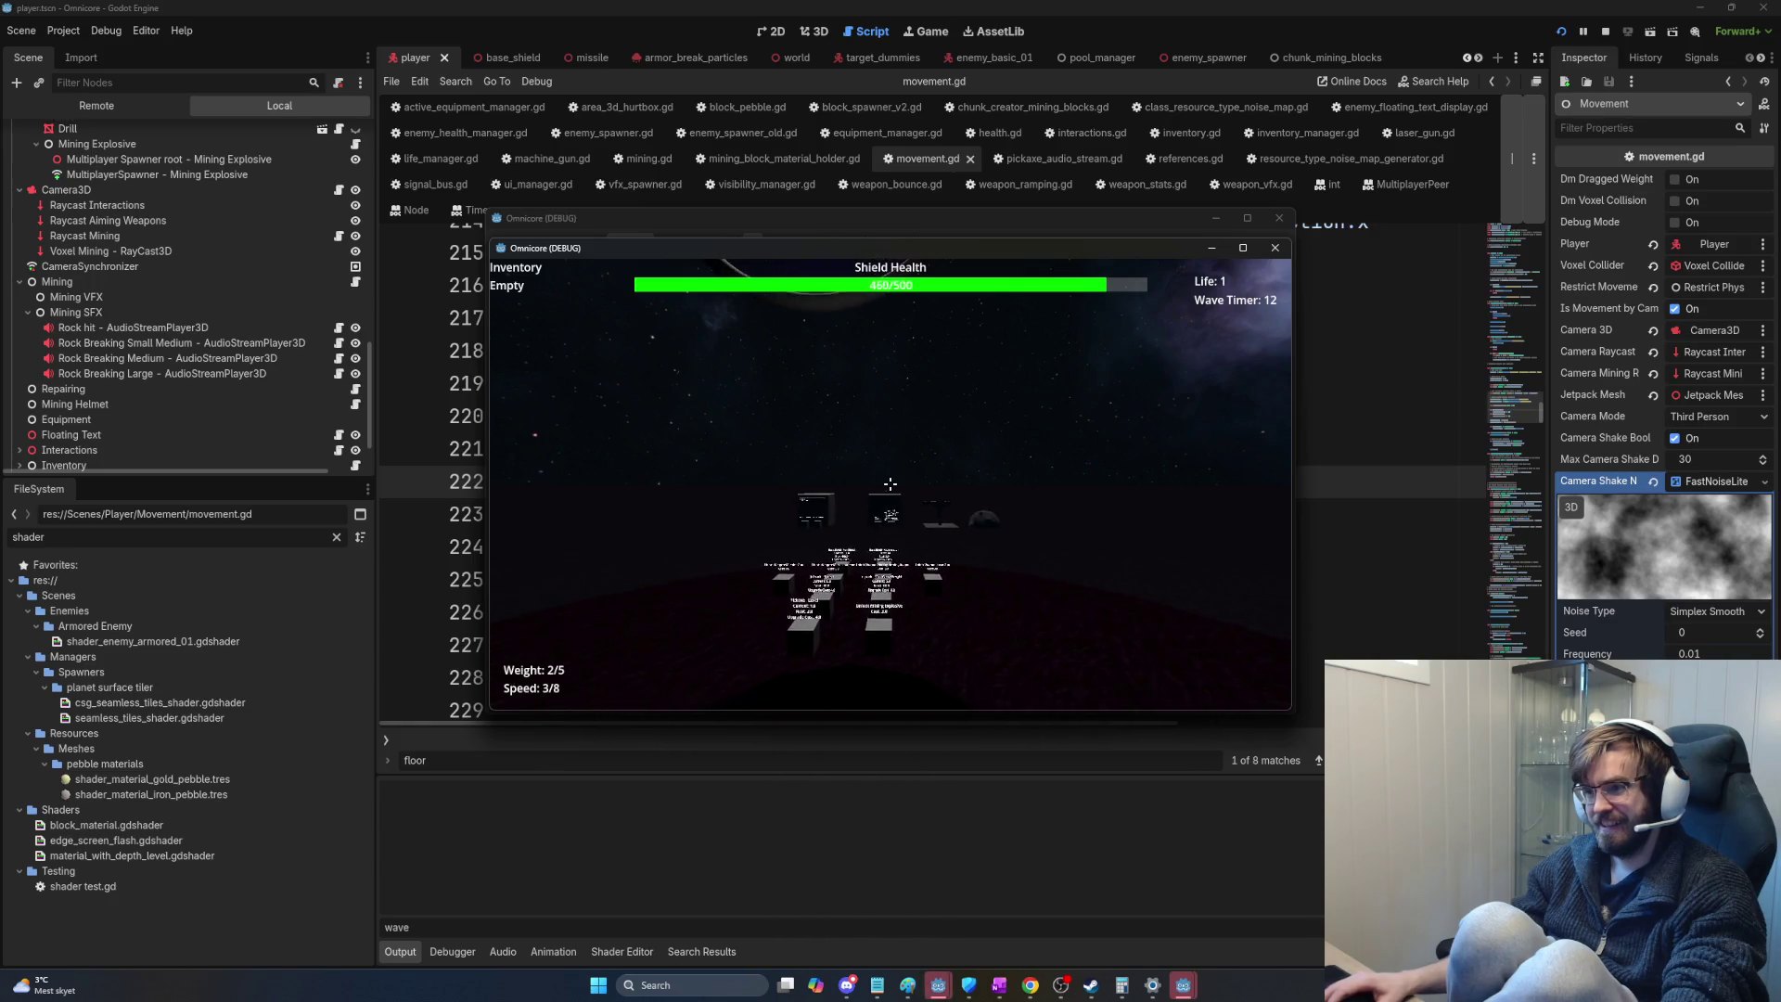
pyautogui.click(1183, 986)
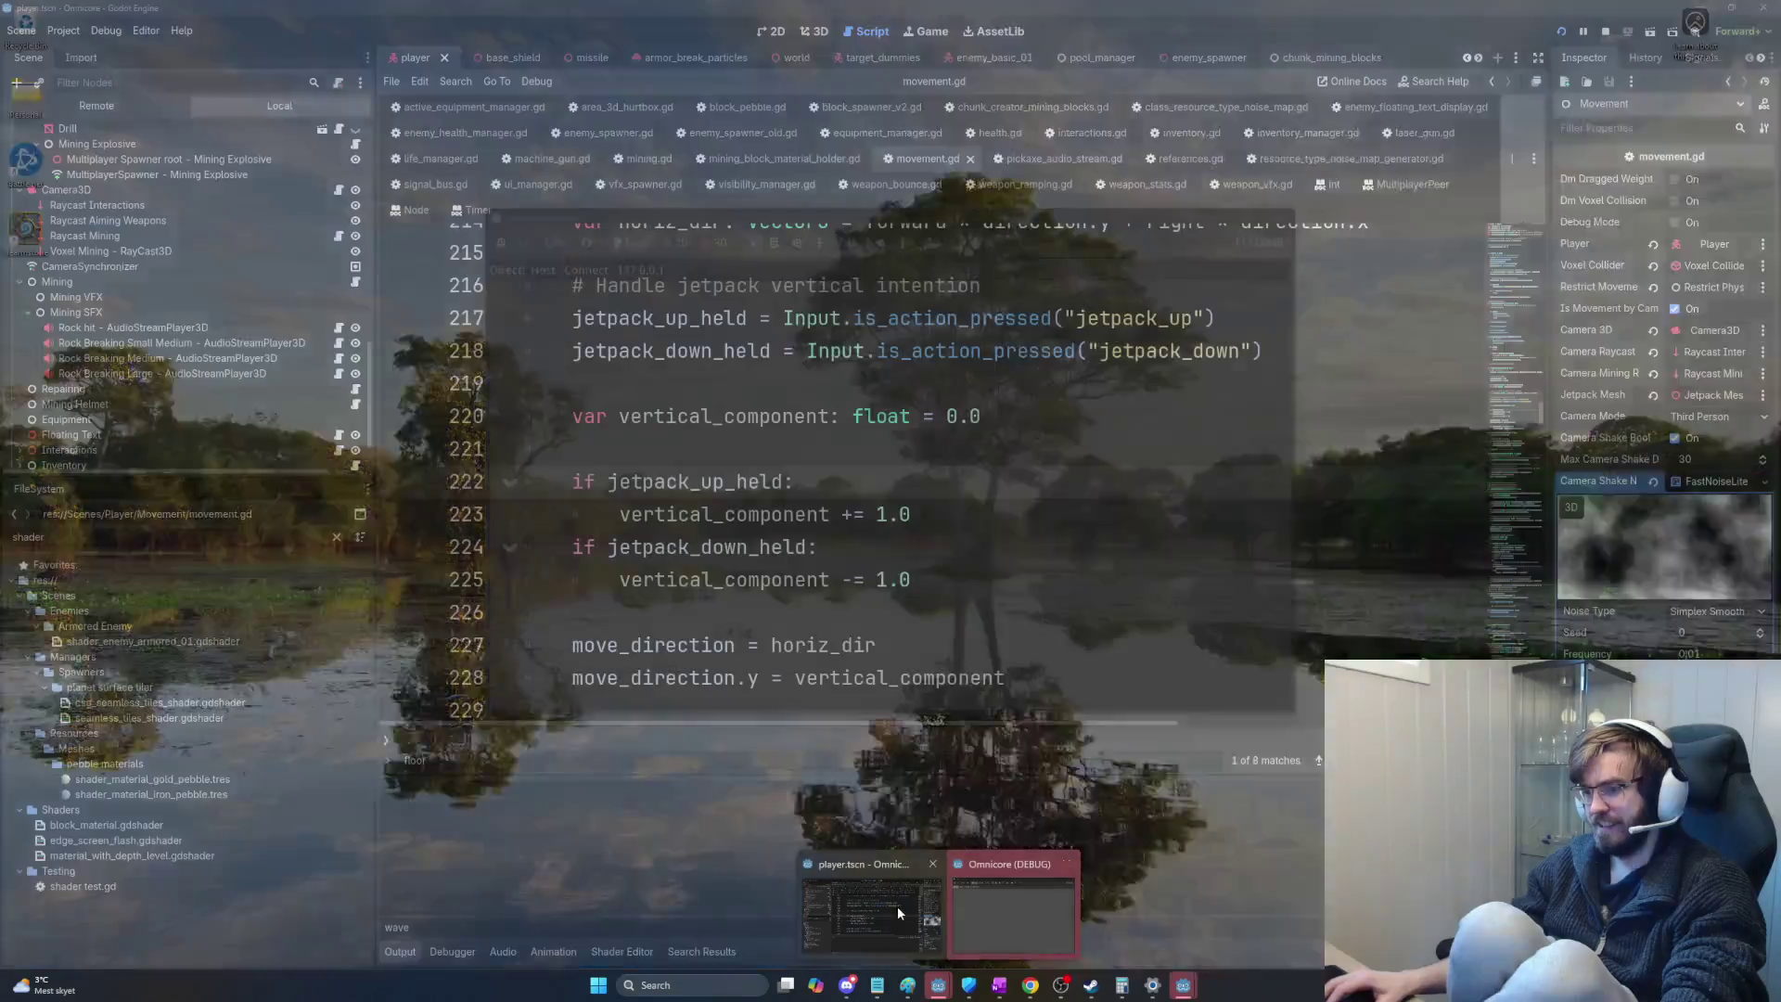
pyautogui.click(897, 906)
pyautogui.click(992, 568)
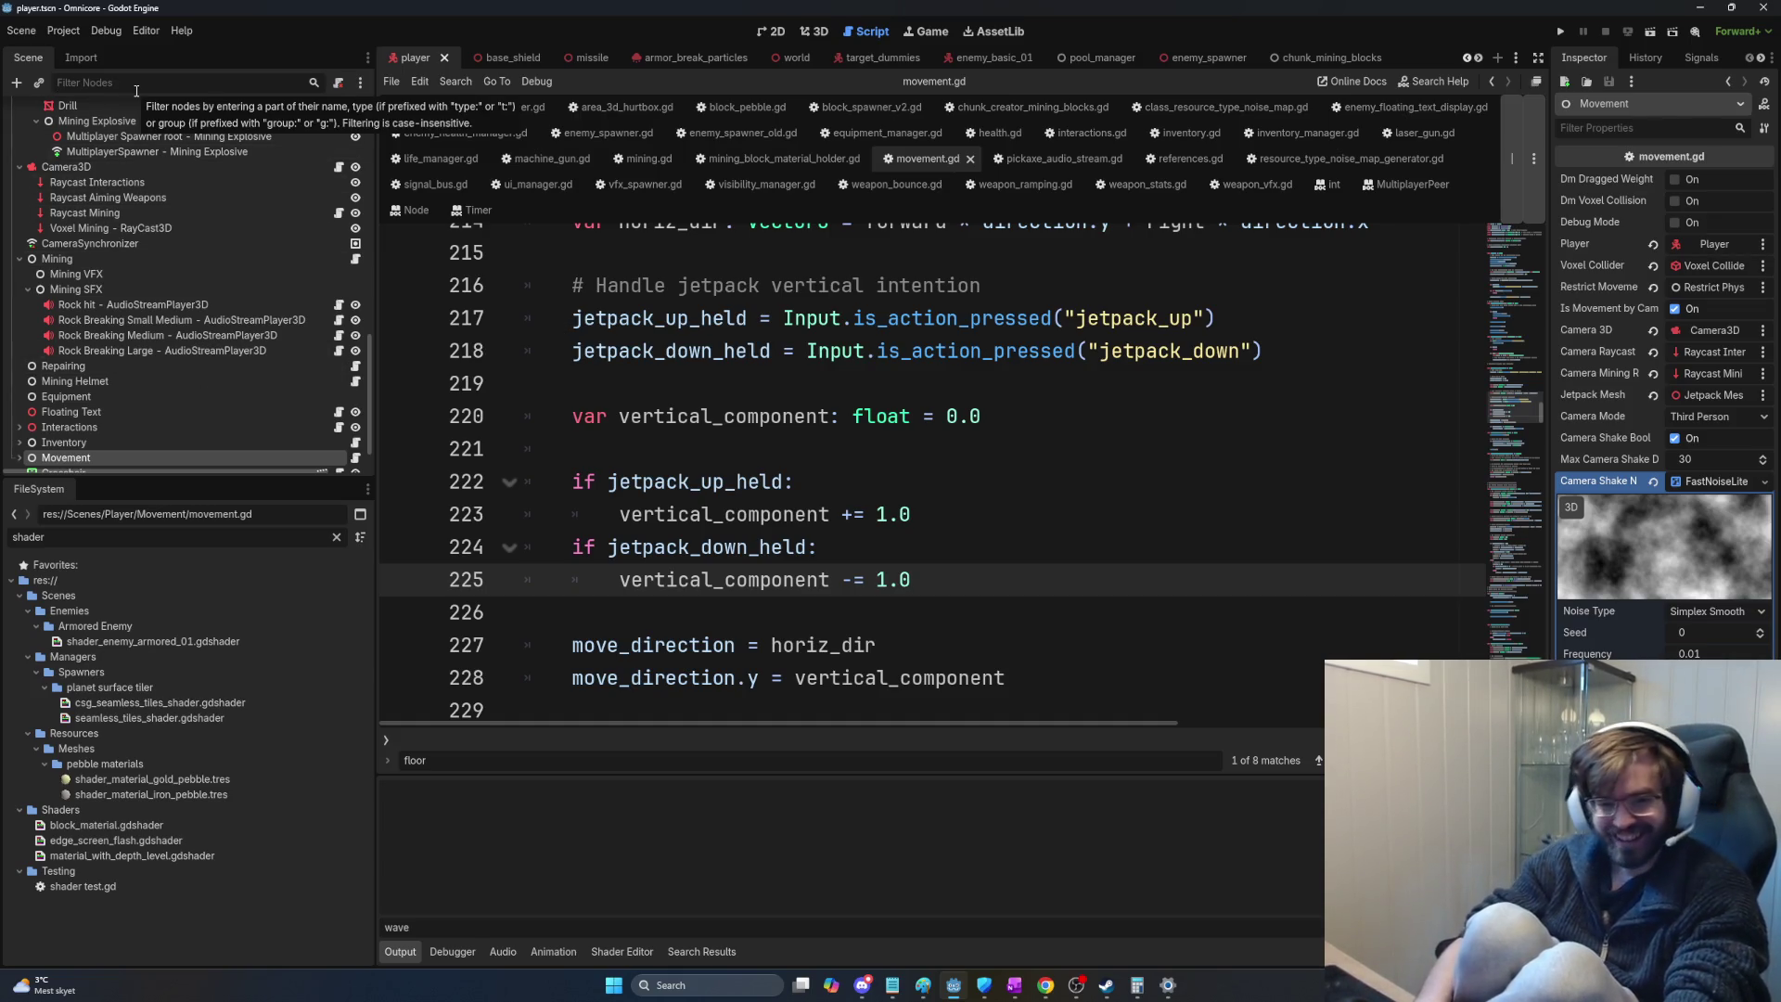
# Pick the world scene from the open-scenes list and filter its nodes by 'color'
pyautogui.write('c')
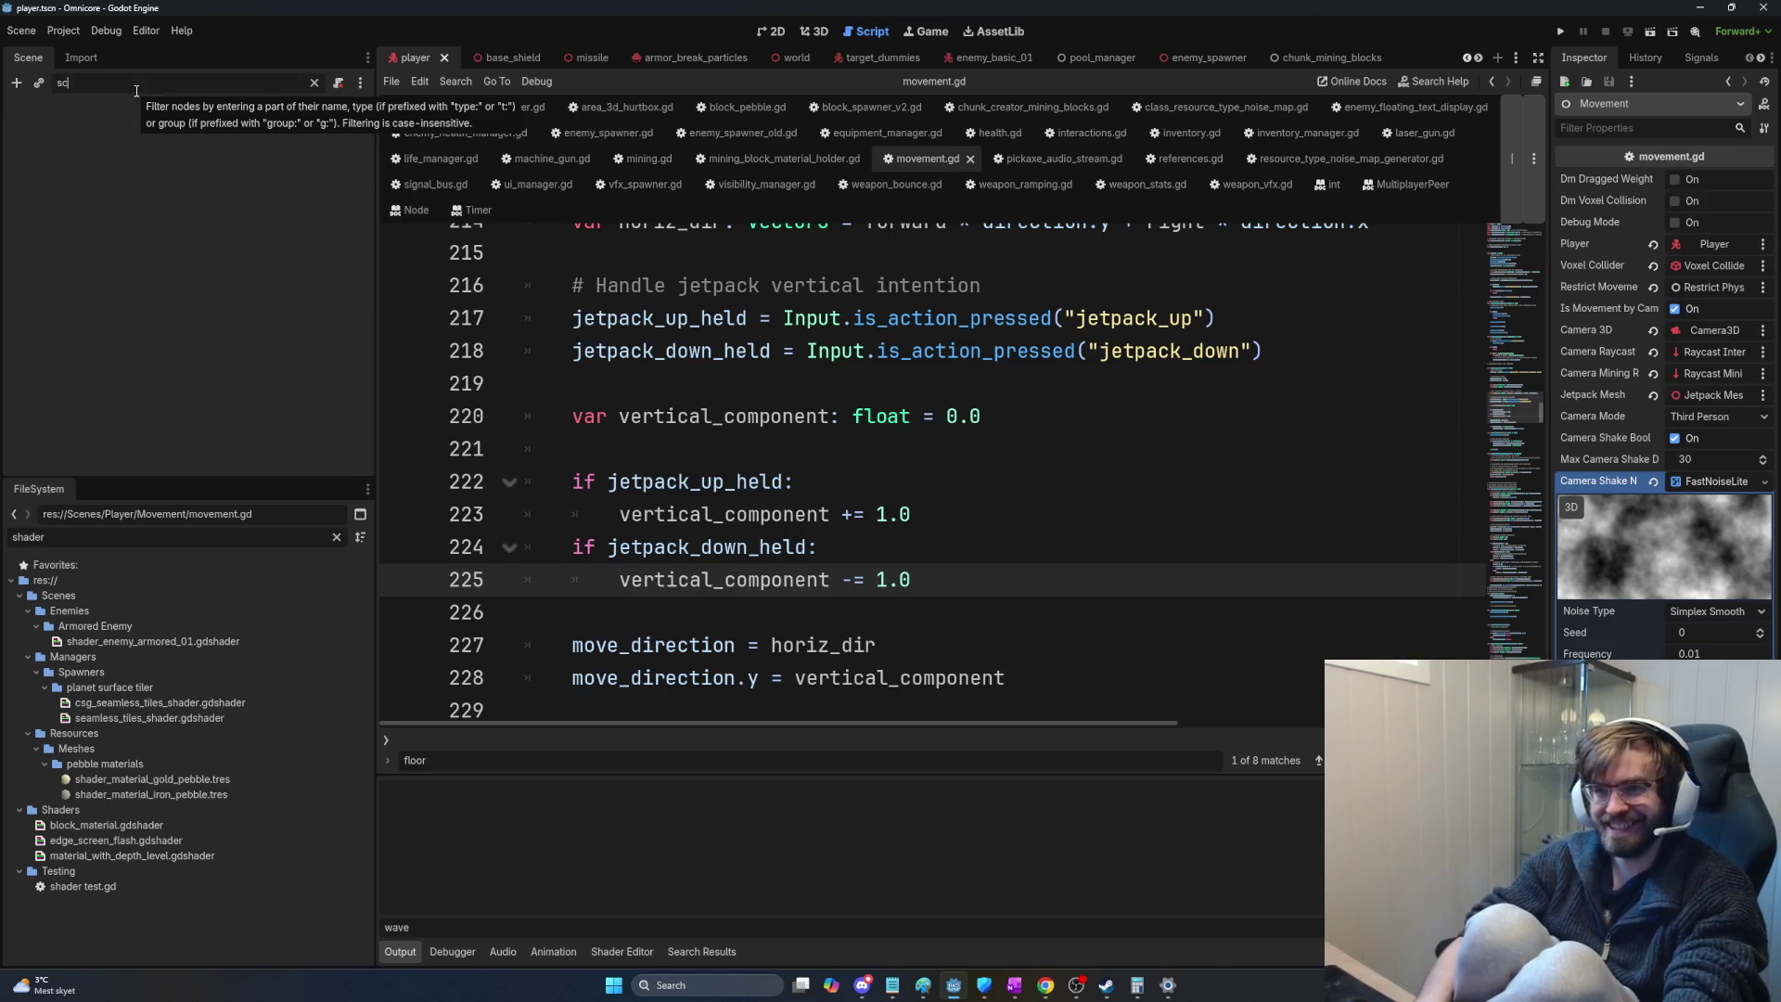
pyautogui.write('o')
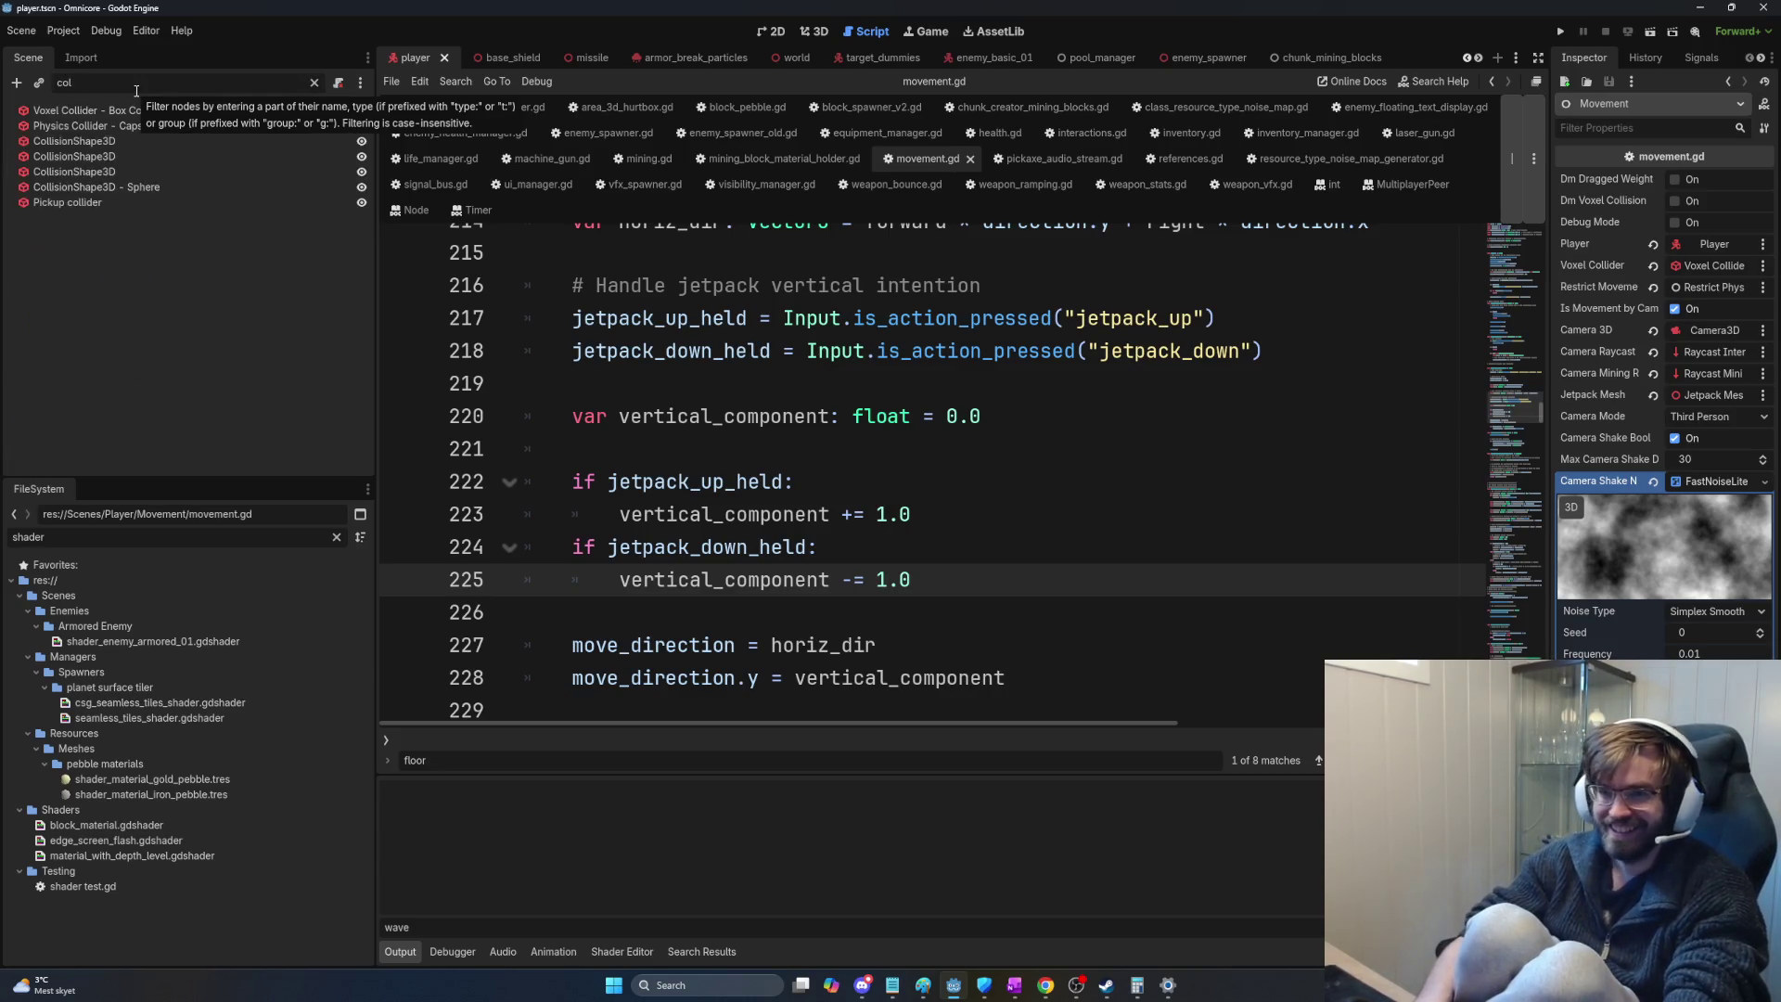
pyautogui.press('BackSpace')
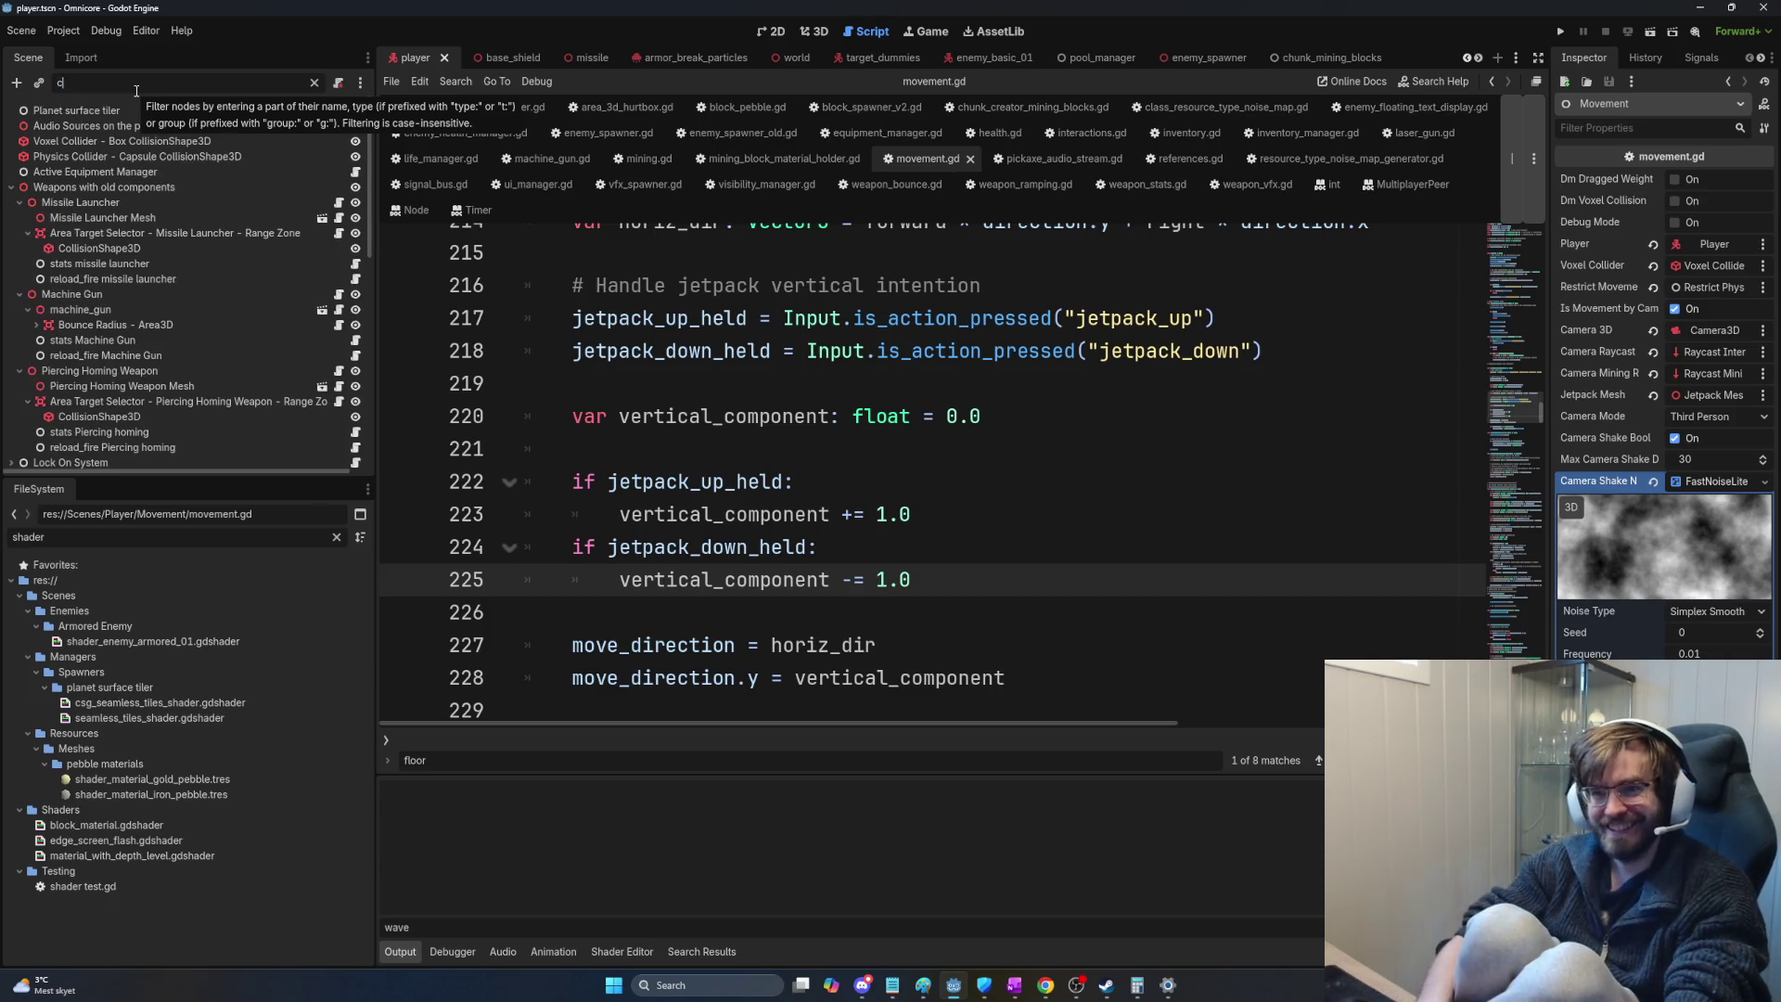
pyautogui.write('olo')
pyautogui.press('BackSpace')
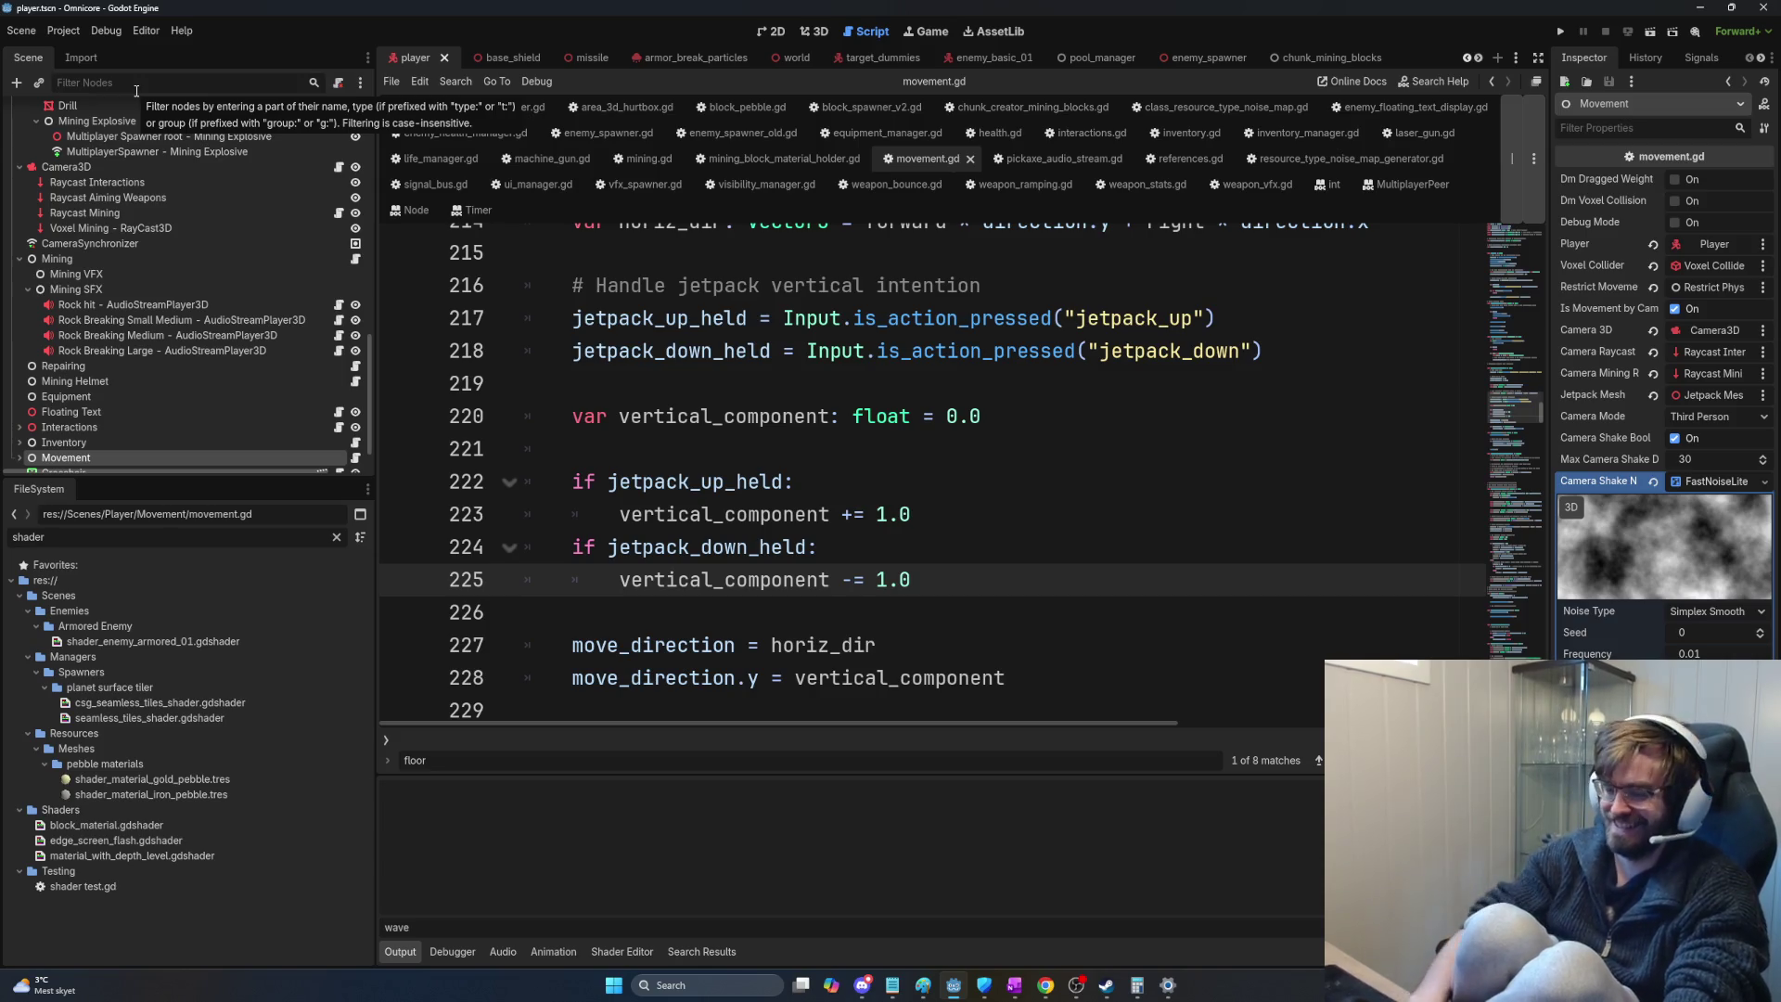
pyautogui.click(1516, 58)
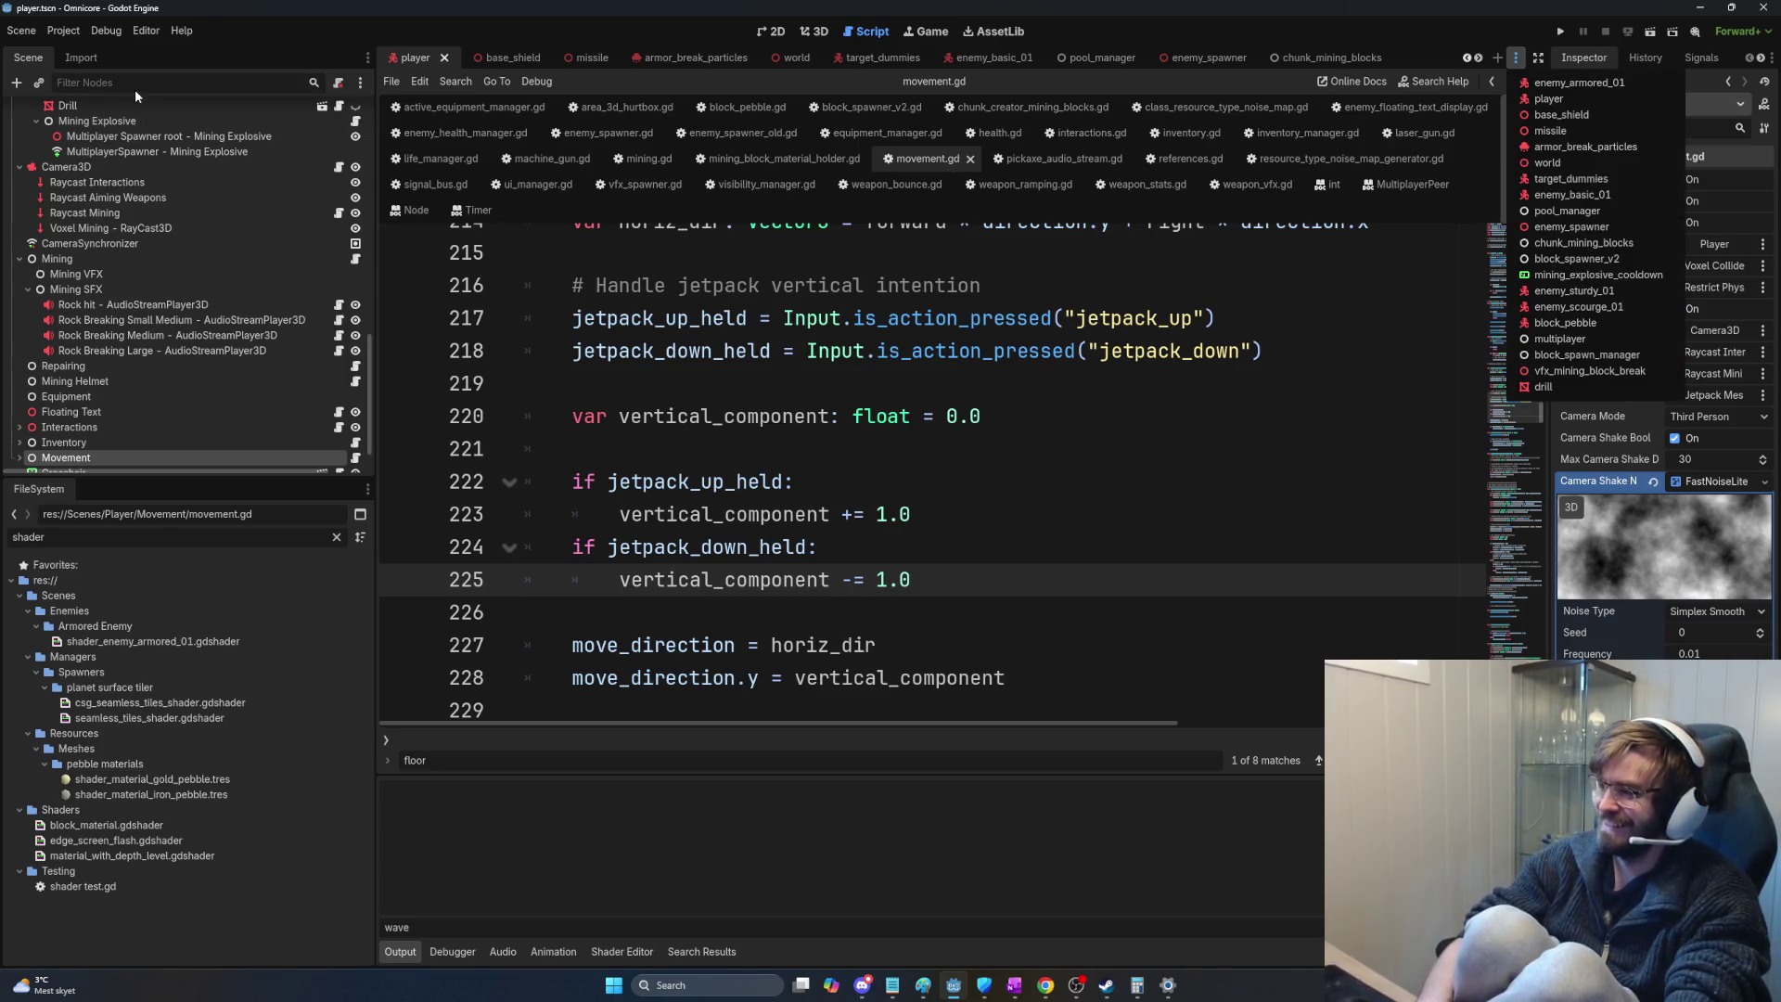
pyautogui.press('w')
pyautogui.press('Return')
pyautogui.doubleClick(136, 89)
pyautogui.write('color')
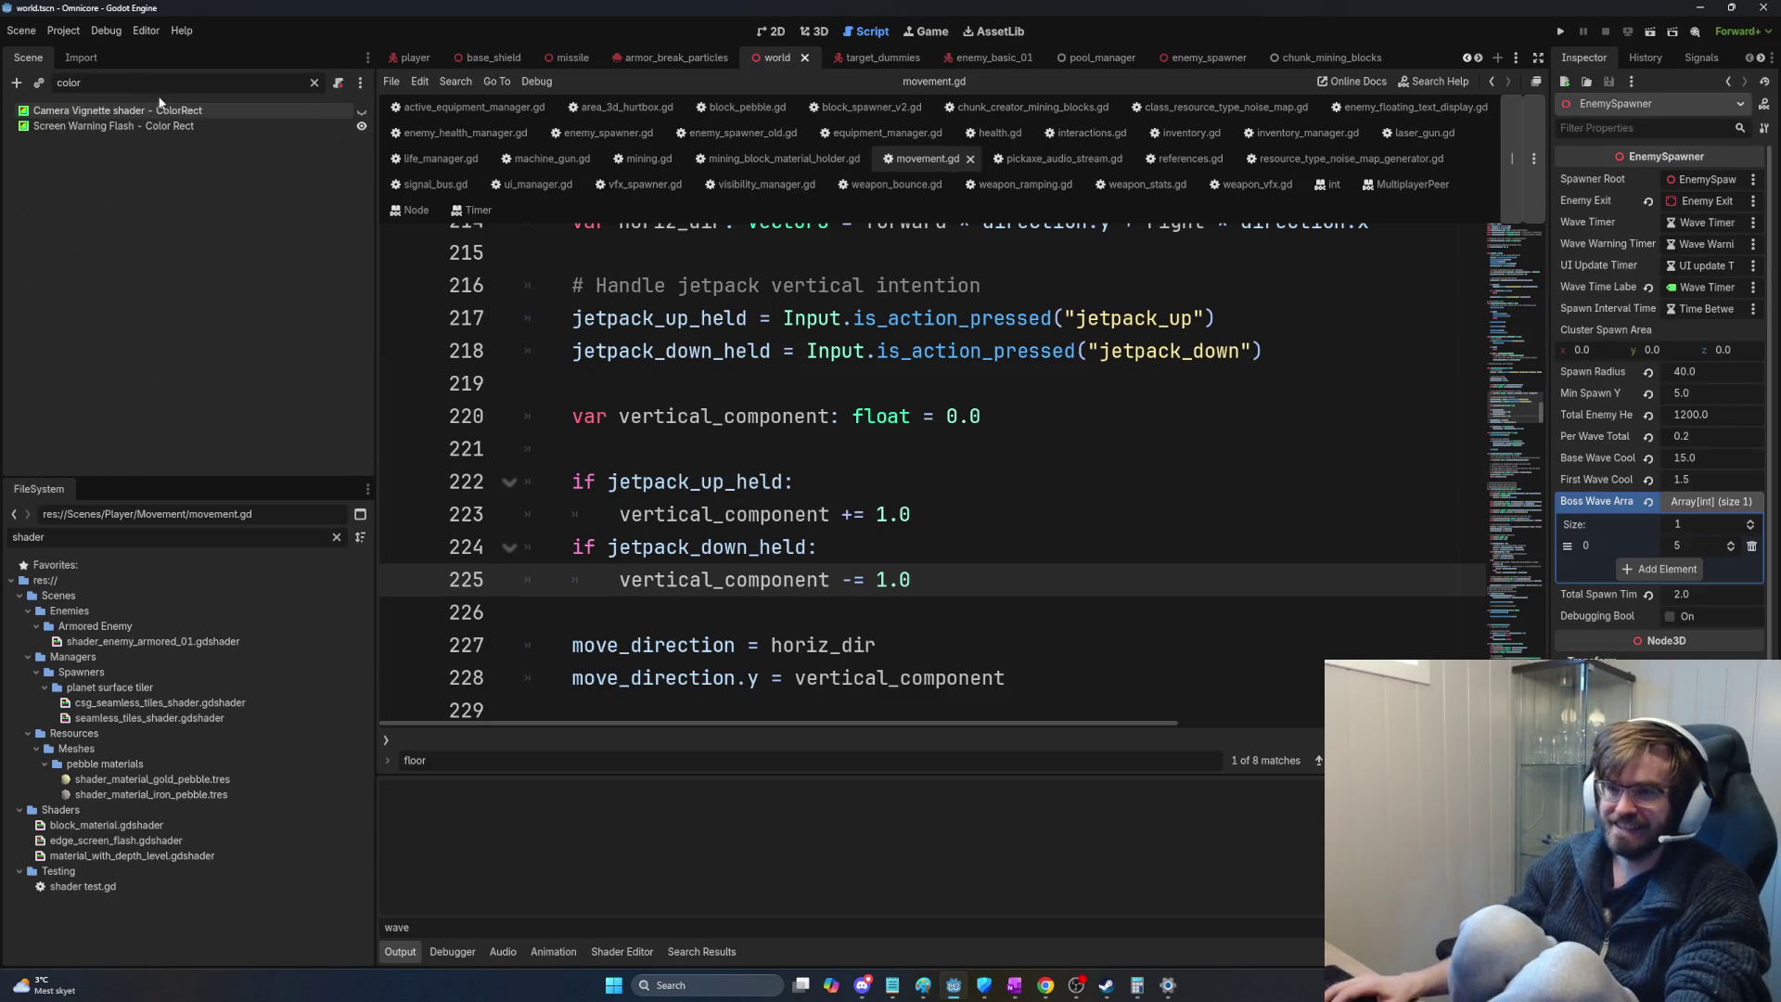
# Set the Camera Vignette shader's Mouse Filter to Ignore and save the world scene
pyautogui.click(170, 111)
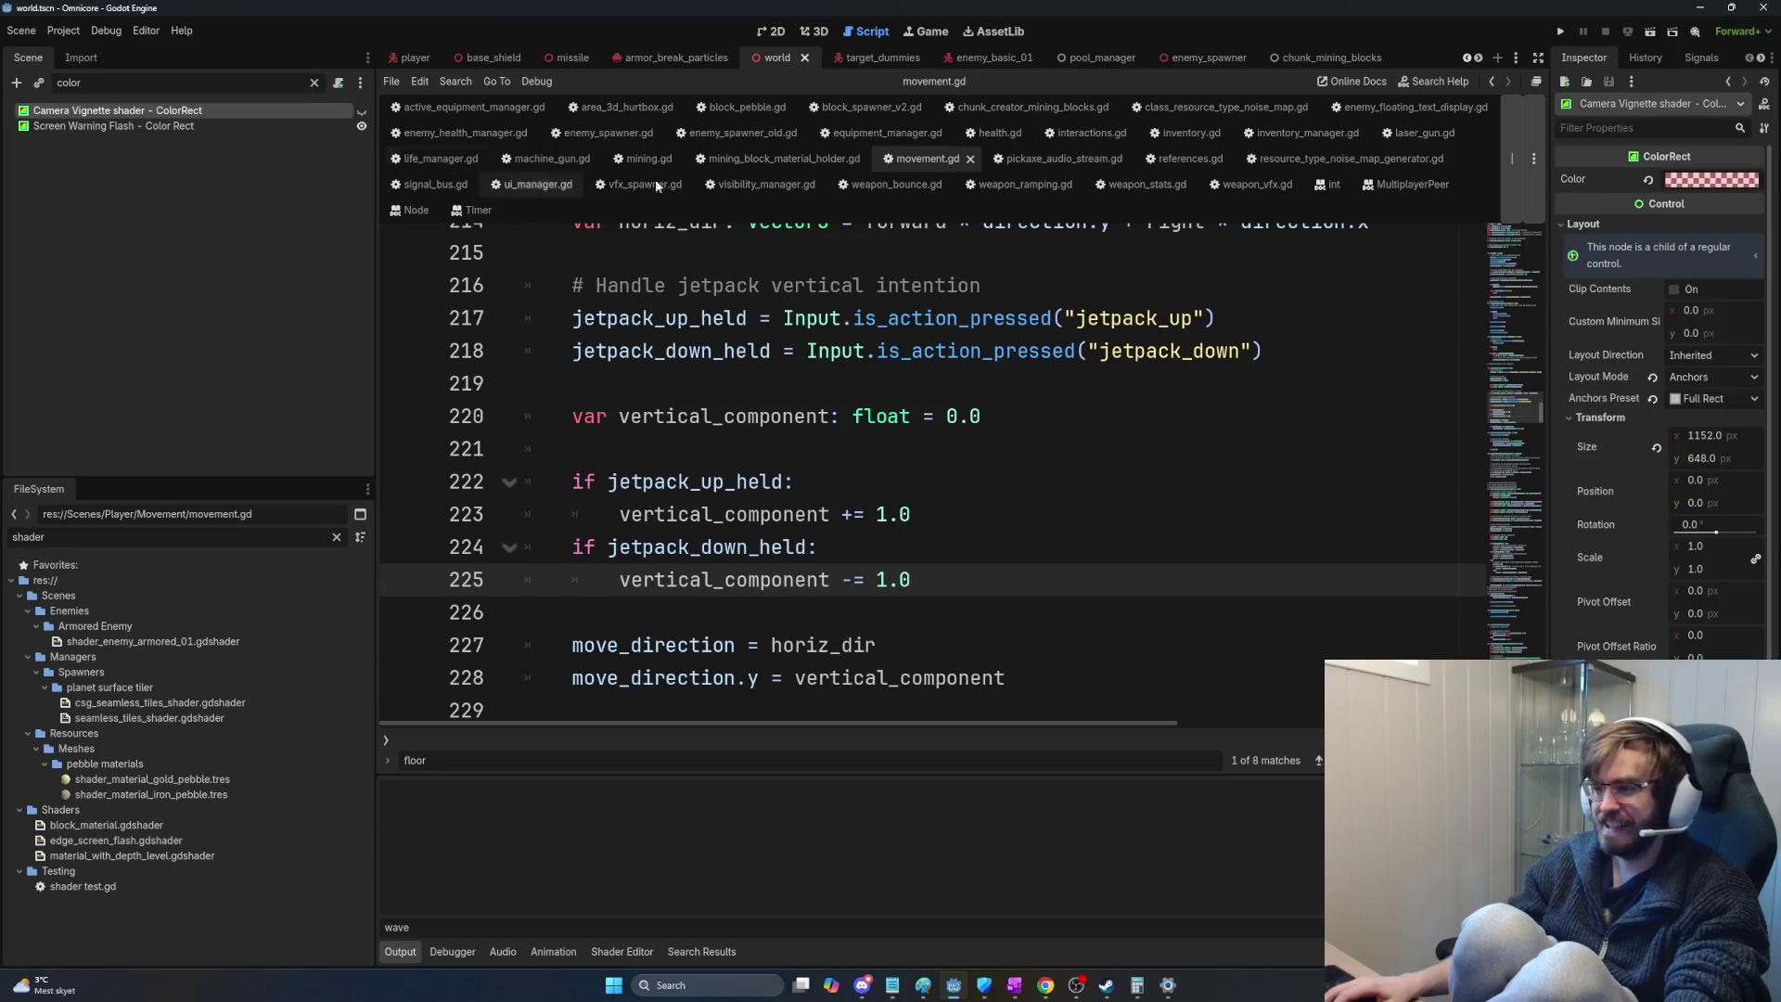
pyautogui.click(1675, 135)
pyautogui.write('mouse')
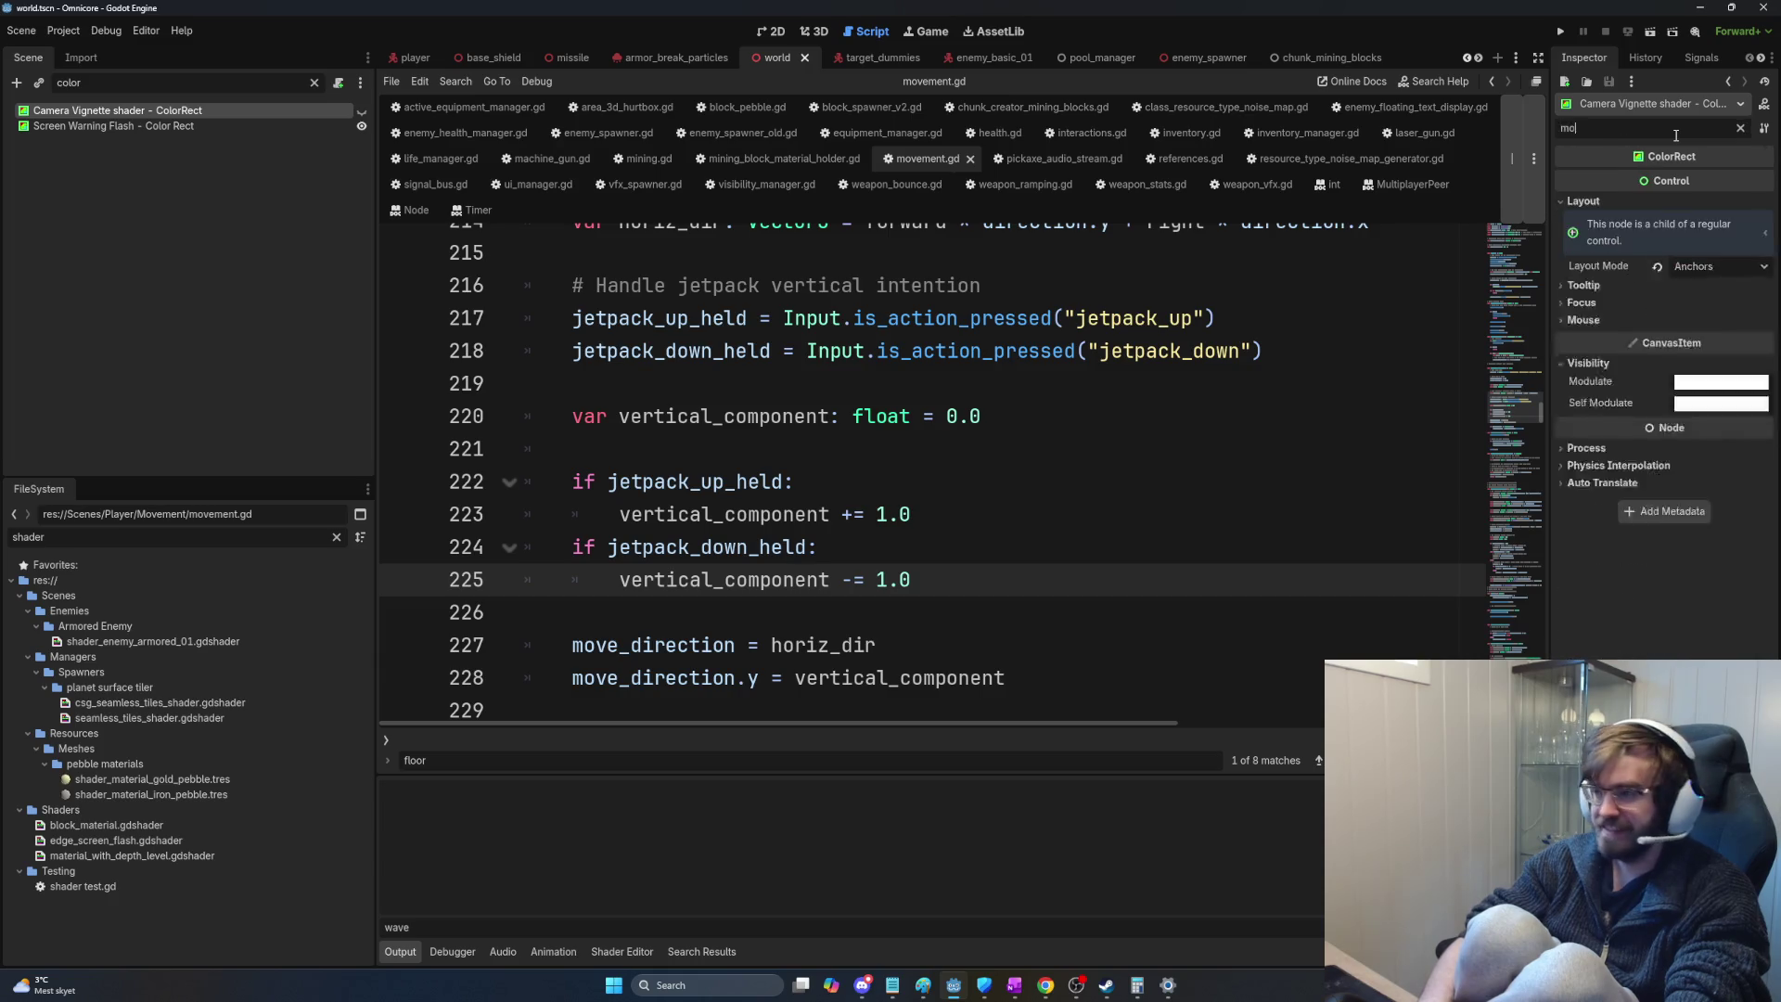
pyautogui.click(1639, 202)
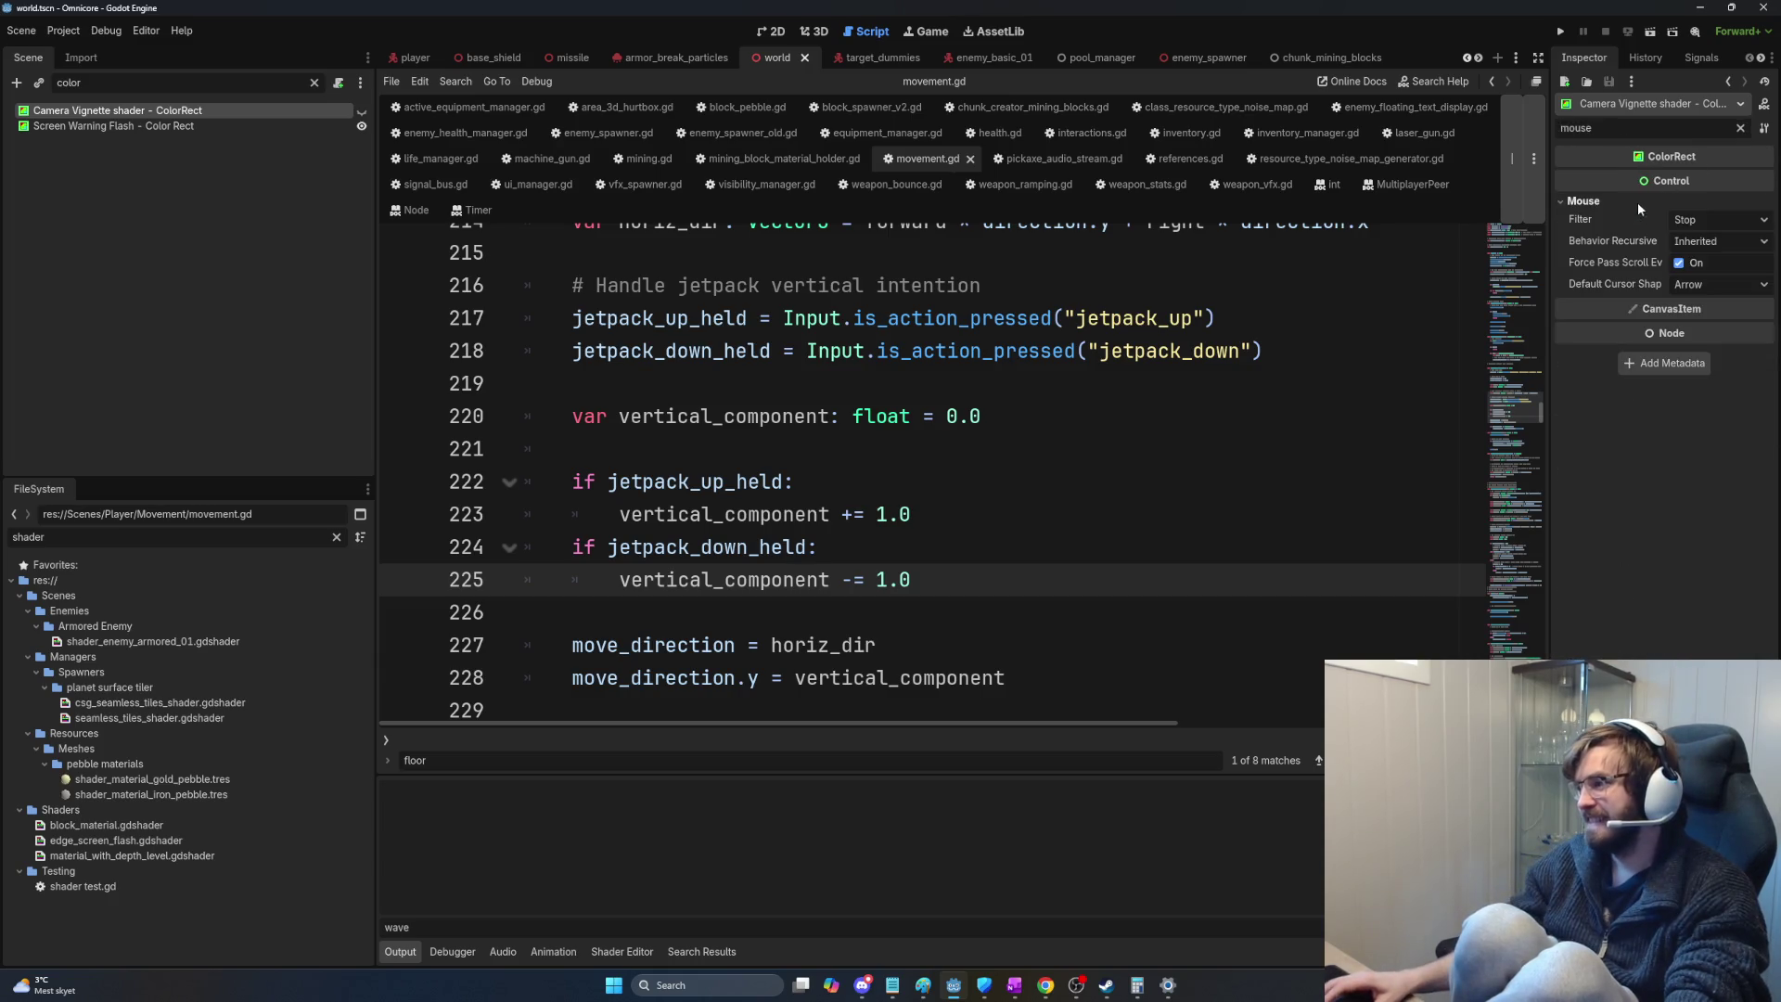
pyautogui.click(1729, 221)
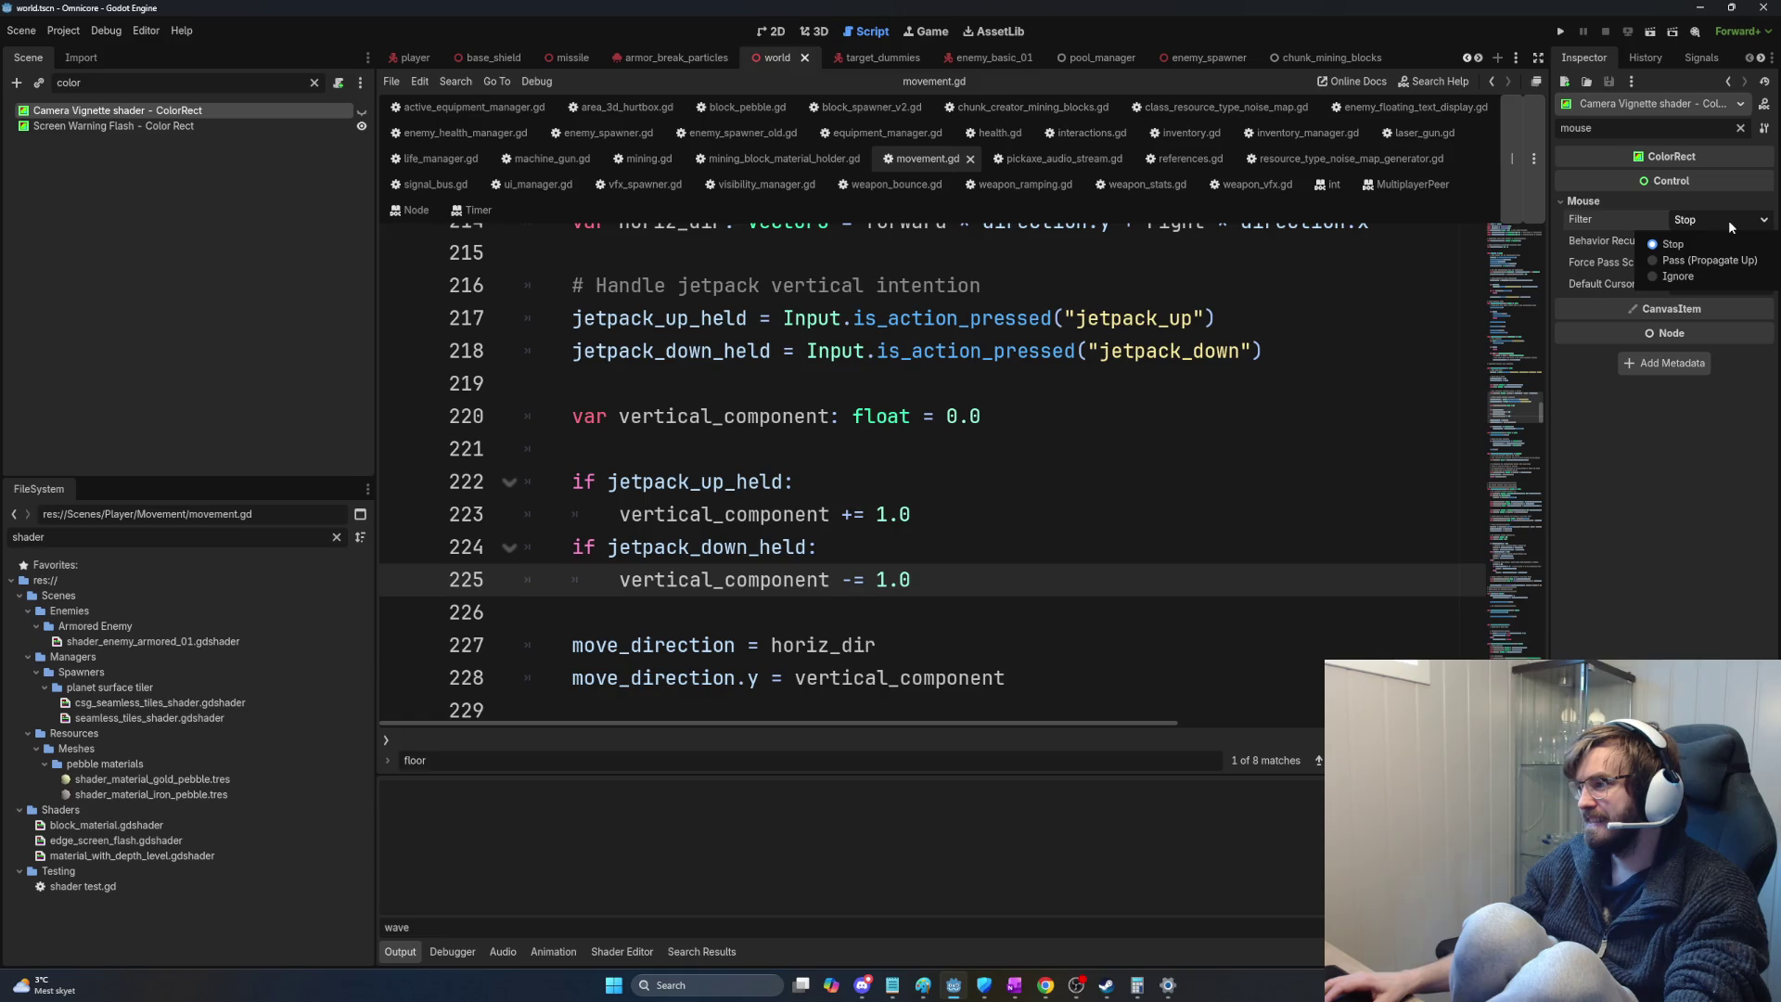
pyautogui.click(1678, 277)
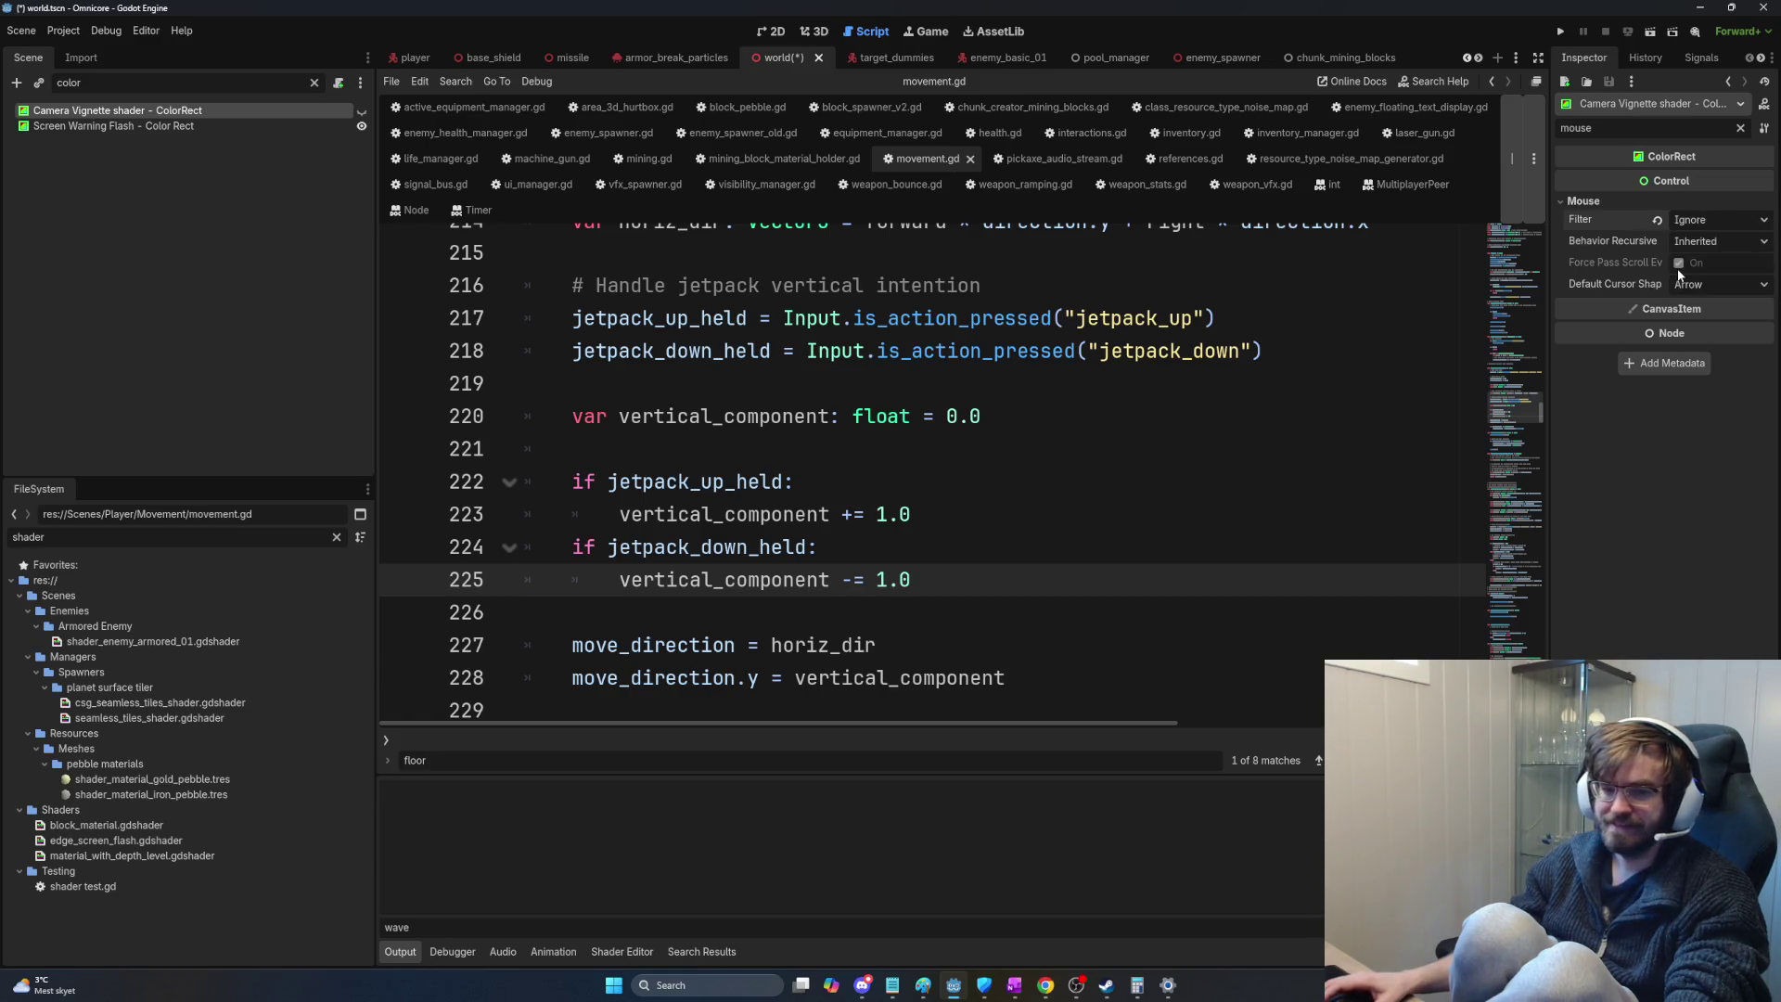
pyautogui.hotkey('ctrl', 's')
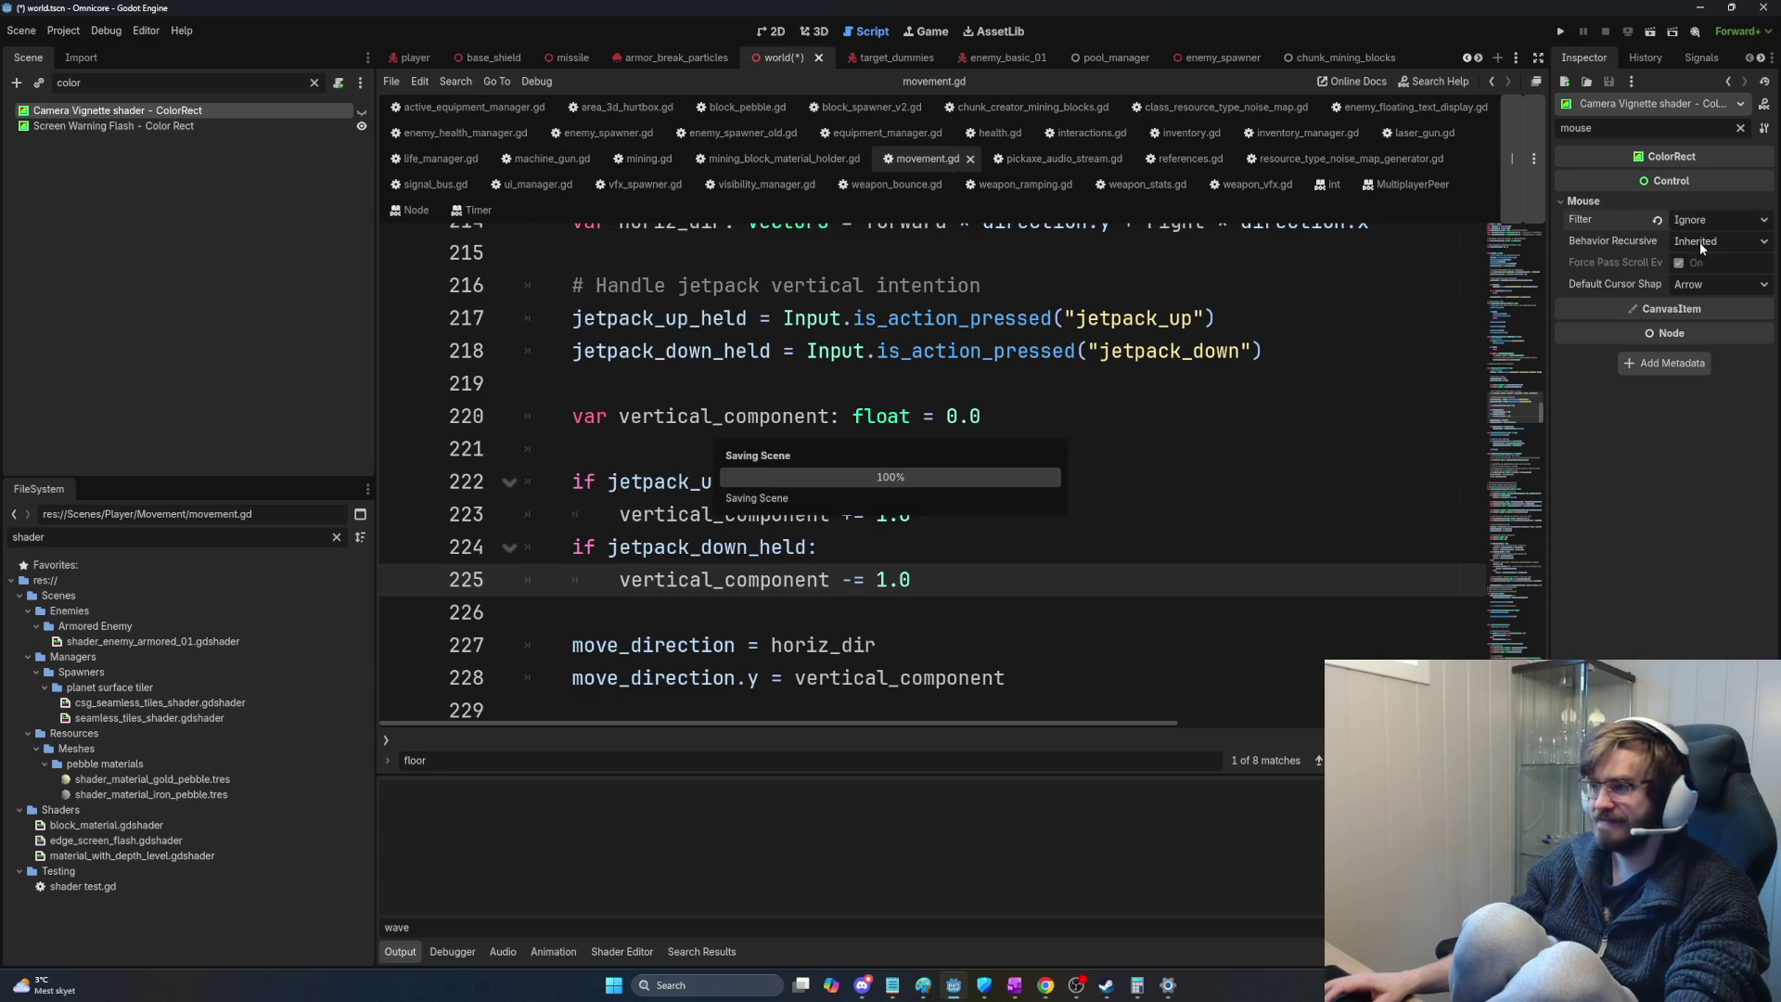
# Set the Screen Warning Flash's Mouse Filter to Ignore as well
pyautogui.click(165, 127)
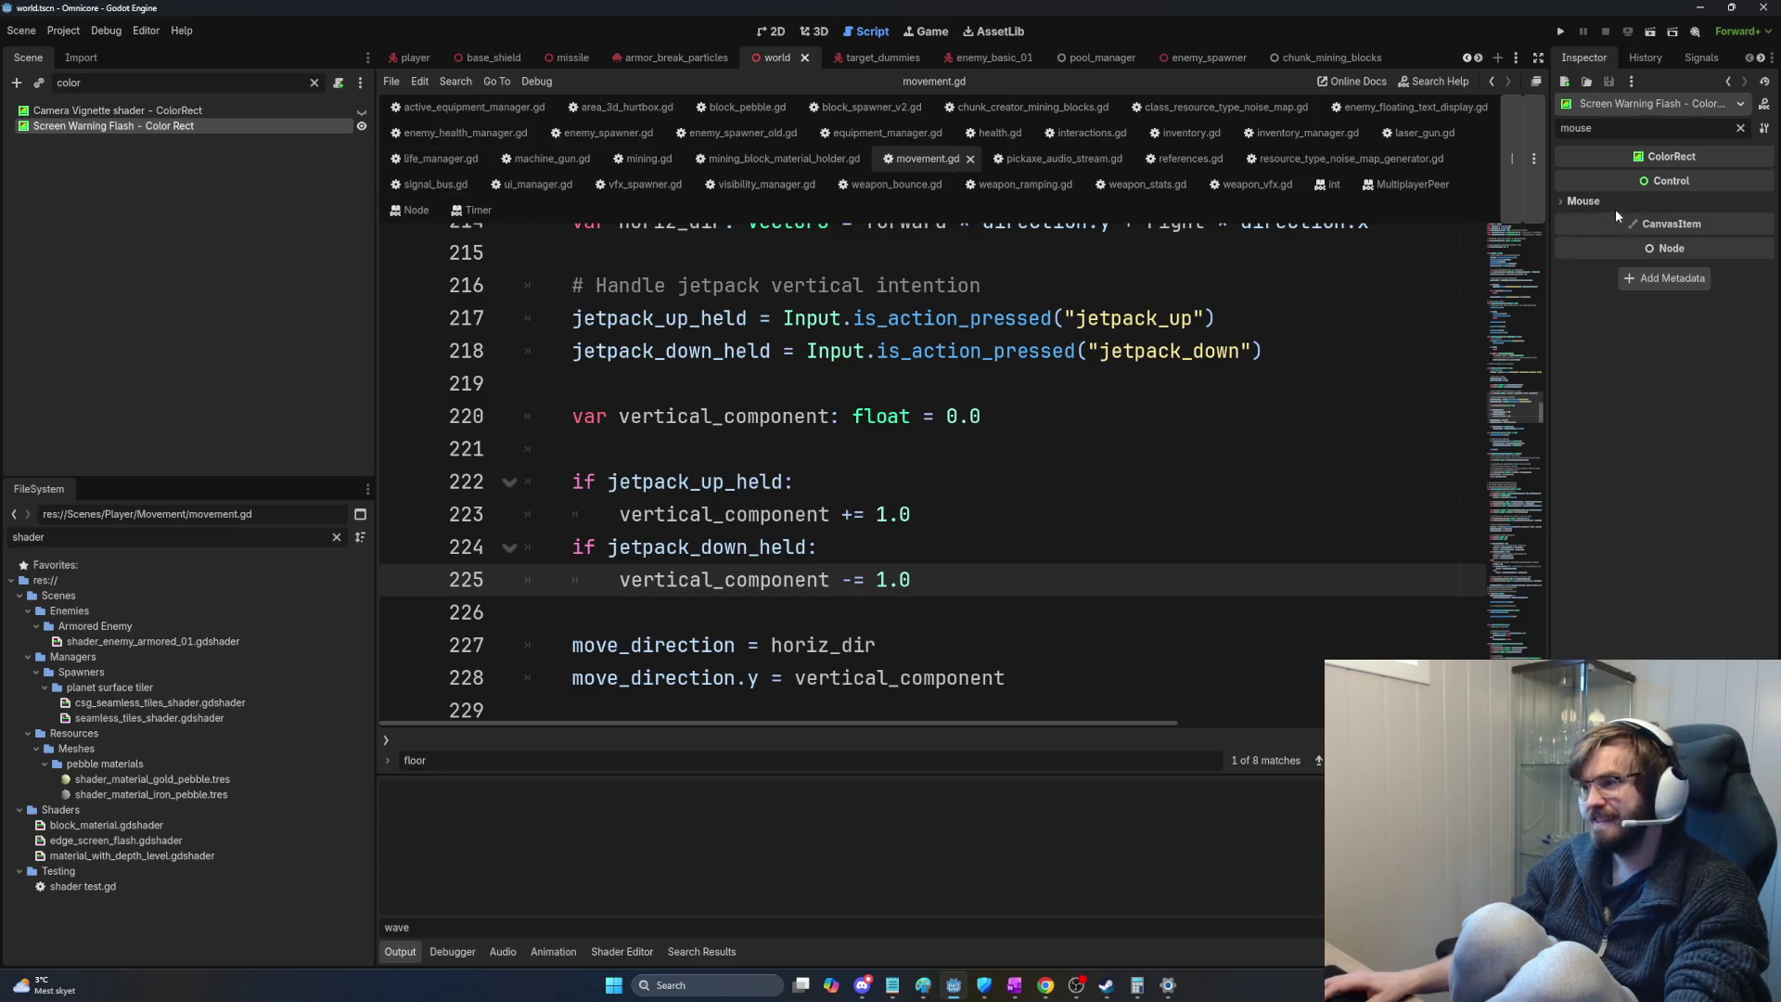
pyautogui.click(1616, 204)
pyautogui.click(1727, 223)
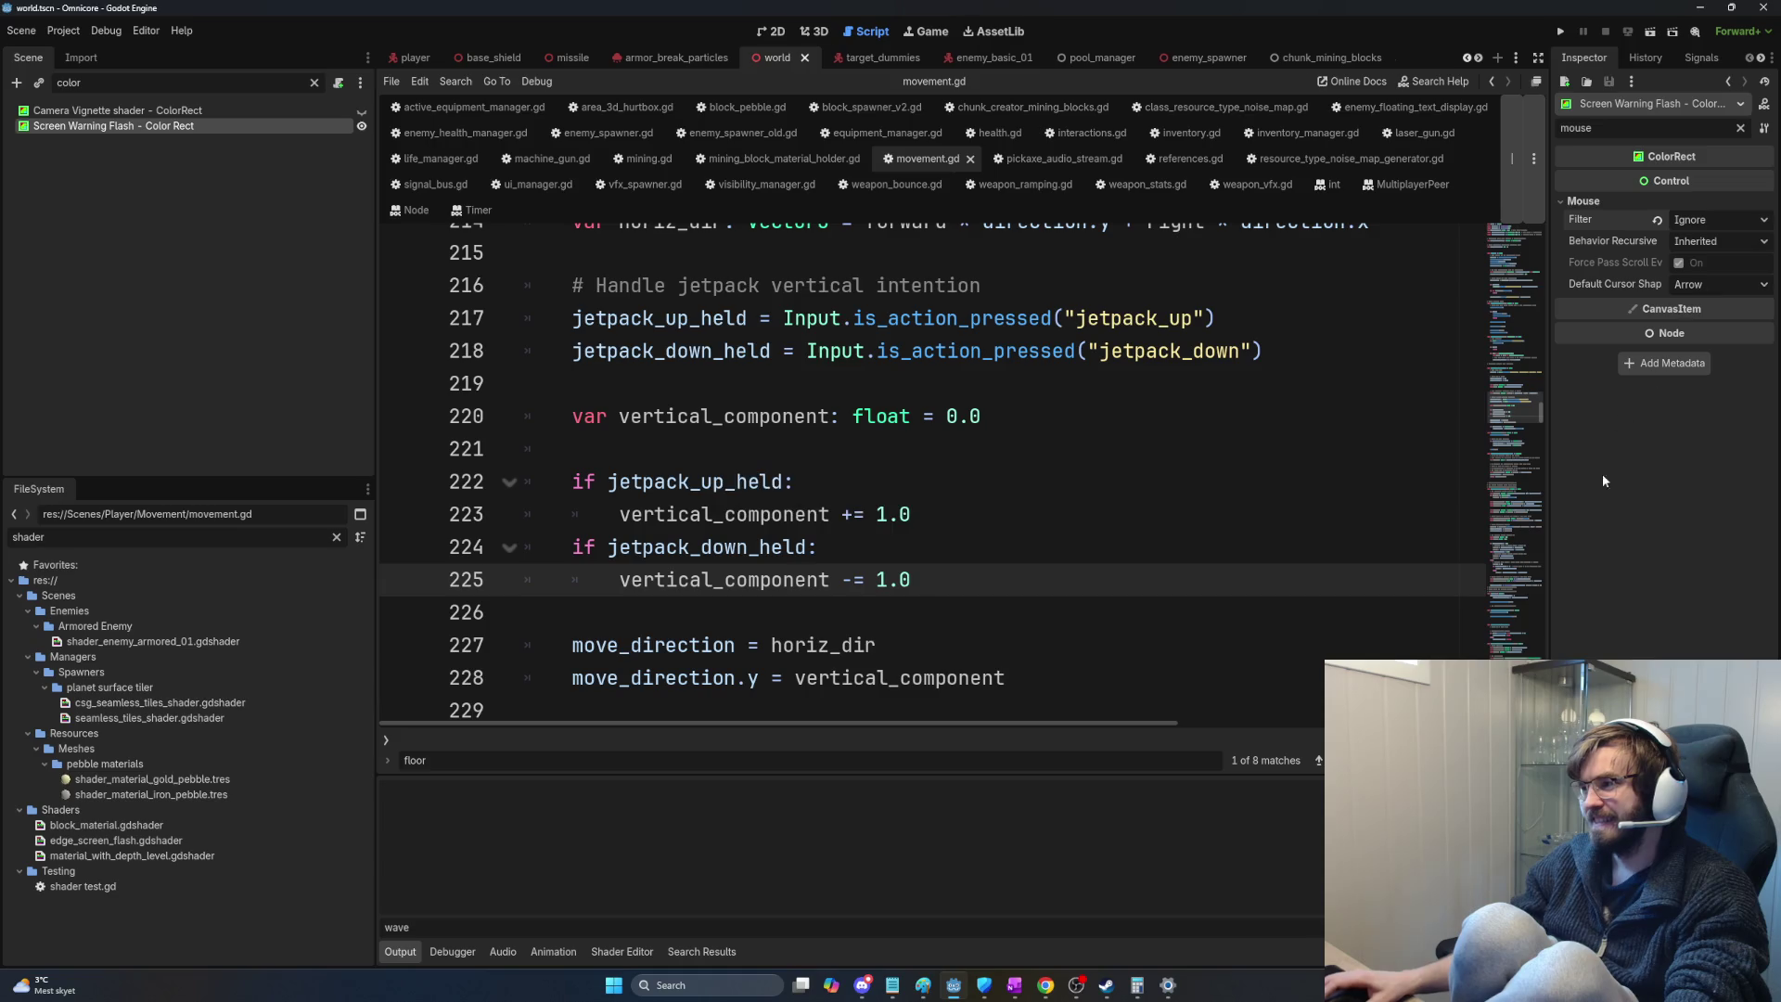
pyautogui.click(296, 325)
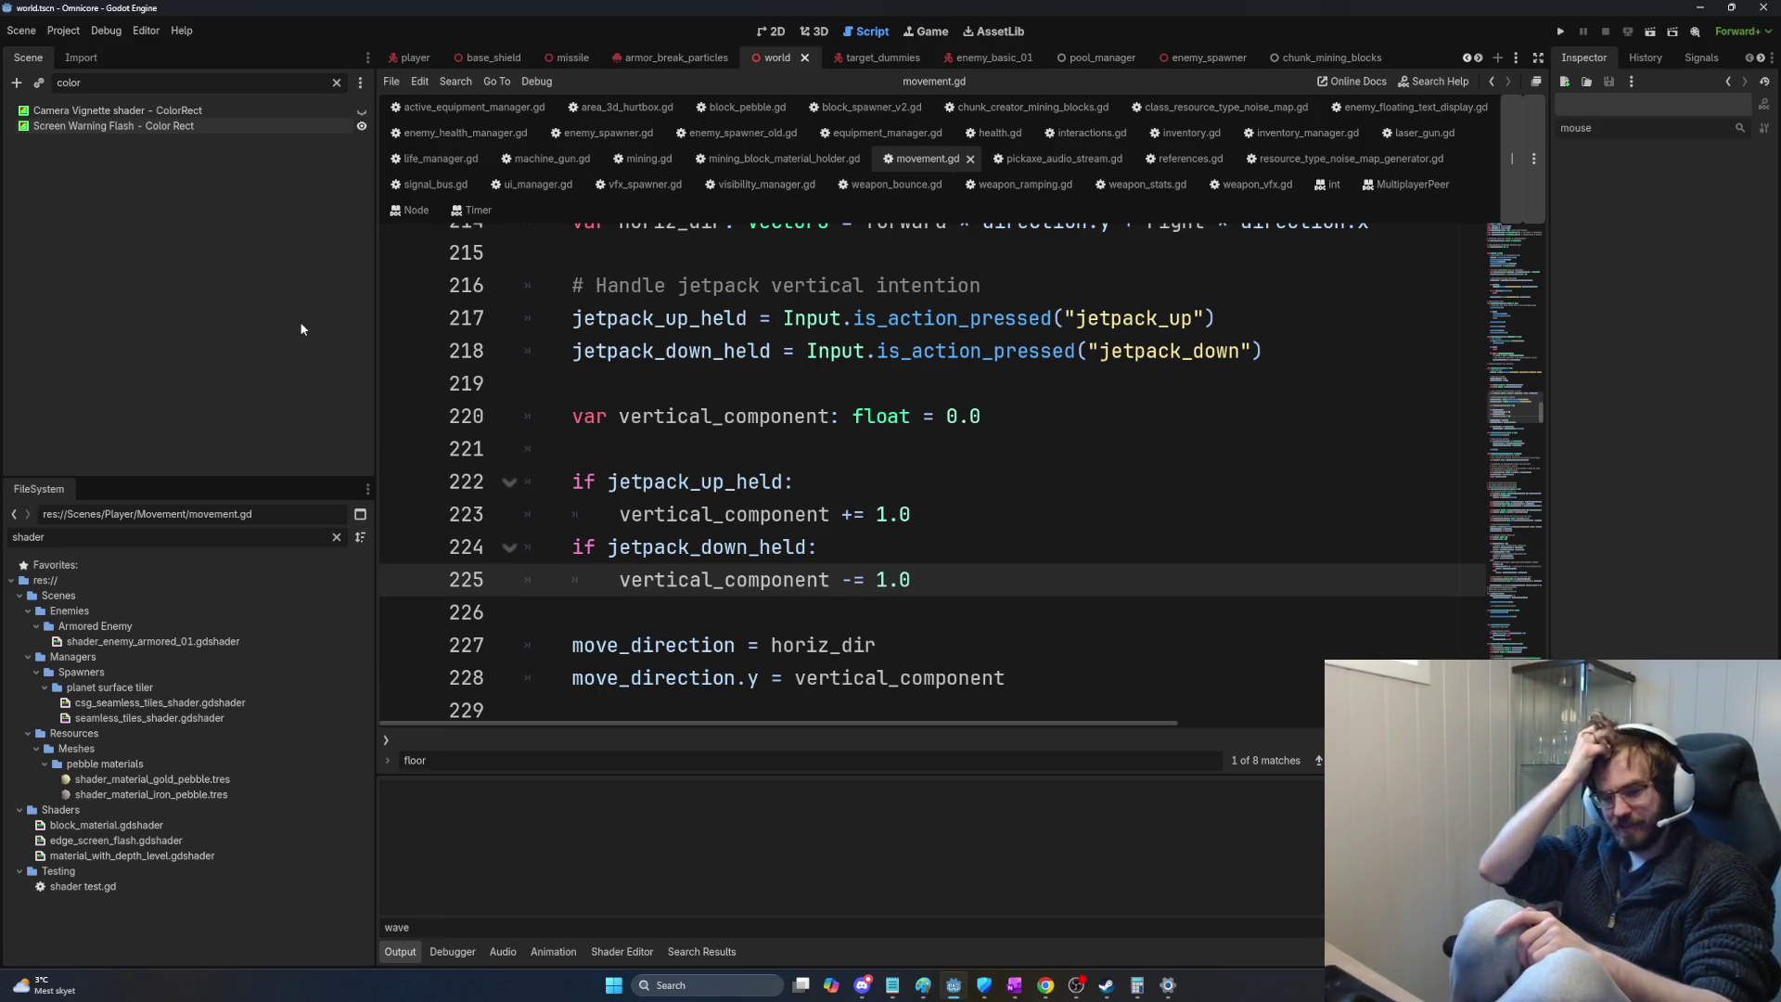
pyautogui.click(775, 372)
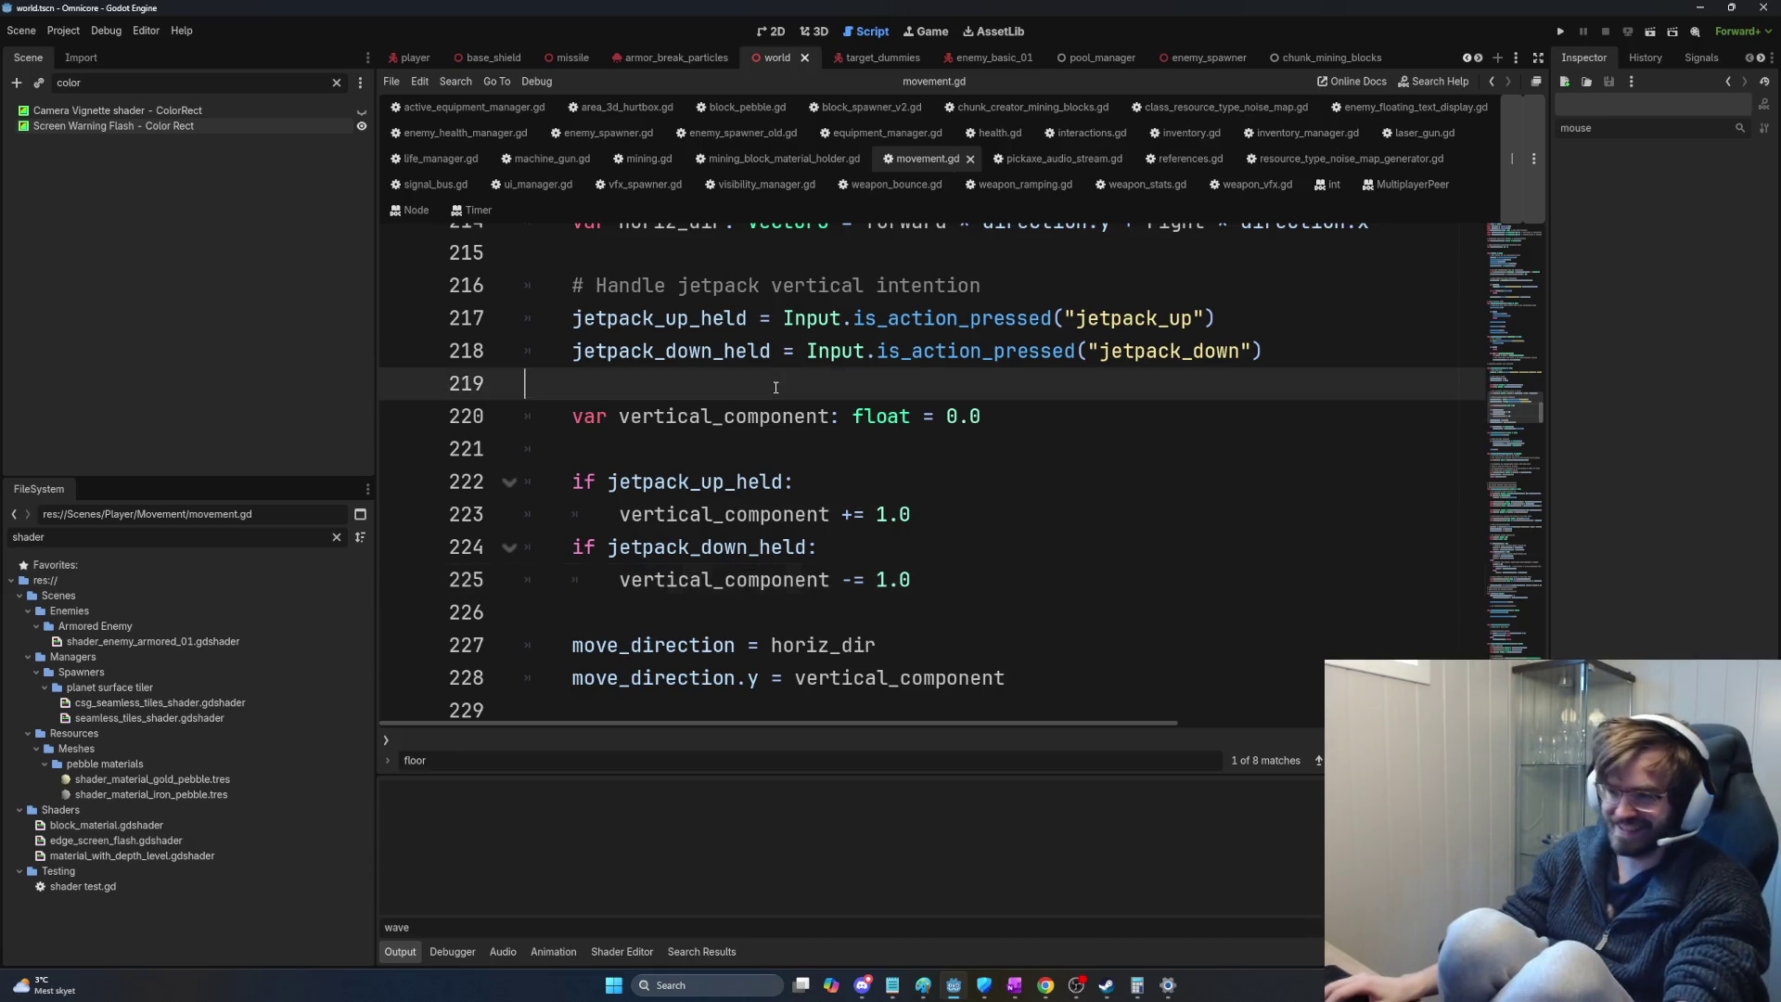
pyautogui.press('F5')
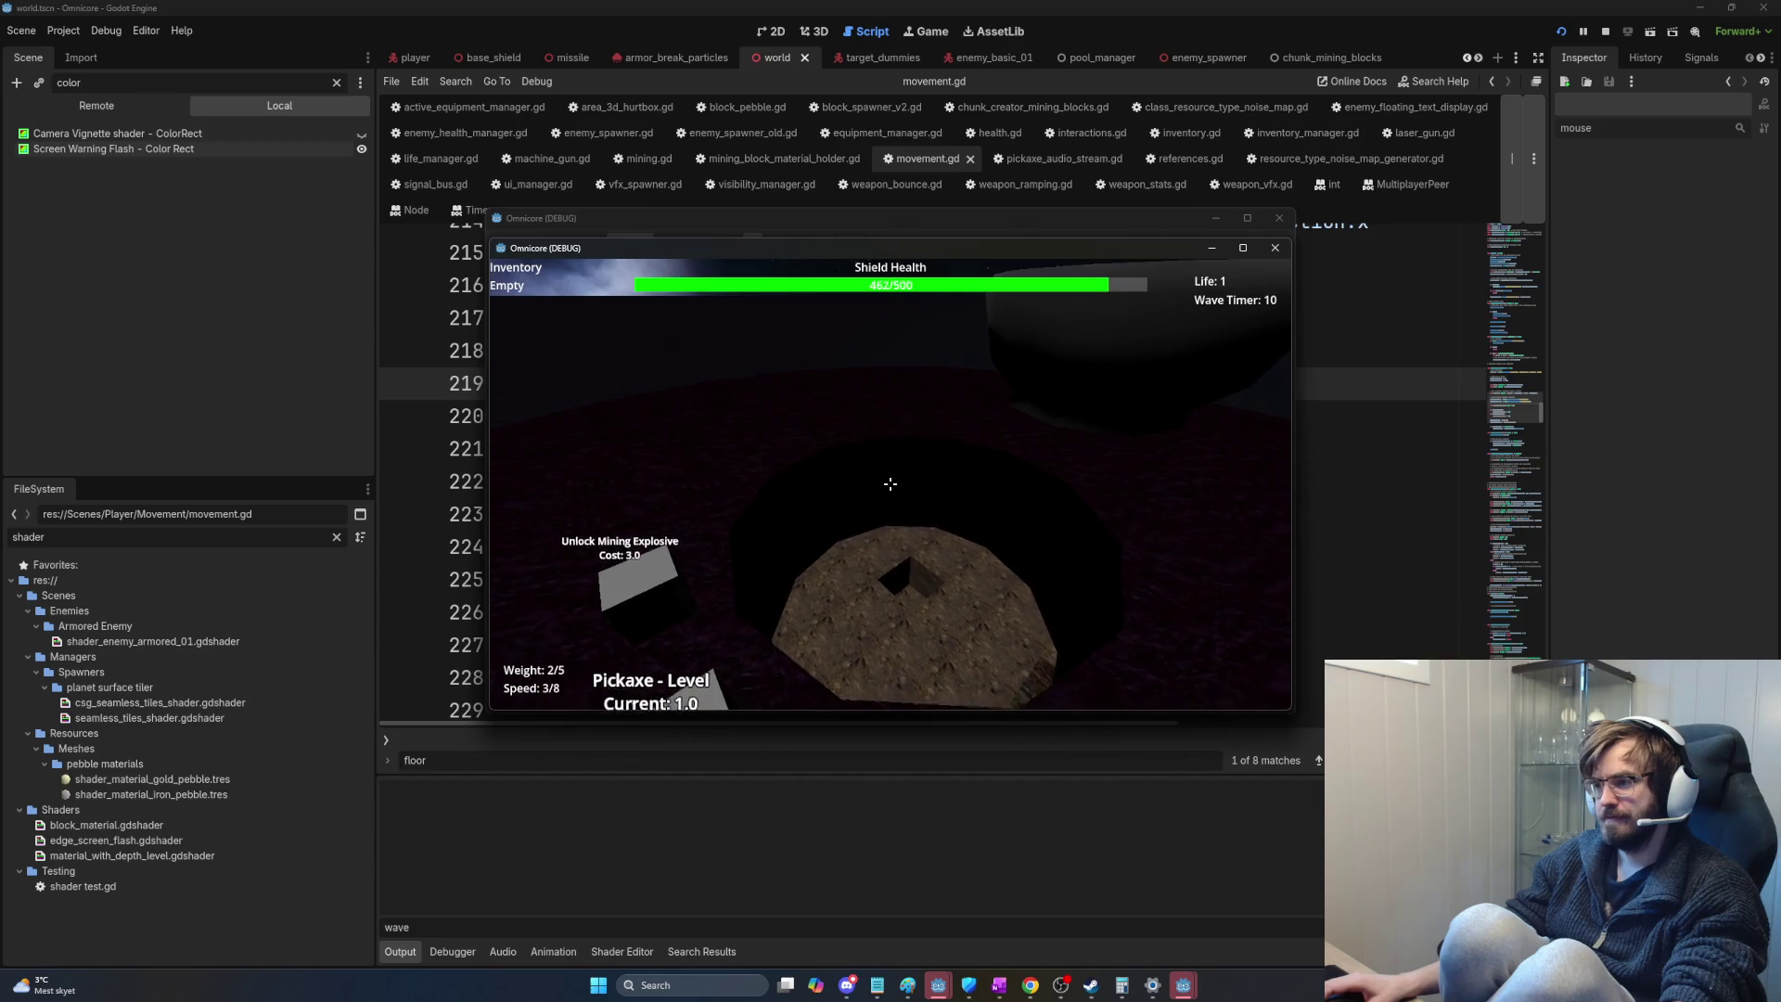
pyautogui.press('F8')
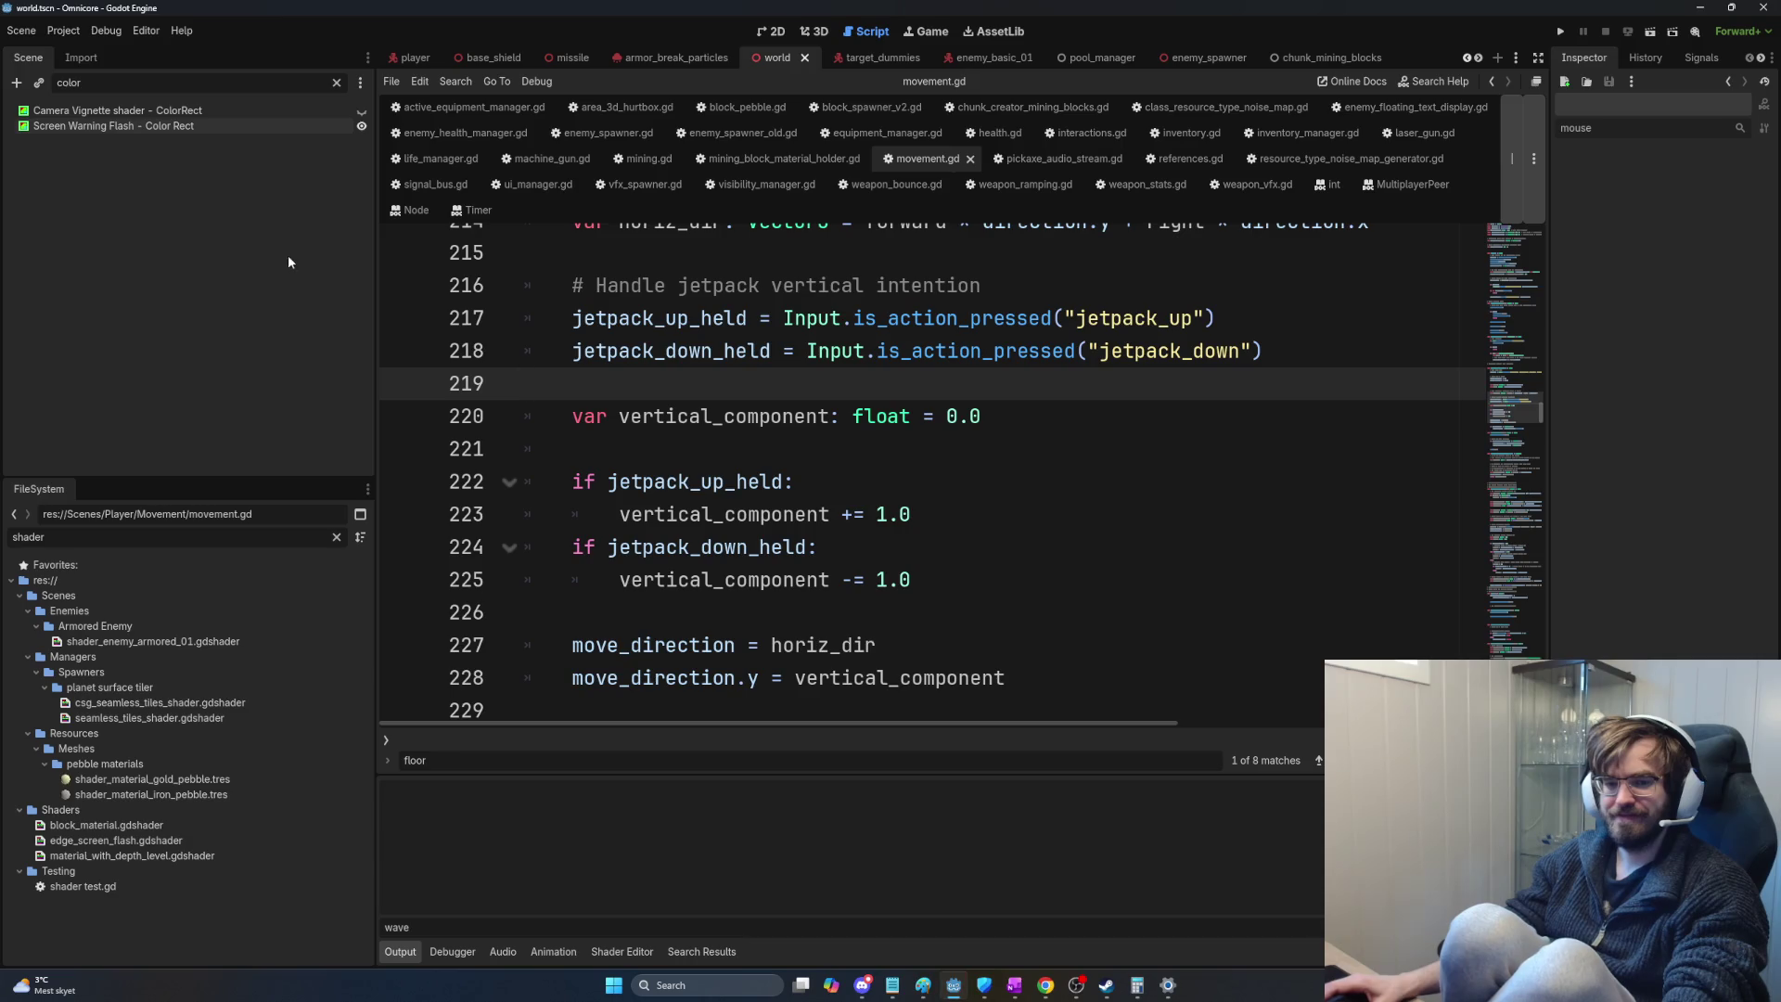
# Clear the node filter and select the Screen Warning Flash animation player in the tree
pyautogui.click(154, 82)
pyautogui.hotkey('ctrl', 'a')
pyautogui.press('BackSpace')
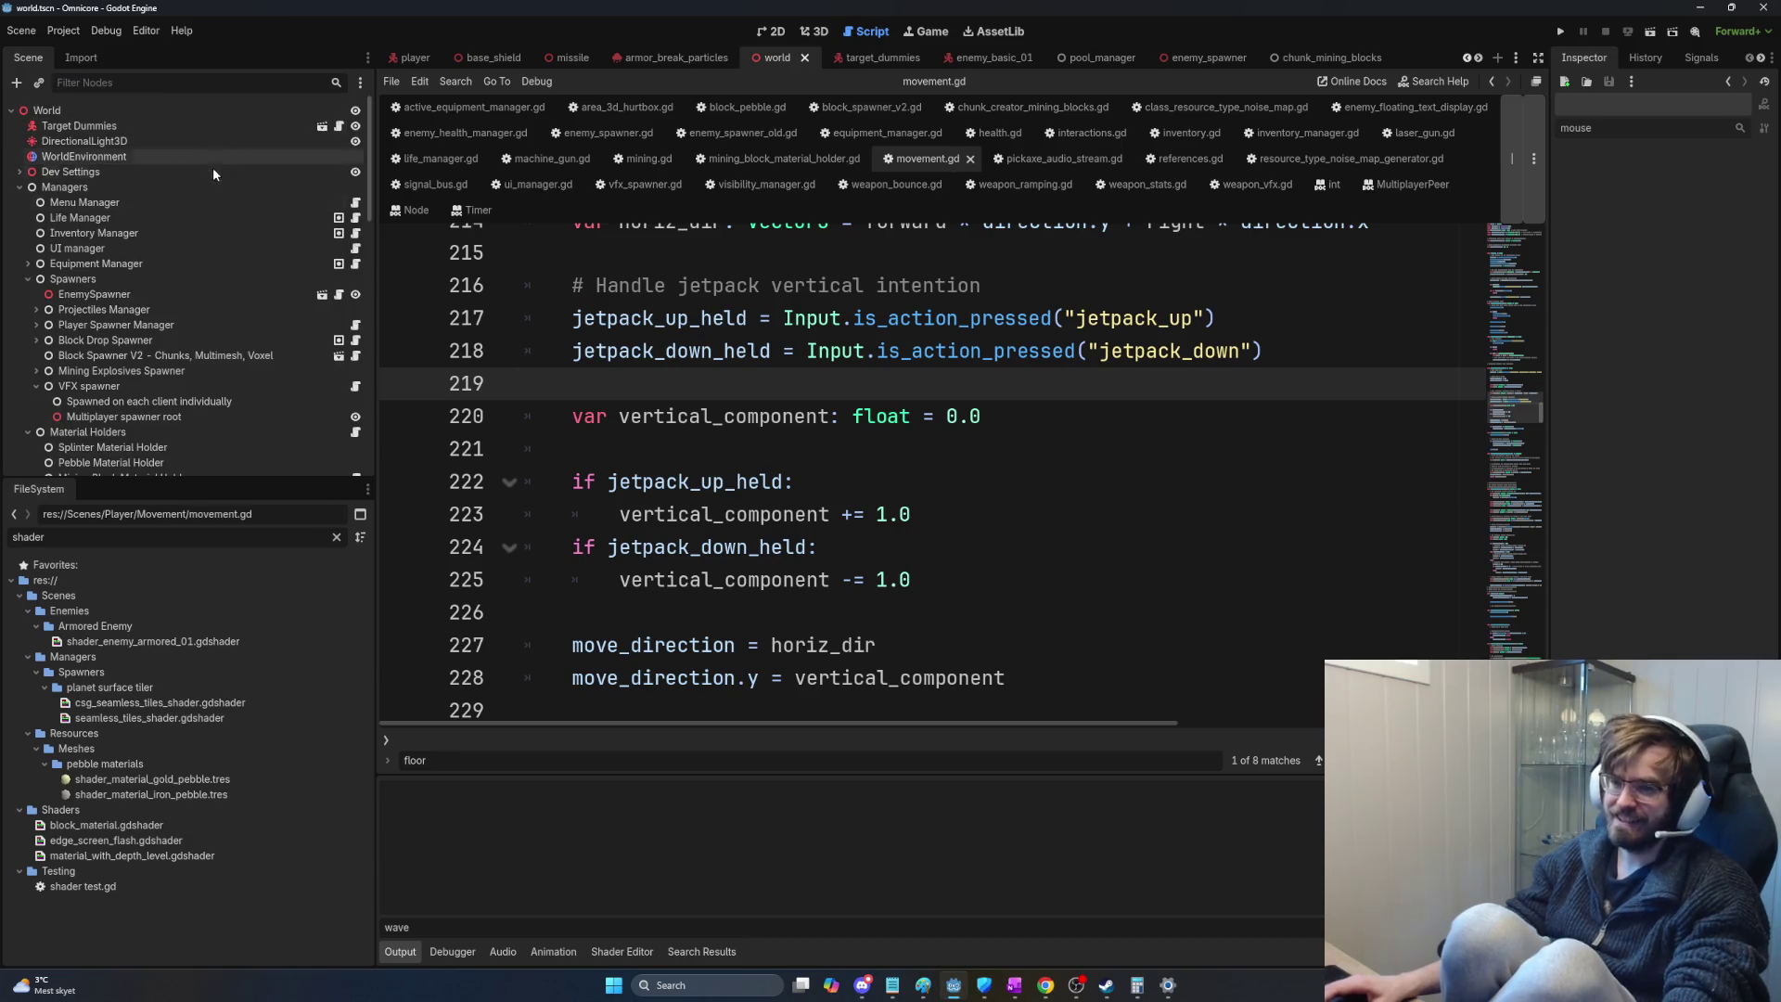
pyautogui.scroll(-2, 186, 278)
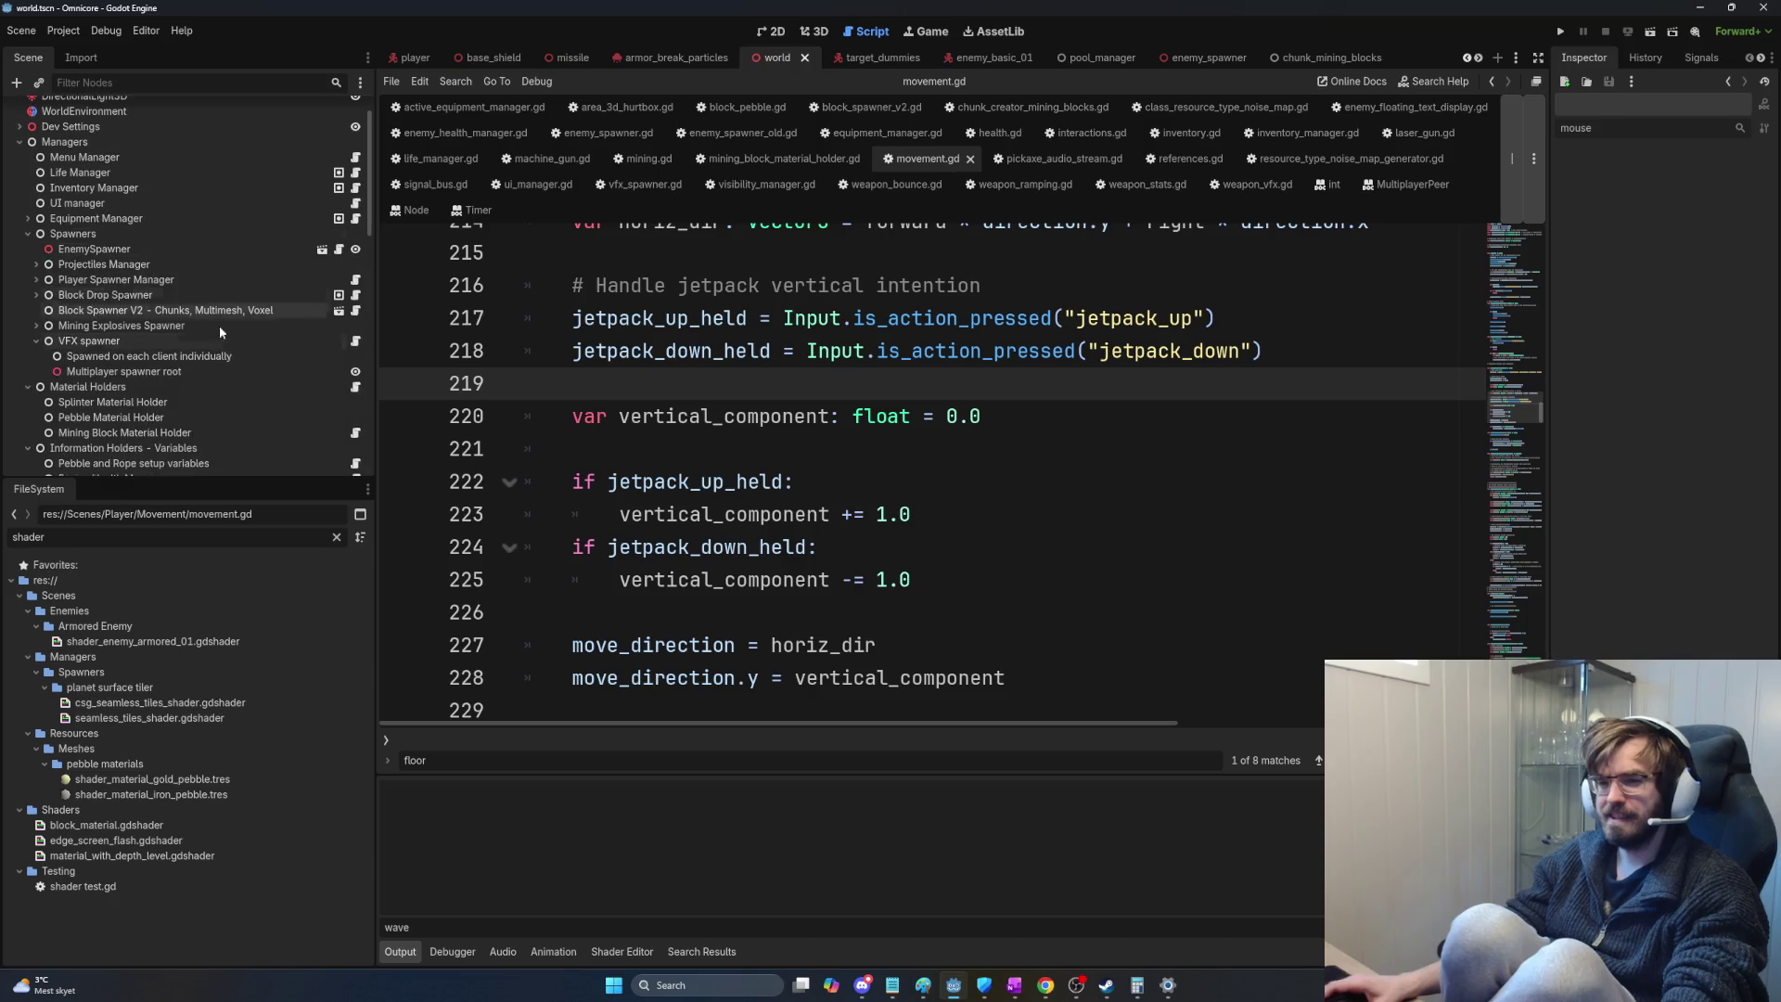
pyautogui.scroll(-4, 216, 388)
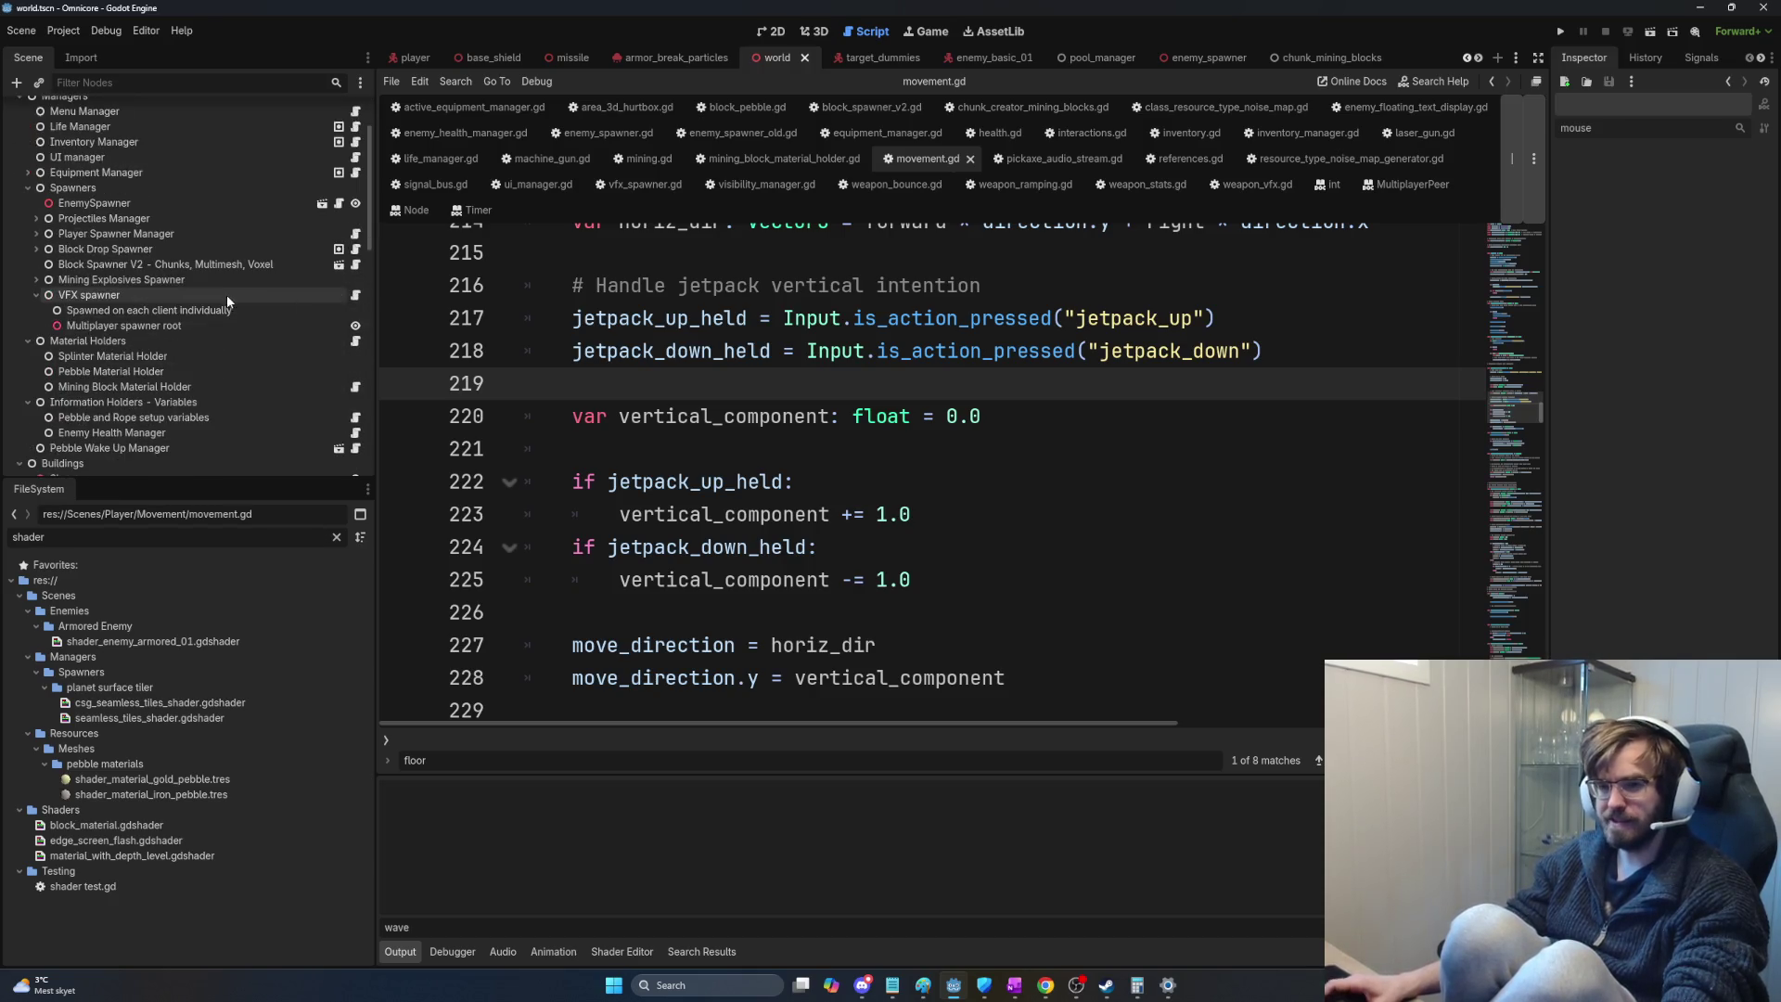
pyautogui.scroll(-10, 228, 399)
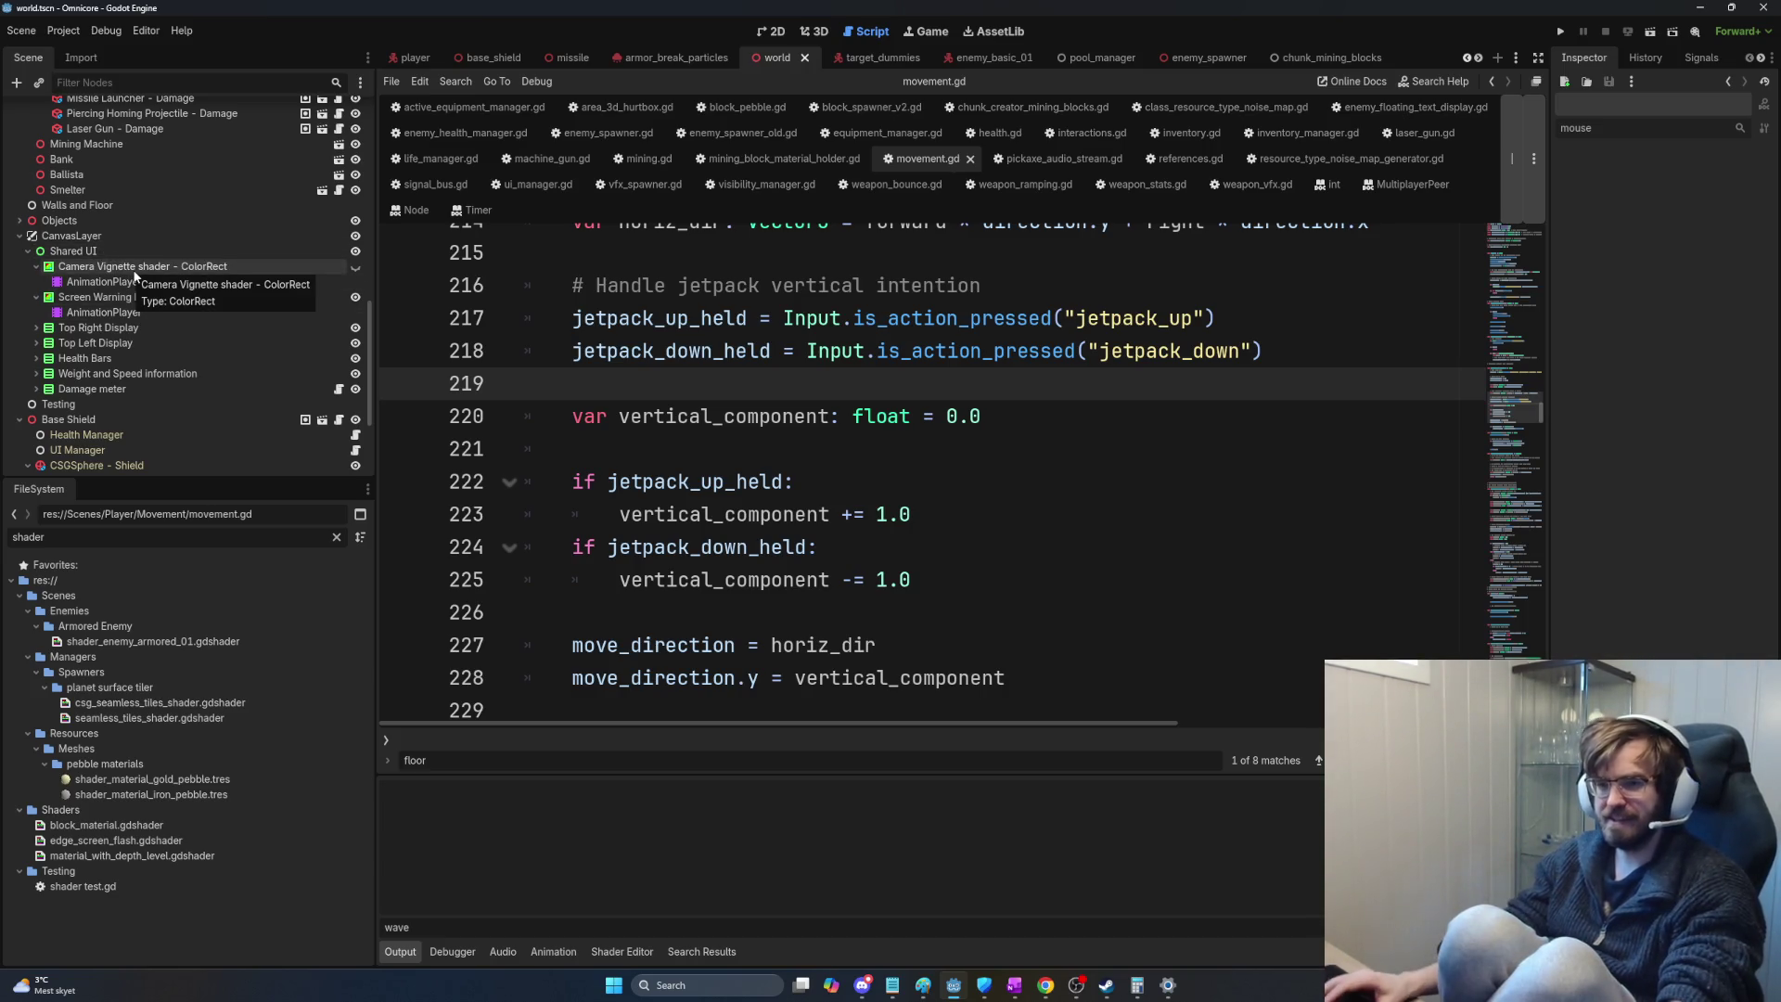
pyautogui.click(149, 309)
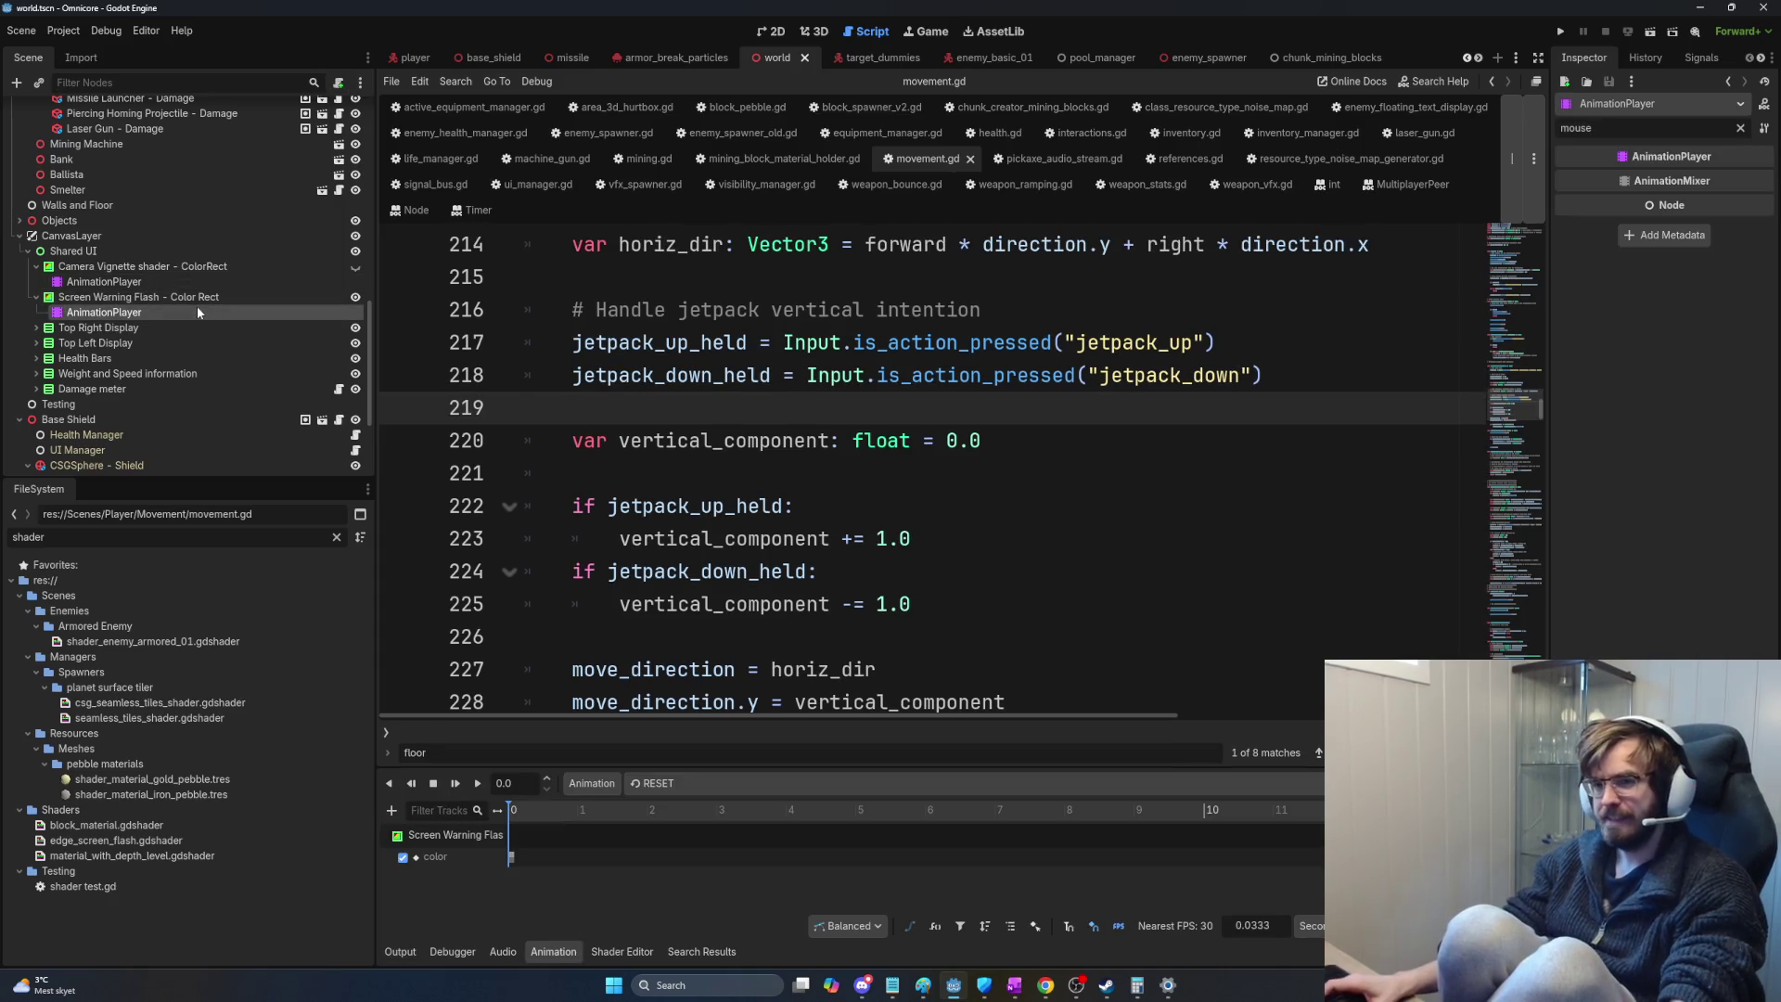
pyautogui.scroll(3, 196, 308)
pyautogui.scroll(5, 196, 308)
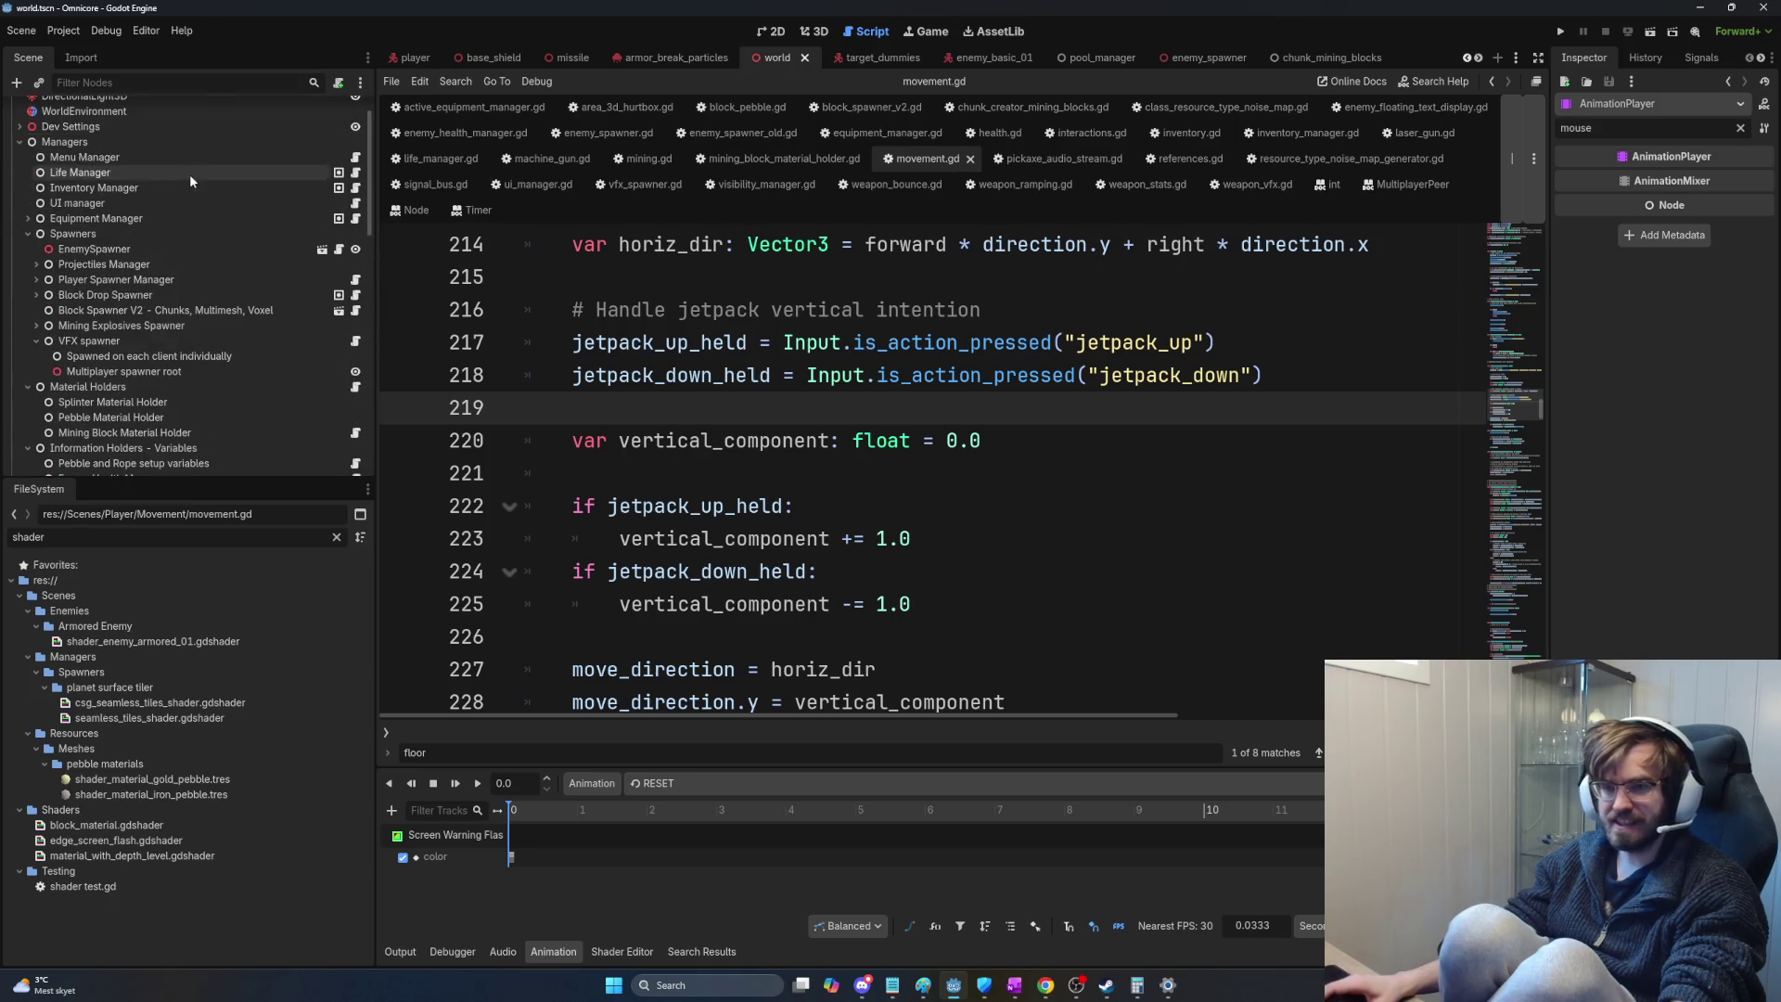
# Select the UI manager node, clear the property filter, and open its UI_manager.gd script
pyautogui.click(187, 82)
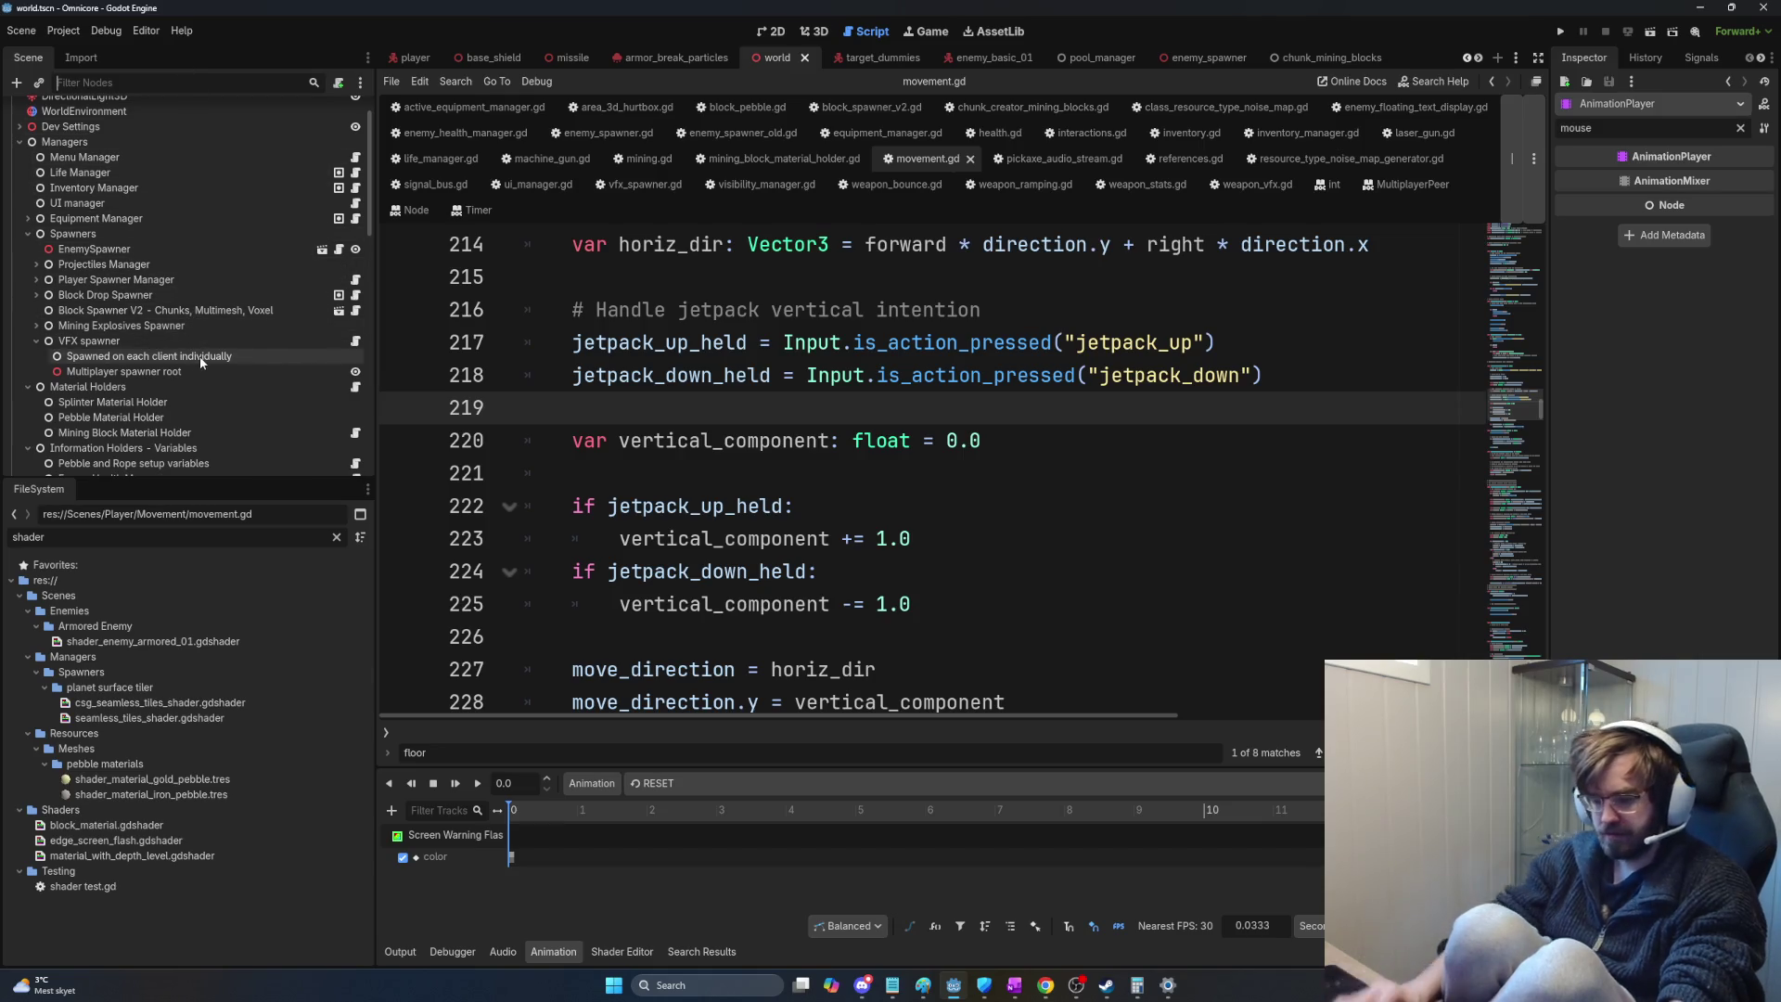
pyautogui.click(115, 203)
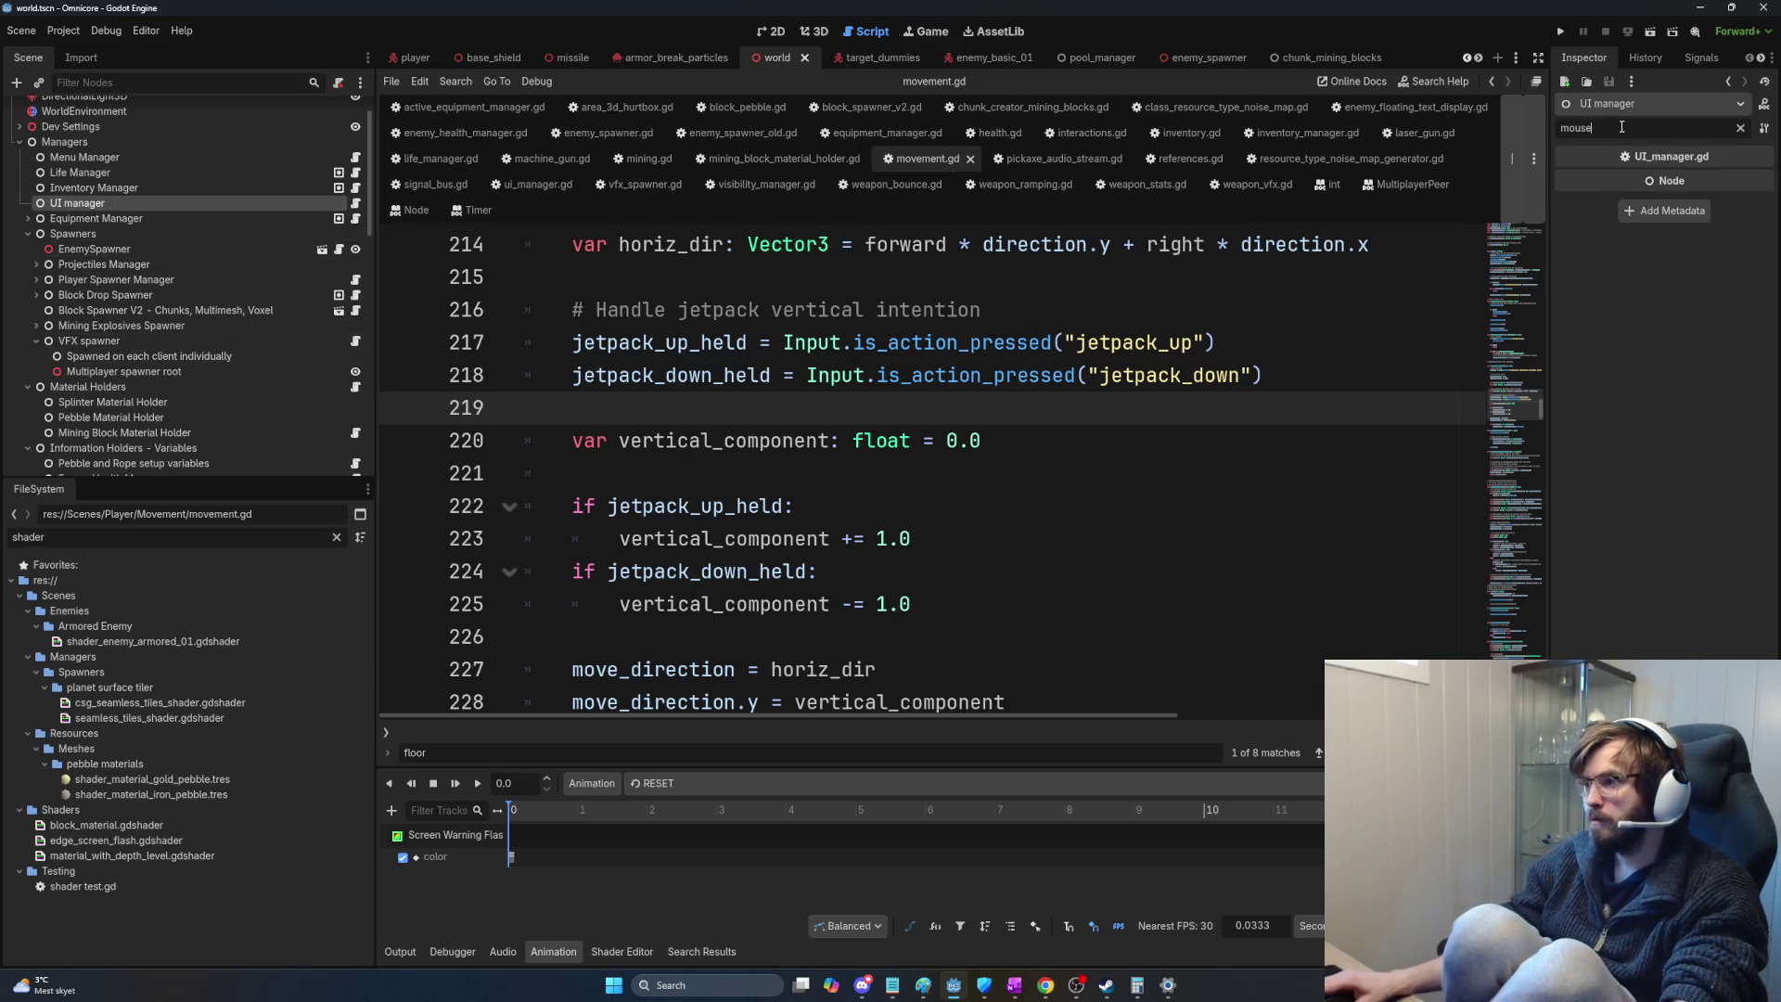
pyautogui.press('BackSpace')
pyautogui.press('BackSpace')
pyautogui.press('BackSpace')
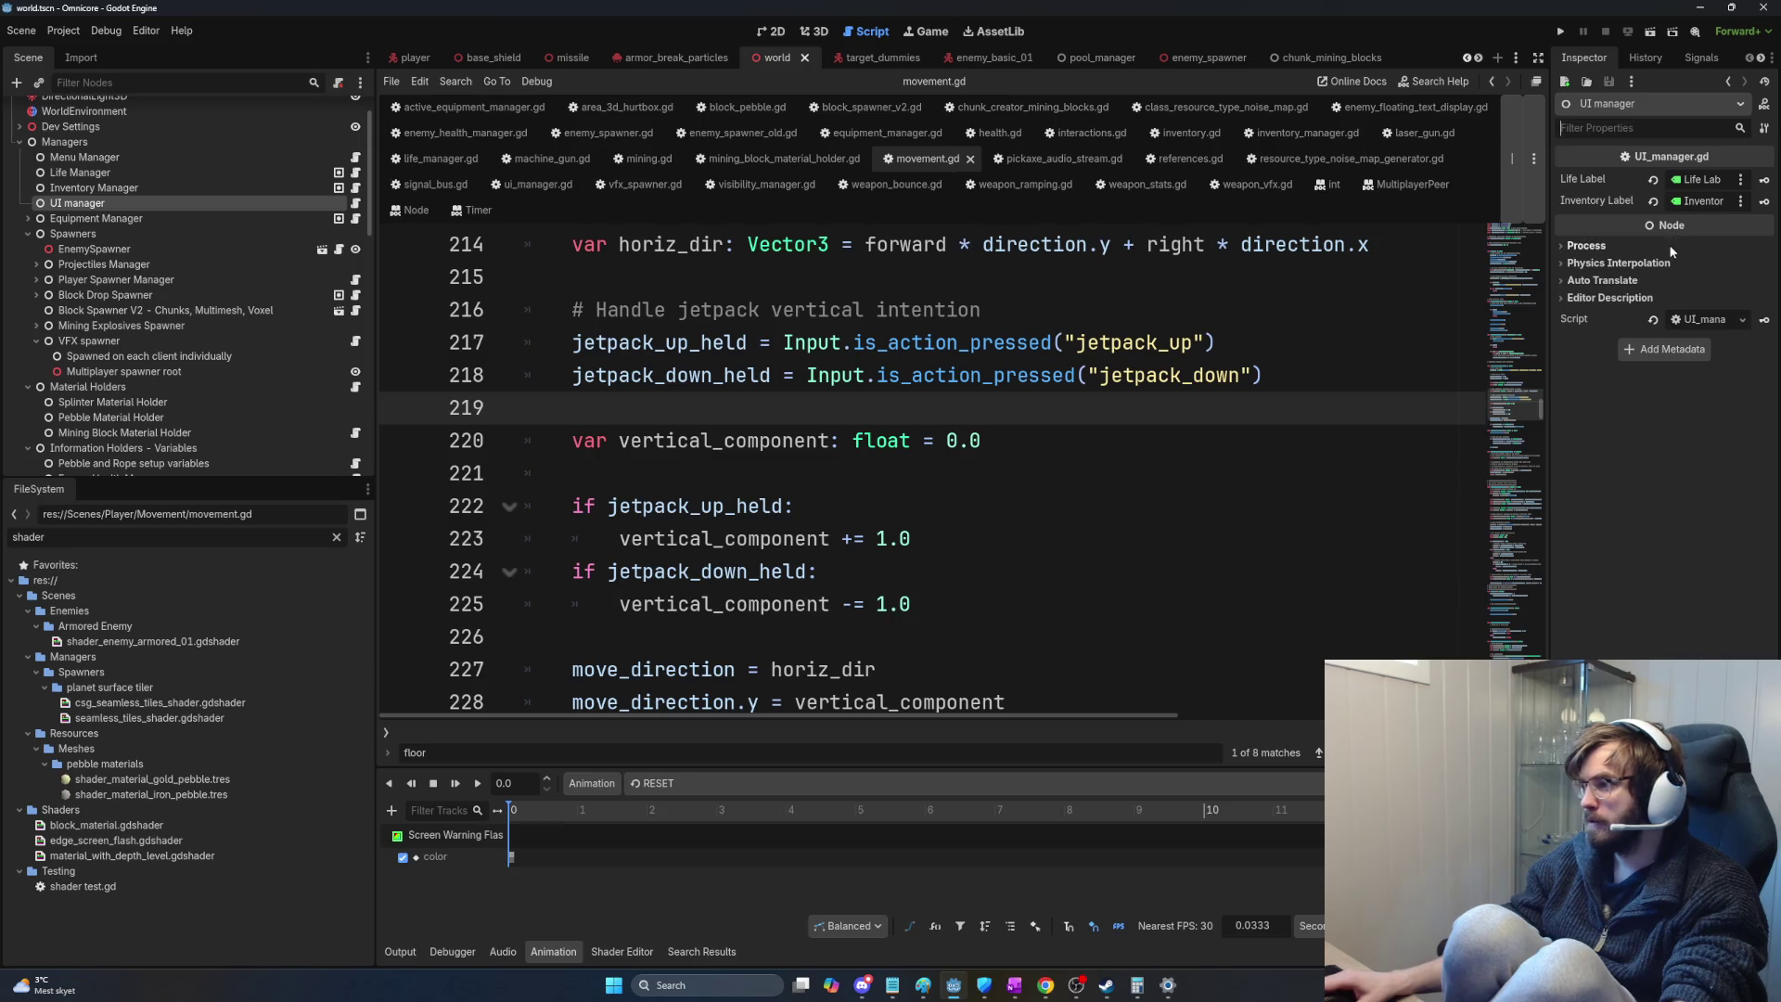
pyautogui.scroll(10, 892, 265)
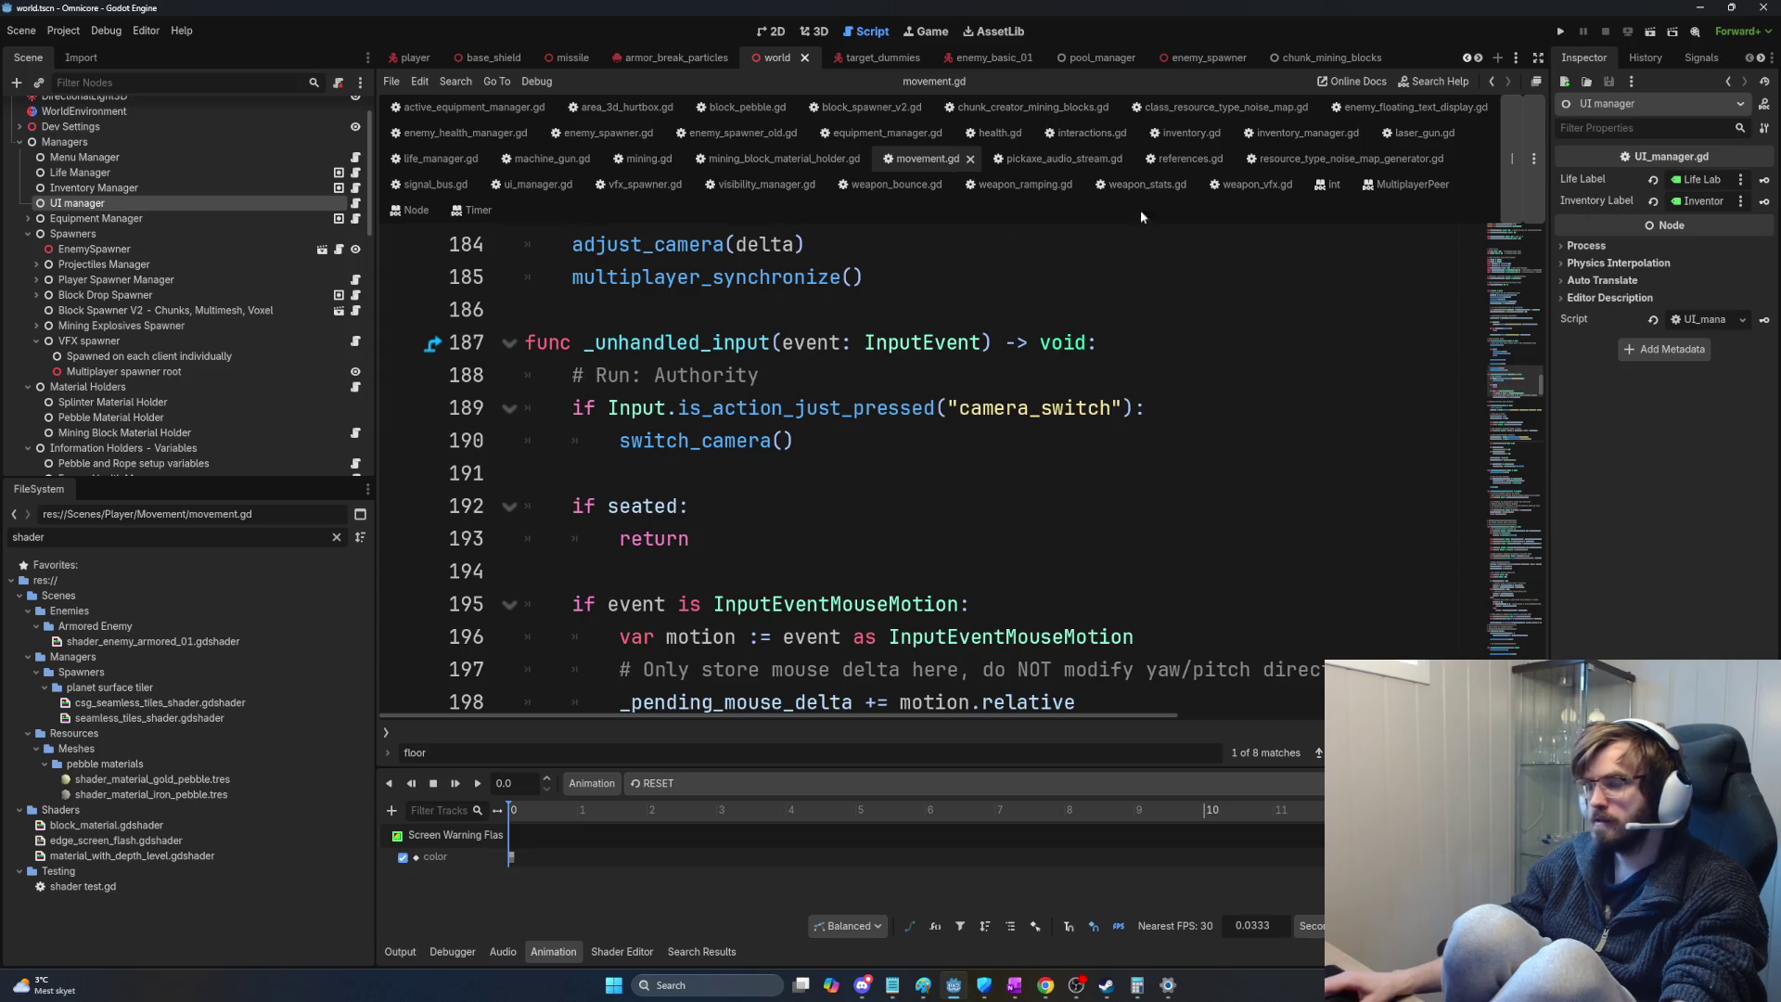
pyautogui.click(357, 204)
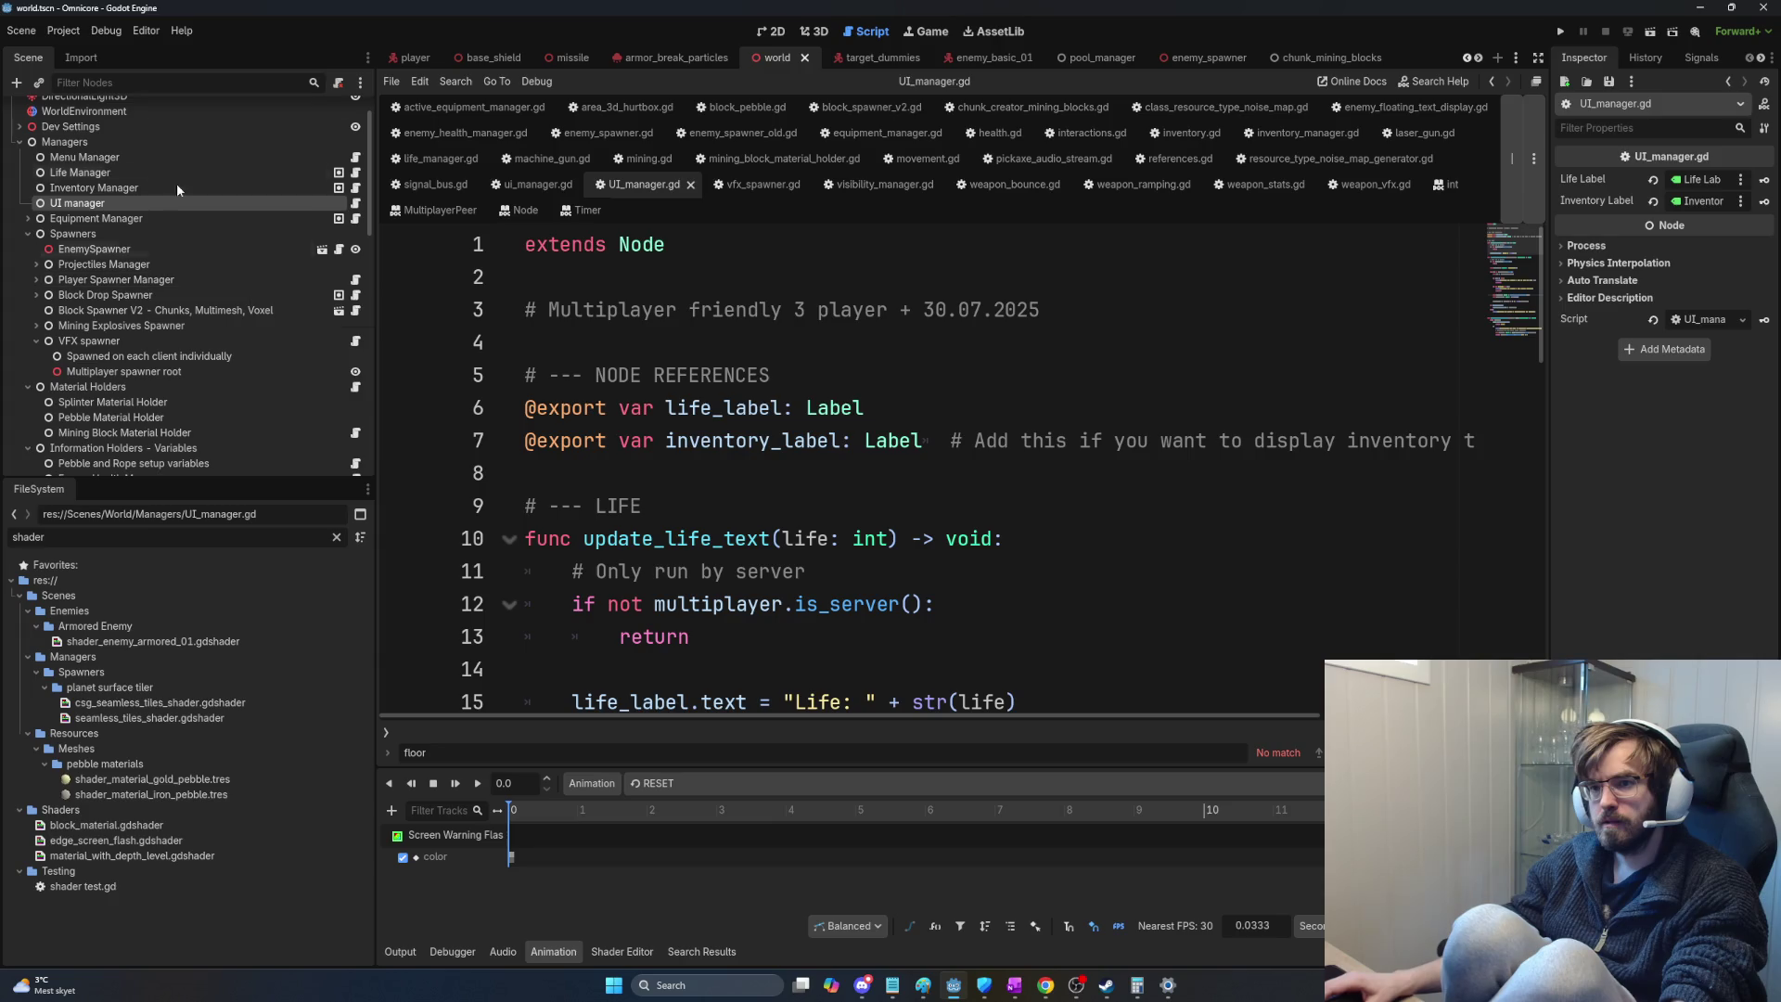
# Filter the Scene tree for 'ui', select the shared UI Manager node, then clear the filter
pyautogui.click(130, 82)
pyautogui.write('ui')
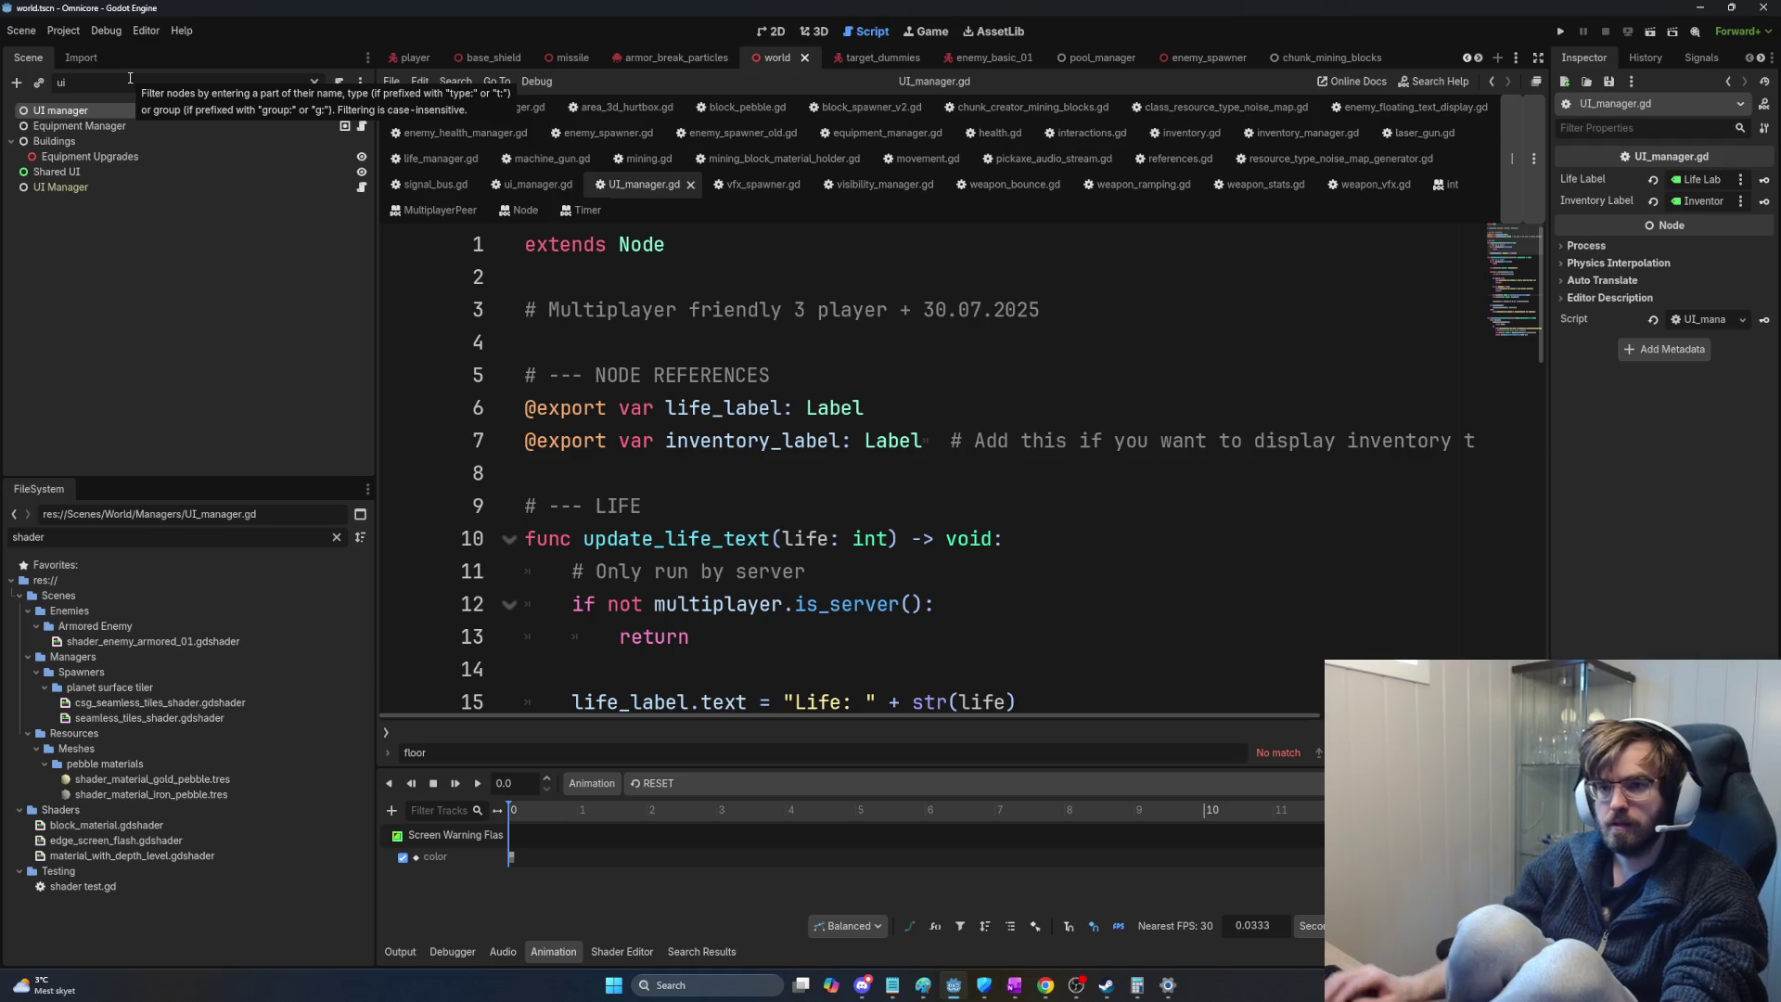
pyautogui.click(97, 186)
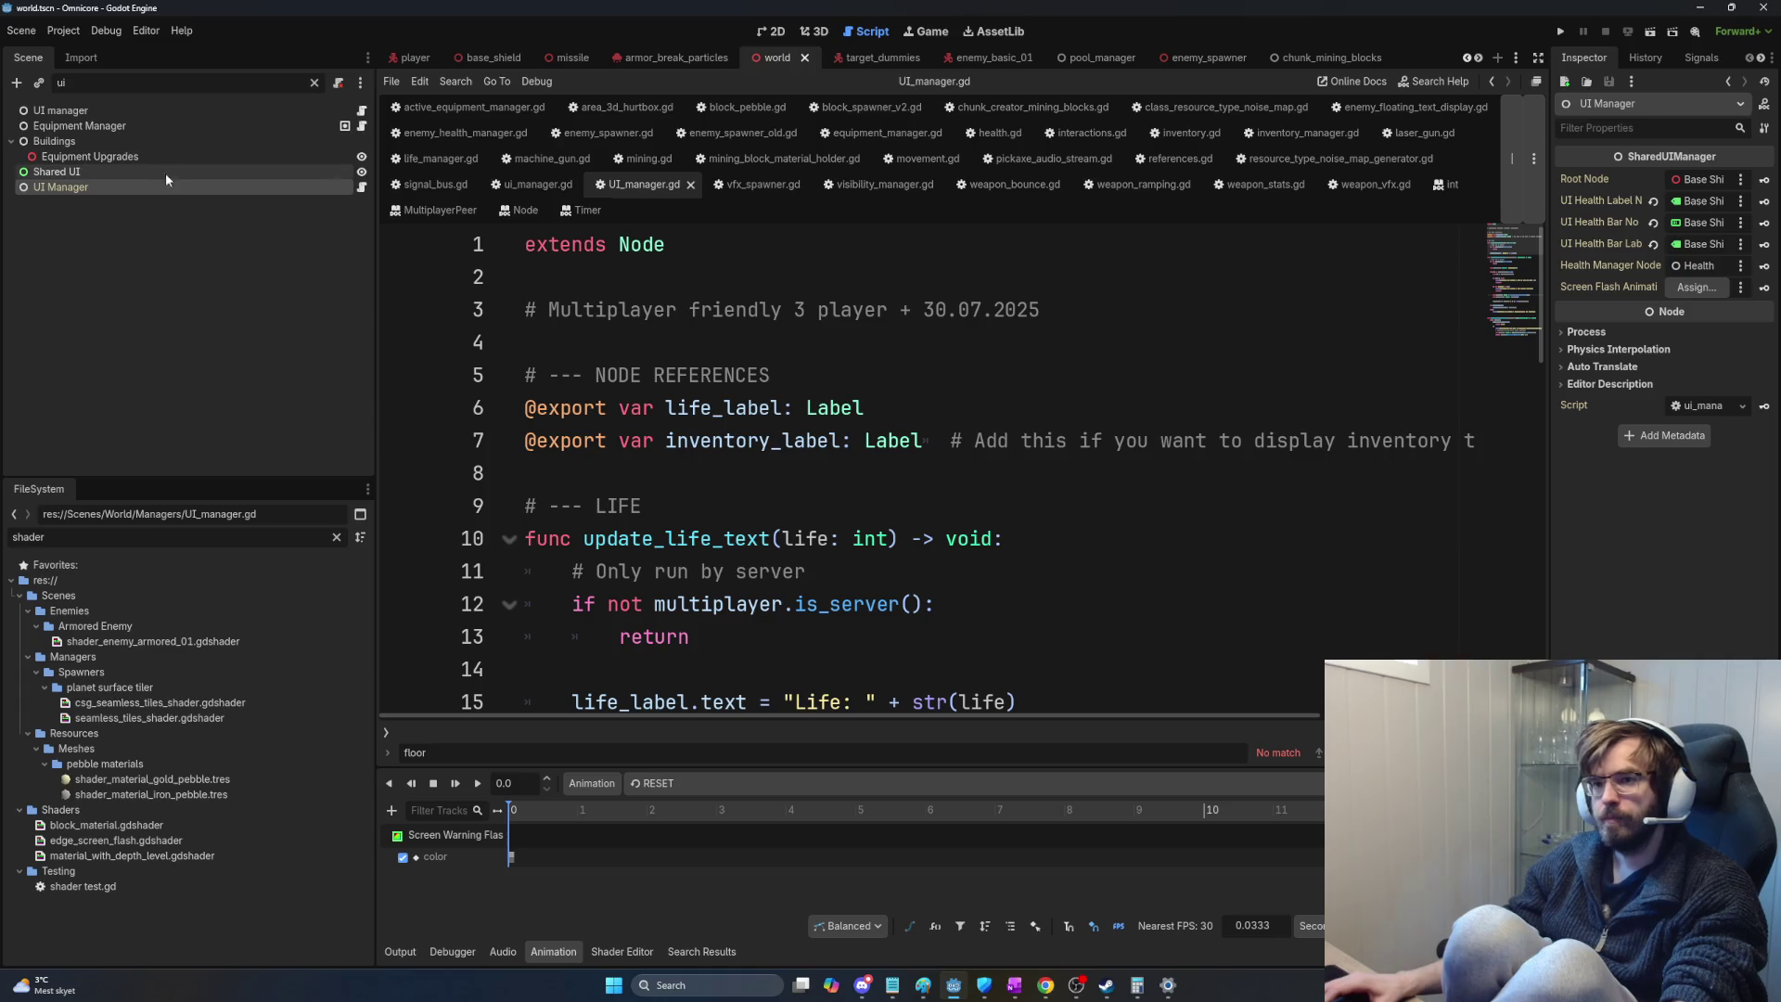
pyautogui.hotkey('ctrl', 'a')
pyautogui.press('BackSpace')
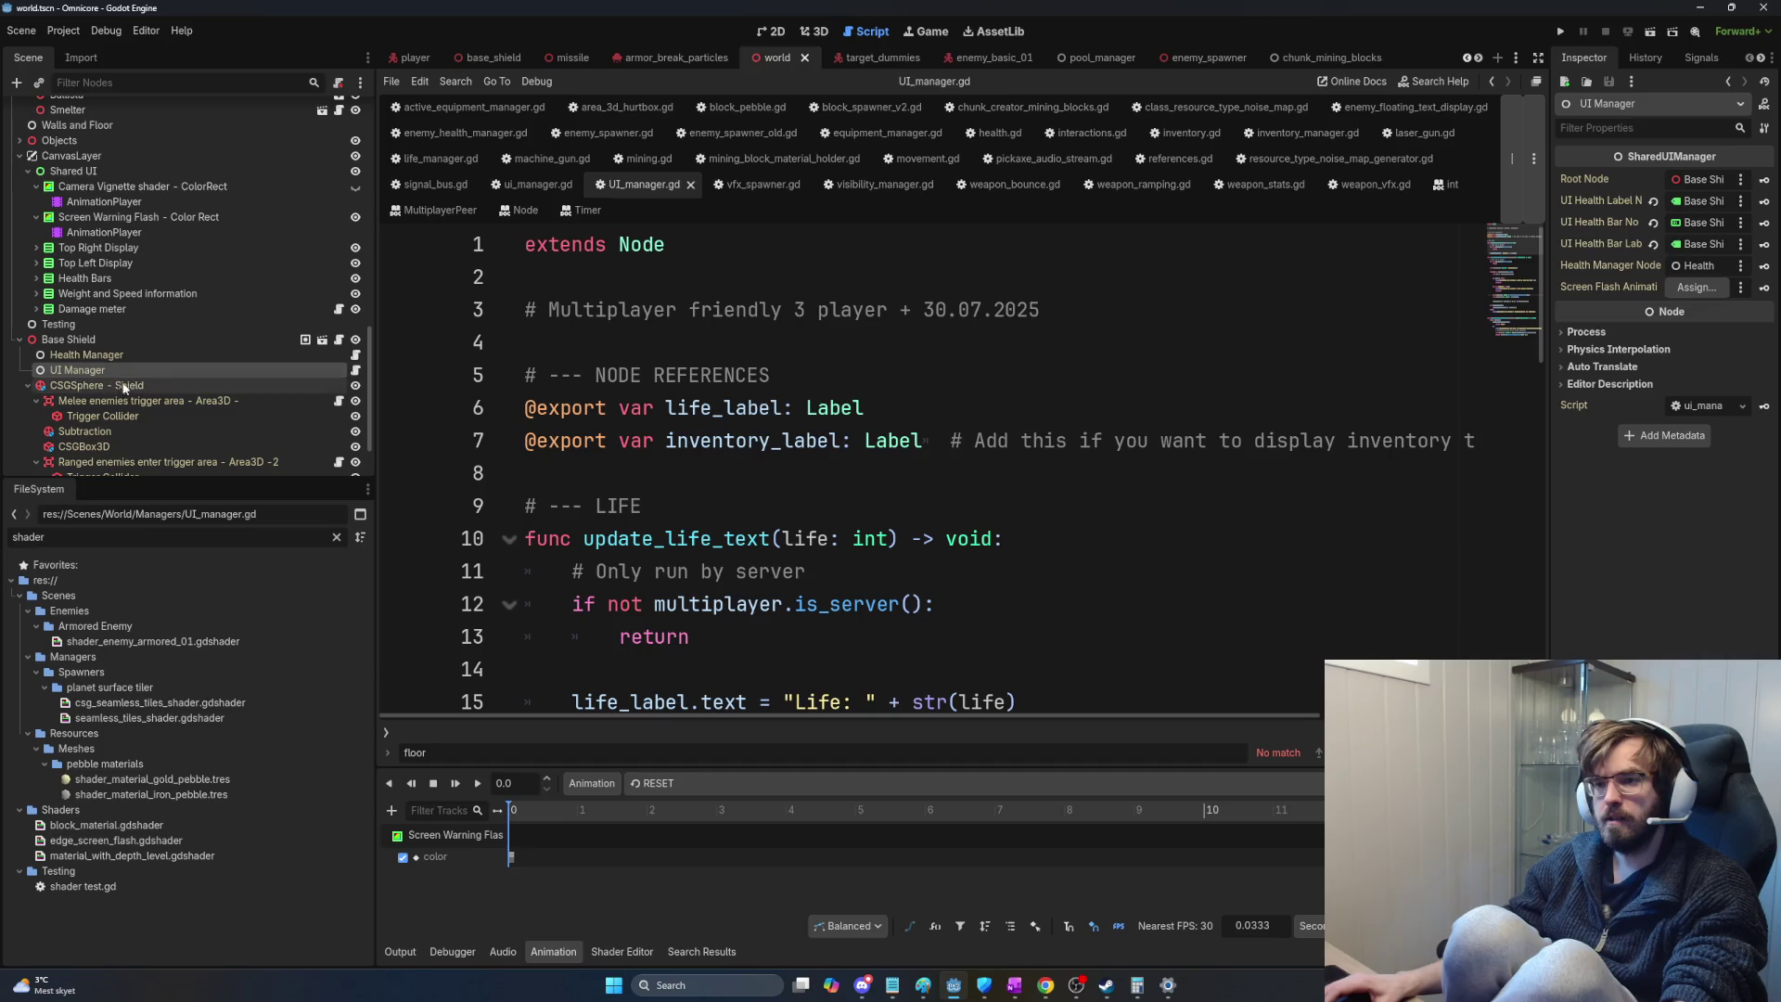
# Open ui_manager.gd, select the wave_starting_soon connect line, then open the Base Shield scene
pyautogui.click(356, 371)
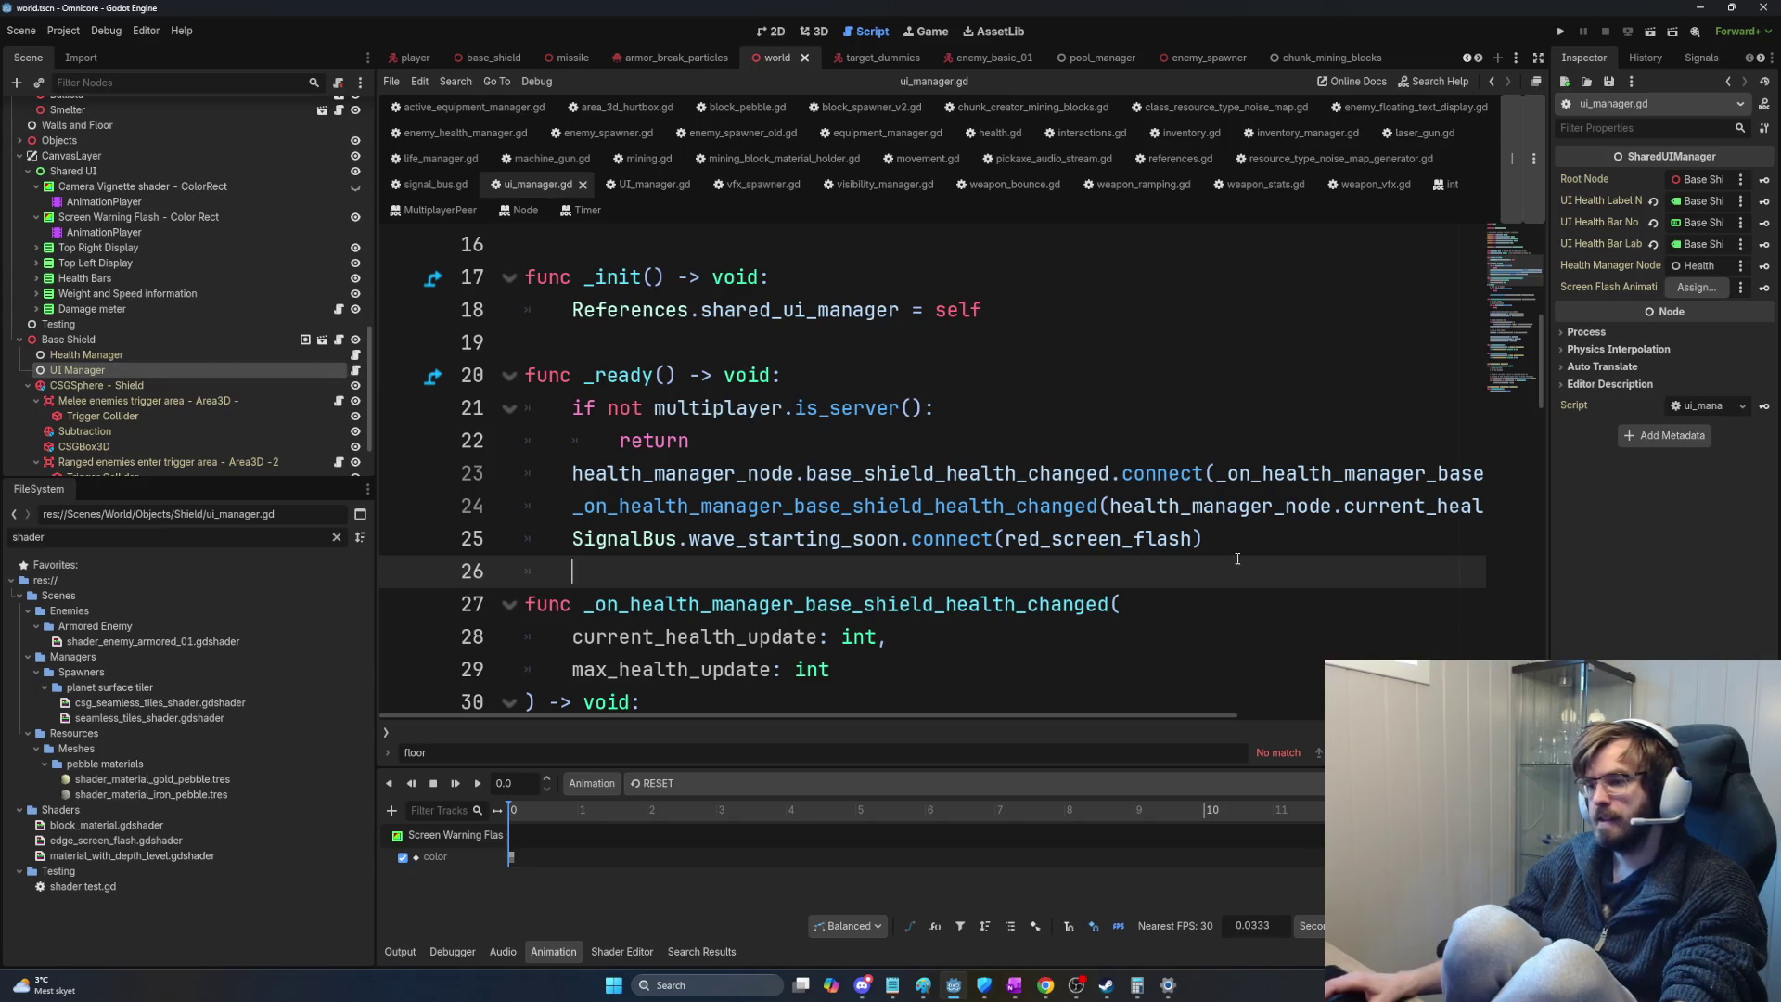
pyautogui.moveTo(1244, 552); pyautogui.dragTo(517, 522)
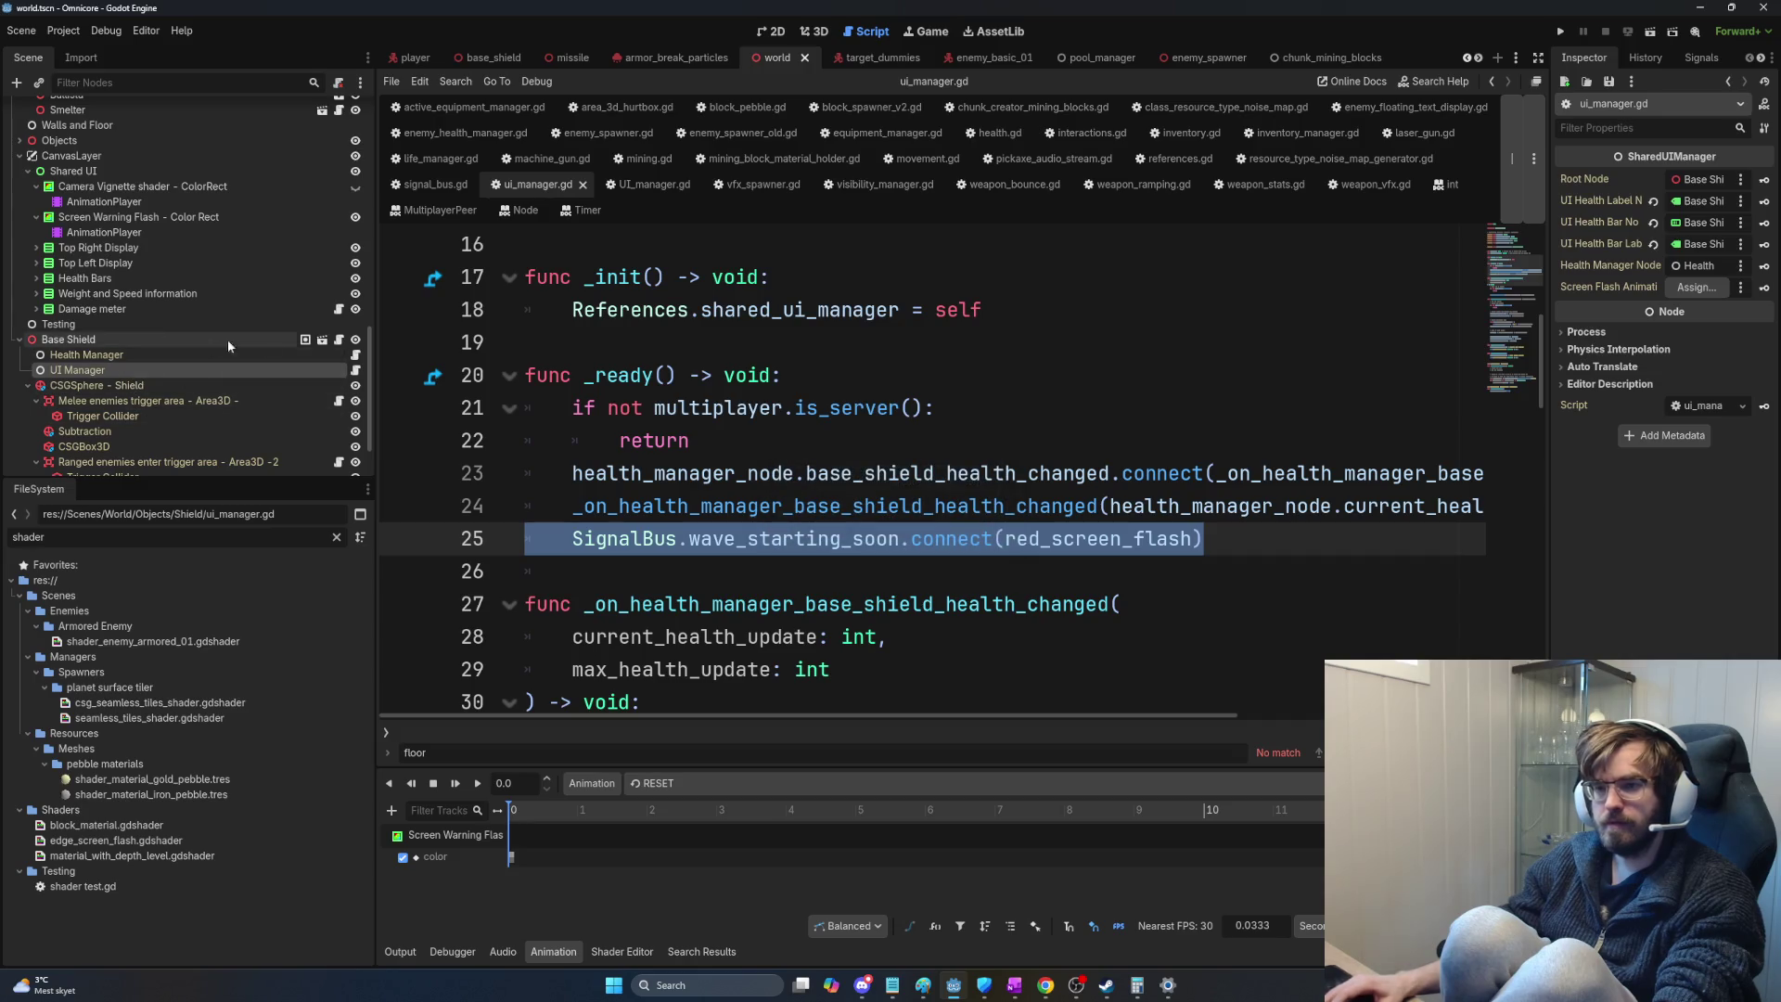
pyautogui.click(322, 340)
pyautogui.doubleClick(156, 143)
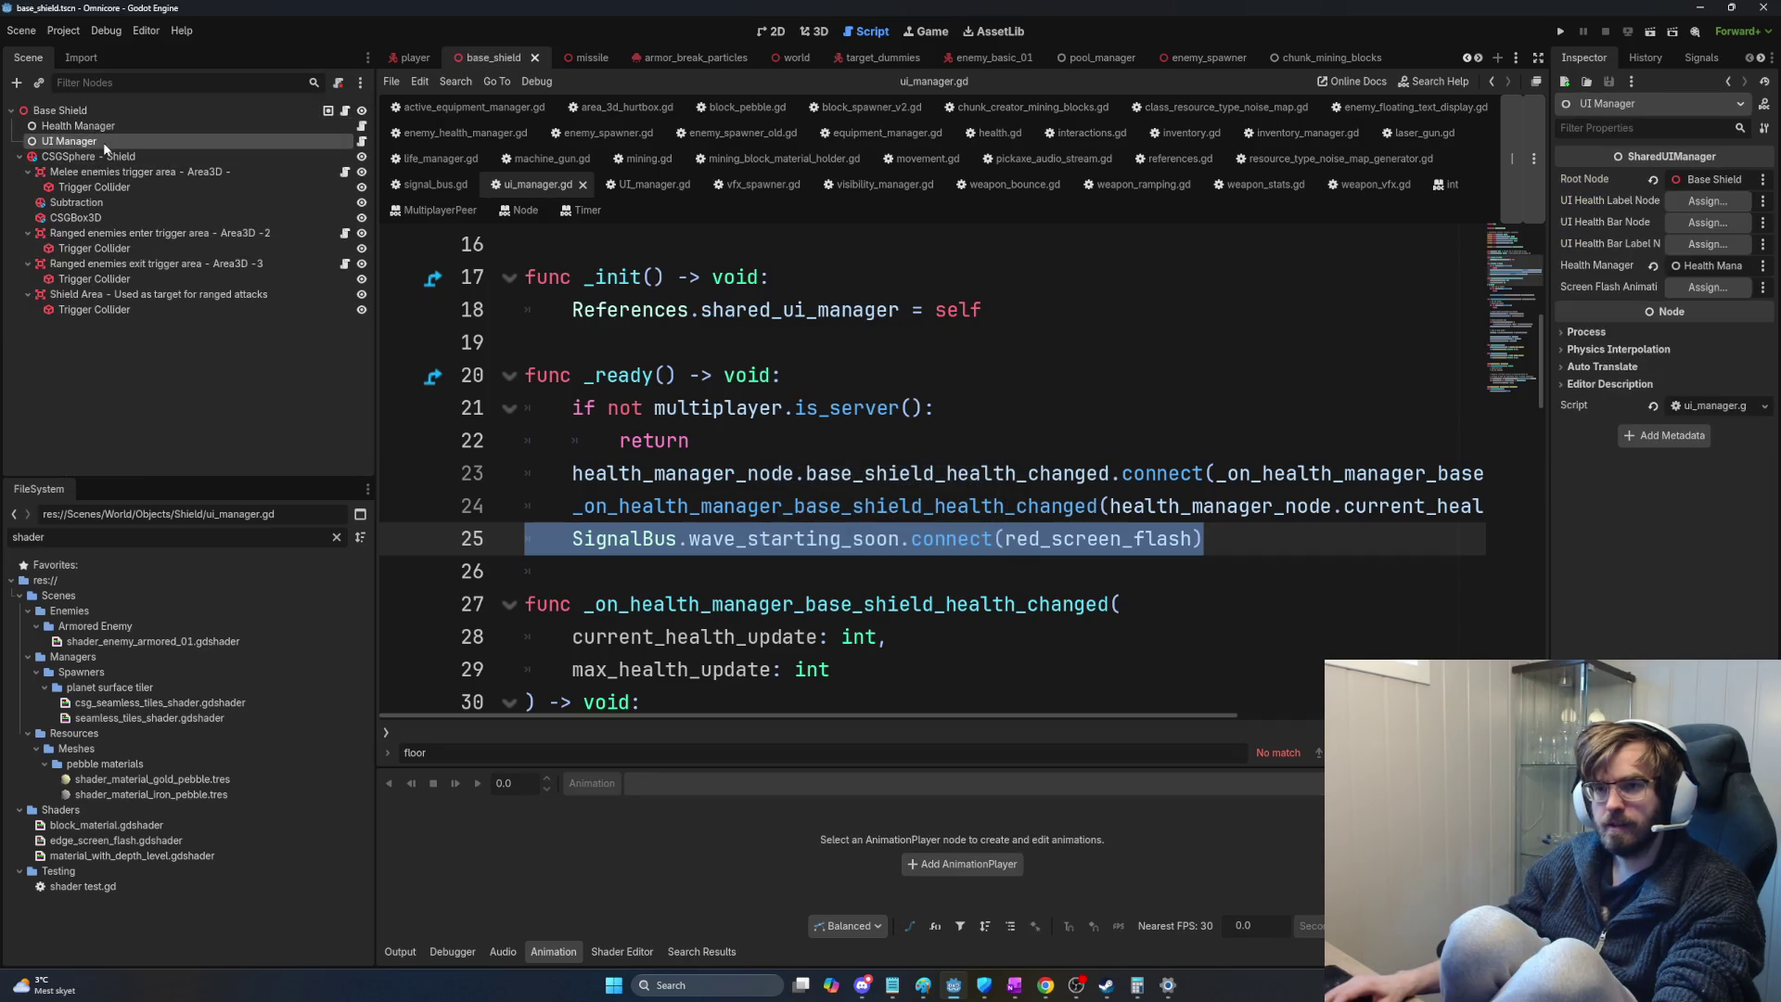
# Rename the Base Shield's UI Manager node to 'Base Shield UI Manager'
pyautogui.press('Home')
pyautogui.write('Base Shield')
pyautogui.press('Return')
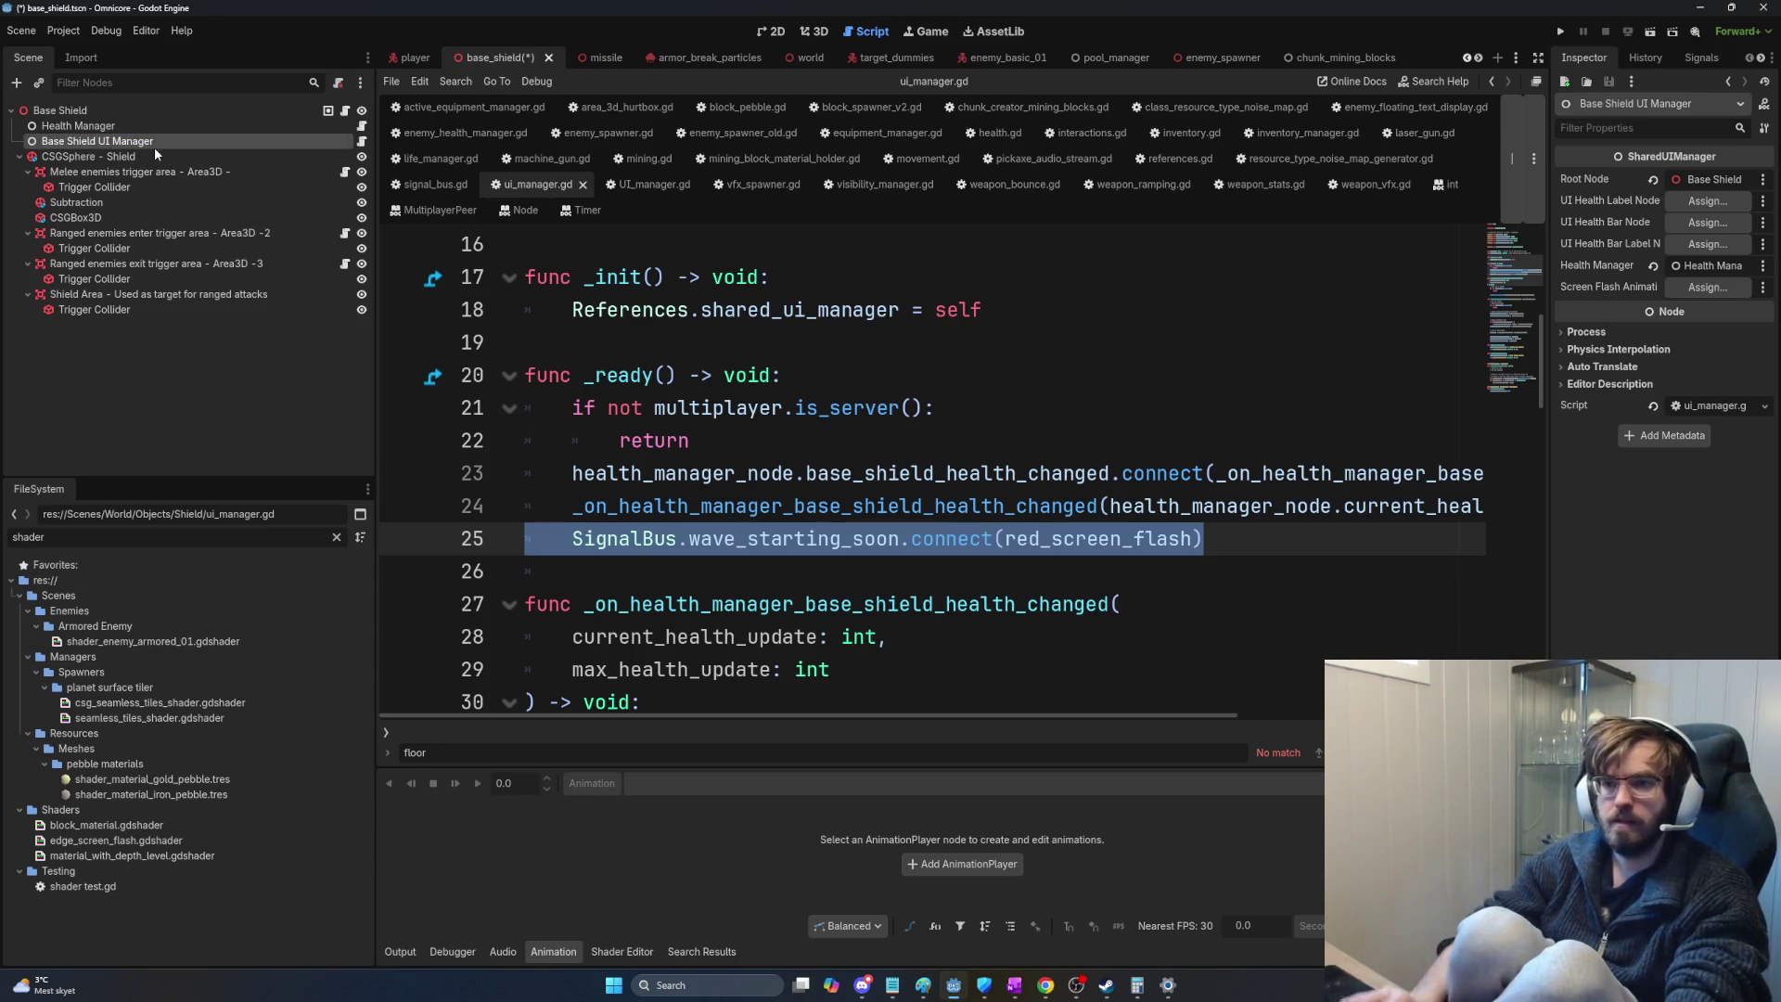
# Move the wave_starting_soon connect line from ui_manager.gd to line 8 of UI_manager.gd
pyautogui.press('End')
pyautogui.hotkey('ctrl', 'shift', 'Left')
pyautogui.hotkey('ctrl', 'shift', 'Left')
pyautogui.hotkey('ctrl', 'shift', 'Left')
pyautogui.hotkey('ctrl', 'x')
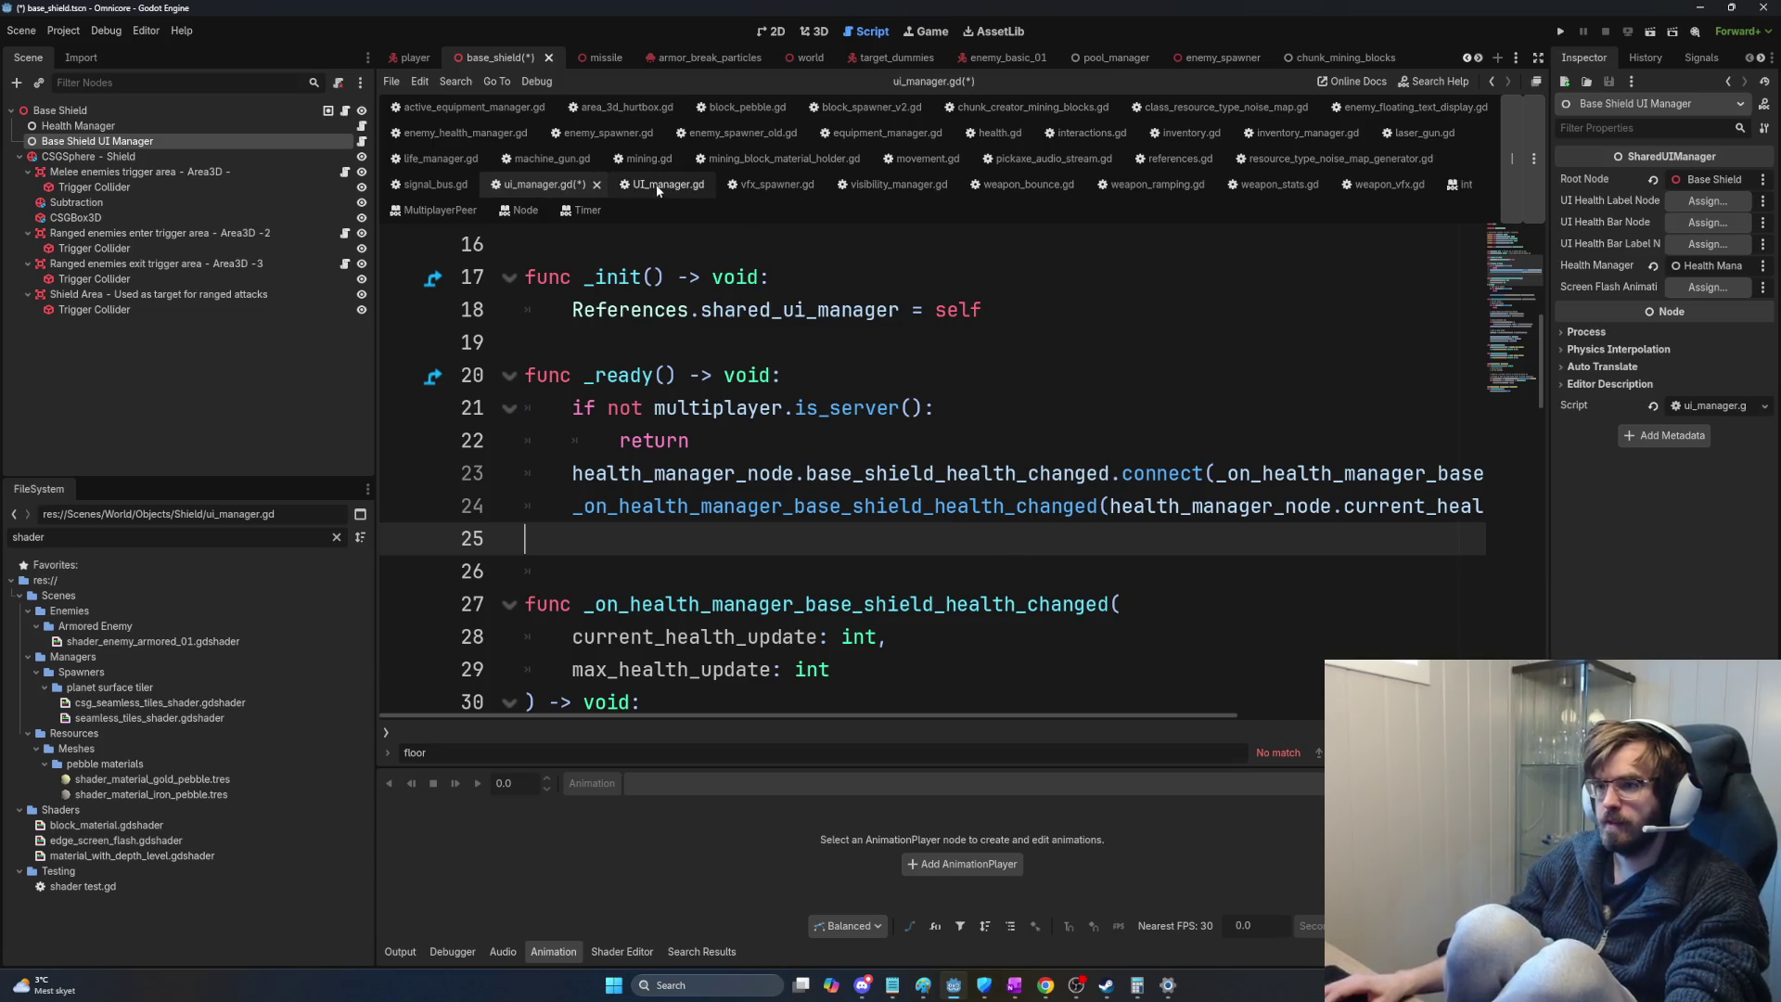
pyautogui.hotkey('ctrl', 's')
pyautogui.click(621, 184)
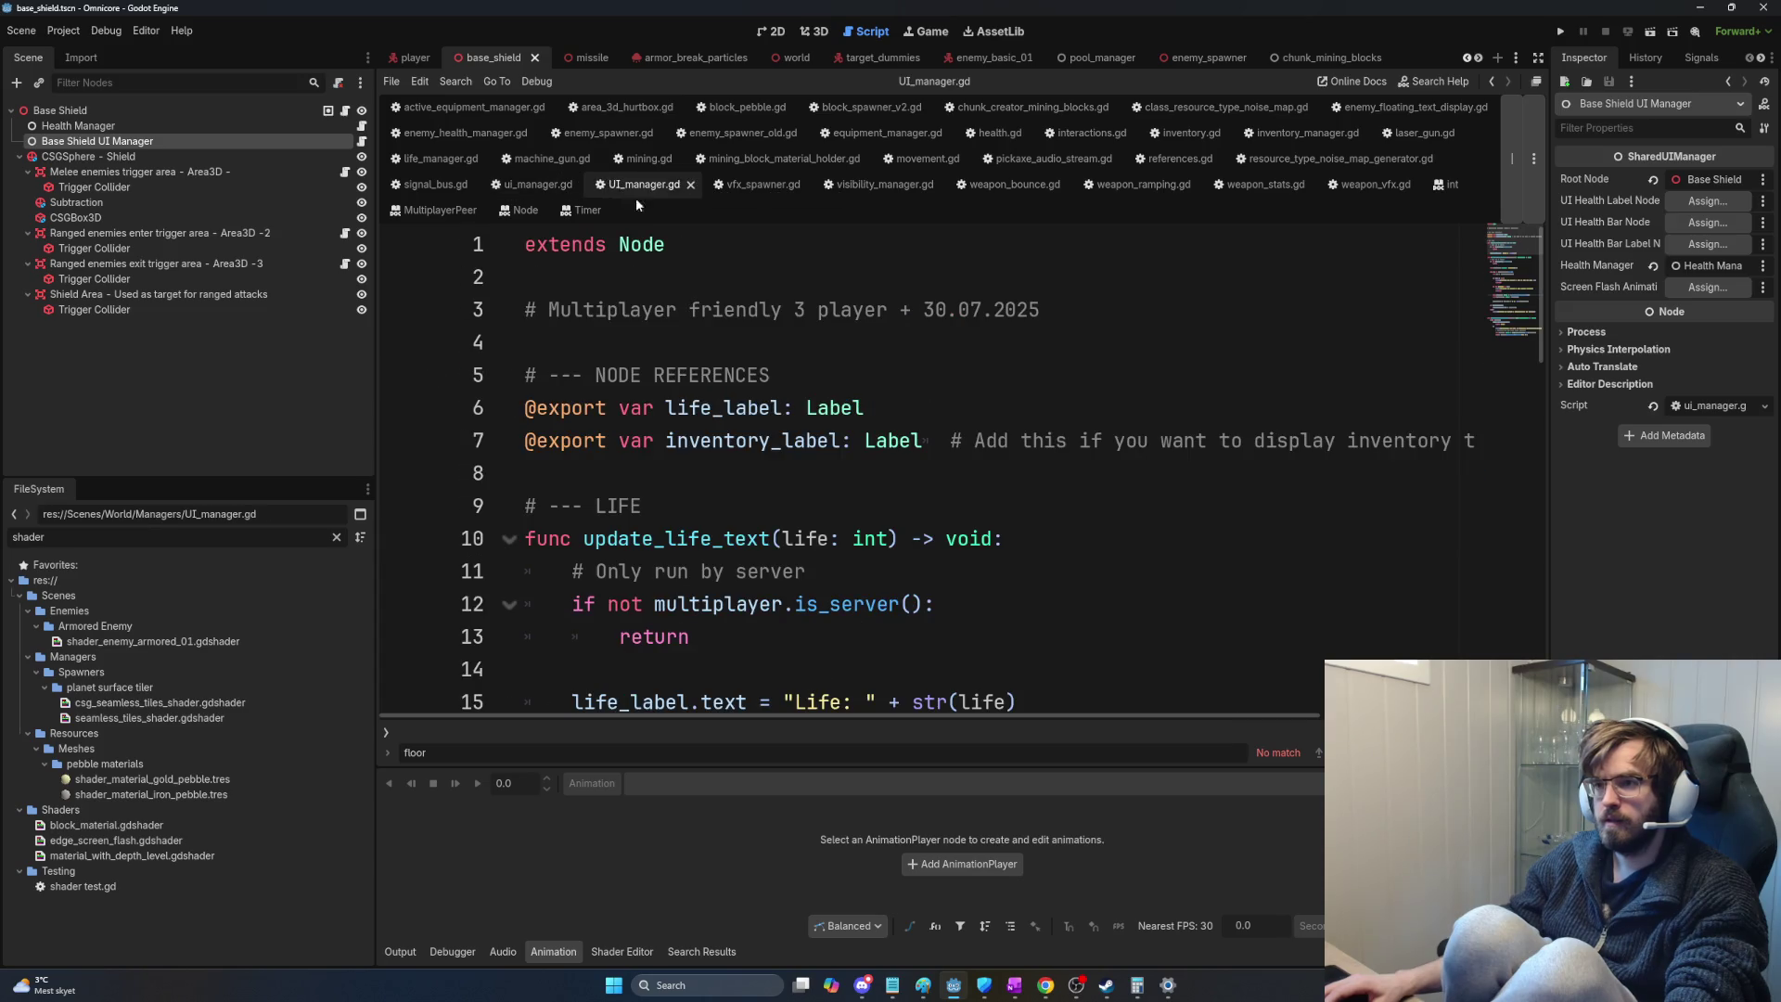
pyautogui.click(863, 473)
pyautogui.hotkey('ctrl', 'v')
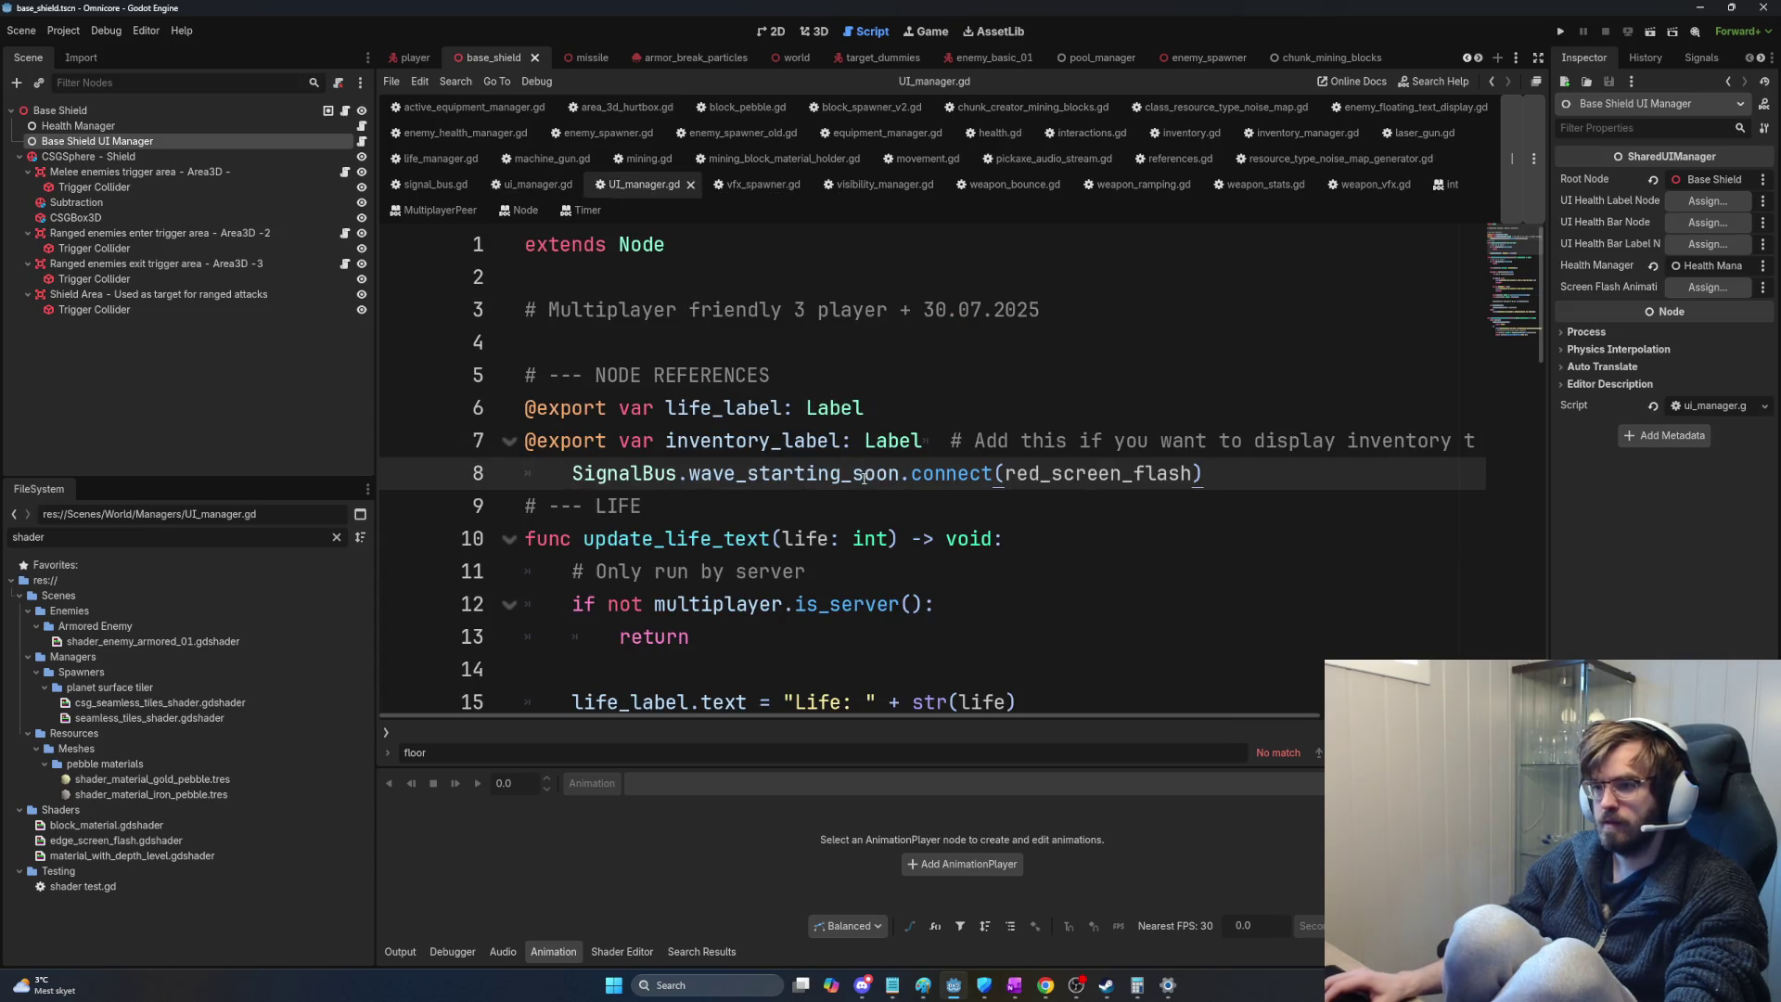
# Replace the misindented line 8 with a _ready function connecting wave_starting_soon, and save
pyautogui.moveTo(1204, 475); pyautogui.dragTo(570, 464)
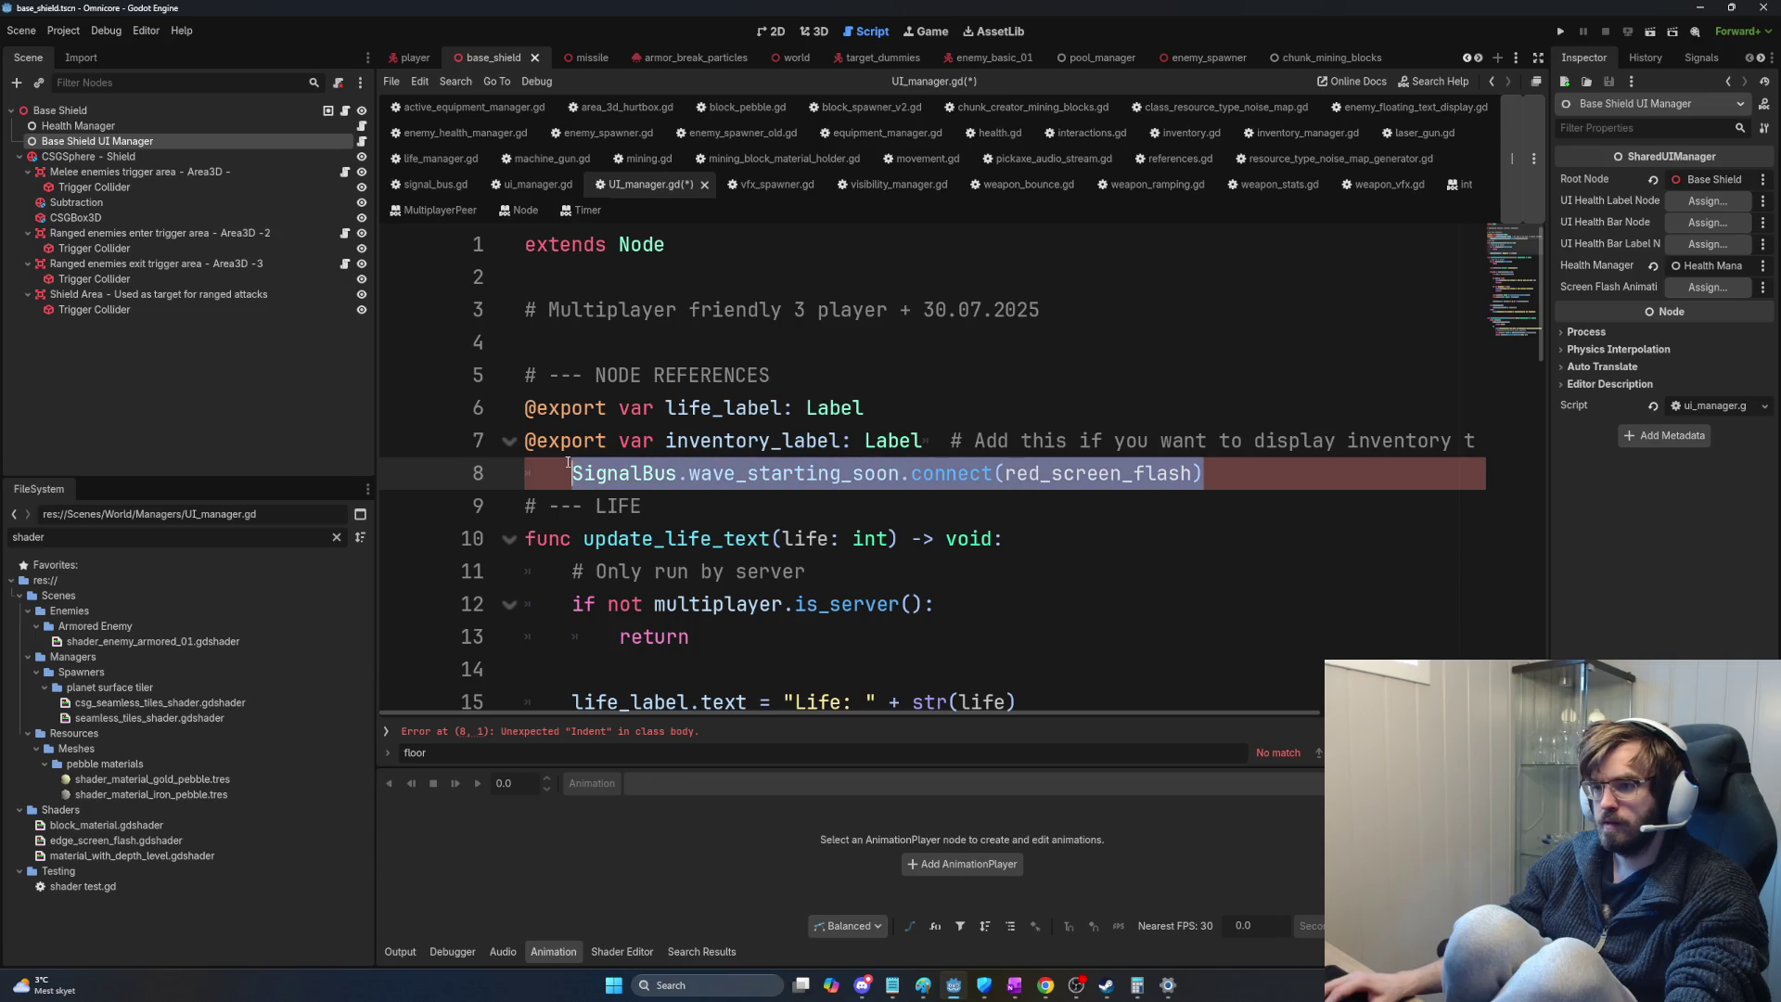
pyautogui.hotkey('ctrl', 'x')
pyautogui.scroll(-4, 696, 473)
pyautogui.scroll(-3, 777, 482)
pyautogui.scroll(-6, 777, 481)
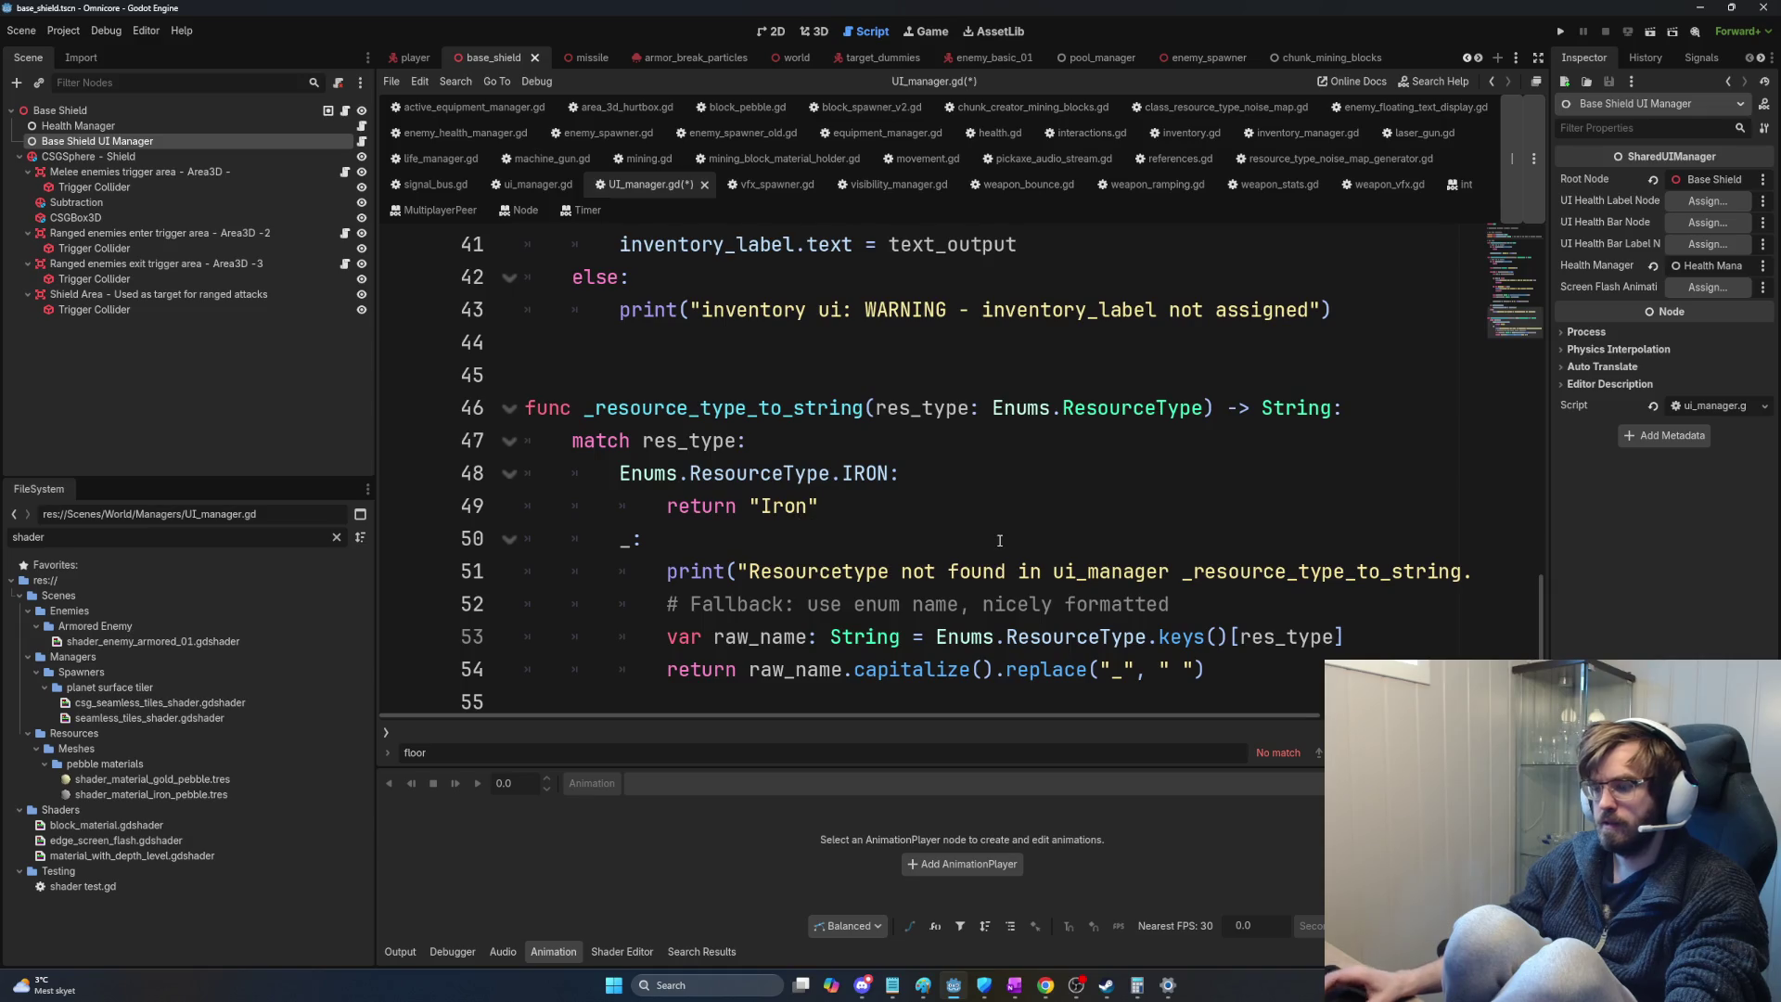
pyautogui.scroll(13, 999, 540)
pyautogui.scroll(-2, 688, 529)
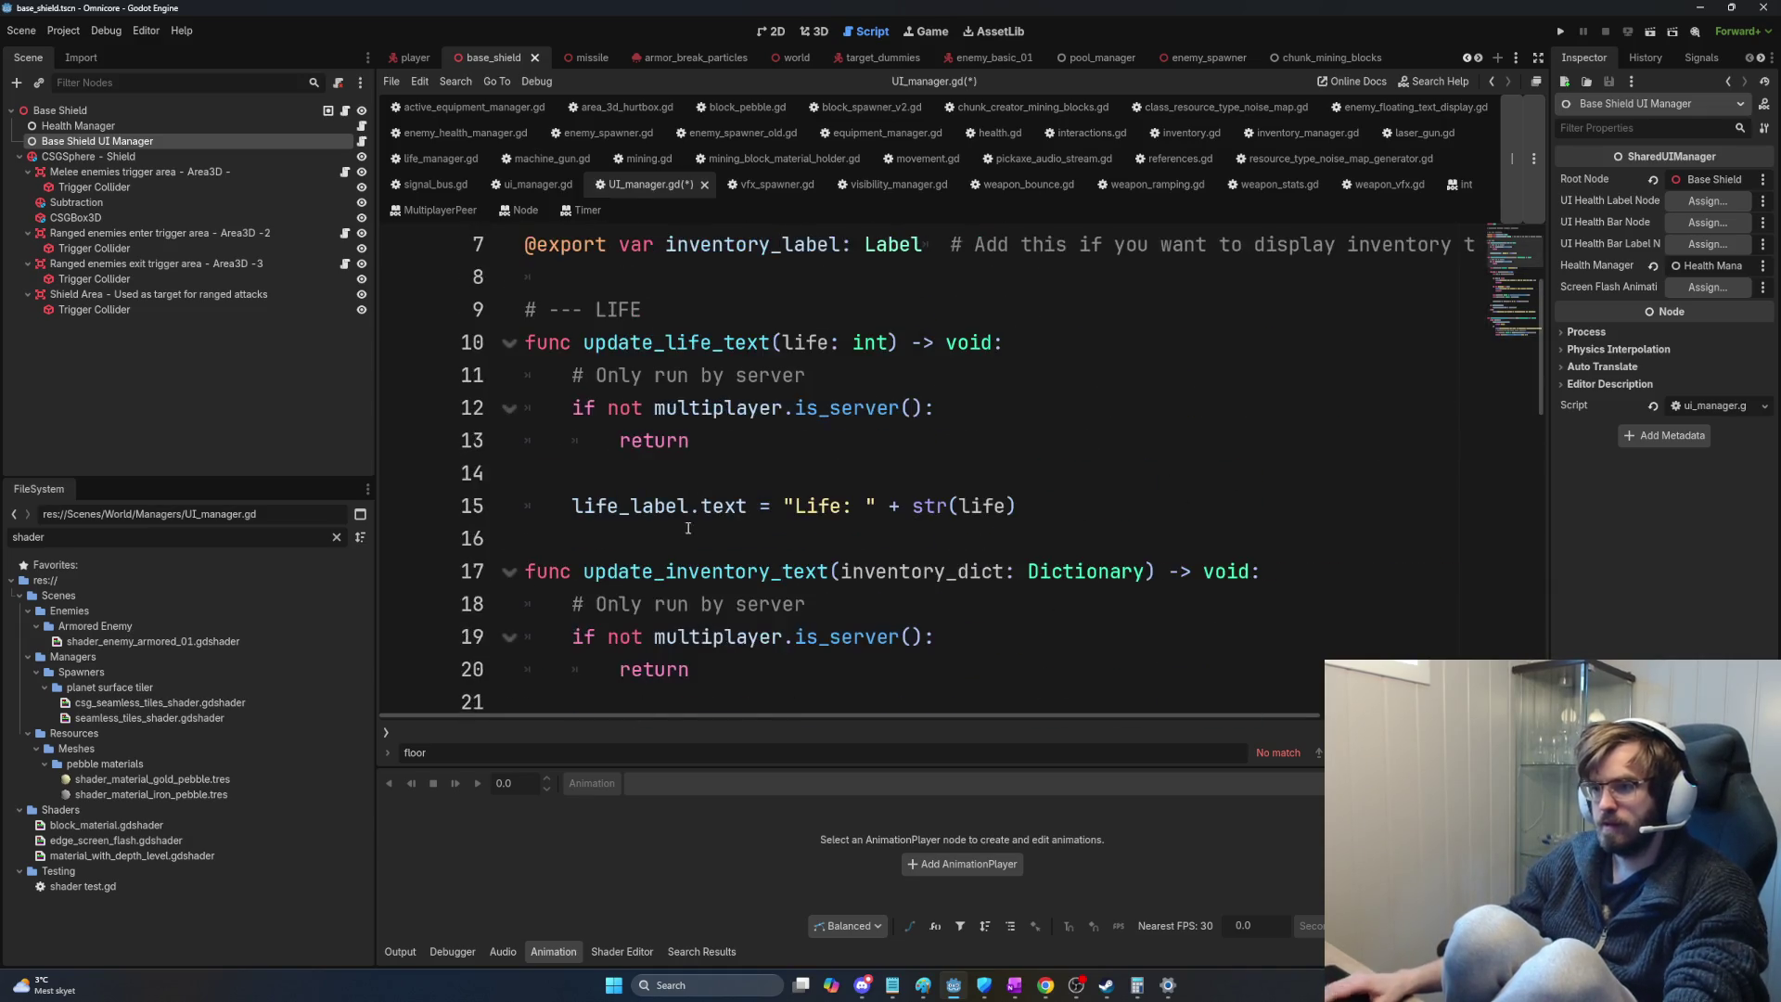
pyautogui.click(602, 274)
pyautogui.hotkey('ctrl', 's')
pyautogui.hotkey('ctrl', 'End')
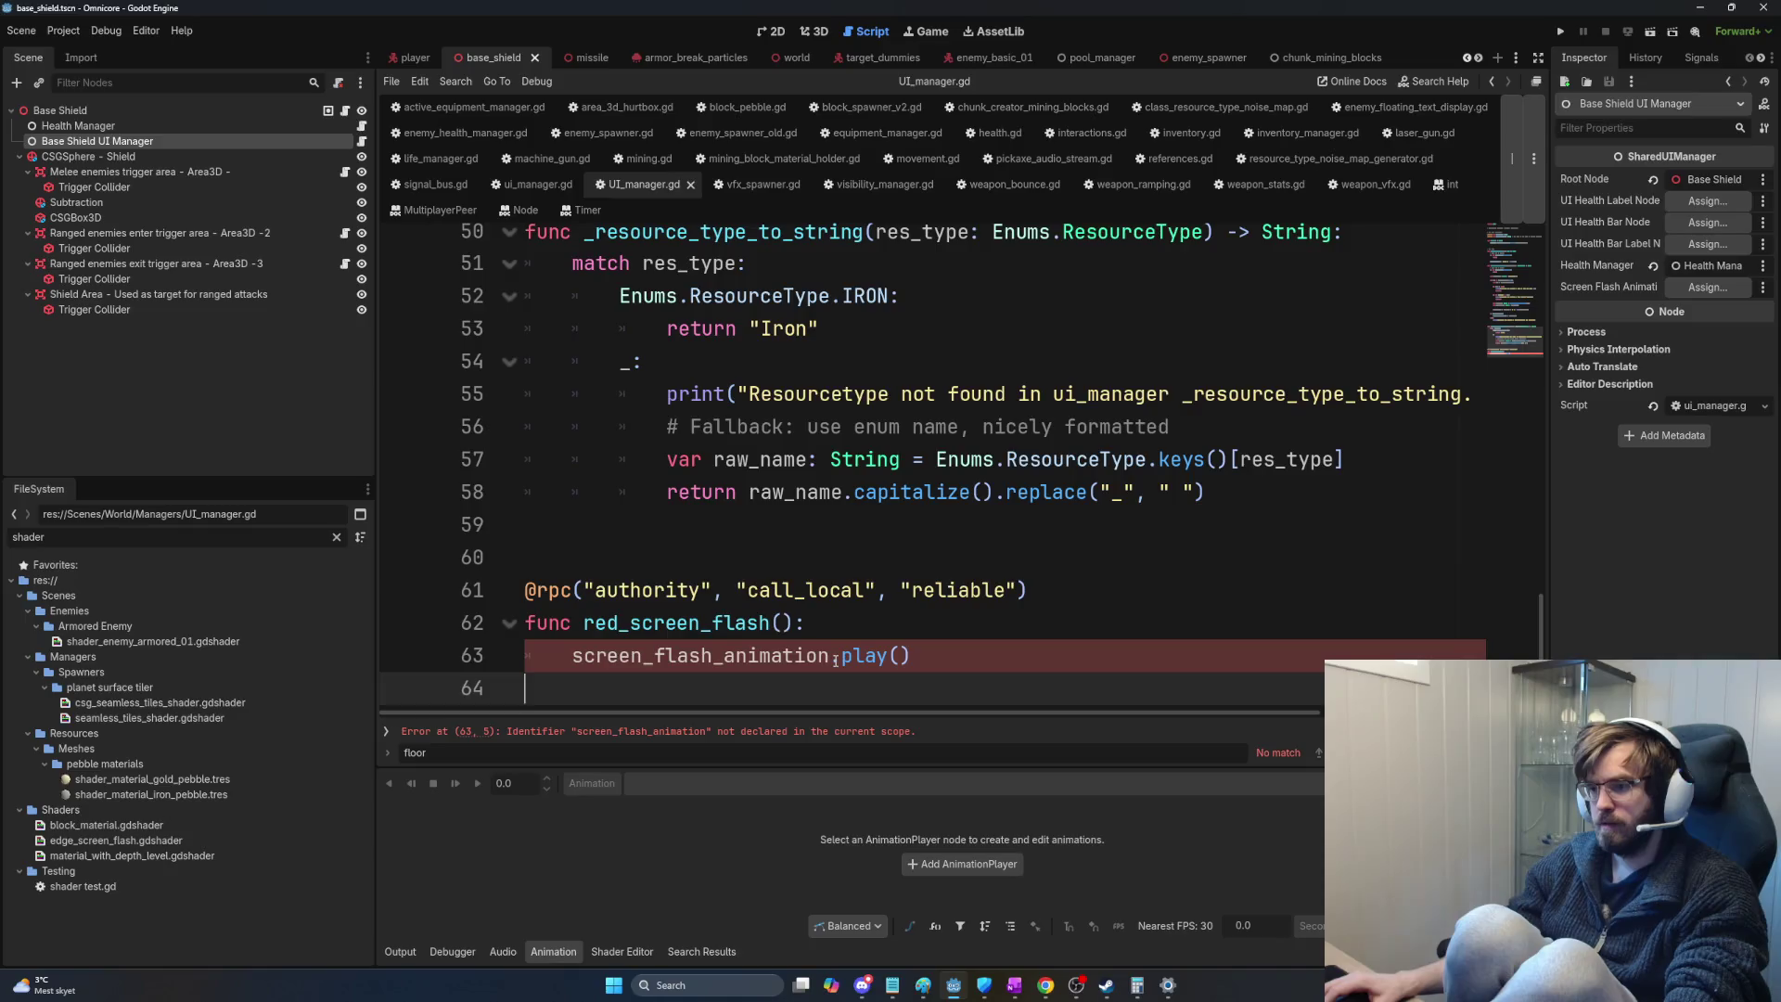
pyautogui.doubleClick(781, 655)
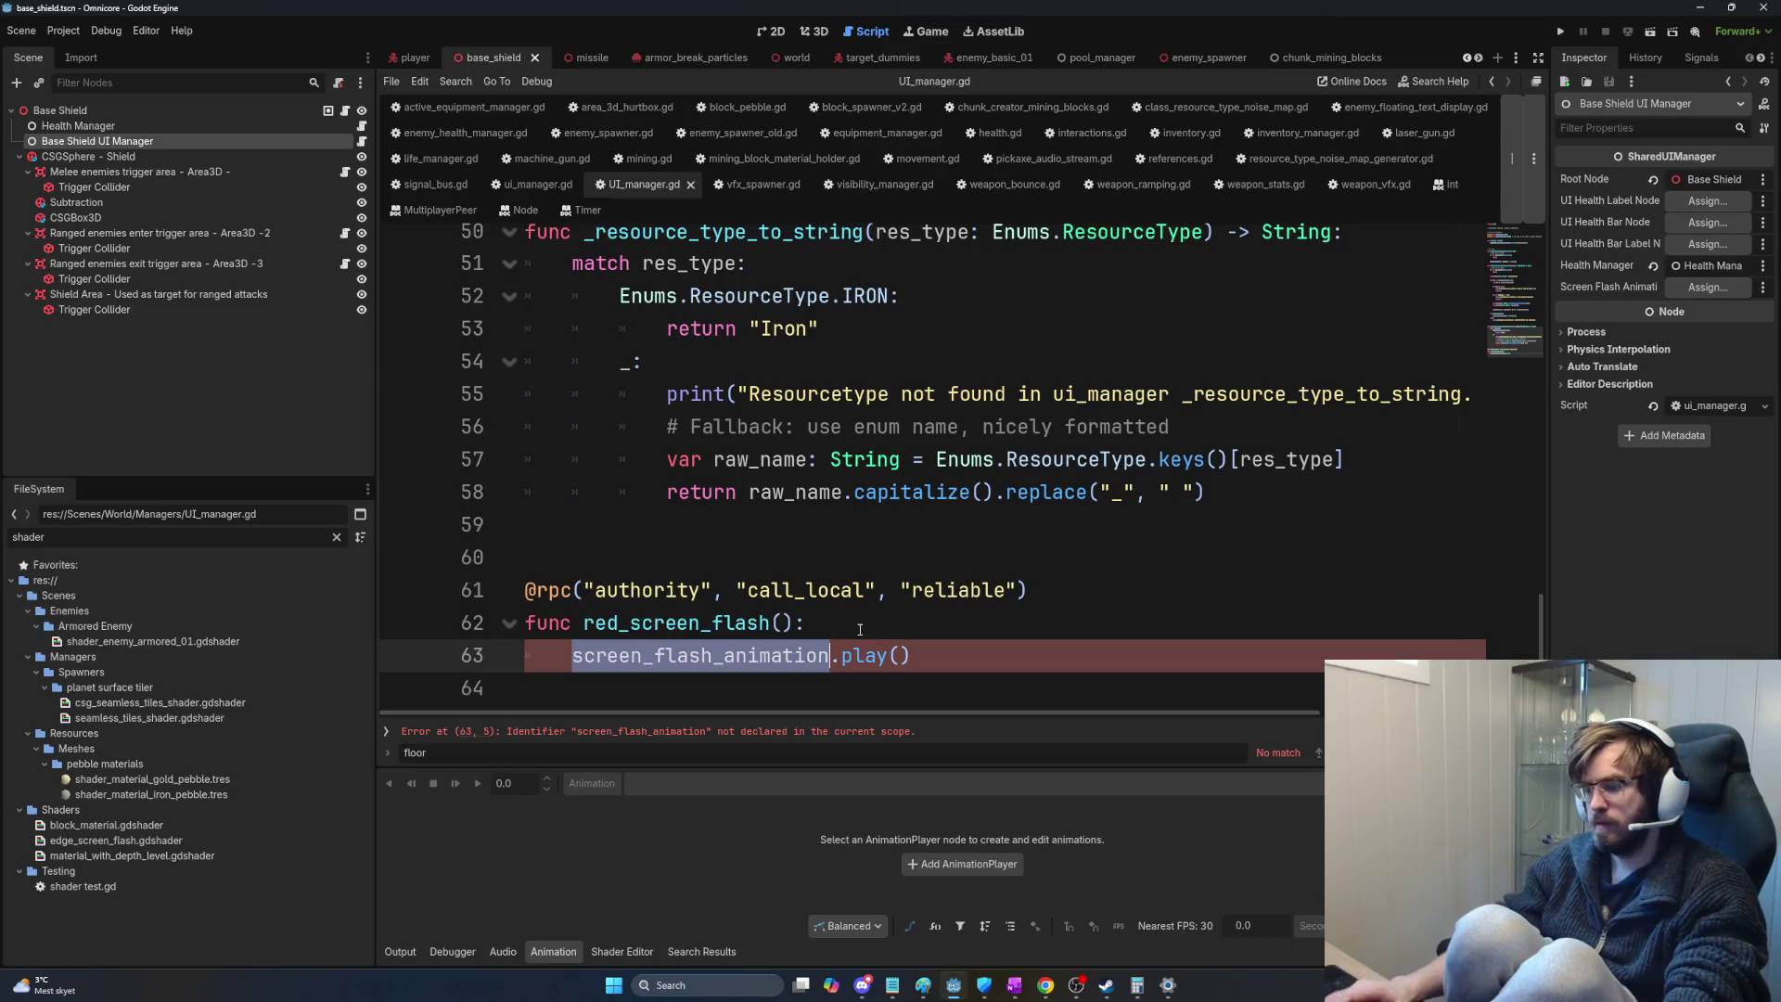
pyautogui.hotkey('alt', 'Left')
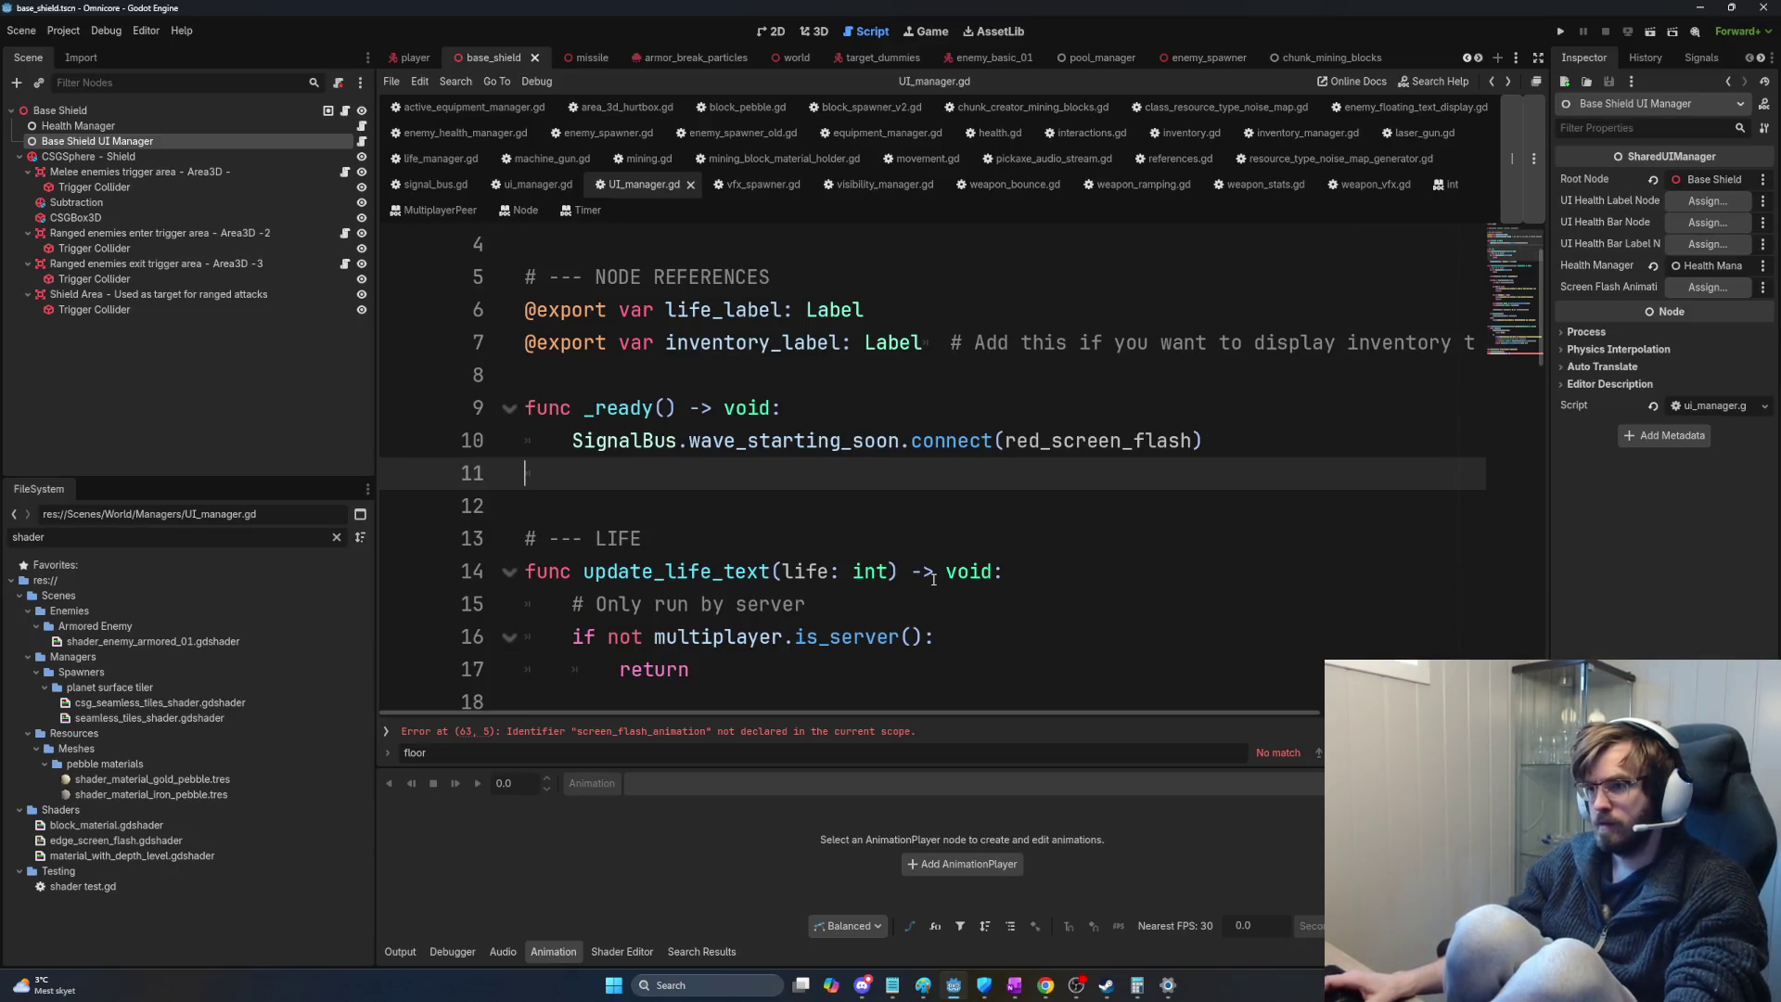
pyautogui.hotkey('alt', 'Left')
pyautogui.scroll(-20, 974, 519)
pyautogui.scroll(2, 1026, 503)
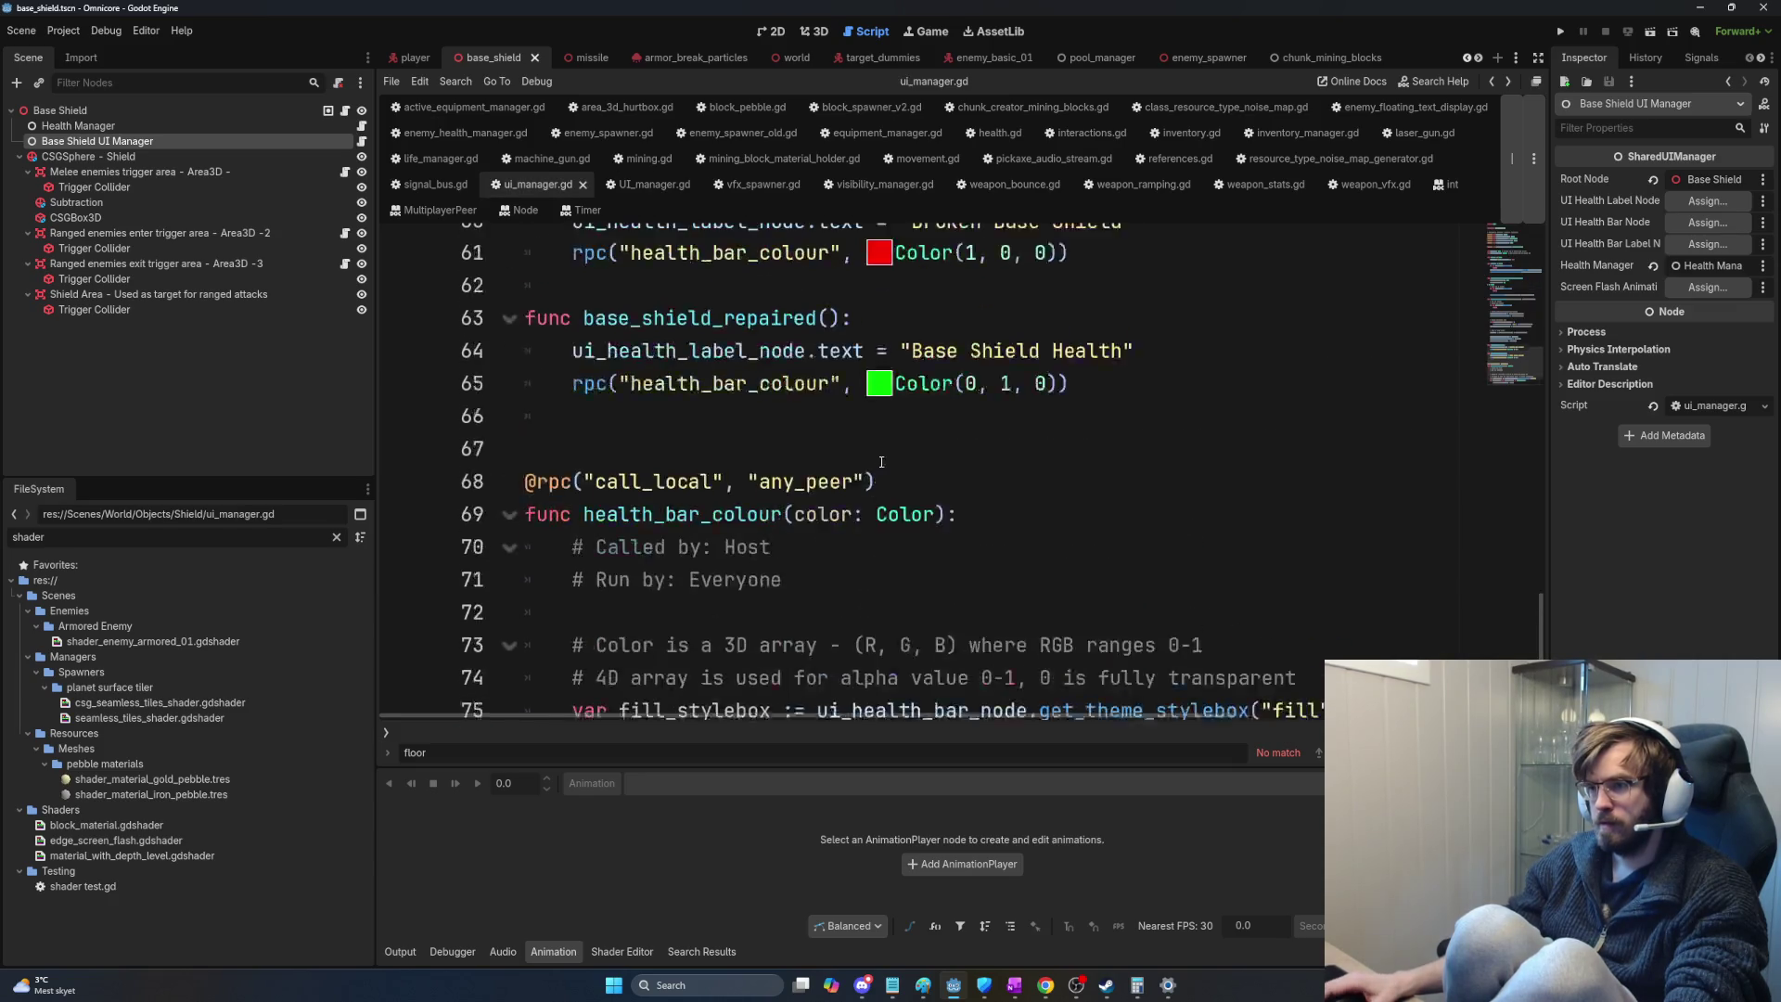
pyautogui.scroll(20, 1026, 503)
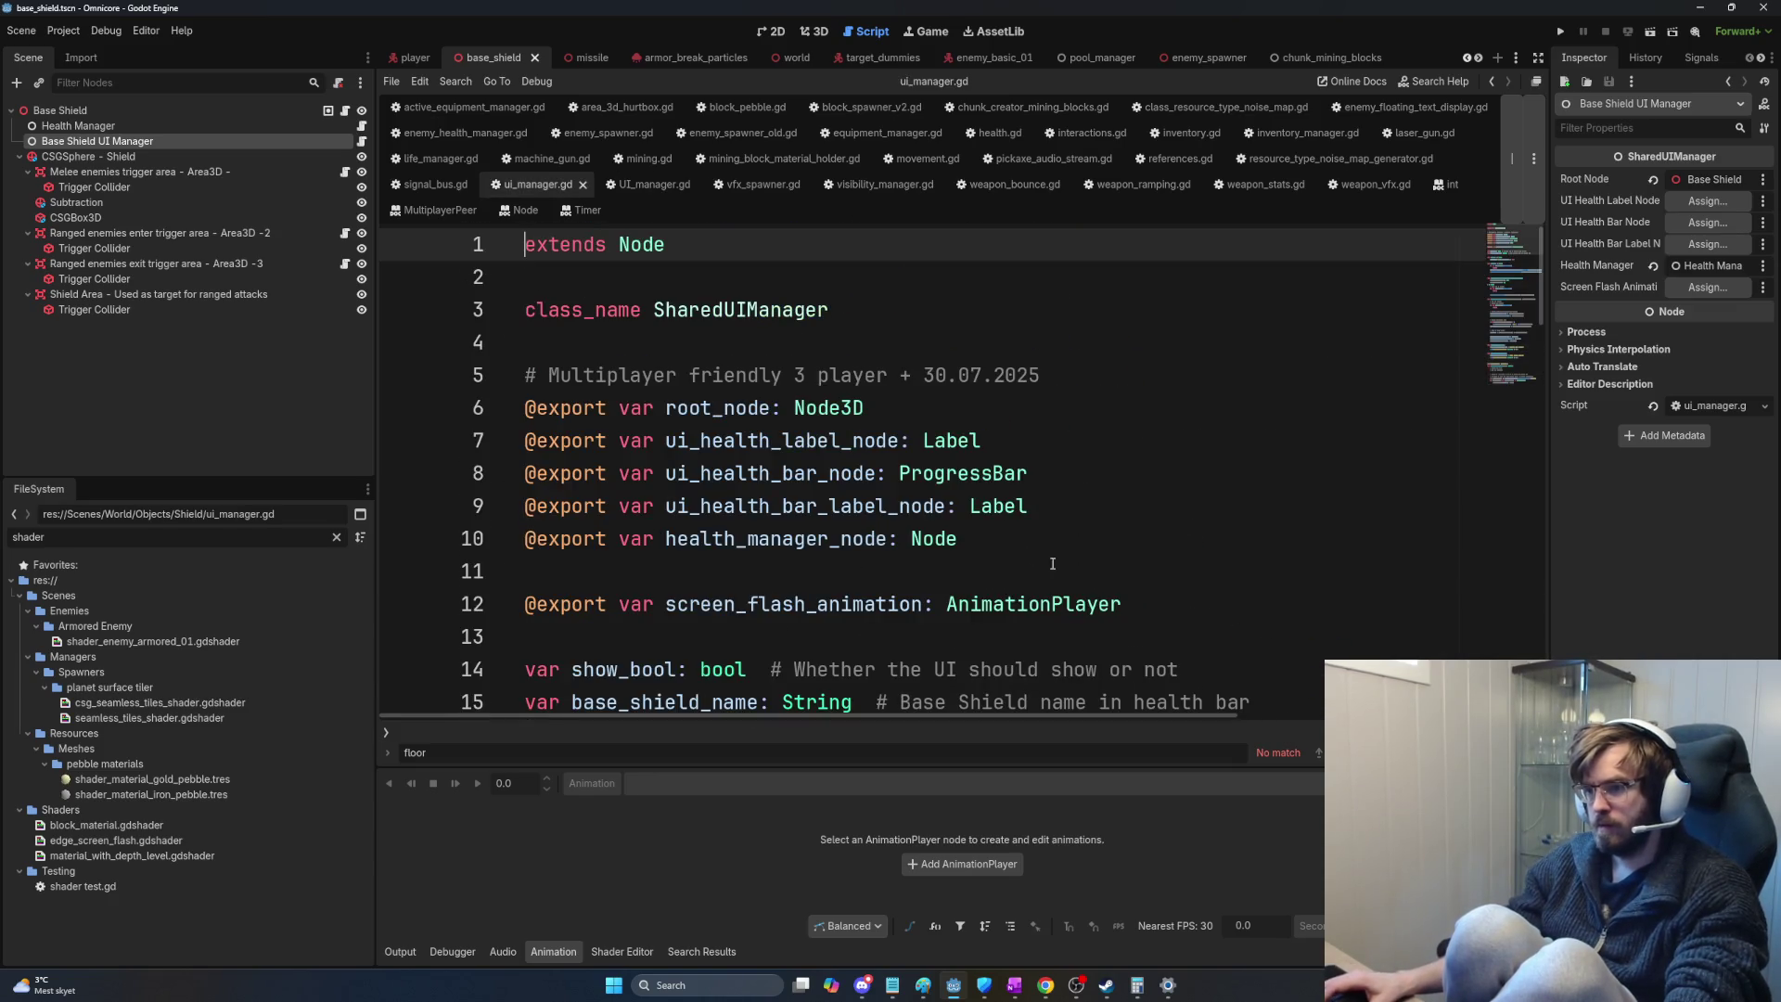
pyautogui.tripleClick(983, 603)
pyautogui.press('BackSpace')
pyautogui.press('BackSpace')
pyautogui.press('BackSpace')
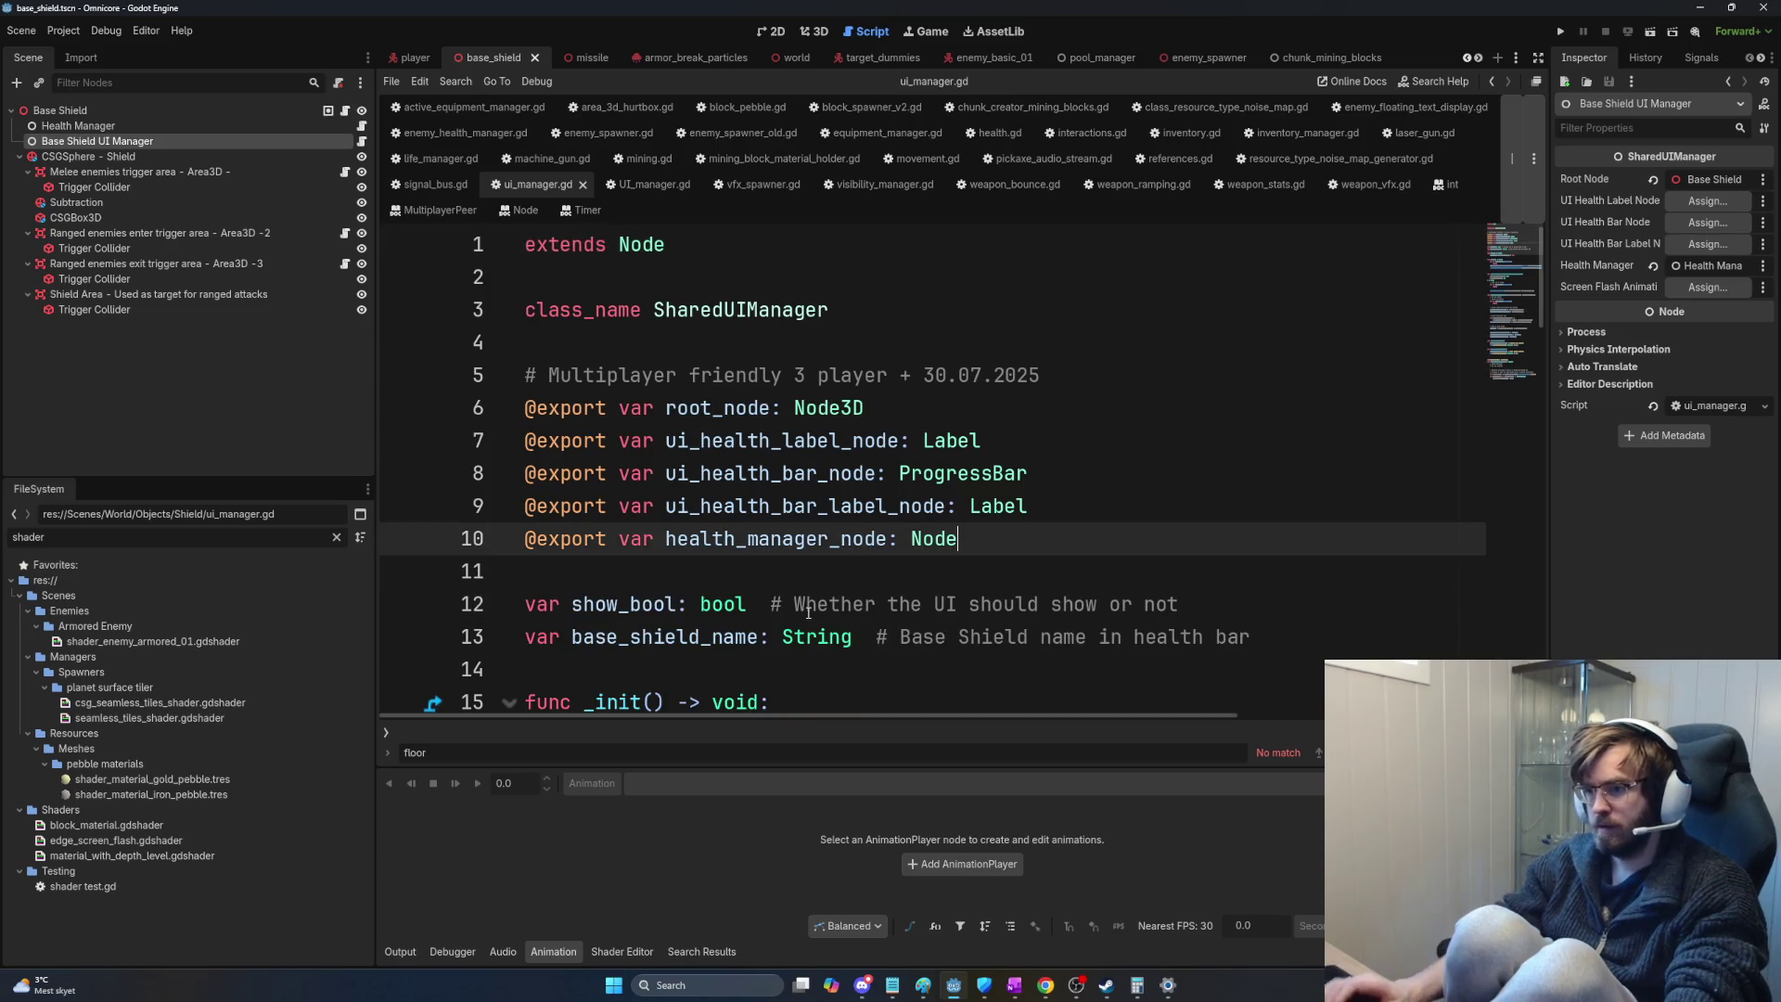
pyautogui.click(653, 185)
pyautogui.click(586, 474)
pyautogui.write('@export var screen_flash_animation: AnimationPlayer')
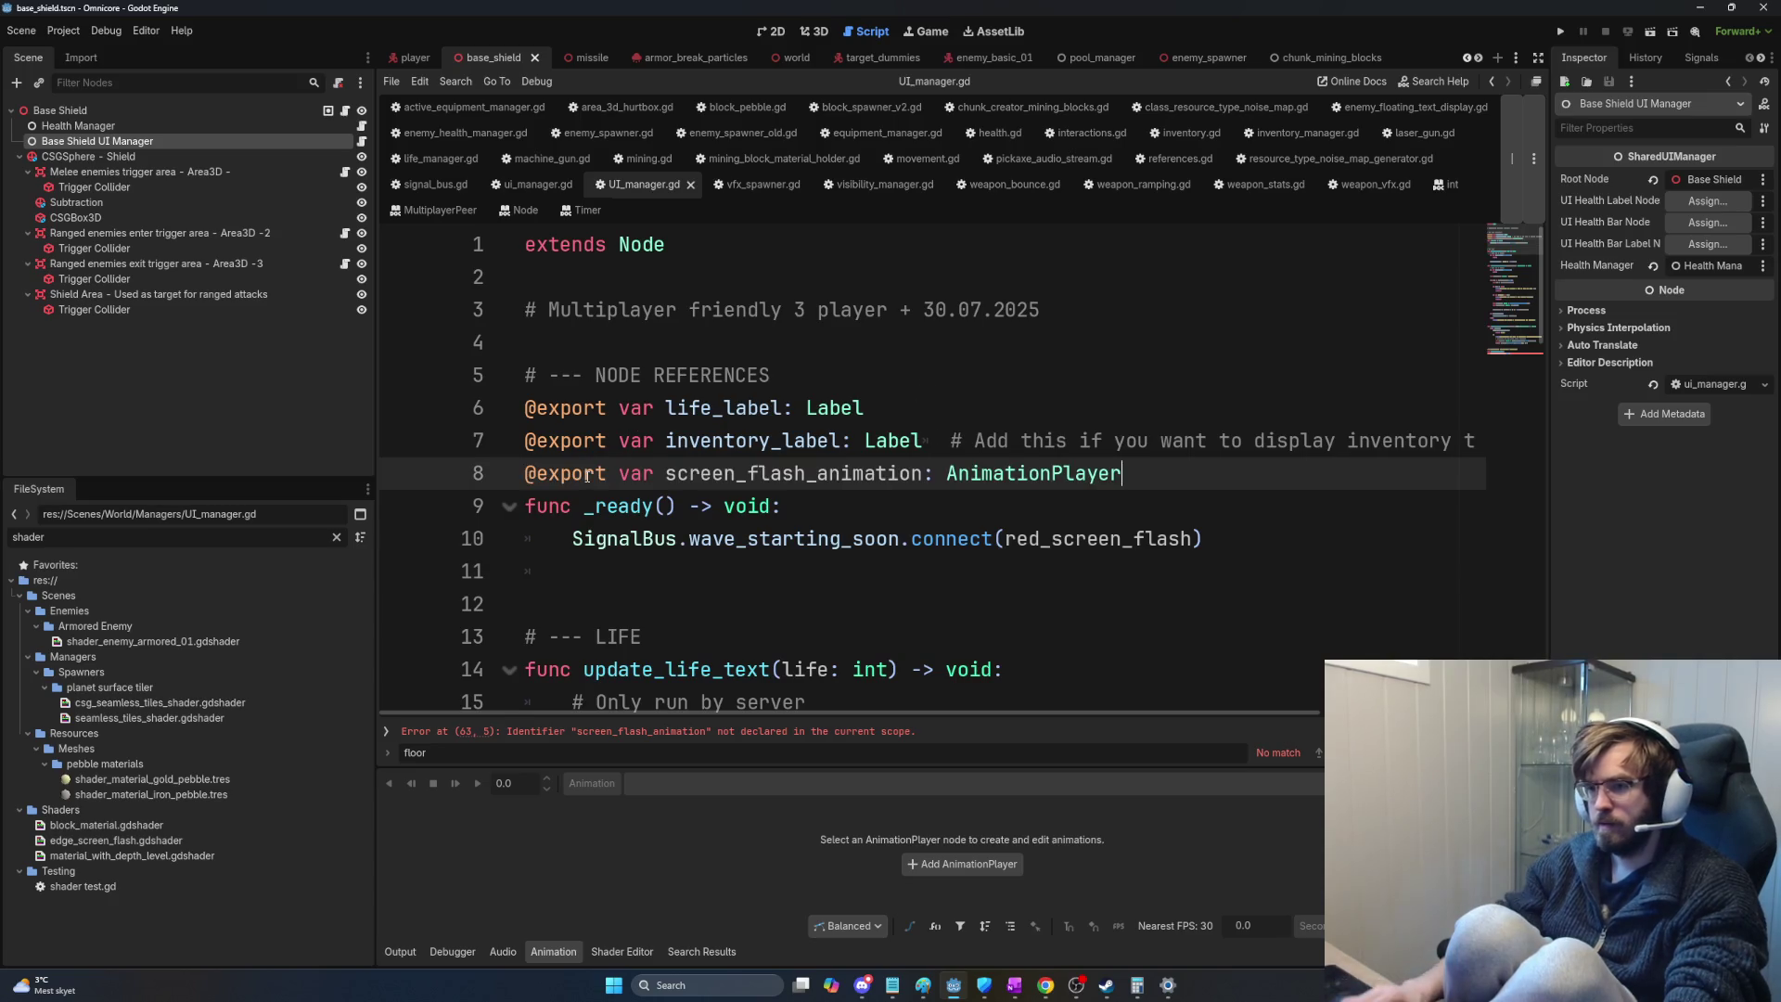
pyautogui.press('Return')
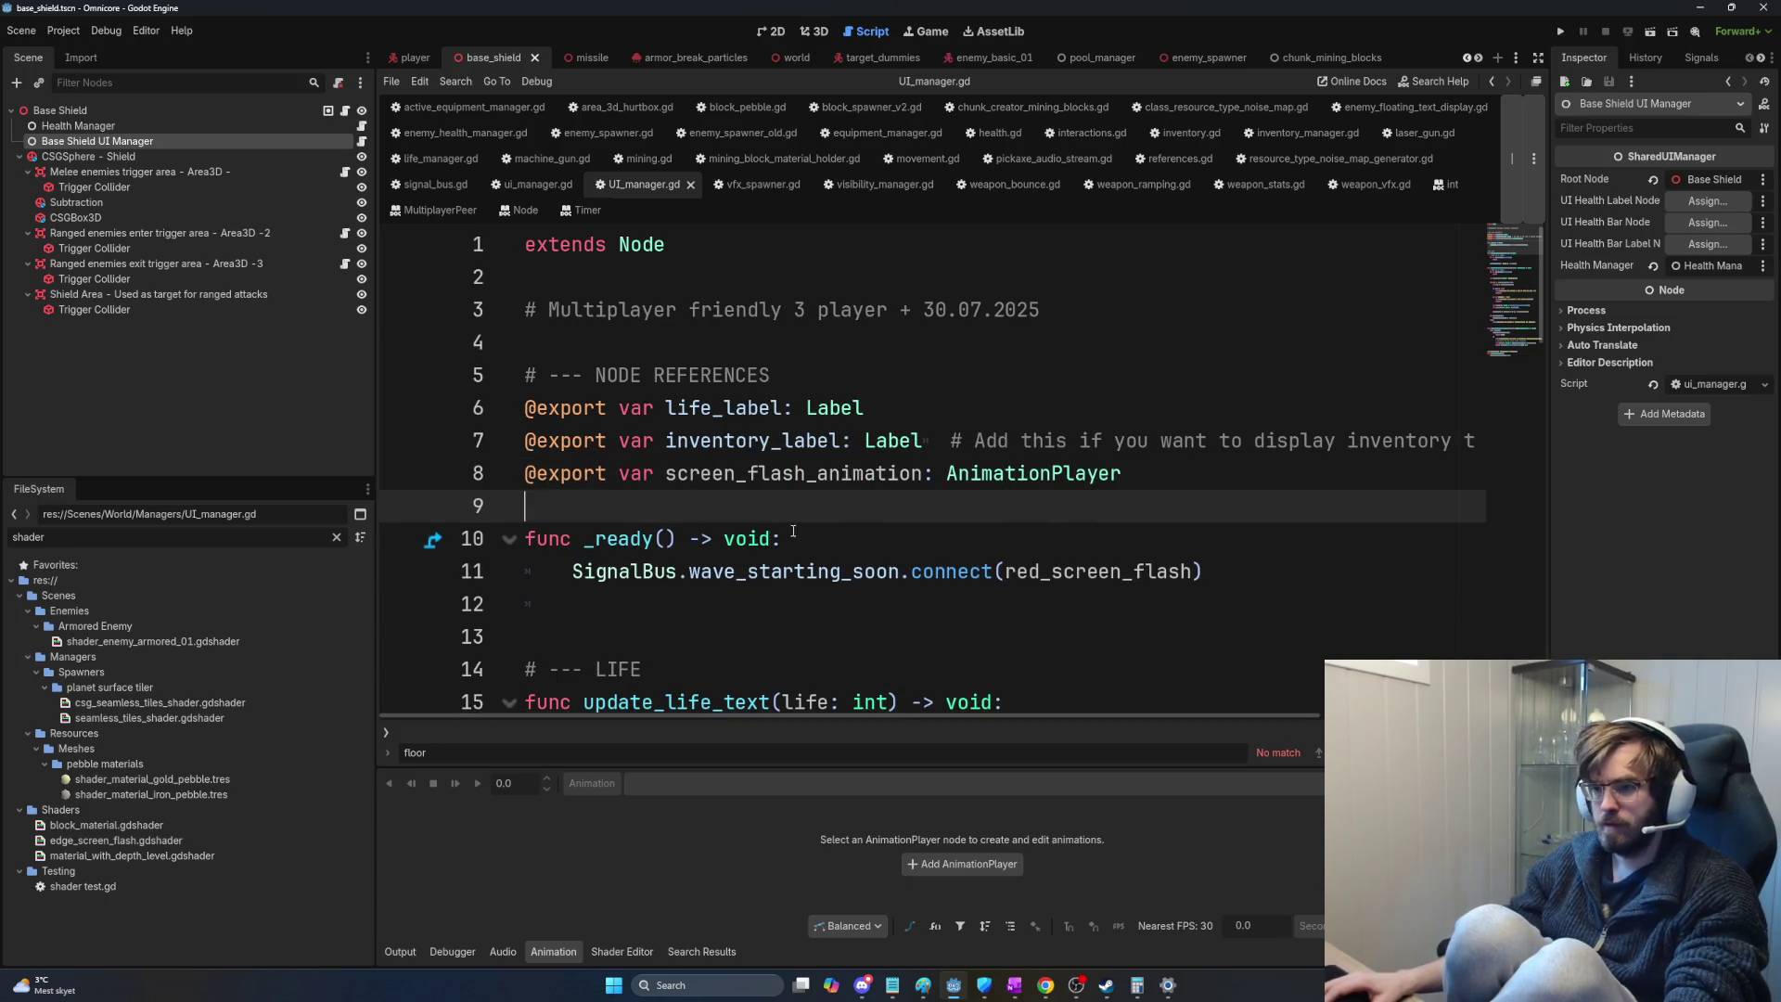
pyautogui.click(624, 636)
pyautogui.press('BackSpace')
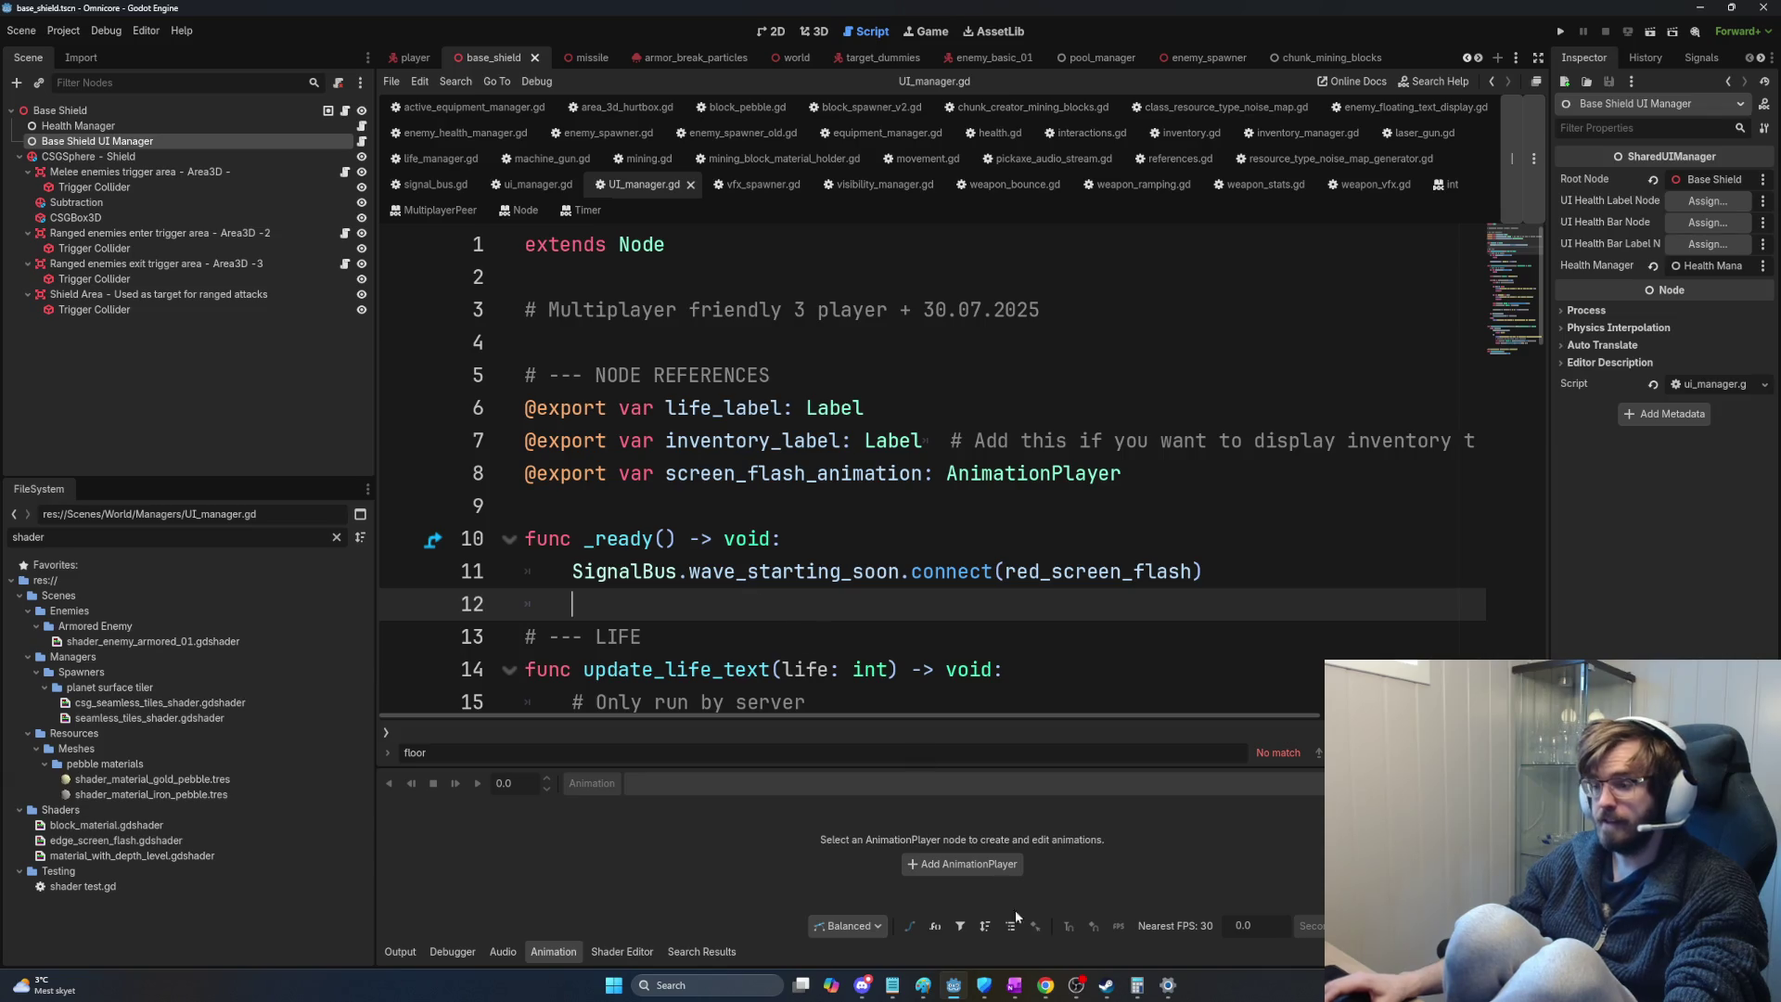
# Show OneNote's Current task notes on enemy lasers, wave timer and resource frequency
pyautogui.moveTo(1014, 985)
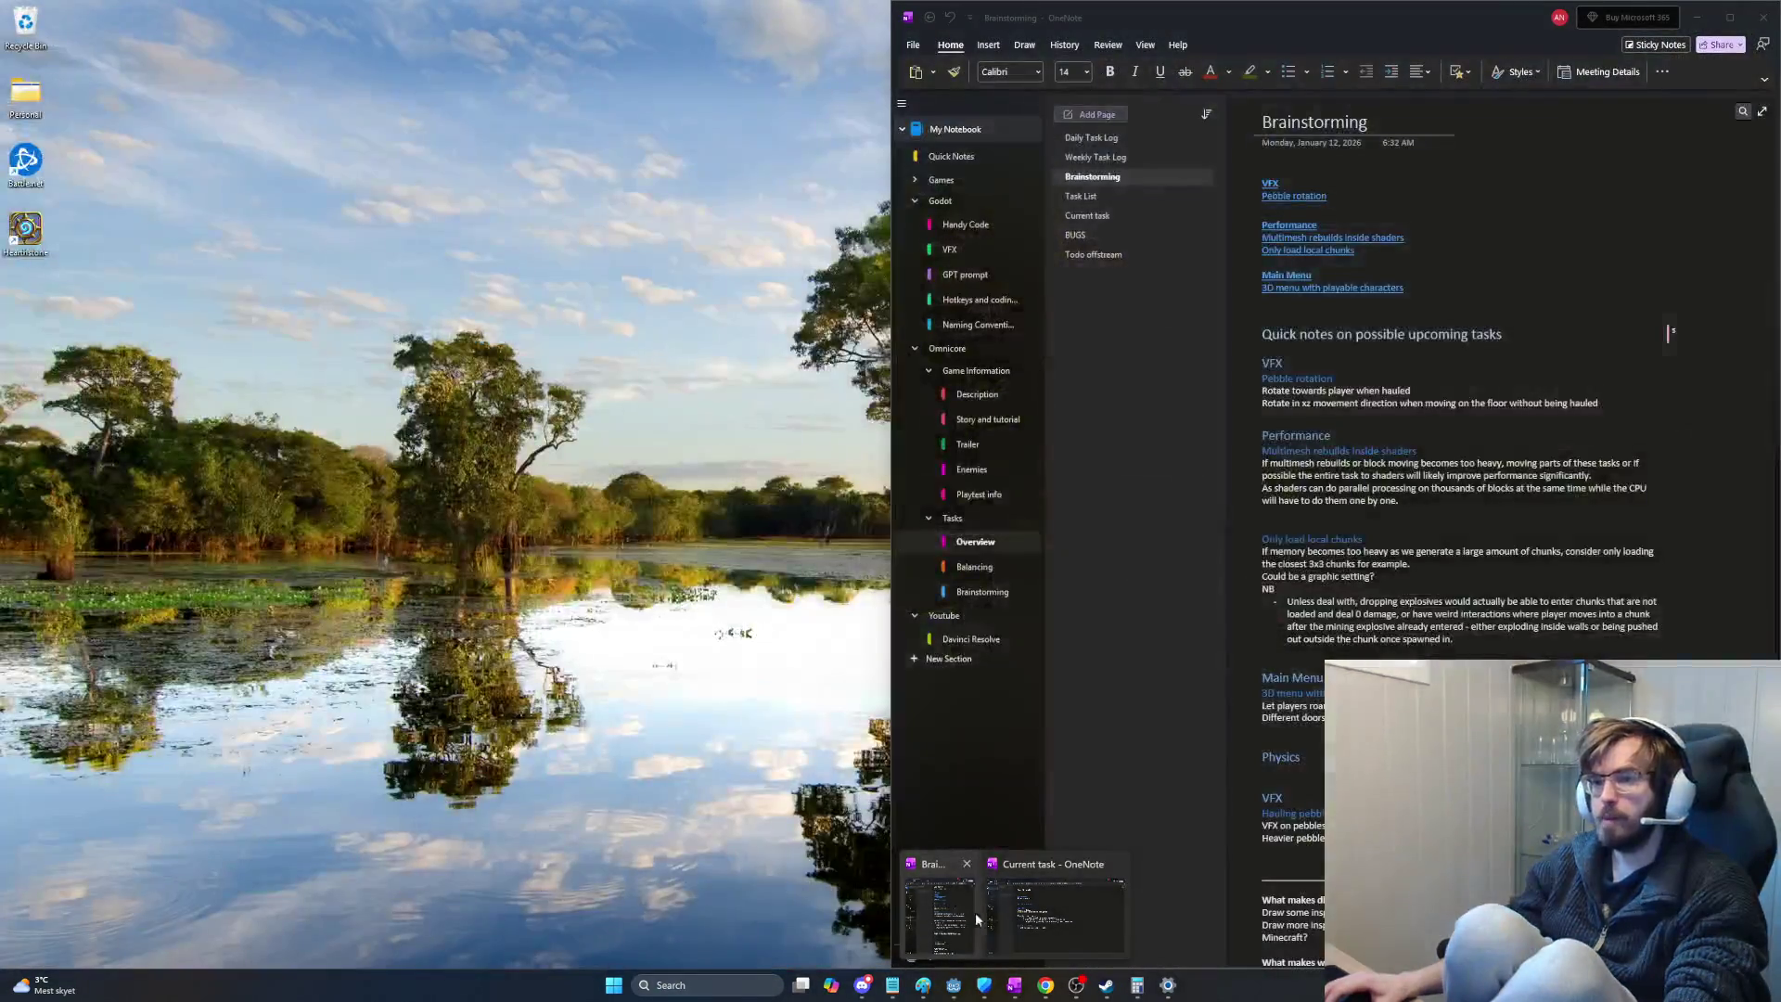
pyautogui.click(1020, 914)
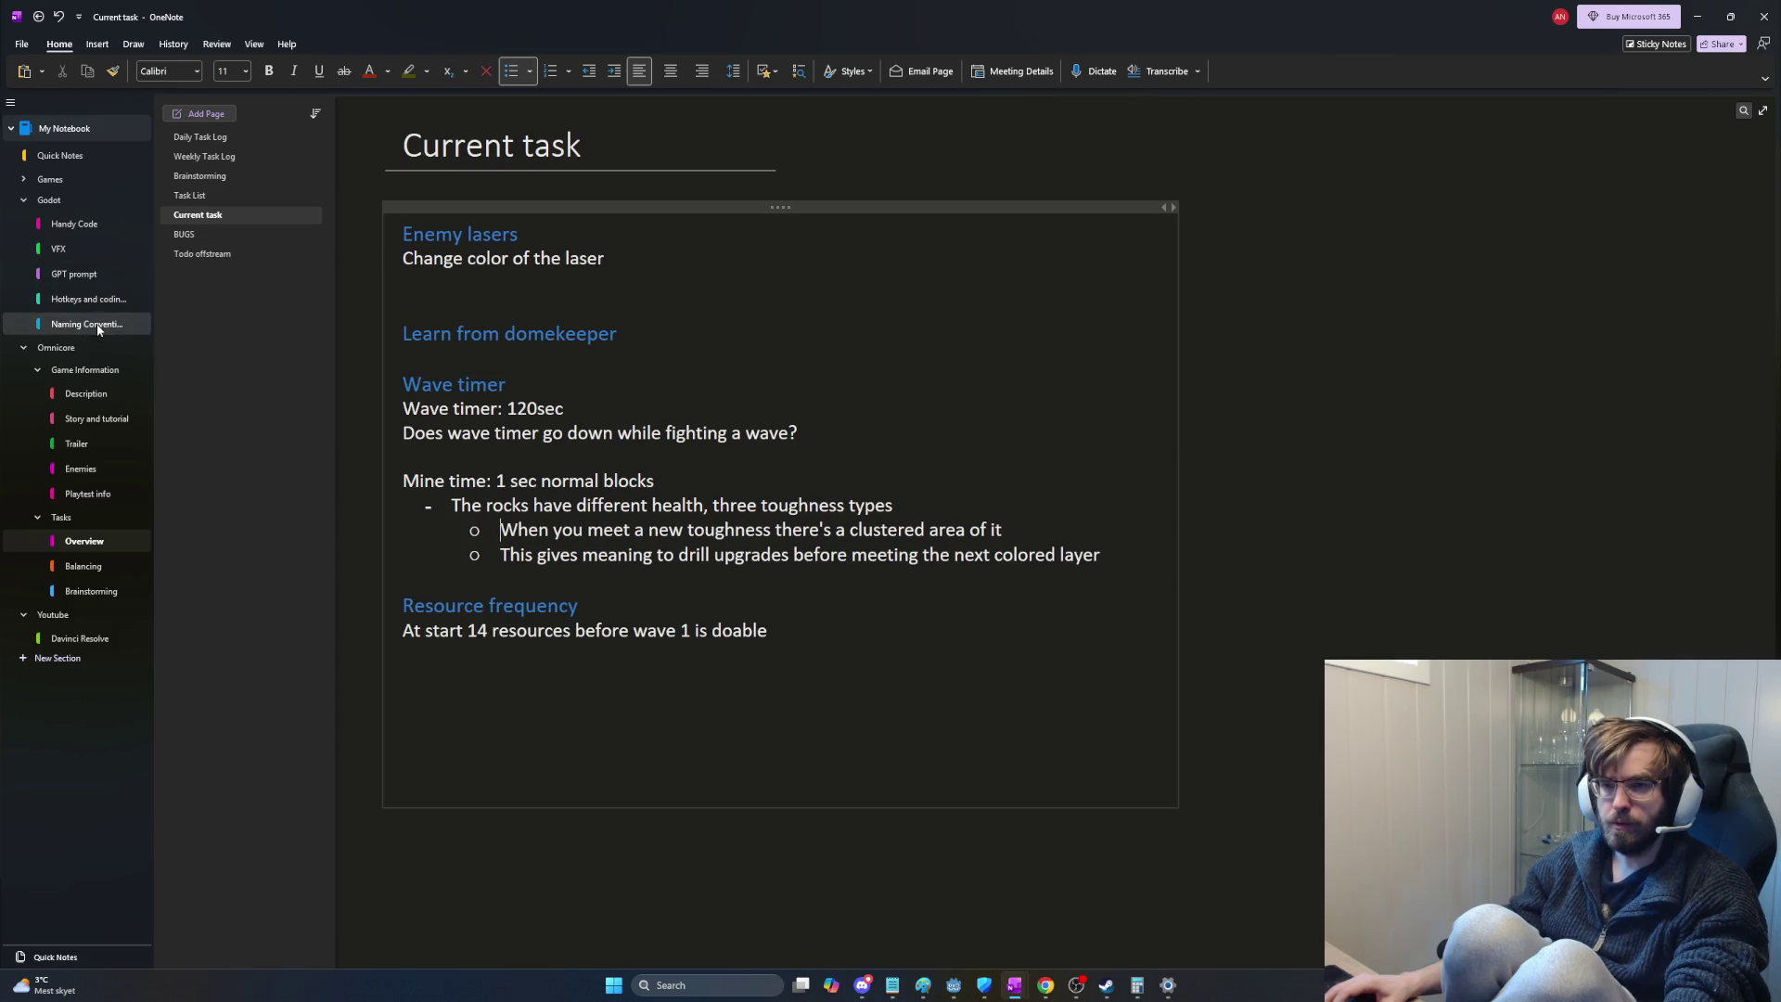
# Create a new section named 'UI' in the Godot notebook group
pyautogui.click(62, 226)
pyautogui.rightClick(61, 228)
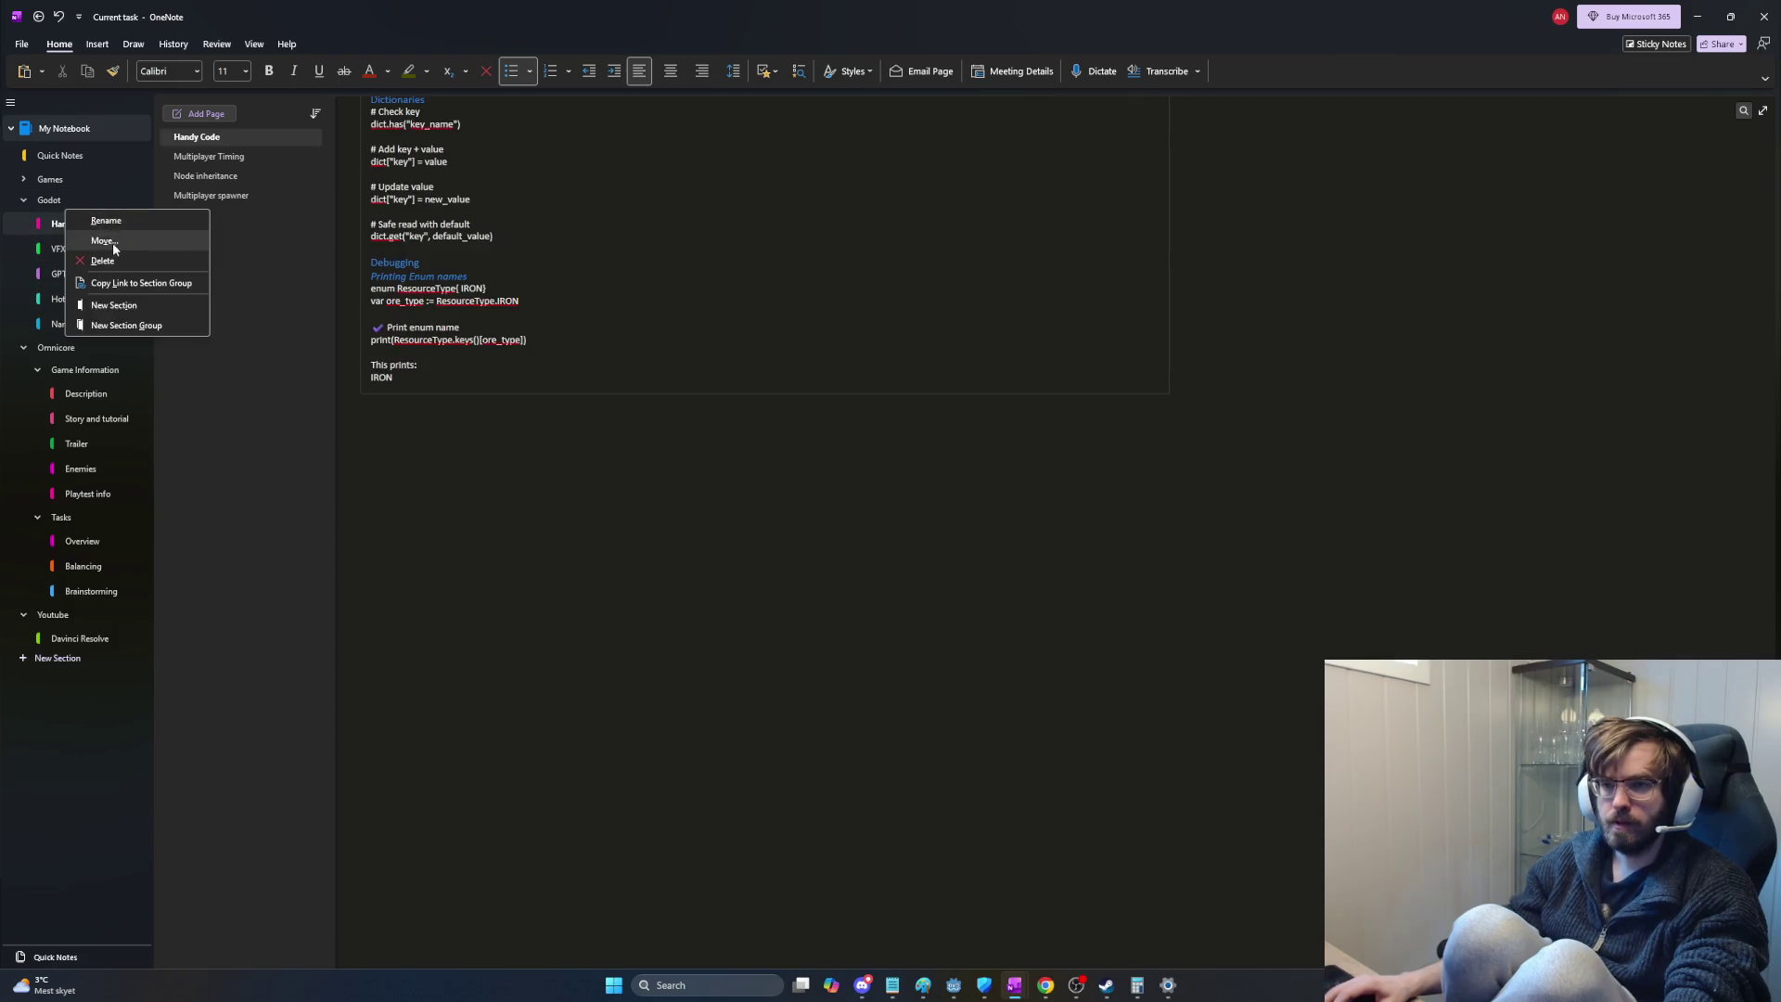
pyautogui.click(129, 309)
pyautogui.write('UI')
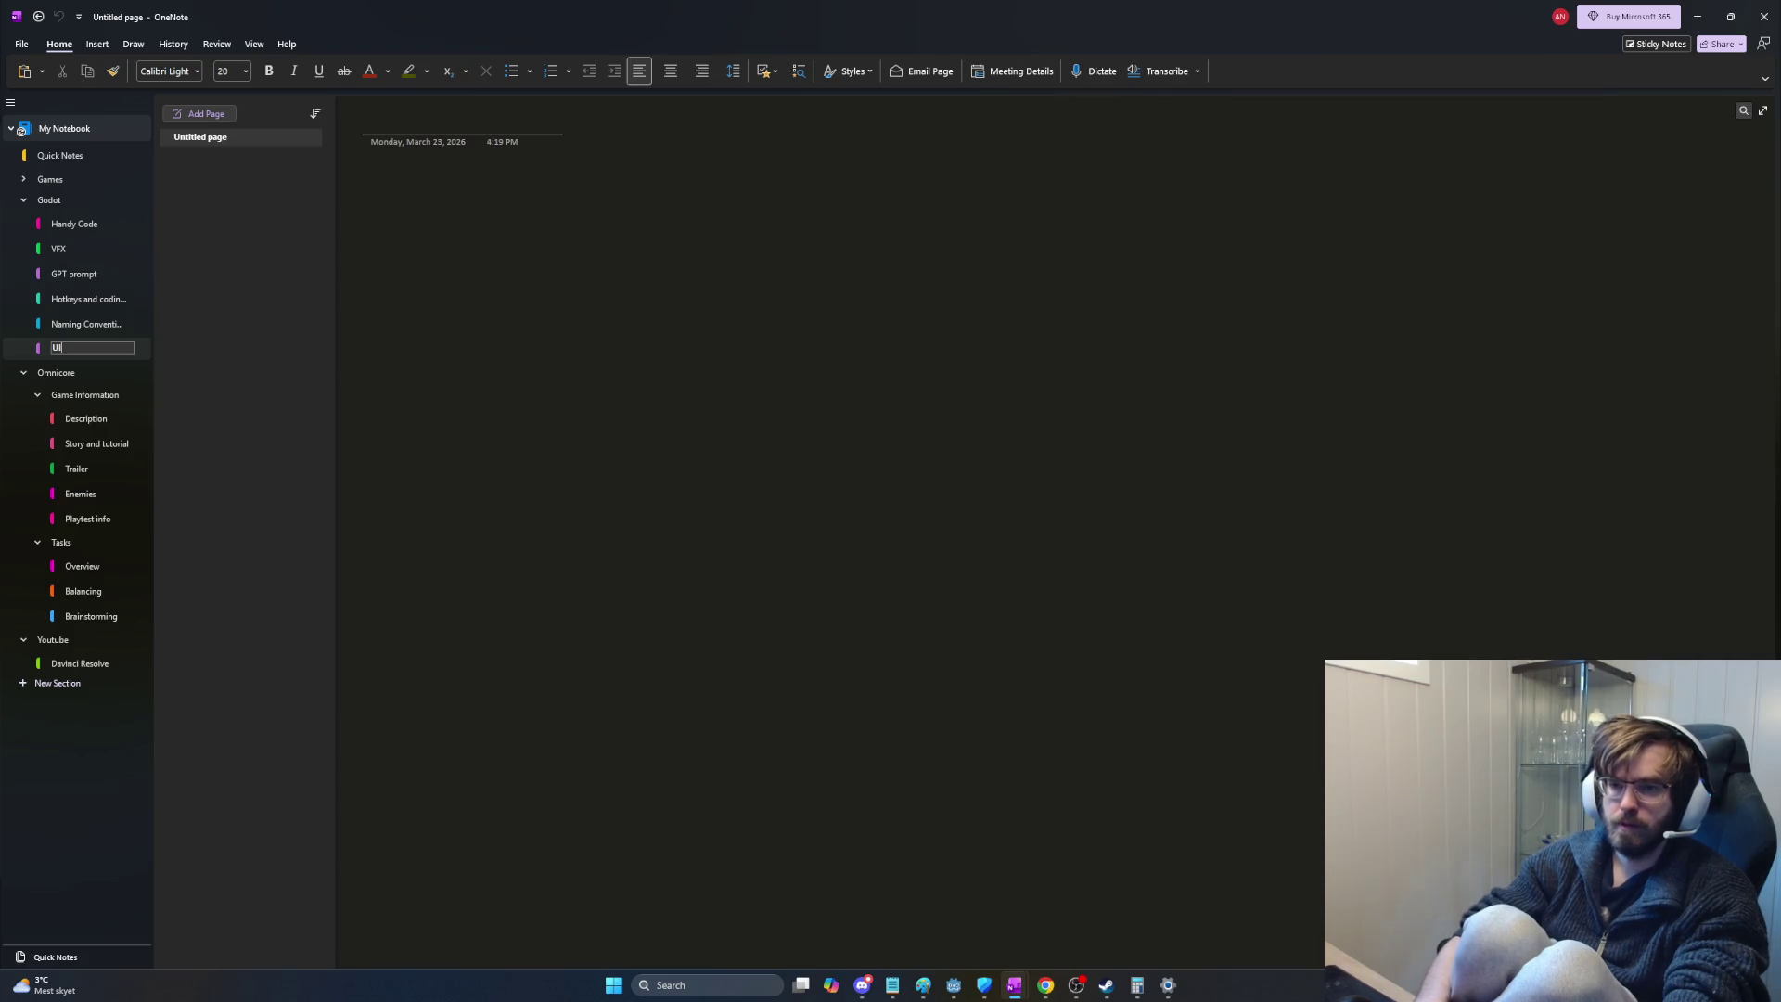
pyautogui.press('Escape')
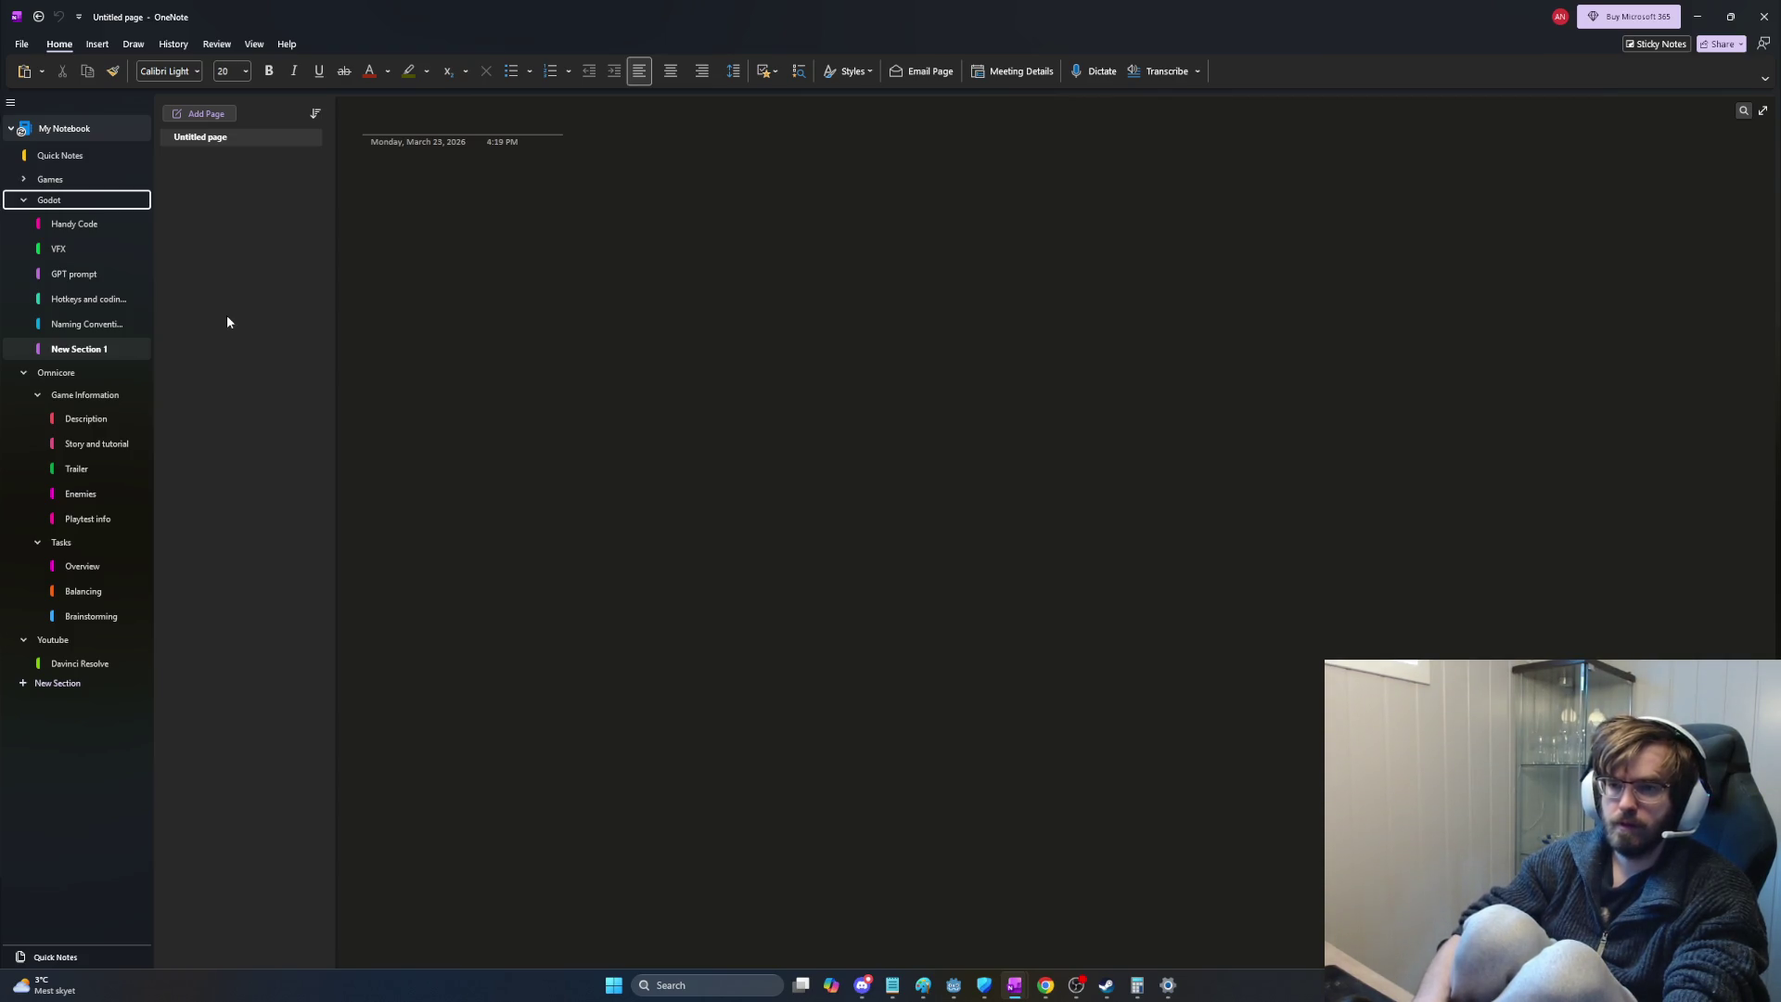
# Title the new page 'UI' and return to the Godot editor
pyautogui.click(452, 125)
pyautogui.write('UI')
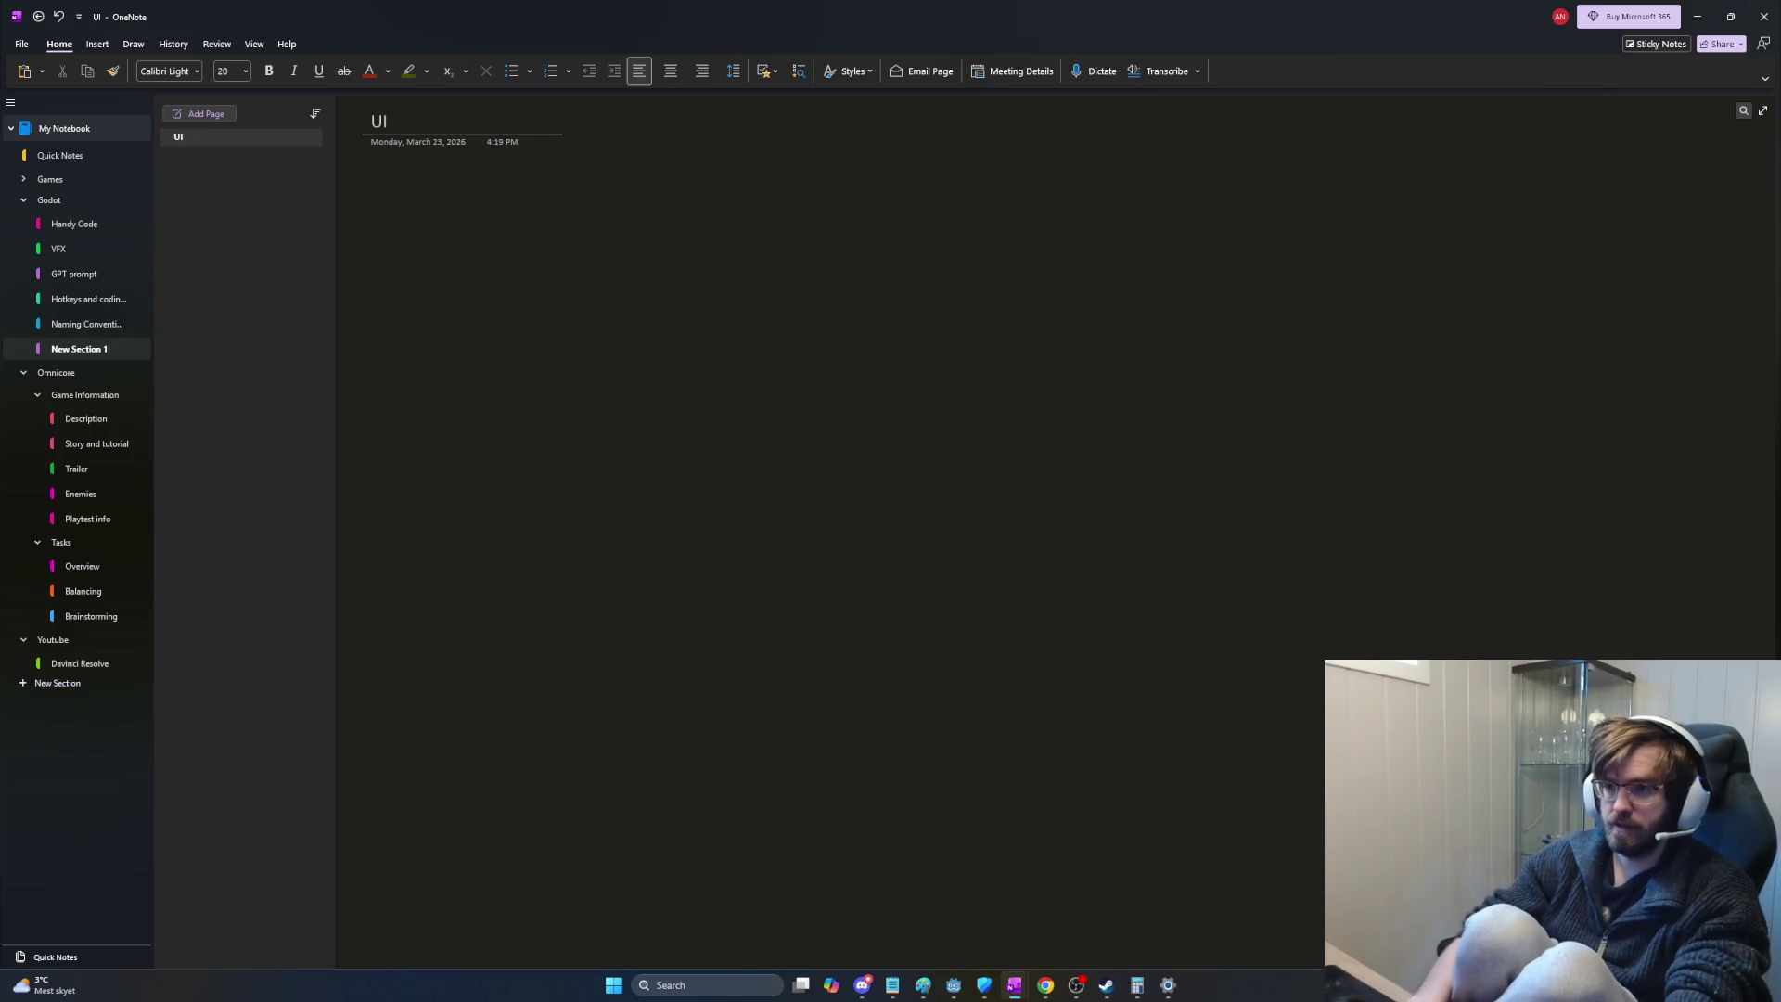
pyautogui.press('Return')
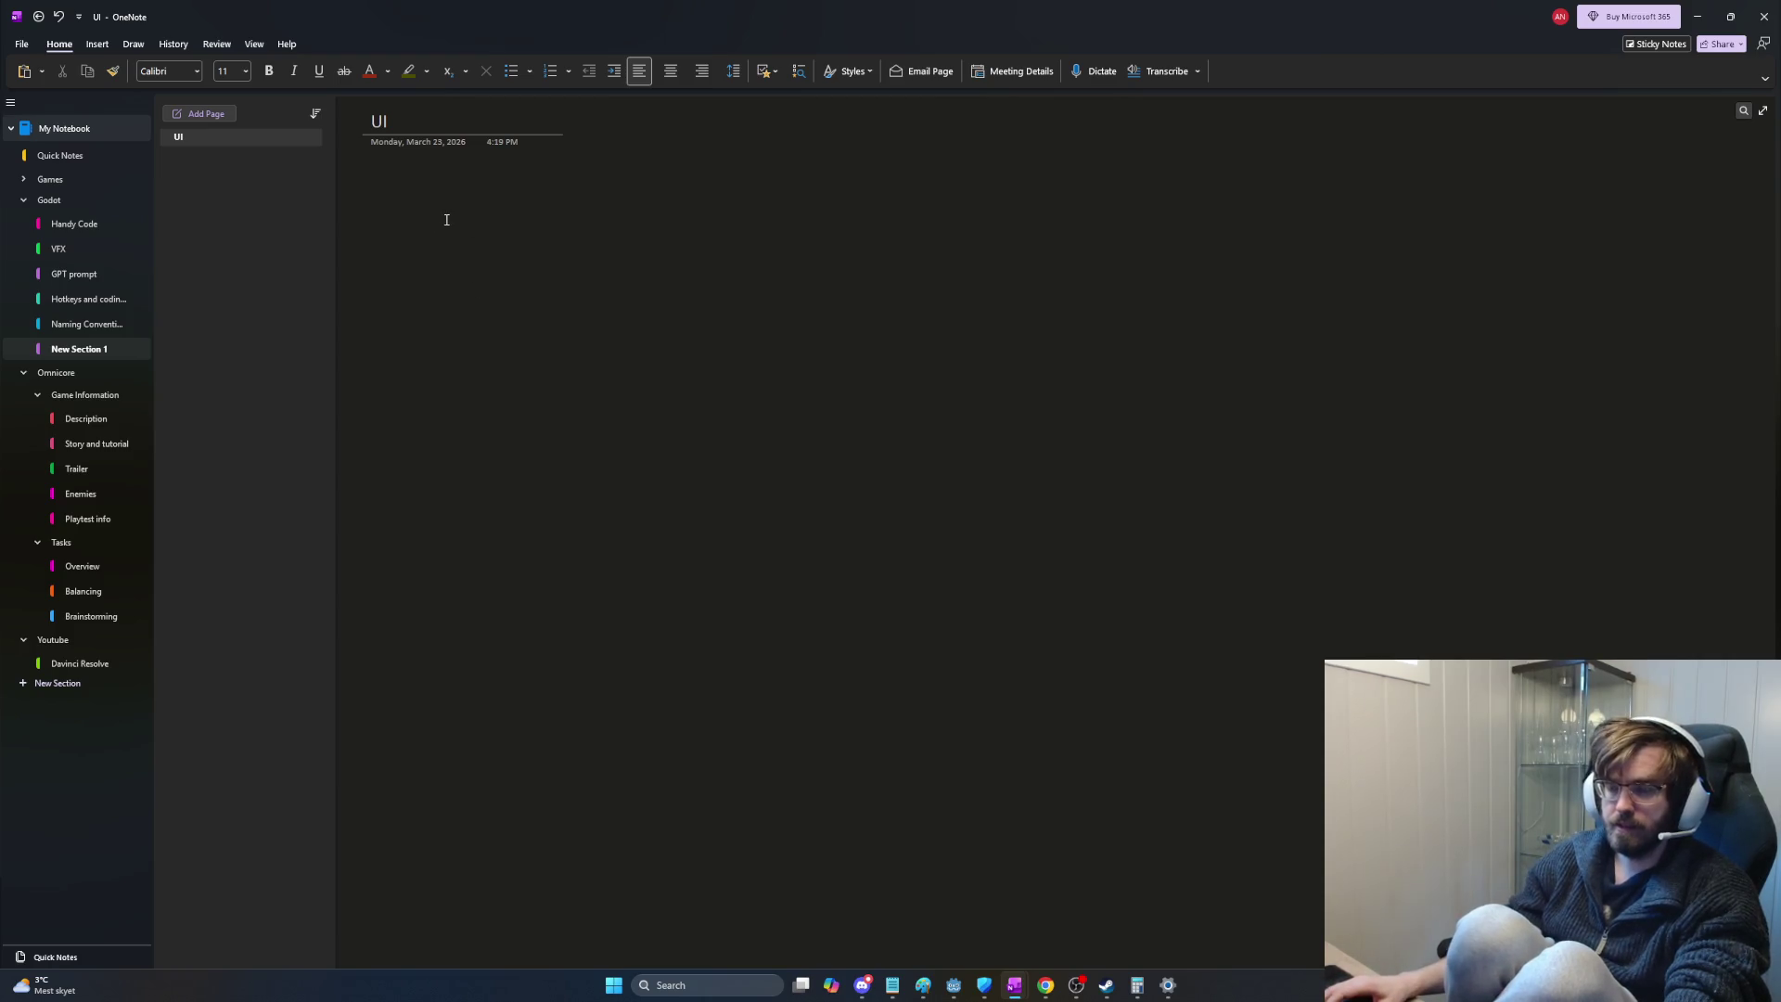
pyautogui.write('W')
pyautogui.press('BackSpace')
pyautogui.write('ct')
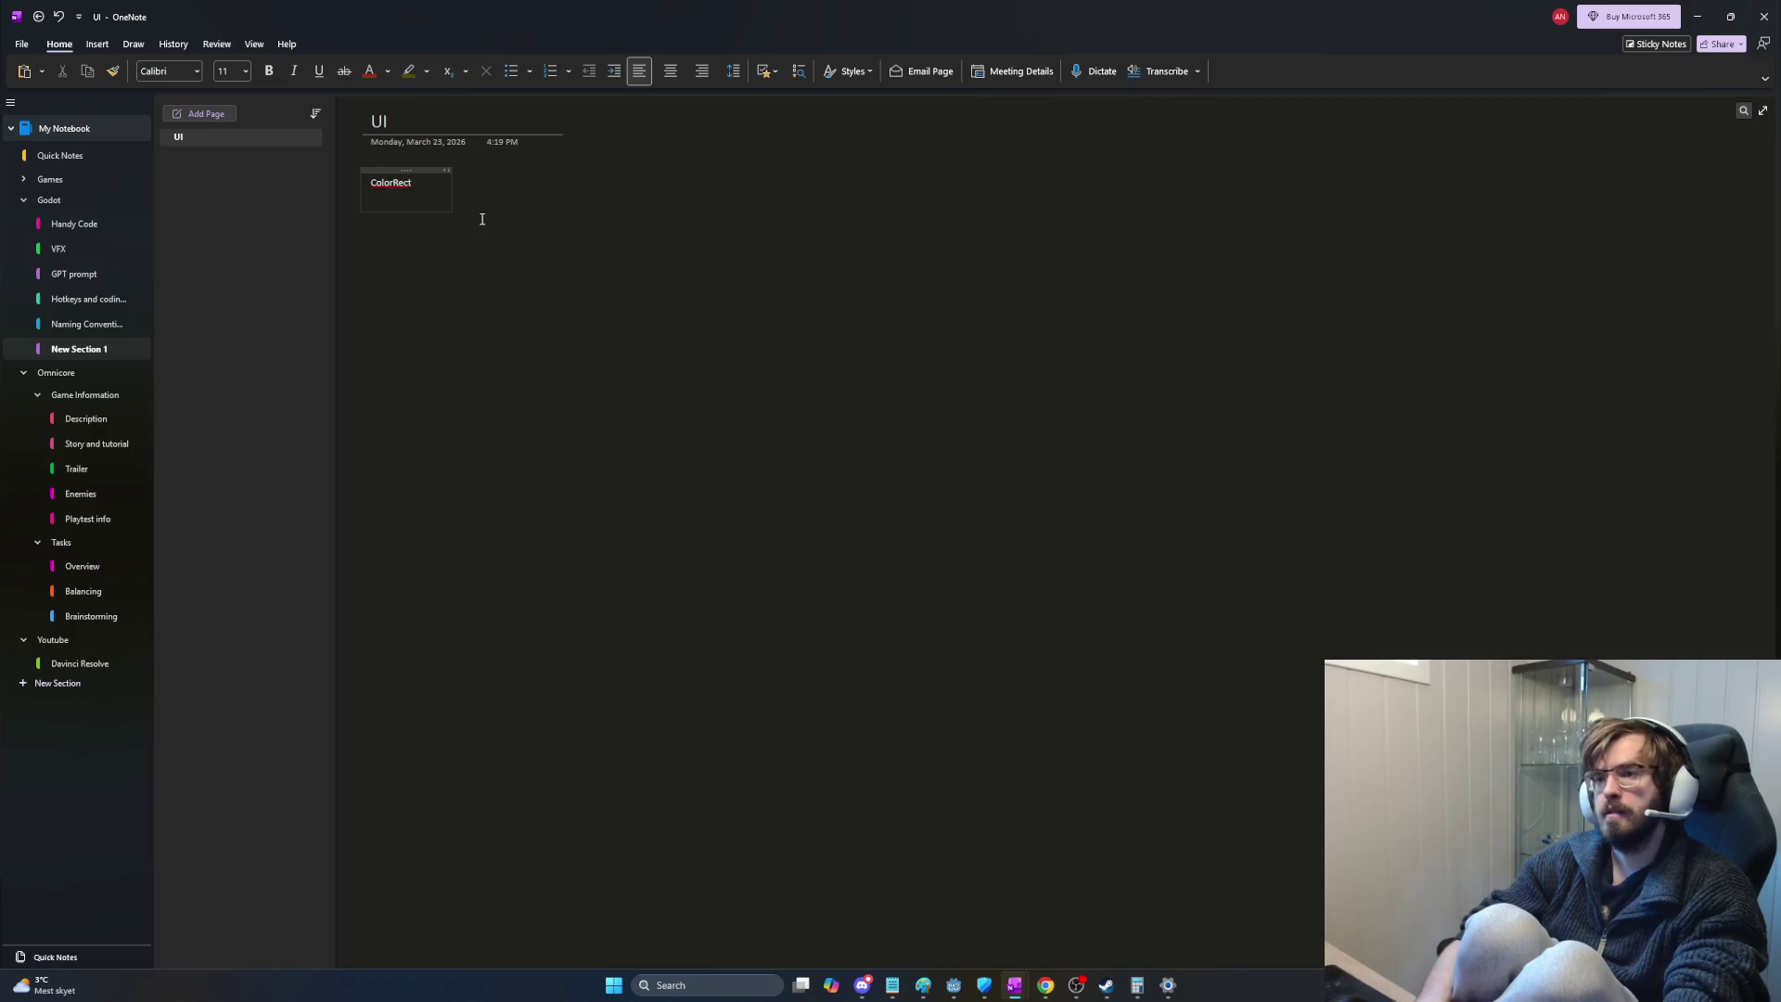
pyautogui.hotkey('alt', 'Tab')
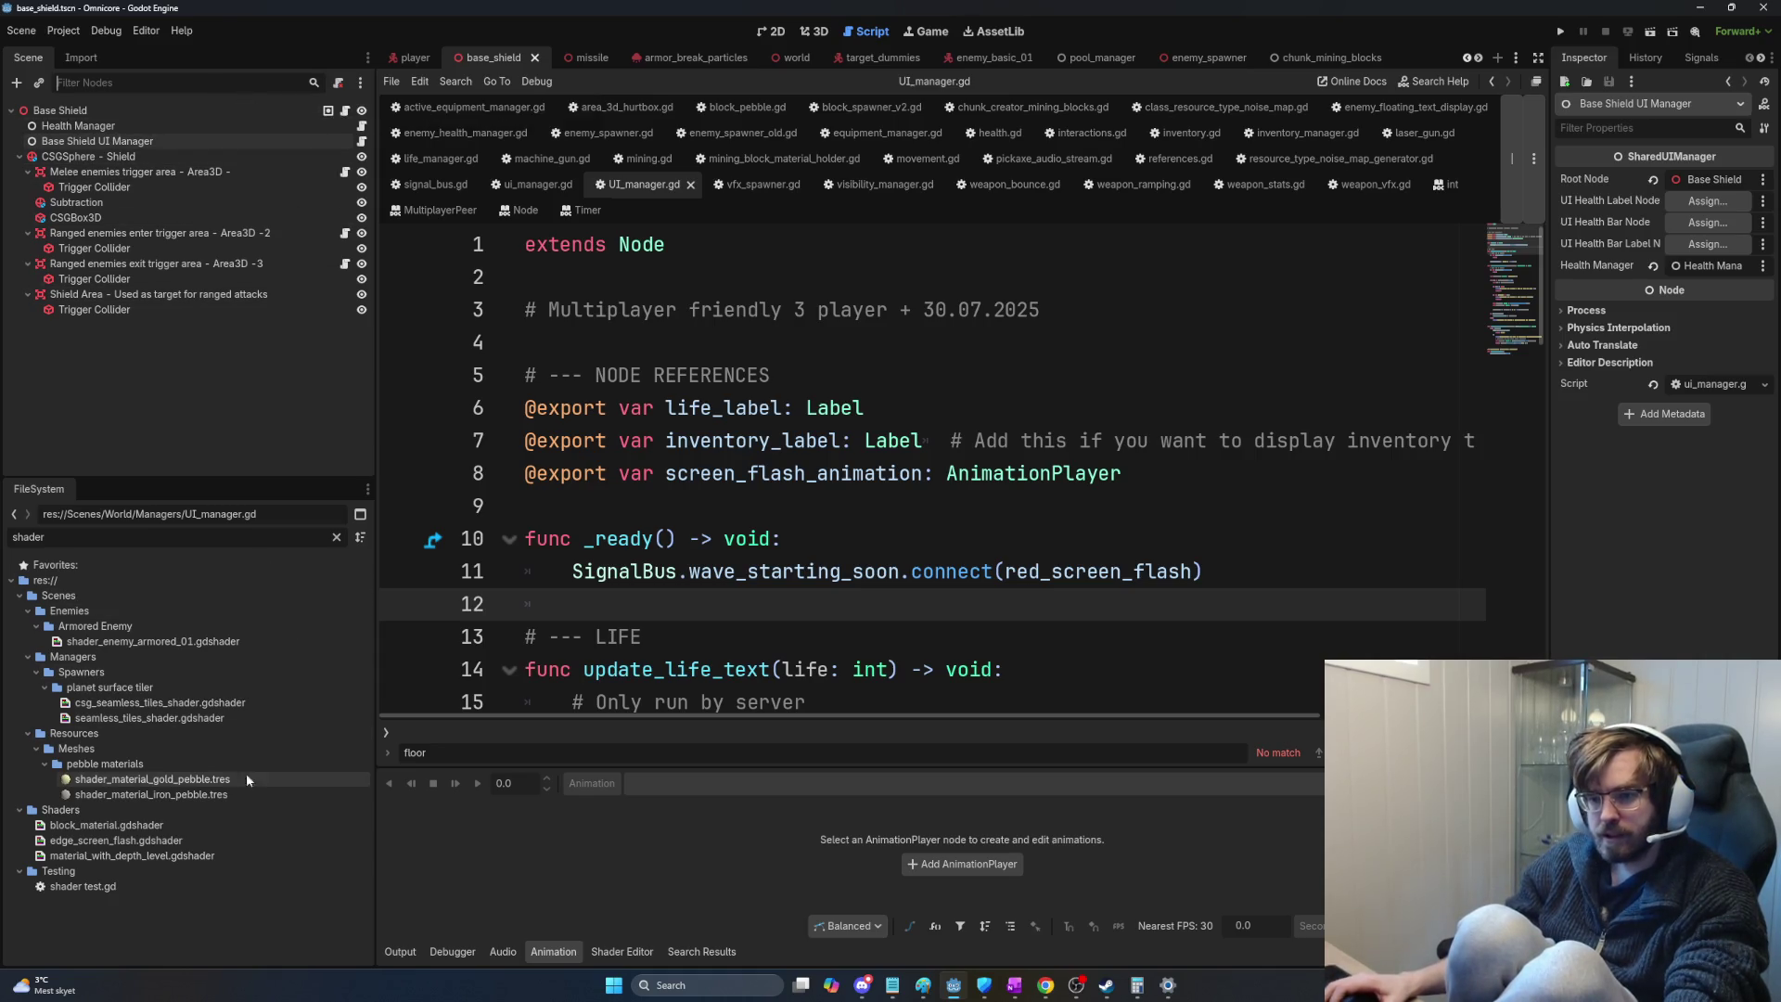
# Filter FileSystem for 'ui_m' and rename the shield script to base_shield_ui_manager.gd
pyautogui.hotkey('ctrl', 'a')
pyautogui.write('ui_m')
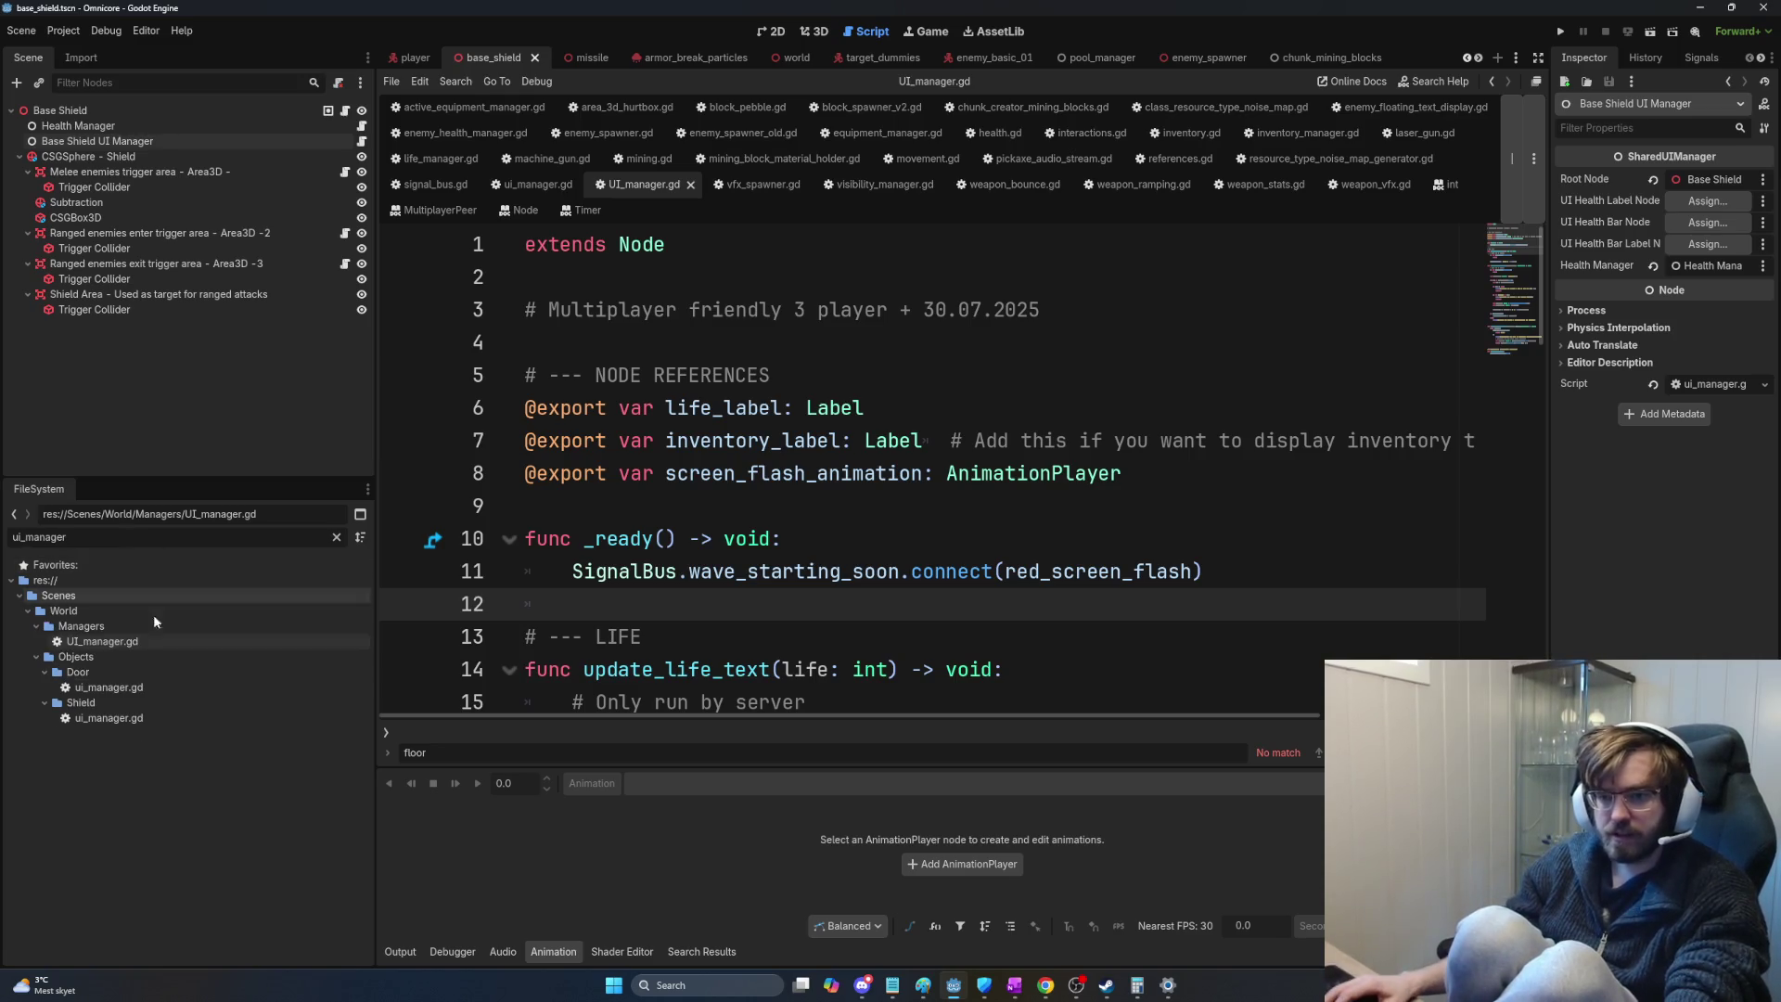
pyautogui.click(150, 722)
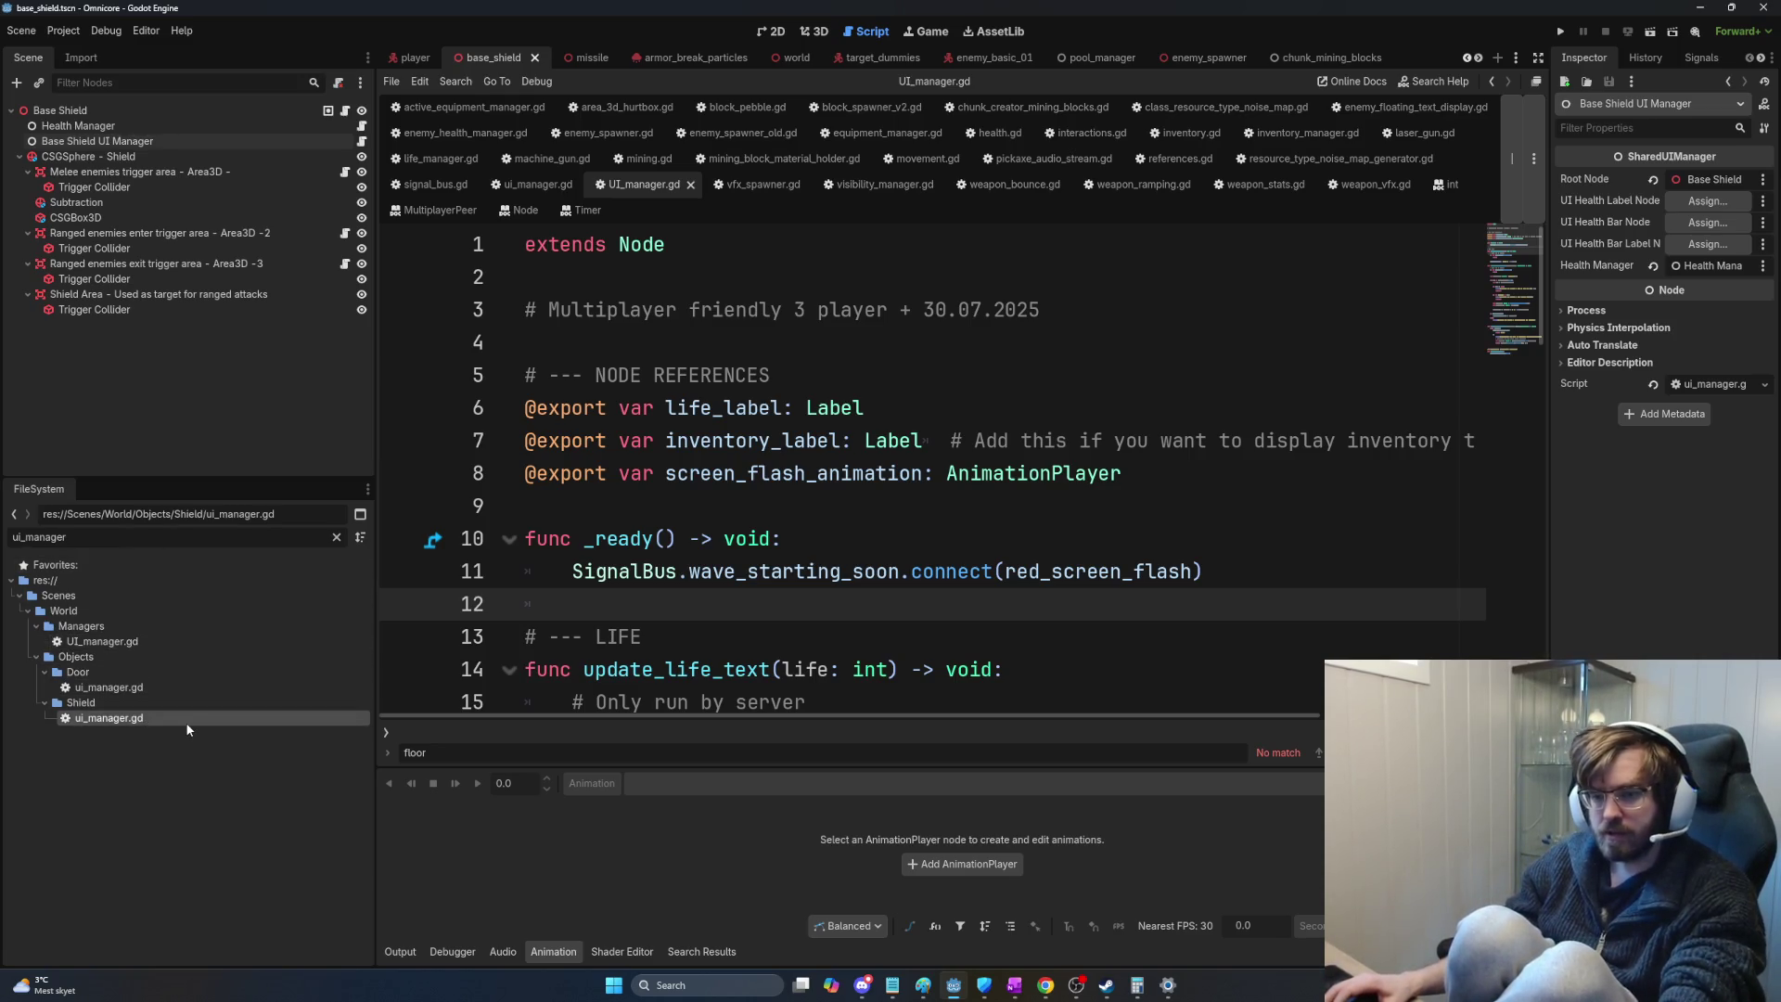
pyautogui.click(186, 722)
pyautogui.write('base_shield_')
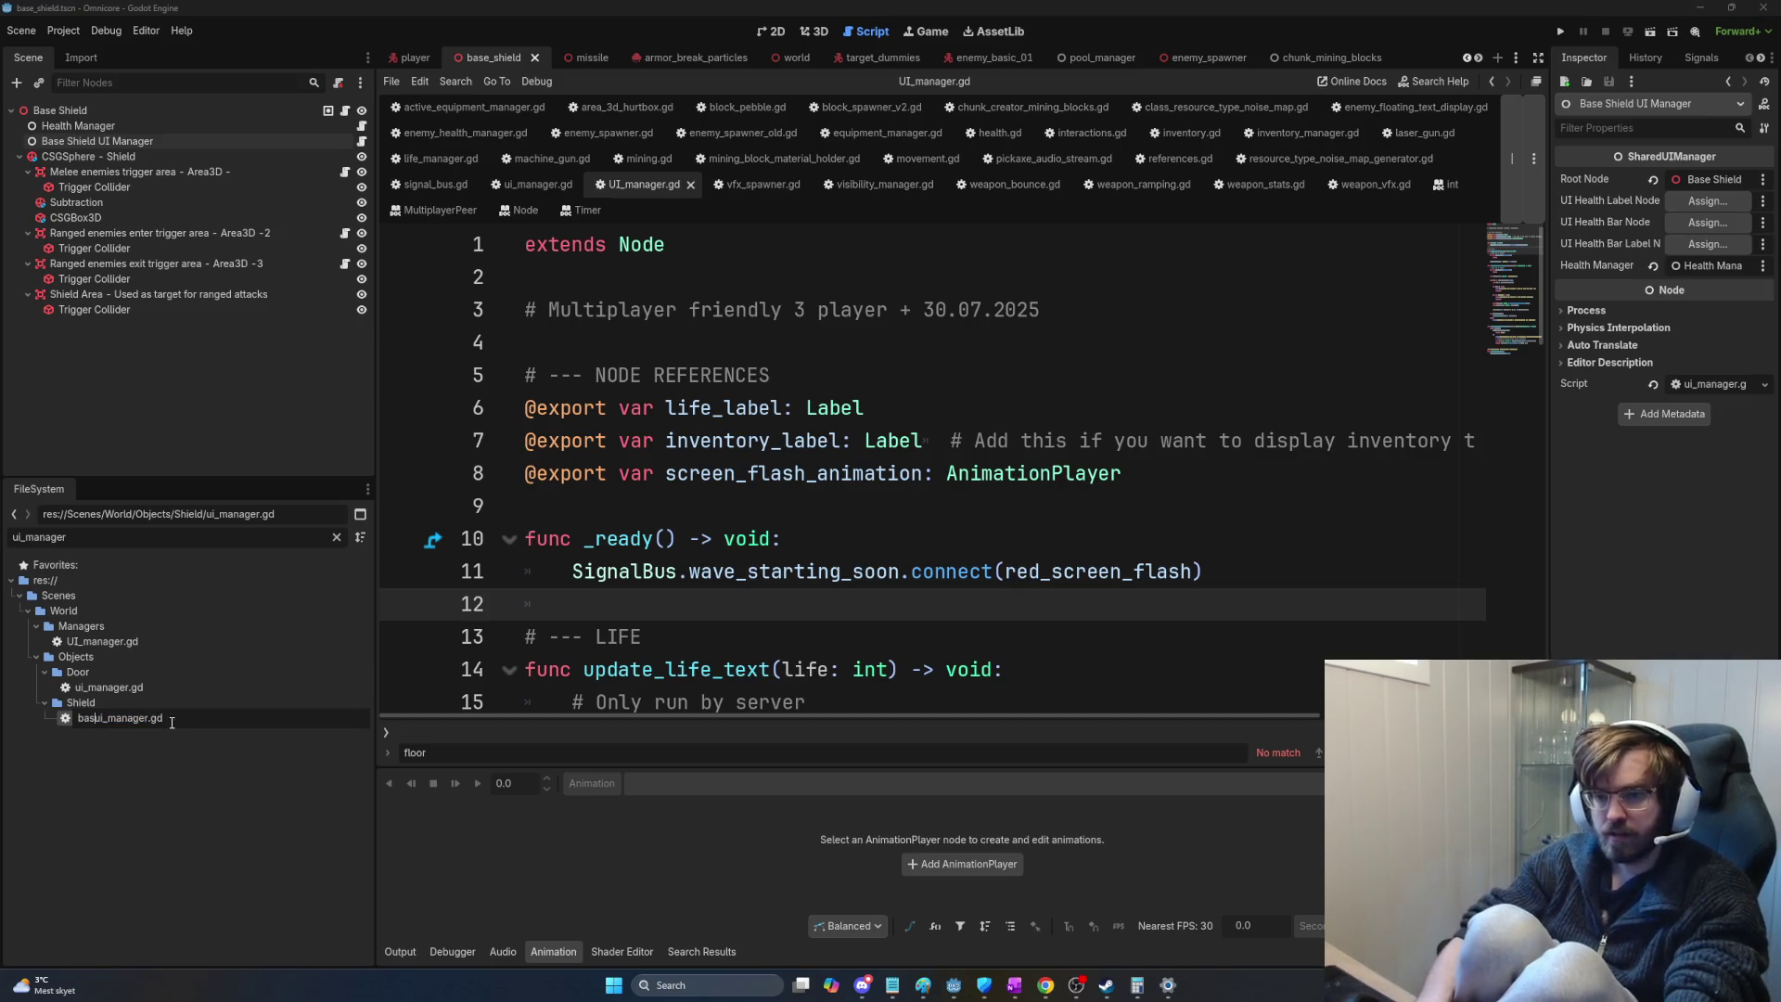
pyautogui.press('Return')
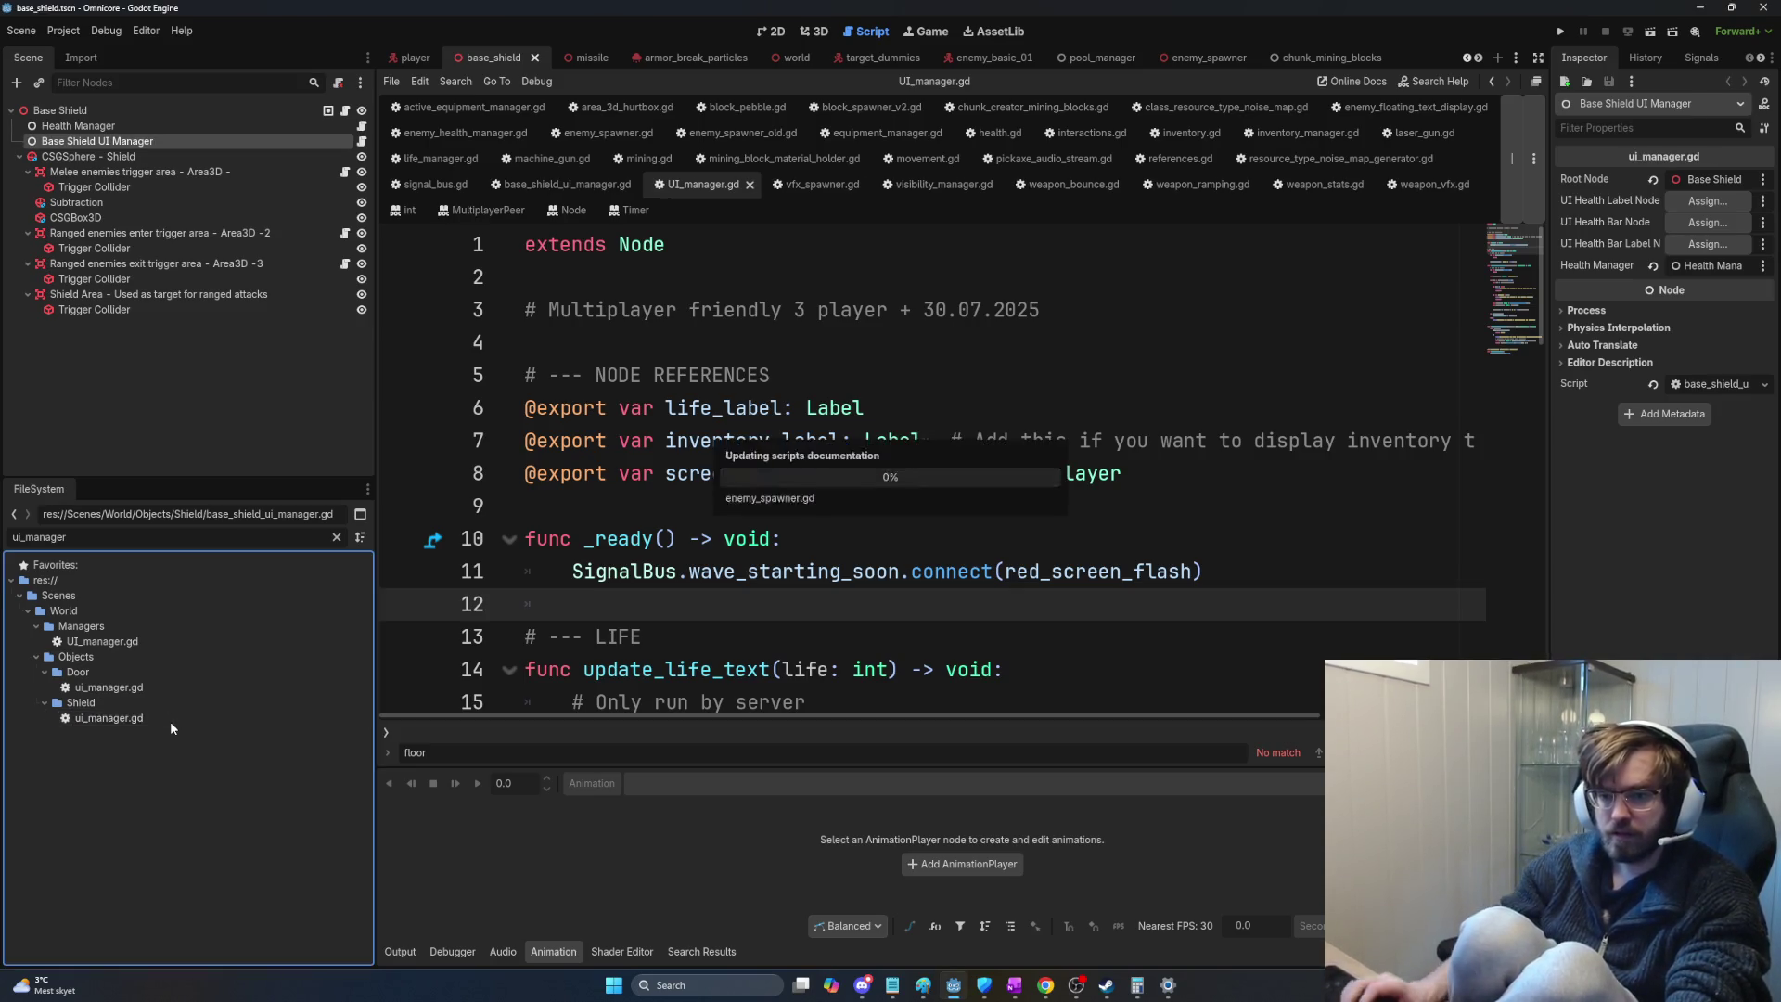
# Rename the door's ui_manager.gd to door_ui_manager.gd, fixing a stray apostrophe
pyautogui.click(110, 687)
pyautogui.press('F2')
pyautogui.press('Home')
pyautogui.write("door_'")
pyautogui.press('Return')
pyautogui.press('F2')
pyautogui.click(117, 687)
pyautogui.press('BackSpace')
pyautogui.press('Return')
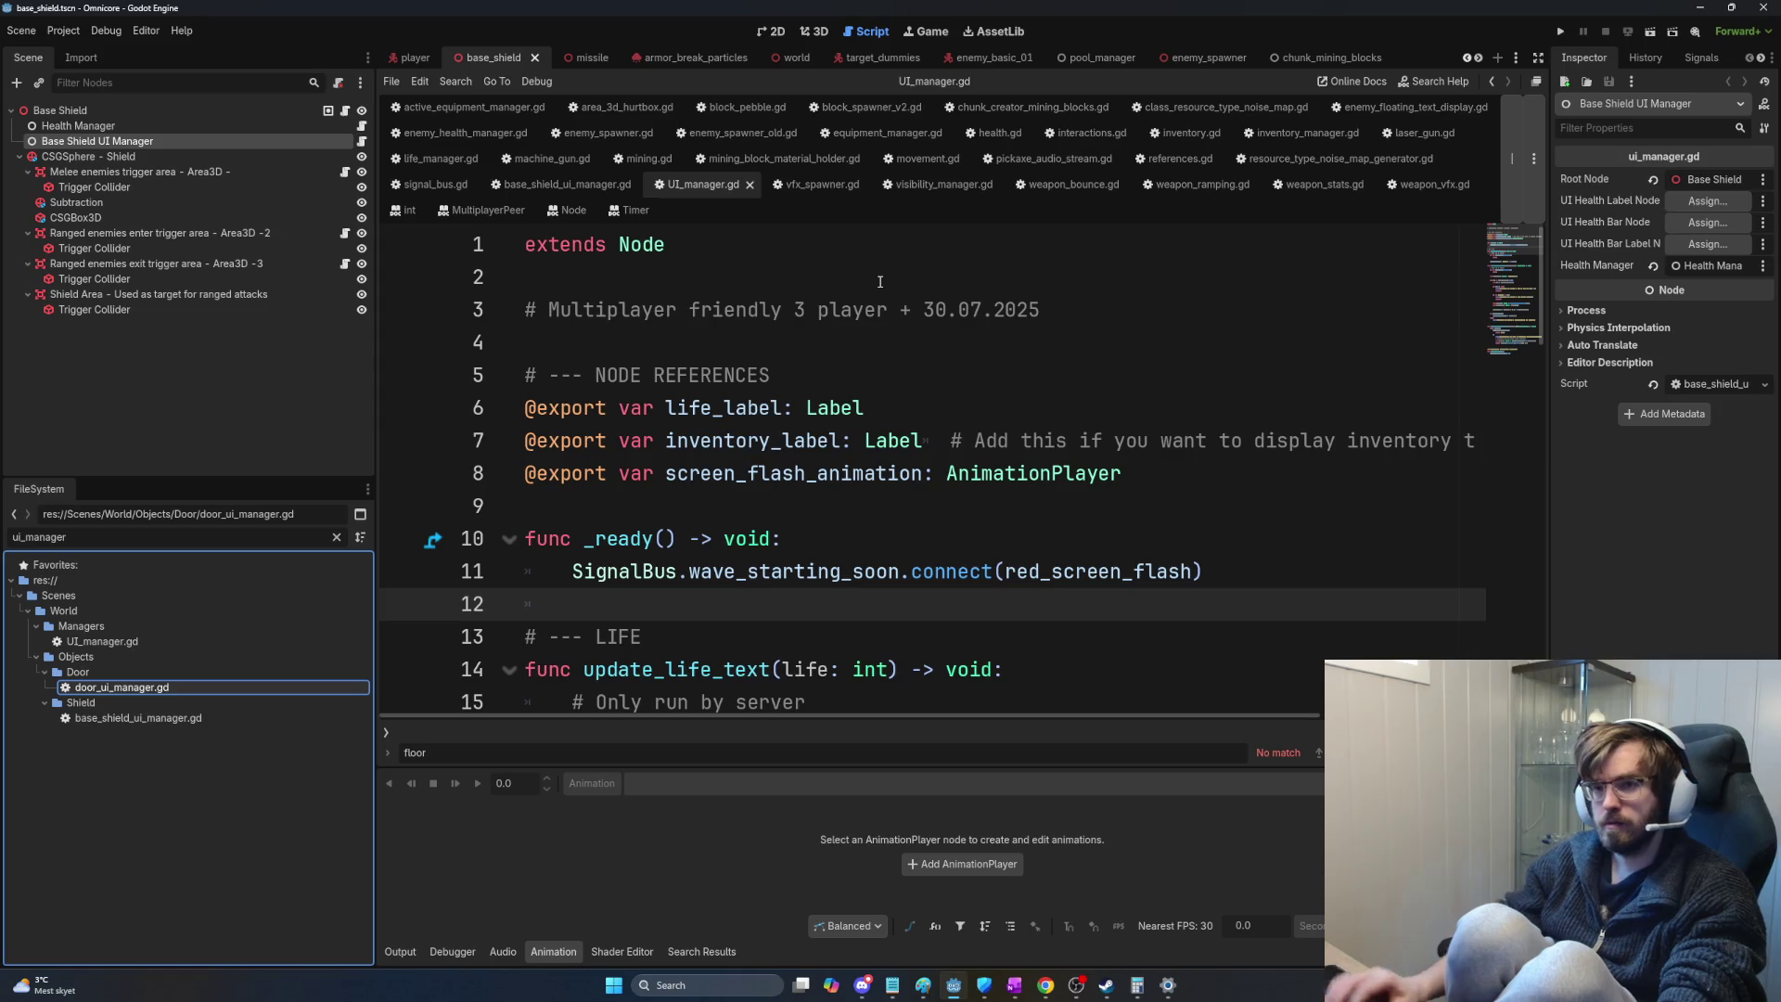
# Switch to the world scene from the open scenes list
pyautogui.click(1516, 57)
pyautogui.press('w')
pyautogui.press('Return')
# Assign the flash AnimationPlayer to the UI manager's Screen Flash Animation property
pyautogui.scroll(10, 235, 252)
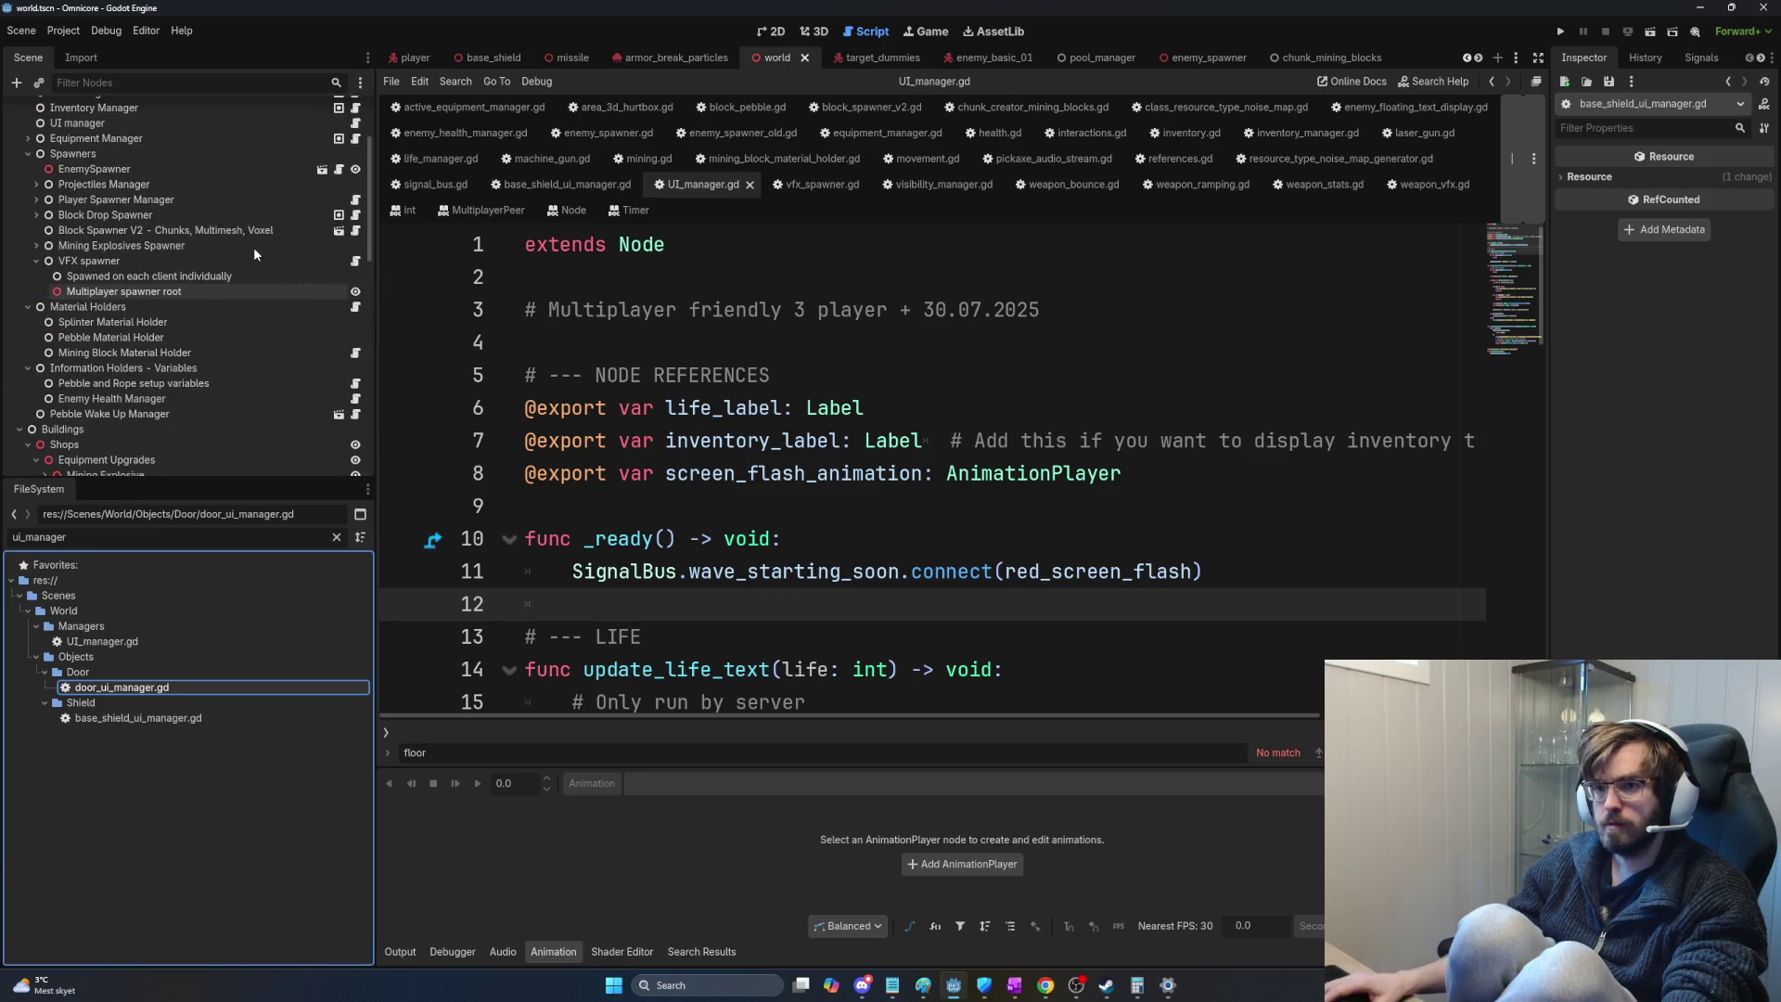
pyautogui.click(120, 122)
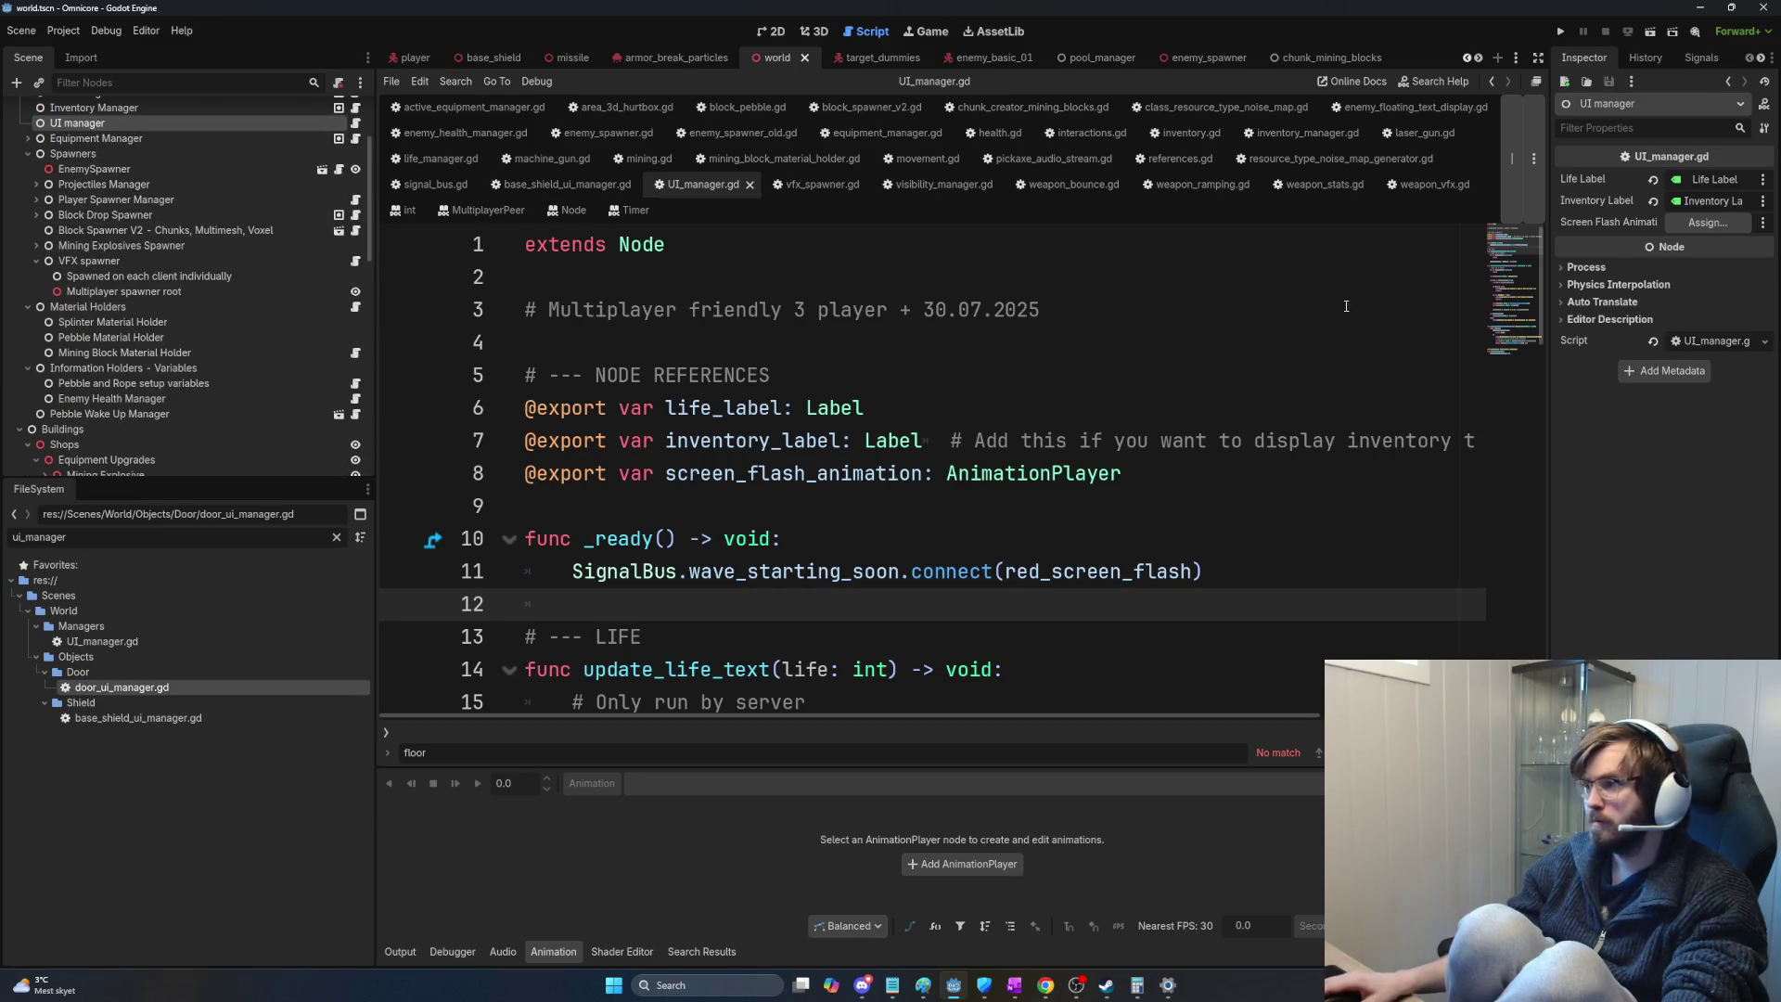
pyautogui.scroll(-8, 185, 413)
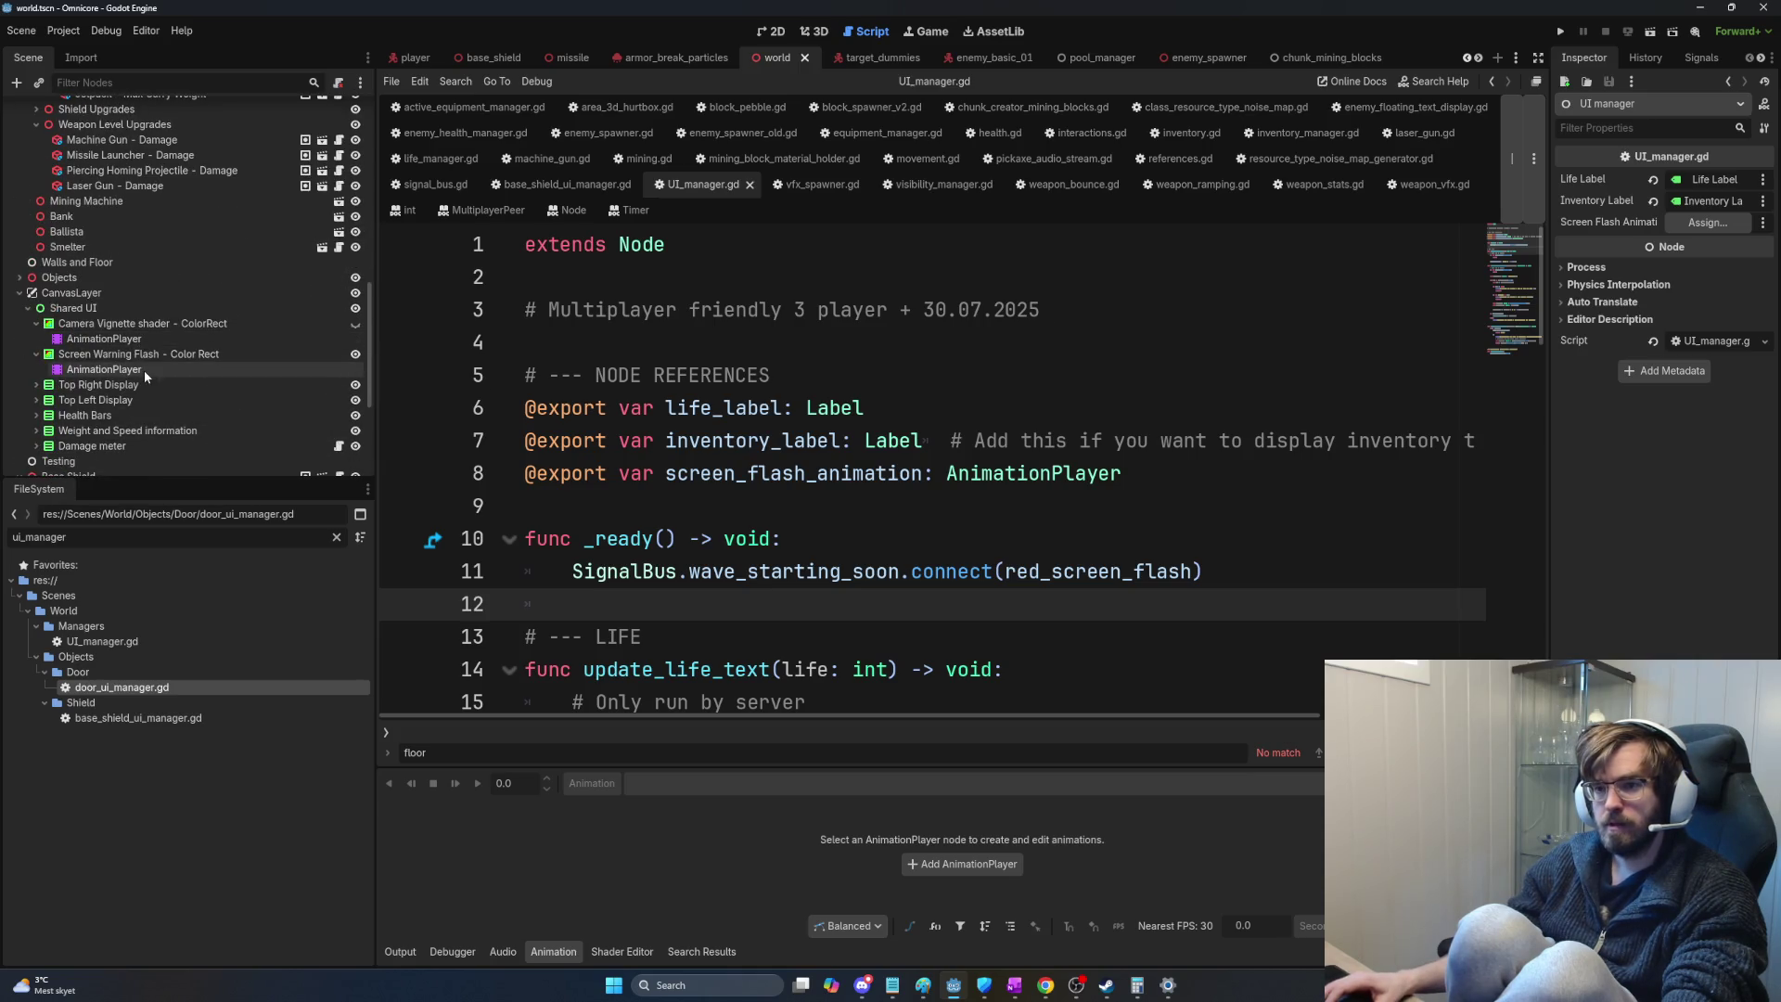
pyautogui.moveTo(143, 370)
pyautogui.mouseDown()
pyautogui.moveTo(1020, 245)
pyautogui.moveTo(1707, 222)
pyautogui.mouseUp()
# Rename the player 'Screen Flash Animation - AnimationPlayer', save, and load its screen_flash animation
pyautogui.click(131, 370)
pyautogui.write('Screen Flash ')
pyautogui.write('Animation -')
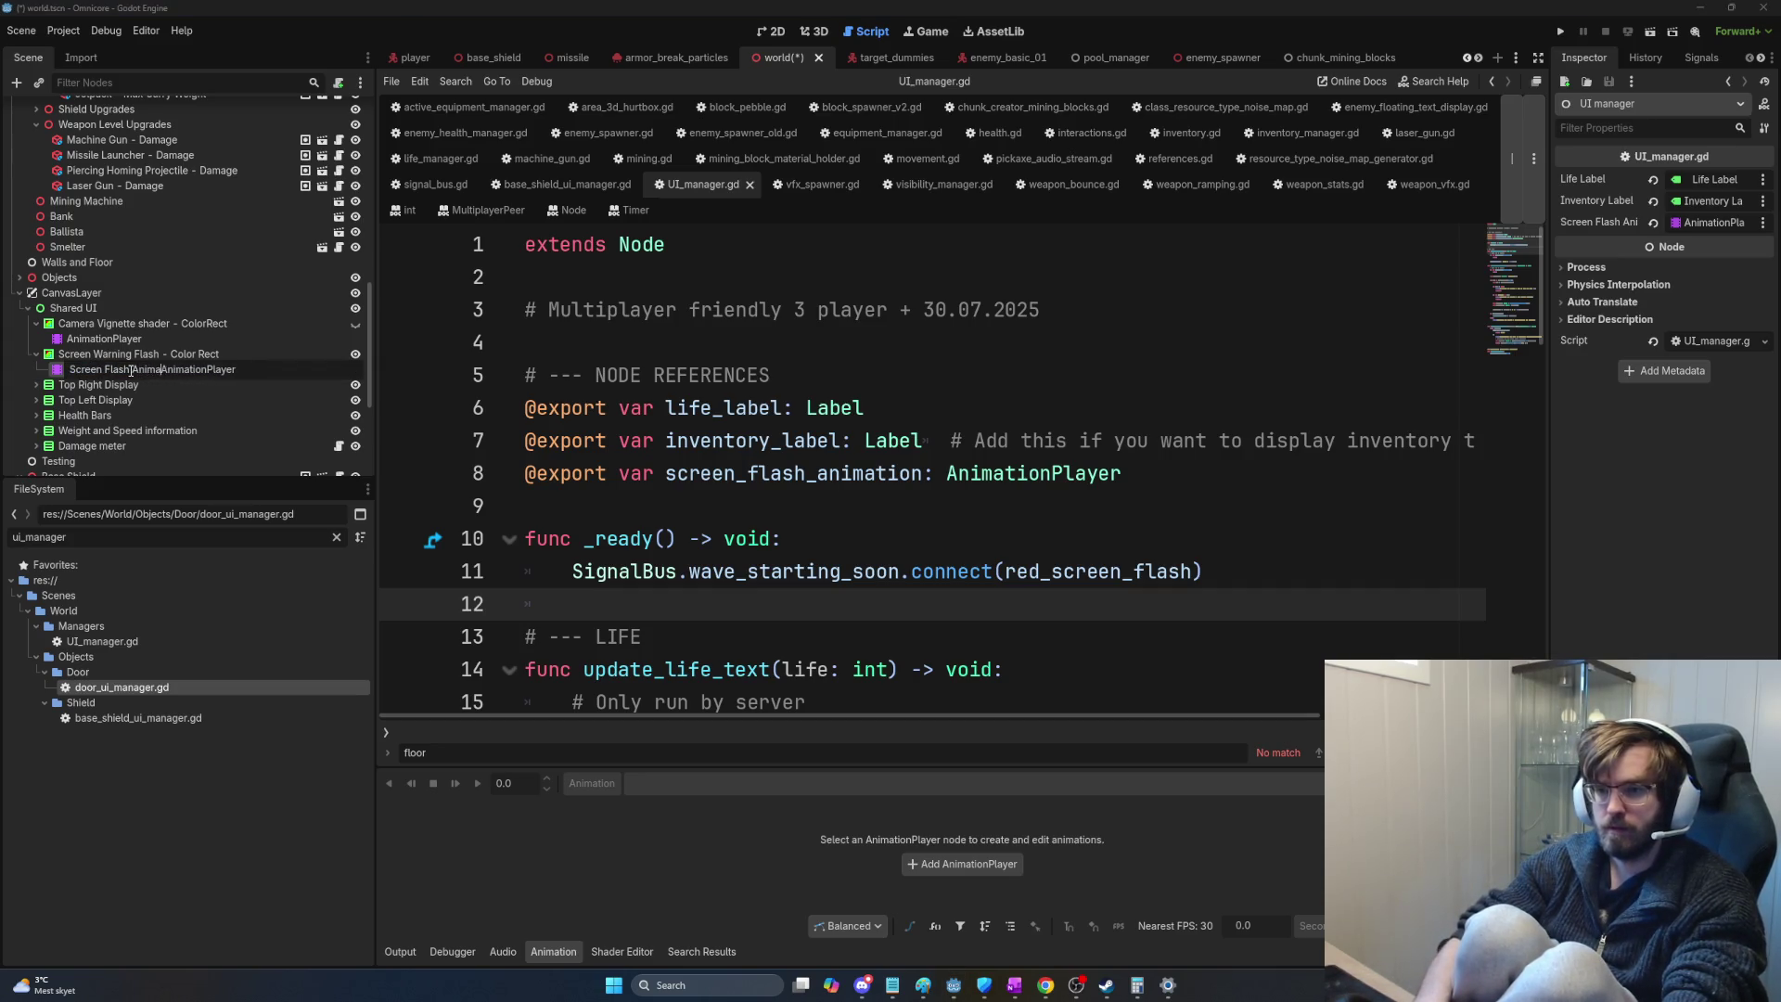
pyautogui.press('Return')
pyautogui.hotkey('ctrl', 's')
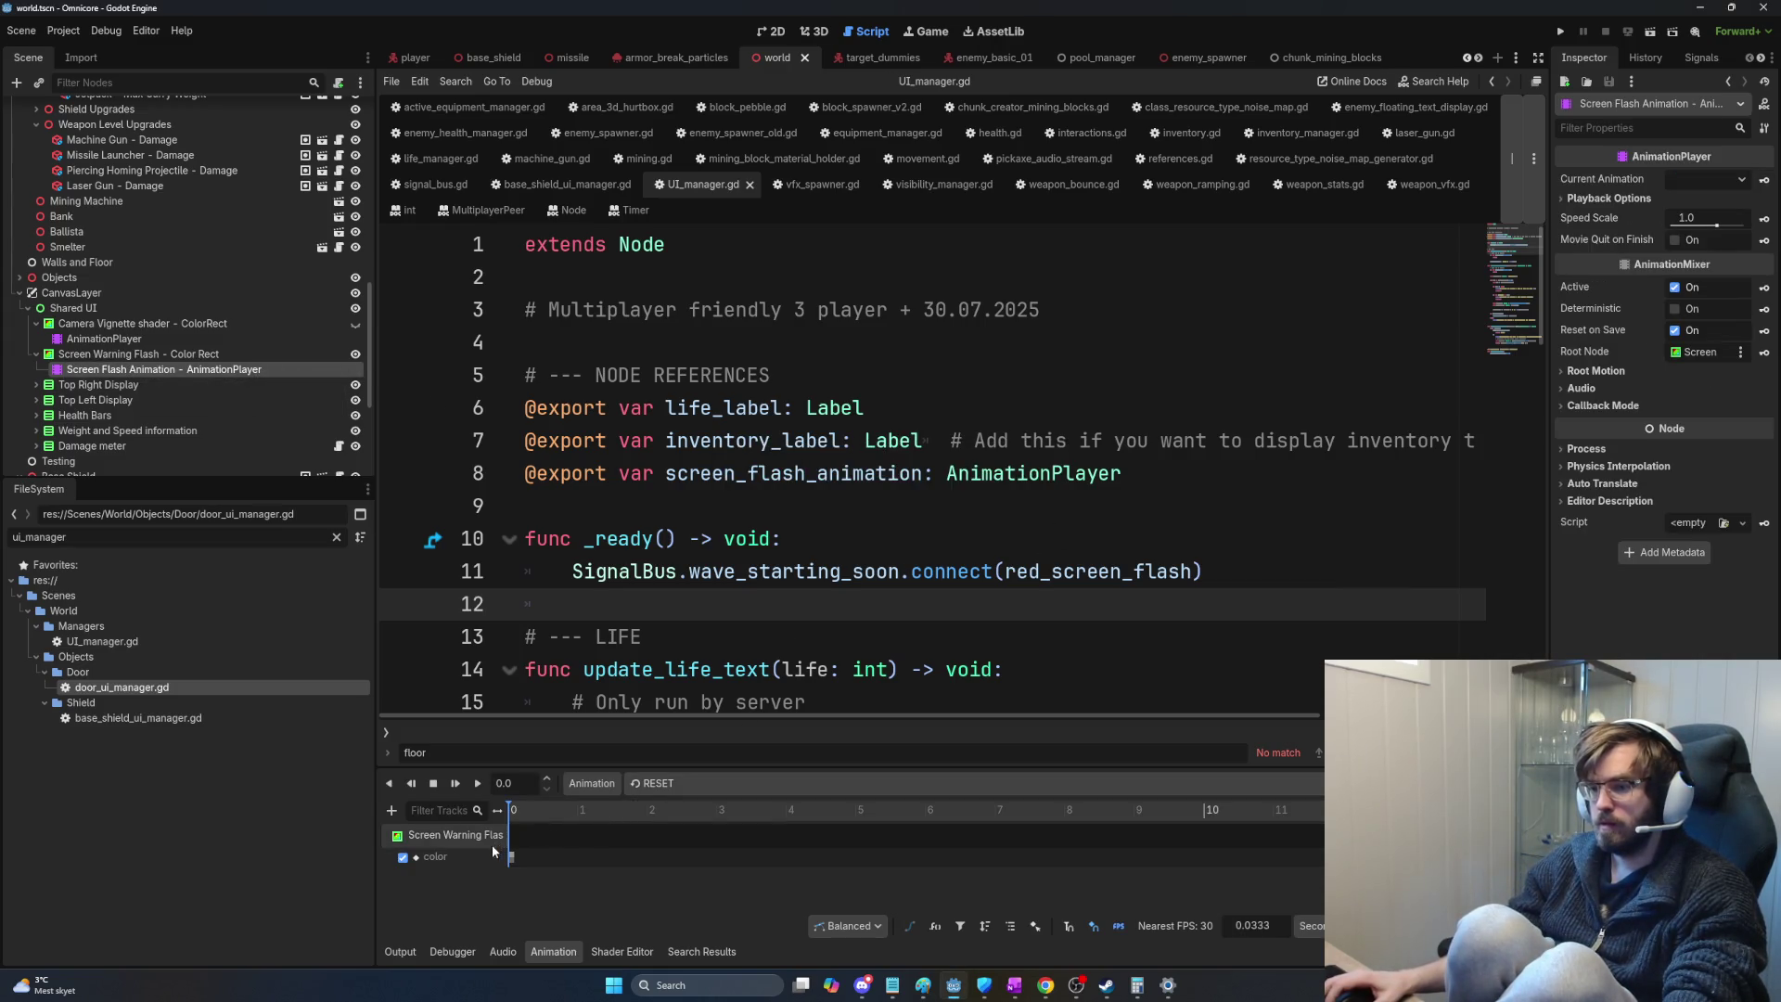
pyautogui.click(741, 784)
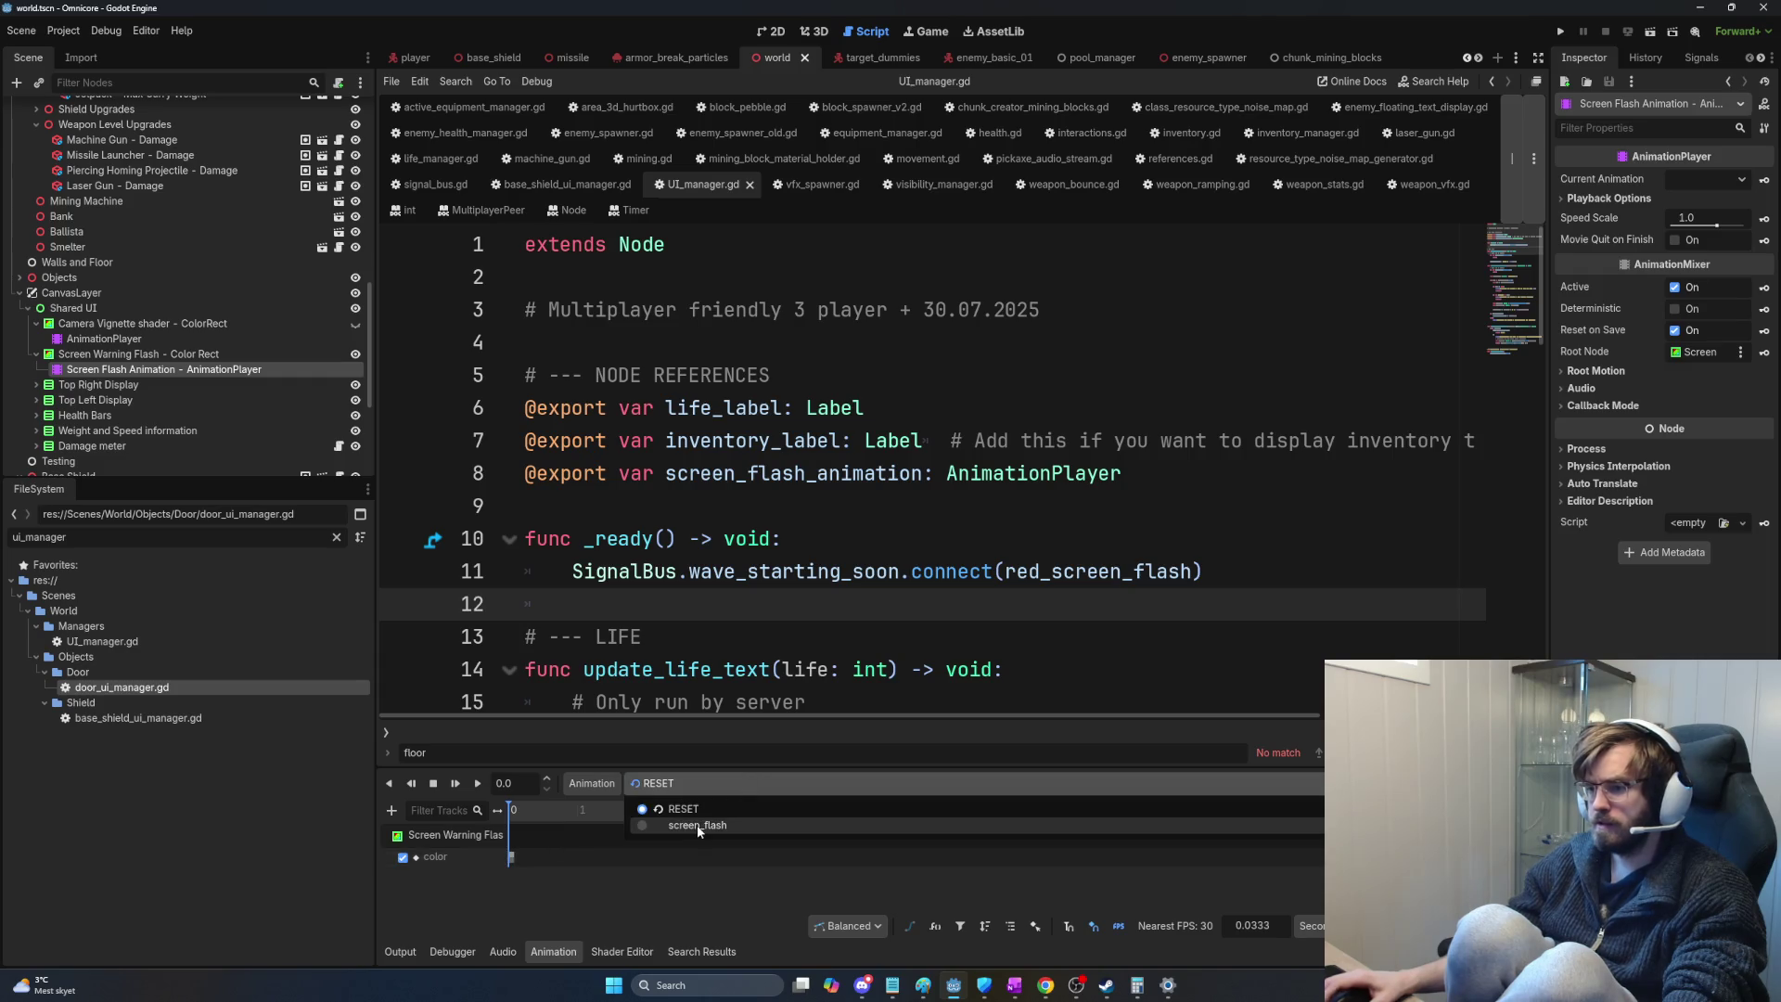
pyautogui.click(718, 828)
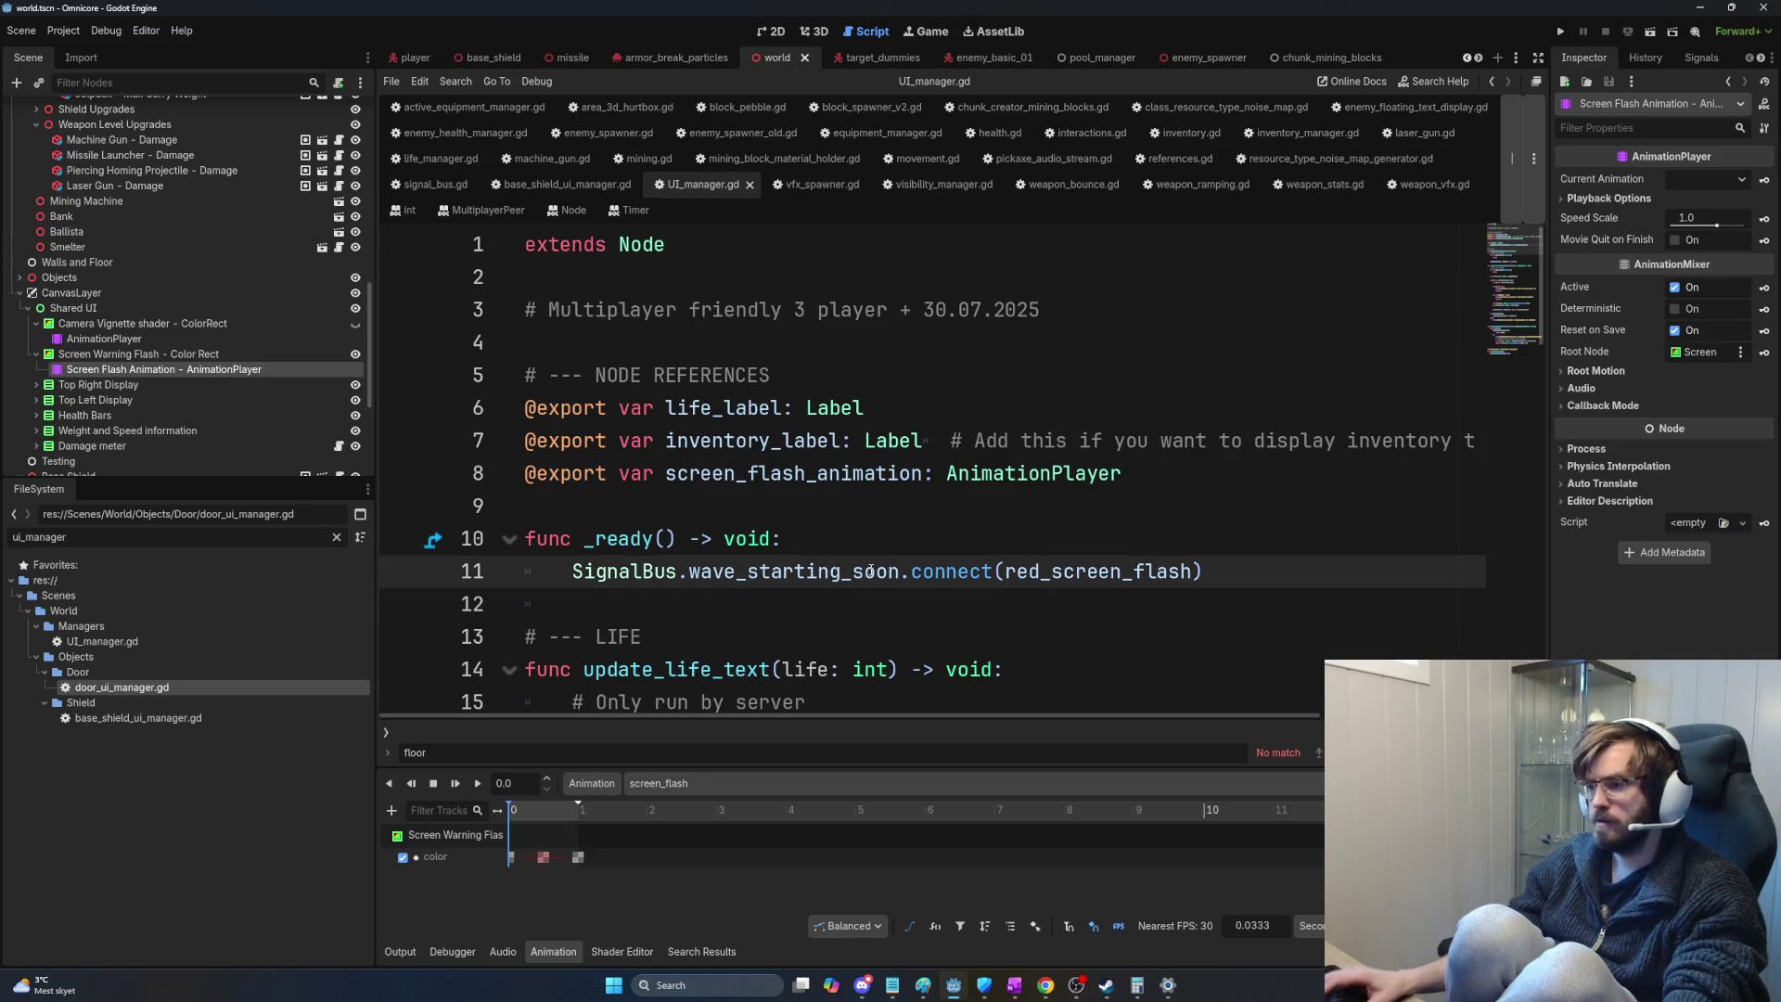
# Make red_screen_flash call play("screen_flash") at the end of UI_manager.gd
pyautogui.hotkey('ctrl', 'End')
pyautogui.click(927, 661)
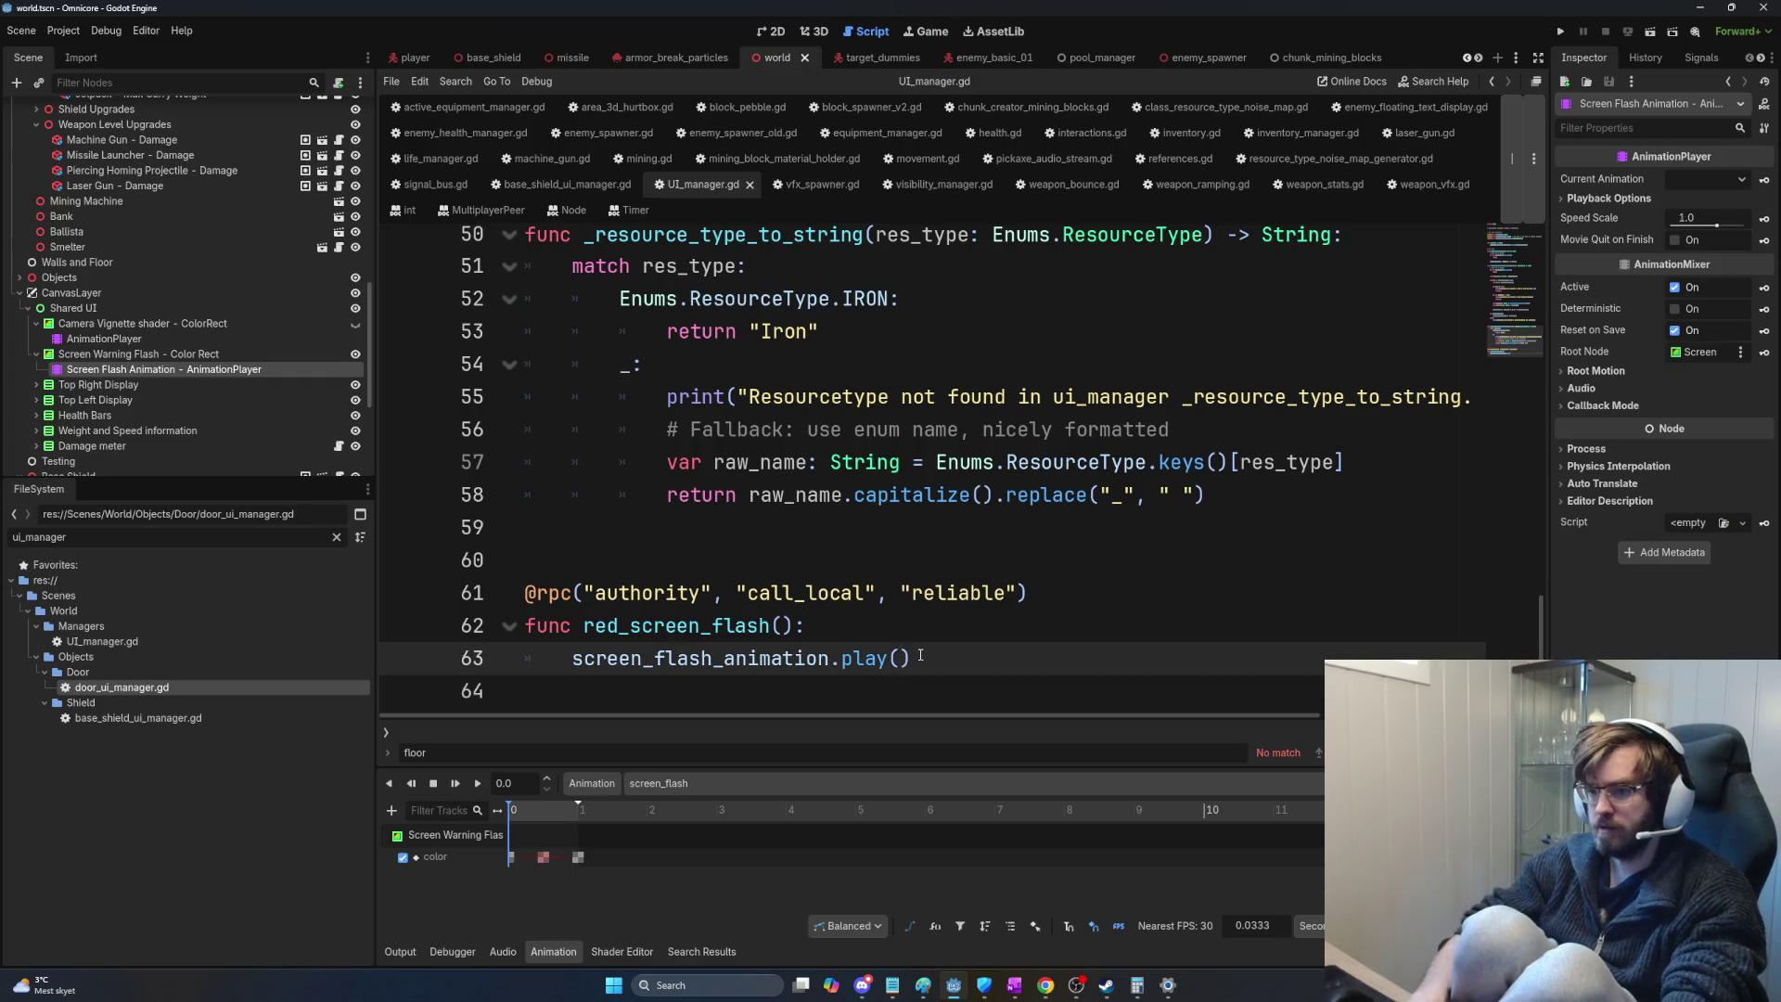
pyautogui.press('Left')
pyautogui.write('"scren')
pyautogui.press('BackSpace')
pyautogui.write('en_flash')
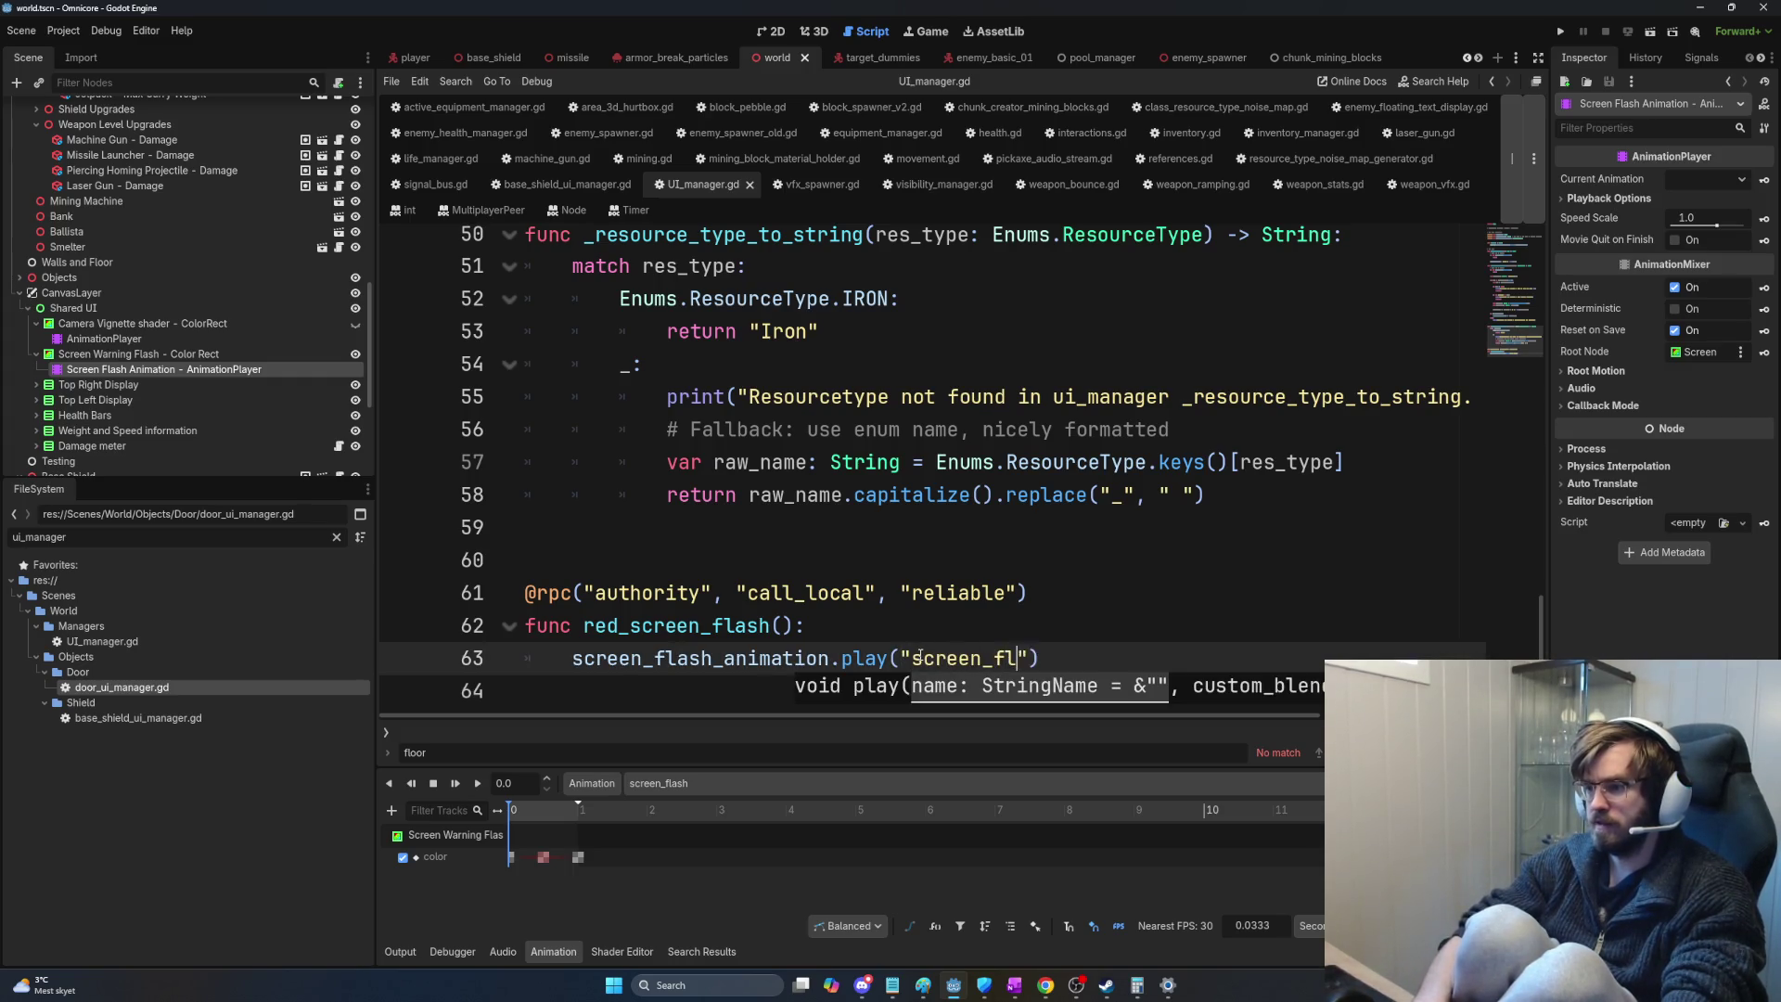
pyautogui.click(840, 636)
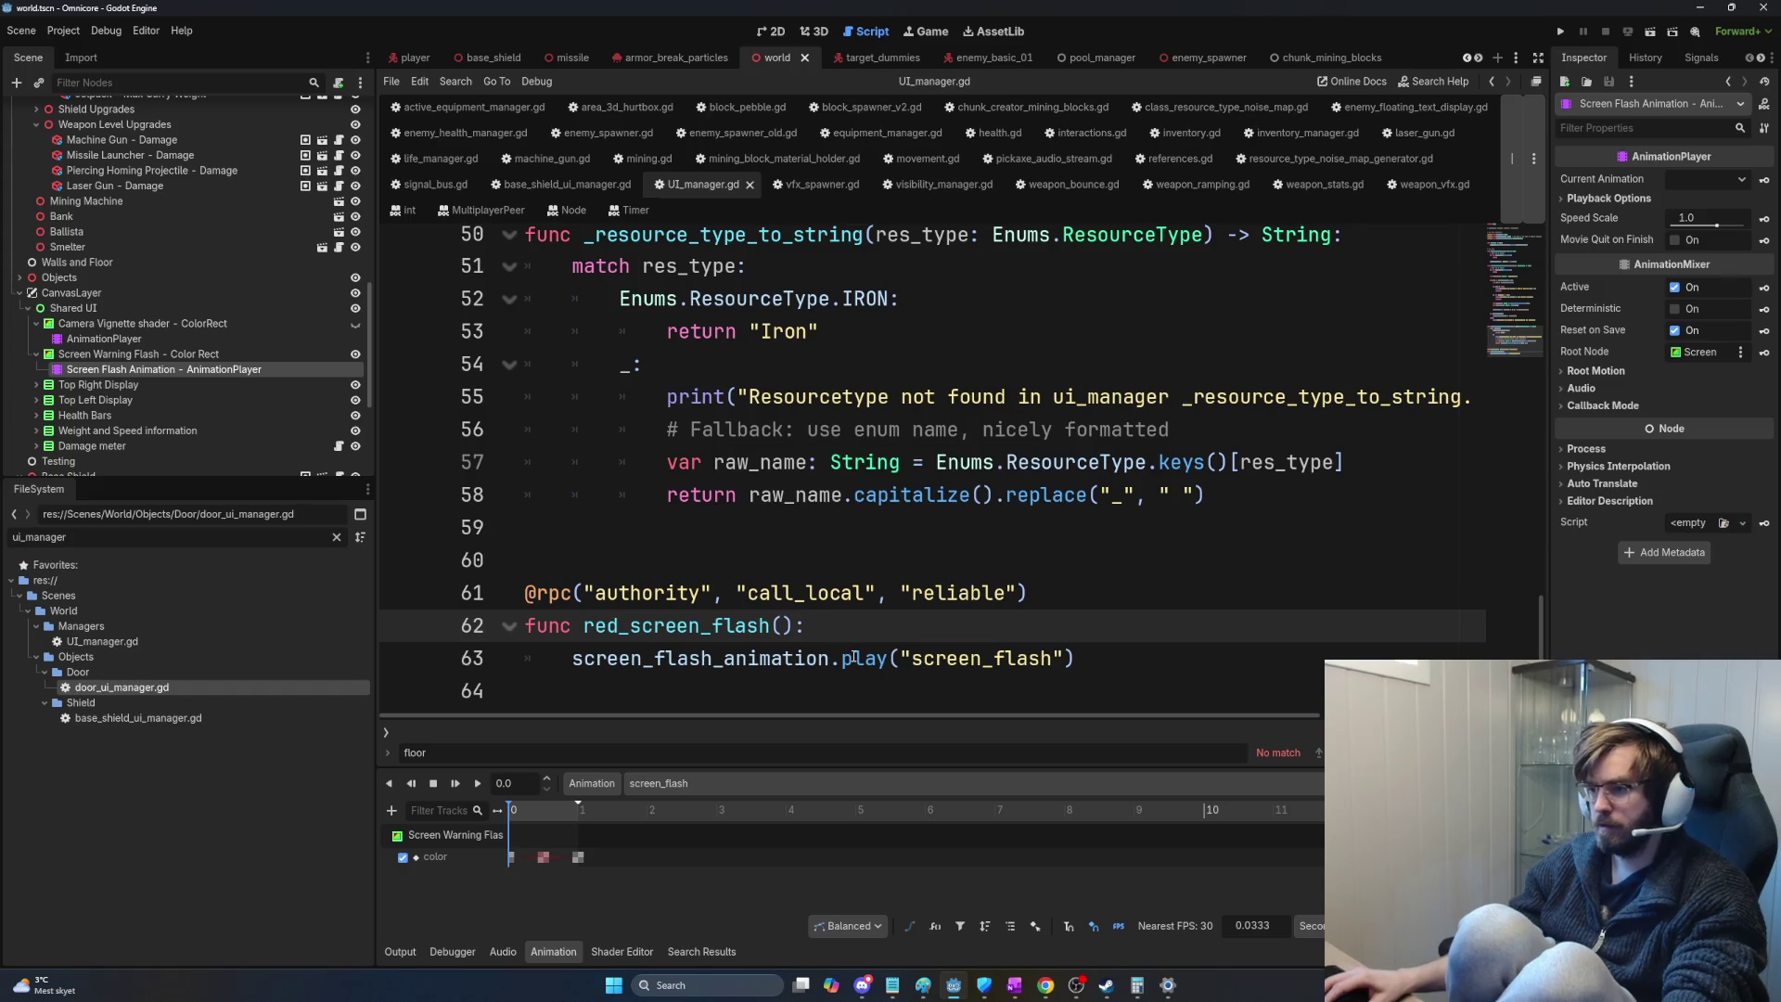
pyautogui.moveTo(853, 657)
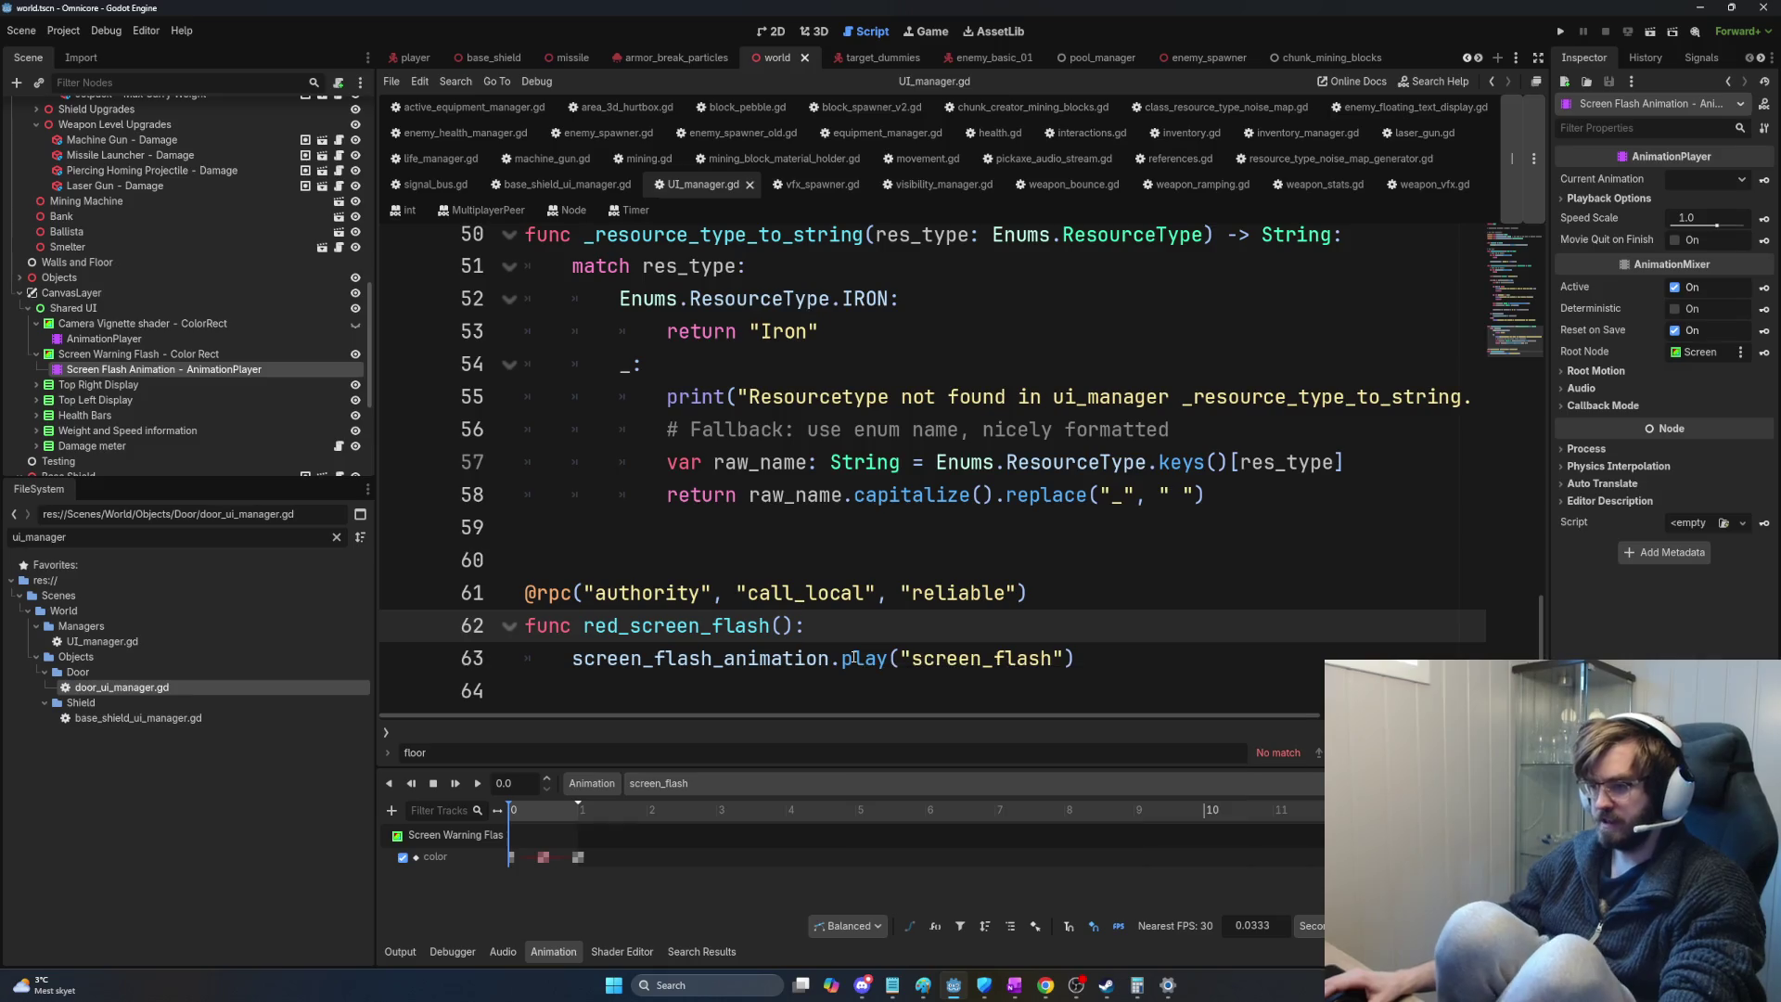
pyautogui.click(844, 658)
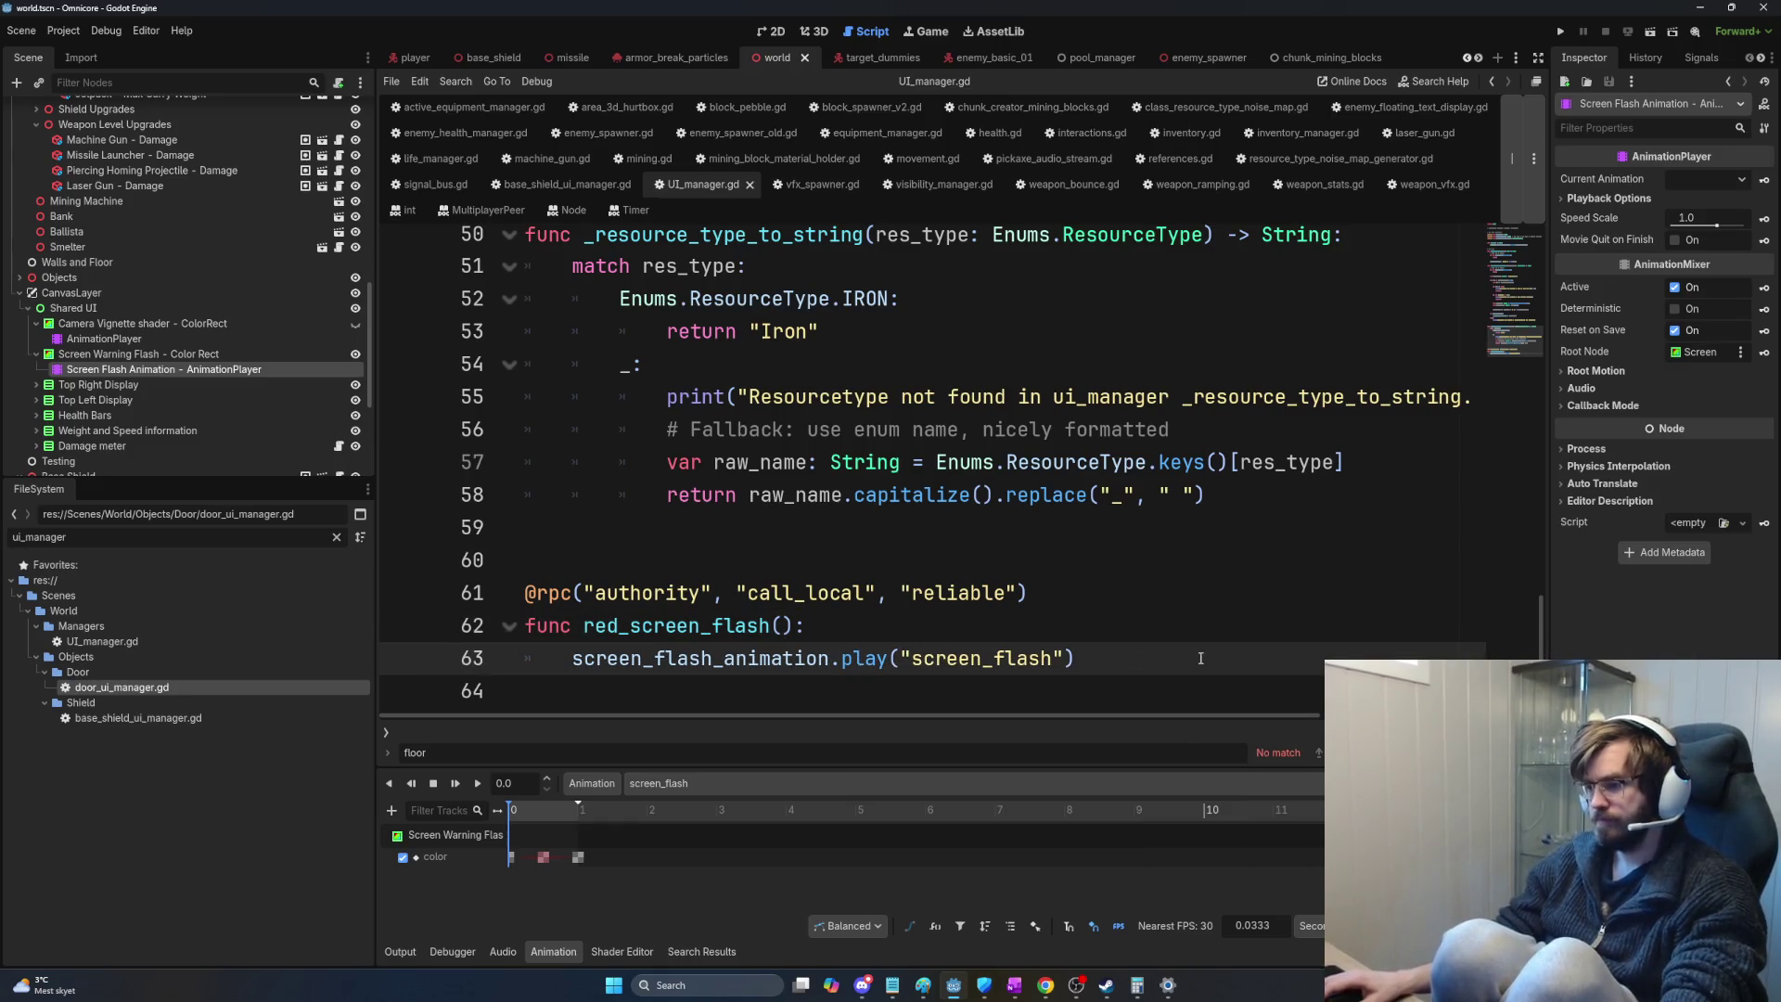
pyautogui.scroll(1, 1066, 650)
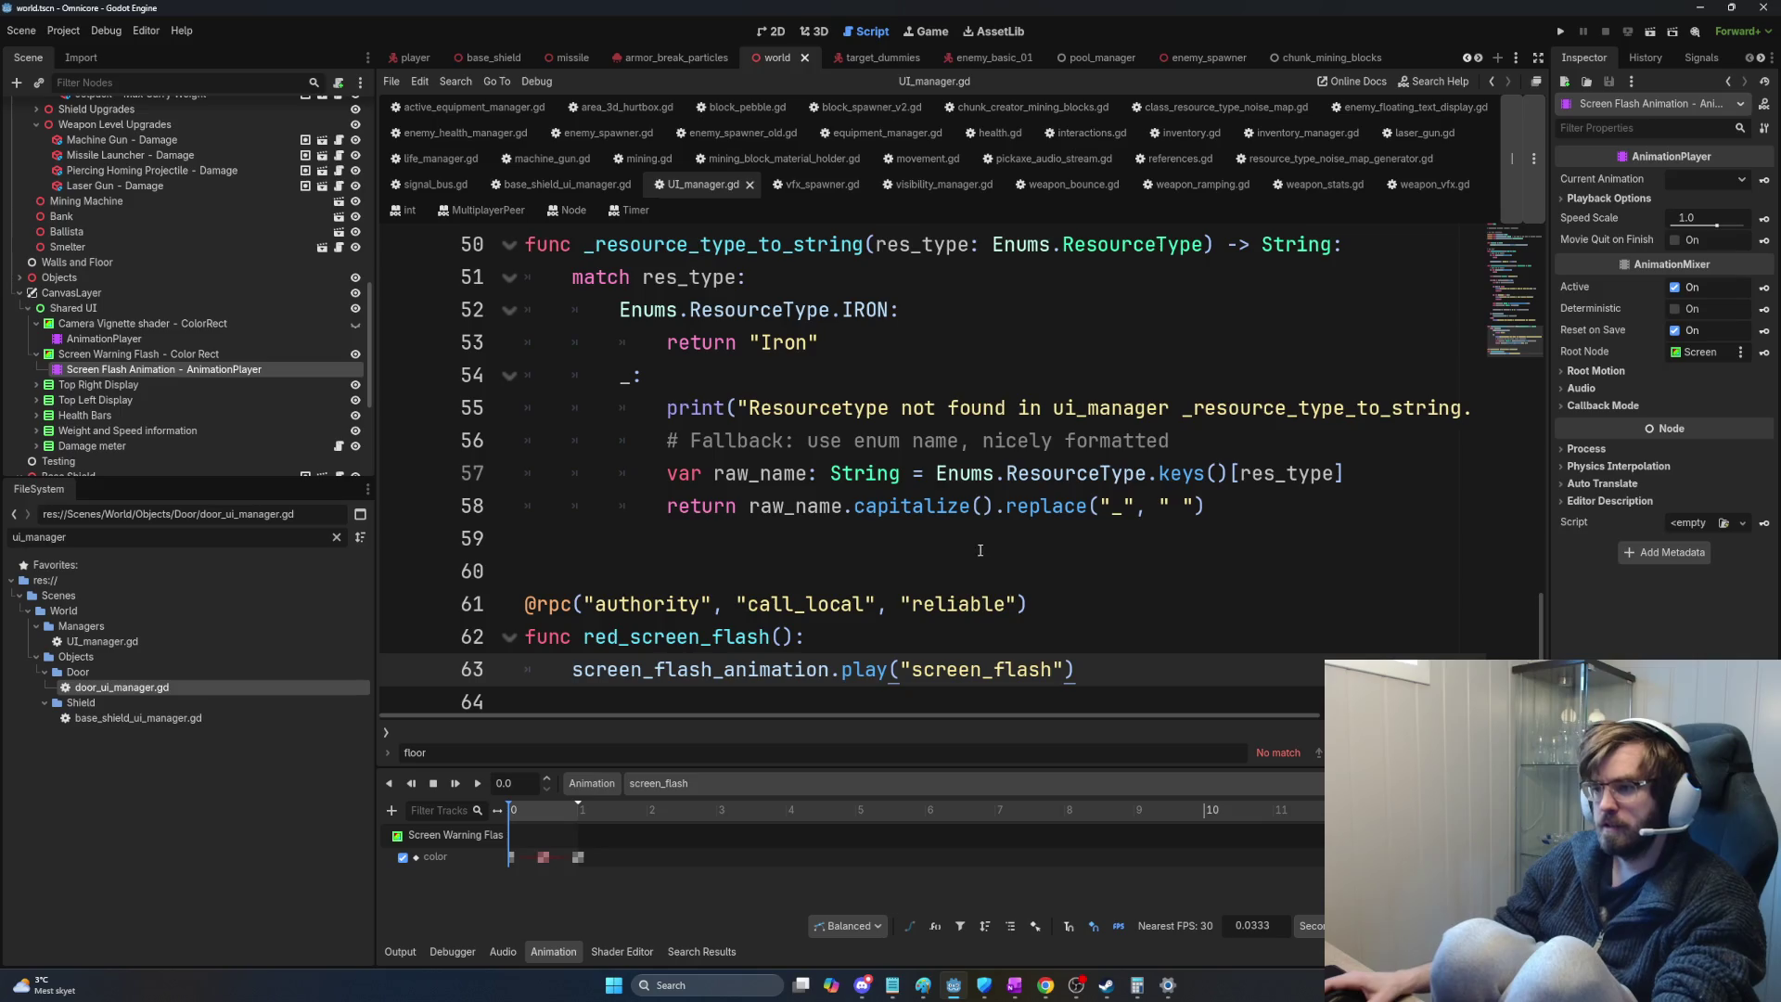
# Change the connect target on line 11 to send_red_screen_flash
pyautogui.doubleClick(707, 636)
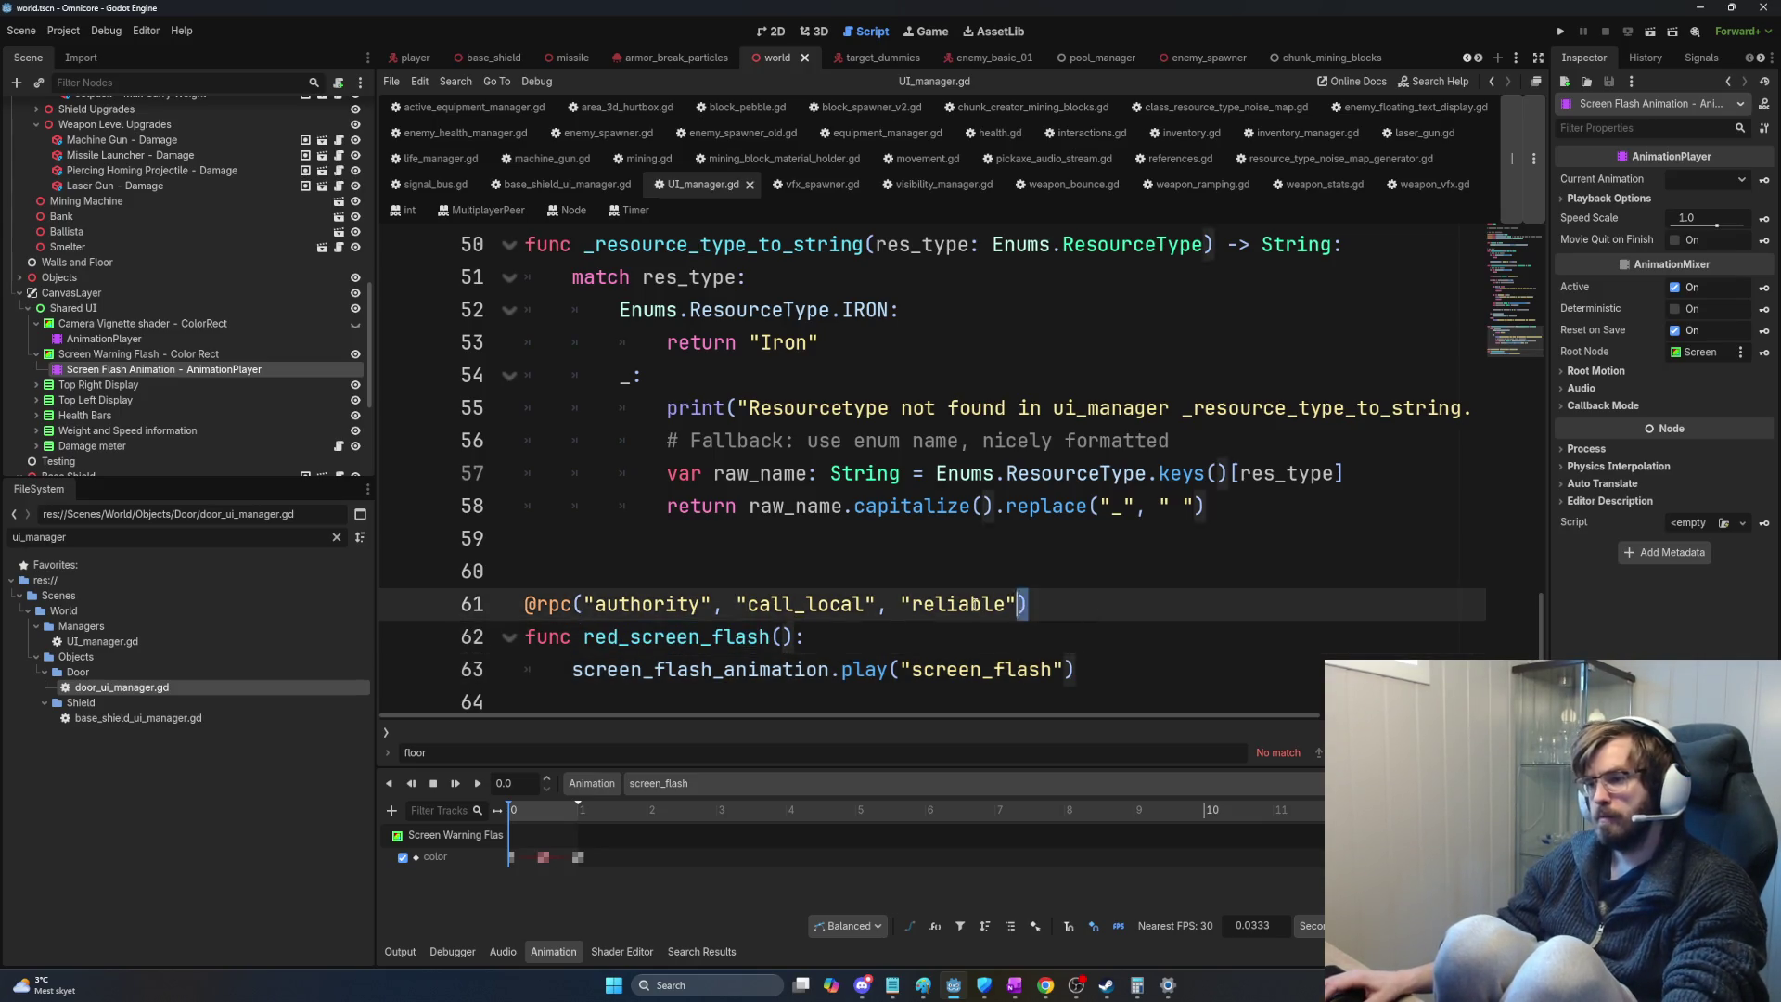
pyautogui.hotkey('ctrl', 'Home')
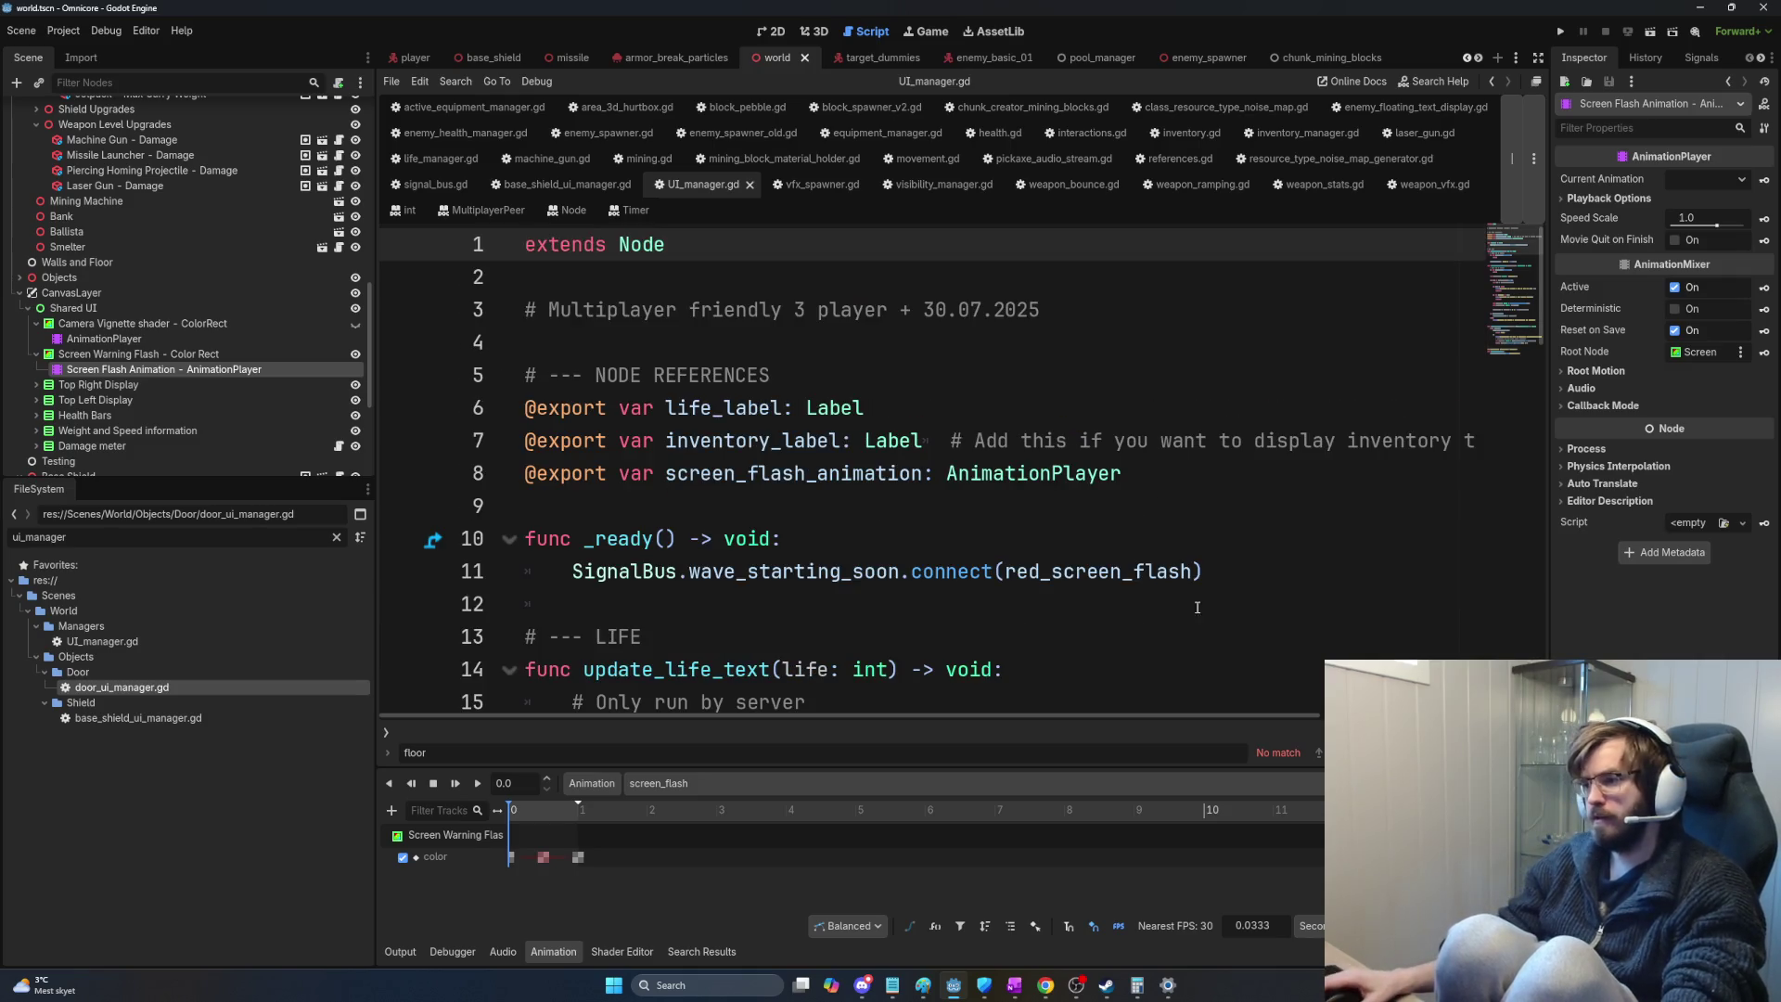
pyautogui.click(789, 540)
pyautogui.click(1011, 571)
pyautogui.write('rpc(')
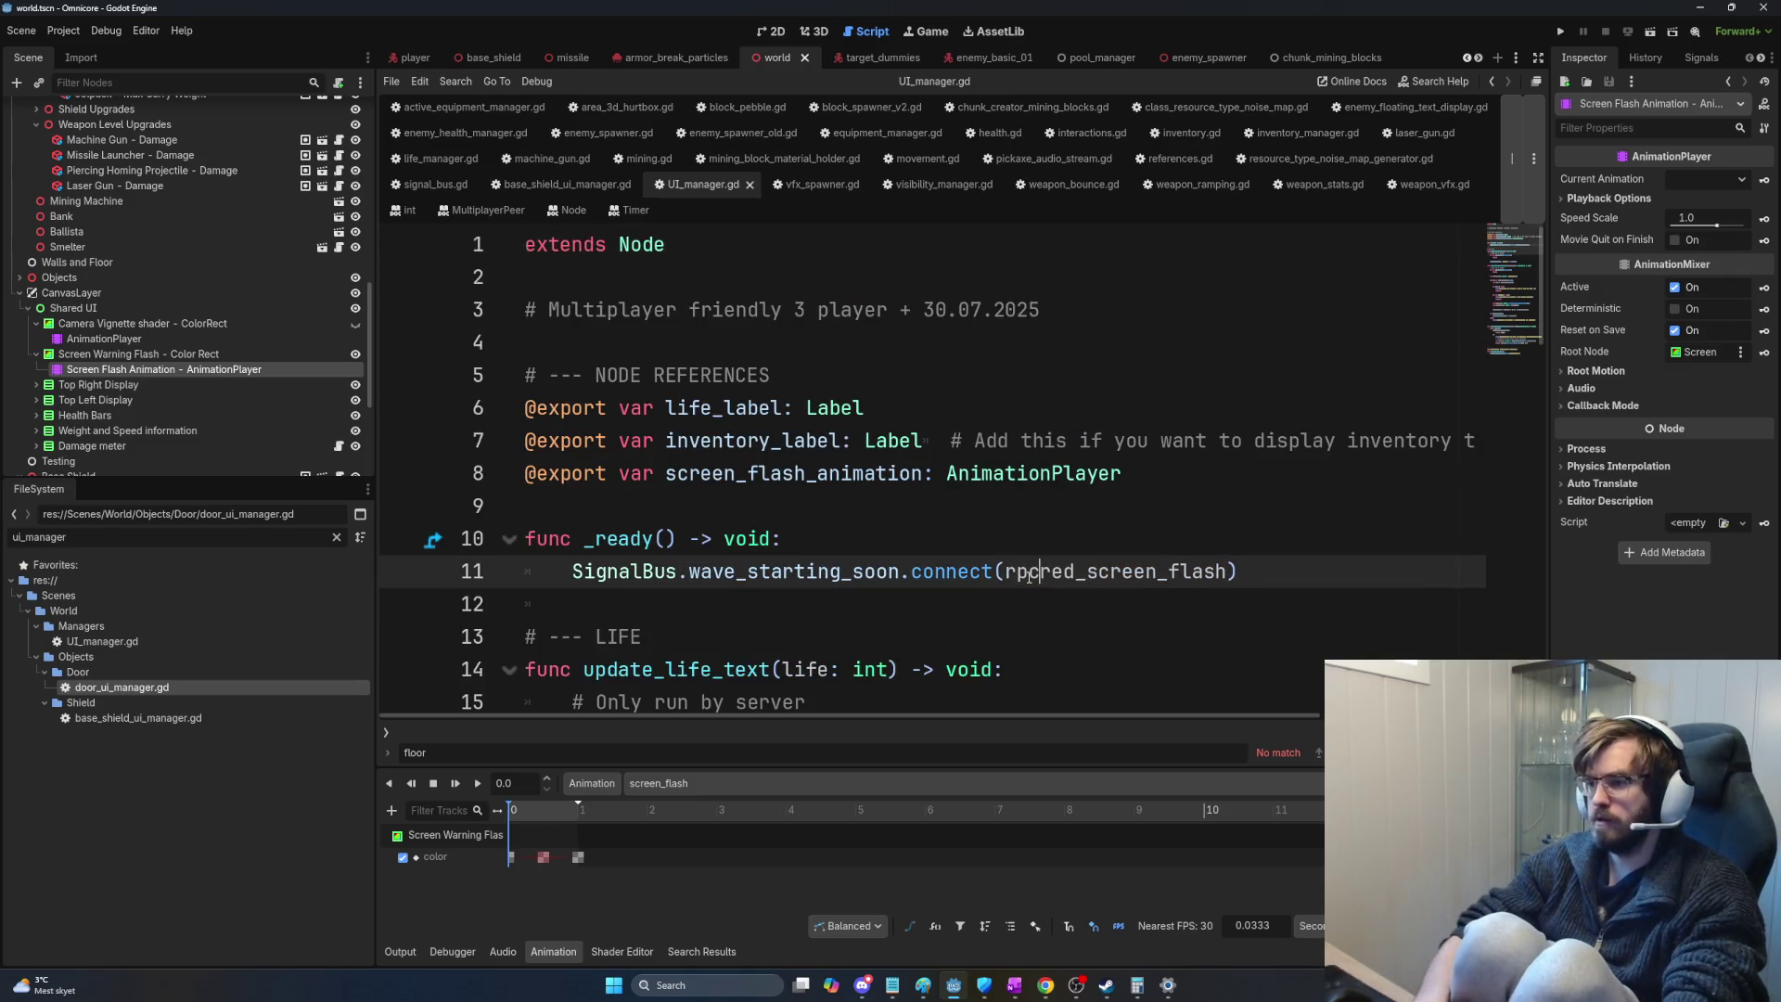
pyautogui.write('"')
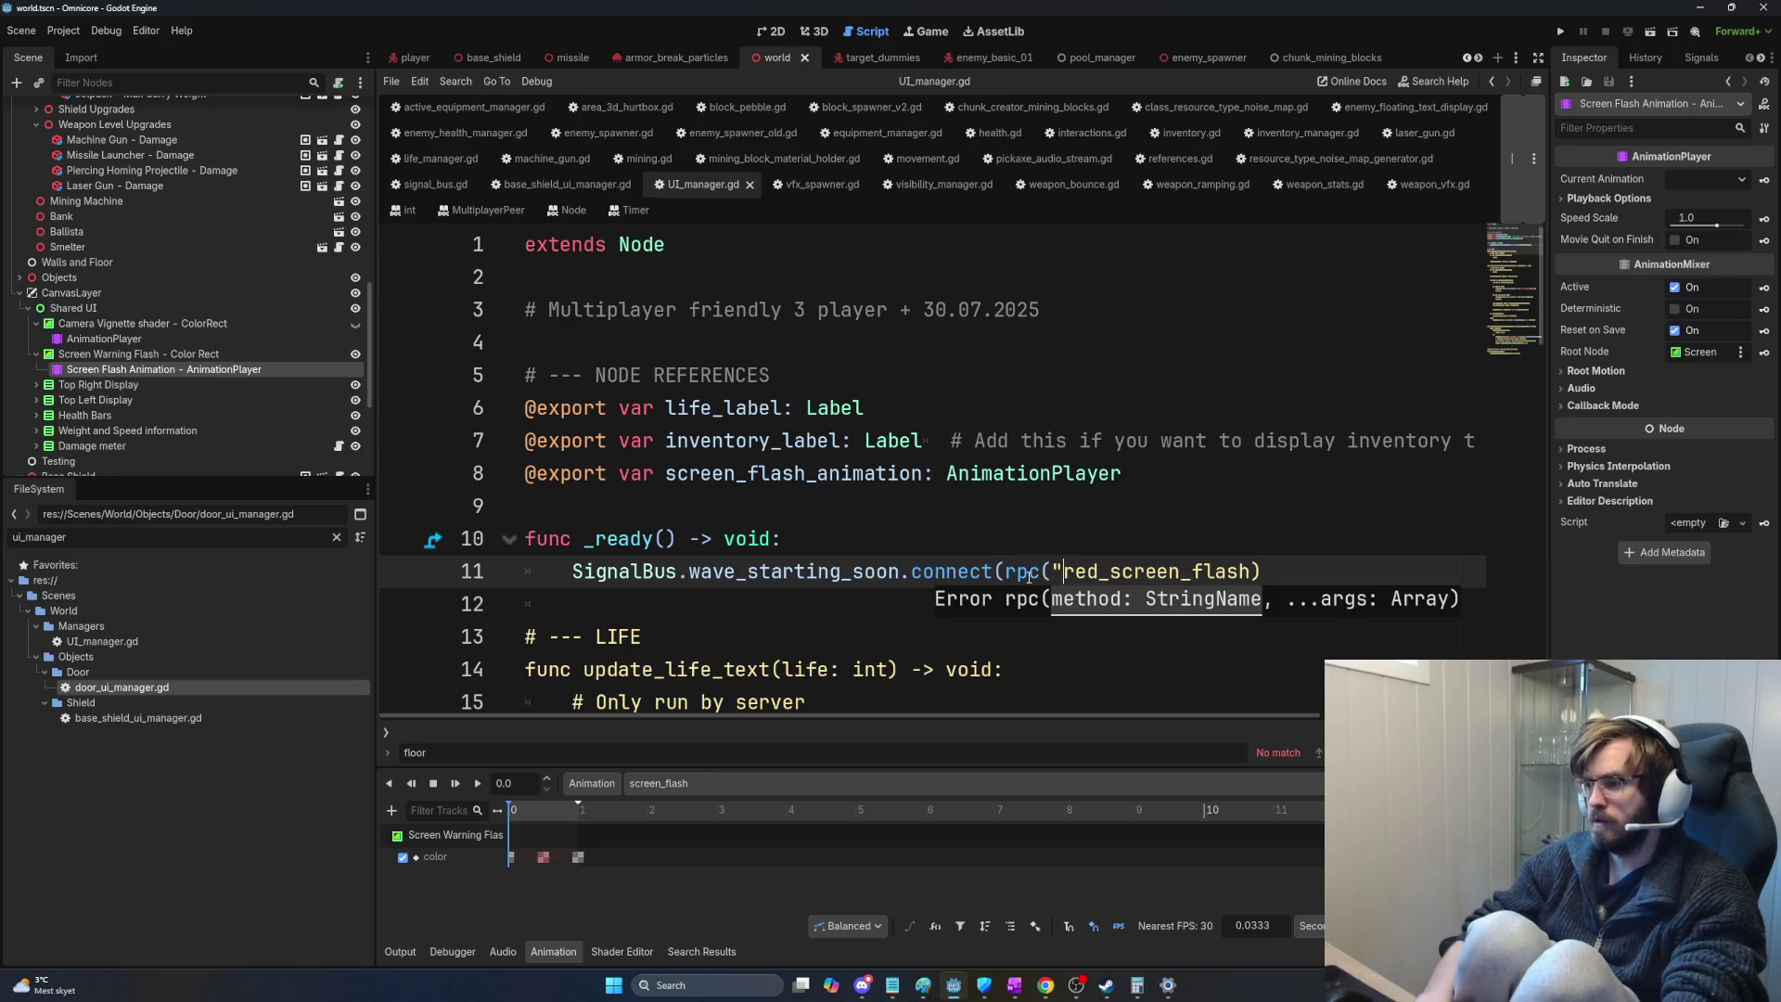
pyautogui.press('End')
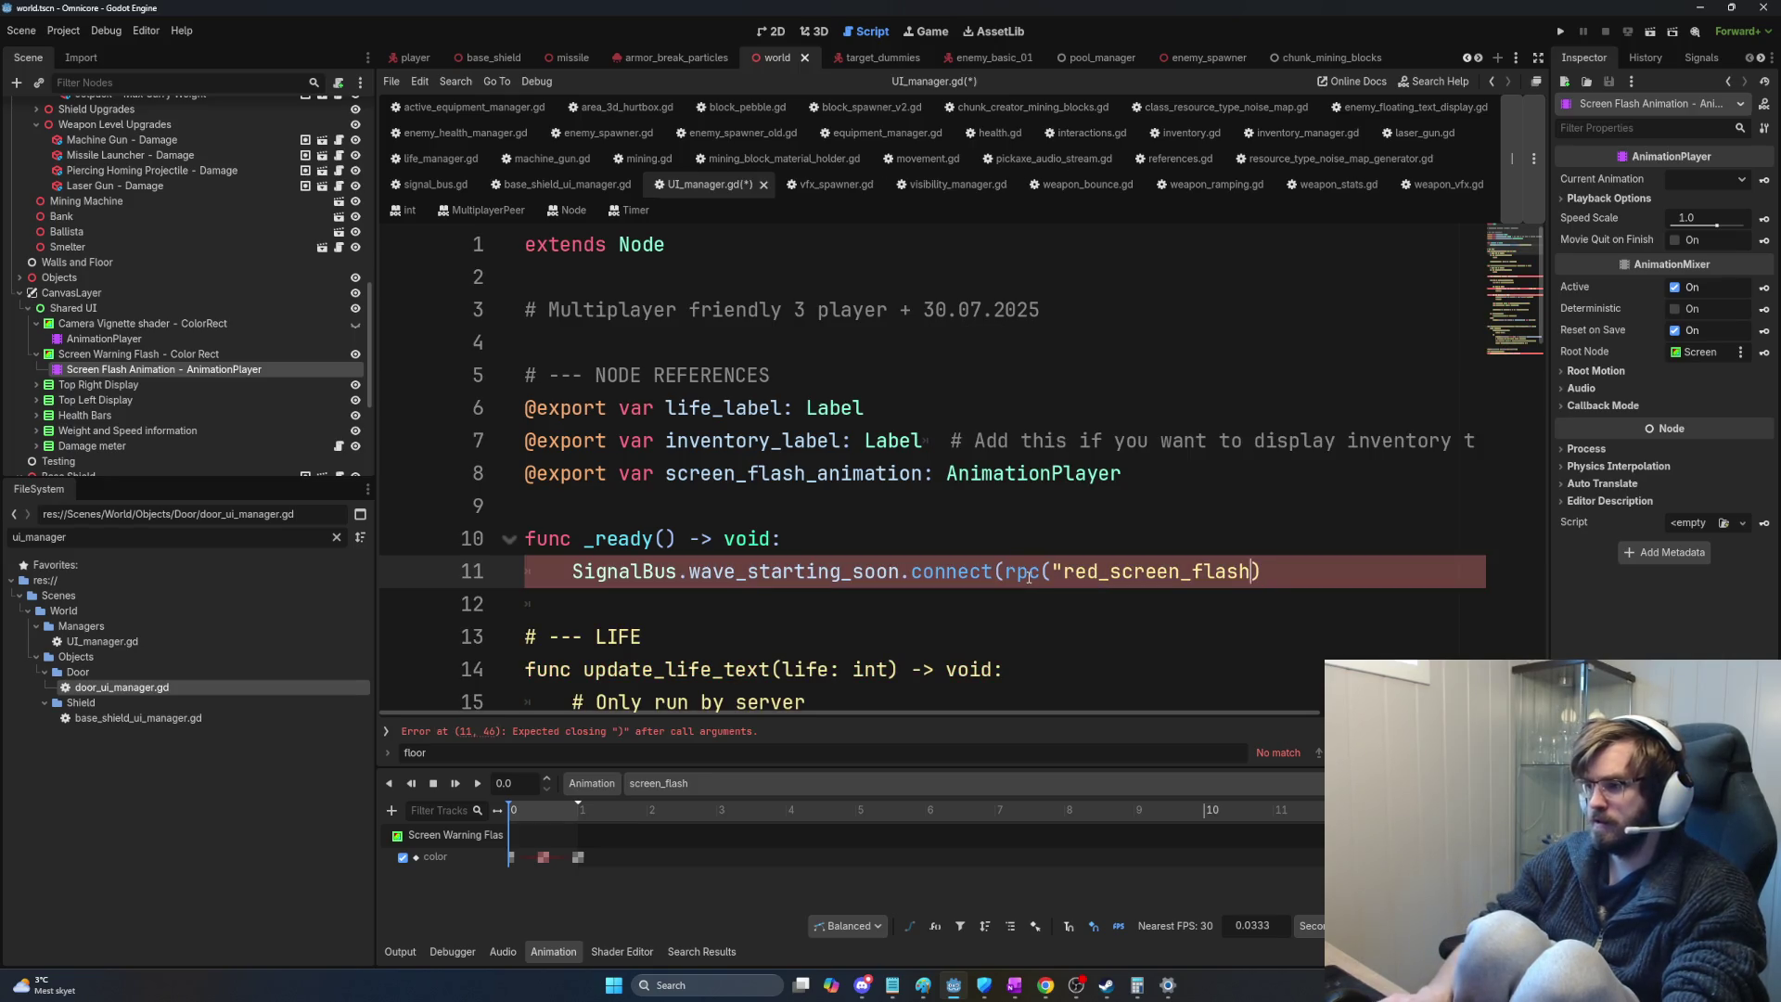
pyautogui.write('")')
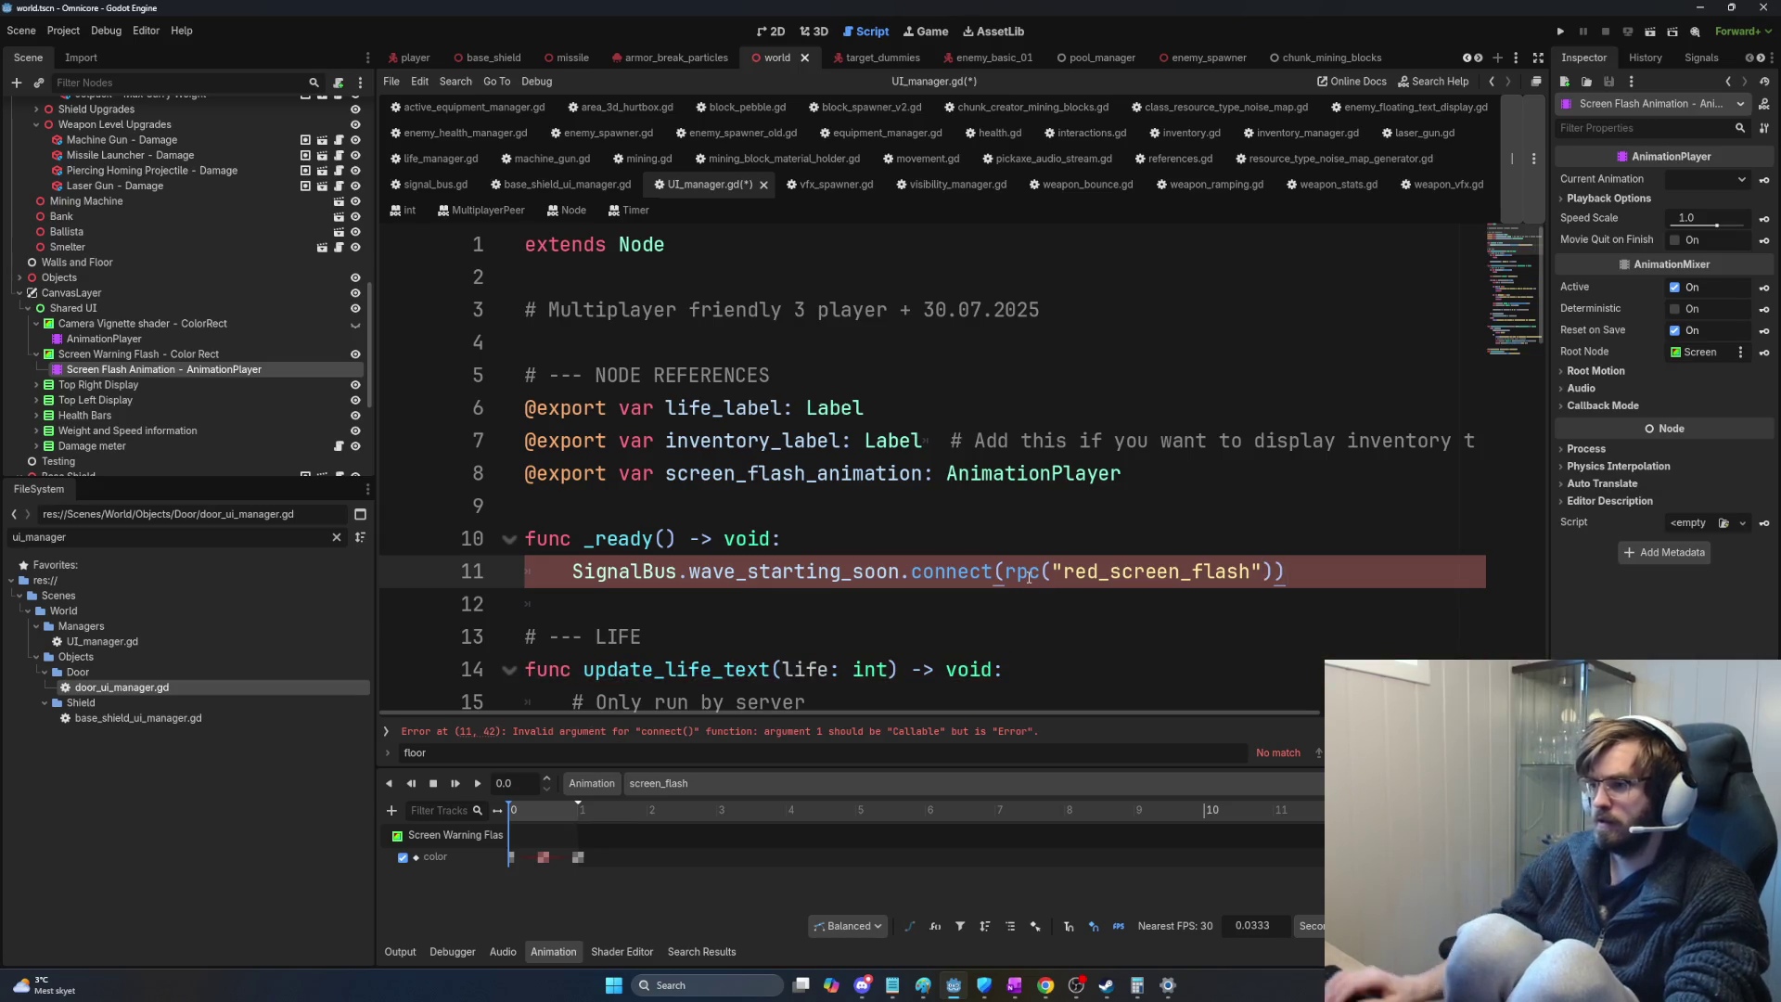
pyautogui.moveTo(1008, 570); pyautogui.dragTo(1278, 571)
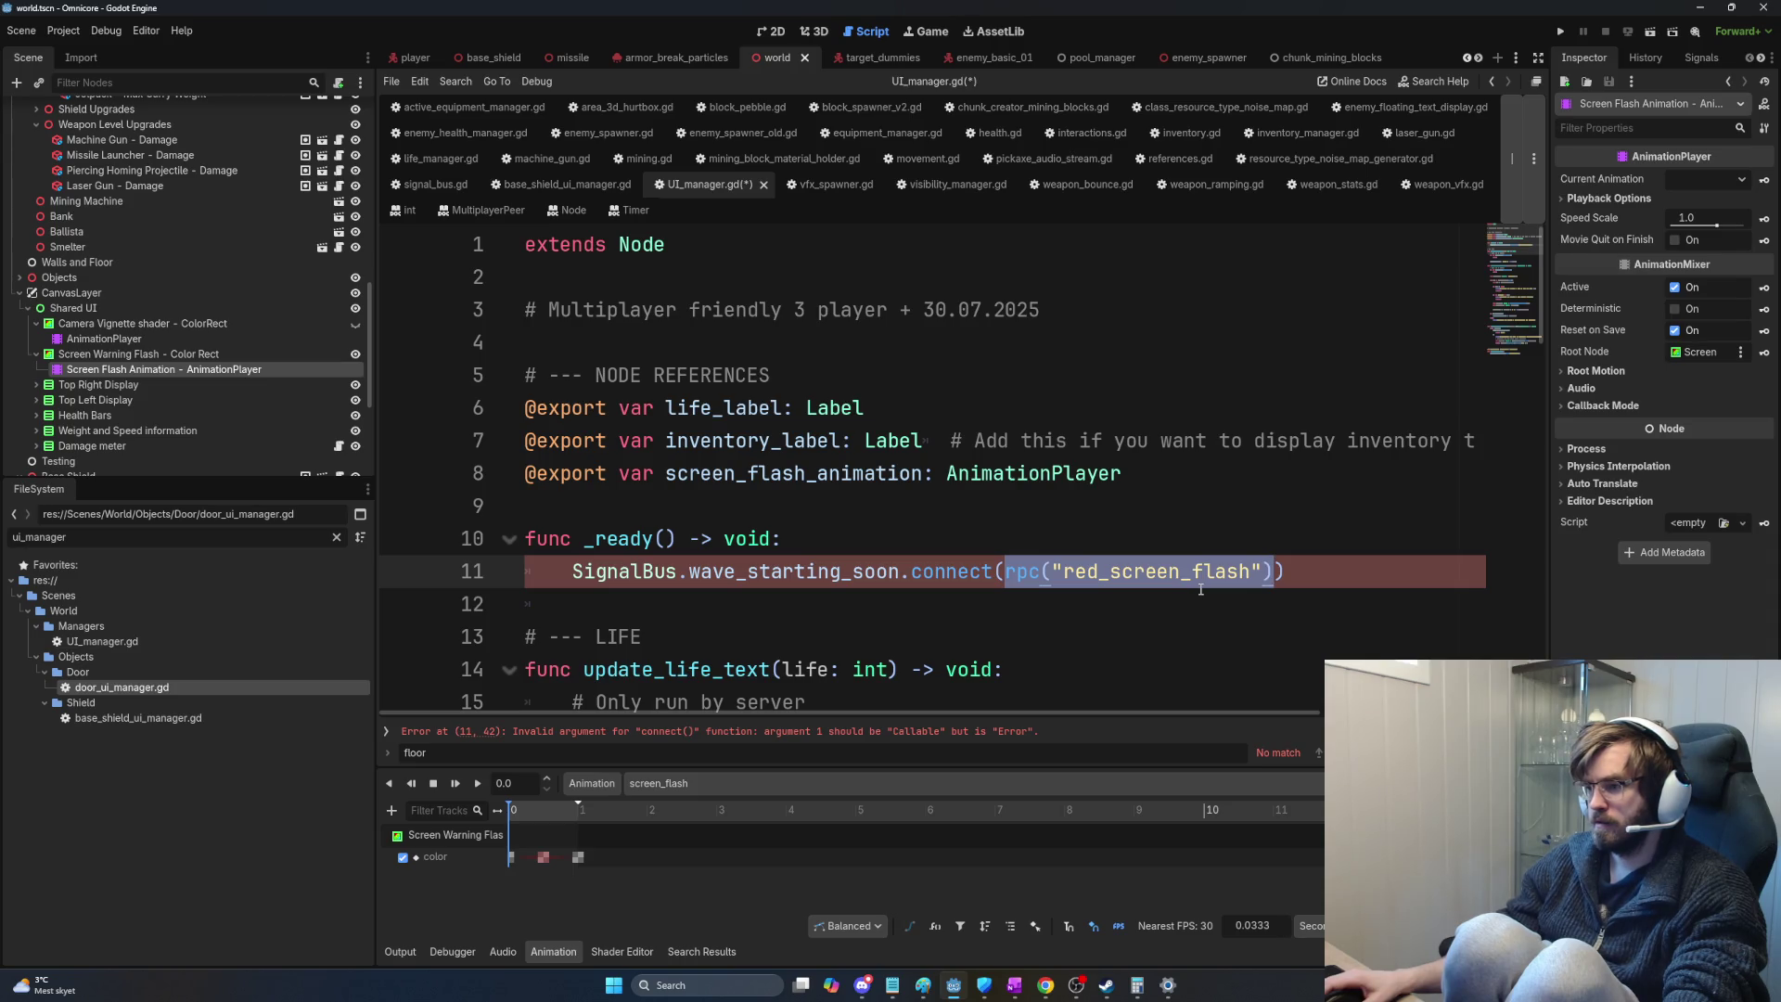
pyautogui.write('send_red_screen_flash')
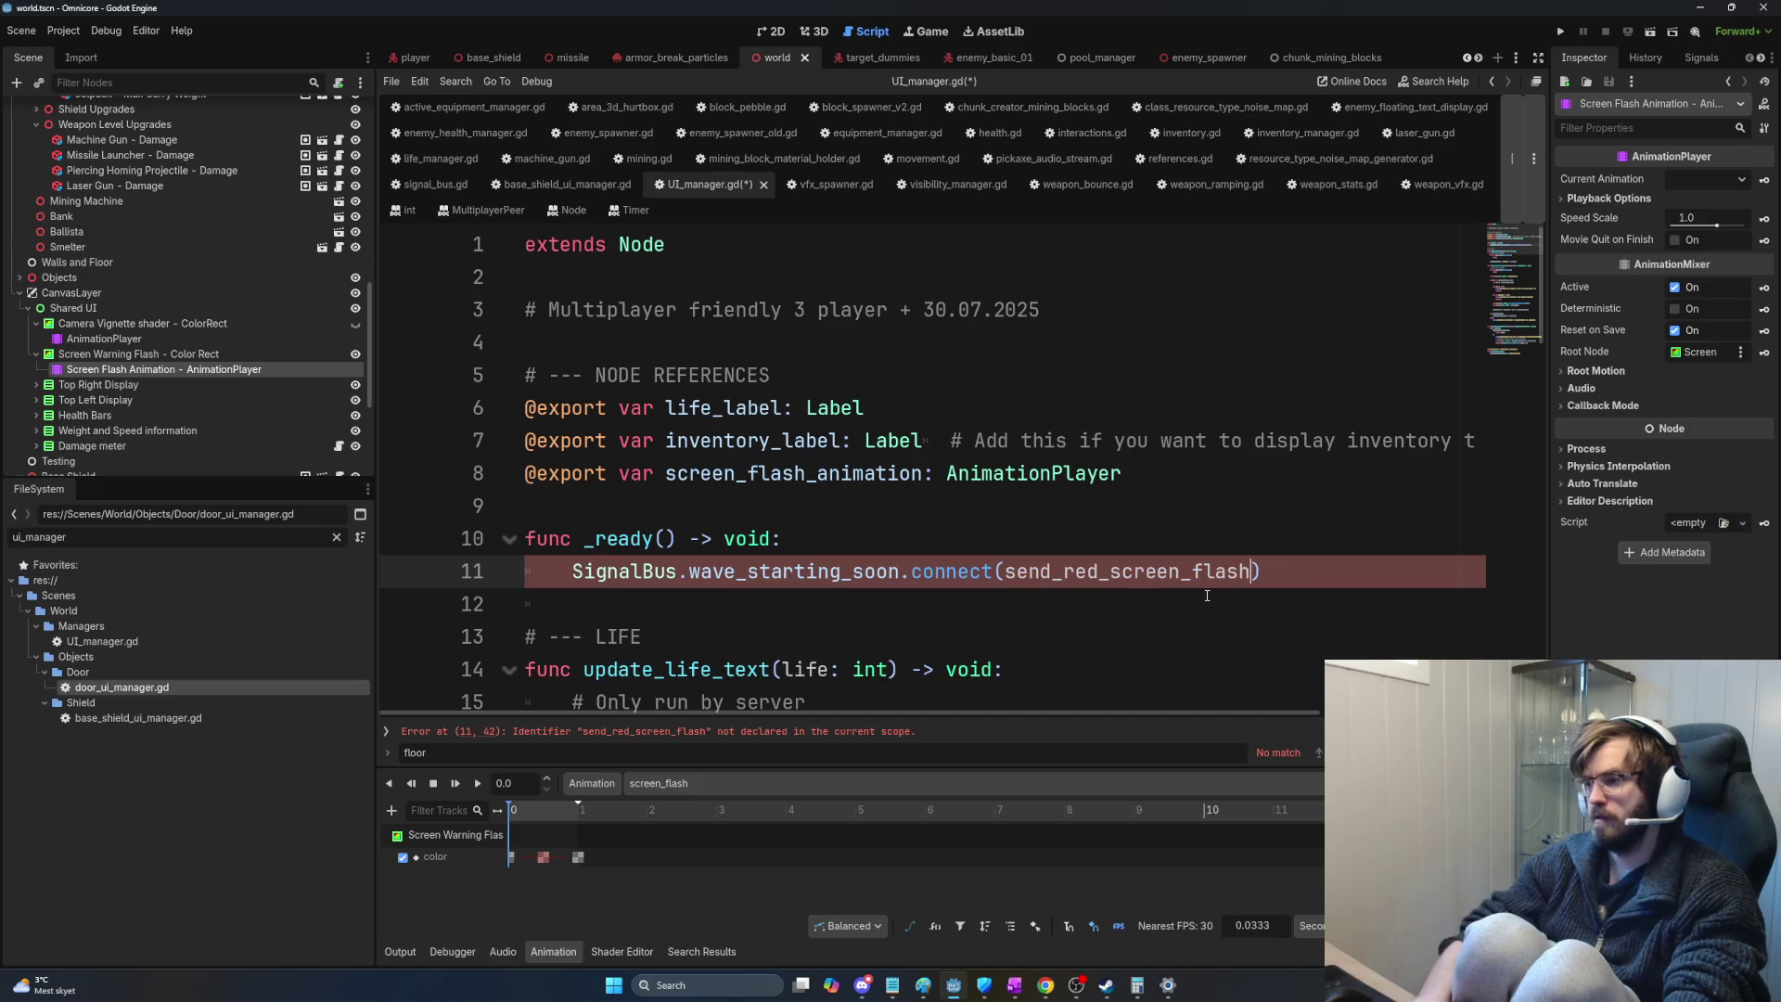
pyautogui.doubleClick(1182, 572)
pyautogui.hotkey('ctrl', 'End')
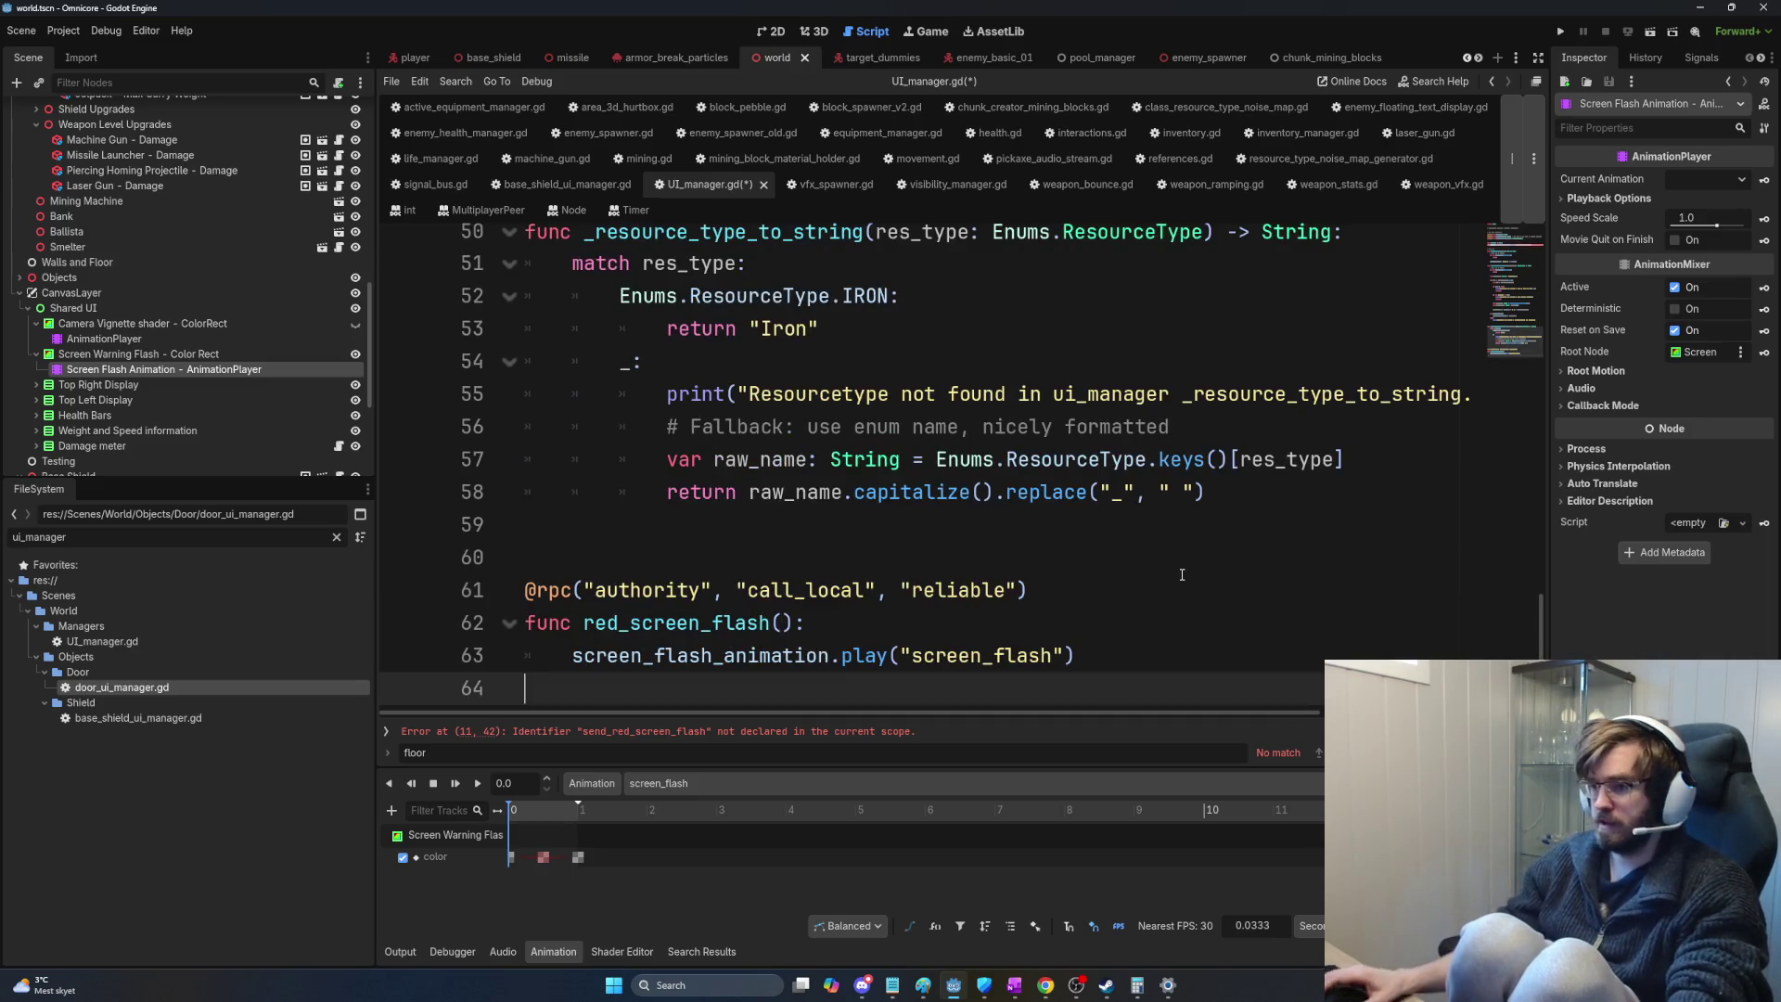
pyautogui.click(562, 555)
pyautogui.press('Return')
pyautogui.press('Return')
pyautogui.press('Up')
pyautogui.write('f')
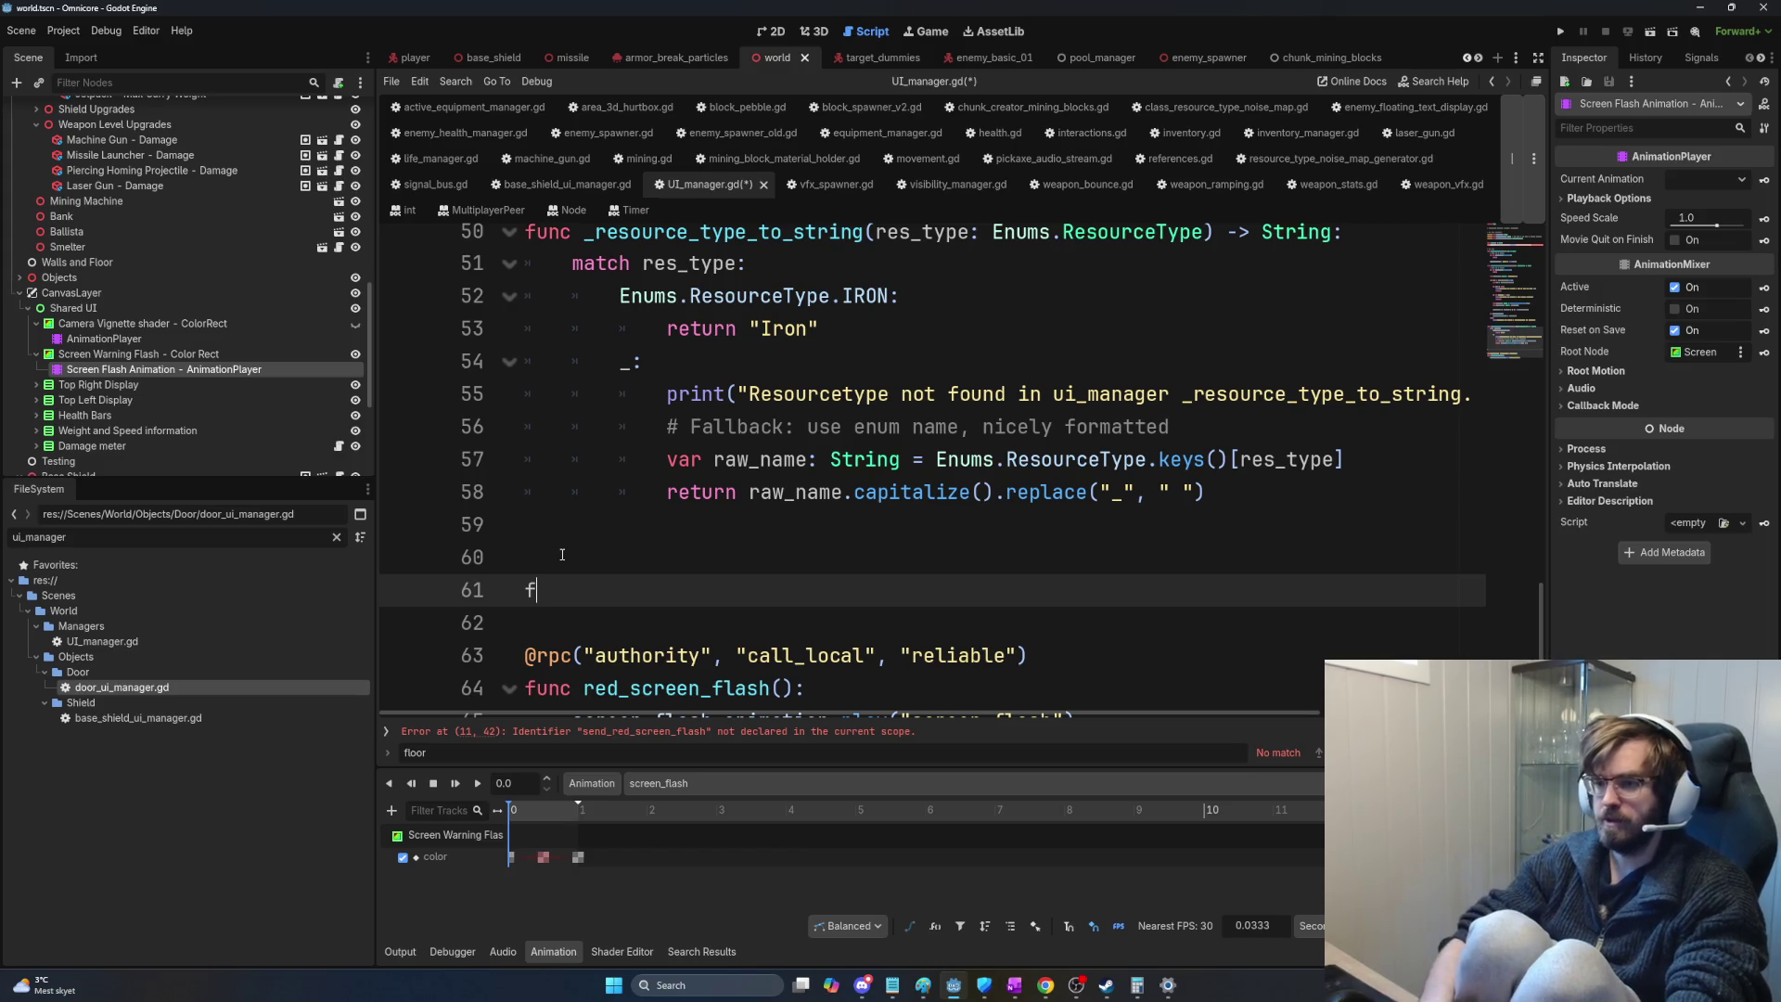
pyautogui.write('unc send_red_screen_flash(?)')
pyautogui.press('BackSpace')
pyautogui.press('BackSpace')
pyautogui.write('):')
pyautogui.press('Return')
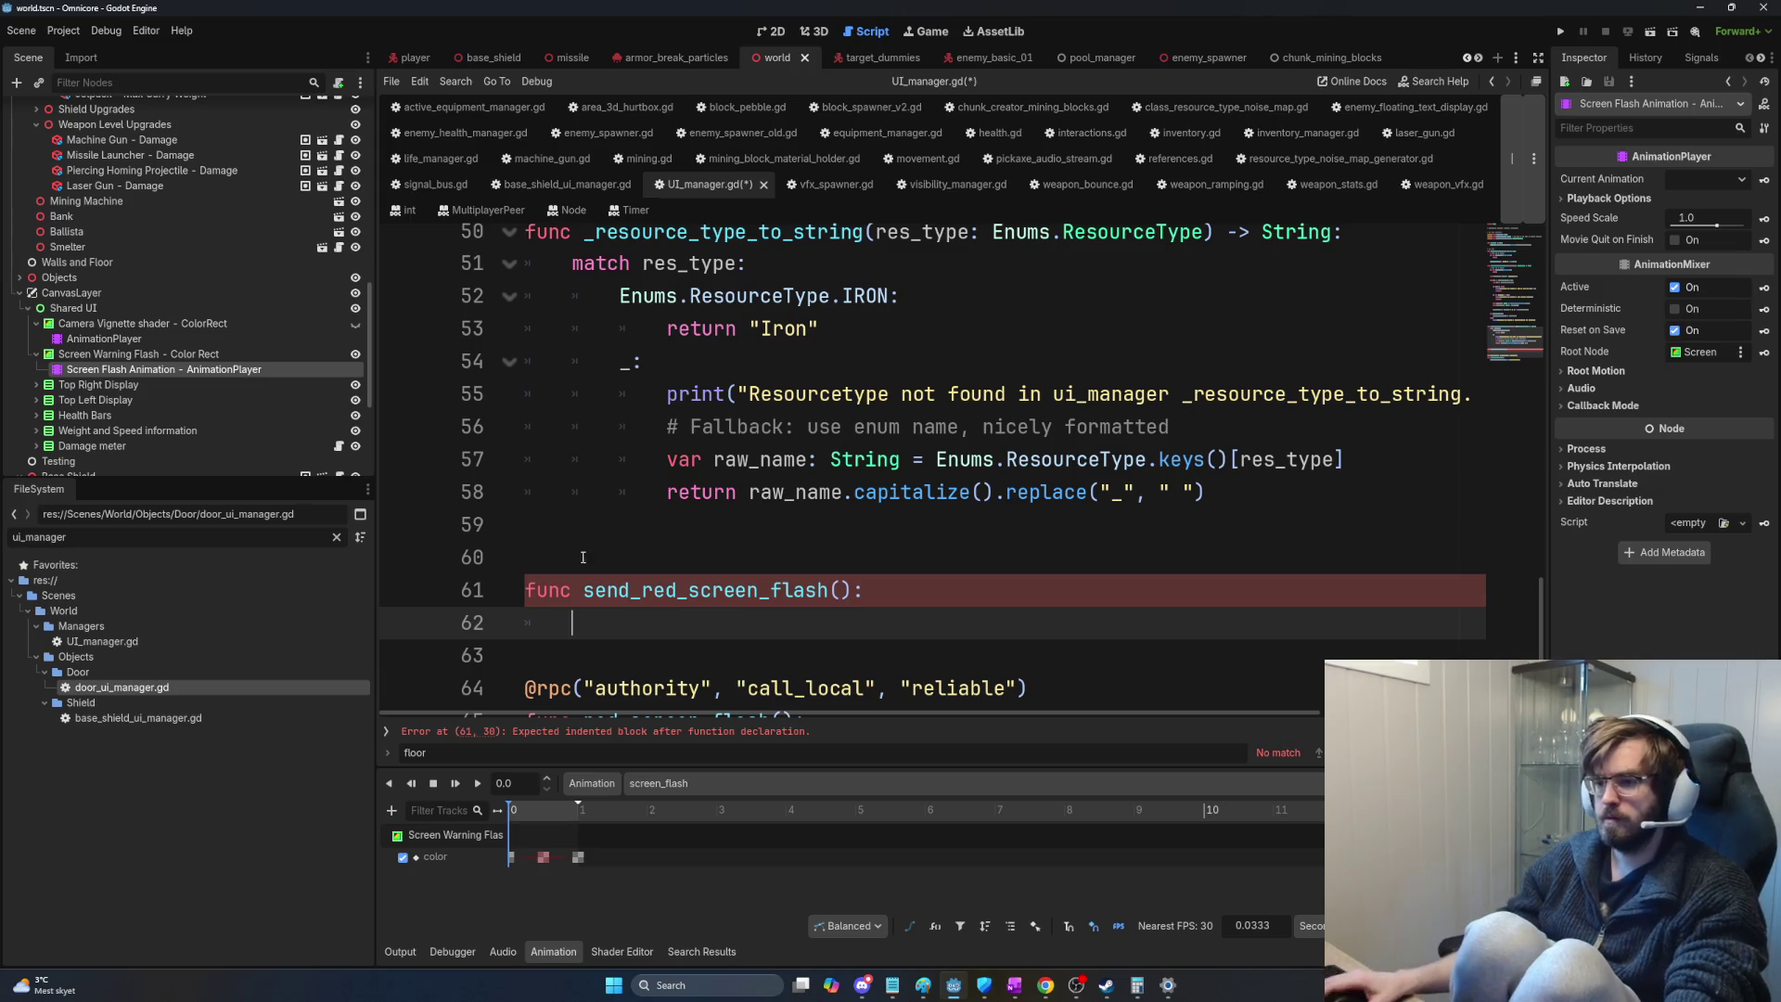
# Give send_red_screen_flash the body rpc("red_screen_flash") and save the script
pyautogui.scroll(-1, 580, 556)
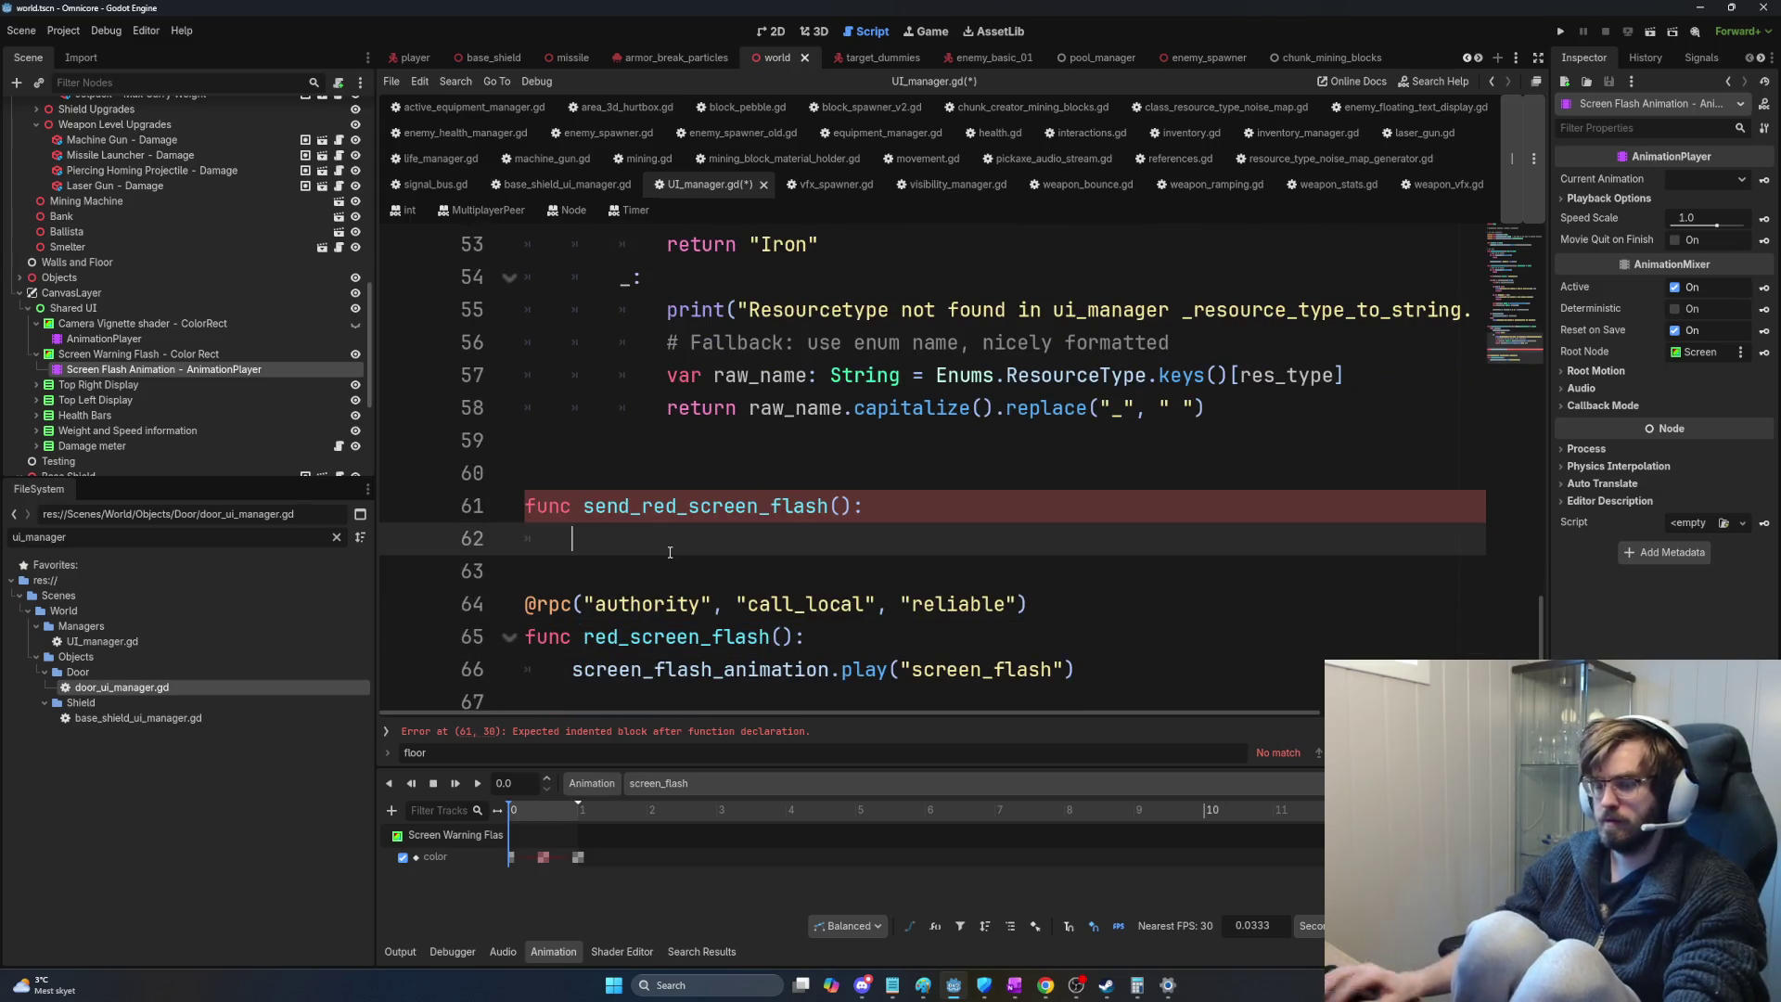
pyautogui.write('rpc("red_screen_flash")')
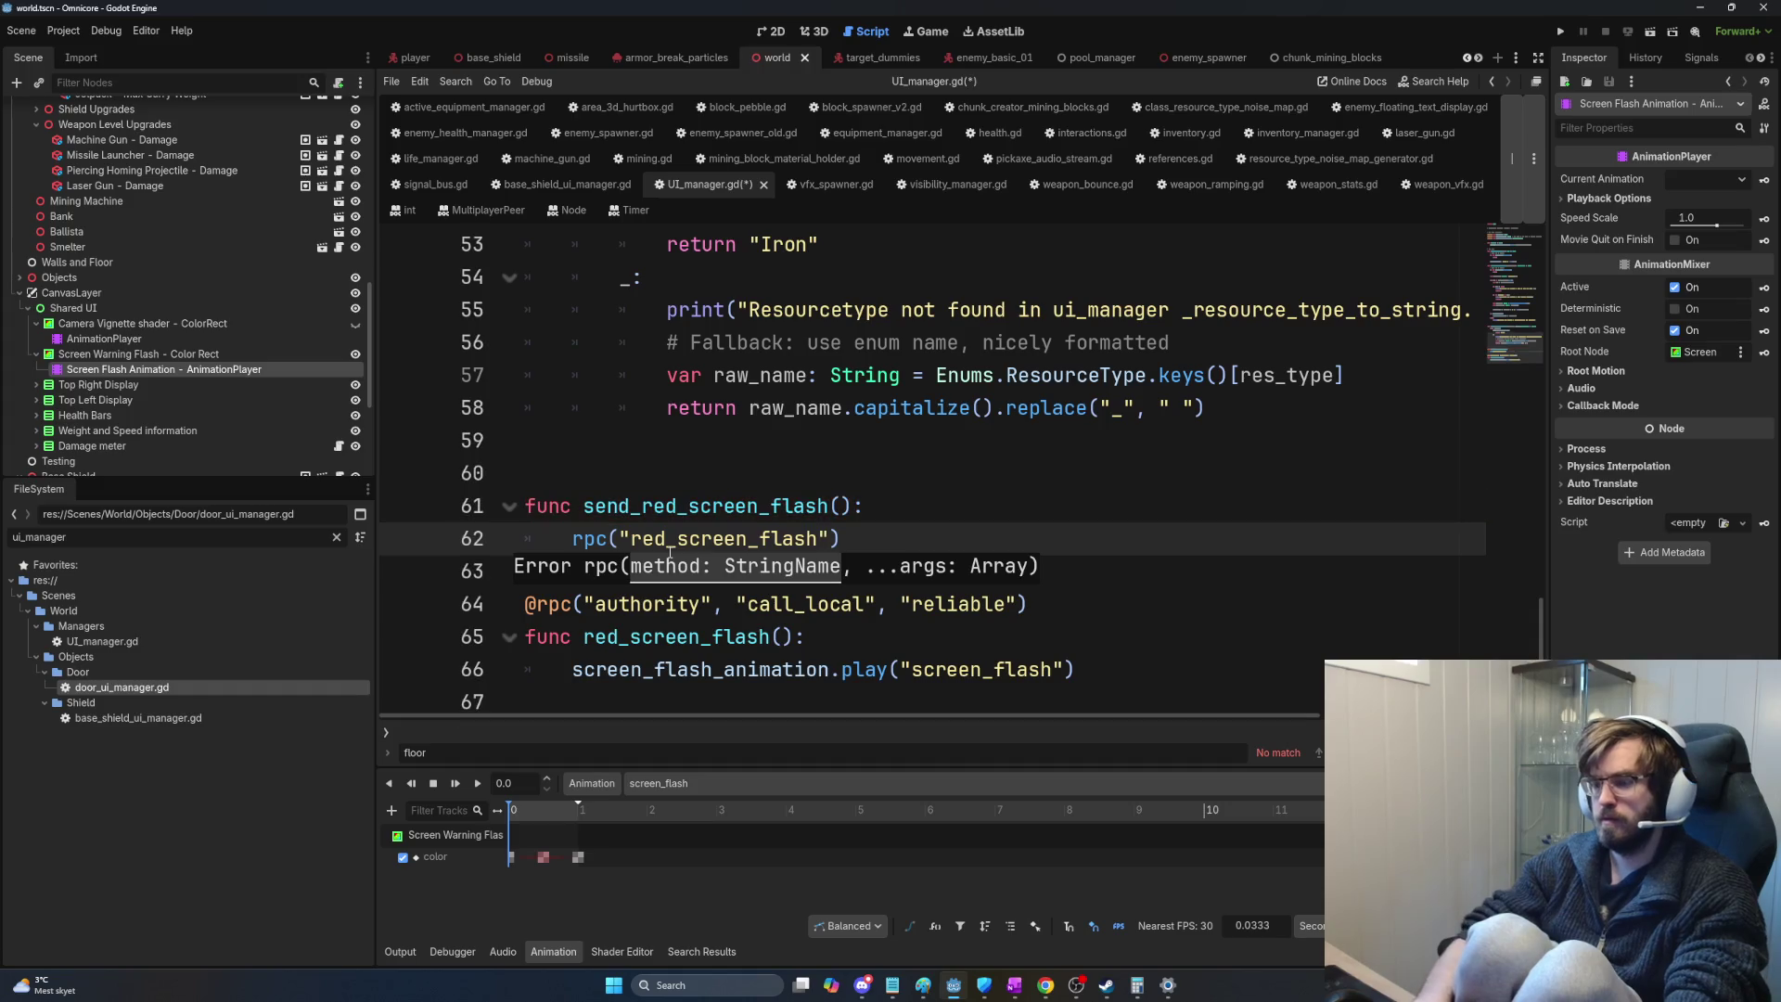
pyautogui.hotkey('ctrl', 's')
pyautogui.press('Down')
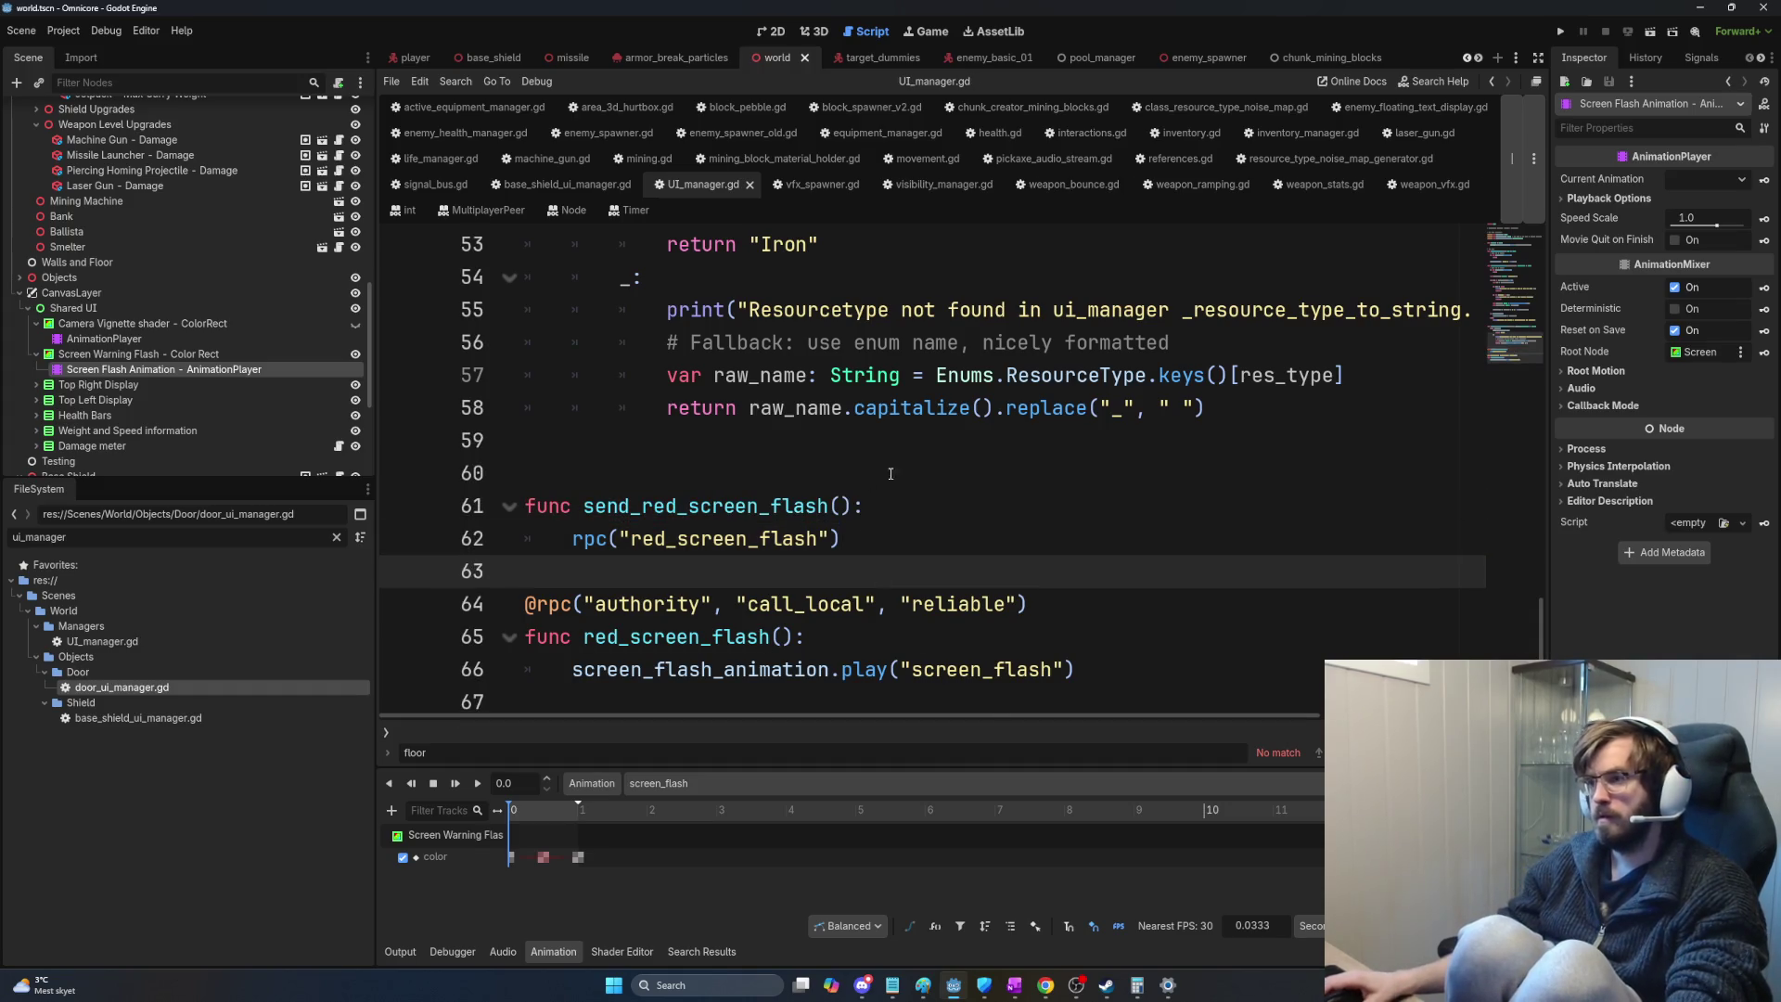
pyautogui.moveTo(1542, 629); pyautogui.dragTo(1543, 267)
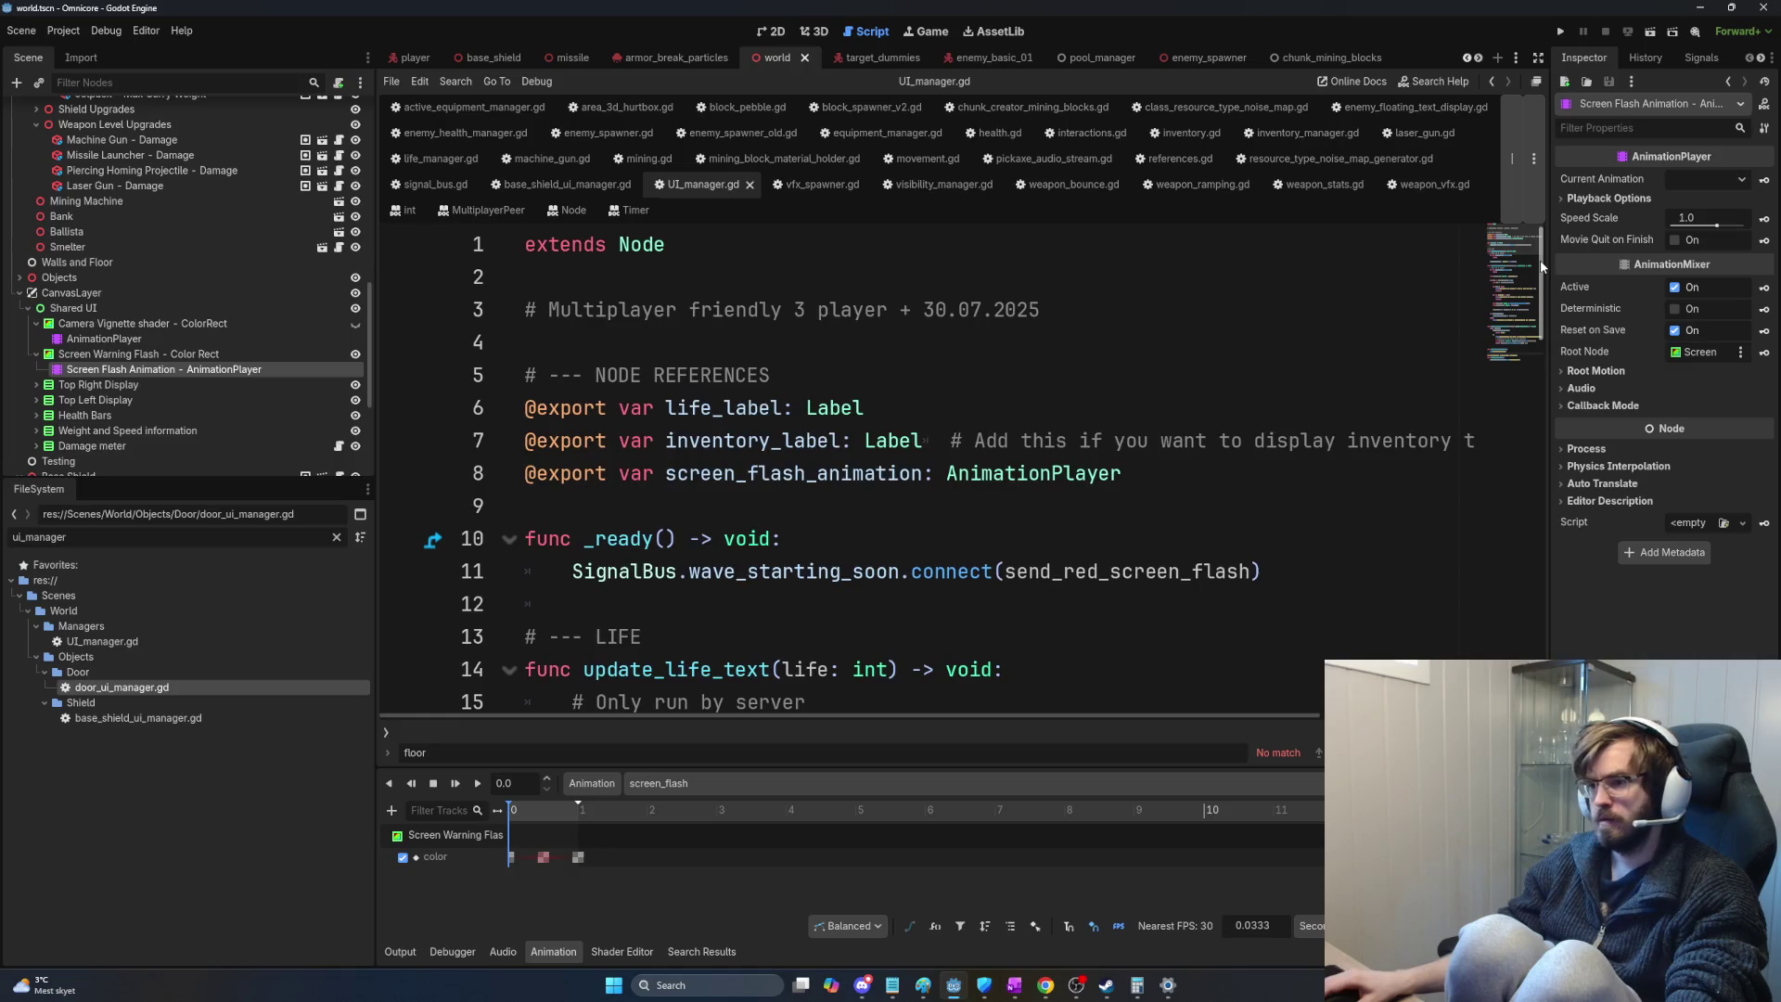
pyautogui.scroll(-1, 849, 430)
pyautogui.click(849, 436)
# Add 'if not multiplayer.is_server(): return' at the top of _ready and save
pyautogui.press('Return')
pyautogui.write('if ')
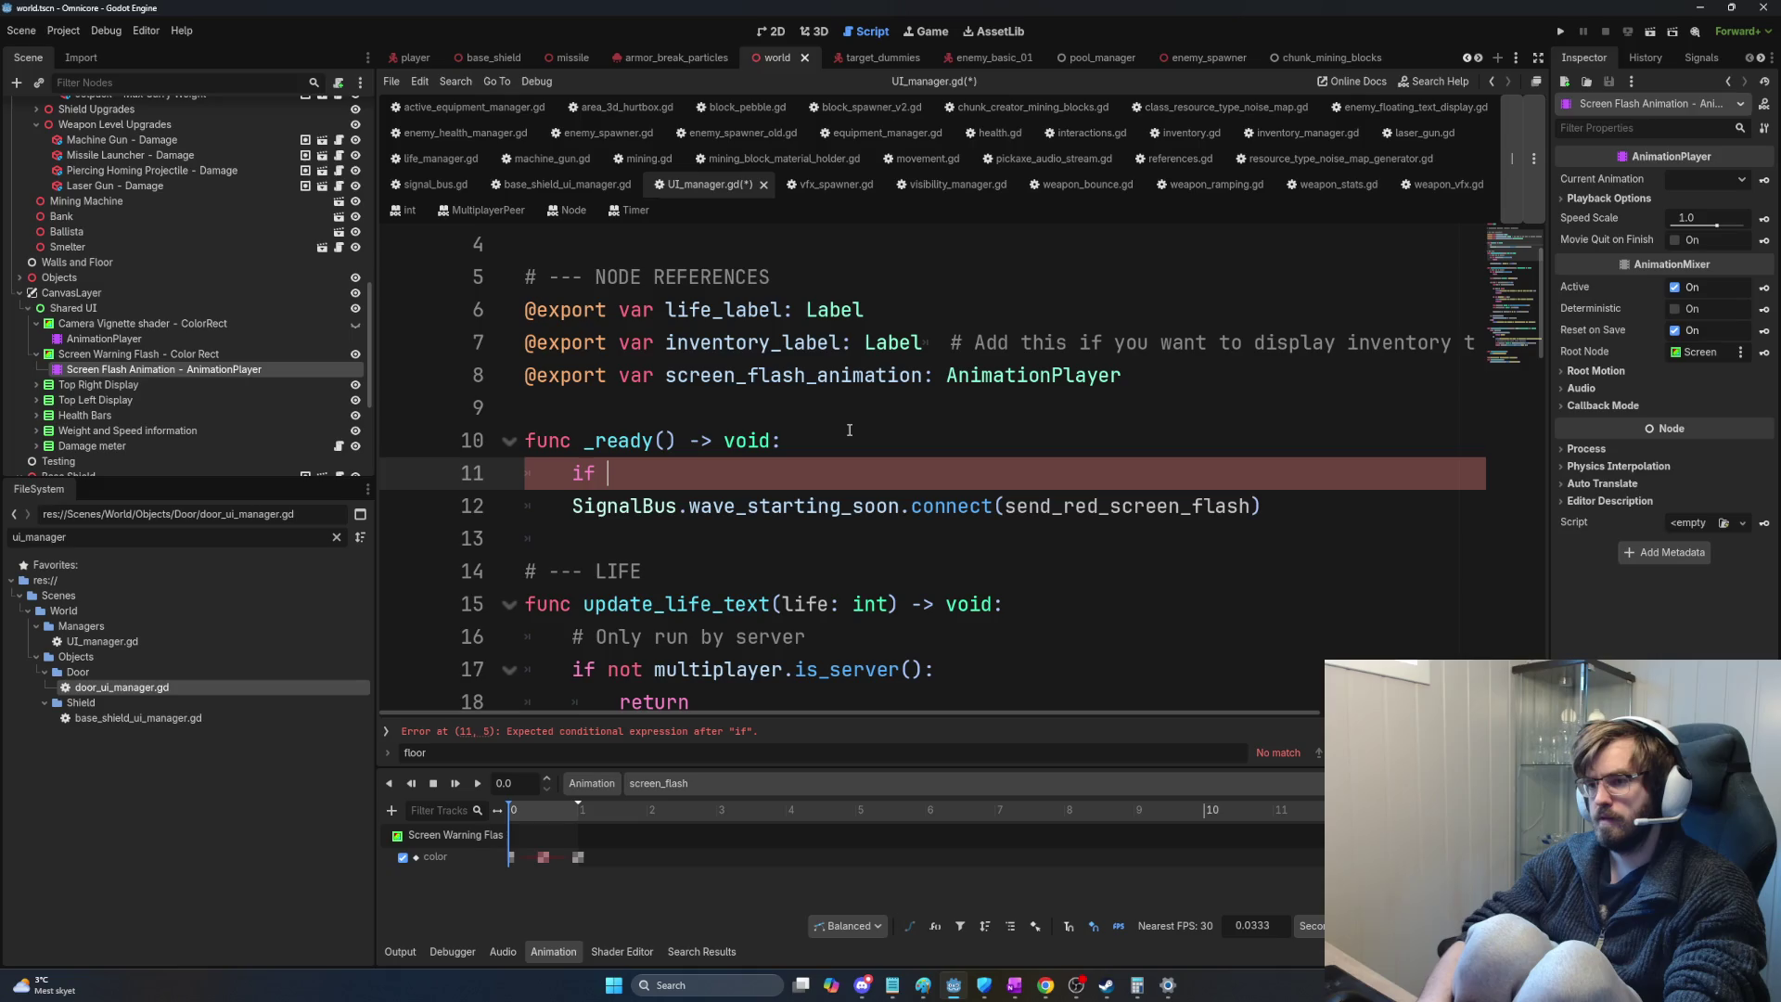
pyautogui.write('multiplayer.is')
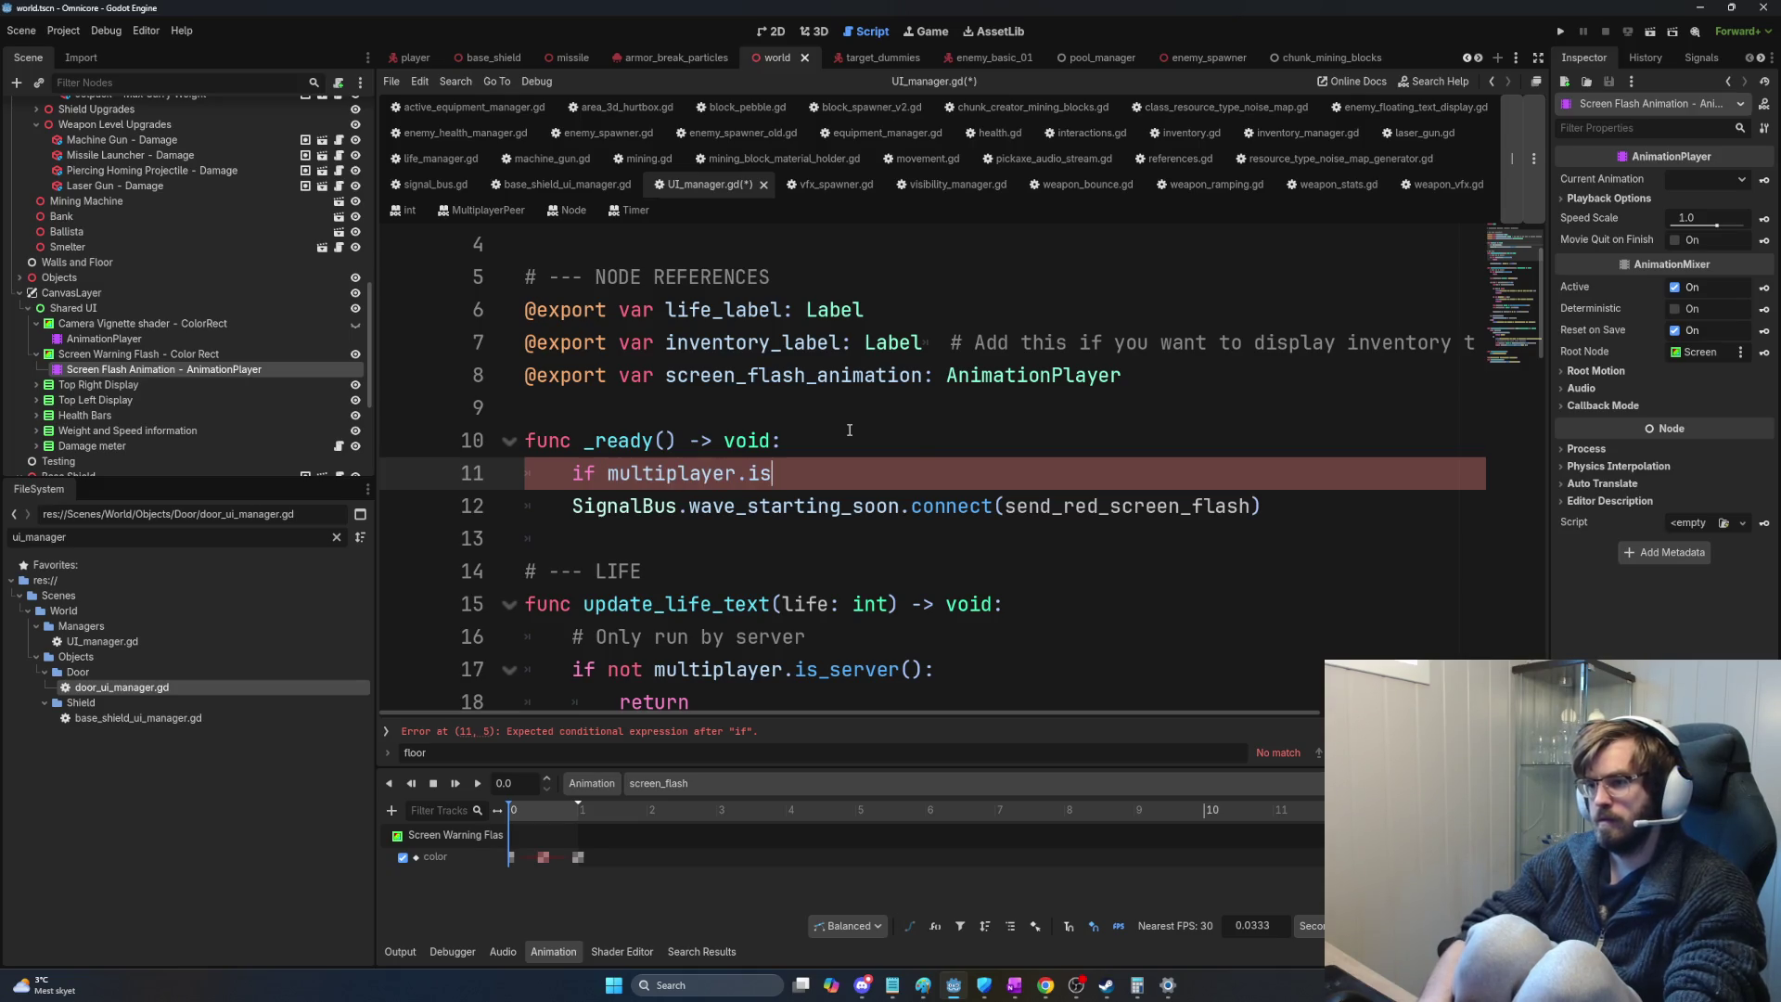
pyautogui.press('Return')
pyautogui.write(':')
pyautogui.press('Return')
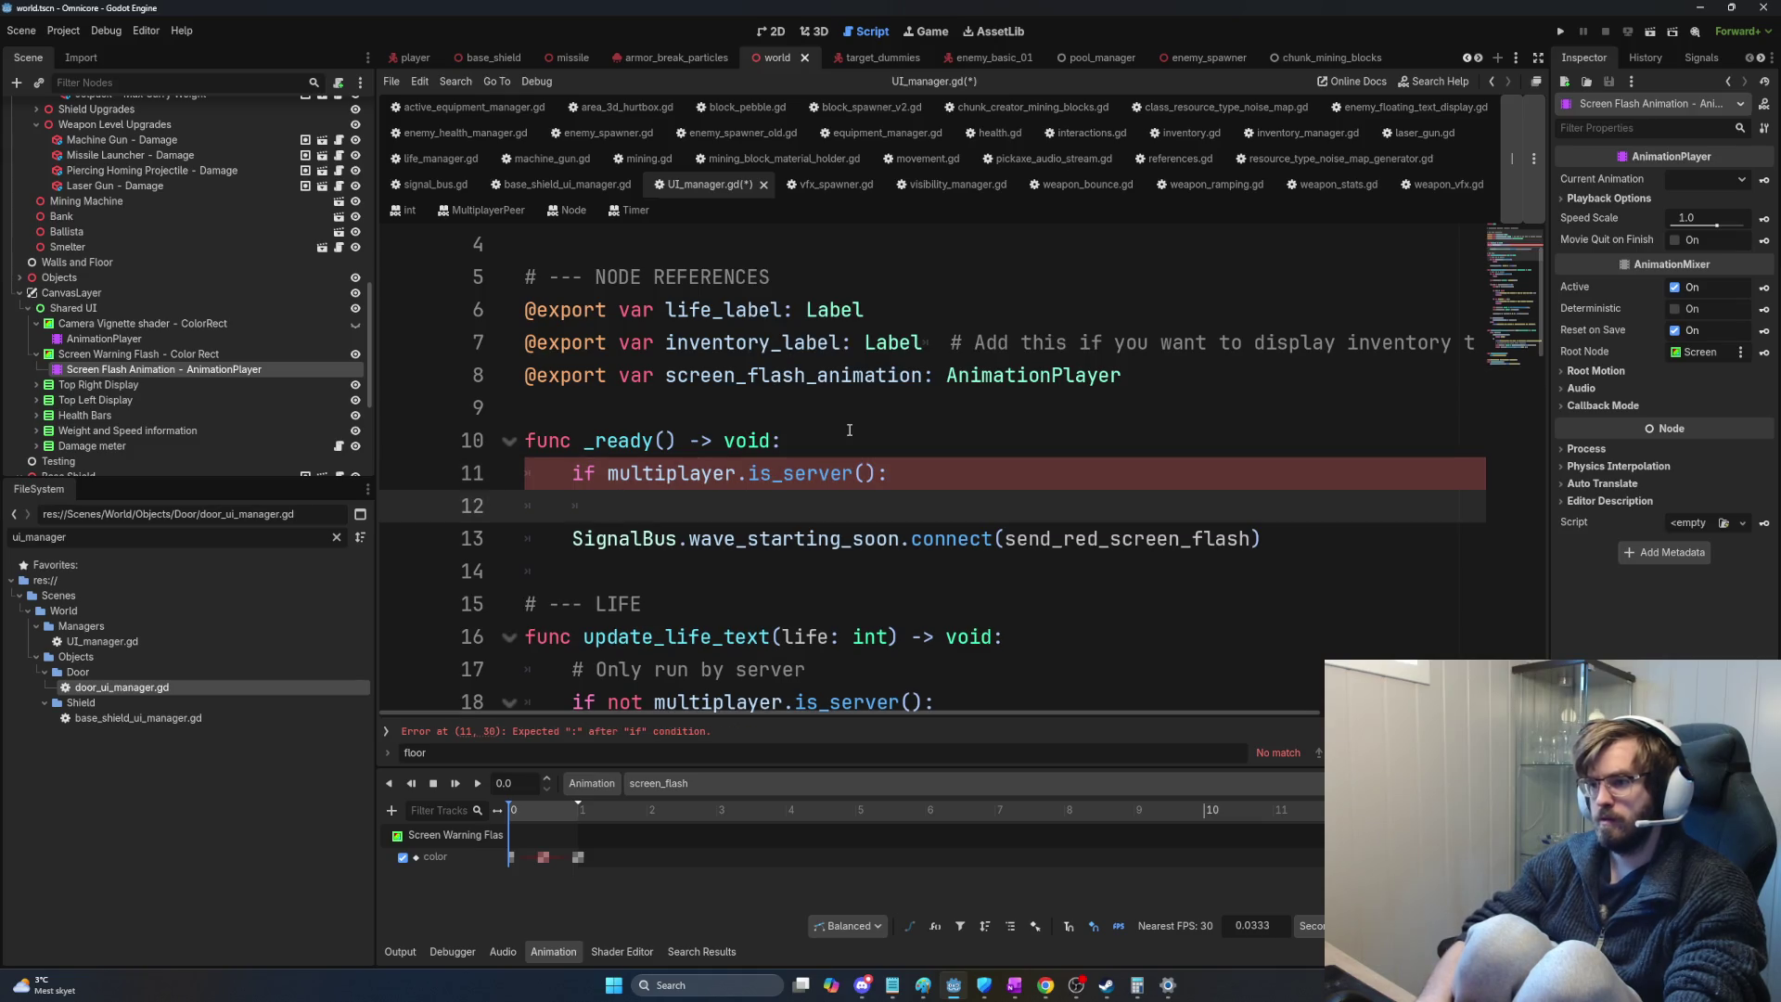
pyautogui.press('Up')
pyautogui.write('not')
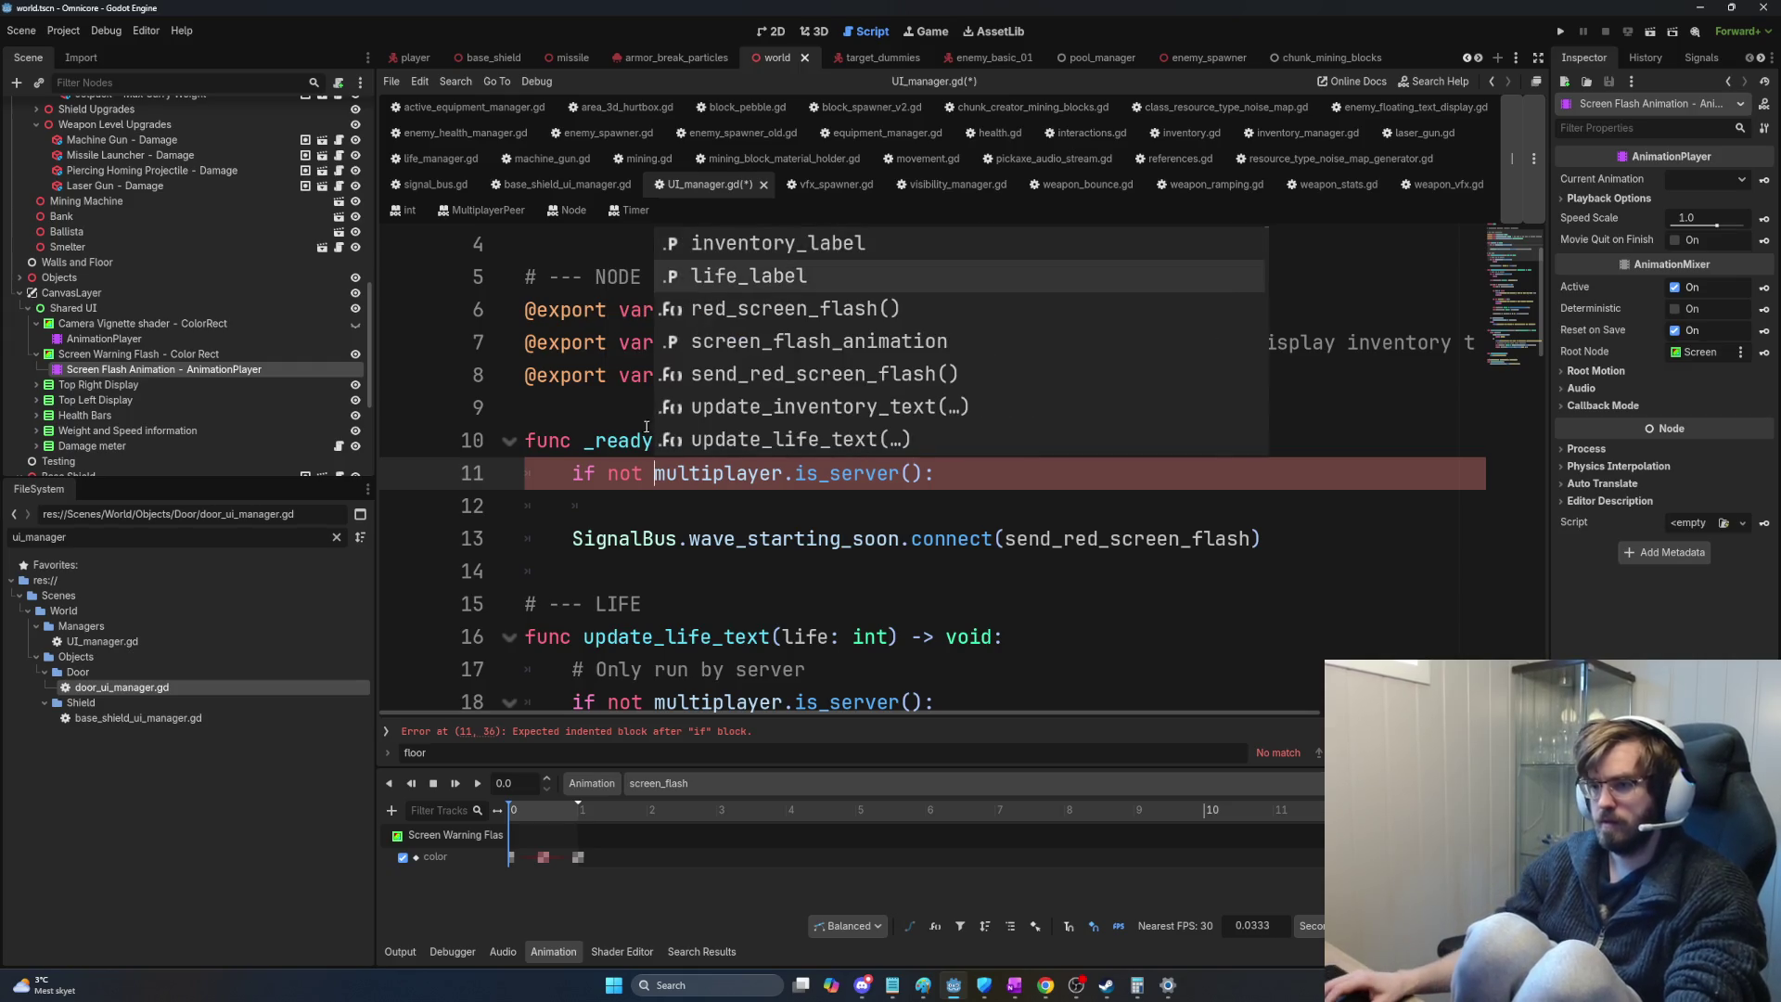
pyautogui.click(657, 506)
pyautogui.write('return')
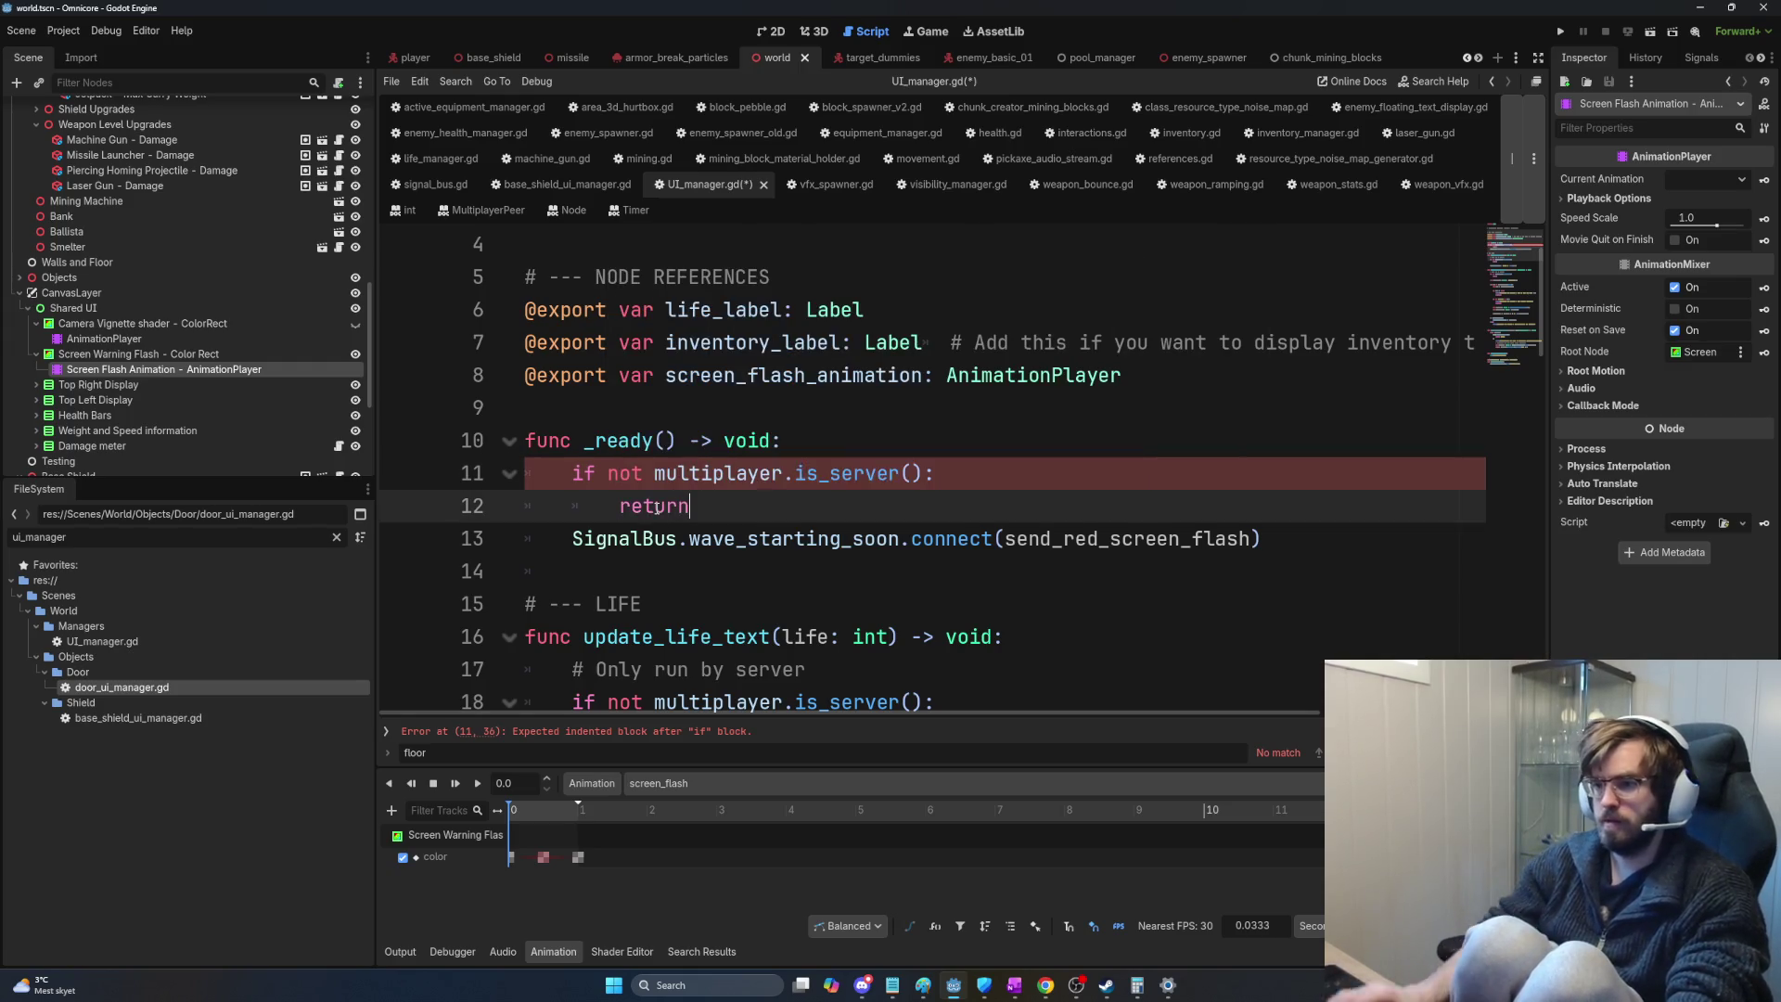
pyautogui.press('Return')
pyautogui.hotkey('ctrl', 's')
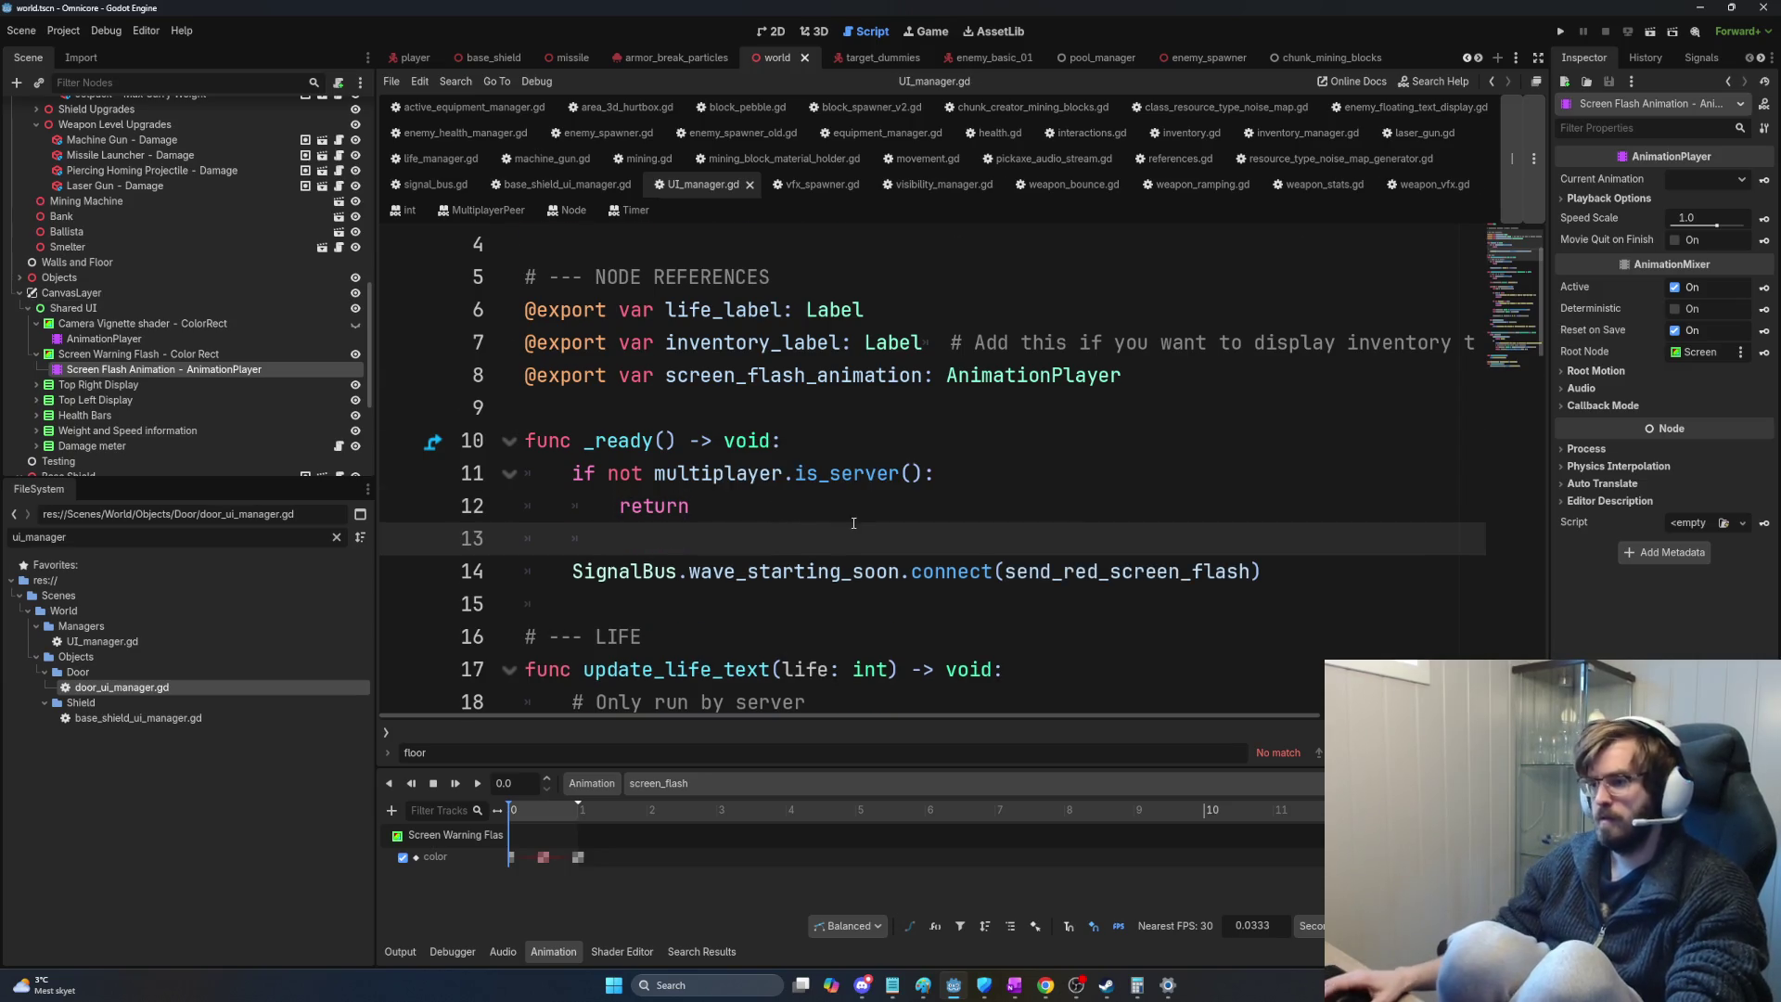
# Select the red_screen_flash function lines at the end of the script
pyautogui.scroll(-3, 771, 506)
pyautogui.scroll(2, 784, 445)
pyautogui.scroll(-1, 794, 383)
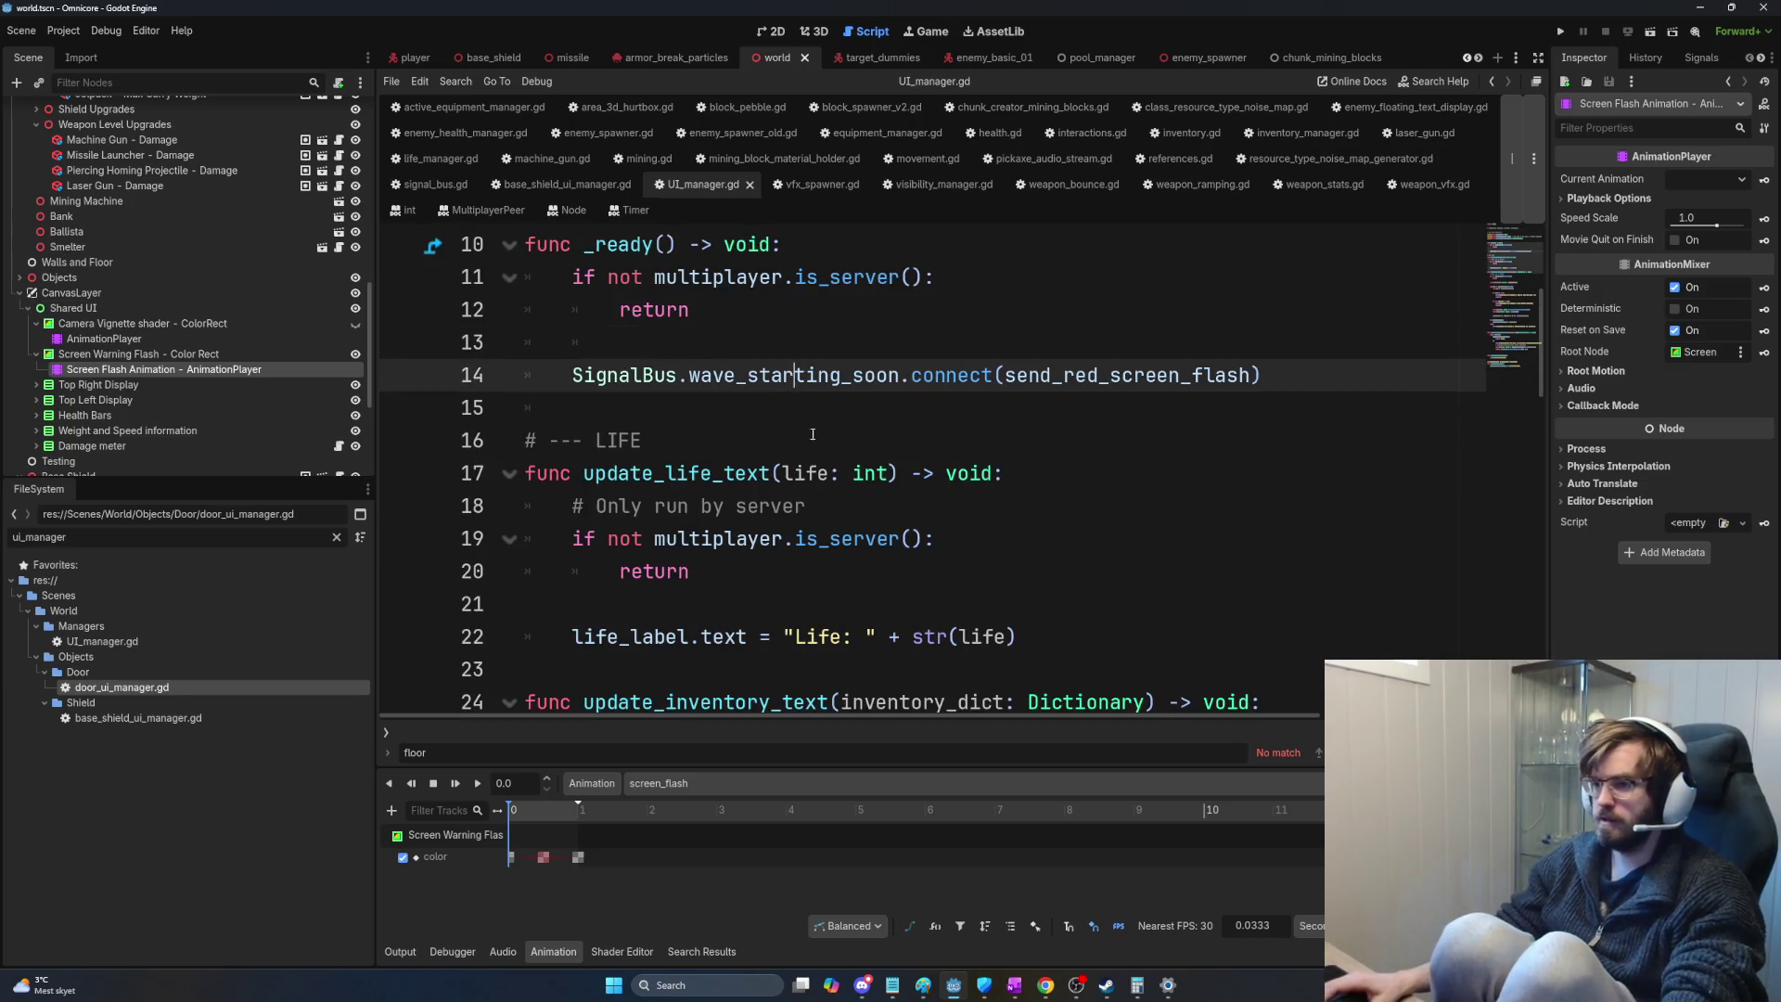
pyautogui.scroll(-15, 794, 383)
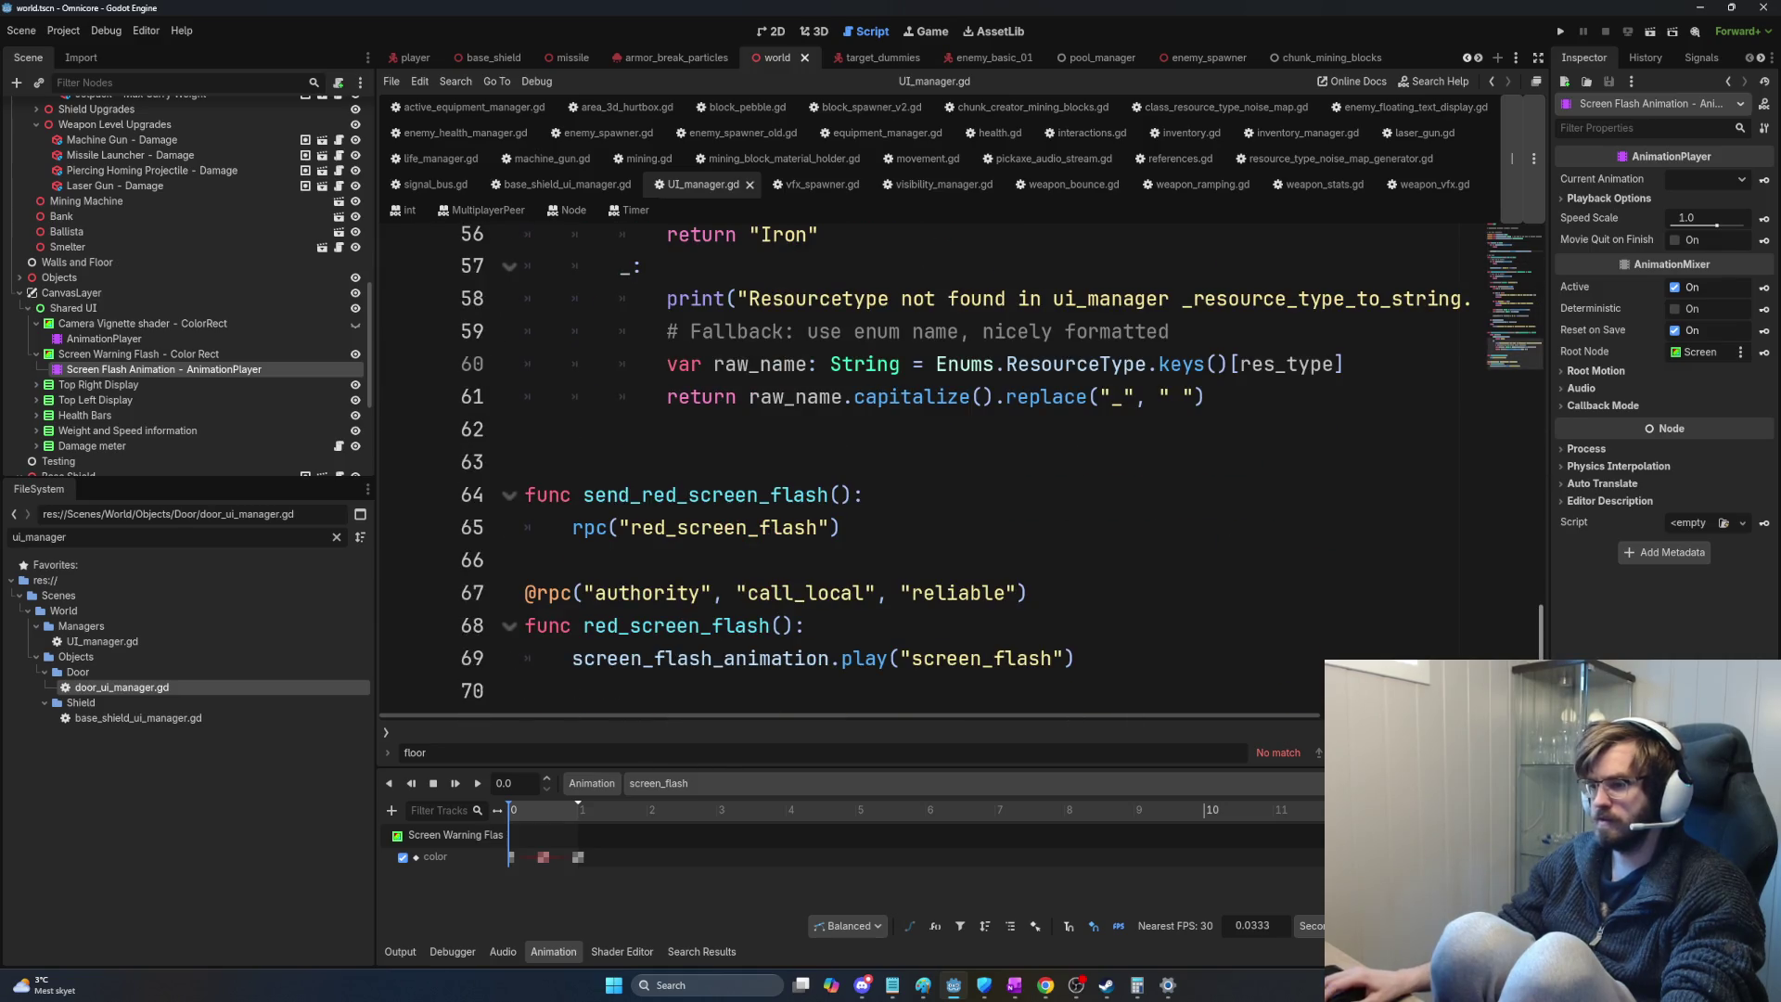
pyautogui.moveTo(529, 691)
pyautogui.mouseDown()
pyautogui.moveTo(536, 626)
pyautogui.moveTo(515, 598)
pyautogui.mouseUp()
# Highlight the red_screen_flash RPC function and the send_red_screen_flash function to review them
pyautogui.click(717, 631)
pyautogui.moveTo(805, 627); pyautogui.dragTo(576, 624)
pyautogui.moveTo(1076, 659)
pyautogui.mouseDown()
pyautogui.moveTo(576, 626)
pyautogui.moveTo(536, 593)
pyautogui.mouseUp()
pyautogui.click(917, 586)
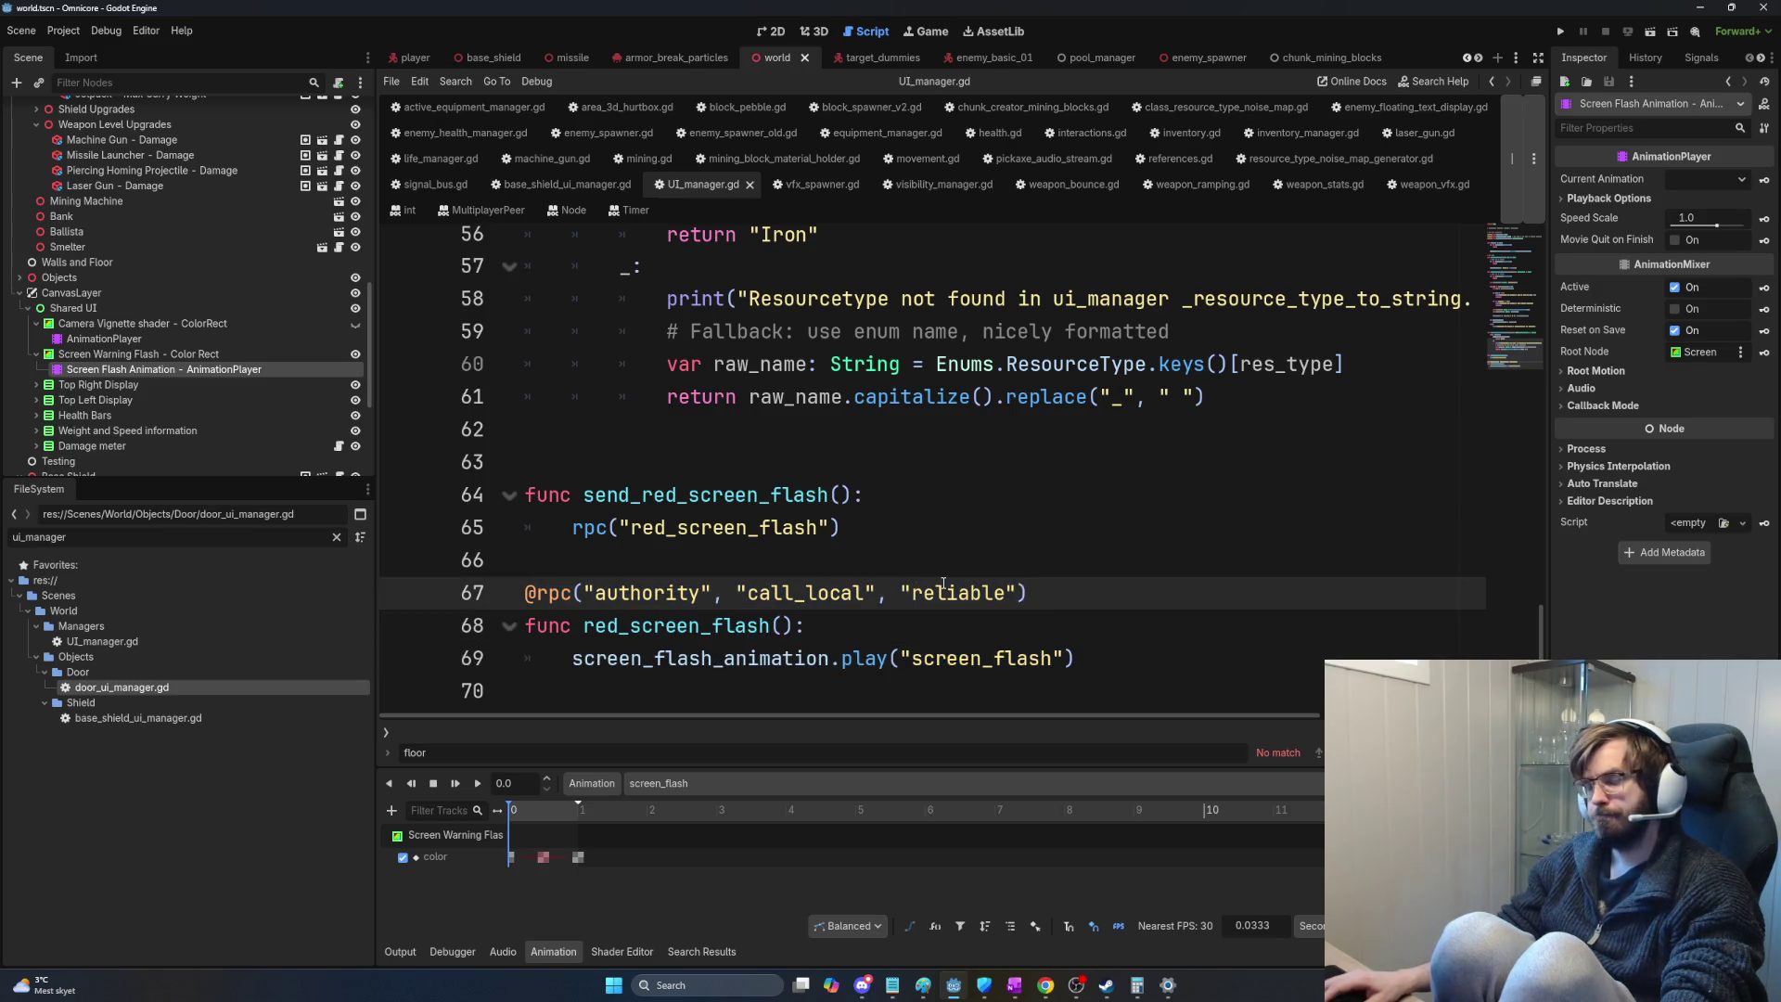
pyautogui.moveTo(901, 538); pyautogui.dragTo(521, 494)
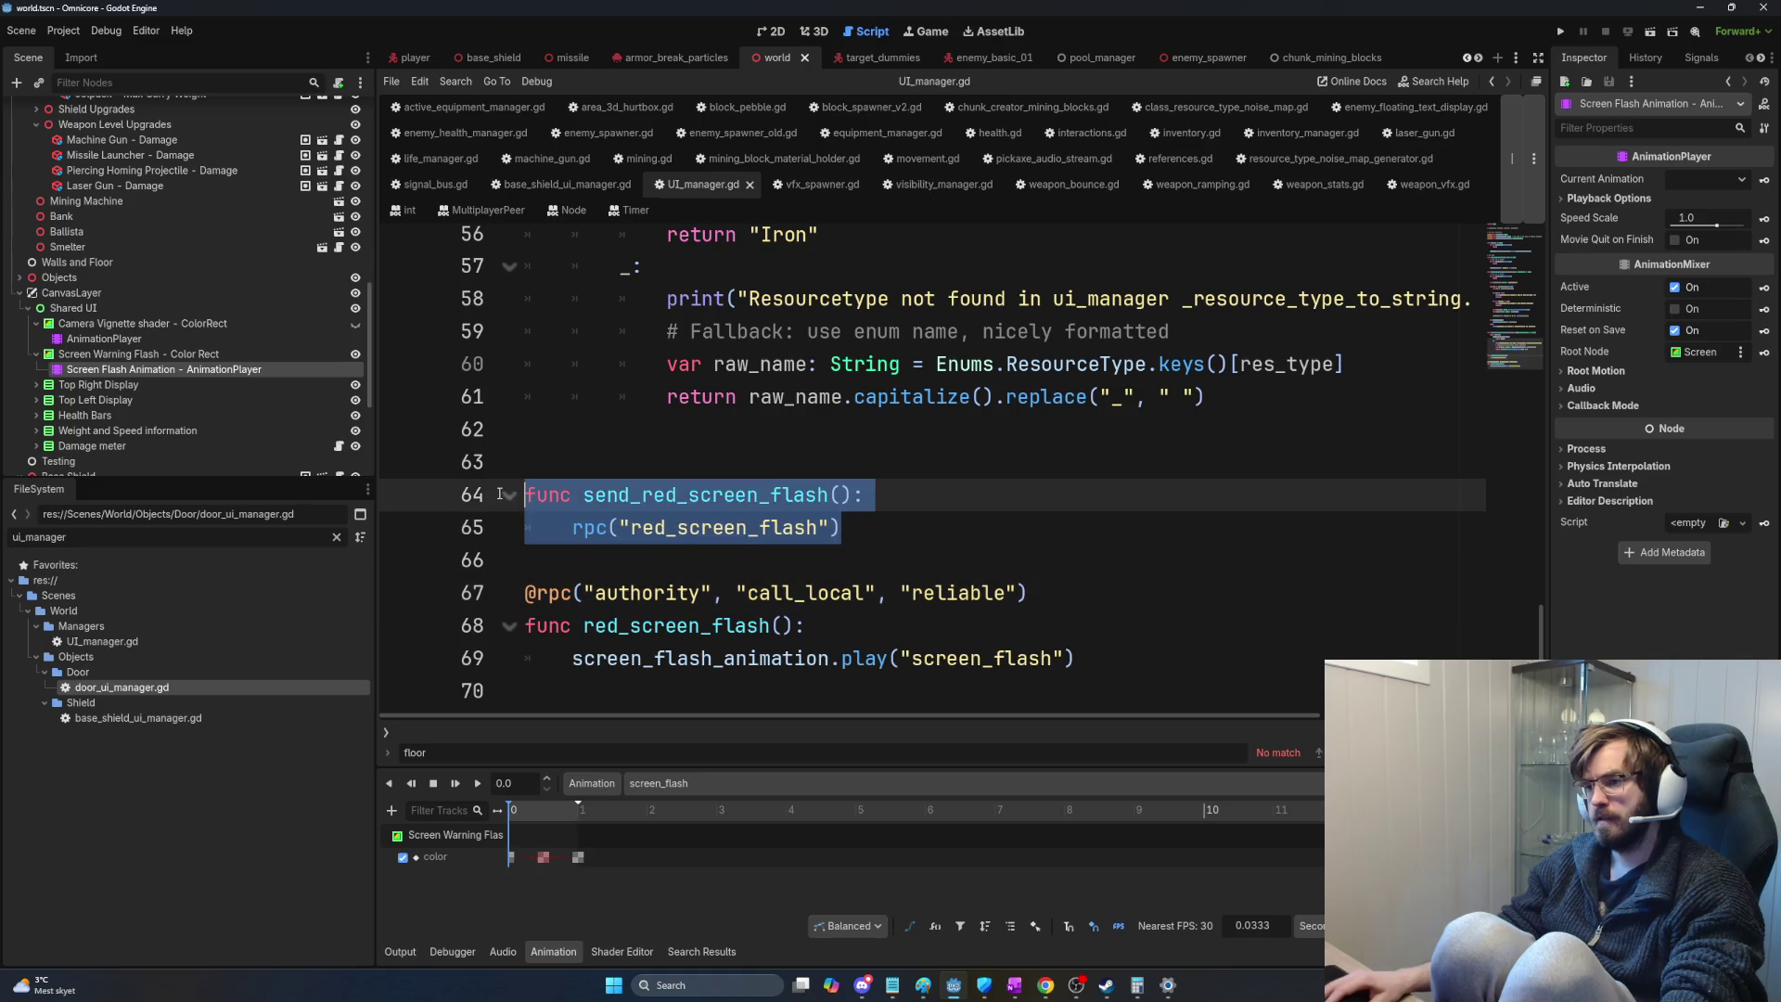
pyautogui.click(873, 554)
pyautogui.moveTo(866, 524); pyautogui.dragTo(521, 494)
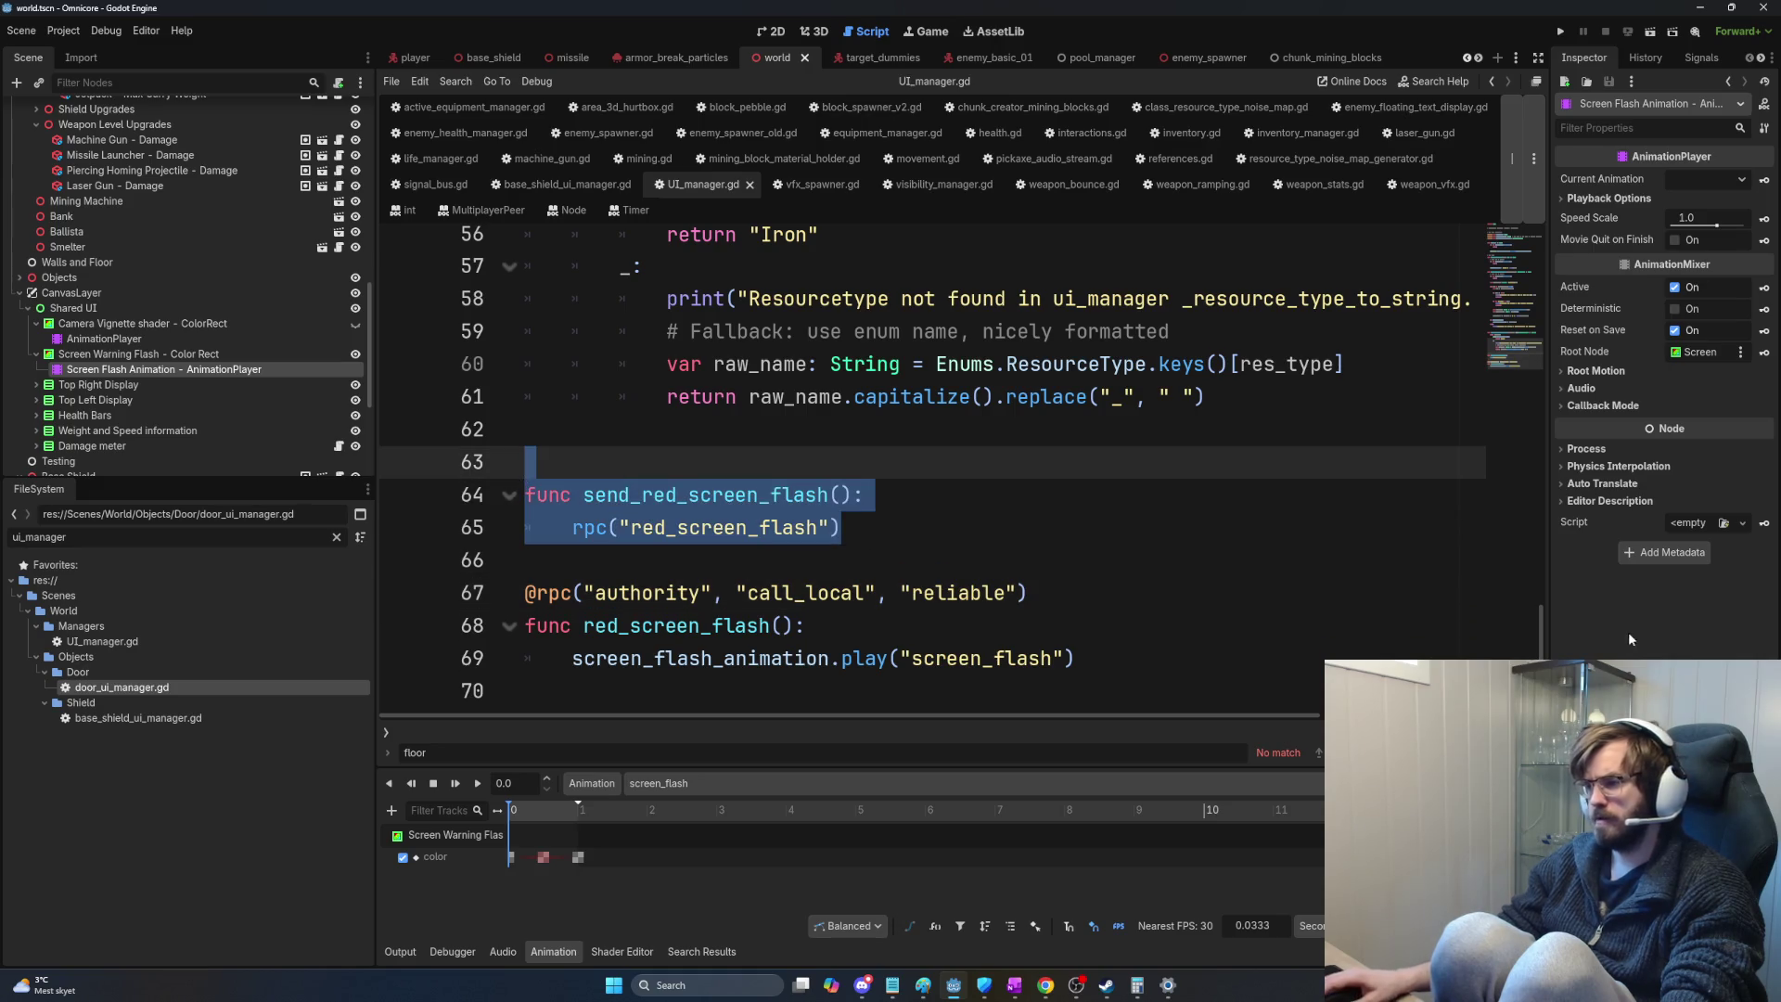
# Copy the SignalBus.wave_starting_soon.connect line and switch to the Wave Timer chat in Chrome
pyautogui.moveTo(1545, 635); pyautogui.dragTo(1546, 255)
pyautogui.scroll(-3, 928, 464)
pyautogui.click(1252, 414)
pyautogui.hotkey('shift', 'Home')
pyautogui.hotkey('ctrl', 'c')
pyautogui.hotkey('alt', 'Tab')
pyautogui.hotkey('alt', 'Tab')
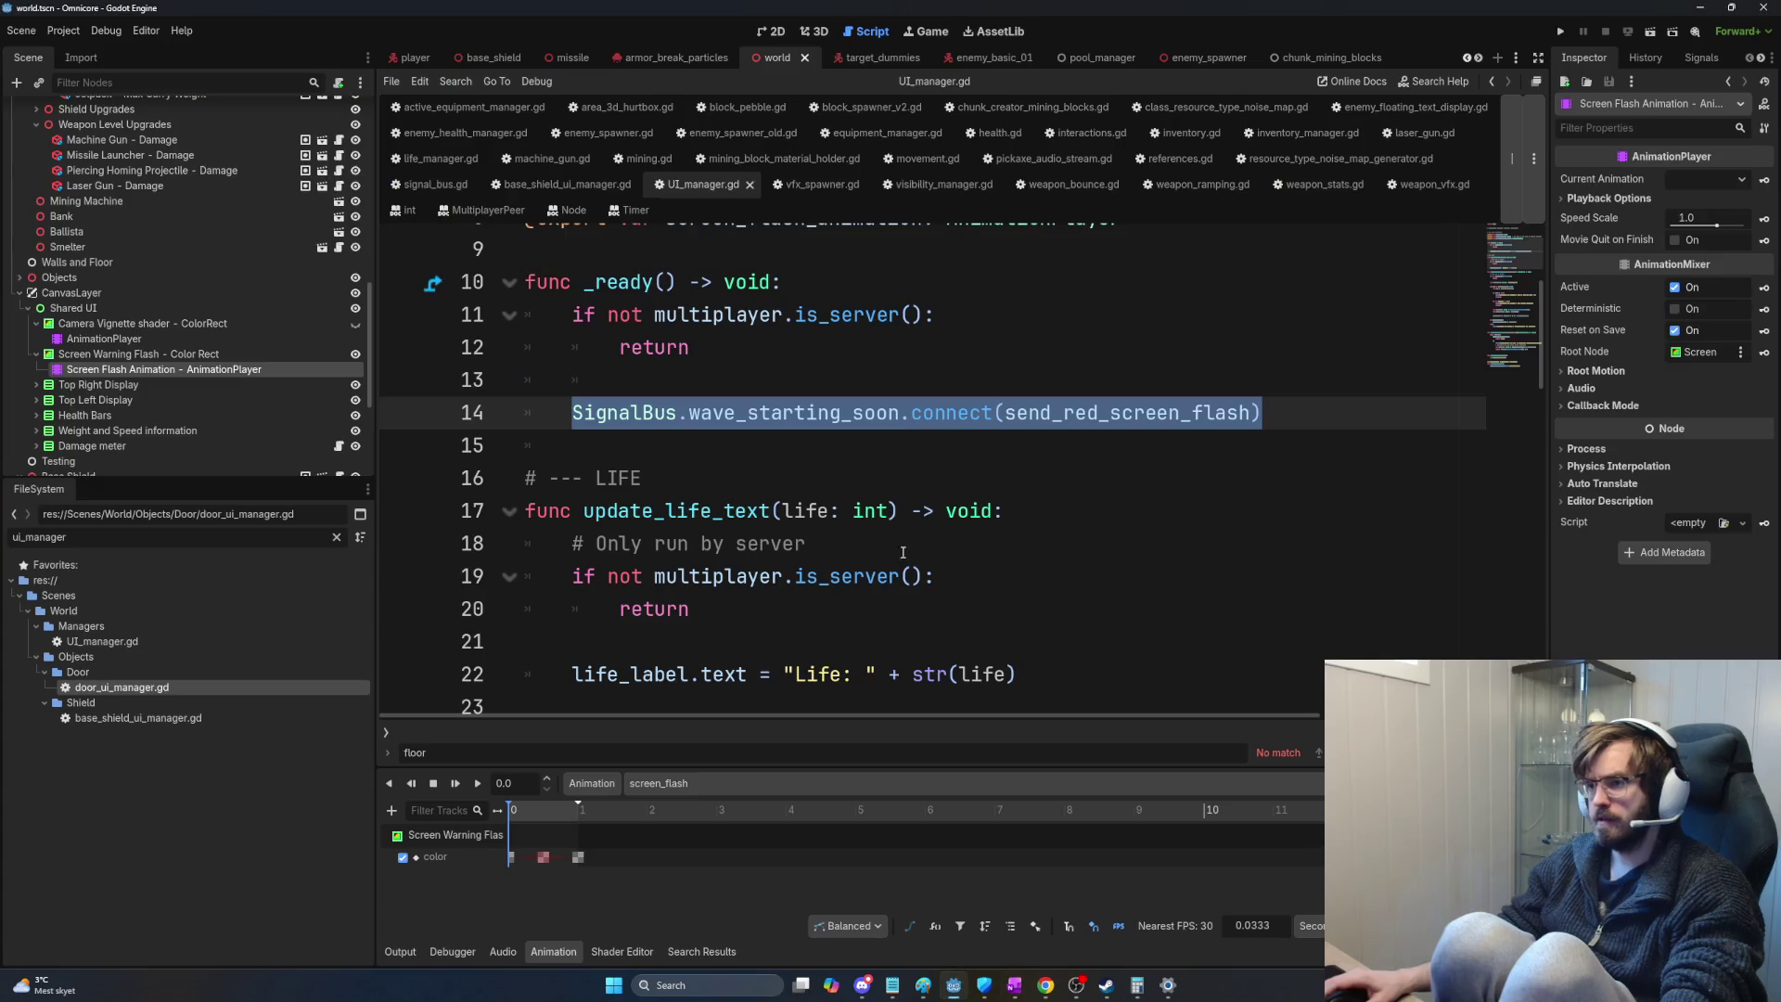
pyautogui.hotkey('alt', 'Tab')
pyautogui.press('Tab')
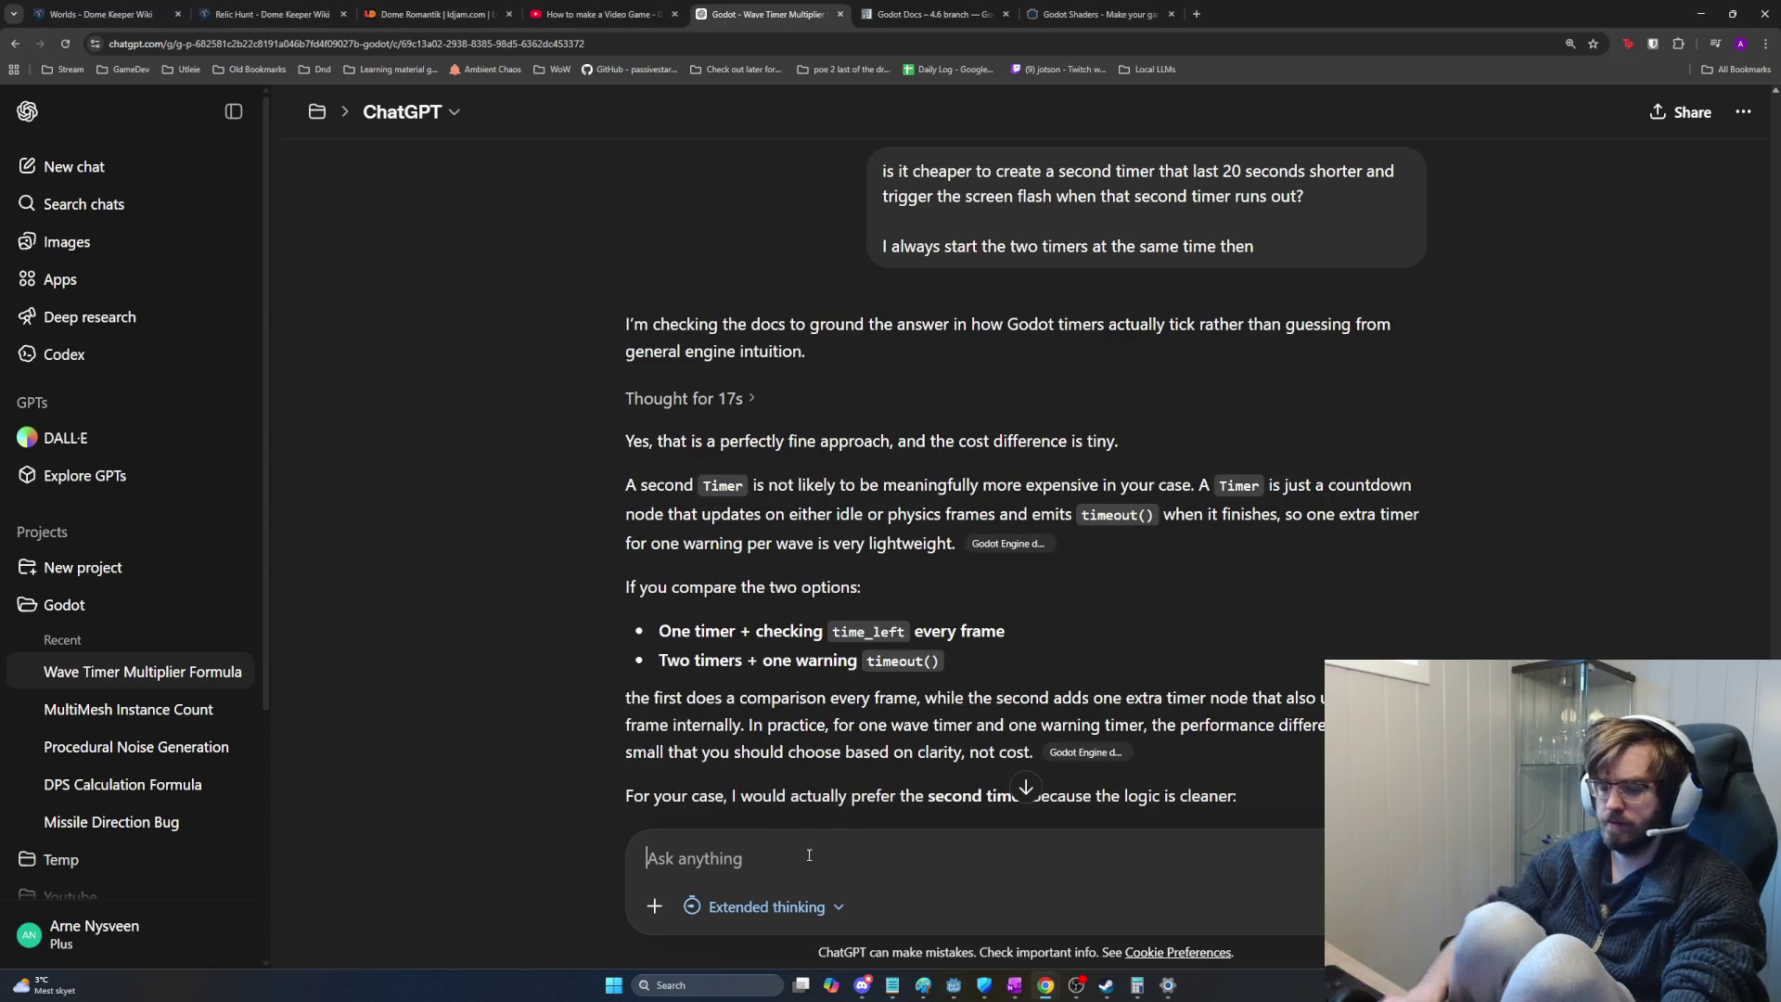
# Ask ChatGPT, with the pasted connect line, whether an RPC needs a middle-man function, then return to Godot
pyautogui.write('can I connect an rpc ')
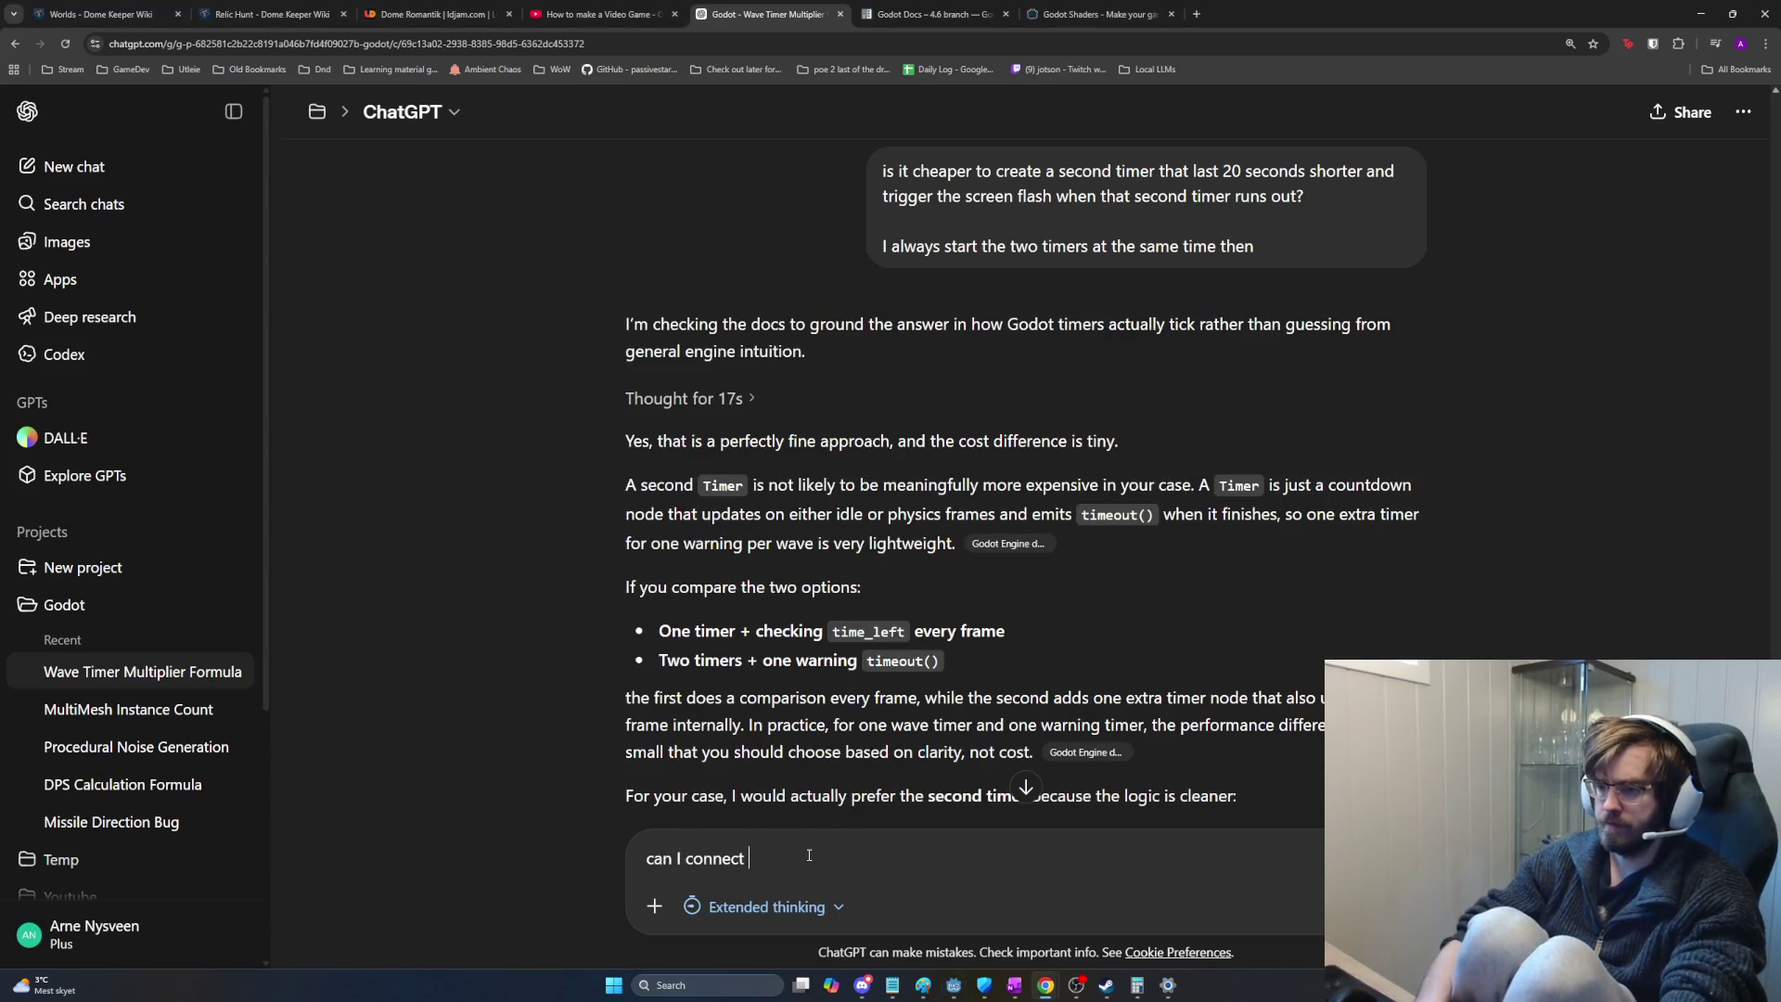
pyautogui.write('function to a signa')
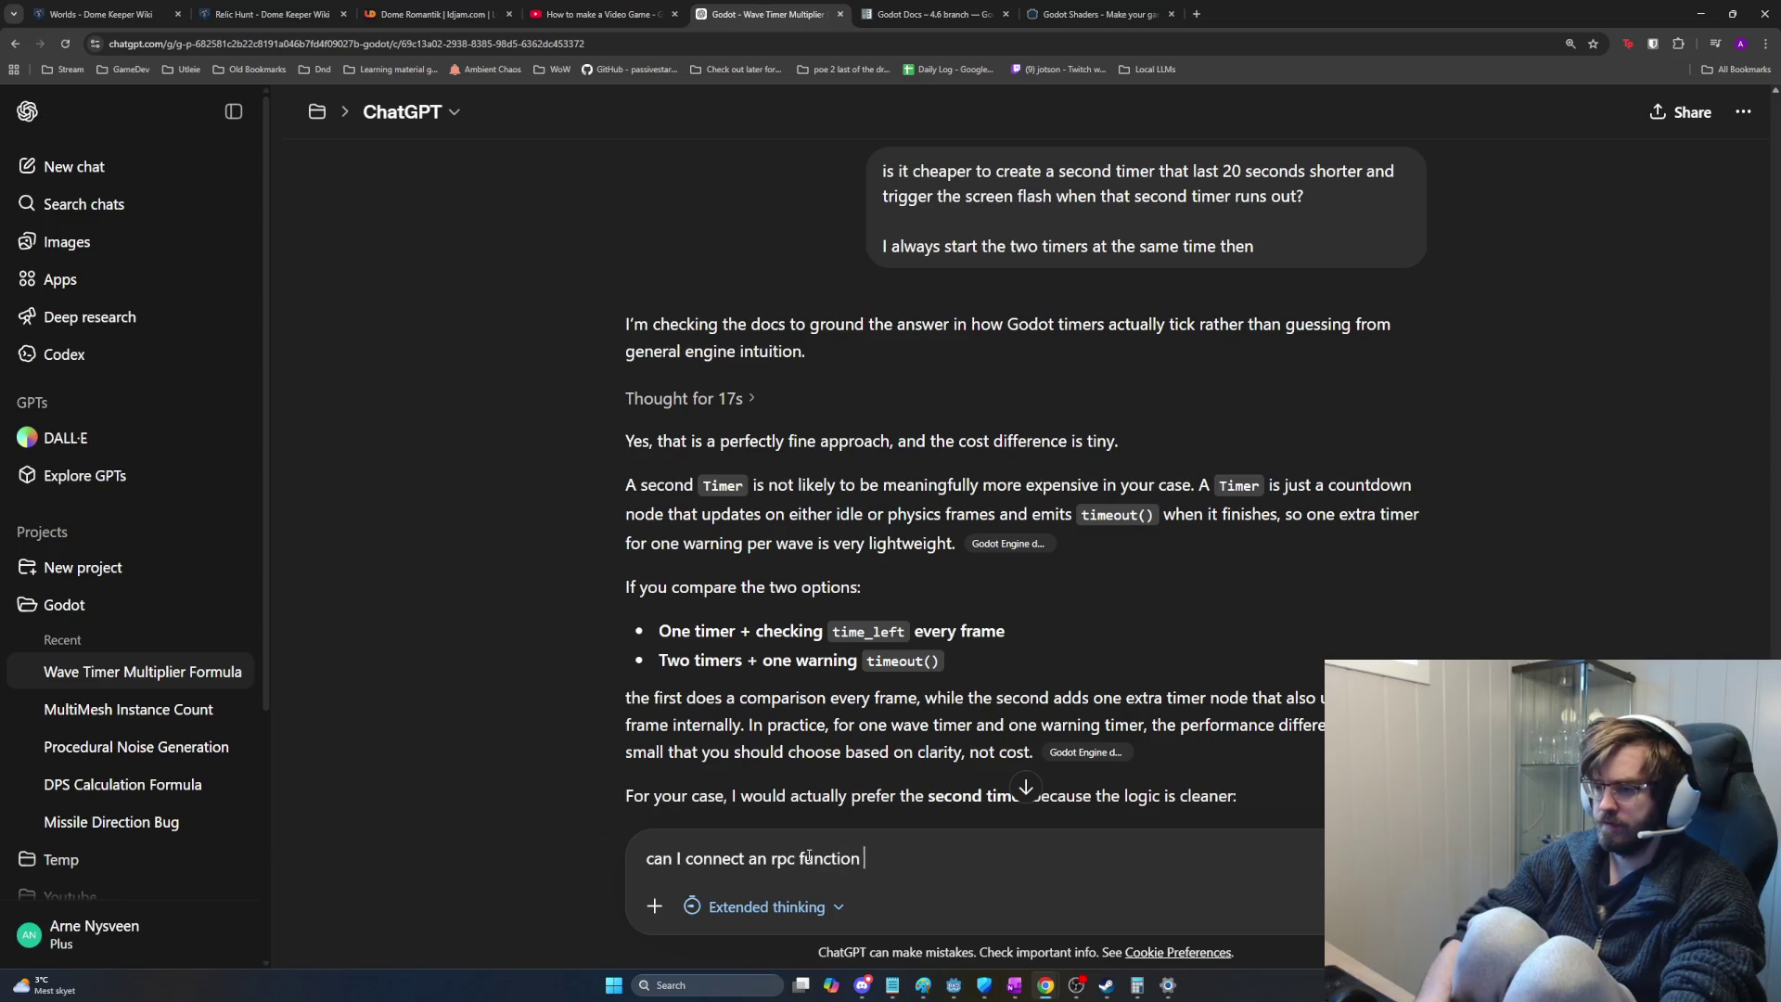
pyautogui.write('l directly?')
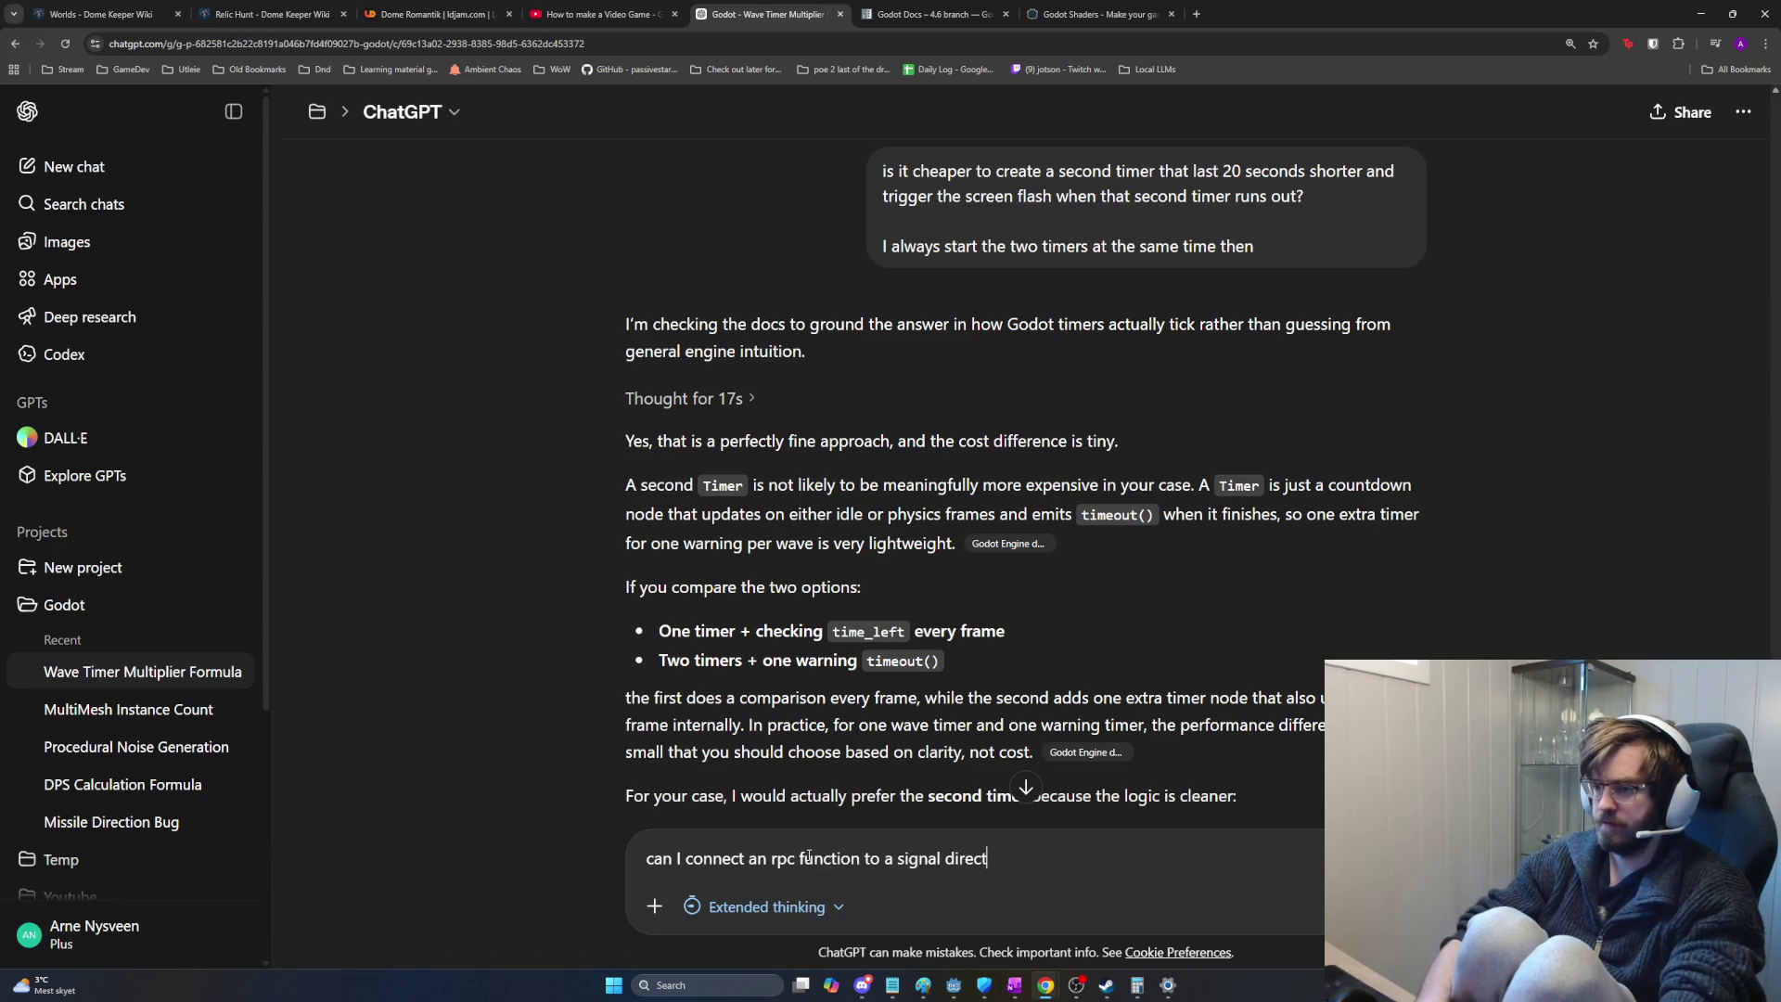
pyautogui.hotkey('shift', 'Return')
pyautogui.hotkey('ctrl', 'v')
pyautogui.hotkey('shift', 'Return')
pyautogui.hotkey('shift', 'Return')
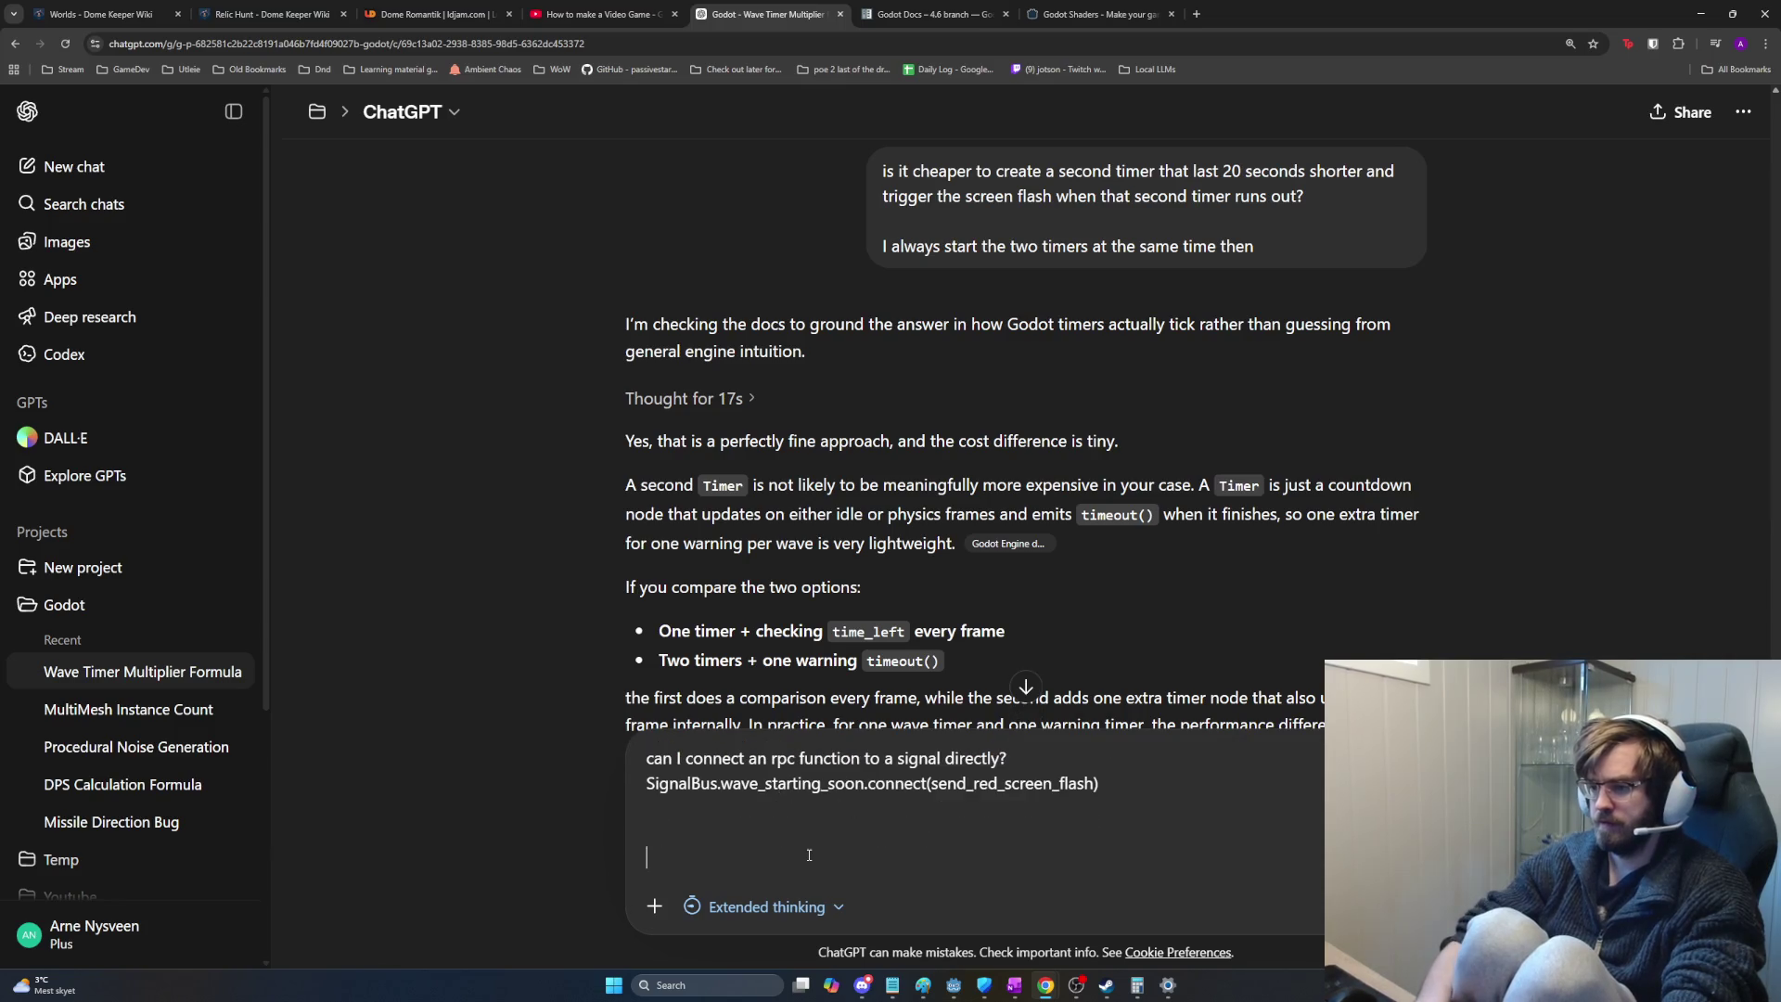
pyautogui.write('or do I have to d')
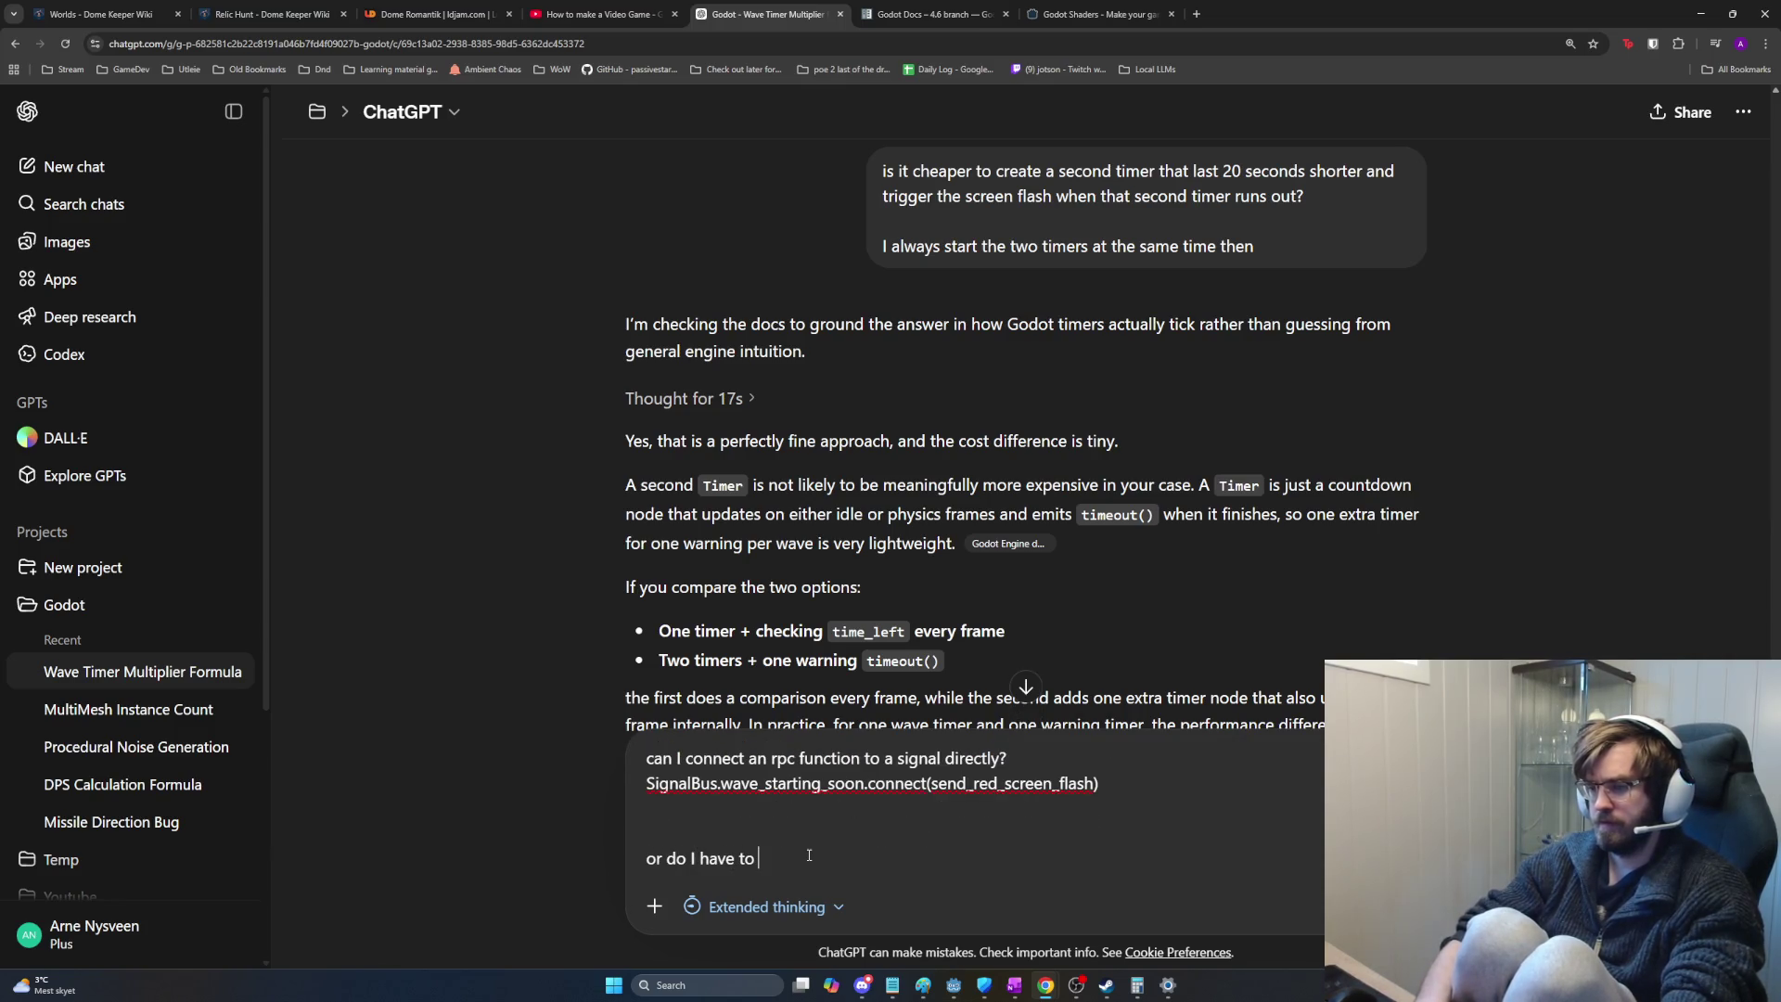
pyautogui.write('o a ')
pyautogui.write('middle man function ')
pyautogui.write('which rec')
pyautogui.press('BackSpace')
pyautogui.press('BackSpace')
pyautogui.write('calls the rpc funct')
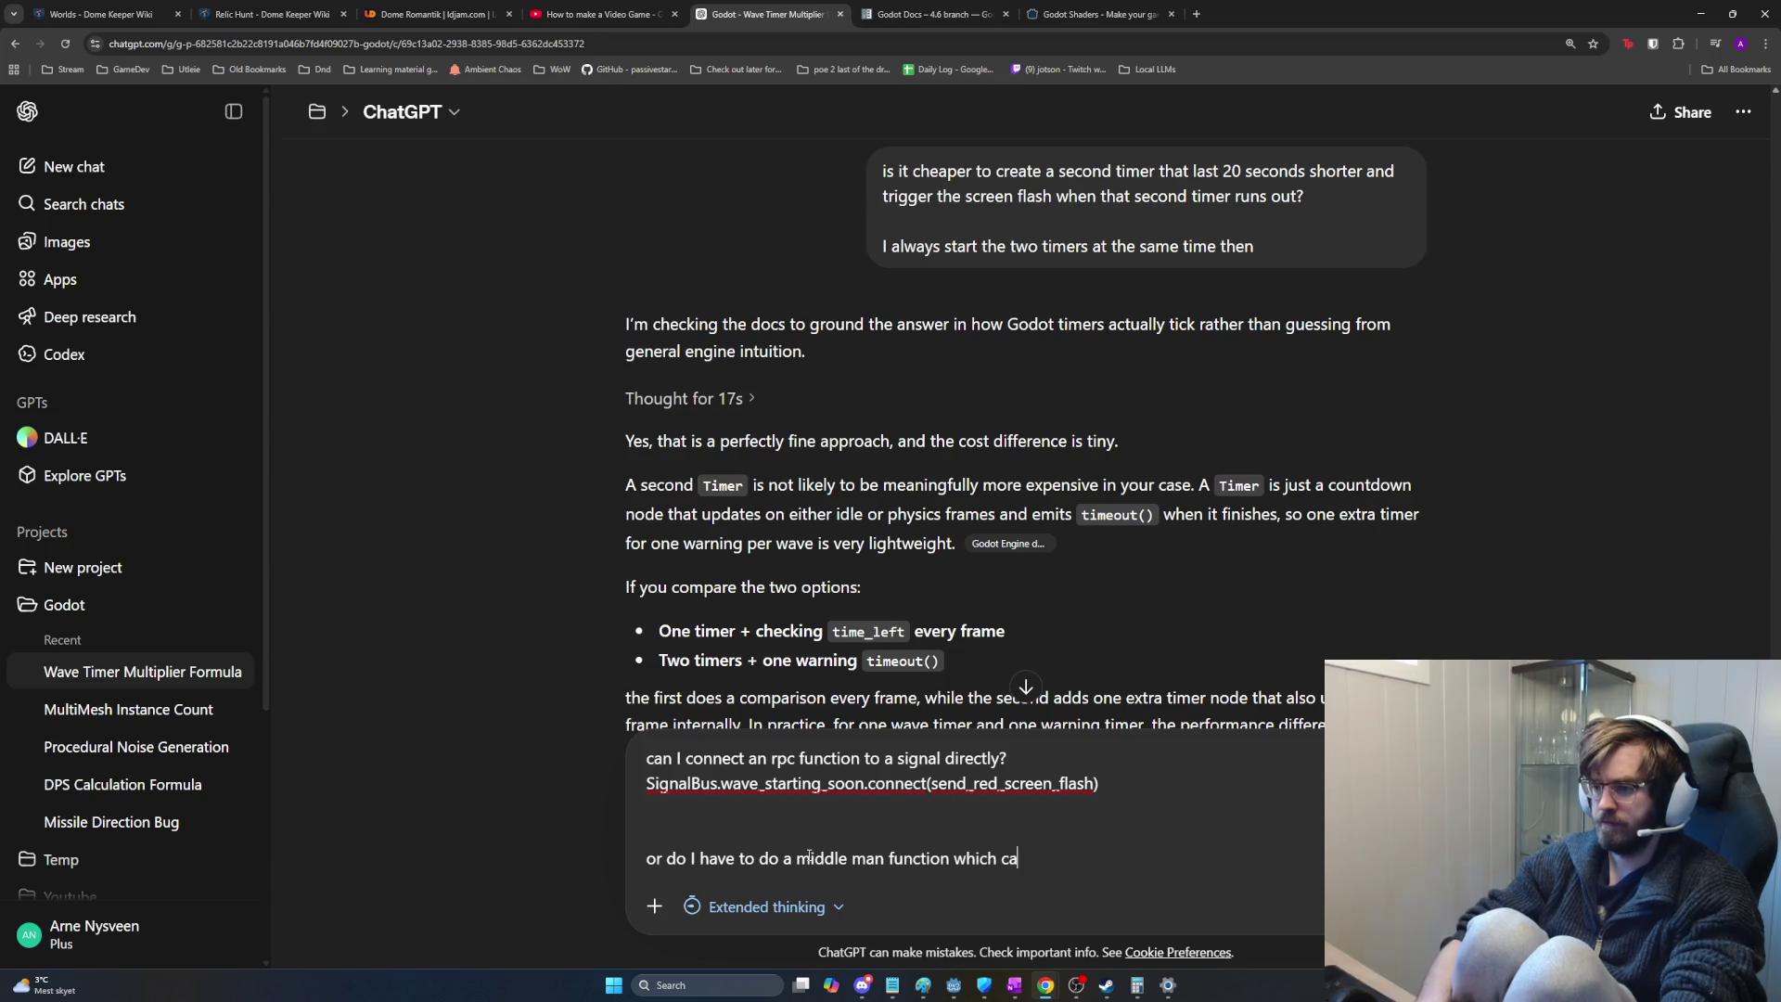
pyautogui.write('ion')
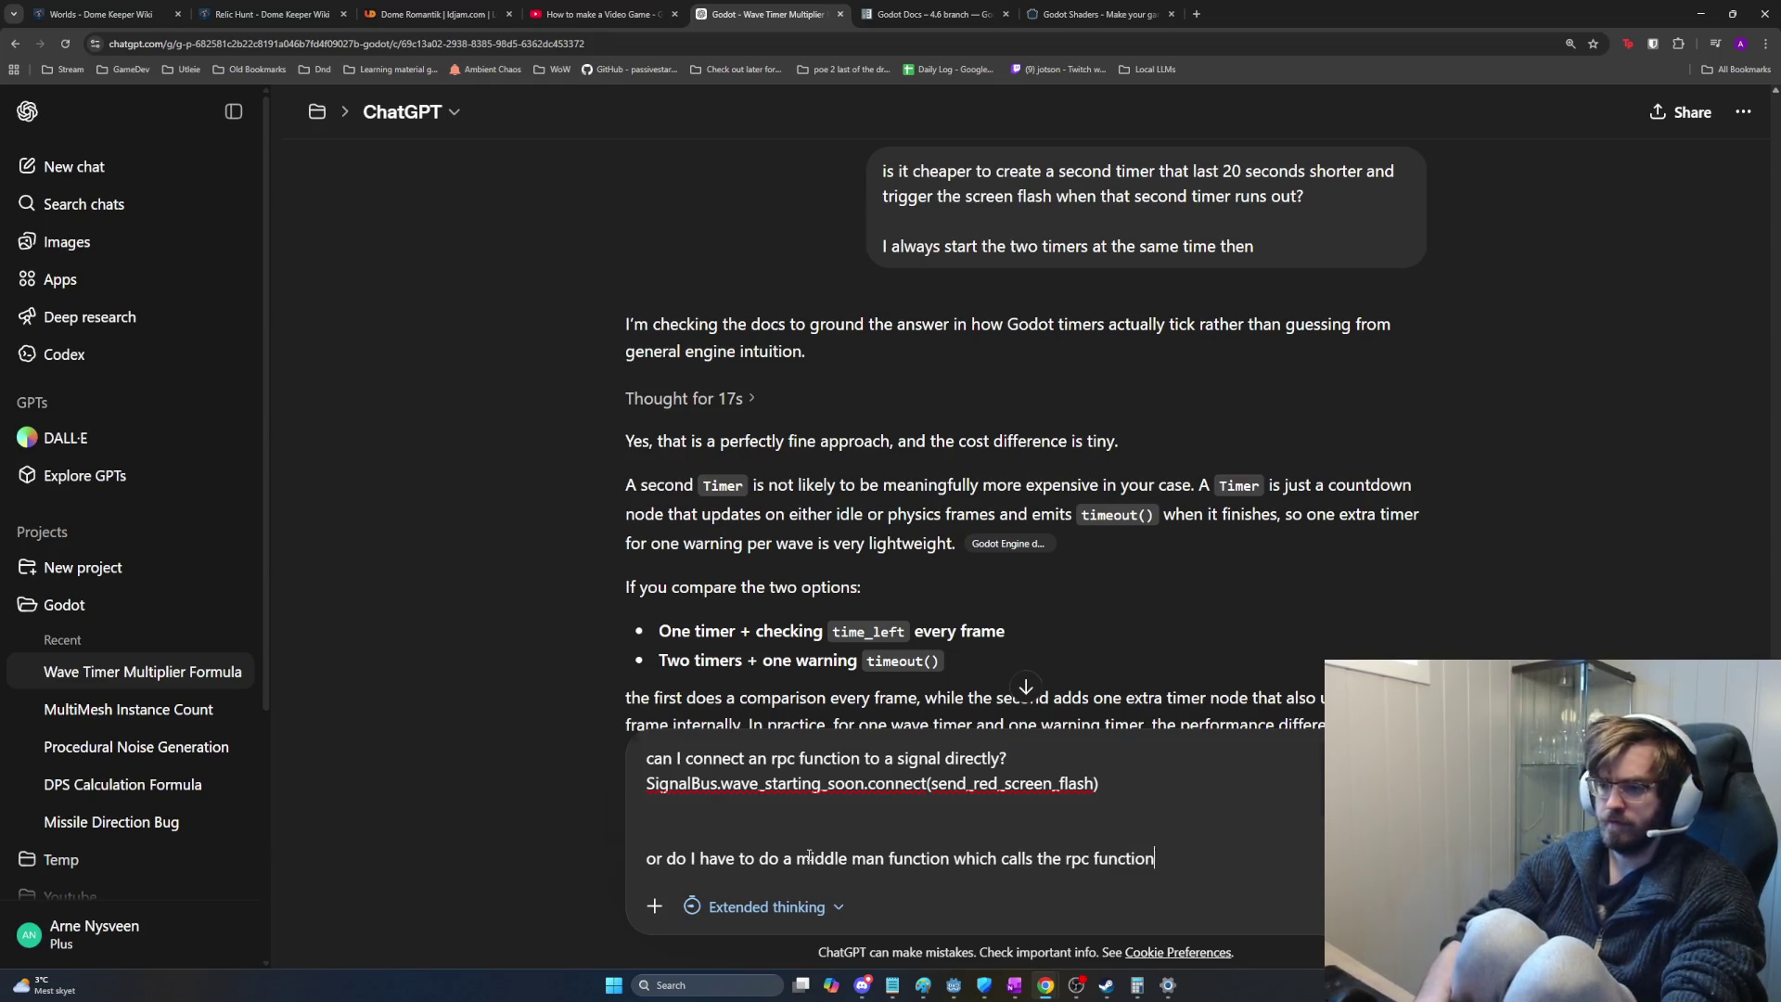
pyautogui.press('Return')
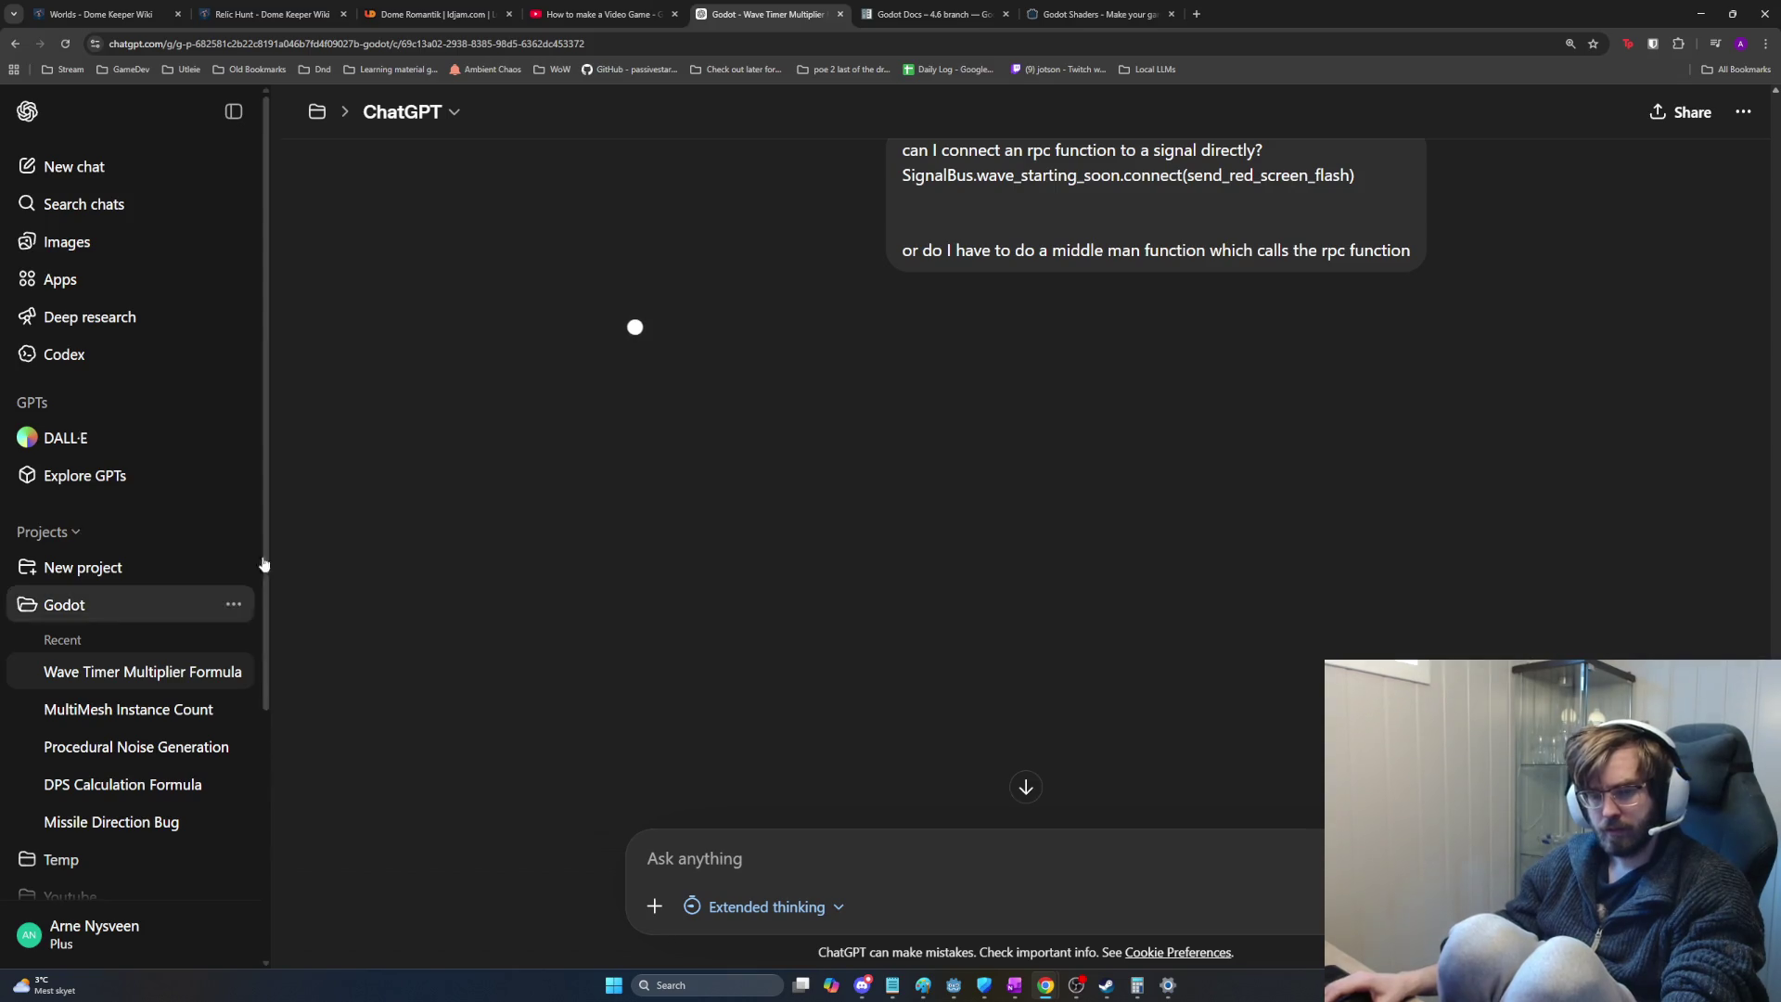
pyautogui.hotkey('alt', 'Tab')
pyautogui.click(943, 449)
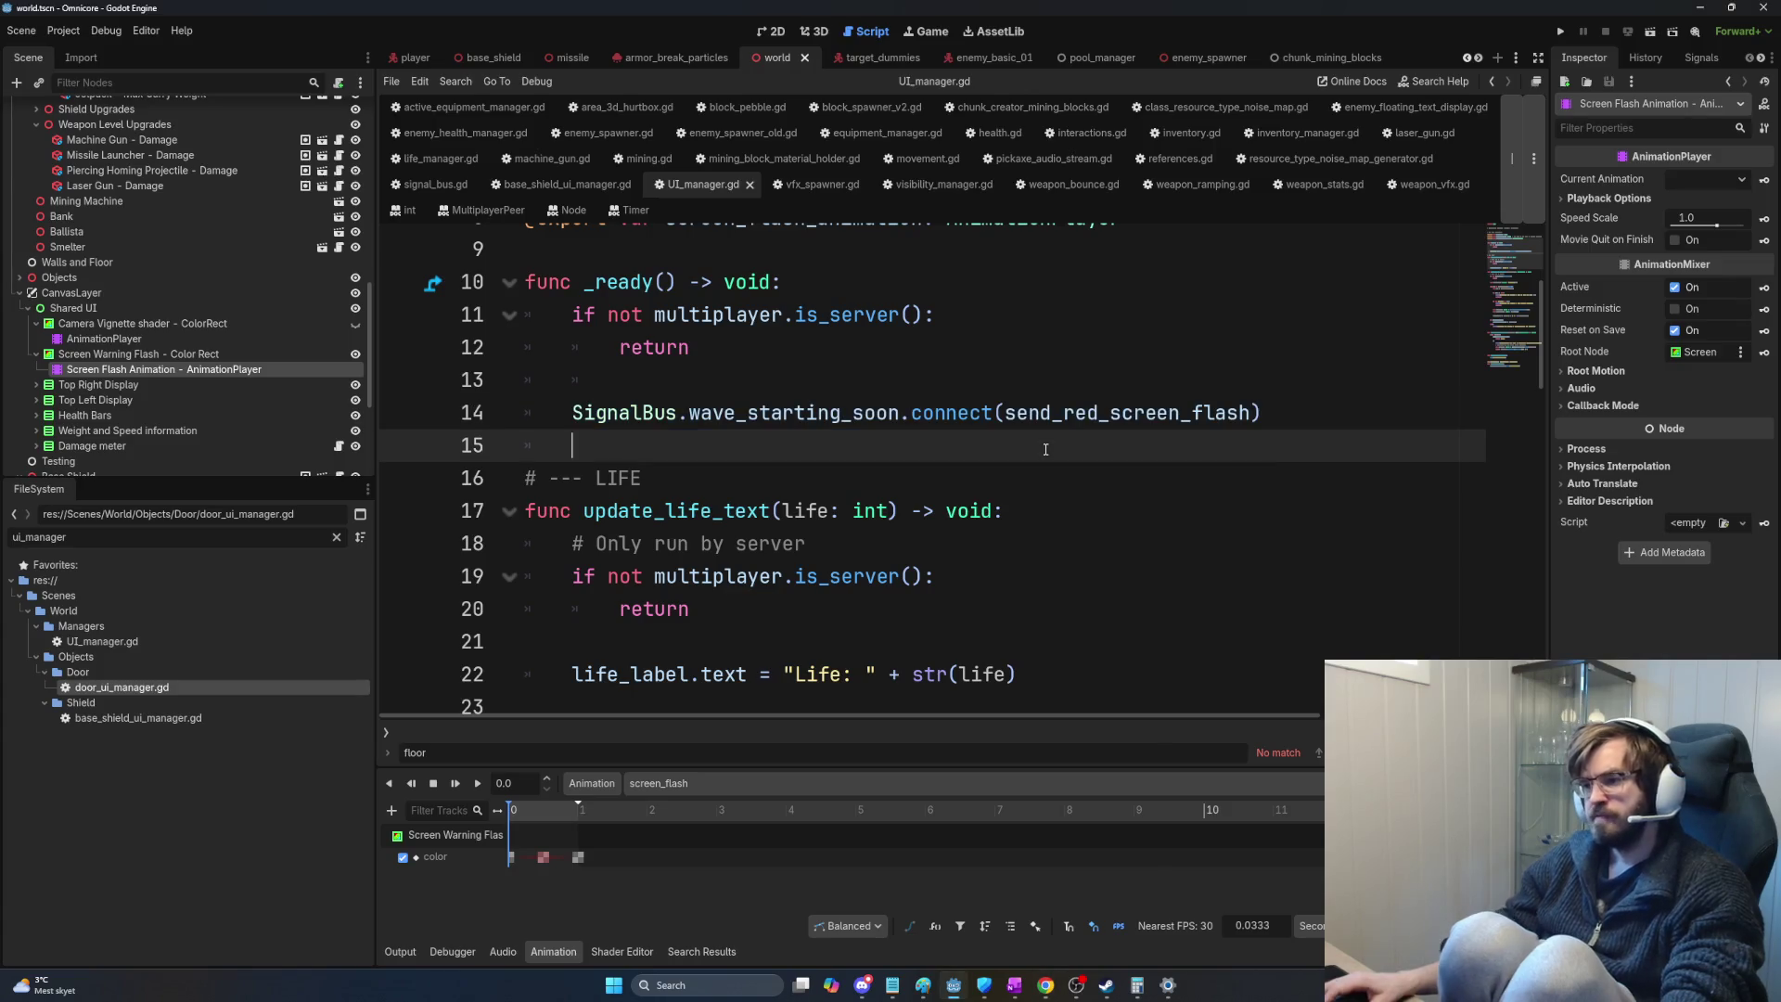
pyautogui.press('F5')
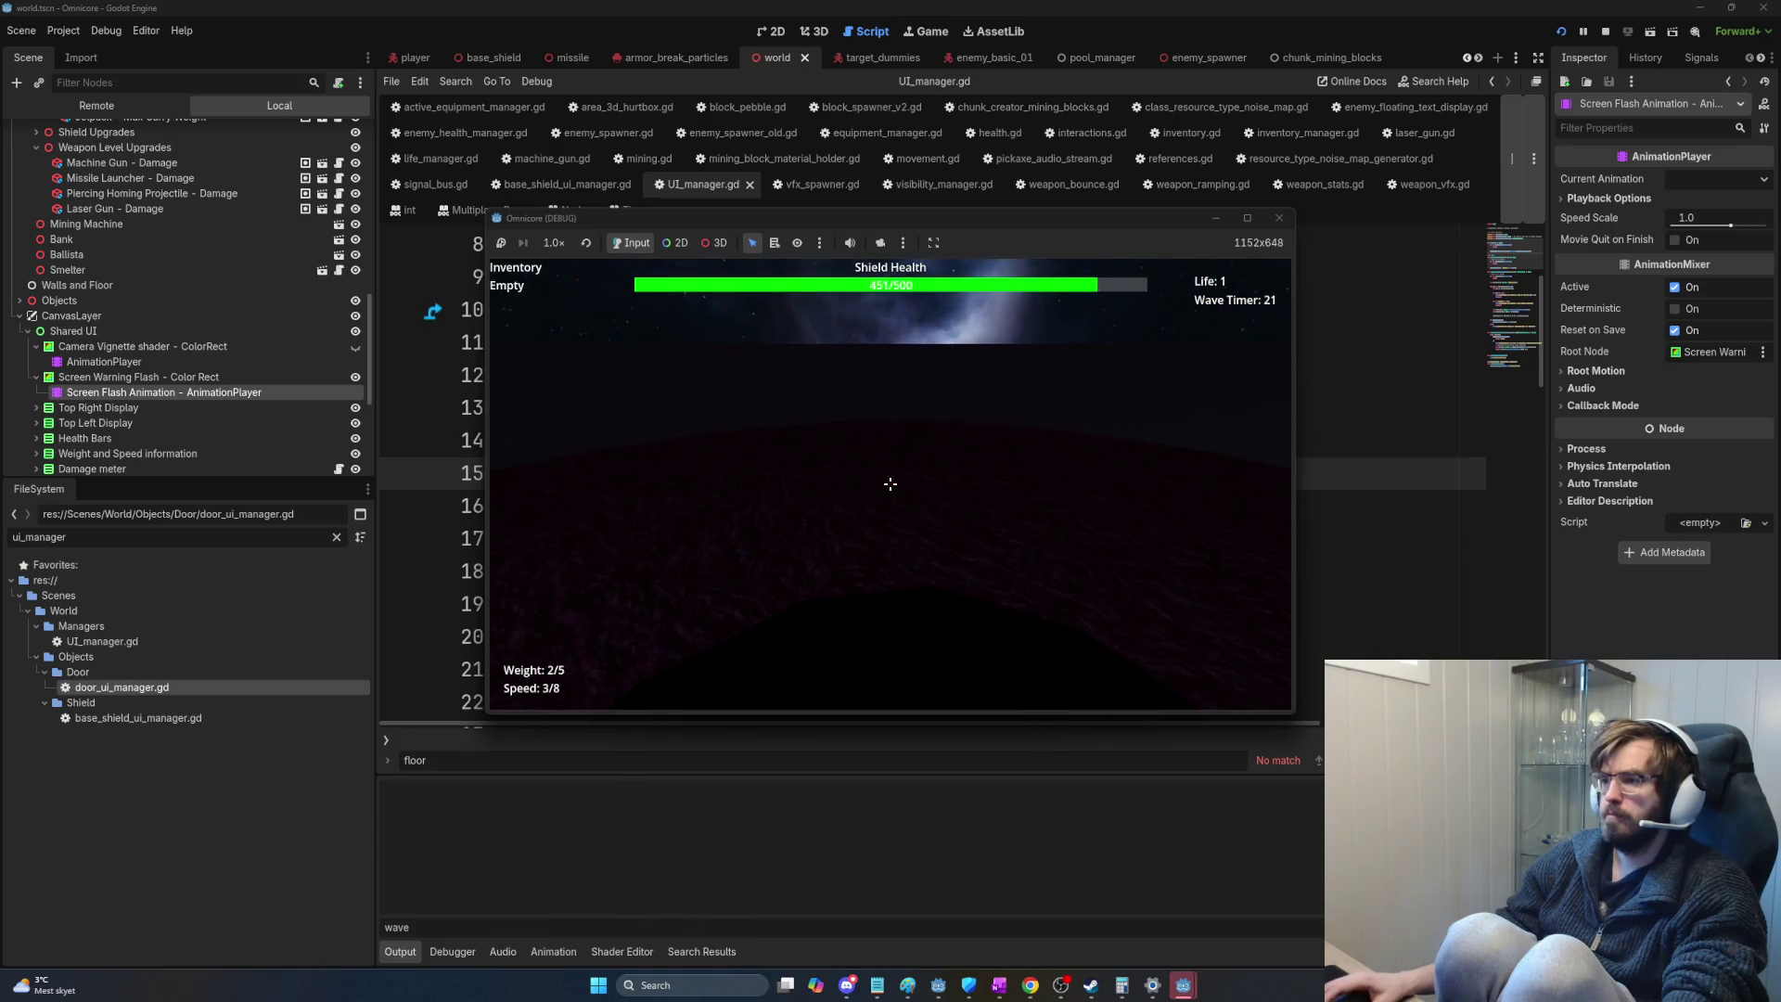
pyautogui.press('w')
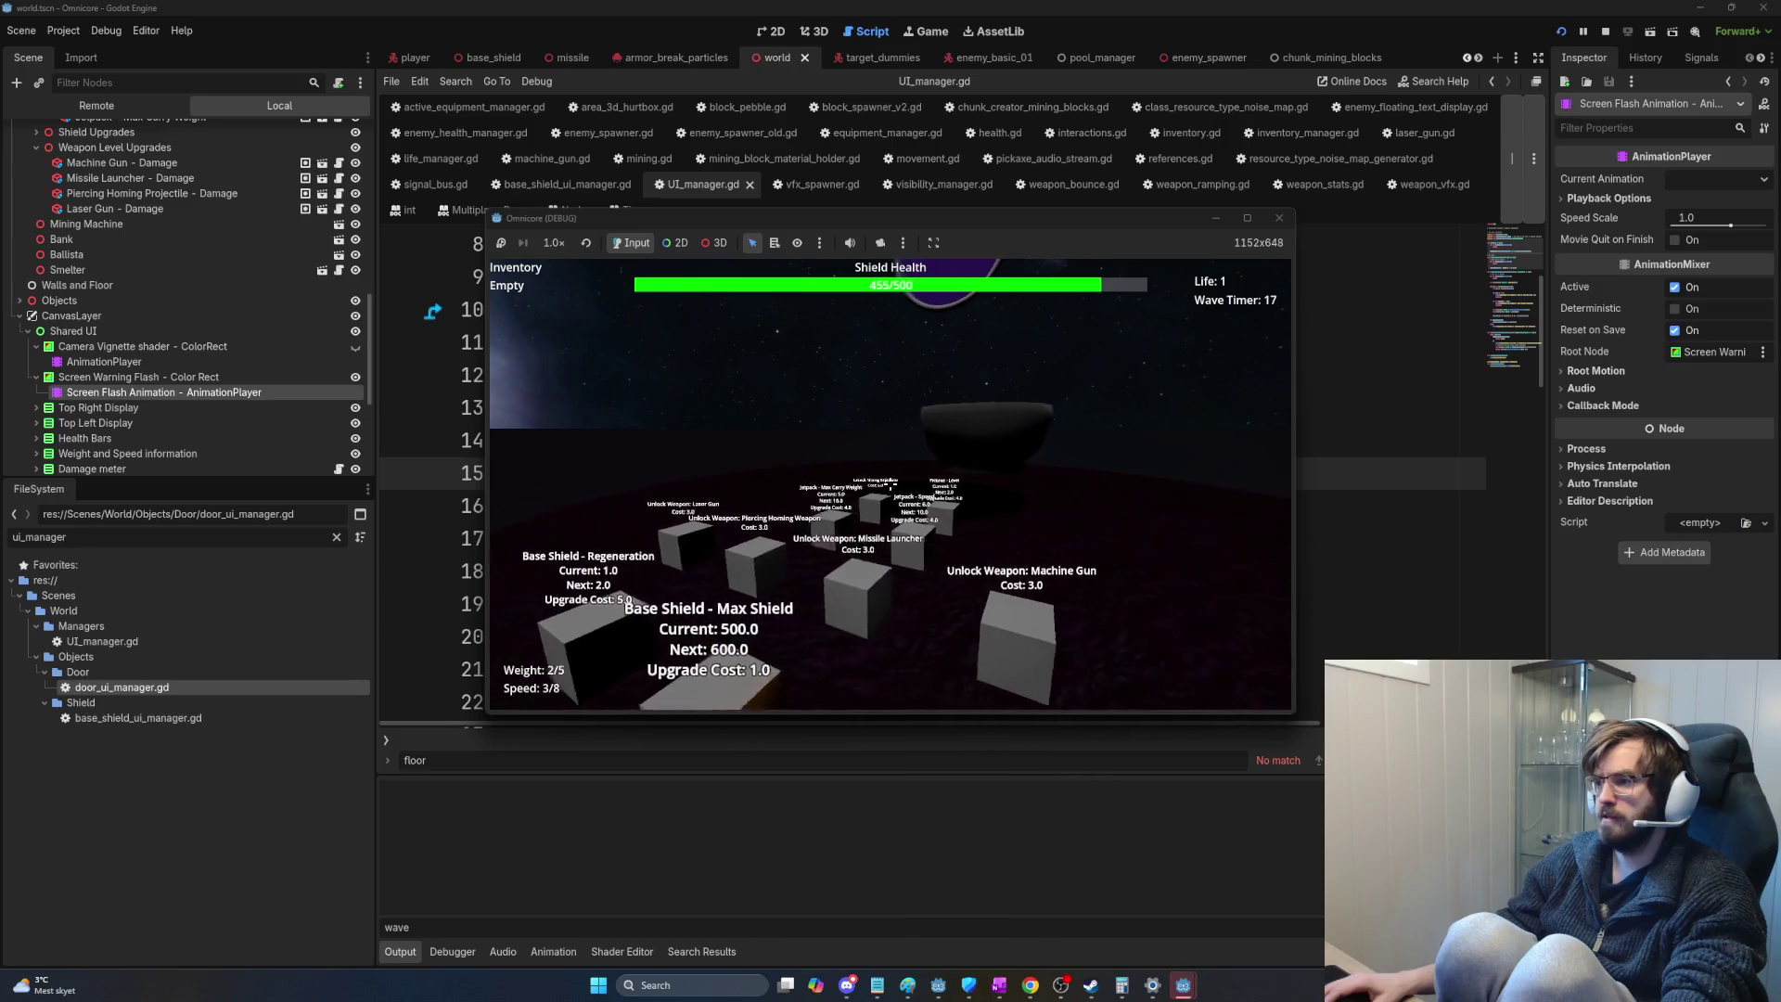
pyautogui.press('F8')
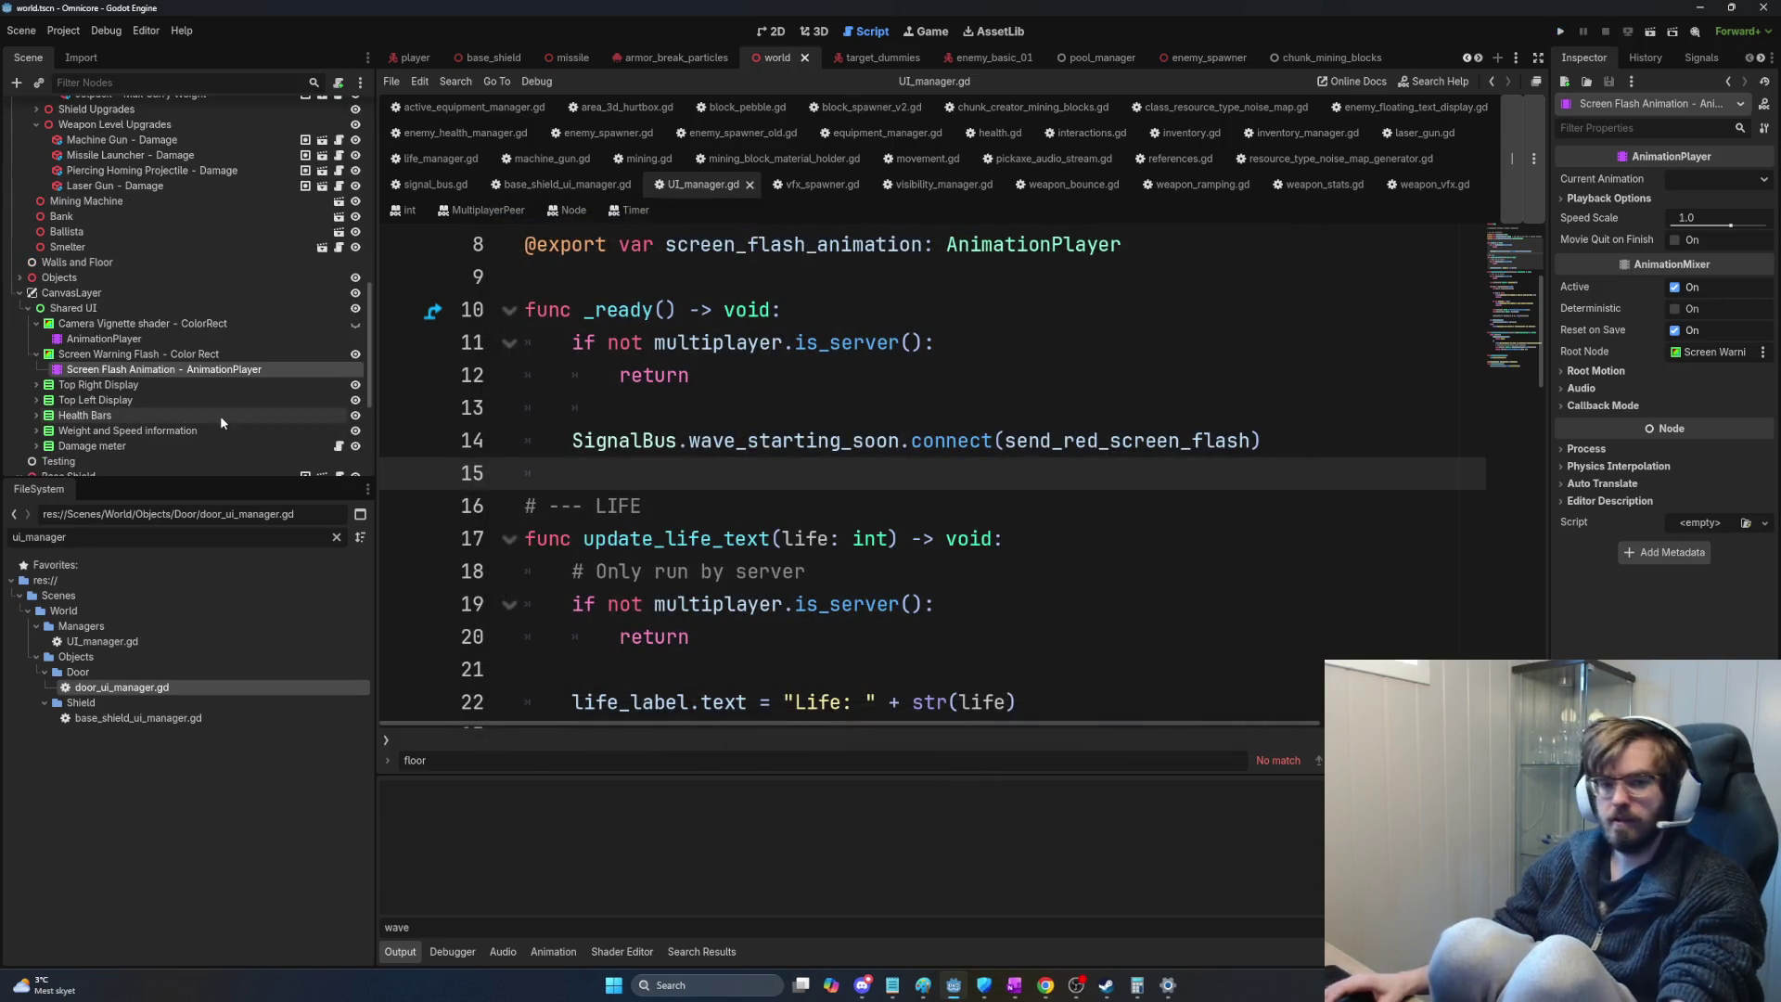
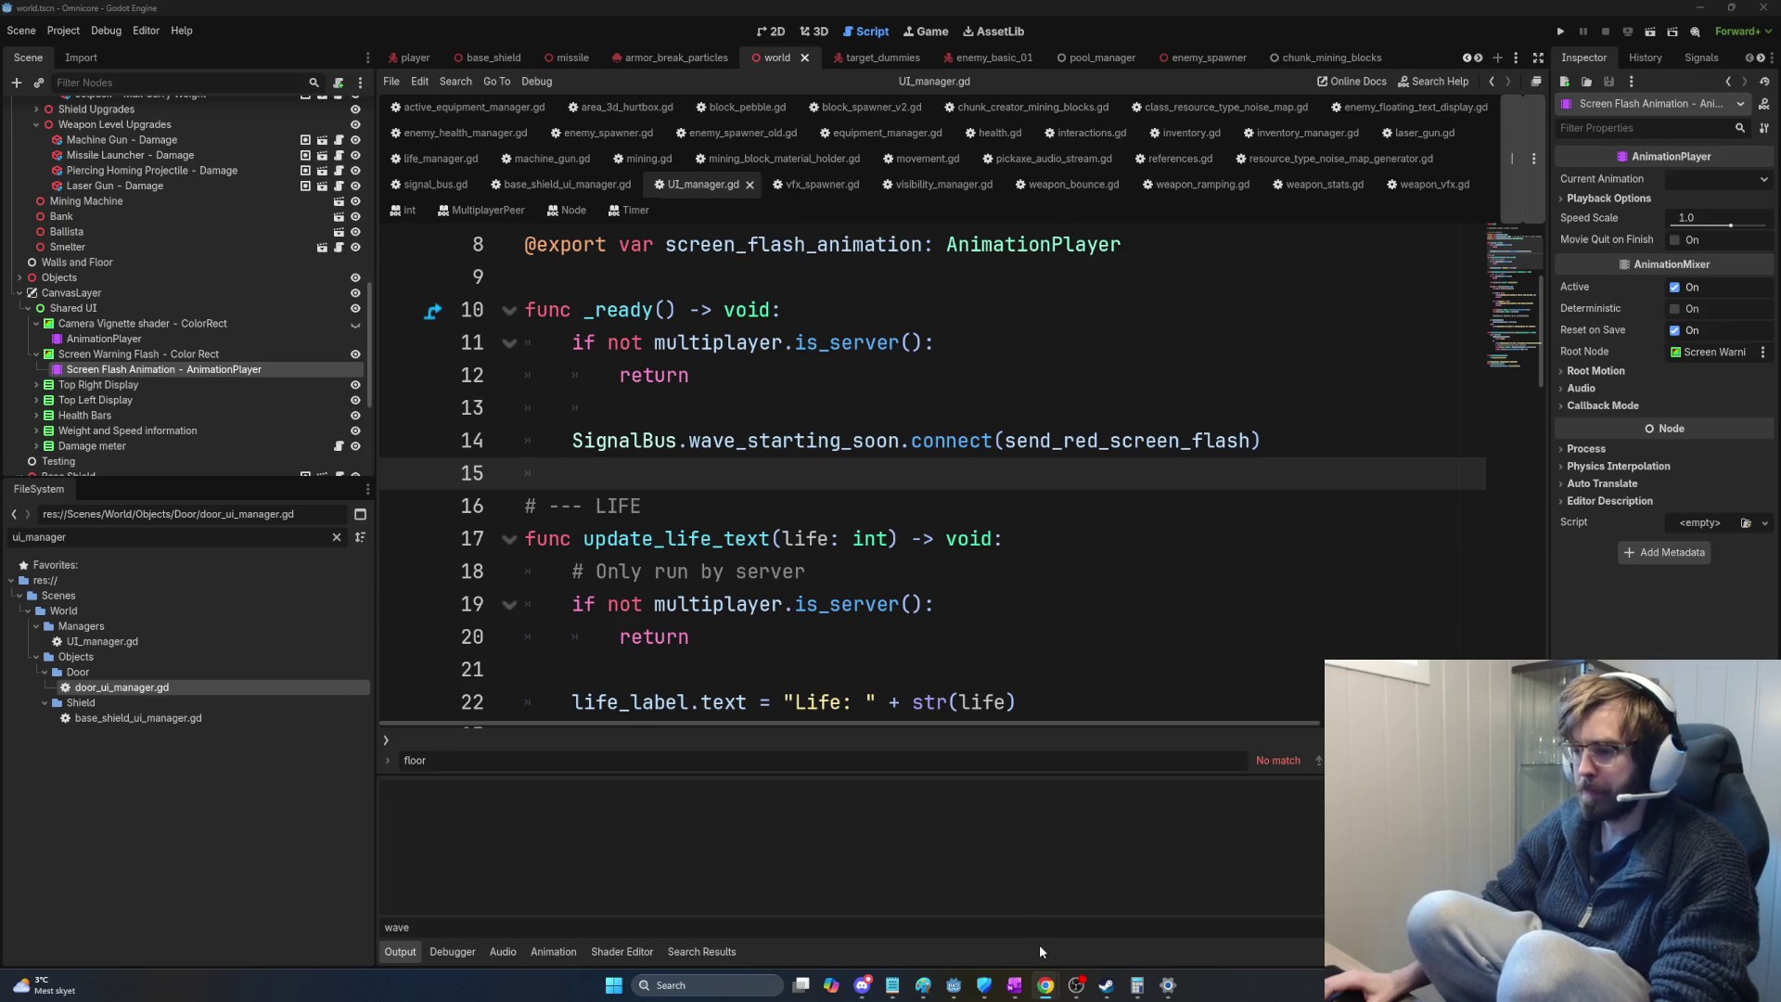
# Switch from Godot to the Chrome window with the 'Wave Timer Multiplier Formula' ChatGPT conversation
pyautogui.moveTo(1045, 983)
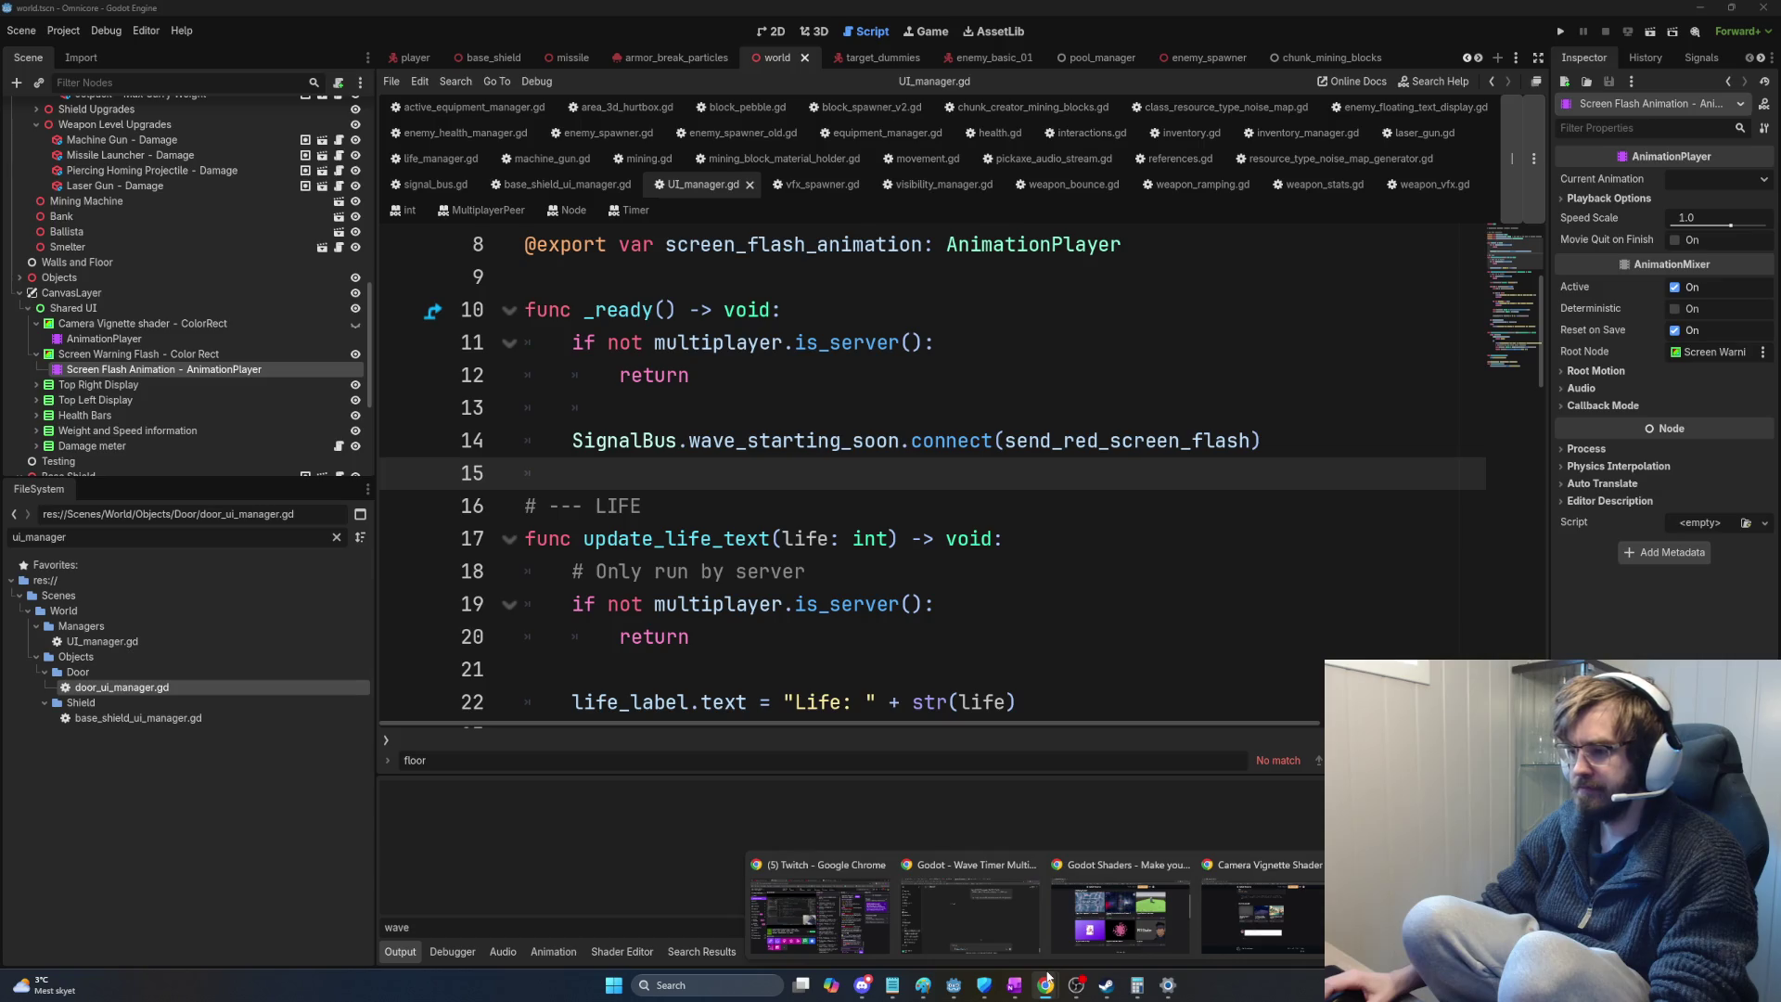
pyautogui.click(1029, 950)
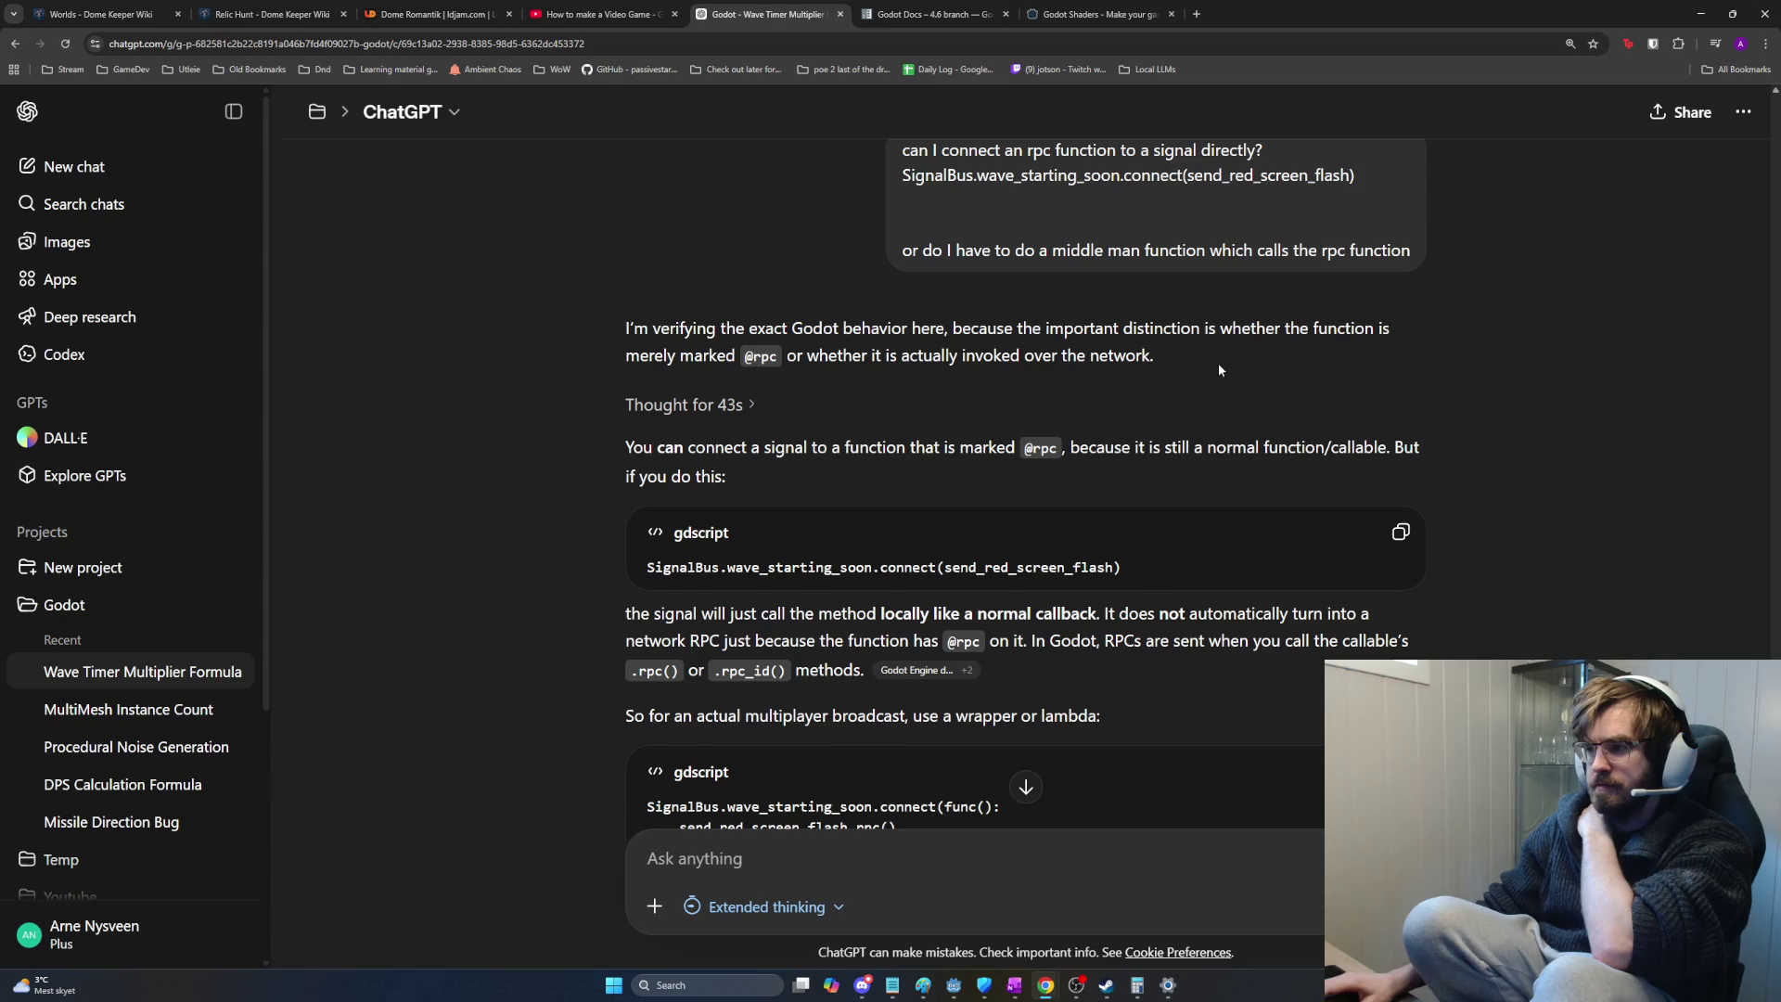
pyautogui.moveTo(1211, 345)
pyautogui.mouseDown()
pyautogui.moveTo(1039, 330)
pyautogui.moveTo(1113, 449)
pyautogui.moveTo(1170, 477)
pyautogui.mouseUp()
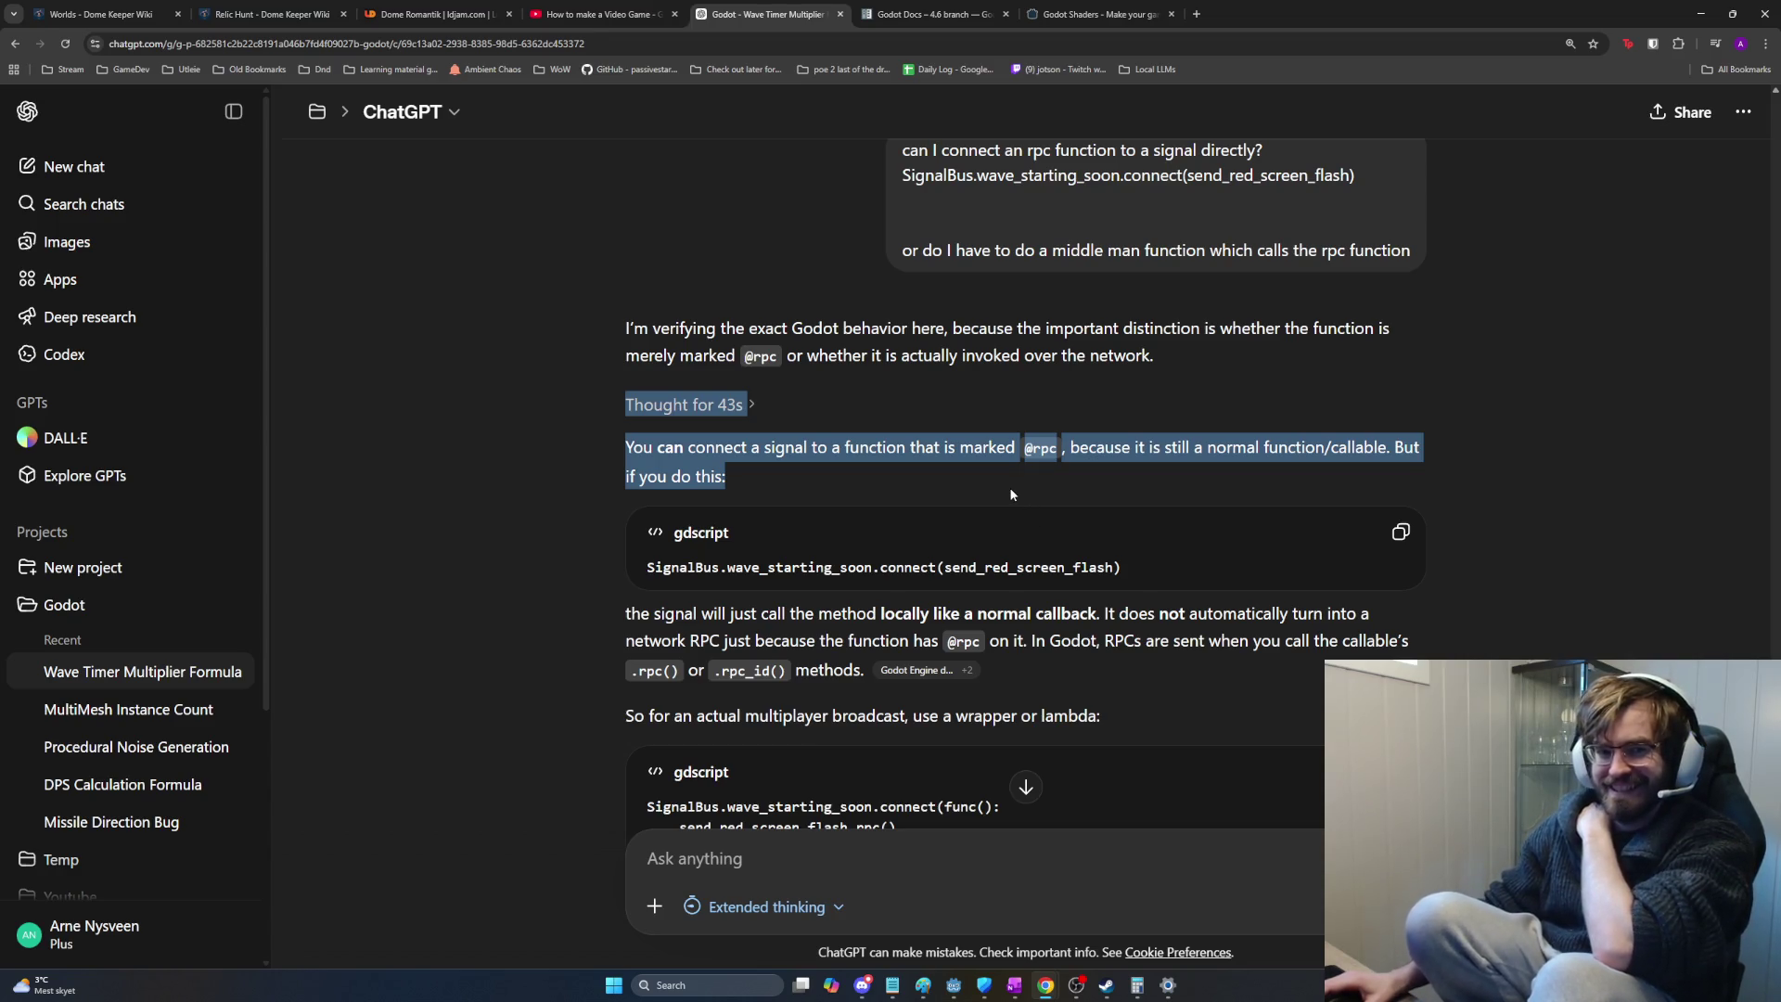
pyautogui.scroll(-1, 791, 509)
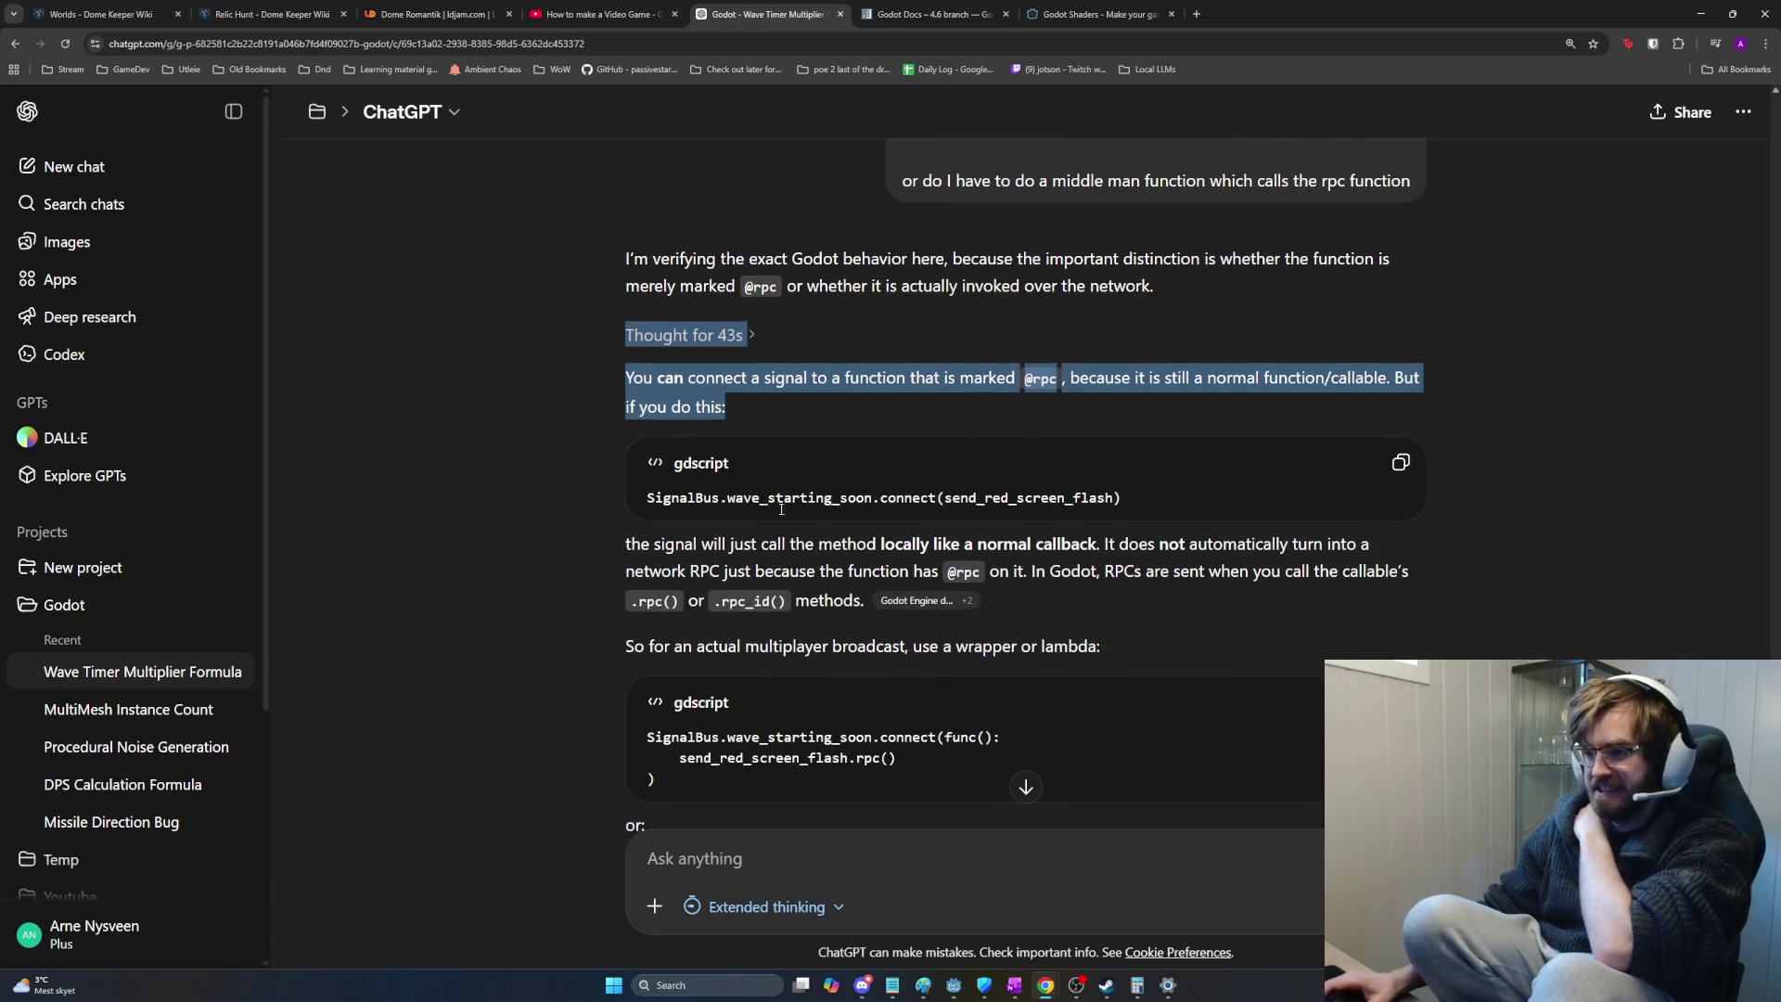
pyautogui.tripleClick(1182, 500)
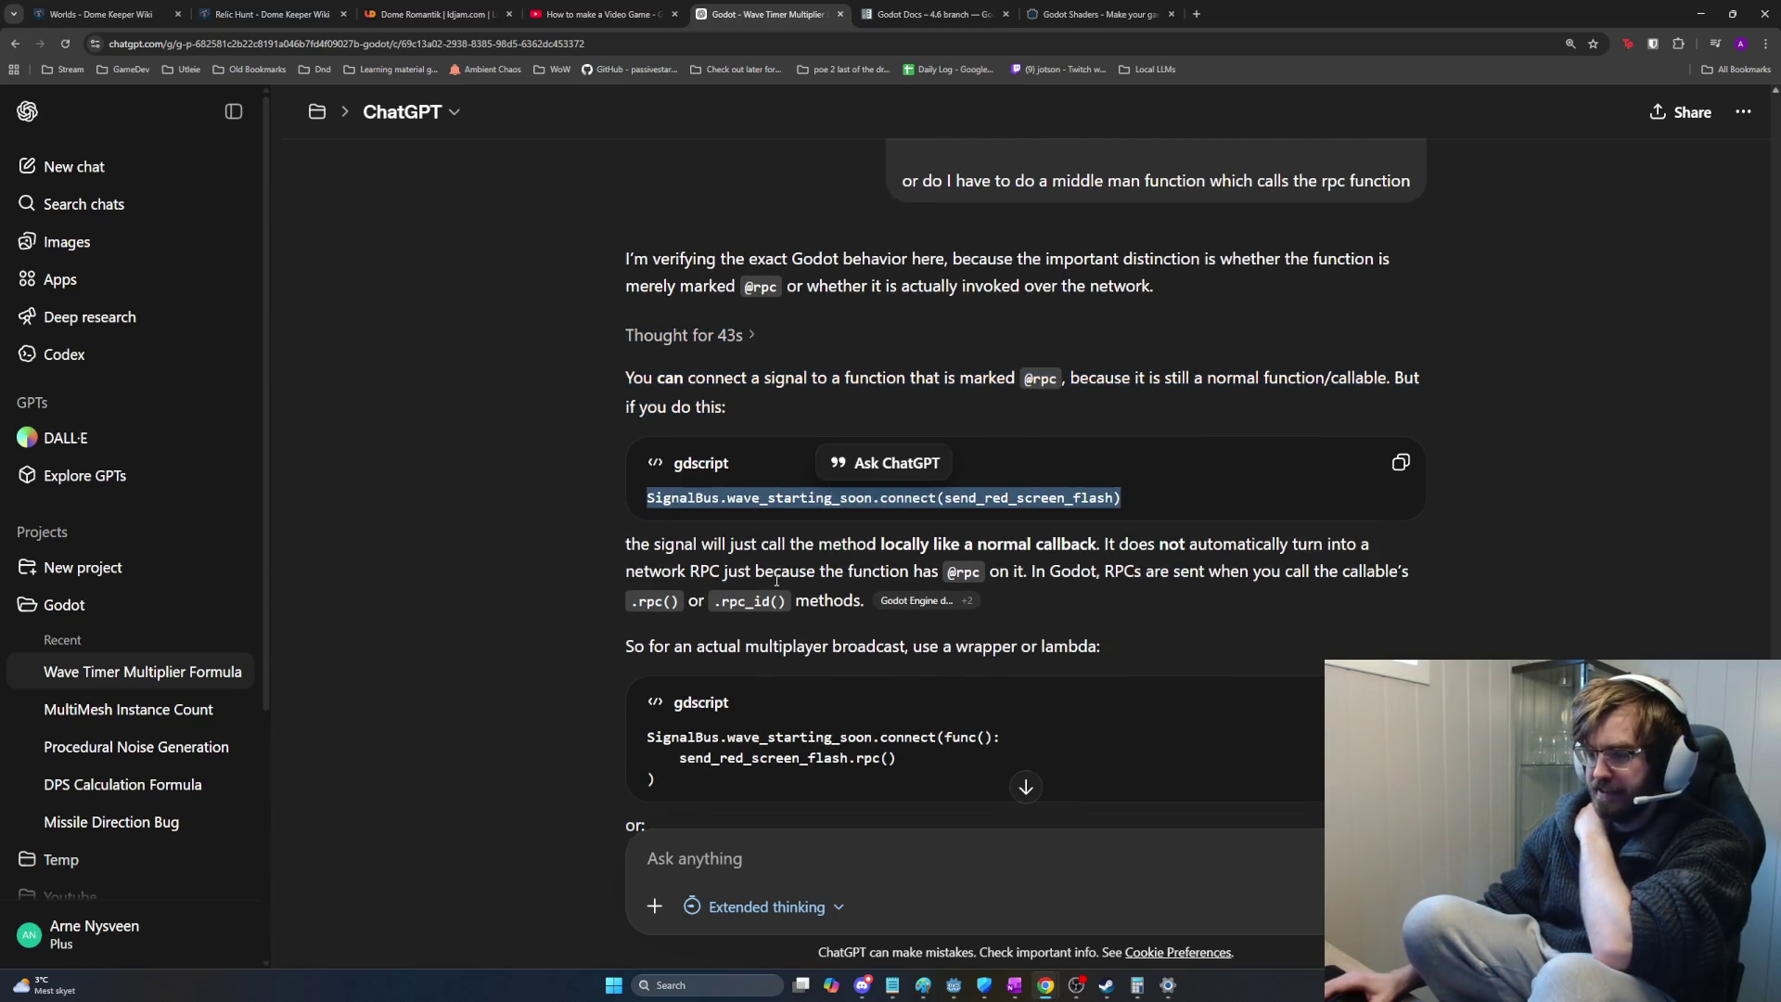
pyautogui.scroll(-2, 800, 587)
pyautogui.moveTo(916, 625)
pyautogui.mouseDown()
pyautogui.moveTo(914, 640)
pyautogui.moveTo(647, 598)
pyautogui.mouseUp()
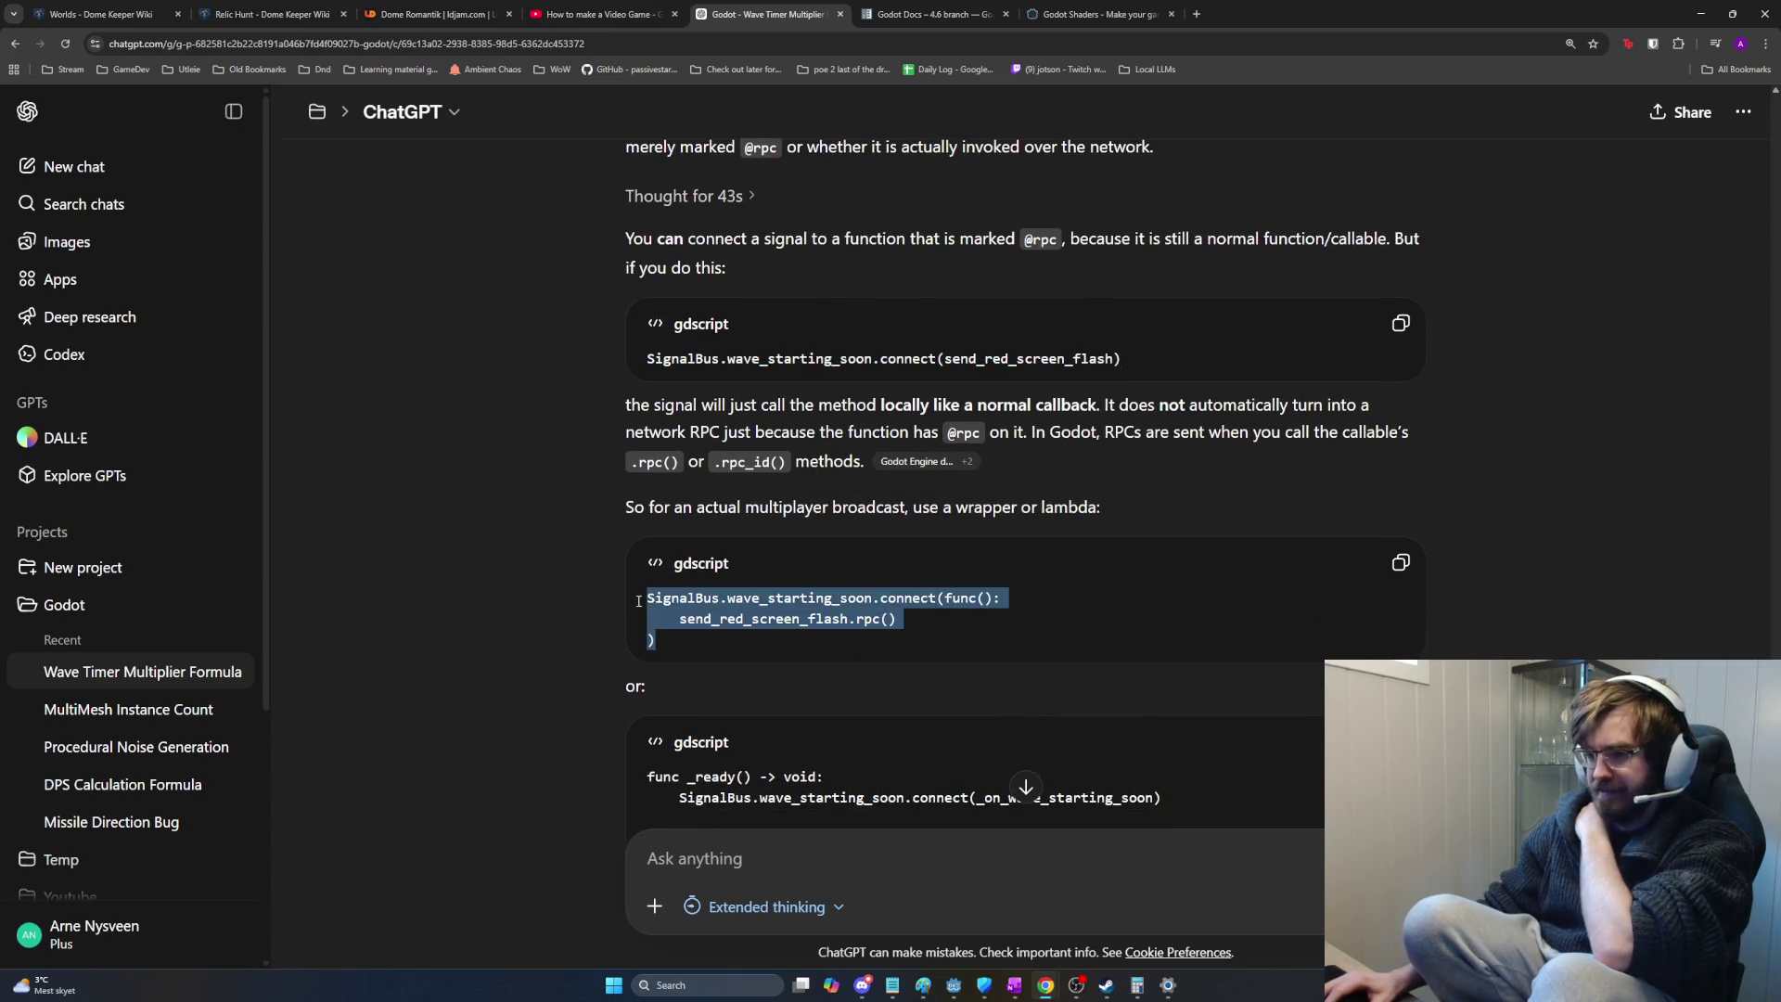
pyautogui.scroll(-2, 799, 660)
pyautogui.scroll(-1, 798, 660)
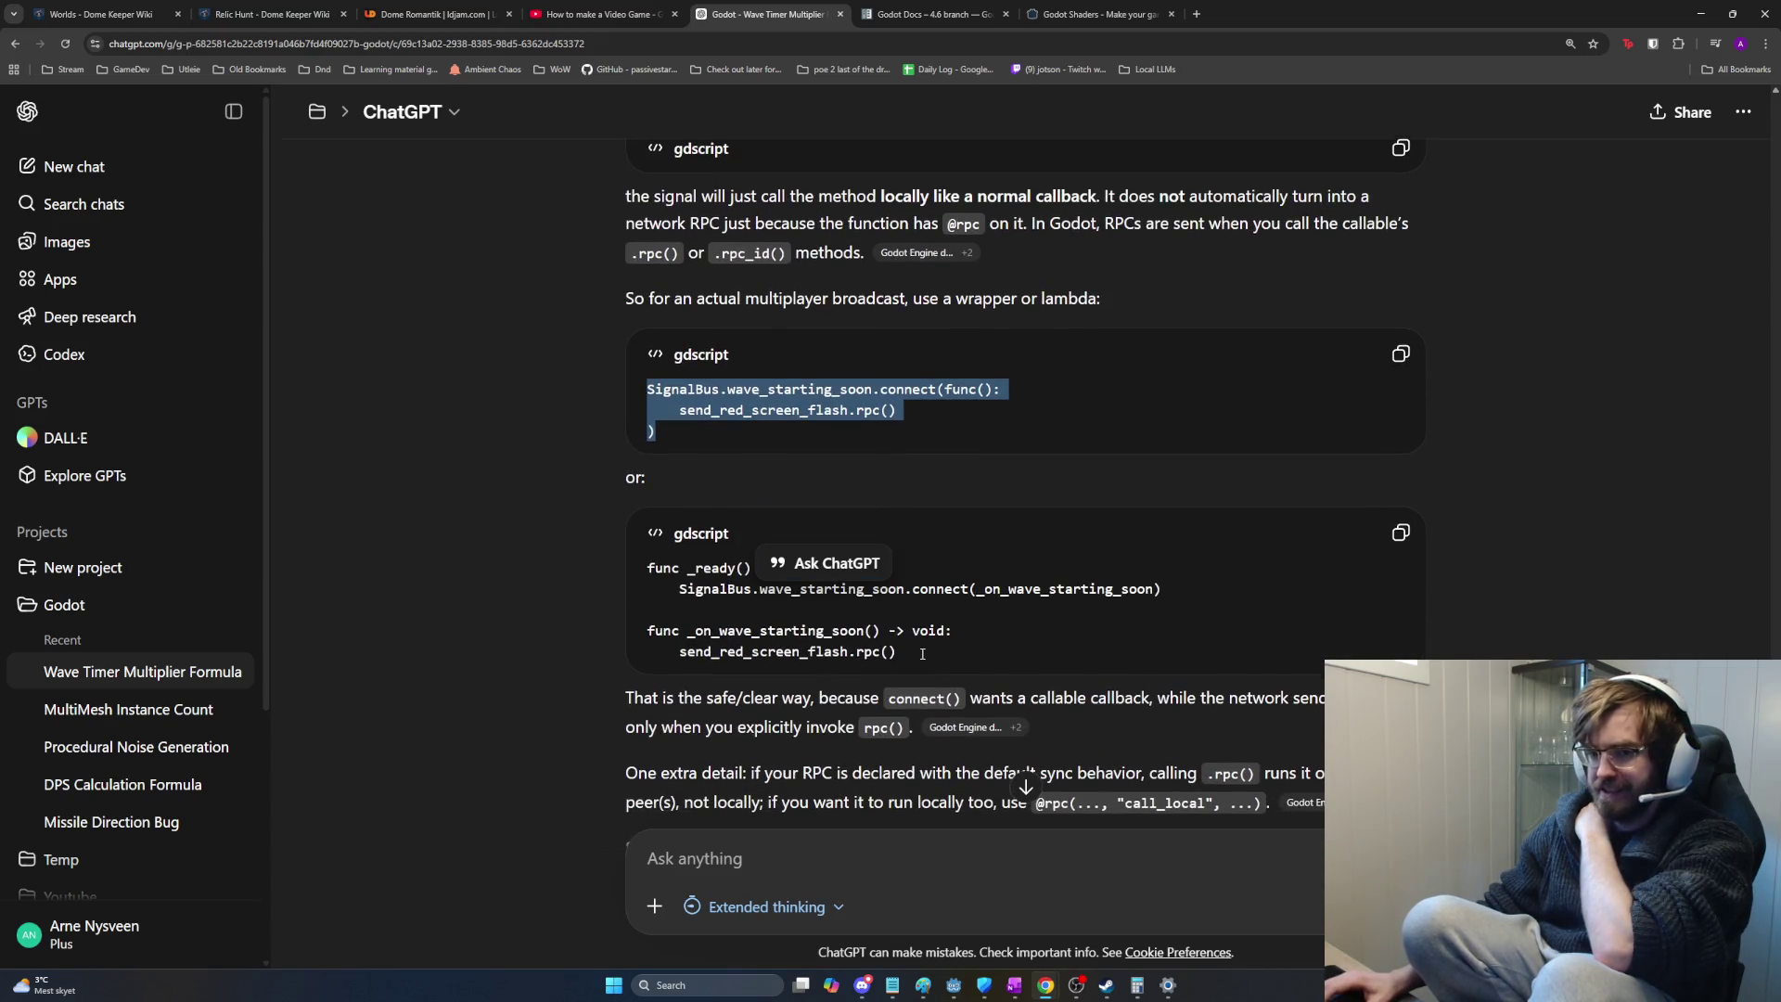
pyautogui.moveTo(912, 653); pyautogui.dragTo(646, 566)
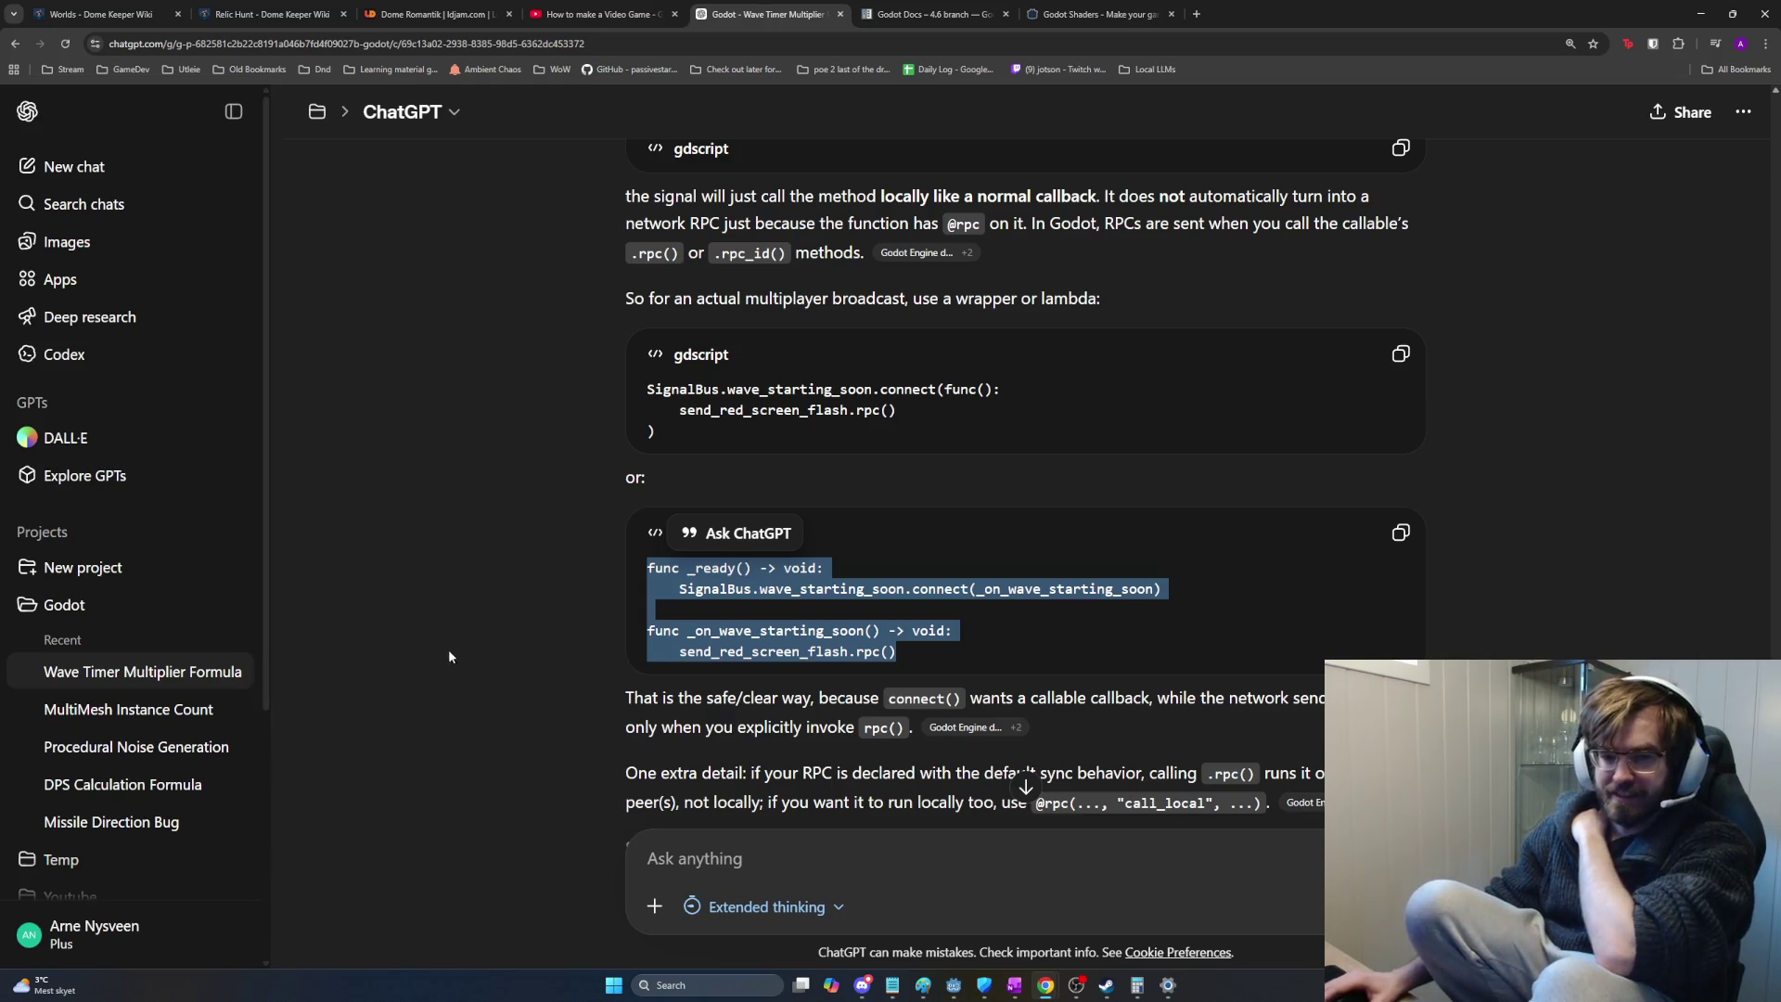
# Read the rest of the answer on the safe wrapper approach, then open a new browser tab
pyautogui.scroll(-2, 816, 635)
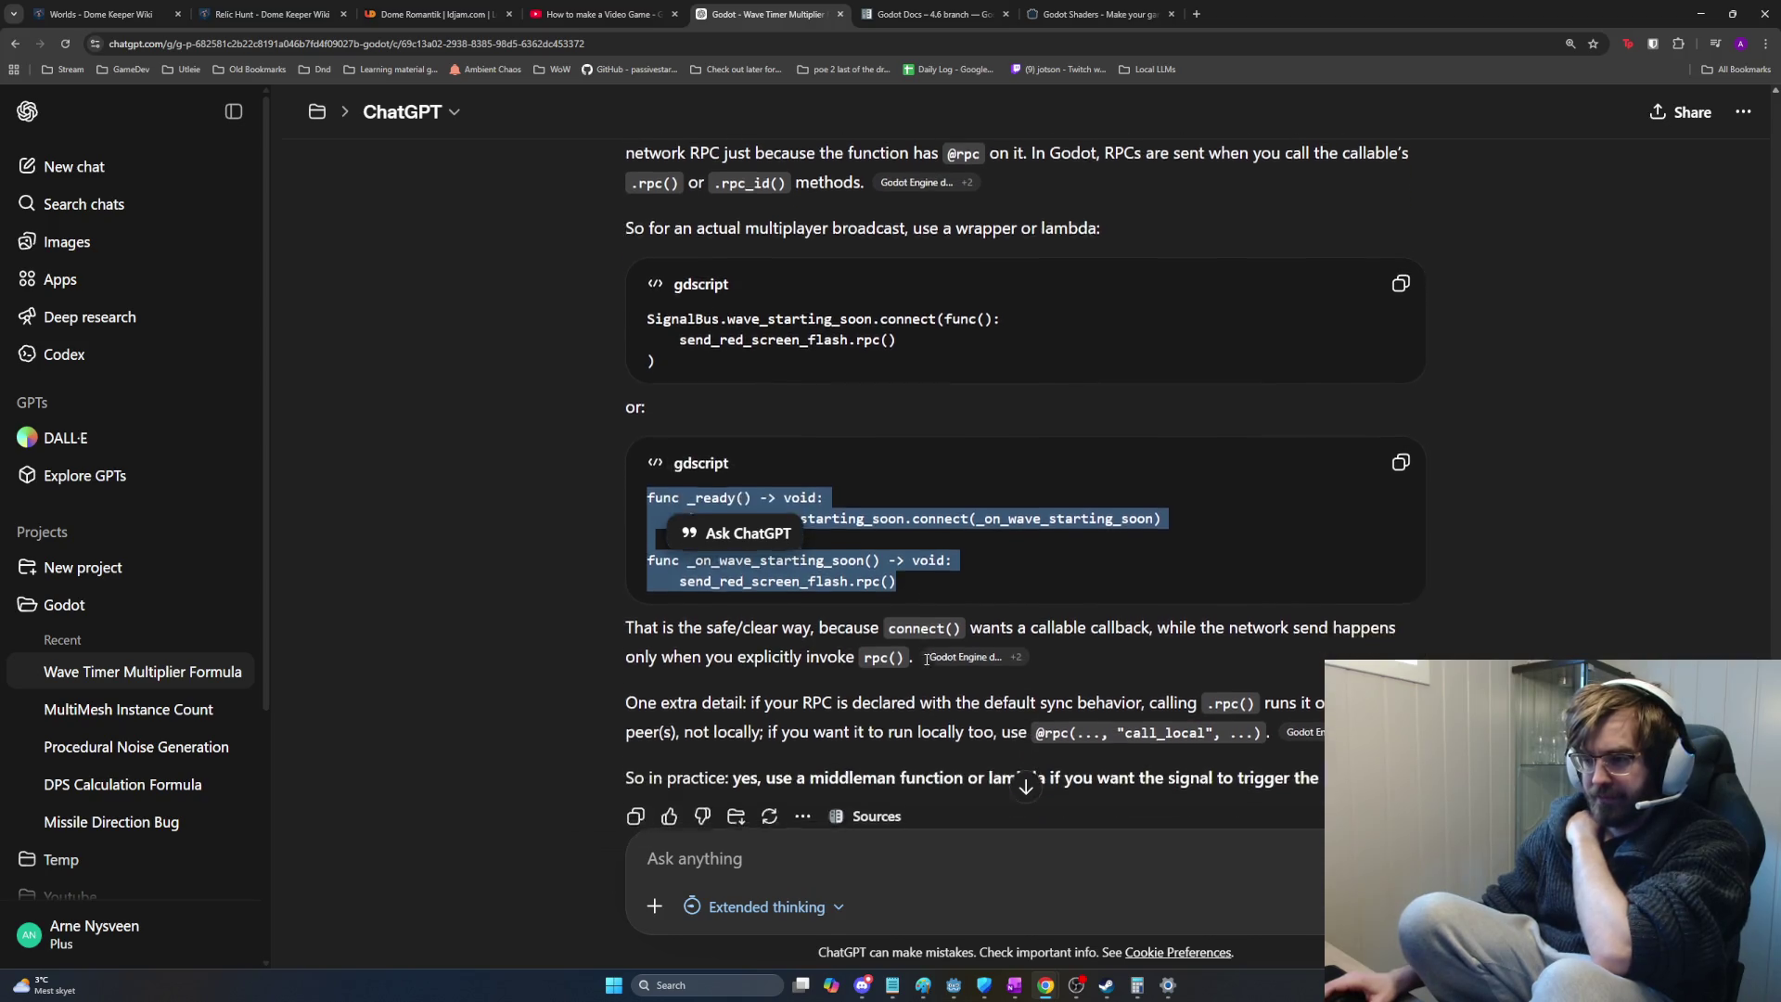
pyautogui.click(768, 595)
pyautogui.tripleClick(768, 595)
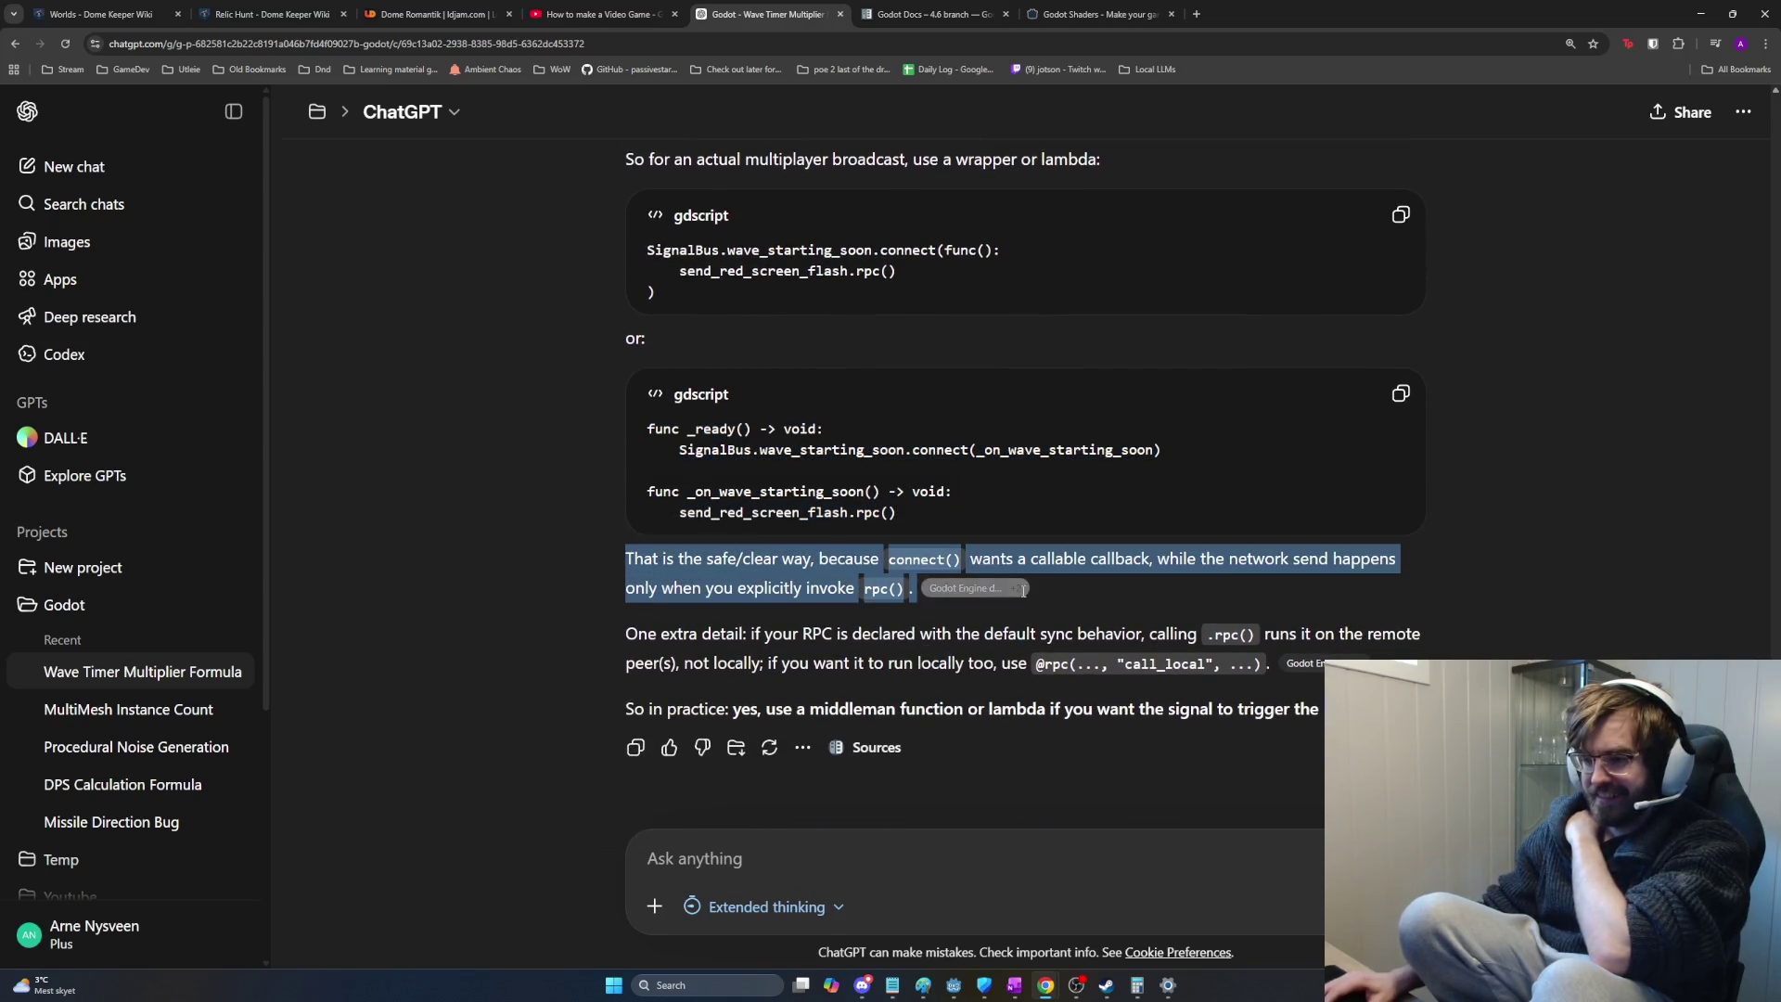
pyautogui.click(1111, 595)
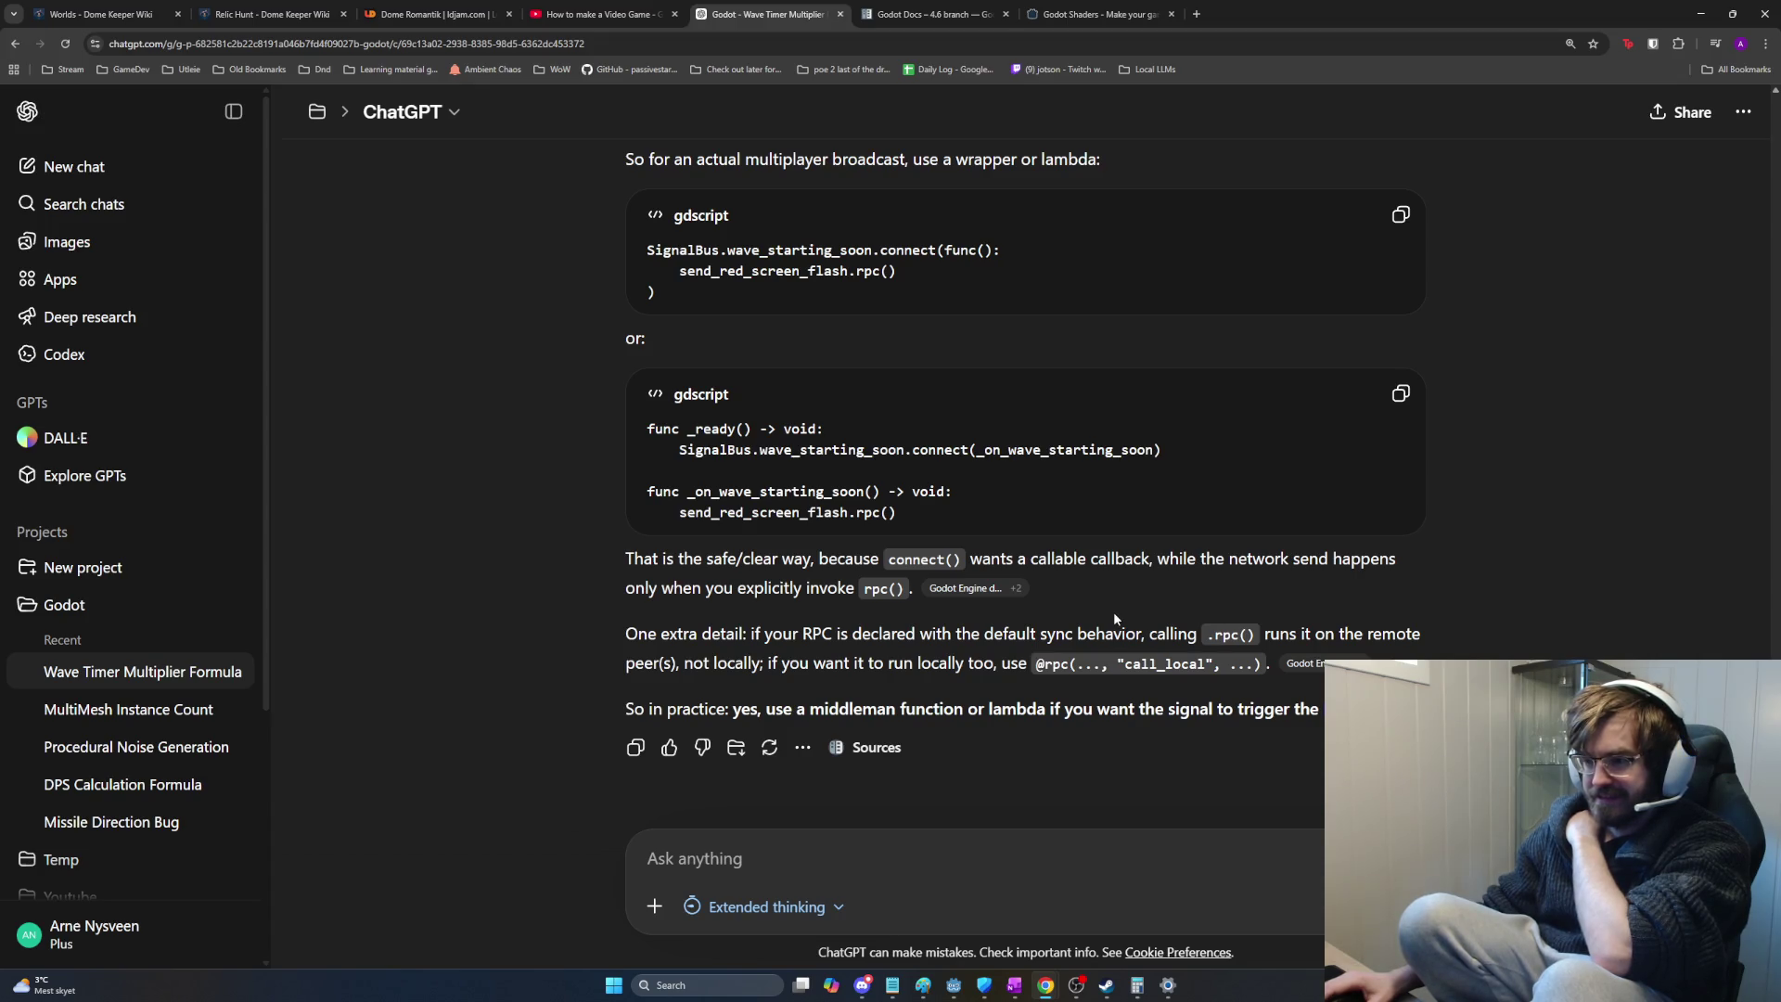
pyautogui.scroll(-1, 1114, 615)
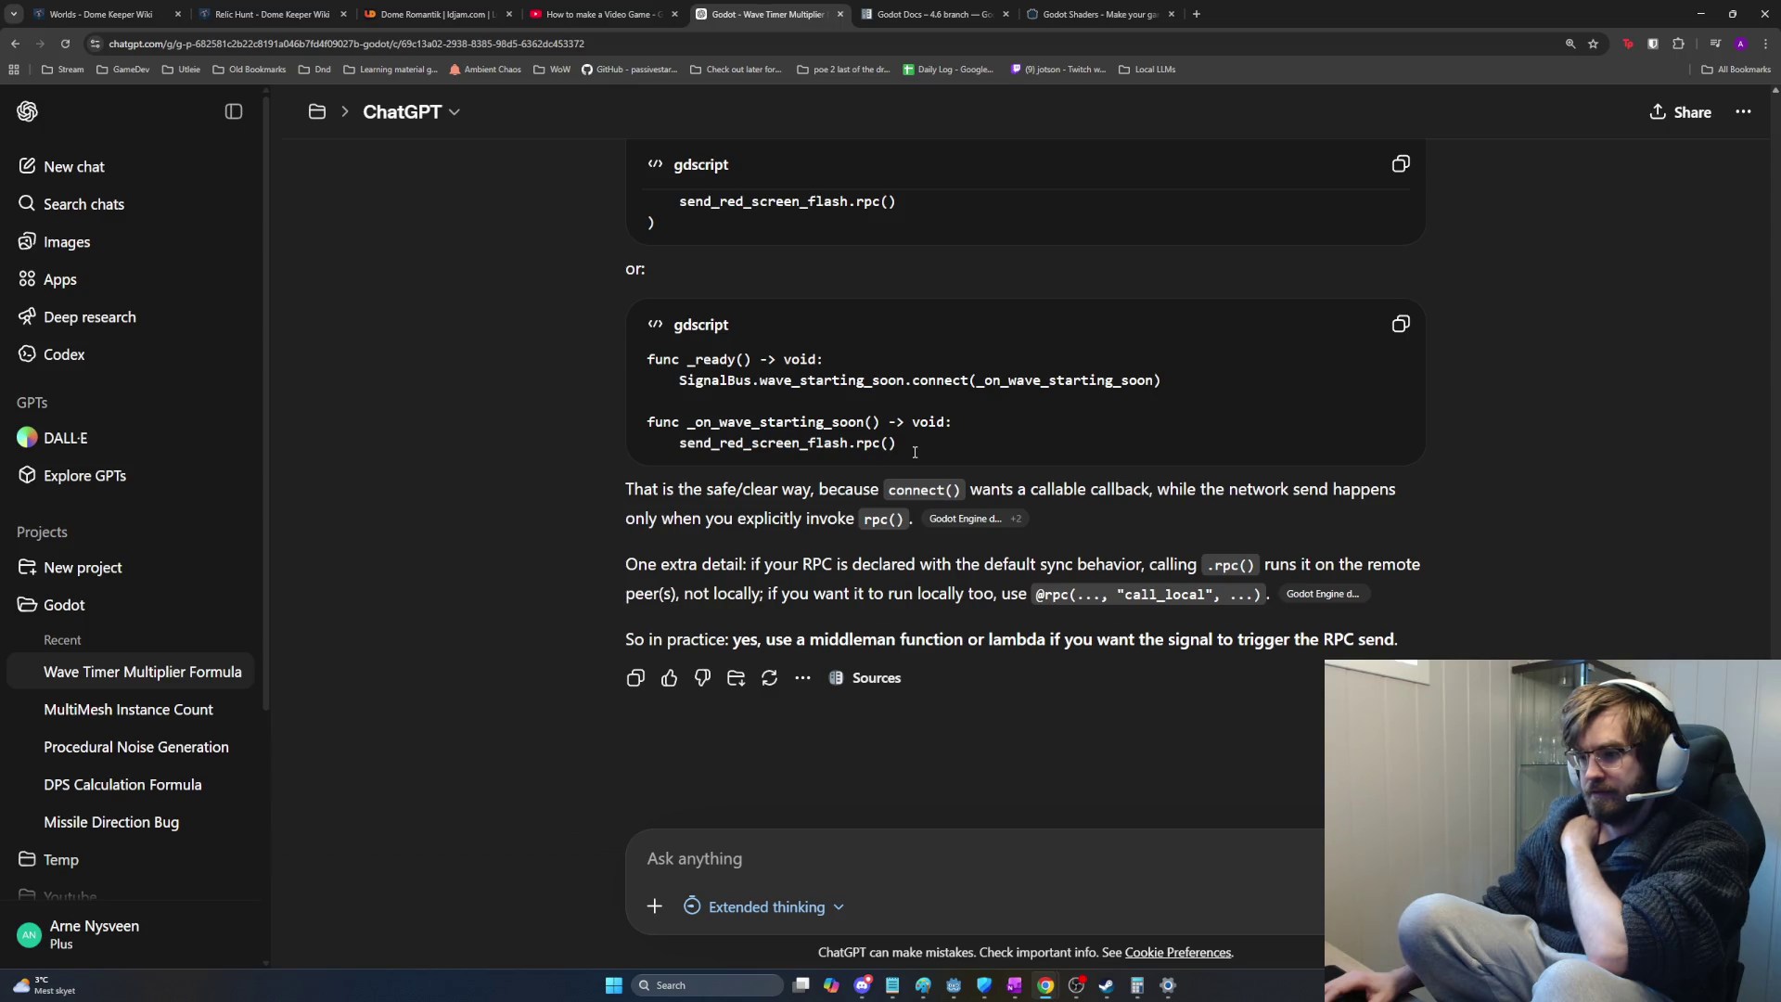
pyautogui.moveTo(926, 450); pyautogui.dragTo(648, 422)
pyautogui.click(922, 444)
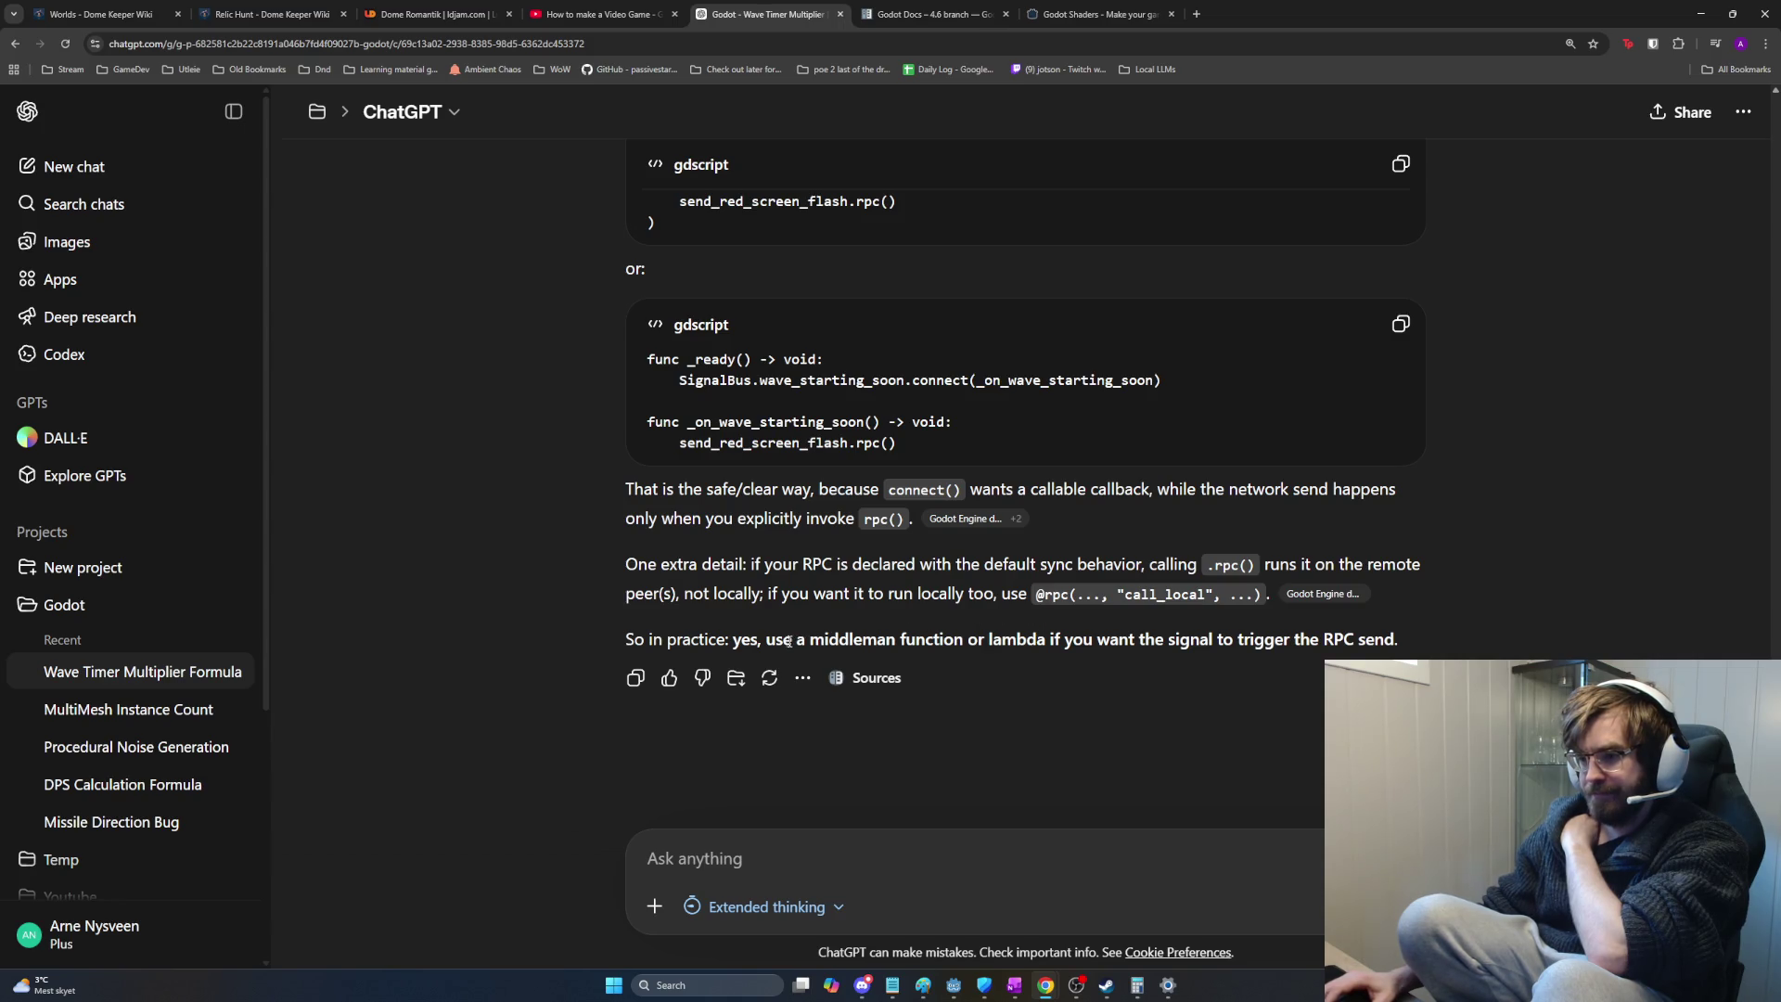
pyautogui.moveTo(796, 640); pyautogui.dragTo(1369, 640)
pyautogui.click(1368, 640)
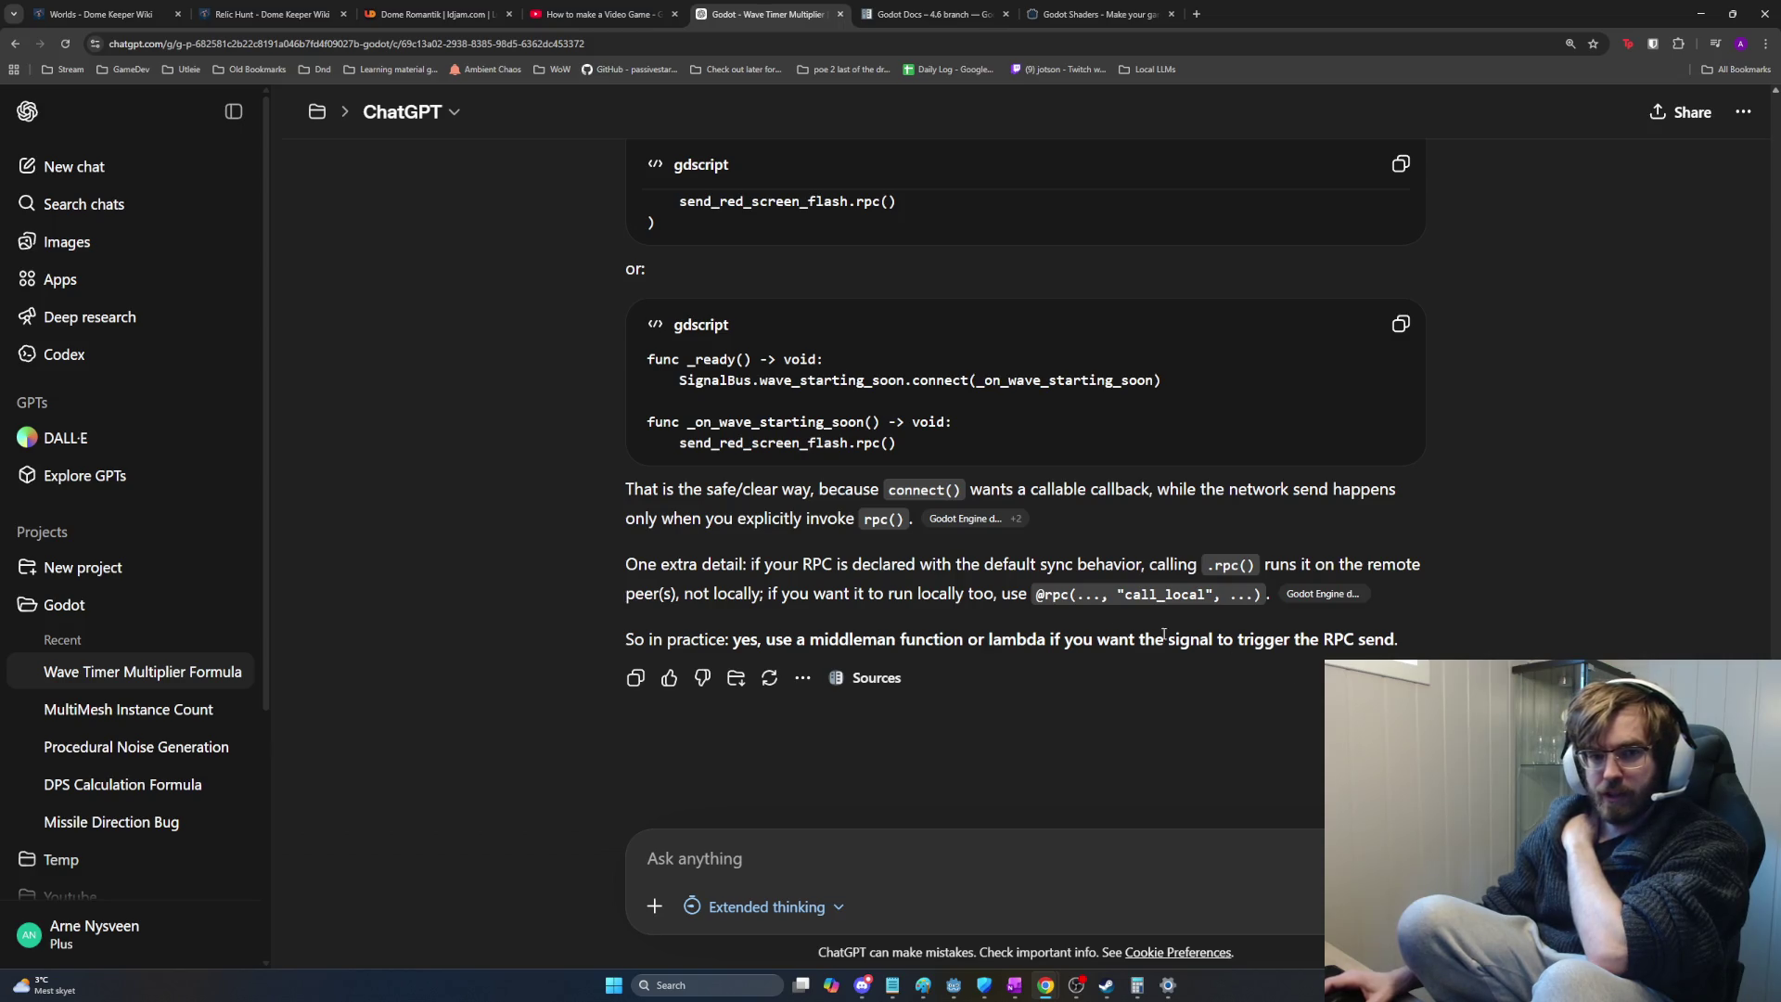
pyautogui.click(1196, 14)
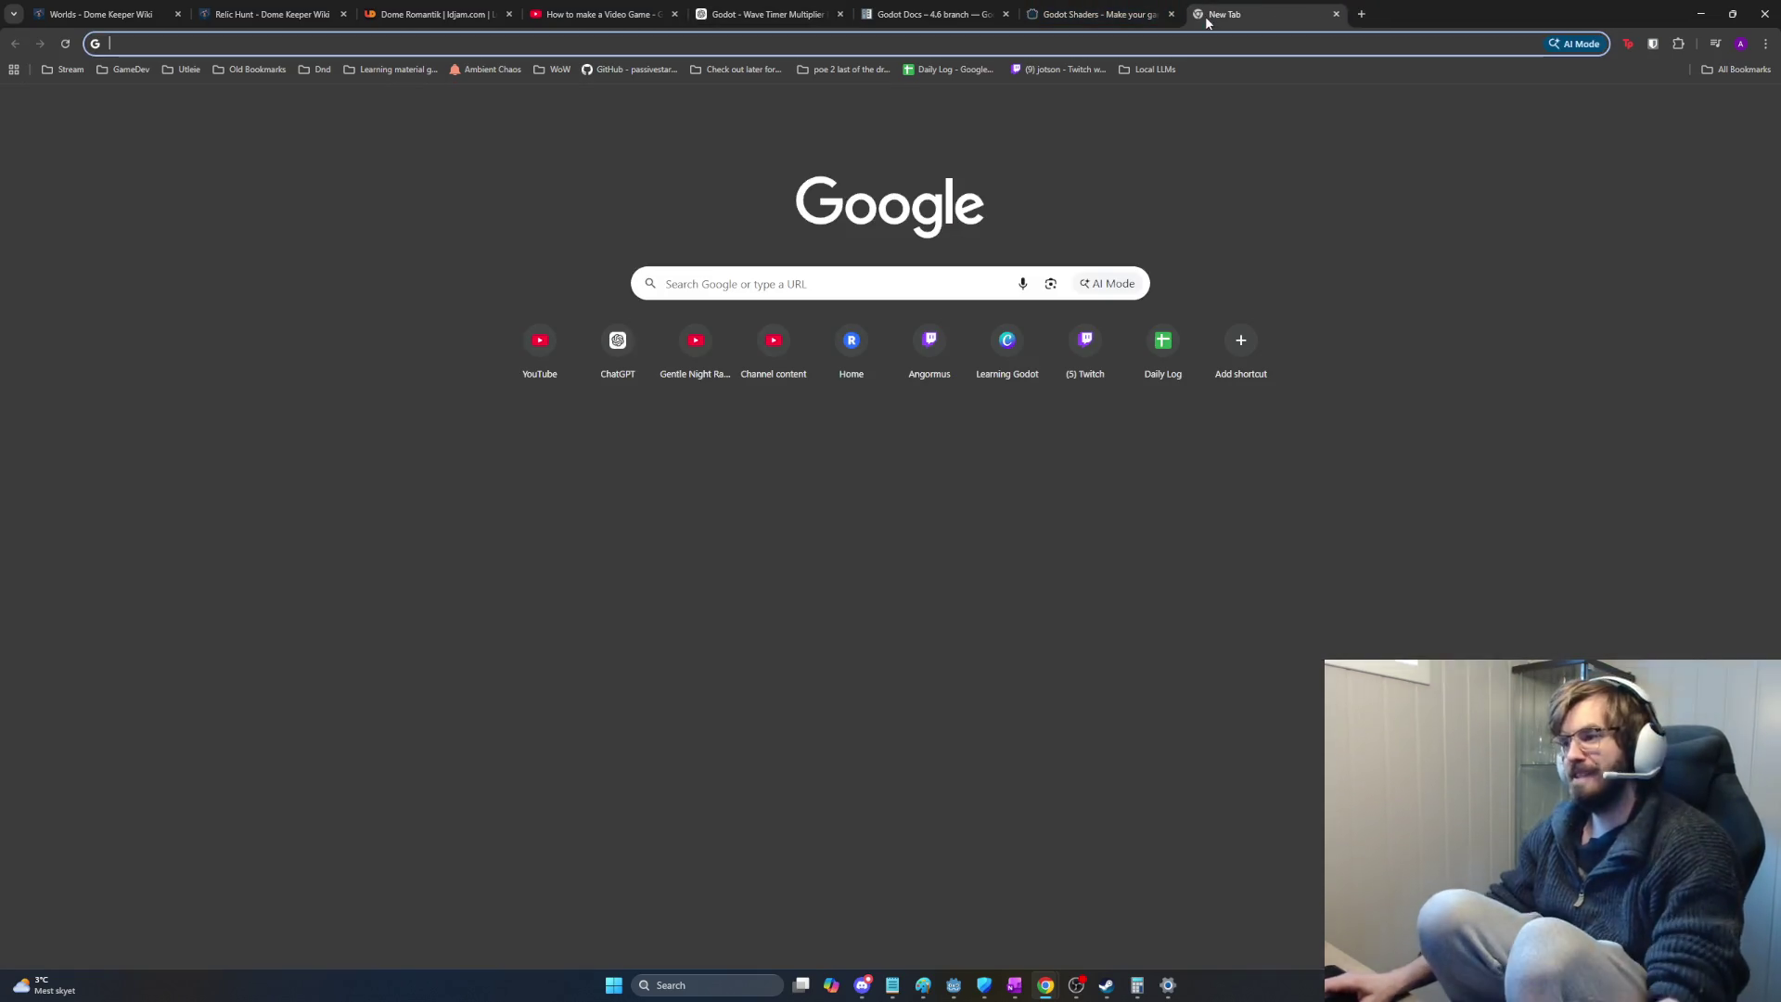
# Start a 'timer 5min' countdown in Chrome, then run the Godot project with F5
pyautogui.write('t')
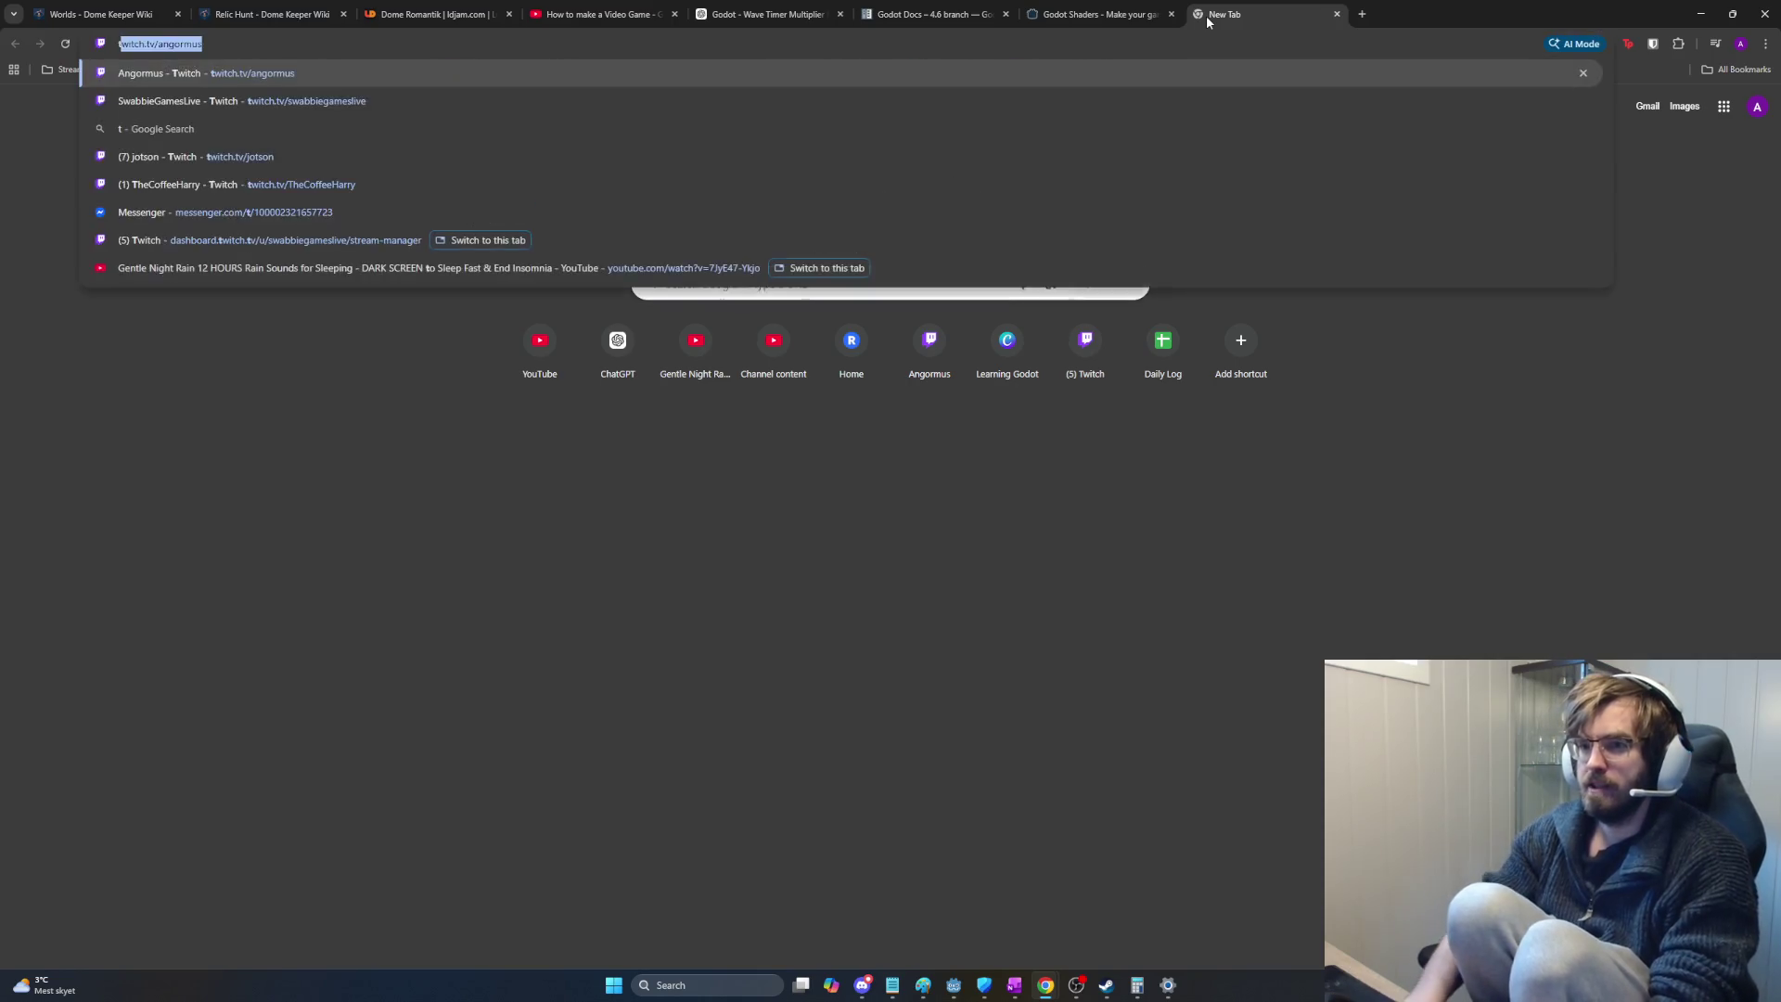
pyautogui.write('imer 5min')
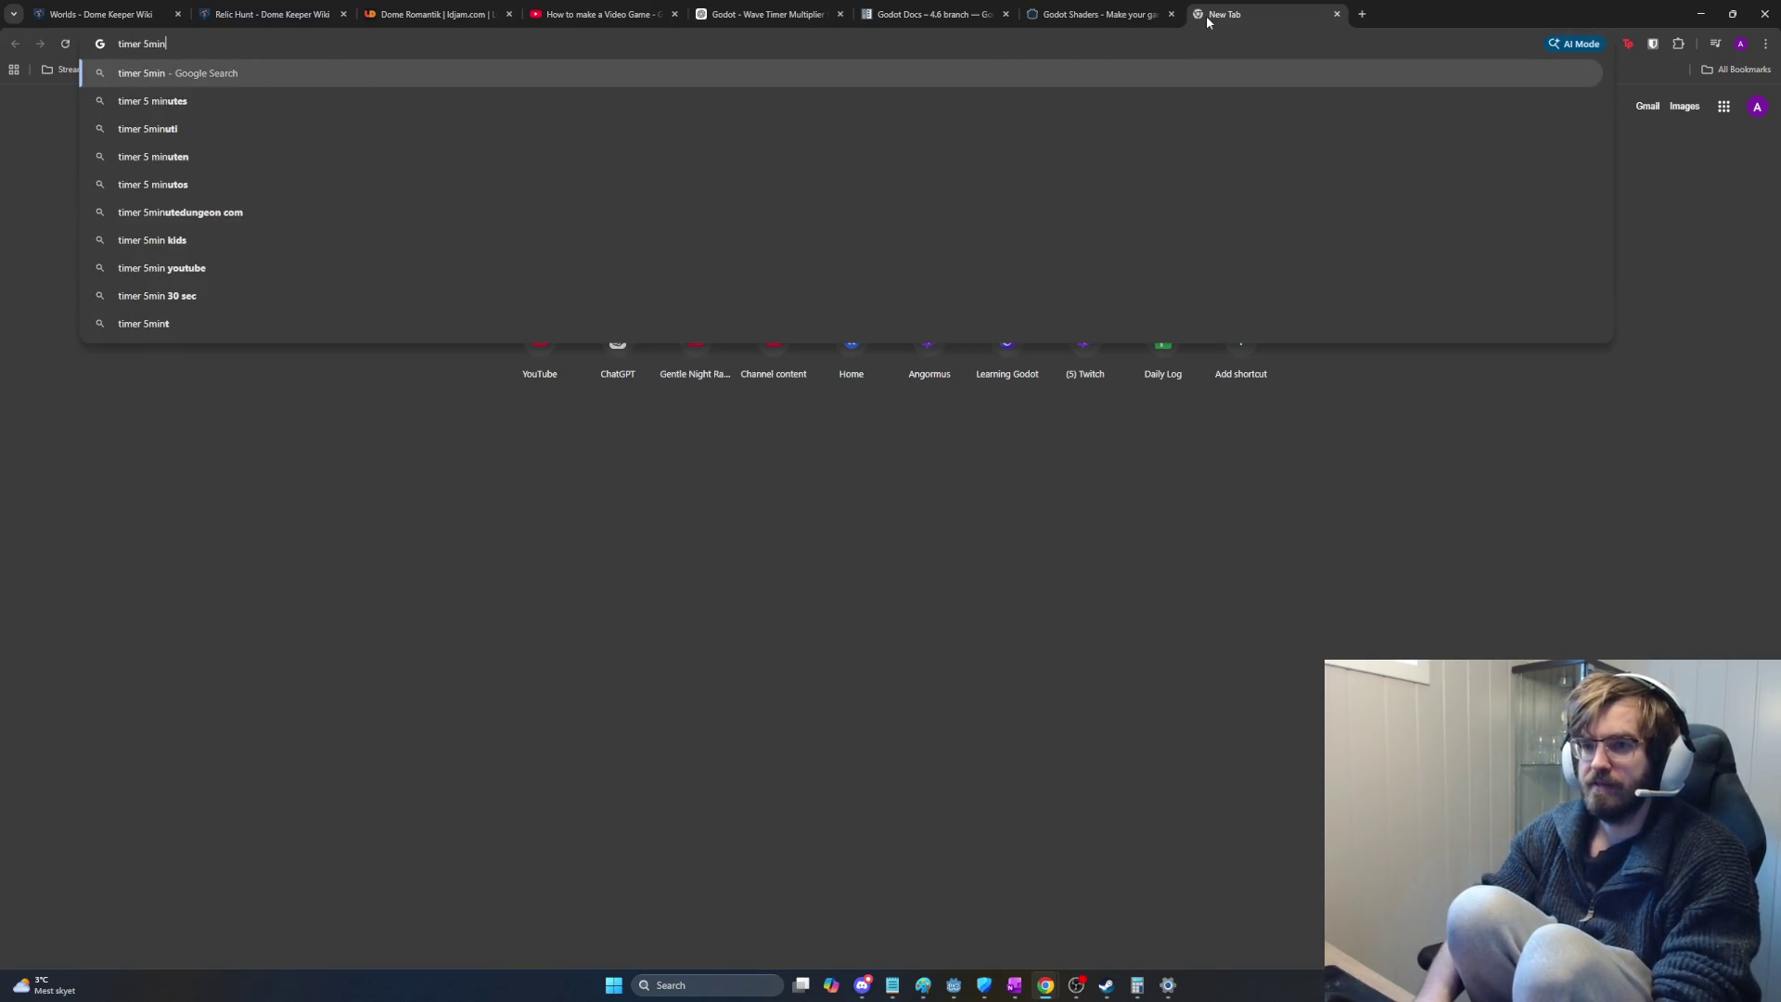
pyautogui.press('Return')
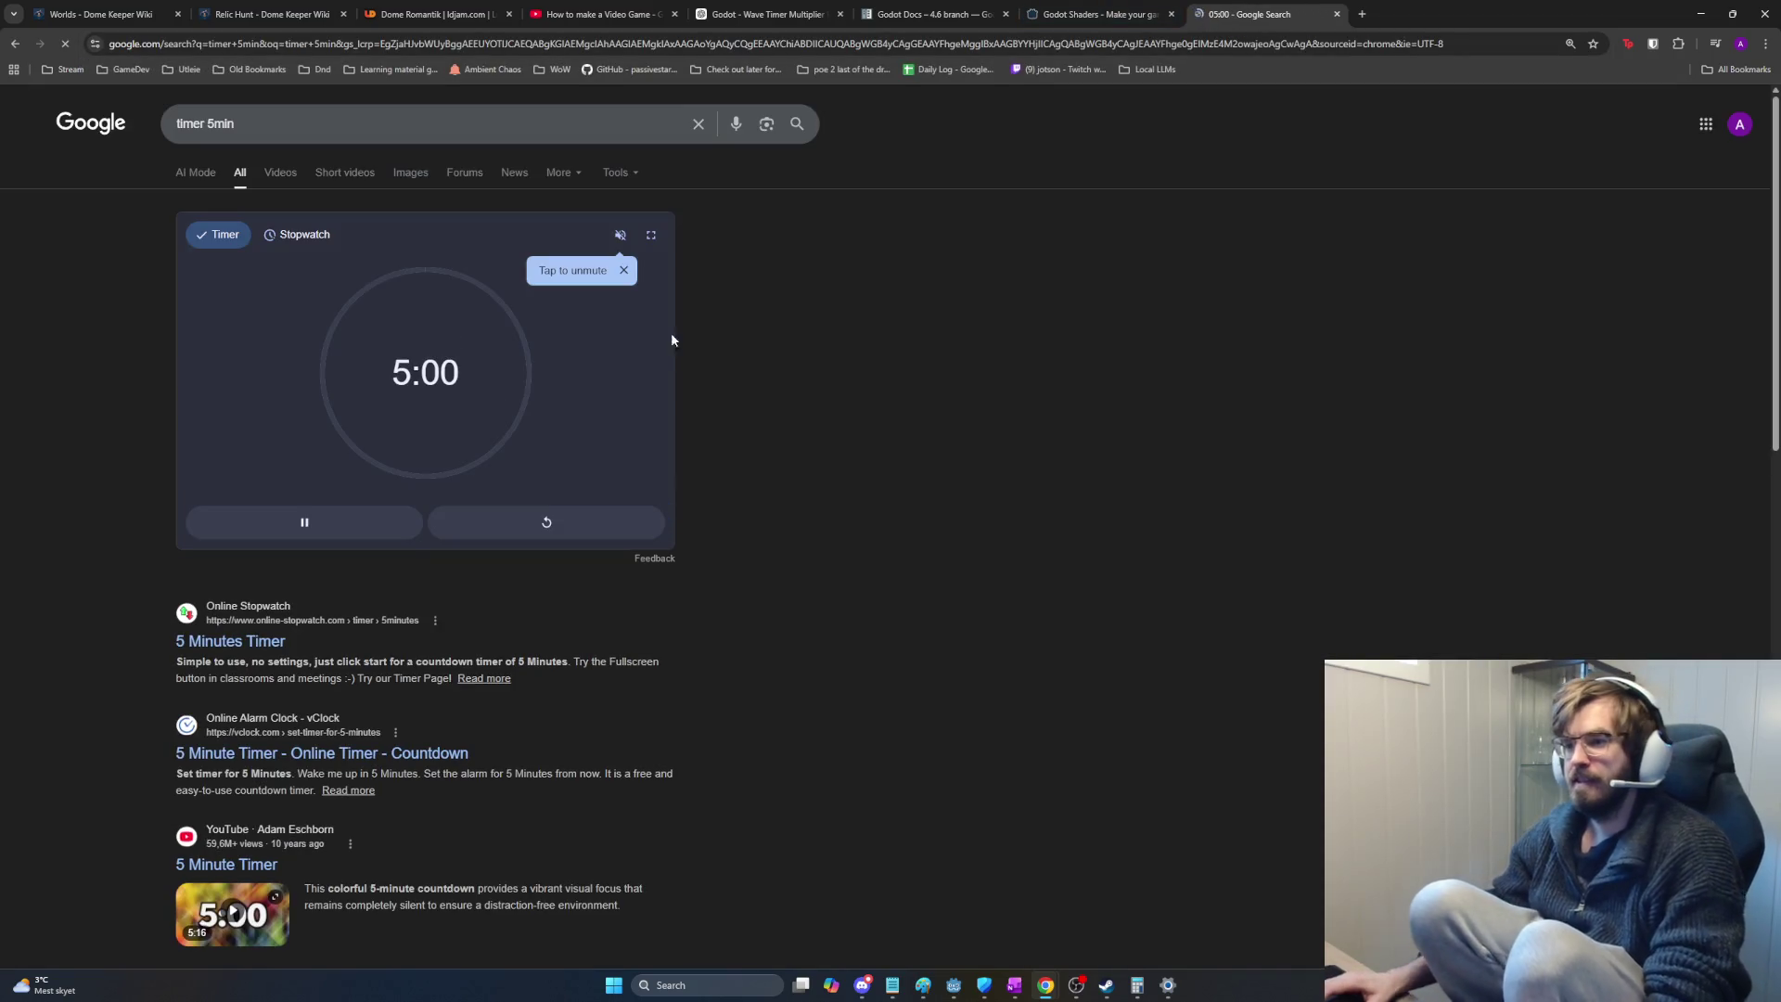
pyautogui.hotkey('alt', 'Tab')
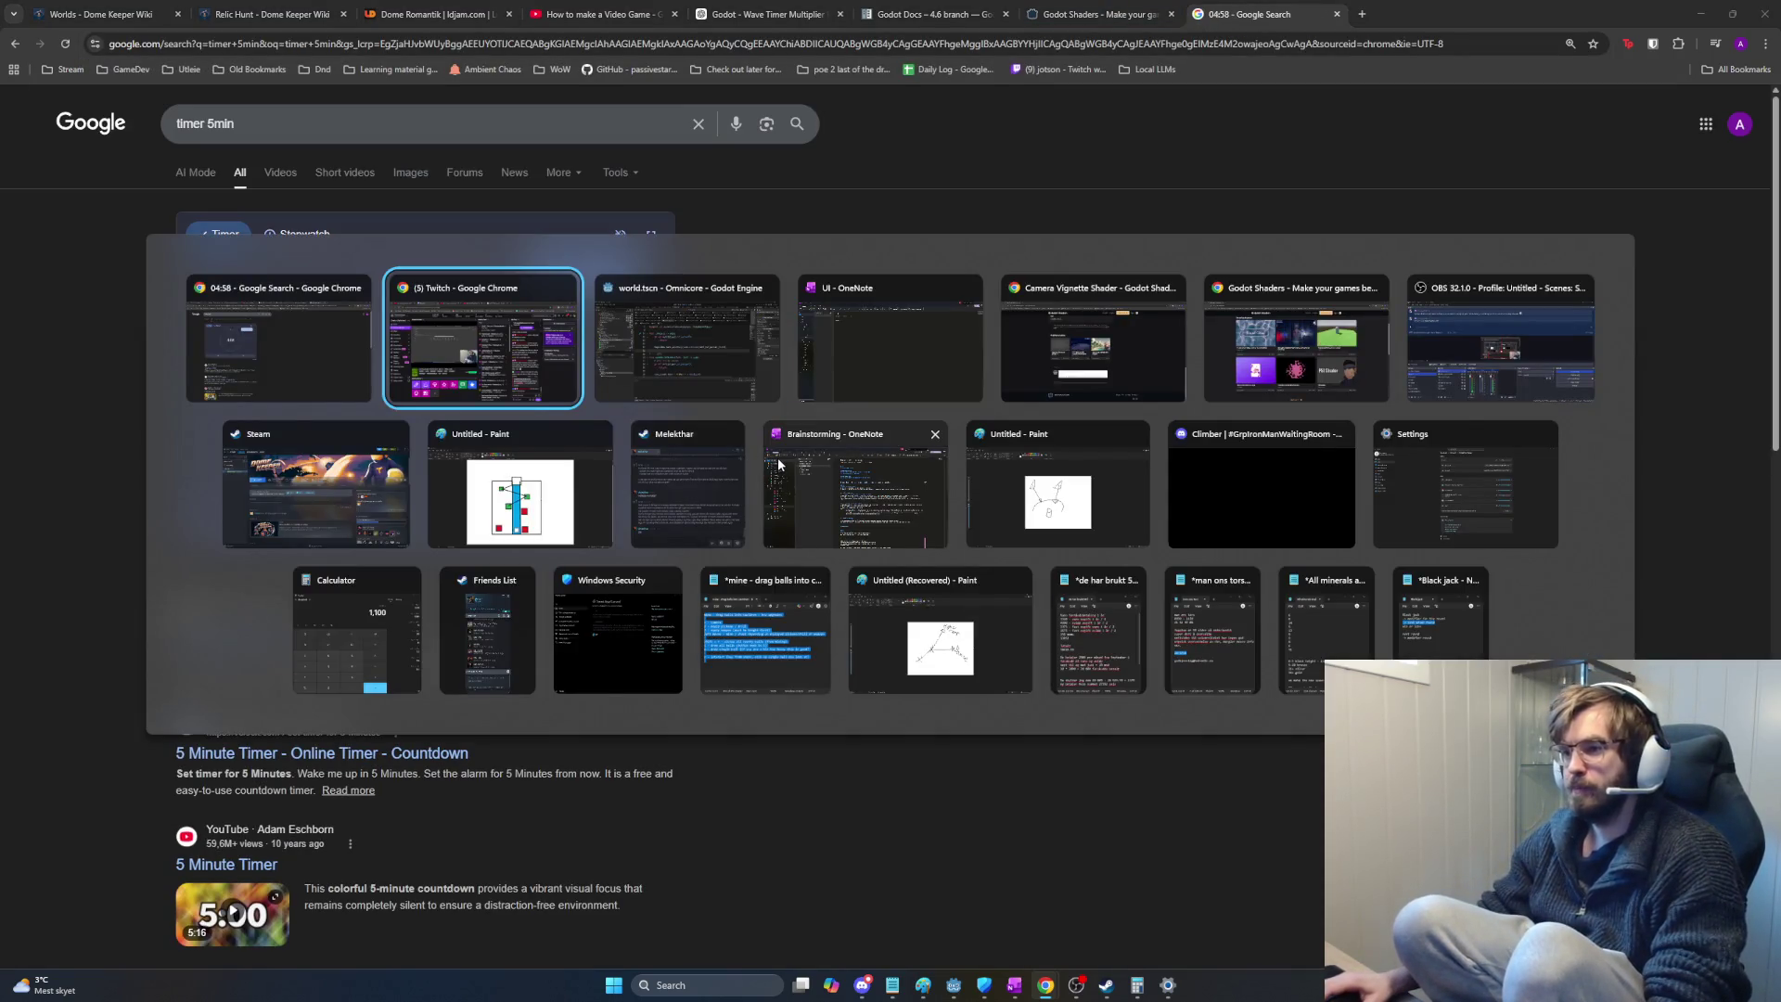
pyautogui.press('F5')
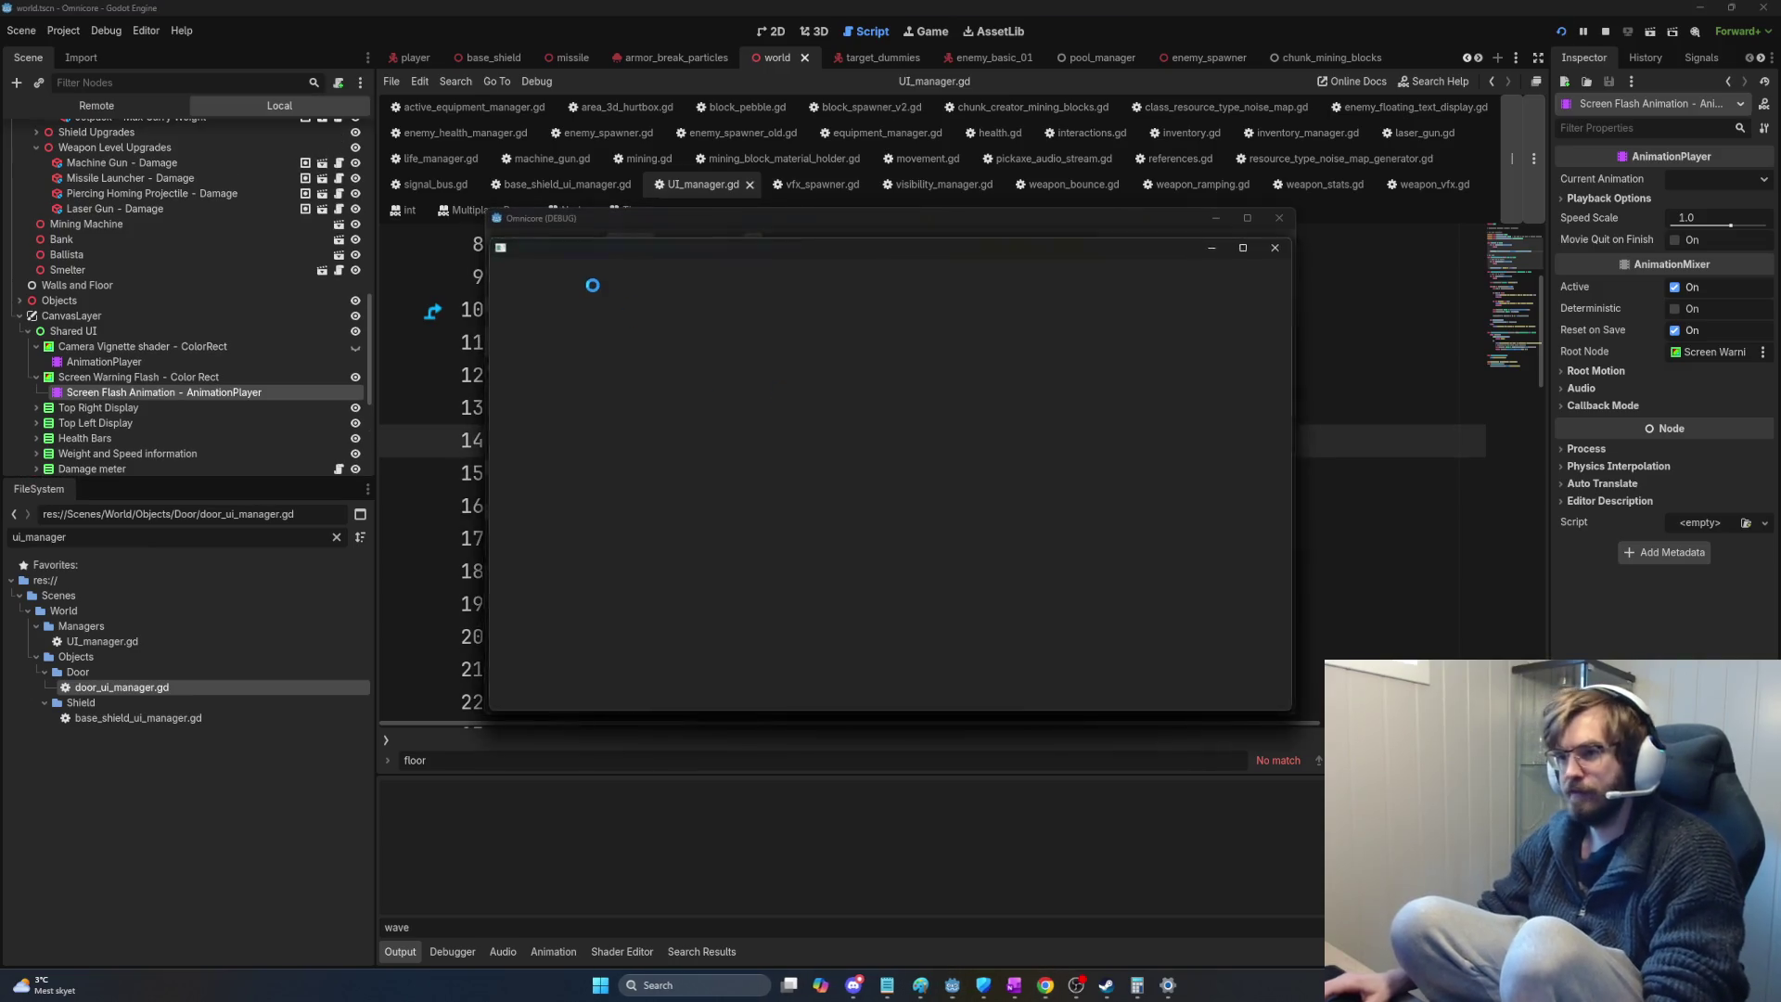
# Host a session, move around the upgrade boxes until the wave timer hits 0, then stop the game
pyautogui.click(544, 270)
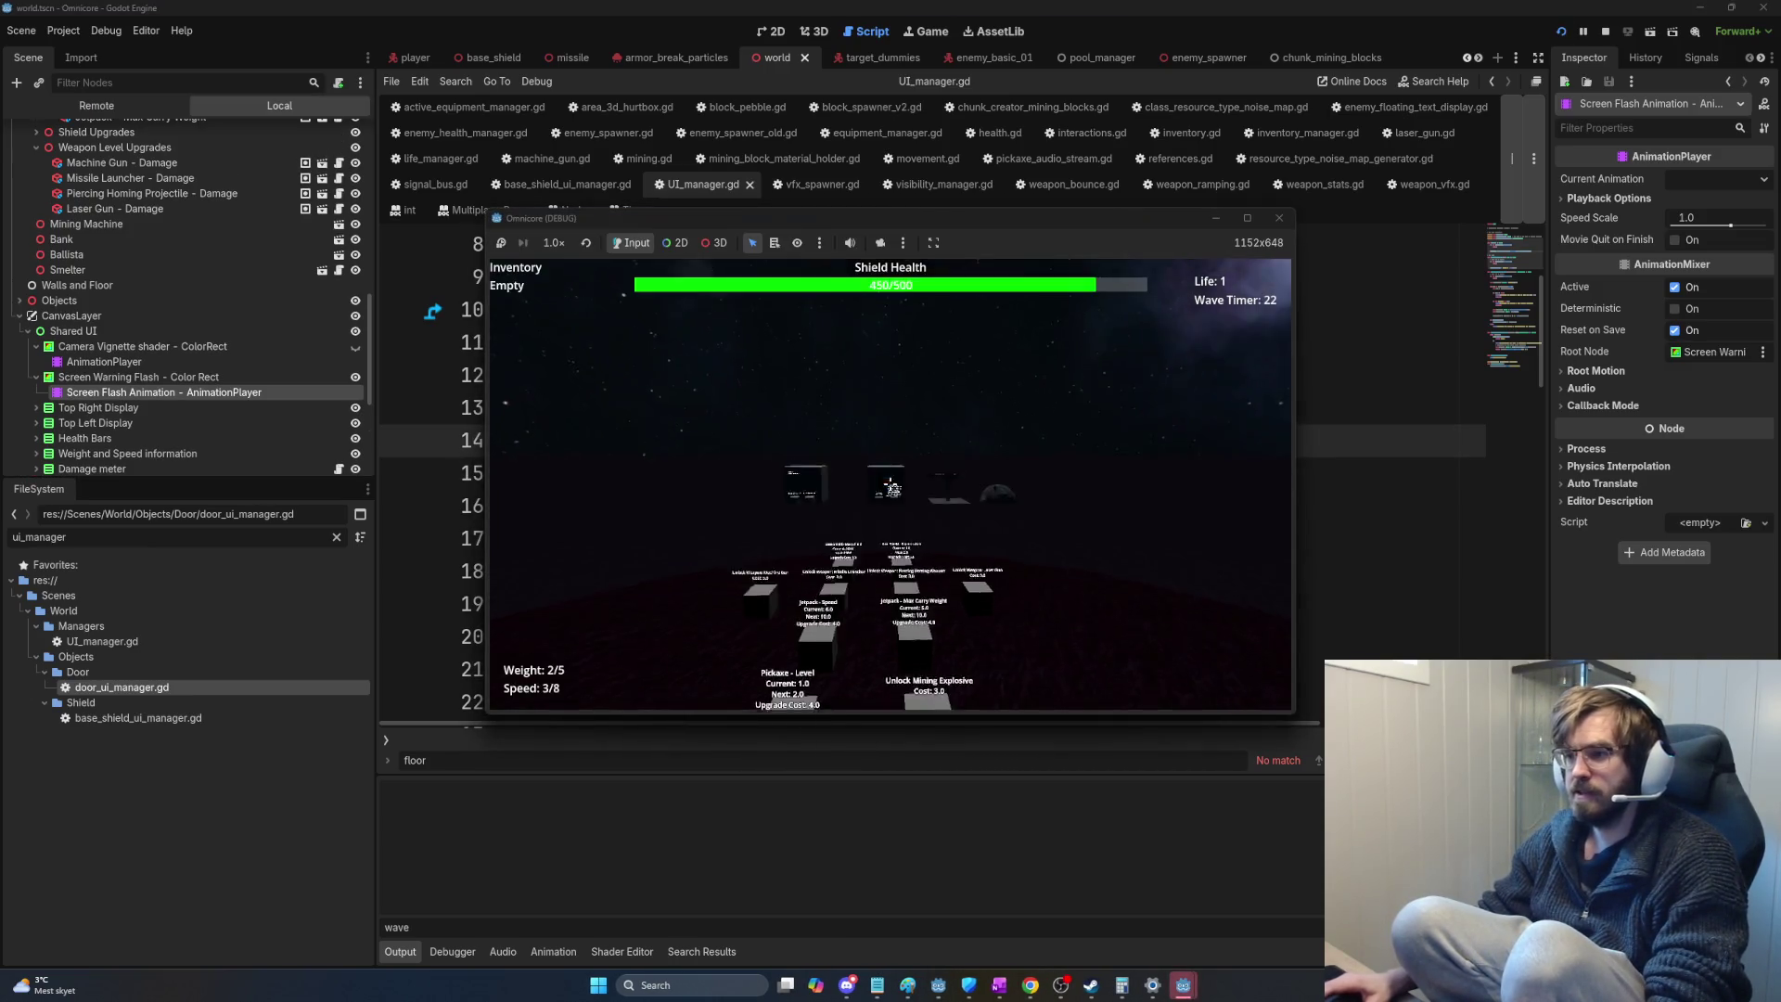
pyautogui.press('w')
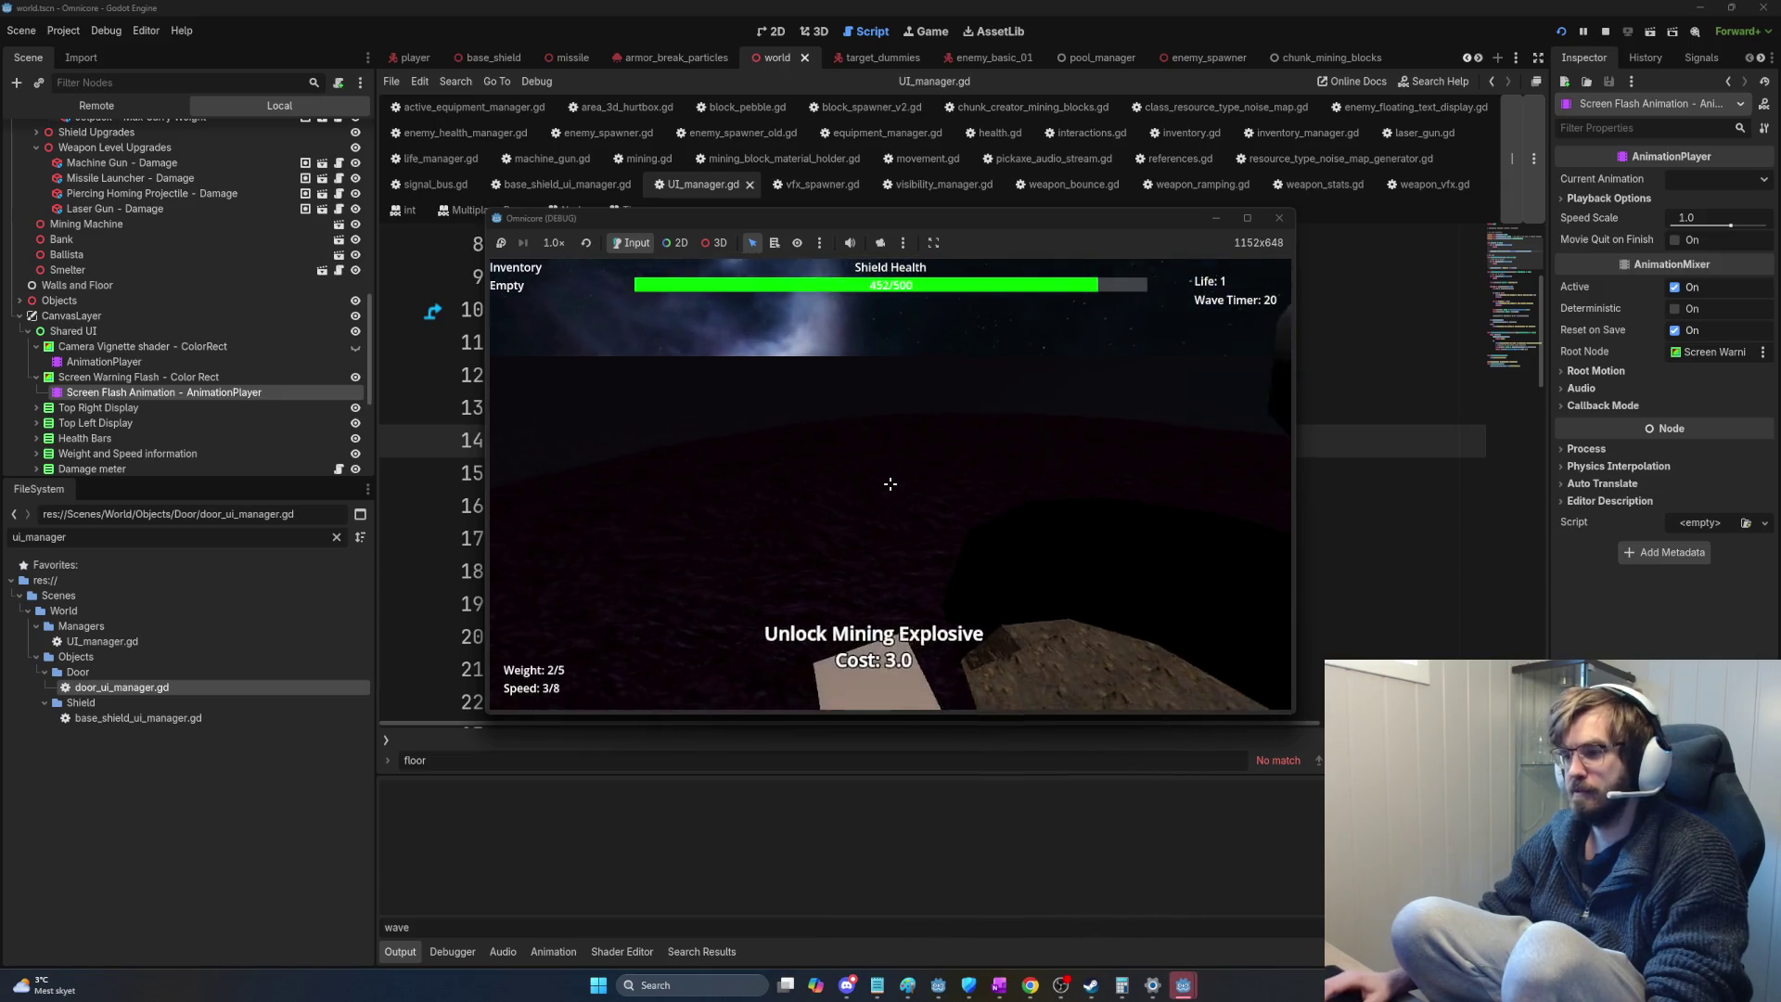
pyautogui.press('s')
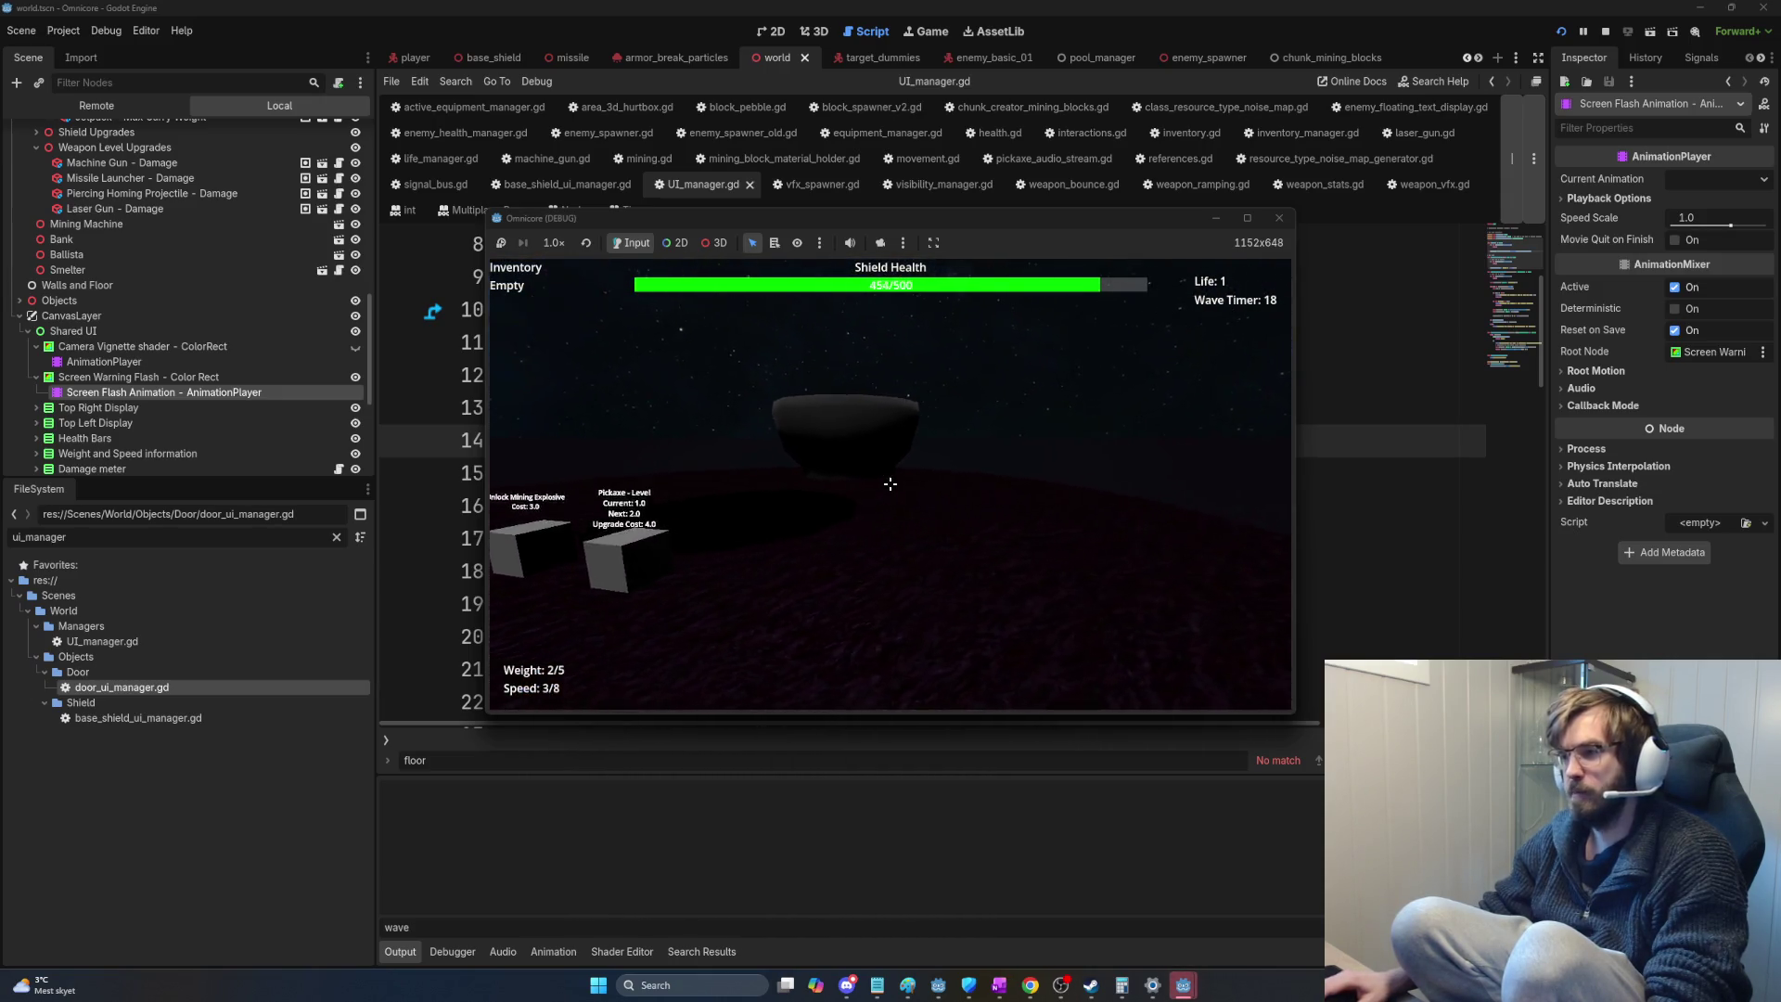
pyautogui.press('a')
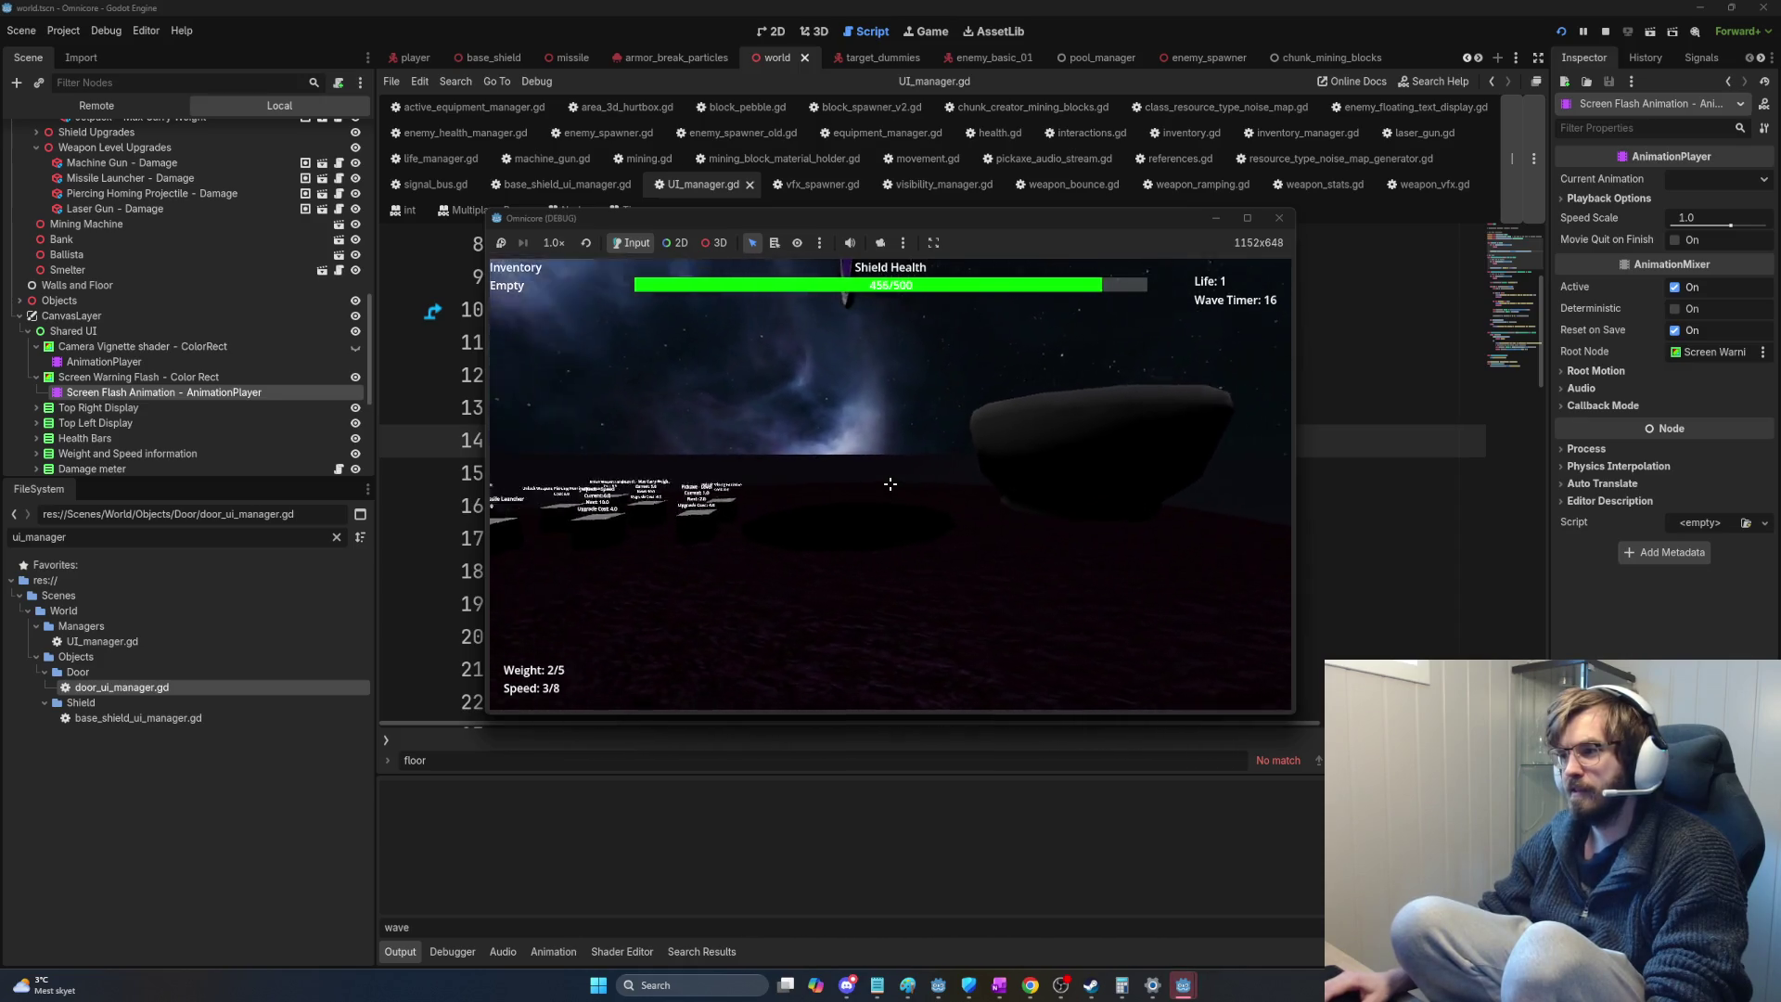
pyautogui.press('a')
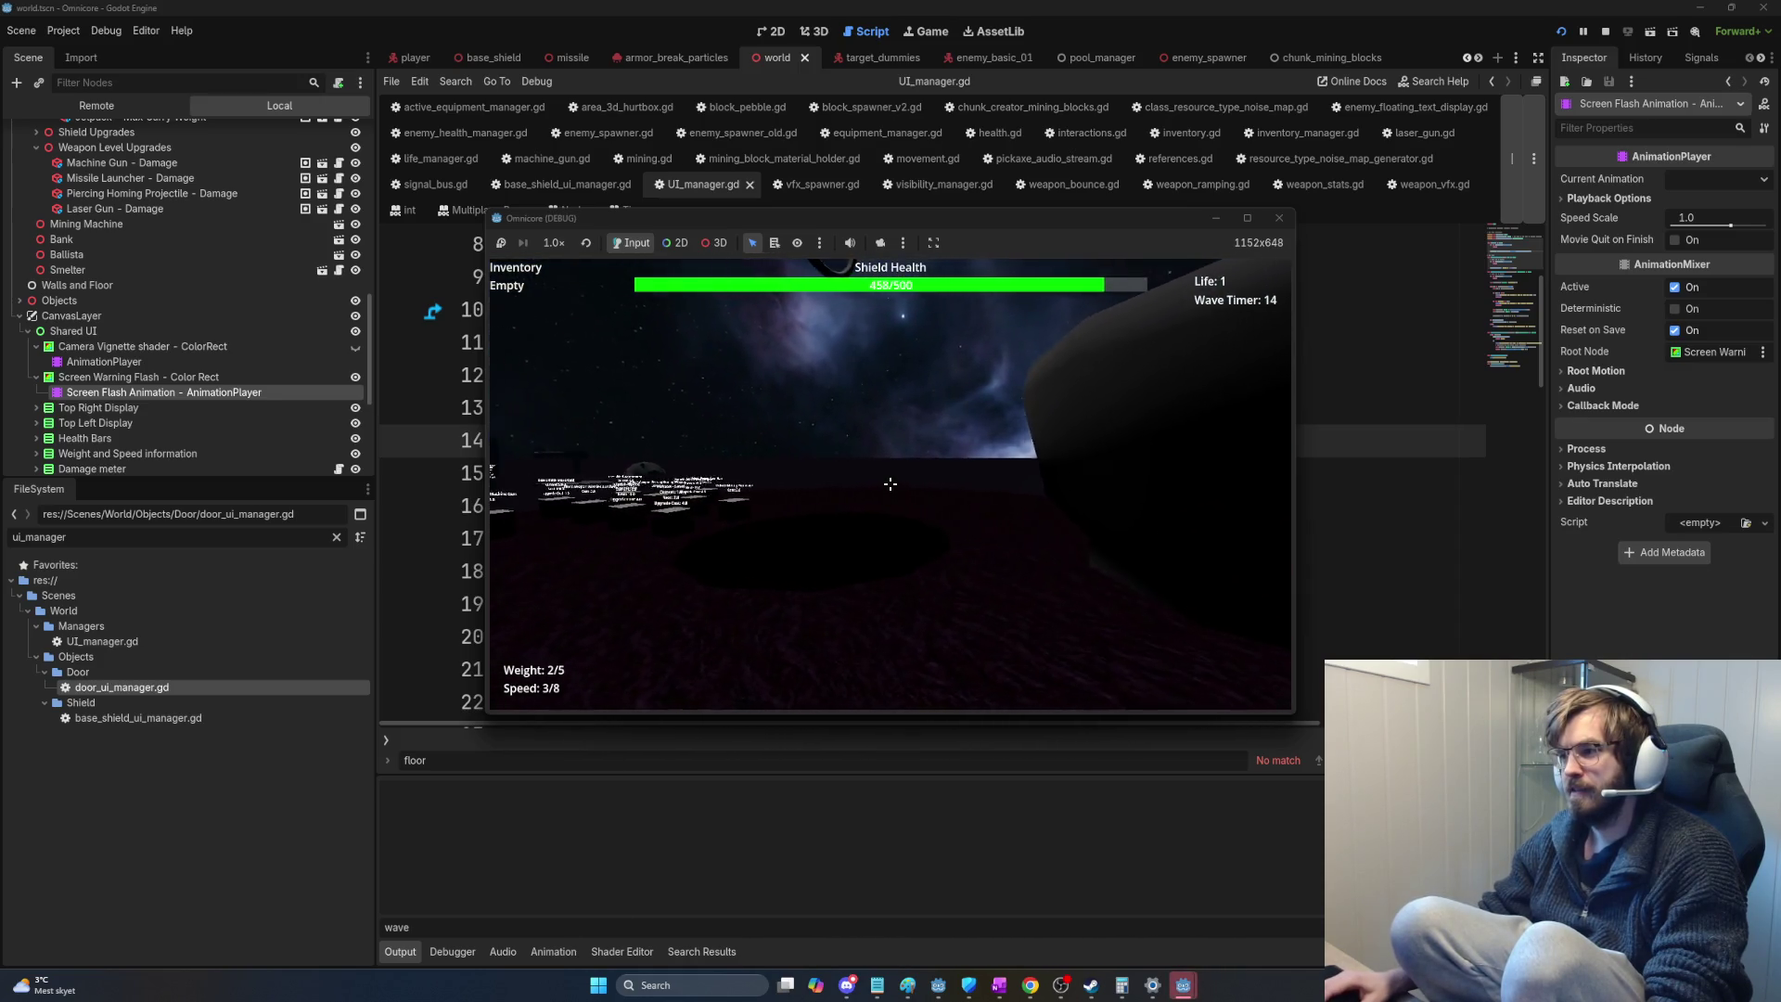
pyautogui.press('a')
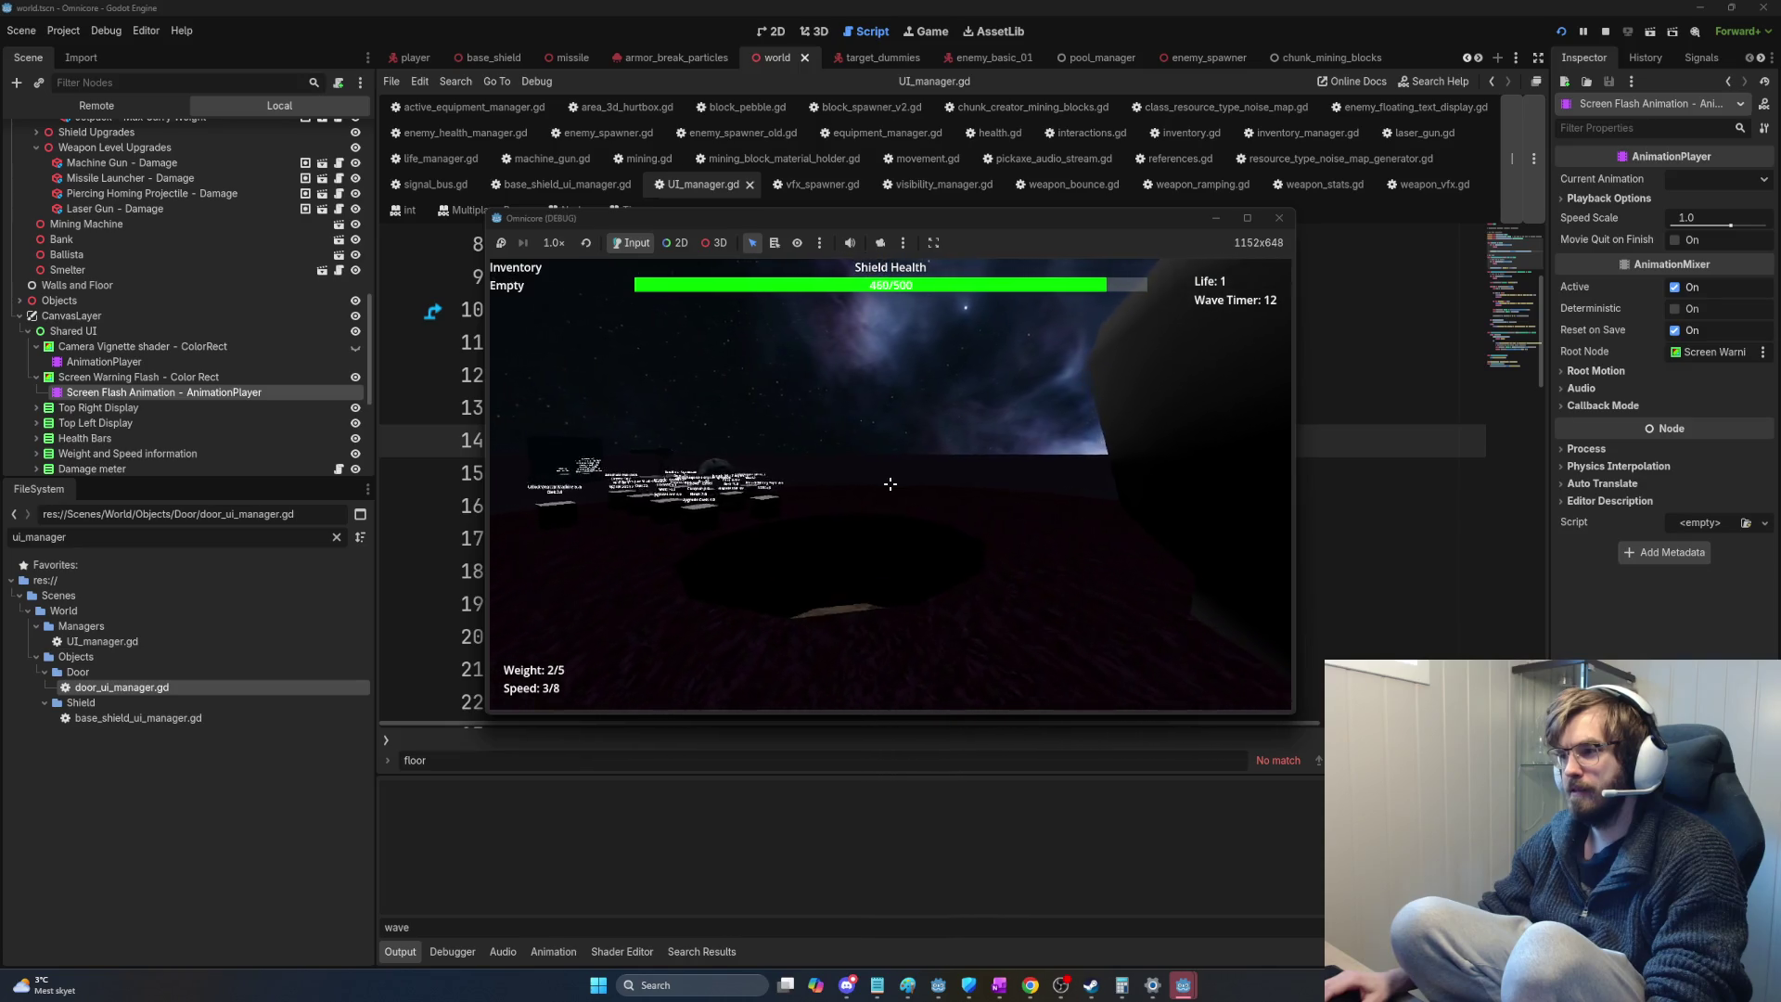
pyautogui.press('a')
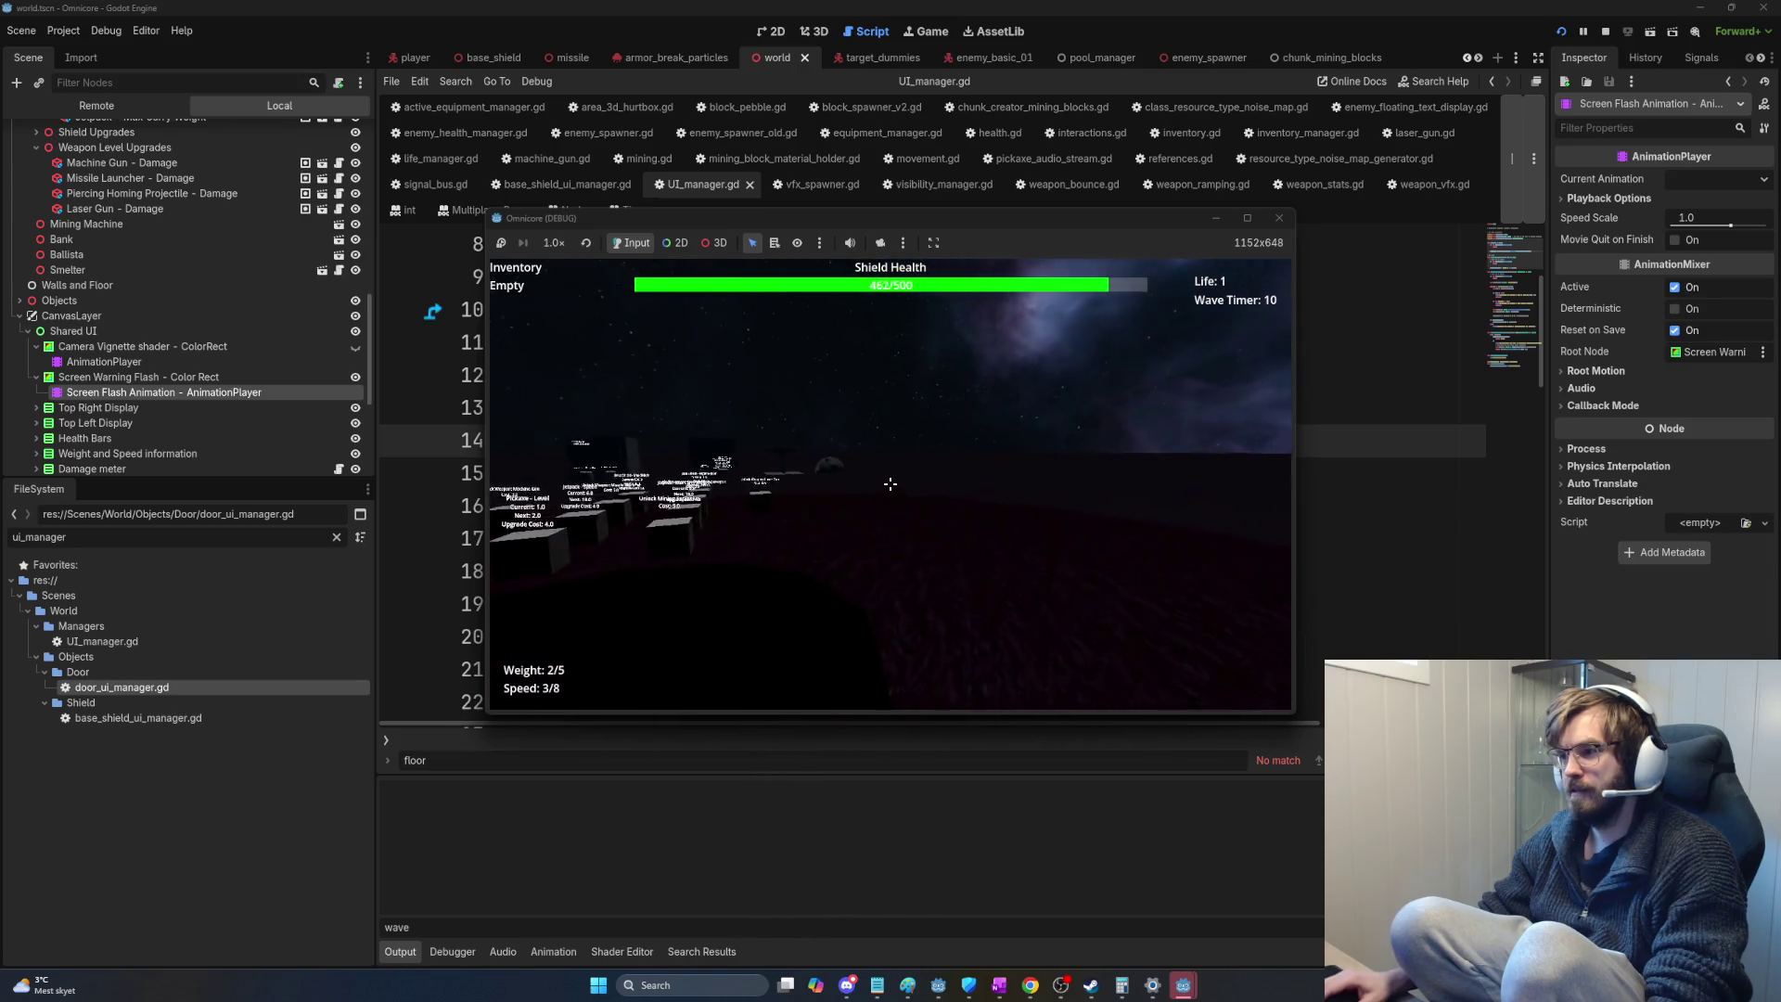
pyautogui.press('a')
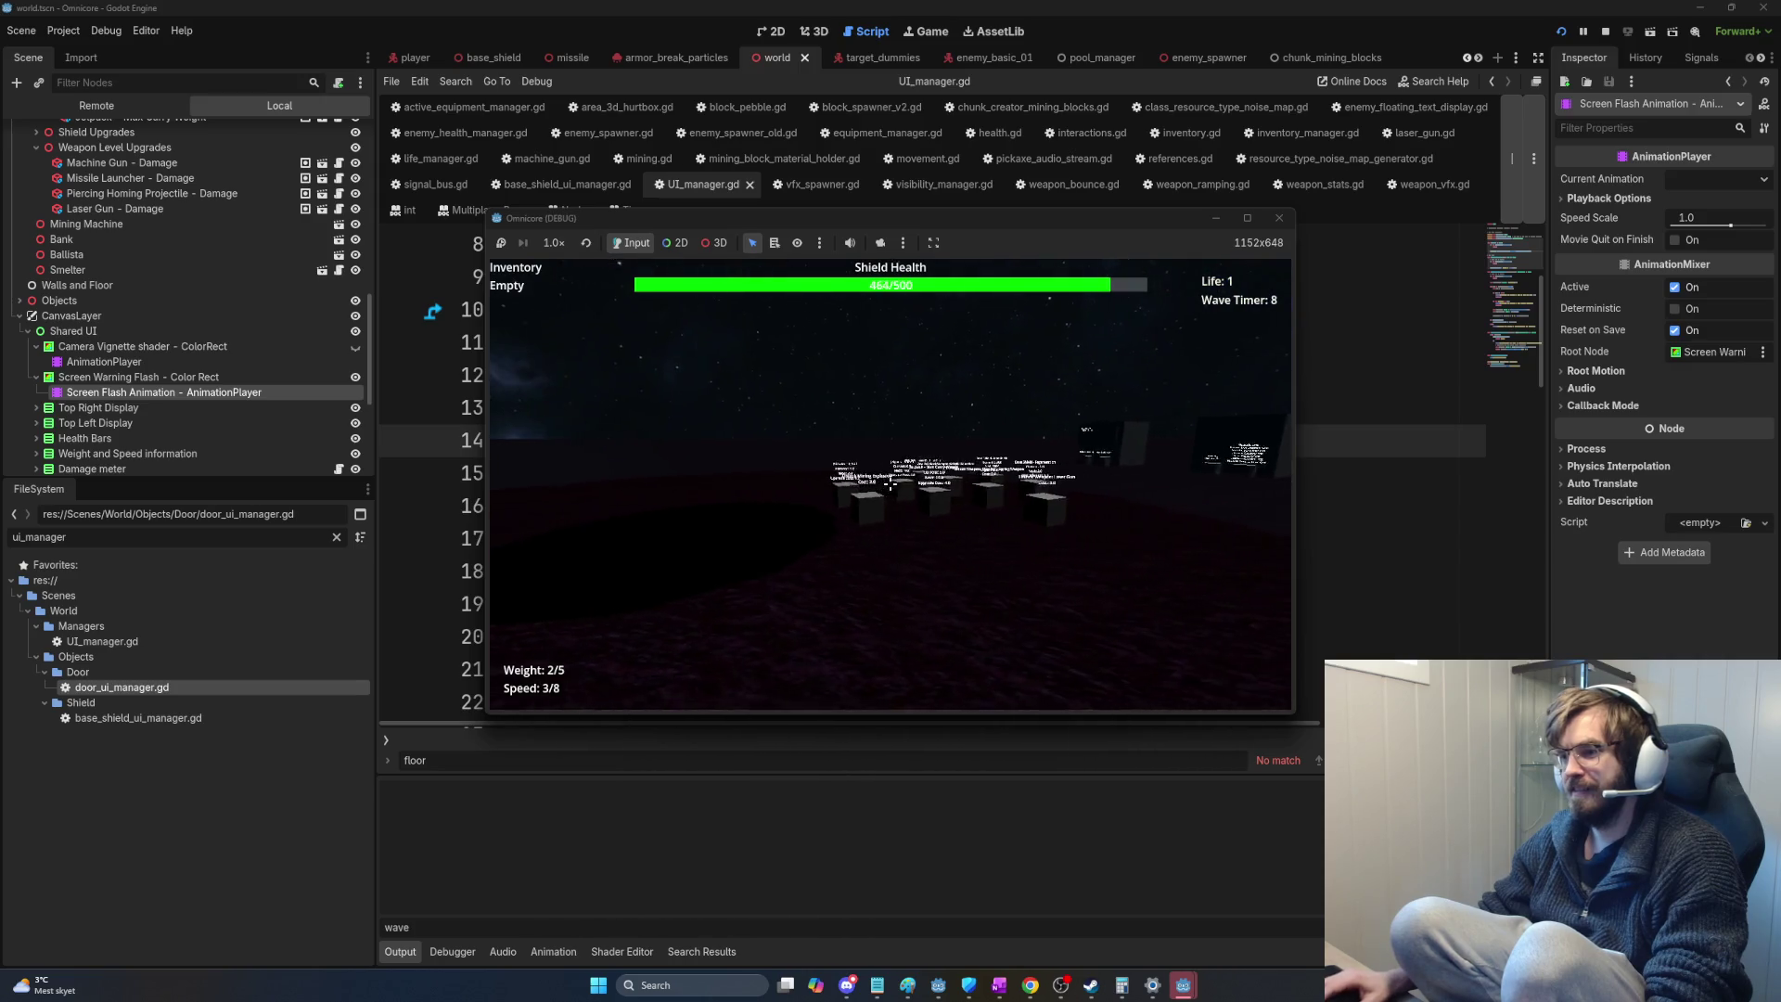
pyautogui.press('w')
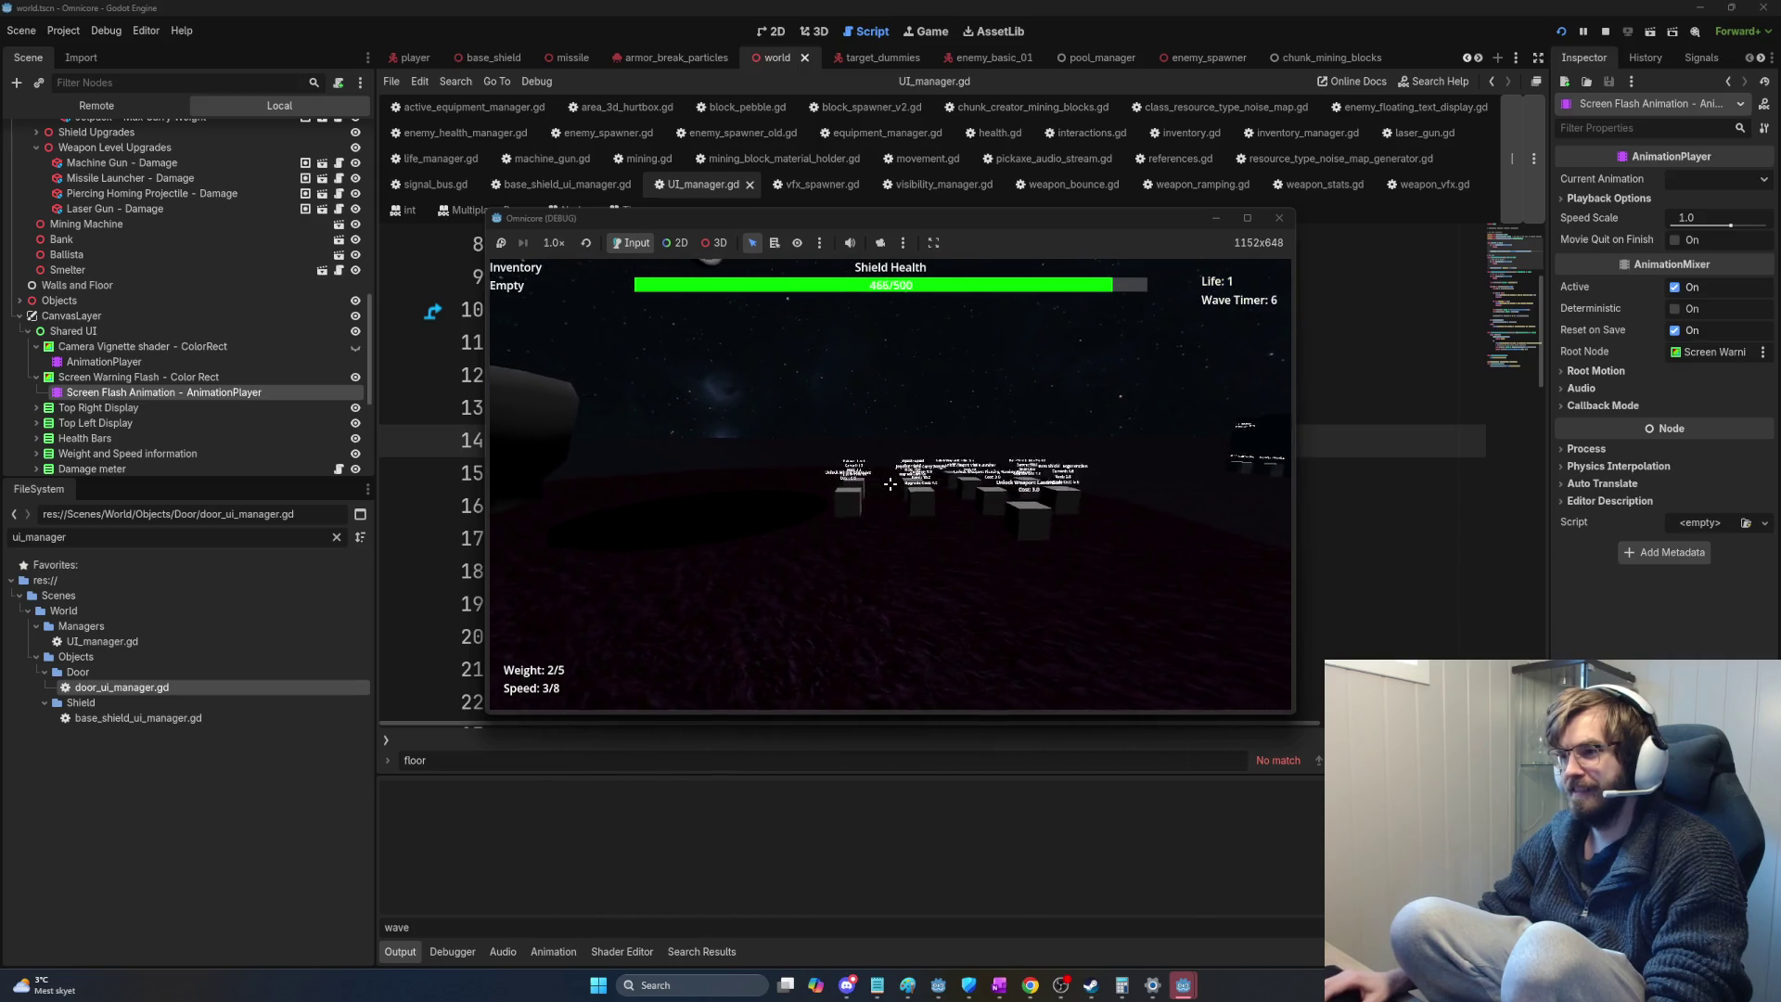
pyautogui.press('w')
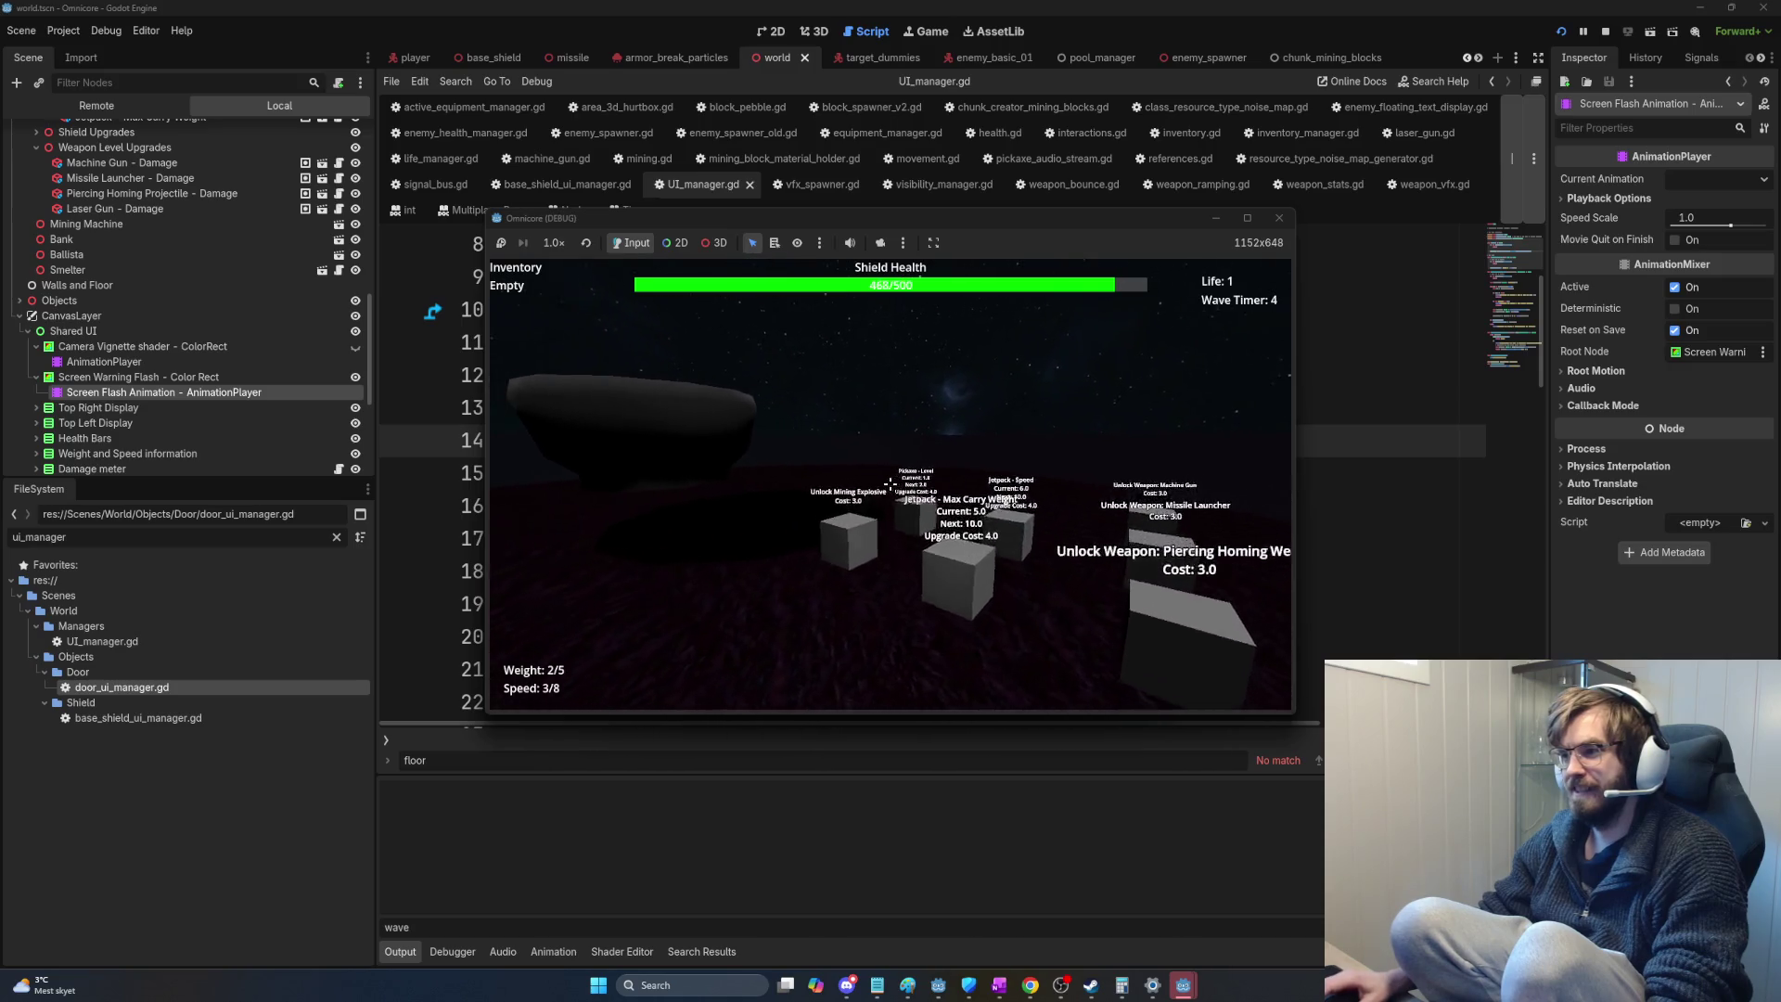
pyautogui.press('s')
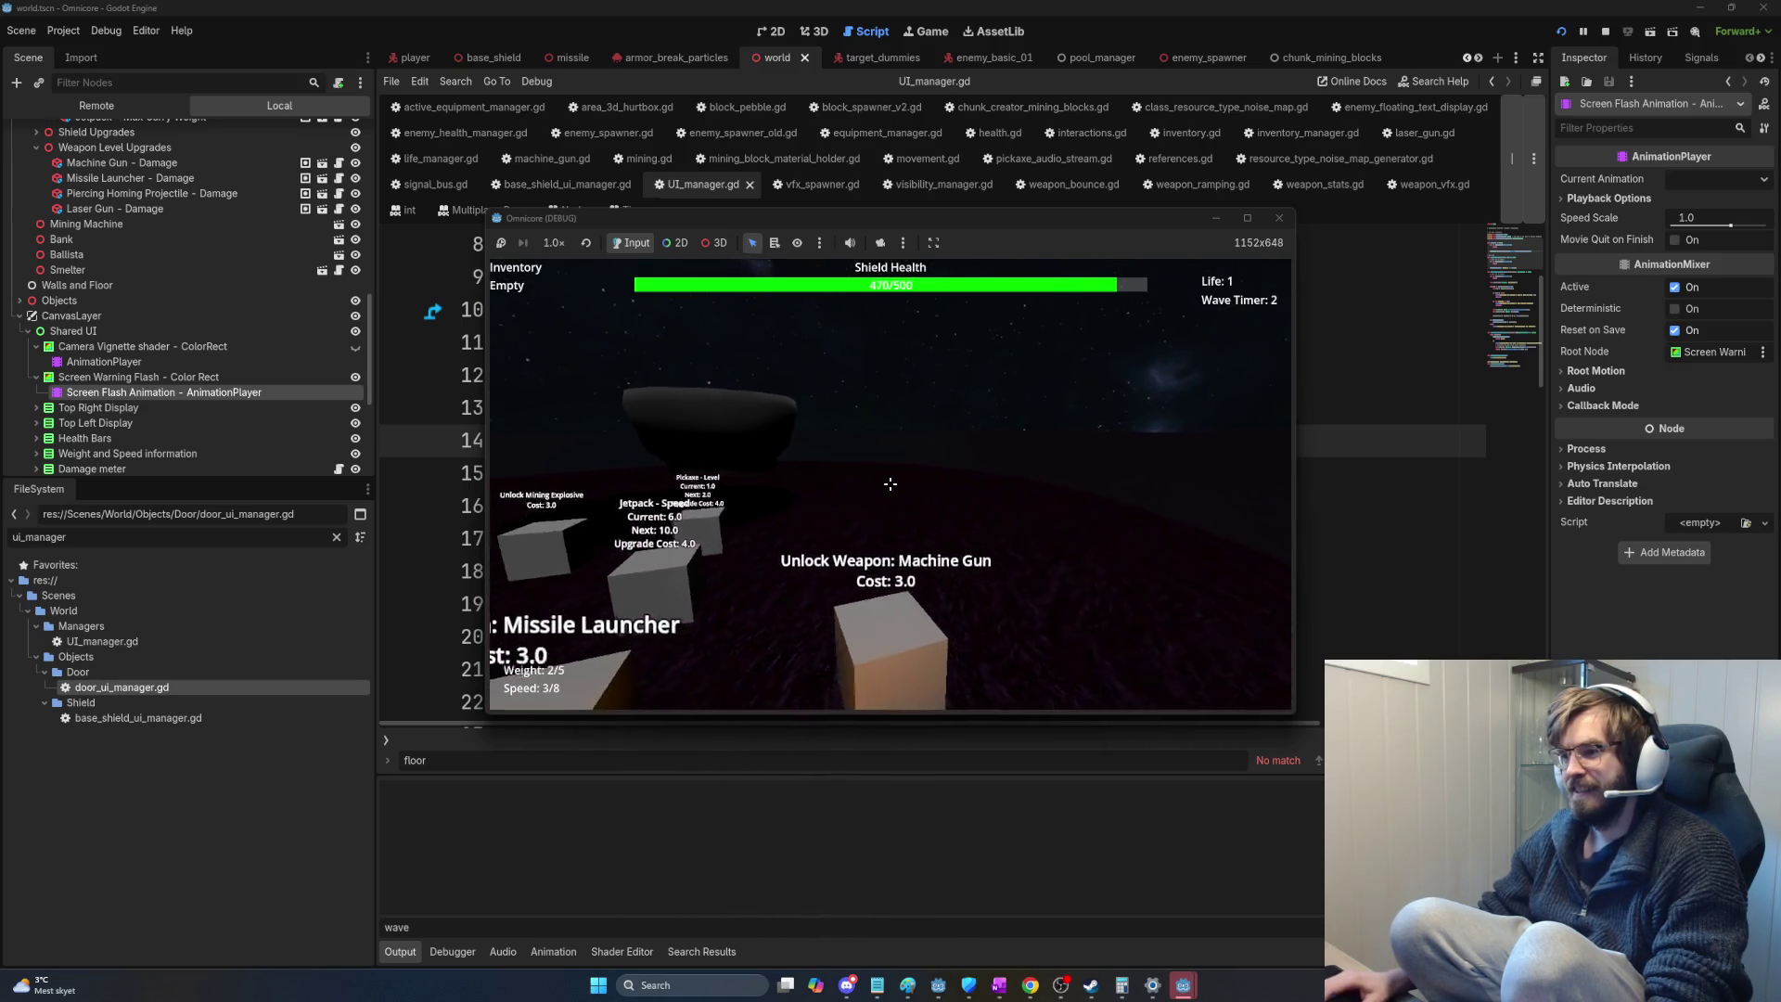
pyautogui.press('s')
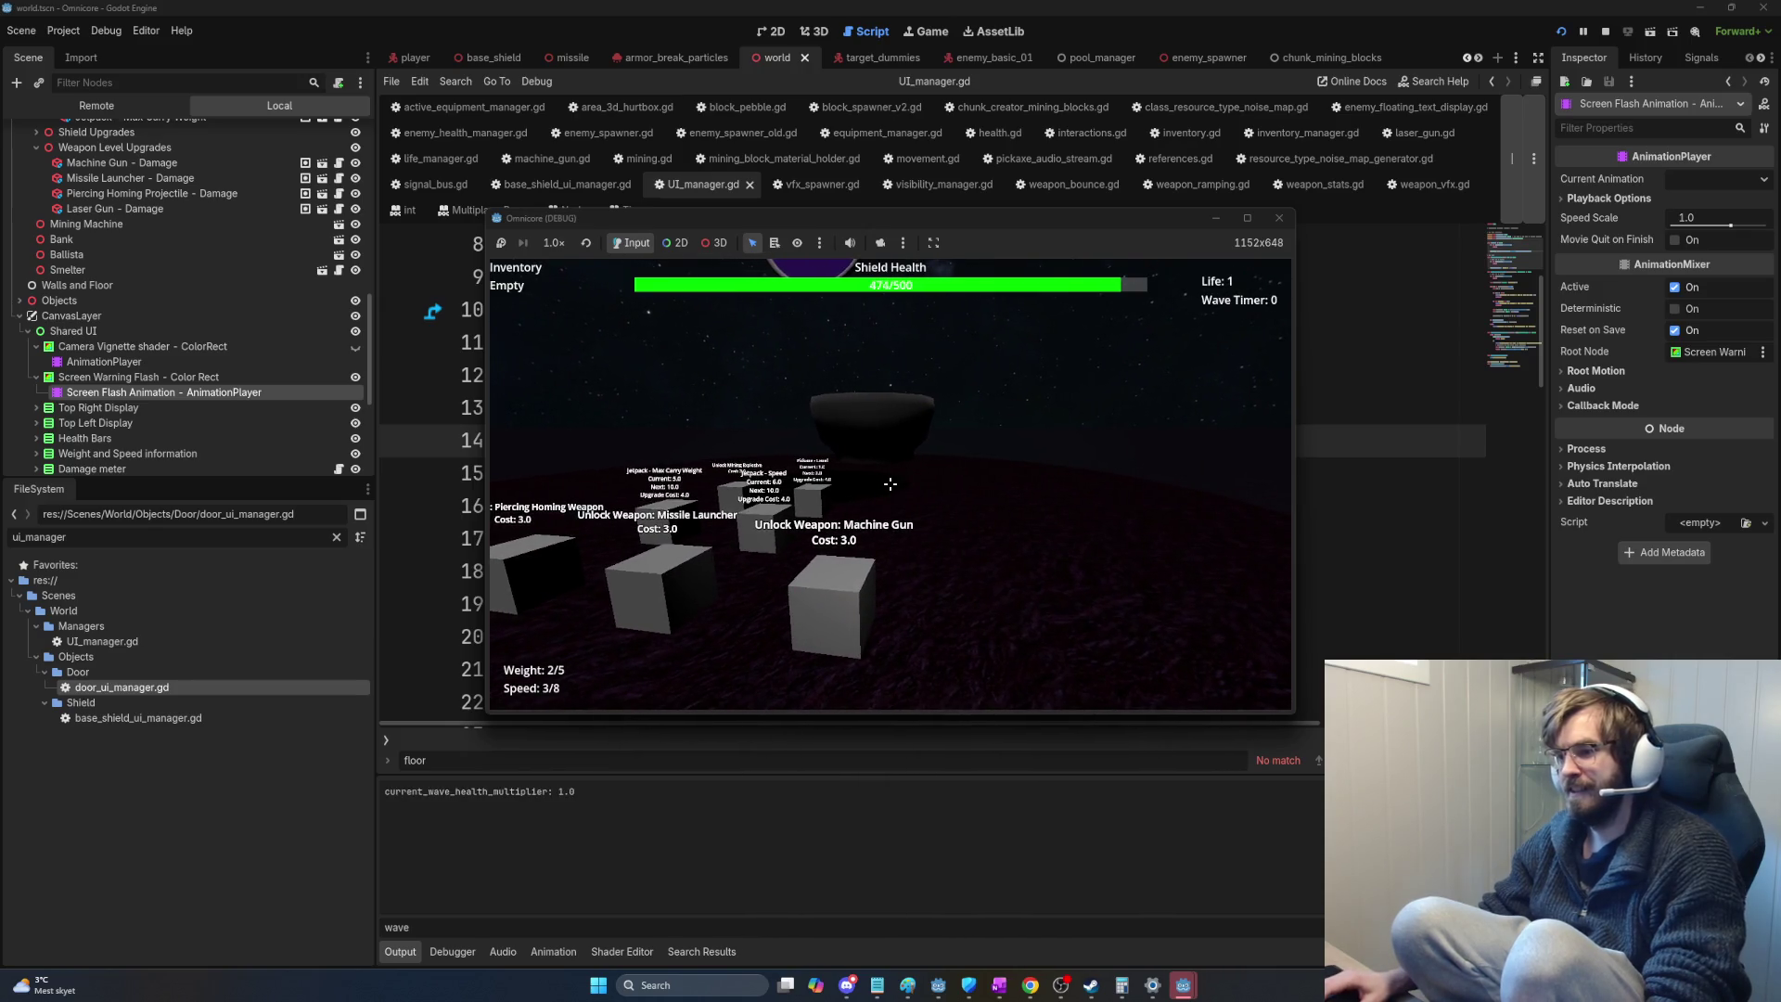
pyautogui.press('F8')
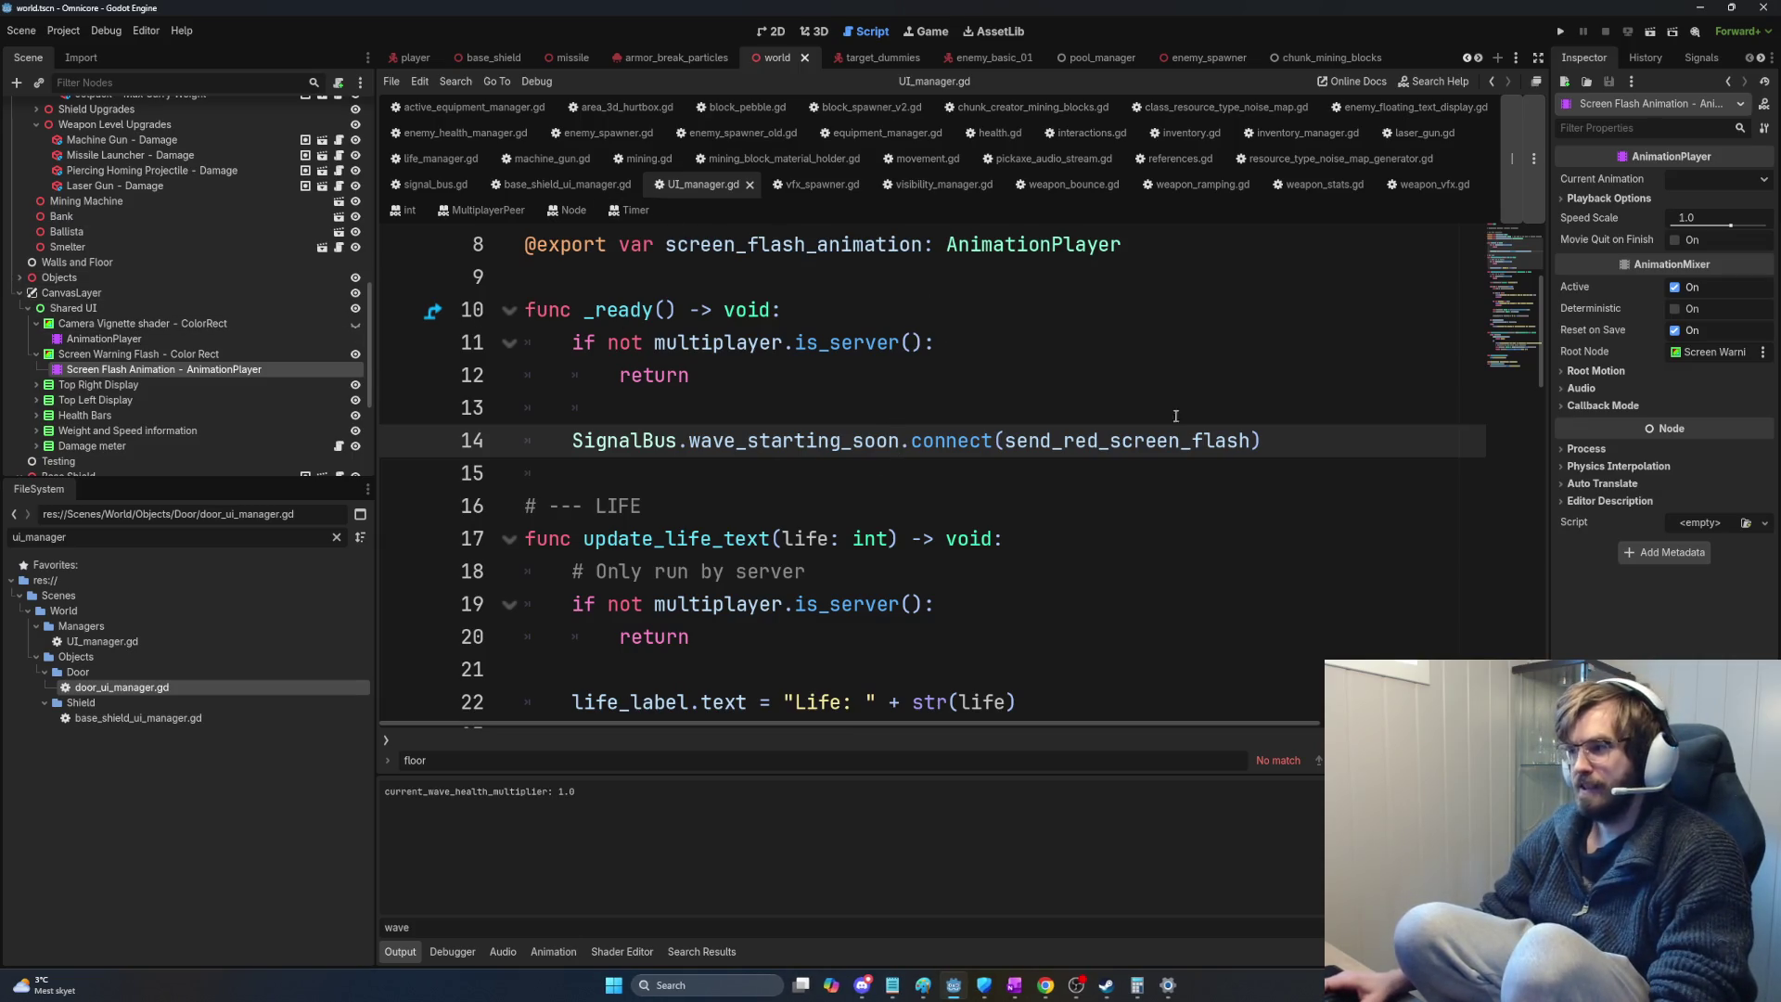
# Show the screen_flash animation track in the Animation panel
pyautogui.click(164, 369)
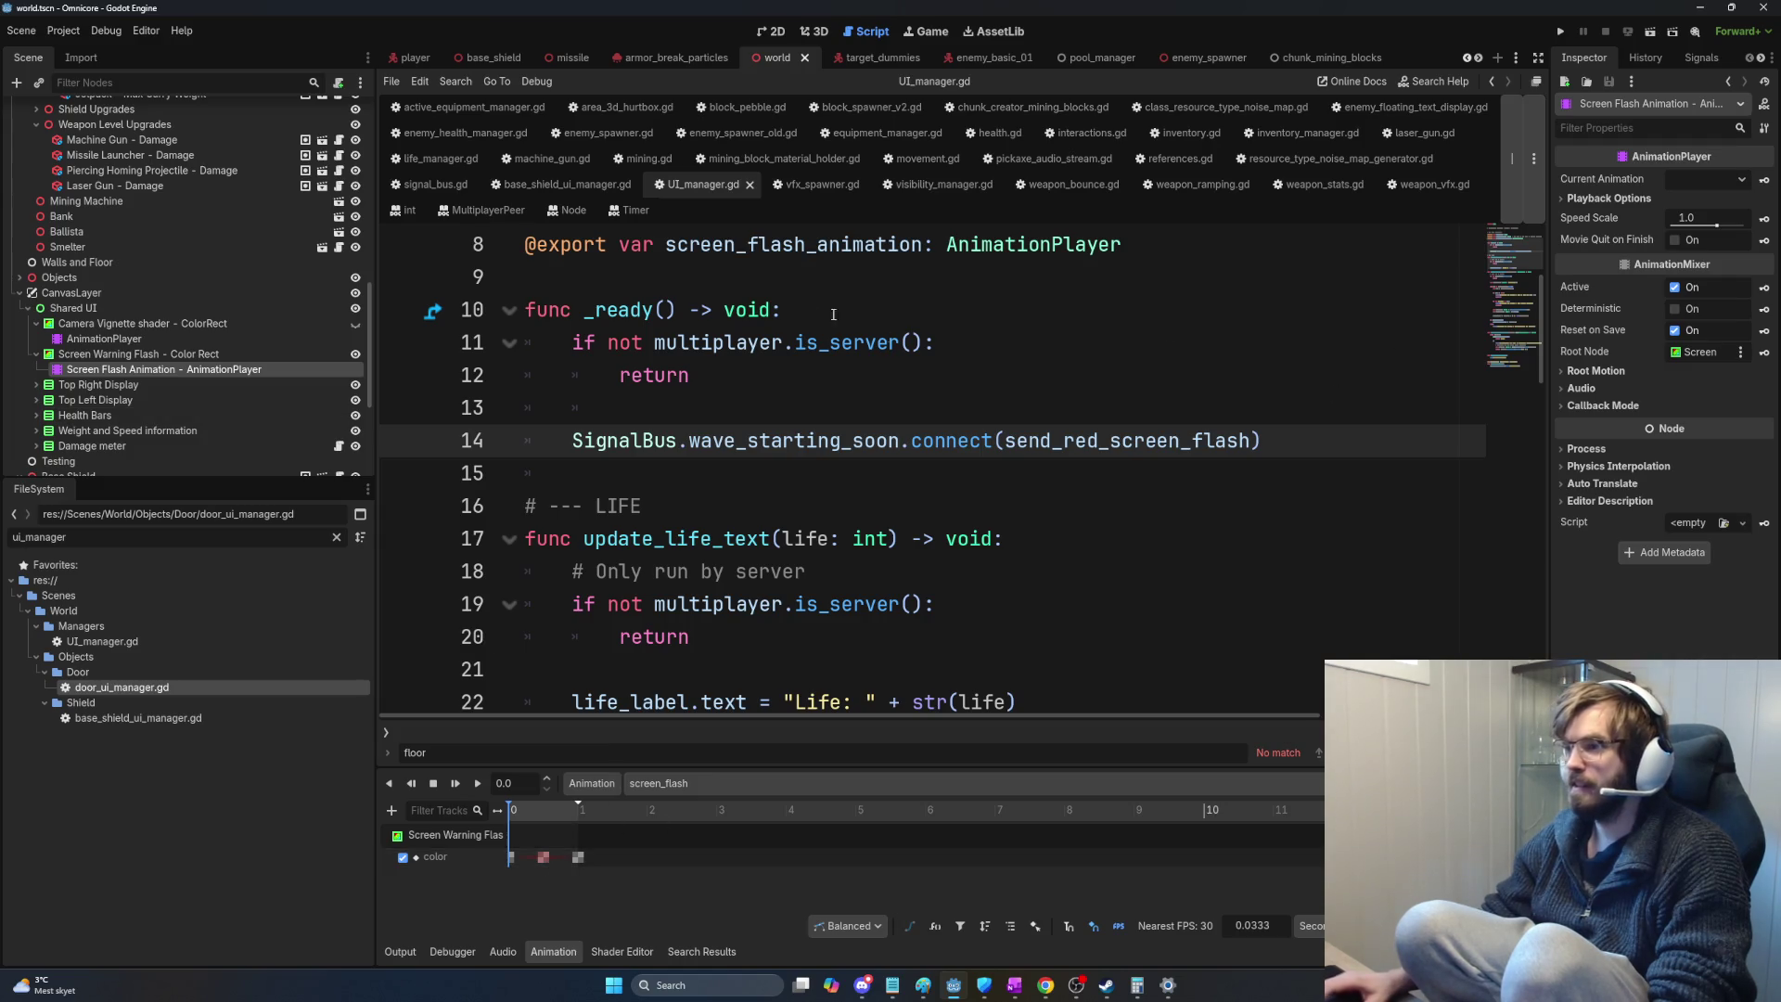
# Switch to the 2D canvas and play the screen_flash animation as a preview
pyautogui.click(813, 31)
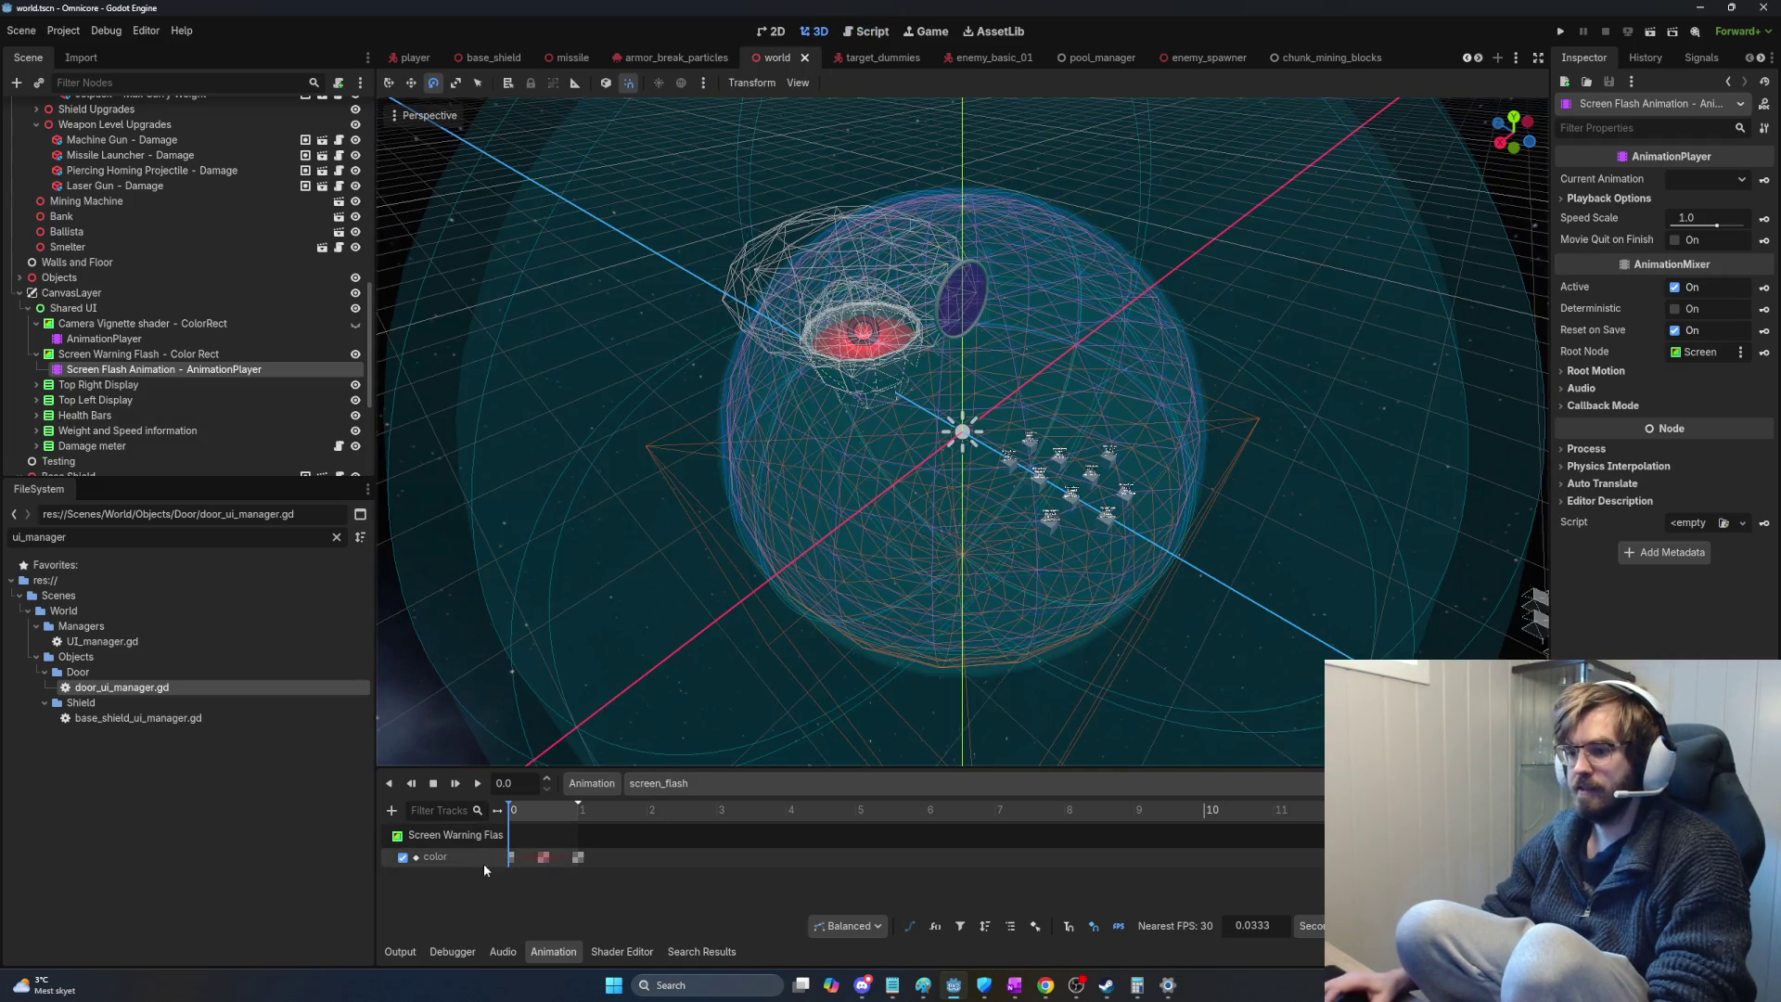
pyautogui.click(771, 31)
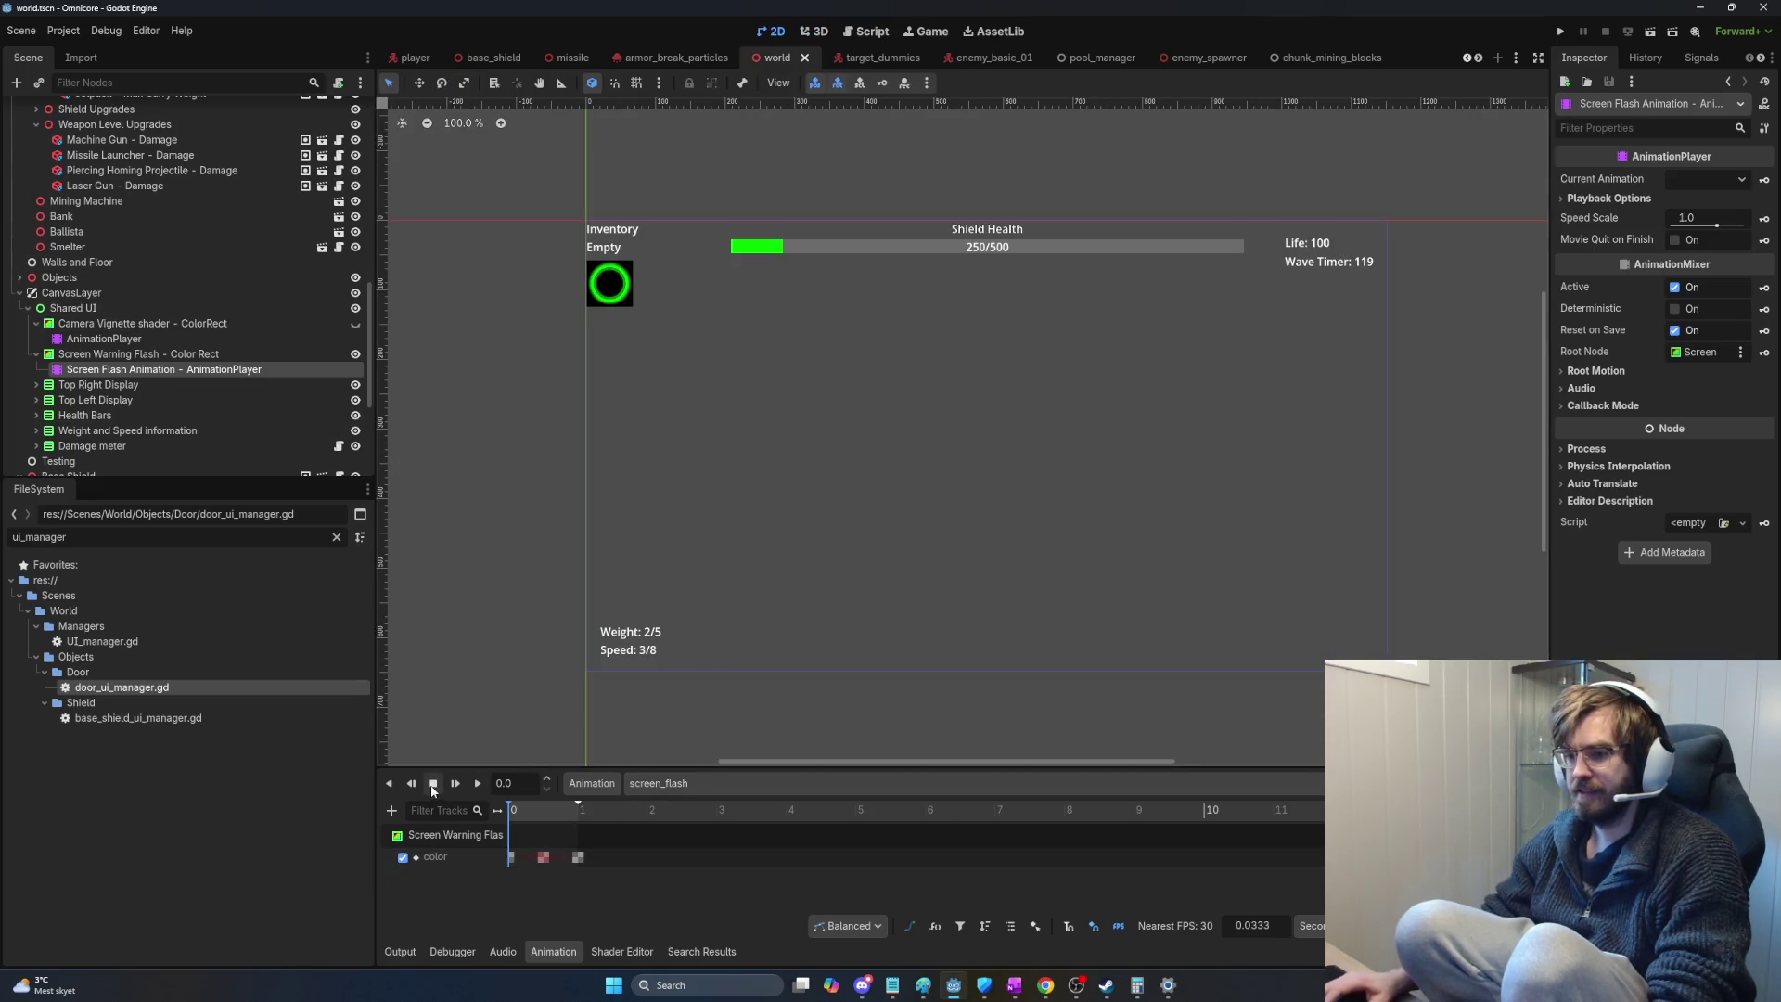
pyautogui.click(478, 784)
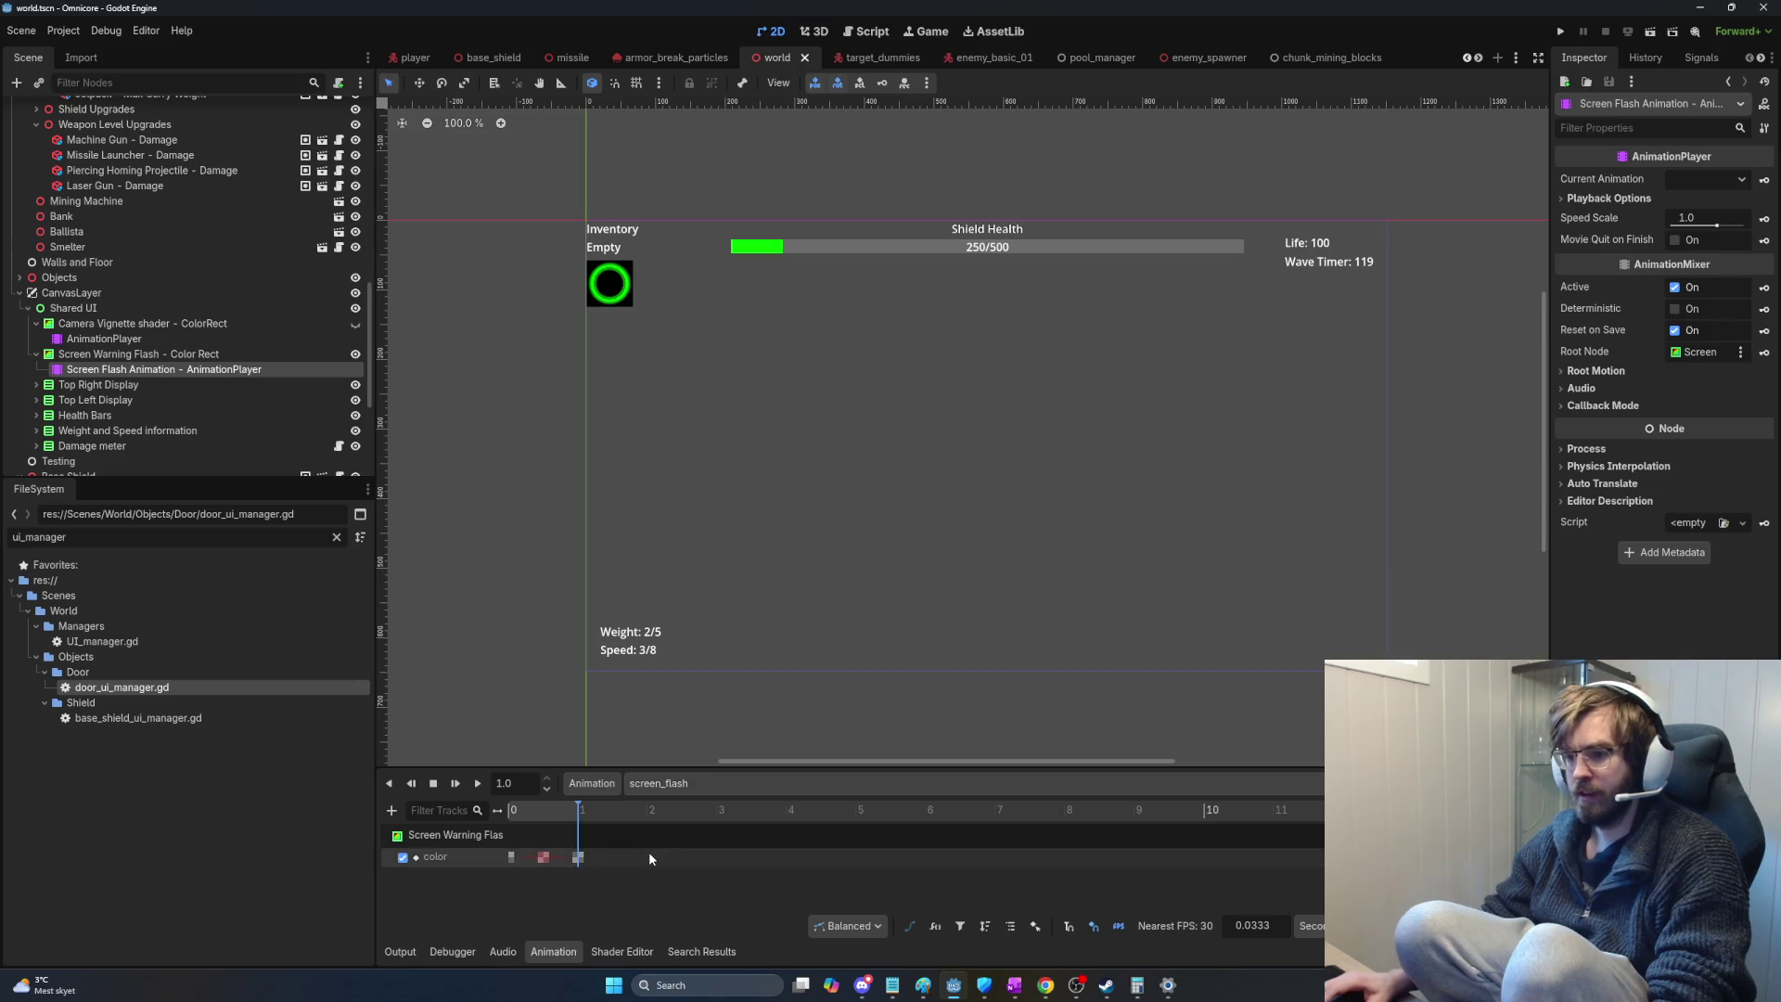
# Select the UI manager node in the Scene tree and open its UI_manager.gd script
pyautogui.scroll(3, 195, 190)
pyautogui.scroll(5, 200, 202)
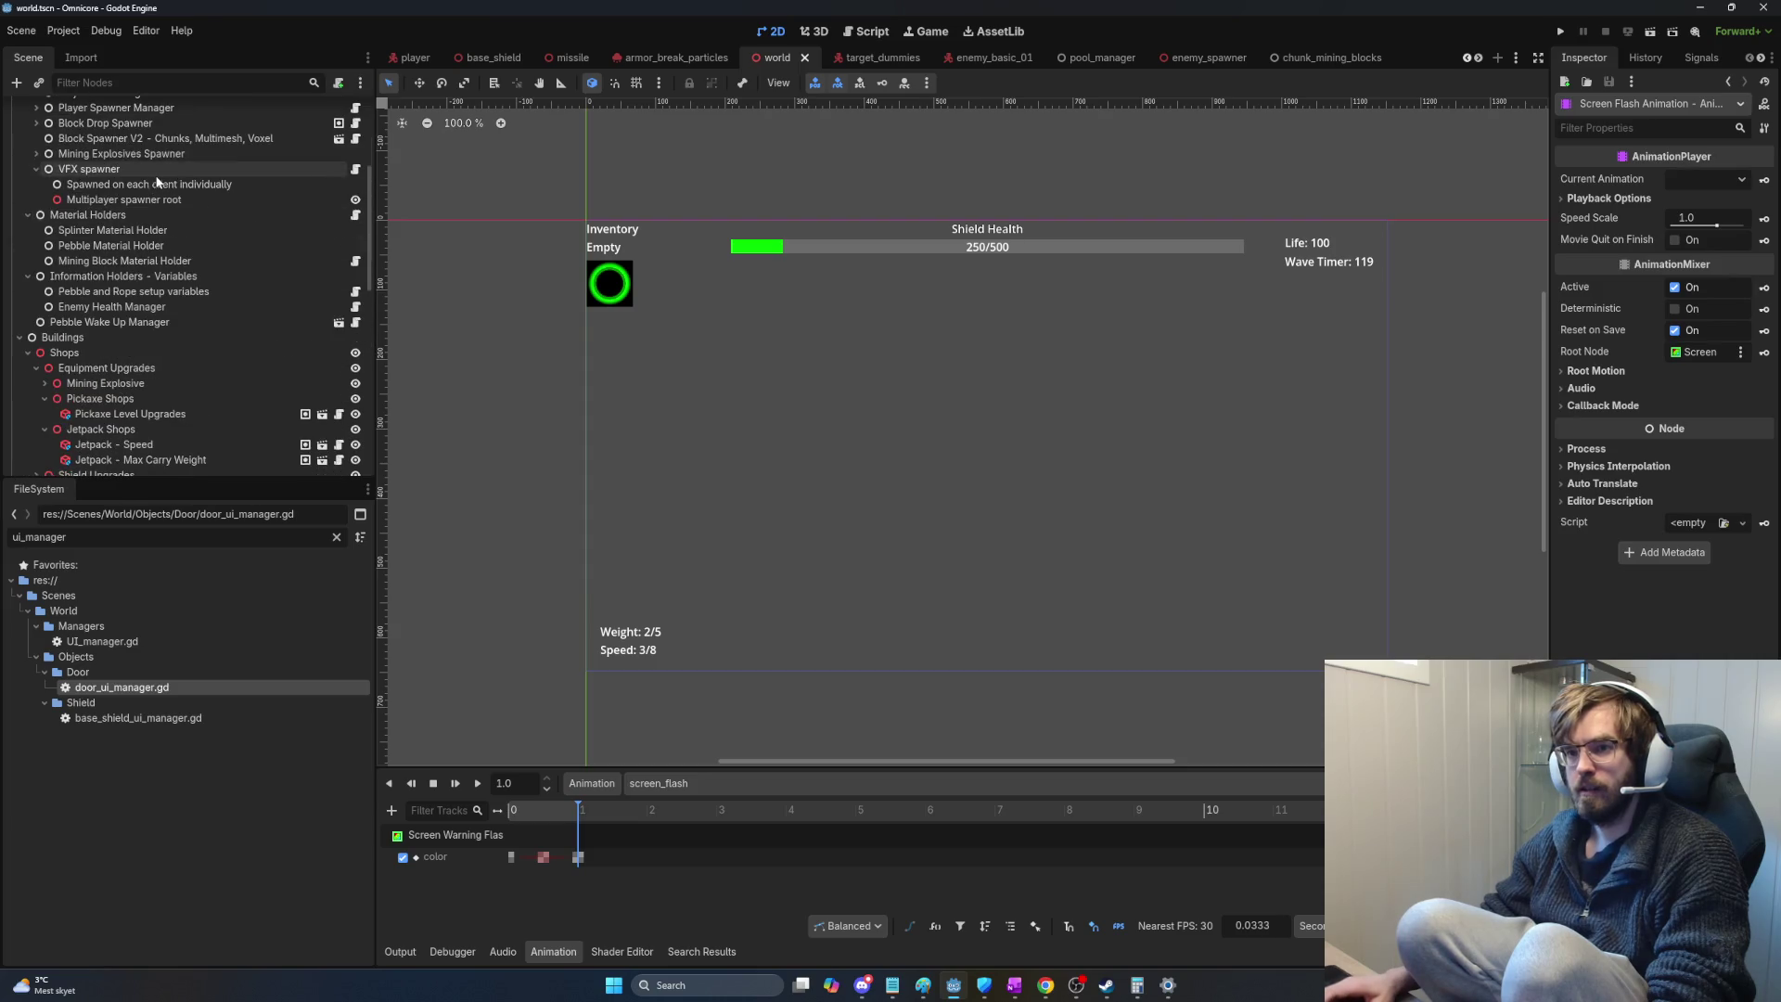
pyautogui.scroll(3, 156, 181)
pyautogui.click(132, 167)
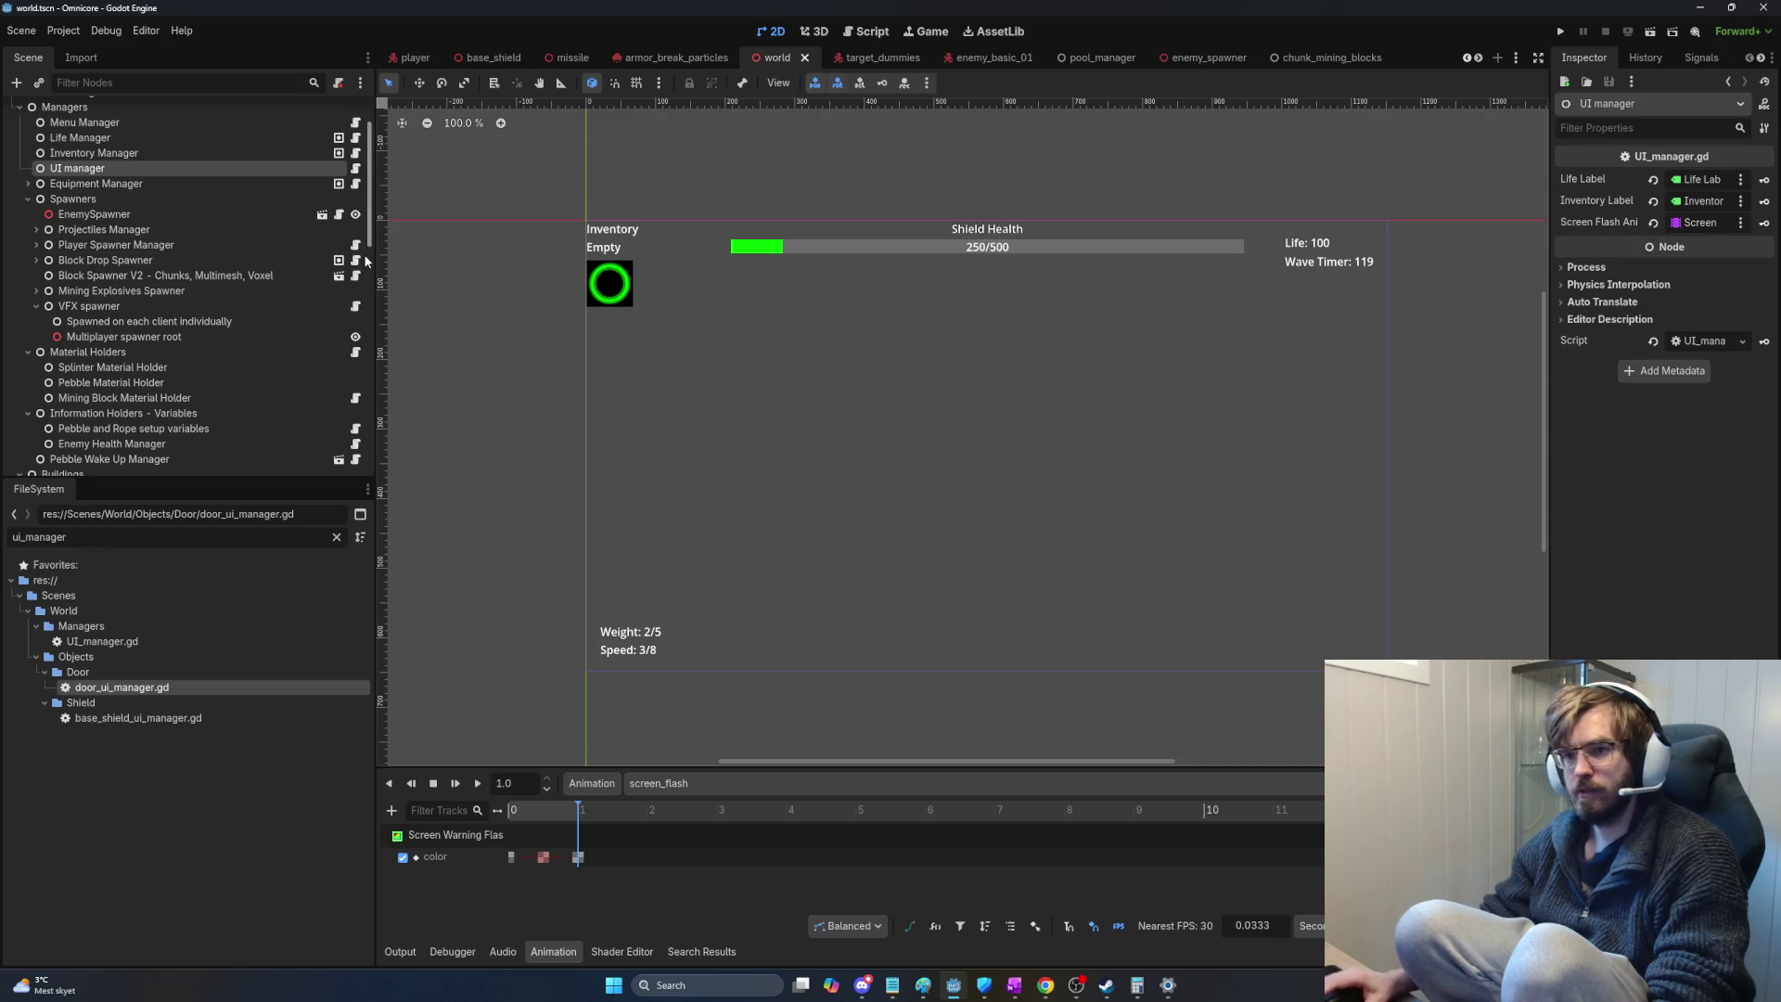
pyautogui.scroll(-7, 271, 344)
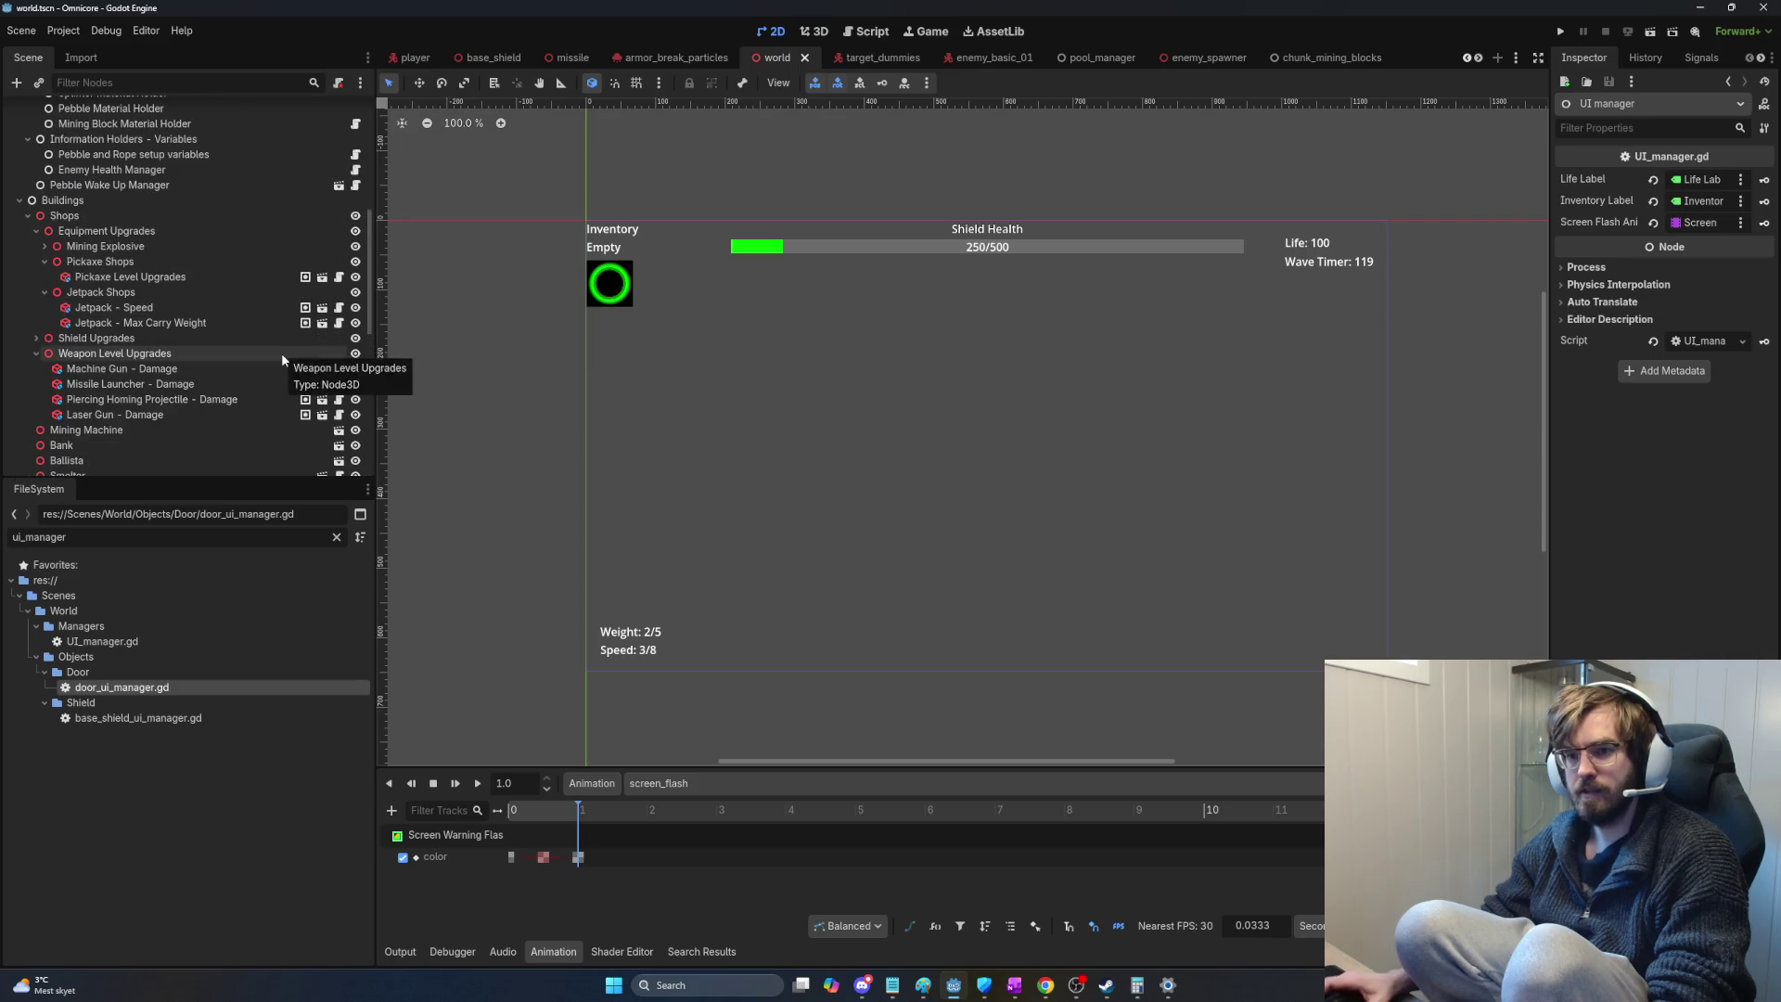
pyautogui.scroll(6, 266, 293)
pyautogui.click(355, 122)
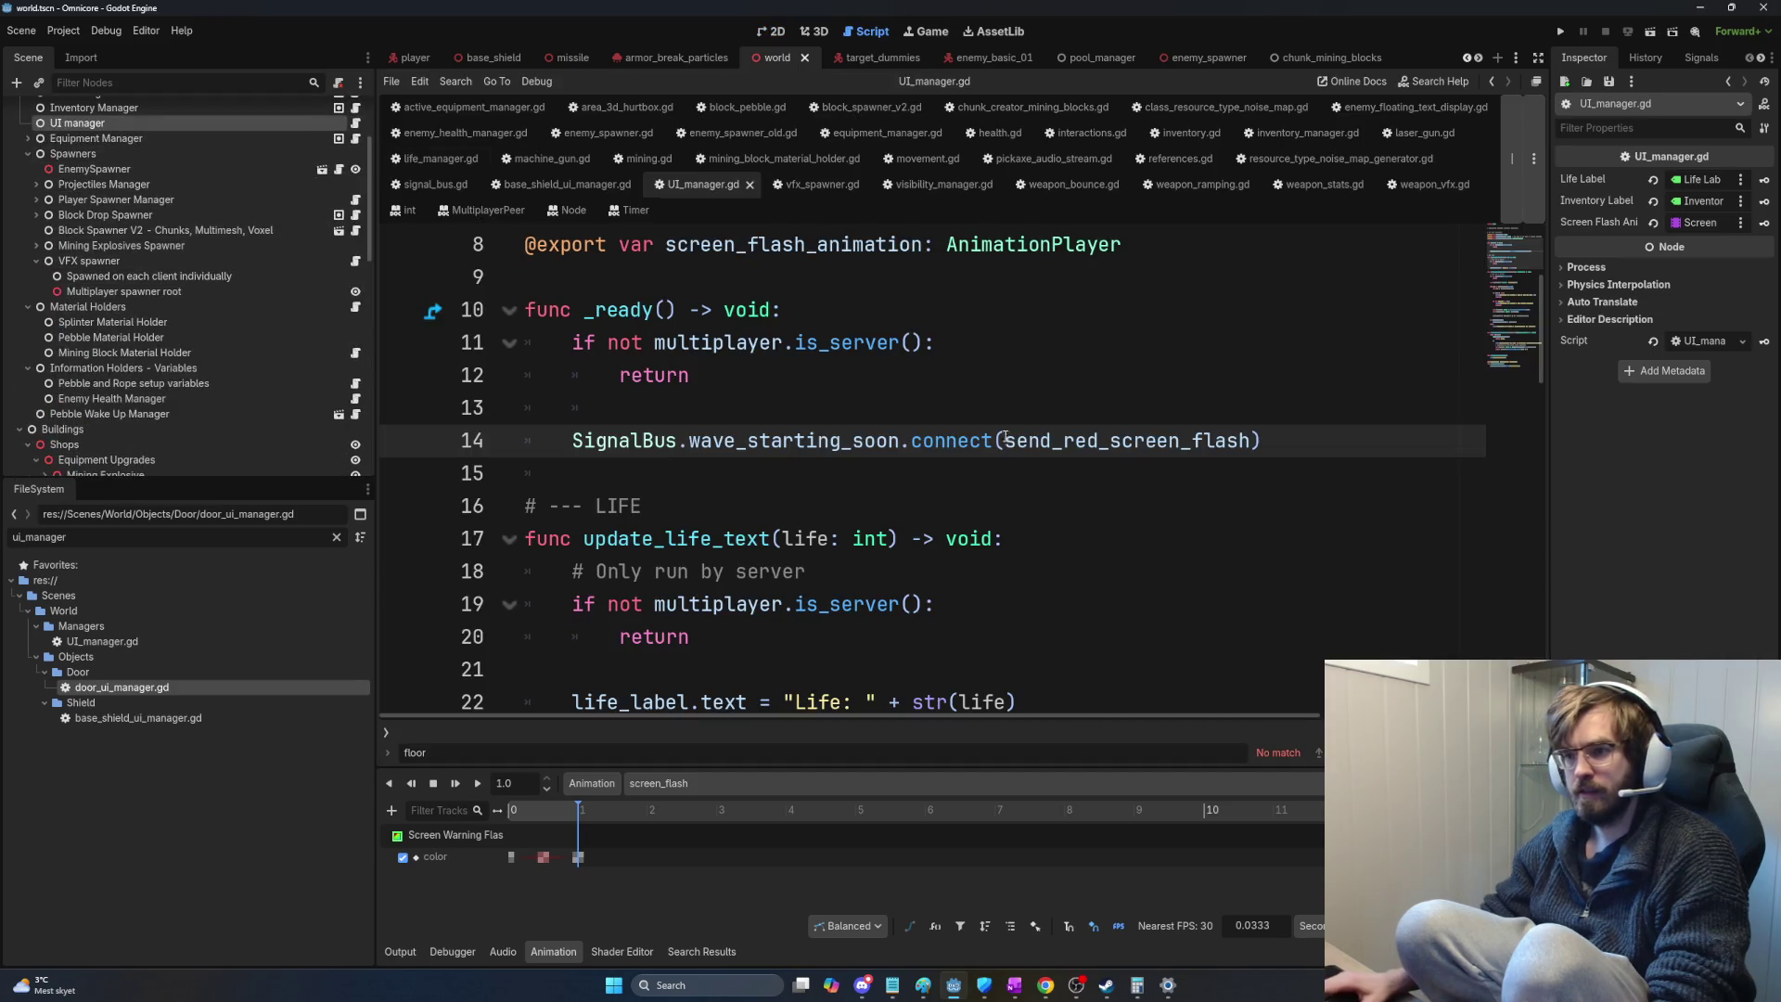
# Jump to send_red_screen_flash and inspect its screen_flash play line and the Screen Flash Animation player
pyautogui.doubleClick(1028, 441)
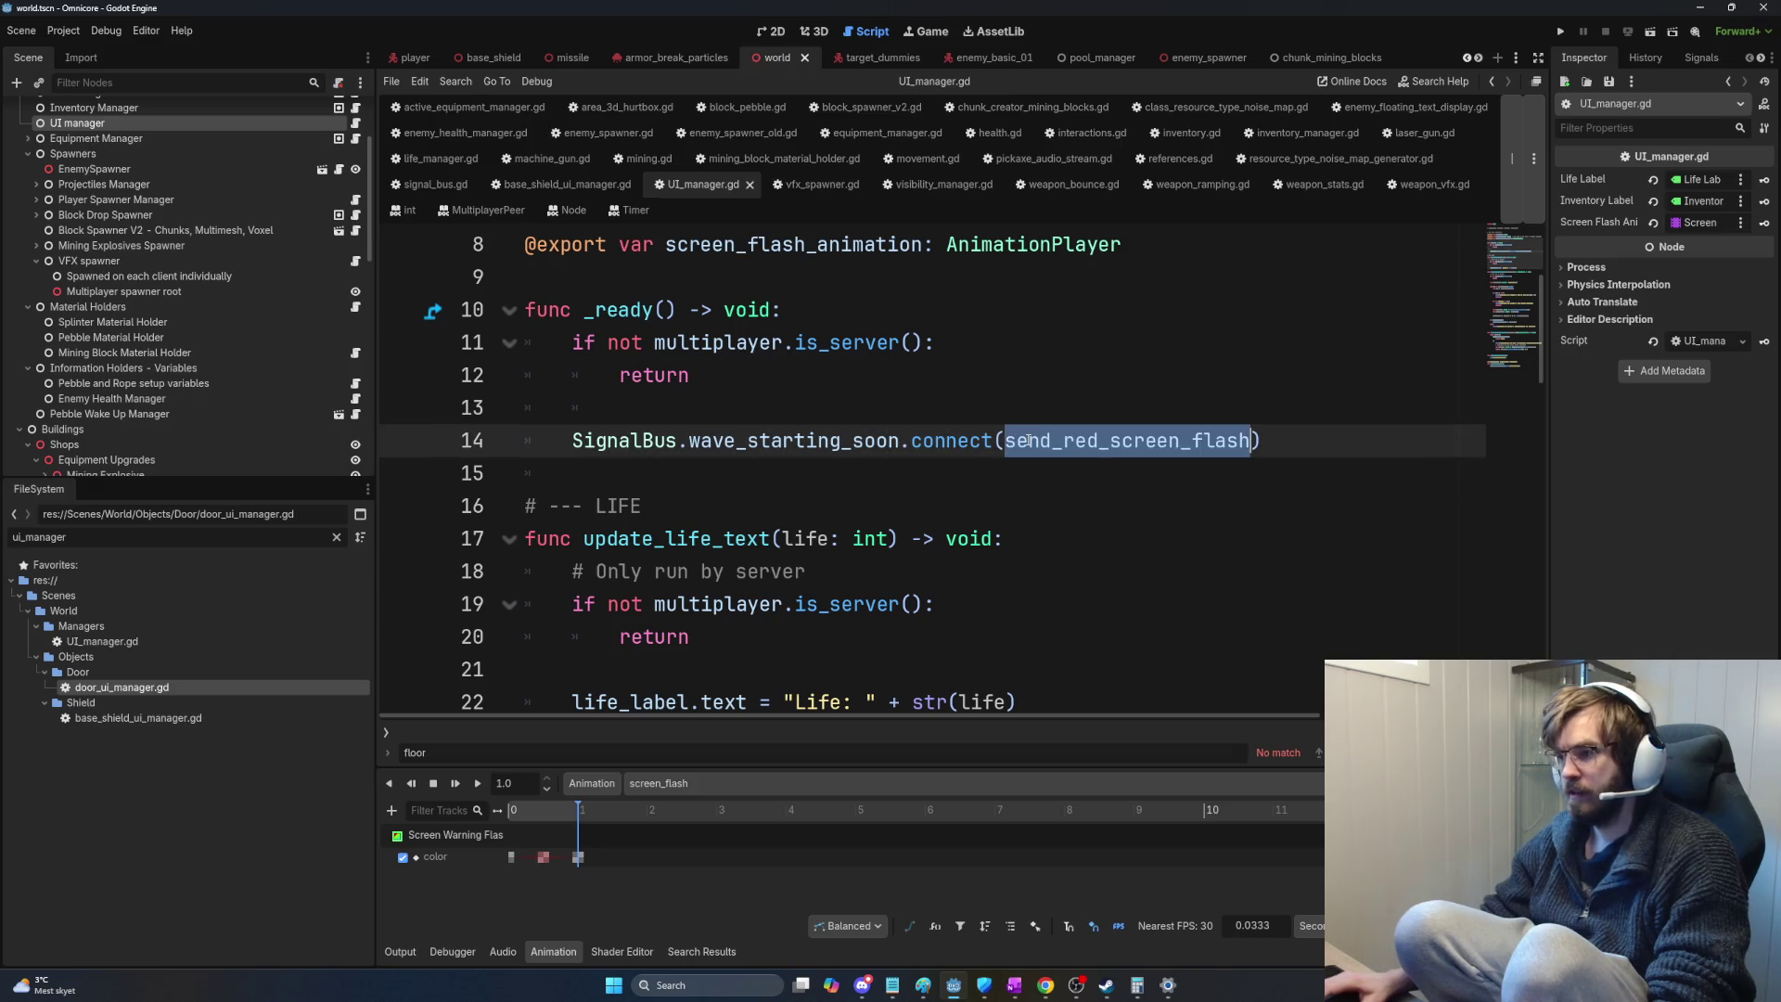
pyautogui.keyDown('ctrl'); pyautogui.click(1192, 442); pyautogui.keyUp('ctrl')
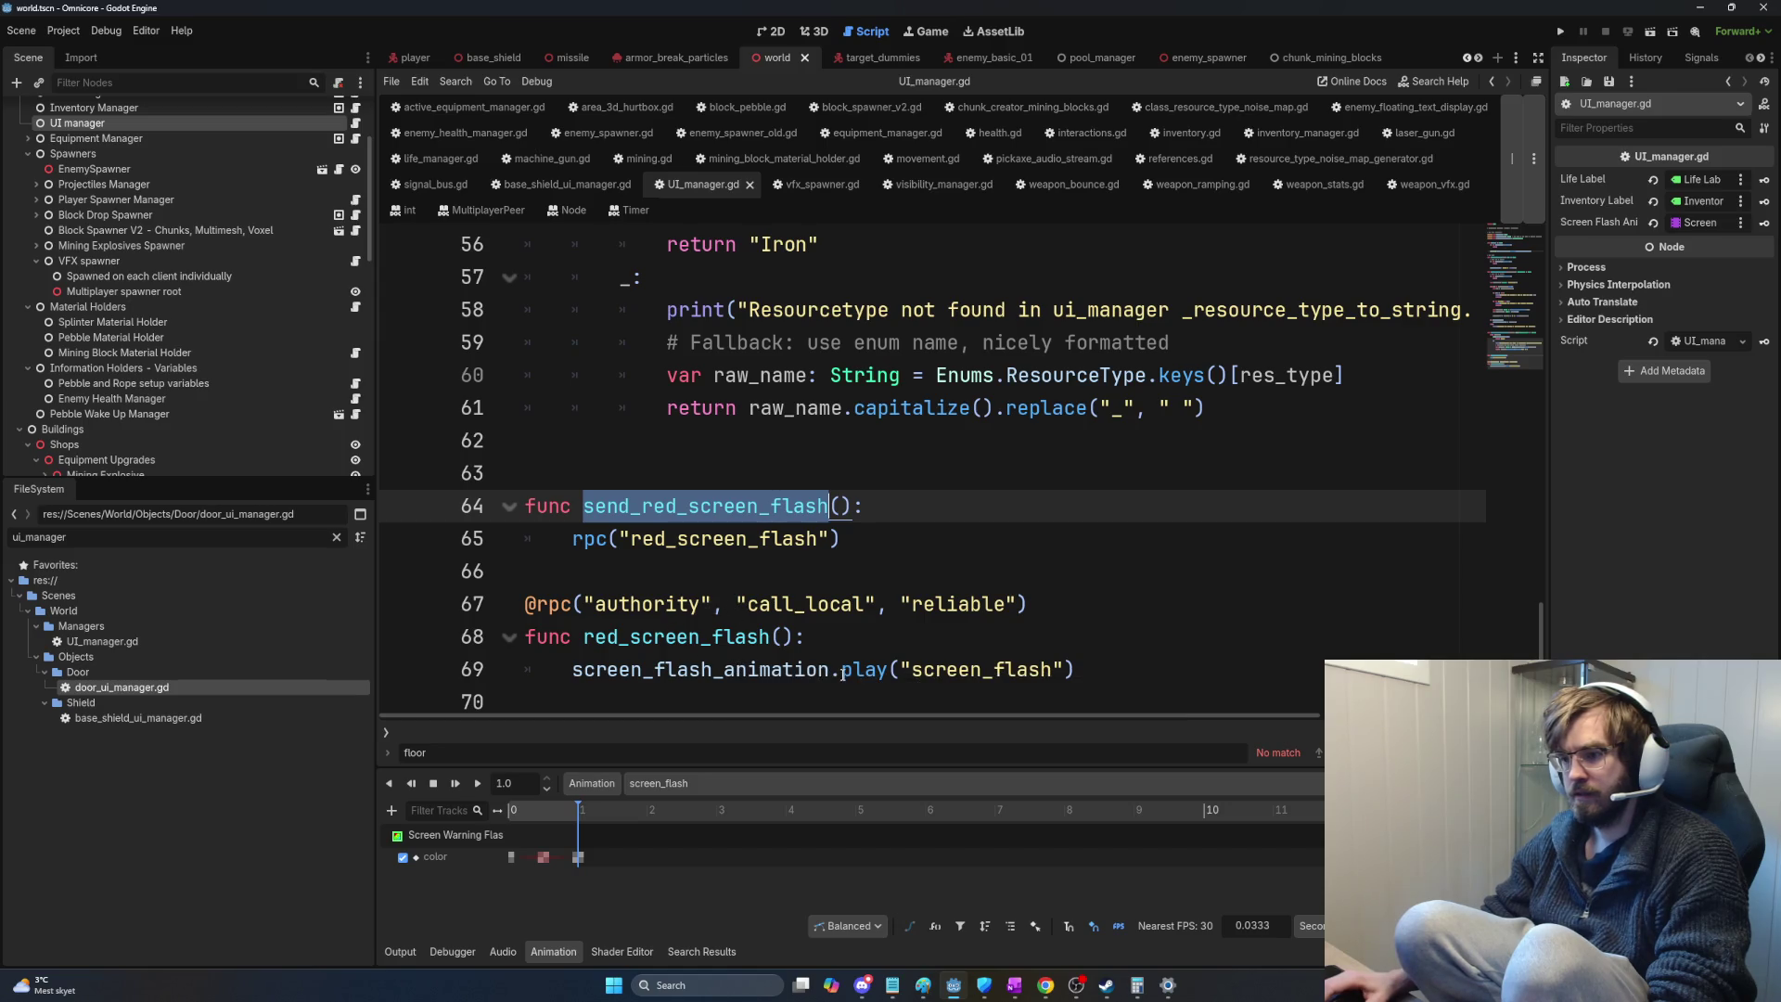
pyautogui.moveTo(572, 669); pyautogui.dragTo(1115, 684)
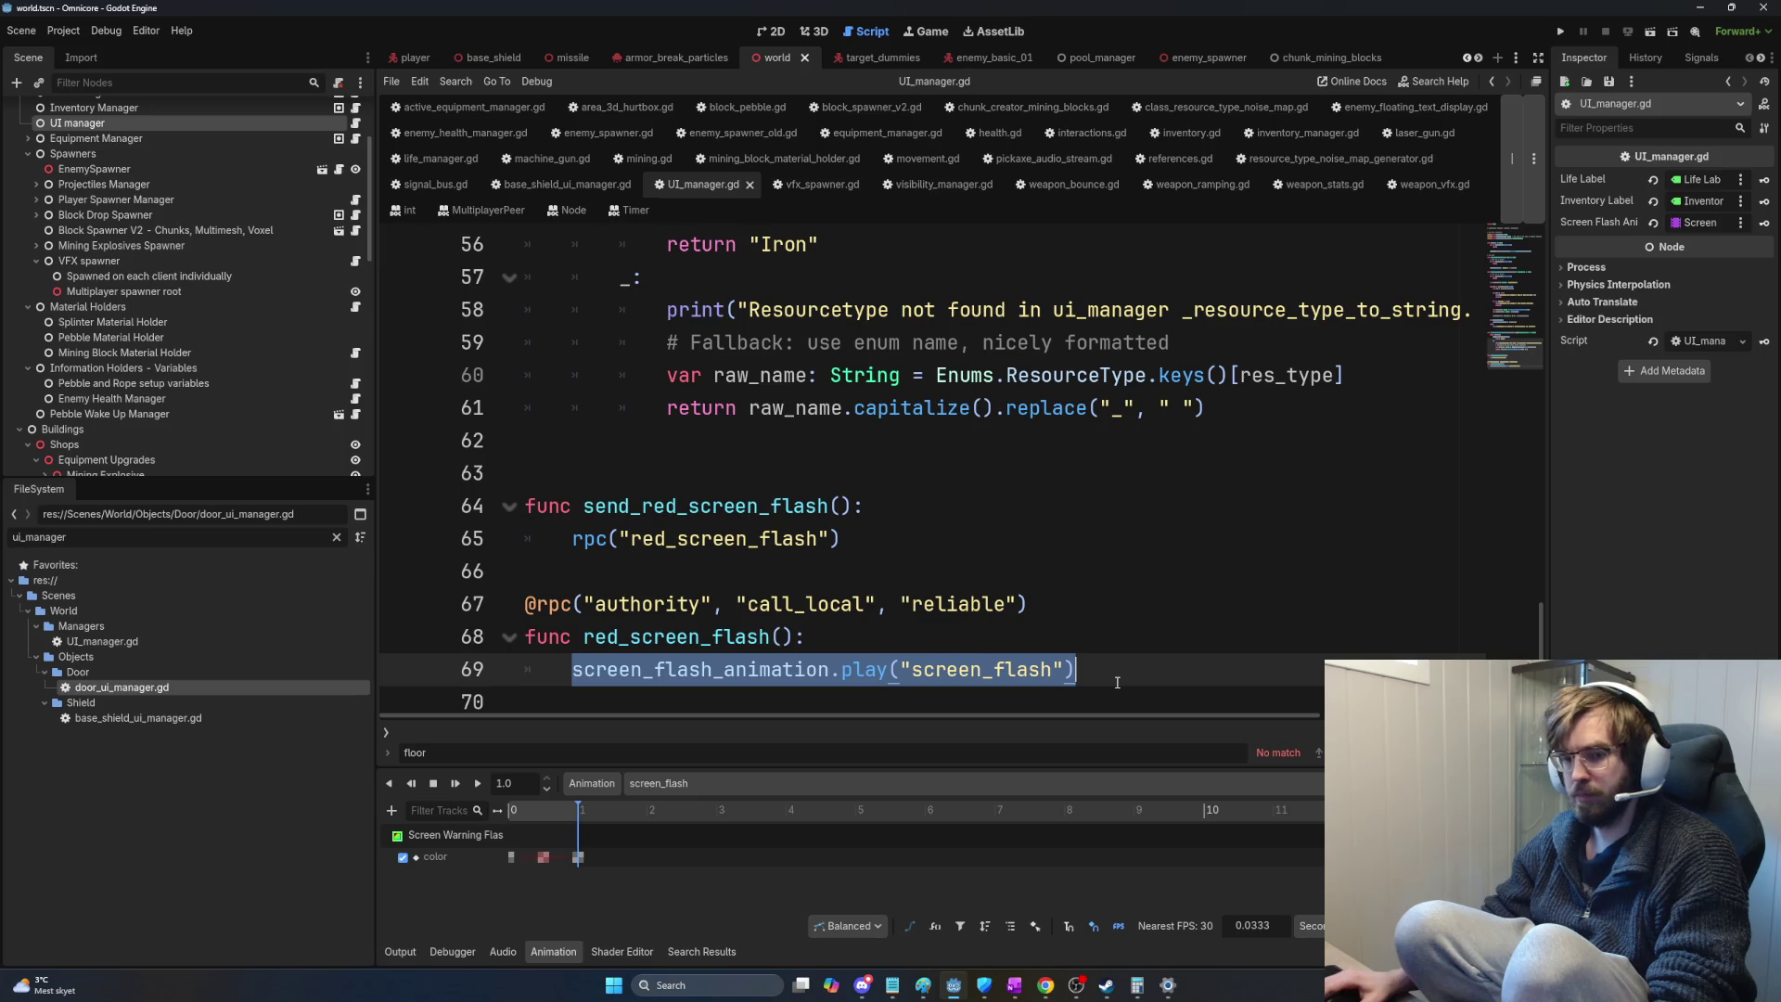
pyautogui.click(1117, 683)
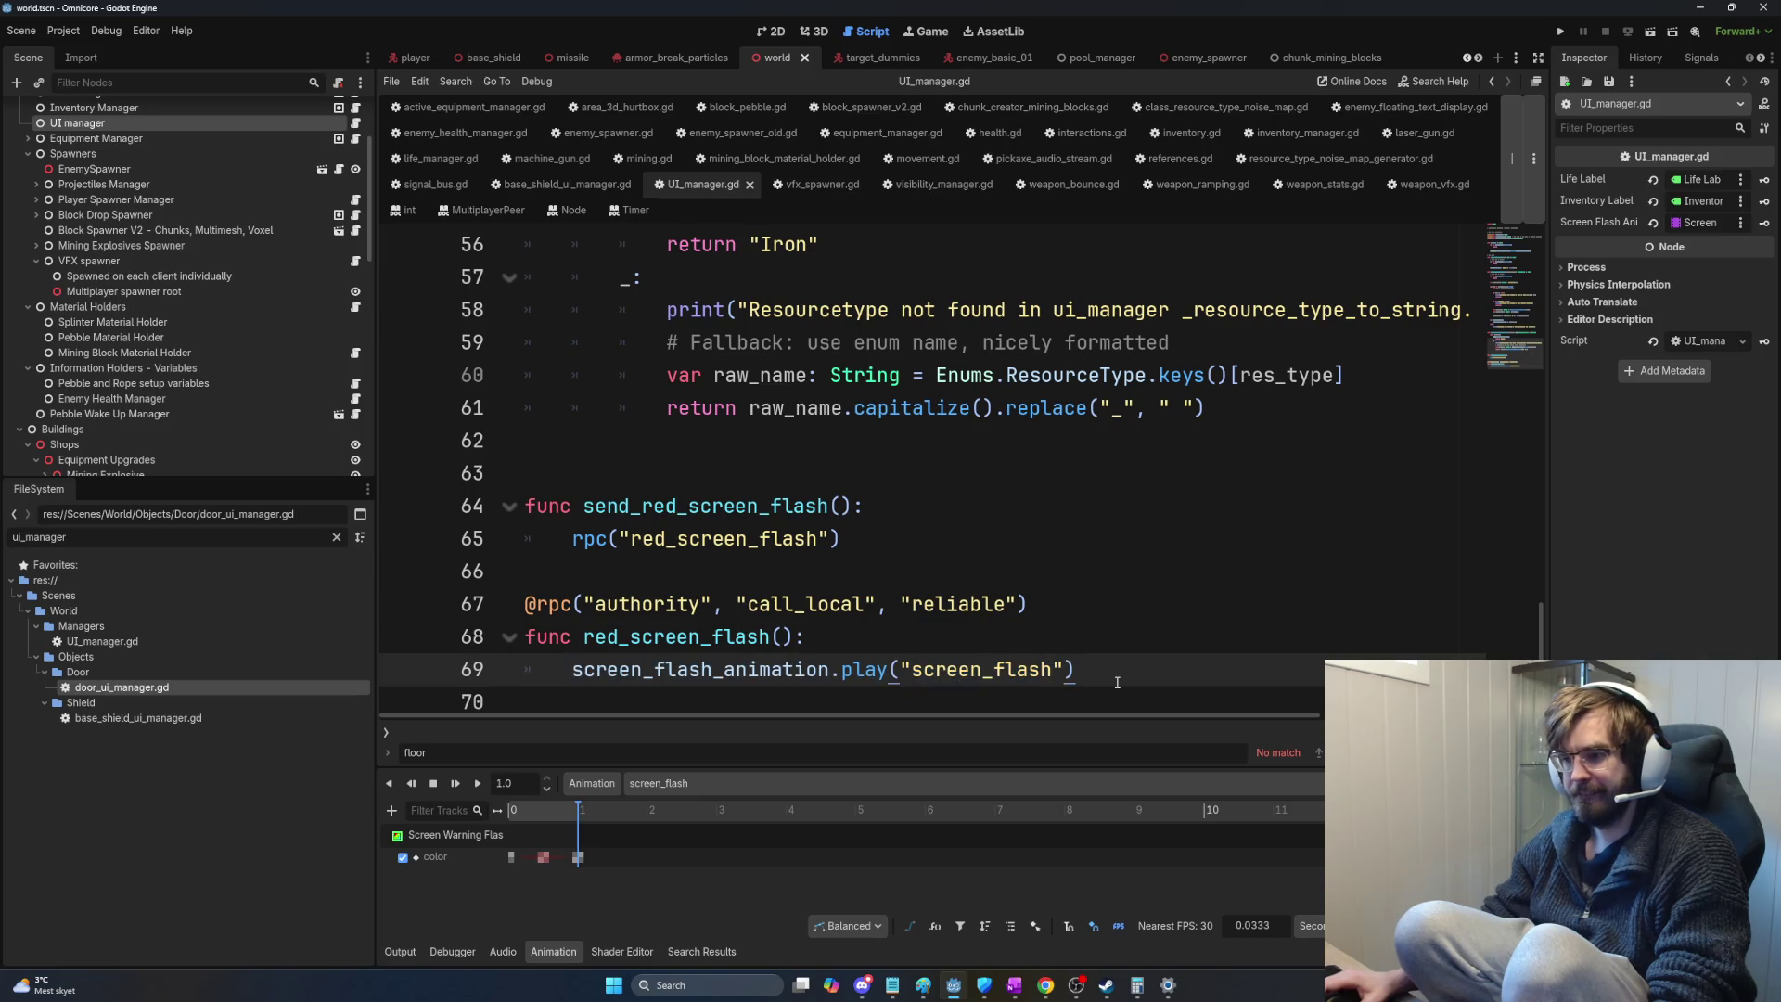
pyautogui.doubleClick(1024, 669)
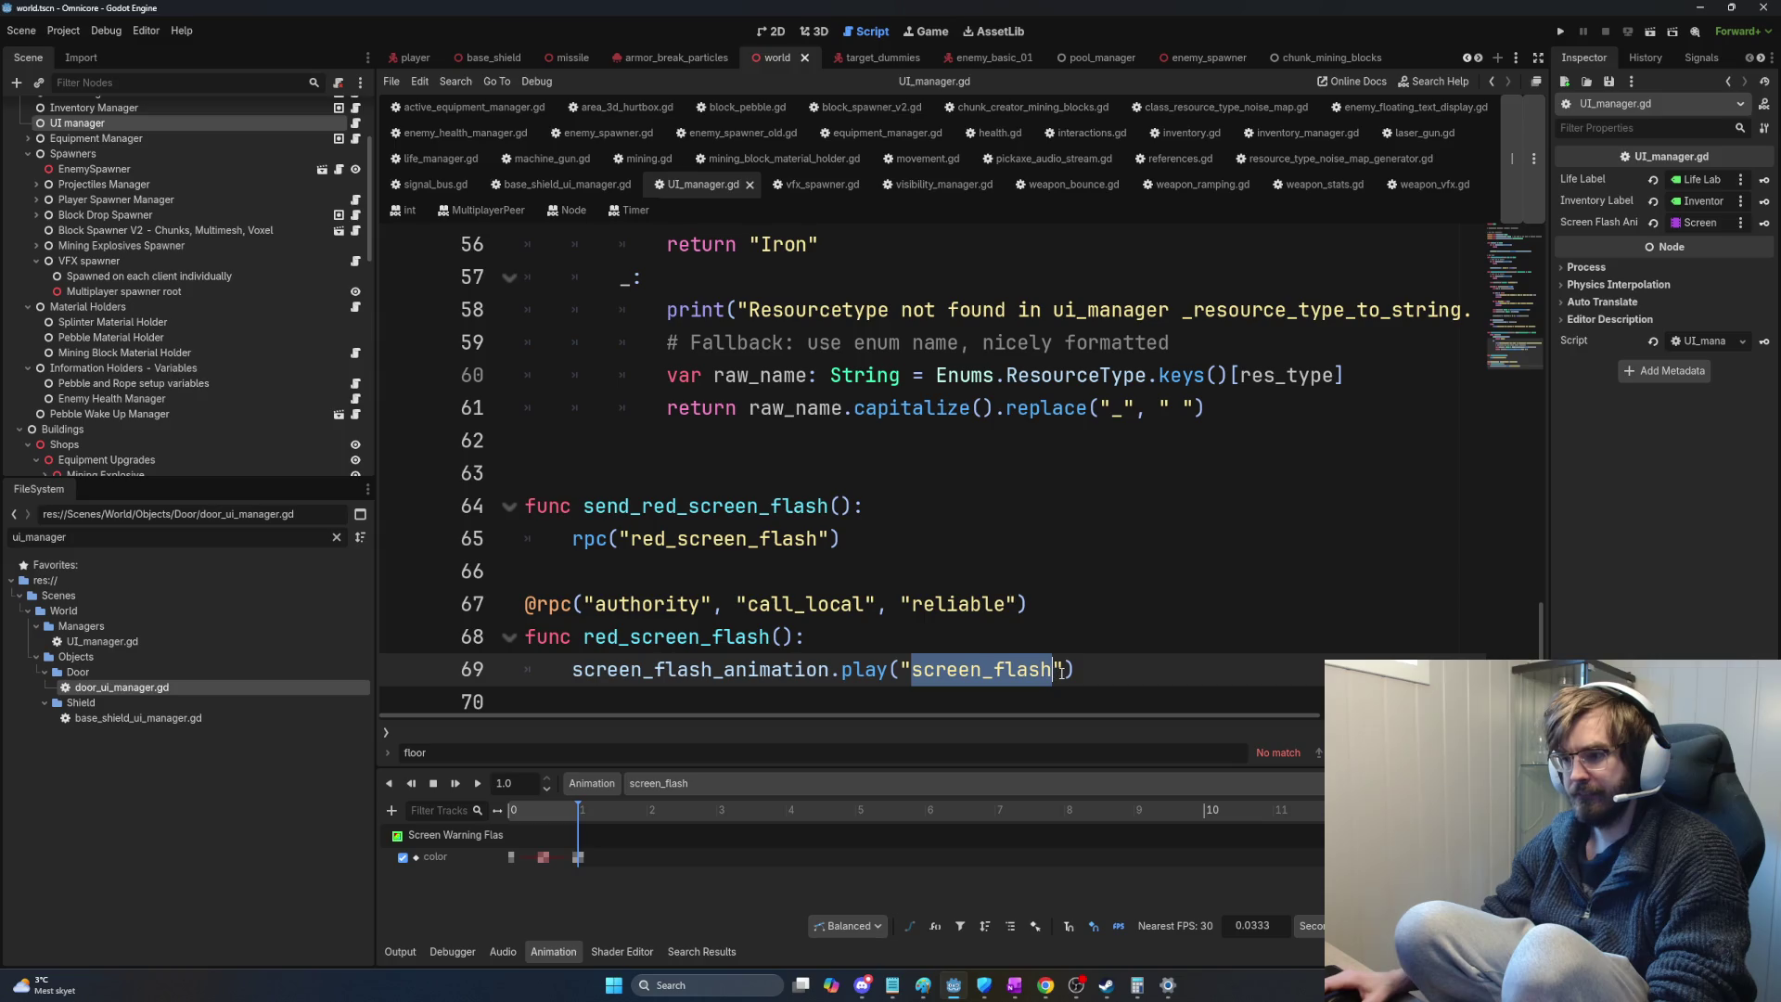
pyautogui.scroll(-8, 163, 463)
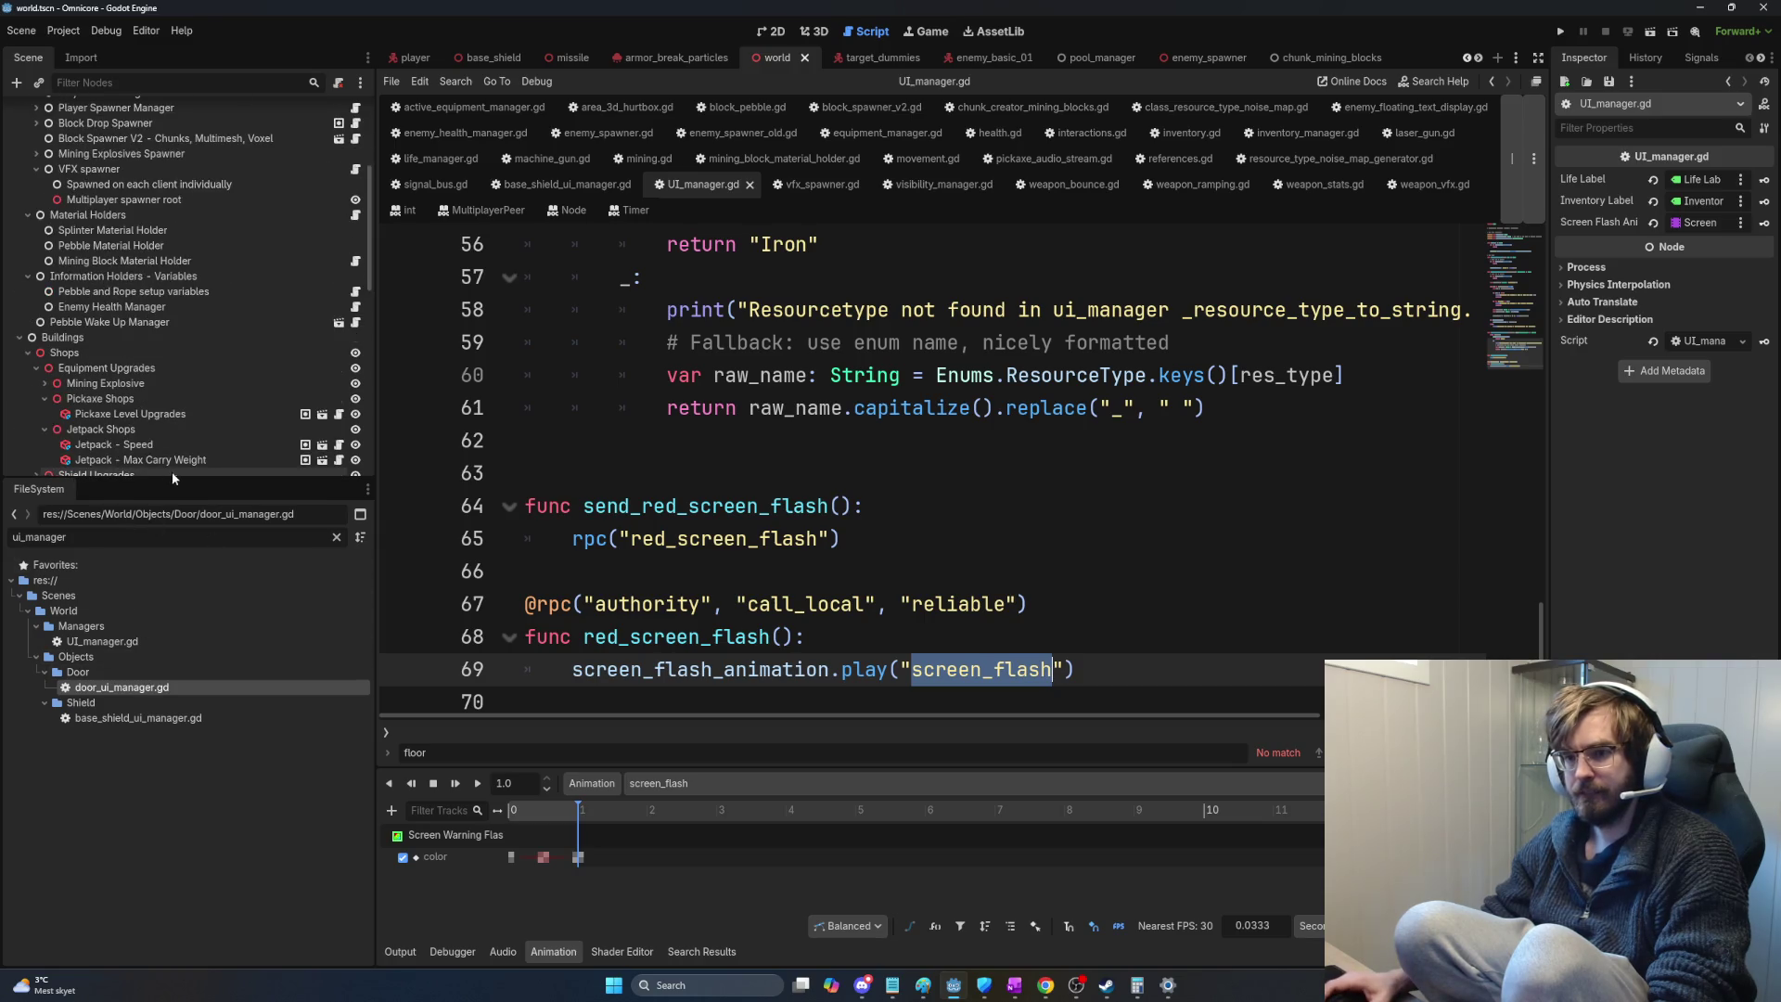
pyautogui.click(162, 463)
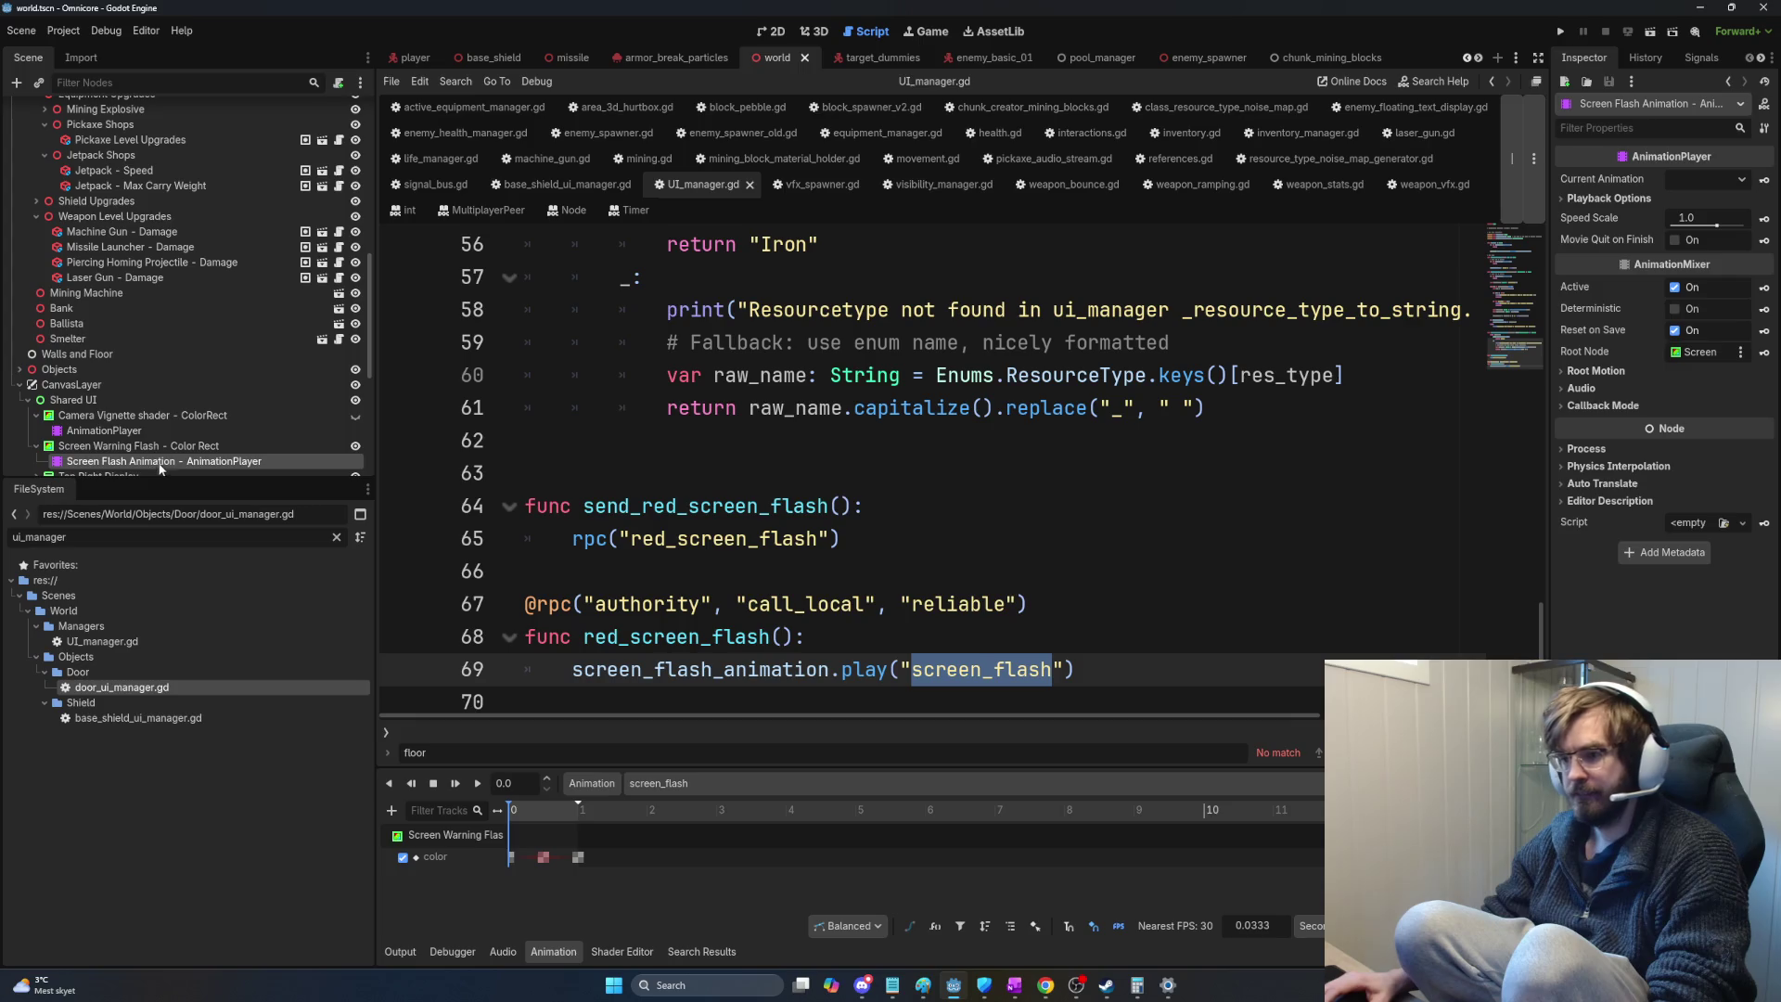
pyautogui.click(817, 637)
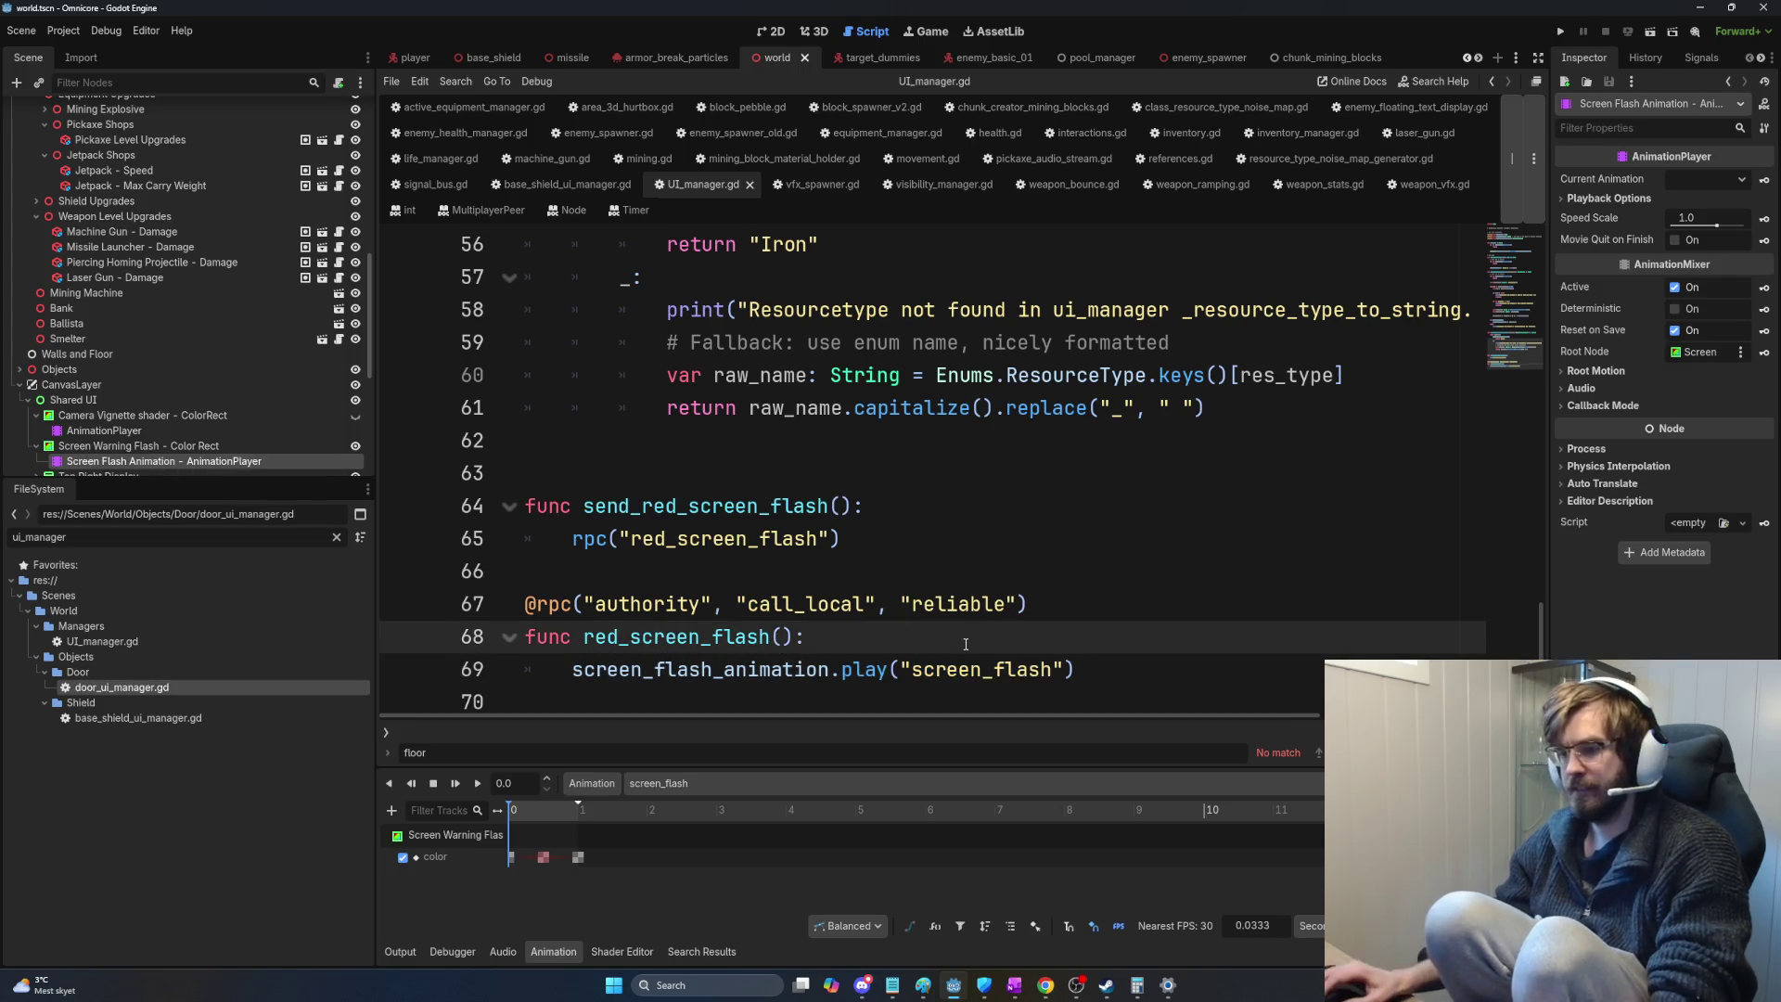
# Add a print("sending screen flash") line after the rpc call
pyautogui.click(947, 552)
pyautogui.press('Return')
pyautogui.write('print(')
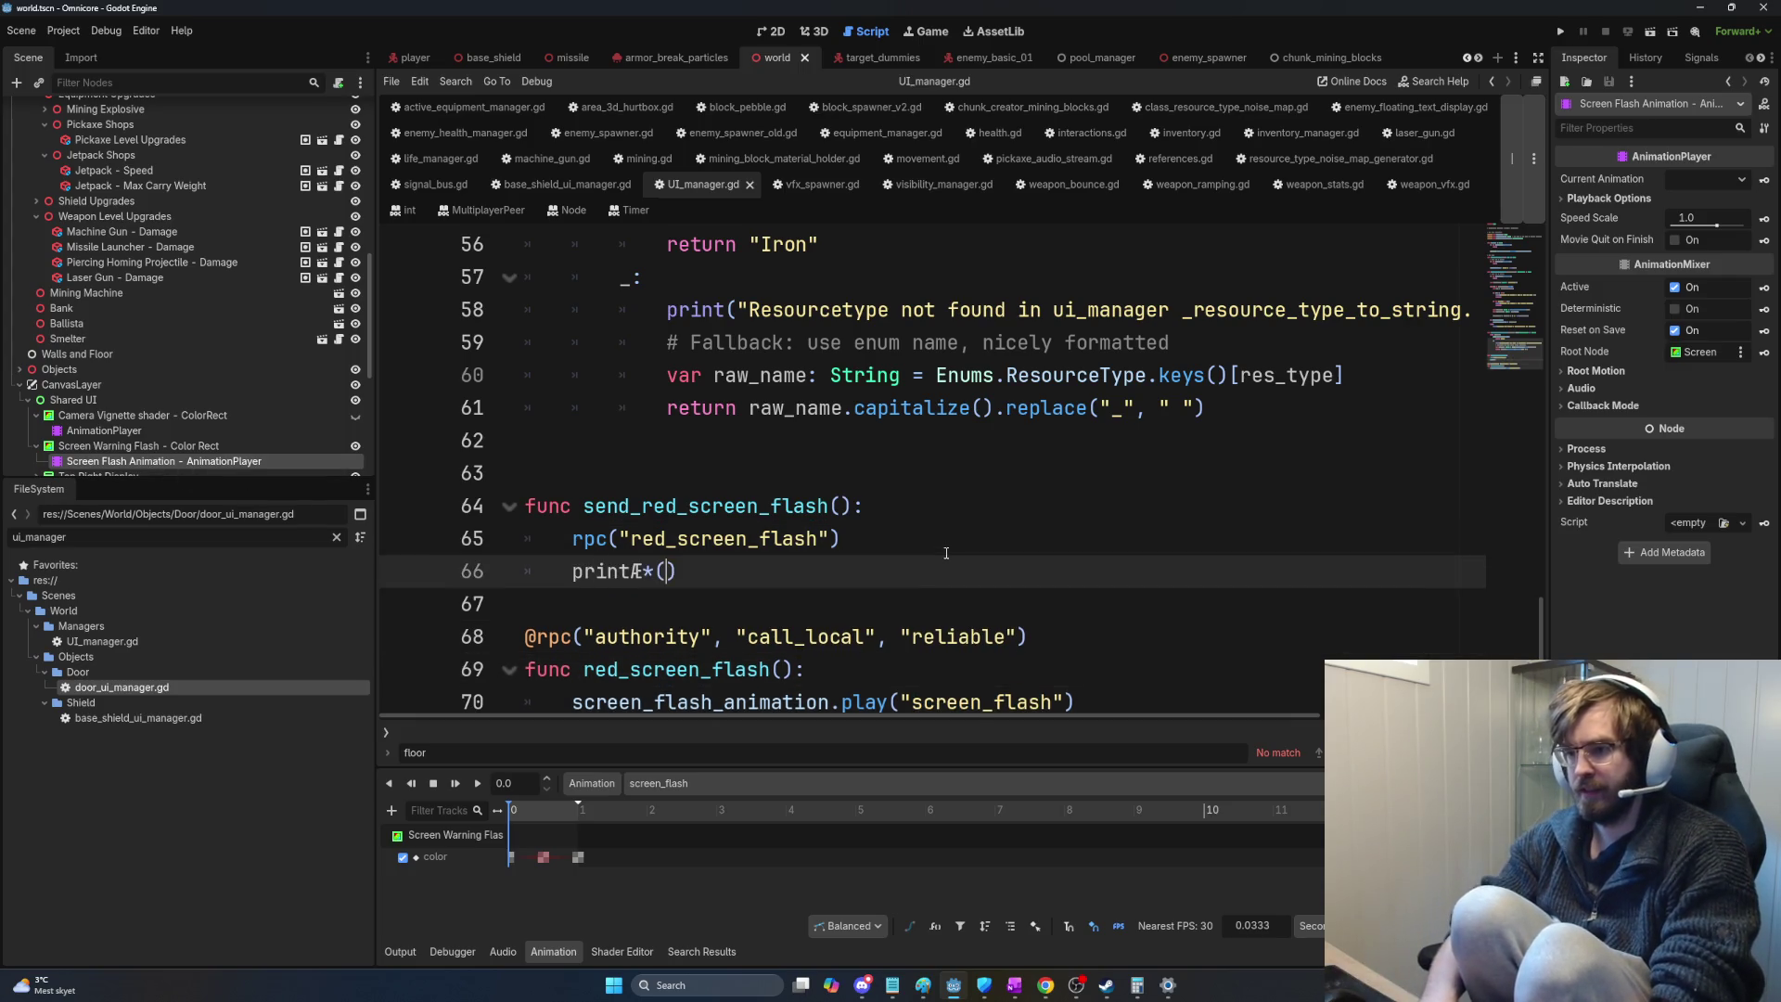
pyautogui.write('"sending s')
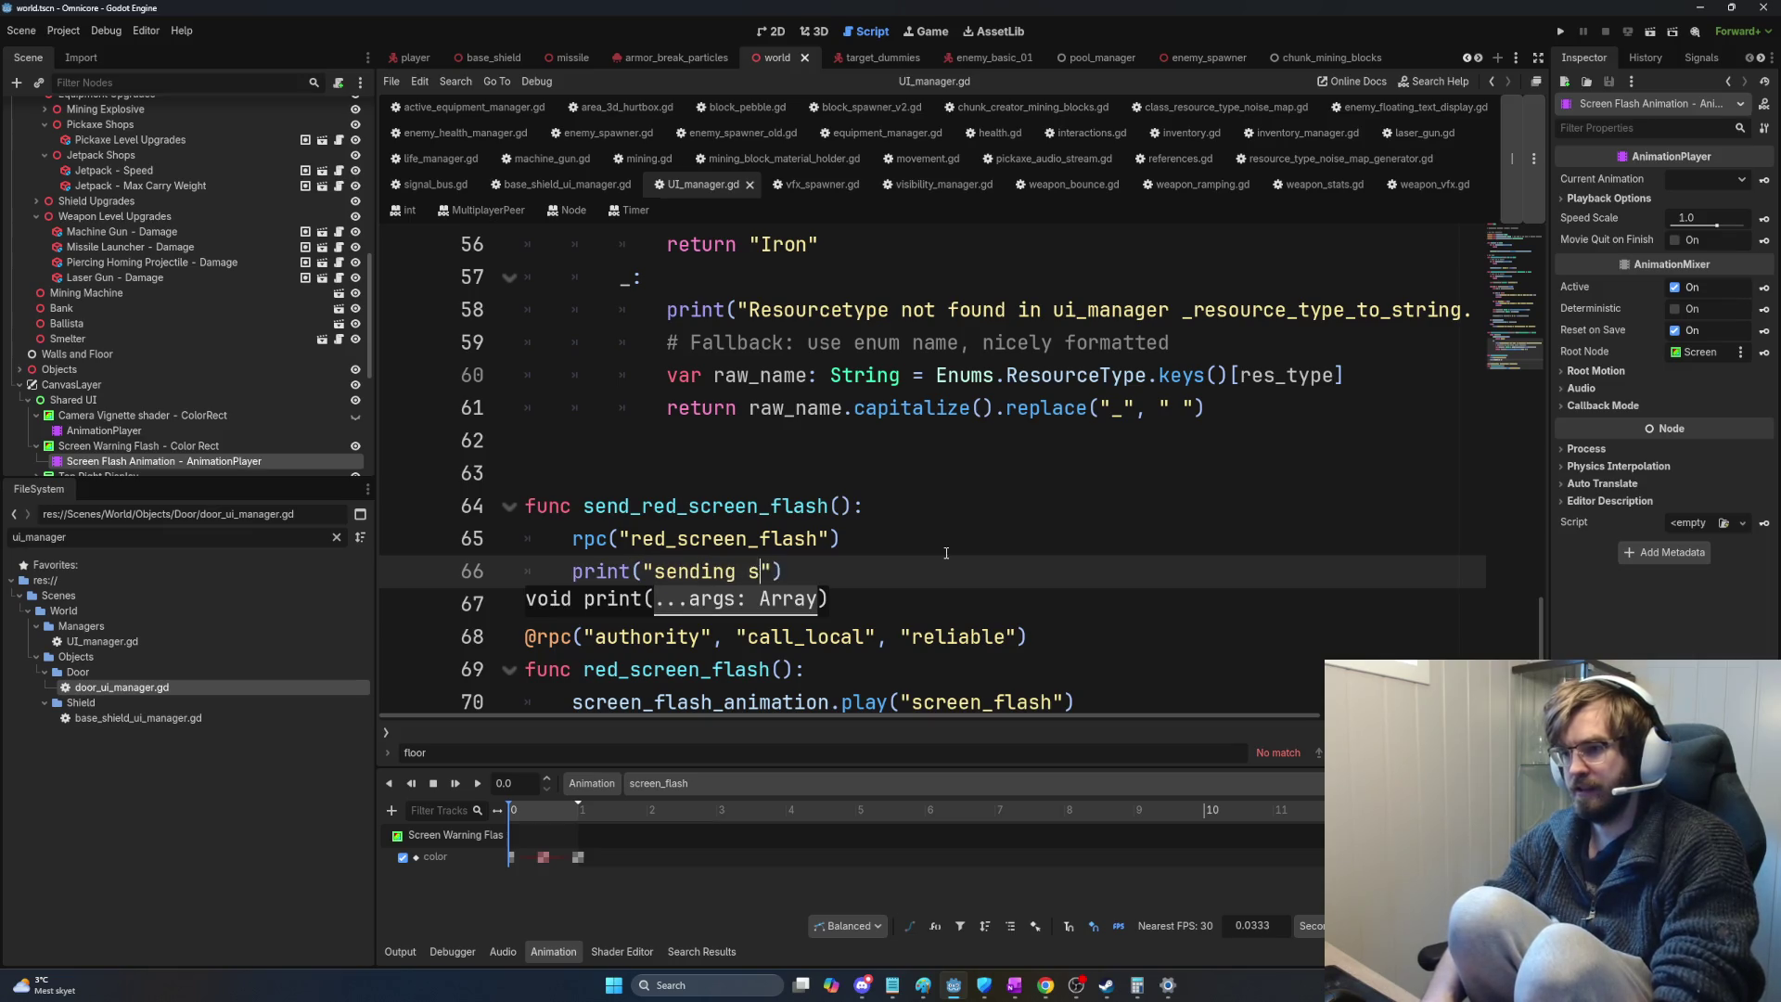
pyautogui.write('n flash')
# Run the game and filter the Output log for 'flash' messages
pyautogui.press('F5')
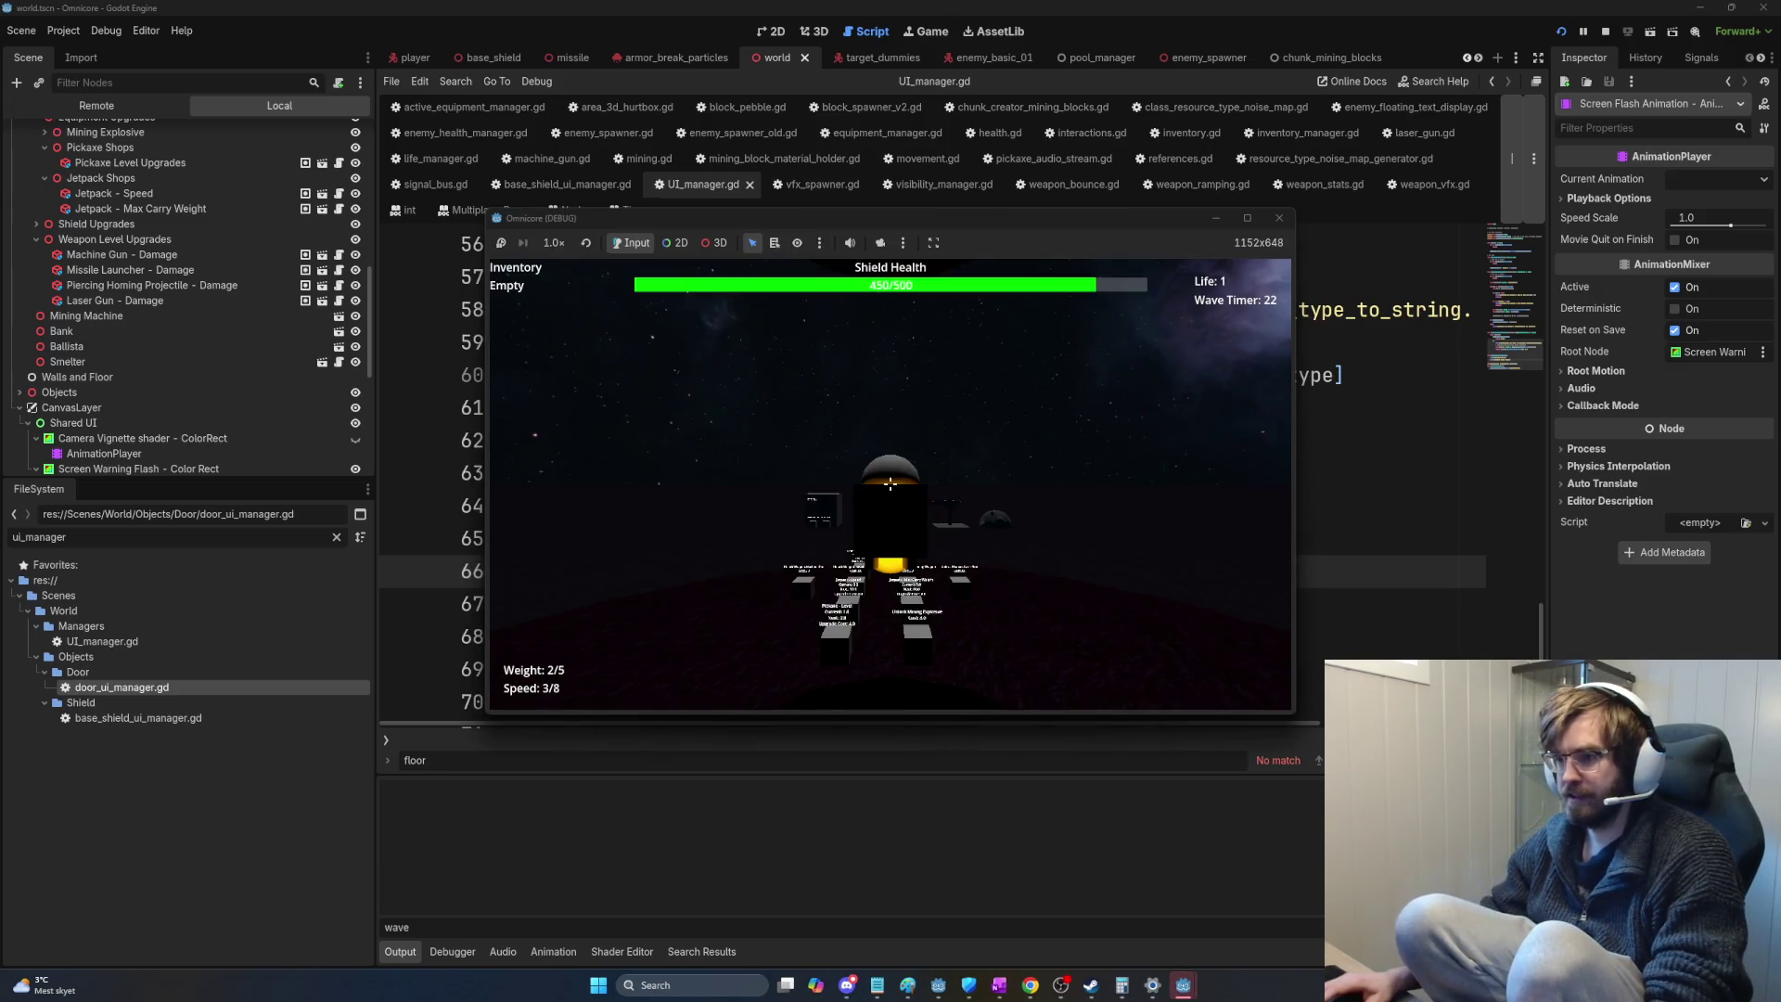
pyautogui.hotkey('alt', 'Tab')
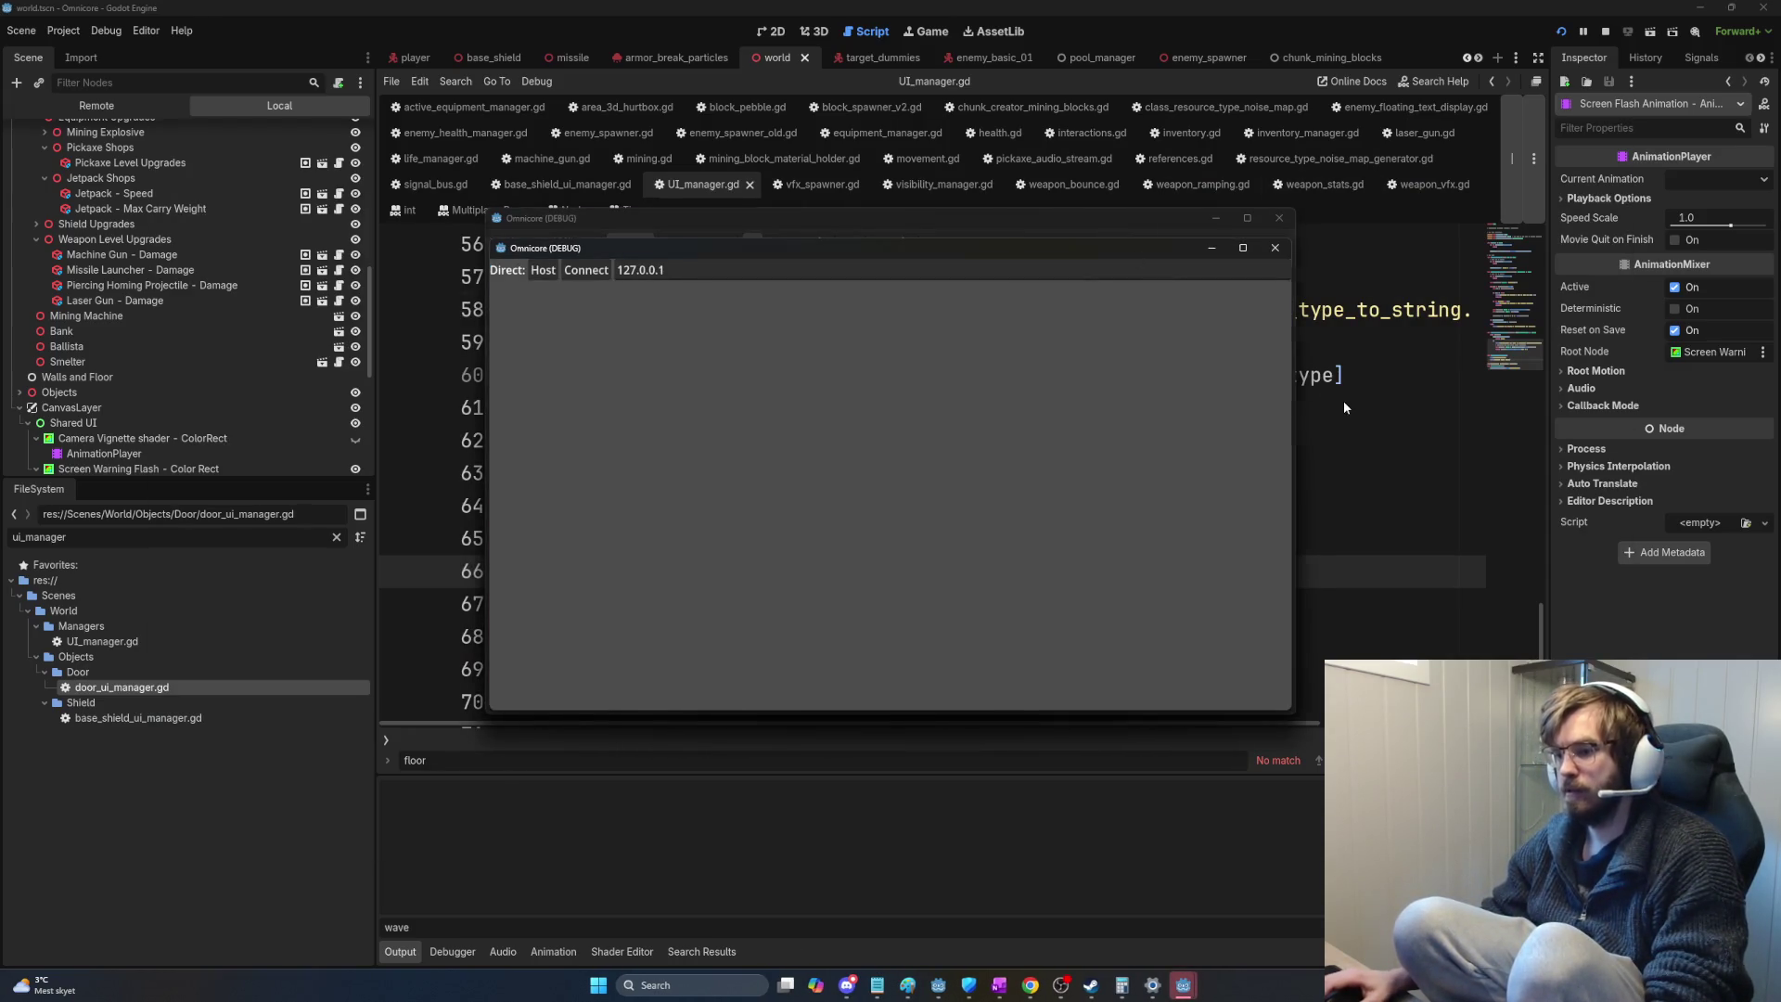
pyautogui.click(1344, 408)
pyautogui.click(442, 926)
pyautogui.press('BackSpace')
pyautogui.press('BackSpace')
pyautogui.press('BackSpace')
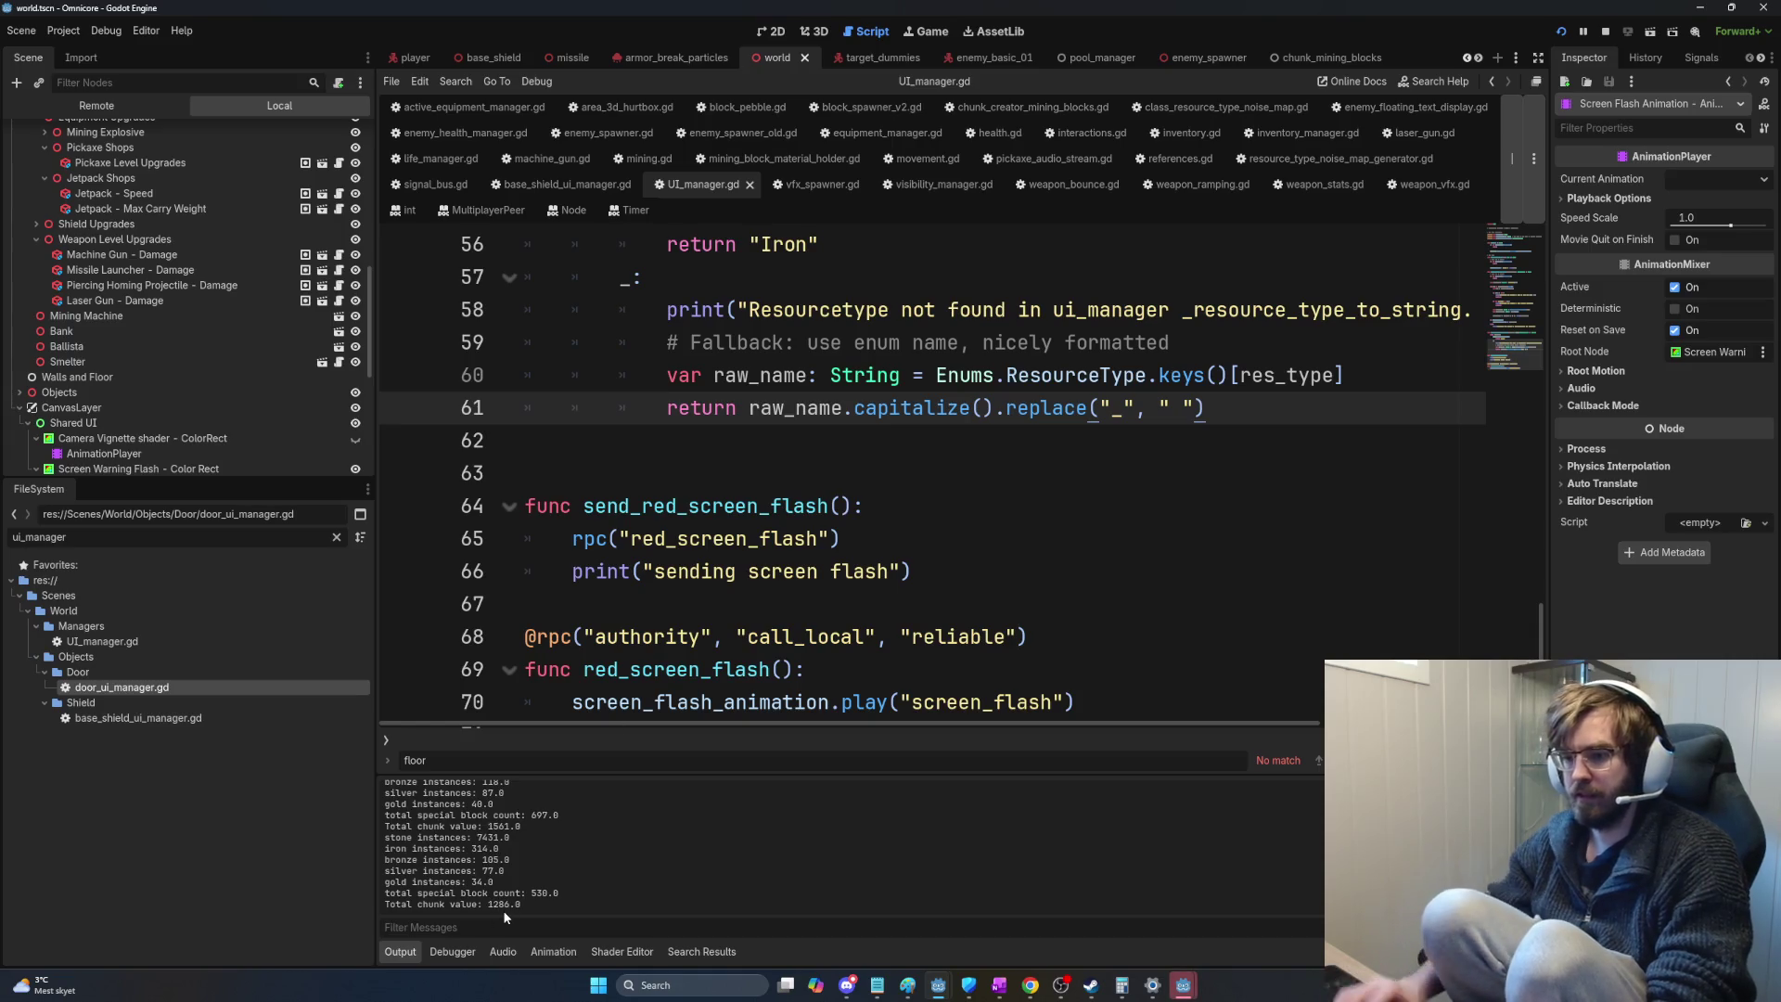
pyautogui.write('flash')
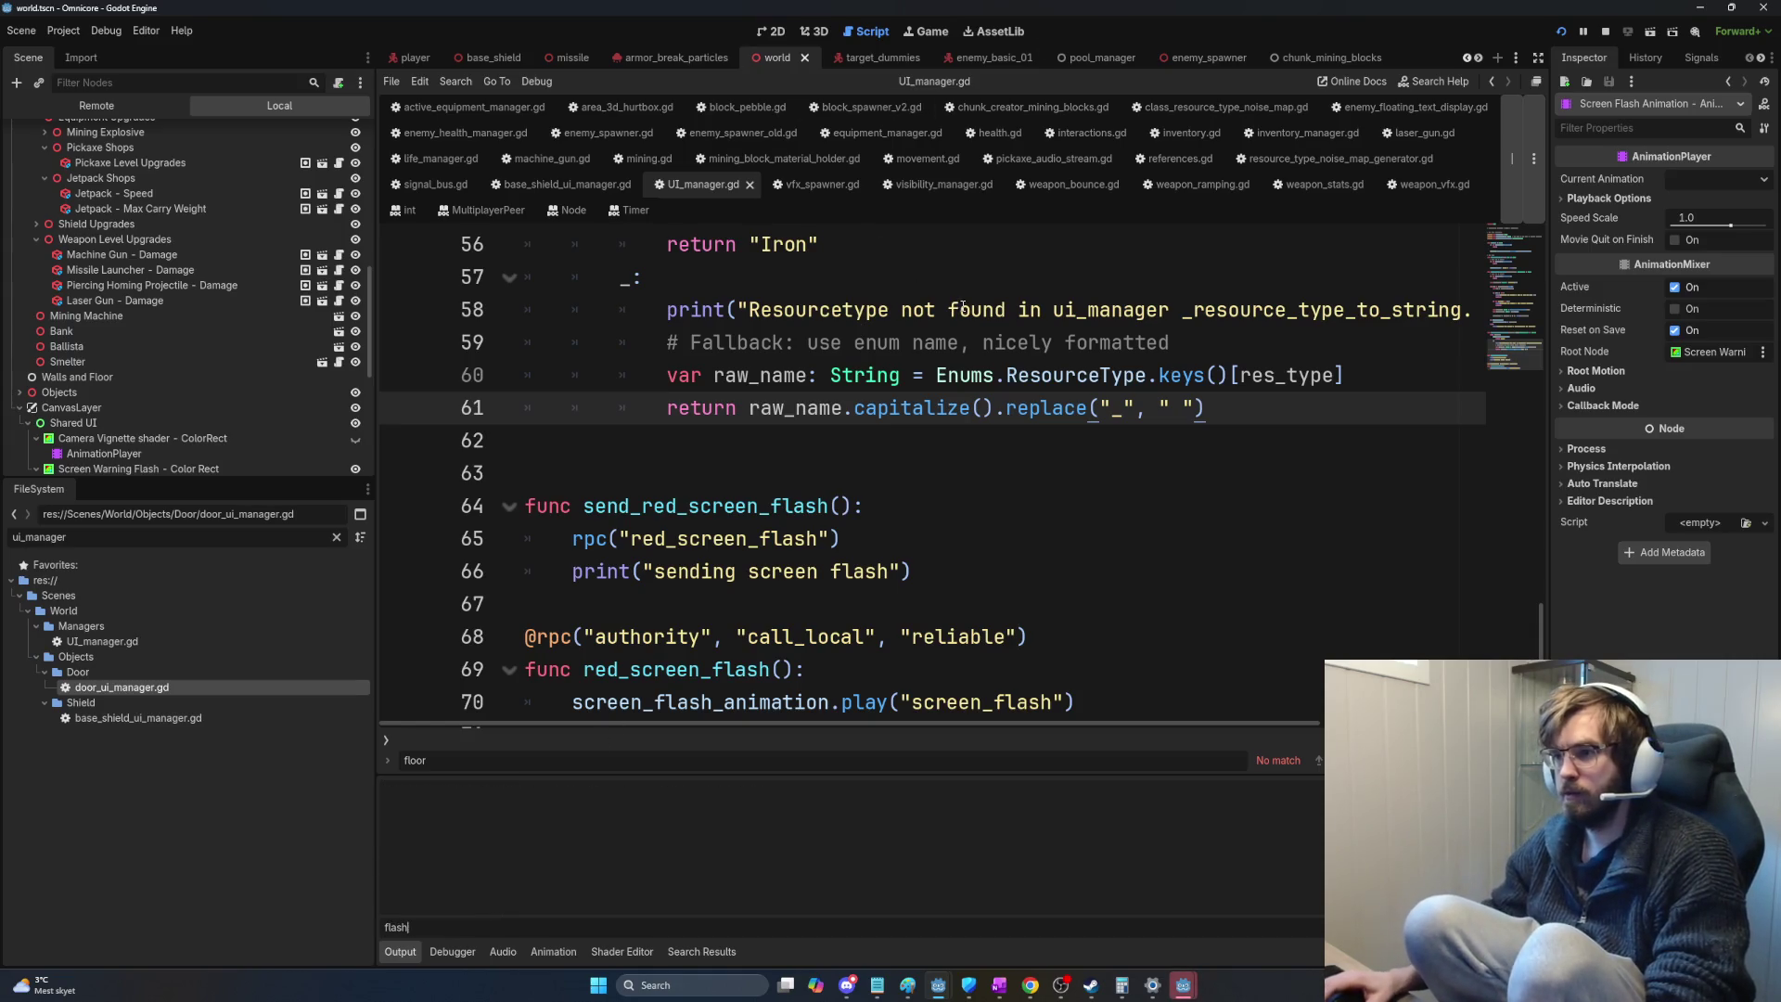
pyautogui.click(965, 278)
pyautogui.hotkey('ctrl', '\\')
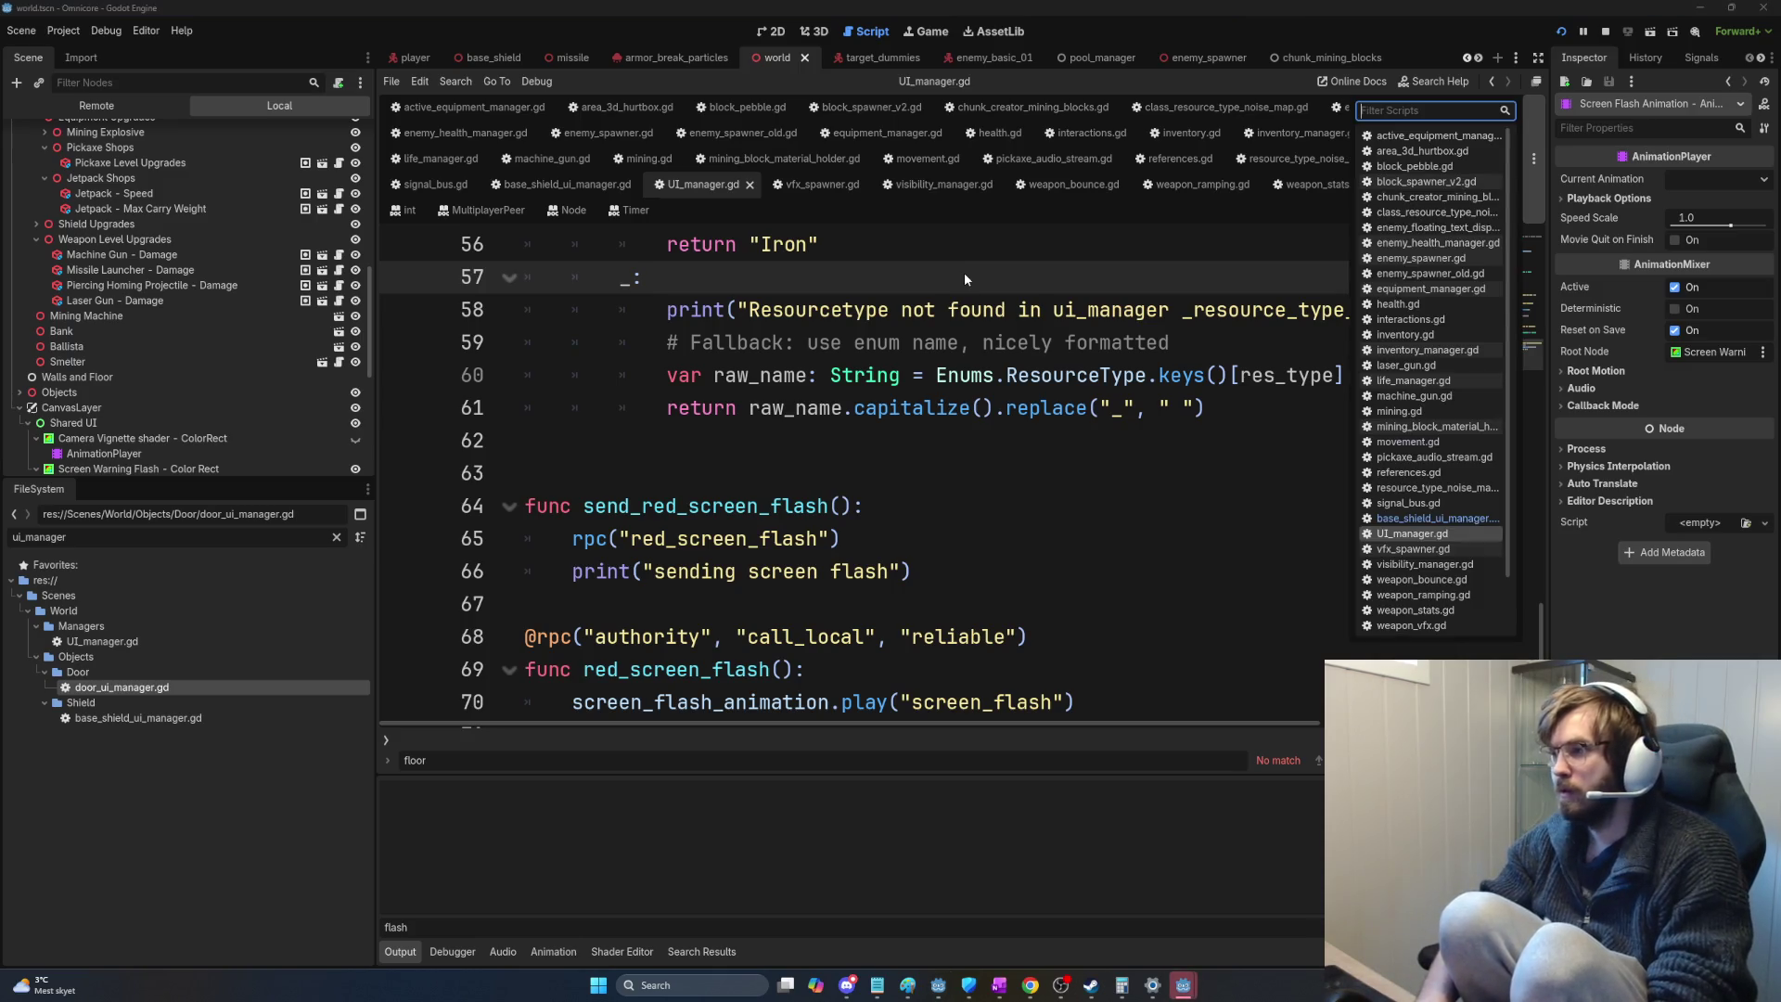
# Open enemy_spawner.gd and follow the send_wave_warning callback on line 98 to its definition
pyautogui.write('enemy_sp')
pyautogui.press('Return')
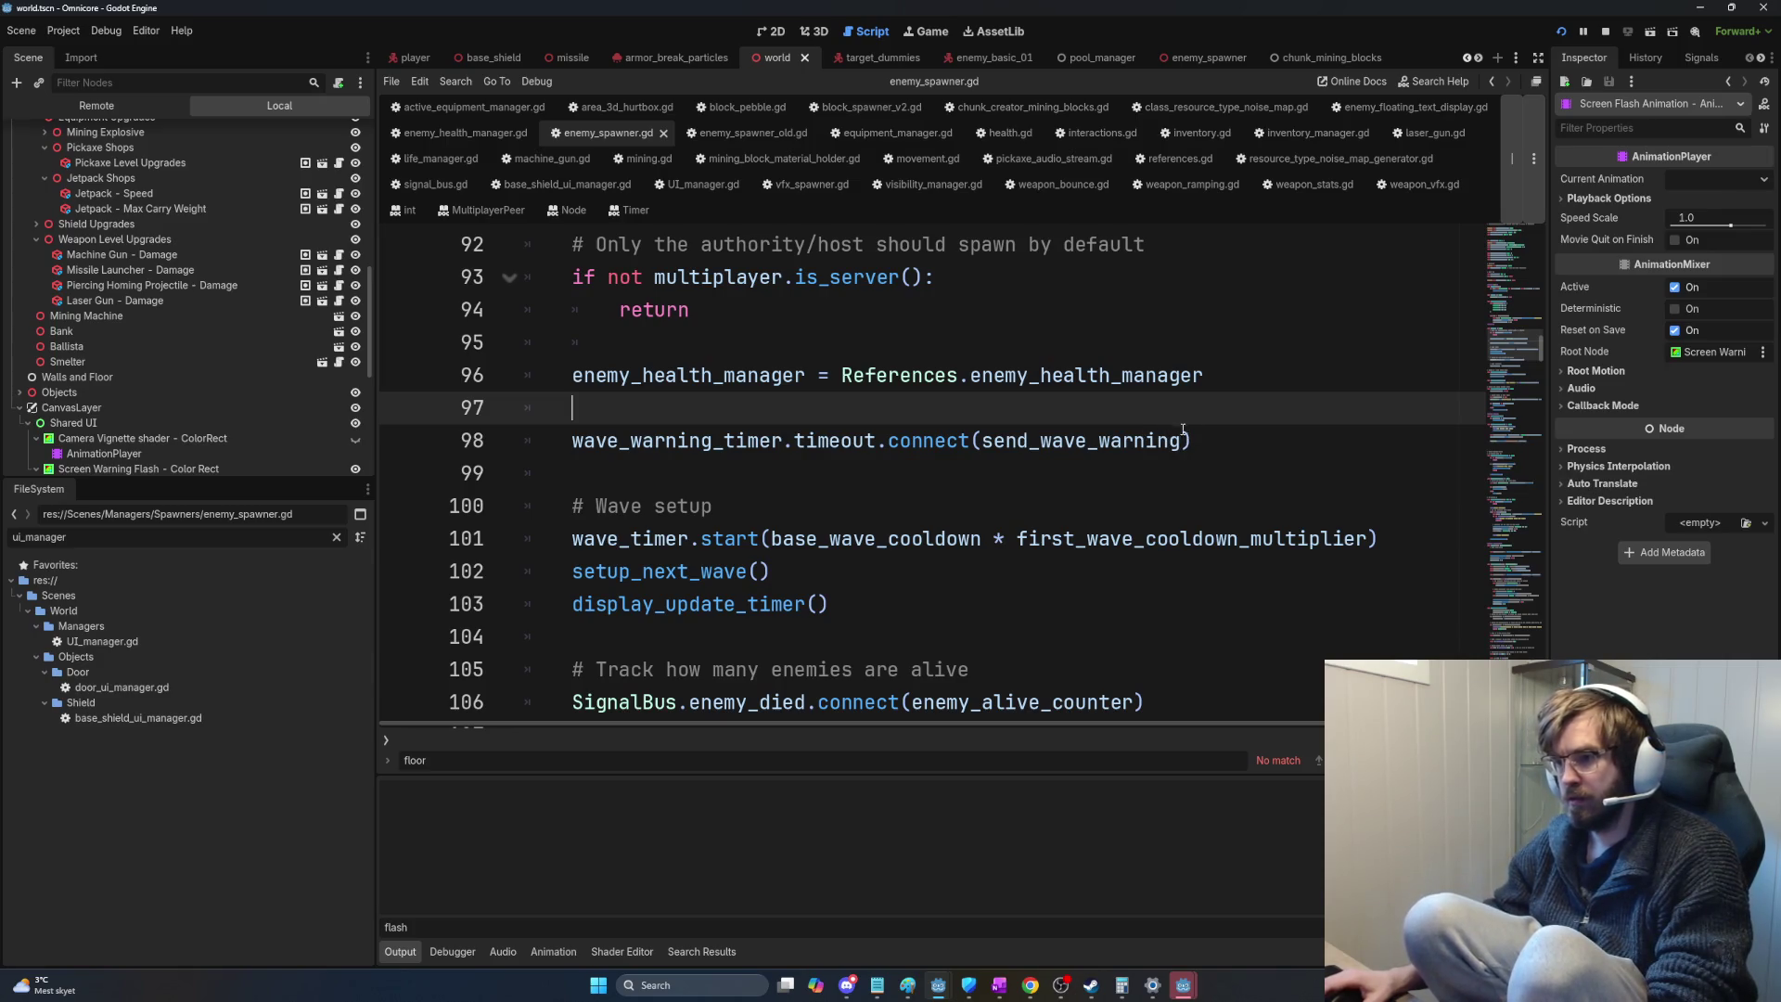
pyautogui.moveTo(1197, 441); pyautogui.dragTo(571, 440)
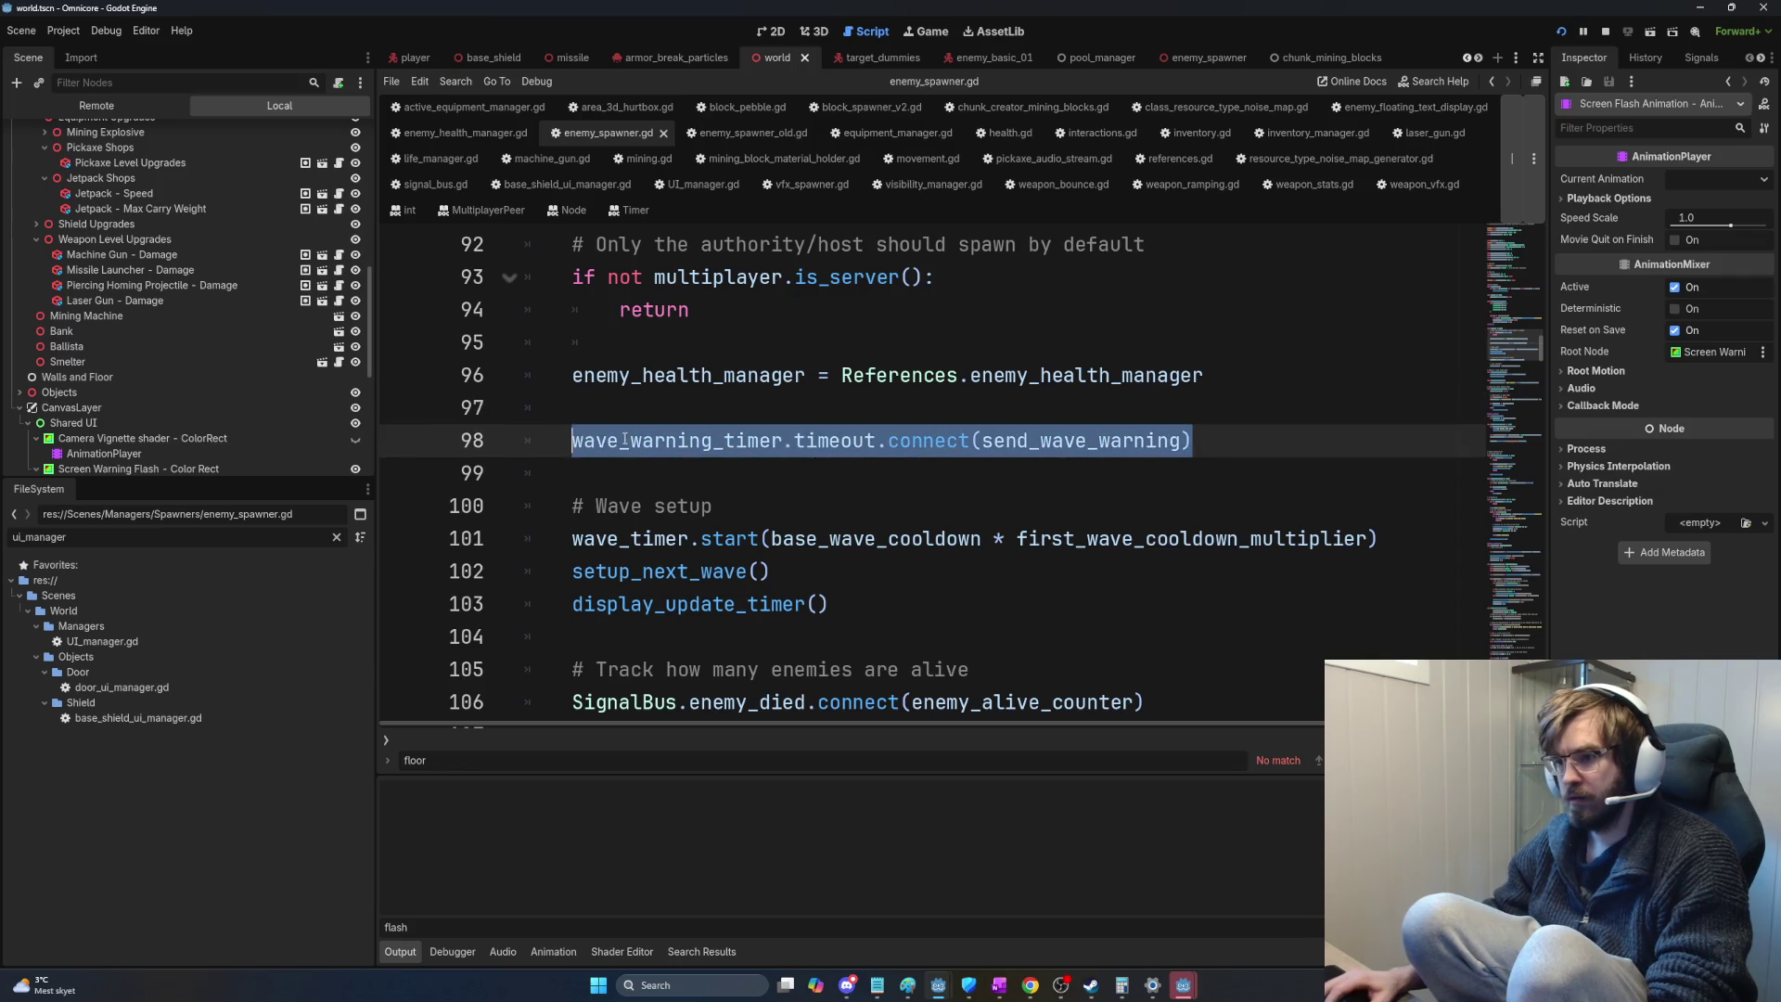
pyautogui.doubleClick(640, 441)
pyautogui.click(914, 441)
pyautogui.click(1090, 442)
pyautogui.doubleClick(1090, 441)
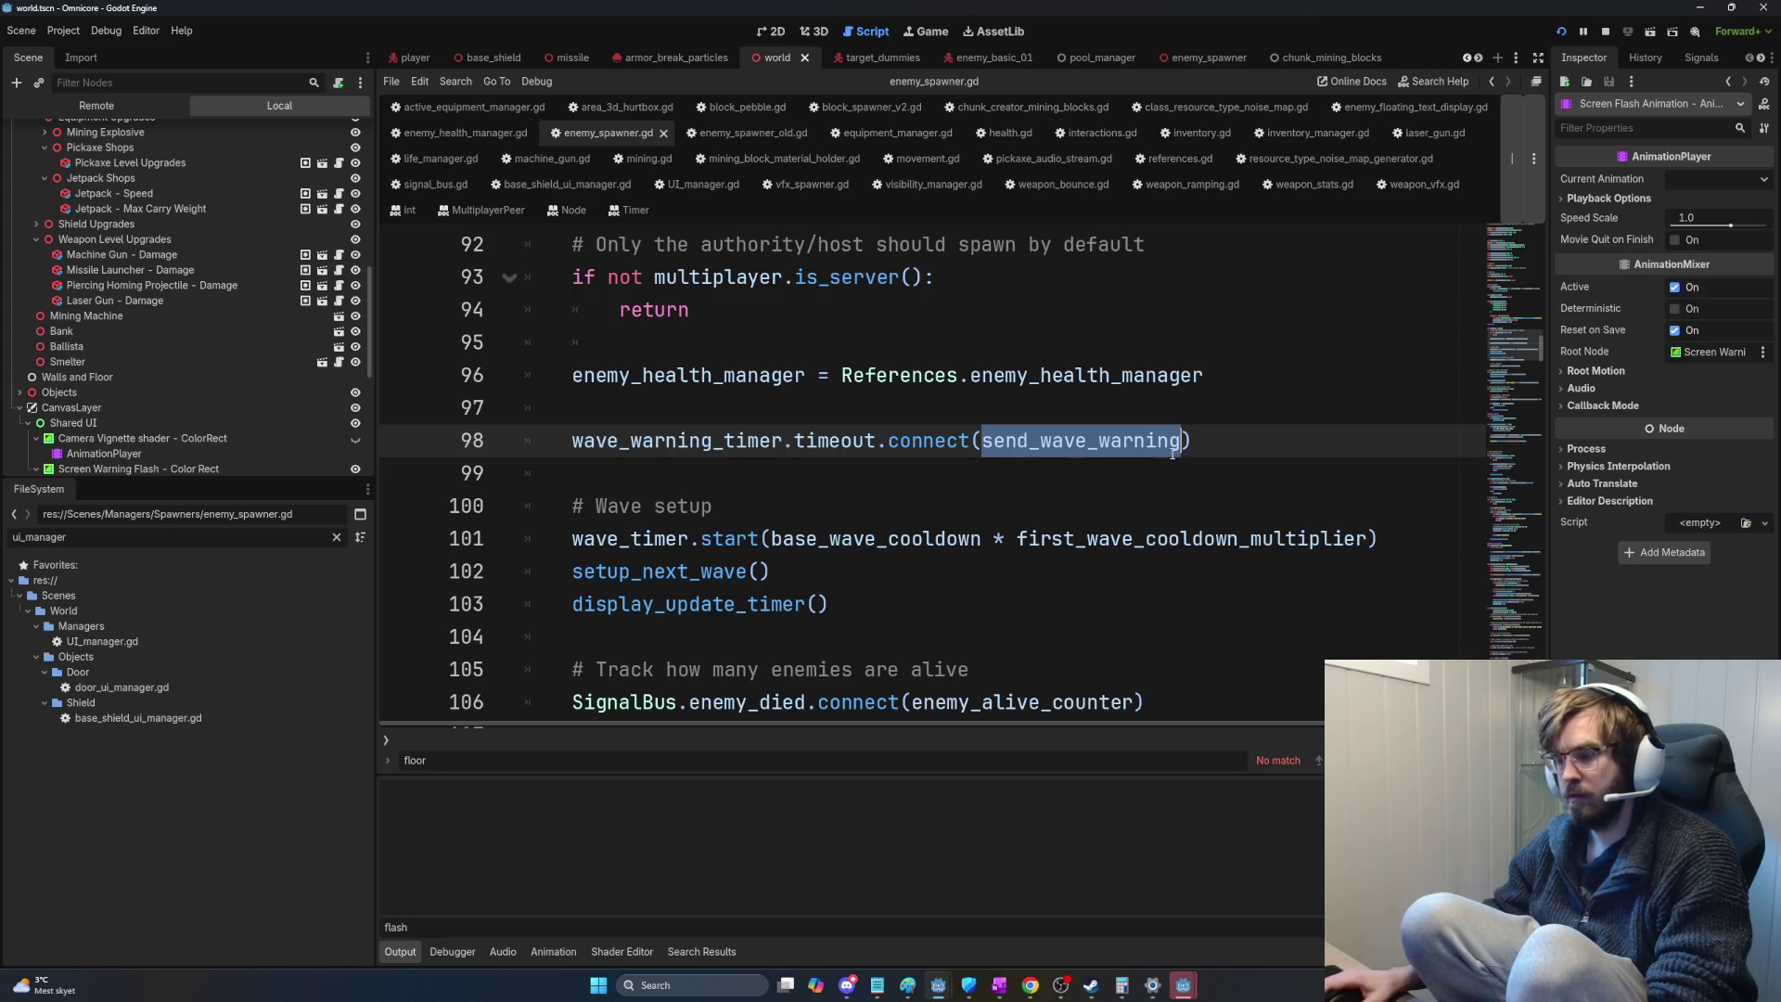
pyautogui.keyDown('ctrl'); pyautogui.click(1113, 447); pyautogui.keyUp('ctrl')
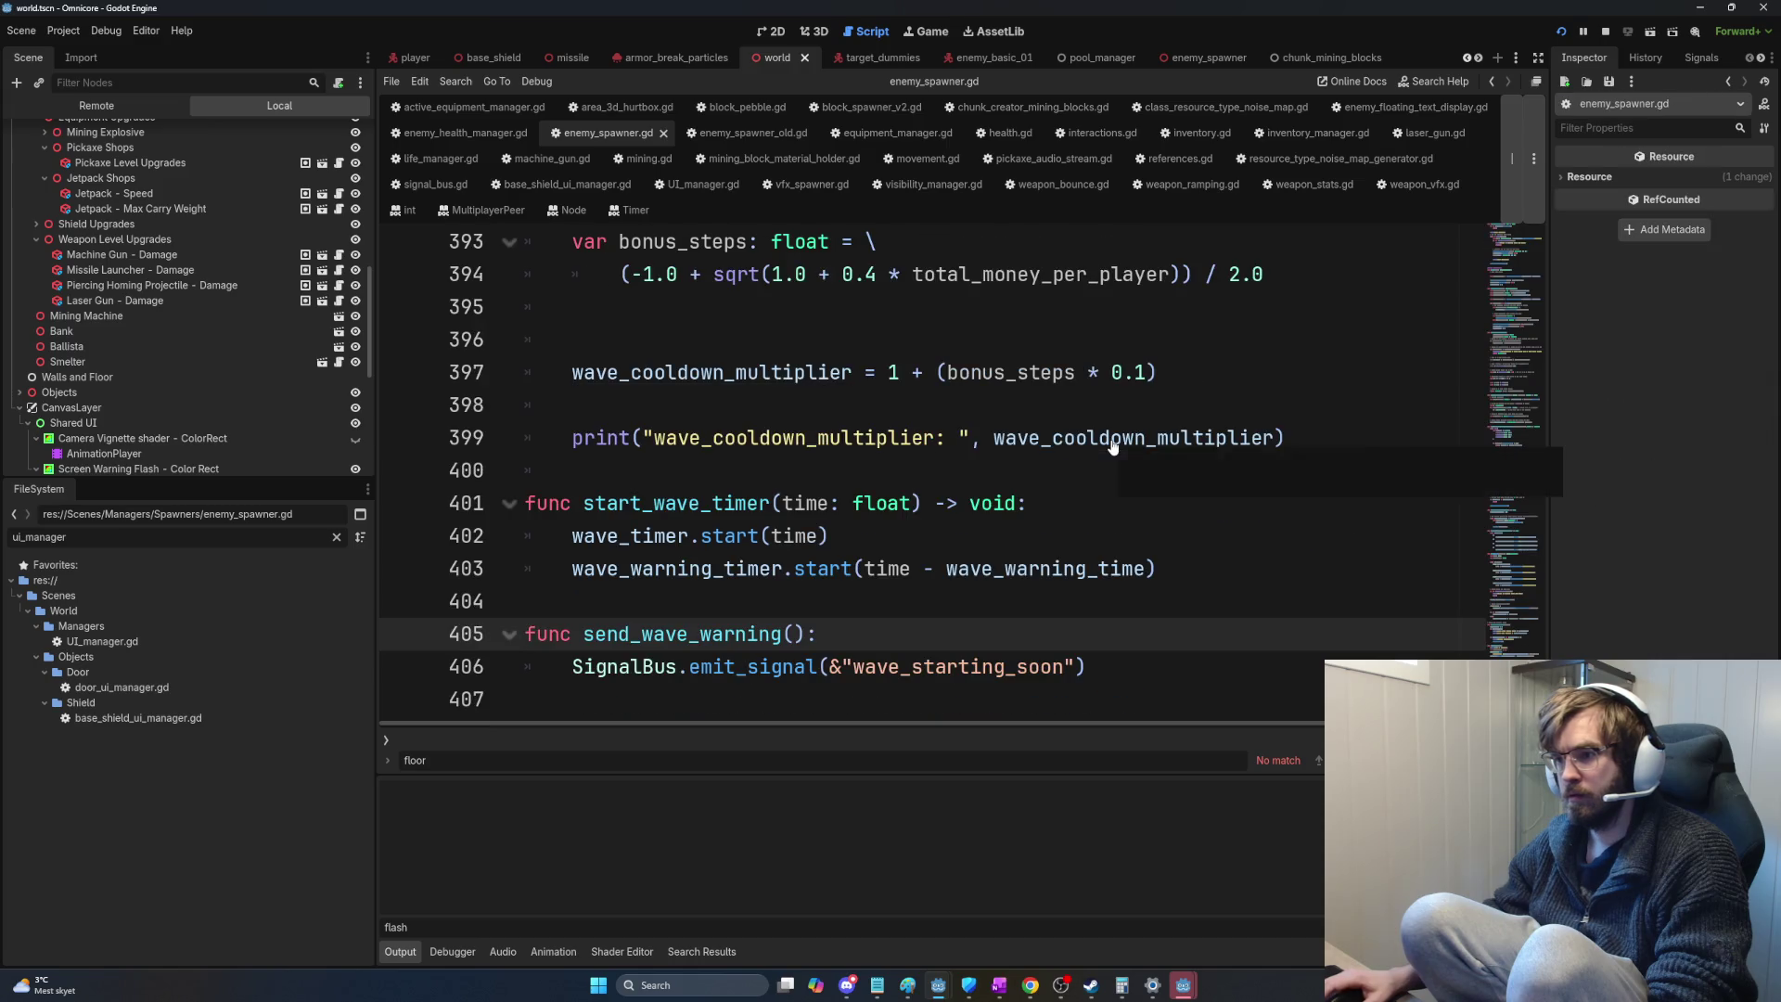
# From the definition, find where send_wave_warning is connected to the warning timer
pyautogui.doubleClick(941, 669)
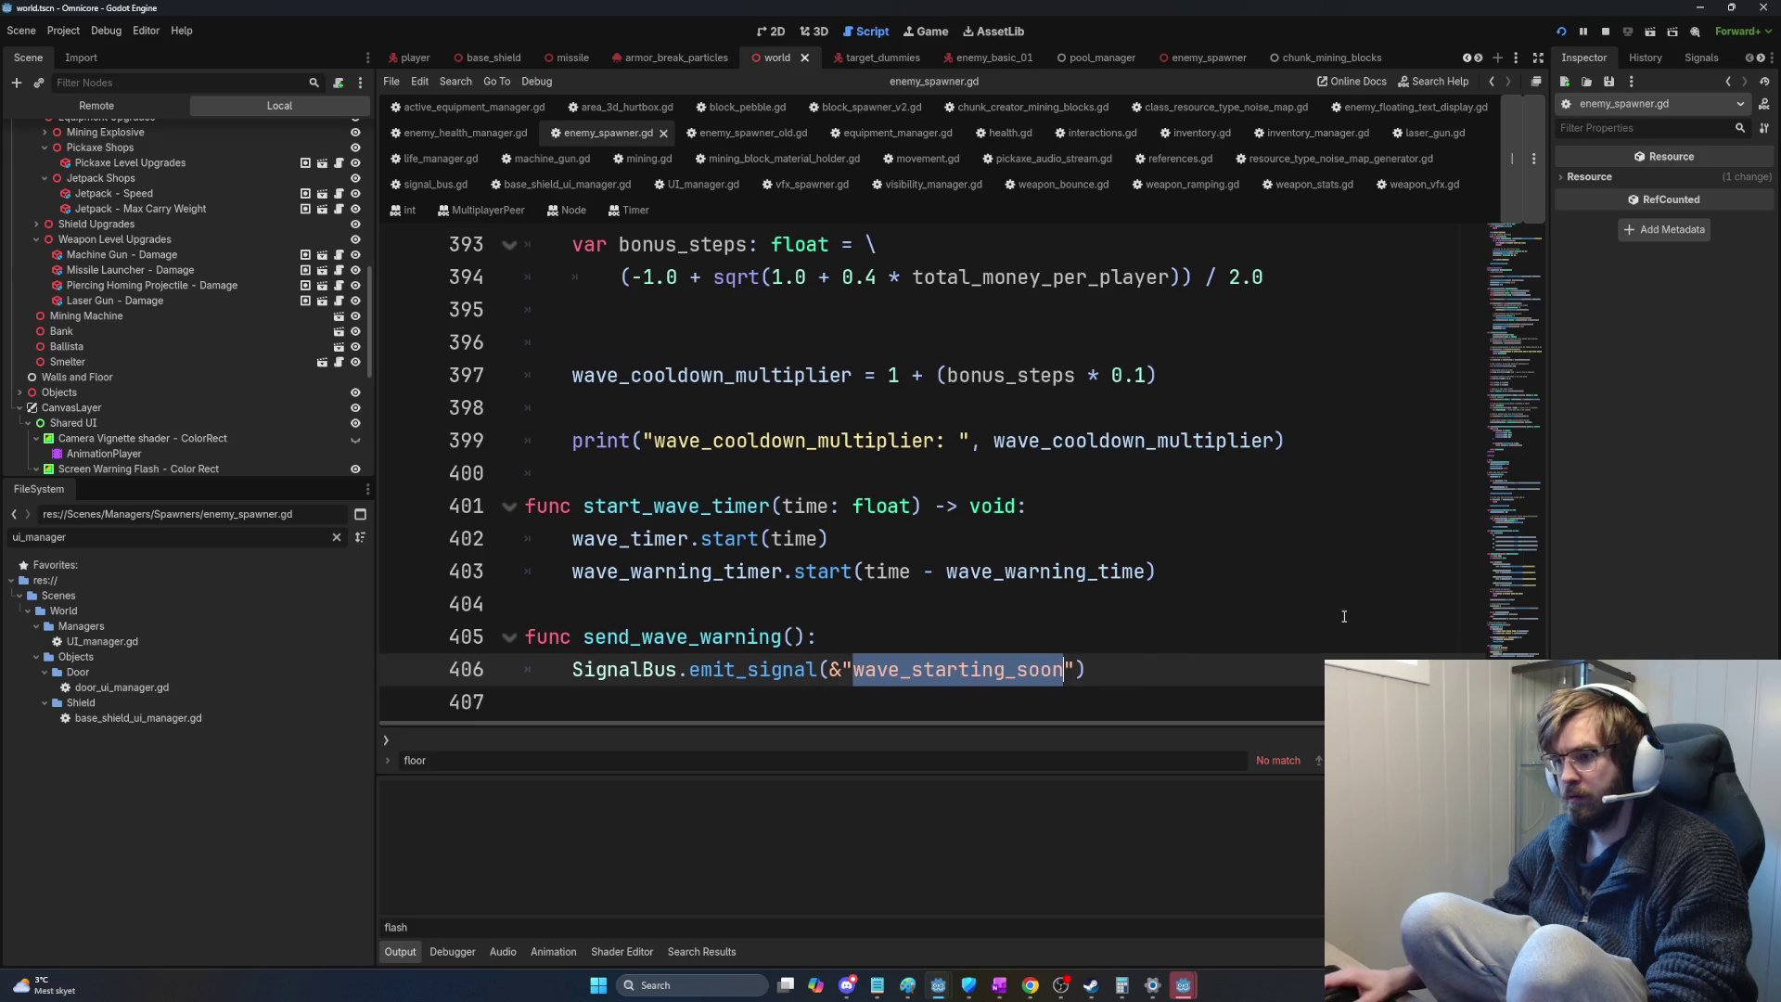
pyautogui.moveTo(1549, 375); pyautogui.dragTo(1545, 403)
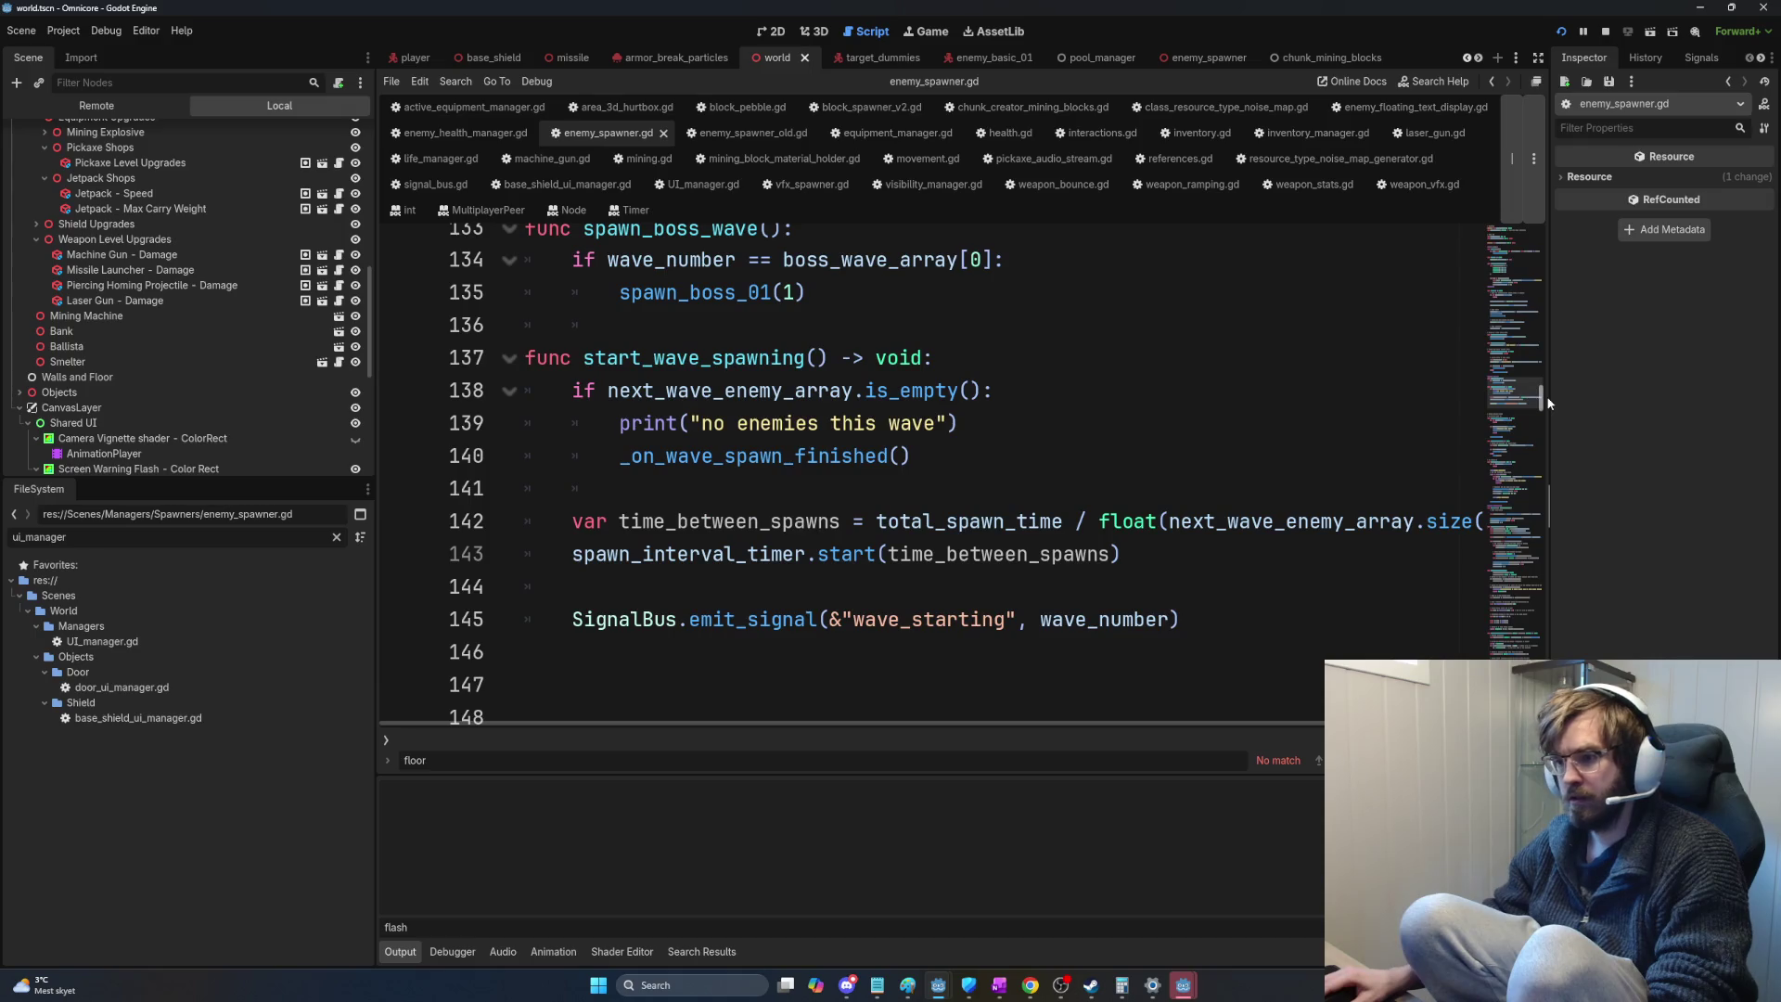
pyautogui.moveTo(1547, 400); pyautogui.dragTo(1549, 686)
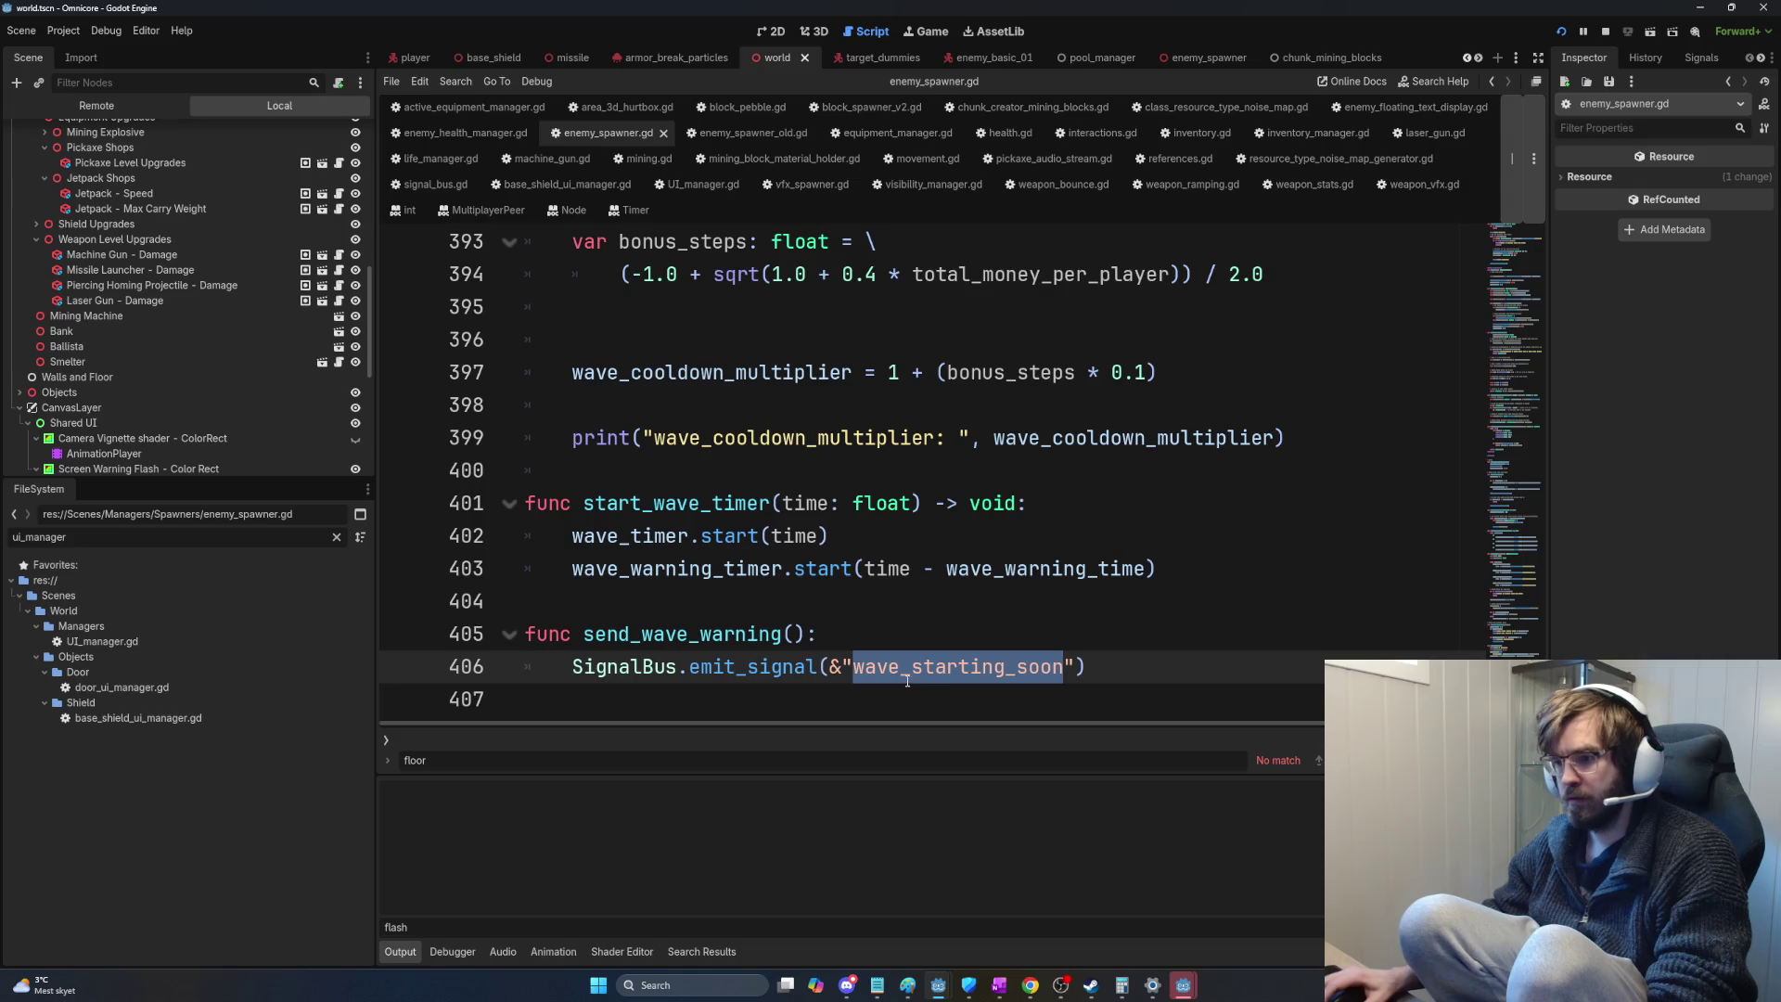
pyautogui.doubleClick(687, 634)
pyautogui.hotkey('ctrl', 'd')
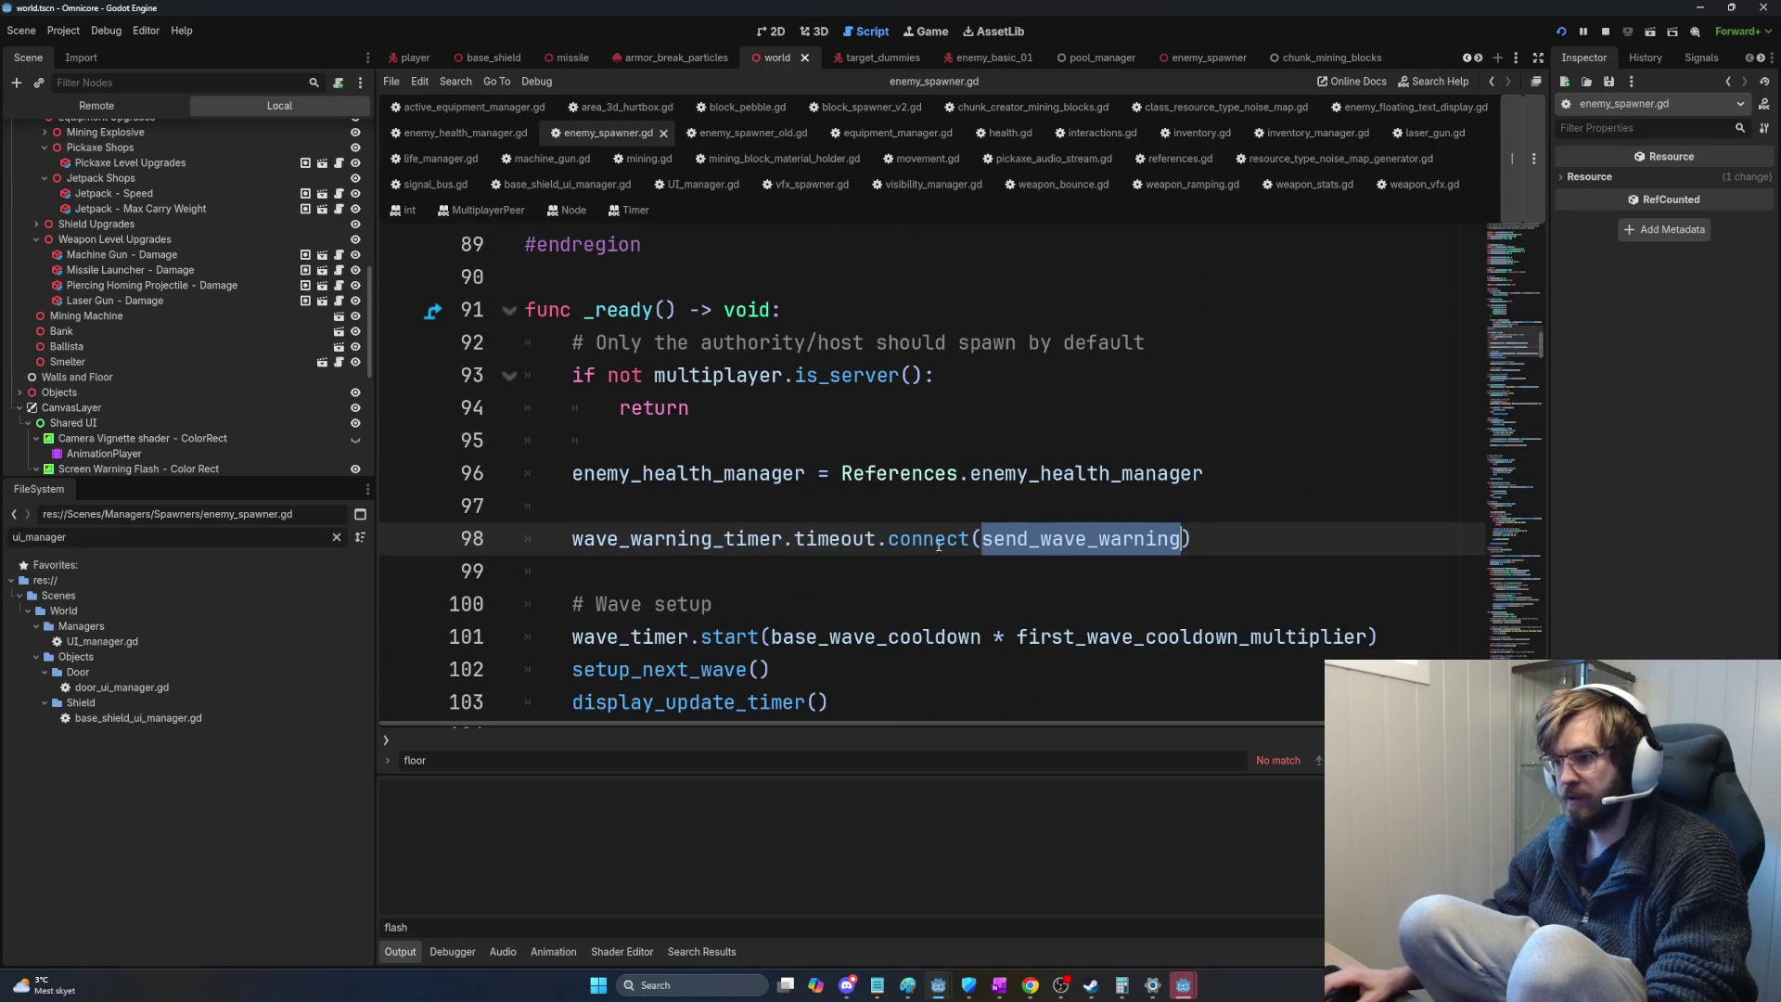
# Search the script for other timeout.connect calls beyond line 98
pyautogui.click(1234, 538)
pyautogui.tripleClick(1165, 536)
pyautogui.click(840, 538)
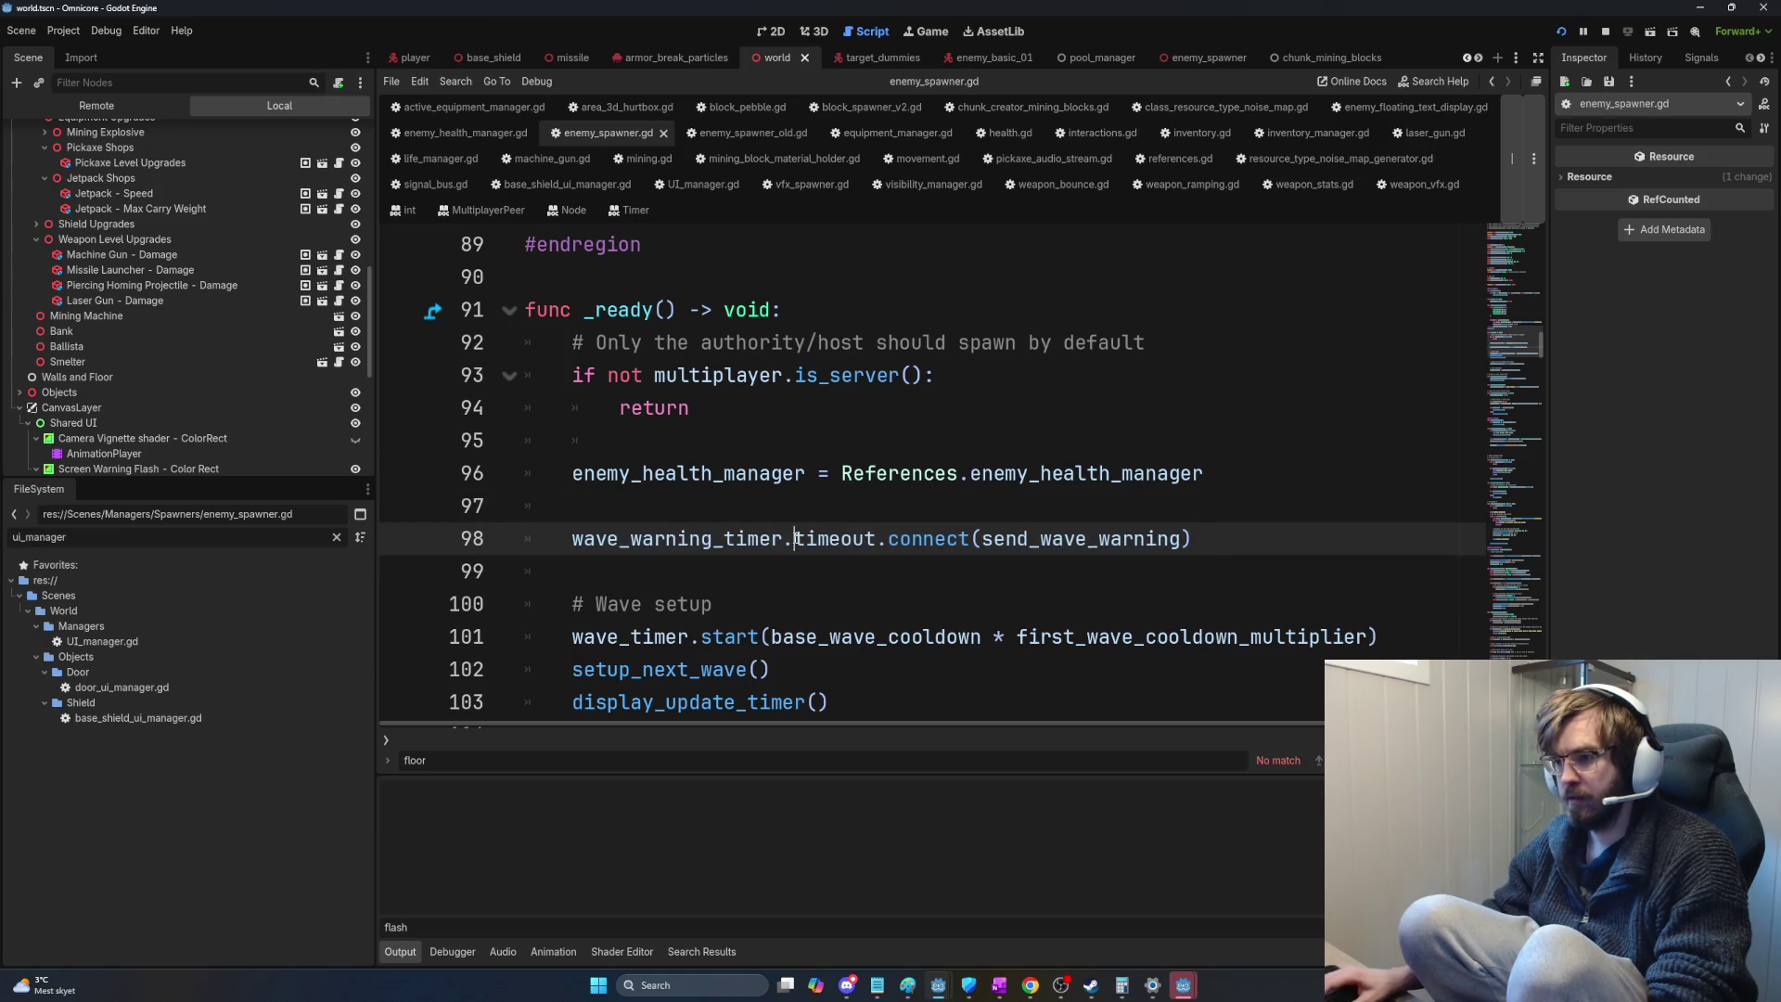
pyautogui.moveTo(796, 538); pyautogui.dragTo(962, 540)
pyautogui.hotkey('ctrl', 'd')
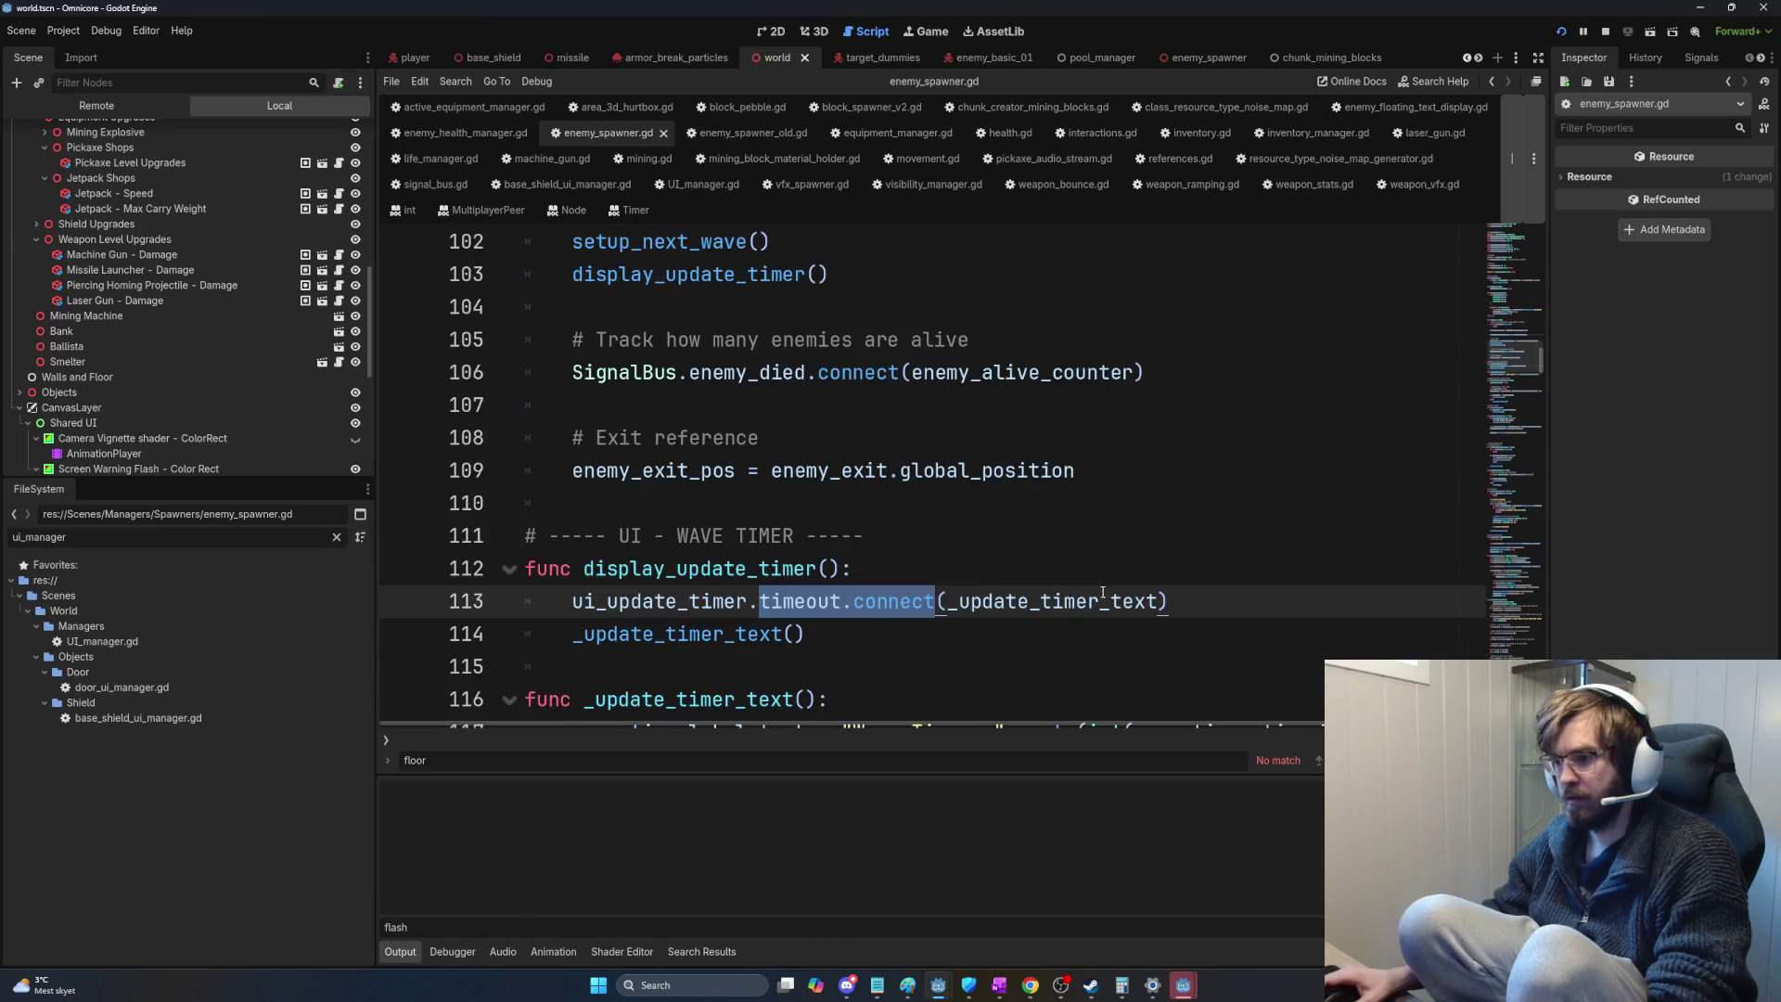
# Return to send_wave_warning and start a new line after the wave_starting_soon emit
pyautogui.scroll(-2, 752, 571)
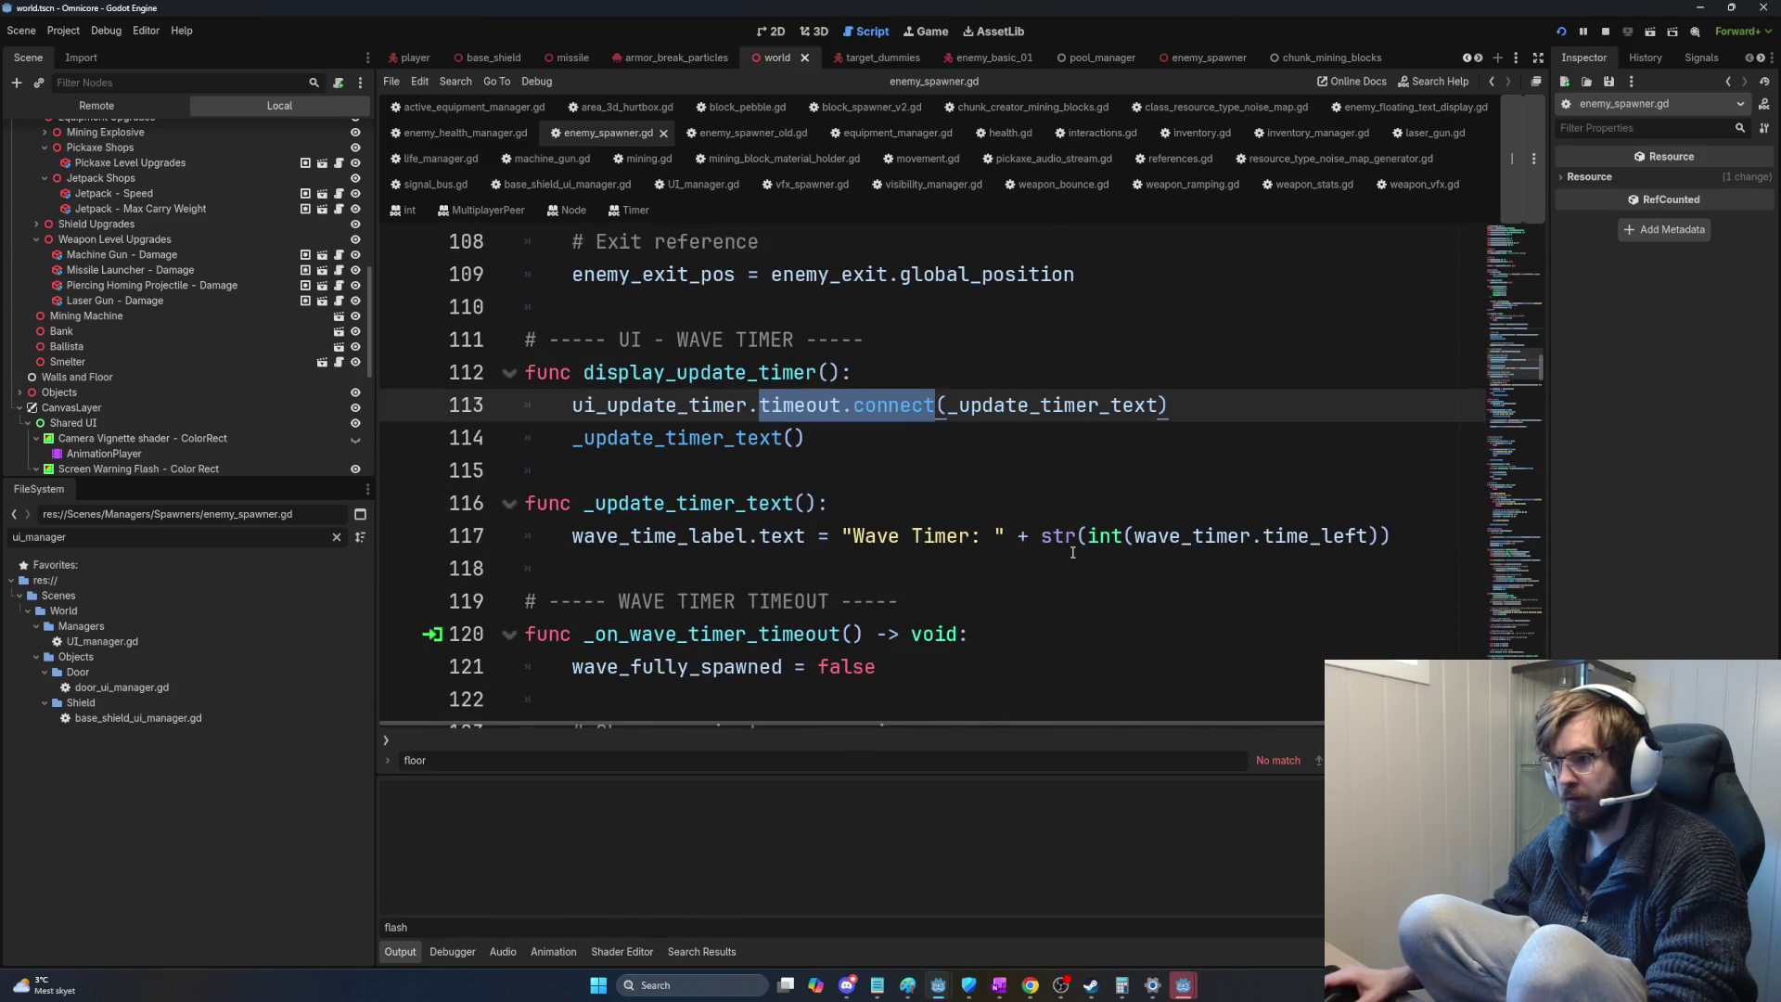
pyautogui.scroll(3, 1076, 553)
pyautogui.scroll(-20, 1076, 553)
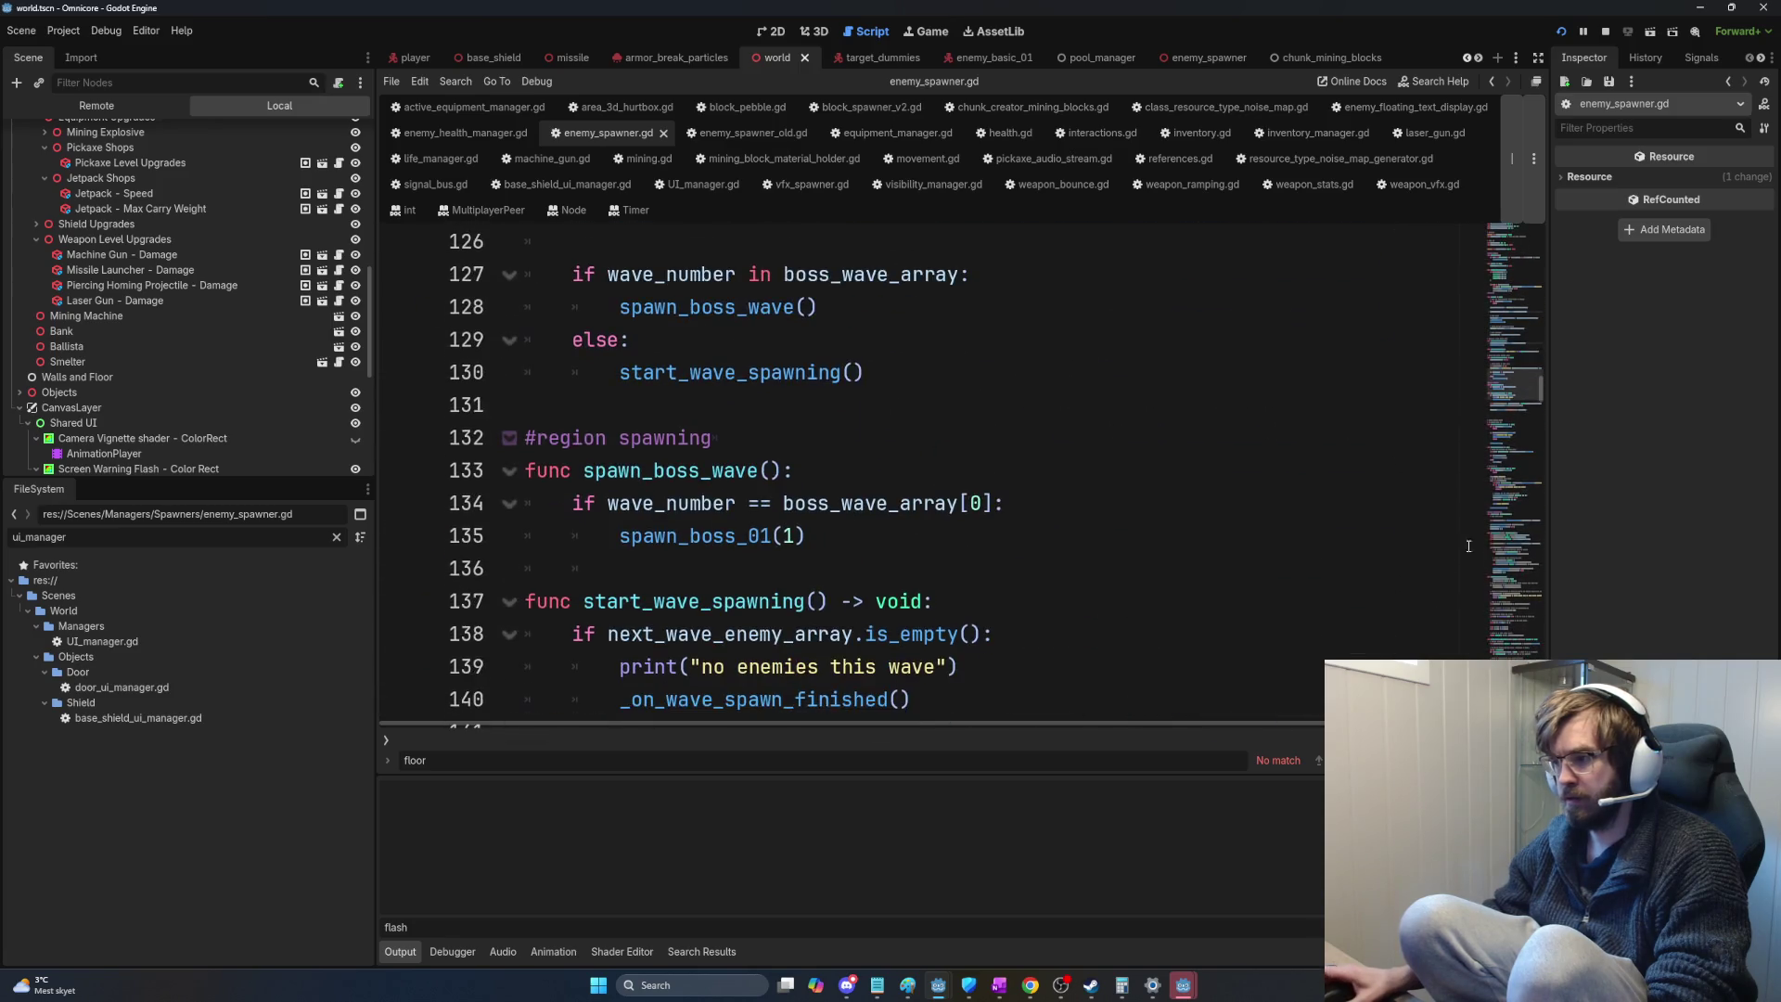
pyautogui.click(1158, 673)
pyautogui.press('Return')
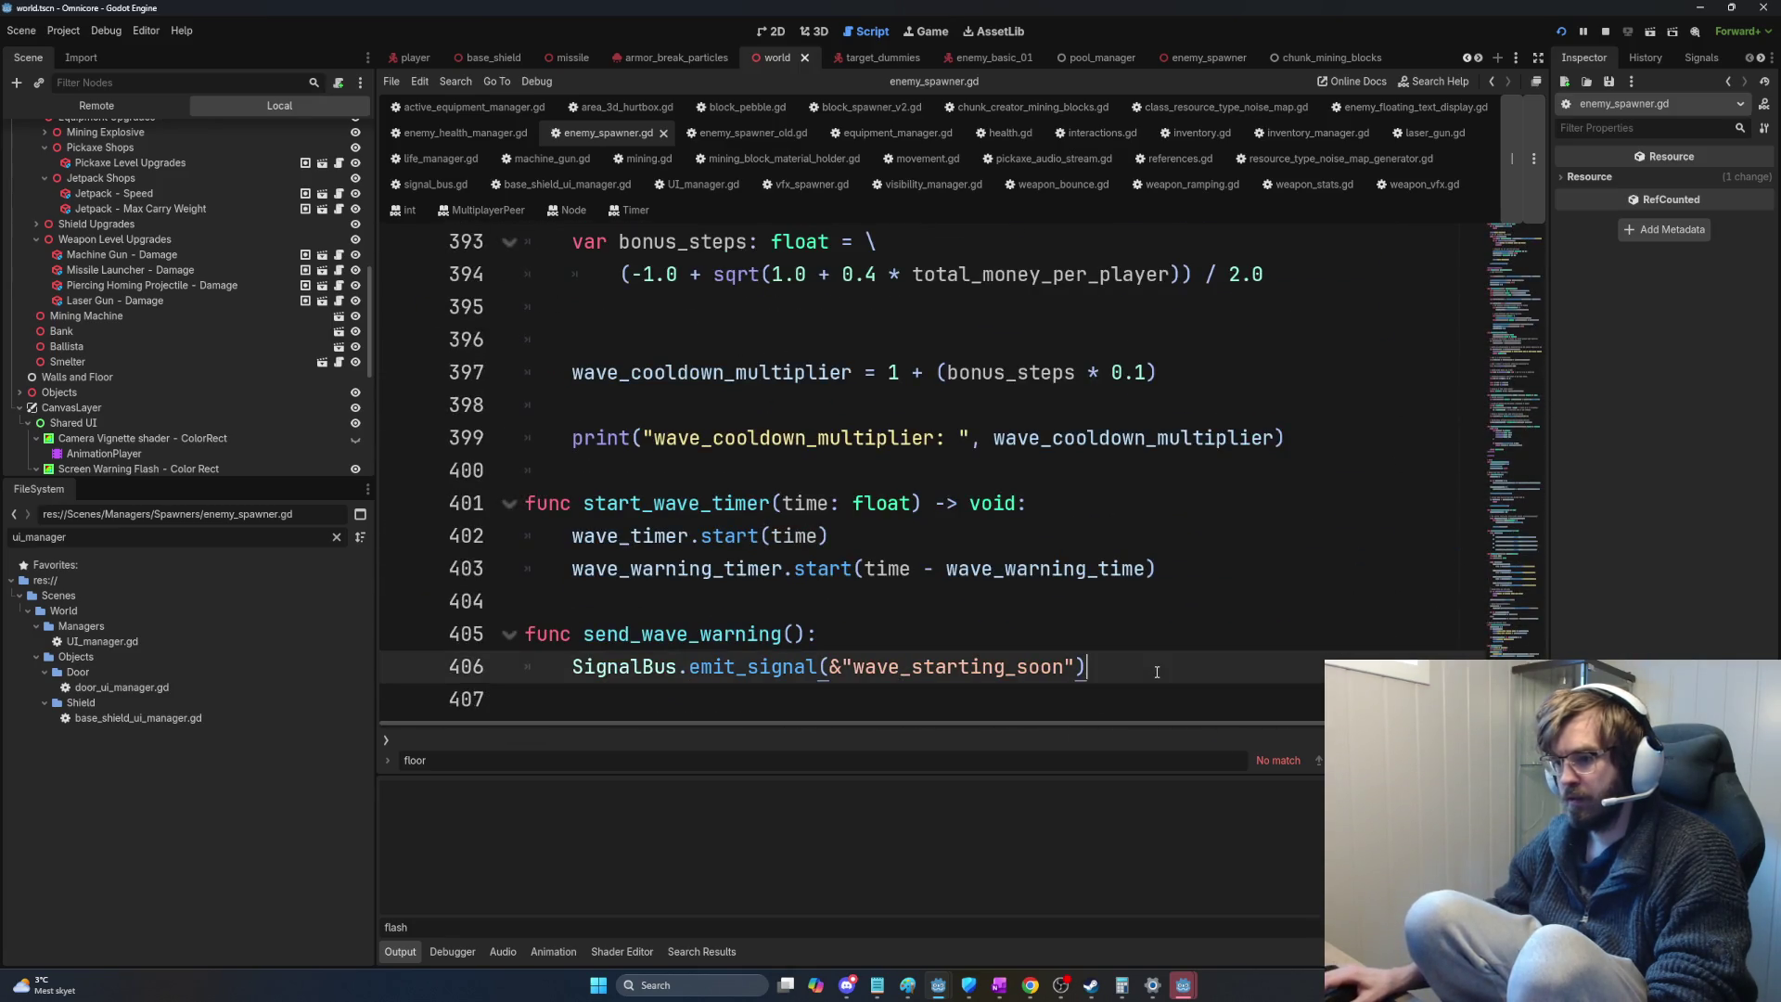
# Add print("sending wave warning") in send_wave_warning, placed above the signal emit
pyautogui.write('por')
pyautogui.press('BackSpace')
pyautogui.write('rint')
pyautogui.press('Return')
pyautogui.write('"sending wave war')
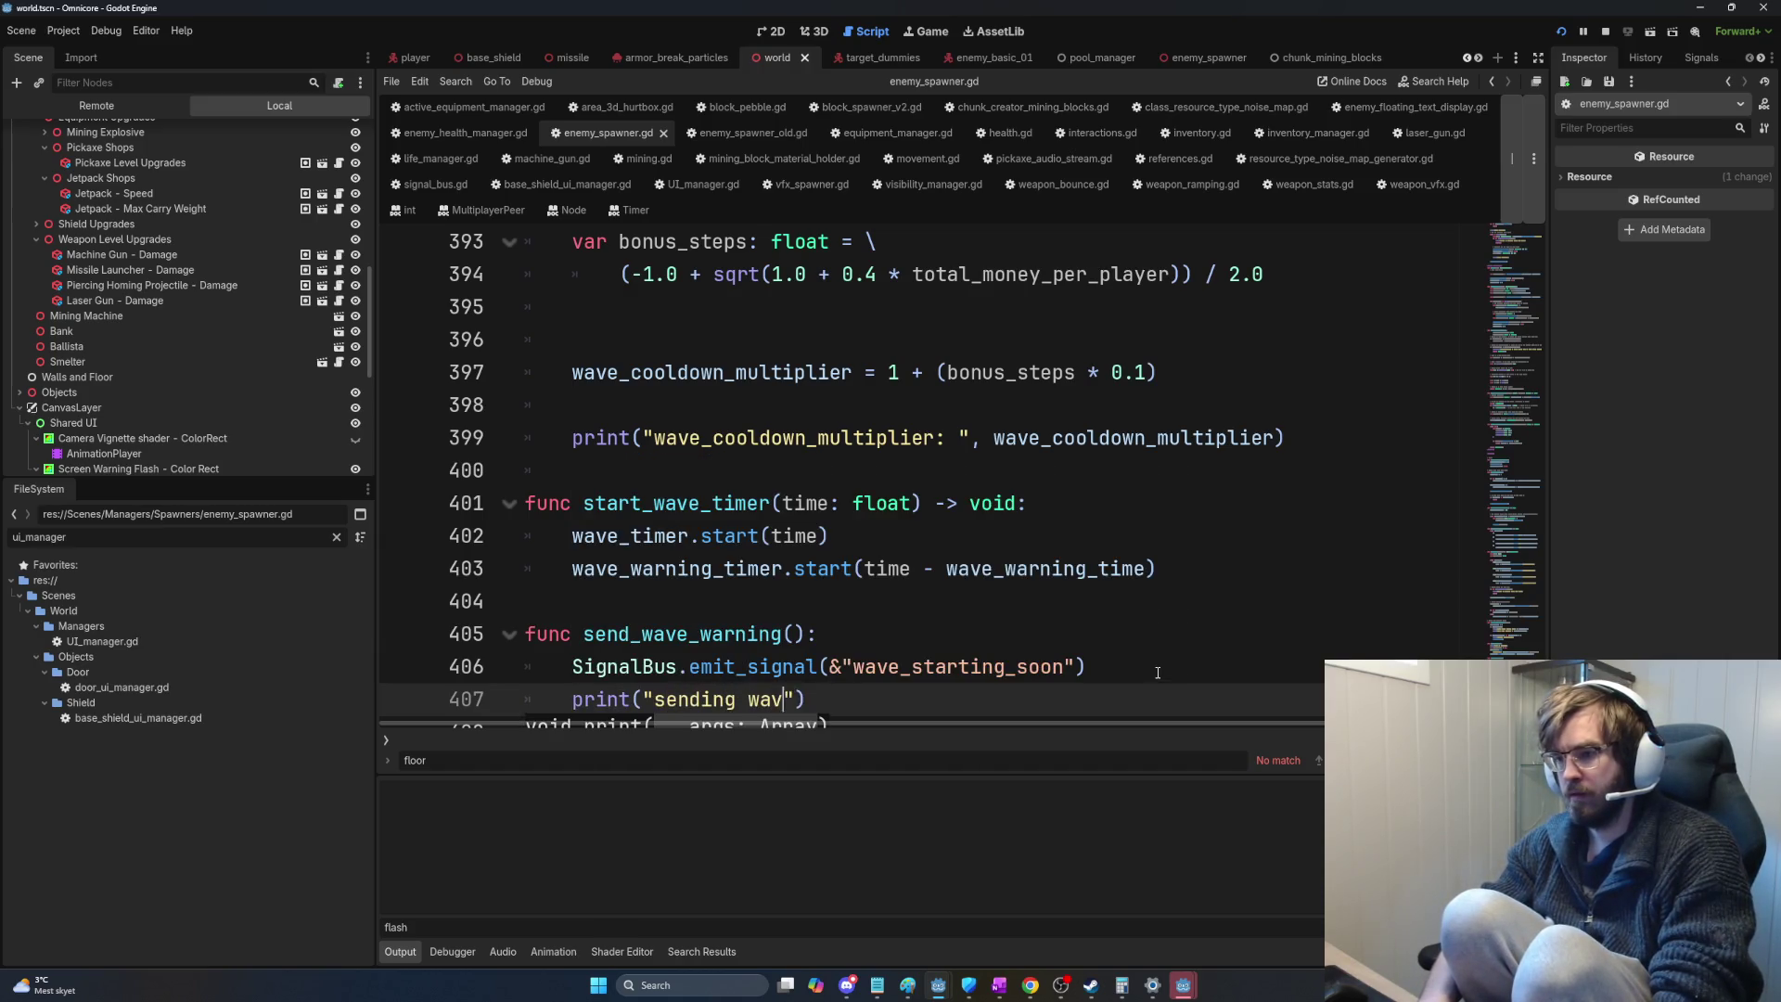
pyautogui.write('ning')
pyautogui.moveTo(912, 699); pyautogui.dragTo(560, 709)
pyautogui.hotkey('ctrl', 'x')
pyautogui.click(881, 635)
pyautogui.press('Return')
pyautogui.hotkey('ctrl', 'v')
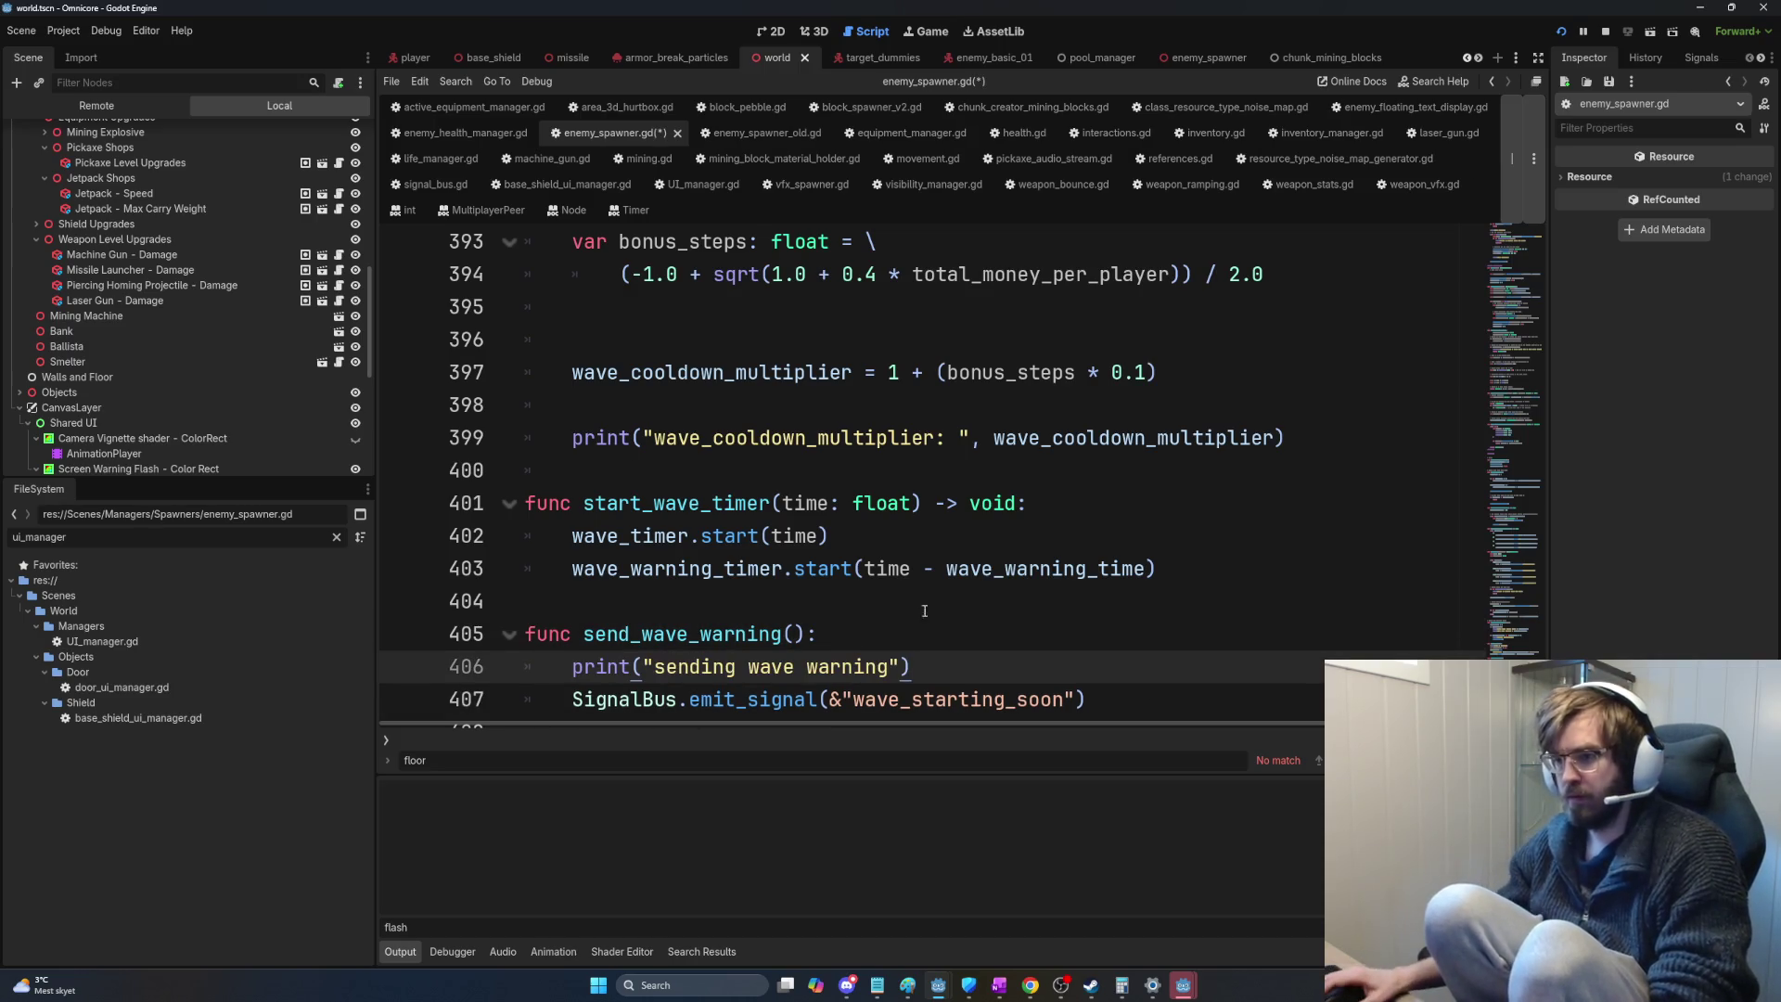
# Add a print("starting wave_warning_timer") line after the timer starts in start_wave_timer
pyautogui.click(964, 553)
pyautogui.click(1300, 568)
pyautogui.press('Return')
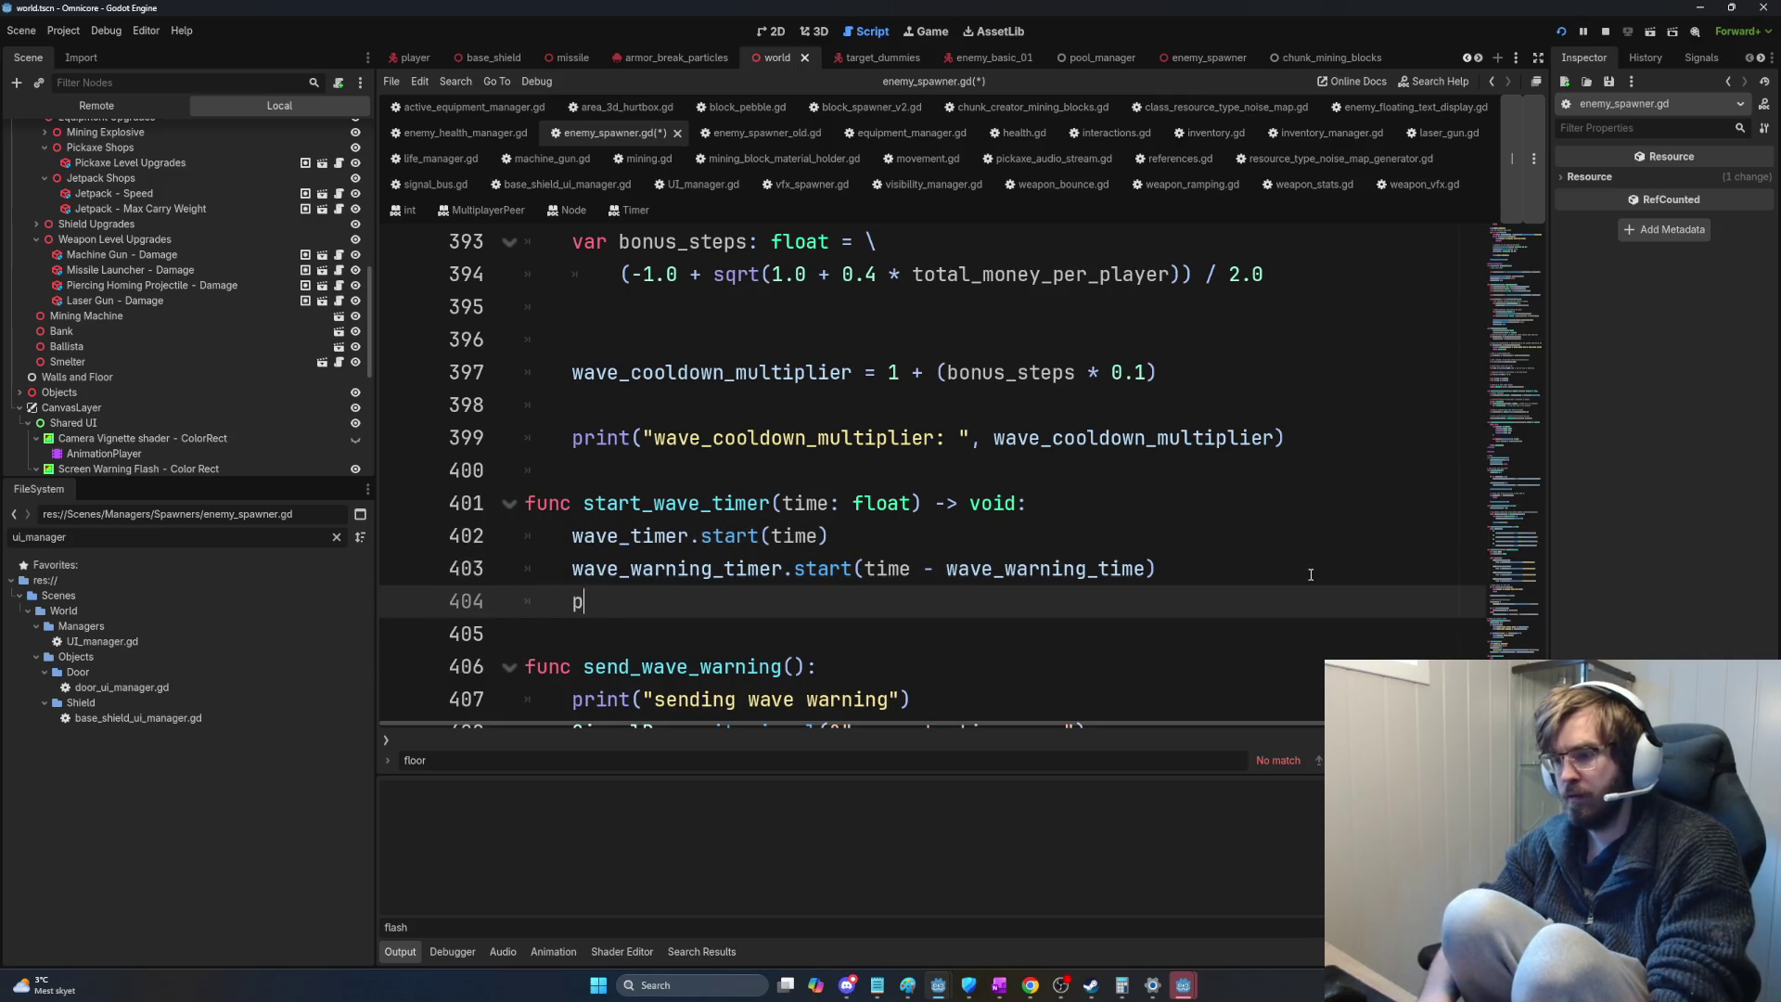
pyautogui.write('("starting wave_warning_timer')
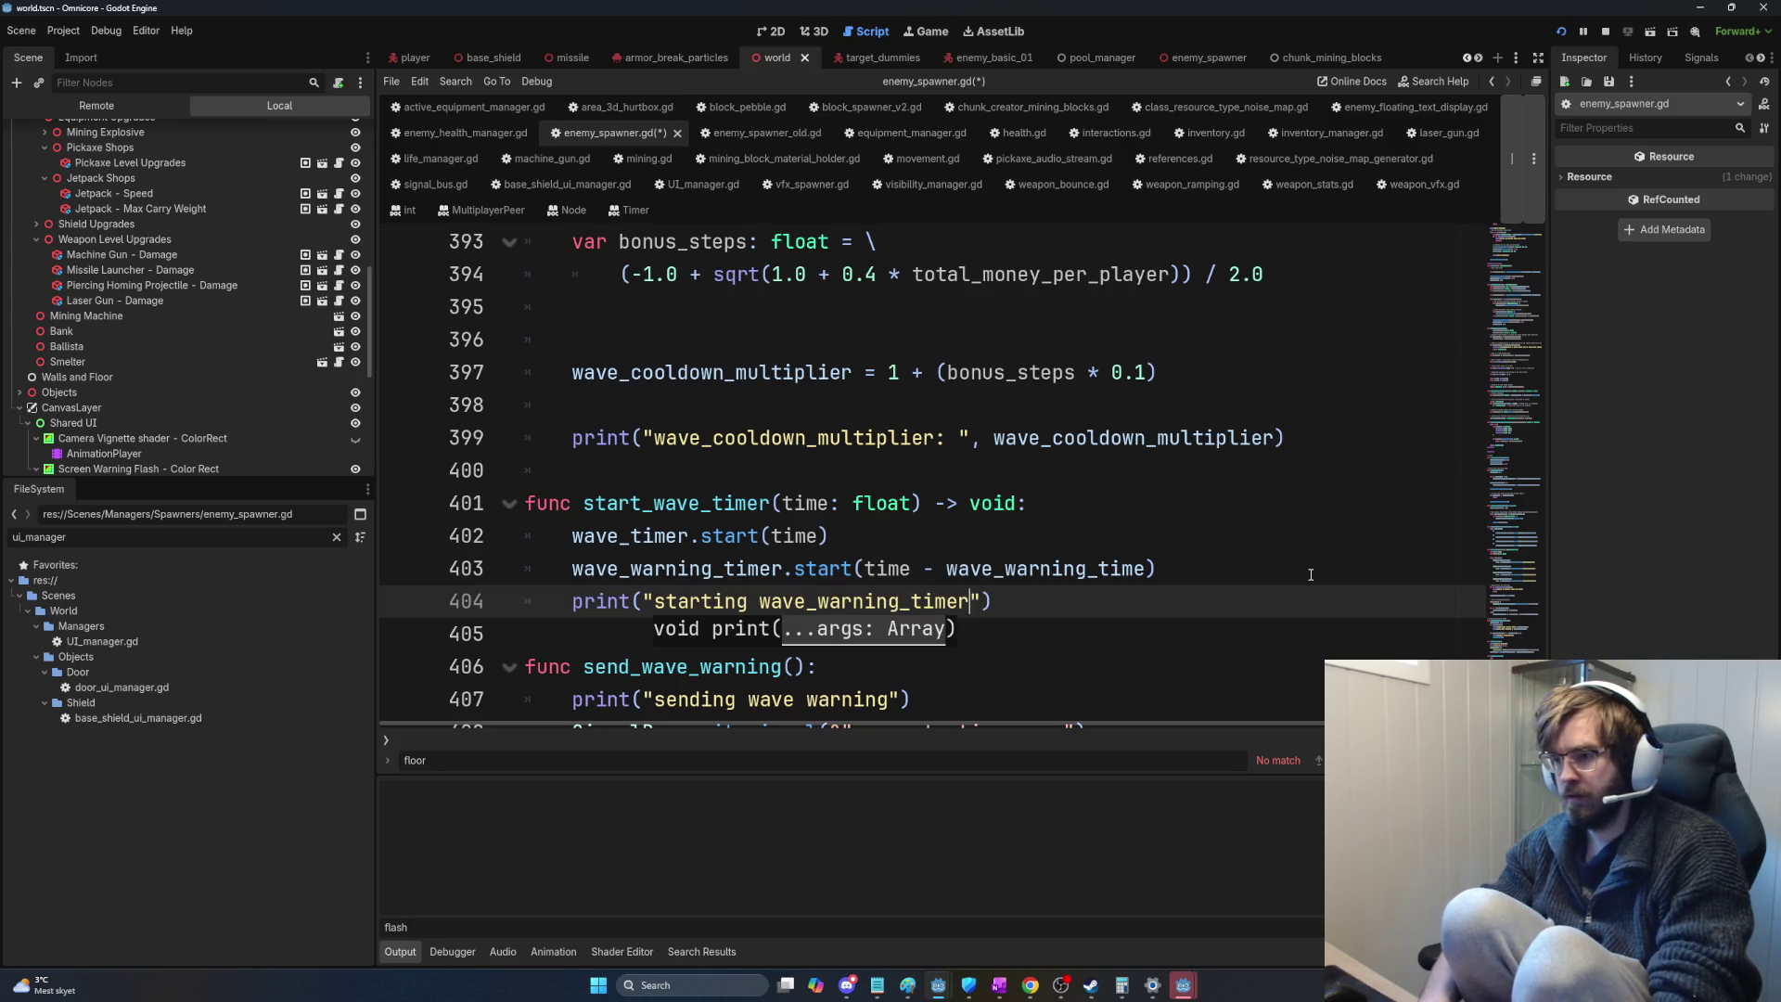
# Run the game as host and filter the Output log for 'timer'
pyautogui.press('F5')
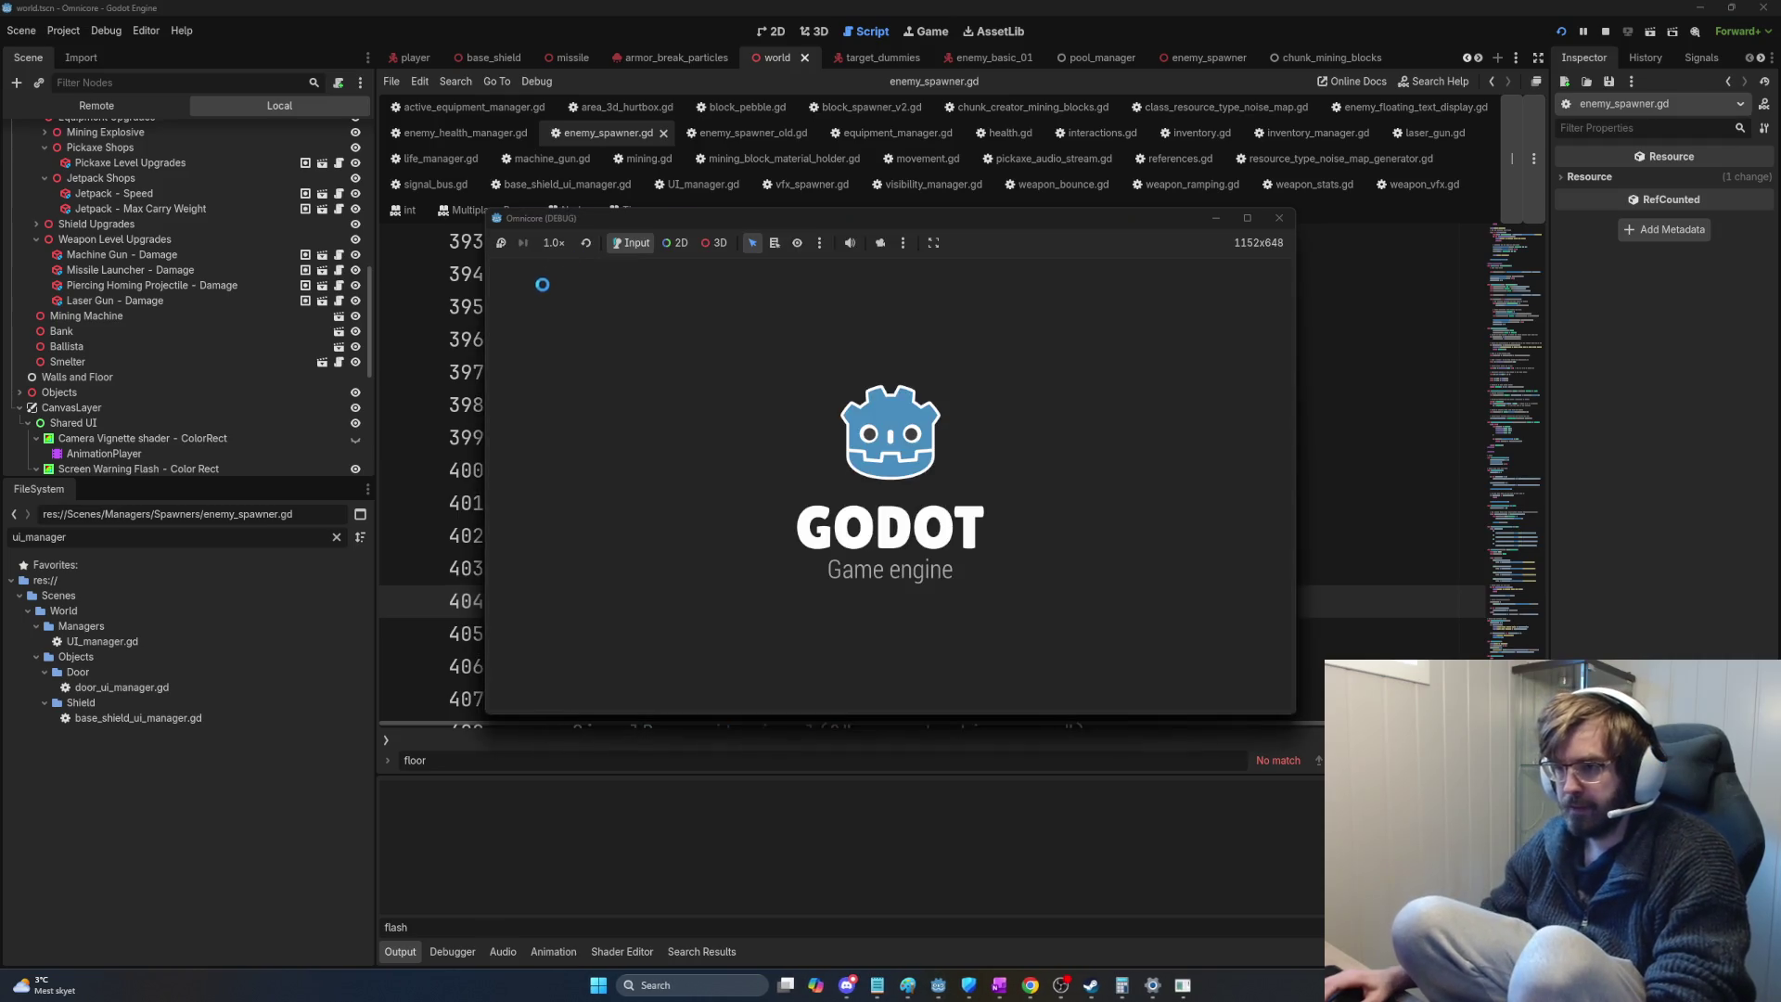
pyautogui.click(541, 271)
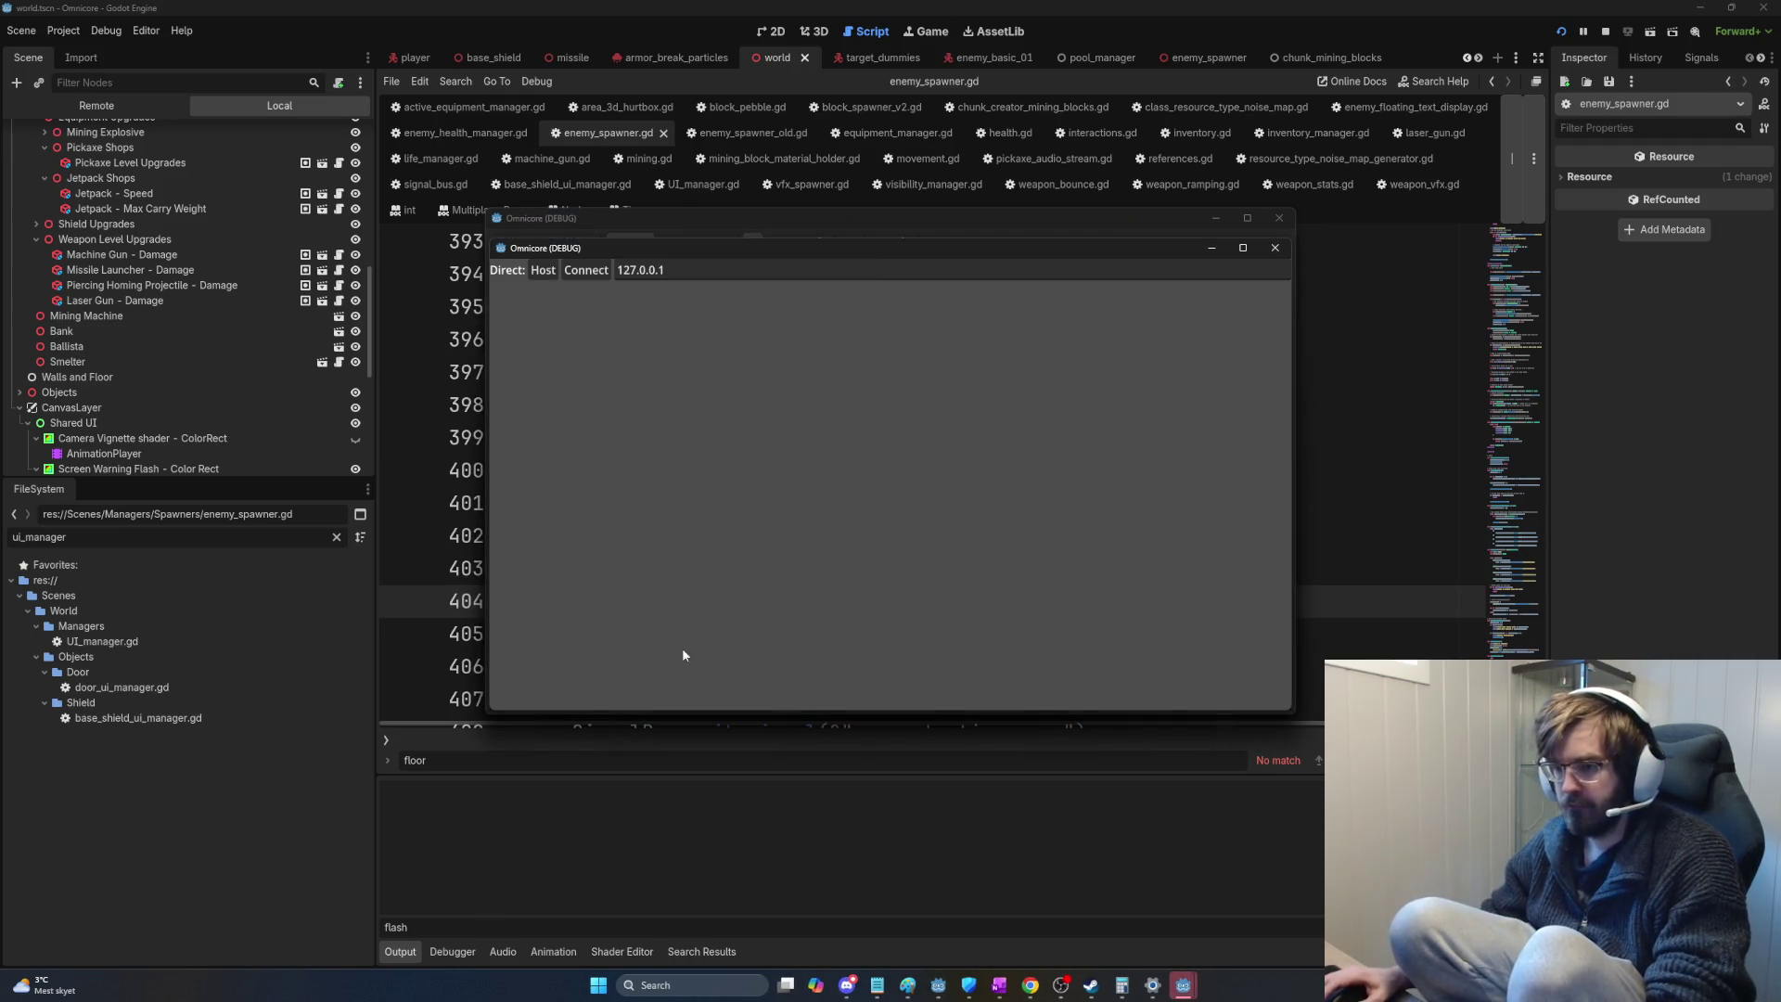
pyautogui.click(431, 920)
pyautogui.hotkey('ctrl', 'a')
pyautogui.write('timer')
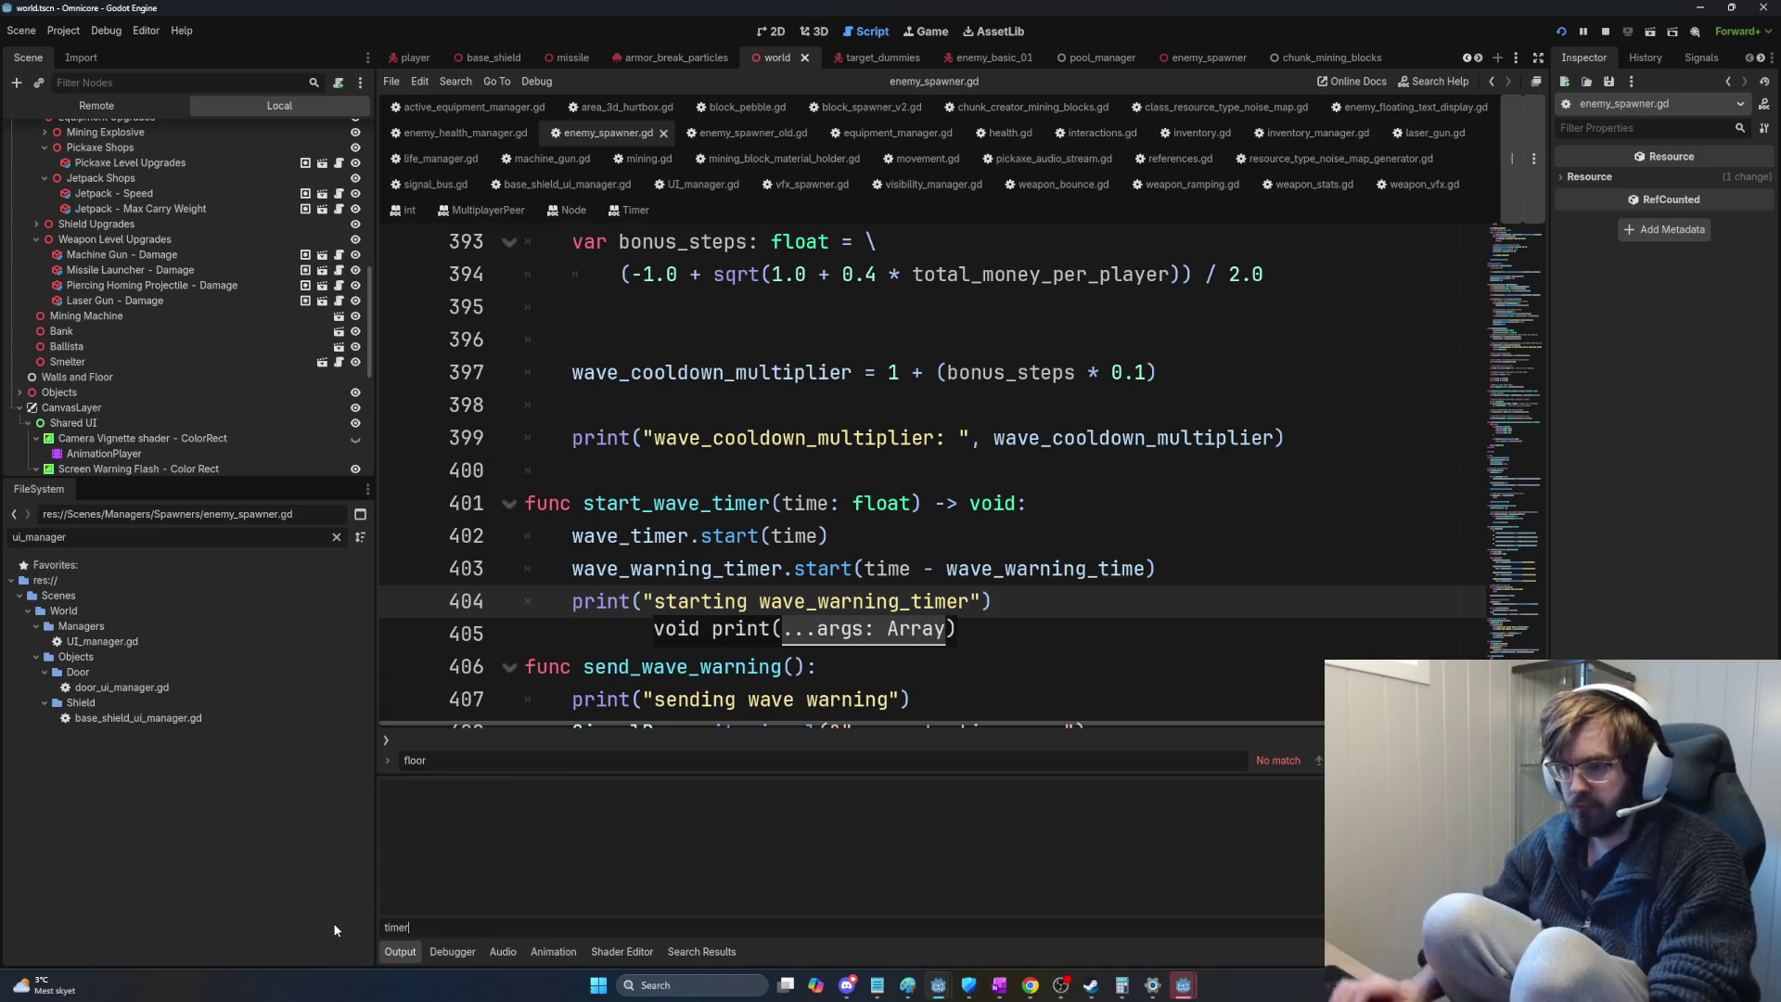
# Inspect the new print line and the start_wave_timer function name
pyautogui.moveTo(992, 601); pyautogui.dragTo(573, 601)
pyautogui.click(703, 502)
pyautogui.hotkey('ctrl', 'd')
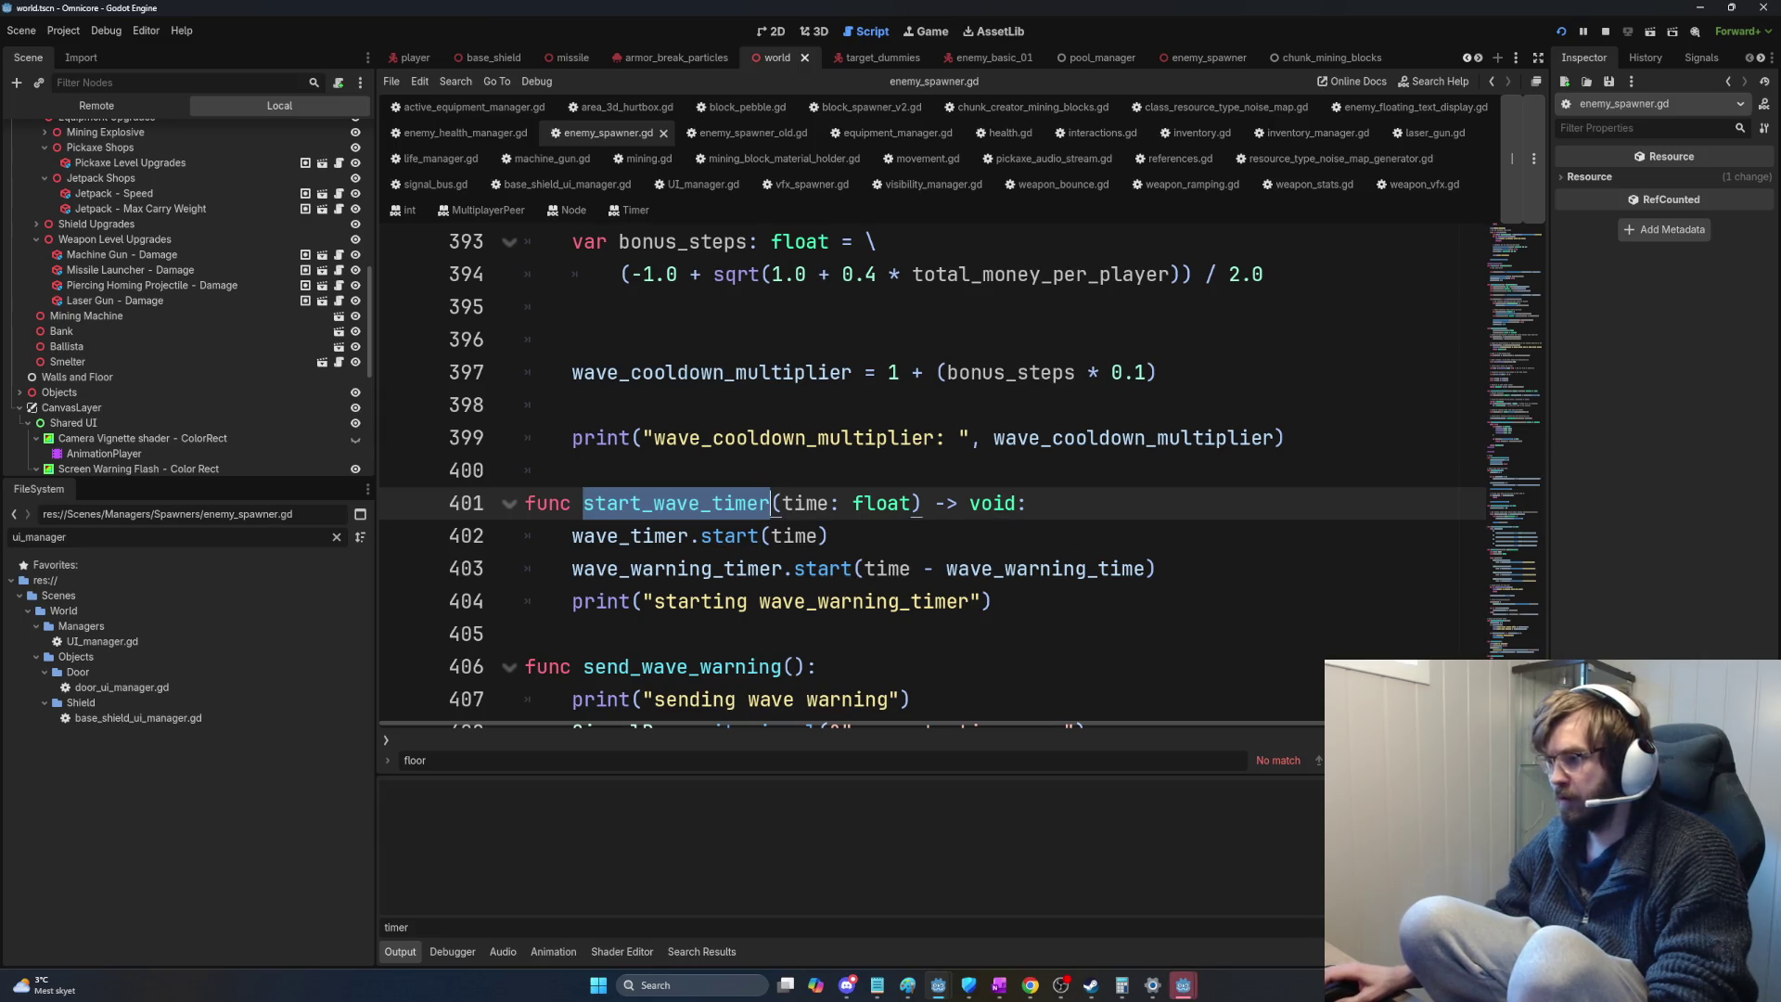
pyautogui.click(1539, 369)
pyautogui.moveTo(1539, 368); pyautogui.dragTo(1538, 378)
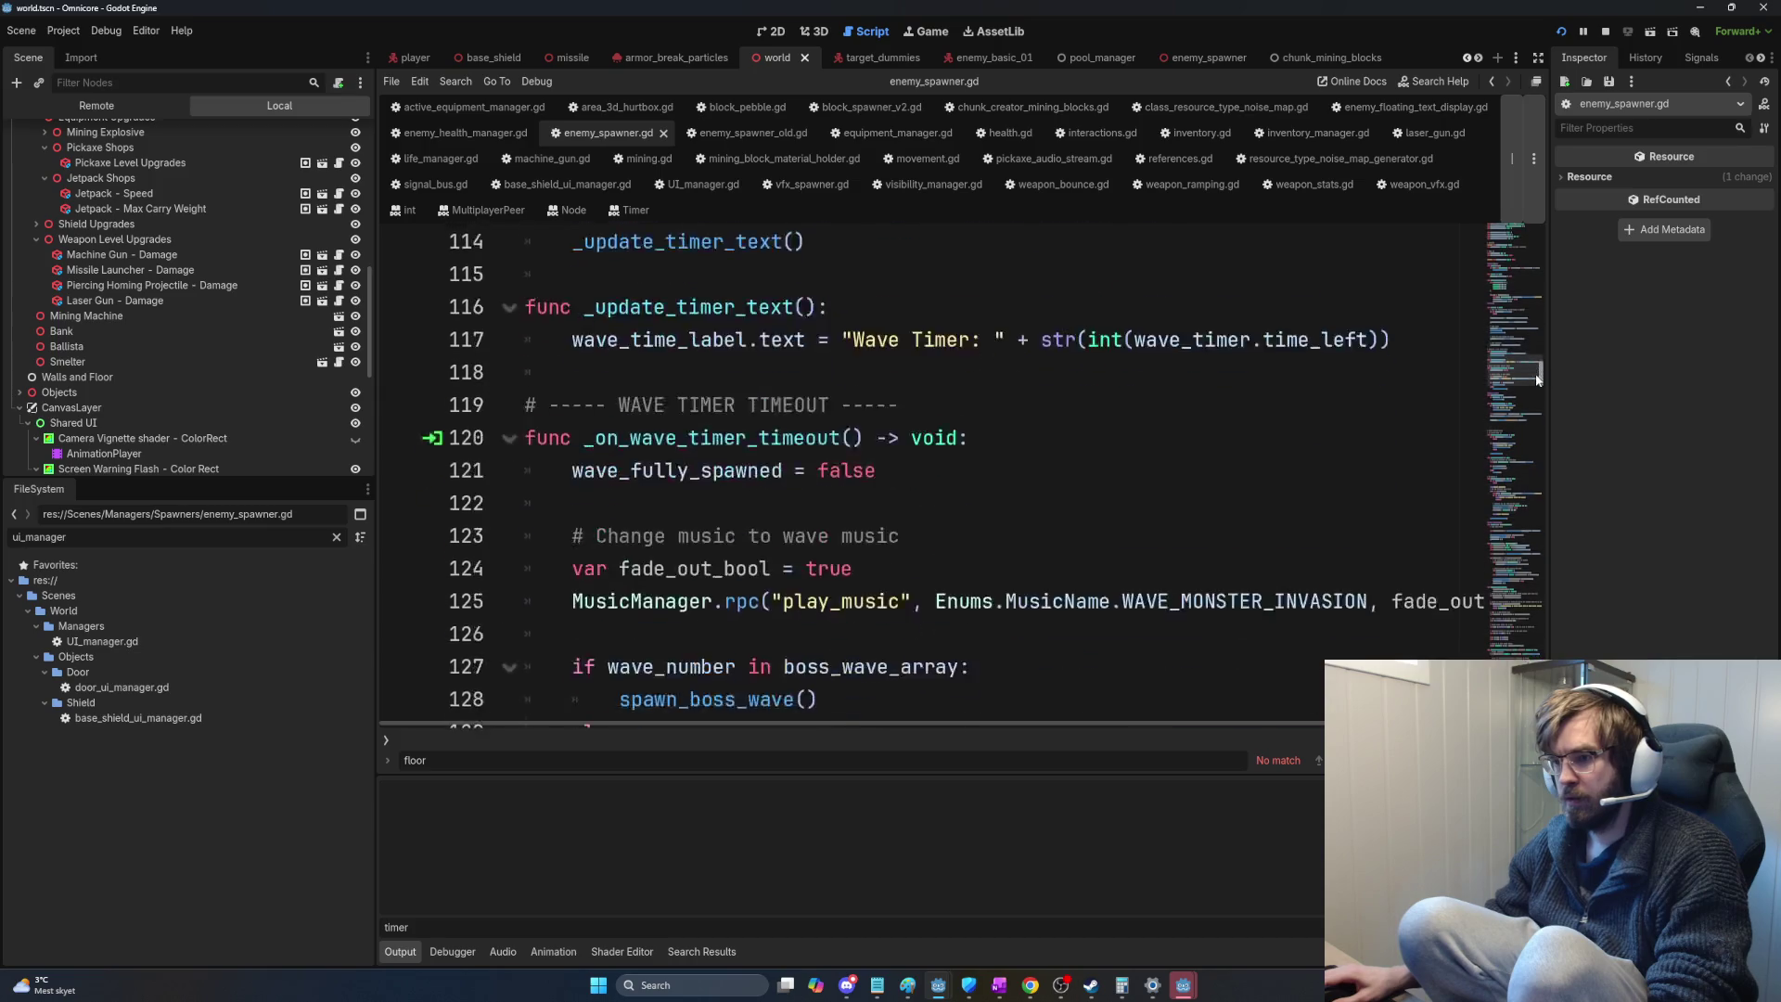
# Search enemy_spawner.gd for 'ready' and scroll down to the _ready function
pyautogui.scroll(4, 1278, 356)
pyautogui.scroll(-6, 1190, 507)
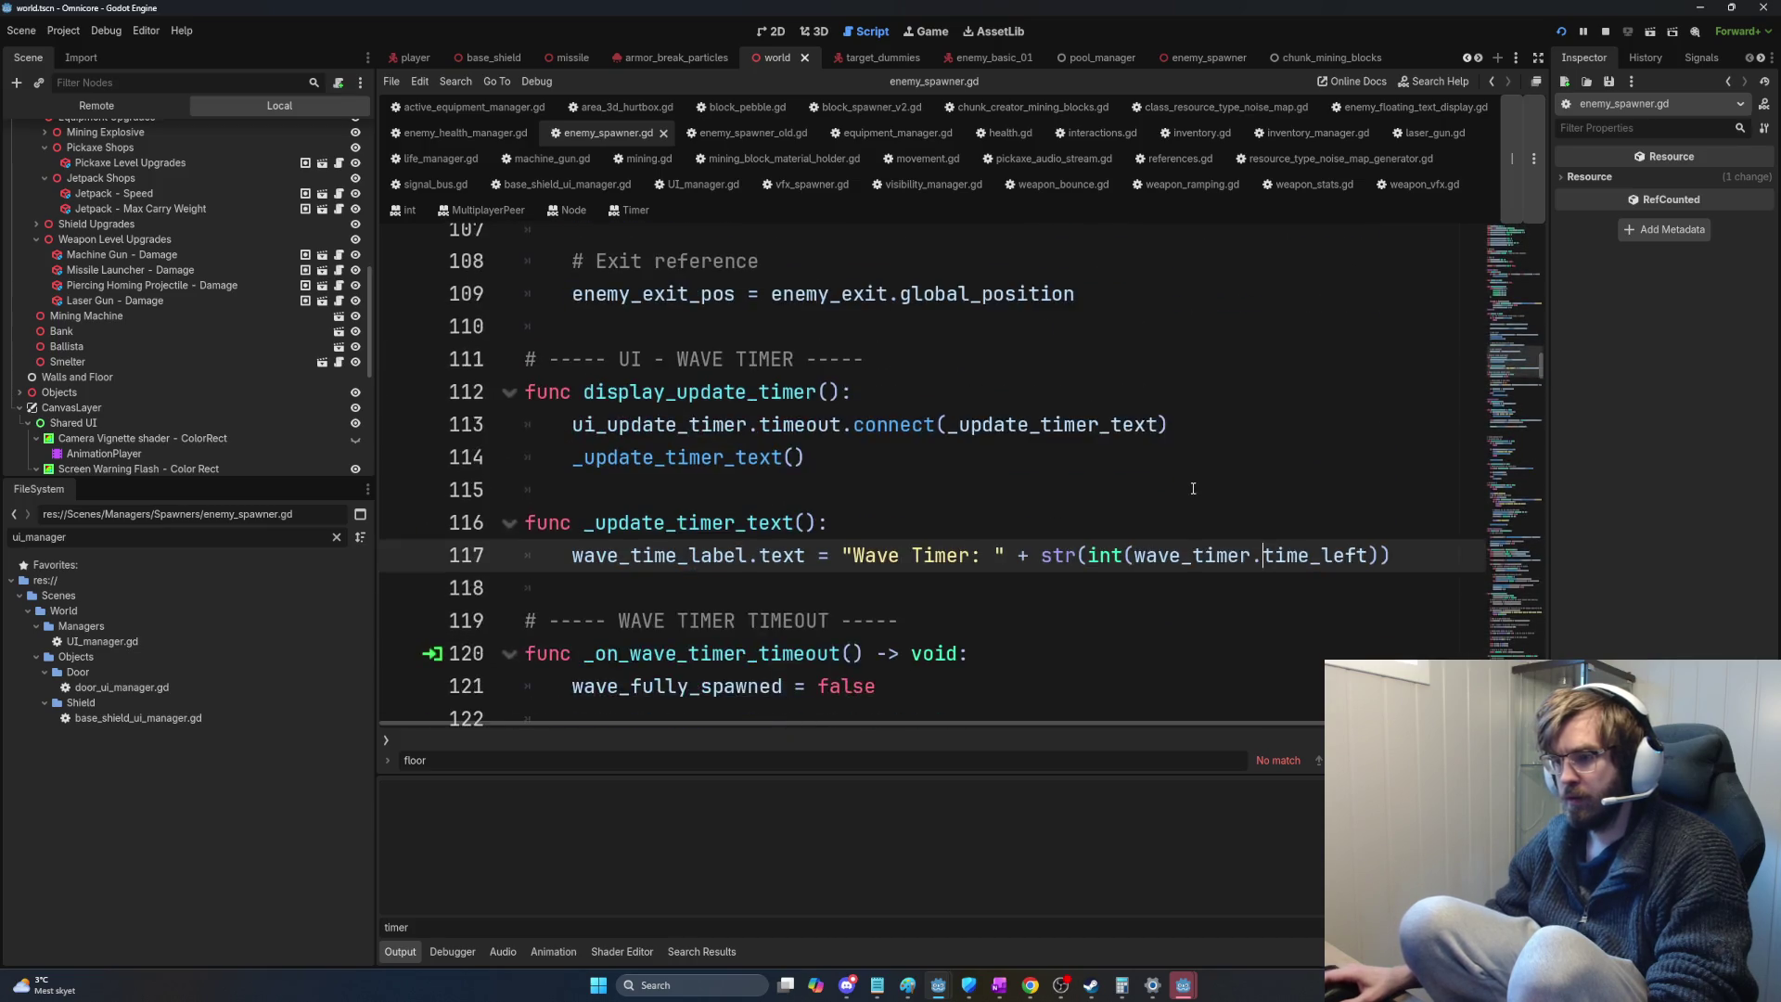
pyautogui.hotkey('ctrl', 'f')
pyautogui.write('readyh')
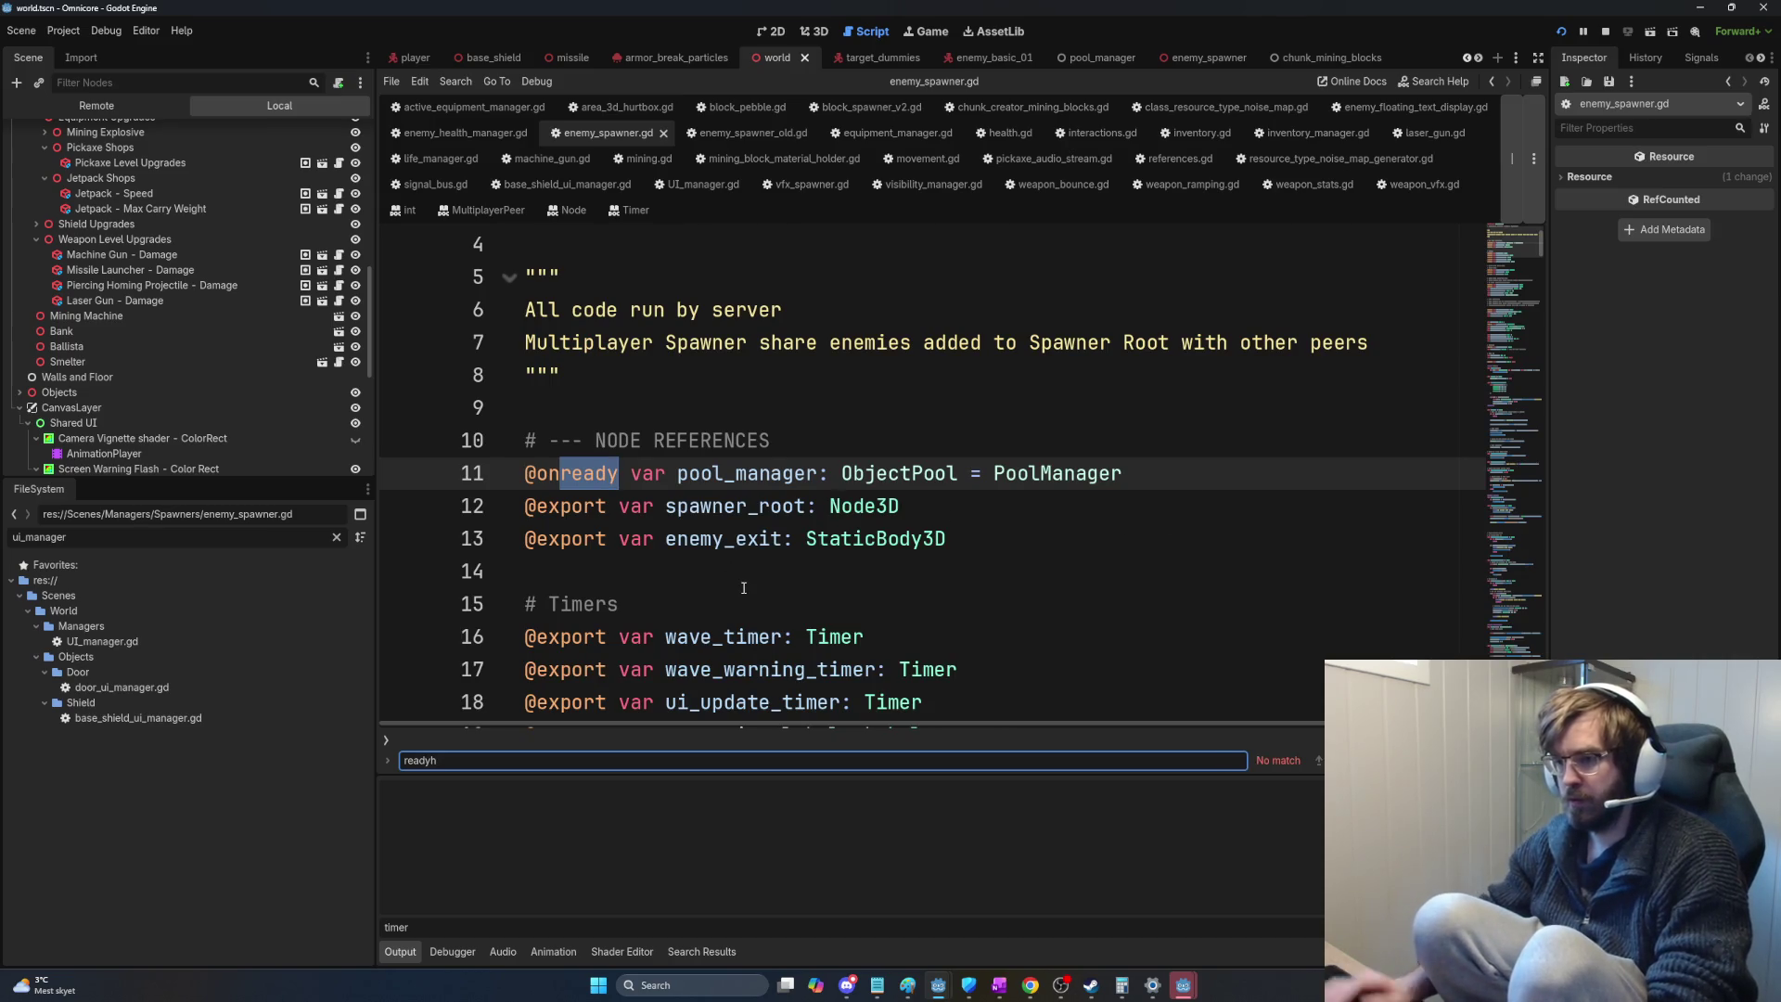
pyautogui.scroll(-10, 790, 636)
pyautogui.scroll(-7, 790, 637)
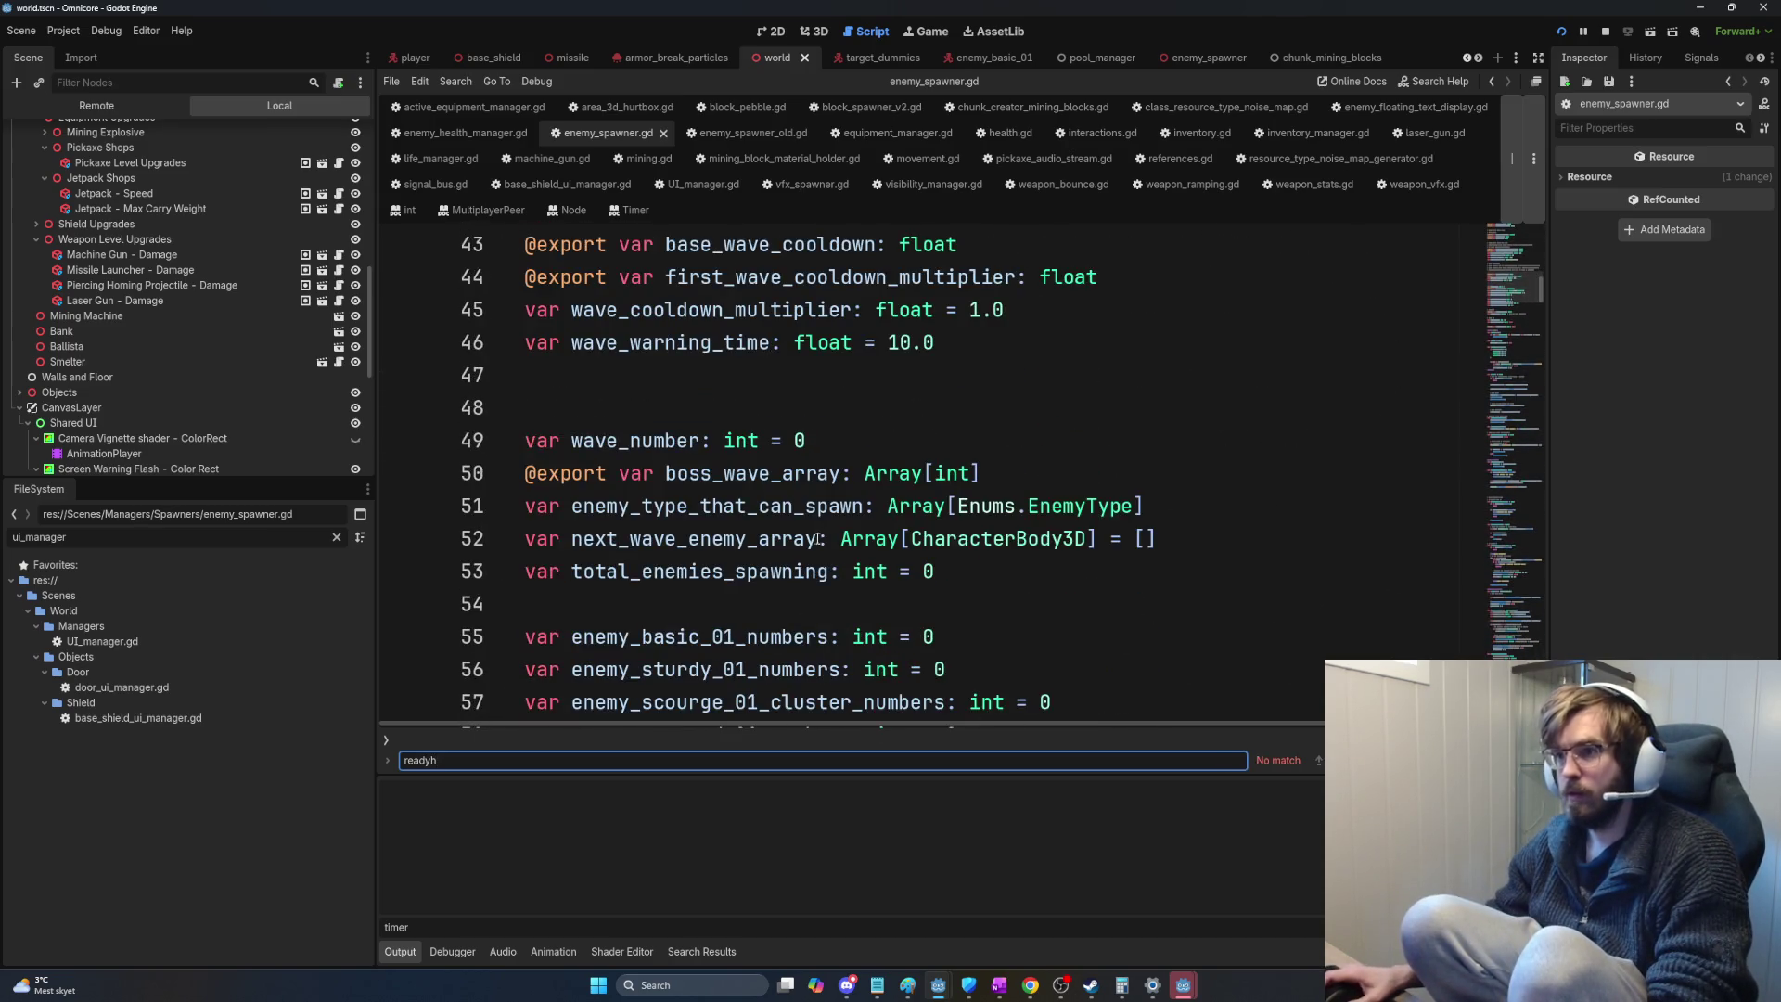
pyautogui.scroll(-10, 903, 542)
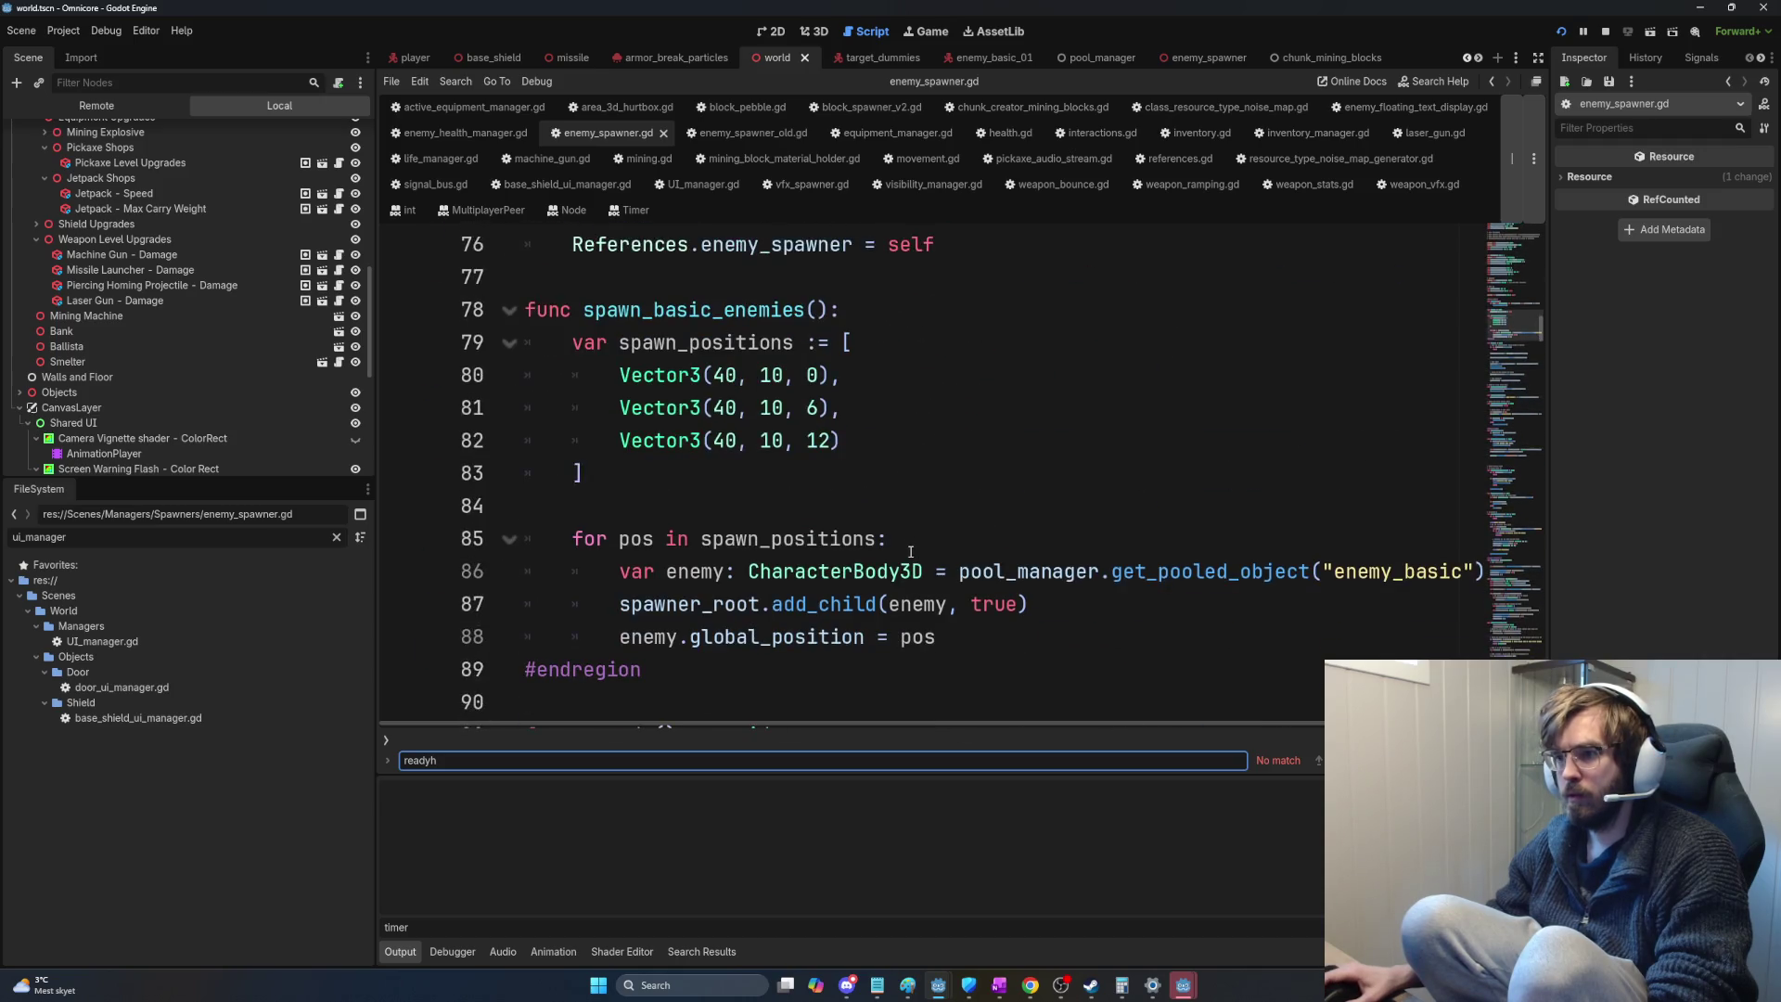
pyautogui.scroll(-1, 910, 553)
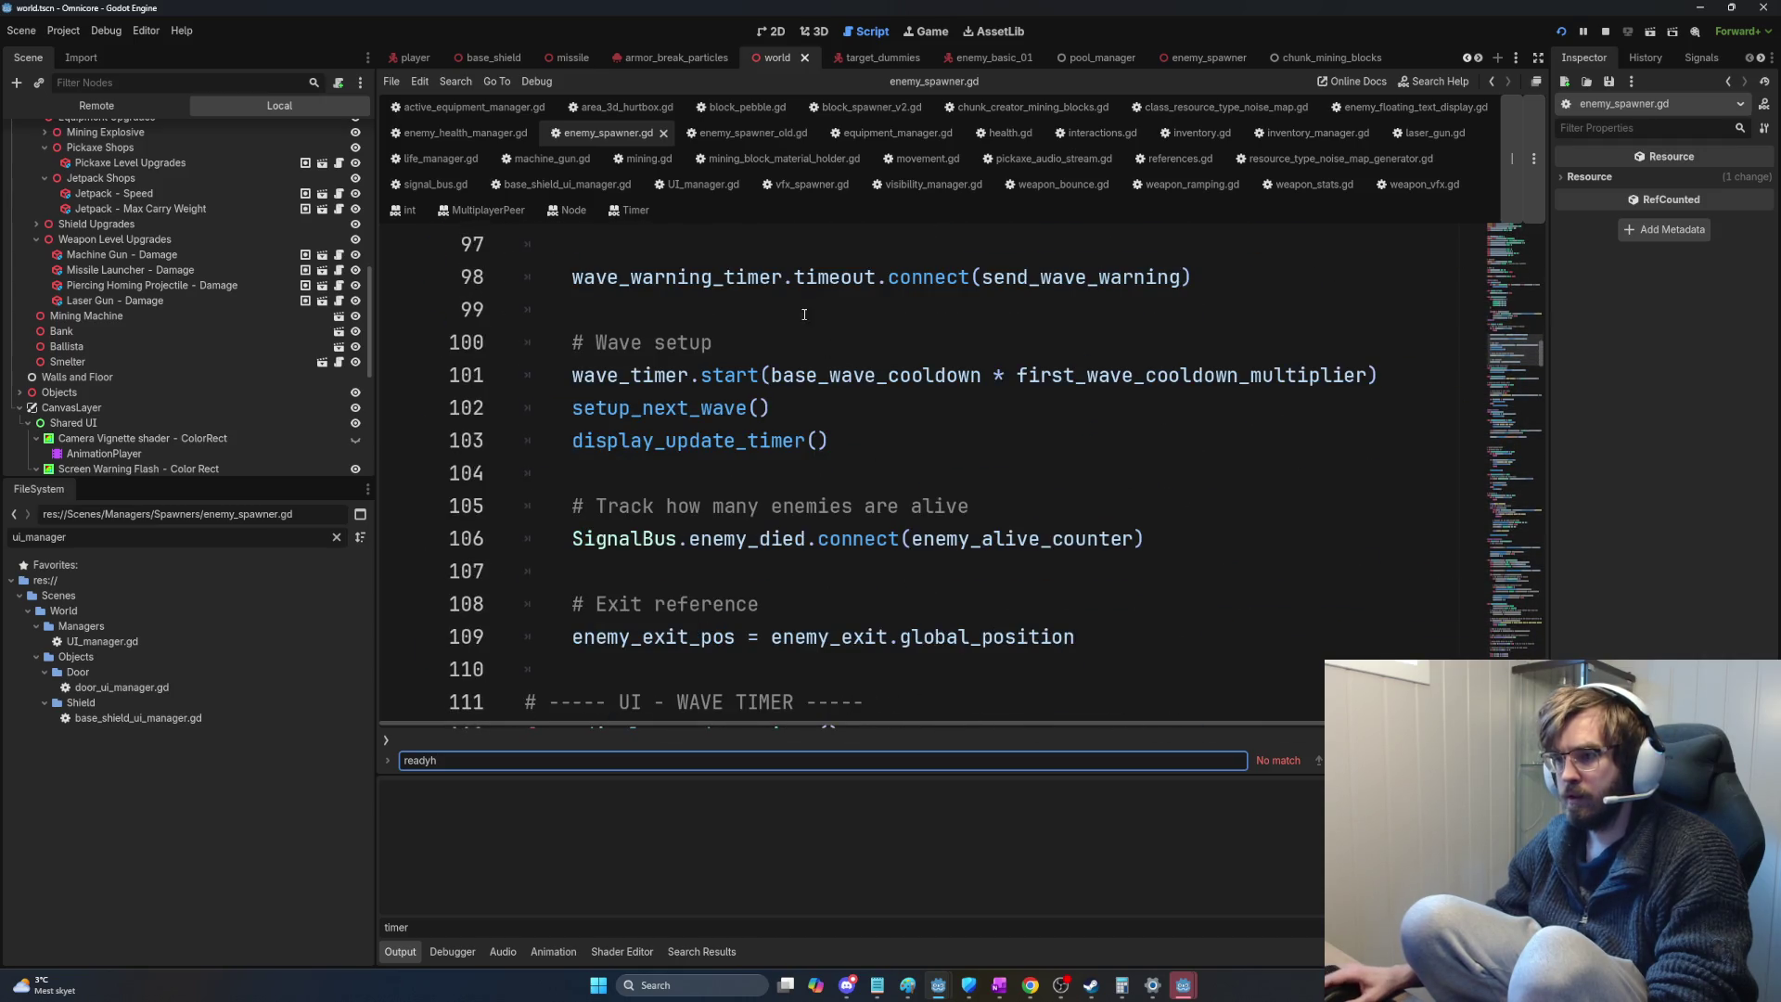
pyautogui.scroll(1, 873, 449)
pyautogui.scroll(-2, 774, 471)
pyautogui.scroll(-1, 774, 471)
pyautogui.scroll(6, 816, 491)
pyautogui.scroll(-2, 835, 501)
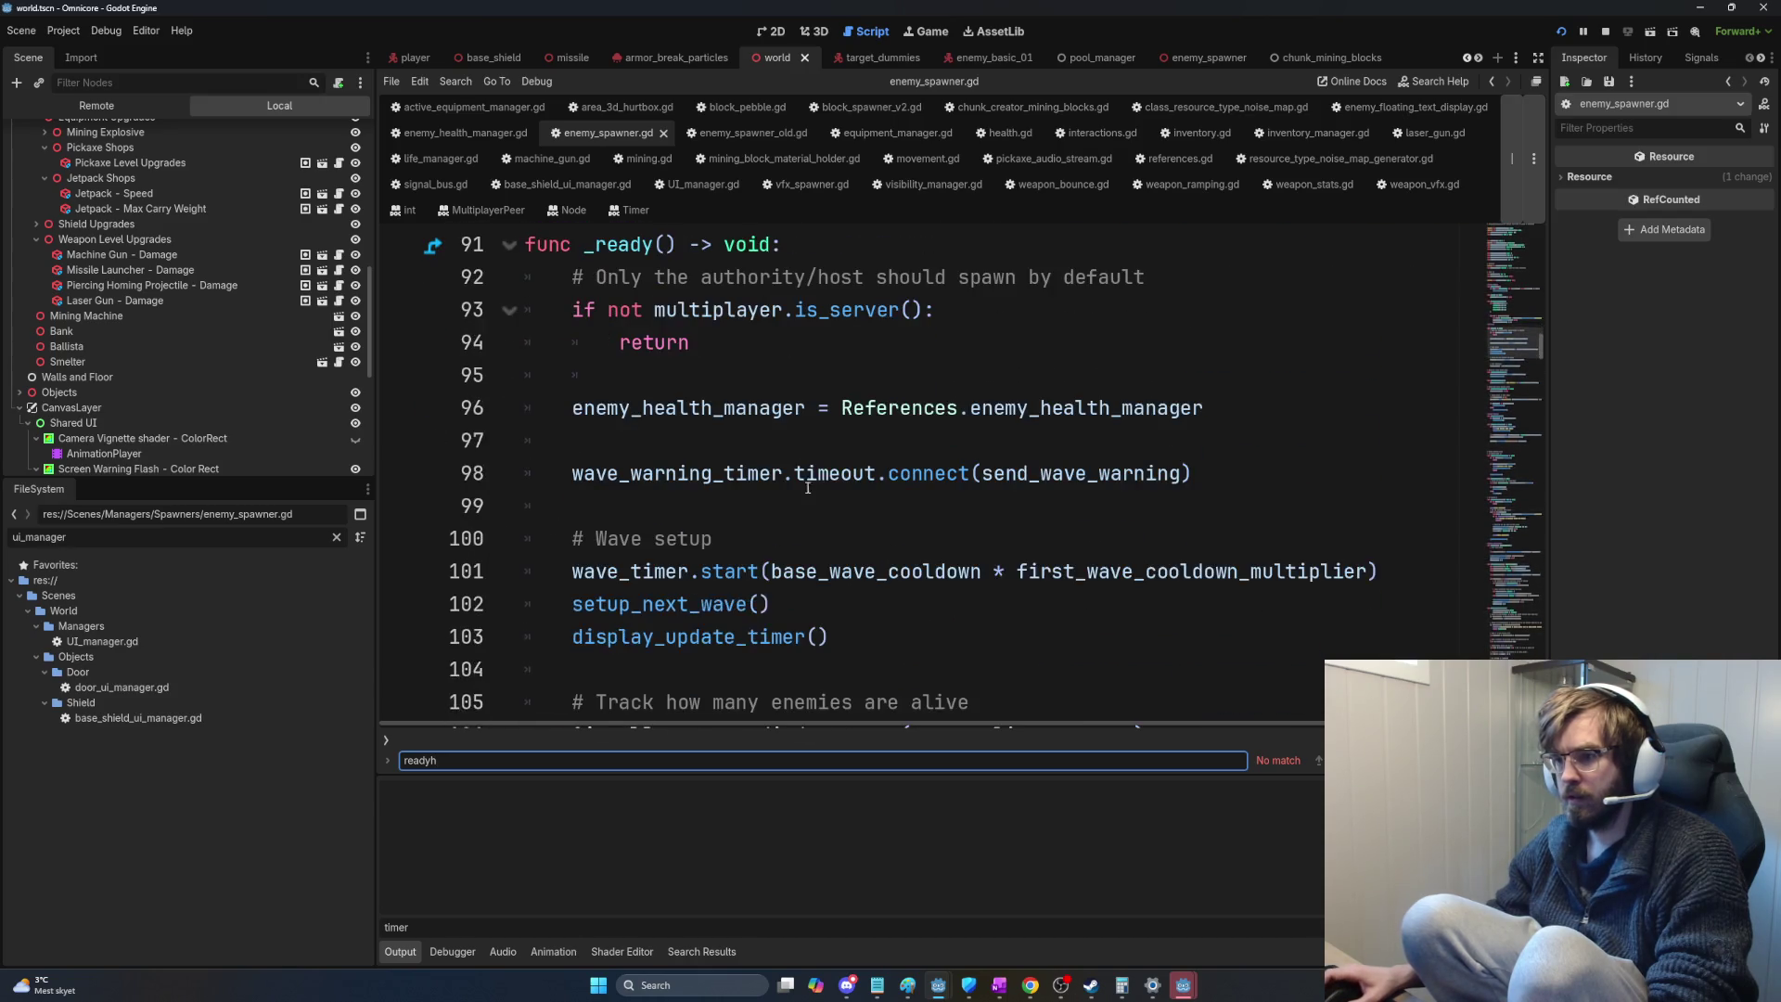
# Place the caret at the end of the # Wave setup comment on line 100
pyautogui.click(860, 520)
pyautogui.hotkey('ctrl', 'f')
pyautogui.scroll(-3, 835, 483)
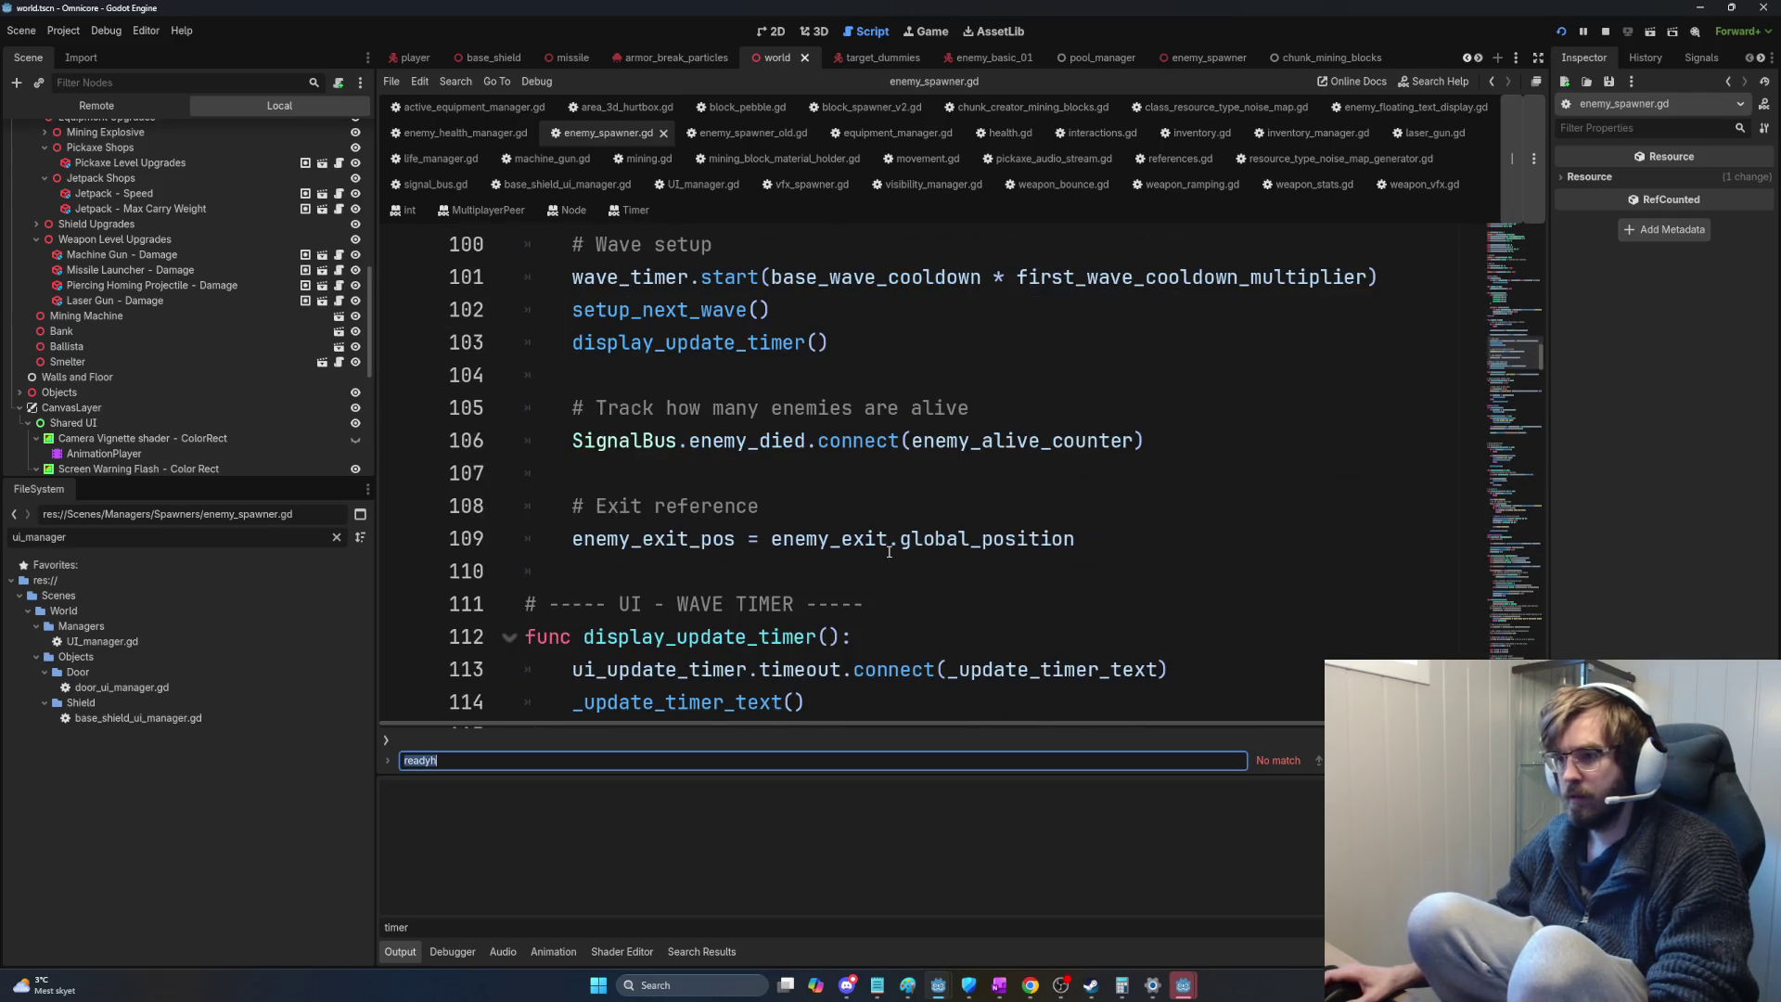
pyautogui.click(795, 258)
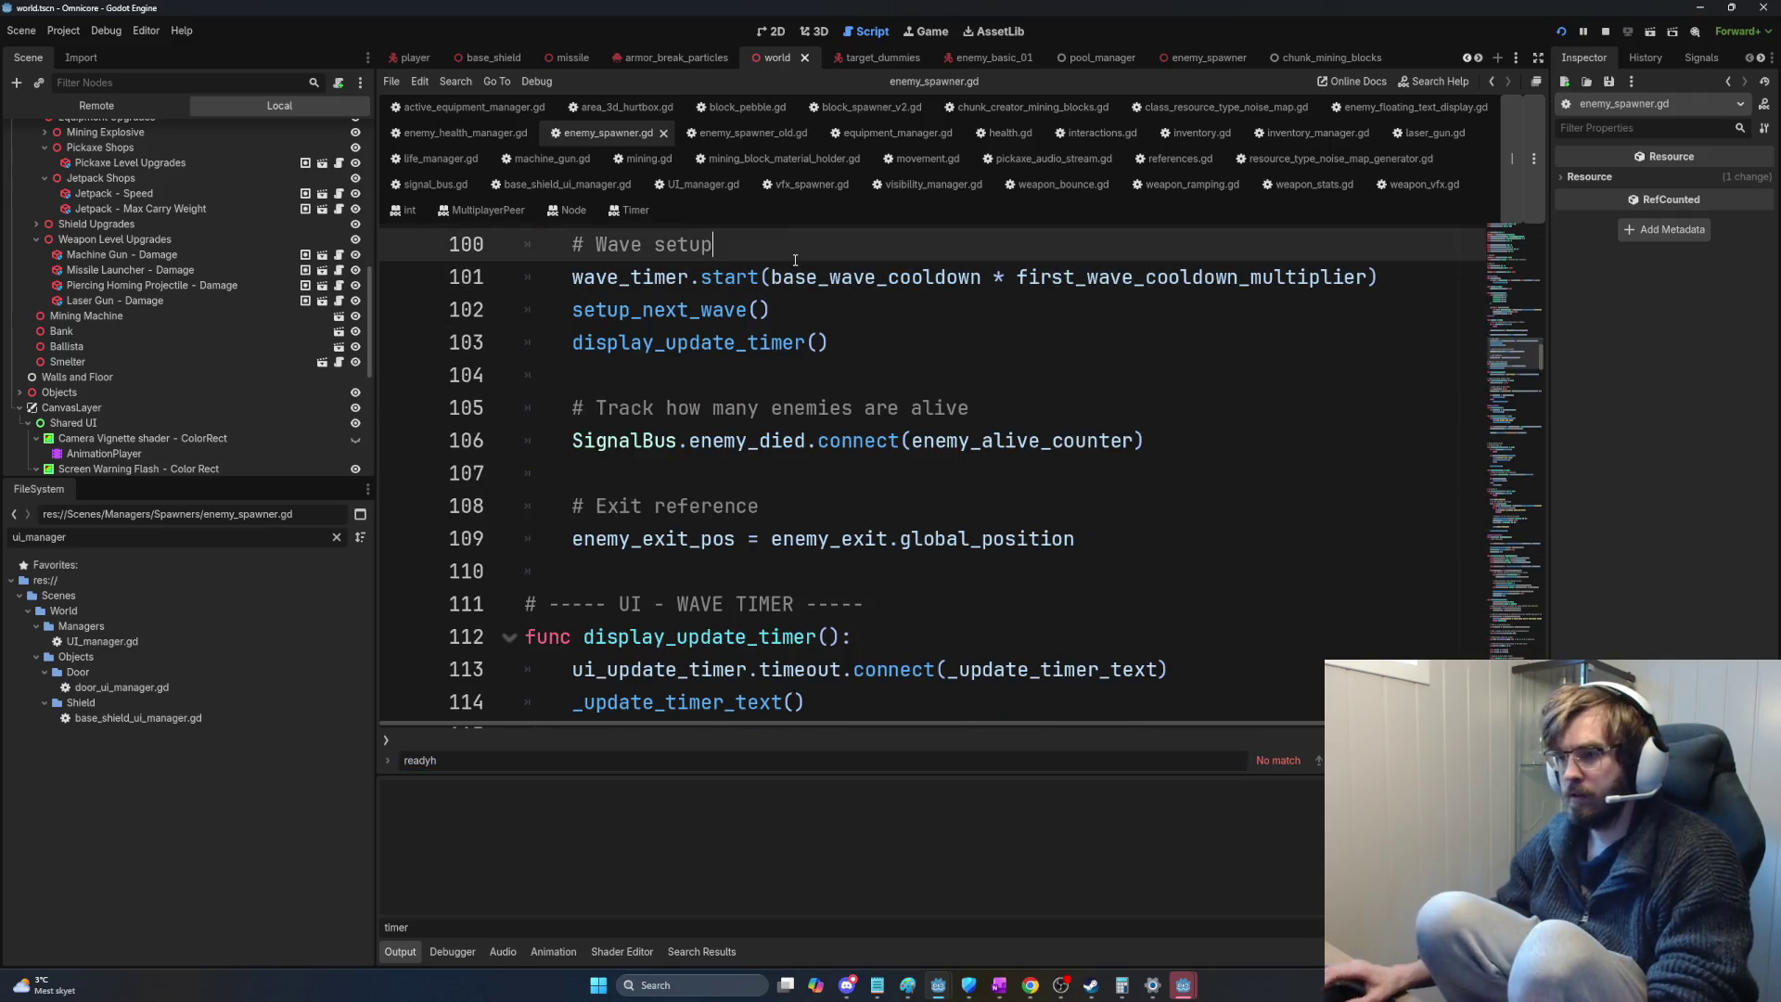
# Add a start_wave_timer(base_wave_cooldown * first_wave_cooldown_multiplier) call in _ready on line 102
pyautogui.press('Return')
pyautogui.press('Return')
pyautogui.write('start_wave_timer(')
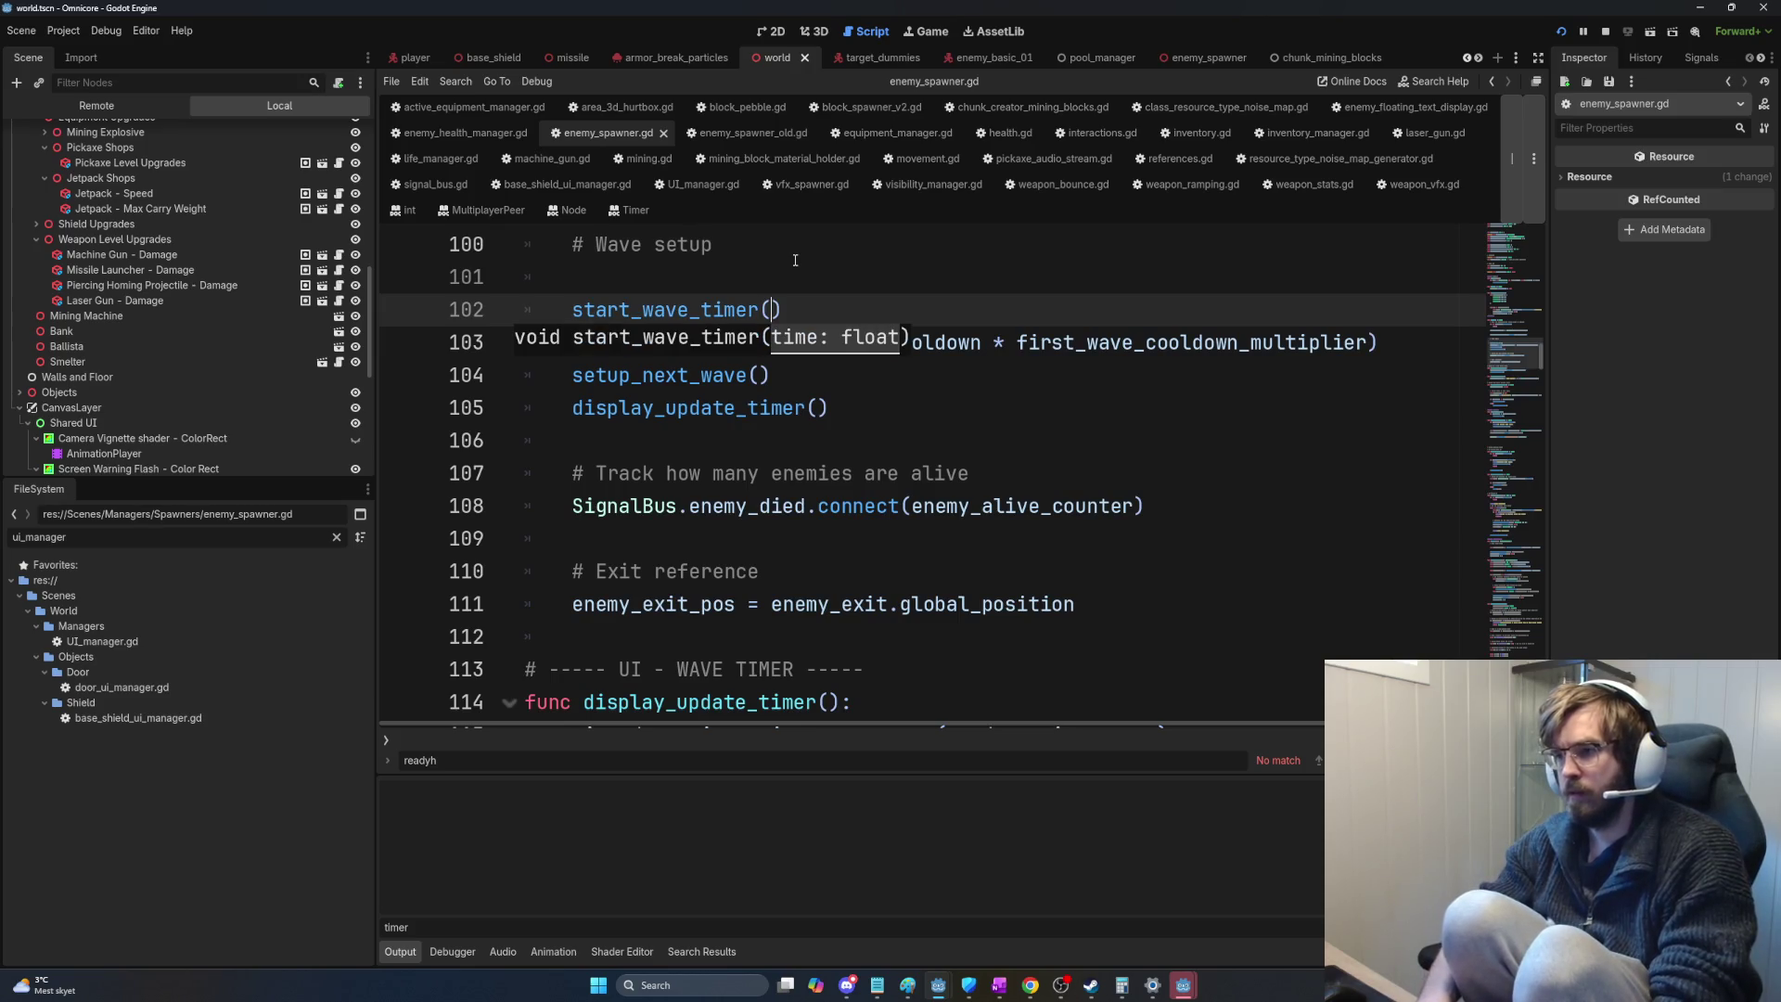
pyautogui.click(1368, 343)
pyautogui.moveTo(1368, 342); pyautogui.dragTo(771, 342)
pyautogui.hotkey('ctrl', 'c')
pyautogui.press('Up')
pyautogui.hotkey('ctrl', 'v')
# Comment out the old wave_timer.start line in _ready and run the game to test
pyautogui.moveTo(1380, 342); pyautogui.dragTo(516, 348)
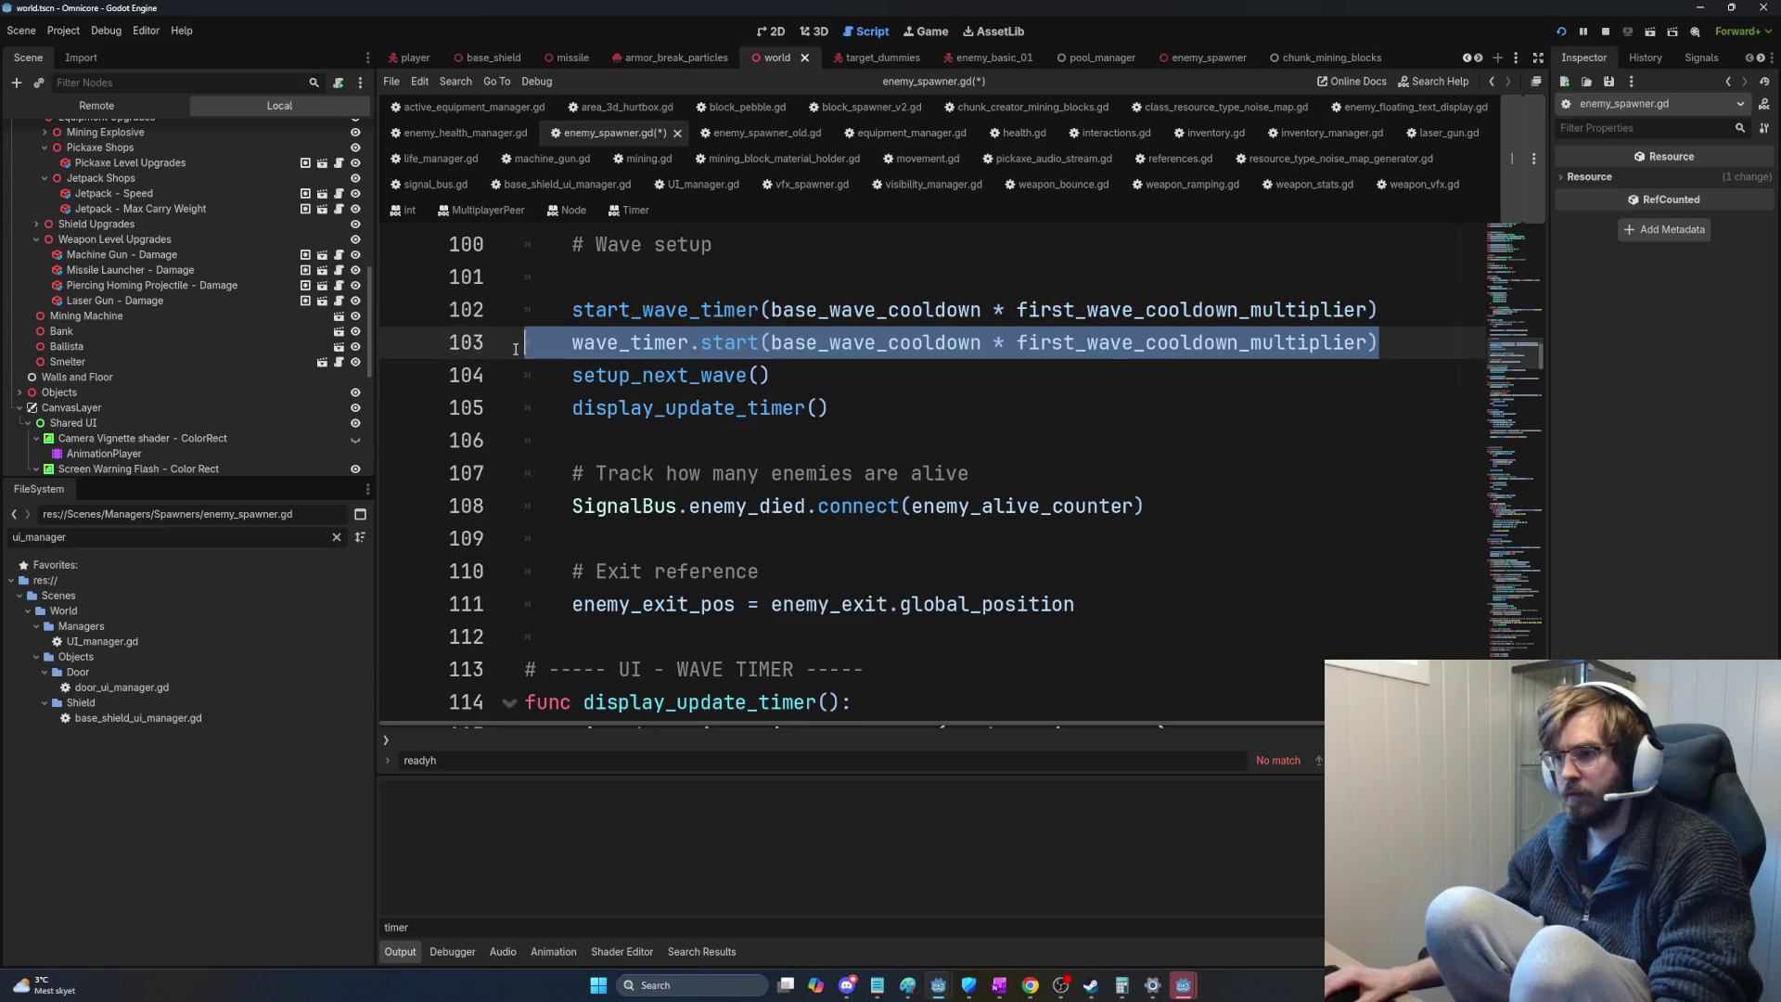
pyautogui.hotkey('ctrl', 'k')
pyautogui.press('F5')
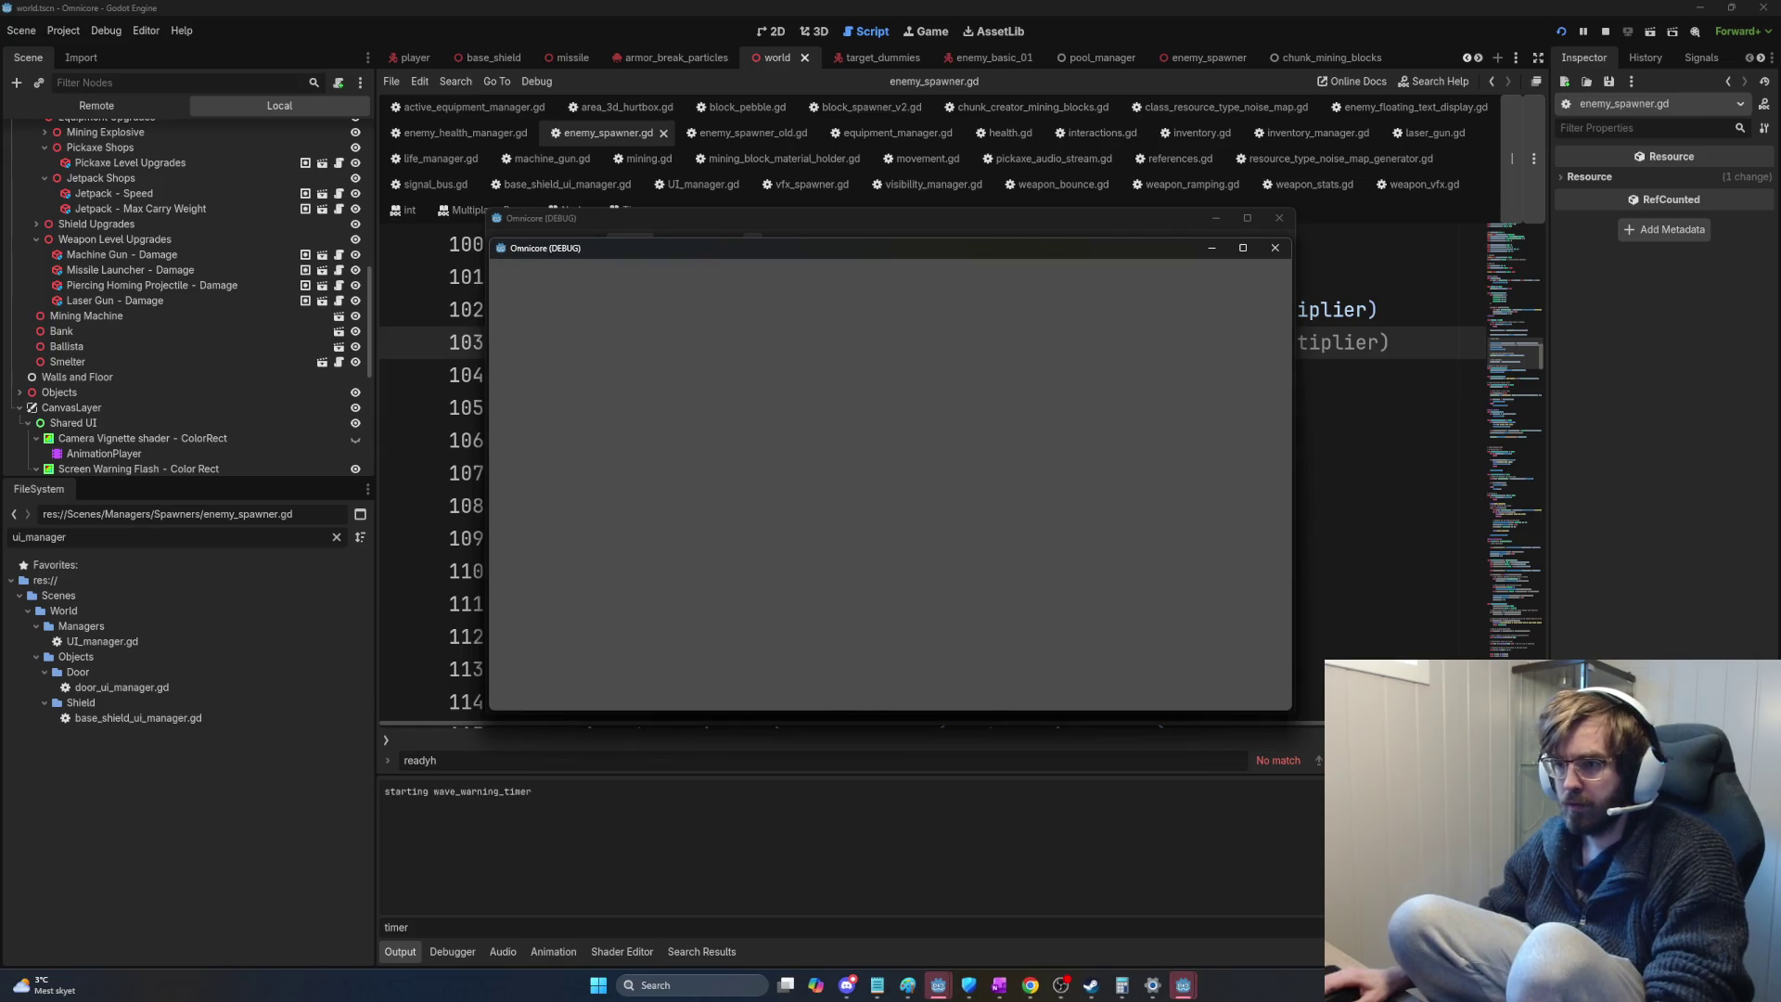
# Walk the player around the shop pads with W and S while the wave timer counts down, then stop the game
pyautogui.press('w')
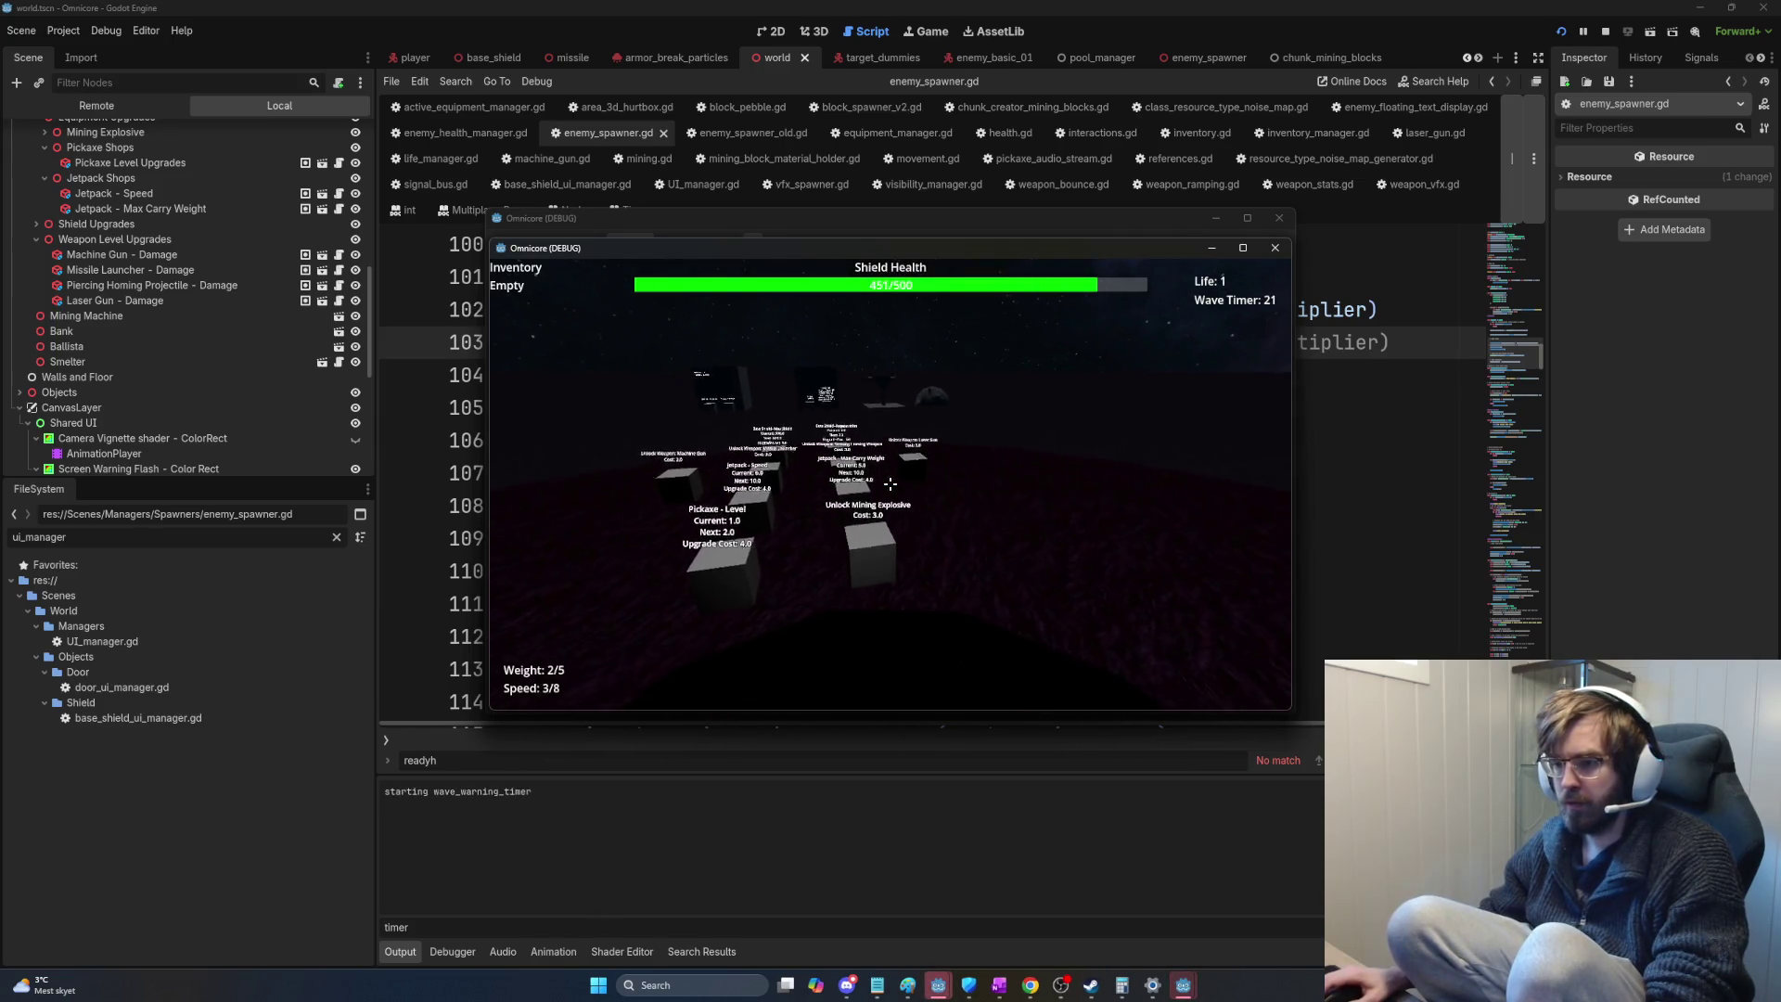
pyautogui.press('w')
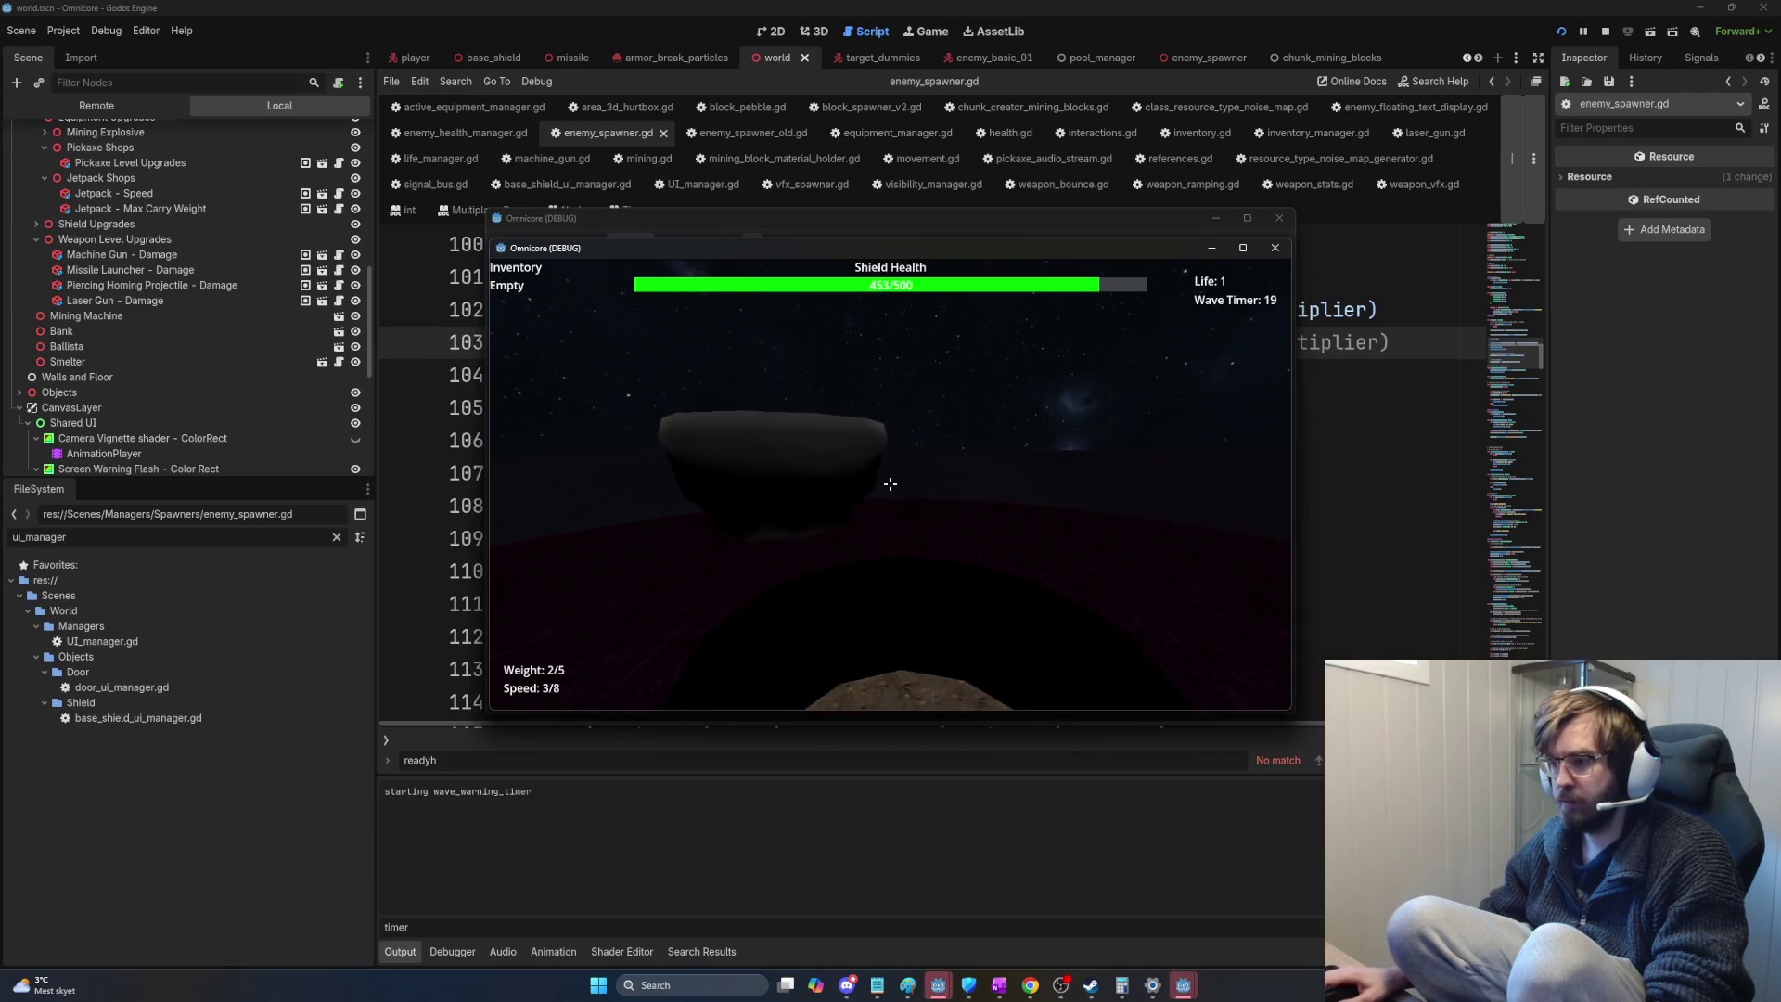
pyautogui.press('w')
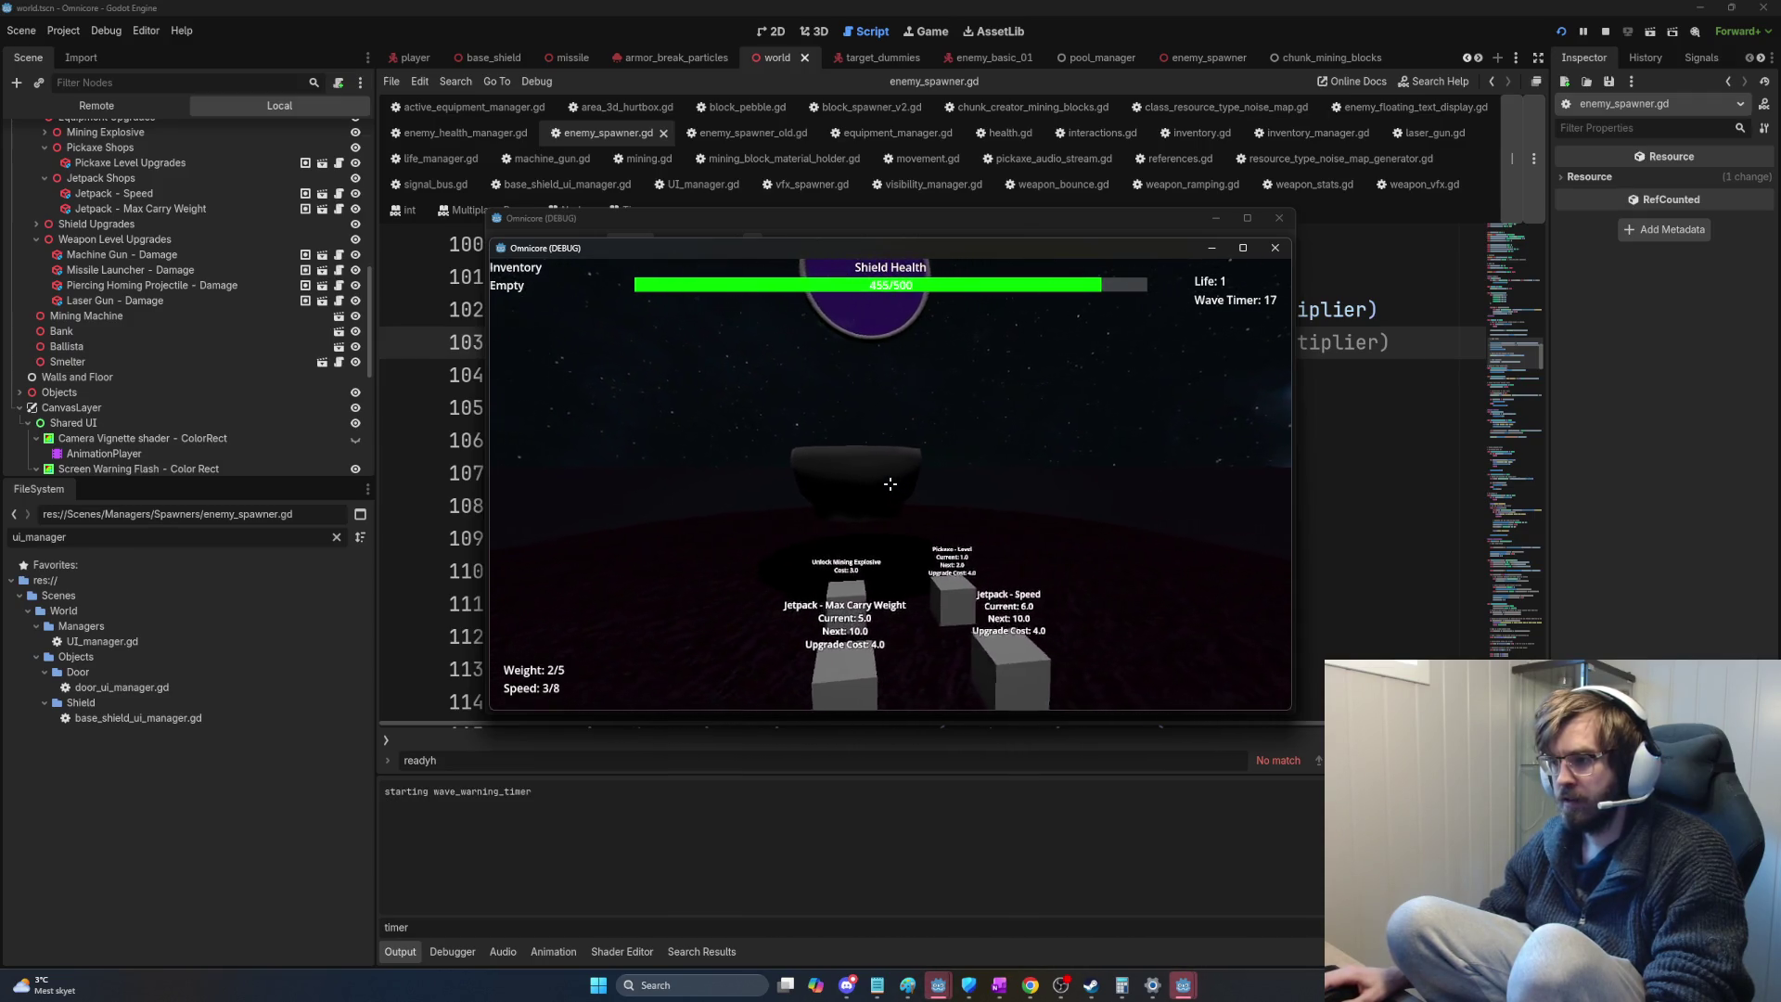
pyautogui.press('w')
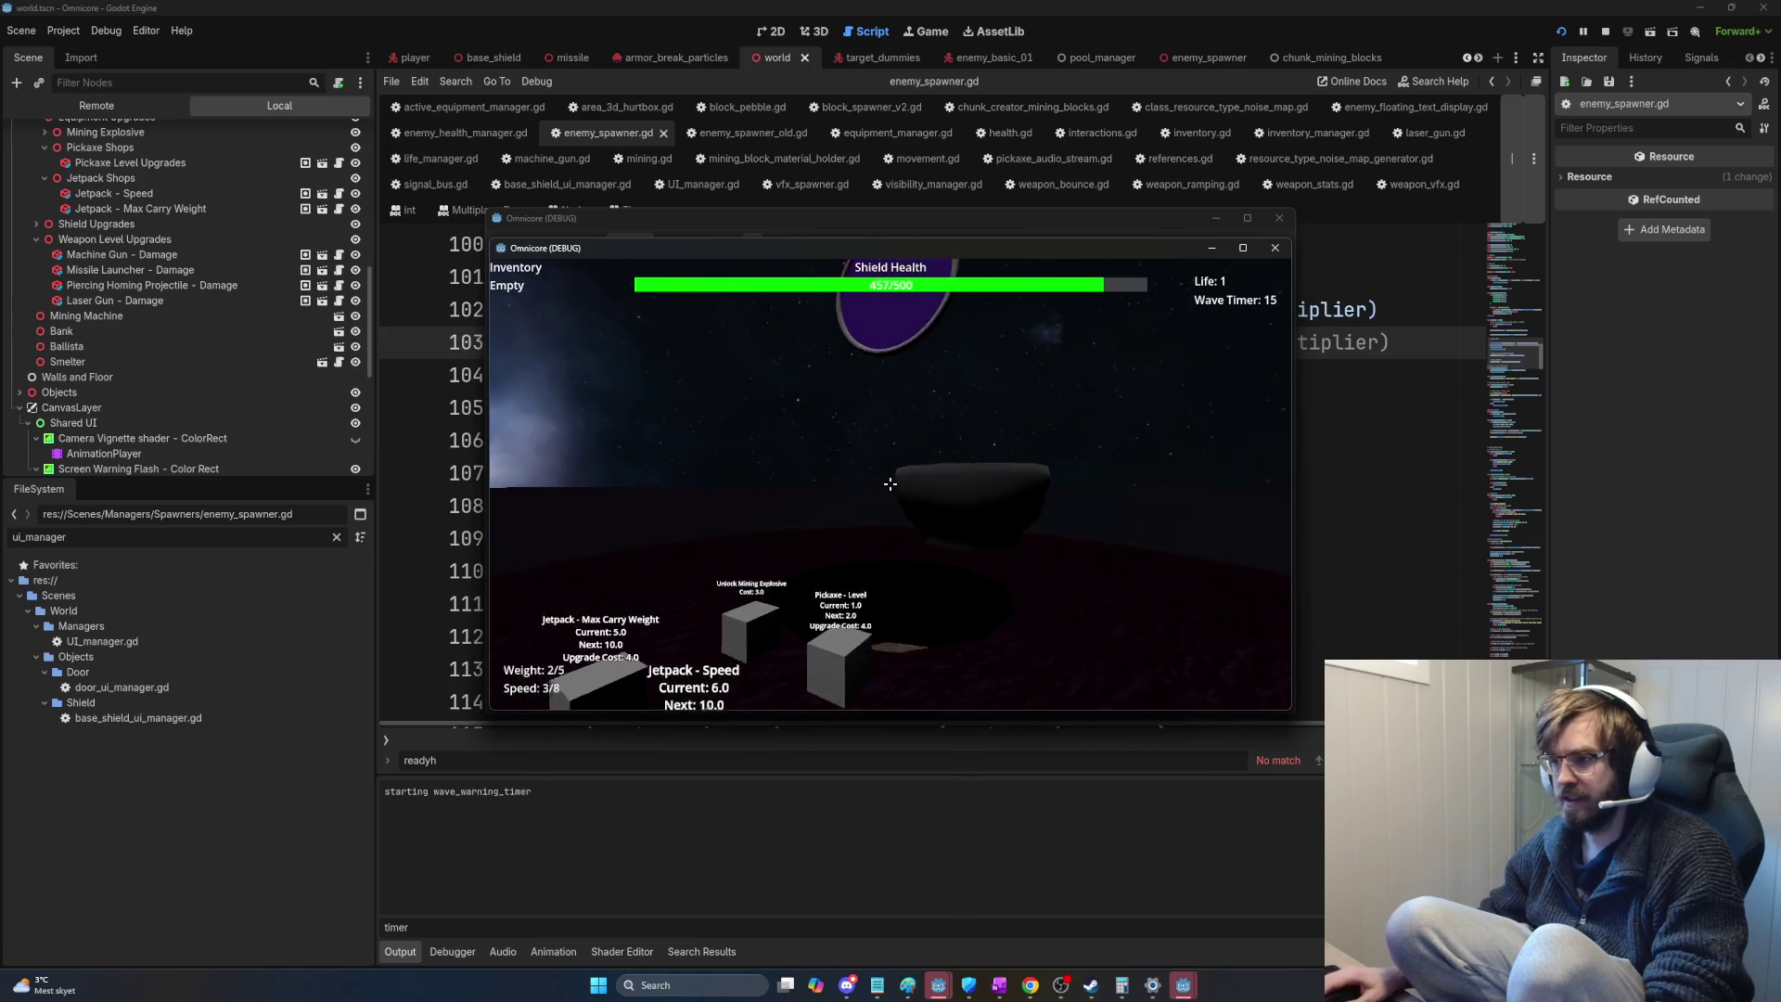
pyautogui.press('s')
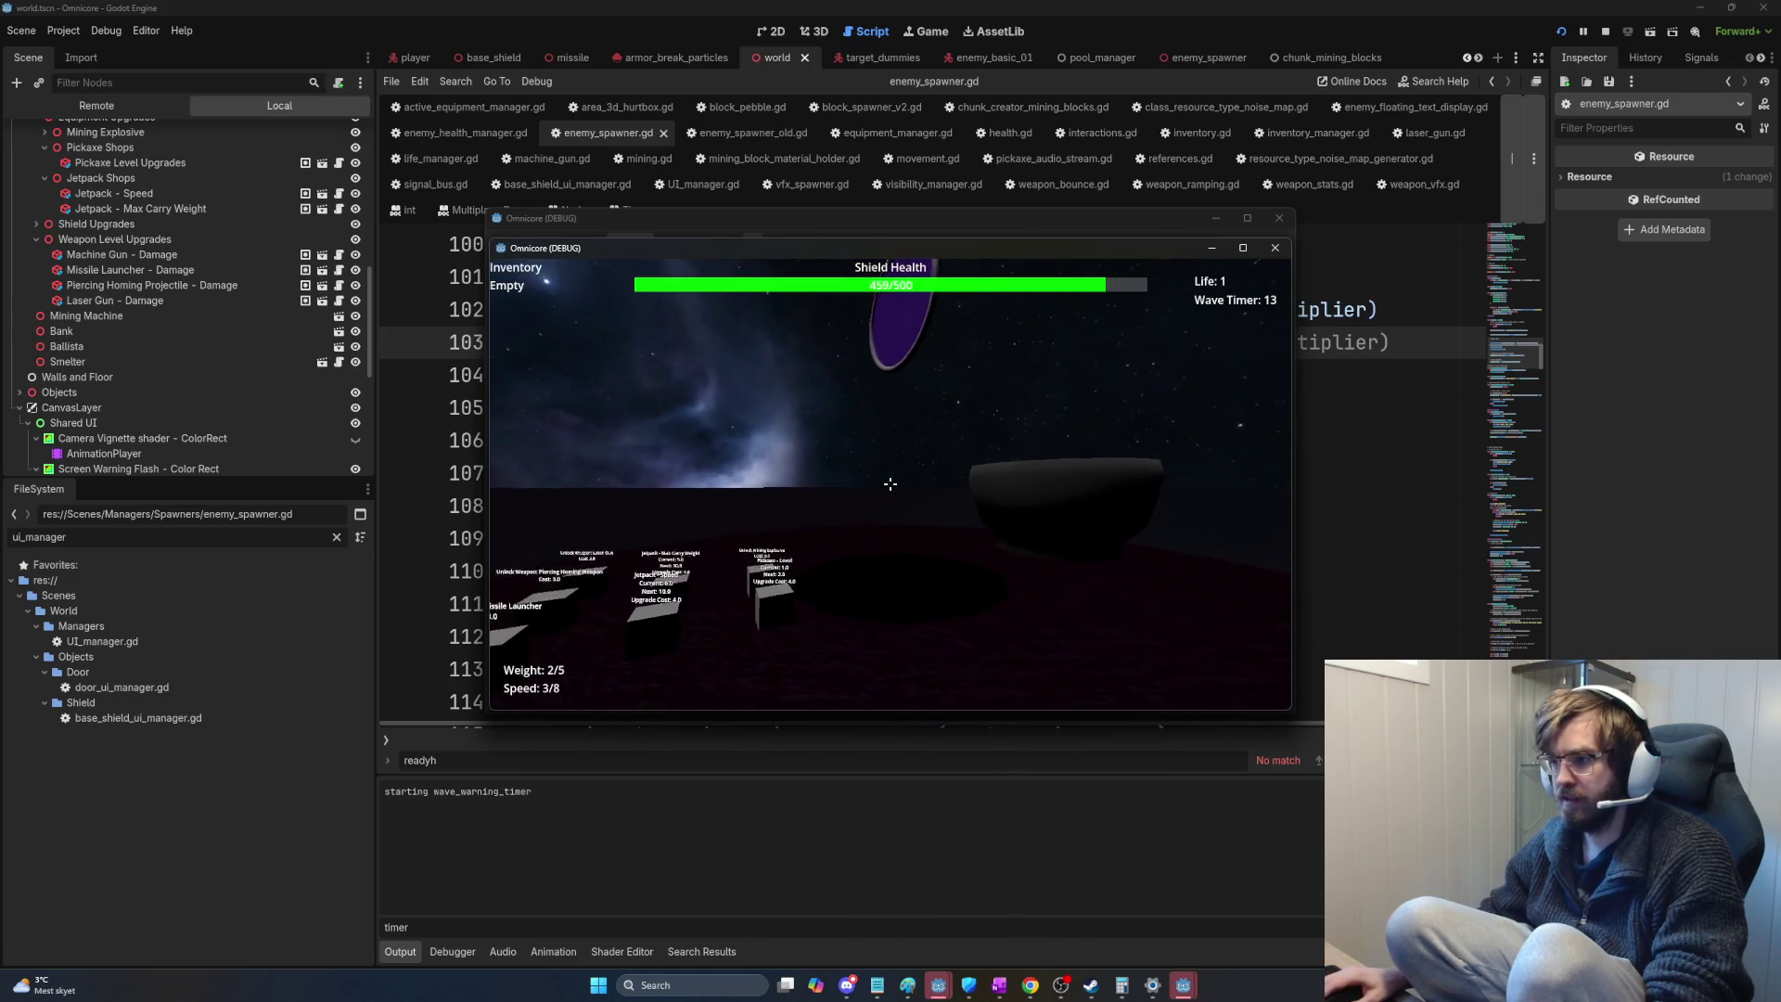
pyautogui.press('s')
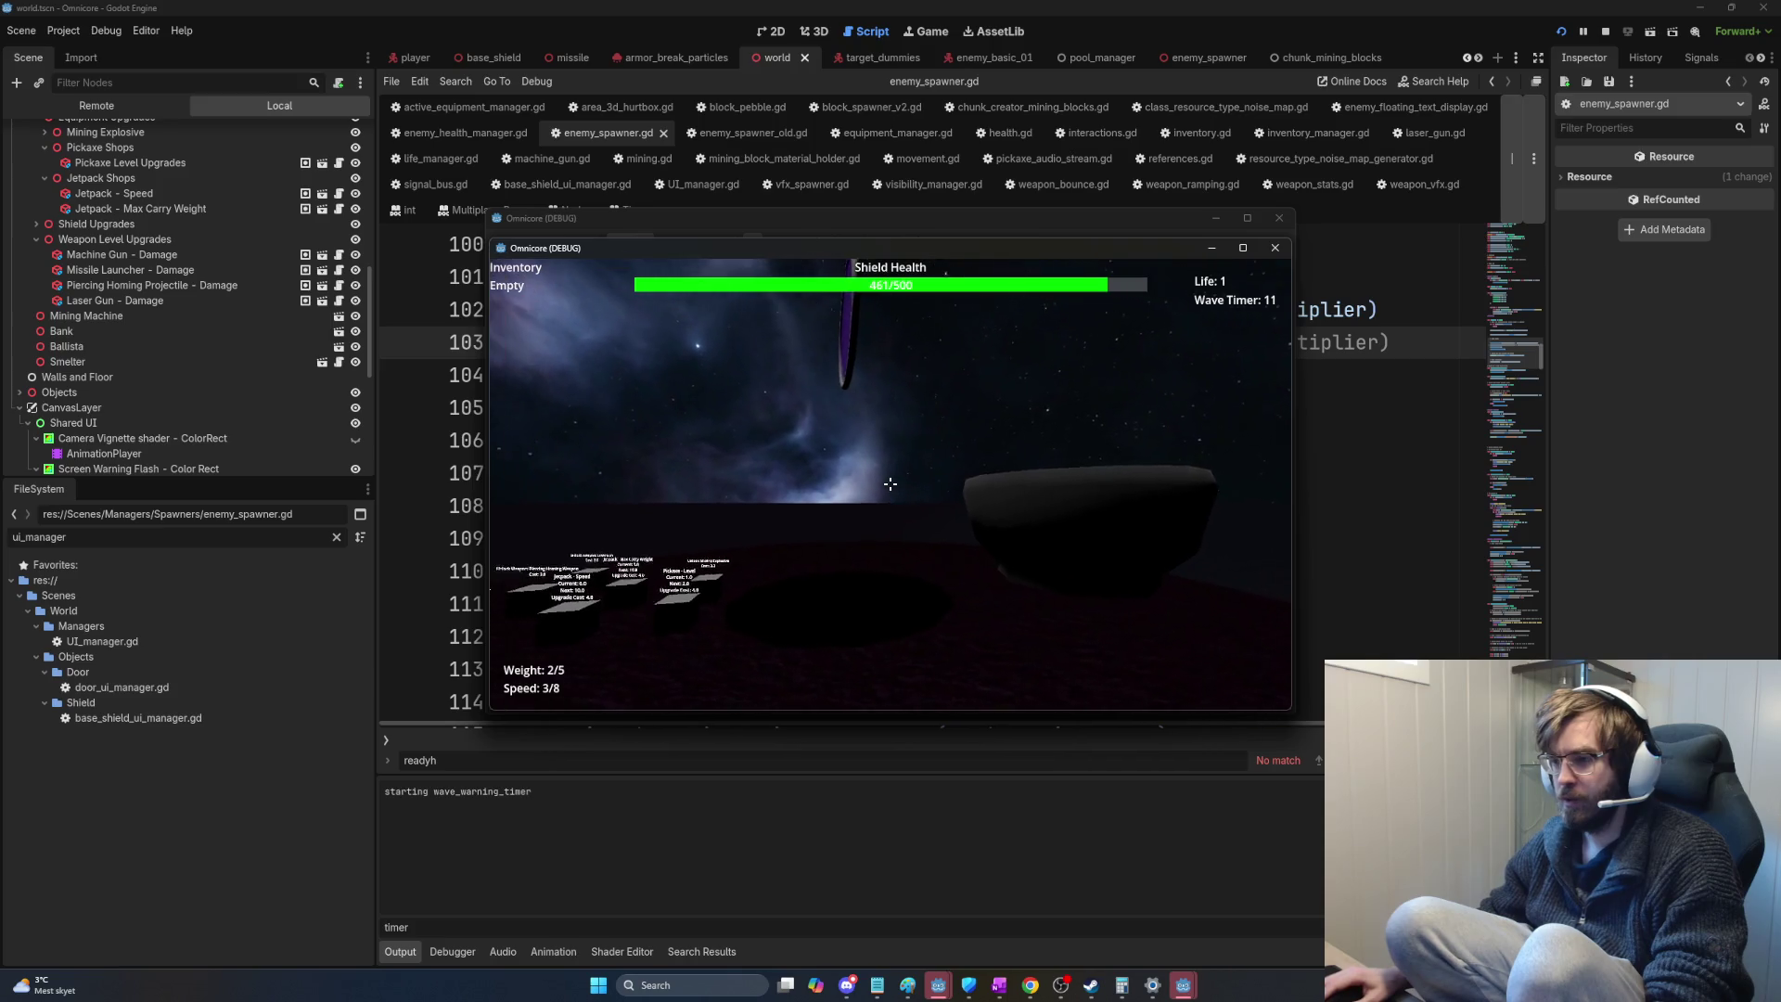
pyautogui.press('w')
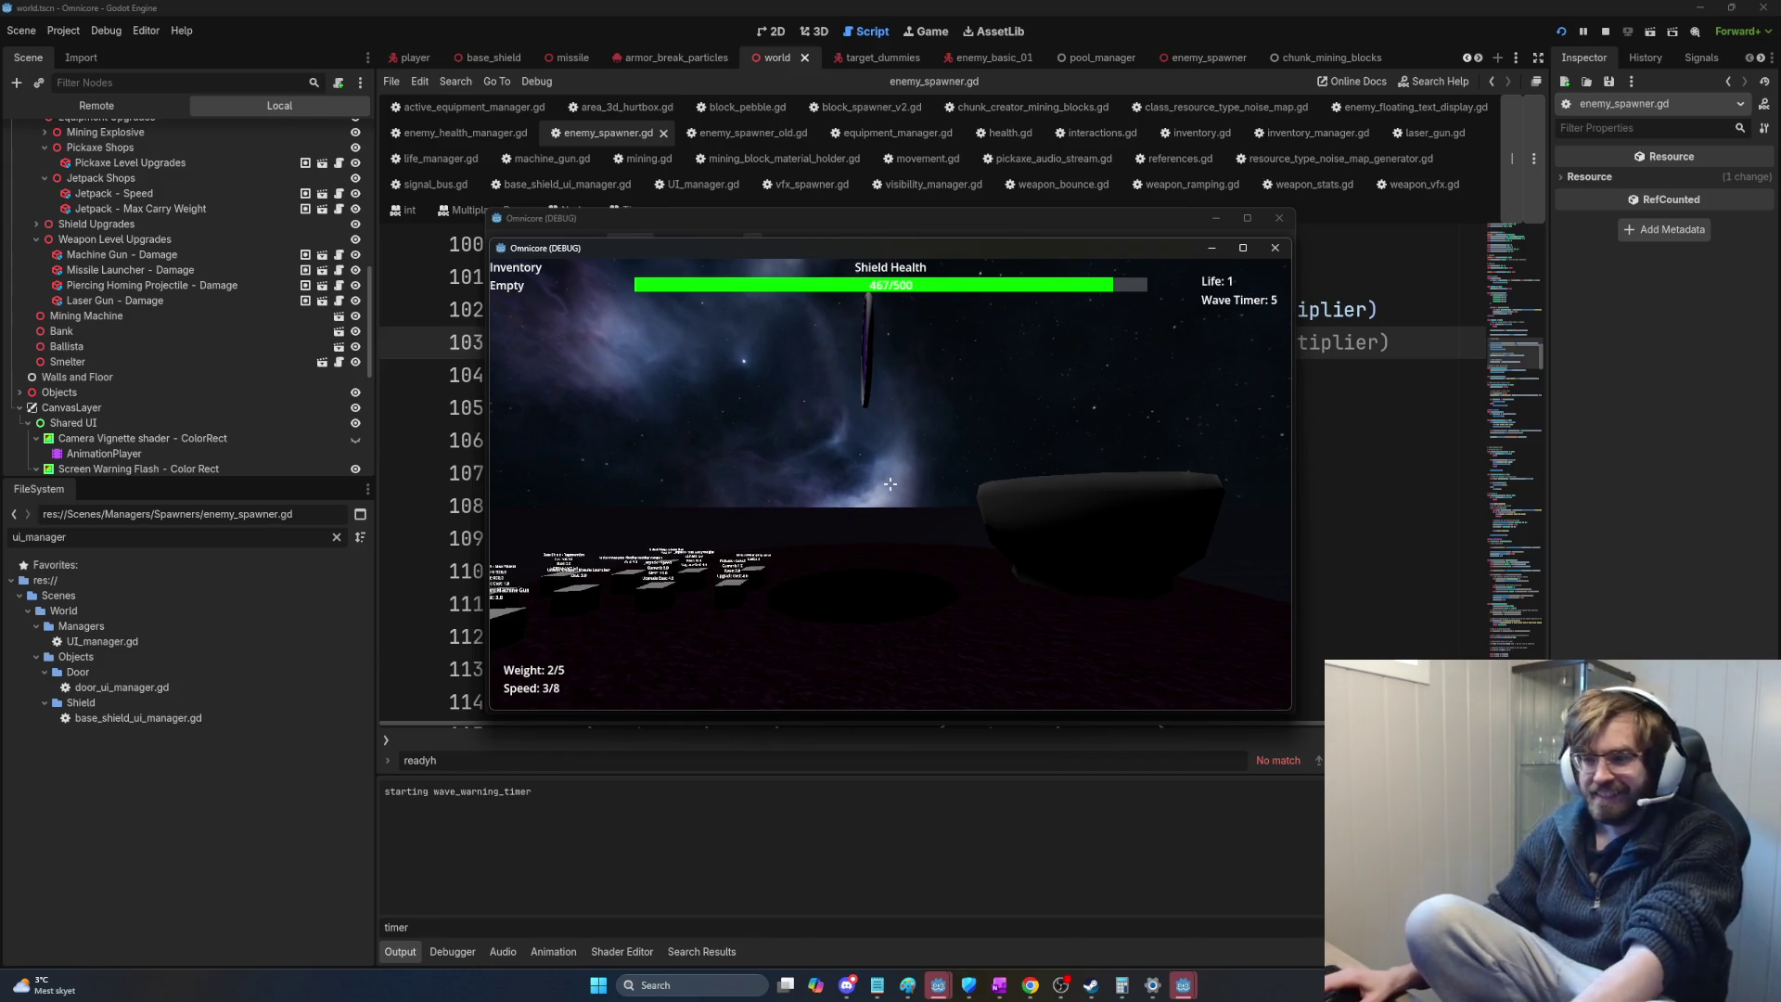
pyautogui.press('Escape')
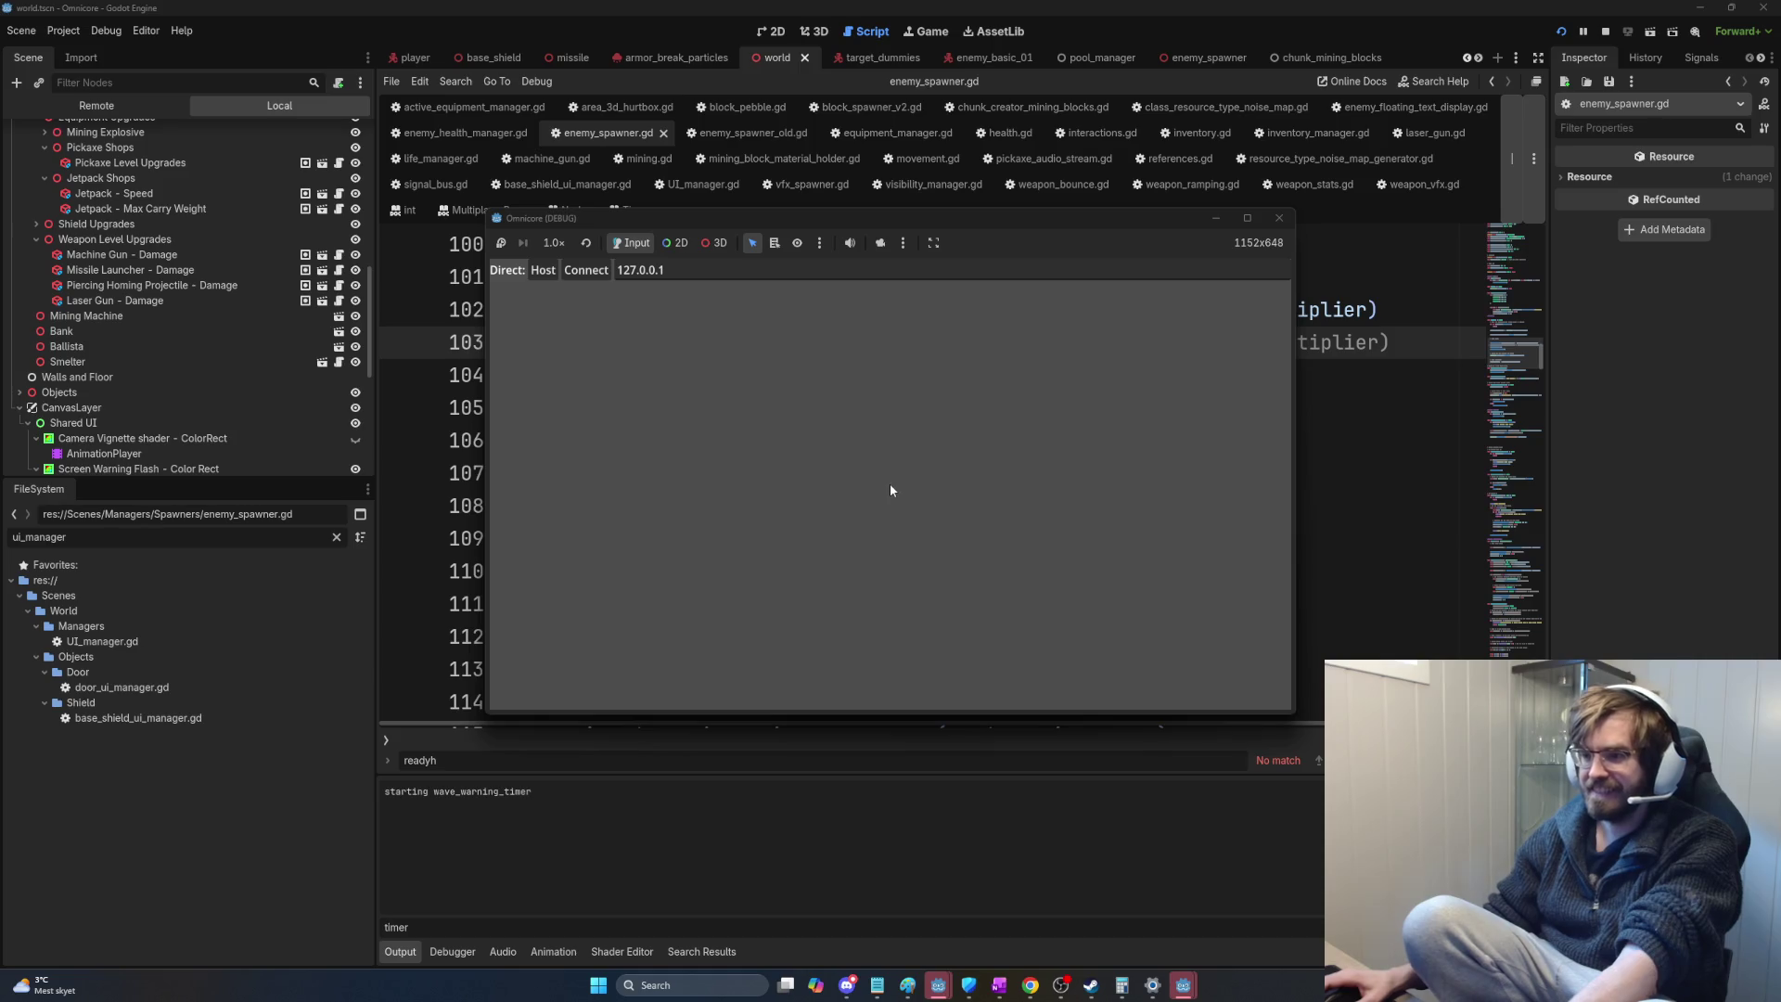
pyautogui.press('F8')
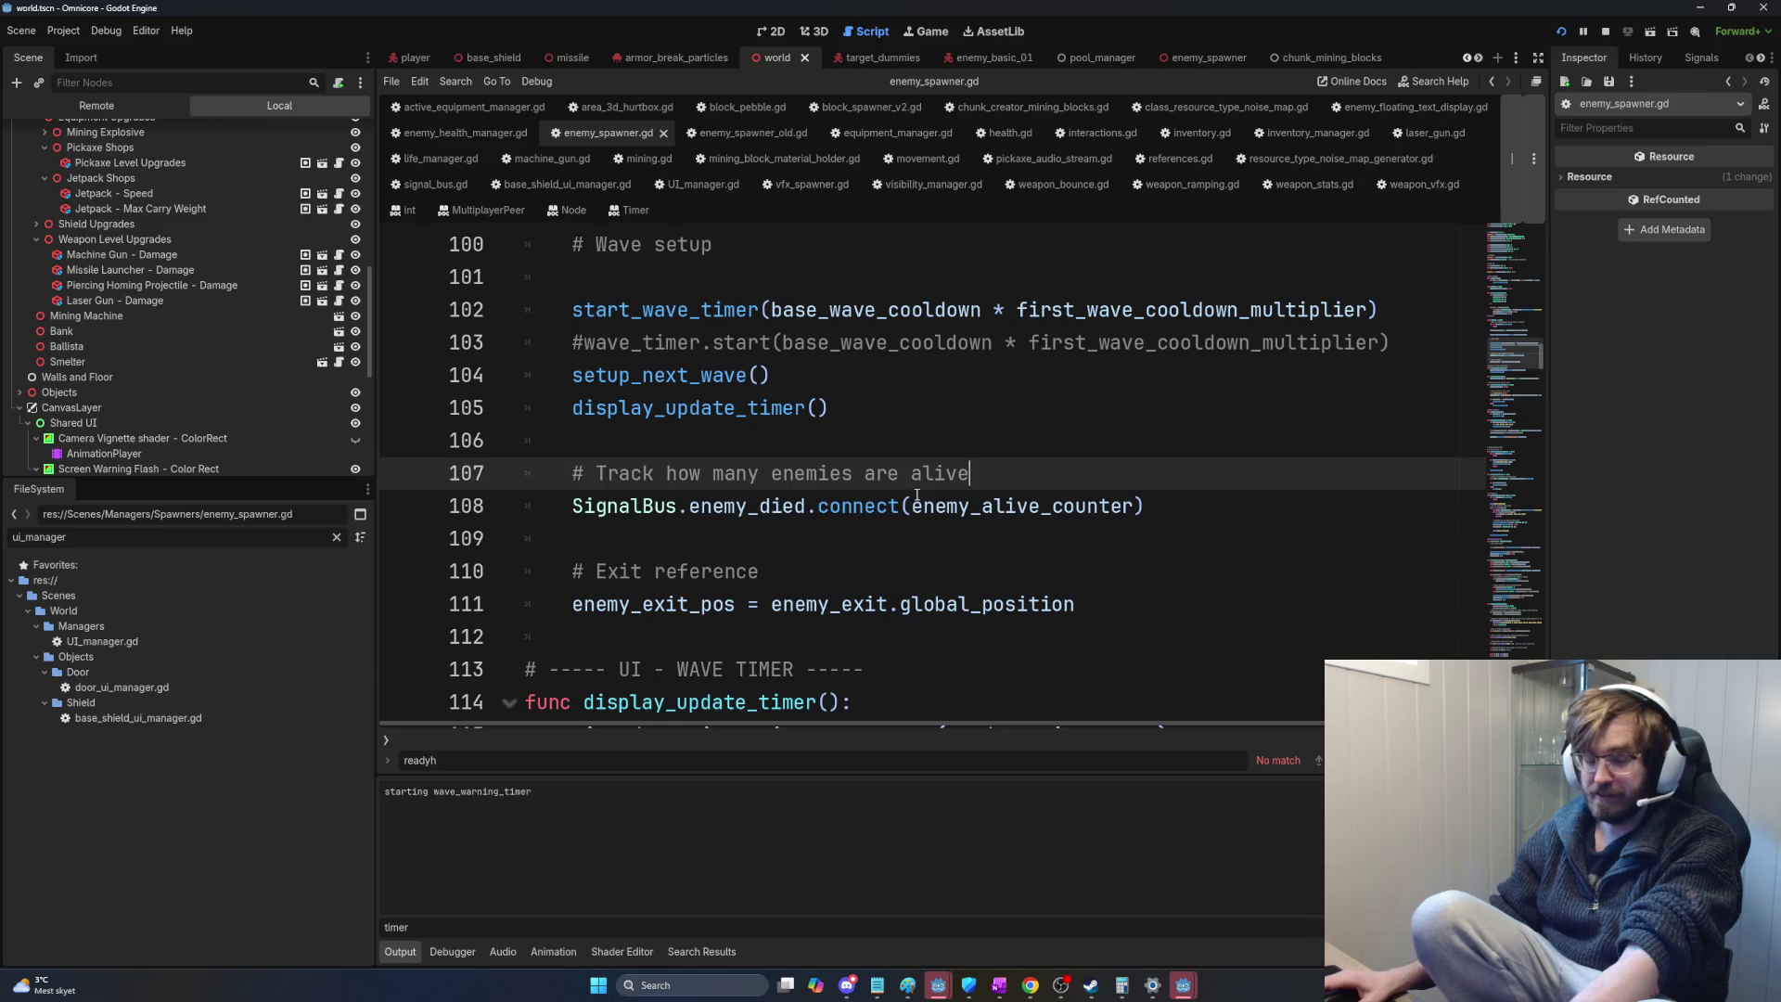
# Take the start_wave_timer call from line 102 and search the script for wave_timer.start
pyautogui.click(932, 426)
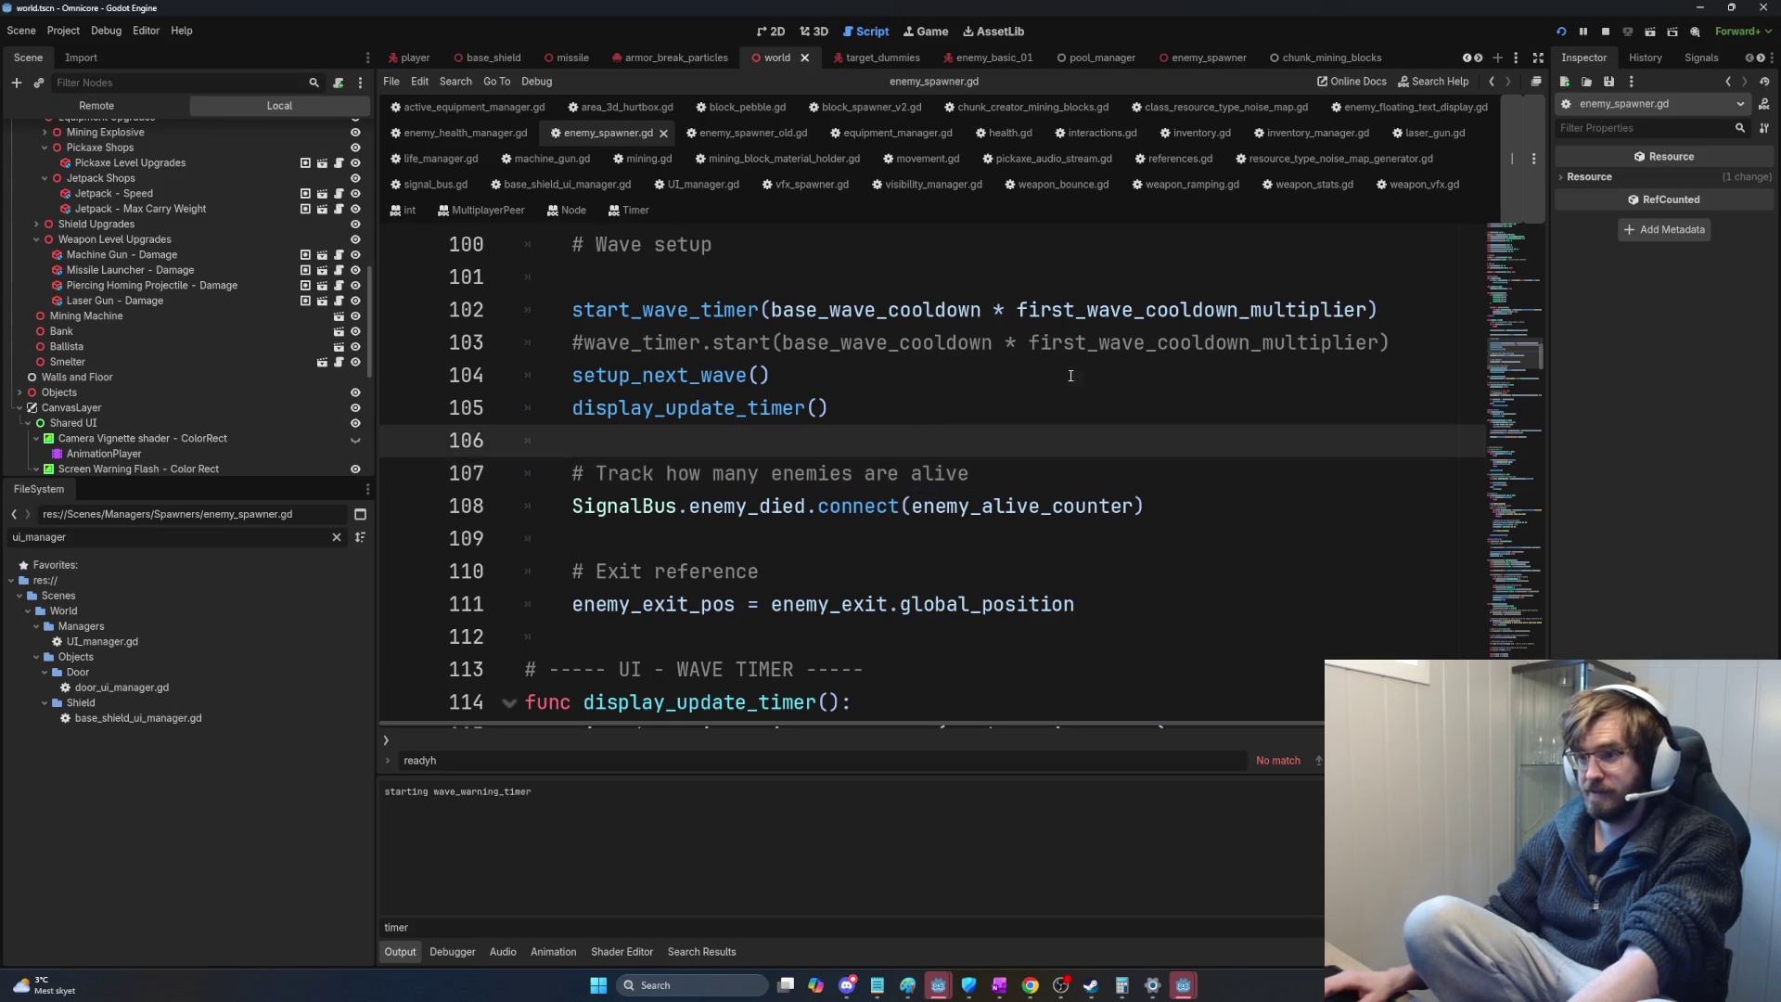
pyautogui.moveTo(1379, 310); pyautogui.dragTo(566, 318)
pyautogui.hotkey('ctrl', 'c')
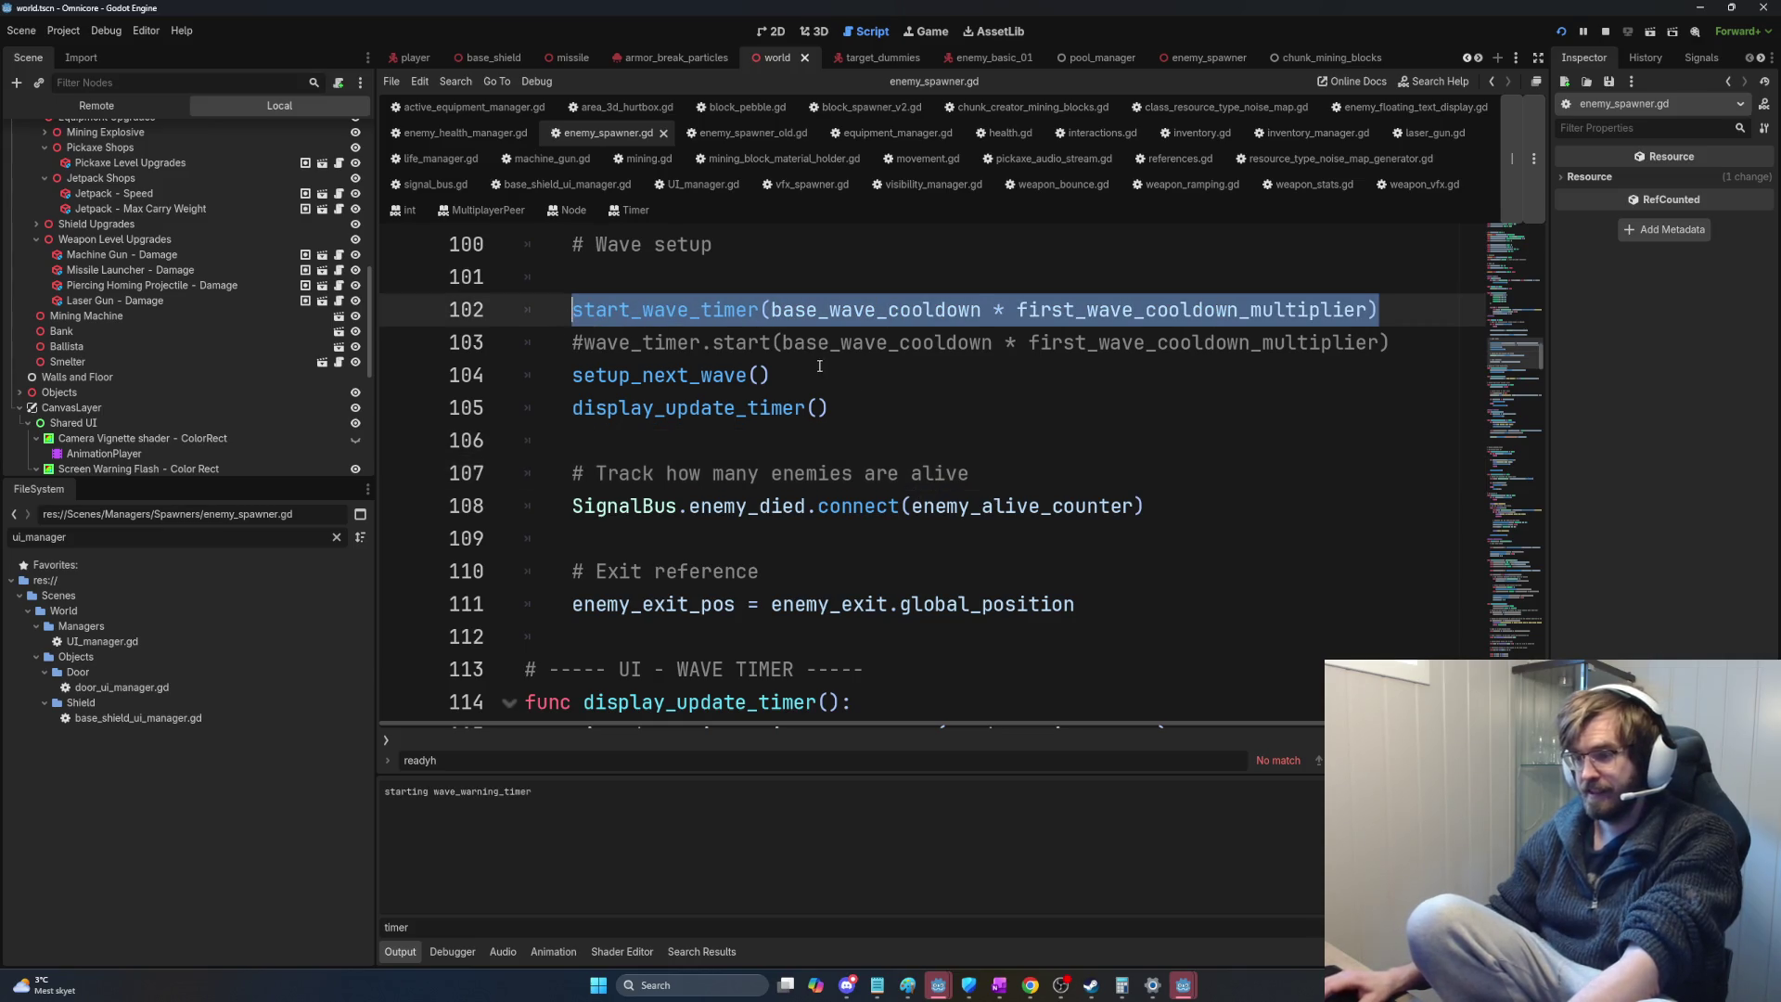
pyautogui.doubleClick(696, 343)
pyautogui.hotkey('ctrl', 'f')
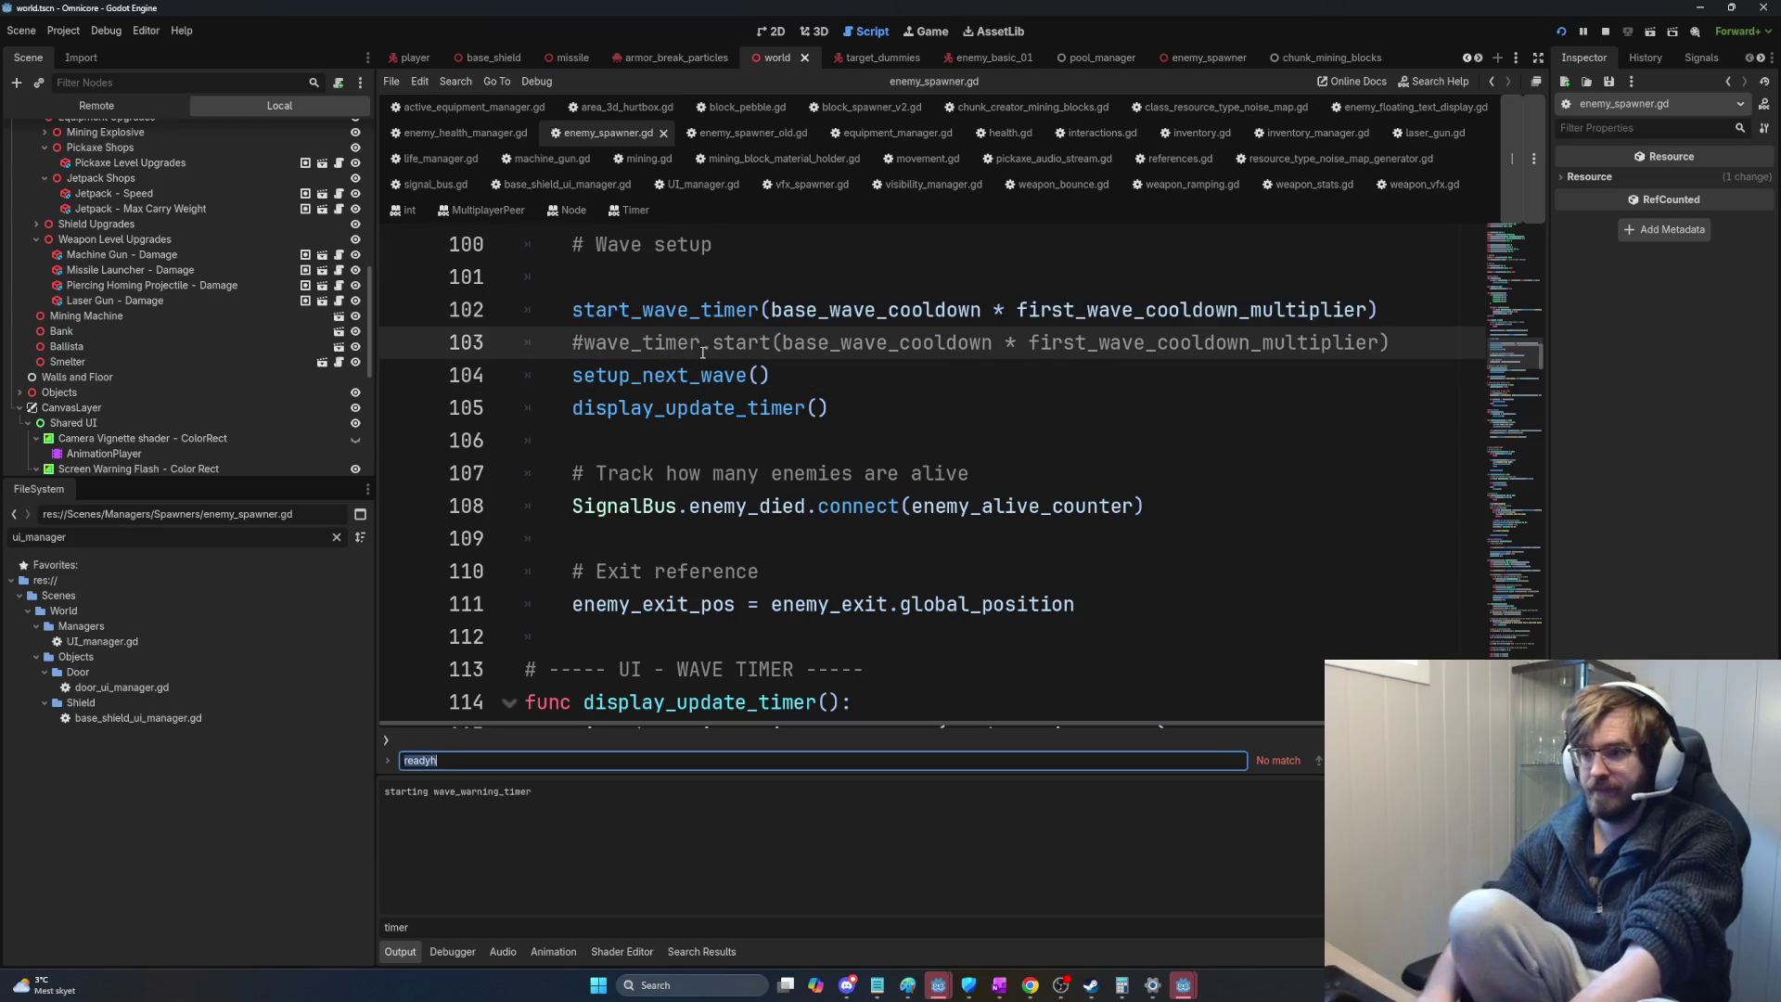
pyautogui.press('Return')
pyautogui.press('Return')
pyautogui.write('.')
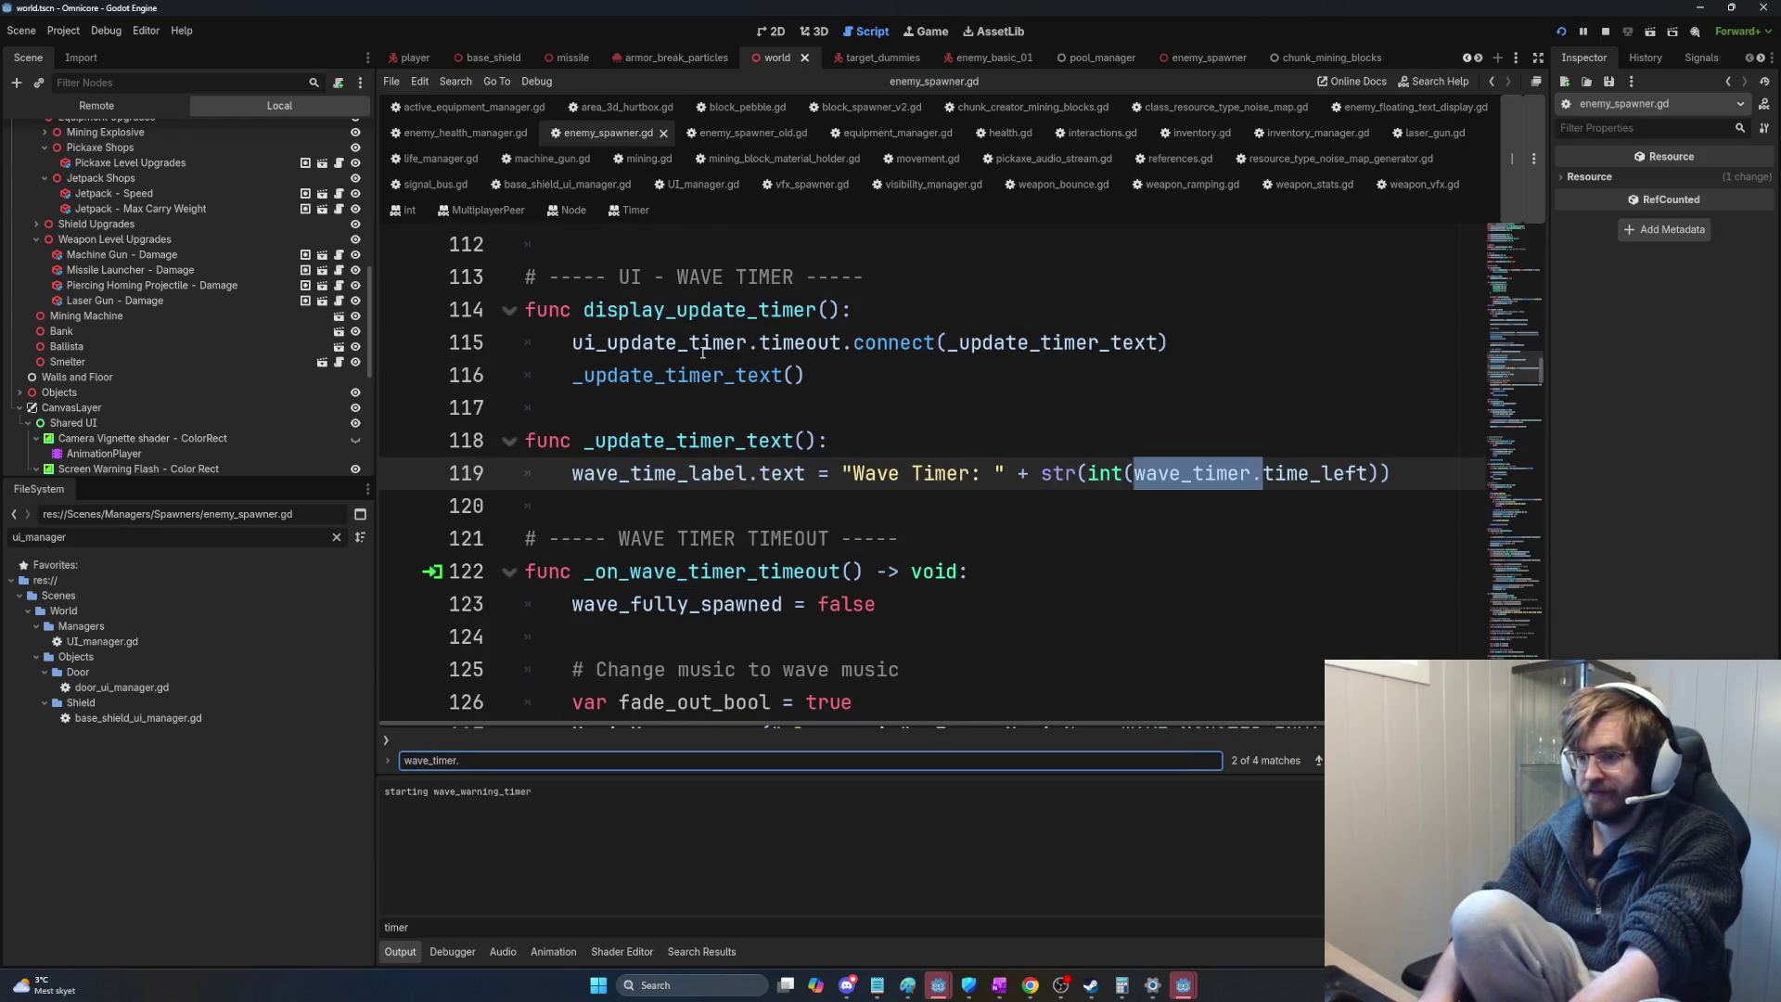
pyautogui.write('start')
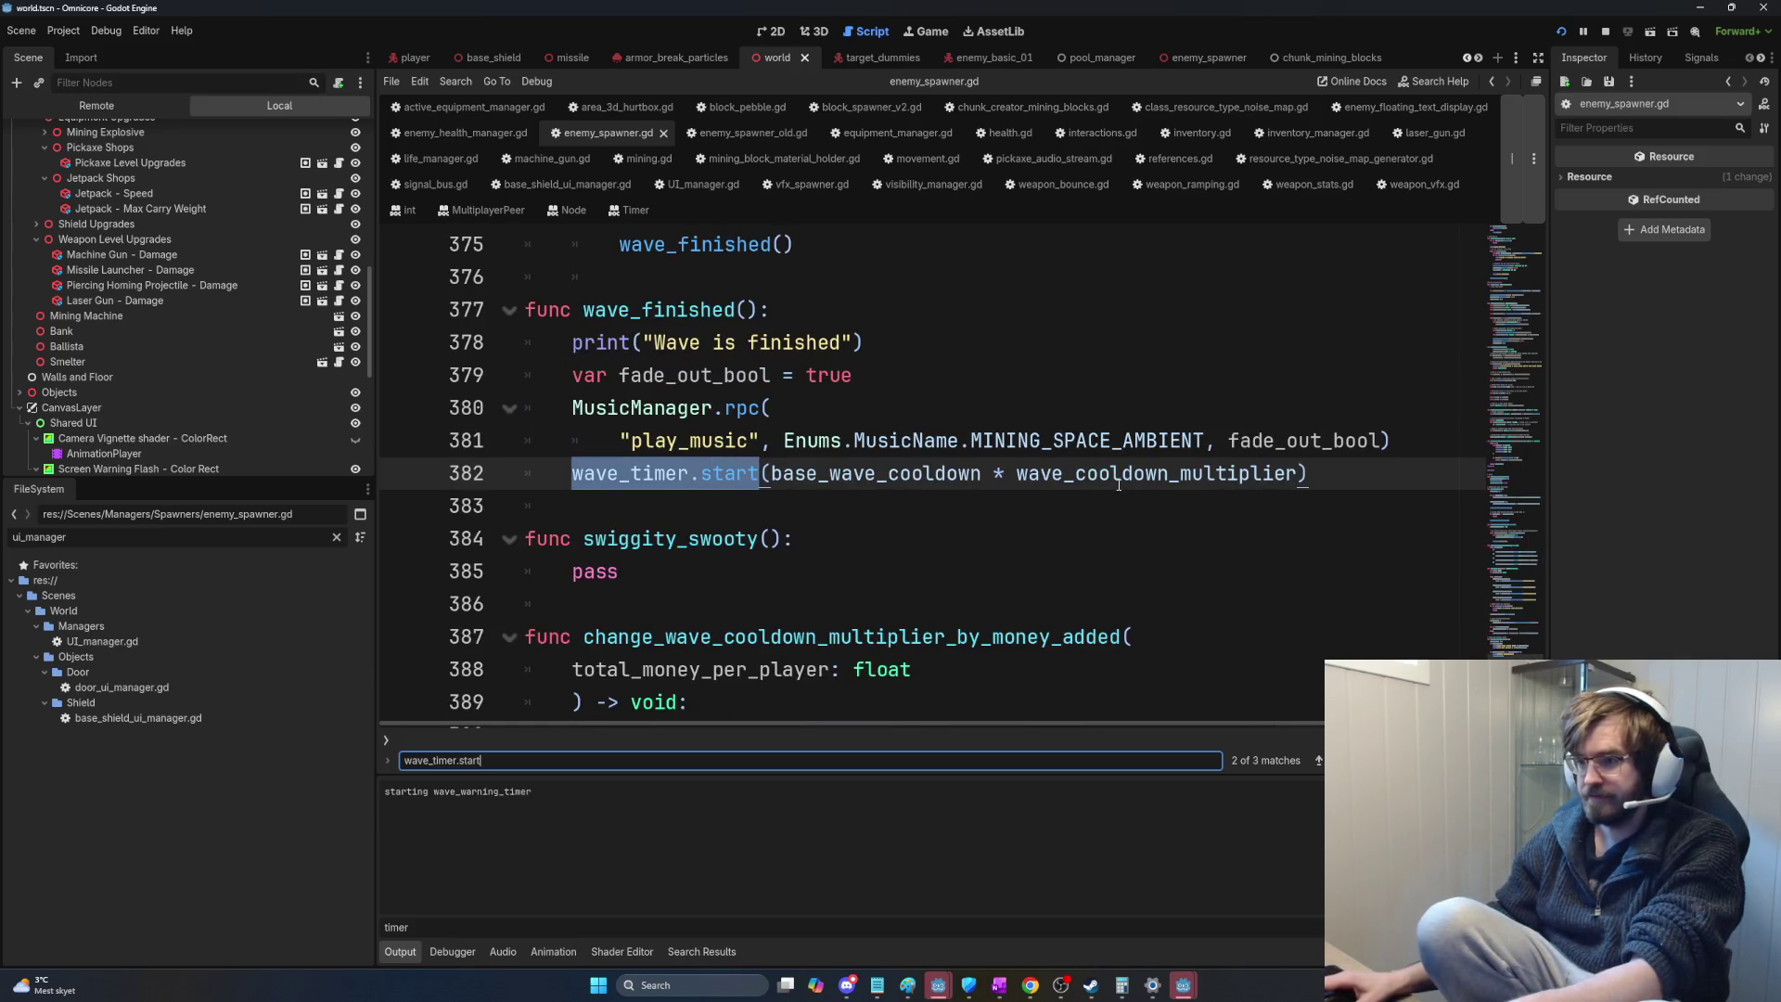
# Insert start_wave_timer(base_wave_cooldown * wave_cooldown_multiplier) in wave_finished with correct indentation
pyautogui.click(1204, 475)
pyautogui.click(1407, 450)
pyautogui.press('Return')
pyautogui.hotkey('ctrl', 'v')
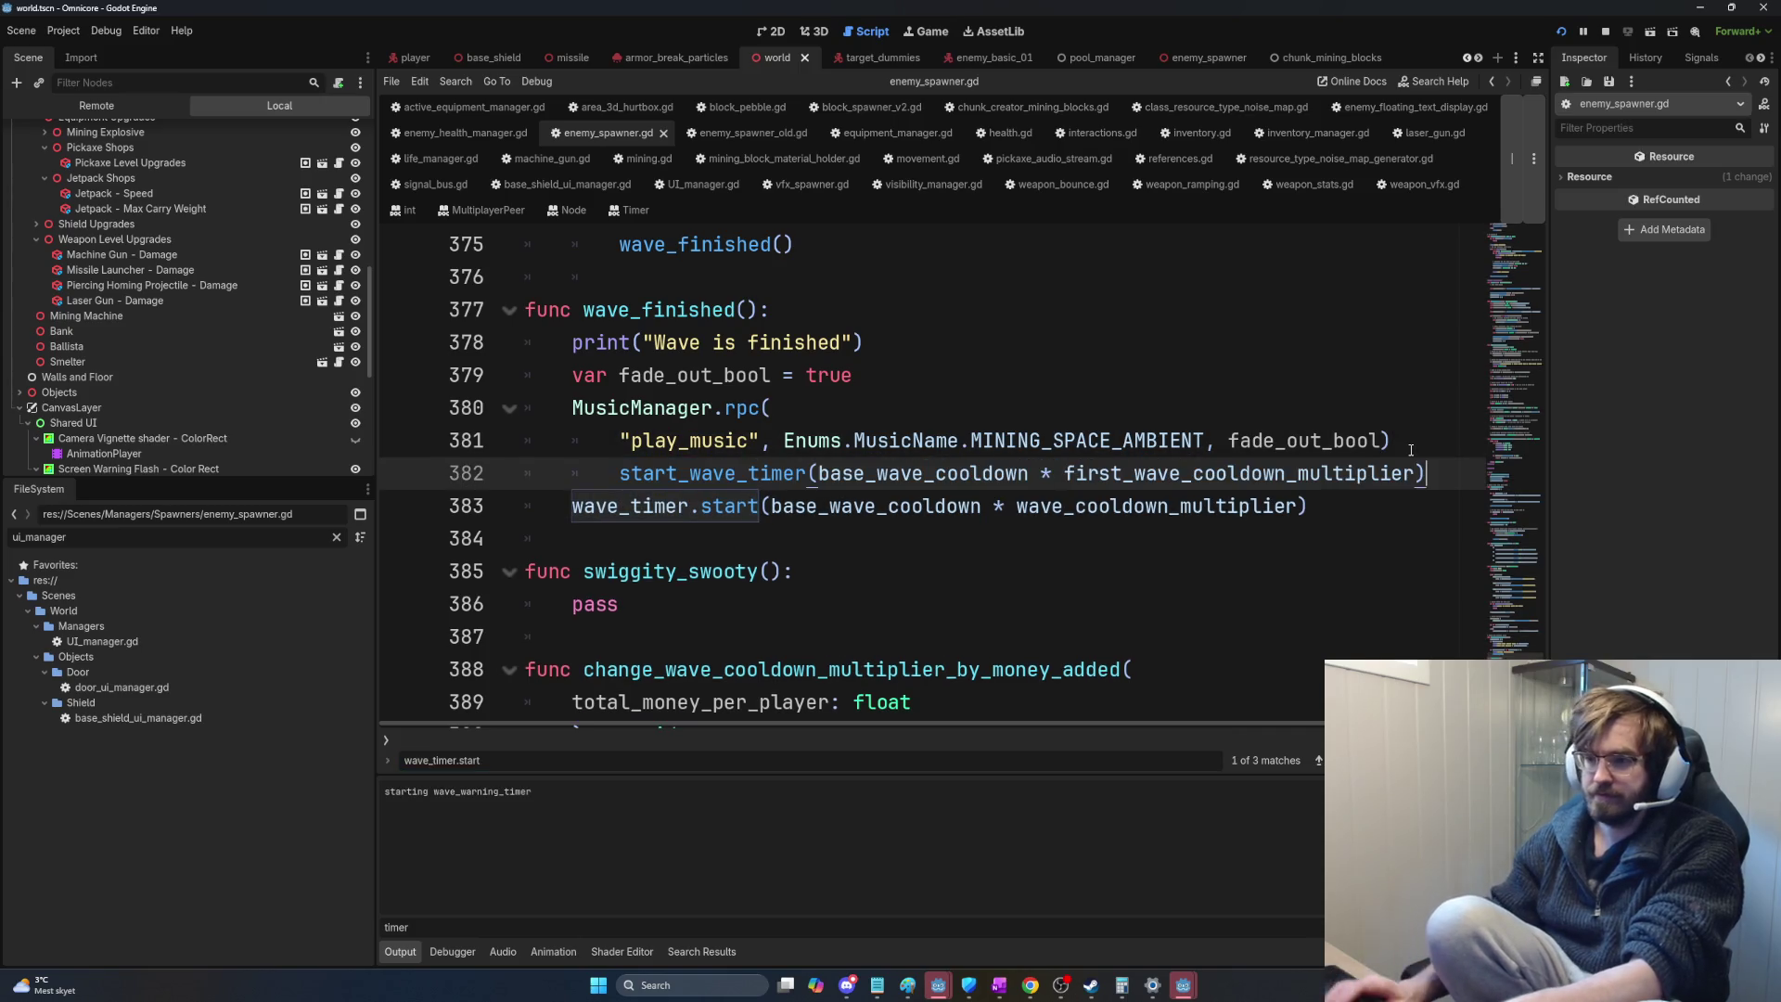
pyautogui.click(614, 474)
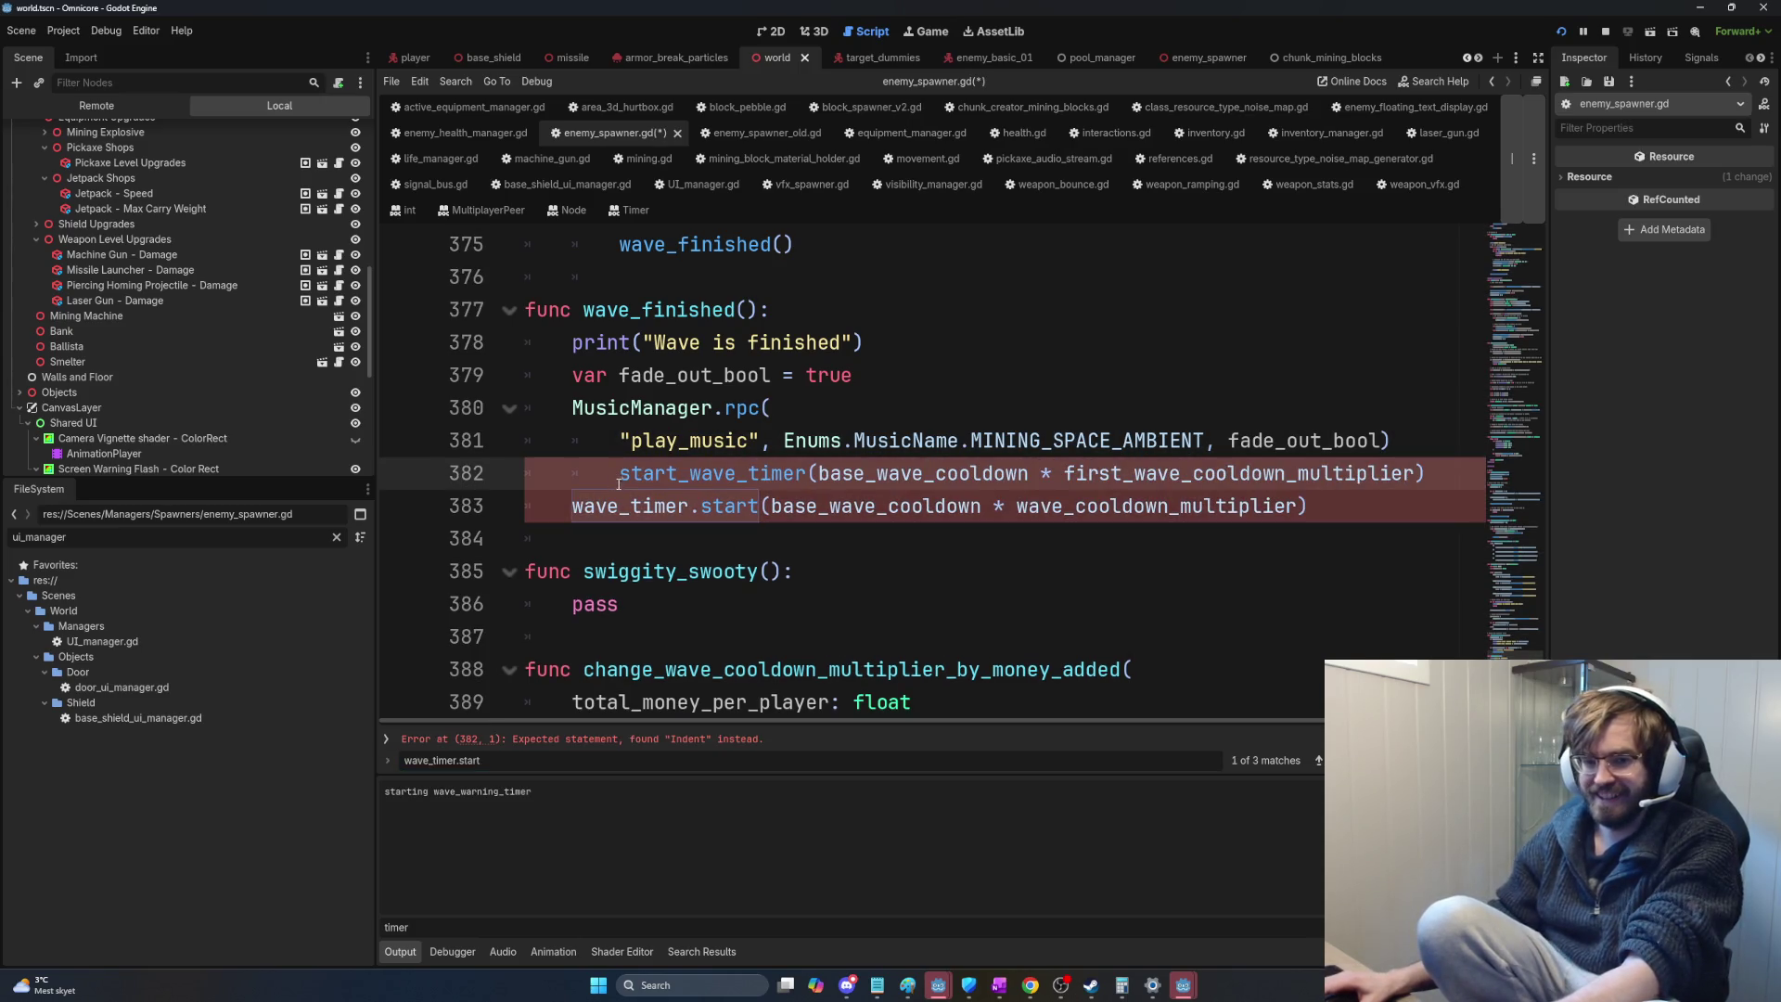
pyautogui.press('BackSpace')
pyautogui.click(607, 506)
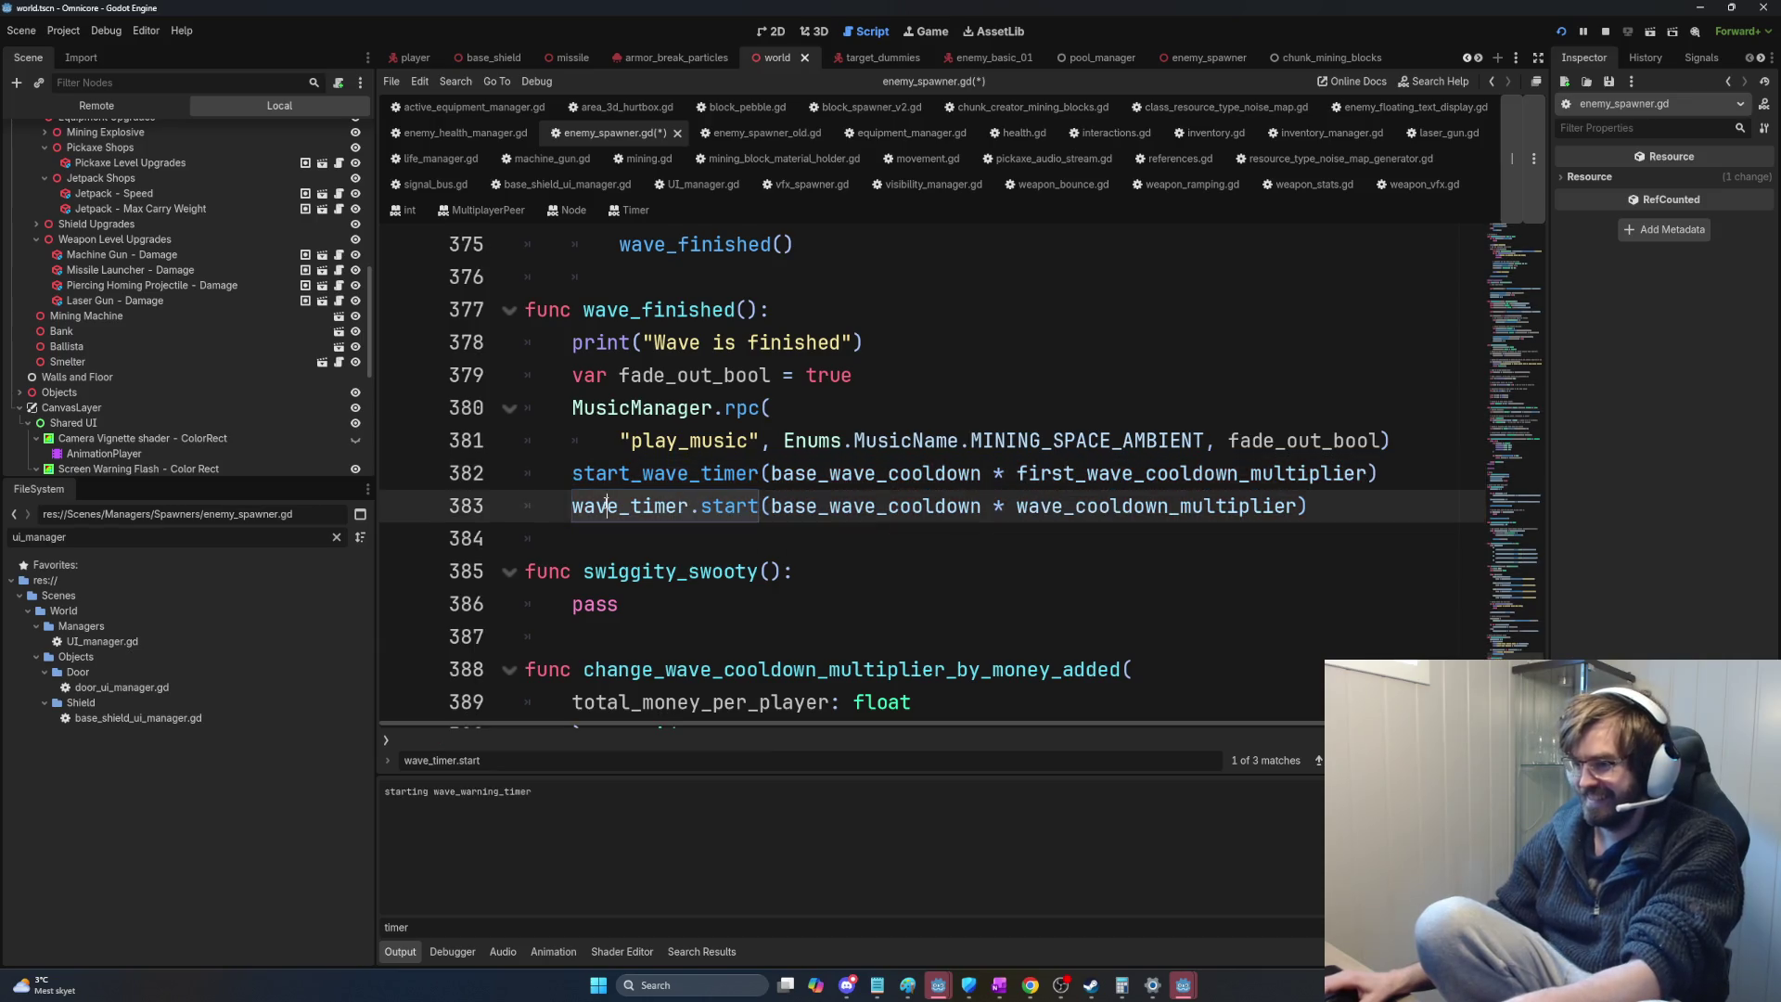
pyautogui.moveTo(1296, 506)
pyautogui.mouseDown()
pyautogui.moveTo(774, 505)
pyautogui.moveTo(1371, 474)
pyautogui.mouseUp()
pyautogui.click(775, 474)
pyautogui.write('base_wave_cooldown * wave_cooldown_multiplier')
# Comment out wave_finished's old wave_timer.start line and save enemy_spawner.gd
pyautogui.click(690, 518)
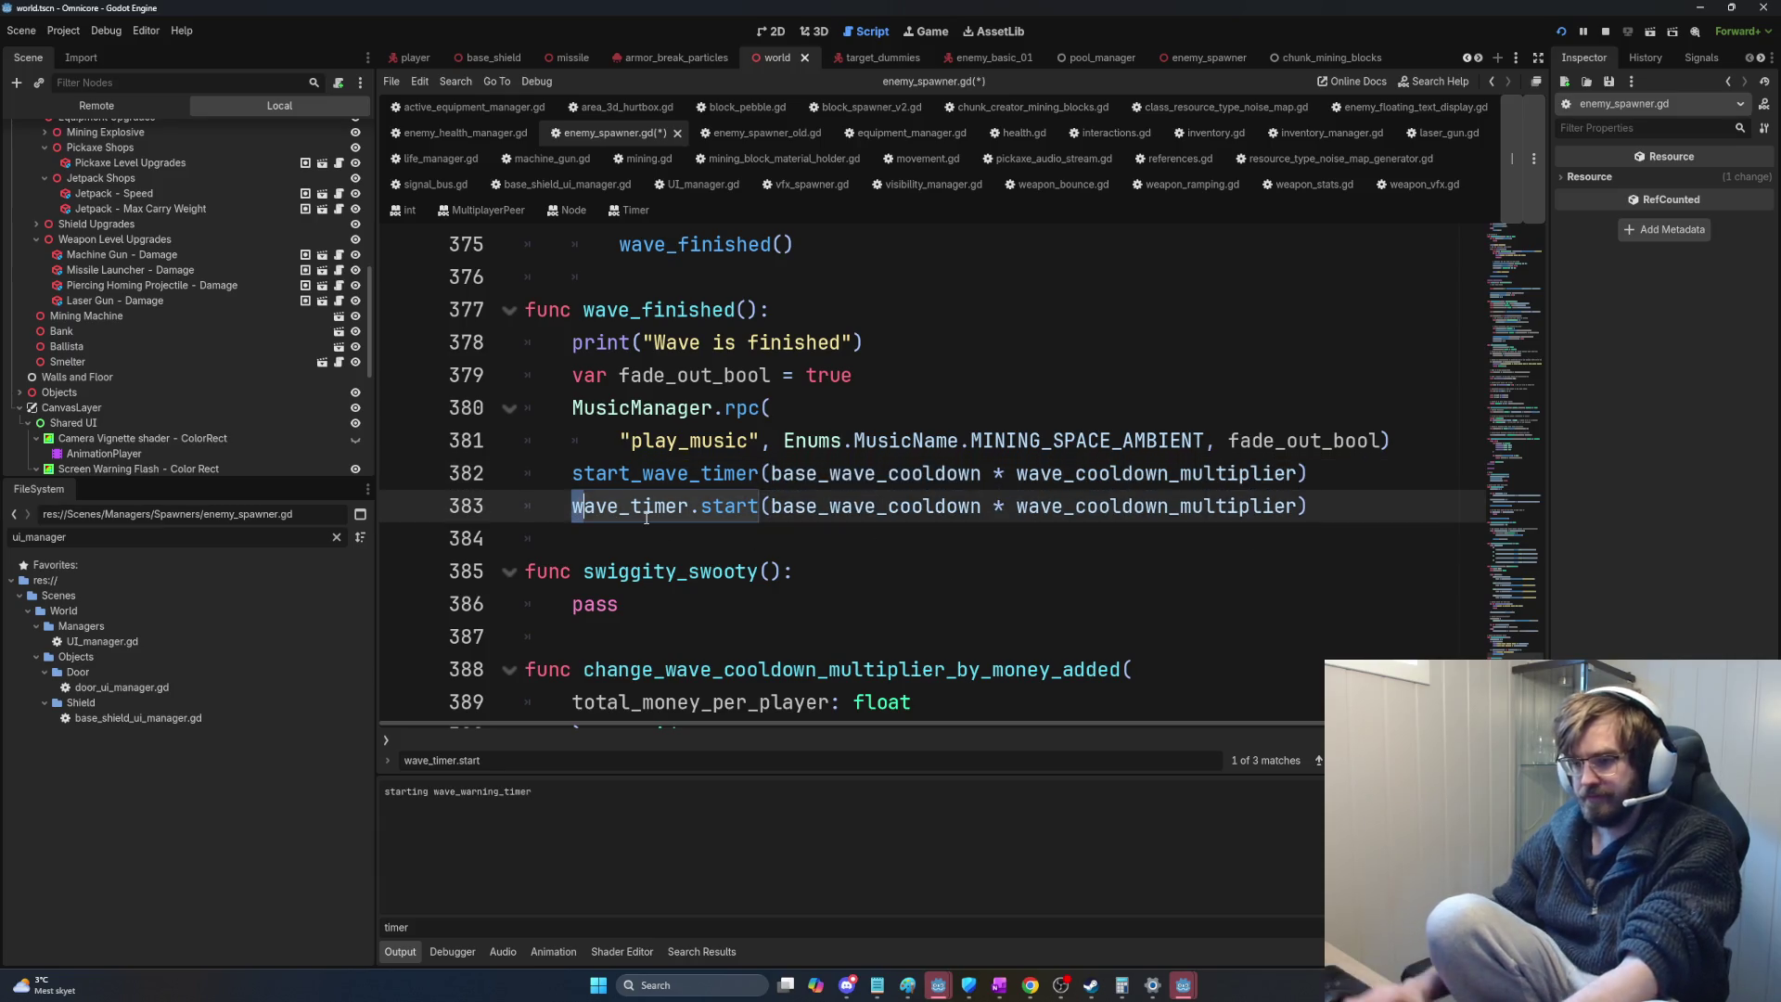
pyautogui.hotkey('ctrl', 'k')
pyautogui.hotkey('ctrl', 's')
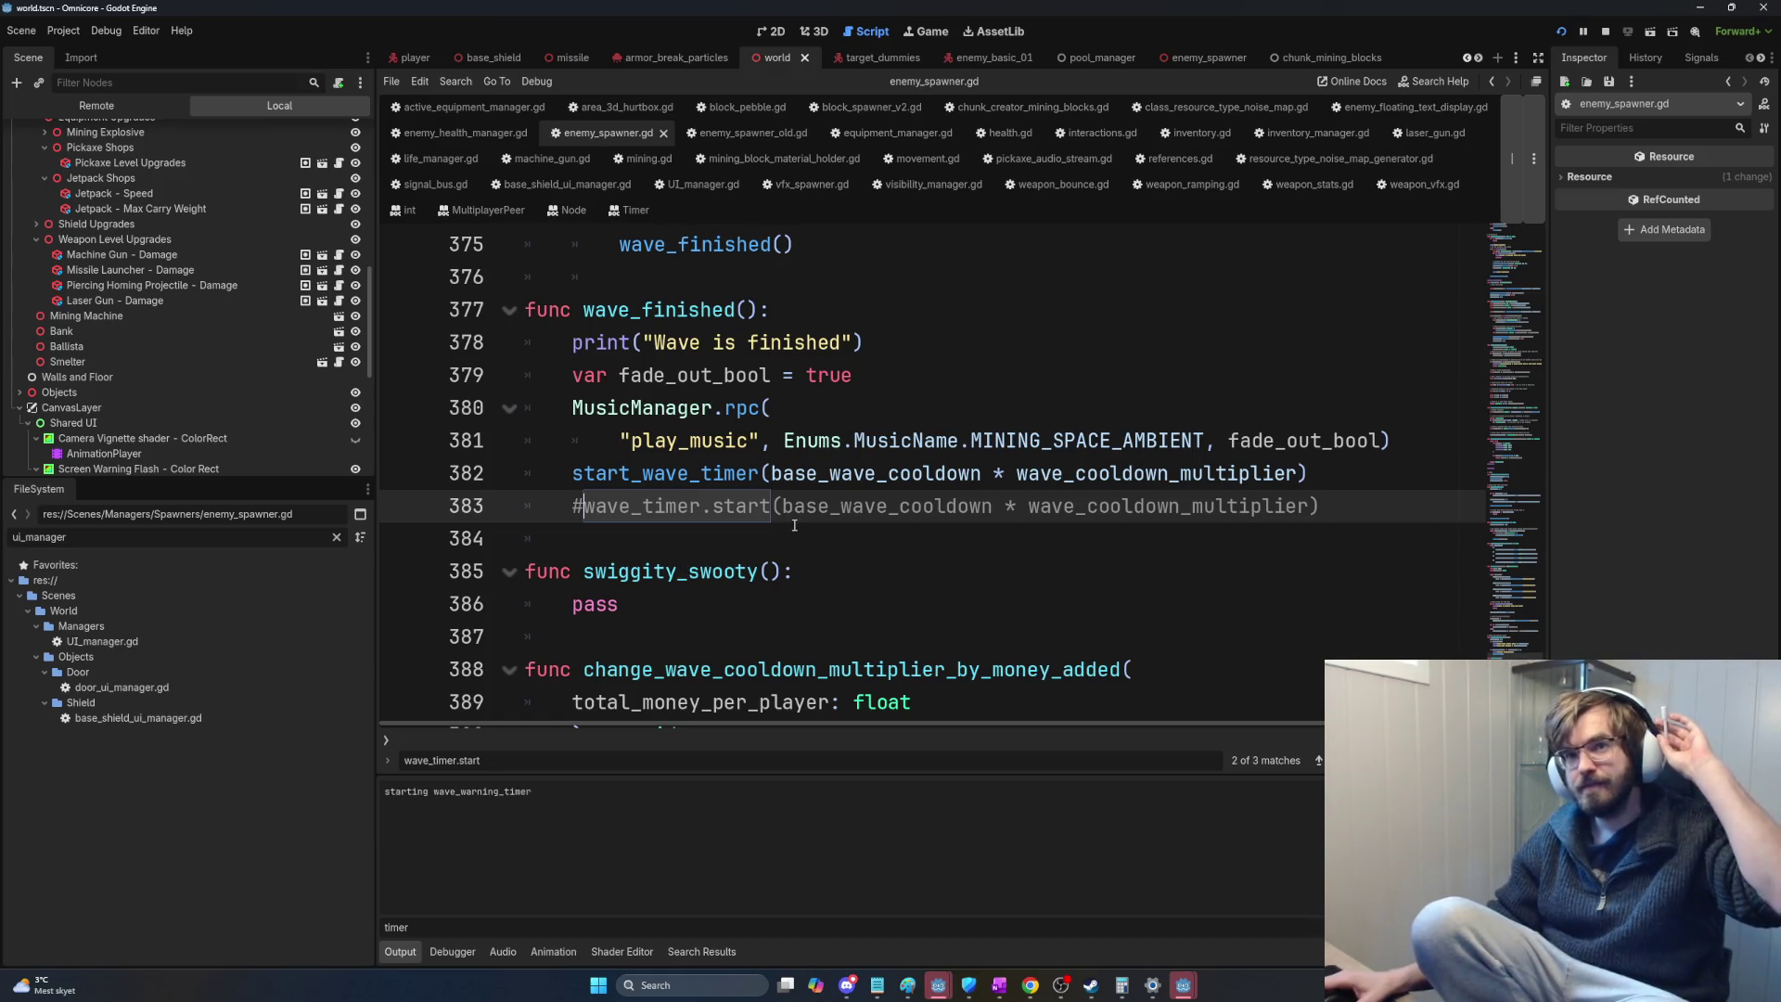
# Delete the 'starting wave_warning_timer' print line from start_wave_timer()
pyautogui.scroll(-6, 807, 532)
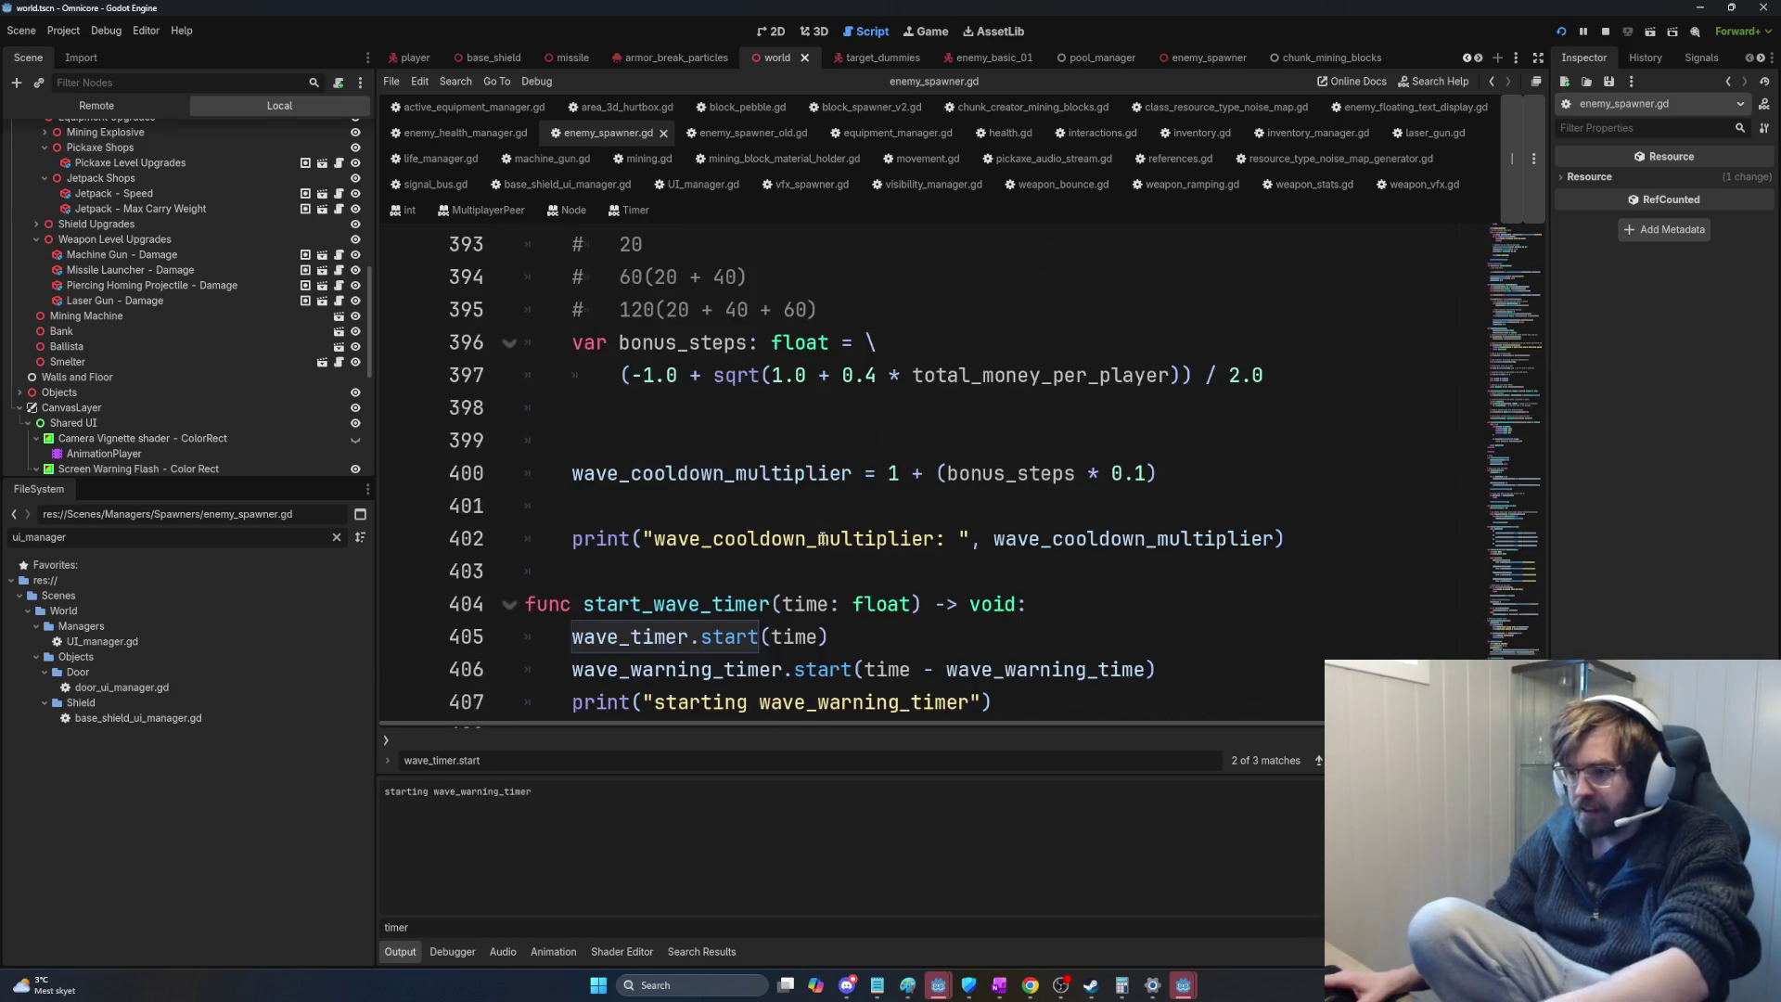
pyautogui.scroll(-2, 1010, 493)
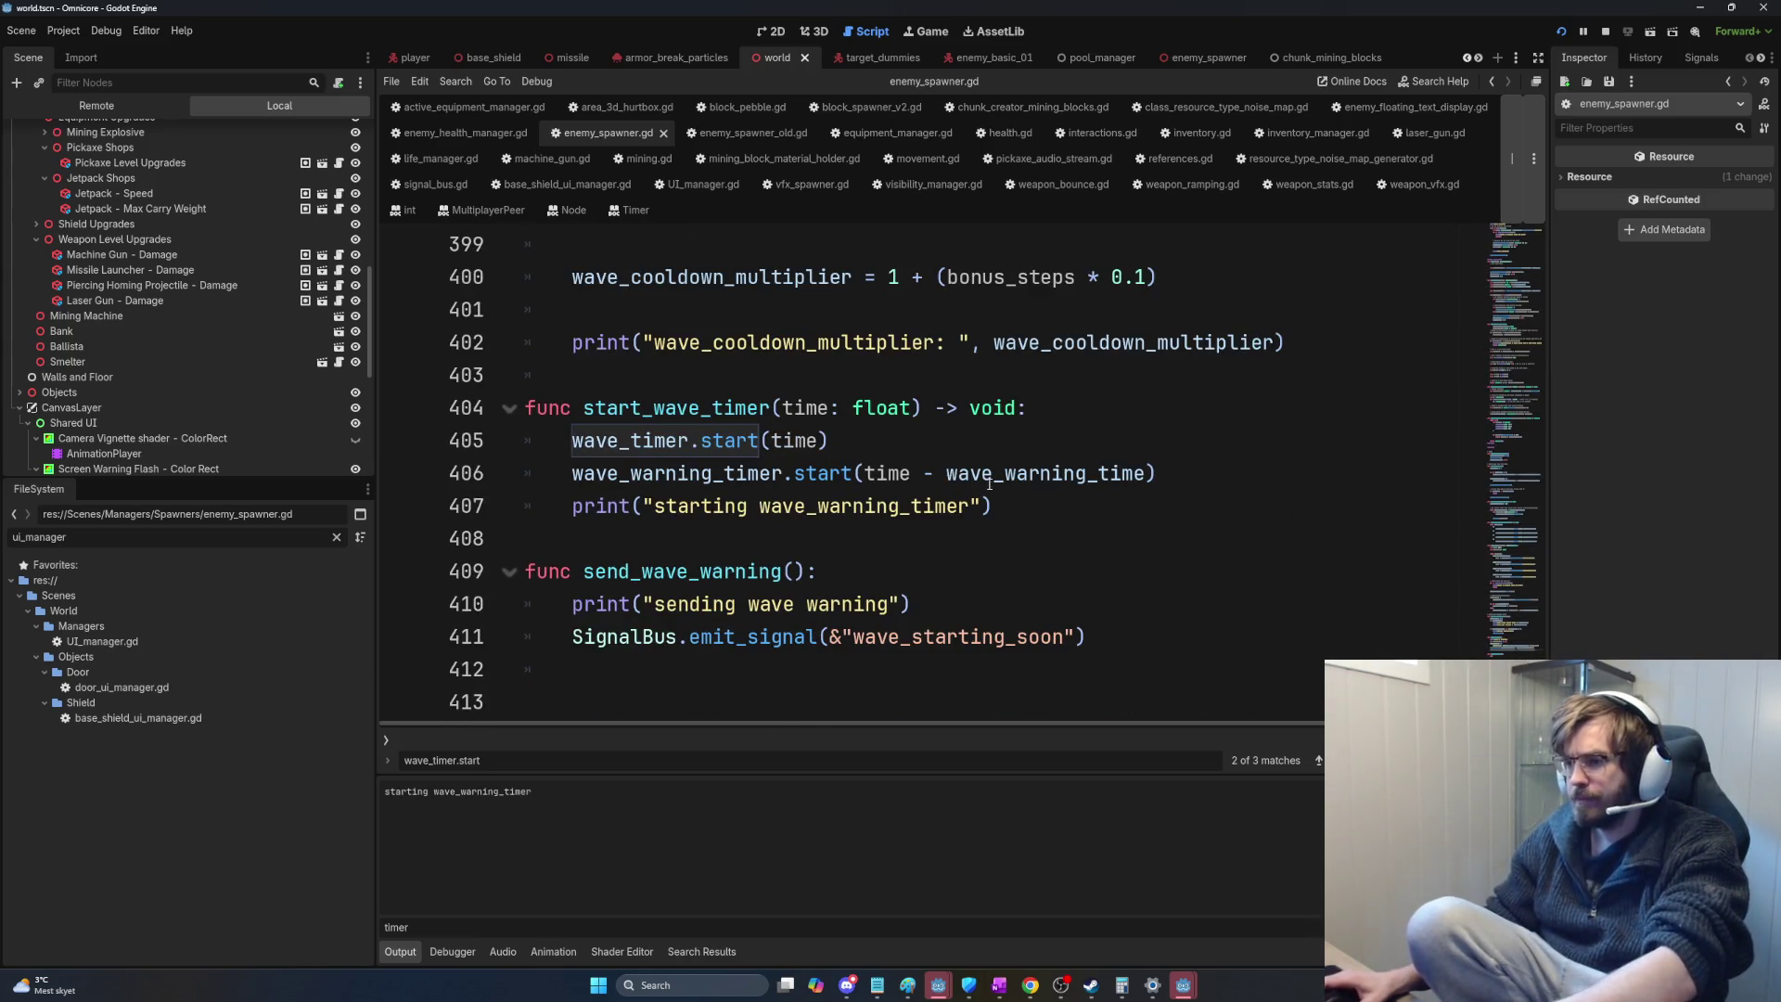
pyautogui.click(855, 446)
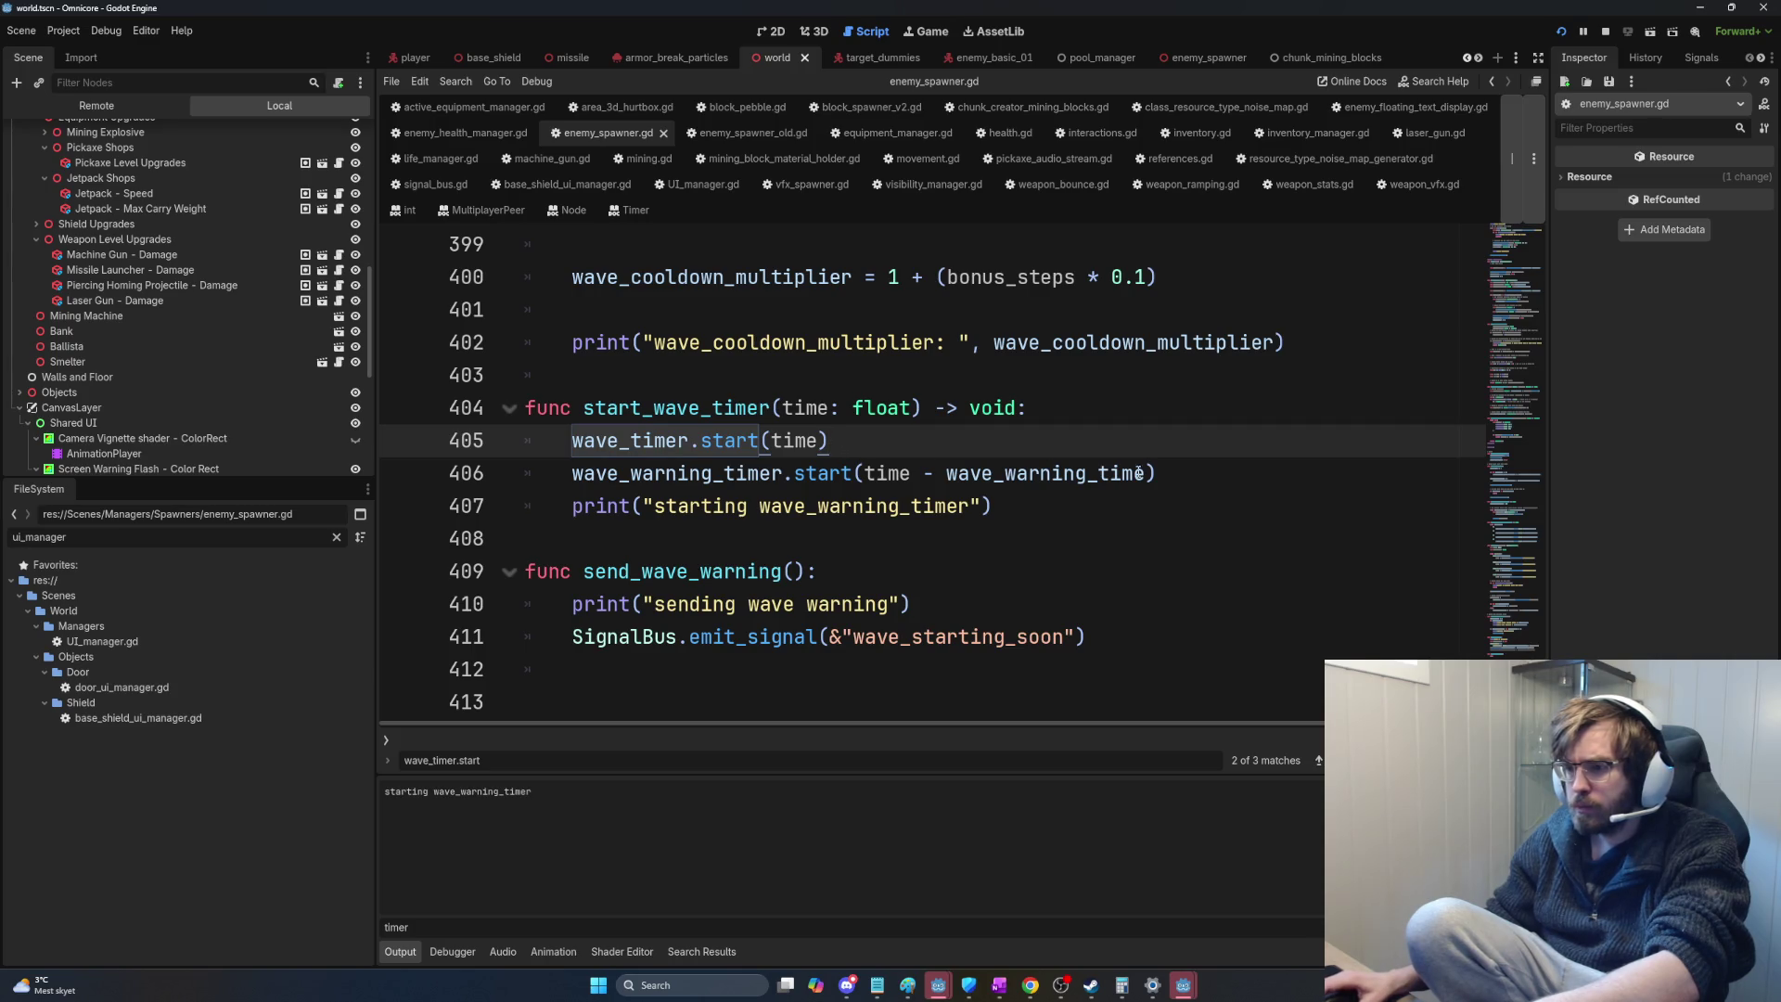
pyautogui.moveTo(988, 504); pyautogui.dragTo(573, 506)
pyautogui.press('Left')
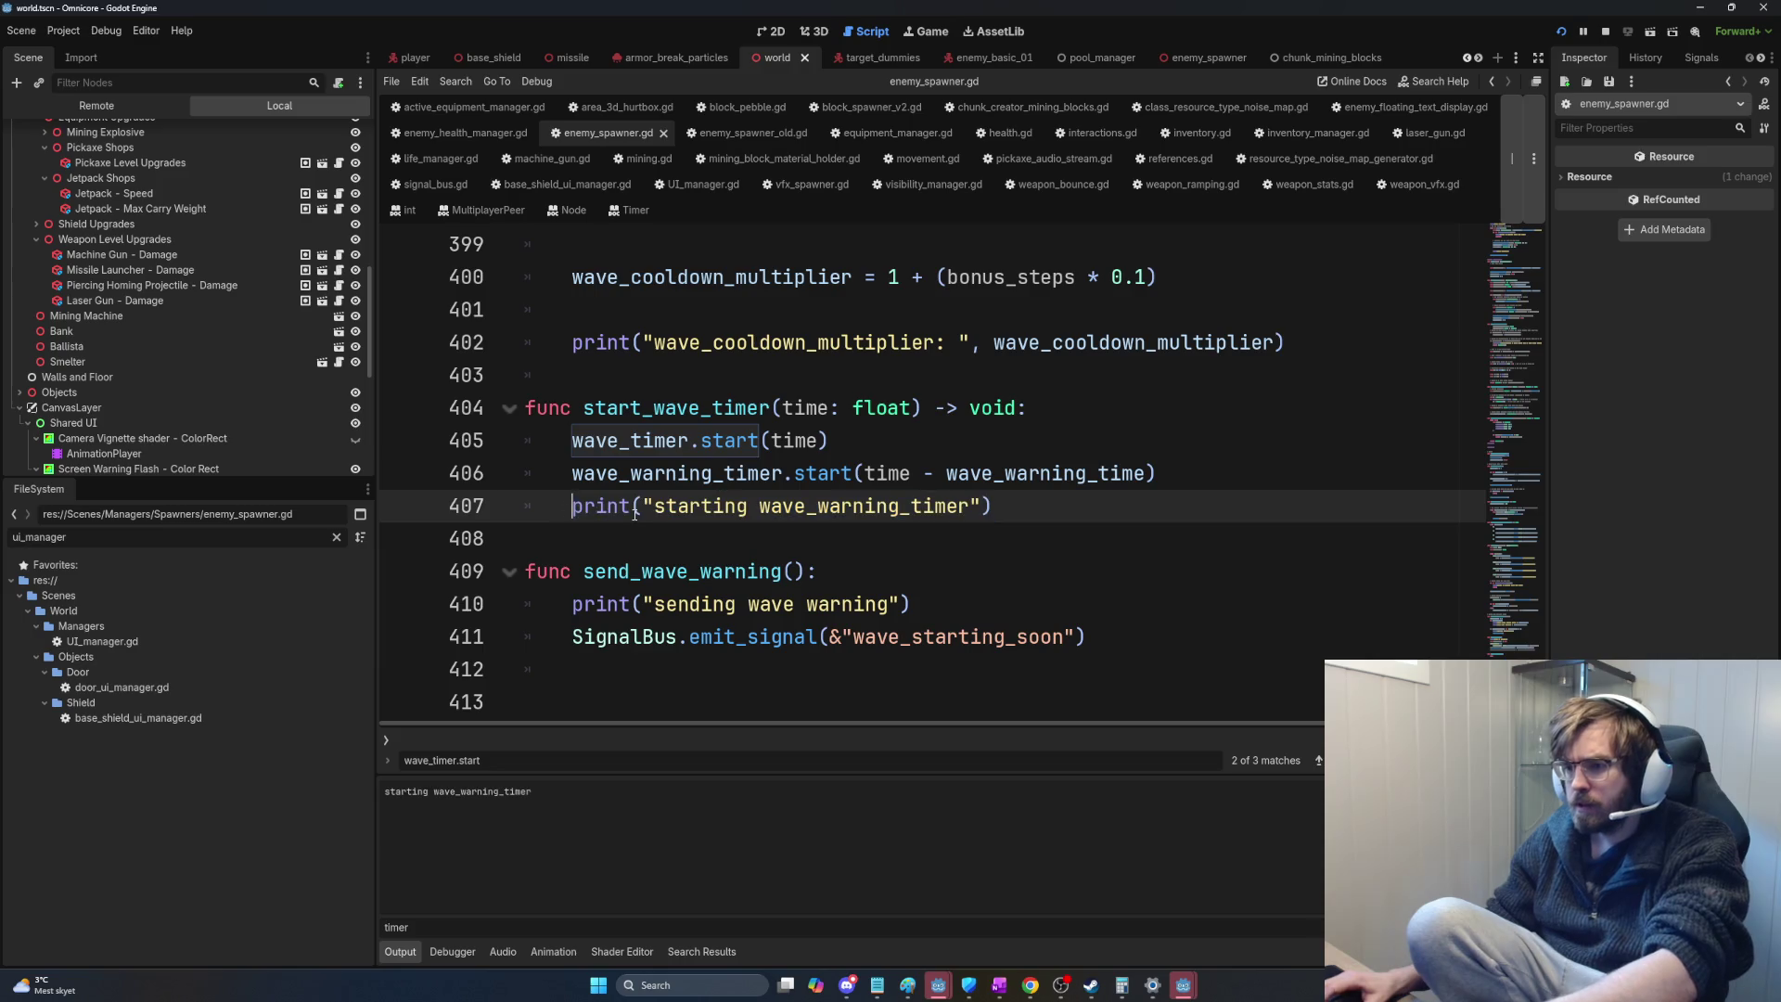
pyautogui.moveTo(1057, 513); pyautogui.dragTo(572, 506)
pyautogui.press('BackSpace')
# Delete the 'sending wave warning' print from send_wave_warning(), restore its header colon, and save
pyautogui.moveTo(912, 603); pyautogui.dragTo(552, 604)
pyautogui.press('BackSpace')
pyautogui.press('BackSpace')
pyautogui.press('BackSpace')
pyautogui.press('BackSpace')
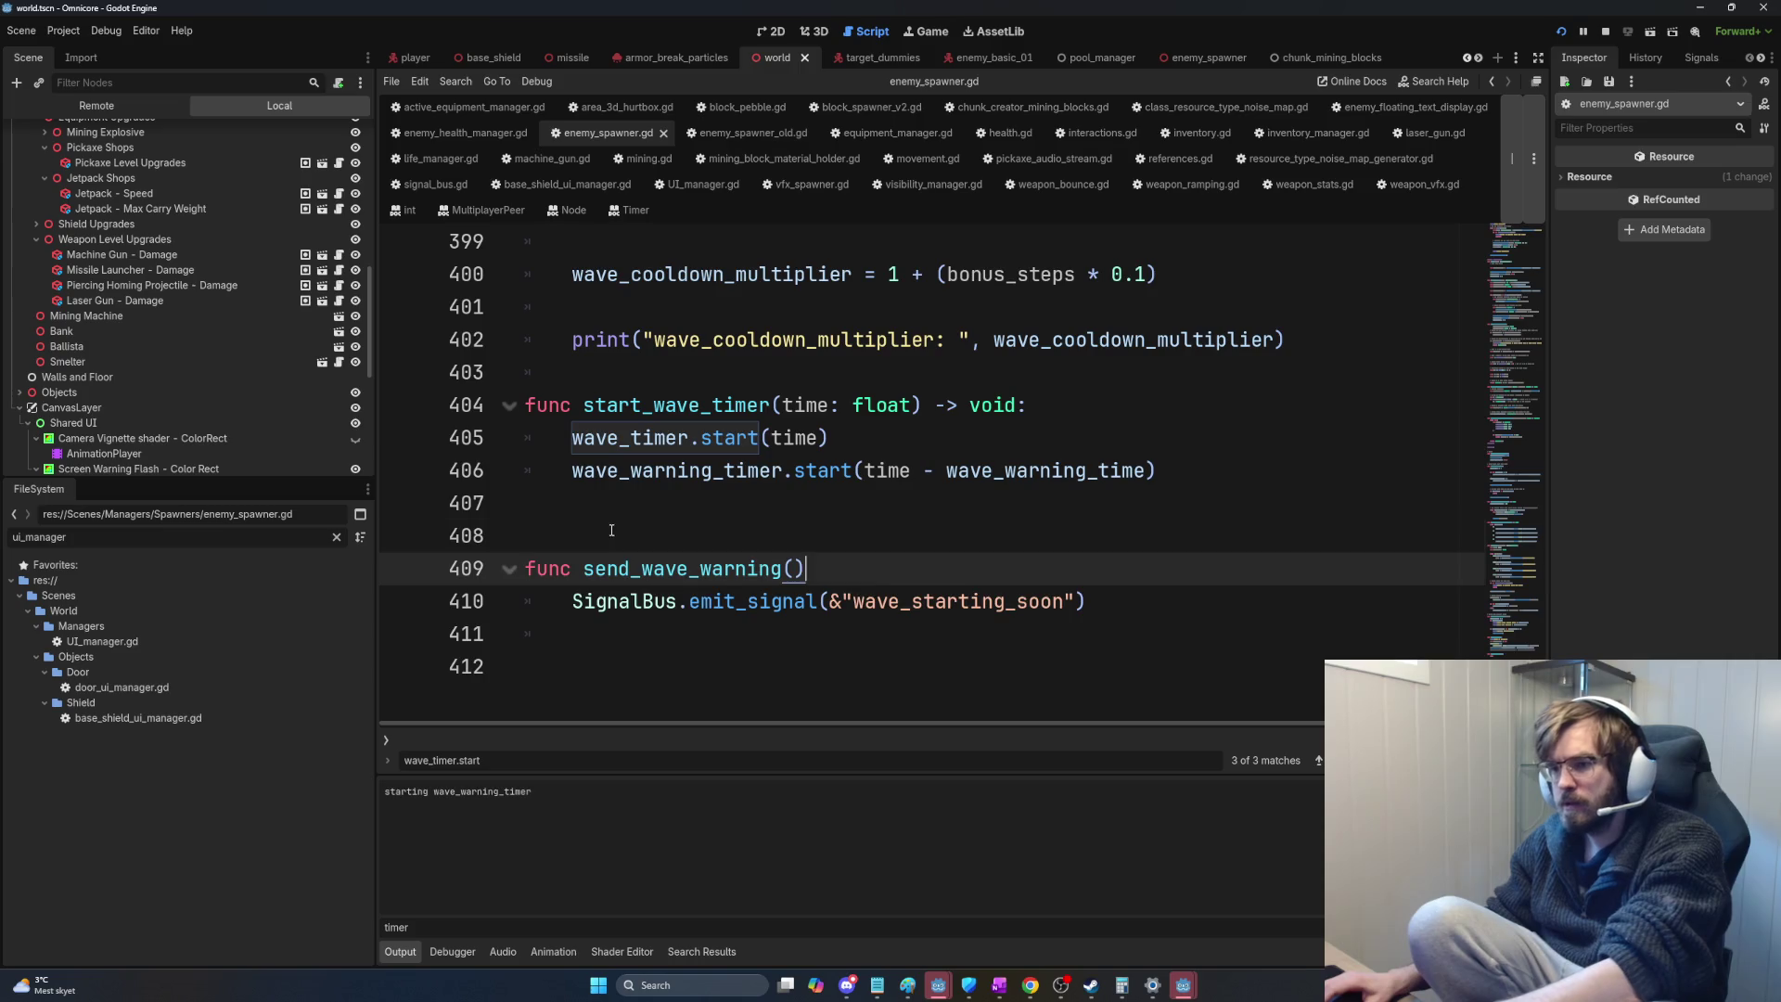
pyautogui.click(716, 538)
pyautogui.press('BackSpace')
pyautogui.click(847, 536)
pyautogui.scroll(1, 863, 510)
pyautogui.write(':')
pyautogui.press('Up')
pyautogui.hotkey('ctrl', 's')
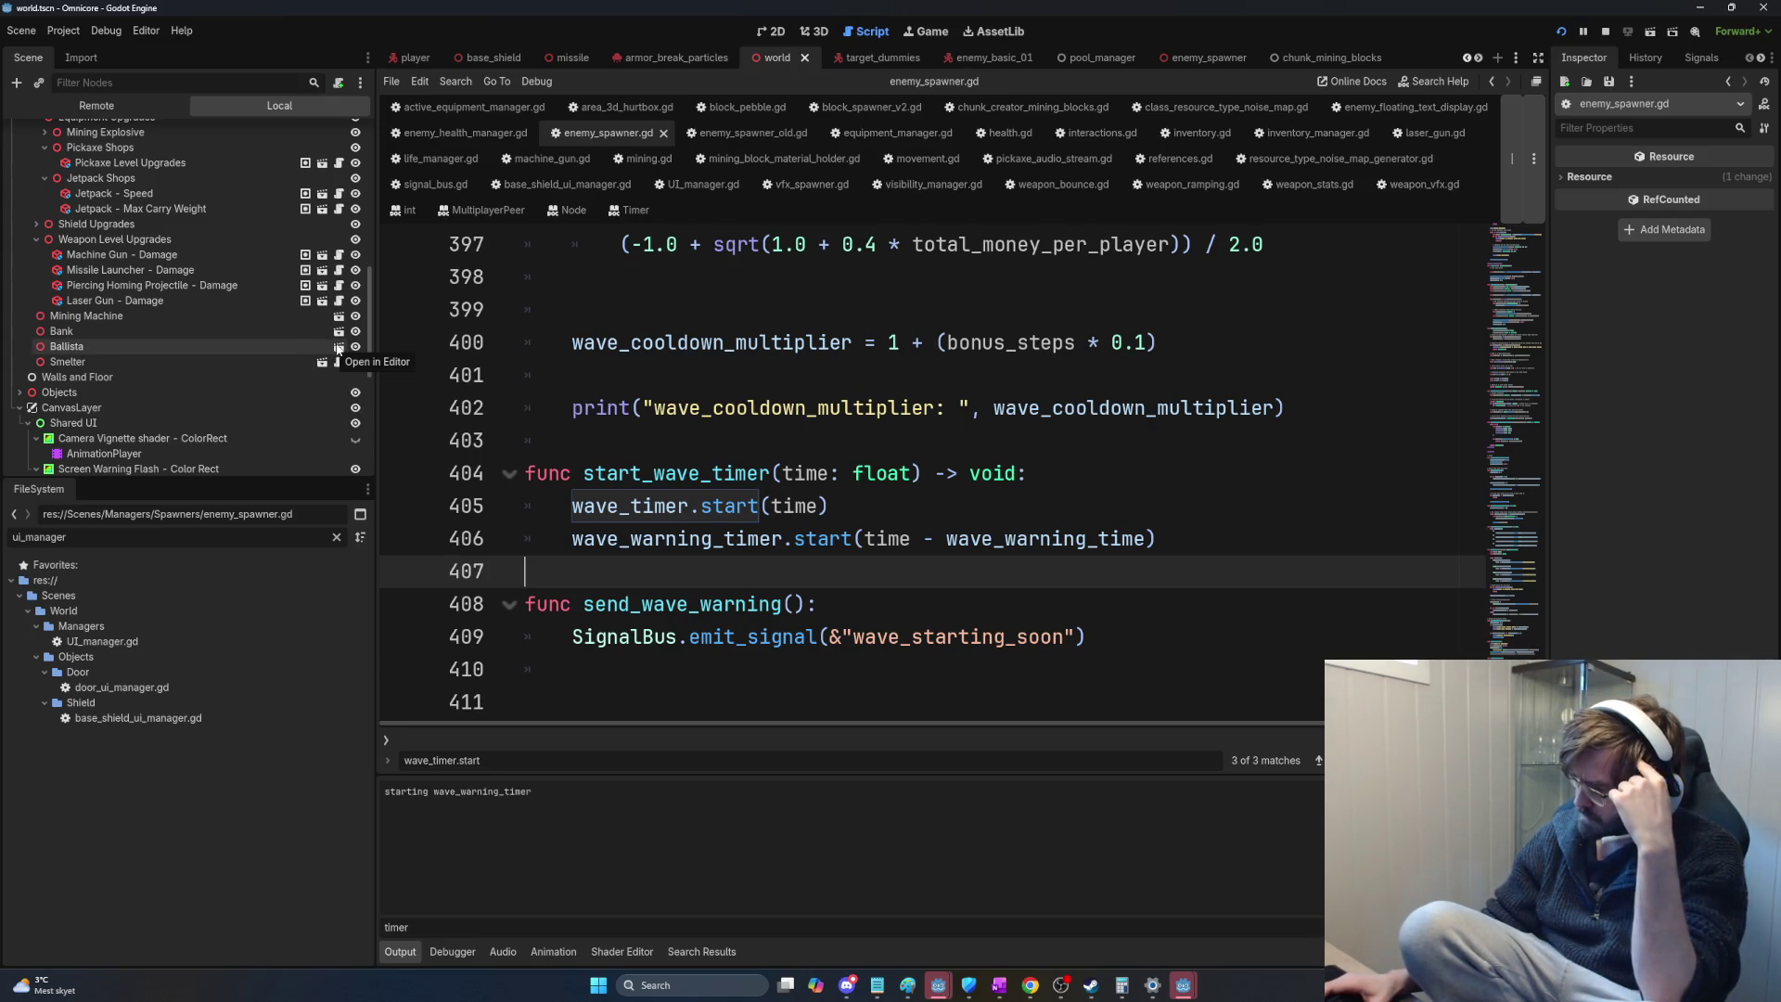
pyautogui.scroll(10, 324, 348)
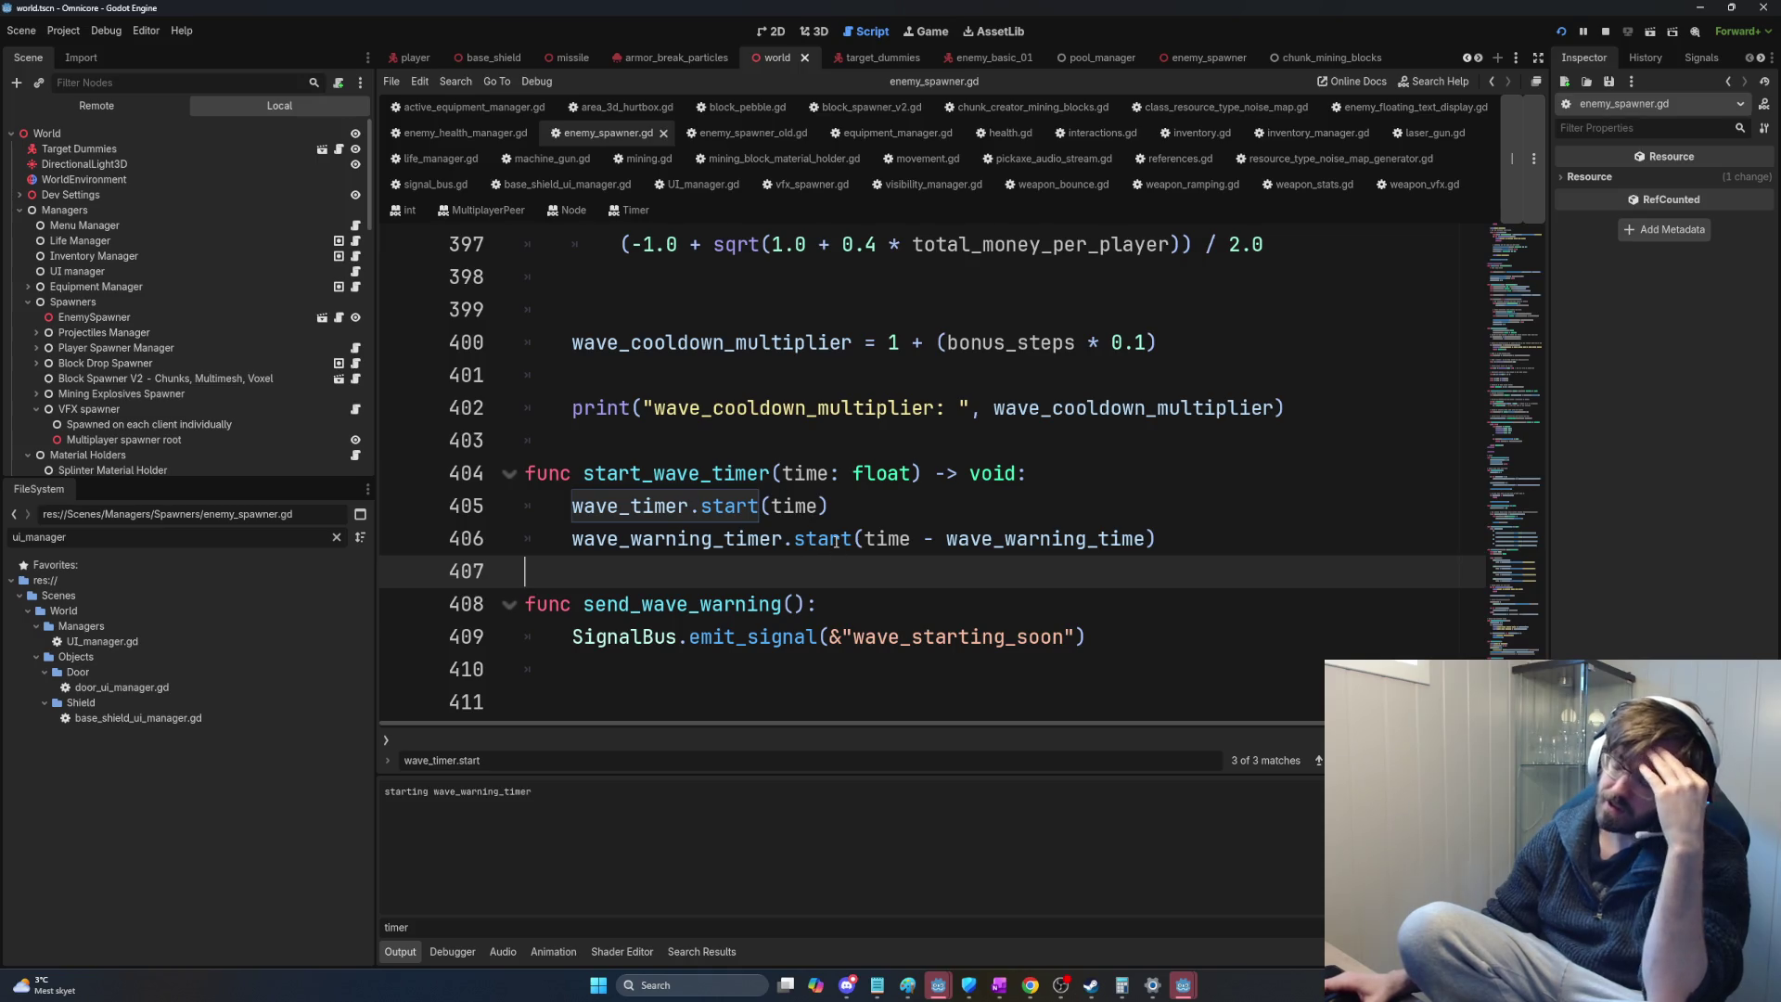
pyautogui.moveTo(828, 538)
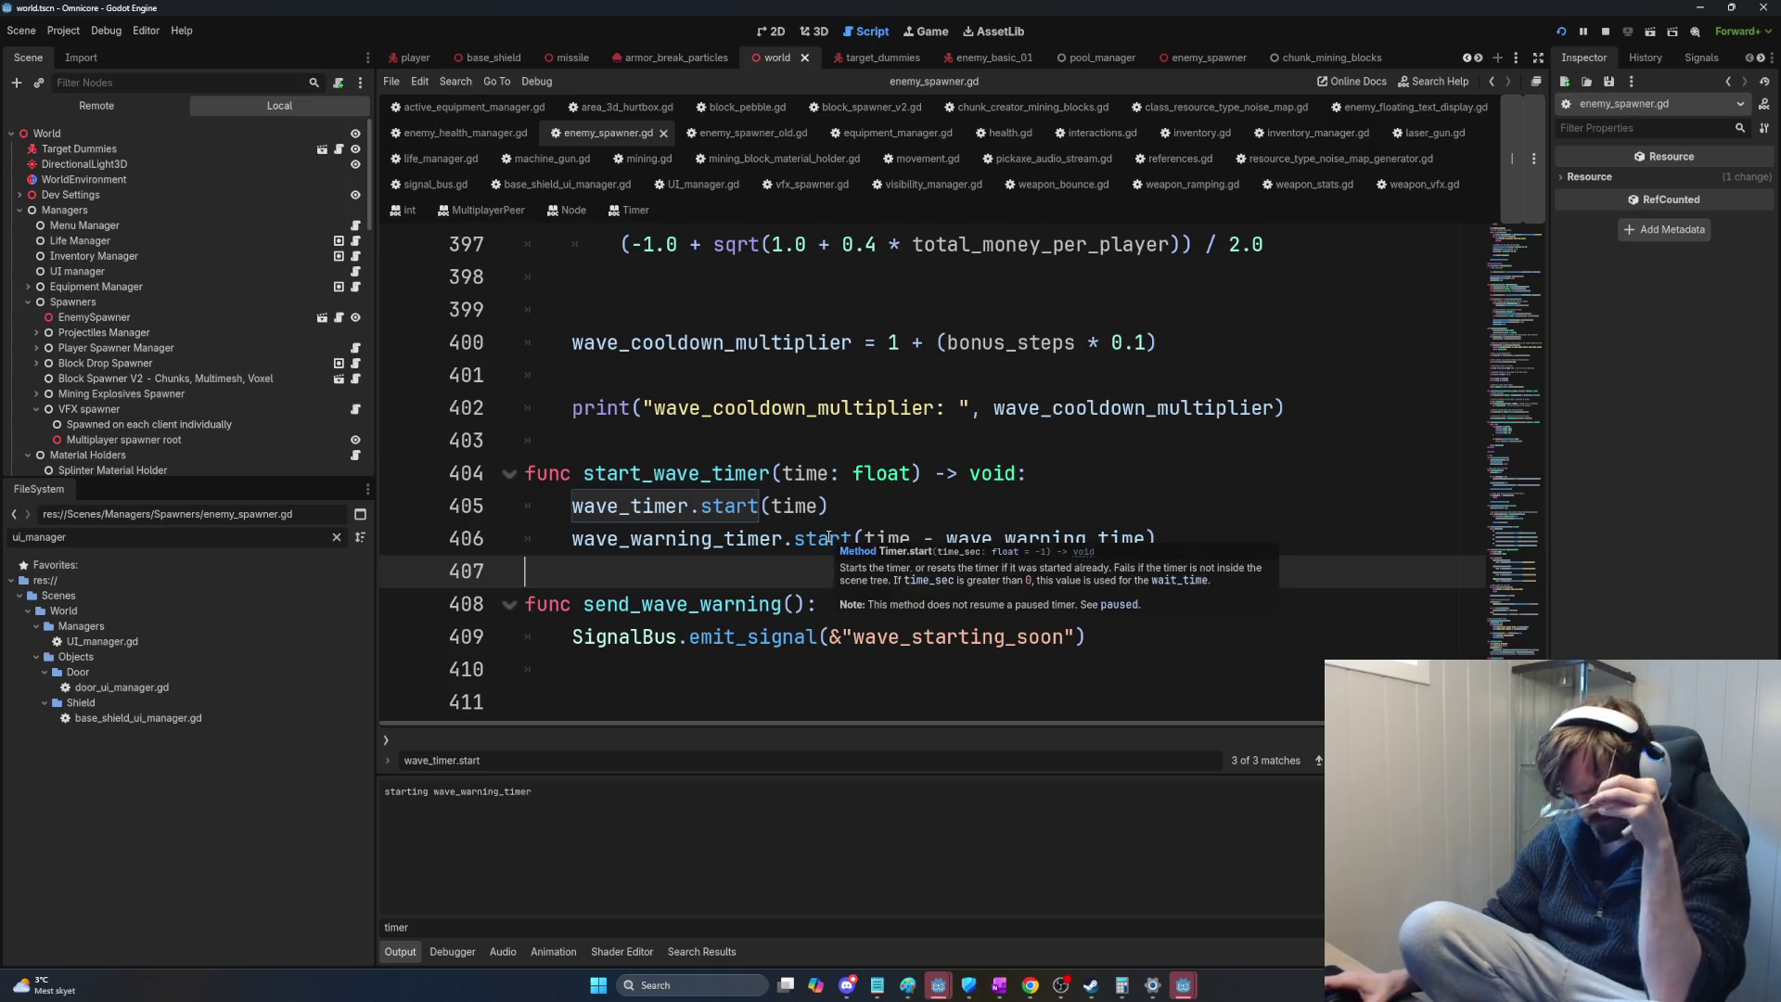